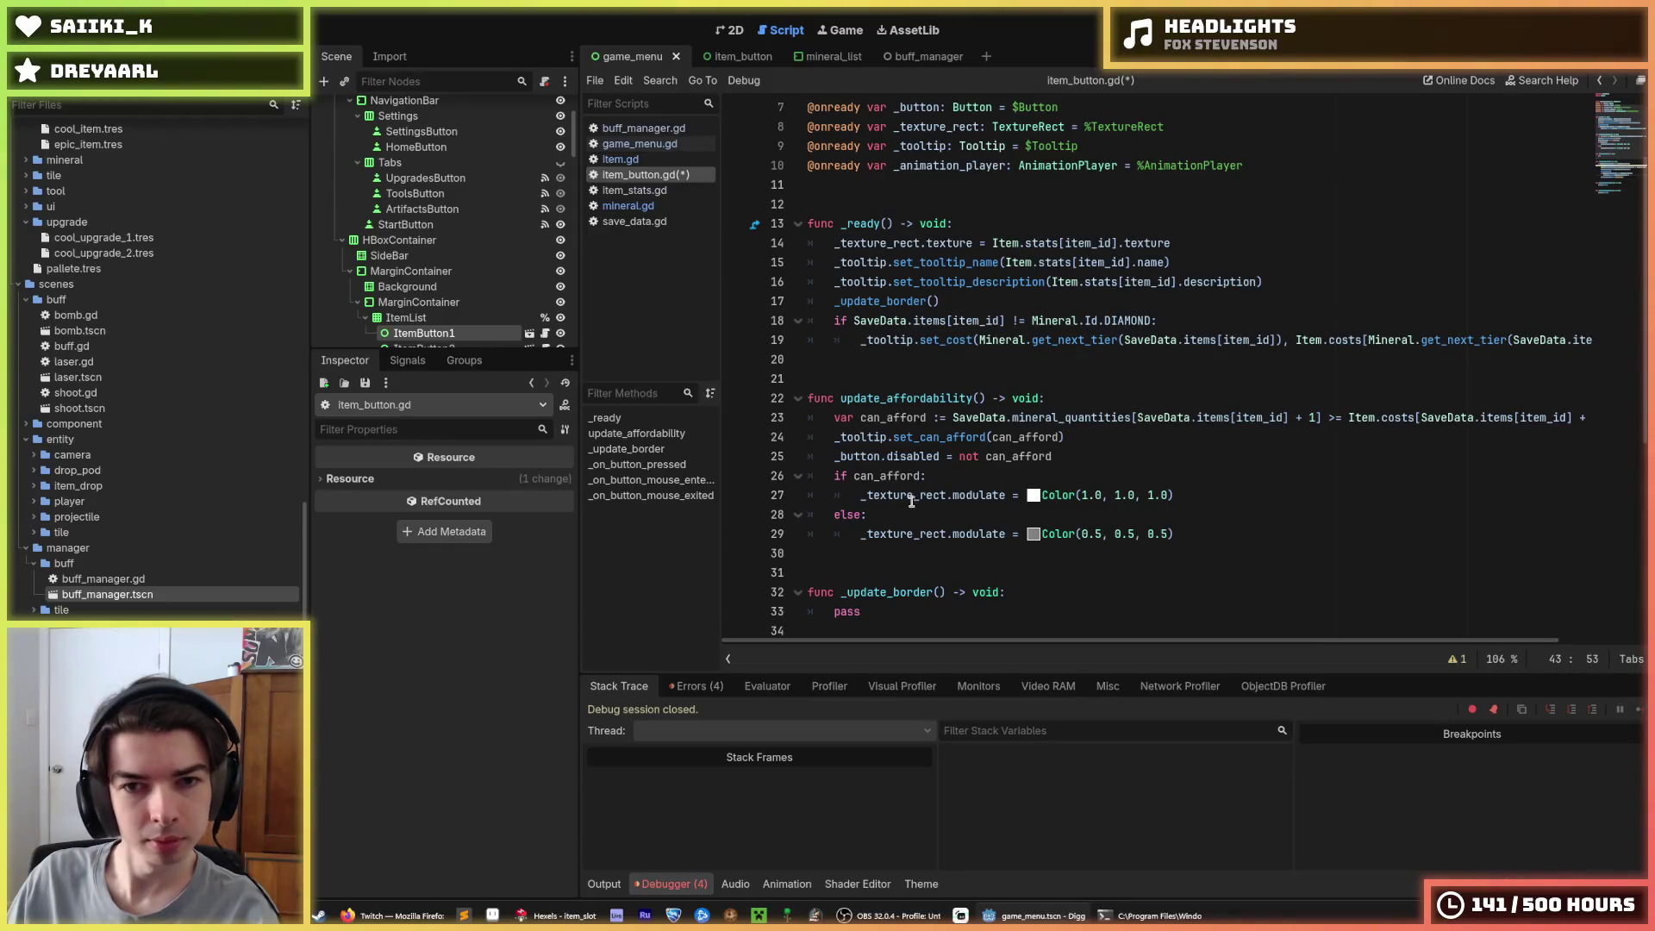
Move the update_affordability function block above the _ready function in item_button.gd
{"action": "mouse_move", "coordinate": [926, 533]}
{"action": "left_mouse_down"}
{"action": "mouse_move", "coordinate": [827, 399]}
{"action": "mouse_move", "coordinate": [846, 360]}
{"action": "left_mouse_up"}
{"action": "key", "text": "alt+Up"}
{"action": "key", "text": "alt+Up"}
{"action": "key", "text": "alt+Up"}
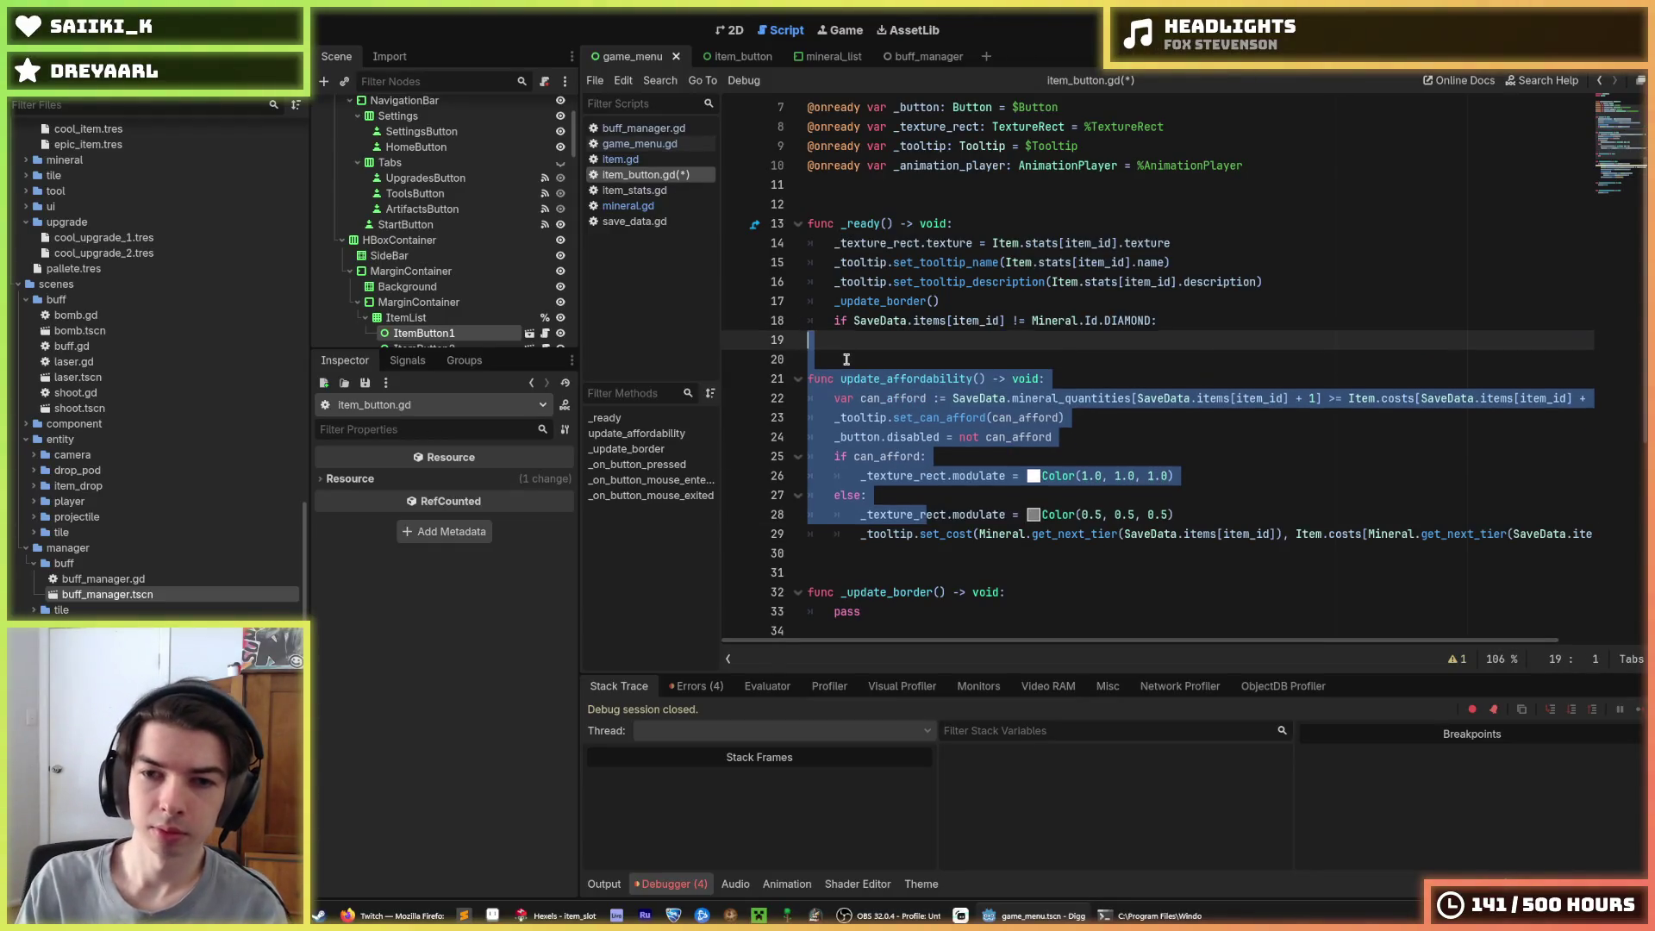
{"action": "key", "text": "Right"}
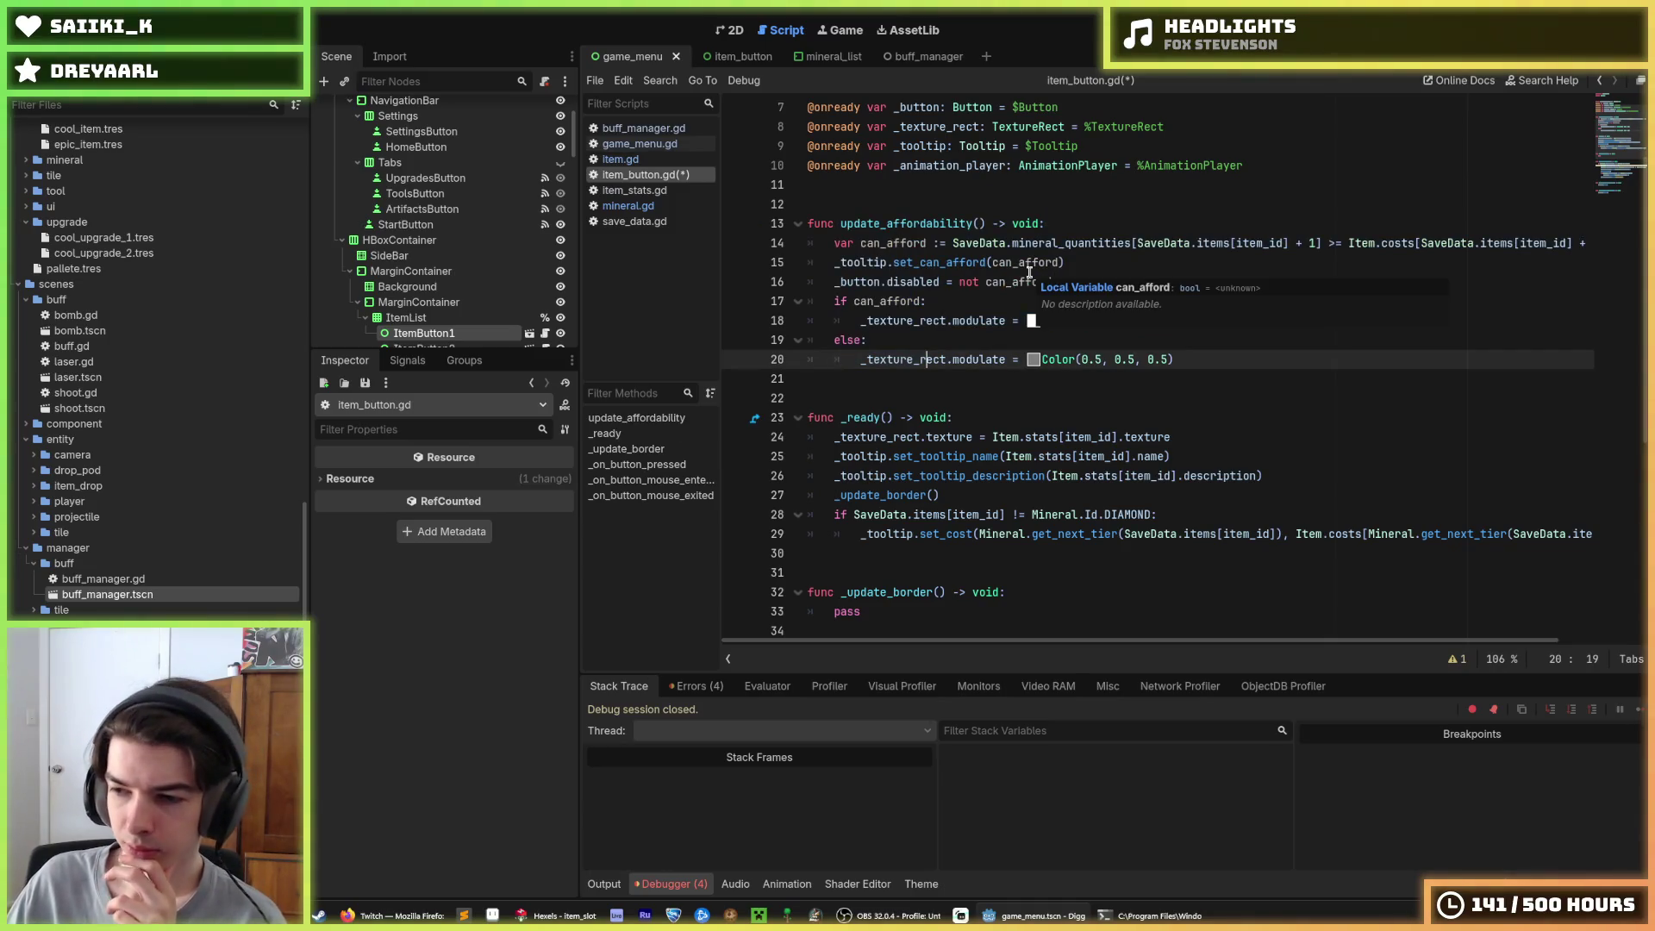
Inspect the can_afford check and line 29's SaveData.items tier lookup, then open save_data.gd
{"action": "left_click", "coordinate": [951, 244]}
{"action": "mouse_move", "coordinate": [951, 244]}
{"action": "left_mouse_down"}
{"action": "mouse_move", "coordinate": [888, 282]}
{"action": "mouse_move", "coordinate": [888, 263]}
{"action": "mouse_move", "coordinate": [1315, 244]}
{"action": "left_mouse_up"}
{"action": "left_click", "coordinate": [1319, 241]}
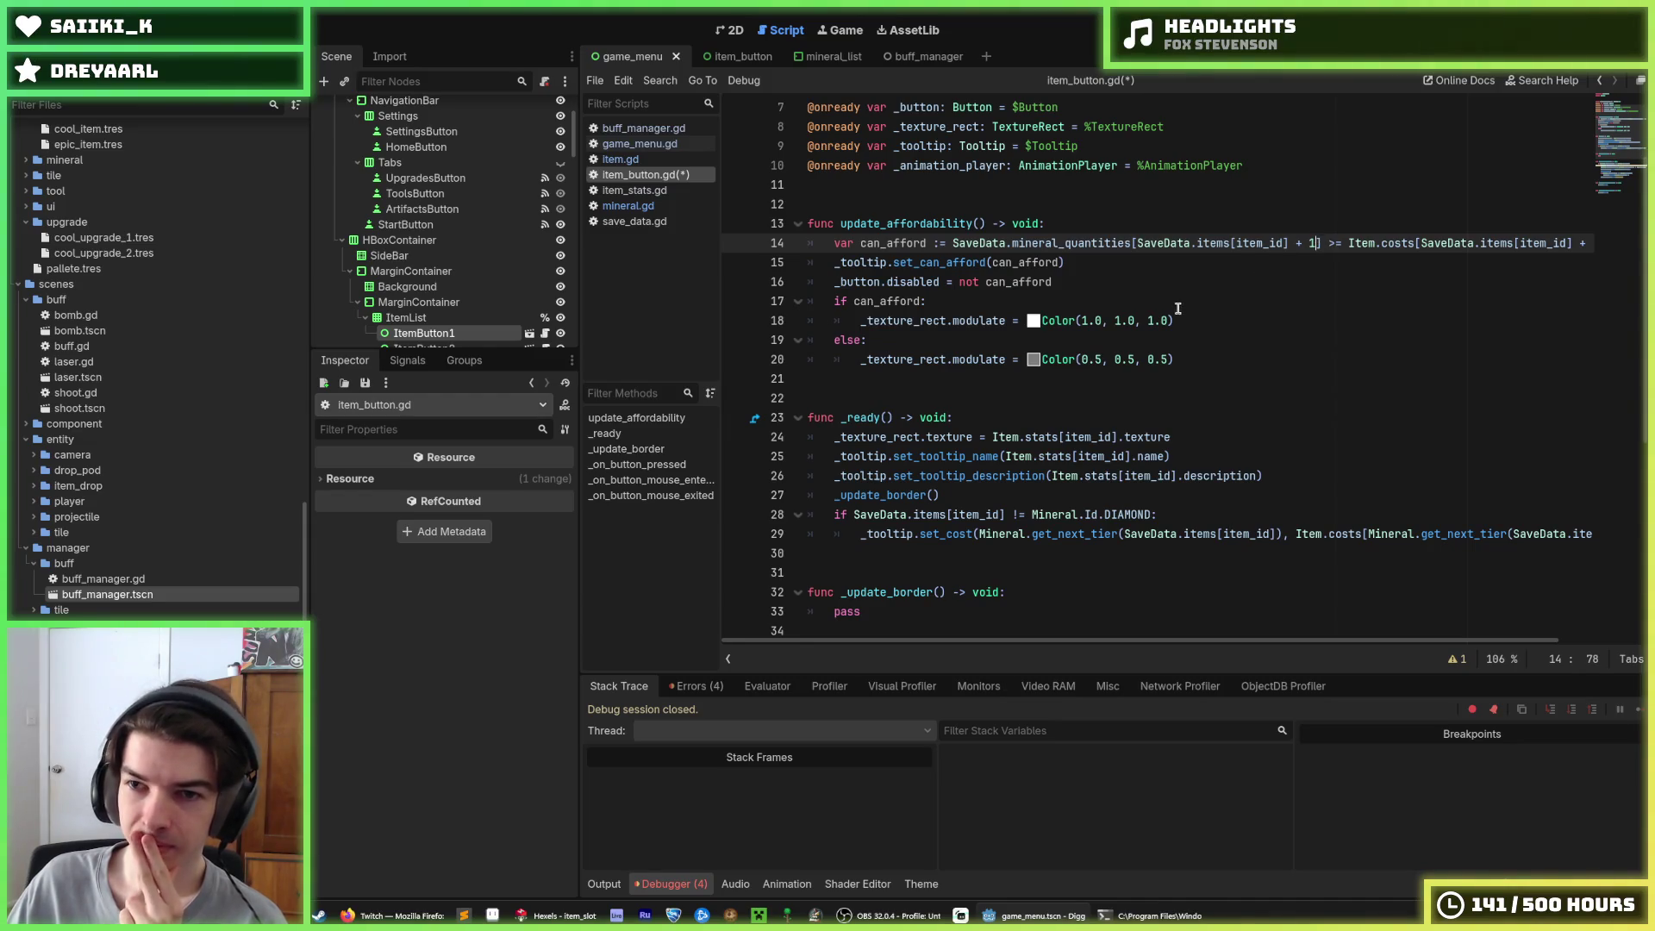
{"action": "mouse_move", "coordinate": [980, 534]}
{"action": "left_mouse_down"}
{"action": "mouse_move", "coordinate": [1367, 535]}
{"action": "mouse_move", "coordinate": [1283, 532]}
{"action": "left_mouse_up"}
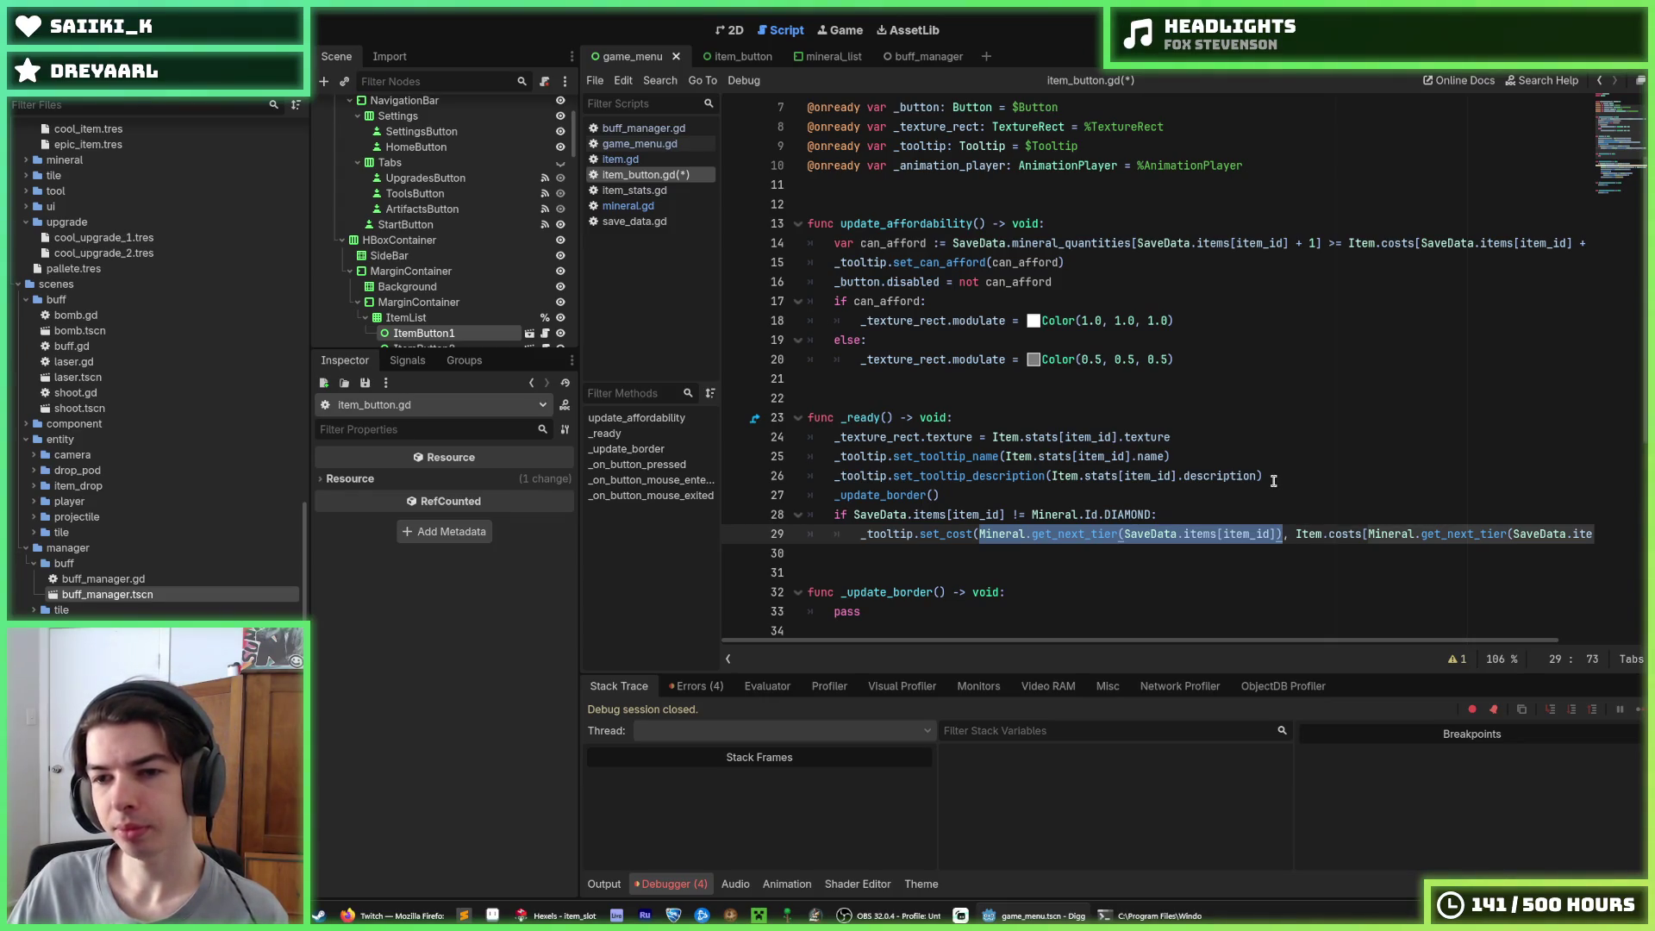
{"action": "left_click", "coordinate": [1231, 534]}
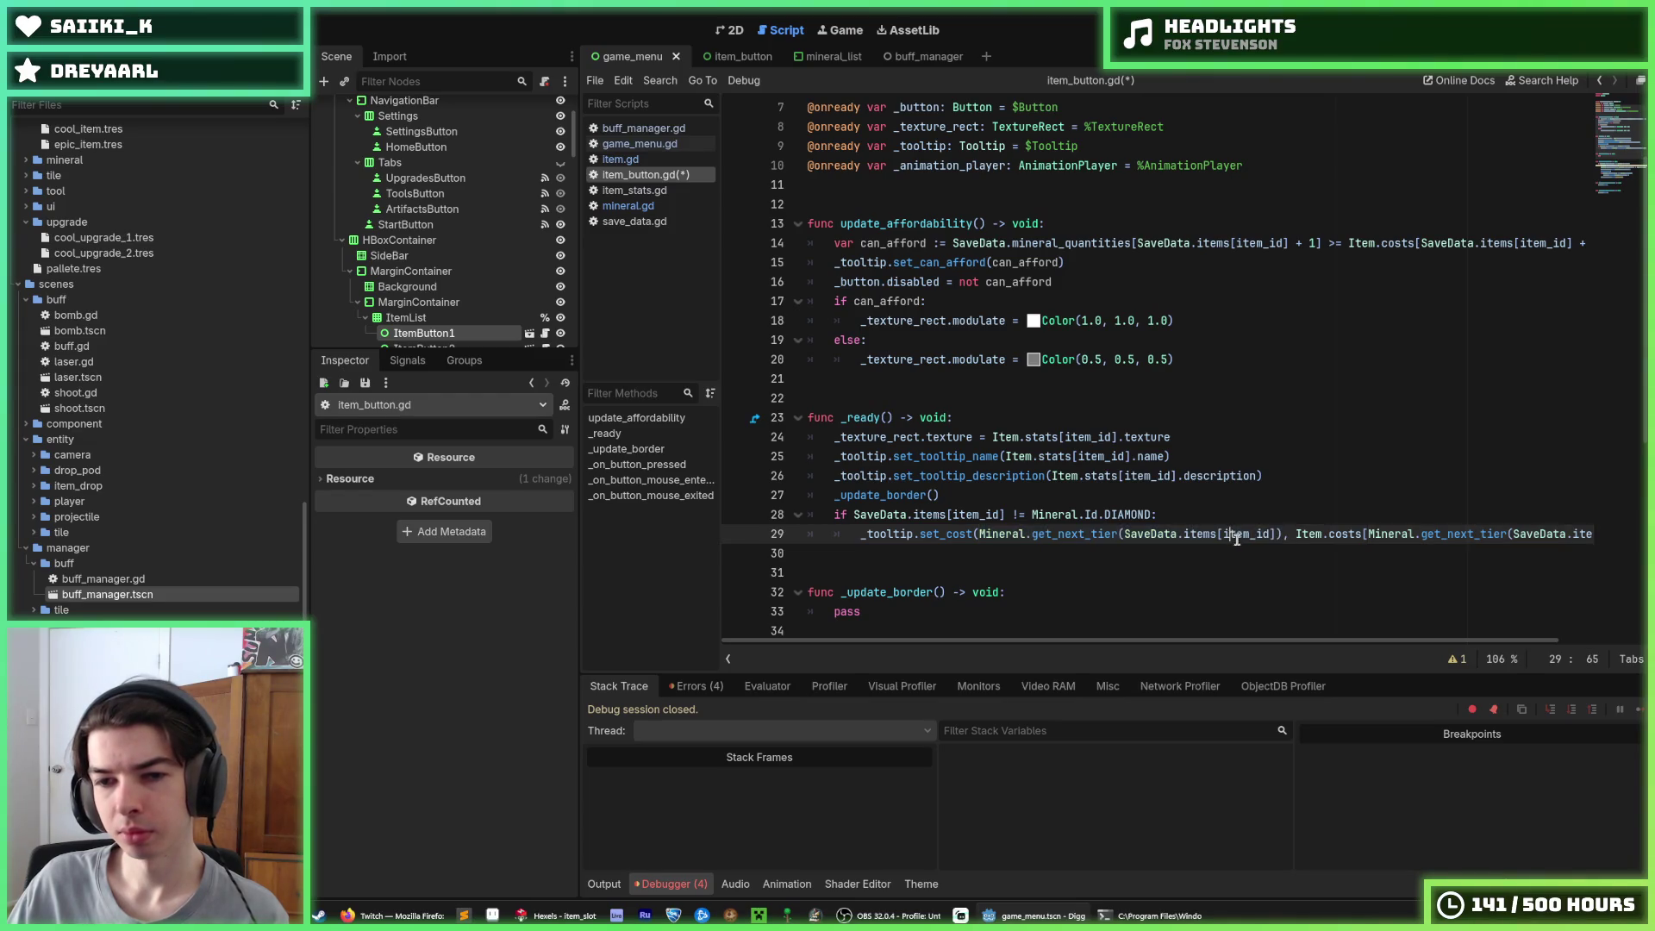
{"action": "mouse_move", "coordinate": [1226, 534]}
{"action": "left_mouse_down"}
{"action": "mouse_move", "coordinate": [1123, 534]}
{"action": "mouse_move", "coordinate": [1279, 534]}
{"action": "left_mouse_up"}
{"action": "left_click", "coordinate": [1127, 535]}
{"action": "left_click", "coordinate": [1279, 534]}
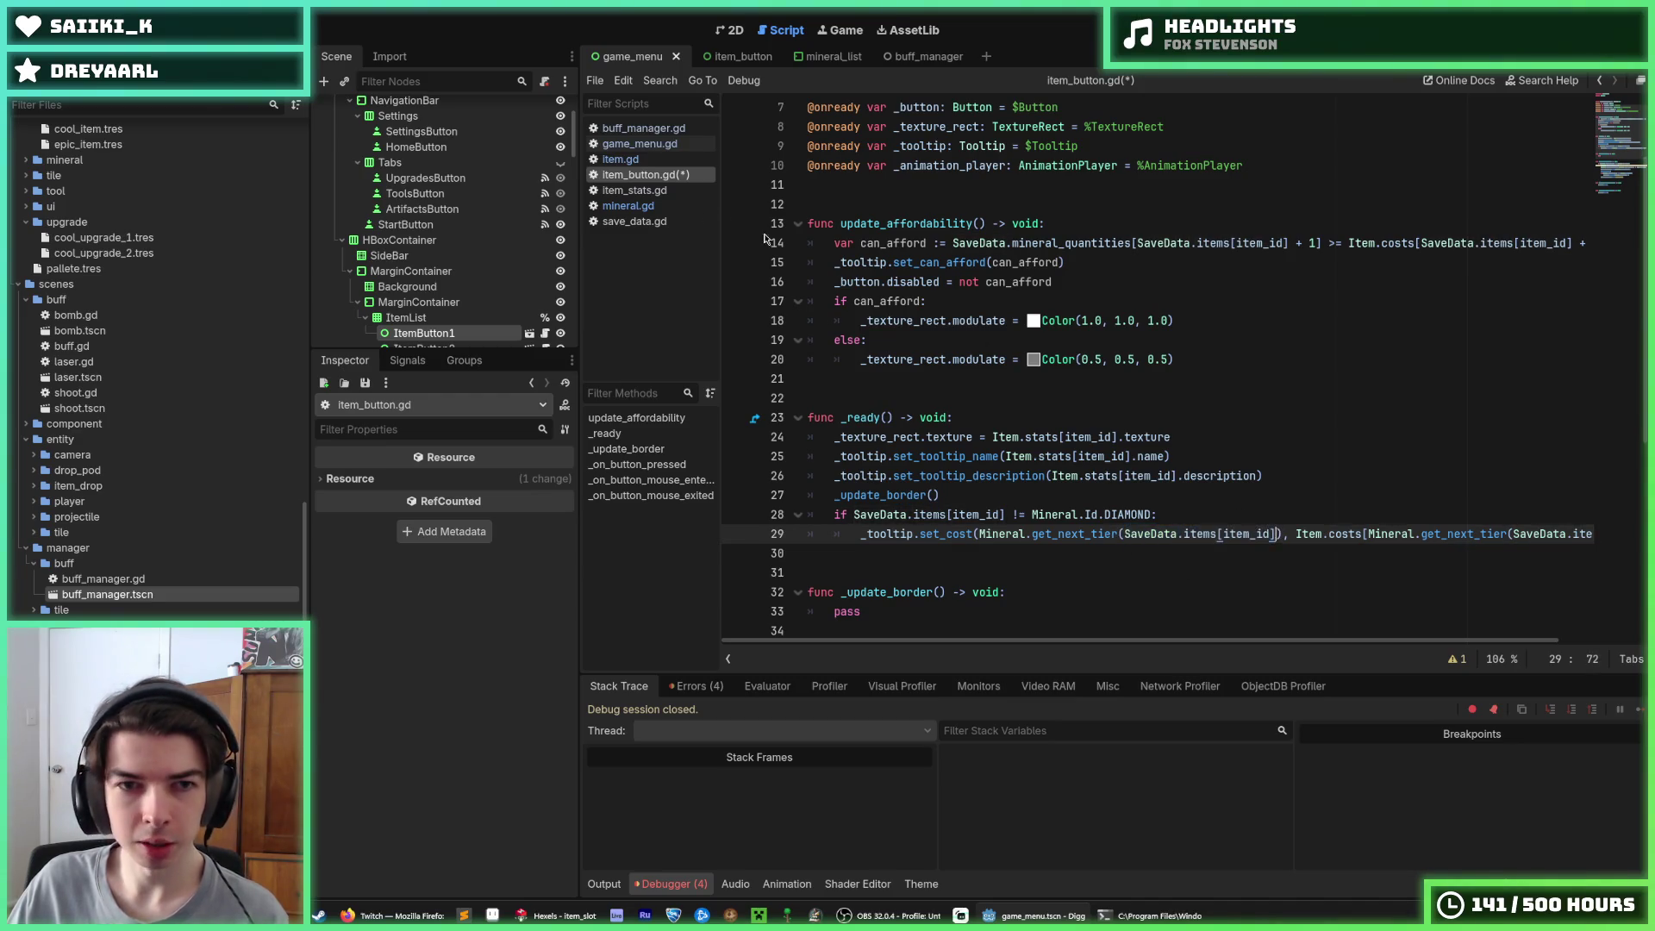
{"action": "left_click", "coordinate": [628, 222]}
{"action": "scroll", "coordinate": [925, 363], "scroll_direction": "down", "scroll_amount": 7}
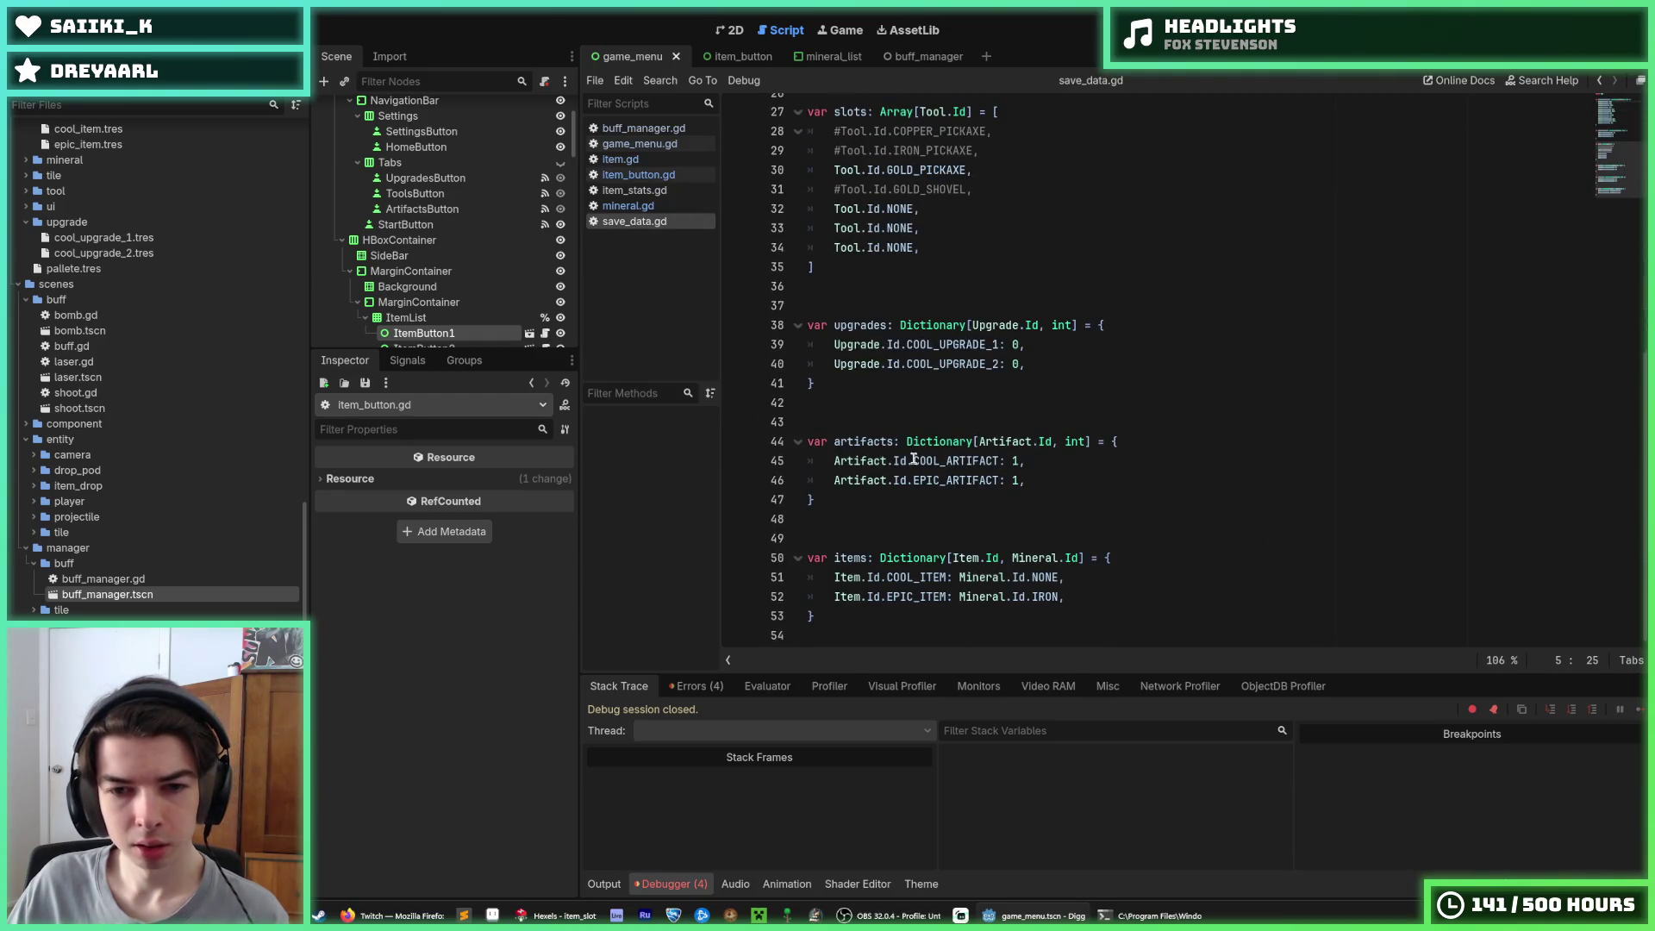
{"action": "mouse_move", "coordinate": [953, 558]}
{"action": "left_mouse_down"}
{"action": "mouse_move", "coordinate": [1011, 558]}
{"action": "mouse_move", "coordinate": [1077, 596]}
{"action": "mouse_move", "coordinate": [967, 597]}
{"action": "left_mouse_up"}
{"action": "left_click", "coordinate": [1011, 558]}
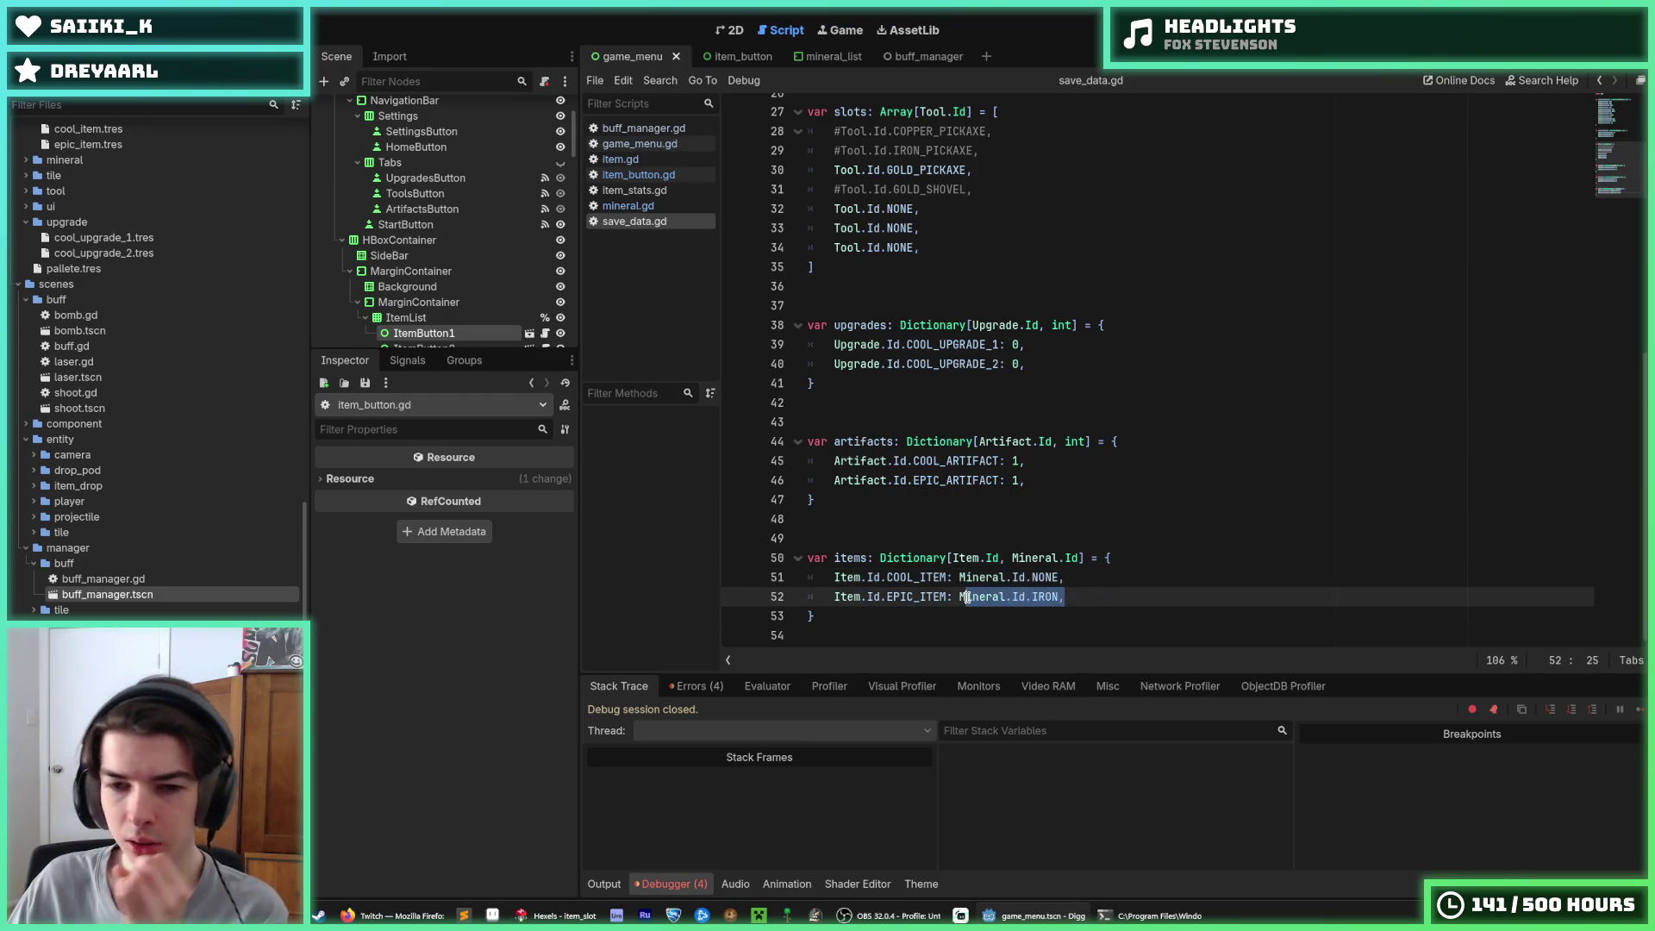
{"action": "left_click", "coordinate": [967, 597]}
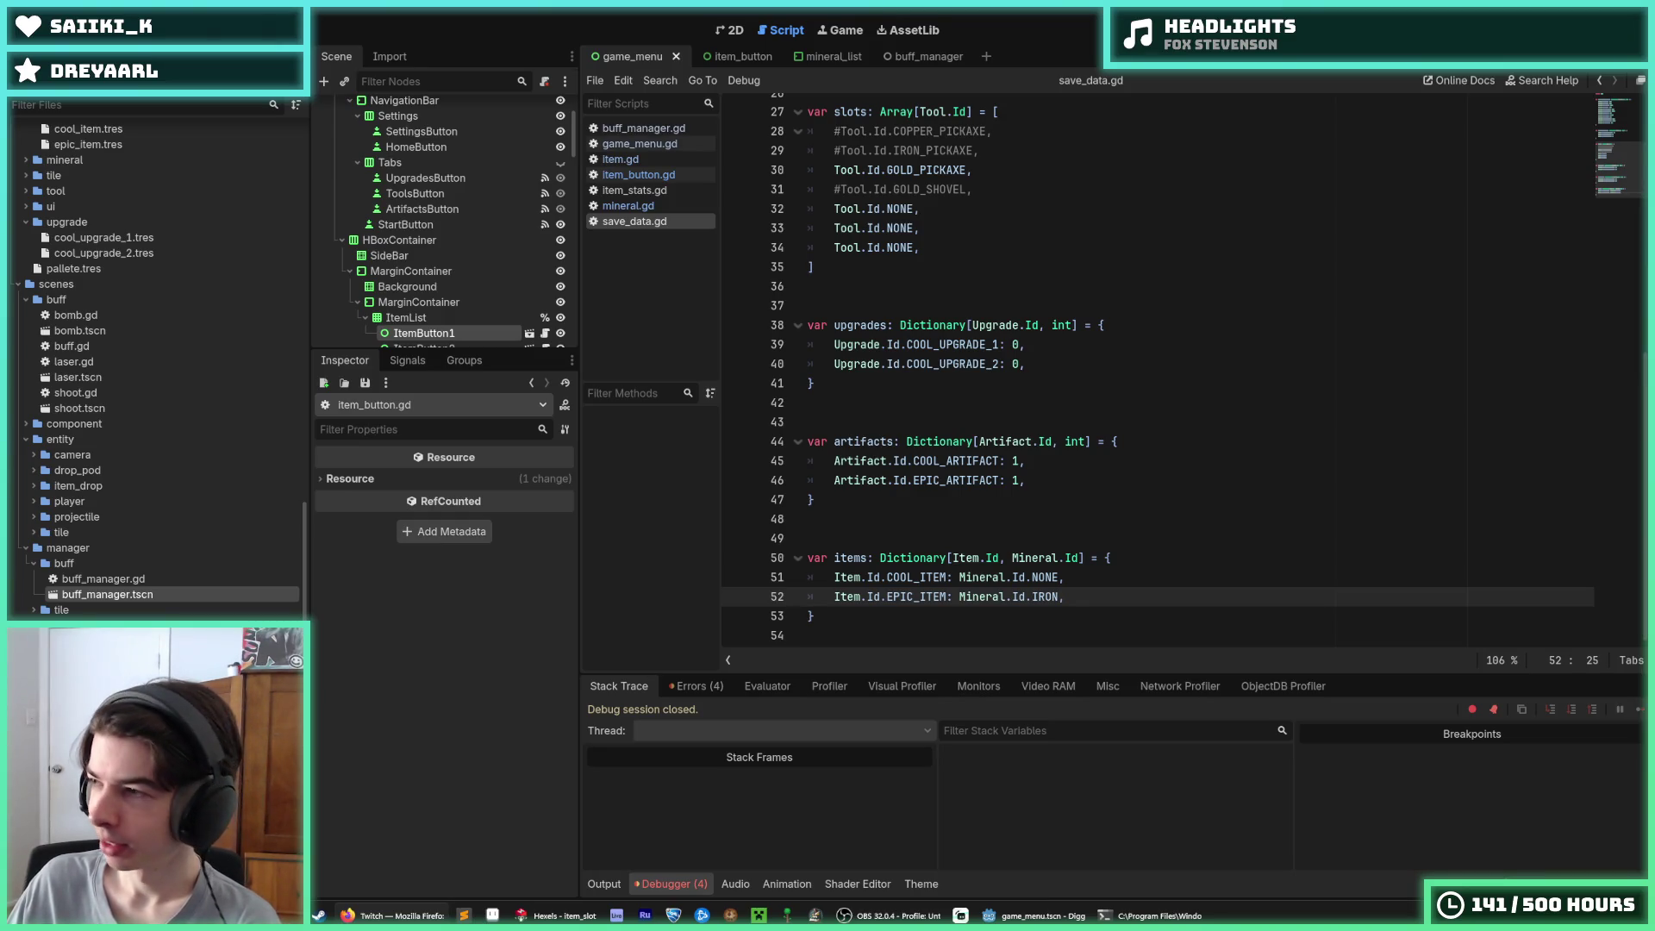
{"action": "mouse_move", "coordinate": [517, 457]}
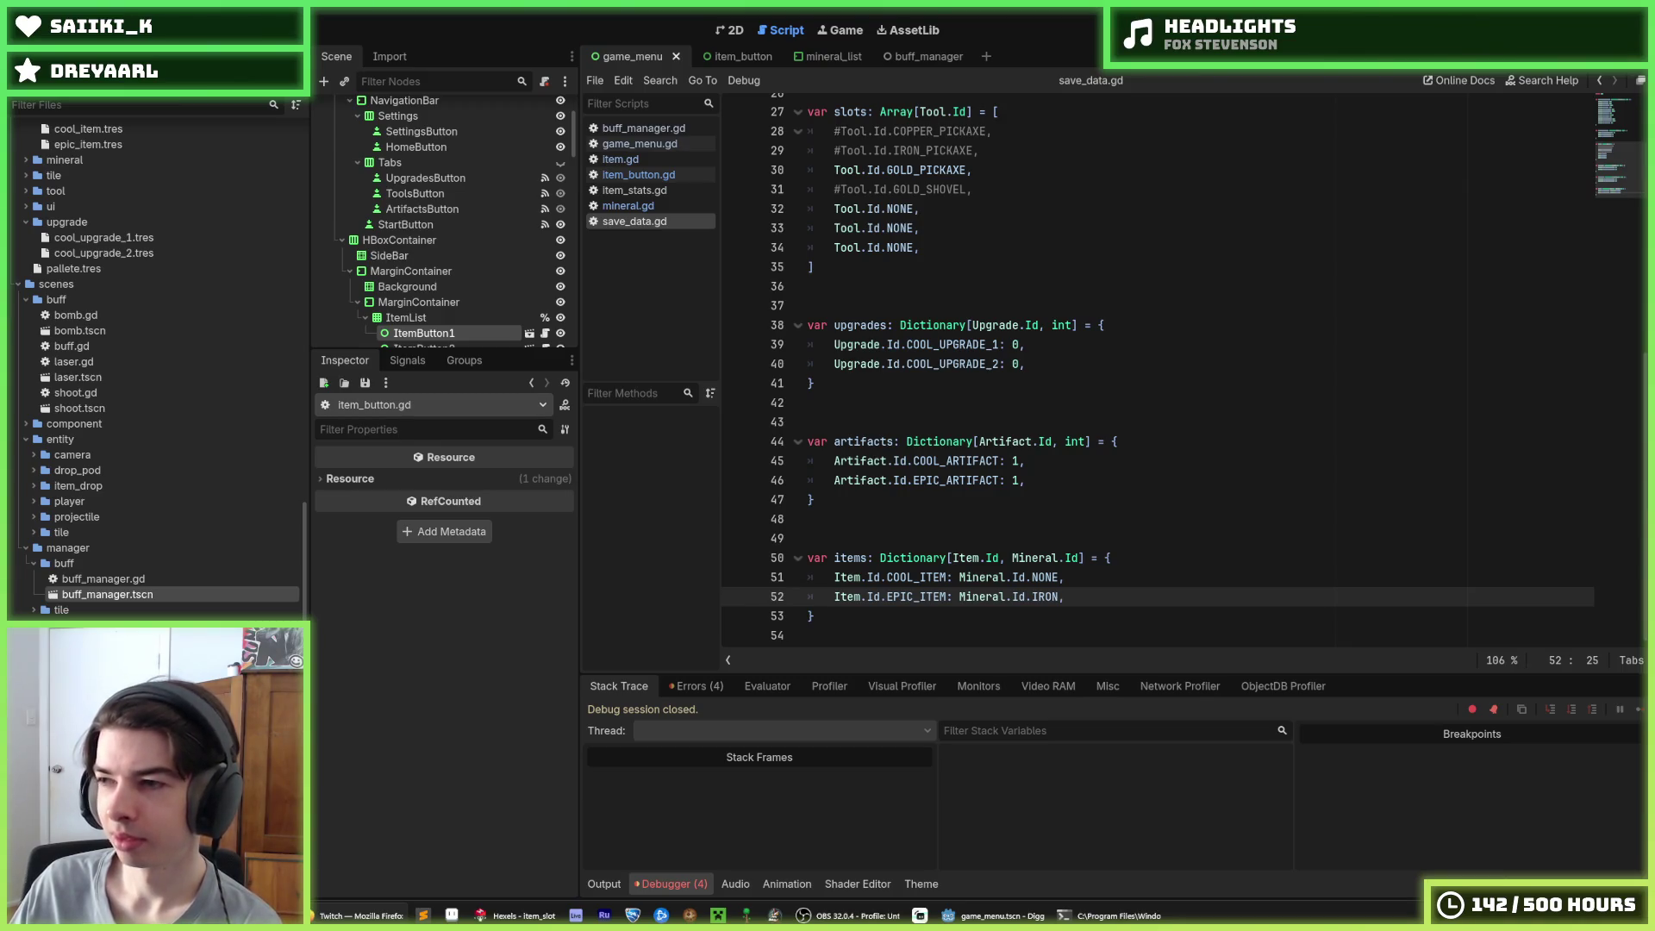
Examine the EPIC_ITEM and COOL_ITEM entries of the items dictionary in save_data.gd
{"action": "left_click", "coordinate": [1131, 613]}
{"action": "left_click", "coordinate": [1114, 599]}
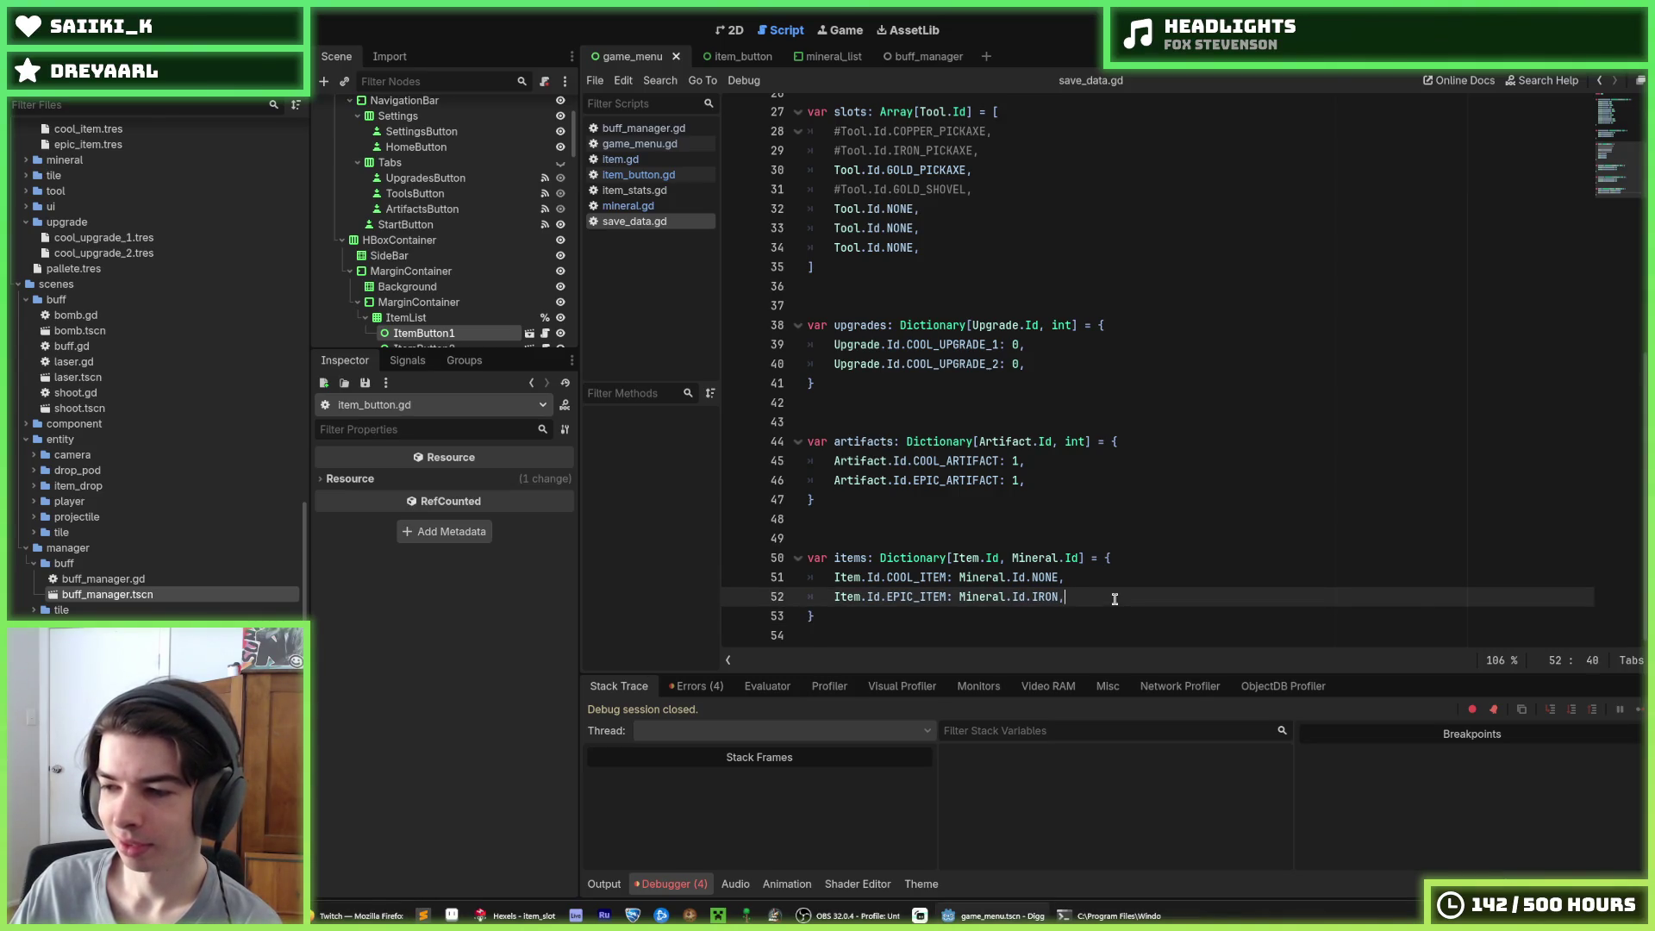
{"action": "left_click", "coordinate": [1102, 579]}
{"action": "left_click", "coordinate": [1099, 593]}
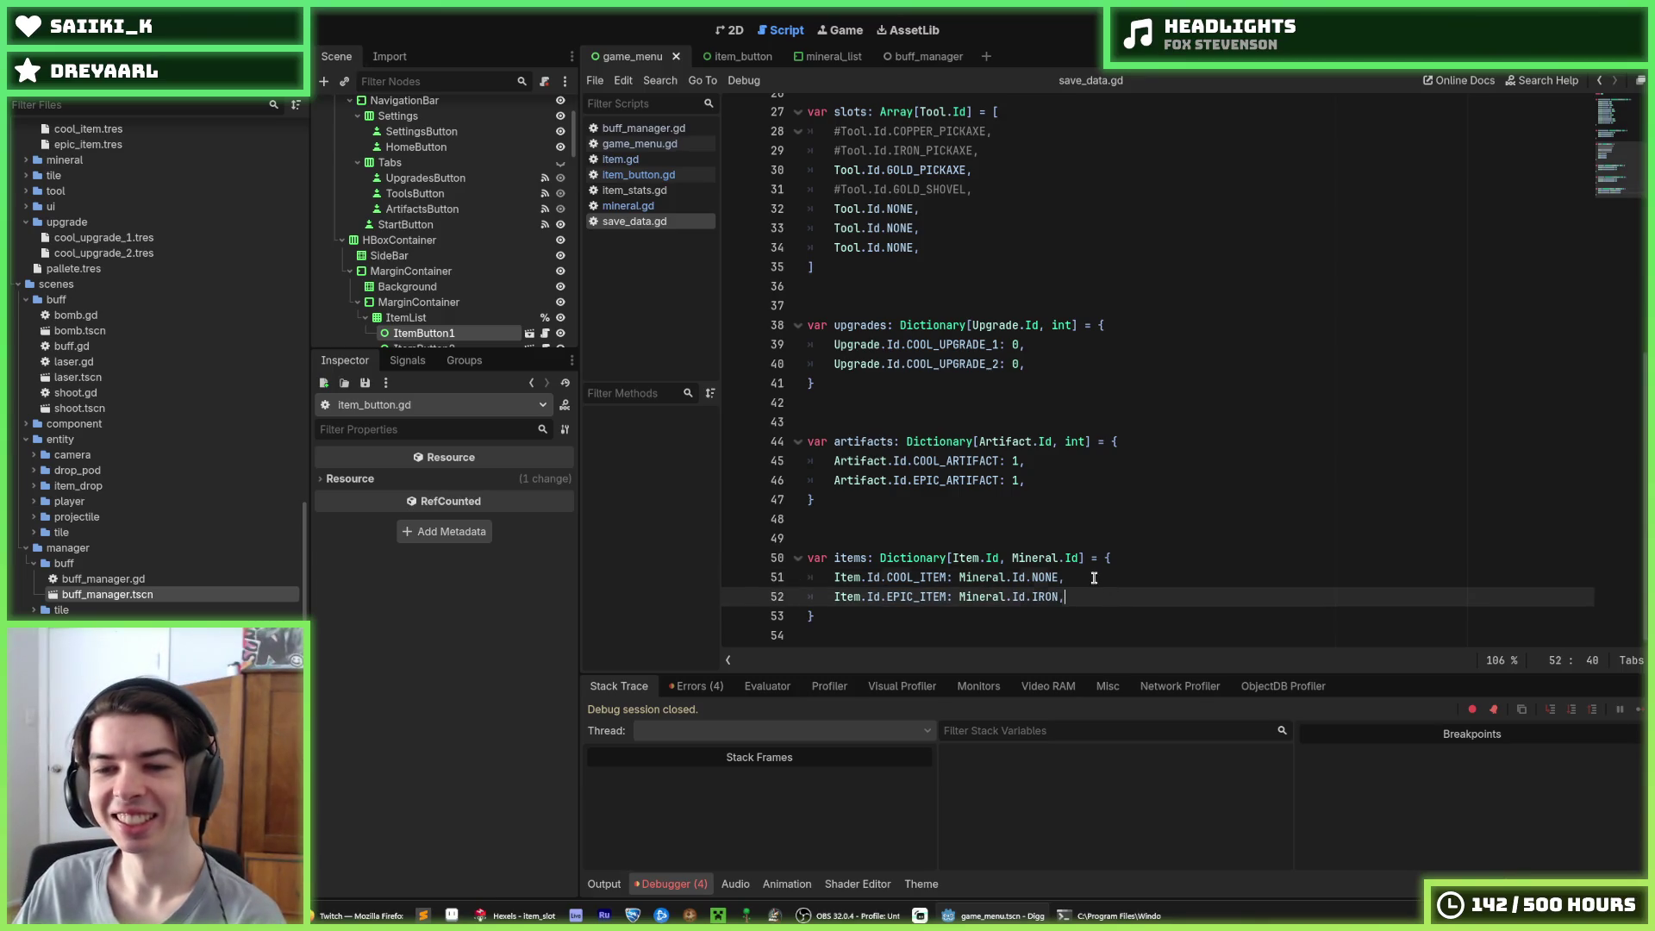
{"action": "left_click", "coordinate": [1095, 578]}
{"action": "left_click", "coordinate": [1103, 592]}
{"action": "left_click", "coordinate": [1099, 578]}
{"action": "left_click", "coordinate": [1095, 593]}
{"action": "left_click", "coordinate": [1094, 579]}
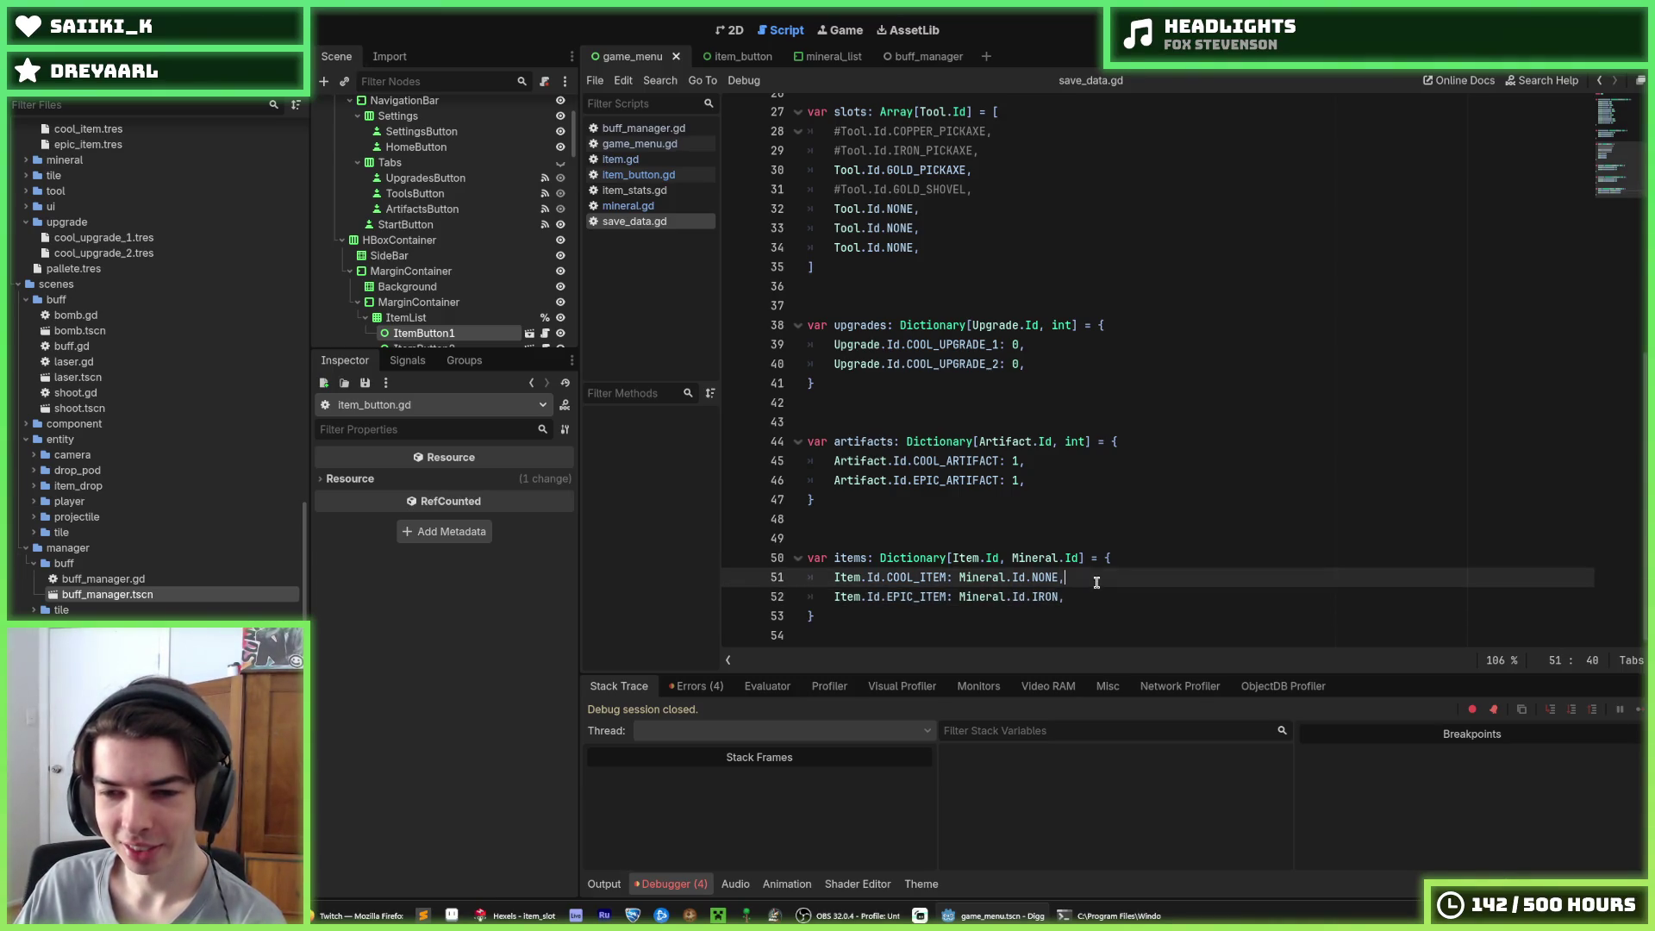
{"action": "left_click", "coordinate": [1103, 601]}
{"action": "left_click", "coordinate": [1085, 580]}
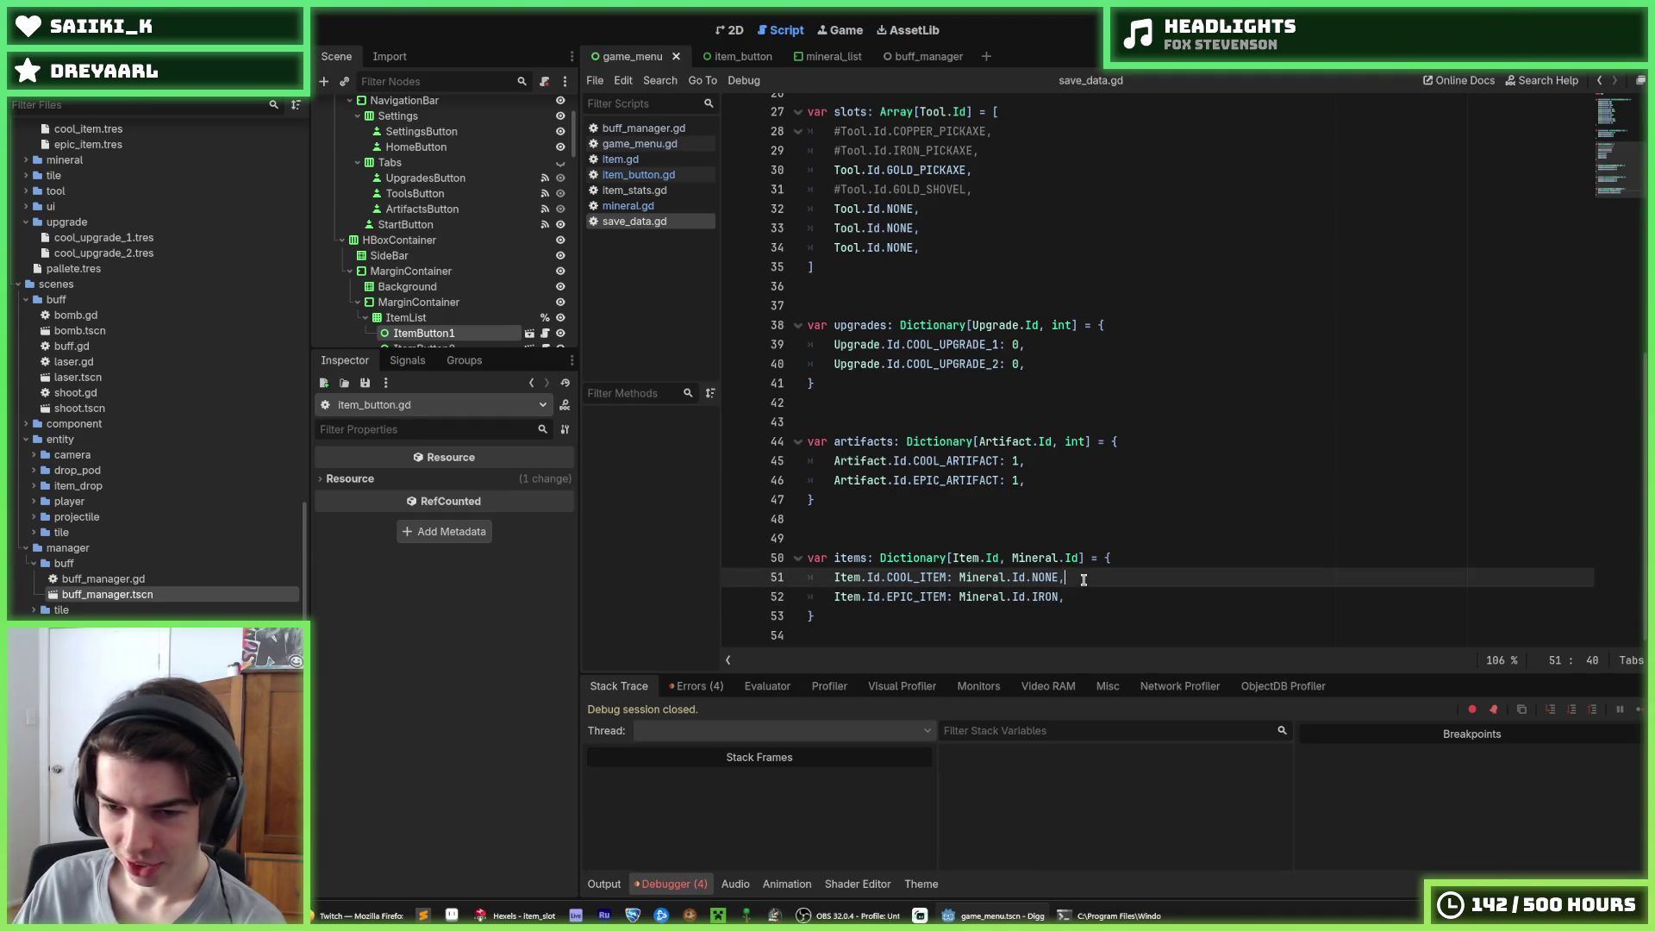
{"action": "left_click", "coordinate": [1089, 593]}
{"action": "left_click", "coordinate": [1087, 577]}
{"action": "left_click", "coordinate": [1088, 593]}
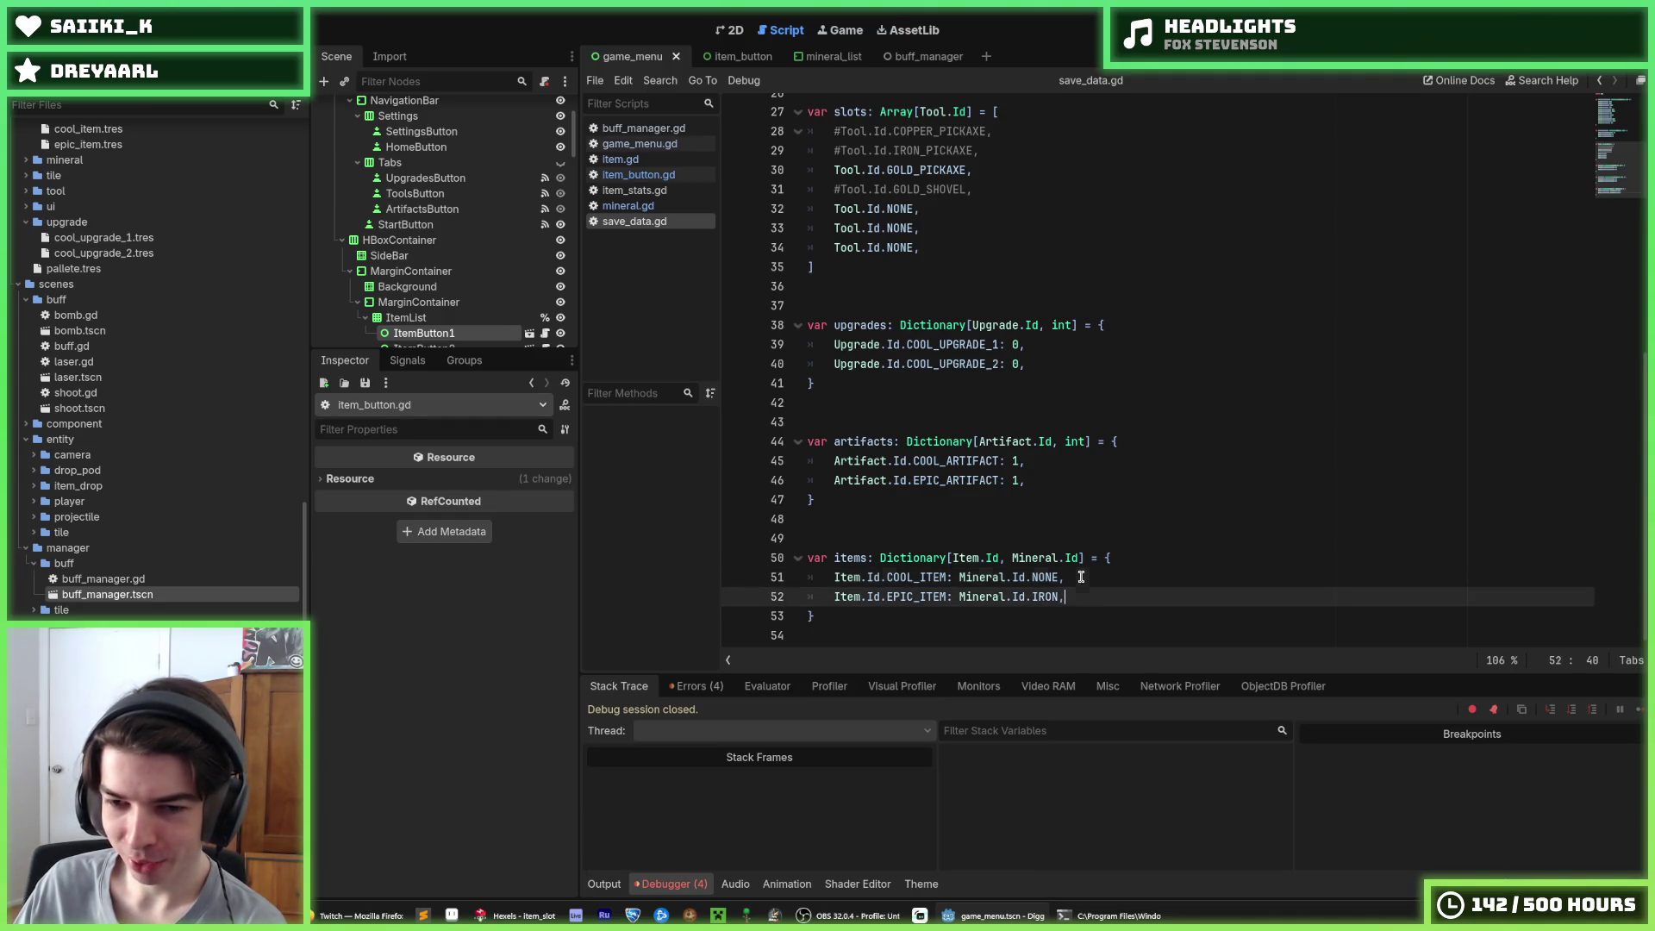
{"action": "left_click", "coordinate": [1079, 578]}
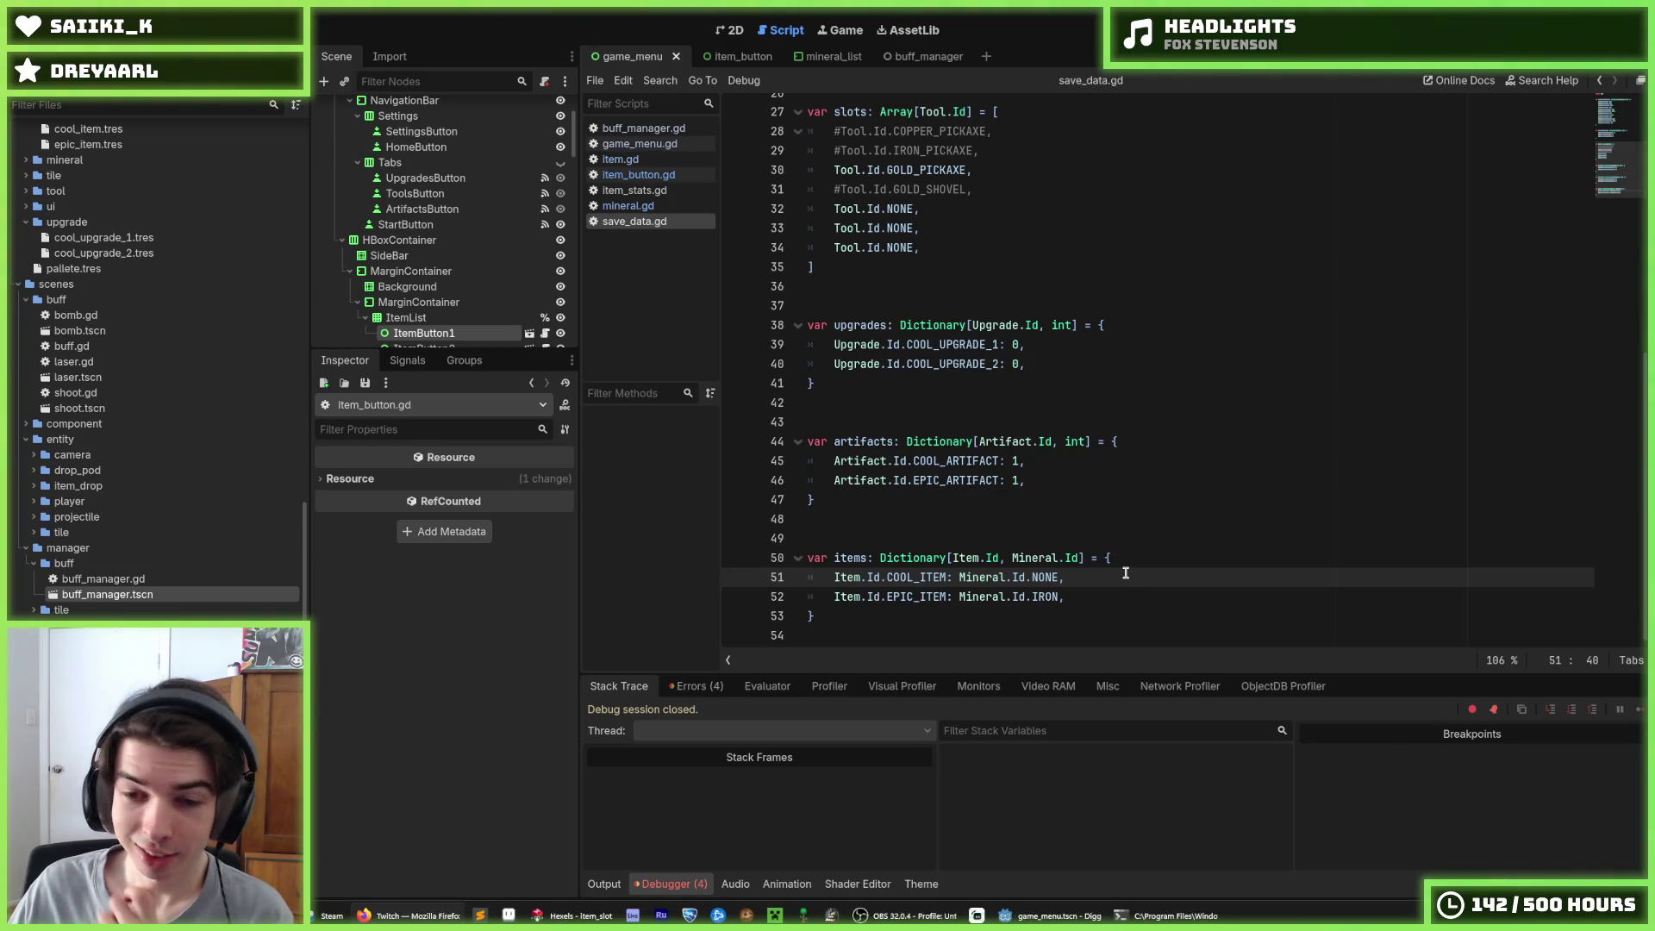
Review the items declaration, glance at mineral.gd, and return to item_button.gd
{"action": "left_click", "coordinate": [1155, 552]}
{"action": "left_click", "coordinate": [1152, 578]}
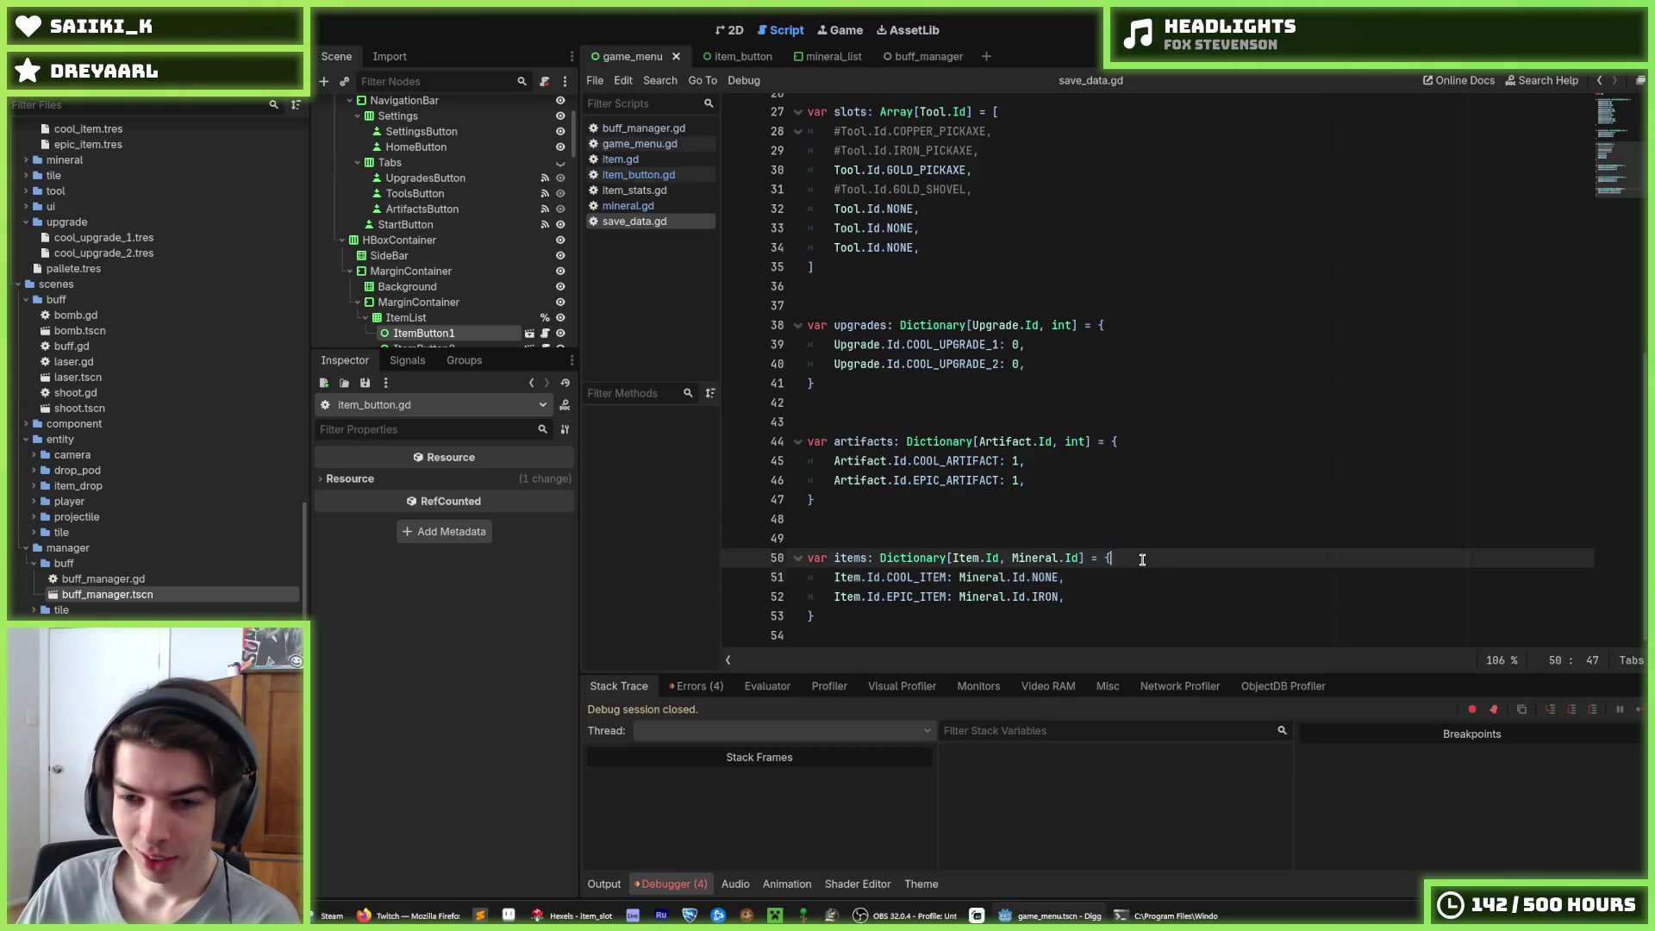
{"action": "left_click", "coordinate": [1142, 559]}
{"action": "left_click", "coordinate": [1162, 576]}
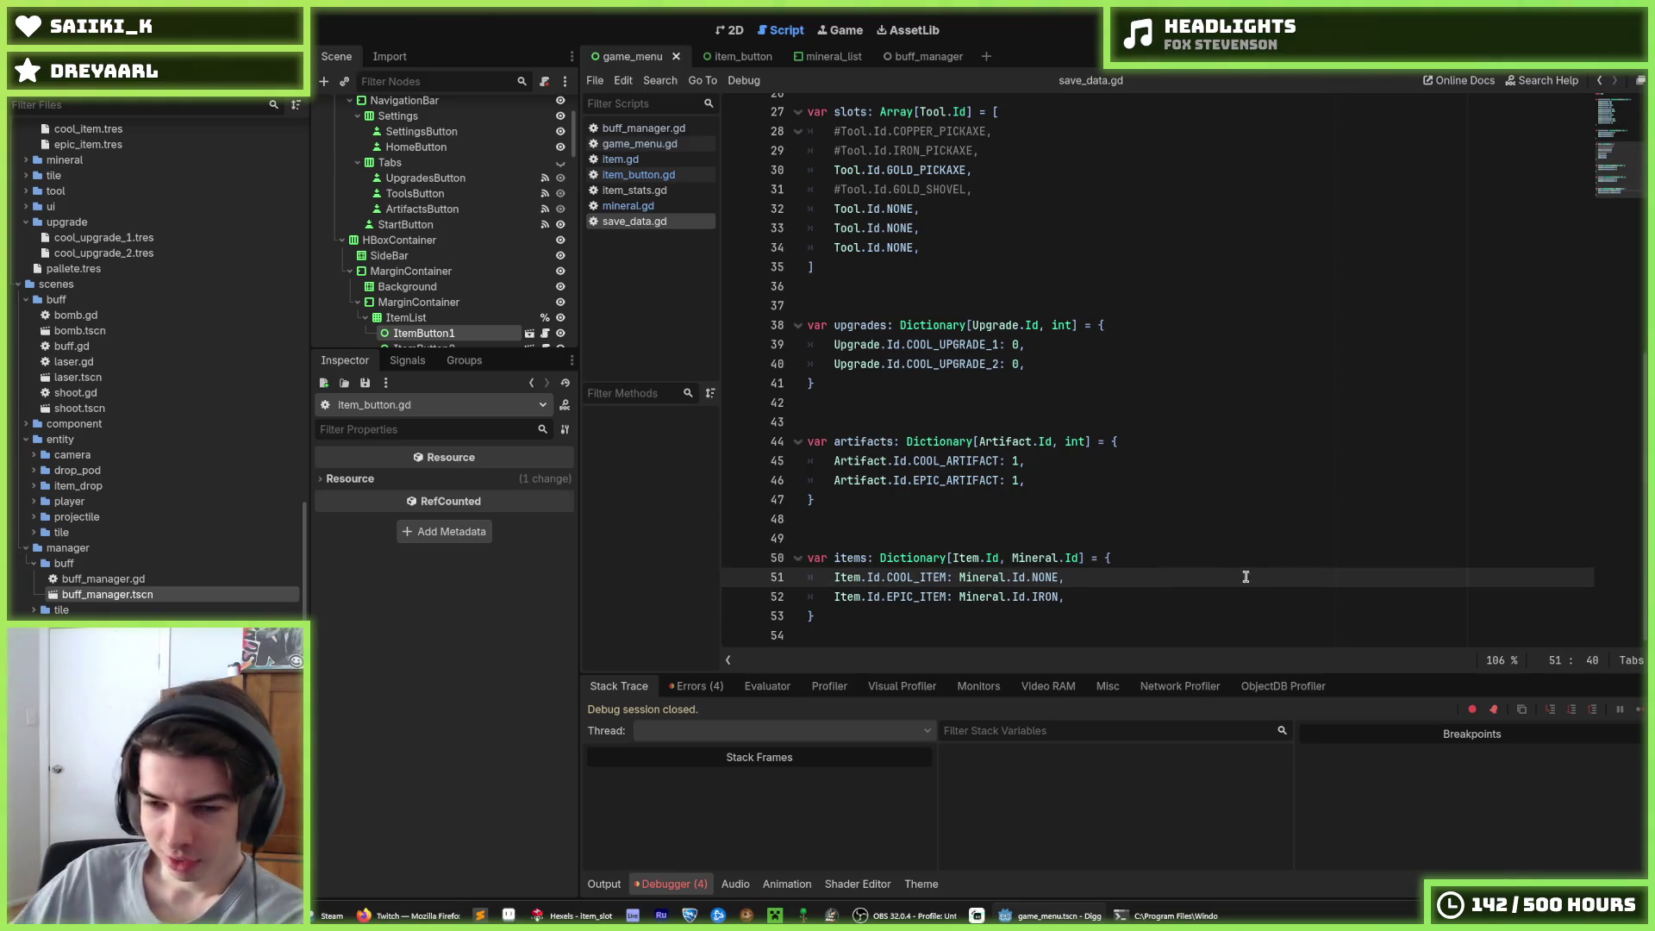
{"action": "left_click", "coordinate": [1142, 561]}
{"action": "left_click", "coordinate": [1149, 574]}
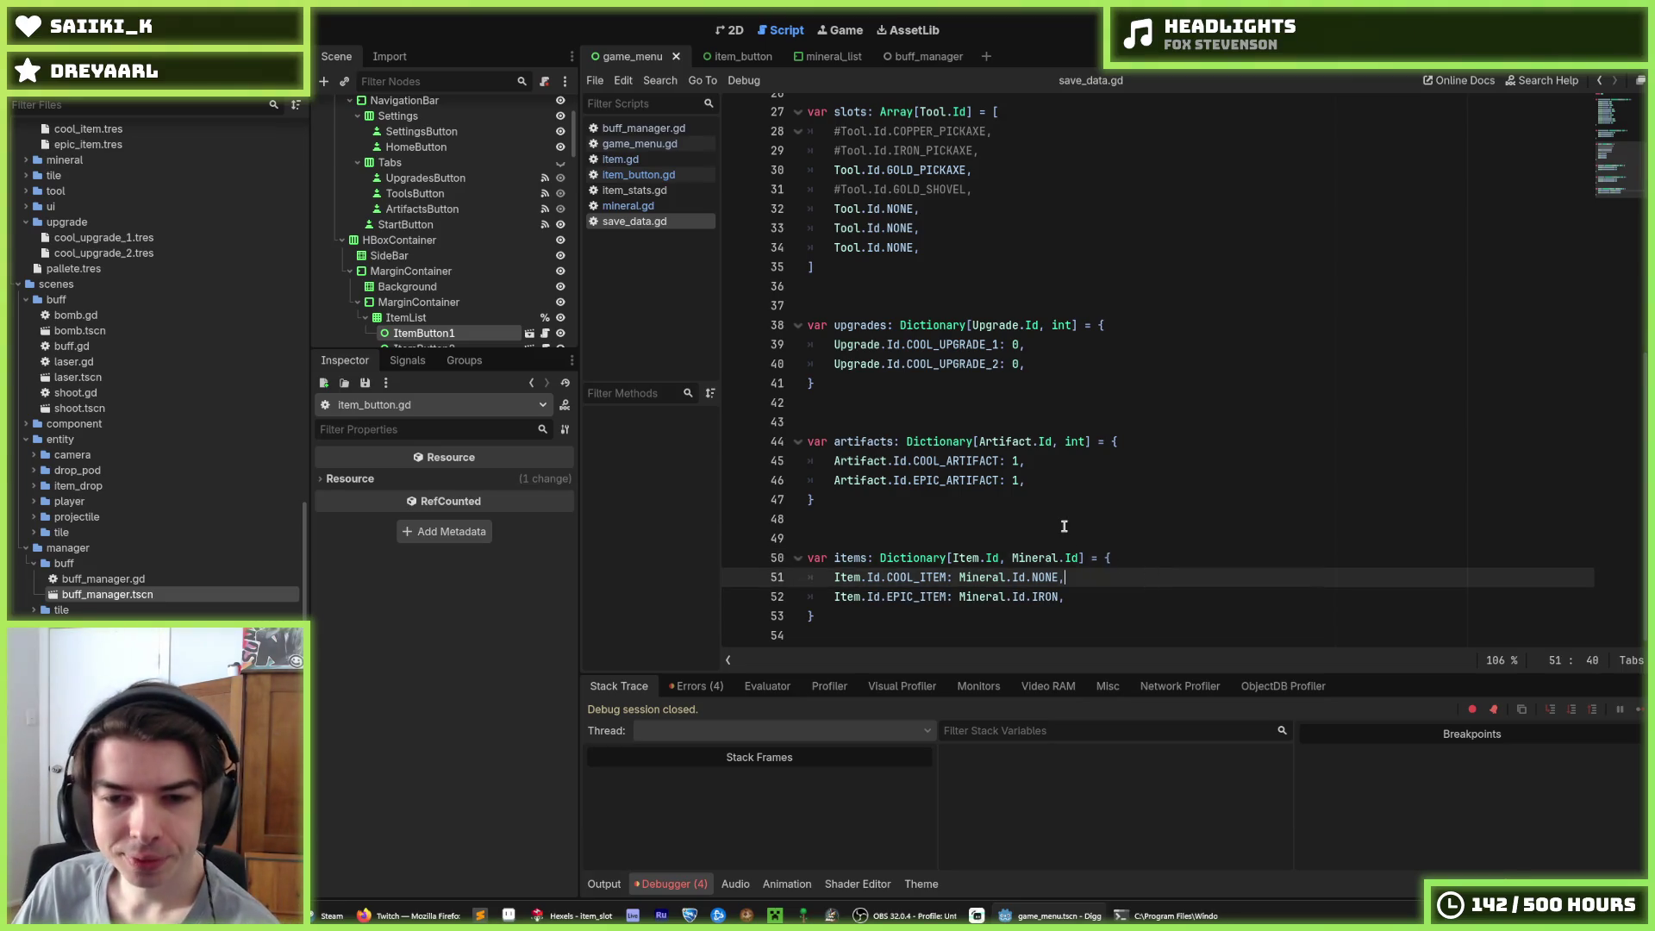
{"action": "scroll", "coordinate": [1045, 480], "scroll_direction": "up", "scroll_amount": 2}
{"action": "left_click", "coordinate": [658, 209]}
{"action": "left_click", "coordinate": [639, 174]}
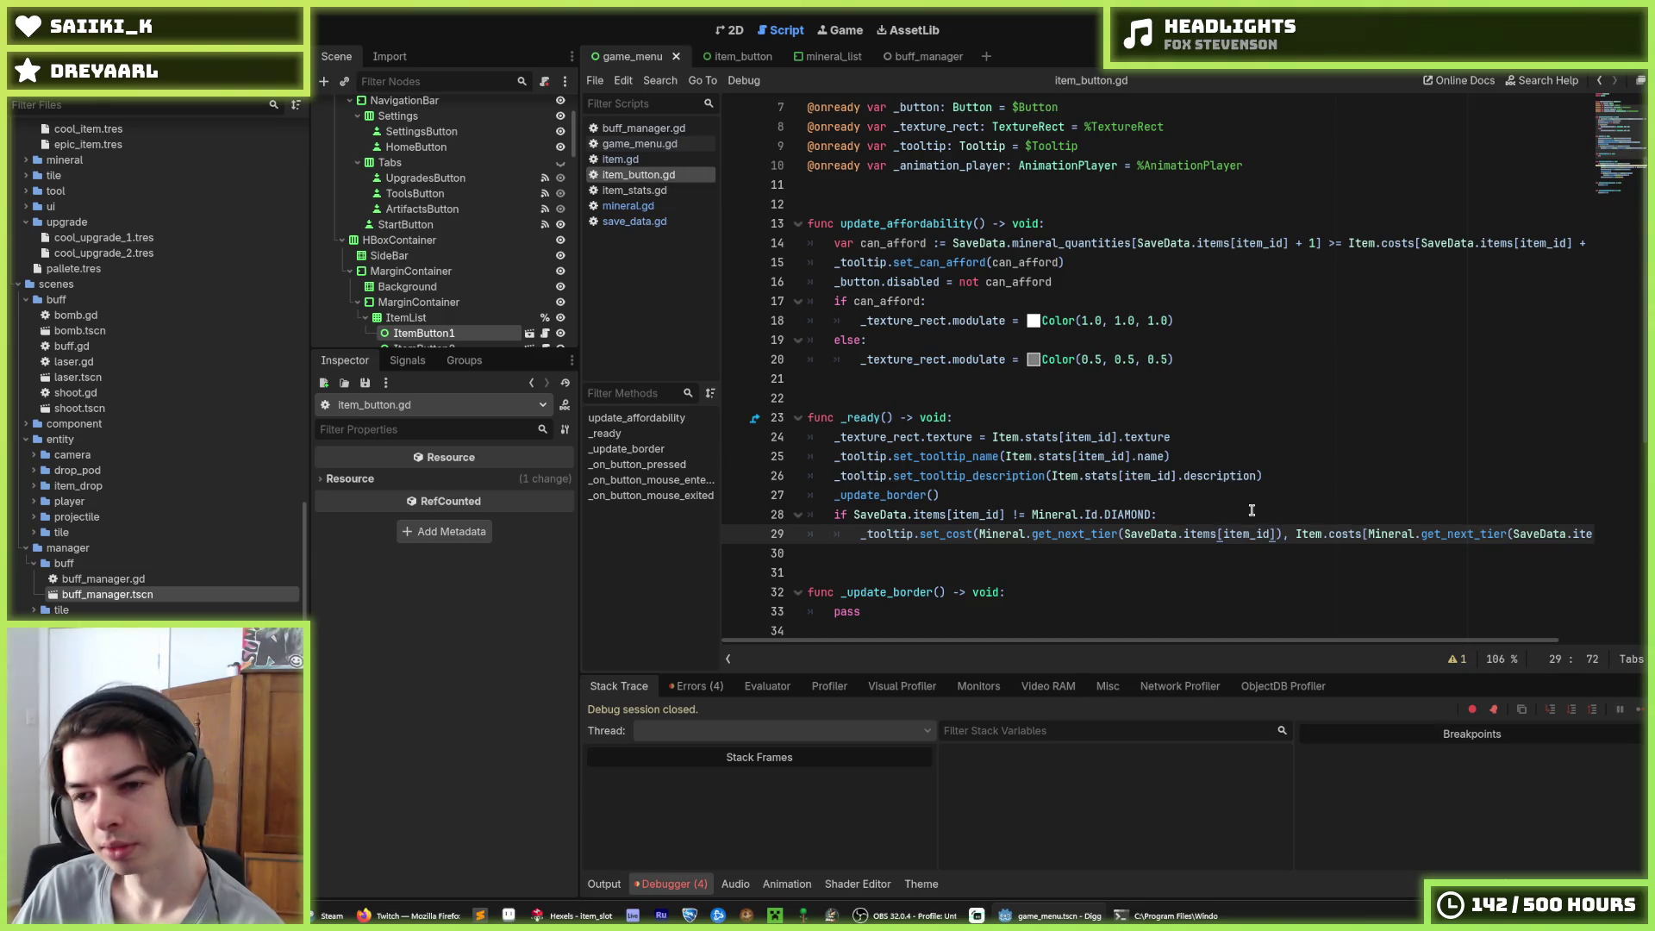
Examine the SaveData.items[item_id] argument of the get_next_tier call on line 29
{"action": "left_click_drag", "start_coordinate": [1276, 533], "coordinate": [1123, 535]}
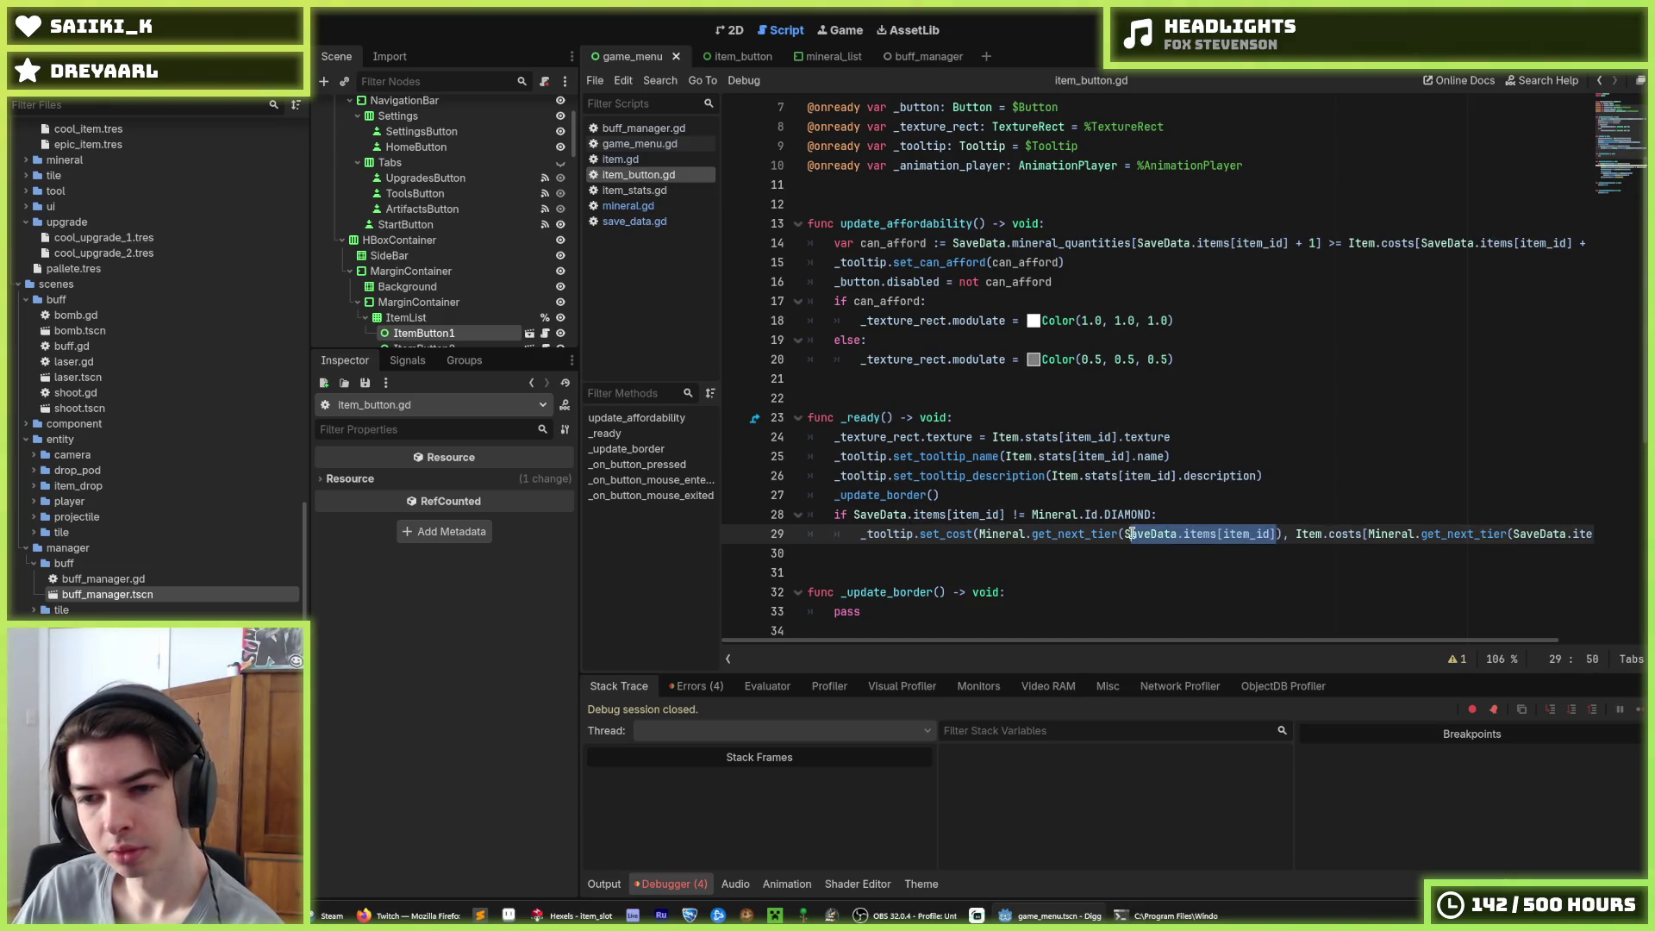
{"action": "left_click", "coordinate": [1123, 534]}
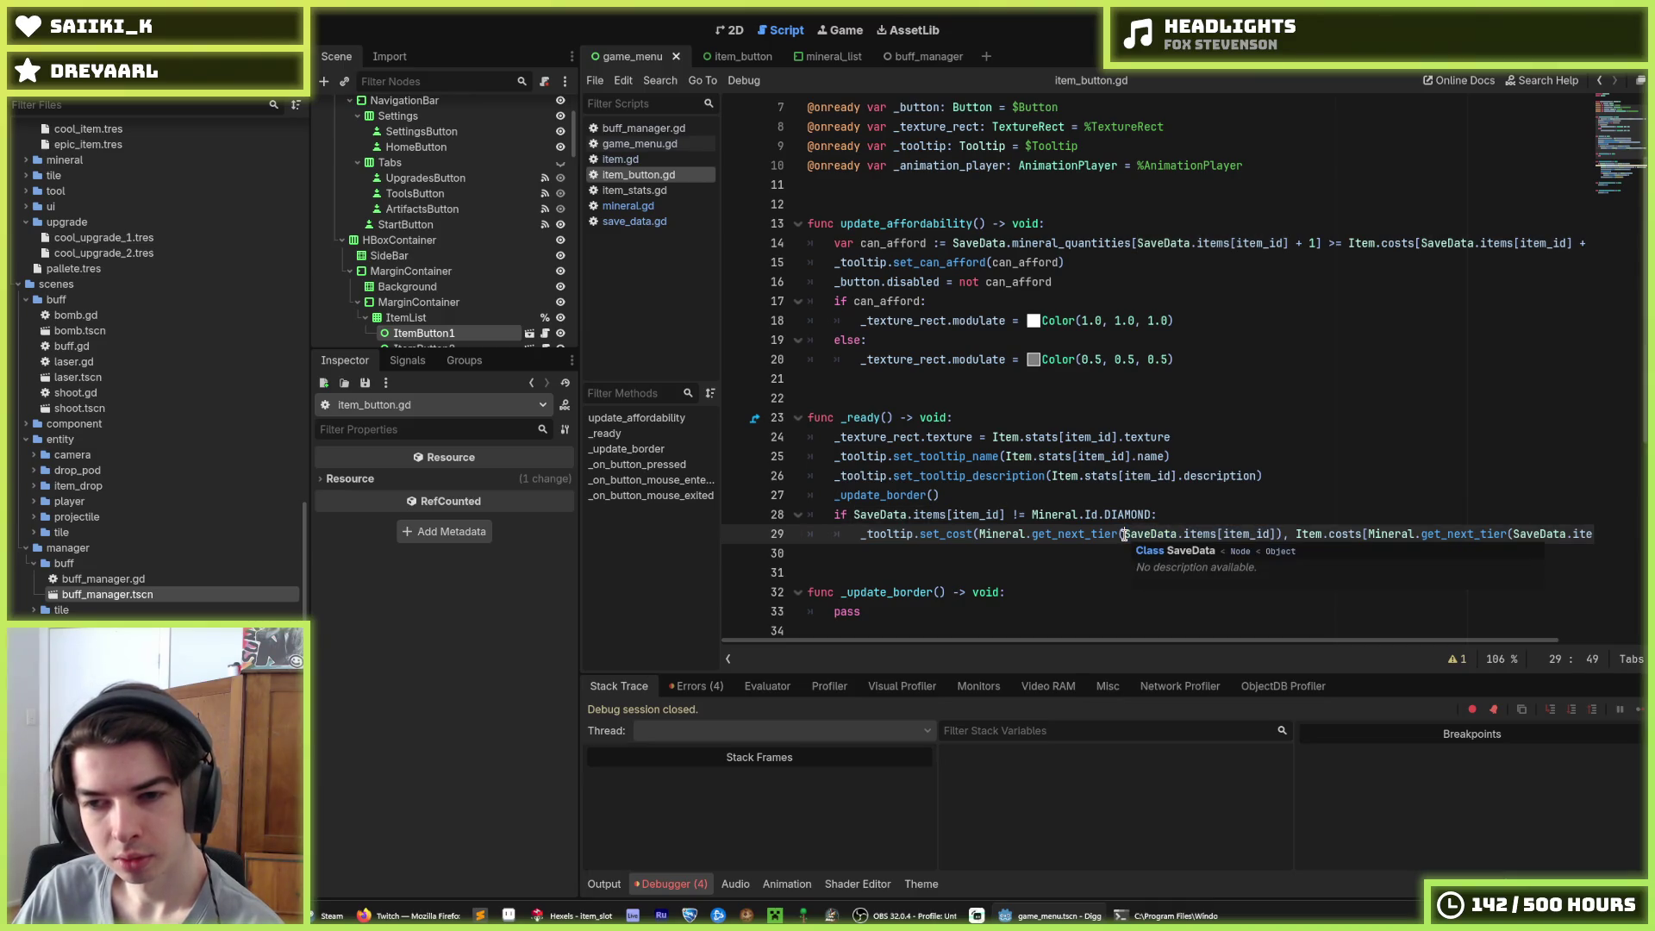
{"action": "left_click_drag", "start_coordinate": [1123, 535], "coordinate": [1274, 534]}
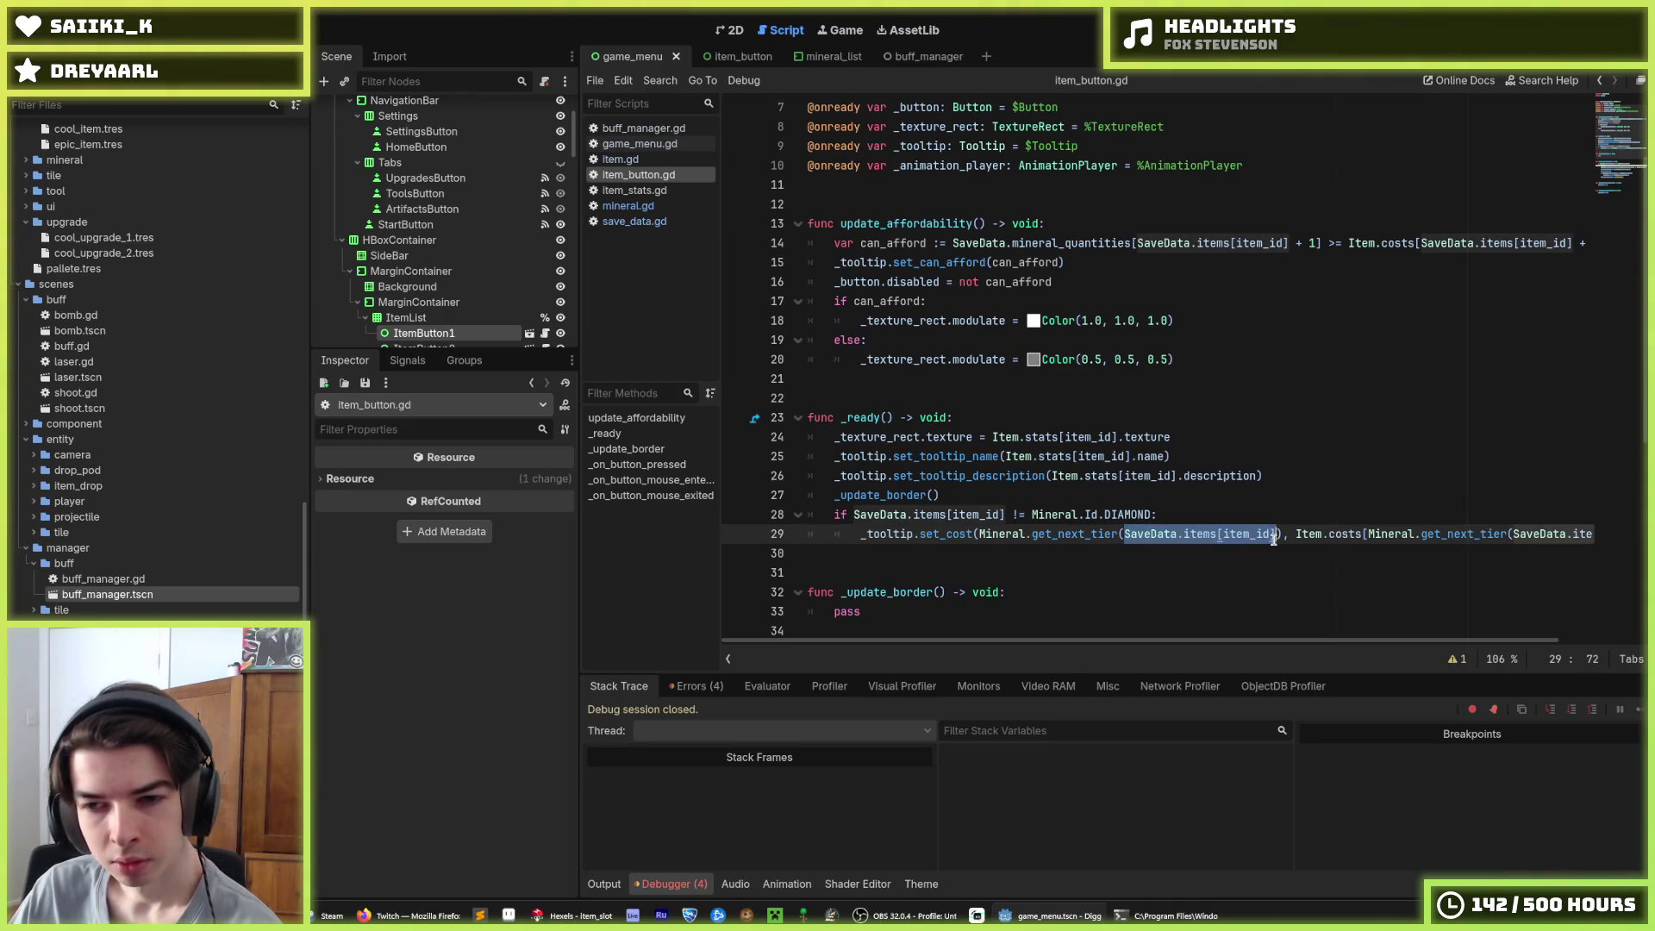
{"action": "left_click", "coordinate": [1273, 534]}
{"action": "double_click", "coordinate": [1273, 535]}
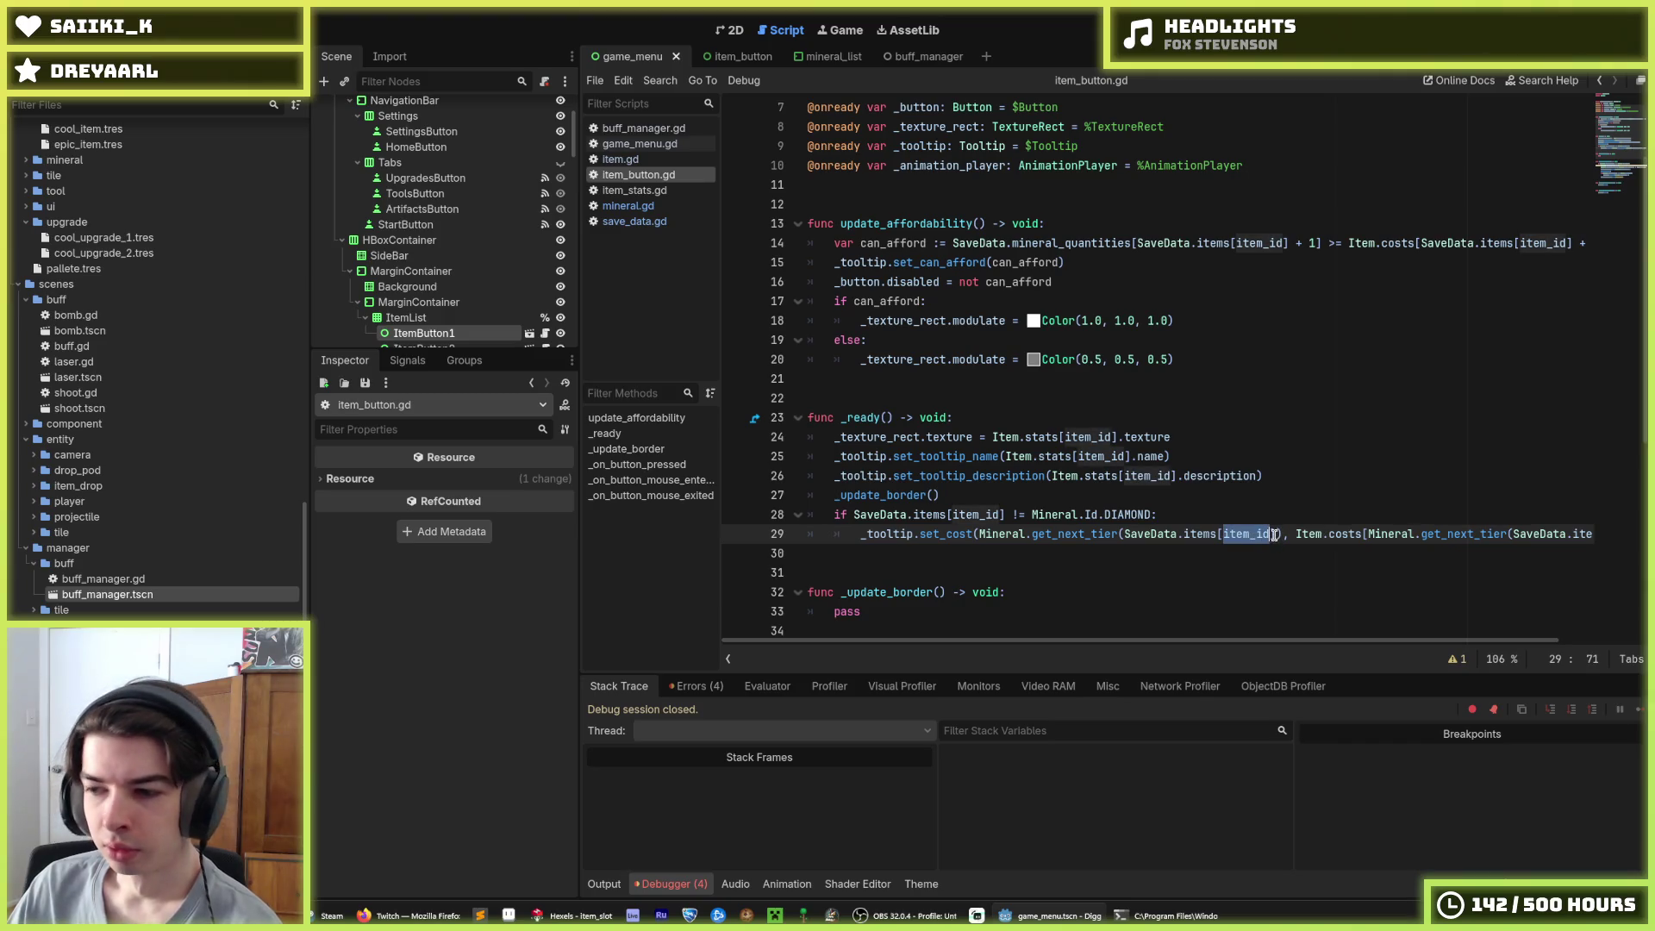
{"action": "left_click", "coordinate": [1274, 534]}
{"action": "left_click_drag", "start_coordinate": [1273, 534], "coordinate": [1123, 536]}
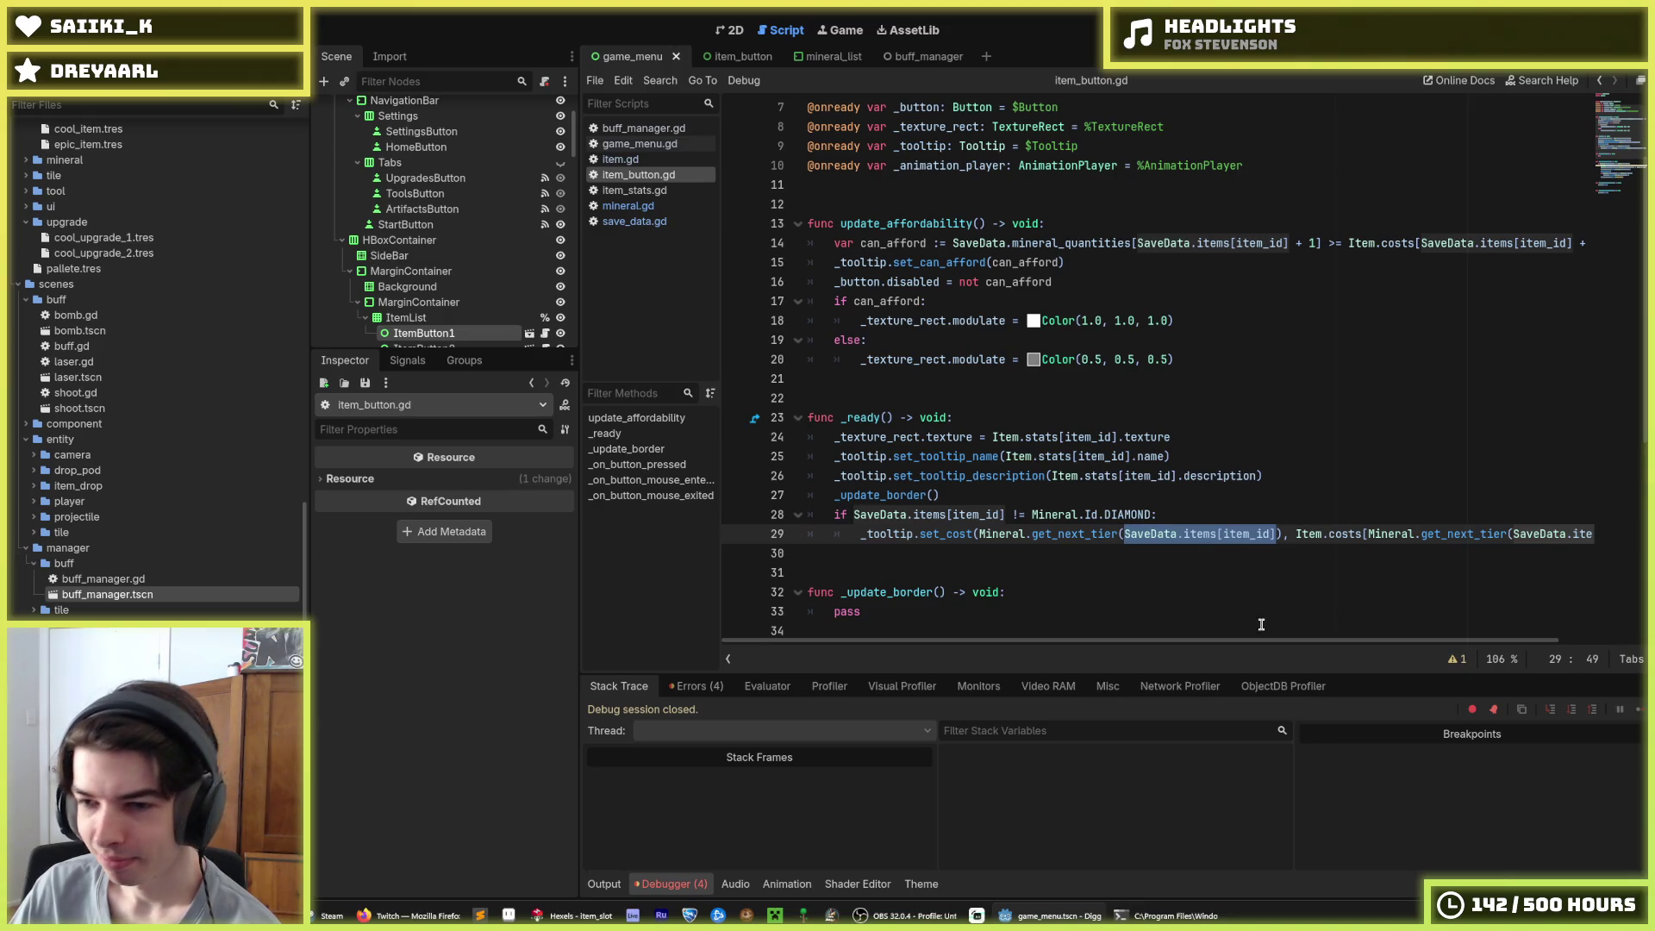
{"action": "scroll", "coordinate": [1281, 642], "scroll_direction": "right", "scroll_amount": 2}
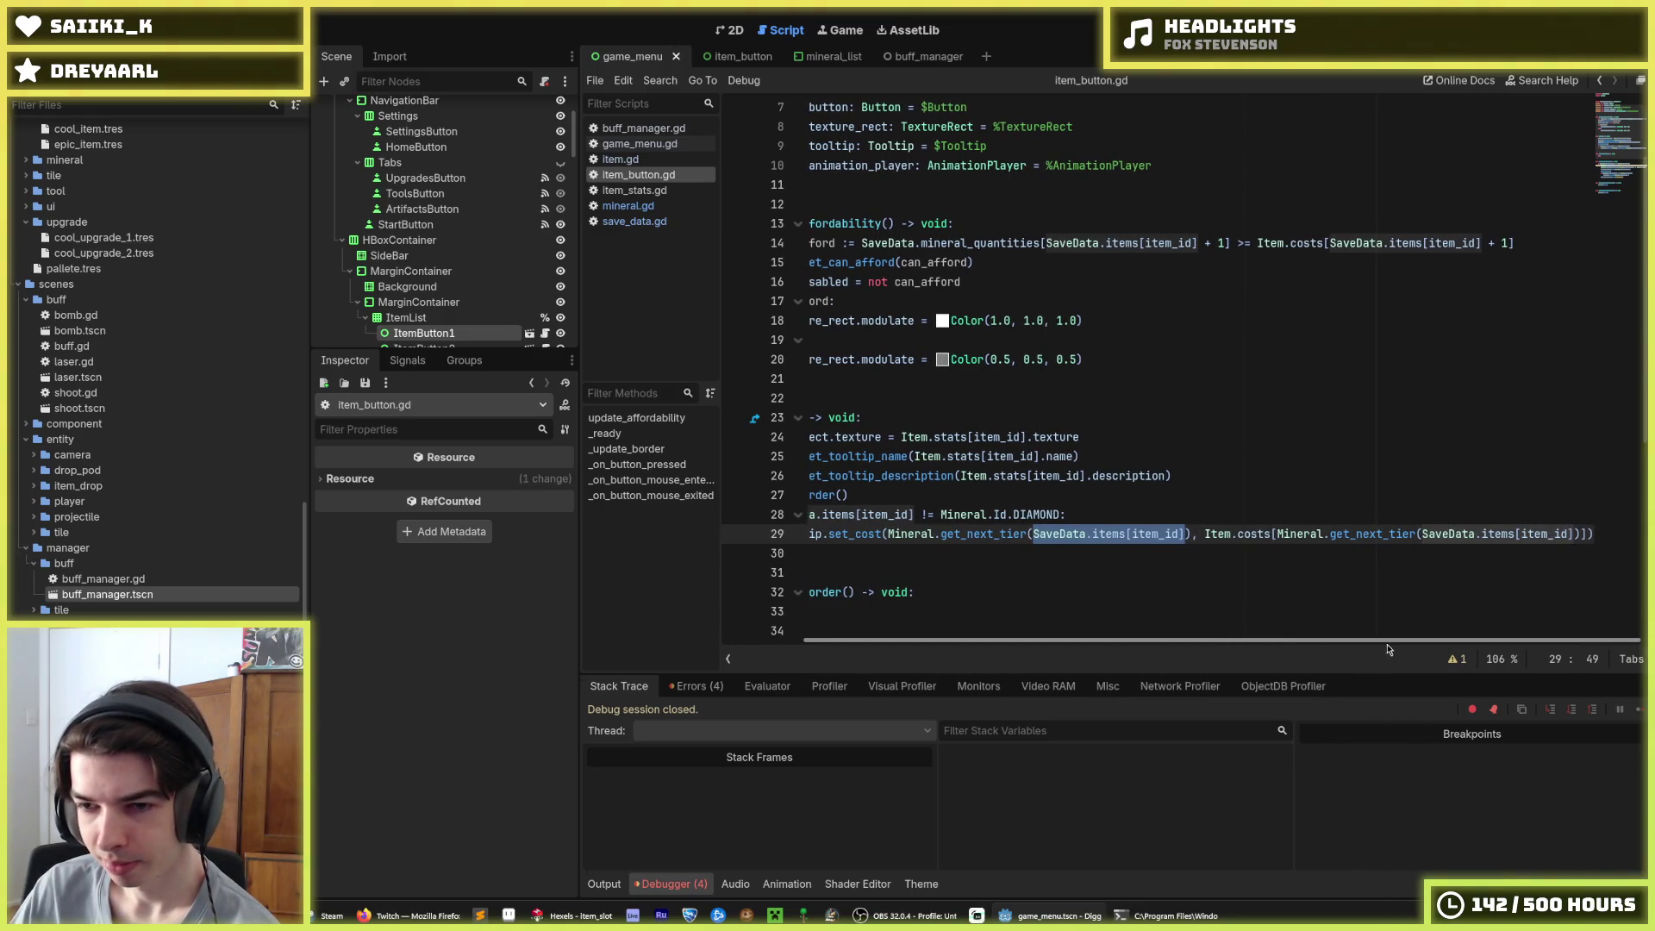
{"action": "scroll", "coordinate": [1265, 645], "scroll_direction": "left", "scroll_amount": 1}
{"action": "scroll", "coordinate": [1264, 645], "scroll_direction": "left", "scroll_amount": 1}
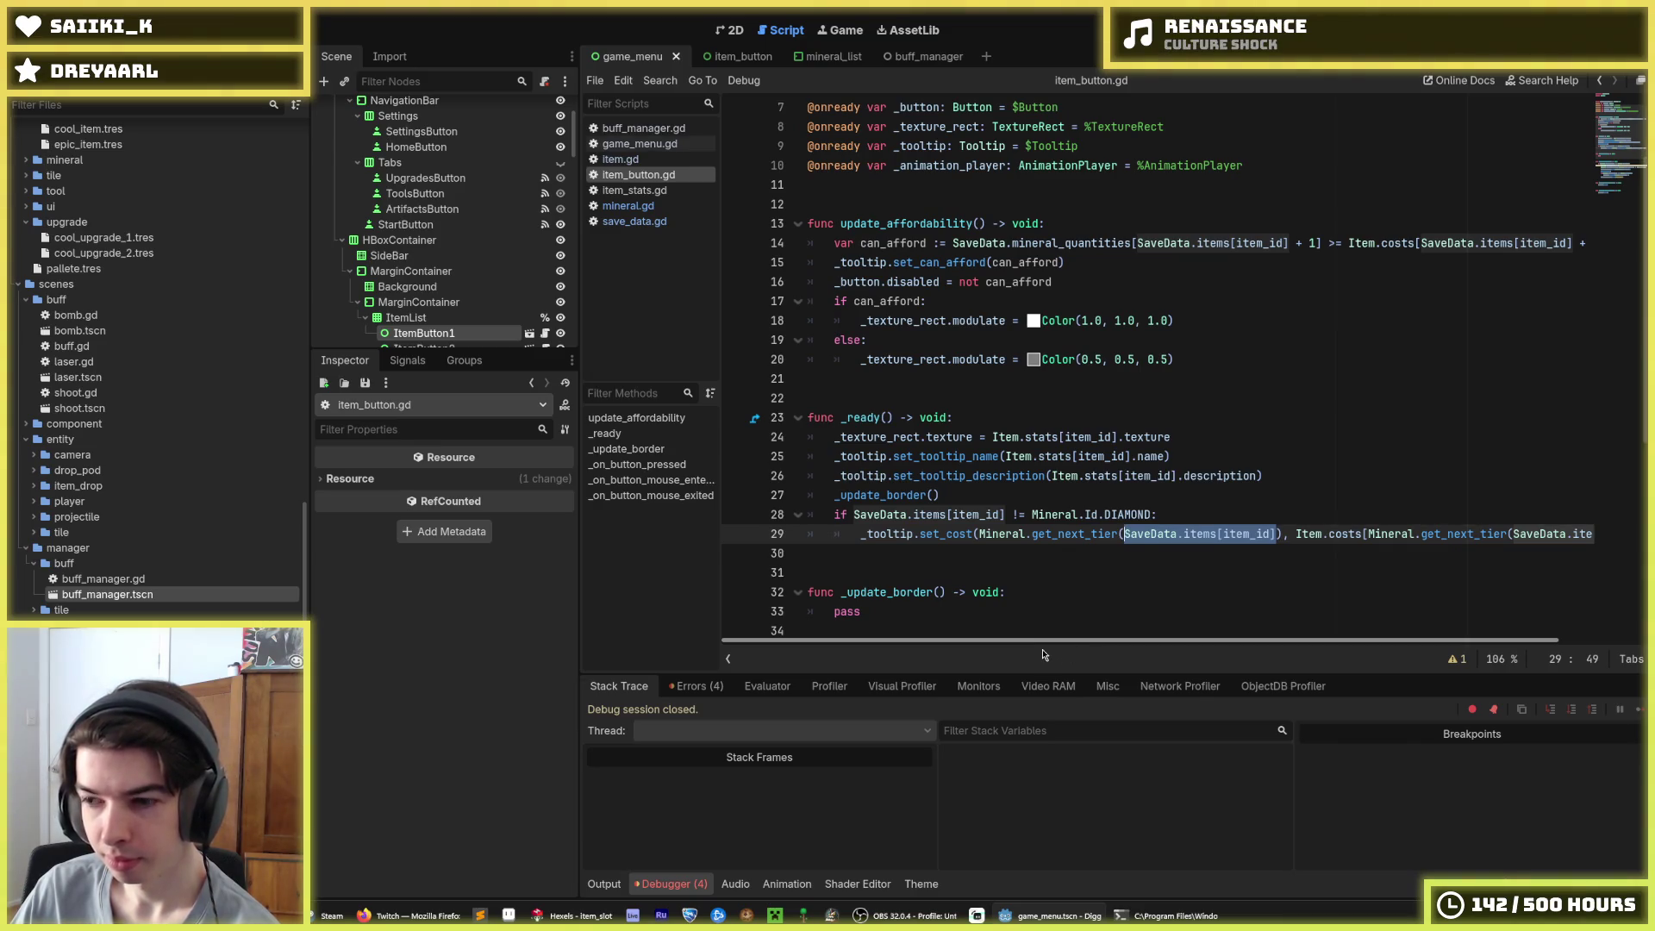
{"action": "scroll", "coordinate": [1043, 654], "scroll_direction": "right", "scroll_amount": 2}
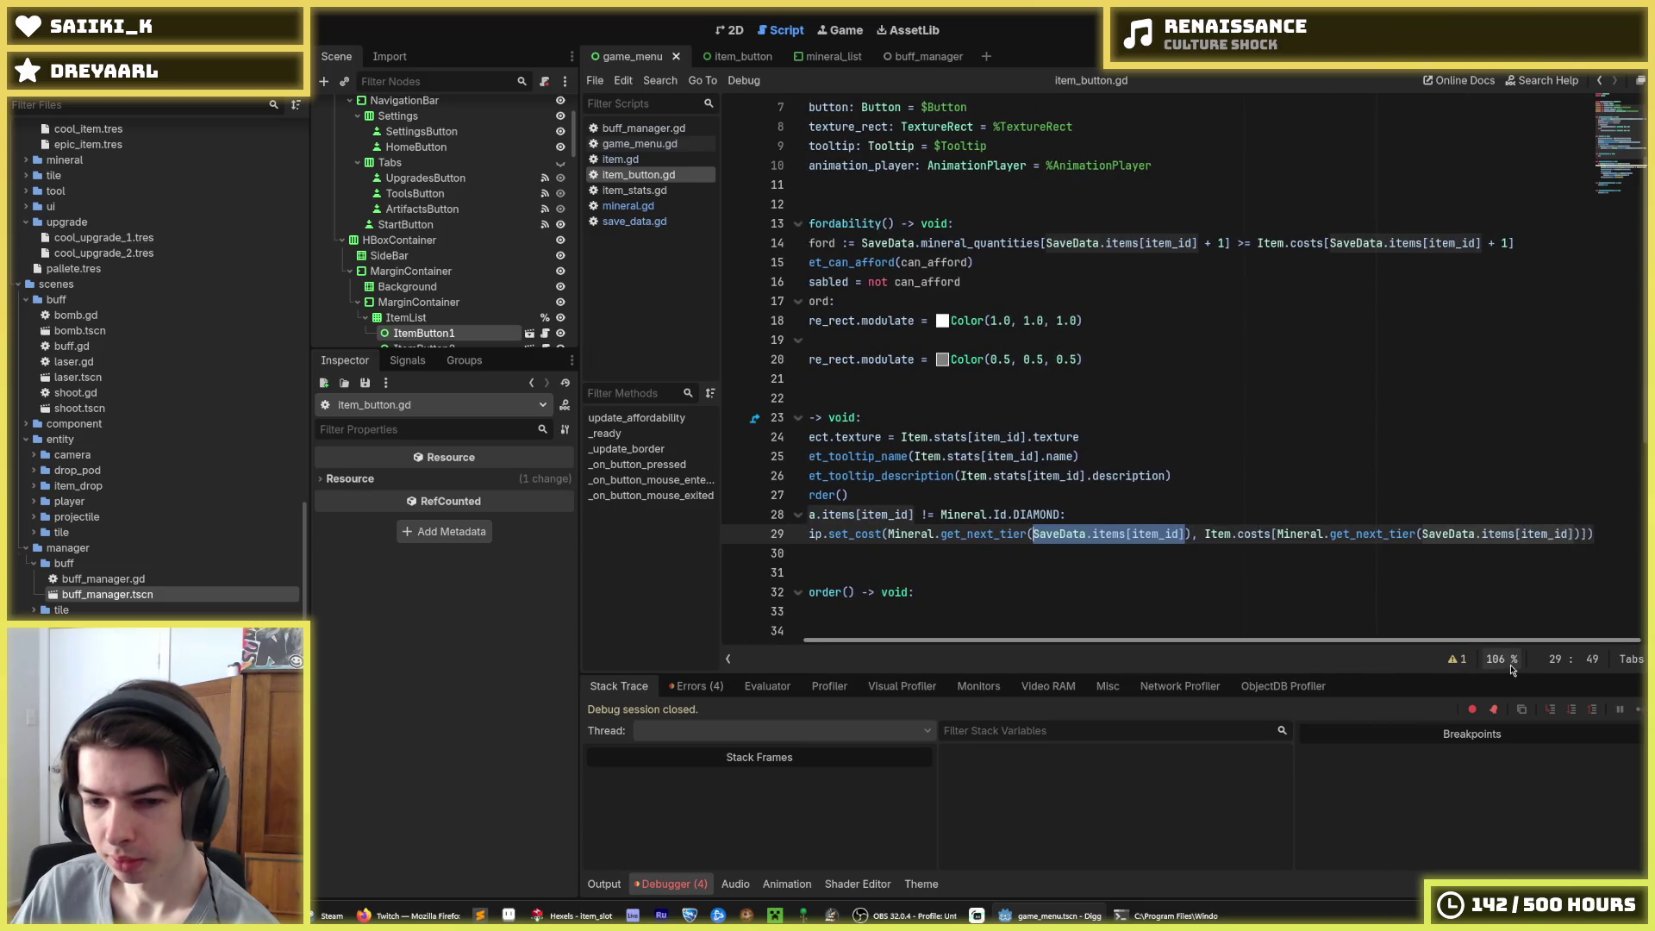
{"action": "scroll", "coordinate": [1005, 650], "scroll_direction": "left", "scroll_amount": 2}
{"action": "scroll", "coordinate": [1078, 653], "scroll_direction": "right", "scroll_amount": 2}
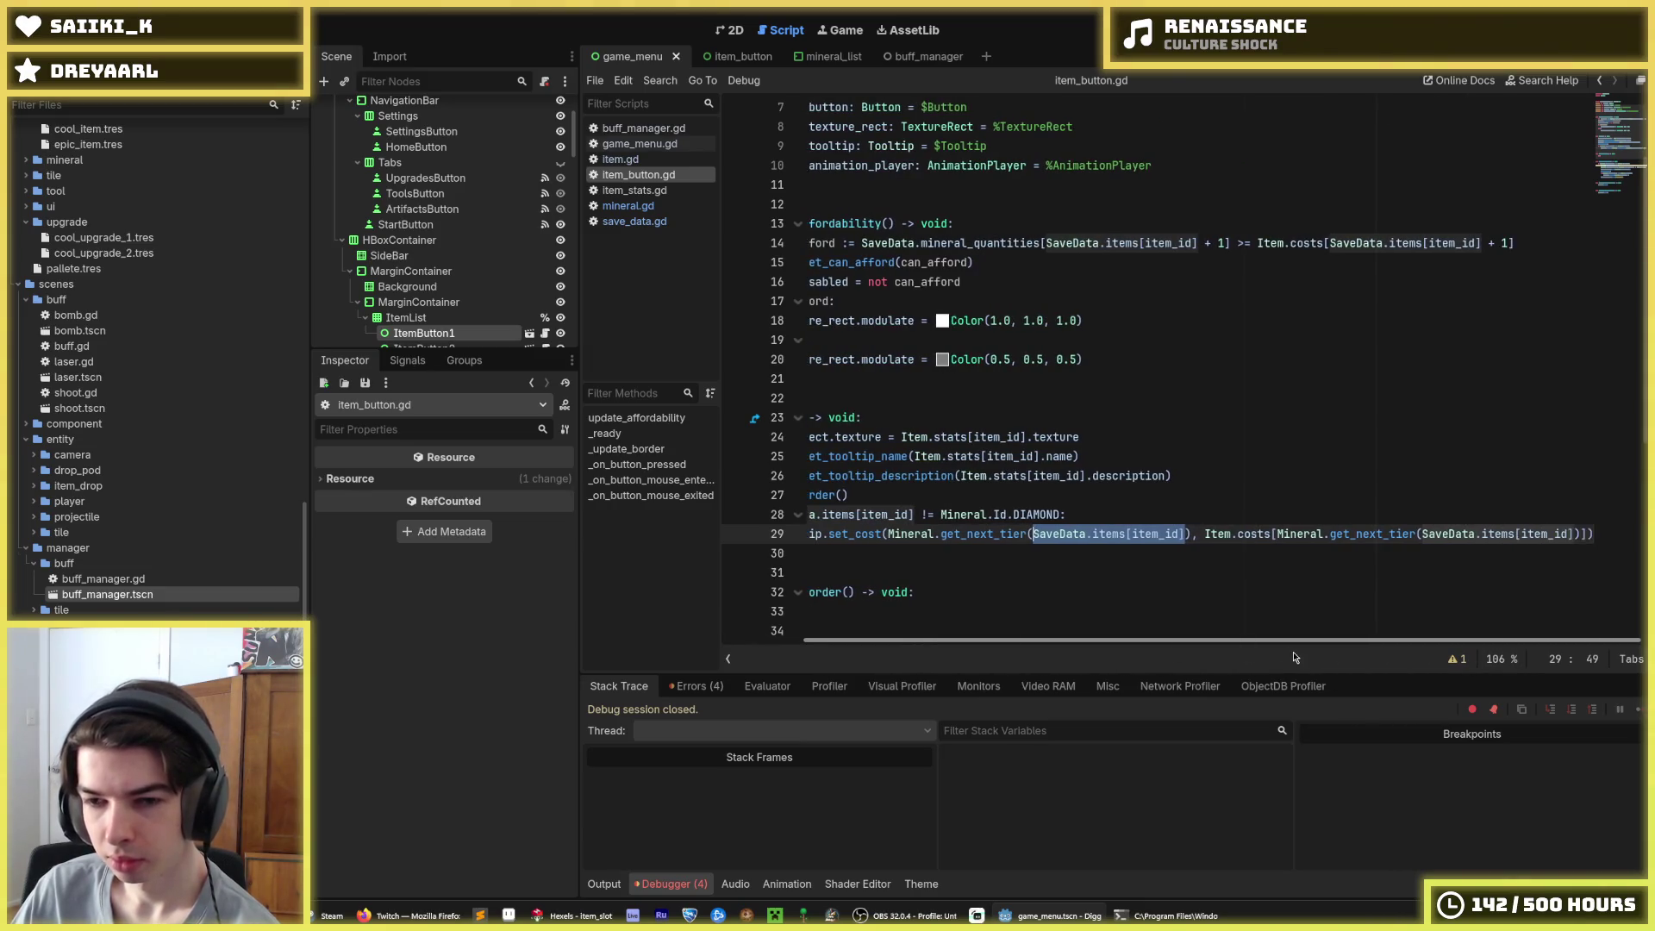
{"action": "scroll", "coordinate": [1155, 657], "scroll_direction": "left", "scroll_amount": 2}
{"action": "scroll", "coordinate": [1226, 662], "scroll_direction": "right", "scroll_amount": 2}
{"action": "key", "text": "ctrl+z"}
{"action": "key", "text": "ctrl+z"}
{"action": "key", "text": "ctrl+z"}
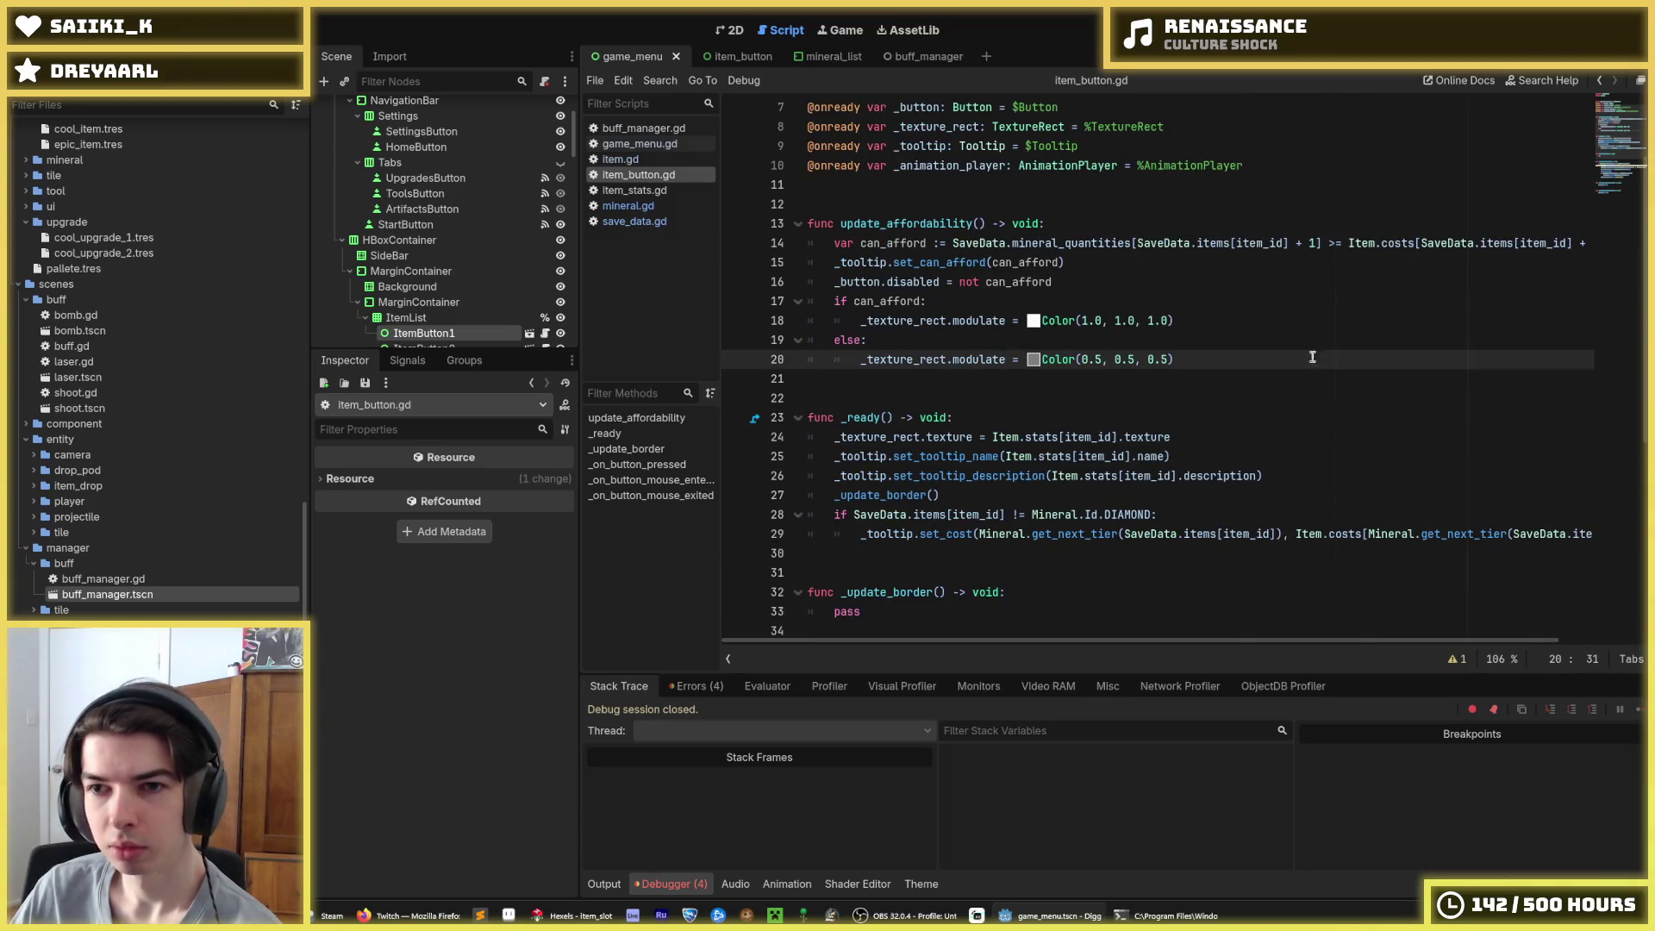
Replace line 14's mineral_quantities lookup with Mineral.get_next_tier(SaveData.items[item_id]) from line 29
{"action": "left_click_drag", "start_coordinate": [1282, 534], "coordinate": [979, 534]}
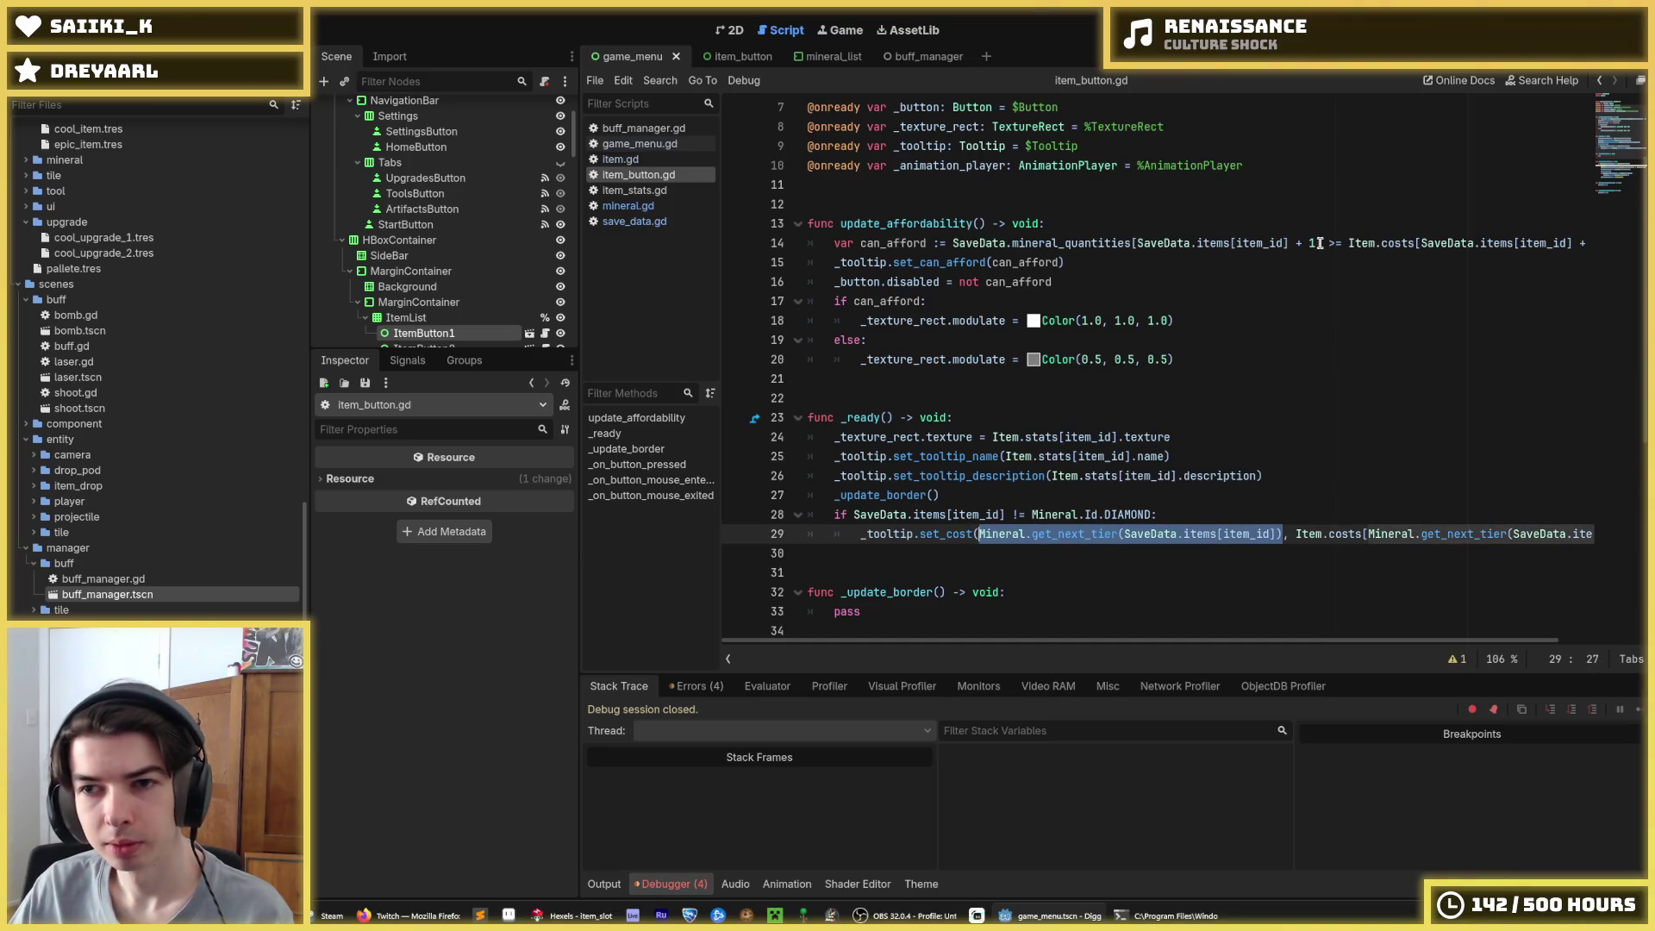
{"action": "left_click_drag", "start_coordinate": [1320, 243], "coordinate": [953, 245]}
{"action": "type", "text": "Mineral.get_next_tier(SaveData.items[item_id])"}
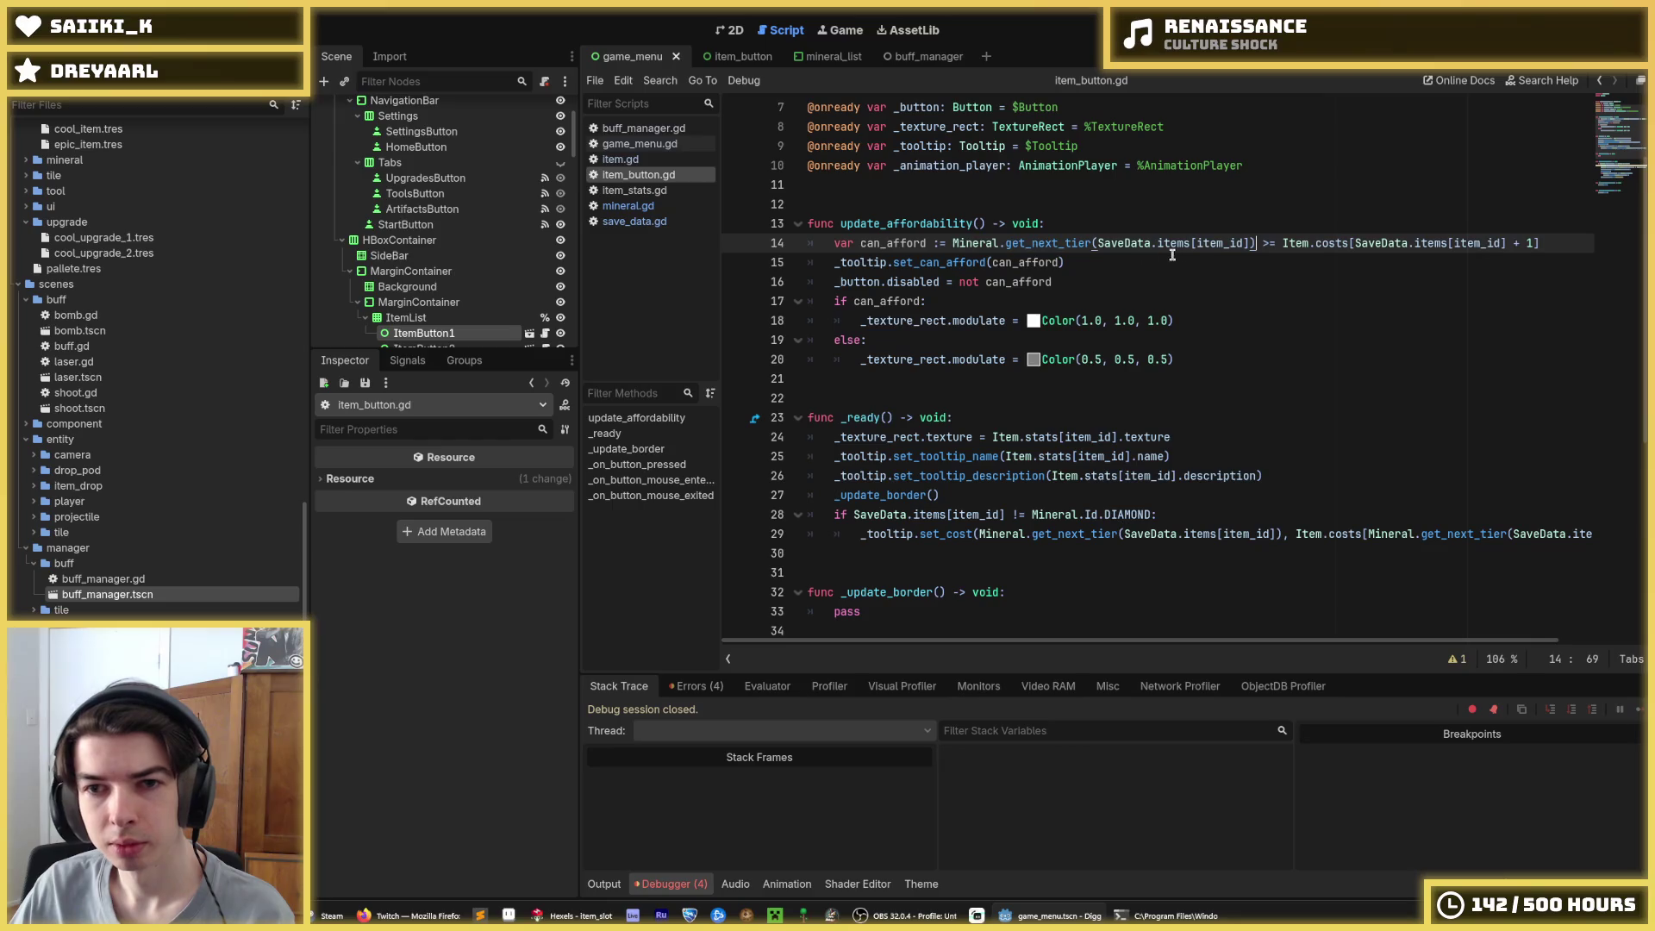
Undo the bad replacement and use the next-tier call as the mineral_quantities index on line 14
{"action": "left_click_drag", "start_coordinate": [1282, 243], "coordinate": [1547, 244]}
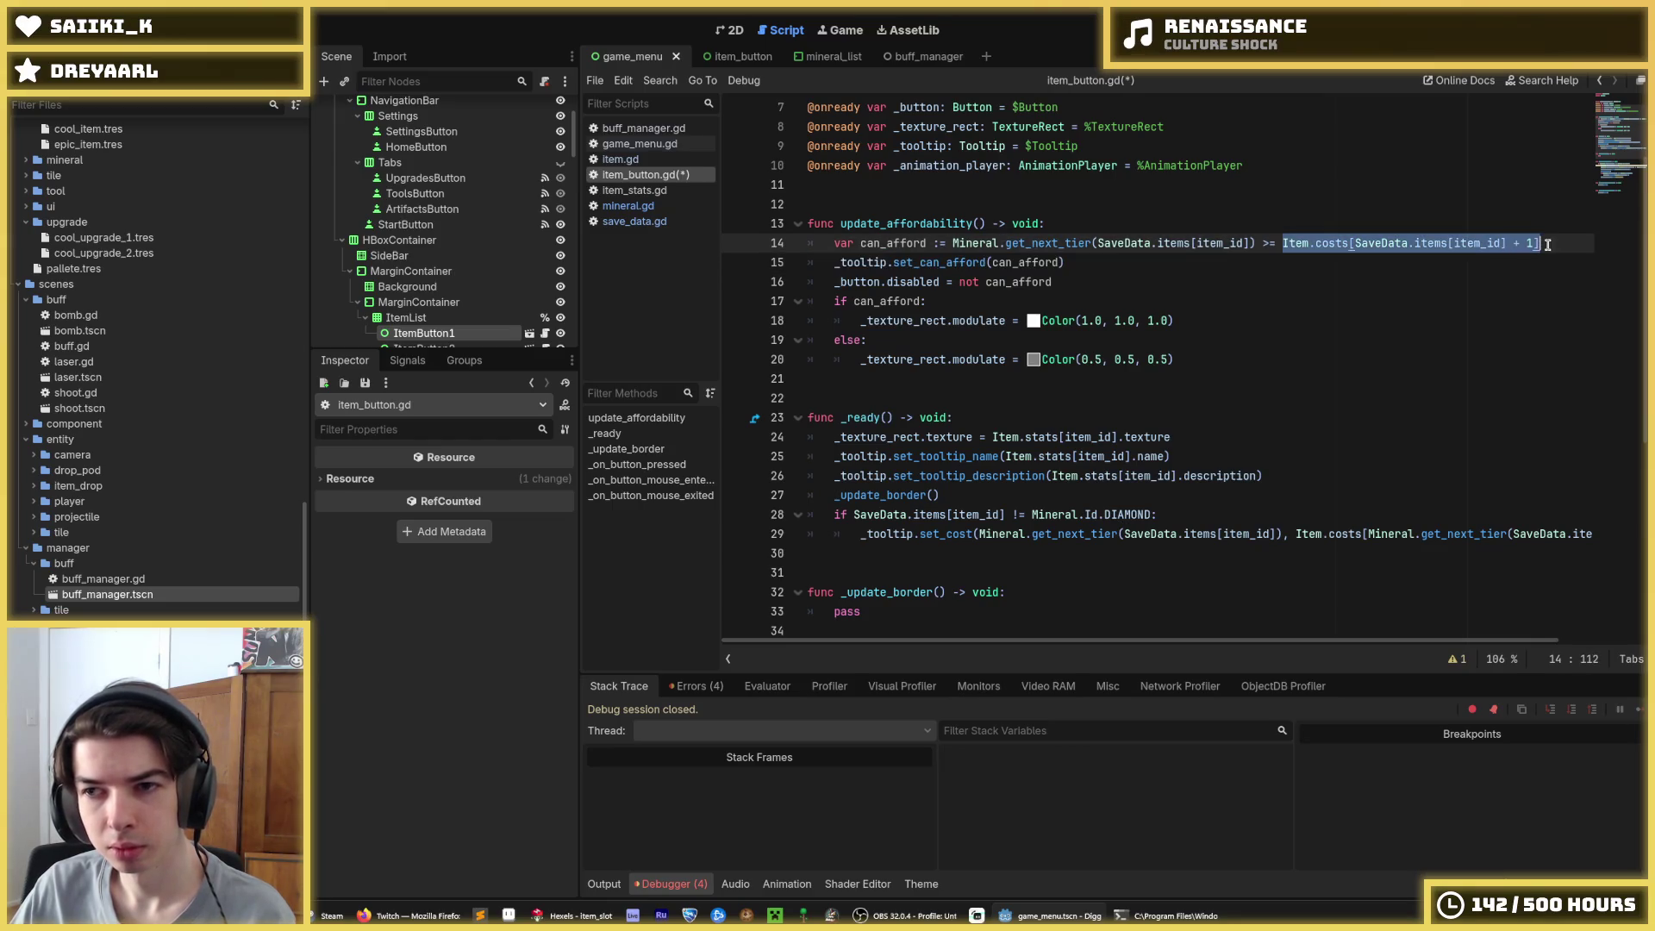
{"action": "key", "text": "ctrl+z"}
{"action": "key", "text": "ctrl+z"}
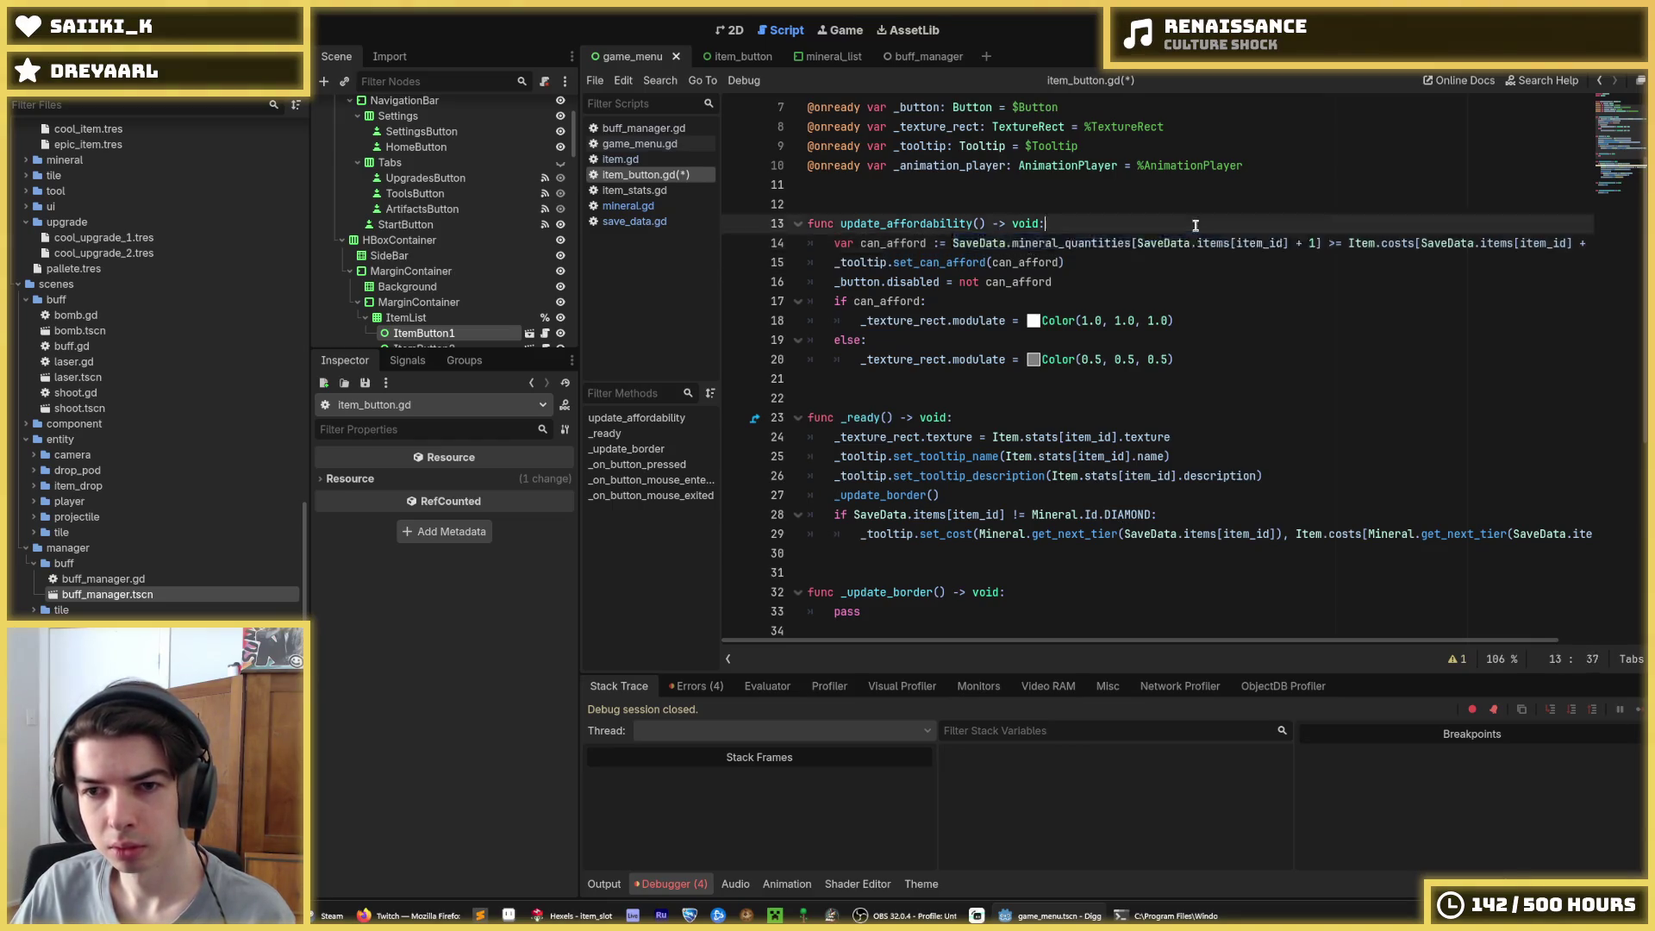
{"action": "double_click", "coordinate": [1136, 246]}
{"action": "left_click_drag", "start_coordinate": [1136, 247], "coordinate": [1314, 245]}
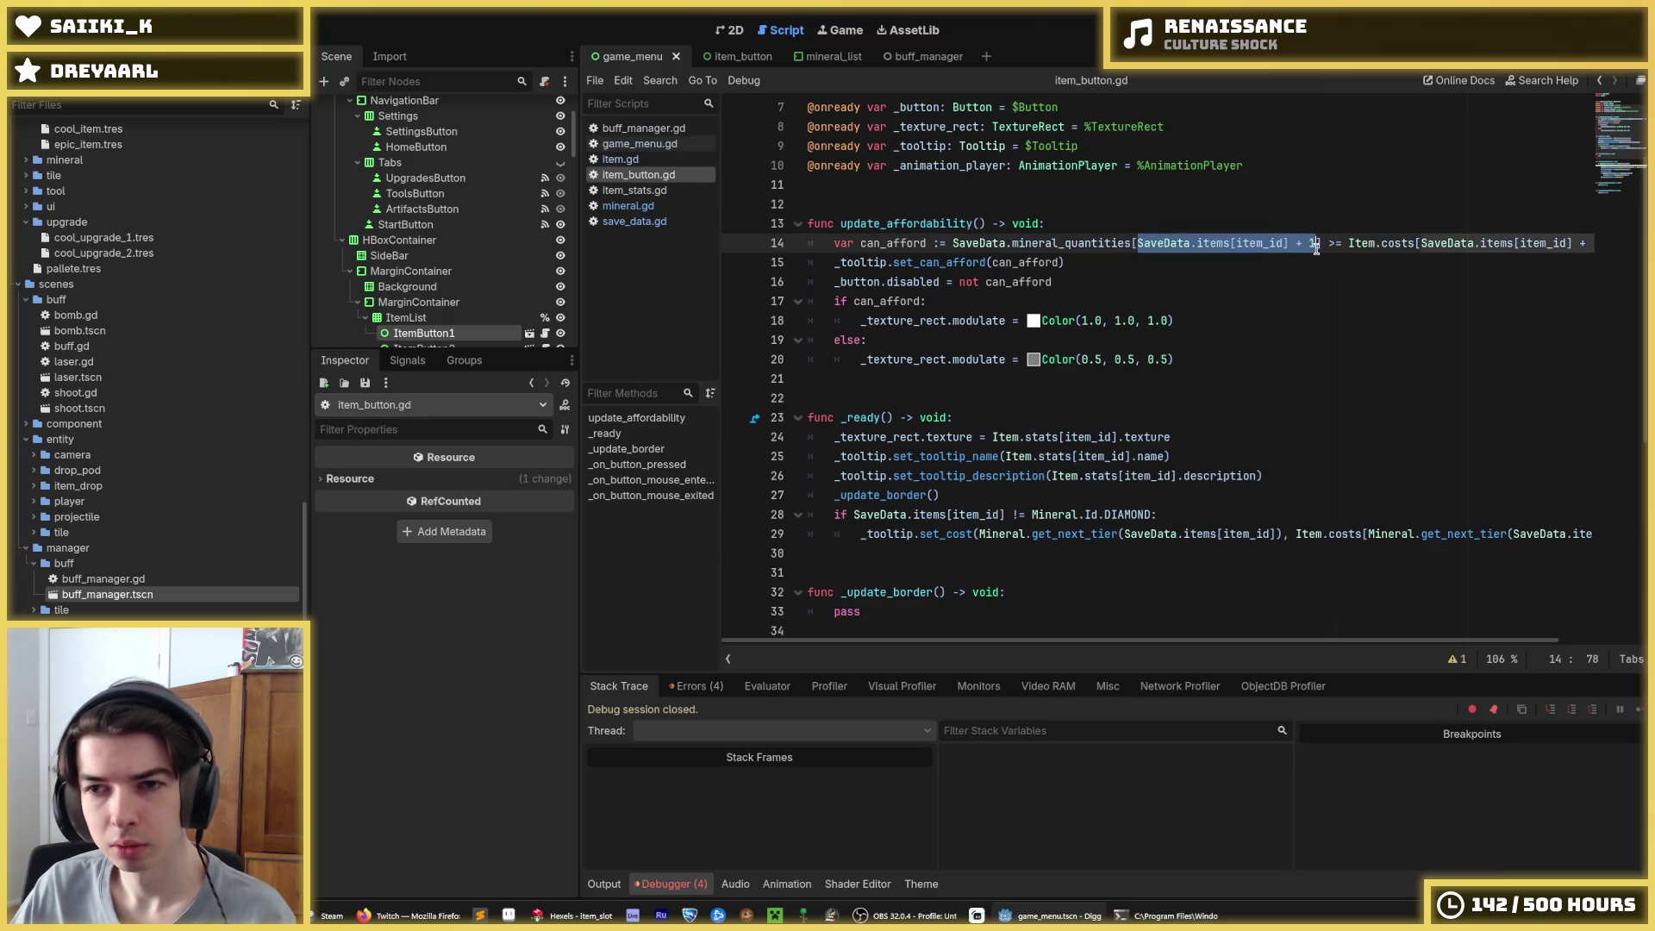
{"action": "type", "text": "Mineral.get_next_tier(SaveData.items[item_id])"}
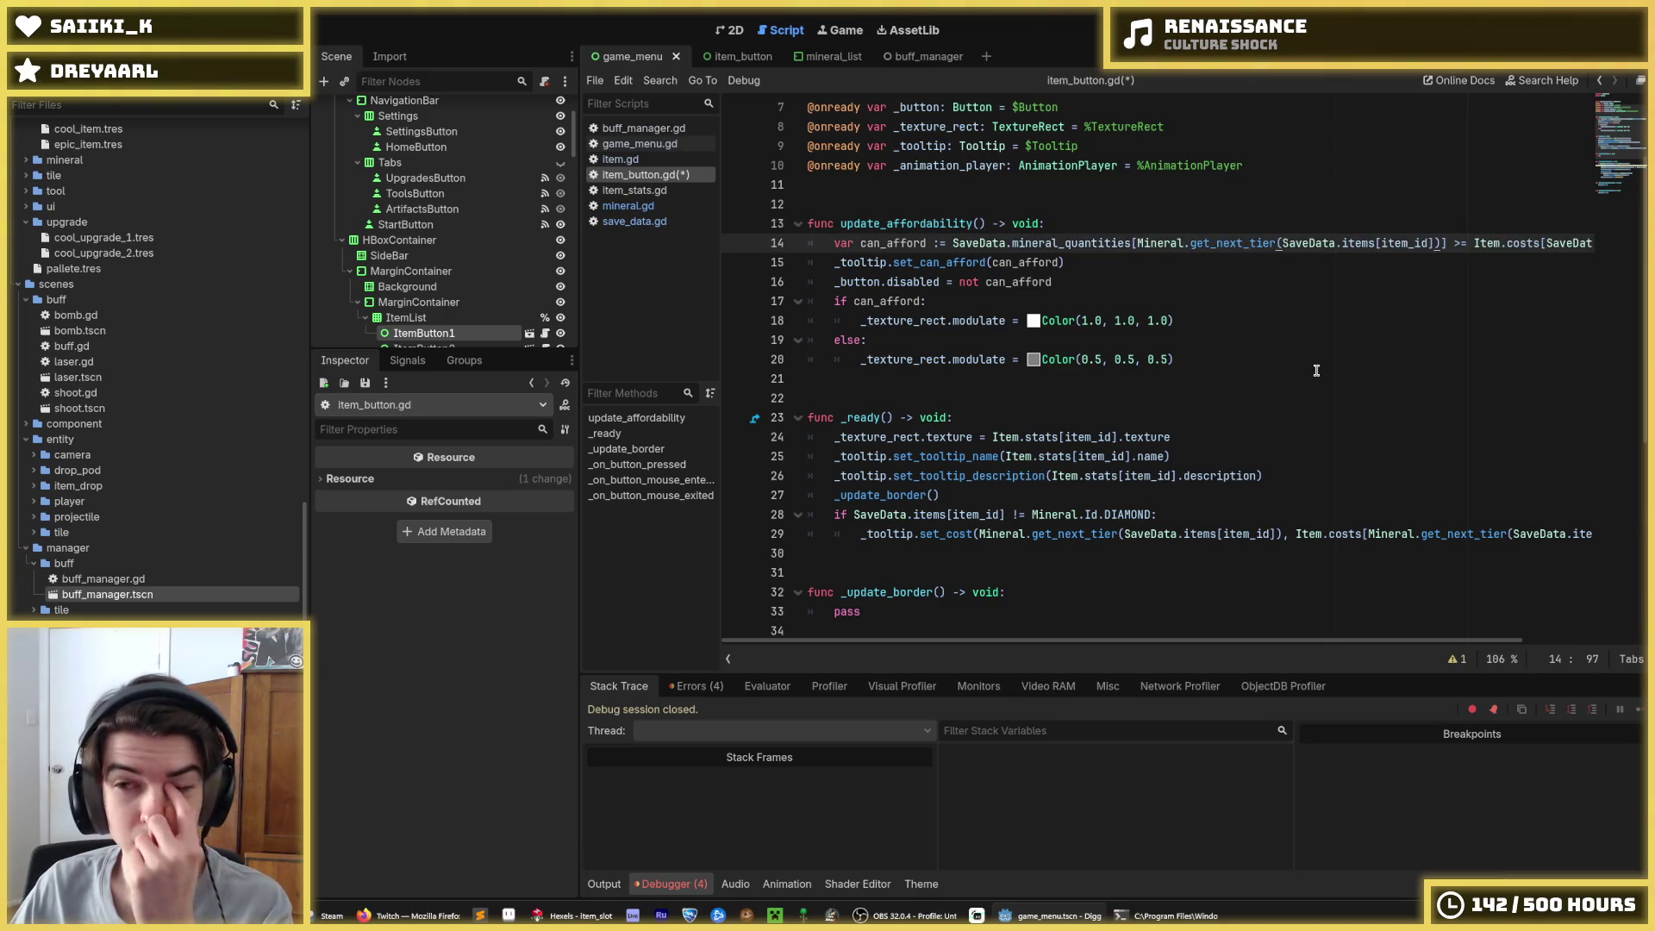
Index the Item.costs lookup on line 14 by the next-tier call as well
{"action": "left_click_drag", "start_coordinate": [1293, 535], "coordinate": [1634, 538]}
{"action": "key", "text": "ctrl+c"}
{"action": "left_click_drag", "start_coordinate": [1358, 244], "coordinate": [1612, 244]}
{"action": "key", "text": "ctrl+v"}
{"action": "key", "text": "Down"}
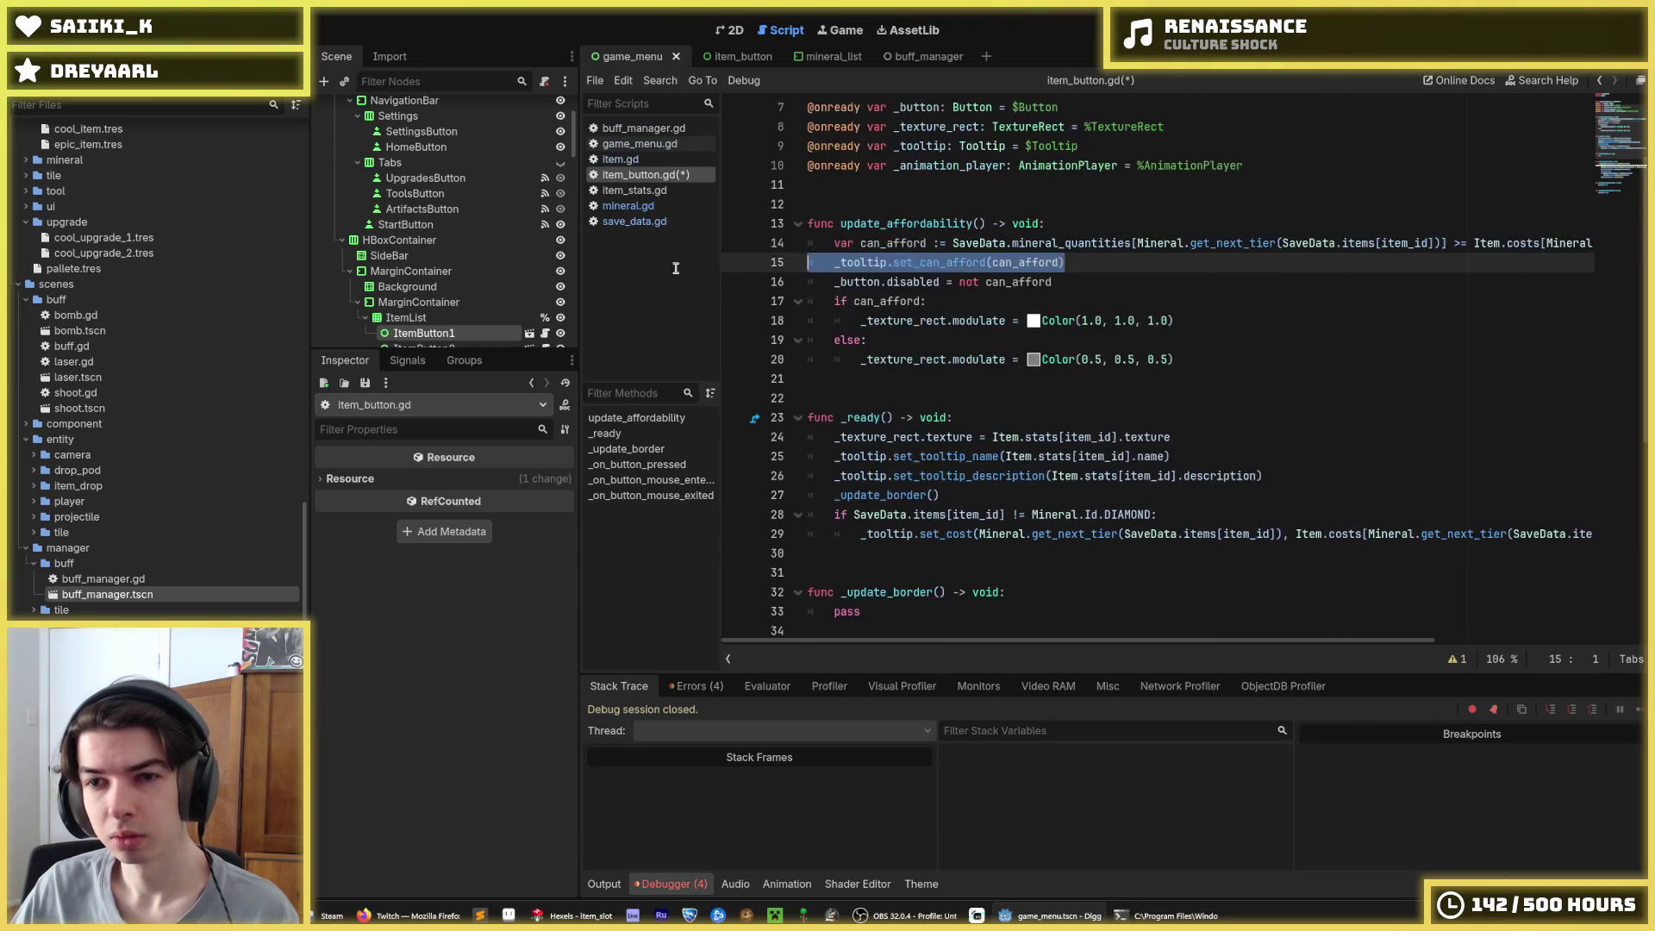
Review the rewritten can_afford line and save item_button.gd
{"action": "left_click", "coordinate": [1286, 245]}
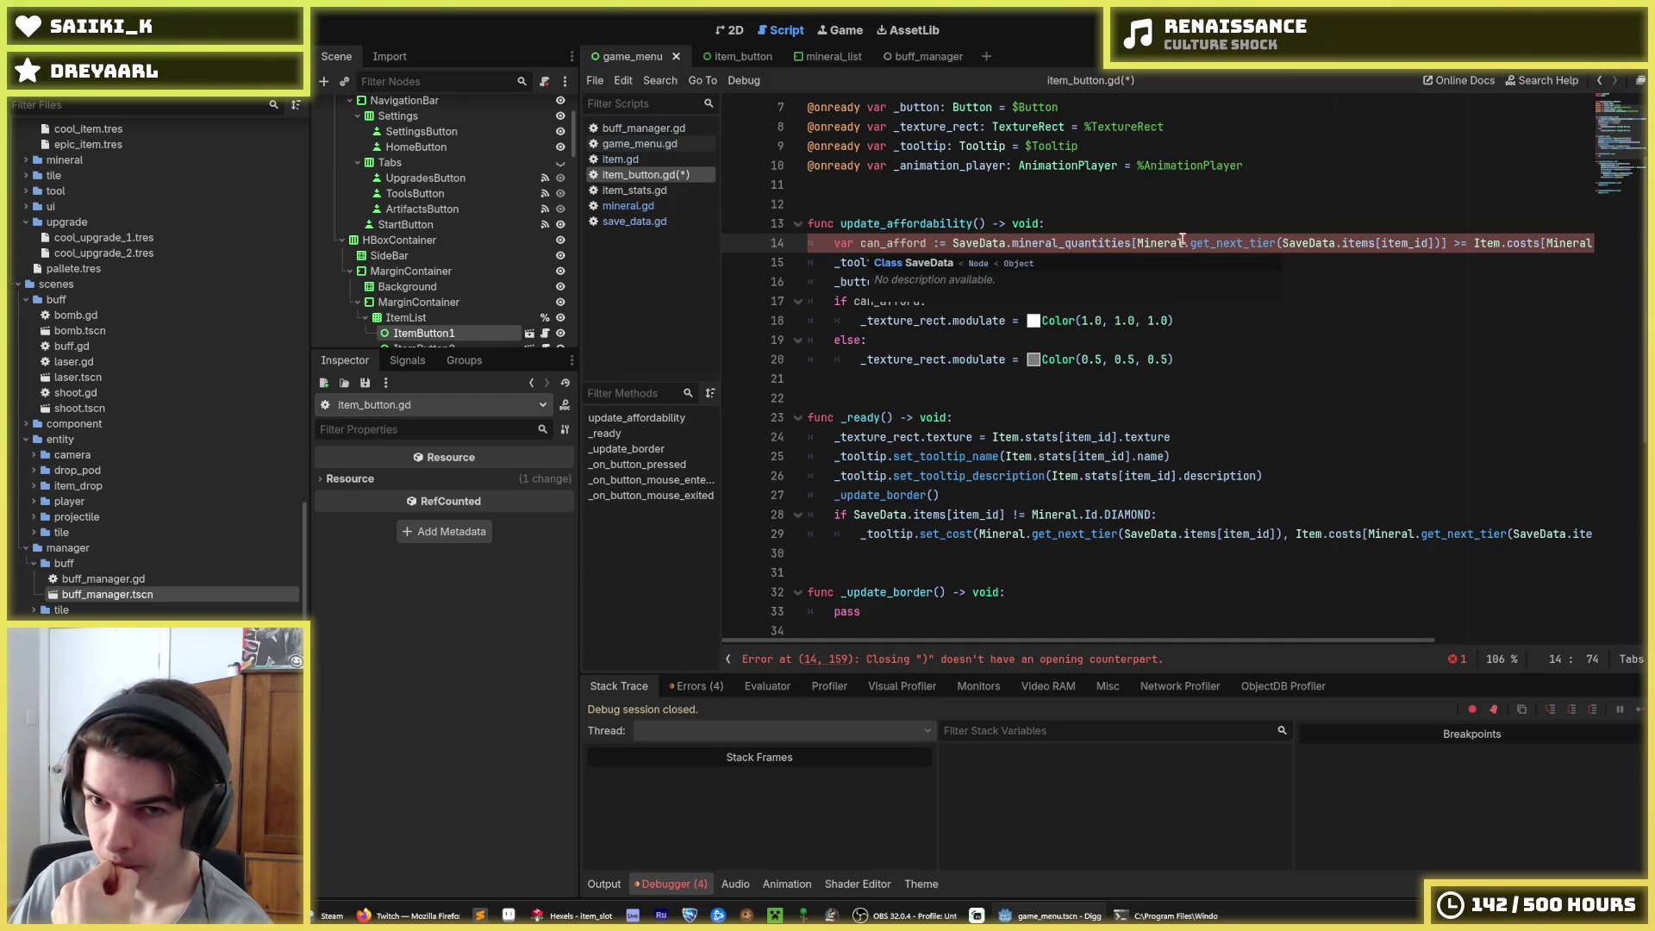
{"action": "left_click", "coordinate": [1027, 242]}
{"action": "left_click_drag", "start_coordinate": [1027, 242], "coordinate": [1642, 242]}
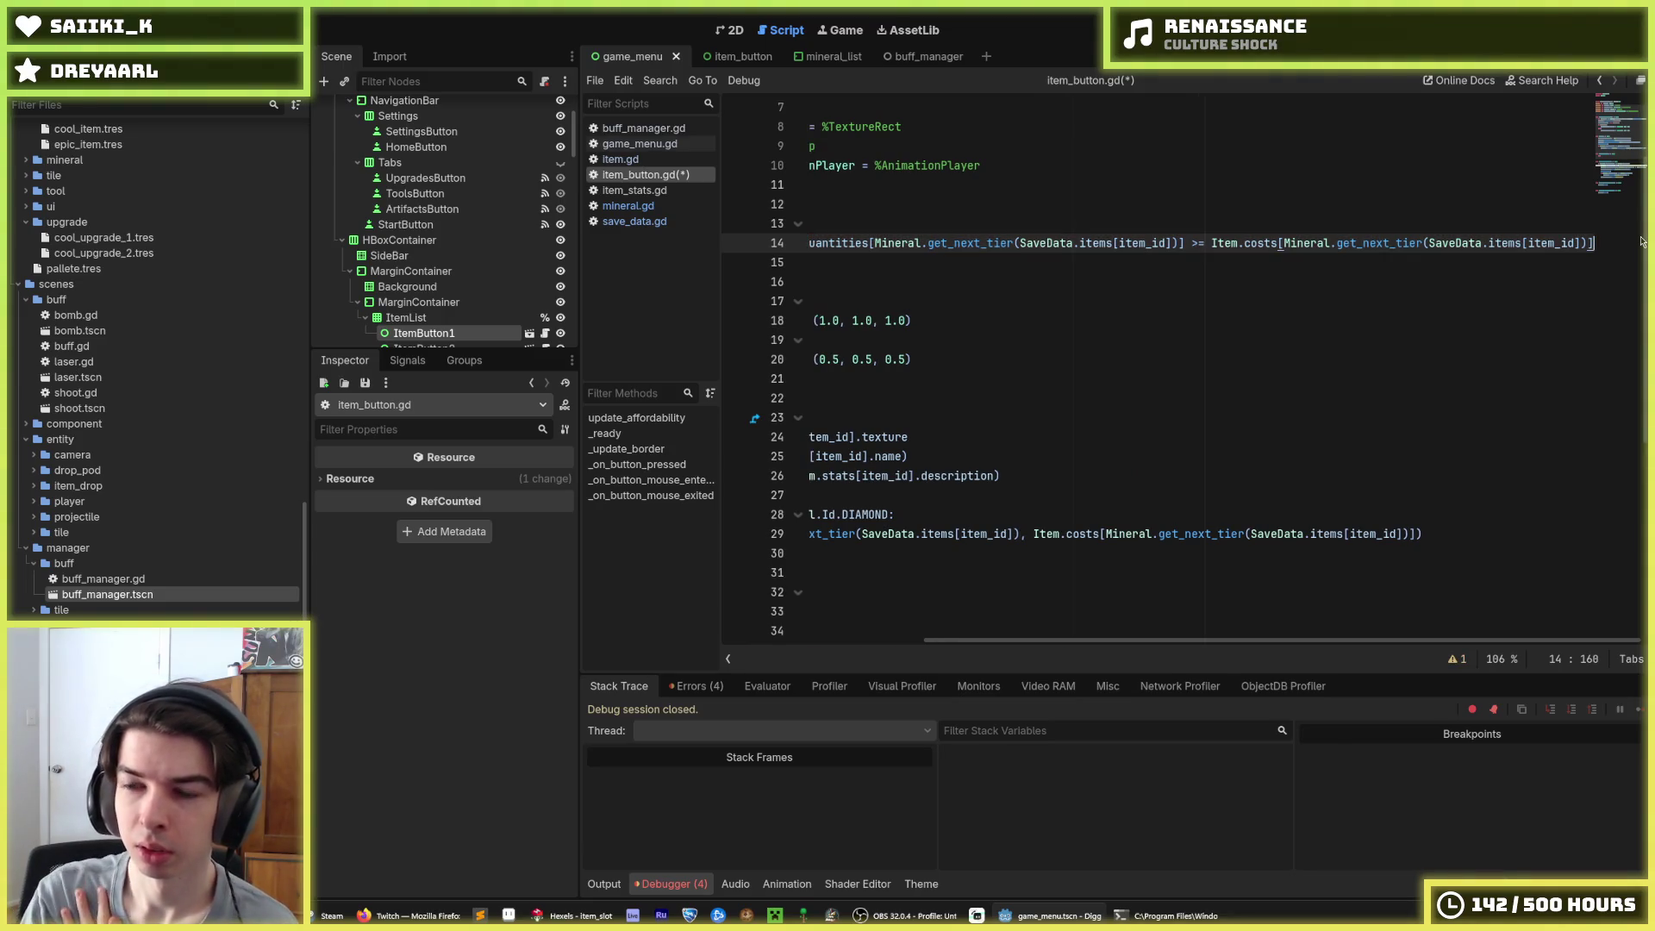
{"action": "left_click", "coordinate": [1345, 268]}
{"action": "left_click_drag", "start_coordinate": [1085, 245], "coordinate": [644, 248]}
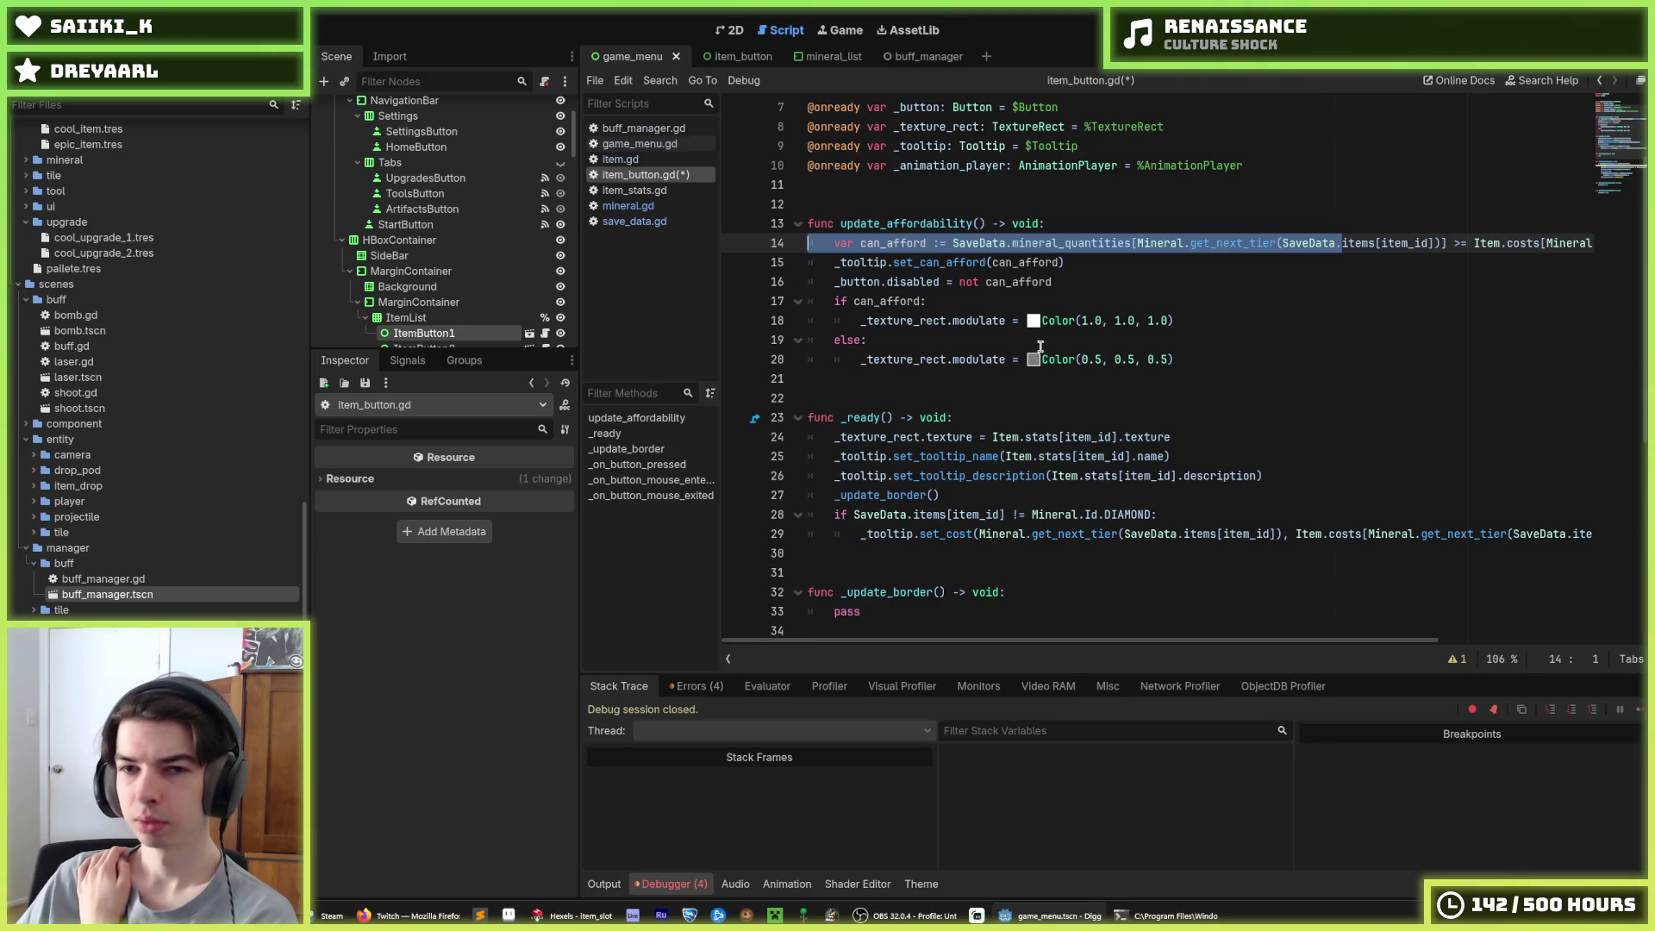
{"action": "left_click", "coordinate": [1099, 263]}
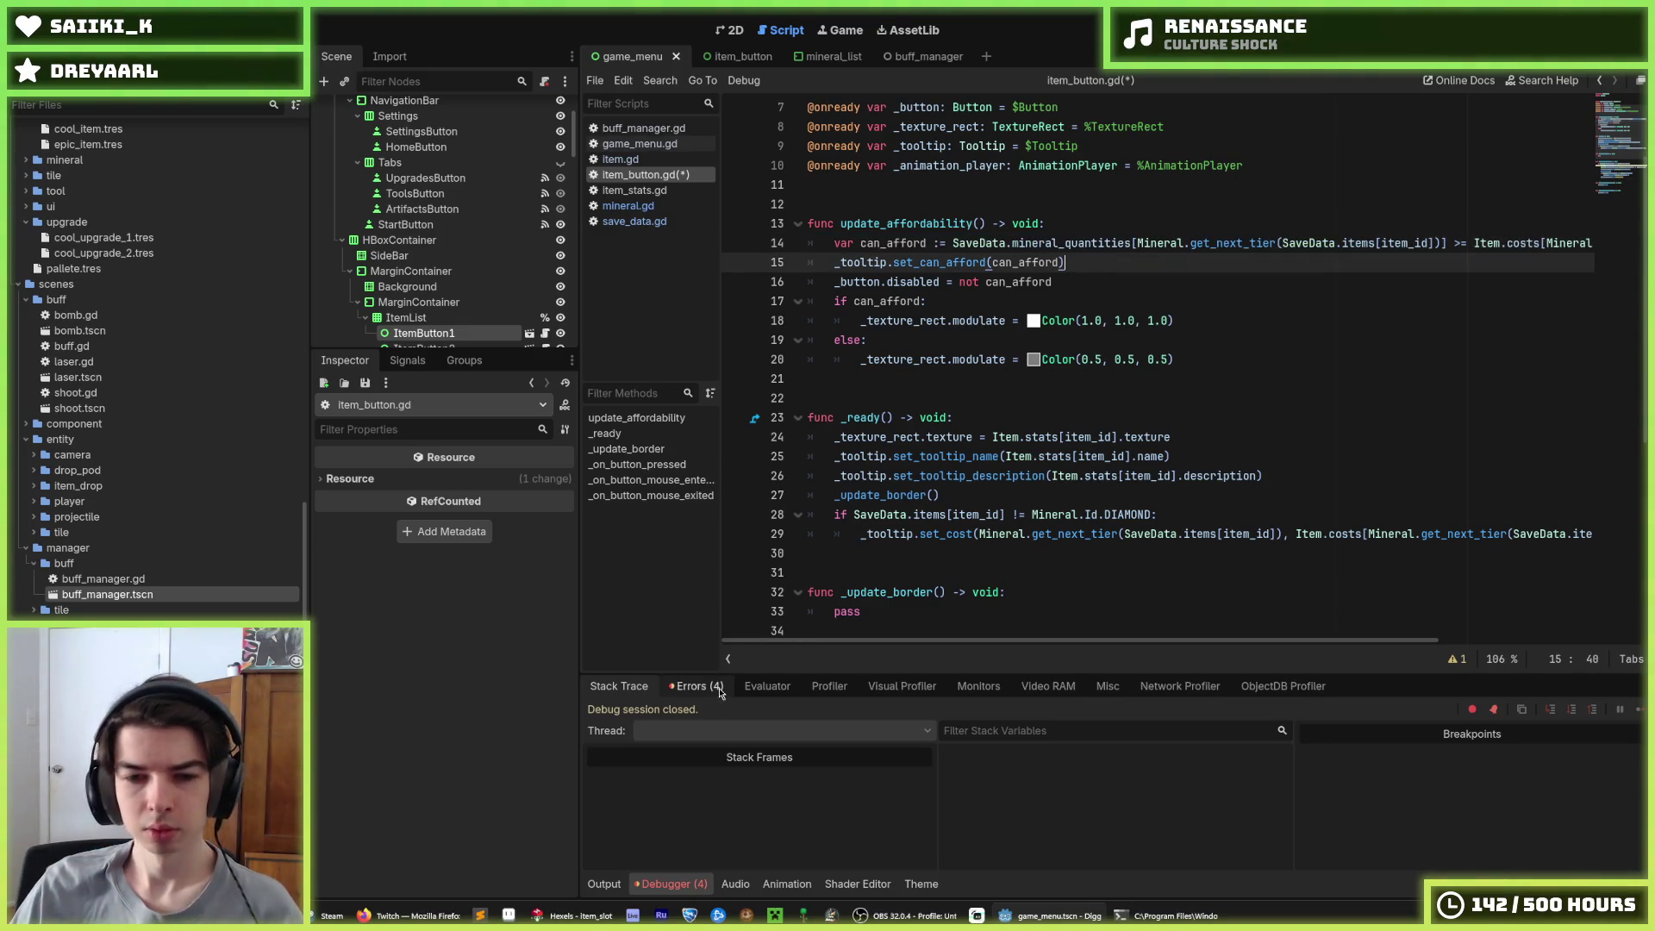
{"action": "key", "text": "ctrl+s"}
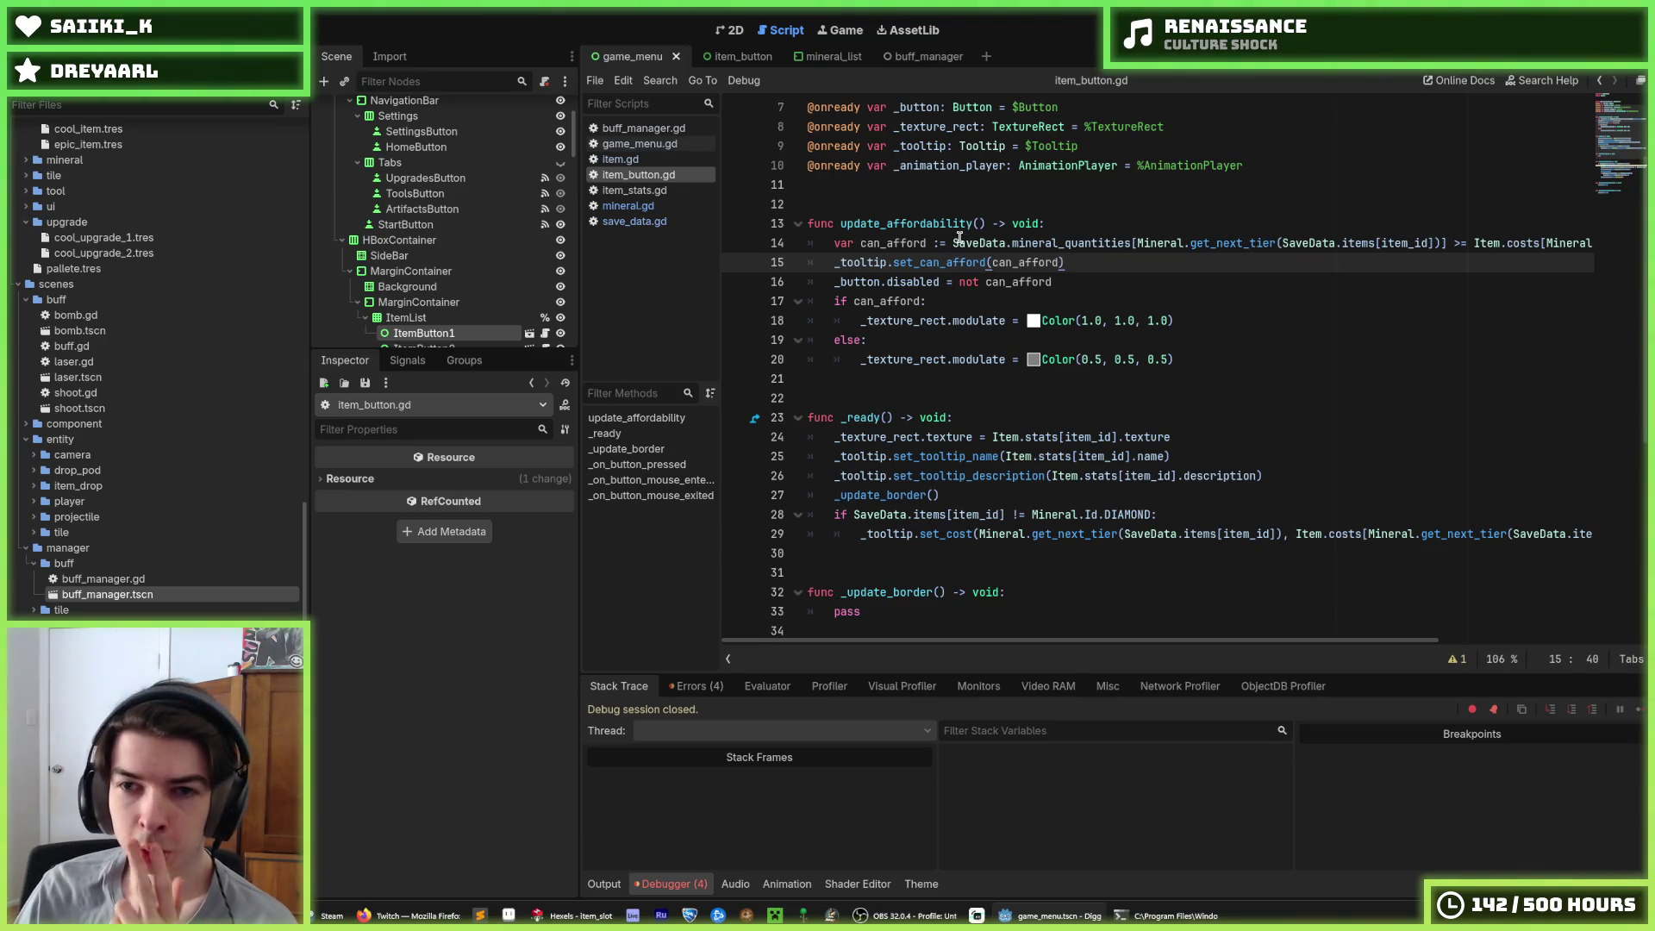
Check the mineral_quantities documentation and compare line 14's lookups with line 29
{"action": "mouse_move", "coordinate": [953, 243]}
{"action": "left_mouse_down"}
{"action": "mouse_move", "coordinate": [1164, 243]}
{"action": "mouse_move", "coordinate": [1129, 243]}
{"action": "left_mouse_up"}
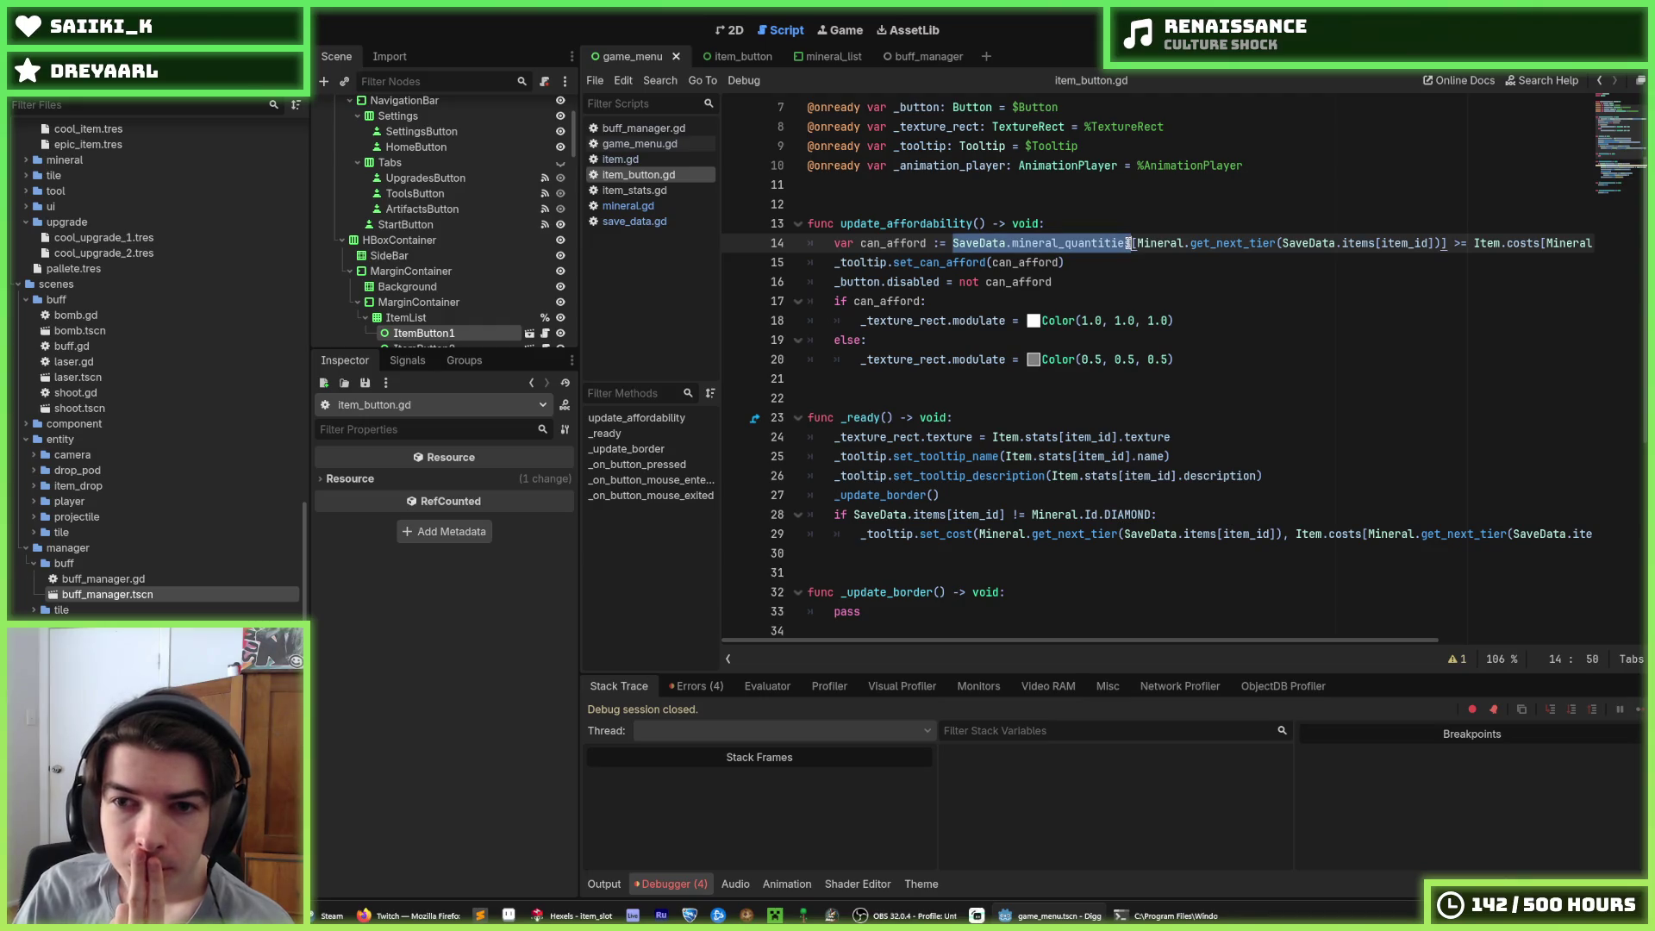
{"action": "left_click", "coordinate": [1129, 243]}
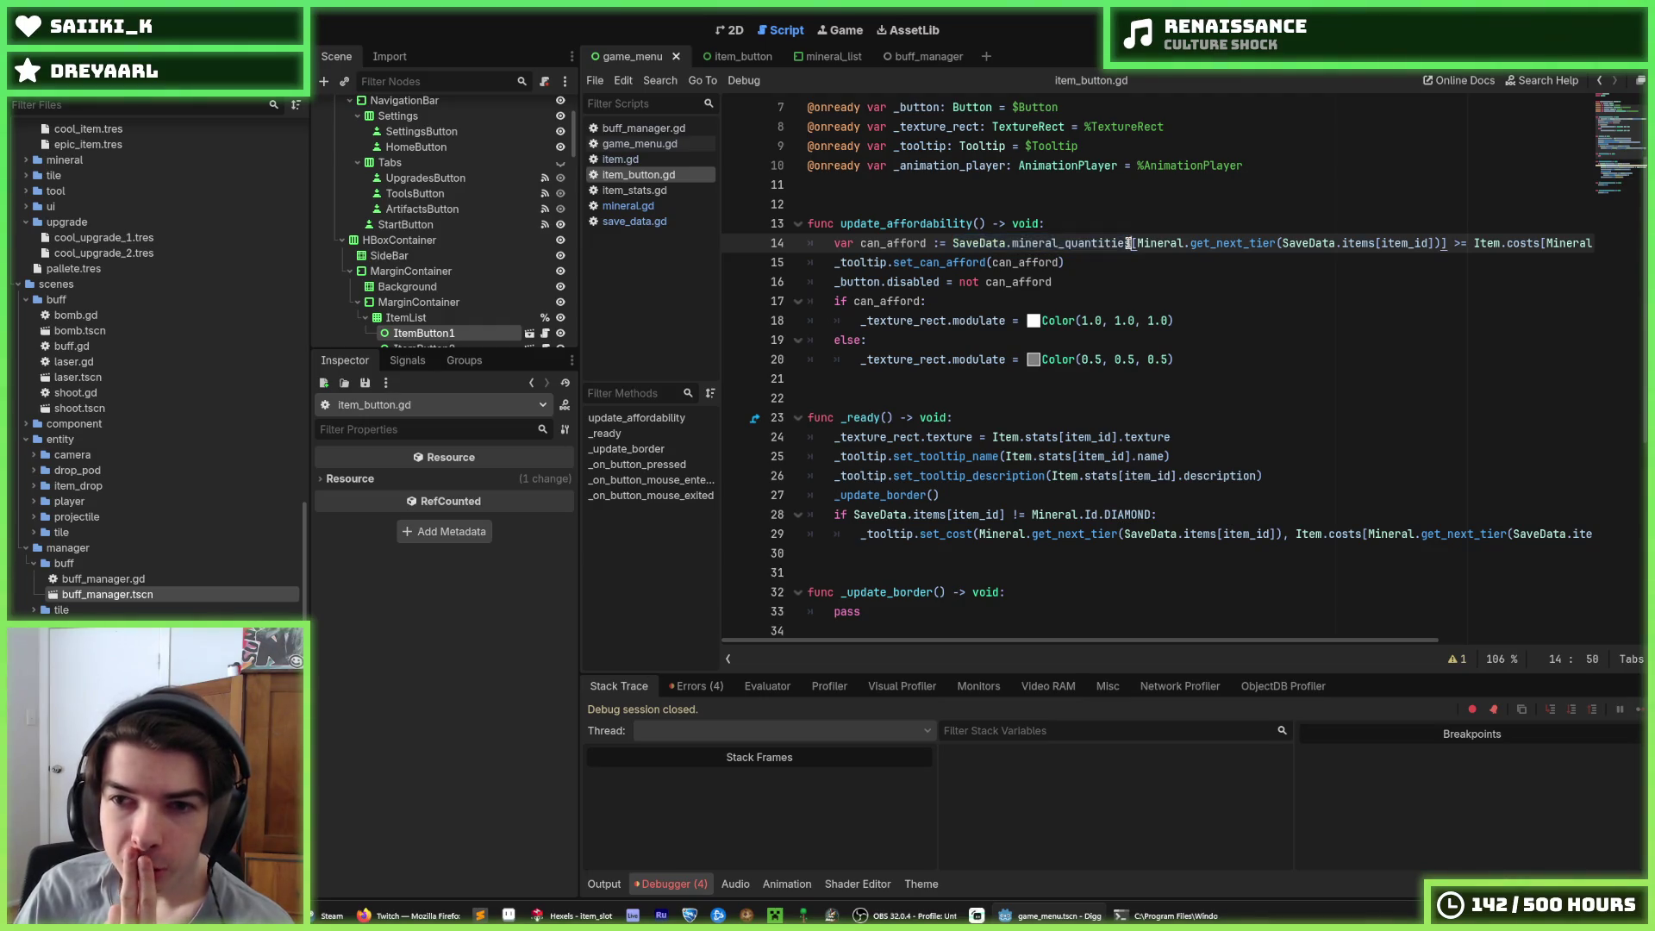
{"action": "mouse_move", "coordinate": [1129, 243]}
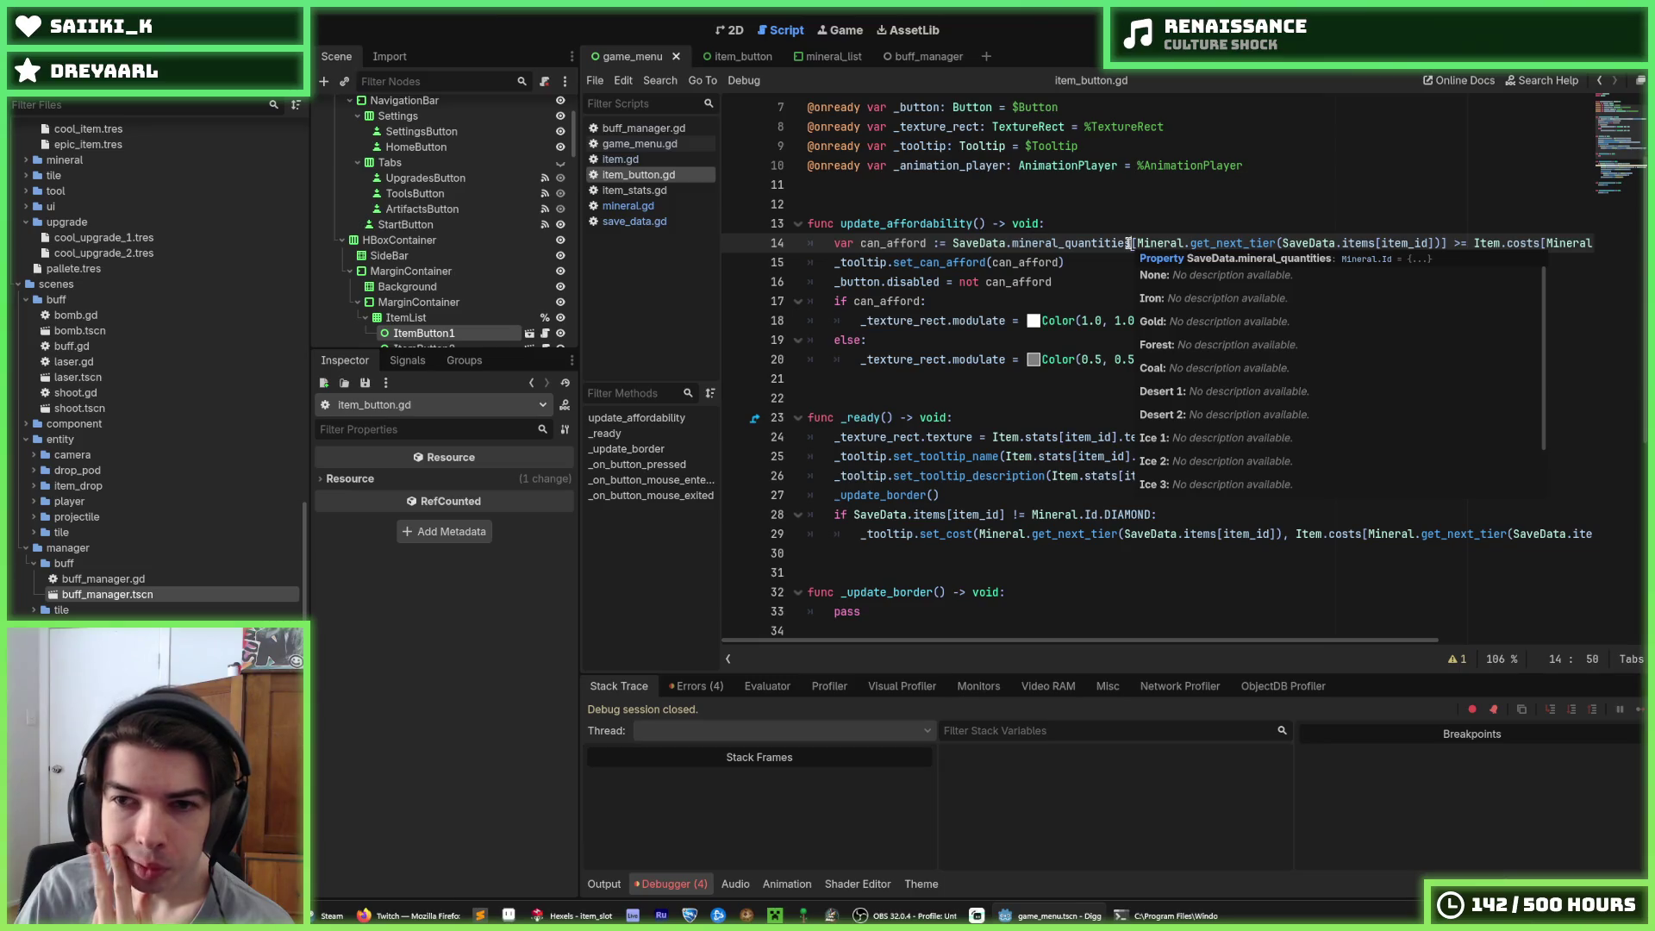
{"action": "mouse_move", "coordinate": [1129, 243]}
{"action": "left_mouse_down"}
{"action": "mouse_move", "coordinate": [1396, 243]}
{"action": "mouse_move", "coordinate": [1136, 243]}
{"action": "left_mouse_up"}
{"action": "left_click", "coordinate": [1401, 244]}
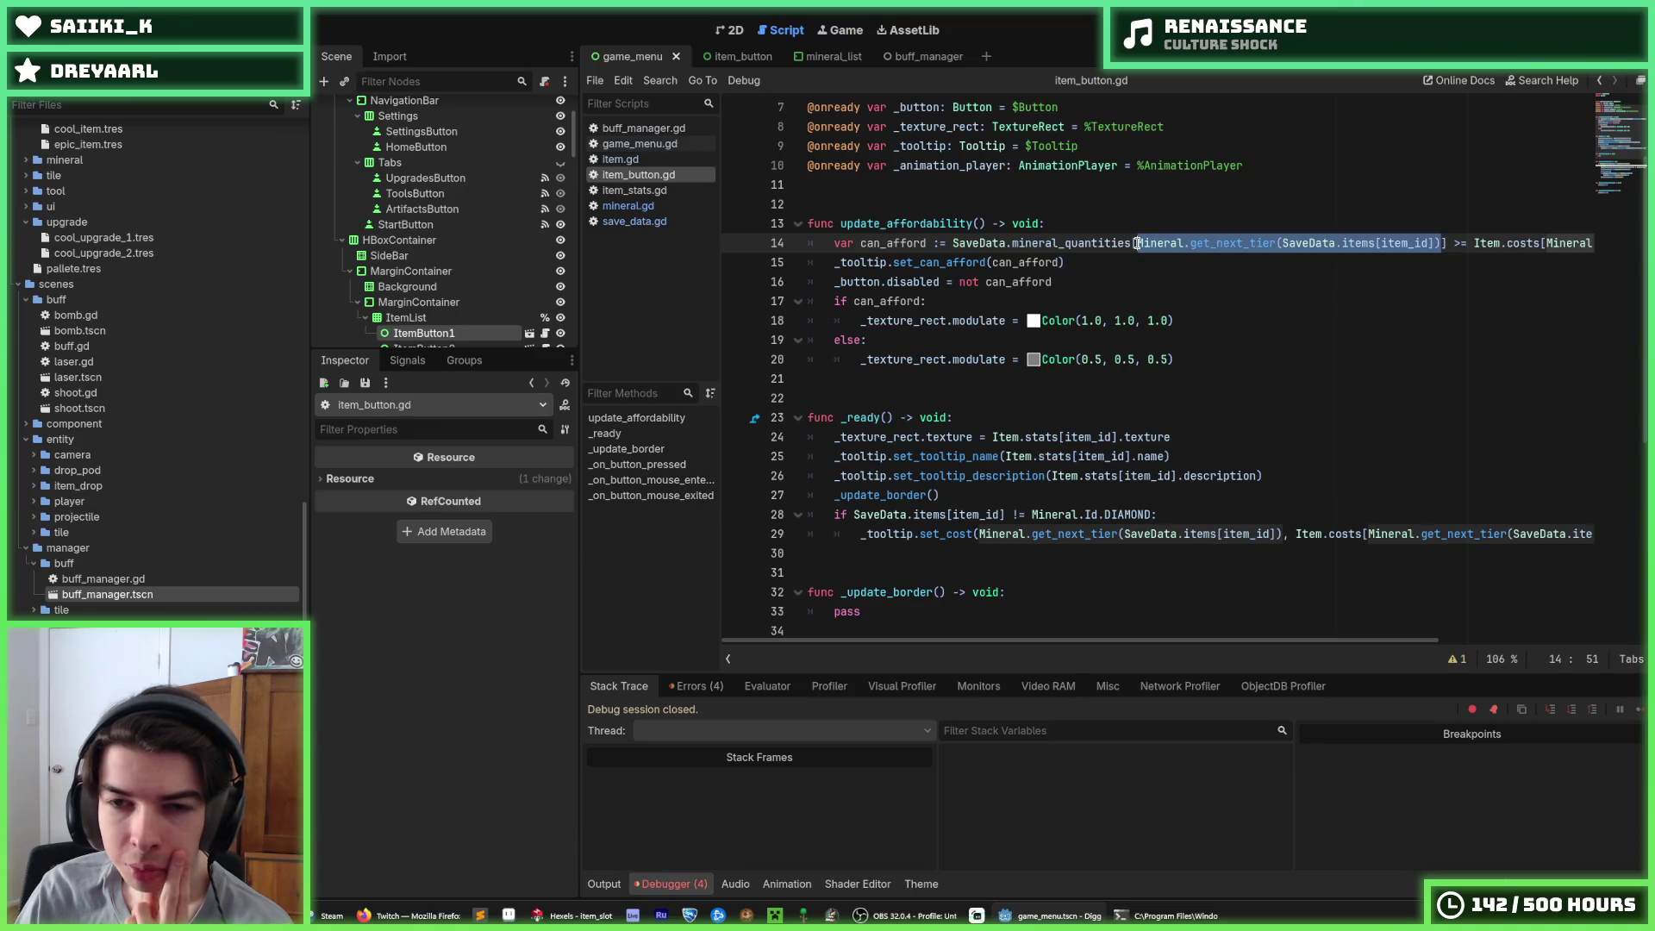
{"action": "left_click", "coordinate": [1136, 243]}
{"action": "left_click_drag", "start_coordinate": [1134, 643], "coordinate": [1333, 642]}
{"action": "left_click_drag", "start_coordinate": [1216, 244], "coordinate": [1409, 249]}
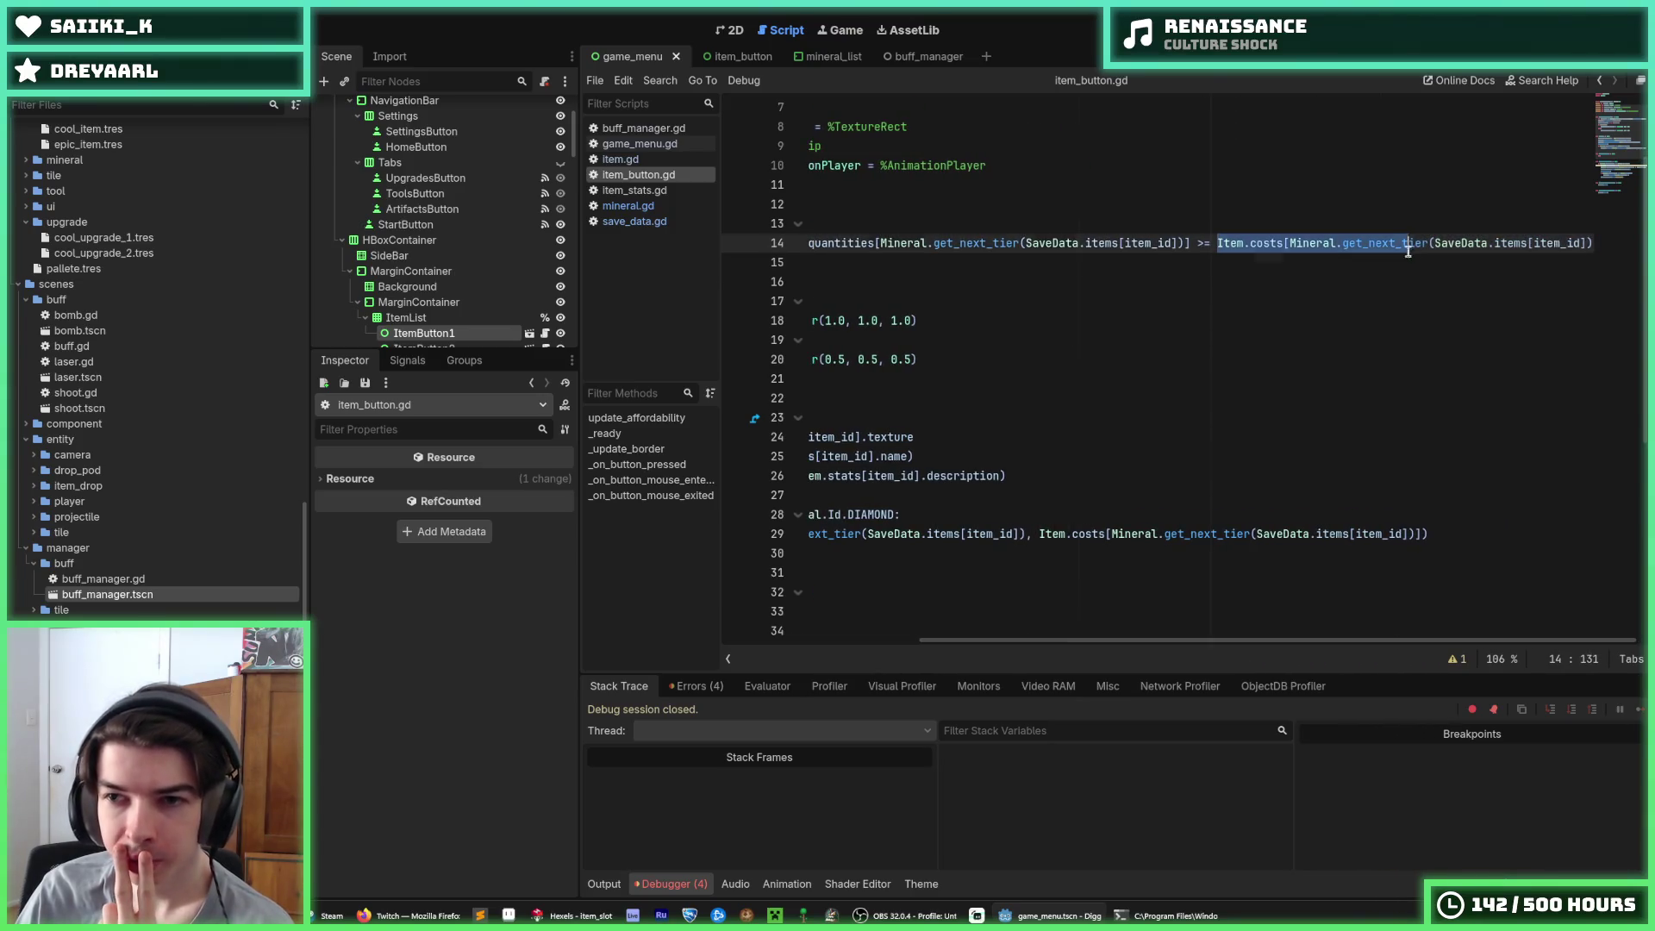
{"action": "left_click", "coordinate": [1410, 249]}
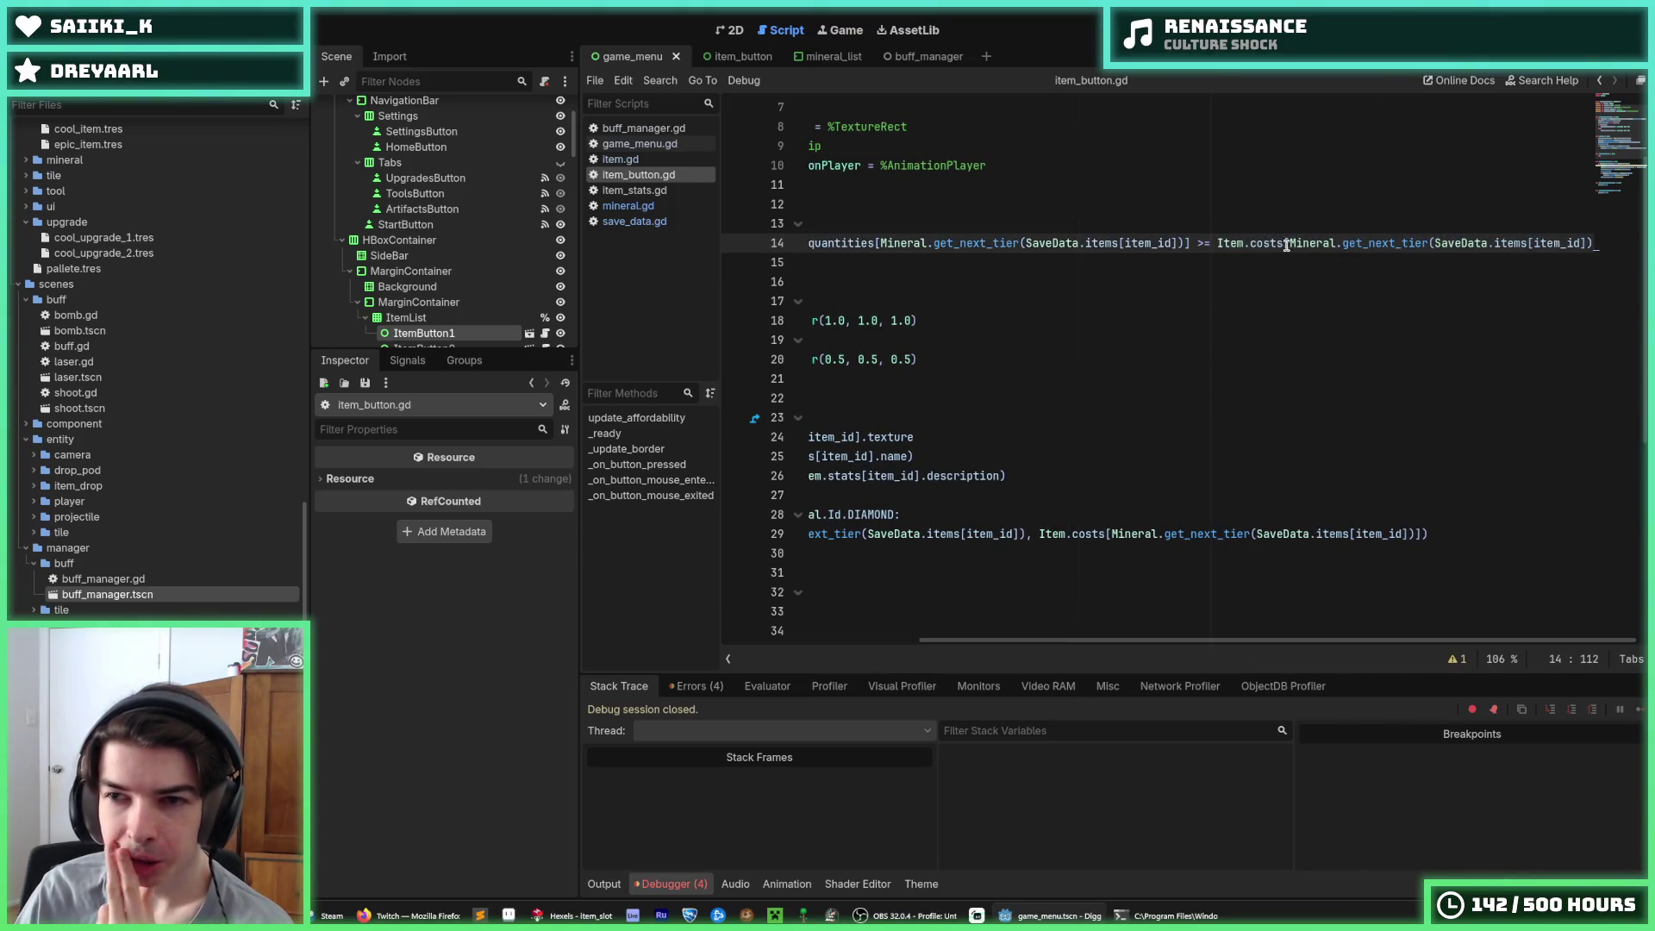
{"action": "left_click_drag", "start_coordinate": [1155, 642], "coordinate": [953, 640]}
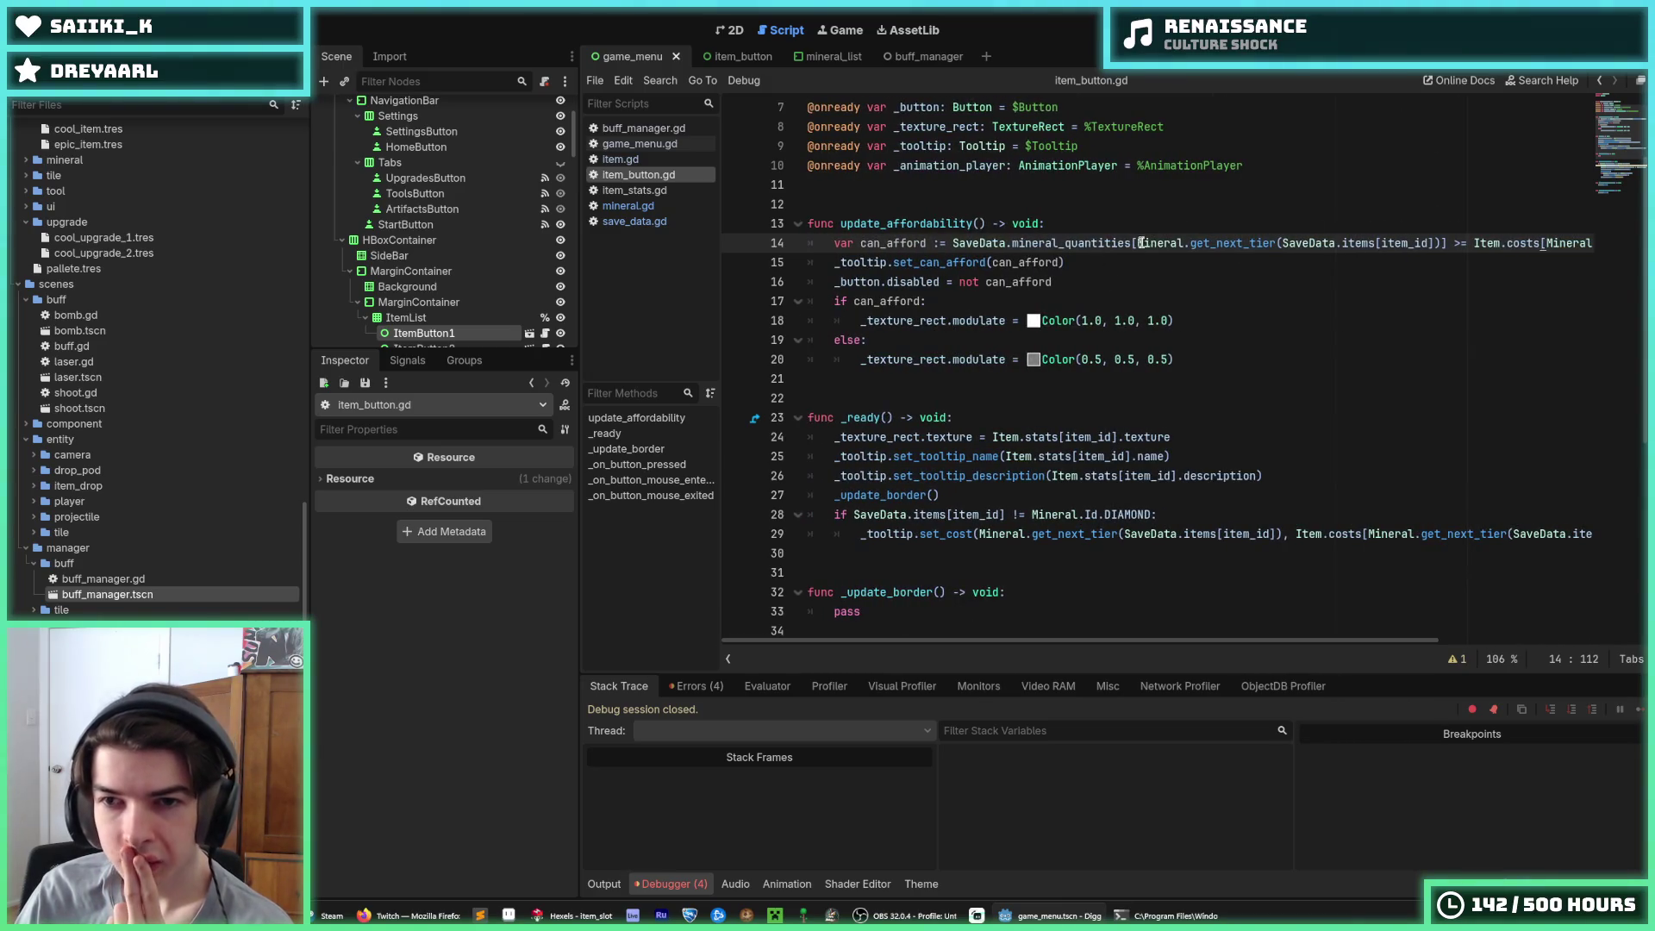
{"action": "left_click_drag", "start_coordinate": [1138, 244], "coordinate": [1441, 243]}
{"action": "key", "text": "ctrl+c"}
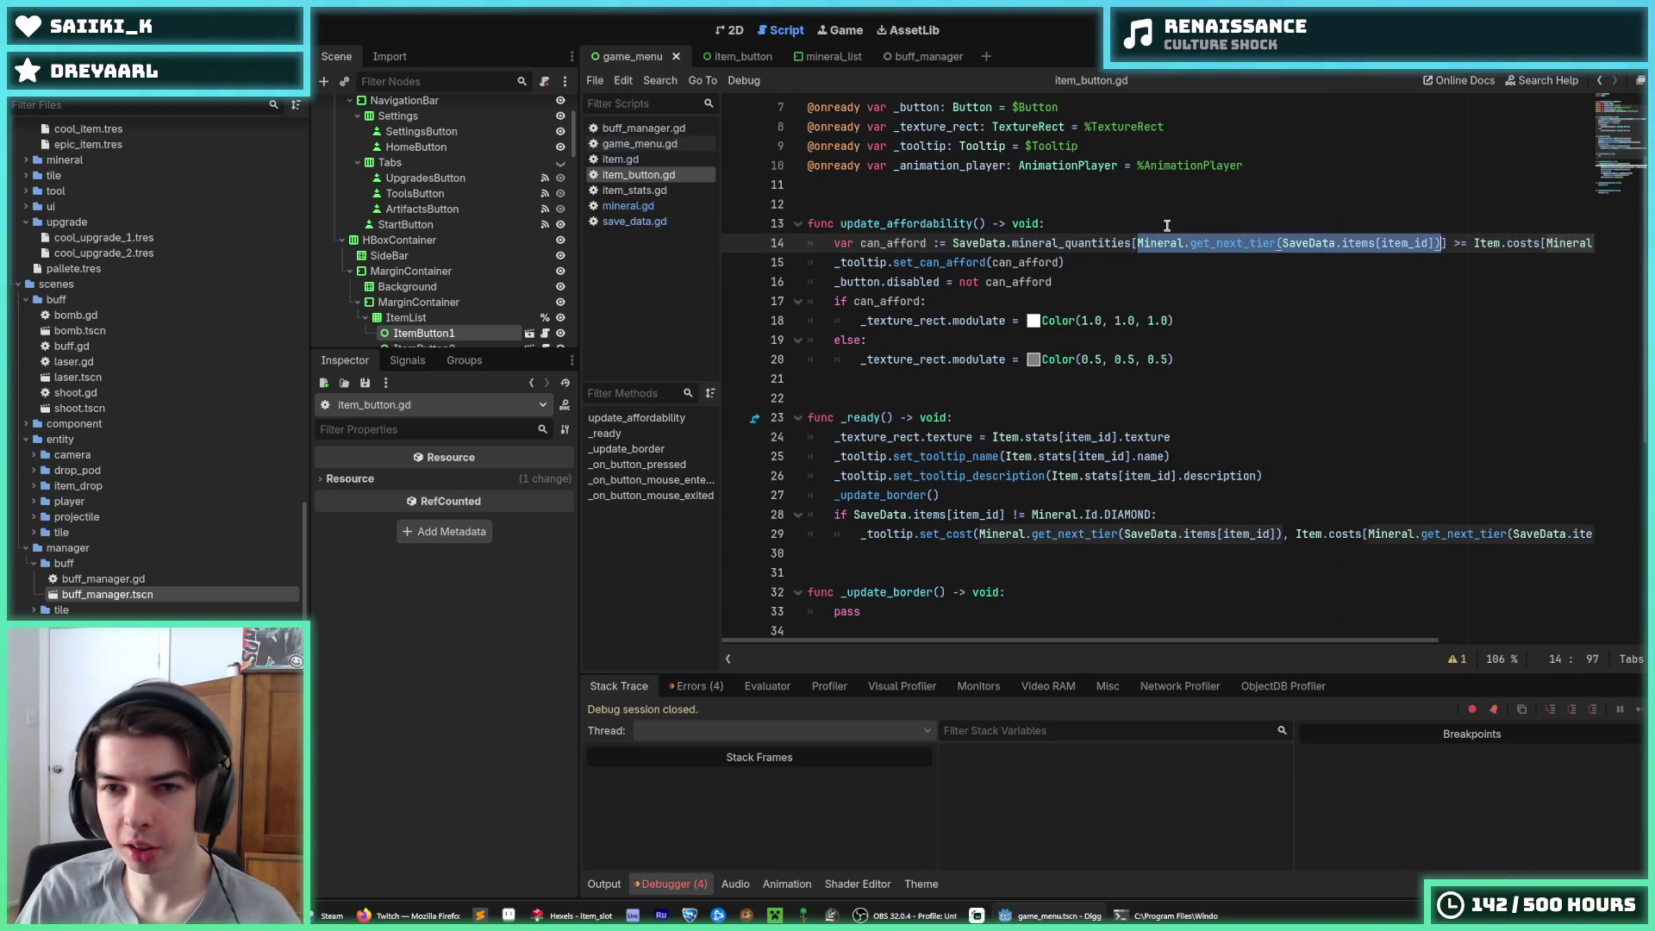
Start a new 'var' declaration on a line above the affordability check
{"action": "left_click", "coordinate": [1167, 225]}
{"action": "key", "text": "Return"}
{"action": "type", "text": "var"}
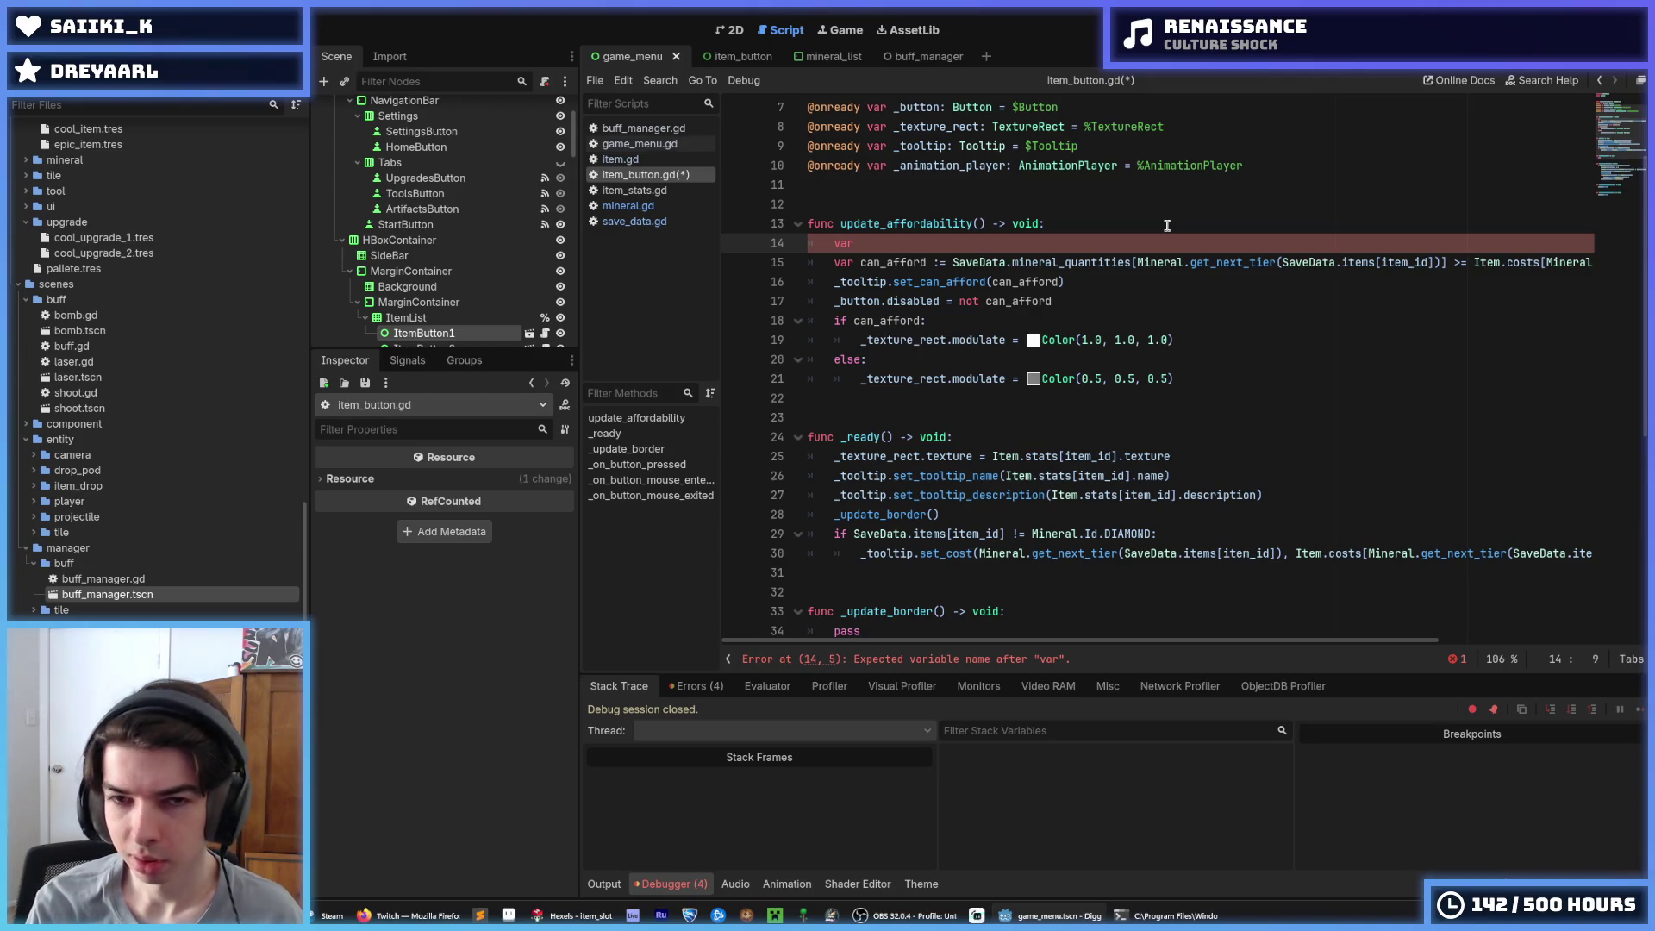
Declare next_mineral := Mineral.get_next_tier(SaveData.items[item_id]) on line 14
{"action": "key", "text": "ctrl+v"}
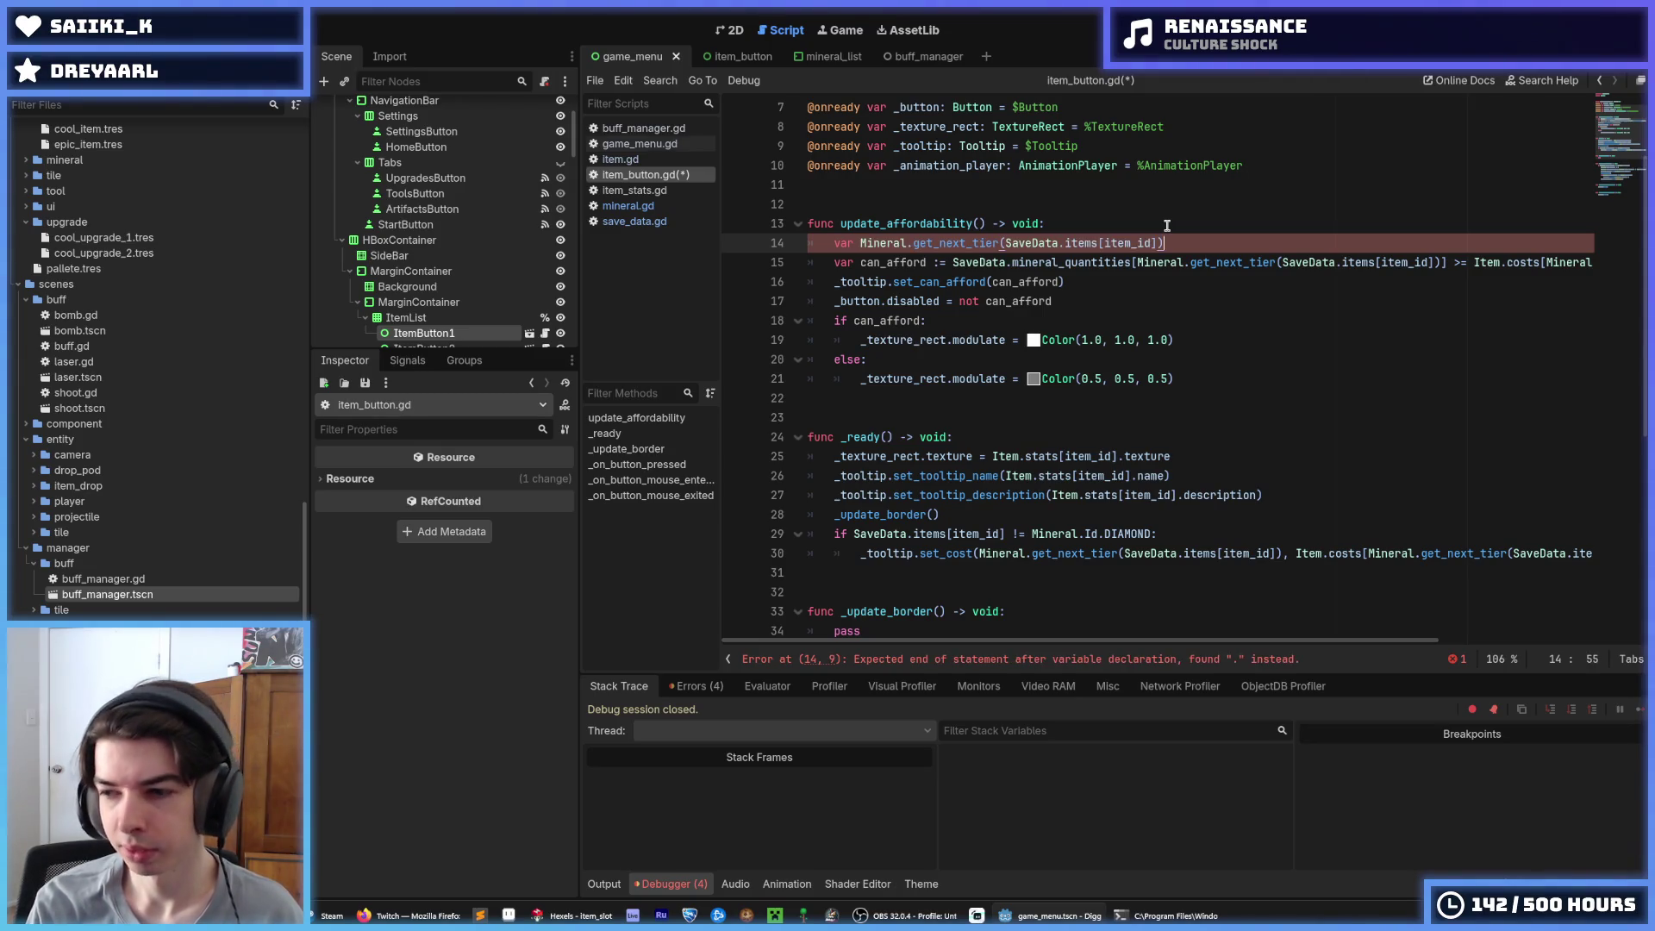
{"action": "key", "text": "ctrl+z"}
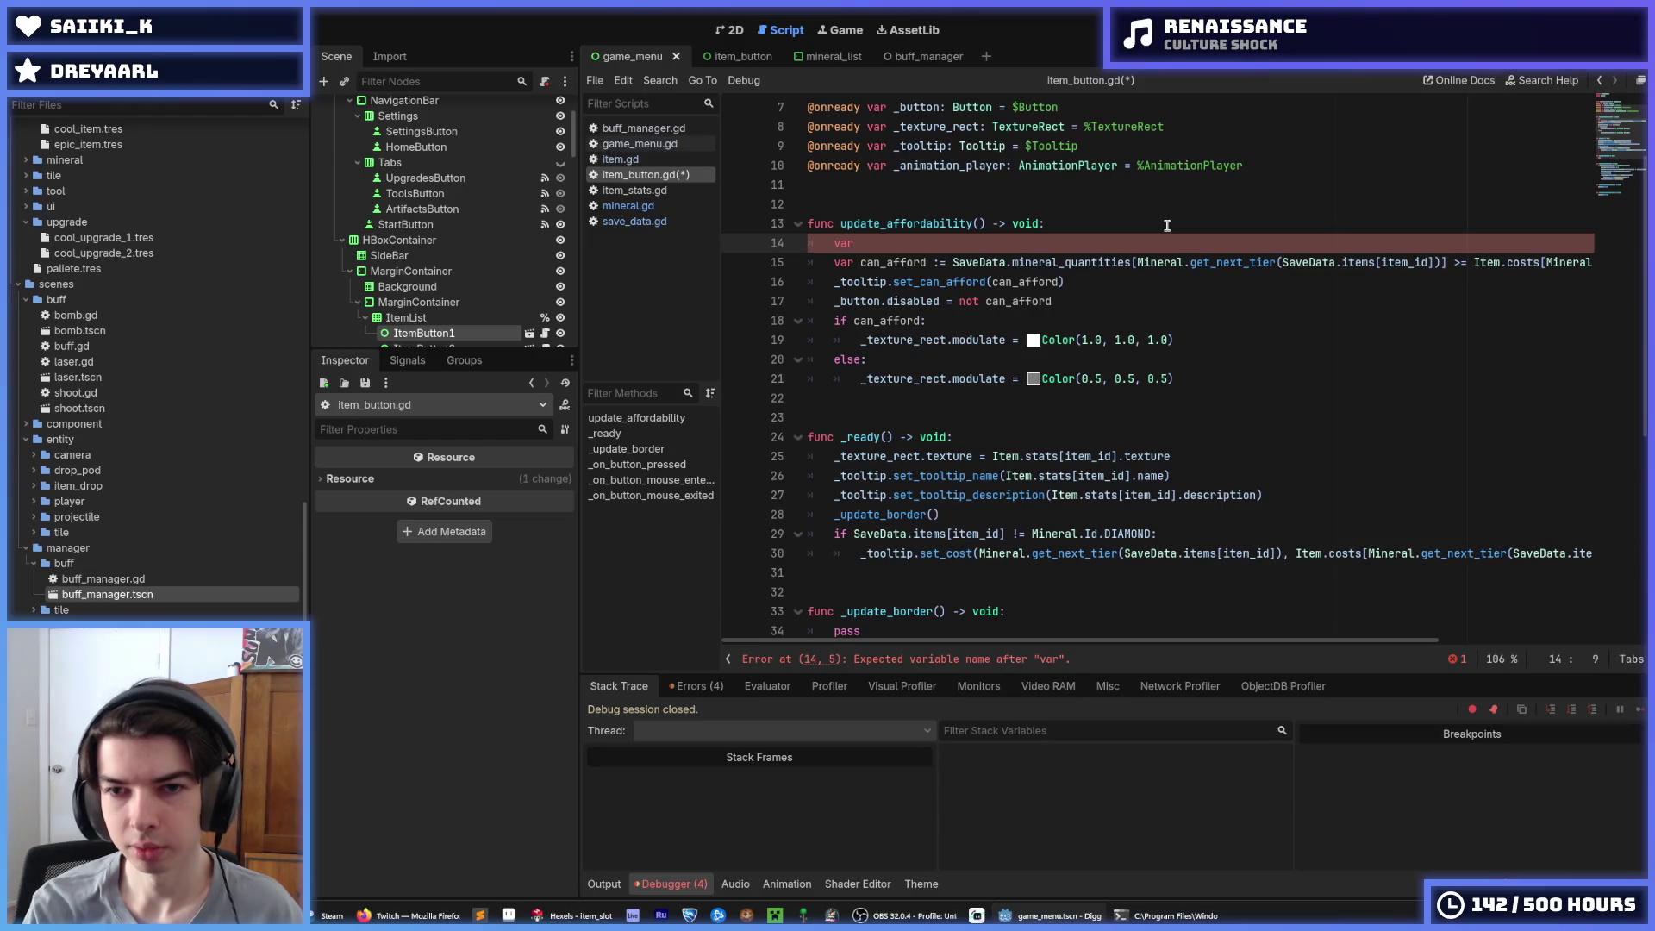
{"action": "type", "text": "next_"}
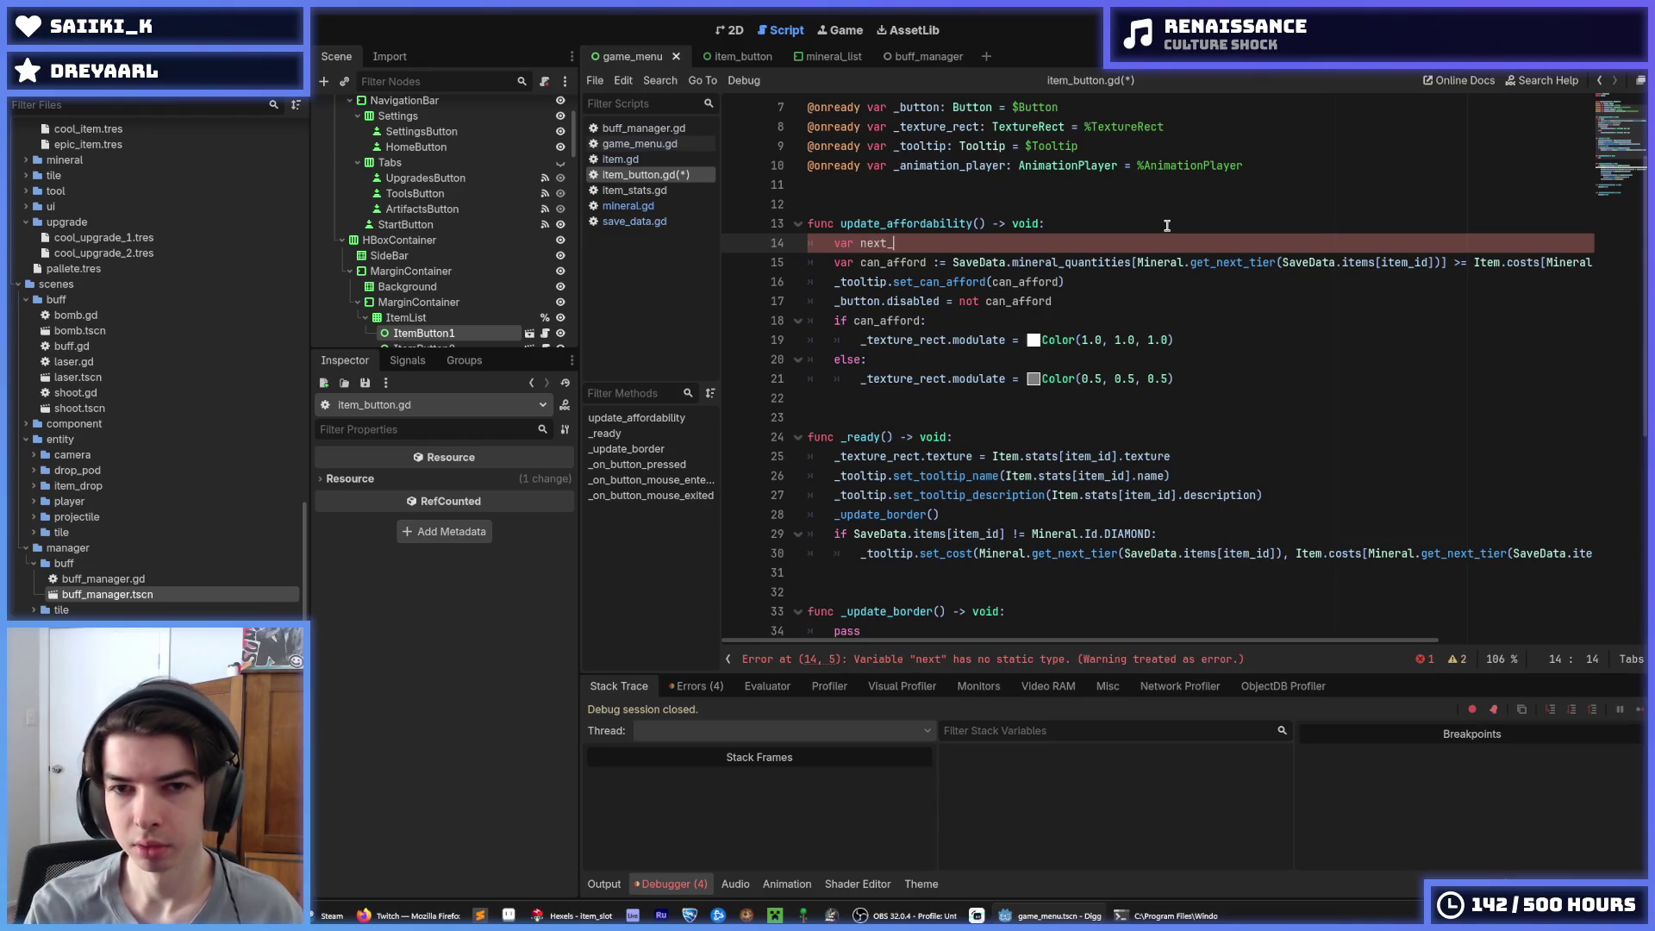
{"action": "type", "text": "min"}
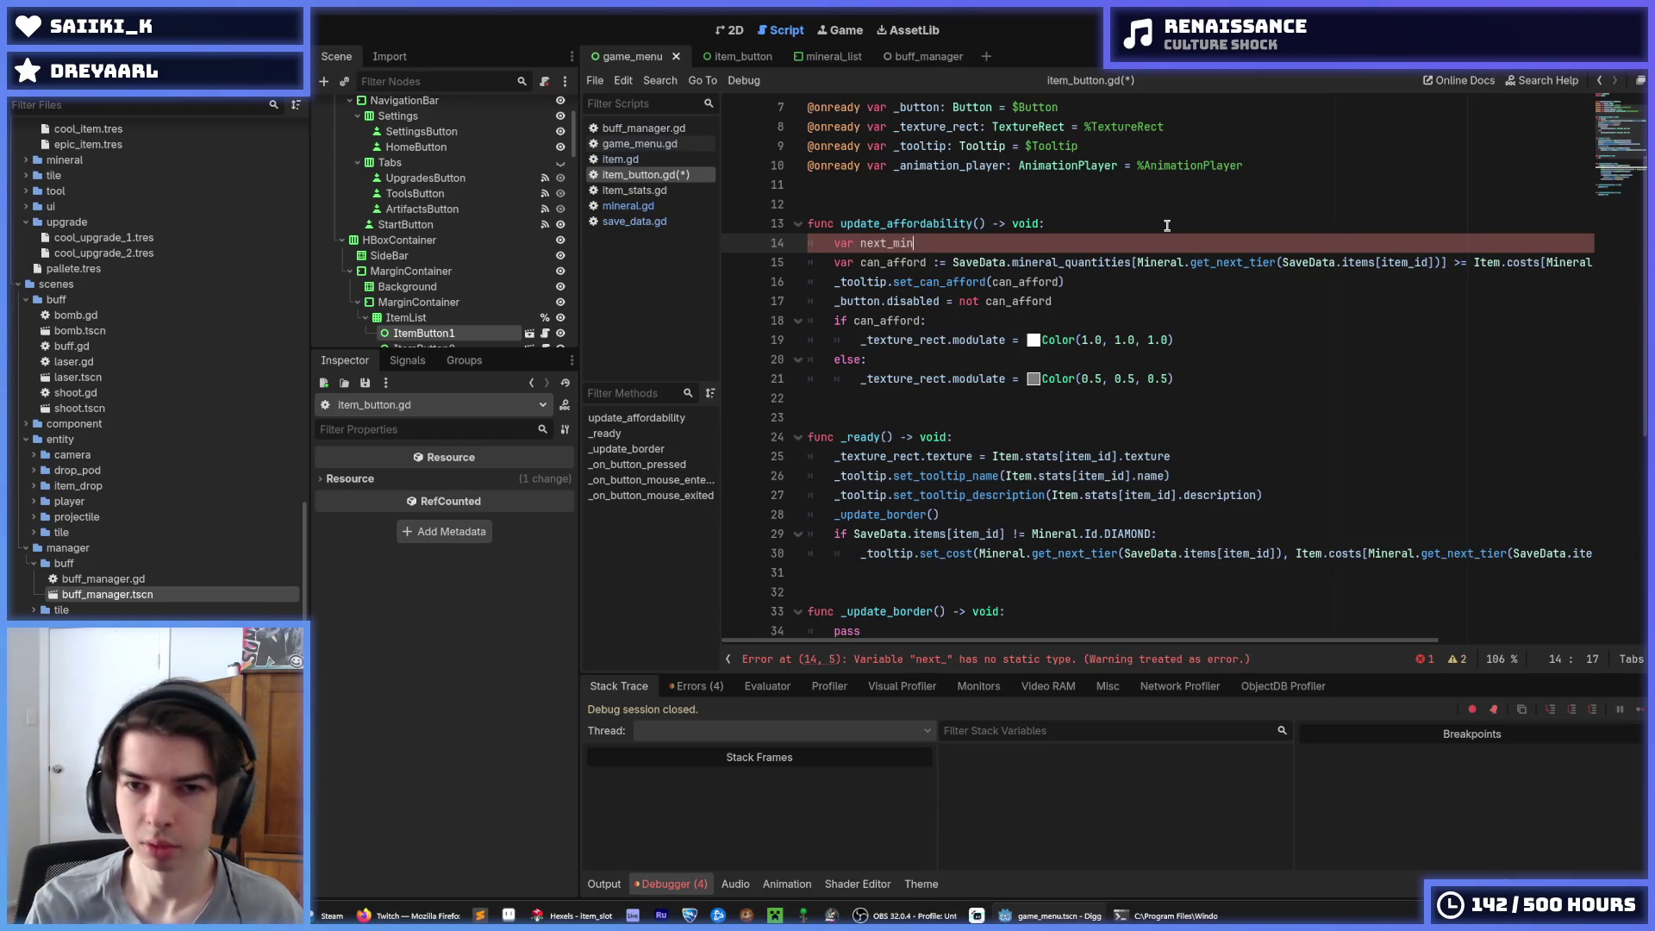
{"action": "type", "text": "eral :="}
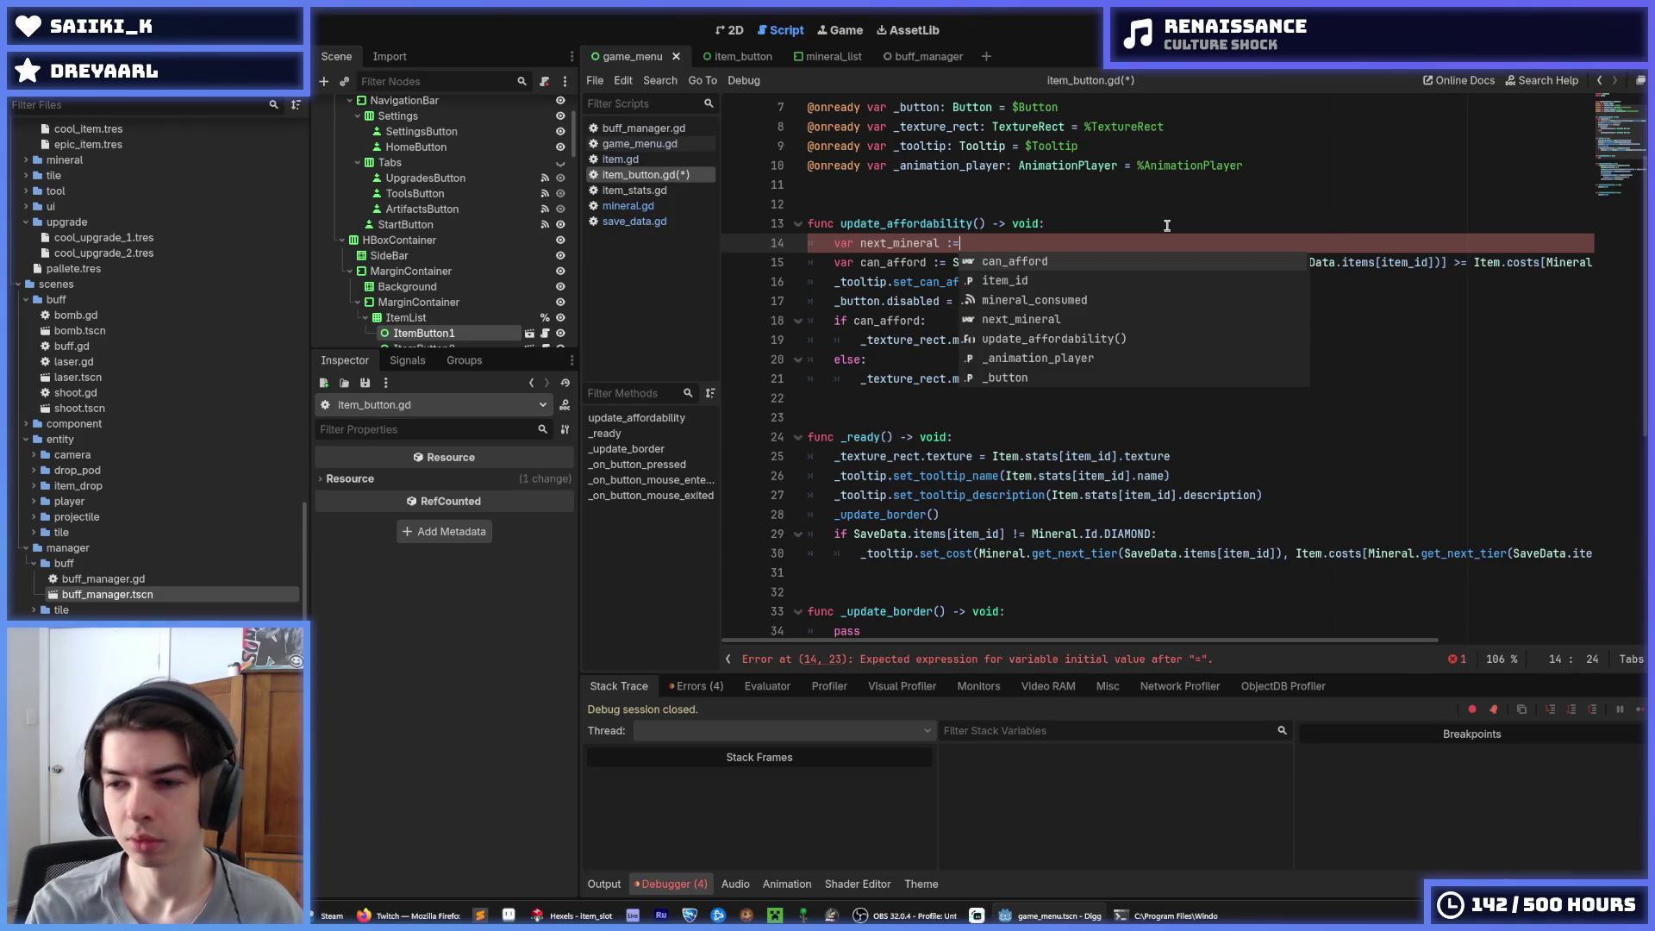
{"action": "key", "text": "Left"}
{"action": "key", "text": "Left"}
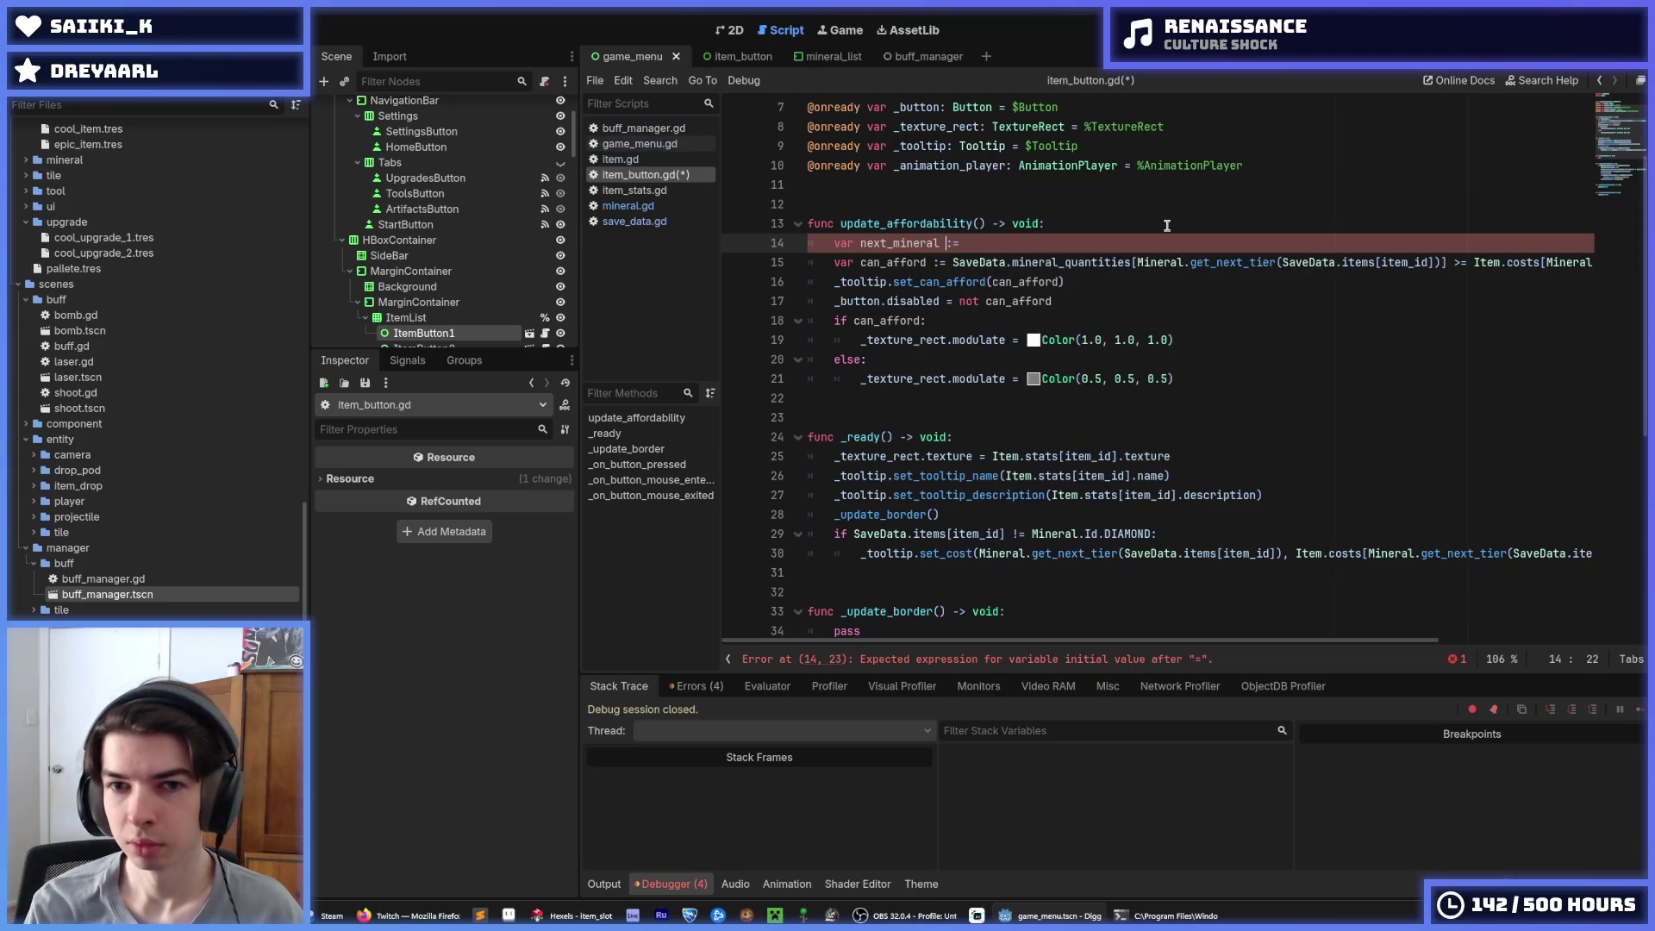
{"action": "type", "text": "Mineral.get_next_tier(SaveData.items[item_id])"}
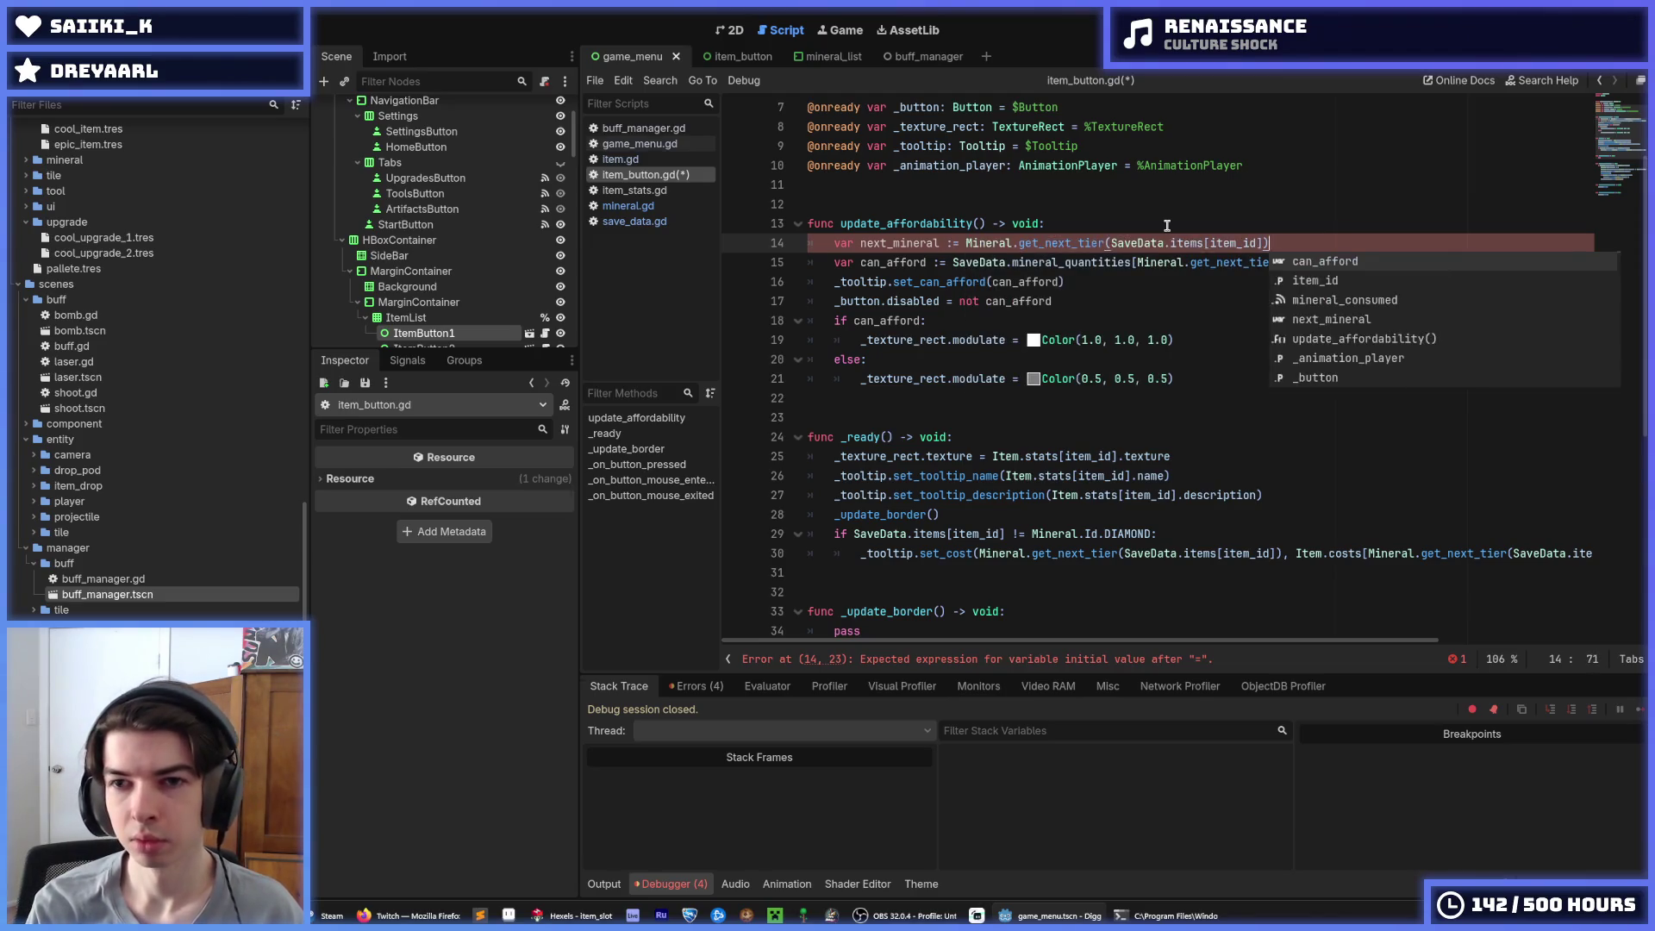
{"action": "key", "text": "Escape"}
Save item_button.gd and check the Errors tab from the last run
{"action": "double_click", "coordinate": [929, 244]}
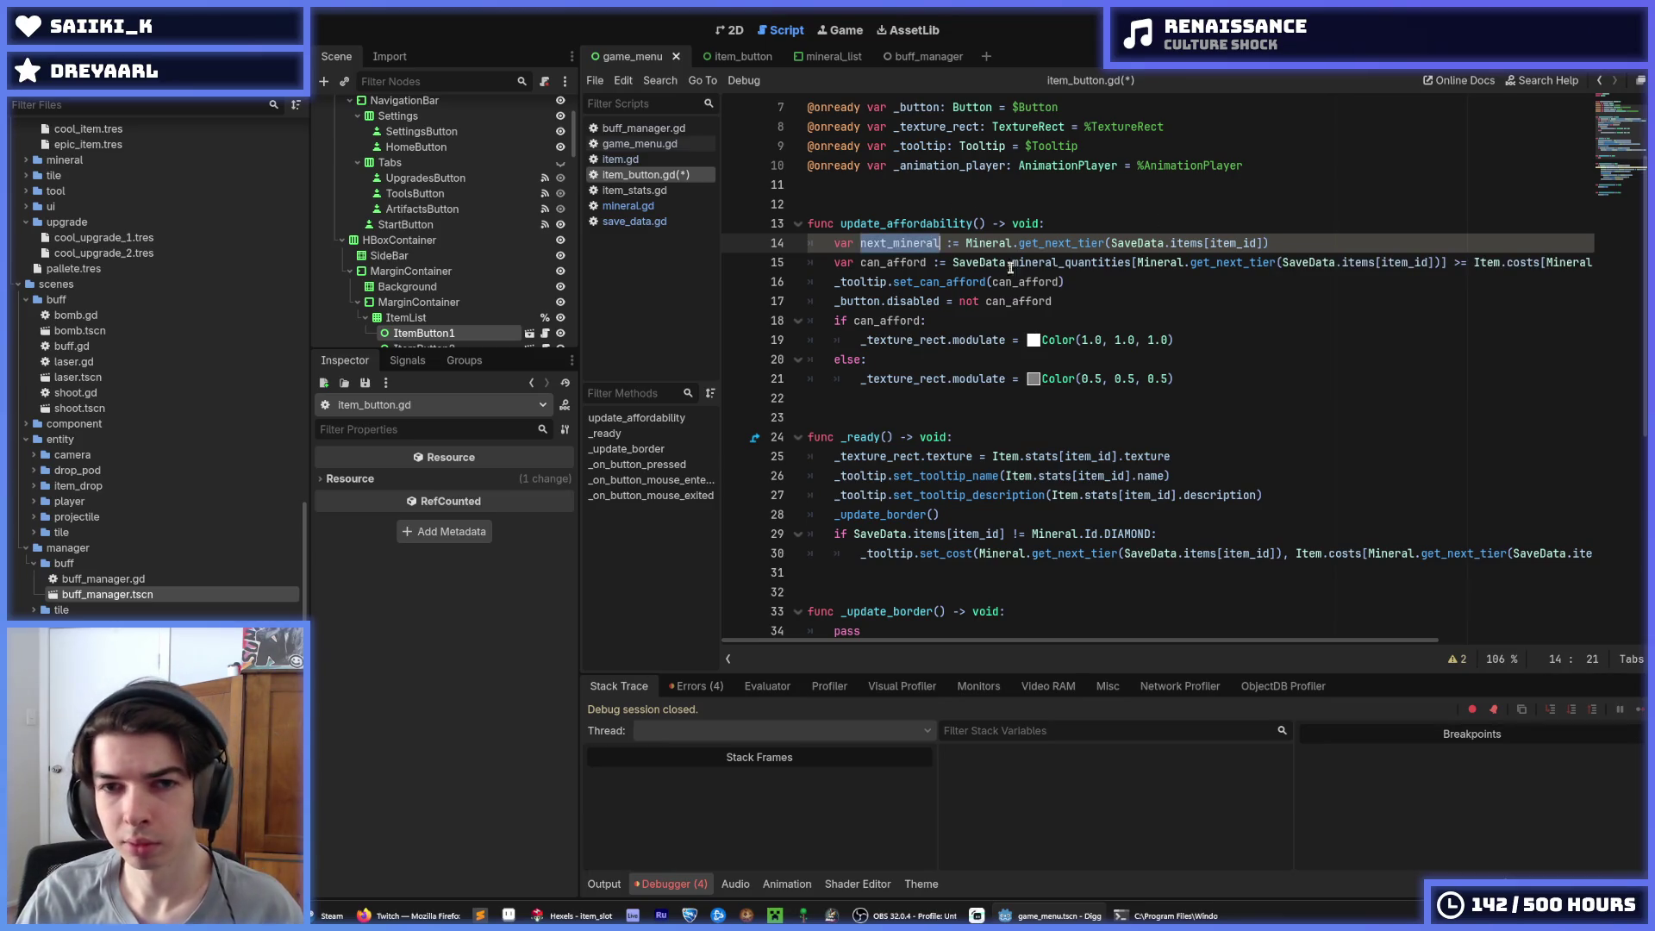
{"action": "left_click", "coordinate": [988, 262]}
{"action": "key", "text": "ctrl+s"}
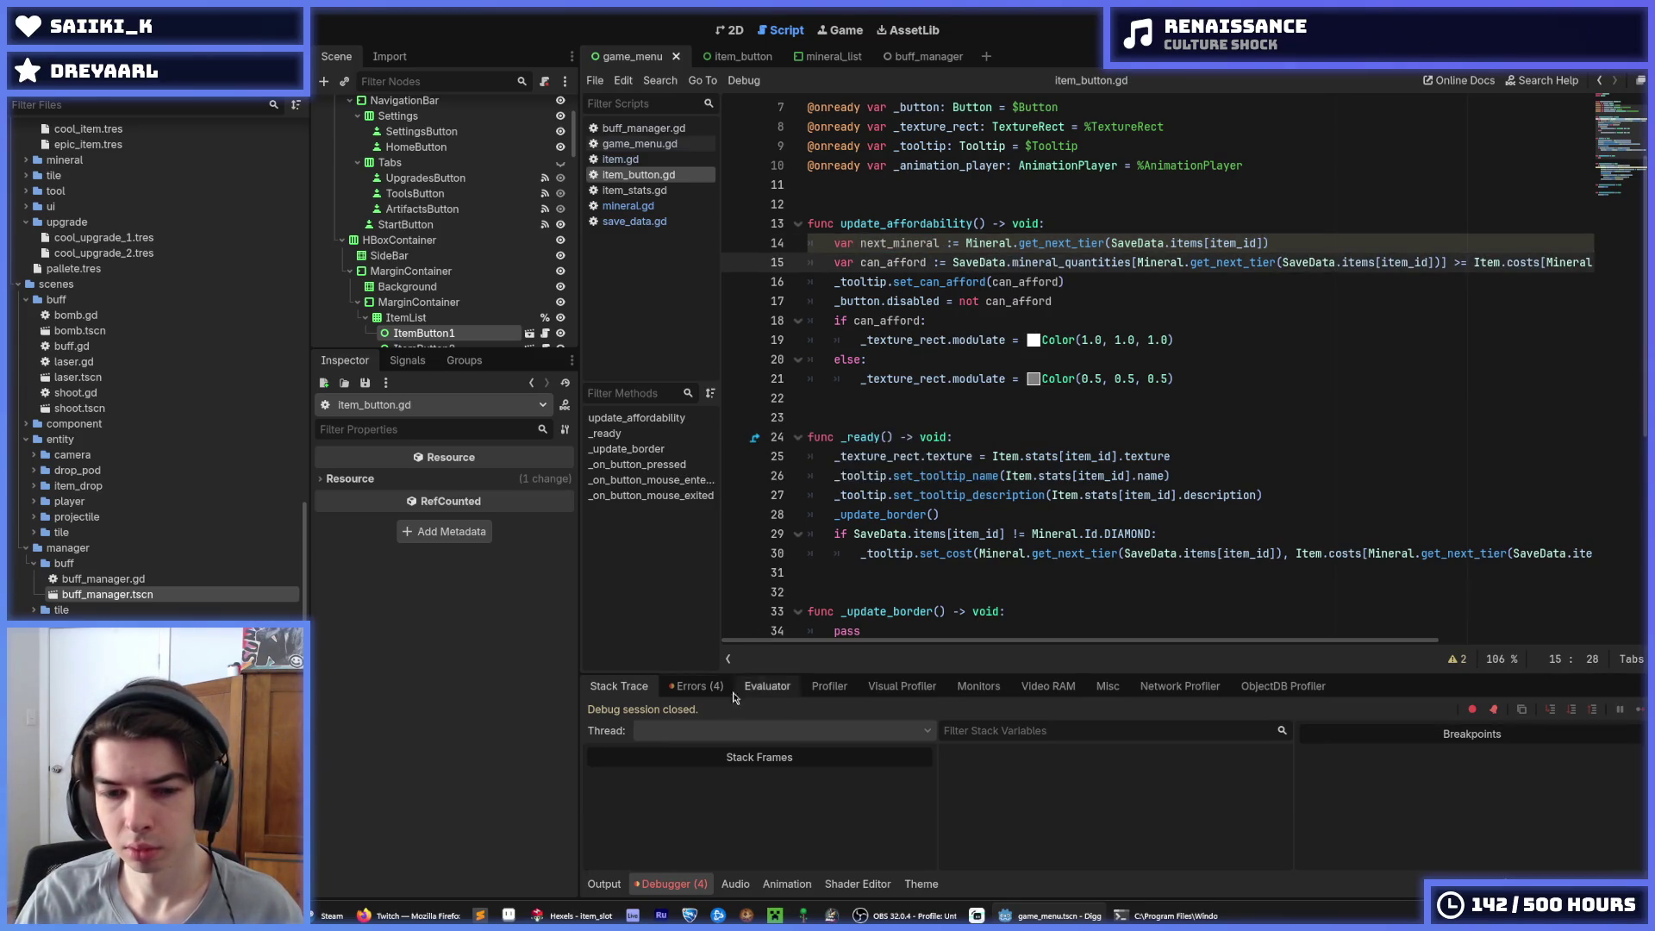
{"action": "left_click", "coordinate": [689, 688]}
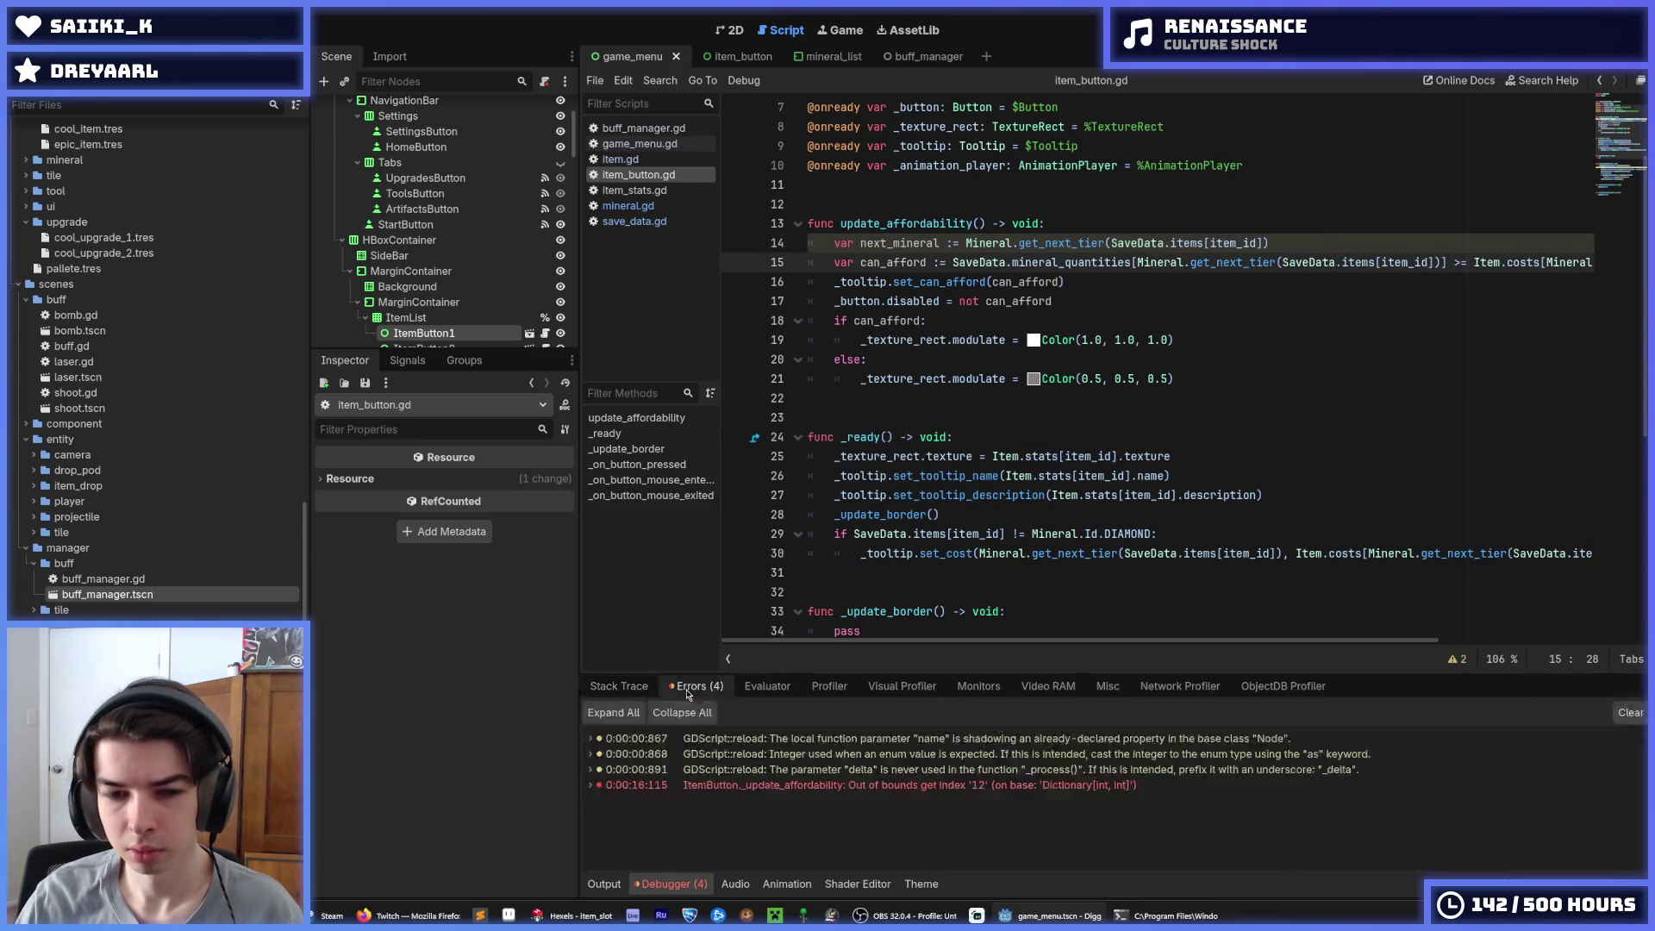
{"action": "left_click", "coordinate": [628, 687]}
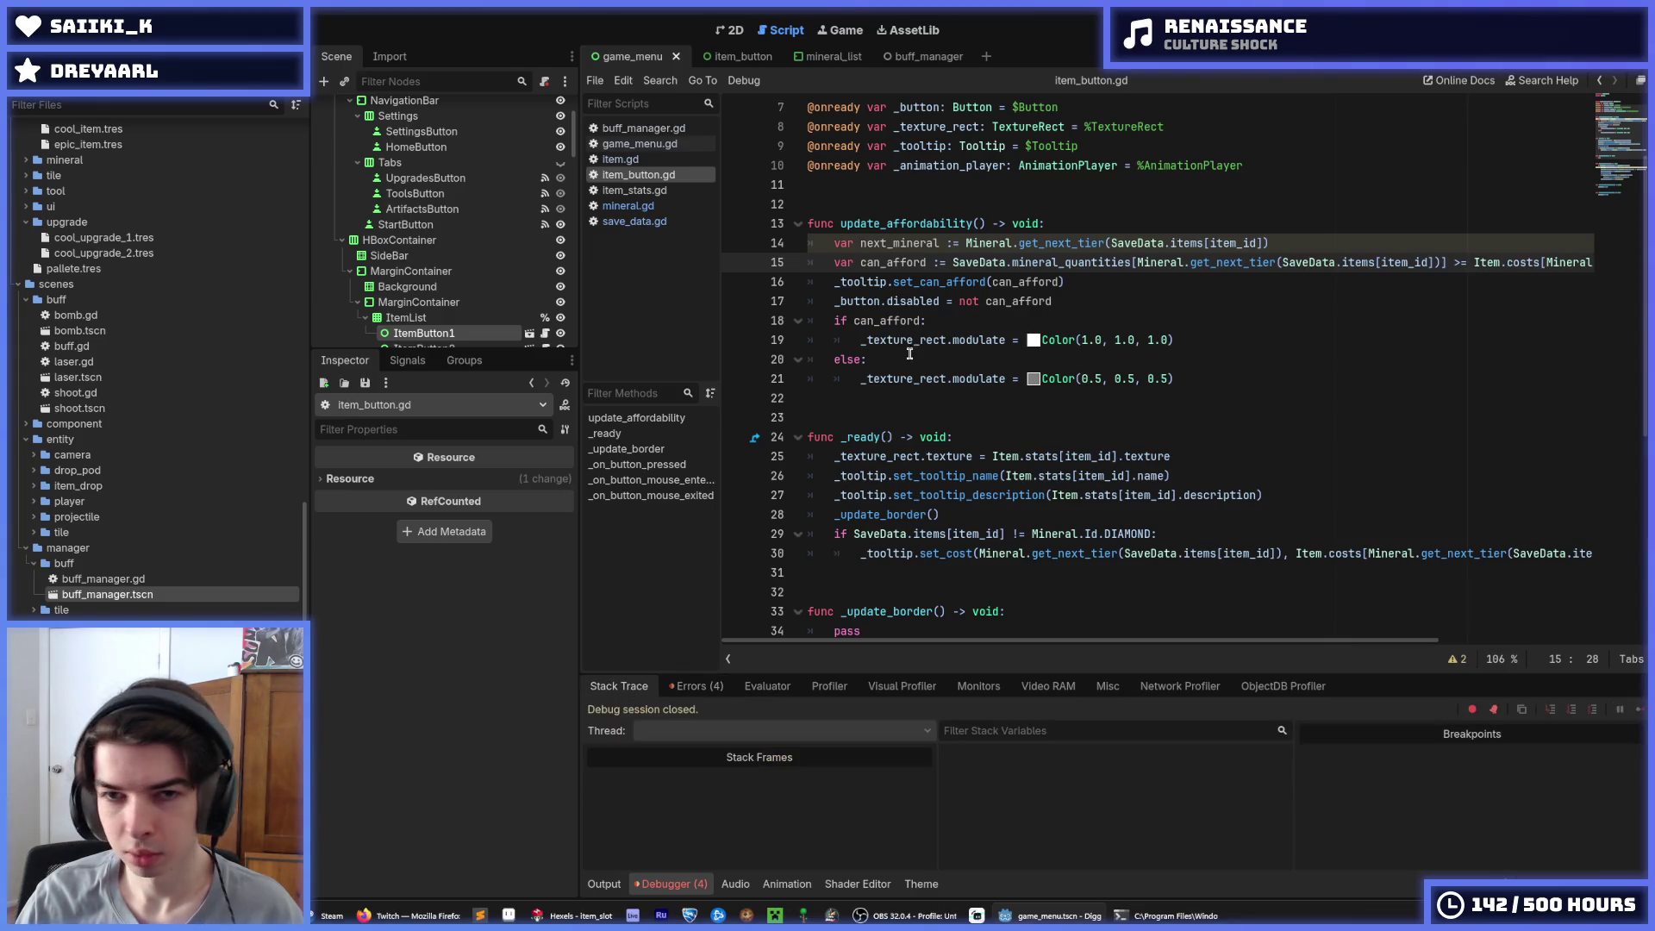
Replace both get_next_tier calls on the can_afford line with next_mineral
{"action": "double_click", "coordinate": [901, 244]}
{"action": "key", "text": "ctrl+c"}
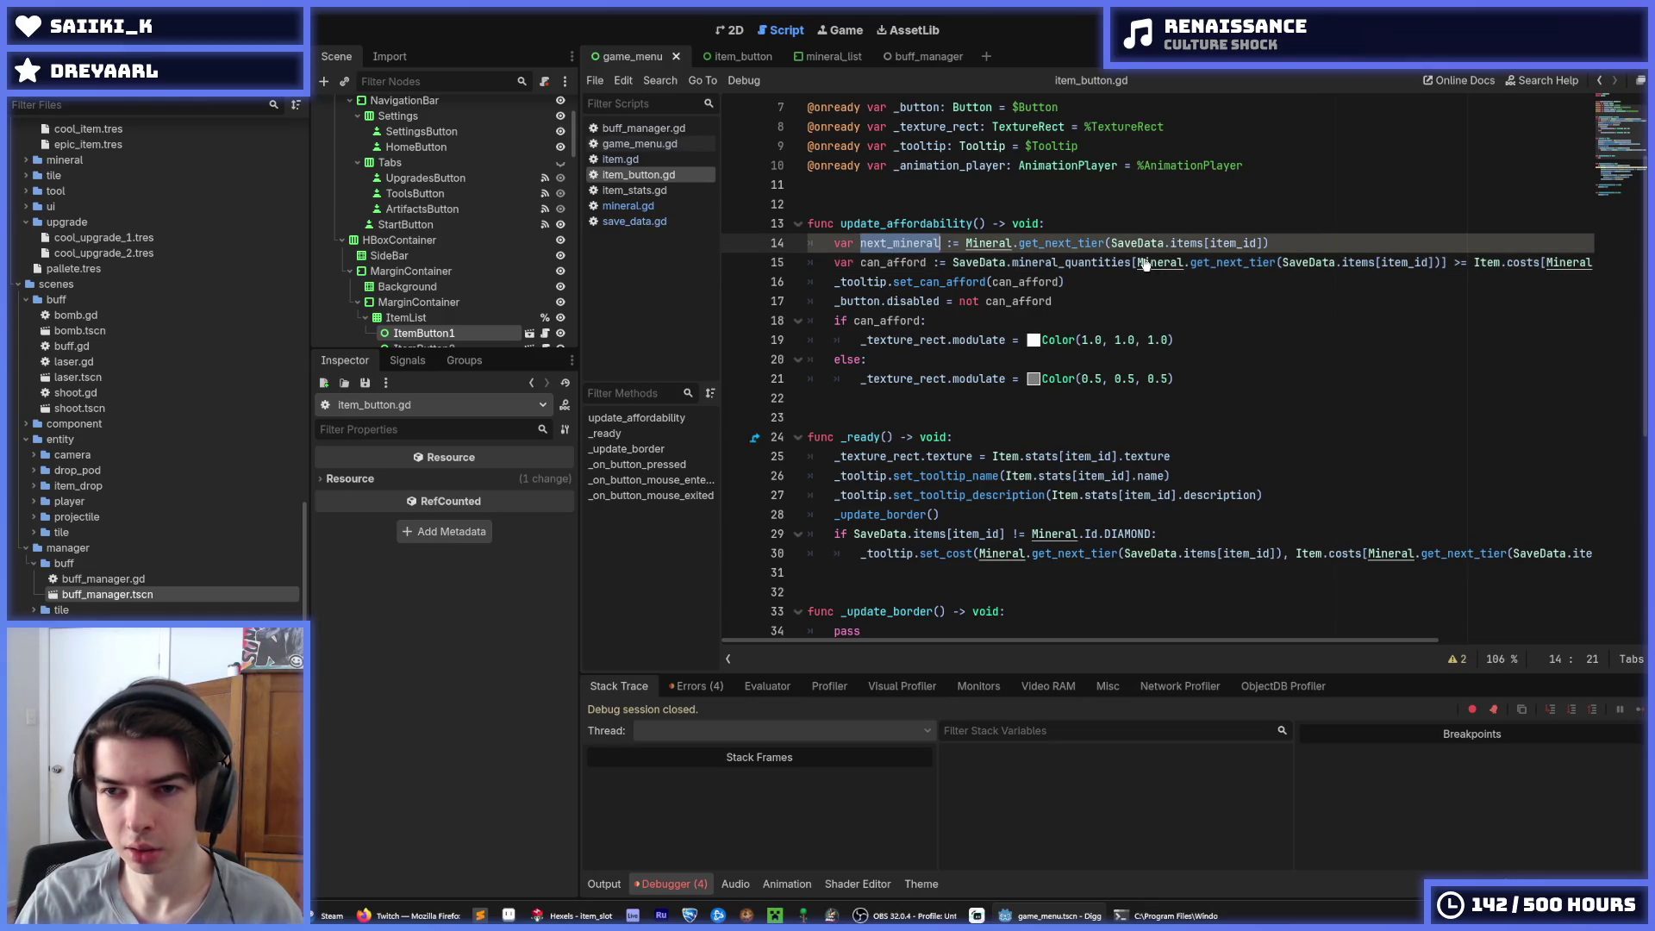
{"action": "left_click_drag", "start_coordinate": [1137, 262], "coordinate": [1440, 263]}
{"action": "key", "text": "ctrl+d"}
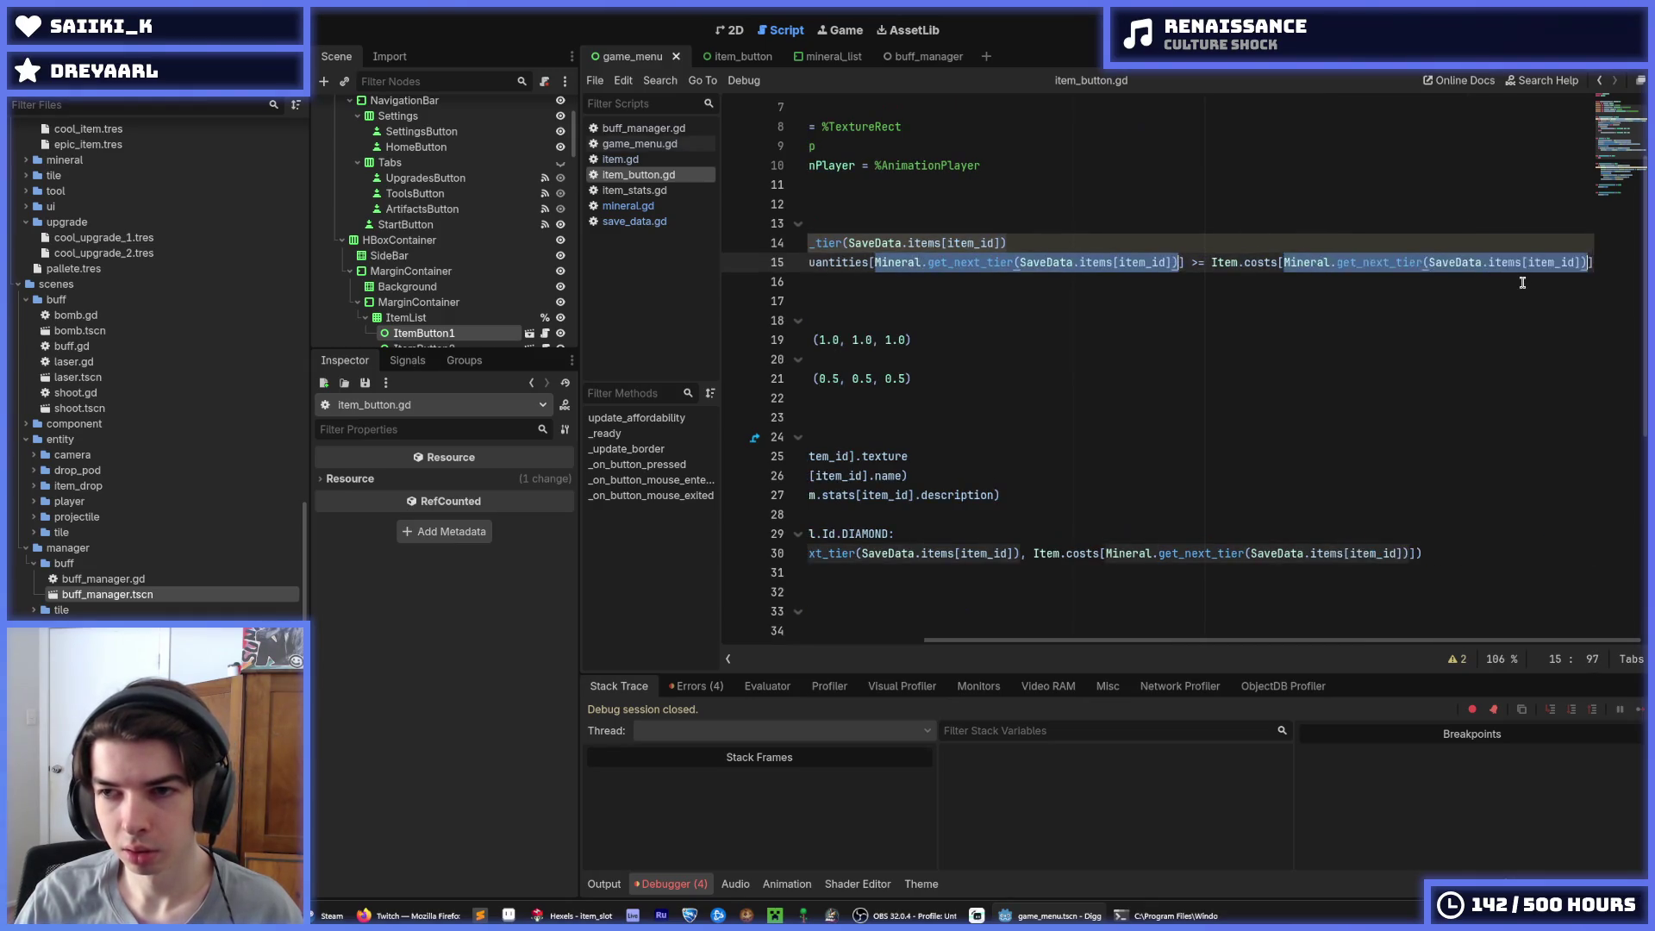
{"action": "key", "text": "ctrl+v"}
{"action": "left_click", "coordinate": [933, 262]}
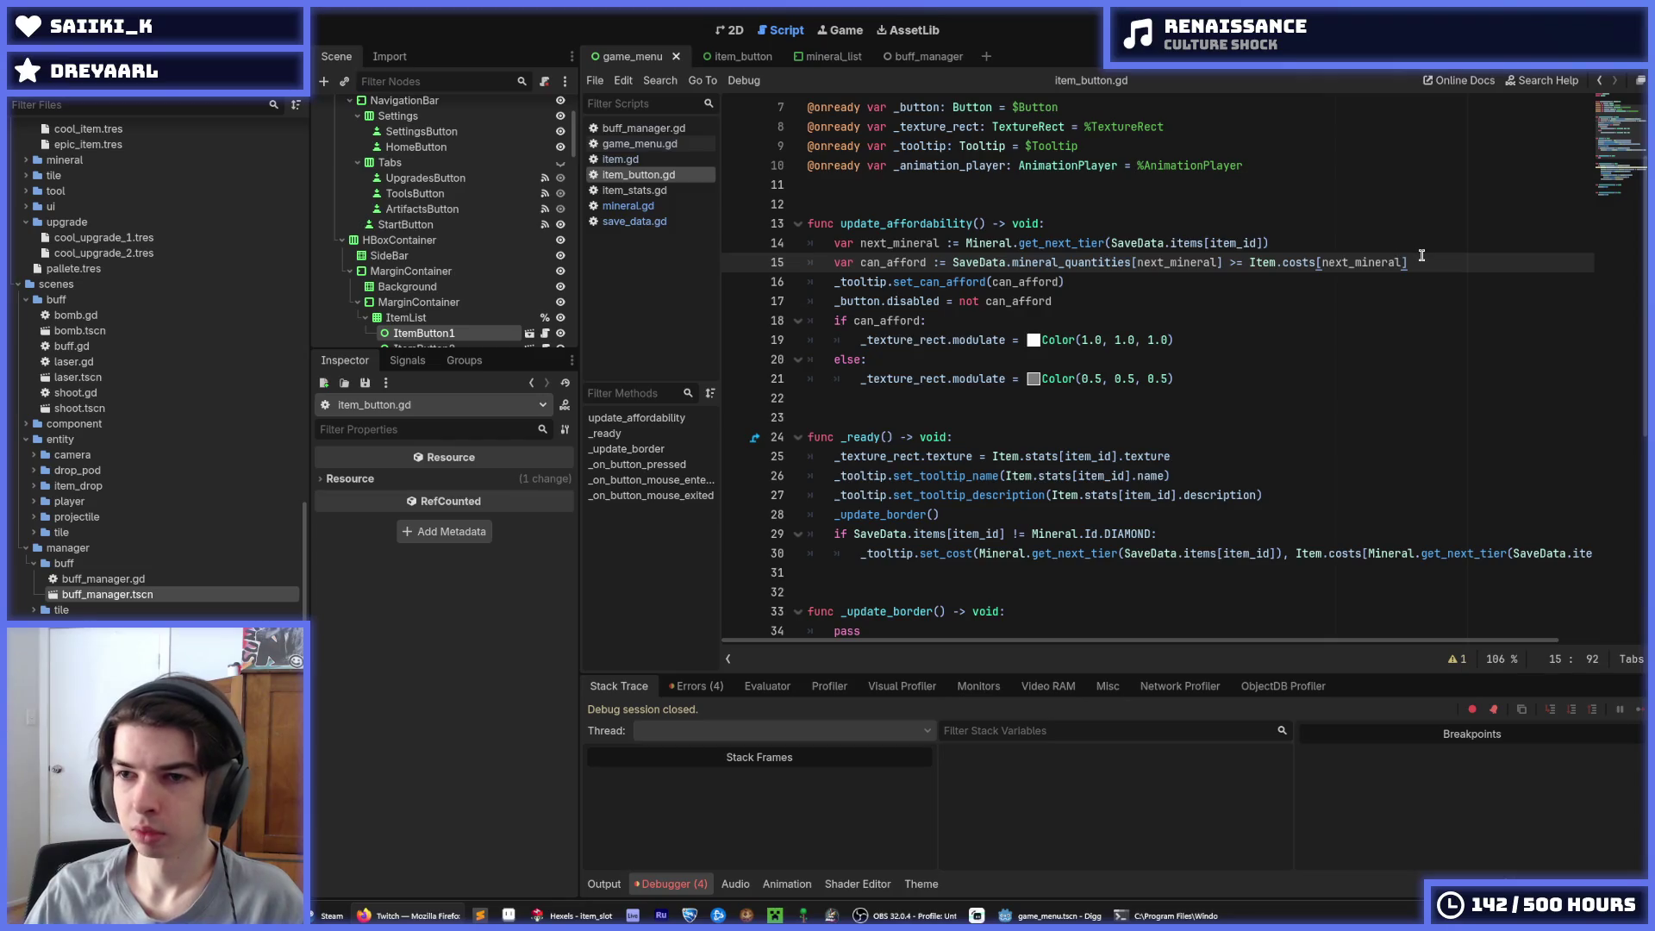
{"action": "left_click_drag", "start_coordinate": [1426, 262], "coordinate": [808, 243]}
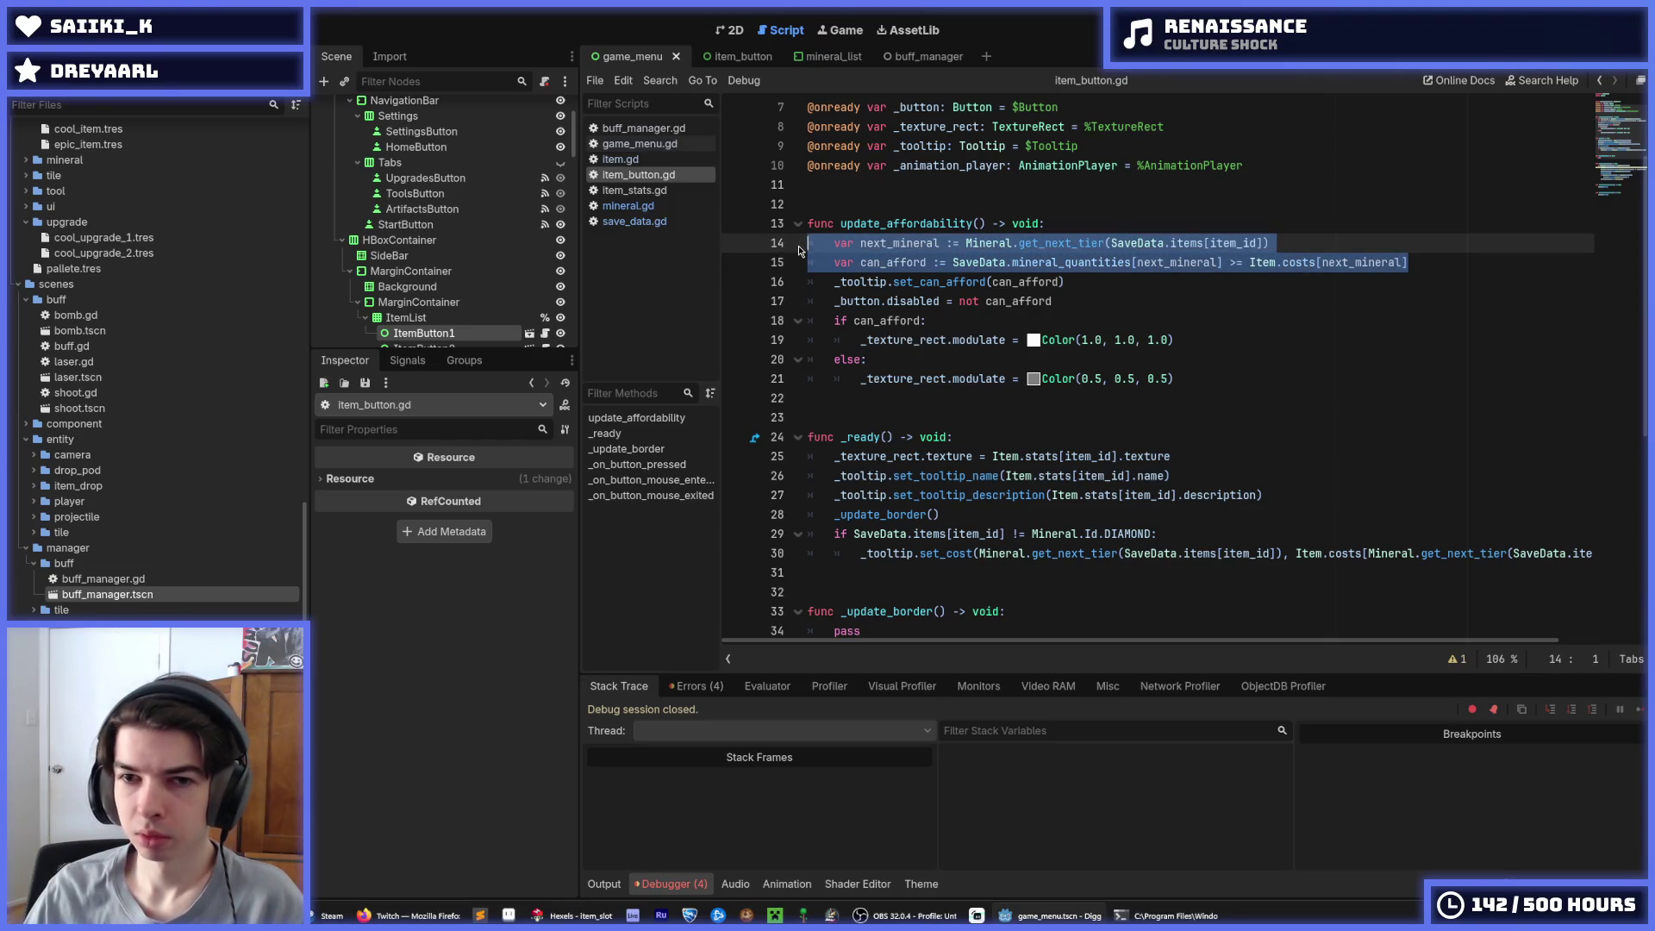
{"action": "left_click", "coordinate": [849, 243]}
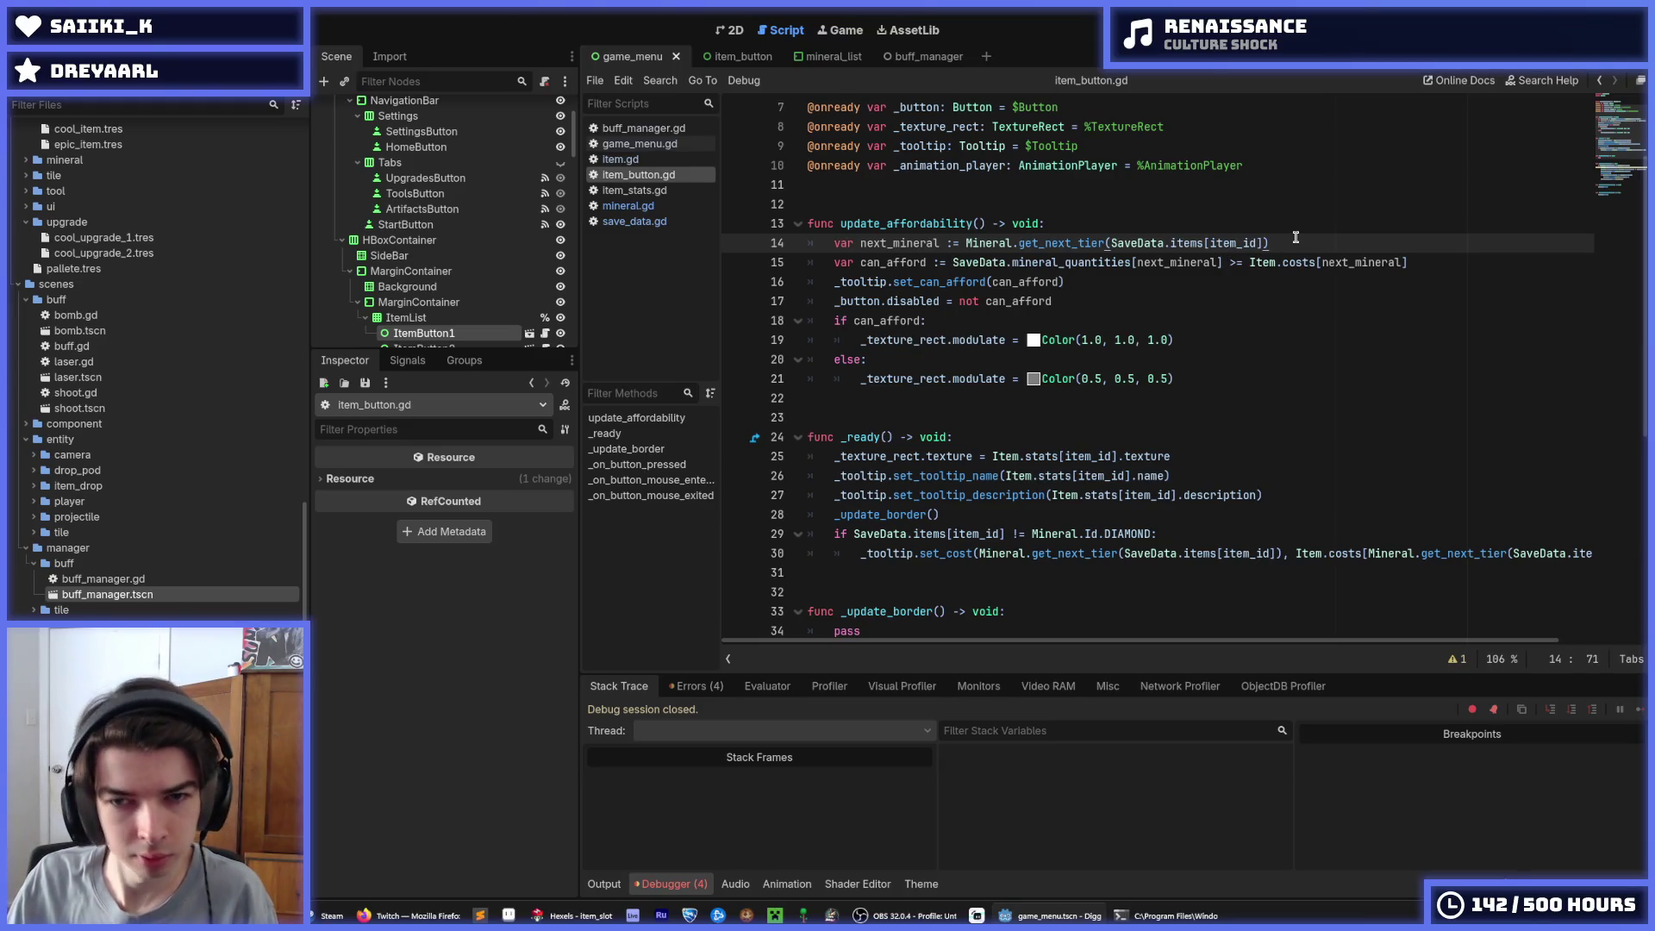
{"action": "left_click", "coordinate": [1111, 283]}
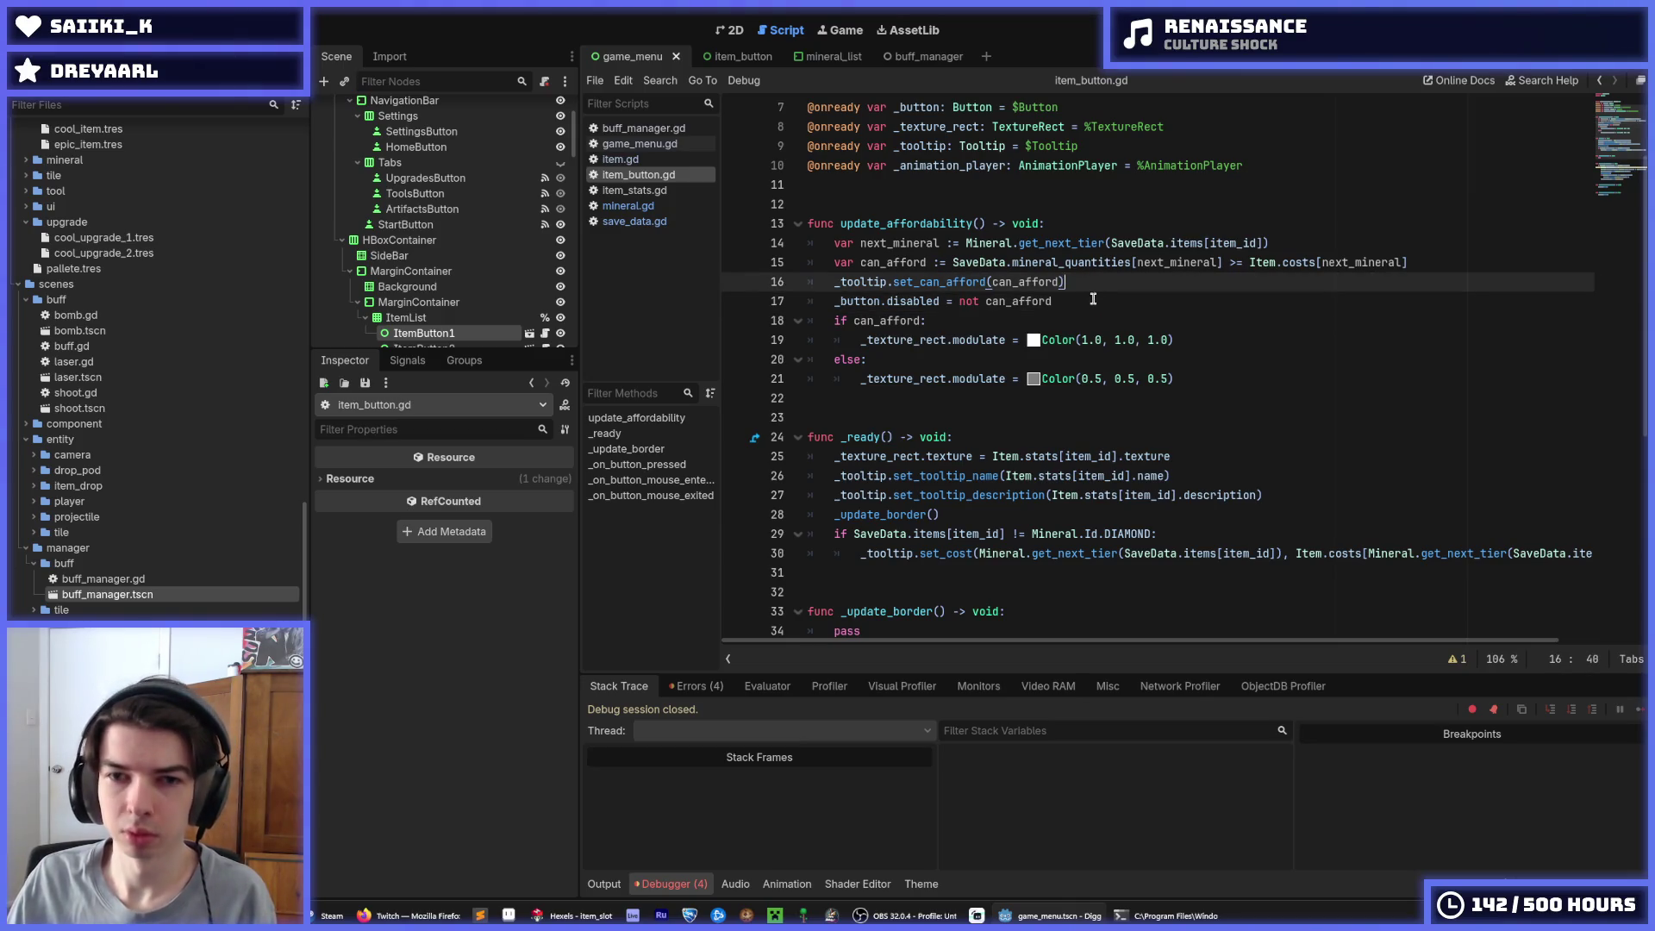
{"action": "left_click", "coordinate": [1095, 299]}
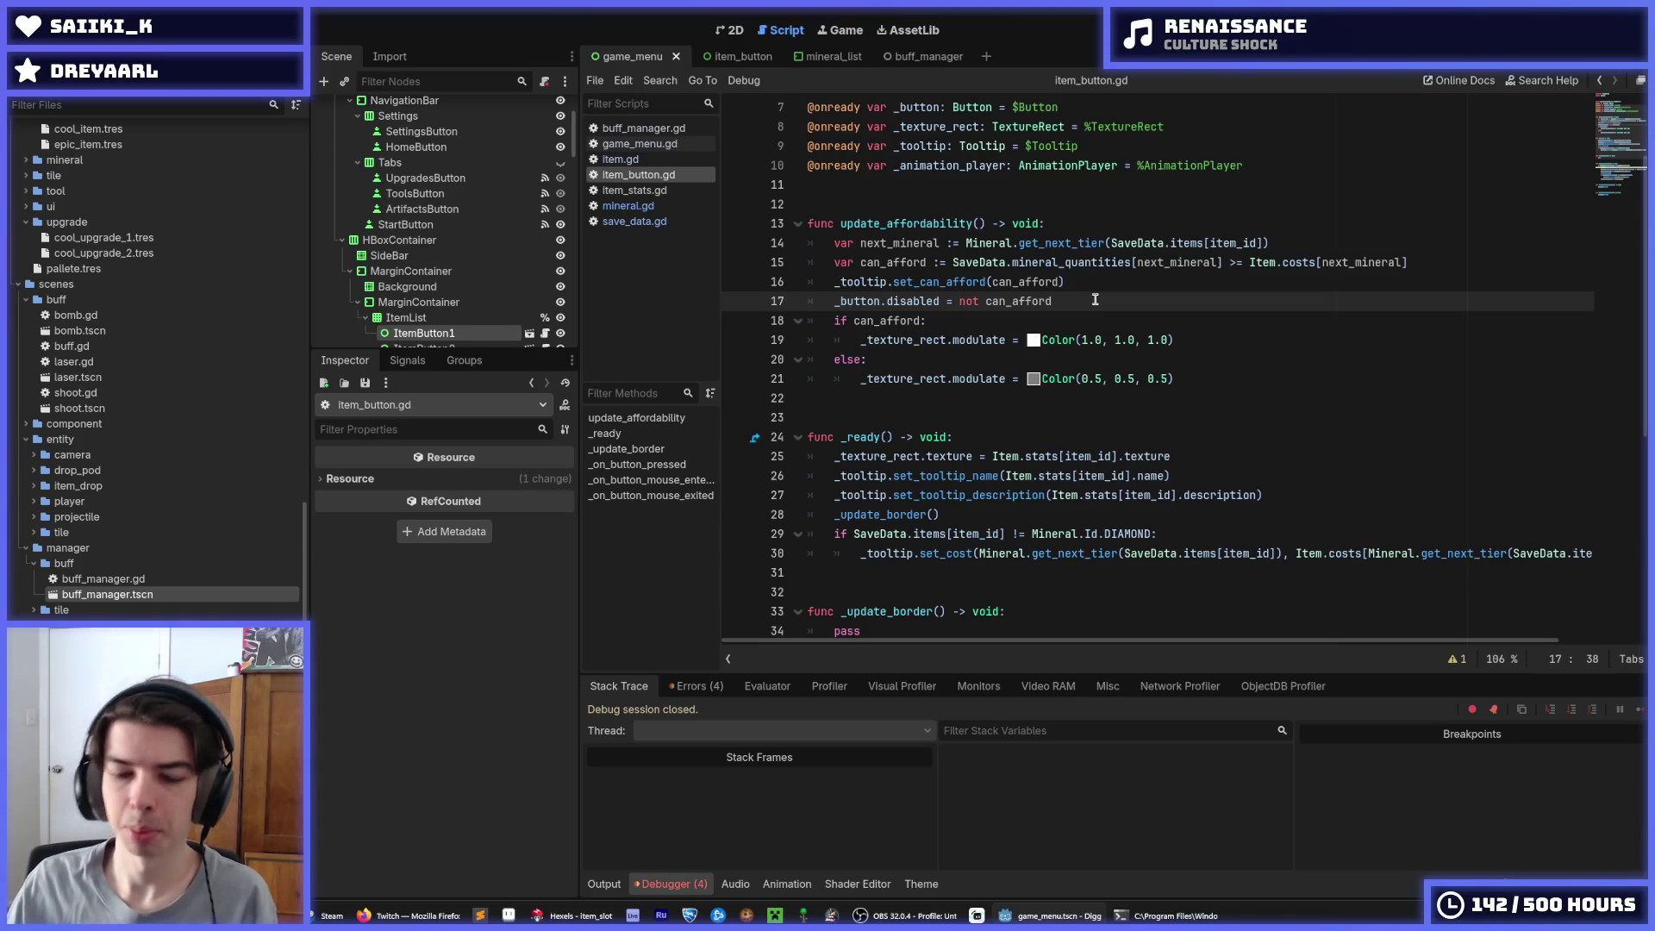
{"action": "left_click", "coordinate": [1142, 282]}
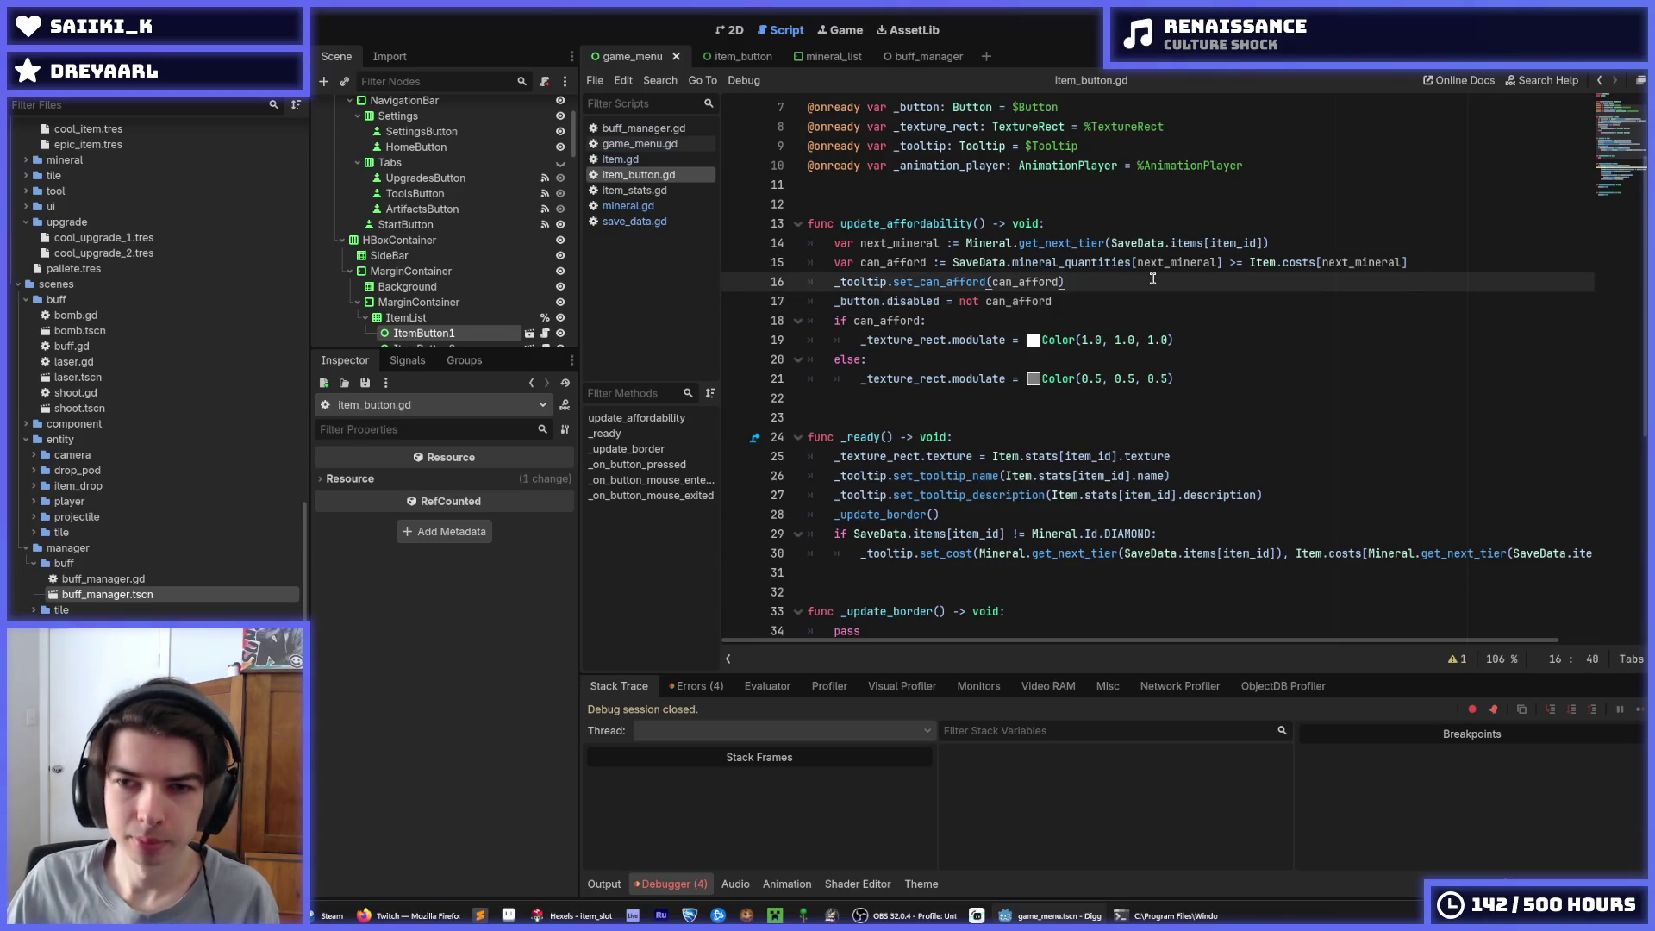
{"action": "left_click", "coordinate": [1336, 238]}
{"action": "left_click", "coordinate": [1418, 261]}
{"action": "left_click", "coordinate": [1289, 242]}
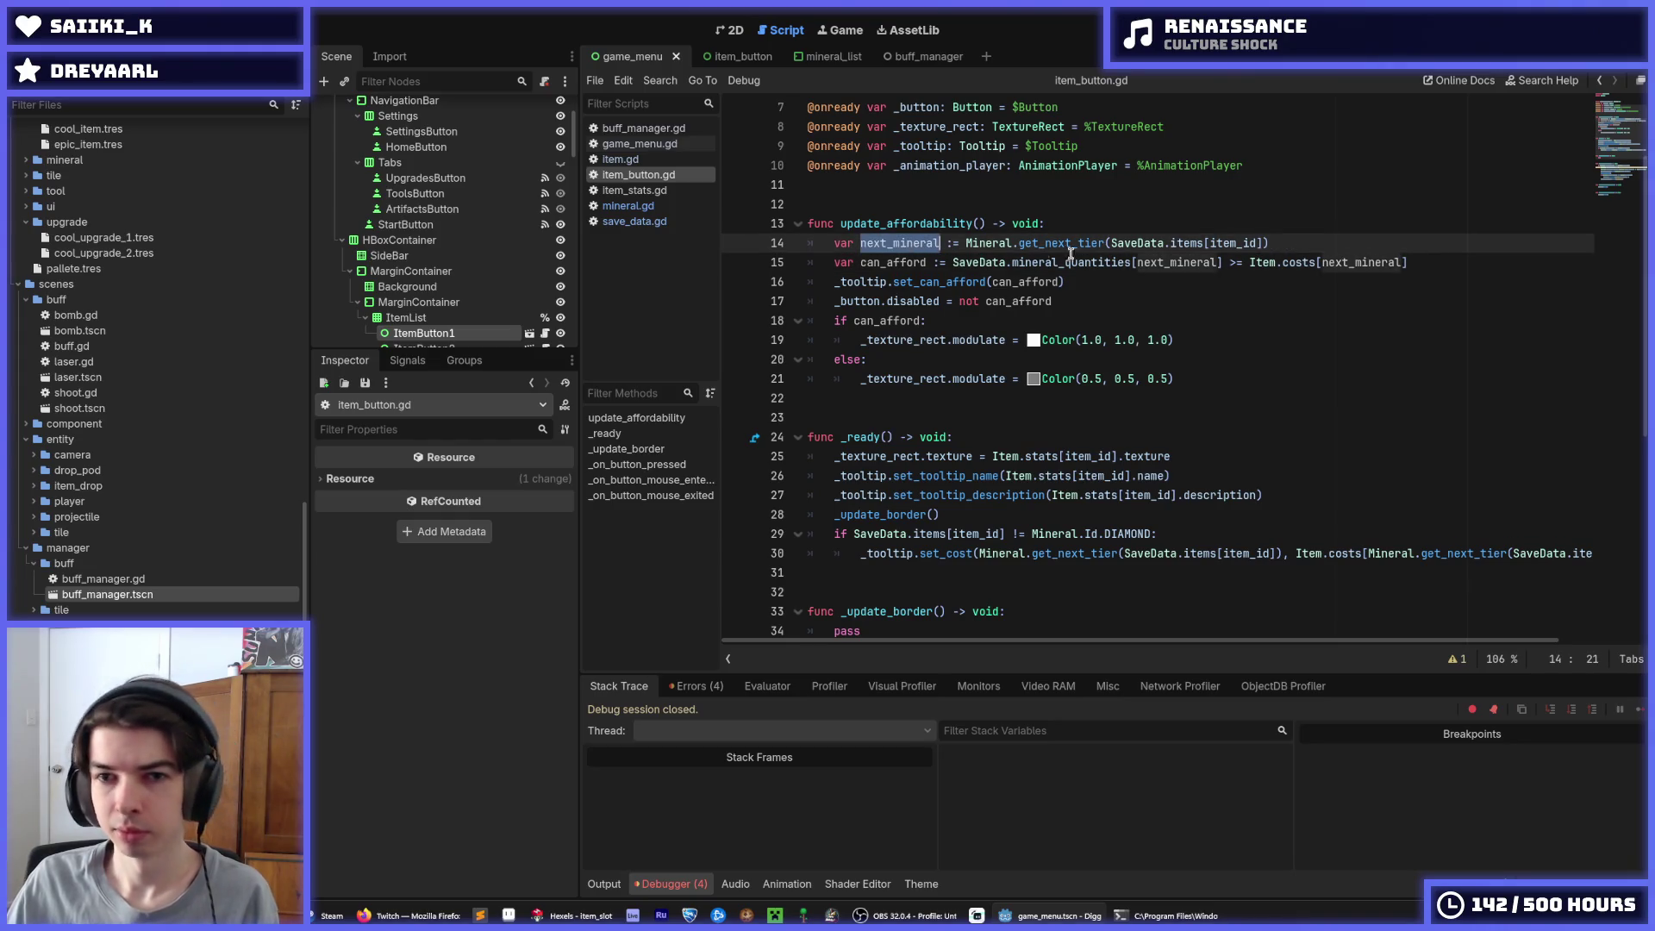
{"action": "scroll", "coordinate": [1326, 238], "scroll_direction": "down", "scroll_amount": 1}
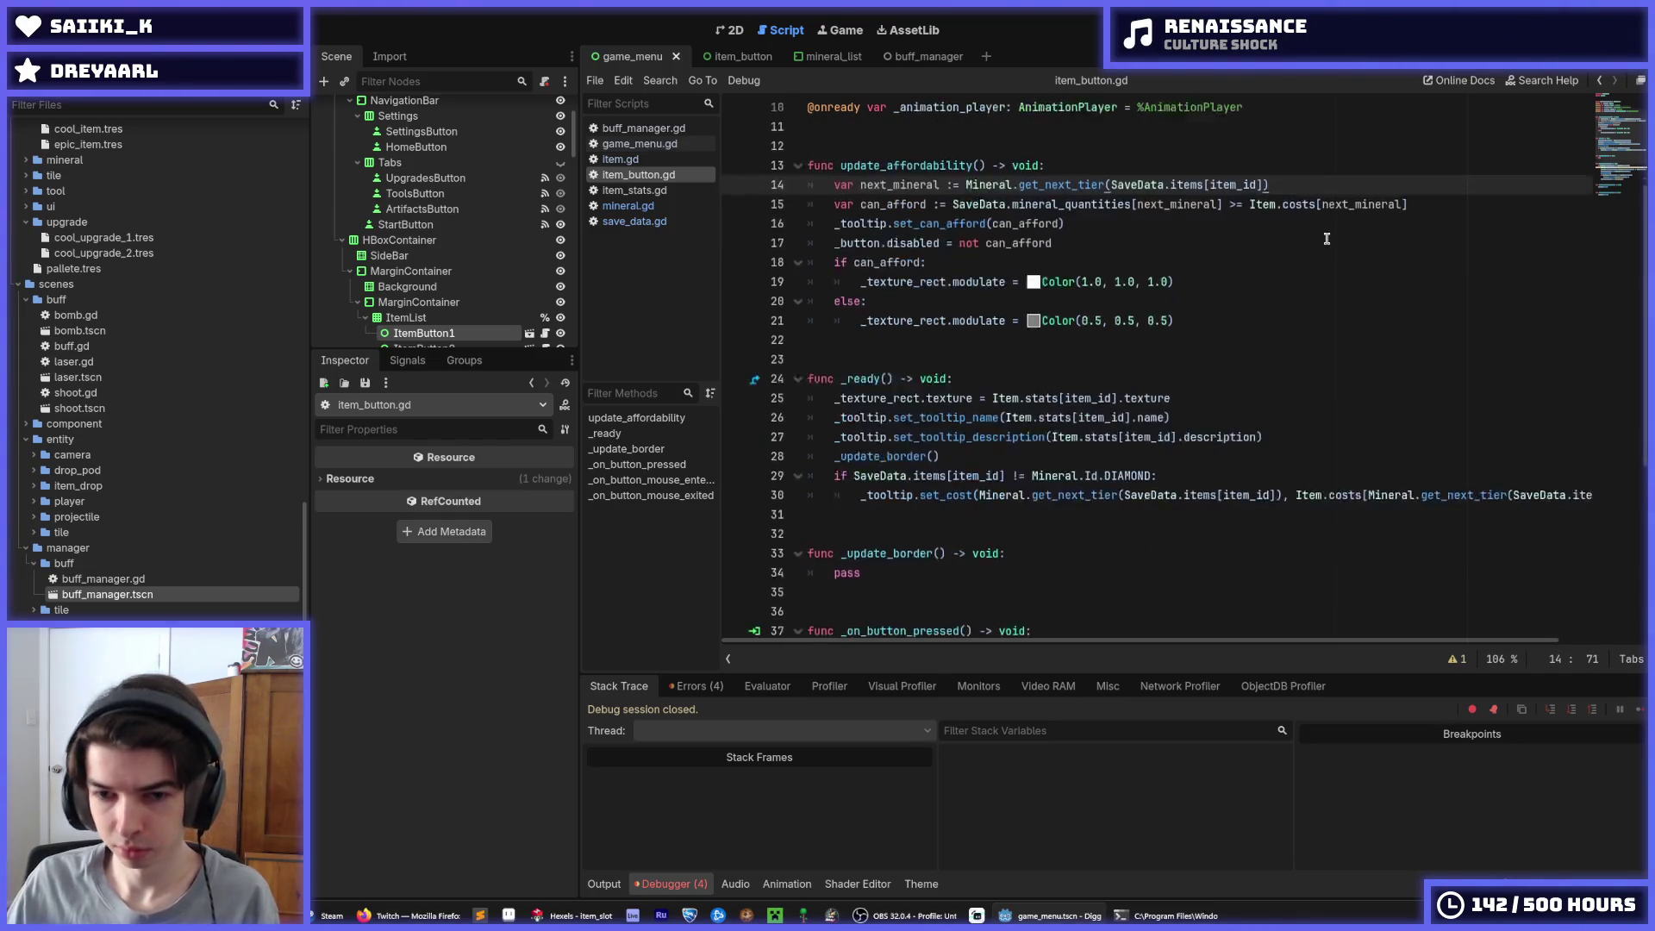
Cut the next_mineral declaration from line 14 and select the '+= 1' tier increment on line 39
{"action": "left_click_drag", "start_coordinate": [1299, 177], "coordinate": [741, 194]}
{"action": "key", "text": "ctrl+x"}
{"action": "scroll", "coordinate": [1033, 239], "scroll_direction": "down", "scroll_amount": 4}
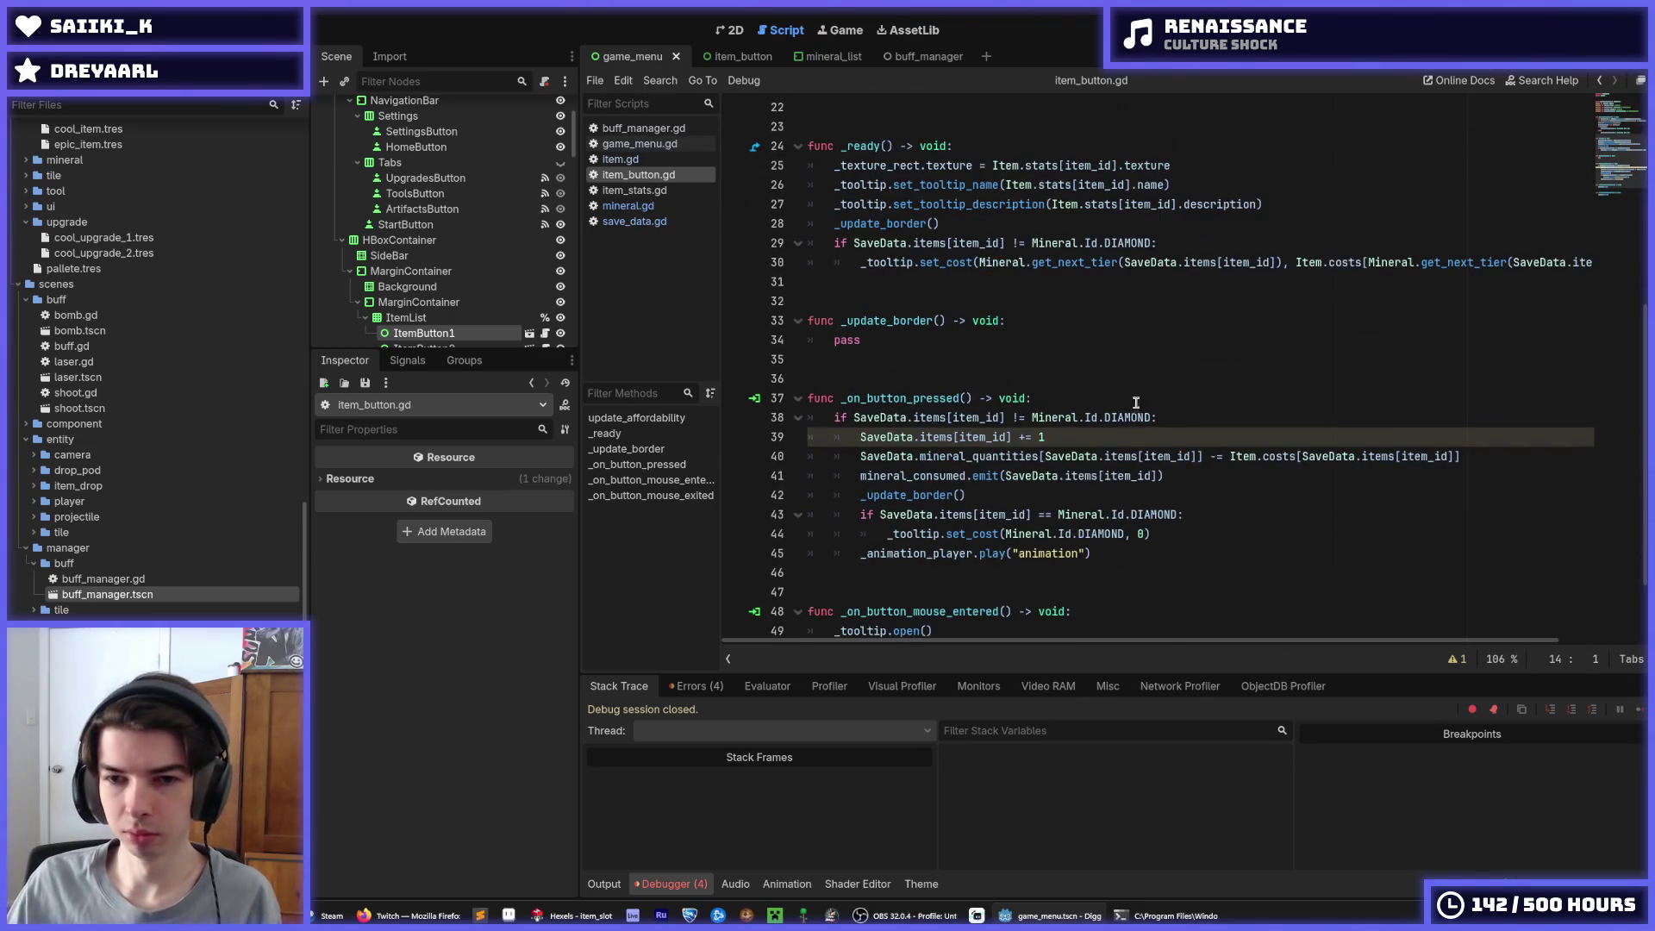
{"action": "left_click", "coordinate": [1098, 398]}
{"action": "left_click", "coordinate": [1179, 429]}
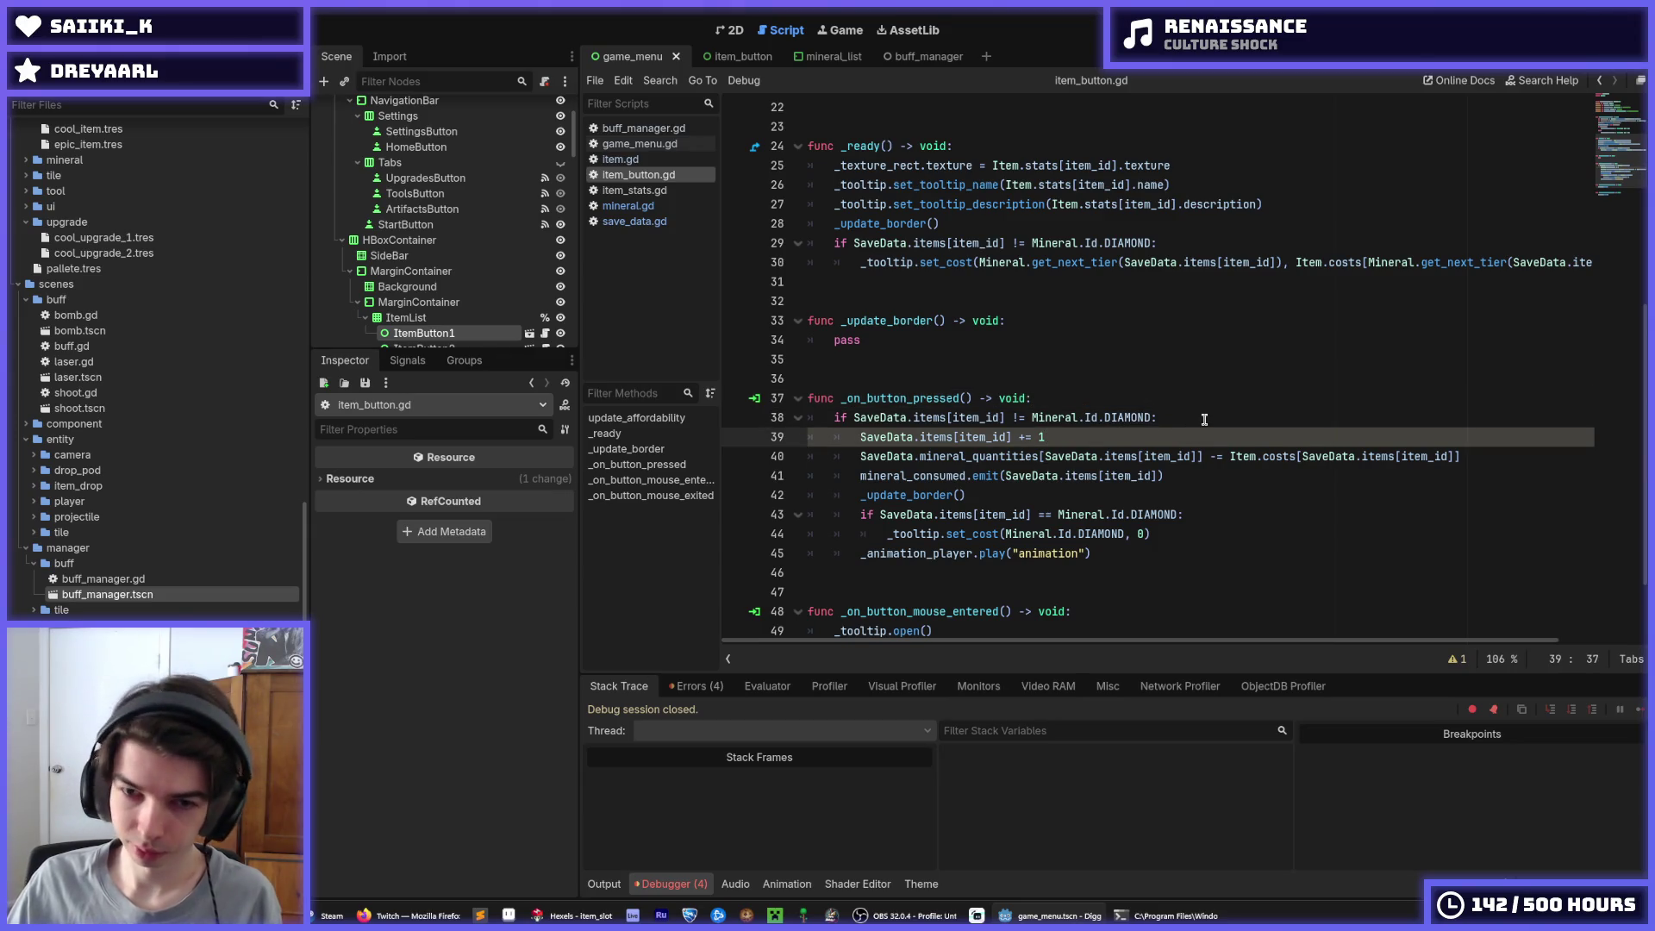
{"action": "left_click", "coordinate": [1204, 418]}
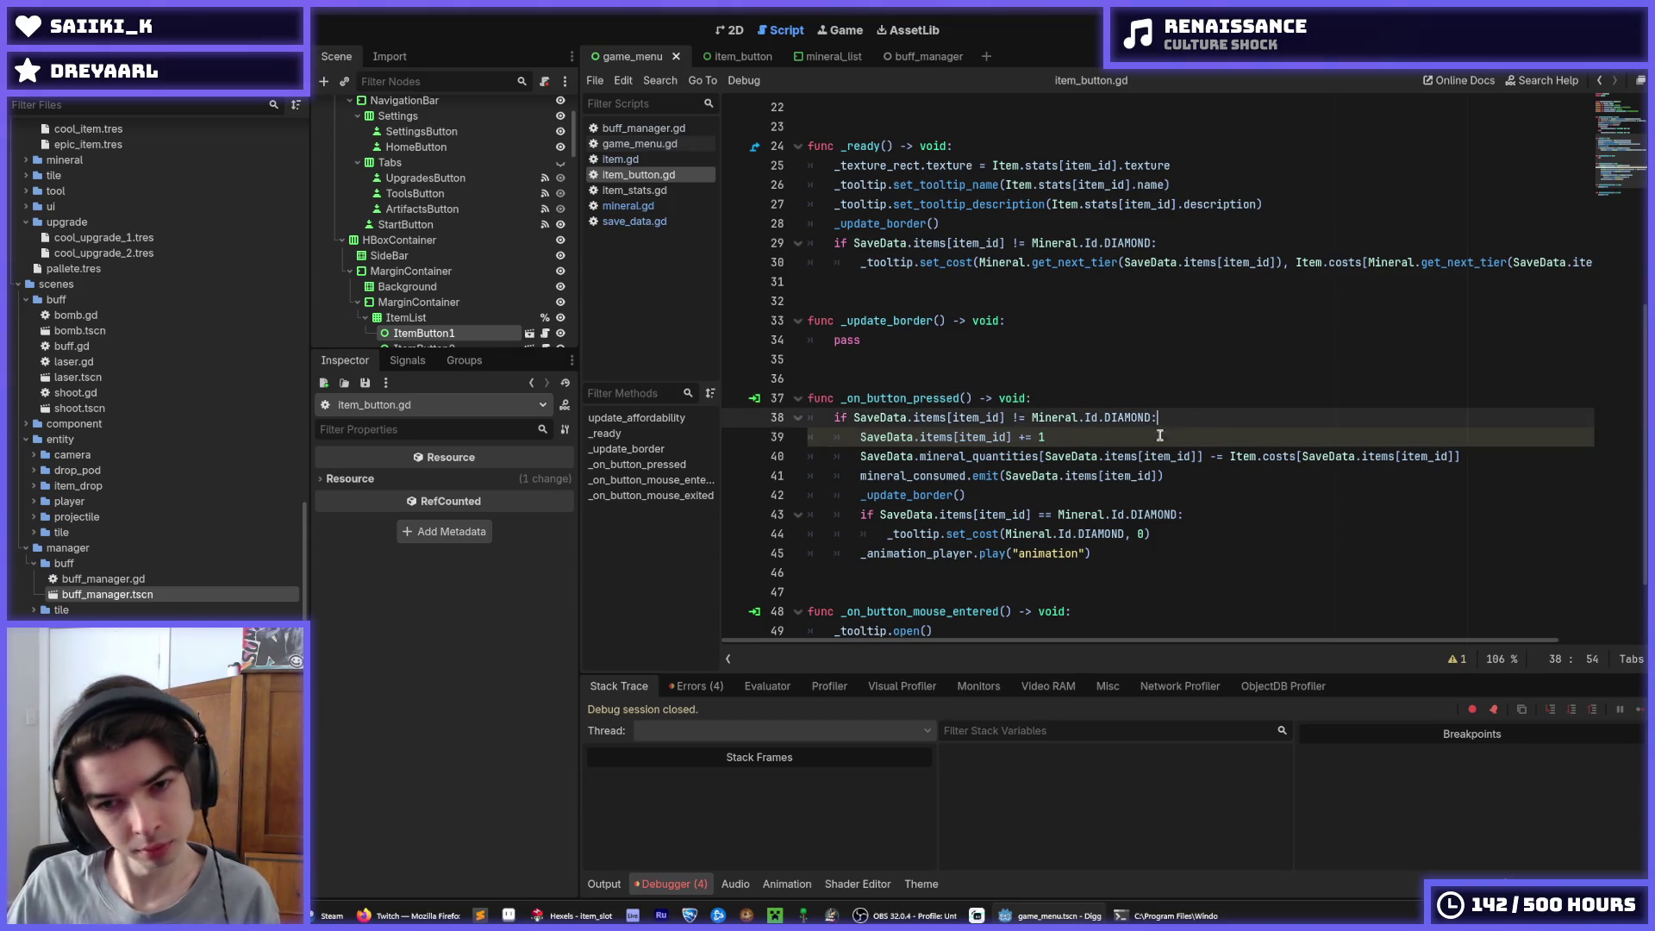
{"action": "left_click", "coordinate": [1042, 437]}
{"action": "left_click_drag", "start_coordinate": [1042, 437], "coordinate": [1019, 437]}
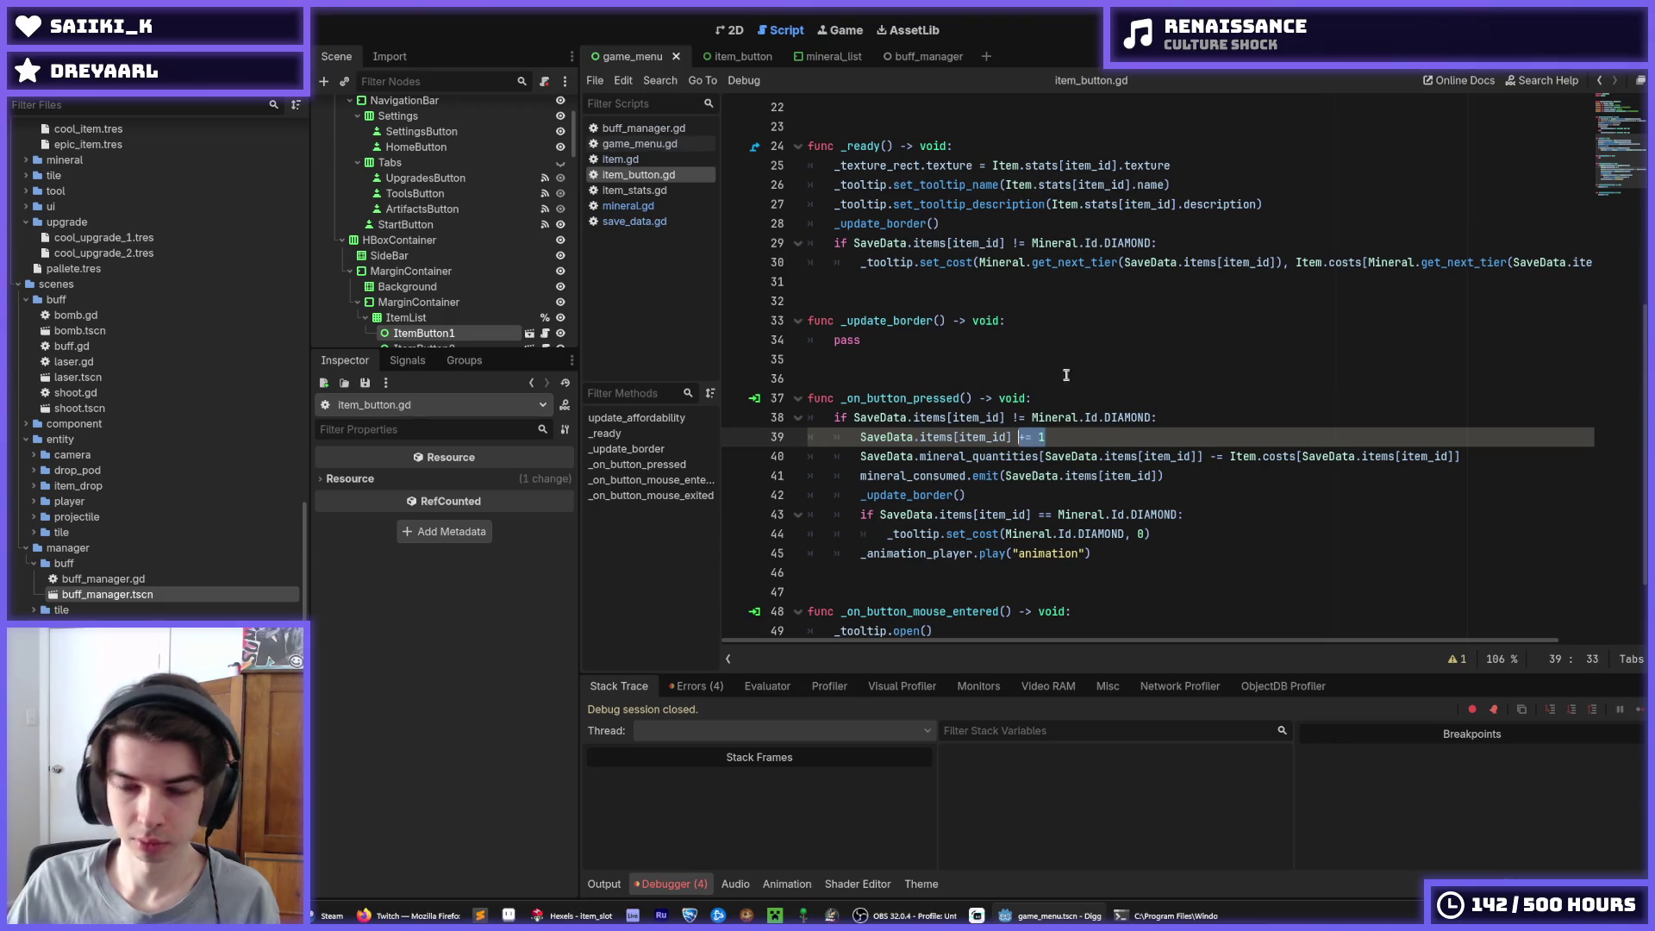
Make line 39 assign Mineral.get_next_tier(SaveData.items[item_id]) as the new tier instead of adding 1
{"action": "type", "text": "="}
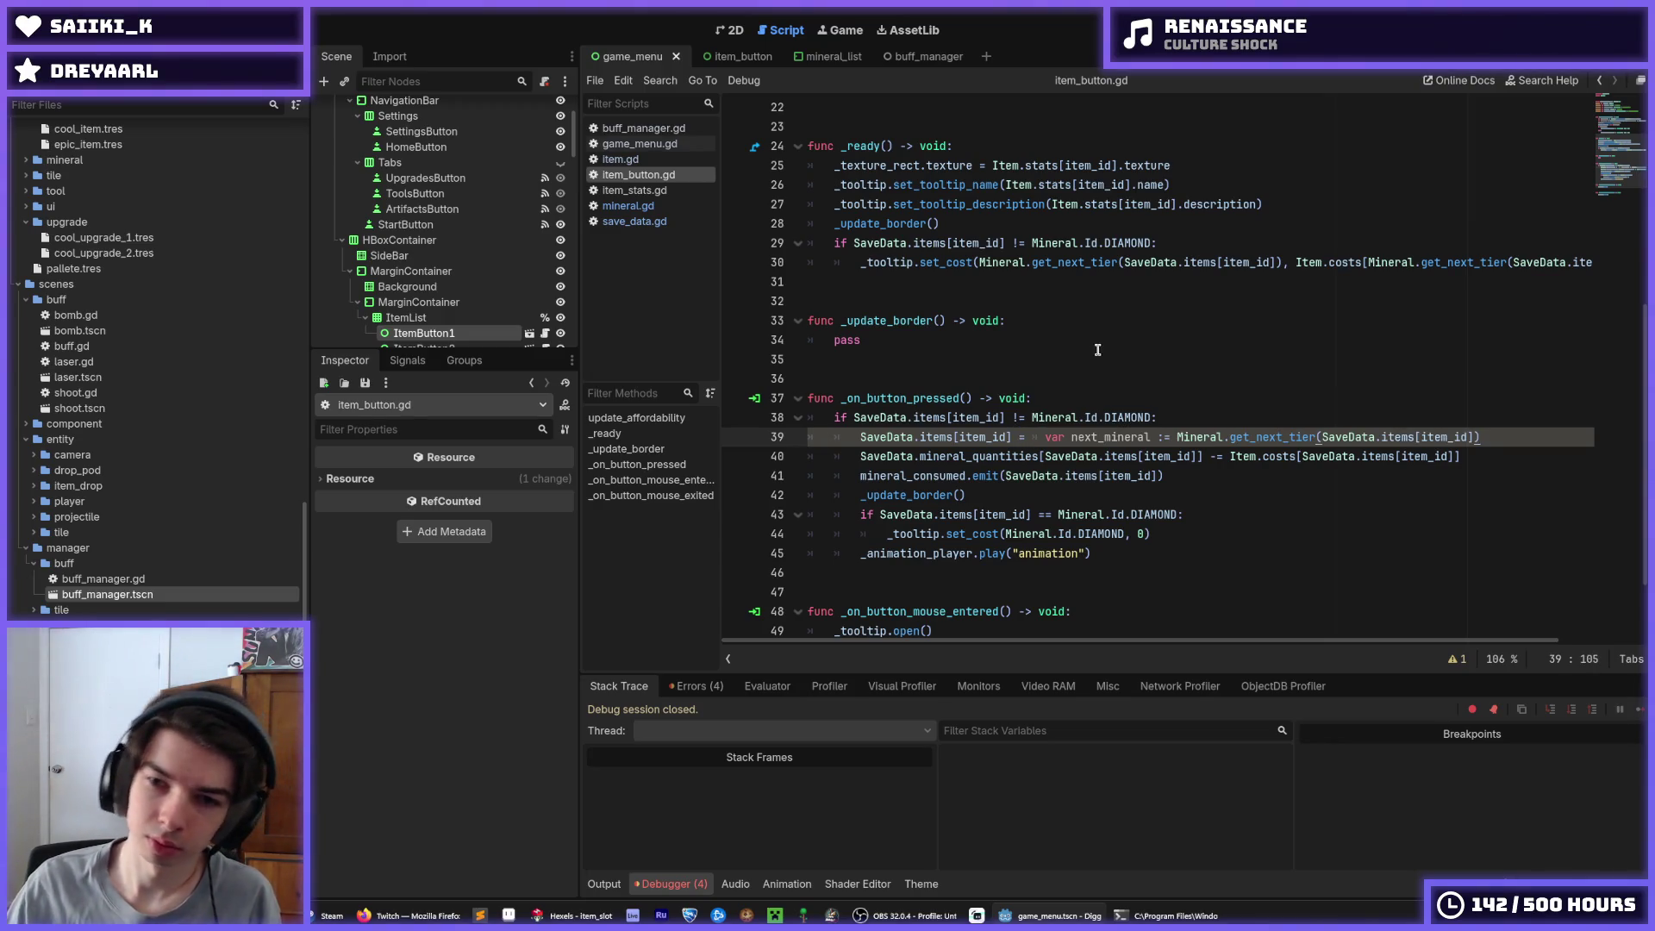
{"action": "key", "text": "ctrl+v"}
{"action": "left_click_drag", "start_coordinate": [1177, 437], "coordinate": [1046, 437]}
{"action": "key", "text": "BackSpace"}
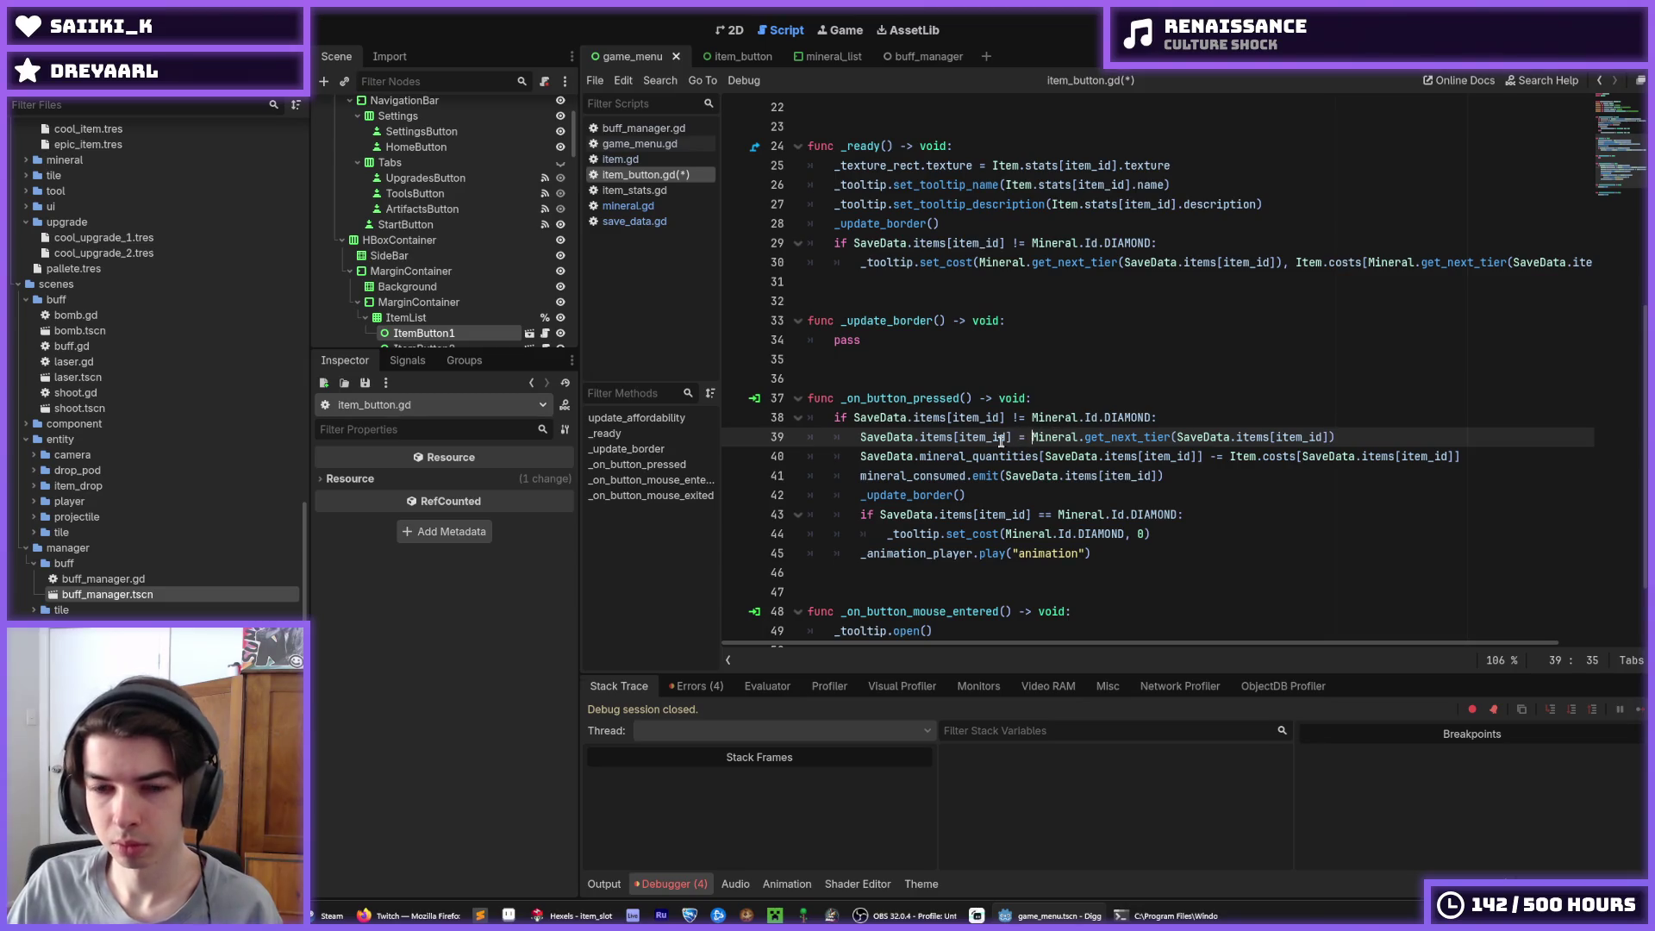
{"action": "left_click_drag", "start_coordinate": [1010, 436], "coordinate": [862, 430]}
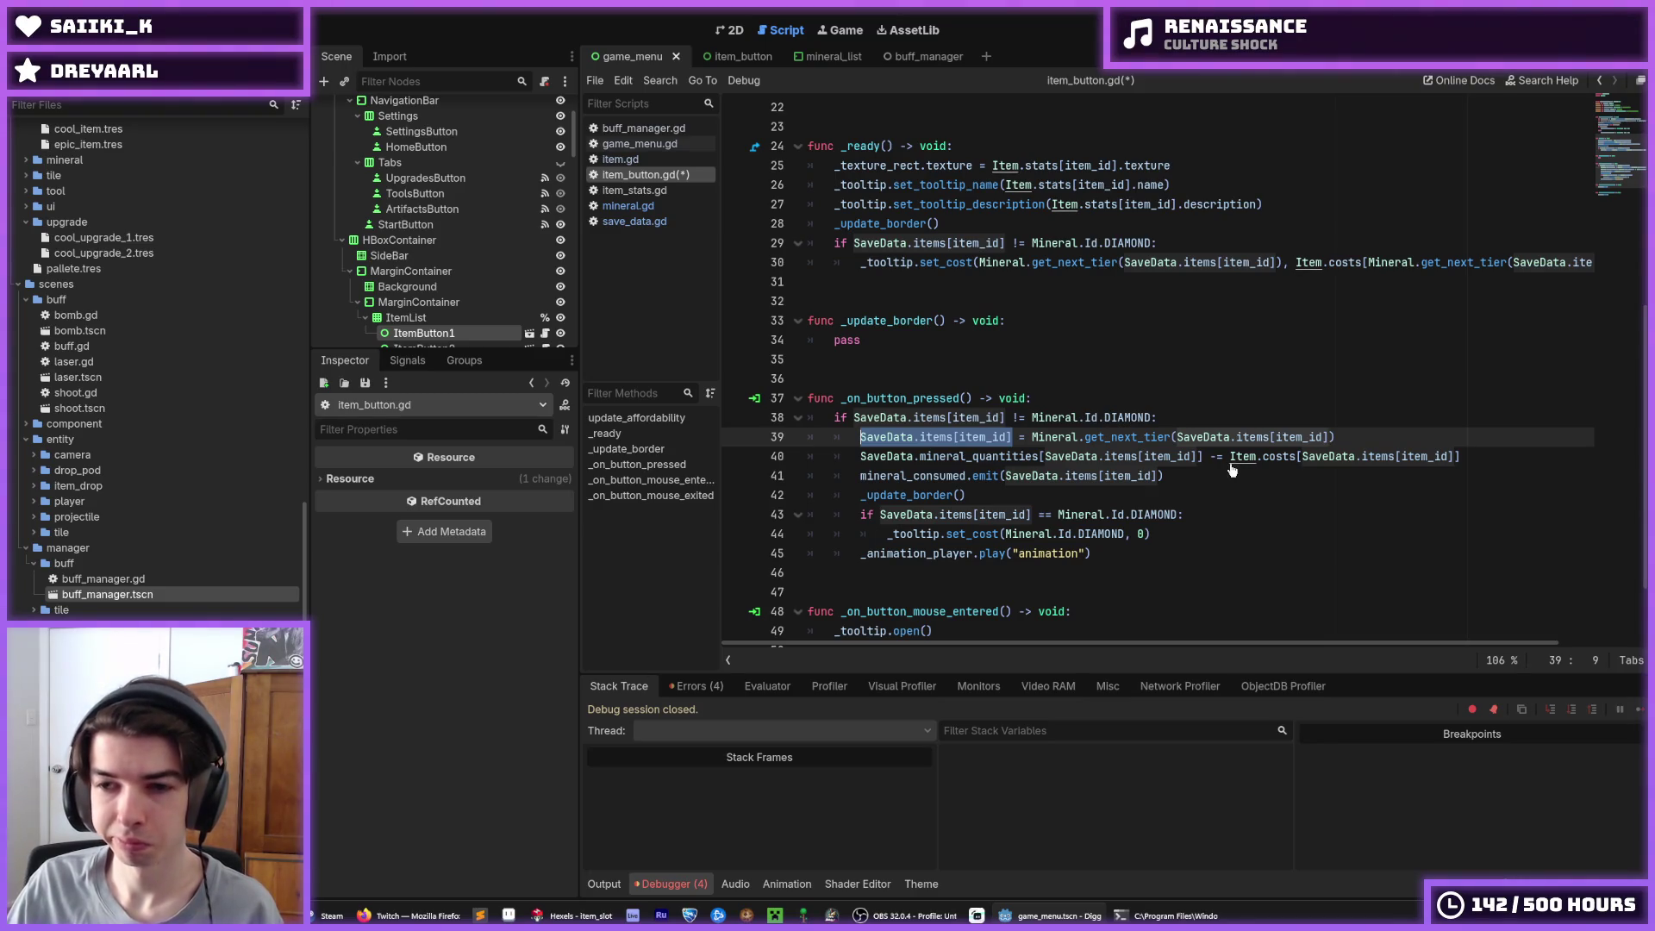
{"action": "left_click", "coordinate": [1189, 417]}
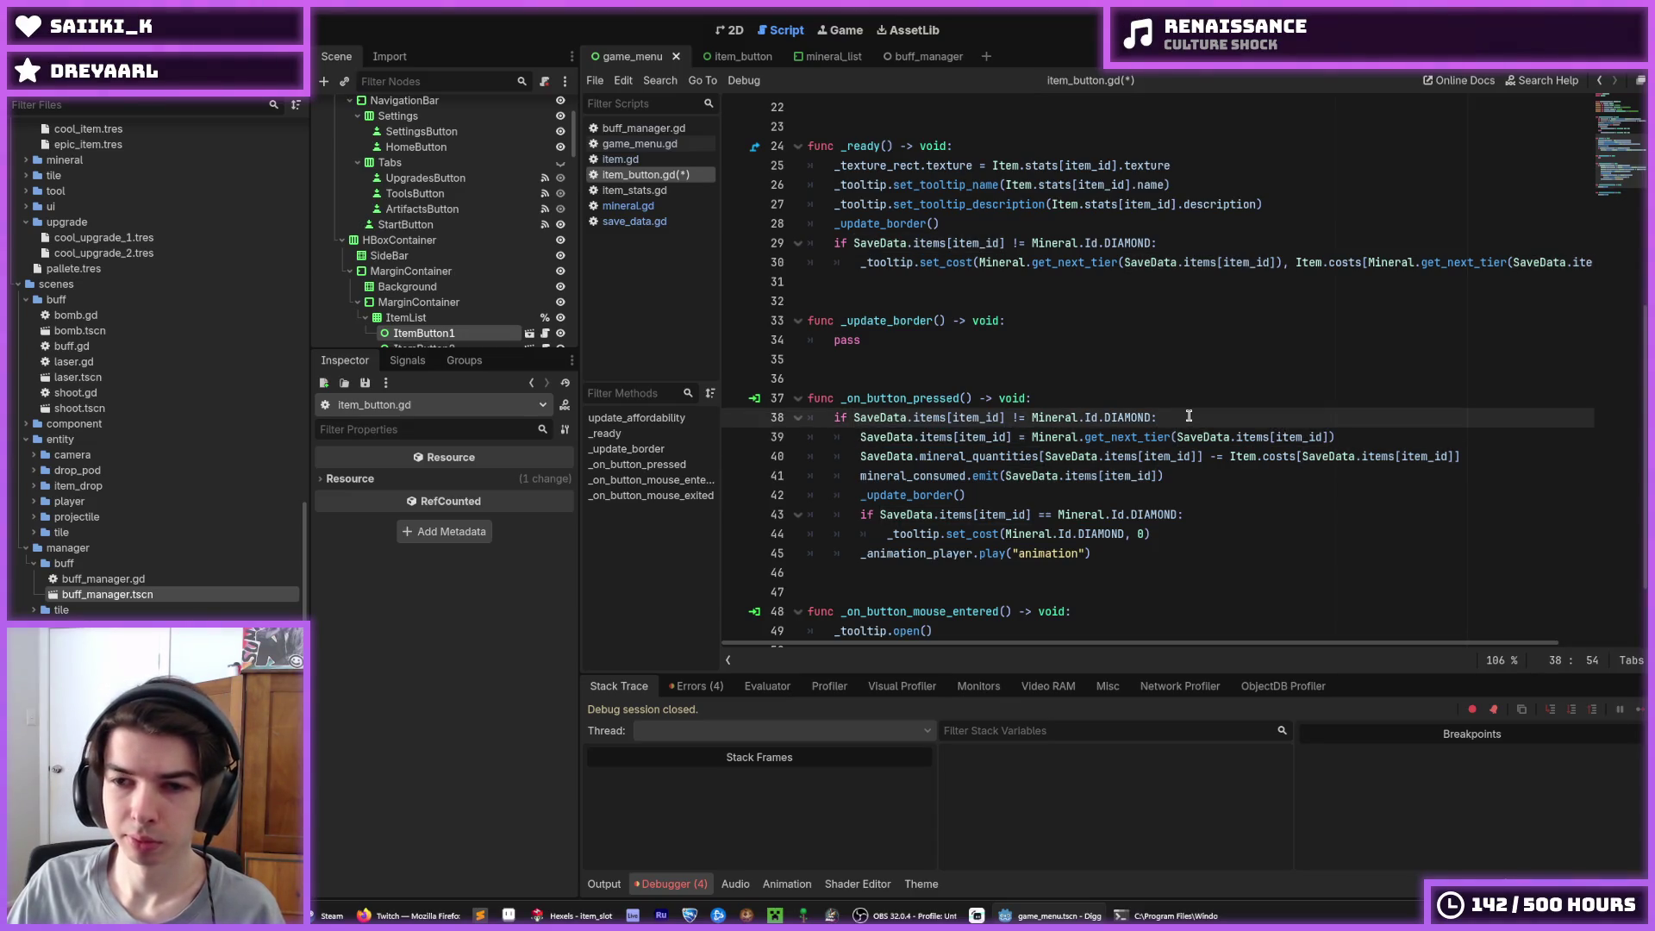
{"action": "scroll", "coordinate": [1188, 416], "scroll_direction": "up", "scroll_amount": 7}
{"action": "mouse_move", "coordinate": [1299, 358]}
{"action": "left_mouse_down"}
{"action": "mouse_move", "coordinate": [887, 341]}
{"action": "mouse_move", "coordinate": [833, 358]}
{"action": "left_mouse_up"}
{"action": "key", "text": "ctrl+c"}
{"action": "scroll", "coordinate": [1110, 449], "scroll_direction": "down", "scroll_amount": 9}
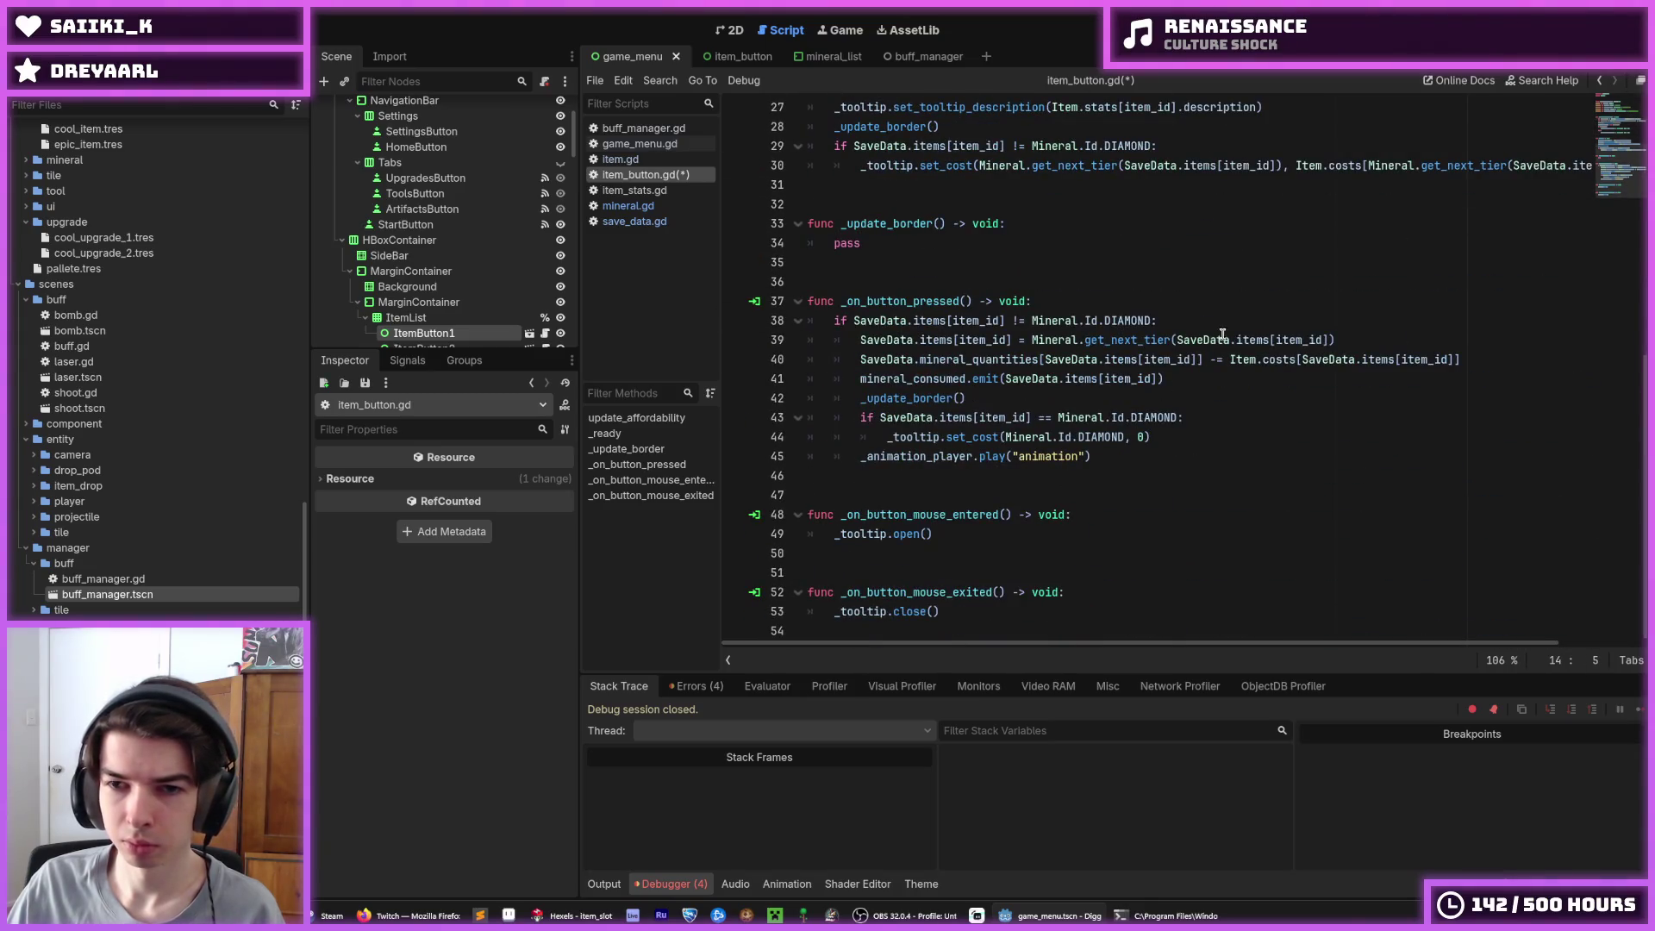
Add the next_mineral declaration below the DIAMOND check and move the cost subtraction above the tier assignment
{"action": "left_click", "coordinate": [1227, 324]}
{"action": "key", "text": "Return"}
{"action": "key", "text": "ctrl+v"}
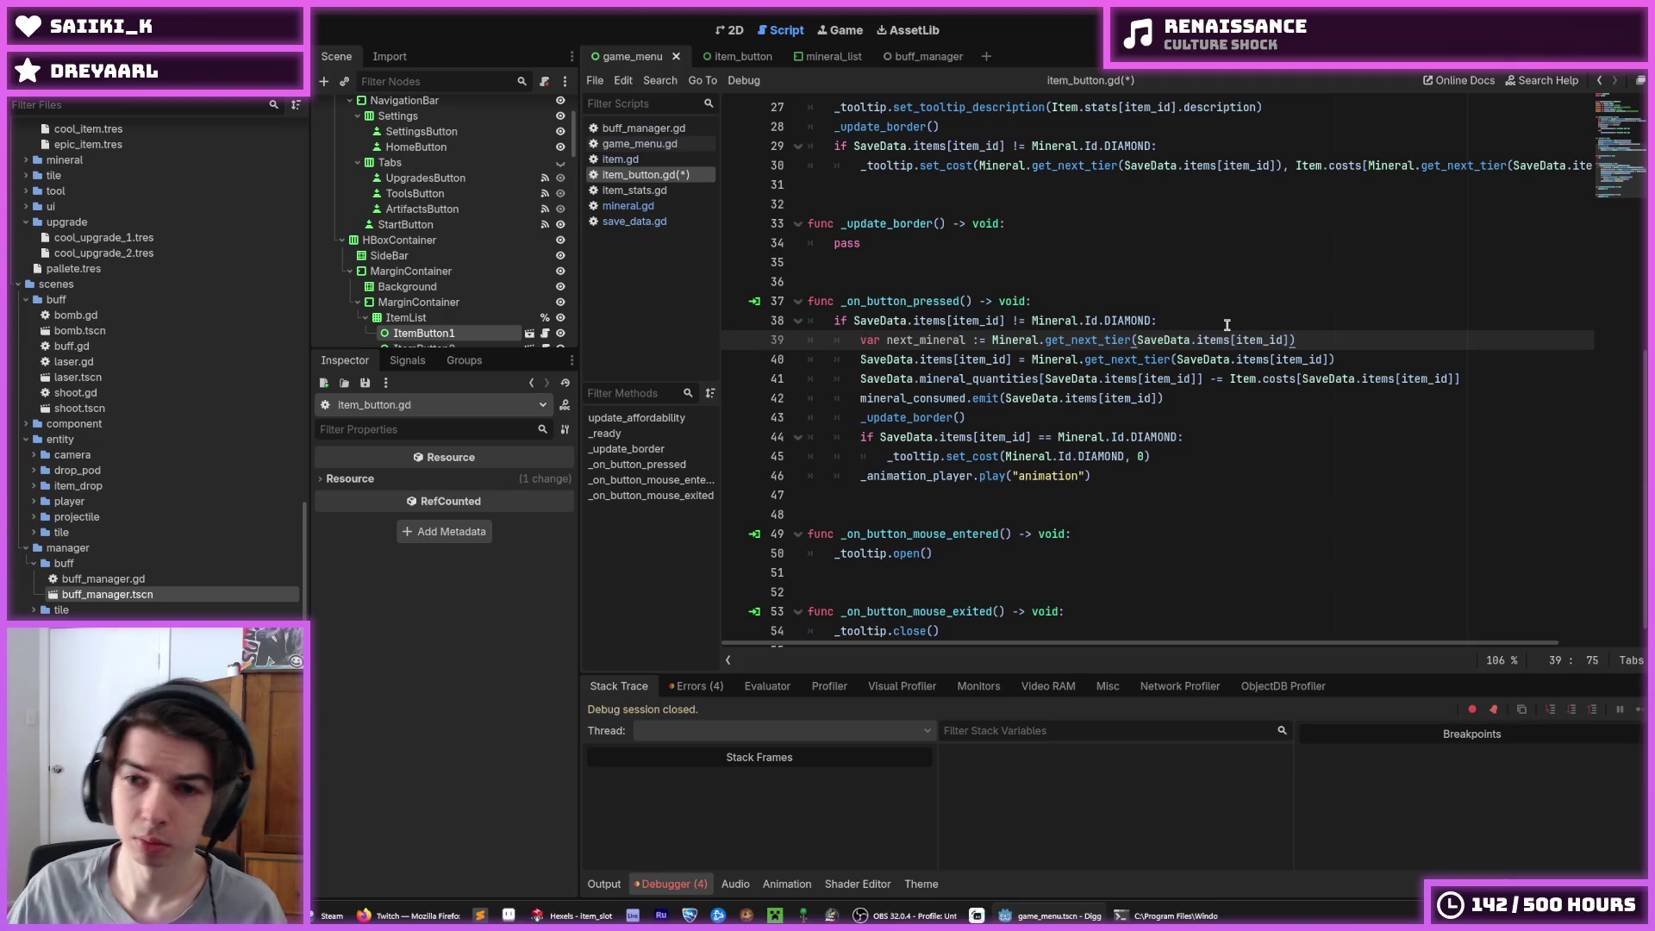
{"action": "left_click", "coordinate": [1202, 380]}
{"action": "key", "text": "alt+Up"}
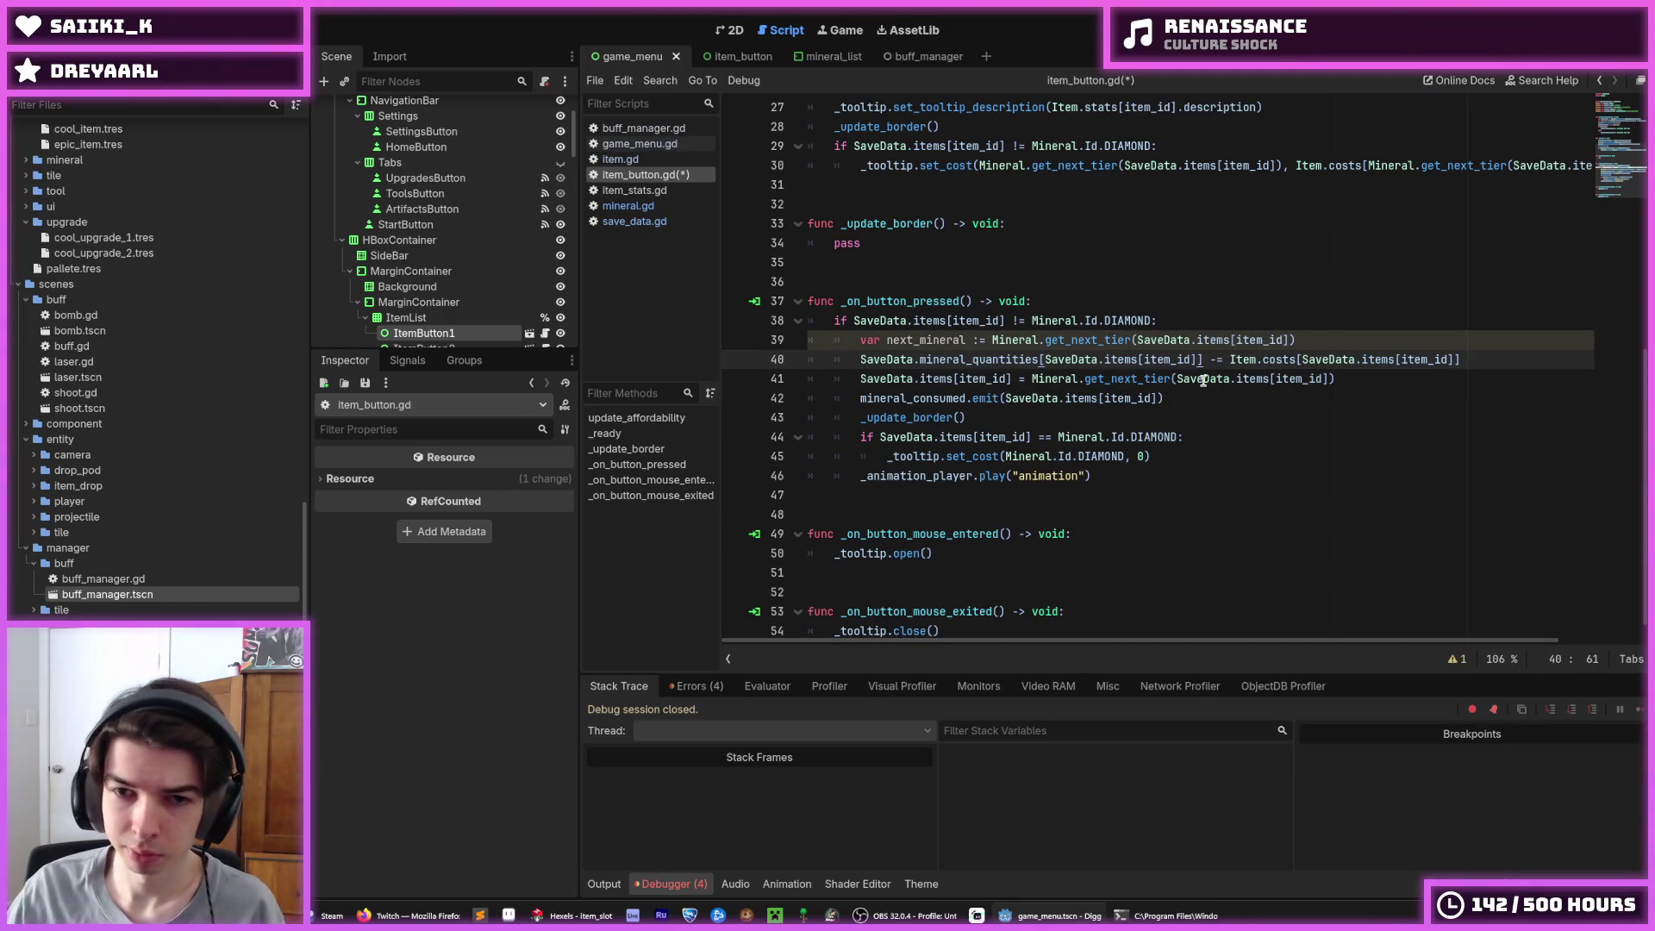
Replace the tier lookups and get_next_tier call with next_mineral, save, and switch to the browser
{"action": "left_click_drag", "start_coordinate": [1197, 360], "coordinate": [1045, 353]}
{"action": "key", "text": "ctrl+d"}
{"action": "type", "text": "next_mineral"}
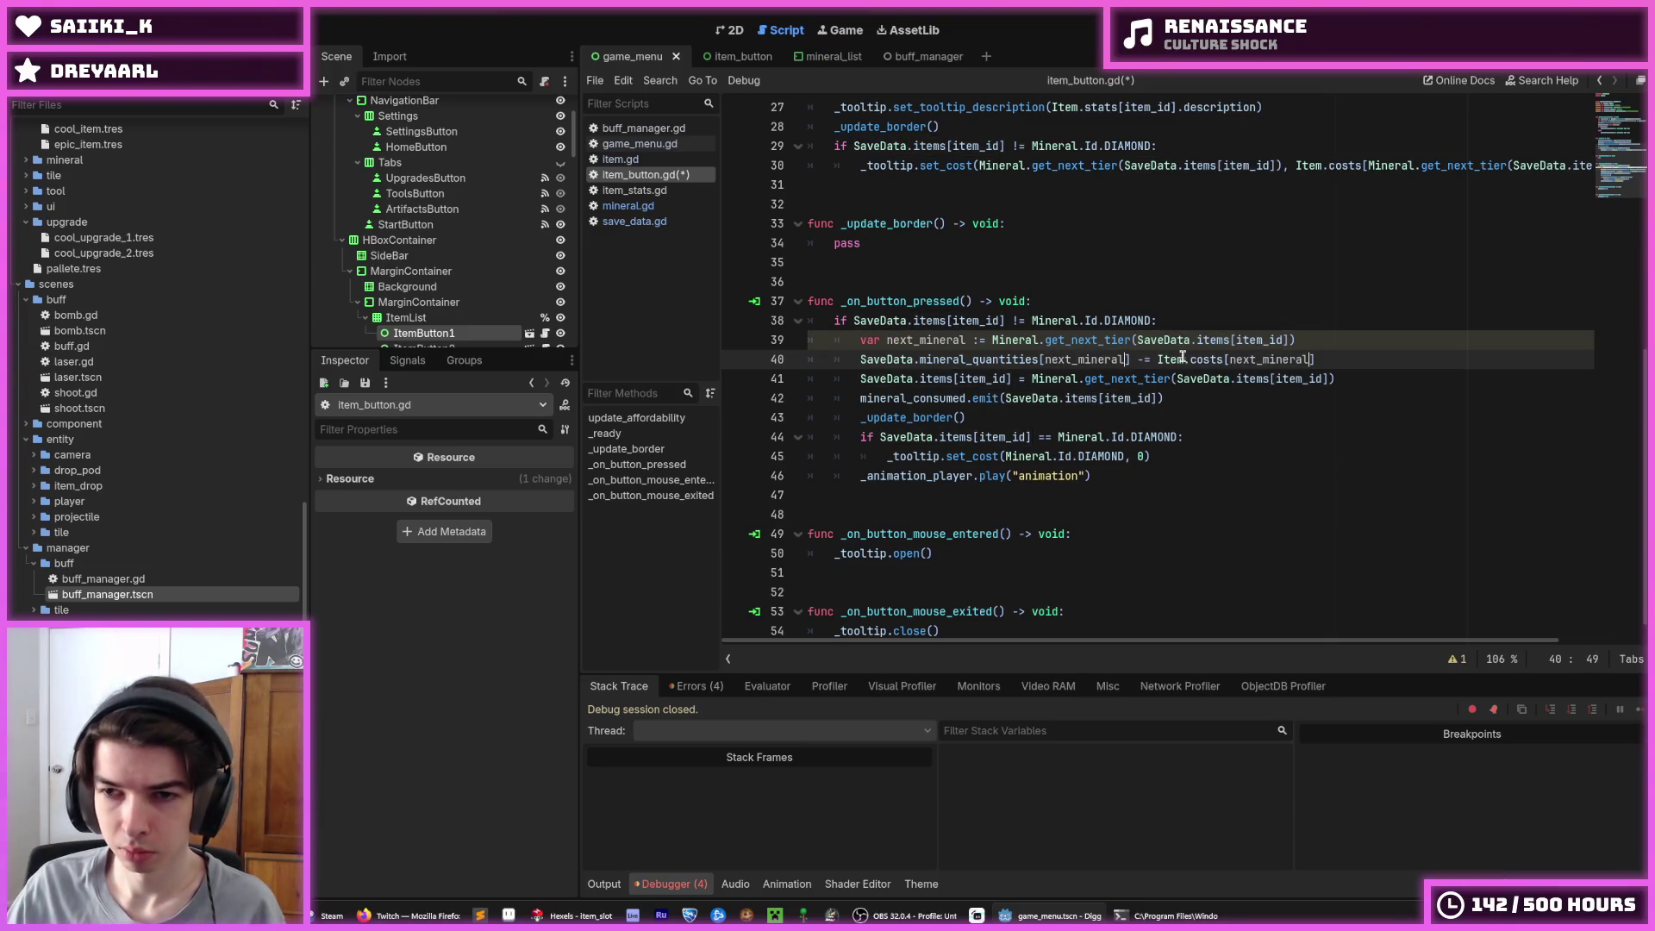
{"action": "mouse_move", "coordinate": [1335, 380]}
{"action": "left_mouse_down"}
{"action": "mouse_move", "coordinate": [1034, 379]}
{"action": "mouse_move", "coordinate": [1394, 377]}
{"action": "left_mouse_up"}
{"action": "type", "text": "next_mineral"}
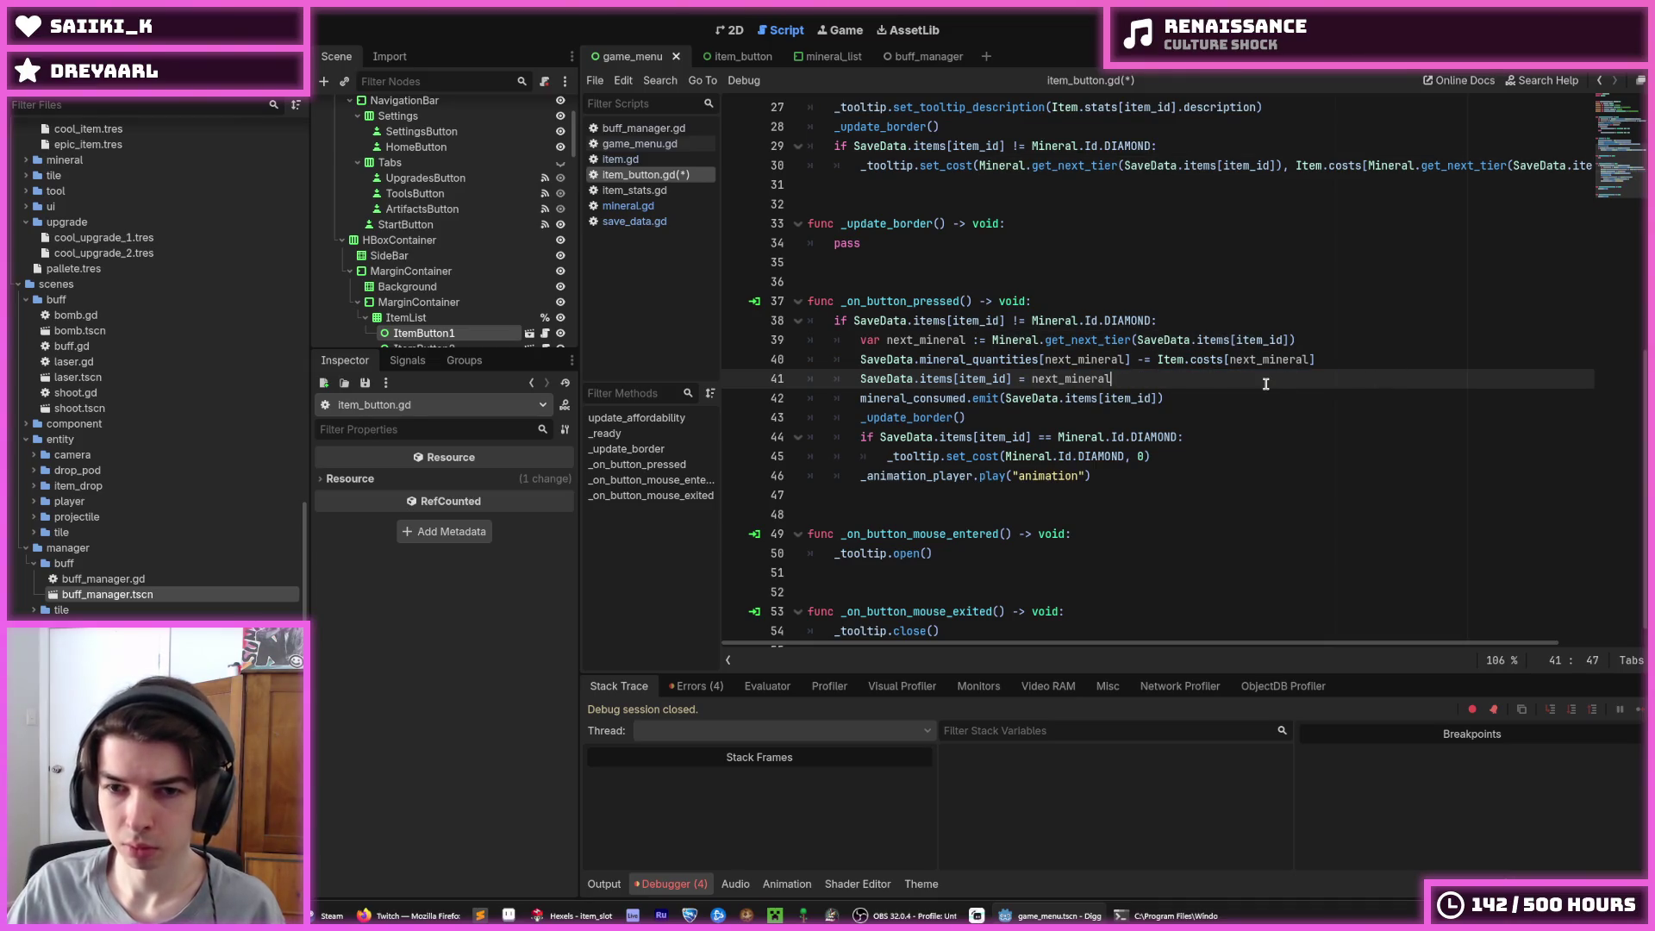
{"action": "key", "text": "ctrl+s"}
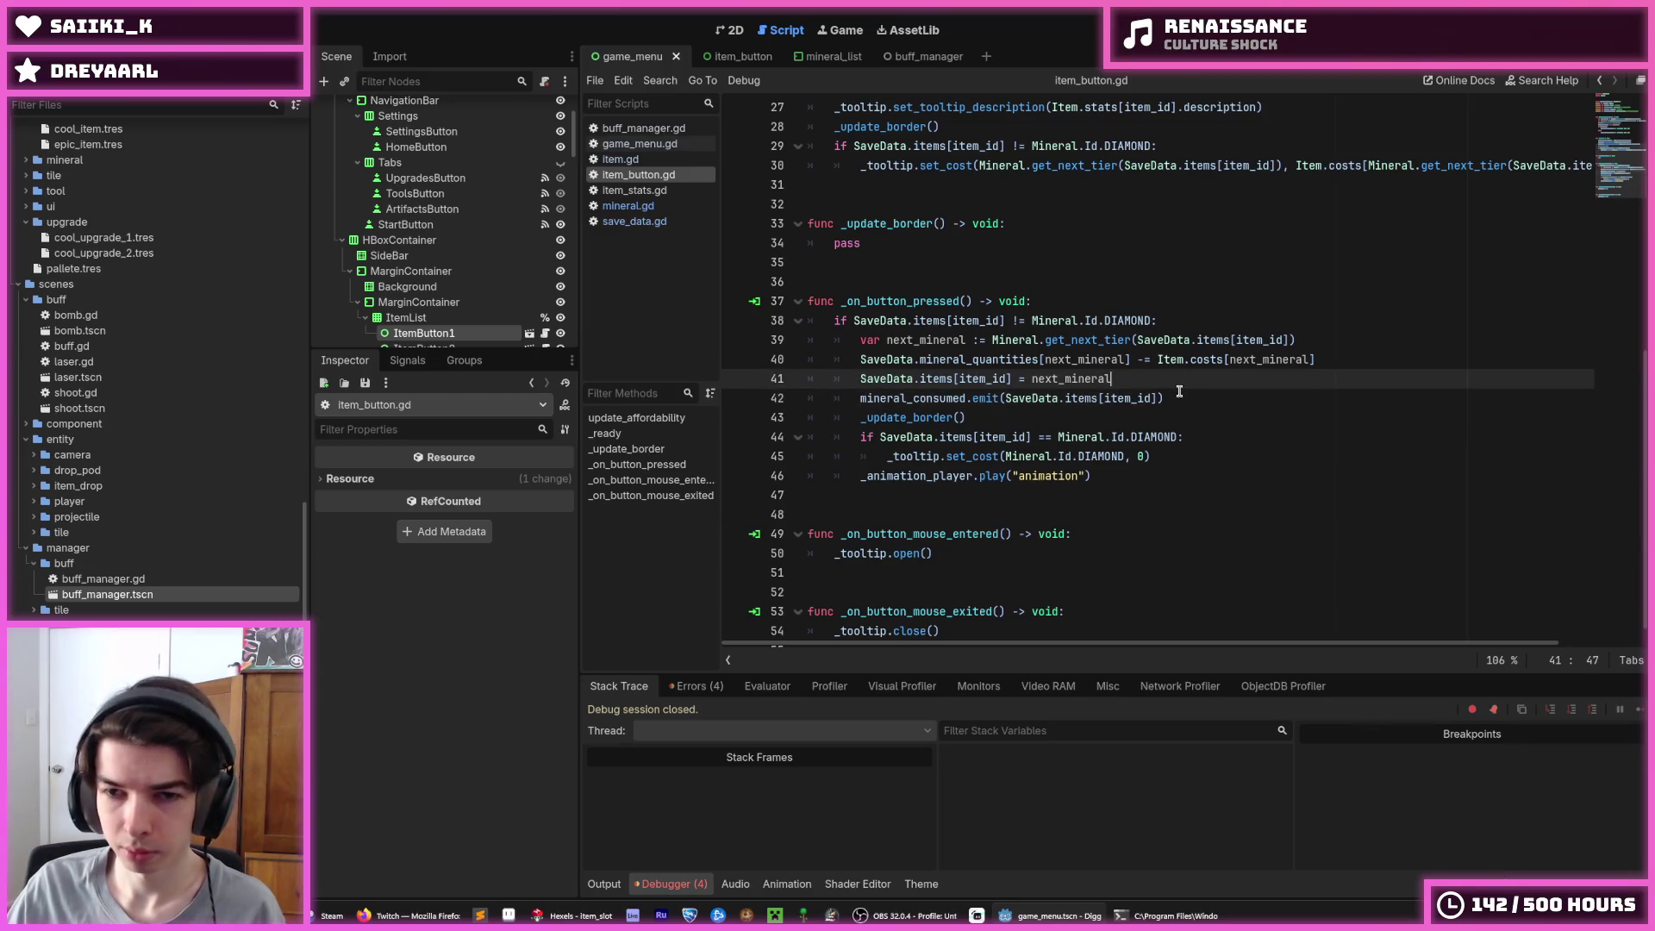
{"action": "left_click", "coordinate": [1179, 391]}
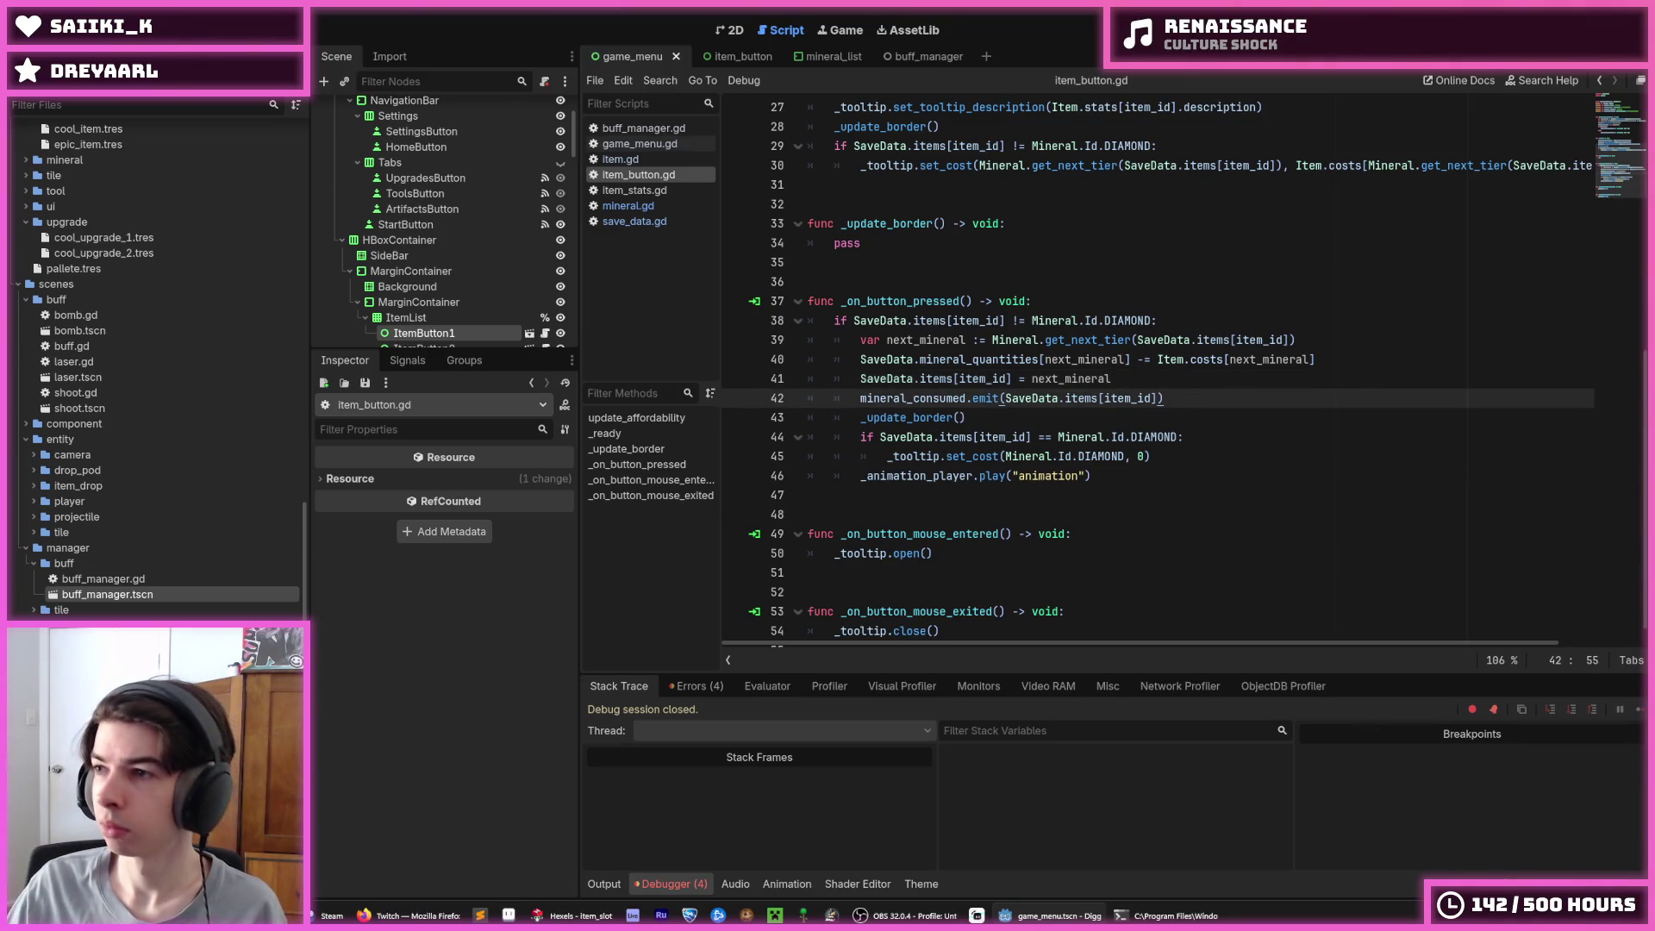
{"action": "key", "text": "alt+Tab"}
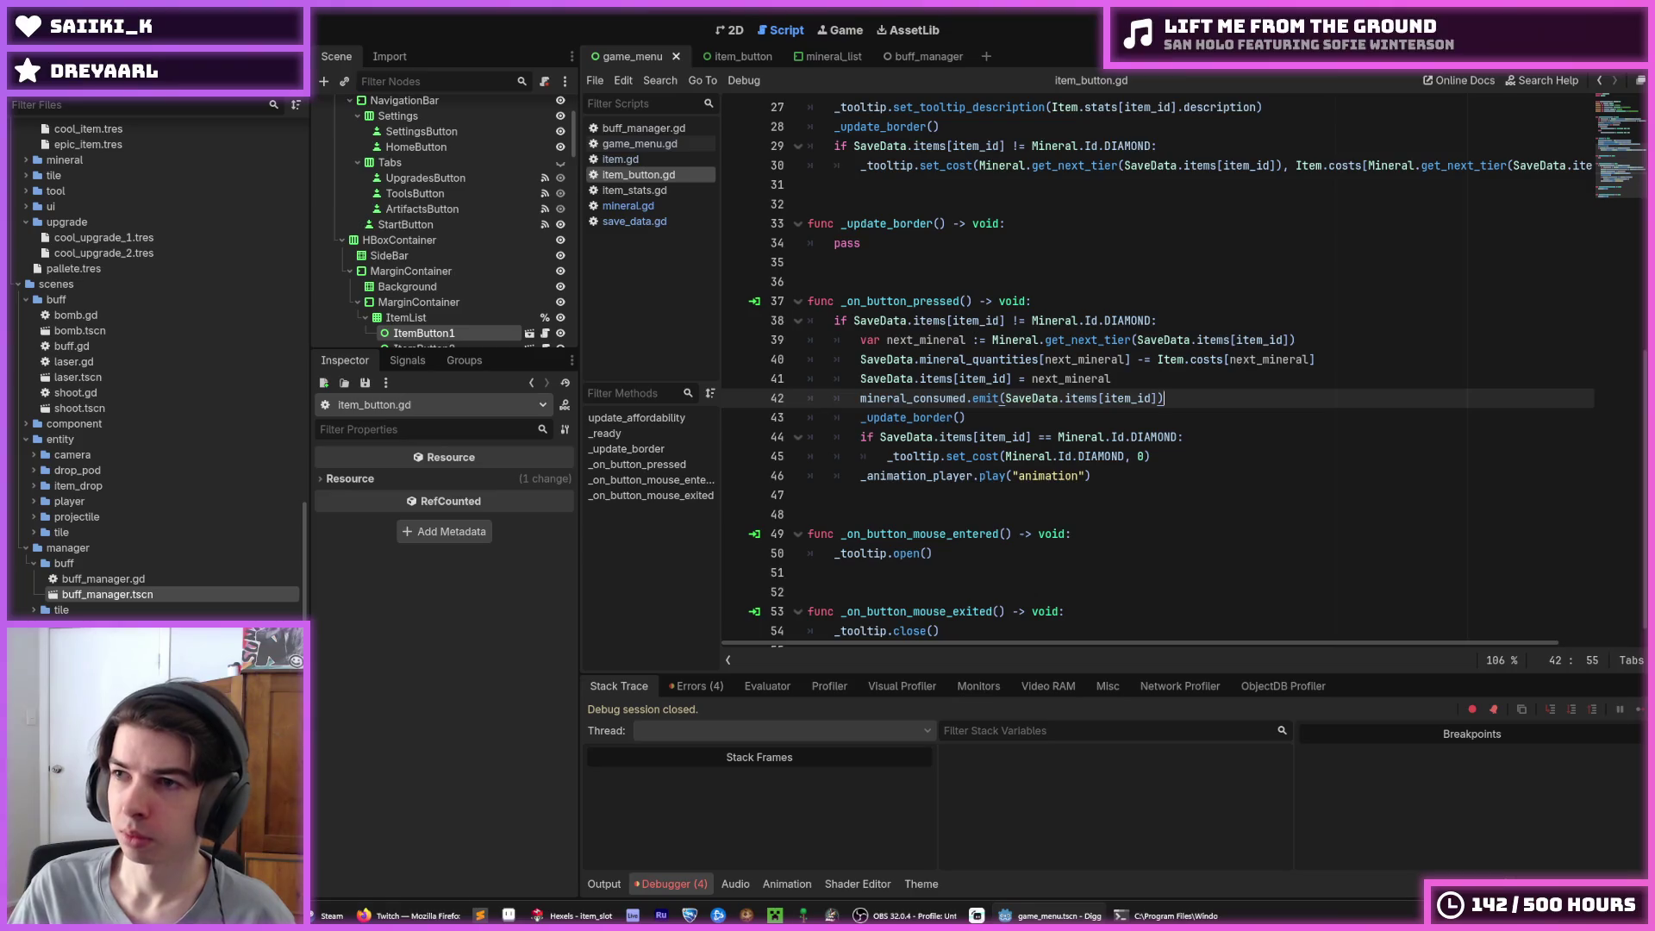
{"action": "key", "text": "Down"}
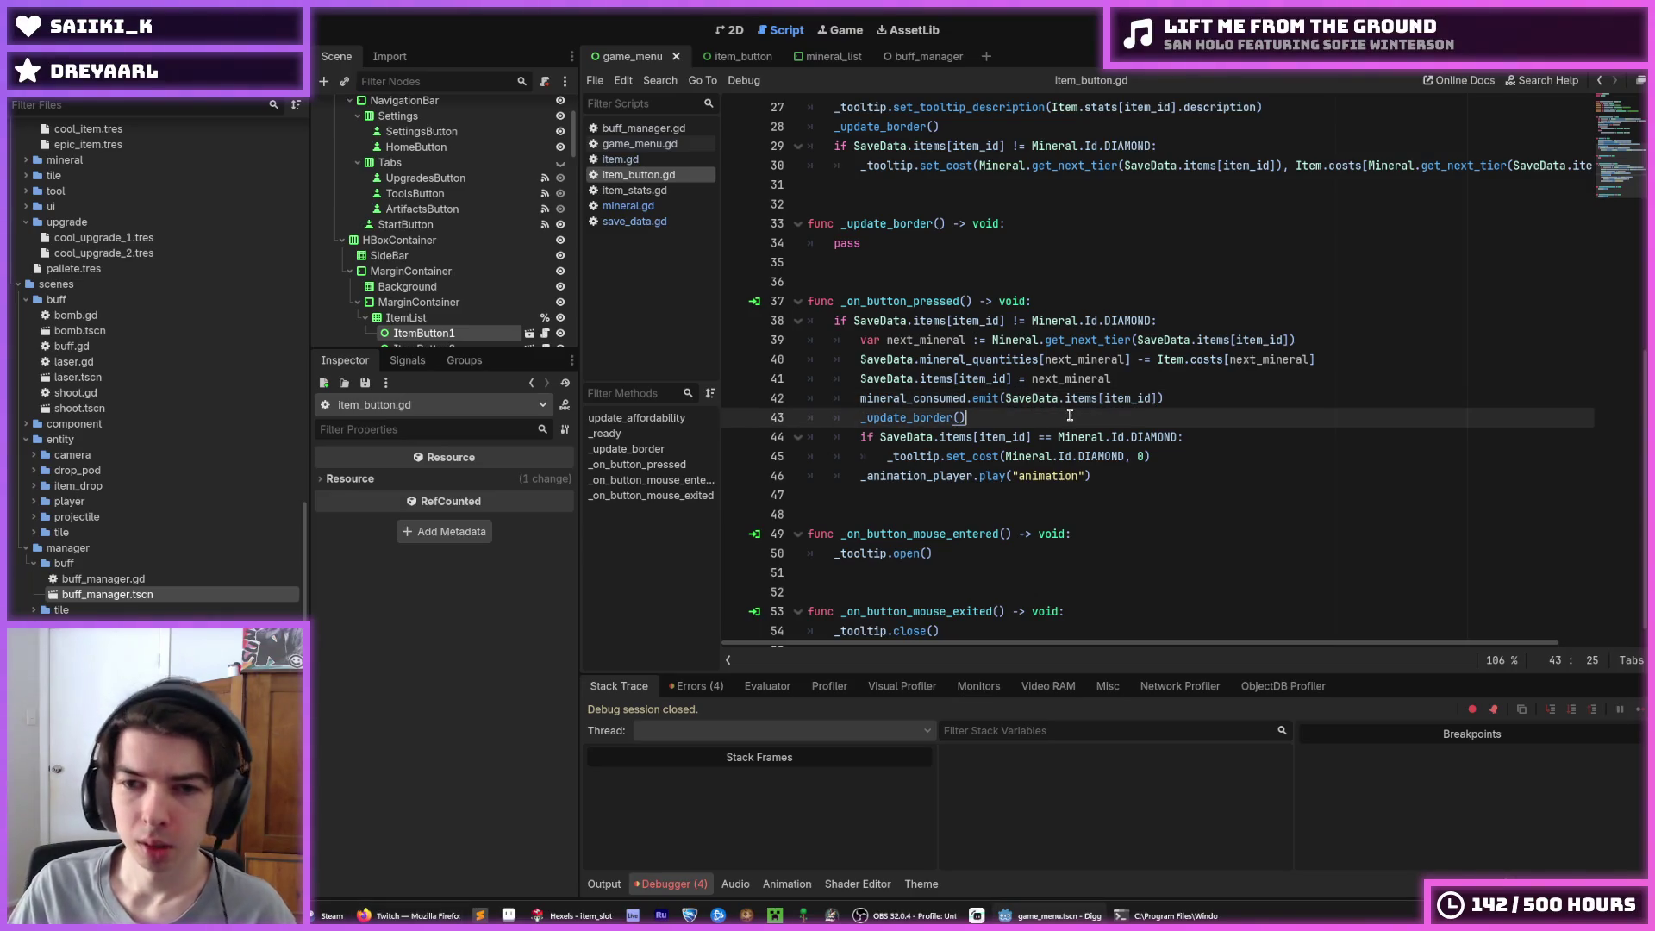
{"action": "key", "text": "Up"}
{"action": "key", "text": "Up"}
{"action": "double_click", "coordinate": [926, 339]}
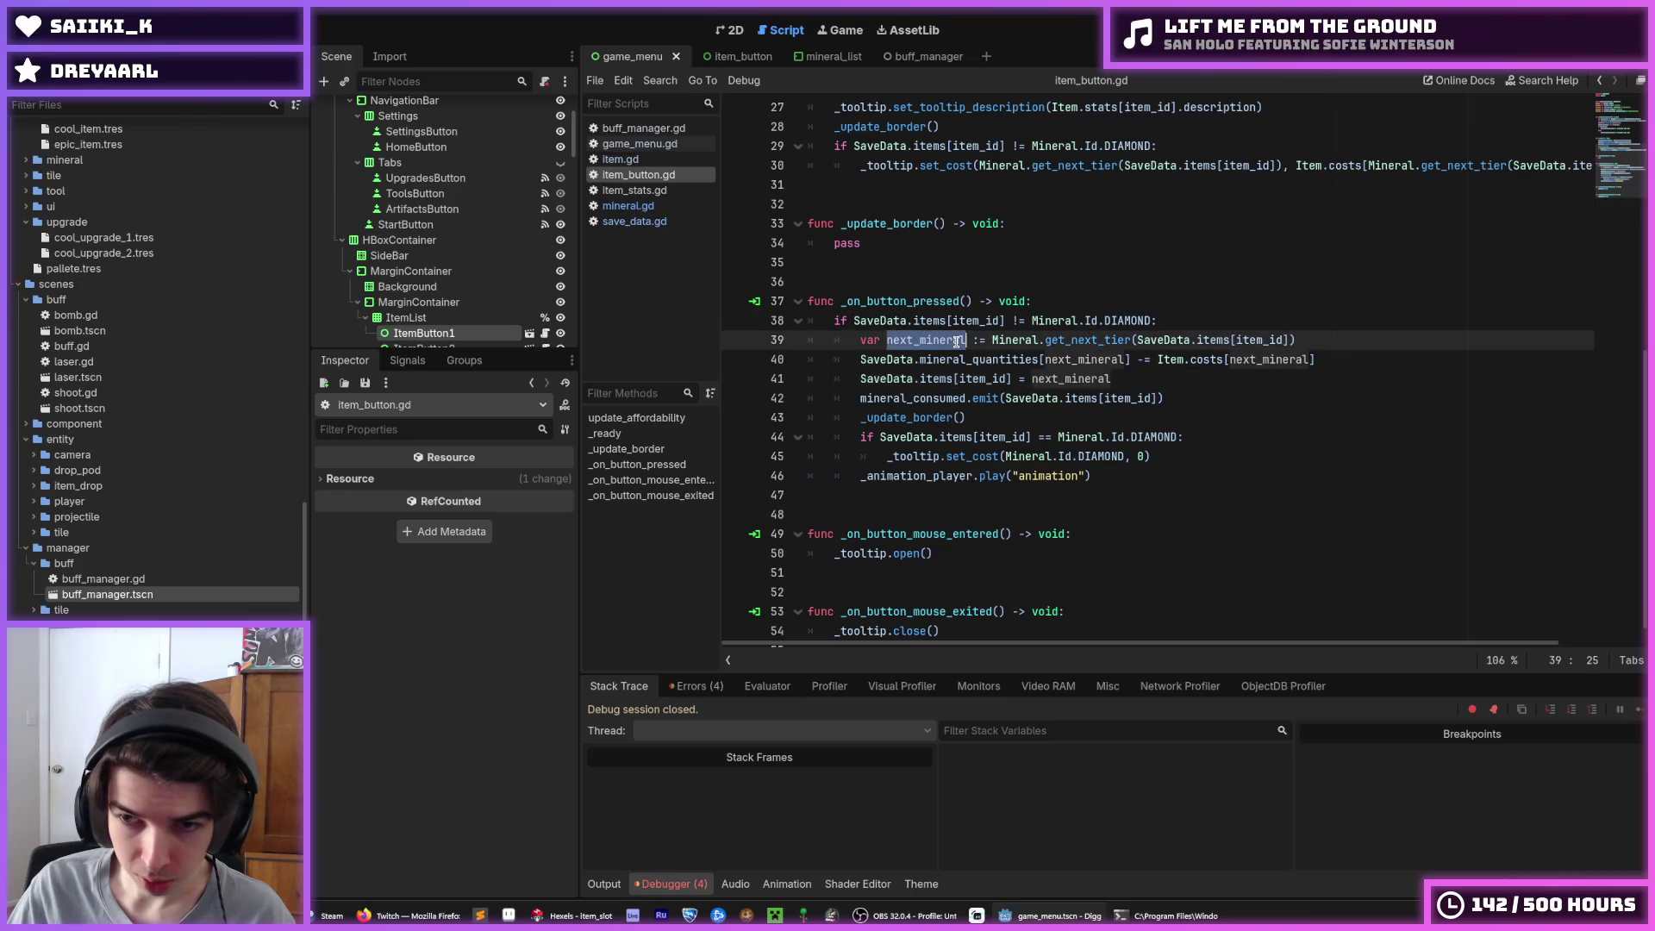
{"action": "left_click", "coordinate": [1141, 362]}
{"action": "mouse_move", "coordinate": [1131, 360]}
{"action": "left_mouse_down"}
{"action": "mouse_move", "coordinate": [912, 397]}
{"action": "mouse_move", "coordinate": [897, 450]}
{"action": "mouse_move", "coordinate": [860, 457]}
{"action": "left_mouse_up"}
{"action": "scroll", "coordinate": [991, 380], "scroll_direction": "up", "scroll_amount": 2}
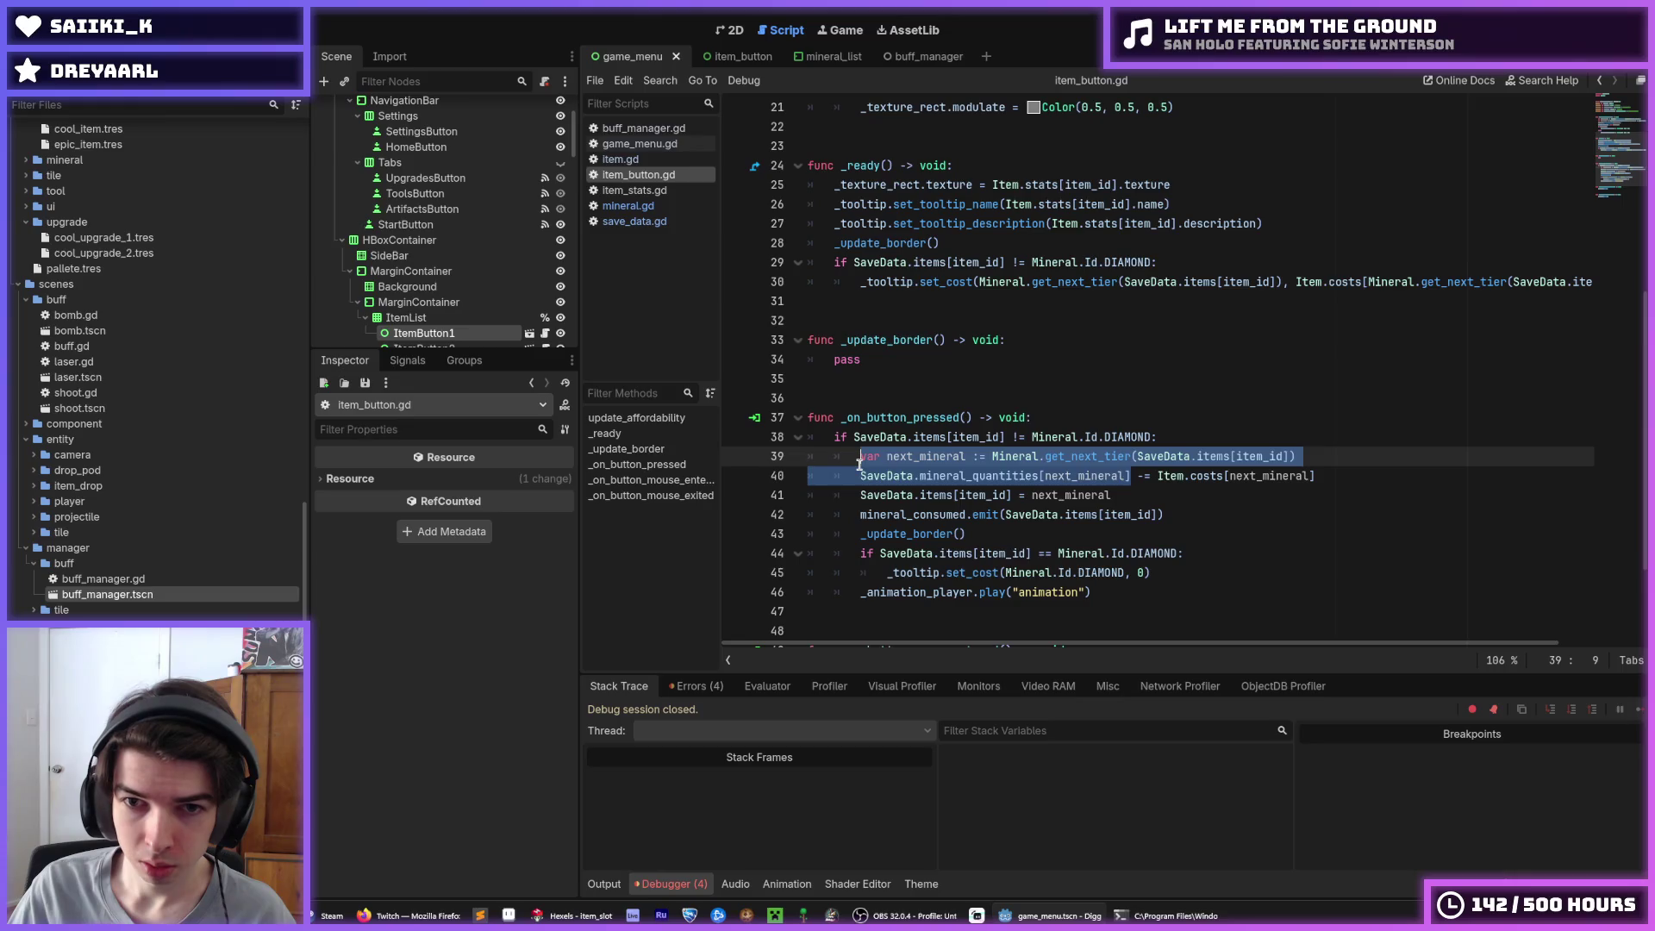
{"action": "left_click", "coordinate": [860, 456]}
{"action": "scroll", "coordinate": [903, 450], "scroll_direction": "up", "scroll_amount": 2}
{"action": "scroll", "coordinate": [903, 450], "scroll_direction": "up", "scroll_amount": 1}
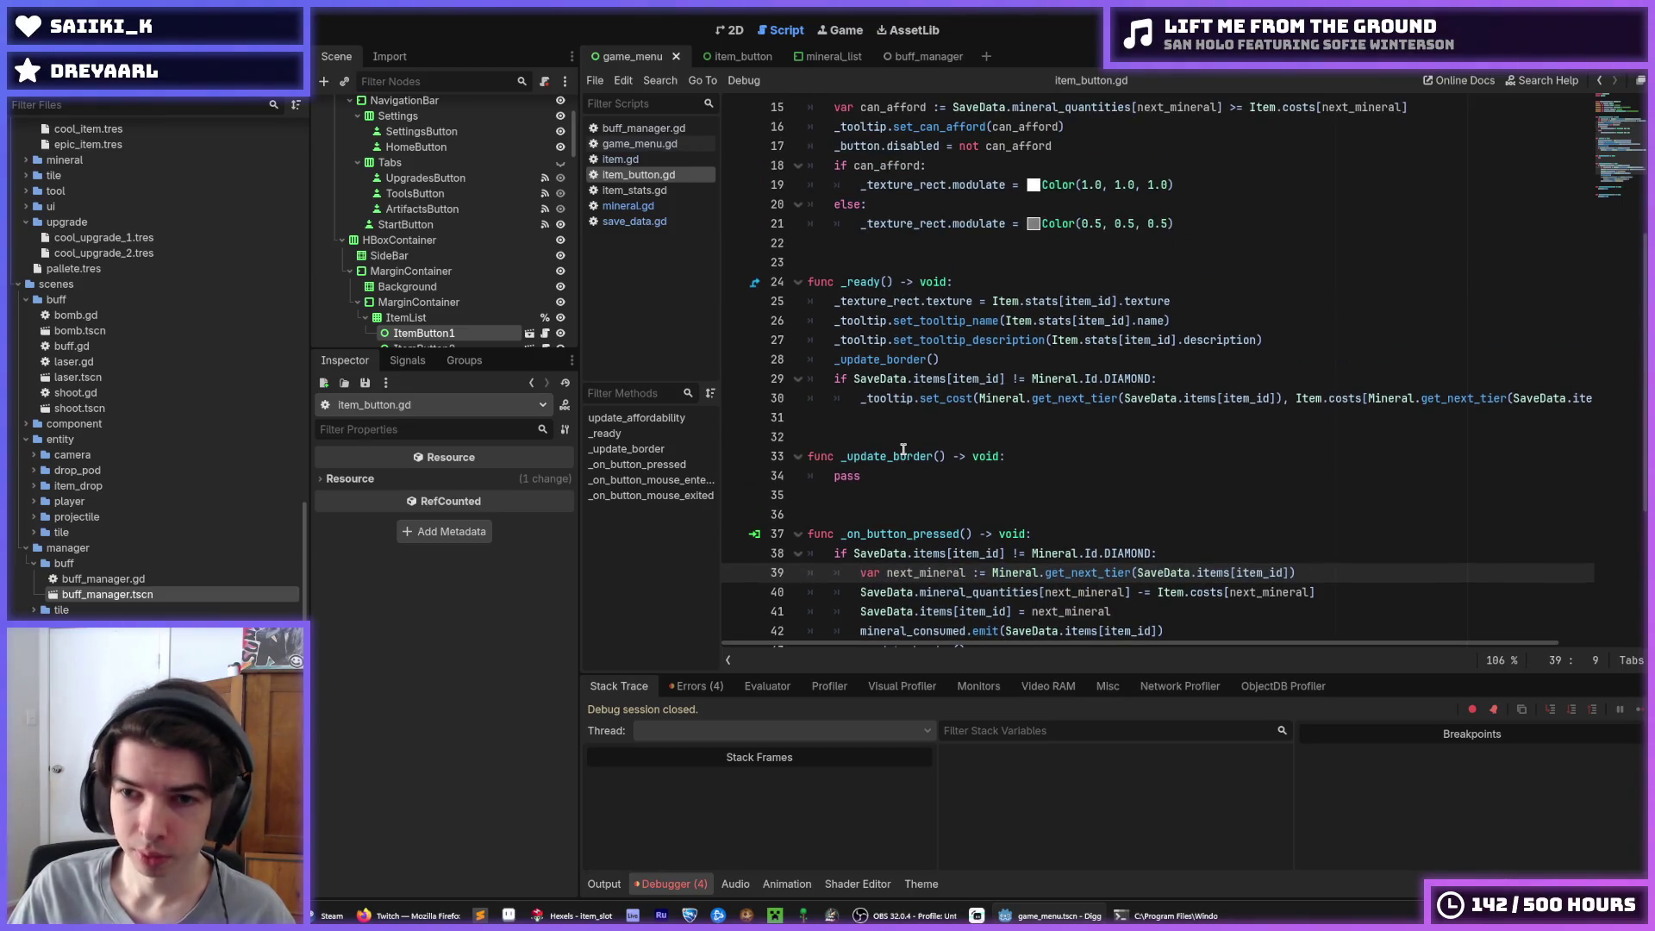
{"action": "left_click", "coordinate": [1017, 362]}
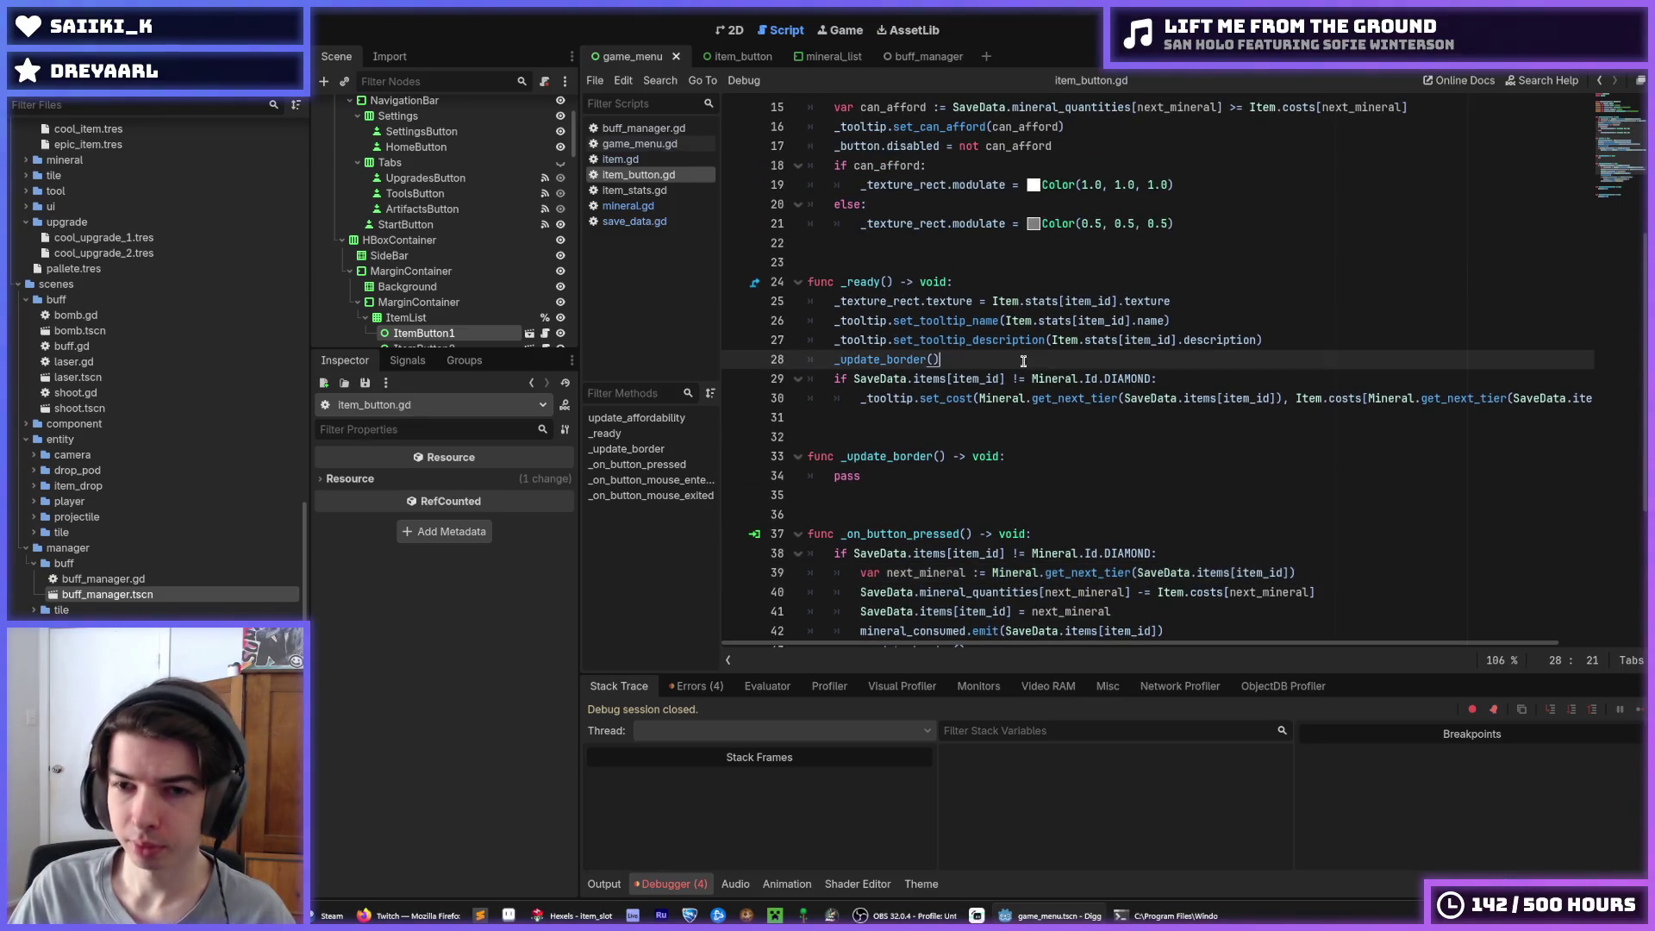
{"action": "left_click", "coordinate": [1183, 371]}
{"action": "left_click", "coordinate": [1169, 362]}
{"action": "left_click", "coordinate": [1156, 377]}
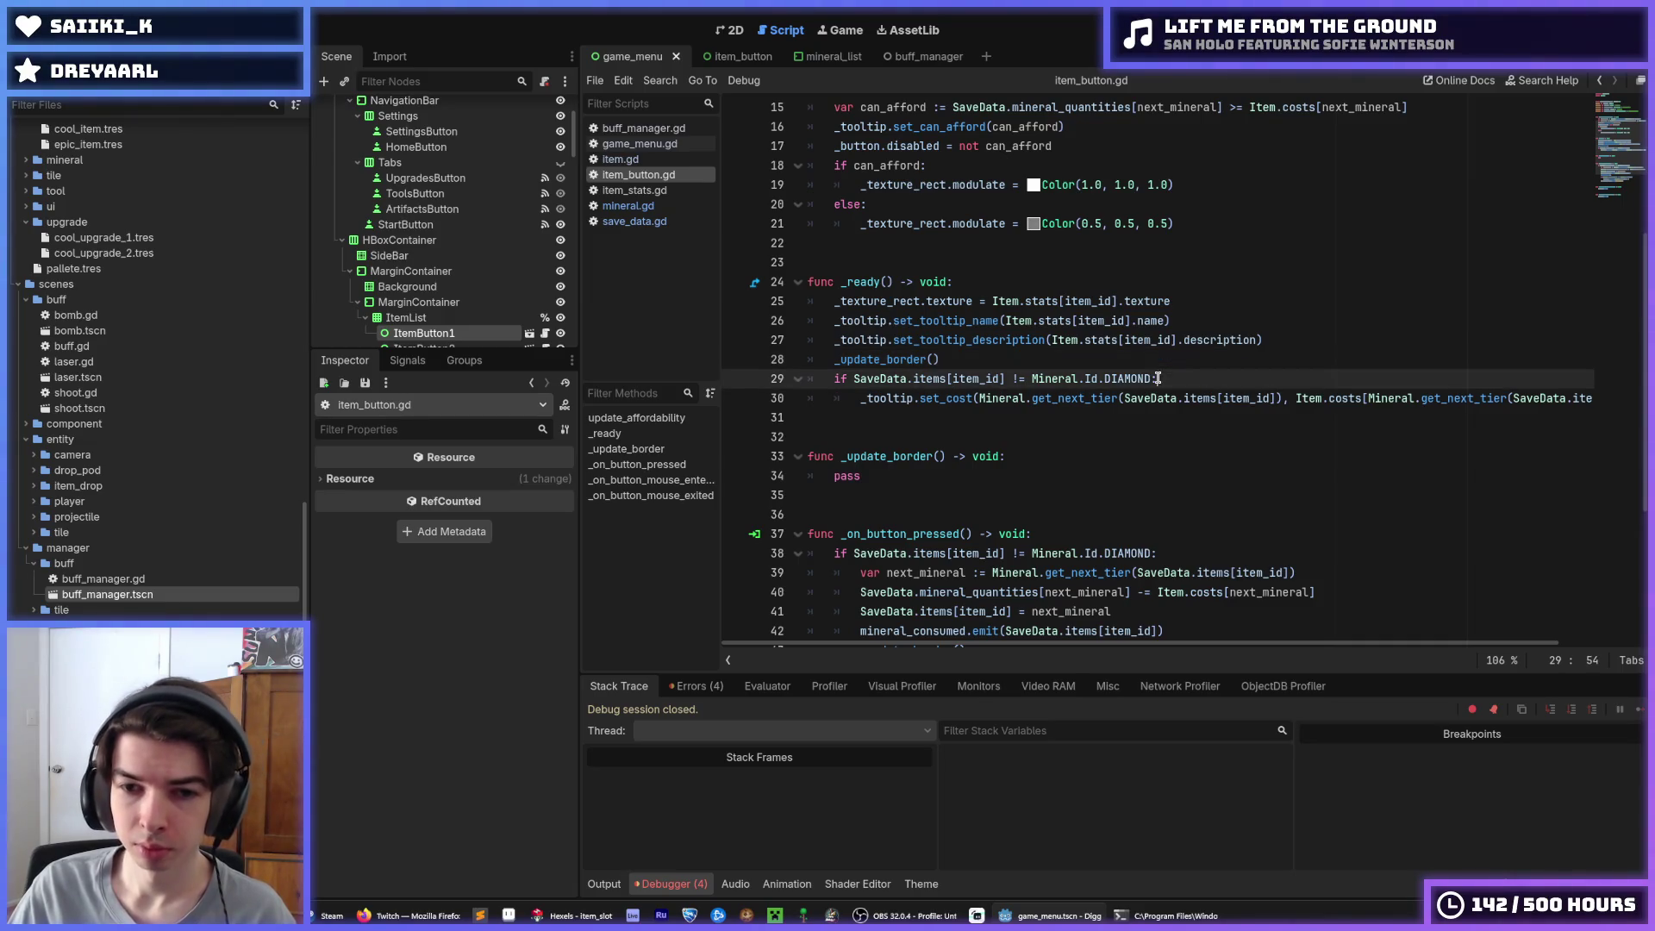
{"action": "left_click", "coordinate": [1175, 368]}
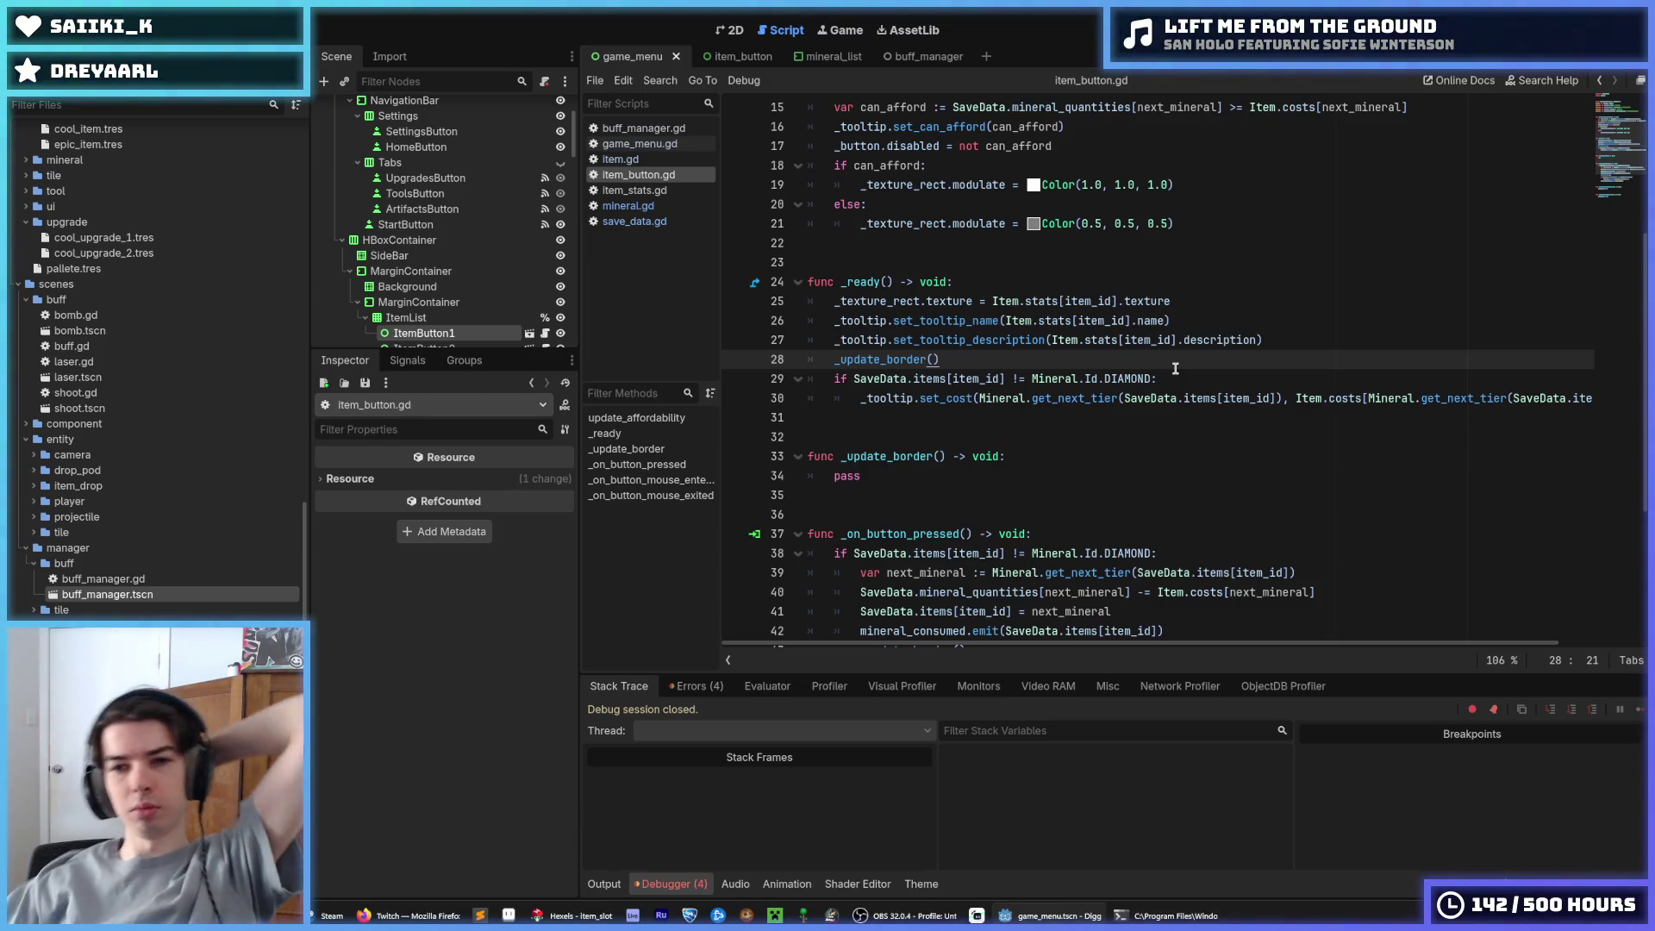
{"action": "scroll", "coordinate": [1175, 368], "scroll_direction": "up", "scroll_amount": 3}
{"action": "double_click", "coordinate": [858, 243]}
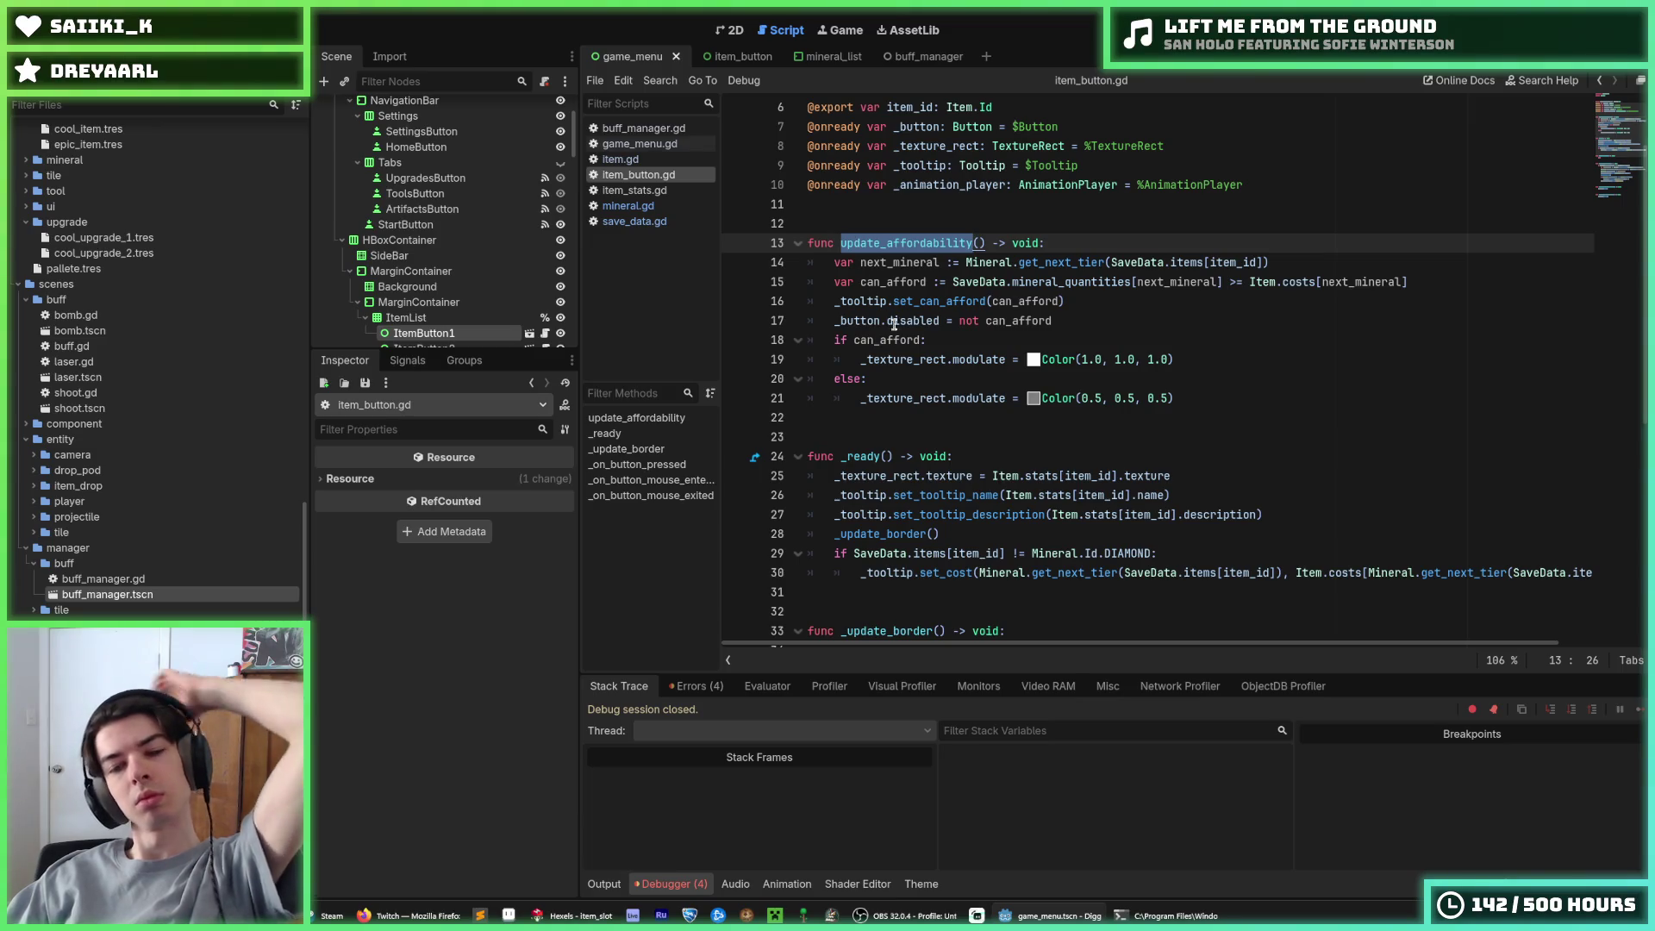
{"action": "scroll", "coordinate": [930, 377], "scroll_direction": "down", "scroll_amount": 3}
{"action": "scroll", "coordinate": [931, 380], "scroll_direction": "down", "scroll_amount": 1}
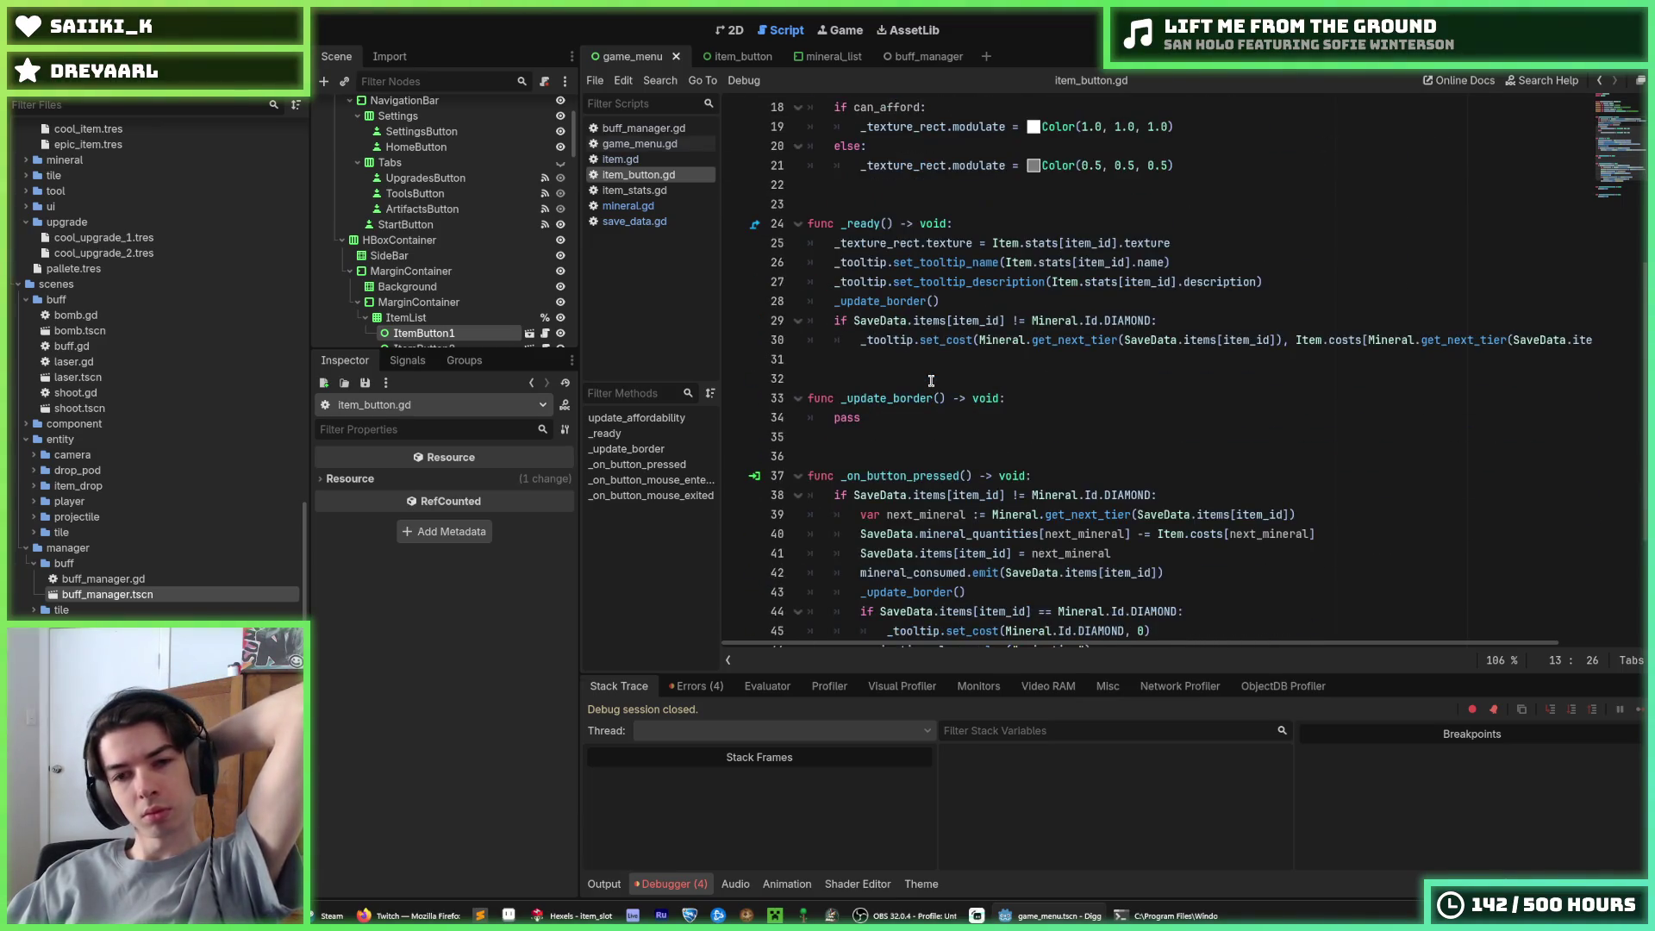
{"action": "left_click_drag", "start_coordinate": [947, 321], "coordinate": [967, 339]}
{"action": "left_click", "coordinate": [967, 339]}
{"action": "left_click", "coordinate": [947, 321]}
{"action": "left_click", "coordinate": [947, 320]}
{"action": "scroll", "coordinate": [946, 319], "scroll_direction": "up", "scroll_amount": 4}
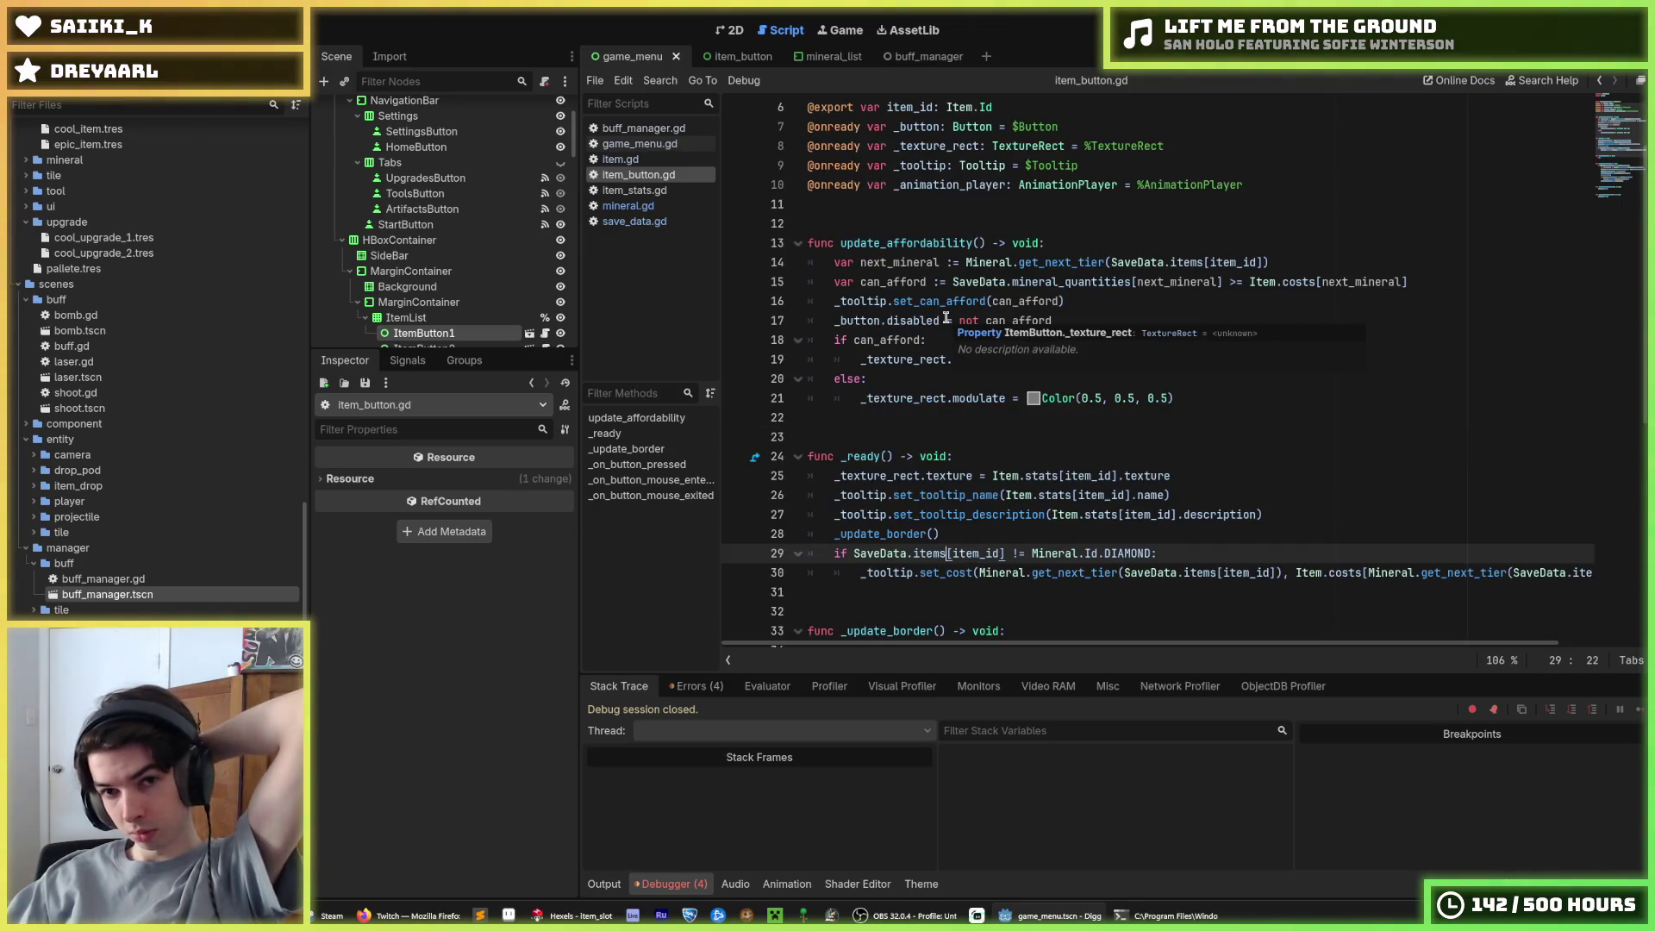
{"action": "scroll", "coordinate": [945, 318], "scroll_direction": "down", "scroll_amount": 1}
{"action": "scroll", "coordinate": [945, 317], "scroll_direction": "down", "scroll_amount": 6}
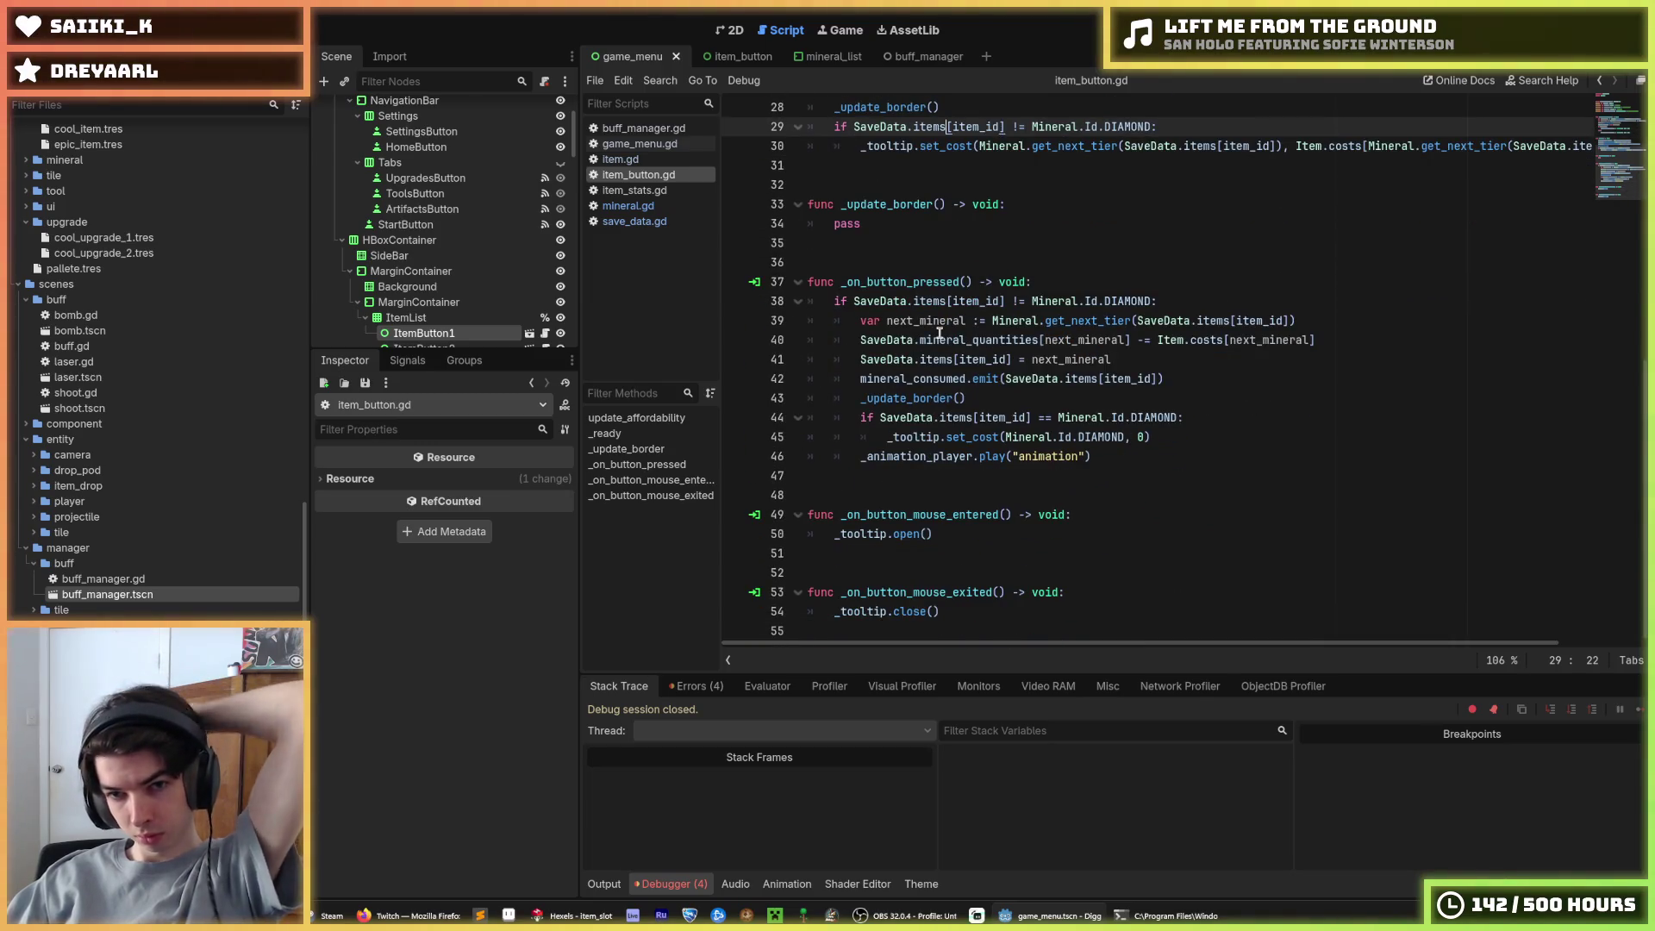
{"action": "scroll", "coordinate": [939, 332], "scroll_direction": "up", "scroll_amount": 6}
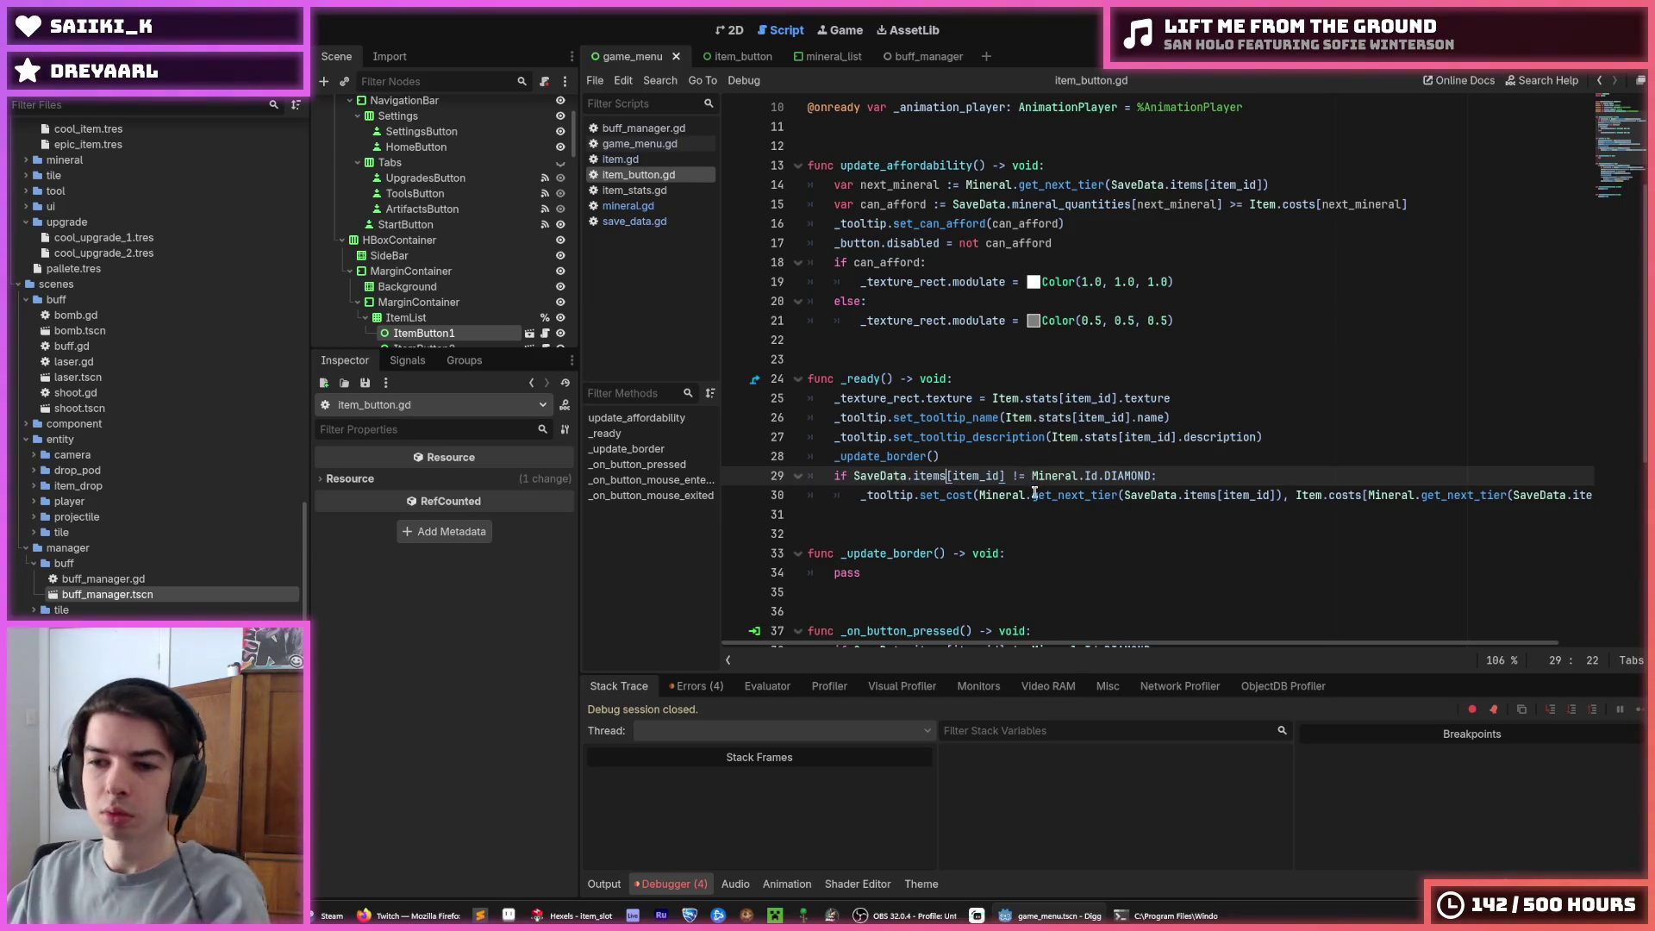
{"action": "left_click", "coordinate": [1034, 495]}
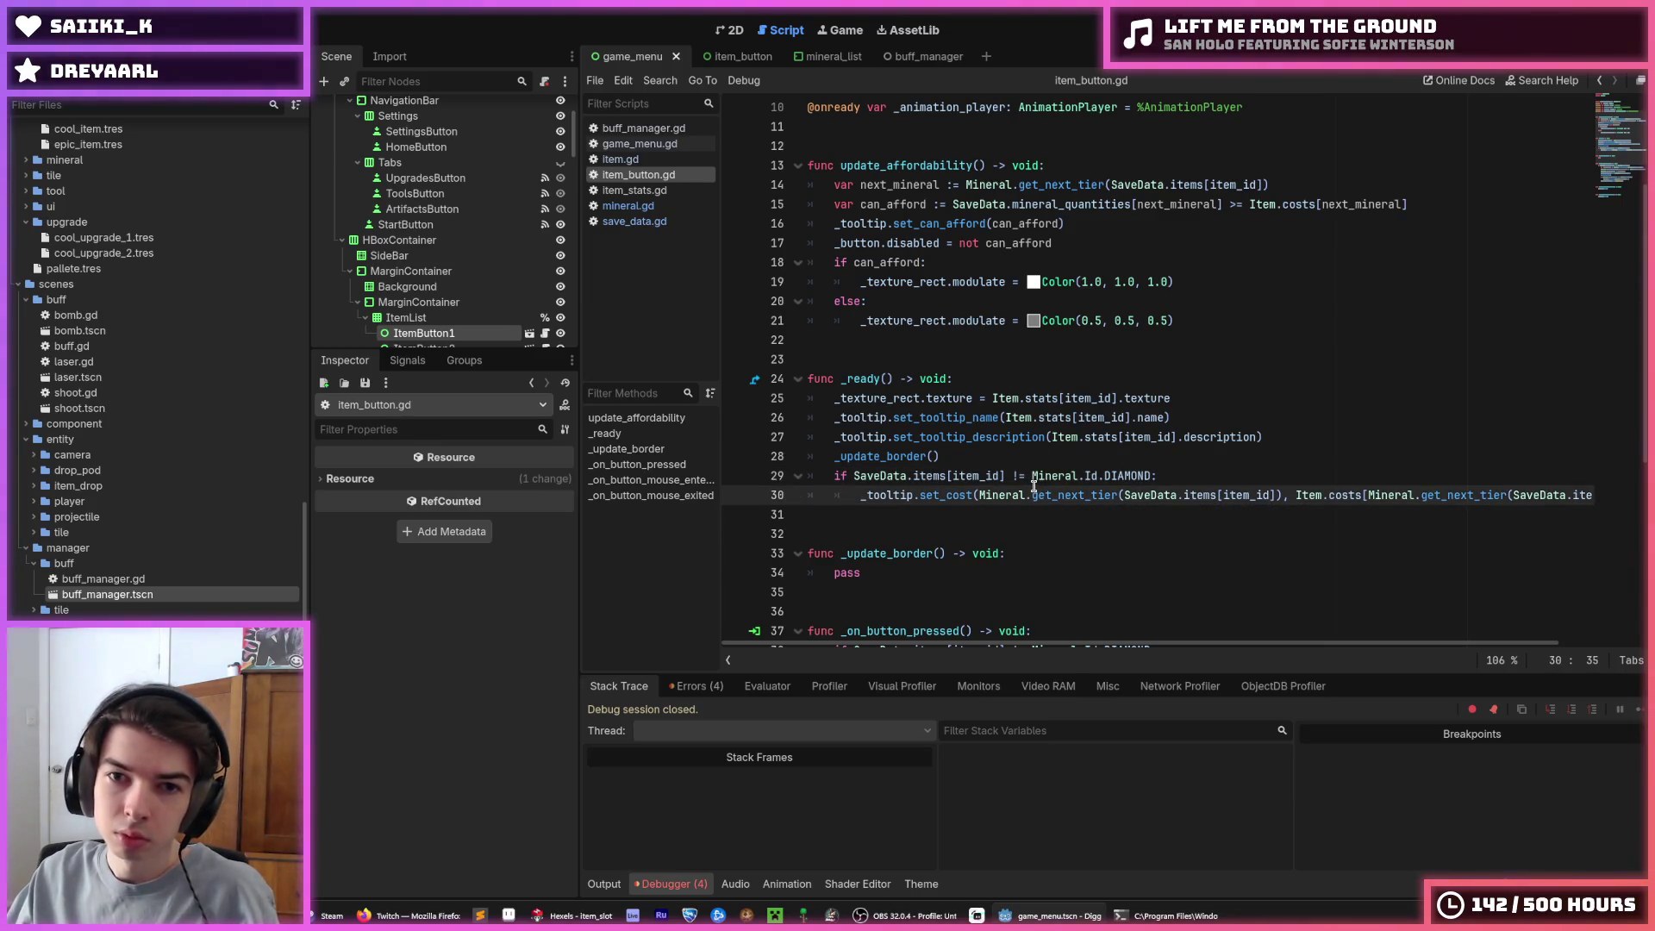
{"action": "left_click", "coordinate": [1306, 458]}
{"action": "scroll", "coordinate": [1275, 462], "scroll_direction": "down", "scroll_amount": 5}
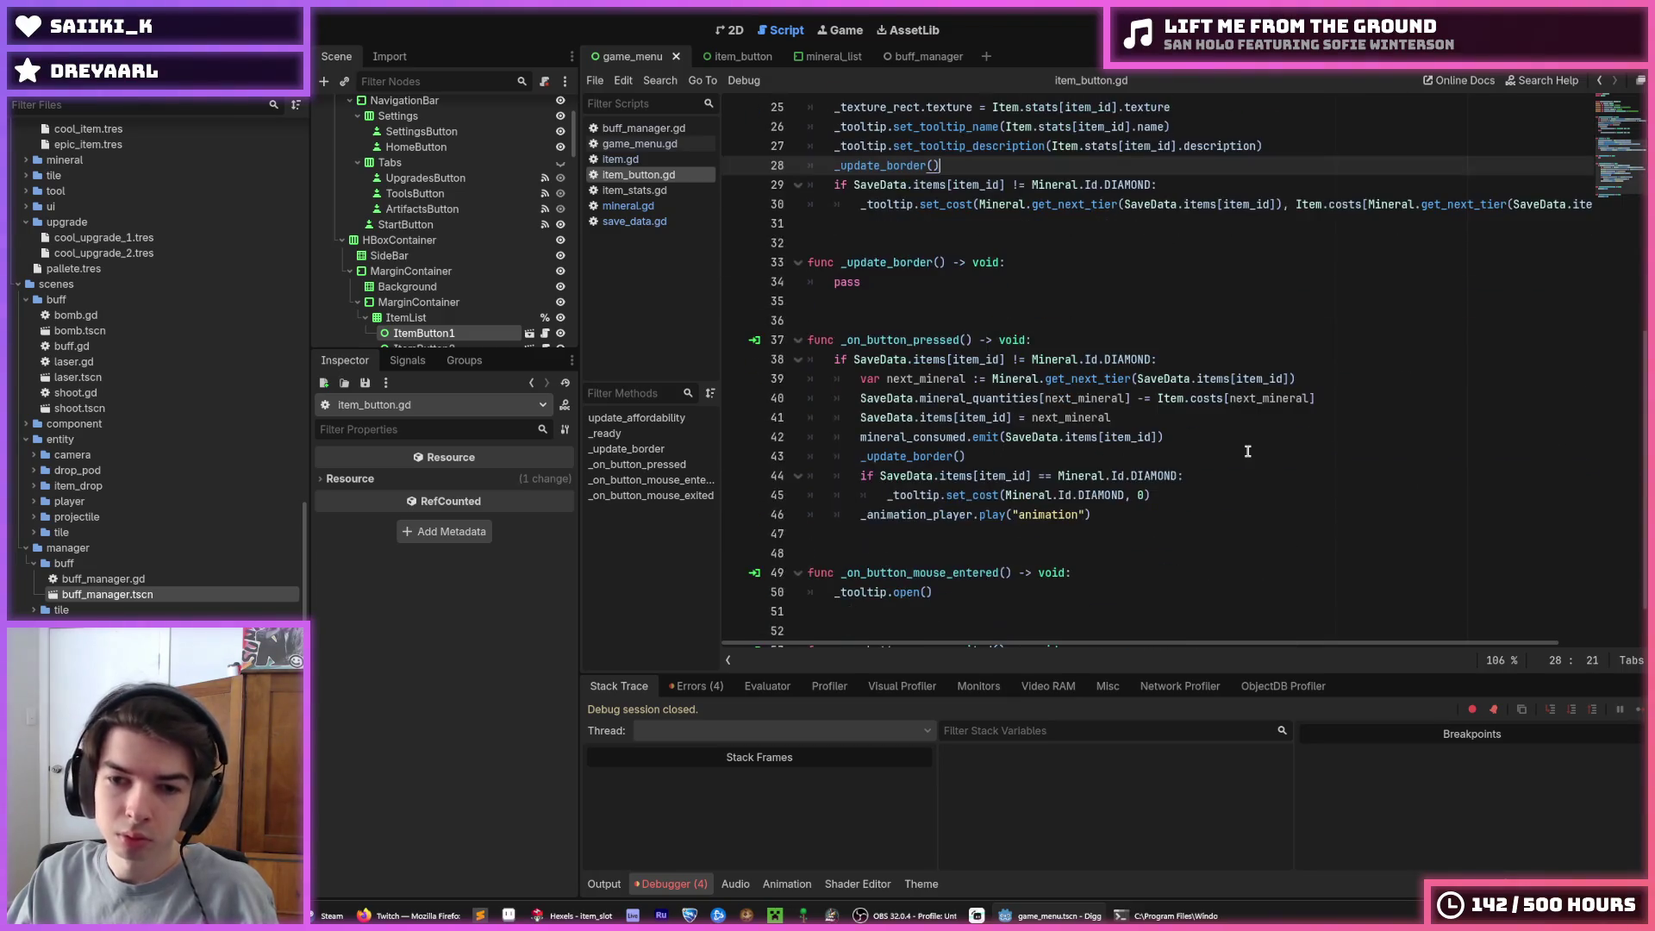
{"action": "left_click", "coordinate": [1195, 495]}
{"action": "scroll", "coordinate": [1193, 493], "scroll_direction": "up", "scroll_amount": 3}
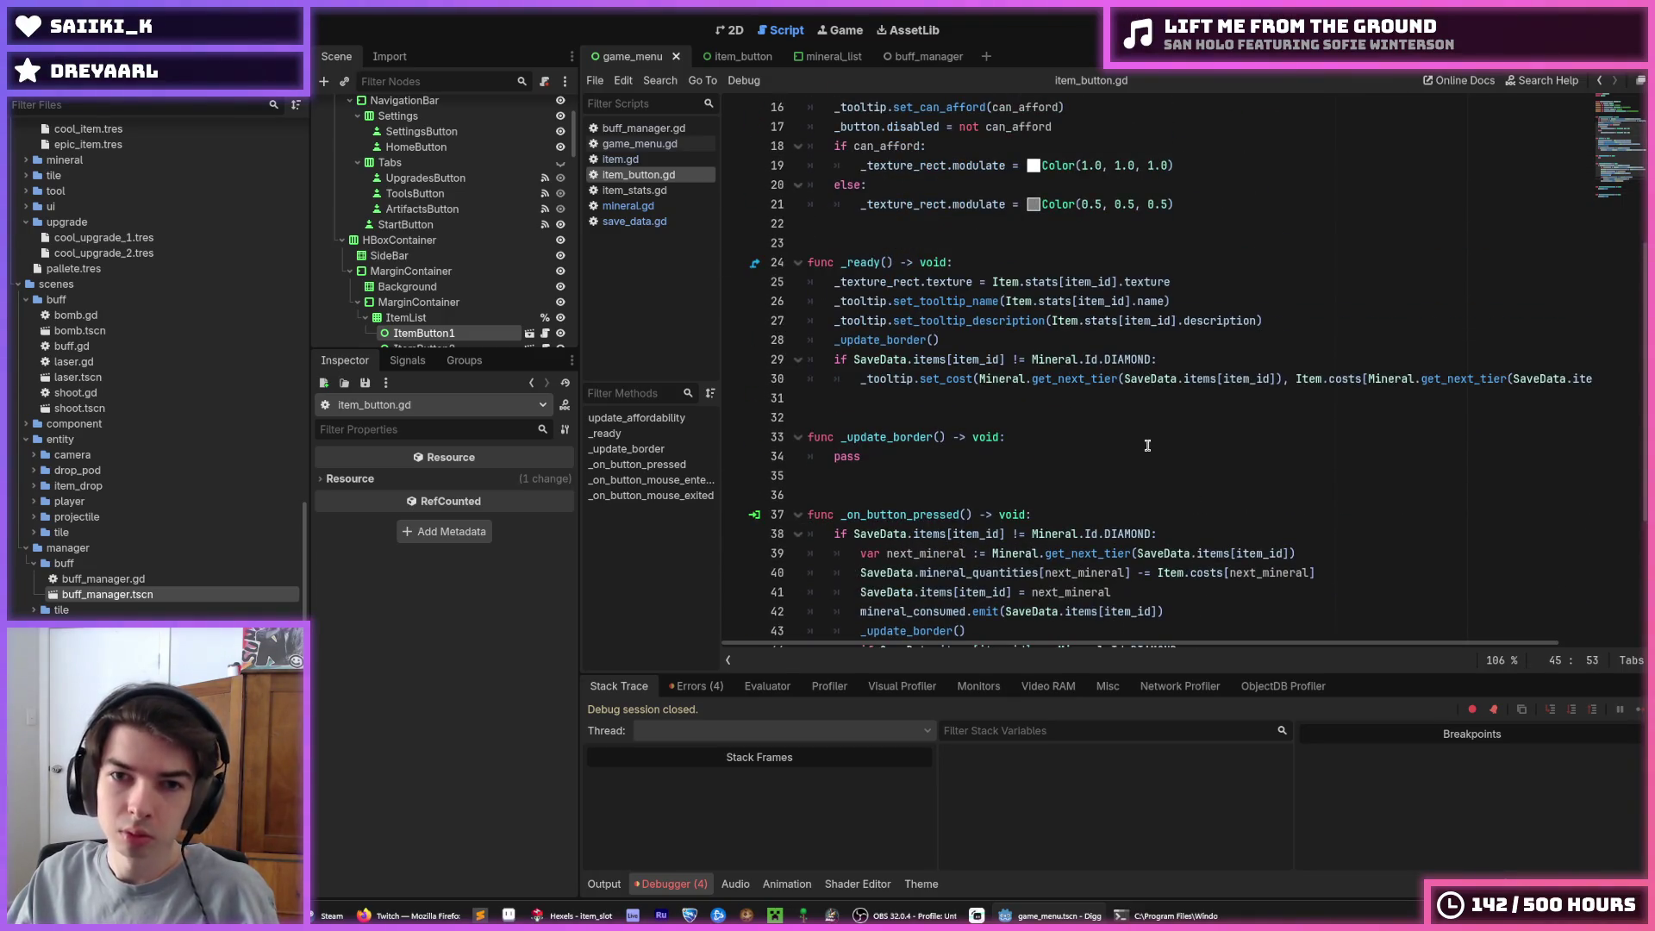
{"action": "left_click", "coordinate": [1191, 380]}
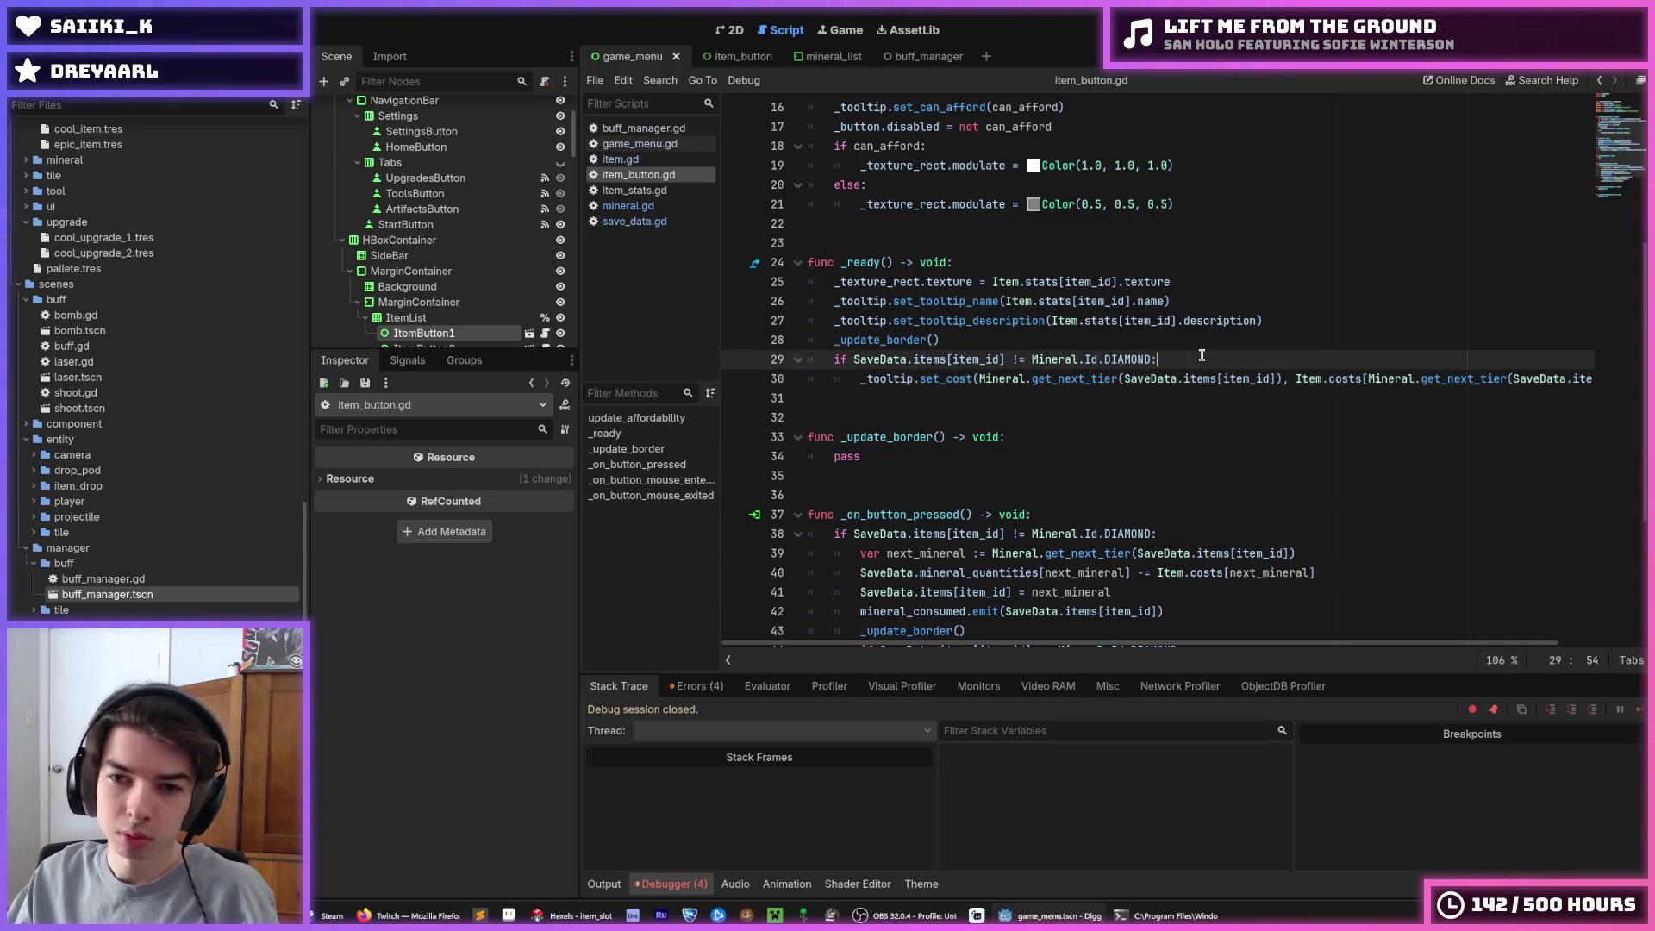
{"action": "key", "text": "Up"}
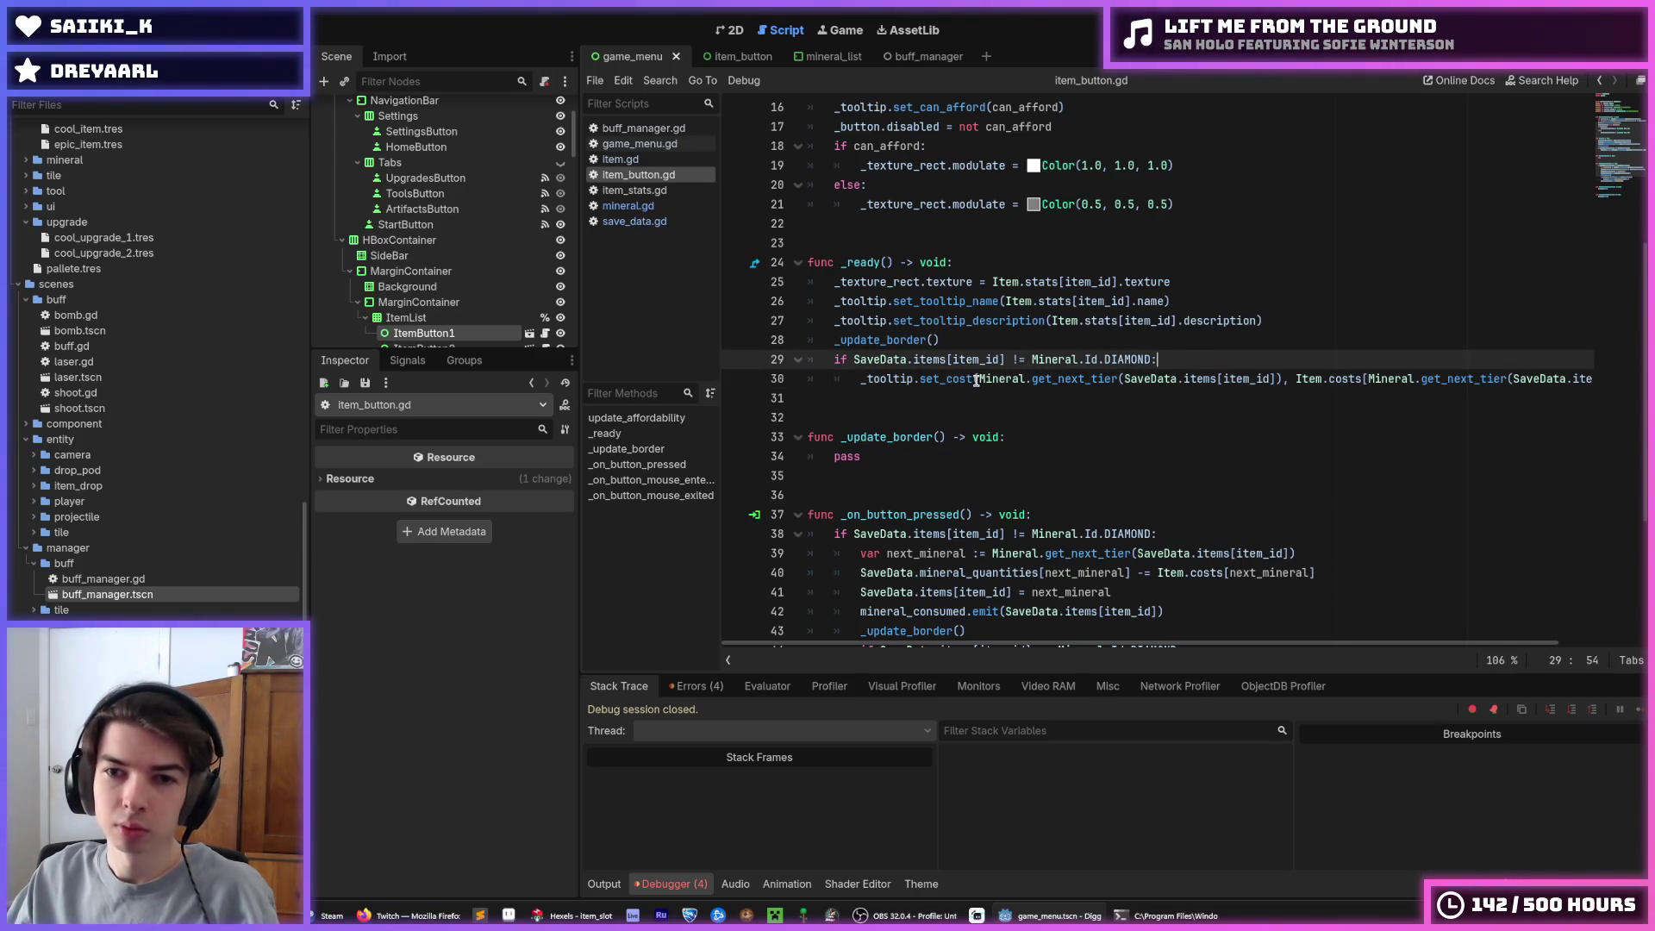
{"action": "left_click", "coordinate": [976, 380]}
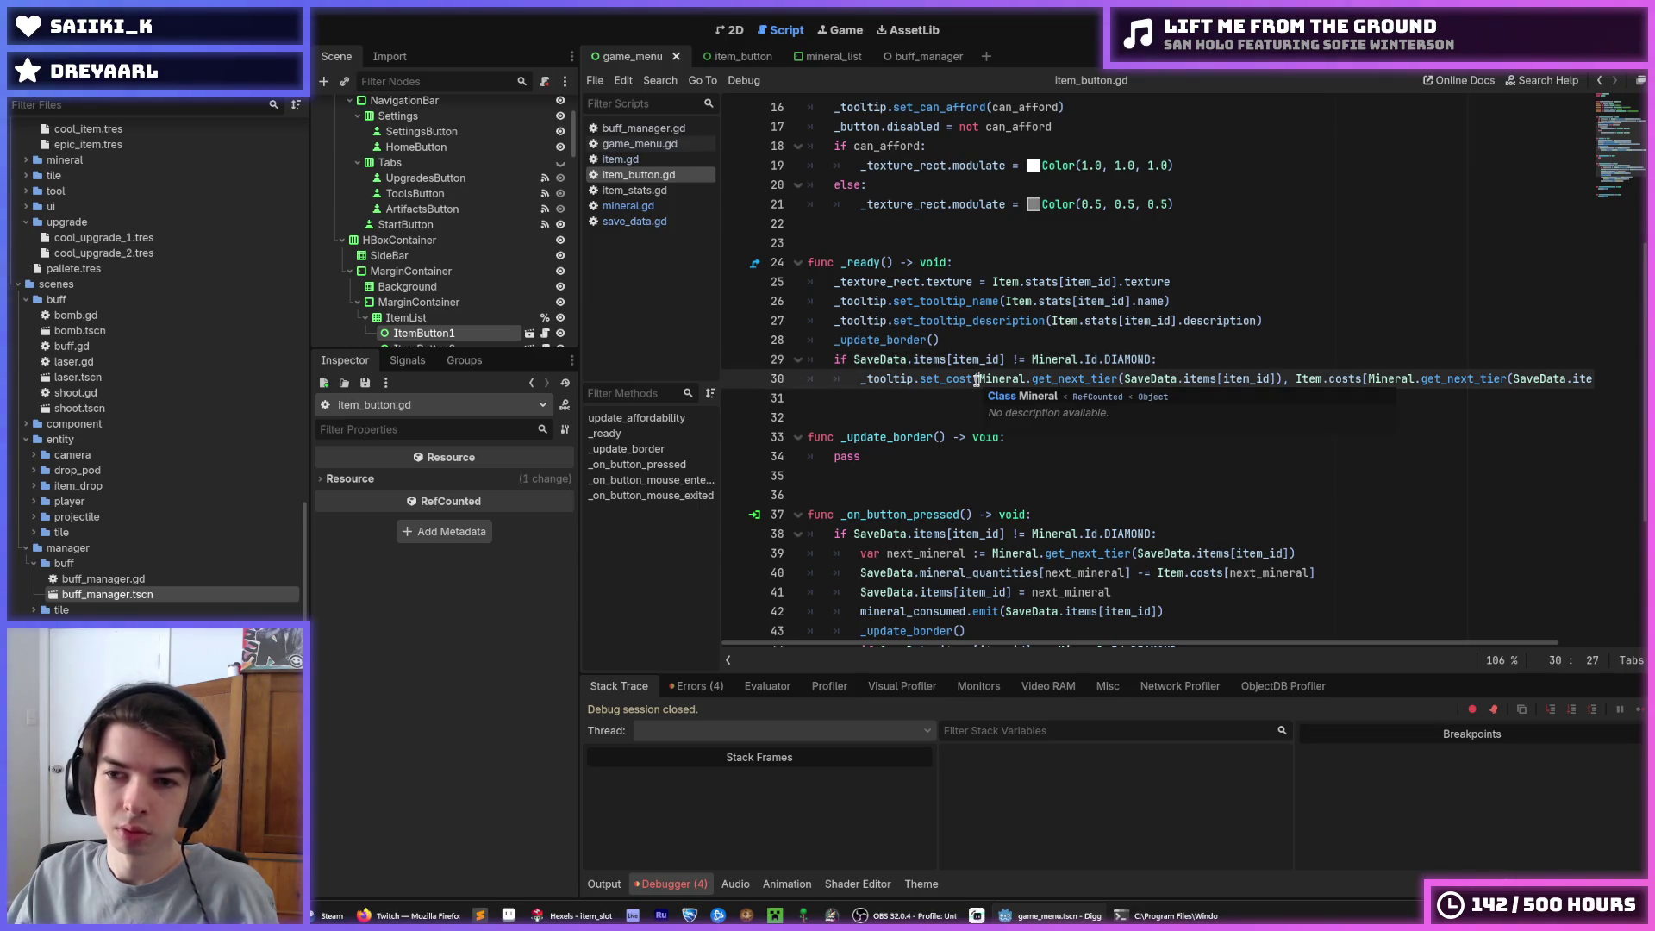
{"action": "left_click_drag", "start_coordinate": [976, 380], "coordinate": [937, 366]}
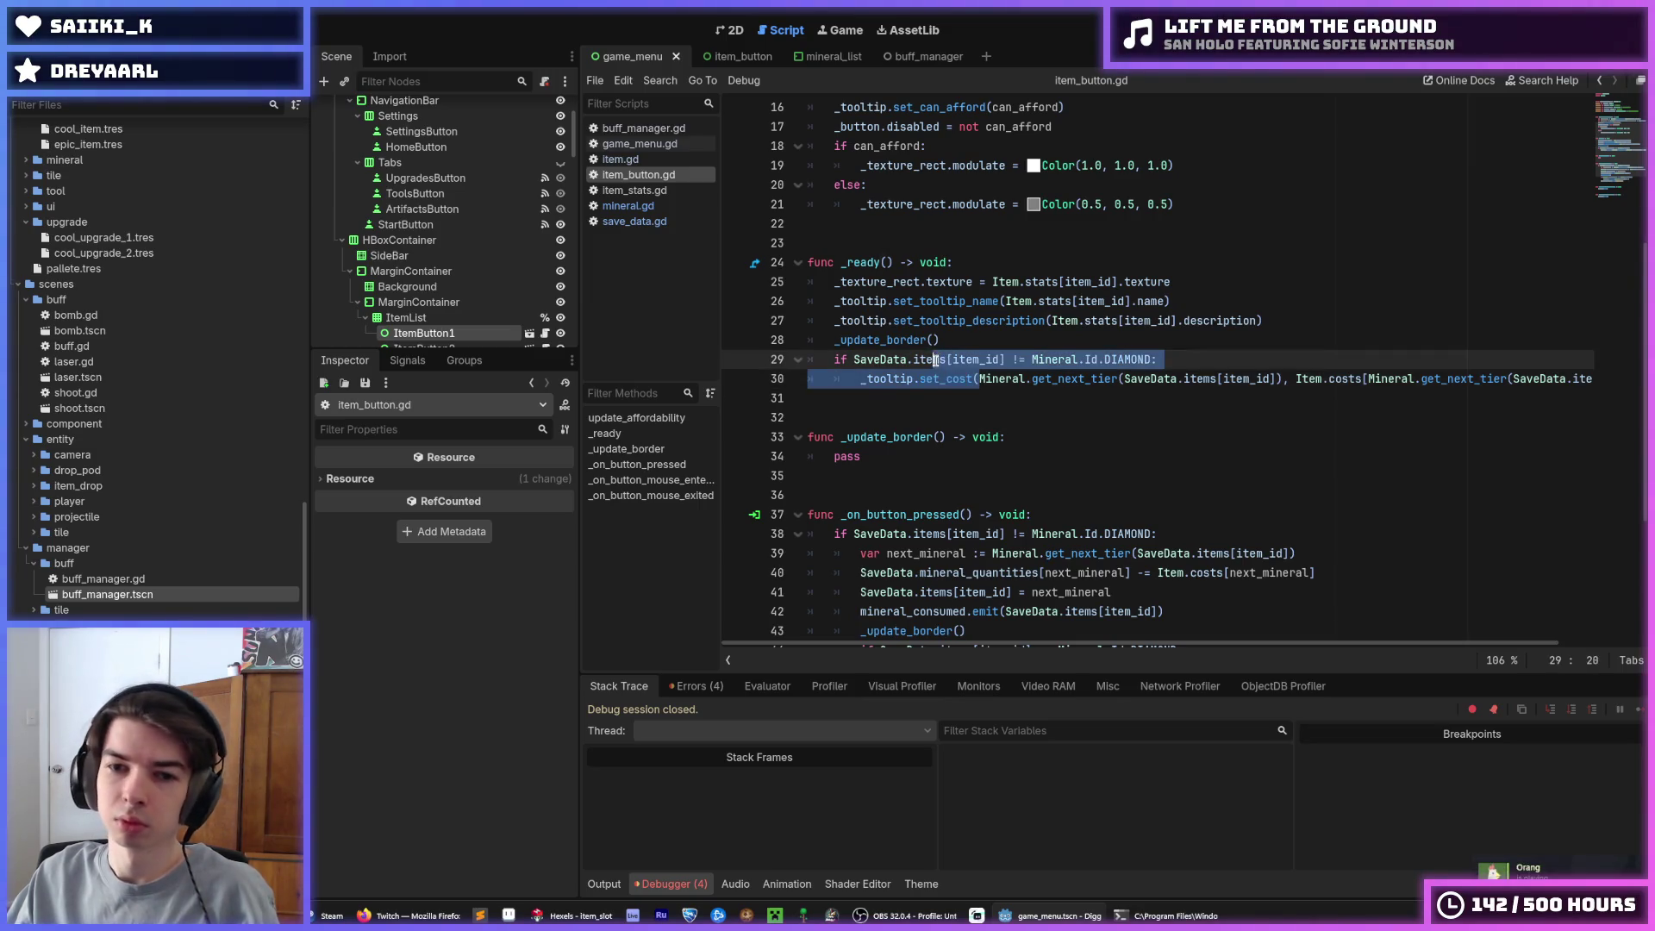
{"action": "scroll", "coordinate": [1104, 419], "scroll_direction": "down", "scroll_amount": 4}
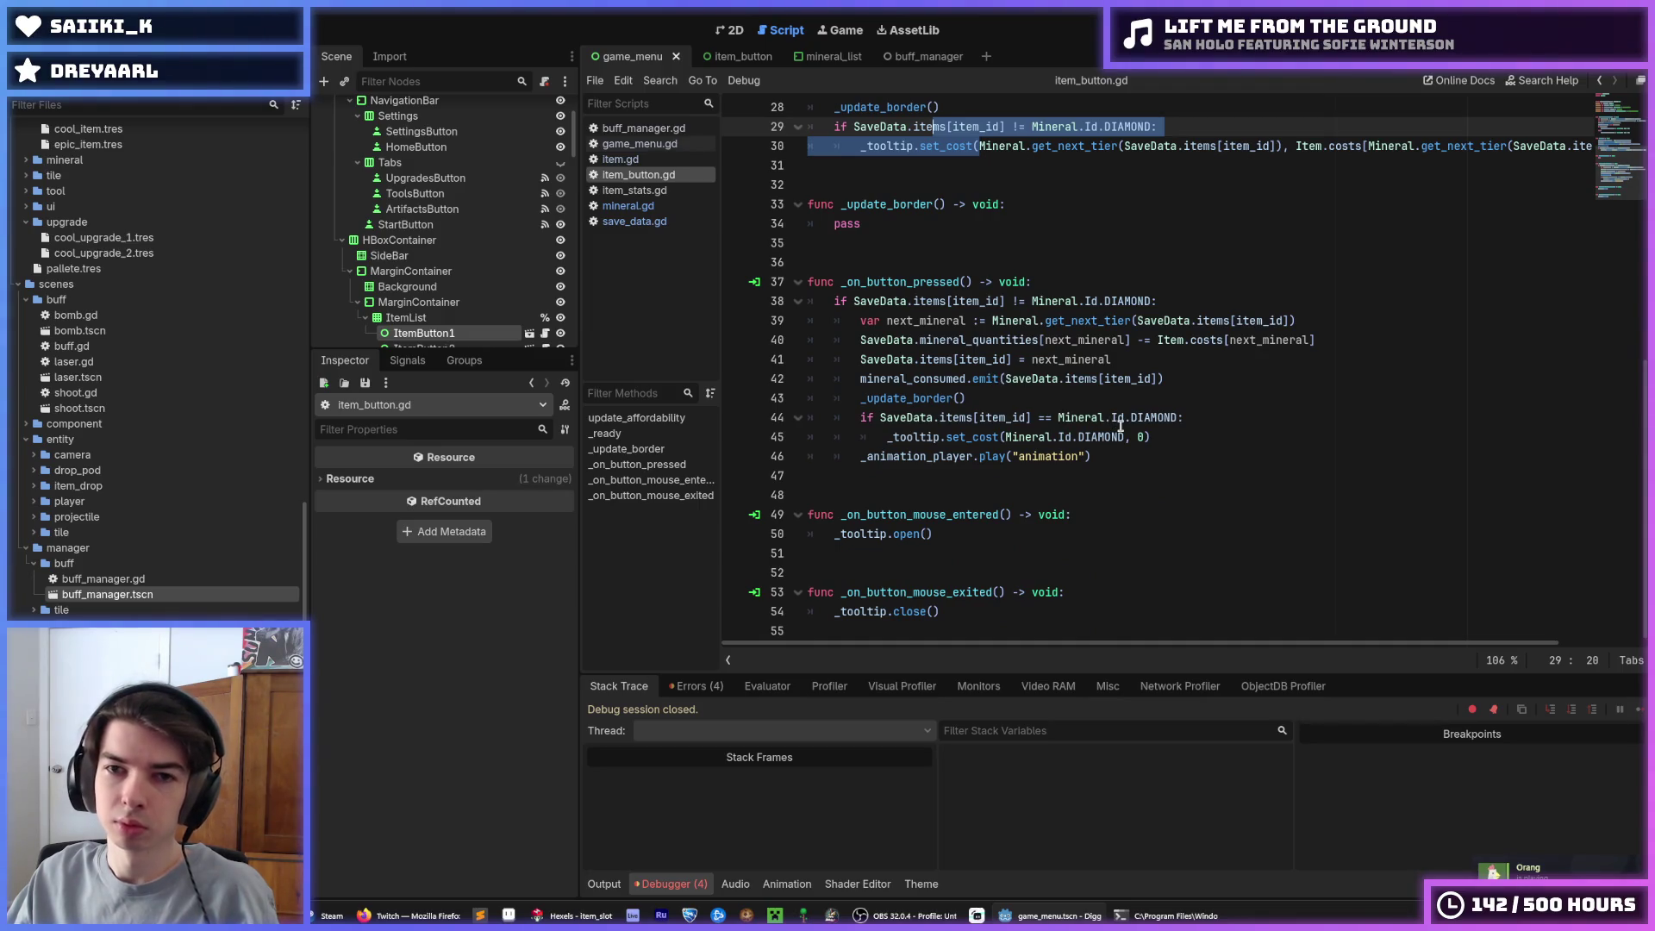
{"action": "scroll", "coordinate": [1117, 419], "scroll_direction": "up", "scroll_amount": 3}
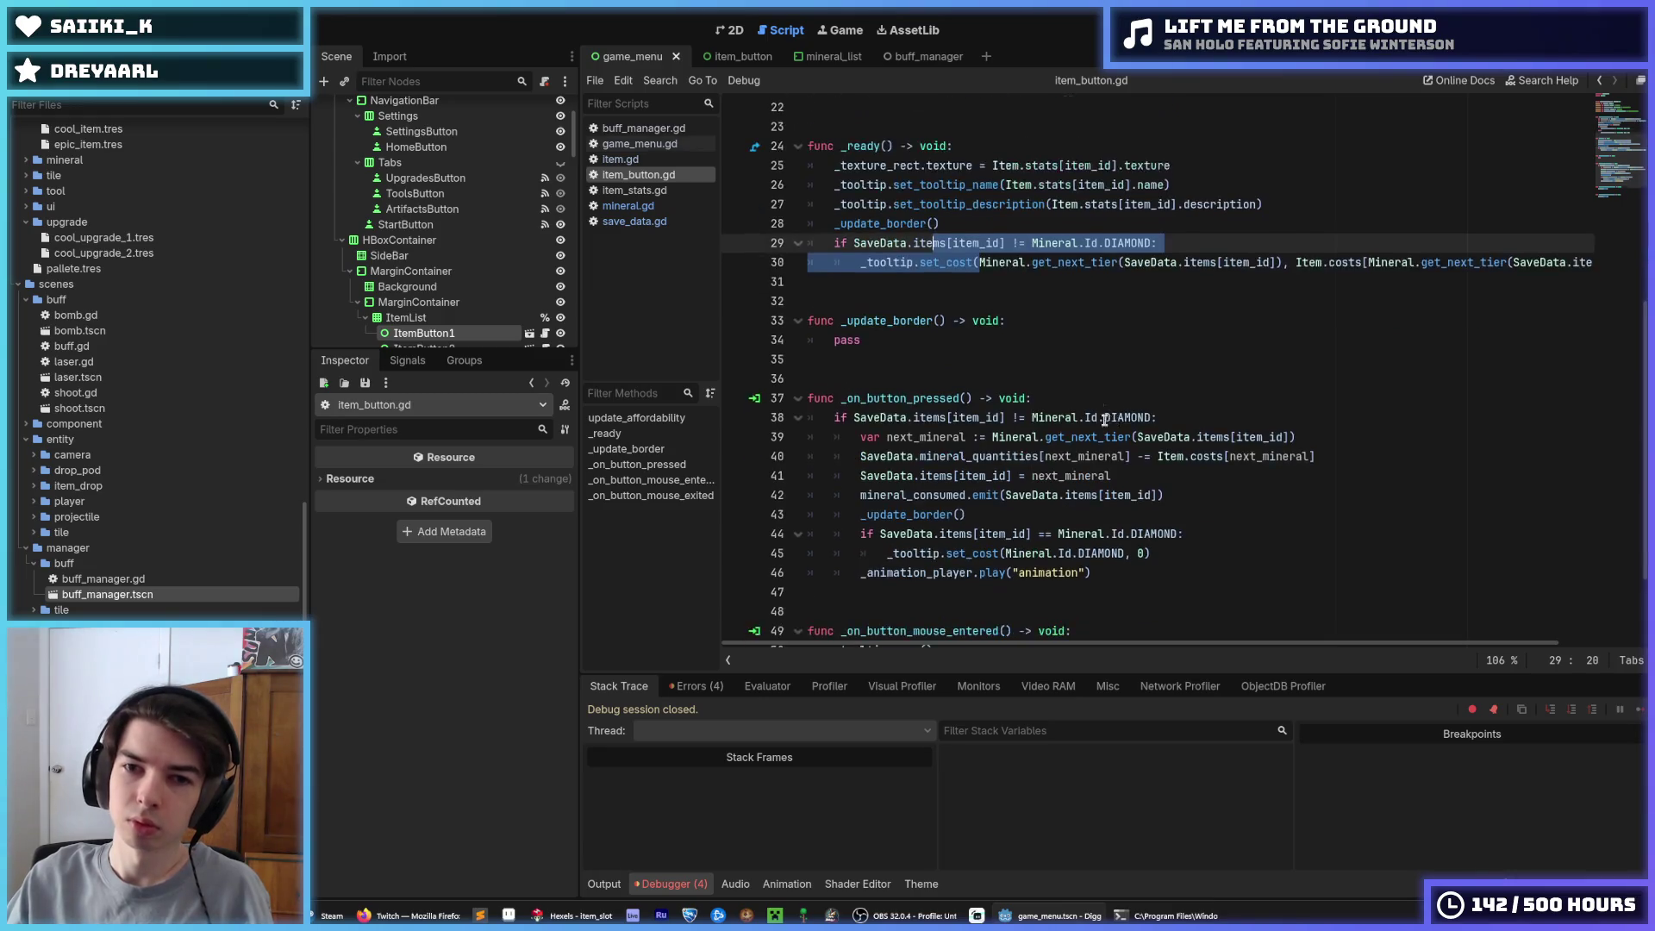
{"action": "scroll", "coordinate": [1117, 419], "scroll_direction": "up", "scroll_amount": 3}
Add a new 'func _update_tooltip() -> void:' header above _ready
{"action": "left_click", "coordinate": [1049, 340]}
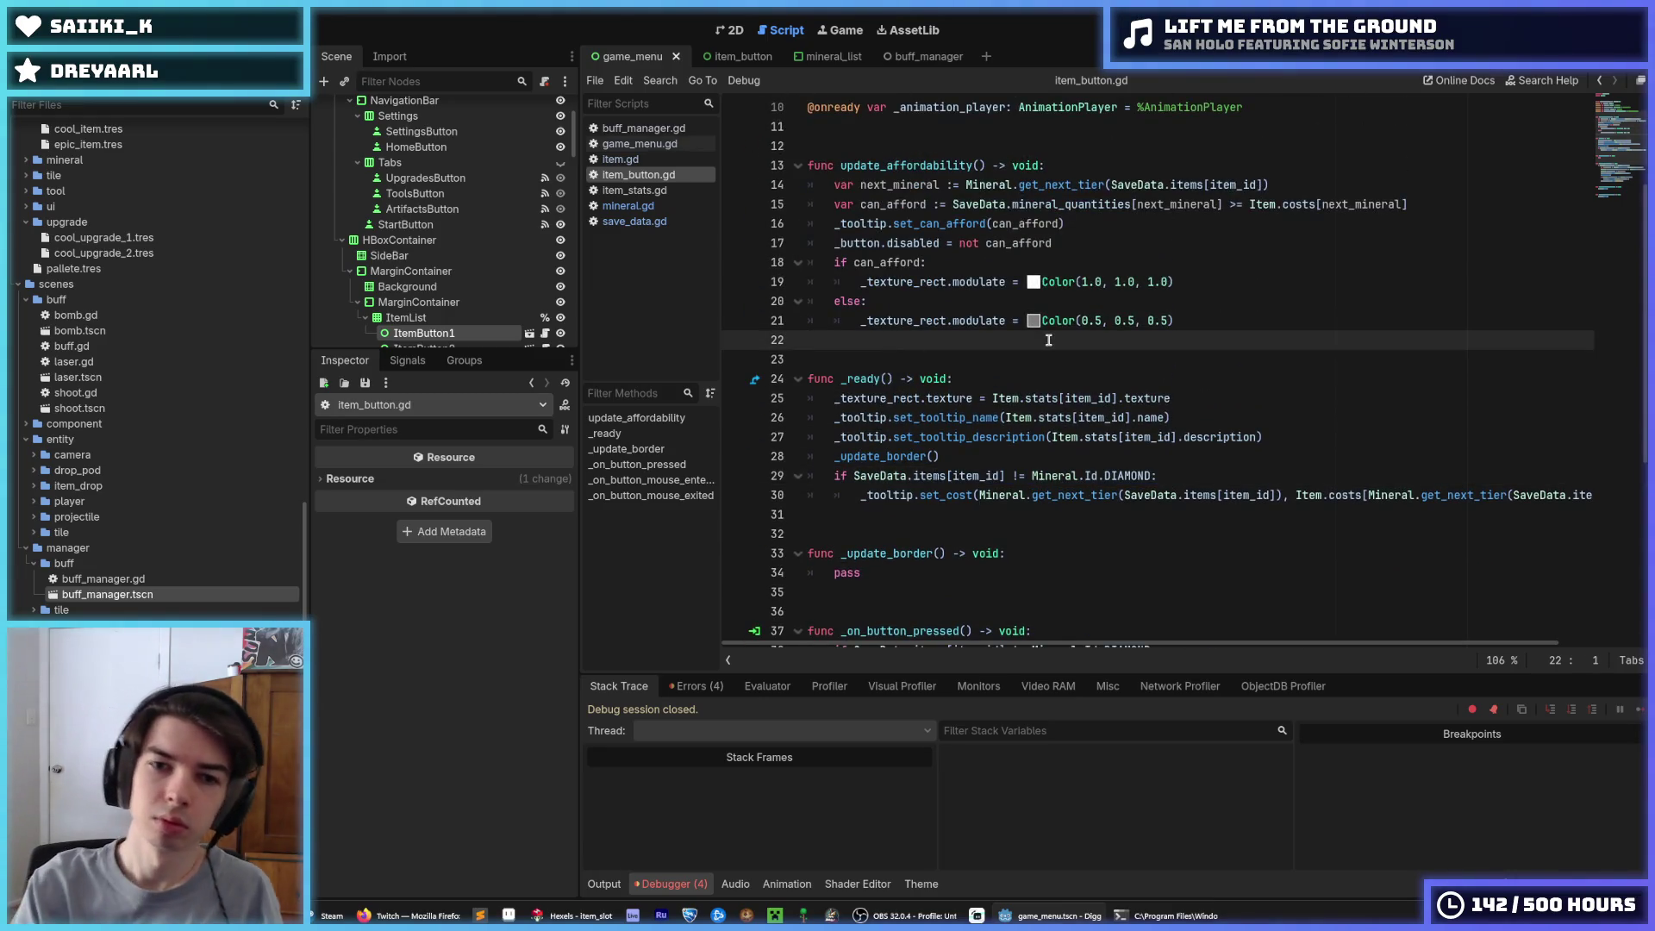
{"action": "key", "text": "Return"}
{"action": "key", "text": "Return"}
{"action": "key", "text": "Up"}
{"action": "key", "text": "Return"}
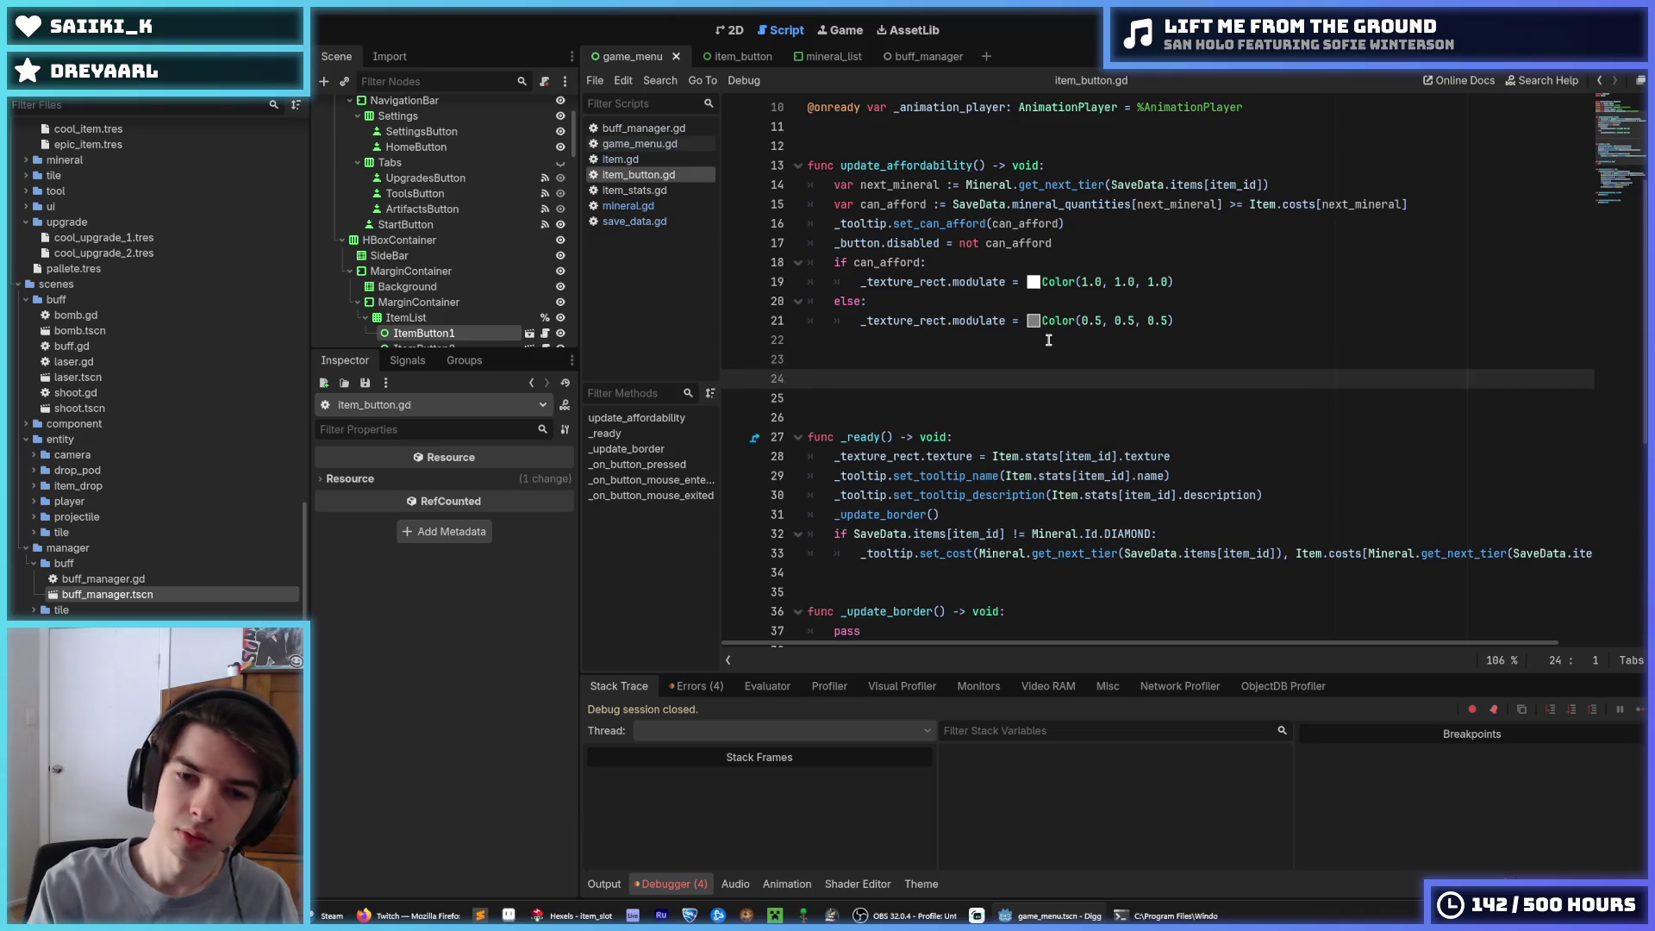
{"action": "type", "text": "func _update_"}
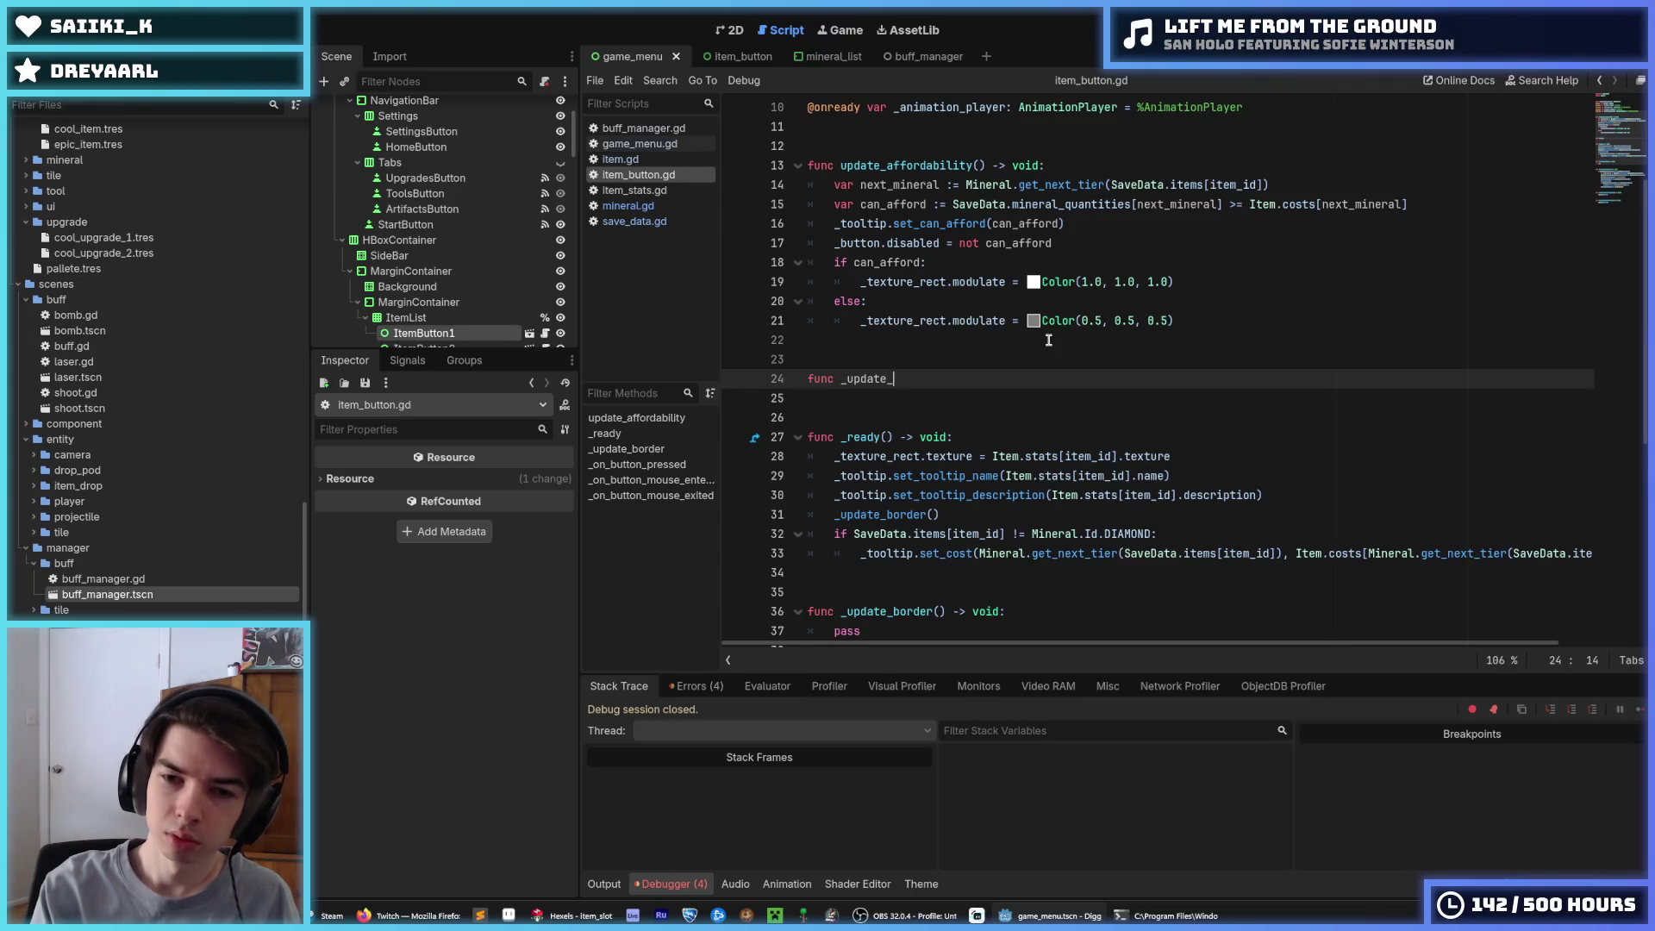
{"action": "type", "text": "tooltip"}
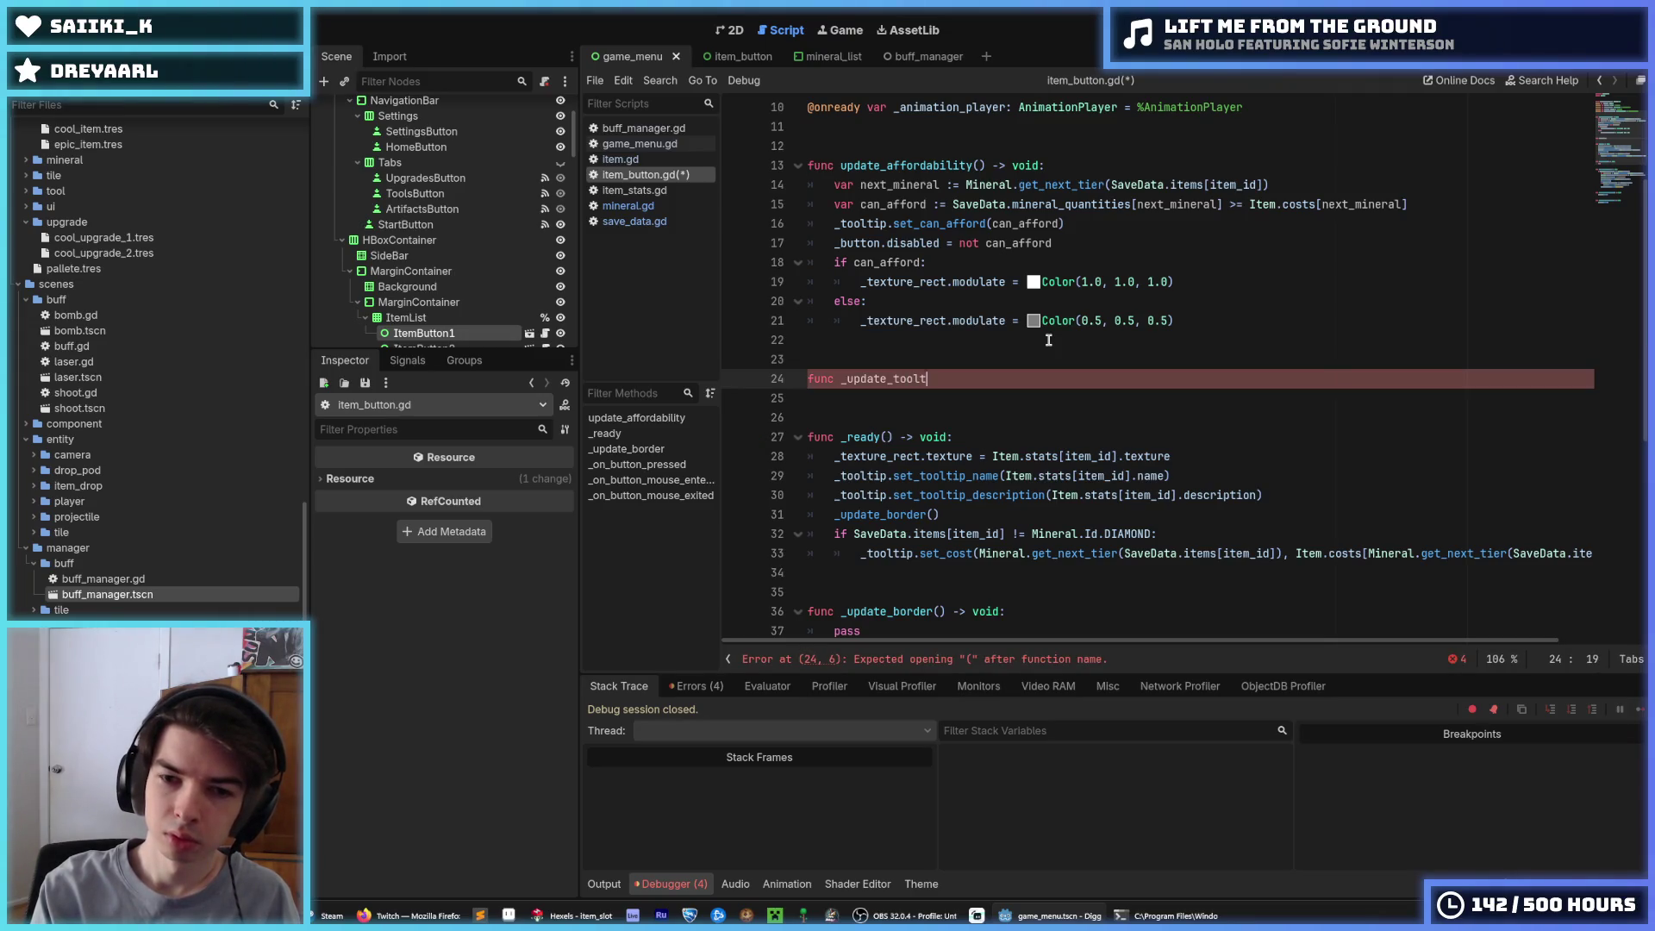
{"action": "type", "text": "() -. v"}
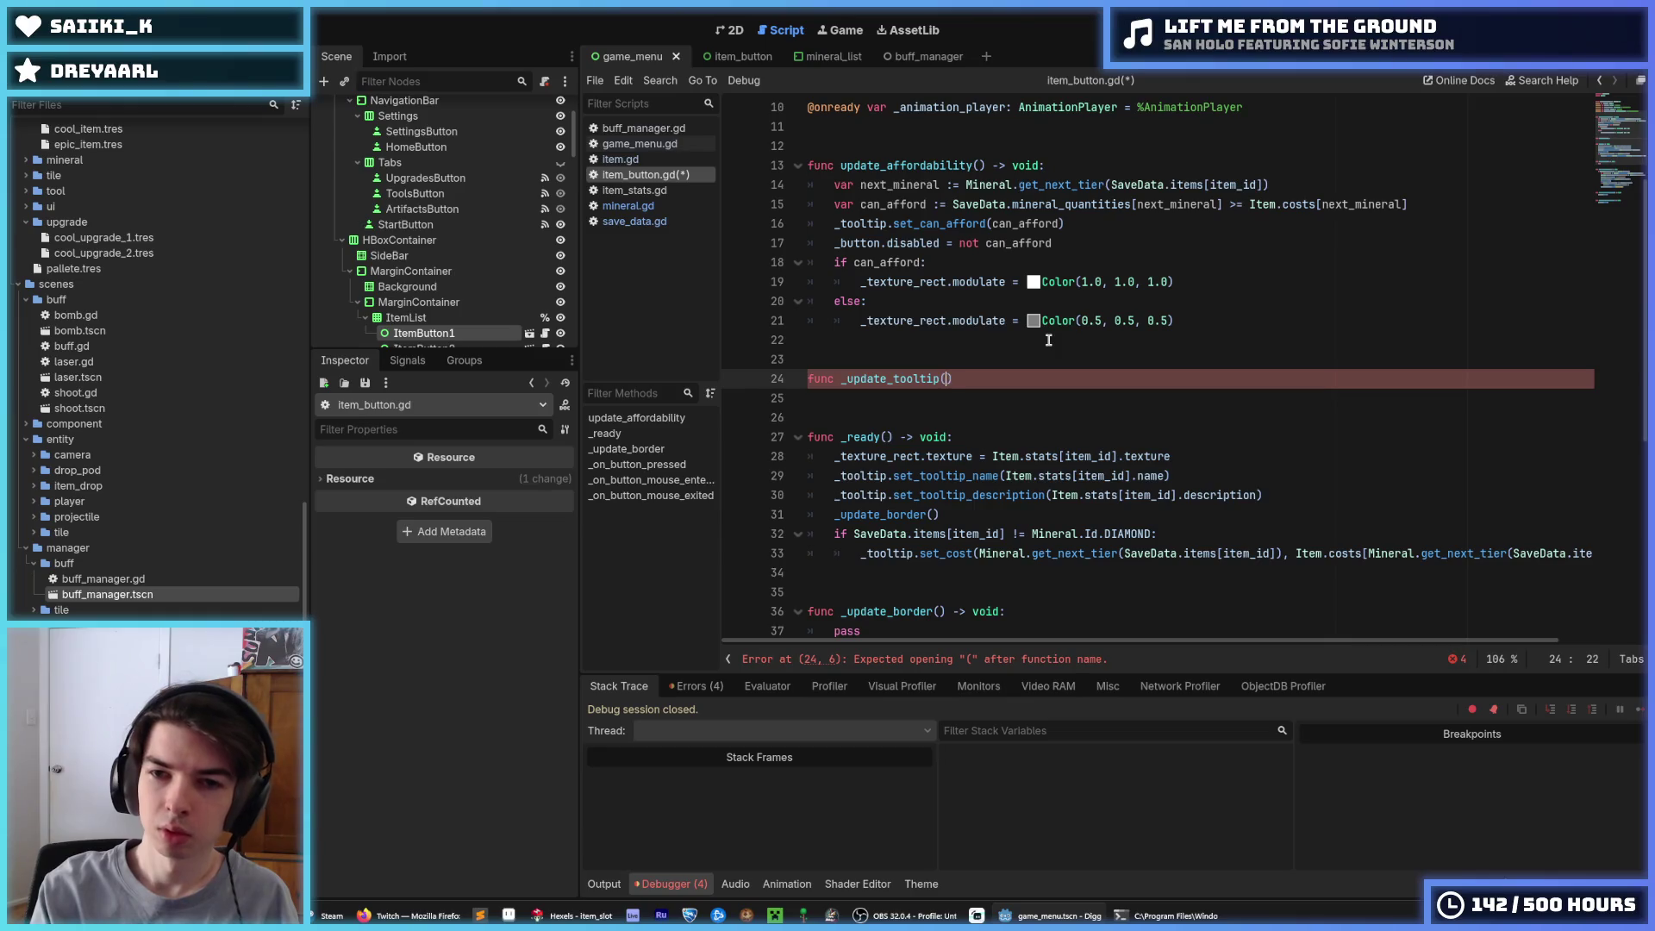
{"action": "type", "text": "oid"}
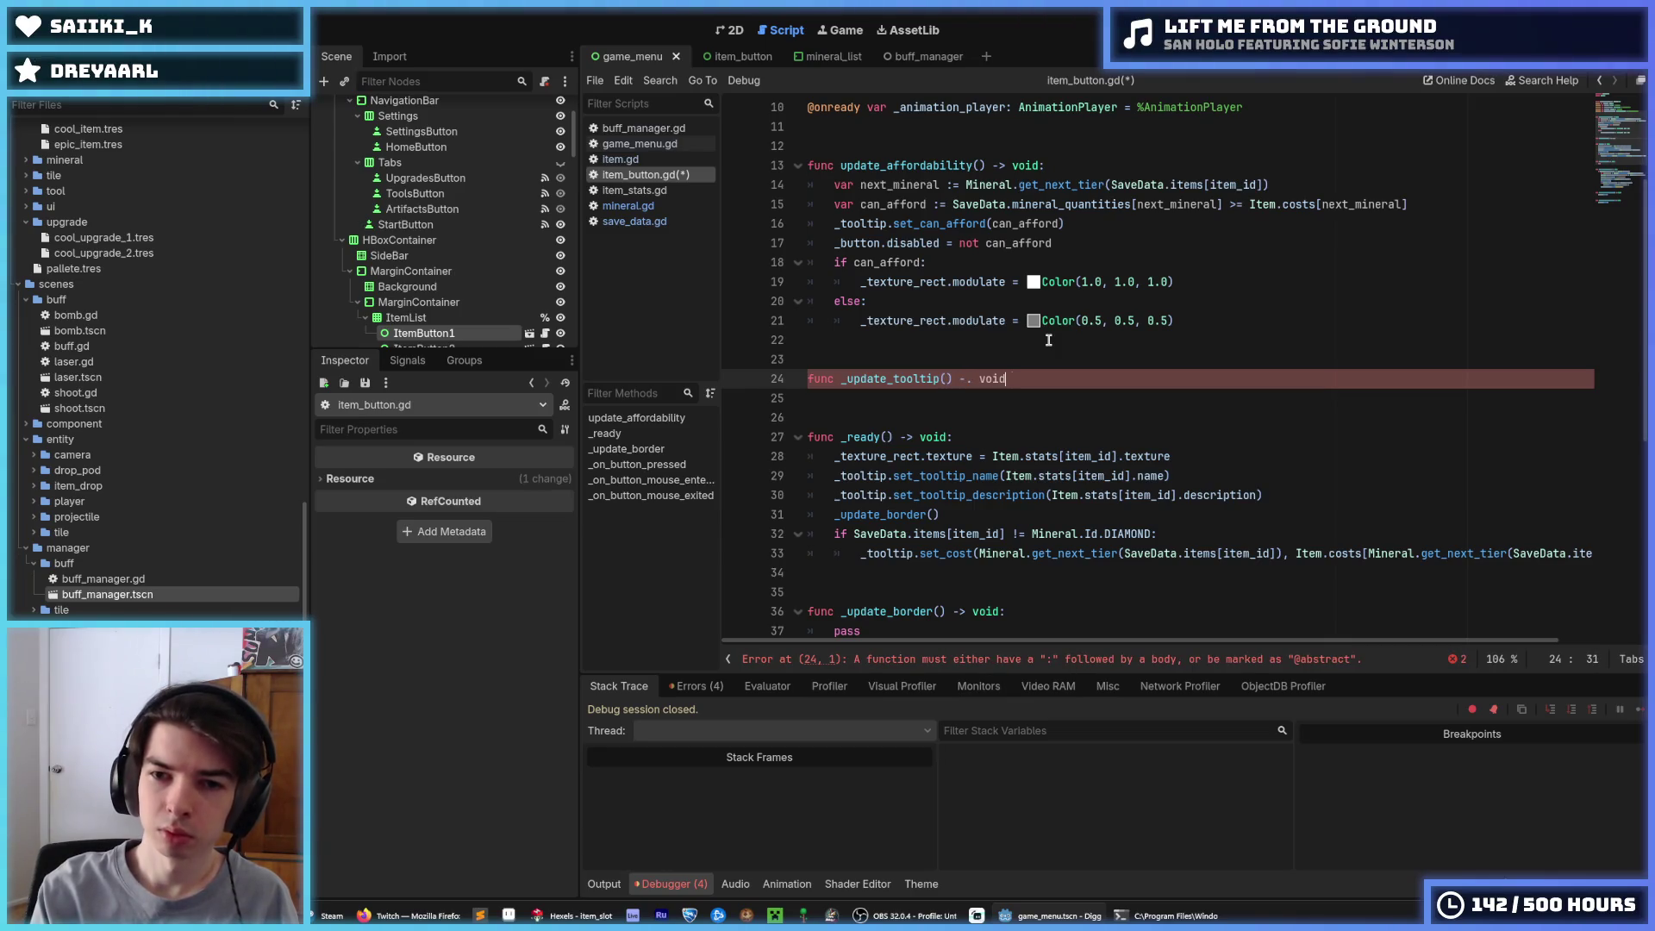
{"action": "key", "text": "BackSpace"}
{"action": "key", "text": "BackSpace"}
{"action": "key", "text": "BackSpace"}
{"action": "type", "text": "> void:"}
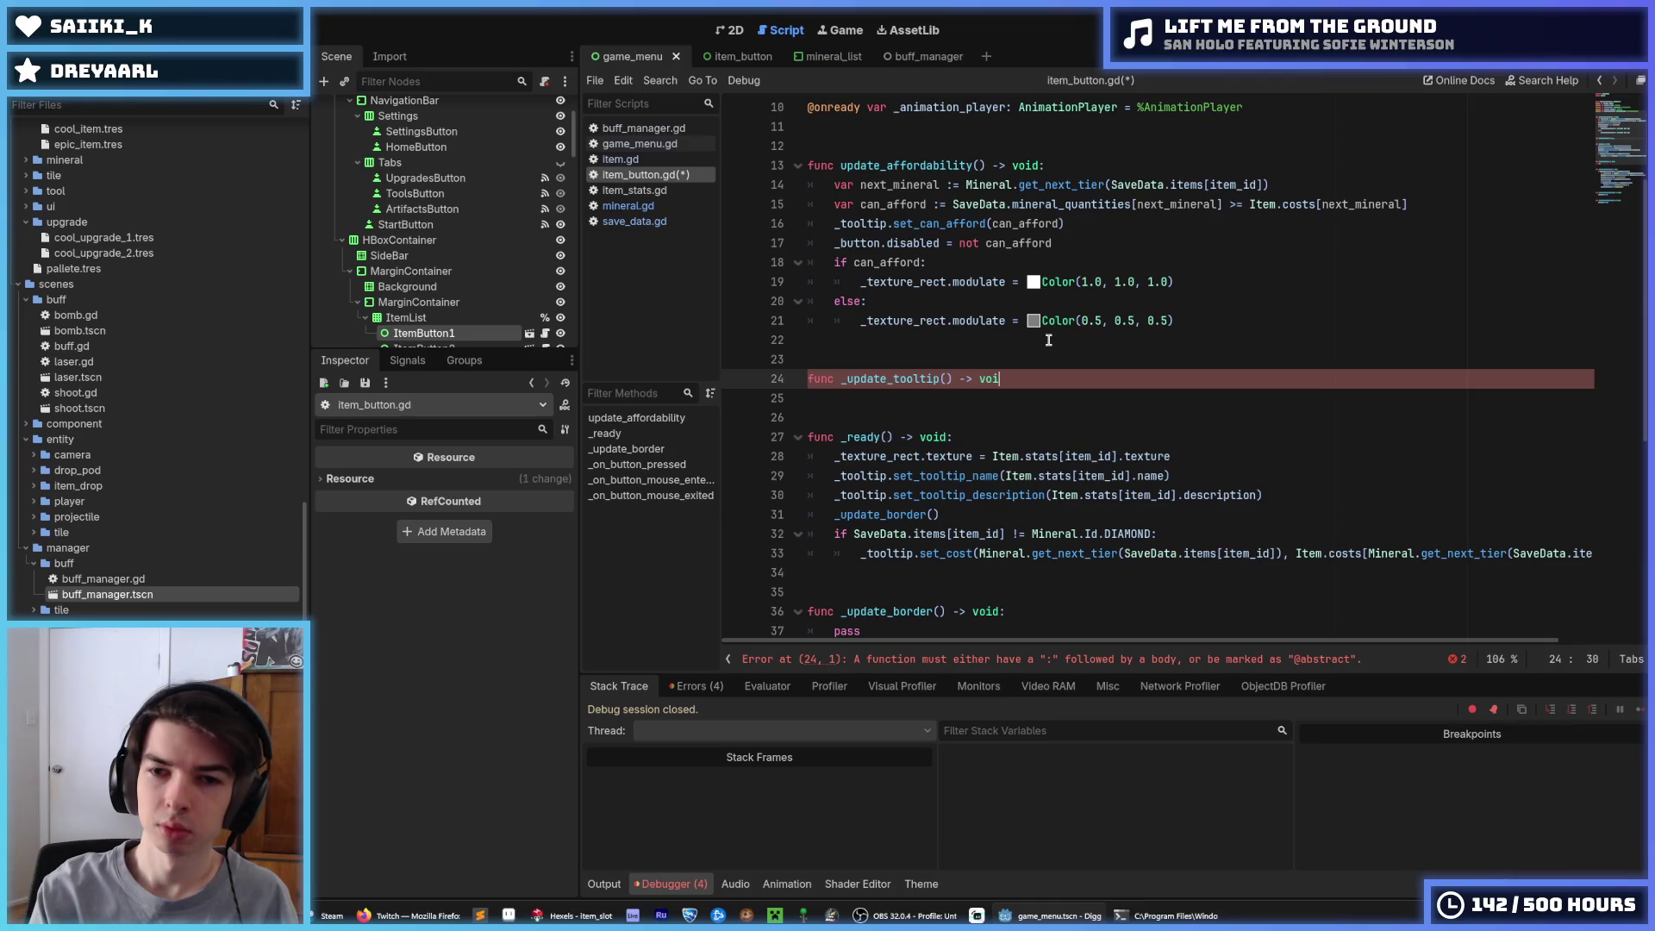
{"action": "key", "text": "Return"}
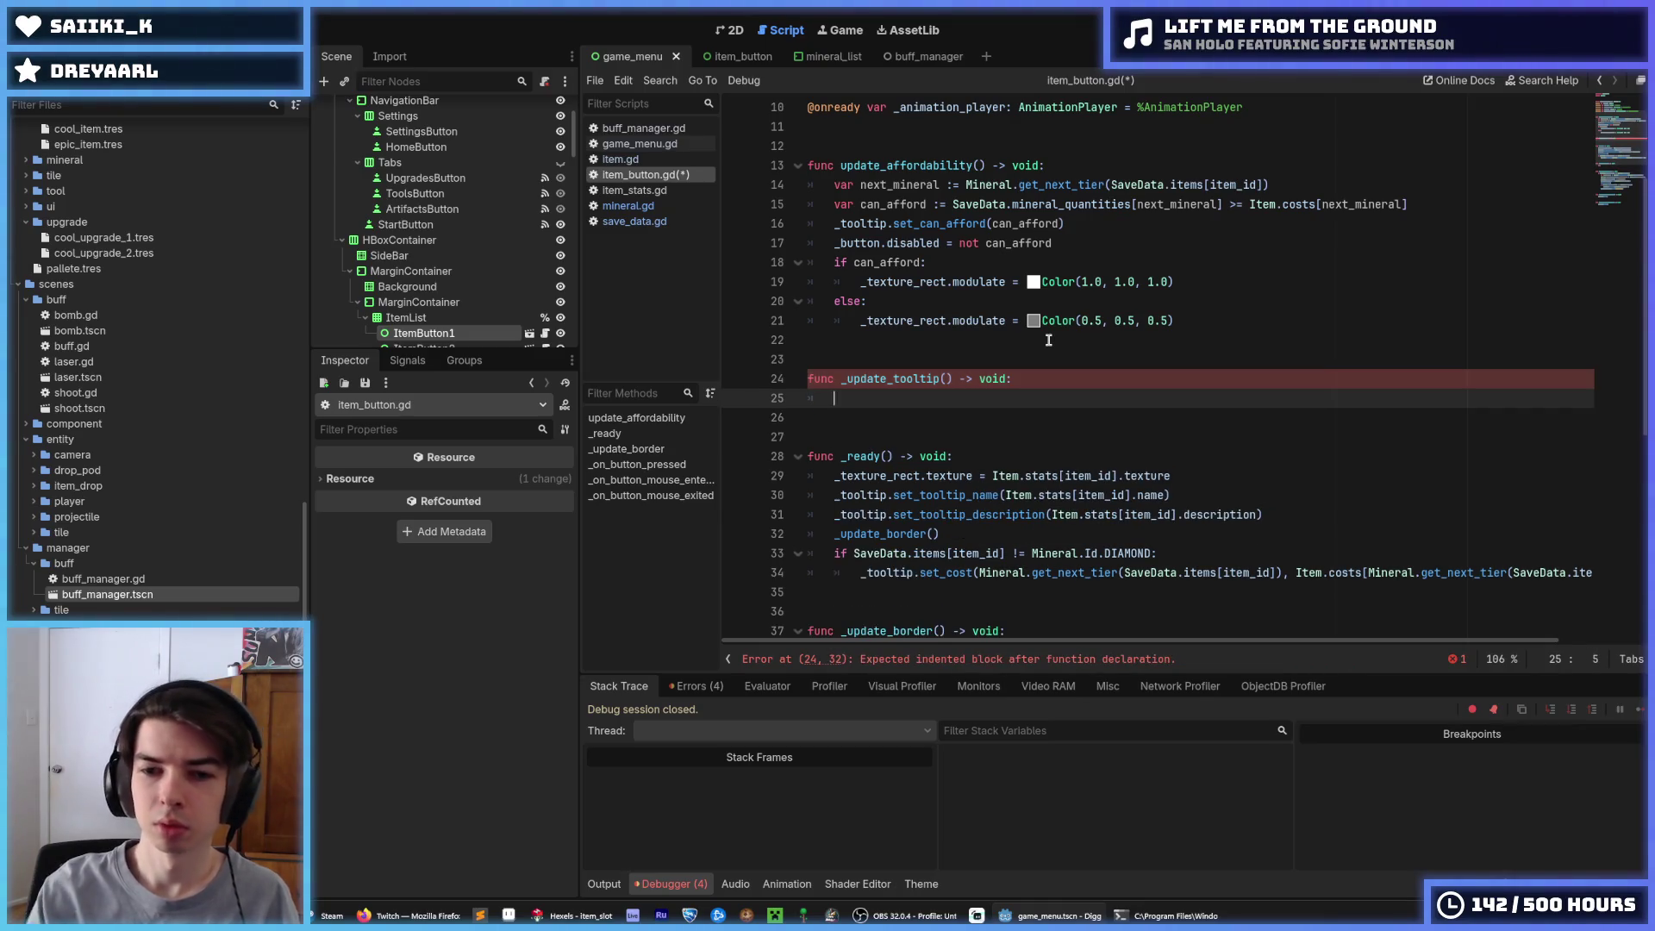
Move the DIAMOND check and set_cost lines into _update_tooltip, drop the extra blank line, and save
{"action": "left_click_drag", "start_coordinate": [987, 554], "coordinate": [1044, 578]}
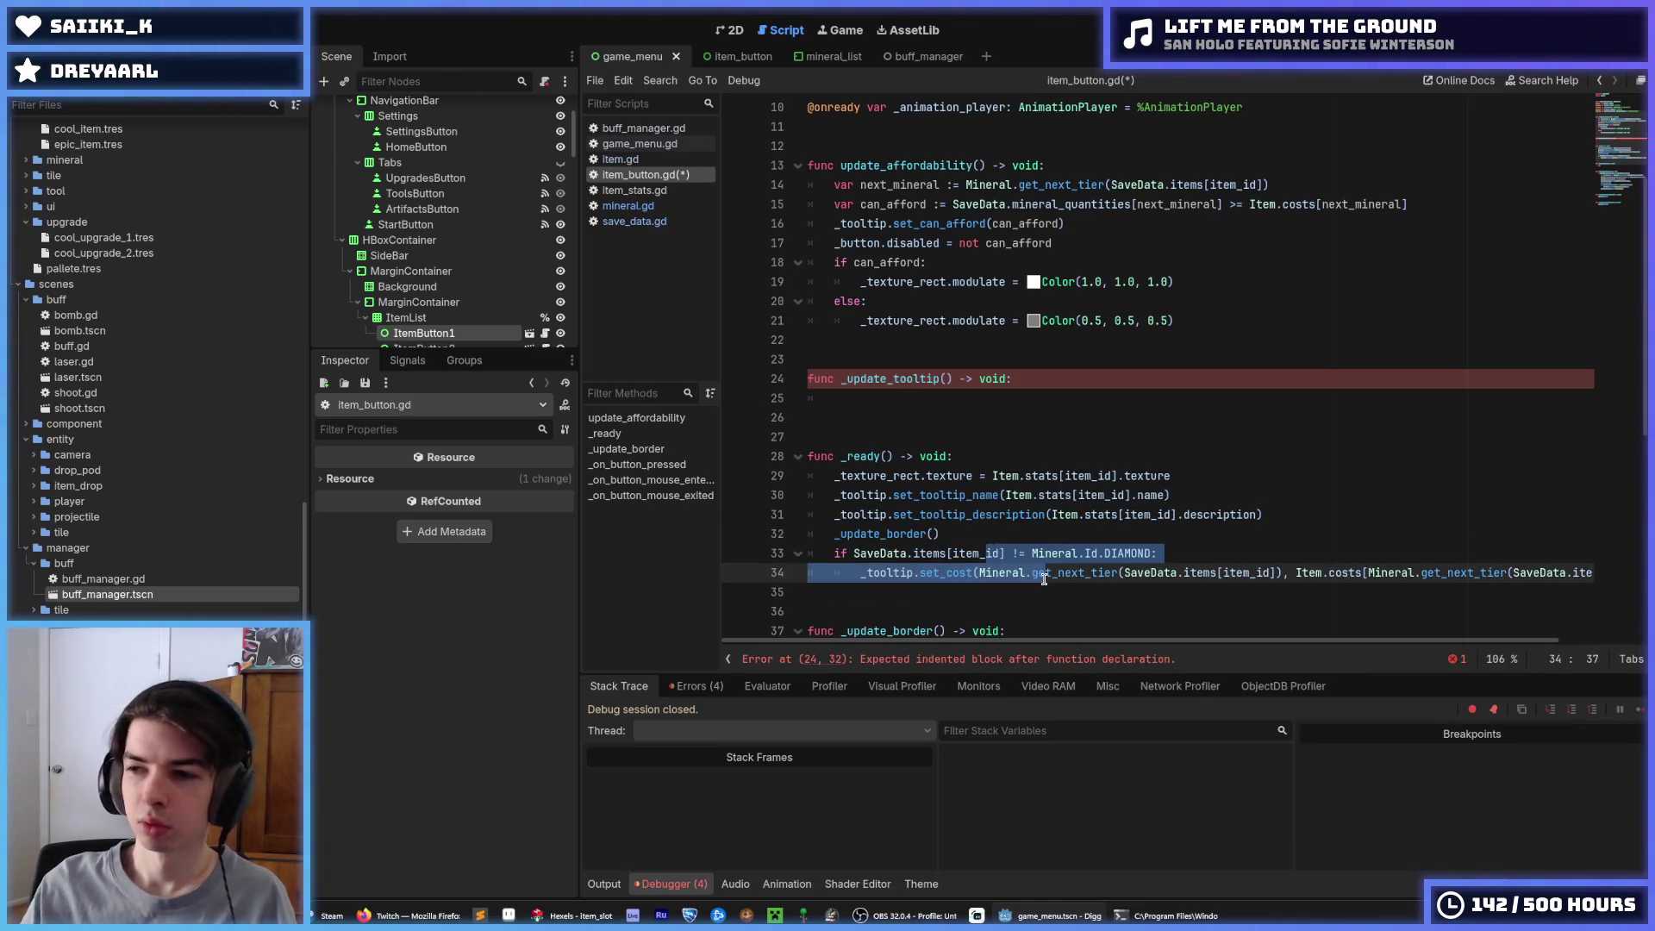
{"action": "key", "text": "alt+Up"}
{"action": "key", "text": "alt+Up"}
{"action": "key", "text": "alt+Up"}
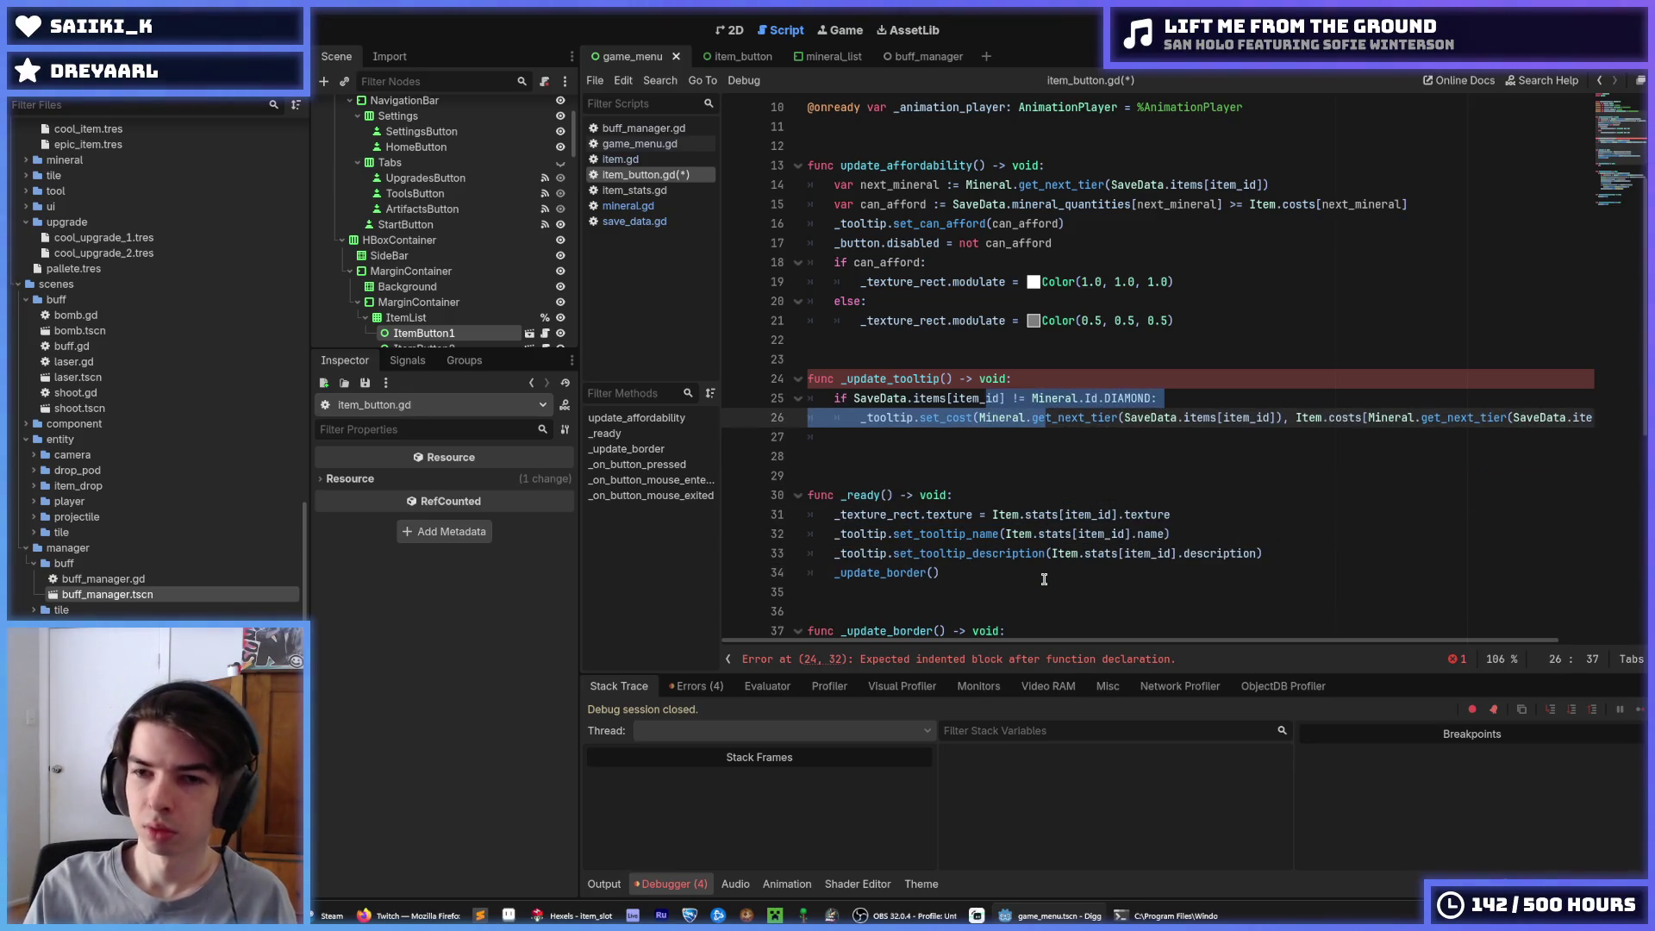
{"action": "key", "text": "Down"}
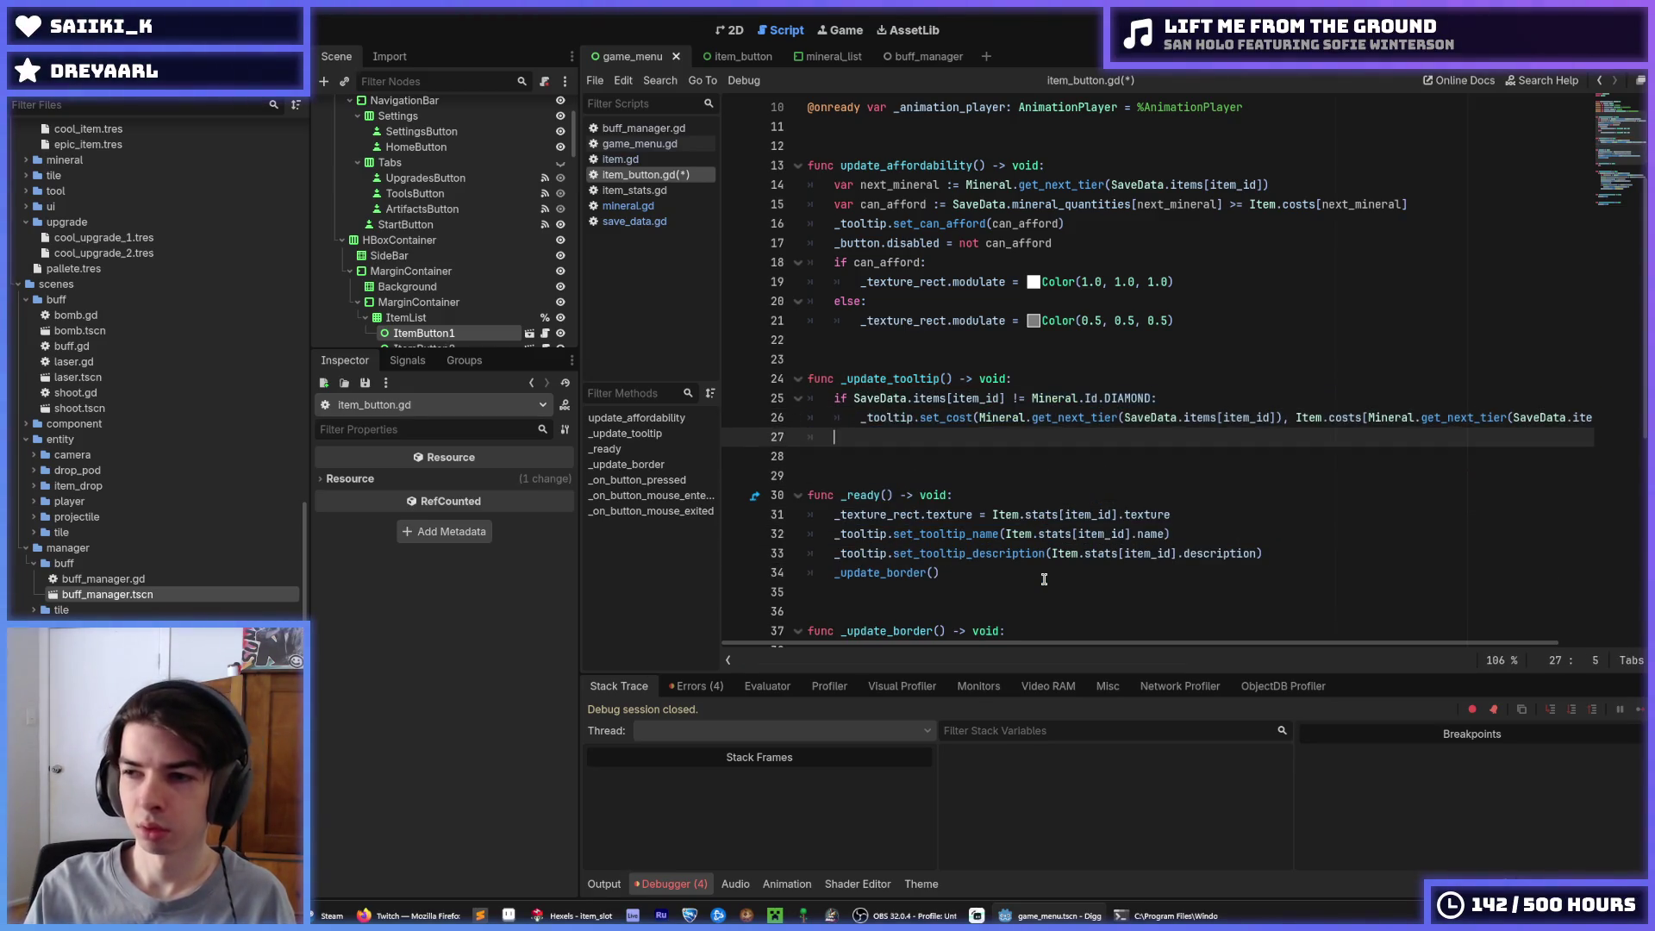
{"action": "key", "text": "BackSpace"}
{"action": "key", "text": "BackSpace"}
{"action": "key", "text": "ctrl+s"}
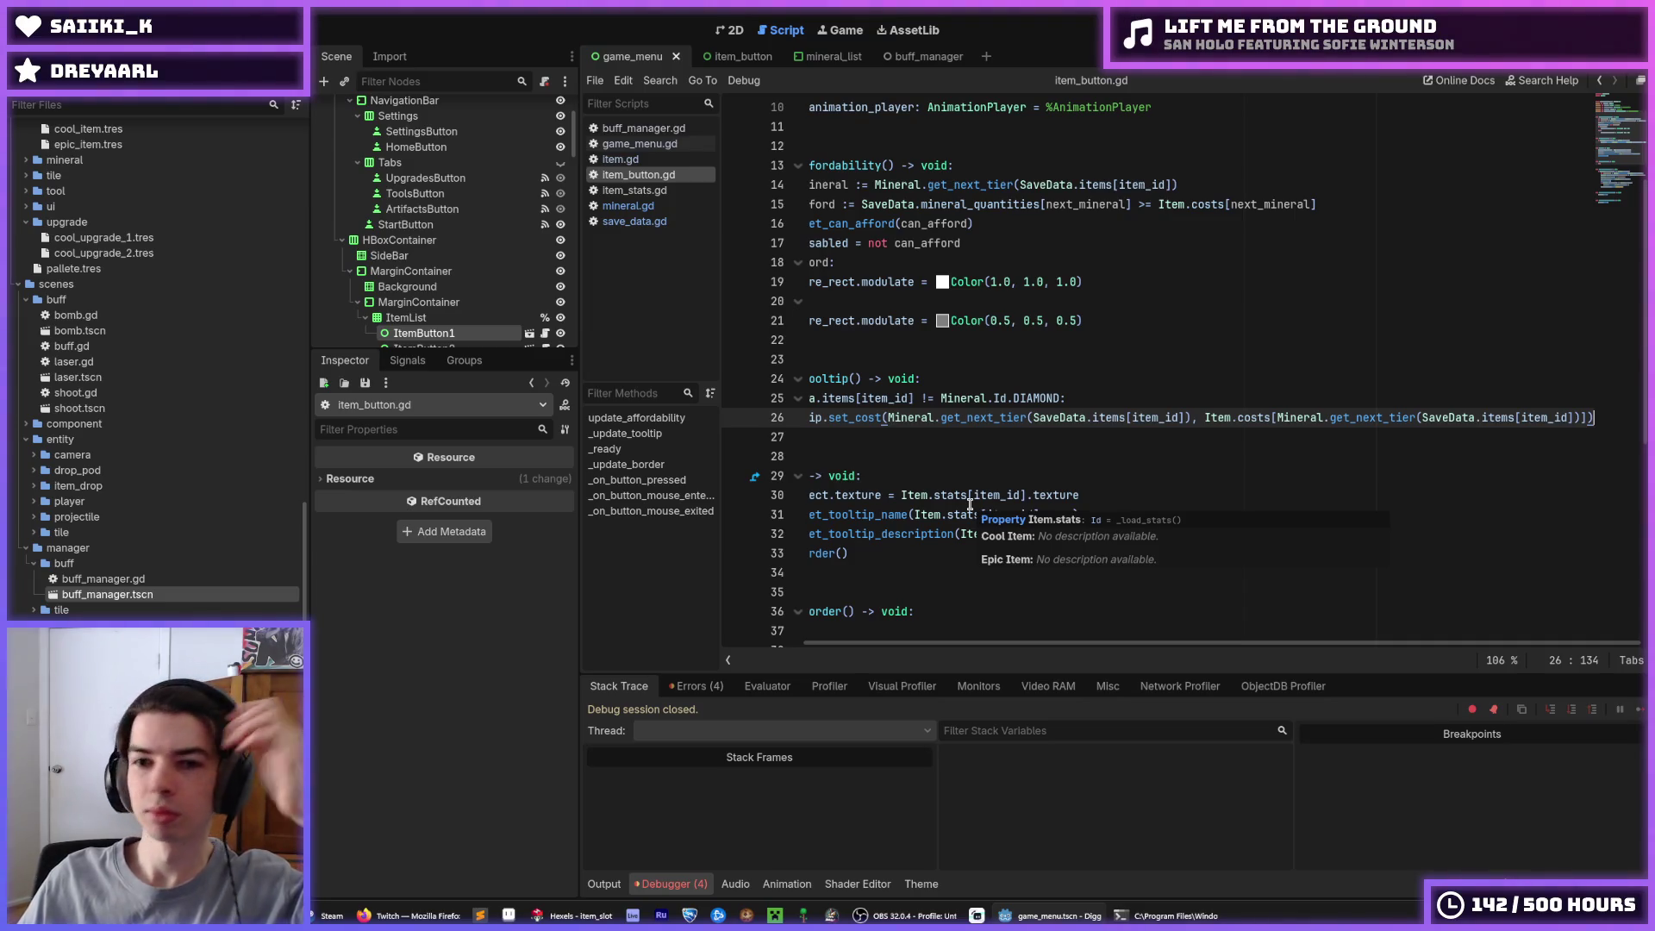
{"action": "key", "text": "Down"}
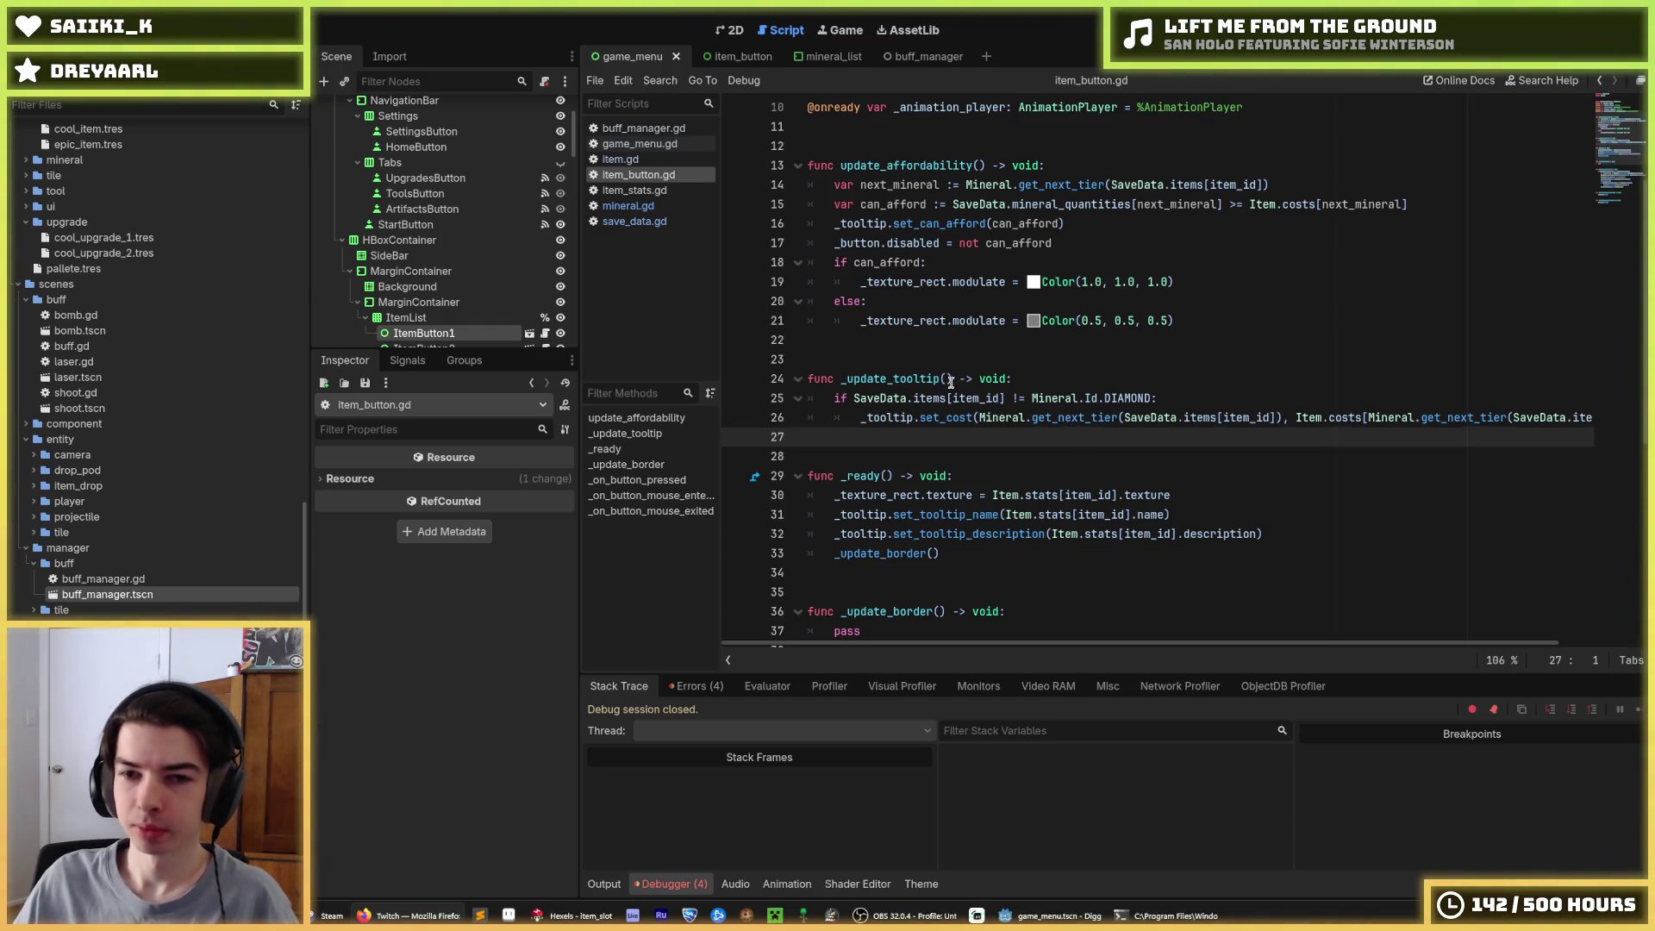
{"action": "left_click_drag", "start_coordinate": [951, 380], "coordinate": [837, 377]}
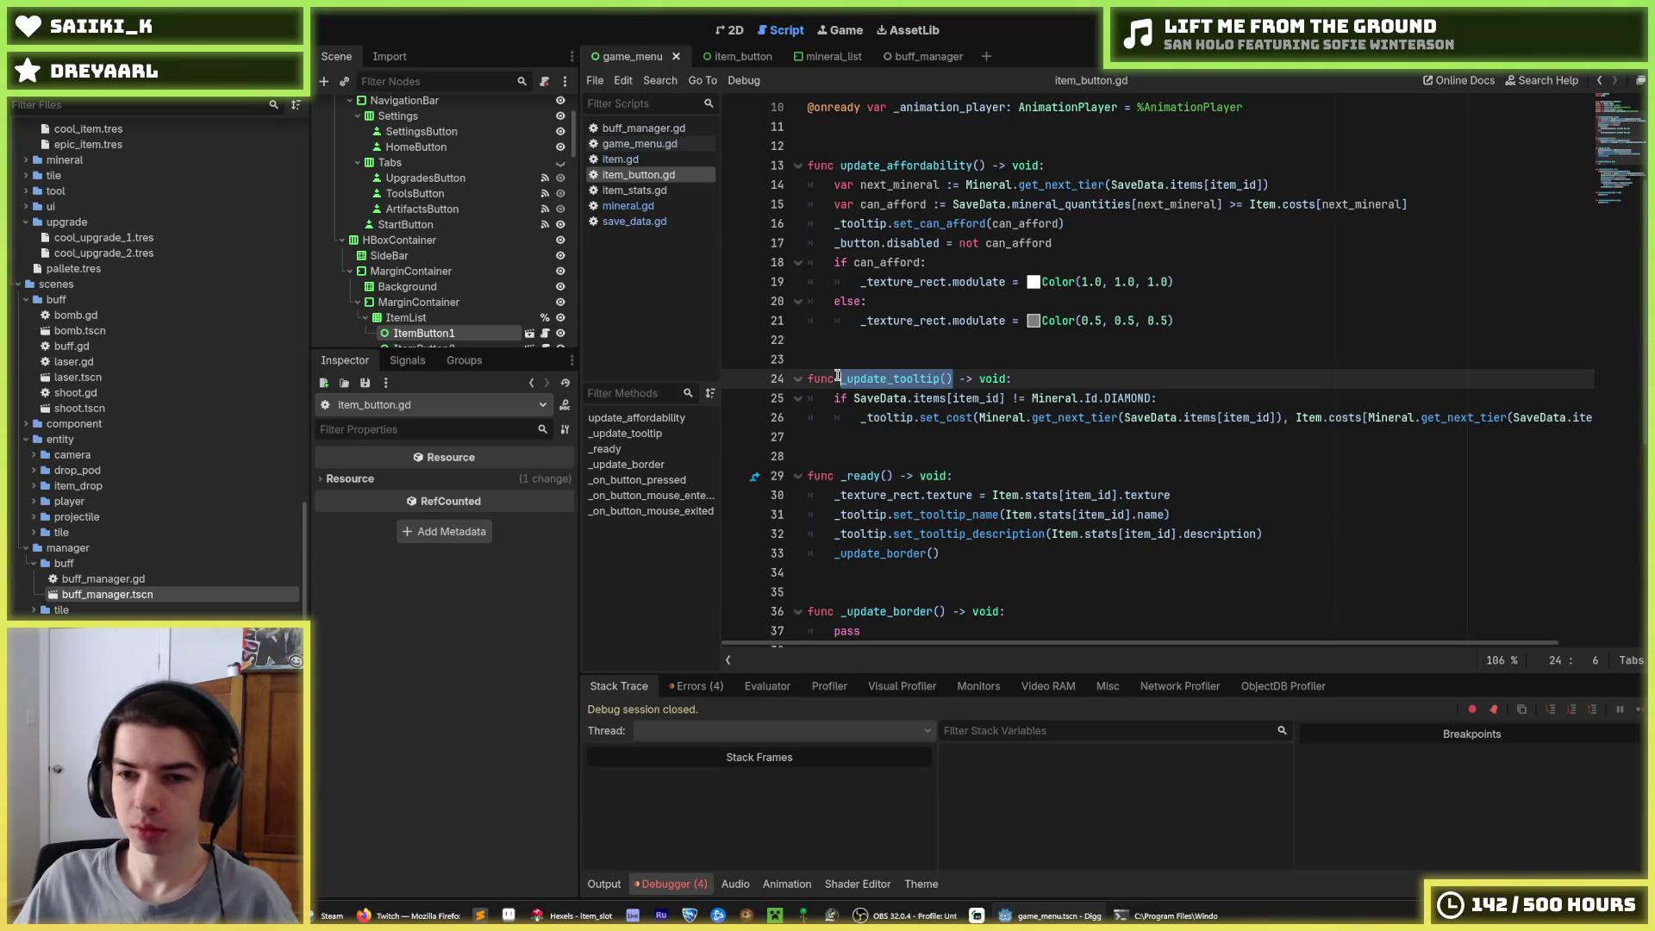
Move the DIAMOND zero-cost if-block from _on_button_pressed up into _update_tooltip
{"action": "left_click", "coordinate": [837, 377]}
{"action": "scroll", "coordinate": [922, 384], "scroll_direction": "down", "scroll_amount": 3}
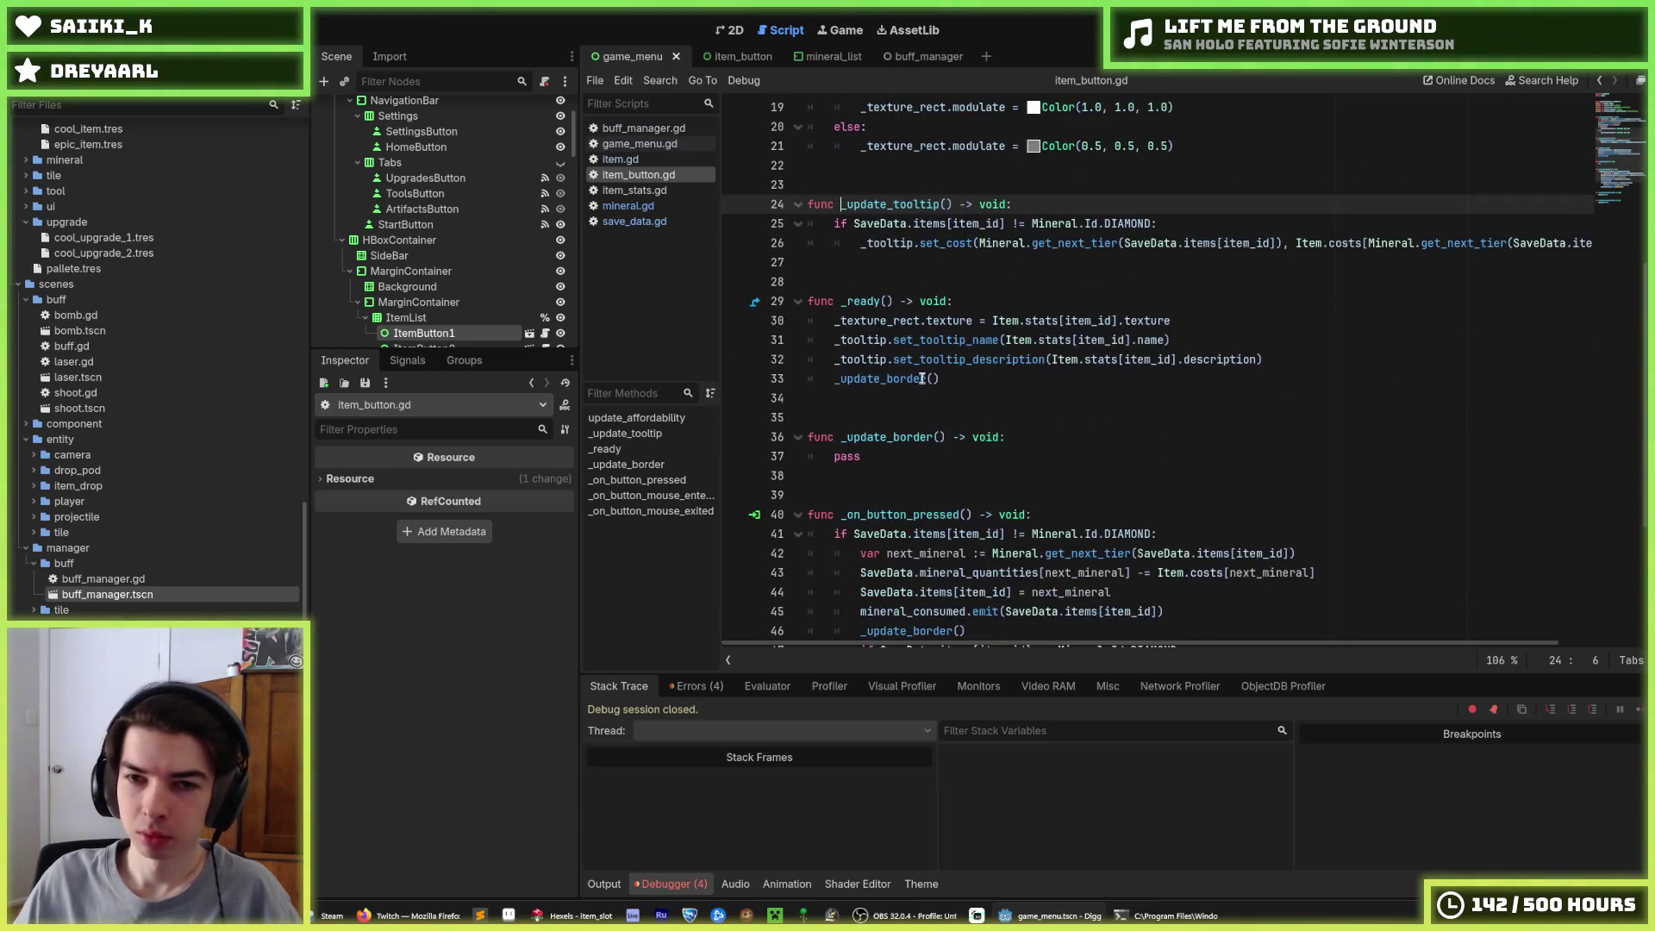
{"action": "scroll", "coordinate": [1027, 409], "scroll_direction": "down", "scroll_amount": 2}
{"action": "left_click_drag", "start_coordinate": [1039, 420], "coordinate": [1064, 437]}
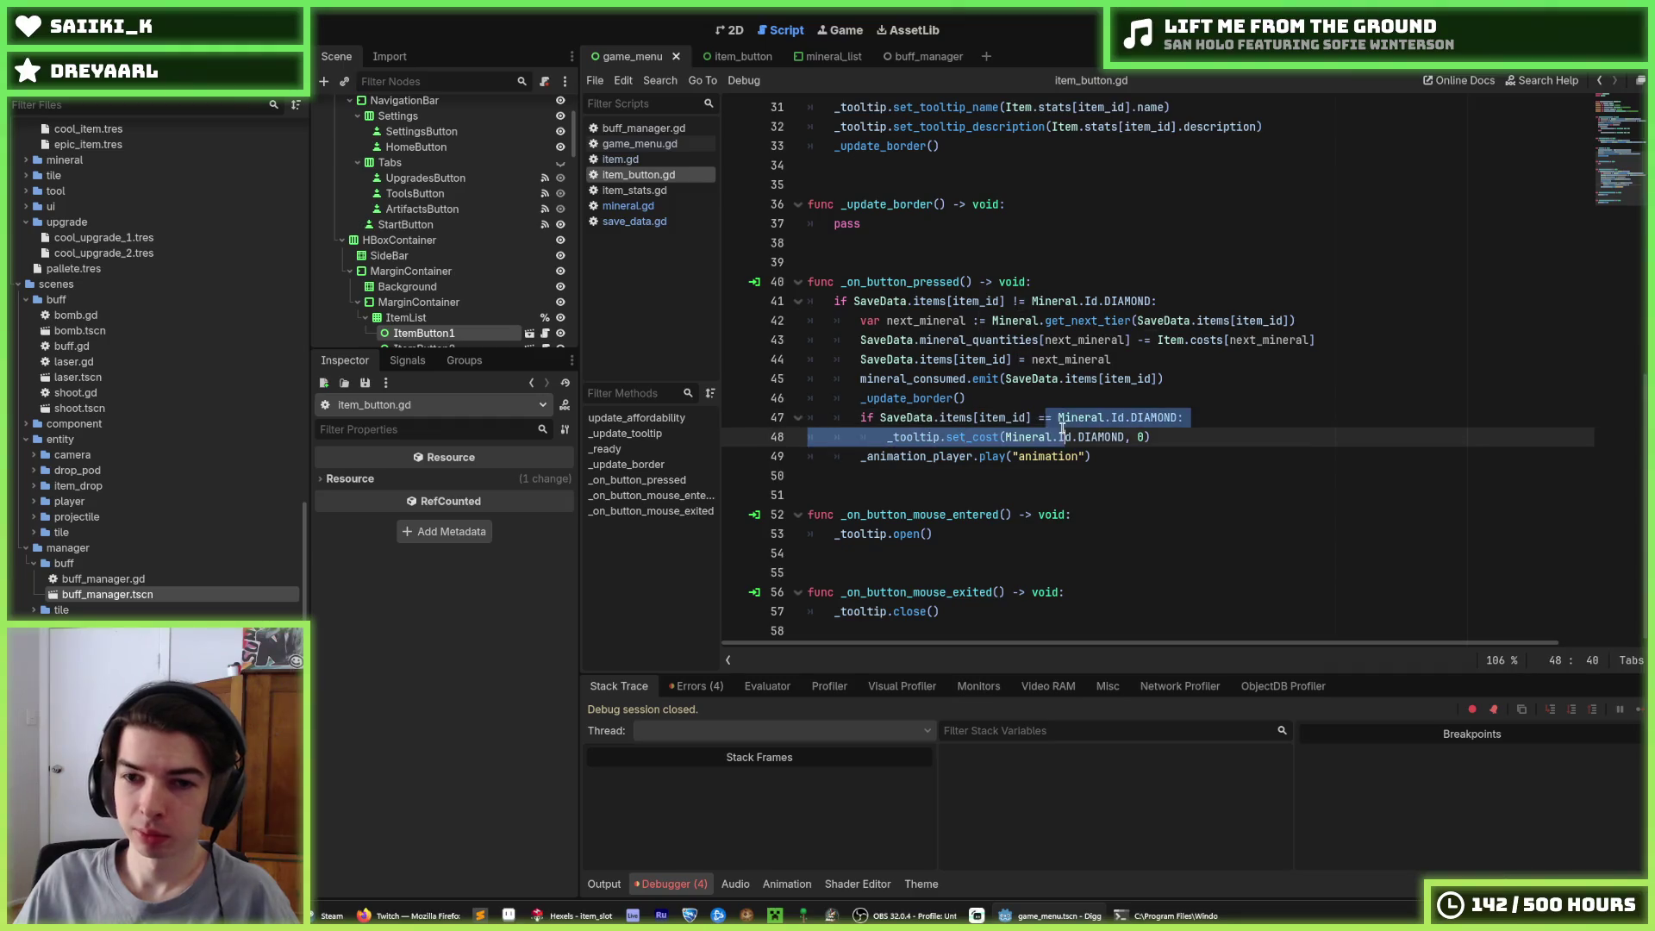
{"action": "scroll", "coordinate": [1062, 428], "scroll_direction": "up", "scroll_amount": 3}
{"action": "key", "text": "alt+Up"}
{"action": "key", "text": "alt+Up"}
{"action": "key", "text": "alt+Up"}
{"action": "key", "text": "alt+Up"}
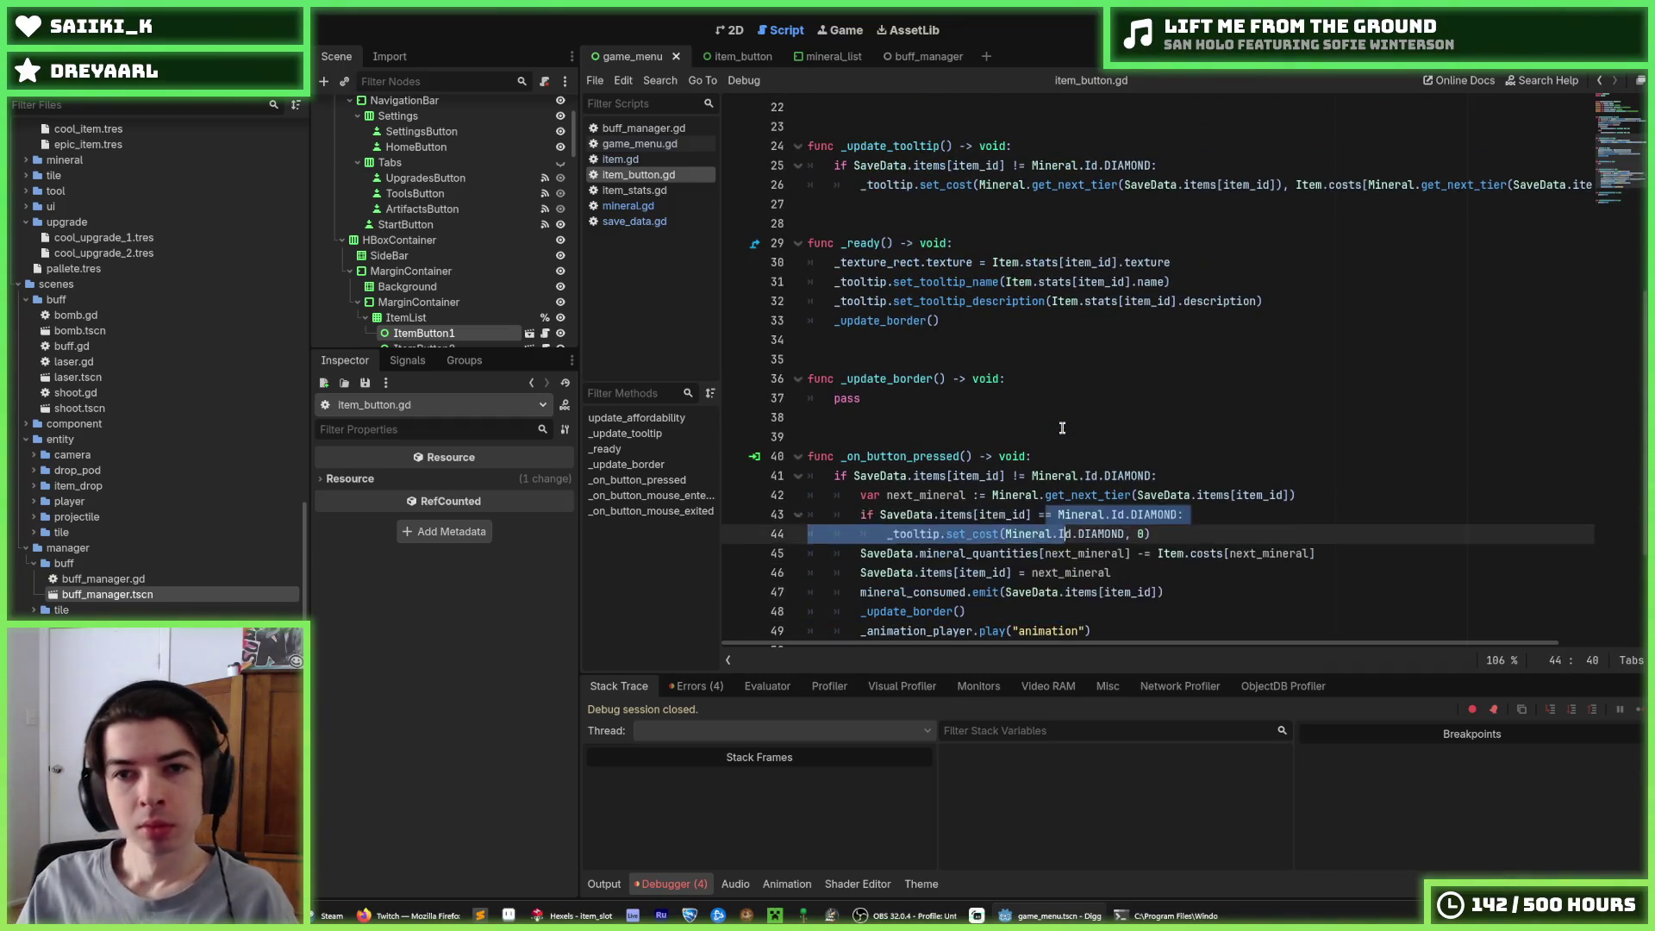
{"action": "scroll", "coordinate": [962, 327], "scroll_direction": "up", "scroll_amount": 3}
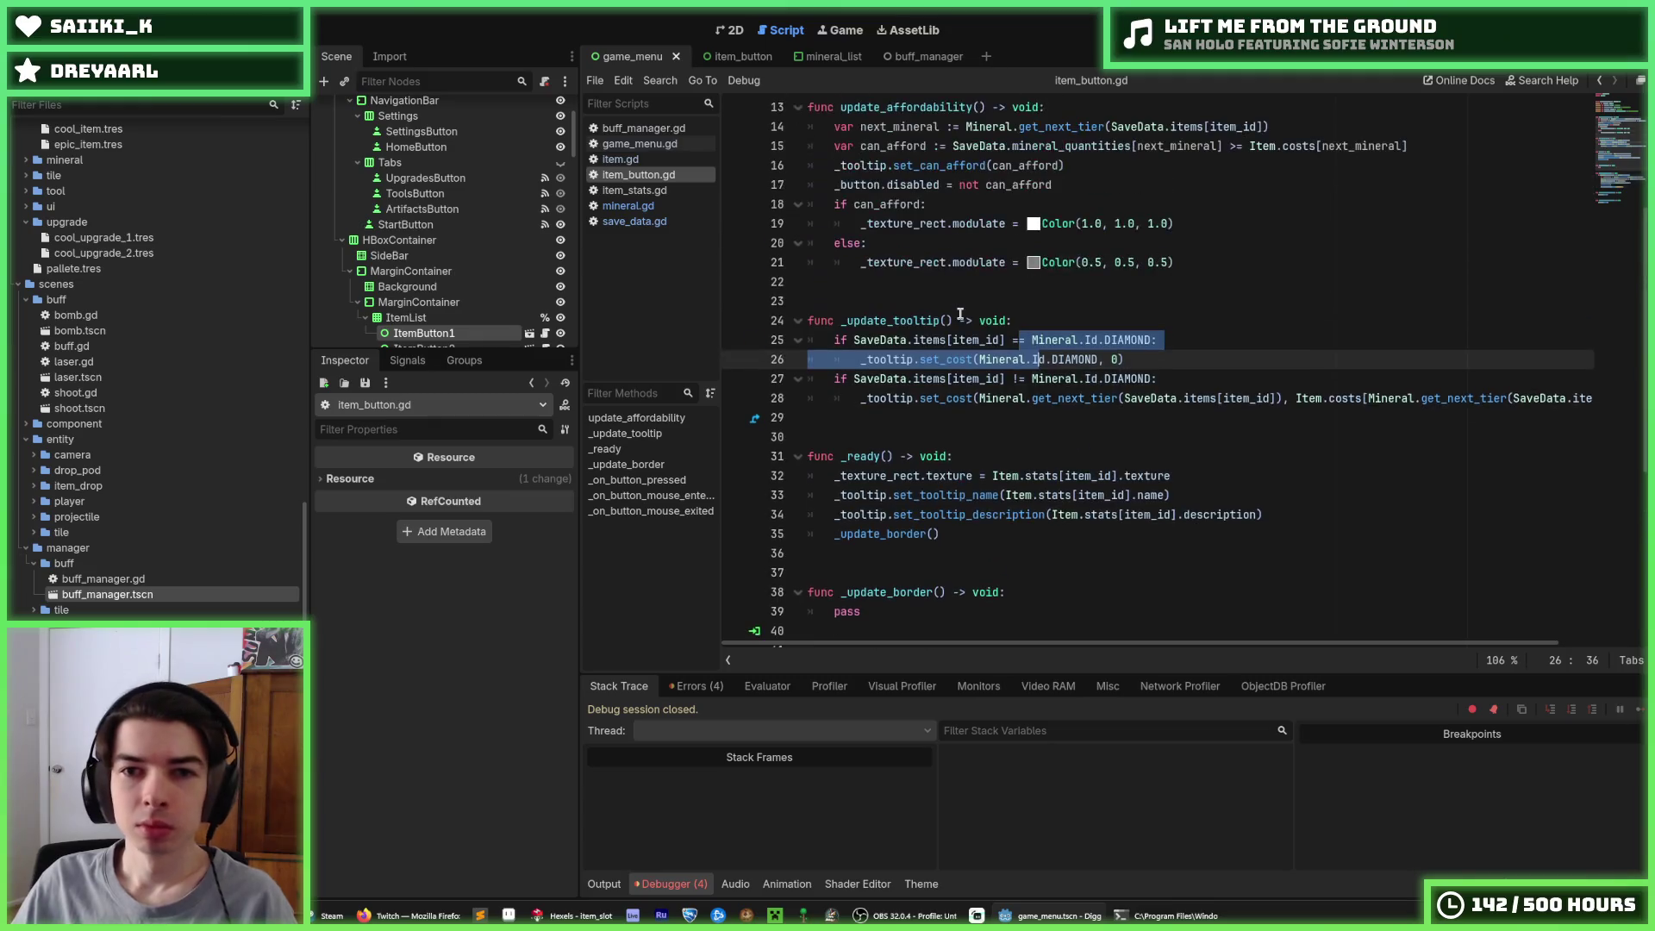
{"action": "left_click", "coordinate": [942, 323]}
{"action": "scroll", "coordinate": [942, 328], "scroll_direction": "up", "scroll_amount": 3}
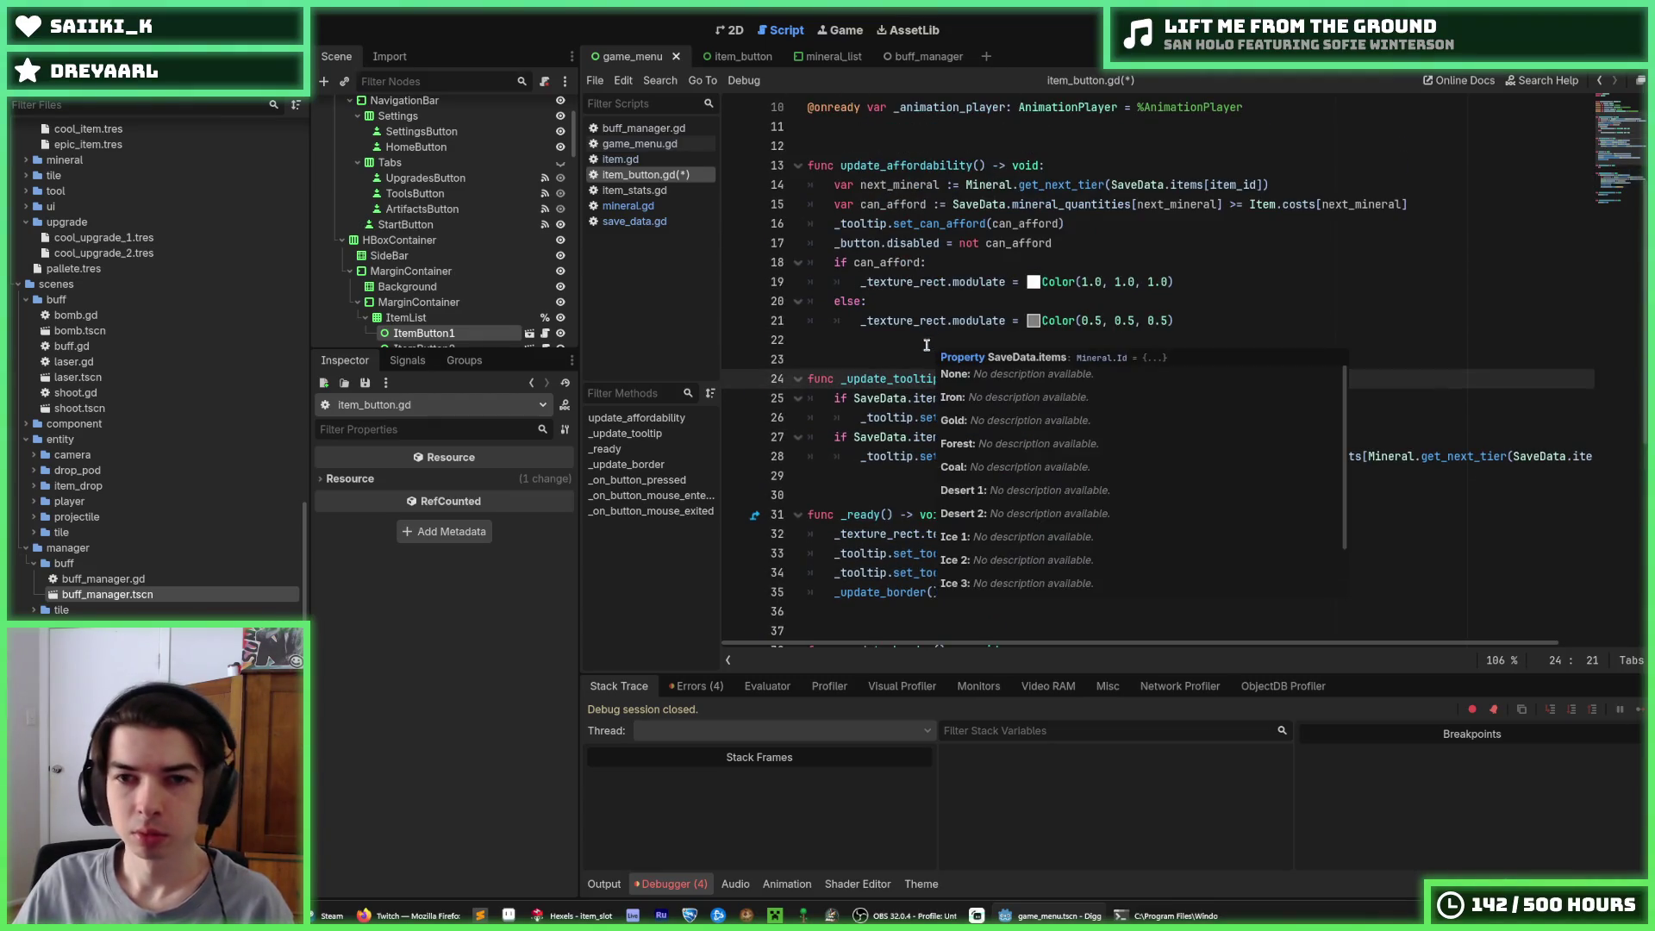
Rewrite the second '!= DIAMOND' if line in _update_tooltip as 'else:'
{"action": "key", "text": "Down"}
{"action": "key", "text": "Home"}
{"action": "key", "text": "Right"}
{"action": "key", "text": "Right"}
{"action": "key", "text": "Down"}
{"action": "key", "text": "Down"}
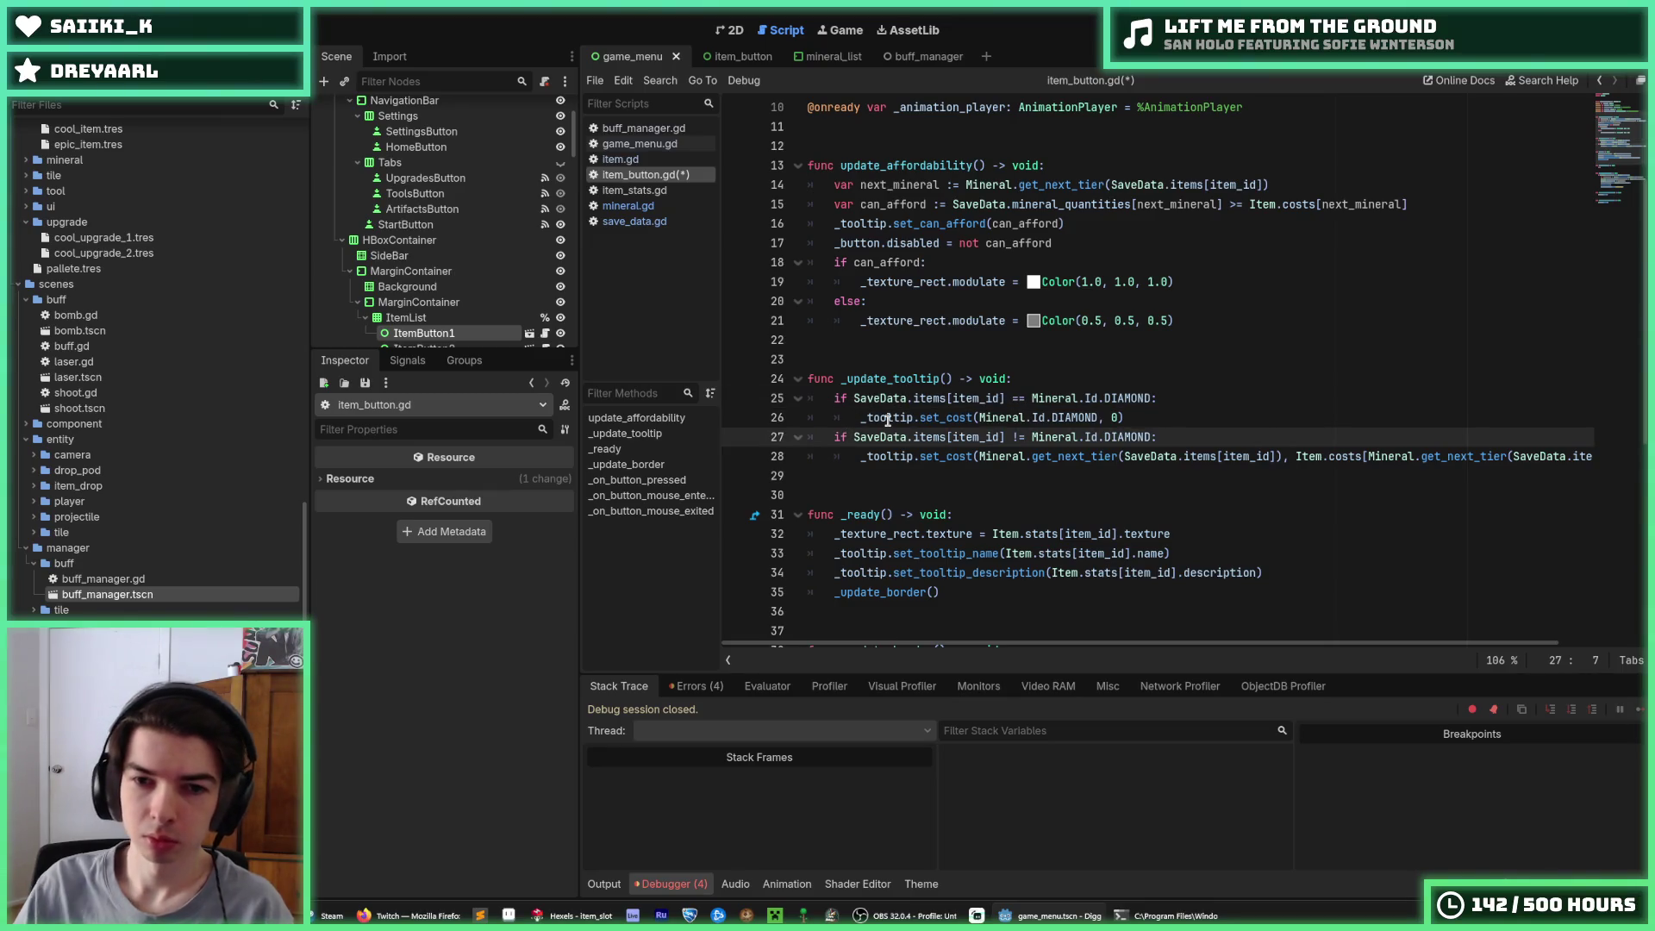
{"action": "key", "text": "BackSpace"}
{"action": "key", "text": "BackSpace"}
{"action": "type", "text": "e"}
{"action": "key", "text": "shift+End"}
{"action": "type", "text": "lse:"}
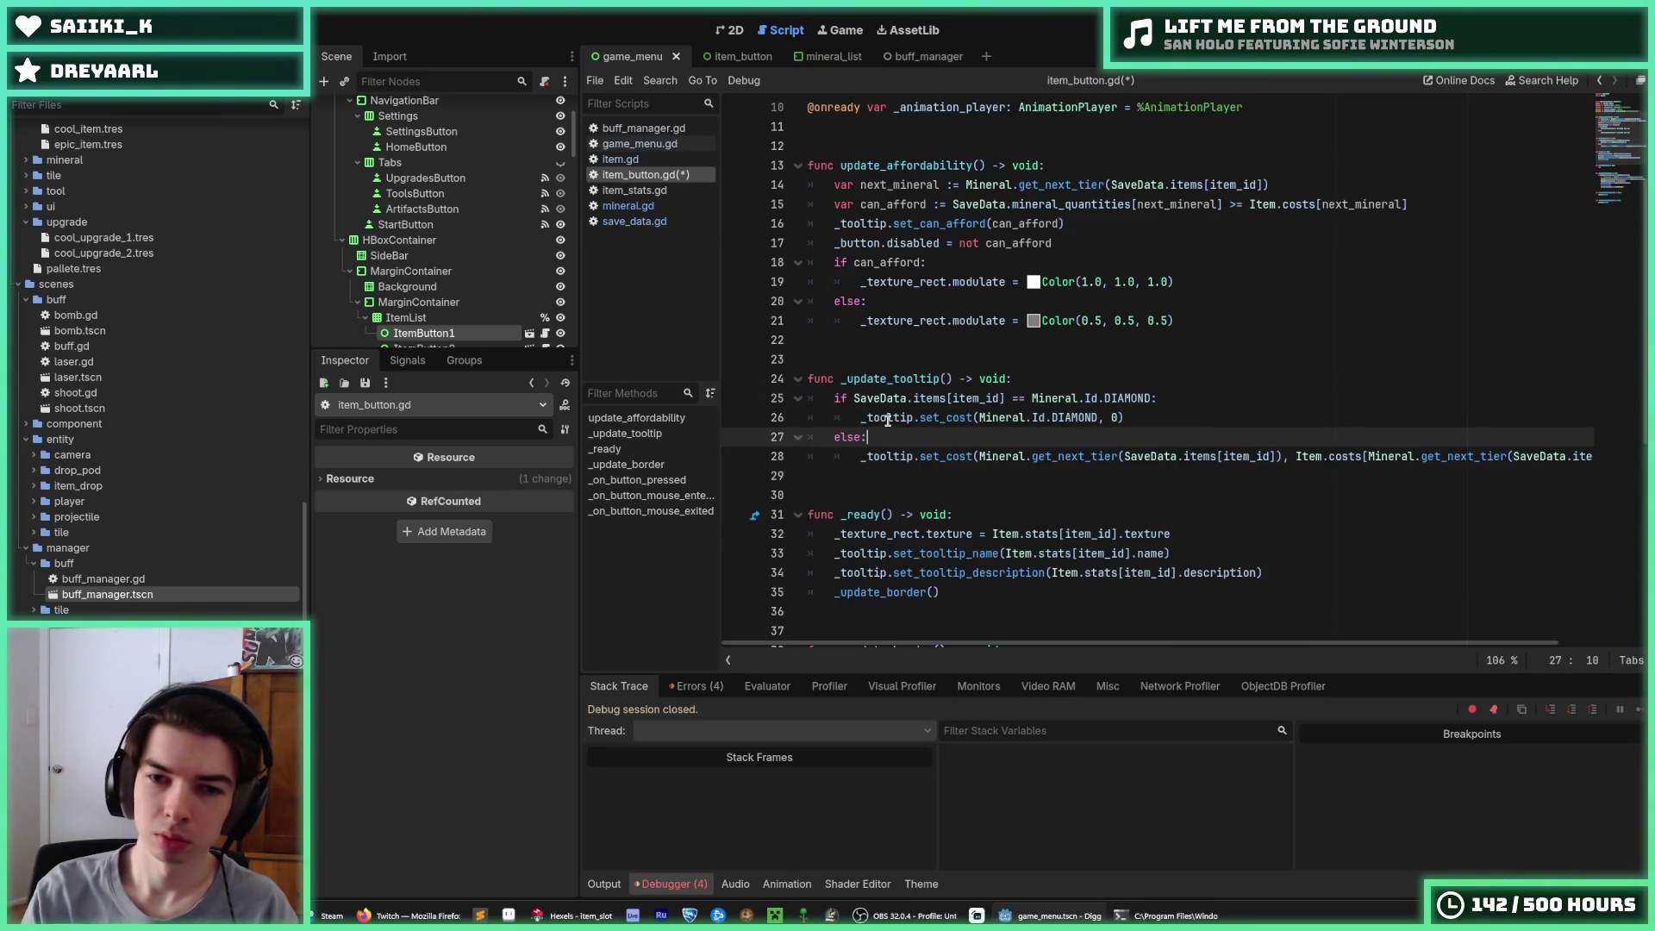
Select the next_mineral declaration in update_affordability for reuse
{"action": "left_click", "coordinate": [1170, 419]}
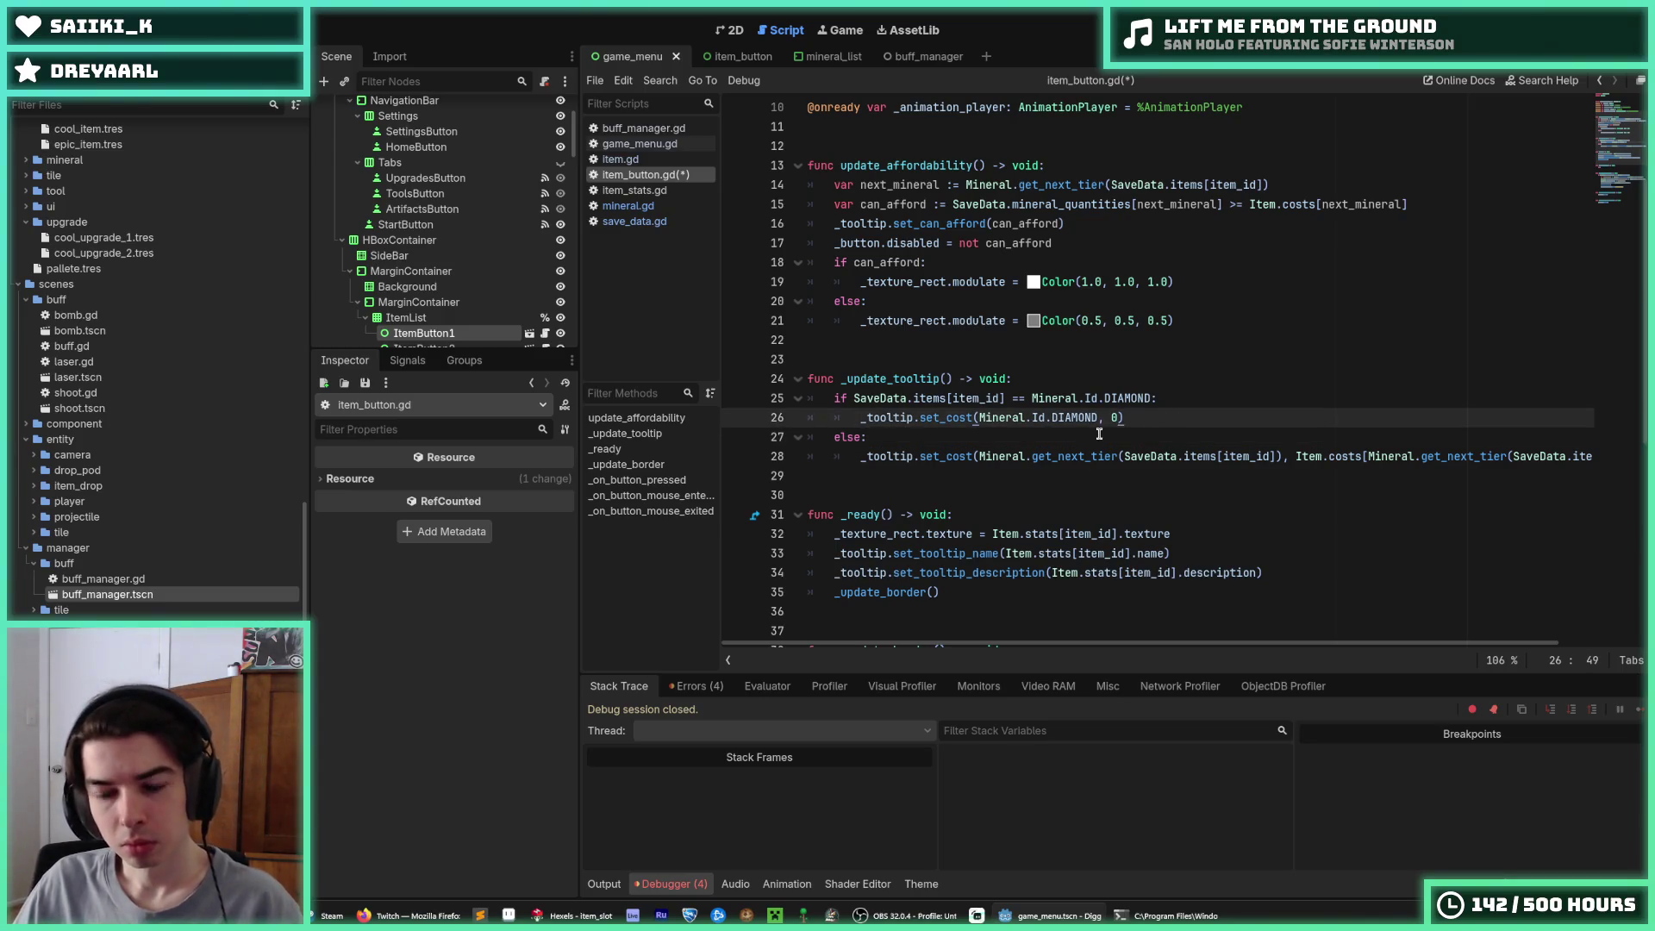
{"action": "left_click", "coordinate": [1004, 399]}
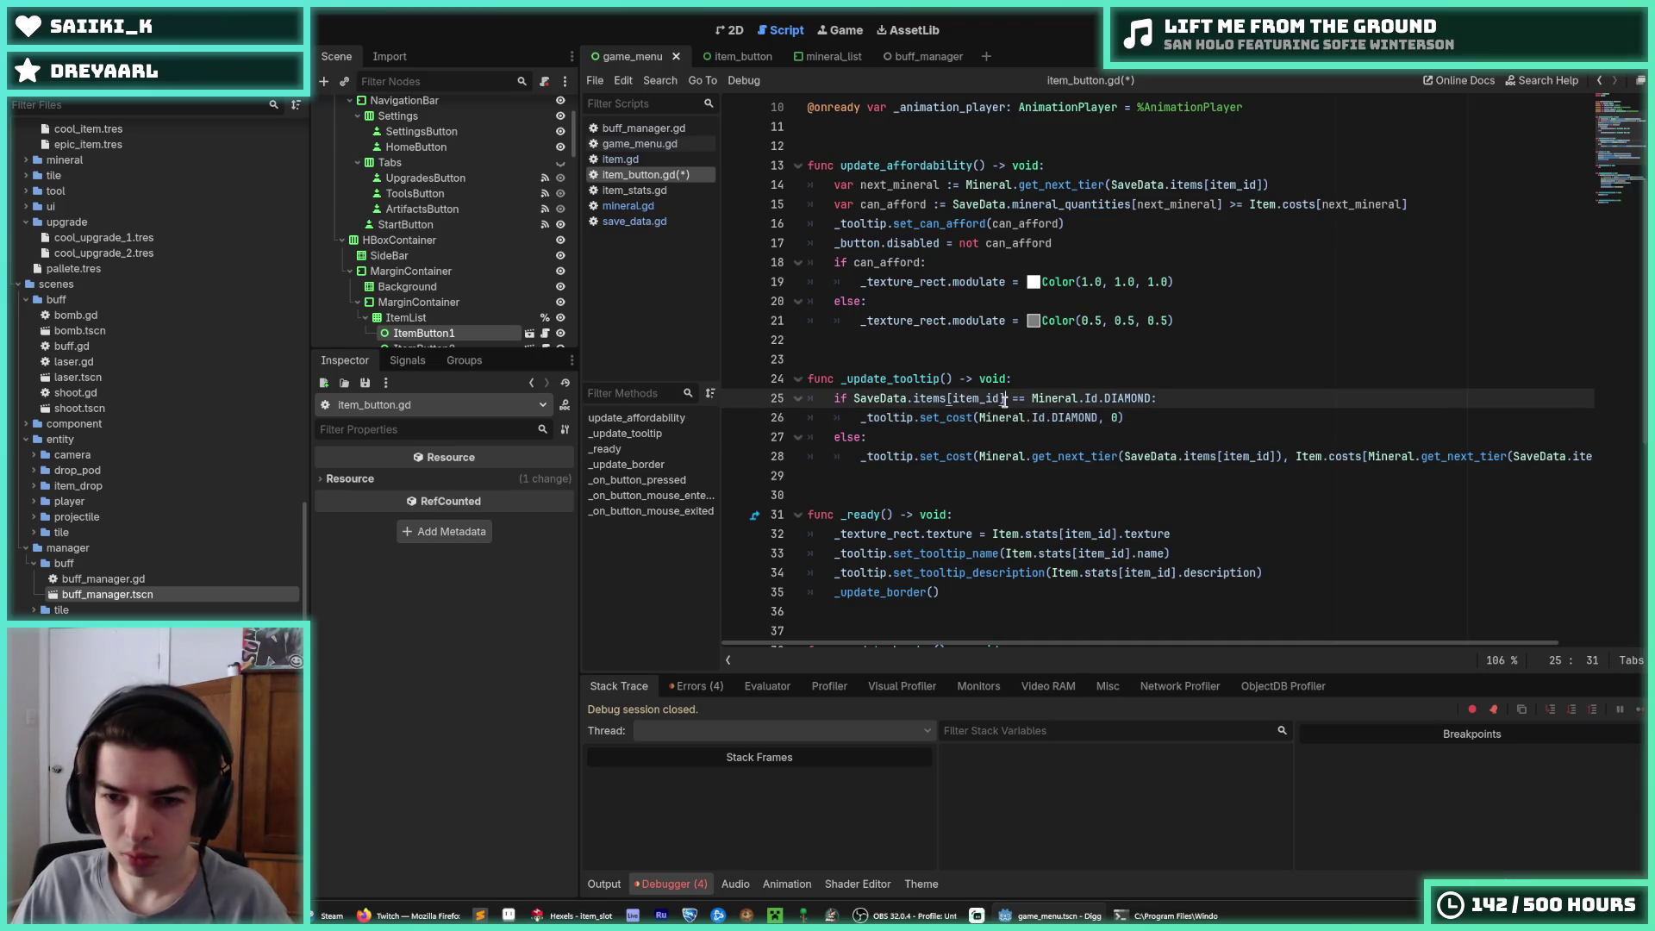
{"action": "left_click_drag", "start_coordinate": [1005, 399], "coordinate": [854, 397]}
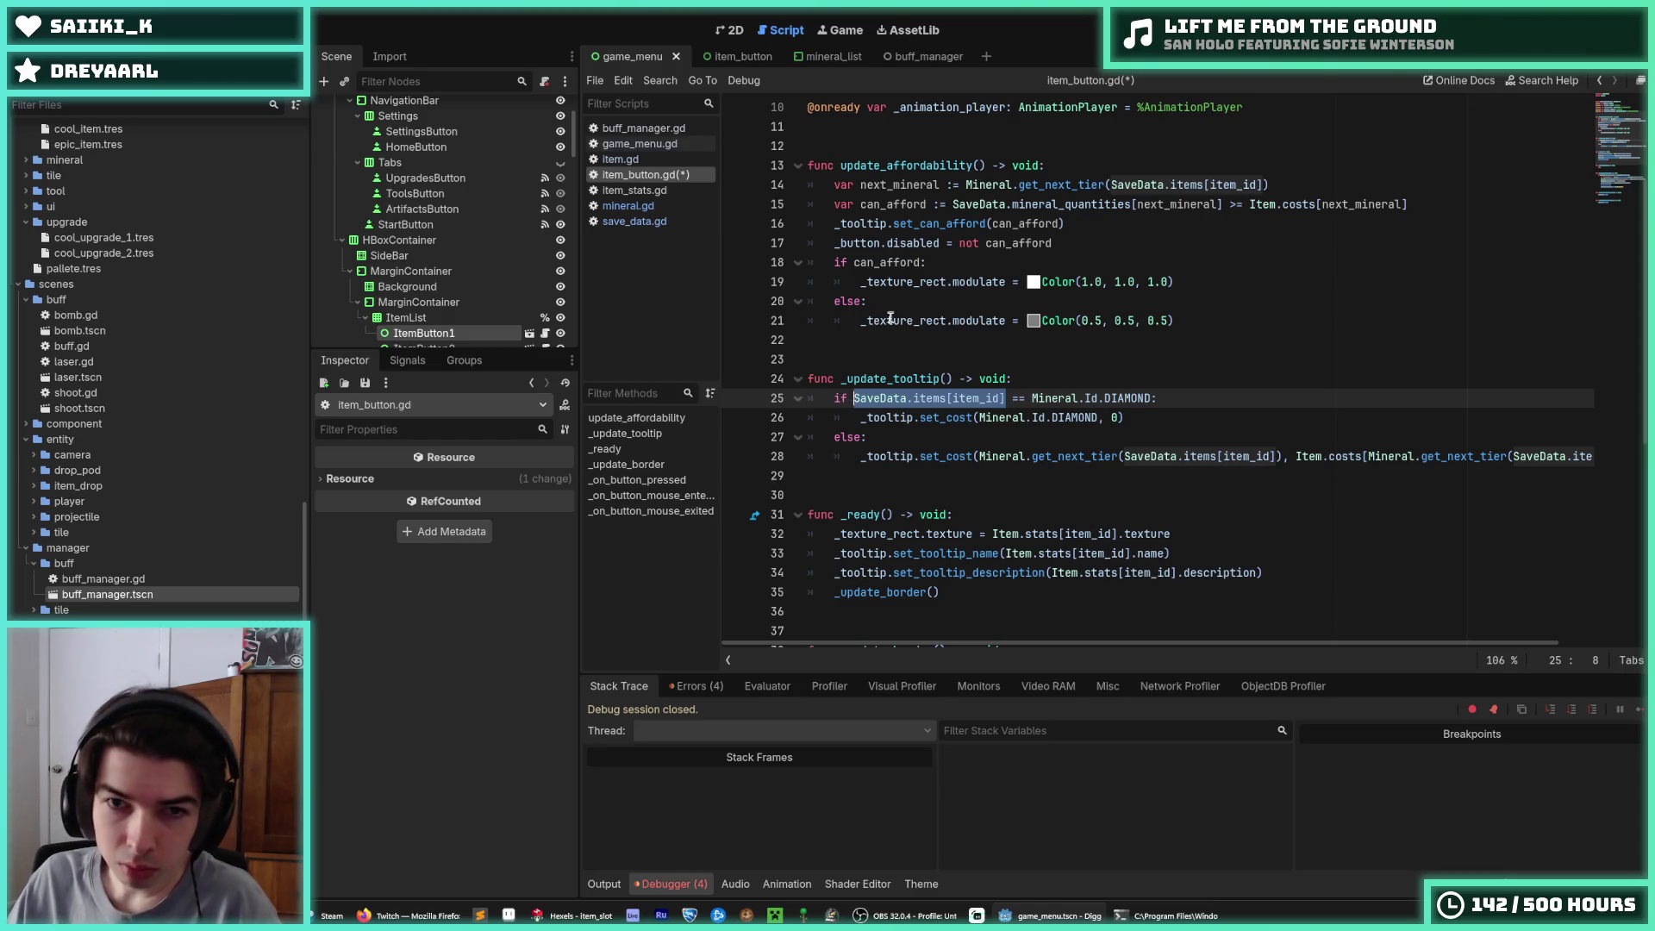
{"action": "left_click_drag", "start_coordinate": [1277, 185], "coordinate": [826, 197]}
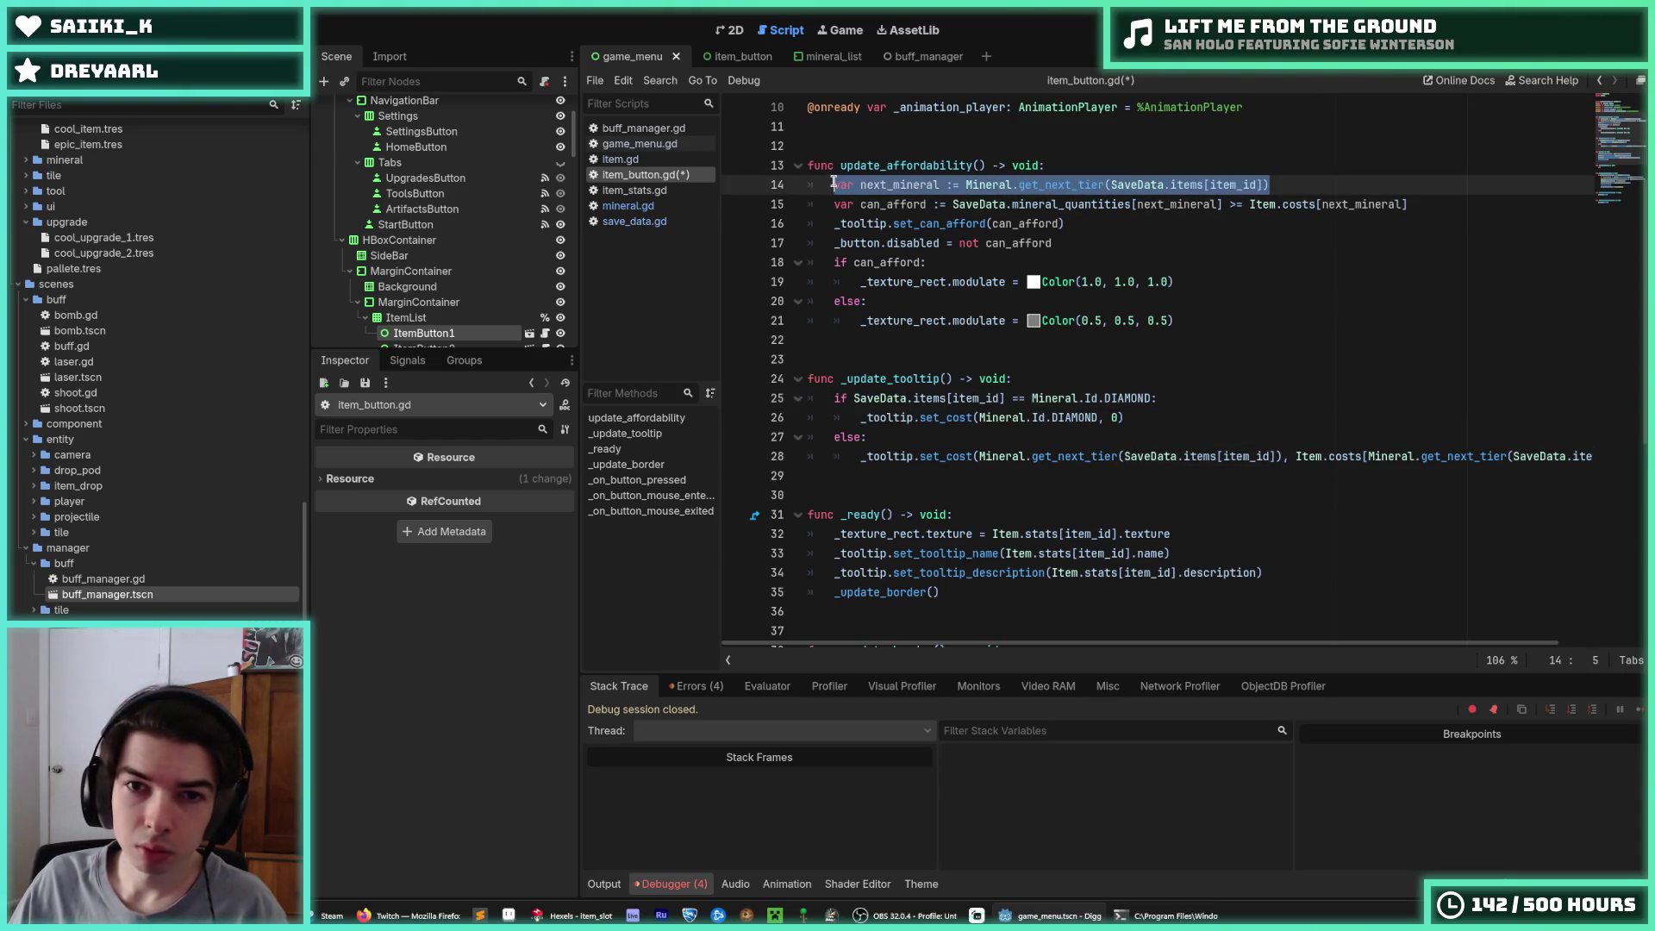
Paste the next_mineral declaration under else: and save the script
{"action": "left_click", "coordinate": [1159, 434]}
{"action": "key", "text": "Return"}
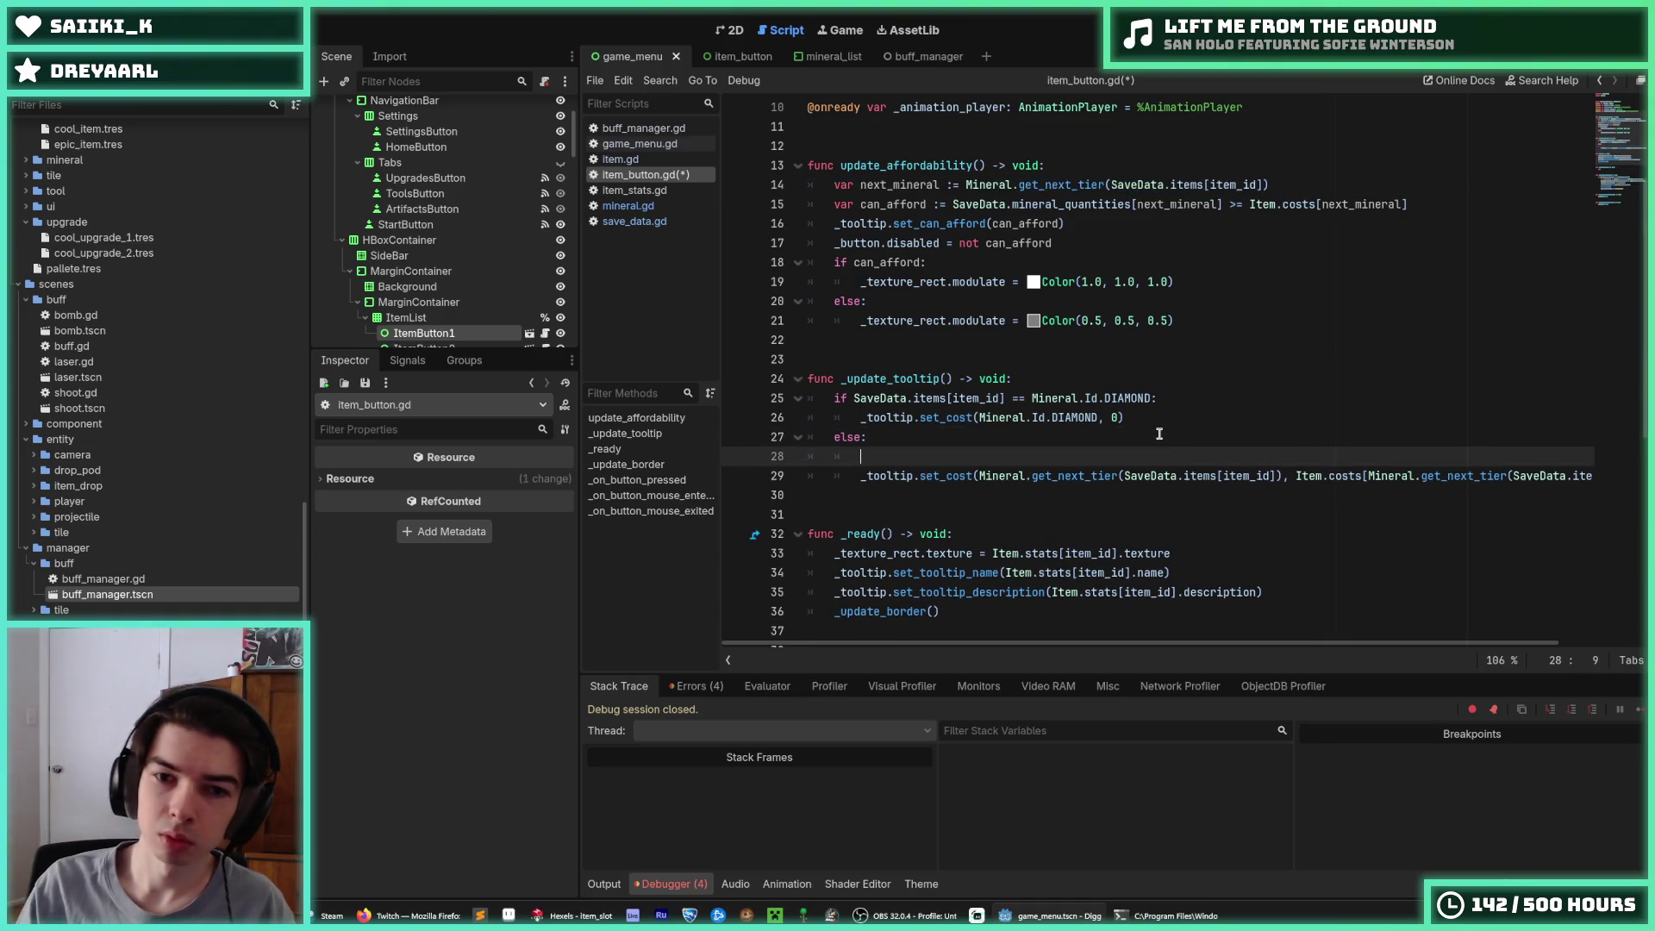
{"action": "type", "text": "var next_mineral := Mineral.get_next_tier(SaveData.items[item_id])"}
{"action": "key", "text": "ctrl+s"}
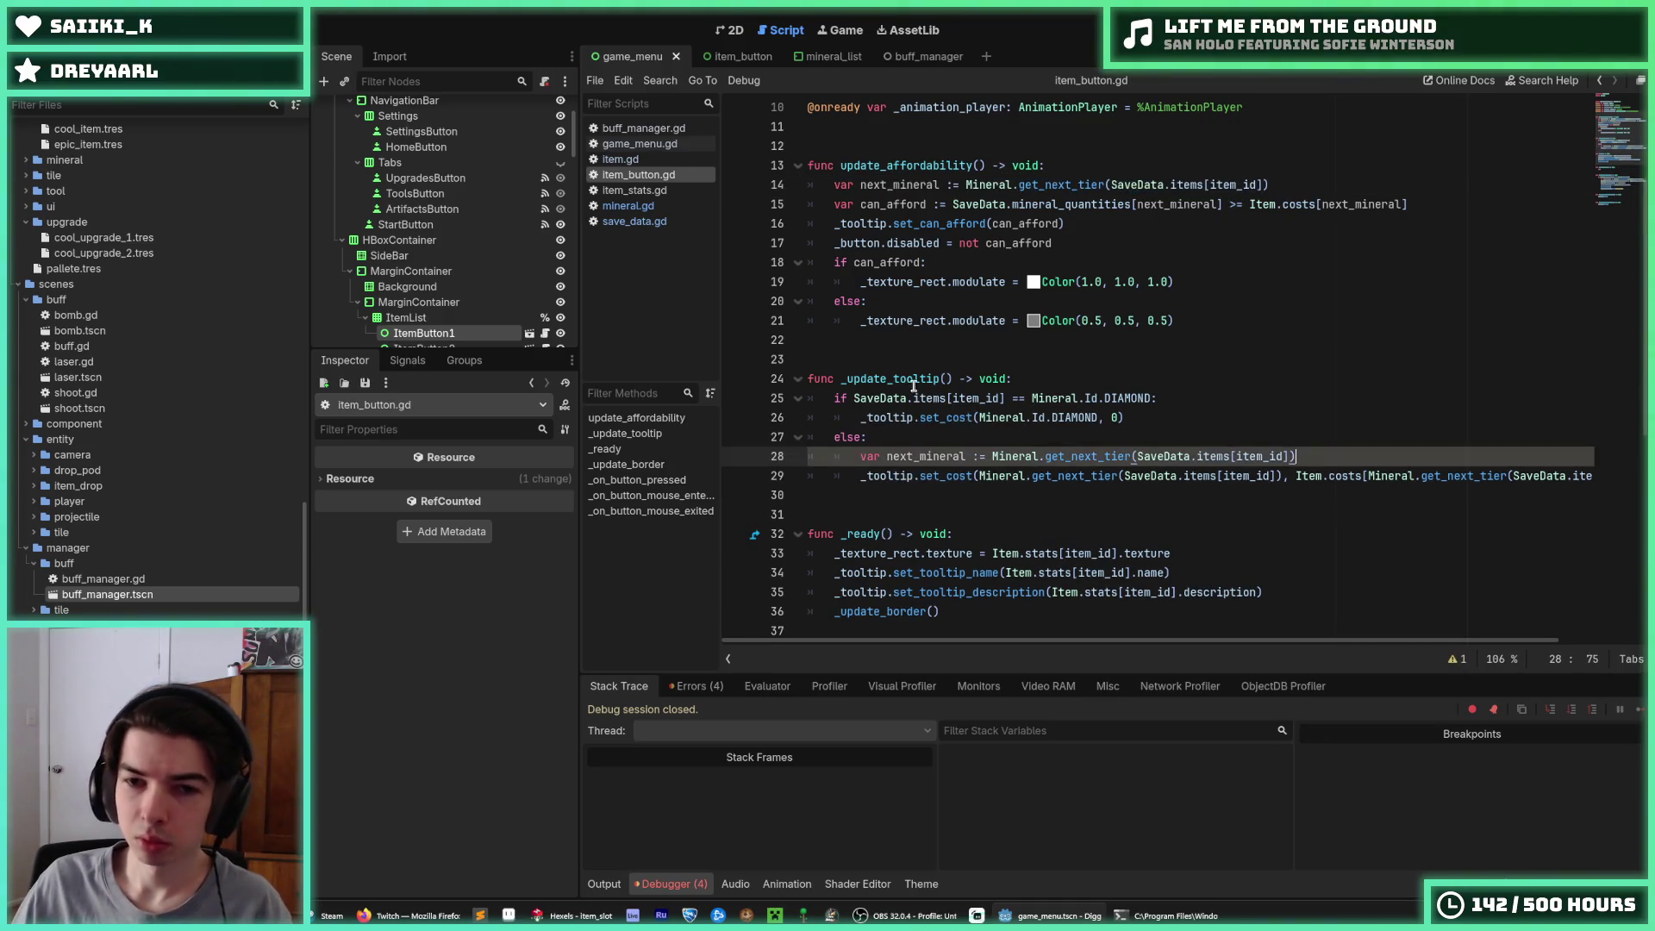
Replace both get_next_tier calls in set_cost with next_mineral and save item_button.gd
{"action": "double_click", "coordinate": [965, 456]}
{"action": "key", "text": "ctrl+c"}
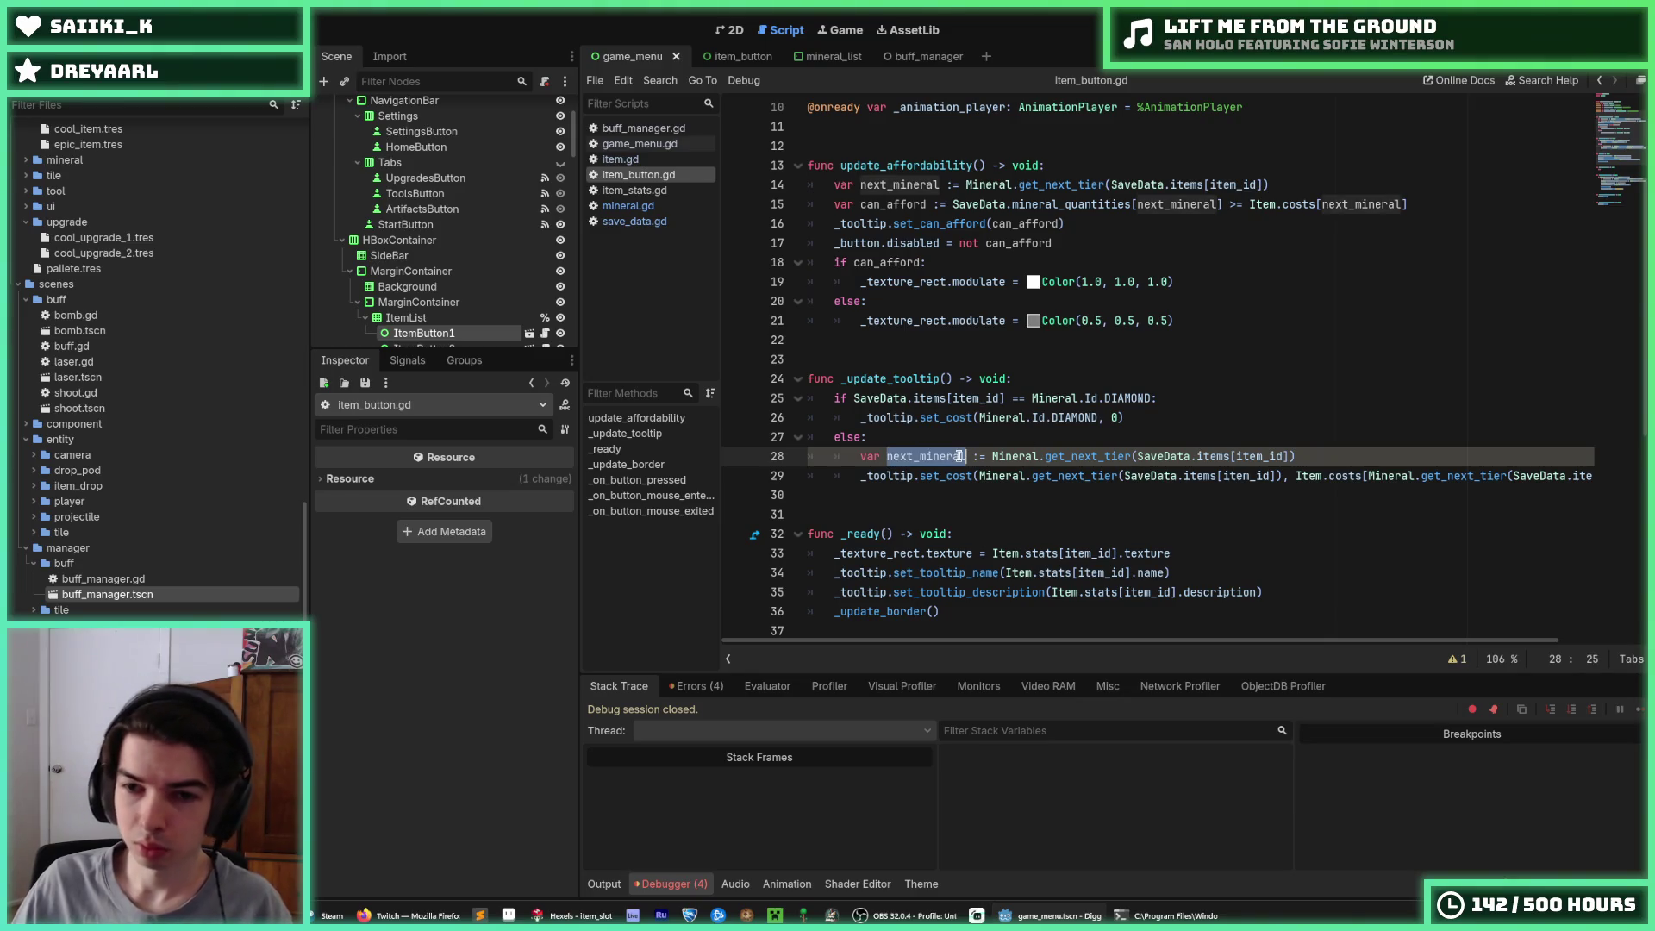
{"action": "left_click_drag", "start_coordinate": [1283, 476], "coordinate": [979, 476]}
{"action": "key", "text": "ctrl+v"}
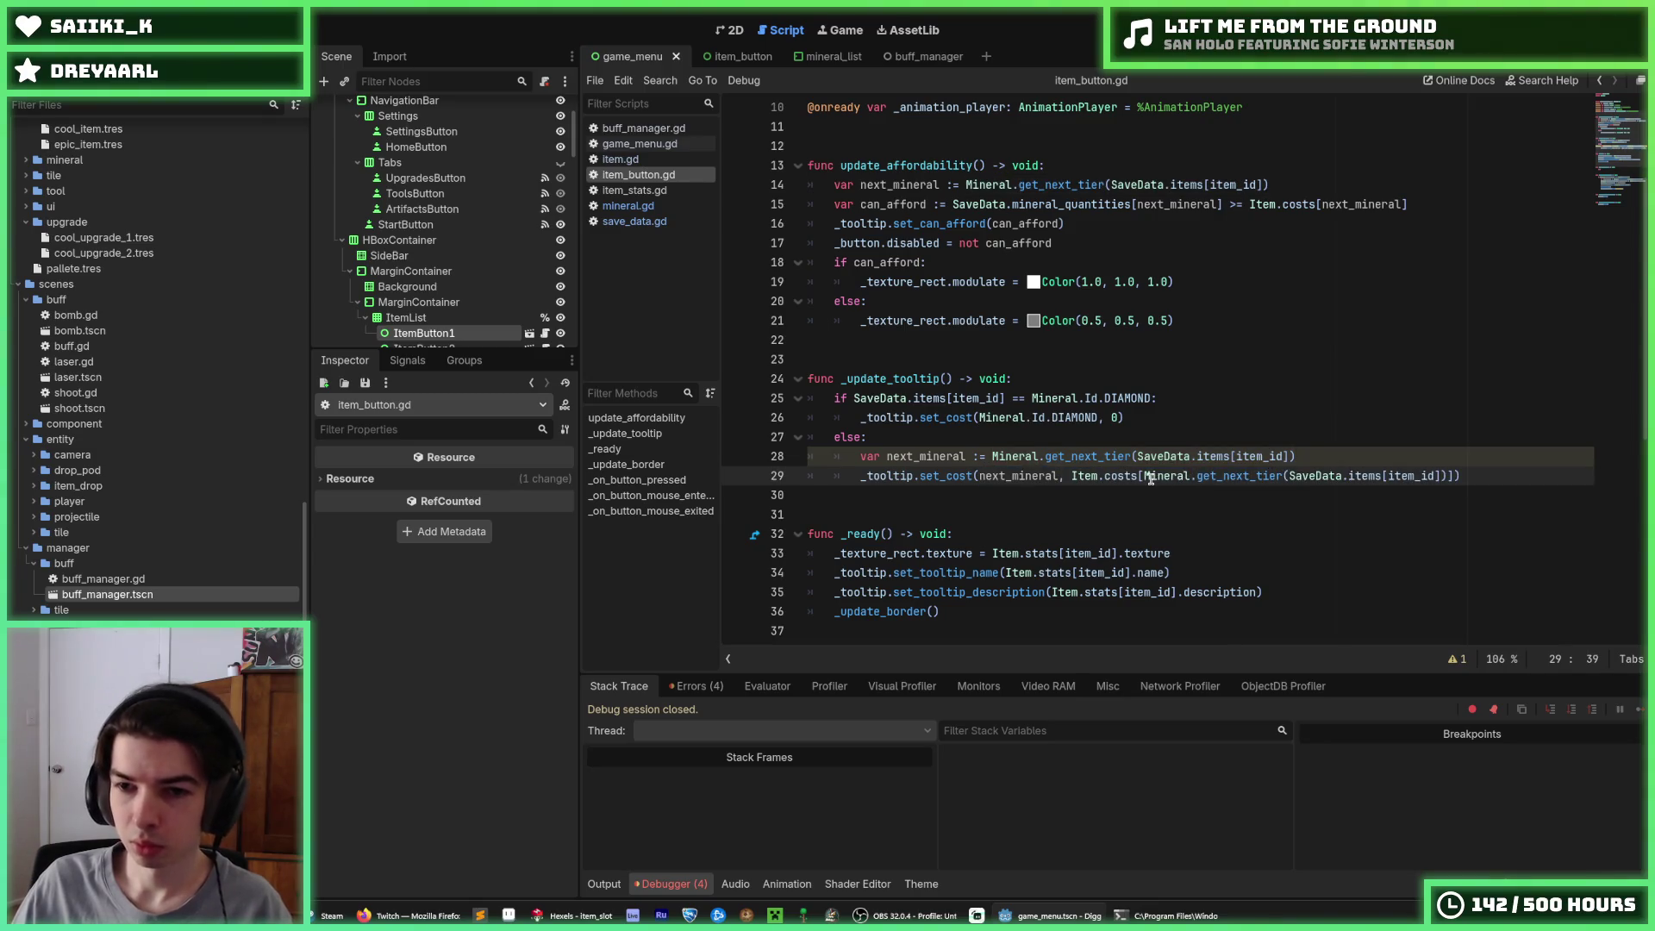
{"action": "left_click_drag", "start_coordinate": [1143, 476], "coordinate": [1453, 479]}
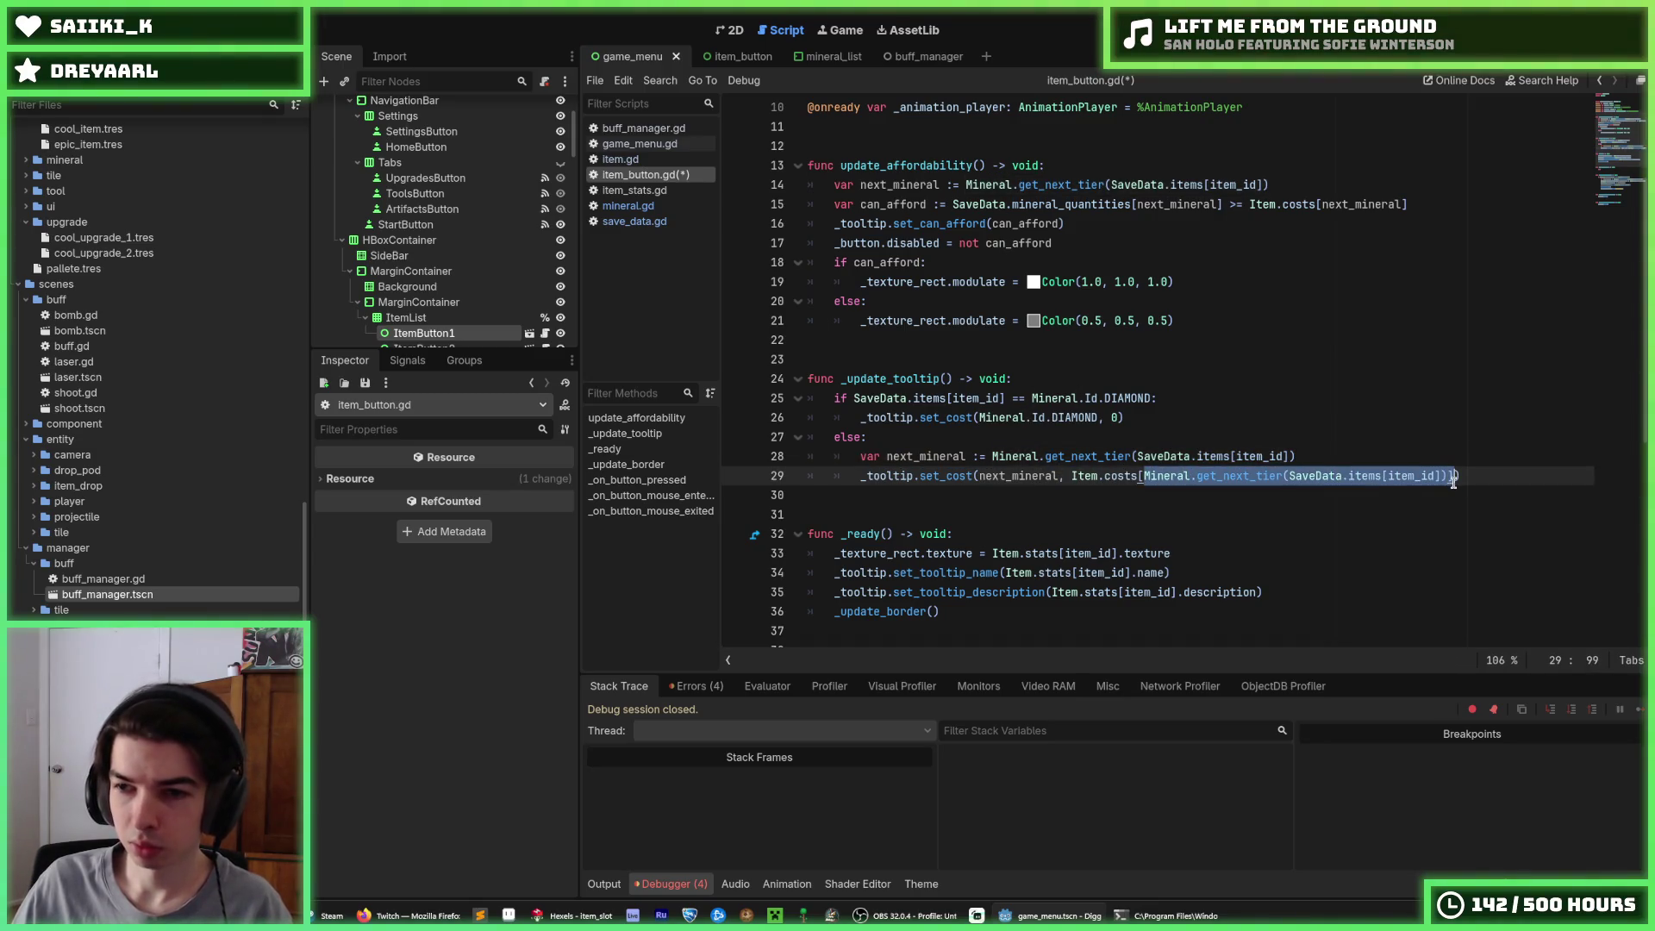
{"action": "key", "text": "ctrl+v"}
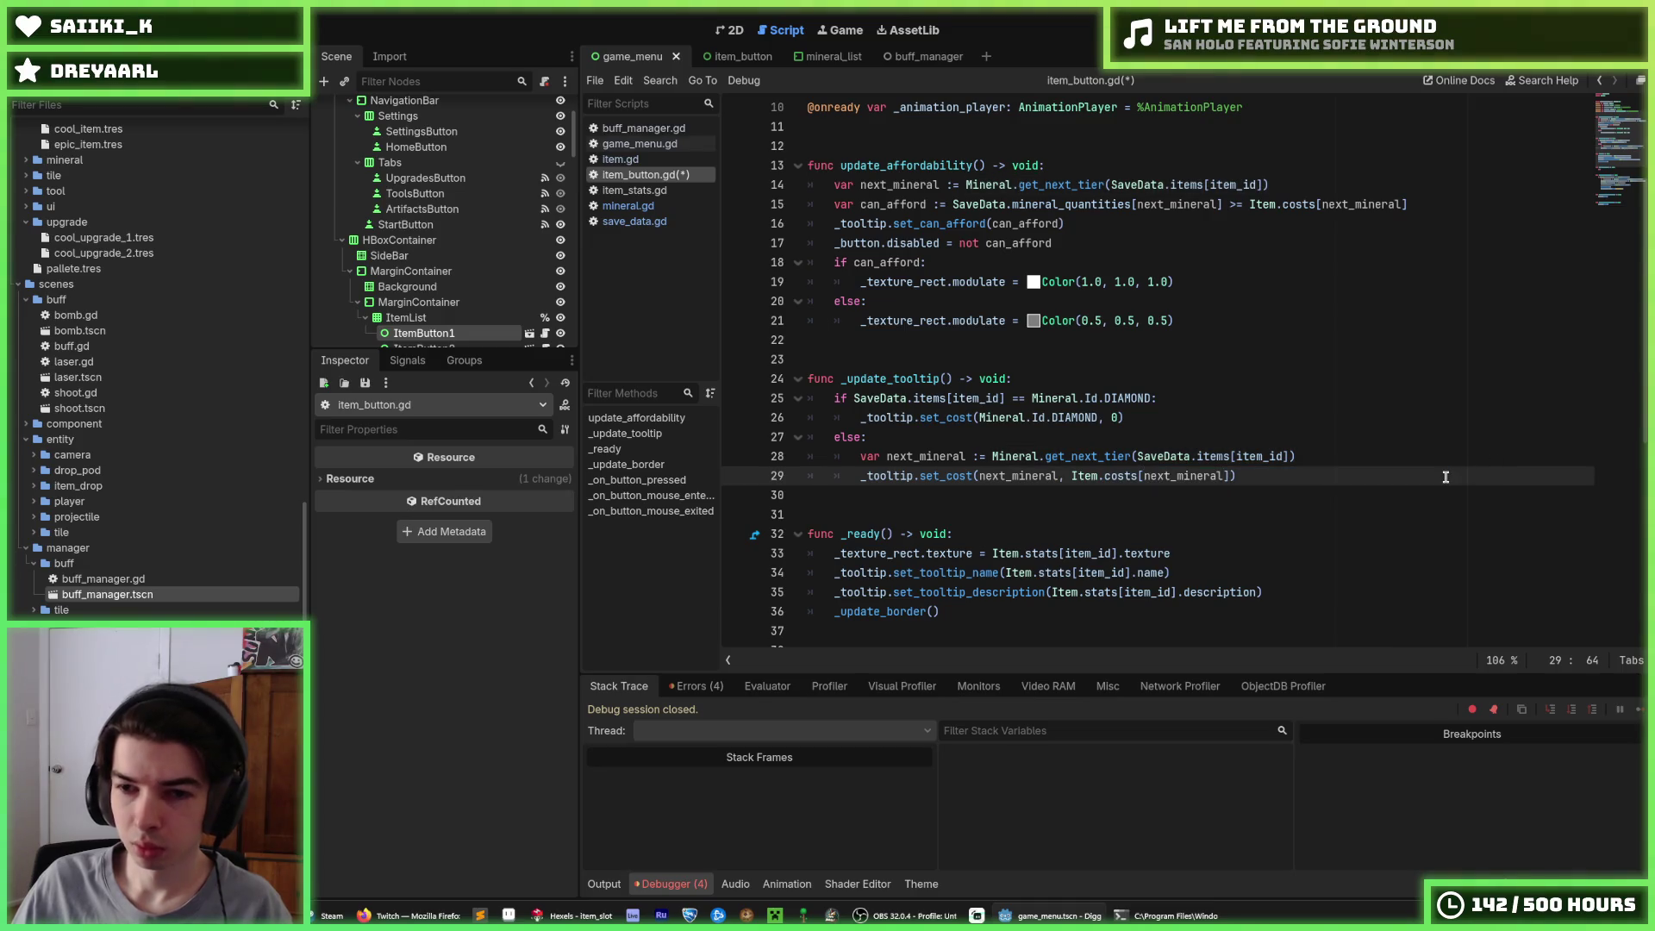
{"action": "key", "text": "ctrl+s"}
{"action": "left_click", "coordinate": [1338, 459]}
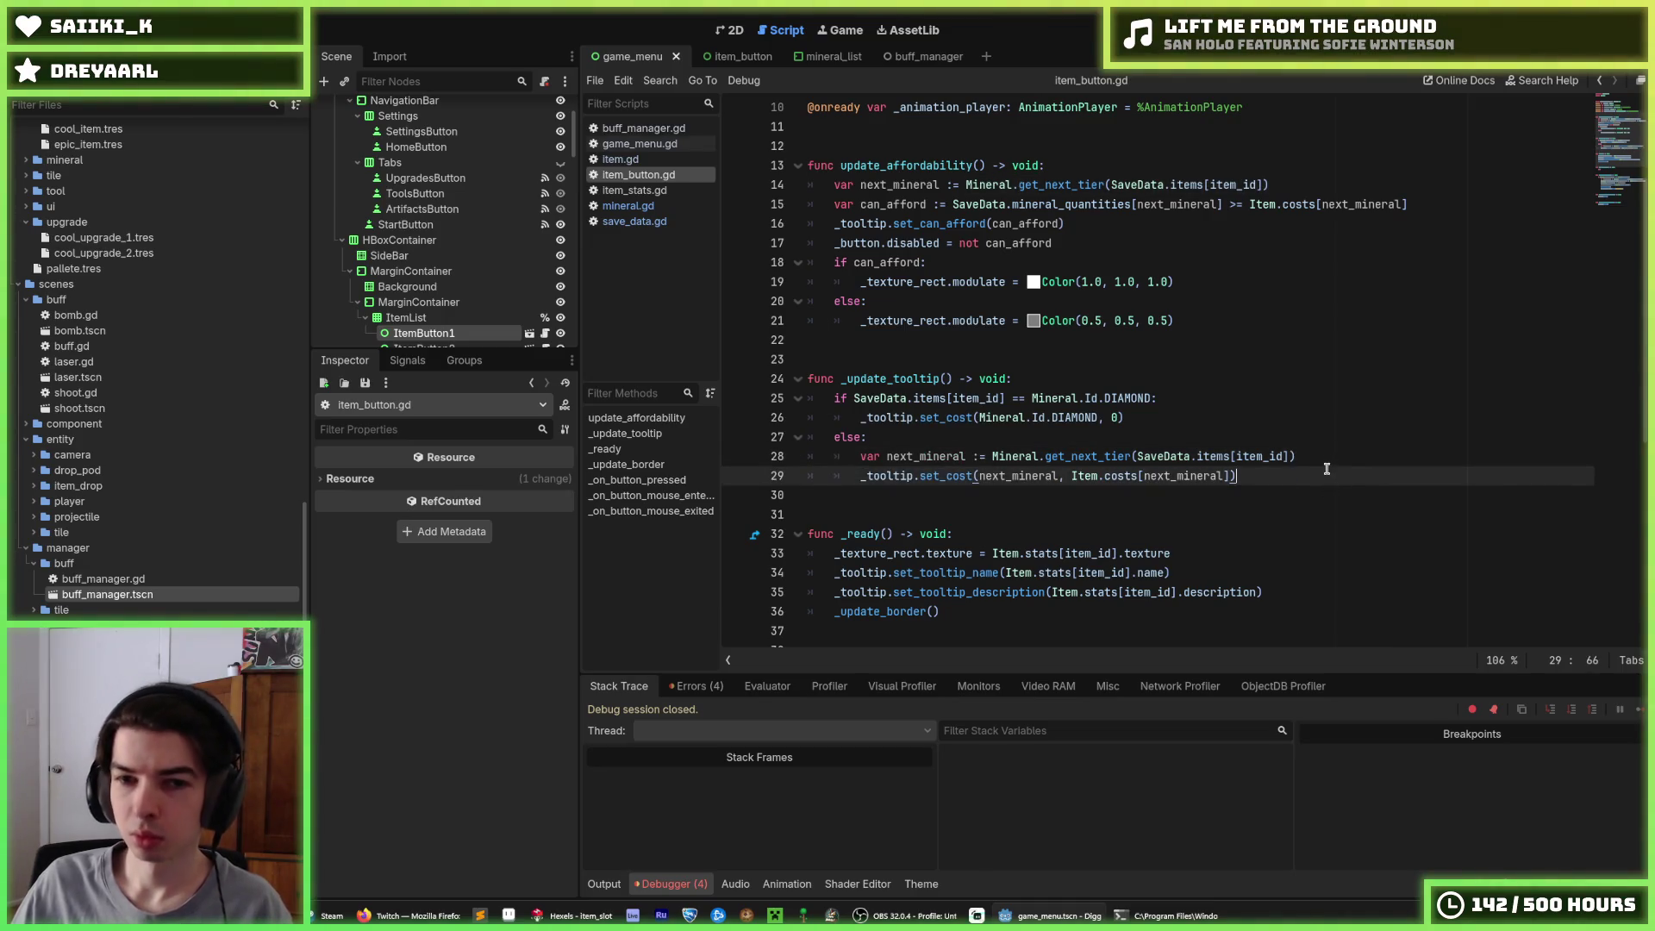
{"action": "scroll", "coordinate": [1327, 468], "scroll_direction": "down", "scroll_amount": 2}
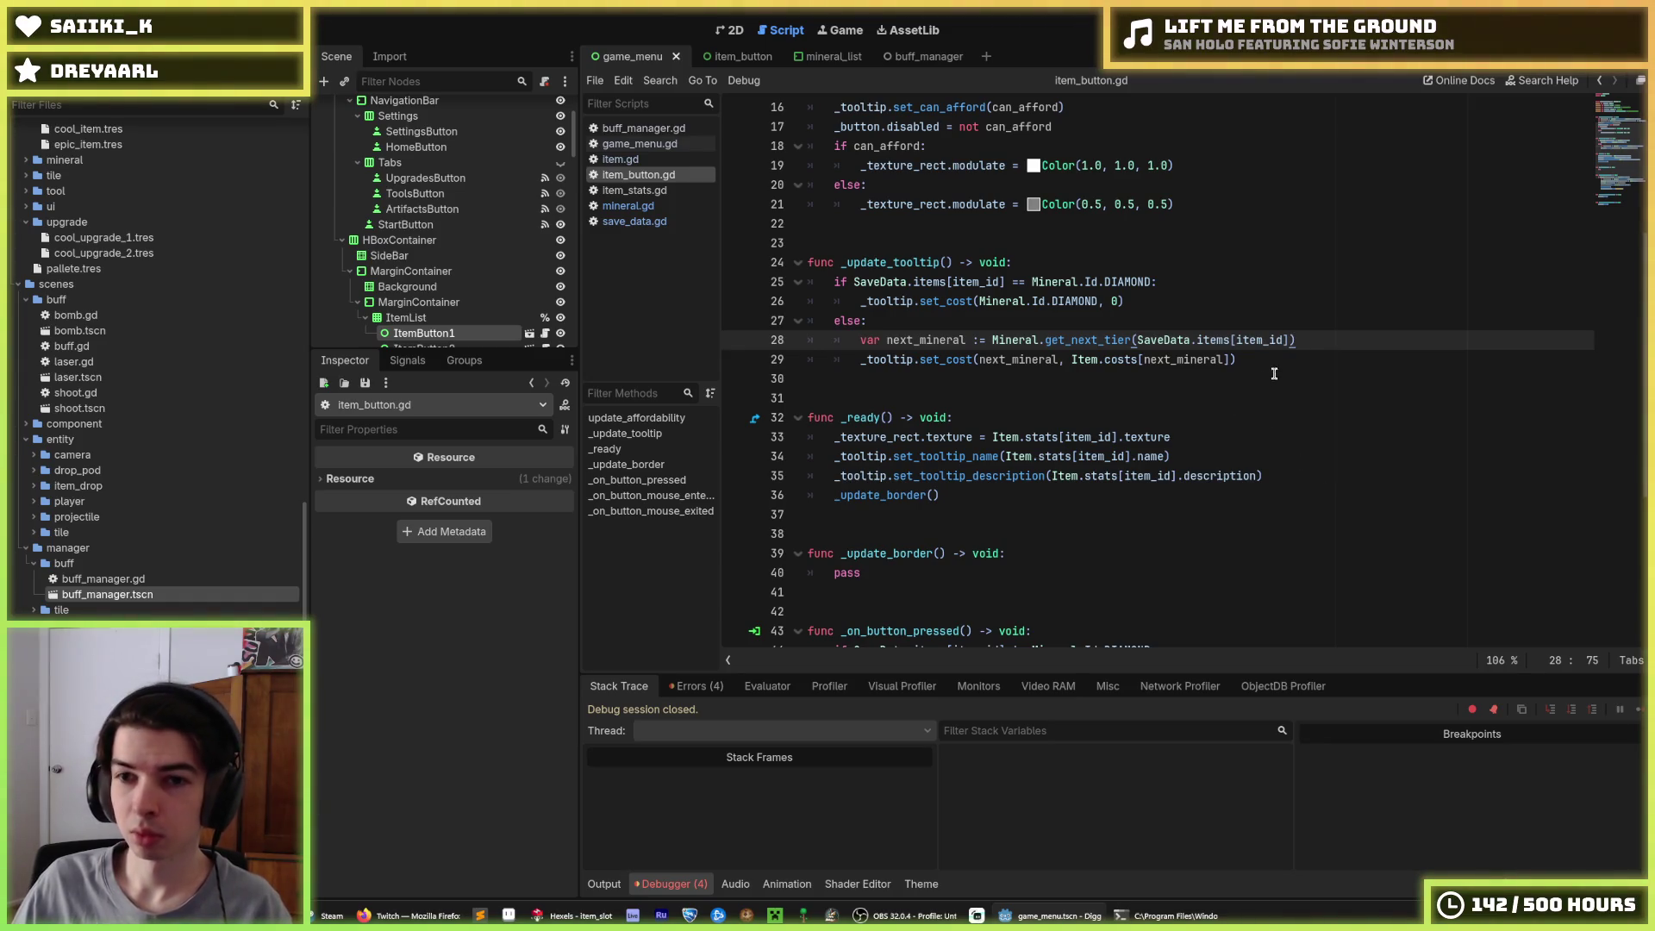
{"action": "mouse_move", "coordinate": [1274, 366]}
{"action": "left_mouse_down"}
{"action": "mouse_move", "coordinate": [810, 360]}
{"action": "mouse_move", "coordinate": [1330, 344]}
{"action": "left_mouse_up"}
{"action": "left_click", "coordinate": [1330, 345]}
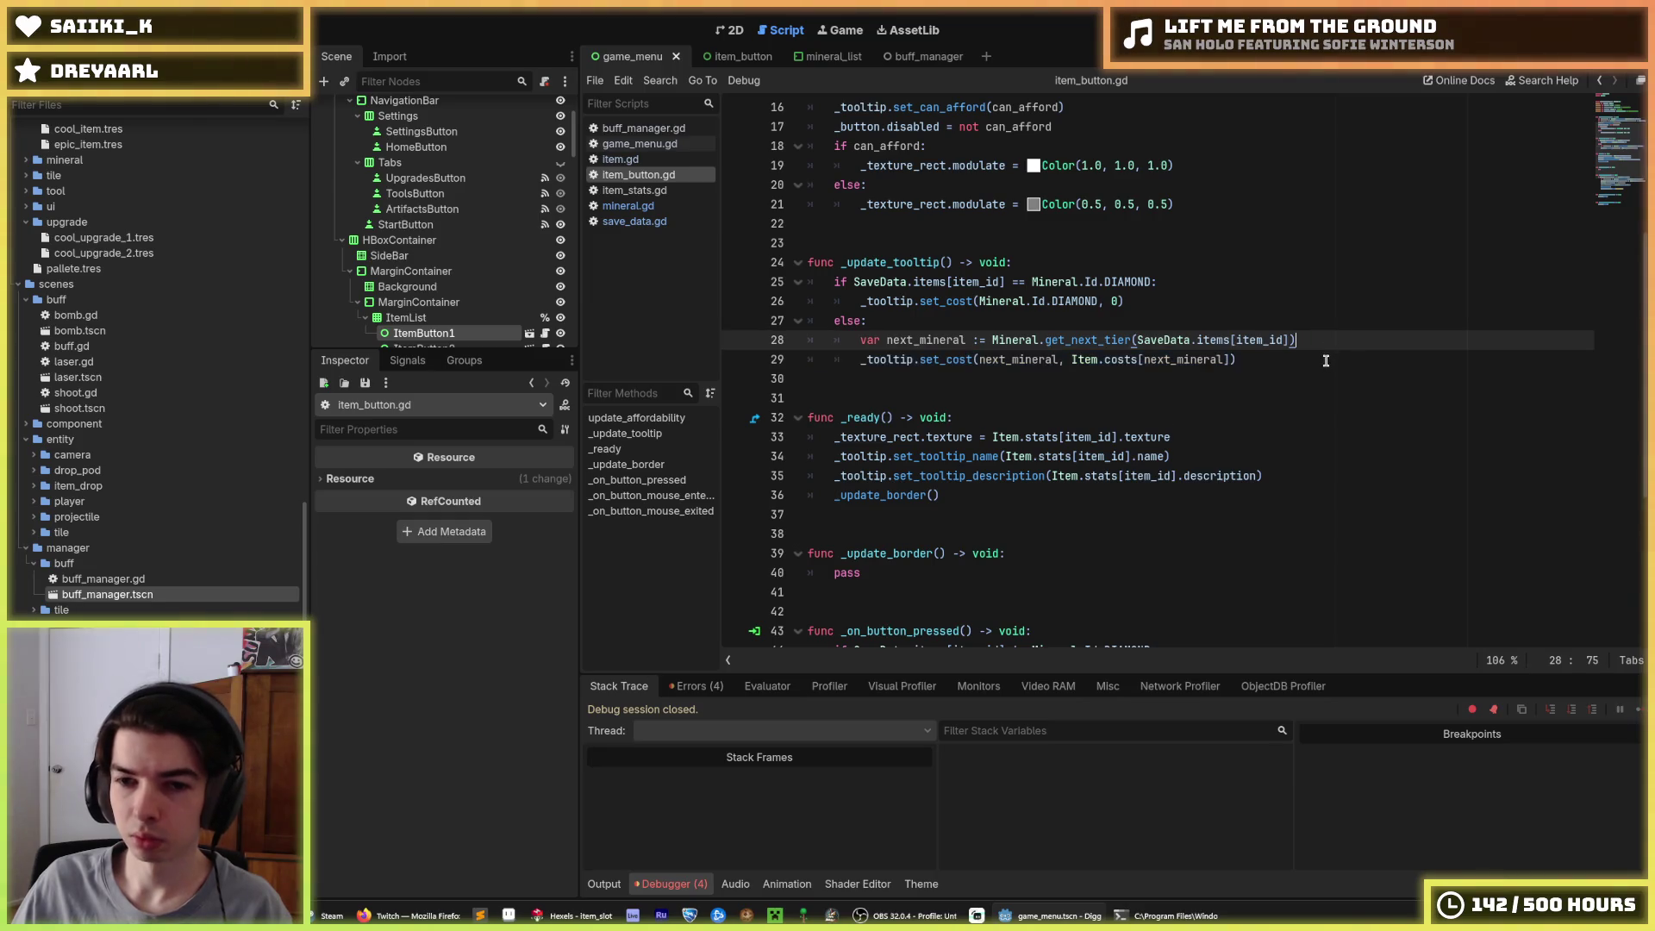
{"action": "scroll", "coordinate": [1323, 357], "scroll_direction": "down", "scroll_amount": 4}
{"action": "scroll", "coordinate": [1322, 354], "scroll_direction": "down", "scroll_amount": 1}
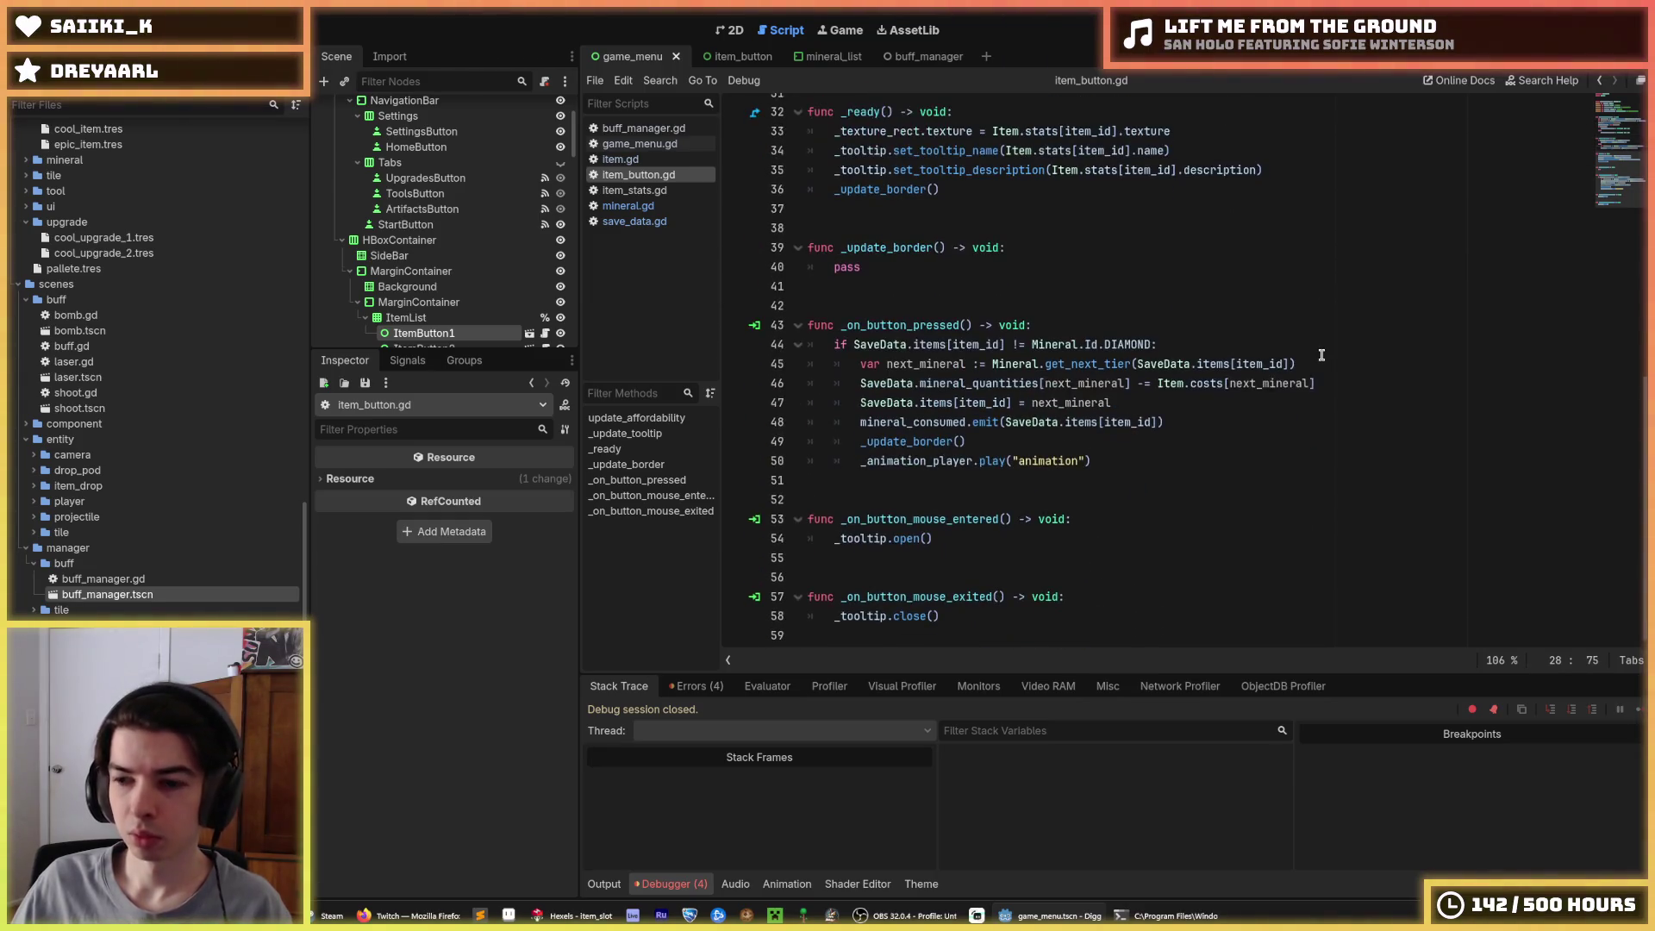
Save the scene, then place the caret after the mineral_consumed emit line
{"action": "key", "text": "ctrl+s"}
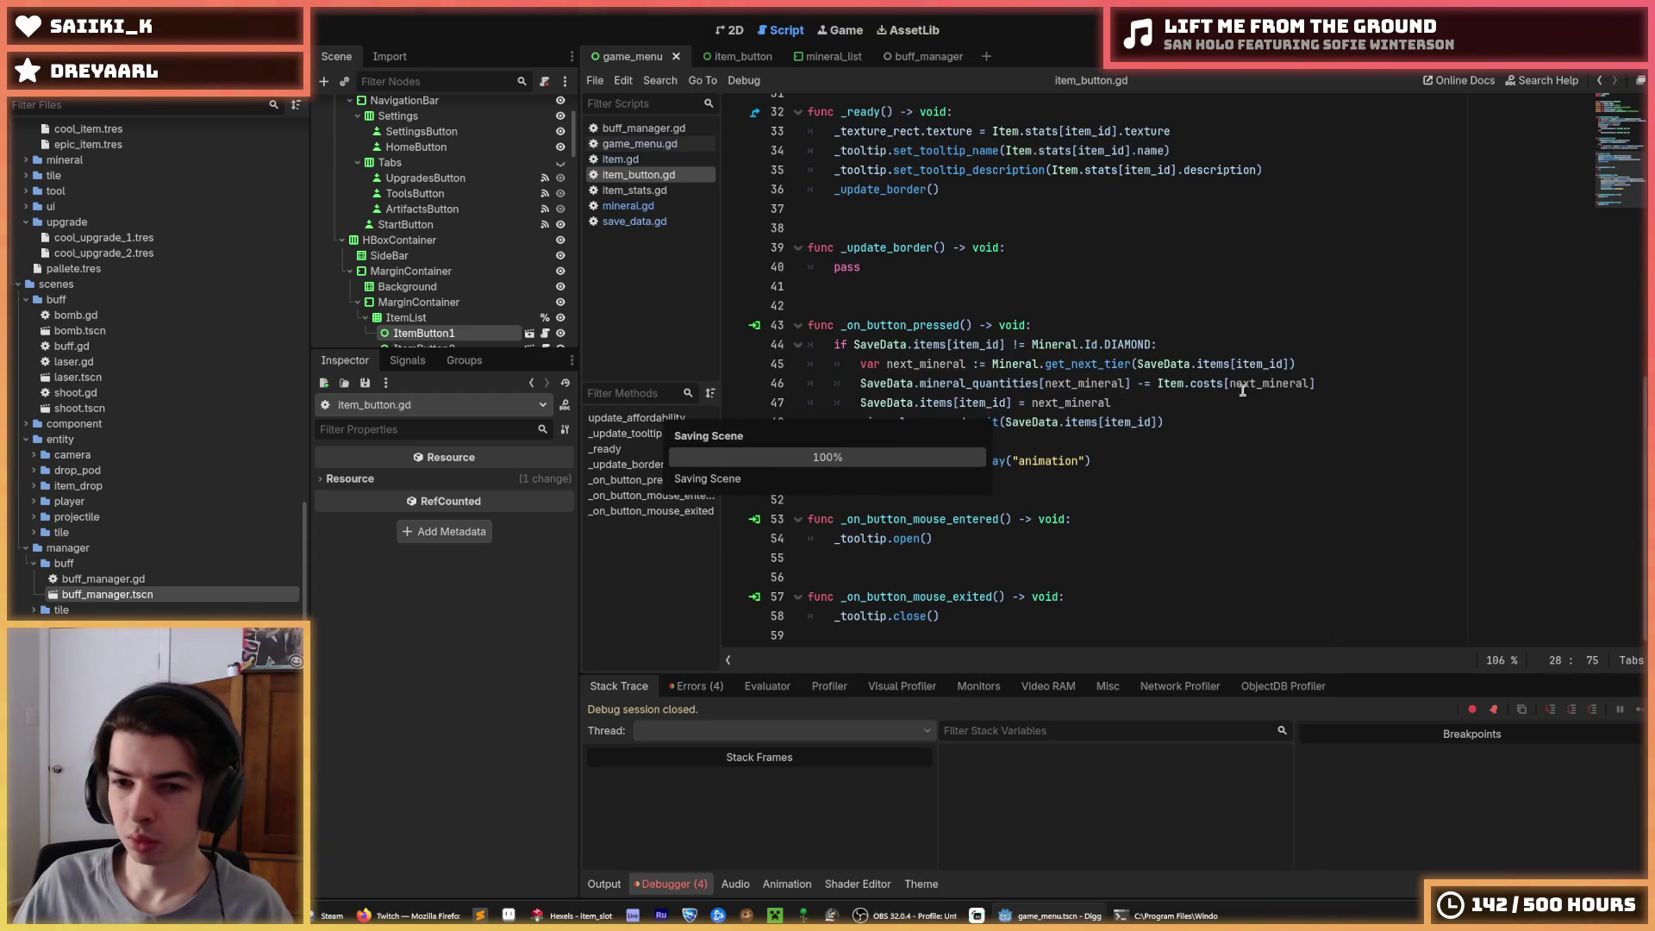
{"action": "left_click", "coordinate": [1191, 421]}
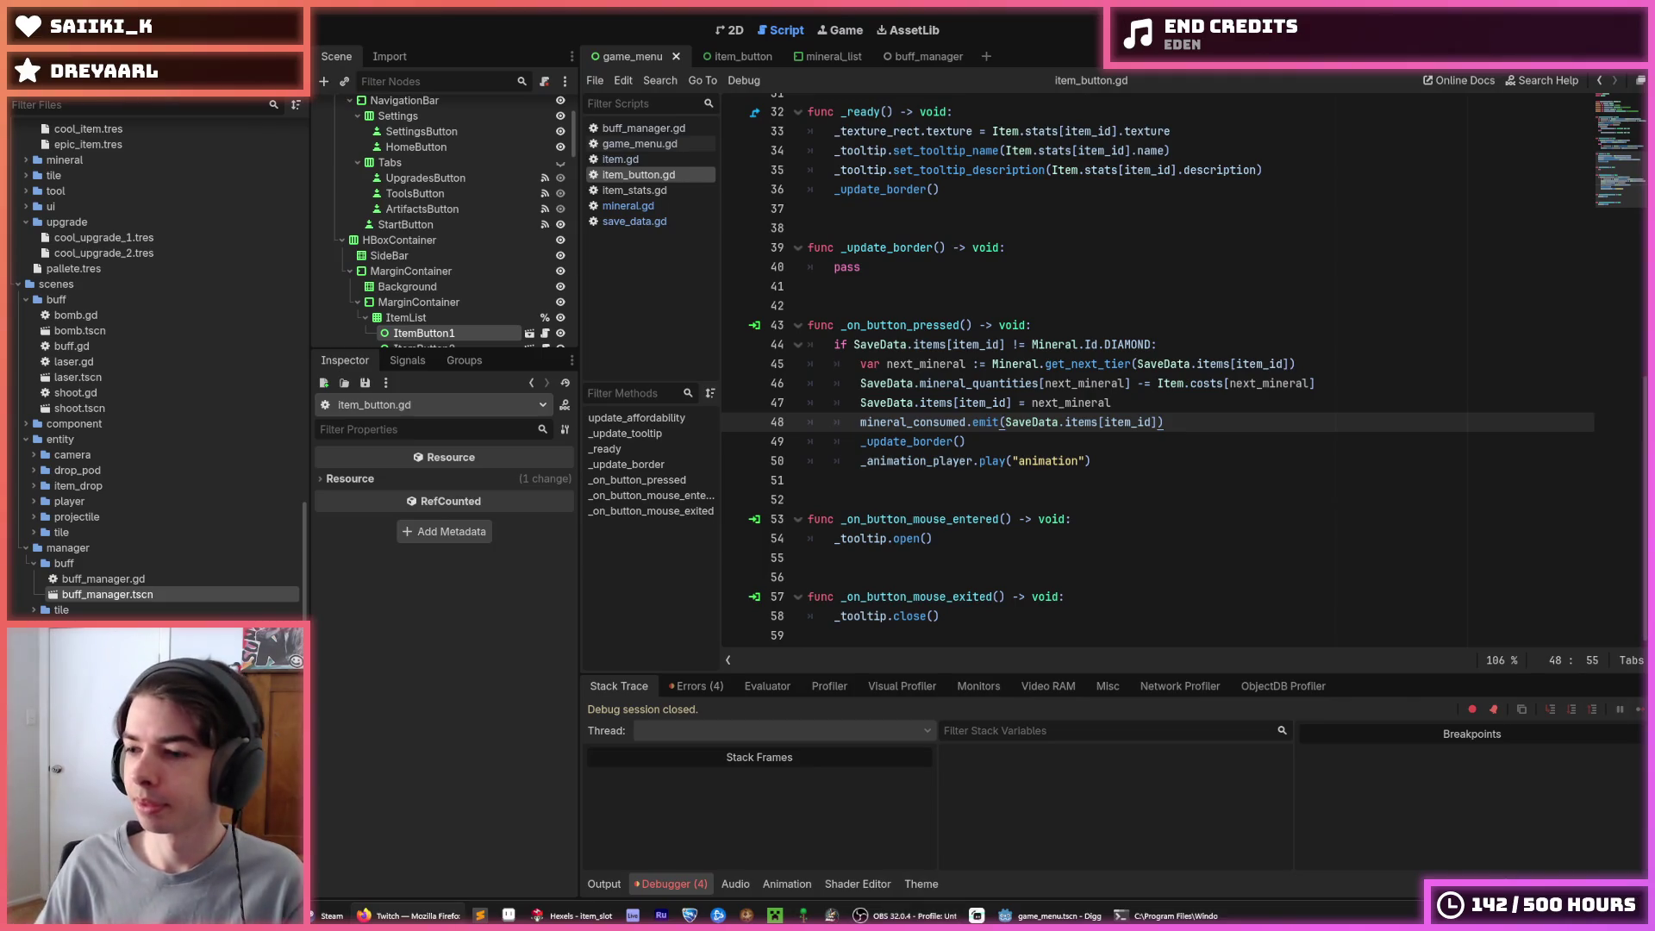
Select next_mineral on the tier assignment line in _on_button_pressed
{"action": "left_click", "coordinate": [1138, 478]}
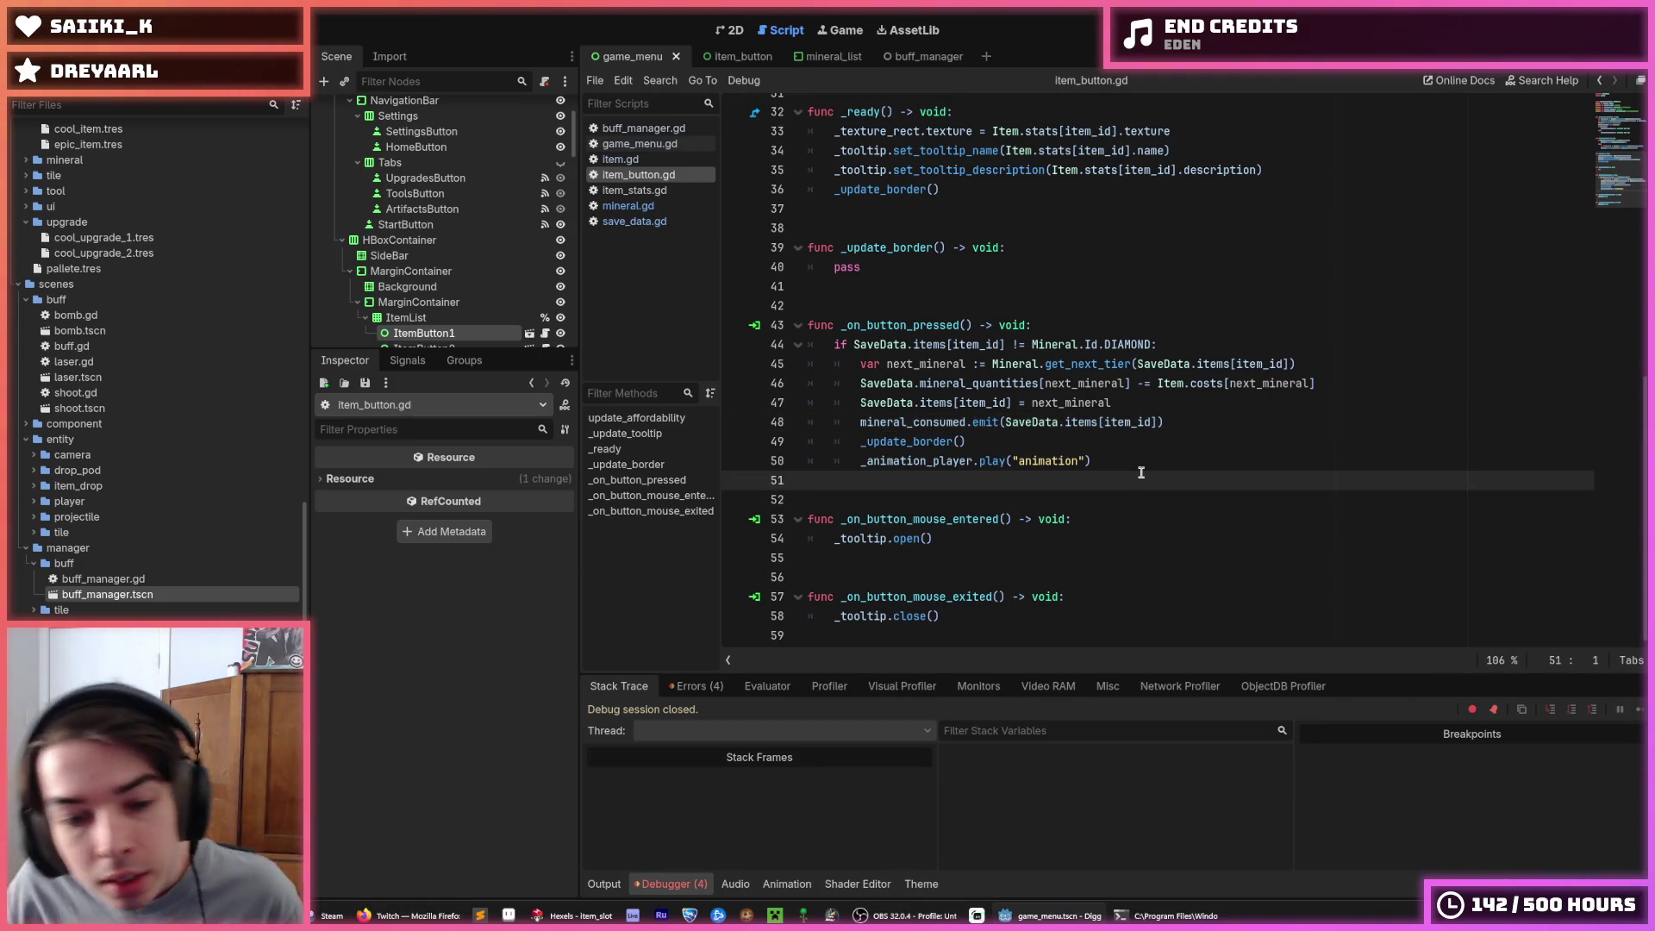
{"action": "left_click", "coordinate": [1109, 441]}
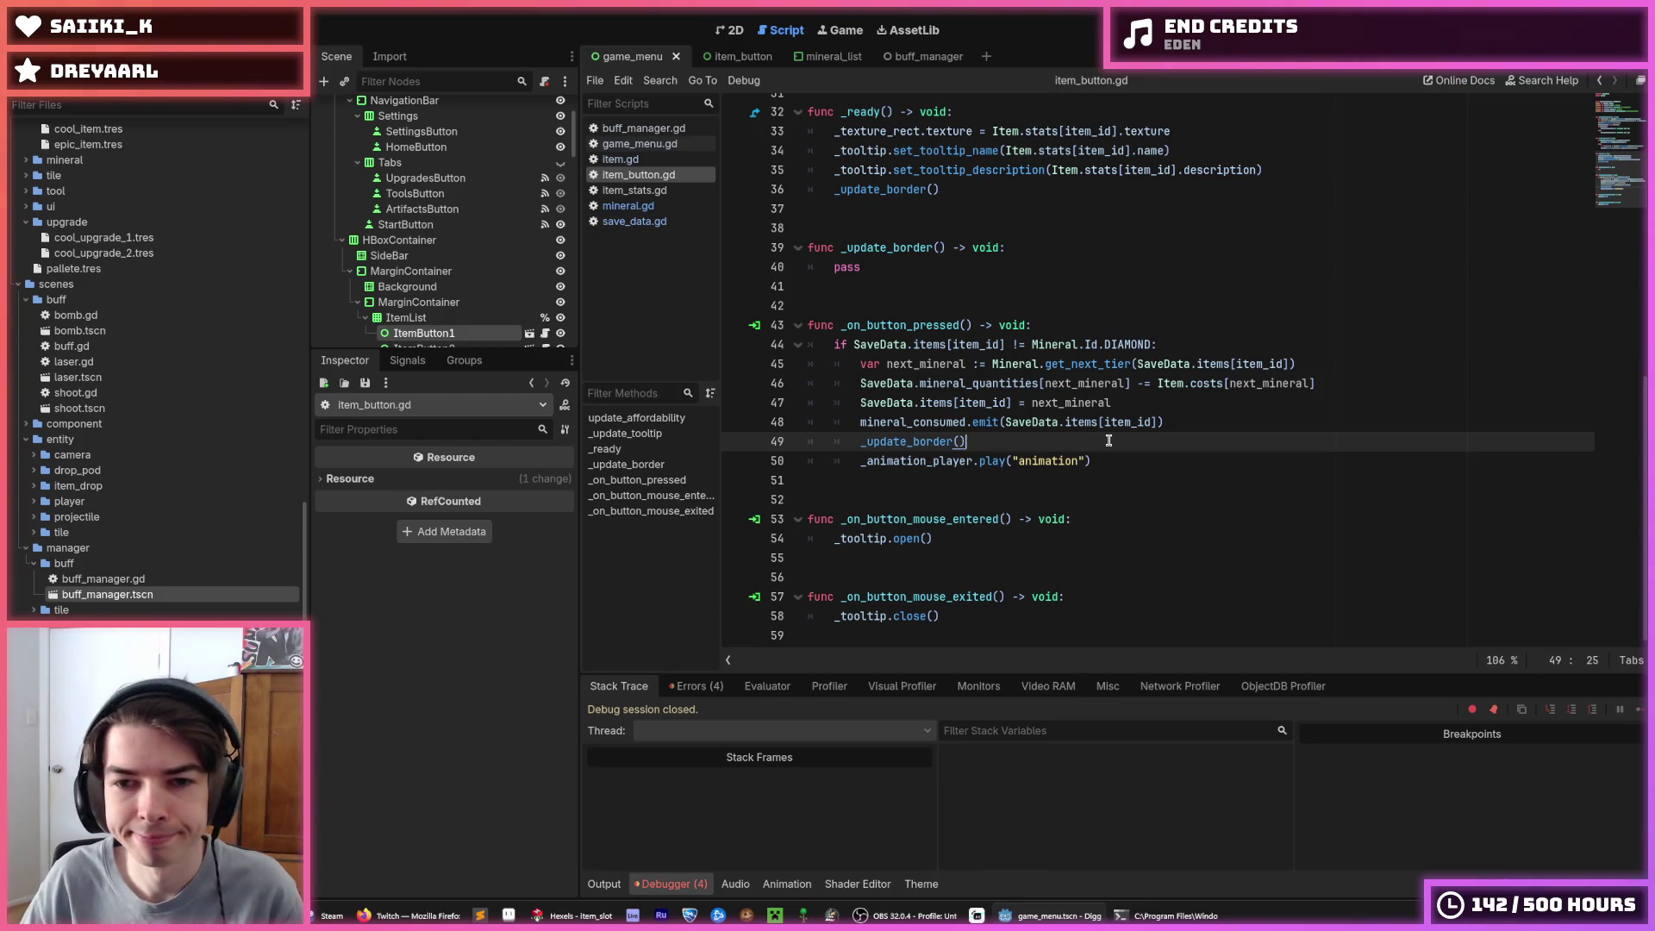
{"action": "scroll", "coordinate": [1109, 440], "scroll_direction": "up", "scroll_amount": 1}
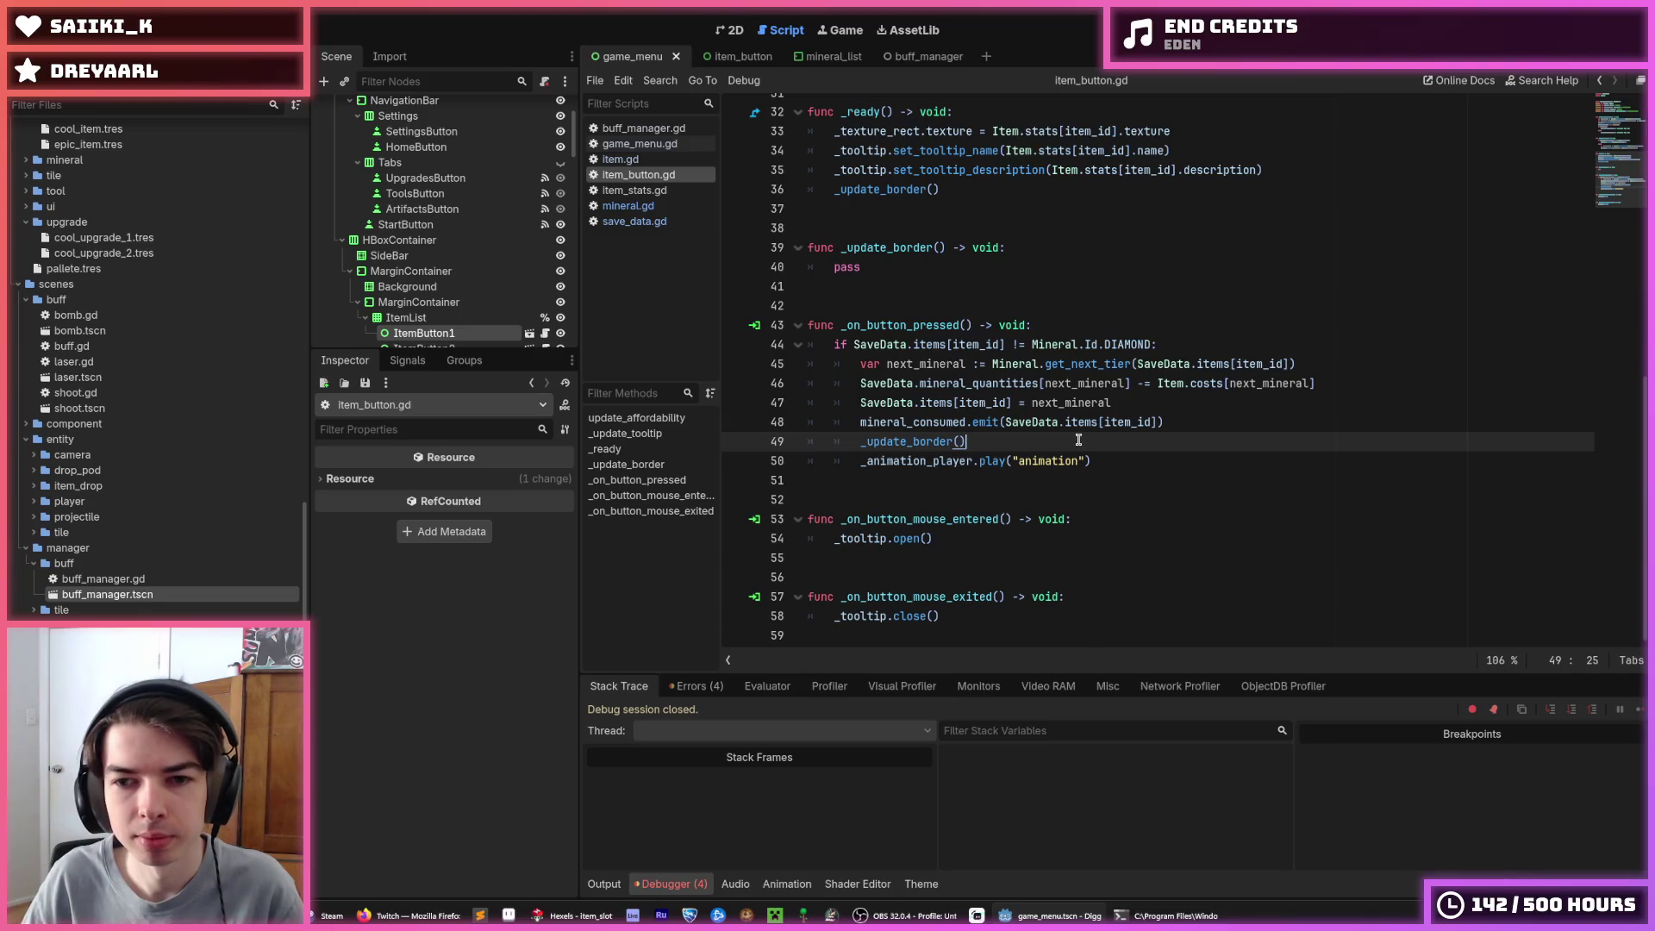
{"action": "left_click", "coordinate": [1175, 404]}
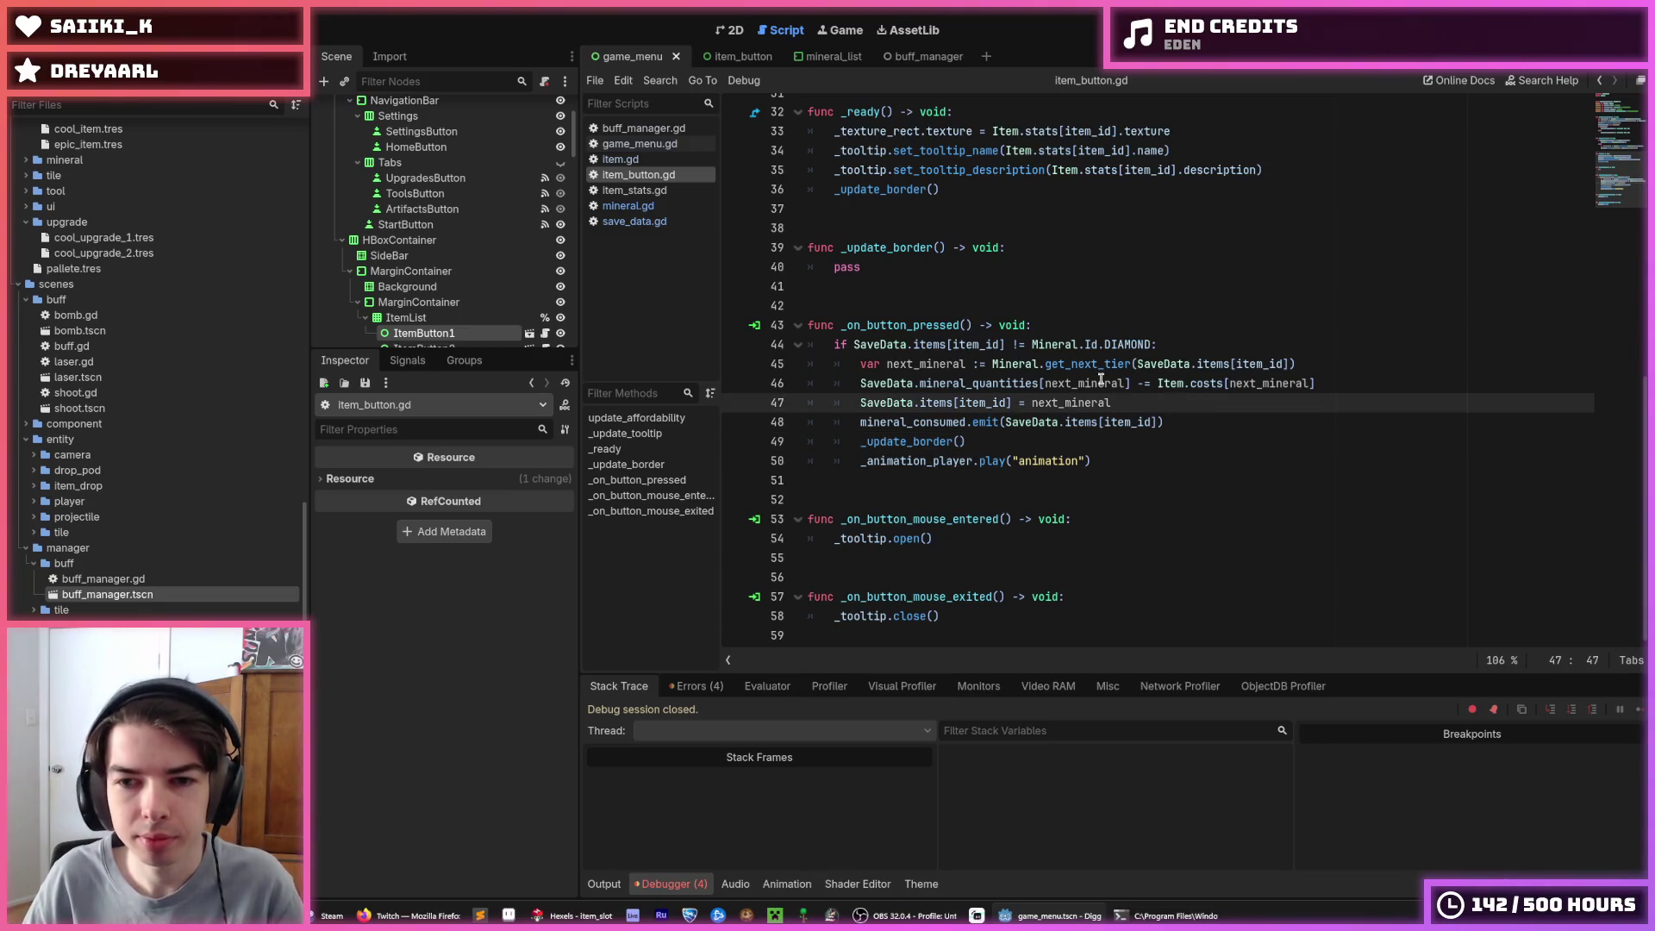
{"action": "mouse_move", "coordinate": [1076, 381]}
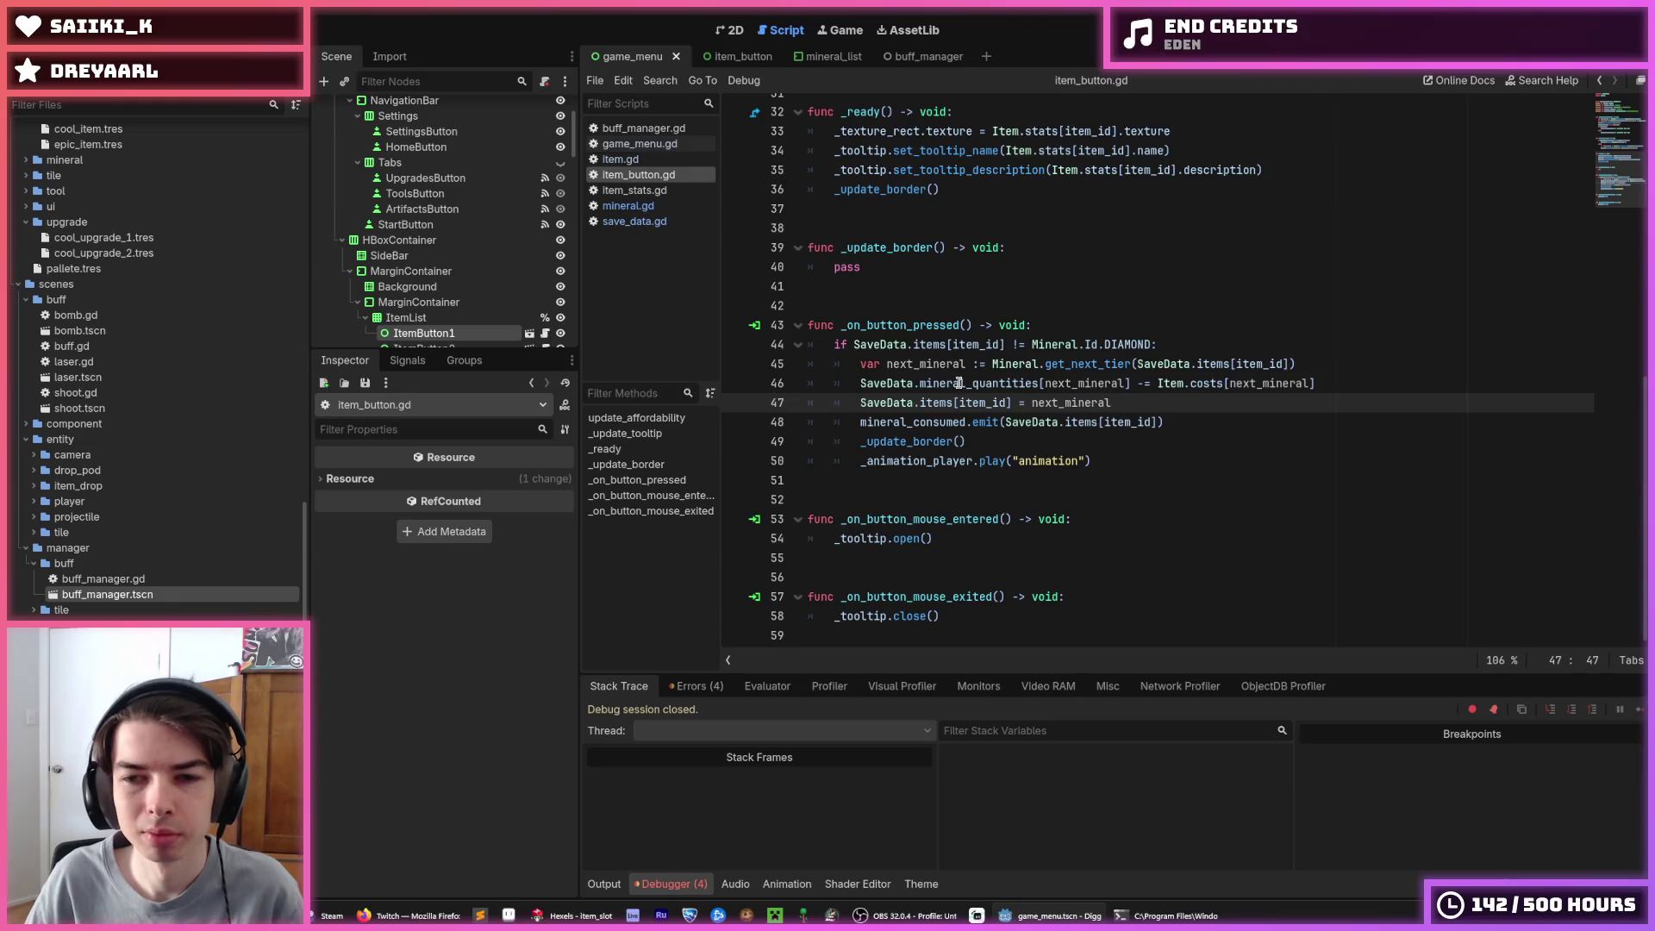
{"action": "key", "text": "Left"}
{"action": "key", "text": "Left"}
{"action": "key", "text": "Left"}
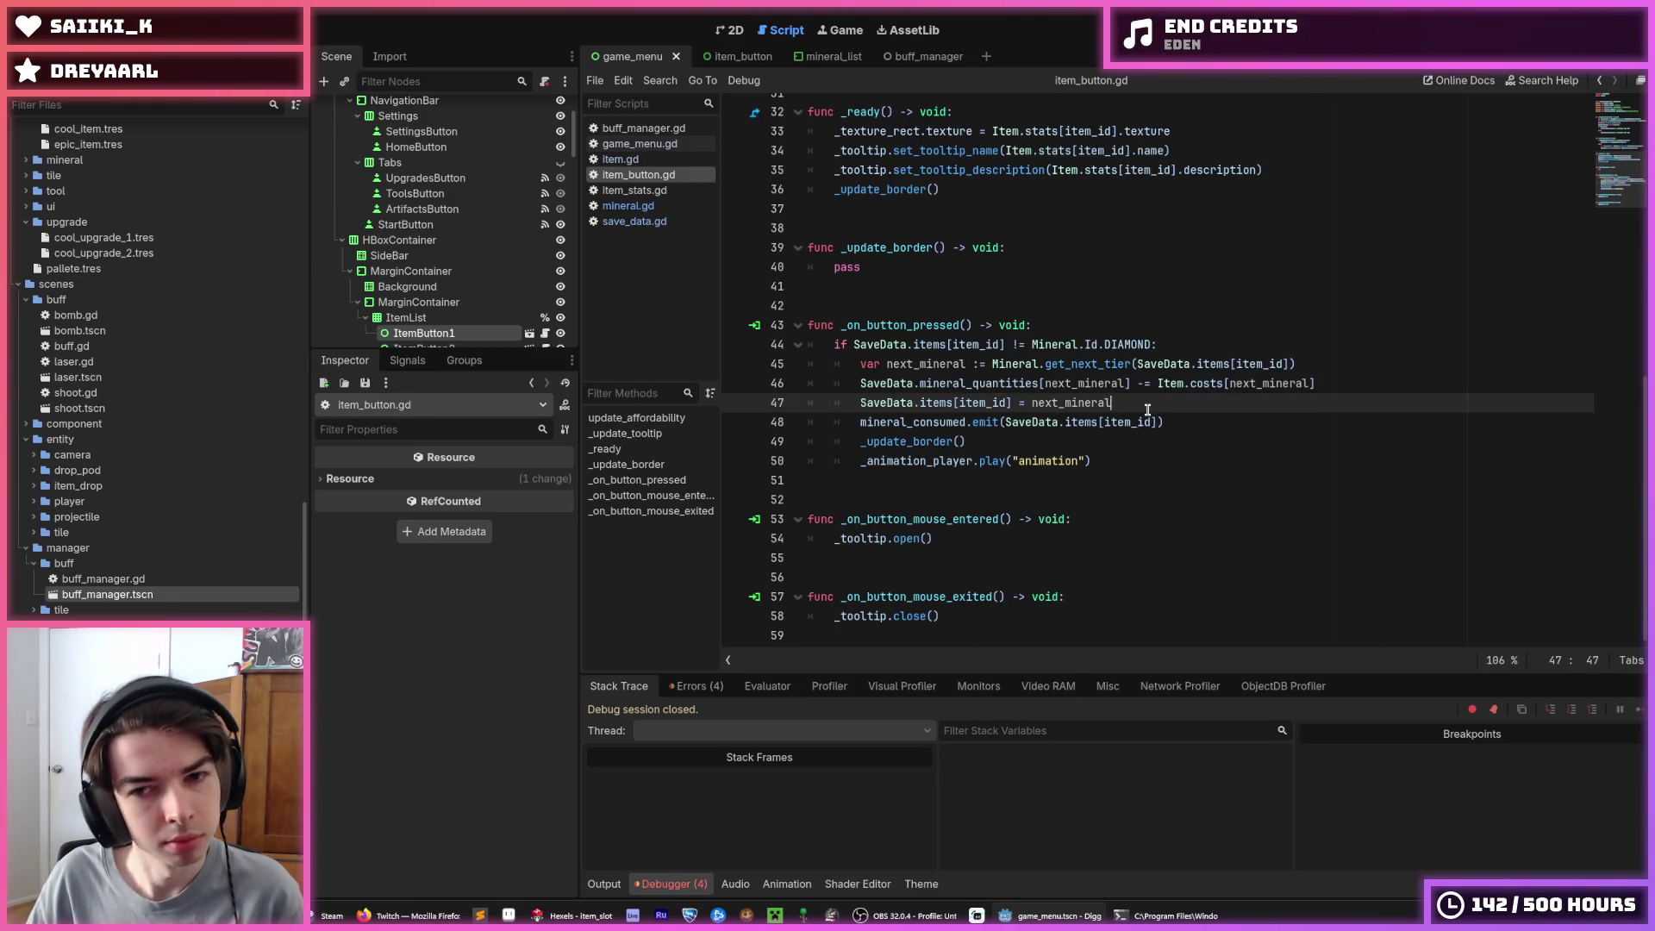
{"action": "left_click", "coordinate": [1163, 415]}
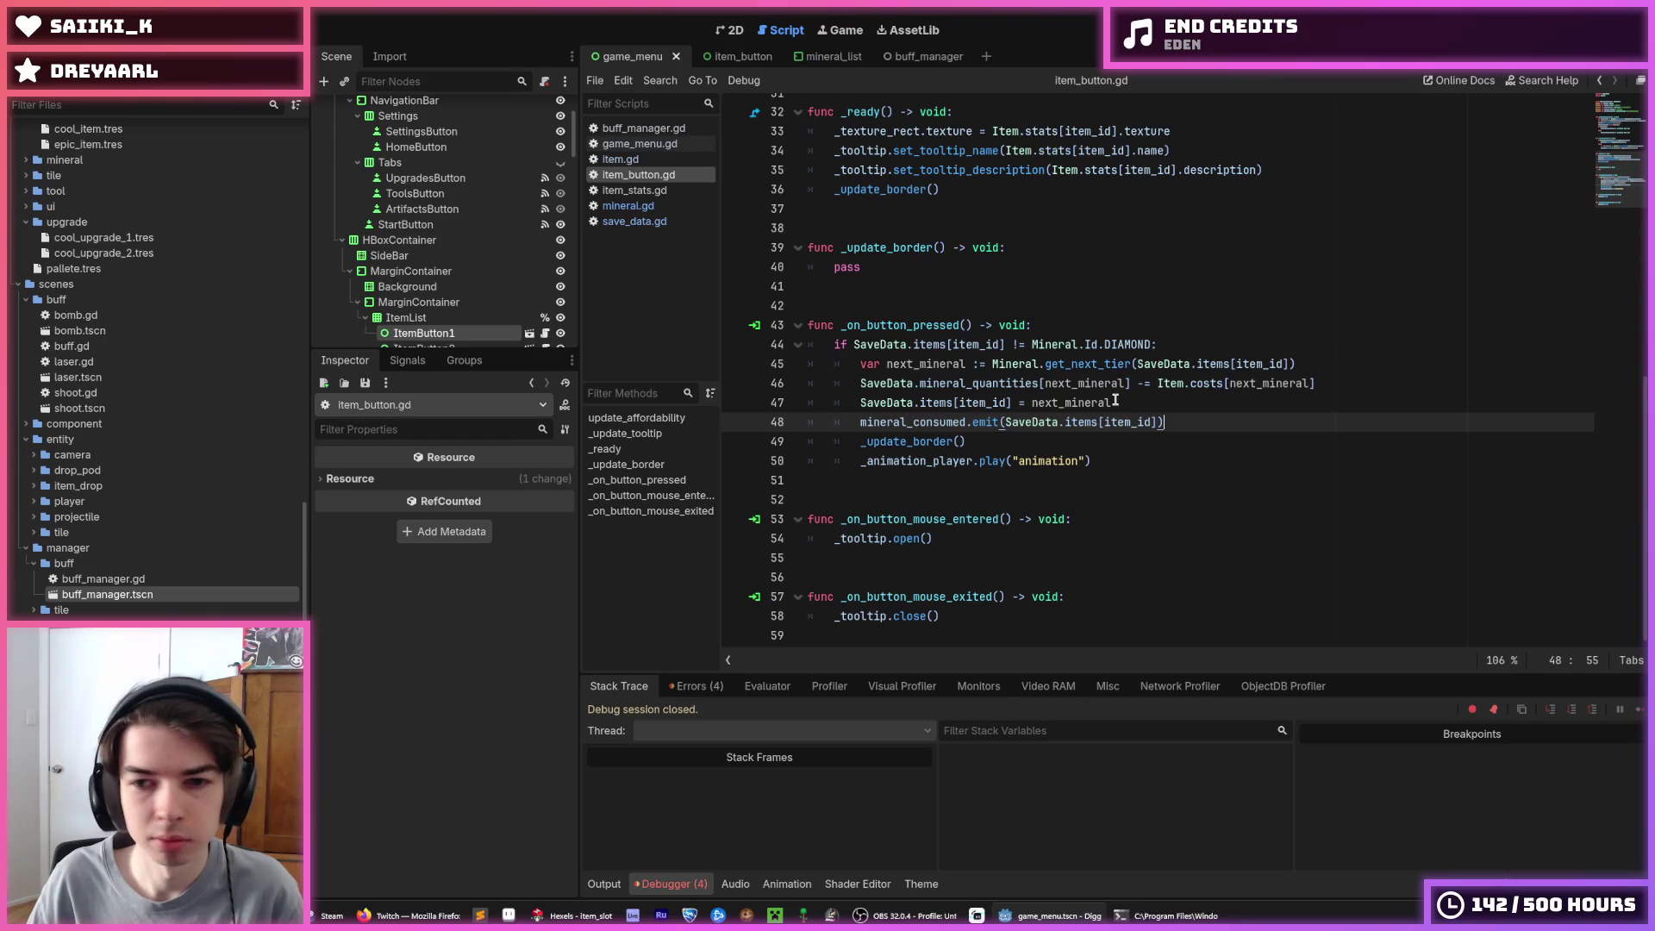
{"action": "left_click_drag", "start_coordinate": [1113, 403], "coordinate": [1032, 404]}
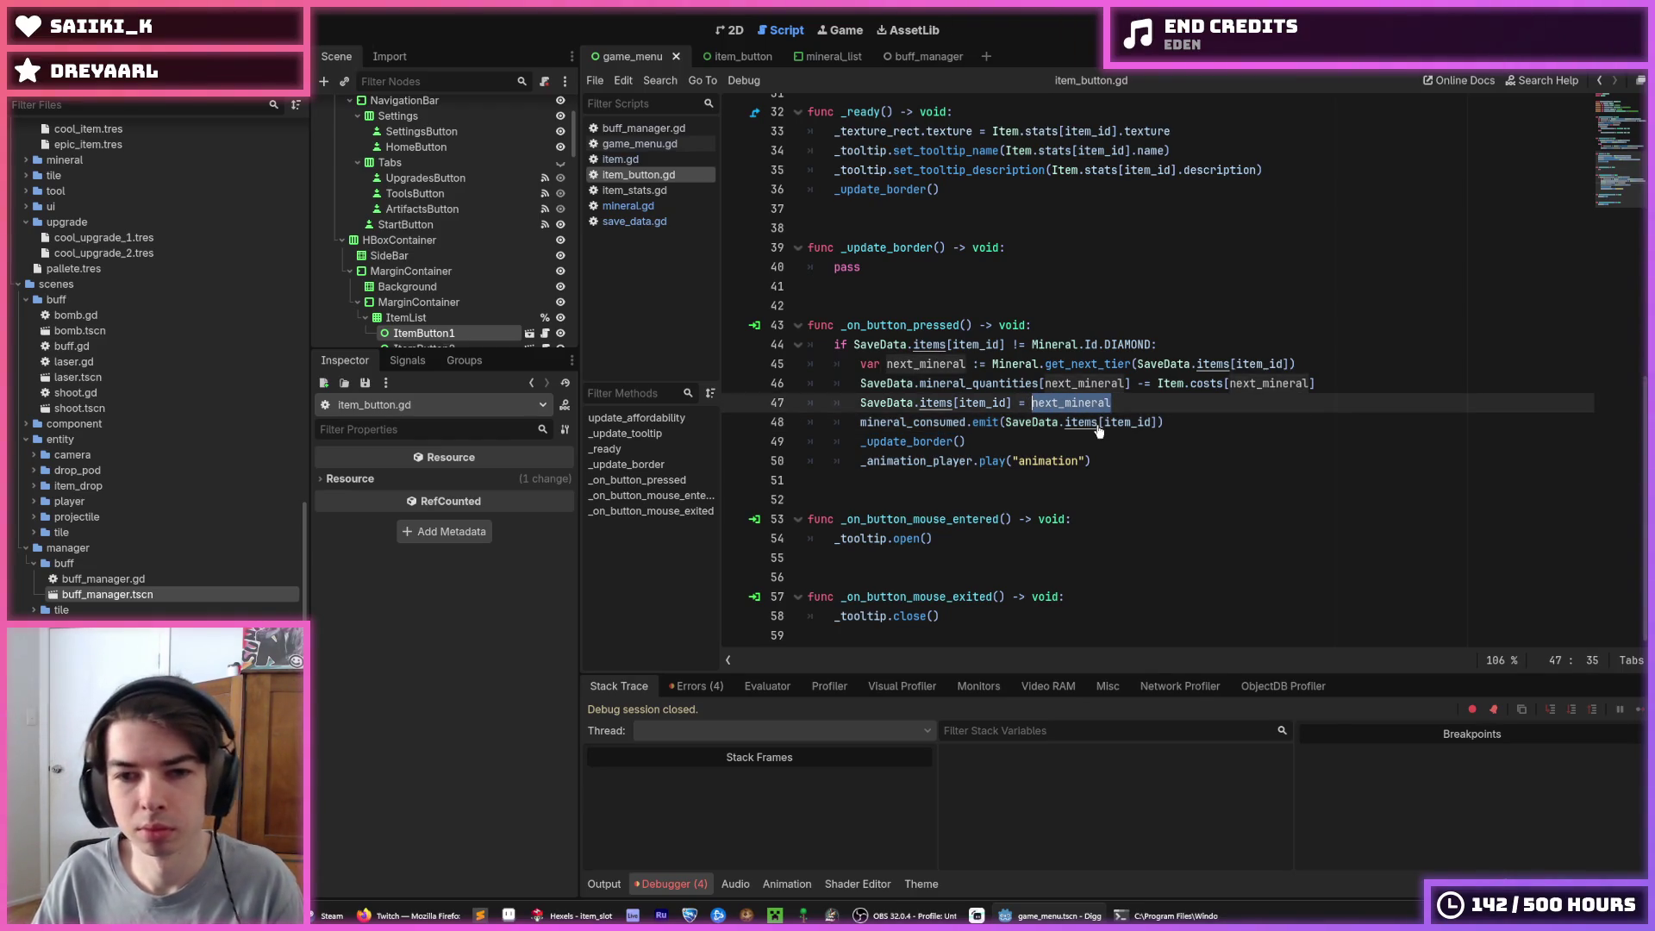
Move the mineral_consumed emit above the tier assignment and pass it next_mineral
{"action": "left_click", "coordinate": [1099, 422]}
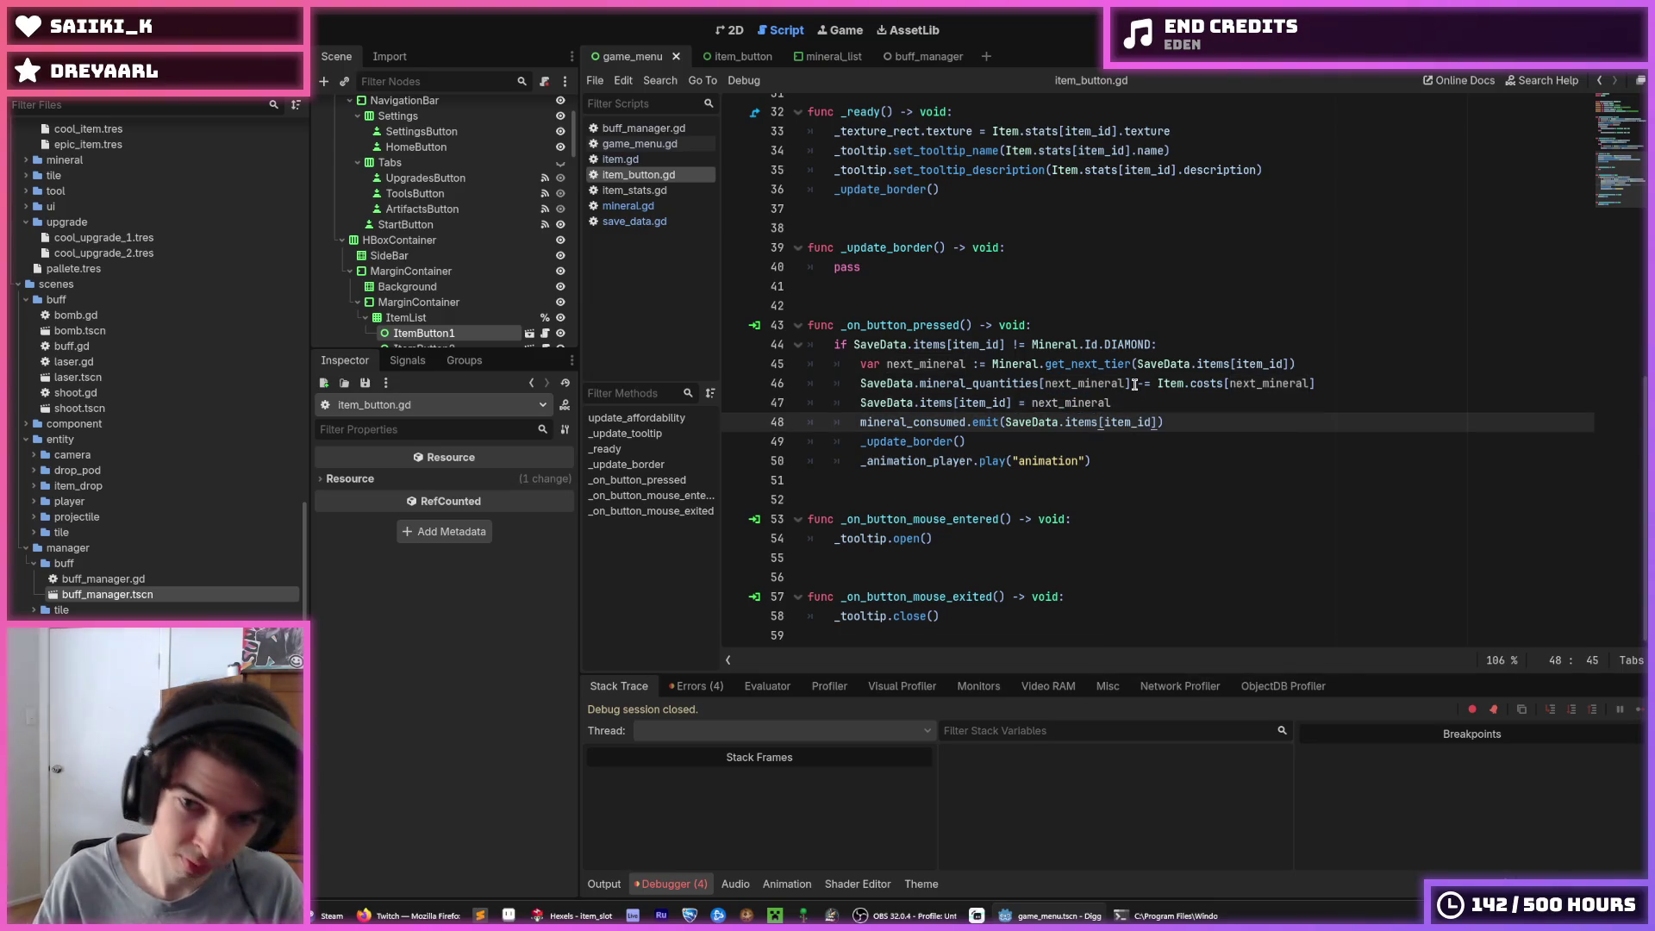
{"action": "key", "text": "alt+Up"}
{"action": "left_click_drag", "start_coordinate": [1159, 403], "coordinate": [1004, 403]}
{"action": "type", "text": "next_mineral"}
{"action": "left_click", "coordinate": [1026, 403]}
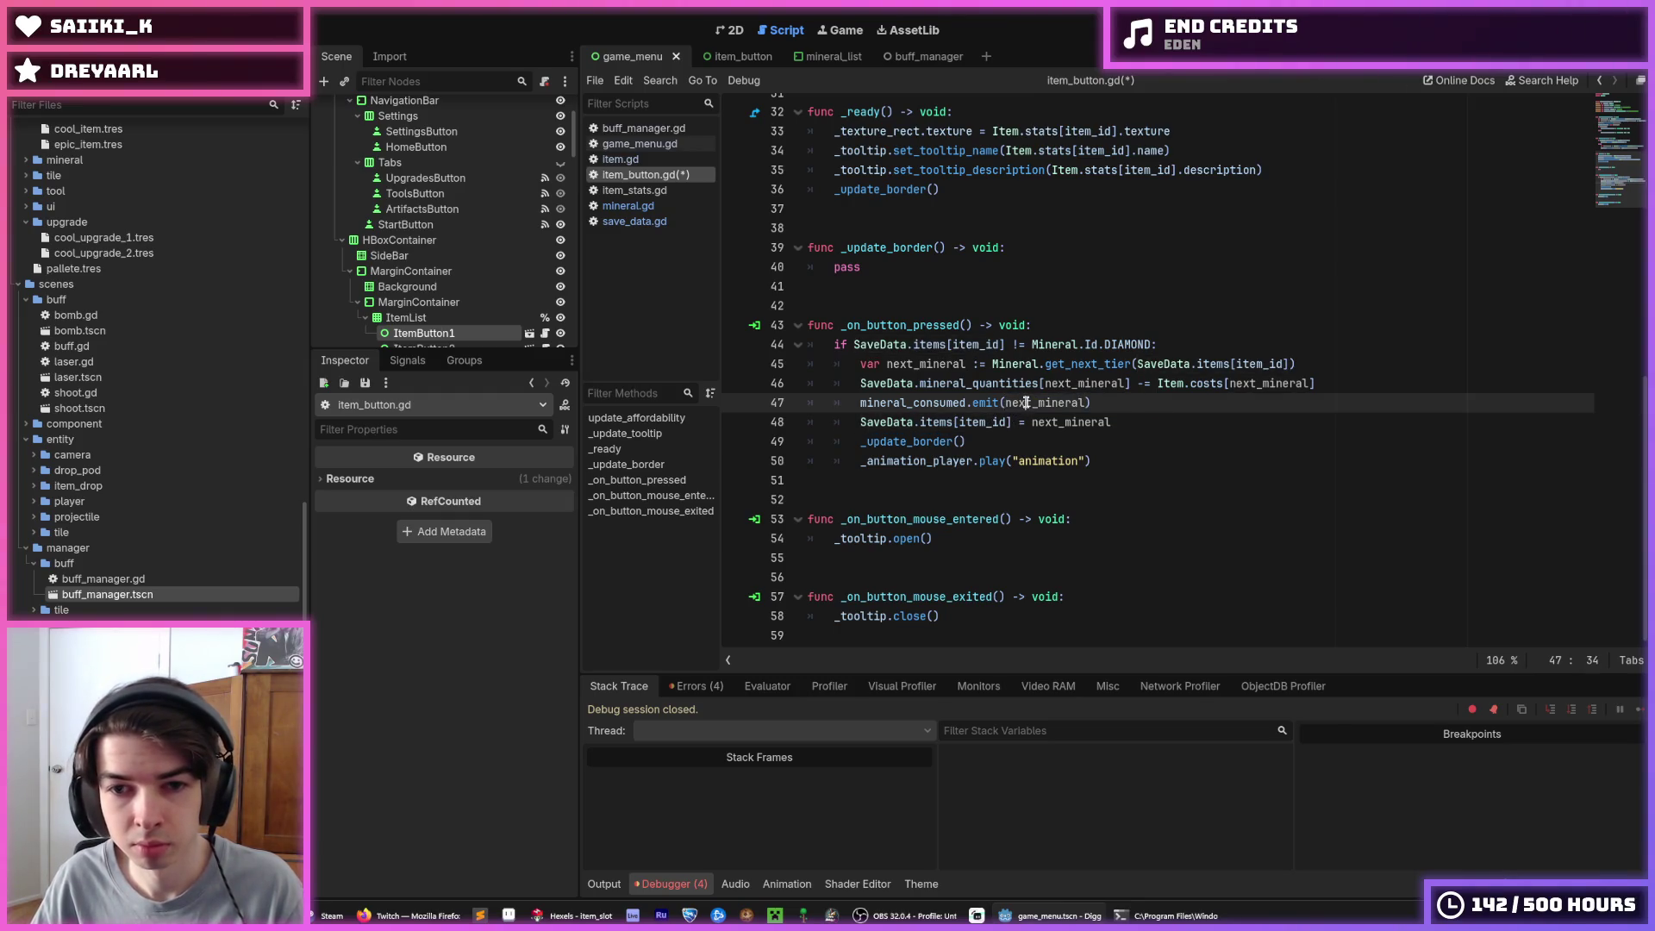
{"action": "key", "text": "ctrl+s"}
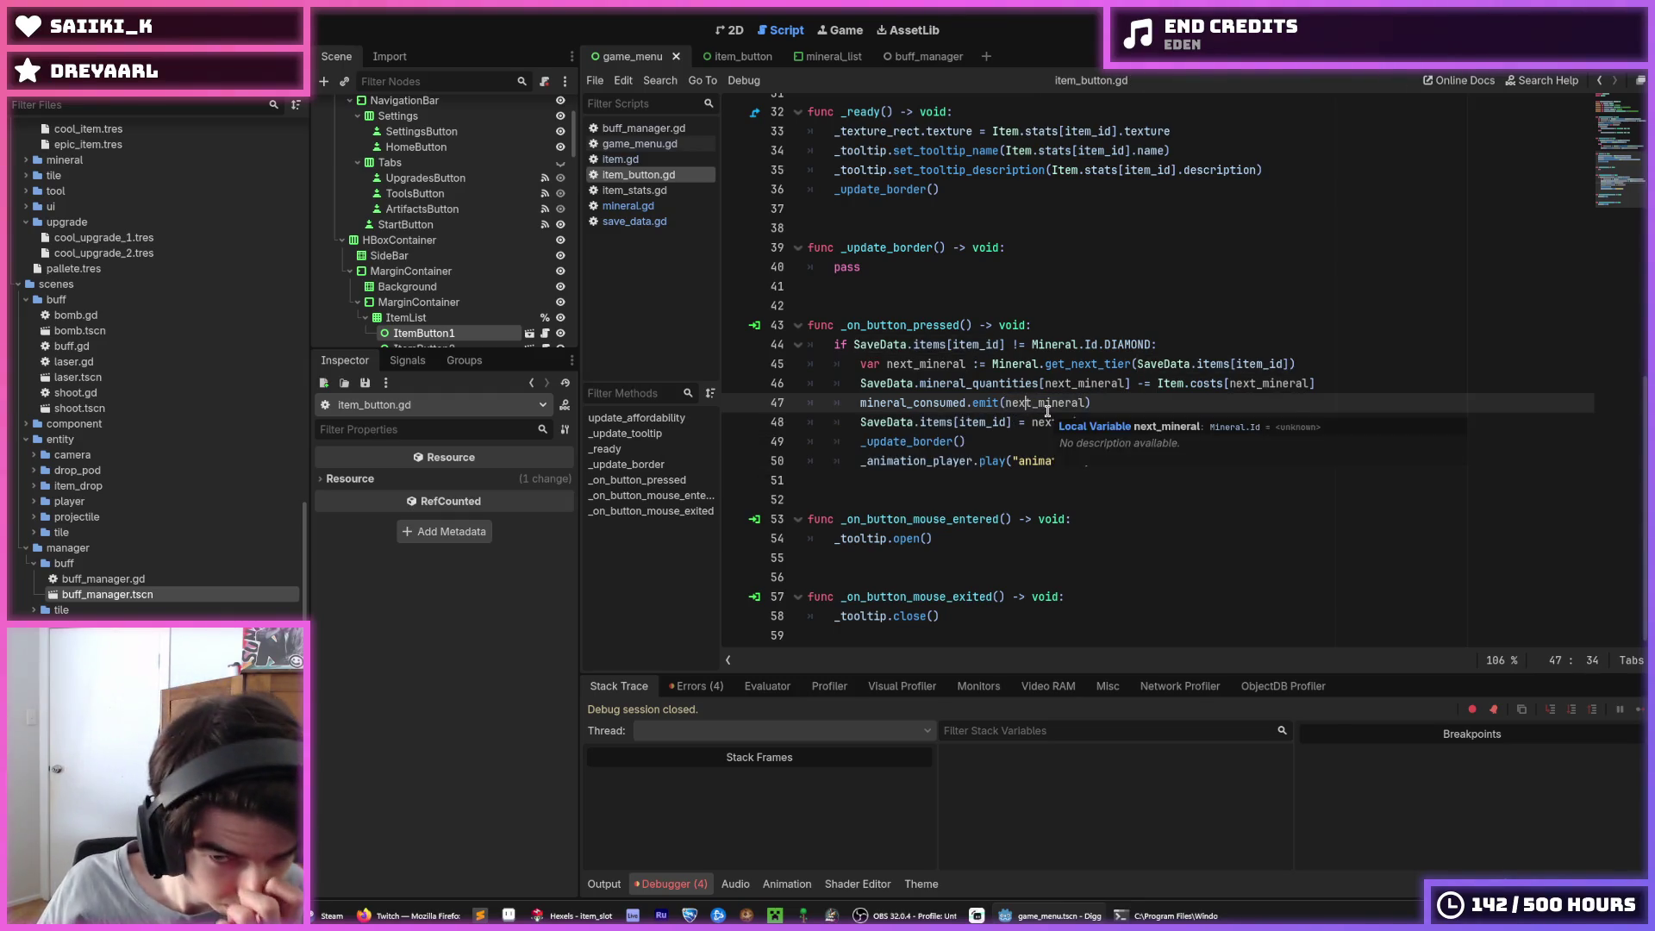
{"action": "left_click", "coordinate": [971, 441]}
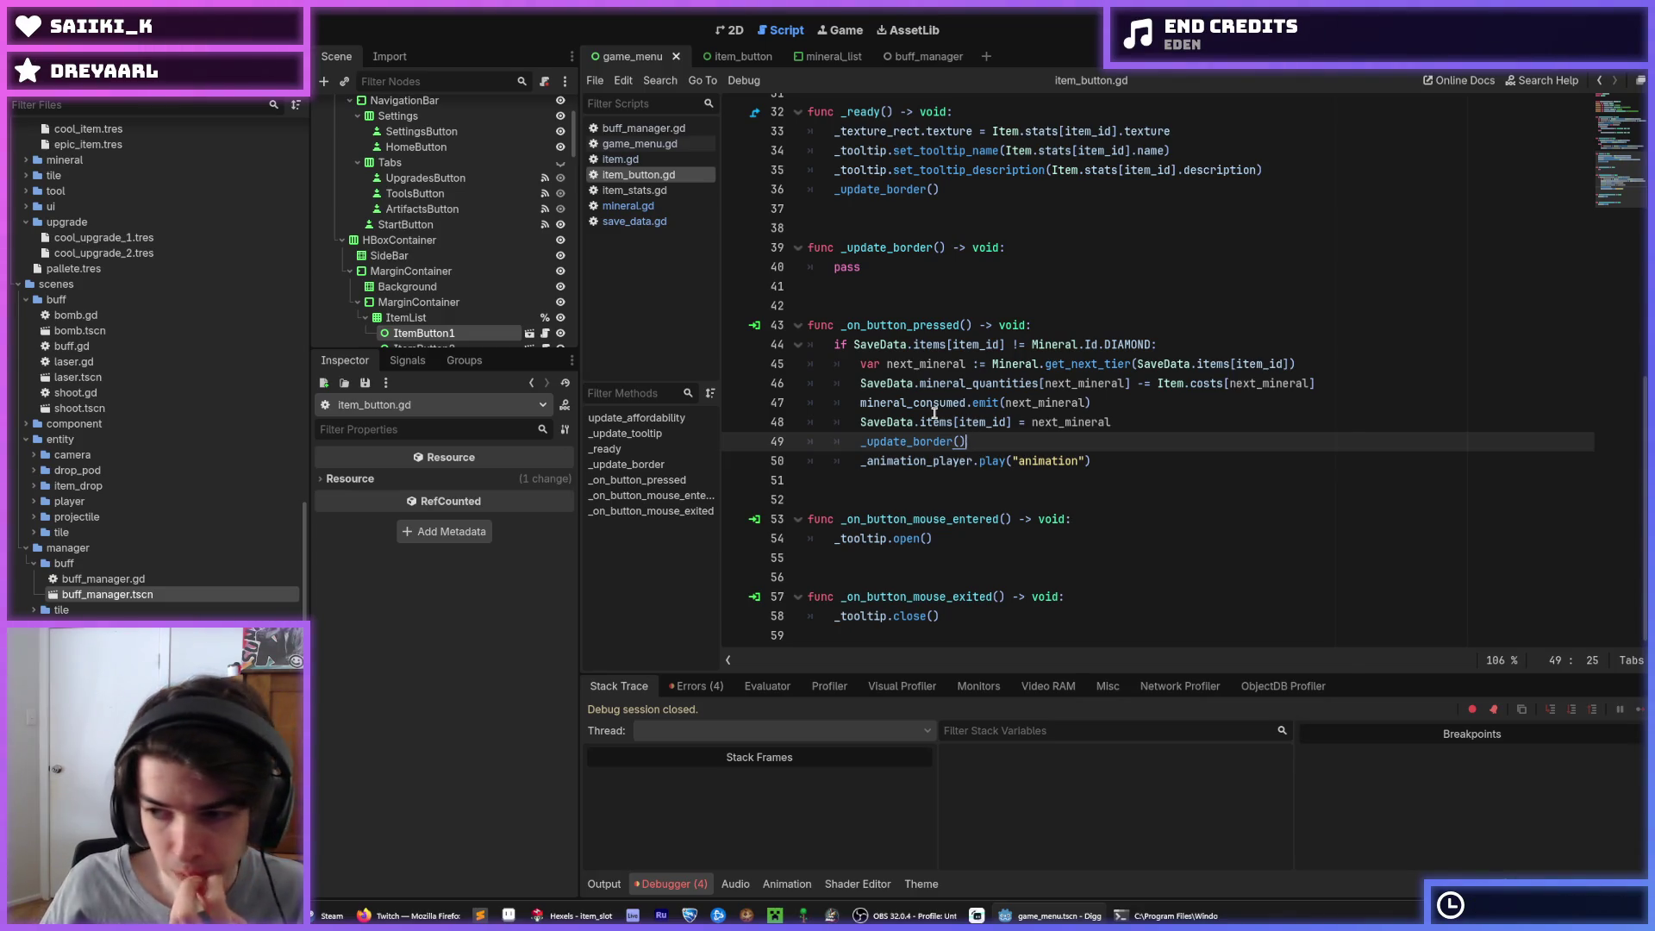
{"action": "mouse_move", "coordinate": [935, 393]}
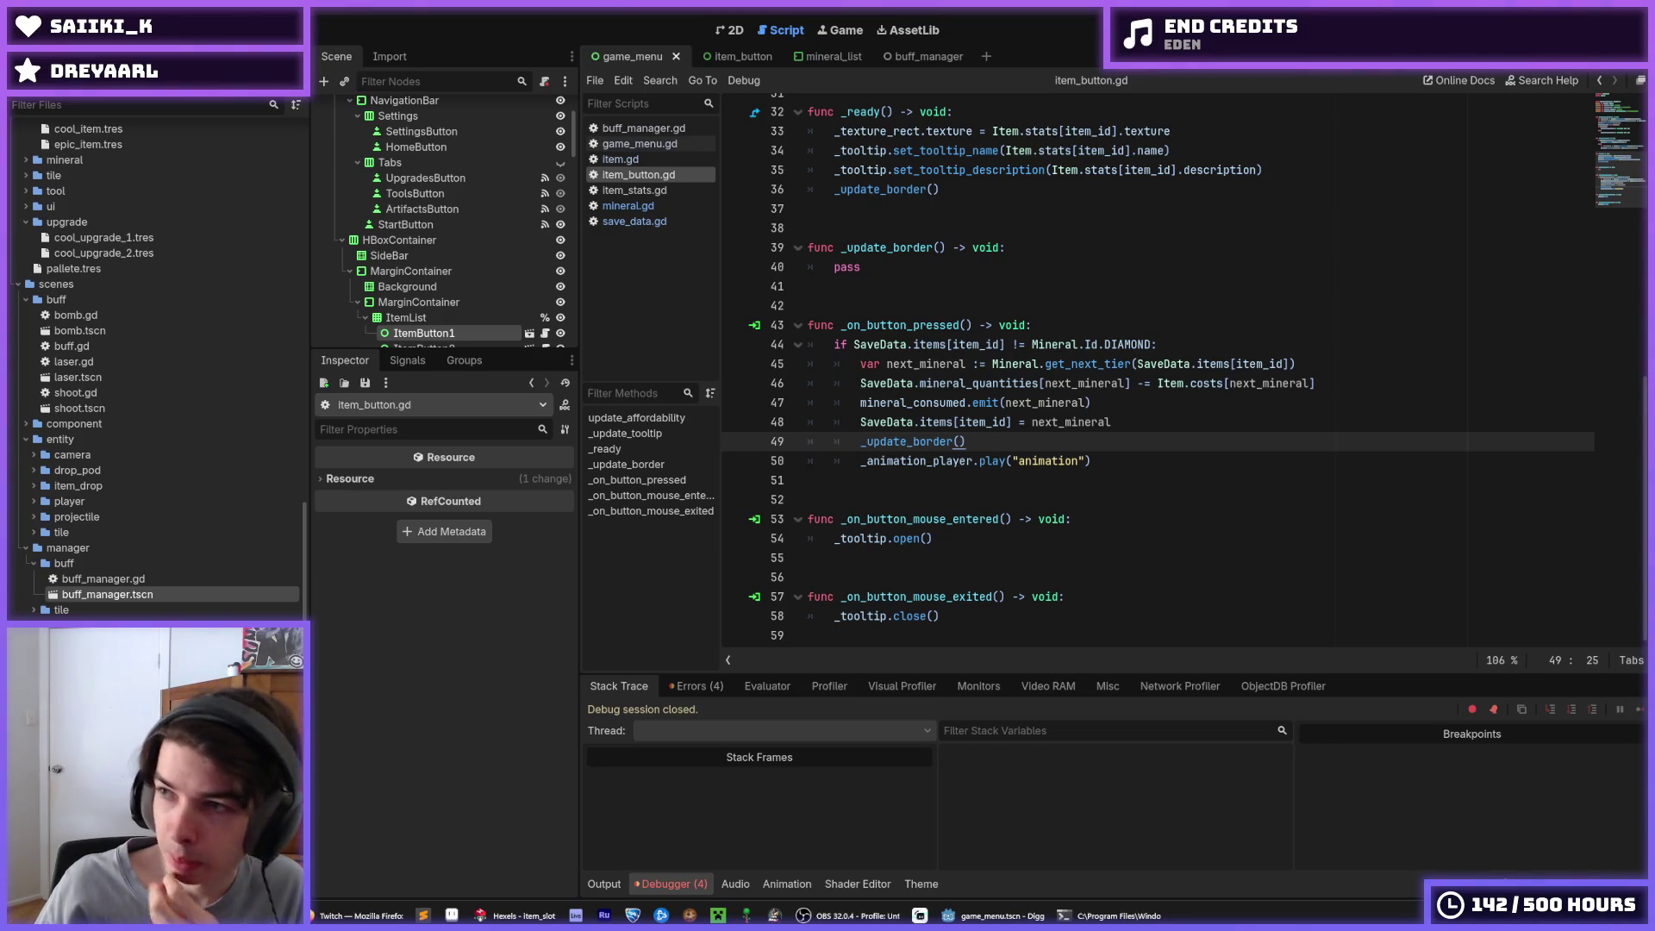
Inspect the _update_tooltip function name and its context menu without changing anything
{"action": "scroll", "coordinate": [1050, 408], "scroll_direction": "up", "scroll_amount": 8}
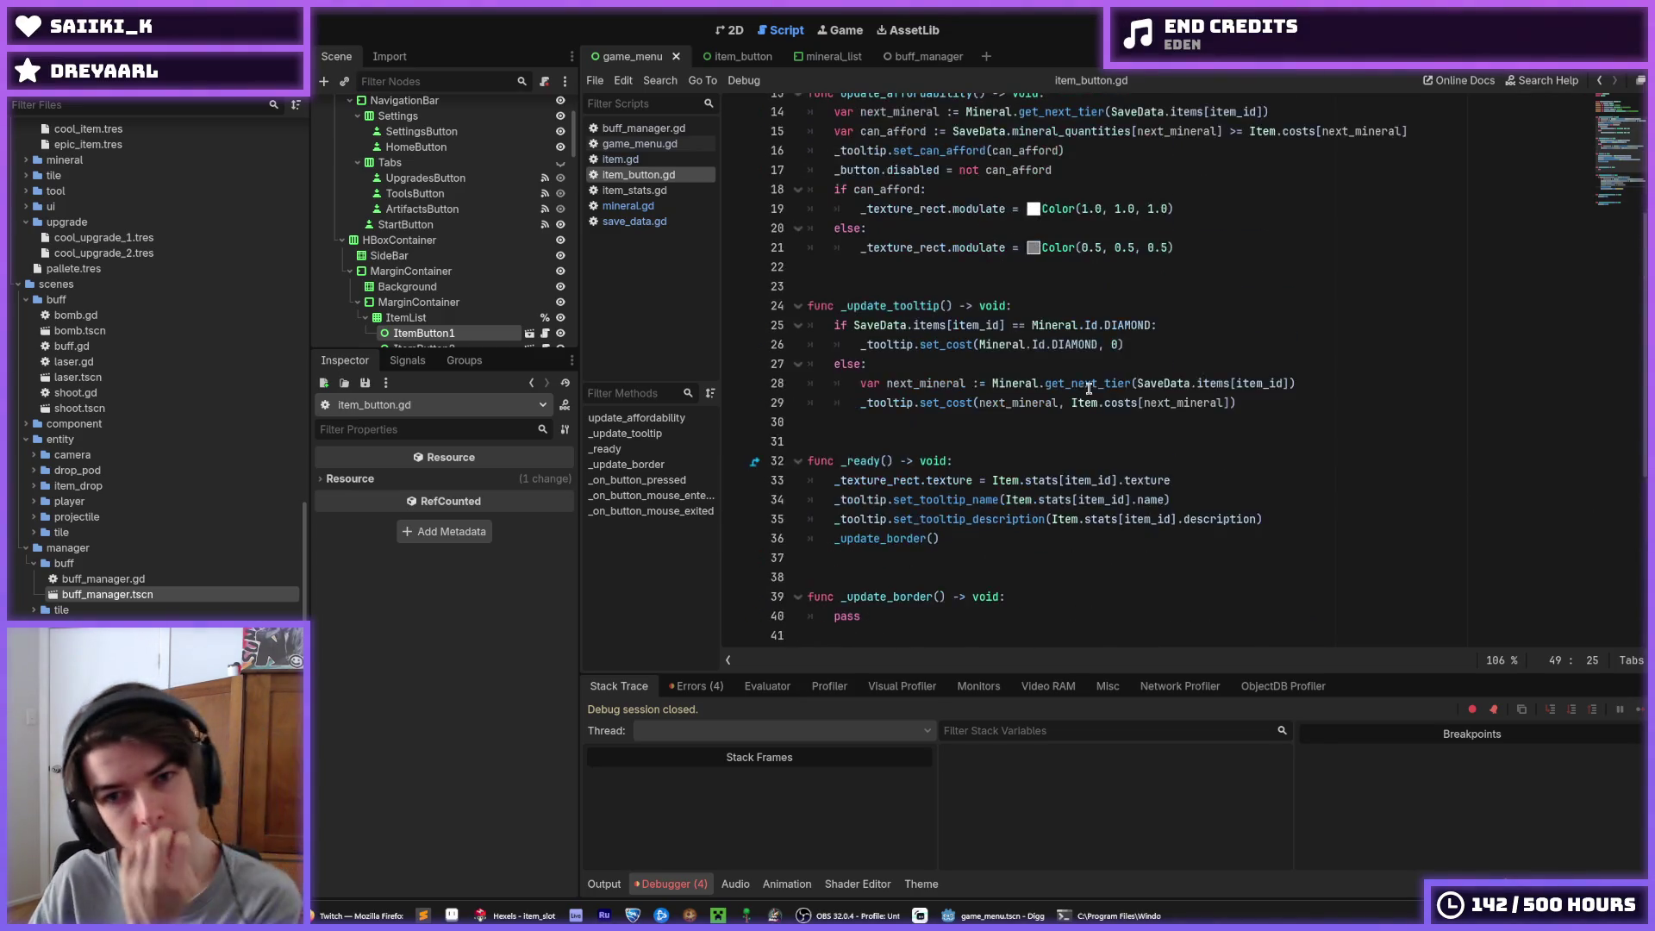
{"action": "left_click", "coordinate": [1024, 425]}
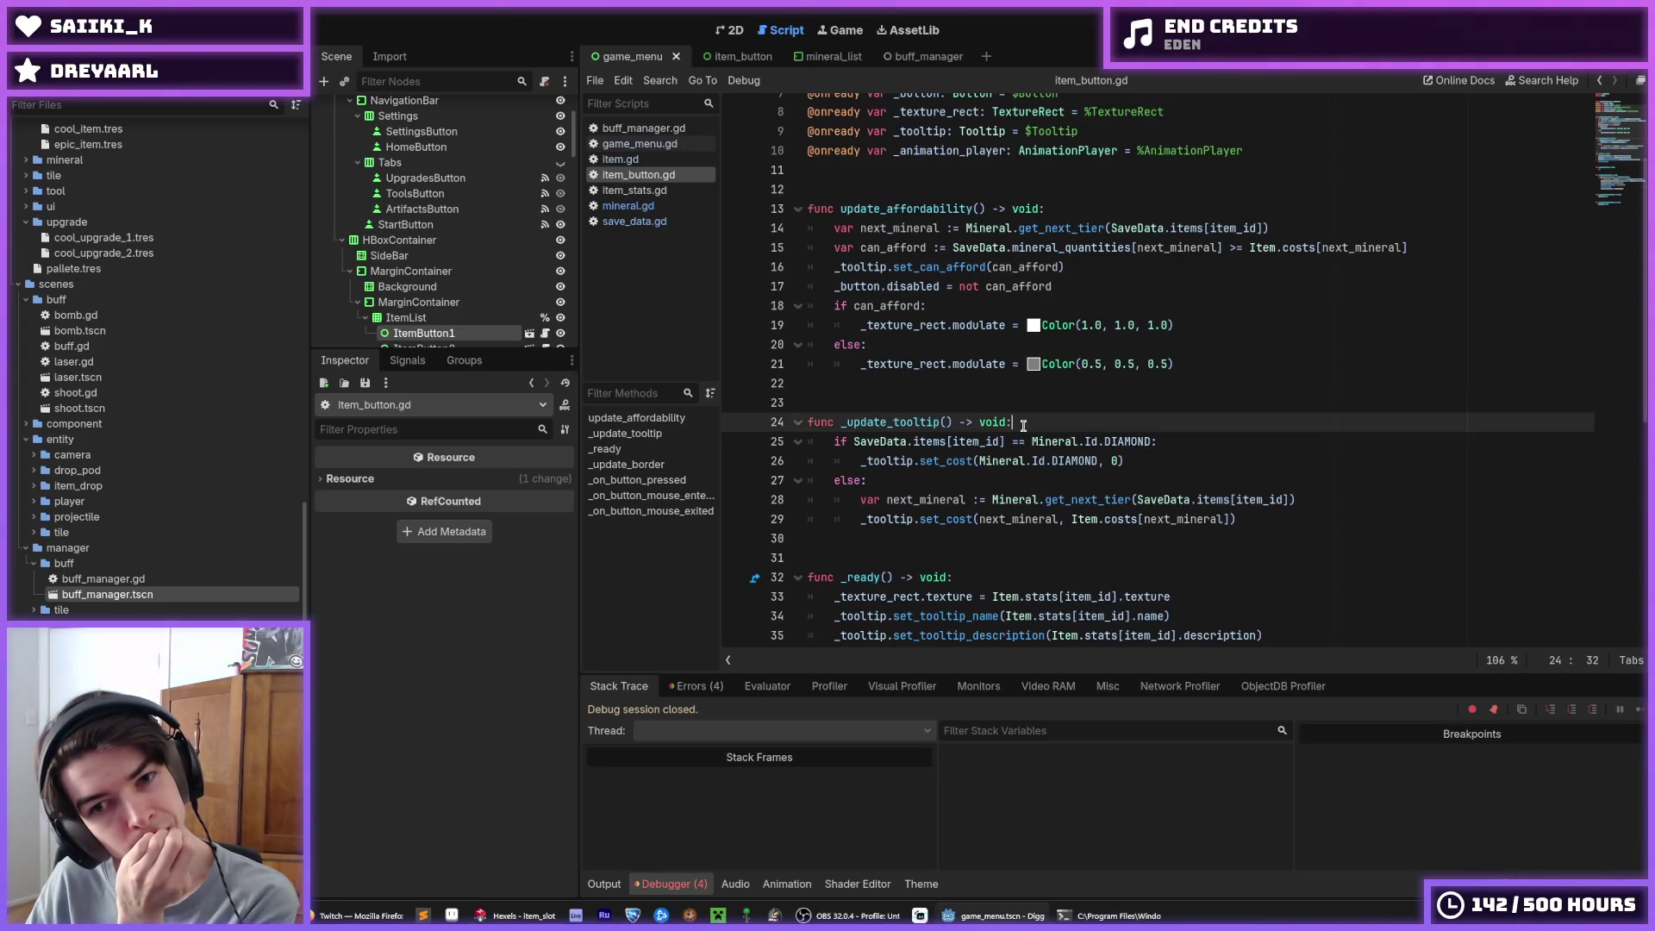
{"action": "left_click_drag", "start_coordinate": [952, 422], "coordinate": [842, 424]}
{"action": "right_click", "coordinate": [845, 429]}
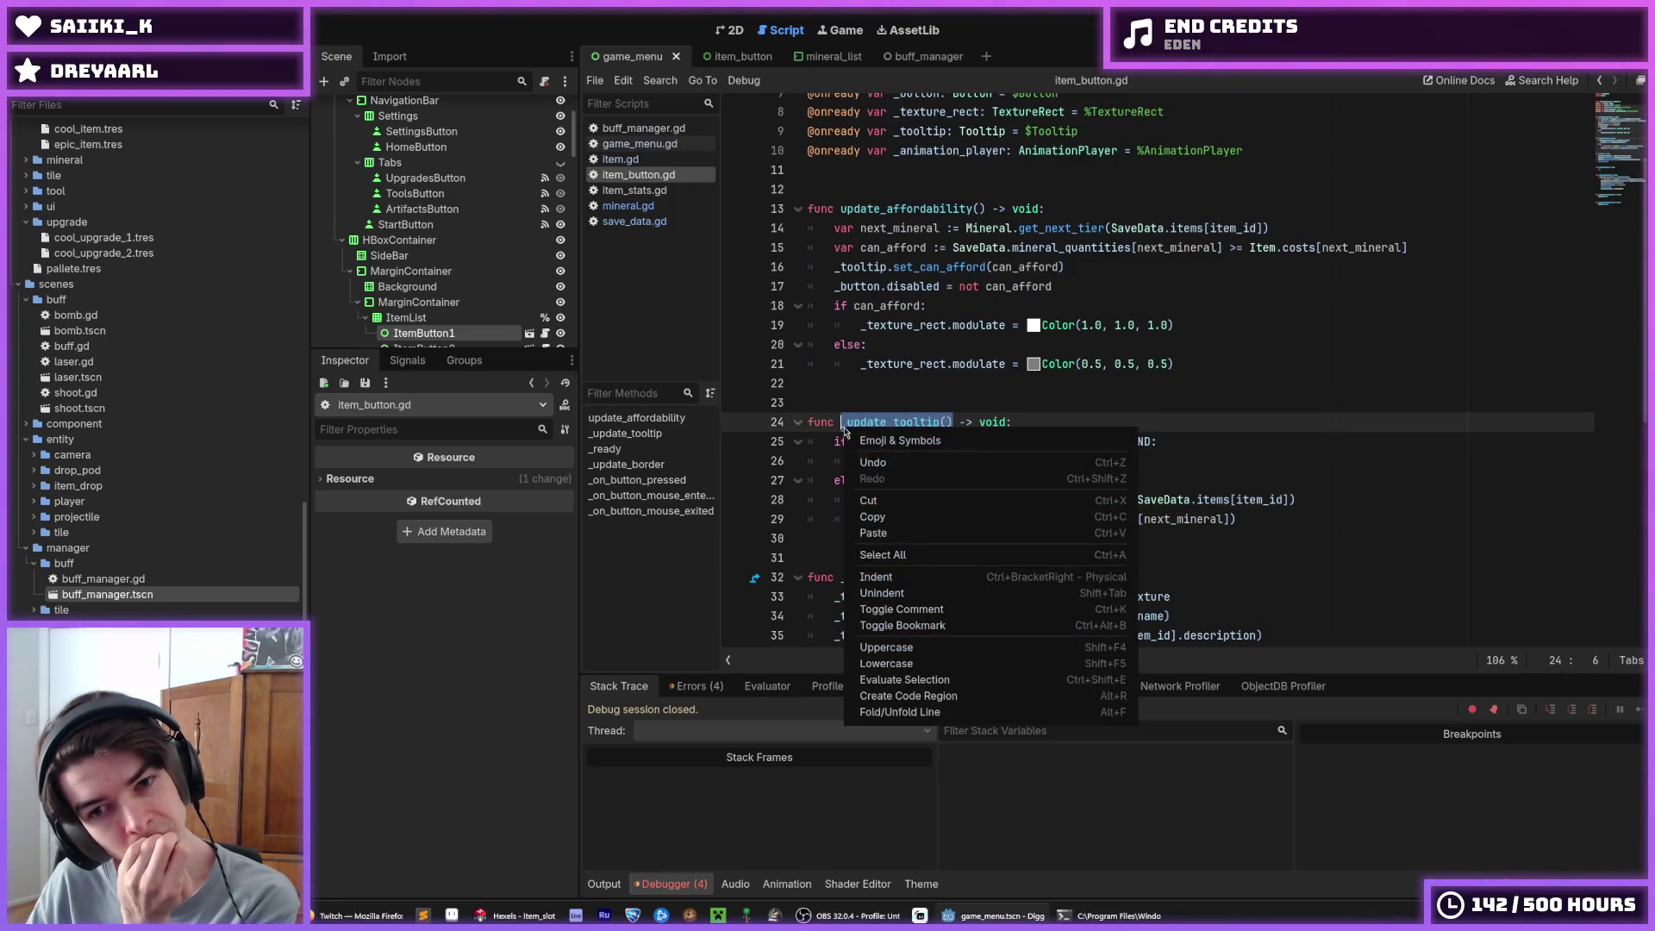
{"action": "left_click", "coordinate": [875, 516]}
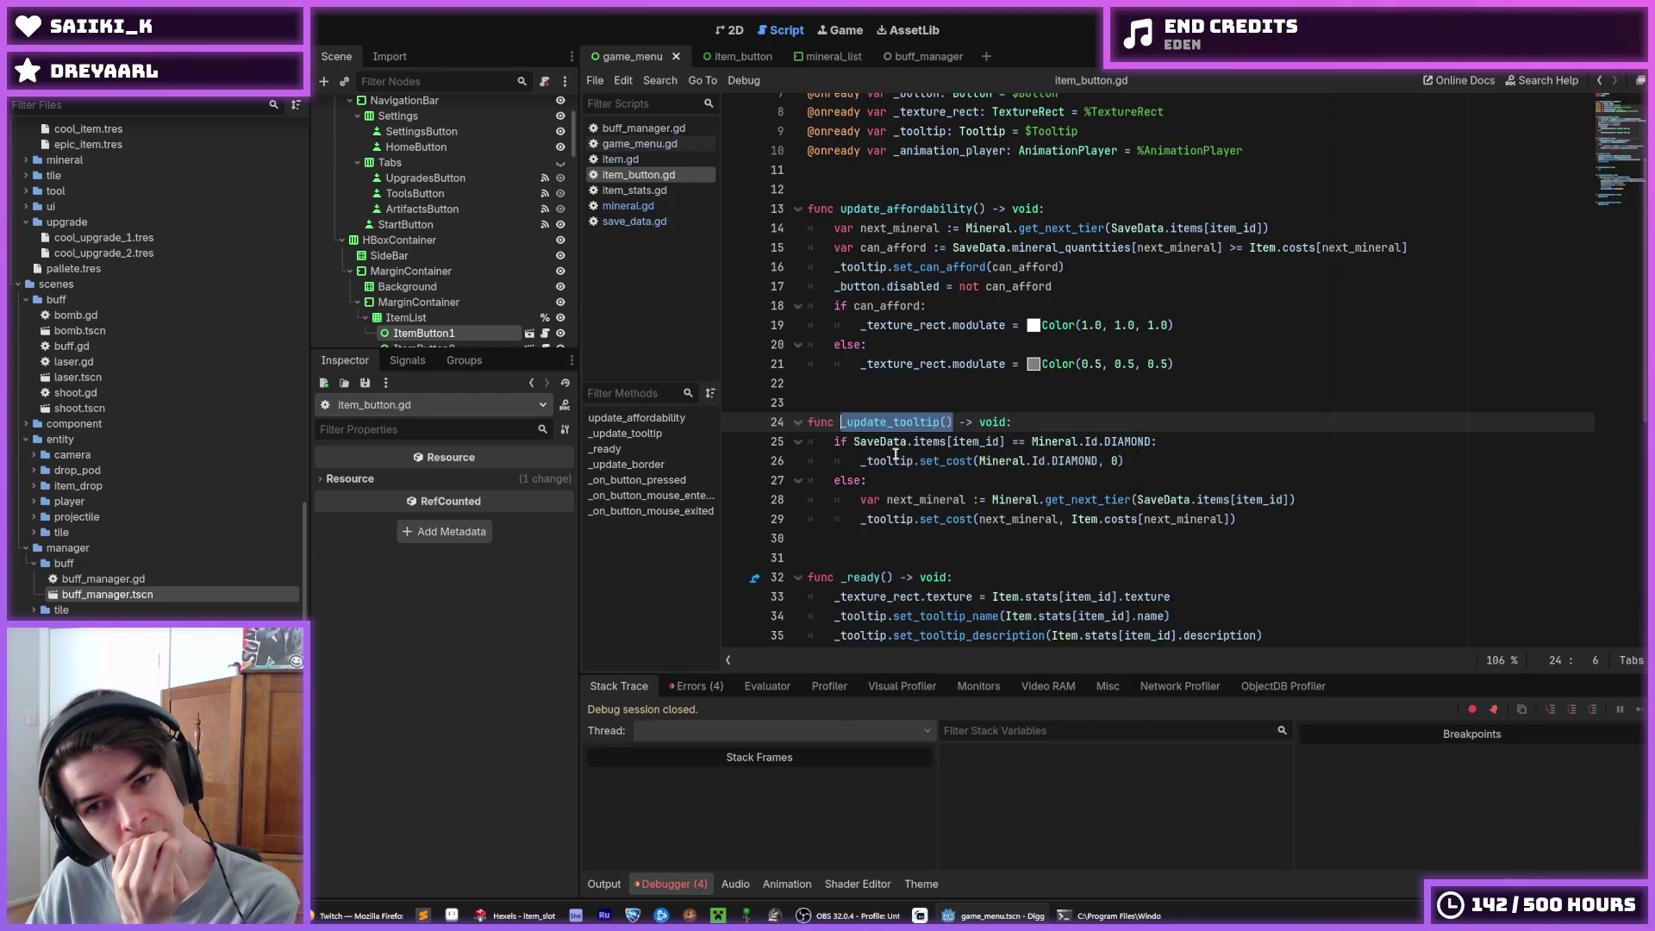
{"action": "left_click", "coordinate": [1013, 304]}
Add an _update_tooltip() call beside _update_border() in _ready
{"action": "left_click", "coordinate": [1146, 269]}
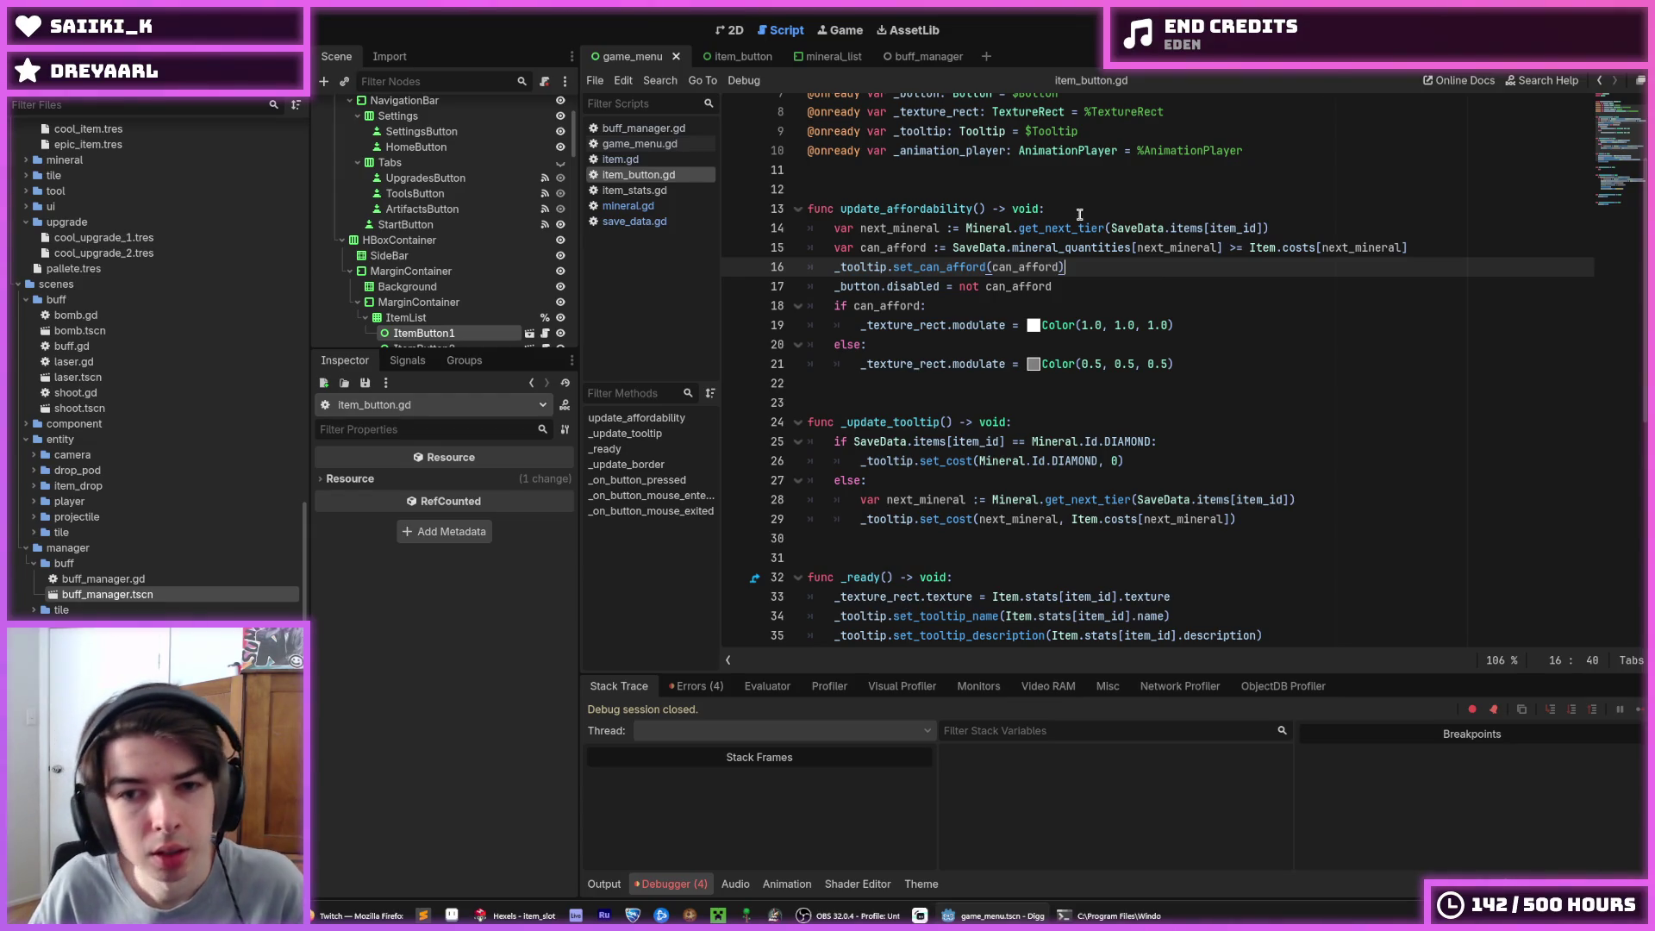
{"action": "scroll", "coordinate": [1073, 225], "scroll_direction": "down", "scroll_amount": 7}
{"action": "left_click", "coordinate": [1002, 243]}
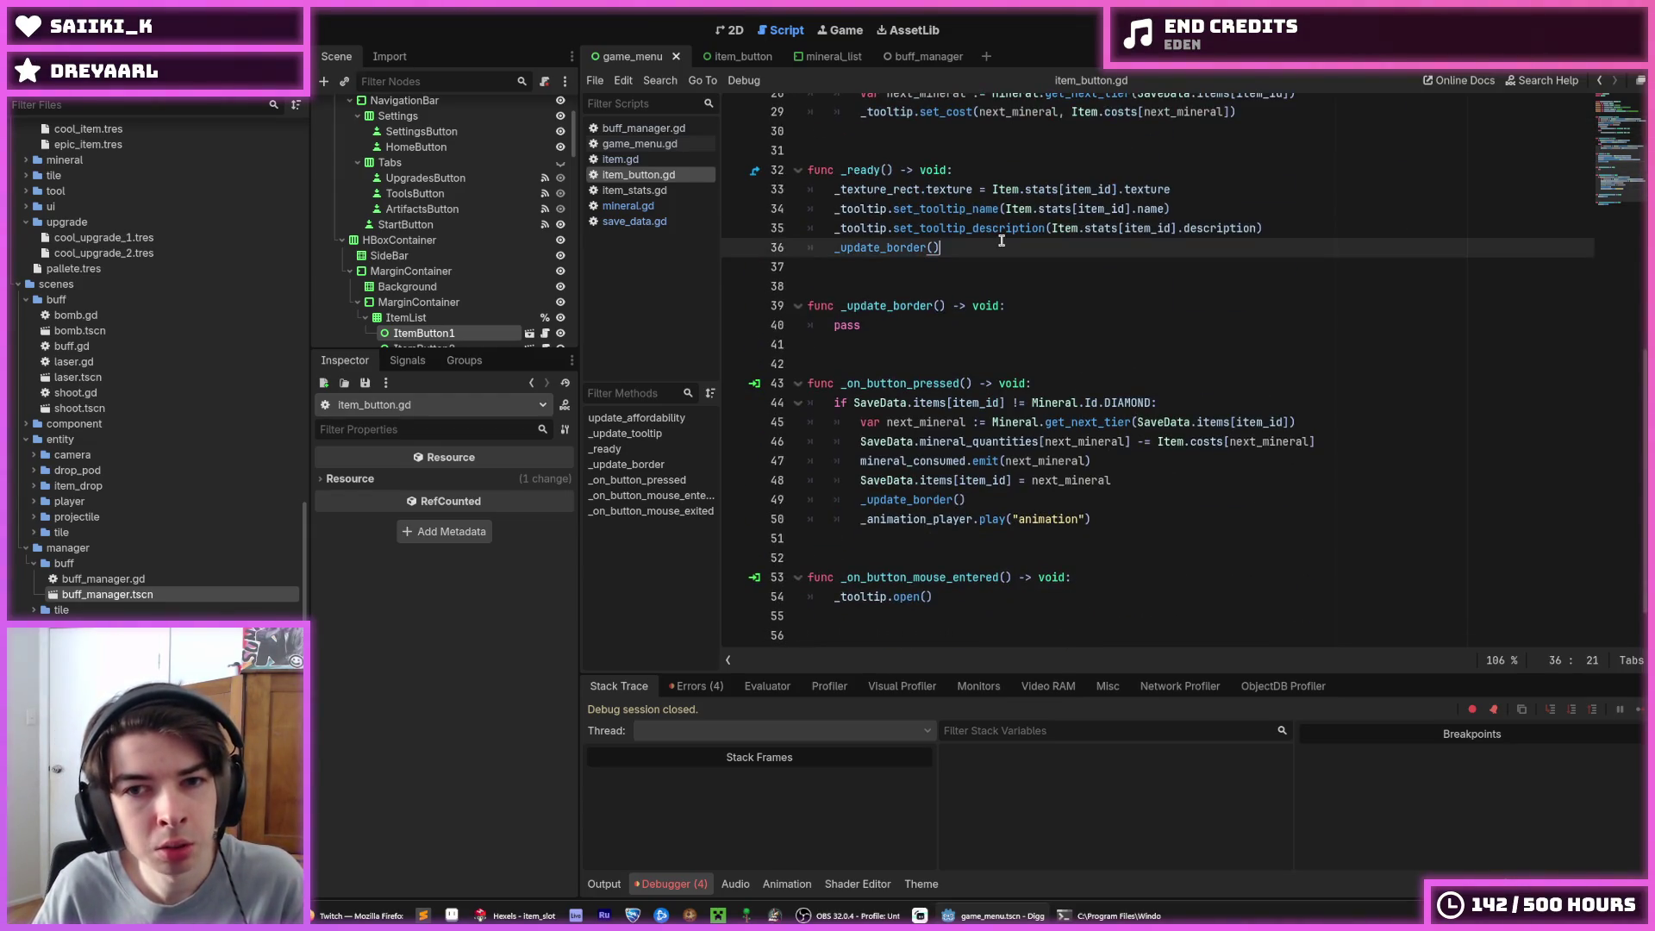
{"action": "scroll", "coordinate": [1001, 241], "scroll_direction": "down", "scroll_amount": 1}
{"action": "scroll", "coordinate": [979, 269], "scroll_direction": "up", "scroll_amount": 1}
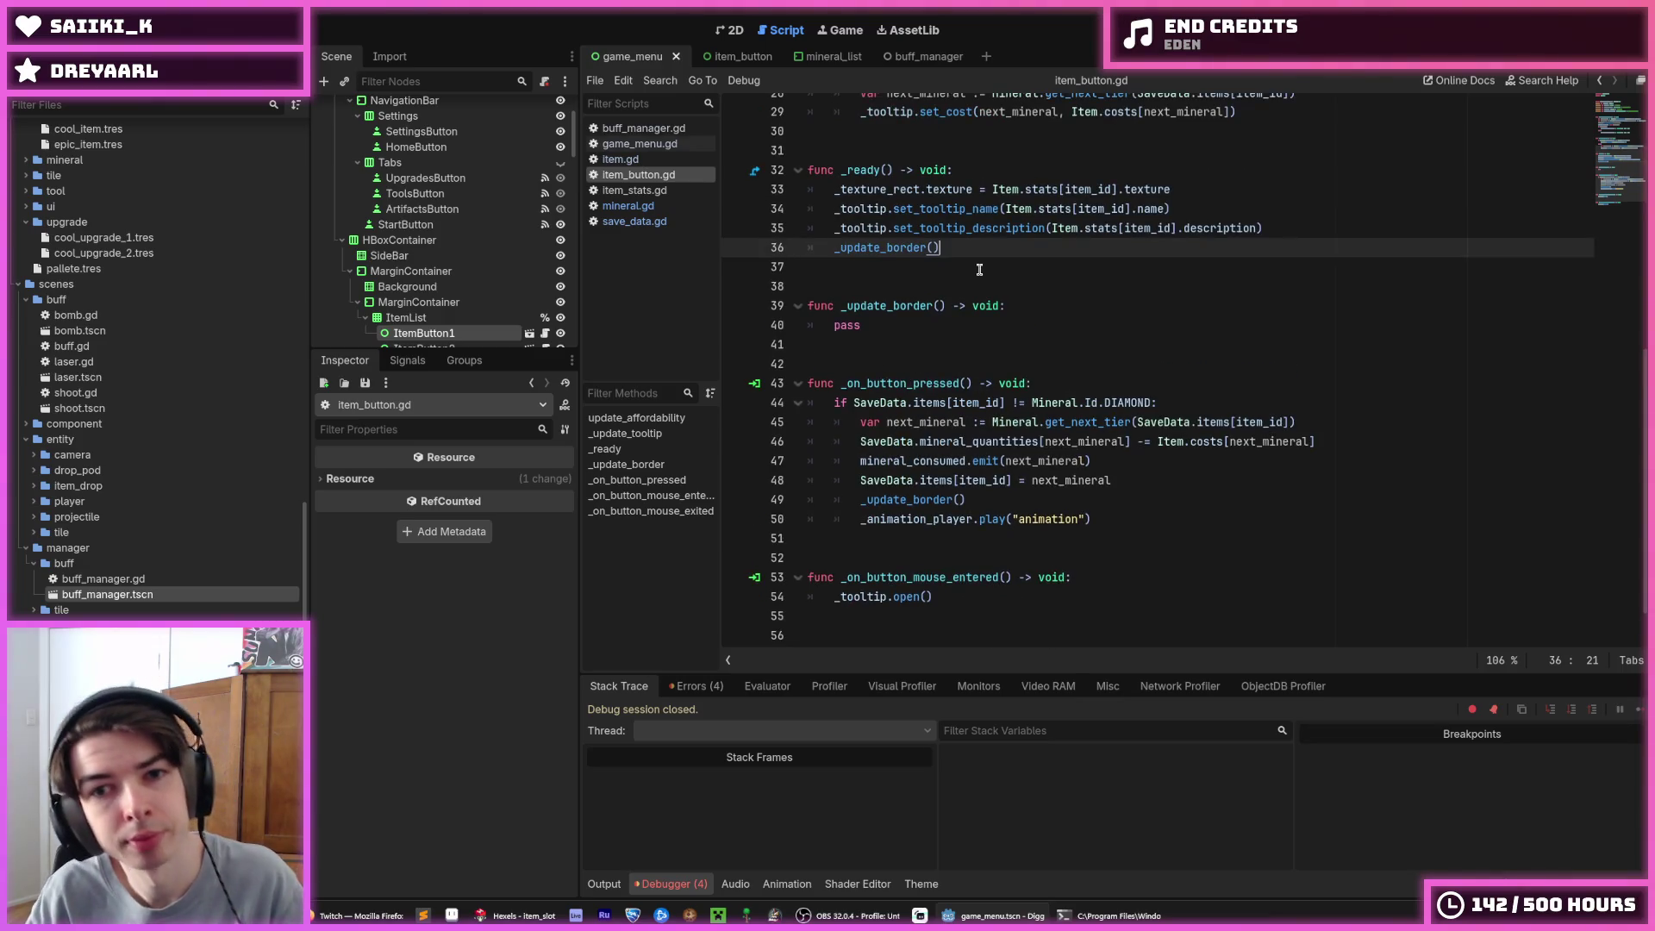
{"action": "key", "text": "Return"}
{"action": "type", "text": "_update_tooltip()"}
{"action": "key", "text": "alt+Up"}
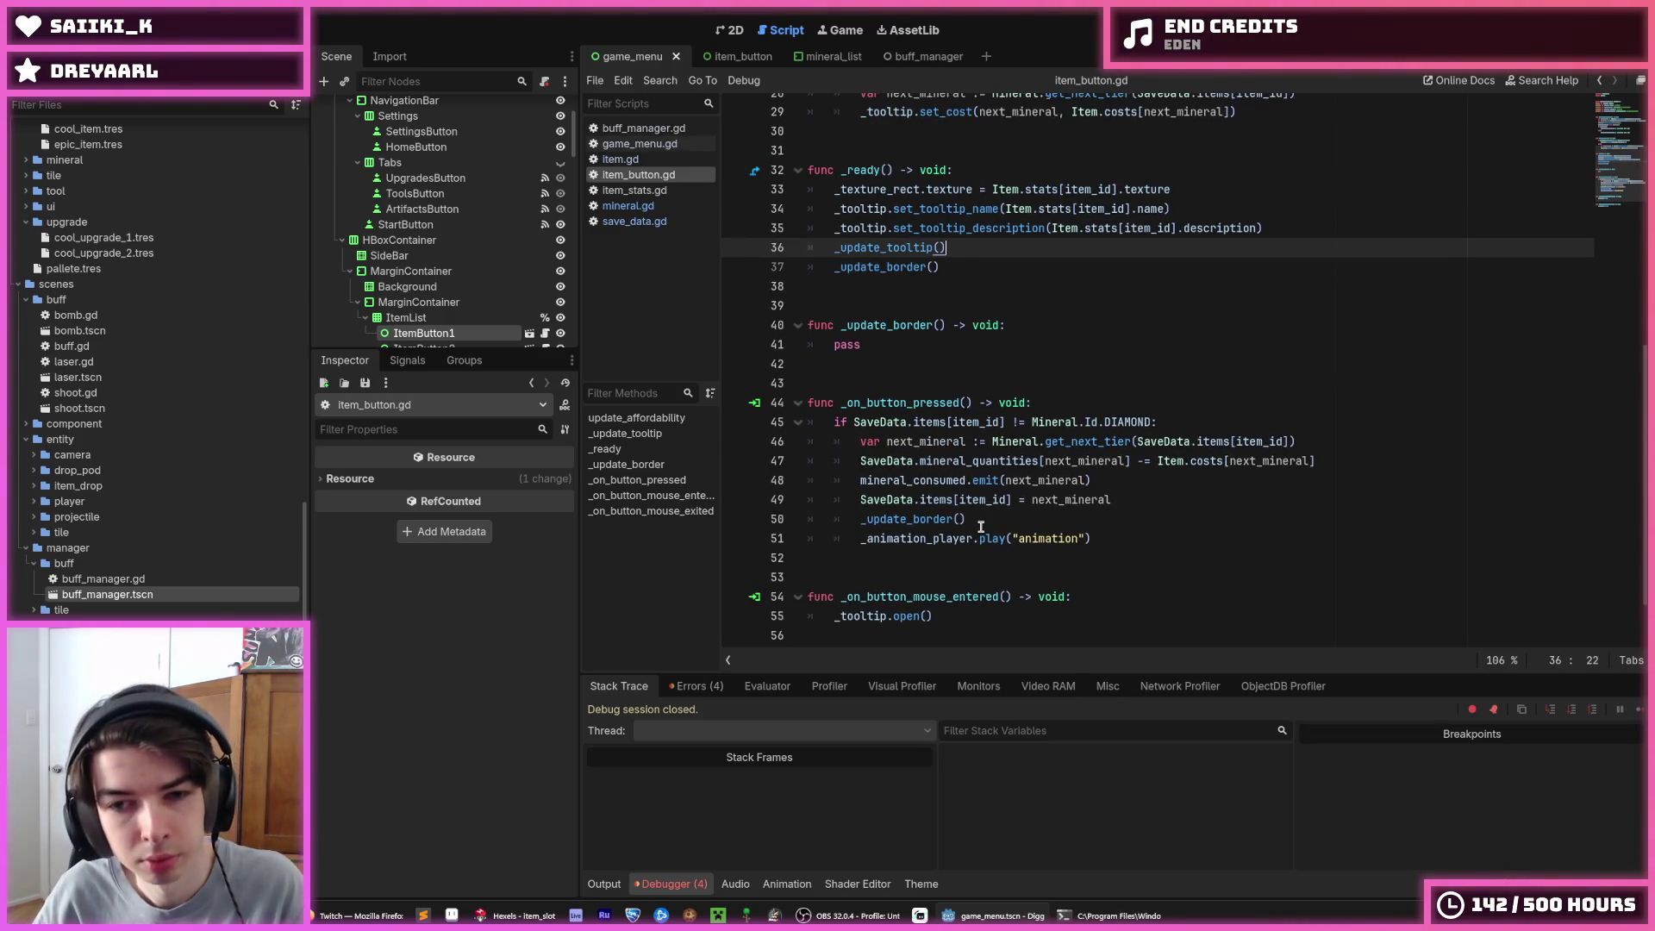
Add _update_tooltip() after _update_border() in the press handler, keeping _update_border first in _ready
{"action": "left_click", "coordinate": [981, 527]}
{"action": "key", "text": "Return"}
{"action": "type", "text": "_update_tooltip()"}
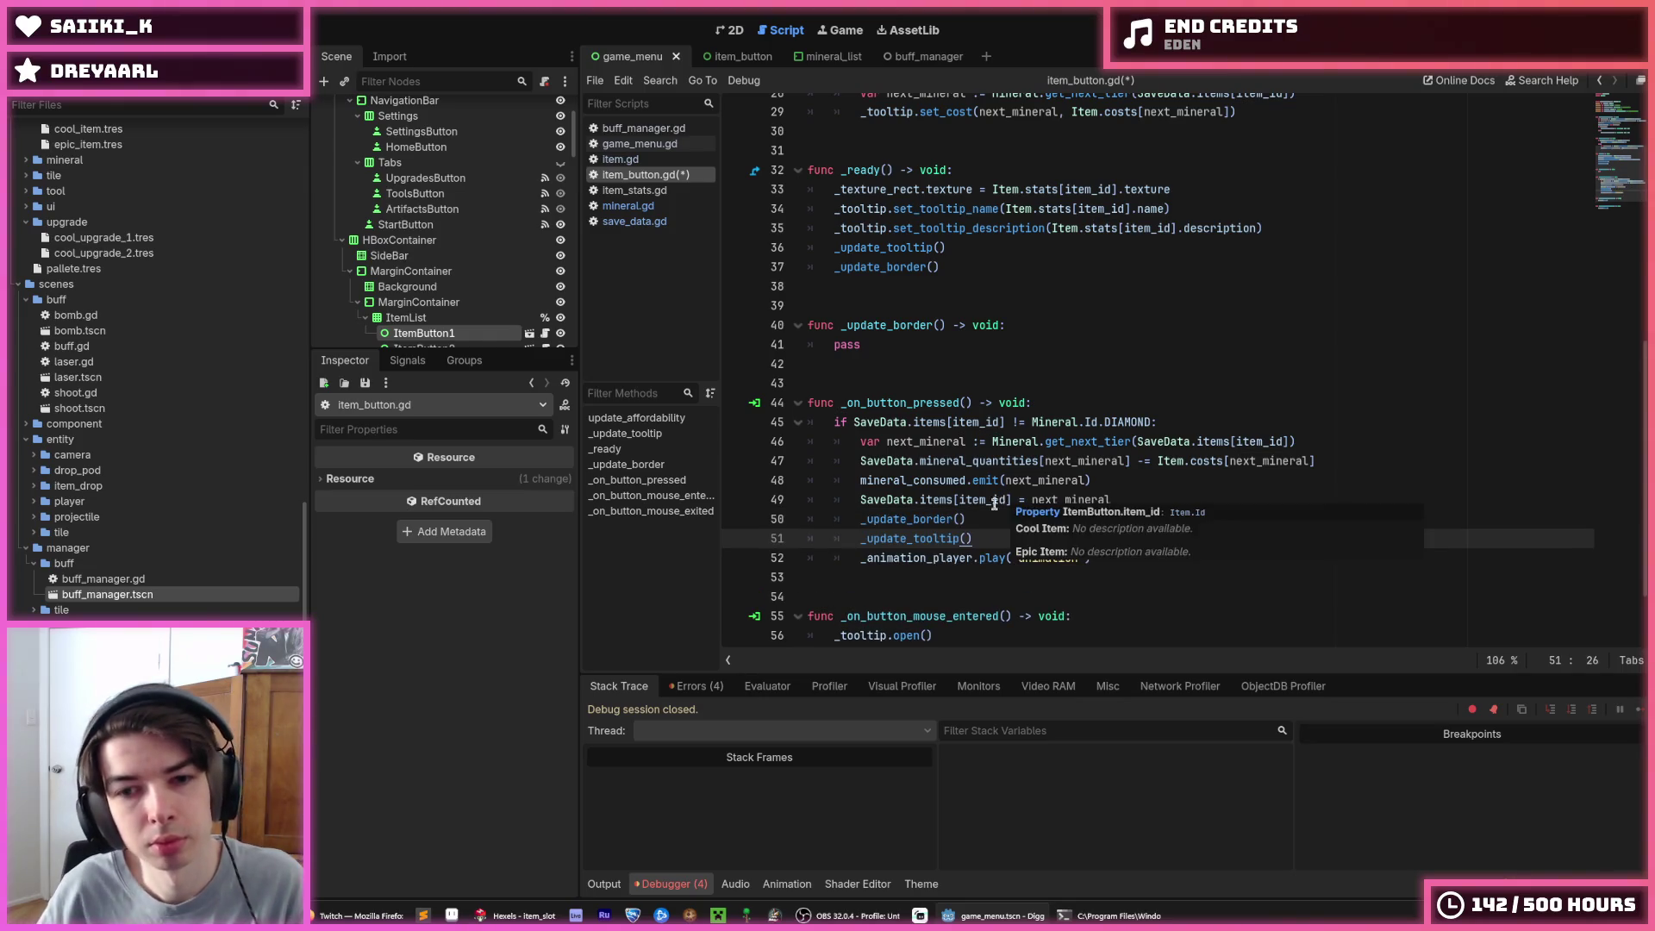
{"action": "left_click", "coordinate": [939, 267]}
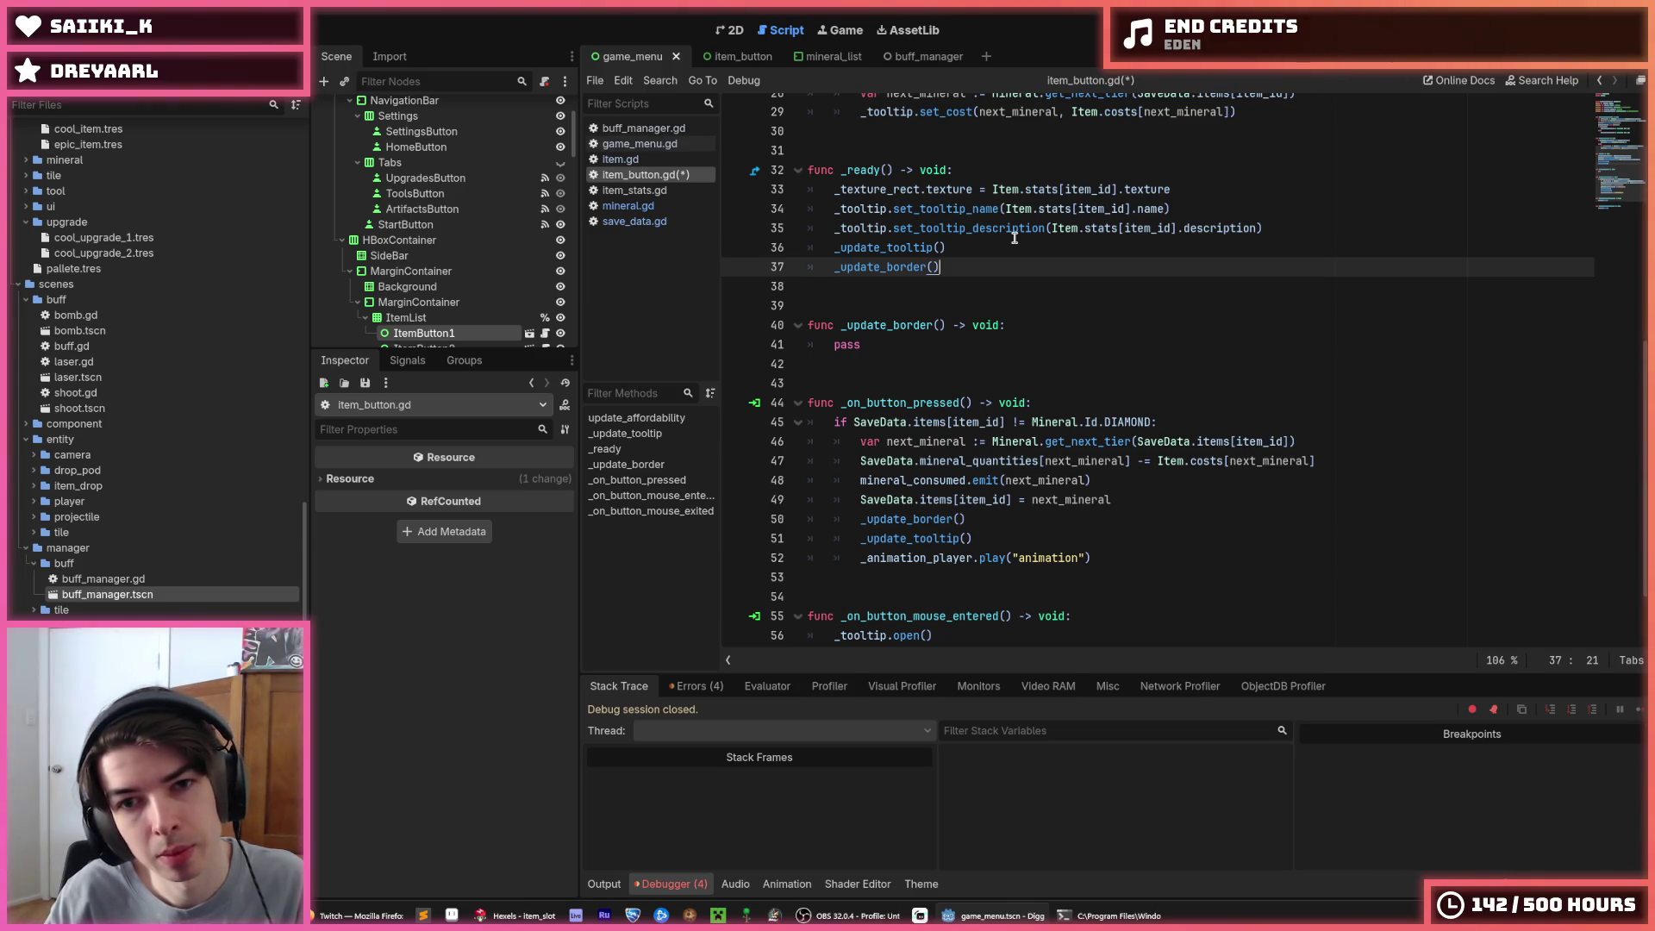
{"action": "key", "text": "alt+Up"}
{"action": "key", "text": "alt+Down"}
{"action": "key", "text": "alt+Up"}
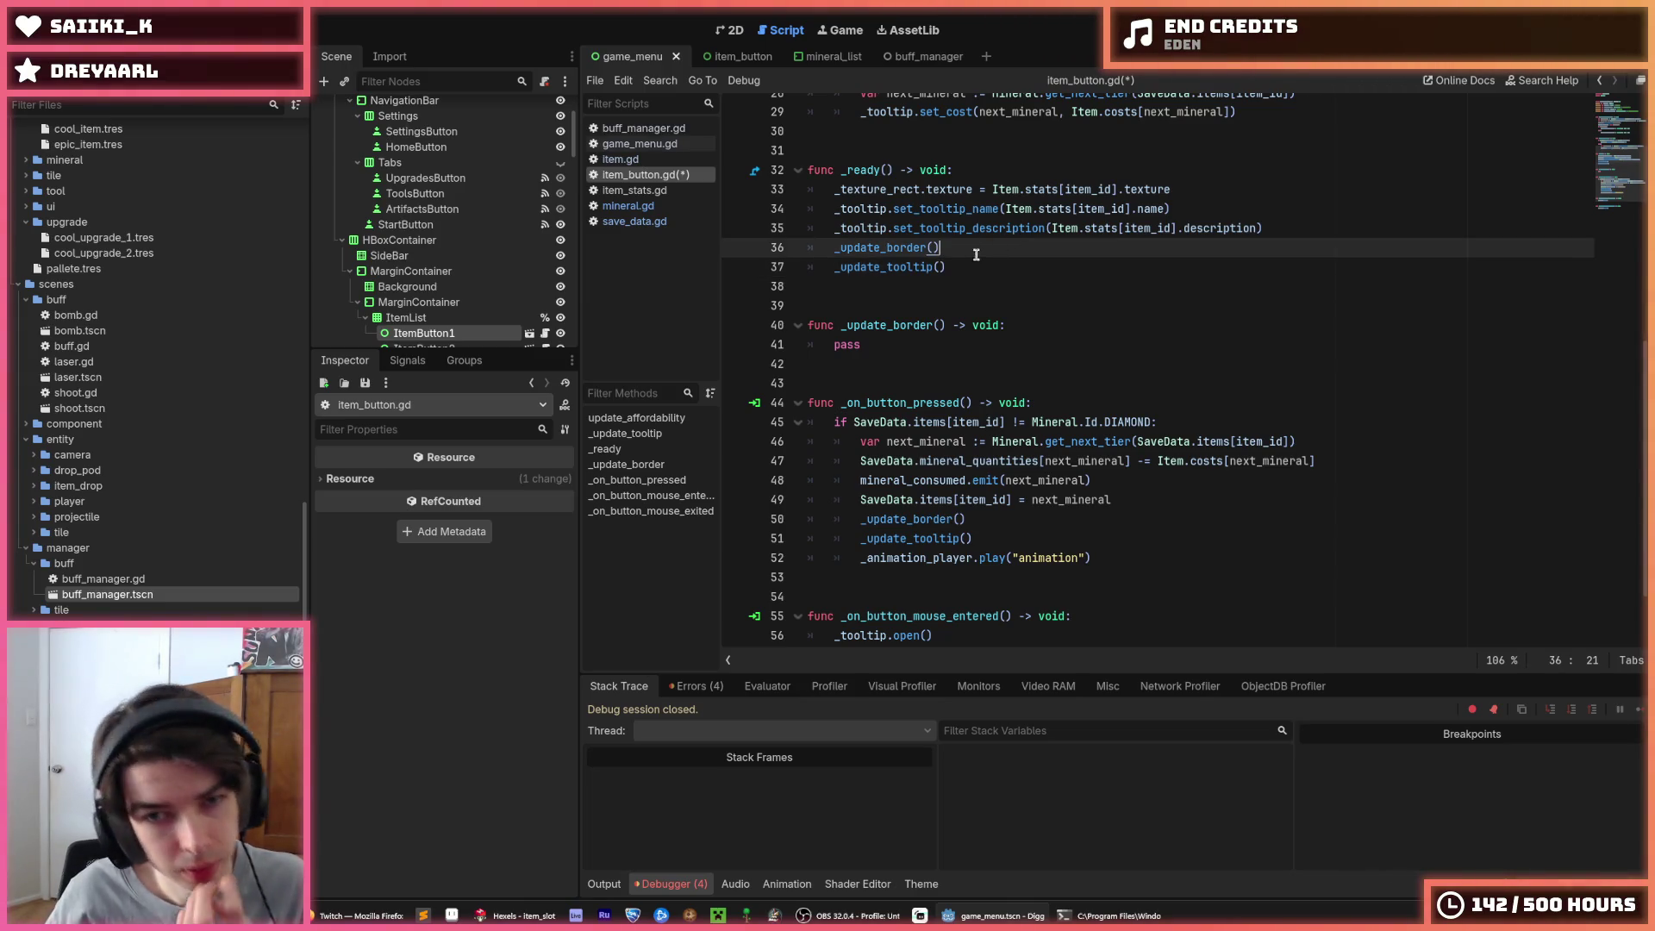
Review the _update_border and _update_tooltip call order in _ready and the press handler
{"action": "left_click", "coordinate": [976, 266]}
{"action": "scroll", "coordinate": [1036, 315], "scroll_direction": "up", "scroll_amount": 7}
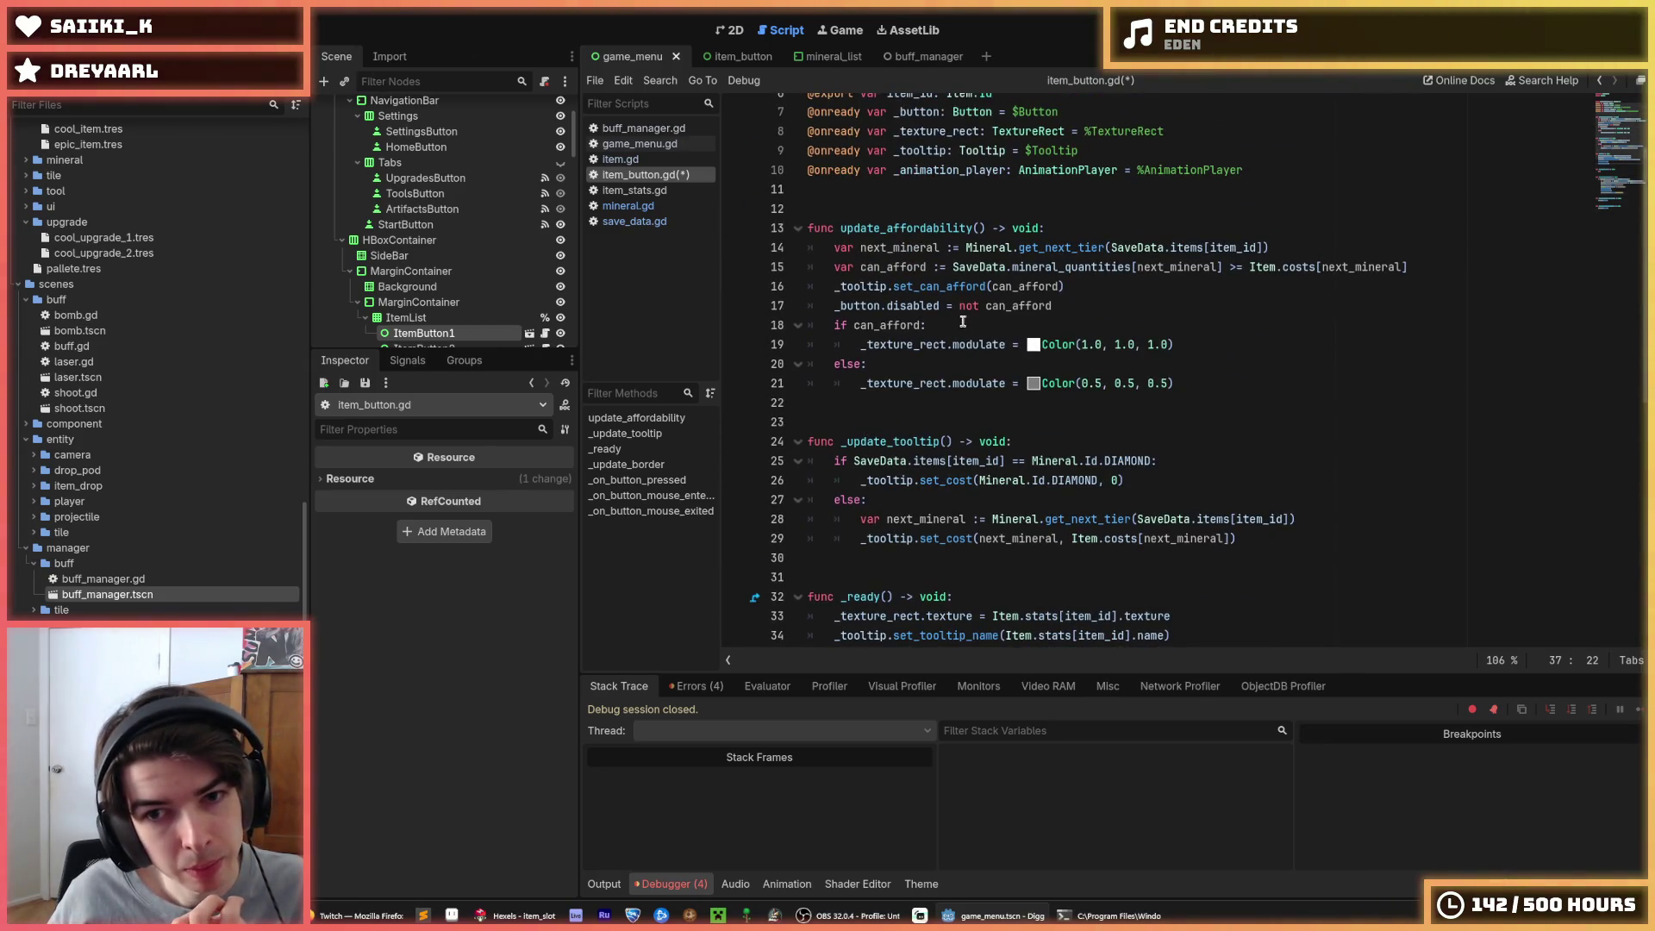
{"action": "left_click", "coordinate": [950, 325]}
{"action": "left_click", "coordinate": [1074, 309]}
{"action": "left_click", "coordinate": [1069, 286]}
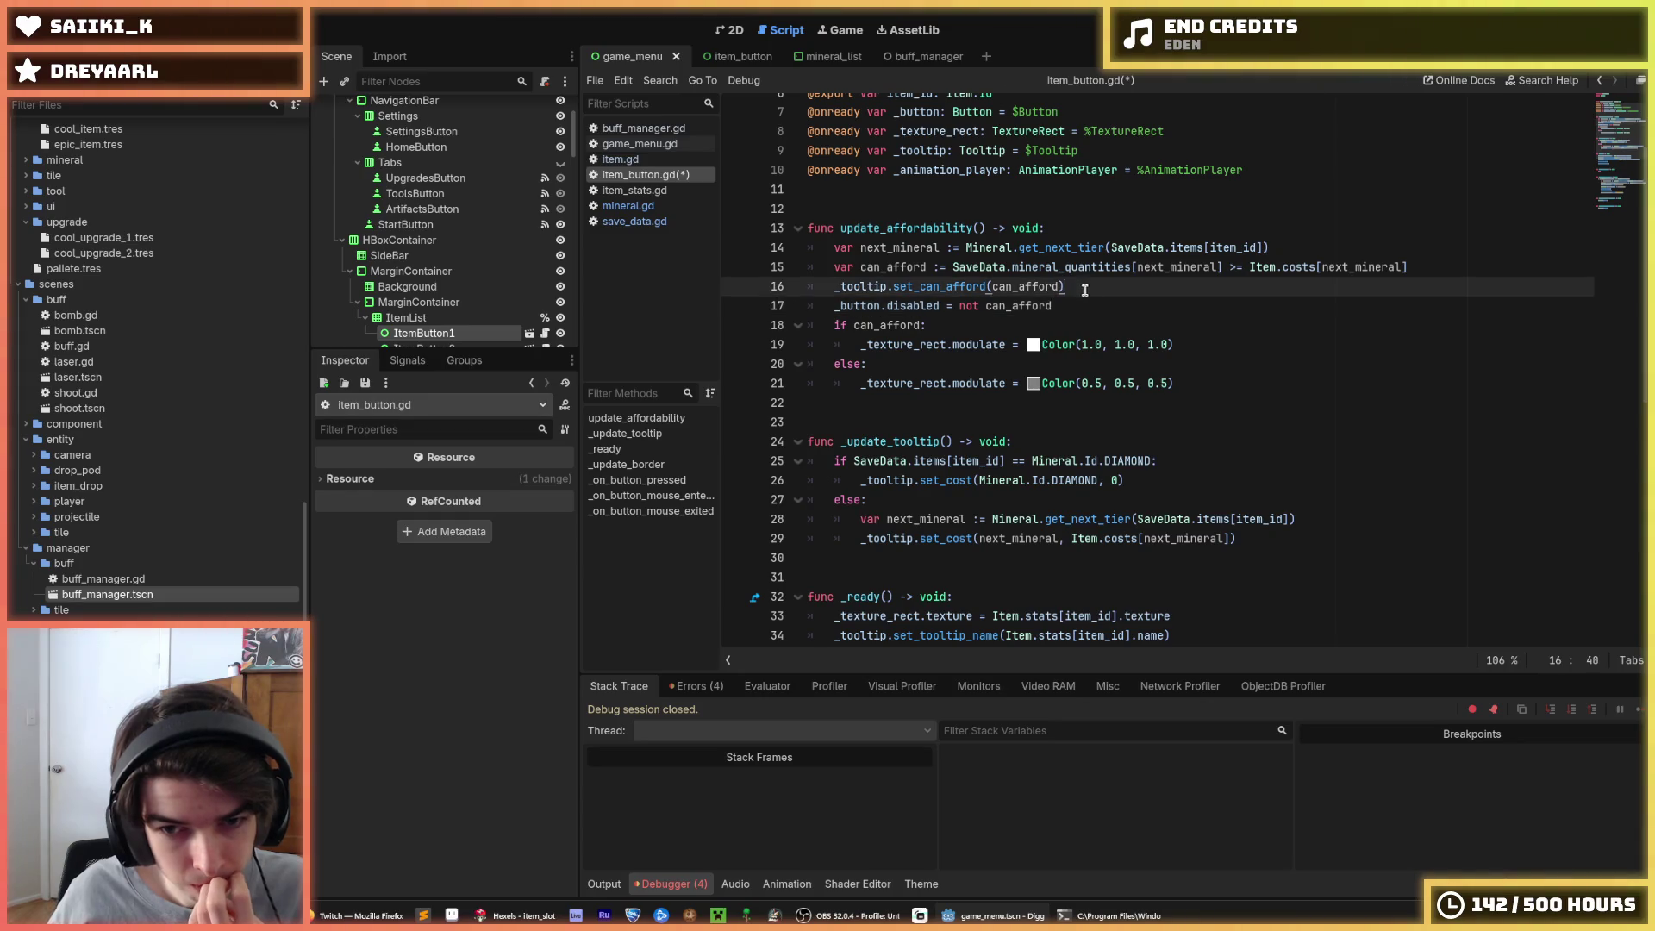
{"action": "scroll", "coordinate": [984, 417], "scroll_direction": "down", "scroll_amount": 9}
{"action": "left_click", "coordinate": [984, 416]}
{"action": "key", "text": "Down"}
{"action": "key", "text": "Up"}
{"action": "key", "text": "Down"}
{"action": "key", "text": "Up"}
{"action": "key", "text": "Down"}
{"action": "key", "text": "Up"}
{"action": "key", "text": "Down"}
{"action": "key", "text": "Up"}
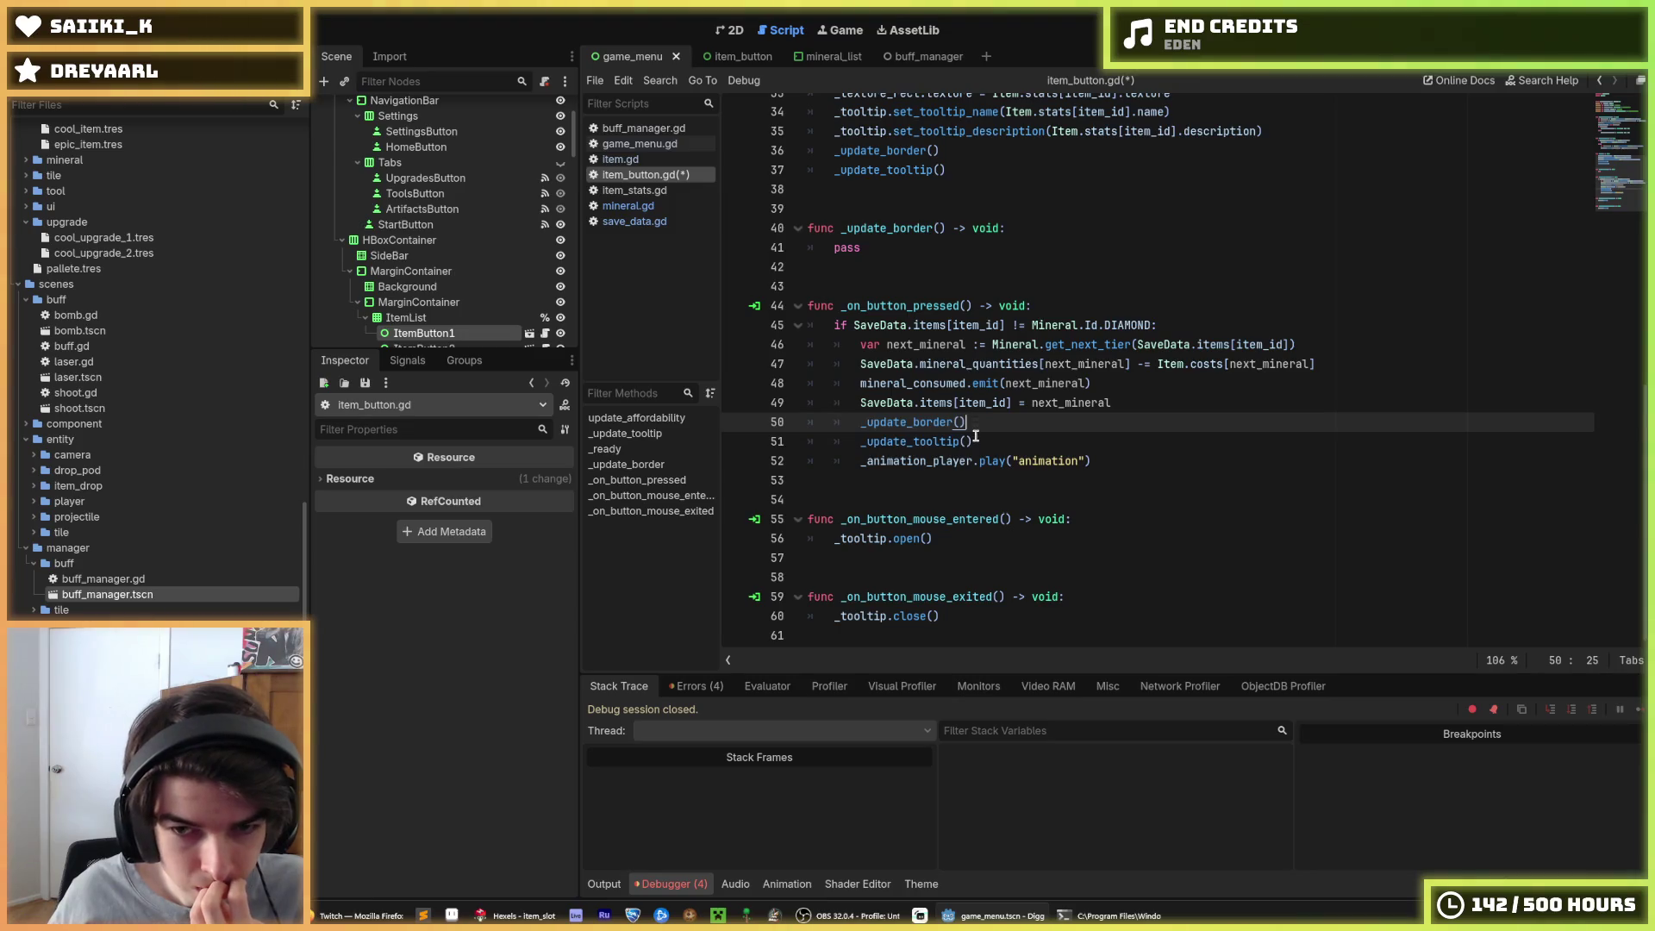
{"action": "scroll", "coordinate": [985, 423], "scroll_direction": "up", "scroll_amount": 5}
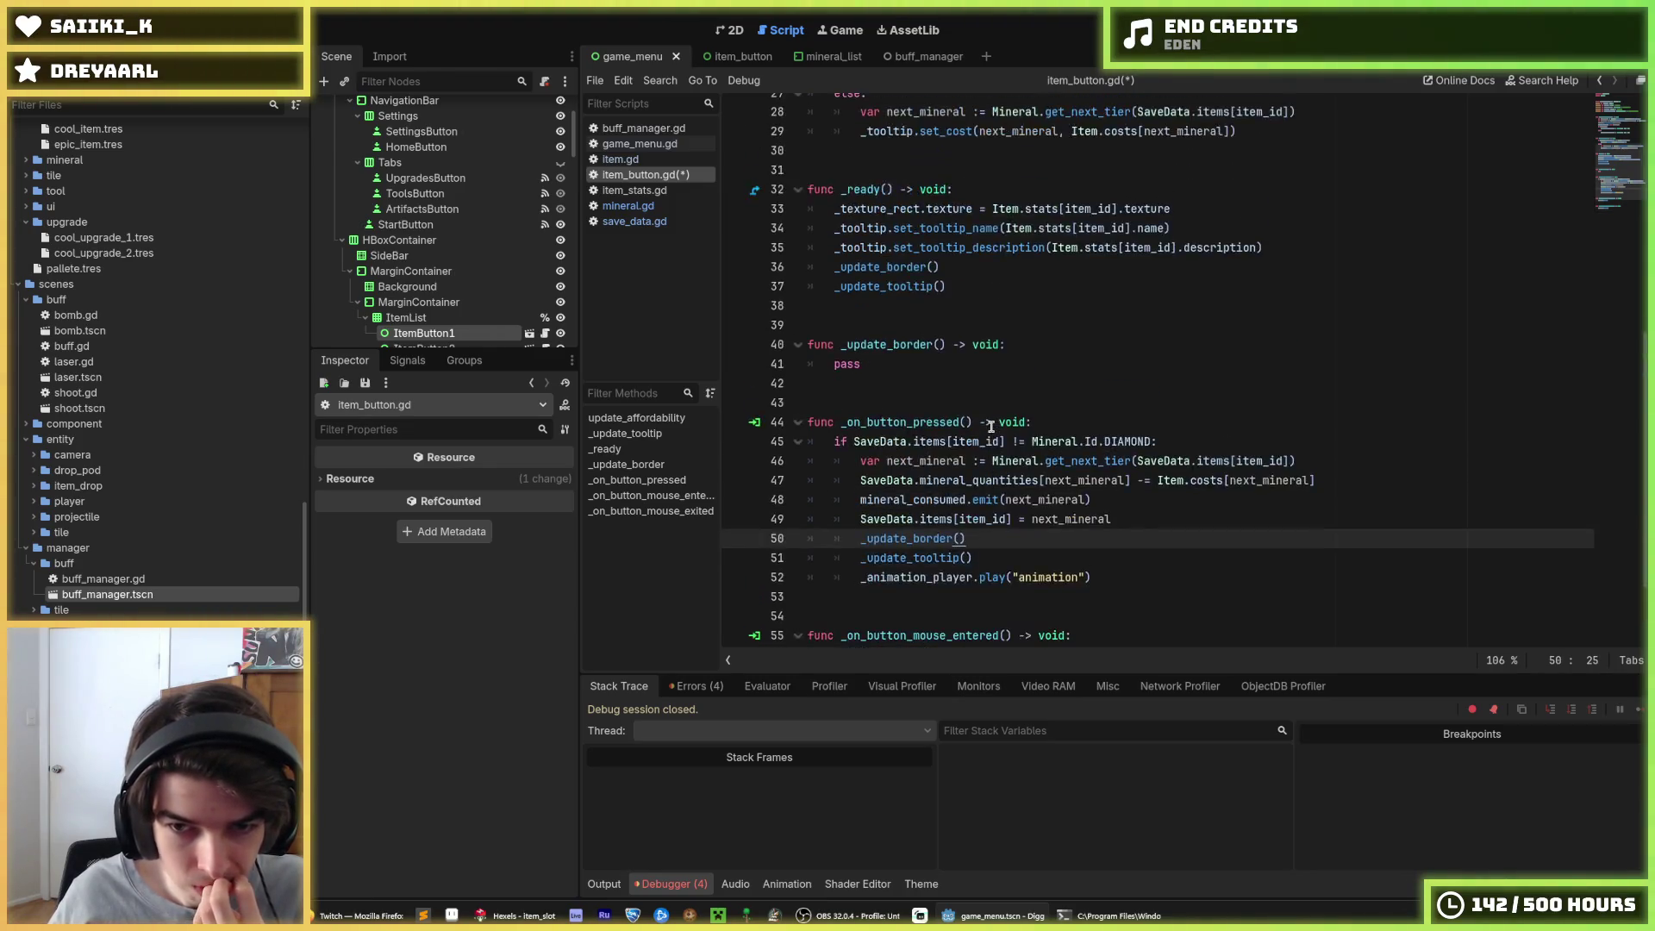
{"action": "left_click", "coordinate": [968, 460]}
{"action": "key", "text": "Up"}
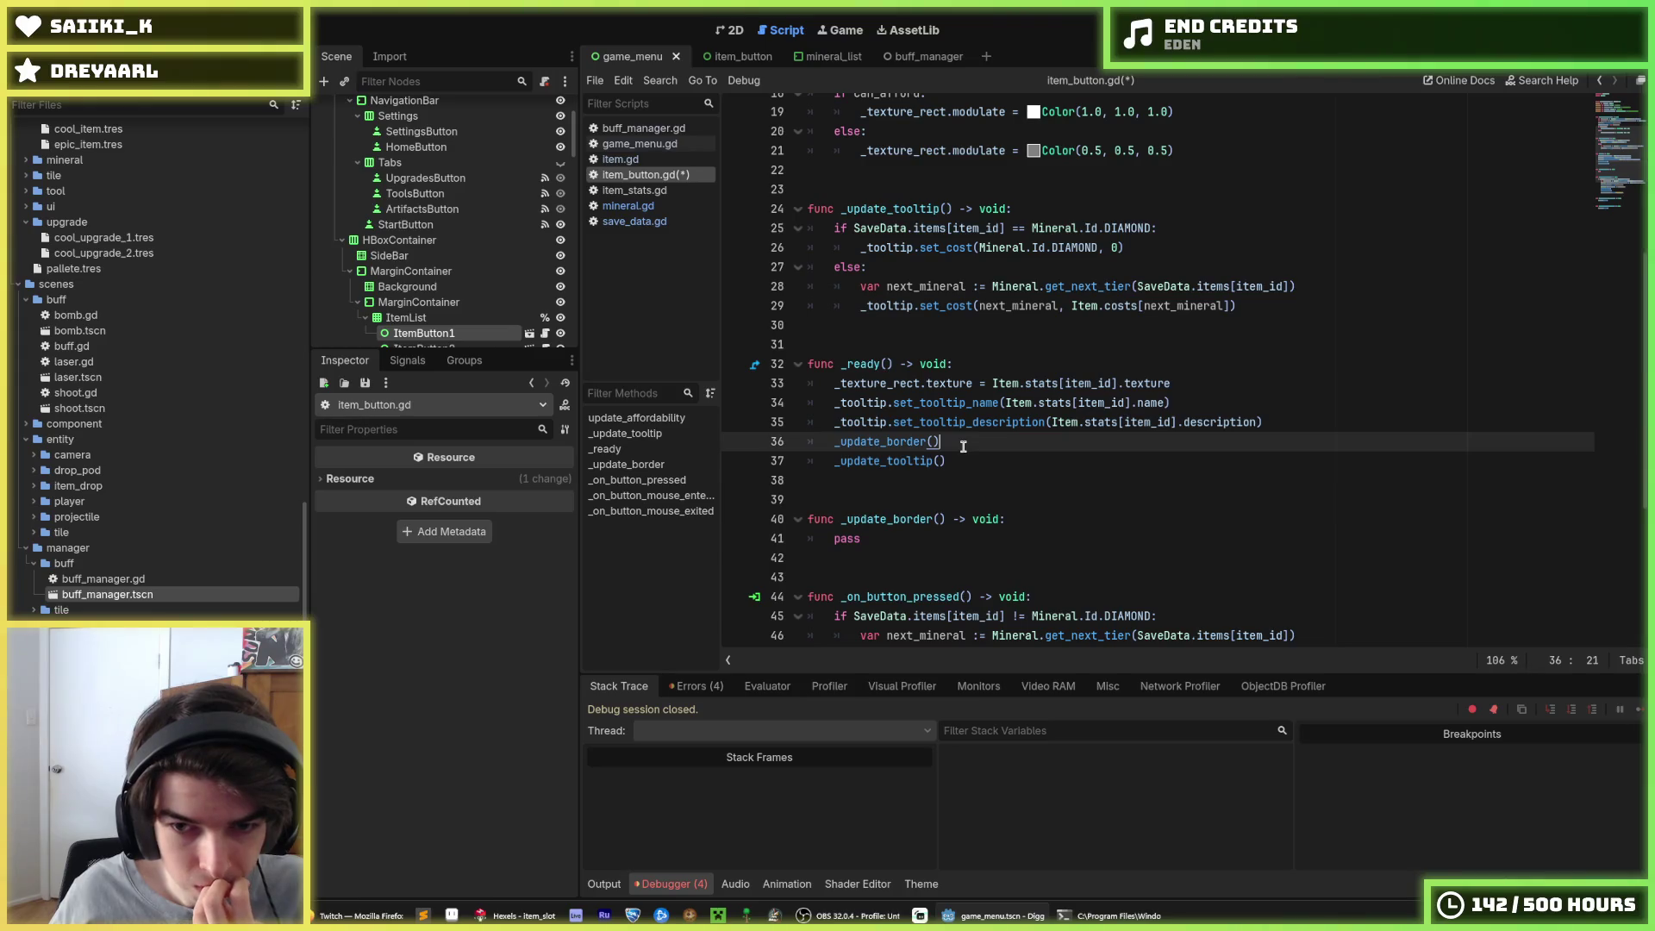
{"action": "scroll", "coordinate": [965, 451], "scroll_direction": "up", "scroll_amount": 2}
{"action": "scroll", "coordinate": [966, 451], "scroll_direction": "up", "scroll_amount": 2}
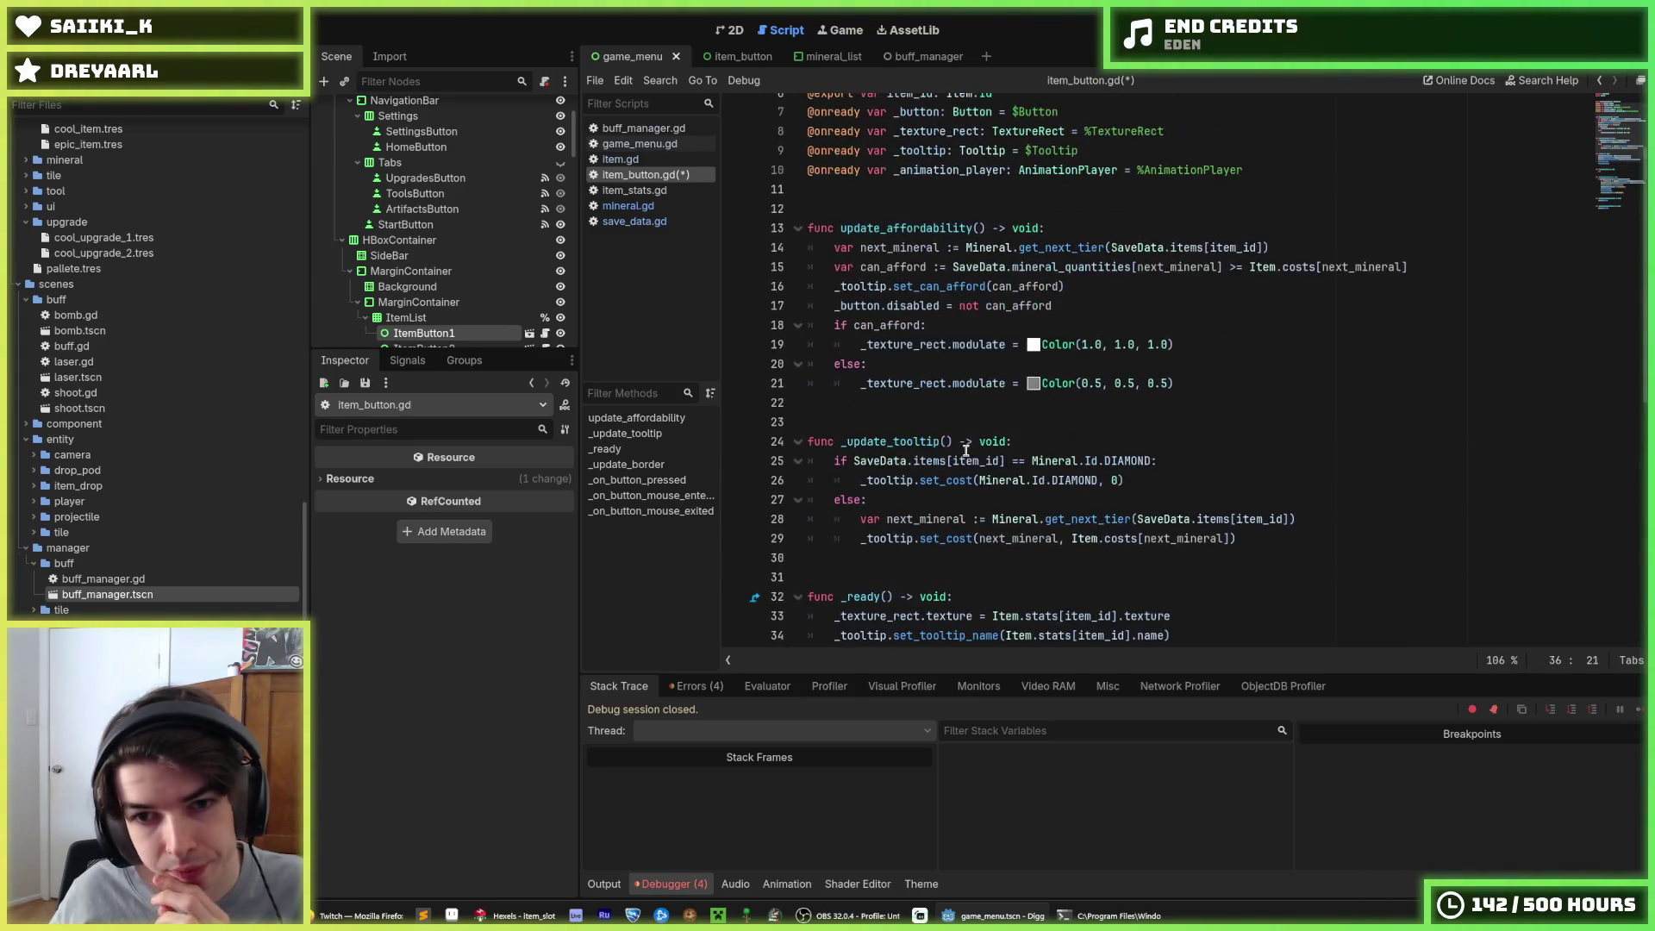
Select 'tooltip' in the _update_tooltip function name for renaming
{"action": "left_click", "coordinate": [974, 447]}
{"action": "scroll", "coordinate": [956, 466], "scroll_direction": "down", "scroll_amount": 5}
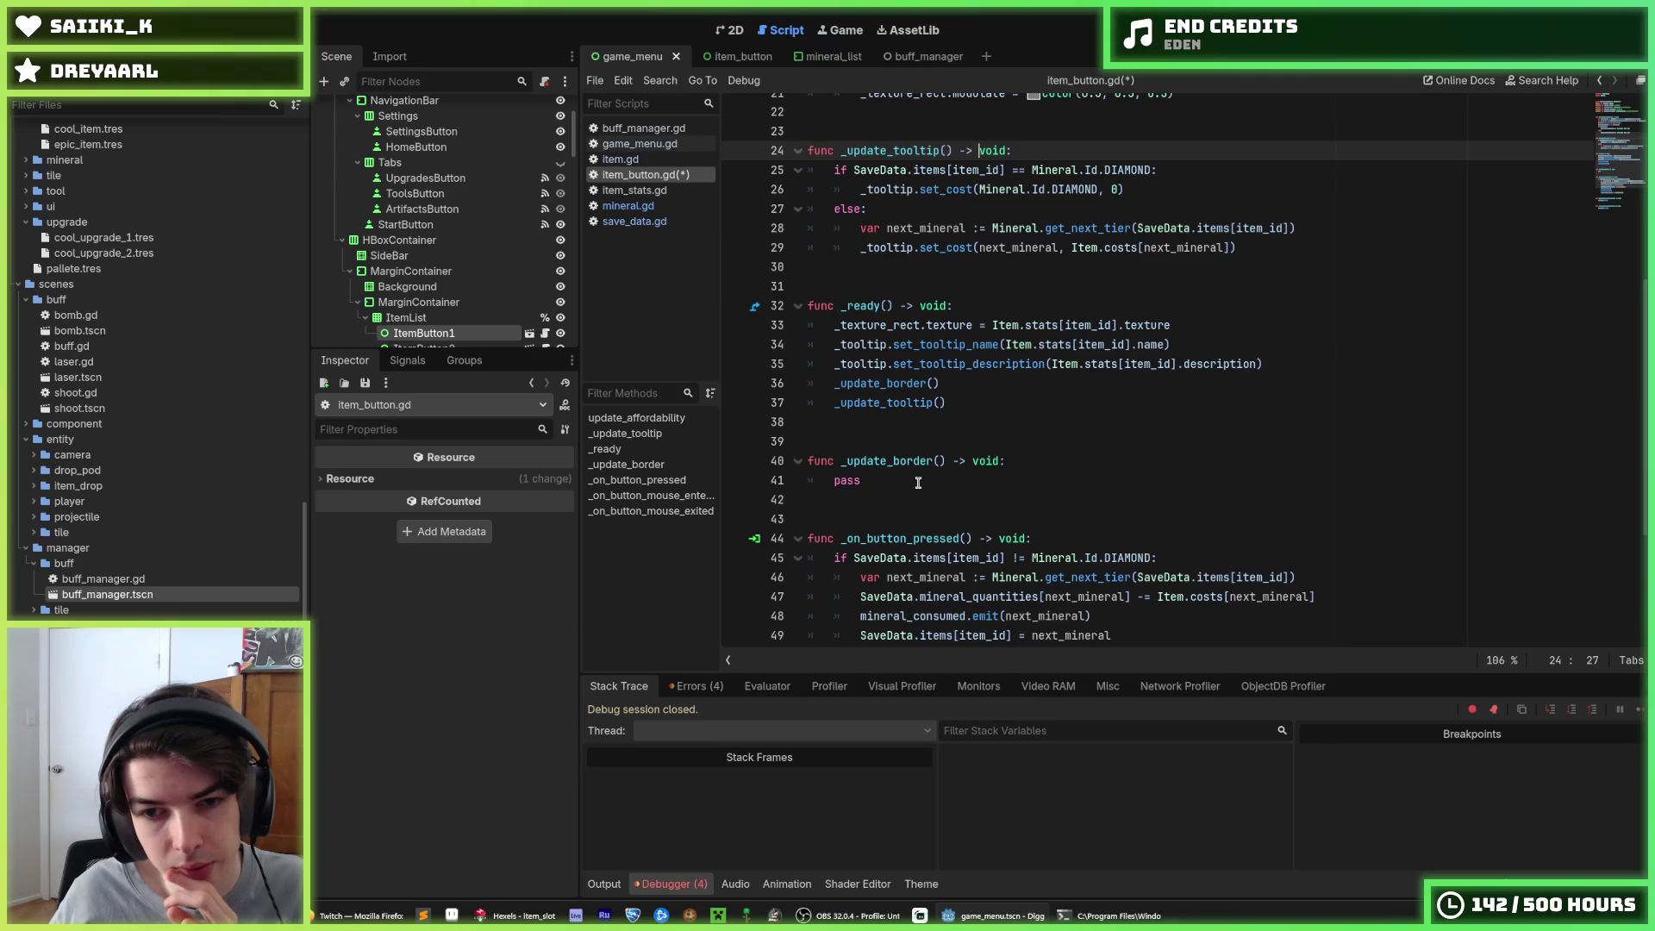
{"action": "left_click", "coordinate": [915, 481]}
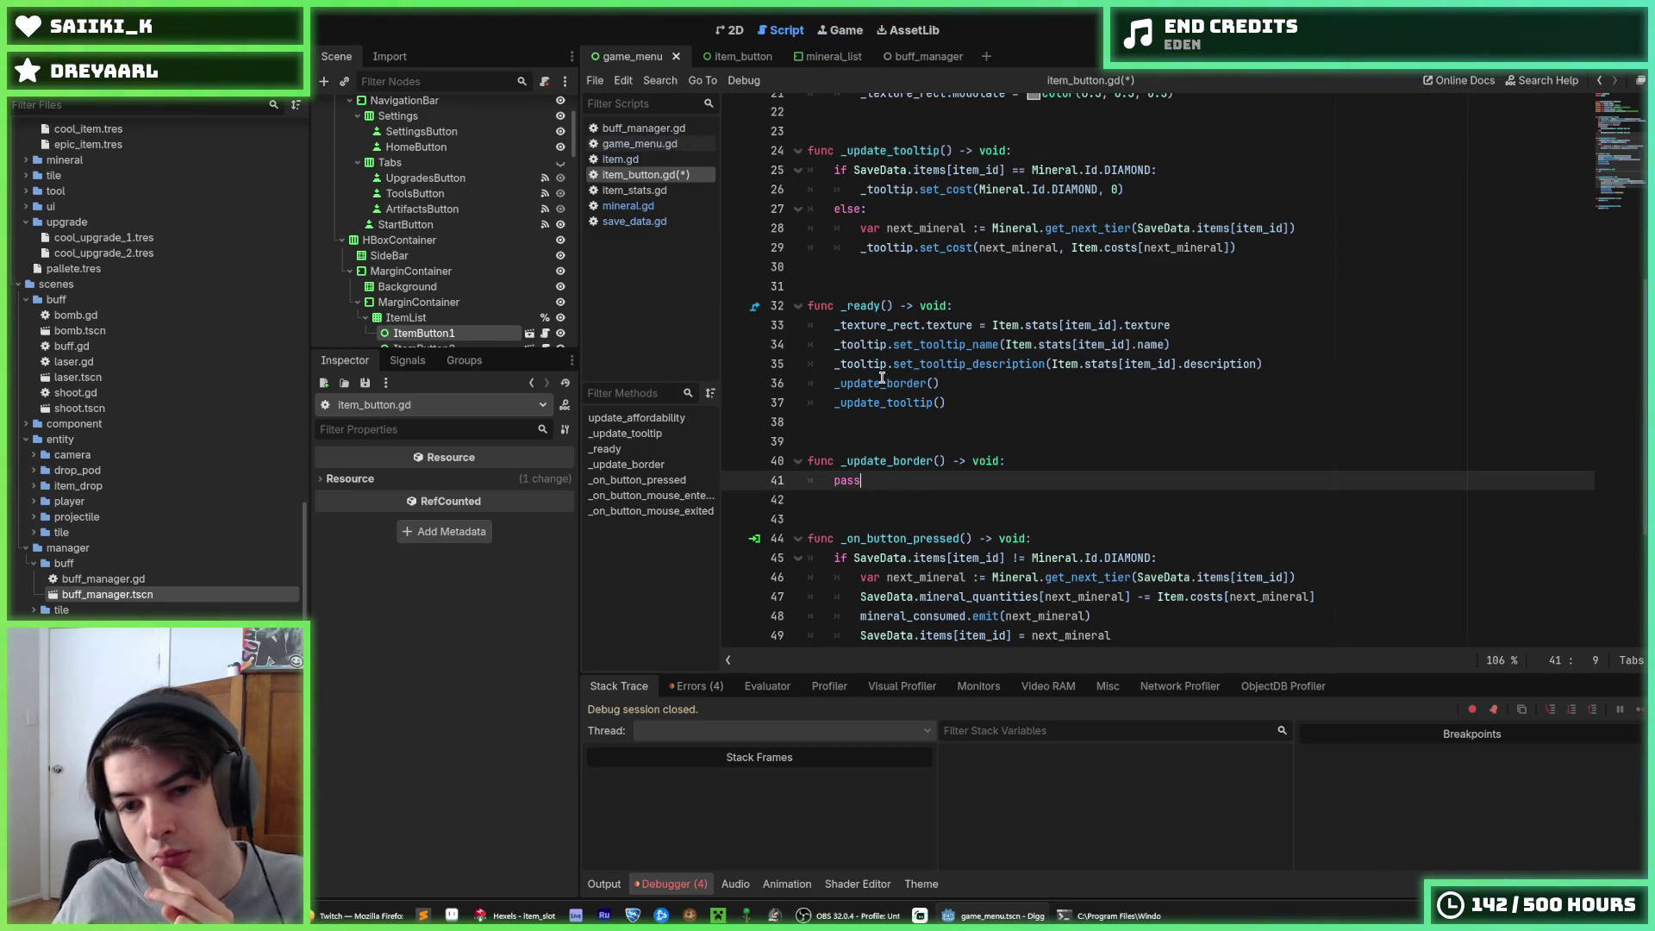
{"action": "scroll", "coordinate": [886, 460], "scroll_direction": "up", "scroll_amount": 4}
{"action": "double_click", "coordinate": [937, 385]}
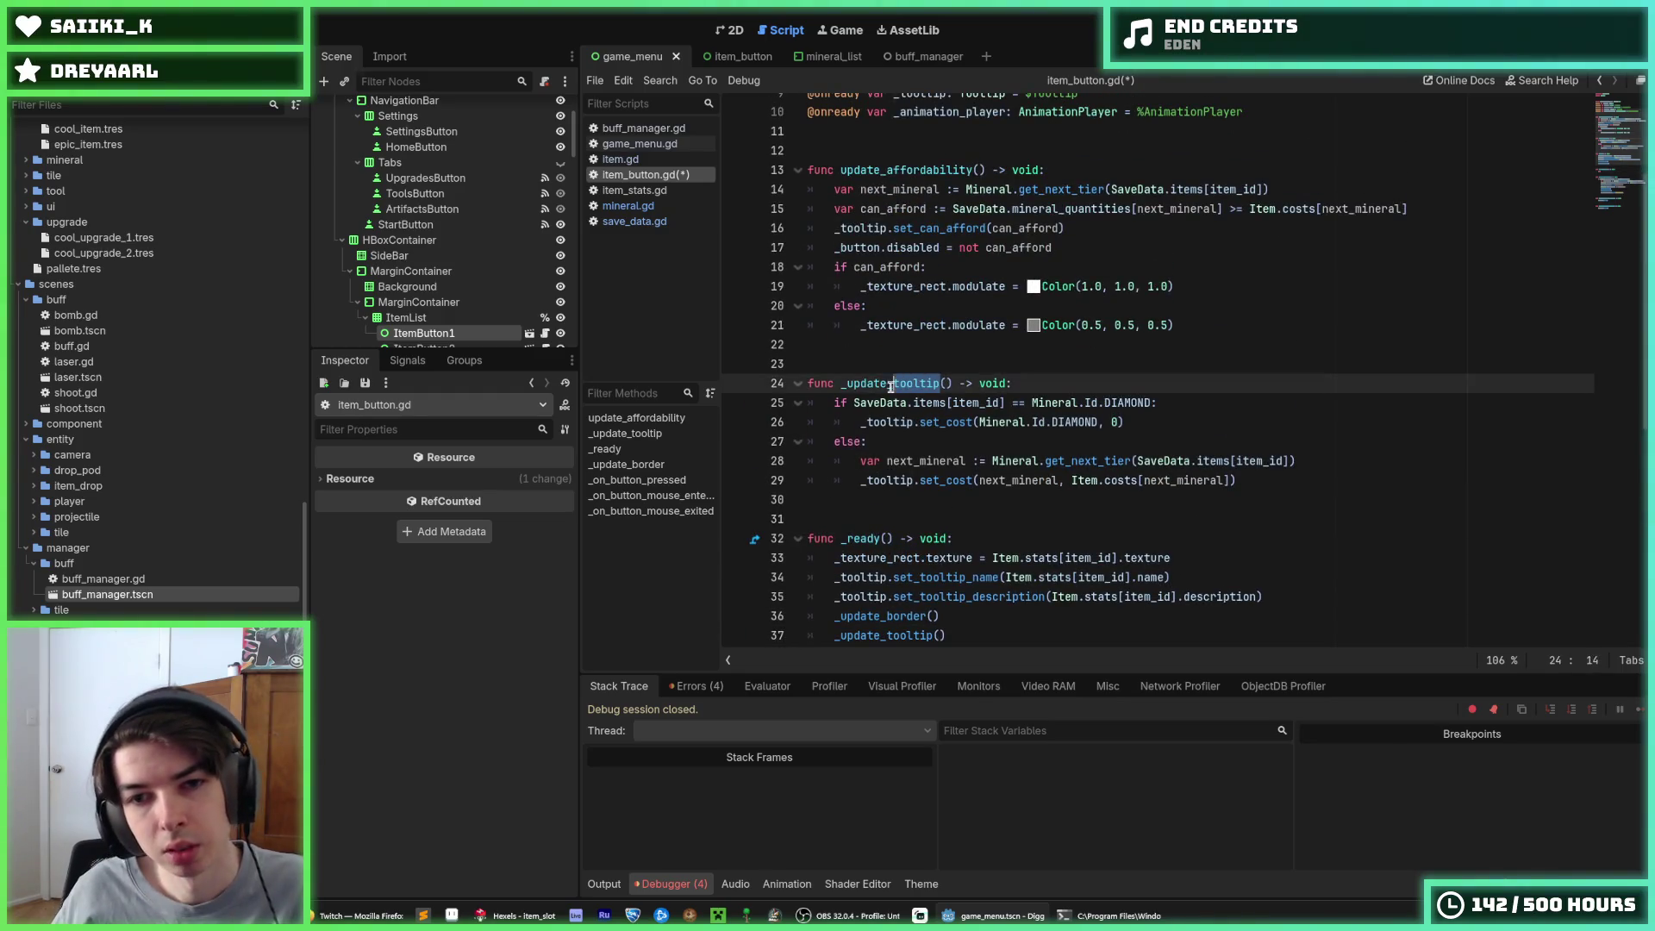
Rename the function to _update_tier and delete _update_border along with both its calls
{"action": "type", "text": "tier"}
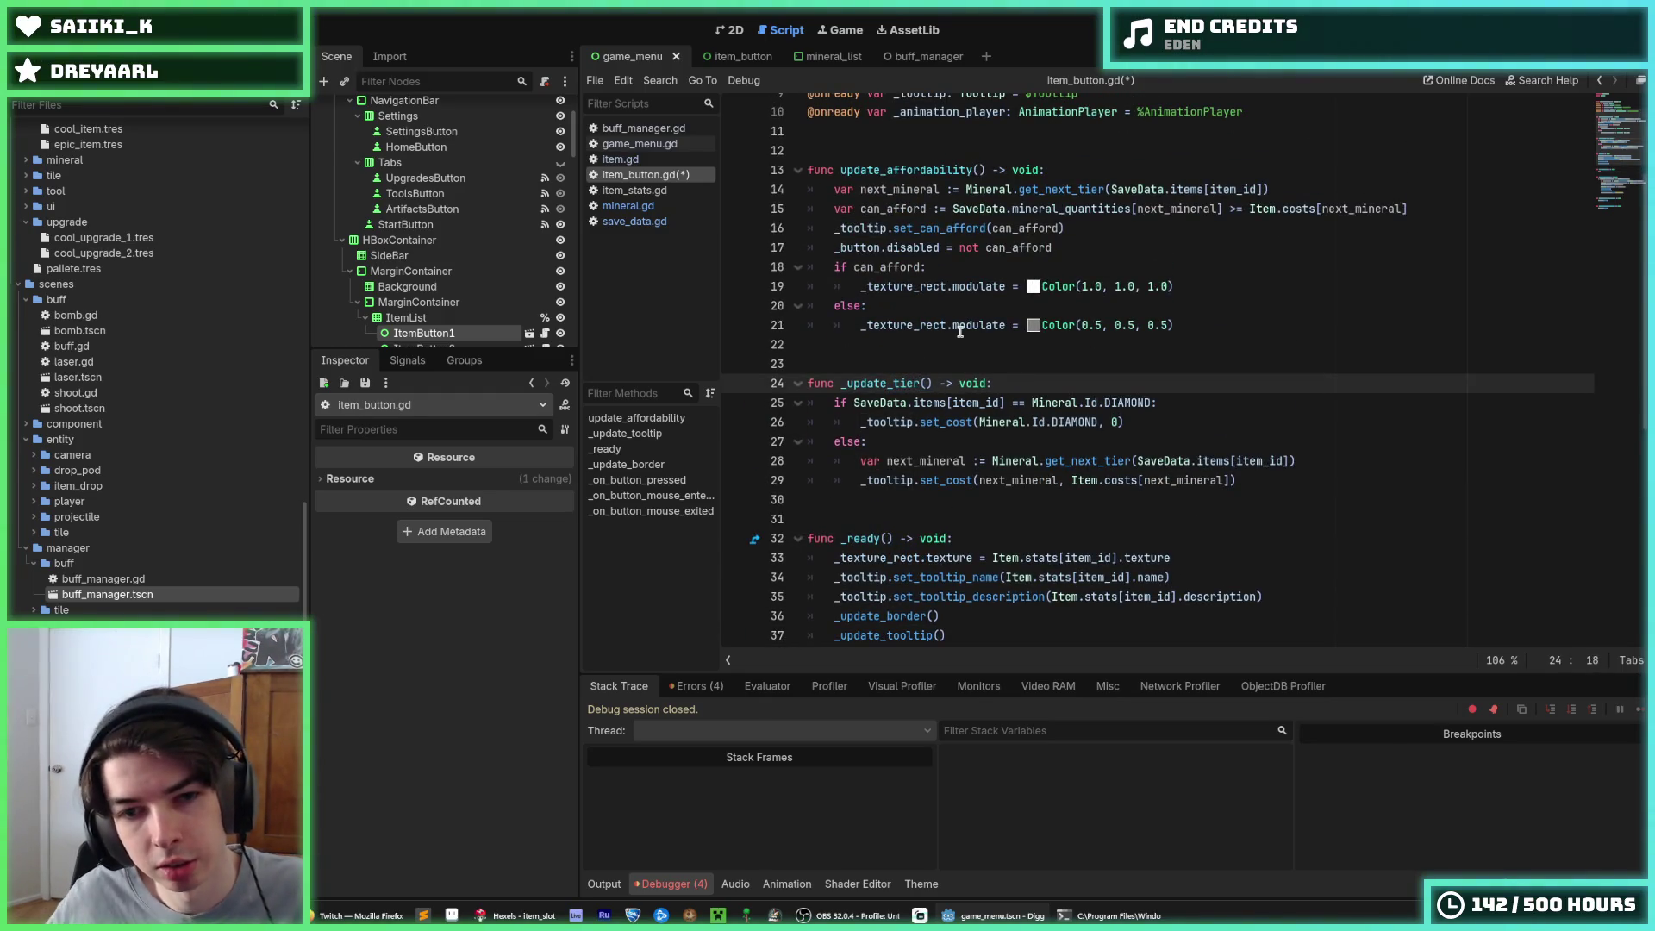
{"action": "scroll", "coordinate": [906, 468], "scroll_direction": "down", "scroll_amount": 5}
{"action": "mouse_move", "coordinate": [905, 437]}
{"action": "left_mouse_down"}
{"action": "mouse_move", "coordinate": [904, 419]}
{"action": "mouse_move", "coordinate": [807, 391]}
{"action": "mouse_move", "coordinate": [825, 370]}
{"action": "left_mouse_up"}
{"action": "key", "text": "BackSpace"}
{"action": "key", "text": "BackSpace"}
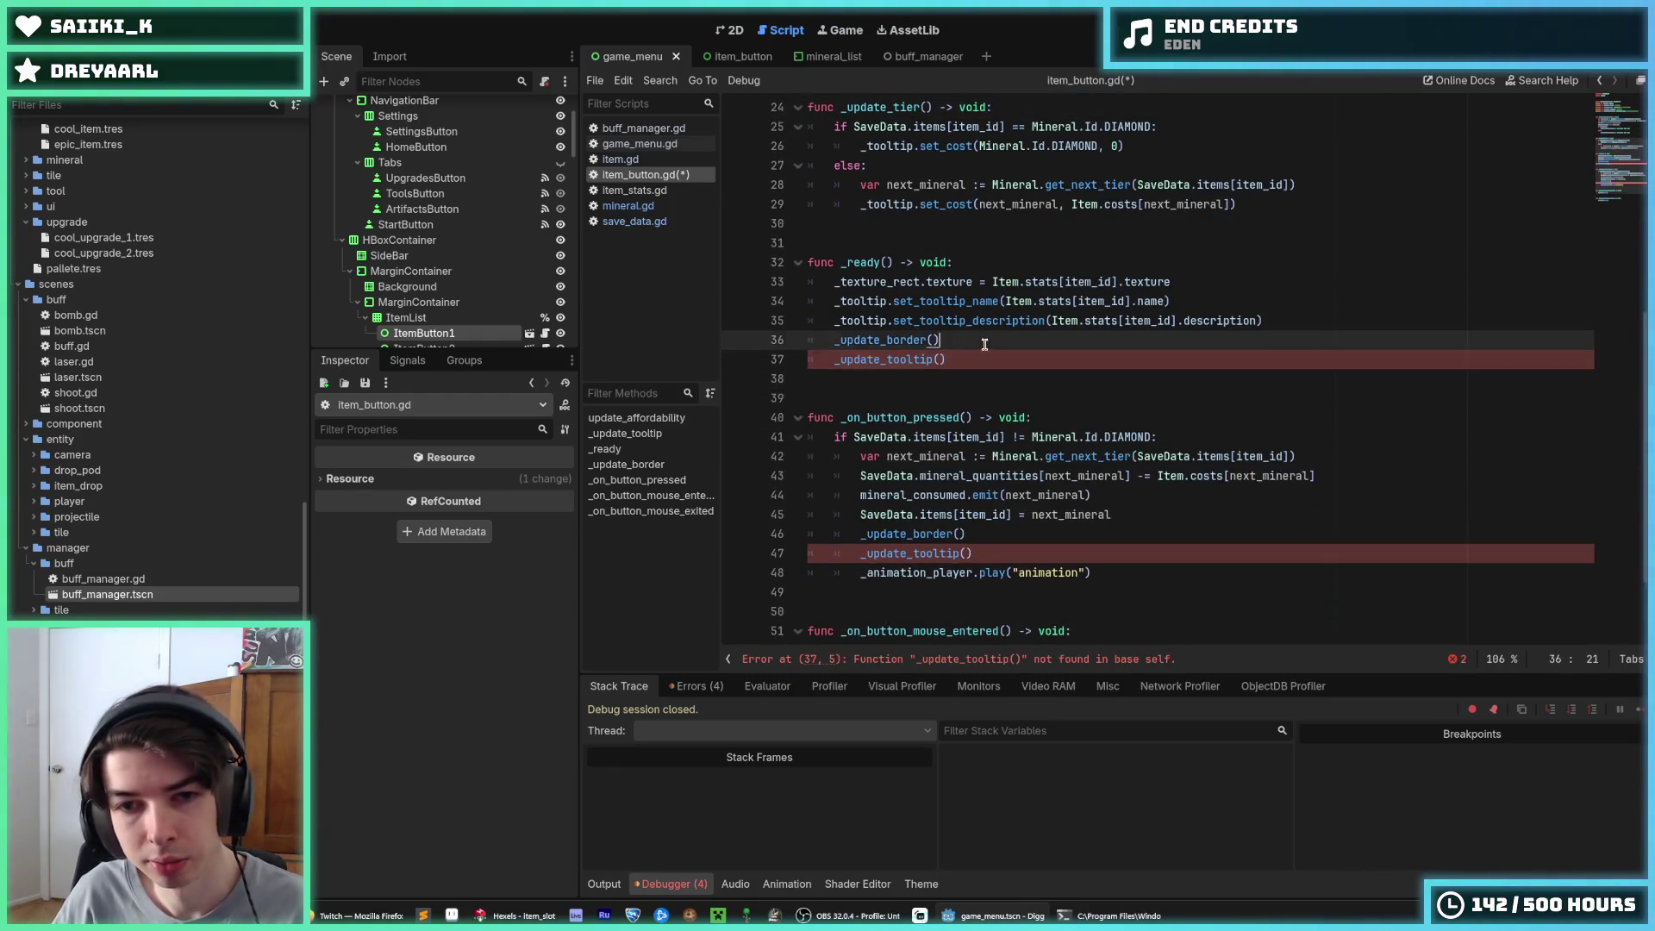
{"action": "left_click", "coordinate": [939, 339]}
{"action": "key", "text": "BackSpace"}
{"action": "key", "text": "BackSpace"}
{"action": "key", "text": "BackSpace"}
{"action": "left_click", "coordinate": [1007, 515]}
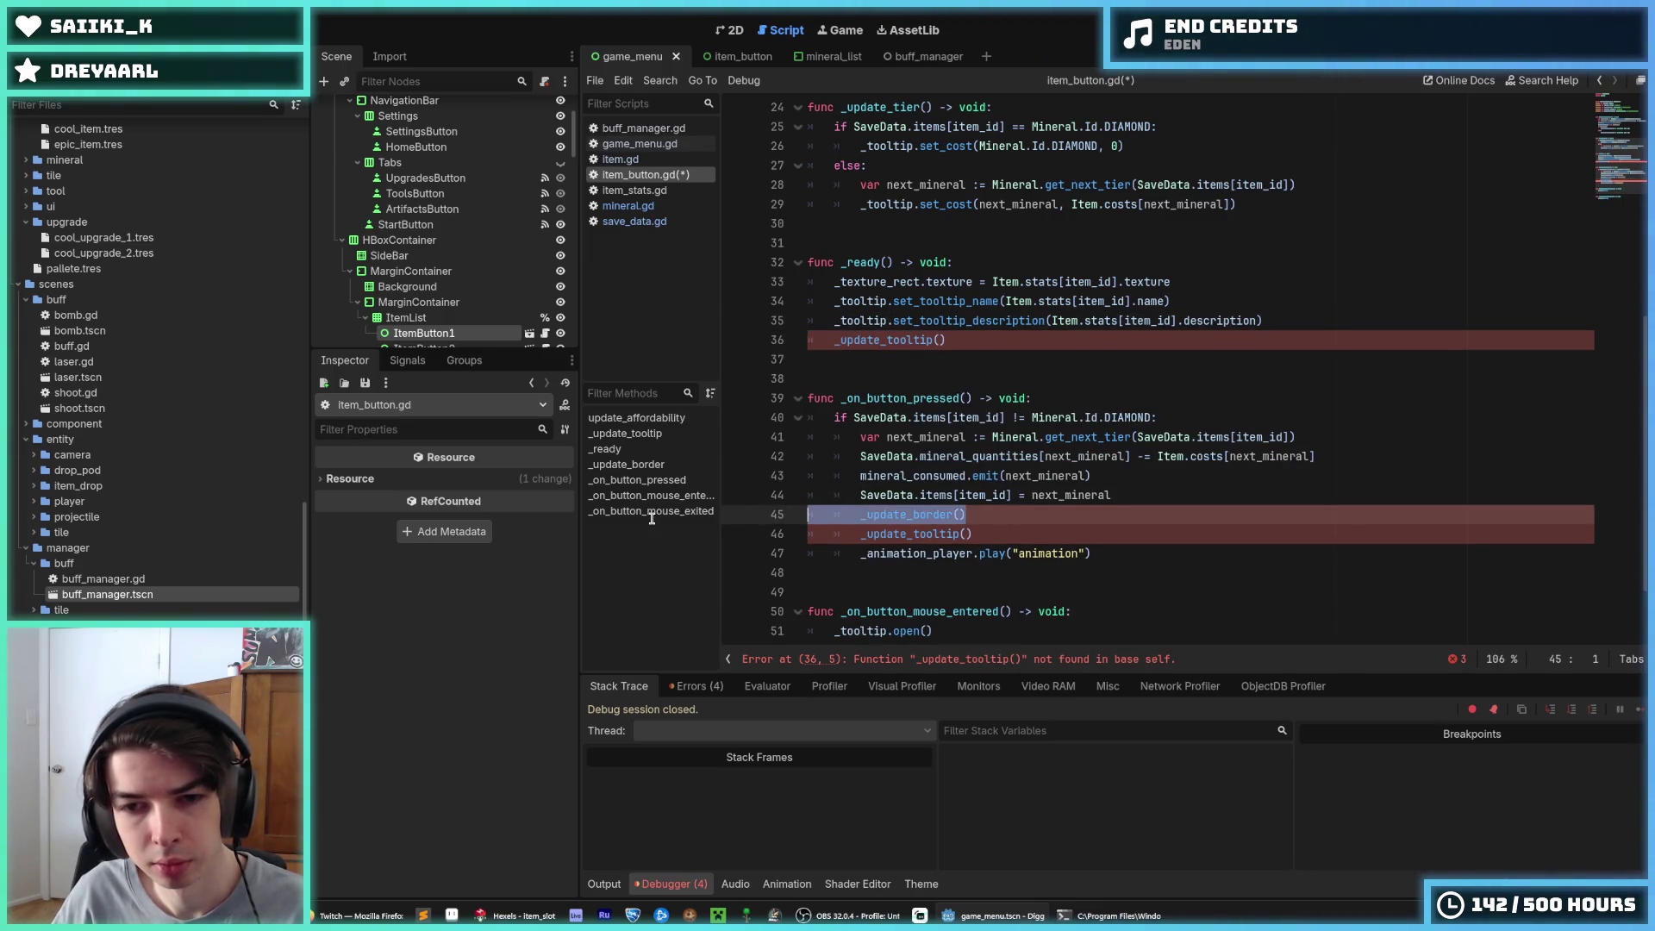
{"action": "key", "text": "BackSpace"}
{"action": "key", "text": "BackSpace"}
{"action": "key", "text": "BackSpace"}
Rename both _update_tooltip calls to _update_tier and save item_button.gd
{"action": "double_click", "coordinate": [893, 334]}
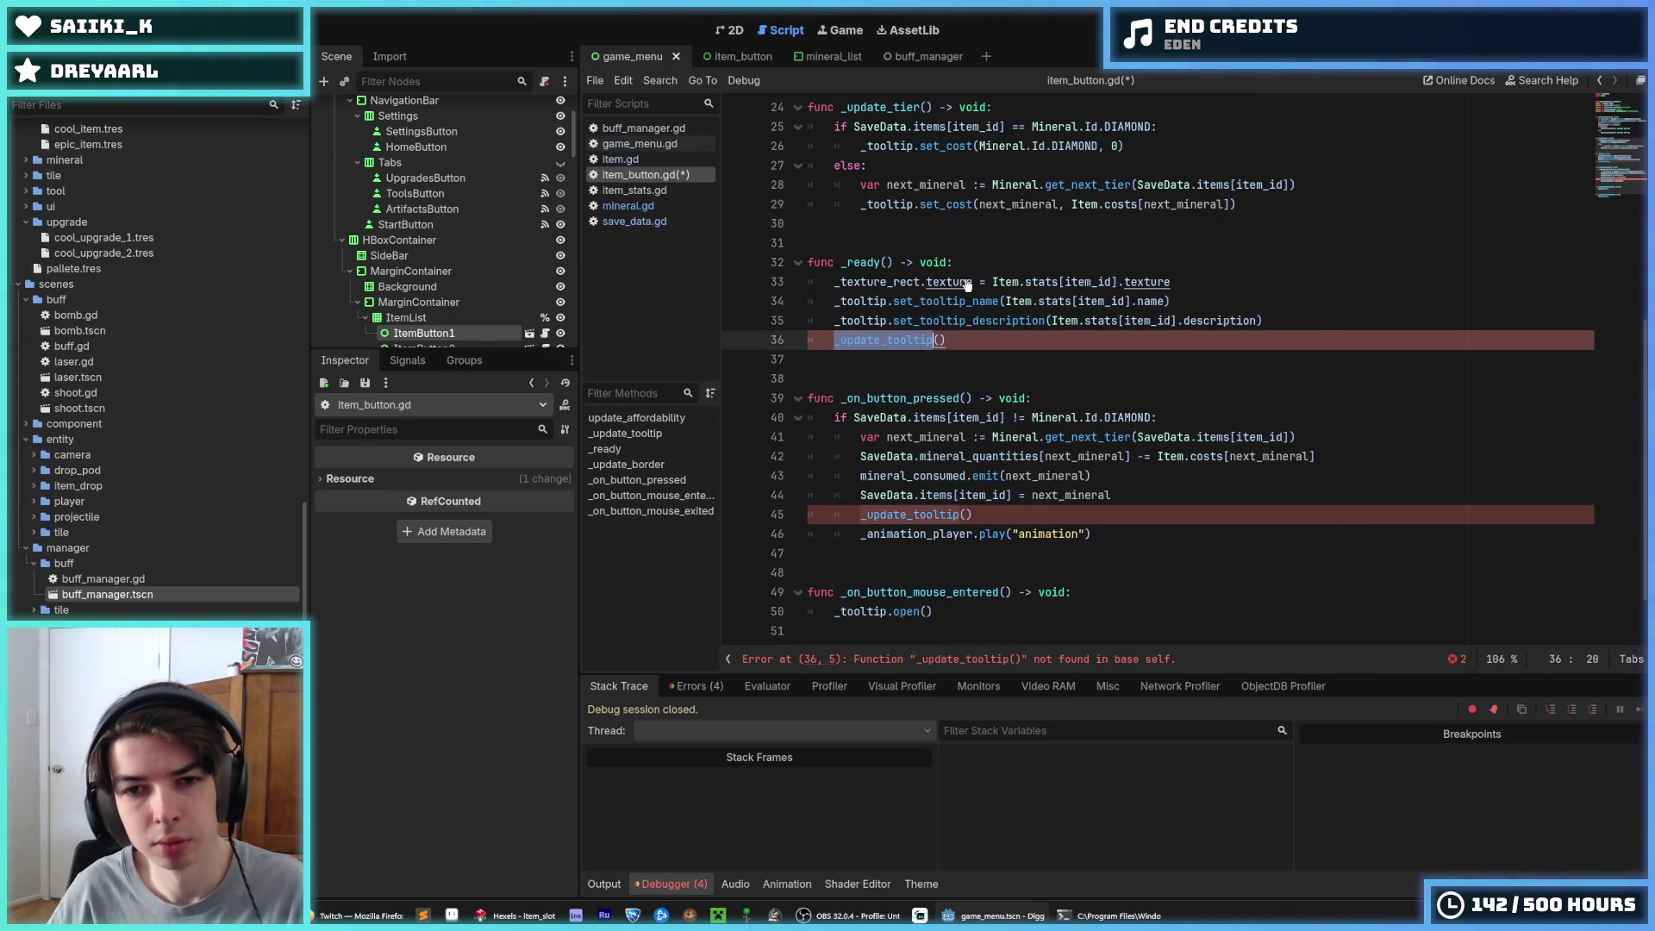
{"action": "key", "text": "ctrl+d"}
{"action": "type", "text": "_updat"}
{"action": "type", "text": "e_tier"}
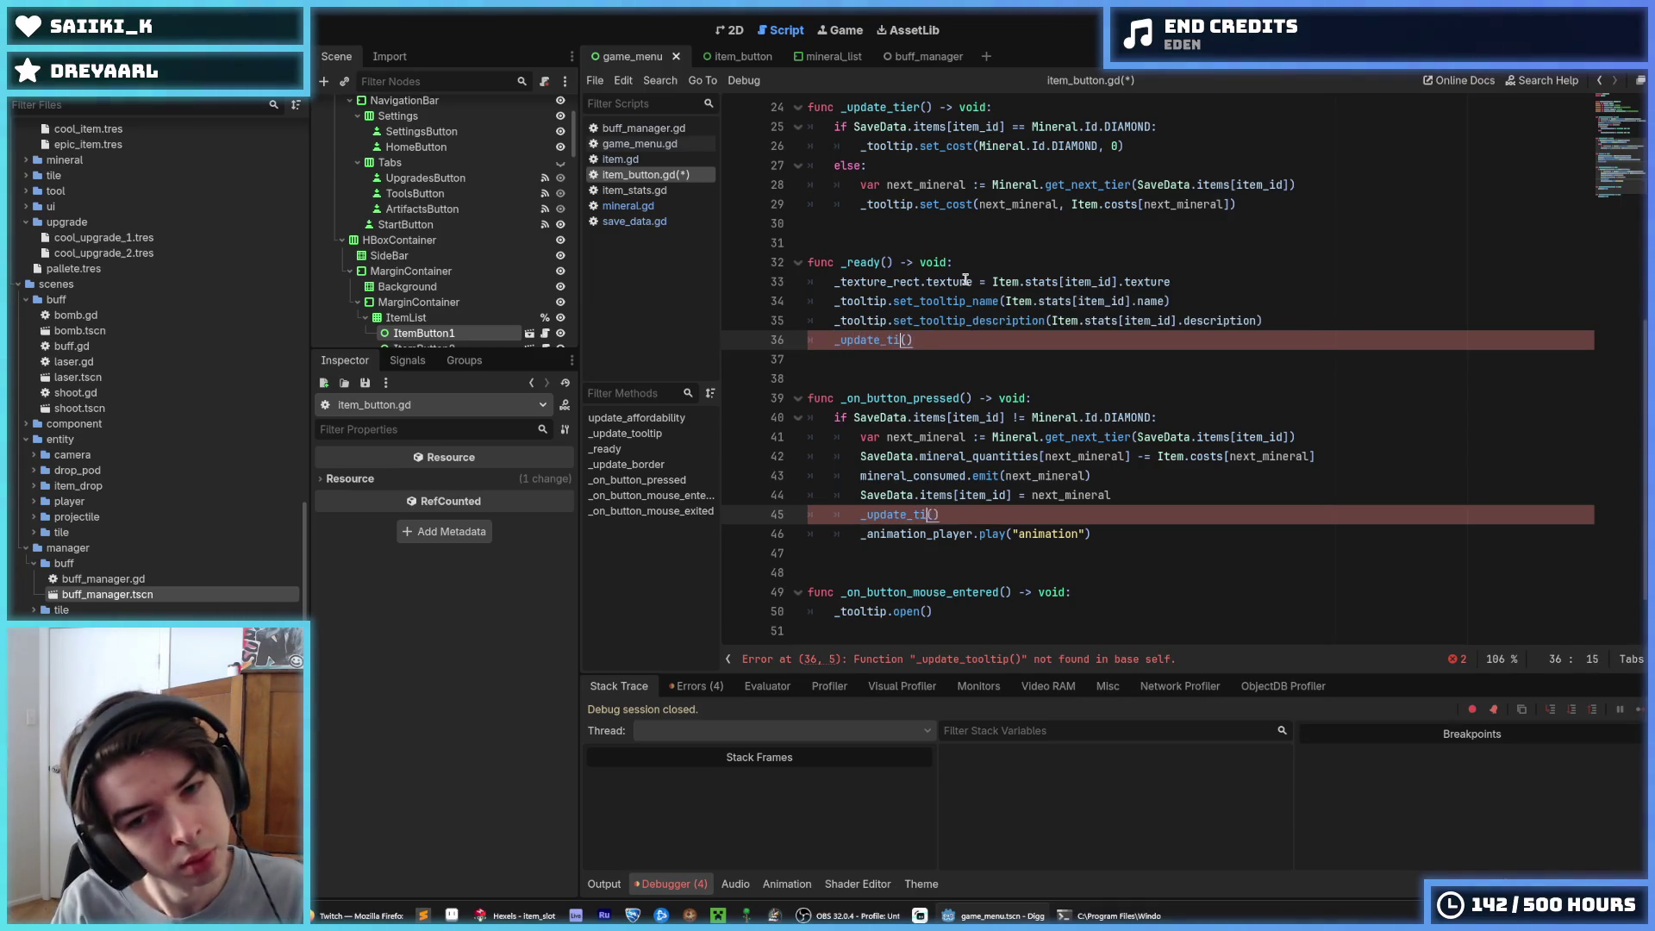
{"action": "left_click", "coordinate": [967, 281]}
{"action": "key", "text": "ctrl+s"}
Review the _update_tier calls in _ready and next to the animation play in the press handler
{"action": "left_click", "coordinate": [1021, 324]}
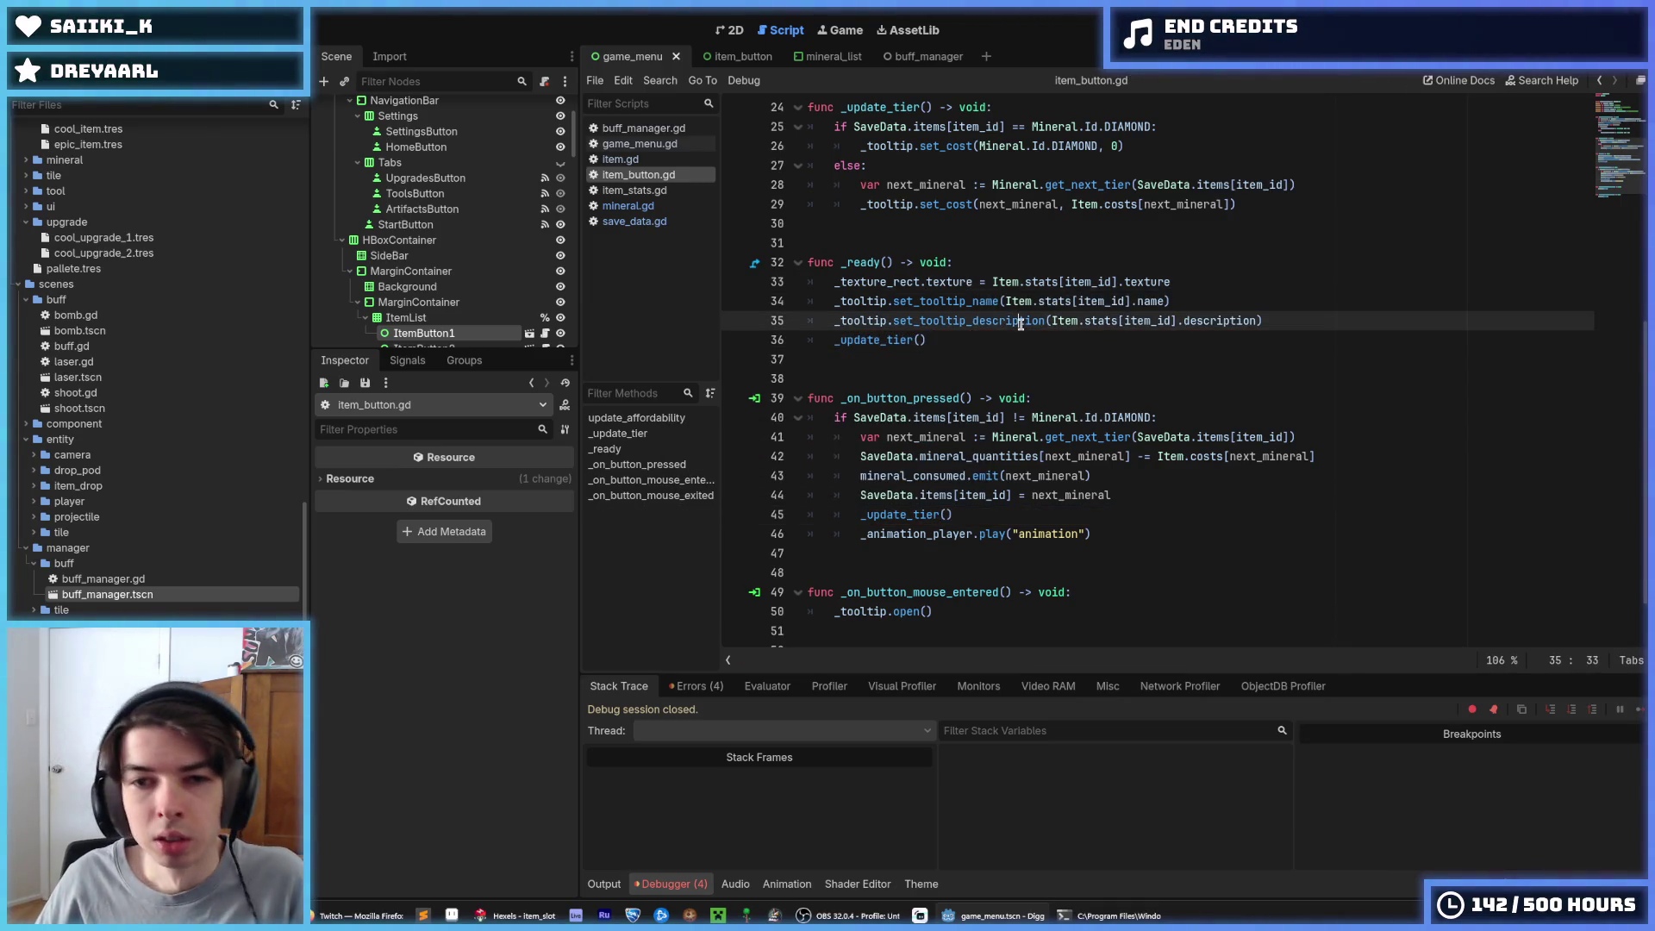
{"action": "left_click", "coordinate": [975, 335]}
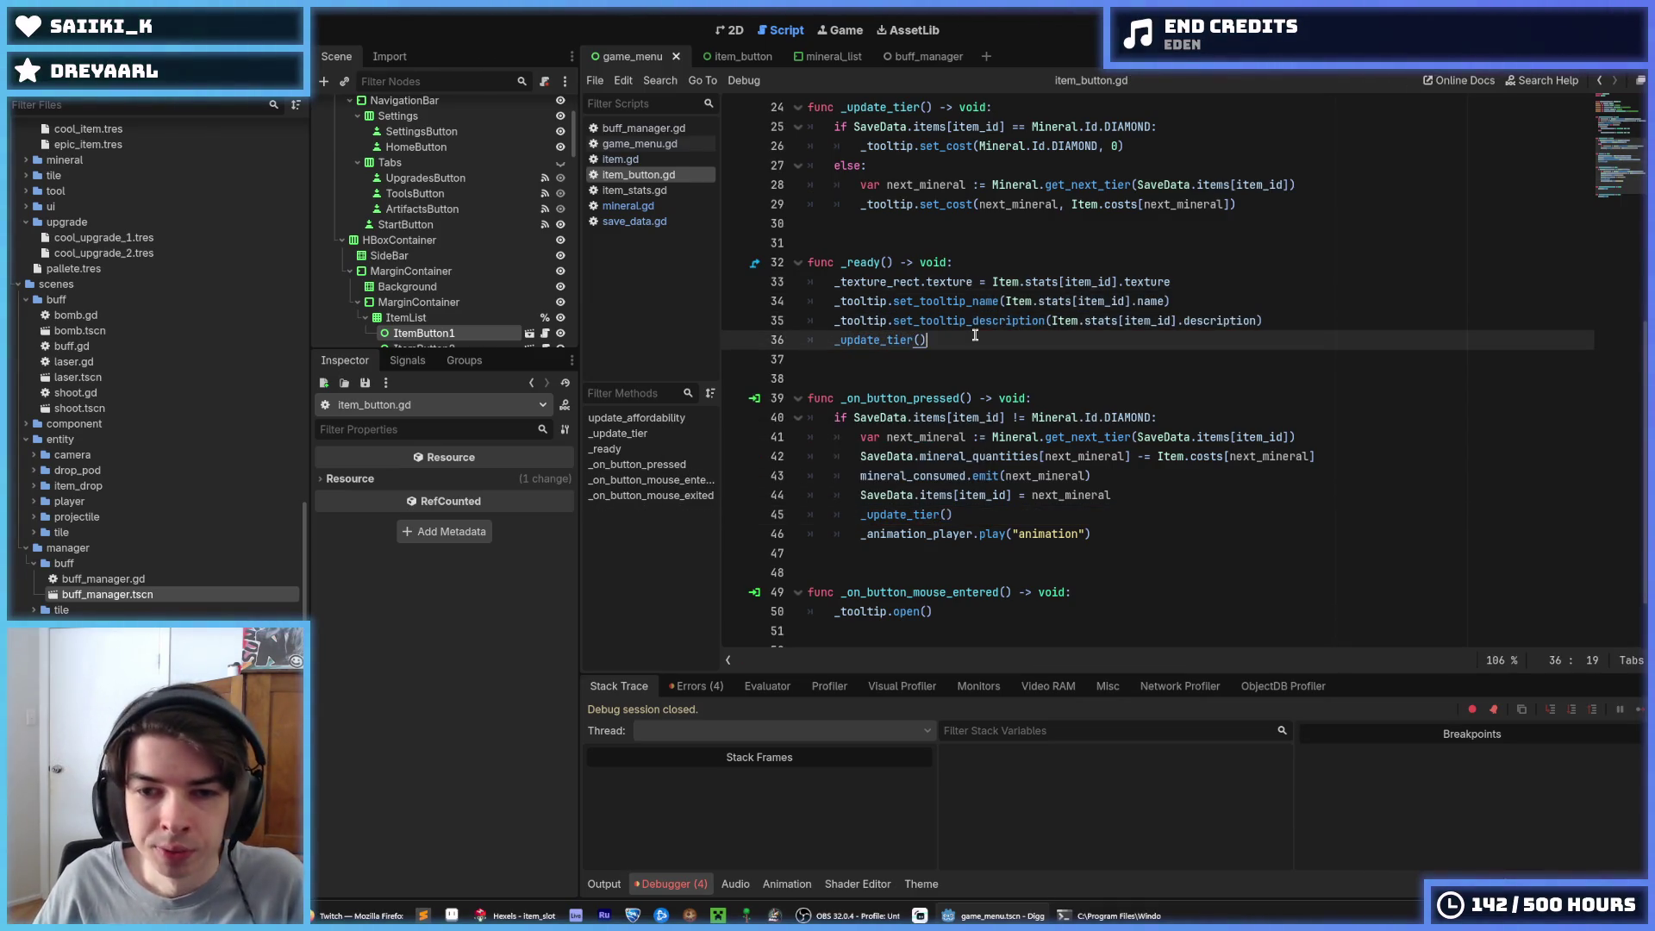
{"action": "left_click", "coordinate": [1005, 533]}
{"action": "left_click", "coordinate": [1026, 532]}
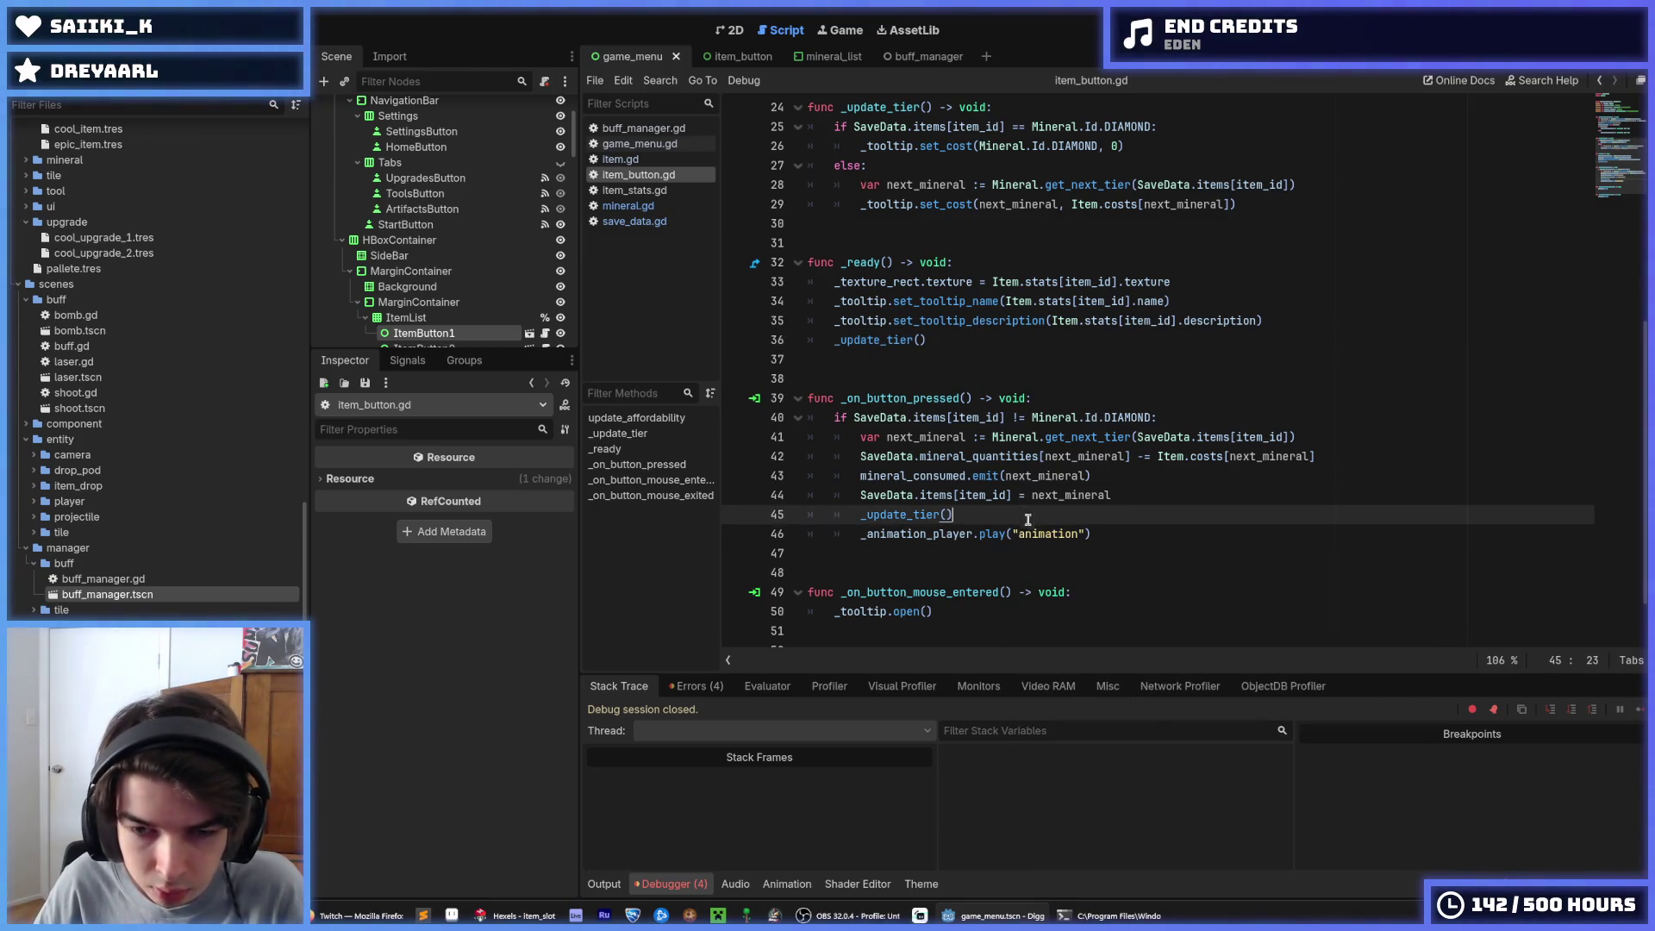
{"action": "left_click", "coordinate": [1026, 514]}
{"action": "left_click", "coordinate": [1125, 536]}
{"action": "left_click", "coordinate": [1078, 506]}
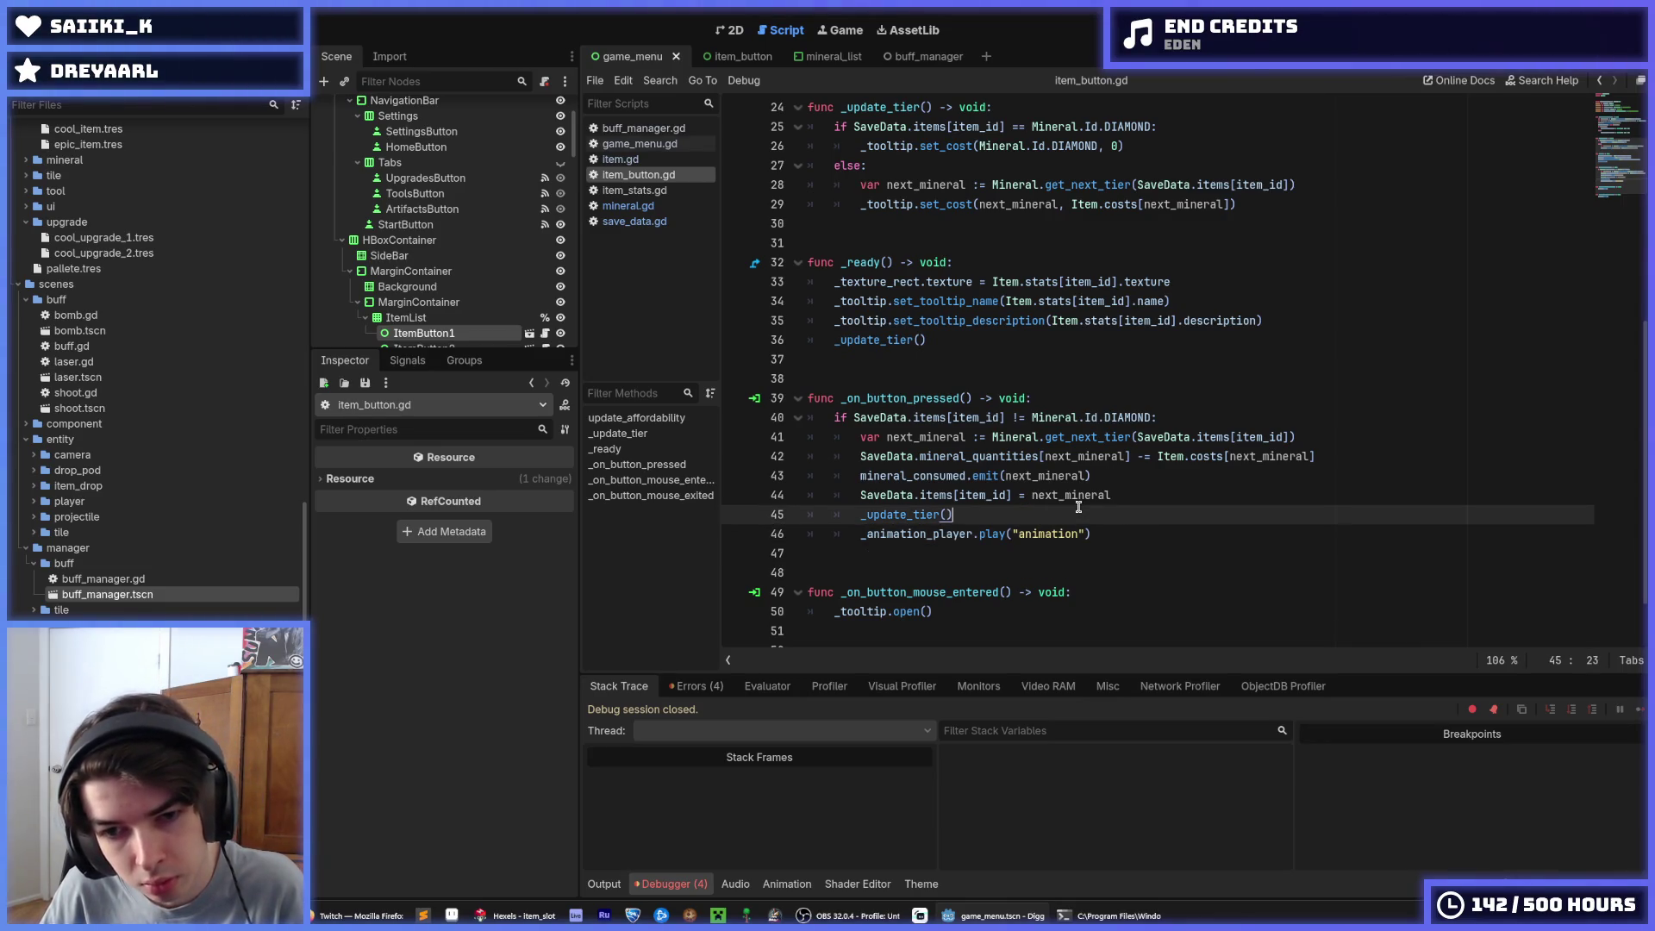
{"action": "left_click", "coordinate": [1116, 532]}
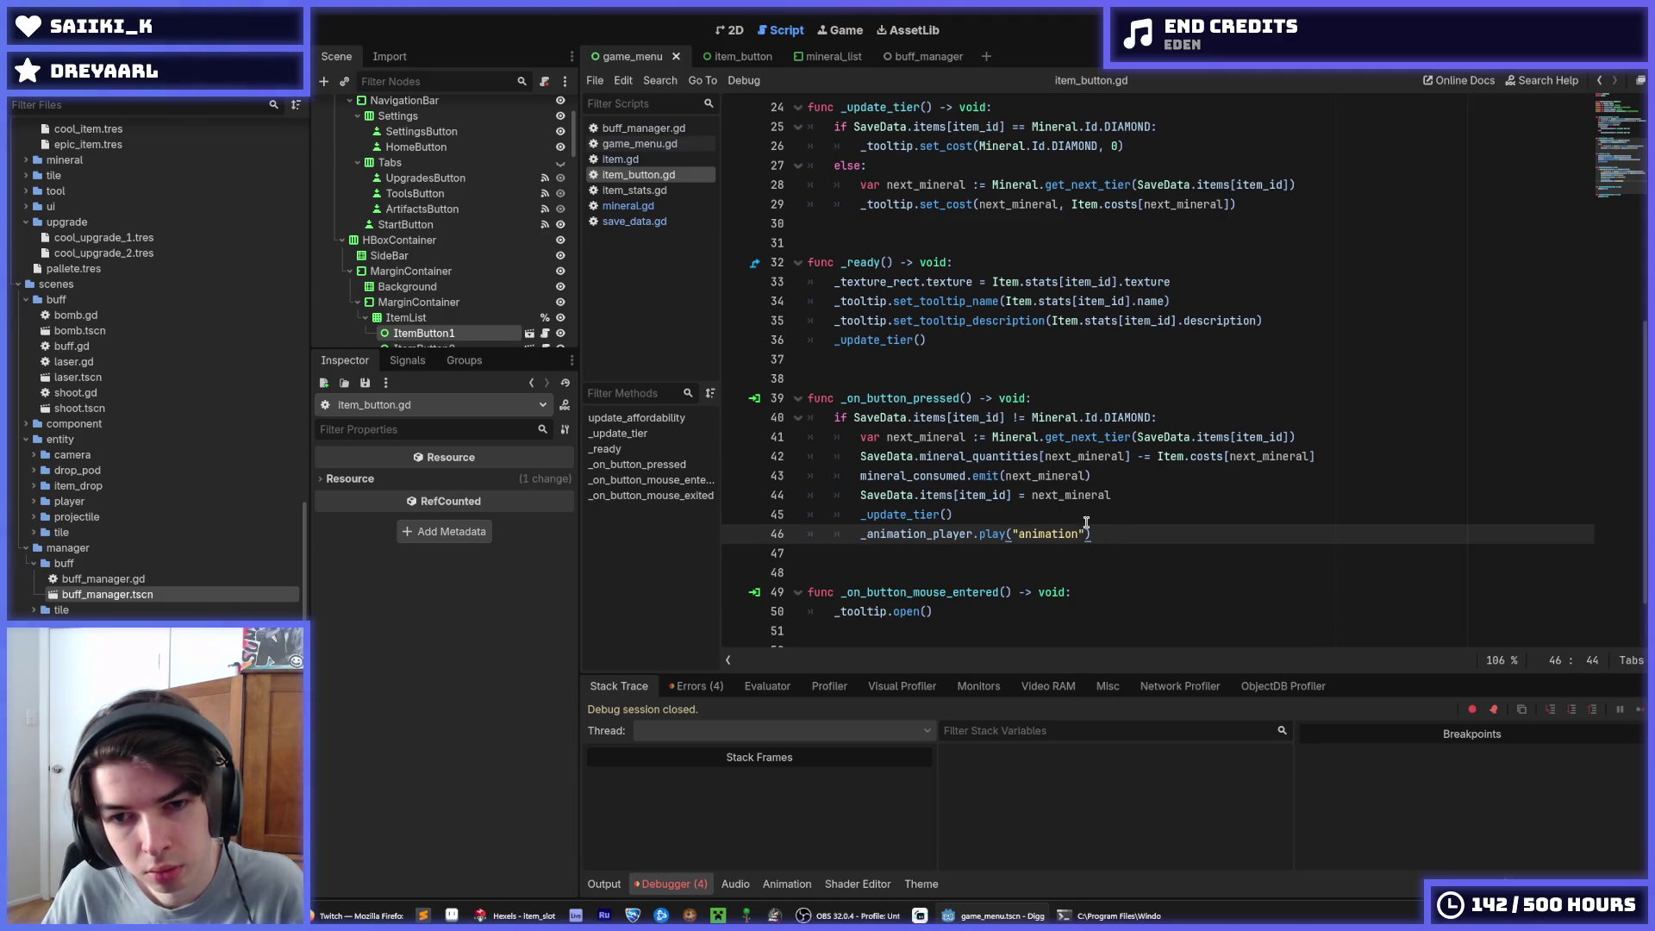
{"action": "left_click", "coordinate": [1085, 514]}
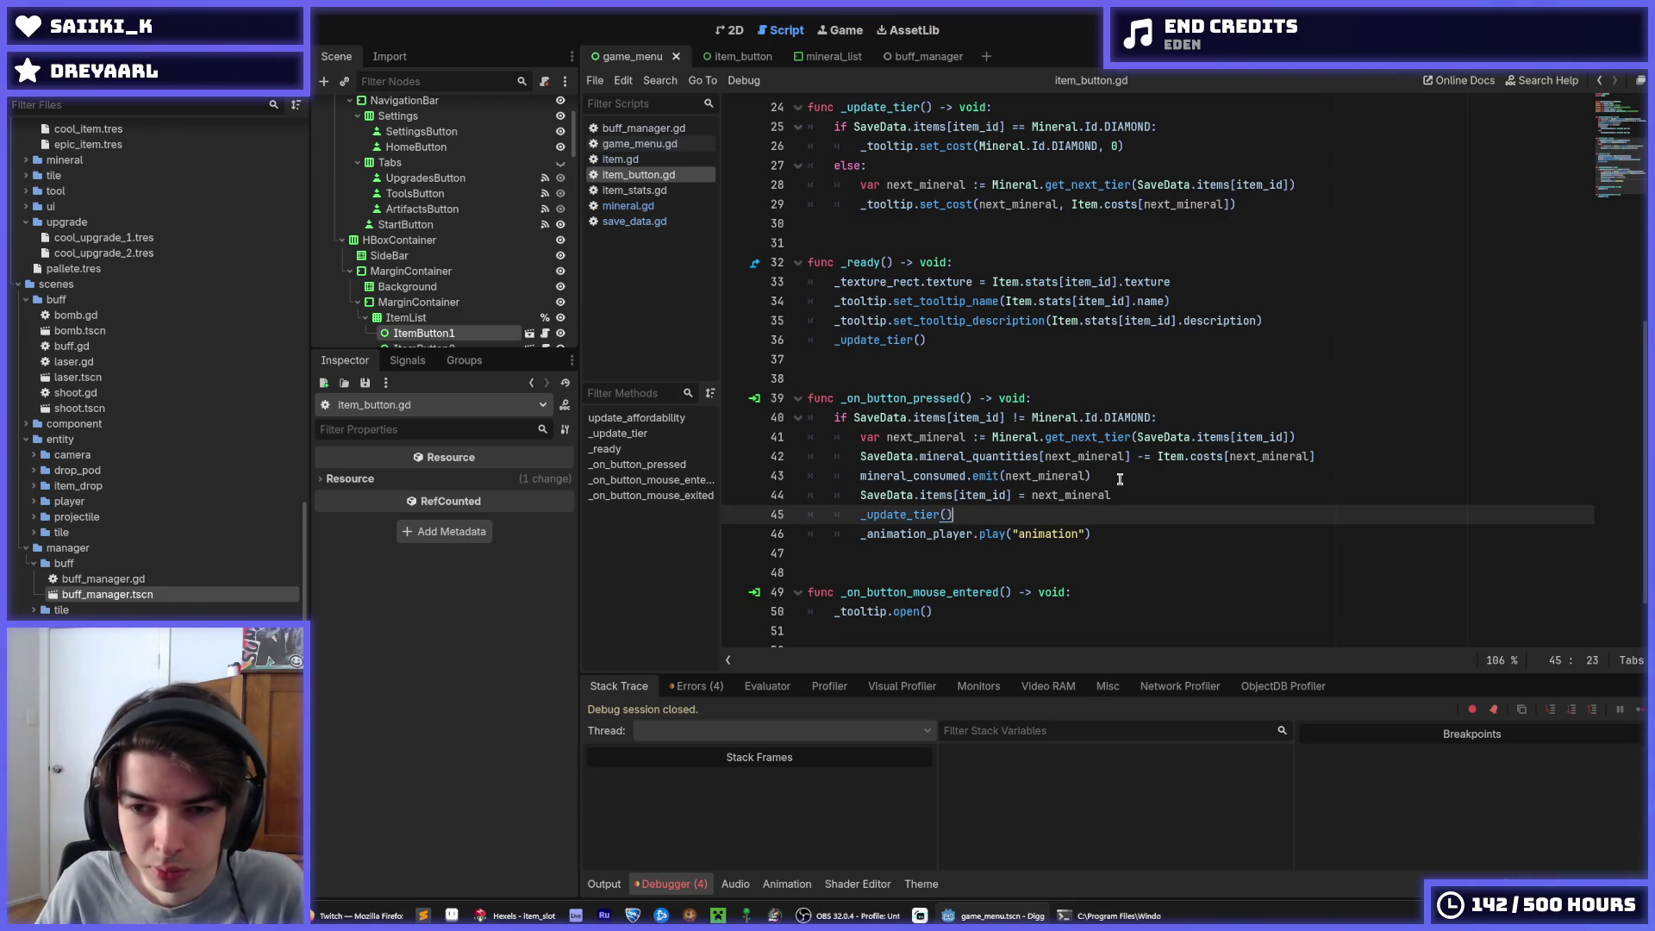
{"action": "scroll", "coordinate": [1120, 479], "scroll_direction": "down", "scroll_amount": 2}
{"action": "scroll", "coordinate": [1034, 431], "scroll_direction": "up", "scroll_amount": 3}
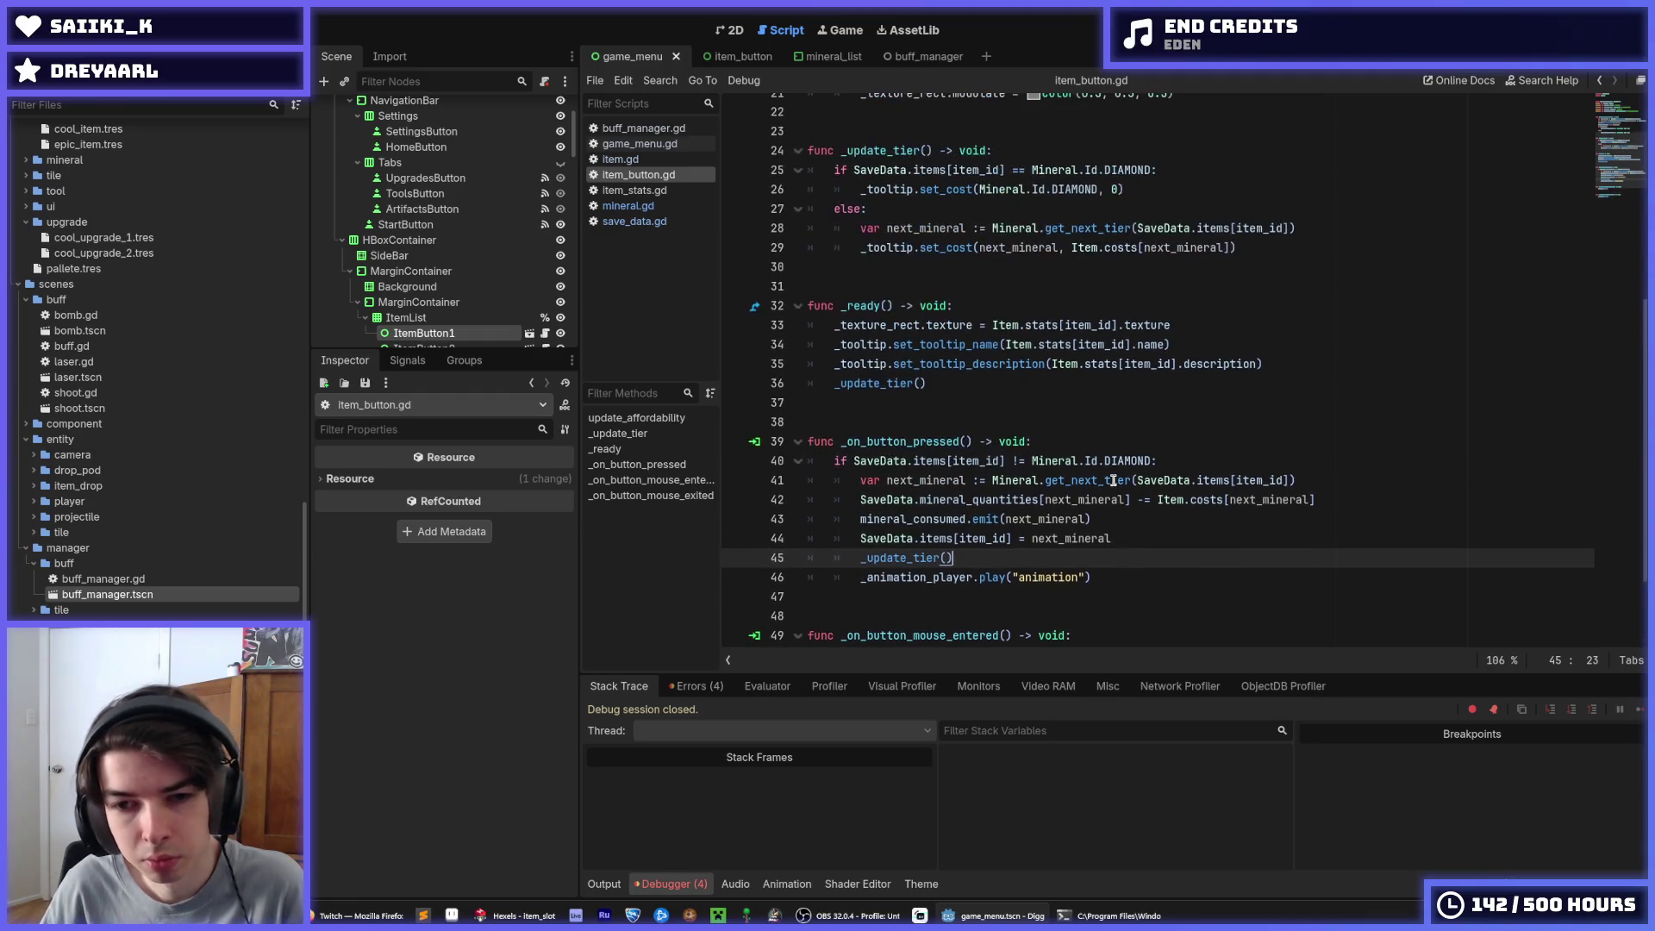
{"action": "left_click", "coordinate": [947, 382]}
{"action": "scroll", "coordinate": [947, 382], "scroll_direction": "up", "scroll_amount": 2}
Move the _ready function block above _update_tier in item_button.gd and save
{"action": "left_click", "coordinate": [966, 438]}
{"action": "left_click", "coordinate": [966, 425]}
{"action": "scroll", "coordinate": [961, 429], "scroll_direction": "down", "scroll_amount": 2}
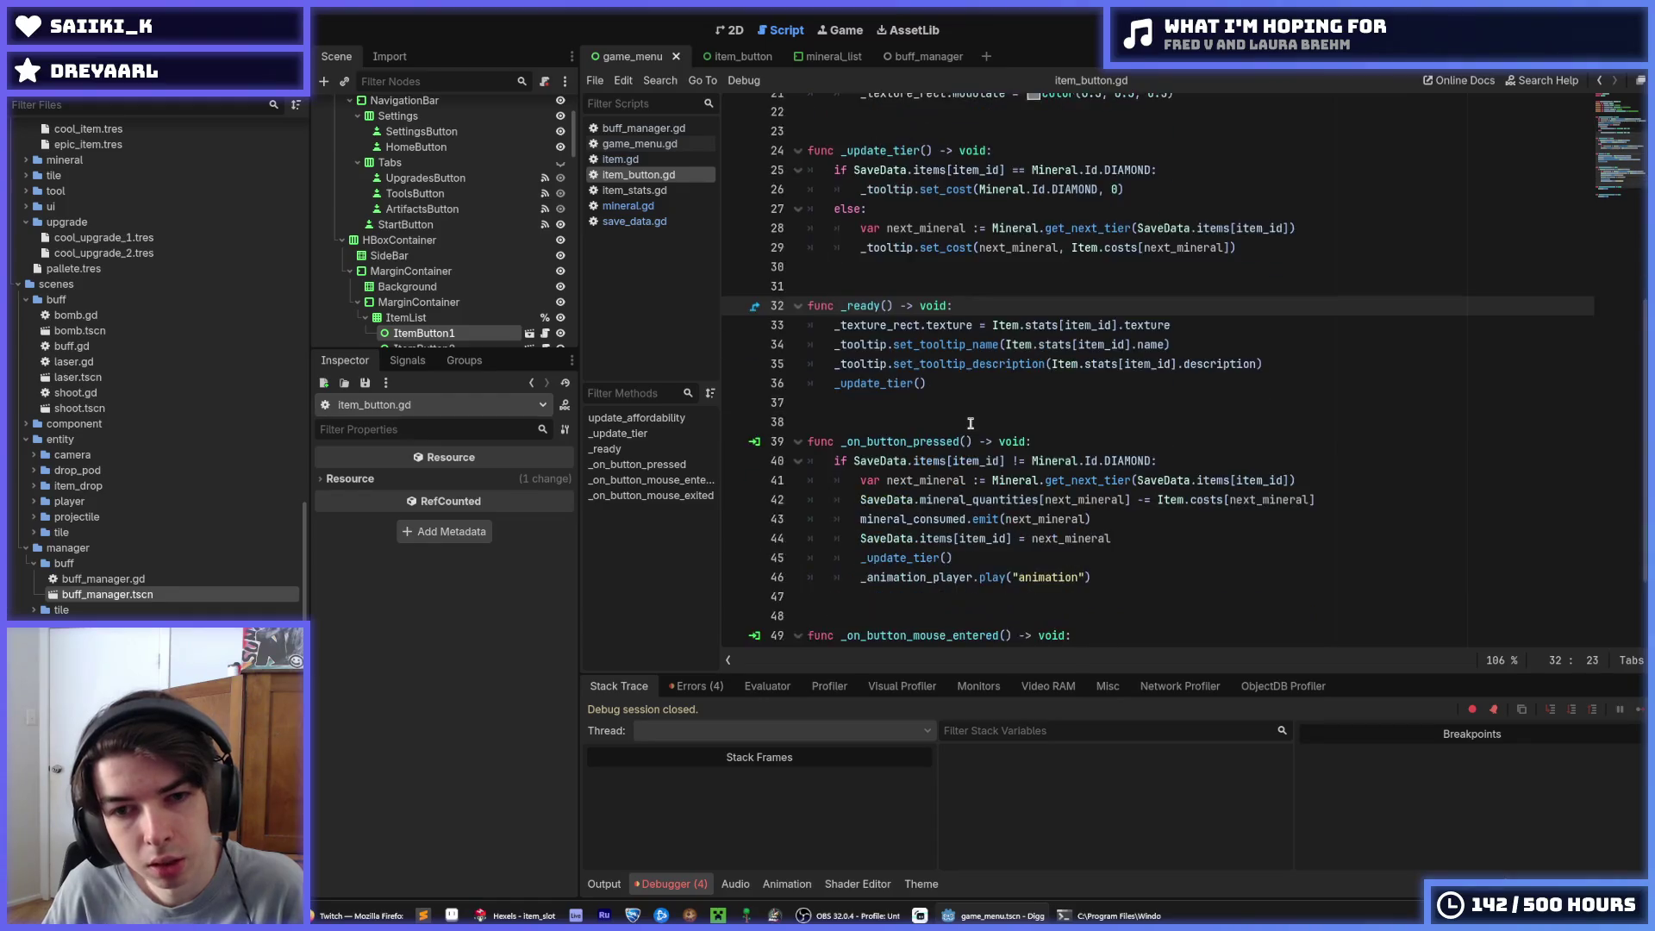
{"action": "scroll", "coordinate": [957, 431], "scroll_direction": "up", "scroll_amount": 3}
{"action": "scroll", "coordinate": [940, 433], "scroll_direction": "down", "scroll_amount": 2}
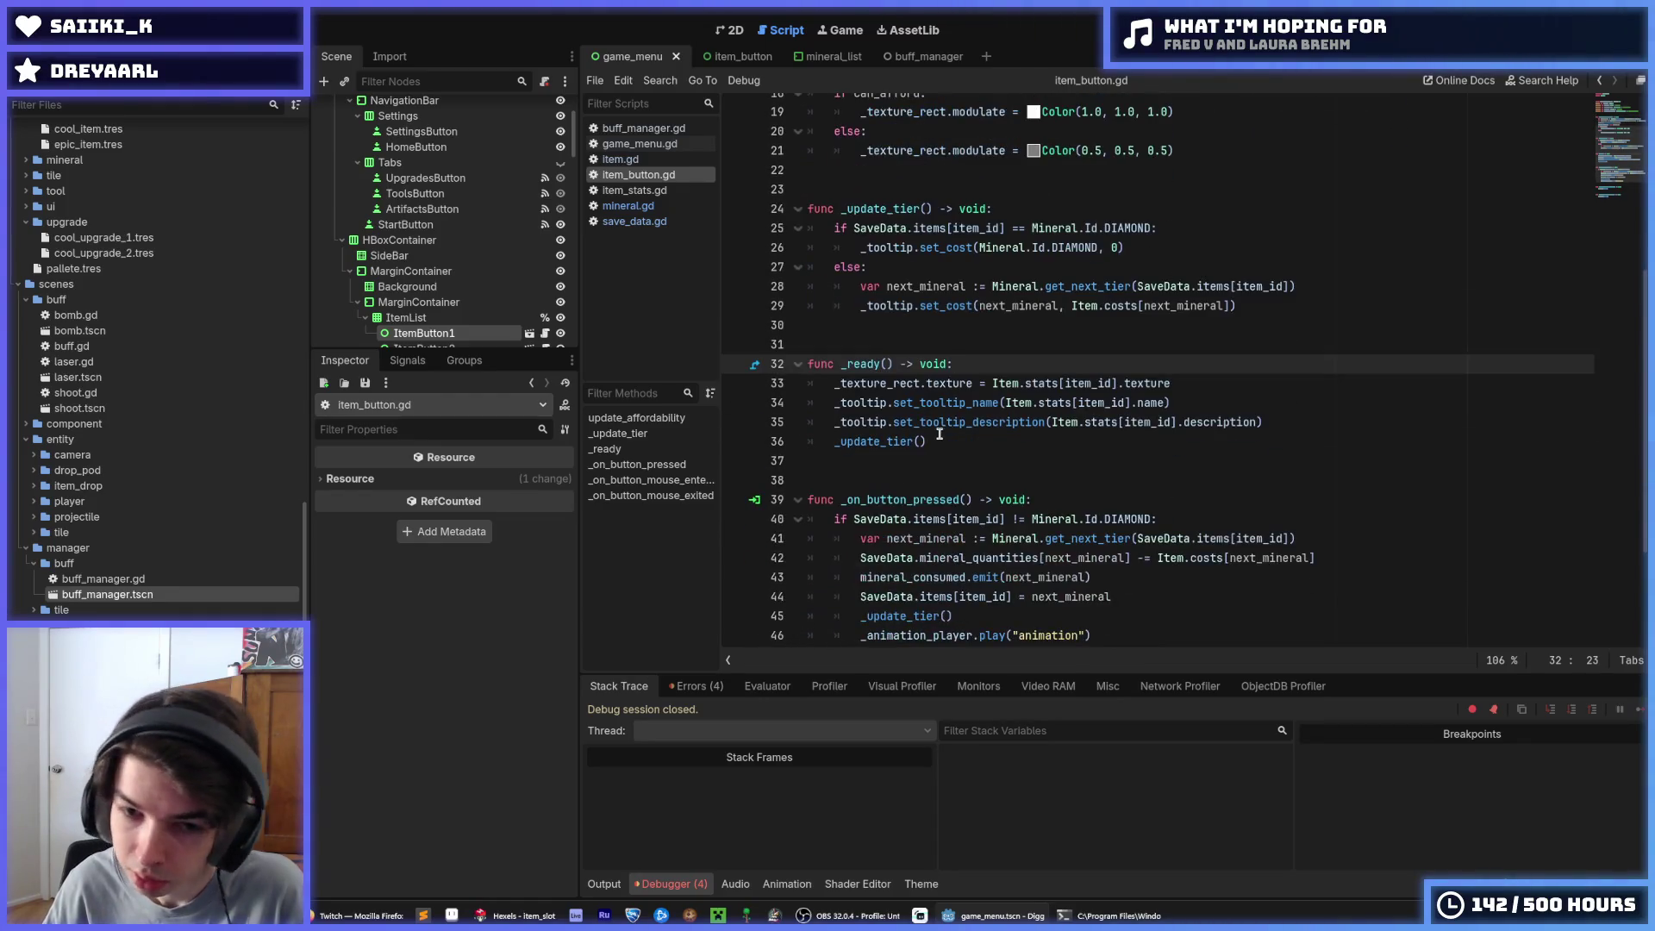
{"action": "left_click_drag", "start_coordinate": [931, 443], "coordinate": [911, 330]}
{"action": "scroll", "coordinate": [910, 330], "scroll_direction": "up", "scroll_amount": 2}
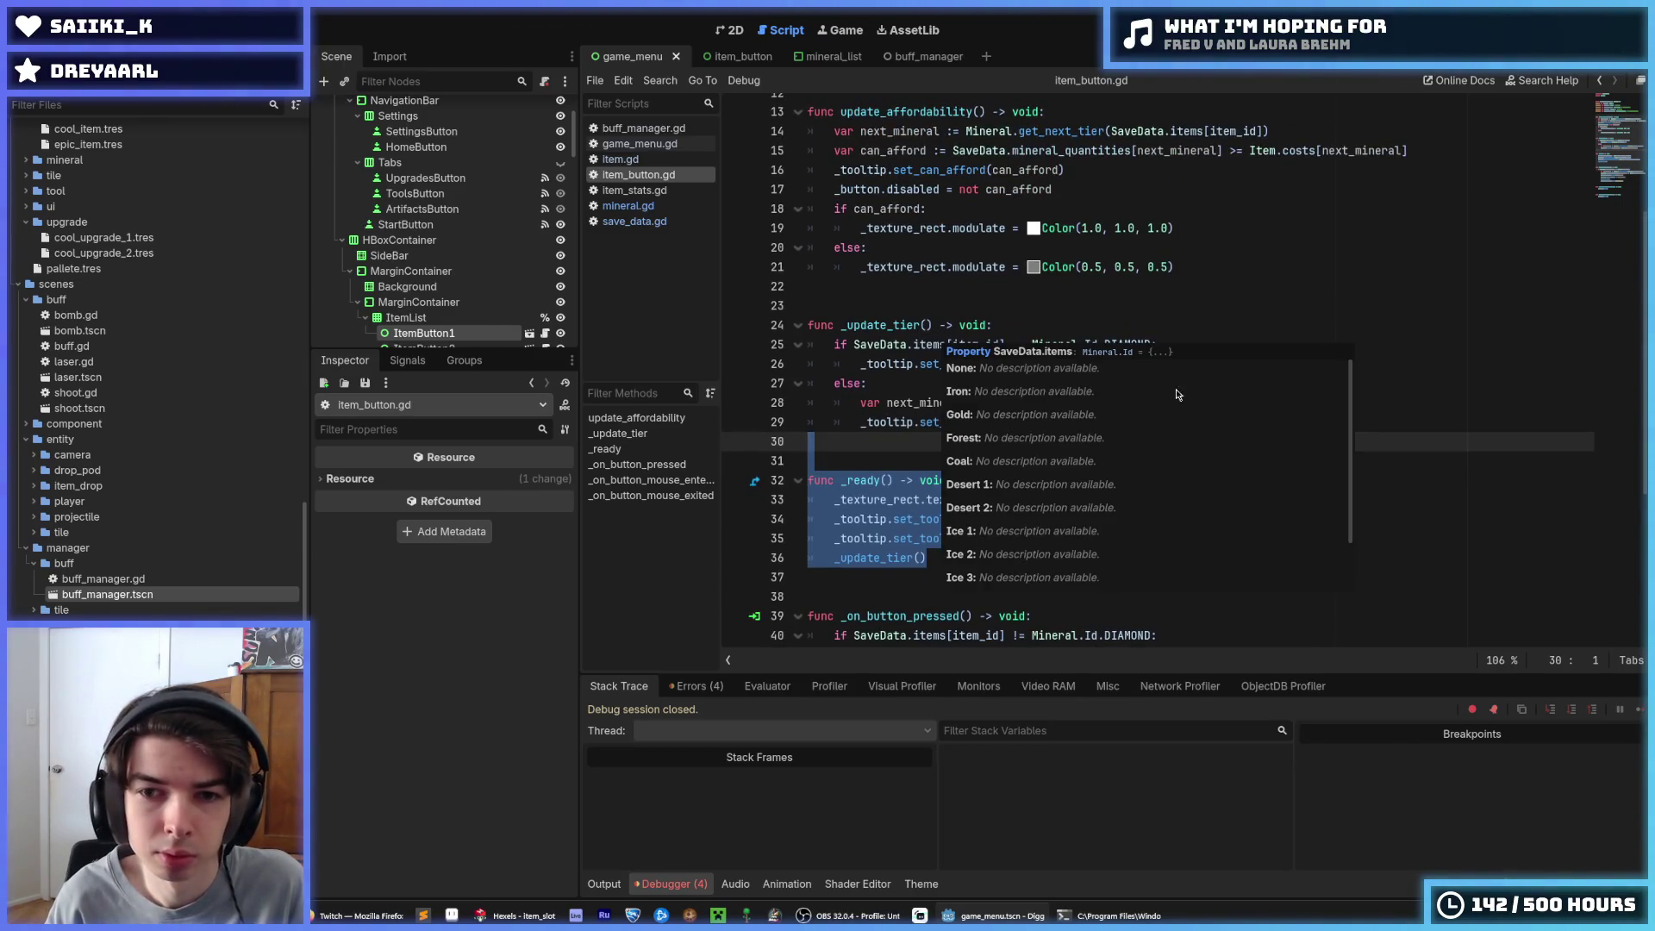
{"action": "key", "text": "alt+Up"}
{"action": "key", "text": "alt+Up"}
{"action": "key", "text": "alt+Up"}
{"action": "key", "text": "alt+Up"}
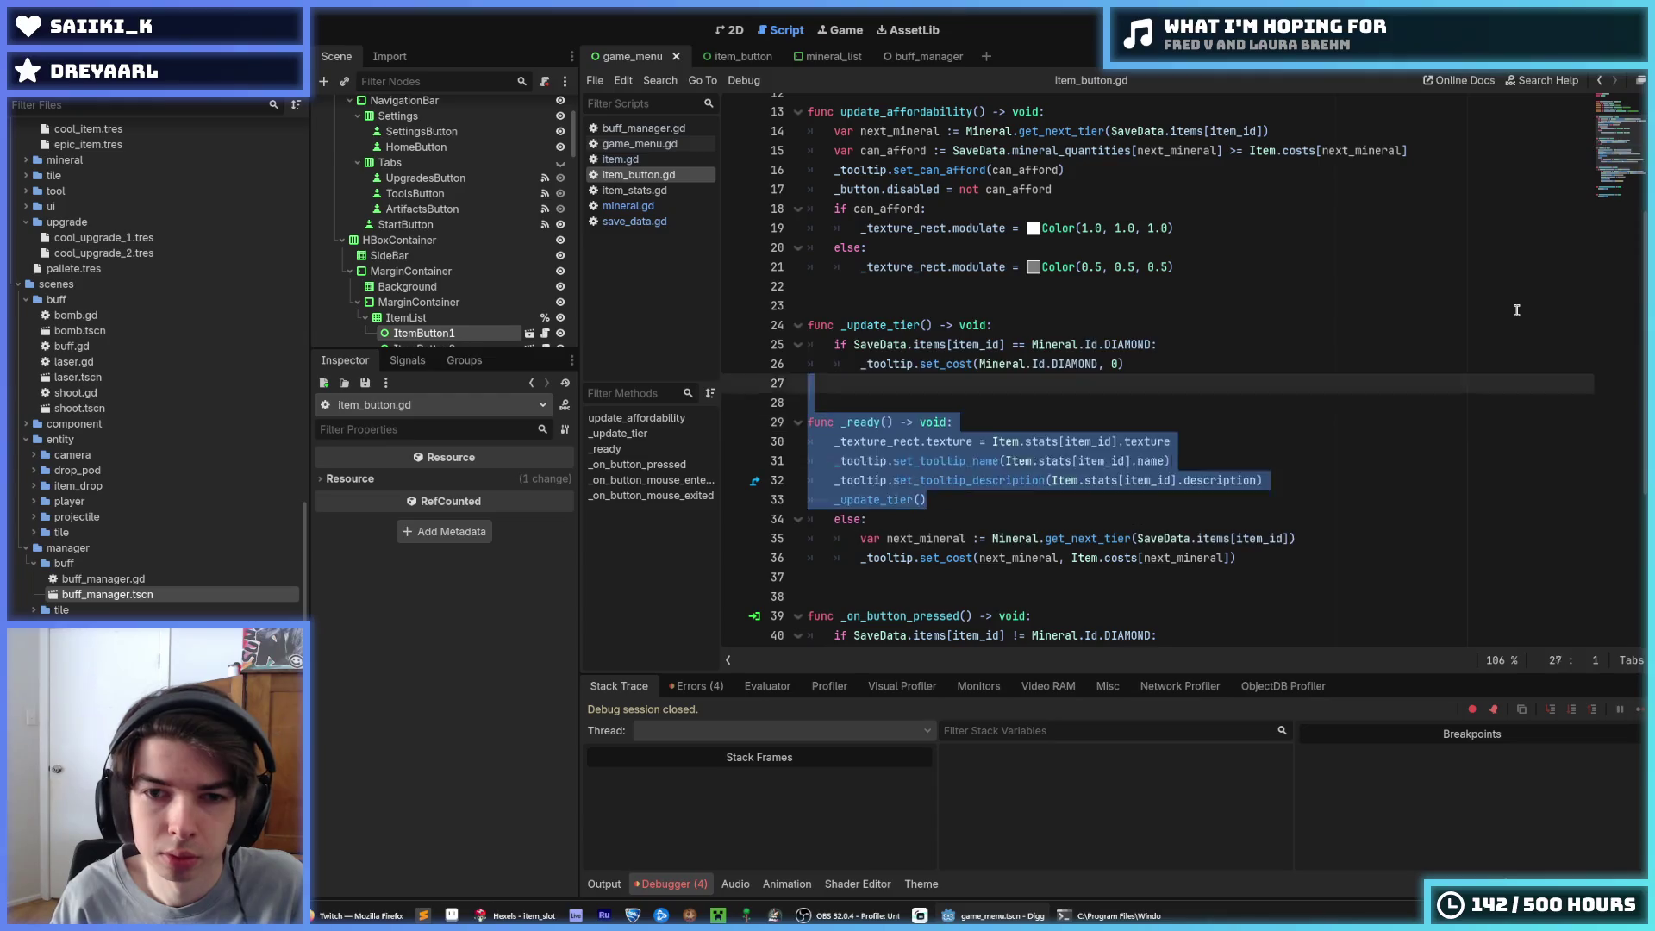
{"action": "key", "text": "ctrl+s"}
{"action": "scroll", "coordinate": [1281, 271], "scroll_direction": "up", "scroll_amount": 2}
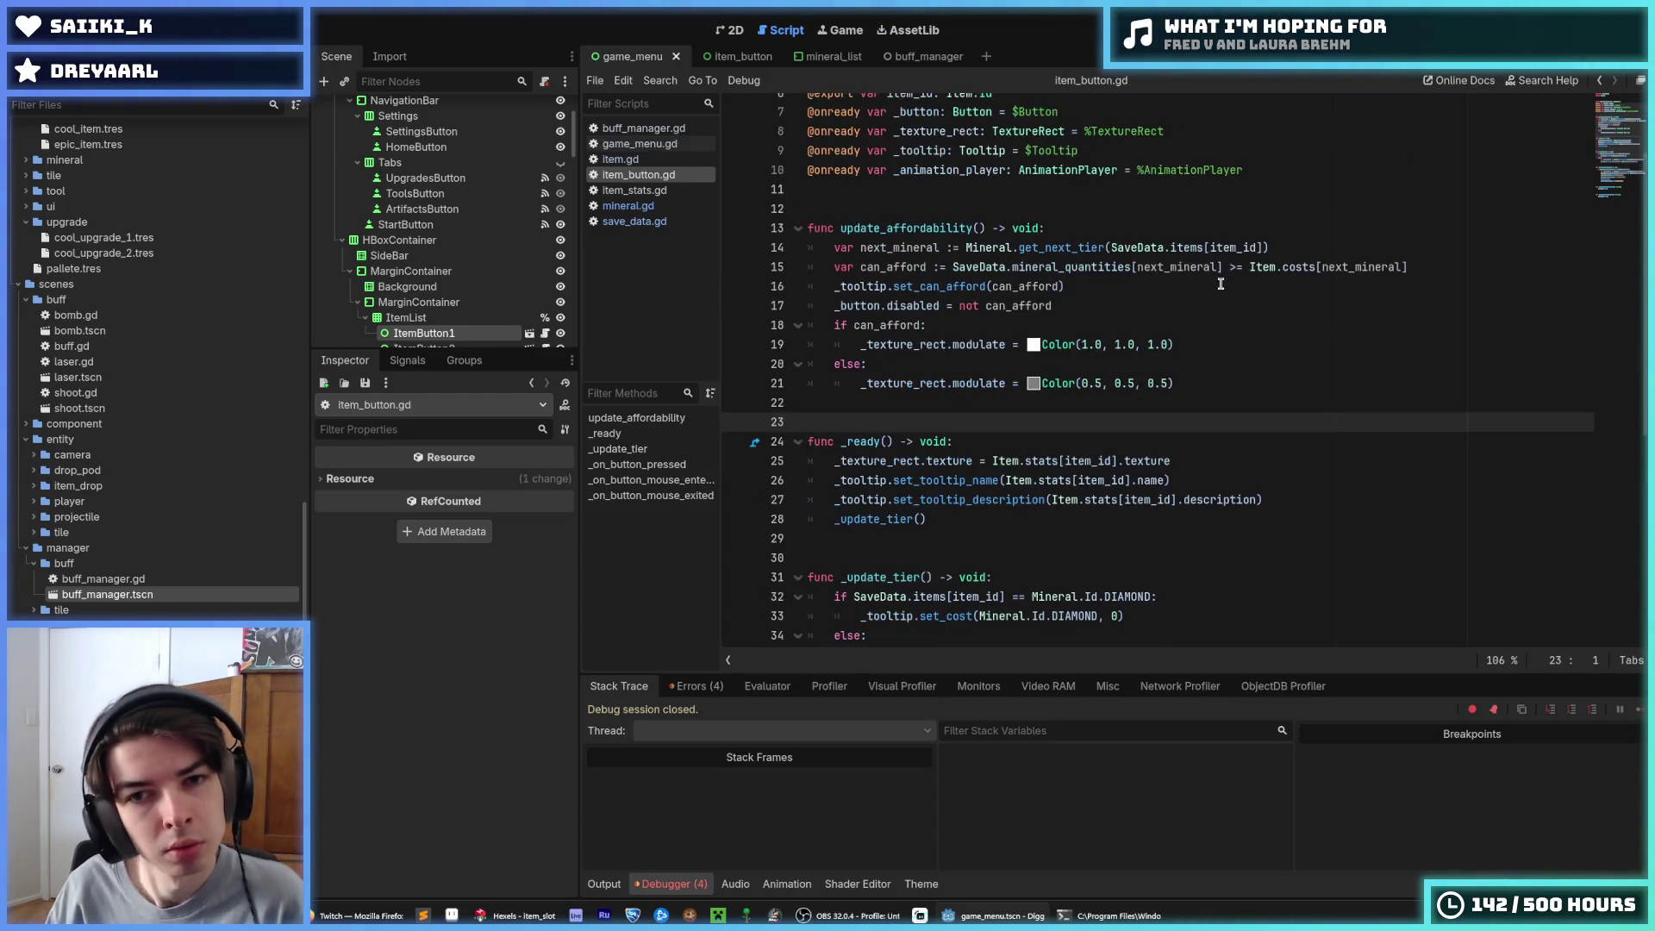
Copy the update_affordability function name using the right-click Copy option
{"action": "left_click", "coordinate": [1236, 281]}
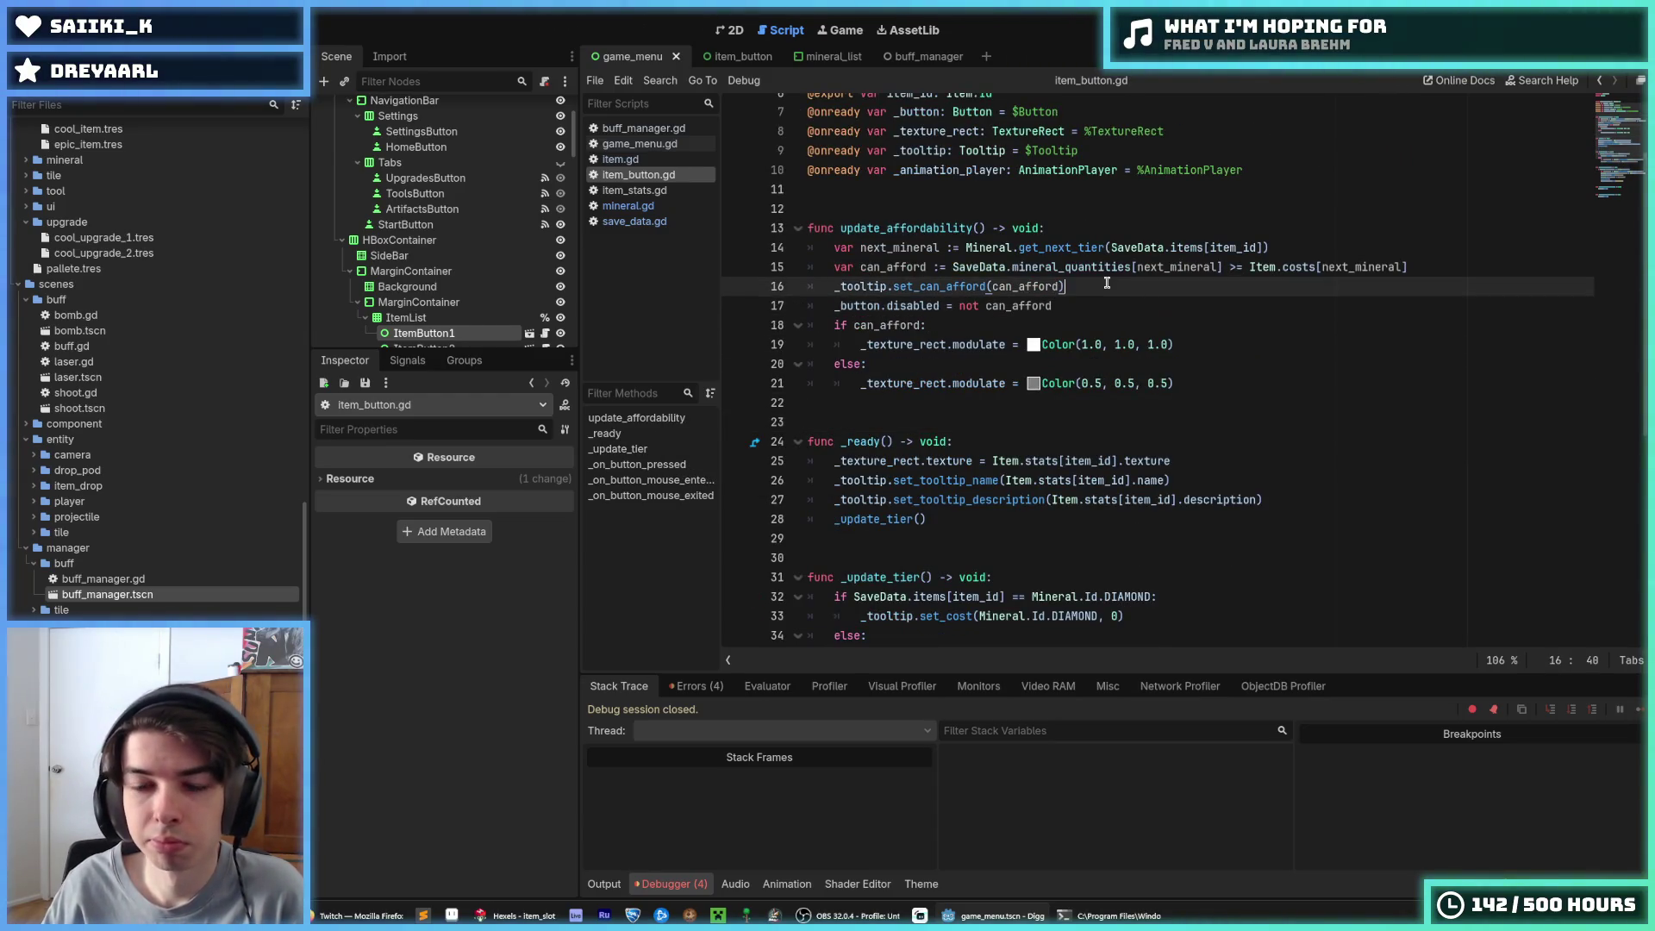
{"action": "scroll", "coordinate": [1079, 286], "scroll_direction": "down", "scroll_amount": 2}
{"action": "scroll", "coordinate": [1079, 286], "scroll_direction": "down", "scroll_amount": 5}
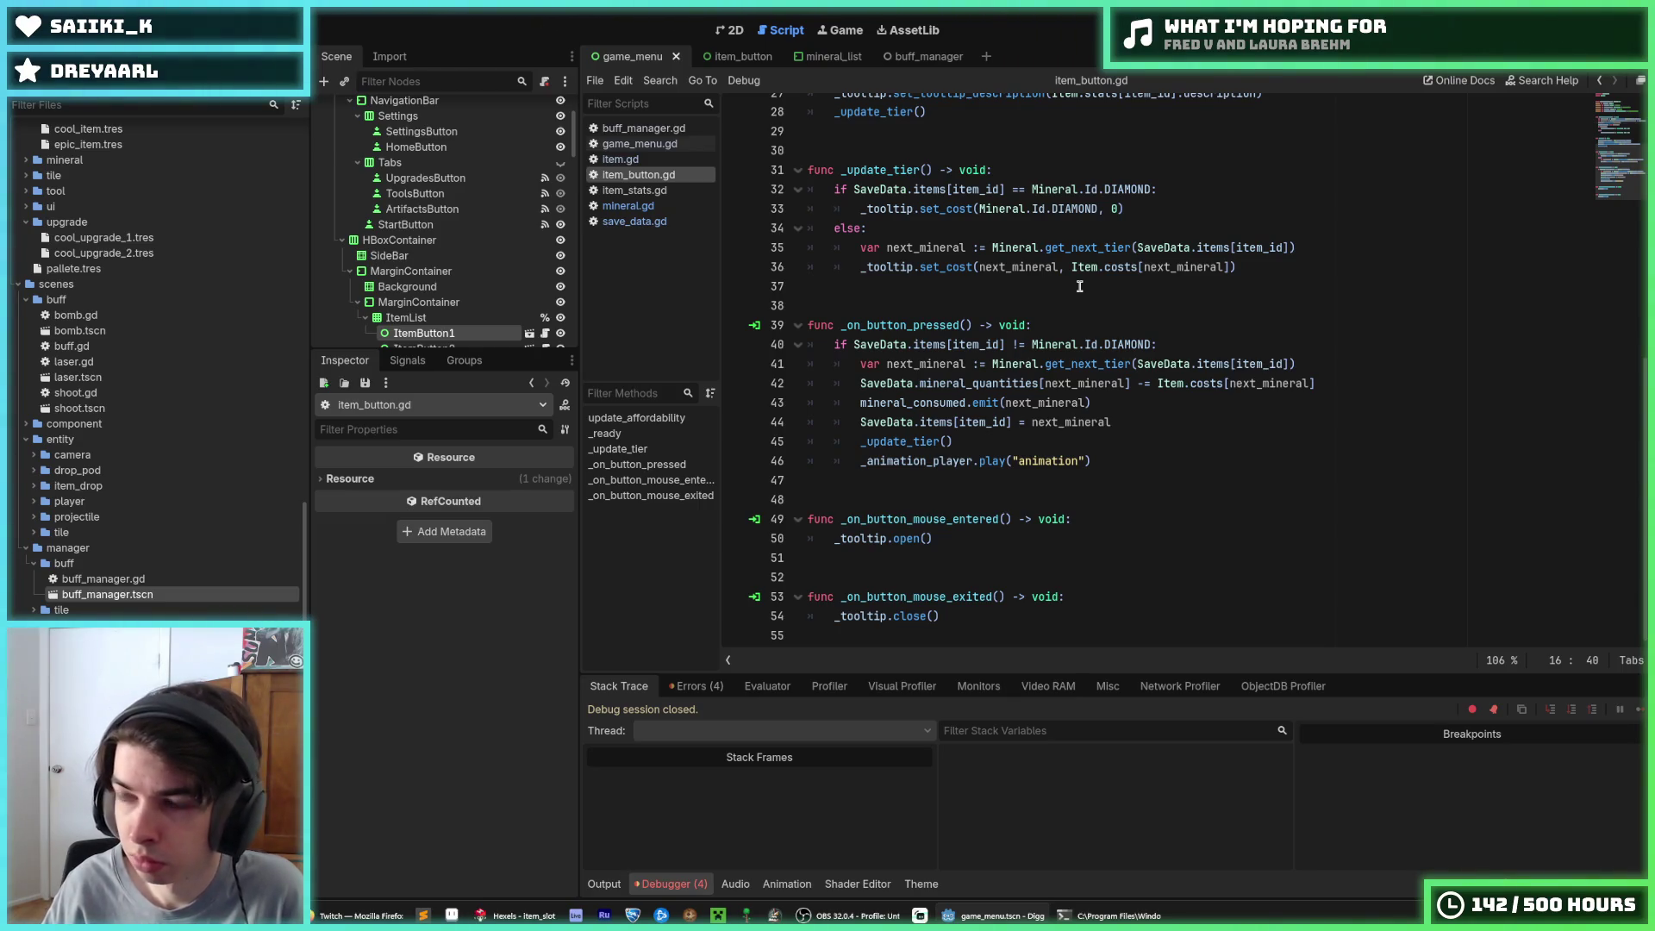
{"action": "scroll", "coordinate": [1079, 286], "scroll_direction": "up", "scroll_amount": 7}
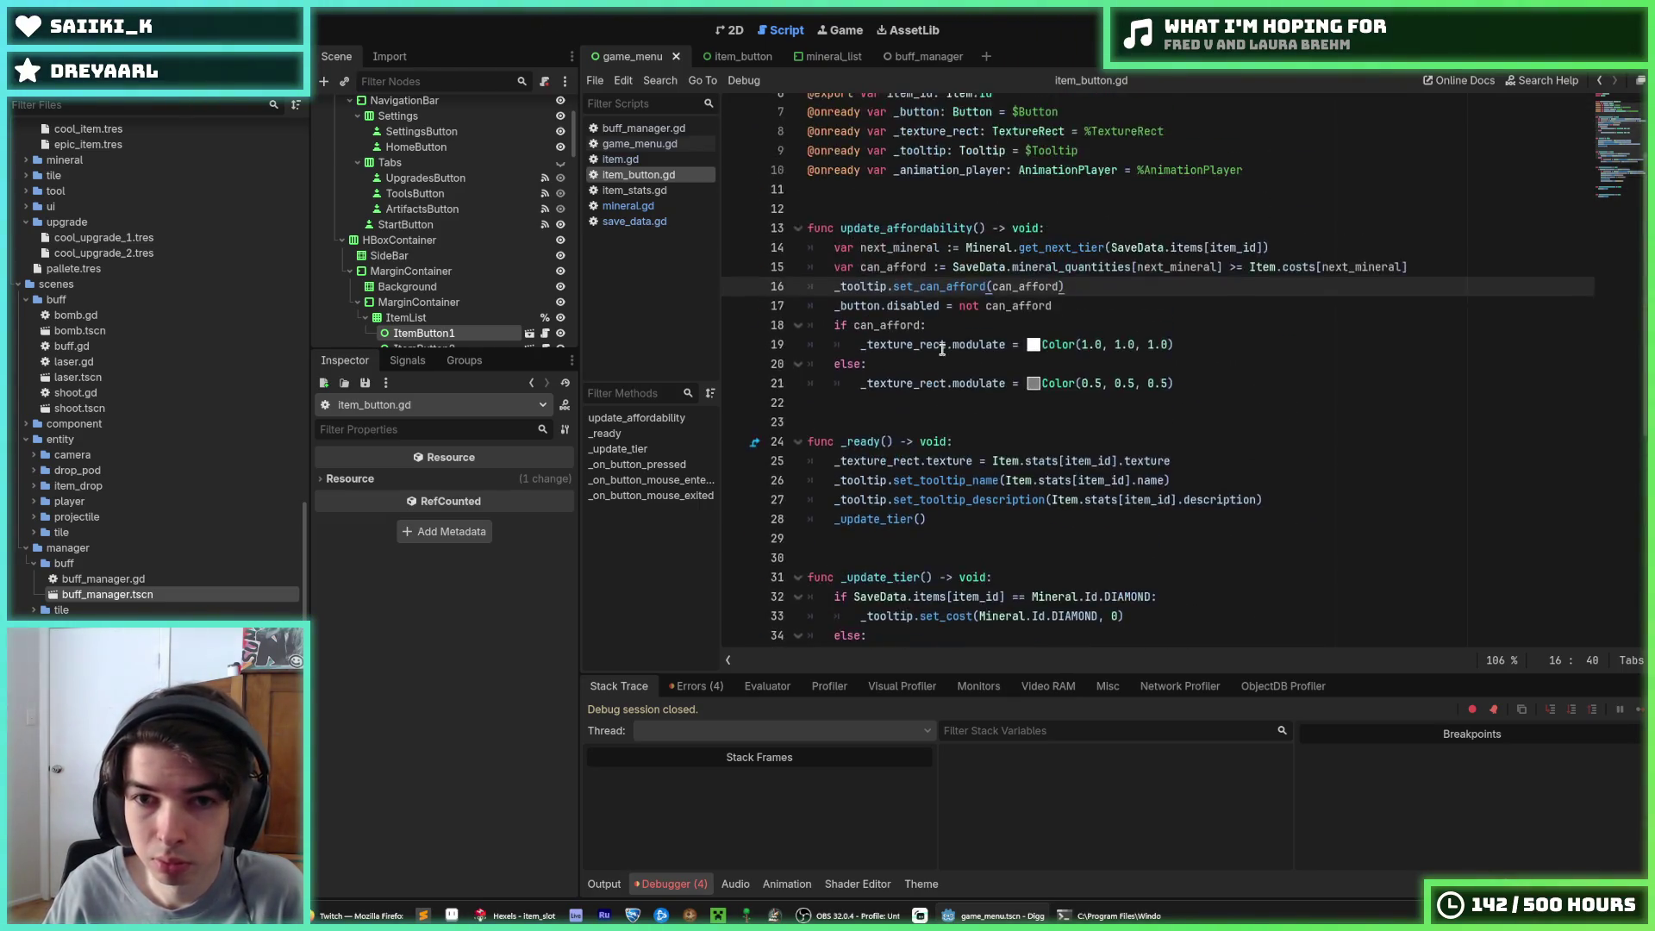
{"action": "scroll", "coordinate": [942, 348], "scroll_direction": "up", "scroll_amount": 2}
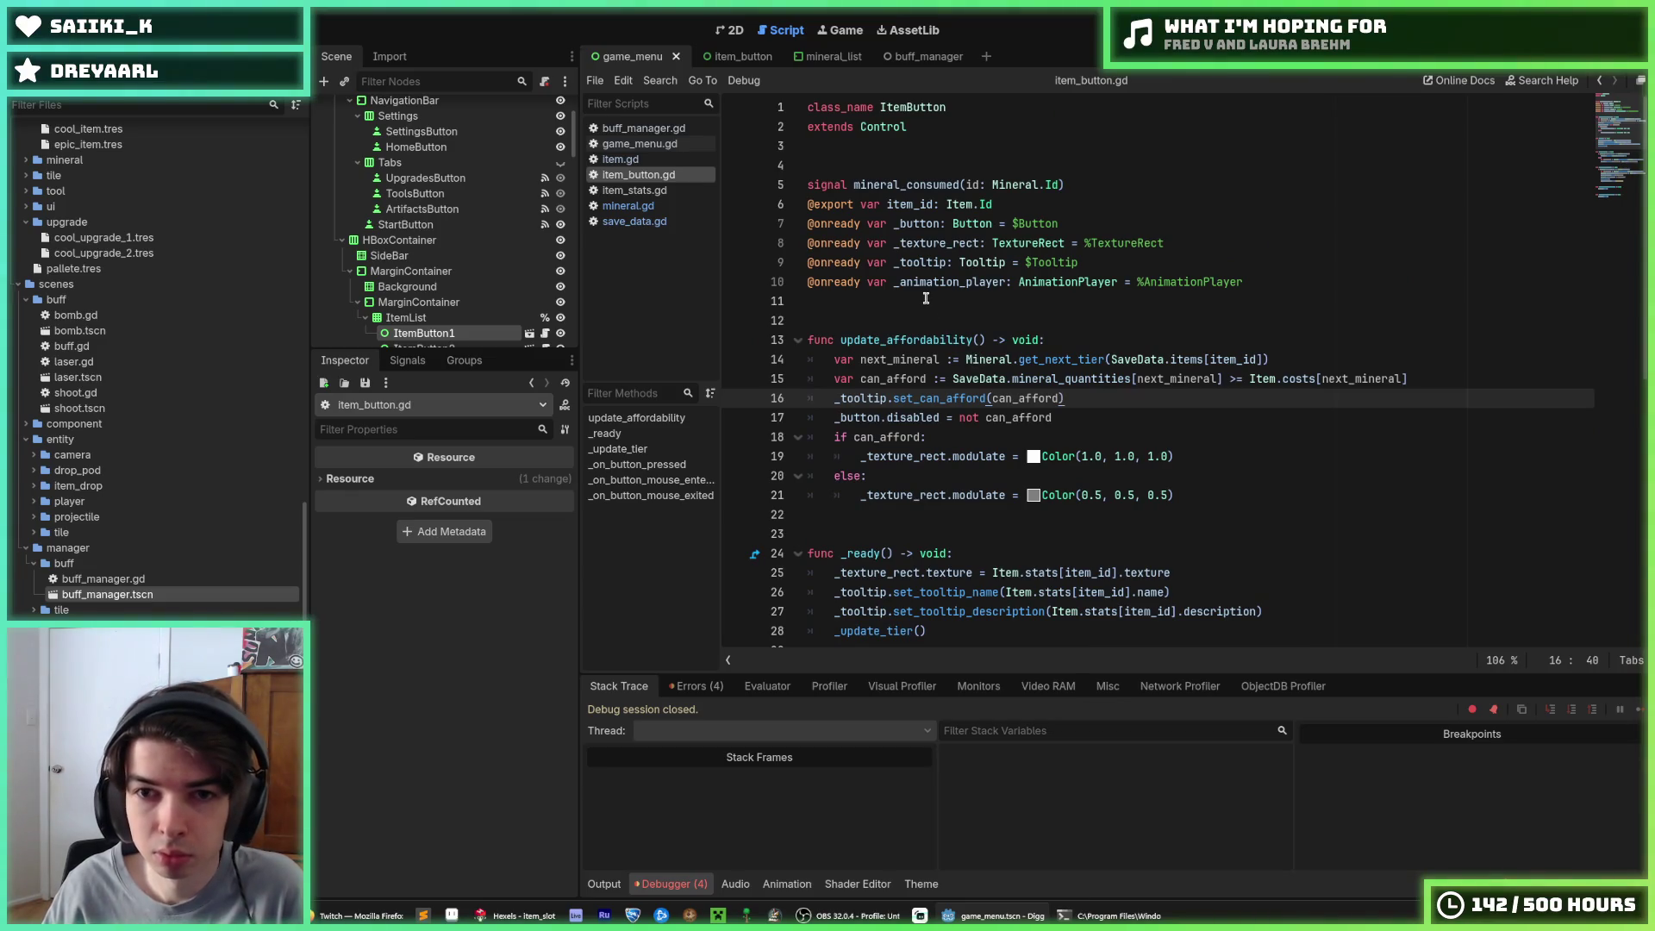
{"action": "left_click", "coordinate": [925, 300]}
{"action": "left_click", "coordinate": [909, 321]}
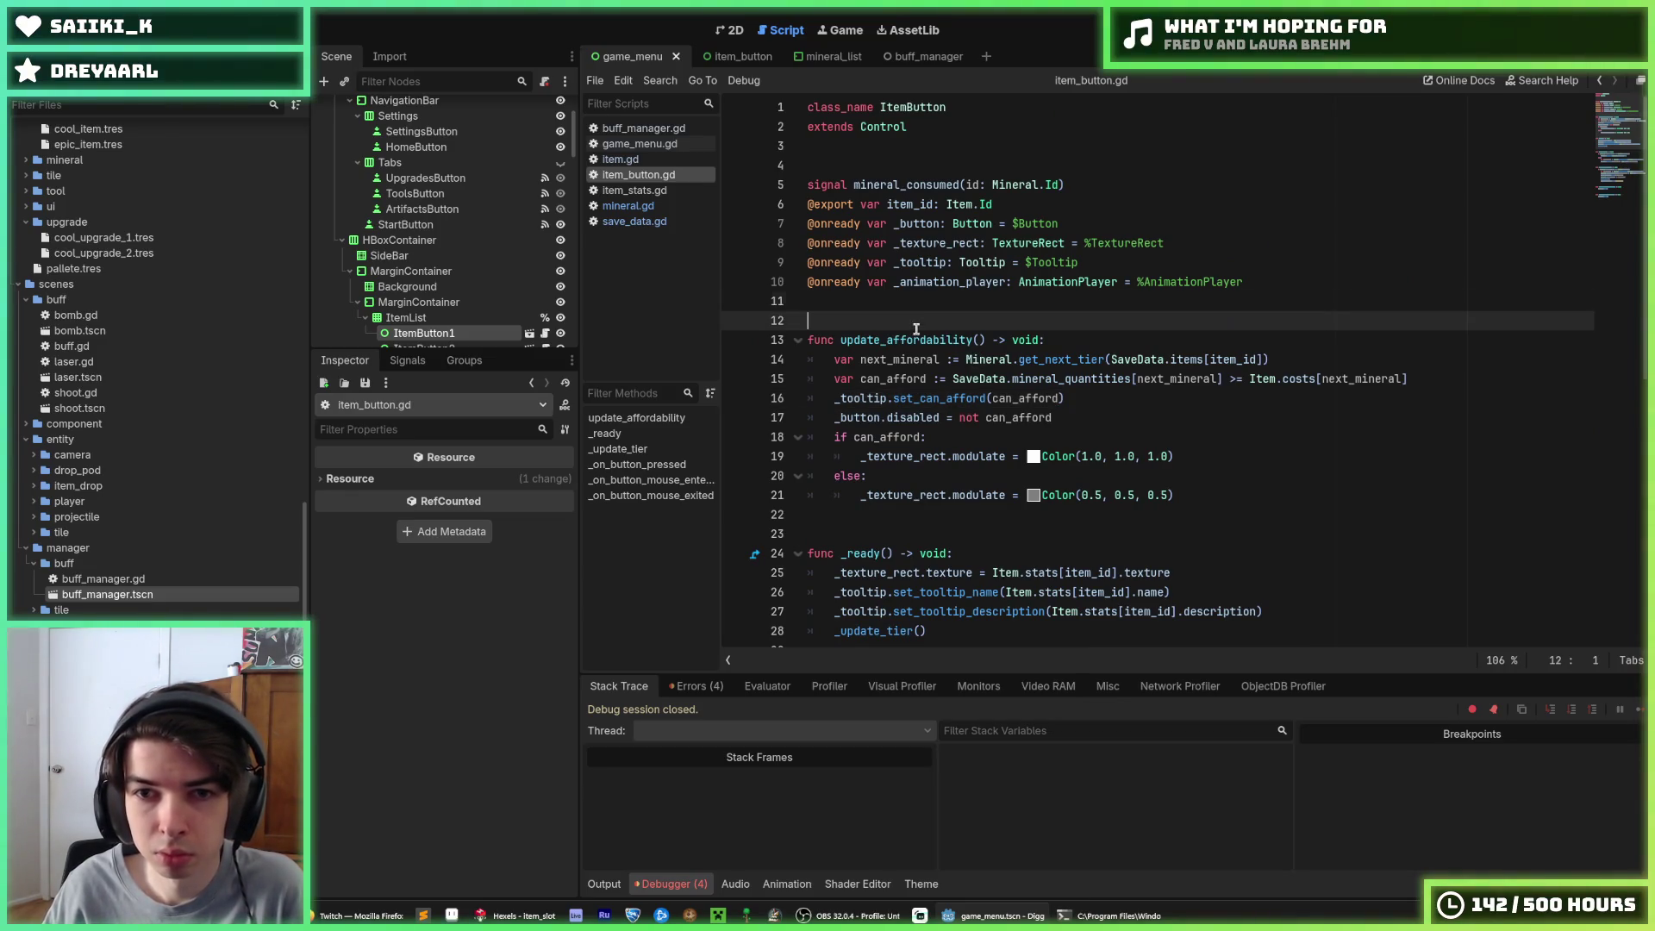
{"action": "left_click", "coordinate": [870, 302]}
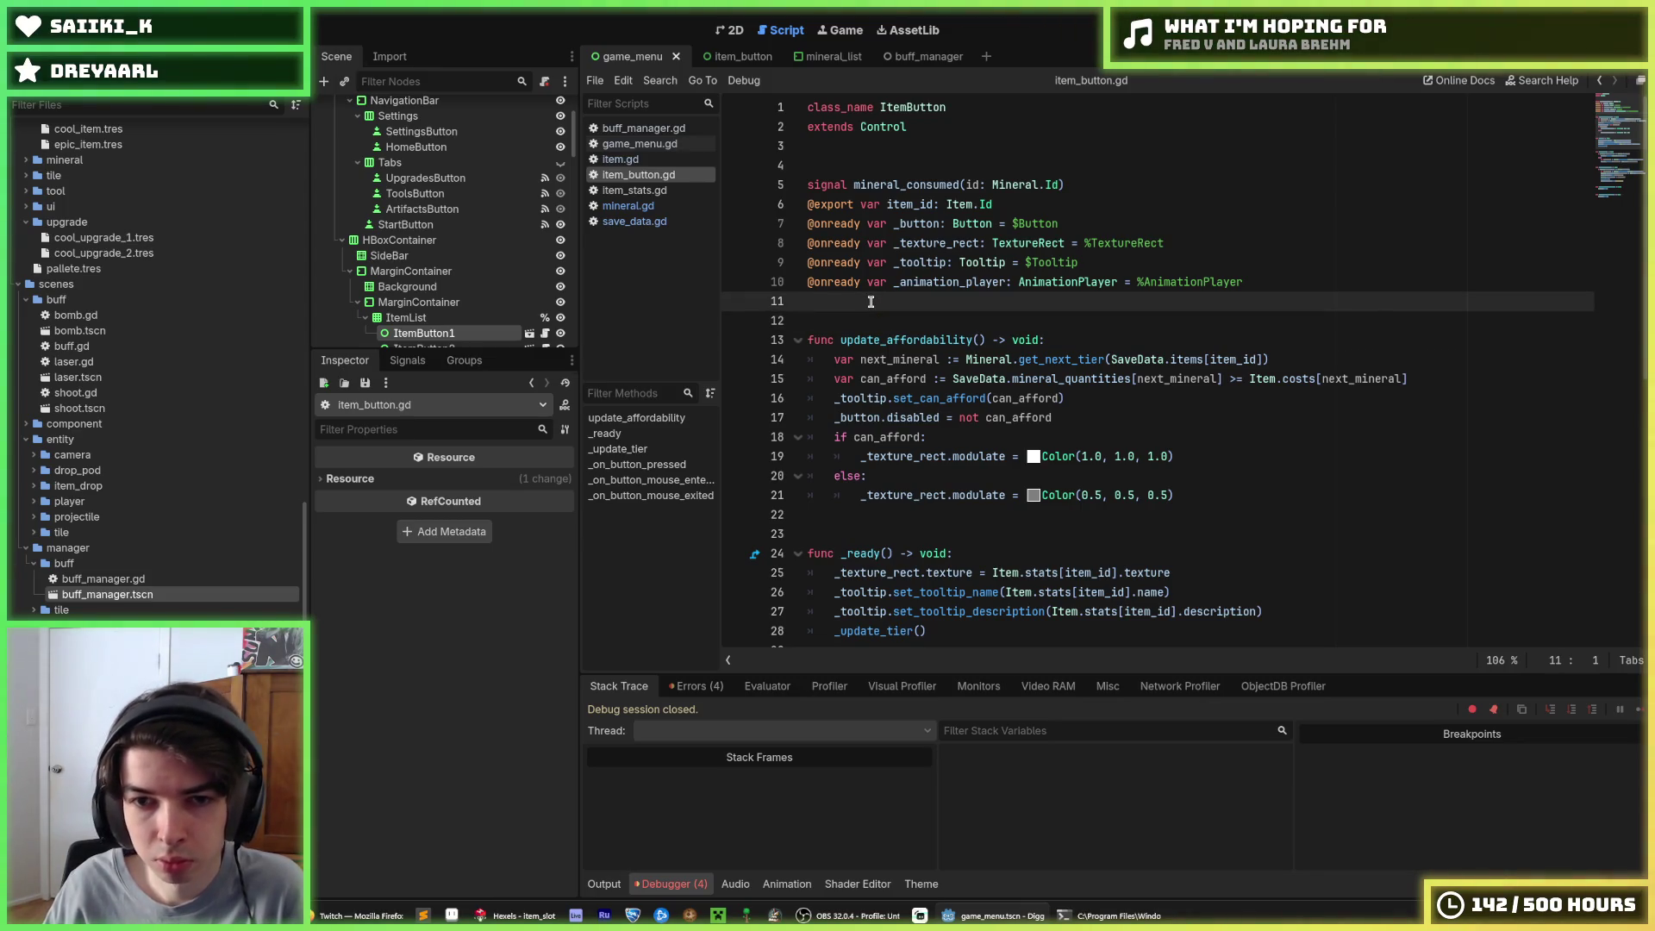
{"action": "scroll", "coordinate": [870, 302], "scroll_direction": "down", "scroll_amount": 1}
{"action": "double_click", "coordinate": [870, 282]}
{"action": "right_click", "coordinate": [870, 285]}
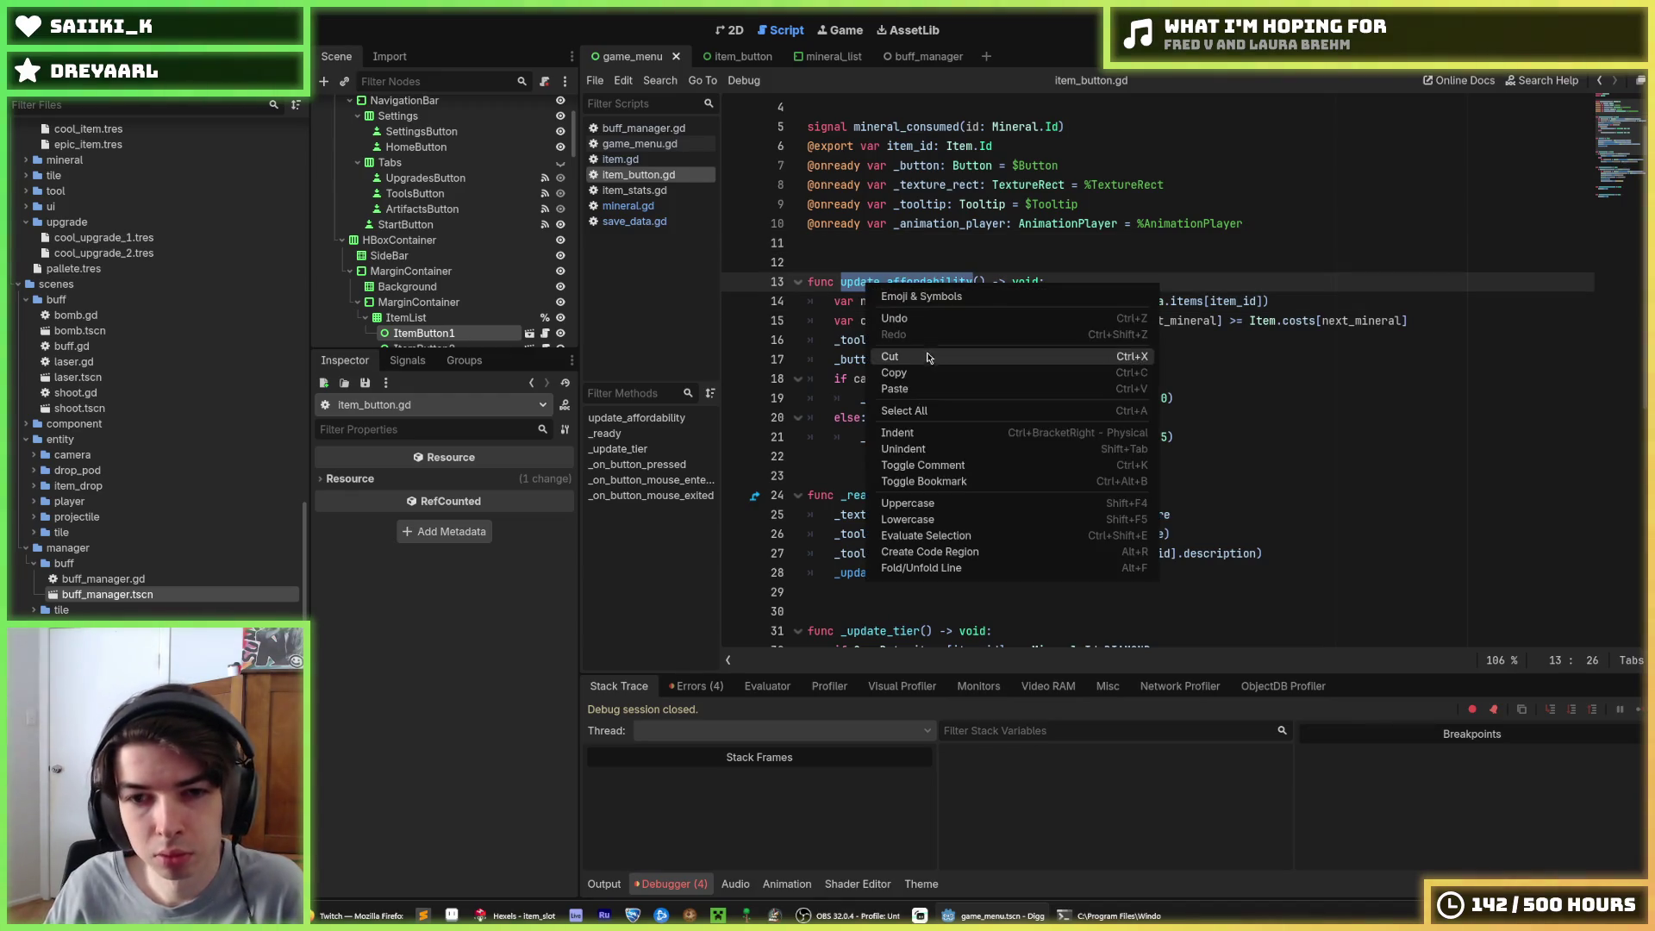
{"action": "left_click", "coordinate": [931, 369]}
Review the _update_tier function and the _update_tier() call at the end of _ready
{"action": "scroll", "coordinate": [930, 368], "scroll_direction": "down", "scroll_amount": 6}
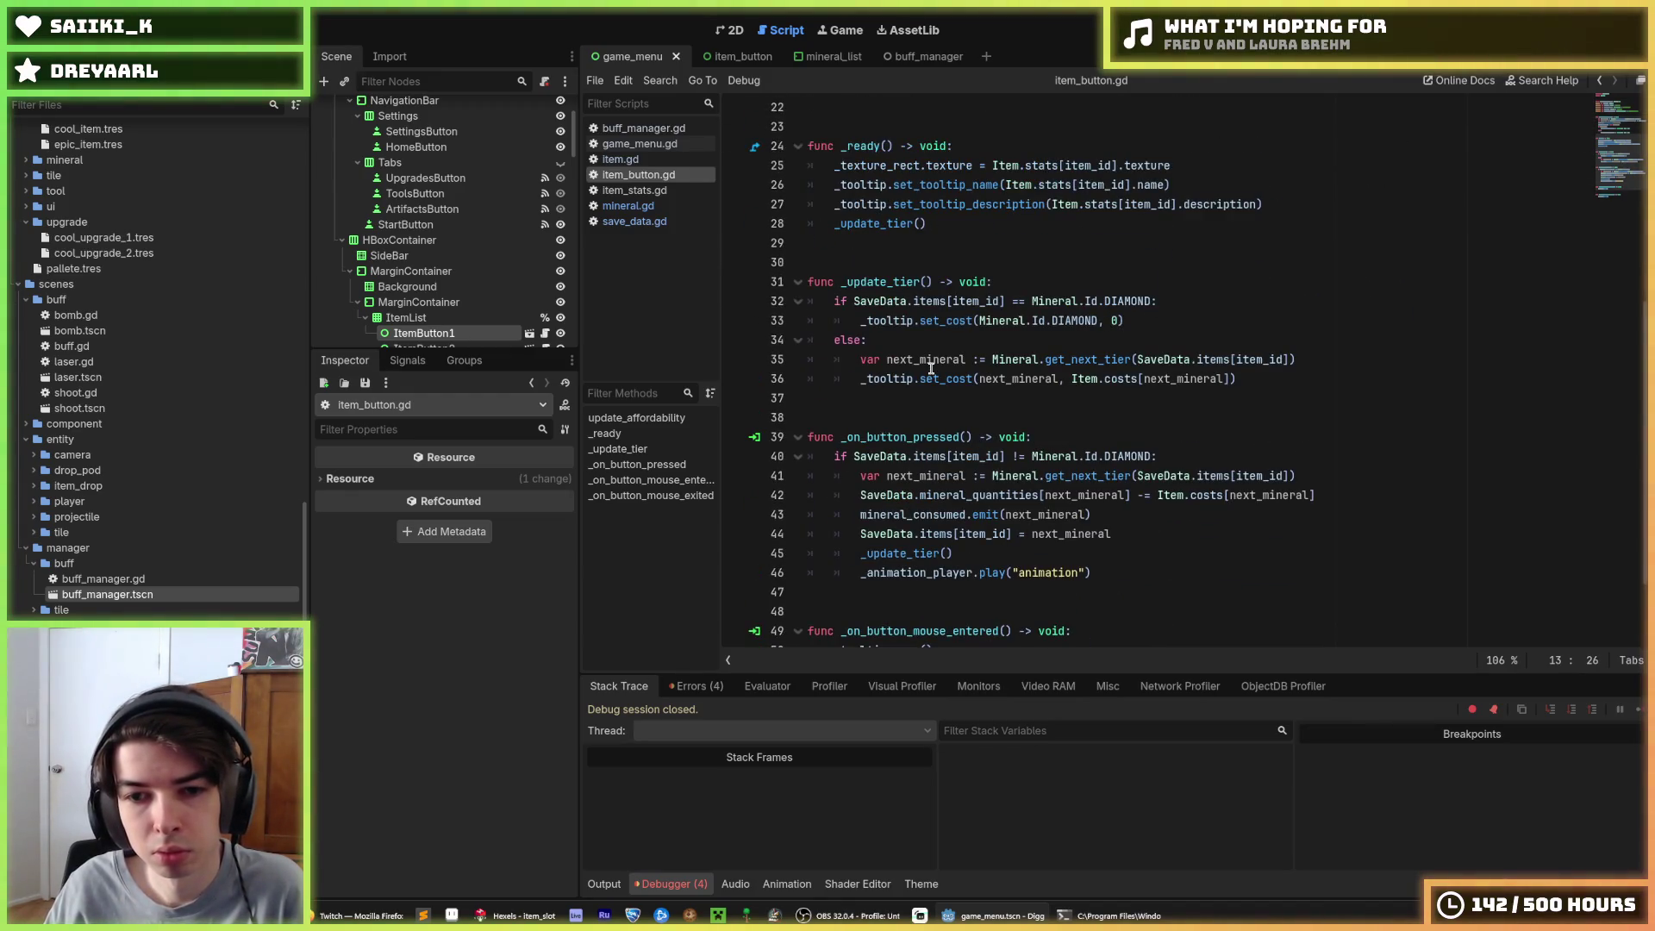
{"action": "left_click", "coordinate": [931, 369]}
{"action": "left_click", "coordinate": [927, 394]}
{"action": "scroll", "coordinate": [928, 394], "scroll_direction": "up", "scroll_amount": 2}
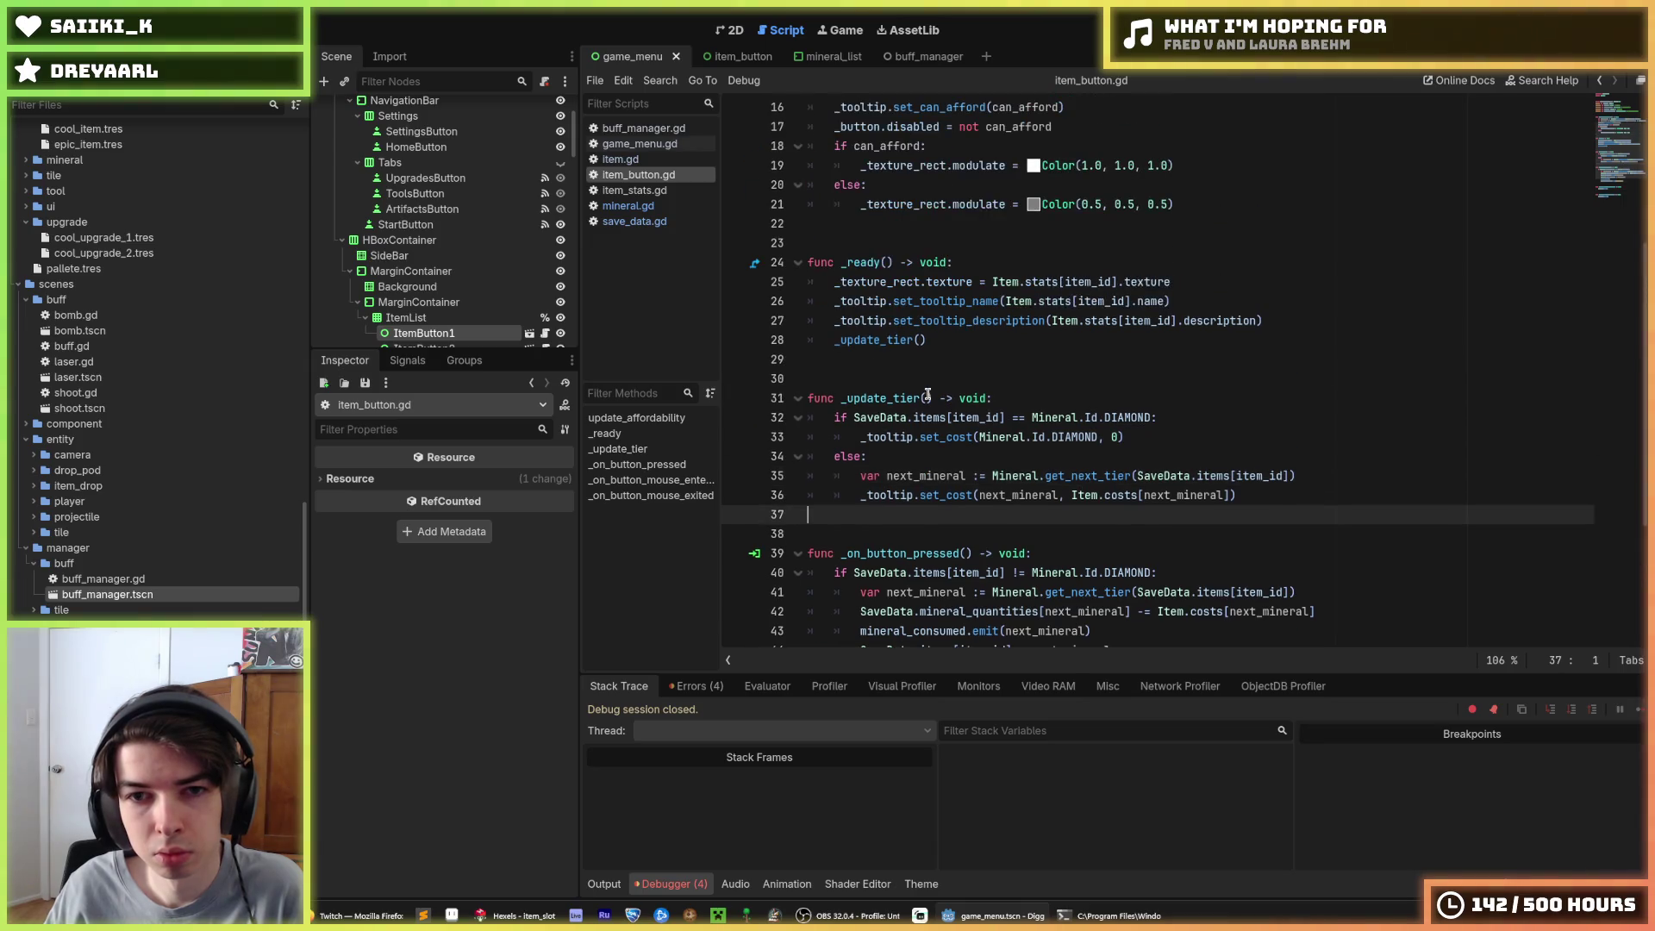
{"action": "left_click", "coordinate": [948, 342]}
{"action": "scroll", "coordinate": [946, 353], "scroll_direction": "down", "scroll_amount": 2}
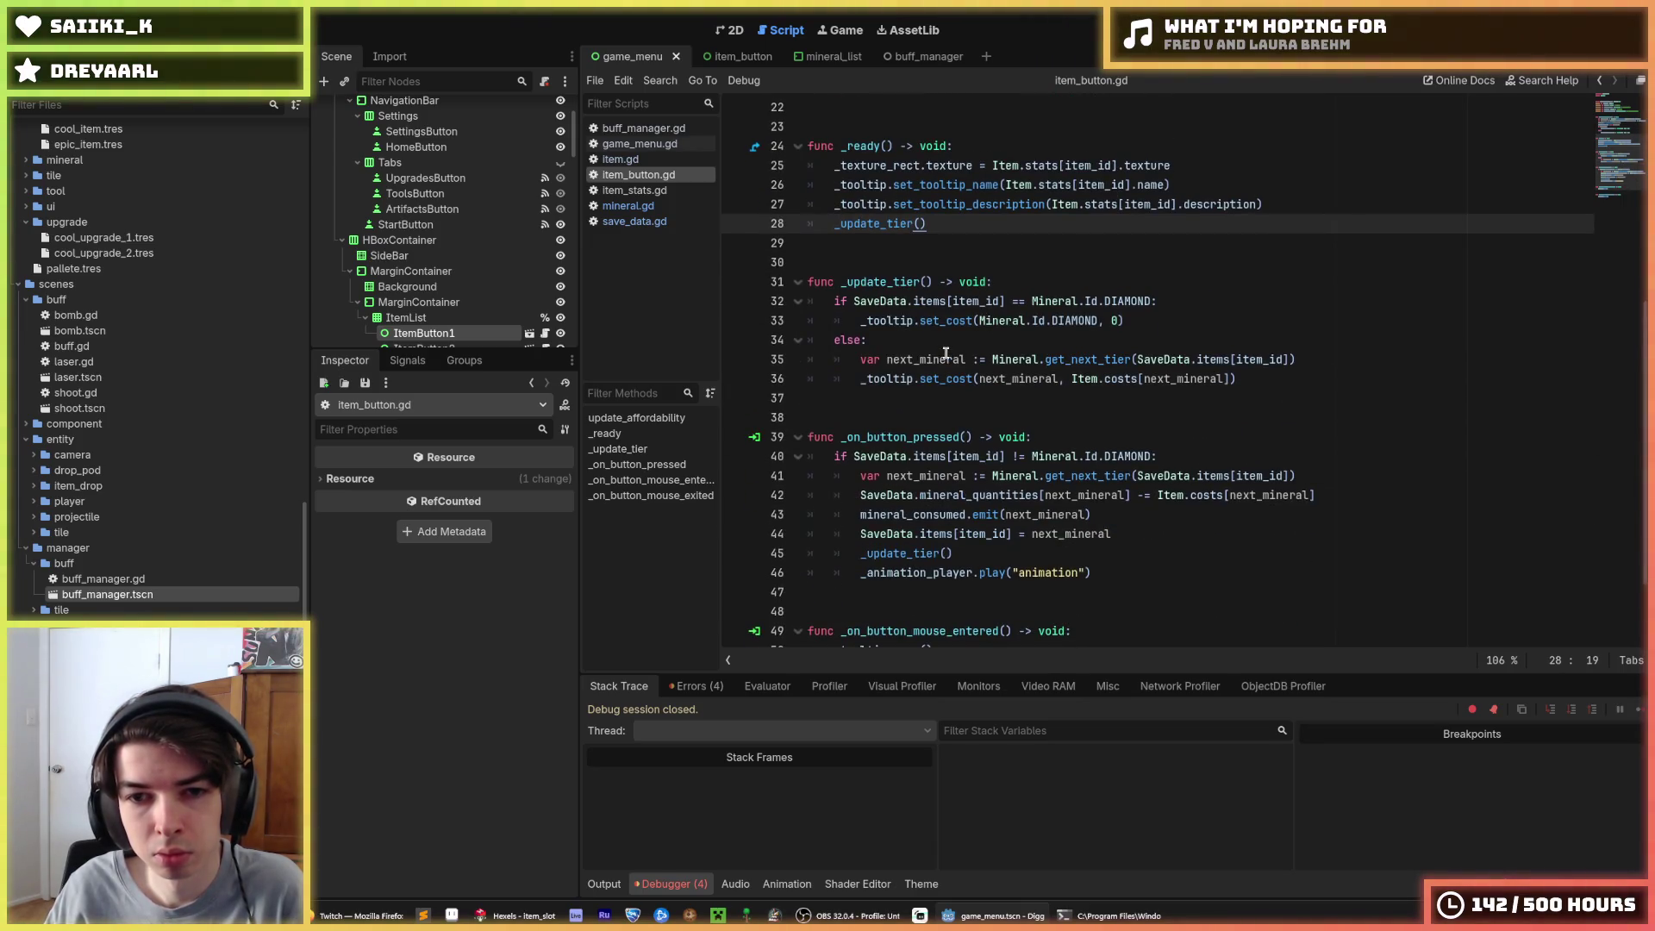
{"action": "scroll", "coordinate": [946, 354], "scroll_direction": "down", "scroll_amount": 2}
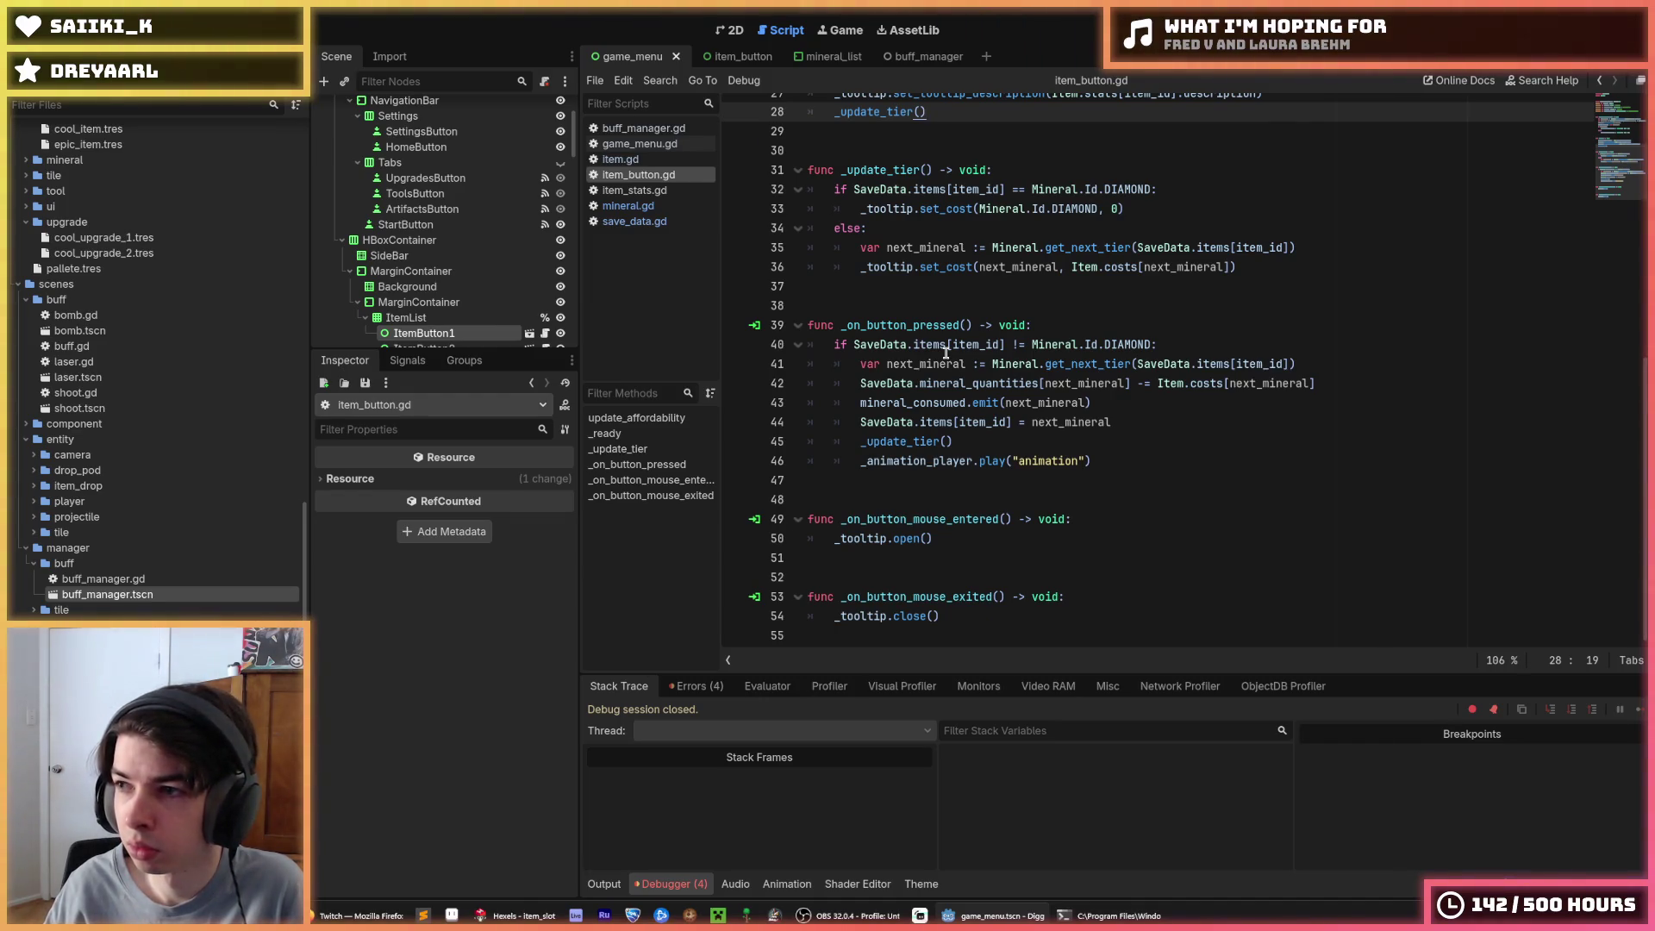
{"action": "scroll", "coordinate": [945, 353], "scroll_direction": "up", "scroll_amount": 8}
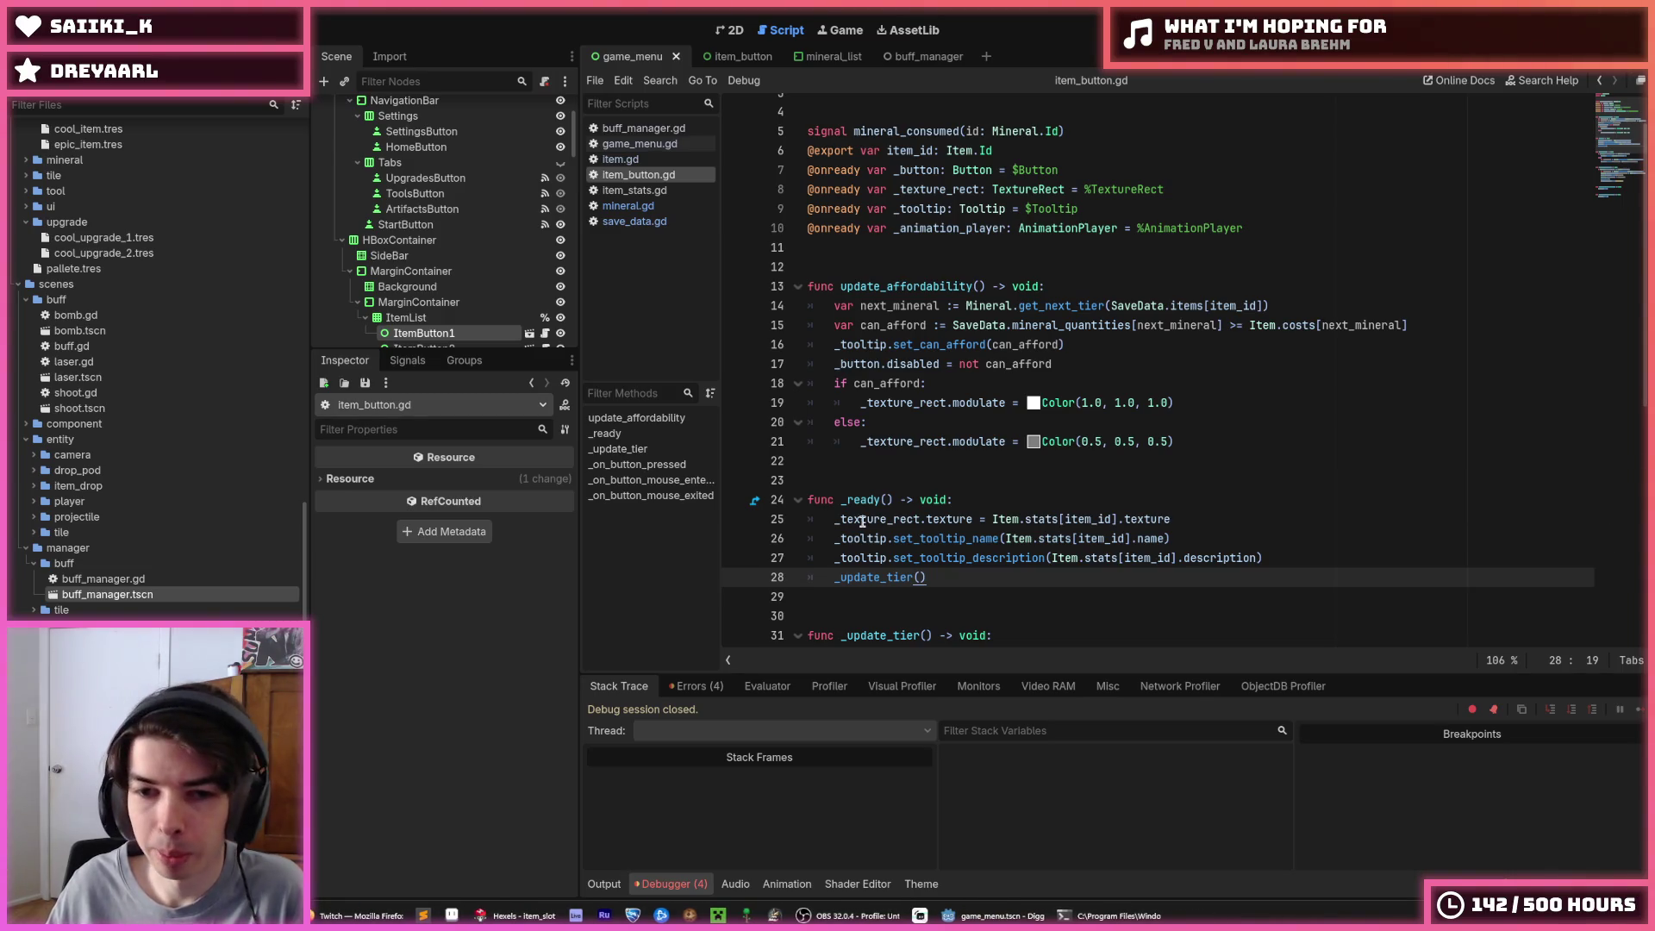
Run the game with F5 until the debugger halts on an index -1 error at line 36
{"action": "key", "text": "F5"}
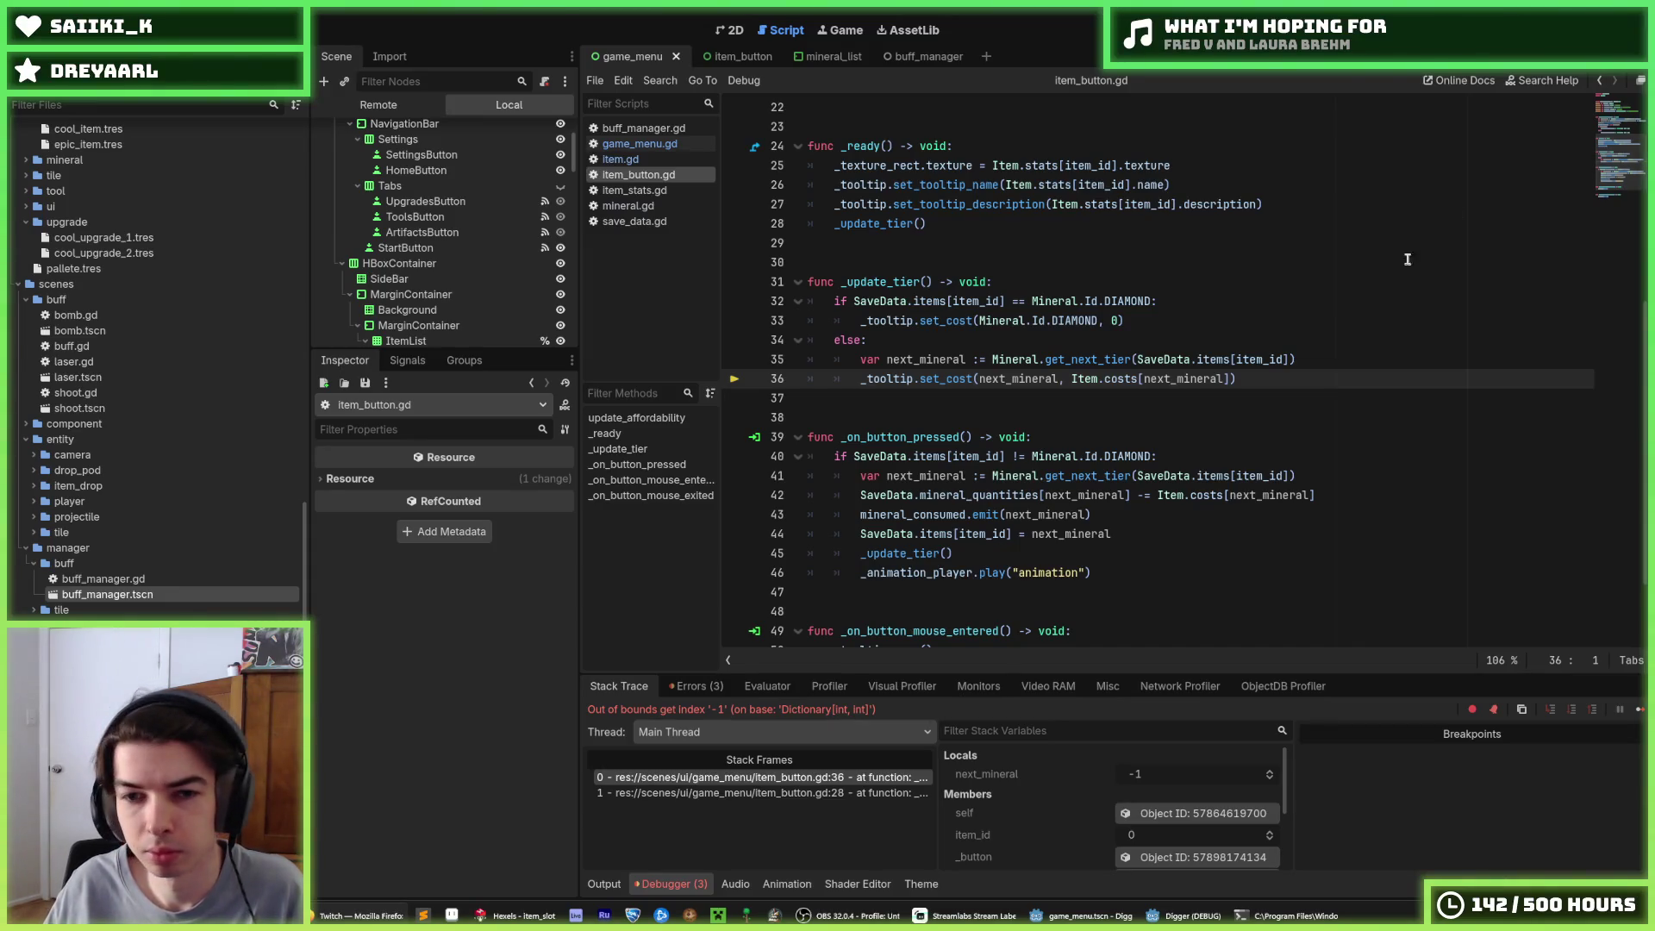
Confirm next_mineral is -1 on the failing set_cost line, then stop the debug session
{"action": "left_click", "coordinate": [1284, 380]}
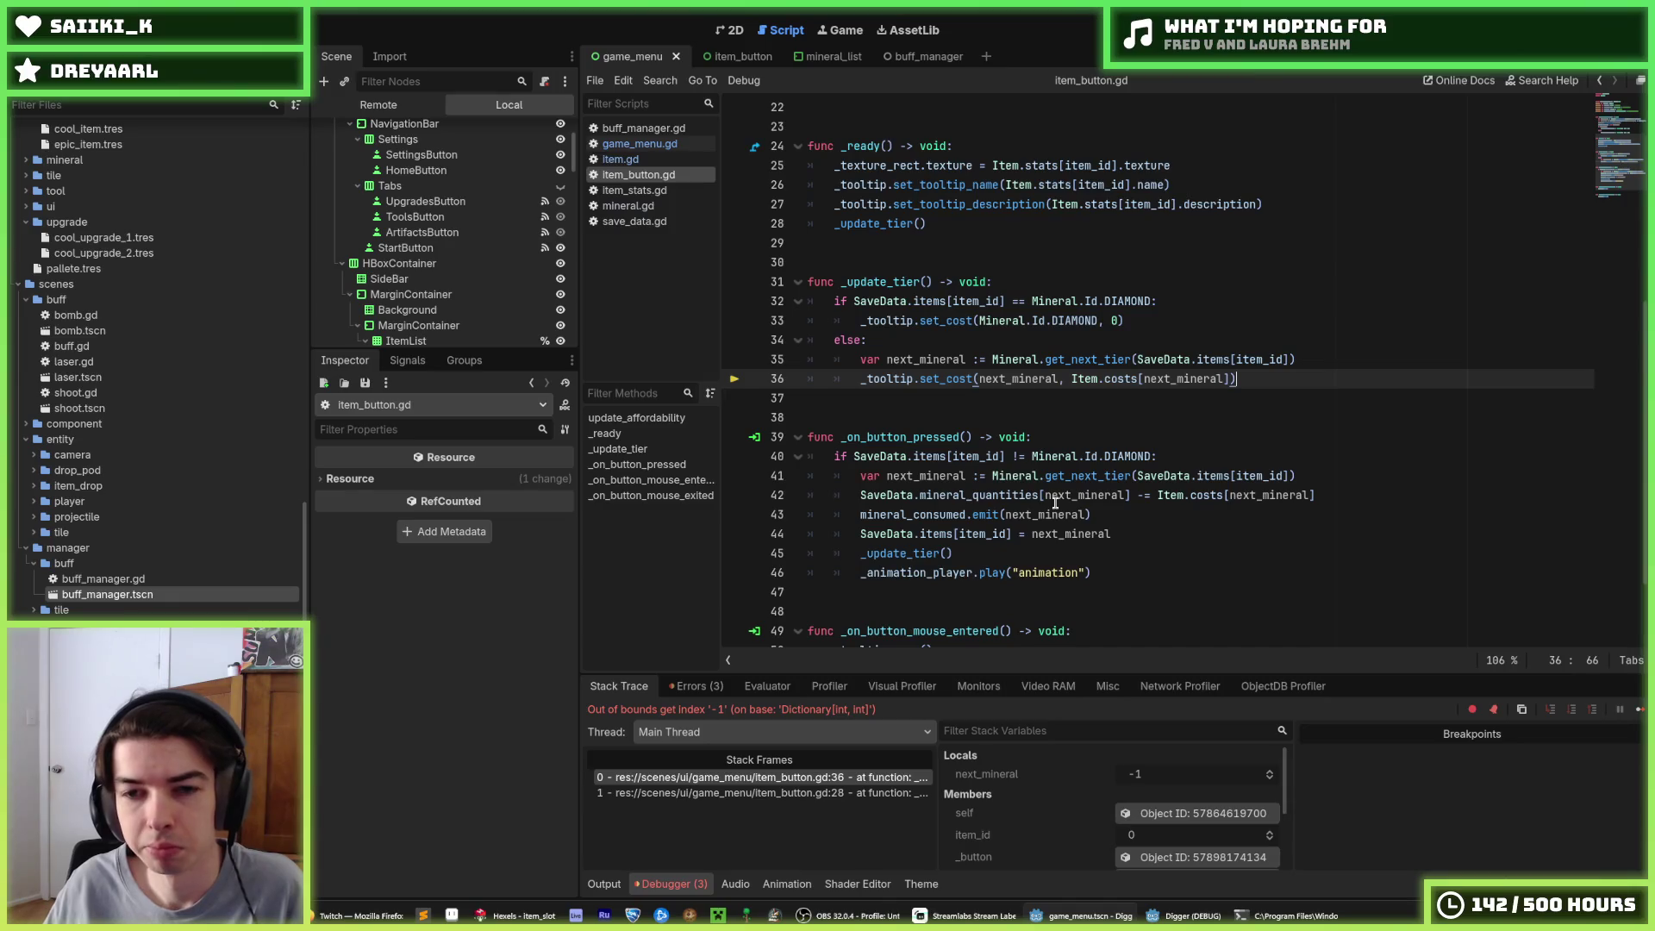
{"action": "left_click", "coordinate": [1018, 380]}
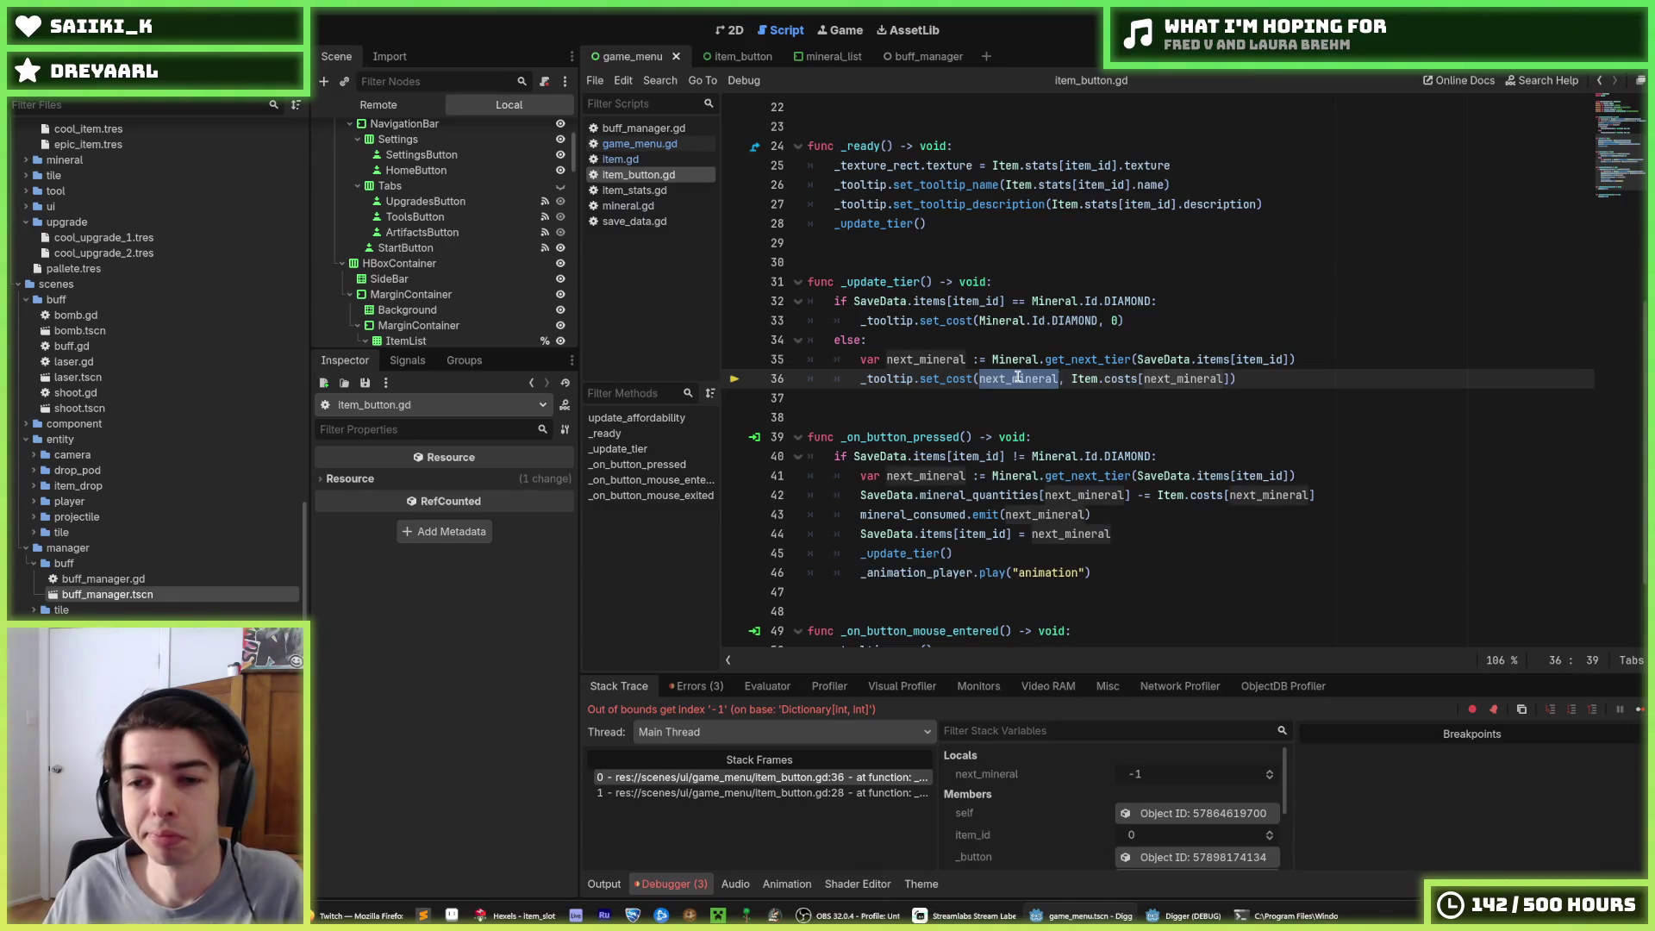
{"action": "double_click", "coordinate": [1018, 379]}
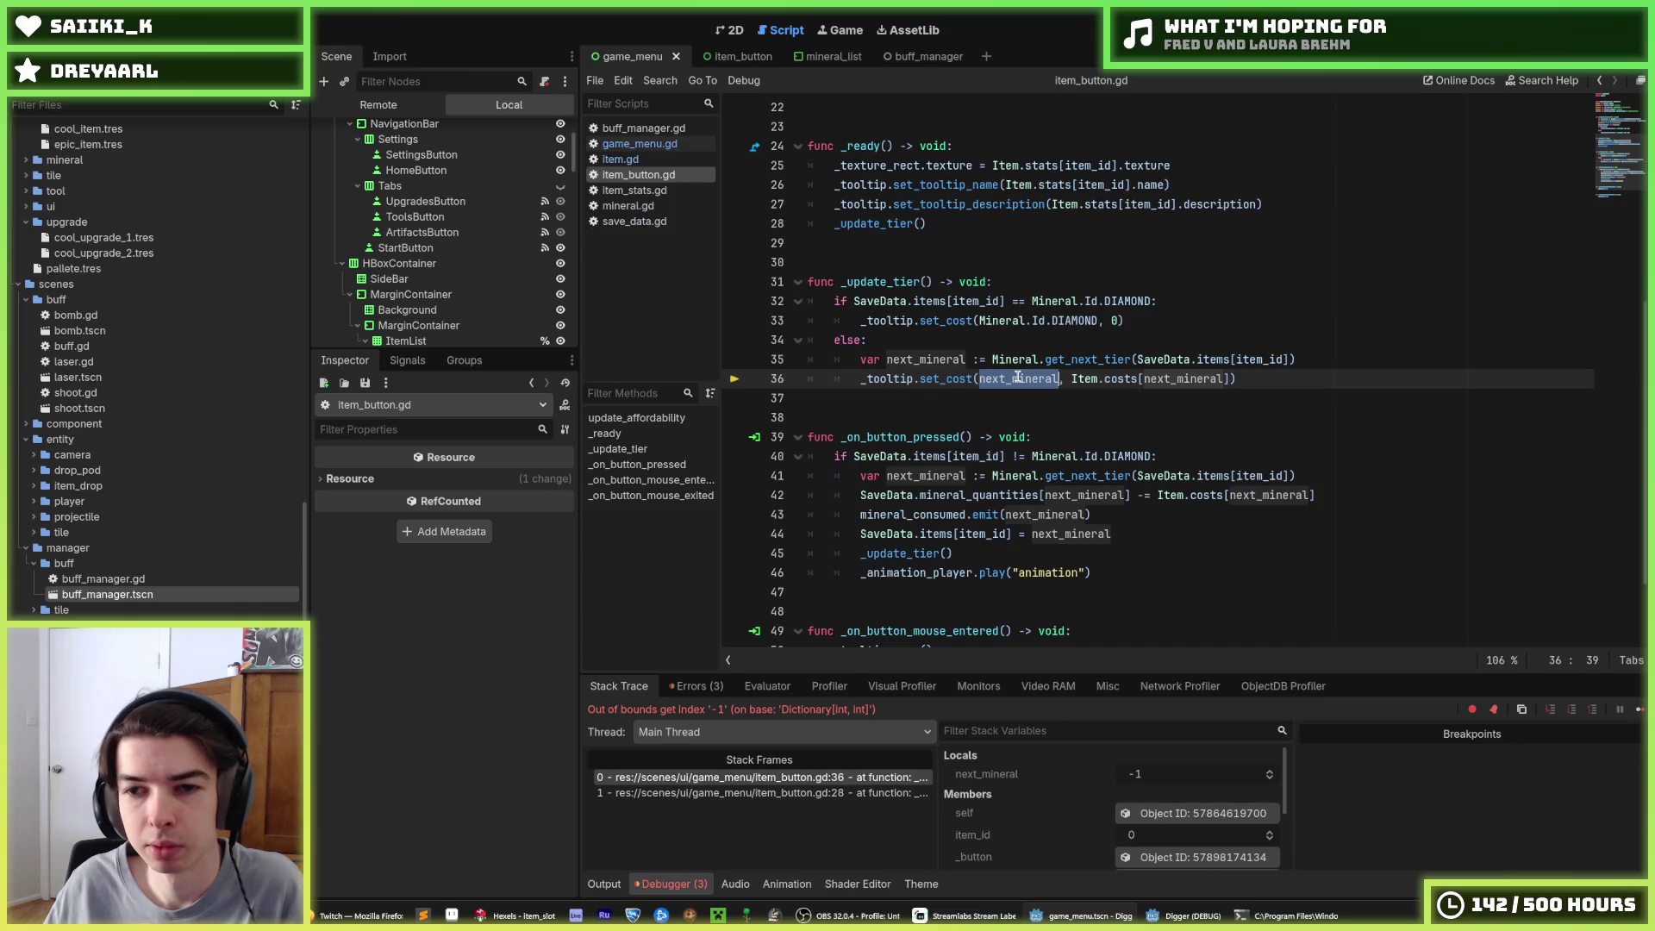
{"action": "left_click", "coordinate": [955, 359]}
{"action": "double_click", "coordinate": [955, 359]}
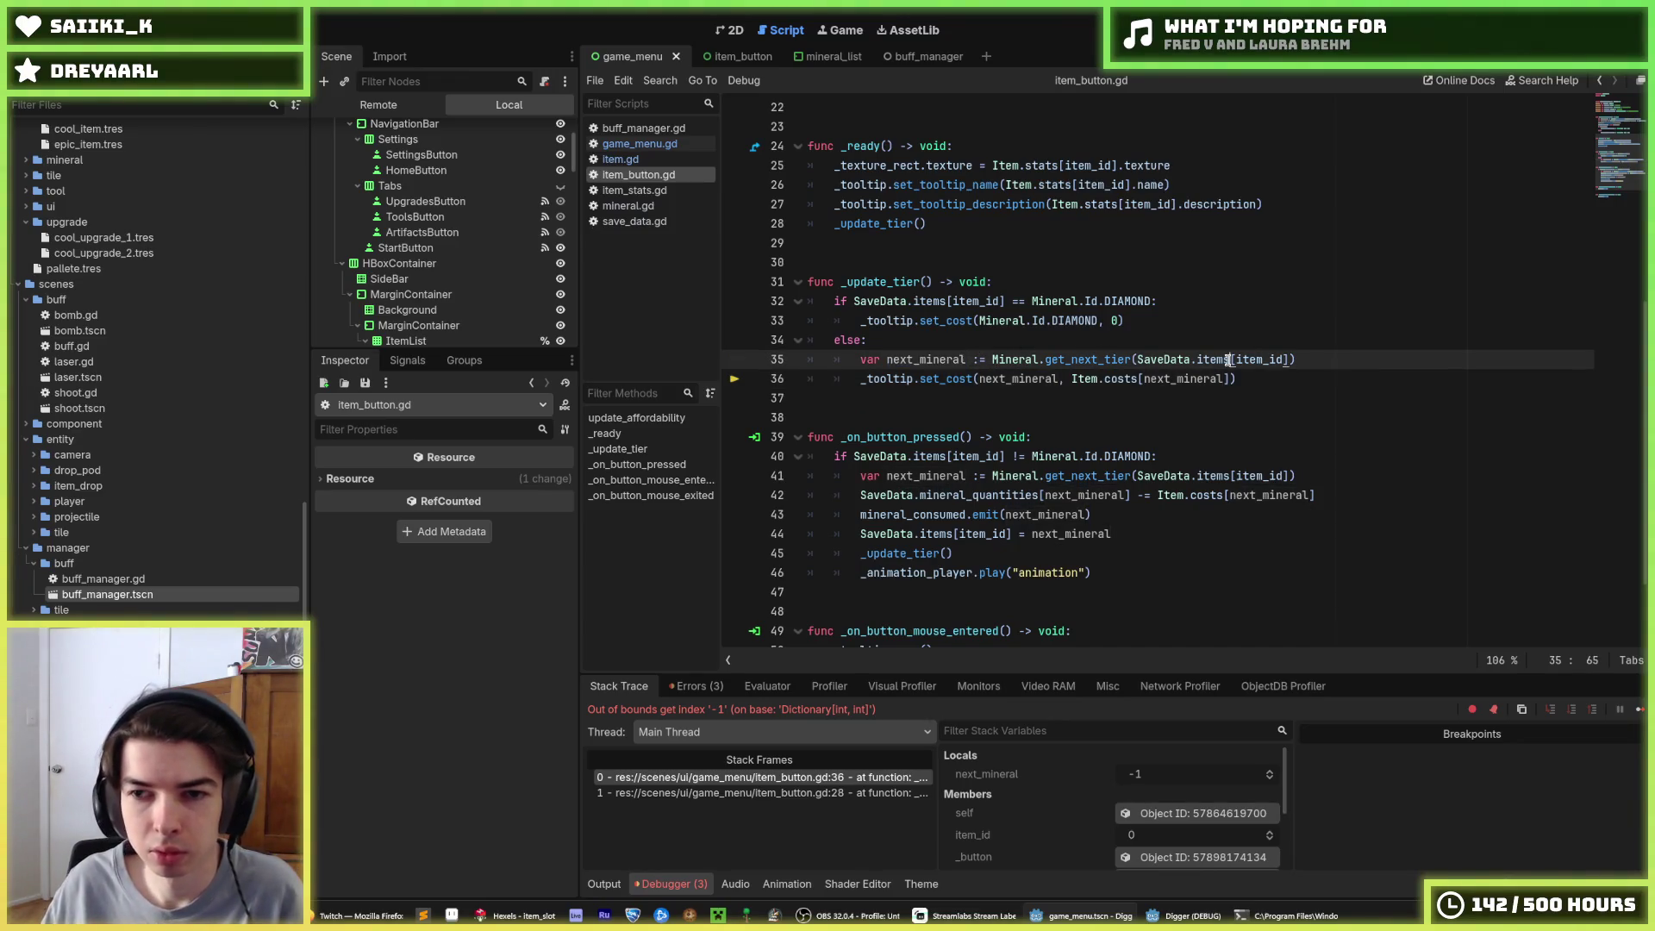
{"action": "double_click", "coordinate": [1168, 362]}
{"action": "left_click", "coordinate": [1200, 359]}
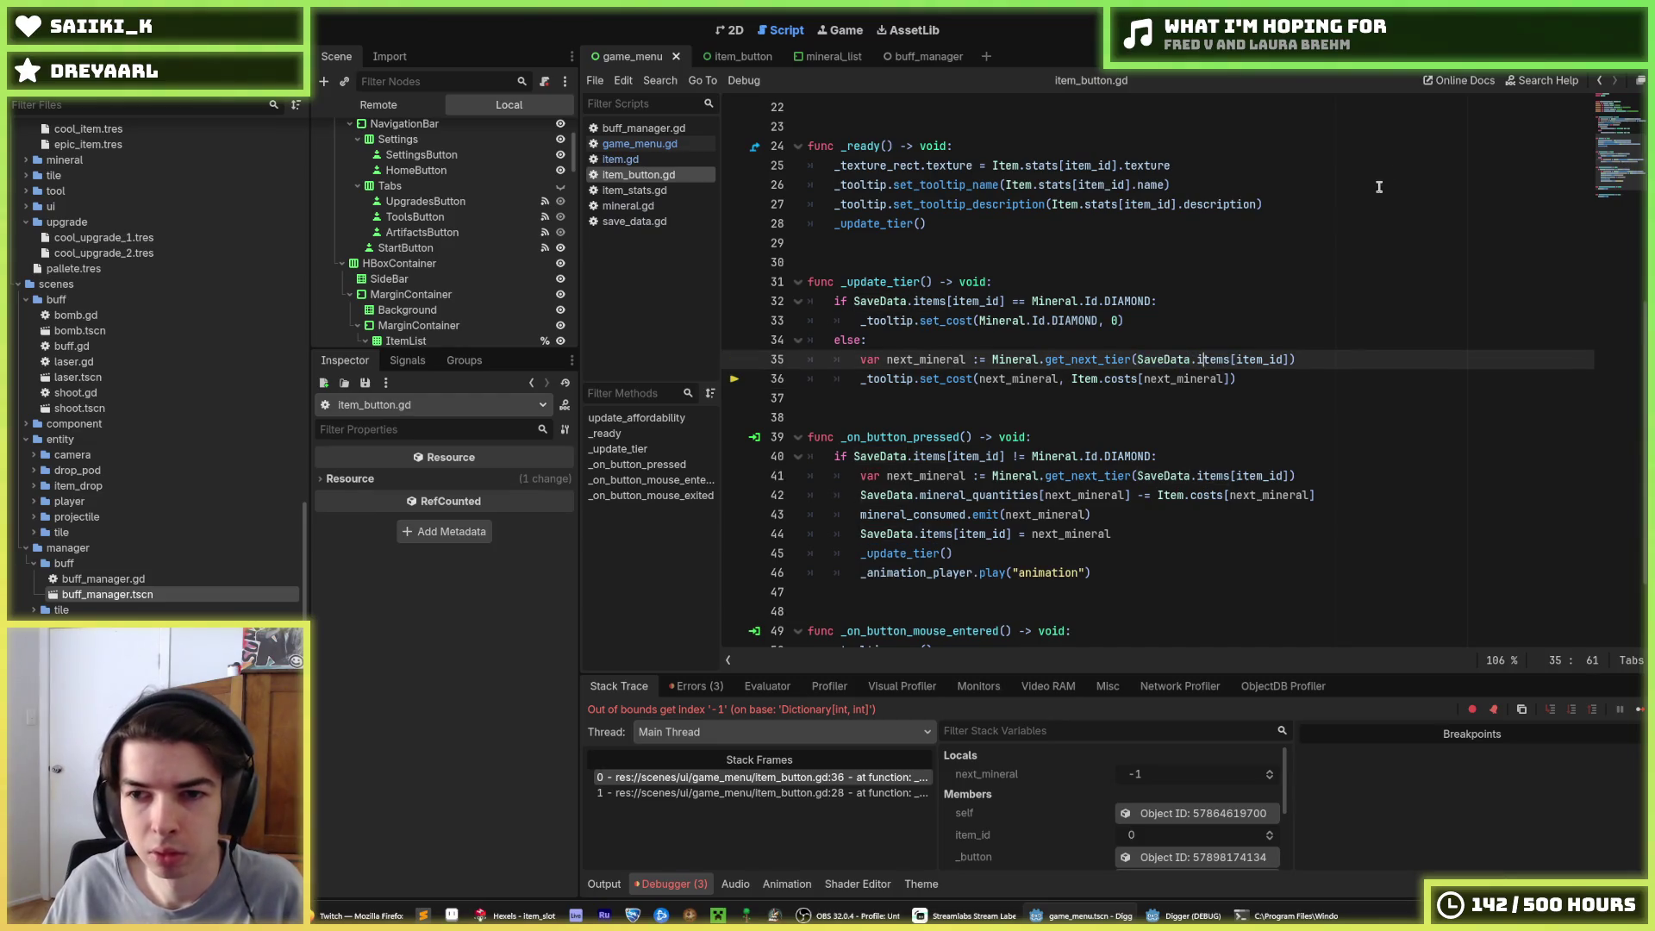
{"action": "key", "text": "F8"}
Browse the open scripts item.gd, game_menu.gd and buff_manager.gd to check the costs table
{"action": "left_click", "coordinate": [669, 159]}
{"action": "left_click", "coordinate": [669, 144]}
{"action": "left_click", "coordinate": [669, 159]}
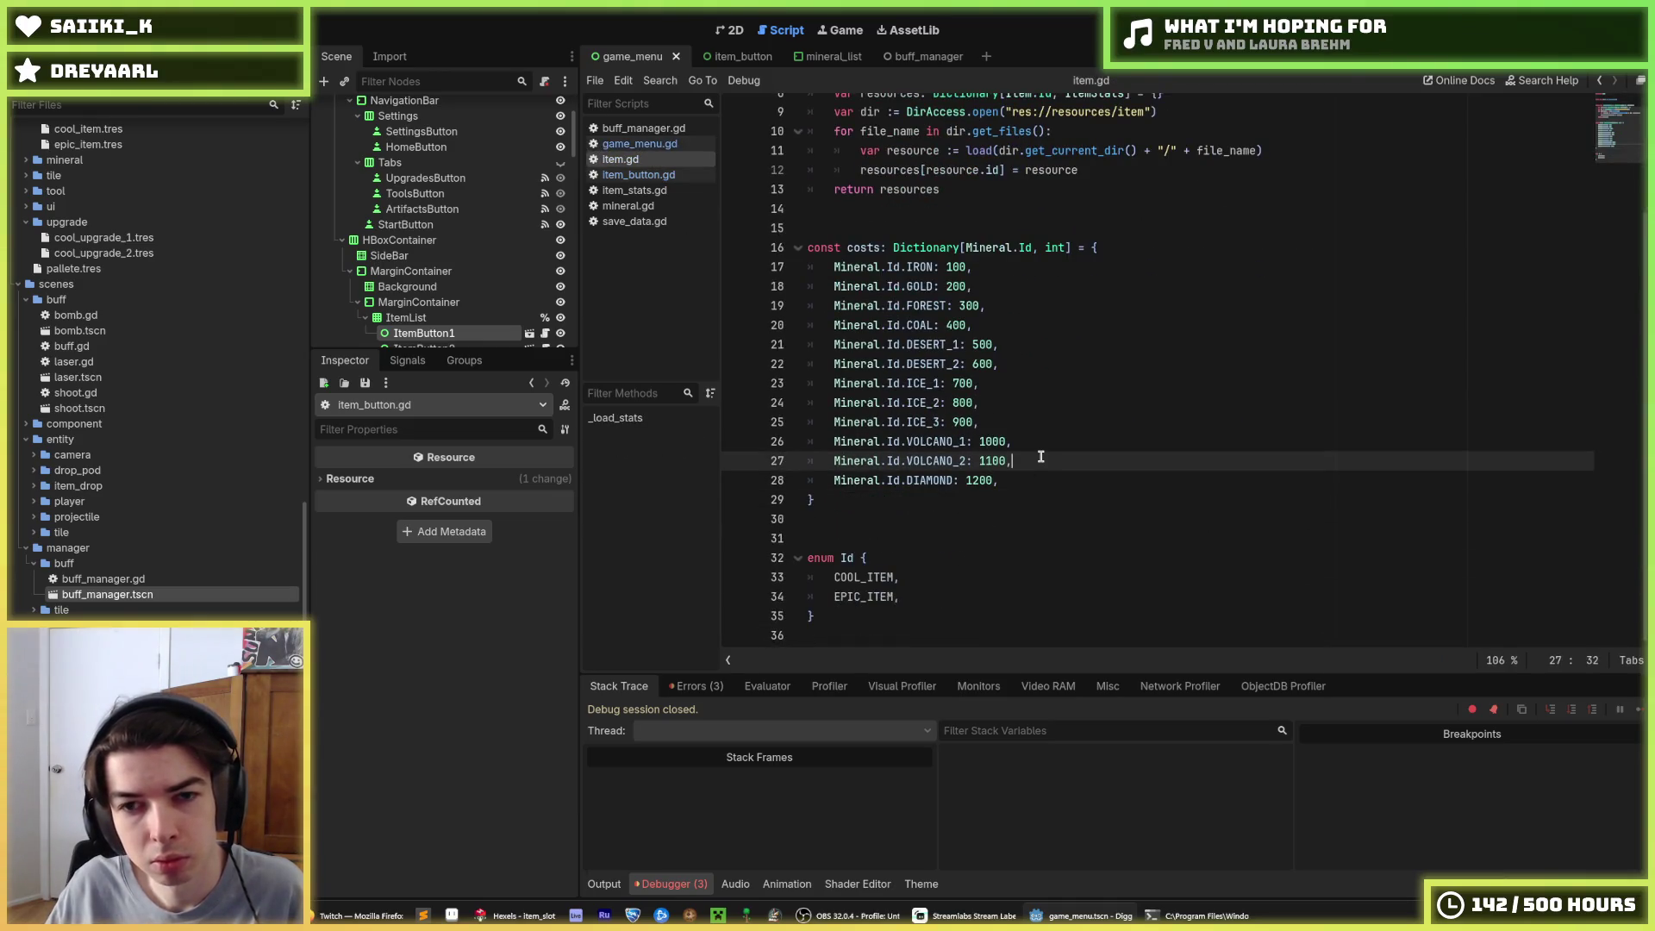
{"action": "left_click", "coordinate": [637, 144]}
{"action": "left_click", "coordinate": [635, 129]}
{"action": "left_click", "coordinate": [638, 144]}
{"action": "left_click", "coordinate": [642, 129]}
{"action": "left_click", "coordinate": [641, 144]}
{"action": "left_click", "coordinate": [647, 159]}
{"action": "left_click", "coordinate": [642, 128]}
{"action": "left_click", "coordinate": [642, 144]}
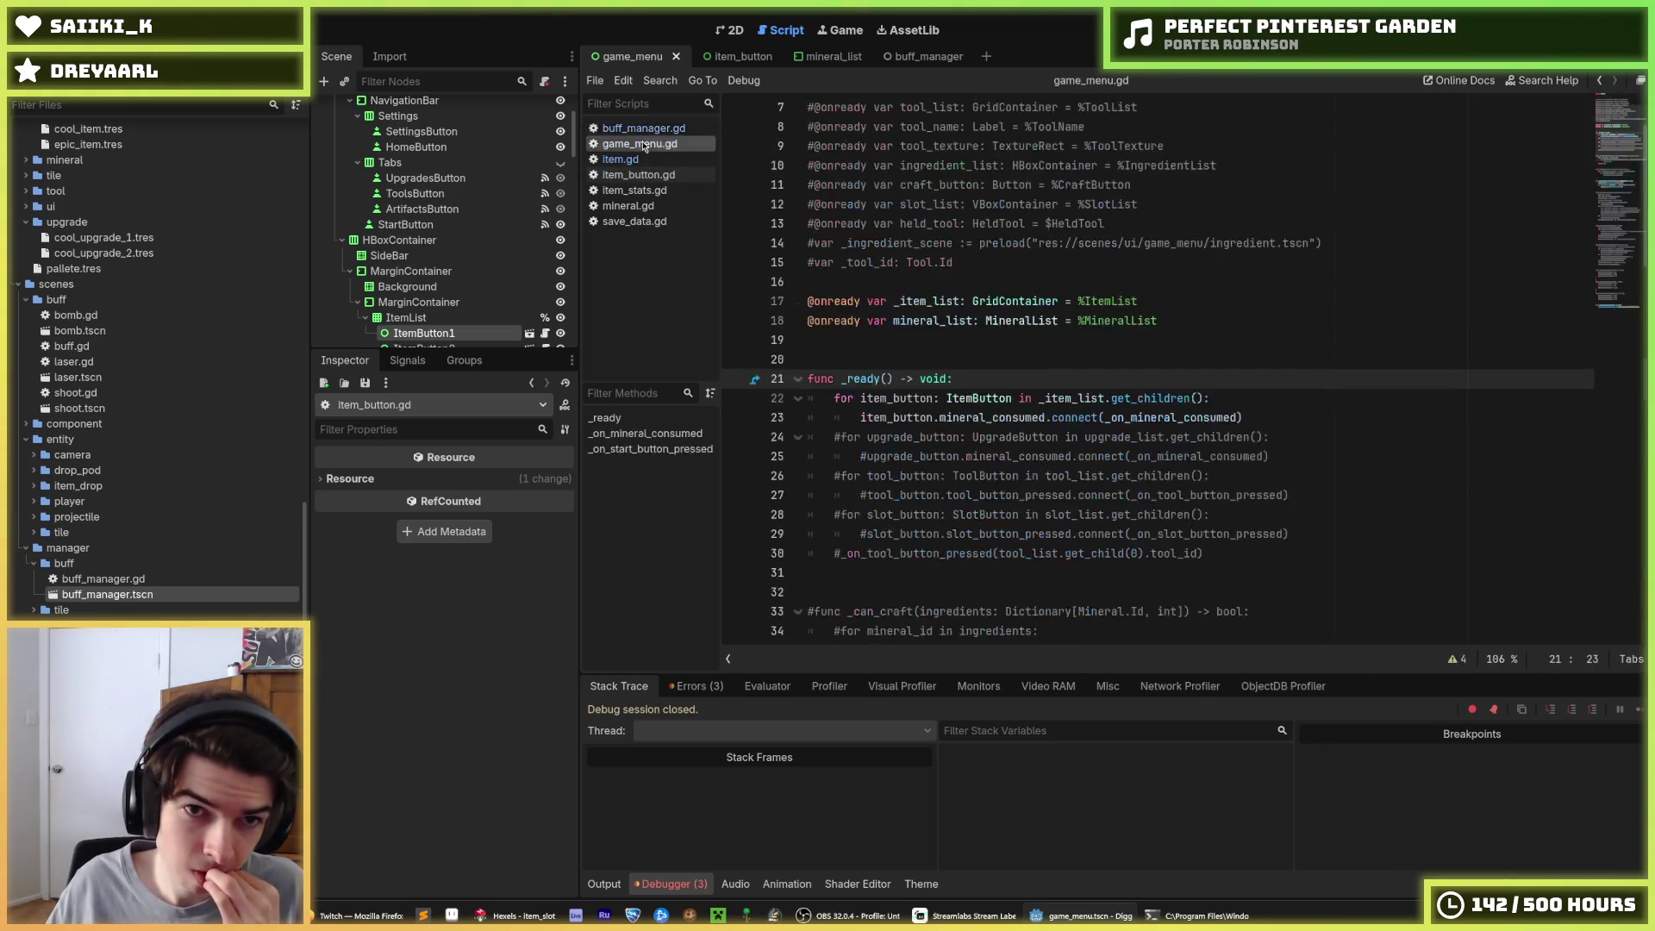
{"action": "left_click", "coordinate": [649, 160]}
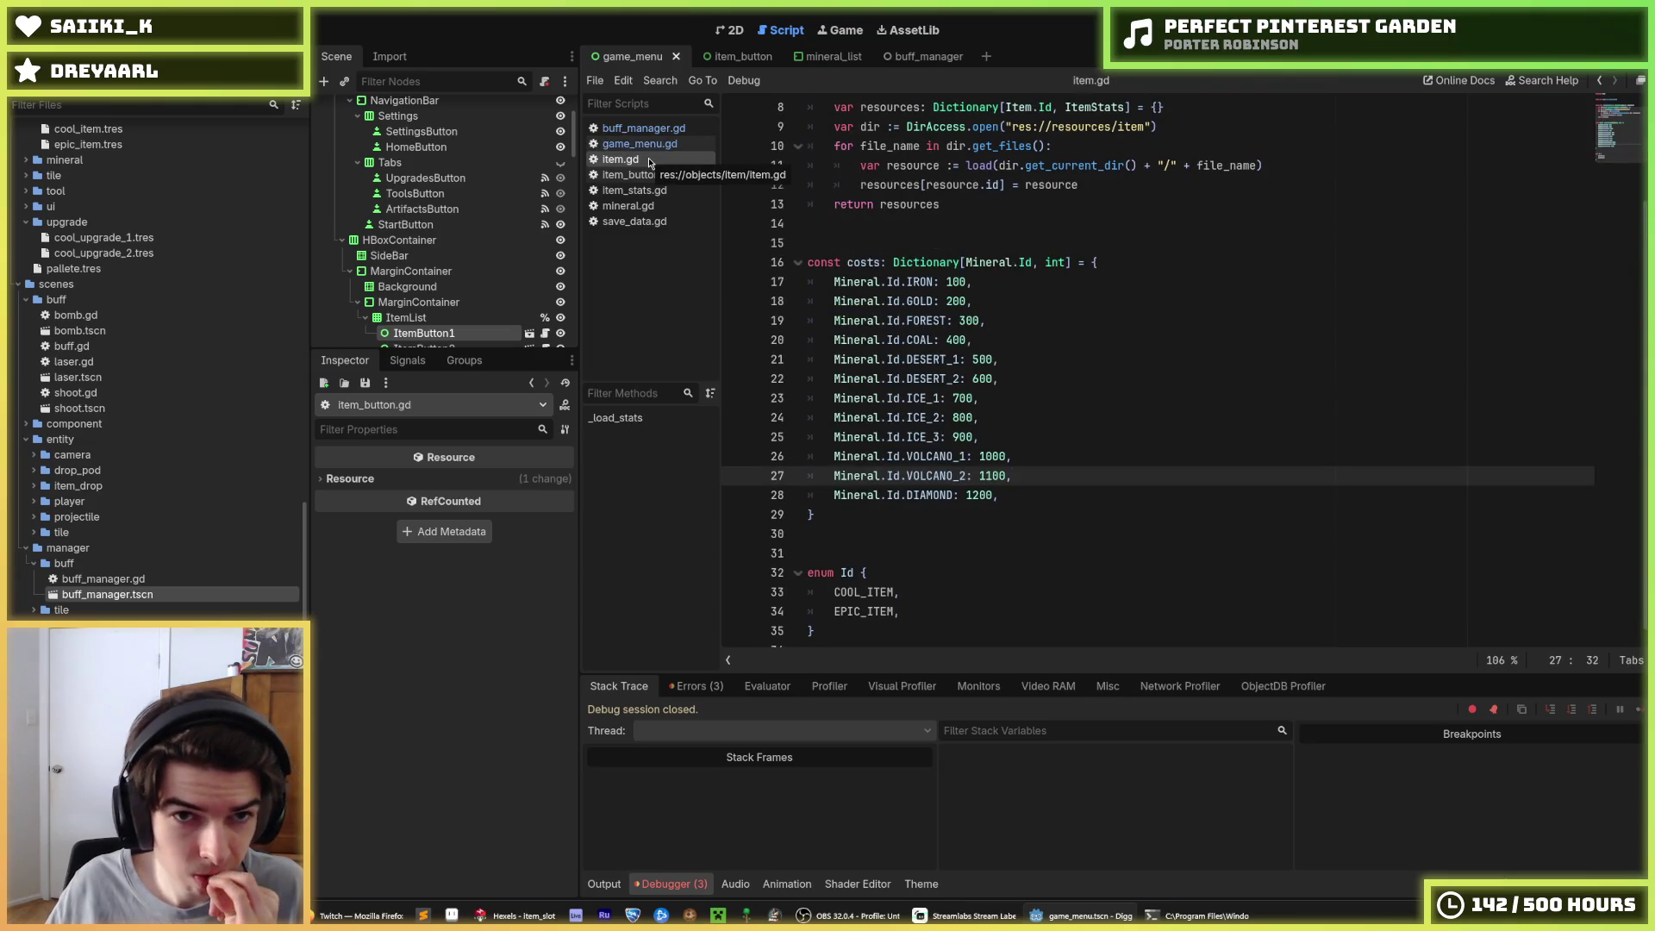
Return to item_button.gd and jump to get_next_tier's definition in mineral.gd
{"action": "left_click", "coordinate": [642, 175]}
{"action": "left_click", "coordinate": [642, 160]}
{"action": "left_click", "coordinate": [642, 175]}
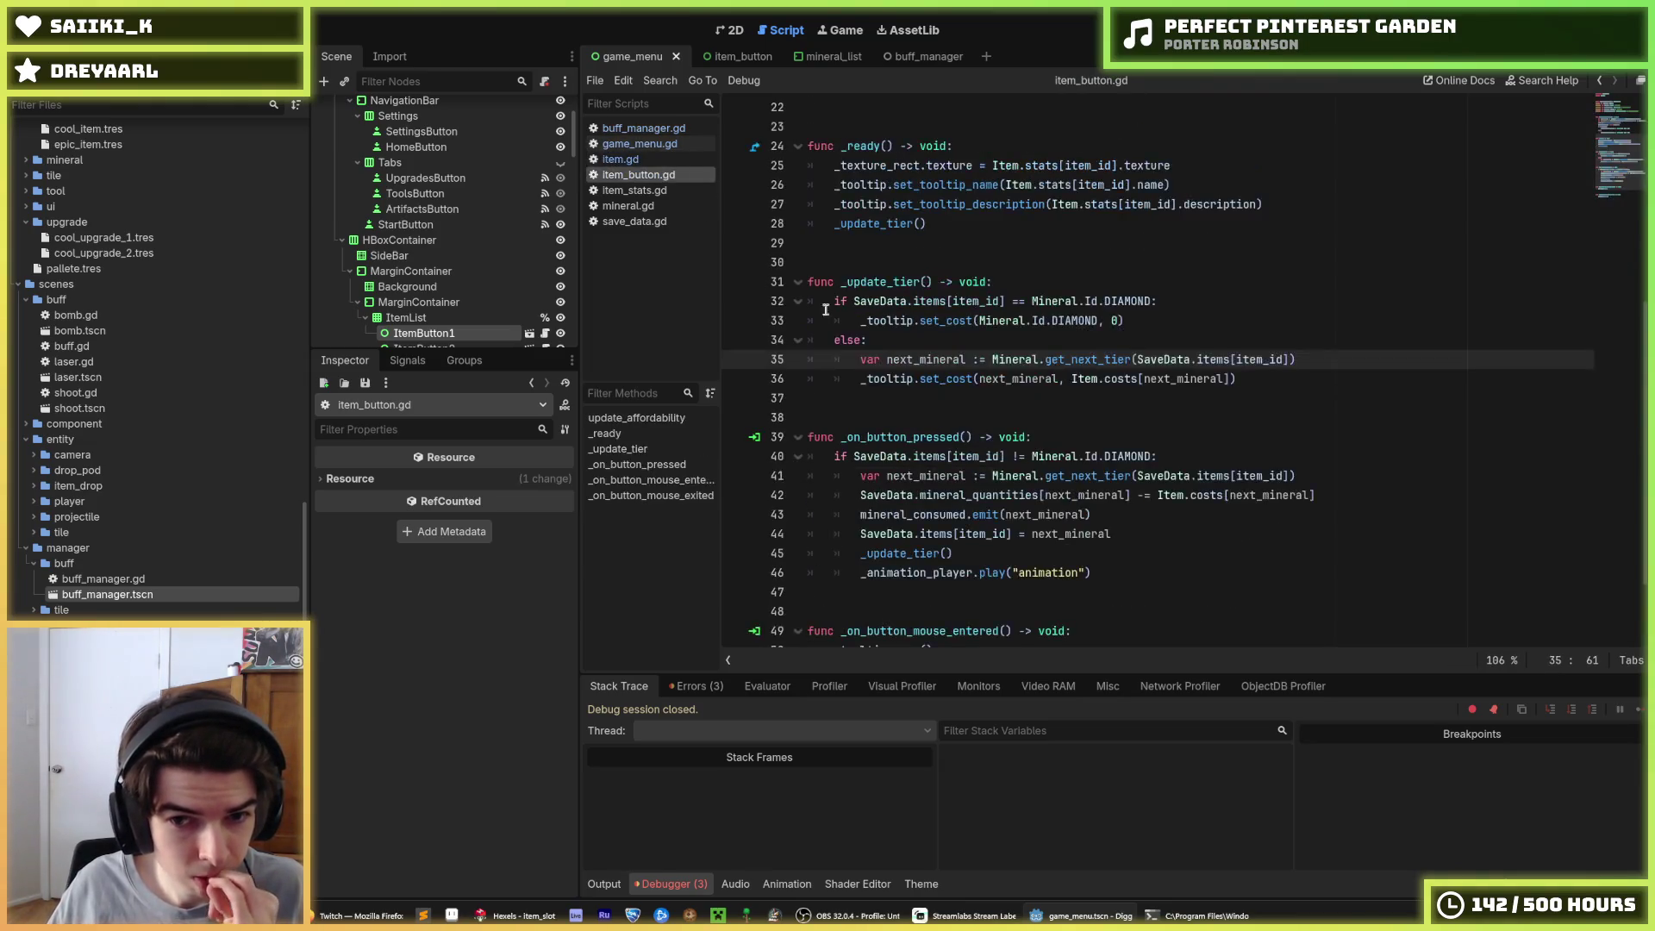
{"action": "scroll", "coordinate": [794, 287], "scroll_direction": "down", "scroll_amount": 2}
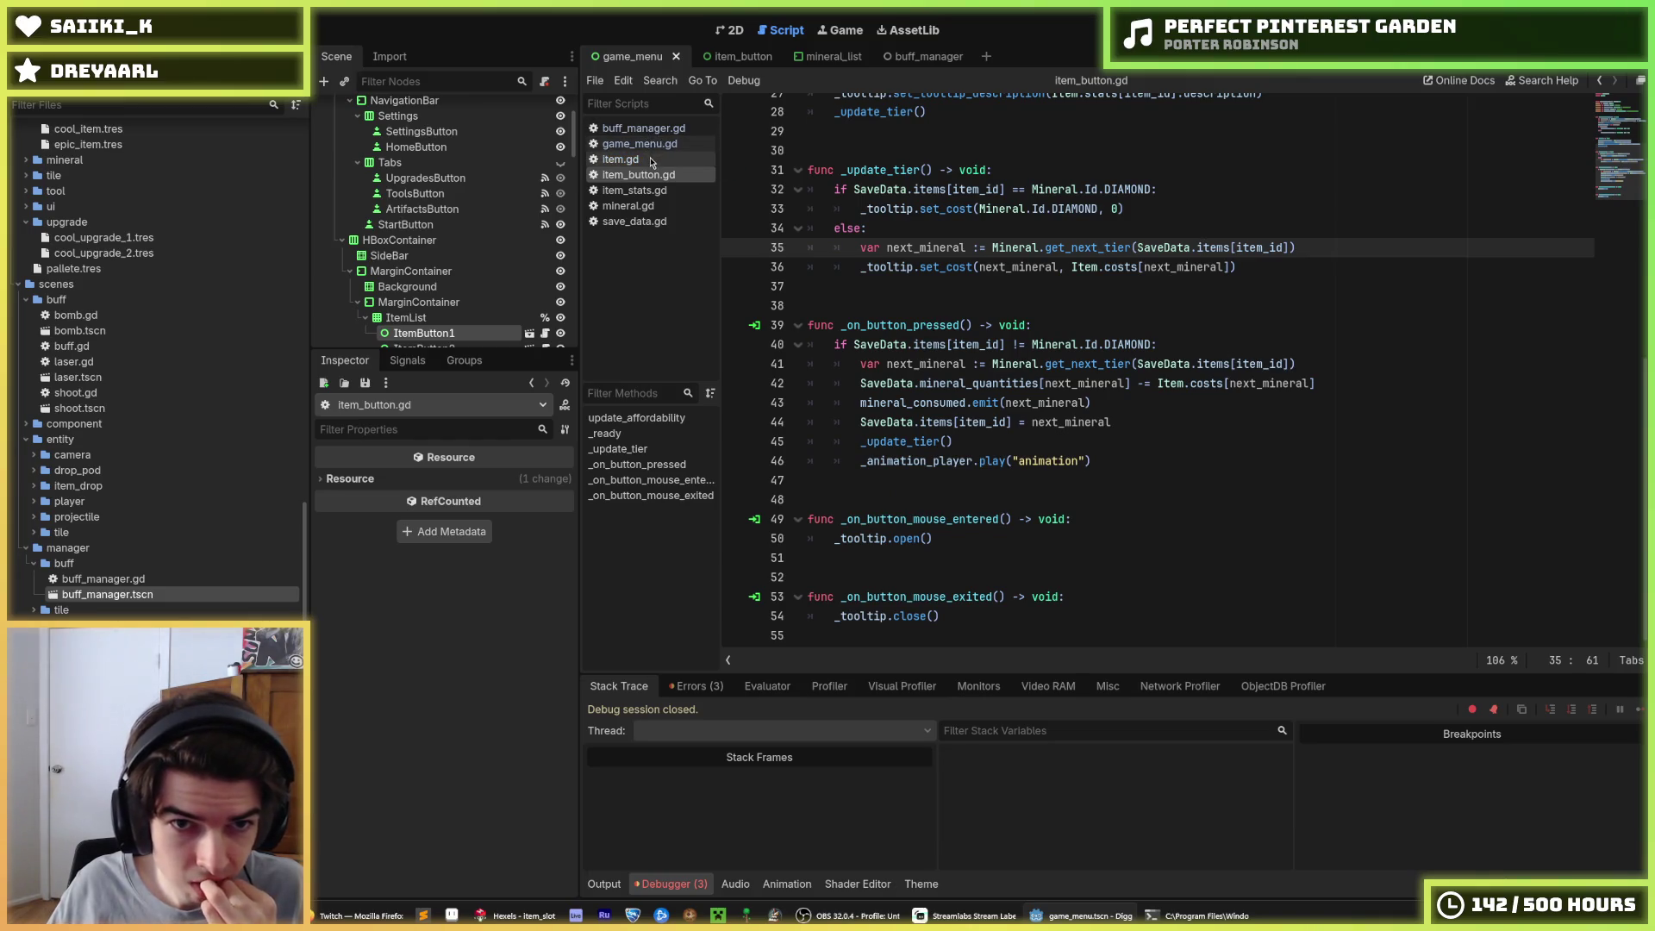
{"action": "left_click", "coordinate": [1088, 247], "text": "ctrl"}
Inspect the int(tier) index expression in get_next_tier's return line
{"action": "scroll", "coordinate": [971, 436], "scroll_direction": "down", "scroll_amount": 3}
{"action": "scroll", "coordinate": [974, 458], "scroll_direction": "up", "scroll_amount": 3}
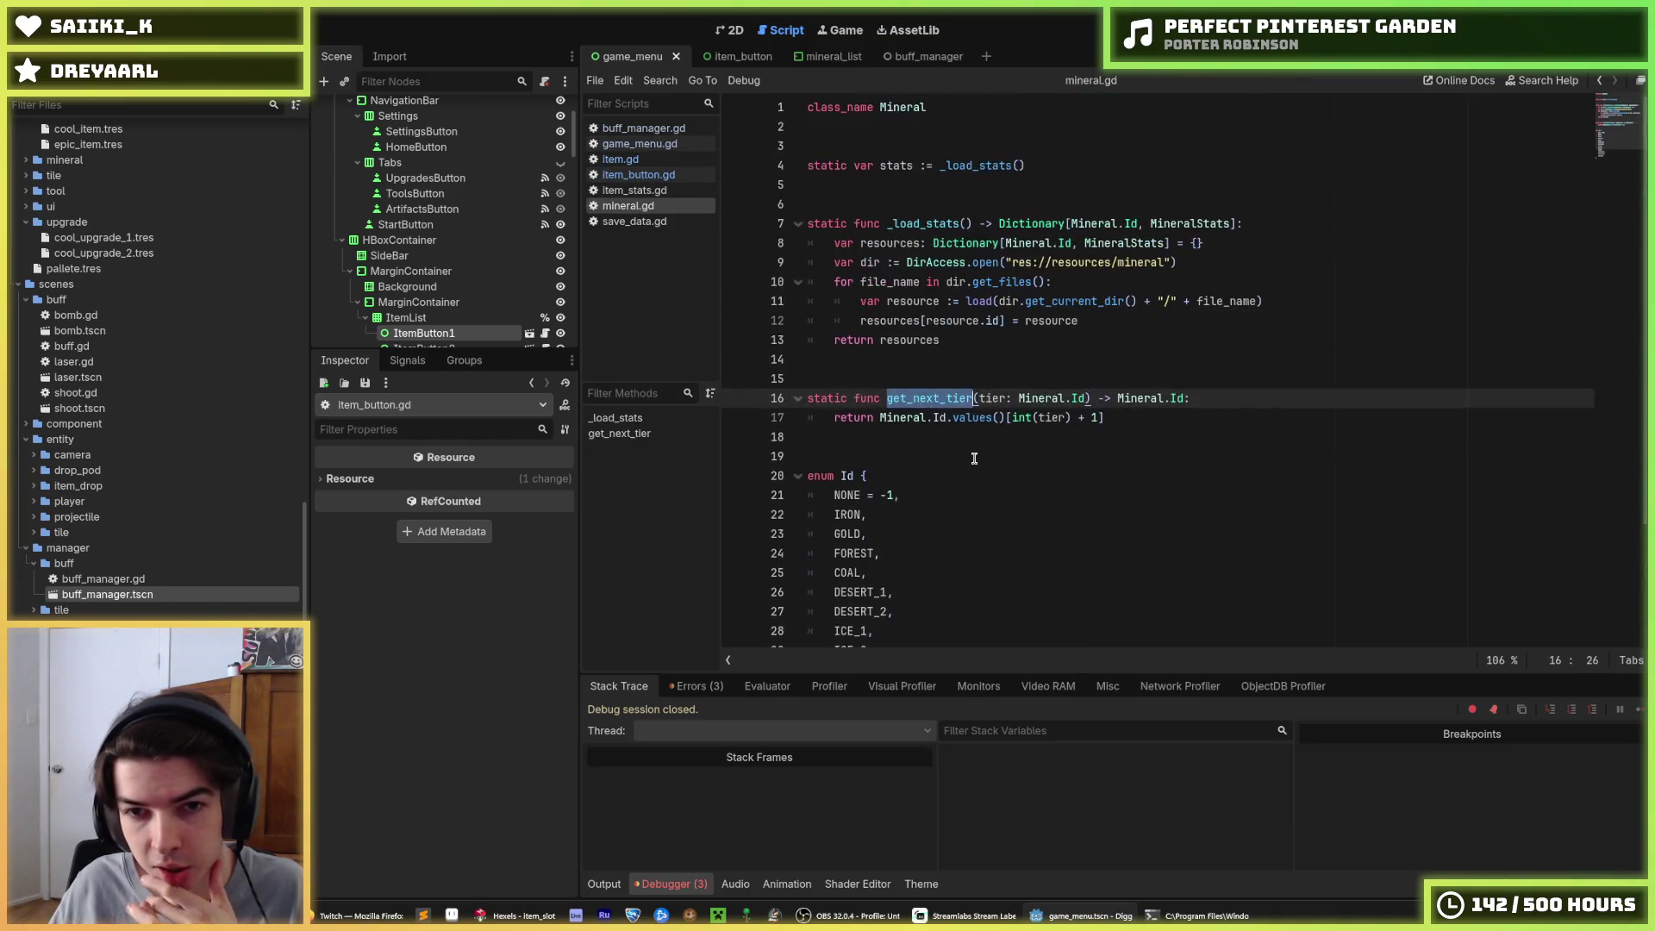
{"action": "left_click", "coordinate": [1121, 423]}
{"action": "scroll", "coordinate": [1121, 422], "scroll_direction": "down", "scroll_amount": 3}
{"action": "scroll", "coordinate": [1017, 270], "scroll_direction": "up", "scroll_amount": 2}
{"action": "left_click", "coordinate": [1017, 267]}
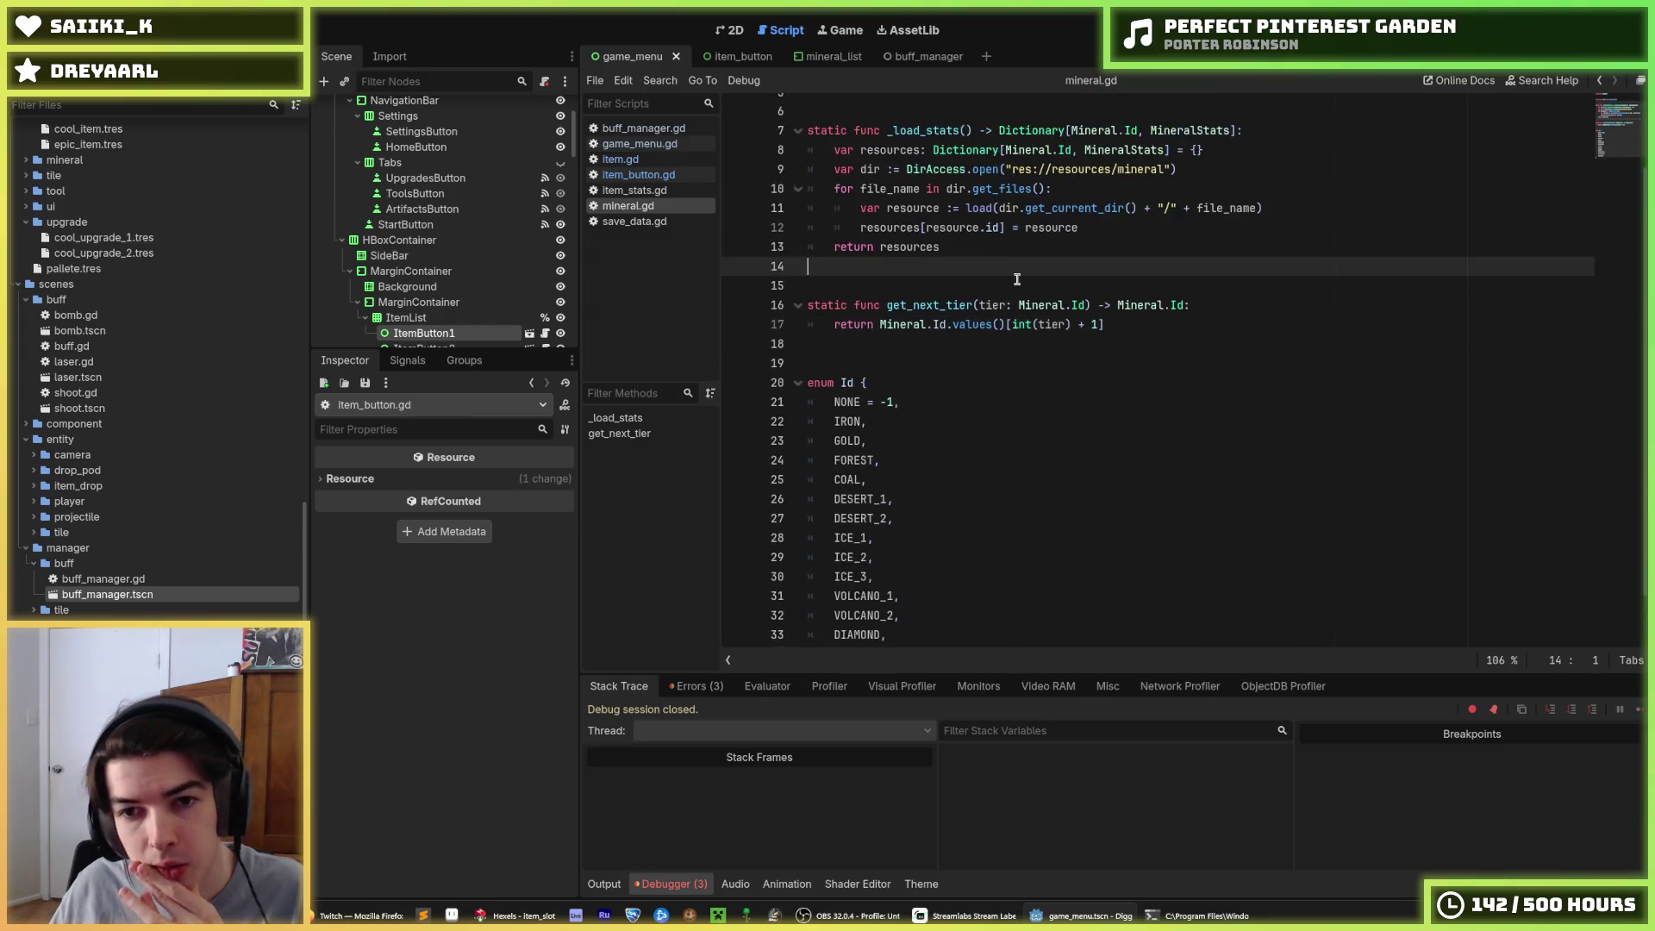
{"action": "left_click_drag", "start_coordinate": [1014, 323], "coordinate": [1071, 324]}
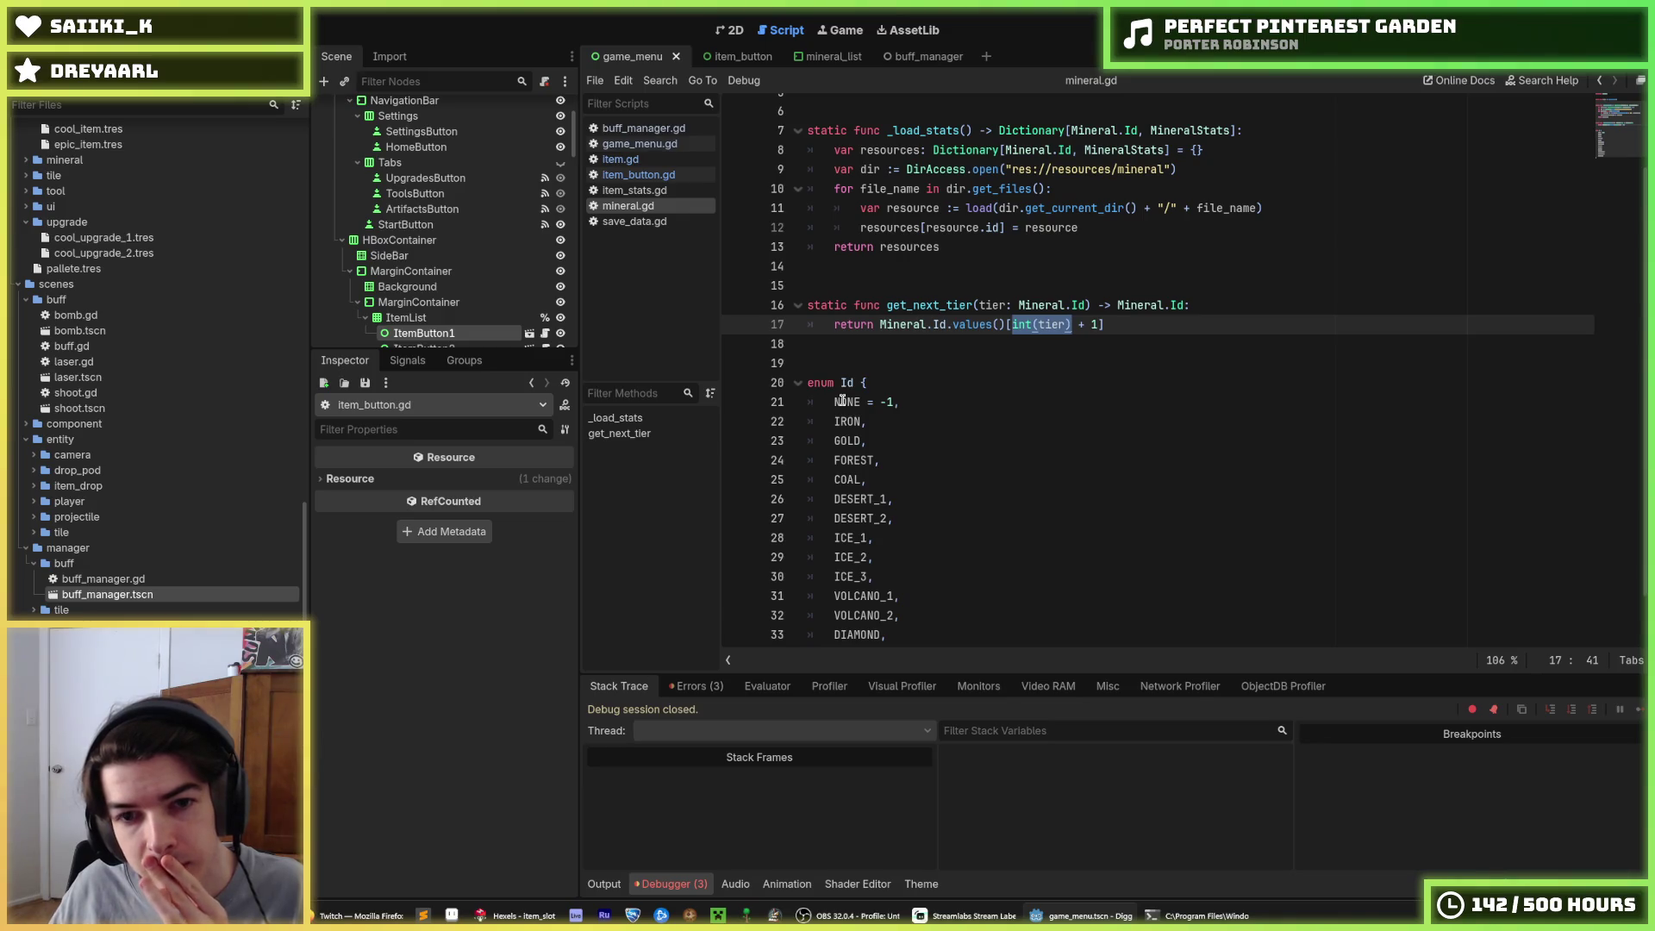
Add a comma after NONE = -1 in the Id enum, trim trailing blank lines, and save mineral.gd
{"action": "double_click", "coordinate": [842, 402]}
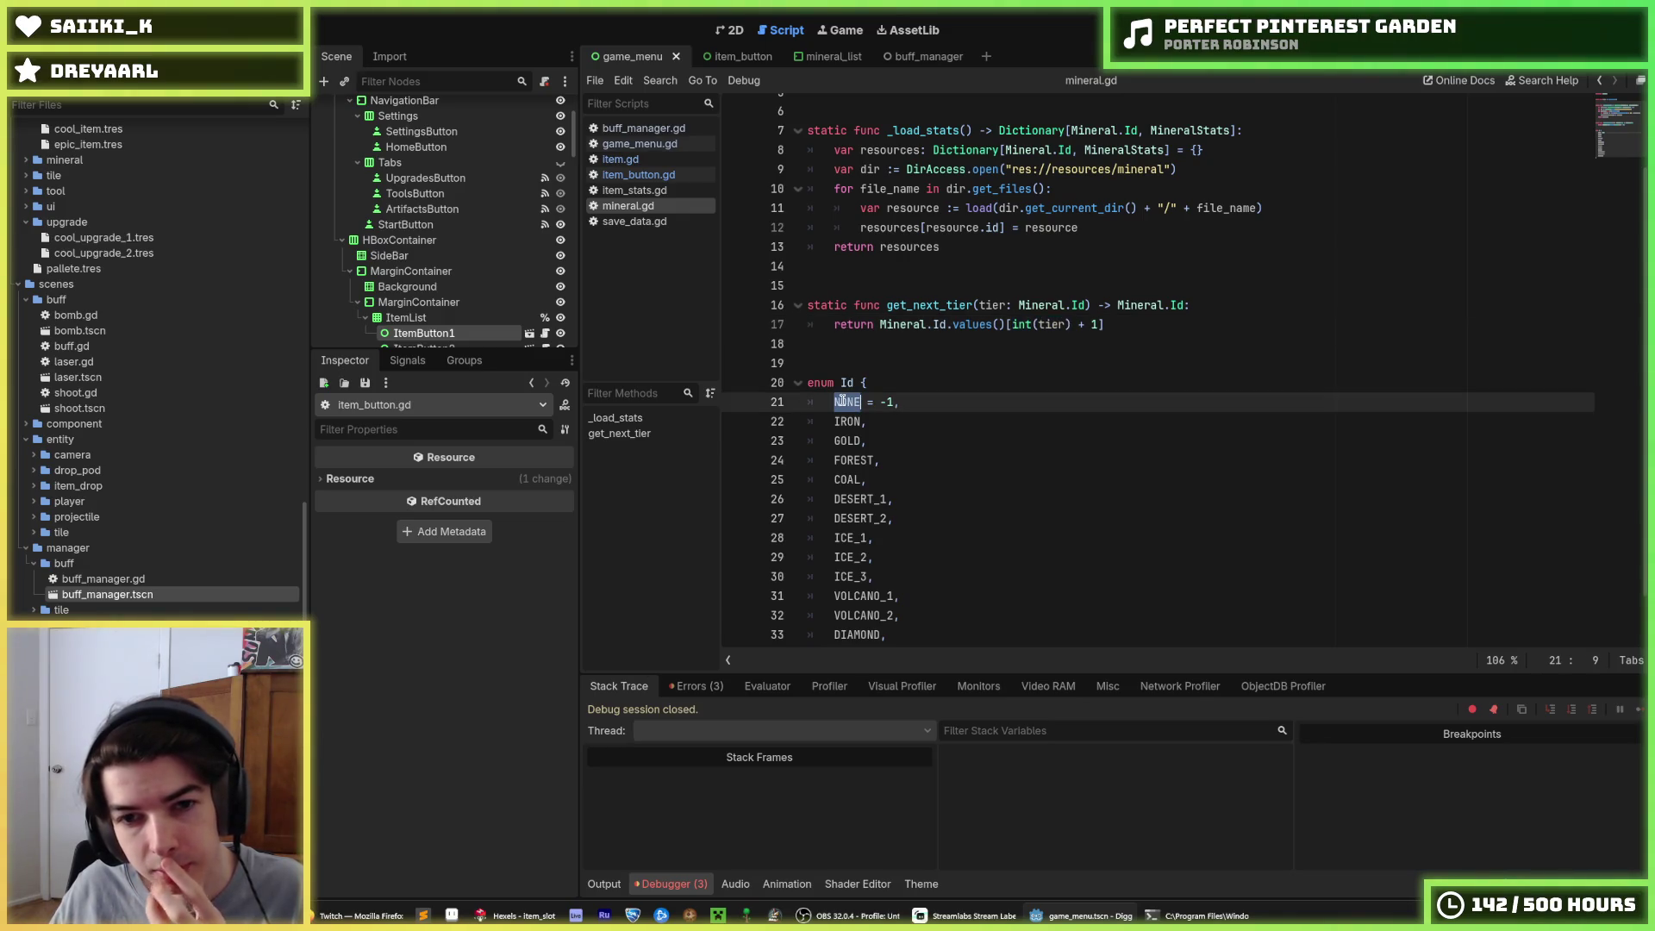
{"action": "left_click", "coordinate": [896, 401]}
{"action": "type", "text": ","}
{"action": "double_click", "coordinate": [849, 422]}
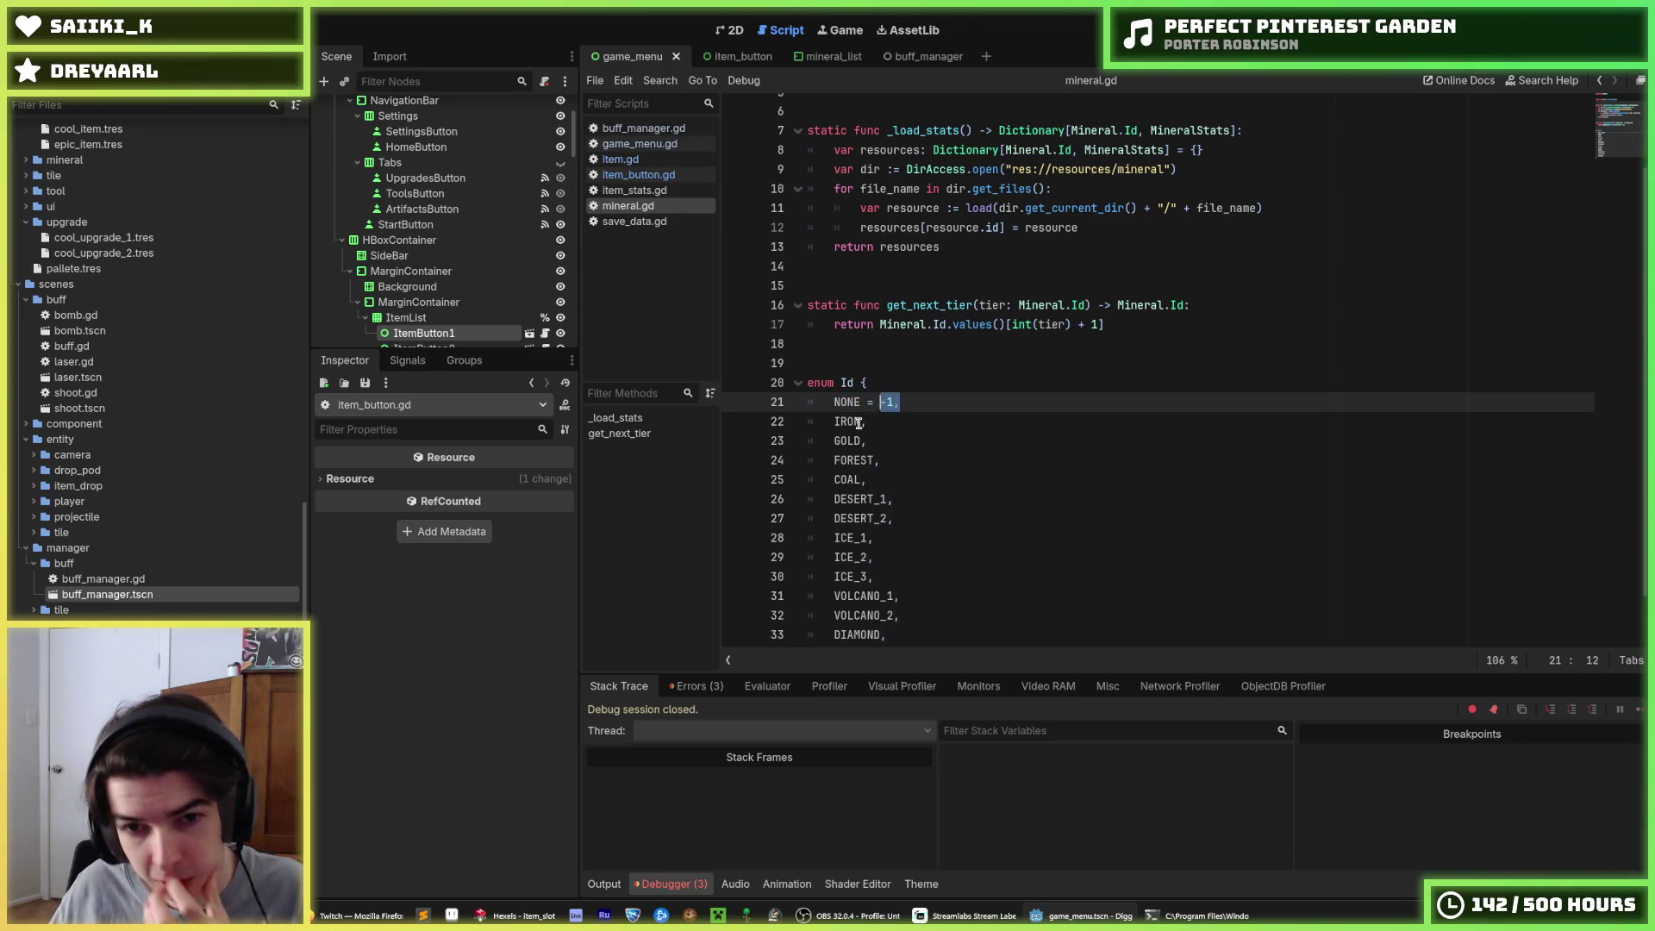
{"action": "type", "text": ","}
{"action": "scroll", "coordinate": [882, 371], "scroll_direction": "down", "scroll_amount": 1}
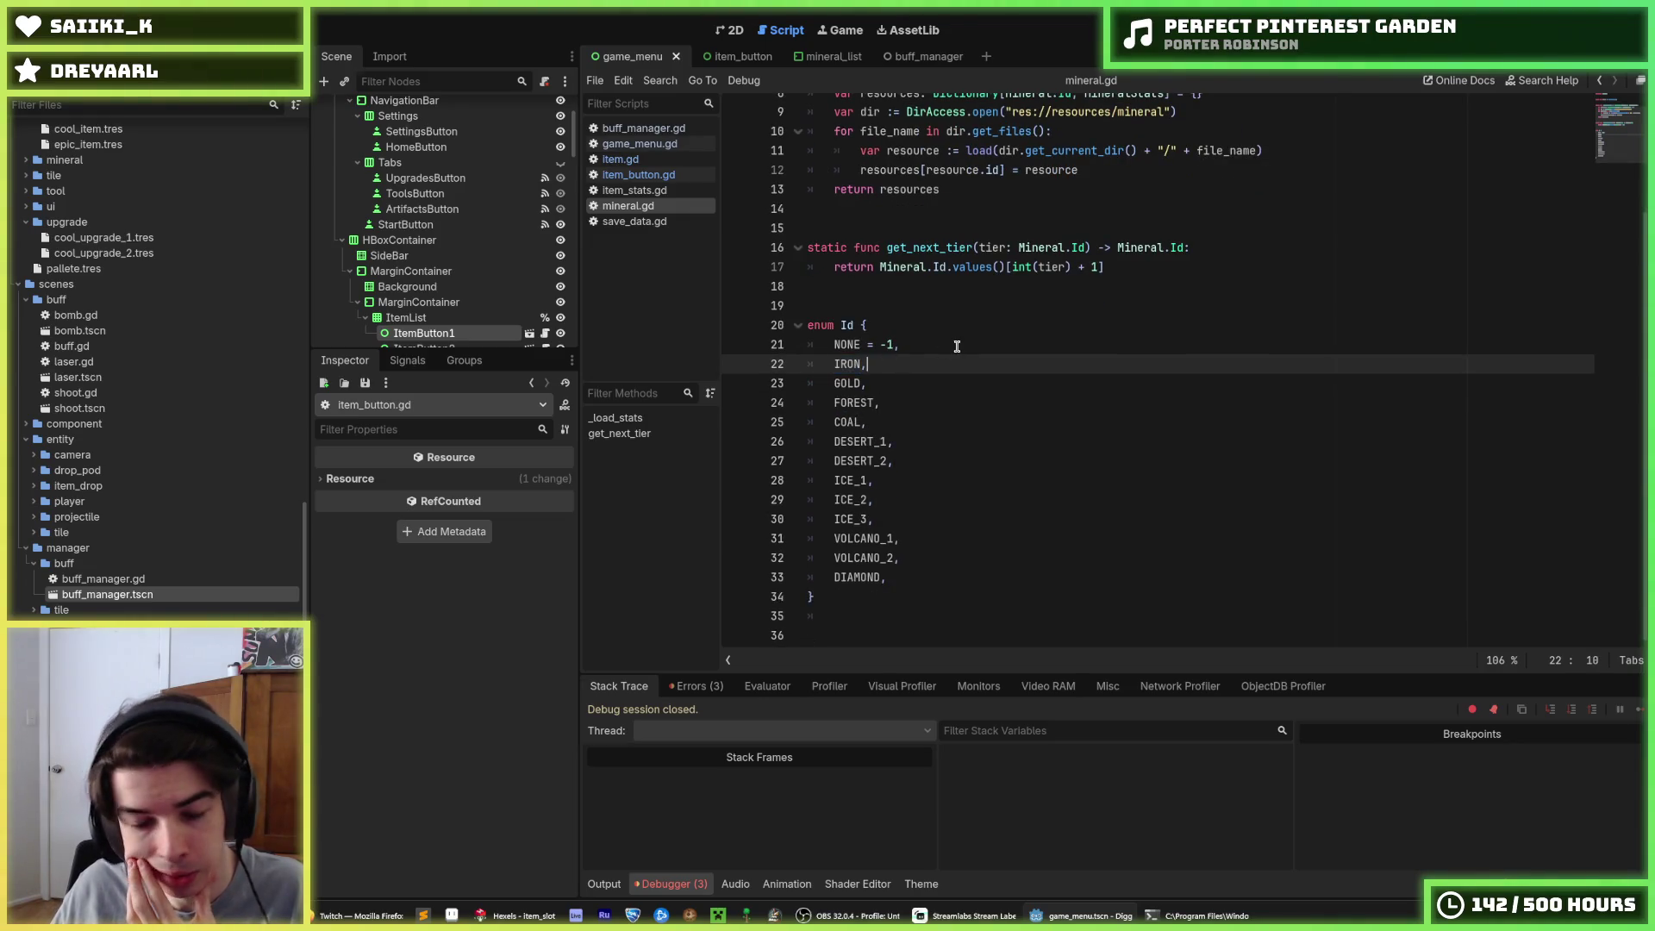
{"action": "left_click", "coordinate": [957, 345]}
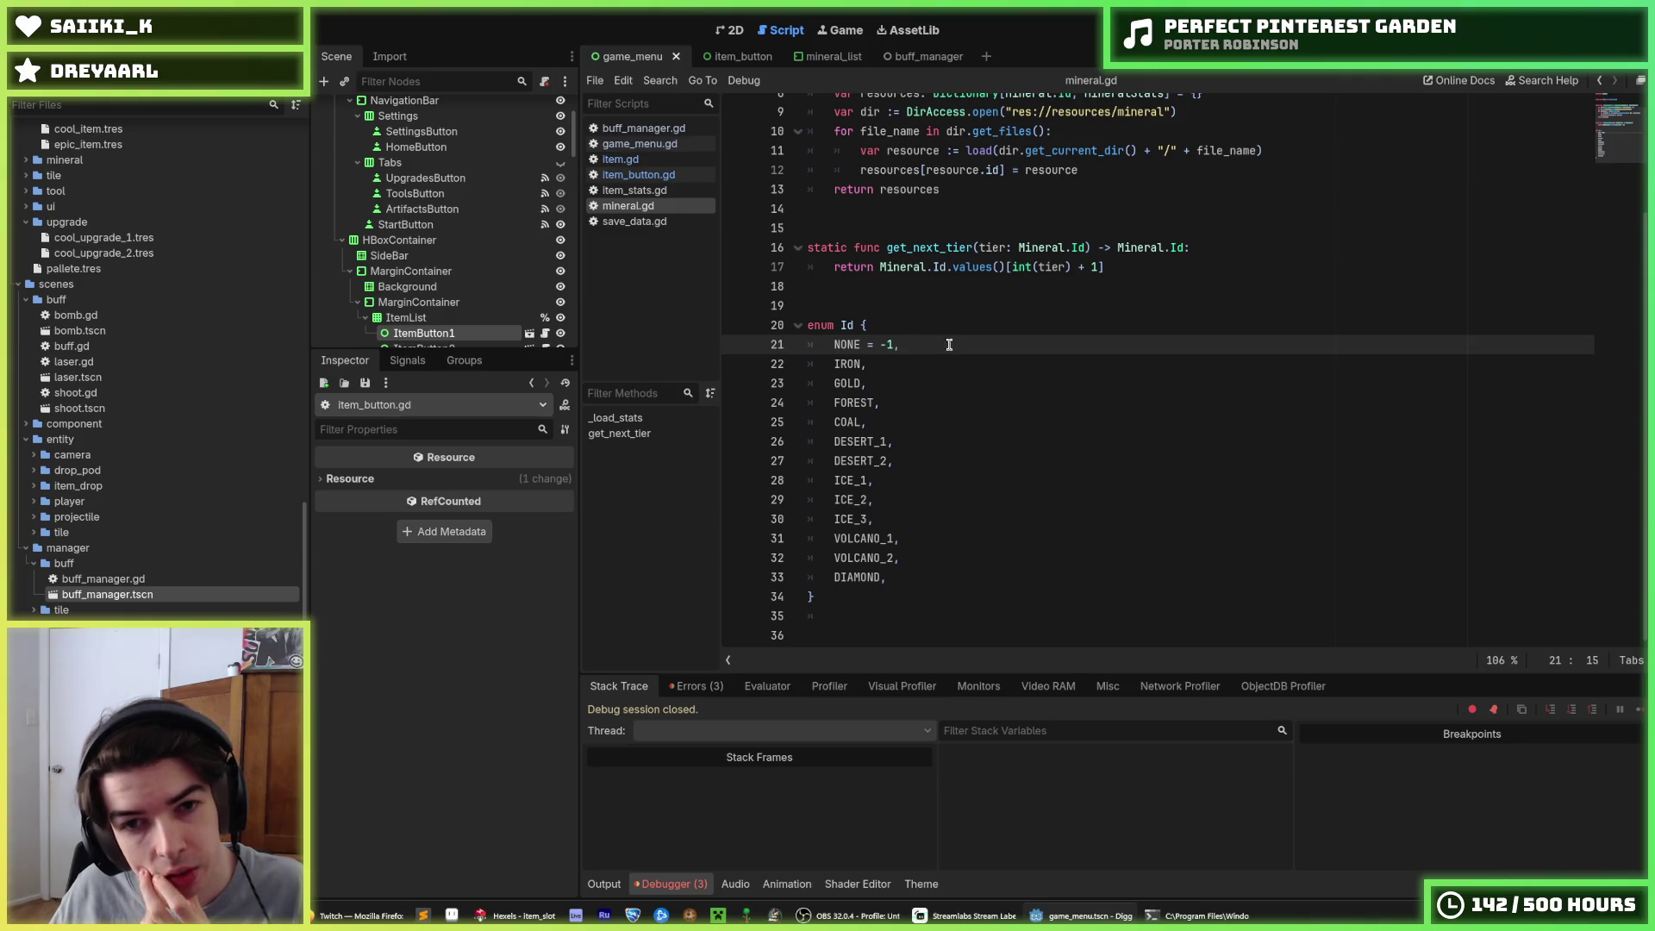
{"action": "key", "text": "Down"}
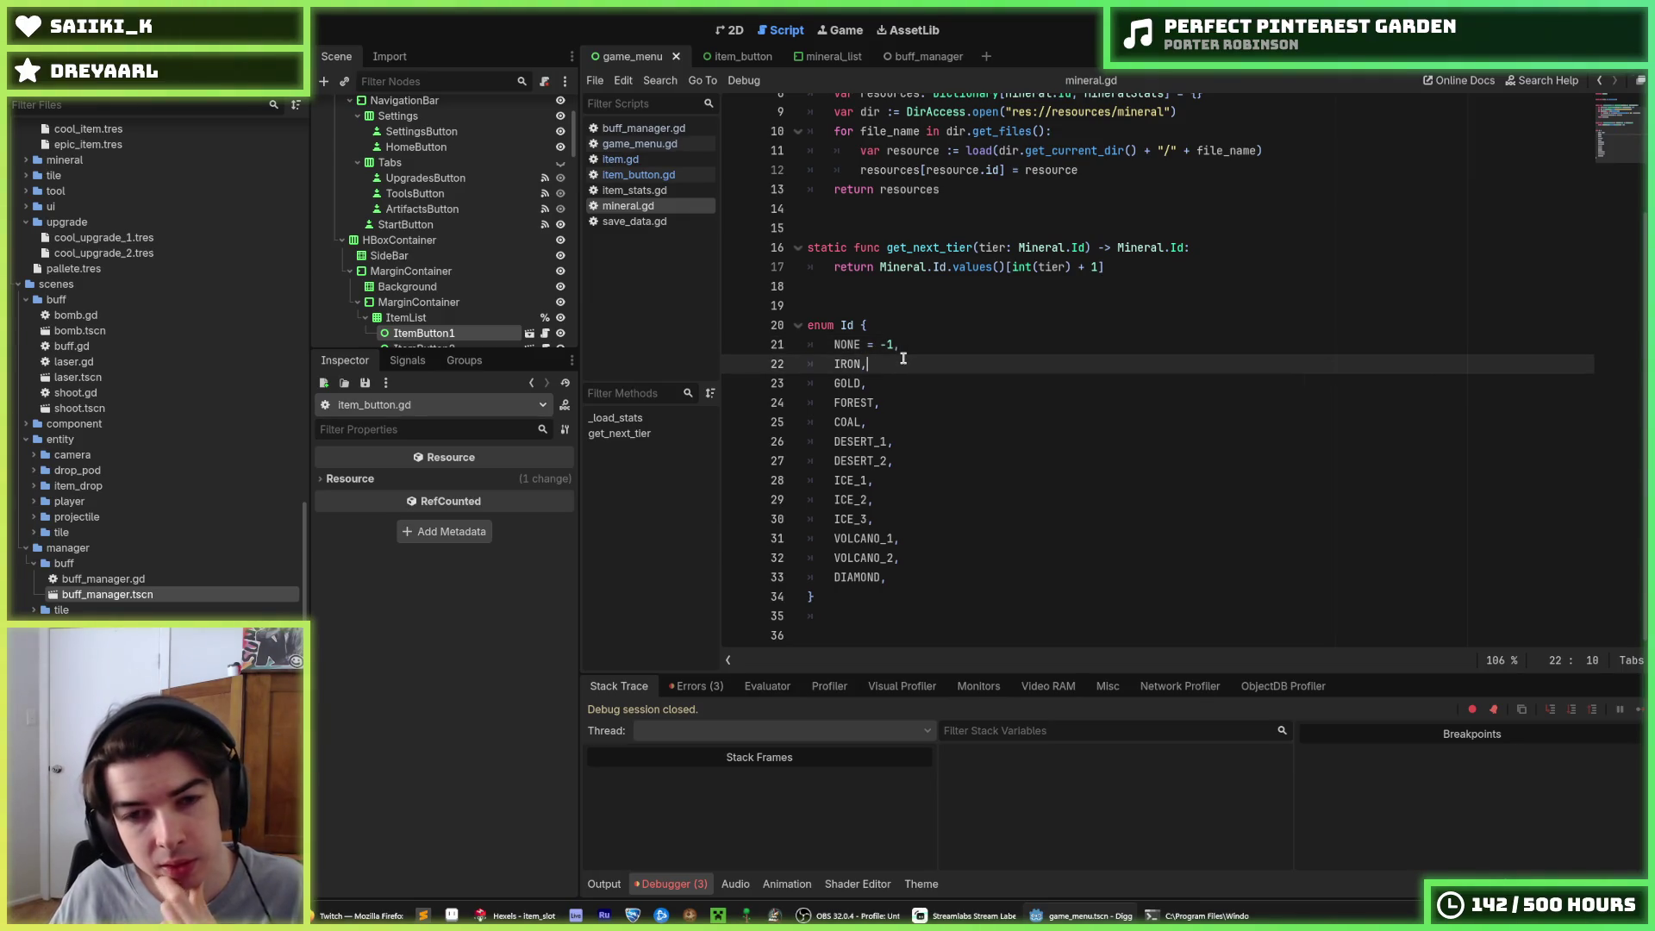
{"action": "key", "text": "Up"}
{"action": "key", "text": "Down"}
{"action": "left_click", "coordinate": [911, 348]}
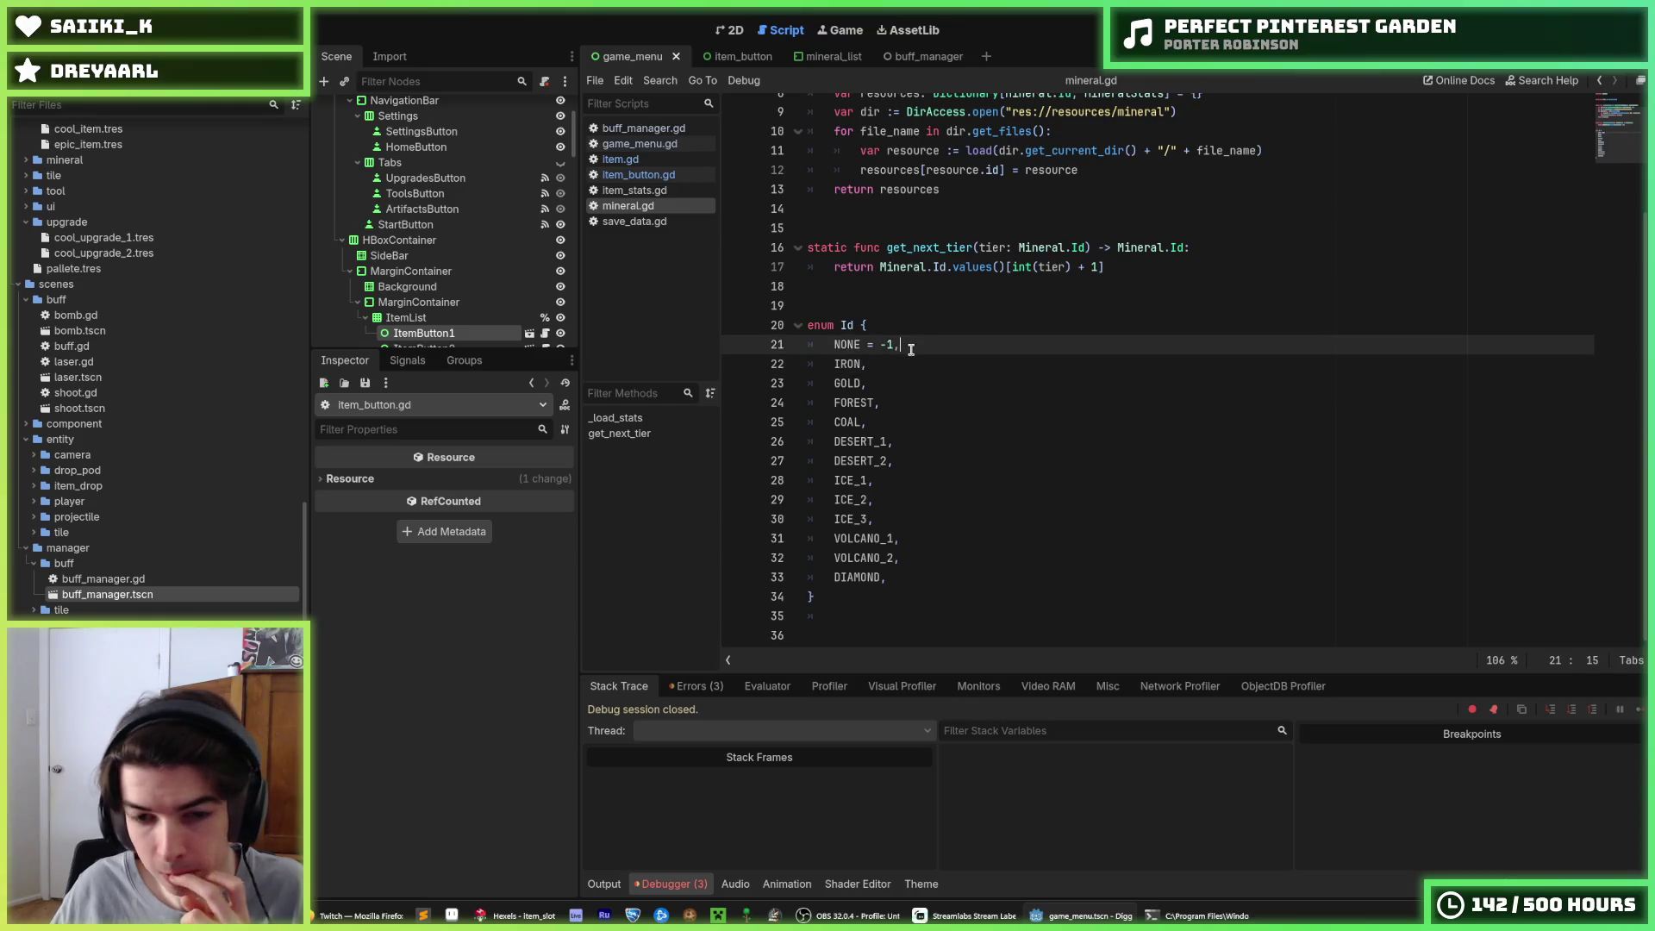
{"action": "left_click", "coordinate": [843, 633]}
{"action": "key", "text": "BackSpace"}
{"action": "key", "text": "BackSpace"}
{"action": "key", "text": "BackSpace"}
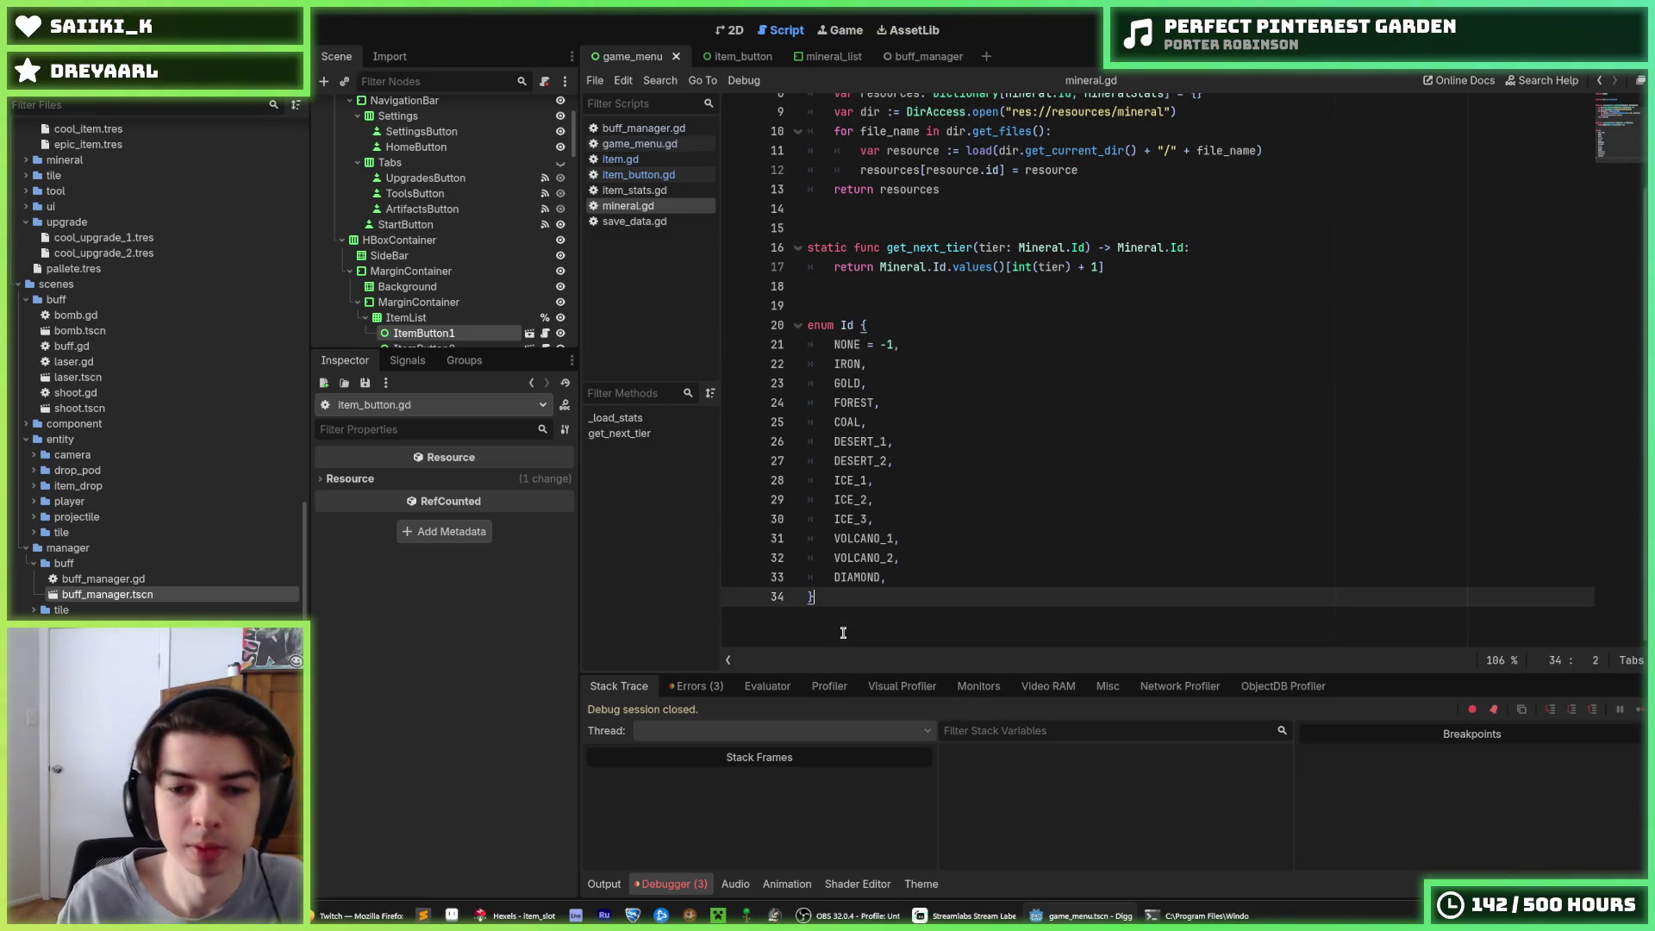
{"action": "key", "text": "ctrl+s"}
Examine the int(tier) + 1 index on line 17, including the int documentation
{"action": "left_click_drag", "start_coordinate": [1100, 268], "coordinate": [1013, 272]}
{"action": "left_click", "coordinate": [1012, 273]}
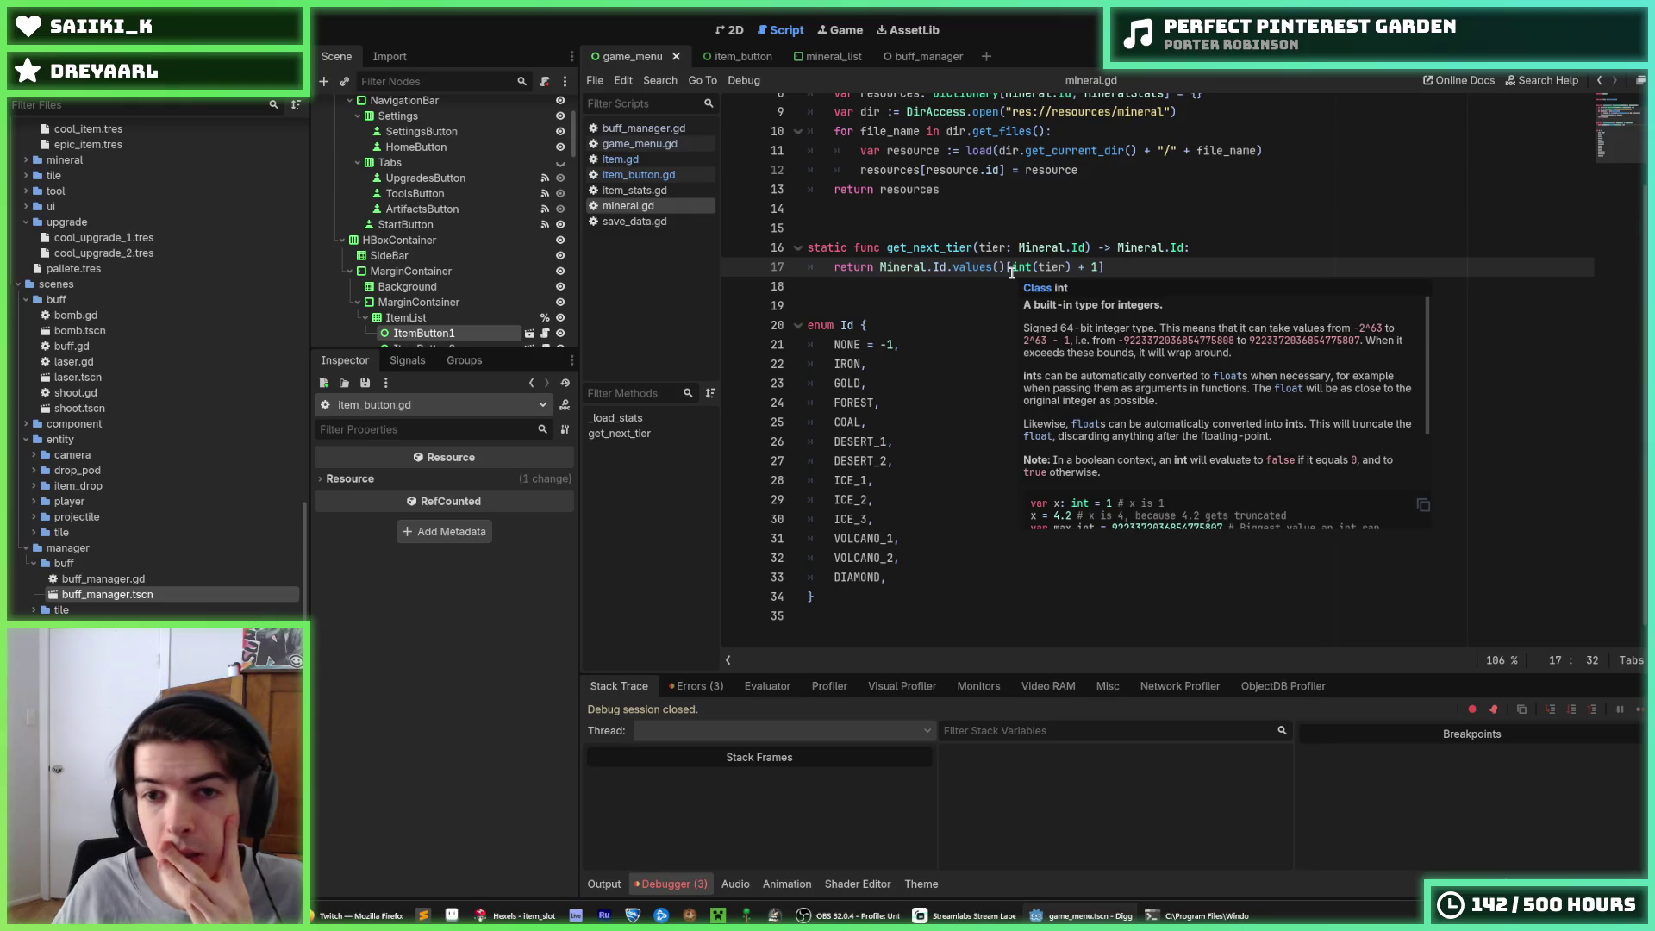
{"action": "left_click", "coordinate": [879, 293]}
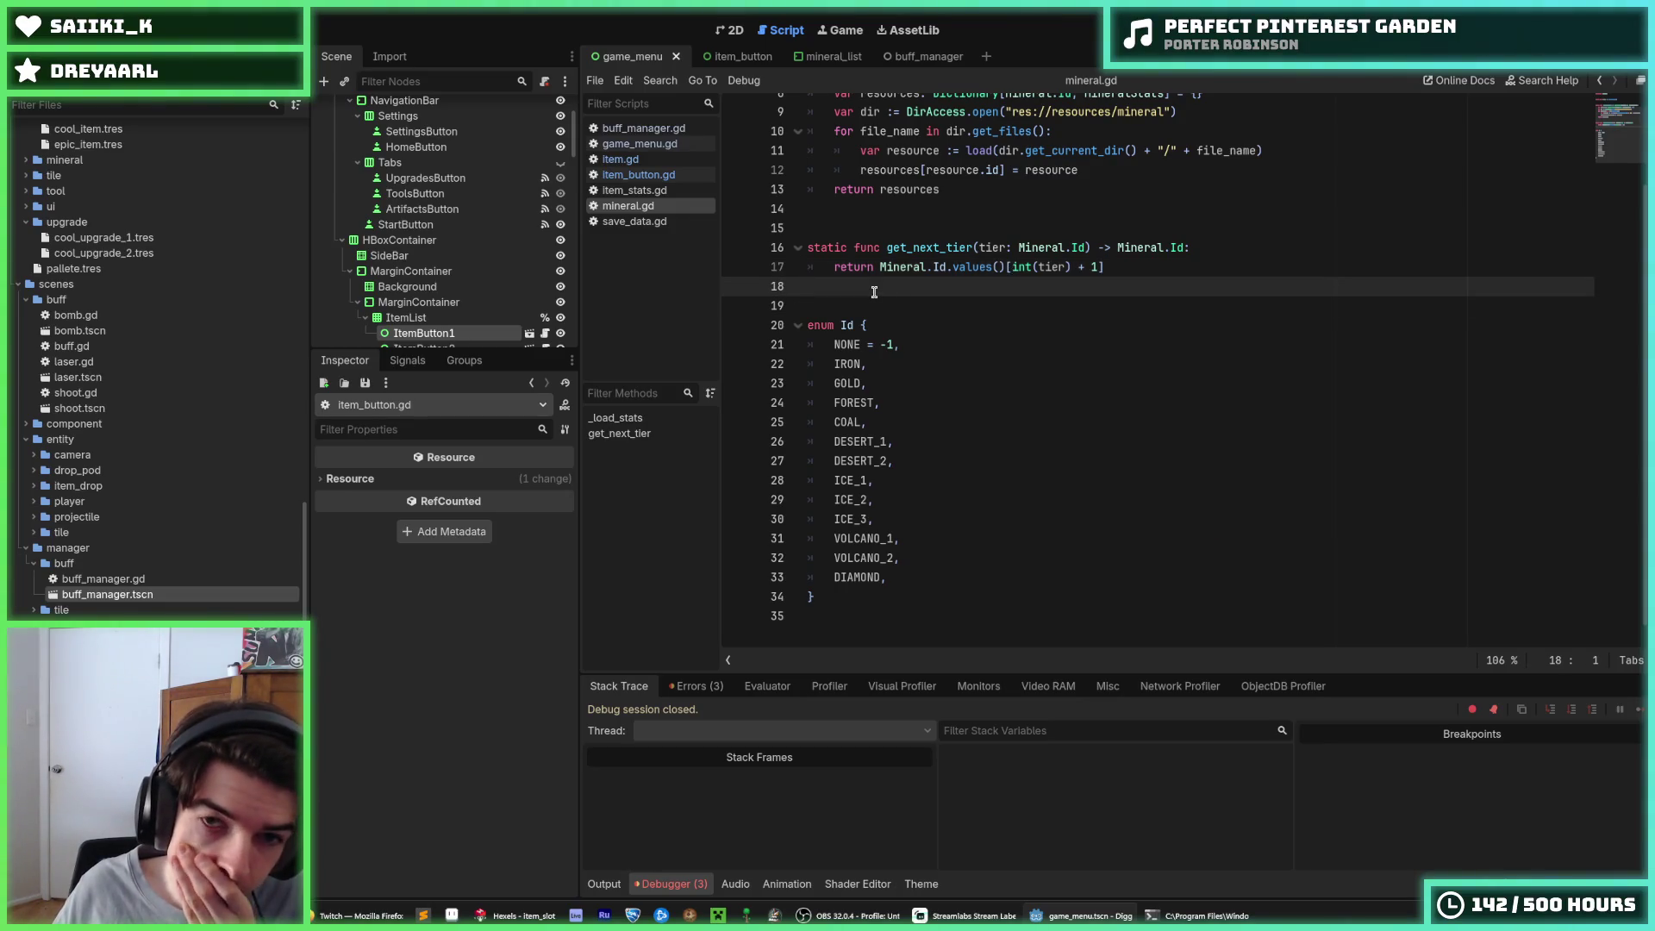
{"action": "left_click_drag", "start_coordinate": [1098, 269], "coordinate": [1013, 272]}
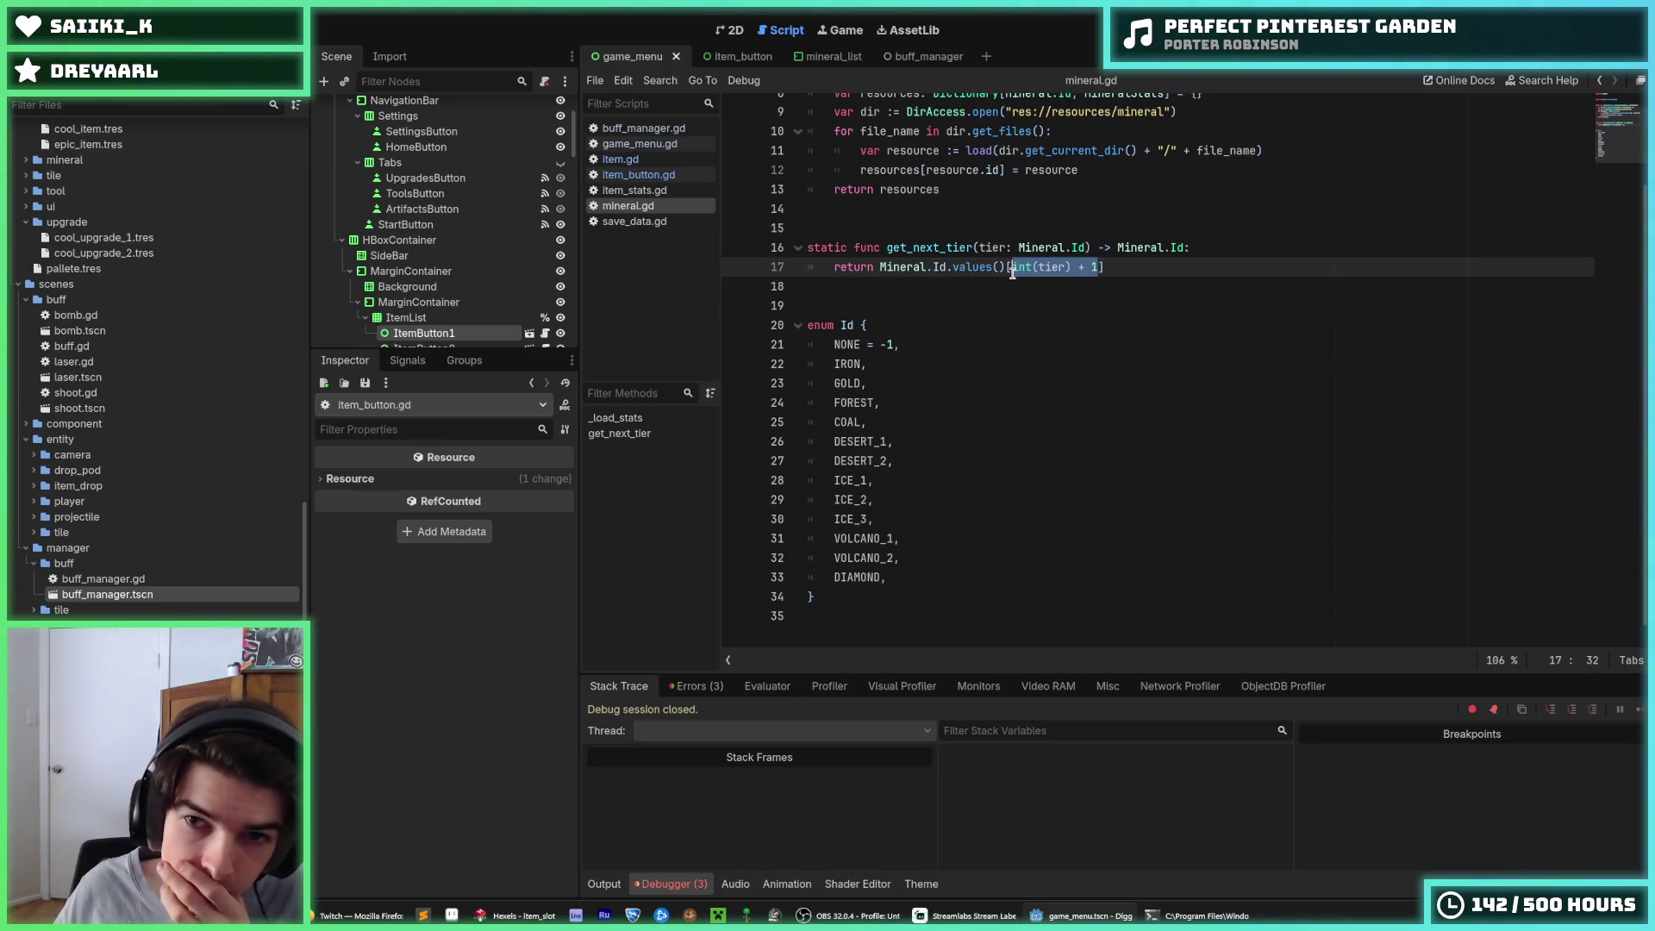
{"action": "left_click", "coordinate": [1049, 280]}
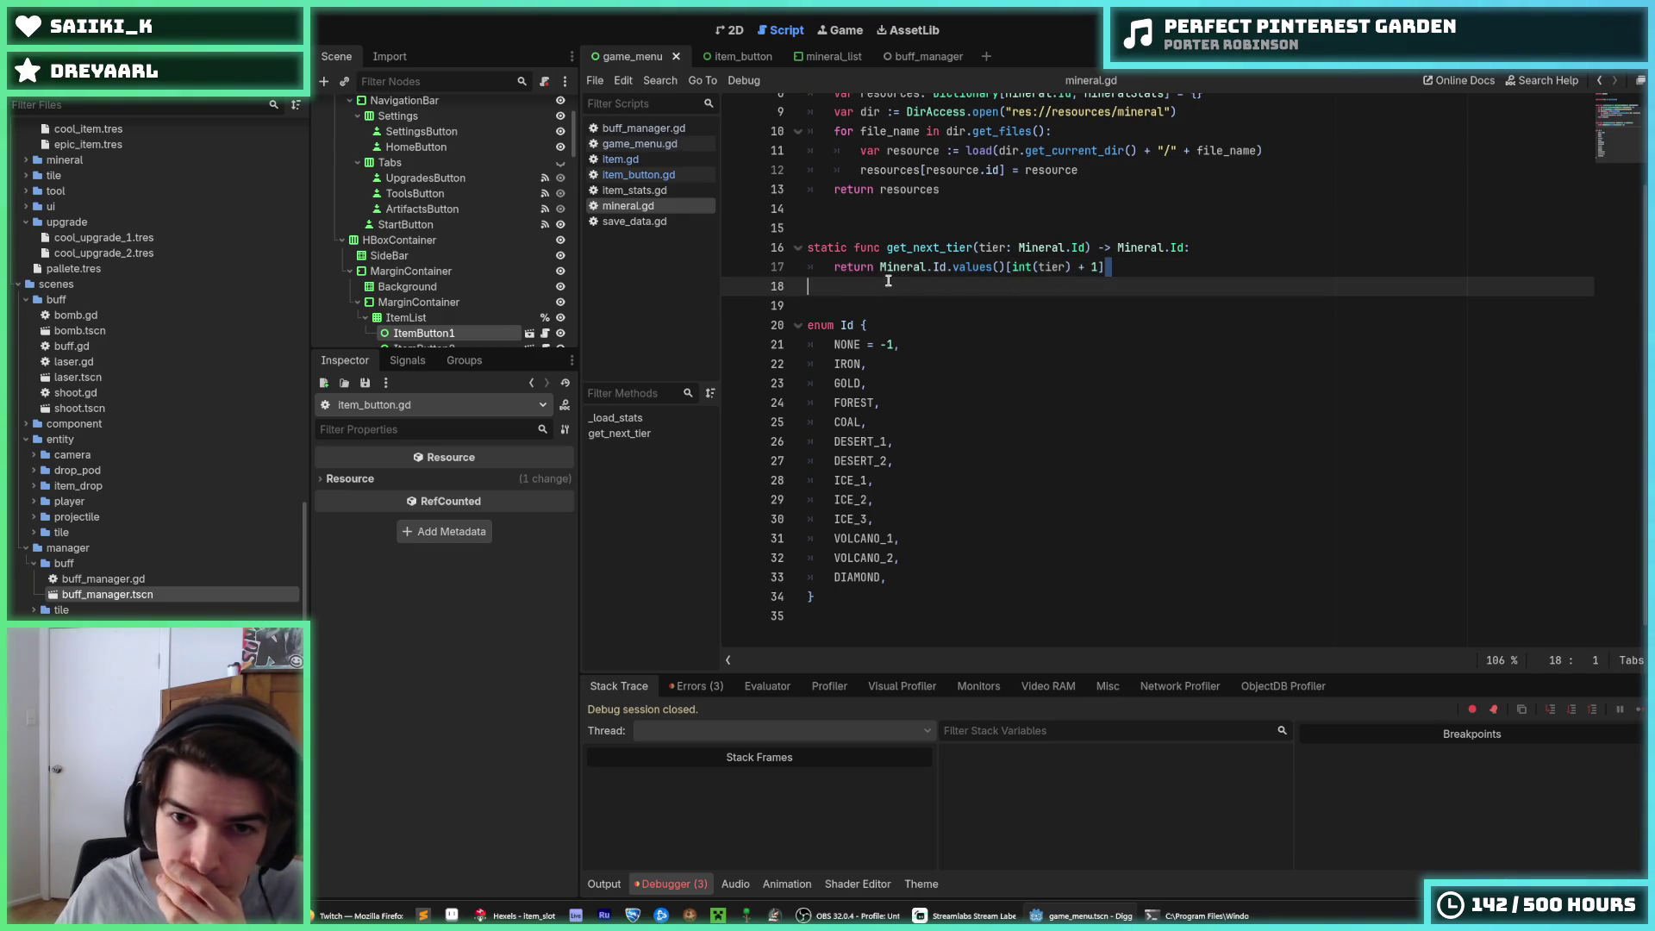
{"action": "left_click_drag", "start_coordinate": [888, 281], "coordinate": [881, 273]}
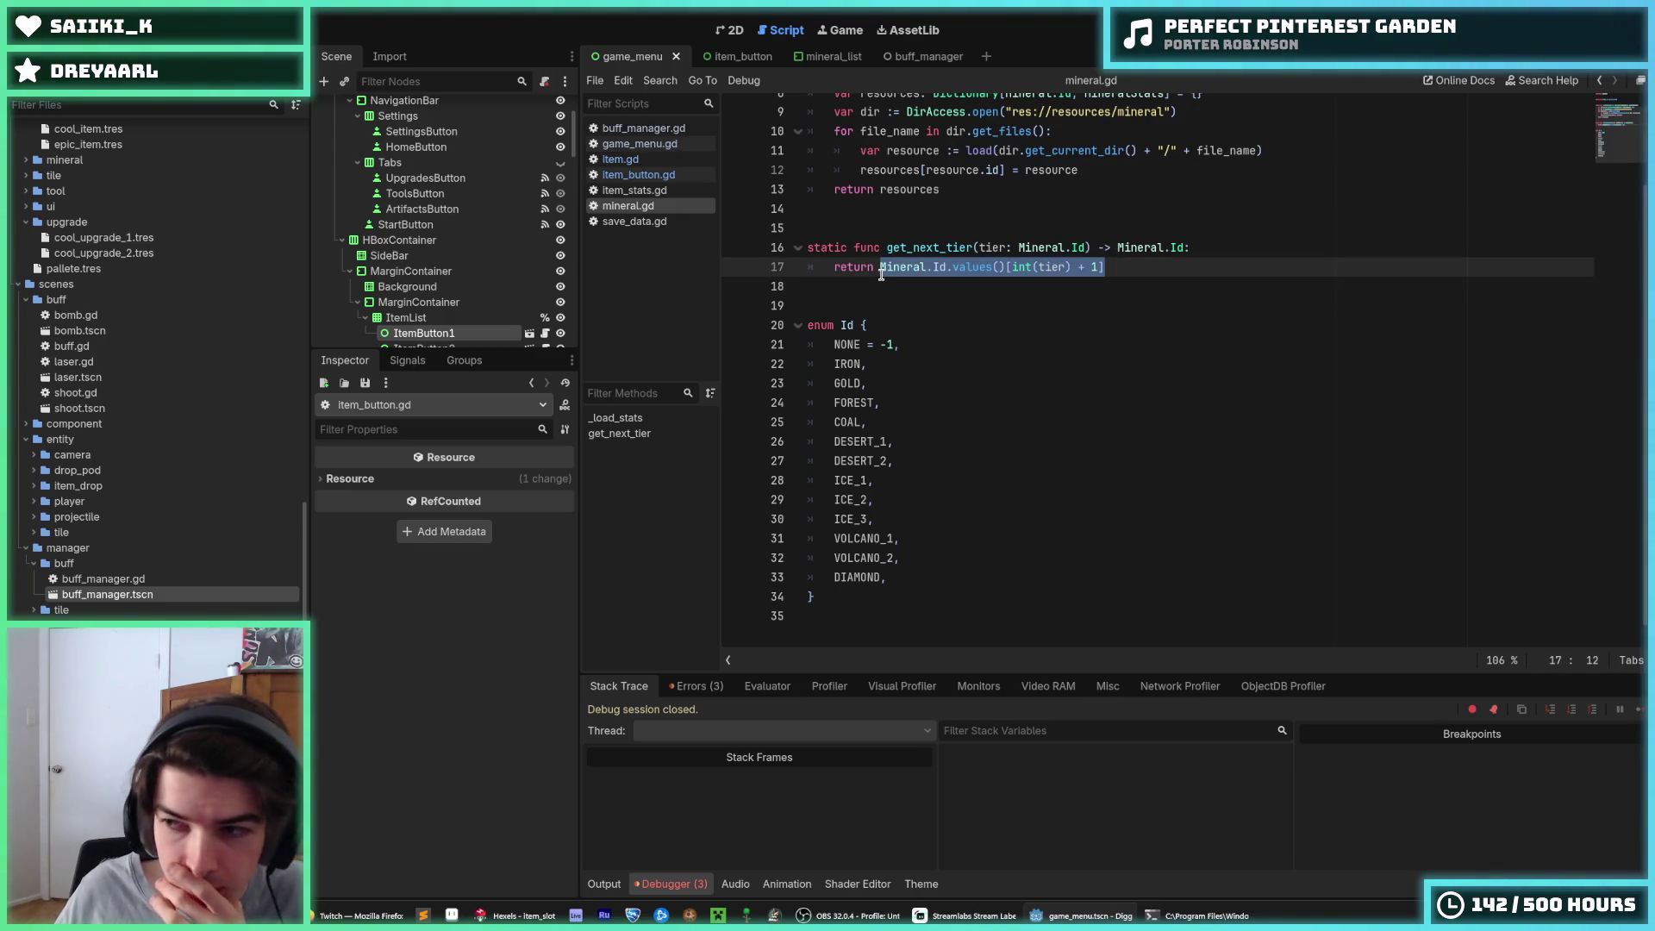
{"action": "left_click", "coordinate": [1155, 274]}
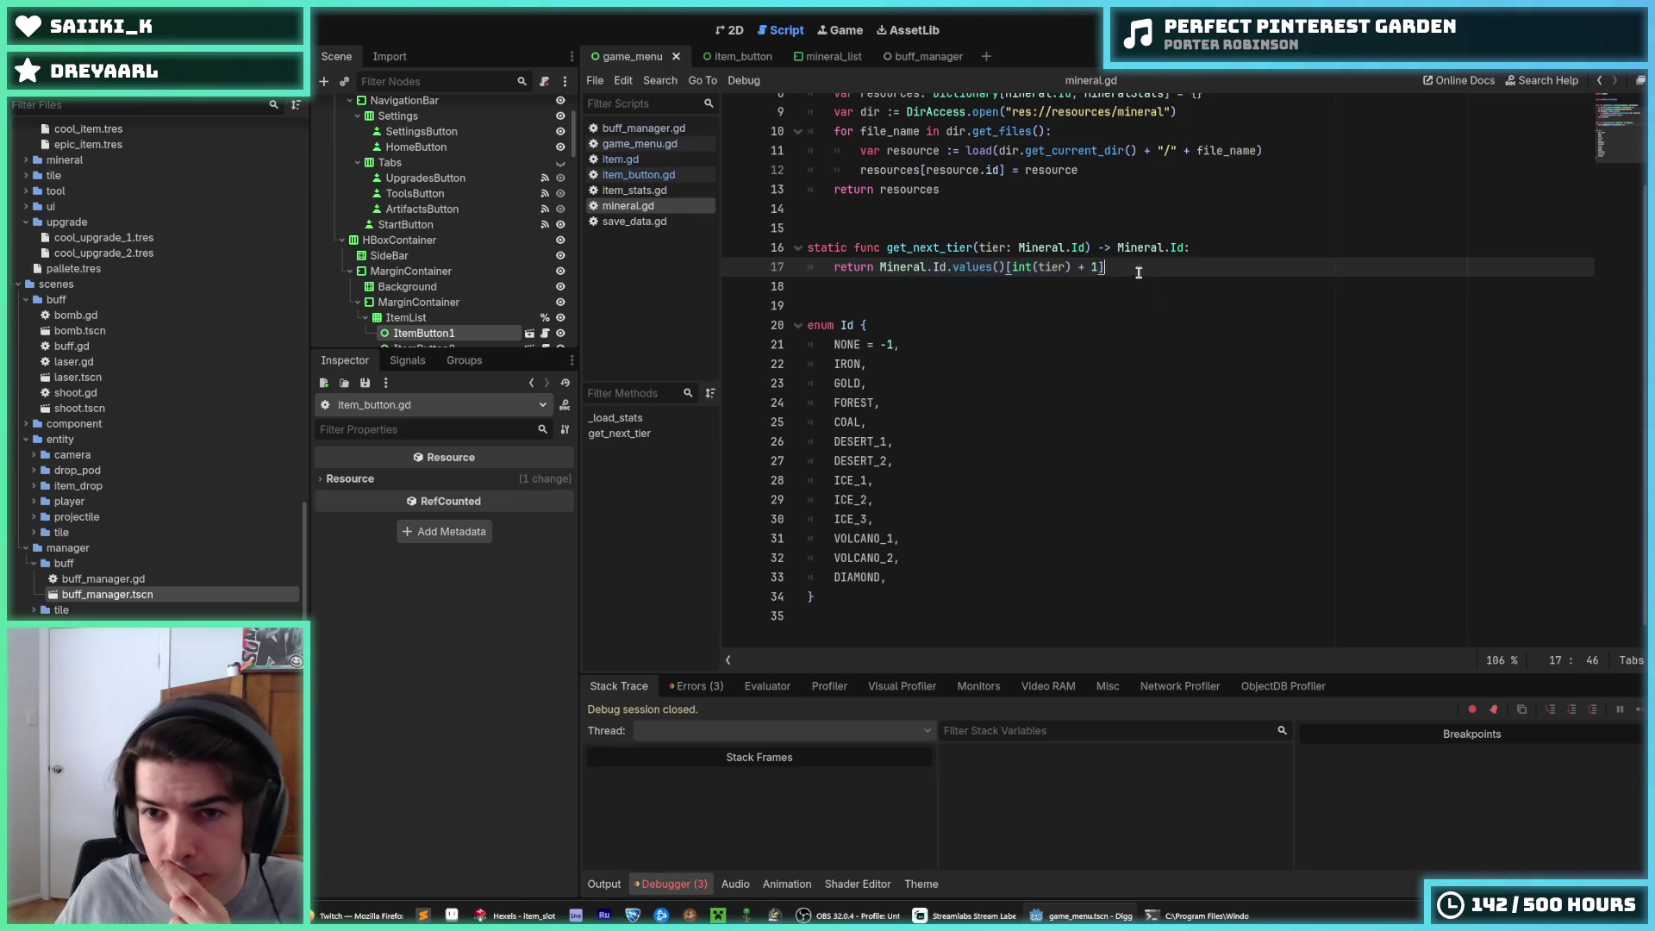
Inspect the NONE = -1 entry of the Id enum against get_next_tier's return line
{"action": "double_click", "coordinate": [848, 345]}
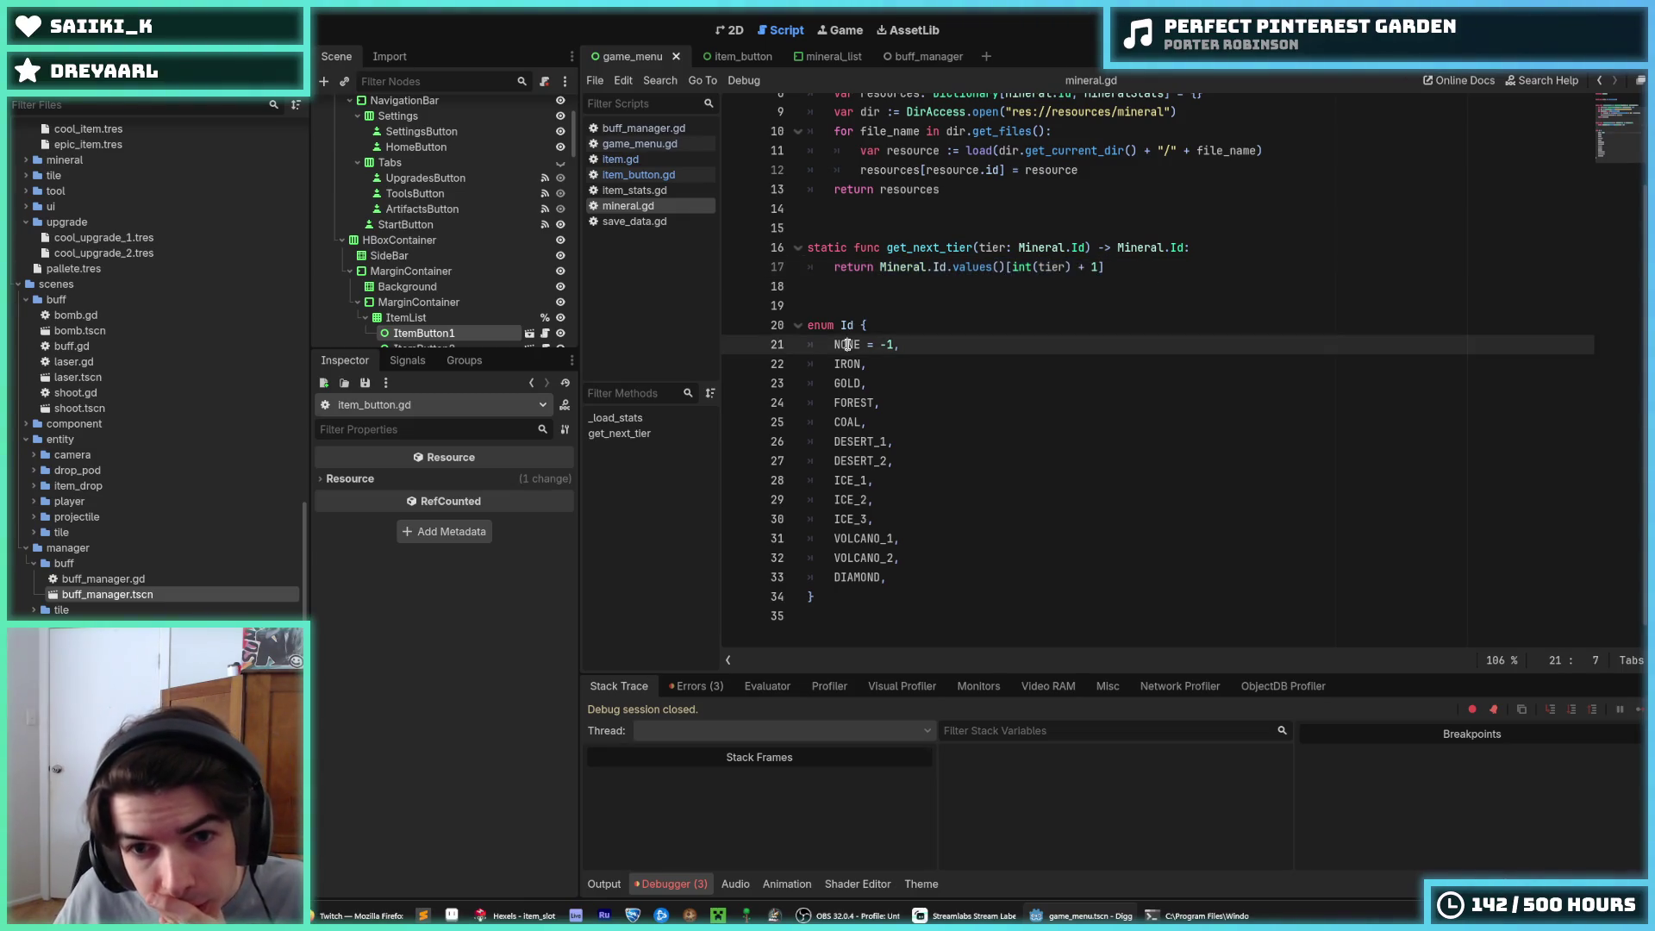
{"action": "left_click", "coordinate": [848, 345]}
{"action": "double_click", "coordinate": [847, 345]}
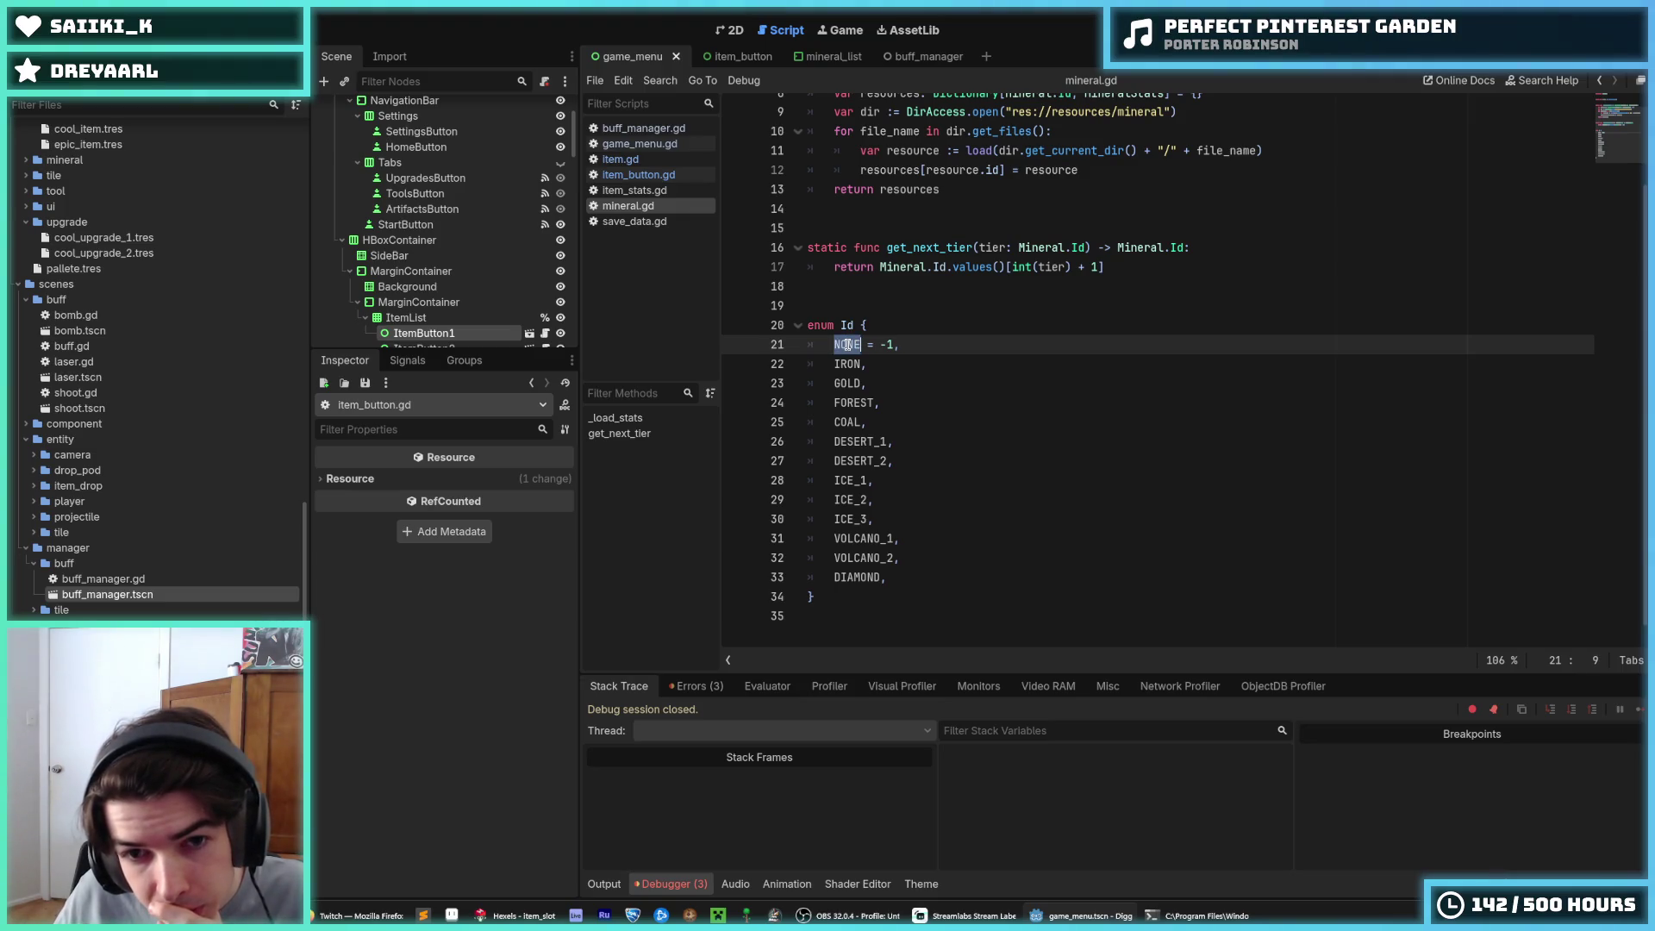
{"action": "left_click", "coordinate": [847, 344]}
{"action": "mouse_move", "coordinate": [860, 345]}
{"action": "left_mouse_down"}
{"action": "mouse_move", "coordinate": [830, 344]}
{"action": "mouse_move", "coordinate": [861, 343]}
{"action": "left_mouse_up"}
{"action": "left_click", "coordinate": [830, 343]}
{"action": "left_click", "coordinate": [860, 341]}
{"action": "left_click", "coordinate": [1093, 269]}
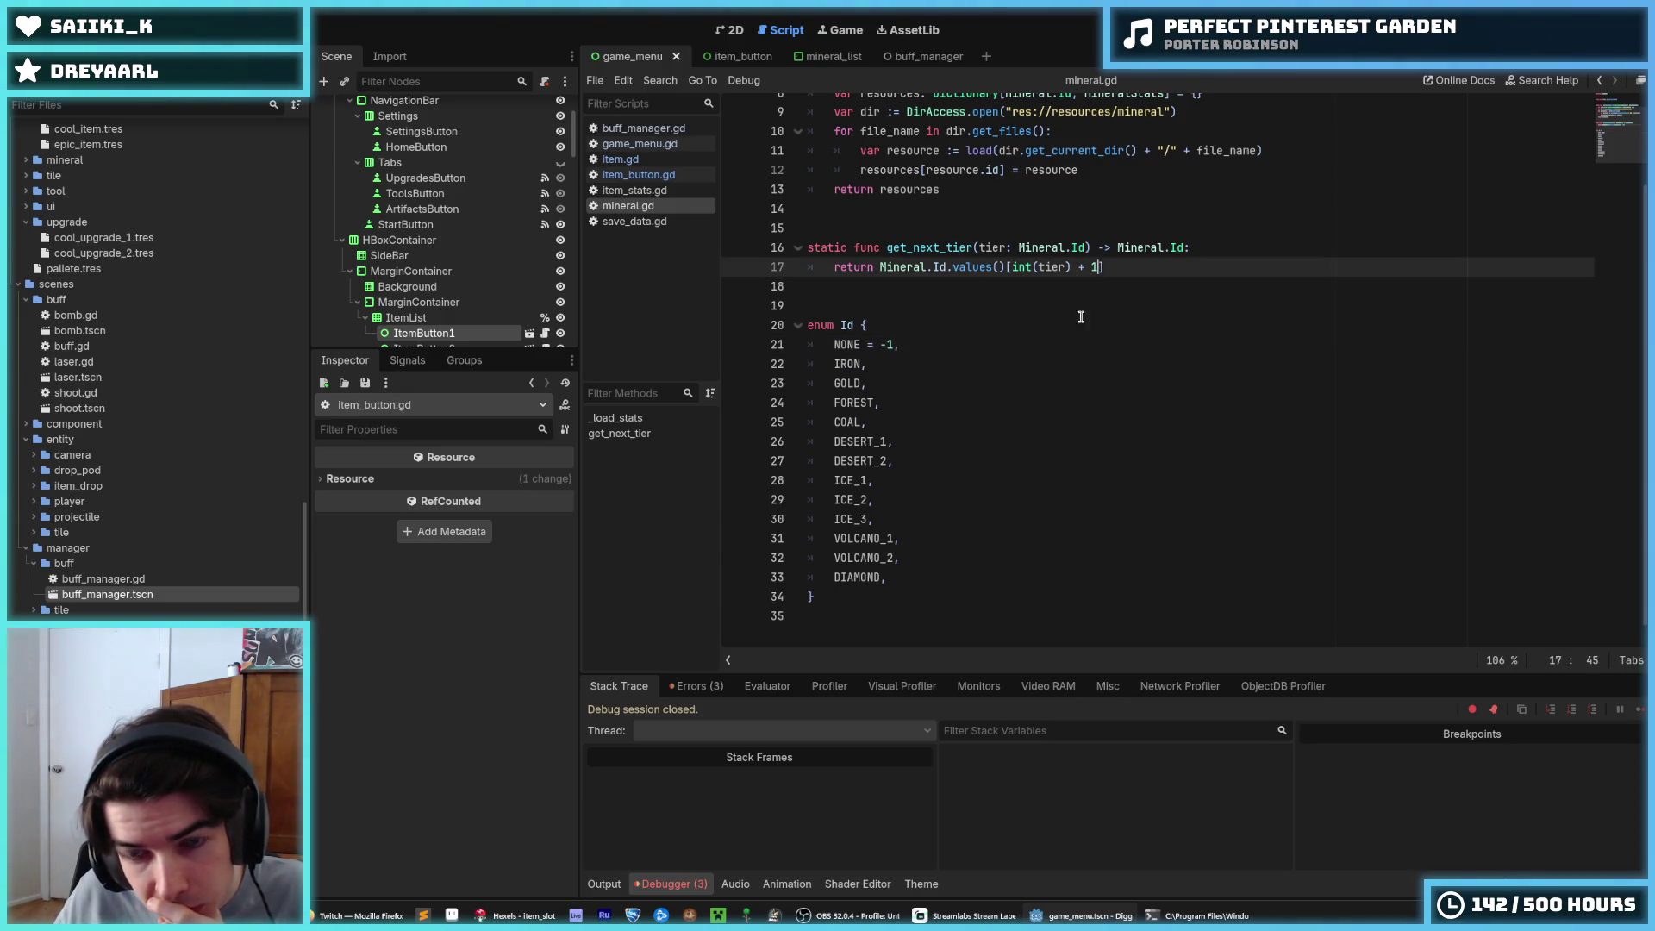
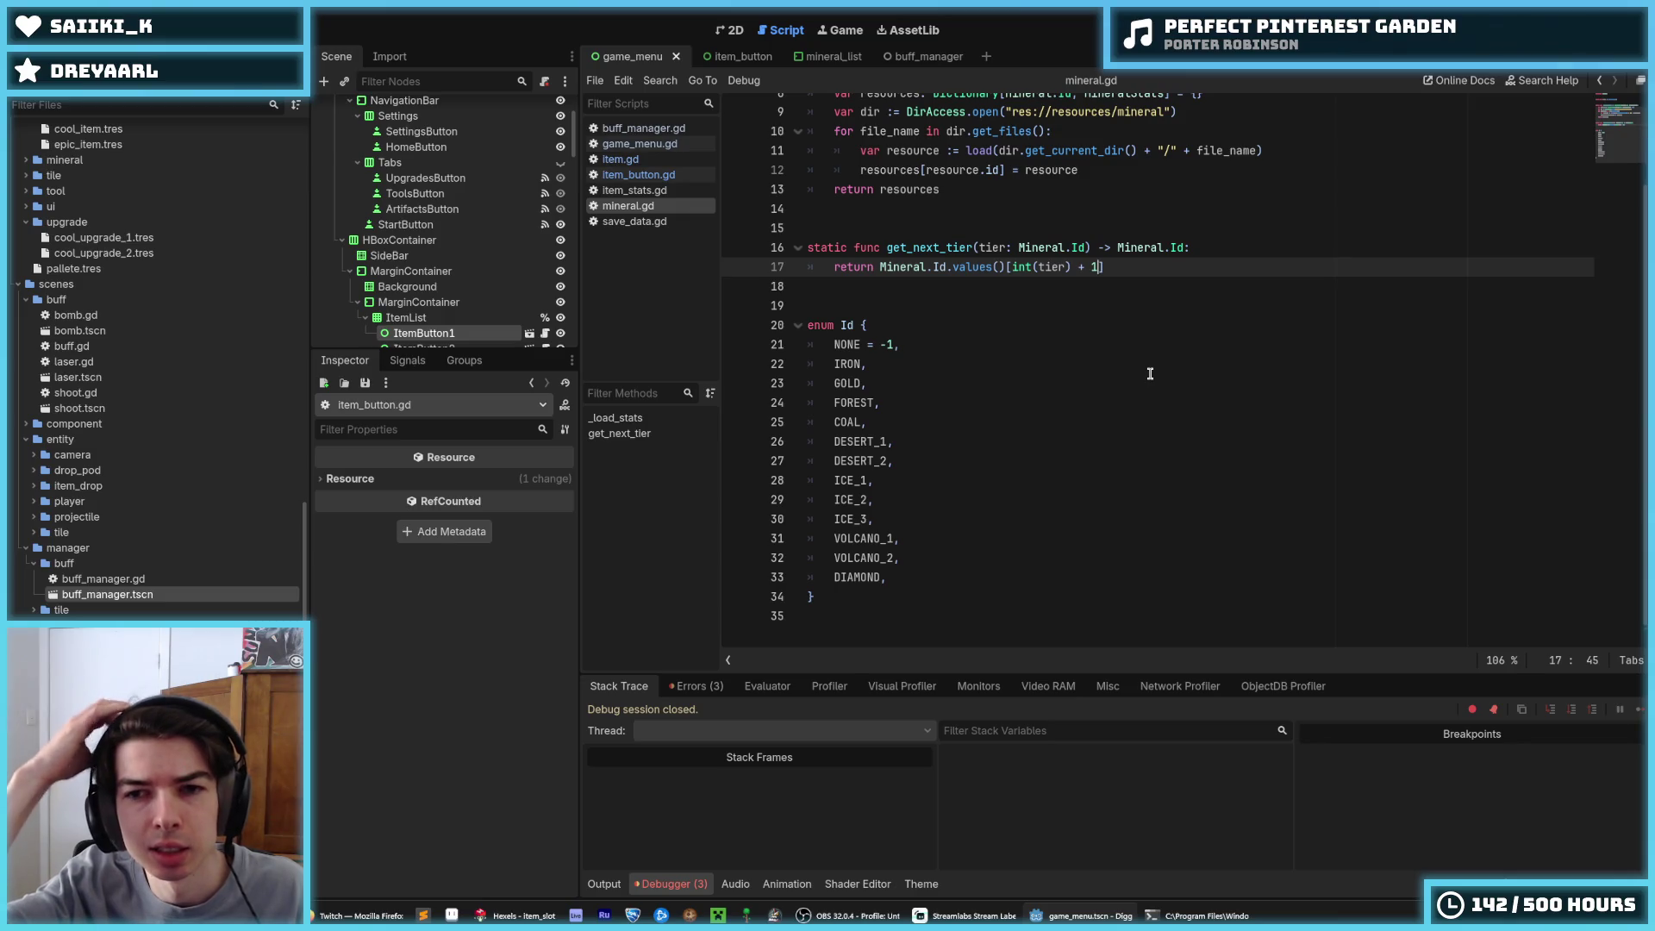
Change the tier offset on line 17 of mineral.gd from +1 to +2 and save
{"action": "key", "text": "BackSpace"}
{"action": "type", "text": "2"}
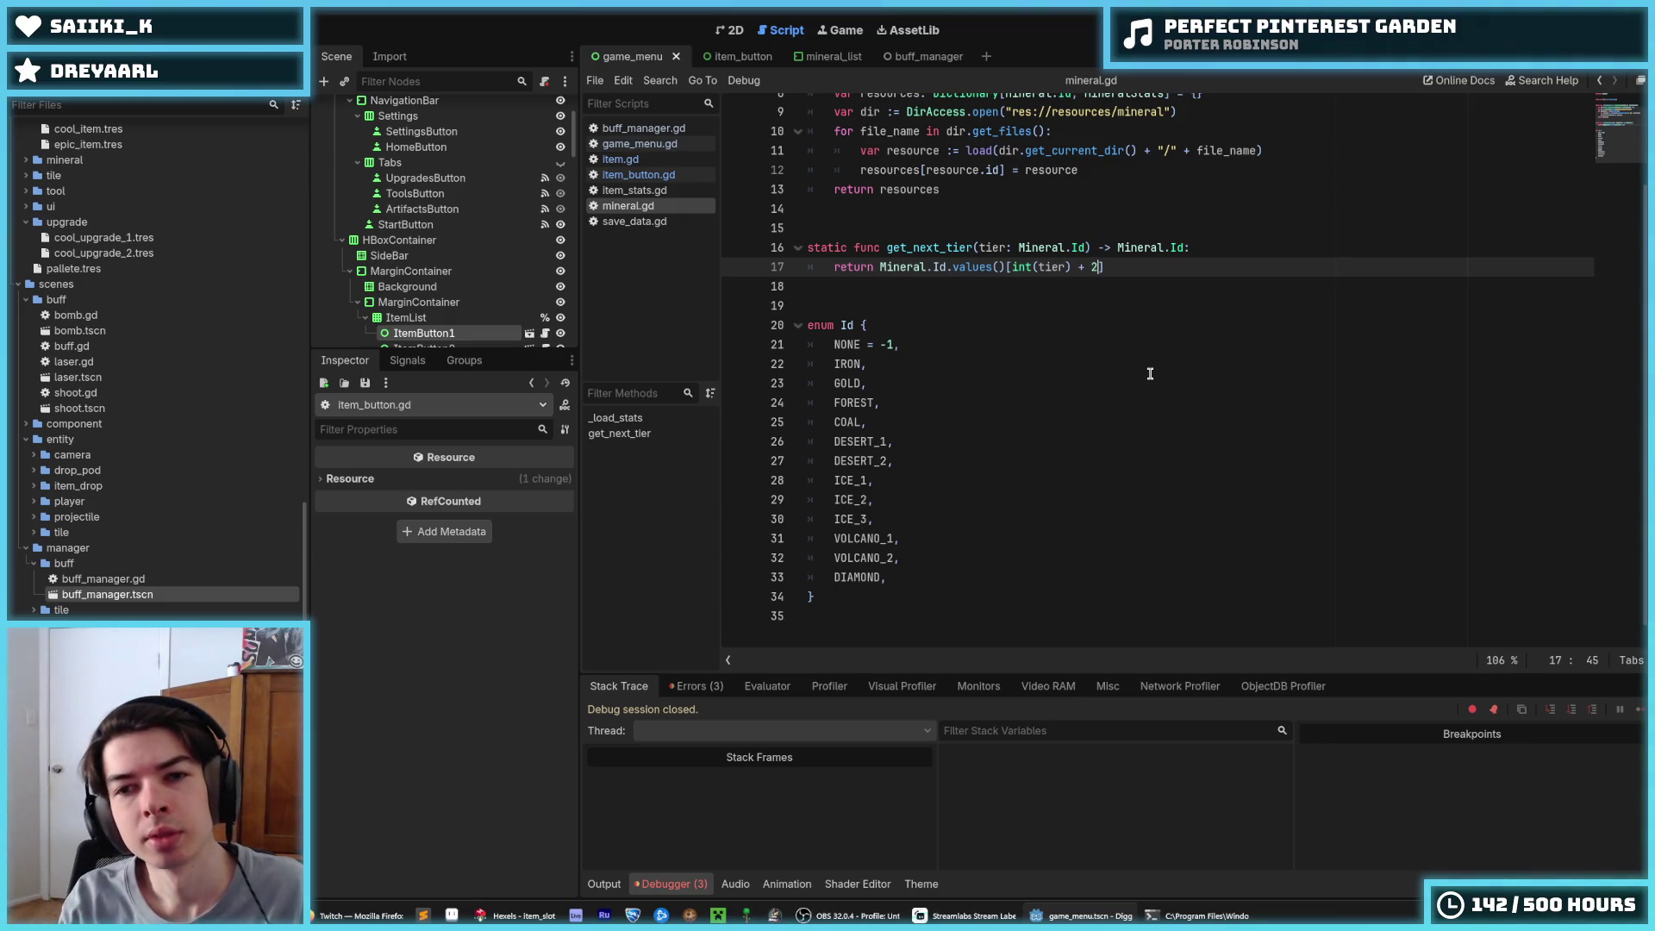
{"action": "key", "text": "ctrl+s"}
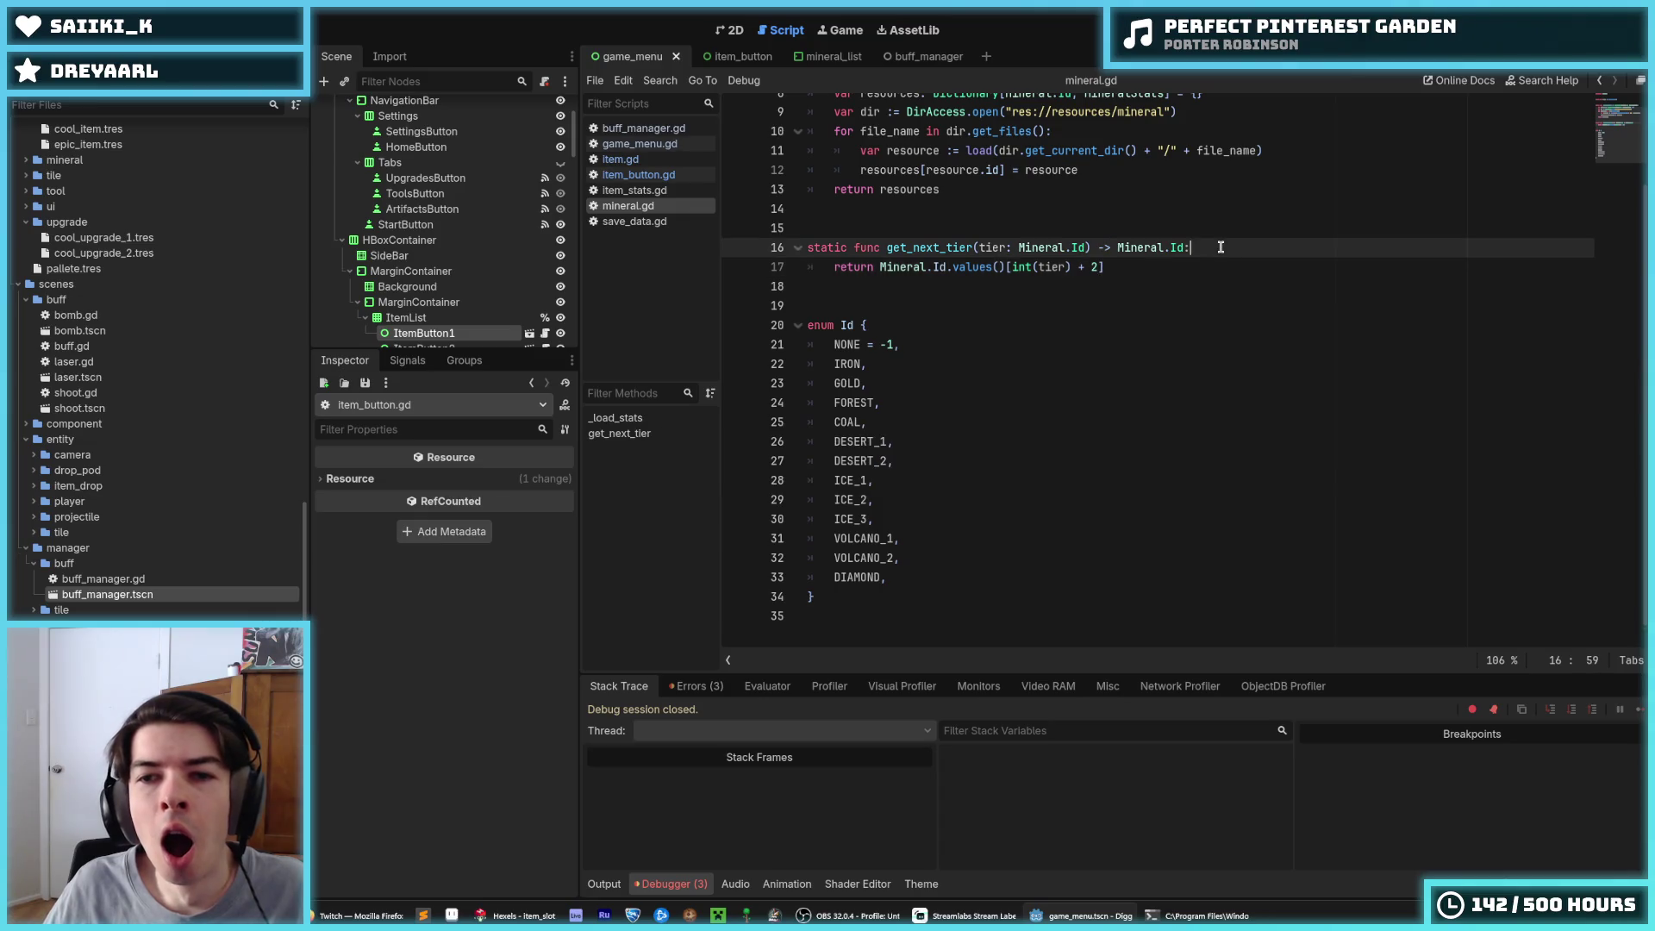
Wrap line 17 as max(int(tier) + 2, int(Mineral.Id.DIAMOND)) and save mineral.gd
{"action": "left_click", "coordinate": [1011, 266]}
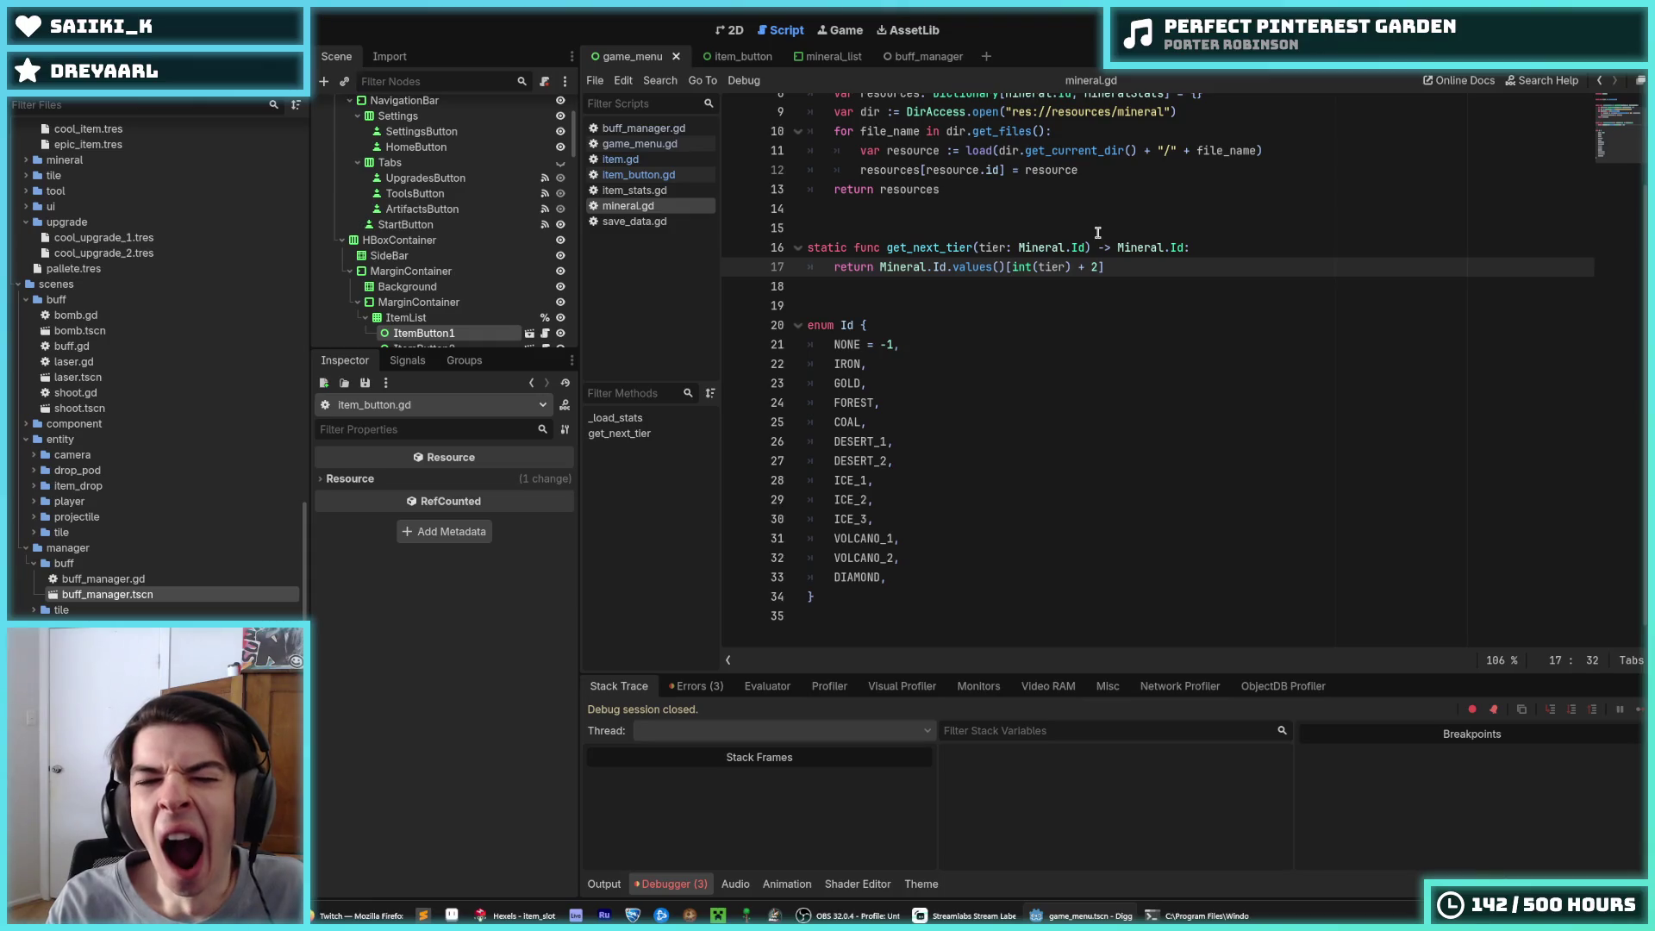
{"action": "type", "text": "max("}
{"action": "type", "text": ")"}
{"action": "type", "text": ", int("}
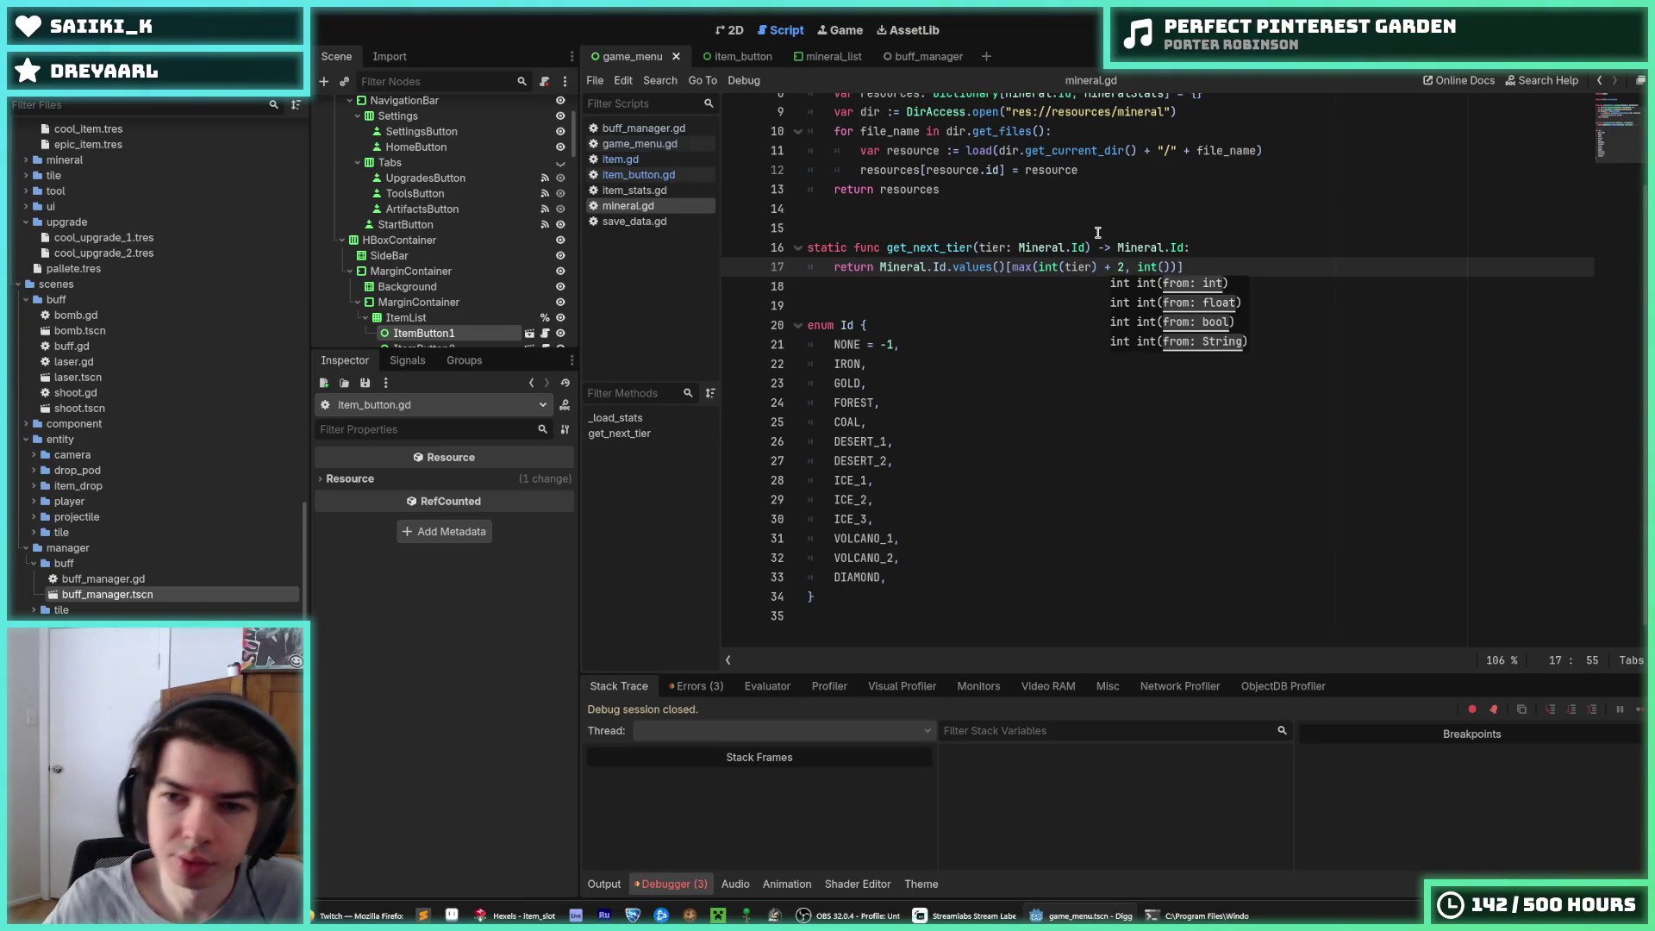
{"action": "double_click", "coordinate": [857, 576]}
{"action": "left_click", "coordinate": [1164, 267]}
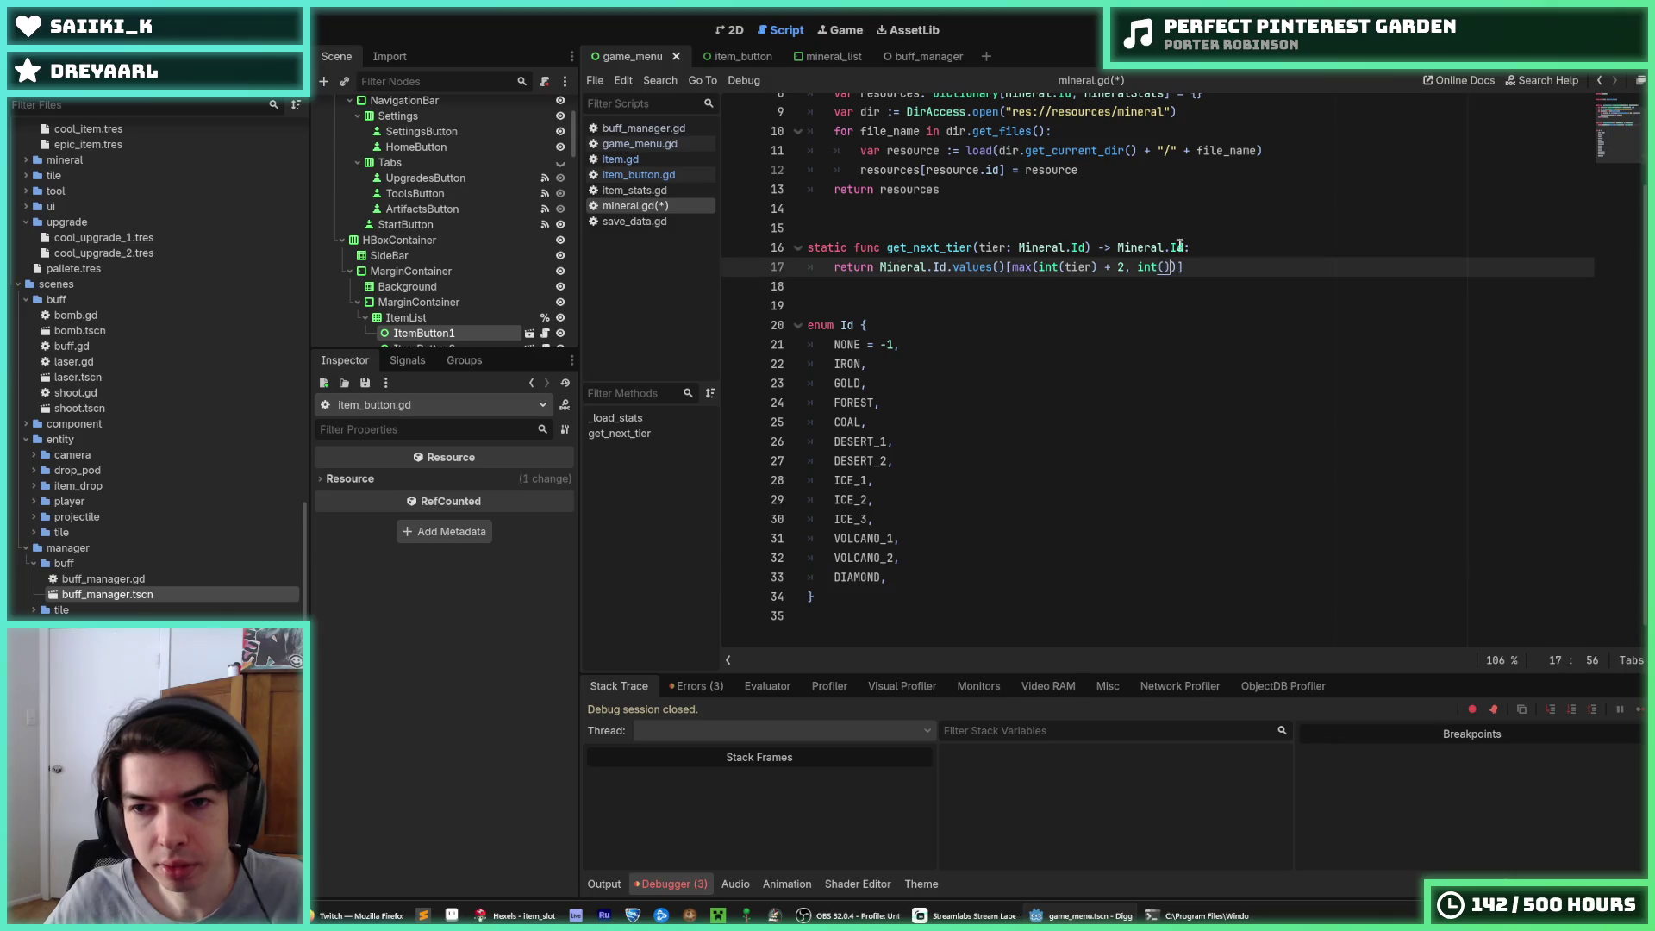
{"action": "type", "text": "Mineral."}
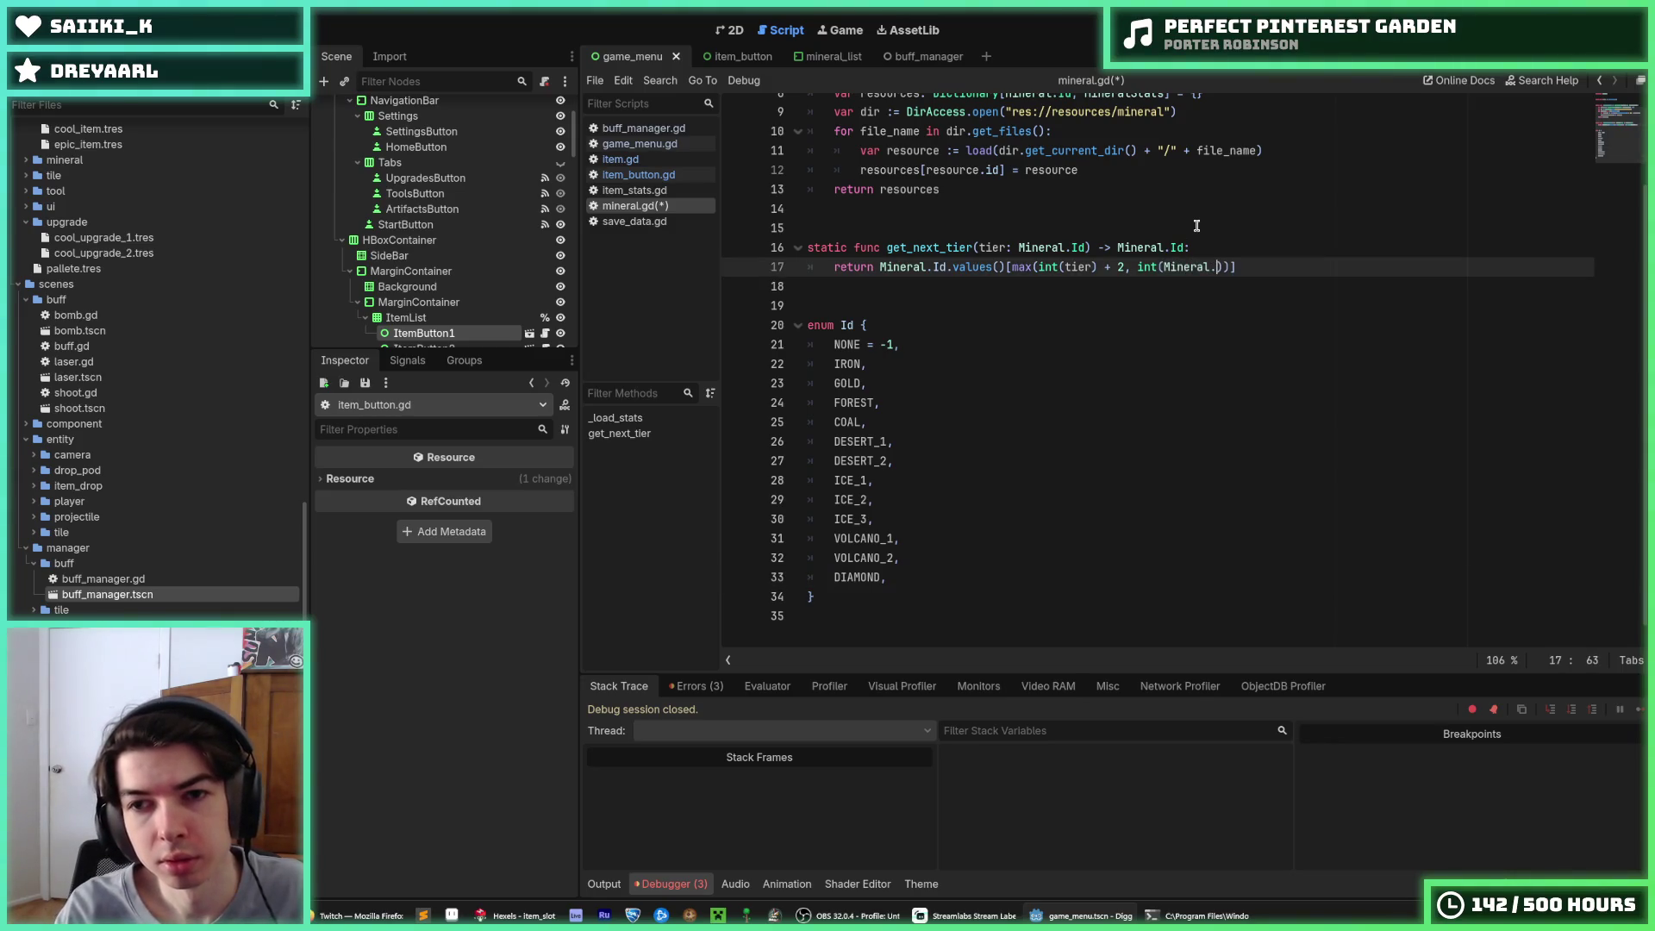
{"action": "type", "text": "Id.DIAMOND"}
{"action": "key", "text": "ctrl+s"}
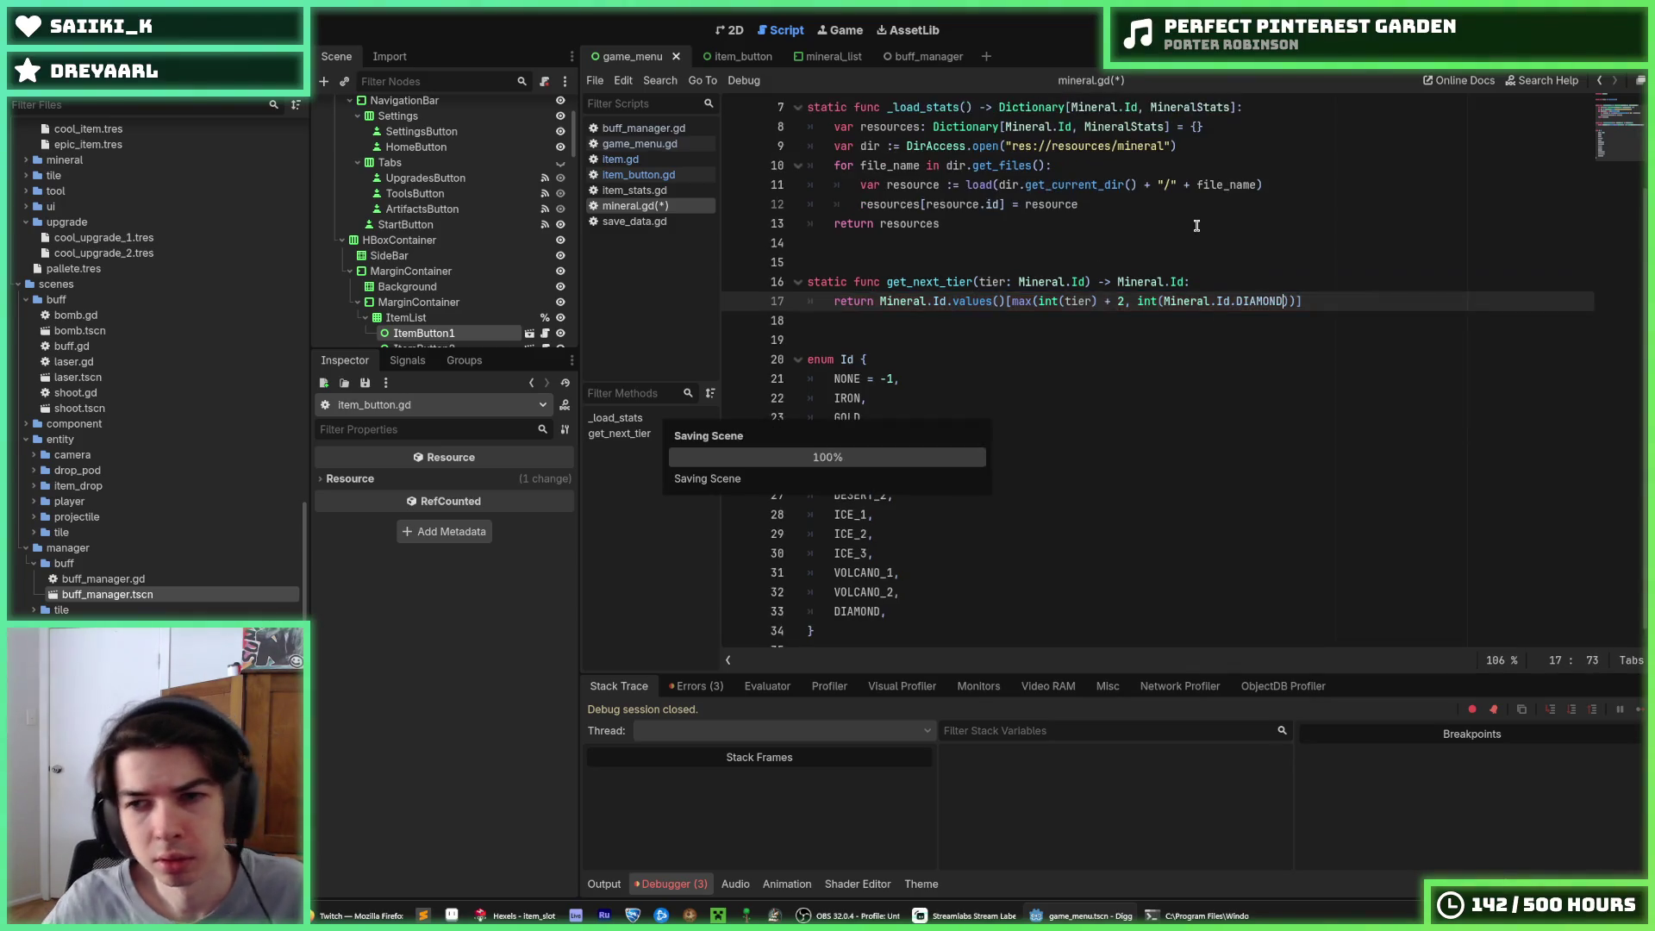
{"action": "key", "text": "End"}
{"action": "type", "text": "]"}
{"action": "key", "text": "ctrl+s"}
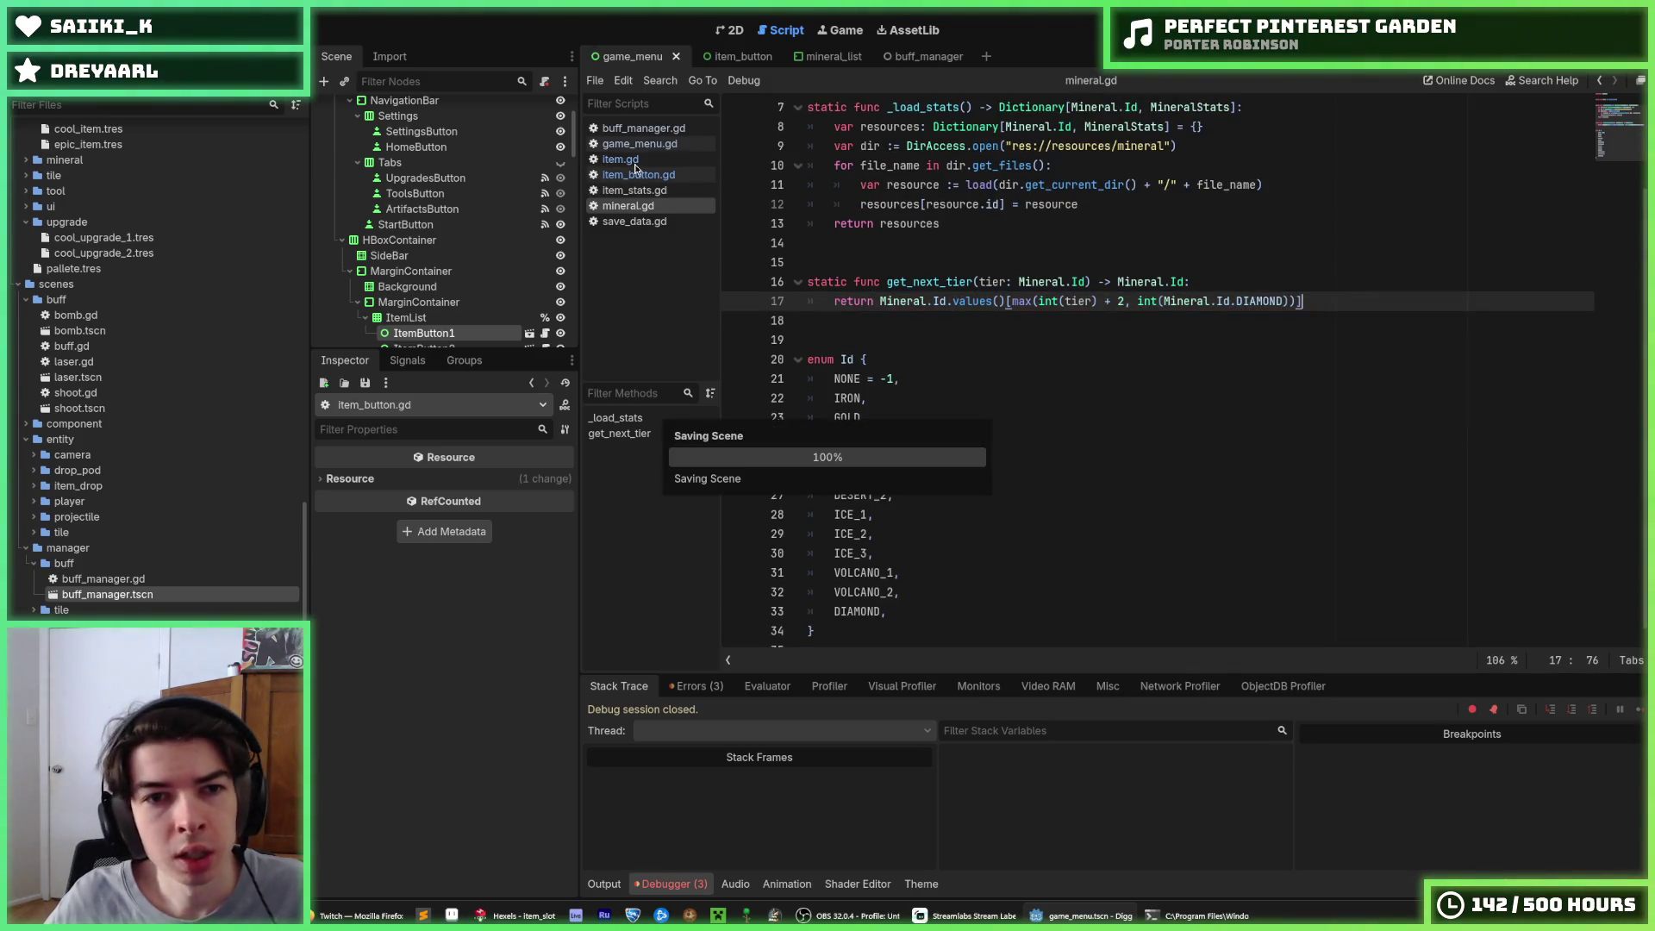
Check item_button.gd's tier code, return to mineral.gd, and launch the game
{"action": "left_click", "coordinate": [645, 131]}
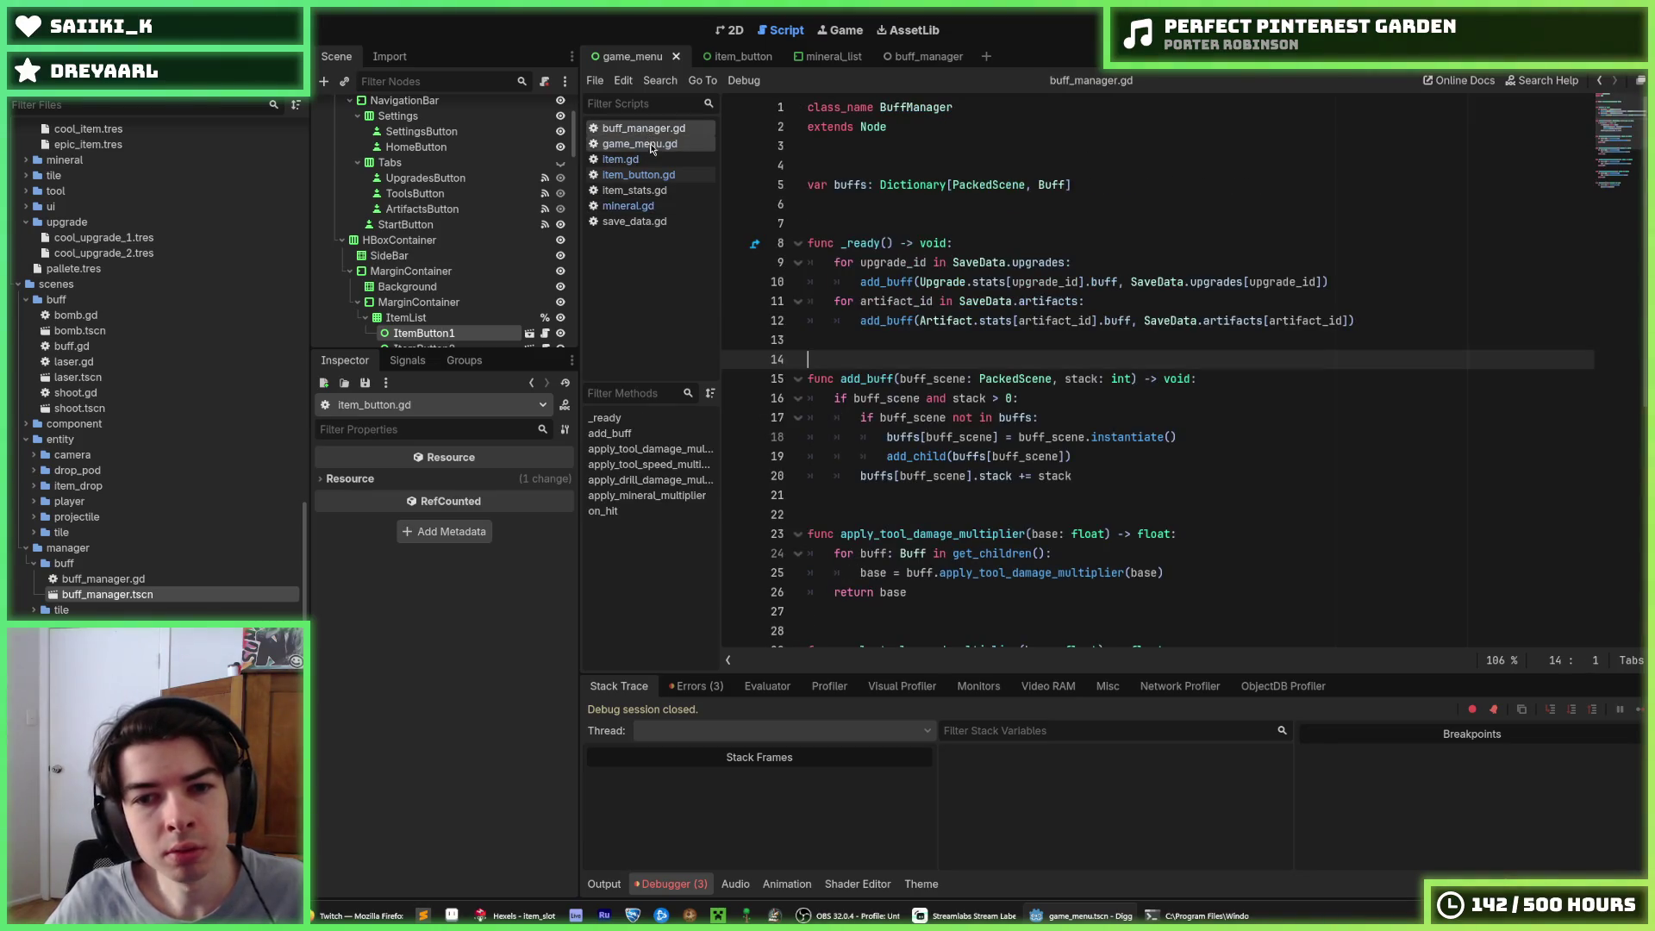
{"action": "left_click", "coordinate": [653, 145]}
{"action": "left_click", "coordinate": [652, 207]}
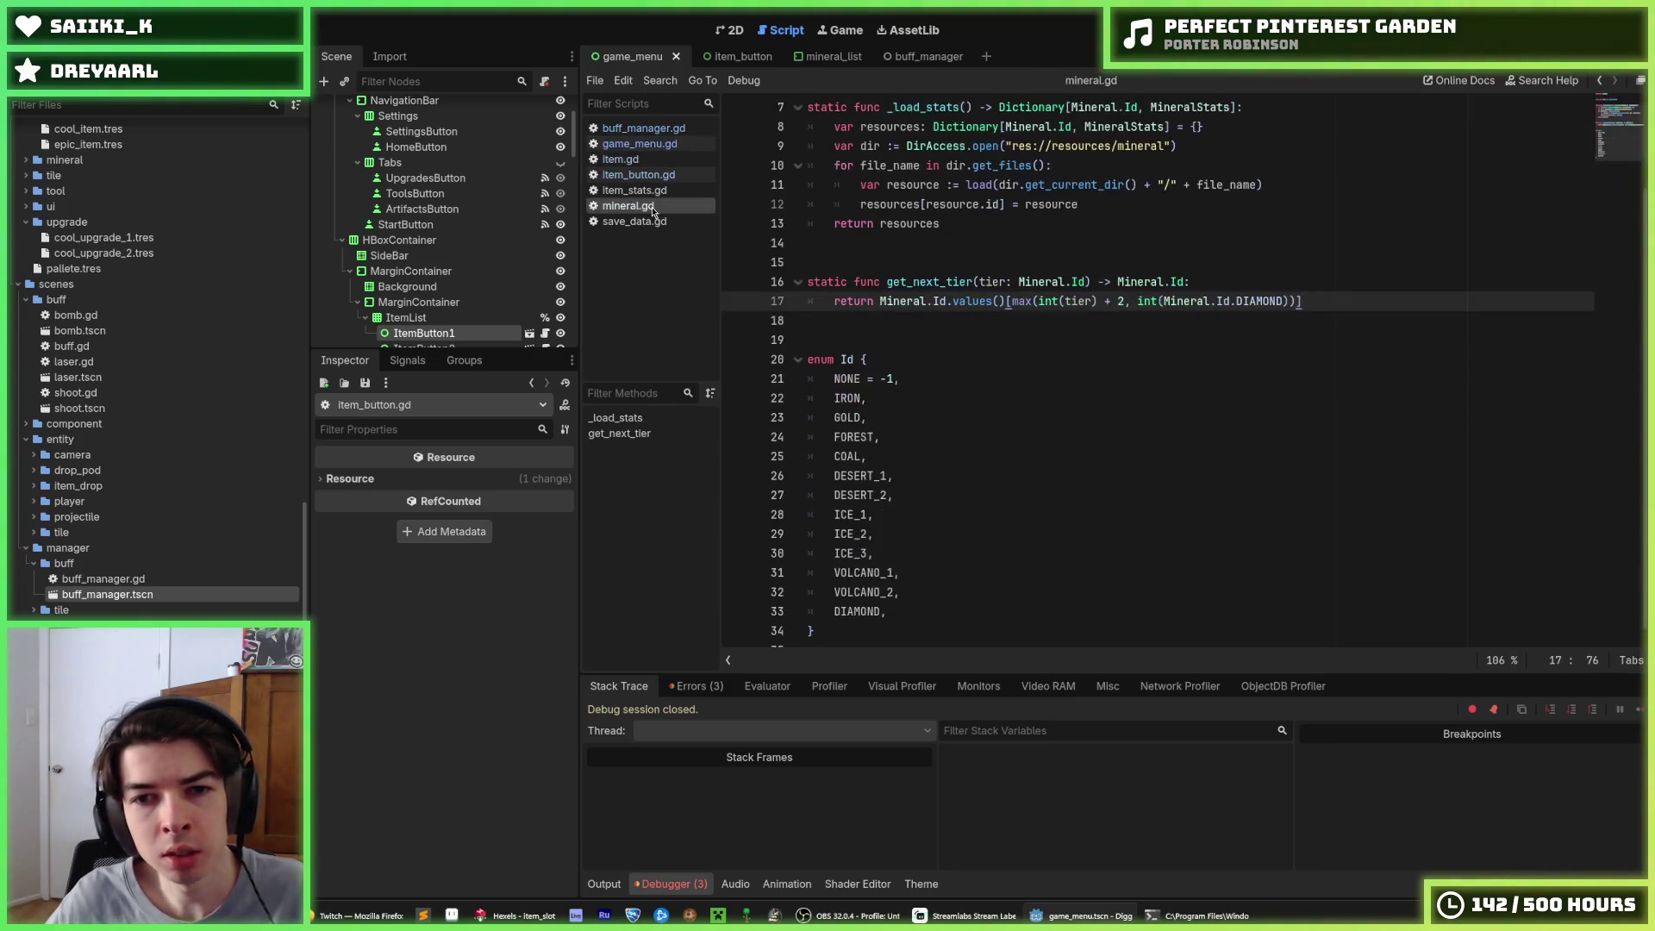
{"action": "left_click", "coordinate": [660, 175]}
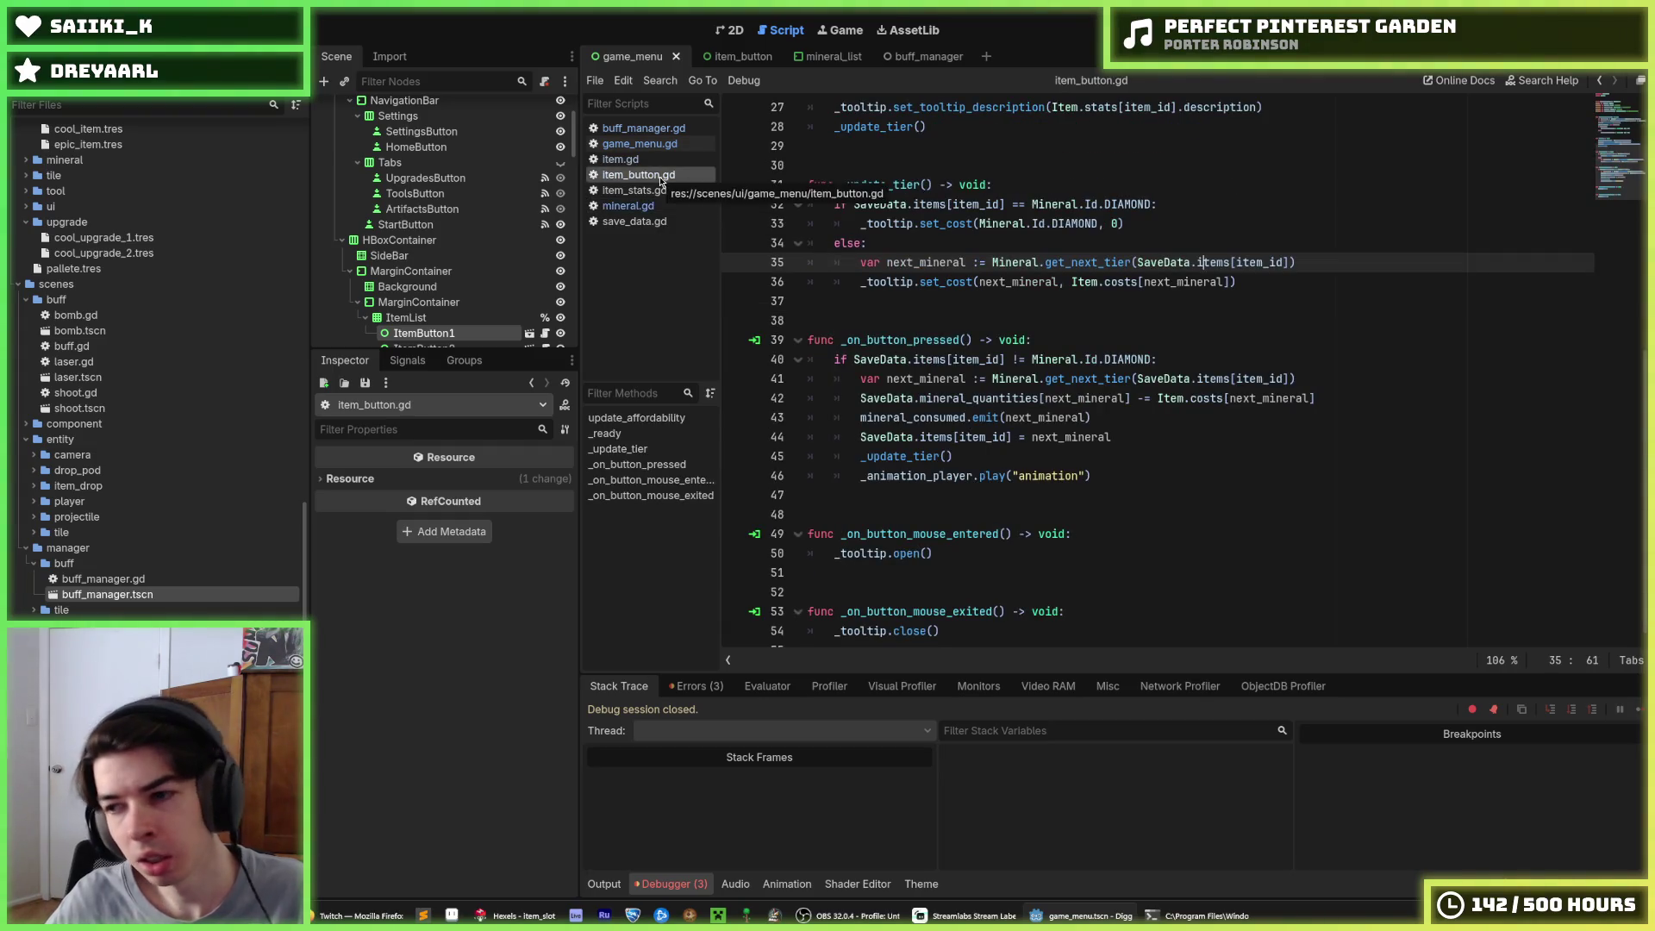
{"action": "key", "text": "ctrl+s"}
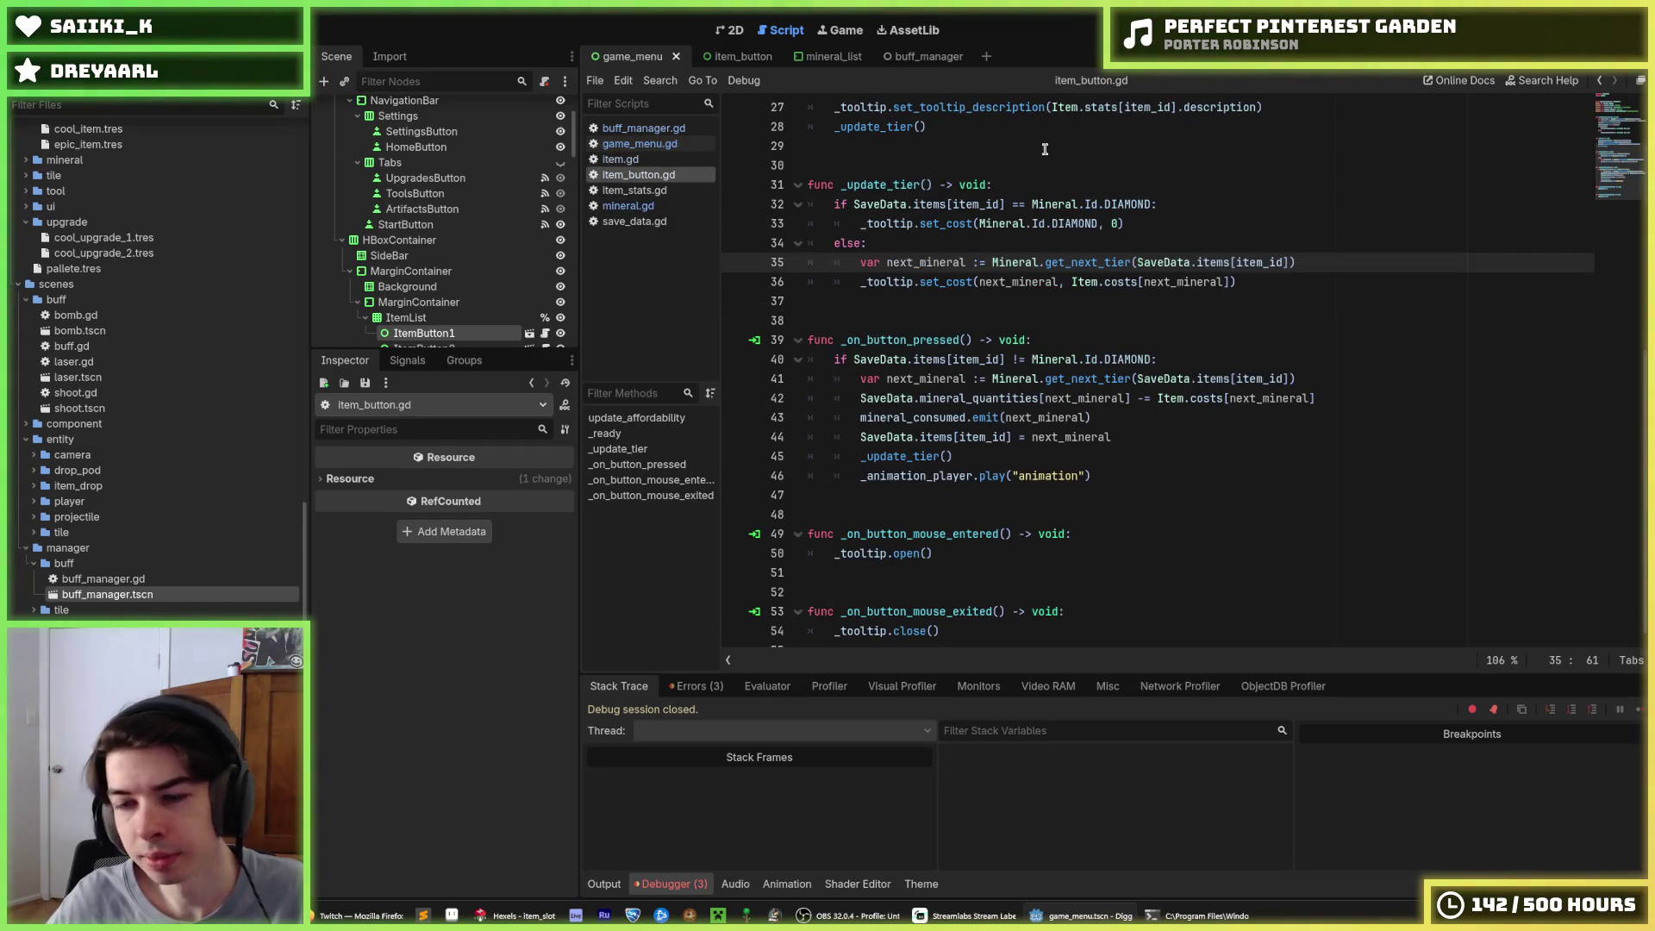
{"action": "key", "text": "ctrl+s"}
{"action": "key", "text": "alt+Left"}
{"action": "key", "text": "ctrl+s"}
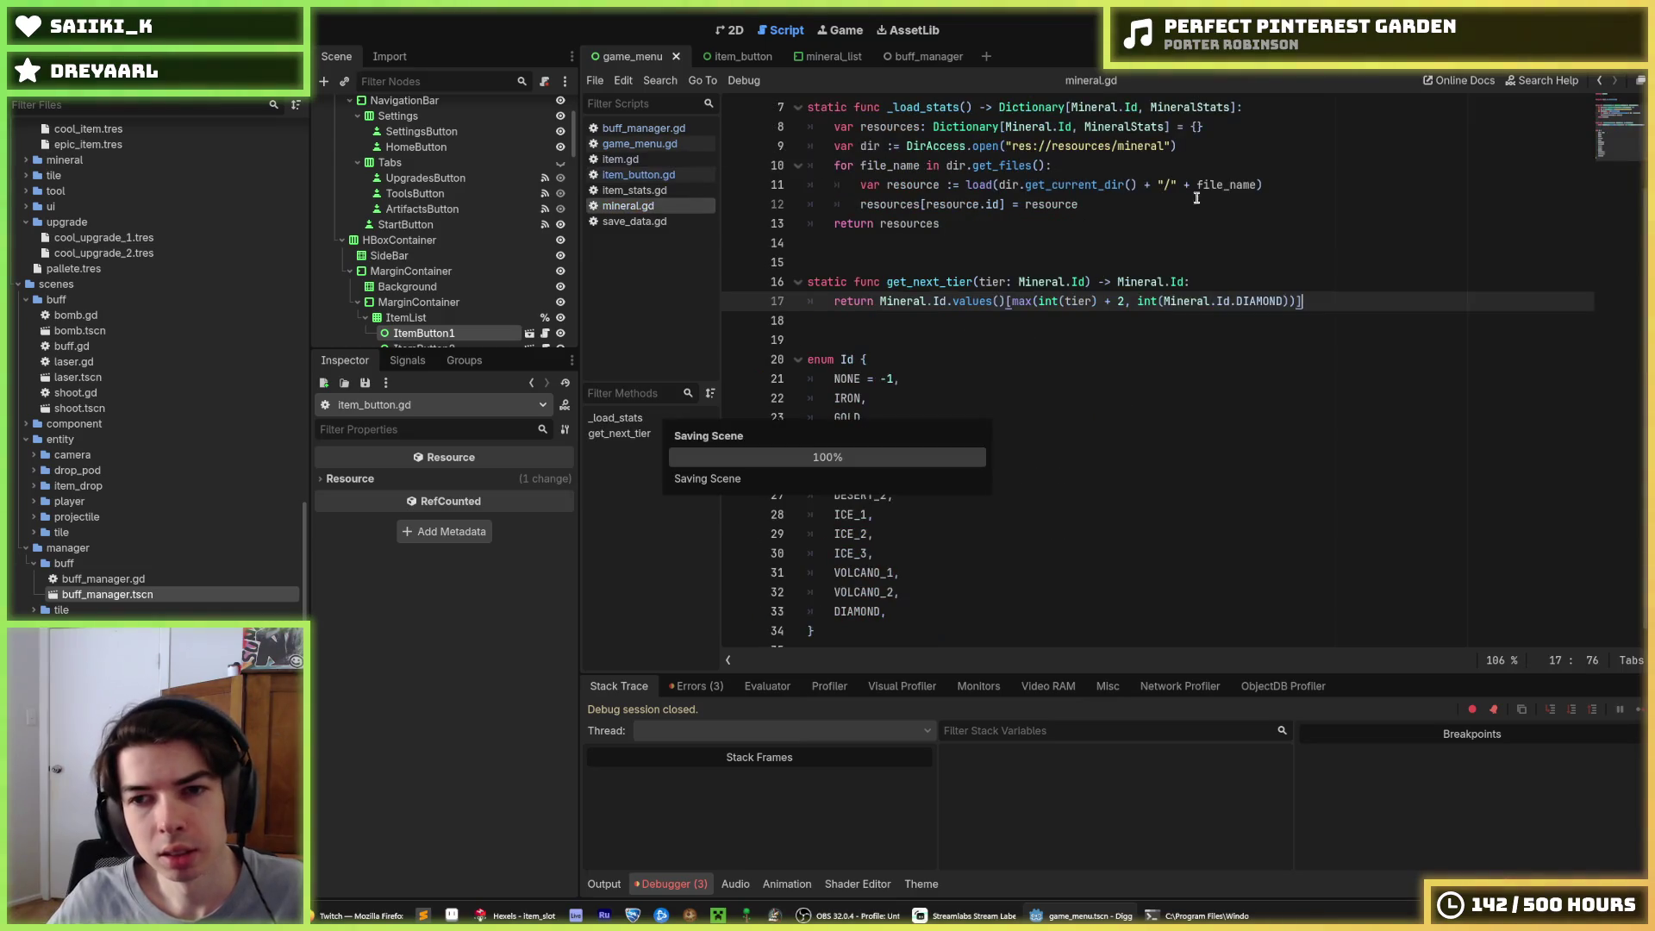
{"action": "left_click", "coordinate": [1257, 261]}
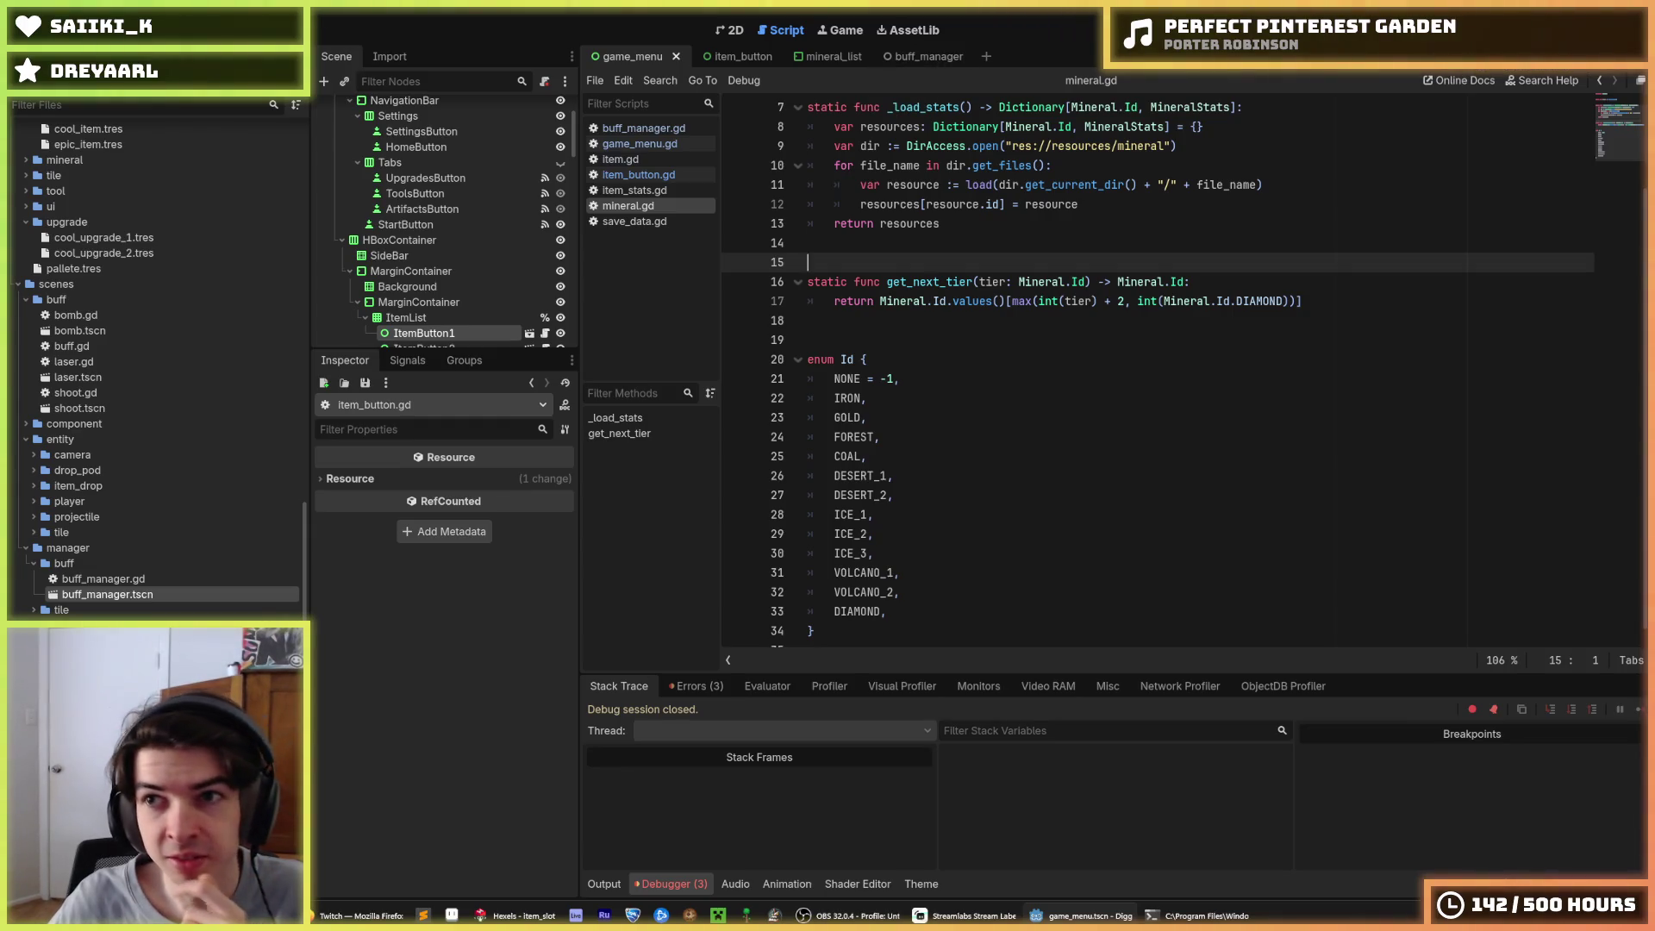
{"action": "key", "text": "F5"}
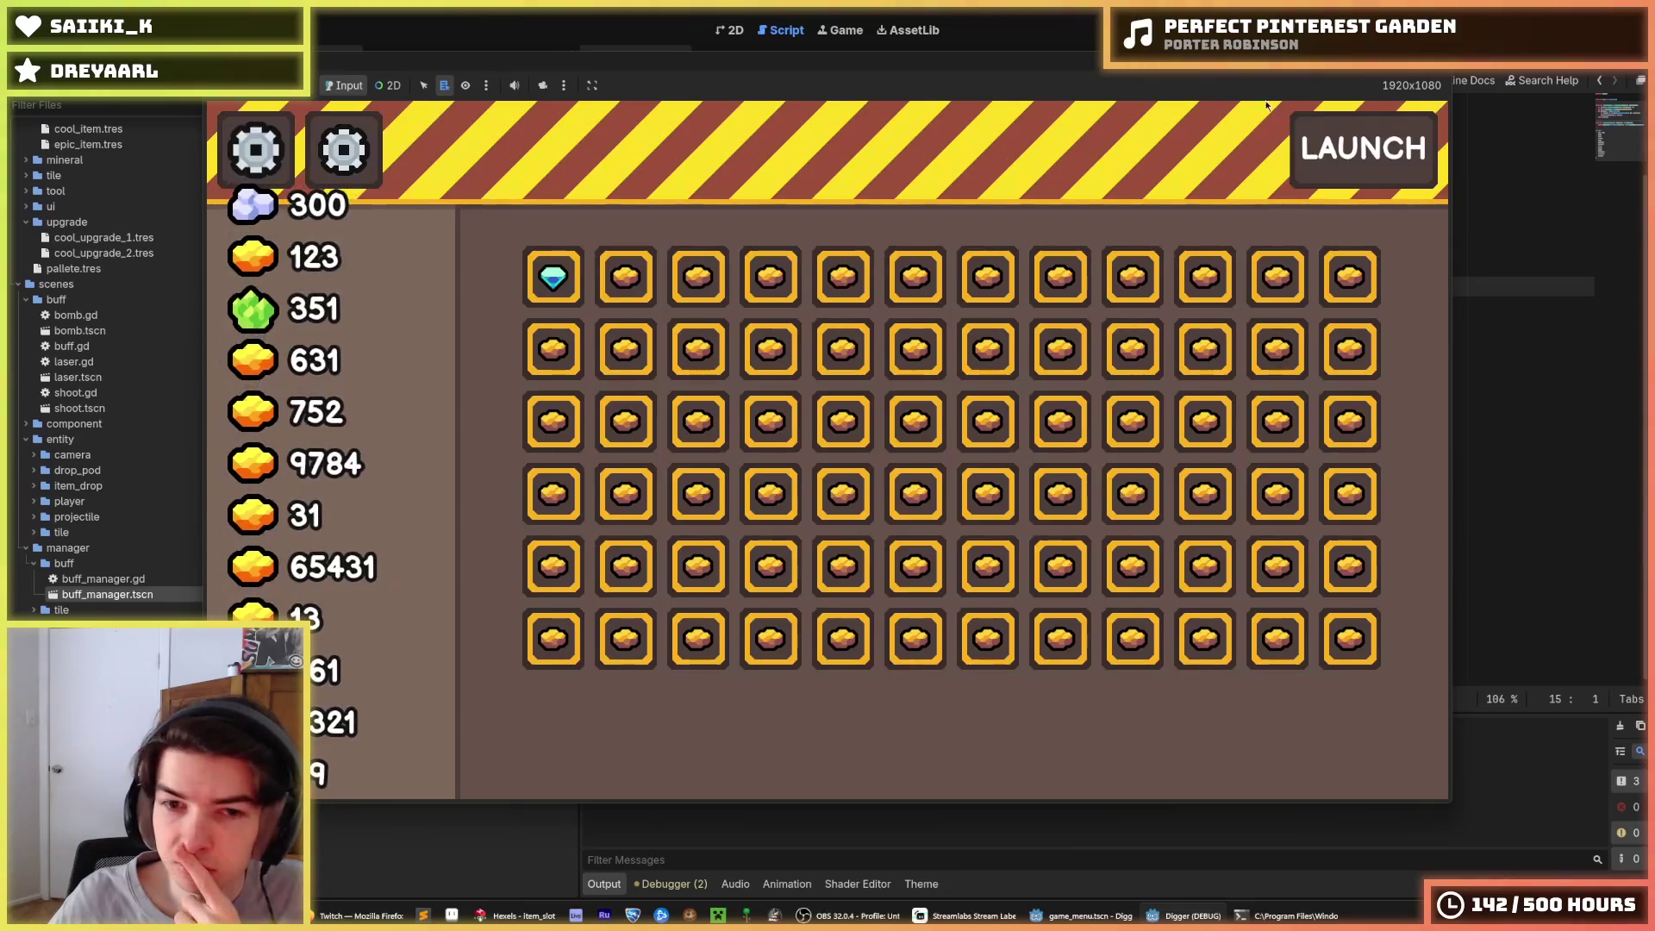
After a test purchase, change max to min on line 17 and save mineral.gd
{"action": "left_click", "coordinate": [559, 278]}
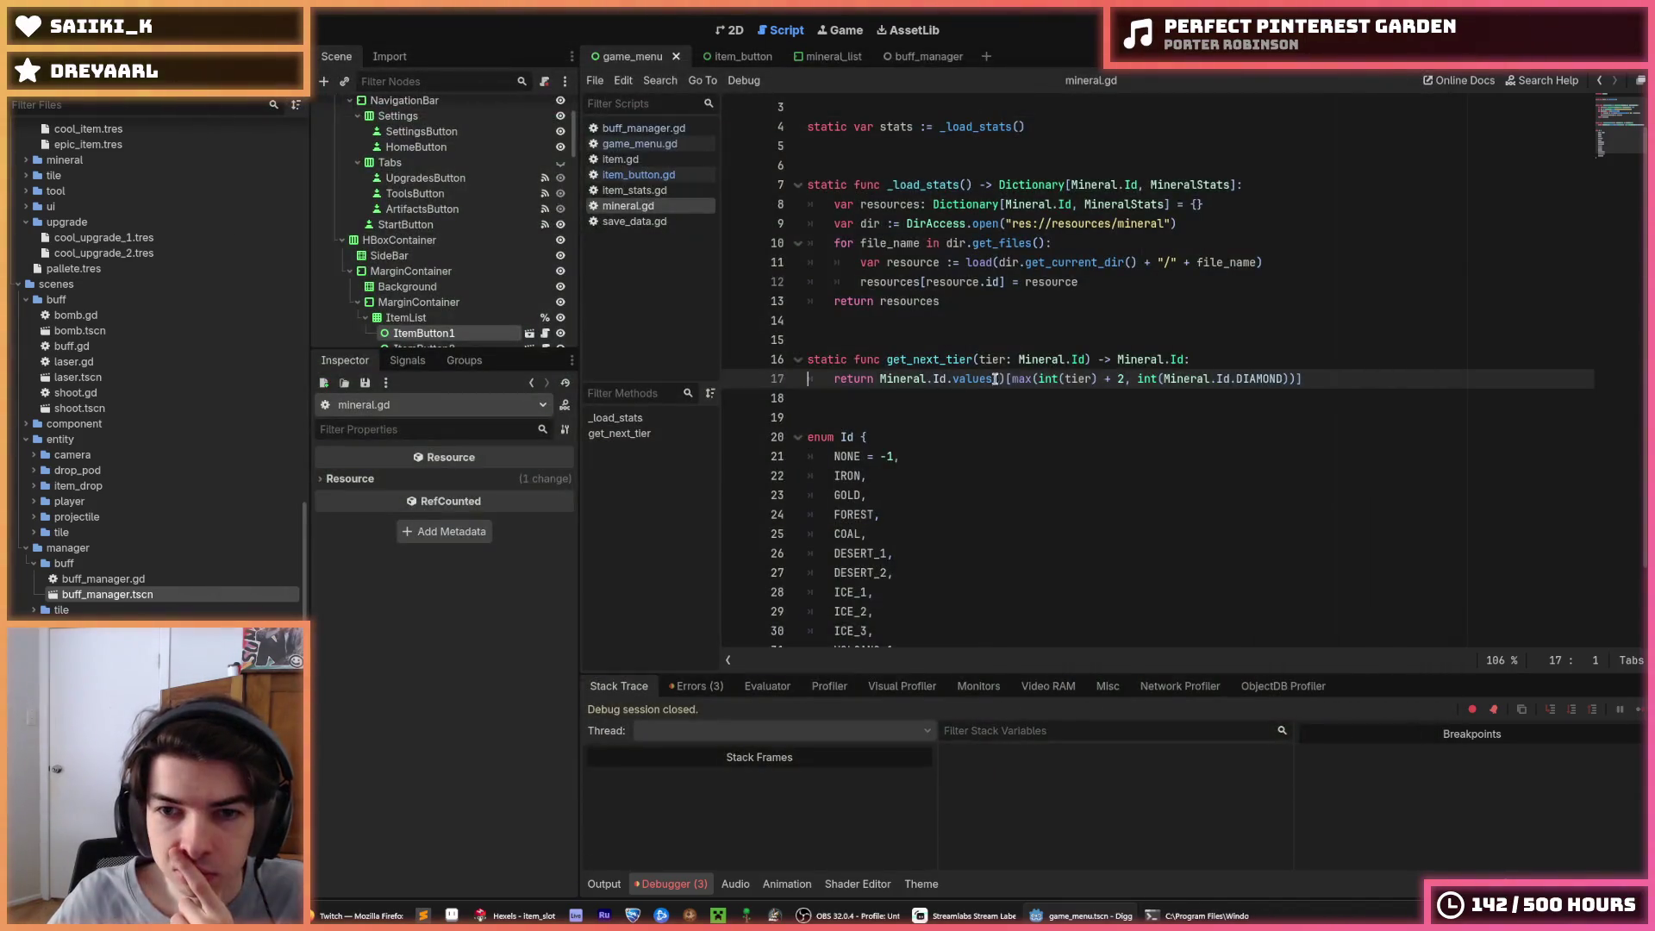
{"action": "left_click", "coordinate": [1033, 379]}
{"action": "key", "text": "BackSpace"}
{"action": "key", "text": "BackSpace"}
{"action": "type", "text": "in"}
{"action": "key", "text": "ctrl+s"}
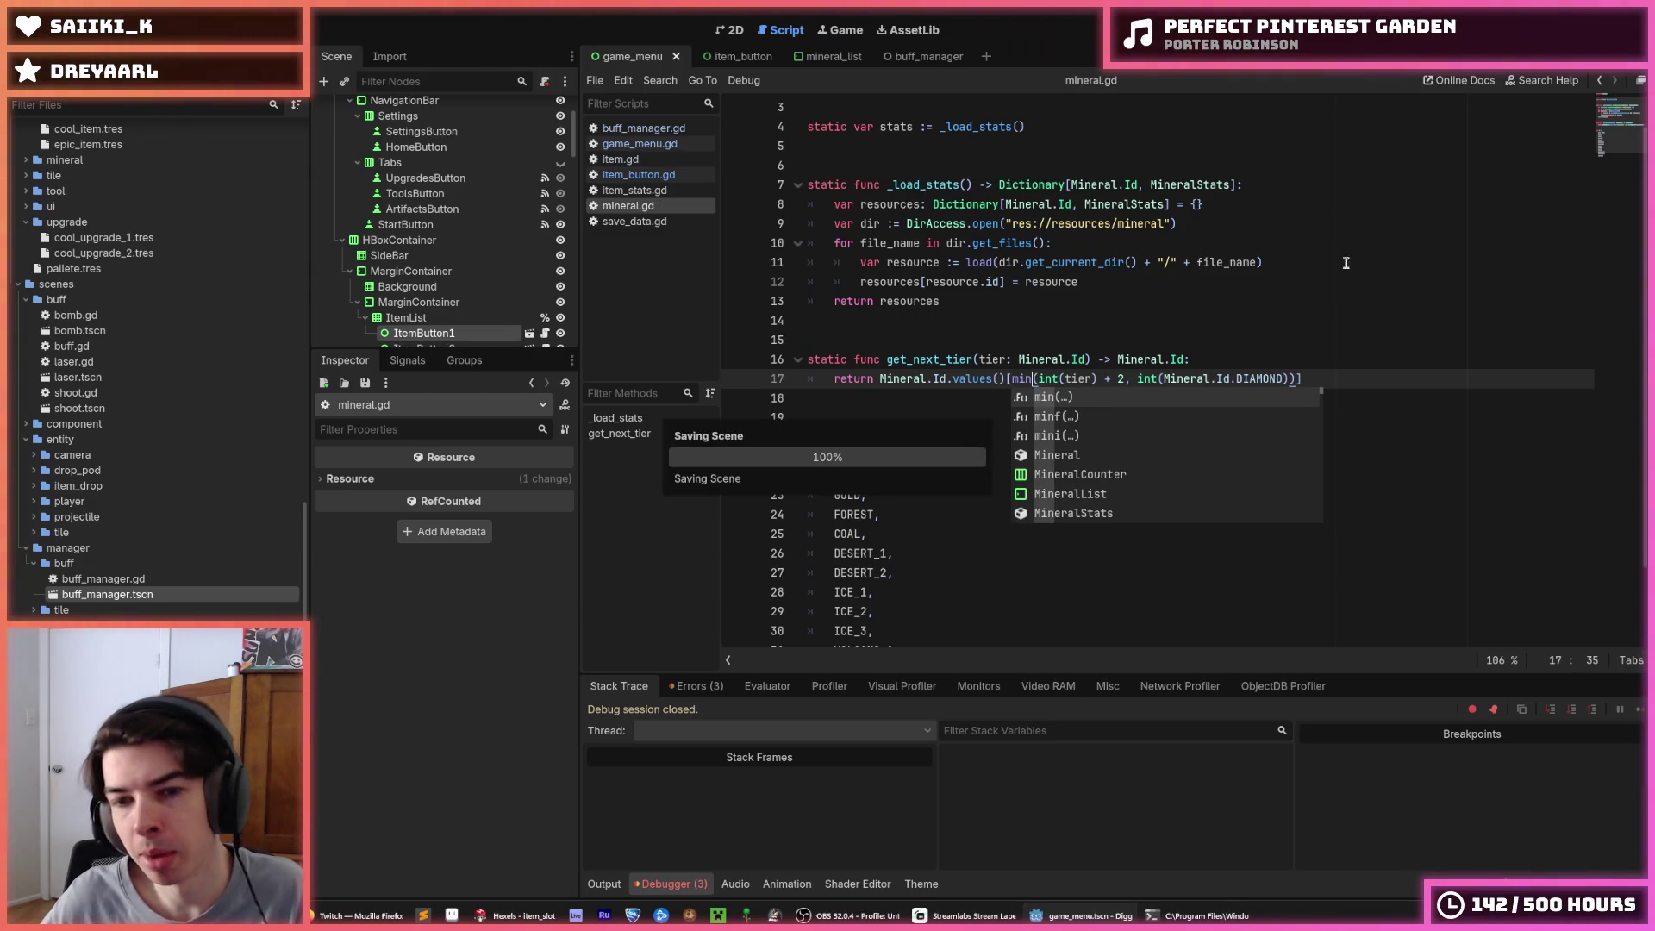
{"action": "left_click", "coordinate": [1357, 243]}
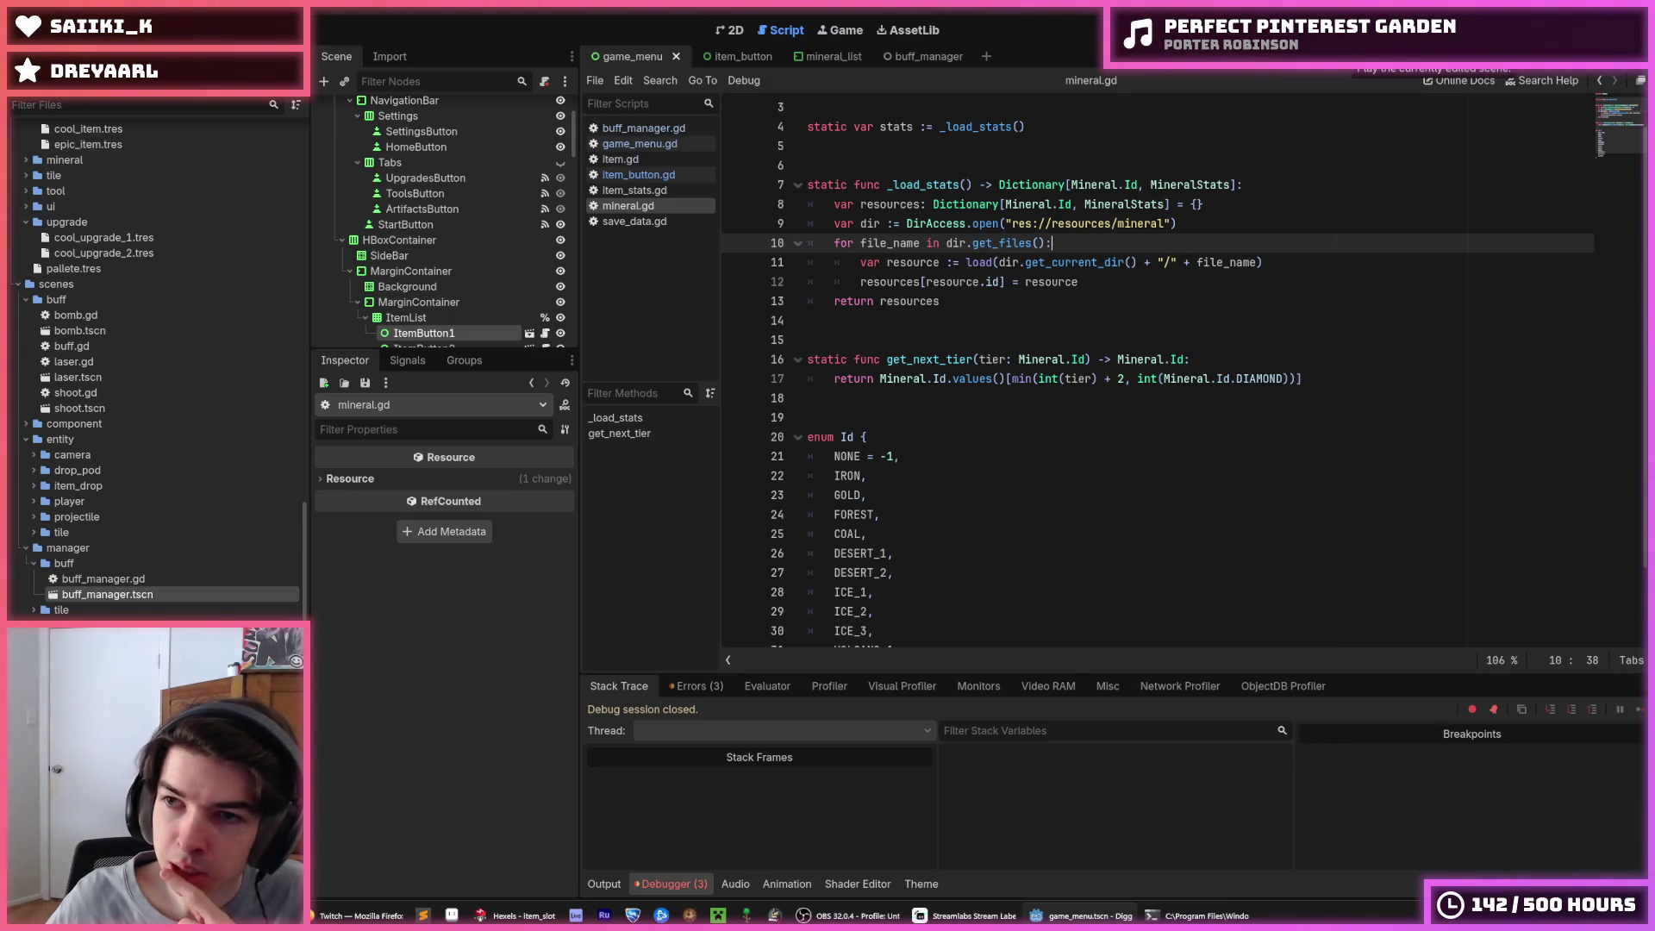
Run the game, buy the first item and the Cool Item, then restart and buy again
{"action": "left_click", "coordinate": [1349, 50]}
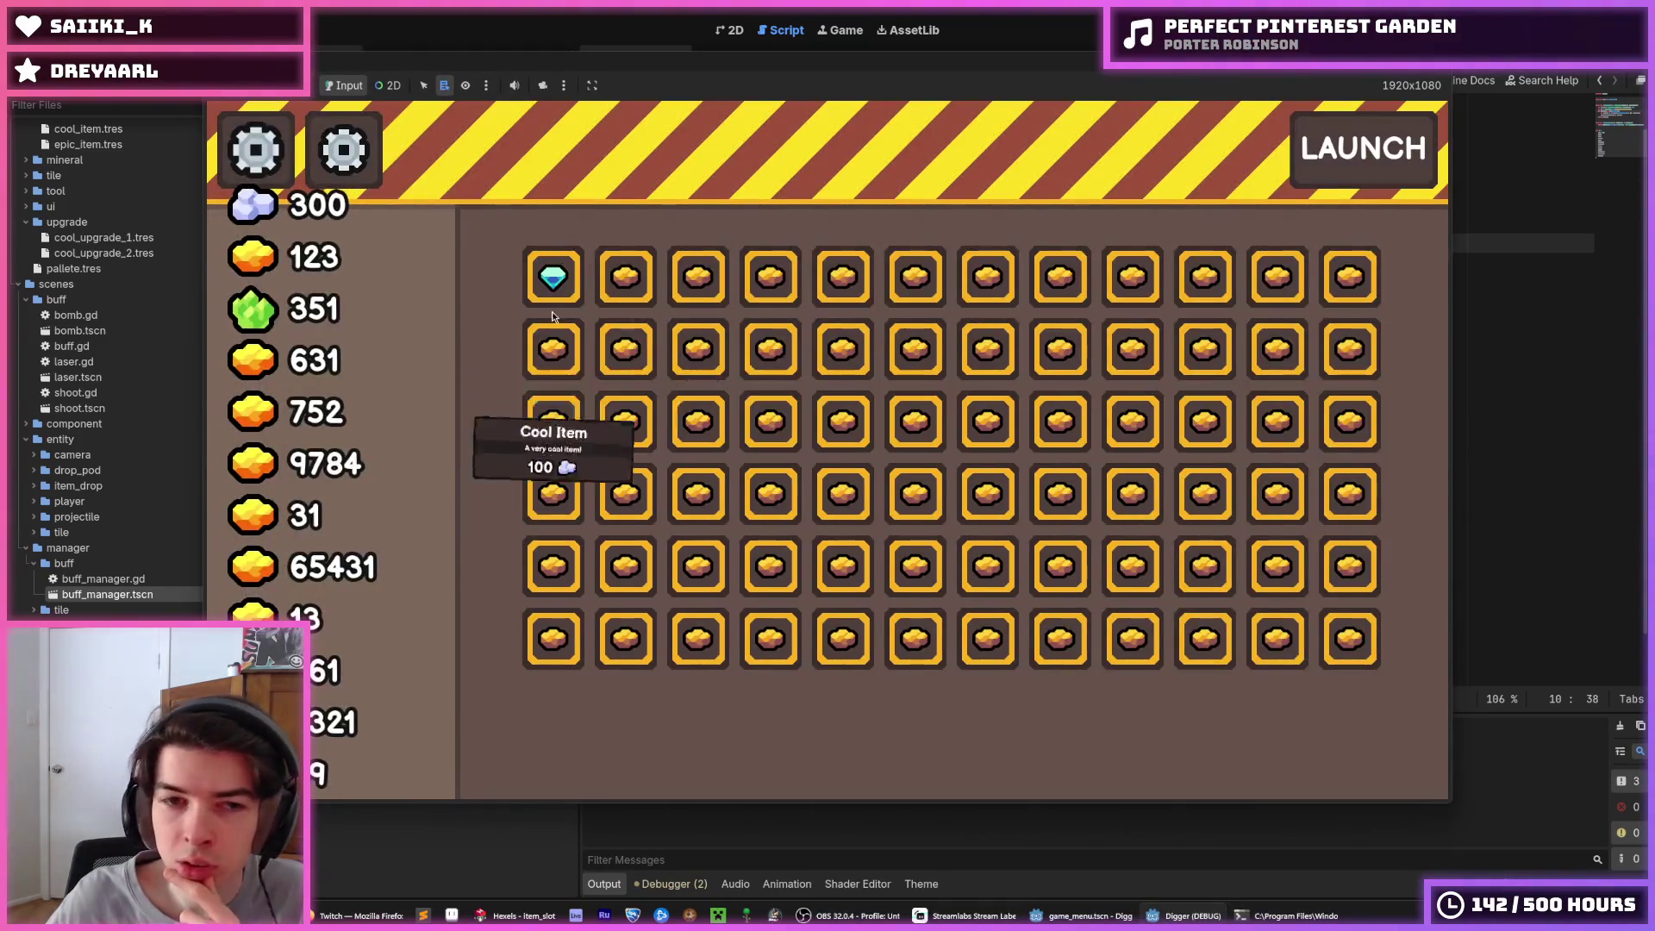
{"action": "left_click", "coordinate": [598, 290]}
{"action": "left_click", "coordinate": [614, 289]}
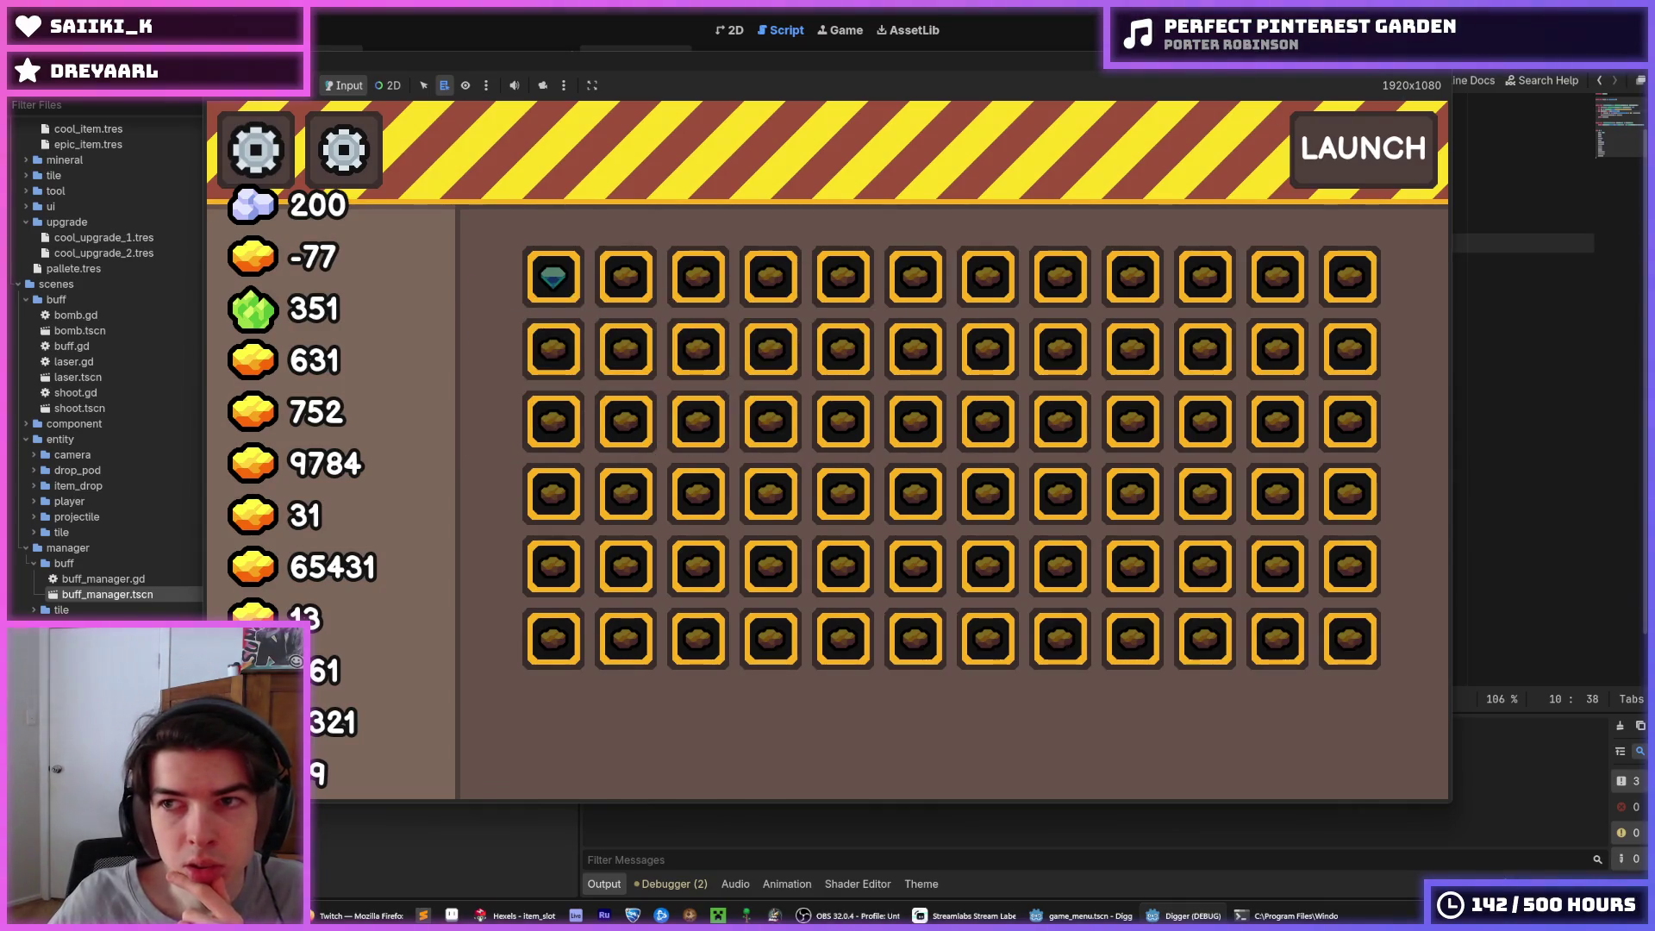
{"action": "key", "text": "F5"}
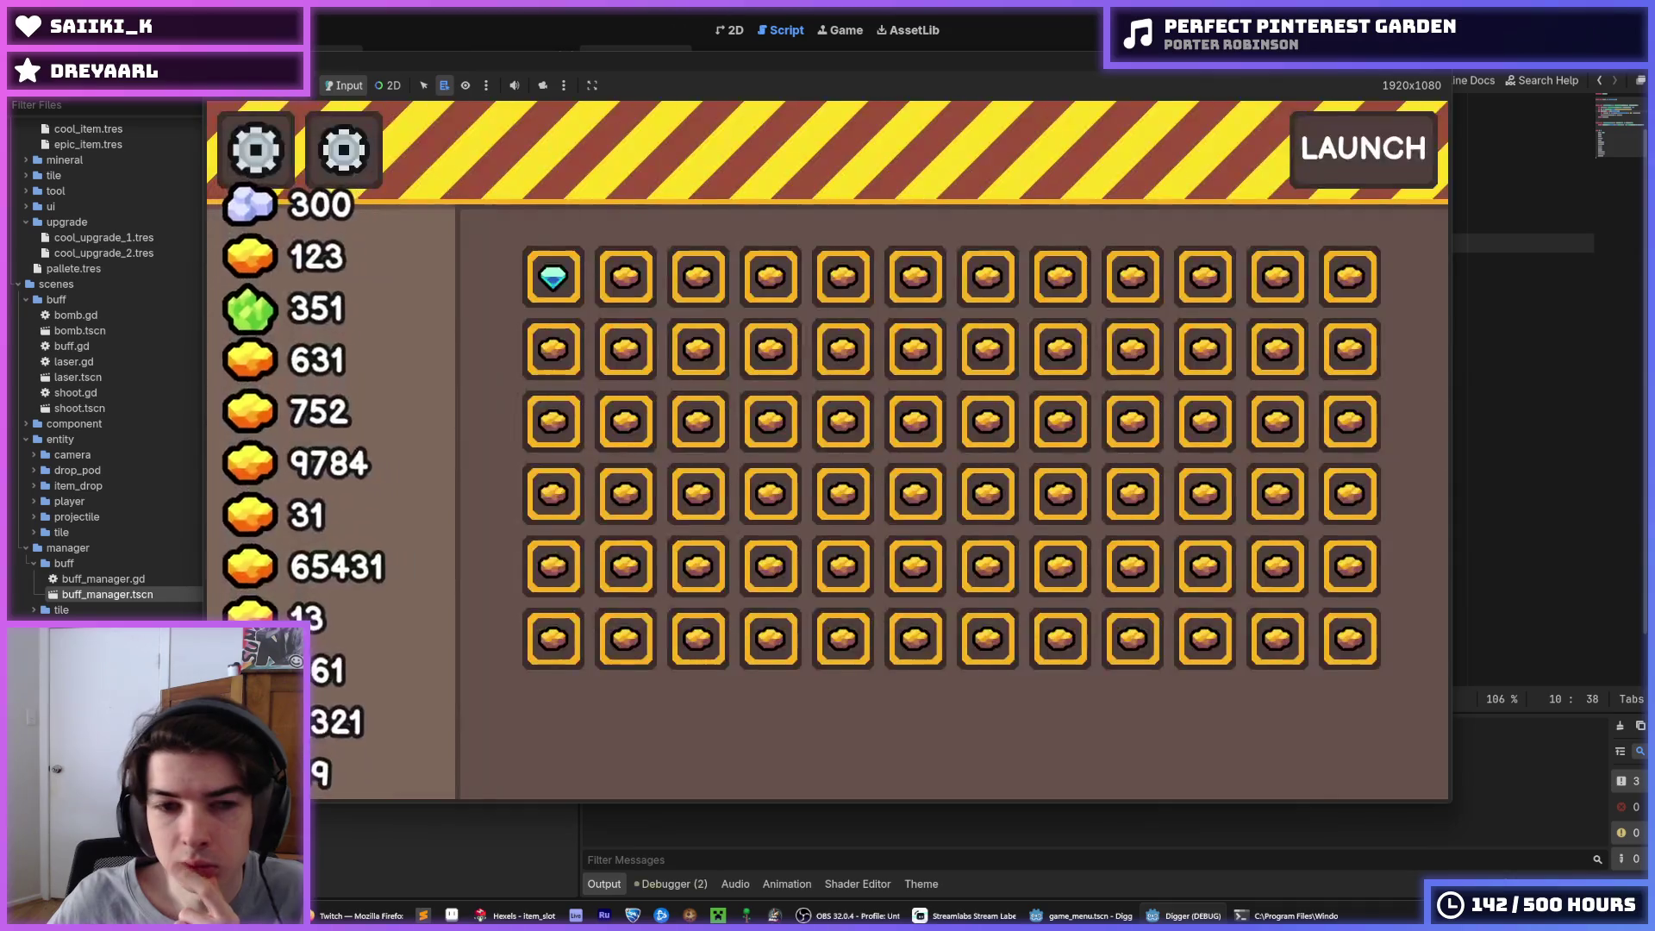
{"action": "mouse_move", "coordinate": [621, 282]}
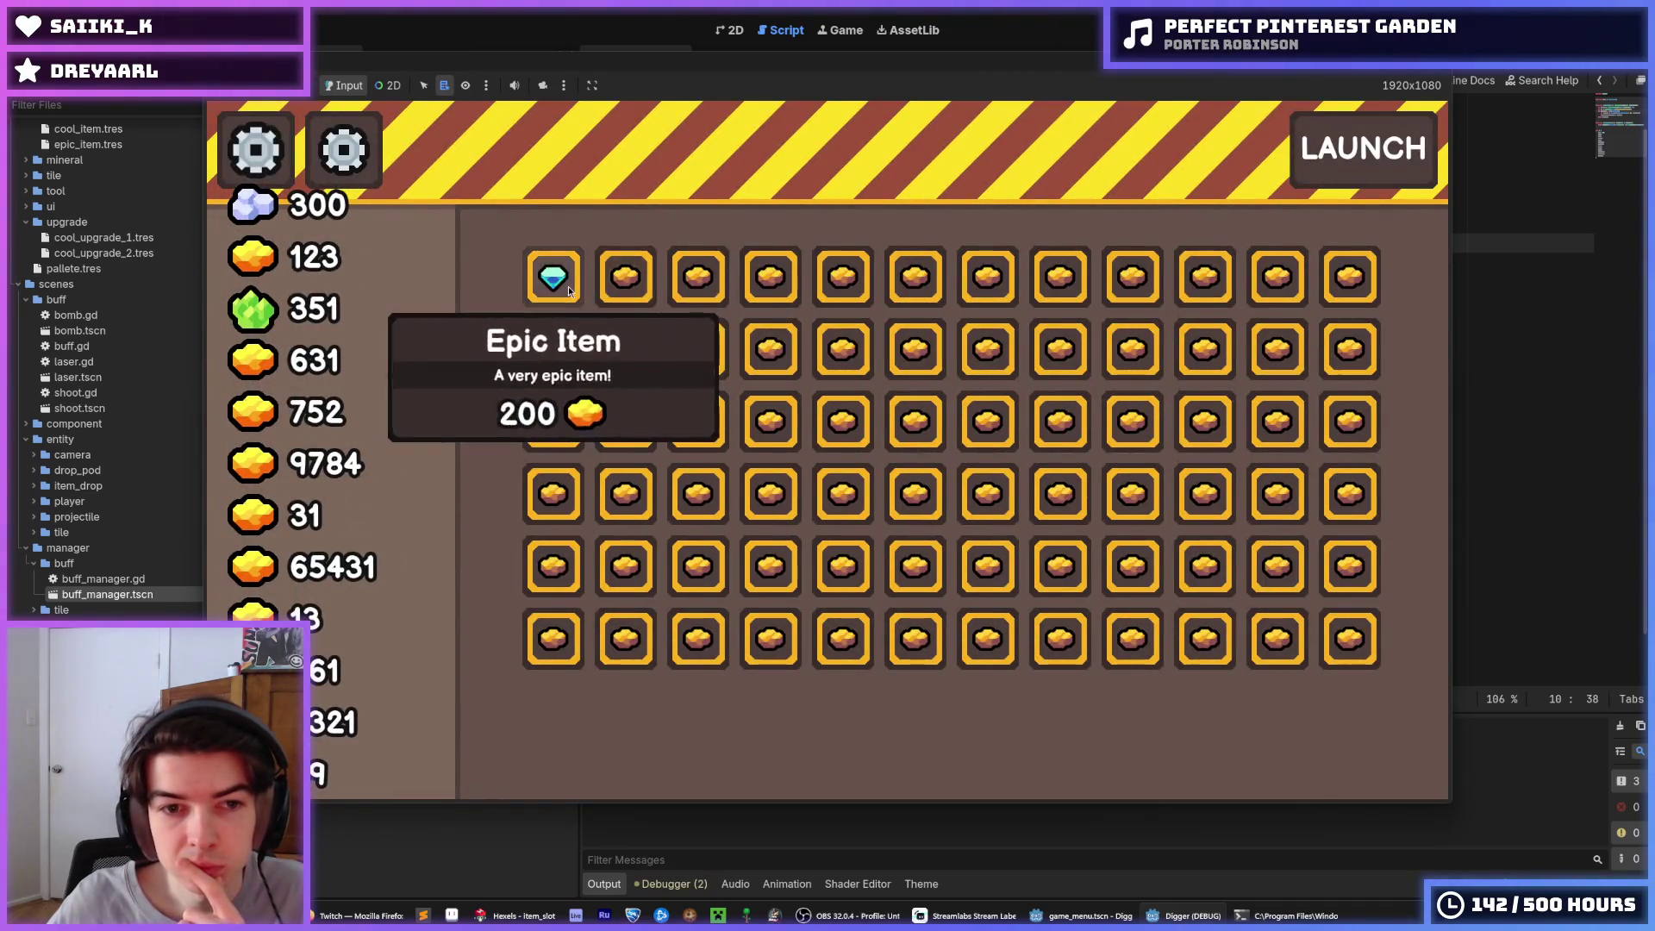
{"action": "left_click", "coordinate": [568, 291]}
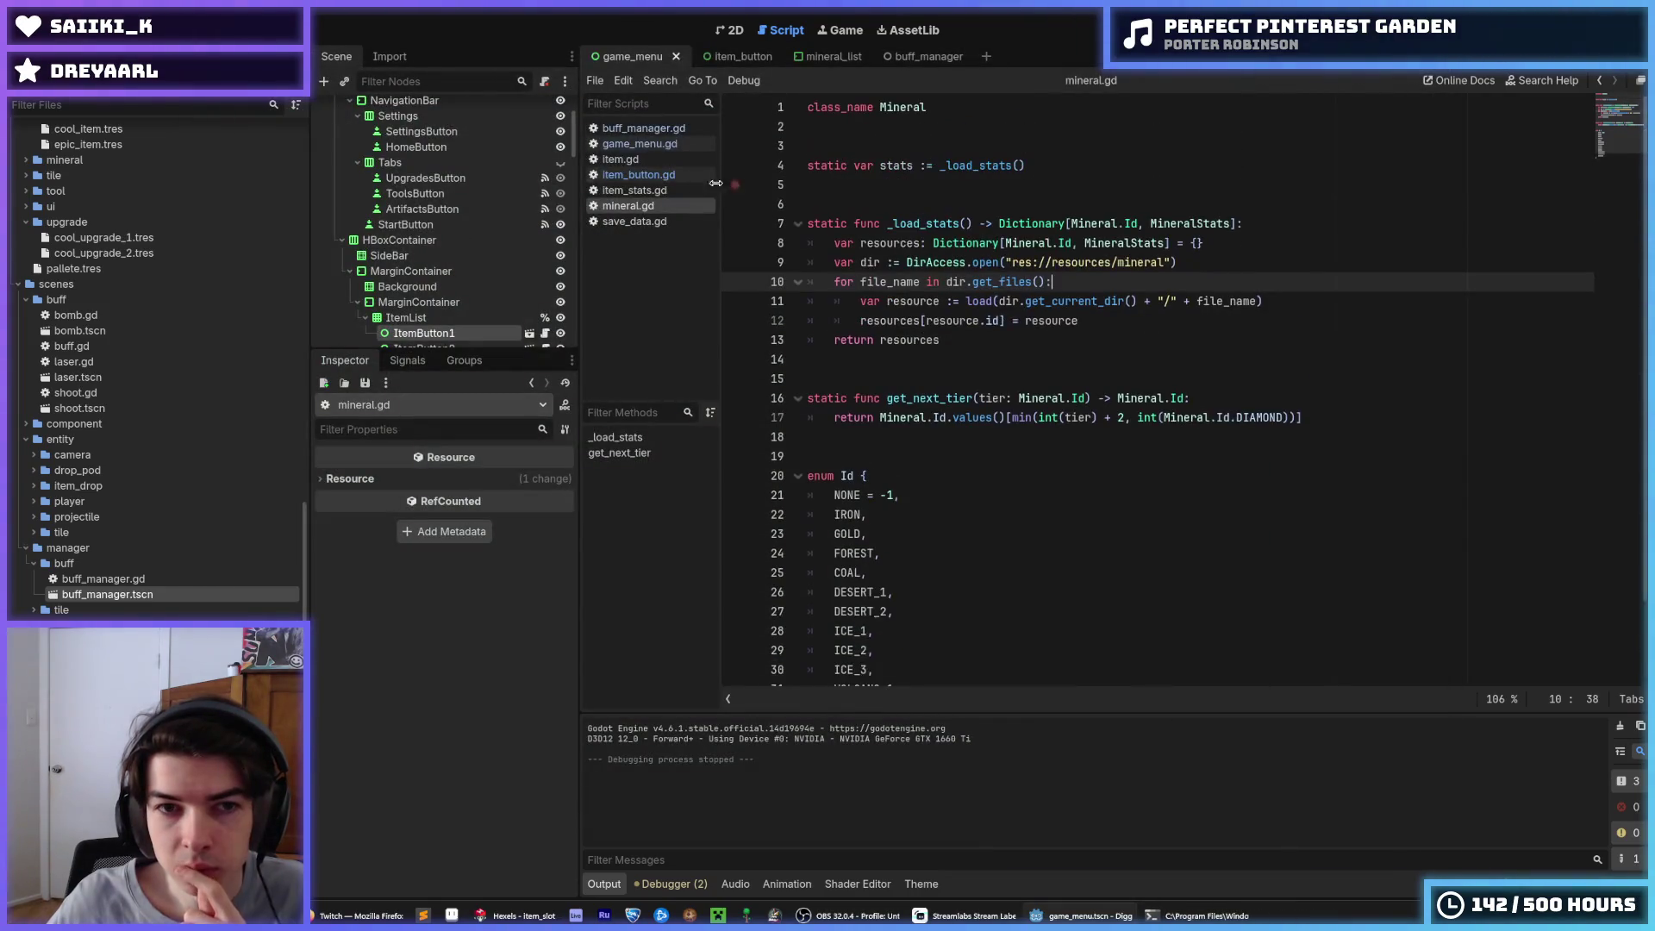
Copy update_affordability() into _ready on line 29 after _update_tier(), then run the game
{"action": "left_click_drag", "start_coordinate": [637, 128], "coordinate": [724, 59]}
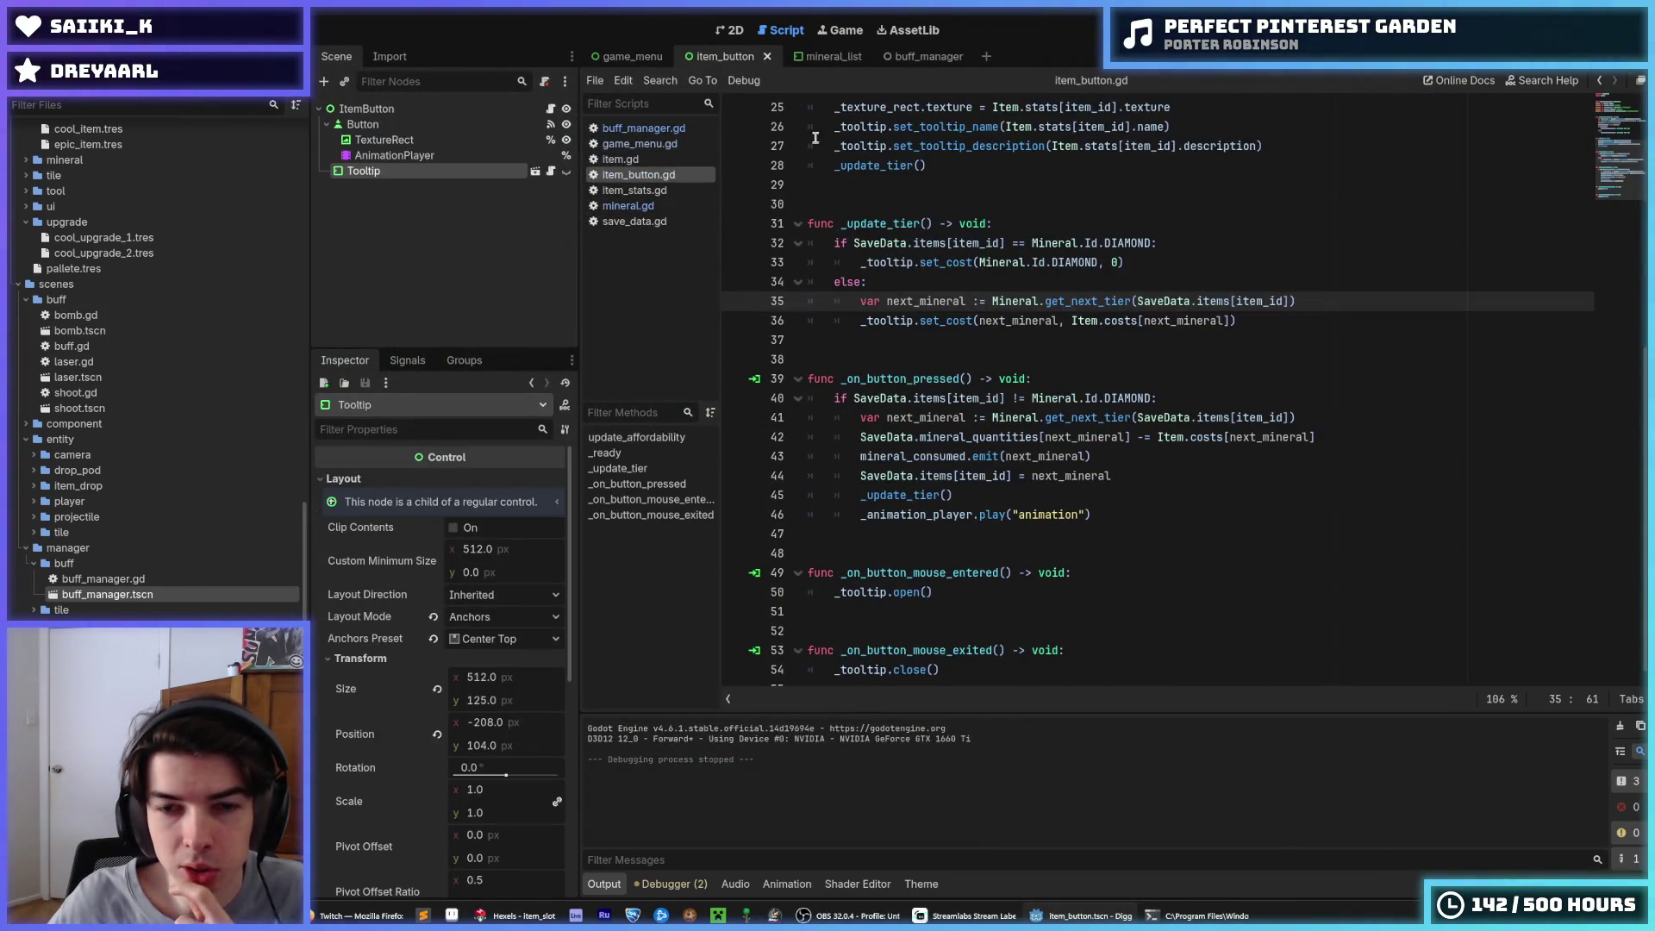
{"action": "scroll", "coordinate": [889, 247], "scroll_direction": "up", "scroll_amount": 8}
{"action": "scroll", "coordinate": [888, 246], "scroll_direction": "down", "scroll_amount": 4}
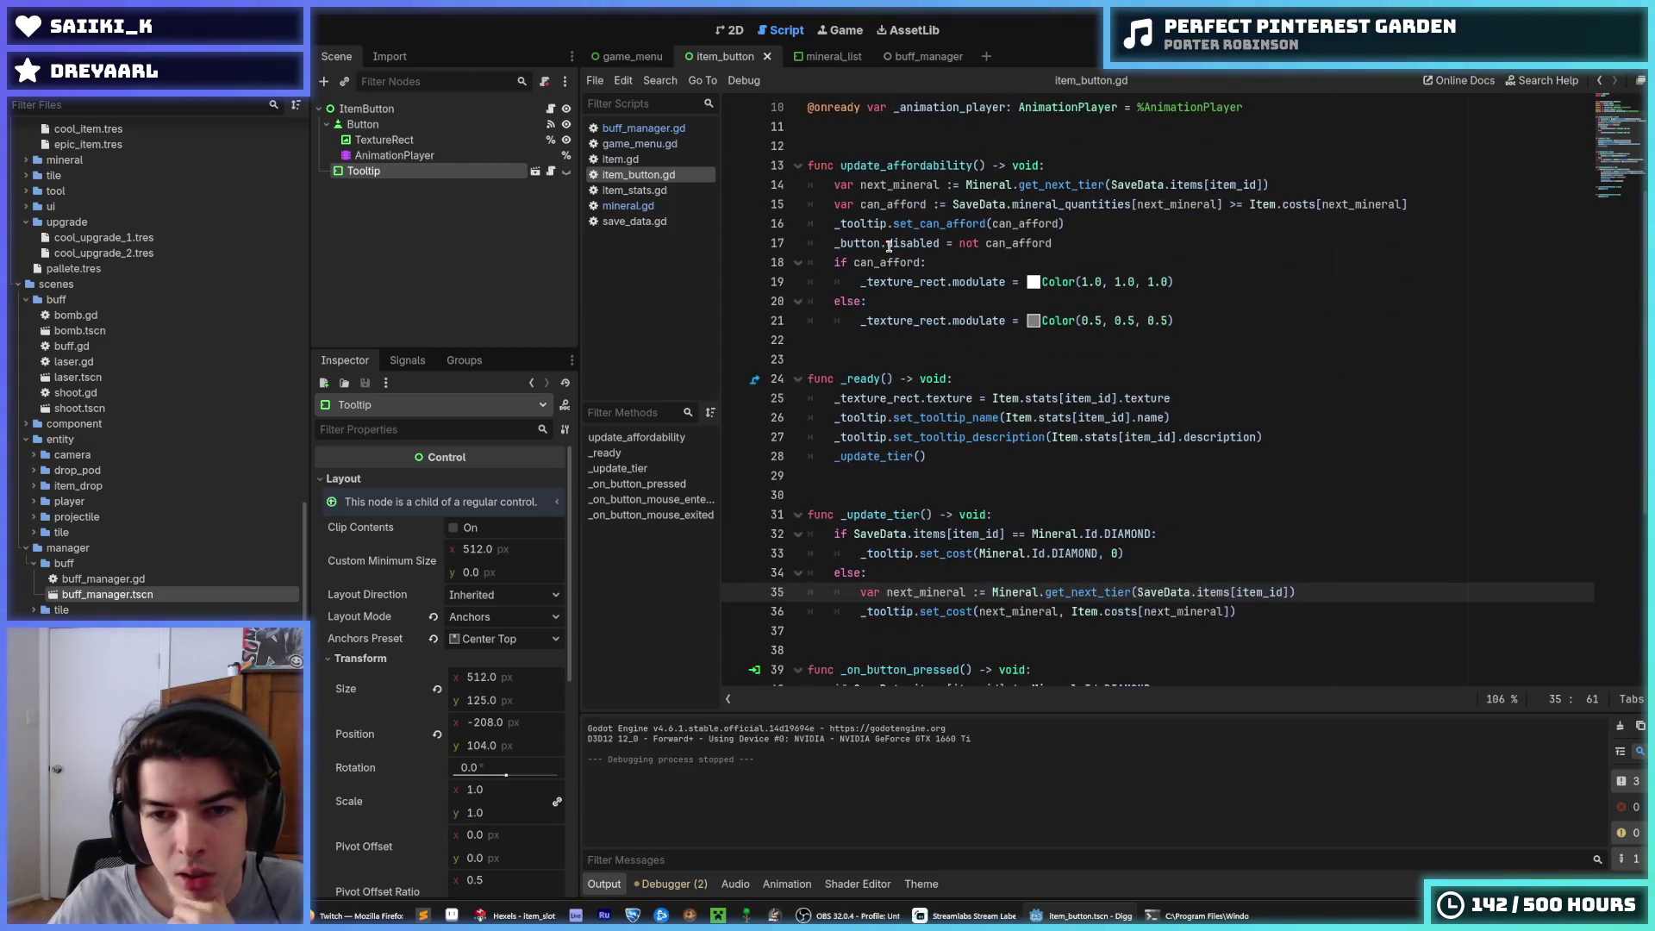
{"action": "scroll", "coordinate": [937, 348], "scroll_direction": "up", "scroll_amount": 3}
{"action": "left_click_drag", "start_coordinate": [985, 282], "coordinate": [841, 282]}
{"action": "key", "text": "ctrl+c"}
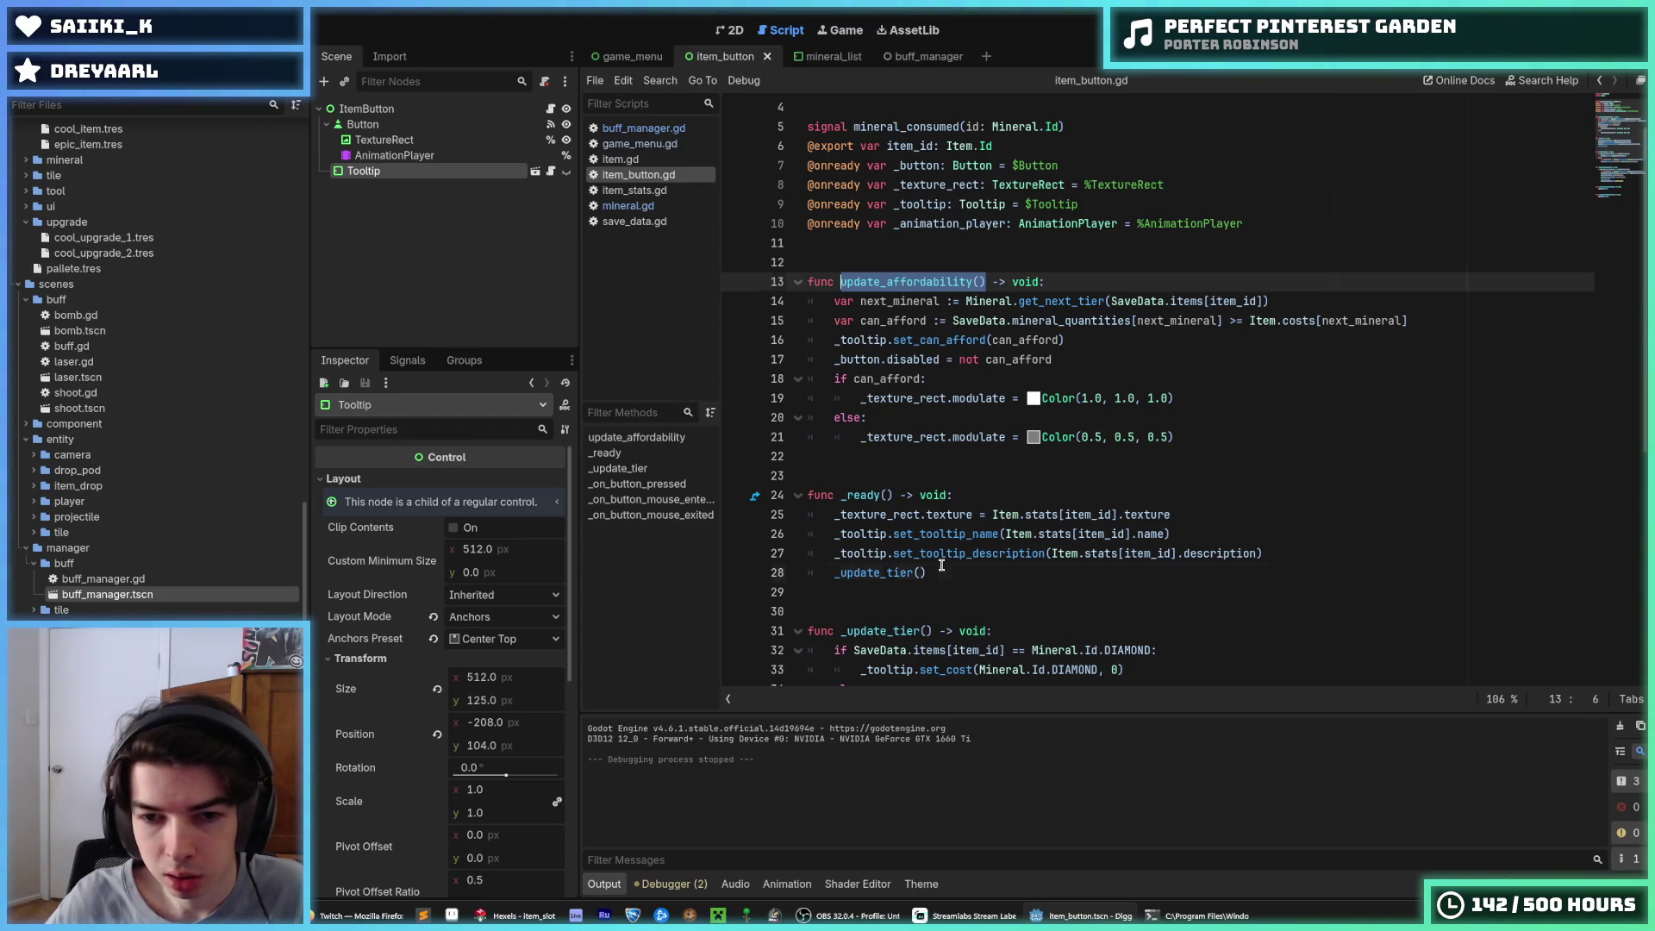
{"action": "left_click", "coordinate": [966, 573]}
{"action": "key", "text": "Return"}
{"action": "key", "text": "ctrl+v"}
{"action": "type", "text": "("}
{"action": "key", "text": "BackSpace"}
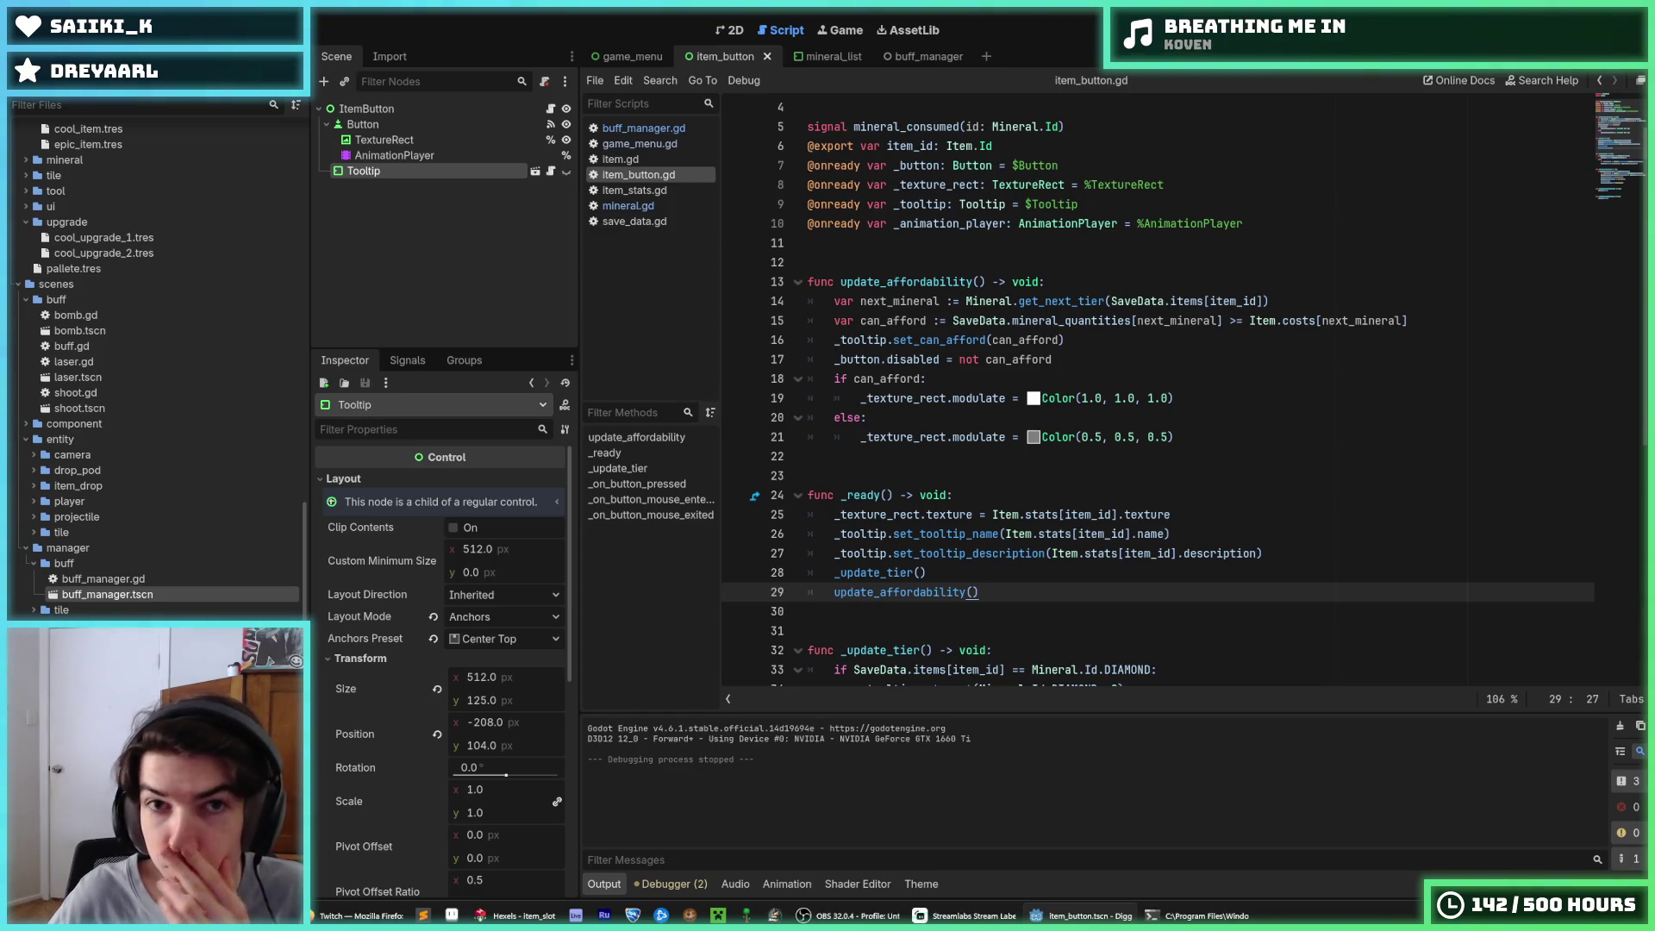
{"action": "key", "text": "F5"}
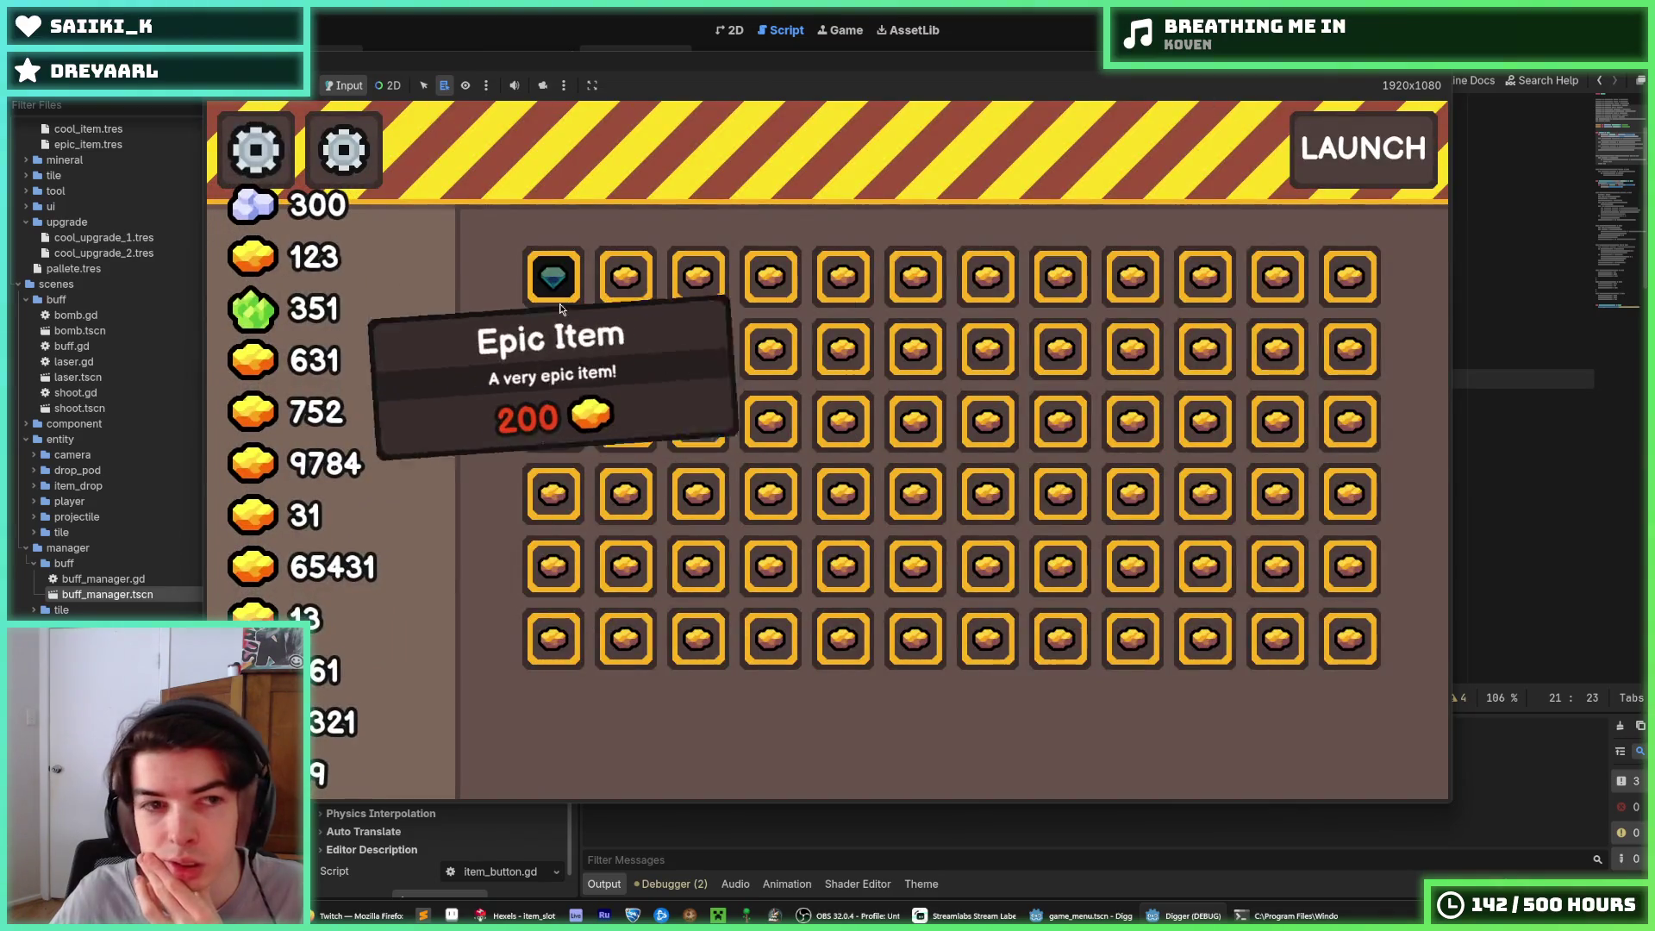
Buy the Cool Item at the crystal and gold tiers, restarting once, then stop the game
{"action": "left_click", "coordinate": [610, 298]}
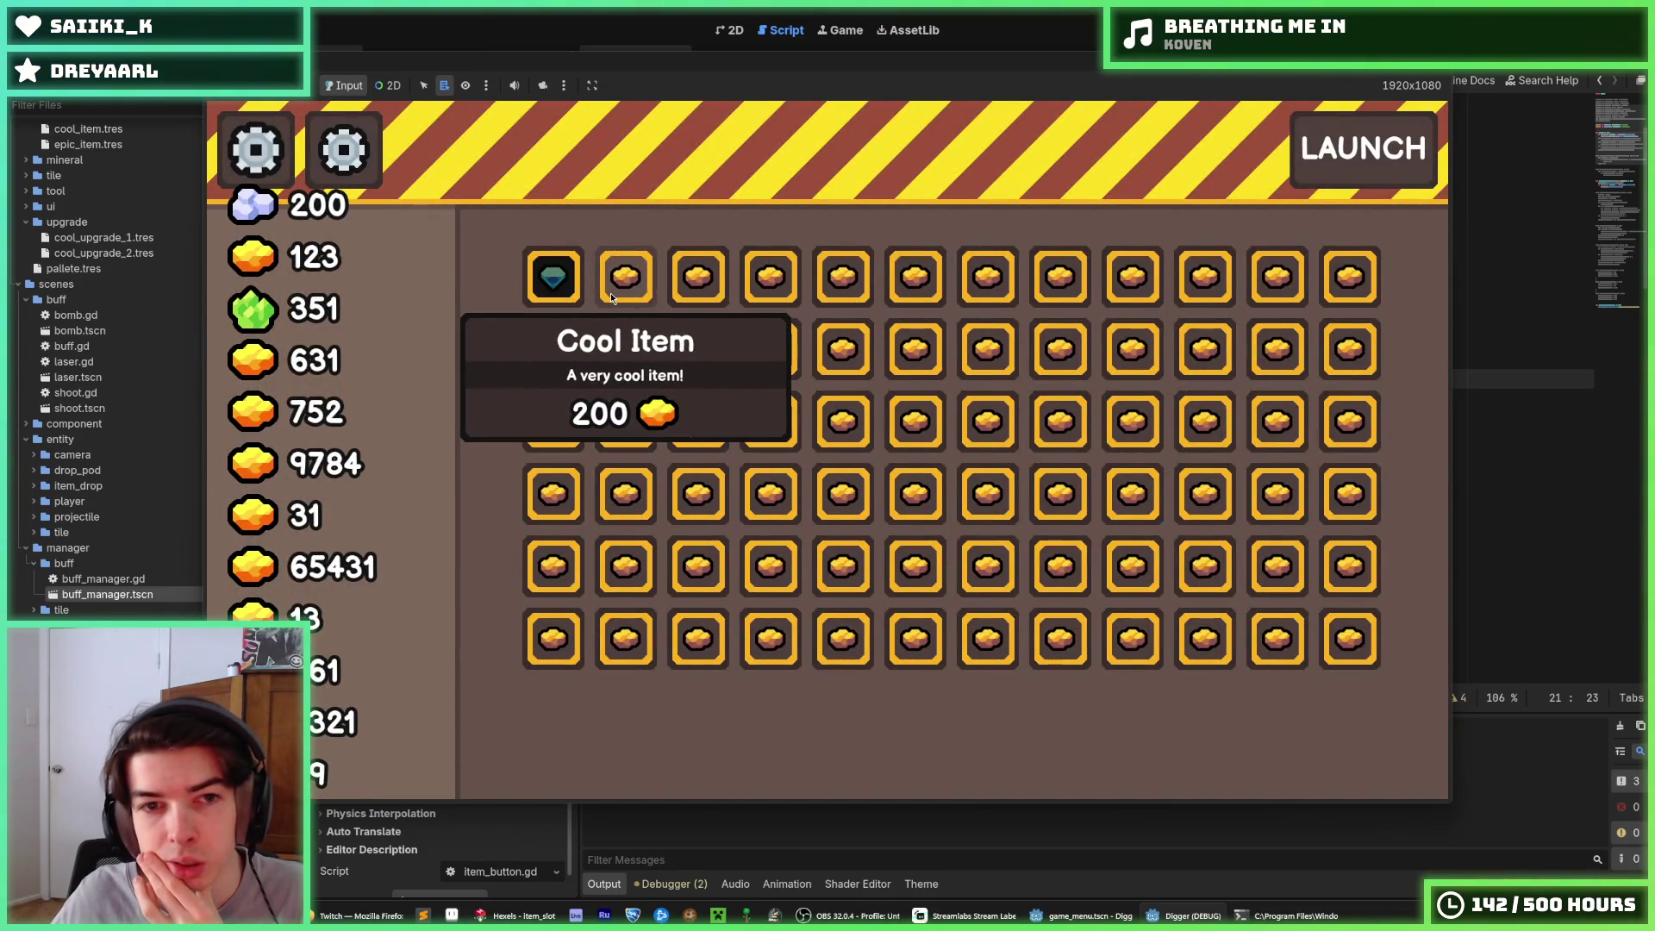
{"action": "left_click", "coordinate": [610, 297]}
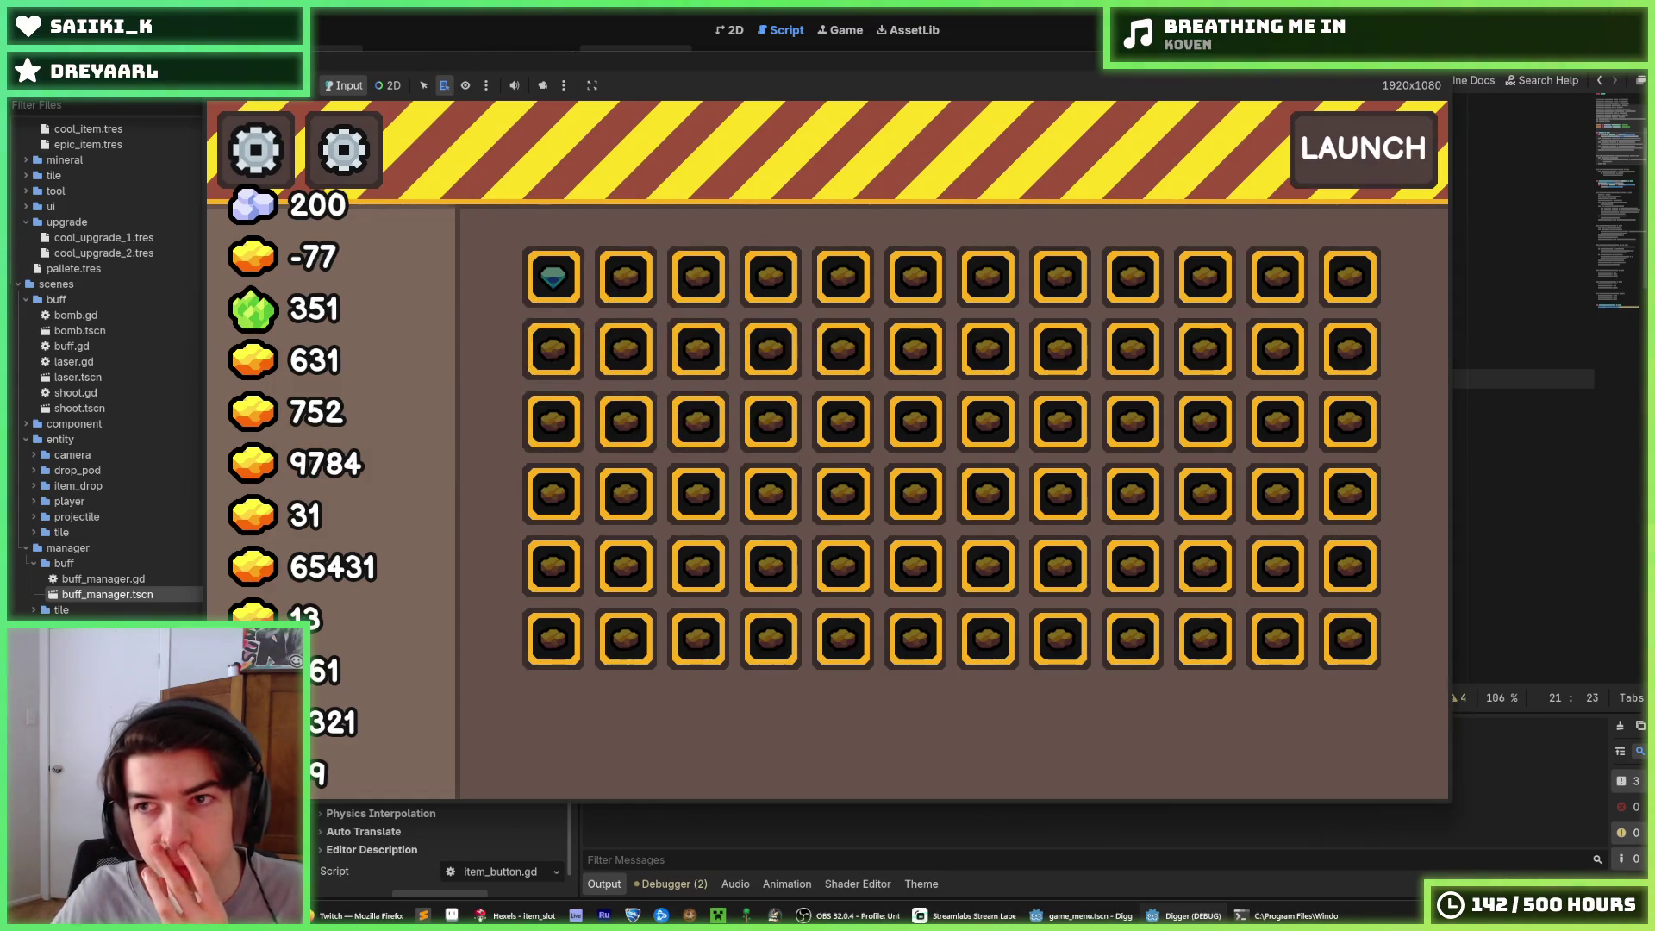
{"action": "key", "text": "F5"}
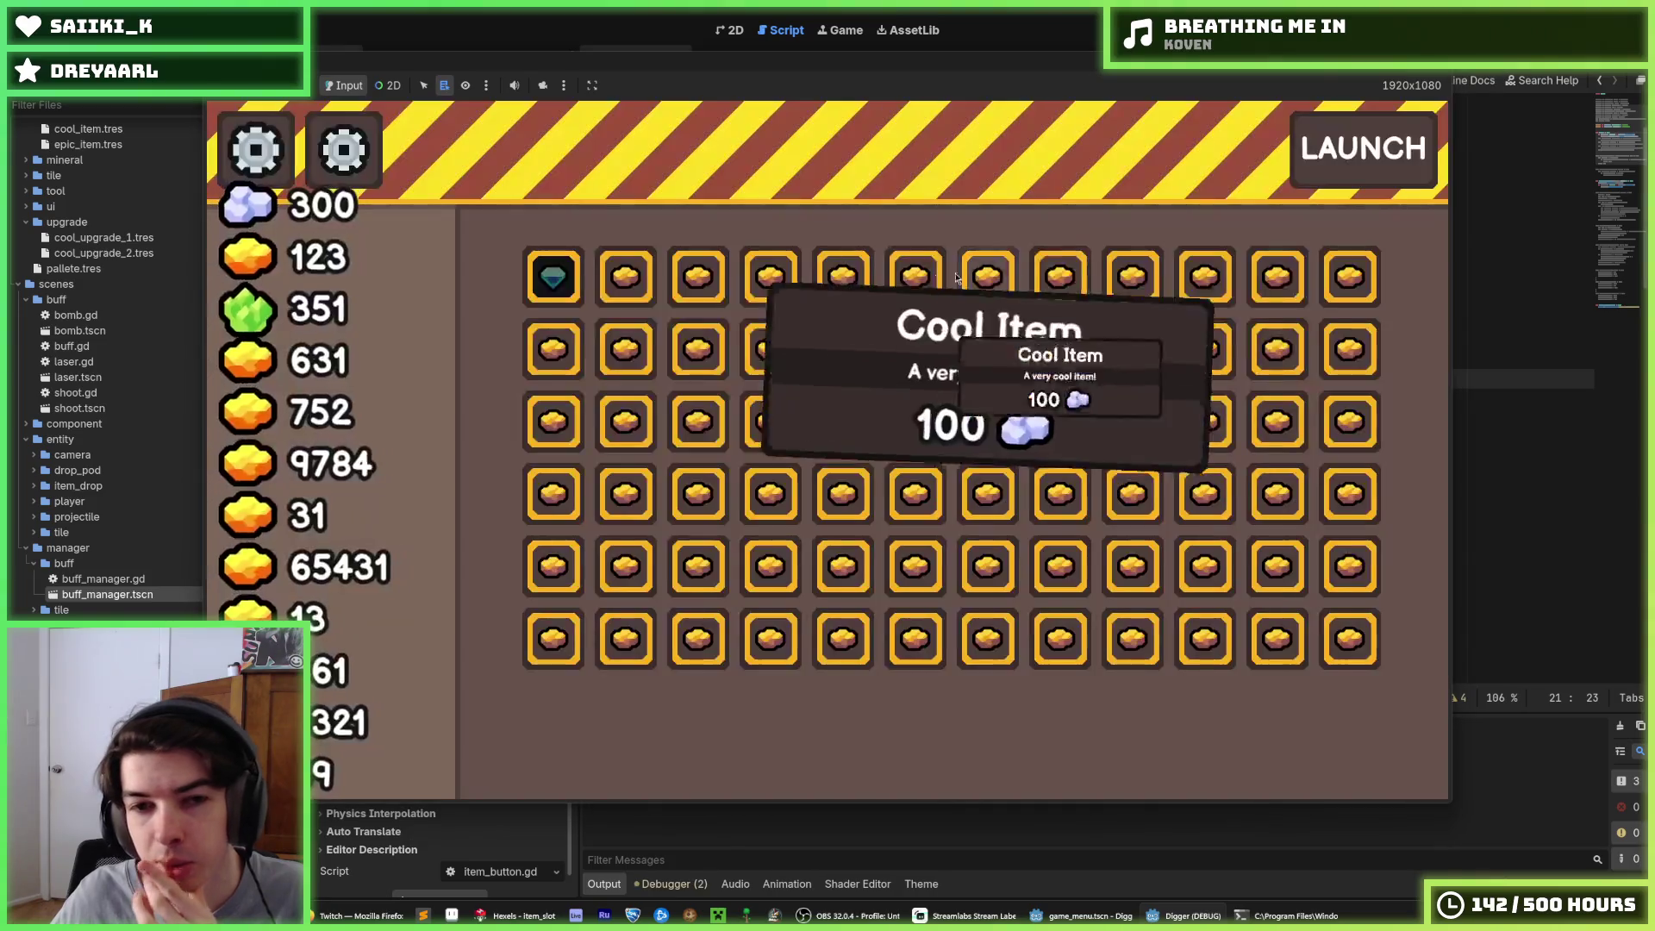
{"action": "left_click", "coordinate": [636, 288]}
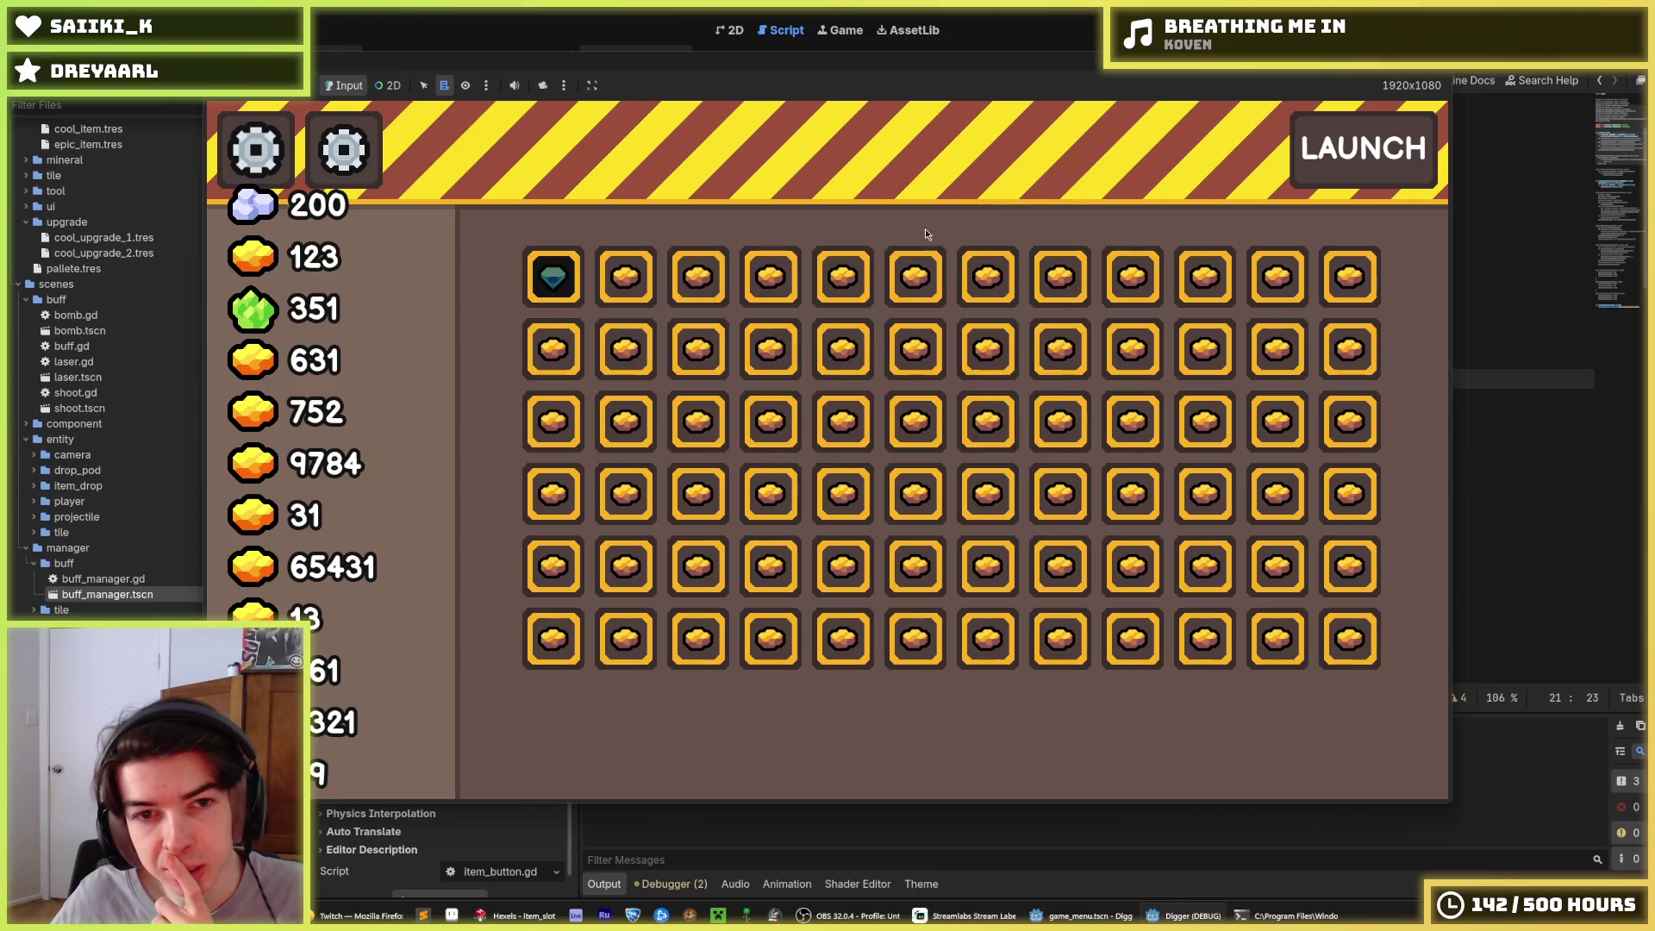
{"action": "left_click", "coordinate": [651, 284]}
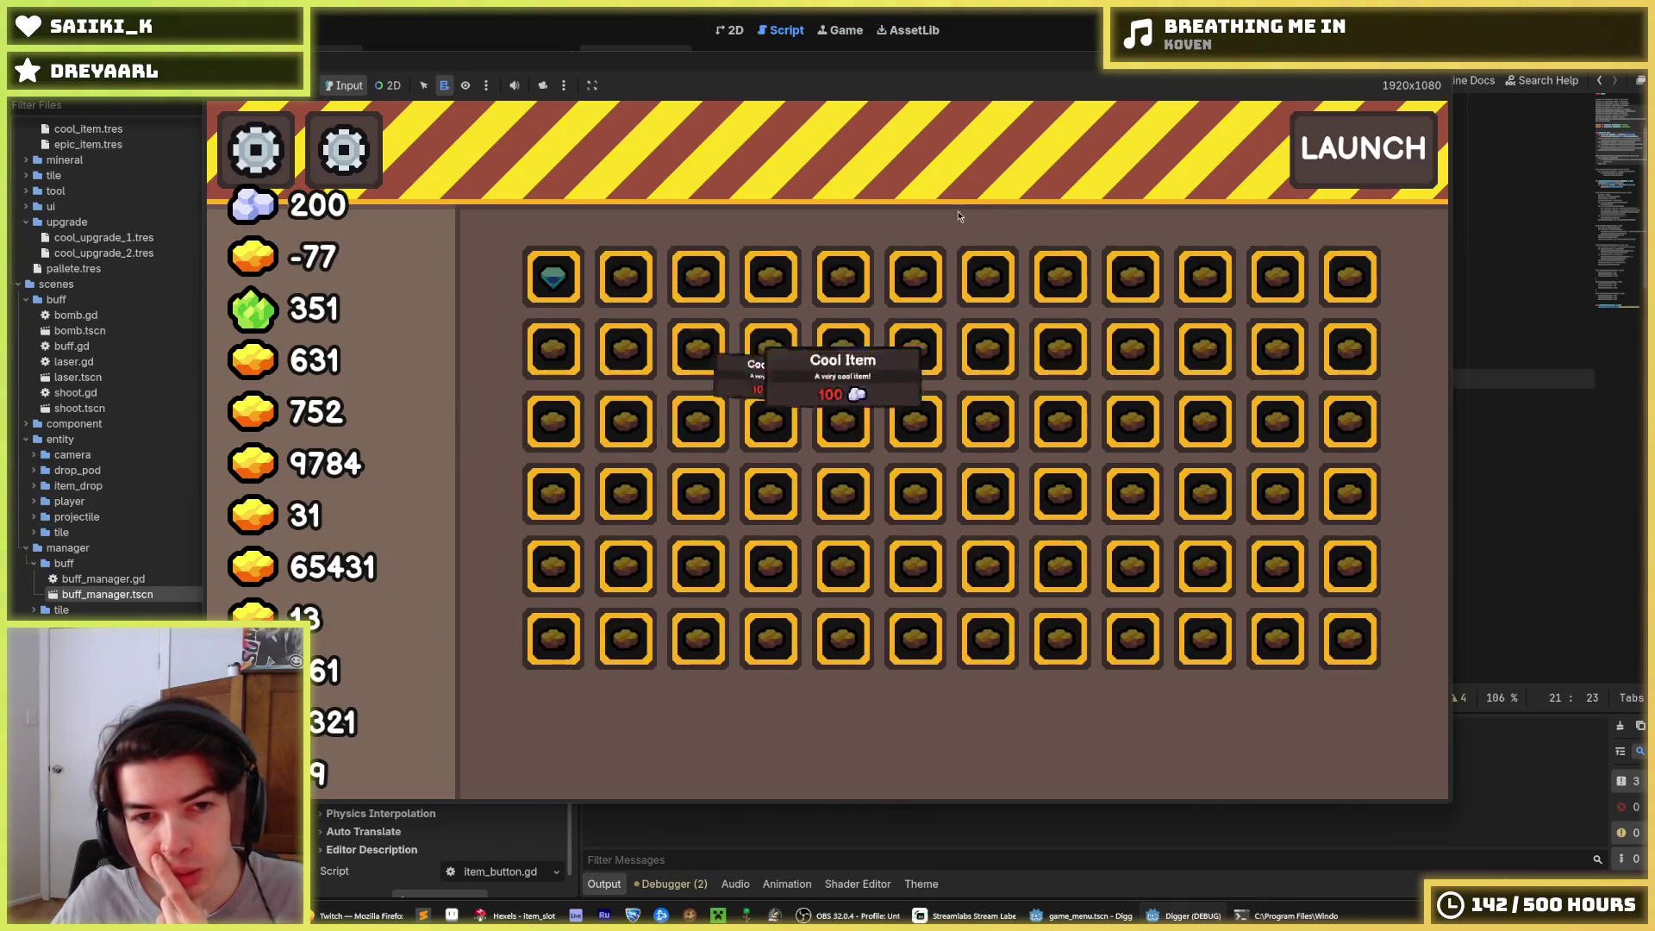
{"action": "key", "text": "F8"}
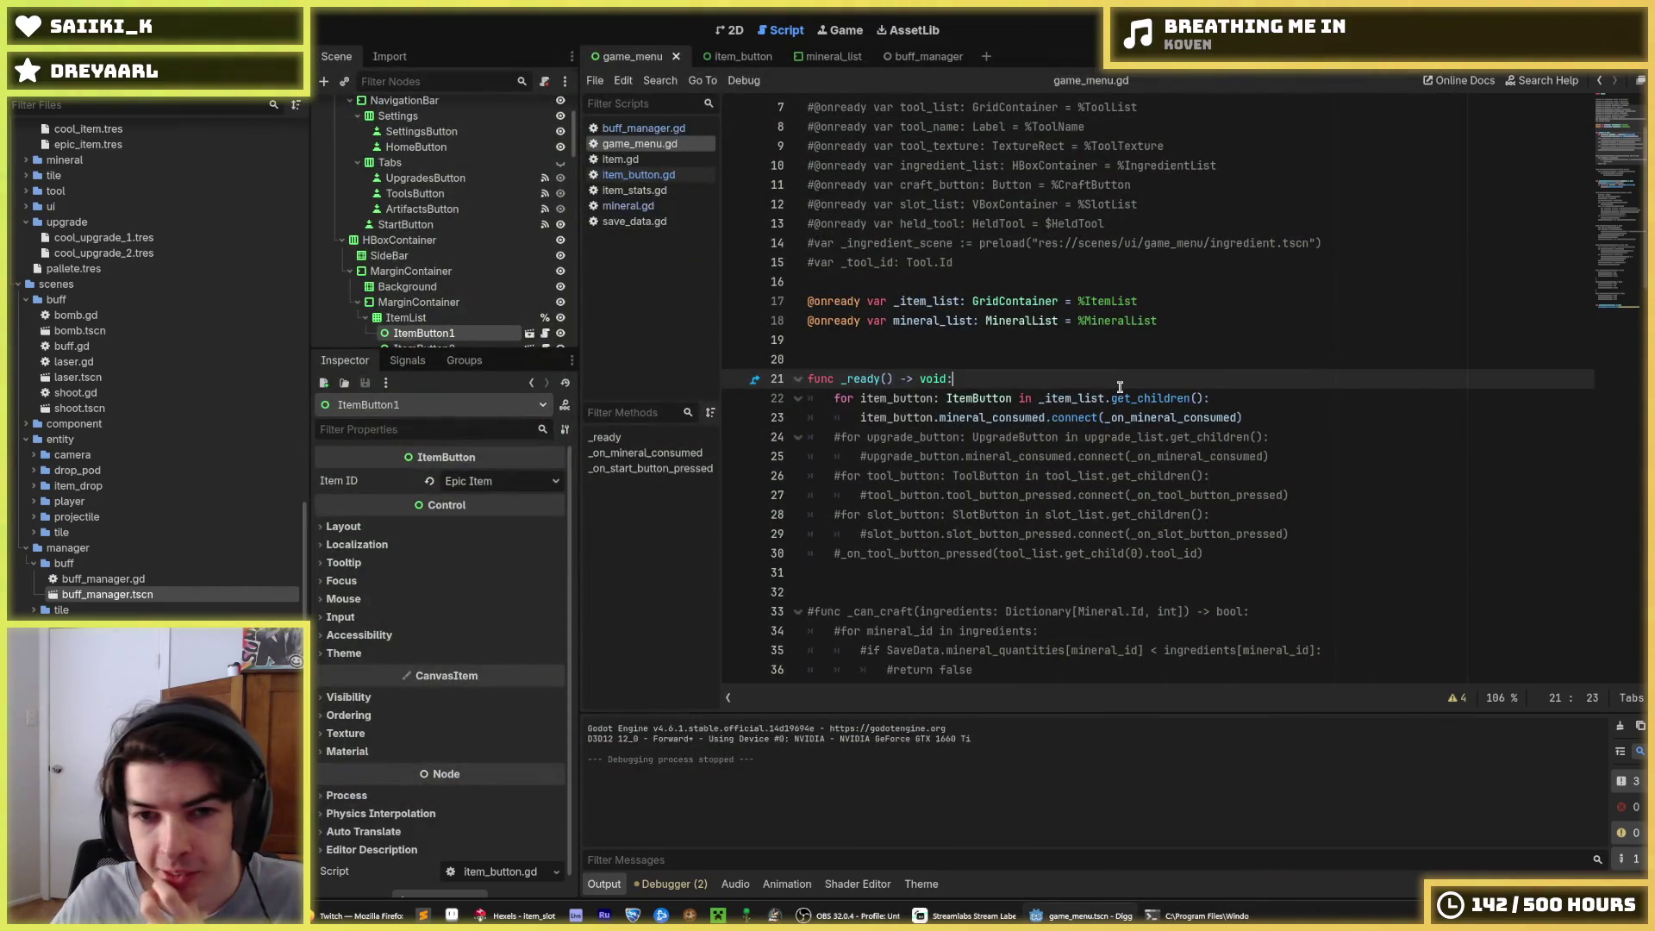
Open item_button.gd and inspect update_affordability, including the SaveData reference on line 15
{"action": "left_click", "coordinate": [640, 188]}
{"action": "left_click", "coordinate": [640, 177]}
{"action": "scroll", "coordinate": [967, 250], "scroll_direction": "down", "scroll_amount": 8}
{"action": "scroll", "coordinate": [967, 249], "scroll_direction": "up", "scroll_amount": 4}
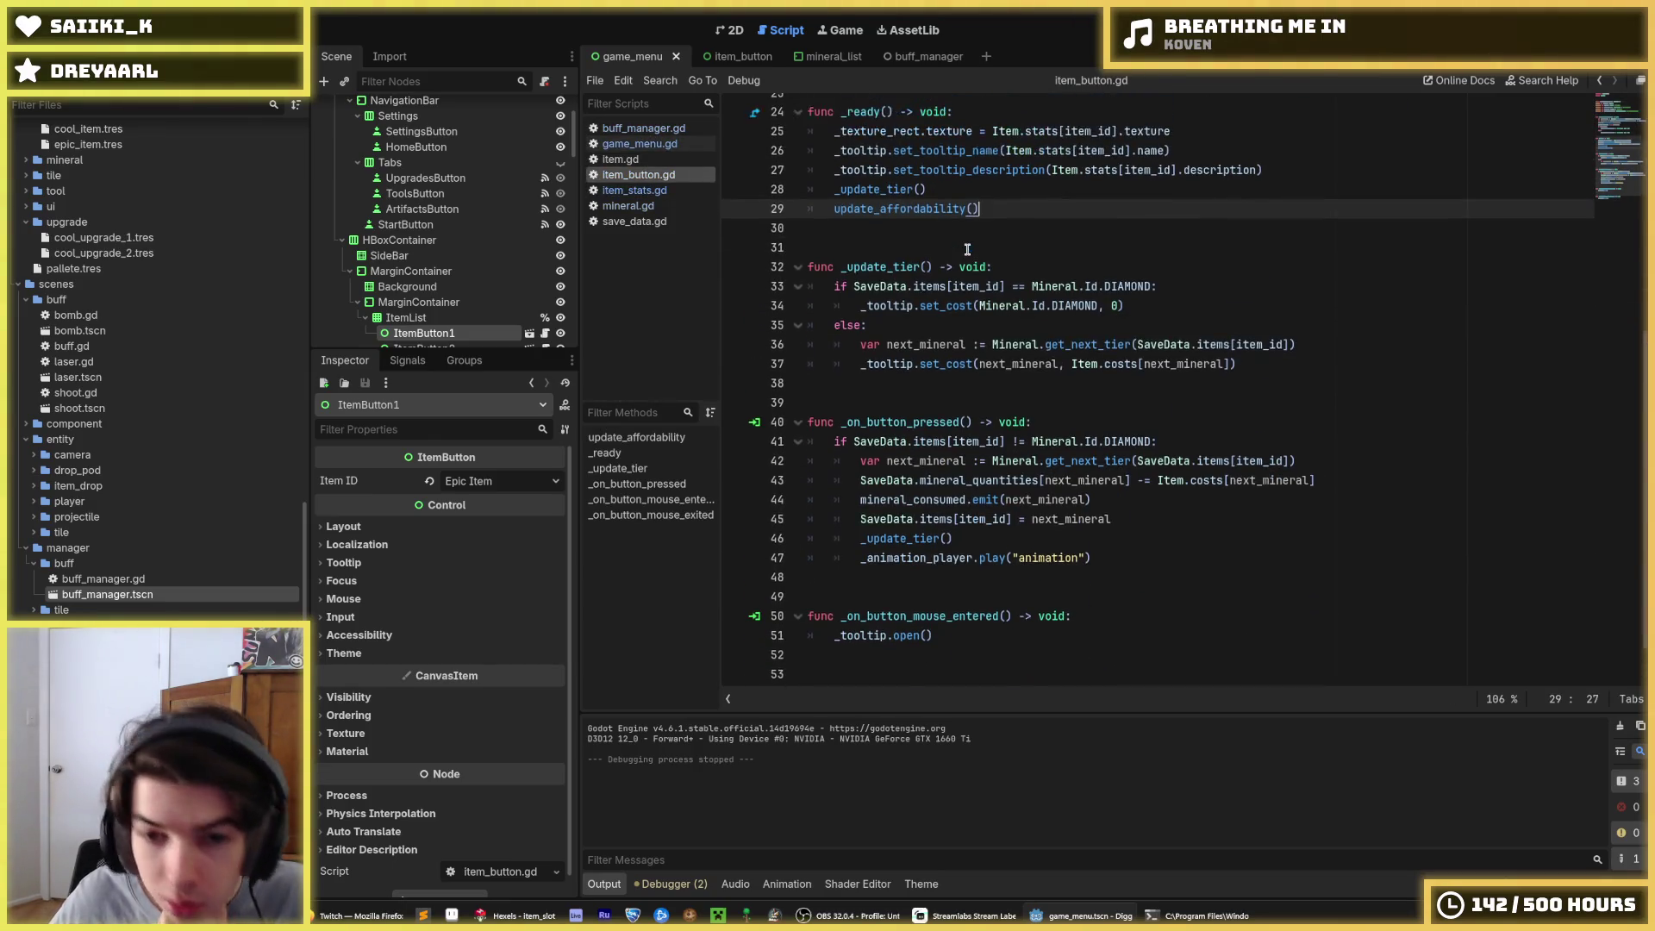
{"action": "scroll", "coordinate": [968, 249], "scroll_direction": "up", "scroll_amount": 4}
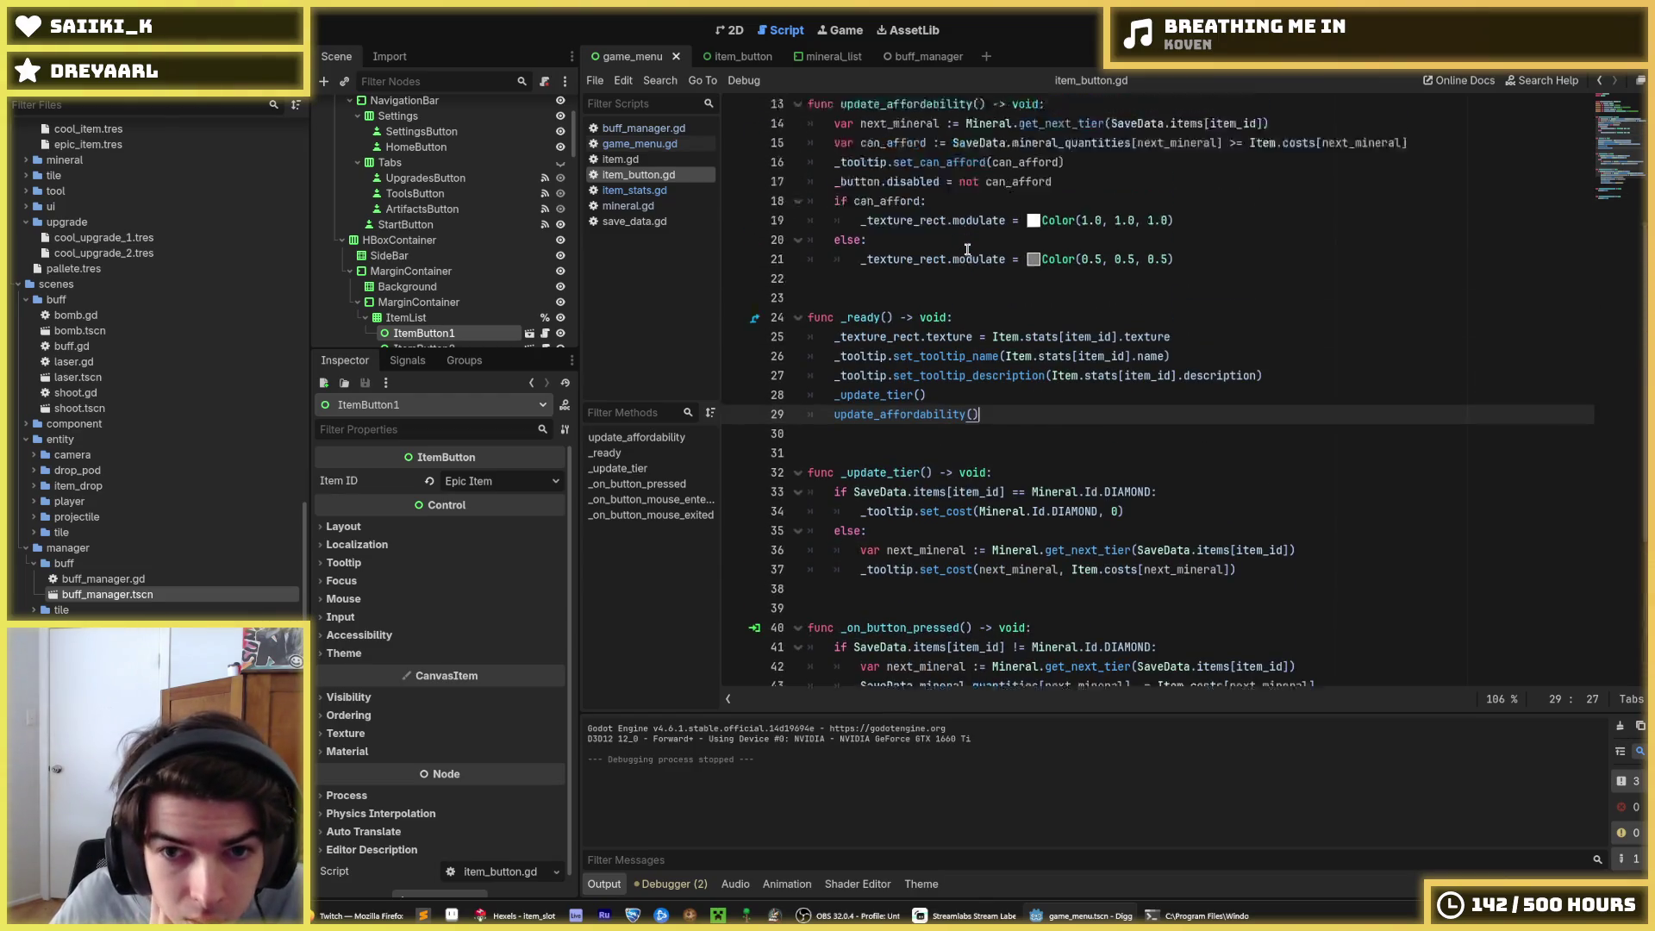
{"action": "mouse_move", "coordinate": [1238, 406]}
{"action": "left_mouse_down"}
{"action": "mouse_move", "coordinate": [871, 366]}
{"action": "mouse_move", "coordinate": [829, 251]}
{"action": "left_mouse_up"}
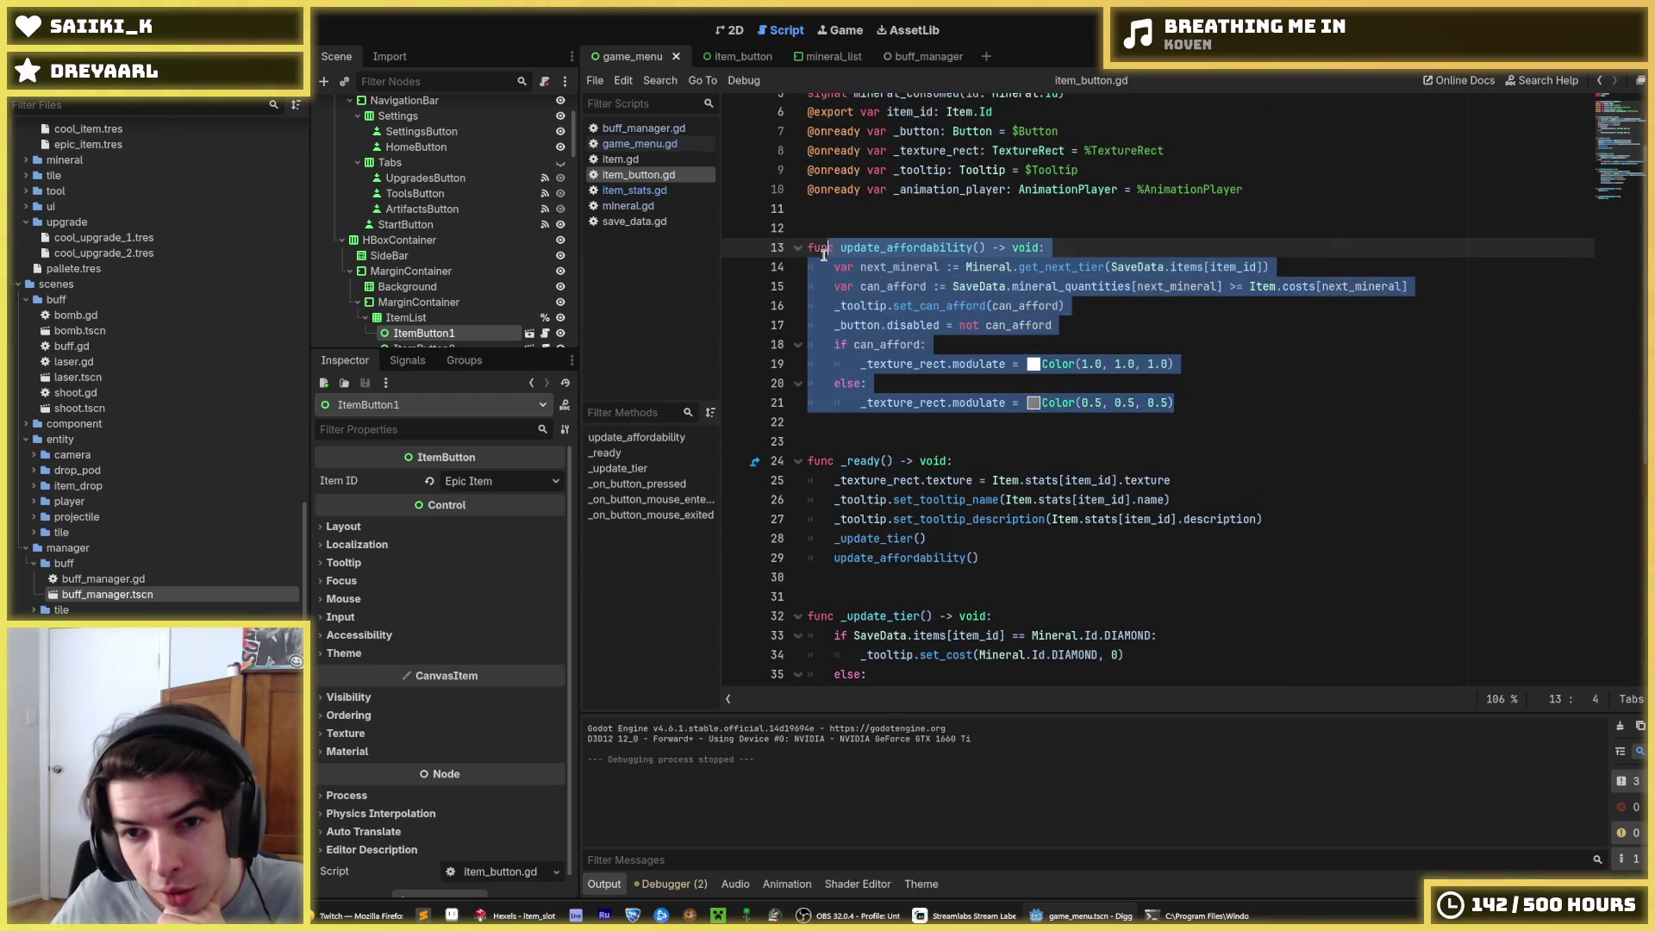
{"action": "left_click", "coordinate": [828, 251]}
{"action": "left_click", "coordinate": [1105, 299]}
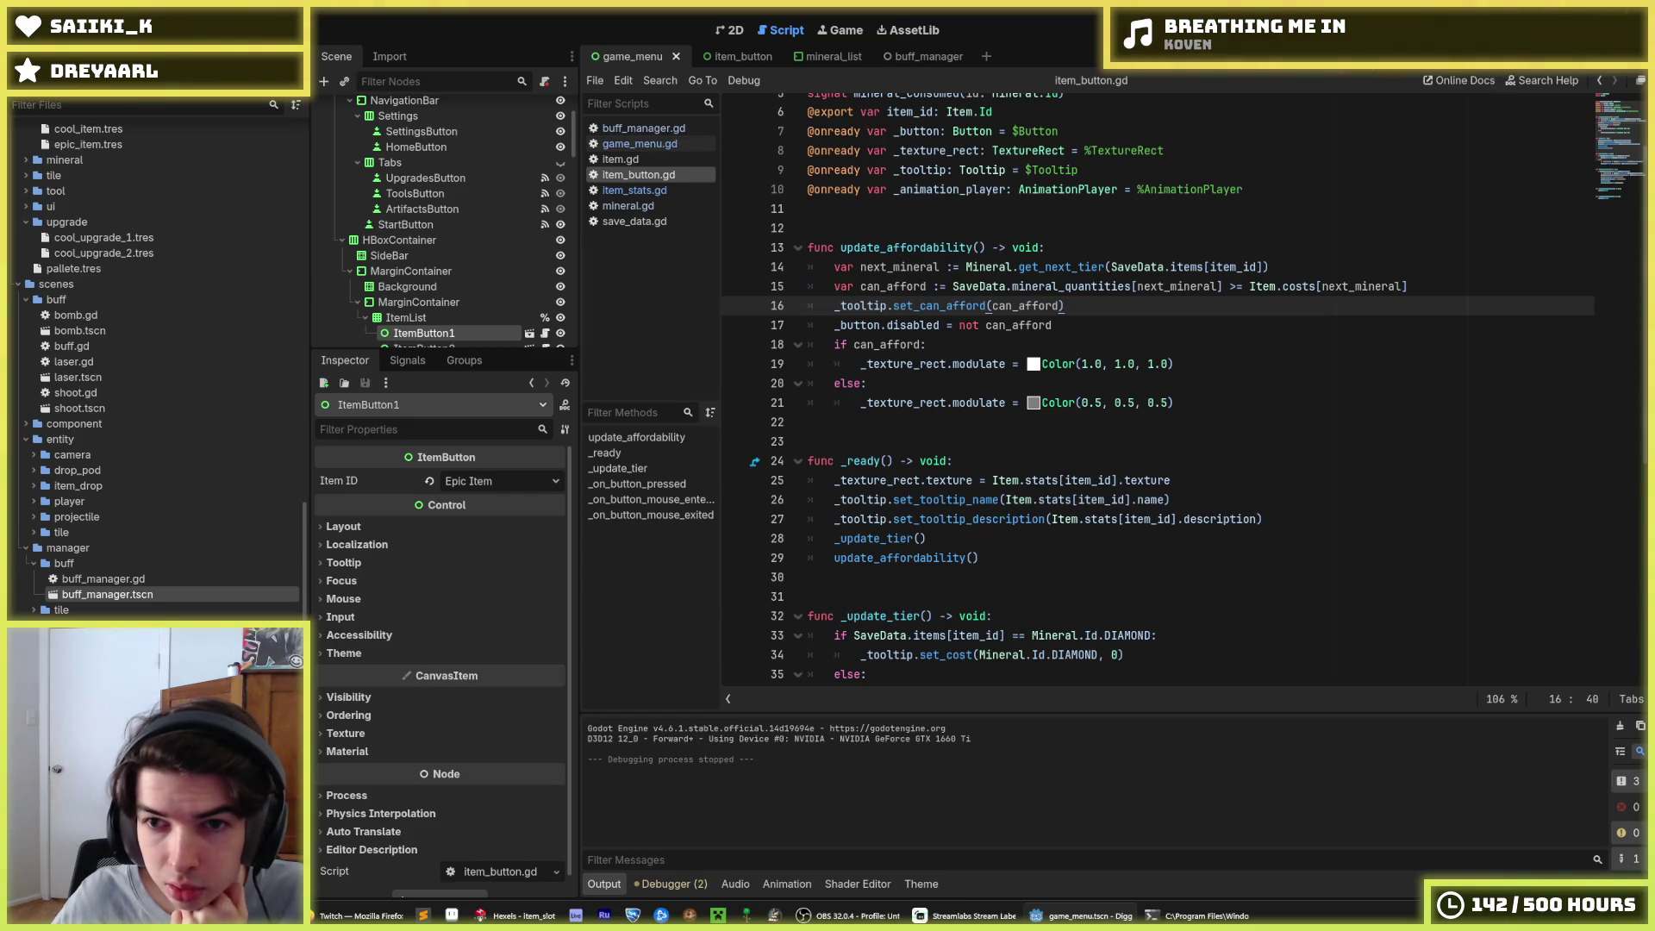
{"action": "left_click", "coordinate": [952, 287]}
{"action": "mouse_move", "coordinate": [998, 287]}
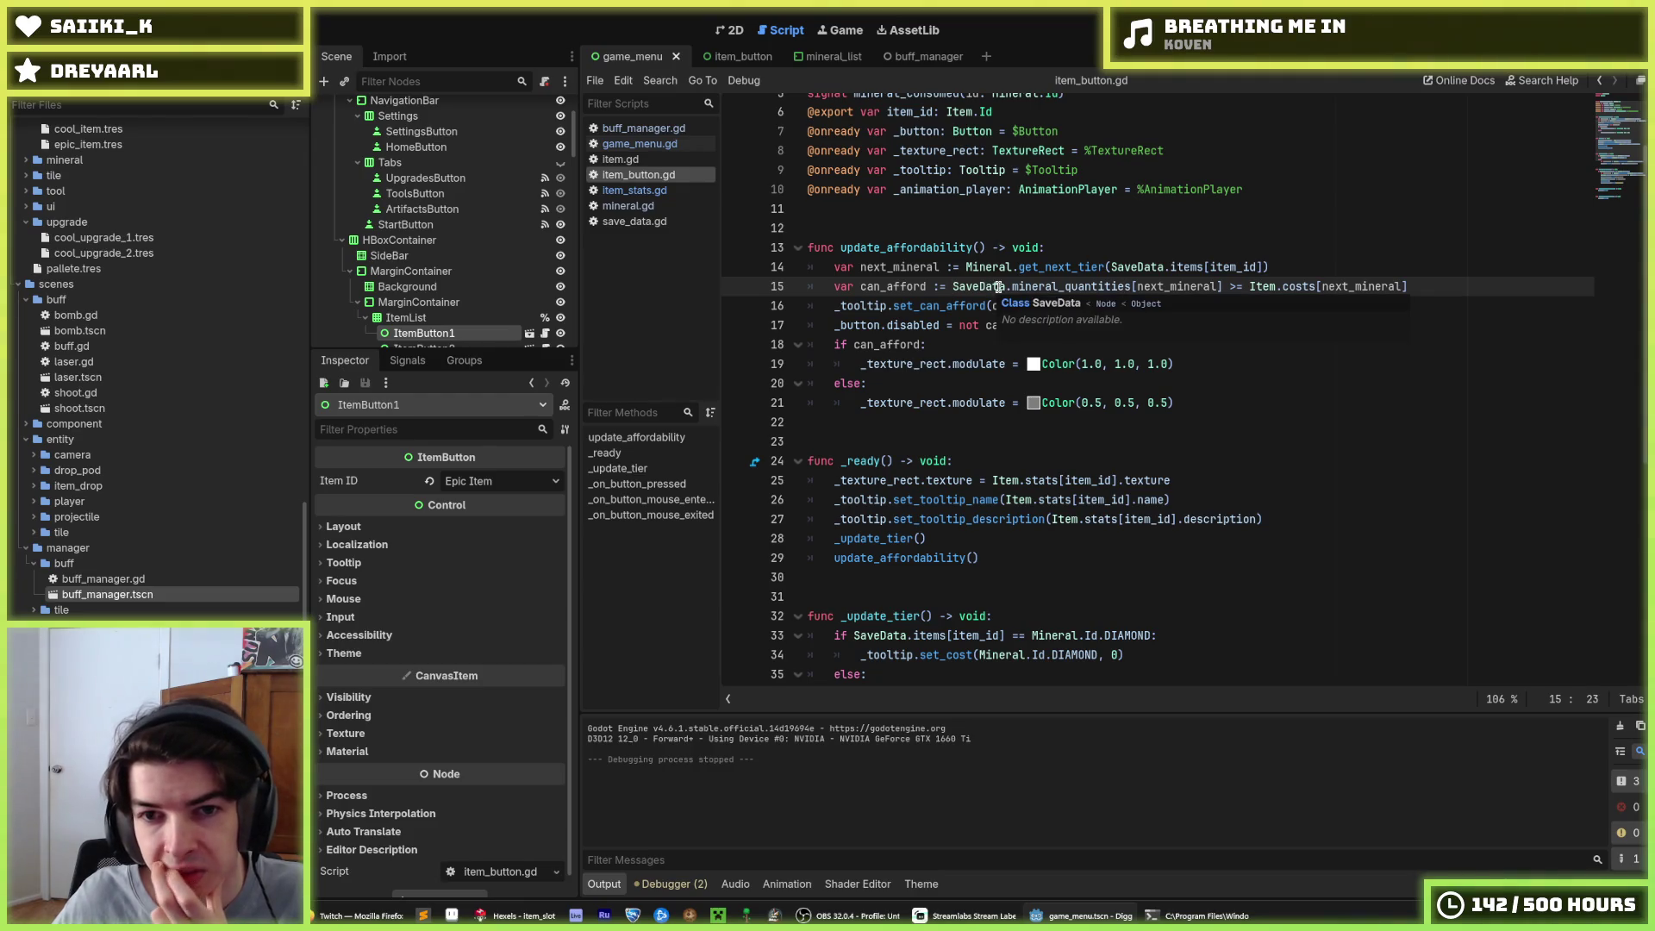
{"action": "left_click", "coordinate": [1088, 304]}
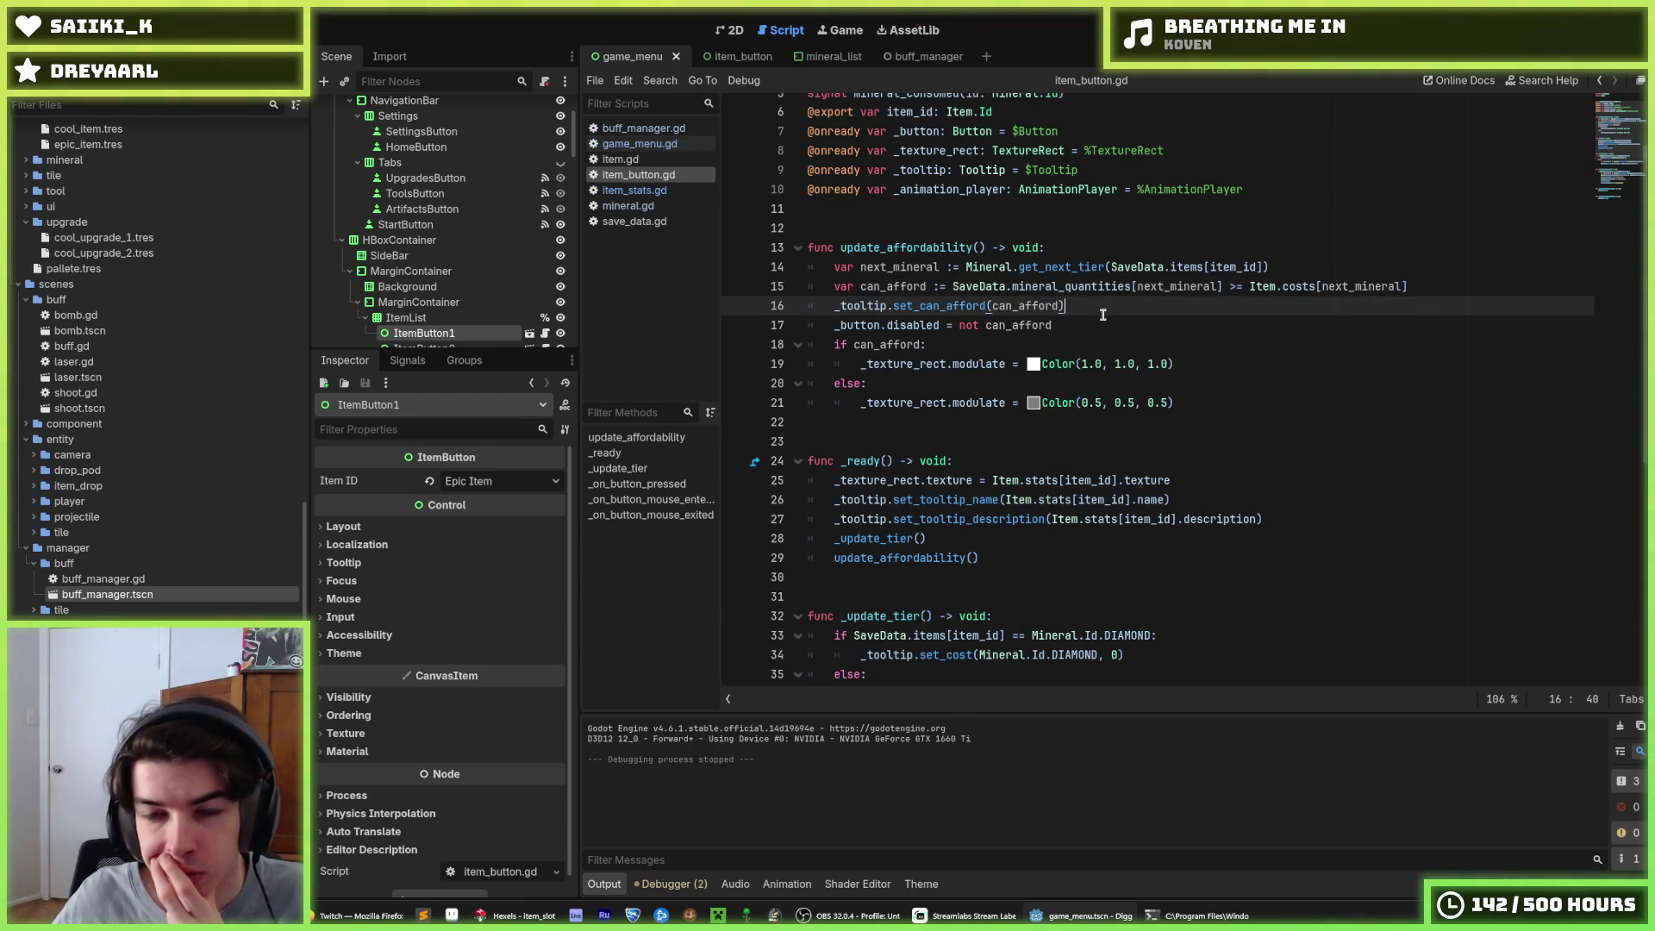
Inspect _on_button_pressed, highlighting next_mineral and SaveData.mineral_quantities on line 43
{"action": "scroll", "coordinate": [1092, 326], "scroll_direction": "down", "scroll_amount": 5}
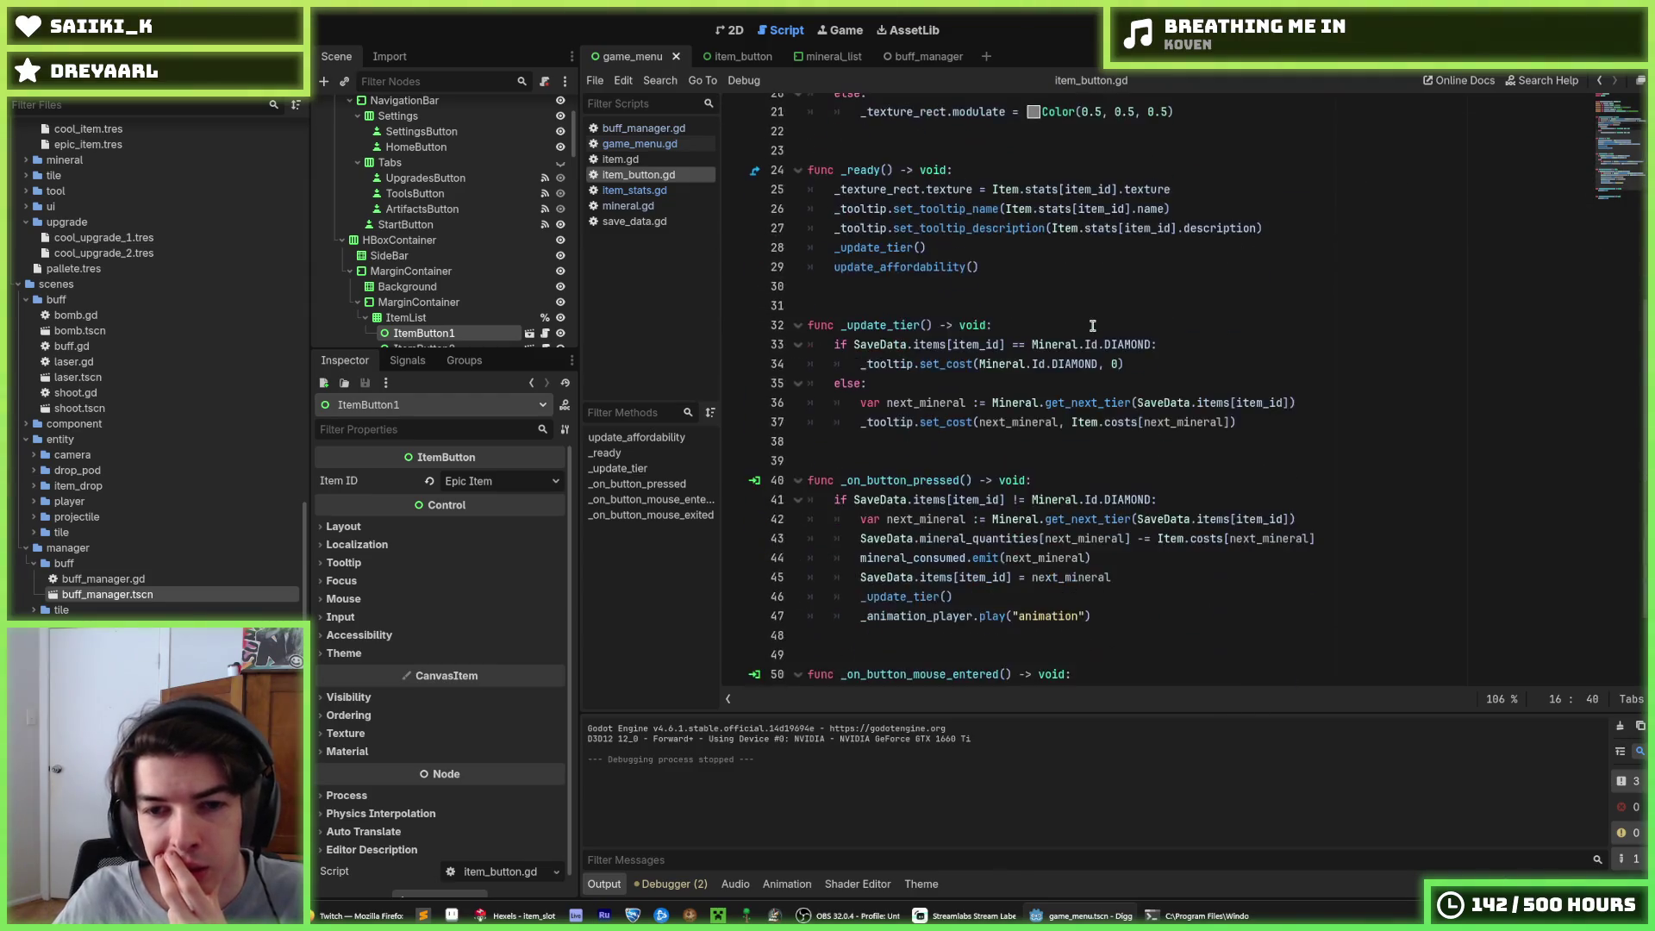
{"action": "scroll", "coordinate": [1092, 326], "scroll_direction": "down", "scroll_amount": 2}
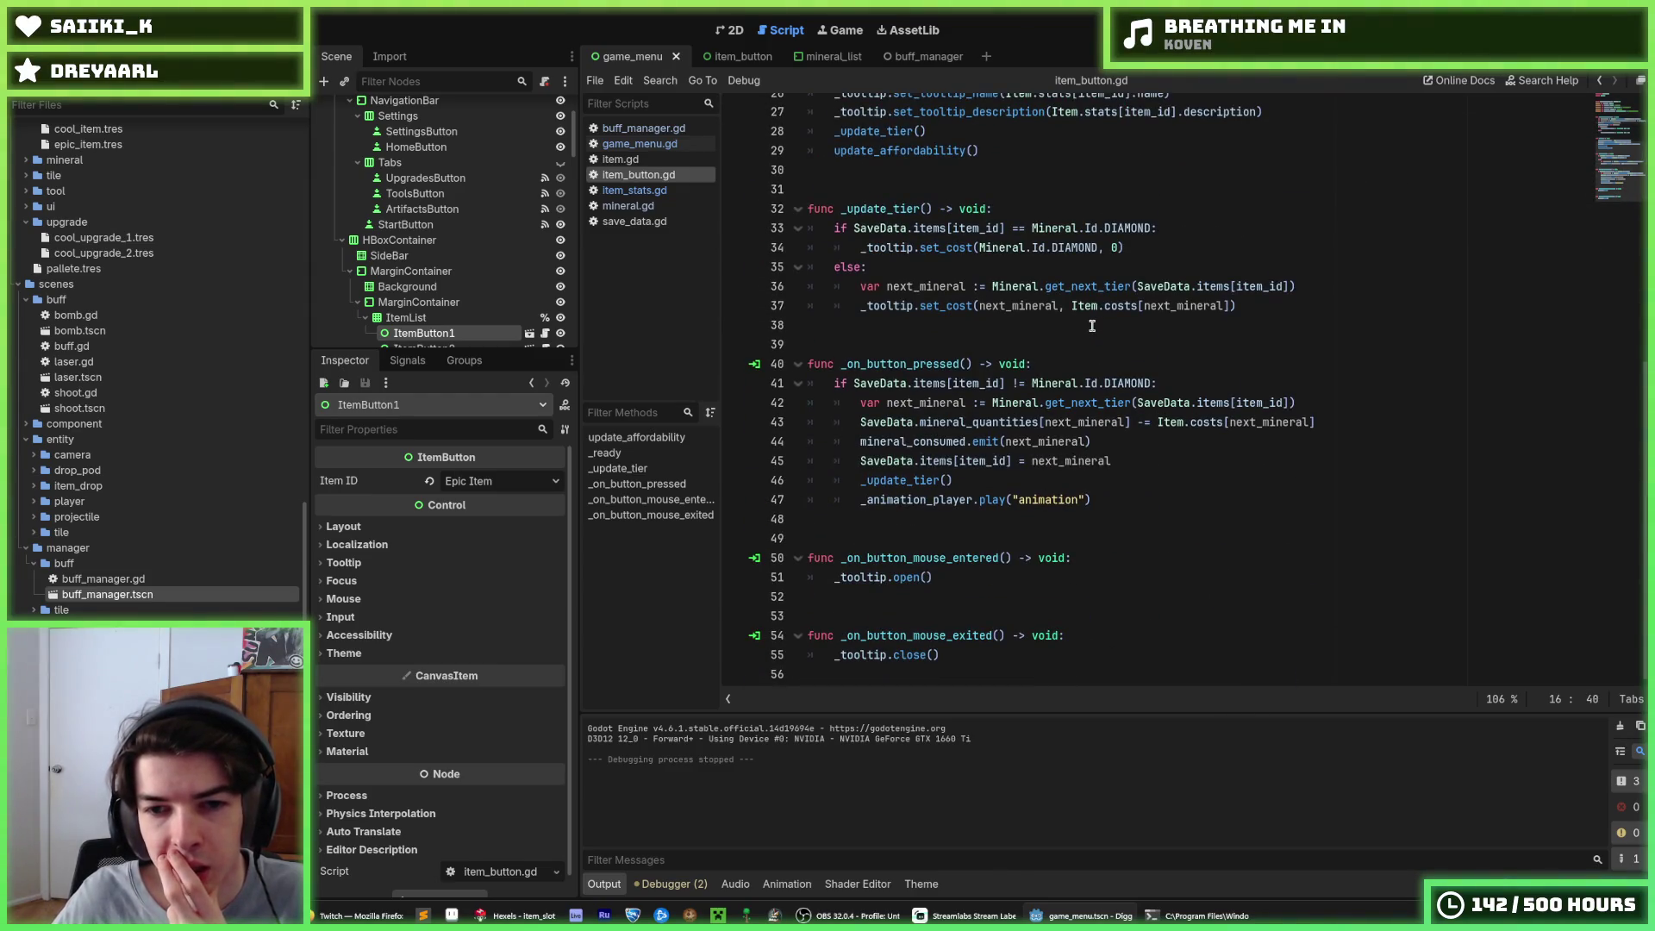
{"action": "left_click", "coordinate": [1091, 363]}
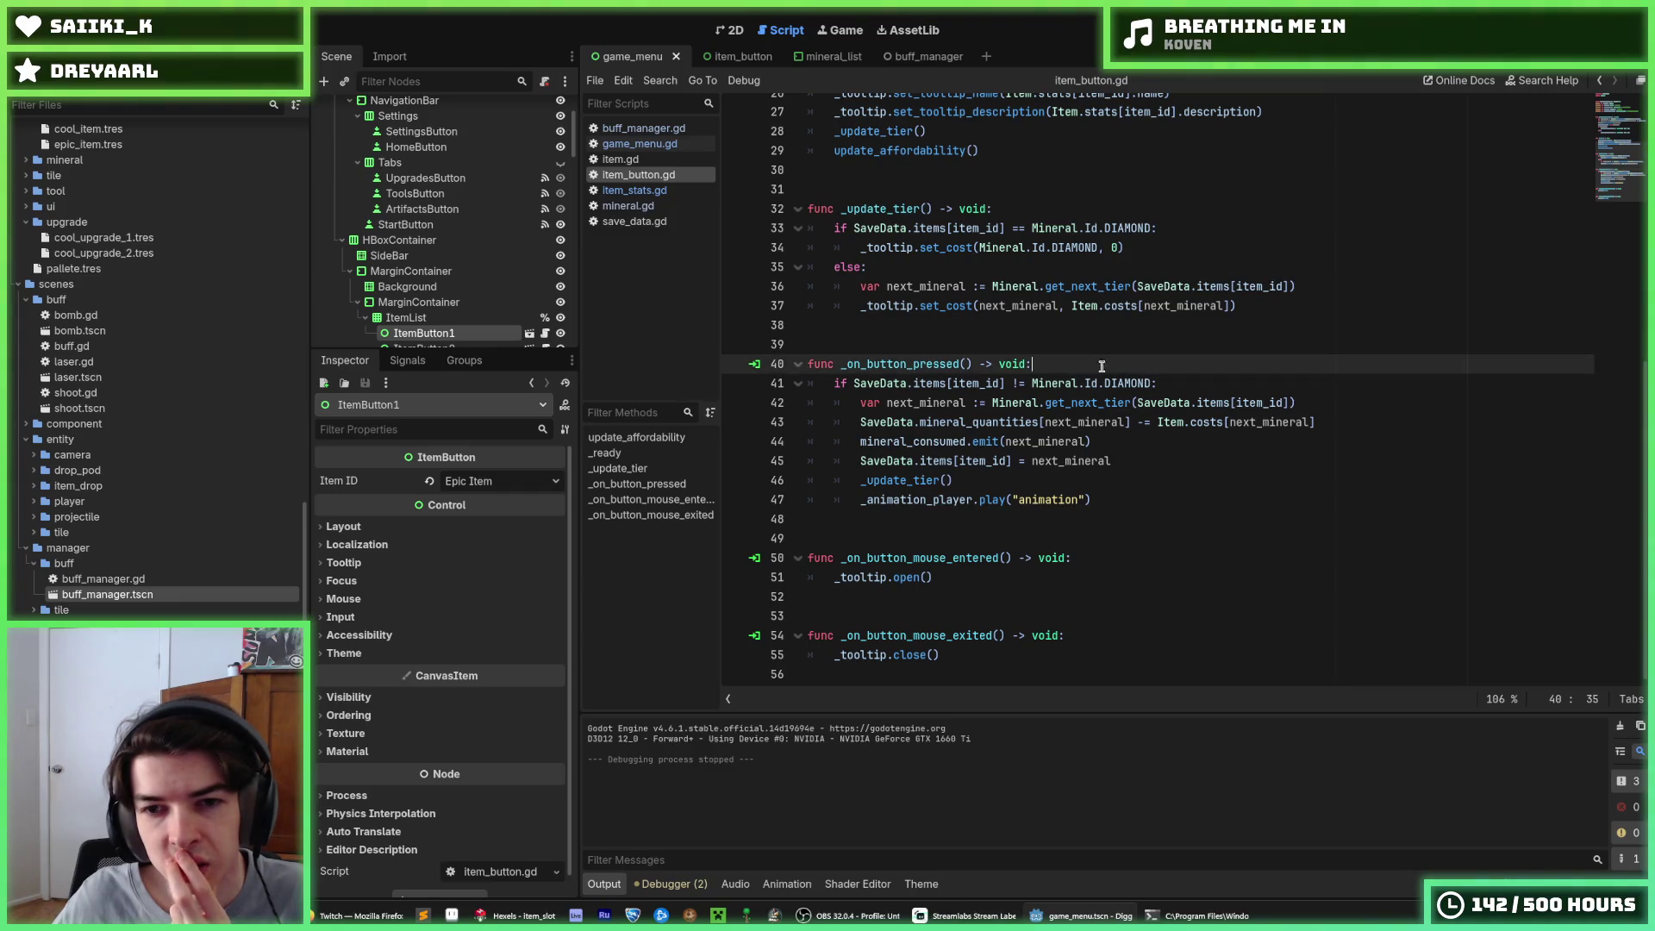
{"action": "left_click", "coordinate": [1140, 435]}
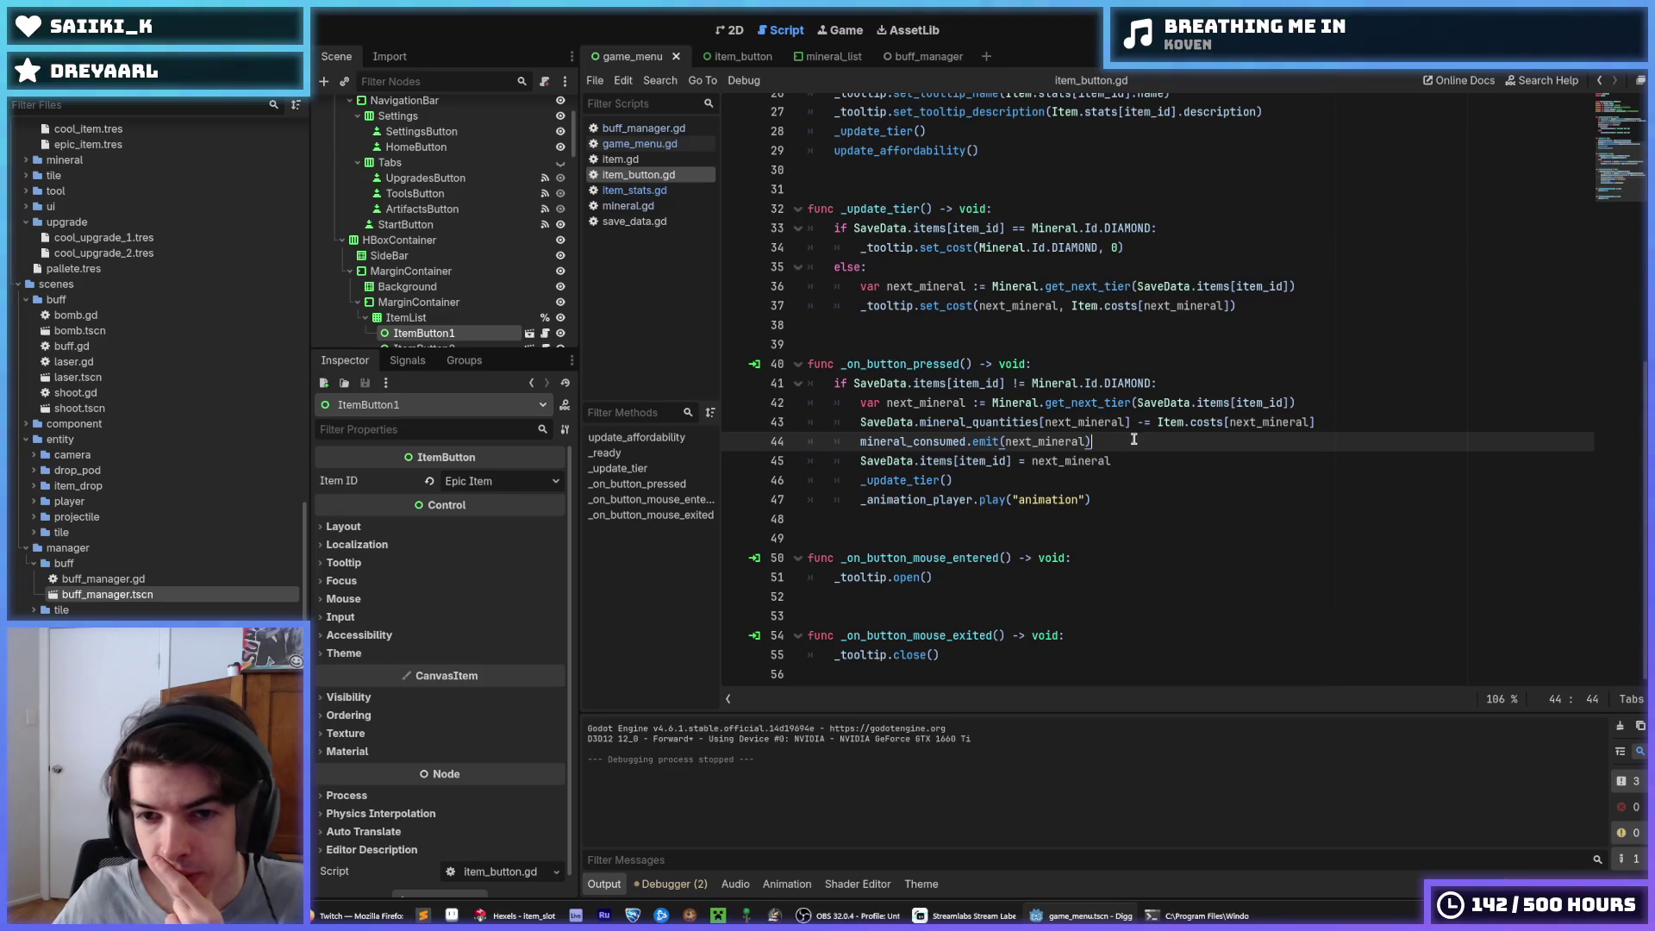
{"action": "double_click", "coordinate": [1072, 422]}
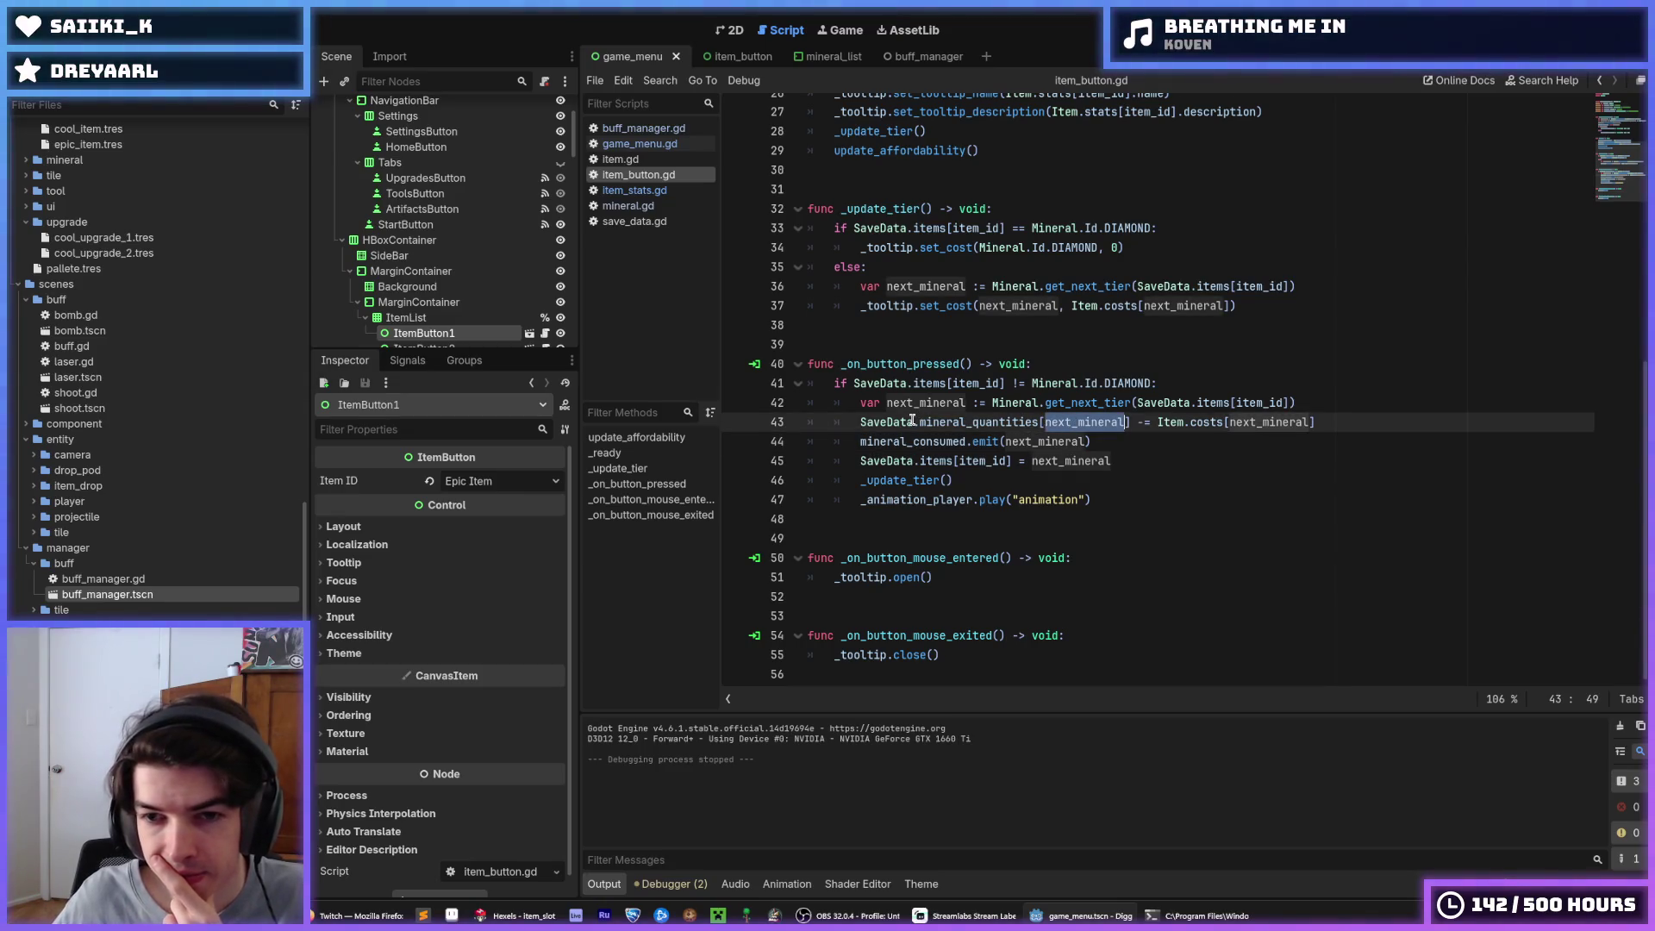
{"action": "double_click", "coordinate": [888, 423]}
{"action": "double_click", "coordinate": [939, 424]}
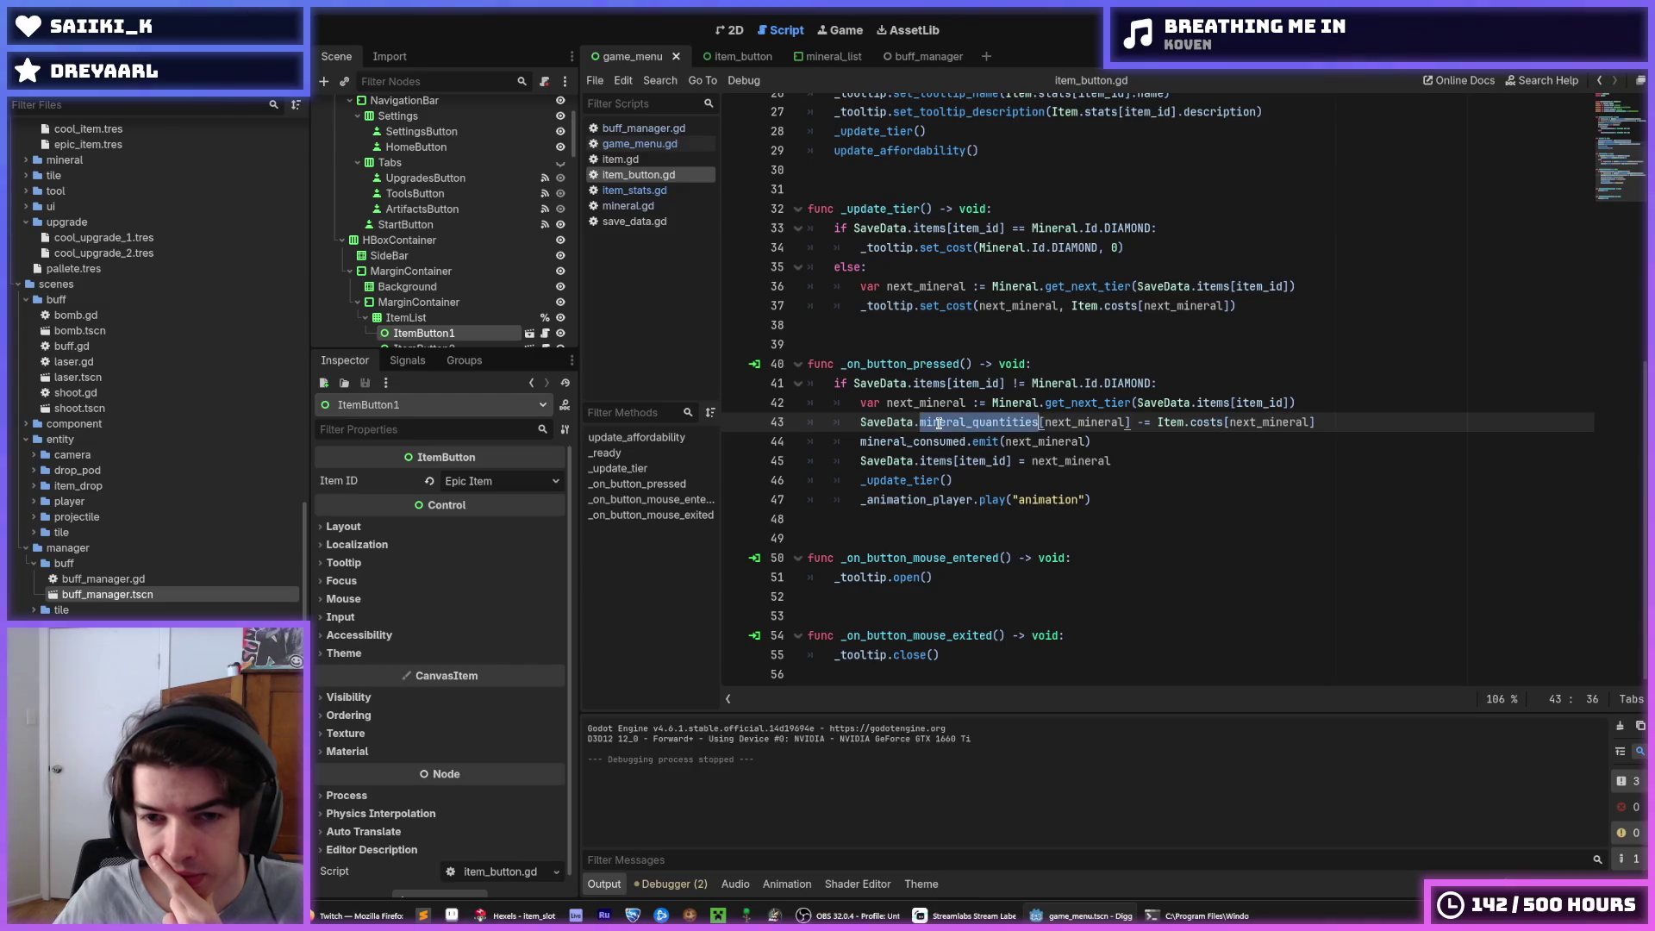
{"action": "left_click", "coordinate": [938, 423]}
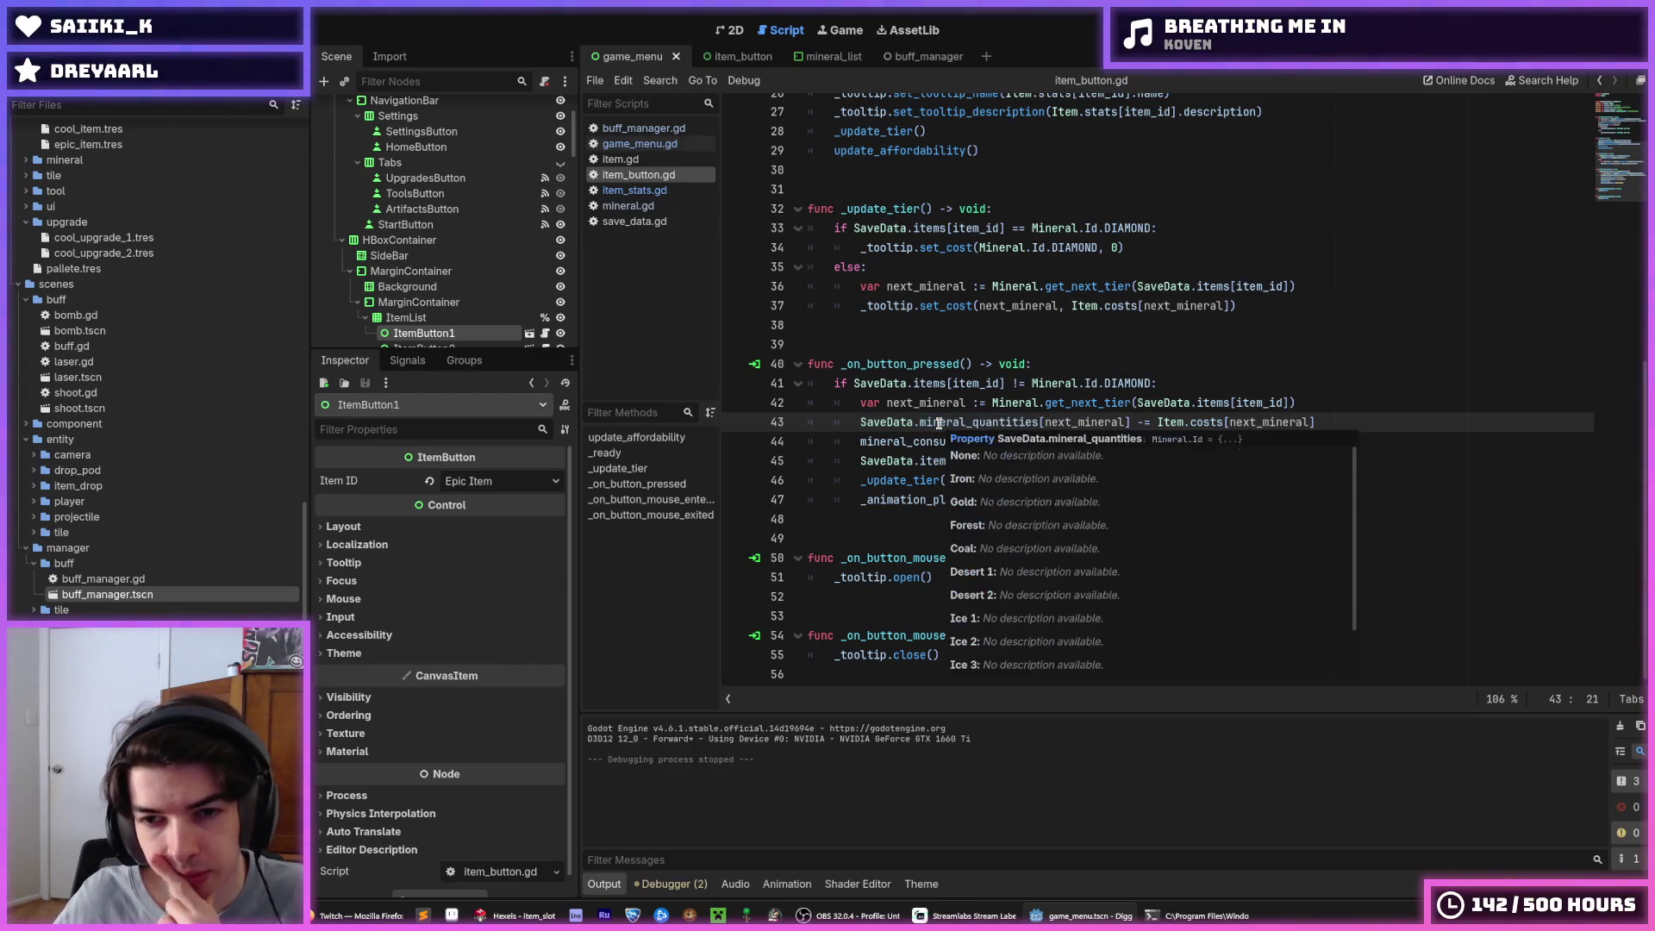
{"action": "left_click", "coordinate": [1318, 403]}
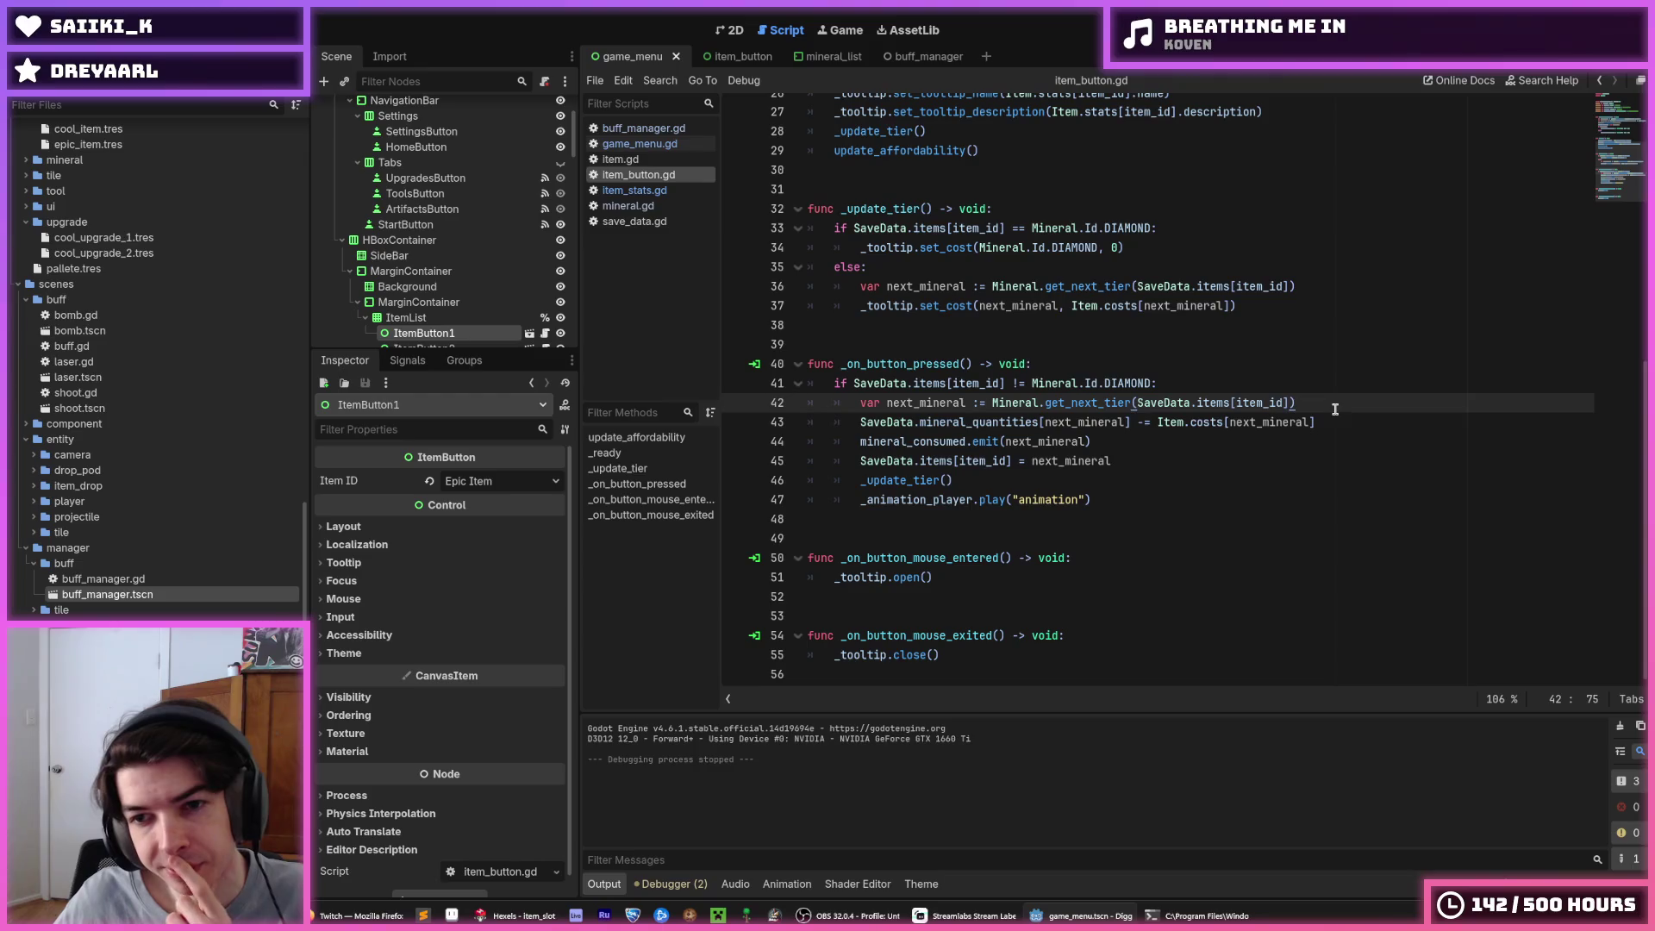
{"action": "left_click", "coordinate": [1332, 419]}
Review the can_afford comparison and next_mineral line in update_affordability
{"action": "scroll", "coordinate": [1332, 419], "scroll_direction": "up", "scroll_amount": 7}
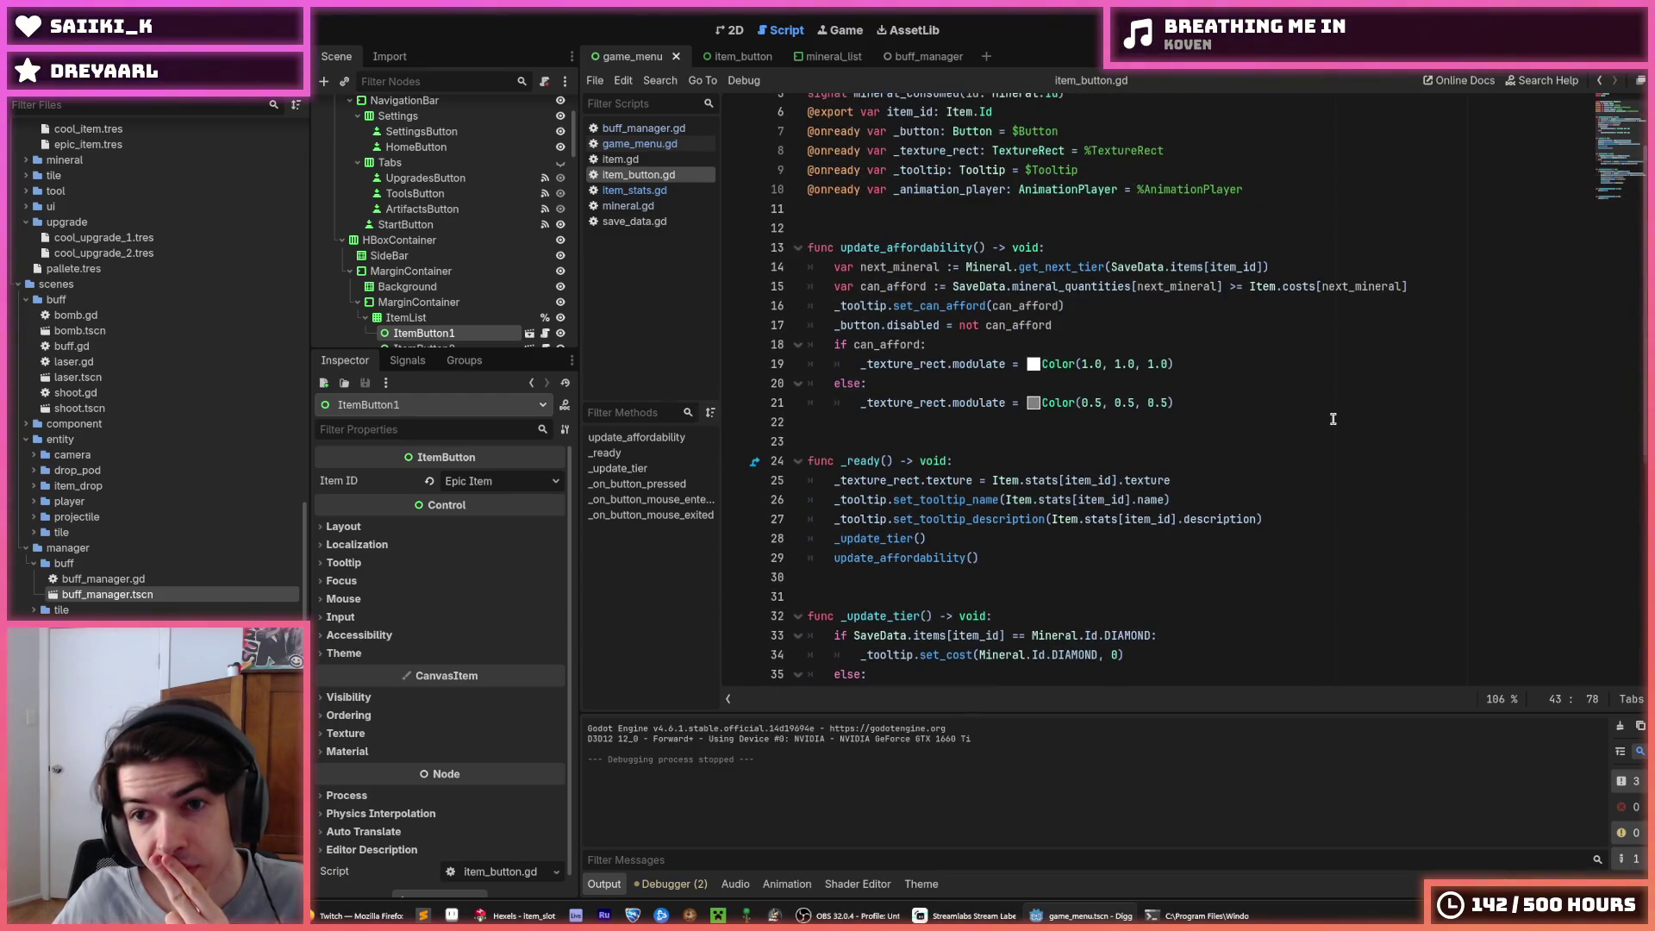
{"action": "scroll", "coordinate": [1332, 419], "scroll_direction": "up", "scroll_amount": 1}
{"action": "left_click", "coordinate": [1238, 345]}
{"action": "left_click", "coordinate": [1228, 344]}
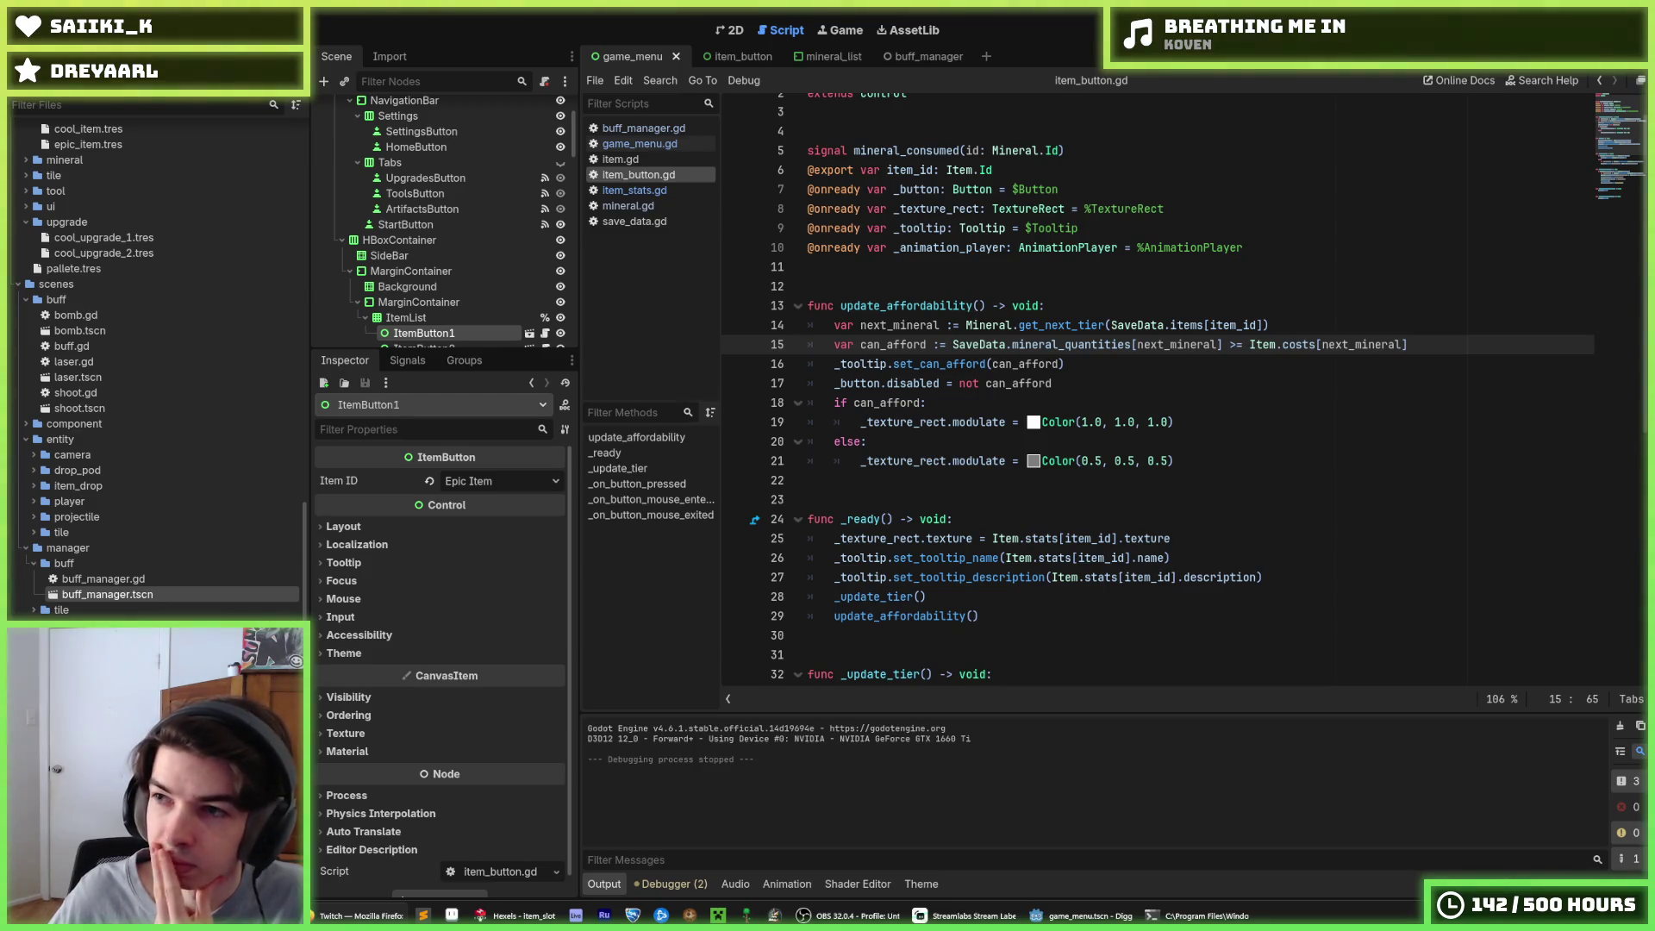
{"action": "mouse_move", "coordinate": [1289, 332]}
{"action": "left_mouse_down"}
{"action": "mouse_move", "coordinate": [1317, 320]}
{"action": "mouse_move", "coordinate": [1281, 305]}
{"action": "left_mouse_up"}
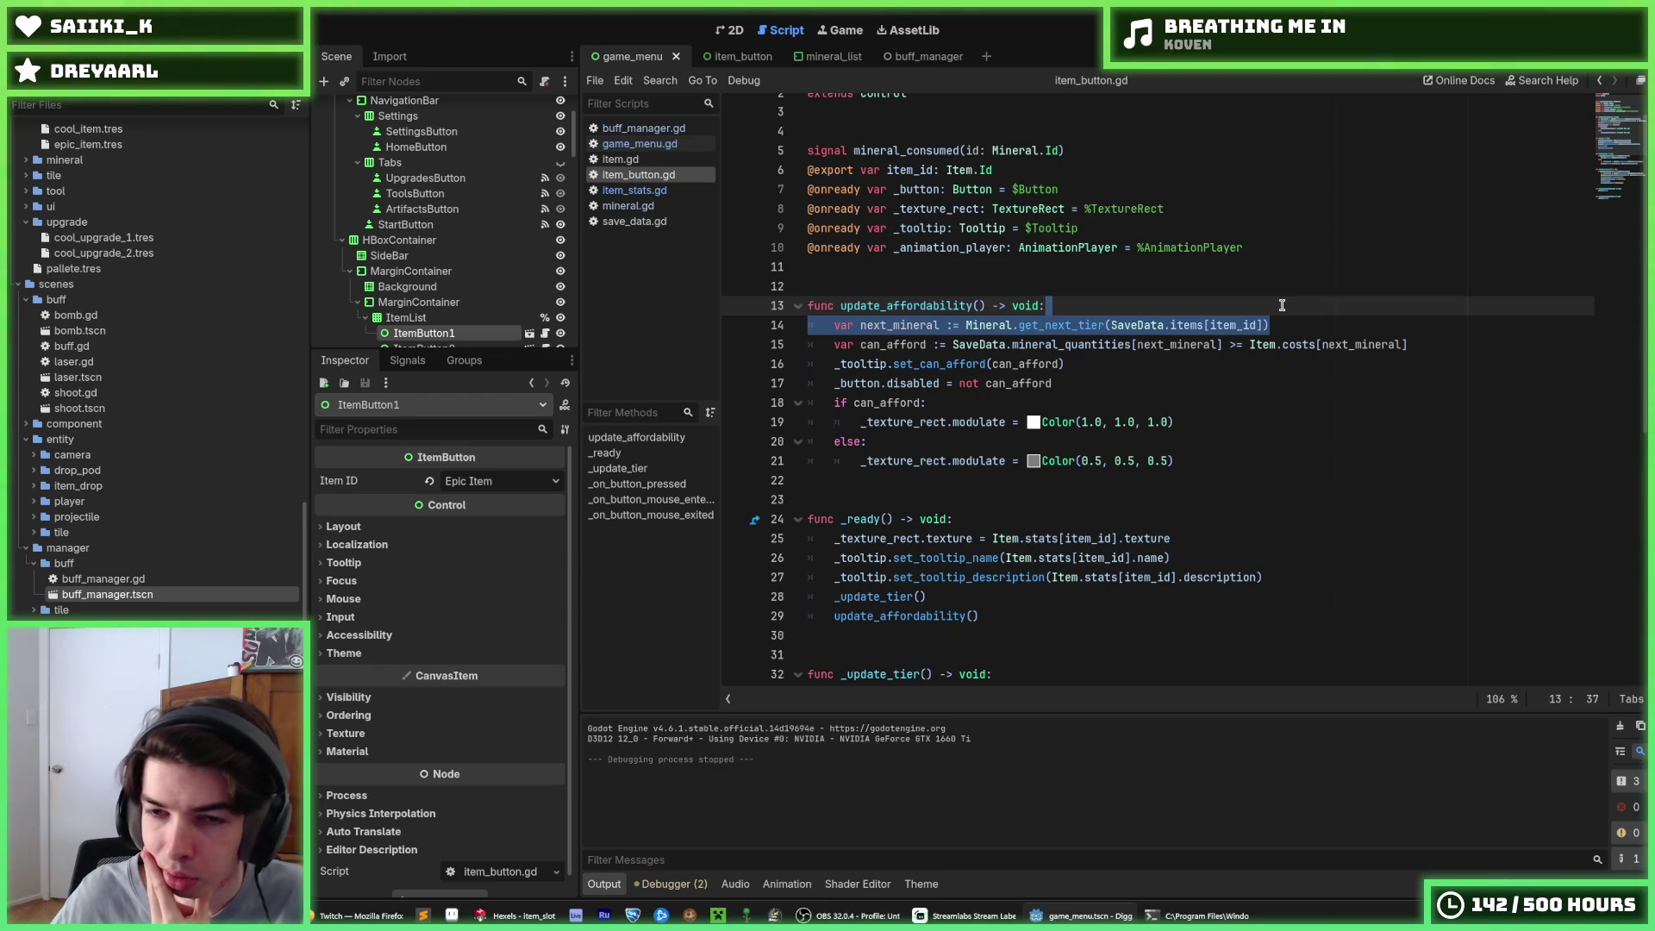
{"action": "scroll", "coordinate": [1282, 305], "scroll_direction": "down", "scroll_amount": 2}
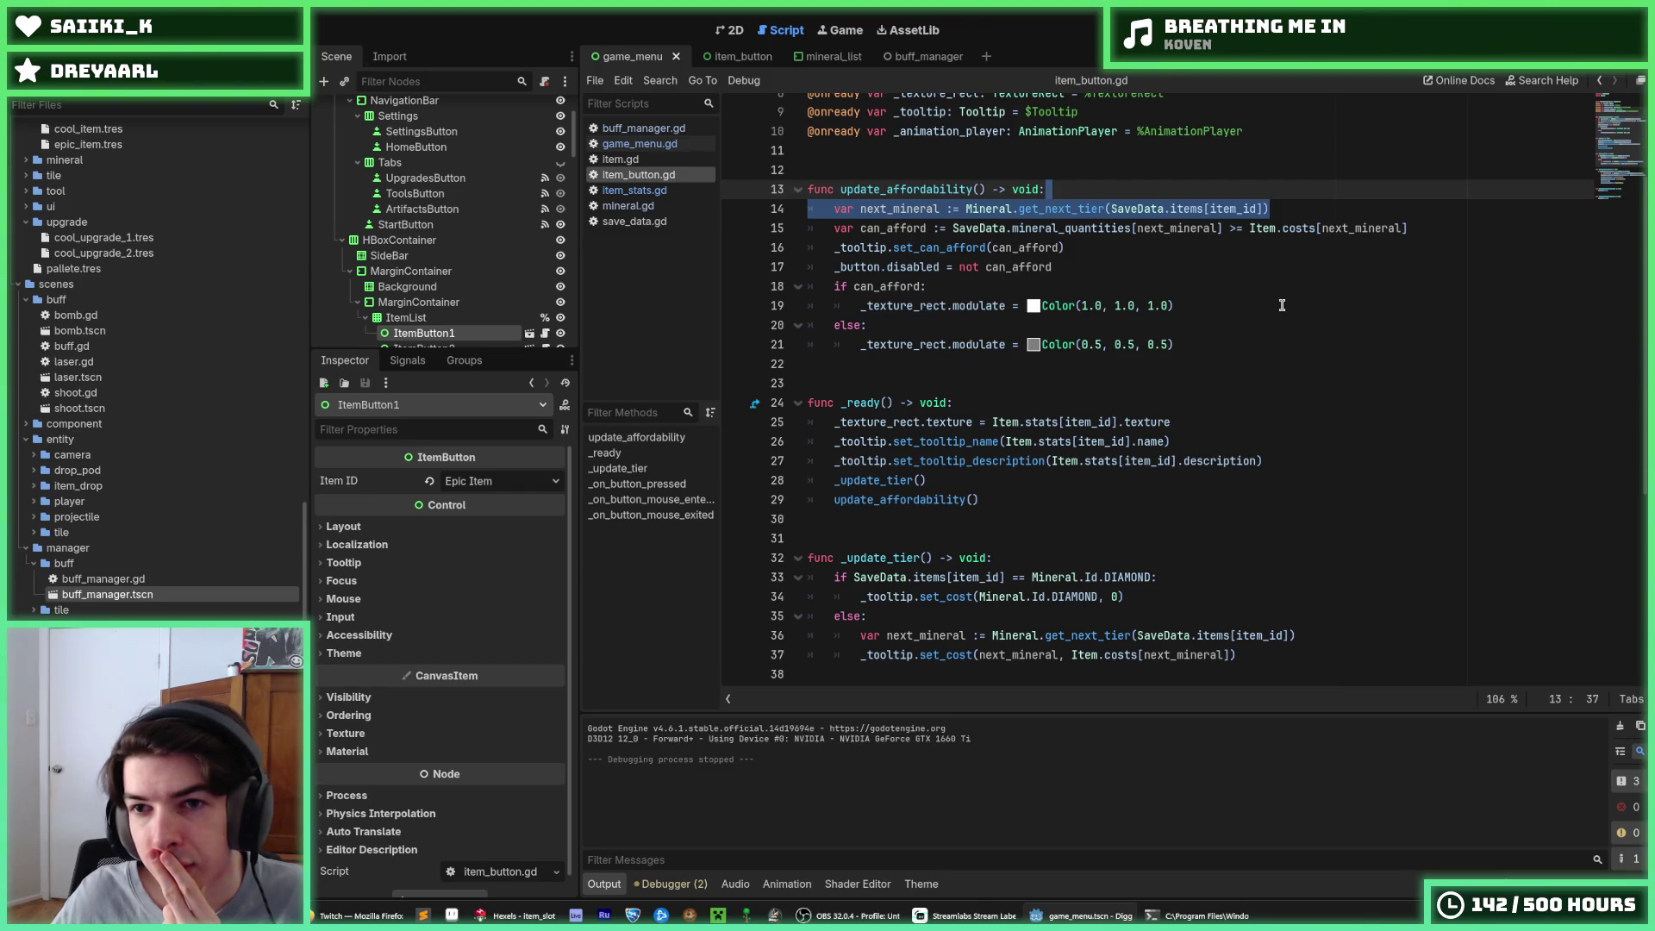
{"action": "left_click", "coordinate": [1268, 246]}
Highlight the uses of item_id and inspect line 14's get_next_tier call
{"action": "scroll", "coordinate": [1267, 242], "scroll_direction": "down", "scroll_amount": 4}
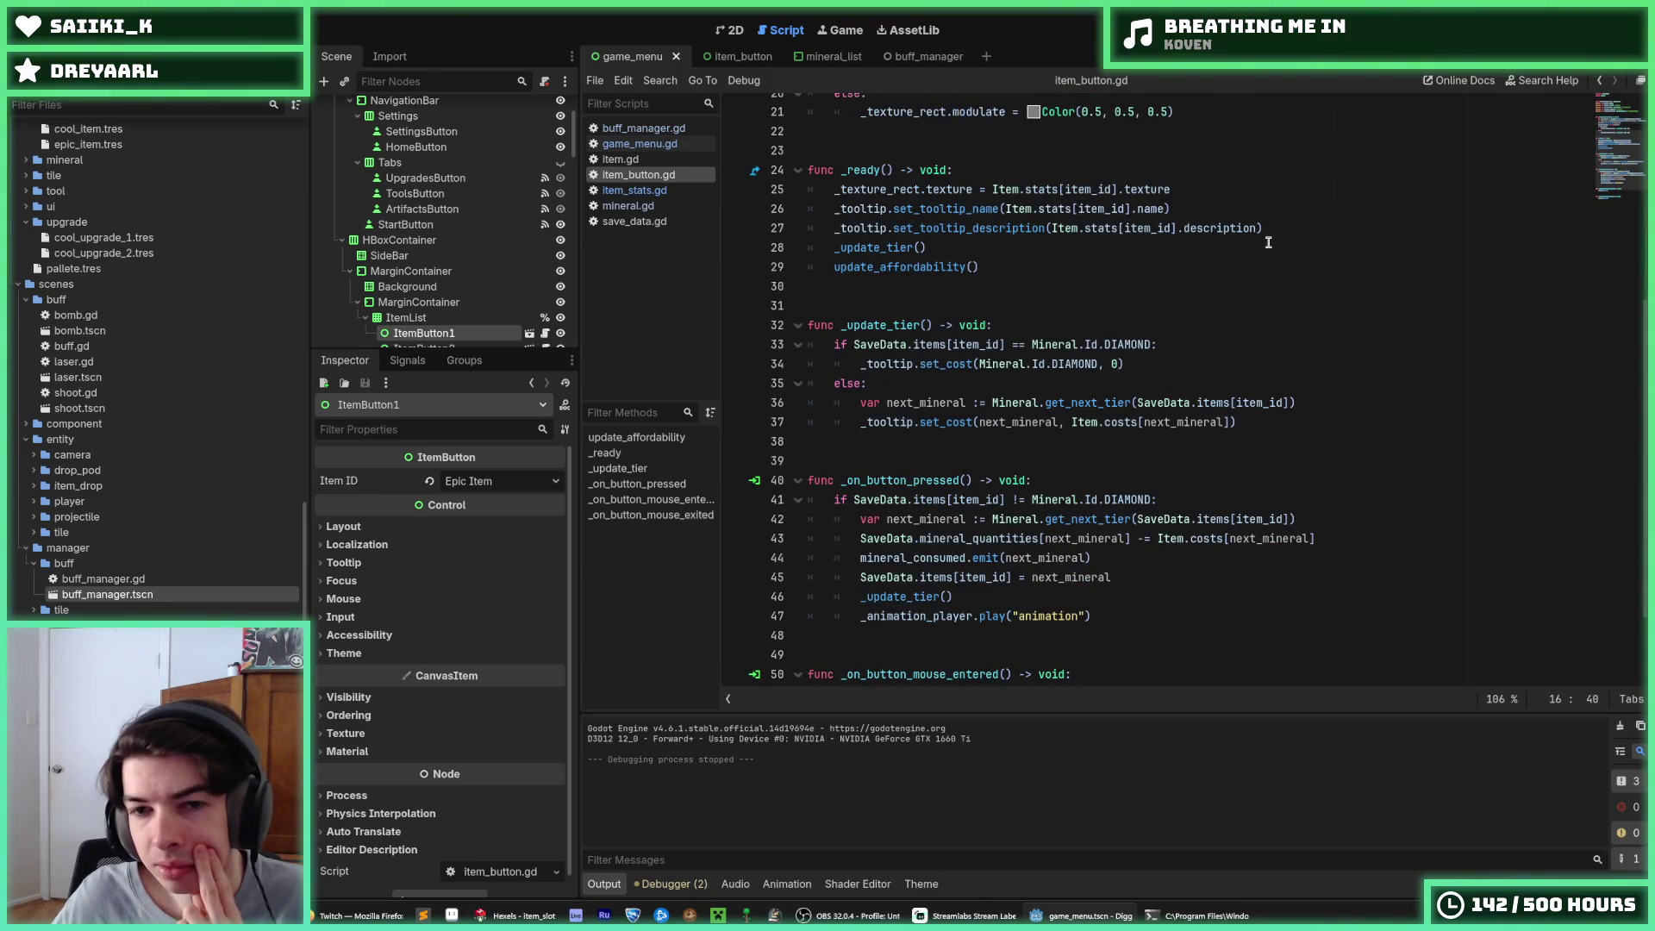
{"action": "scroll", "coordinate": [1268, 242], "scroll_direction": "down", "scroll_amount": 2}
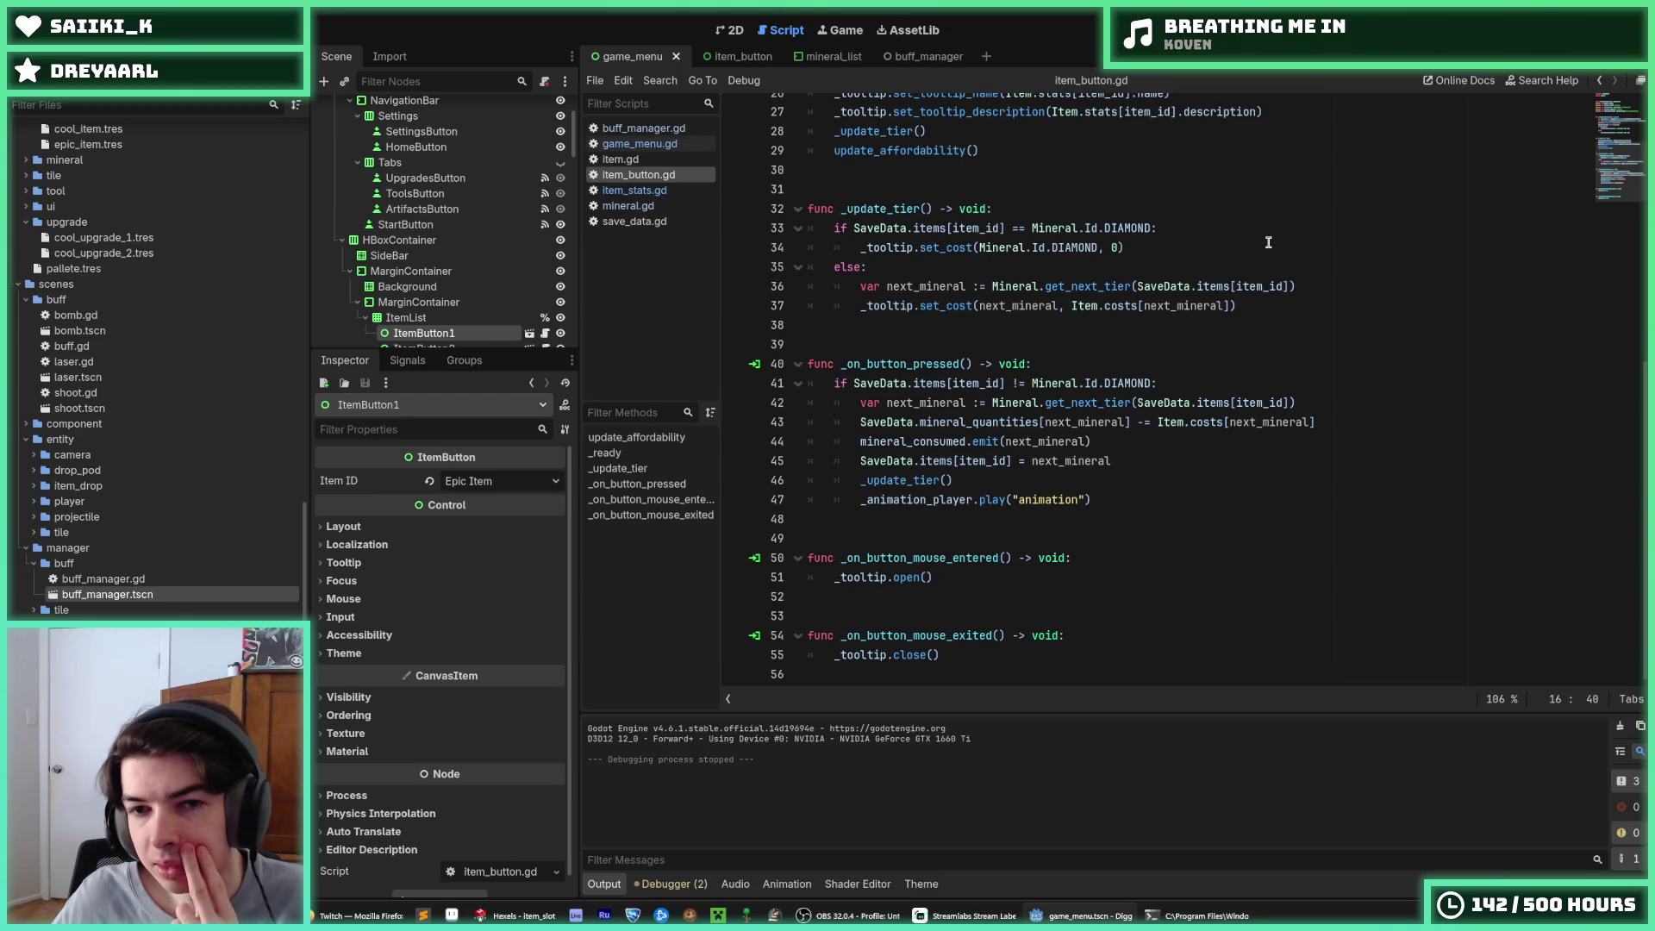
{"action": "scroll", "coordinate": [1268, 242], "scroll_direction": "up", "scroll_amount": 6}
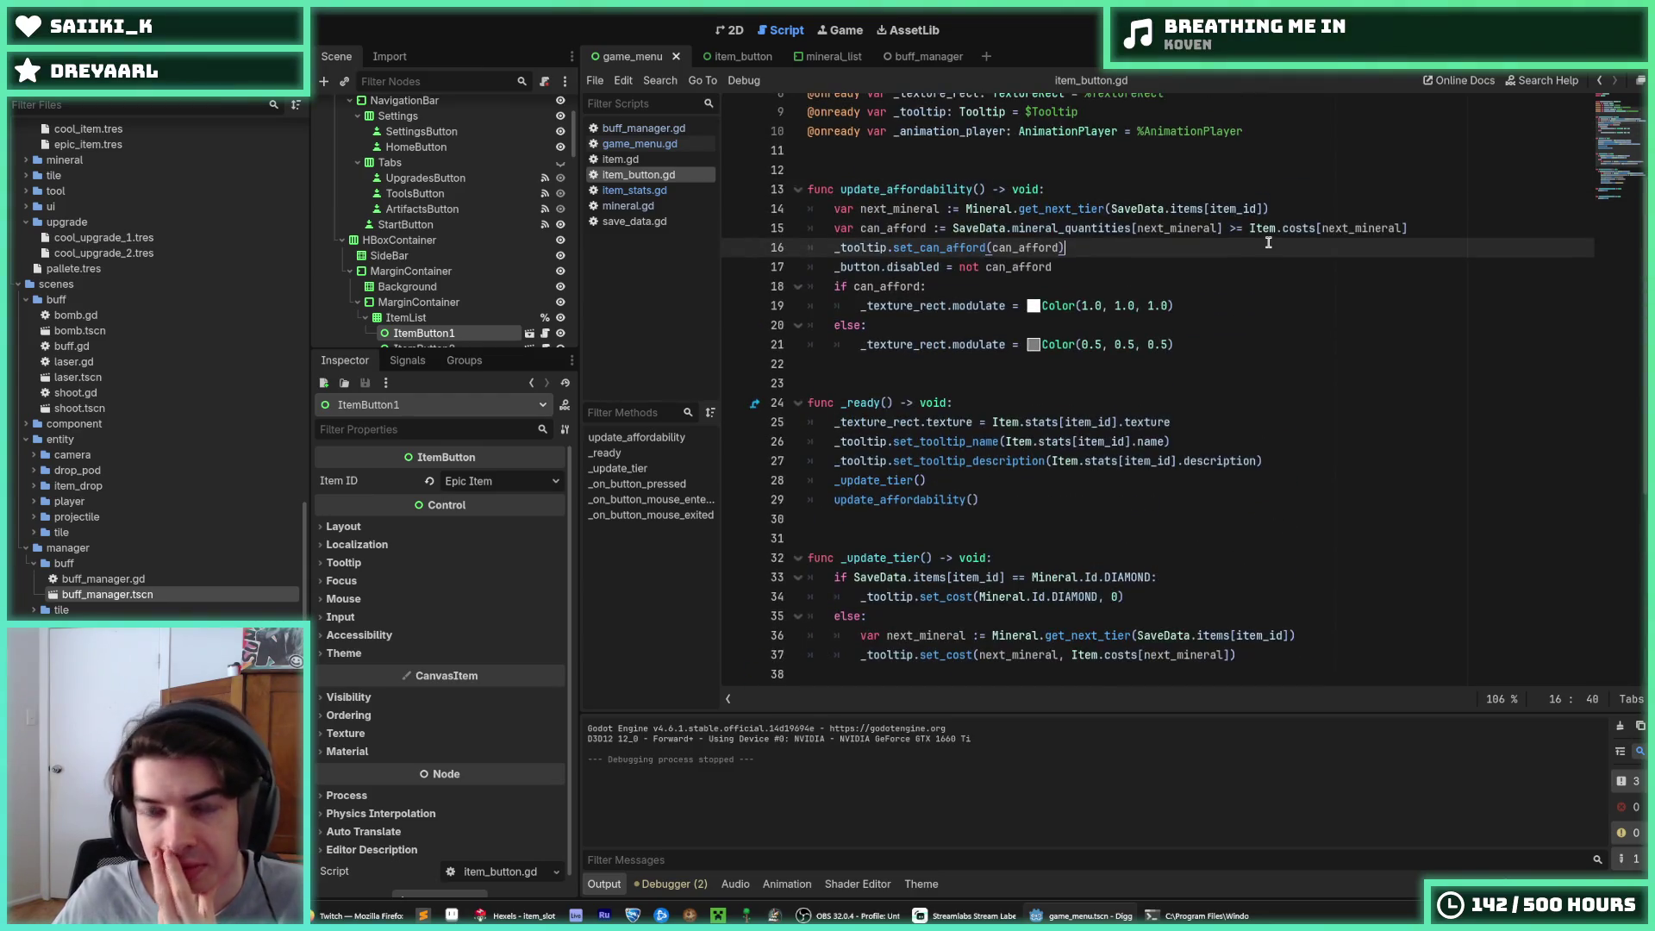
{"action": "scroll", "coordinate": [1268, 242], "scroll_direction": "up", "scroll_amount": 3}
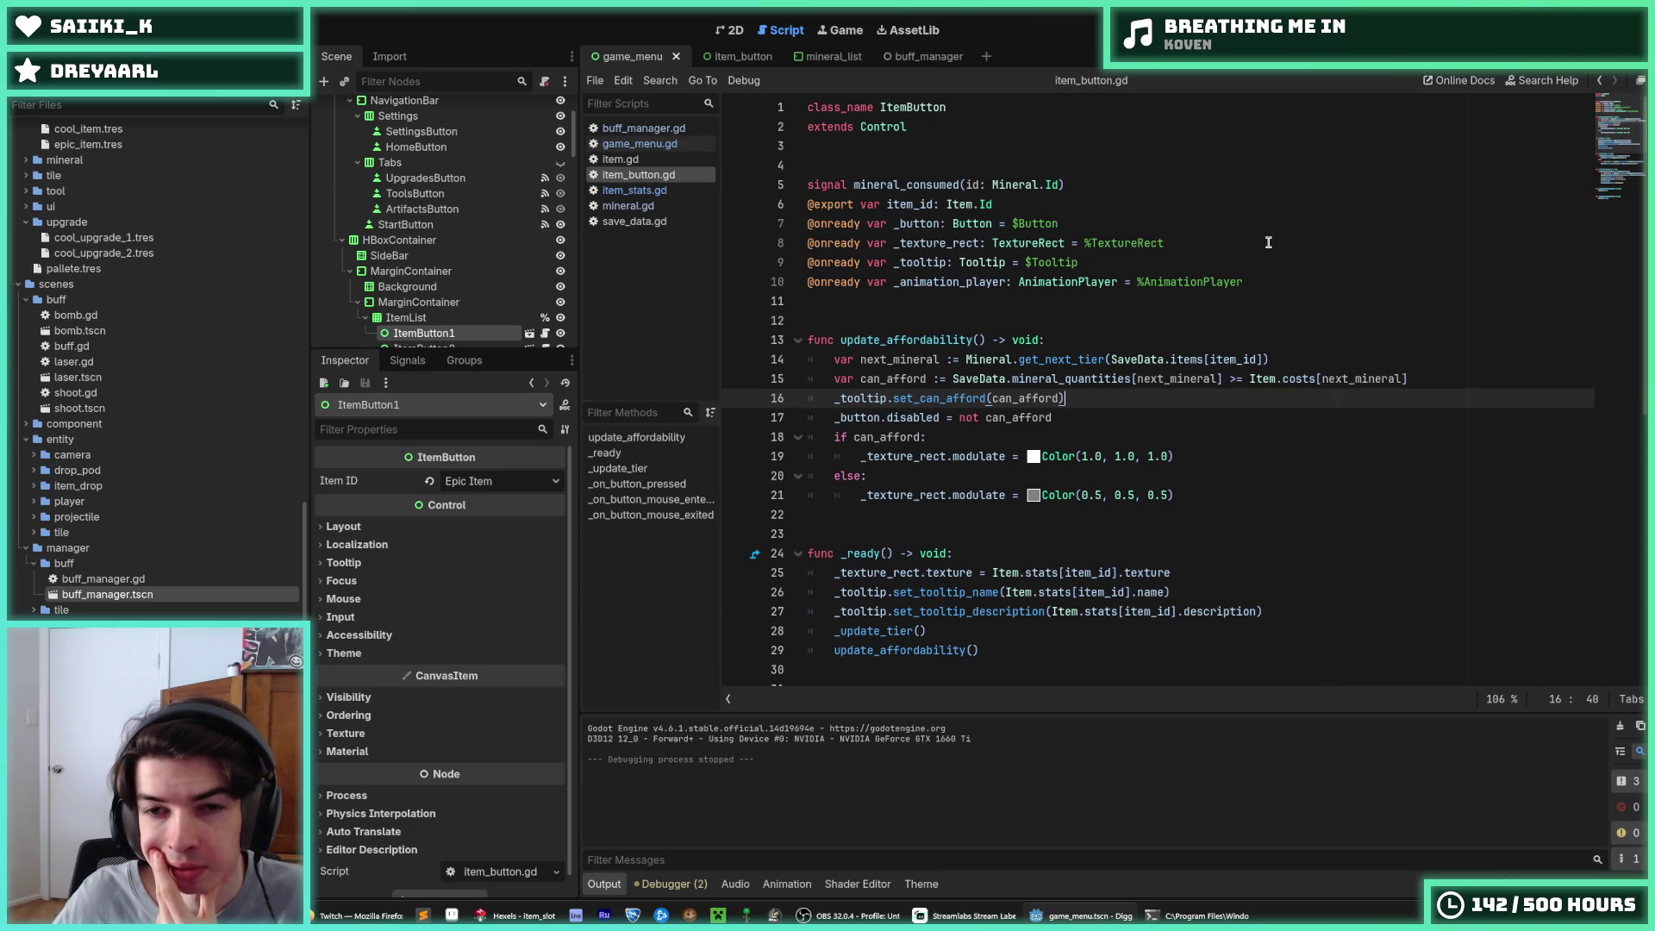
{"action": "scroll", "coordinate": [1268, 242], "scroll_direction": "down", "scroll_amount": 7}
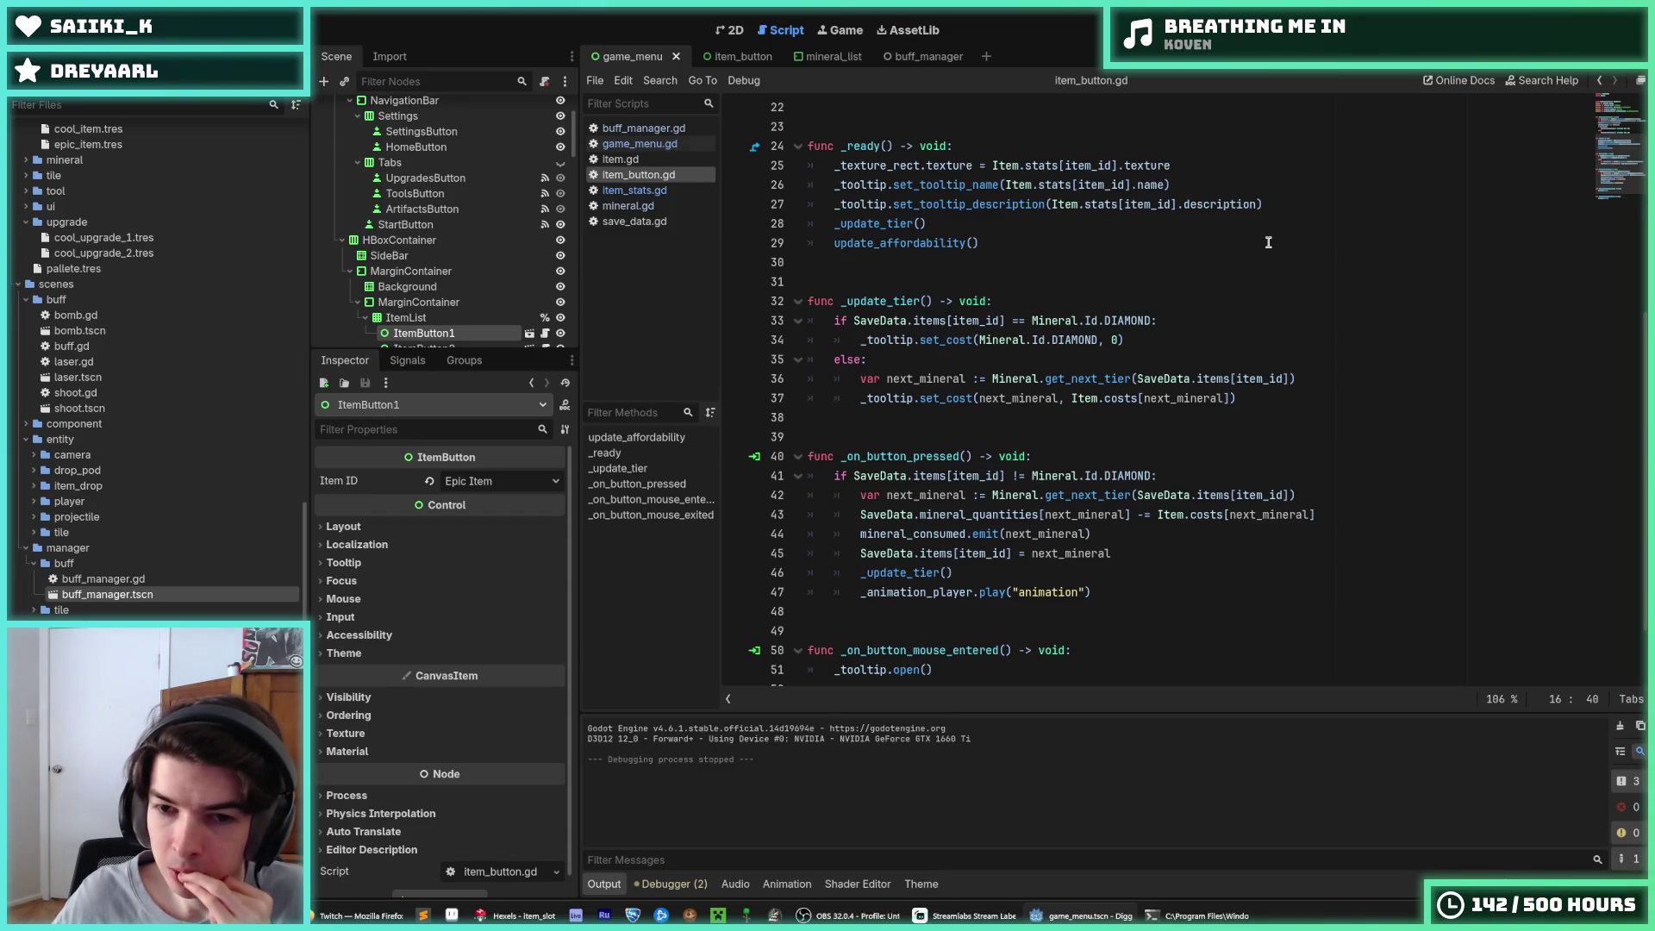
{"action": "scroll", "coordinate": [1268, 242], "scroll_direction": "up", "scroll_amount": 7}
{"action": "left_click", "coordinate": [998, 204]}
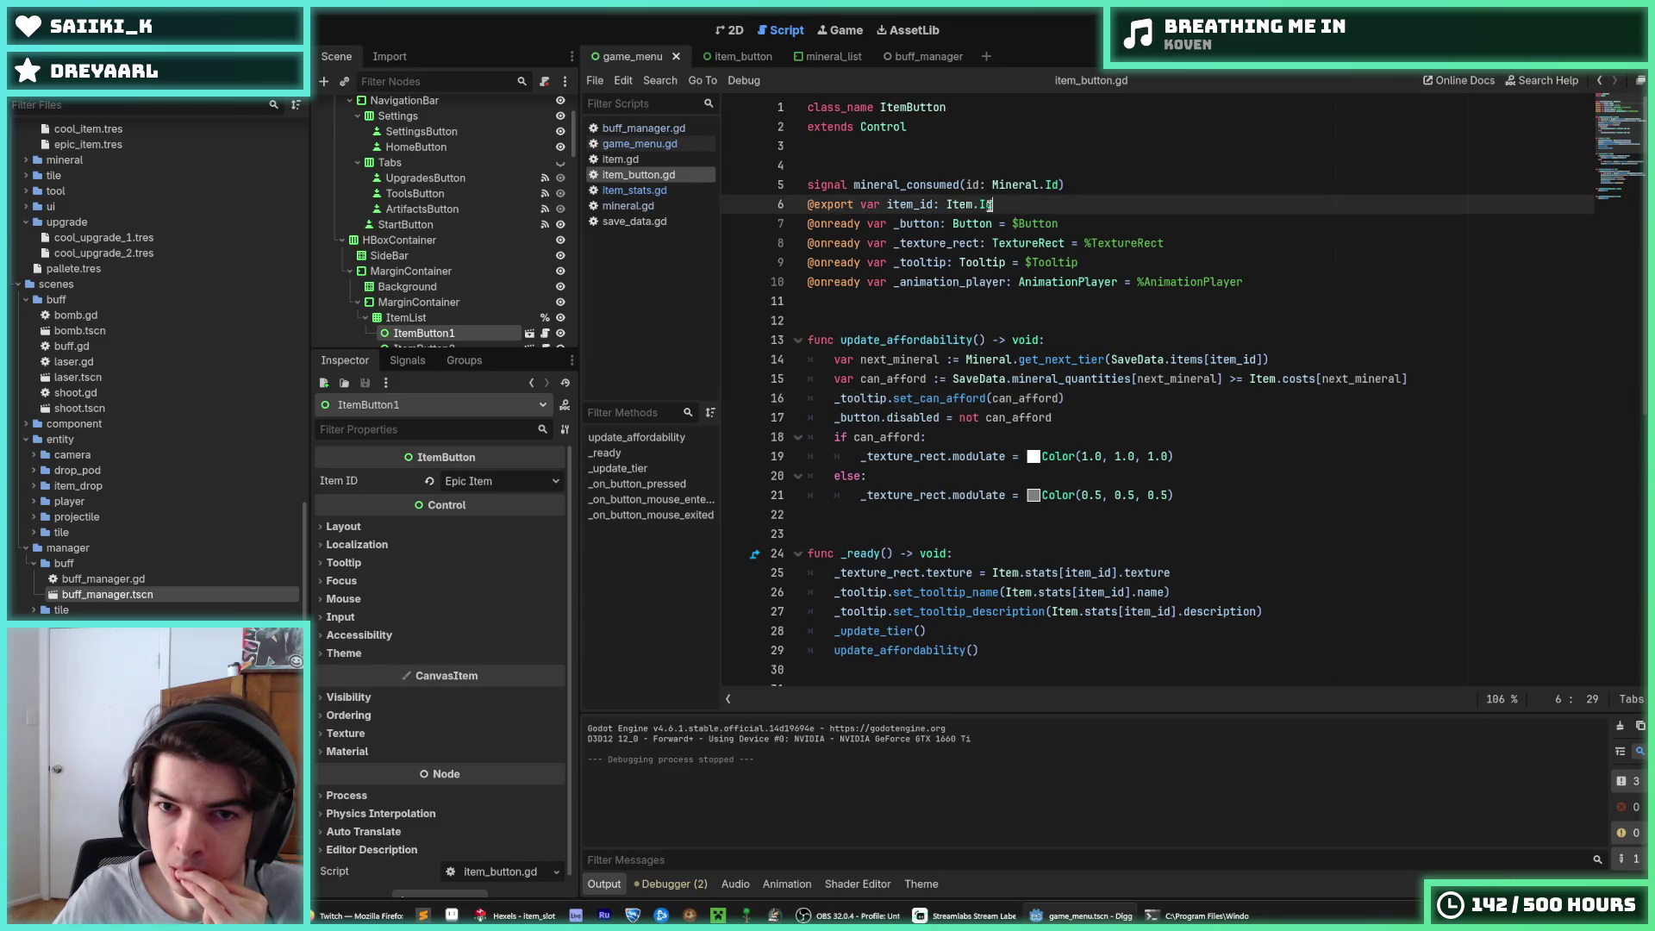
{"action": "double_click", "coordinate": [921, 207]}
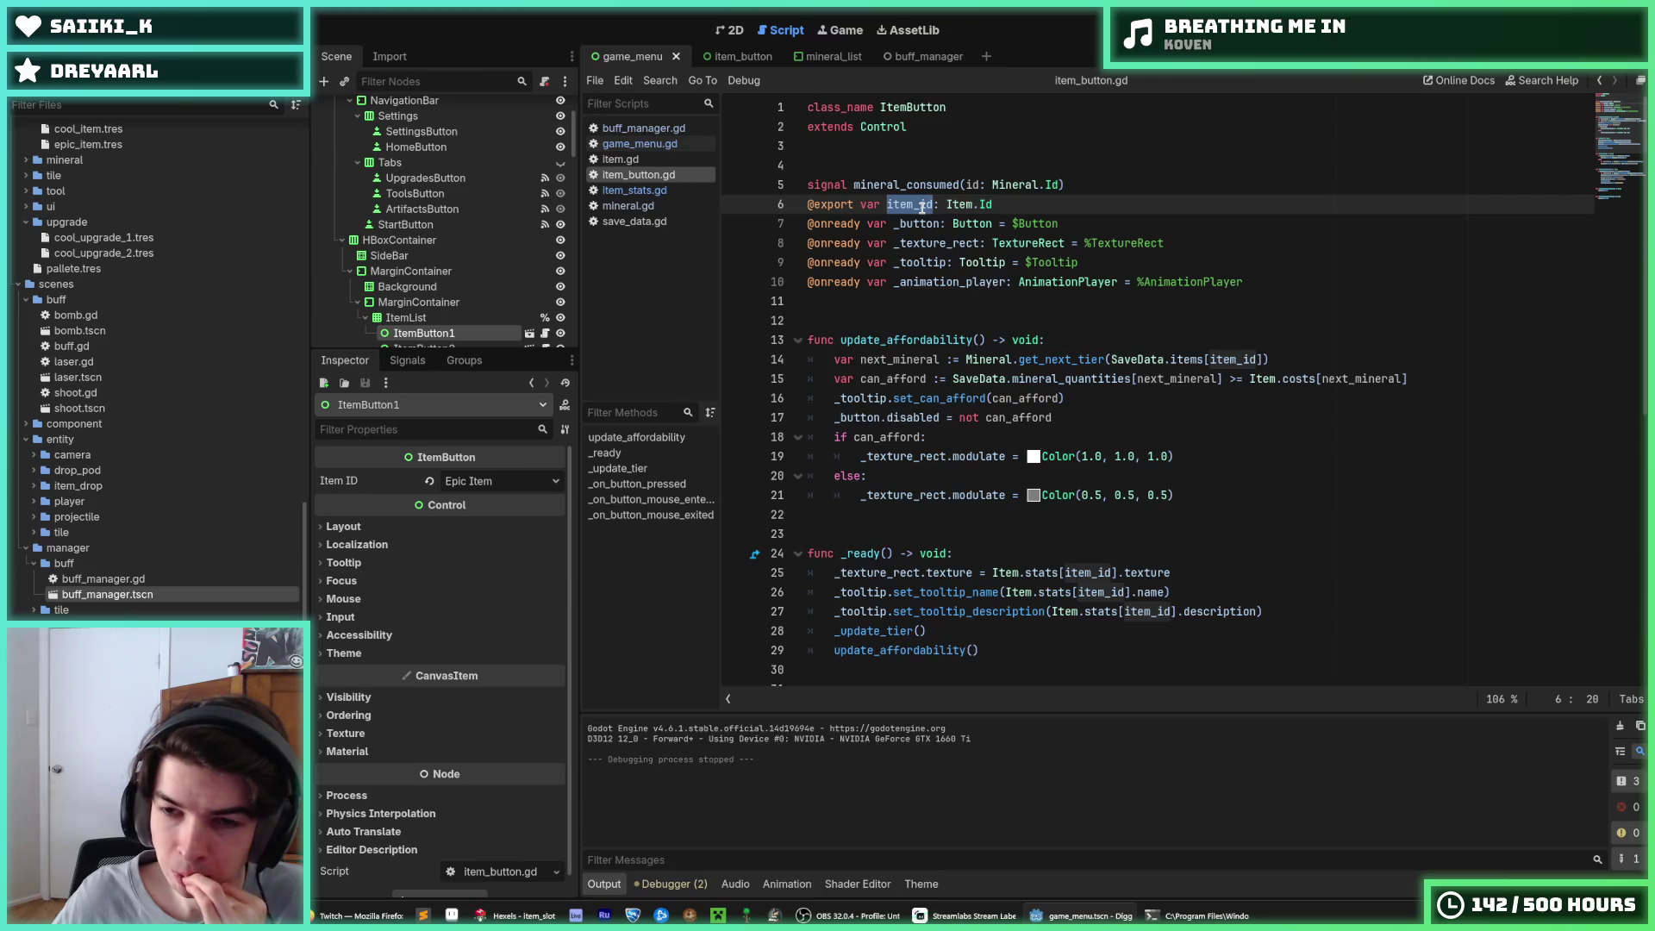
{"action": "left_click_drag", "start_coordinate": [1269, 358], "coordinate": [1111, 359]}
{"action": "left_click", "coordinate": [1112, 359]}
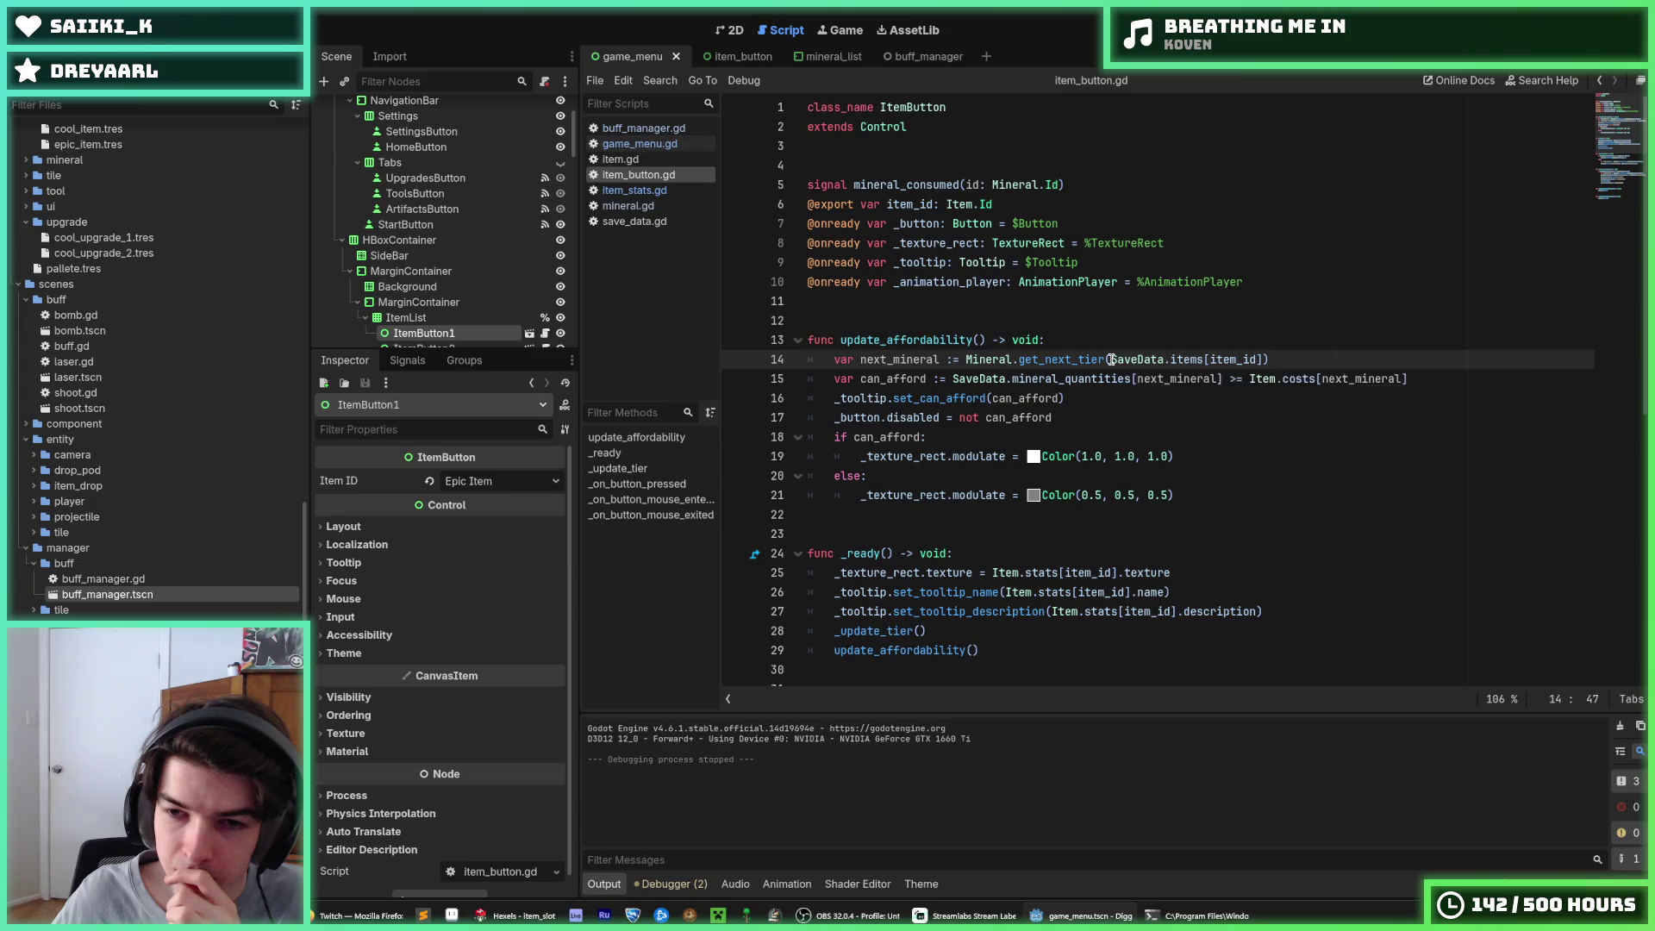
{"action": "left_click", "coordinate": [1311, 353]}
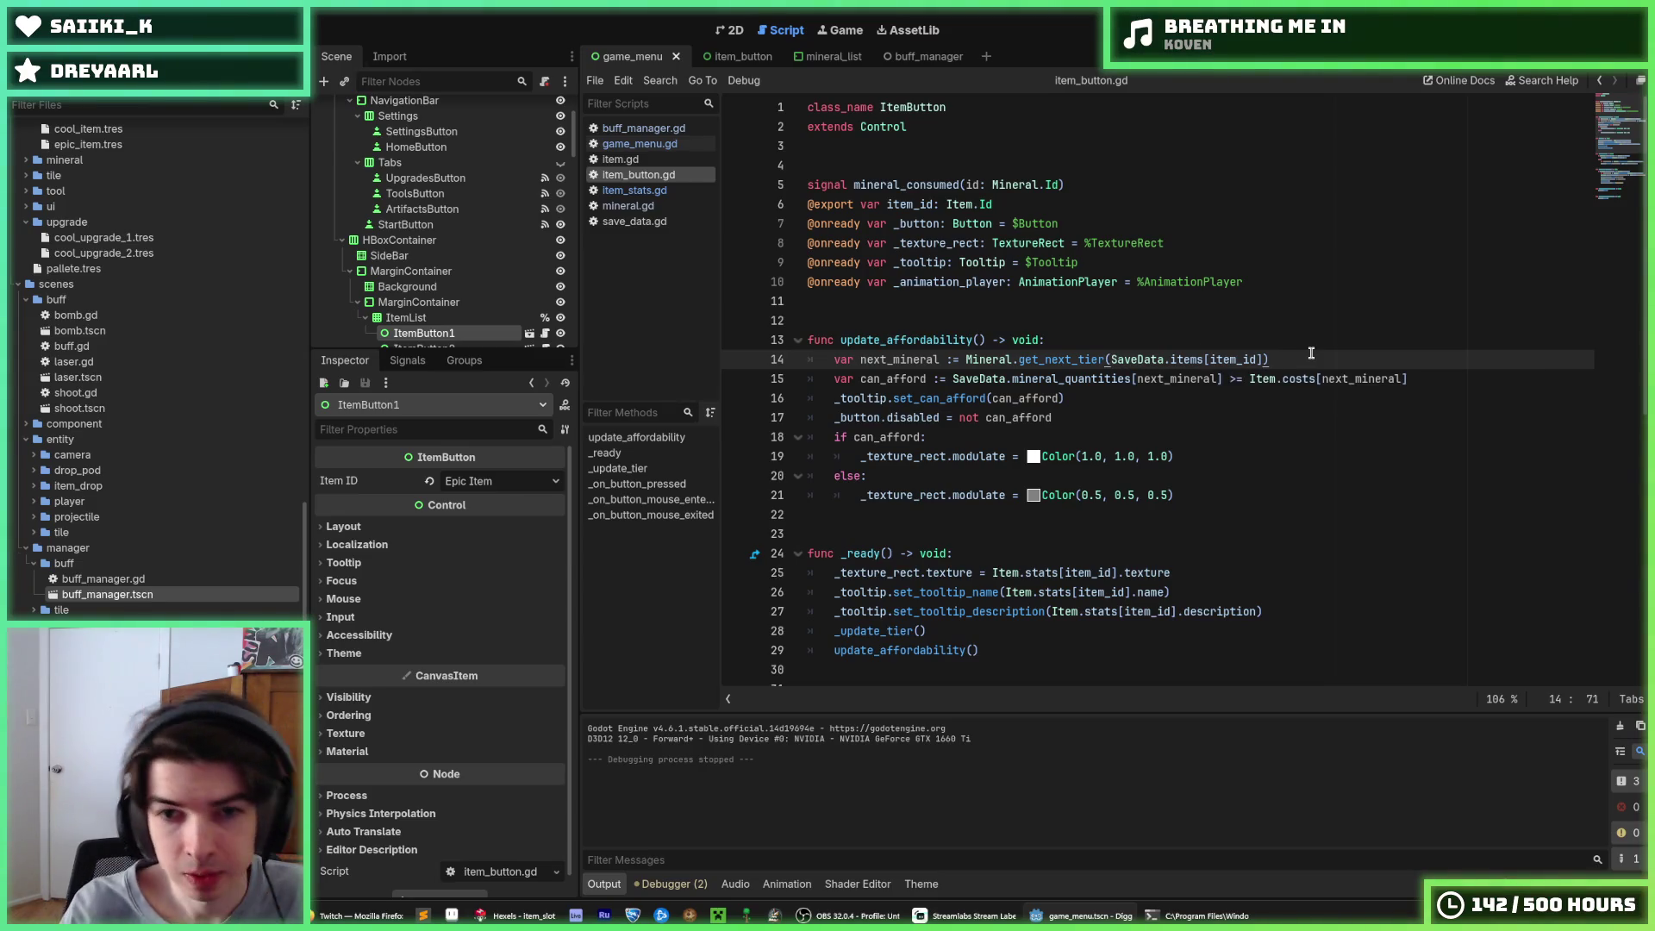
Add a print(next_mineral) line below line 14 and save
{"action": "key", "text": "Return"}
{"action": "type", "text": "print(next_mineral"}
{"action": "key", "text": "BackSpace"}
{"action": "key", "text": "BackSpace"}
{"action": "key", "text": "BackSpace"}
{"action": "type", "text": "neral"}
{"action": "key", "text": "ctrl+s"}
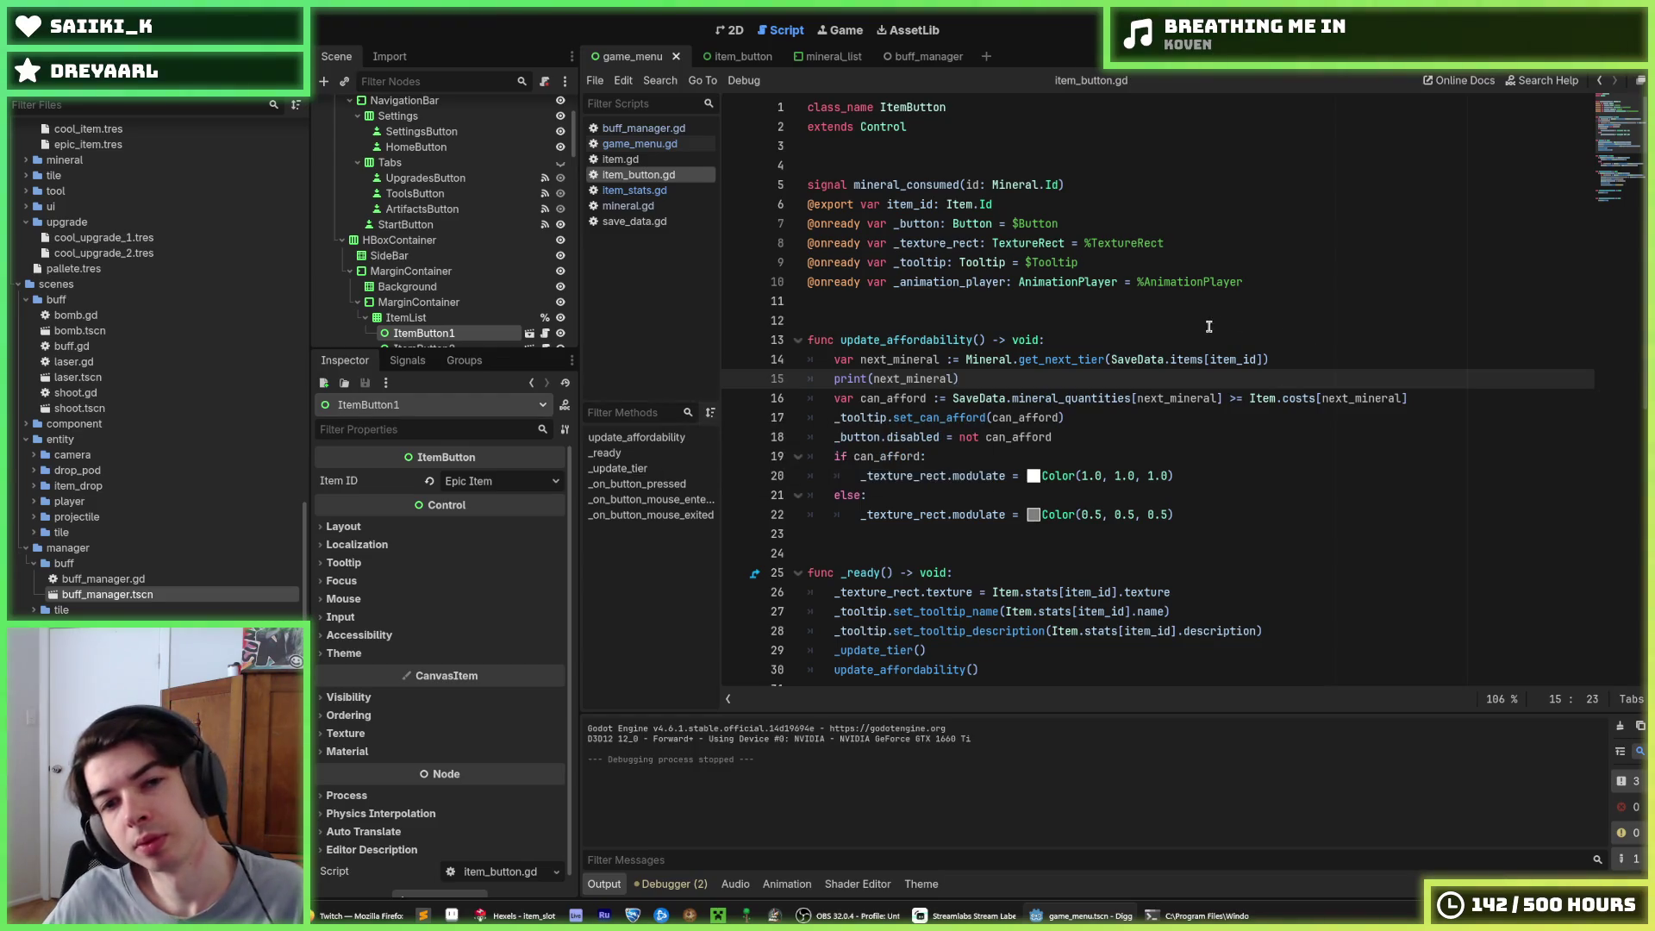
{"action": "left_click", "coordinate": [1207, 339]}
{"action": "key", "text": "ctrl+s"}
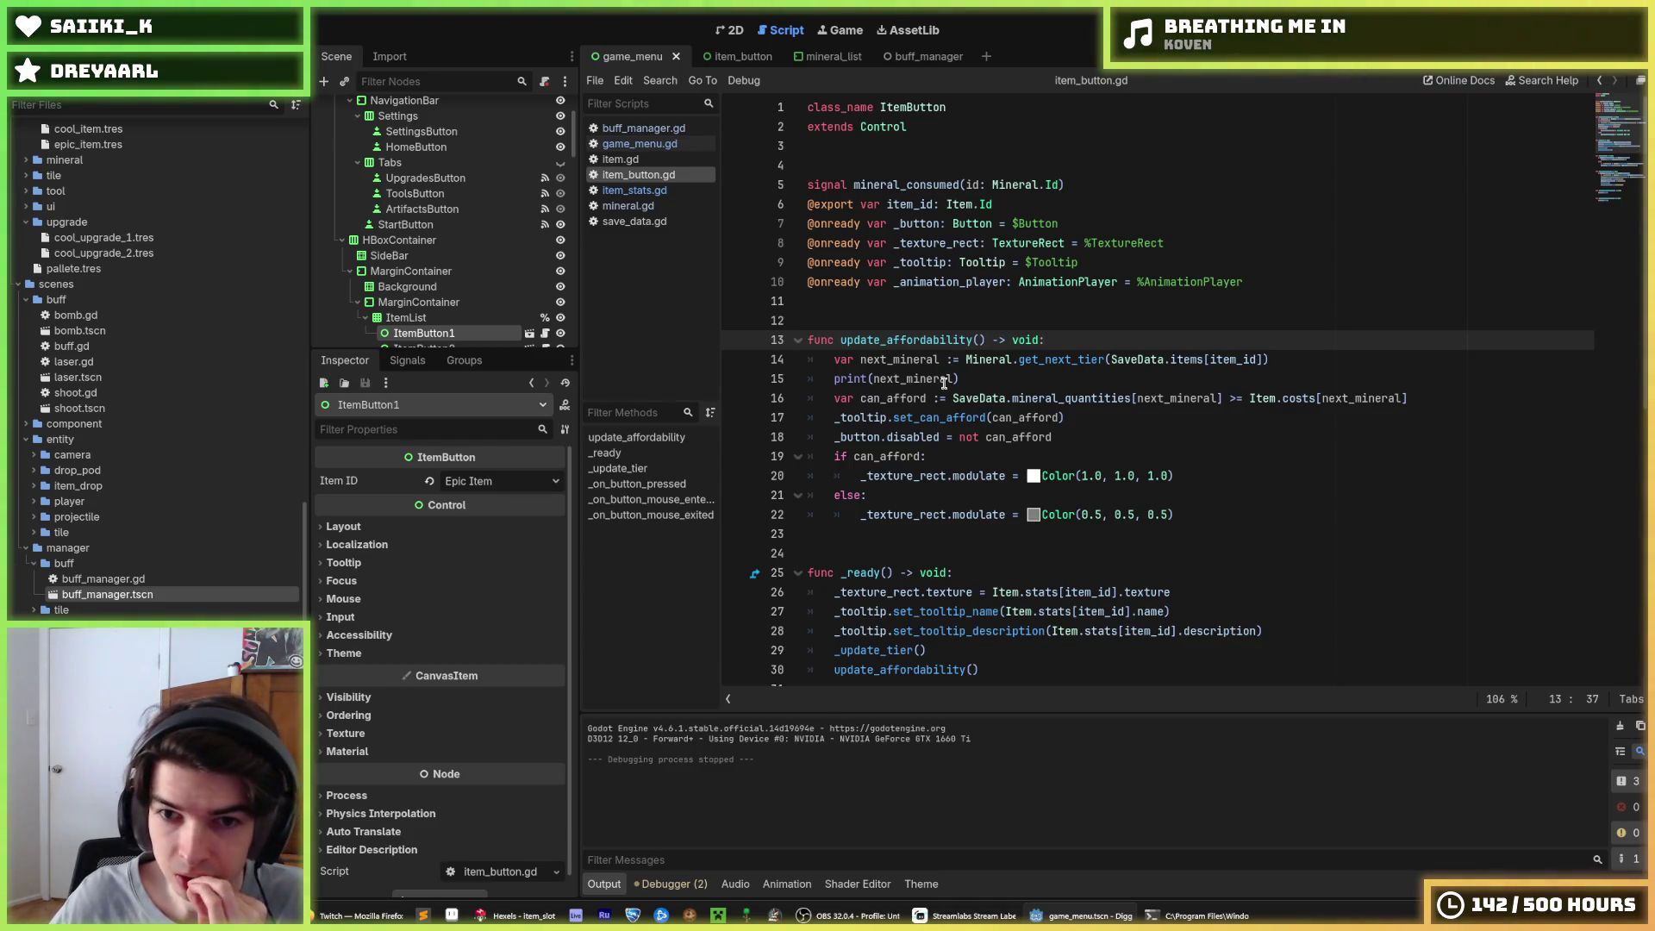
Make the print output SaveData.mineral_quantities[next_mineral] and Item.costs[next_mineral], then save
{"action": "left_click_drag", "start_coordinate": [1221, 398], "coordinate": [948, 398]}
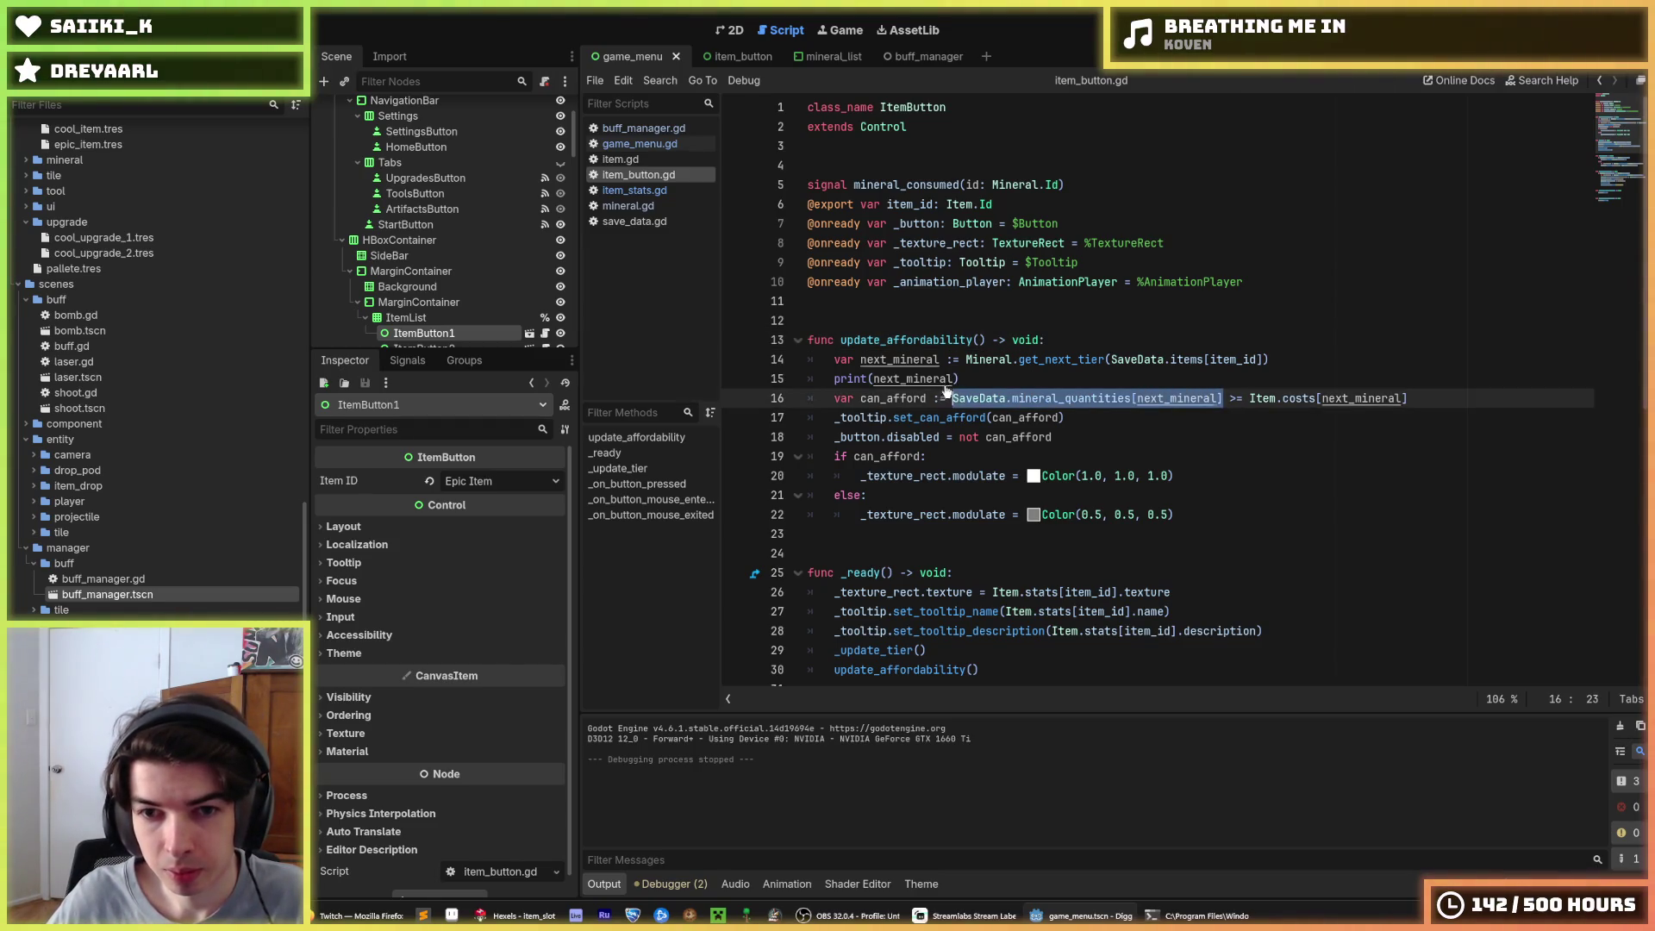
{"action": "key", "text": "ctrl+c"}
{"action": "double_click", "coordinate": [931, 379]}
{"action": "key", "text": "ctrl+v"}
{"action": "left_click_drag", "start_coordinate": [1418, 398], "coordinate": [1241, 401]}
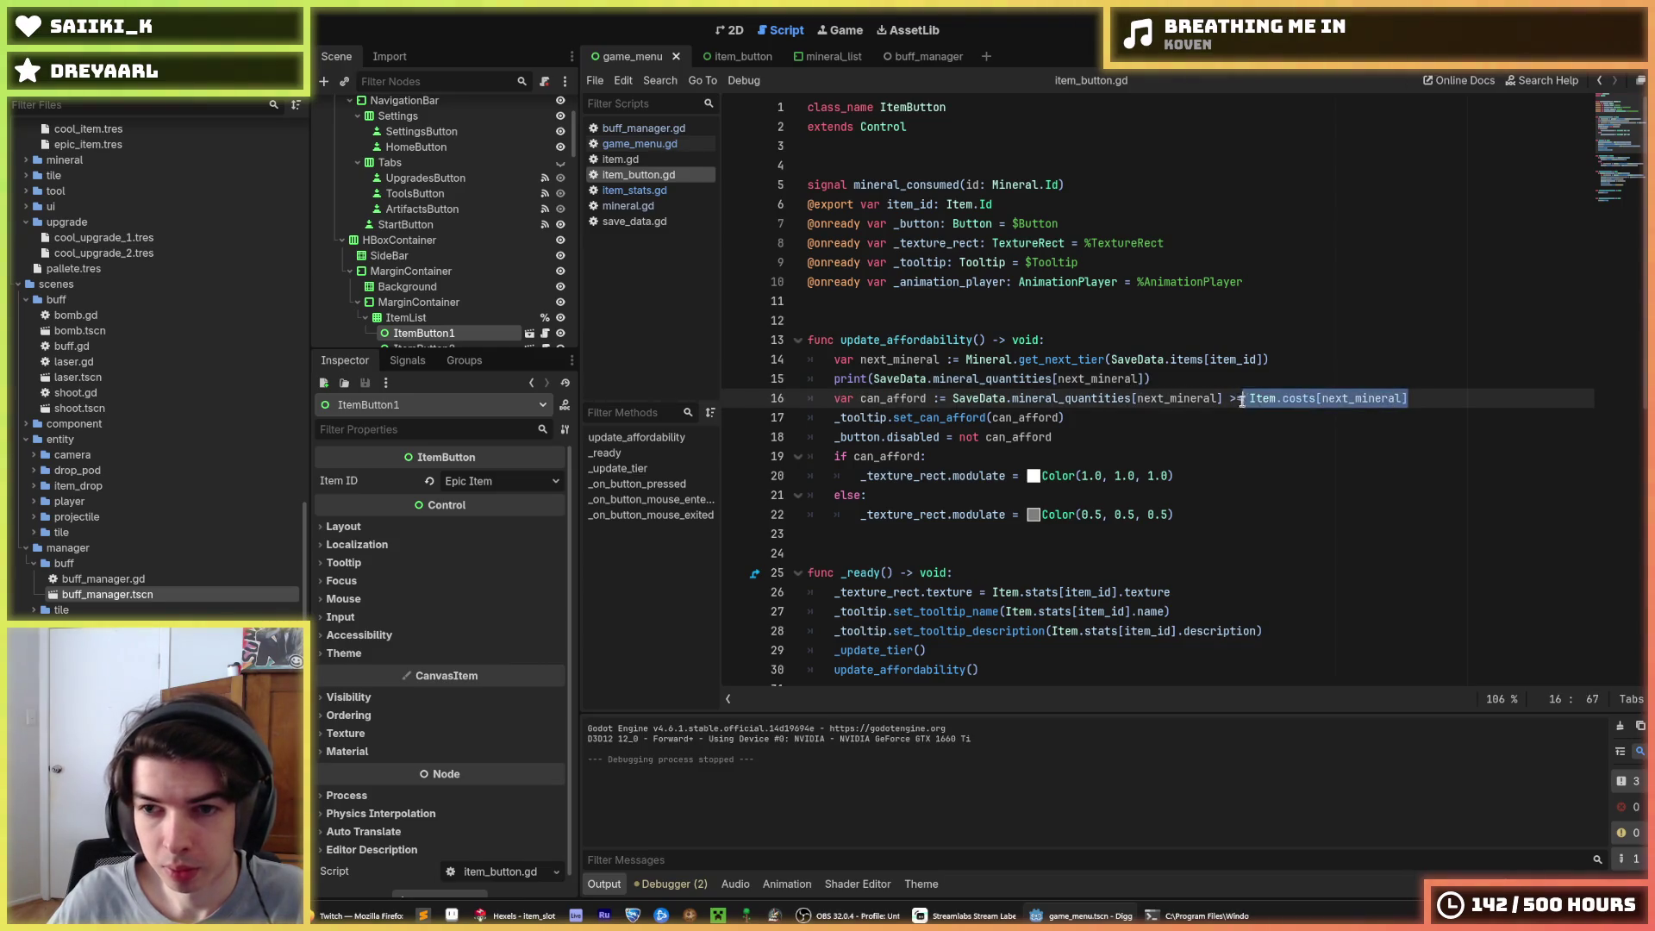
{"action": "left_click", "coordinate": [1144, 379]}
{"action": "key", "text": "ctrl+v"}
{"action": "key", "text": "ctrl+s"}
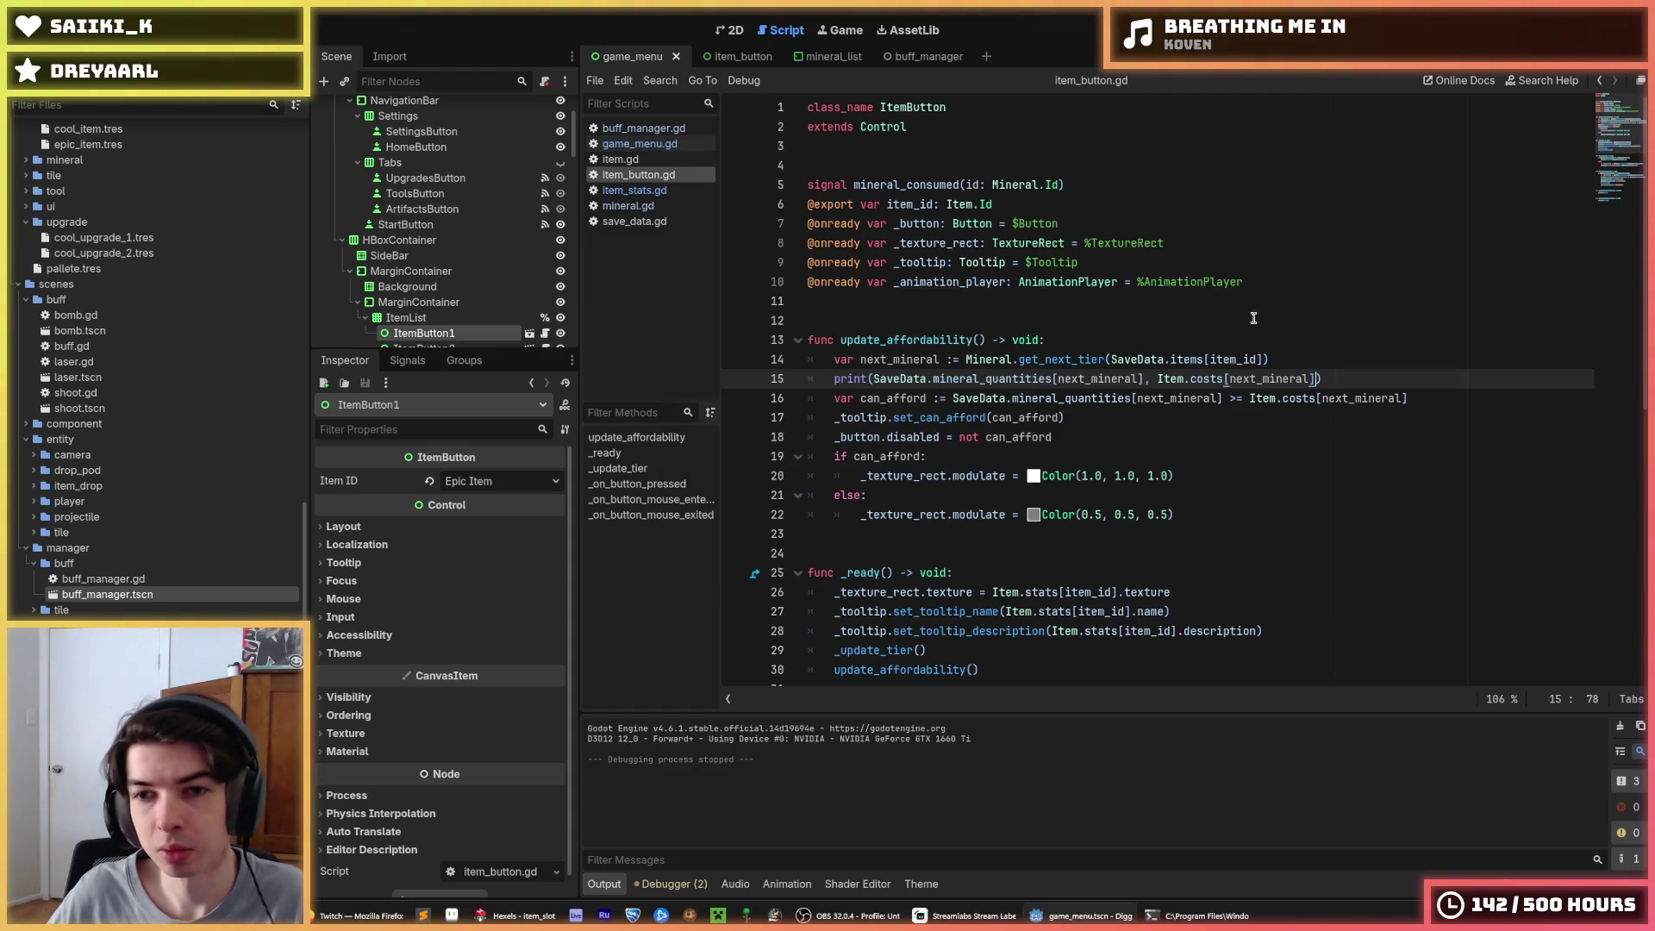
Prepend next_mineral to the print arguments and run the game
{"action": "double_click", "coordinate": [1104, 378]}
{"action": "left_click", "coordinate": [874, 378]}
{"action": "type", "text": "next_mineral,"}
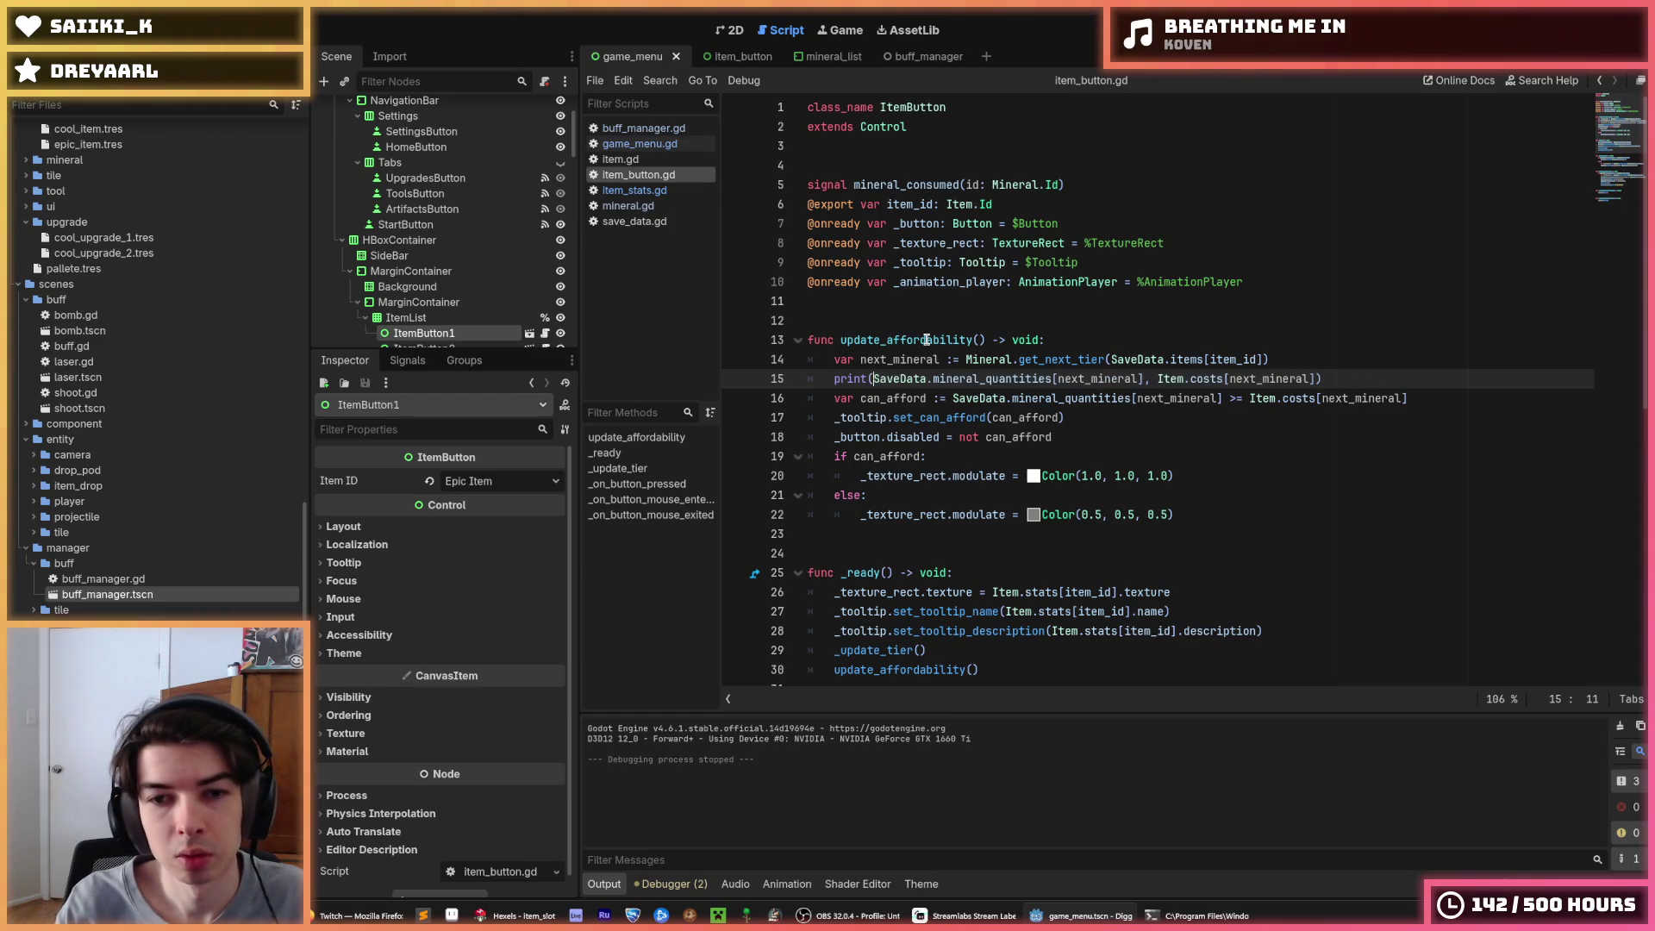
{"action": "key", "text": "F5"}
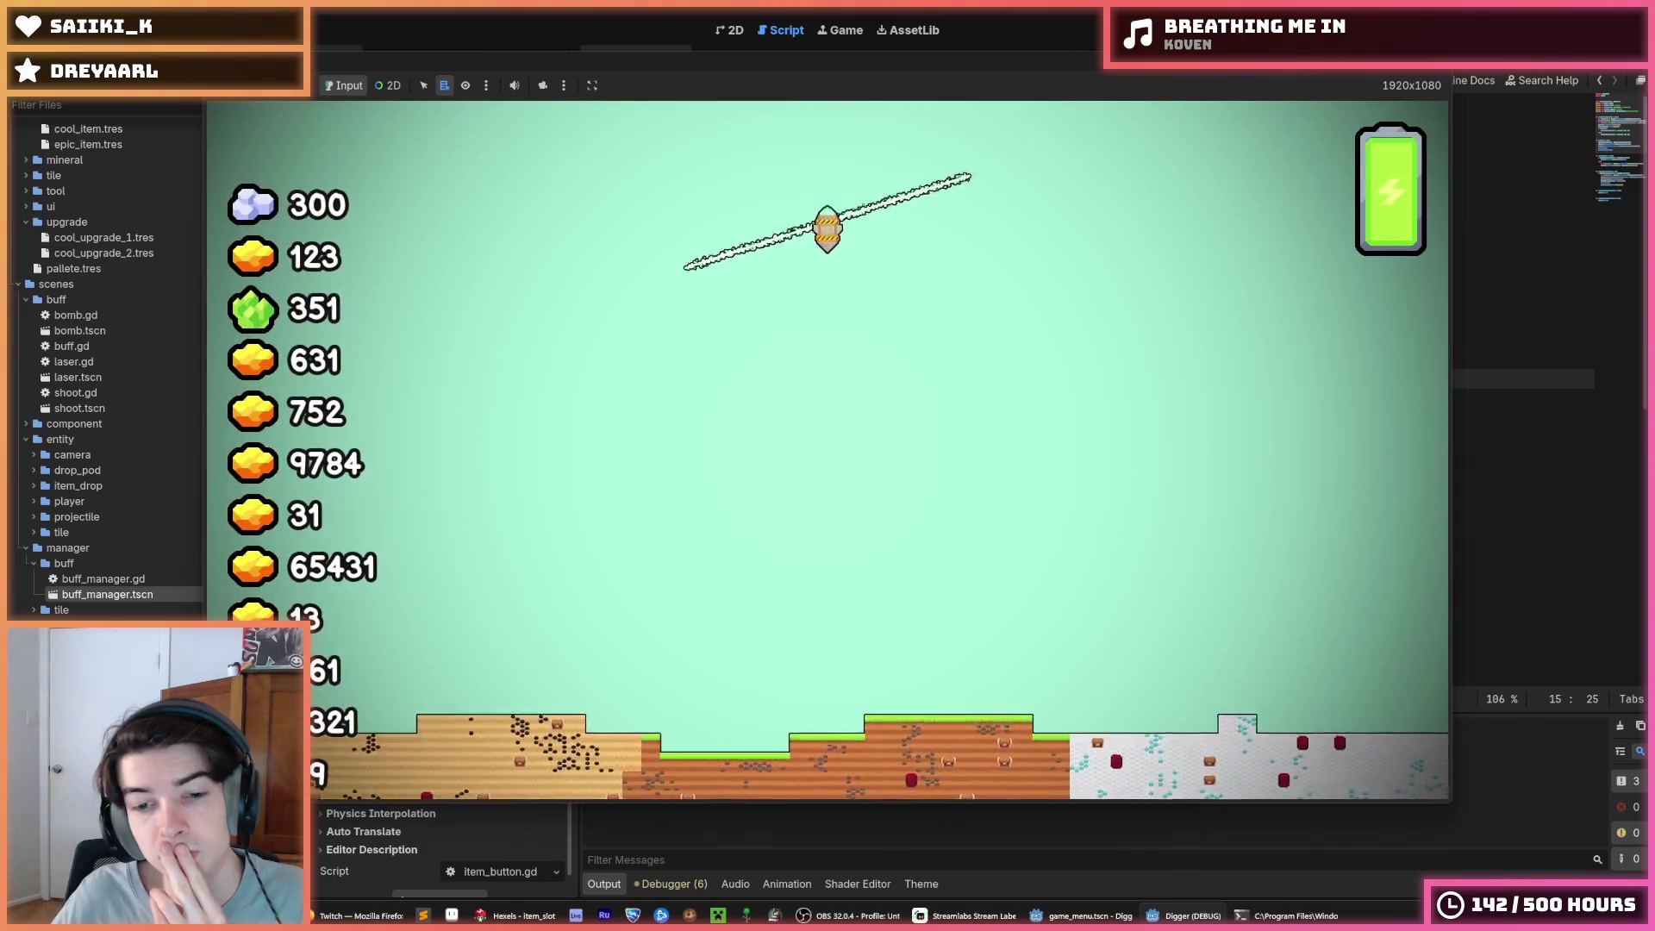
Relaunch the game, return to the script editor, and stop it
{"action": "key", "text": "F8"}
{"action": "key", "text": "F5"}
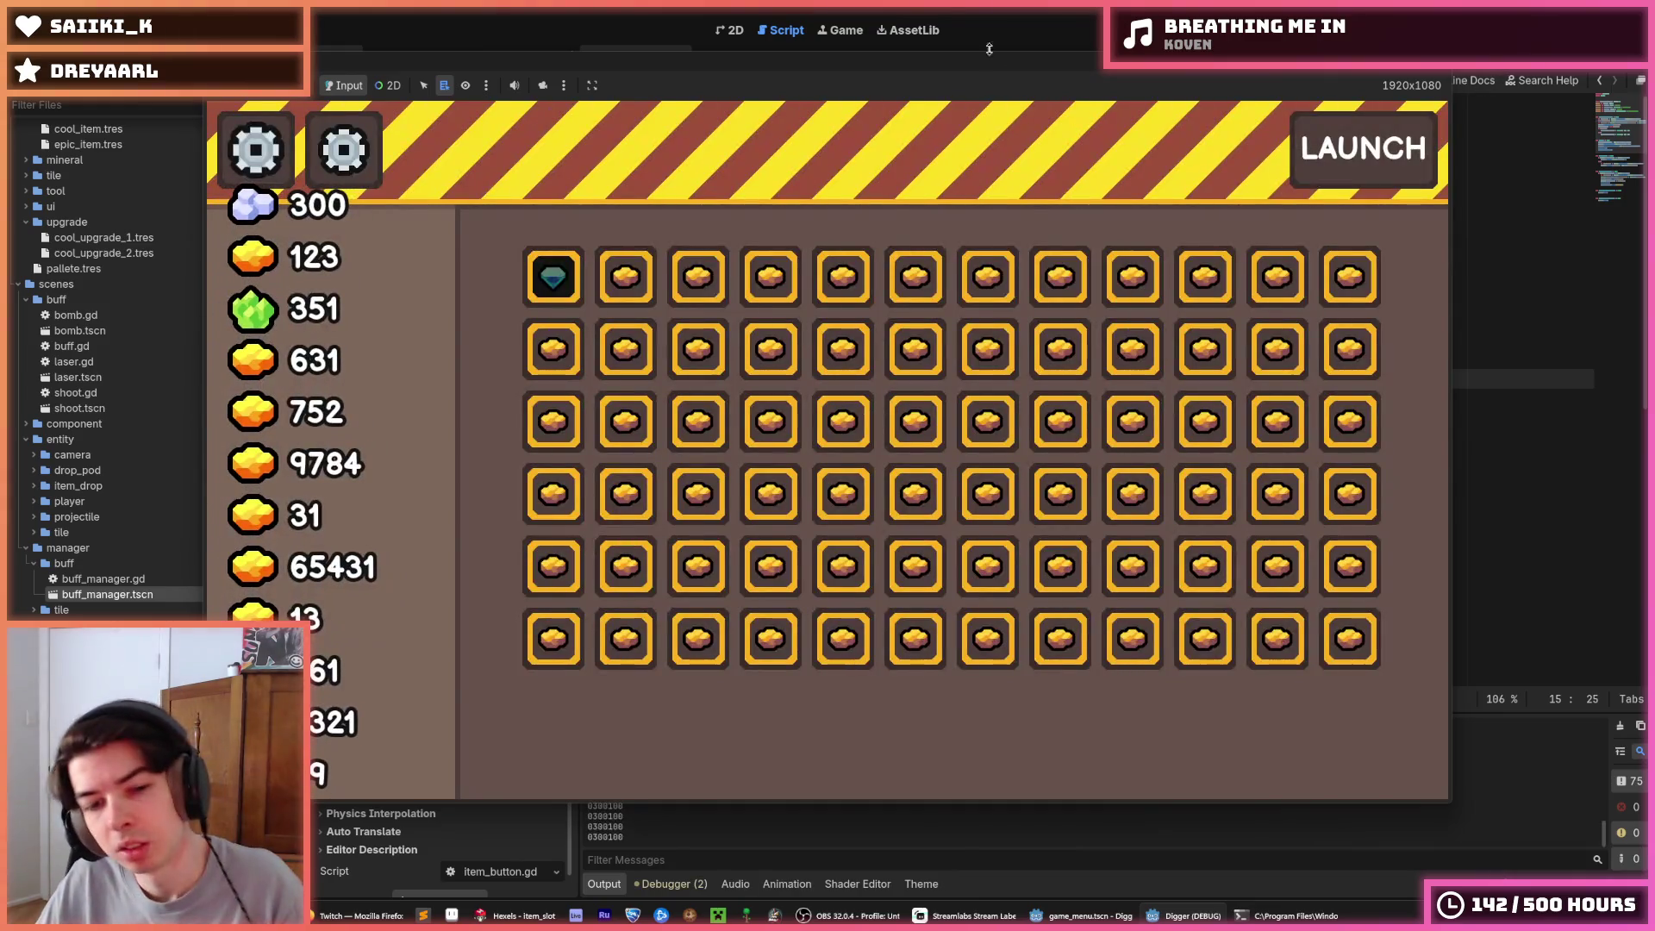
{"action": "left_click", "coordinate": [989, 49]}
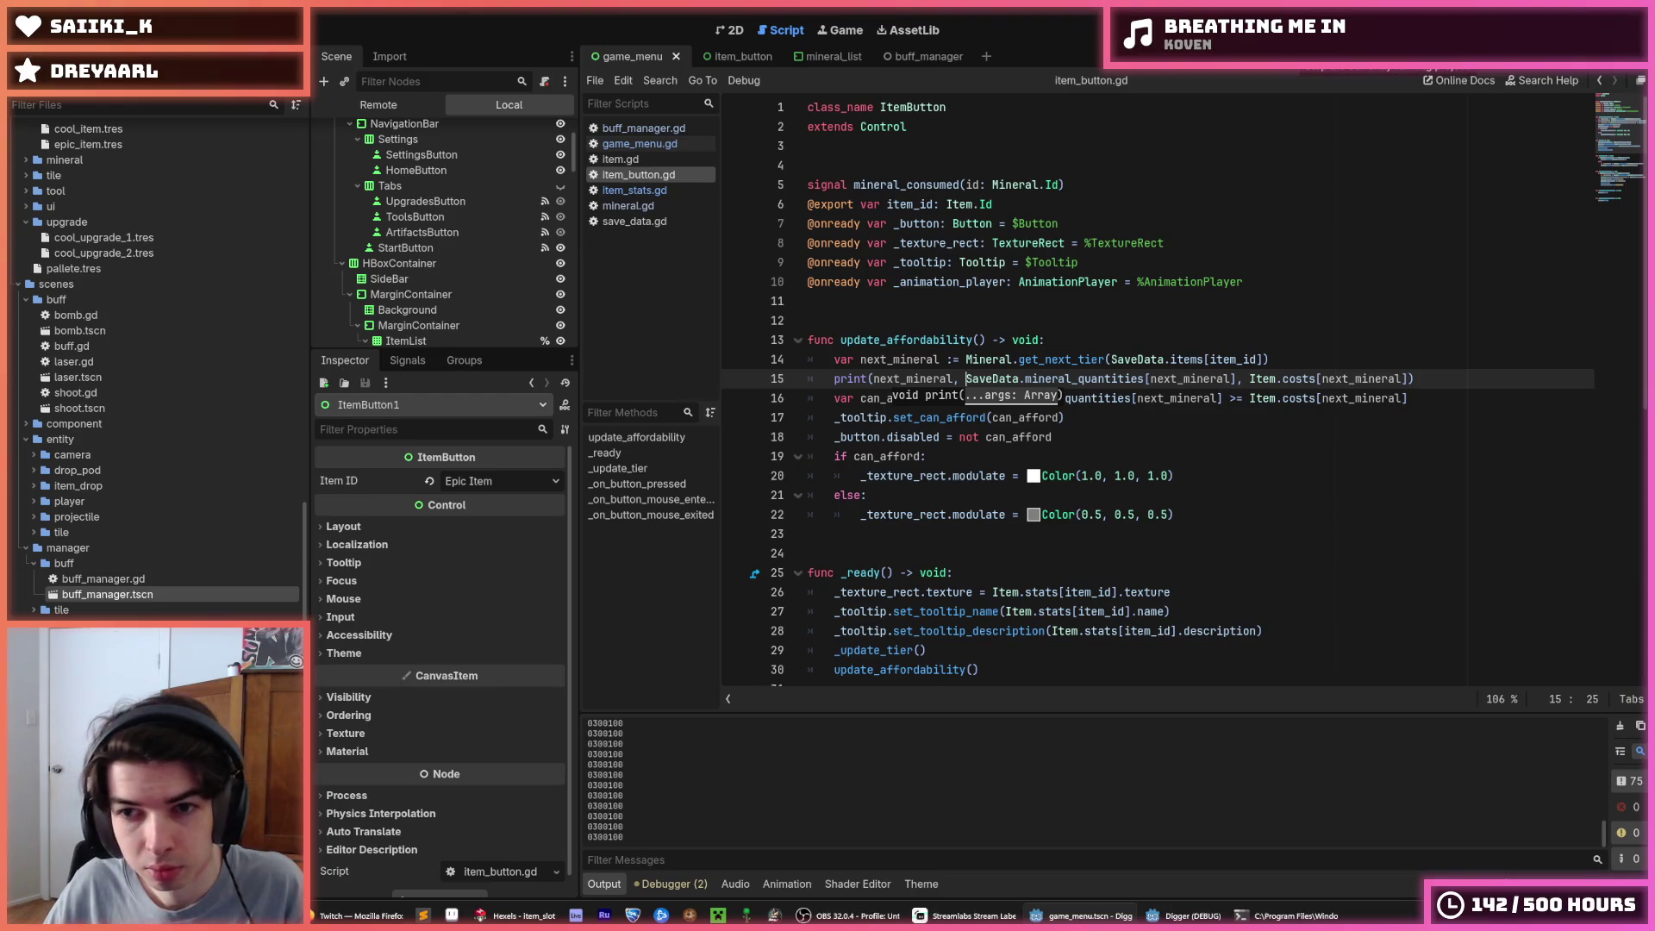
{"action": "key", "text": "F8"}
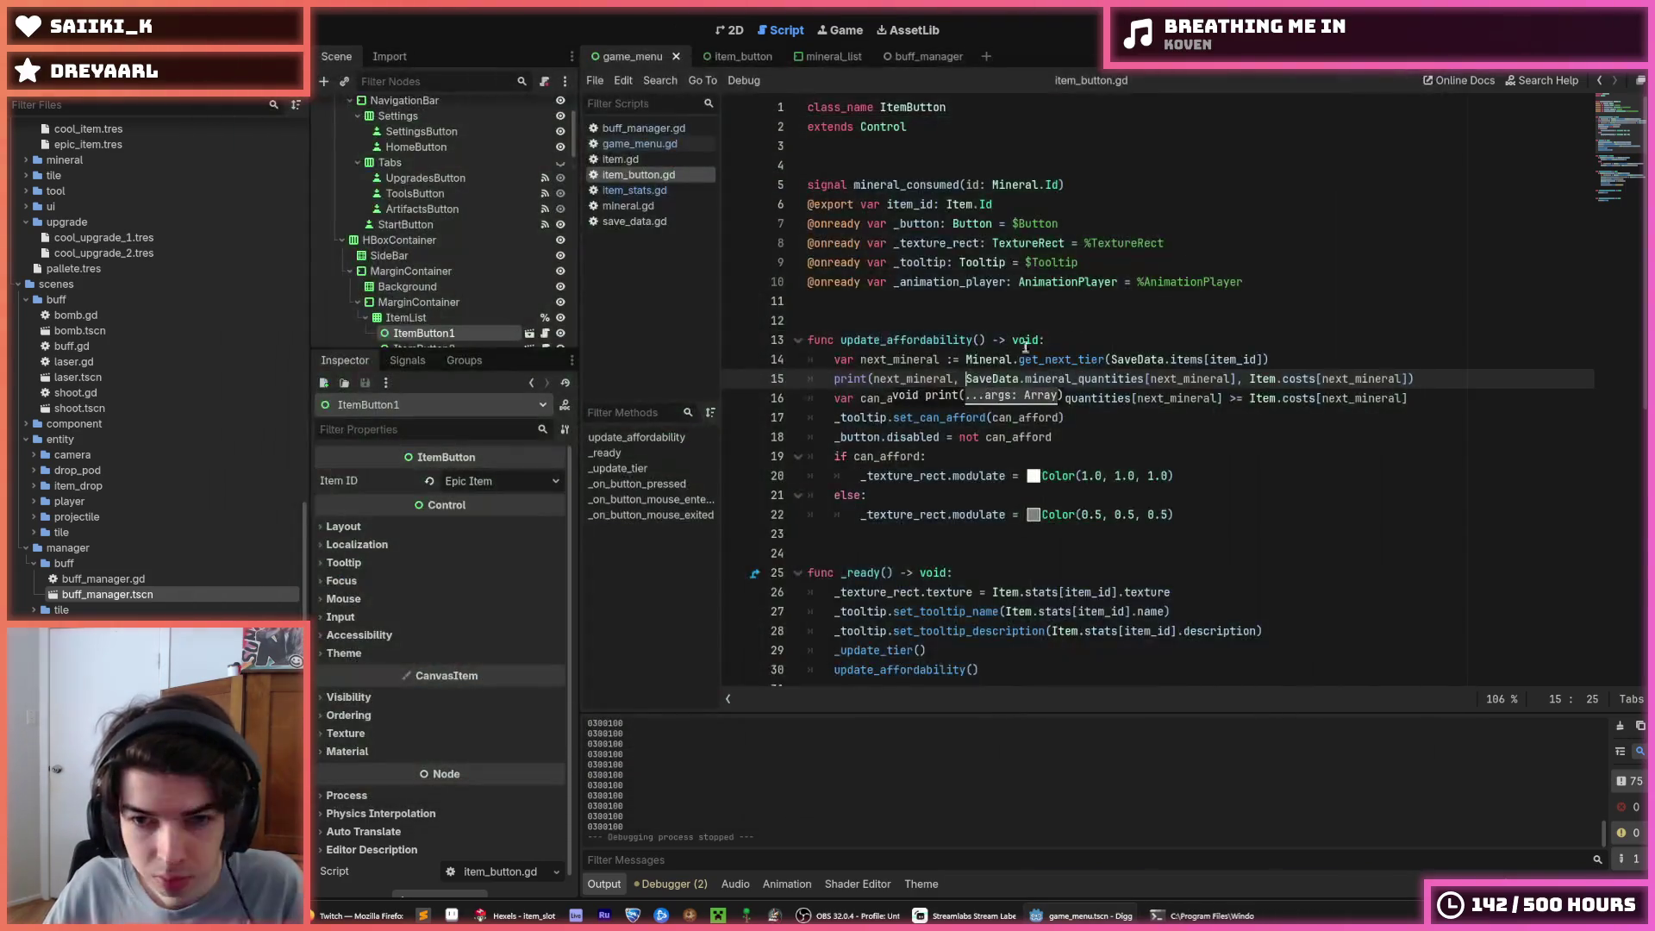
Insert " " separators between the three print arguments on line 15 and save
{"action": "type", "text": "\" \"m"}
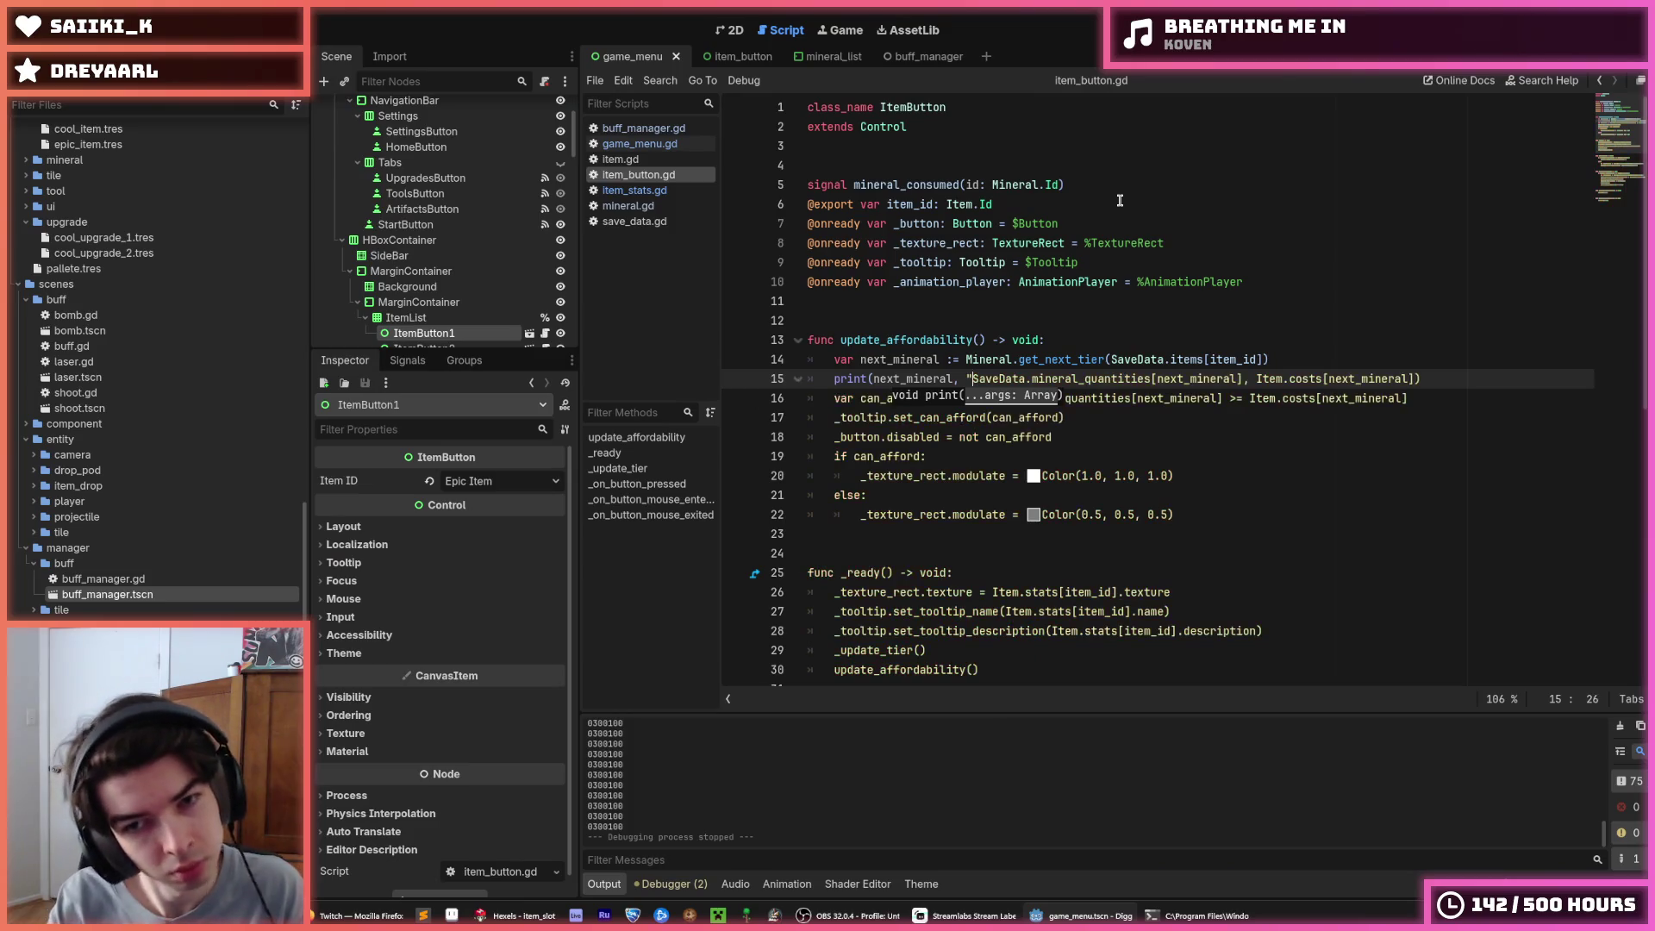
{"action": "key", "text": "BackSpace"}
{"action": "type", "text": ","}
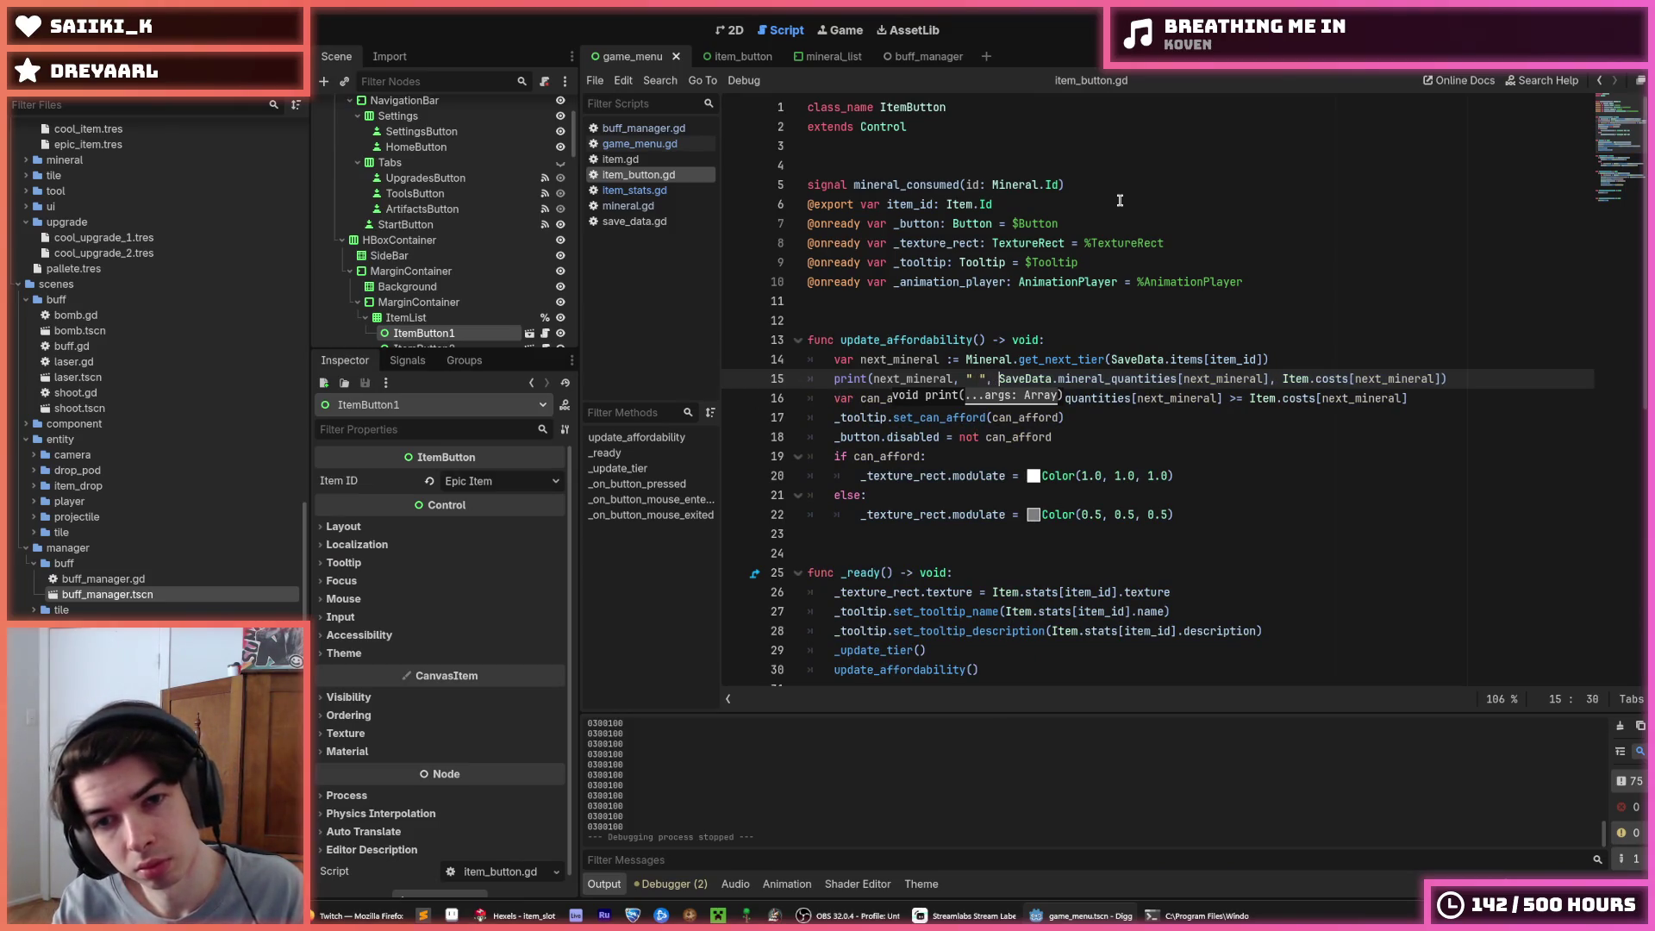
{"action": "left_click", "coordinate": [1279, 378]}
{"action": "type", "text": "\" \","}
{"action": "key", "text": "ctrl+s"}
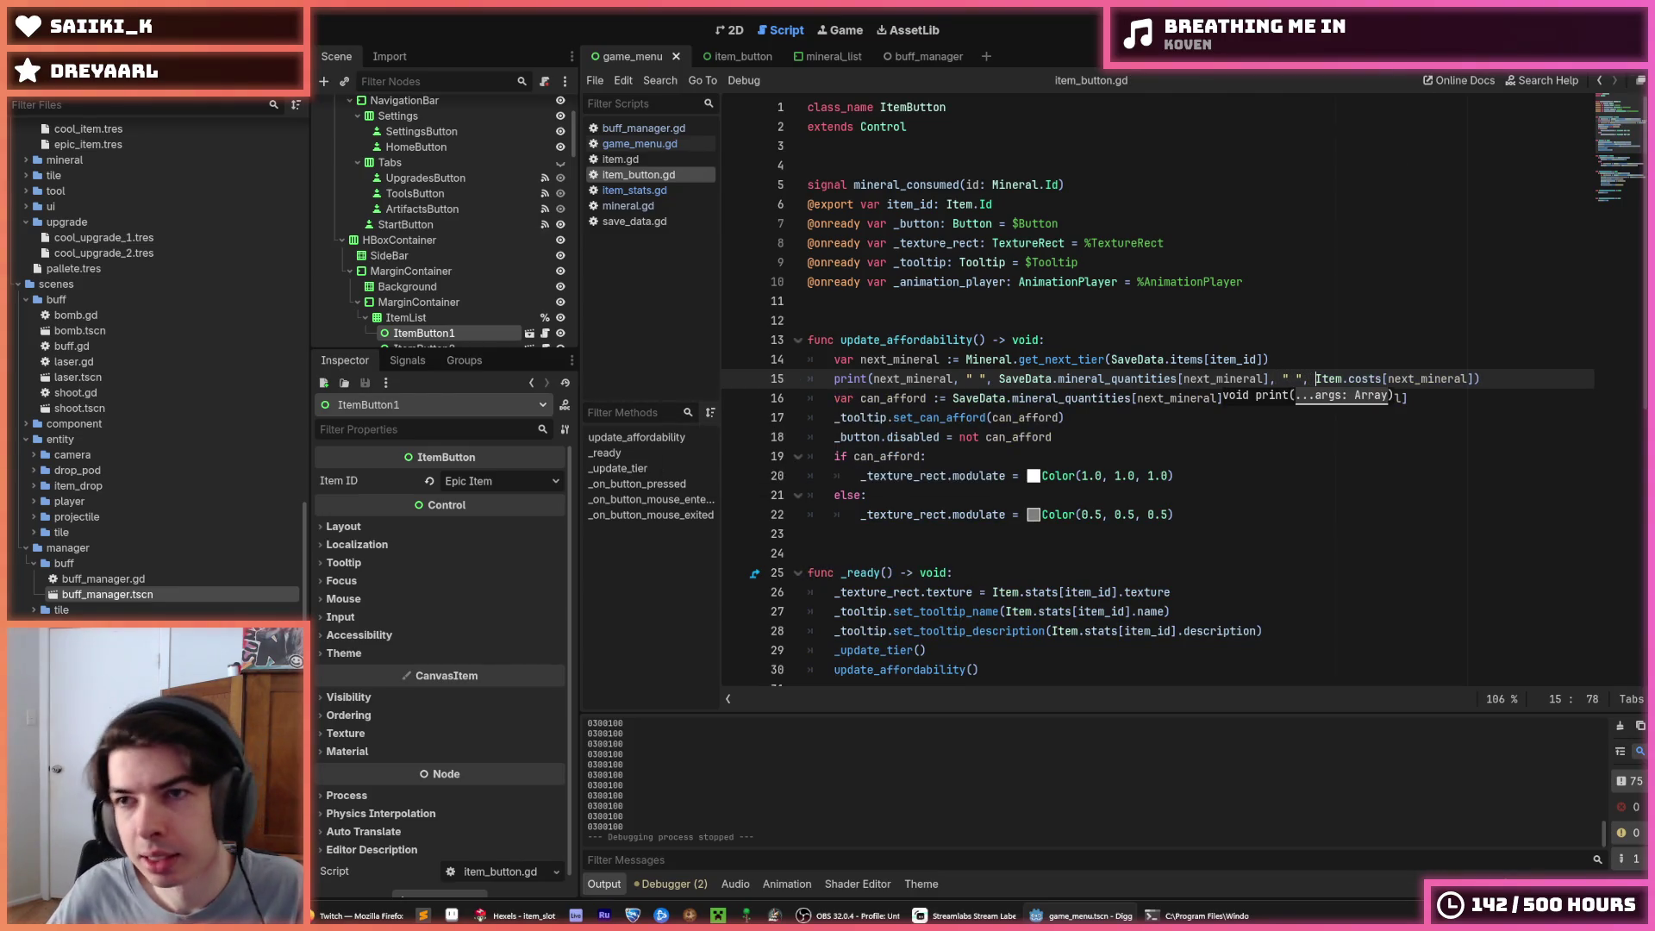
Run the game, check the Cool Item slot, then close it
{"action": "key", "text": "F5"}
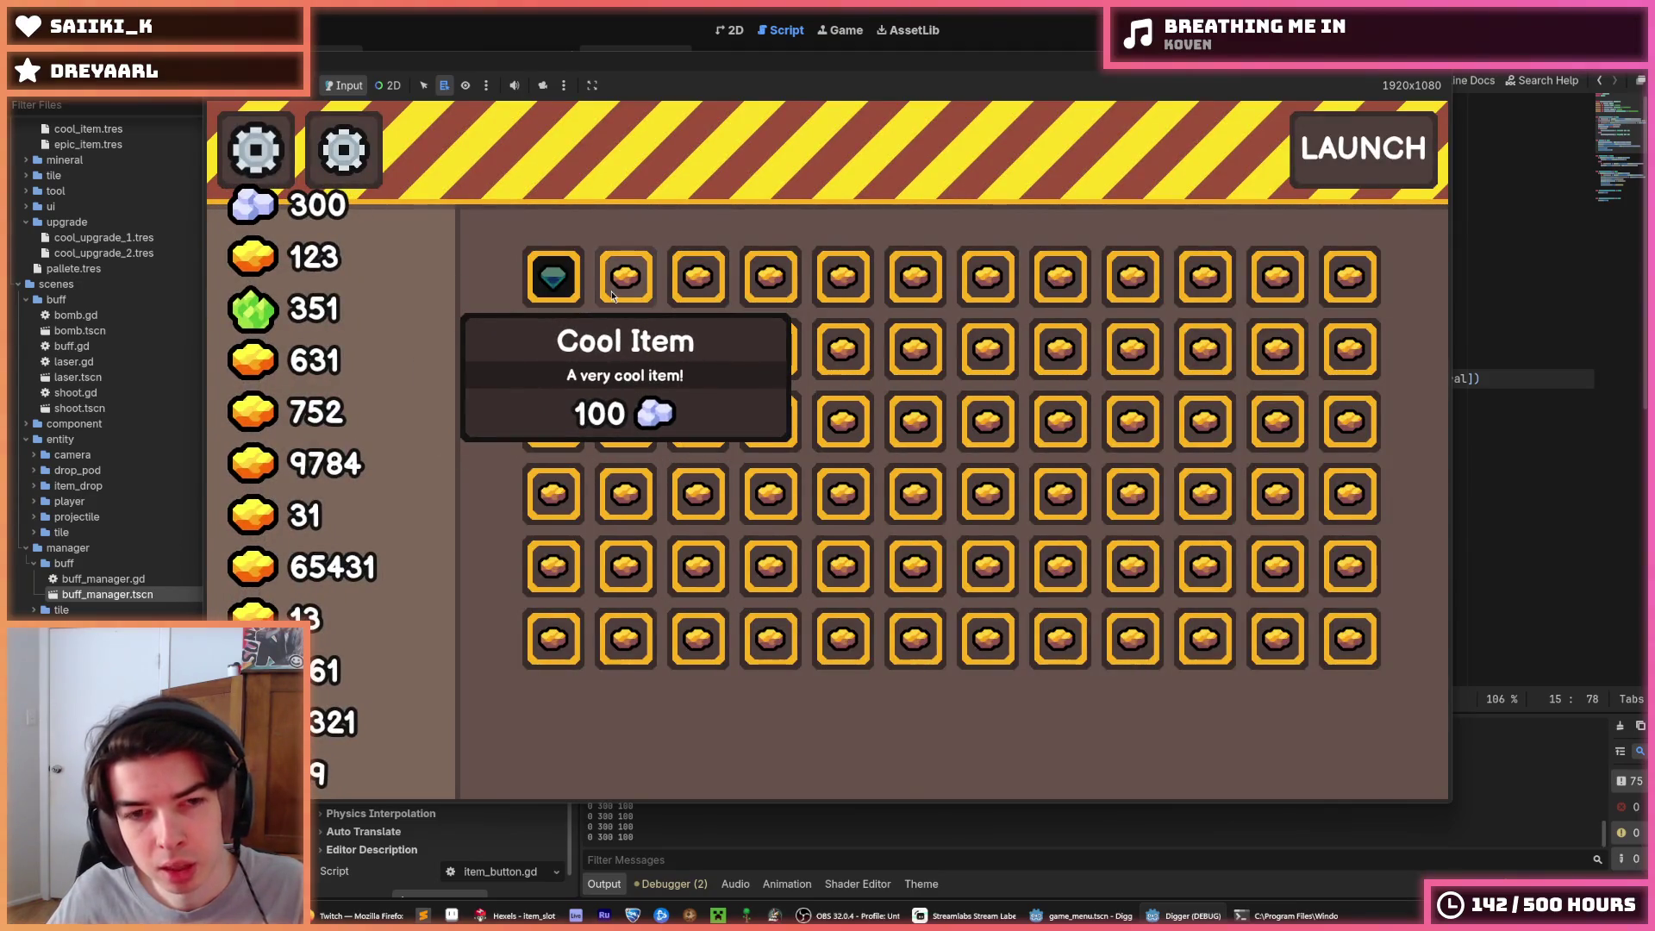
{"action": "mouse_move", "coordinate": [563, 274]}
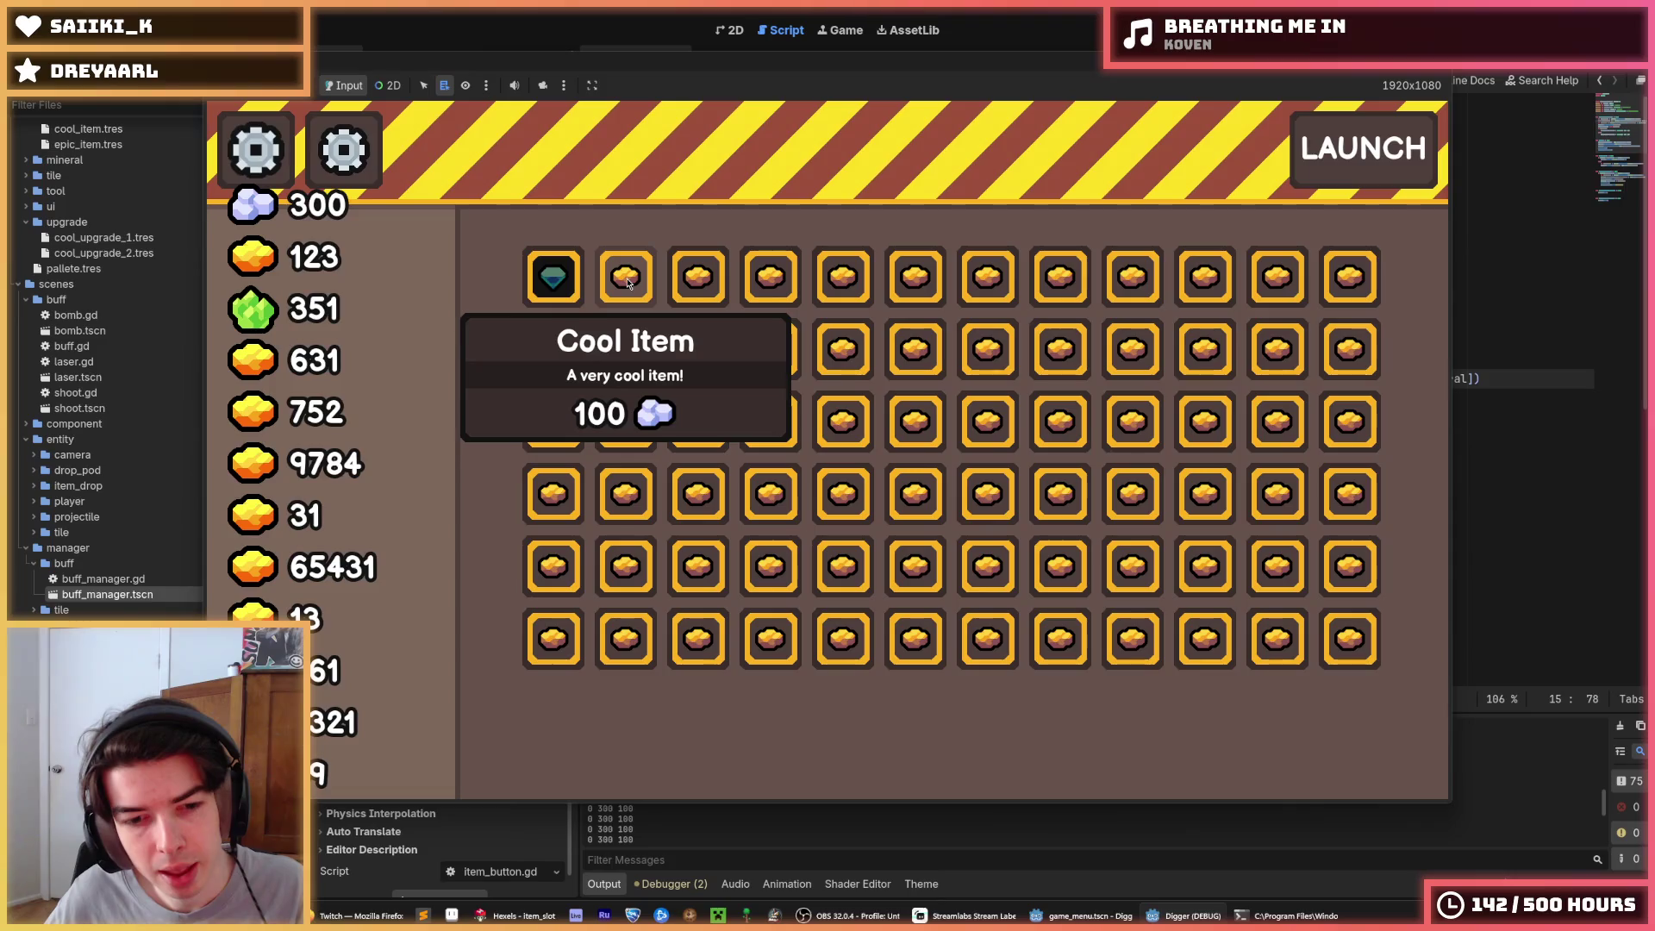
{"action": "key", "text": "F8"}
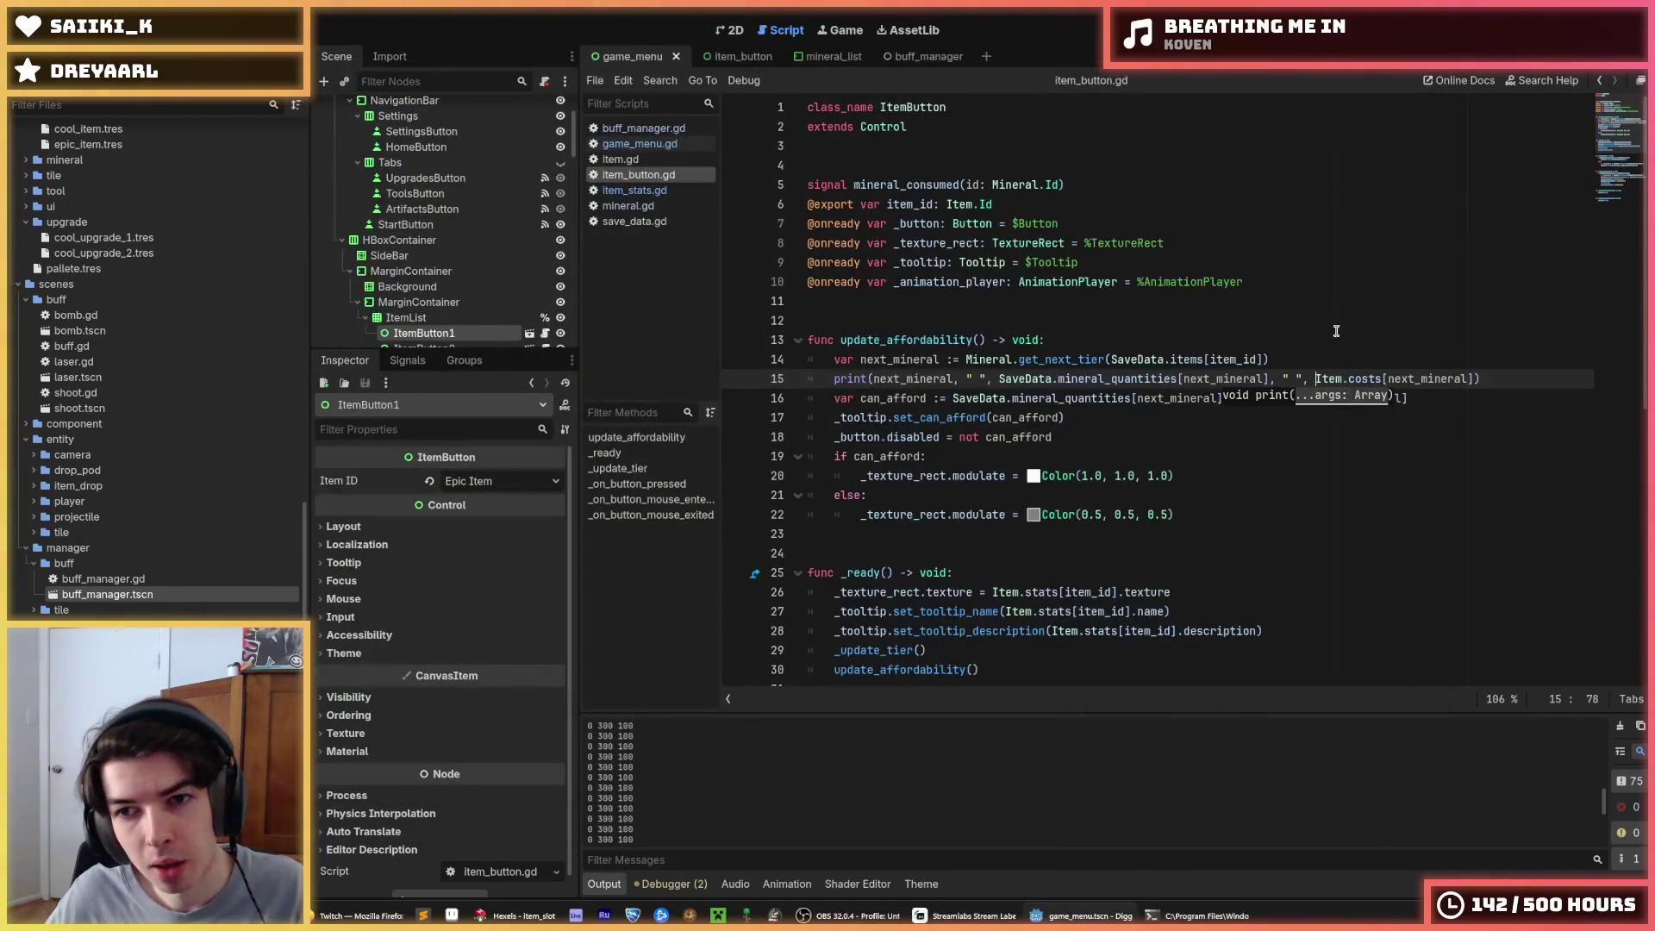
Save and inspect the SaveData.items[item_id] expression on line 14
{"action": "left_click", "coordinate": [1320, 356]}
{"action": "key", "text": "ctrl+s"}
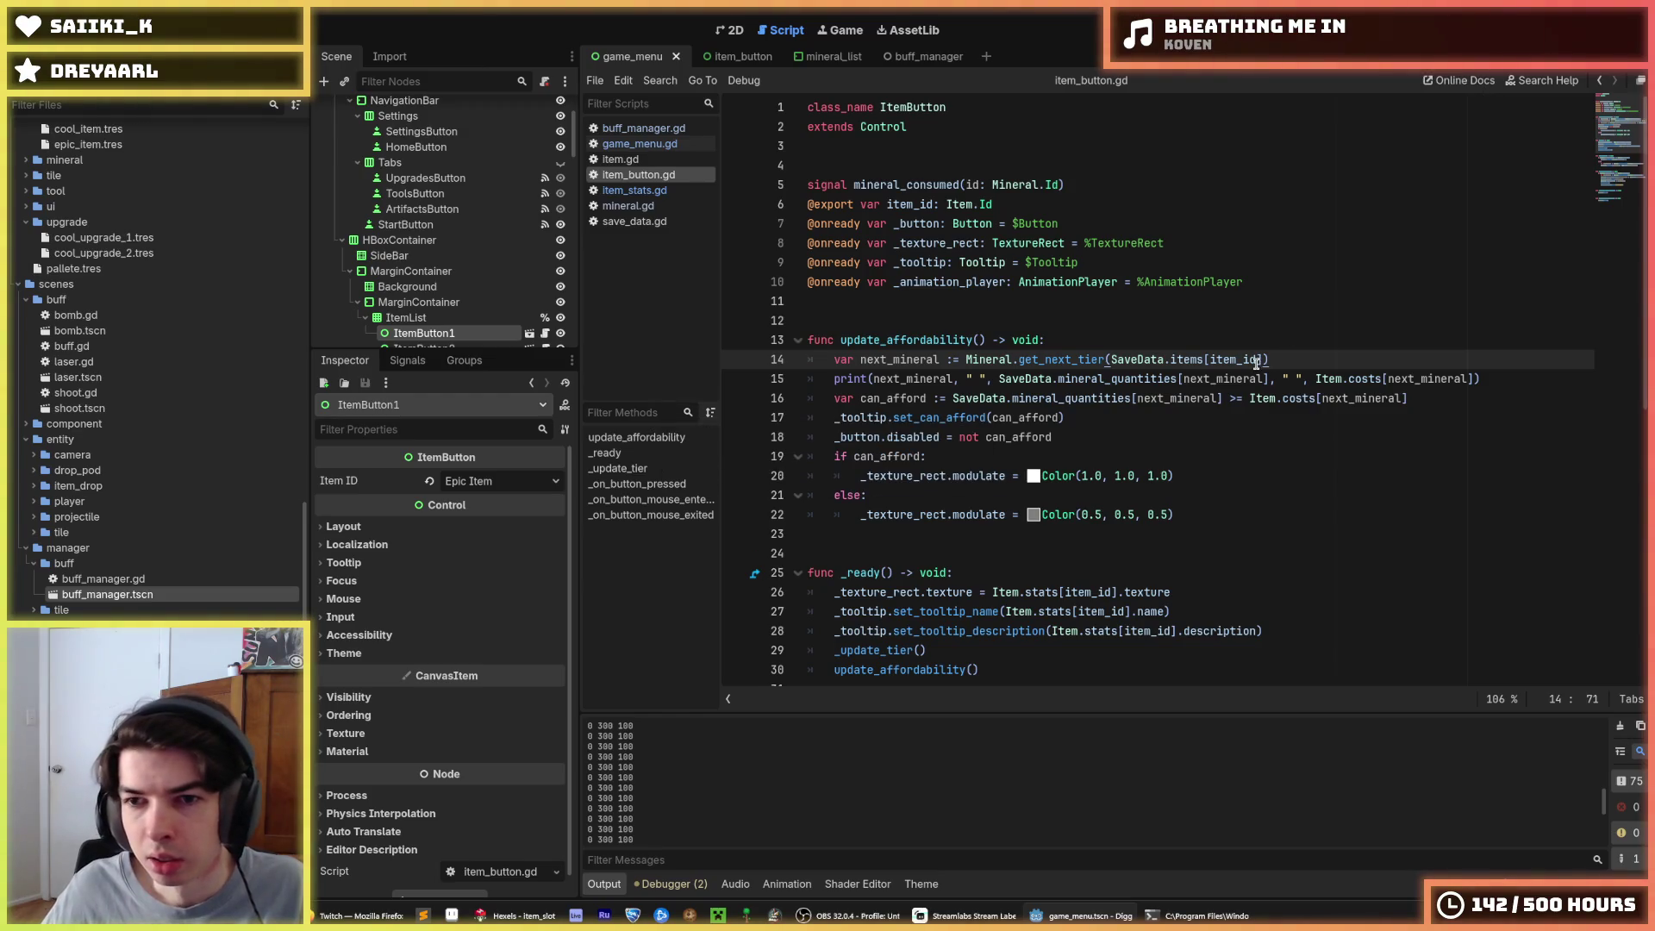
{"action": "left_click_drag", "start_coordinate": [1264, 360], "coordinate": [1110, 360]}
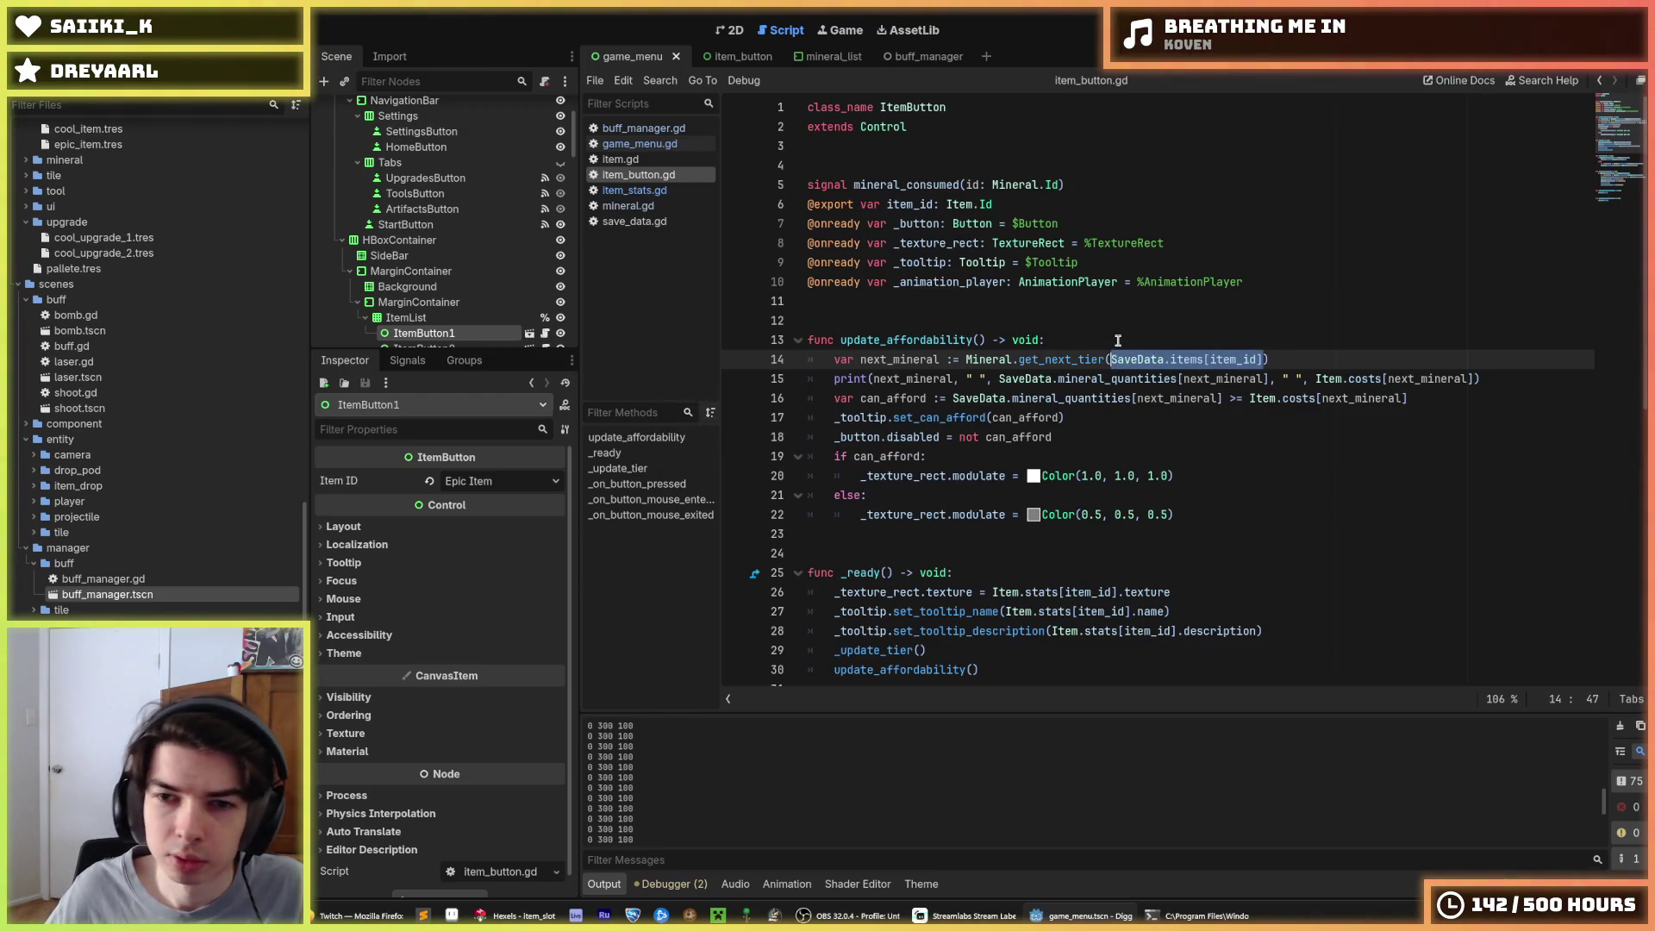
Review item_stats.gd, save_data.gd's COOL_ITEM and EPIC_ITEM tiers, and mineral.gd, then test-run the game
{"action": "left_click", "coordinate": [634, 191]}
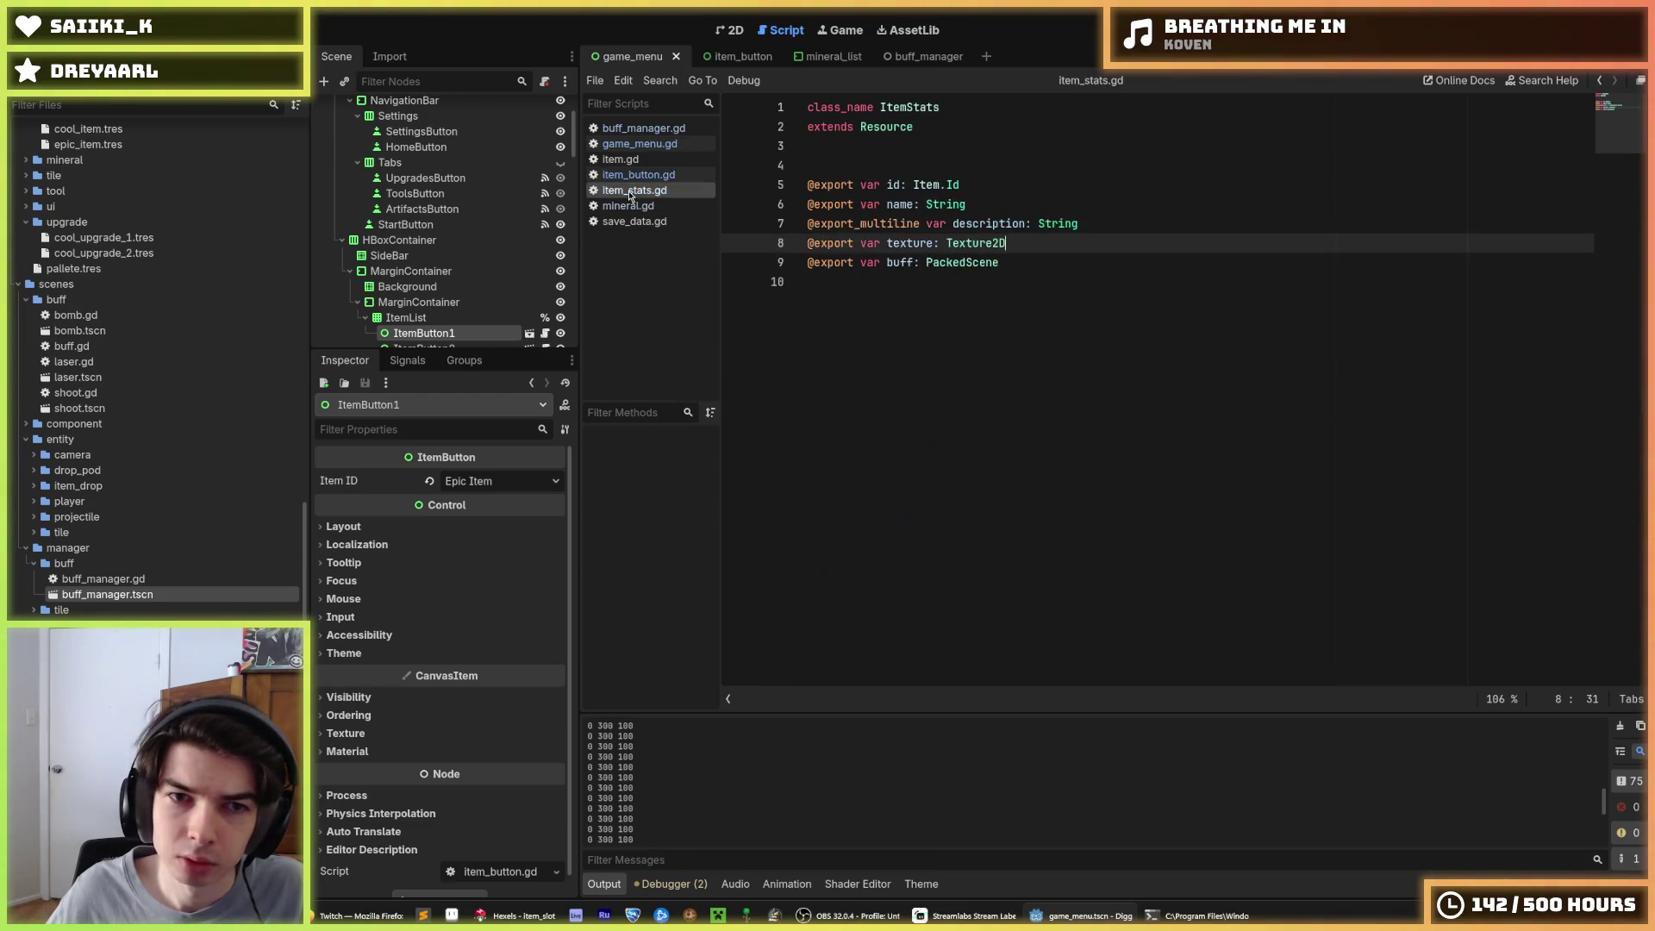
{"action": "left_click", "coordinate": [655, 221]}
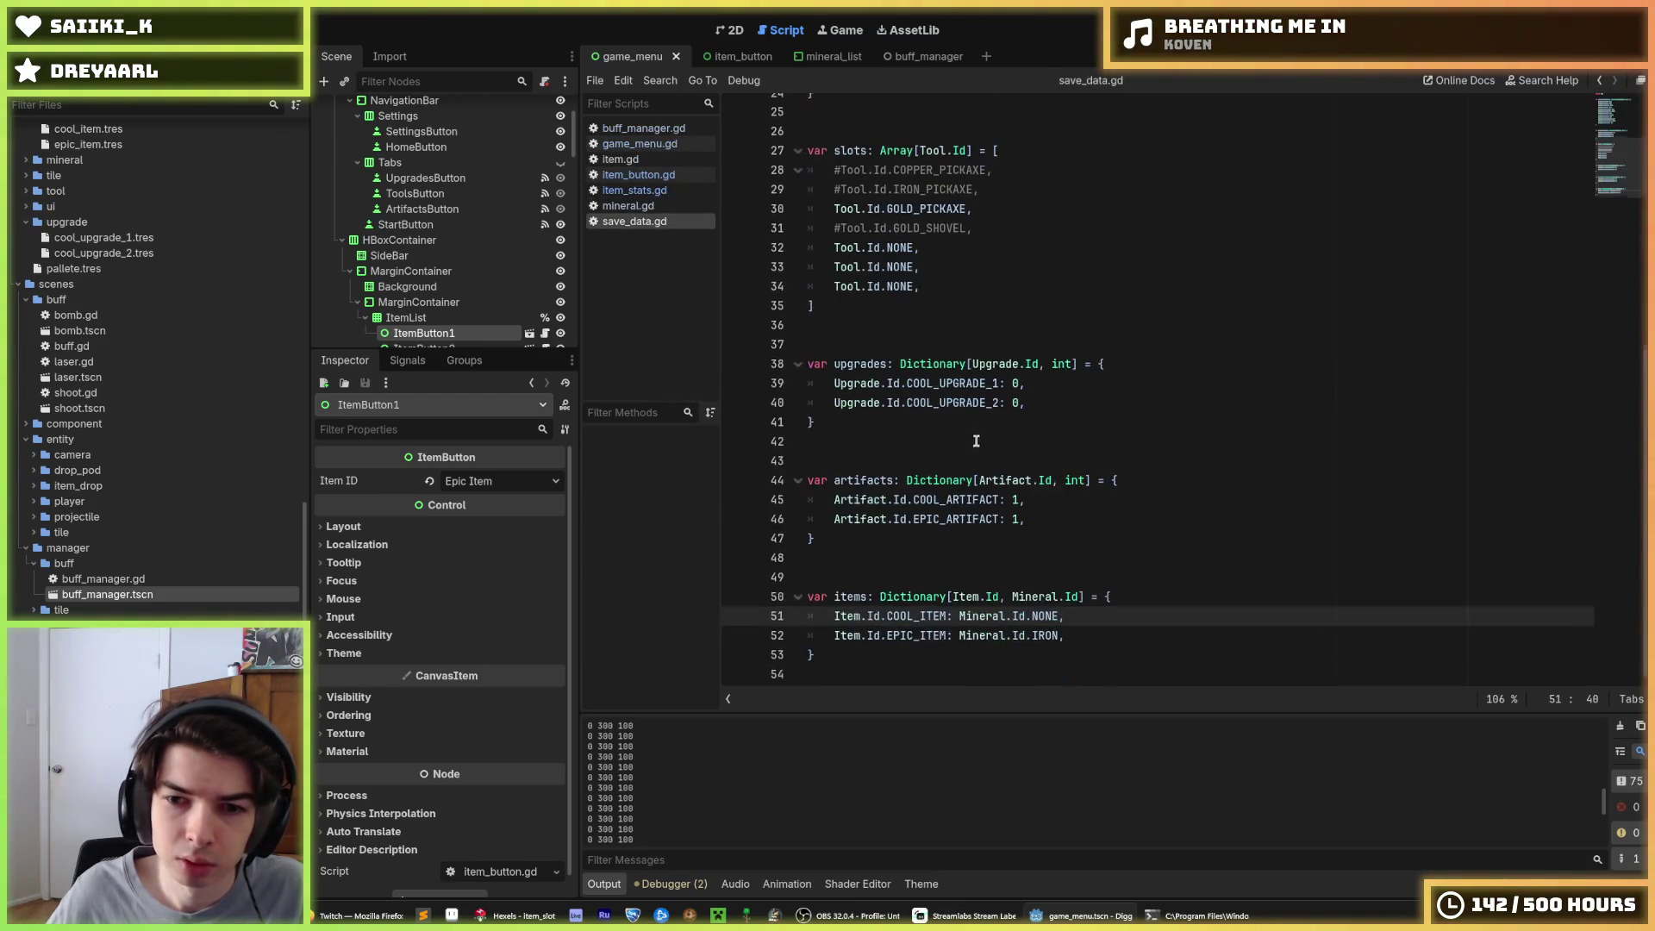
{"action": "left_click", "coordinate": [1060, 619]}
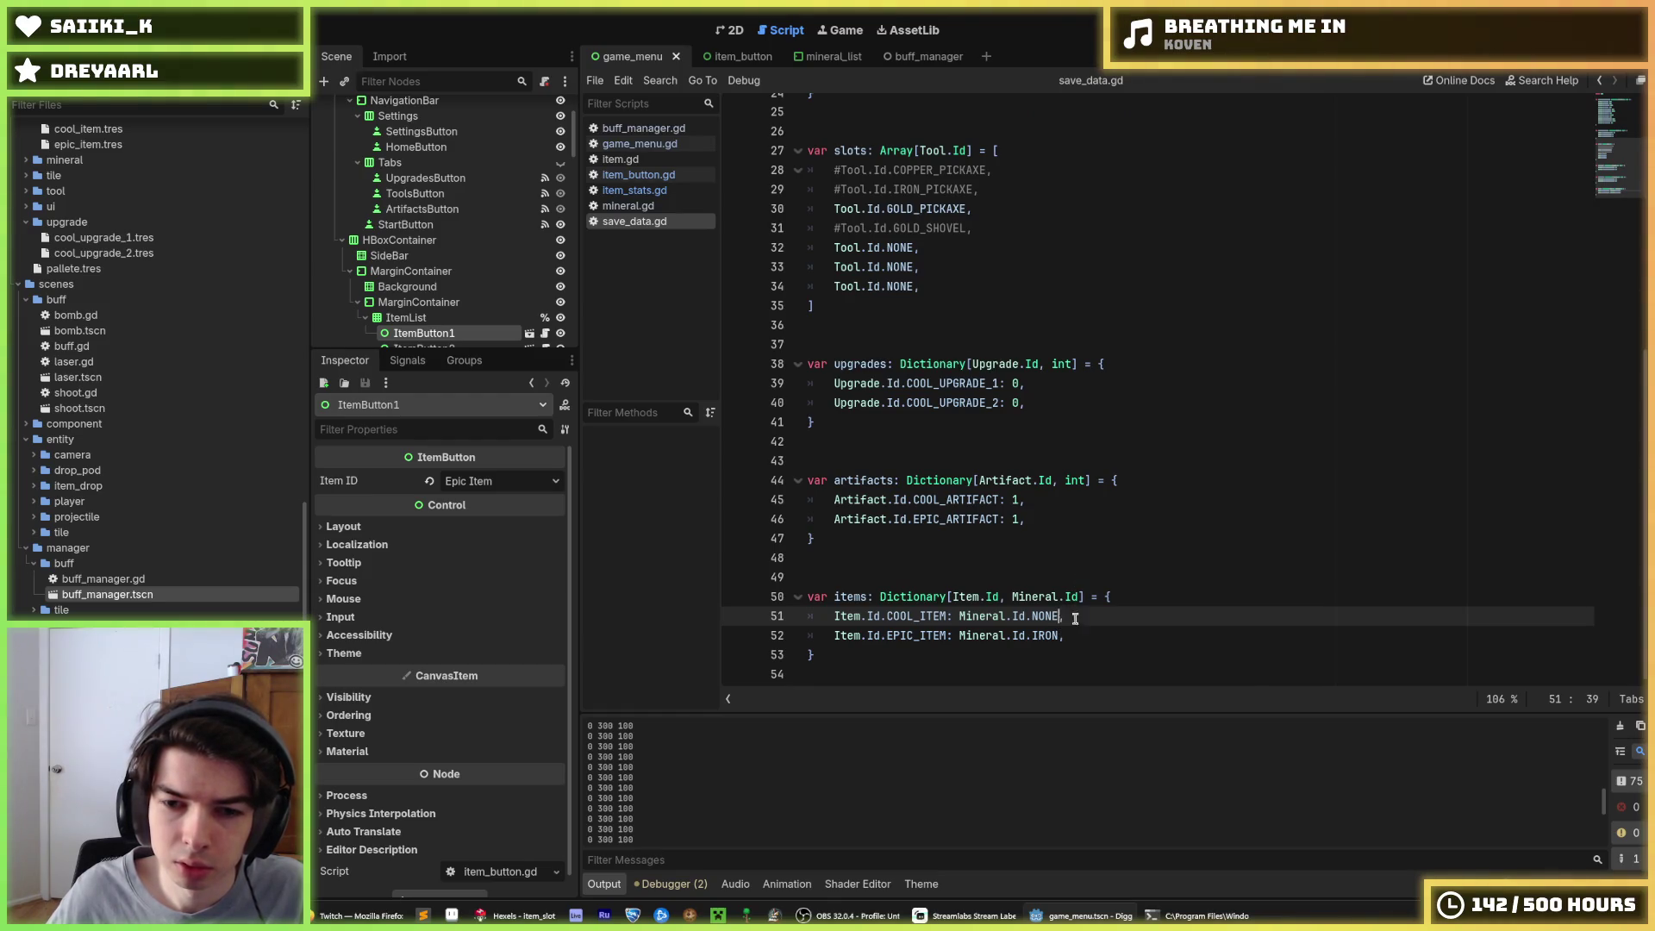
{"action": "left_click", "coordinate": [1064, 635]}
{"action": "left_click", "coordinate": [1060, 616]}
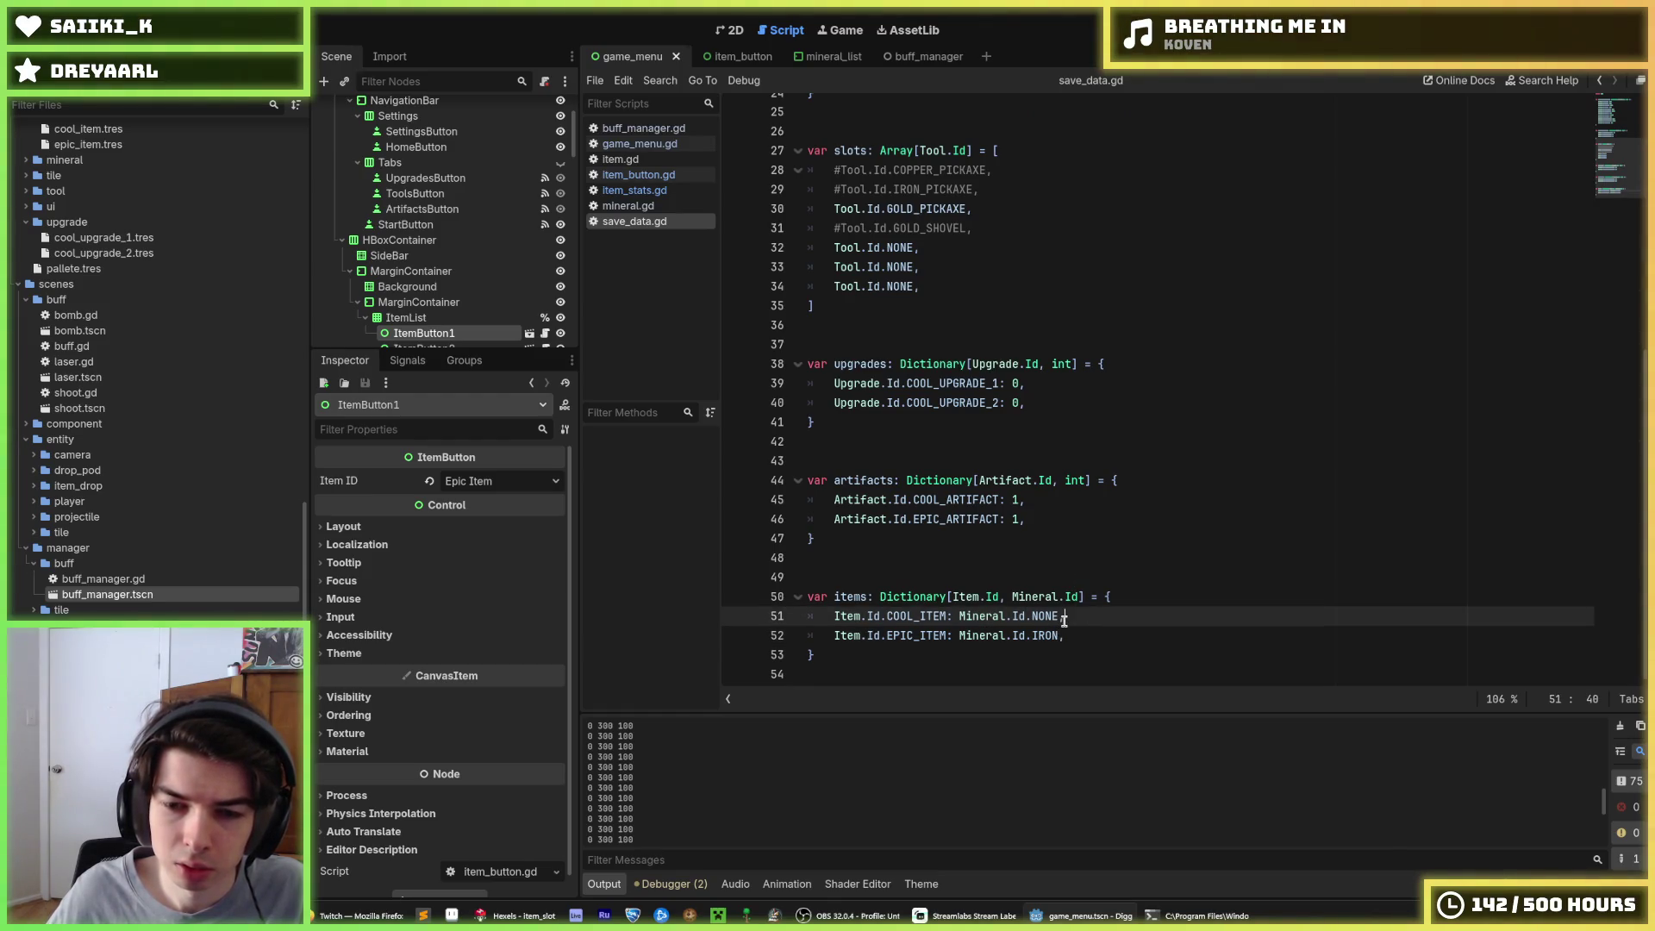
{"action": "left_click", "coordinate": [637, 207]}
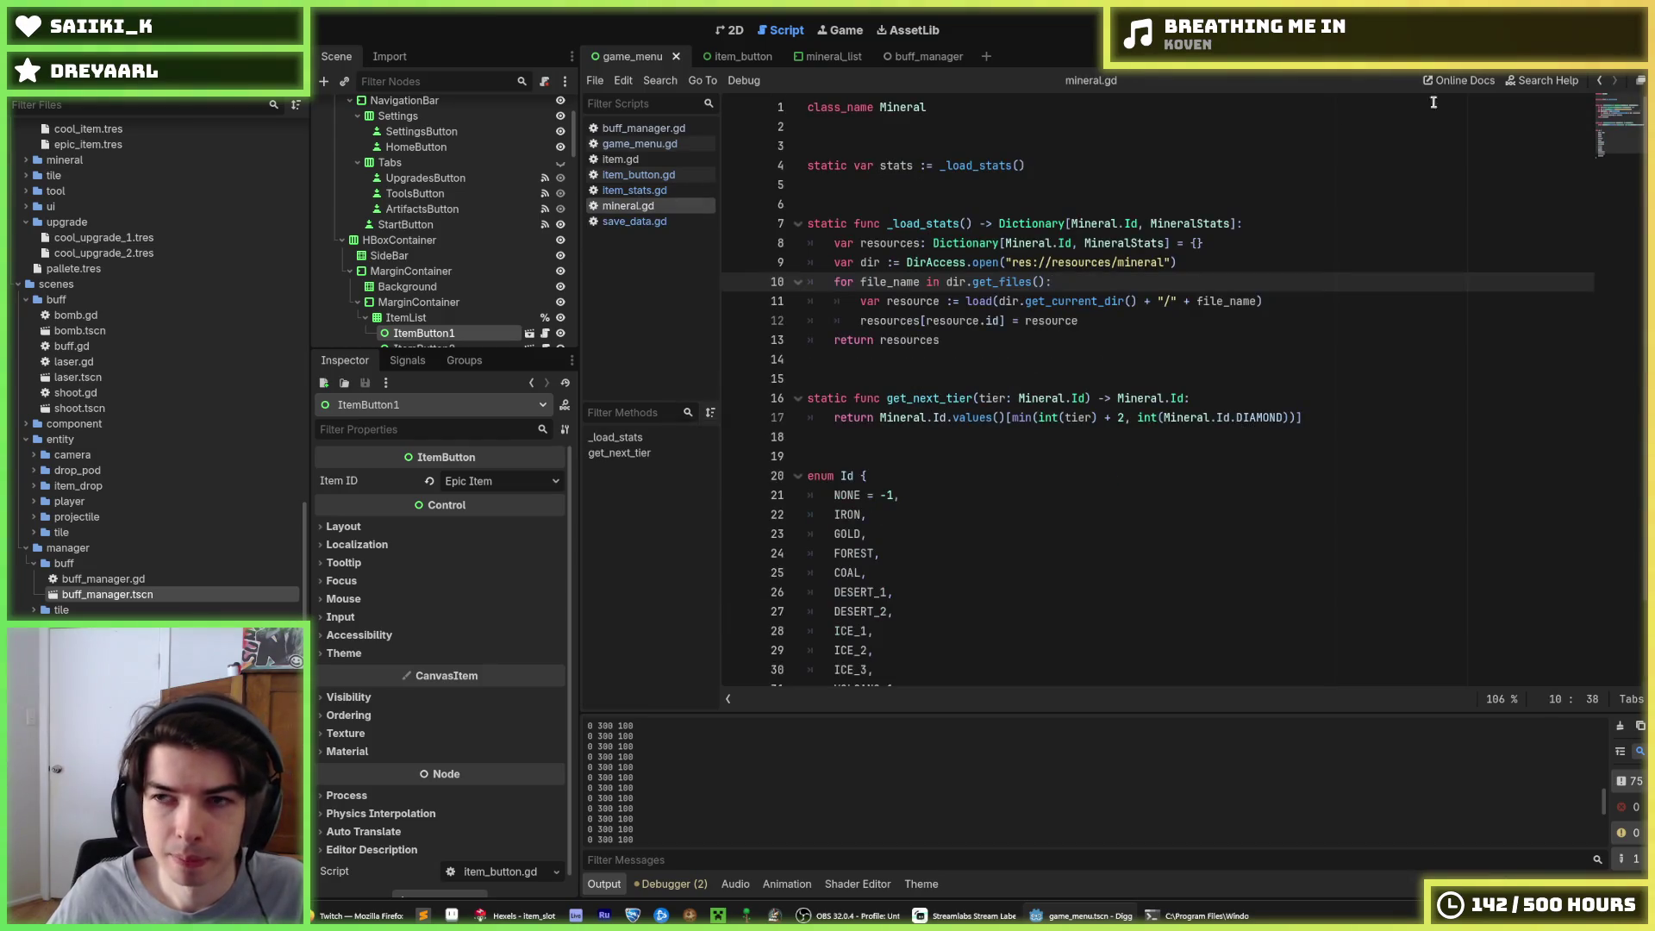
{"action": "key", "text": "F5"}
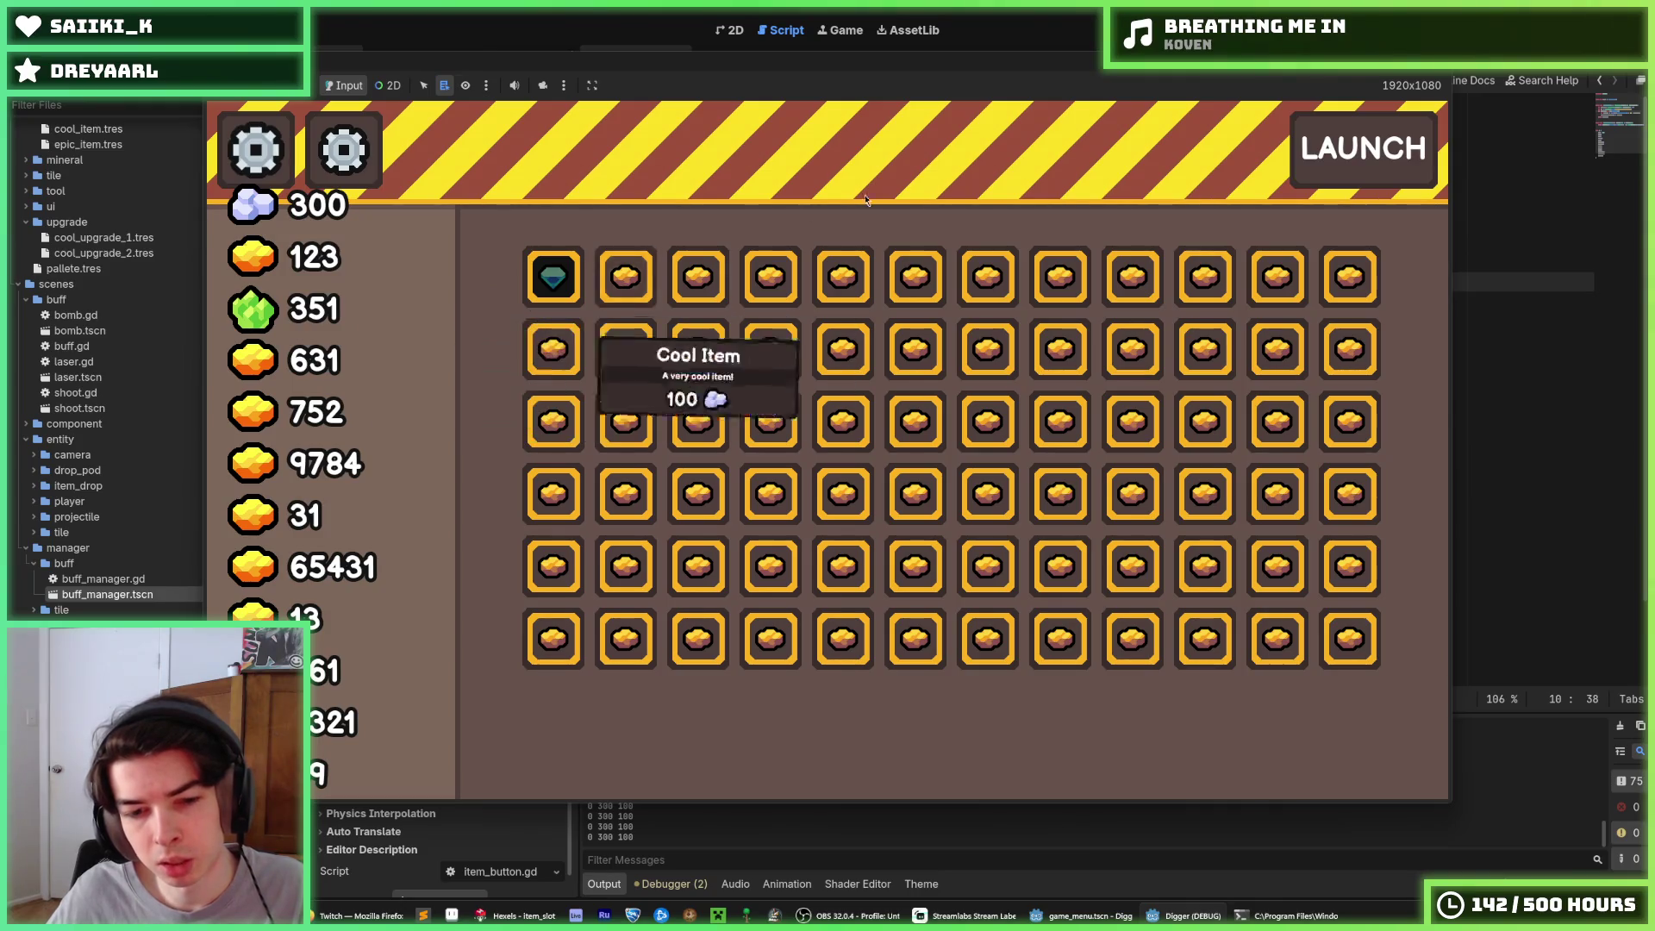
{"action": "key", "text": "F8"}
Change get_next_tier's tier offset on line 17 to 3 and run the game
{"action": "left_click", "coordinate": [959, 442]}
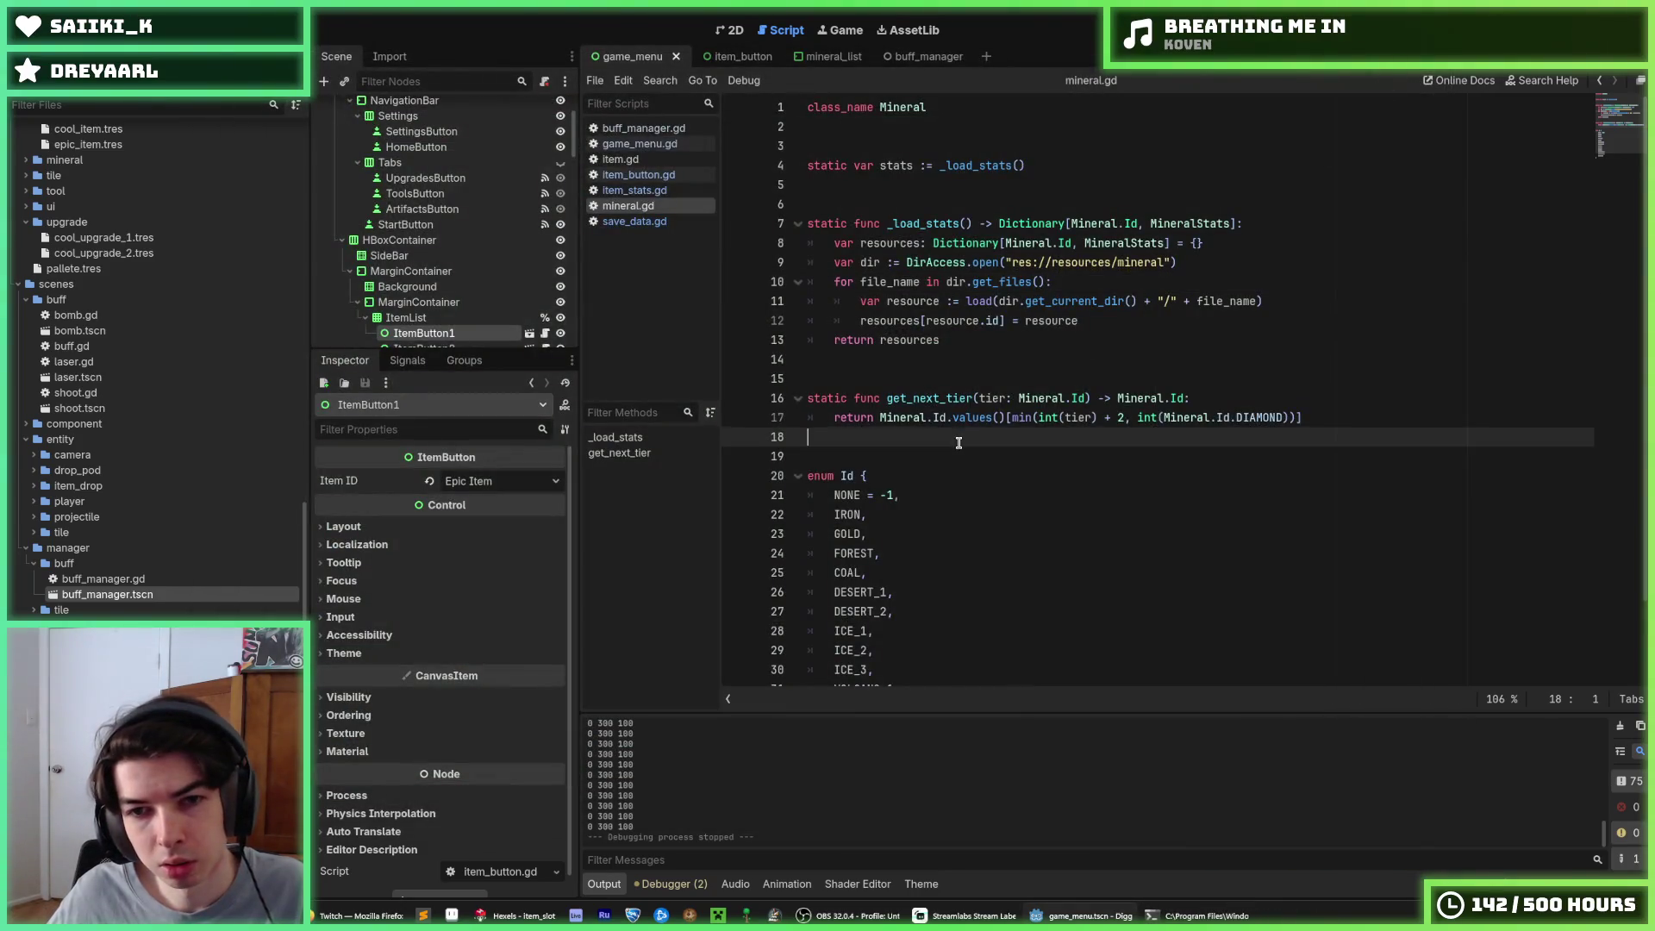
{"action": "left_click", "coordinate": [1122, 416]}
{"action": "key", "text": "shift+Left"}
{"action": "key", "text": "shift+Left"}
{"action": "key", "text": "shift+Left"}
{"action": "key", "text": "shift+Right"}
{"action": "key", "text": "Right"}
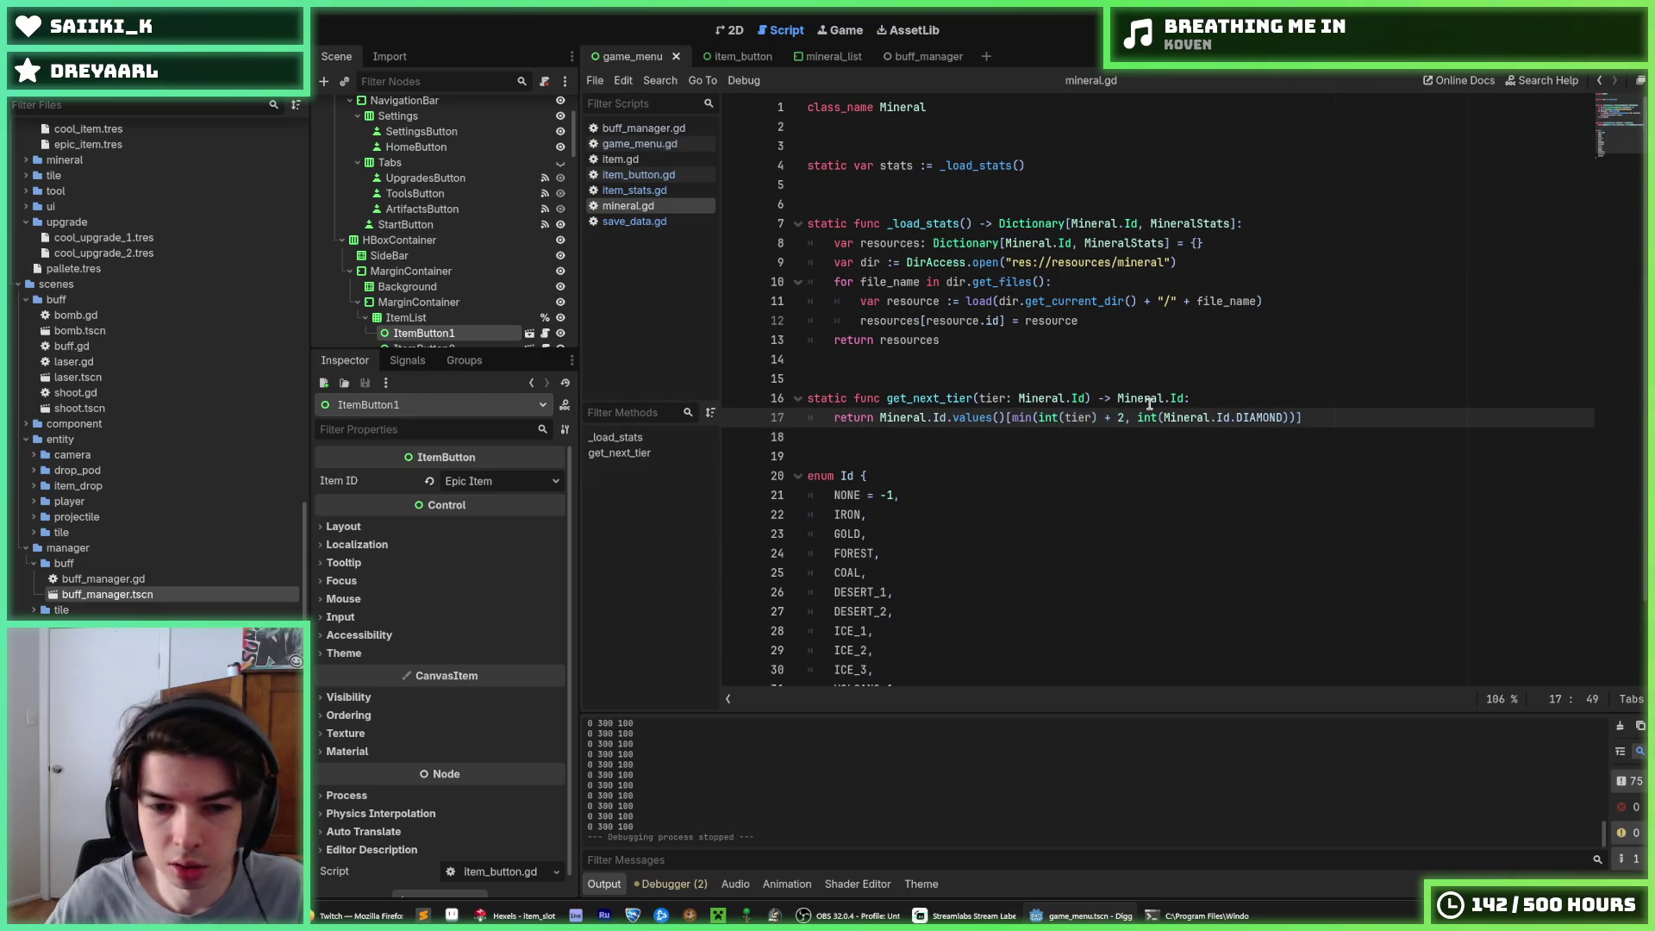
{"action": "key", "text": "BackSpace"}
{"action": "type", "text": "3"}
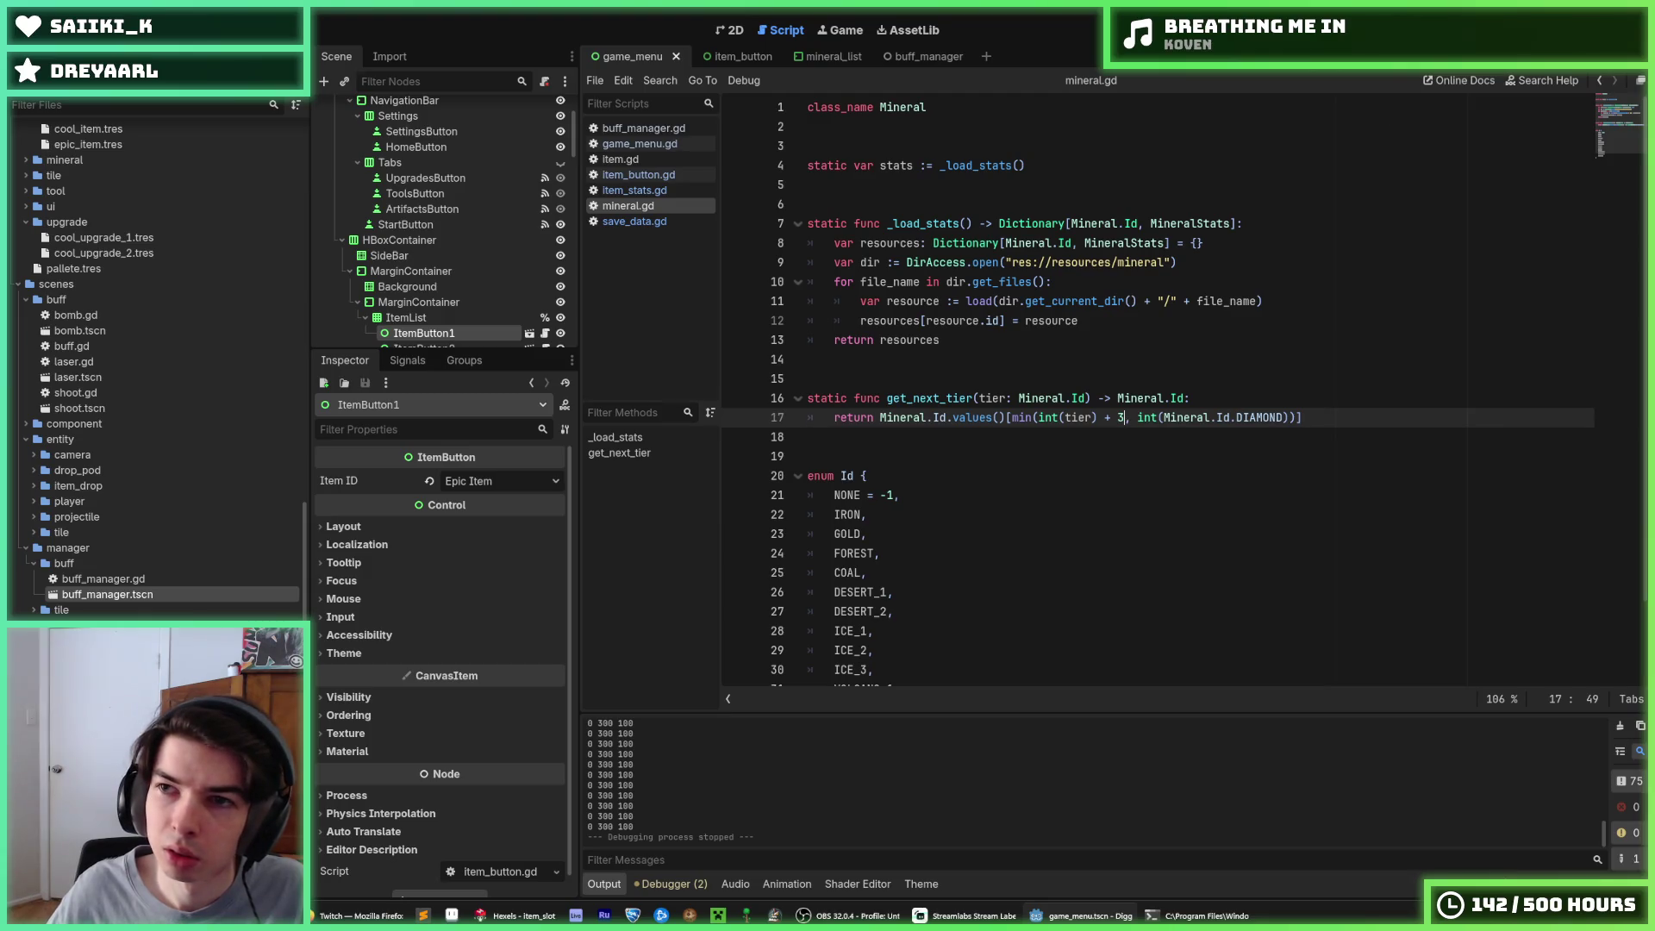
{"action": "key", "text": "F5"}
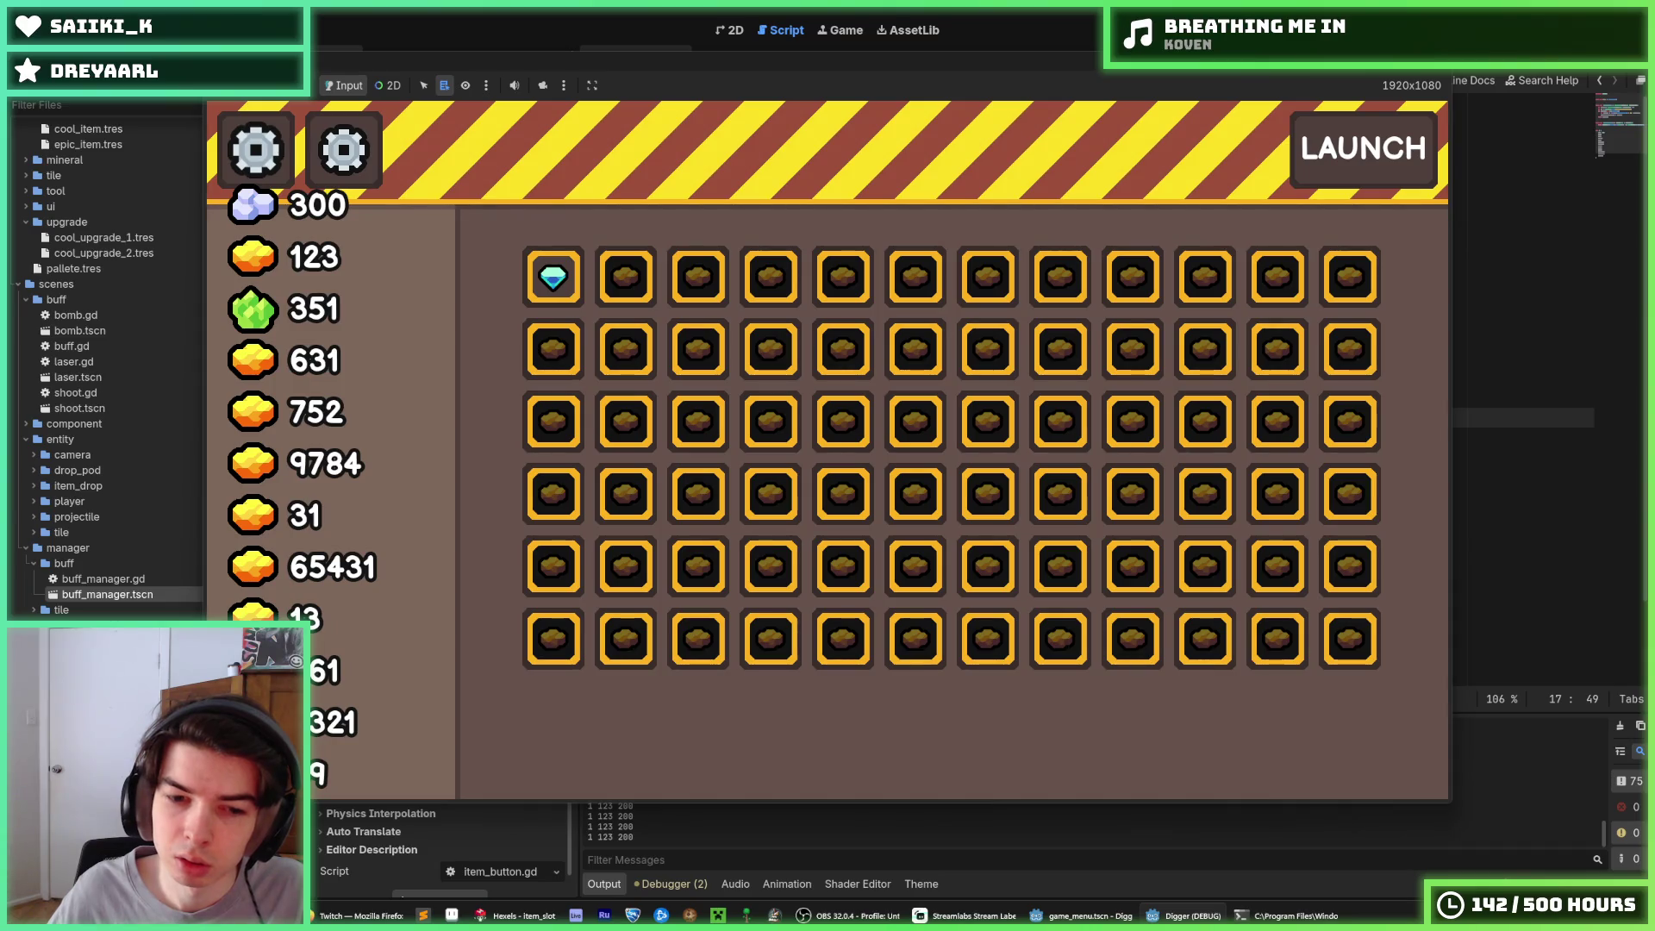
Stop the game, set the tier offset back to 1, and run again
{"action": "key", "text": "F8"}
{"action": "left_click", "coordinate": [1118, 418]}
{"action": "key", "text": "Delete"}
{"action": "type", "text": "1"}
{"action": "key", "text": "F5"}
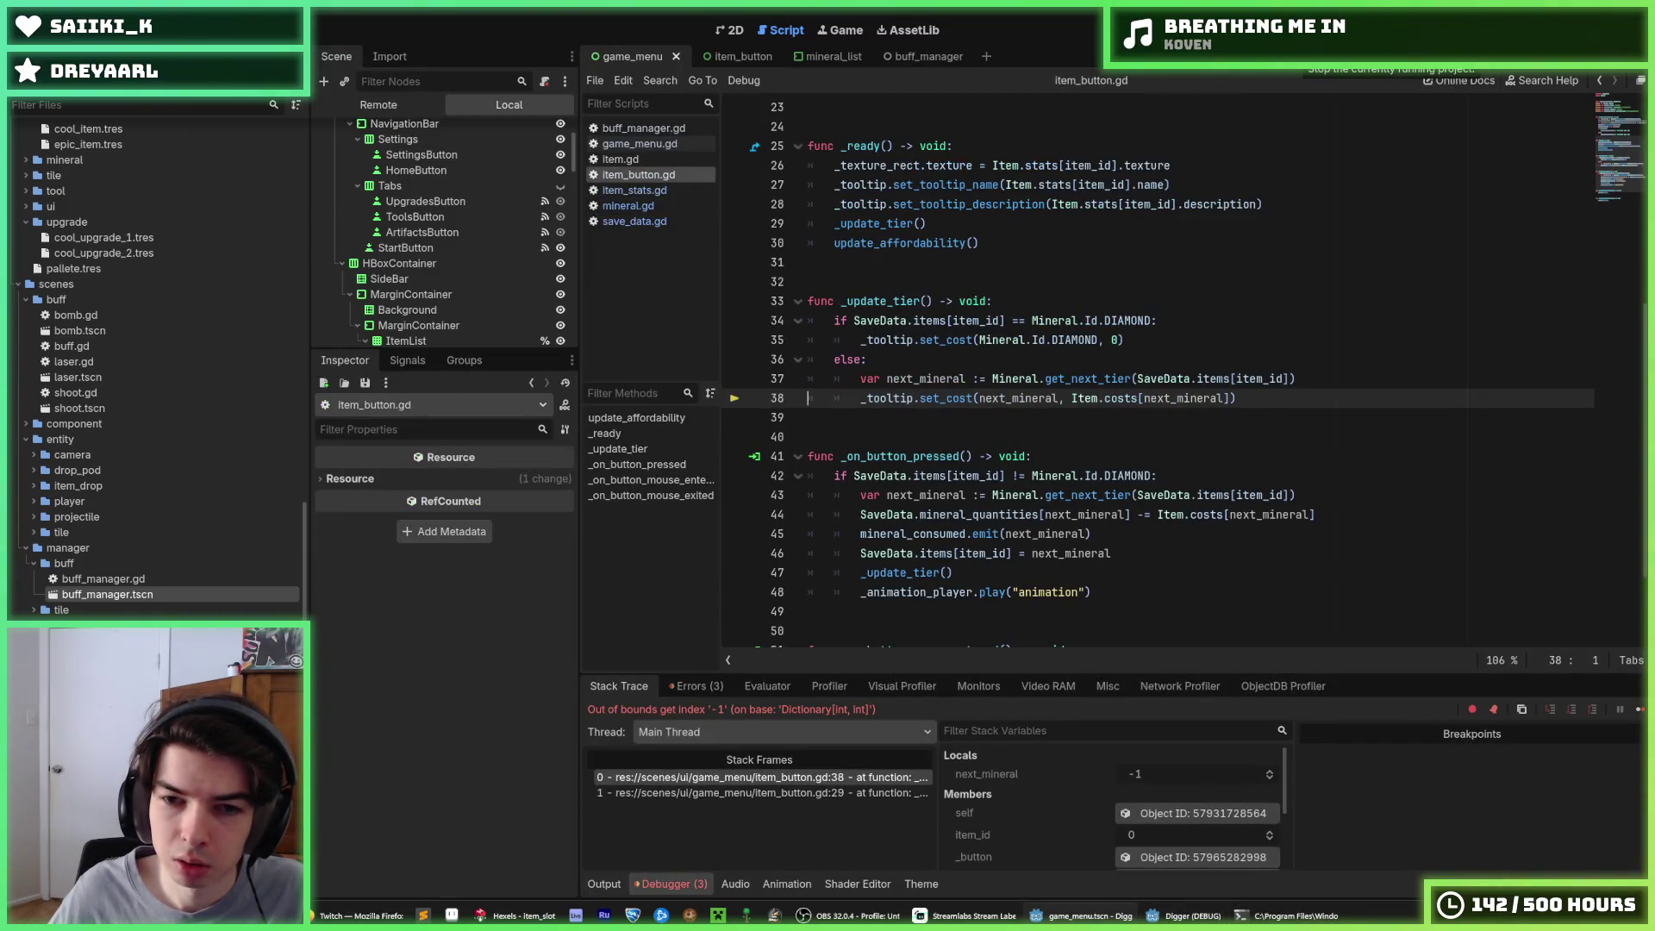
Stop debugging, review the three reported errors, then check the item stats, item and mineral scripts
{"action": "left_click", "coordinate": [1302, 50]}
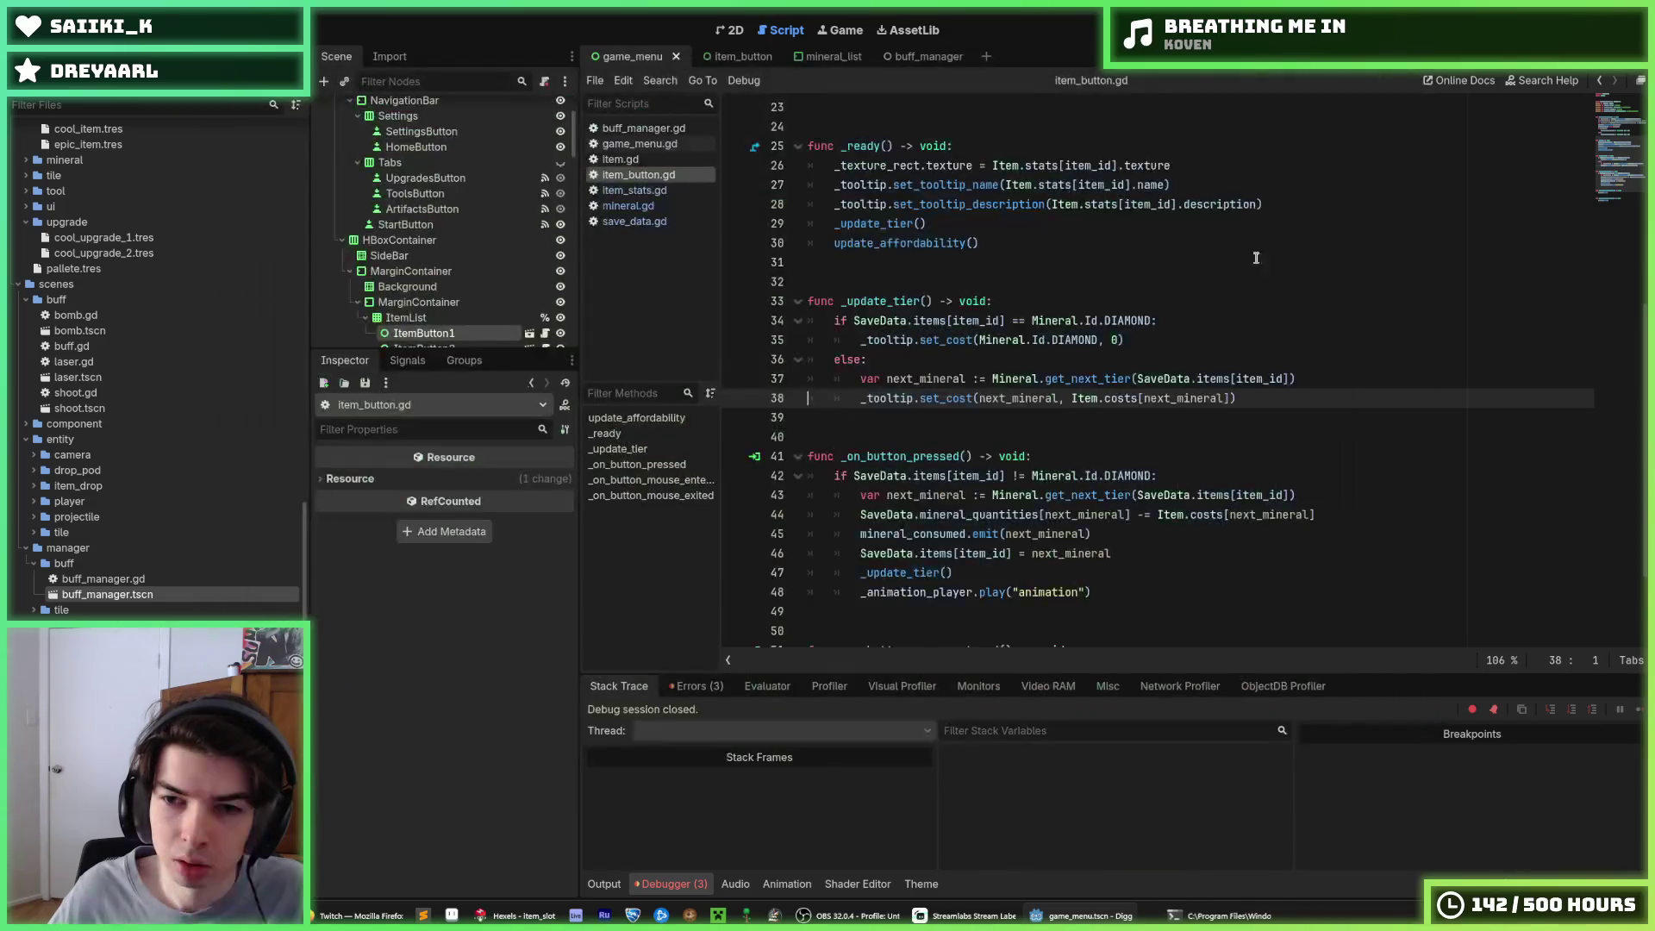
{"action": "left_click", "coordinate": [603, 884]}
{"action": "left_click", "coordinate": [671, 883]}
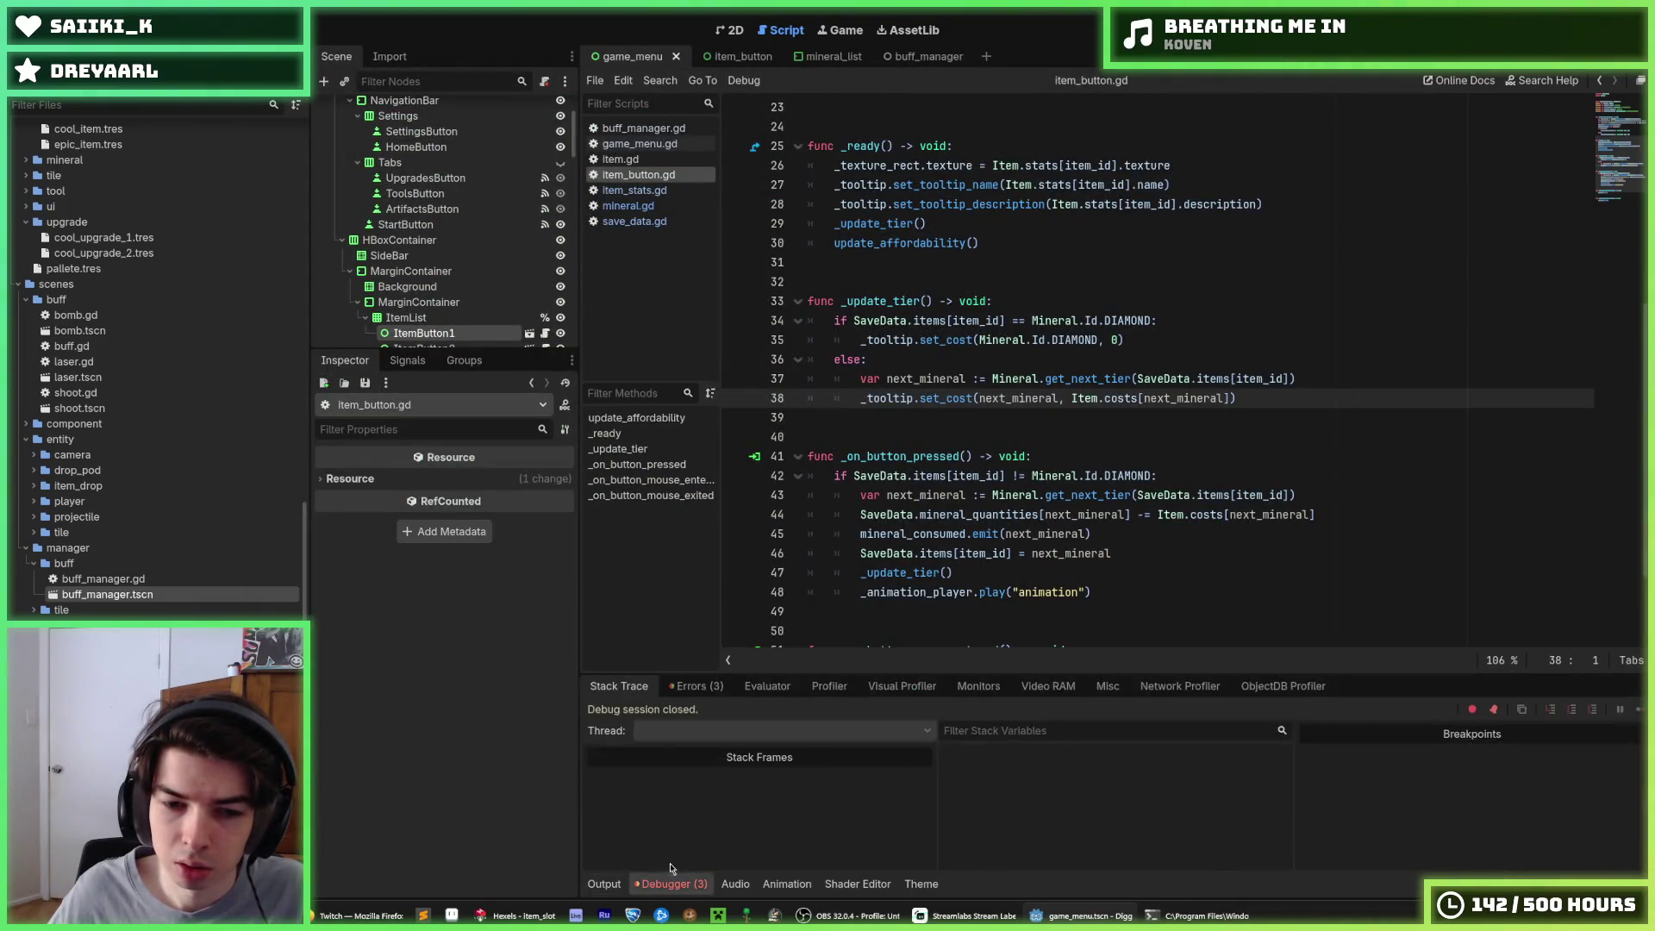
{"action": "left_click", "coordinate": [694, 685]}
{"action": "left_click", "coordinate": [698, 464]}
{"action": "left_click", "coordinate": [694, 190]}
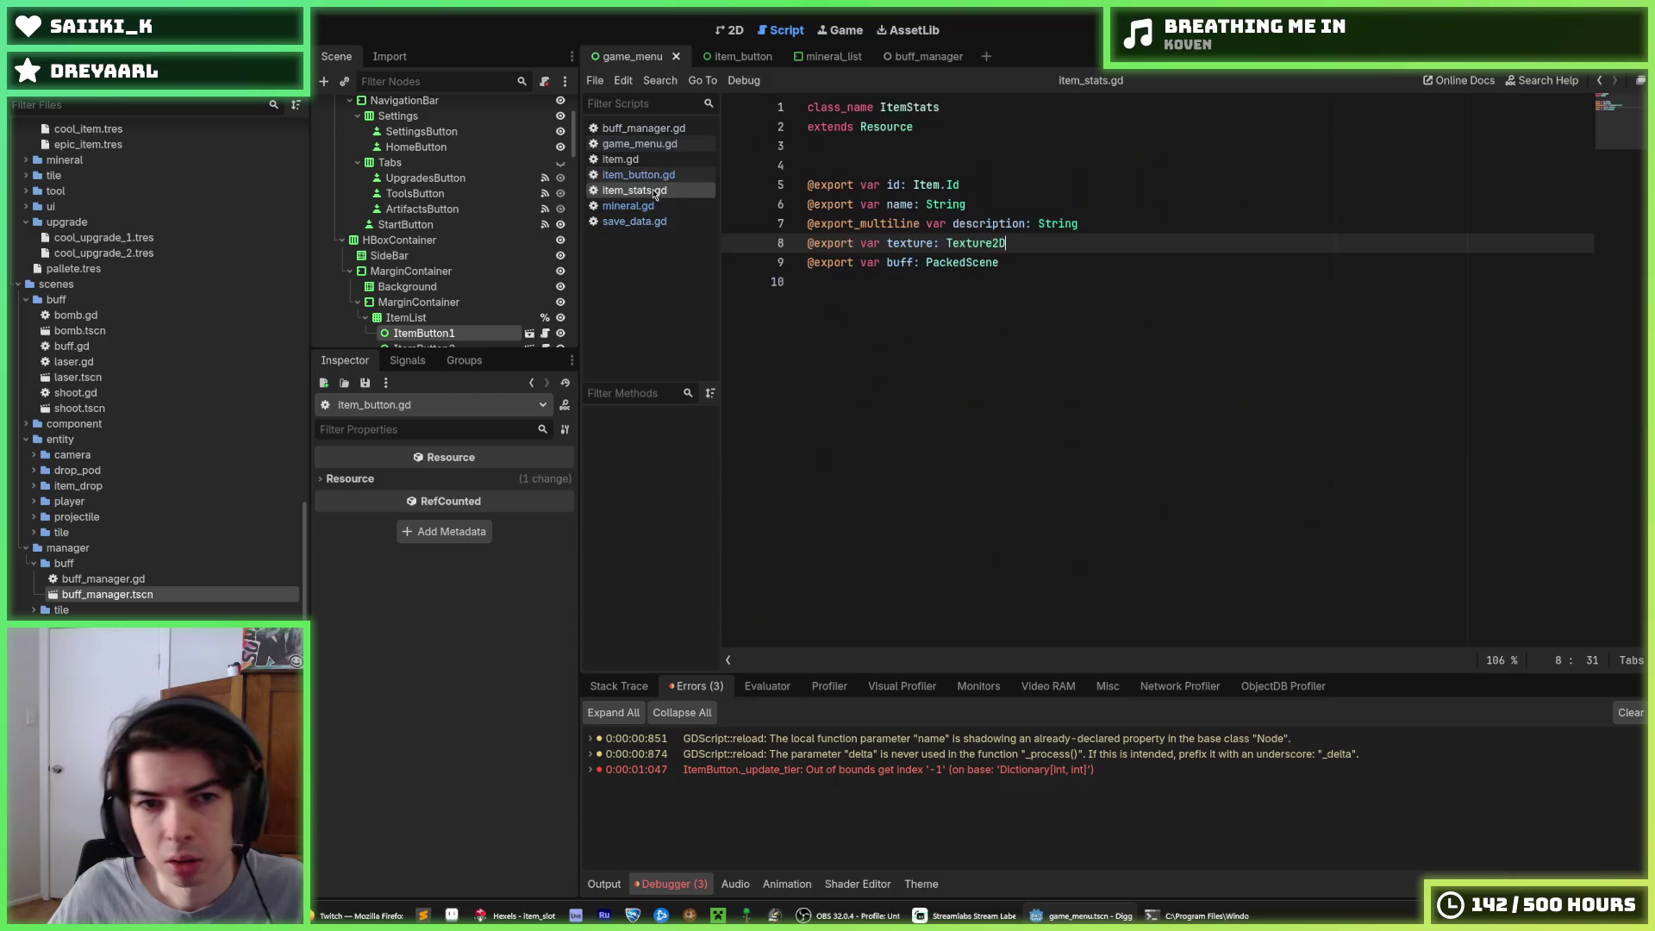
{"action": "left_click", "coordinate": [695, 161]}
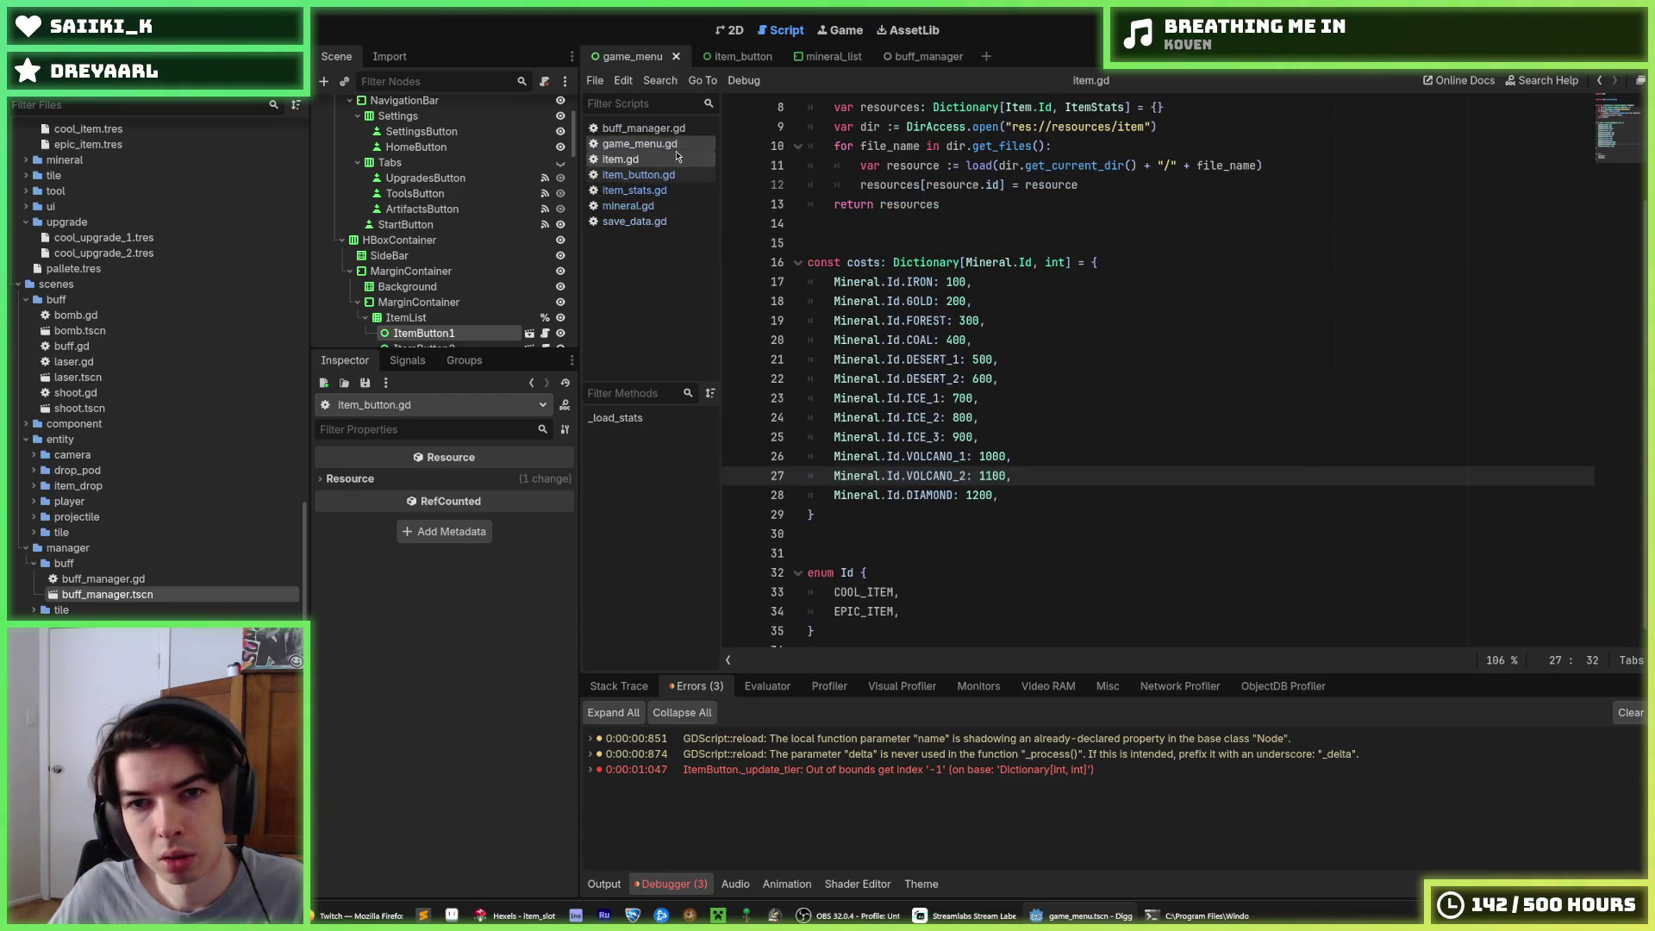
{"action": "left_click", "coordinate": [627, 206]}
Set the tier offset to 3 again, save mineral.gd, and launch the game to test tier costs
{"action": "double_click", "coordinate": [1123, 417]}
{"action": "type", "text": "3"}
{"action": "key", "text": "ctrl+s"}
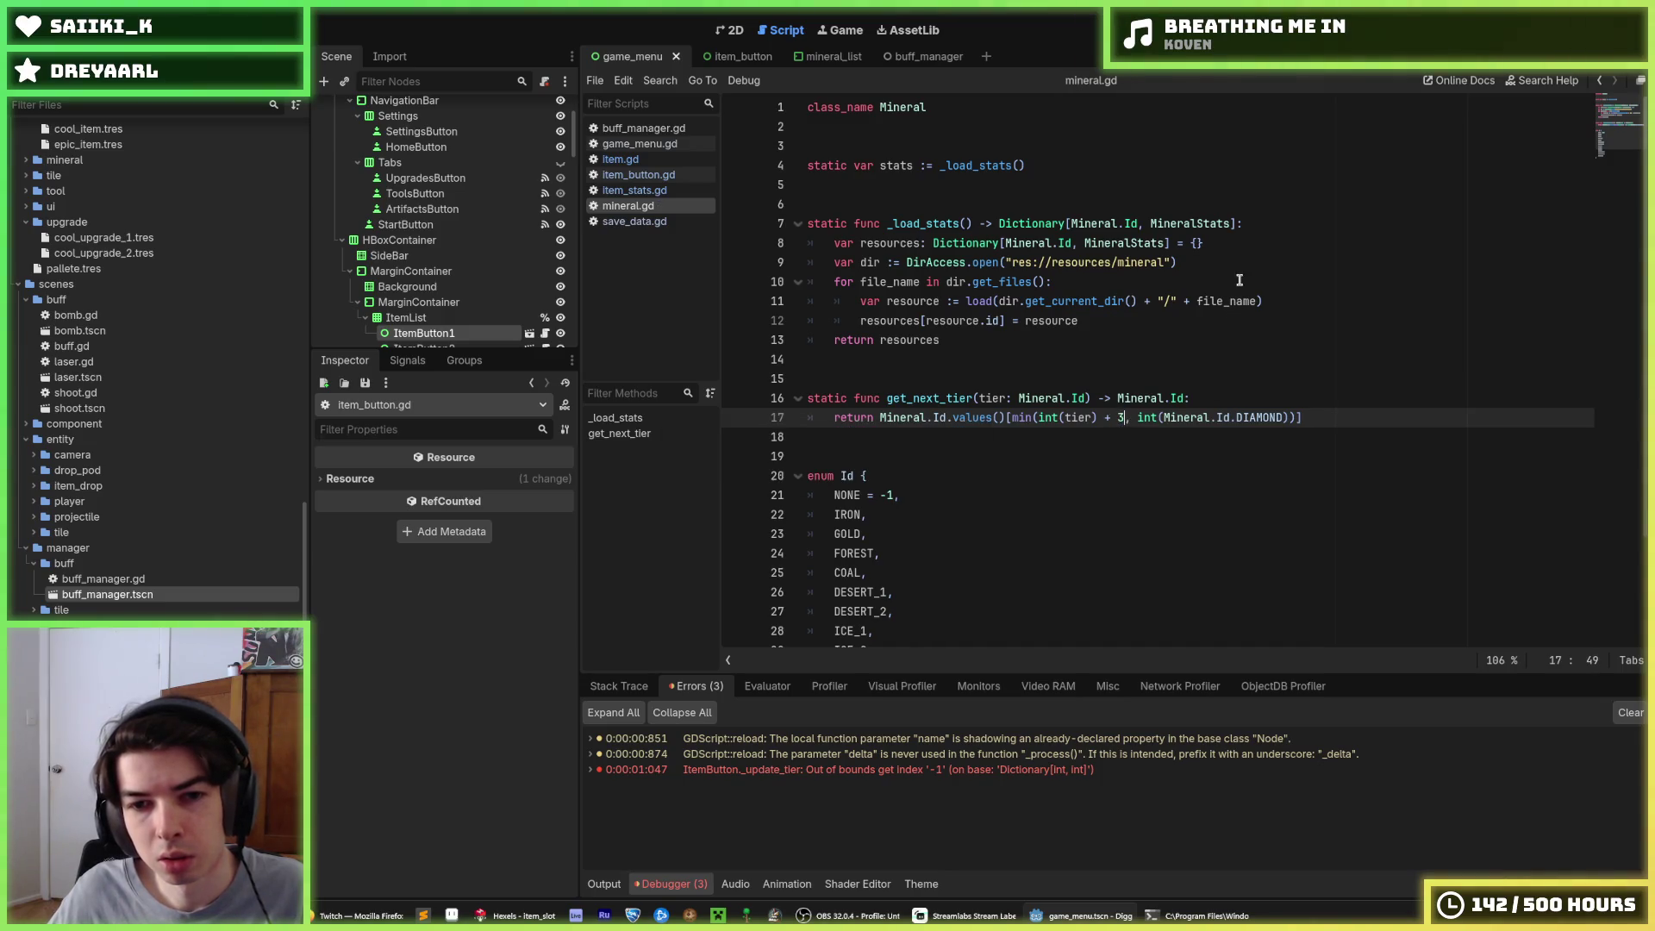
{"action": "scroll", "coordinate": [1166, 387], "scroll_direction": "down", "scroll_amount": 3}
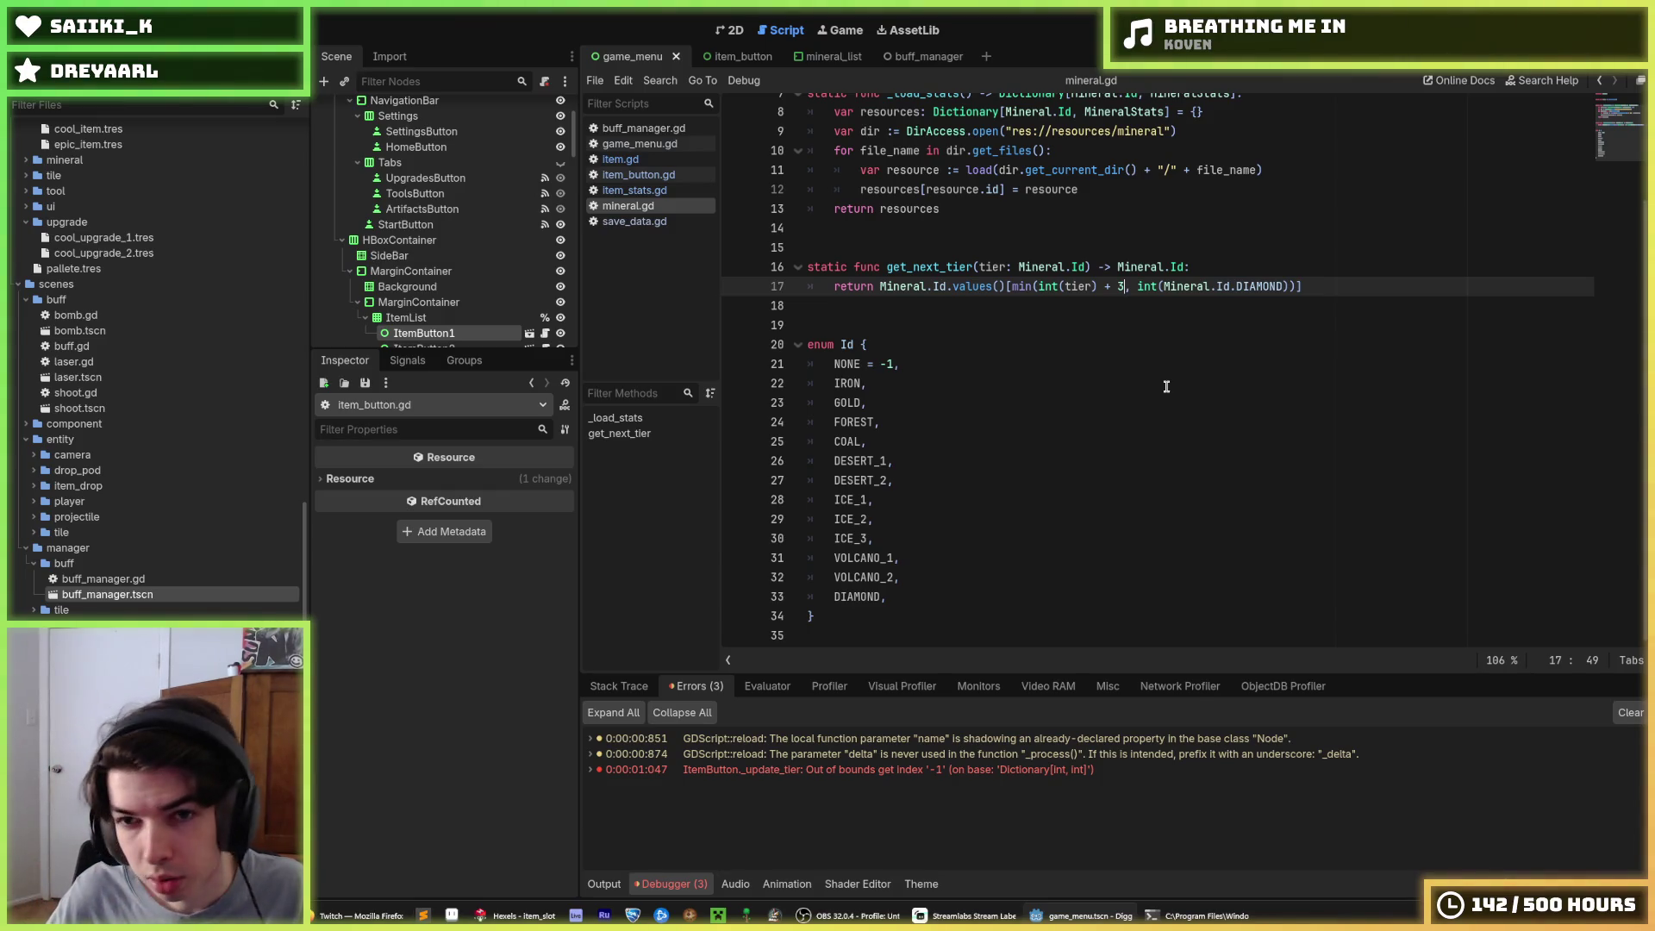
{"action": "left_click", "coordinate": [1118, 285]}
{"action": "key", "text": "Right"}
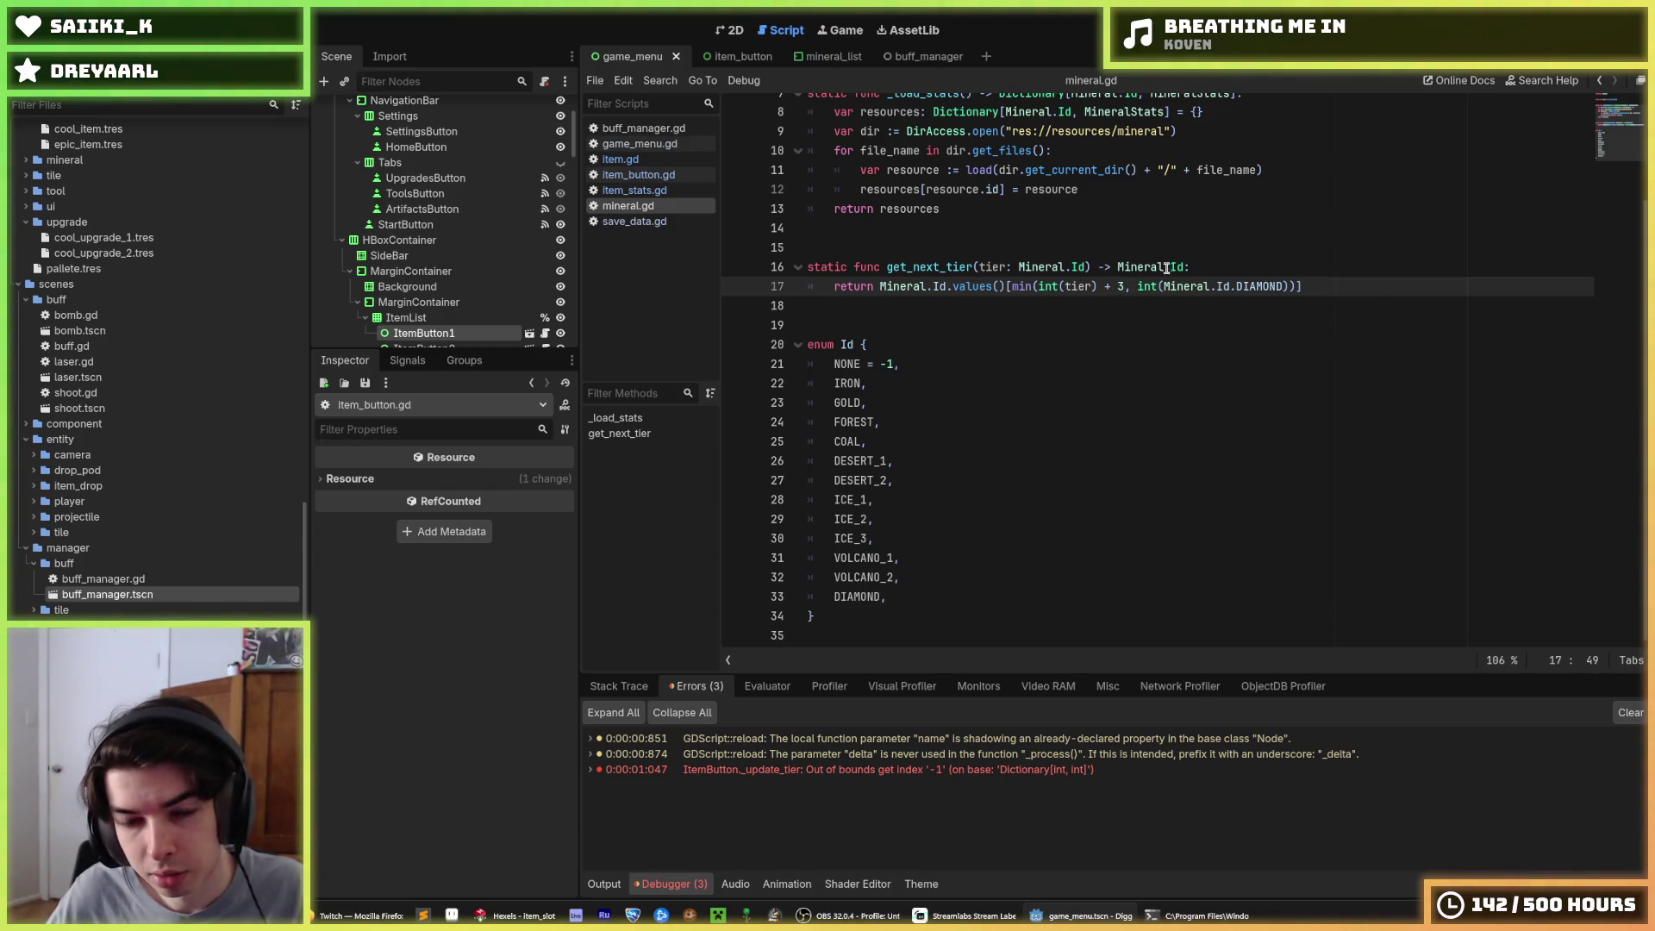
{"action": "left_click", "coordinate": [1250, 267]}
{"action": "key", "text": "F5"}
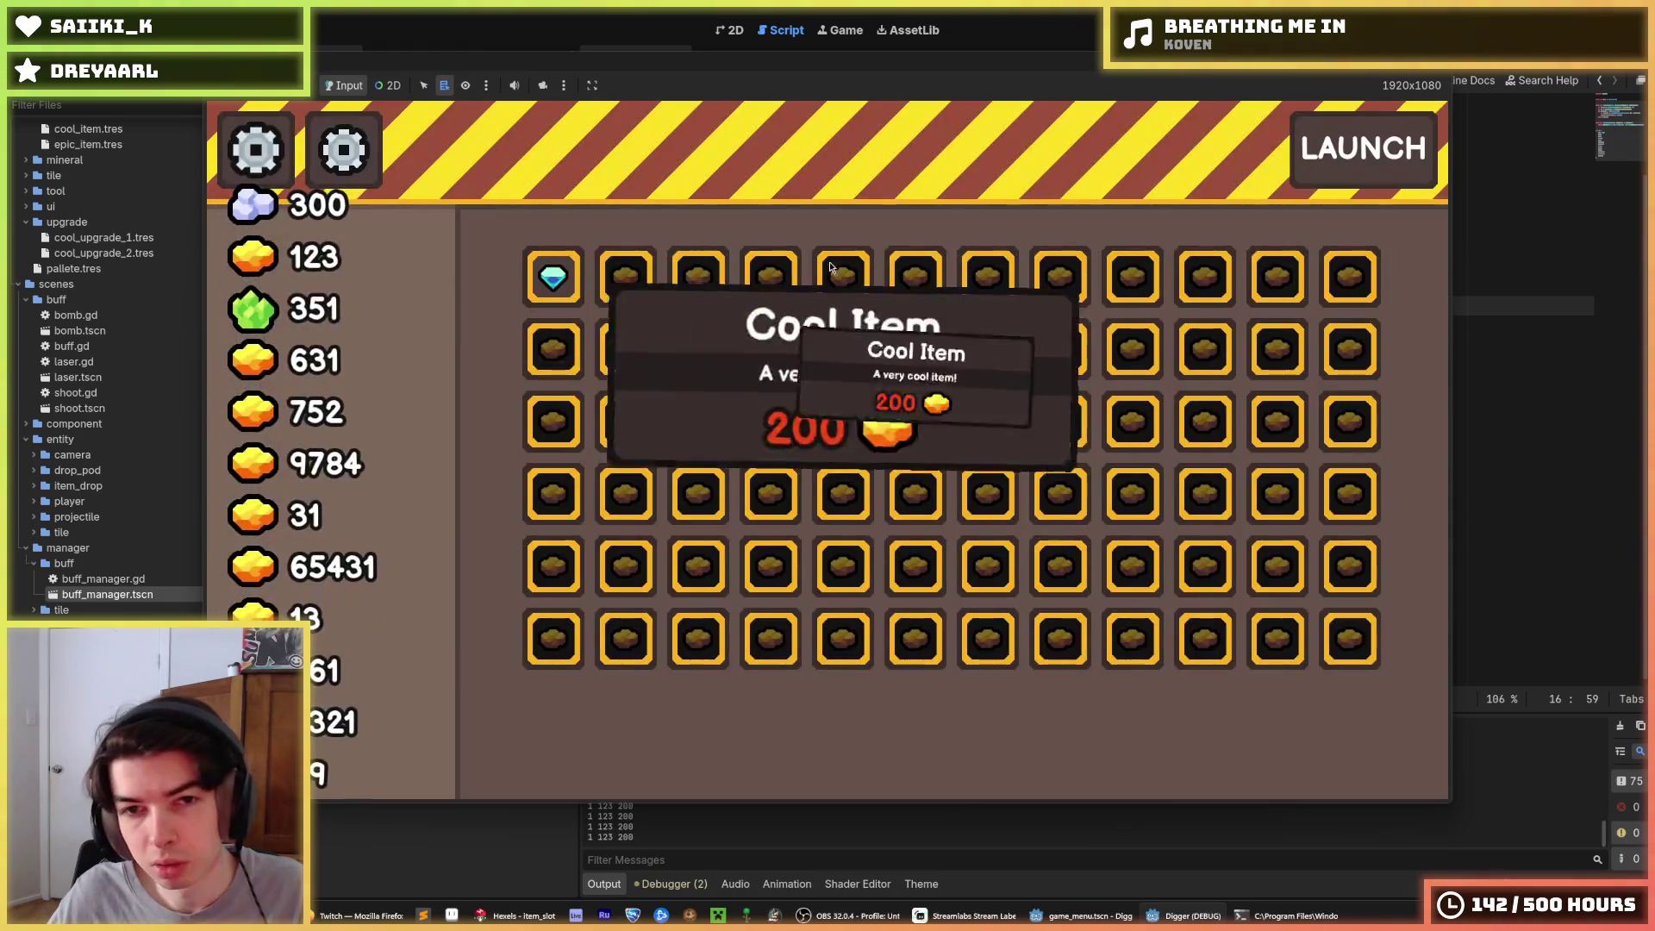
Restore the offset to 1, save, rerun the game, and stop the debug session
{"action": "mouse_move", "coordinate": [616, 292]}
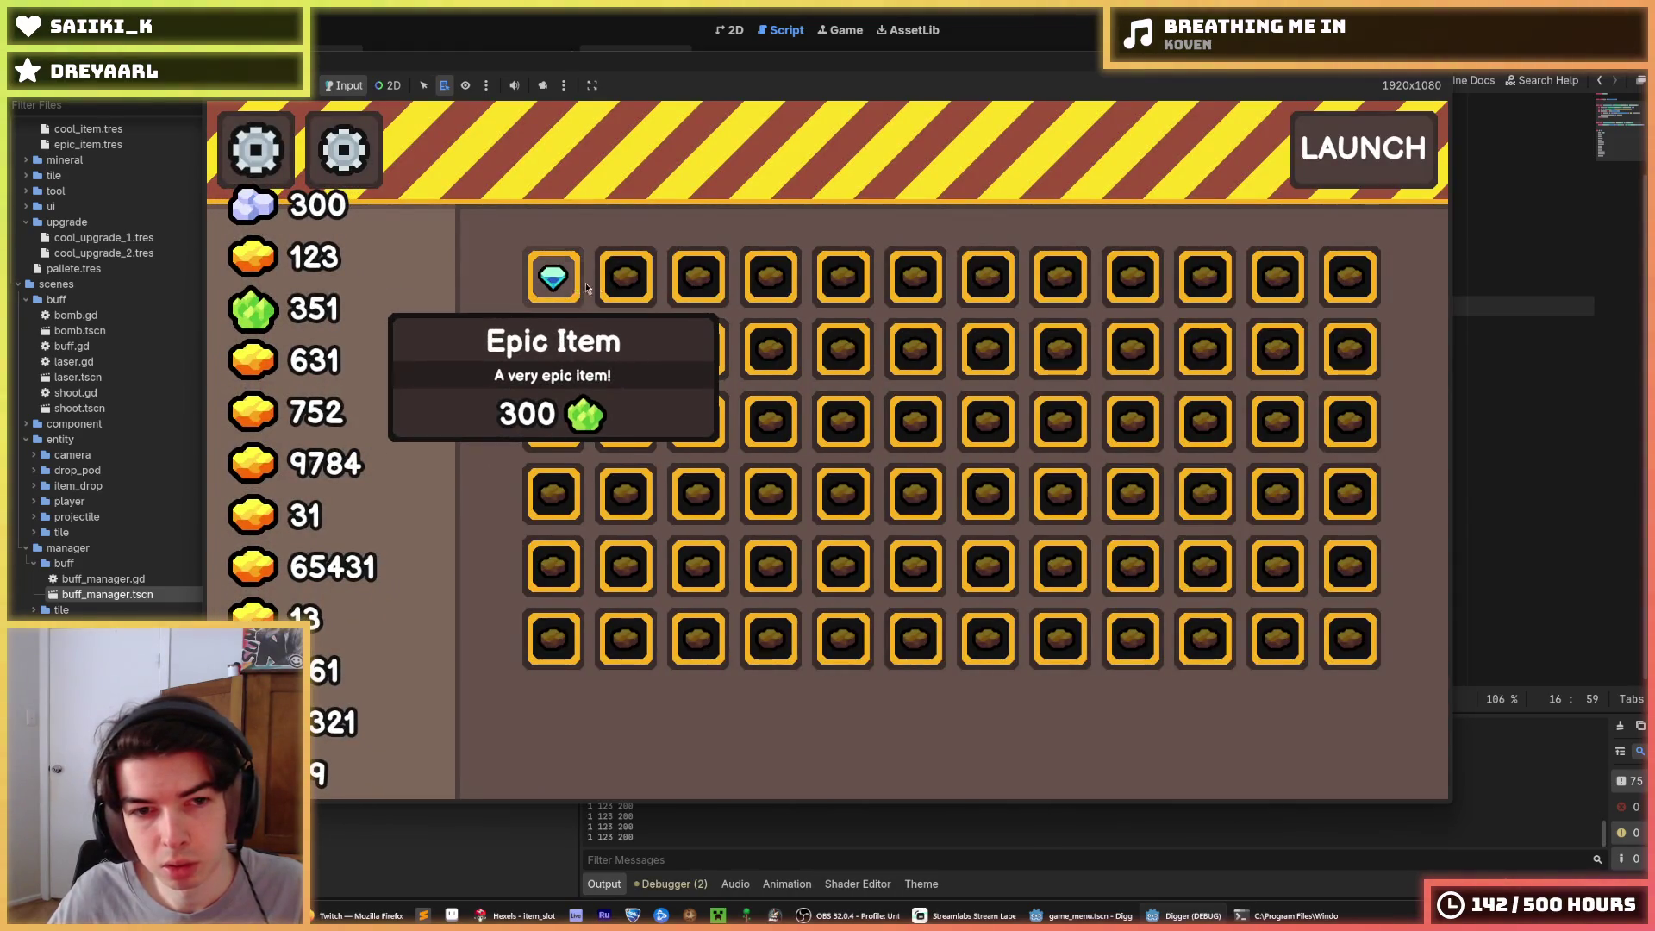
{"action": "key", "text": "F8"}
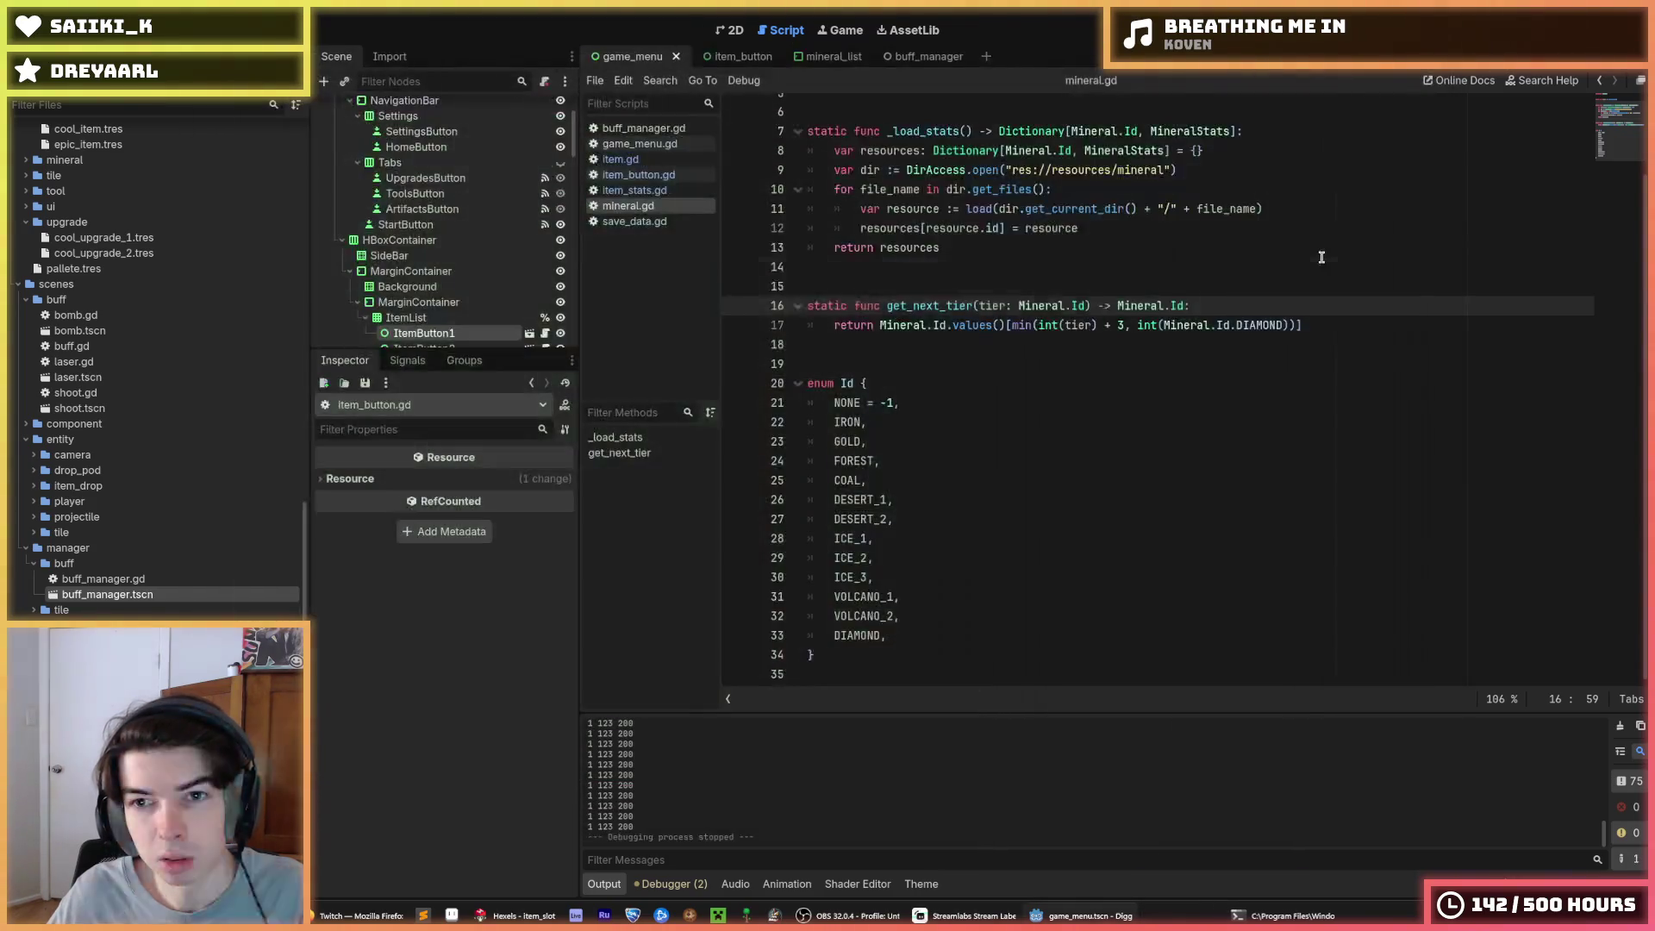
{"action": "left_click", "coordinate": [1121, 325]}
{"action": "type", "text": "1"}
{"action": "key", "text": "ctrl+s"}
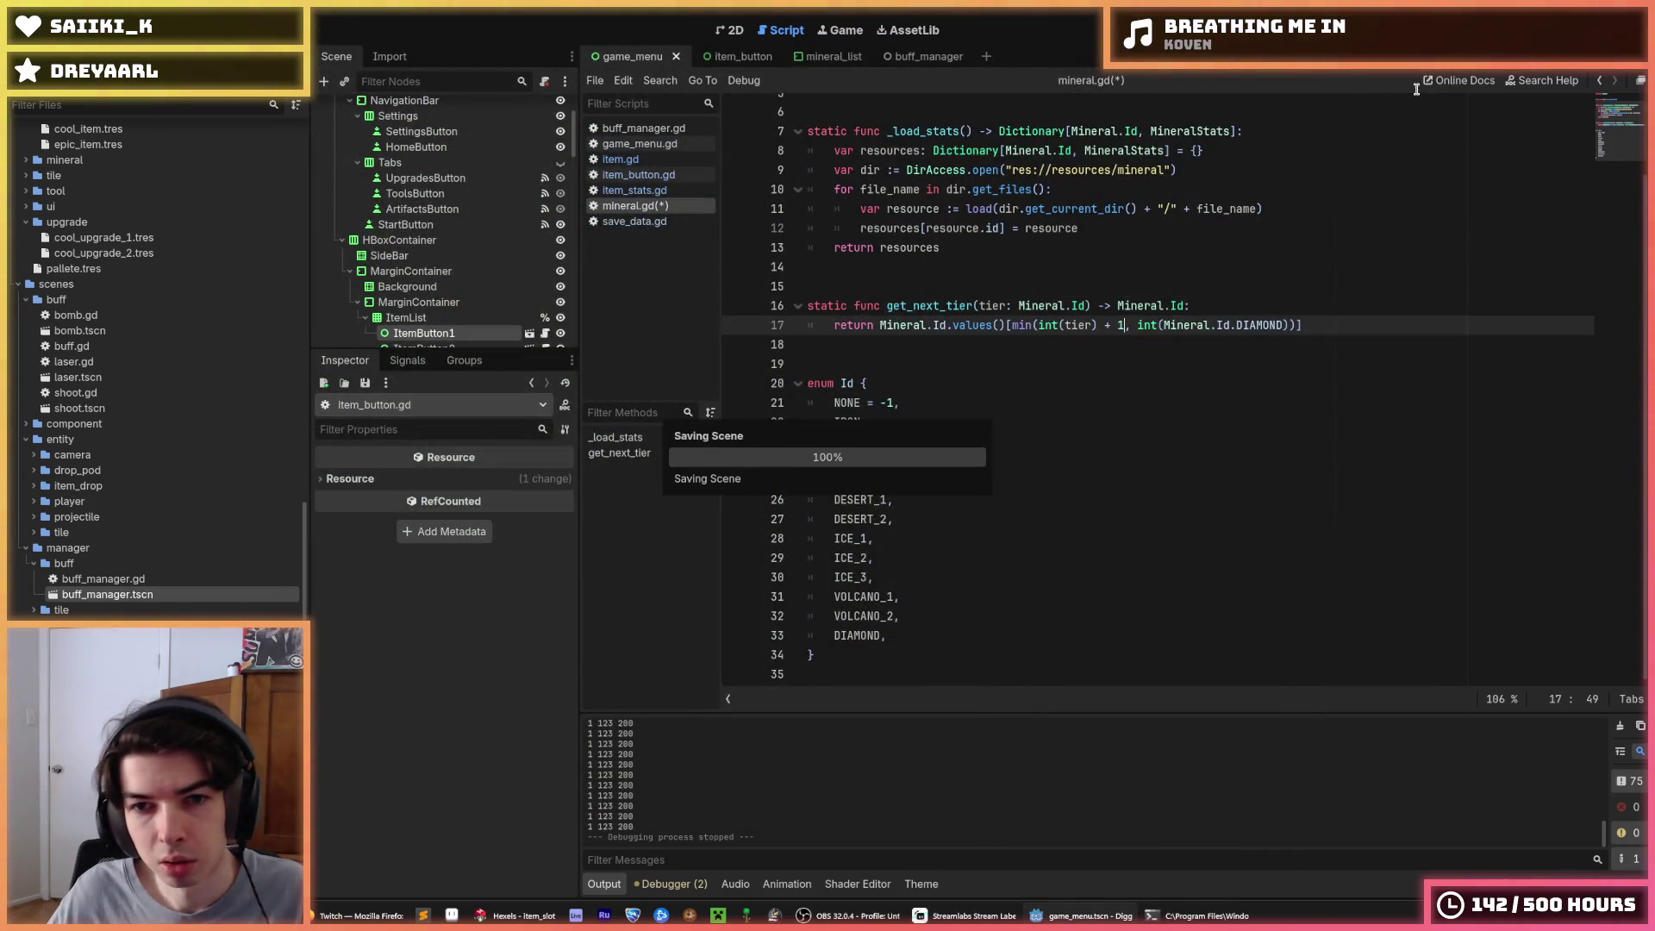
{"action": "key", "text": "F5"}
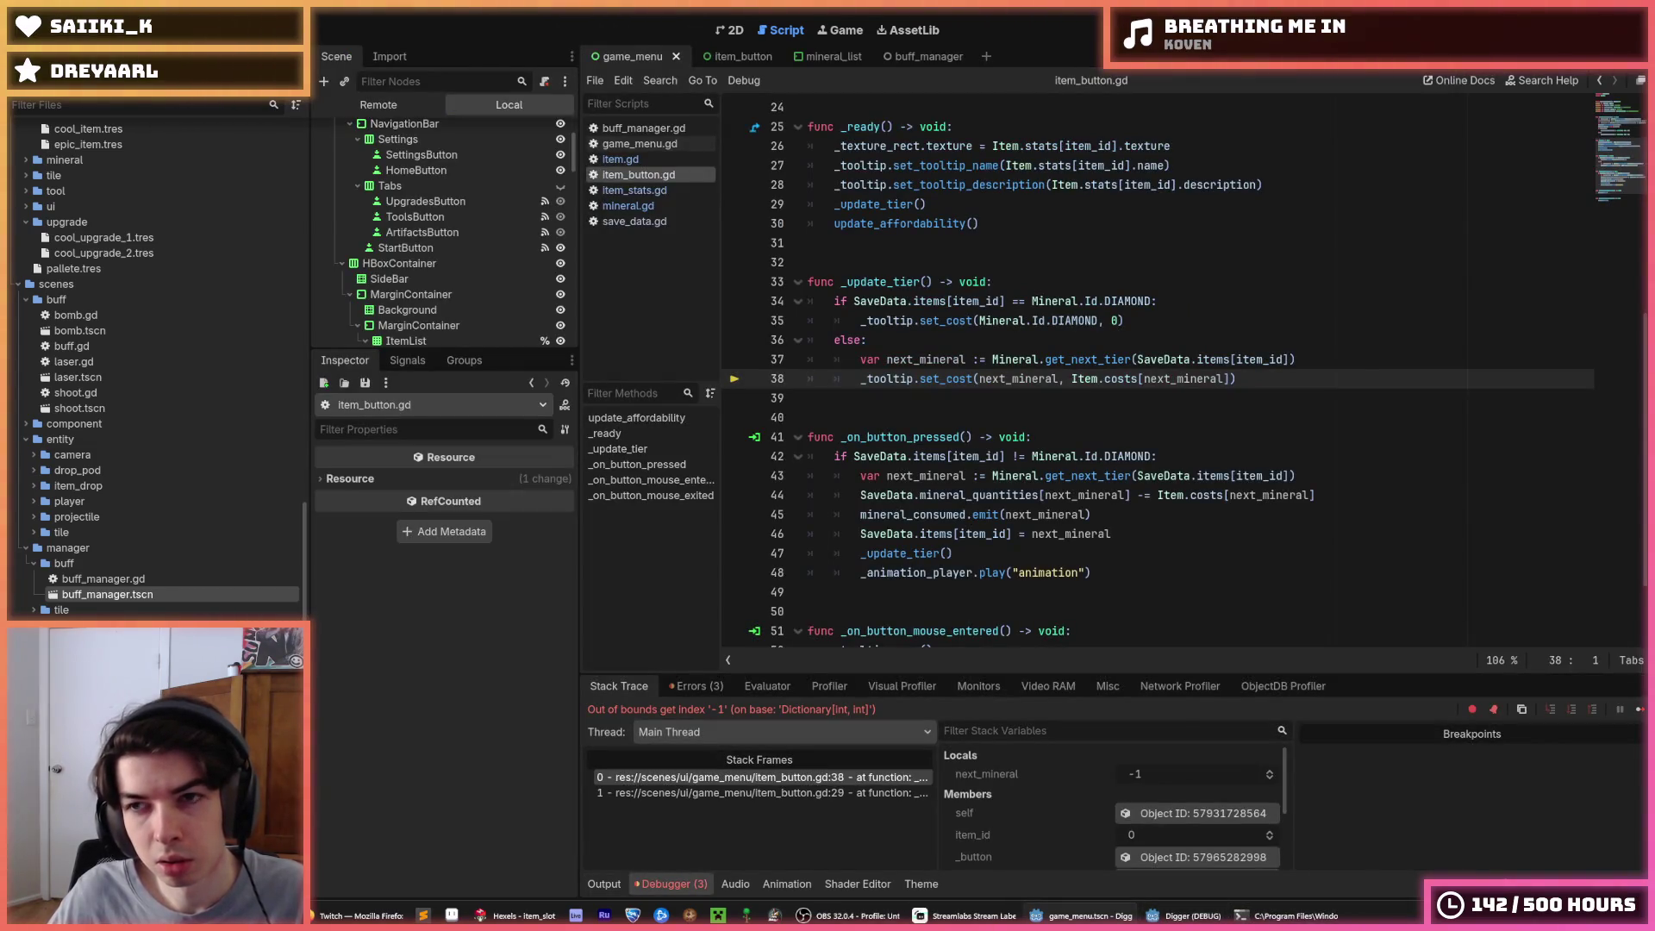
{"action": "left_click", "coordinate": [1465, 29]}
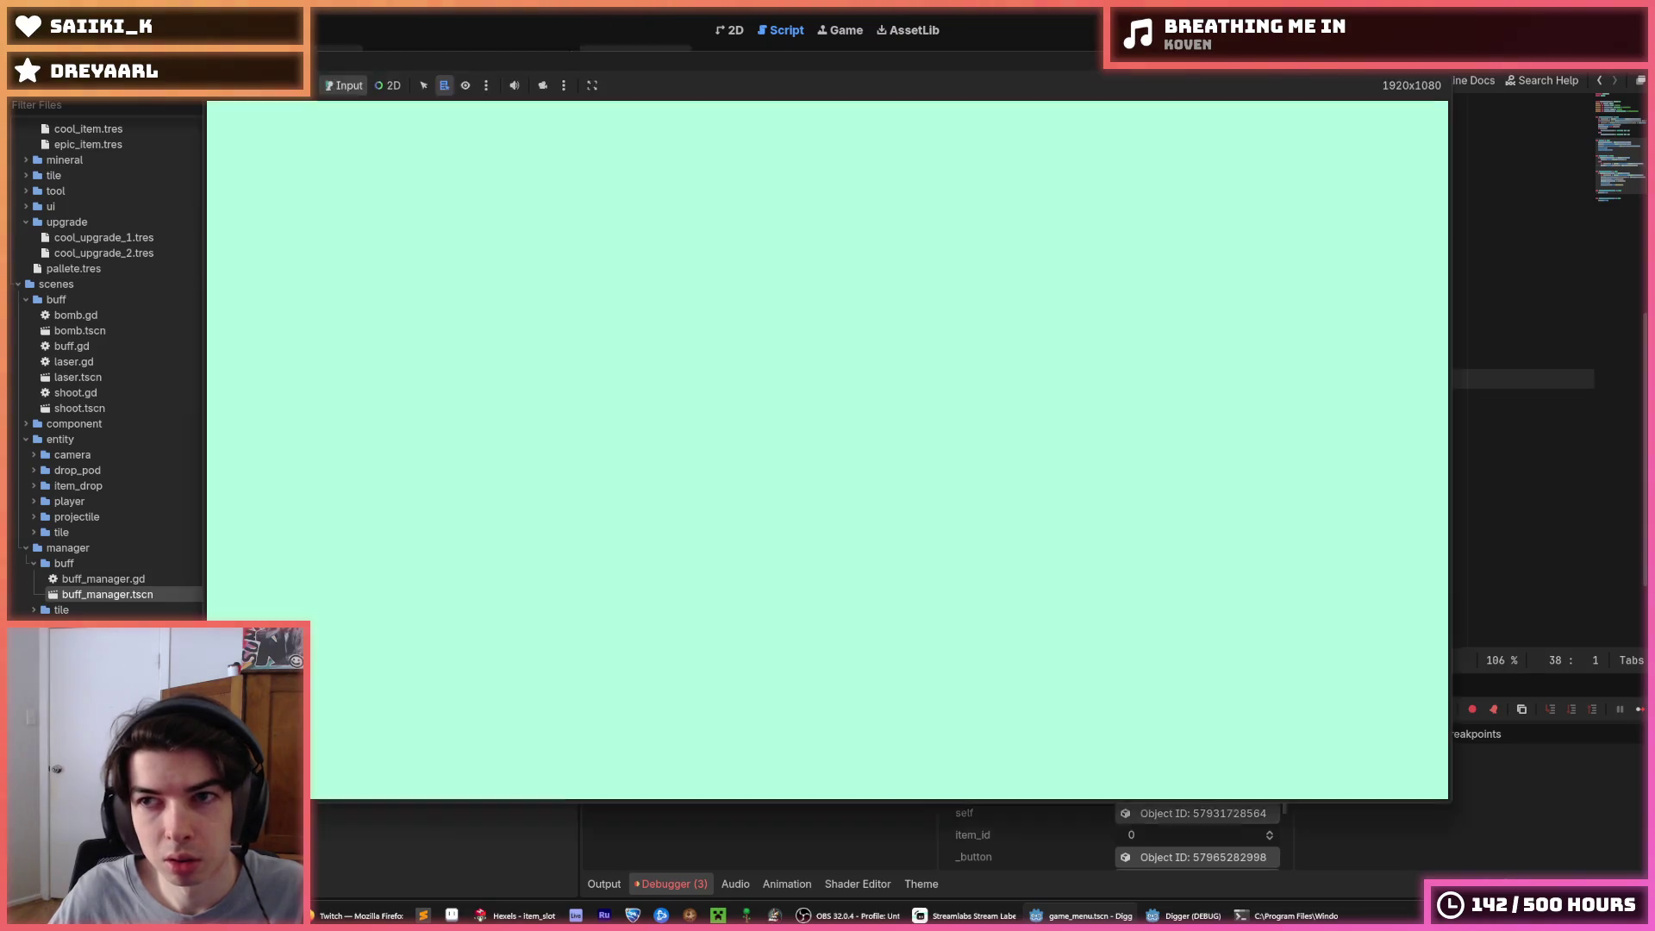
Check the item and item button scripts, then set mineral.gd's tier offset to 2 and save
{"action": "left_click", "coordinate": [610, 223]}
{"action": "left_click", "coordinate": [645, 160]}
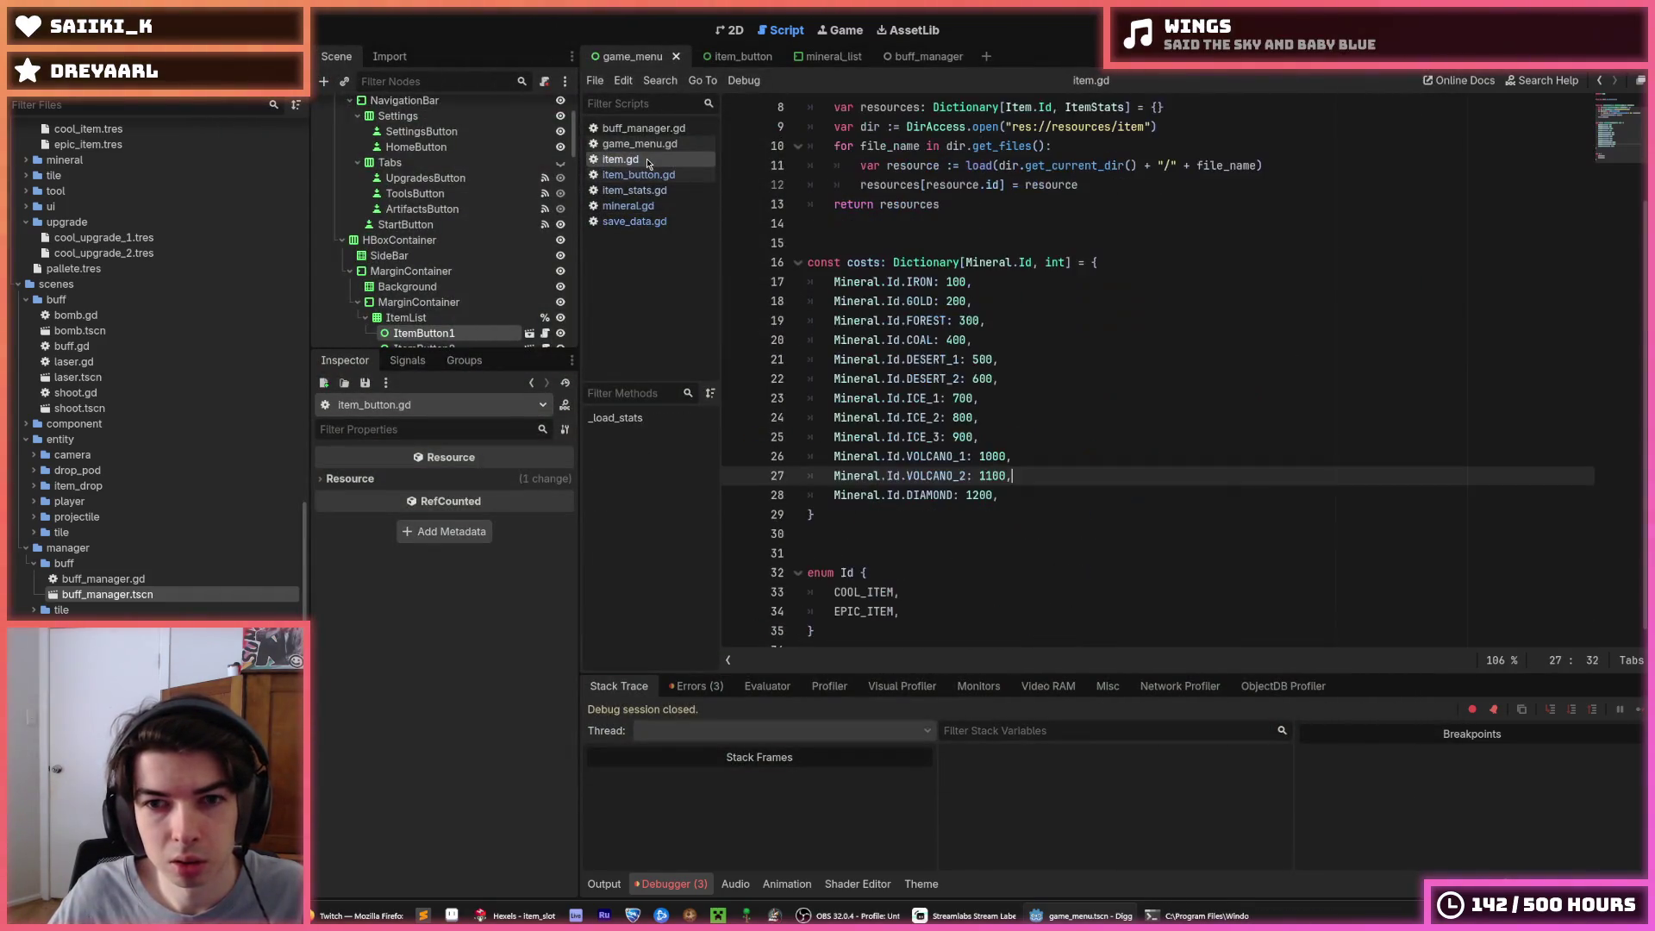
{"action": "left_click", "coordinate": [649, 174]}
{"action": "left_click", "coordinate": [645, 160]}
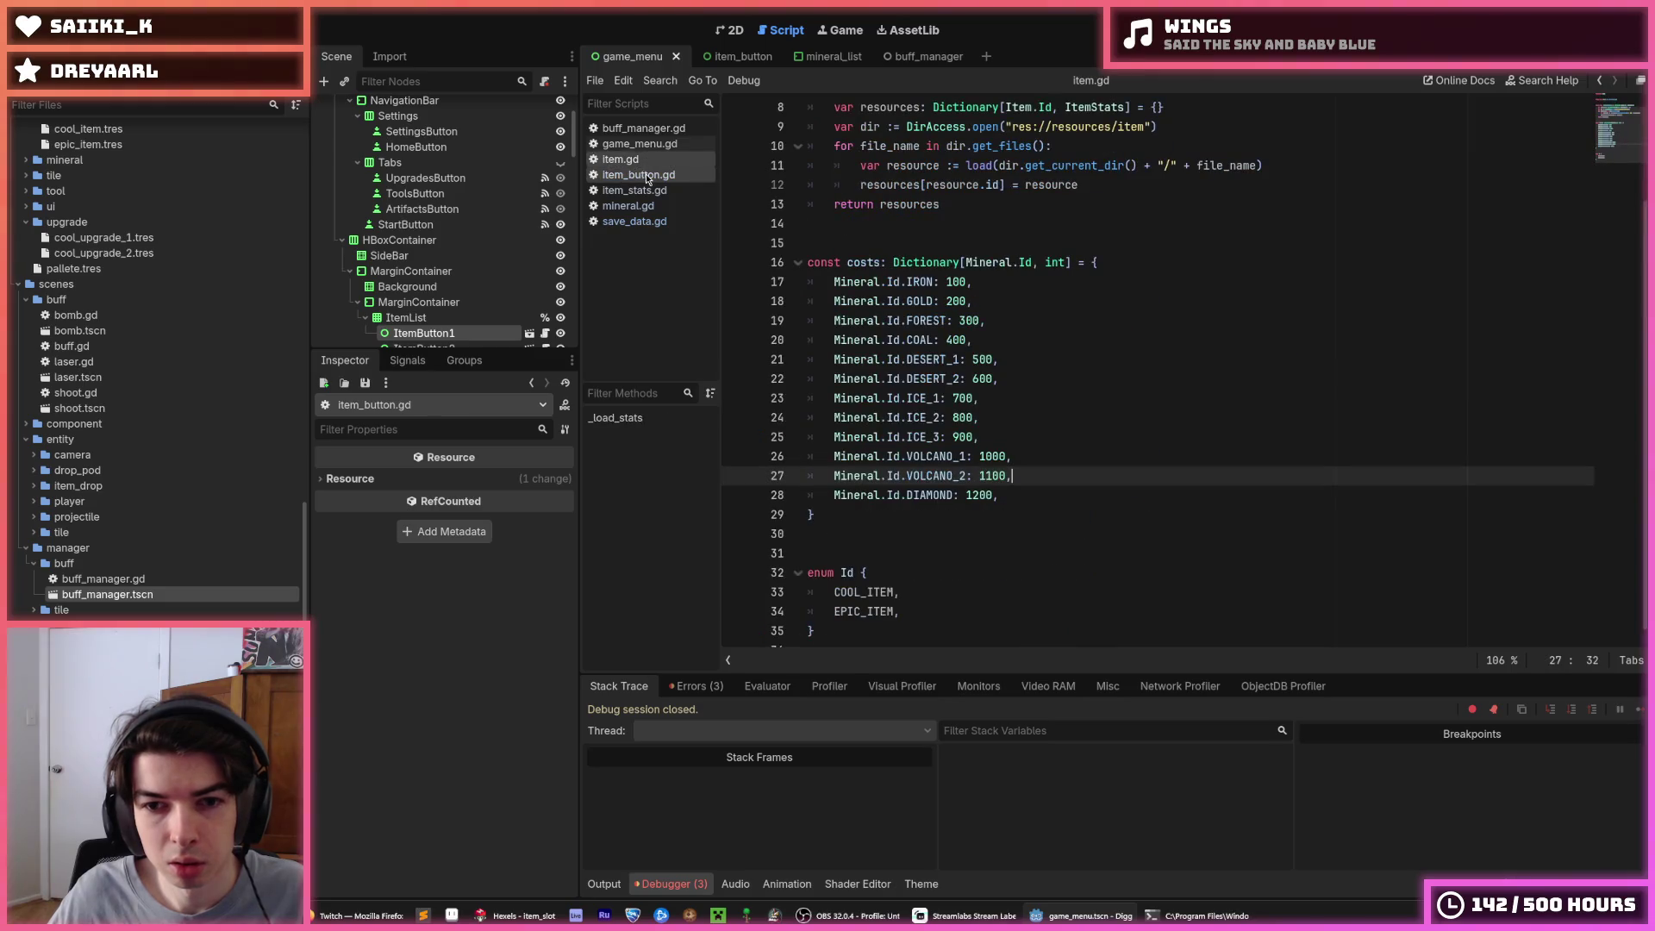
{"action": "left_click", "coordinate": [648, 176]}
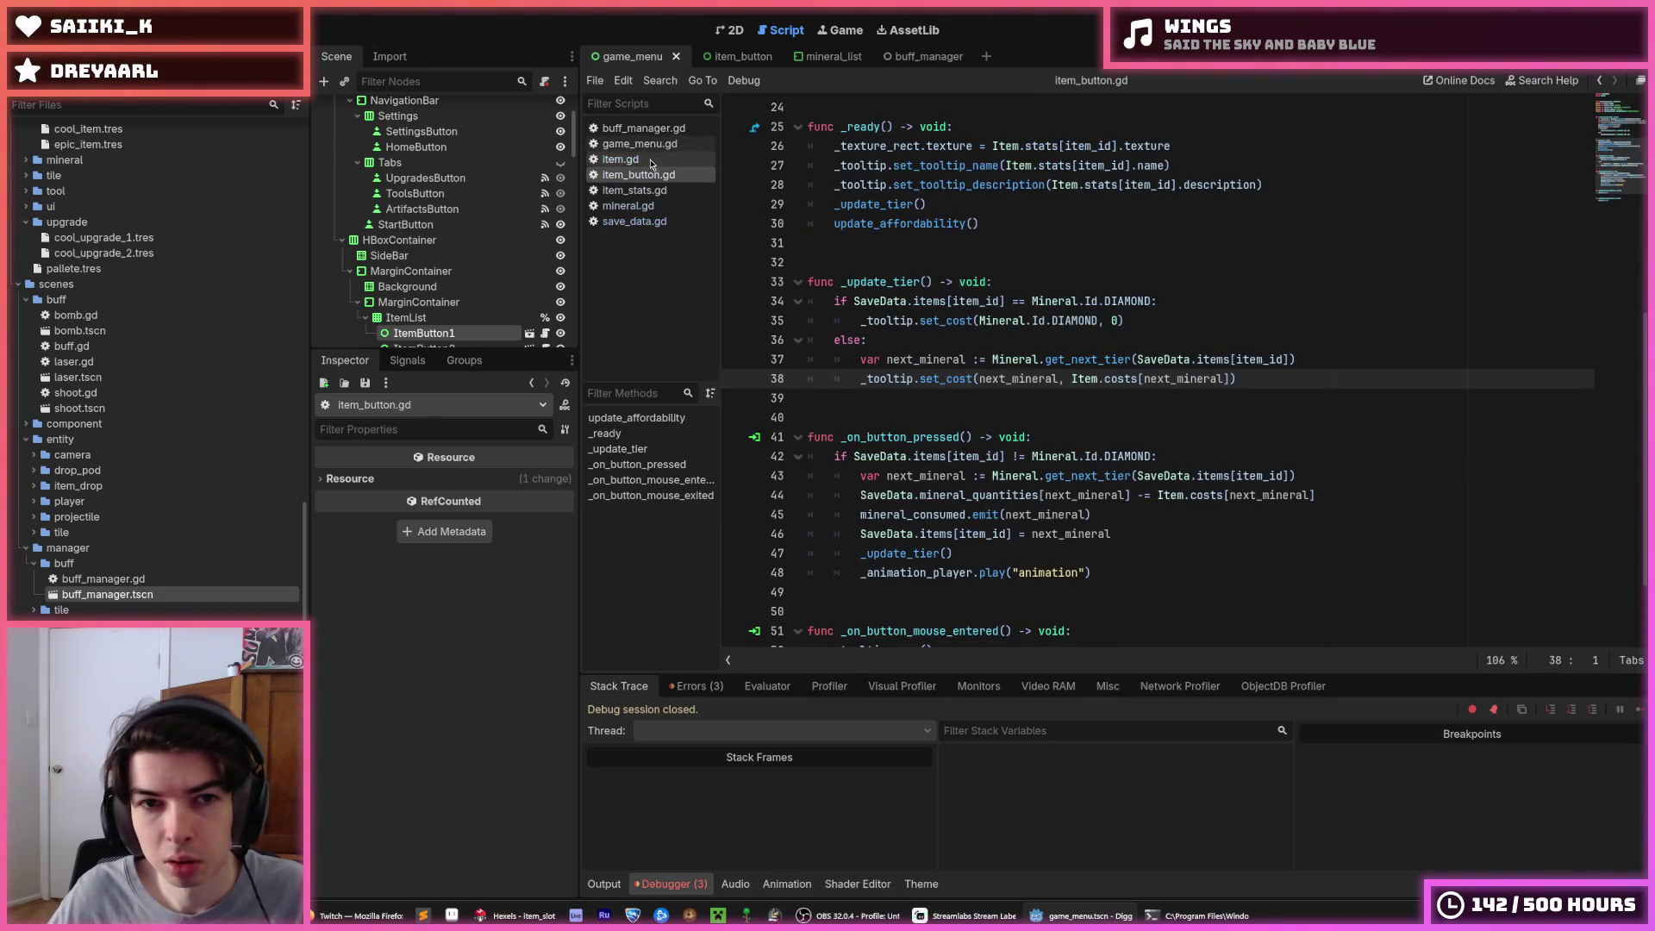
{"action": "left_click", "coordinate": [628, 205]}
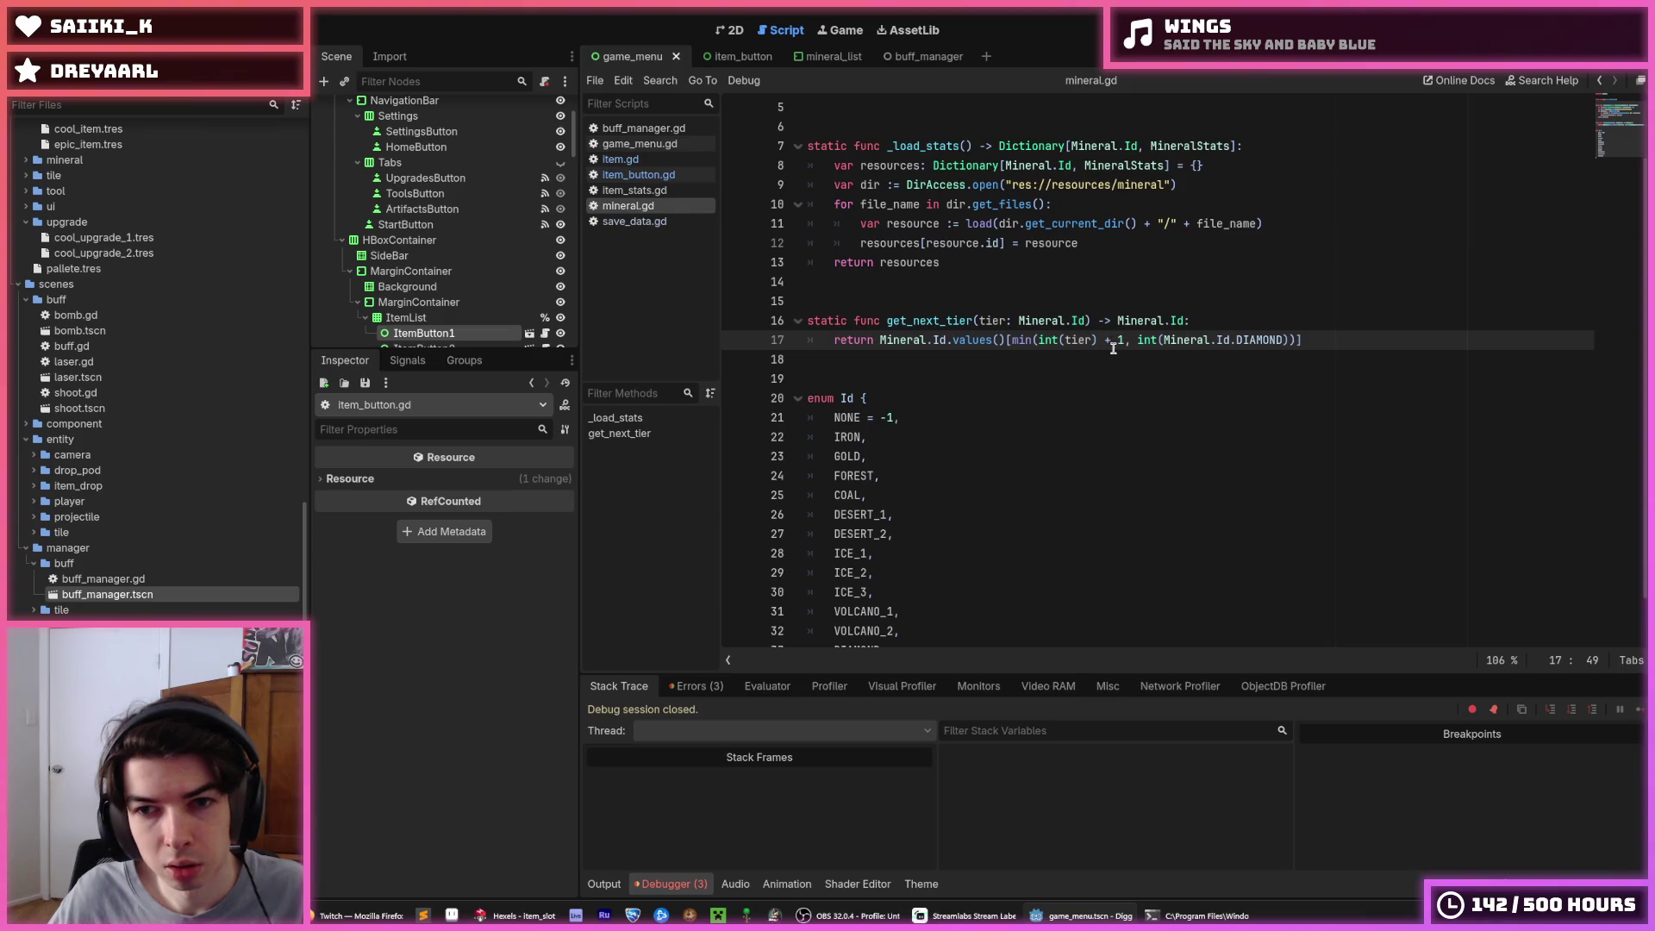
{"action": "key", "text": "BackSpace"}
{"action": "type", "text": "2"}
{"action": "key", "text": "ctrl+s"}
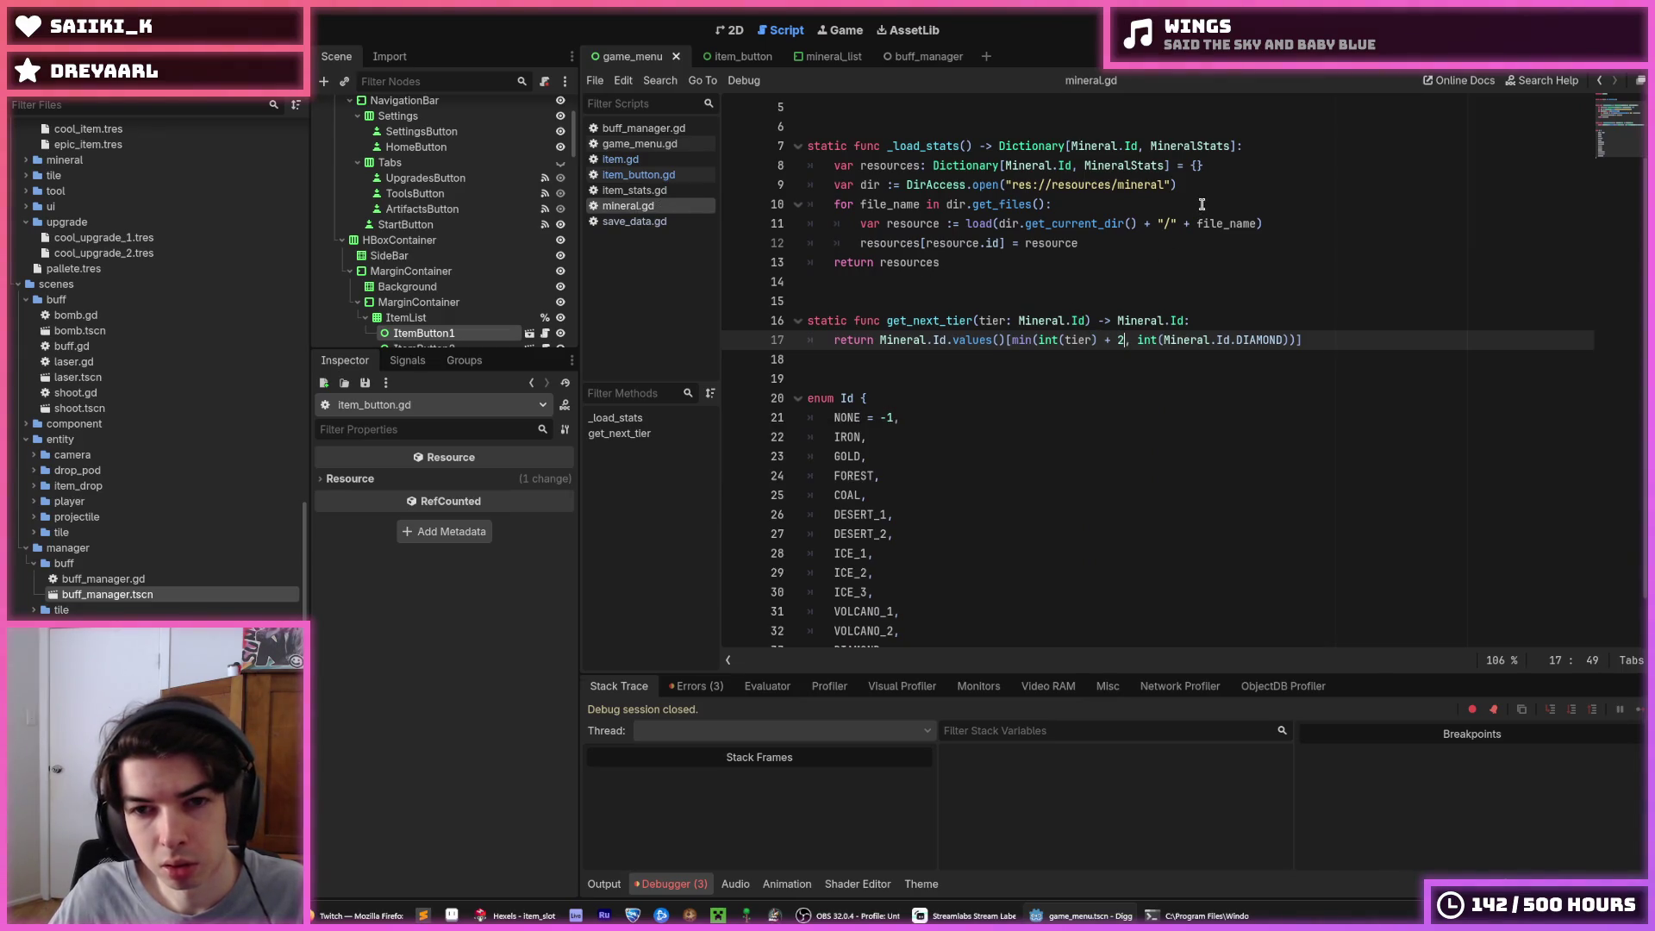
Add a print(tier) line inside get_next_tier and run the game to log tier values
{"action": "left_click", "coordinate": [1241, 312]}
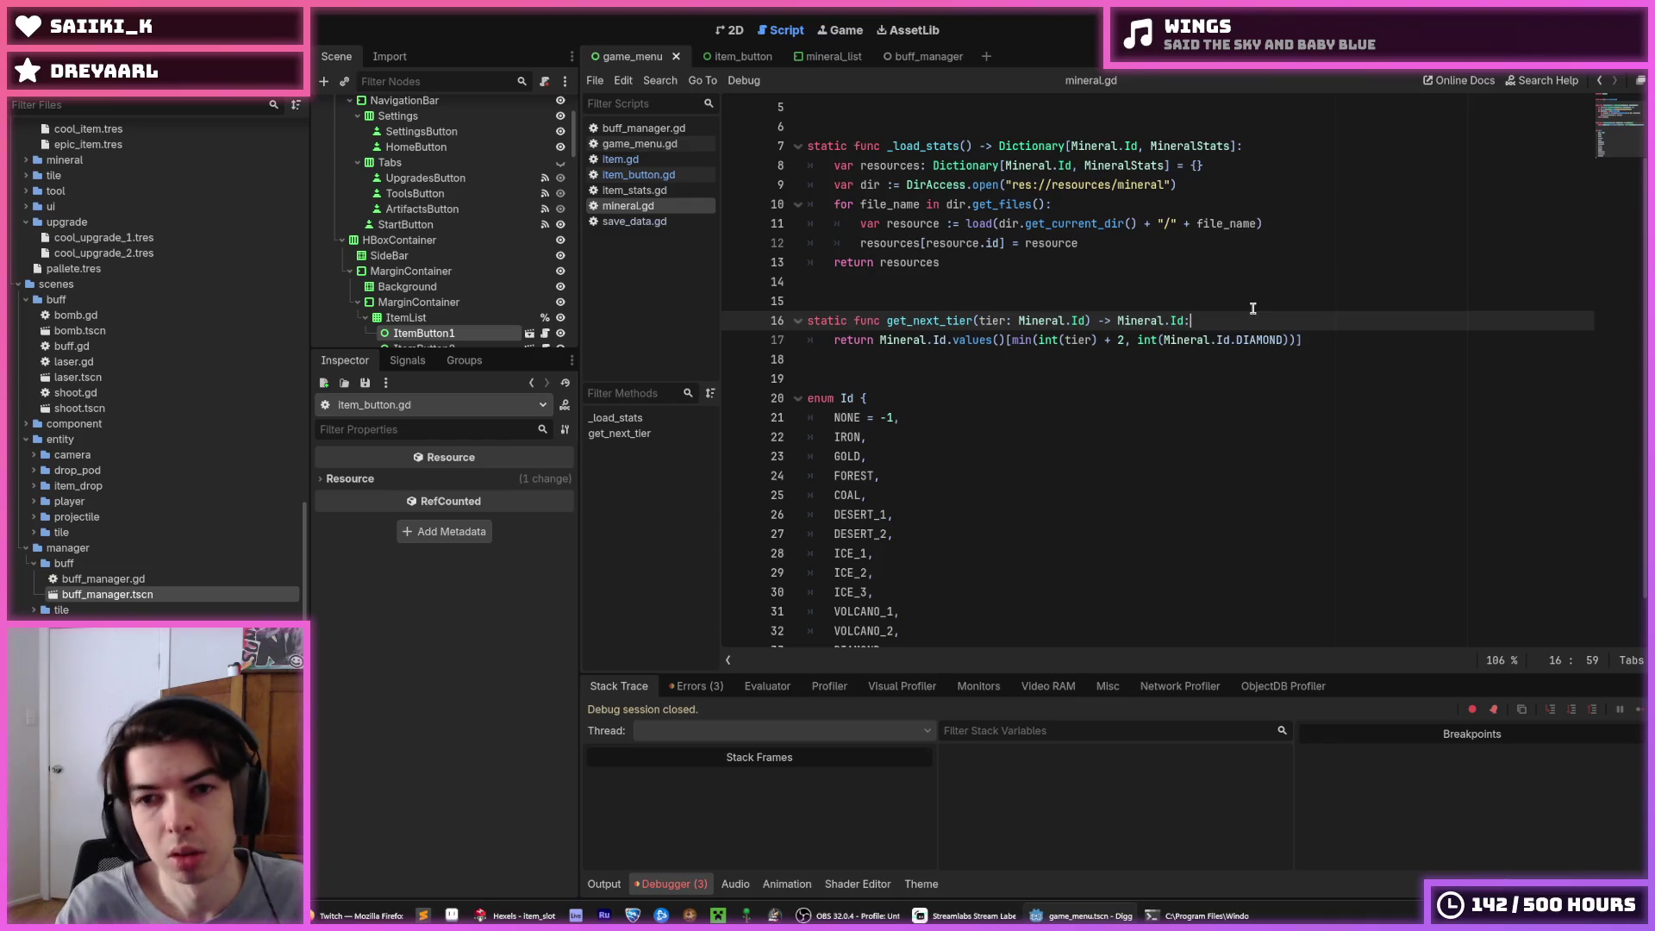
{"action": "key", "text": "Return"}
{"action": "type", "text": "print(tier"}
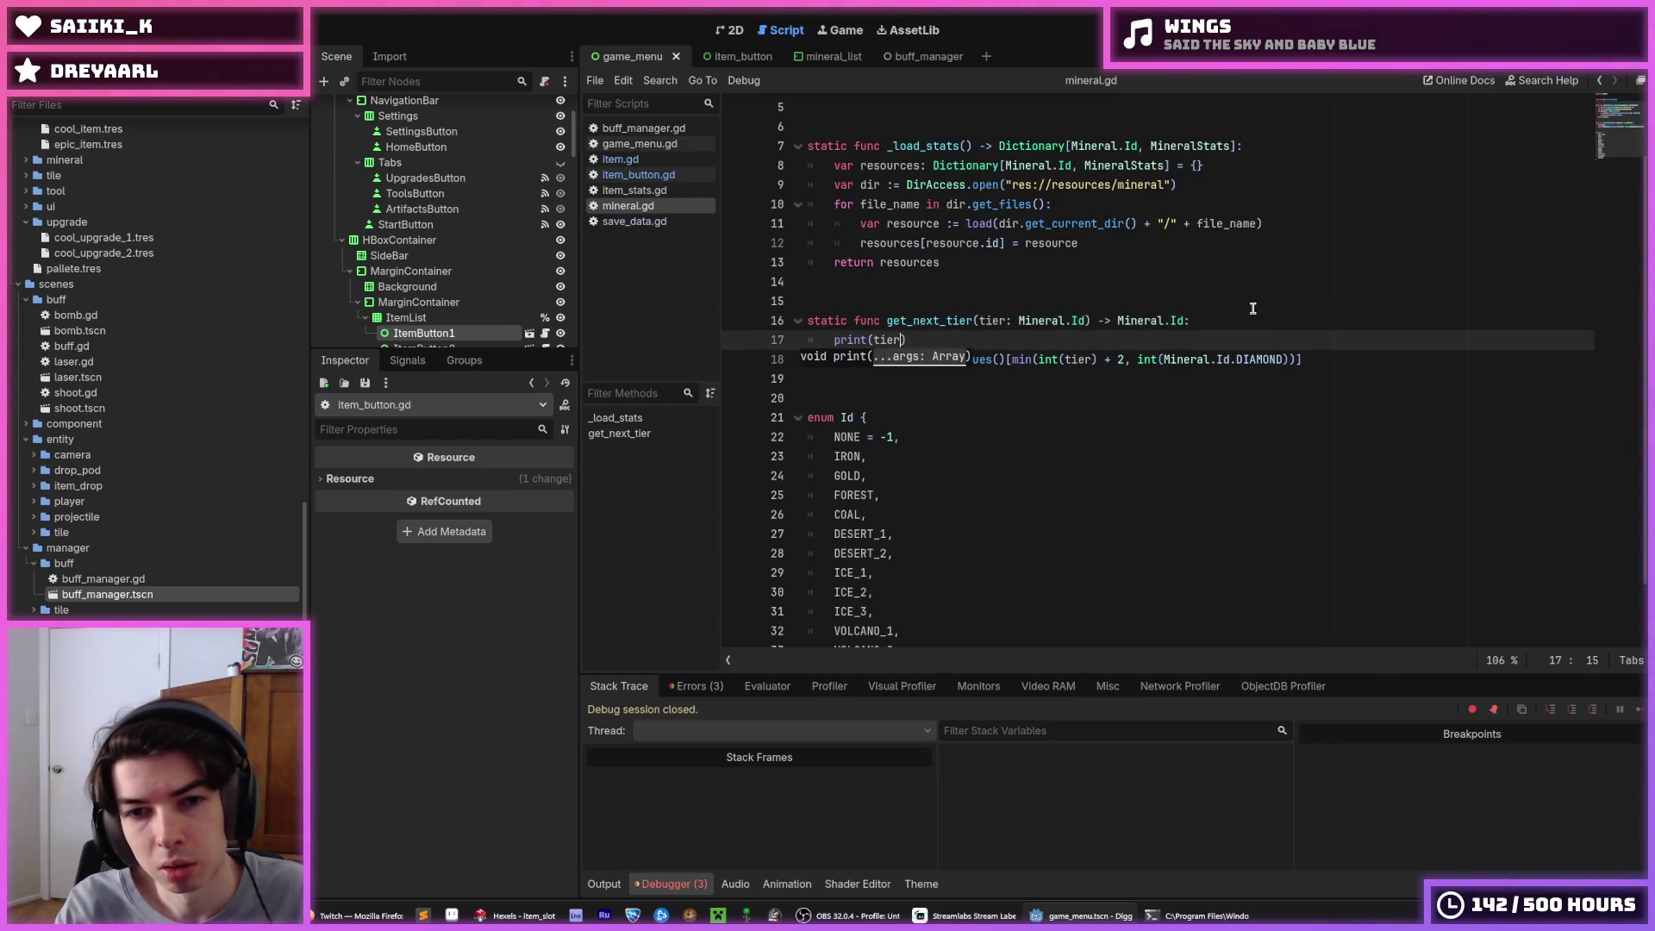
{"action": "left_click", "coordinate": [1325, 322]}
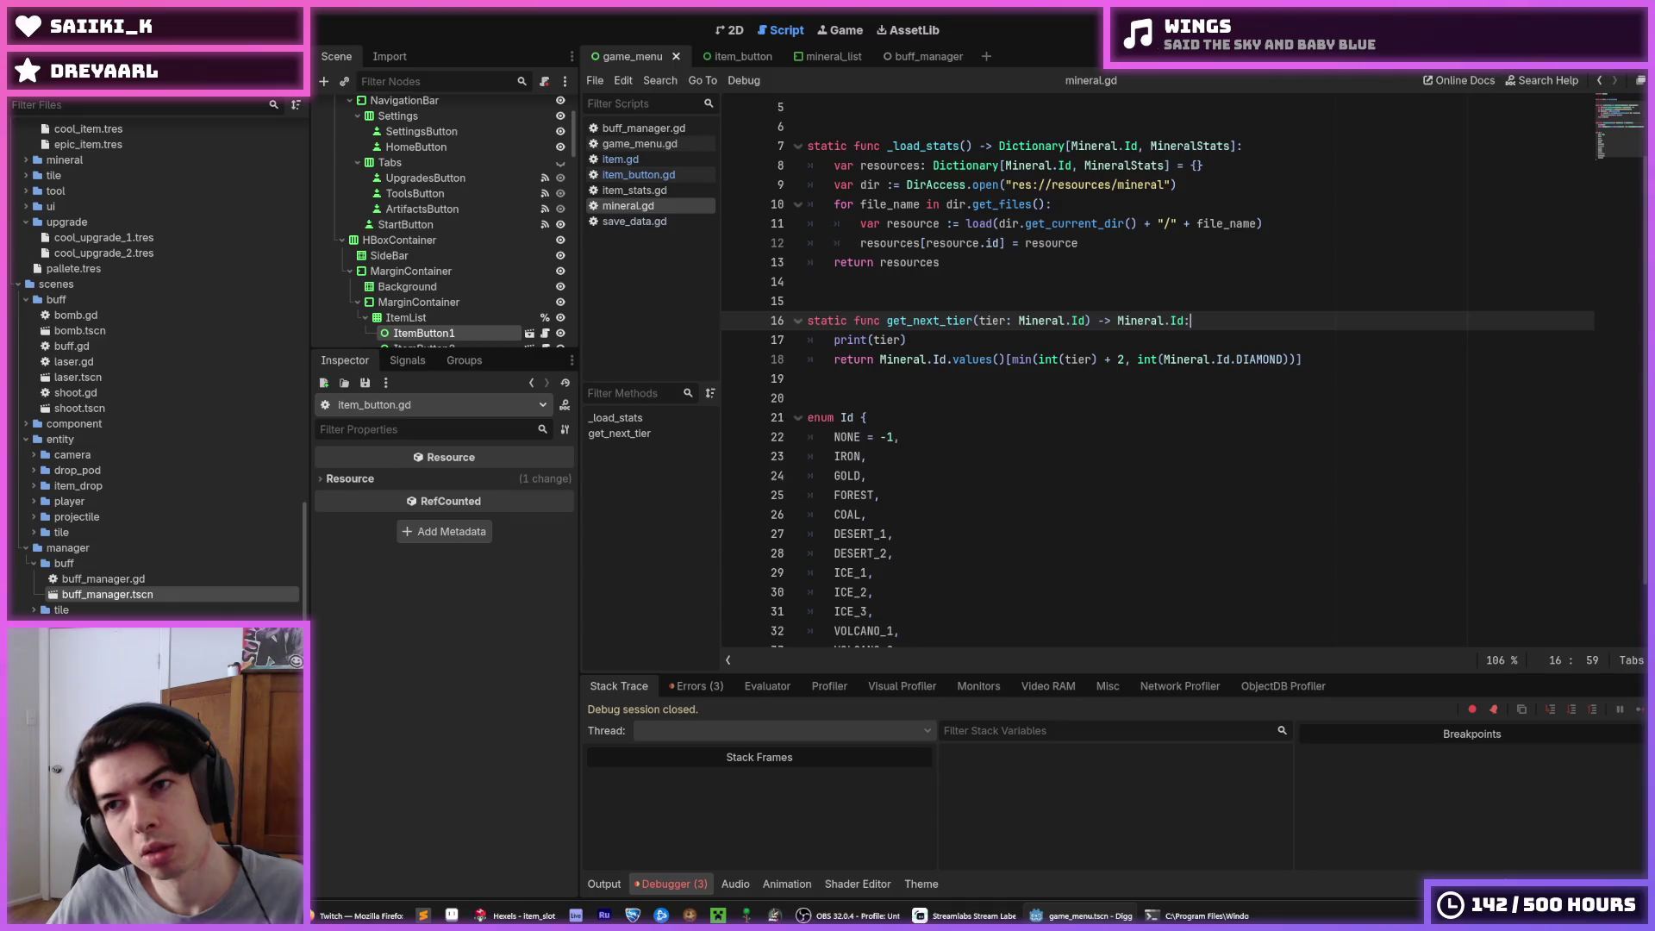
{"action": "key", "text": "F5"}
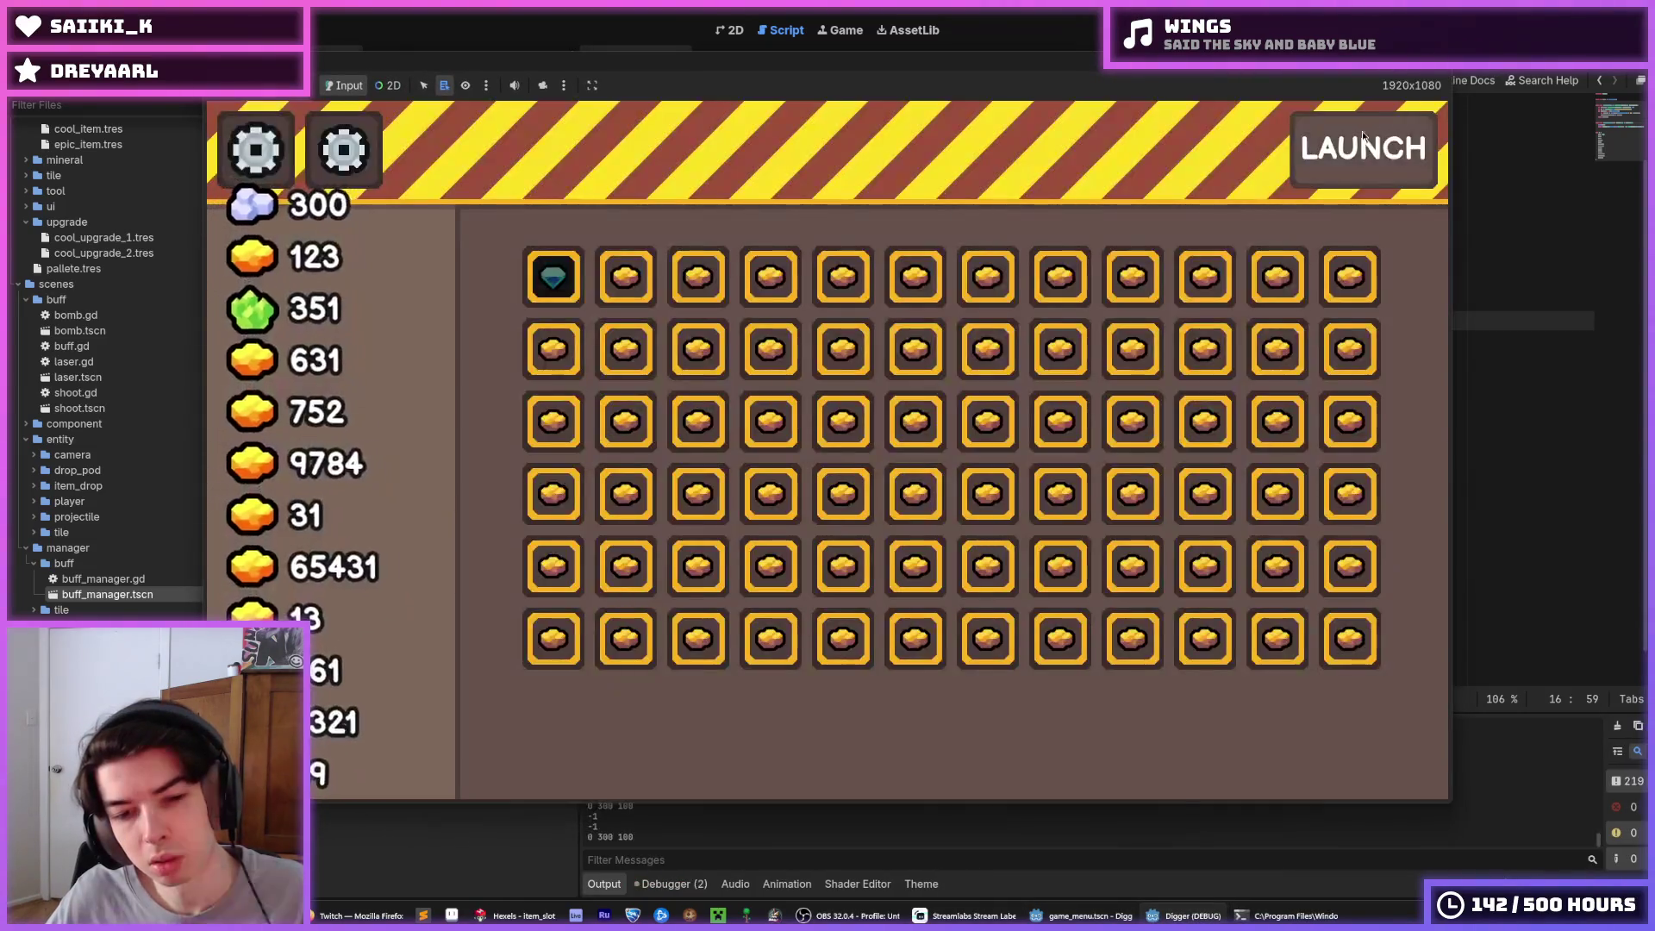
{"action": "mouse_move", "coordinate": [952, 512]}
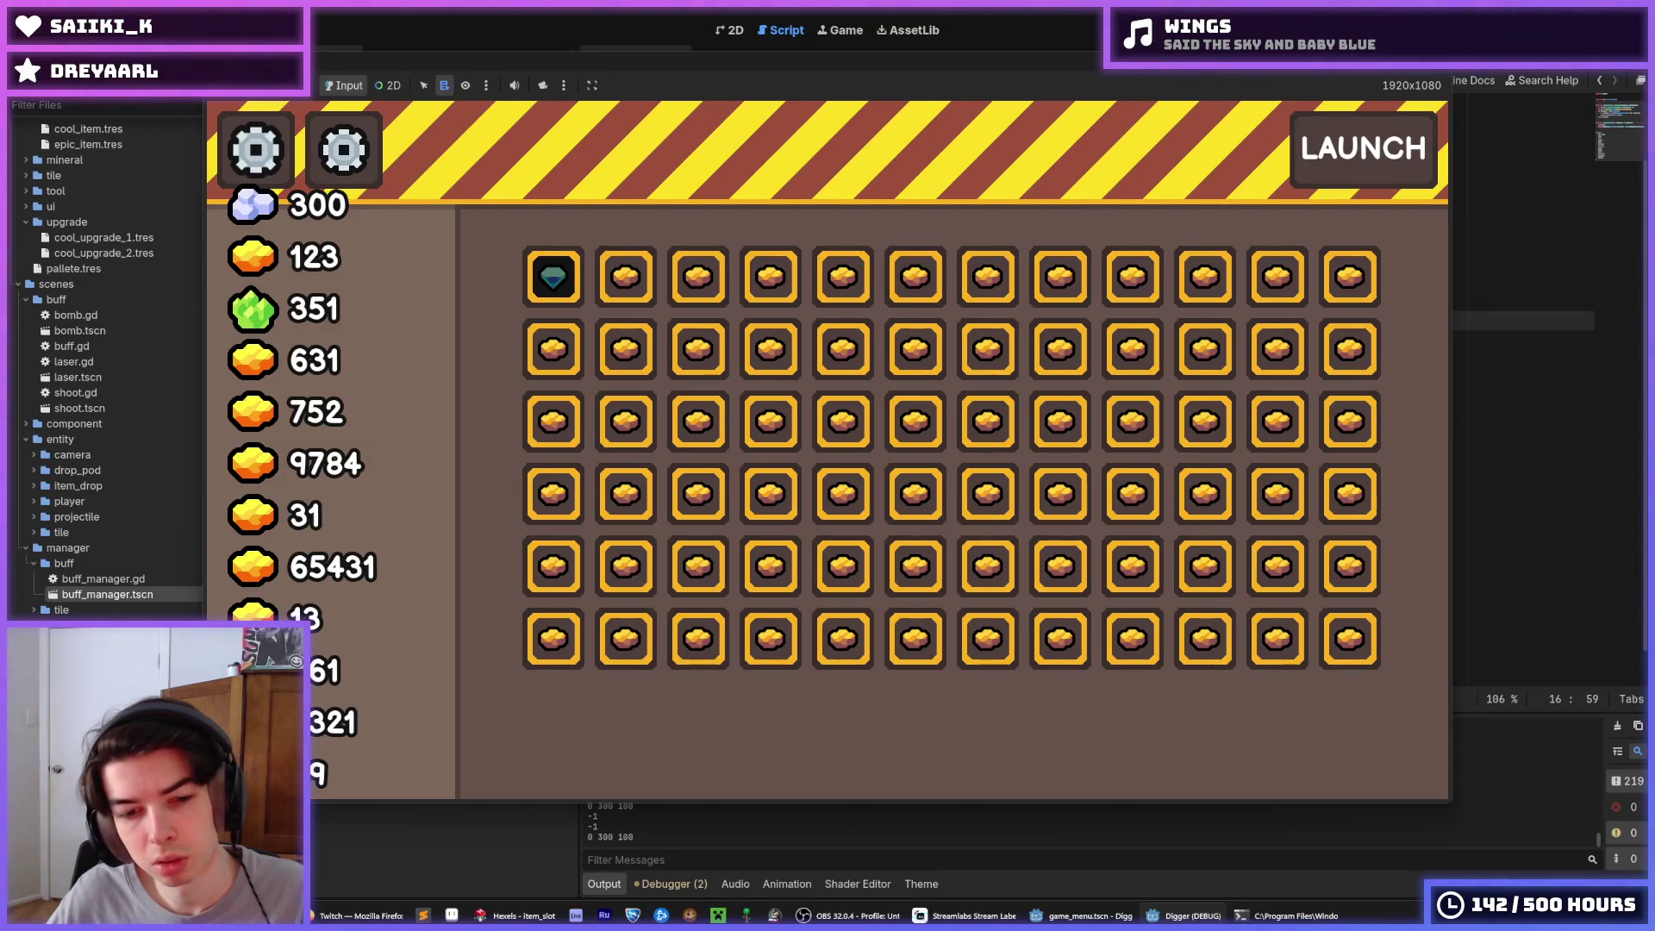
{"action": "key", "text": "F8"}
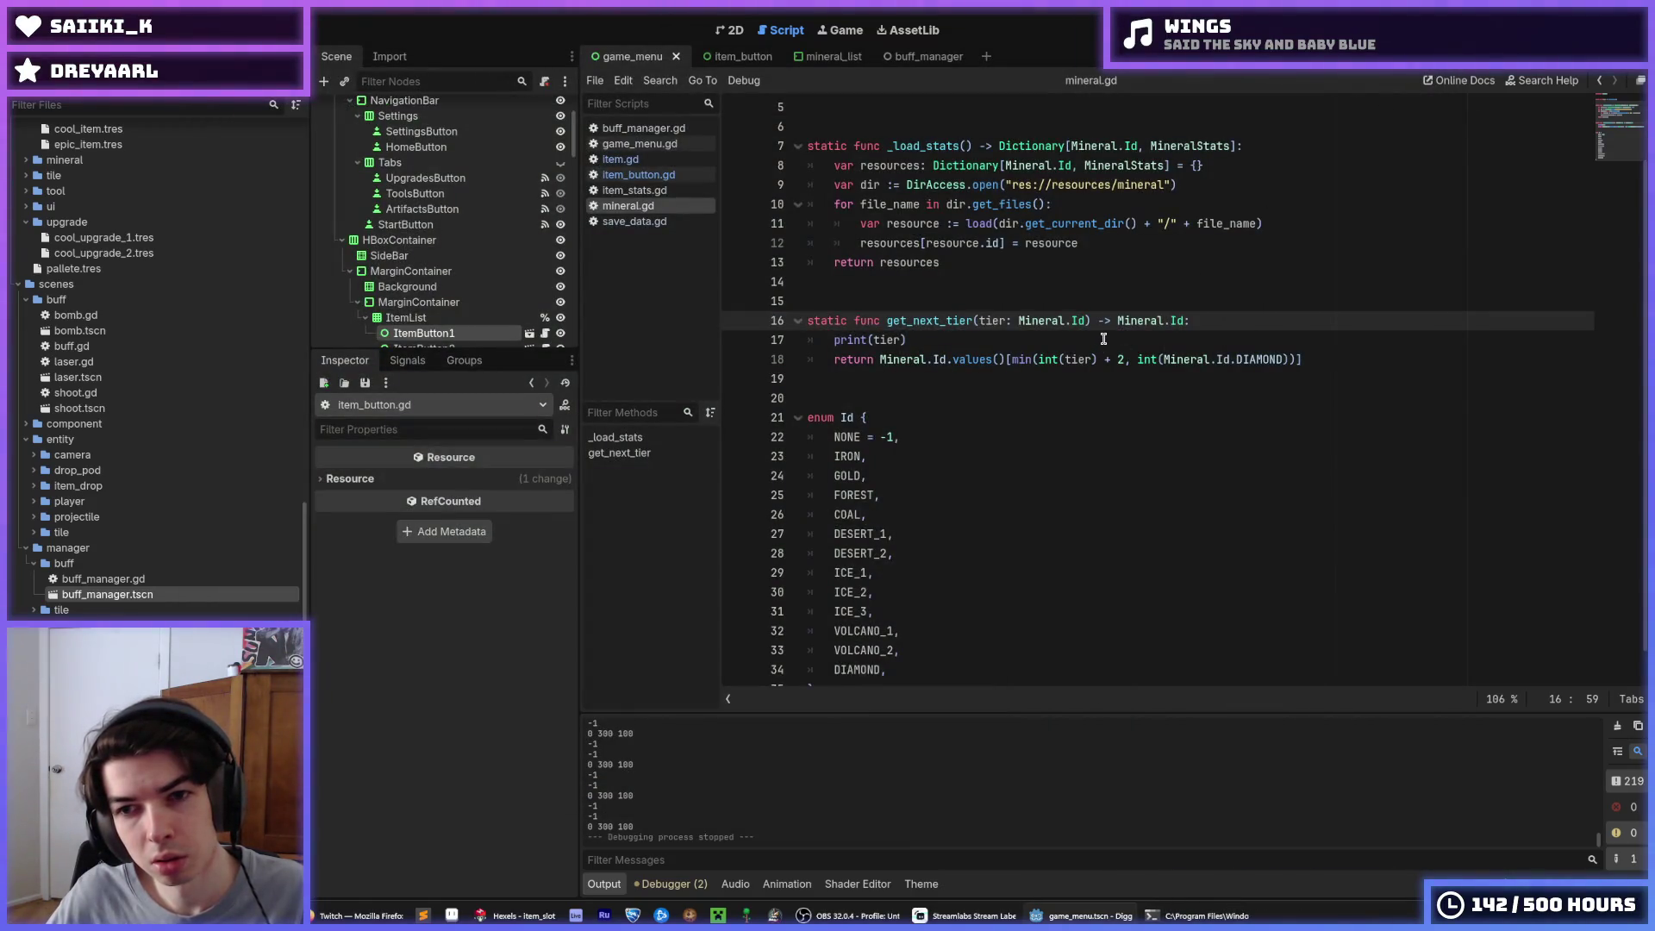
Delete the debug print(tier) line and add blank lines below get_next_tier
{"action": "left_click", "coordinate": [1103, 338]}
{"action": "mouse_move", "coordinate": [1104, 339]}
{"action": "left_mouse_down"}
{"action": "mouse_move", "coordinate": [690, 351]}
{"action": "mouse_move", "coordinate": [709, 324]}
{"action": "mouse_move", "coordinate": [727, 341]}
{"action": "left_mouse_up"}
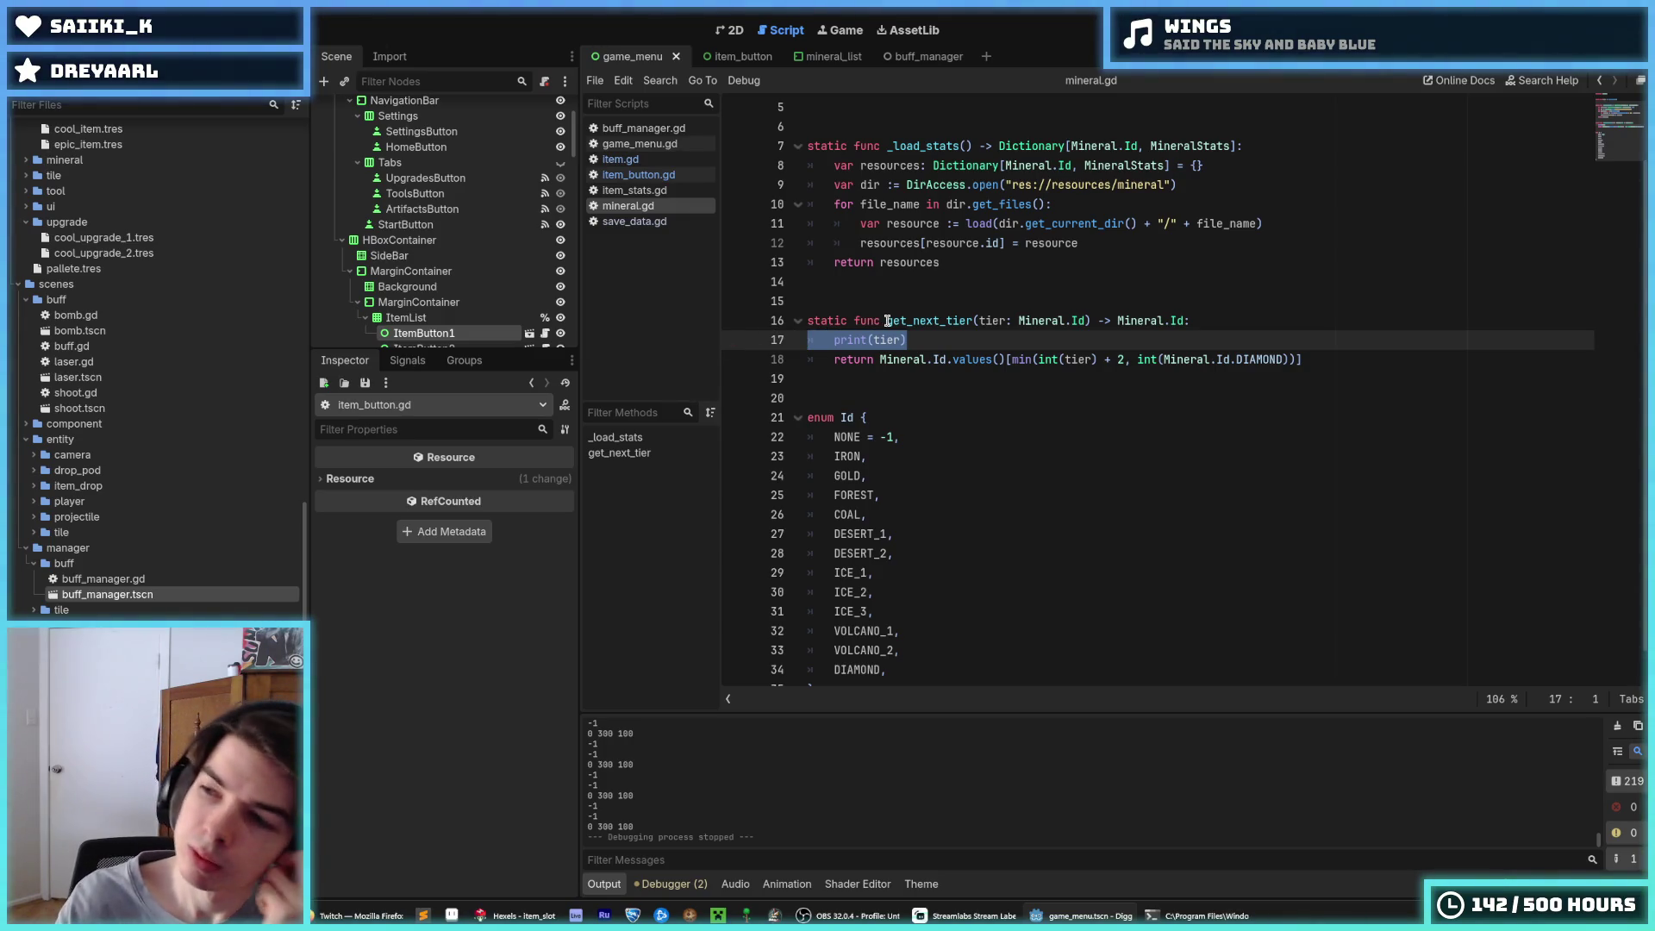
{"action": "key", "text": "BackSpace"}
{"action": "key", "text": "BackSpace"}
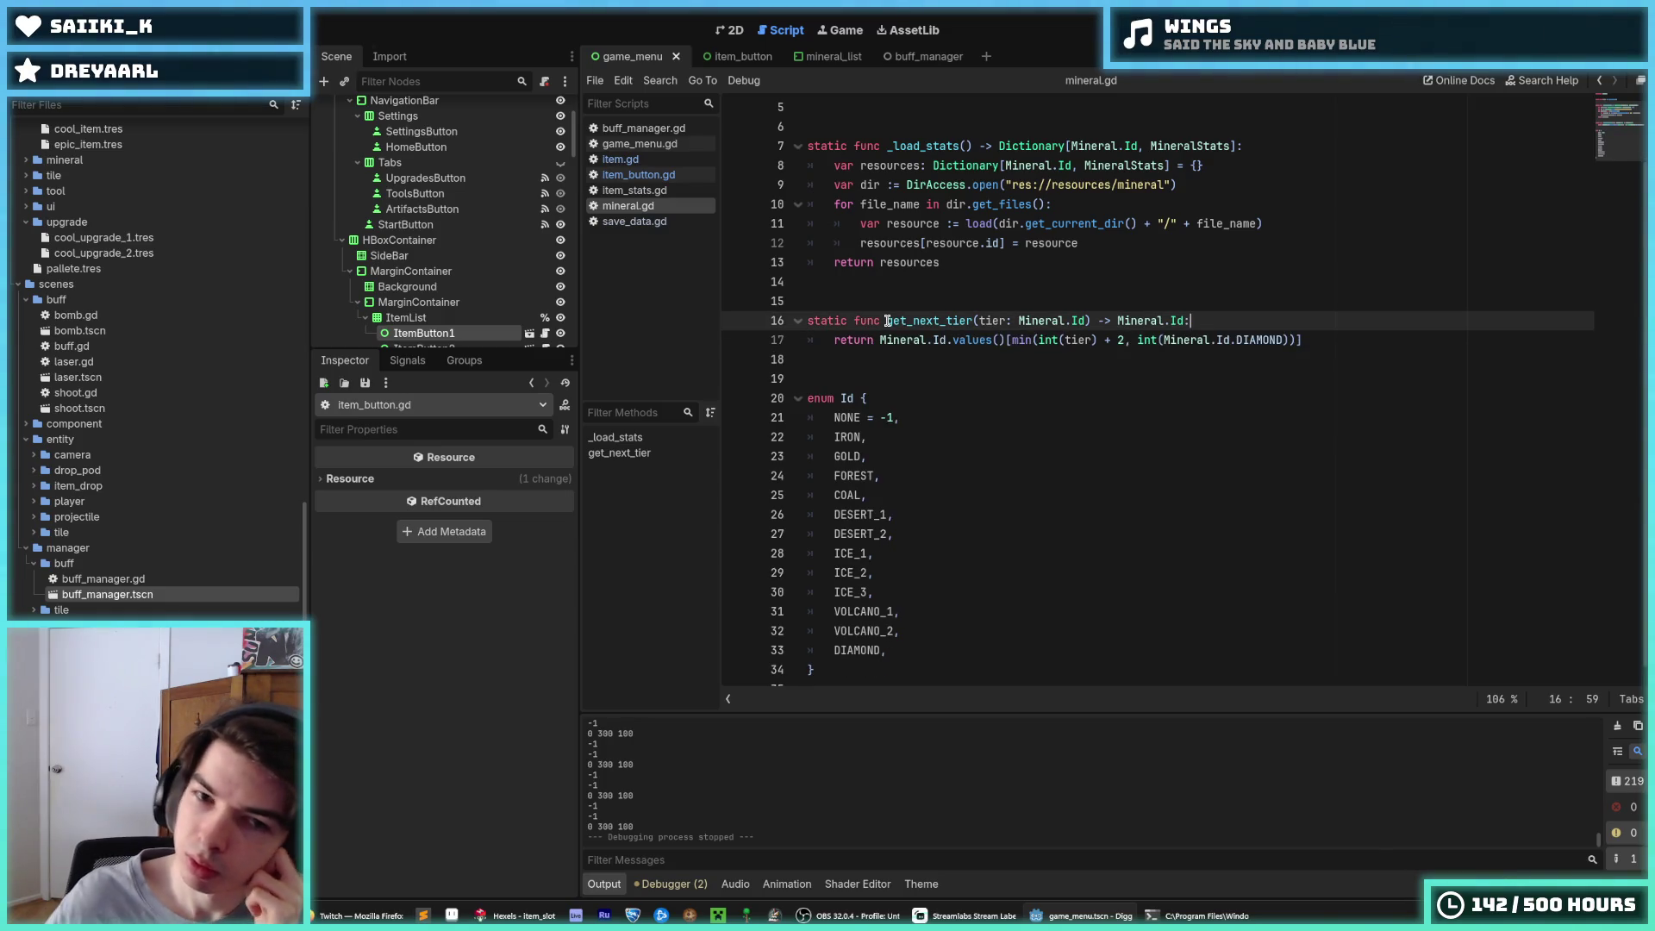
{"action": "left_click", "coordinate": [906, 355]}
{"action": "key", "text": "Return"}
{"action": "key", "text": "Return"}
{"action": "key", "text": "Up"}
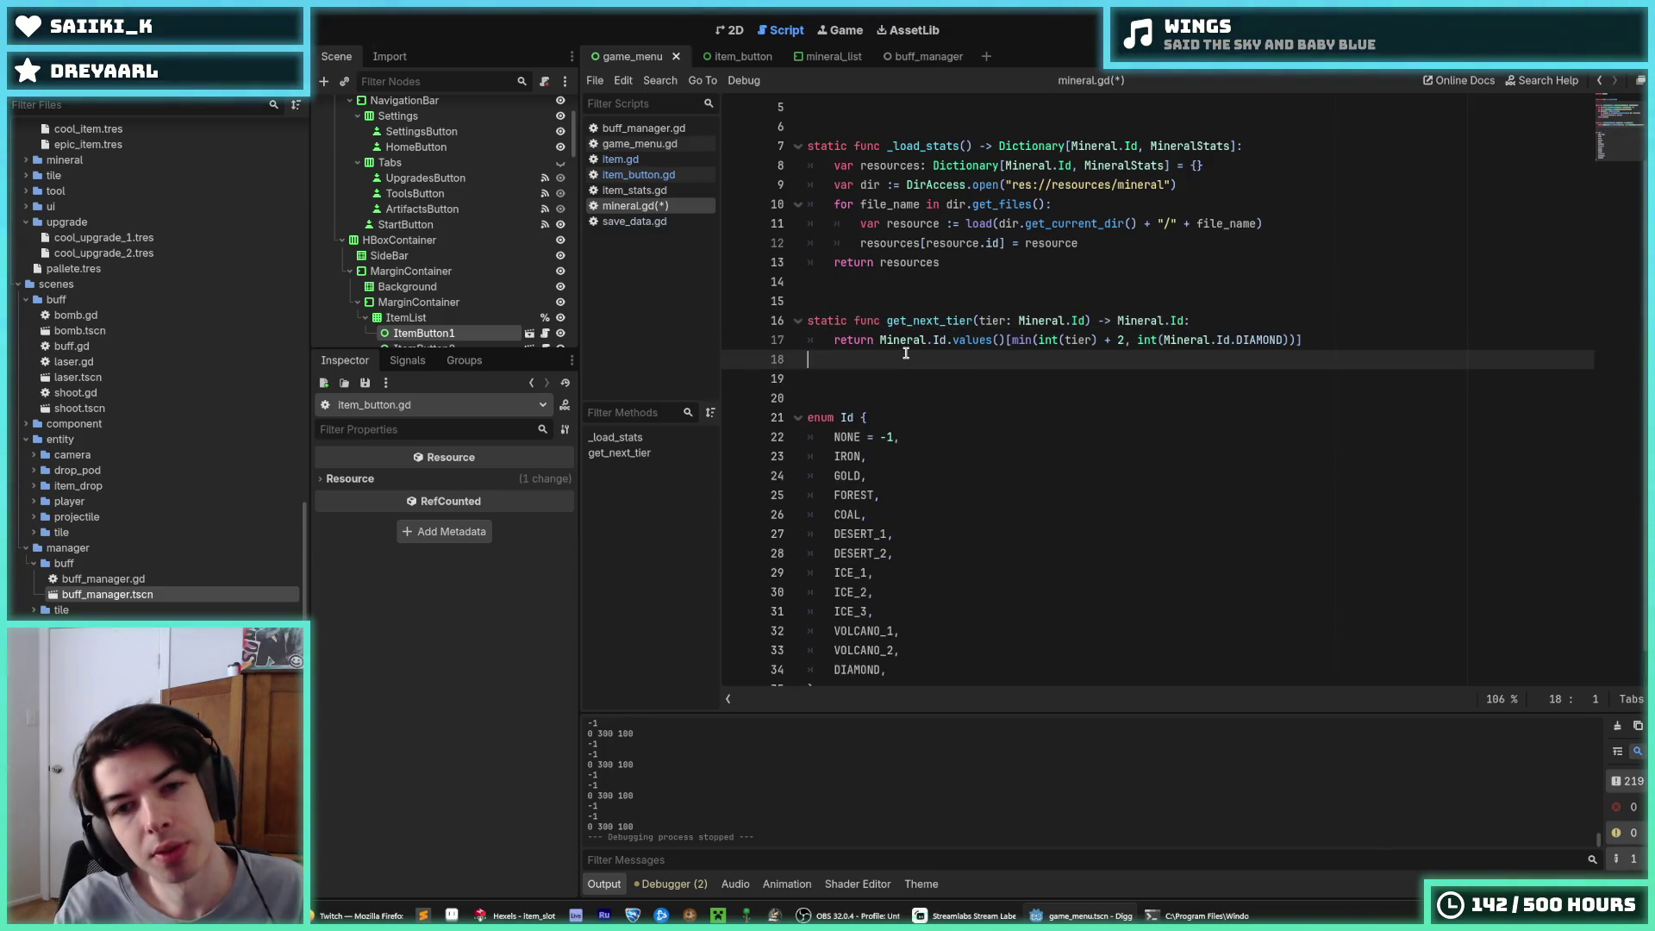
Start a new next_tier declaration typed as a Dictionary below get_next_tier
{"action": "key", "text": "BackSpace"}
{"action": "key", "text": "BackSpace"}
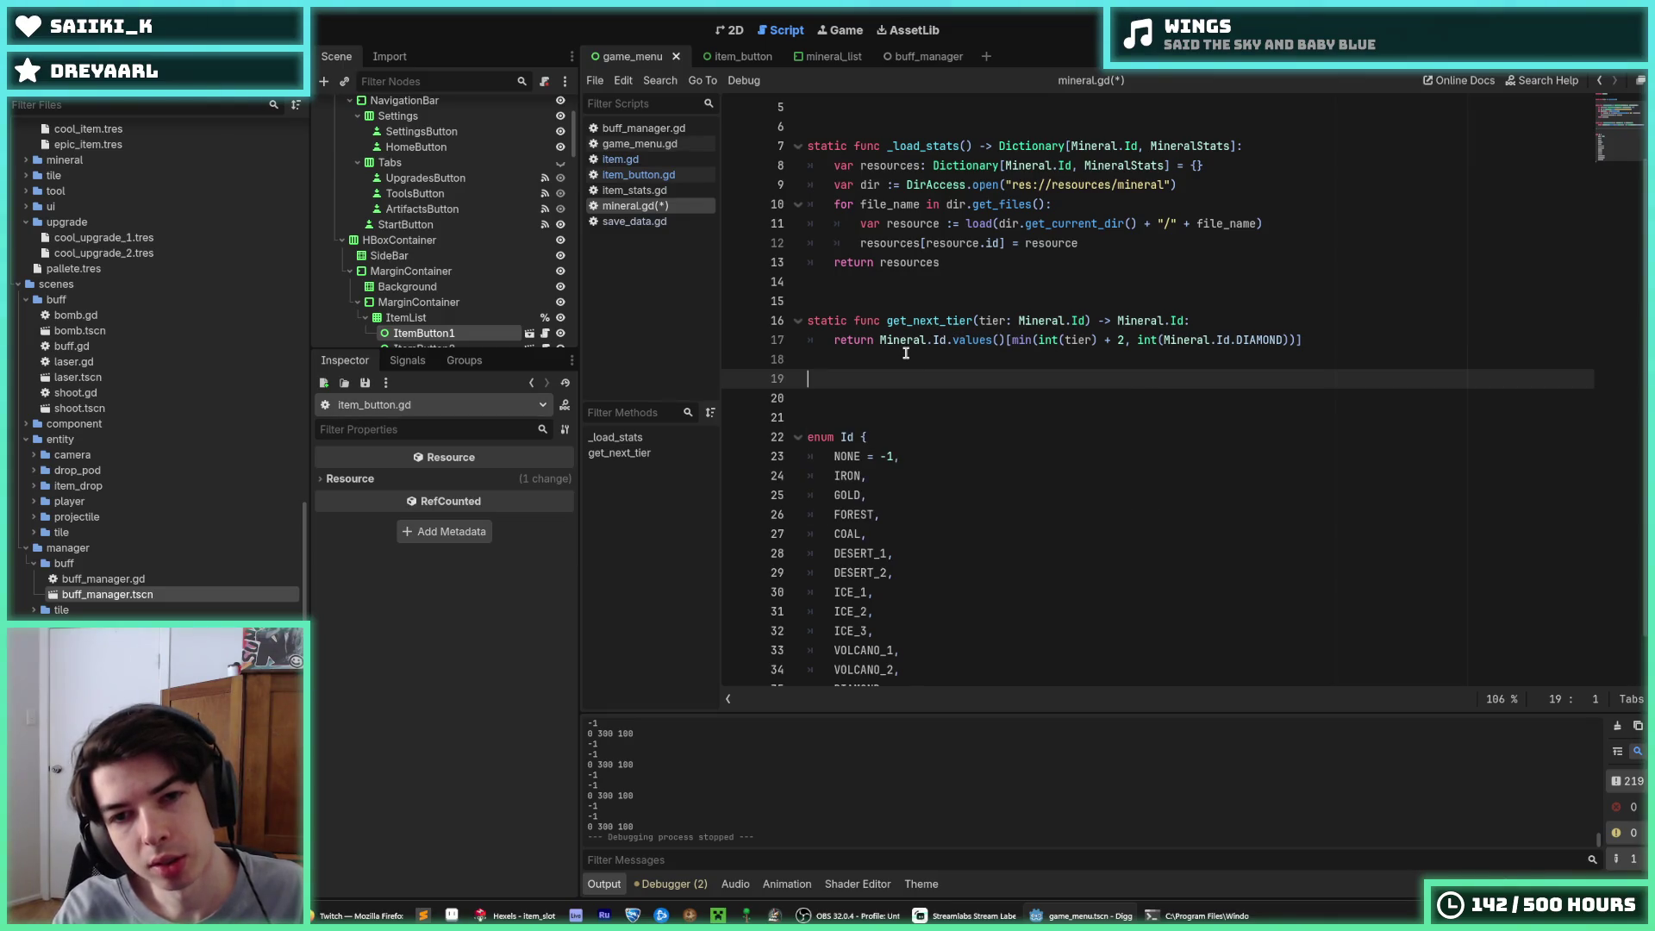
{"action": "key", "text": "Return"}
{"action": "type", "text": "t_tier"}
{"action": "key", "text": "Home"}
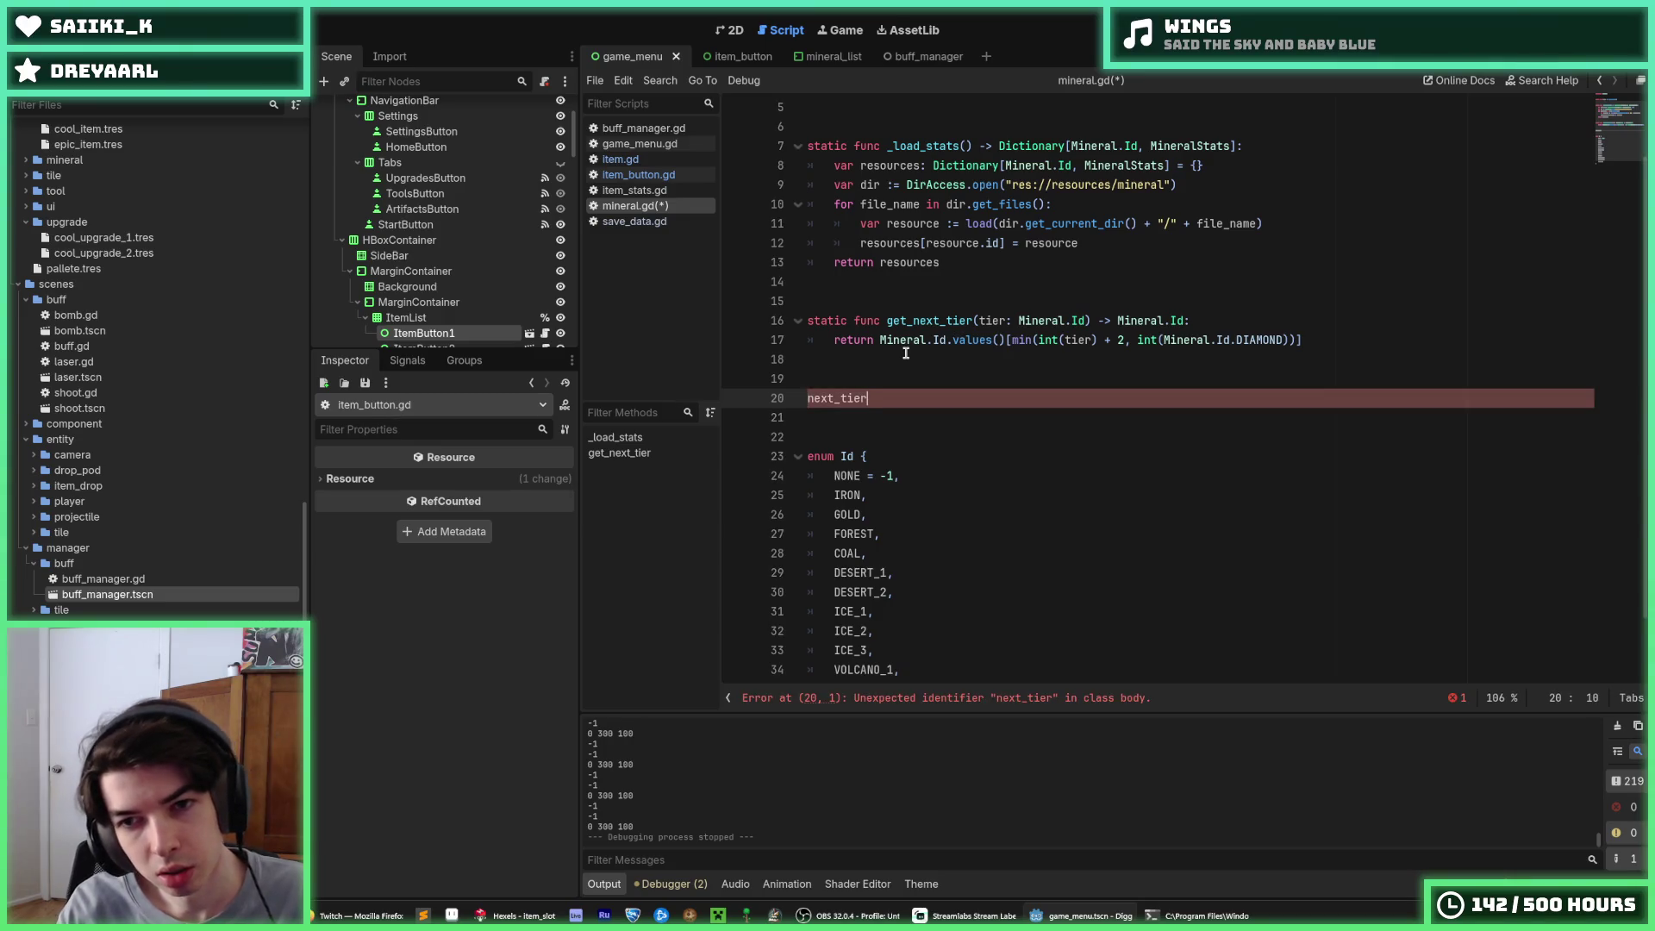
{"action": "type", "text": "["}
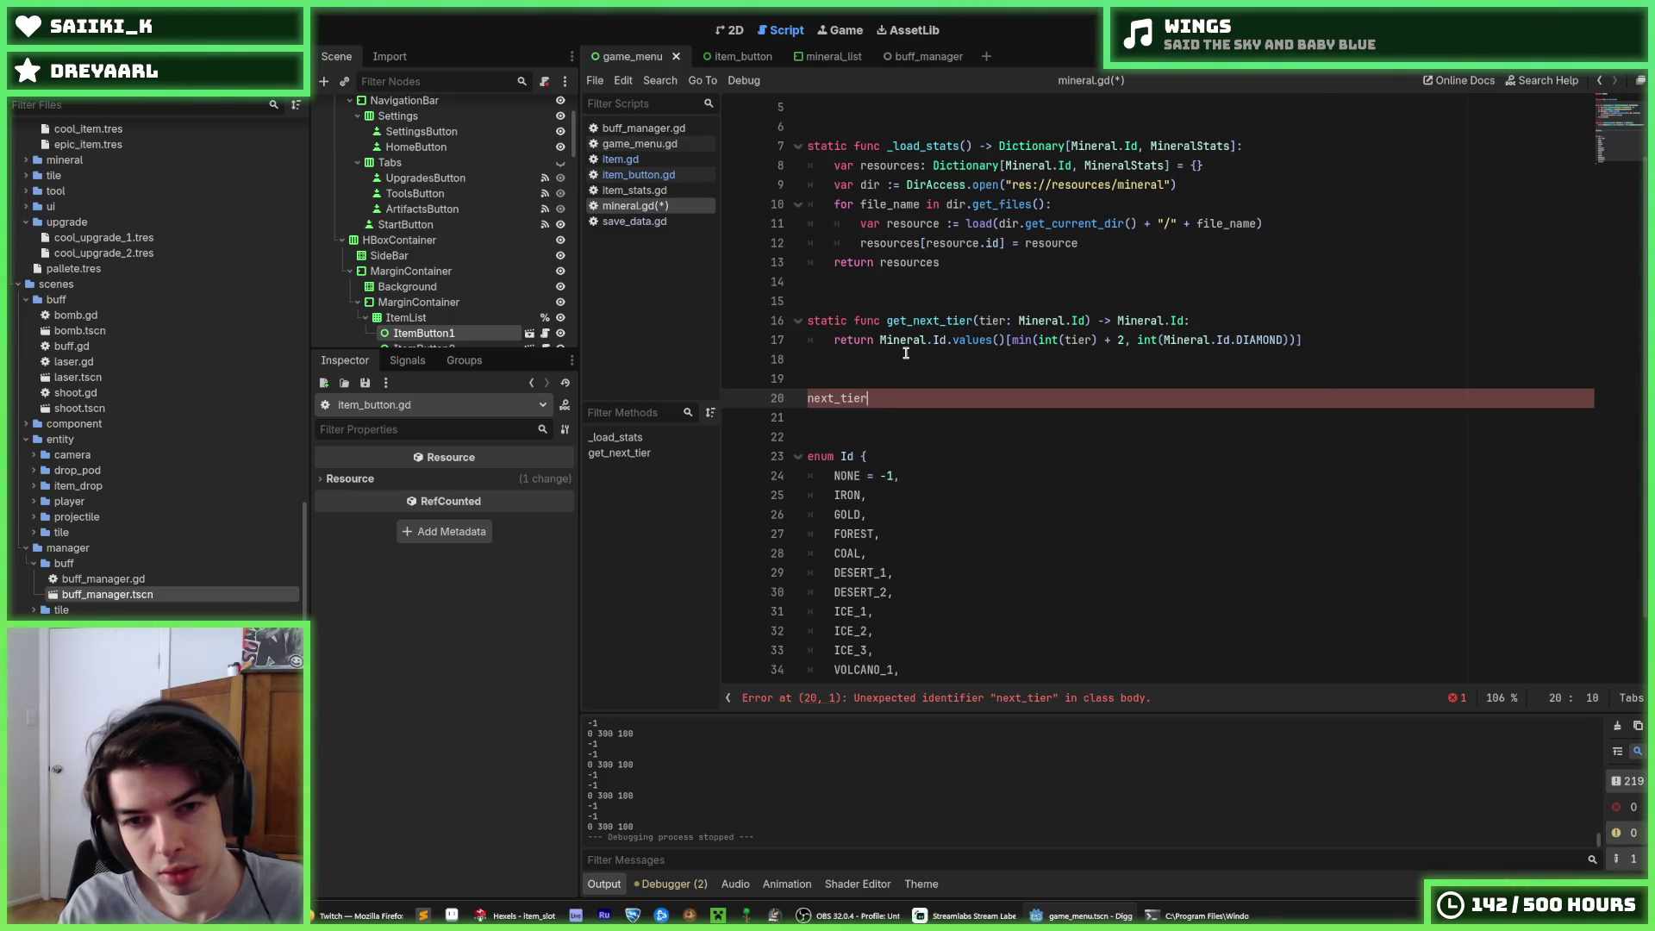
{"action": "type", "text": "tionary["}
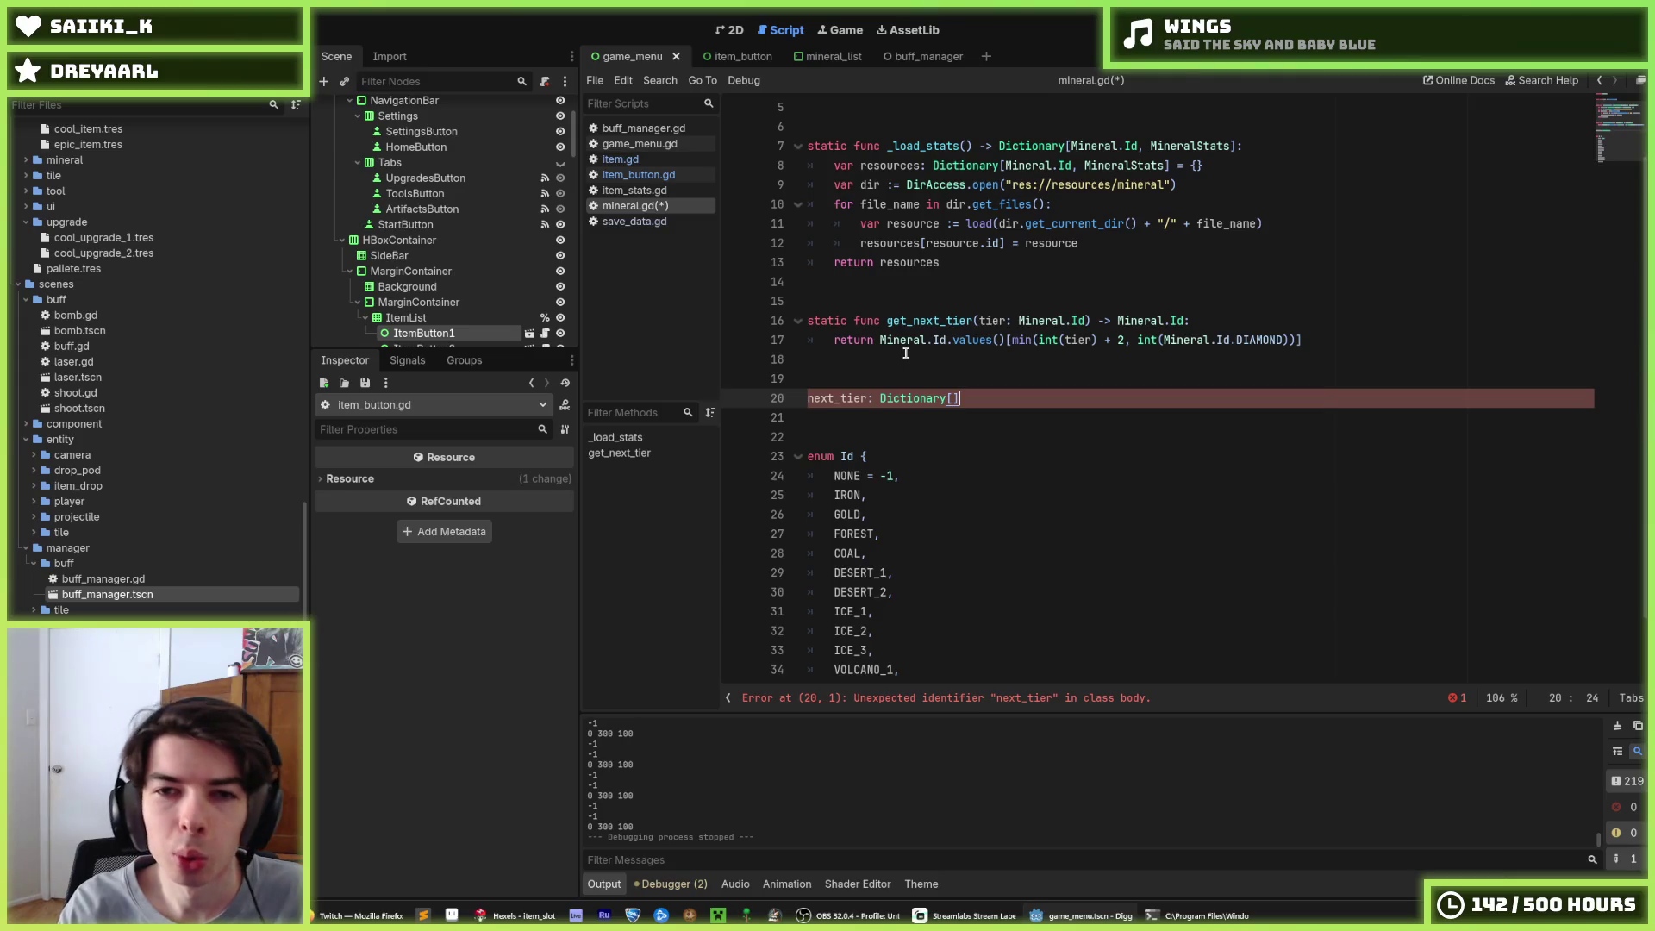
{"action": "scroll", "coordinate": [905, 354], "scroll_direction": "up", "scroll_amount": 2}
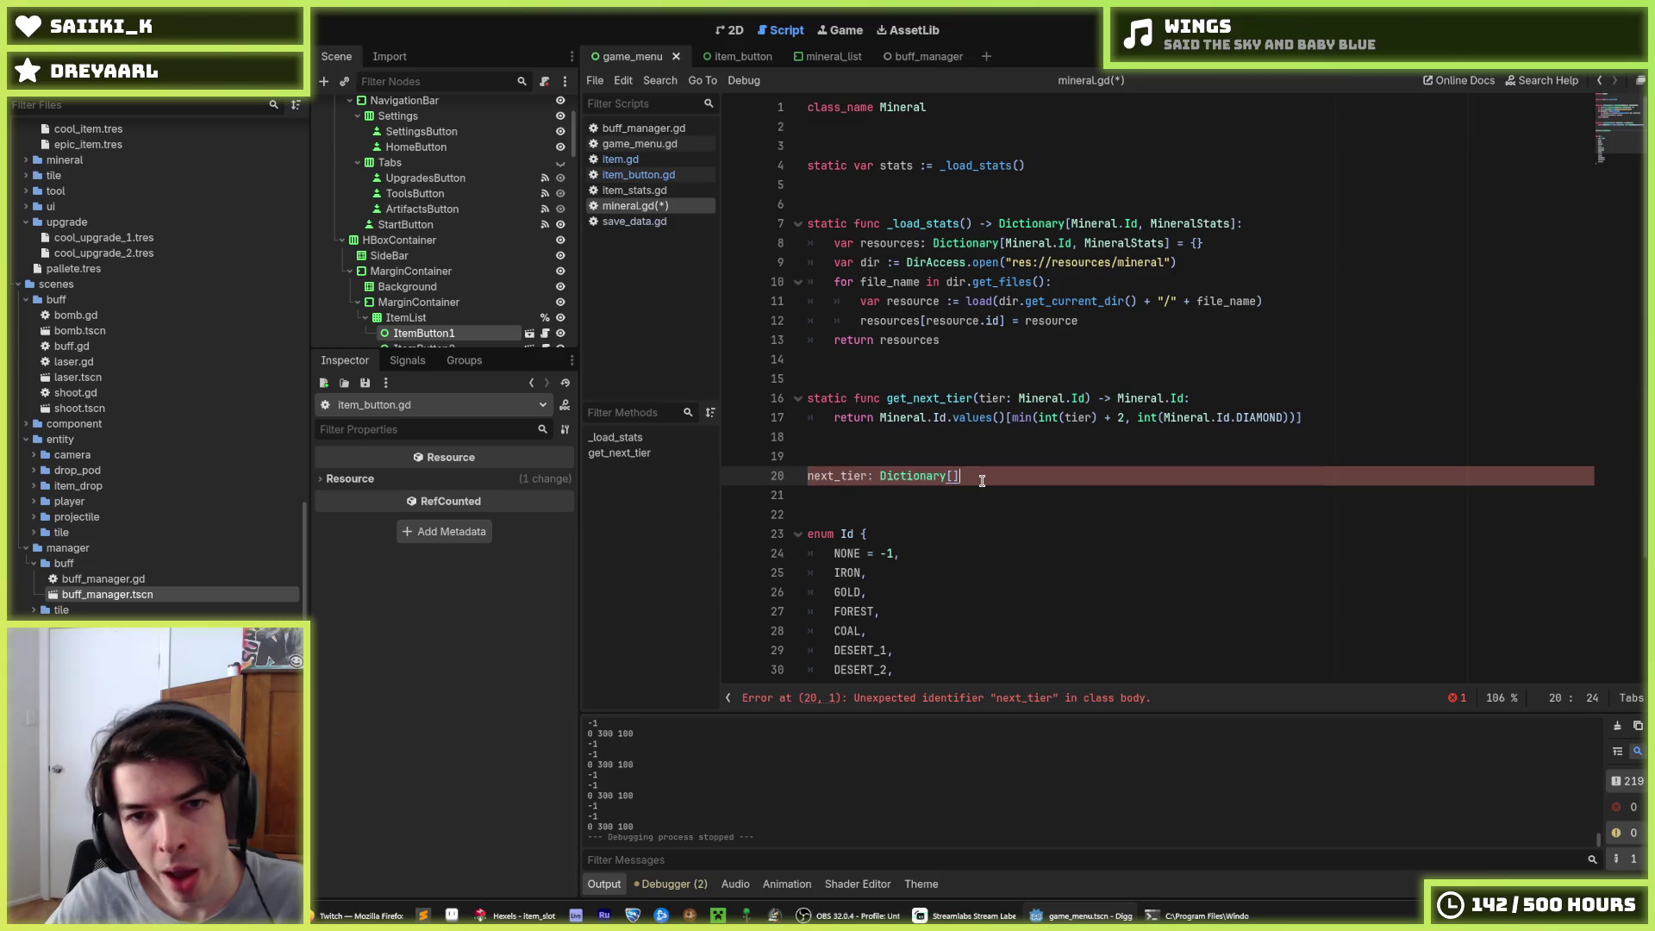
{"action": "scroll", "coordinate": [982, 480], "scroll_direction": "down", "scroll_amount": 2}
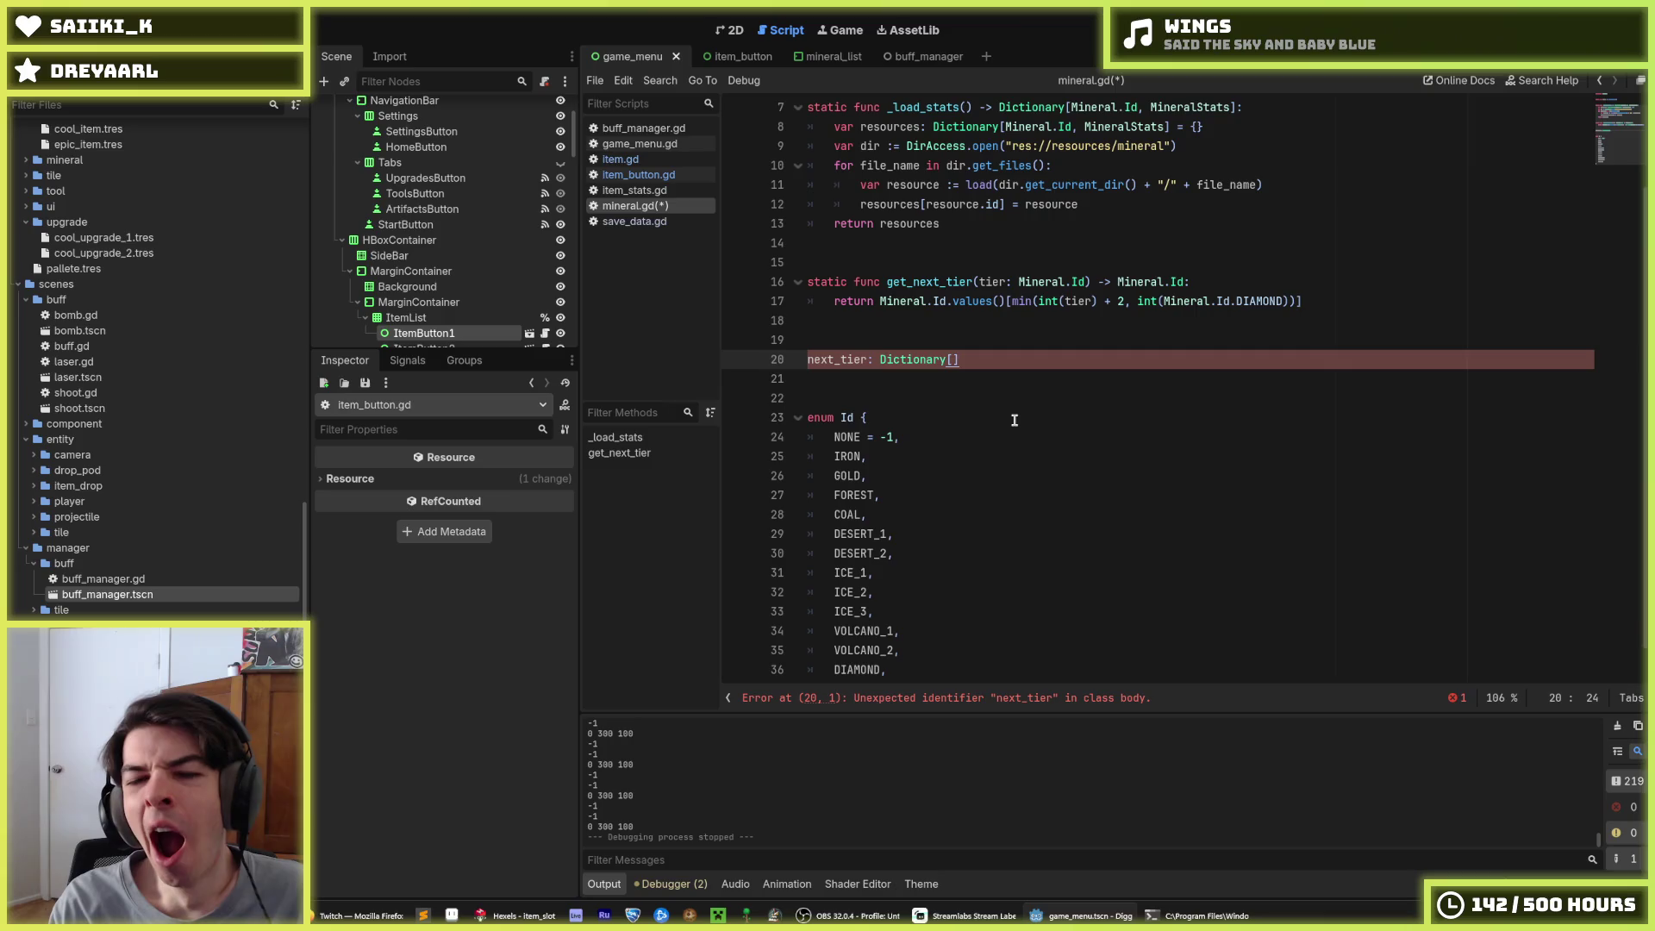
Give next_tier Mineral.Id key and value types, prefix const, and open the { dictionary body
{"action": "type", "text": "Mineral.Id, M"}
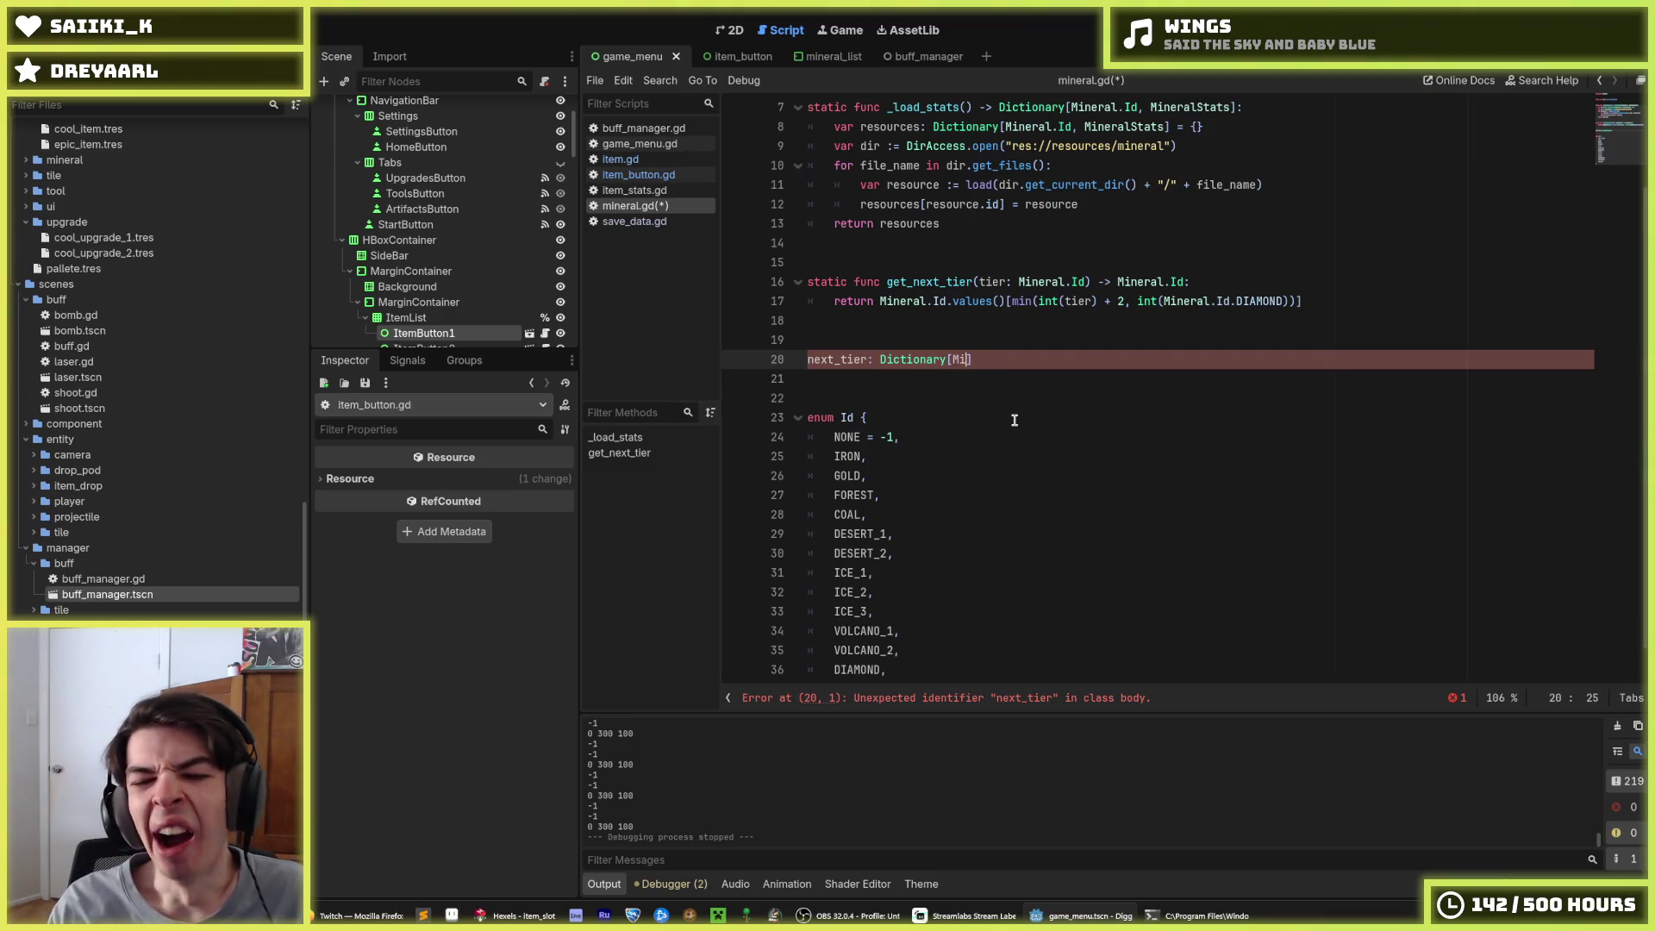
{"action": "type", "text": "iner"}
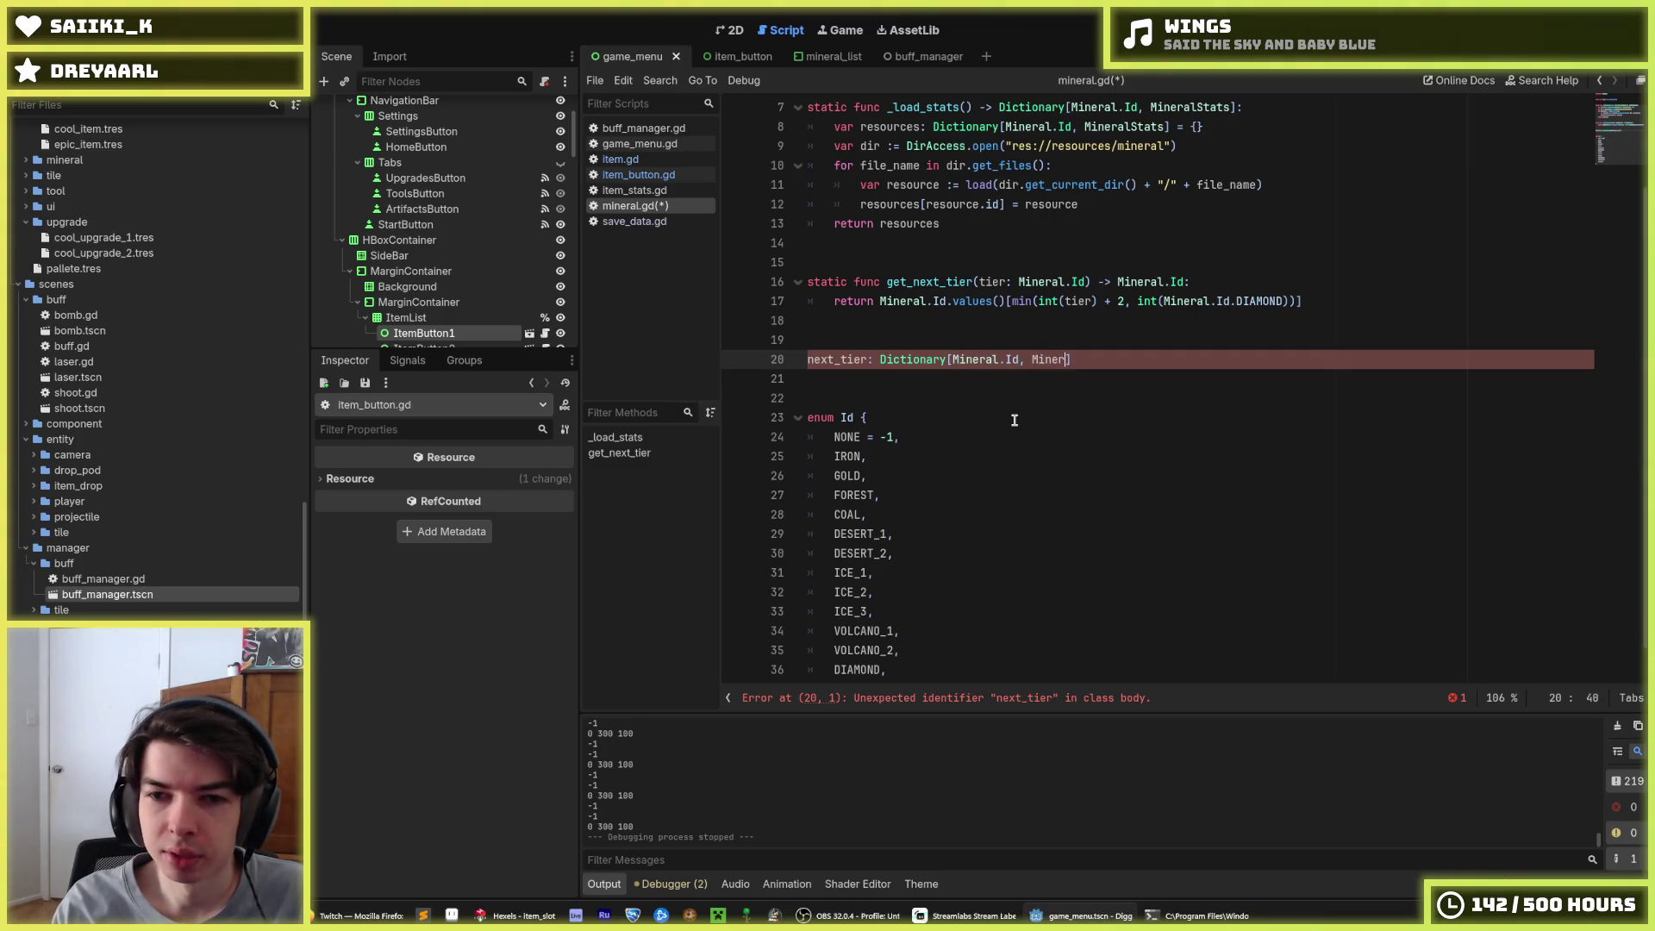
{"action": "type", "text": "l.Id"}
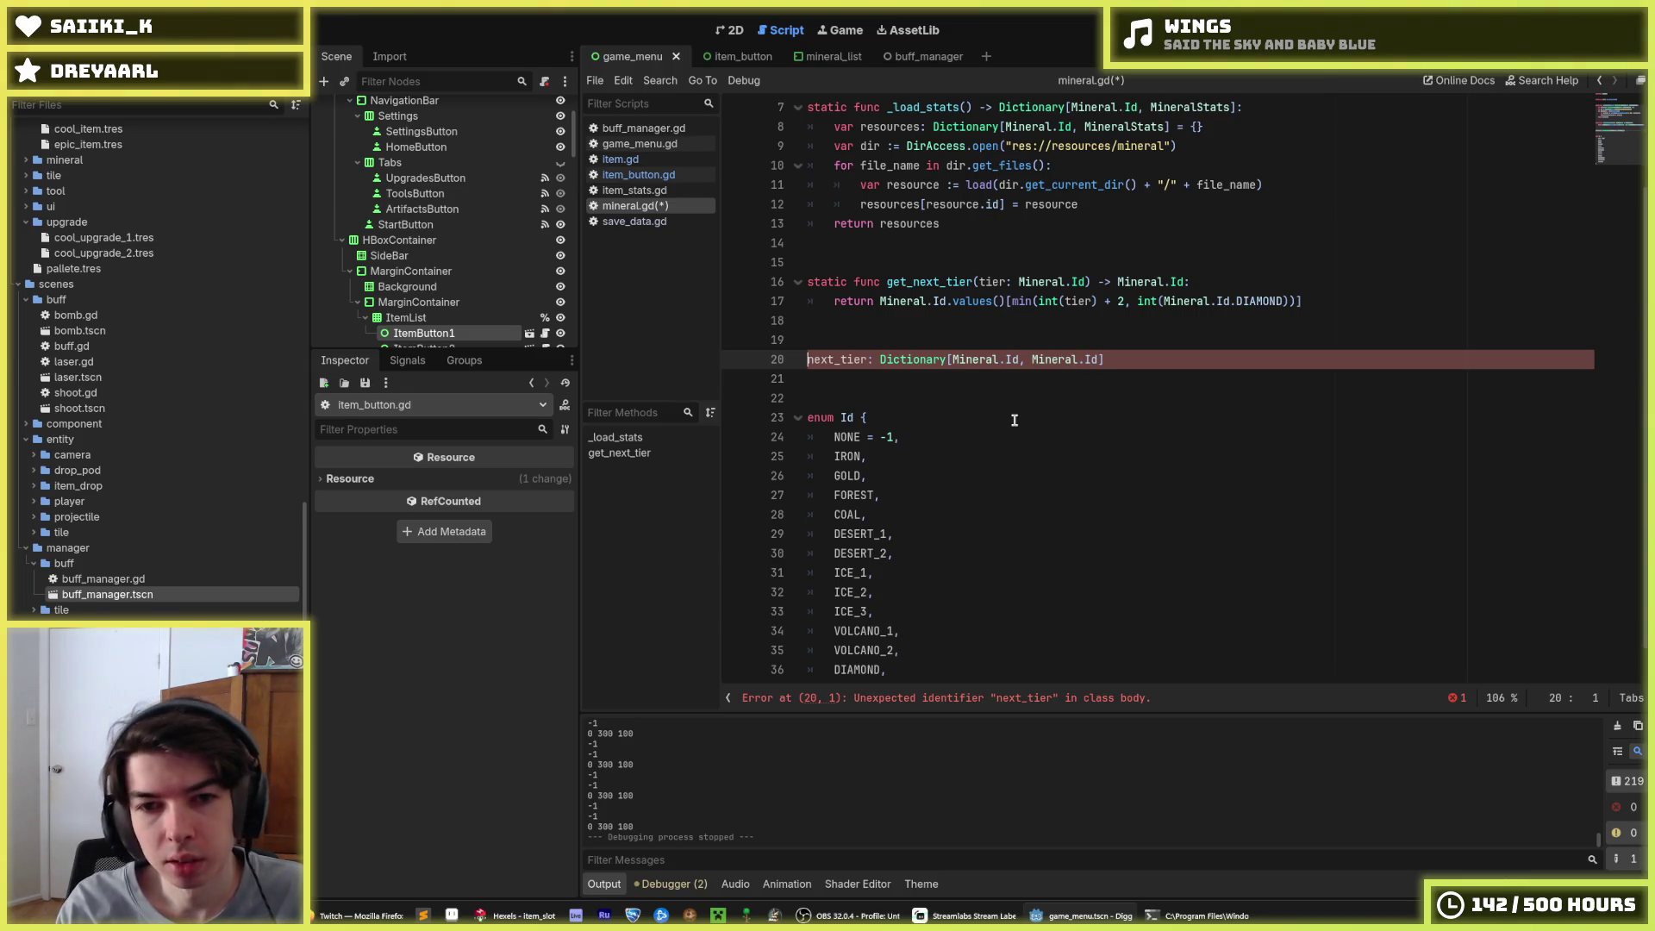
{"action": "type", "text": "const"}
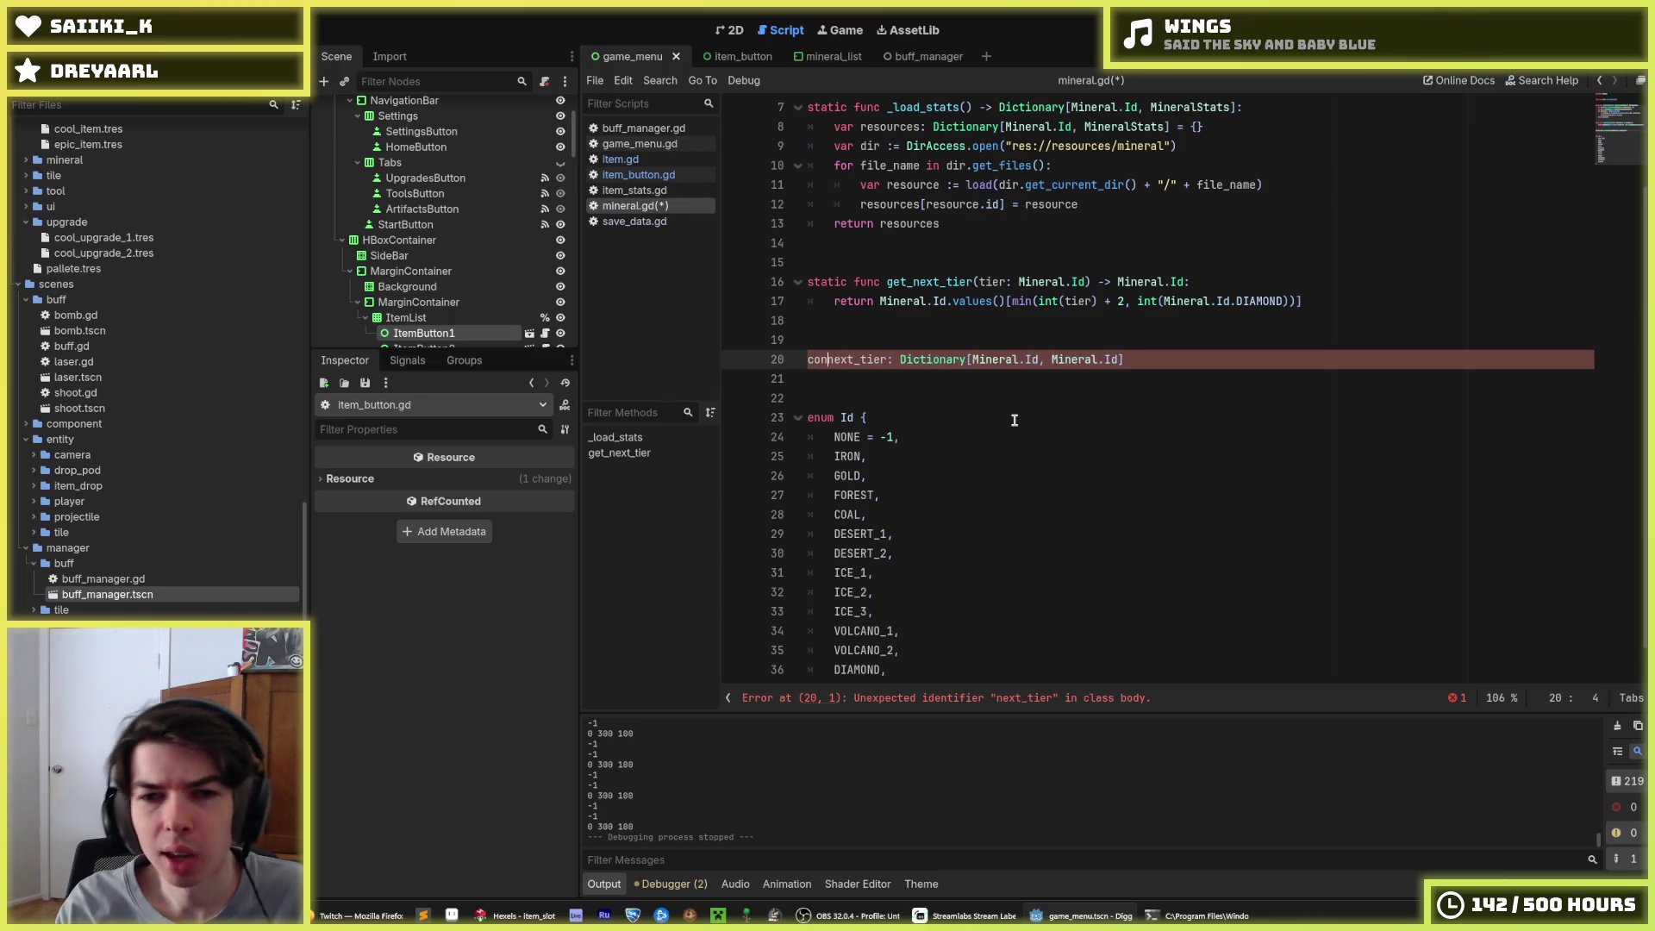
{"action": "key", "text": "End"}
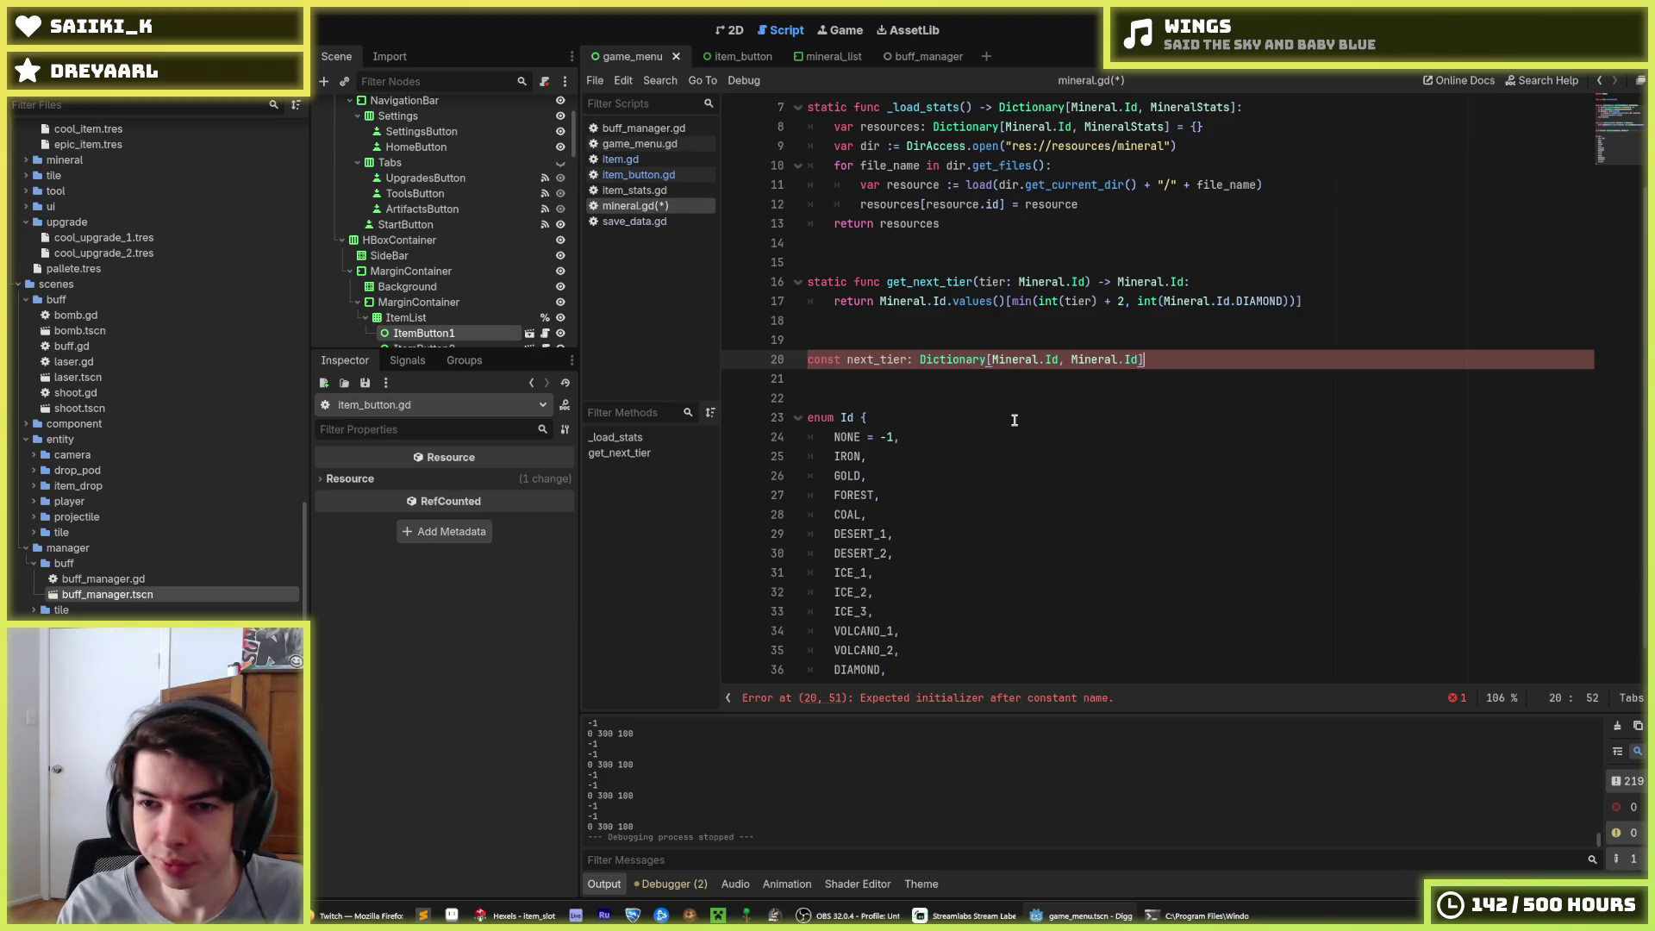
{"action": "type", "text": "{"}
{"action": "key", "text": "Return"}
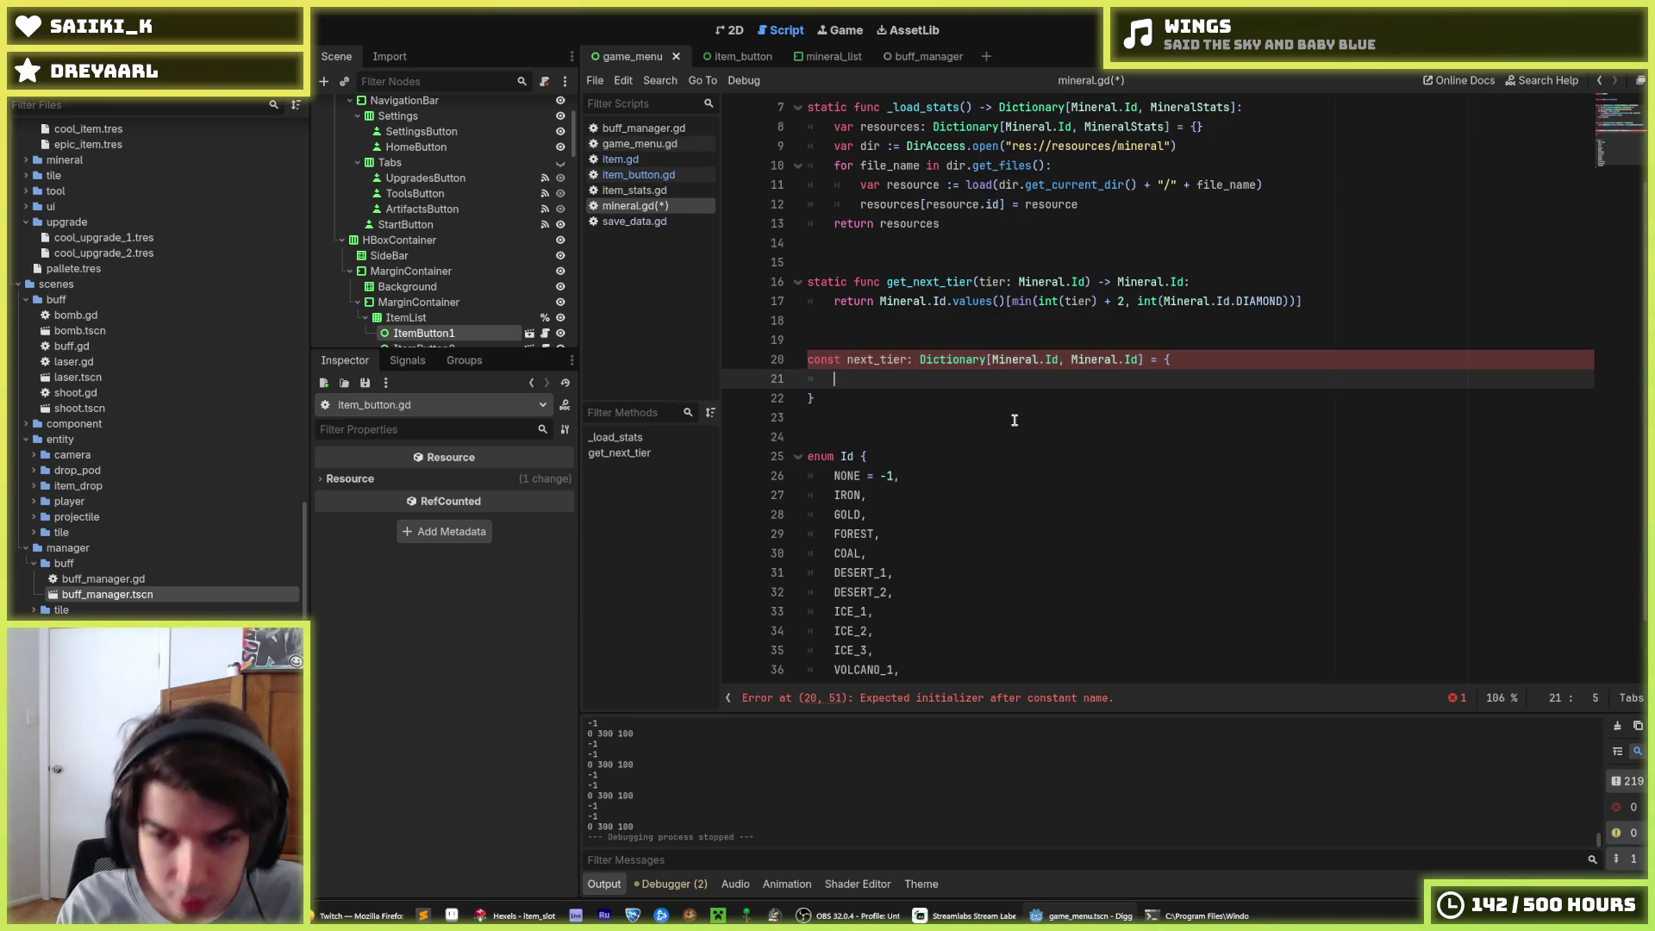
{"action": "scroll", "coordinate": [1014, 420], "scroll_direction": "down", "scroll_amount": 2}
{"action": "left_click_drag", "start_coordinate": [889, 635], "coordinate": [833, 398]}
Paste the mineral enum names into next_tier and prefix each one with 'Id.'
{"action": "key", "text": "ctrl+c"}
{"action": "left_click", "coordinate": [842, 313]}
{"action": "key", "text": "ctrl+v"}
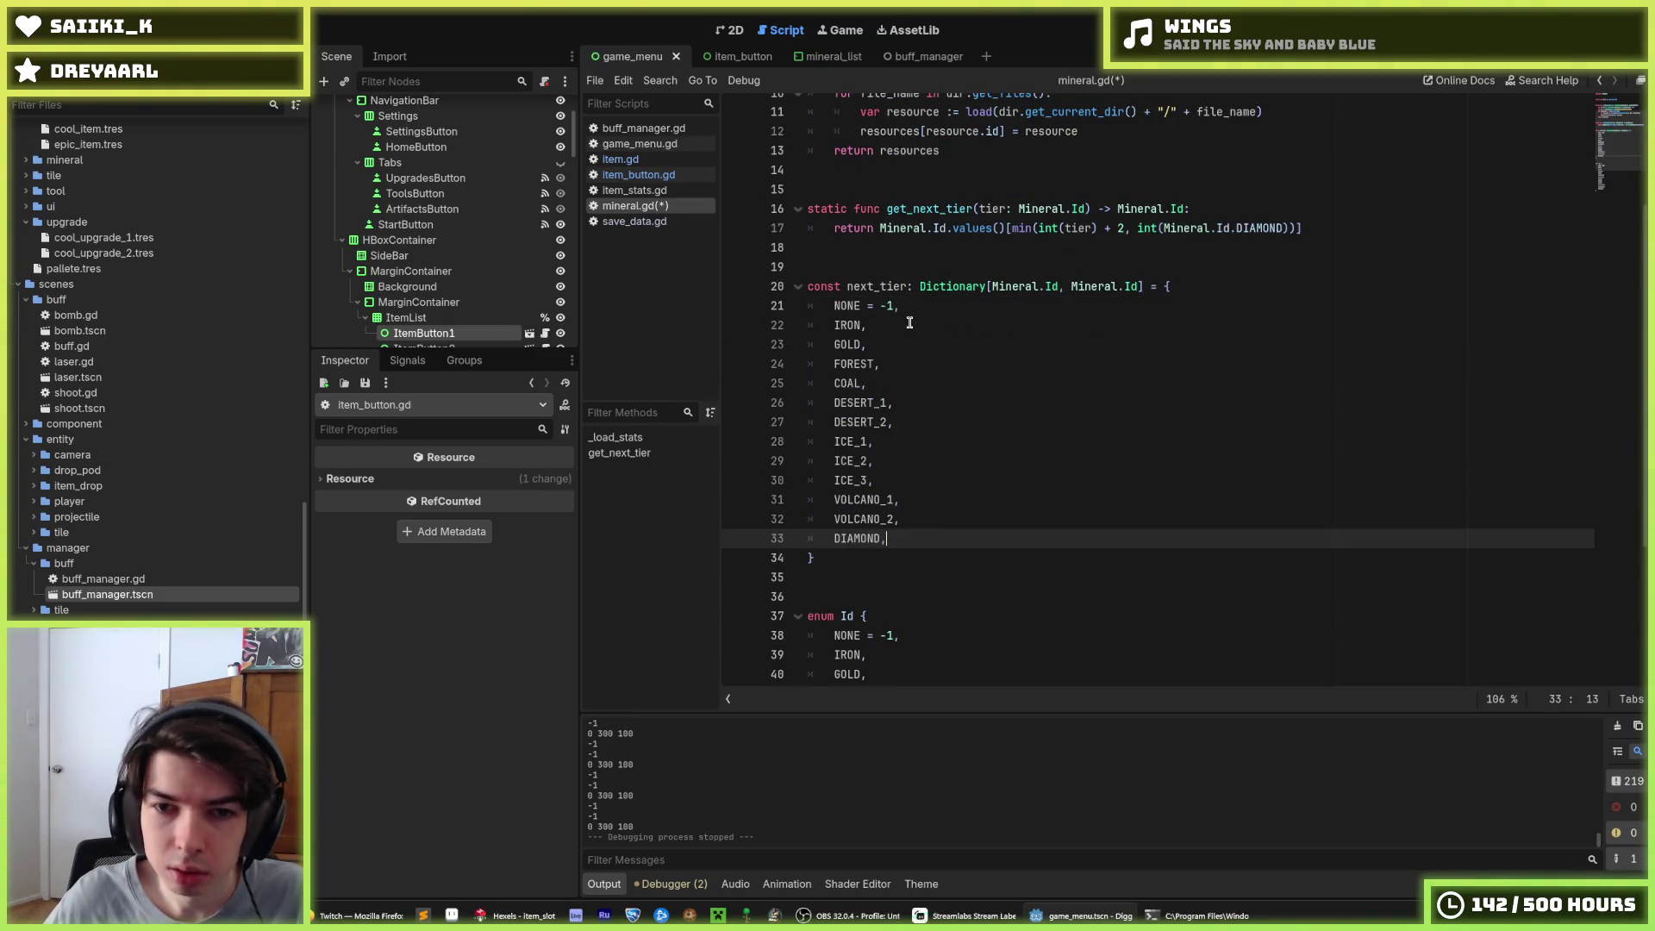
{"action": "left_click", "coordinate": [828, 305], "text": "shift"}
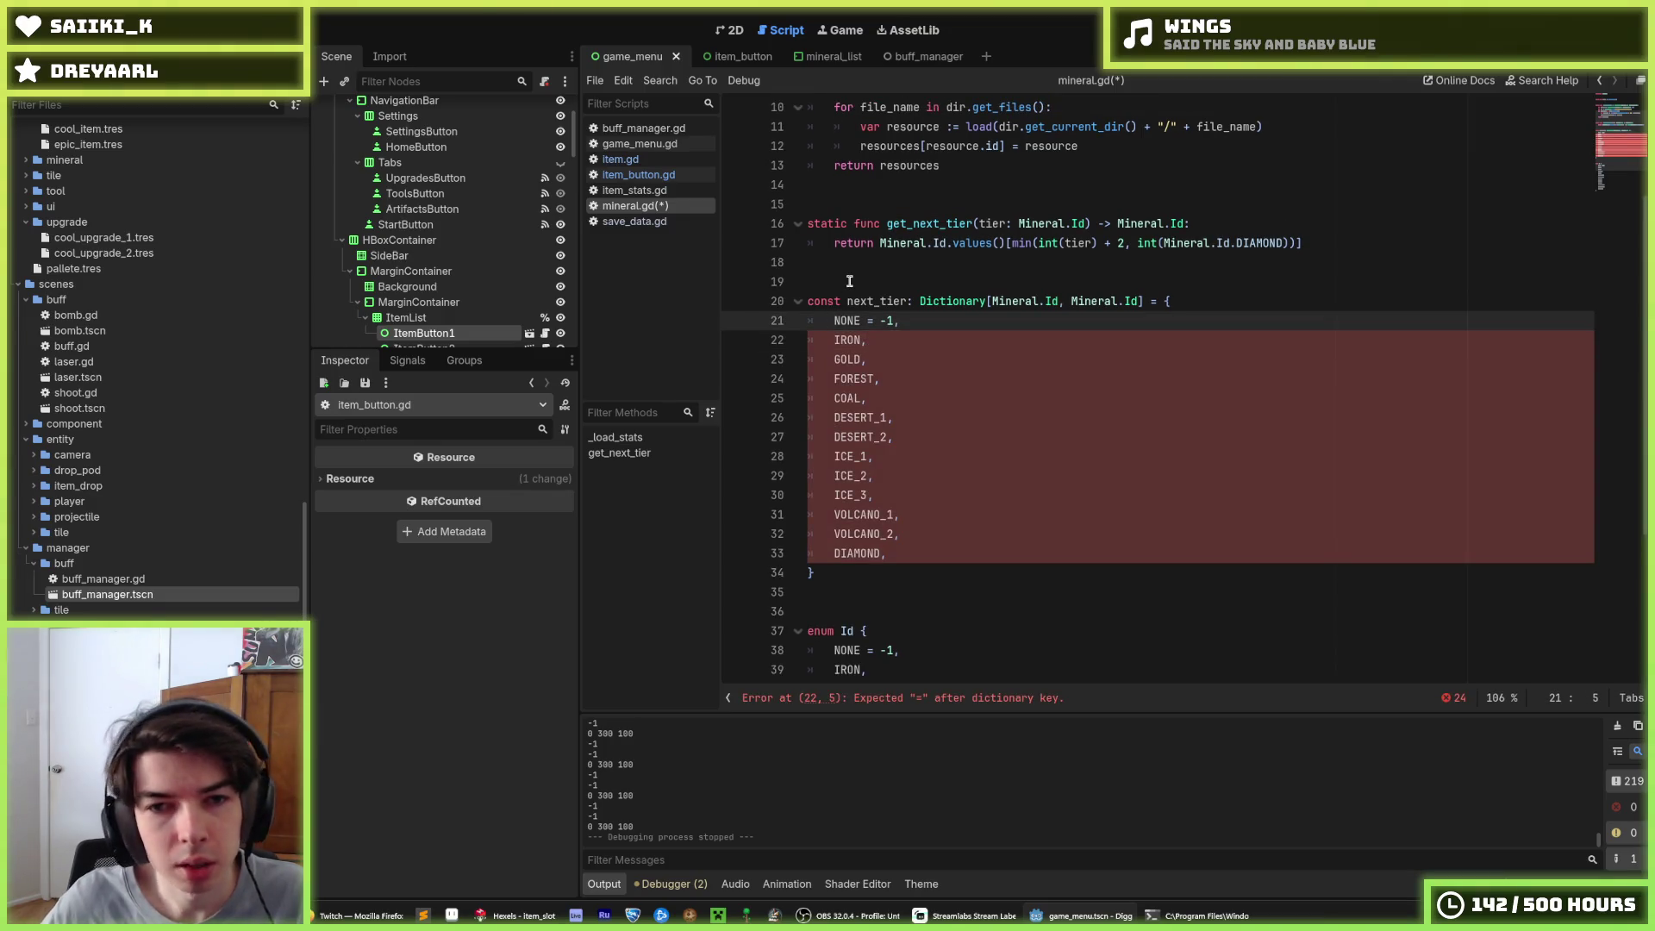
{"action": "type", "text": "Id."}
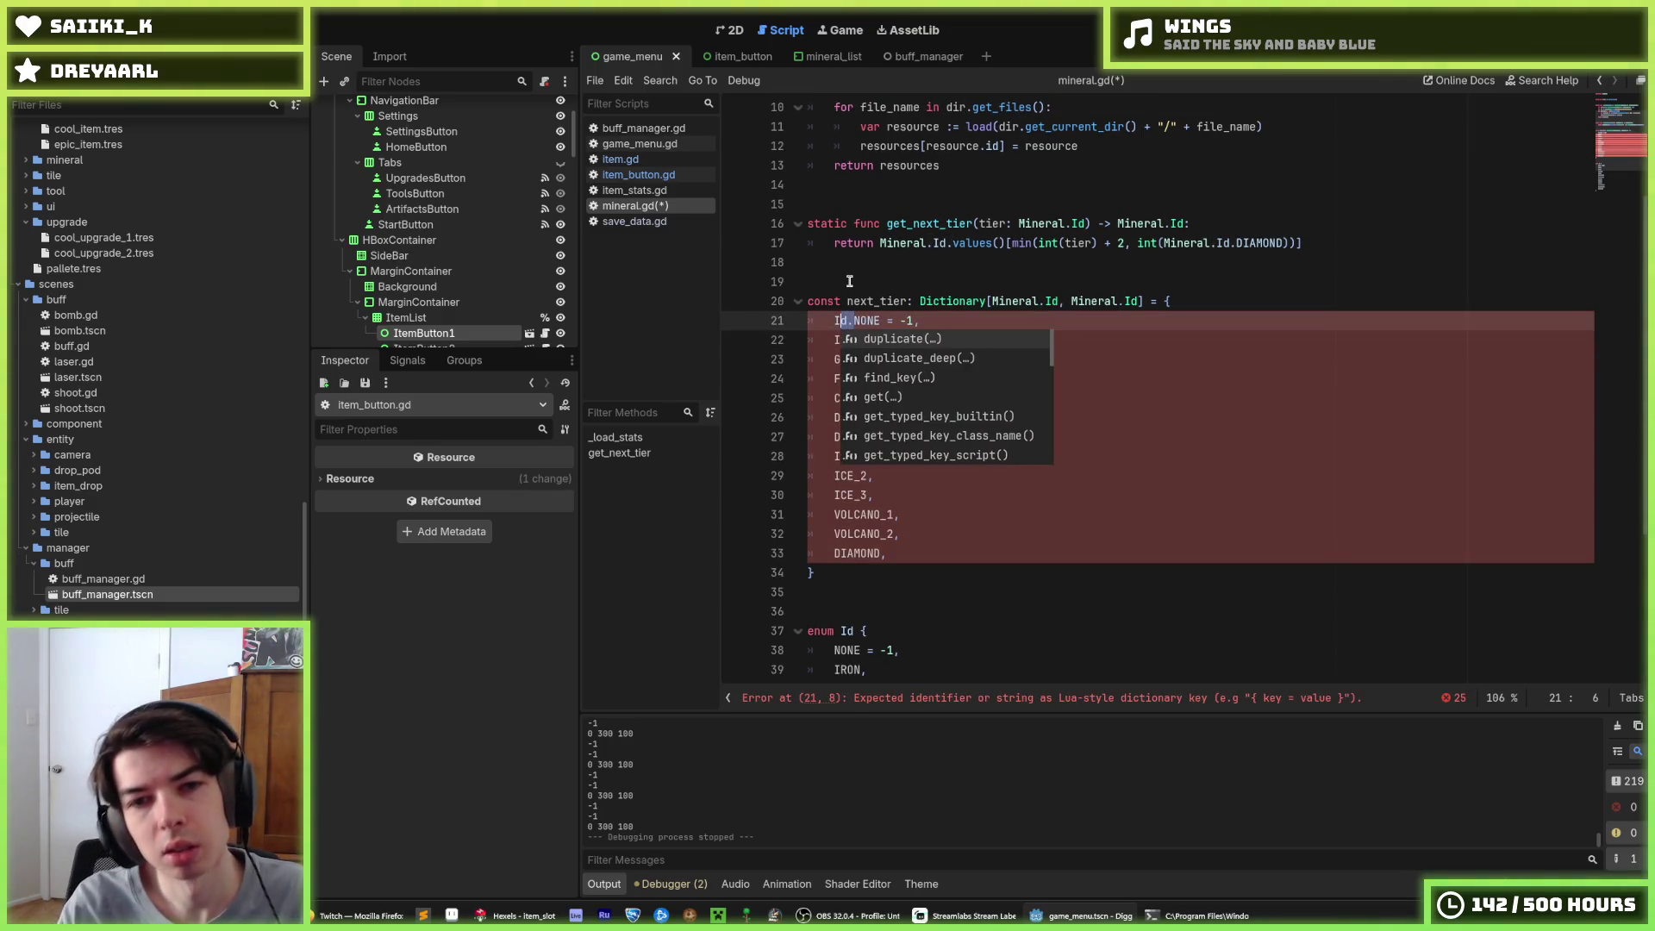
{"action": "left_click", "coordinate": [833, 340]}
{"action": "type", "text": "Id."}
{"action": "left_click", "coordinate": [833, 359]}
{"action": "type", "text": "Id."}
{"action": "left_click", "coordinate": [834, 378]}
{"action": "type", "text": "Id."}
{"action": "left_click", "coordinate": [834, 398]}
{"action": "type", "text": "Id."}
{"action": "left_click", "coordinate": [833, 417]}
{"action": "left_click", "coordinate": [833, 437]}
{"action": "type", "text": "Id."}
{"action": "left_click", "coordinate": [834, 456]}
{"action": "type", "text": "Id."}
{"action": "left_click", "coordinate": [834, 475]}
{"action": "type", "text": "Id."}
{"action": "left_click", "coordinate": [833, 495]}
{"action": "type", "text": "Id."}
{"action": "left_click", "coordinate": [833, 515]}
{"action": "type", "text": "Id."}
{"action": "left_click", "coordinate": [833, 534]}
{"action": "type", "text": "Id."}
{"action": "left_click", "coordinate": [833, 553]}
{"action": "type", "text": "Id."}
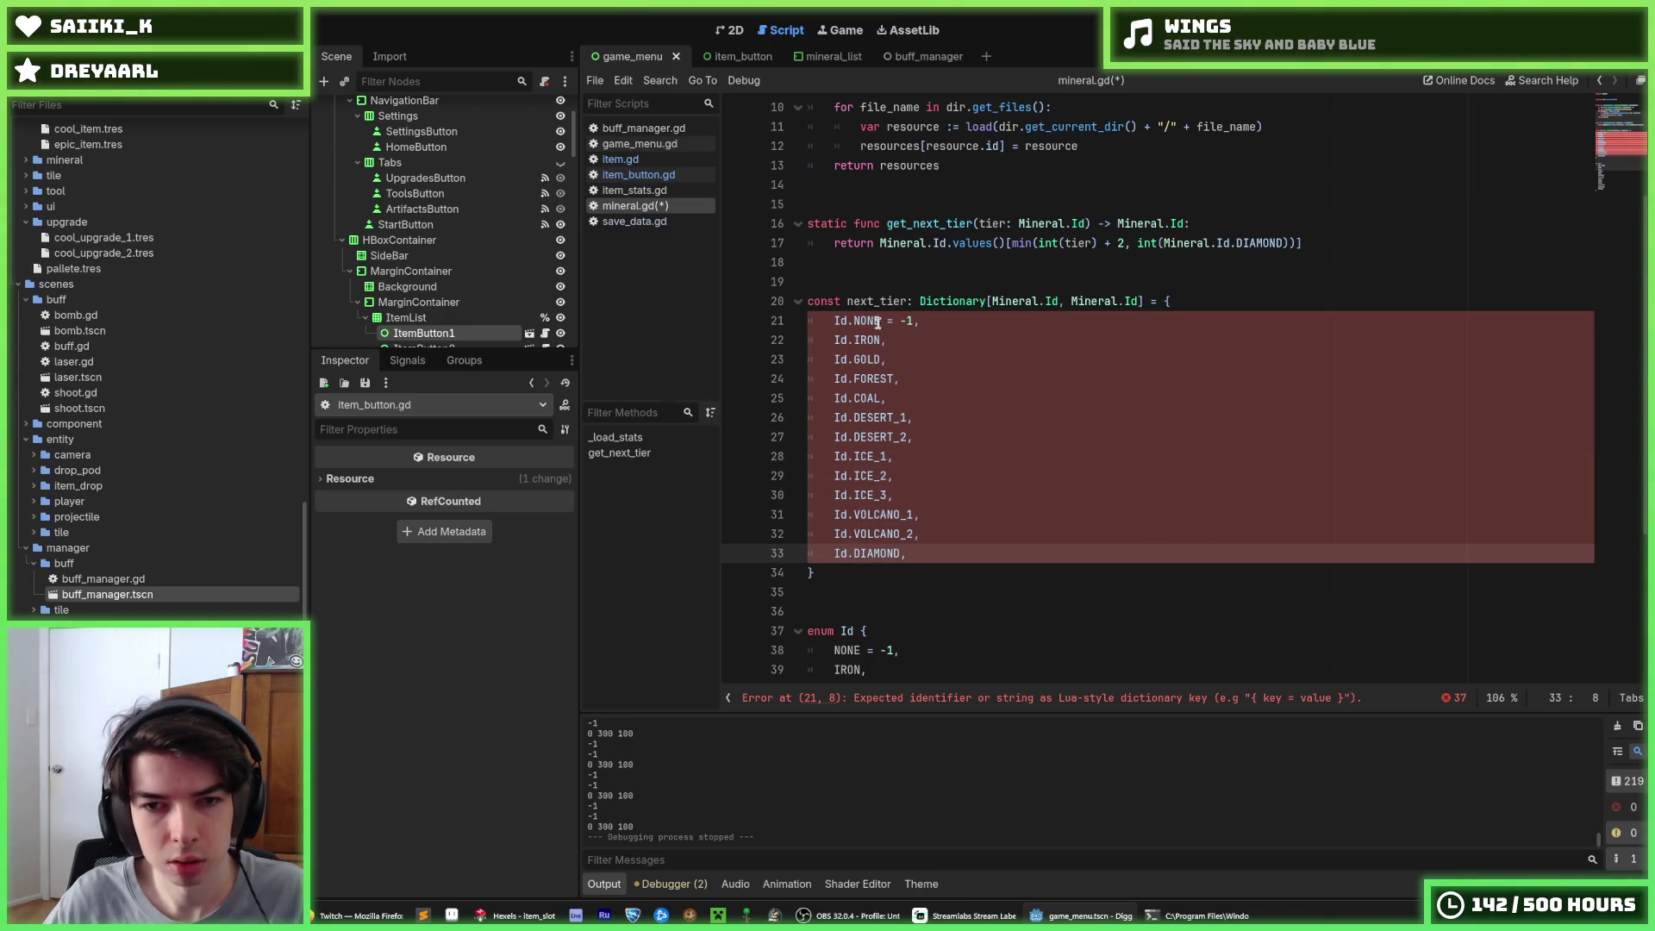
Replace NONE's -1 value with Id.IRON and add '=' value slots to the other entries
{"action": "left_click", "coordinate": [879, 321]}
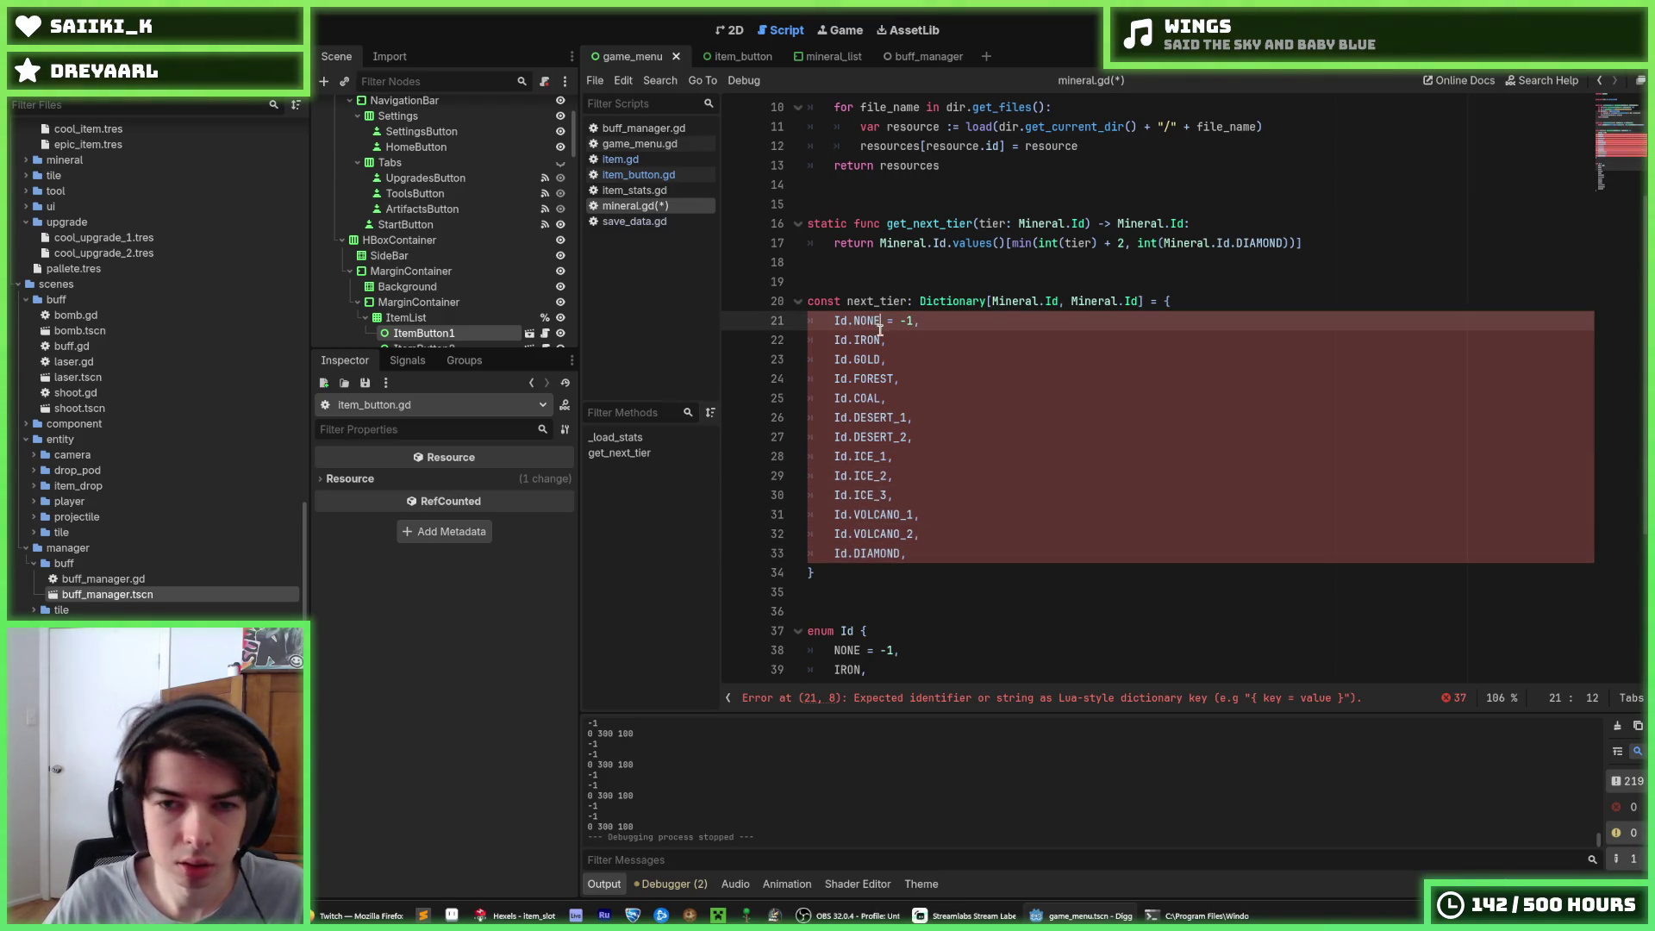
{"action": "left_click", "coordinate": [930, 320]}
{"action": "key", "text": "BackSpace"}
{"action": "type", "text": "Id.IRON"}
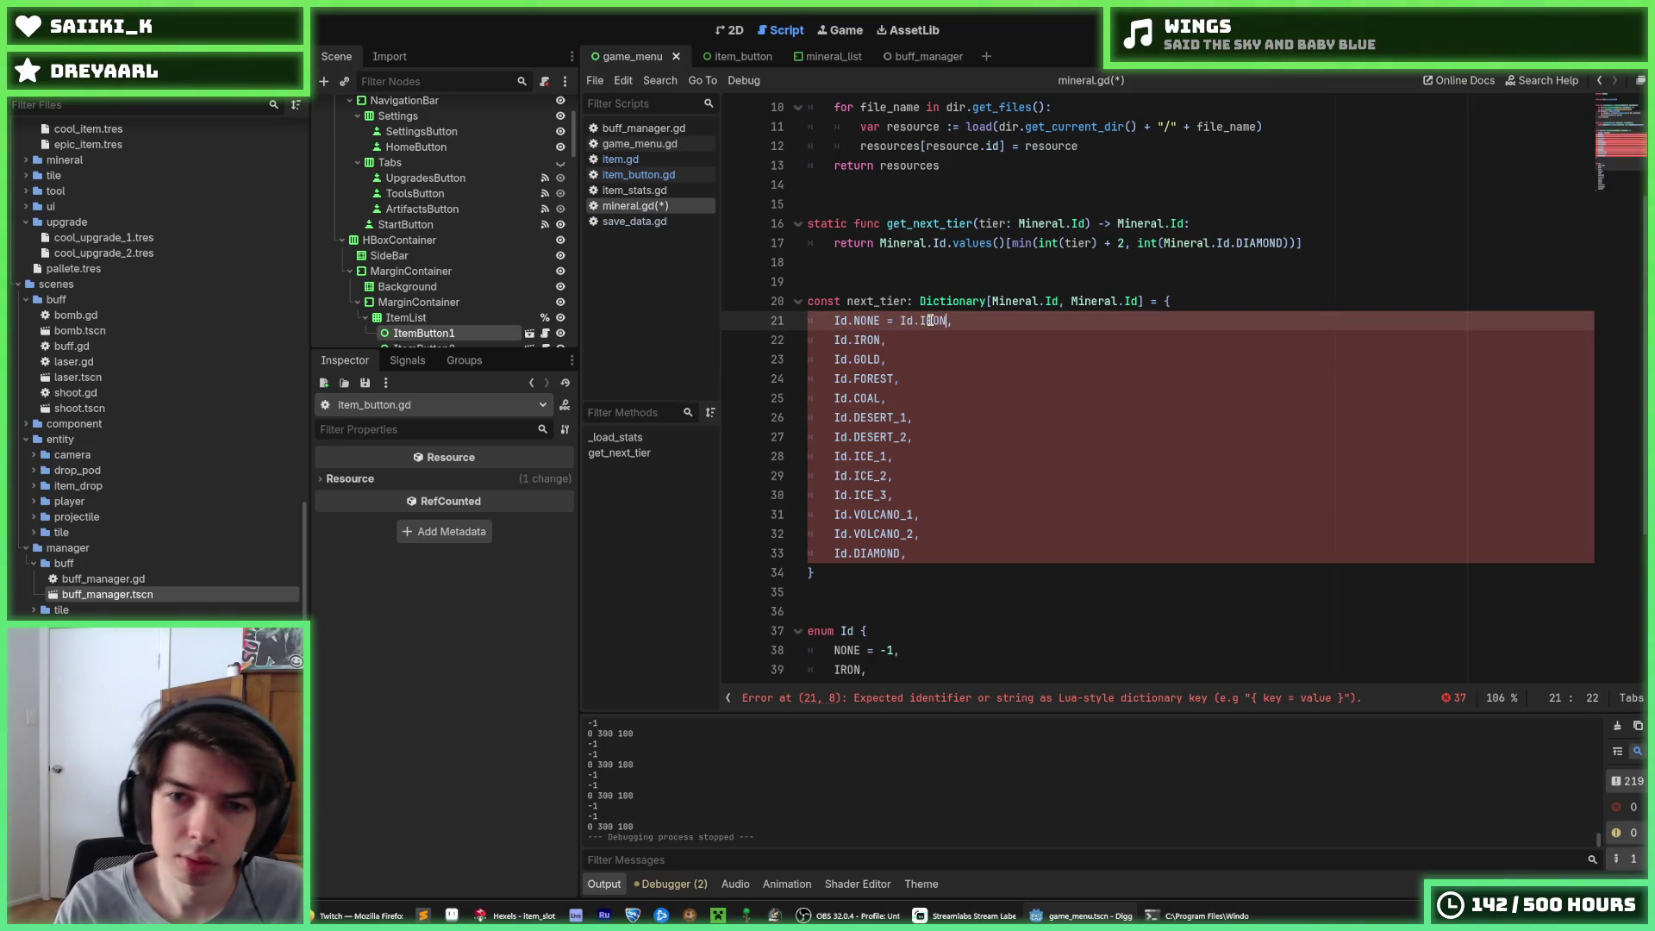
{"action": "left_click", "coordinate": [879, 339]}
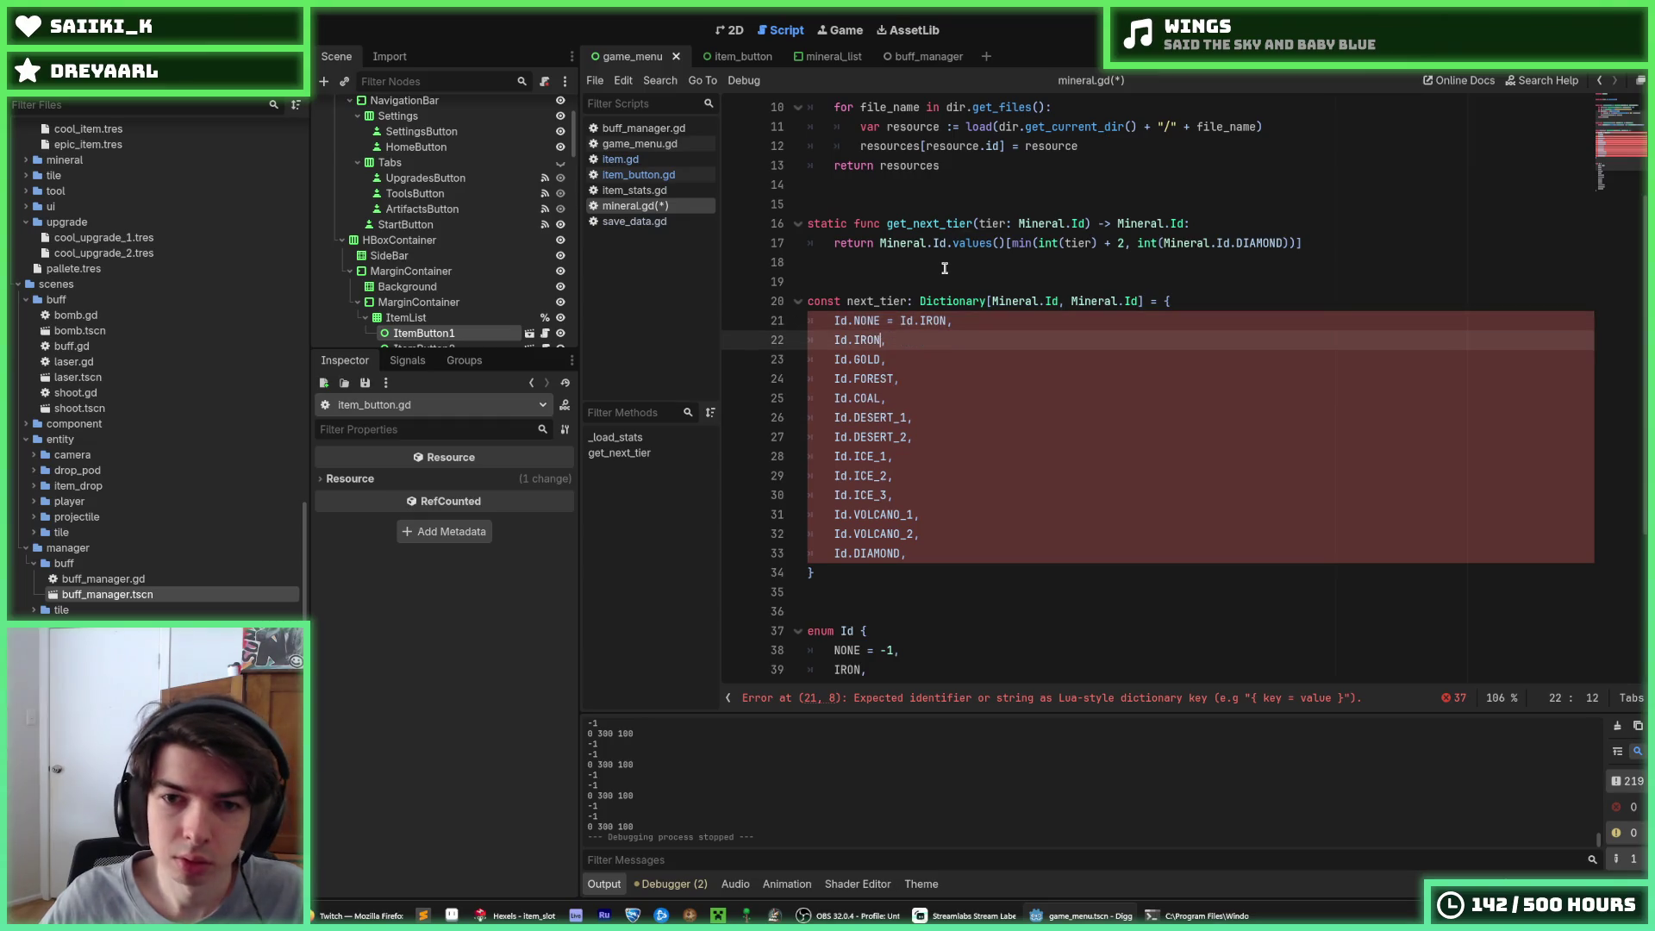
{"action": "key", "text": "Down"}
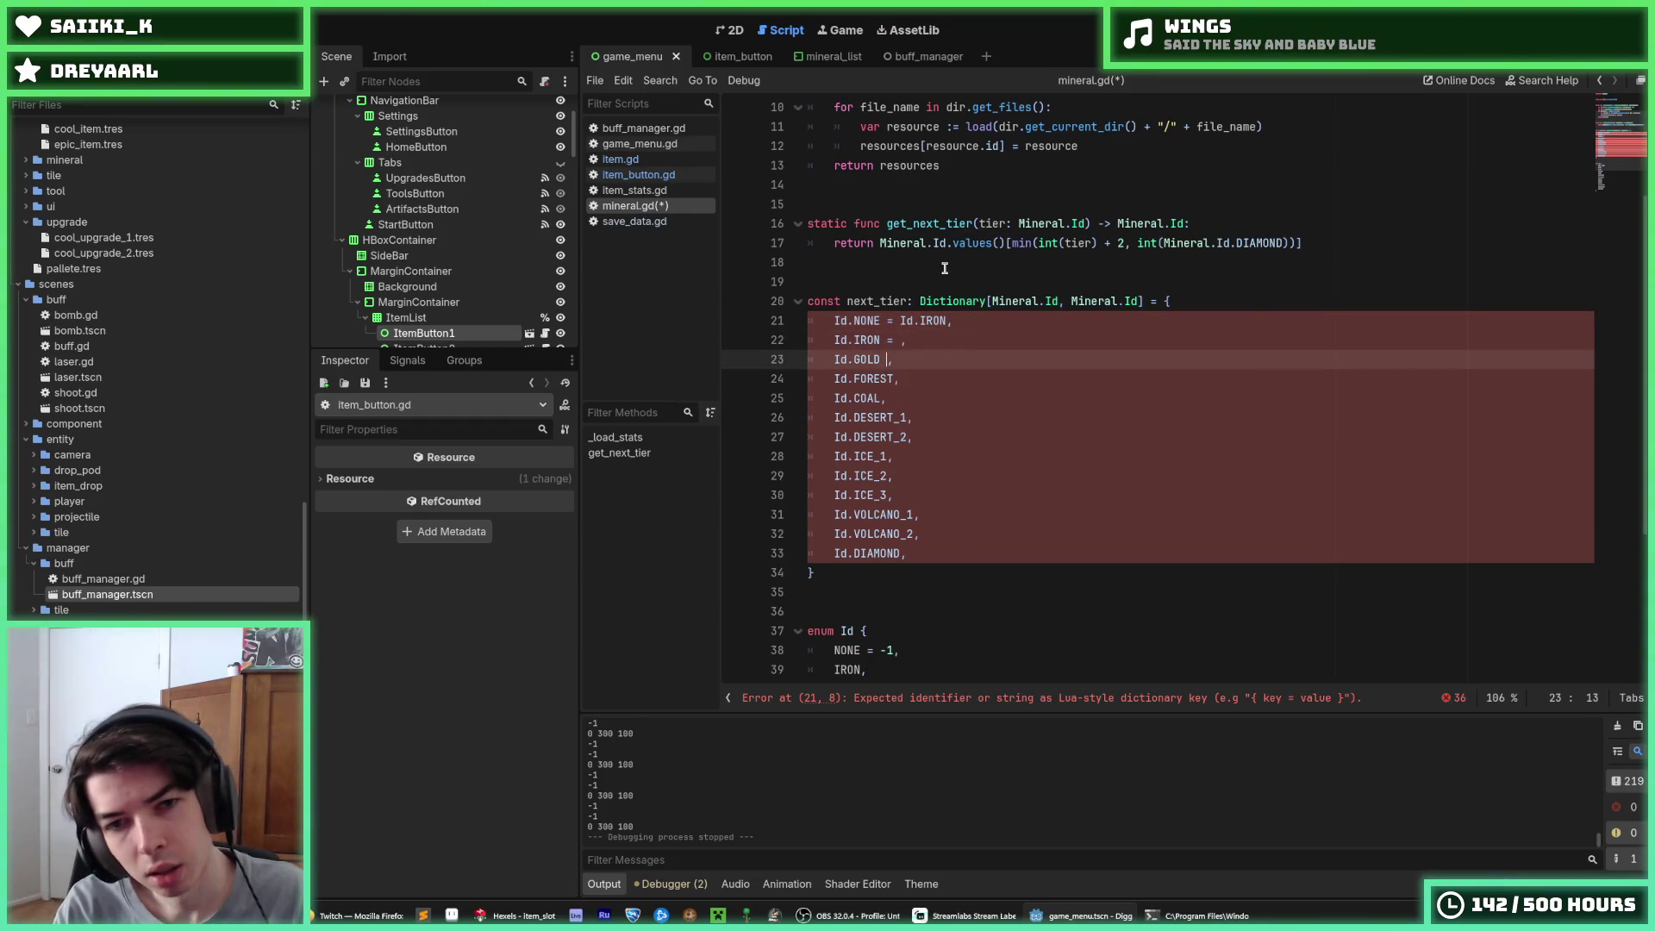
{"action": "key", "text": "Left"}
{"action": "type", "text": "="}
{"action": "key", "text": "Down"}
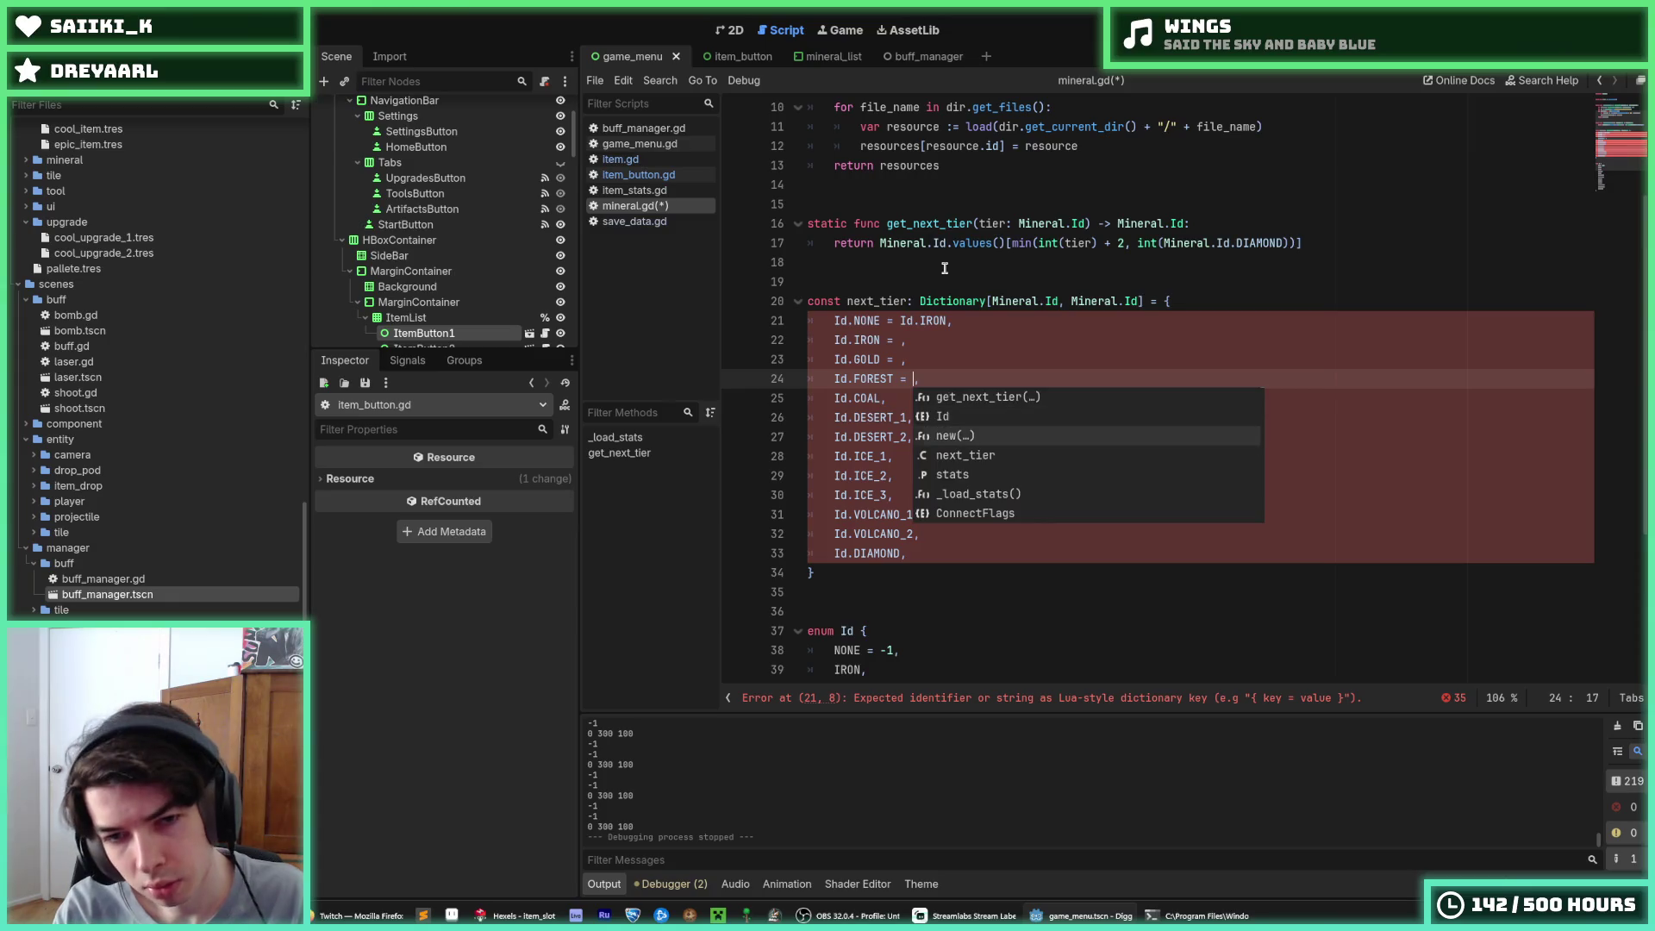
{"action": "key", "text": "Escape"}
{"action": "key", "text": "Down"}
{"action": "key", "text": "Escape"}
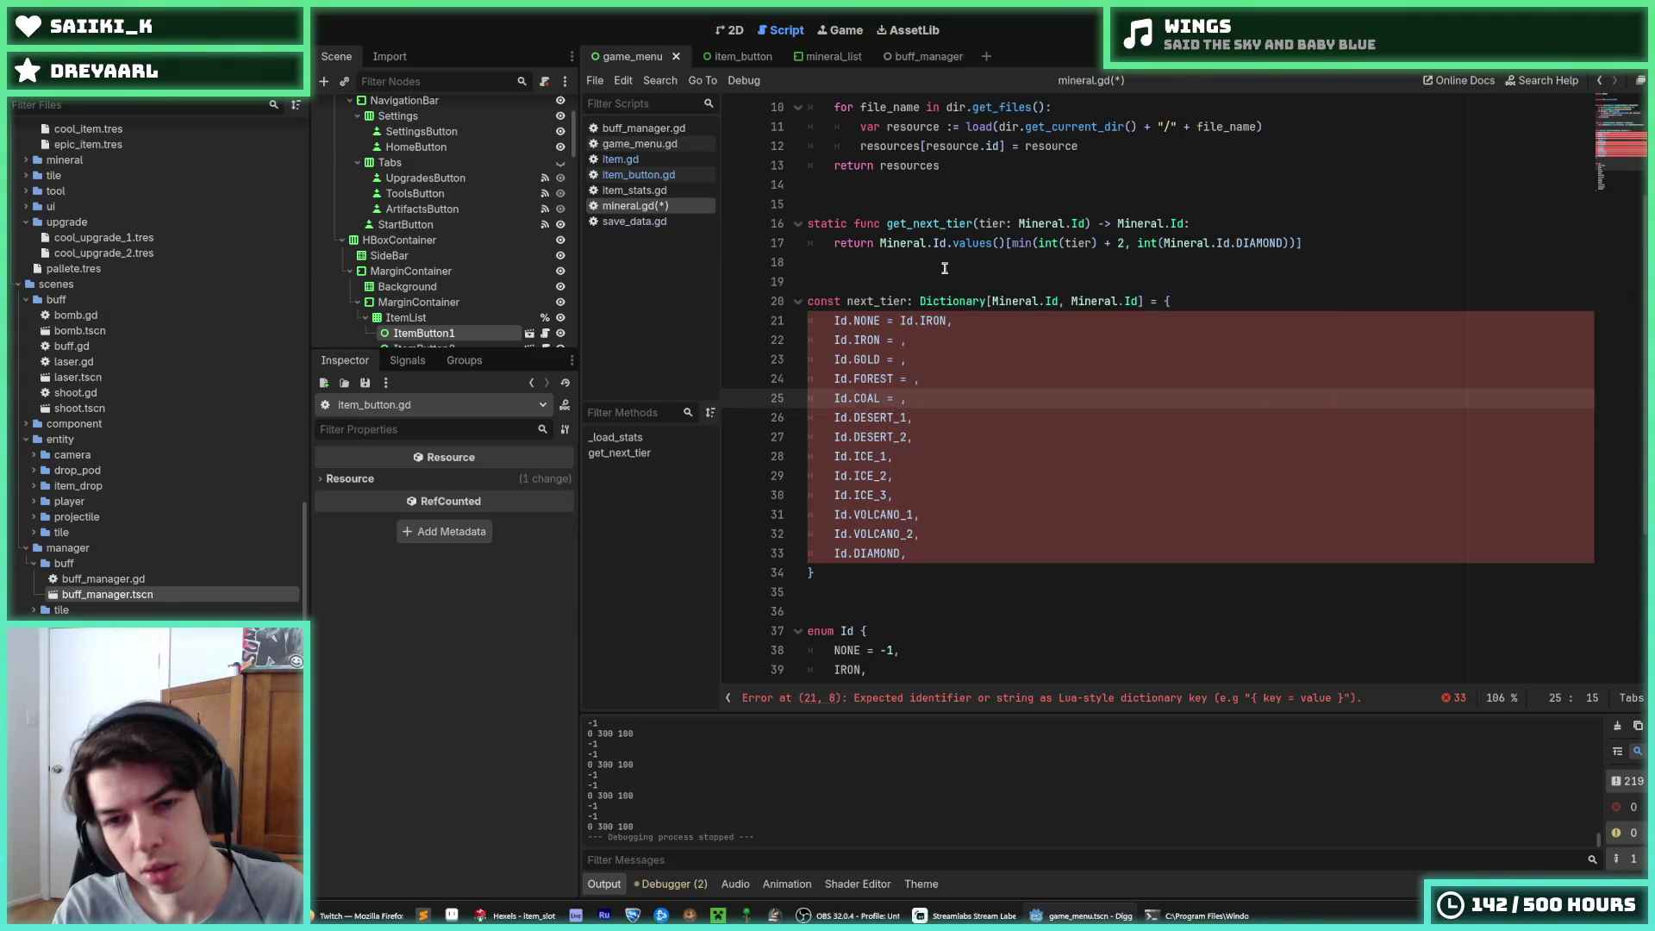
{"action": "key", "text": "Down"}
{"action": "key", "text": "Down"}
{"action": "key", "text": "Left"}
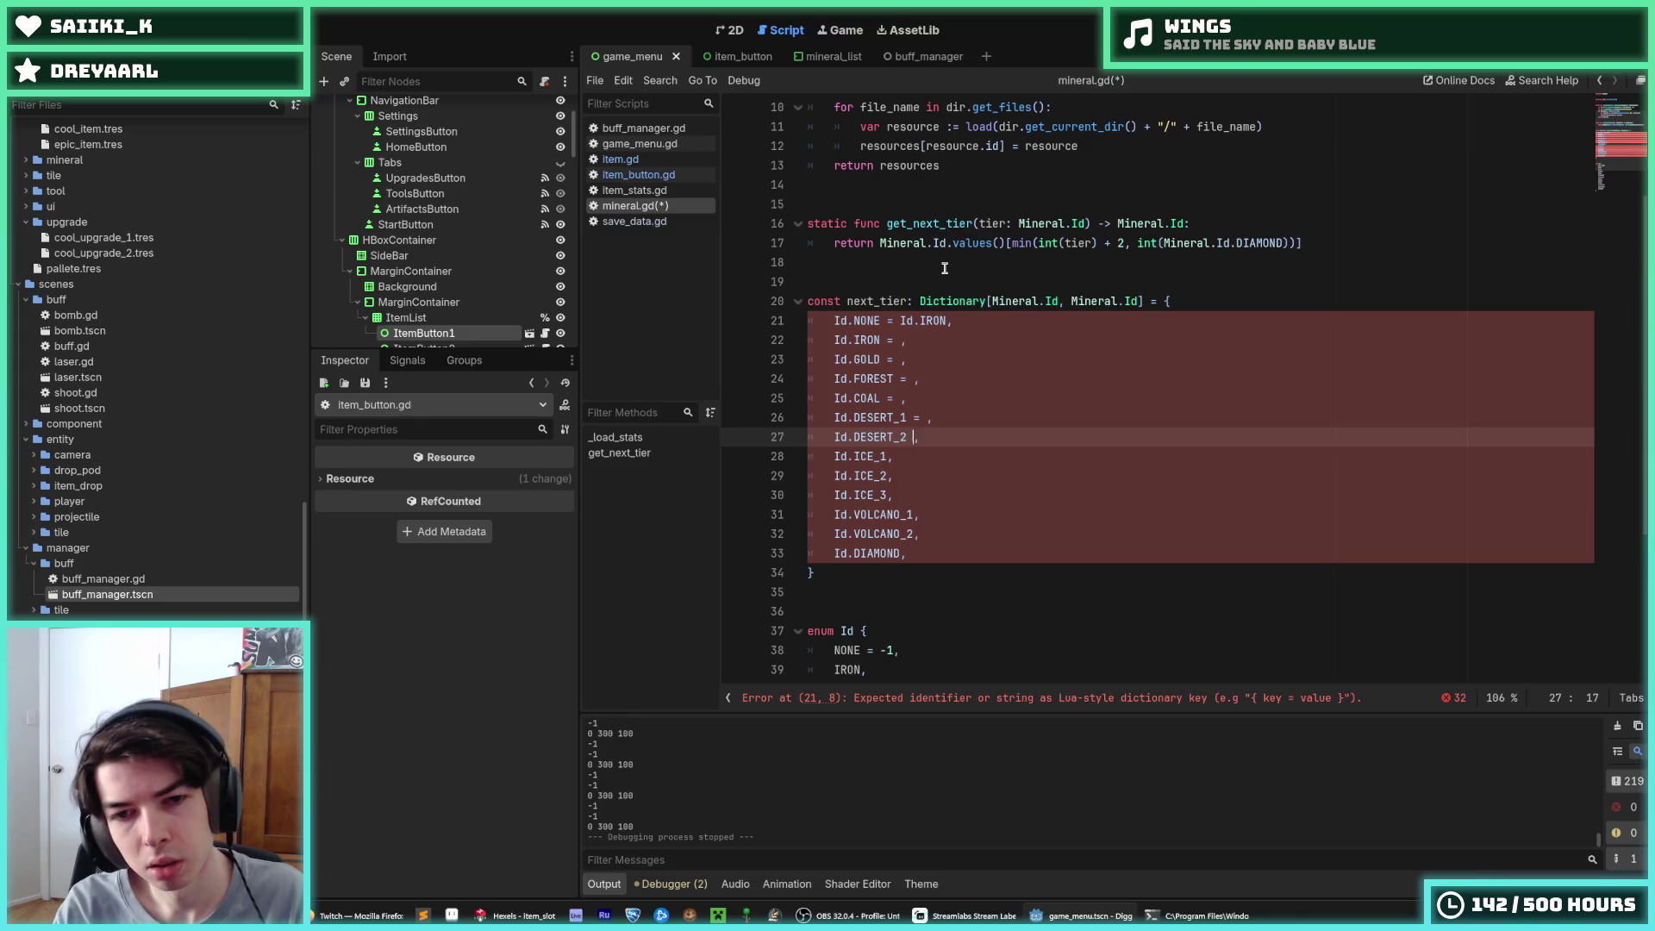
{"action": "type", "text": "="}
{"action": "key", "text": "Down"}
{"action": "key", "text": "Down"}
{"action": "key", "text": "Left"}
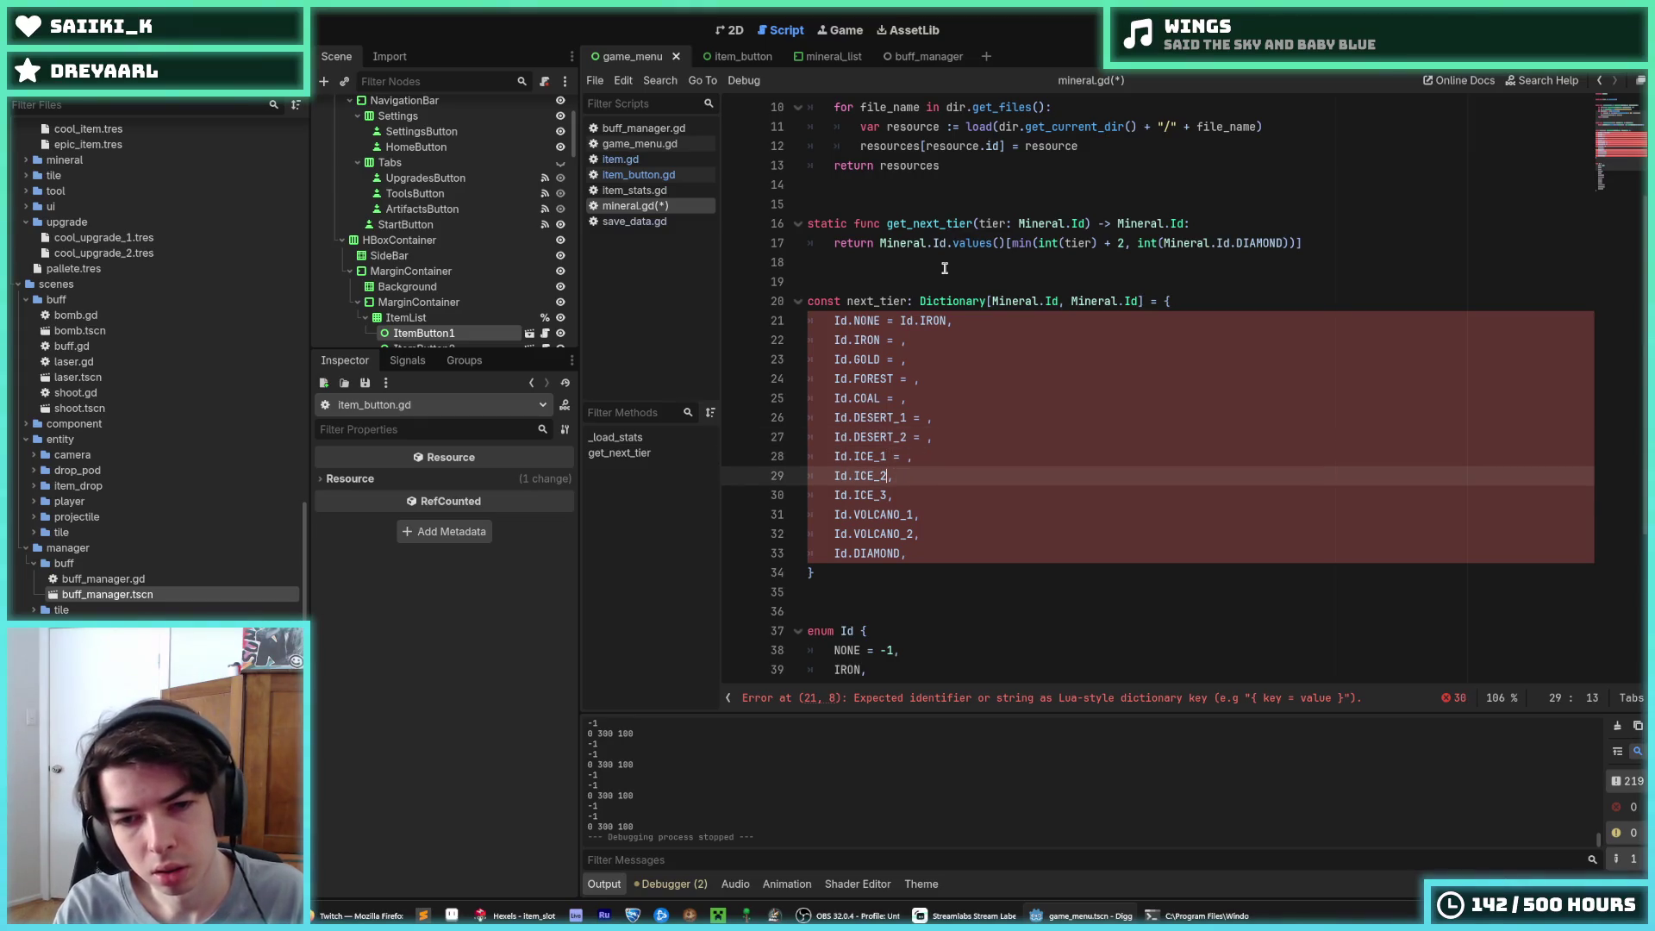
{"action": "key", "text": "Down"}
{"action": "key", "text": "Left"}
{"action": "key", "text": "Down"}
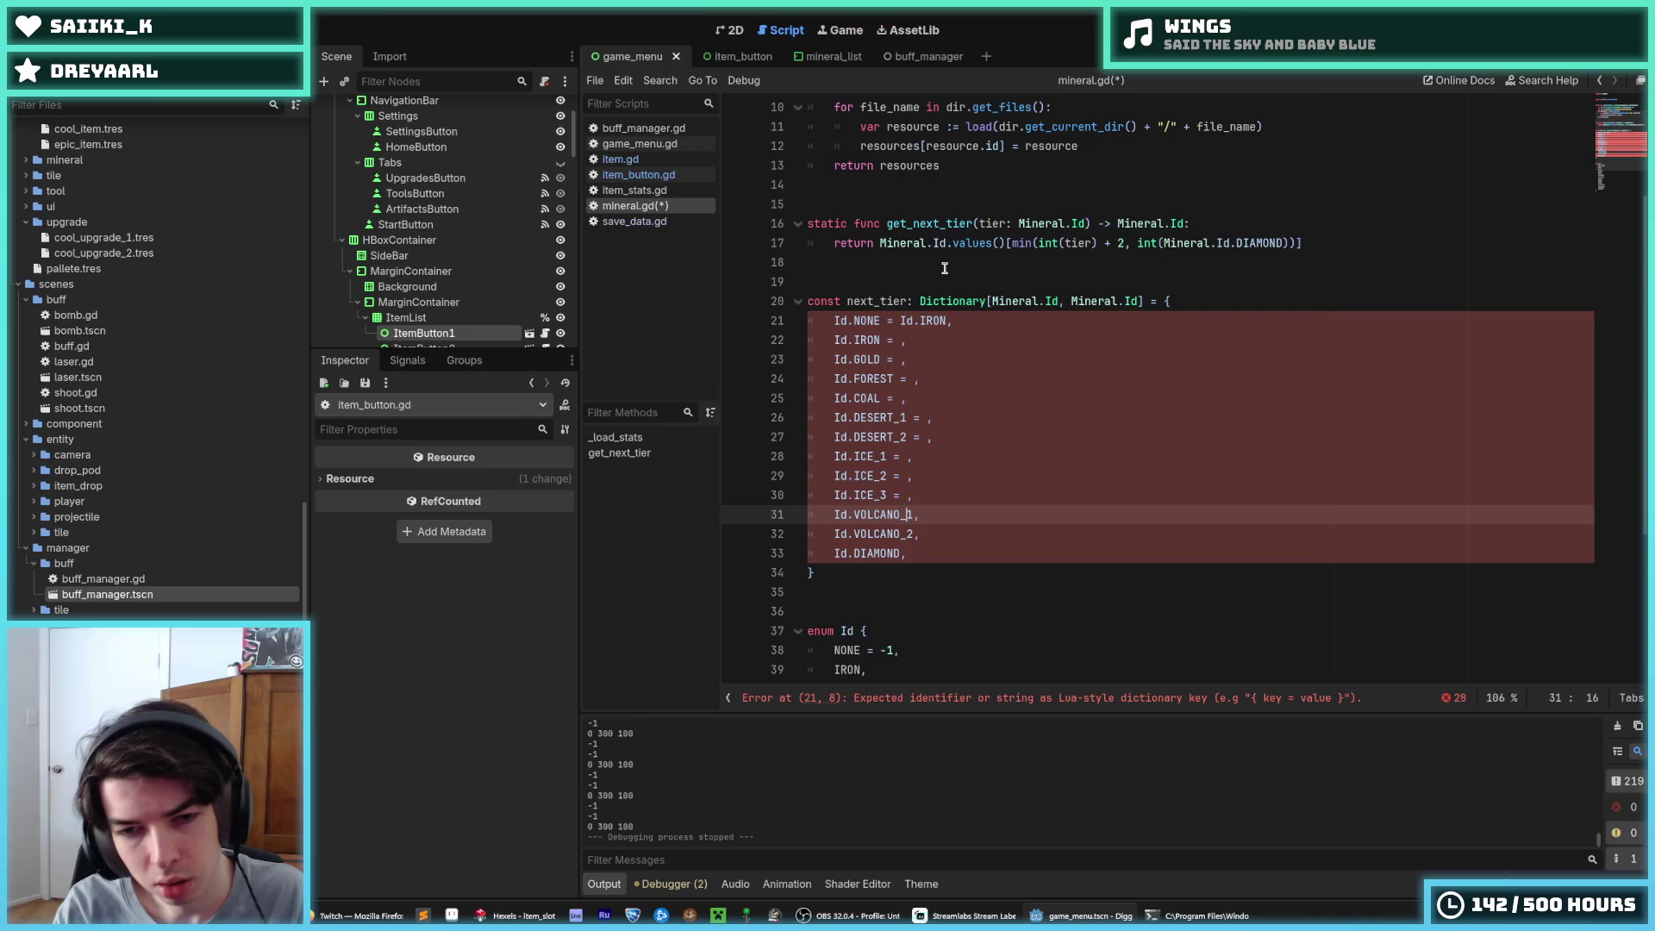
{"action": "key", "text": "Down"}
{"action": "key", "text": "Left"}
{"action": "key", "text": "Left"}
{"action": "key", "text": "Left"}
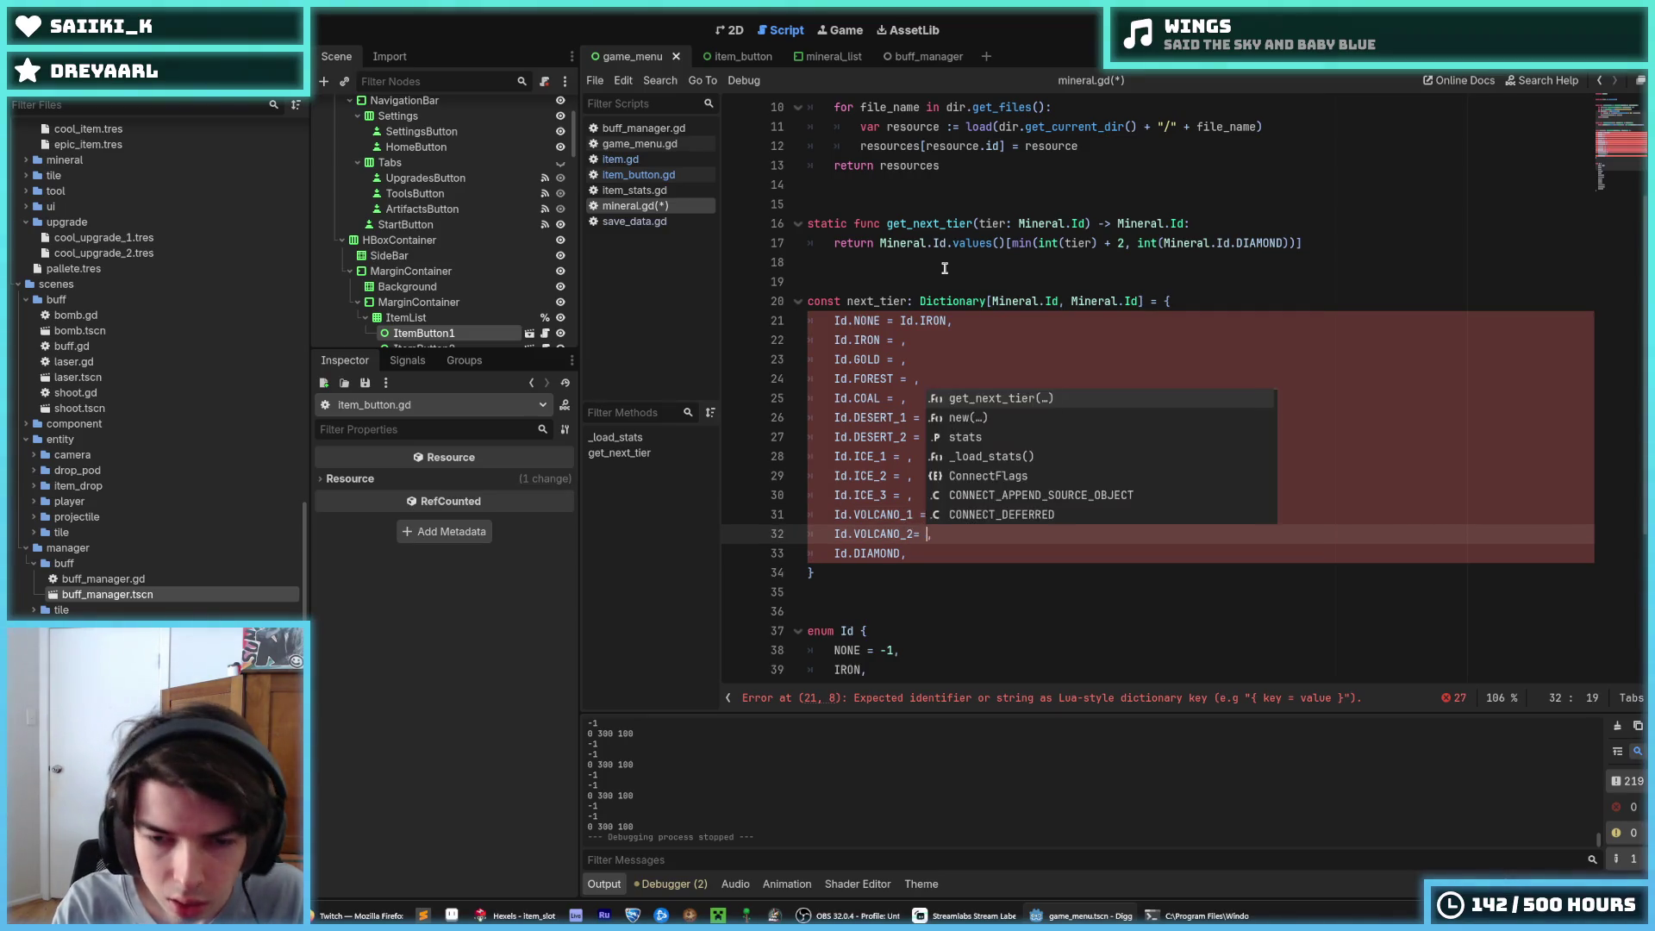
{"action": "key", "text": "Down"}
{"action": "key", "text": "Left"}
{"action": "type", "text": "="}
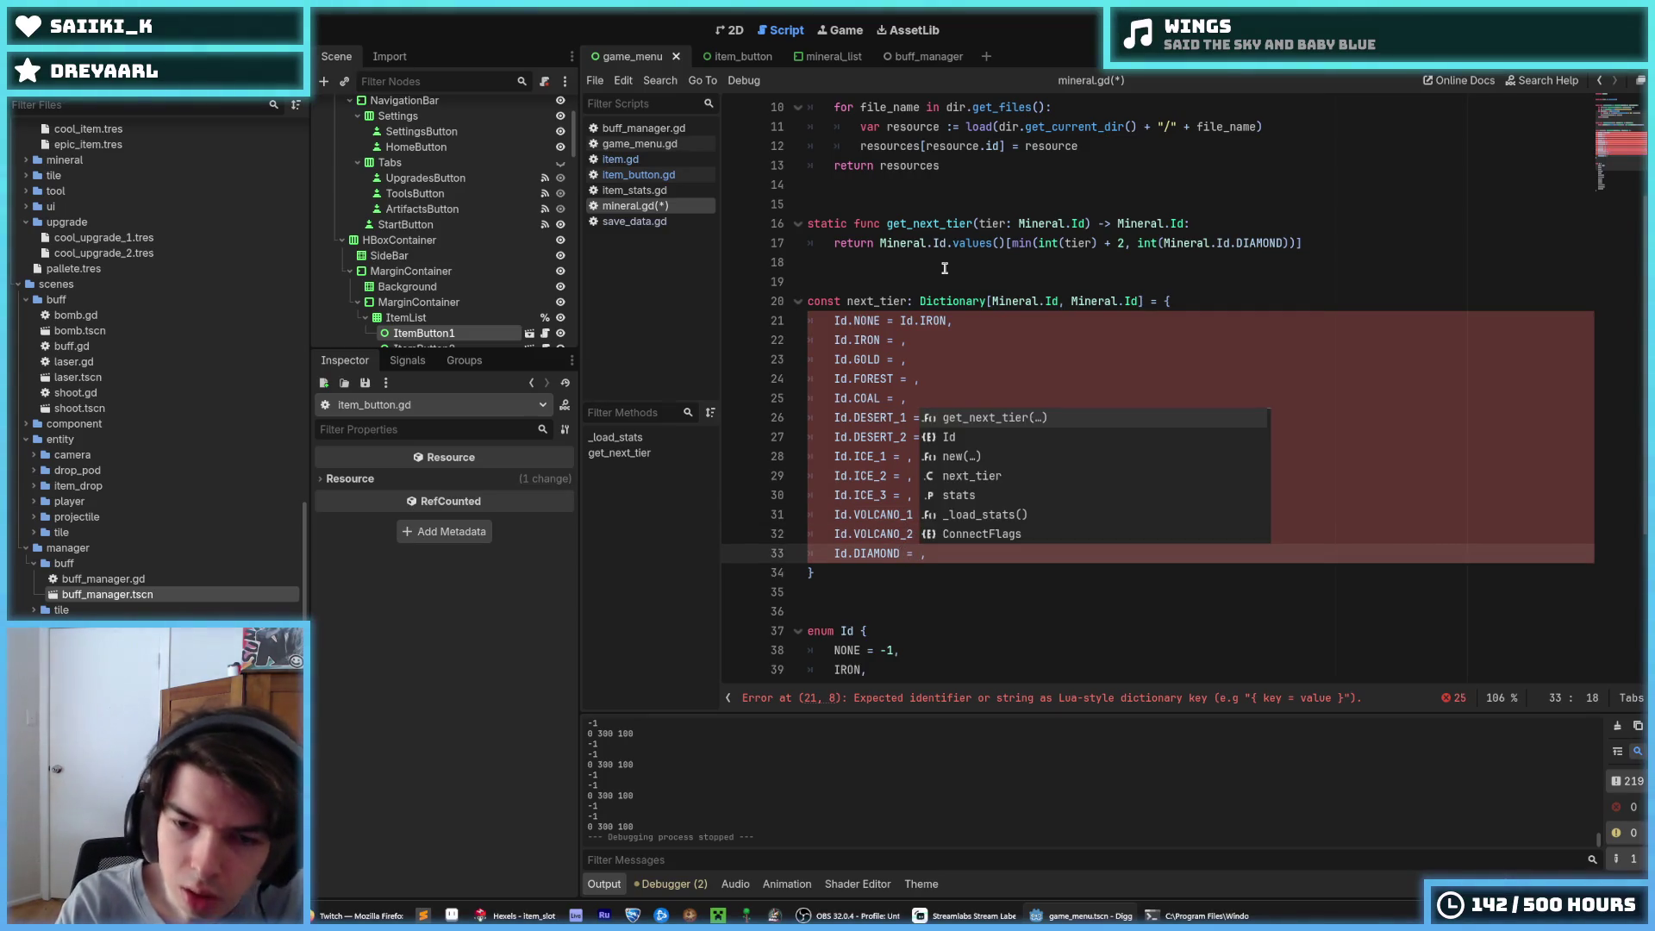
Map IRON to GOLD, GOLD to FOREST, FOREST to COAL, COAL to DESERT_1, DESERT_1 to DESERT_2, DESERT_2 to ICE_1
{"action": "left_click", "coordinate": [883, 356]}
{"action": "key", "text": "ctrl+shift+Left"}
{"action": "key", "text": "ctrl+shift+Left"}
{"action": "key", "text": "ctrl+shift+Left"}
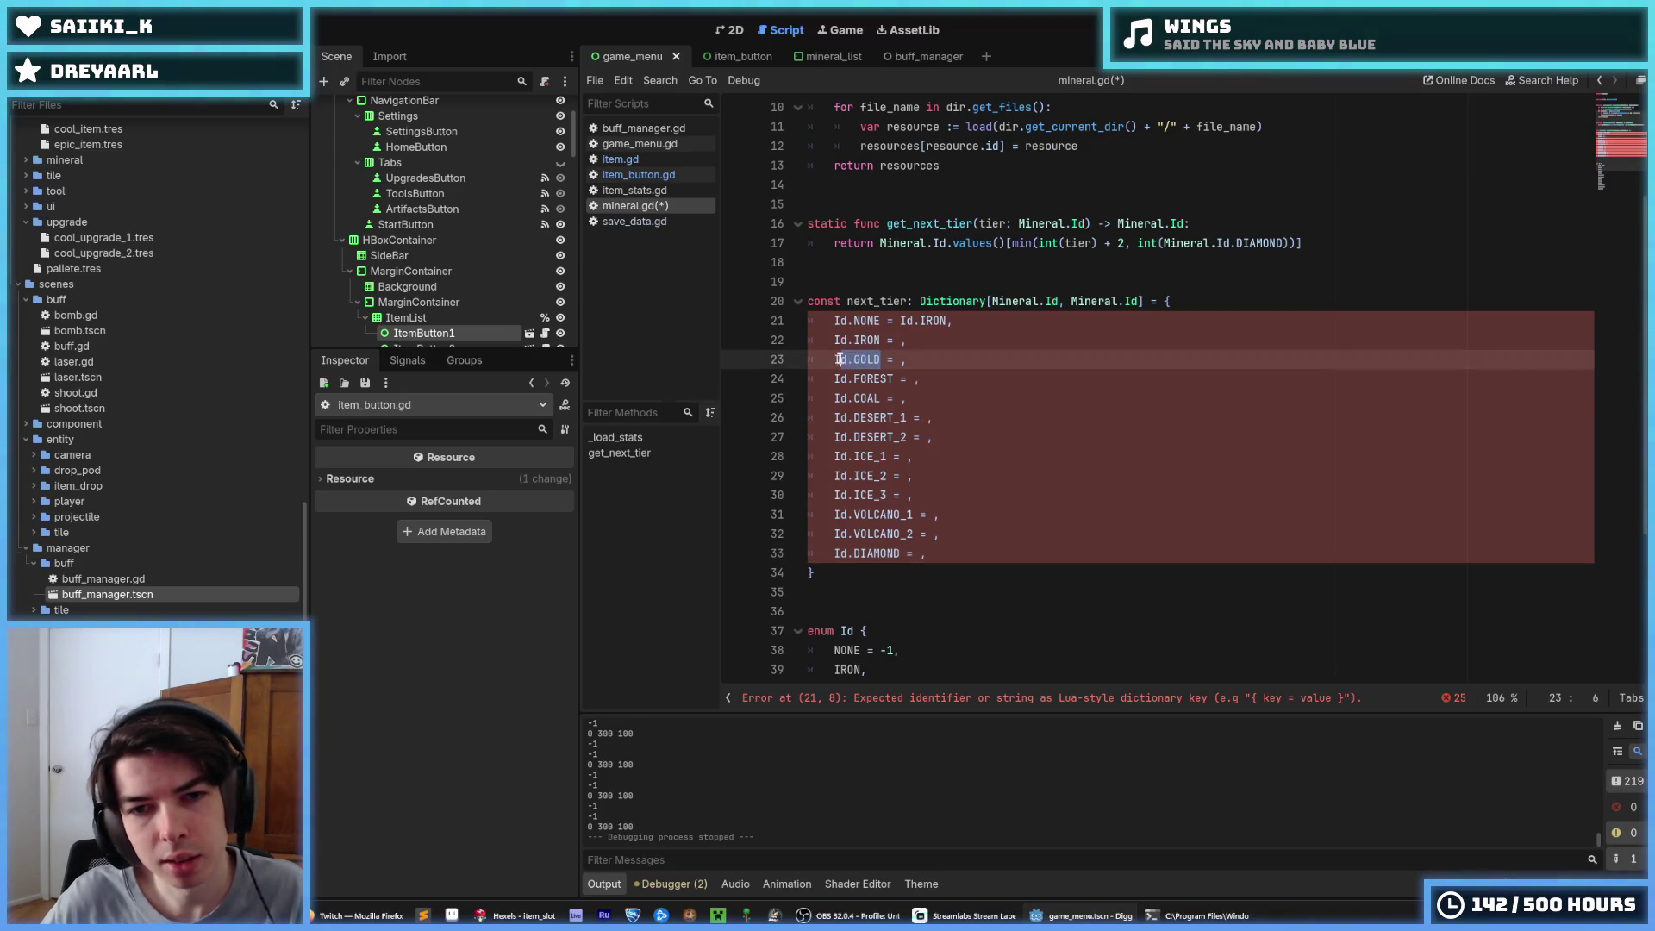
{"action": "key", "text": "ctrl+c"}
{"action": "left_click", "coordinate": [901, 339]}
{"action": "key", "text": "ctrl+v"}
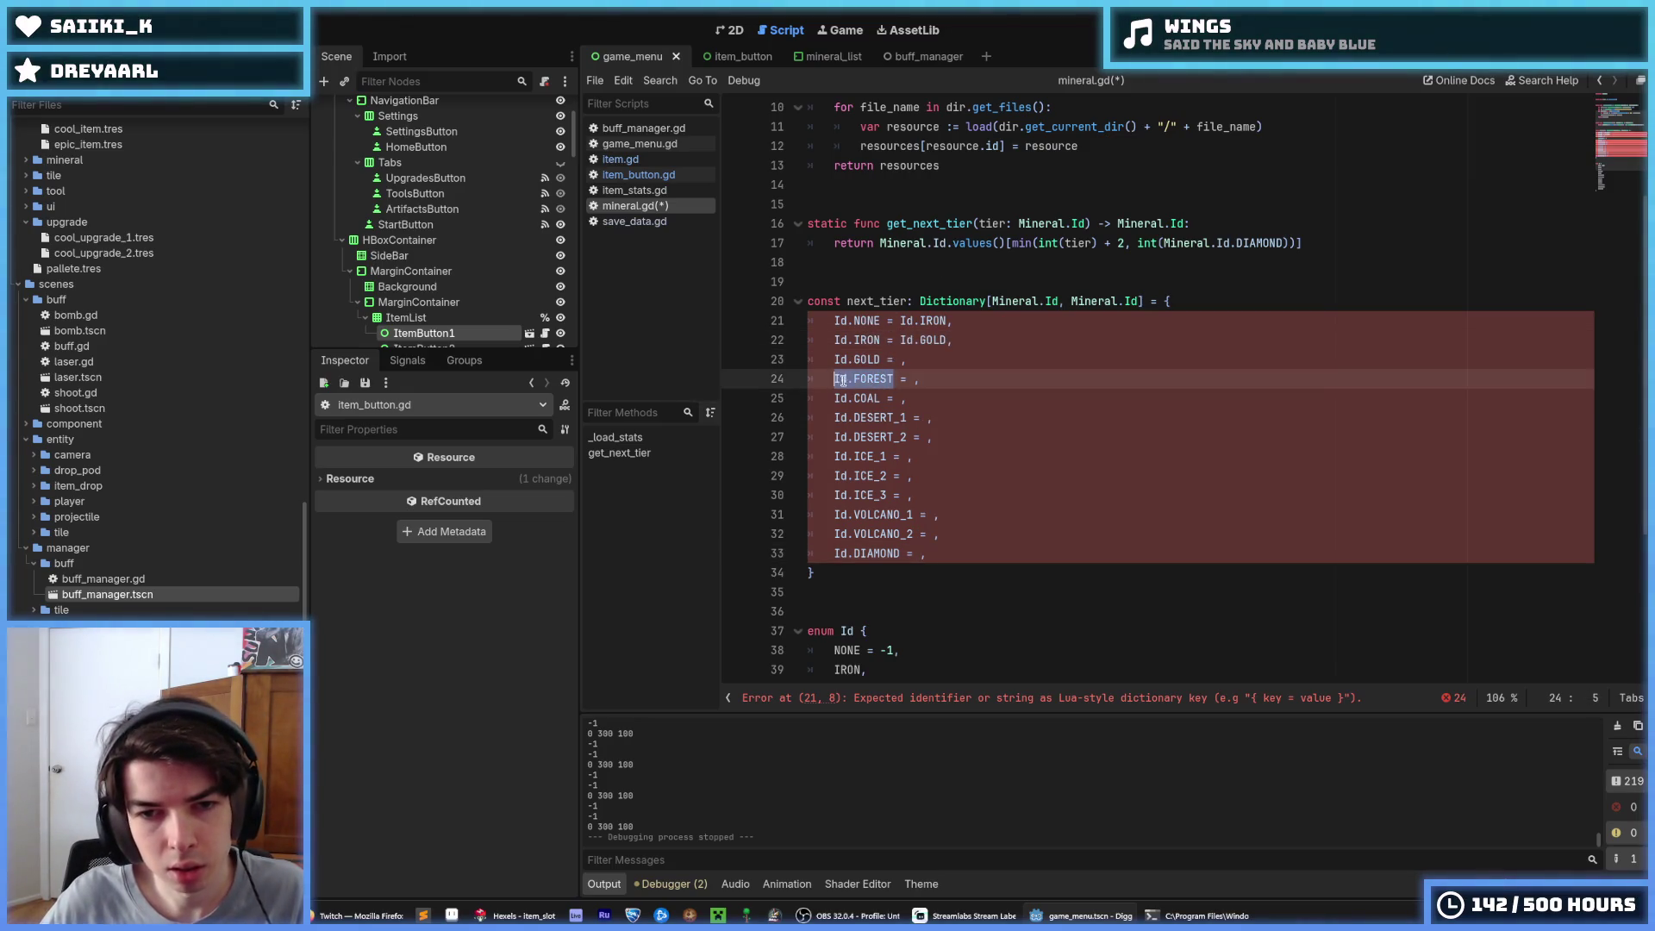
{"action": "left_click", "coordinate": [904, 358]}
{"action": "key", "text": "ctrl+v"}
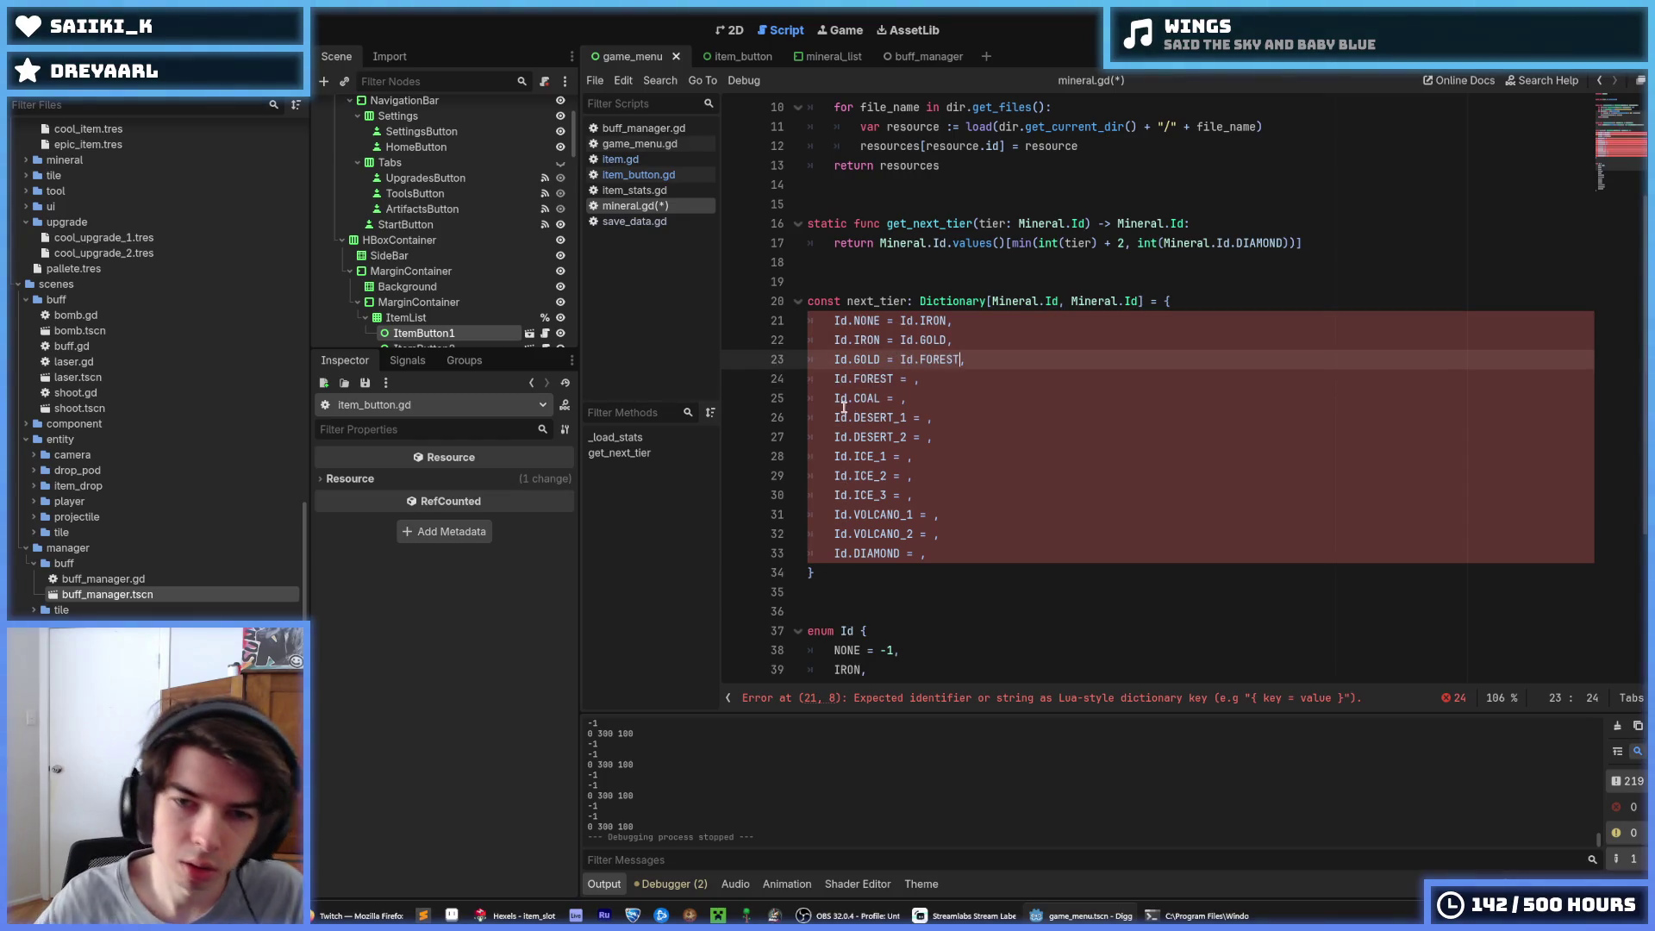
{"action": "mouse_move", "coordinate": [880, 398]}
{"action": "left_mouse_down"}
{"action": "mouse_move", "coordinate": [835, 399]}
{"action": "mouse_move", "coordinate": [858, 418]}
{"action": "mouse_move", "coordinate": [835, 418]}
{"action": "mouse_move", "coordinate": [901, 437]}
{"action": "mouse_move", "coordinate": [834, 436]}
{"action": "mouse_move", "coordinate": [834, 456]}
{"action": "left_mouse_up"}
{"action": "key", "text": "ctrl+c"}
{"action": "left_click", "coordinate": [921, 378]}
{"action": "key", "text": "ctrl+v"}
{"action": "key", "text": "ctrl+c"}
{"action": "left_click", "coordinate": [902, 398]}
{"action": "key", "text": "ctrl+v"}
{"action": "key", "text": "ctrl+c"}
{"action": "left_click", "coordinate": [930, 418]}
{"action": "key", "text": "ctrl+v"}
{"action": "key", "text": "ctrl+c"}
{"action": "left_click", "coordinate": [928, 437]}
{"action": "key", "text": "ctrl+v"}
Map ICE_1 through VOLCANO_2 to their next tiers, DIAMOND to itself, and save mineral.gd
{"action": "mouse_move", "coordinate": [886, 475]}
{"action": "left_mouse_down"}
{"action": "mouse_move", "coordinate": [833, 476]}
{"action": "mouse_move", "coordinate": [833, 494]}
{"action": "mouse_move", "coordinate": [905, 515]}
{"action": "mouse_move", "coordinate": [835, 510]}
{"action": "mouse_move", "coordinate": [835, 553]}
{"action": "left_mouse_up"}
{"action": "key", "text": "ctrl+c"}
{"action": "left_click", "coordinate": [899, 457]}
{"action": "key", "text": "ctrl+v"}
{"action": "key", "text": "ctrl+c"}
{"action": "left_click", "coordinate": [906, 476]}
{"action": "key", "text": "ctrl+v"}
{"action": "key", "text": "ctrl+c"}
{"action": "left_click", "coordinate": [906, 495]}
{"action": "key", "text": "ctrl+v"}
{"action": "key", "text": "ctrl+c"}
{"action": "left_click", "coordinate": [929, 515]}
{"action": "key", "text": "ctrl+v"}
{"action": "key", "text": "ctrl+c"}
{"action": "left_click", "coordinate": [926, 535]}
{"action": "key", "text": "ctrl+v"}
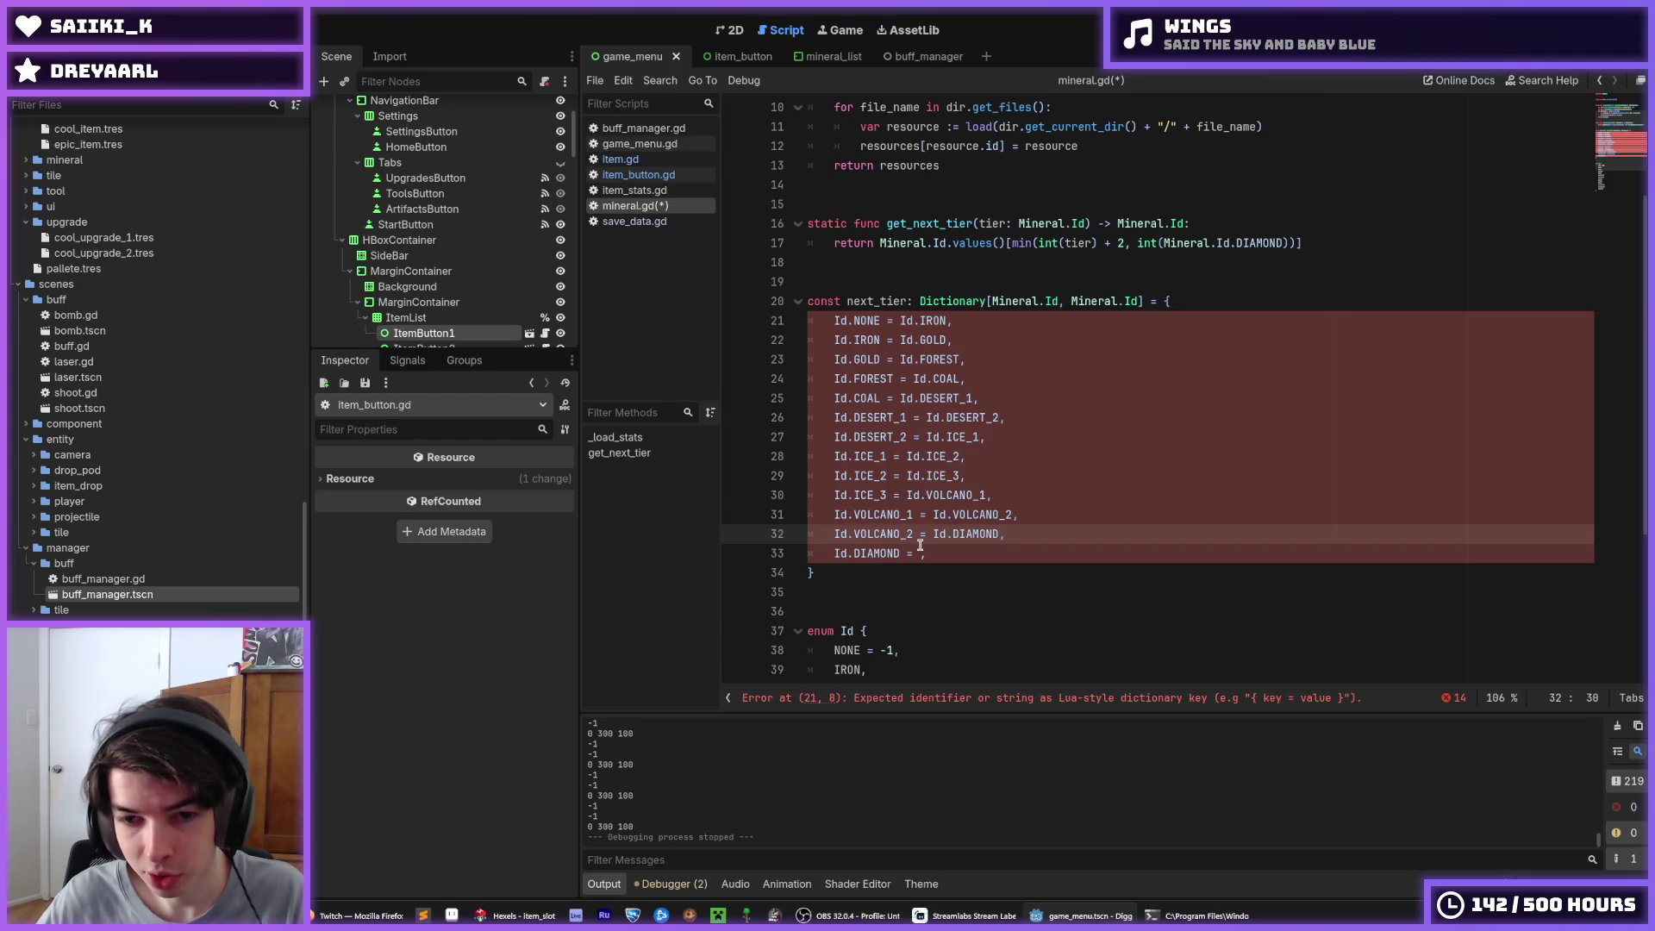
{"action": "left_click", "coordinate": [921, 554]}
{"action": "key", "text": "ctrl+v"}
{"action": "type", "text": ","}
{"action": "key", "text": "ctrl+s"}
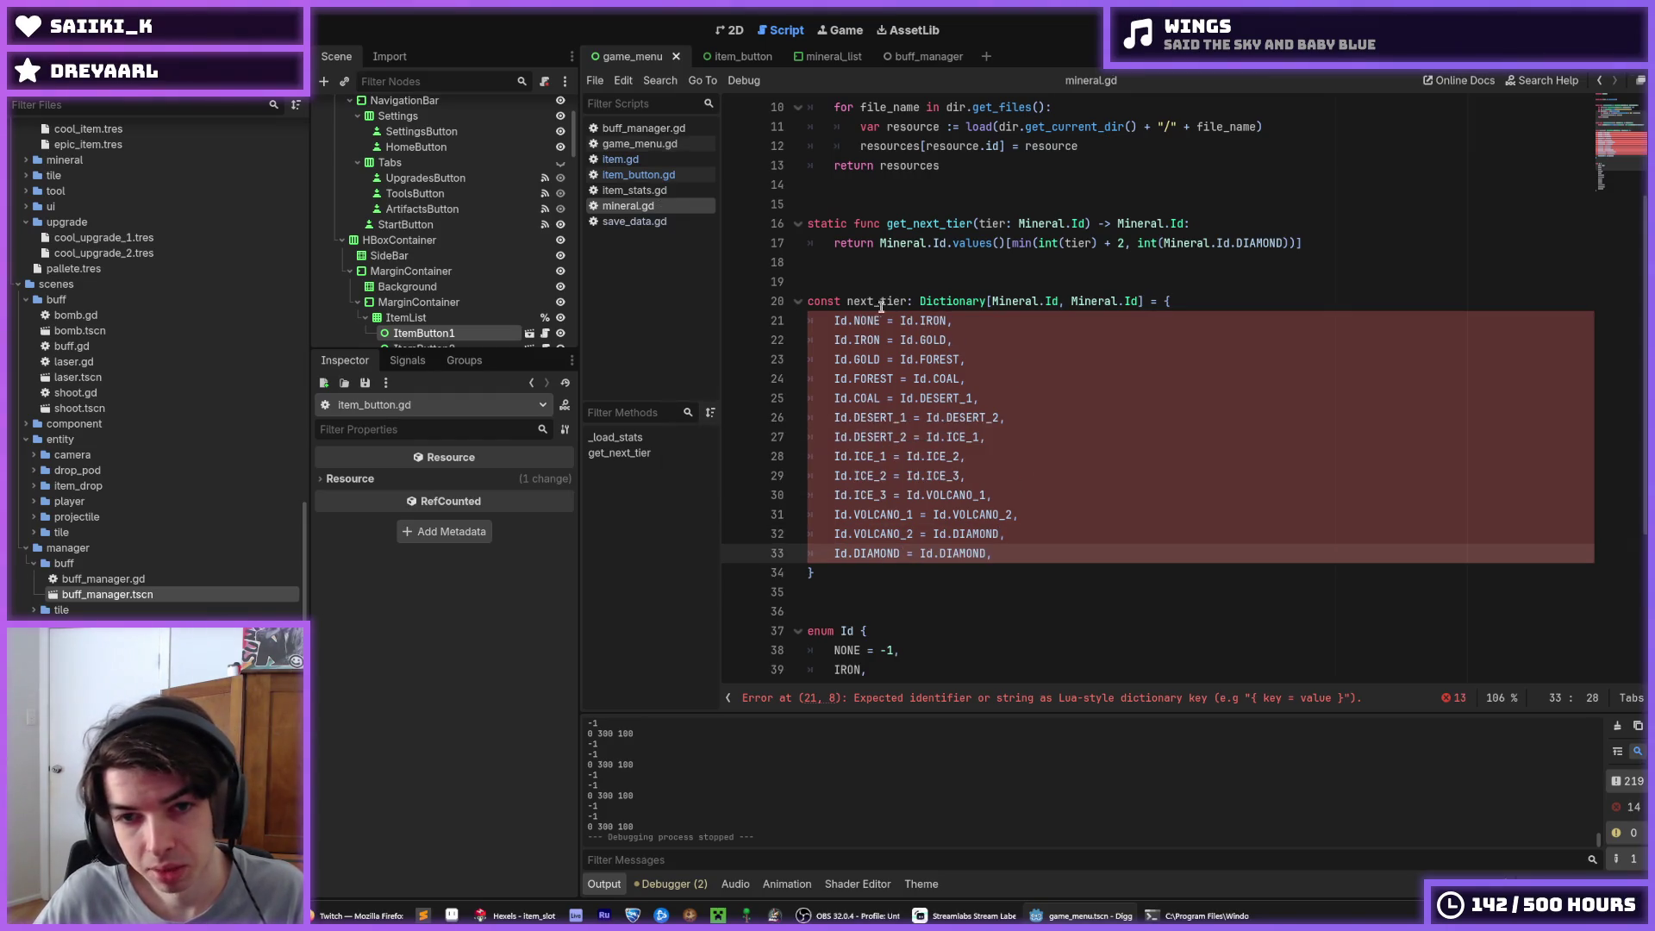
Change the NONE and IRON entries from '=' to ':' separators
{"action": "double_click", "coordinate": [887, 302]}
{"action": "scroll", "coordinate": [890, 316], "scroll_direction": "up", "scroll_amount": 3}
{"action": "scroll", "coordinate": [1028, 449], "scroll_direction": "down", "scroll_amount": 4}
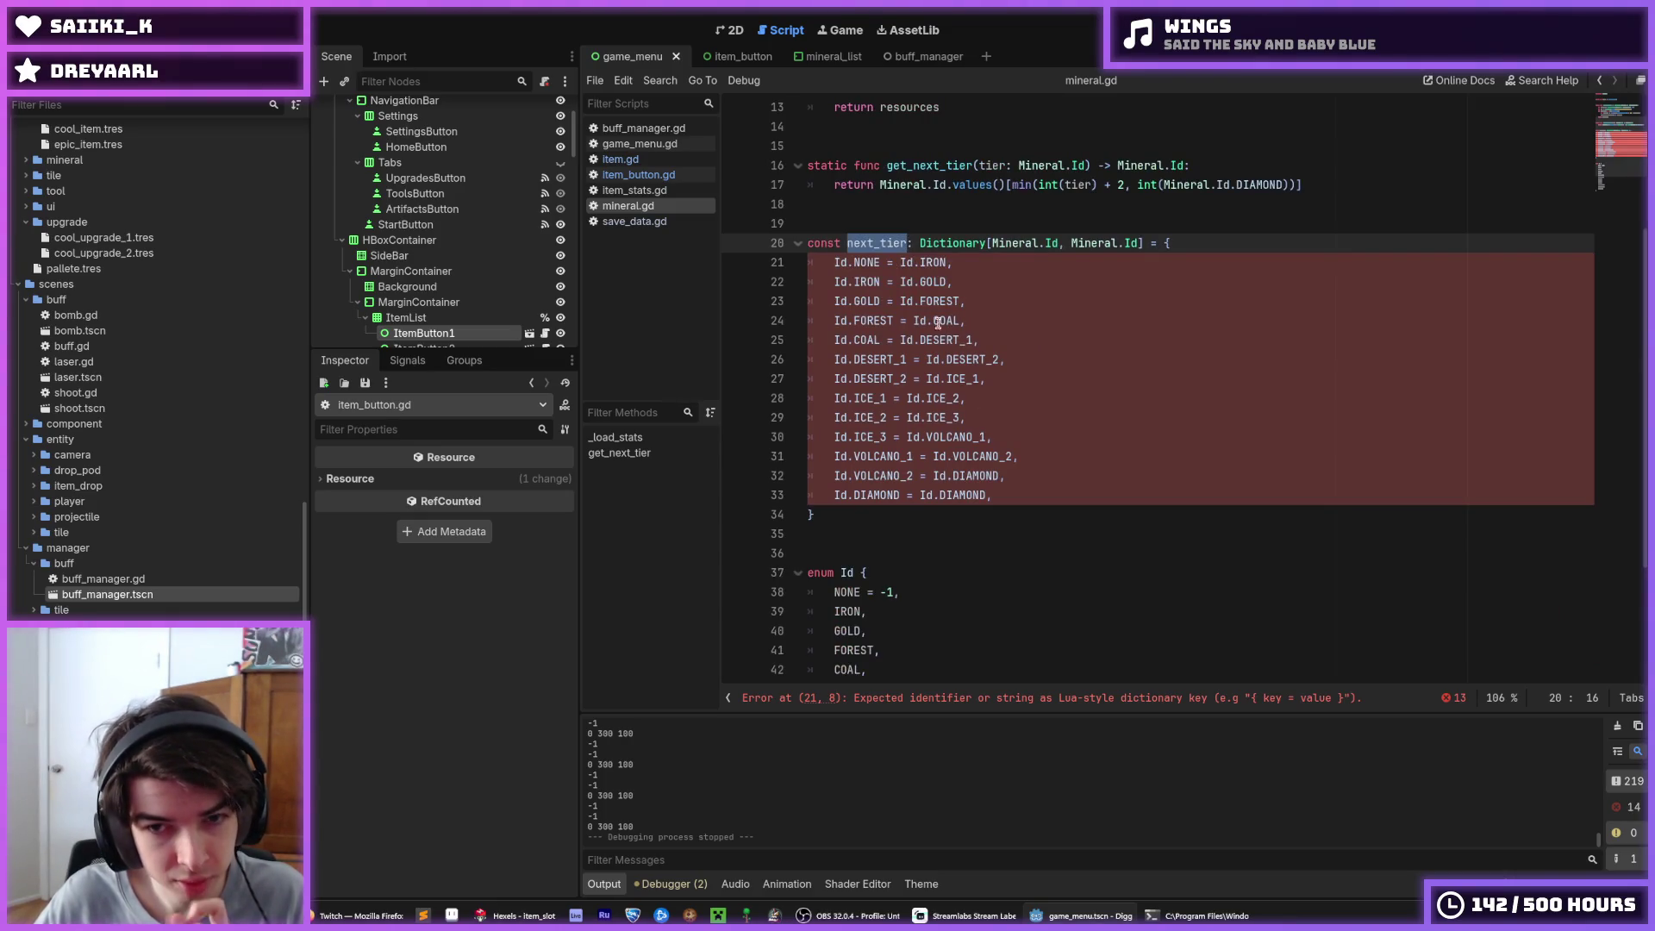
{"action": "left_click", "coordinate": [894, 287]}
{"action": "left_click", "coordinate": [881, 265]}
{"action": "key", "text": "Right"}
{"action": "key", "text": "Right"}
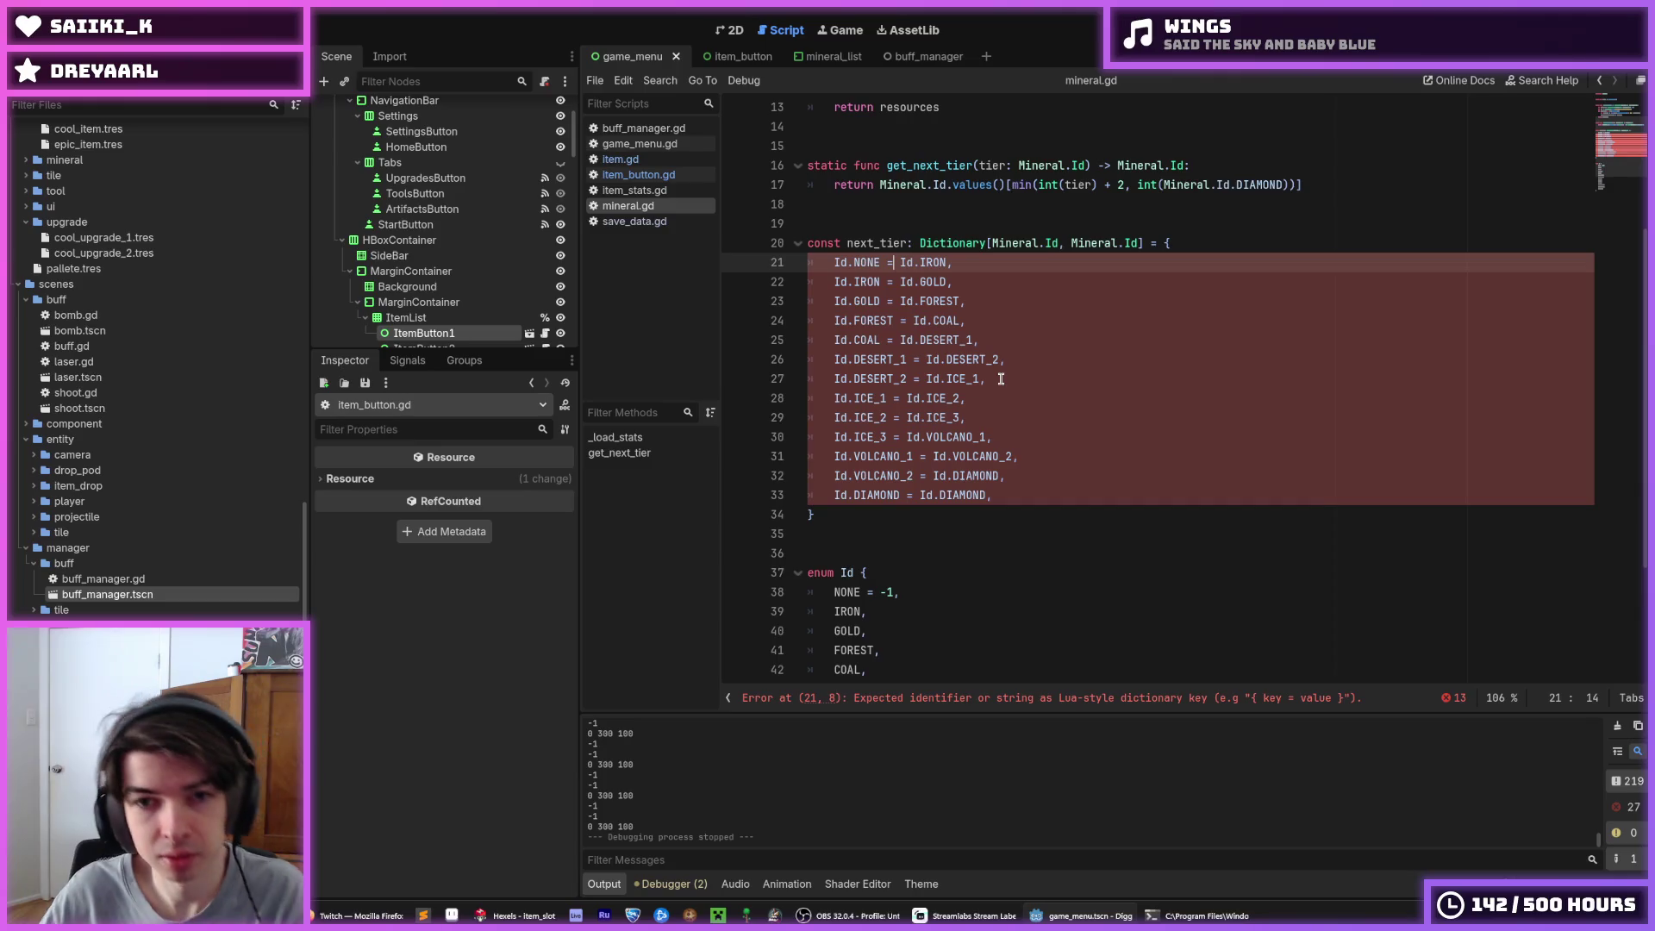
{"action": "key", "text": "BackSpace"}
{"action": "key", "text": "BackSpace"}
{"action": "type", "text": ":"}
{"action": "key", "text": "Down"}
{"action": "key", "text": "BackSpace"}
{"action": "key", "text": "BackSpace"}
{"action": "type", "text": ":"}
{"action": "key", "text": "Down"}
Replace all remaining '=' separators with ':' using Ctrl+D multi-select, then save mineral.gd
{"action": "key", "text": "shift+Left"}
{"action": "key", "text": "ctrl+d"}
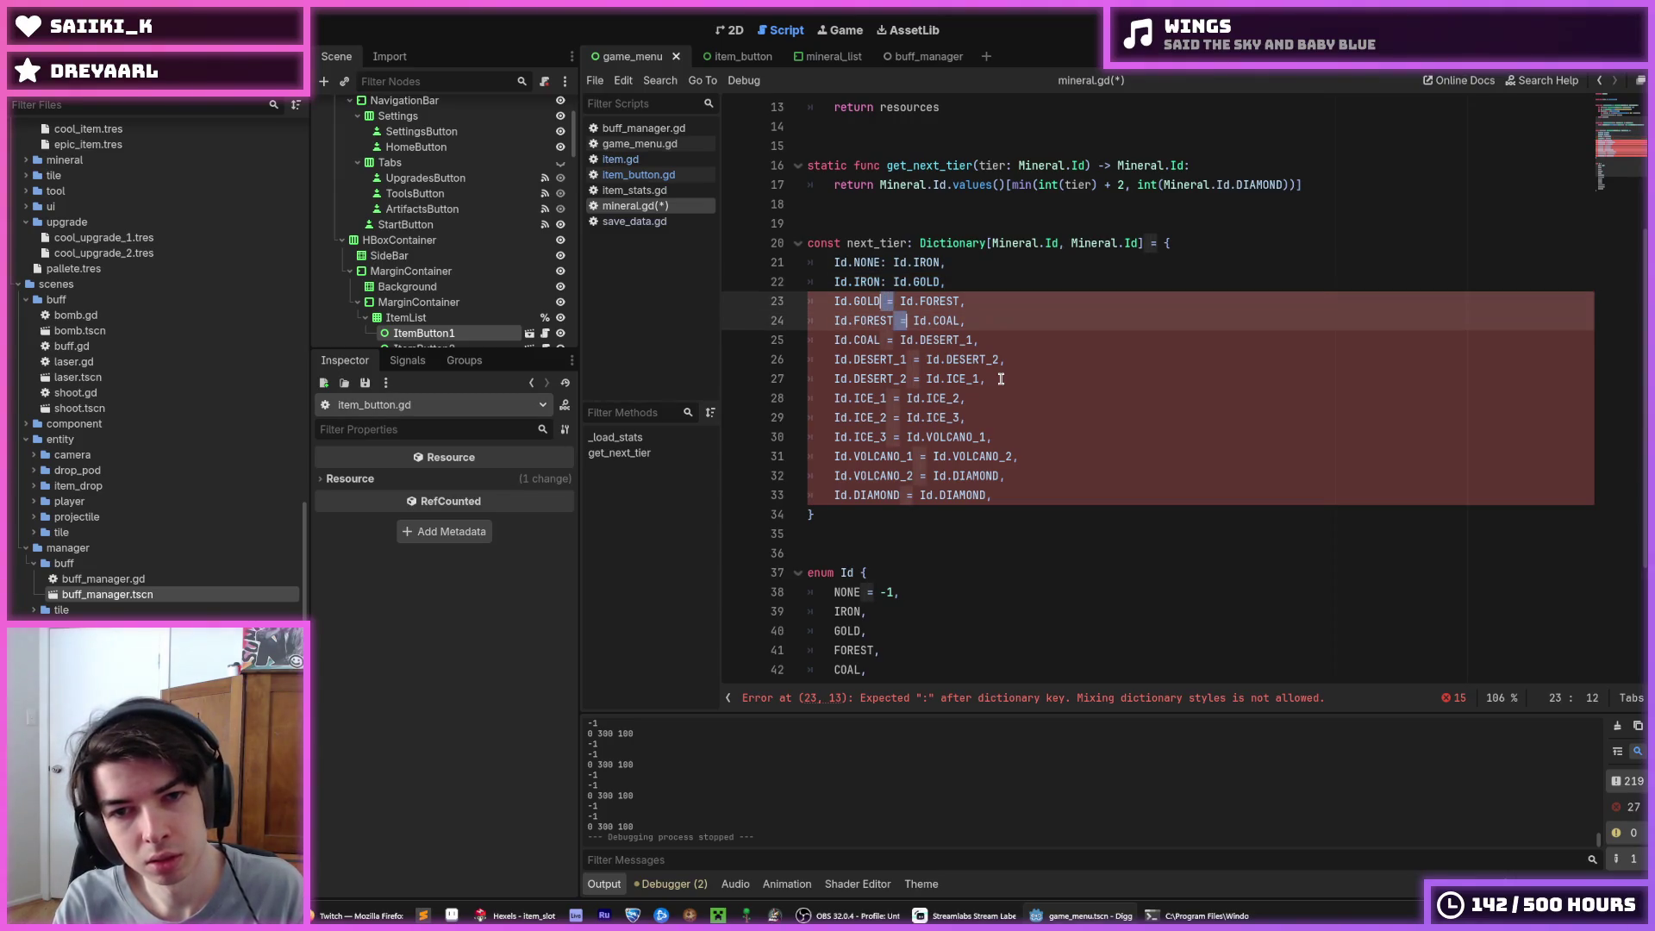
{"action": "key", "text": "ctrl+d"}
{"action": "key", "text": "ctrl+d"}
{"action": "key", "text": "ctrl+d"}
{"action": "type", "text": ":"}
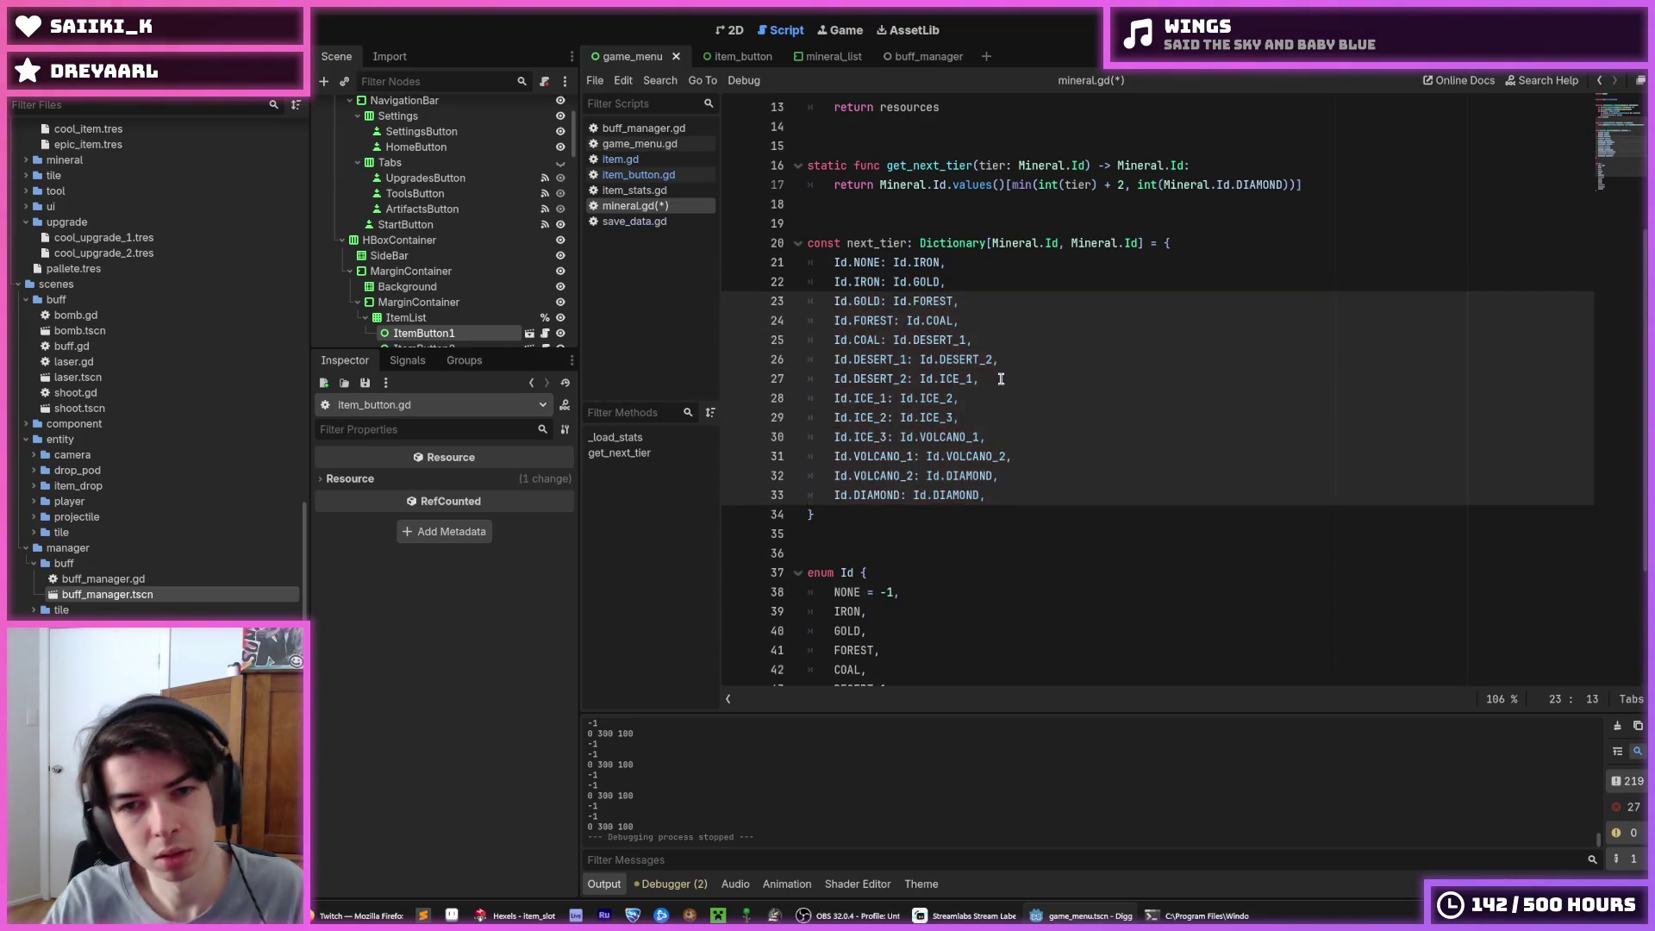
{"action": "key", "text": "Escape"}
{"action": "key", "text": "ctrl+s"}
{"action": "left_click", "coordinate": [986, 259]}
{"action": "scroll", "coordinate": [987, 290], "scroll_direction": "up", "scroll_amount": 2}
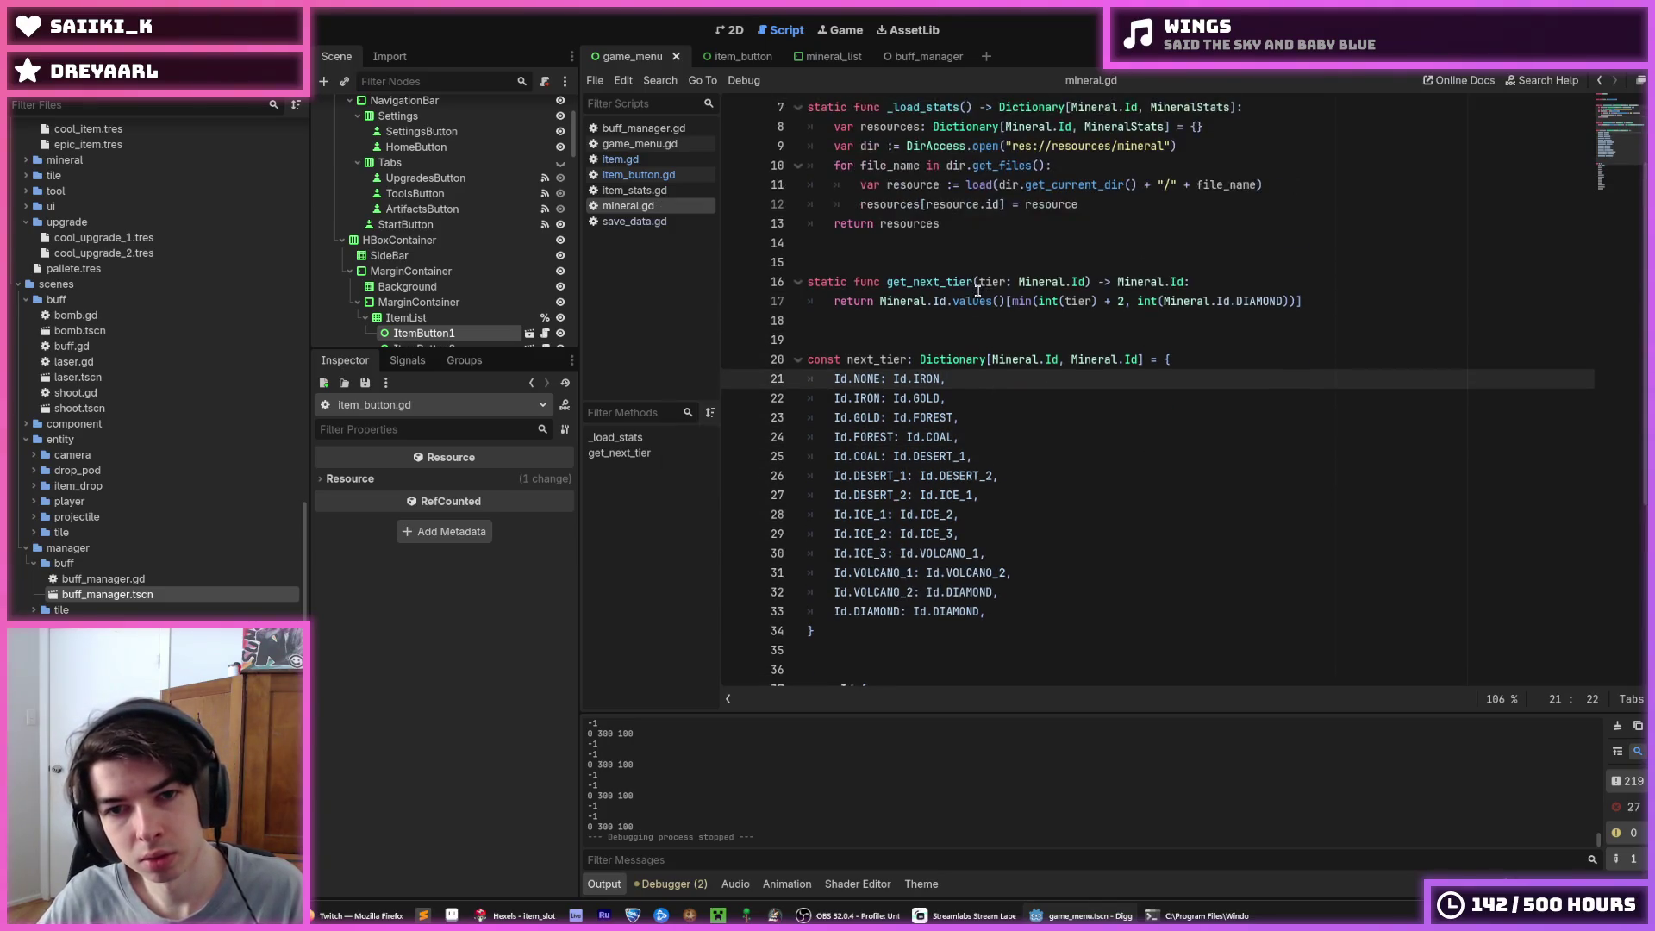
Save the scripts and copy the next_tier name from line 20
{"action": "left_click", "coordinate": [1179, 361]}
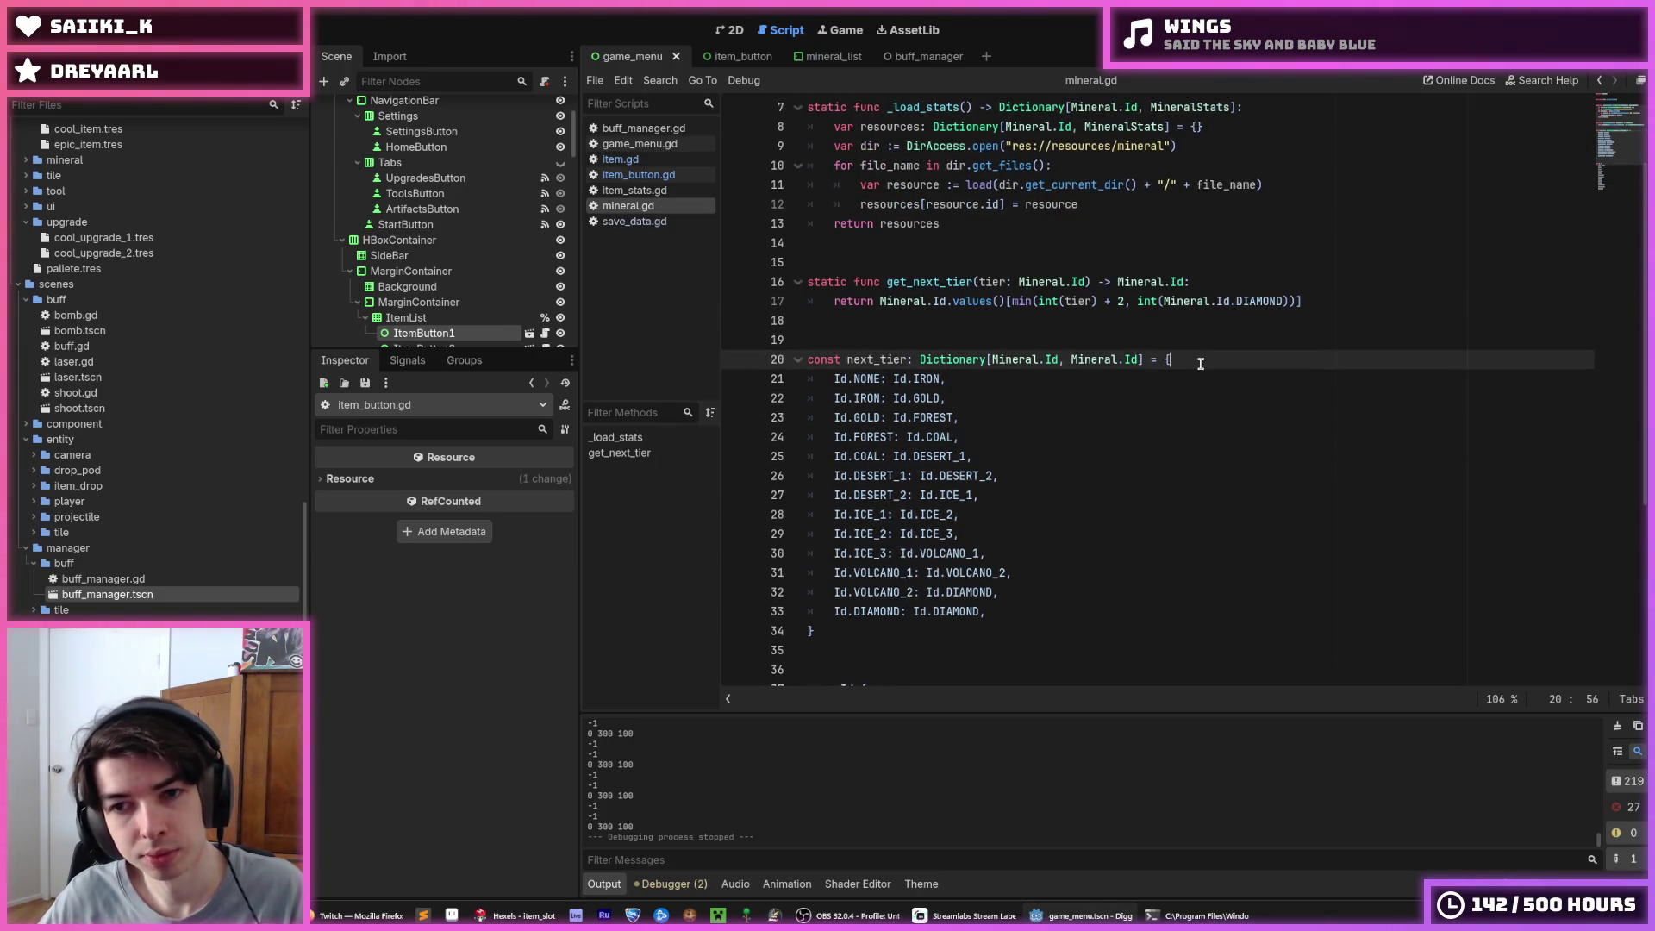
{"action": "left_click", "coordinate": [1197, 377]}
{"action": "key", "text": "ctrl+s"}
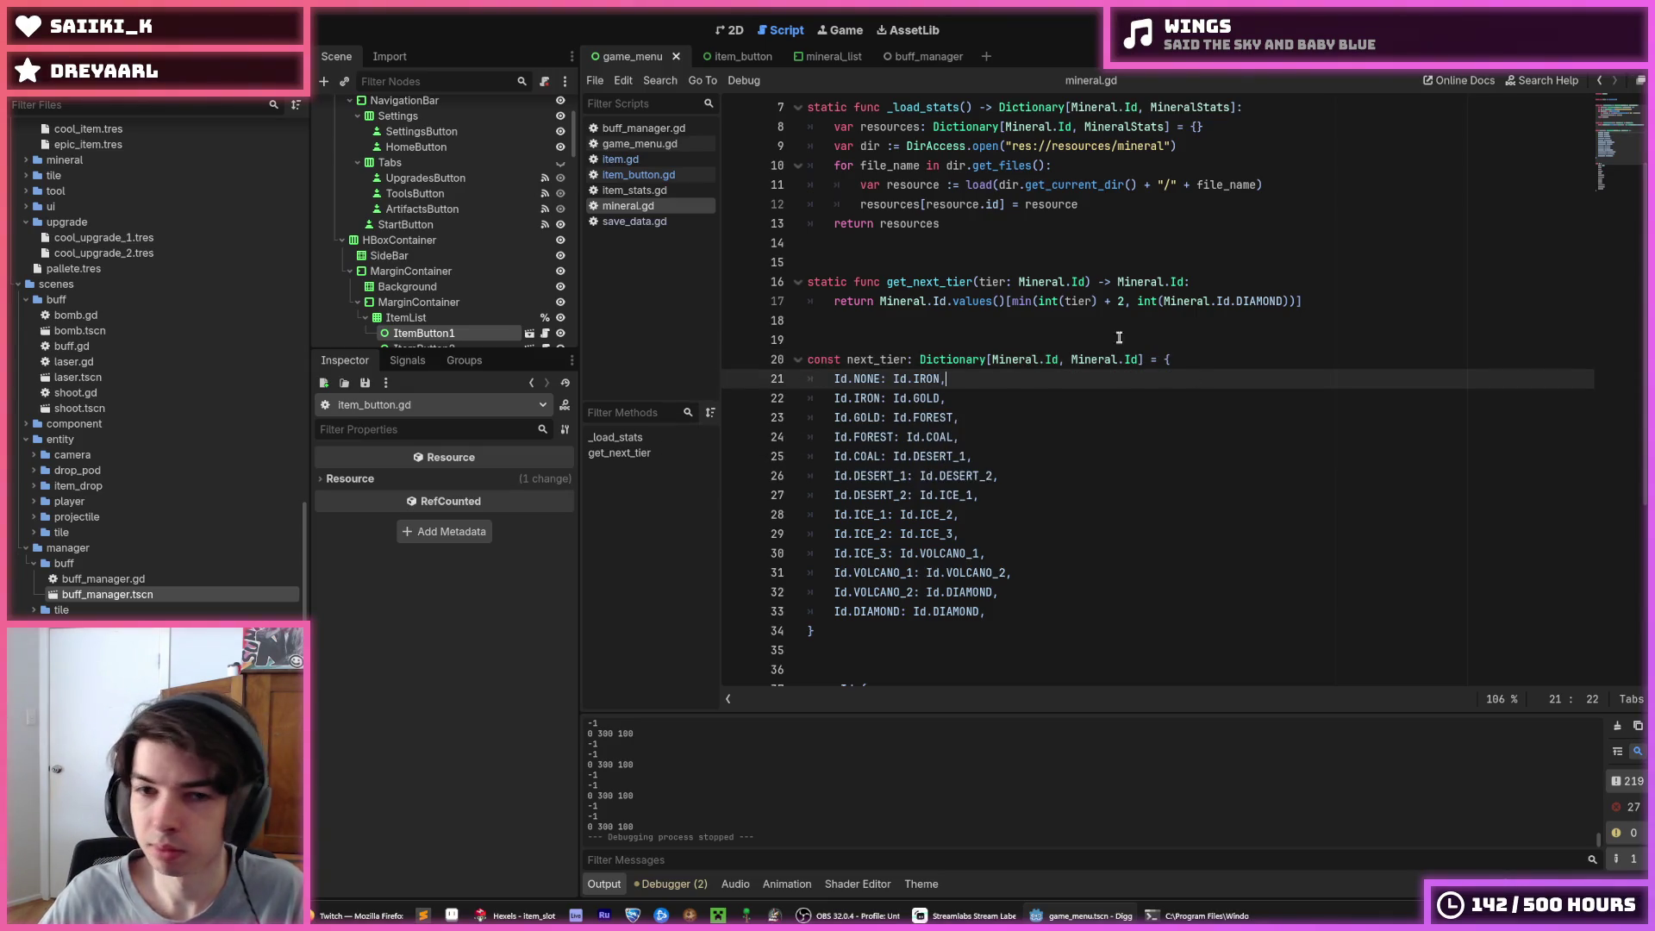
{"action": "double_click", "coordinate": [887, 360]}
{"action": "right_click", "coordinate": [893, 360]}
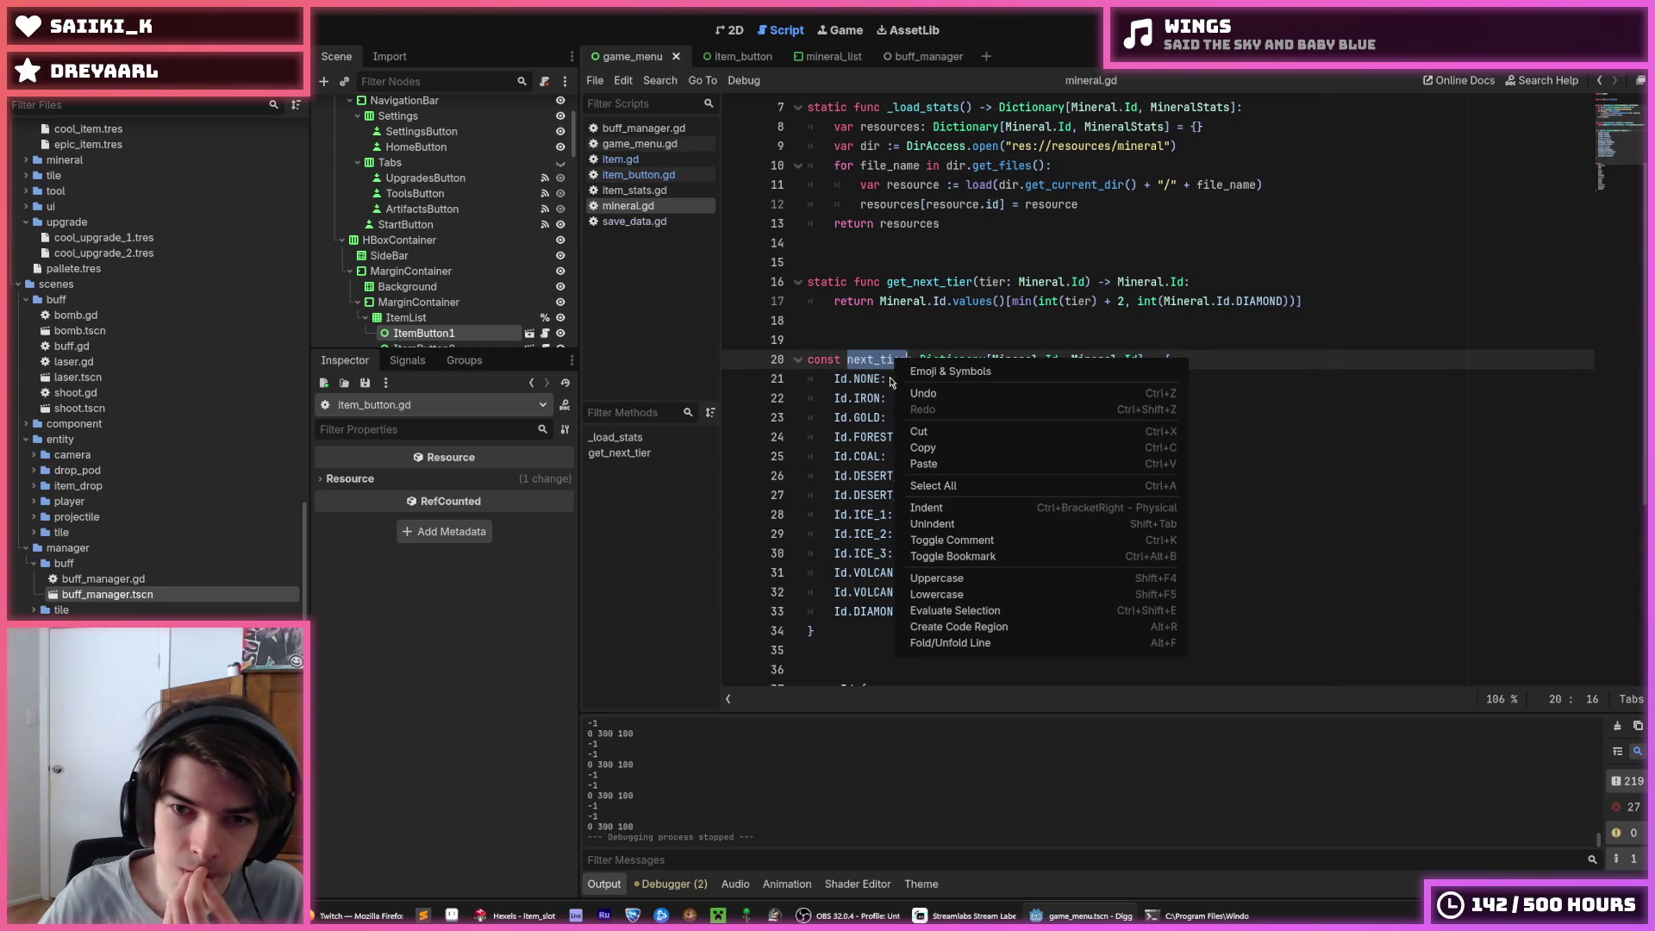
{"action": "left_click", "coordinate": [922, 448]}
{"action": "scroll", "coordinate": [1004, 425], "scroll_direction": "down", "scroll_amount": 2}
{"action": "scroll", "coordinate": [1004, 425], "scroll_direction": "down", "scroll_amount": 3}
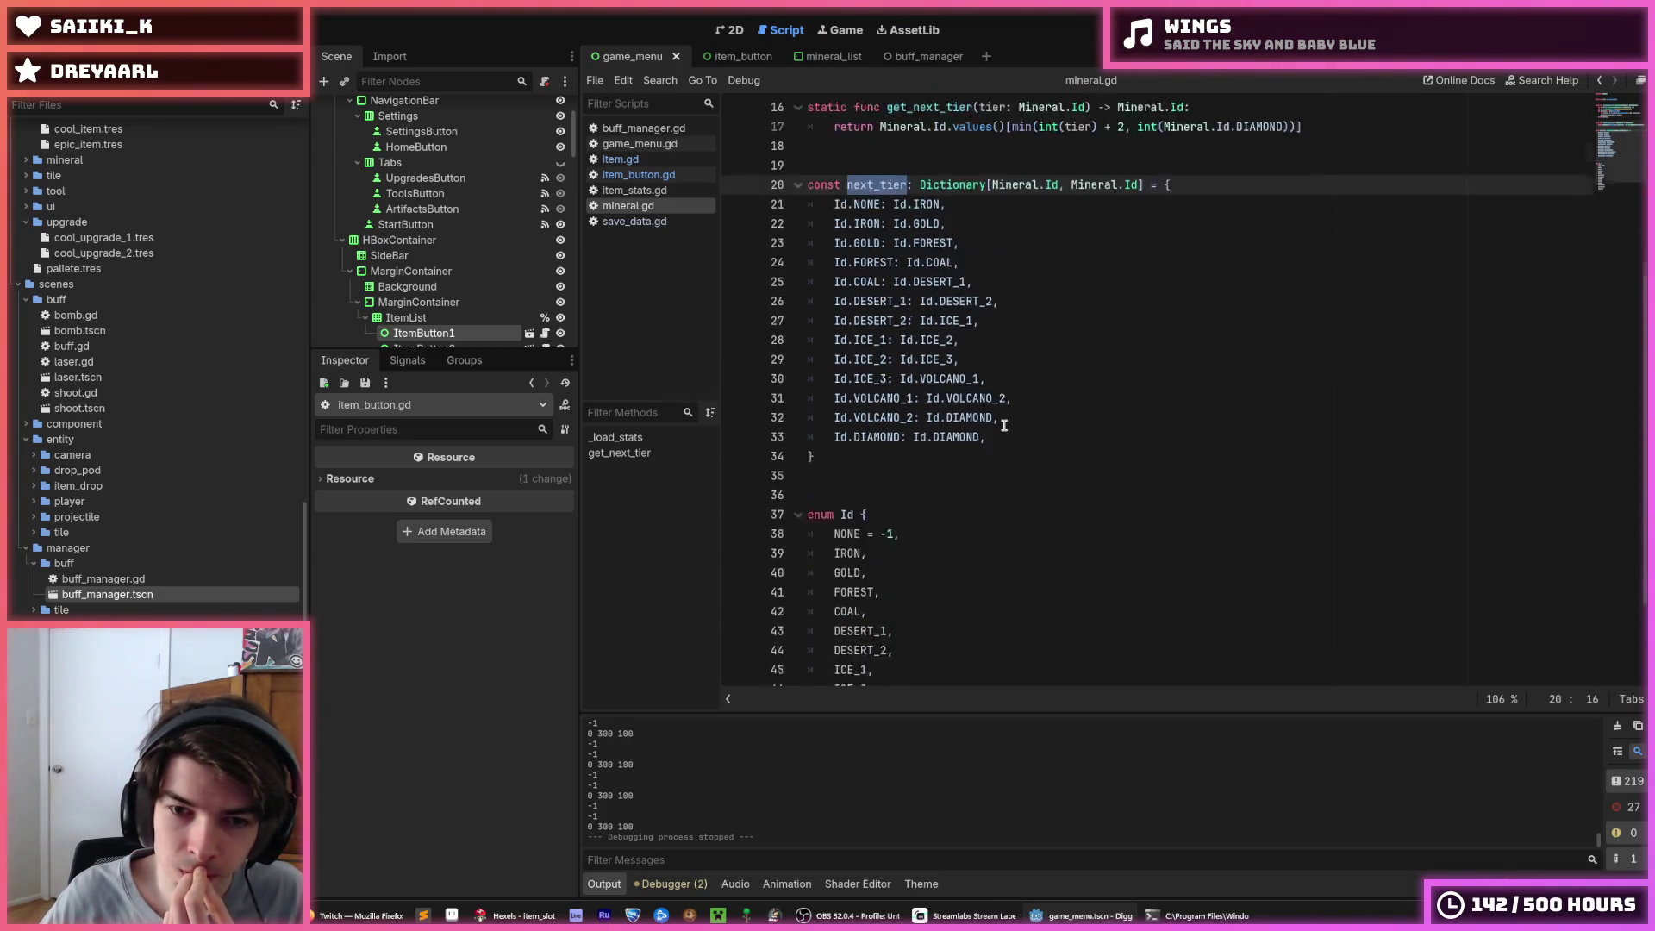
{"action": "scroll", "coordinate": [852, 335], "scroll_direction": "up", "scroll_amount": 6}
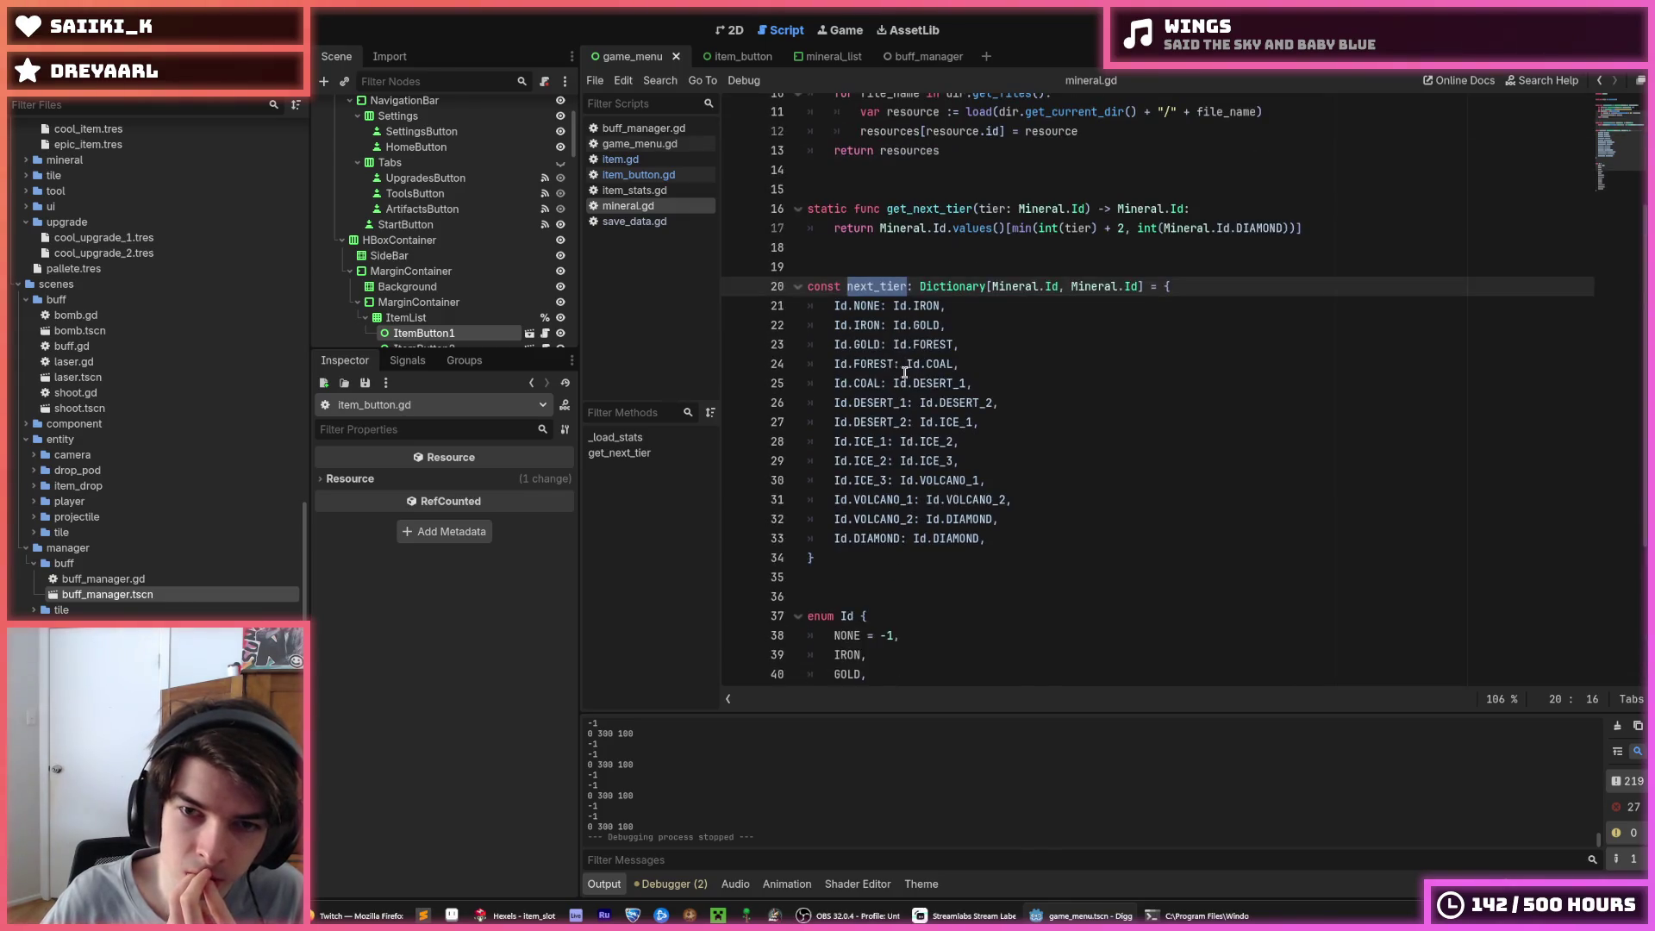
Delete the get_next_tier function from mineral.gd and switch to item_button.gd
{"action": "left_click", "coordinate": [953, 360]}
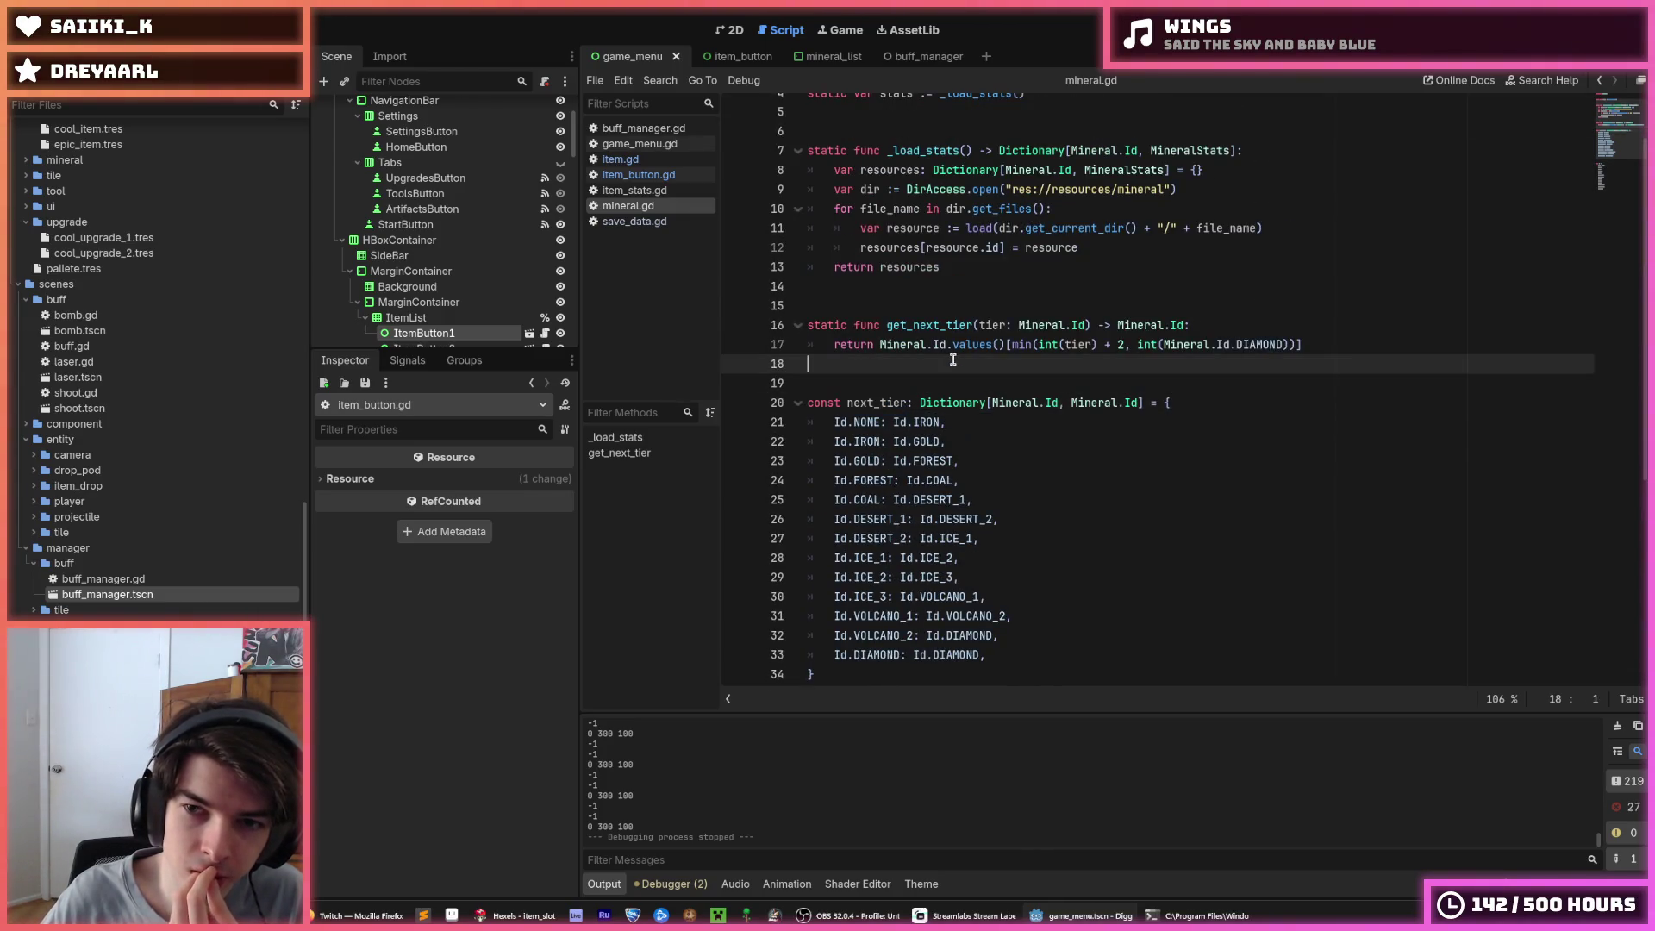
{"action": "left_click", "coordinate": [1343, 345]}
{"action": "left_click_drag", "start_coordinate": [1351, 347], "coordinate": [1146, 293]}
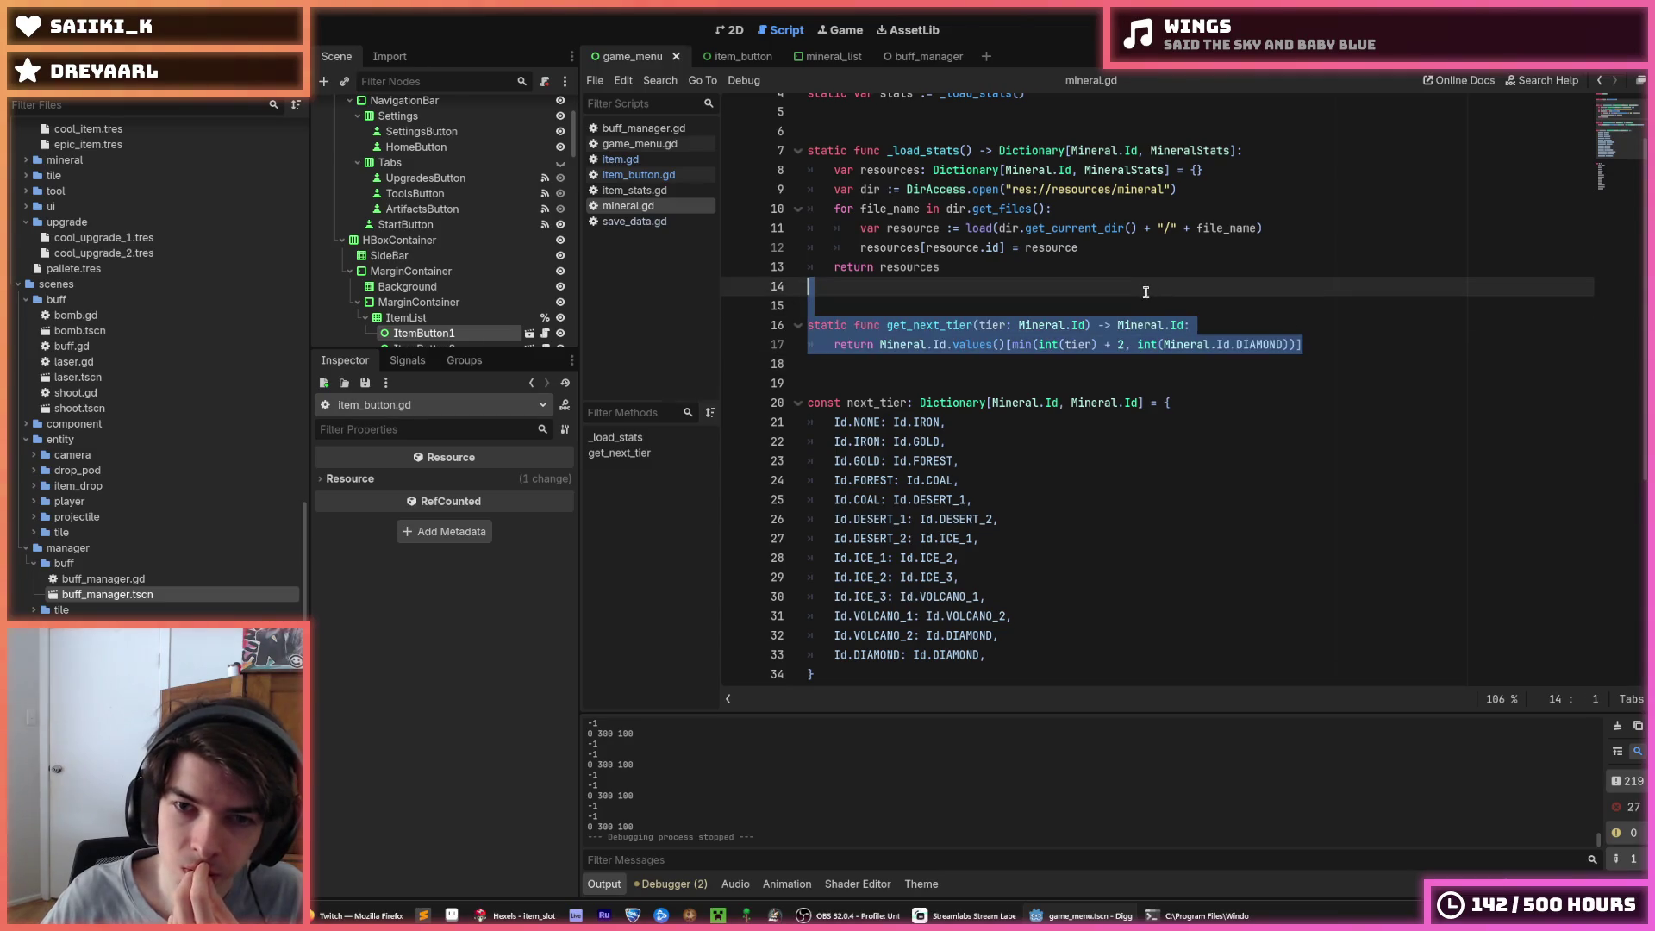
{"action": "key", "text": "BackSpace"}
{"action": "key", "text": "BackSpace"}
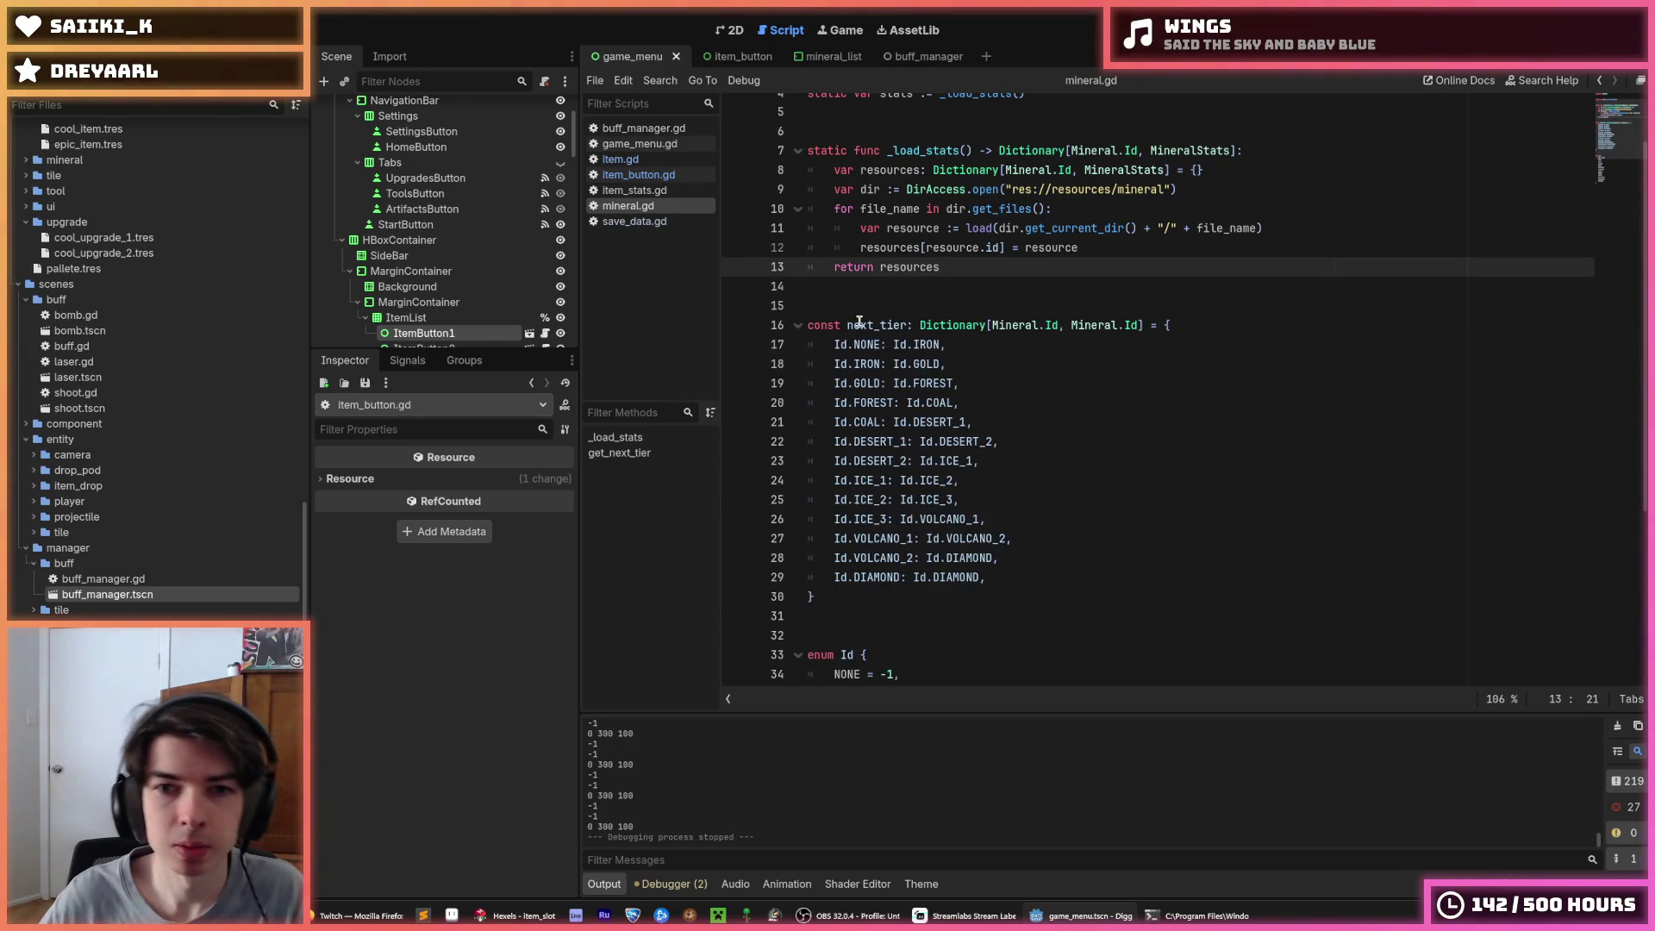
{"action": "double_click", "coordinate": [859, 325]}
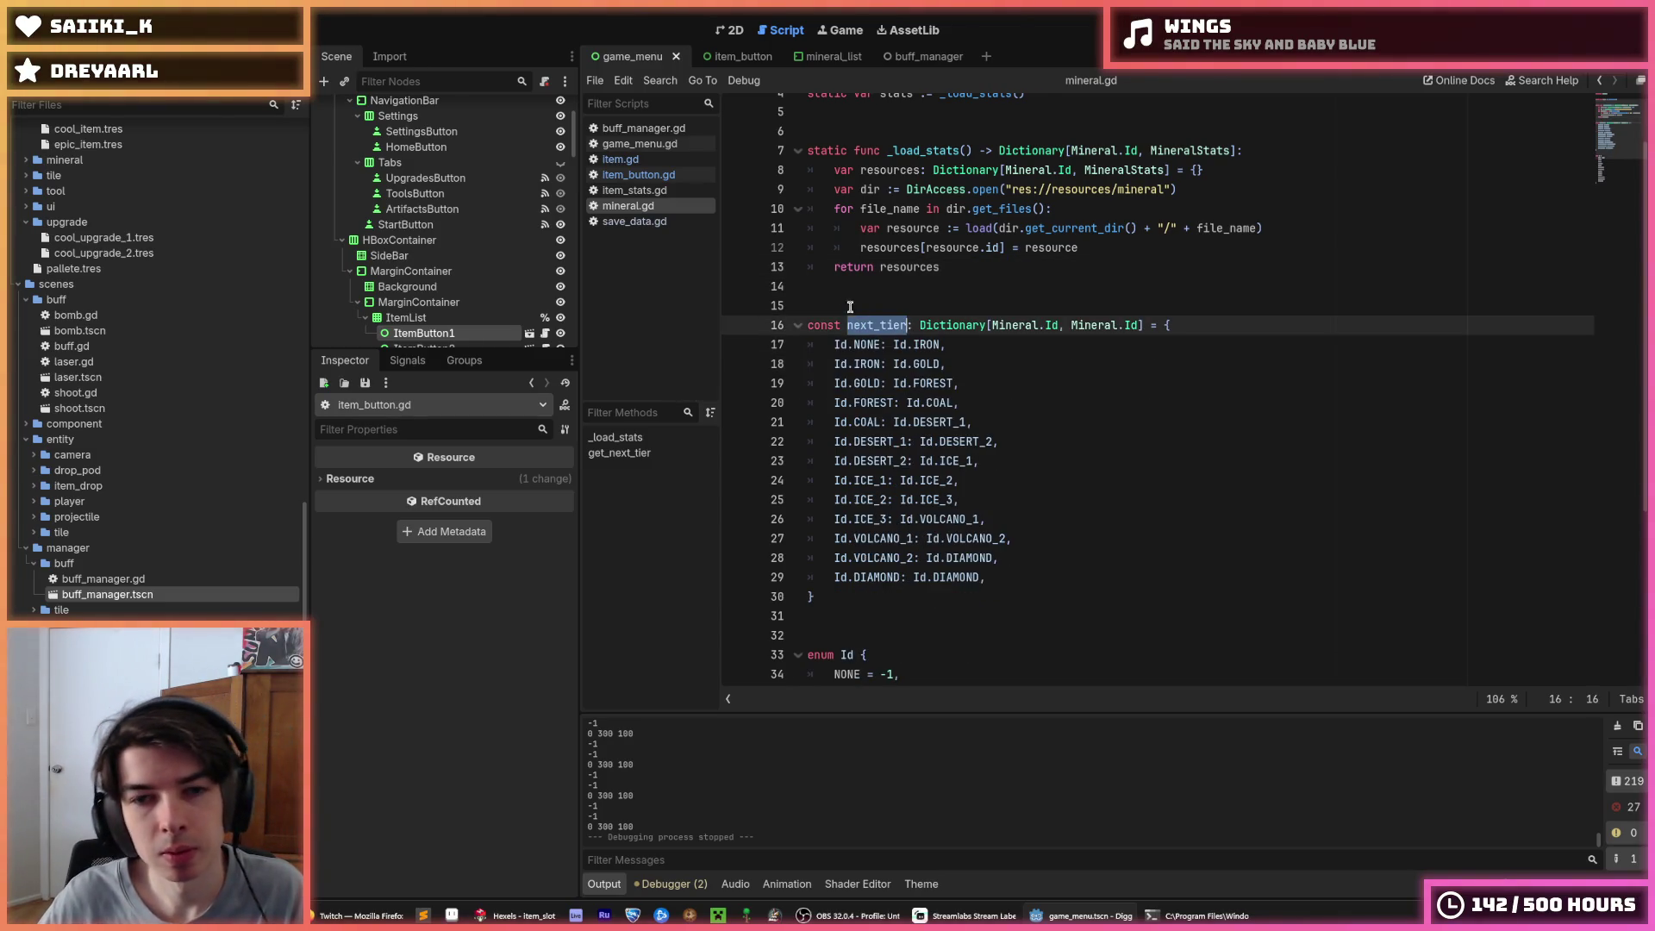
{"action": "left_click", "coordinate": [658, 176]}
{"action": "scroll", "coordinate": [1015, 371], "scroll_direction": "up", "scroll_amount": 2}
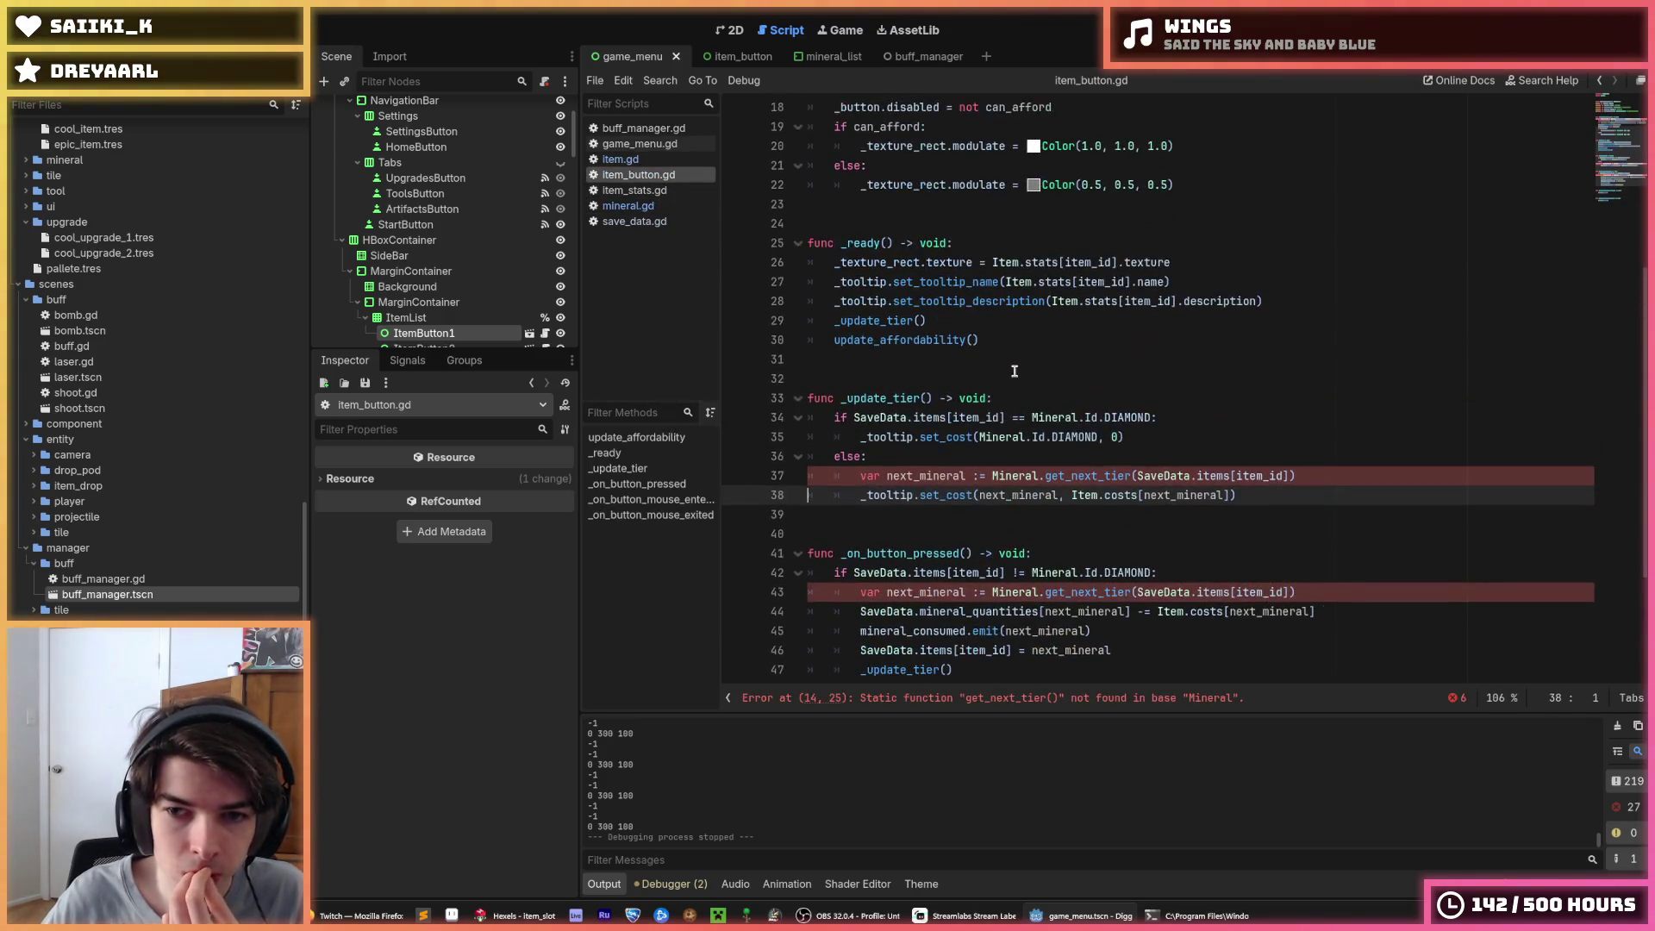
Rename every get_next_tier call in item_button.gd to next_tier and save
{"action": "double_click", "coordinate": [936, 475]}
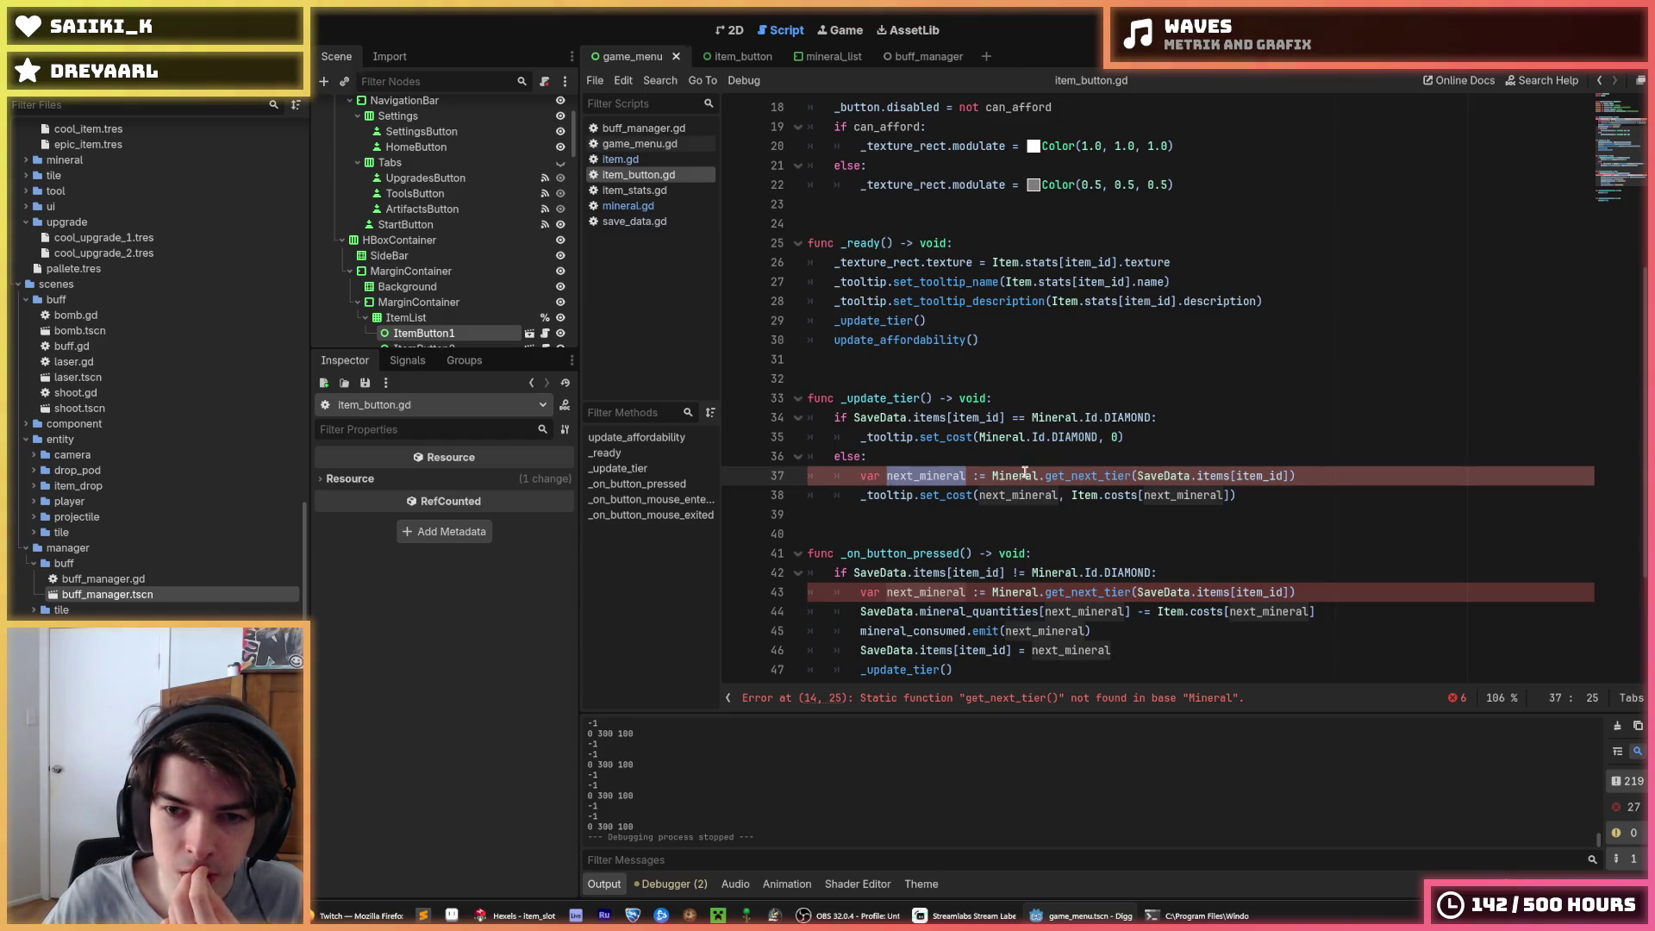
{"action": "double_click", "coordinate": [1077, 477]}
{"action": "key", "text": "ctrl+d"}
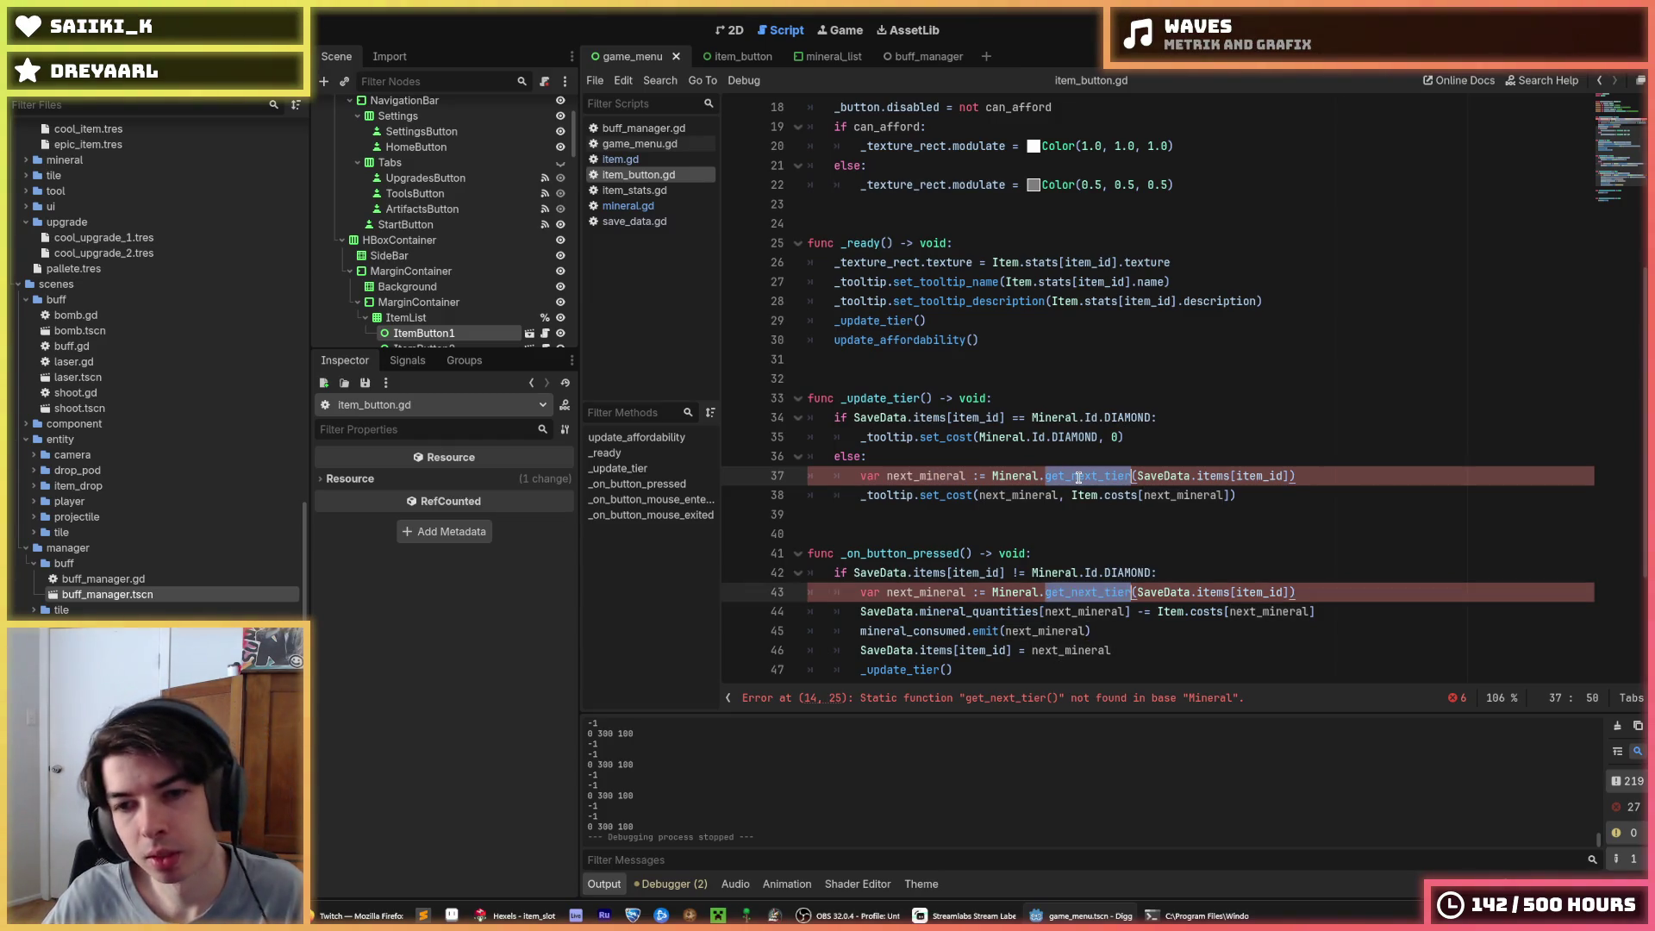
{"action": "key", "text": "ctrl+d"}
{"action": "type", "text": "next_tier"}
{"action": "left_click", "coordinate": [1224, 477]}
{"action": "key", "text": "ctrl+s"}
Turn the next_tier calls on lines 14 and 37 into square-bracket lookups
{"action": "scroll", "coordinate": [1097, 363], "scroll_direction": "up", "scroll_amount": 4}
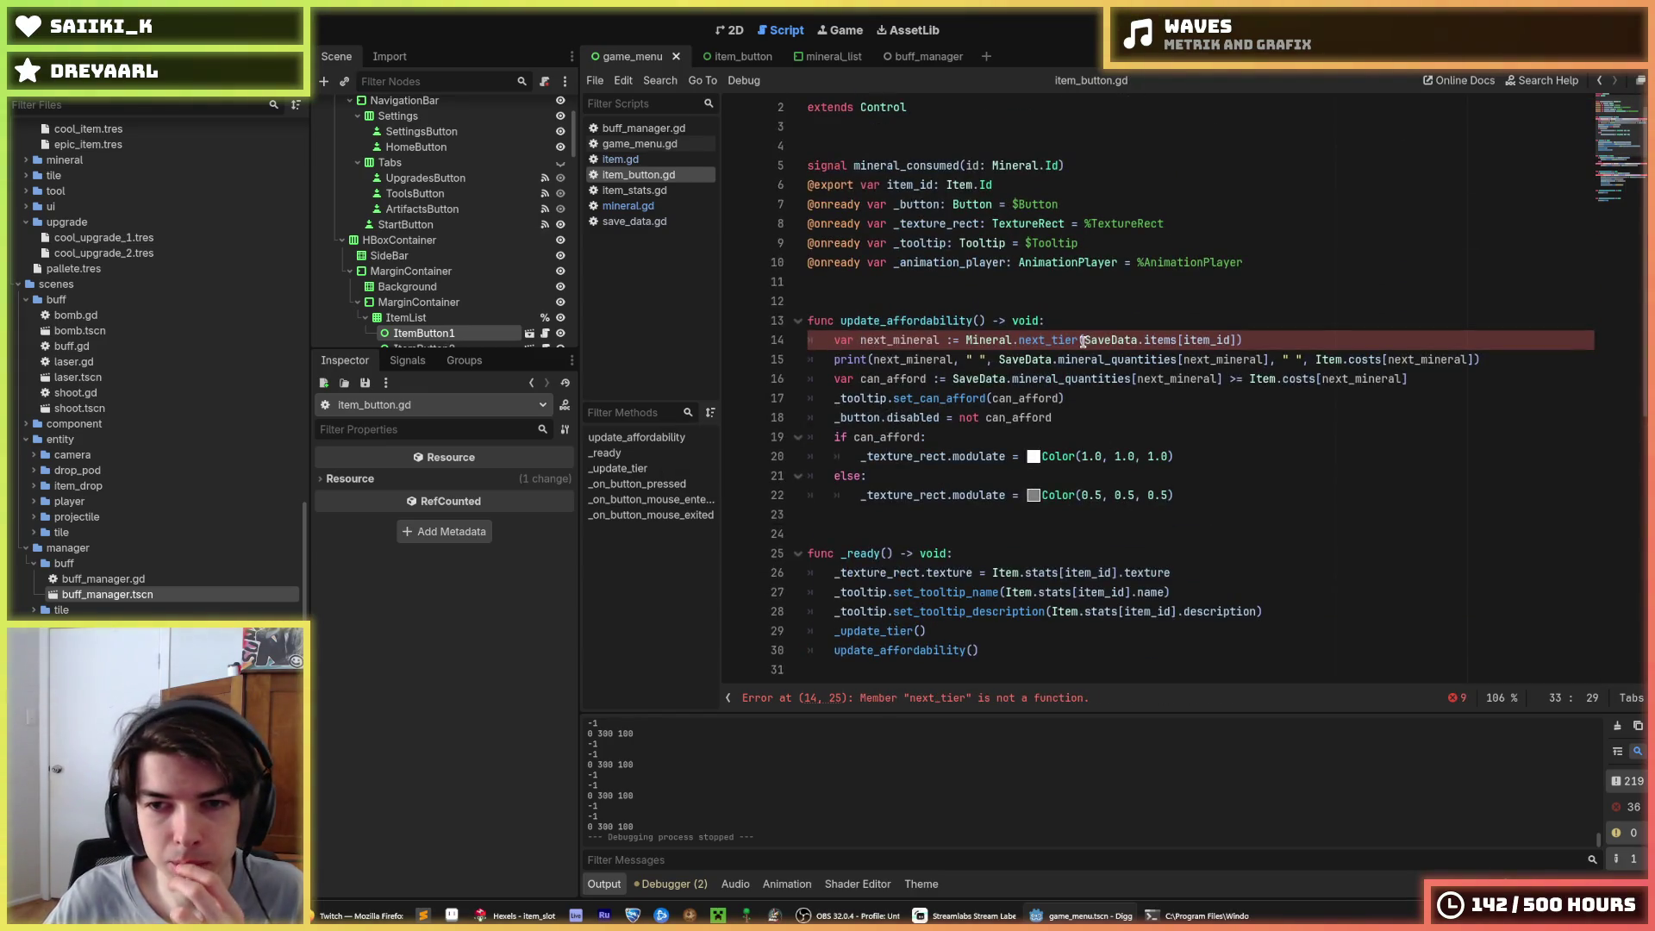
{"action": "left_click", "coordinate": [1082, 341]}
{"action": "key", "text": "BackSpace"}
{"action": "type", "text": "["}
{"action": "key", "text": "End"}
{"action": "scroll", "coordinate": [1149, 314], "scroll_direction": "down", "scroll_amount": 4}
{"action": "left_click", "coordinate": [1110, 553]}
{"action": "key", "text": "BackSpace"}
{"action": "type", "text": "["}
{"action": "key", "text": "End"}
Convert line 43 to a next_tier[...] lookup and save the script
{"action": "key", "text": "BackSpace"}
{"action": "type", "text": "]"}
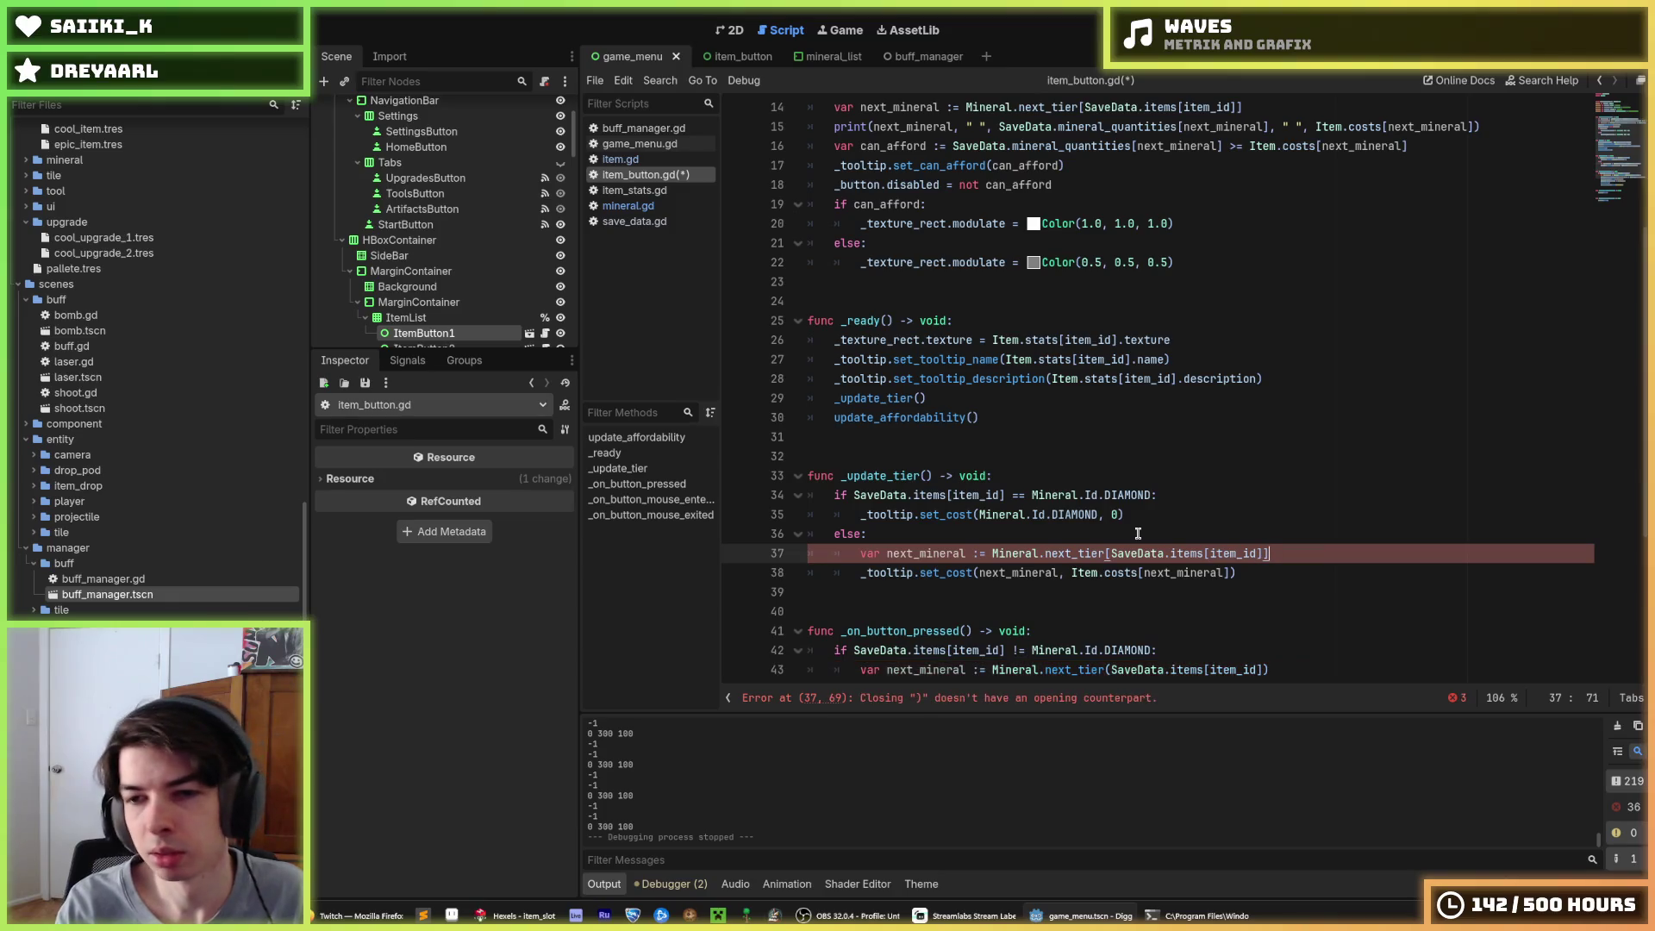
{"action": "scroll", "coordinate": [1040, 568], "scroll_direction": "down", "scroll_amount": 2}
{"action": "left_click", "coordinate": [1110, 556]}
{"action": "key", "text": "BackSpace"}
{"action": "type", "text": "["}
{"action": "key", "text": "End"}
{"action": "key", "text": "ctrl+s"}
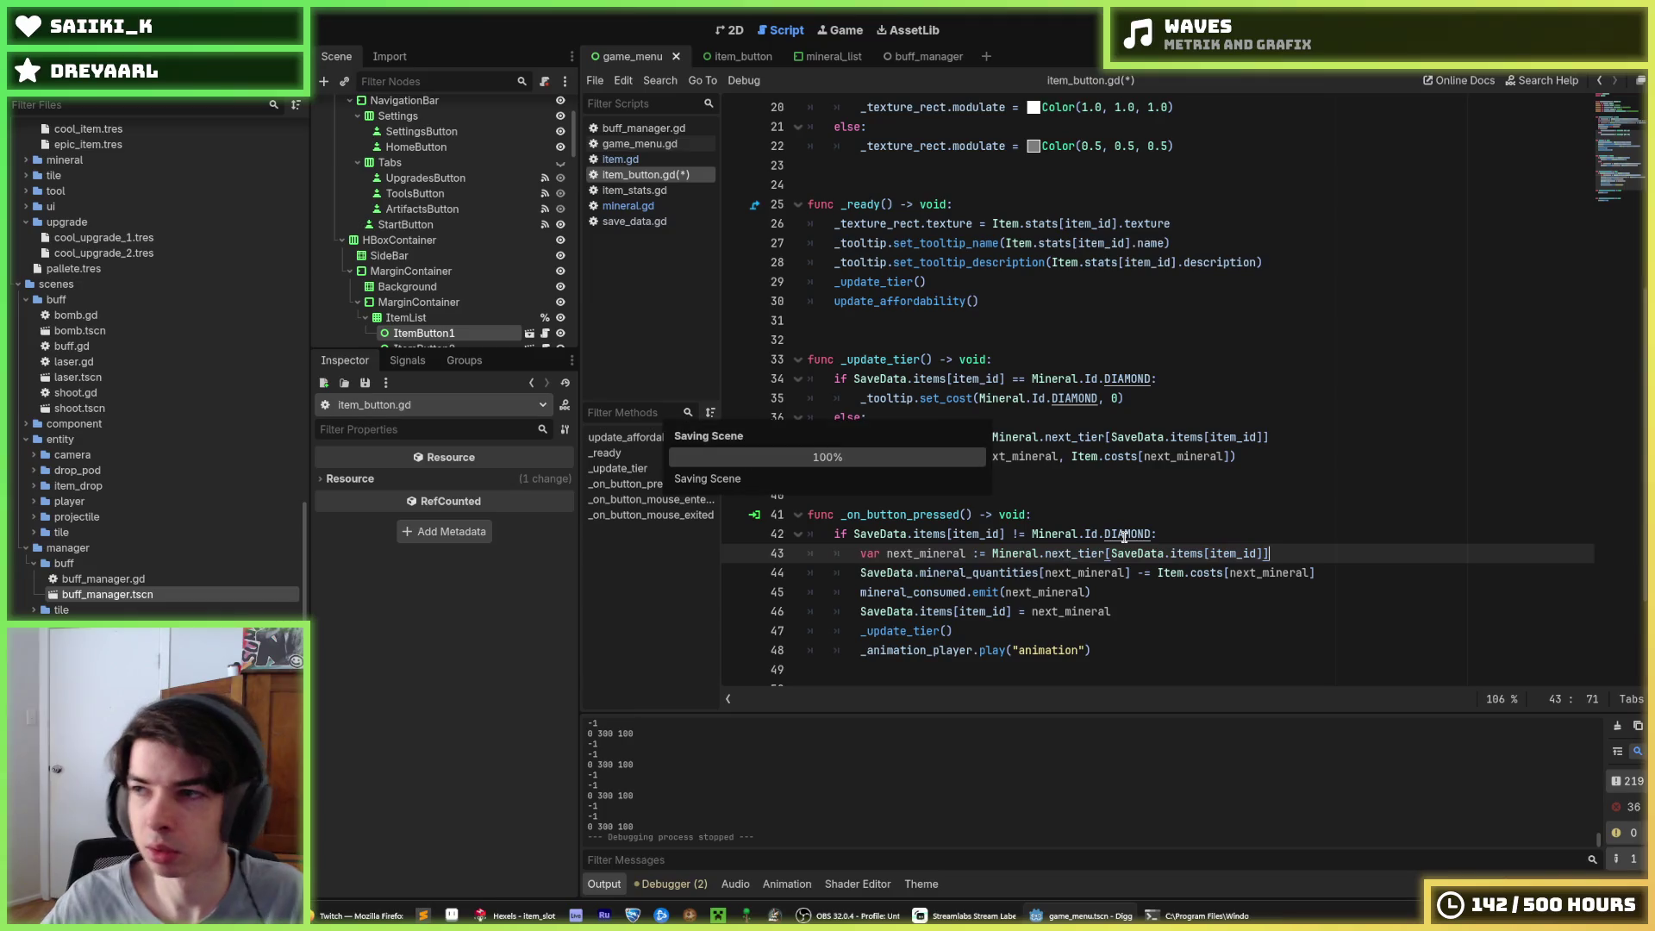
{"action": "scroll", "coordinate": [1207, 569], "scroll_direction": "down", "scroll_amount": 3}
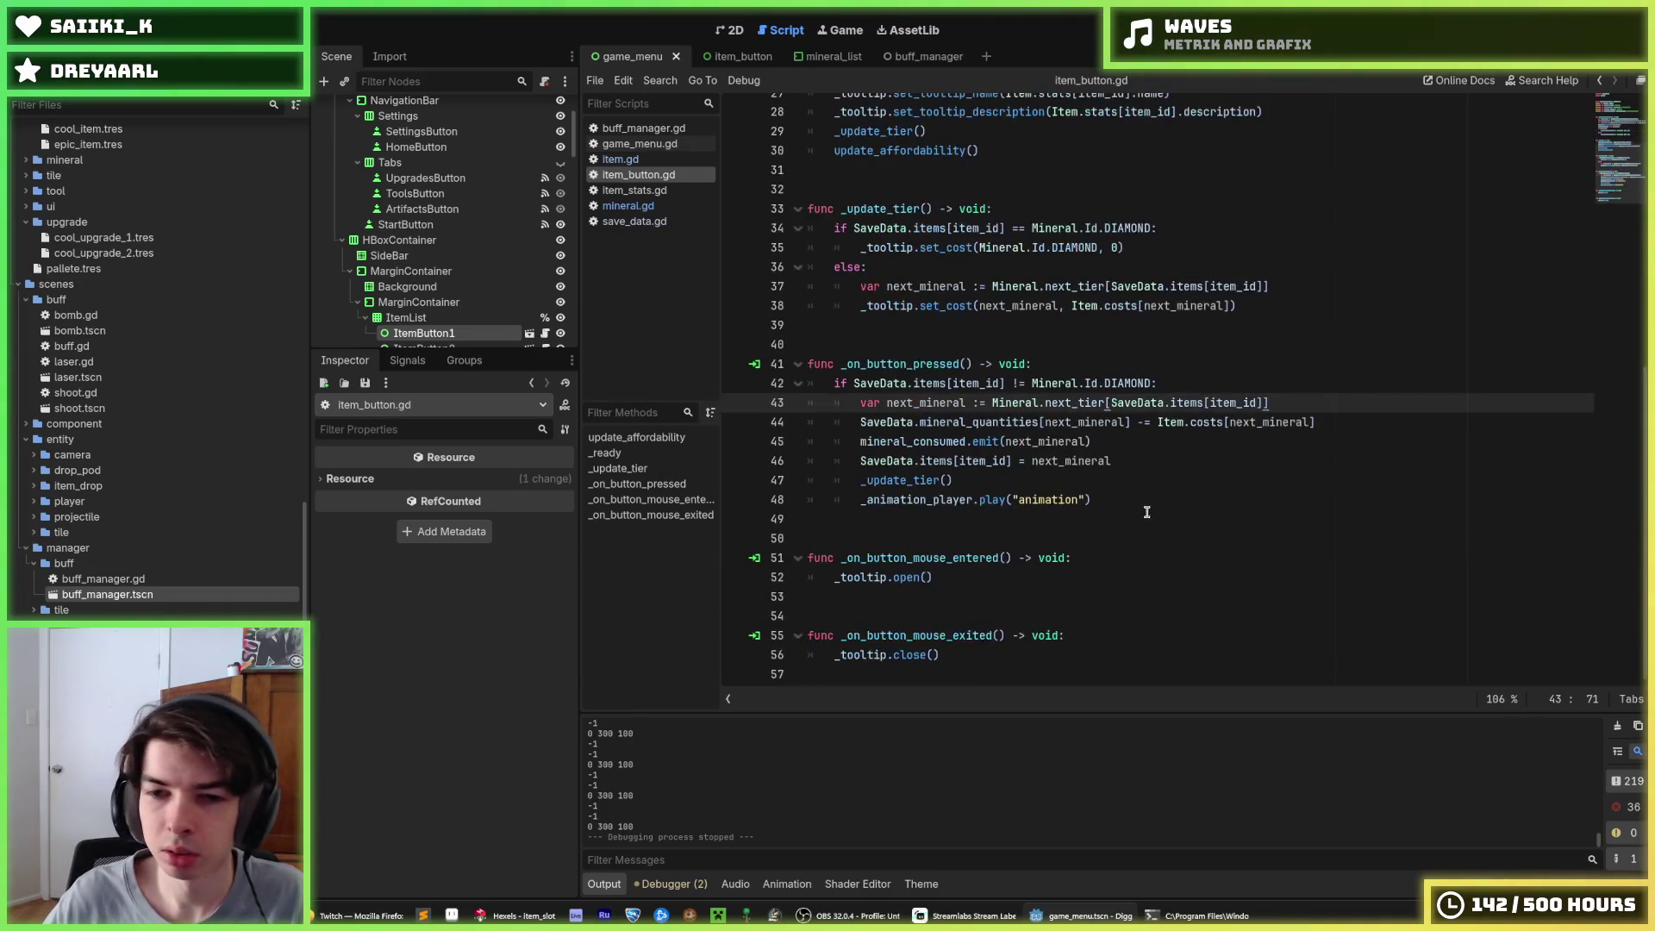
{"action": "left_click", "coordinate": [1136, 503]}
{"action": "key", "text": "ctrl+s"}
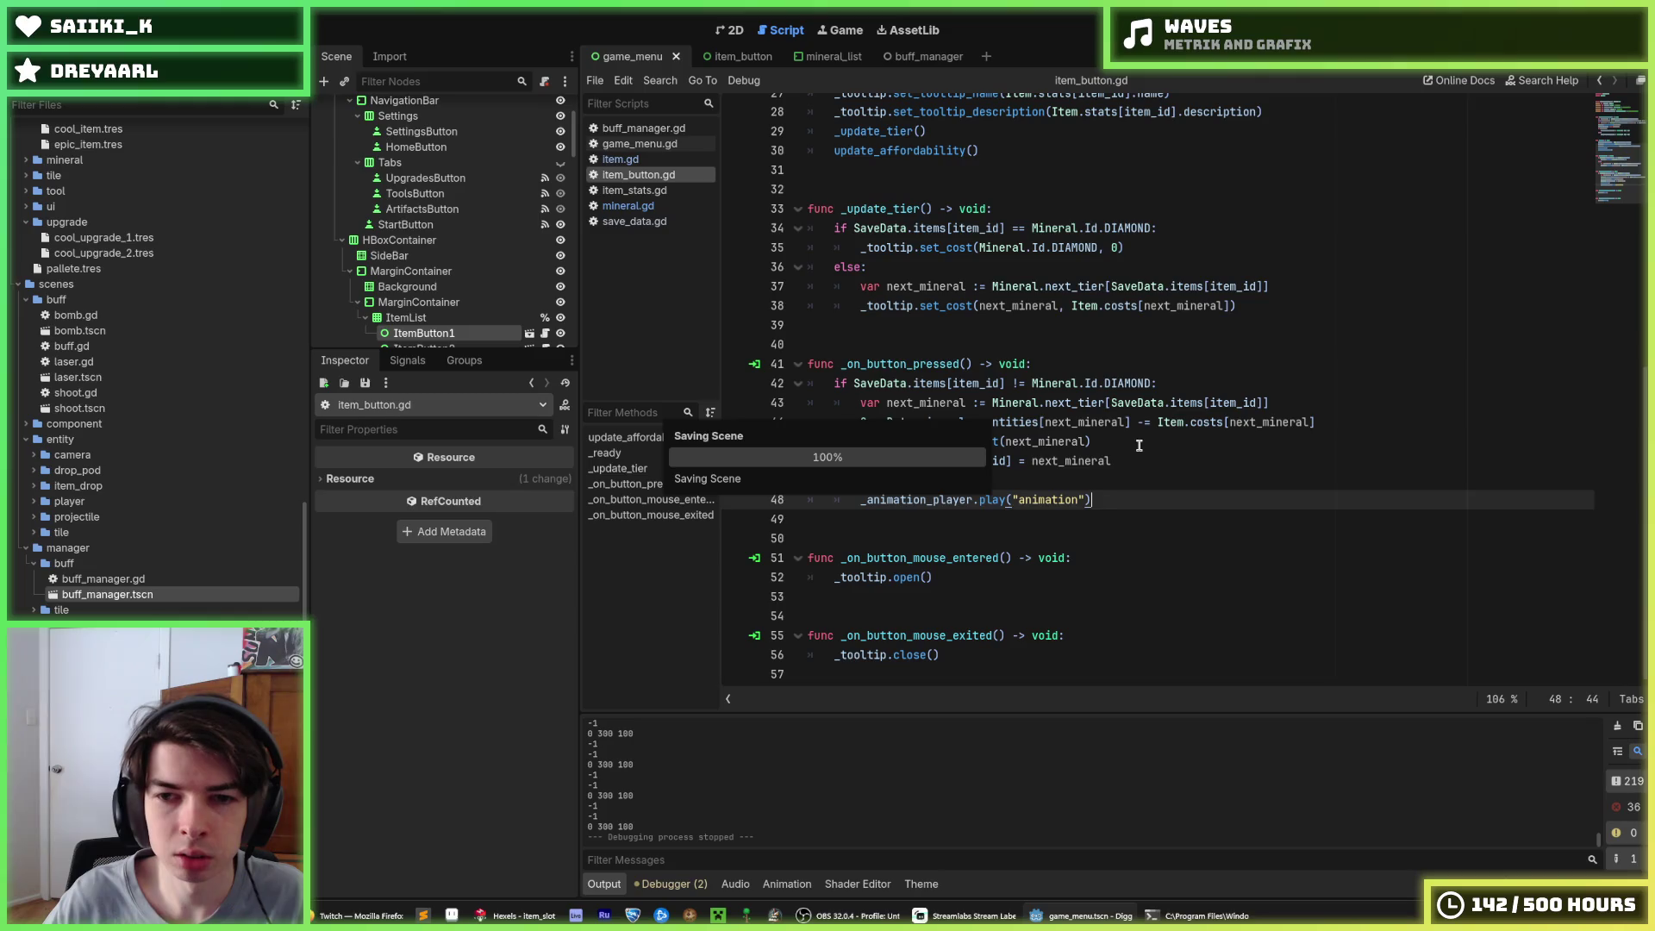
{"action": "left_click", "coordinate": [1137, 459]}
{"action": "key", "text": "ctrl+s"}
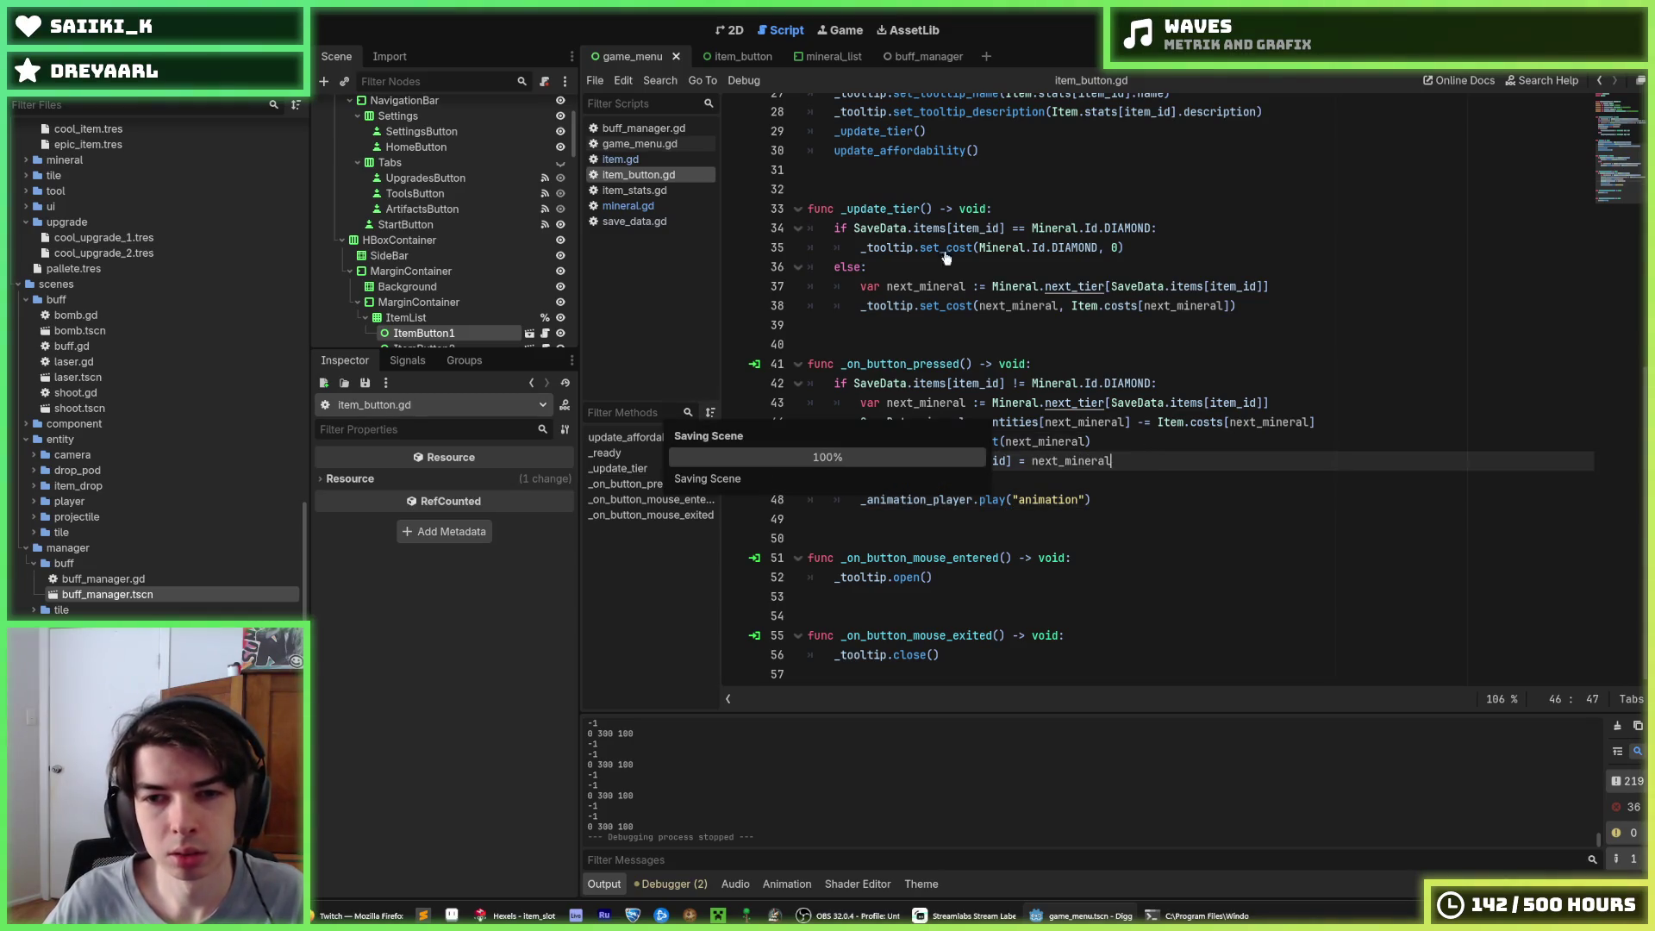
Run the game from the game_menu scene and buy the Cool Item twice
{"action": "left_click", "coordinate": [729, 35]}
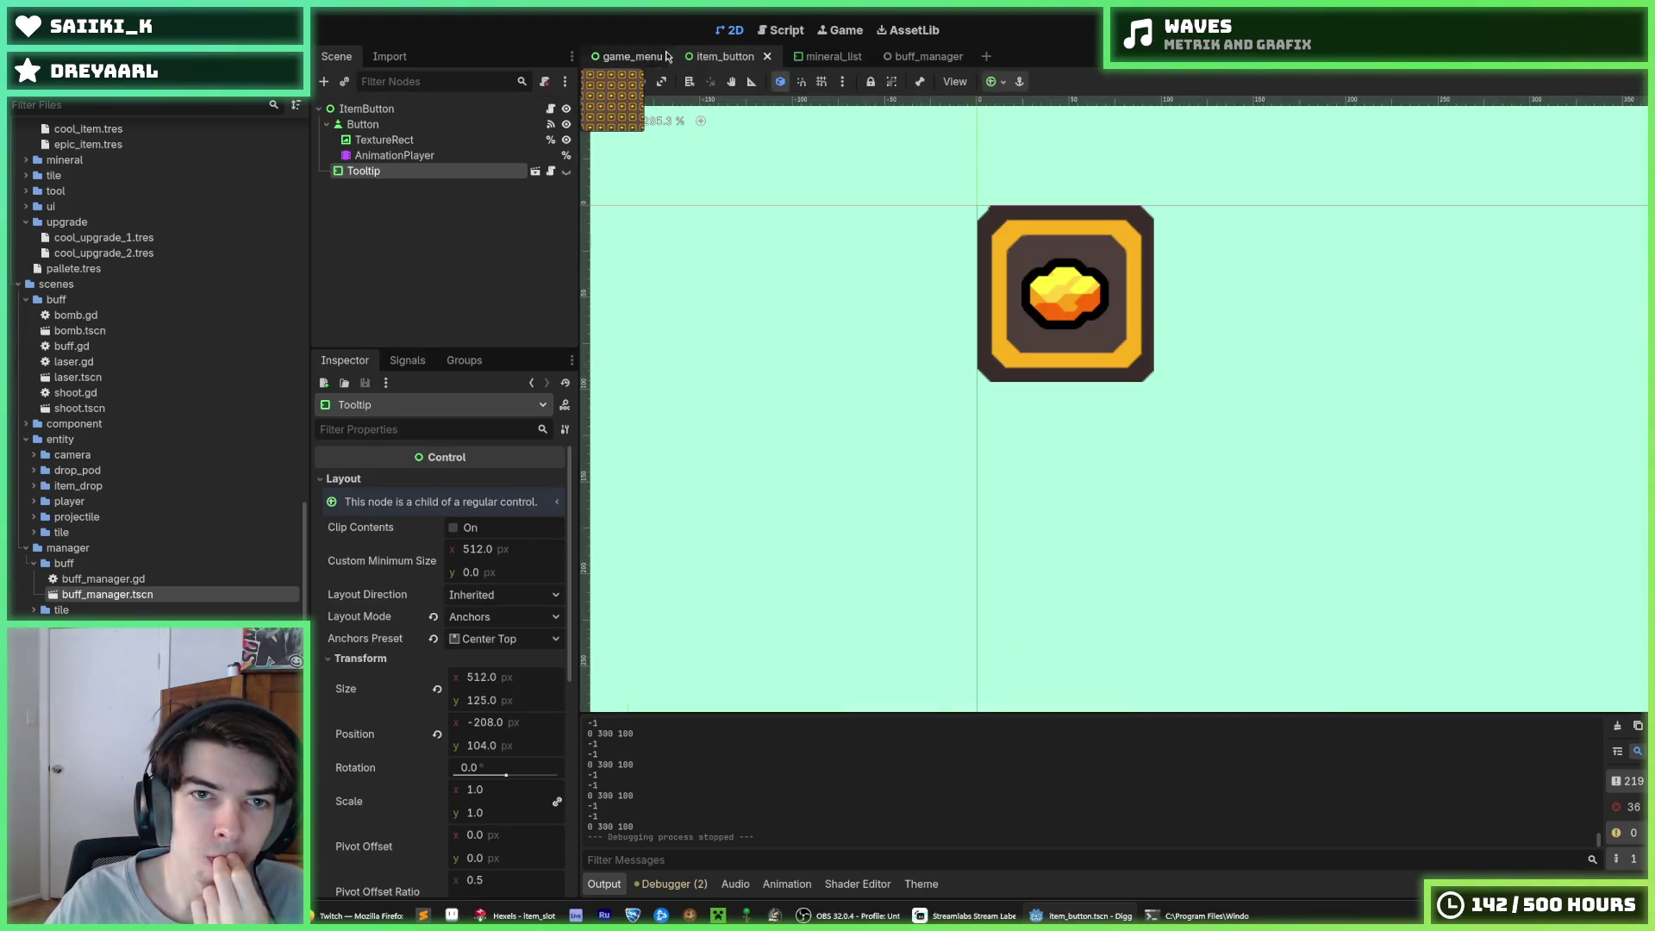
{"action": "left_click", "coordinate": [631, 56]}
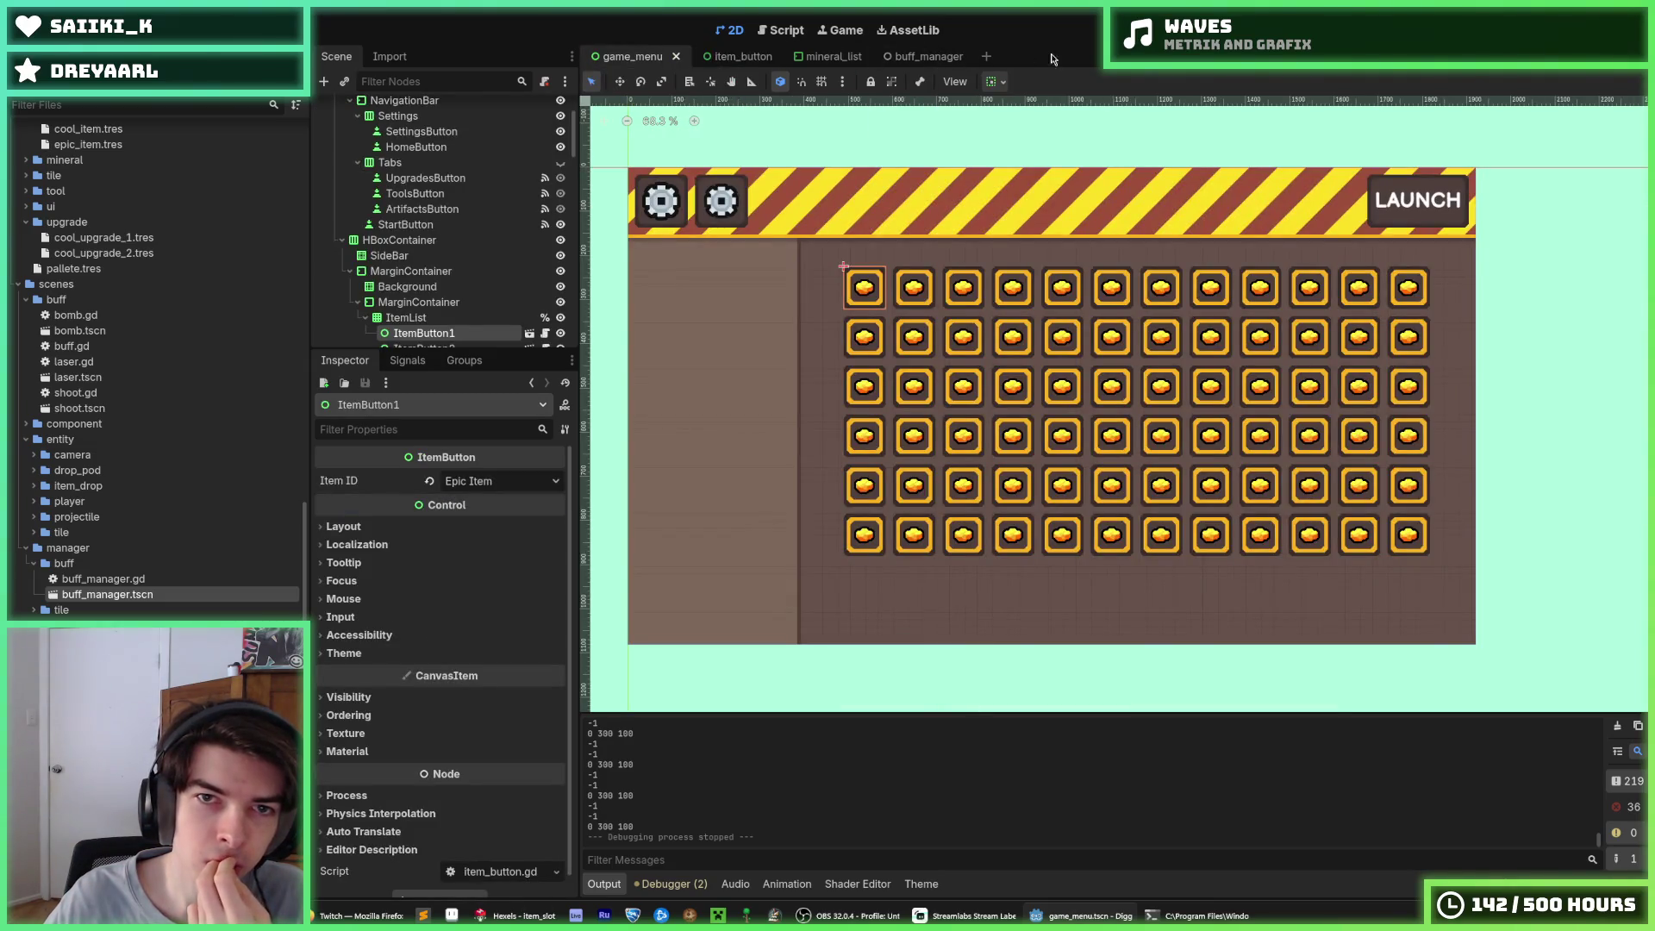
{"action": "left_click", "coordinate": [739, 55]}
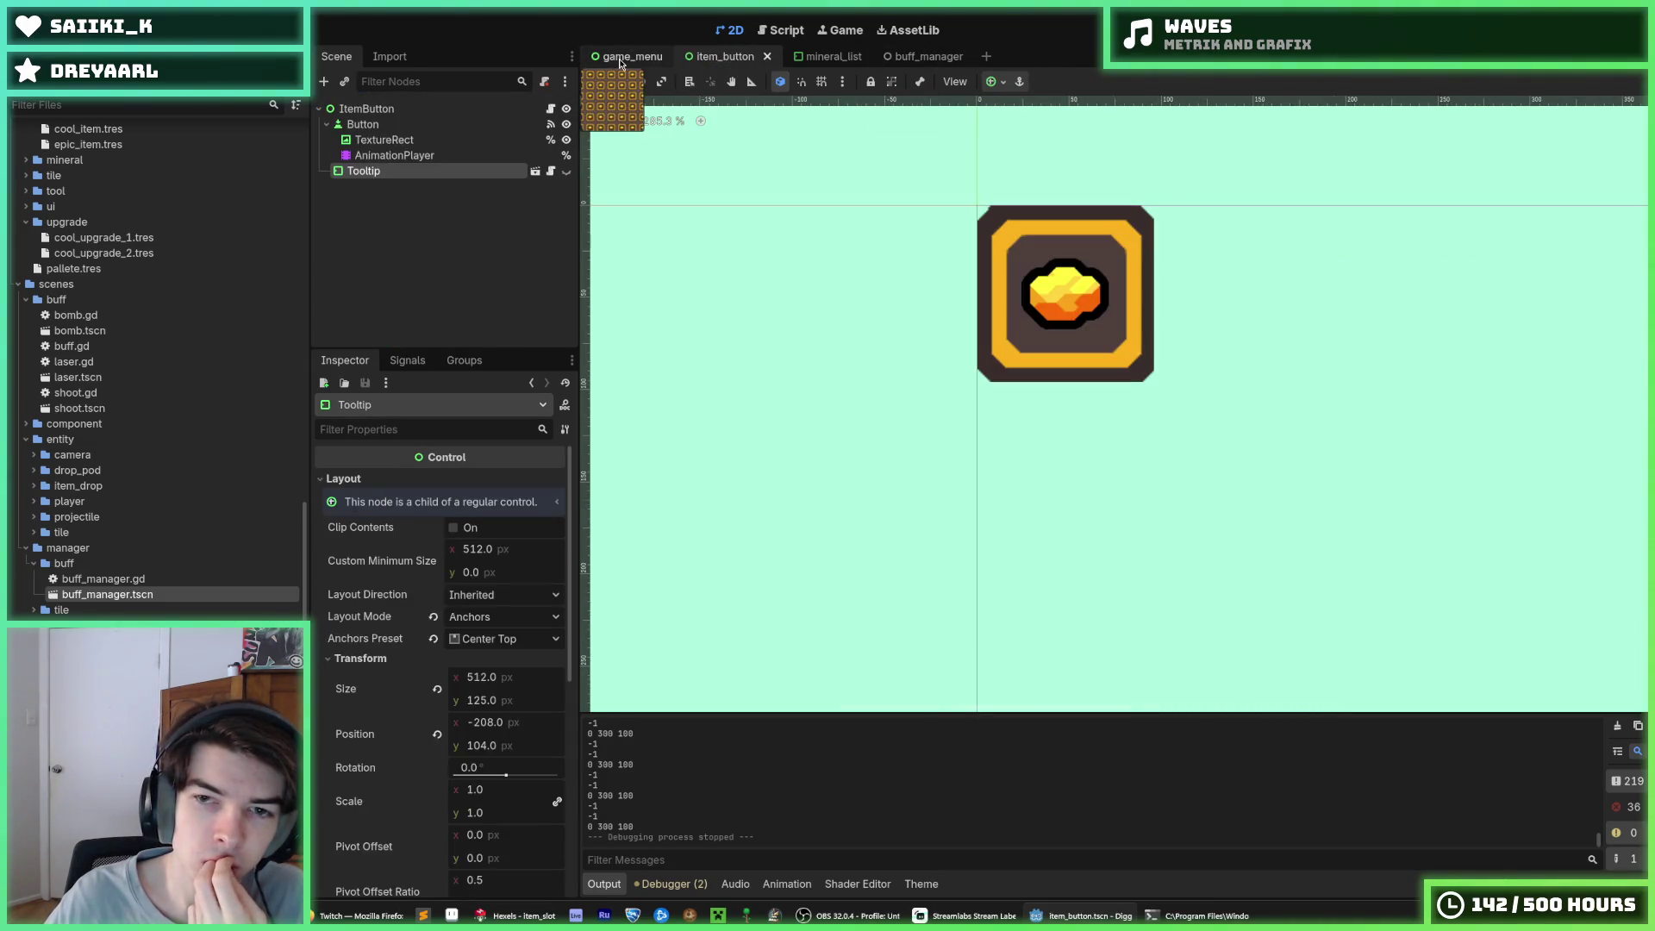
{"action": "left_click", "coordinate": [620, 63]}
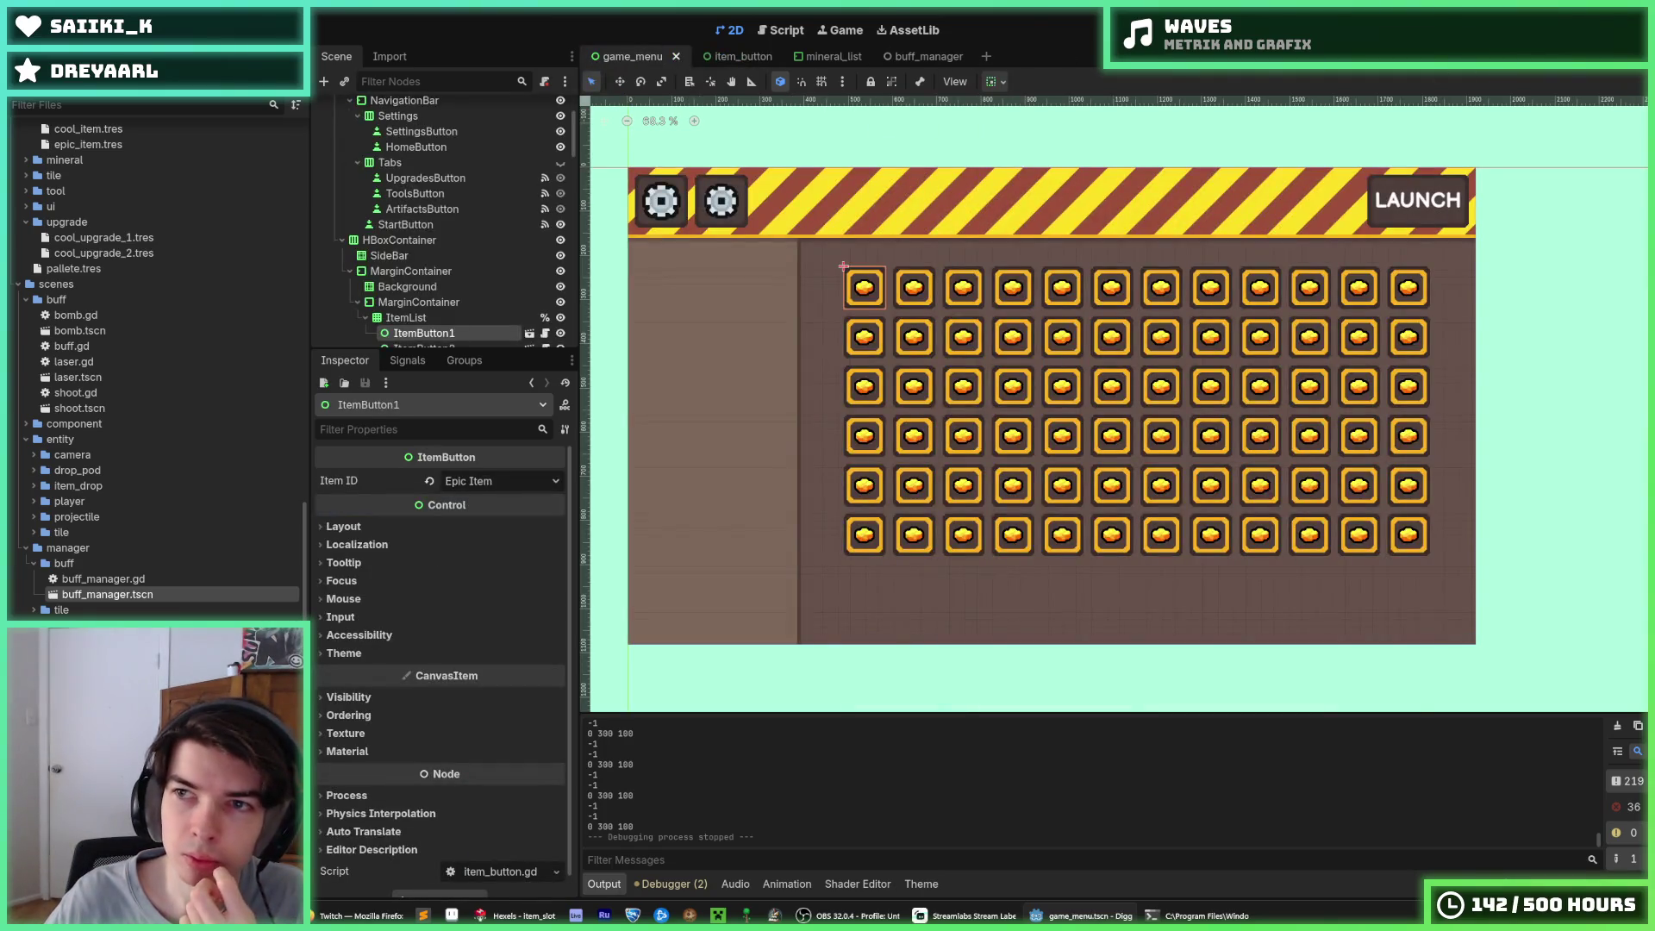
{"action": "key", "text": "F5"}
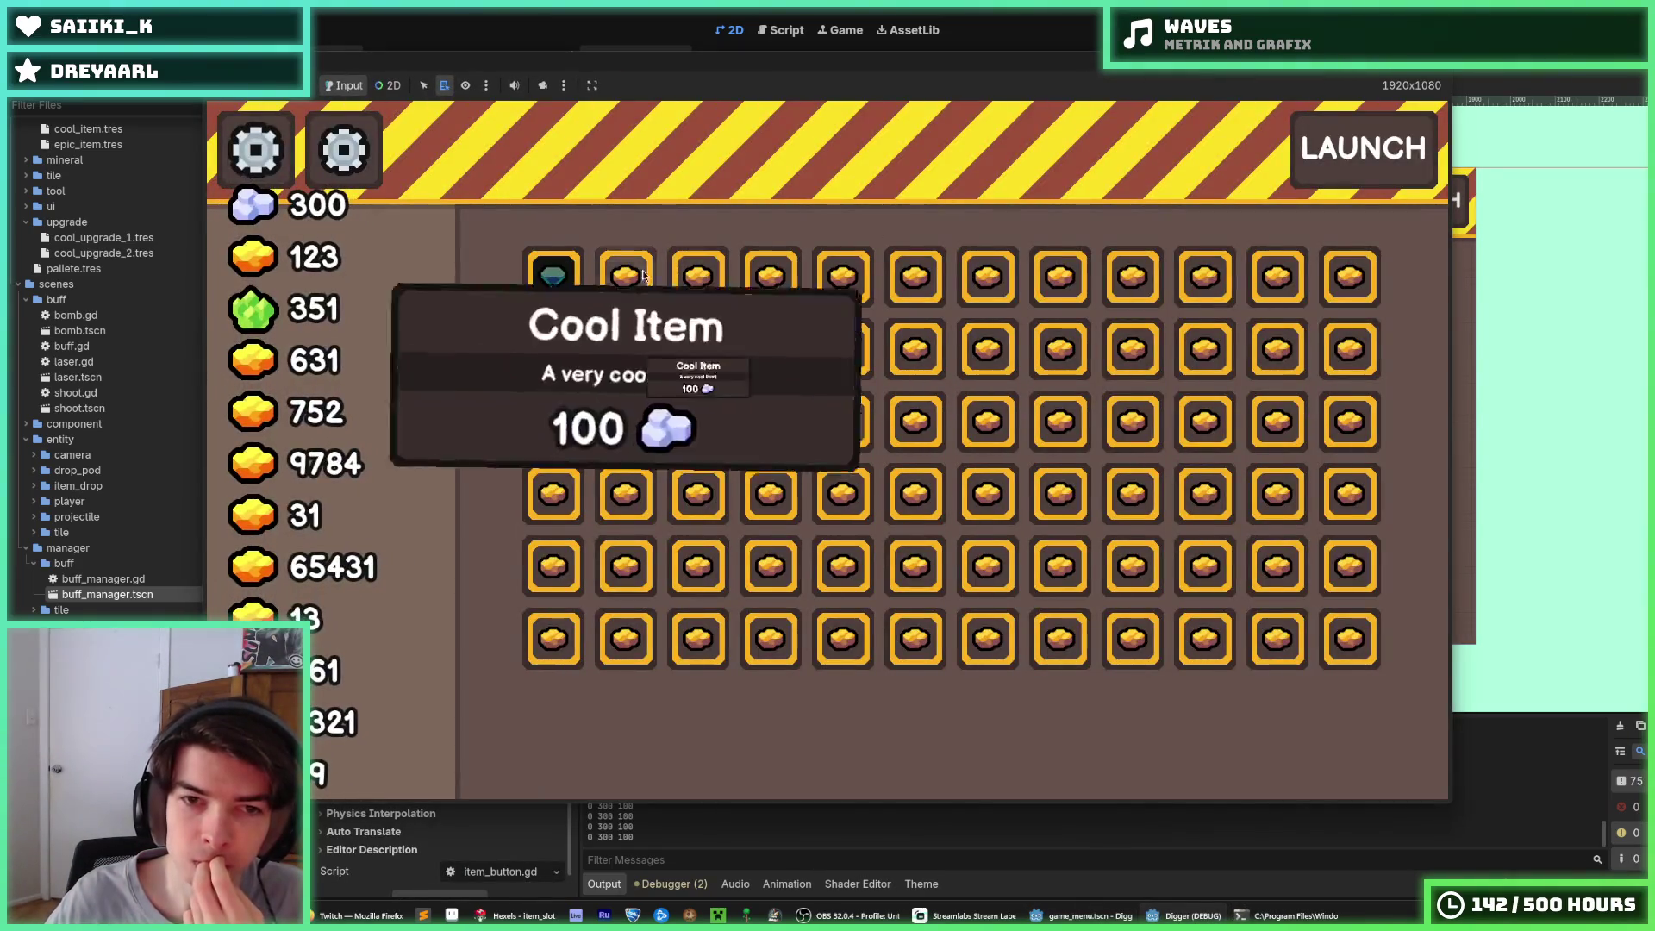
{"action": "mouse_move", "coordinate": [566, 284]}
{"action": "left_click", "coordinate": [623, 284]}
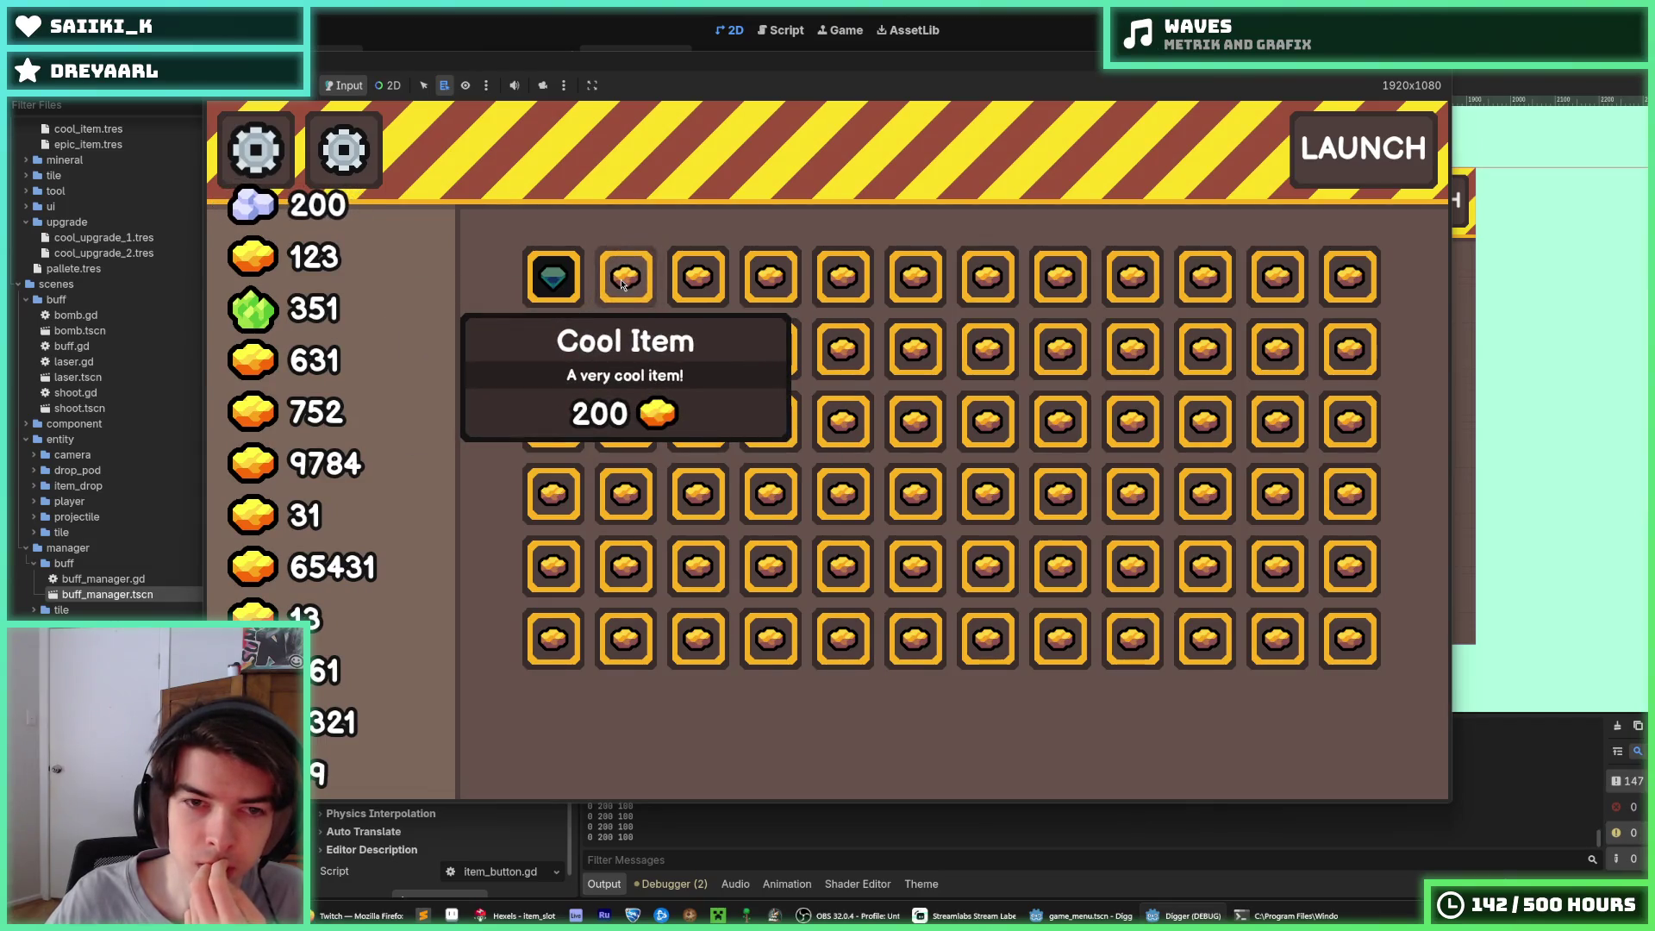
{"action": "left_click", "coordinate": [622, 285]}
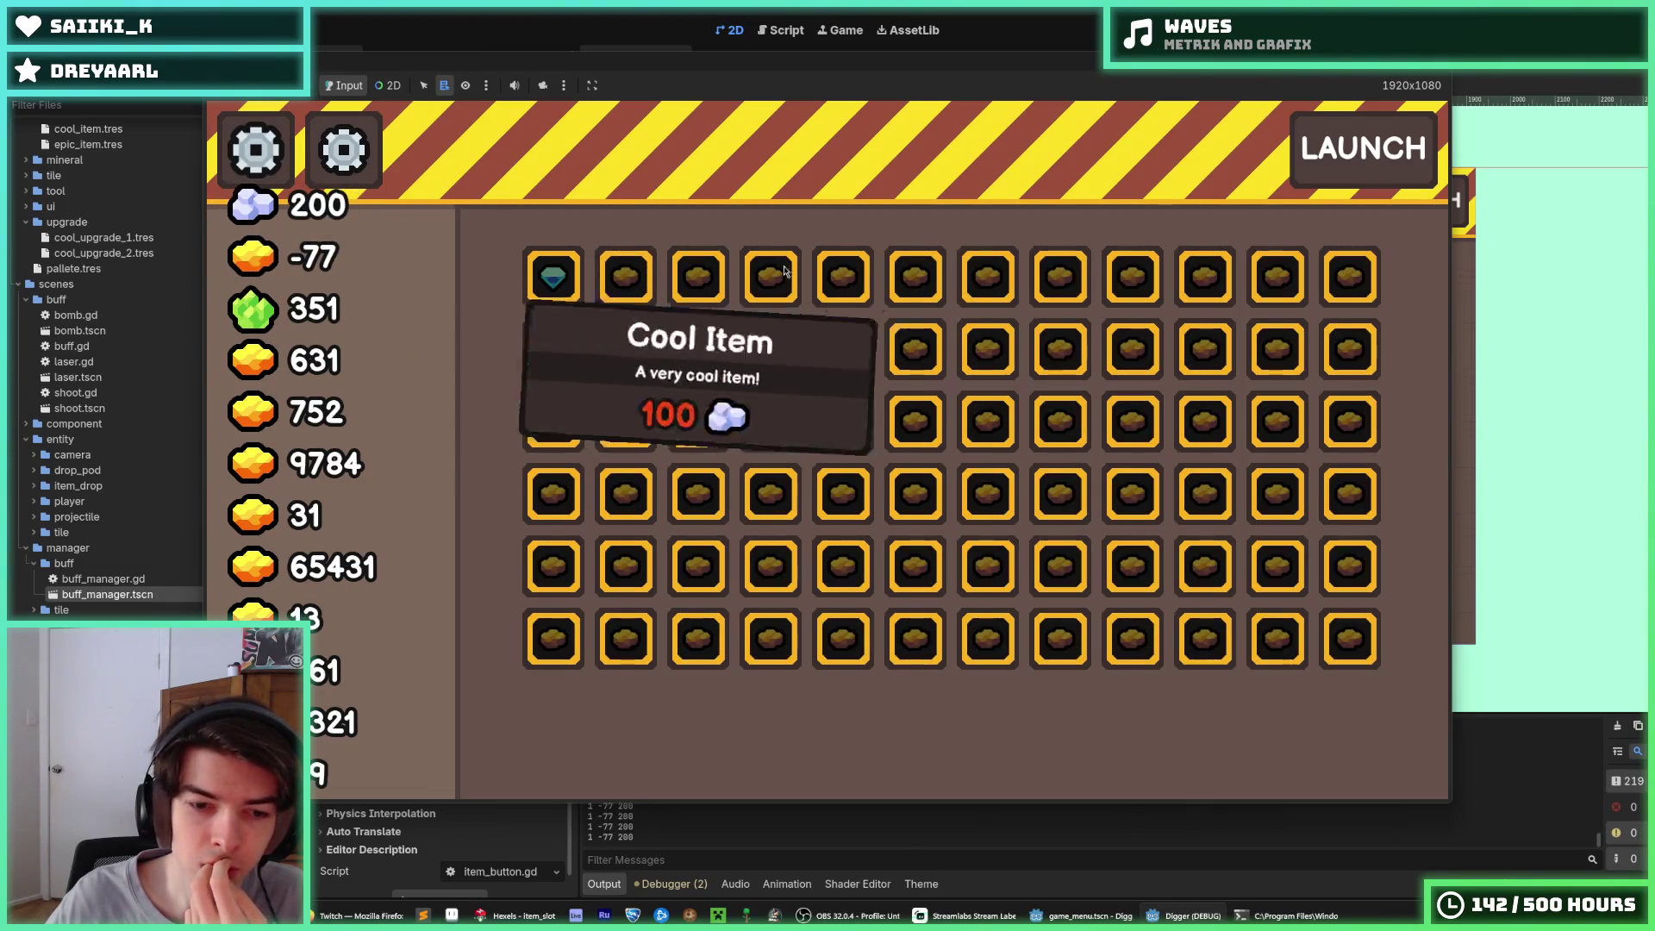
{"action": "key", "text": "F8"}
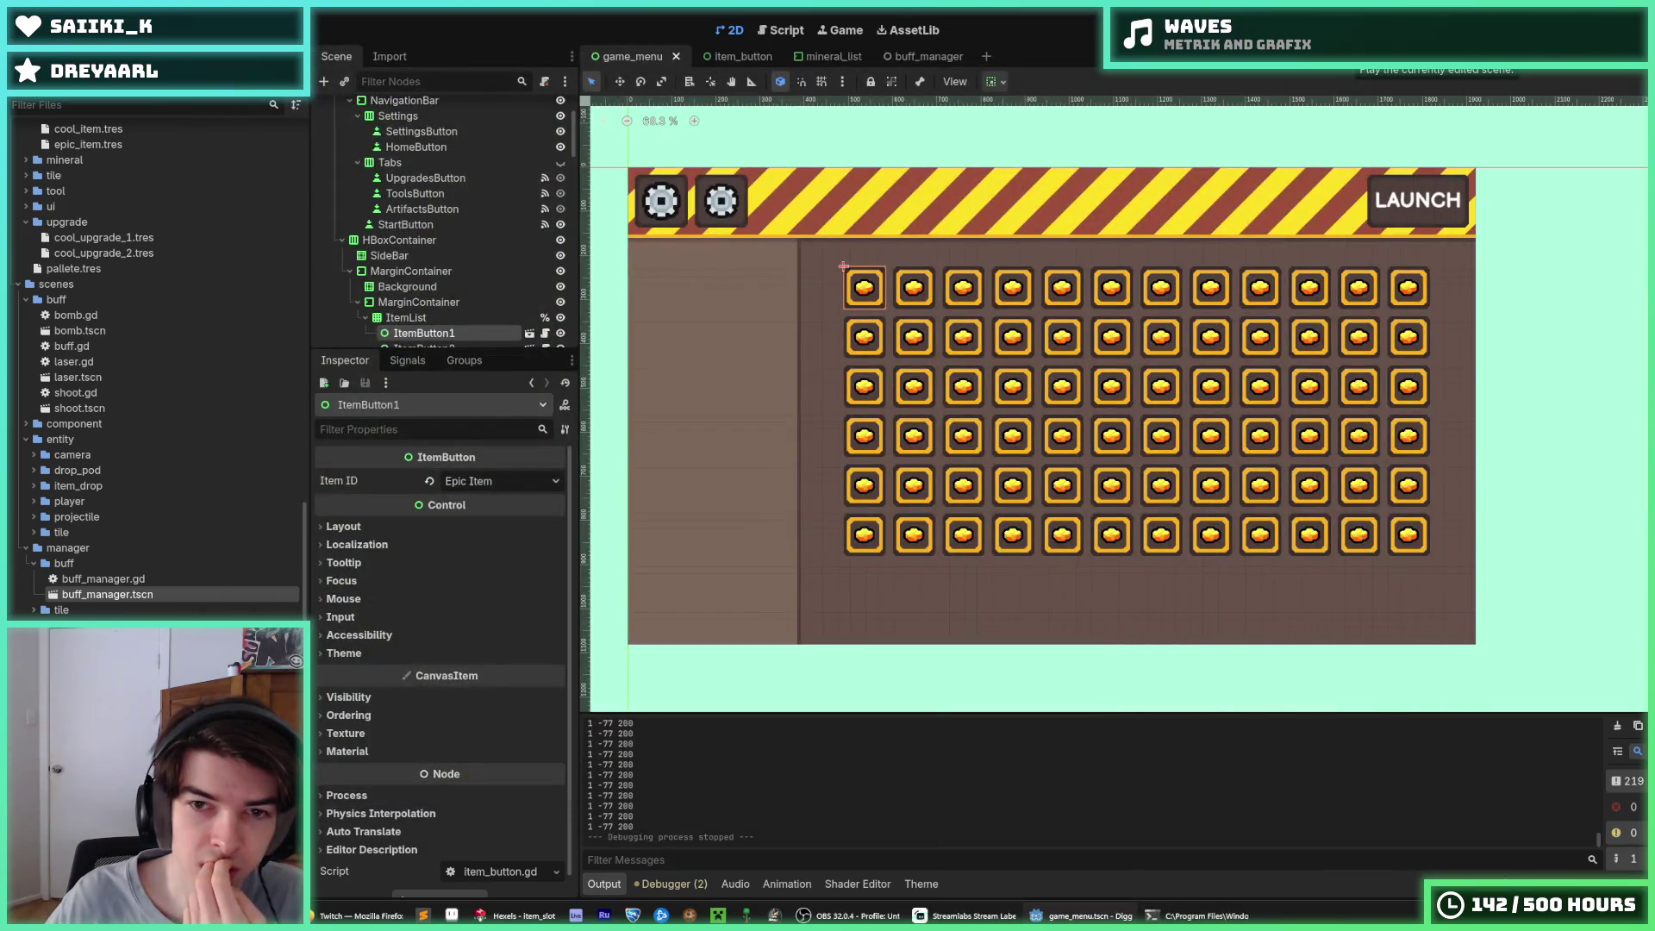
Rerun the game twice, buying the Cool Item for 100 crystals each time
{"action": "key", "text": "F5"}
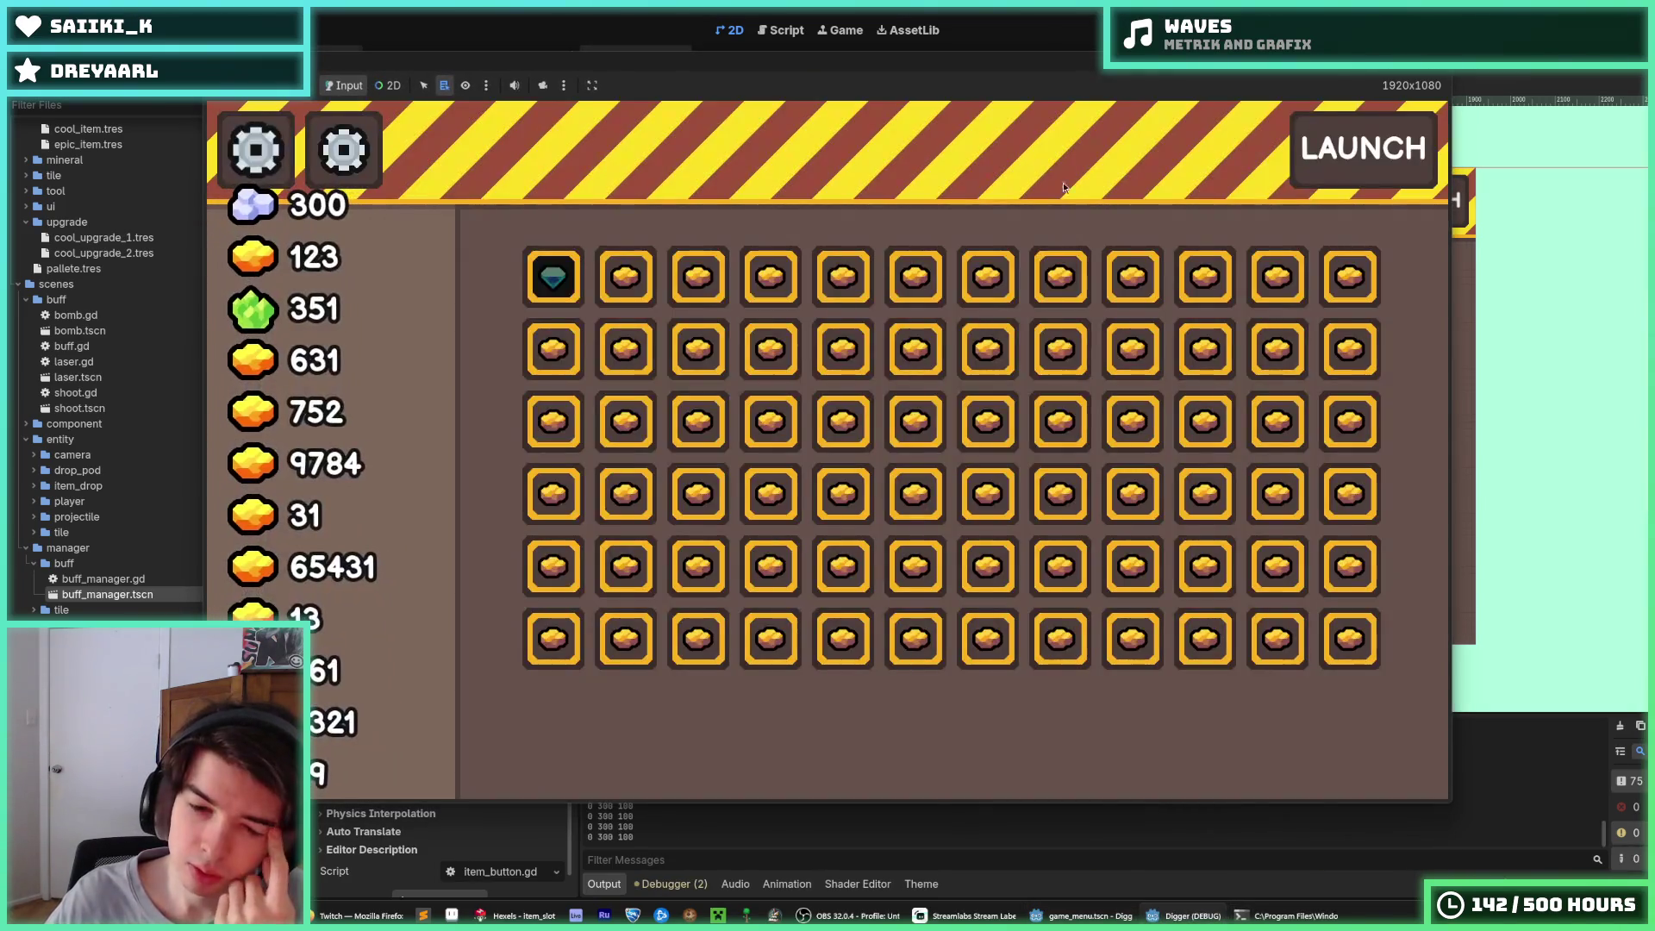
{"action": "left_click", "coordinate": [623, 277]}
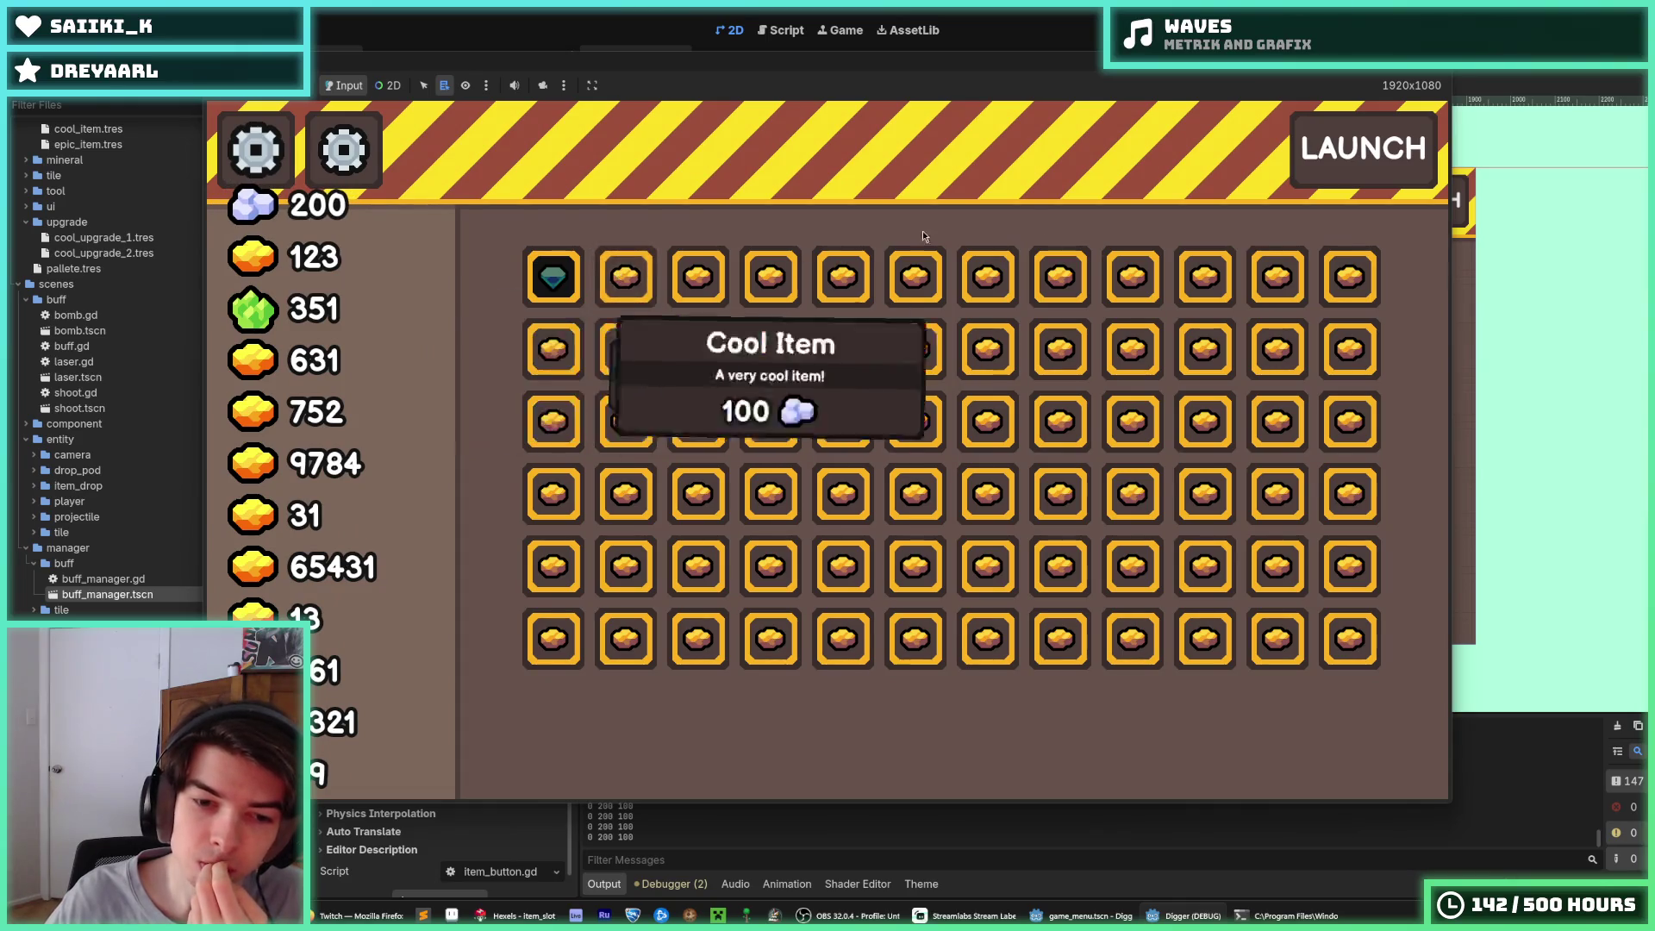
{"action": "key", "text": "F8"}
{"action": "key", "text": "F5"}
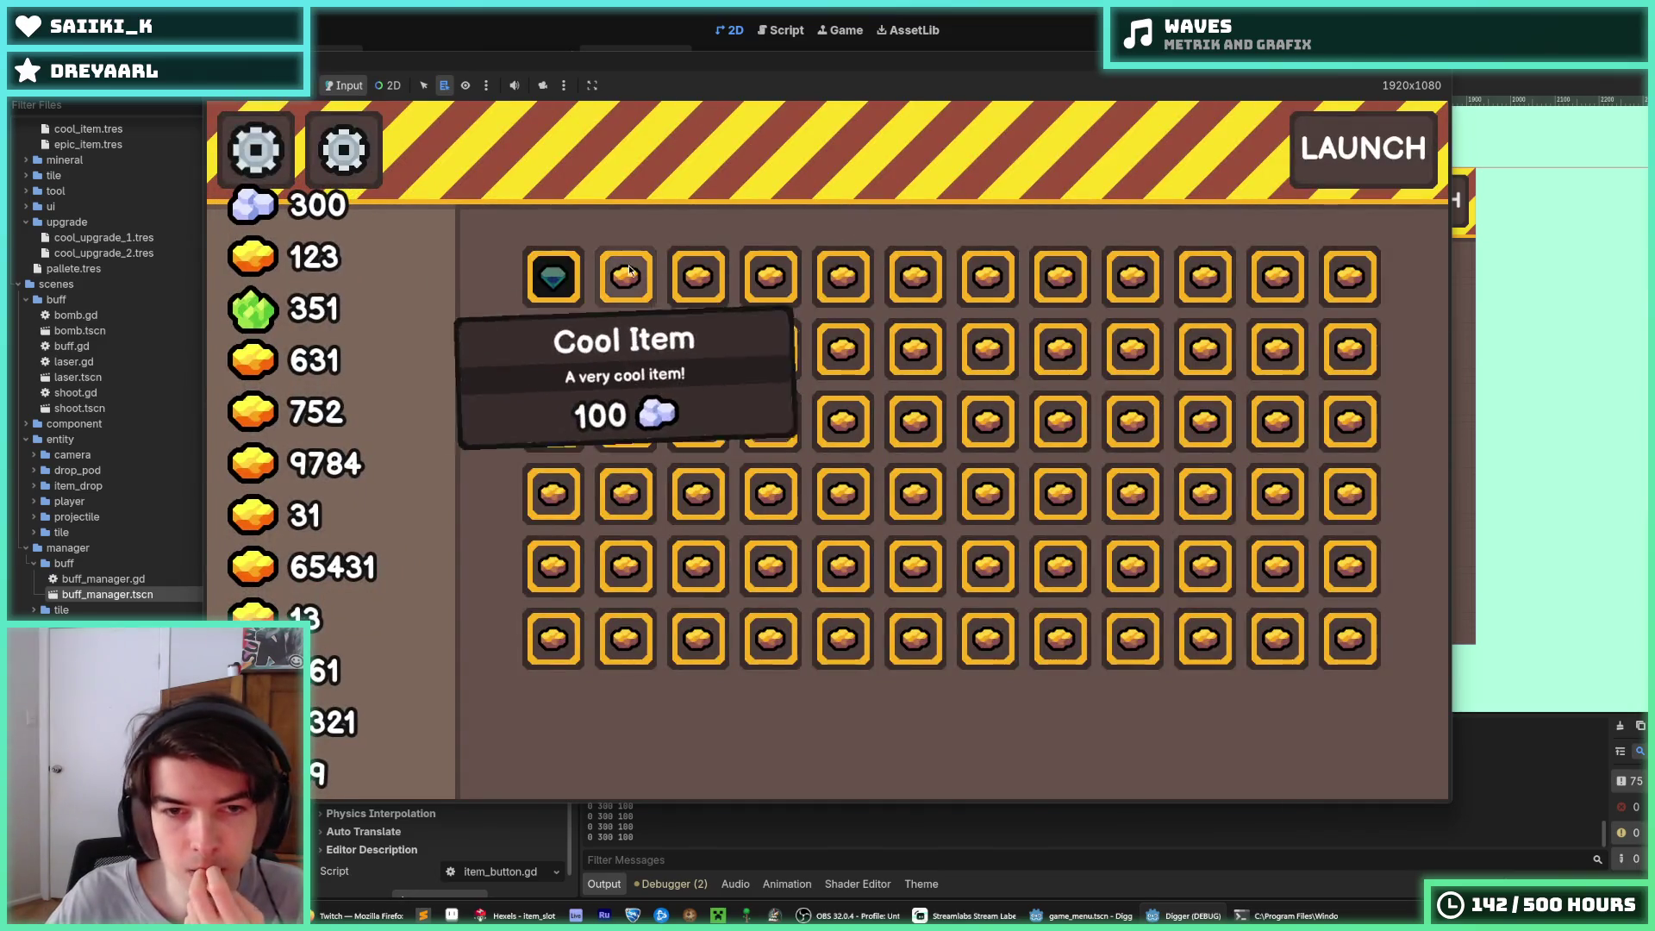
{"action": "left_click", "coordinate": [629, 270]}
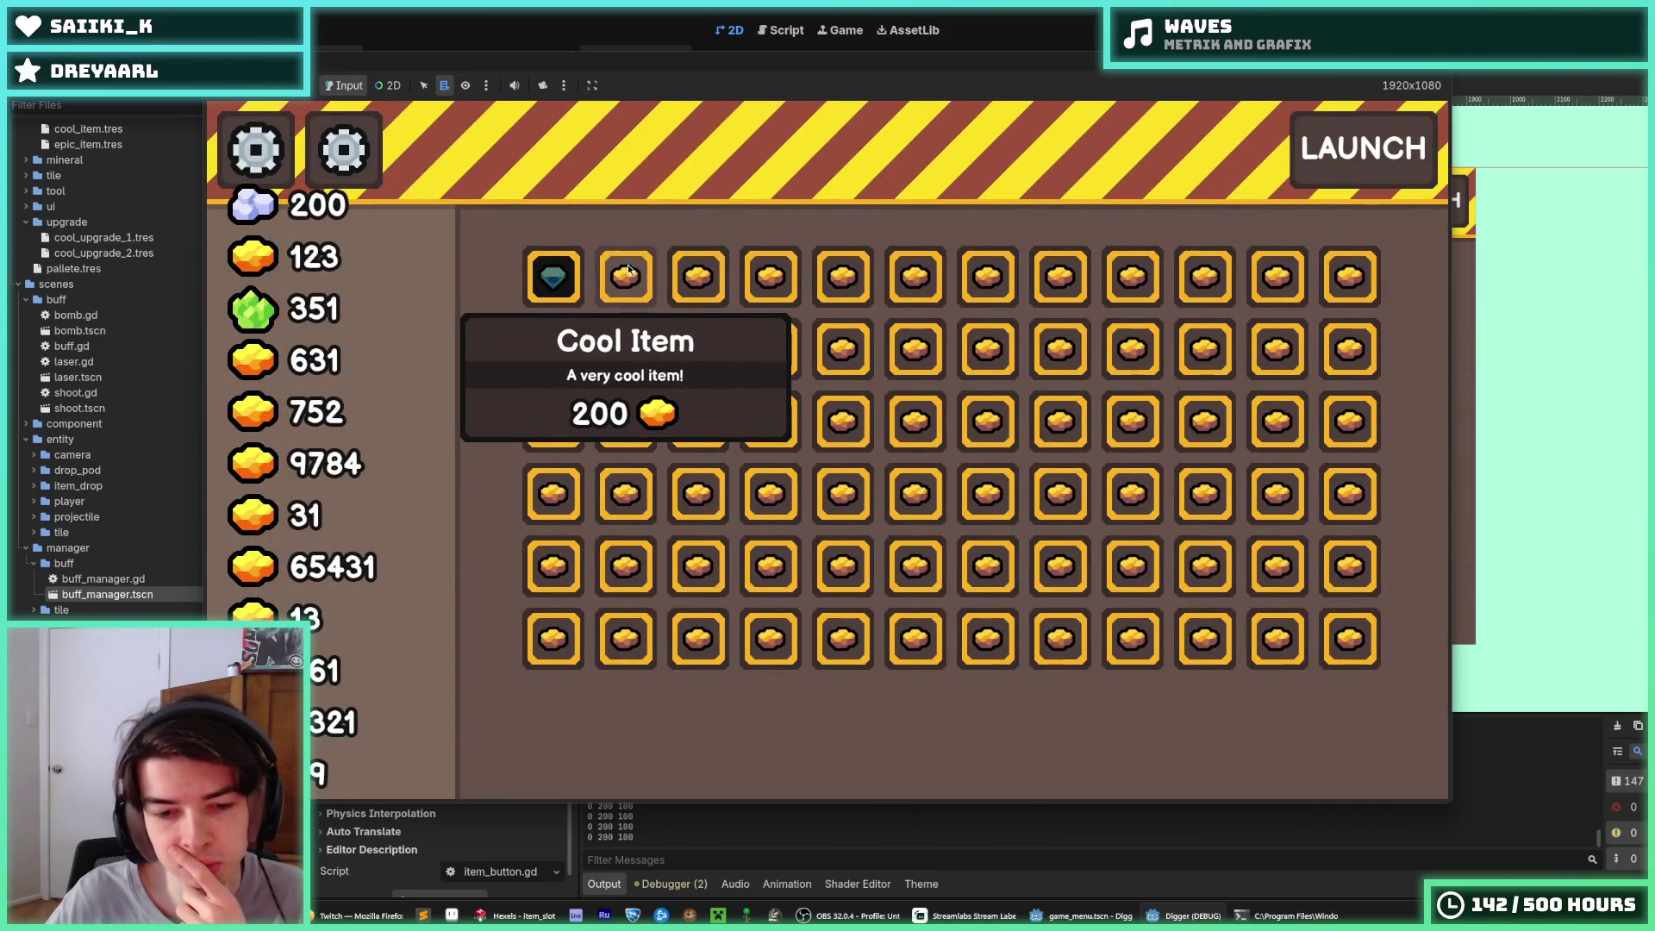
{"action": "key", "text": "F8"}
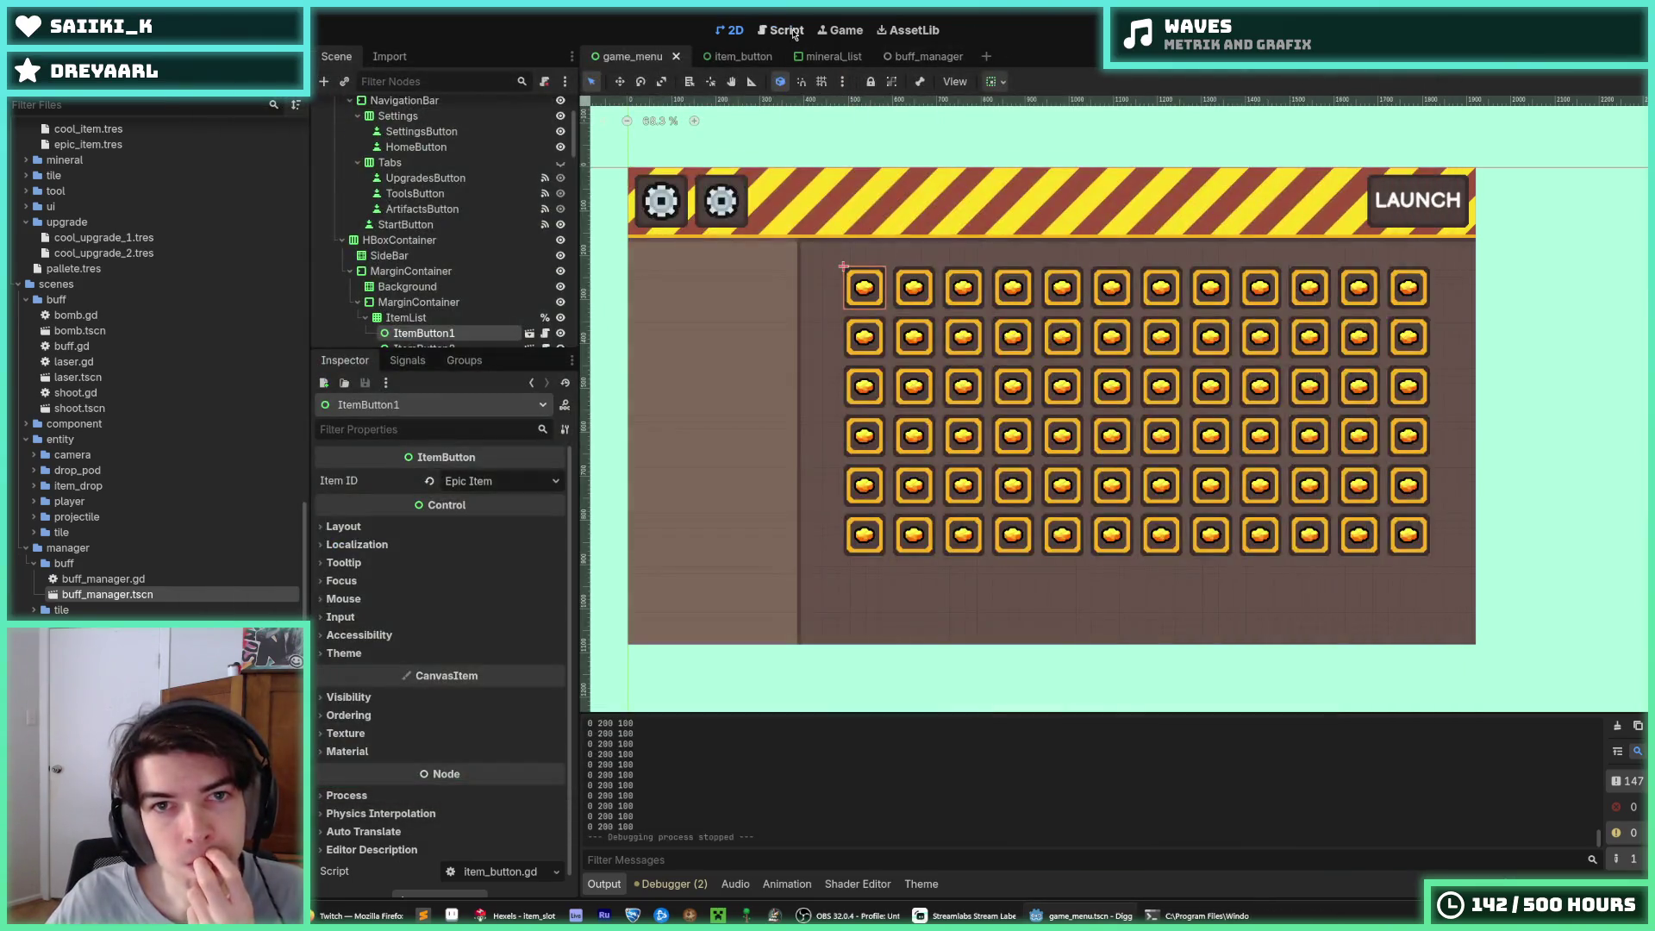
{"action": "left_click", "coordinate": [791, 31]}
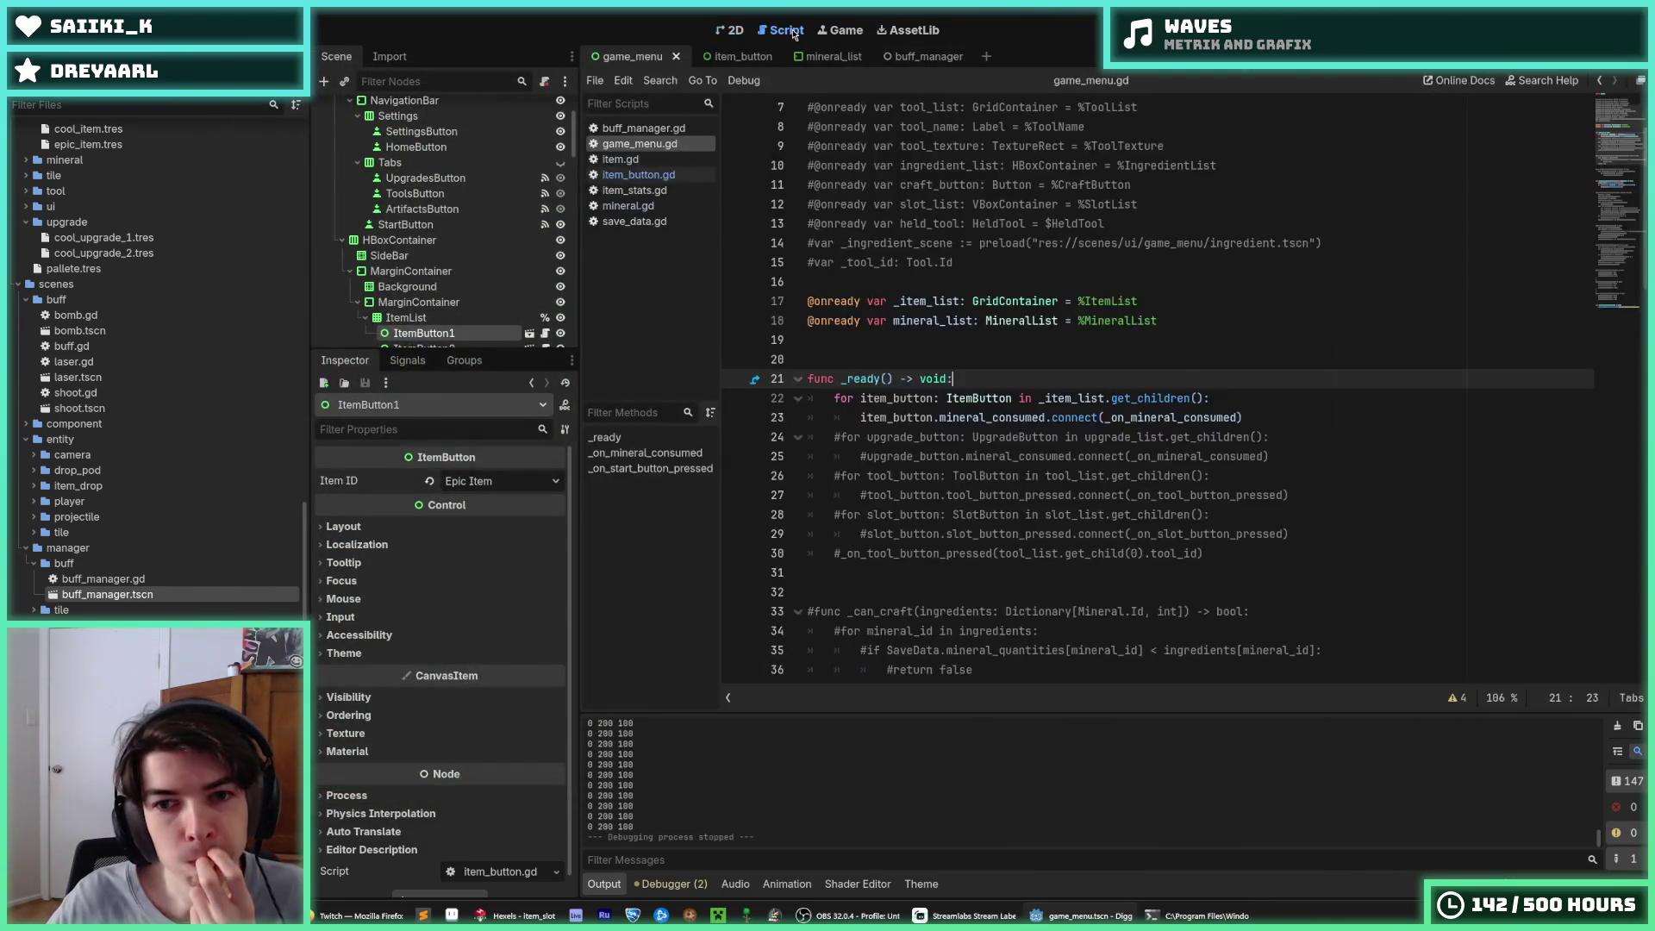
Review the next_tier table in mineral.gd
{"action": "left_click", "coordinate": [638, 175]}
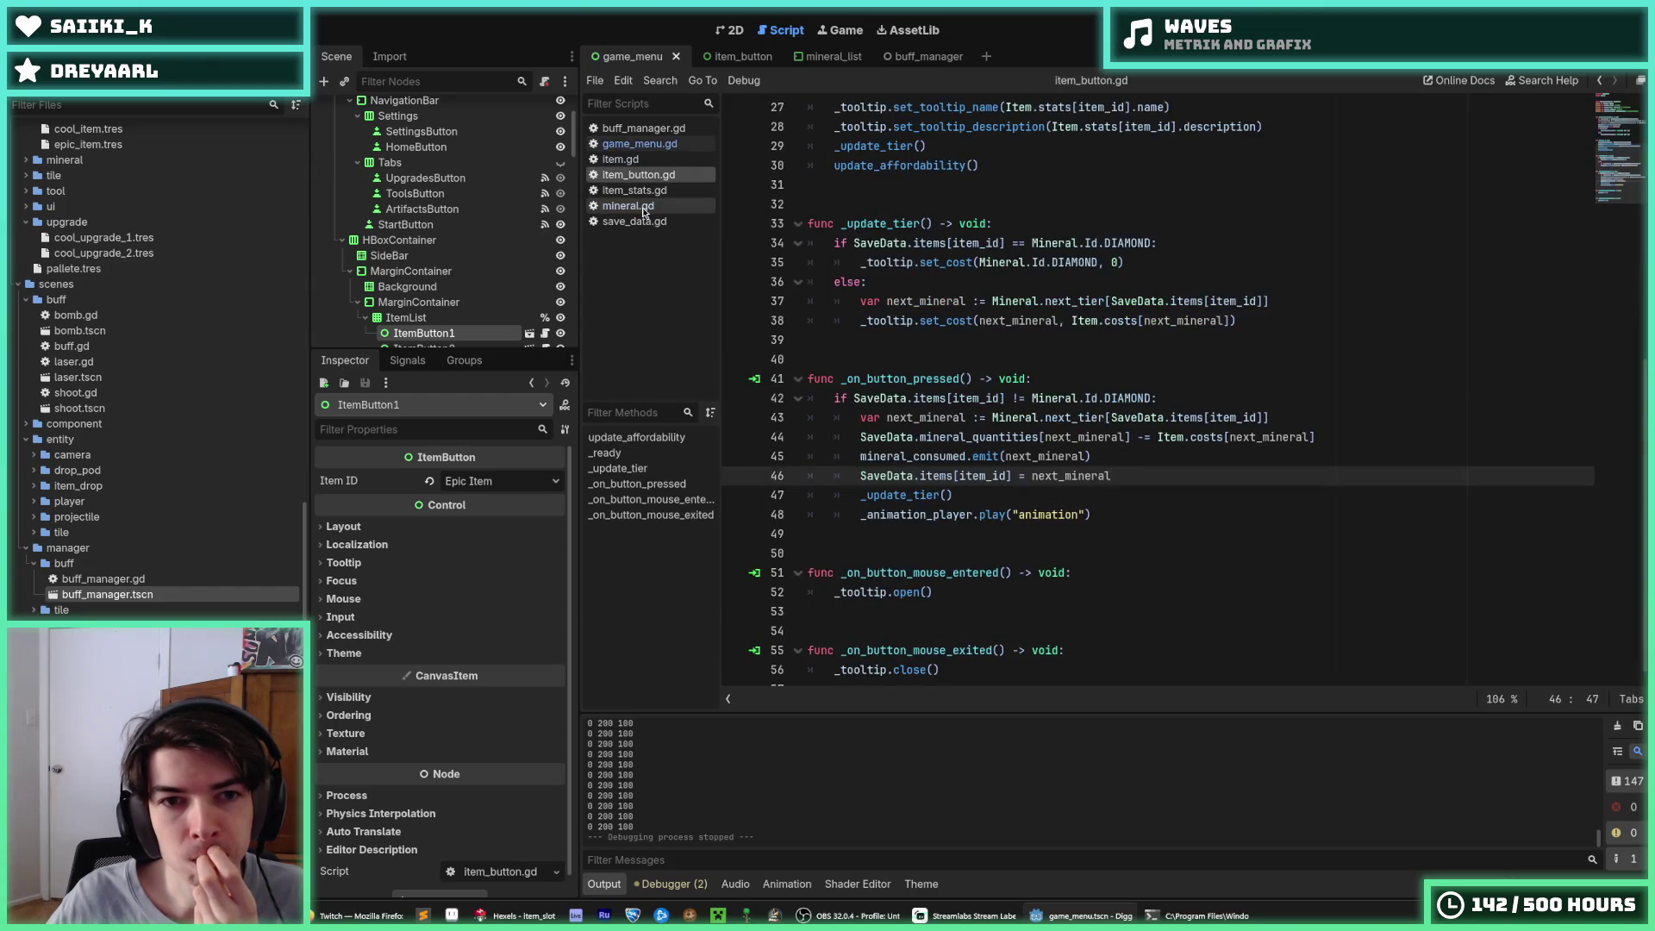
{"action": "left_click", "coordinate": [643, 207]}
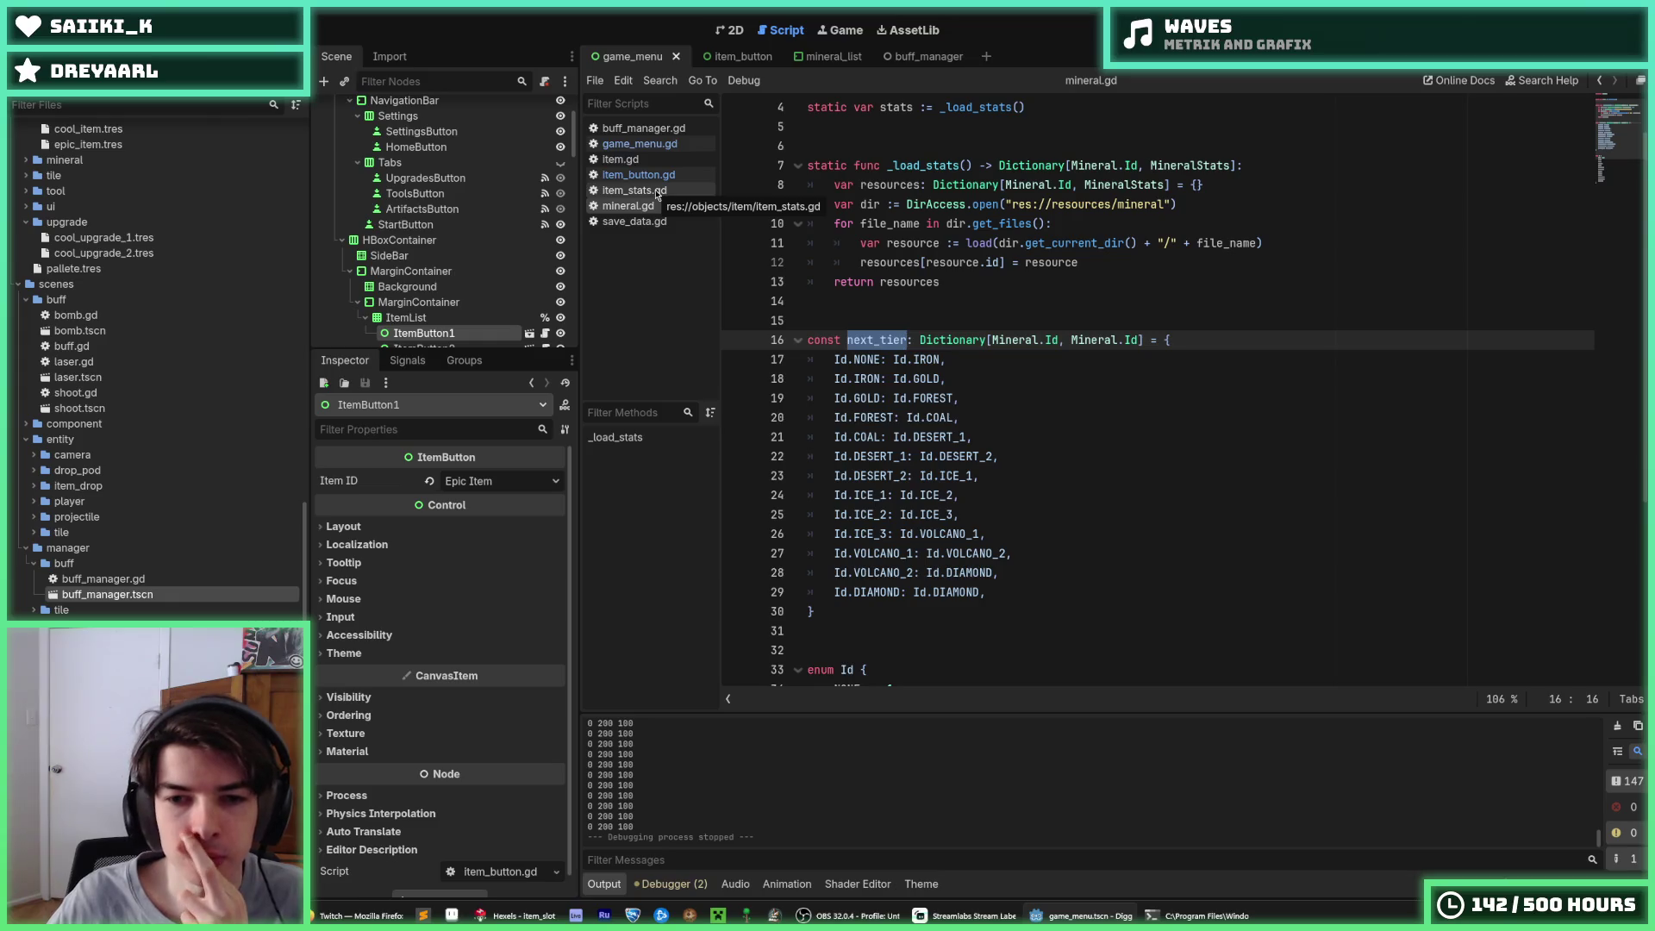
{"action": "scroll", "coordinate": [991, 349], "scroll_direction": "down", "scroll_amount": 2}
{"action": "scroll", "coordinate": [961, 387], "scroll_direction": "up", "scroll_amount": 3}
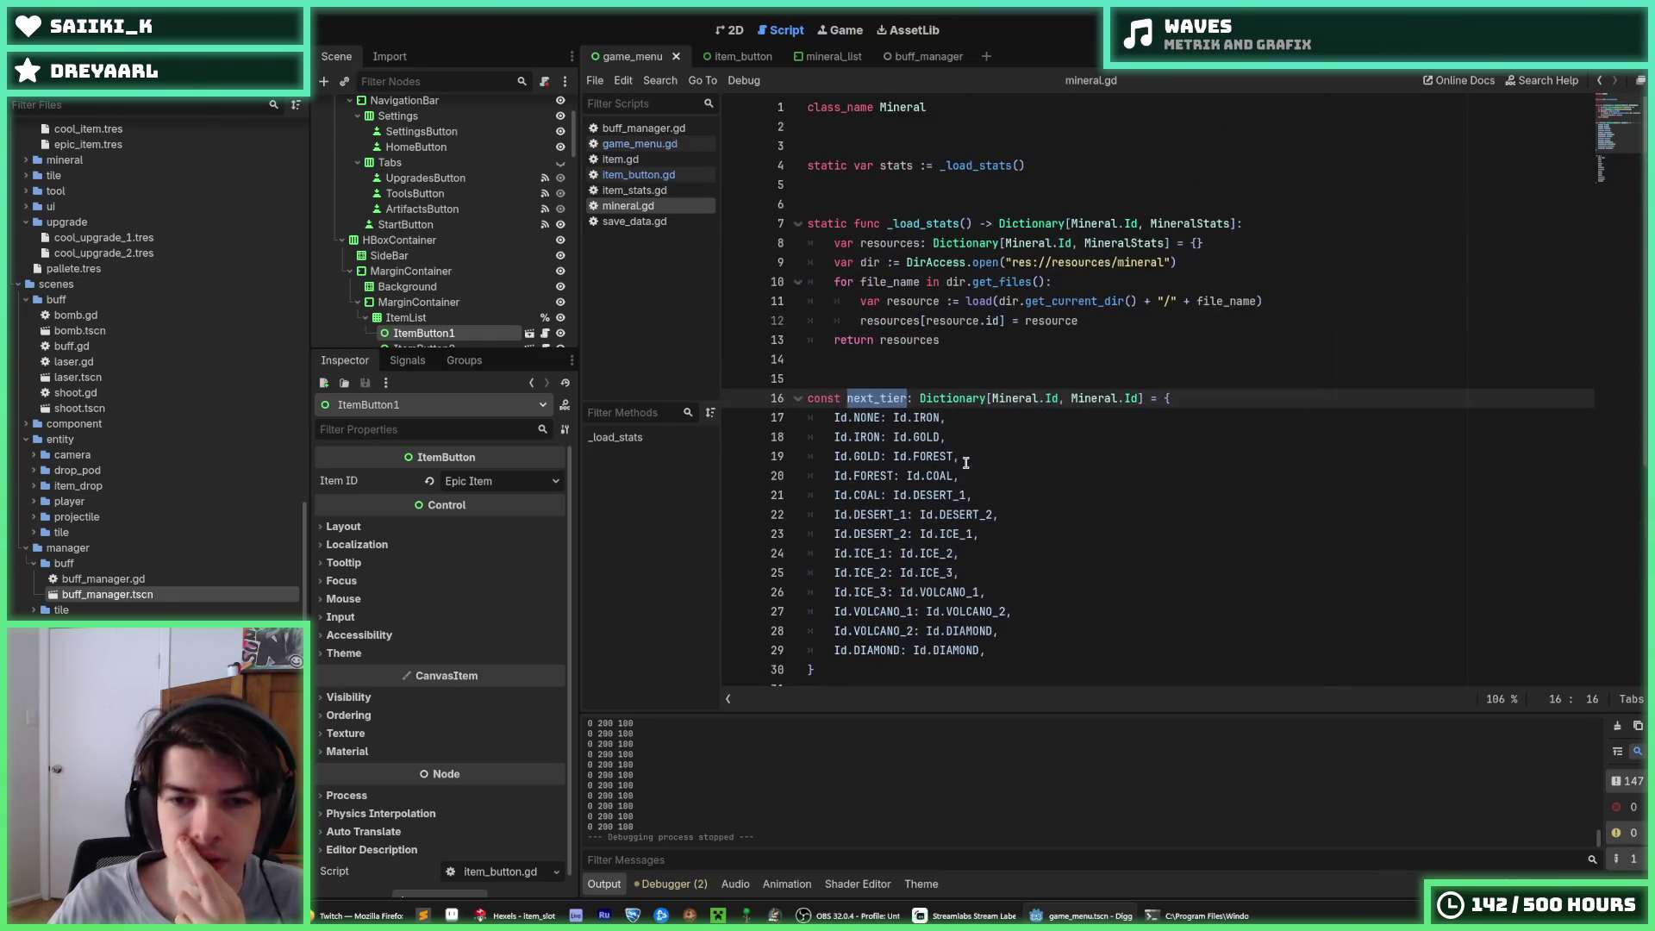
{"action": "left_click", "coordinate": [957, 380]}
{"action": "left_click", "coordinate": [932, 368]}
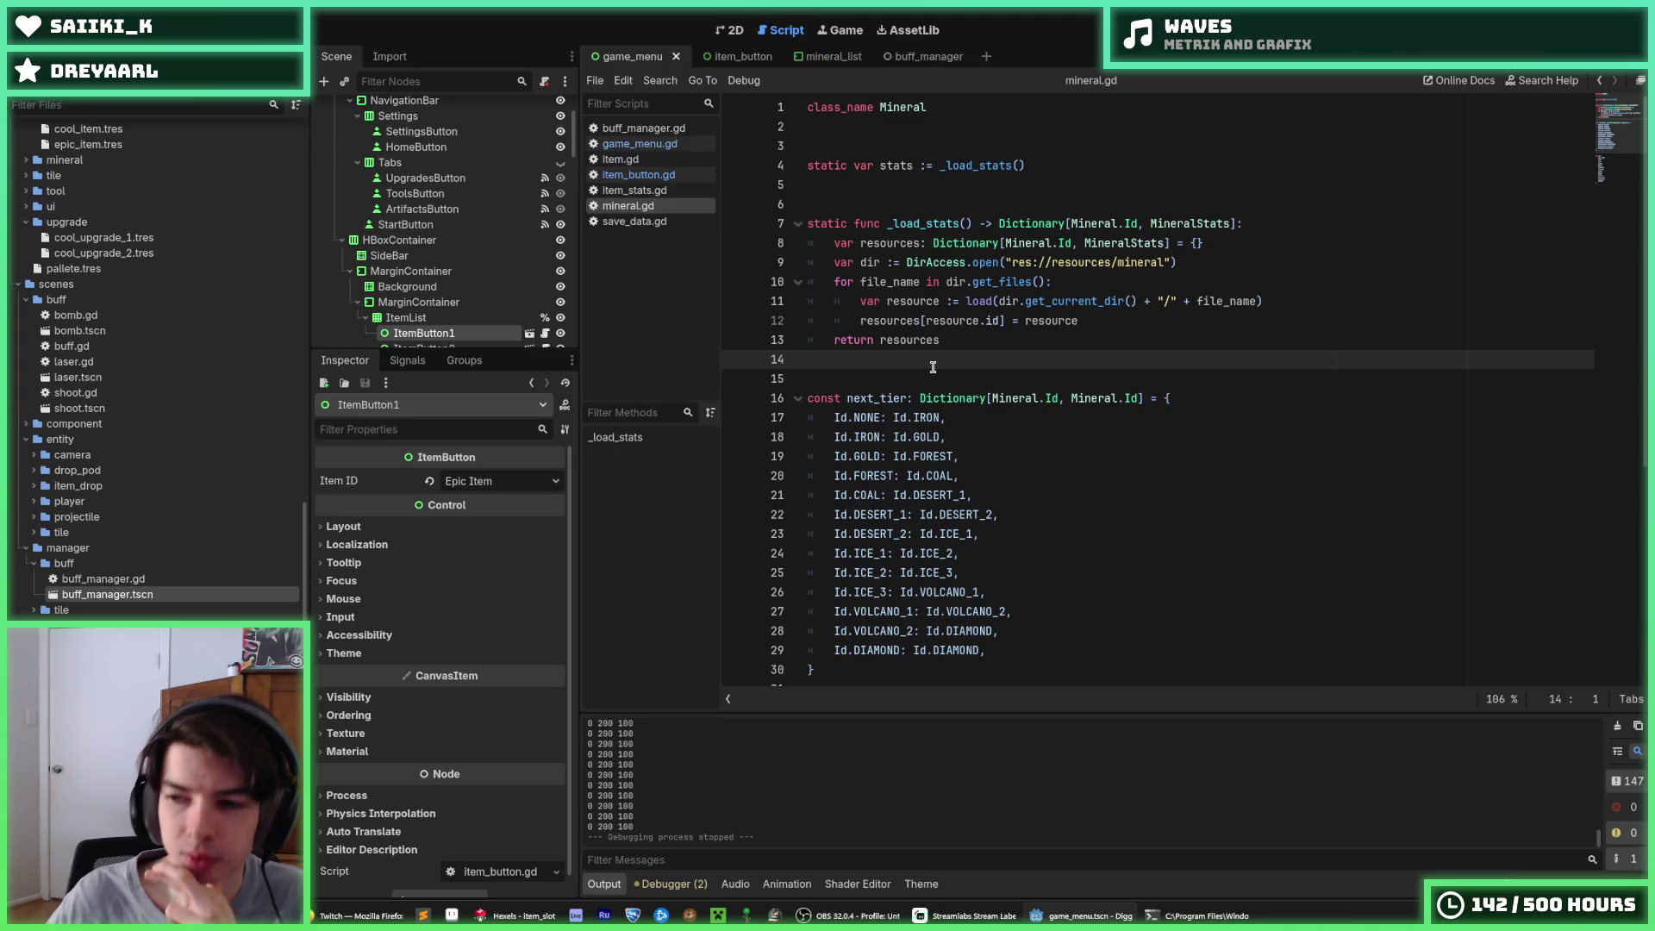
Check the mineral costs in item.gd, then go back to item_button.gd
{"action": "left_click", "coordinate": [642, 175]}
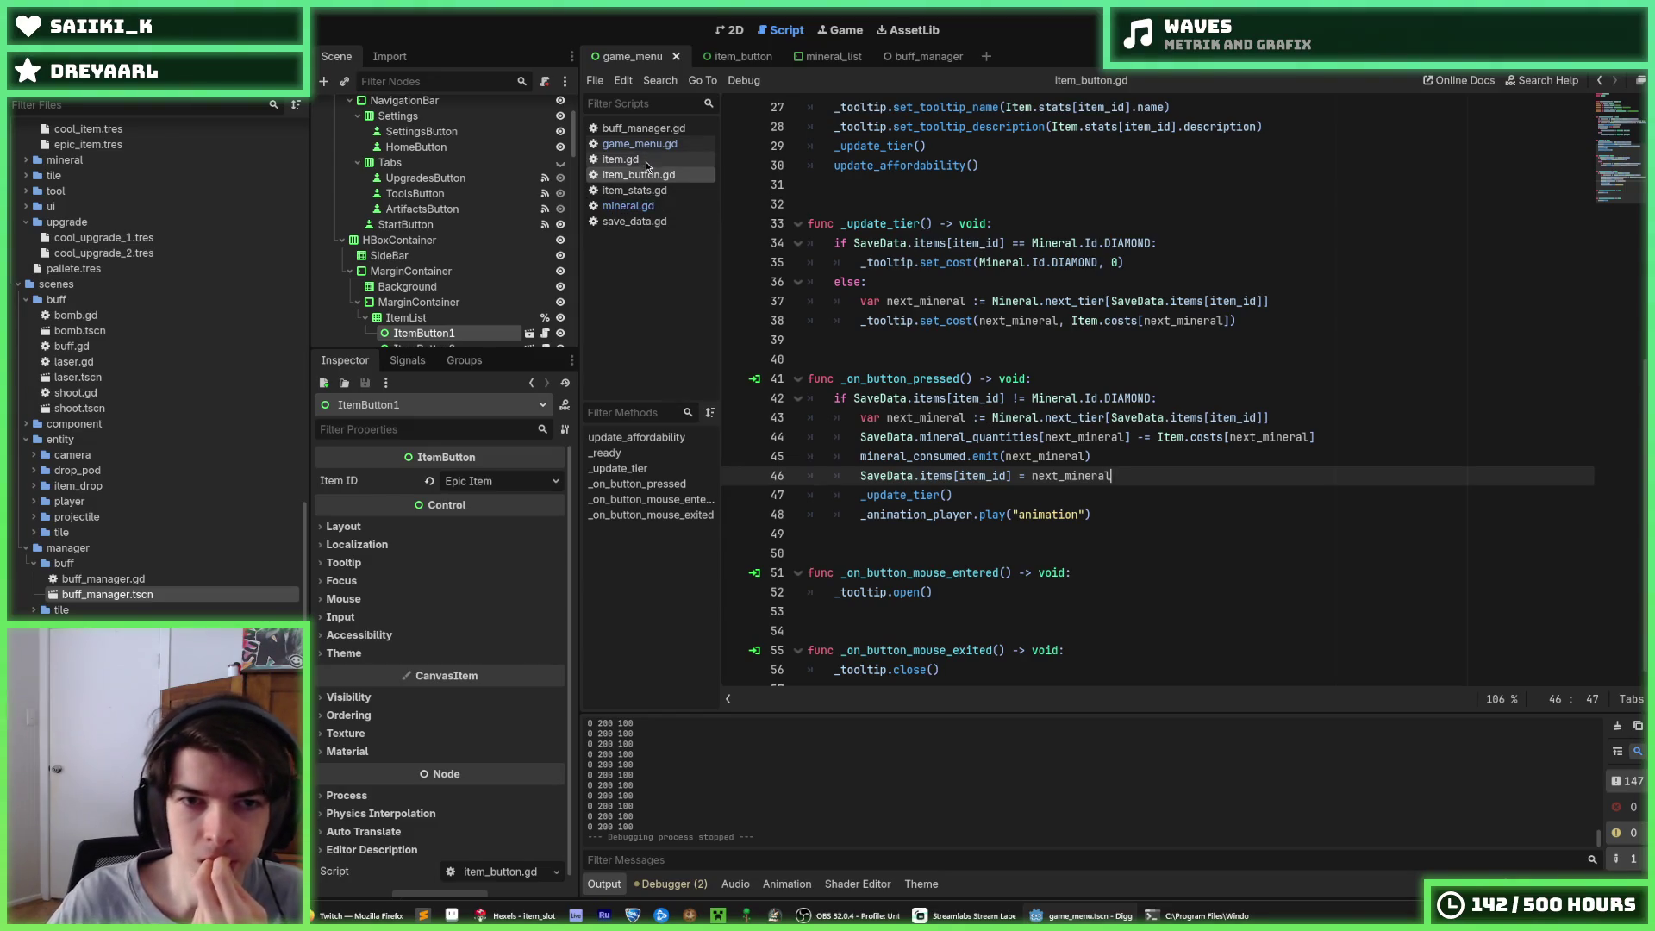
{"action": "left_click", "coordinate": [642, 160]}
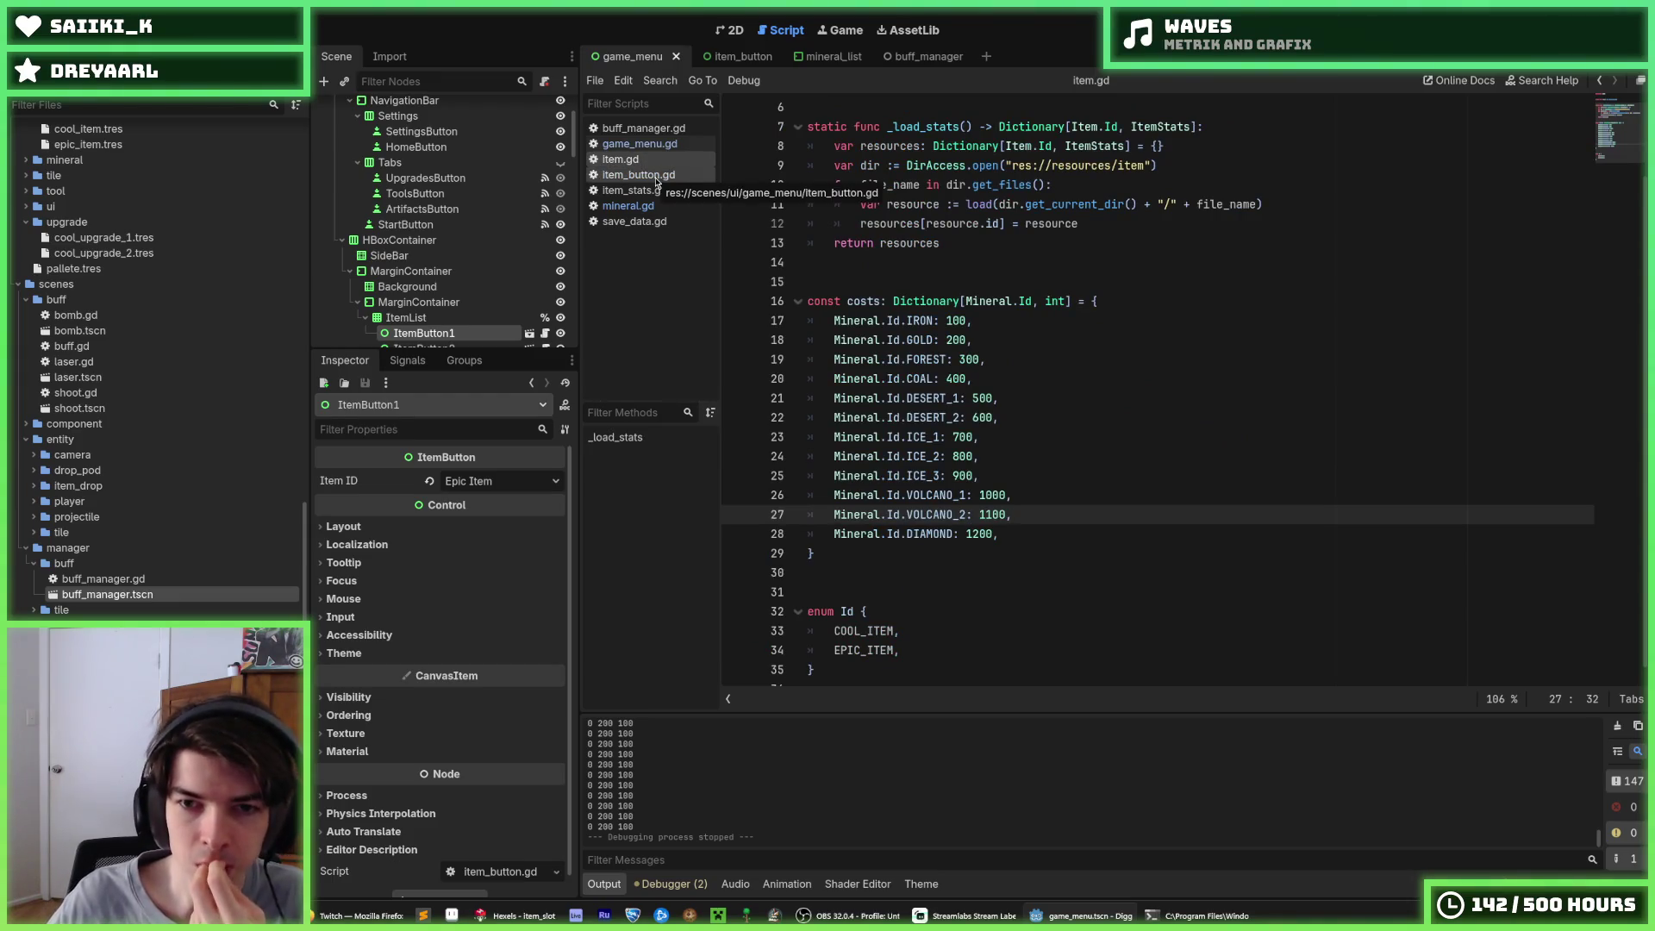
{"action": "left_click", "coordinate": [656, 178]}
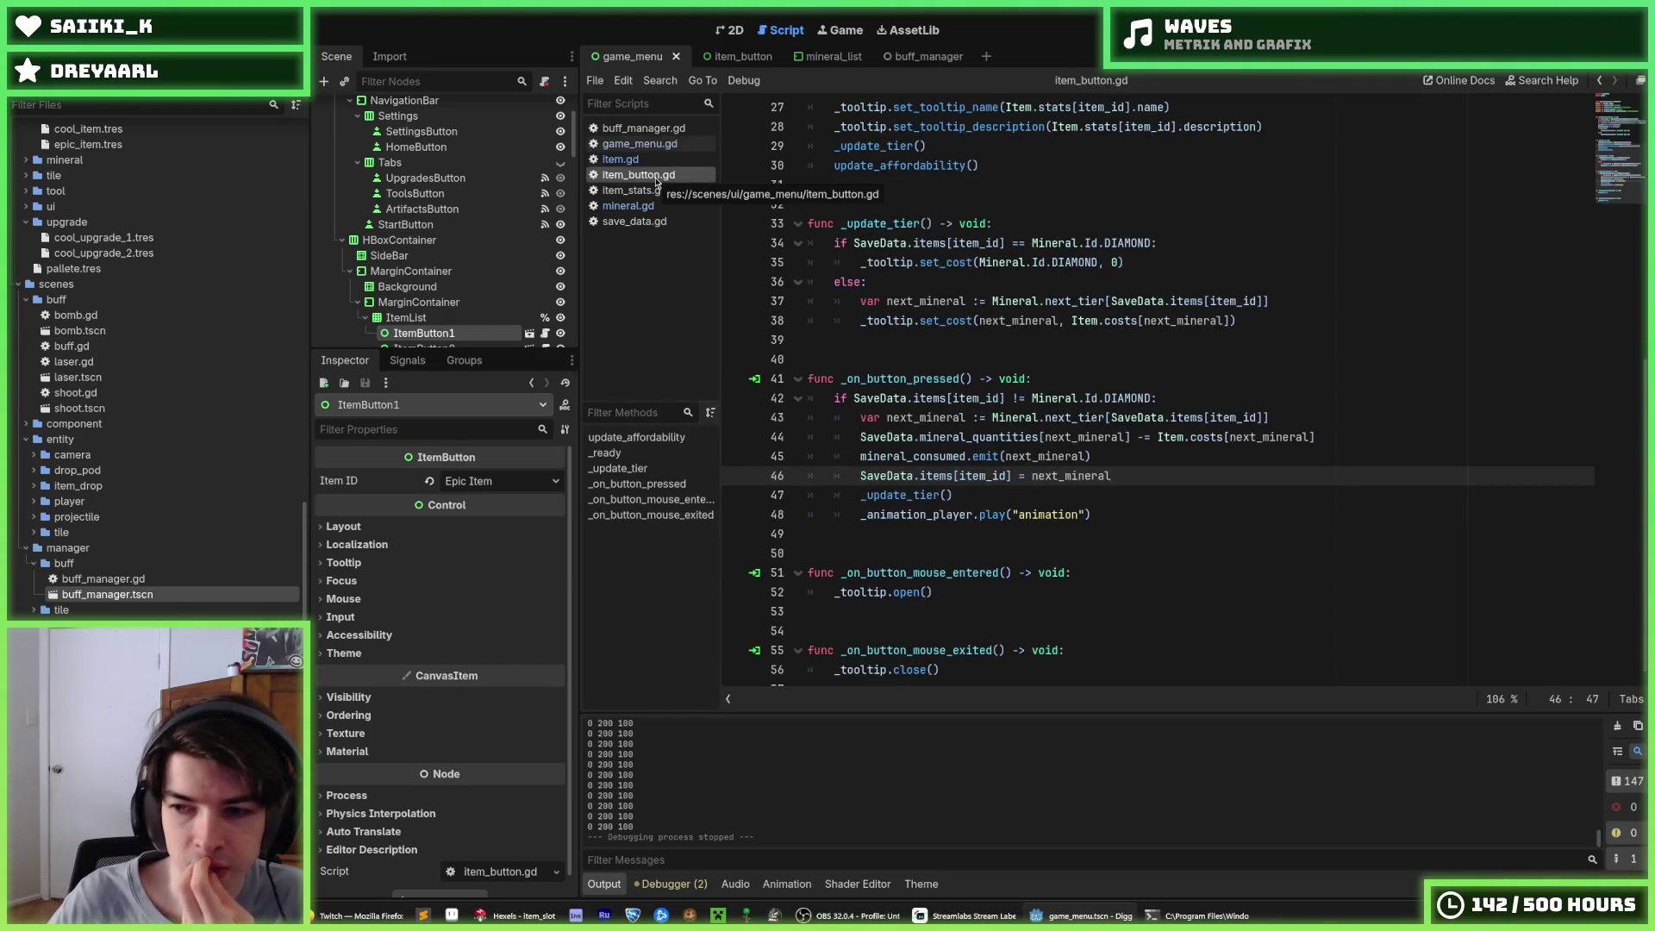
{"action": "scroll", "coordinate": [1288, 355], "scroll_direction": "up", "scroll_amount": 8}
Inspect the SaveData.items lookup on line 14, then reach the mineral_consumed.emit line
{"action": "left_click", "coordinate": [1281, 356]}
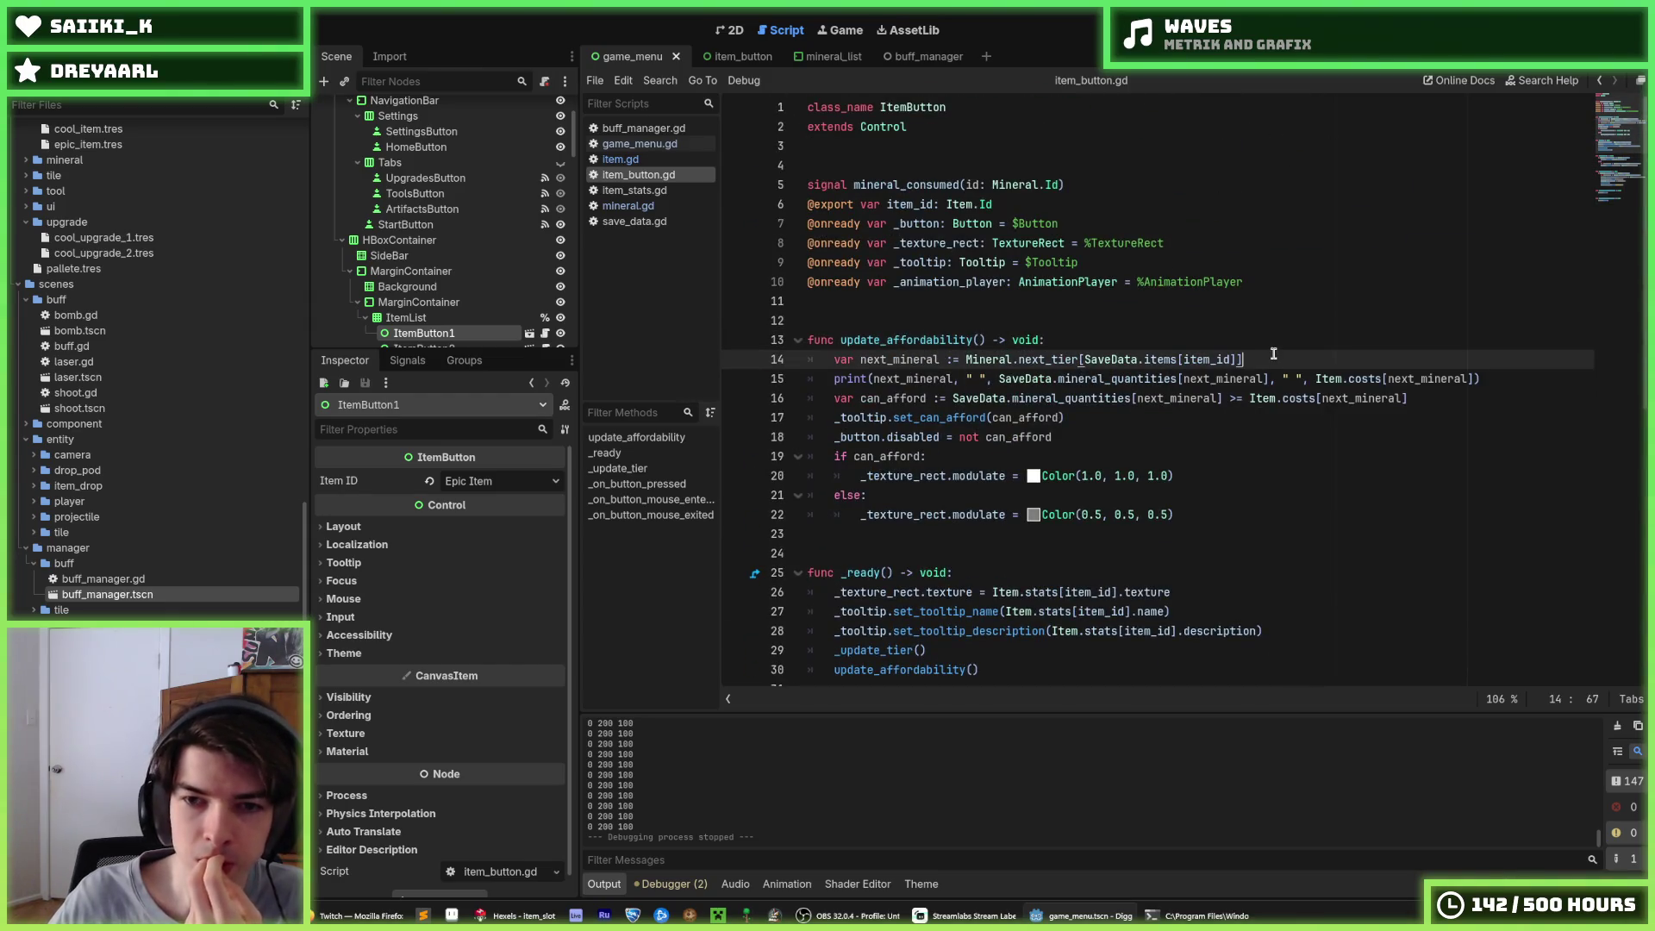
{"action": "left_click", "coordinate": [1272, 345]}
{"action": "left_click", "coordinate": [1262, 357]}
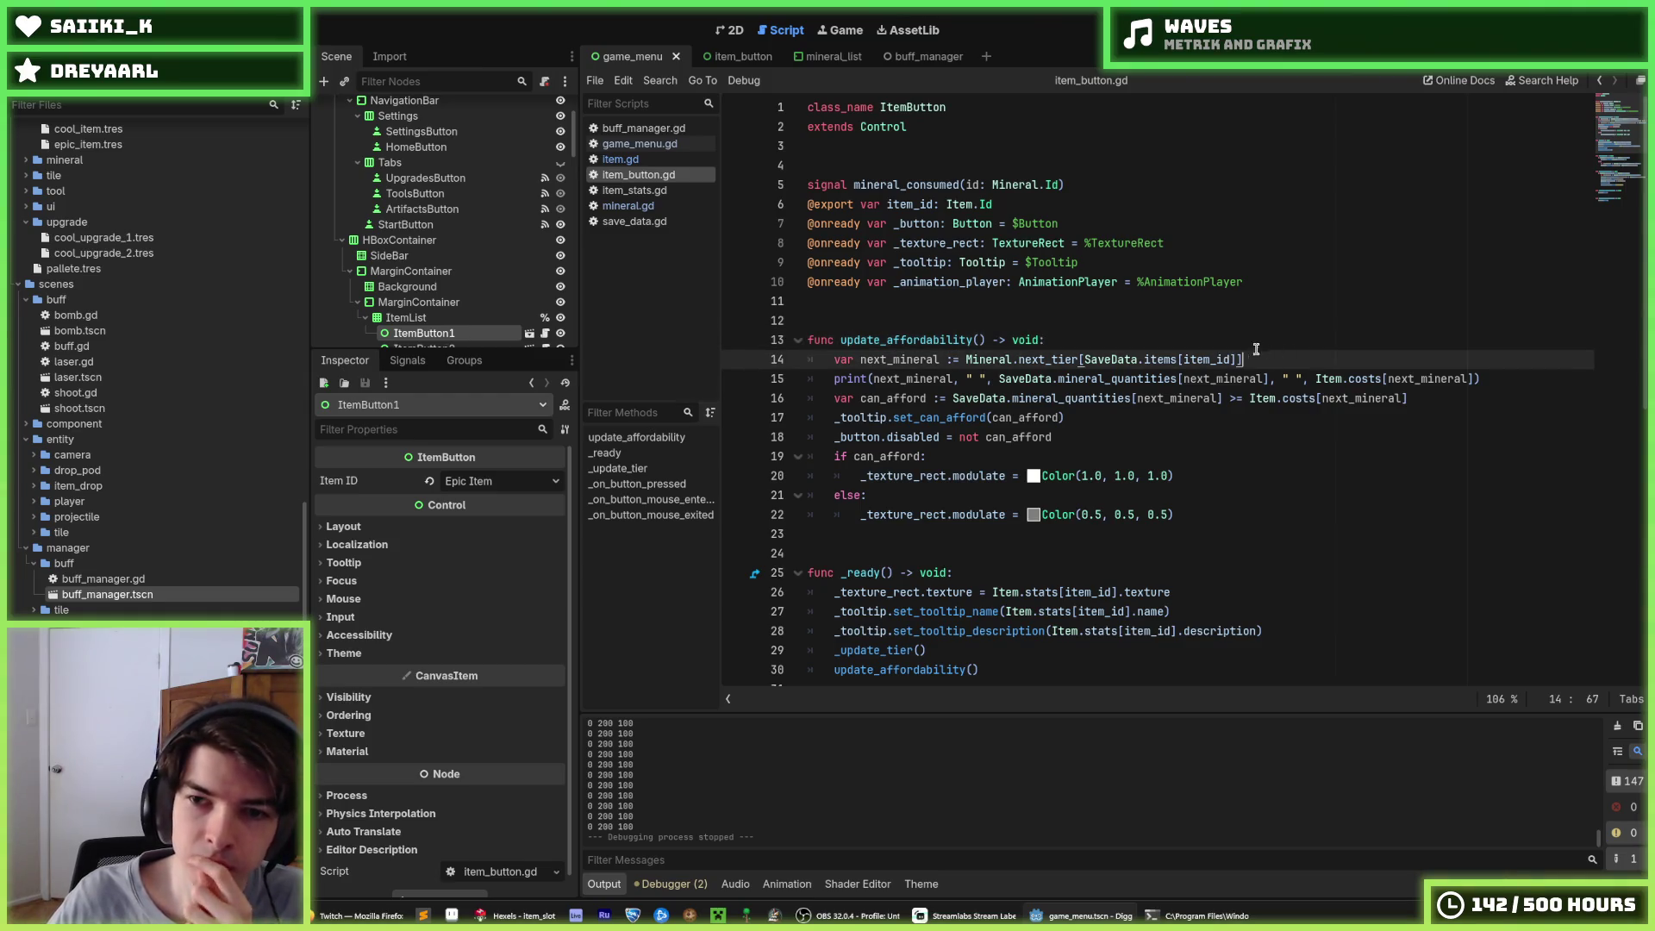
{"action": "left_click", "coordinate": [1136, 361]}
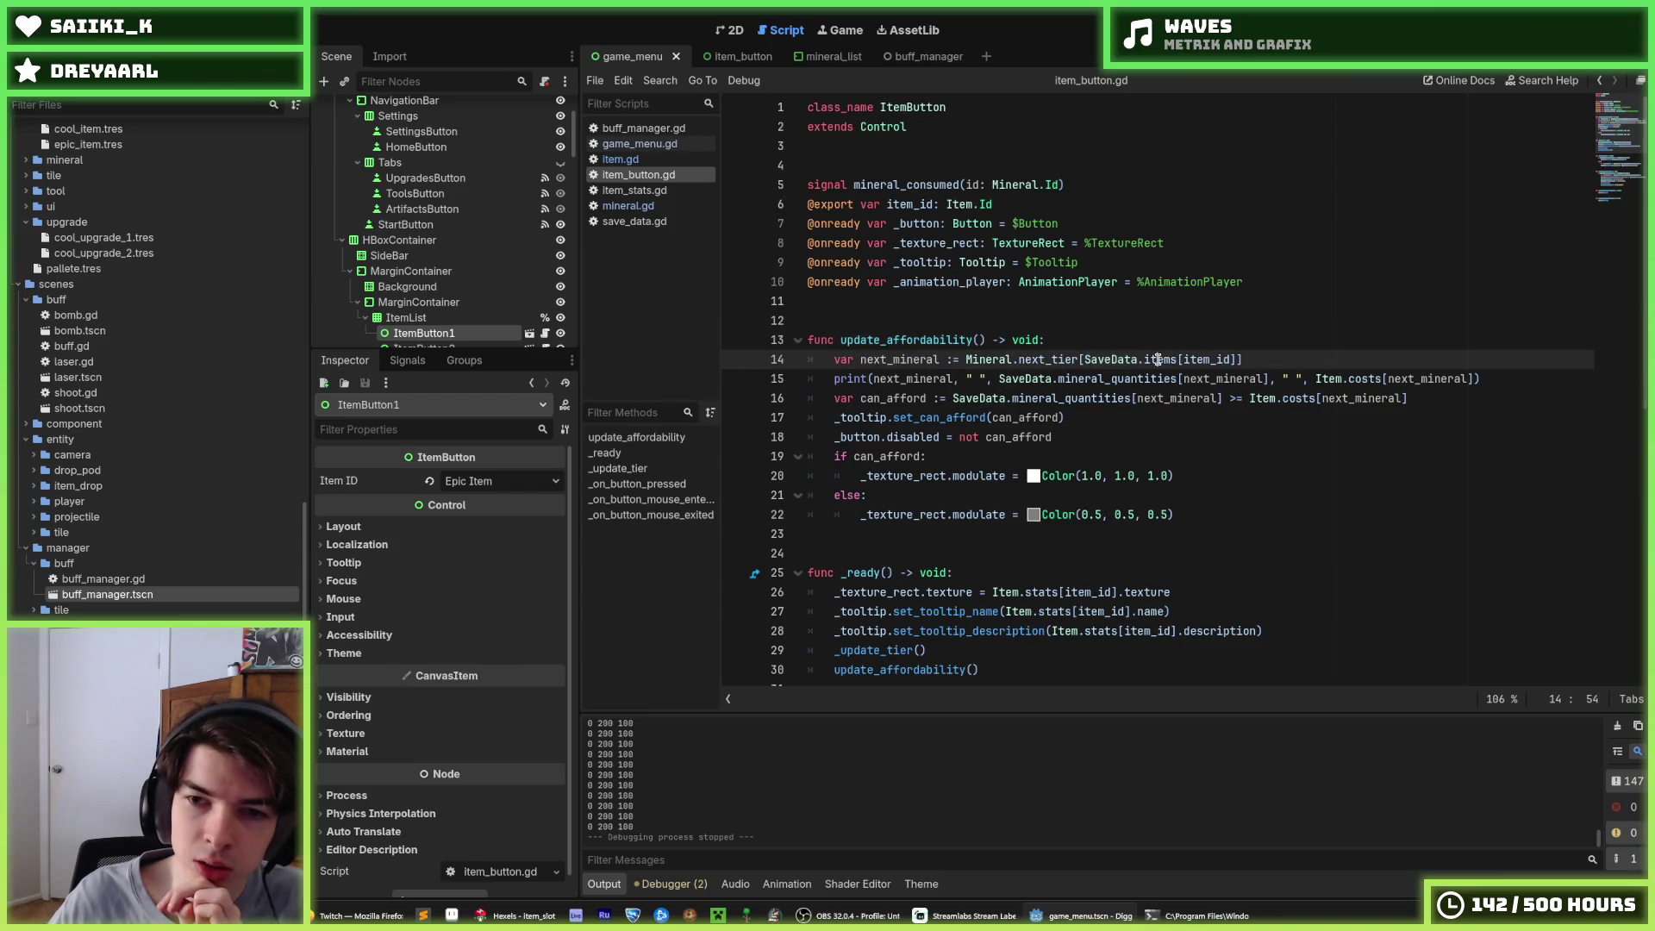
{"action": "left_click", "coordinate": [1099, 363]}
{"action": "scroll", "coordinate": [1099, 363], "scroll_direction": "down", "scroll_amount": 9}
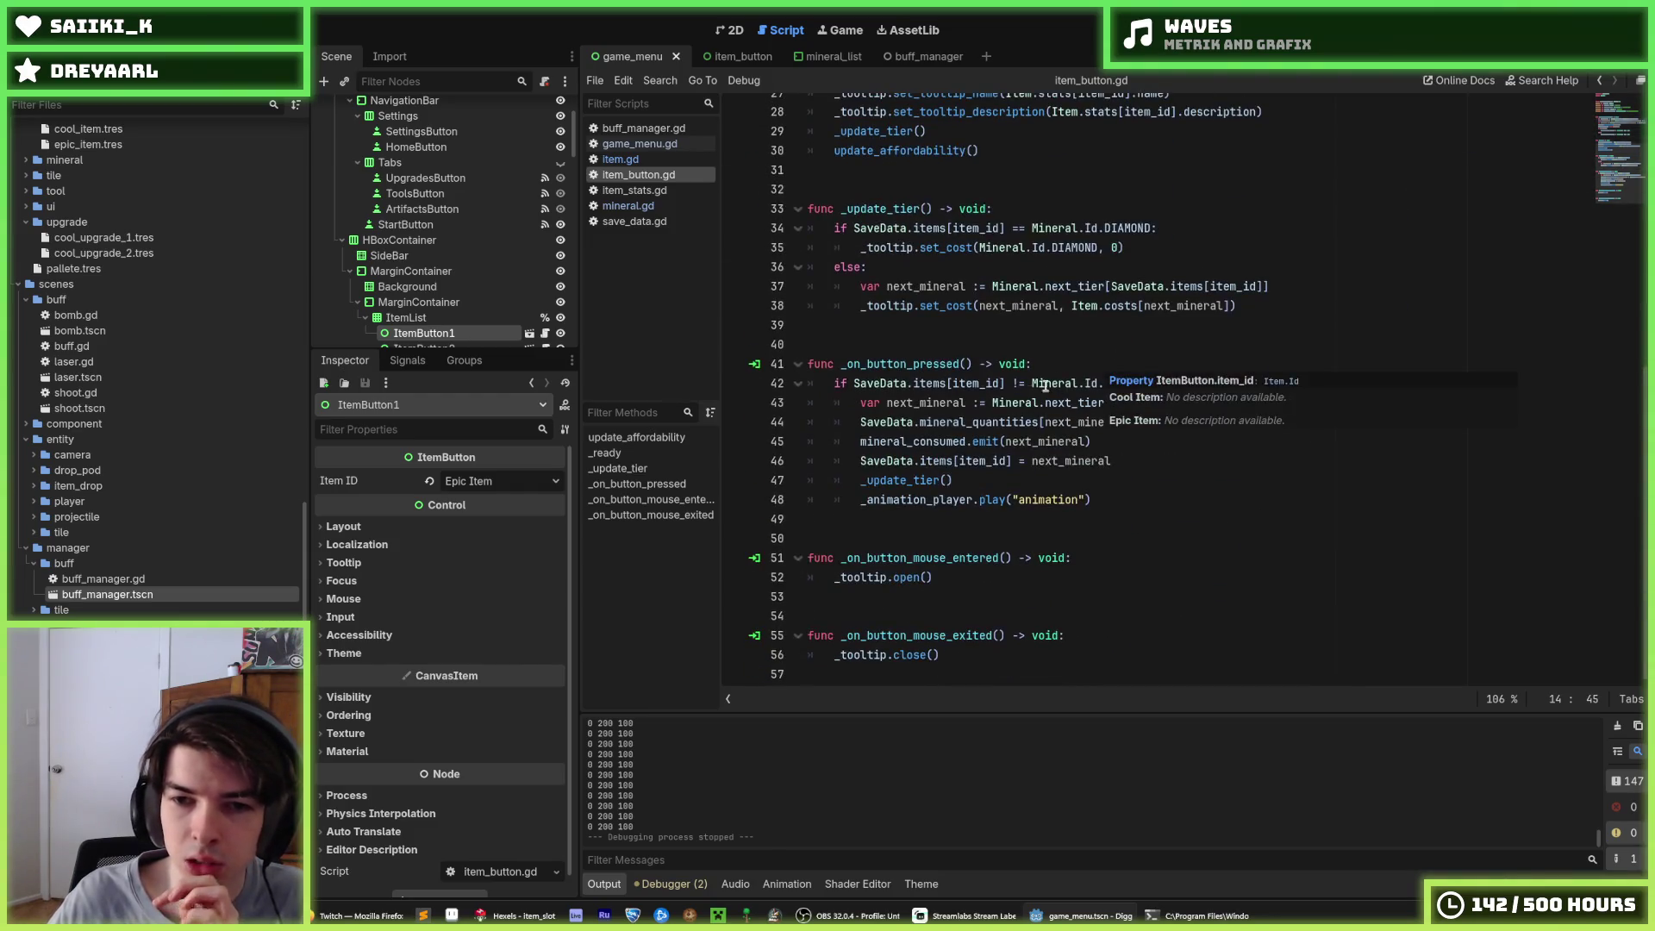
{"action": "left_click", "coordinate": [1096, 479]}
{"action": "left_click", "coordinate": [1126, 436]}
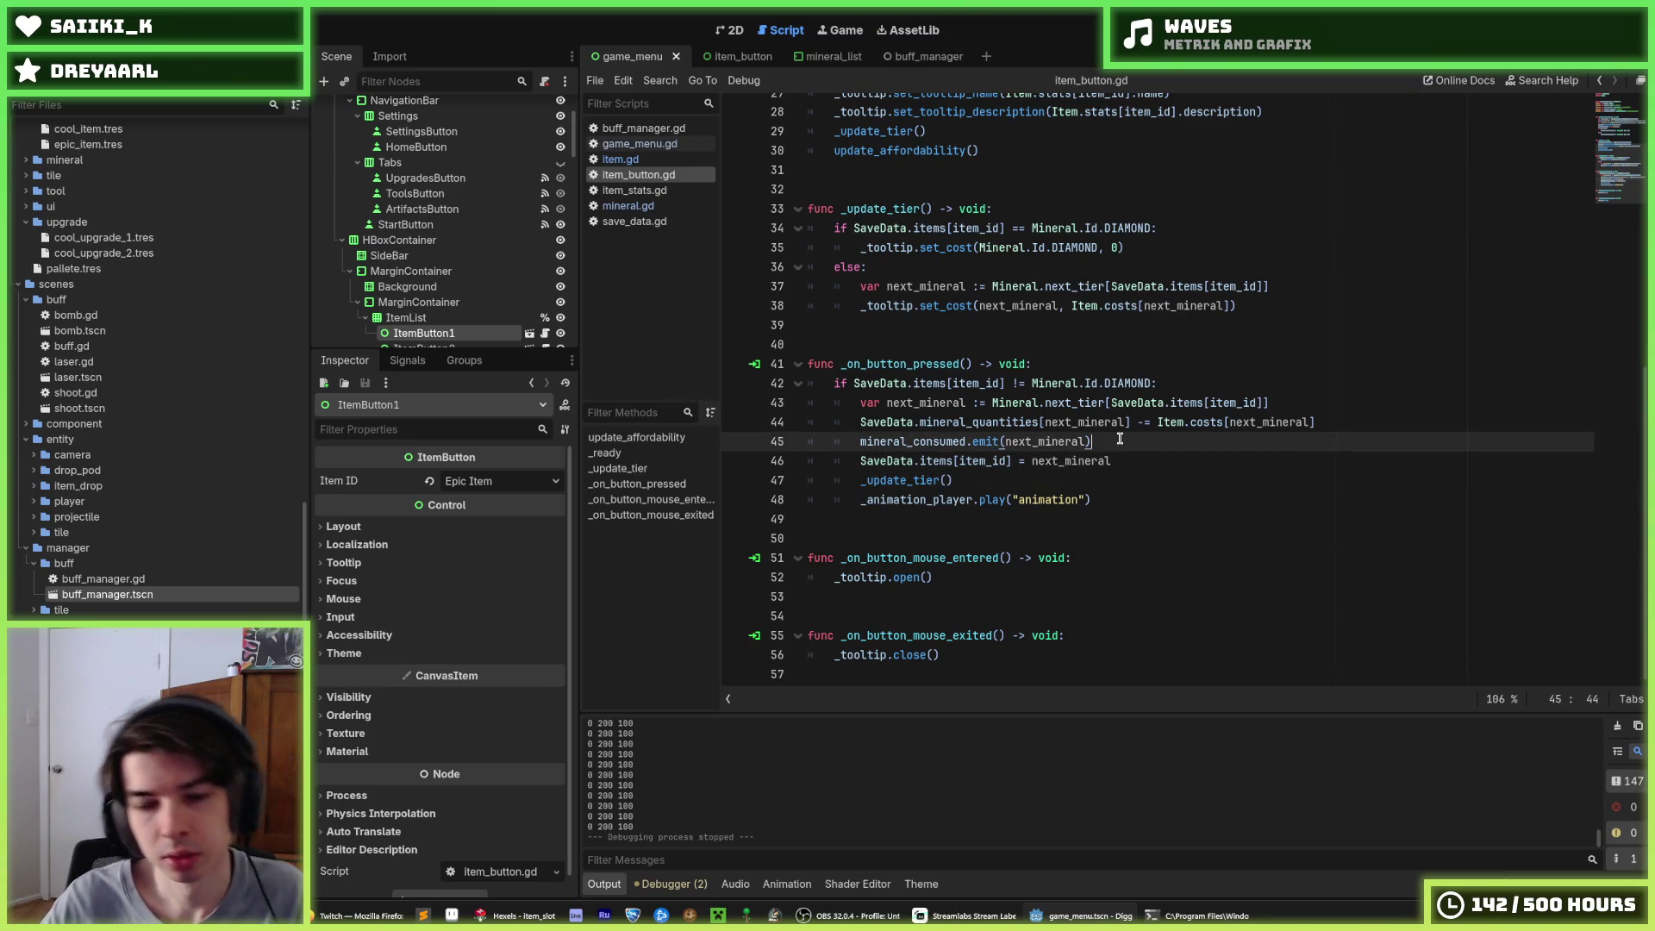
Move mineral_consumed.emit below the SaveData.items assignment and save
{"action": "key", "text": "alt+Down"}
{"action": "key", "text": "ctrl+s"}
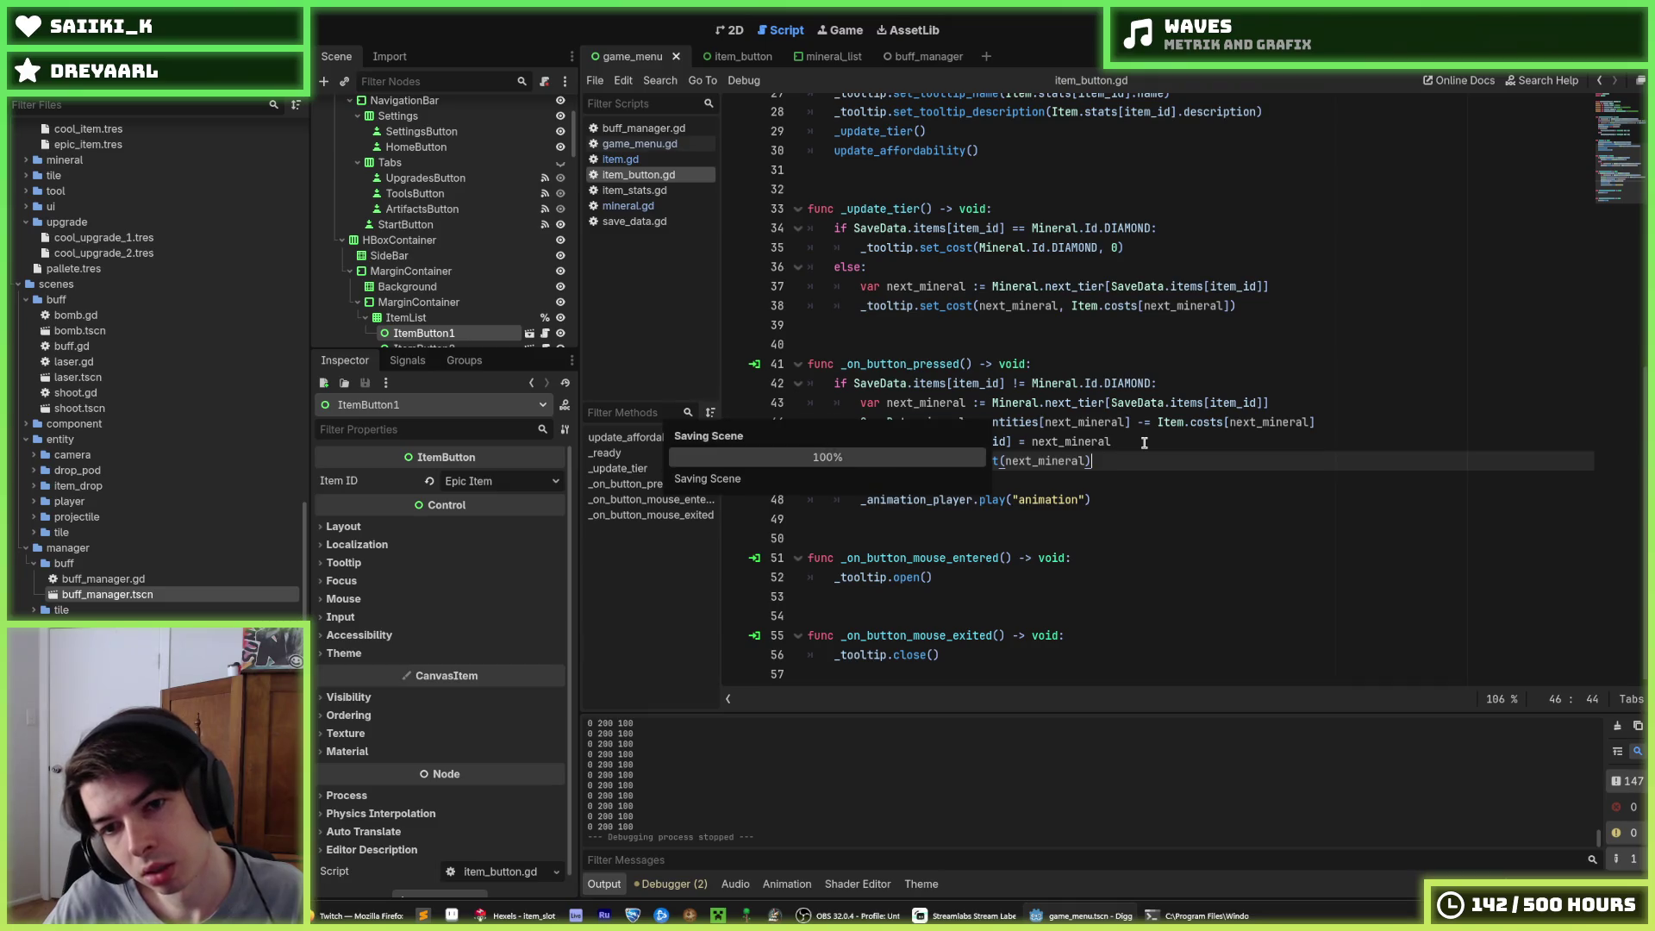
{"action": "left_click", "coordinate": [1145, 442]}
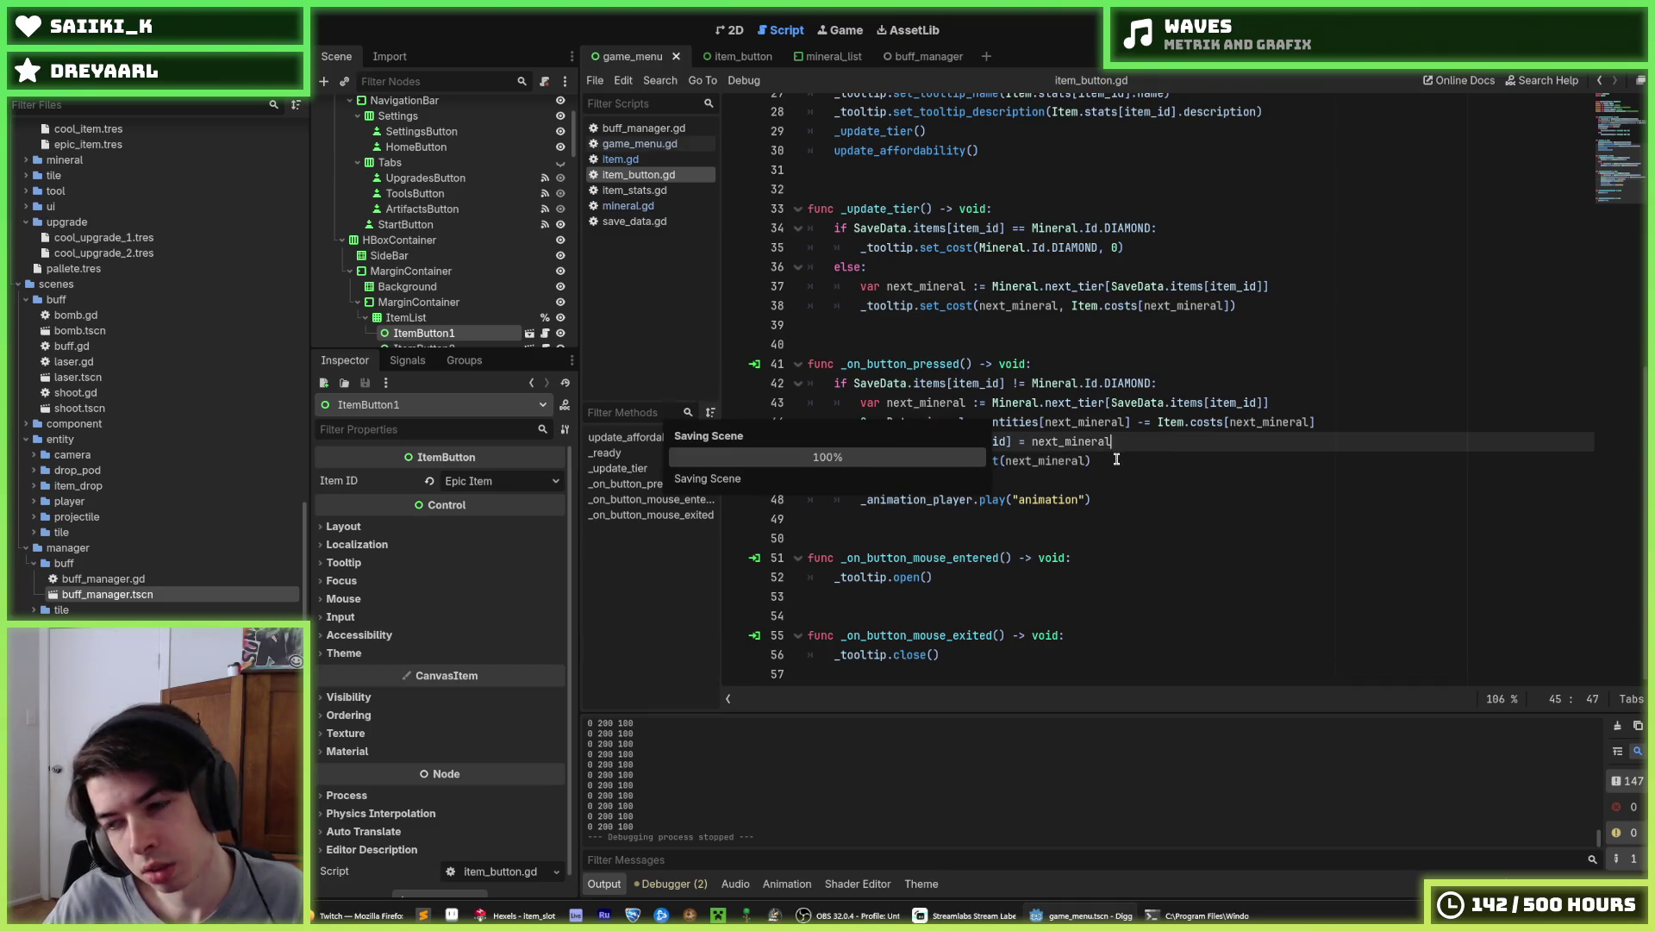
{"action": "left_click", "coordinate": [1116, 459]}
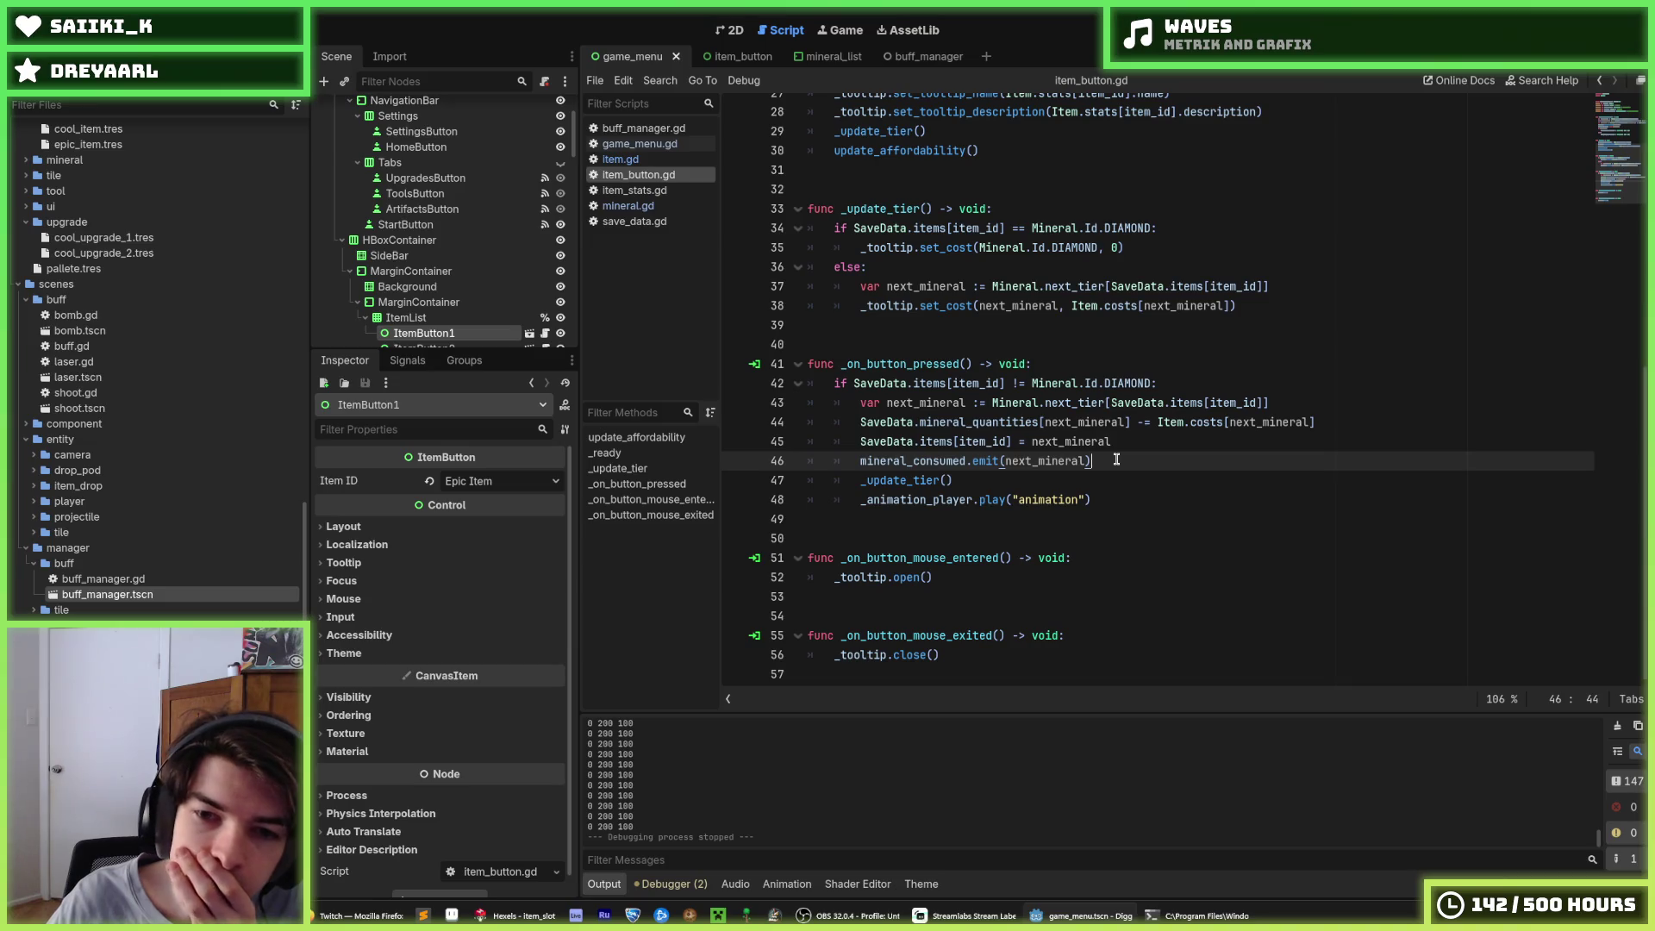
Check the order of lines 45 and 46, then run the game and buy the Cool Item
{"action": "key", "text": "Up"}
{"action": "key", "text": "Down"}
{"action": "key", "text": "Up"}
{"action": "key", "text": "Down"}
{"action": "key", "text": "Up"}
{"action": "key", "text": "Down"}
{"action": "key", "text": "Up"}
{"action": "key", "text": "Down"}
{"action": "left_click", "coordinate": [1106, 445]}
{"action": "key", "text": "Down"}
{"action": "key", "text": "Up"}
{"action": "key", "text": "Down"}
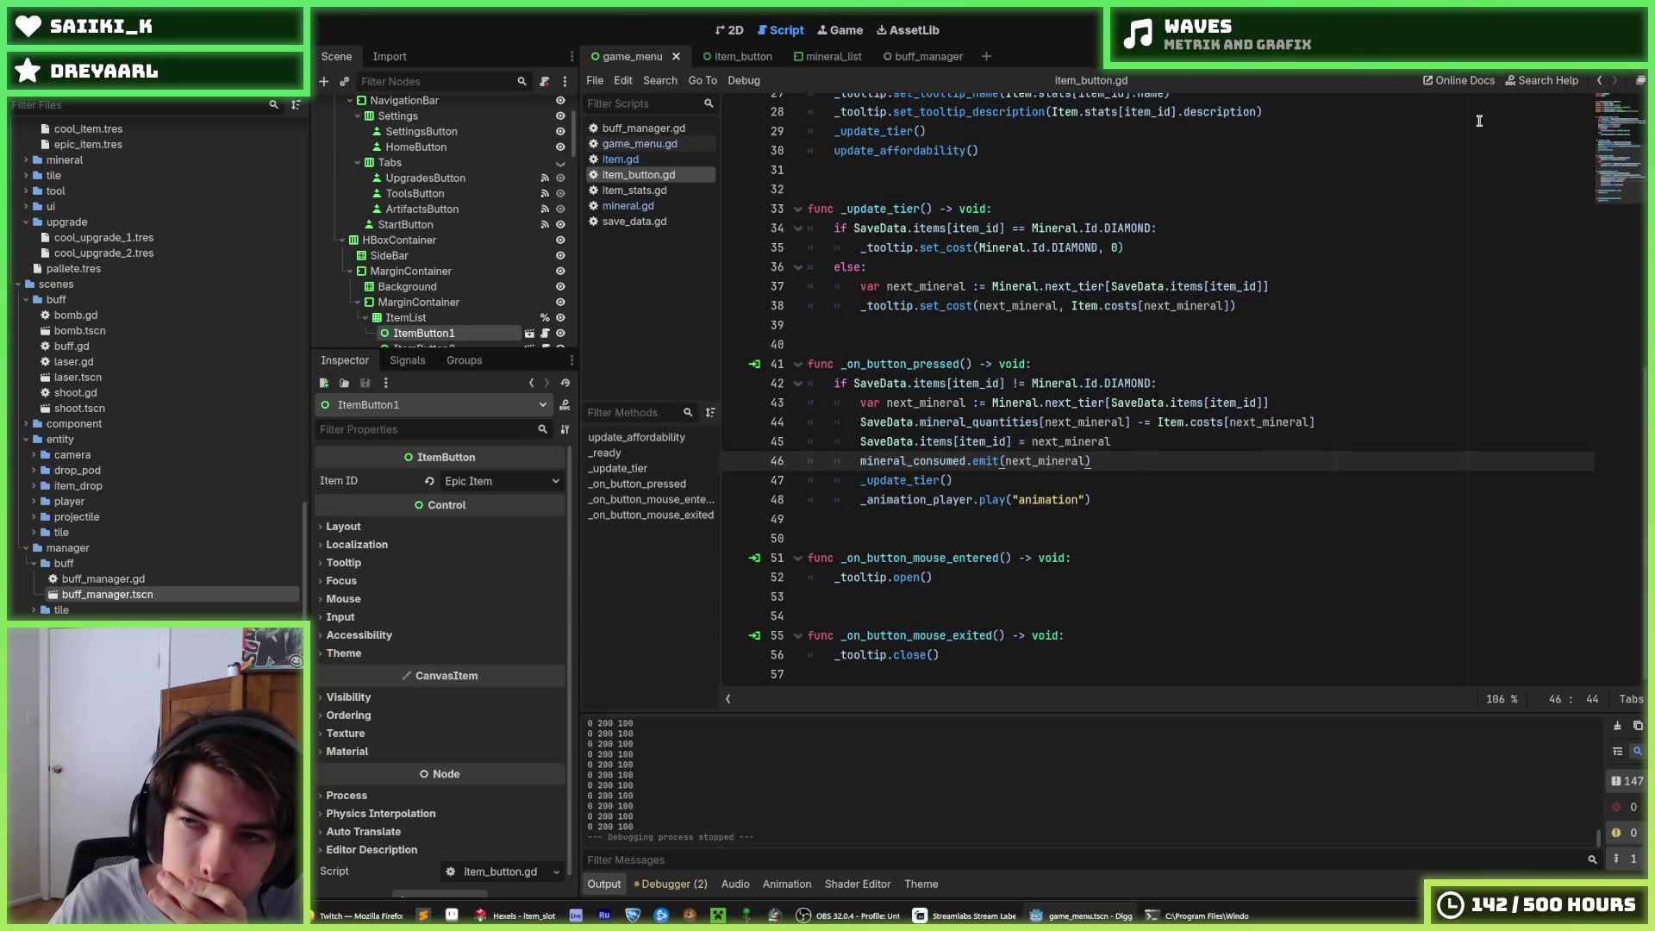
{"action": "key", "text": "F5"}
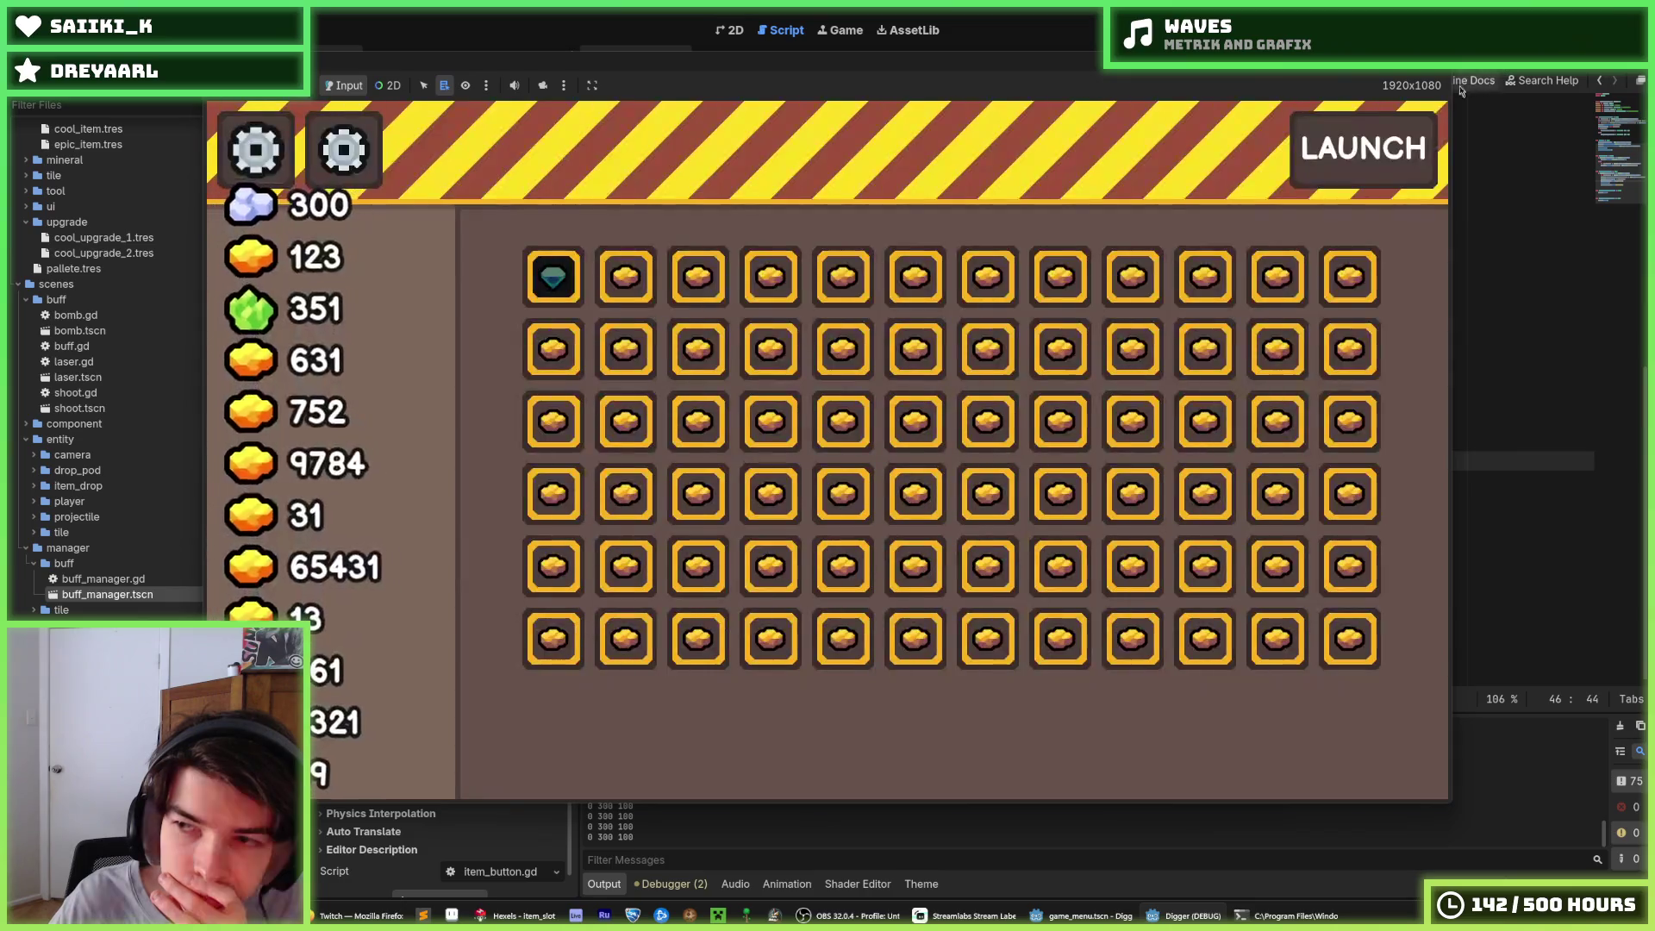
{"action": "left_click", "coordinate": [653, 278]}
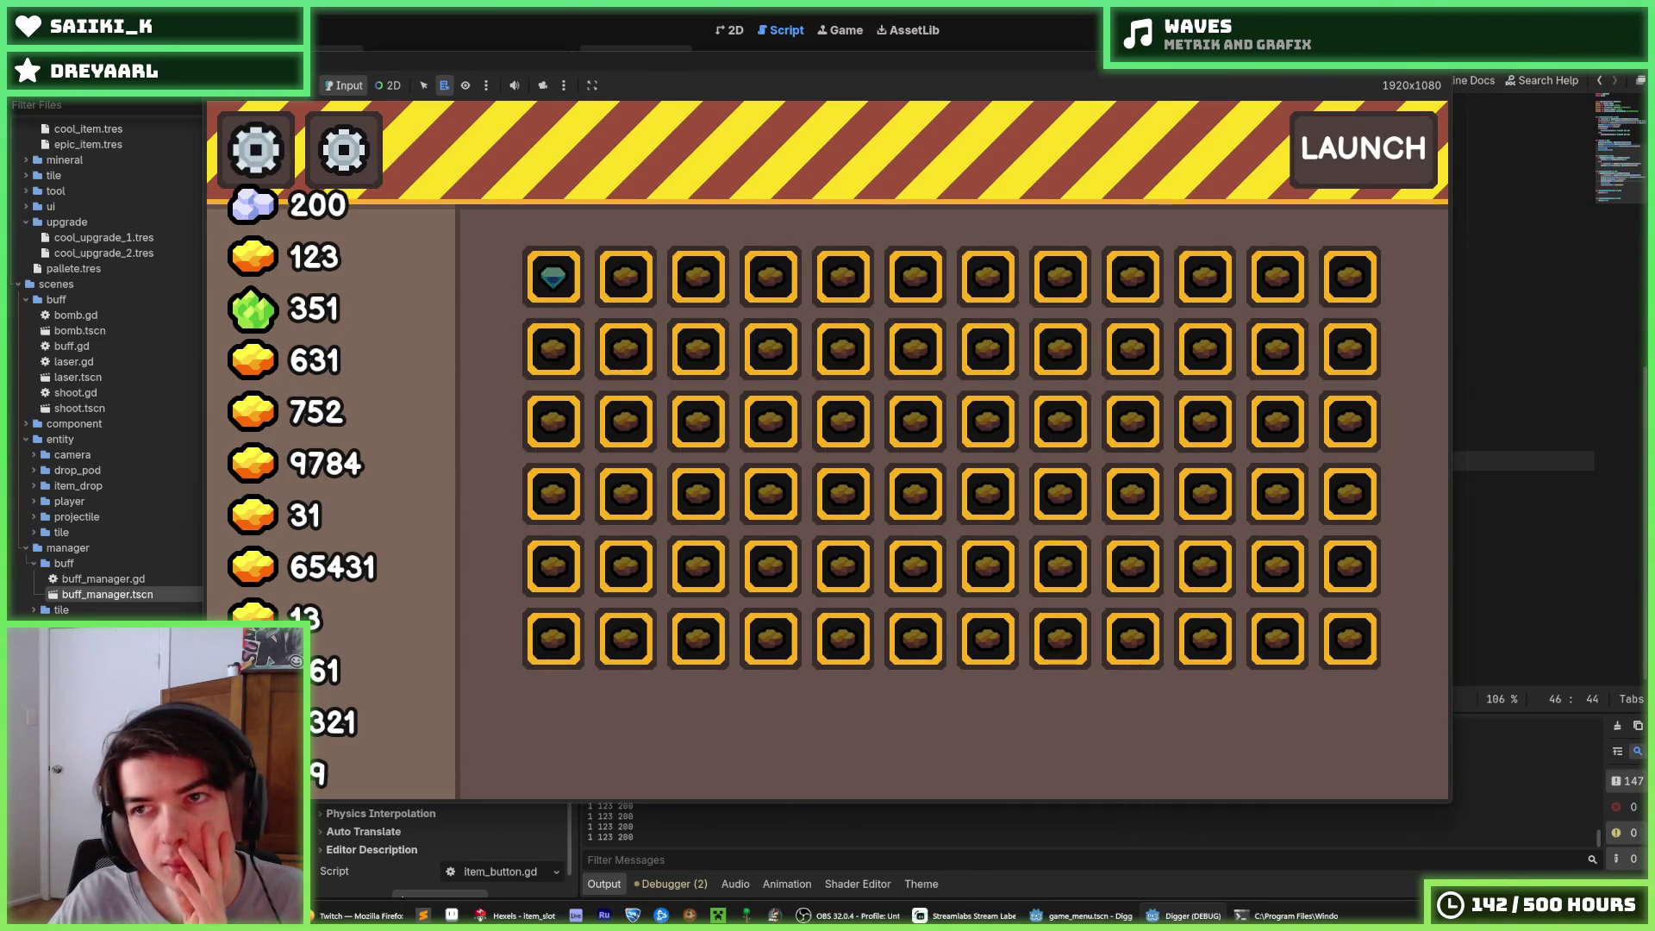
Stop the game, move the emit line back above the tier save, and rerun buying Cool Item twice
{"action": "key", "text": "F8"}
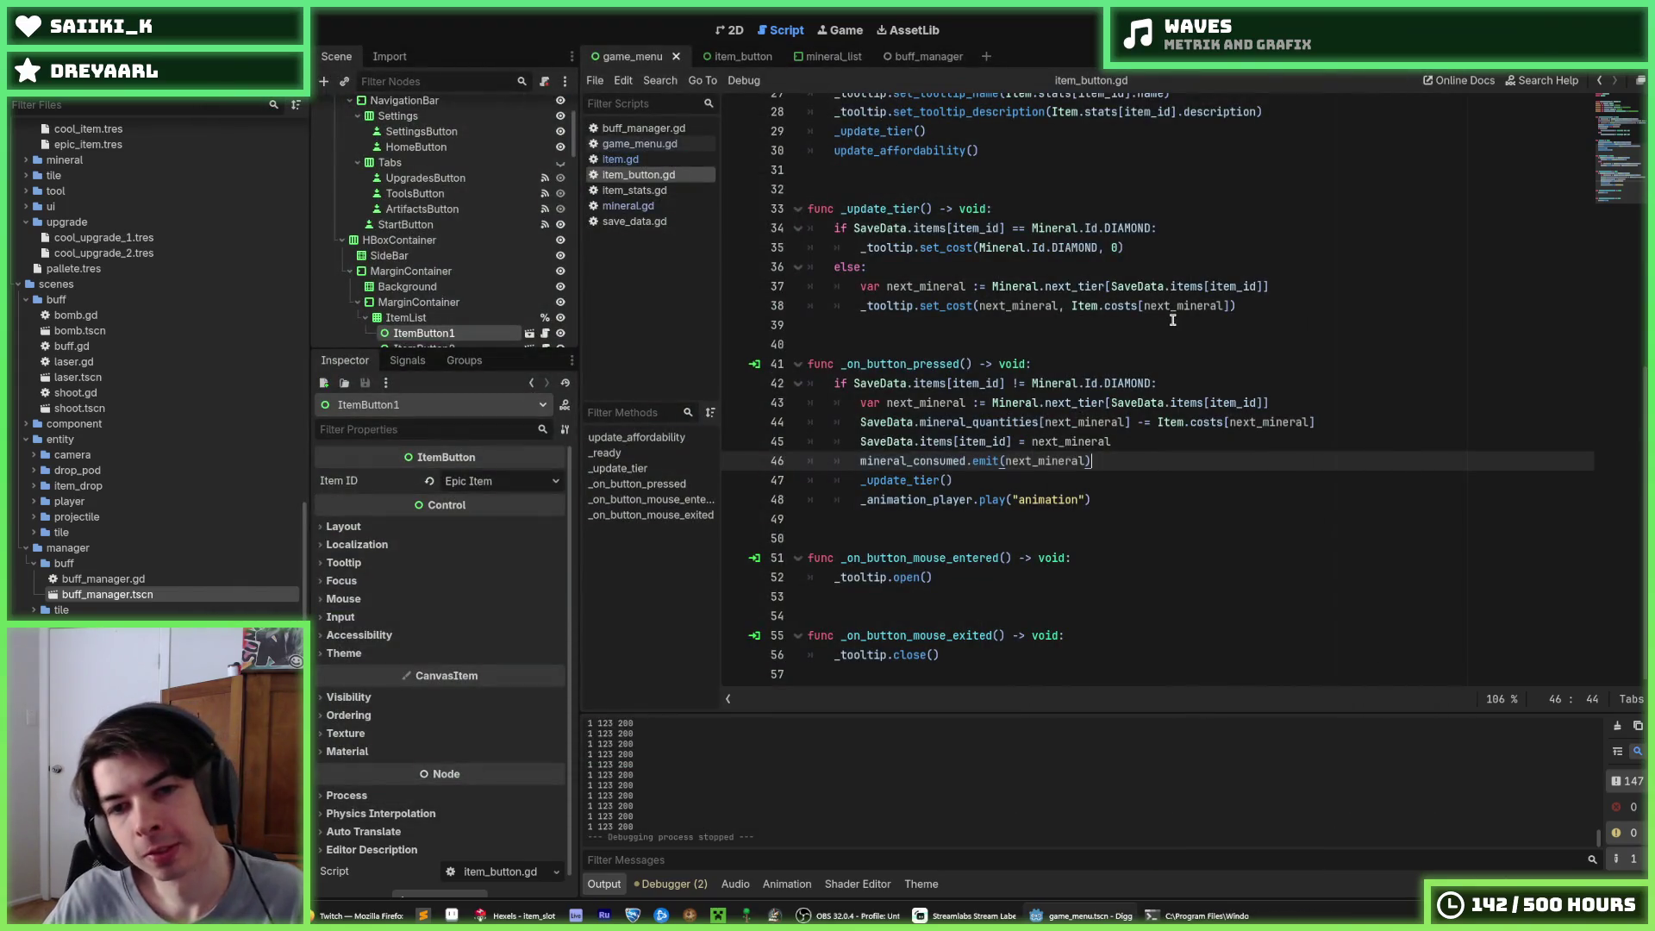
{"action": "key", "text": "alt+Up"}
{"action": "key", "text": "F5"}
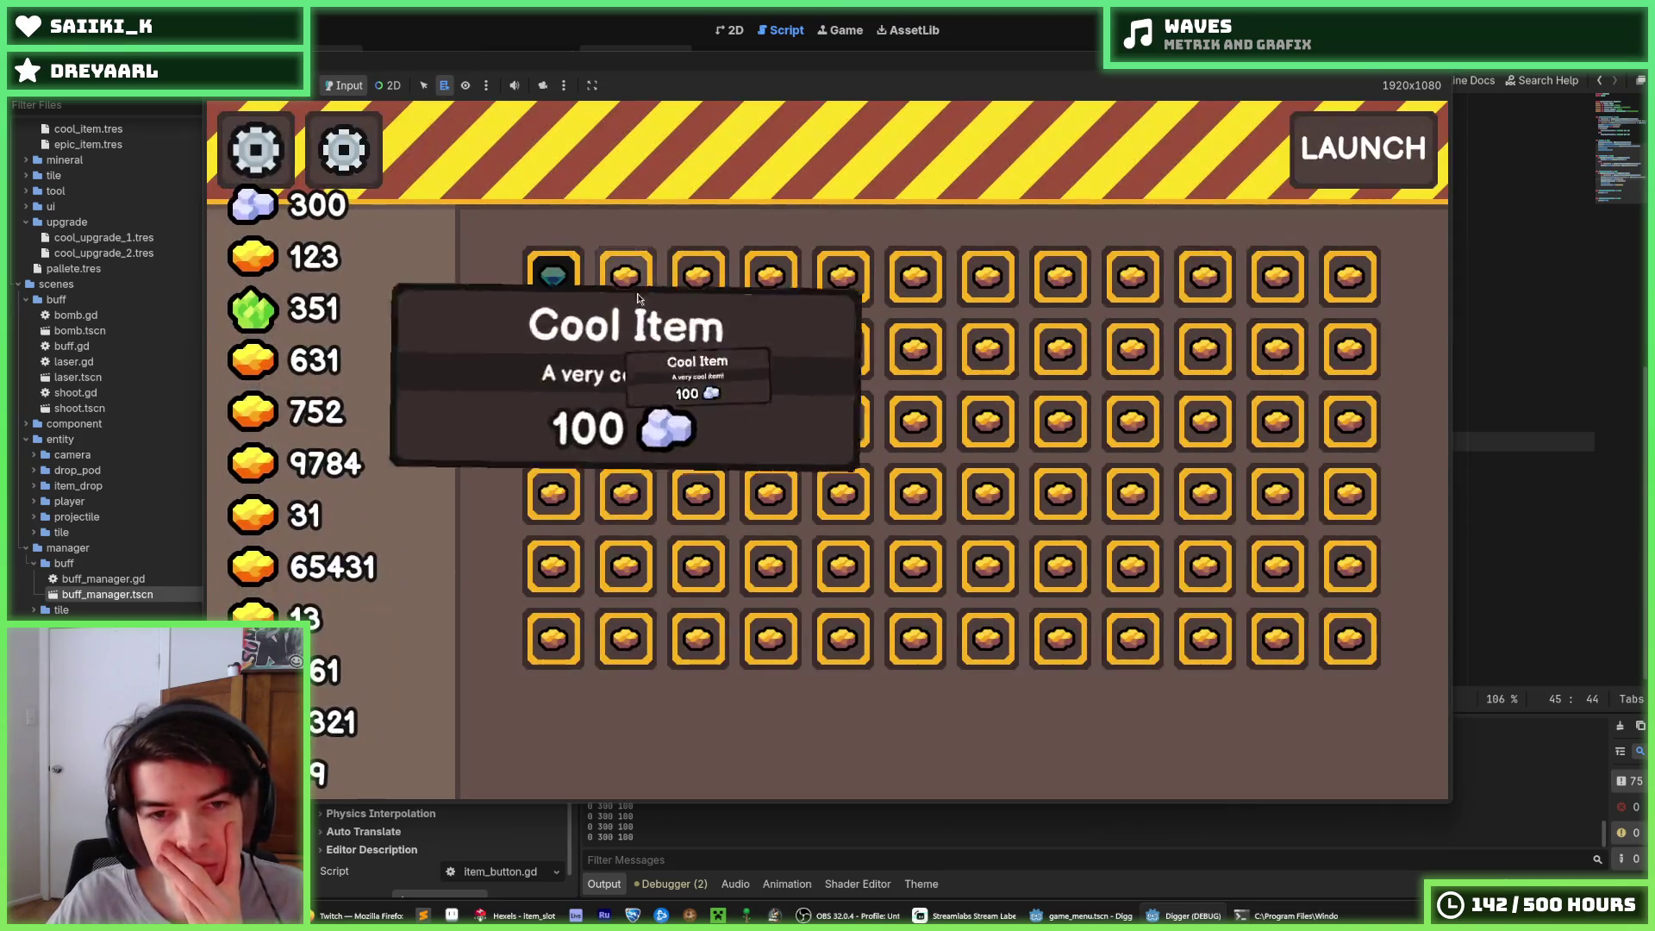
{"action": "left_click", "coordinate": [681, 293]}
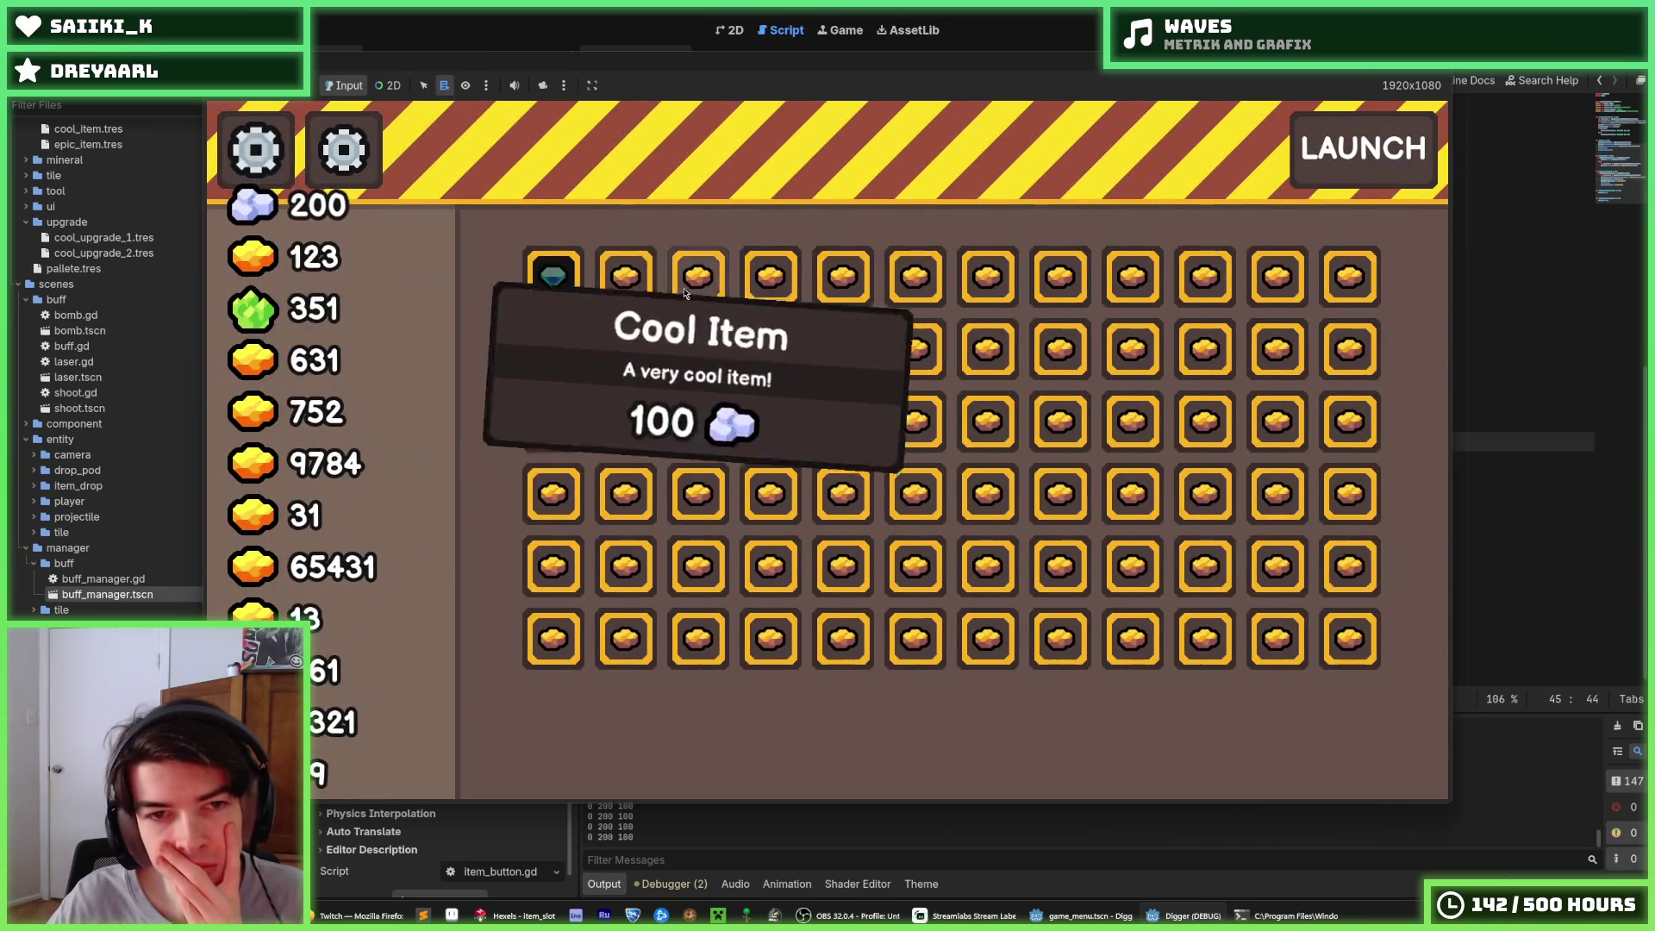
{"action": "left_click", "coordinate": [681, 293]}
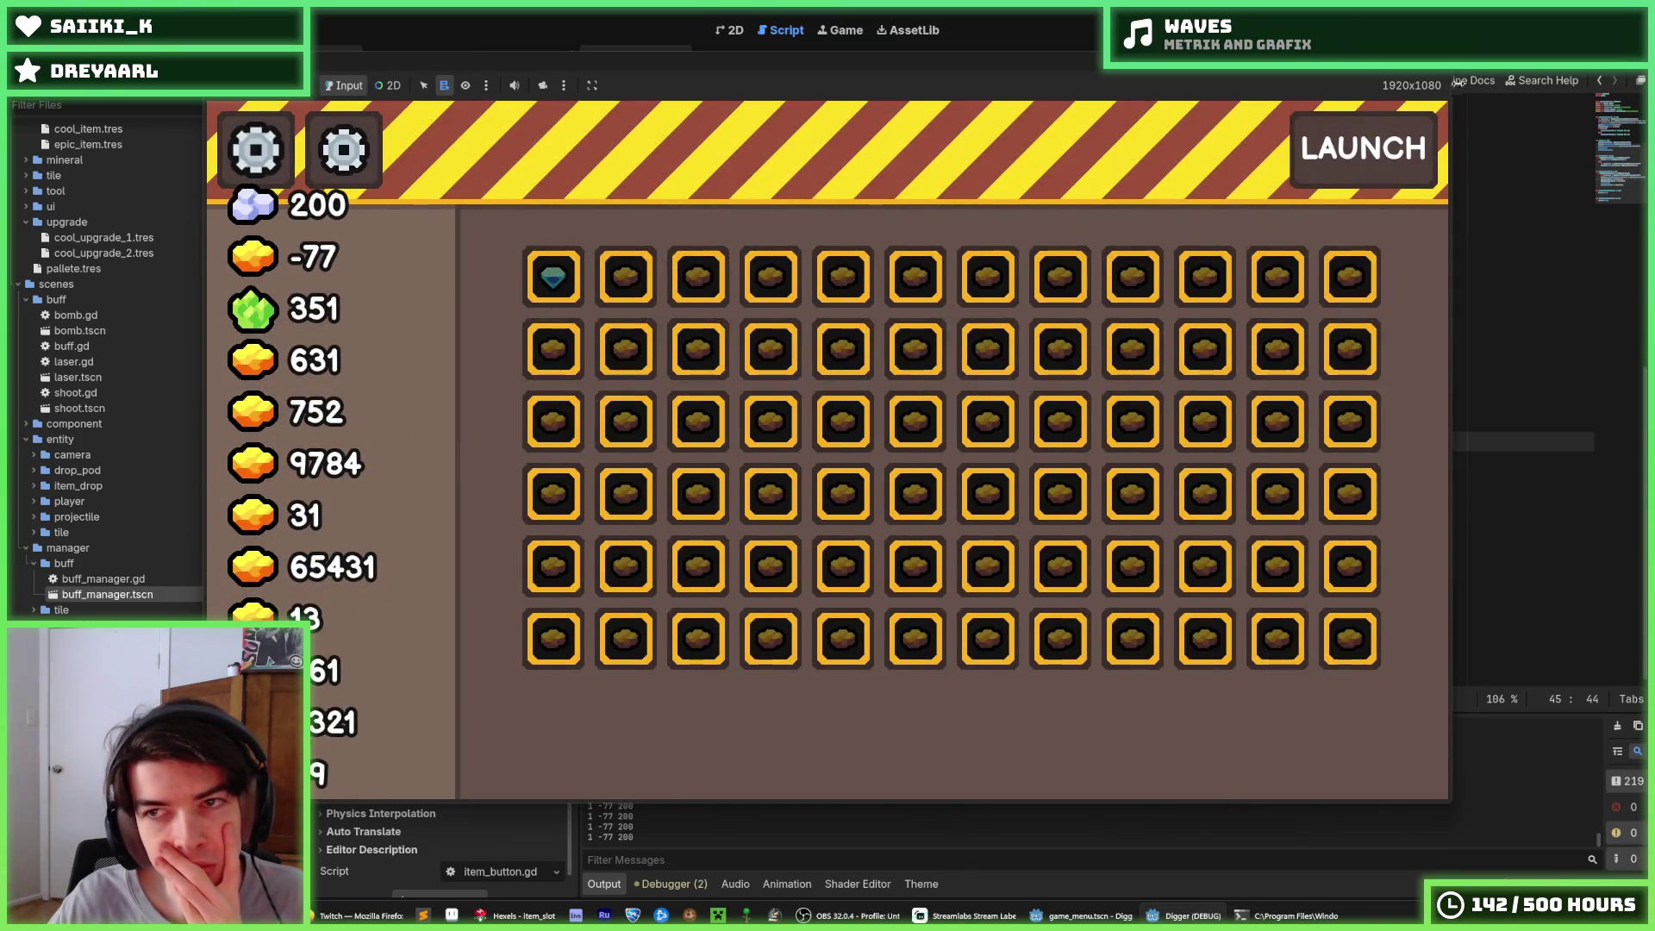
{"action": "key", "text": "F8"}
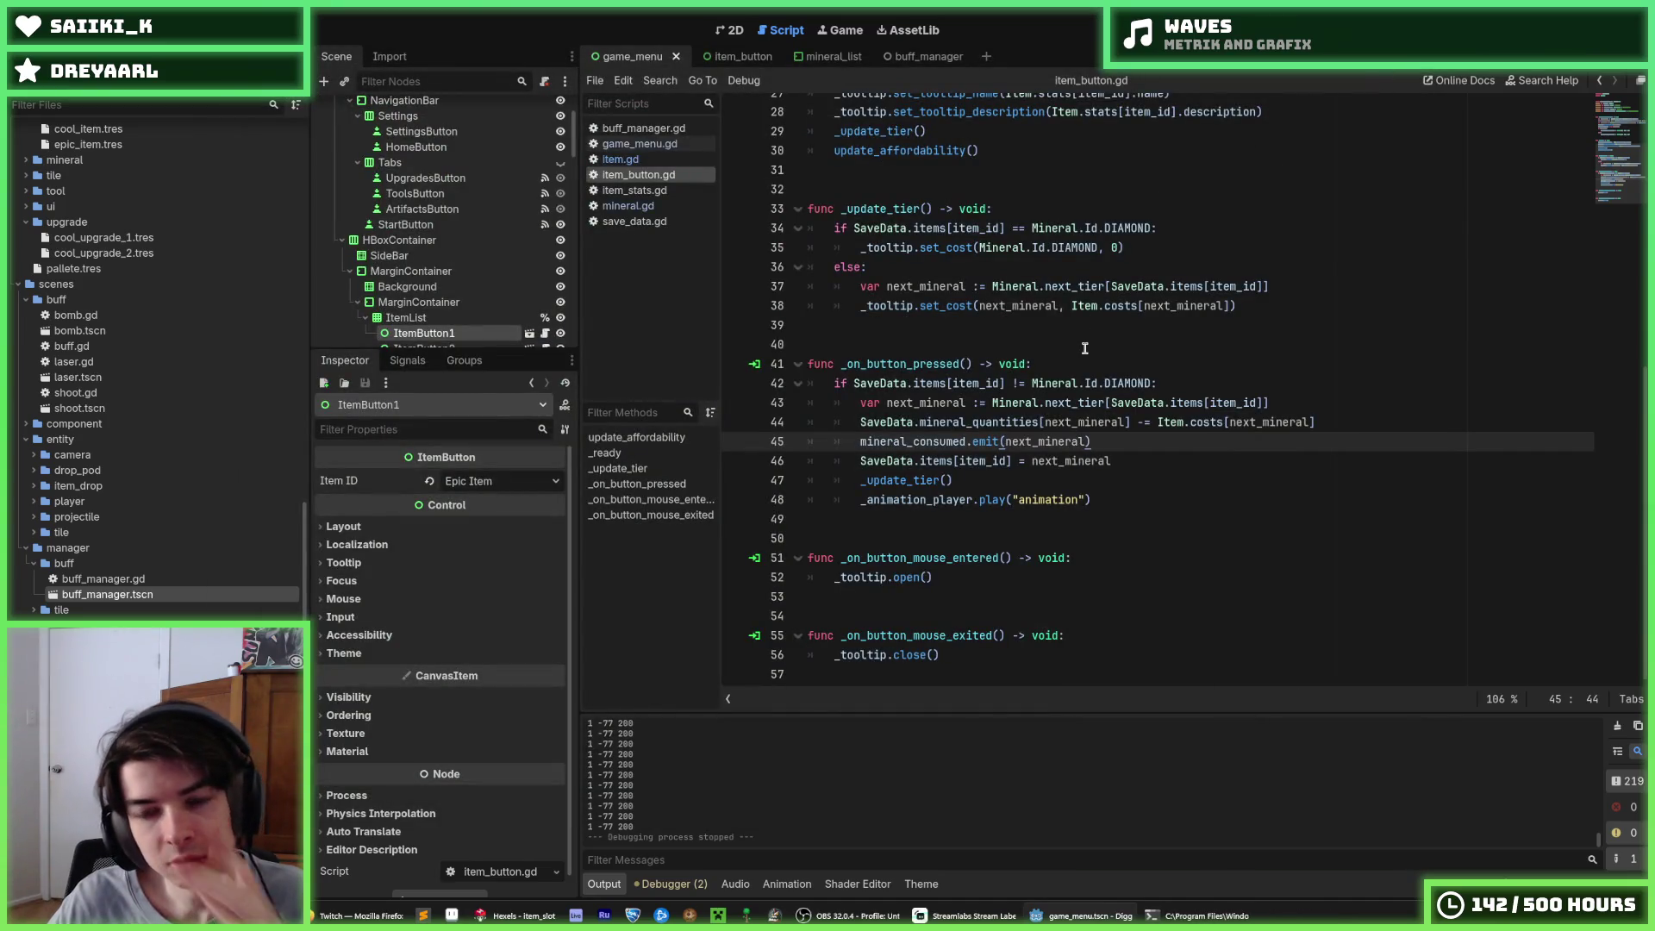
Fix line 43's next_tier lookup to use square brackets
{"action": "key", "text": "Up"}
{"action": "key", "text": "Up"}
{"action": "key", "text": "End"}
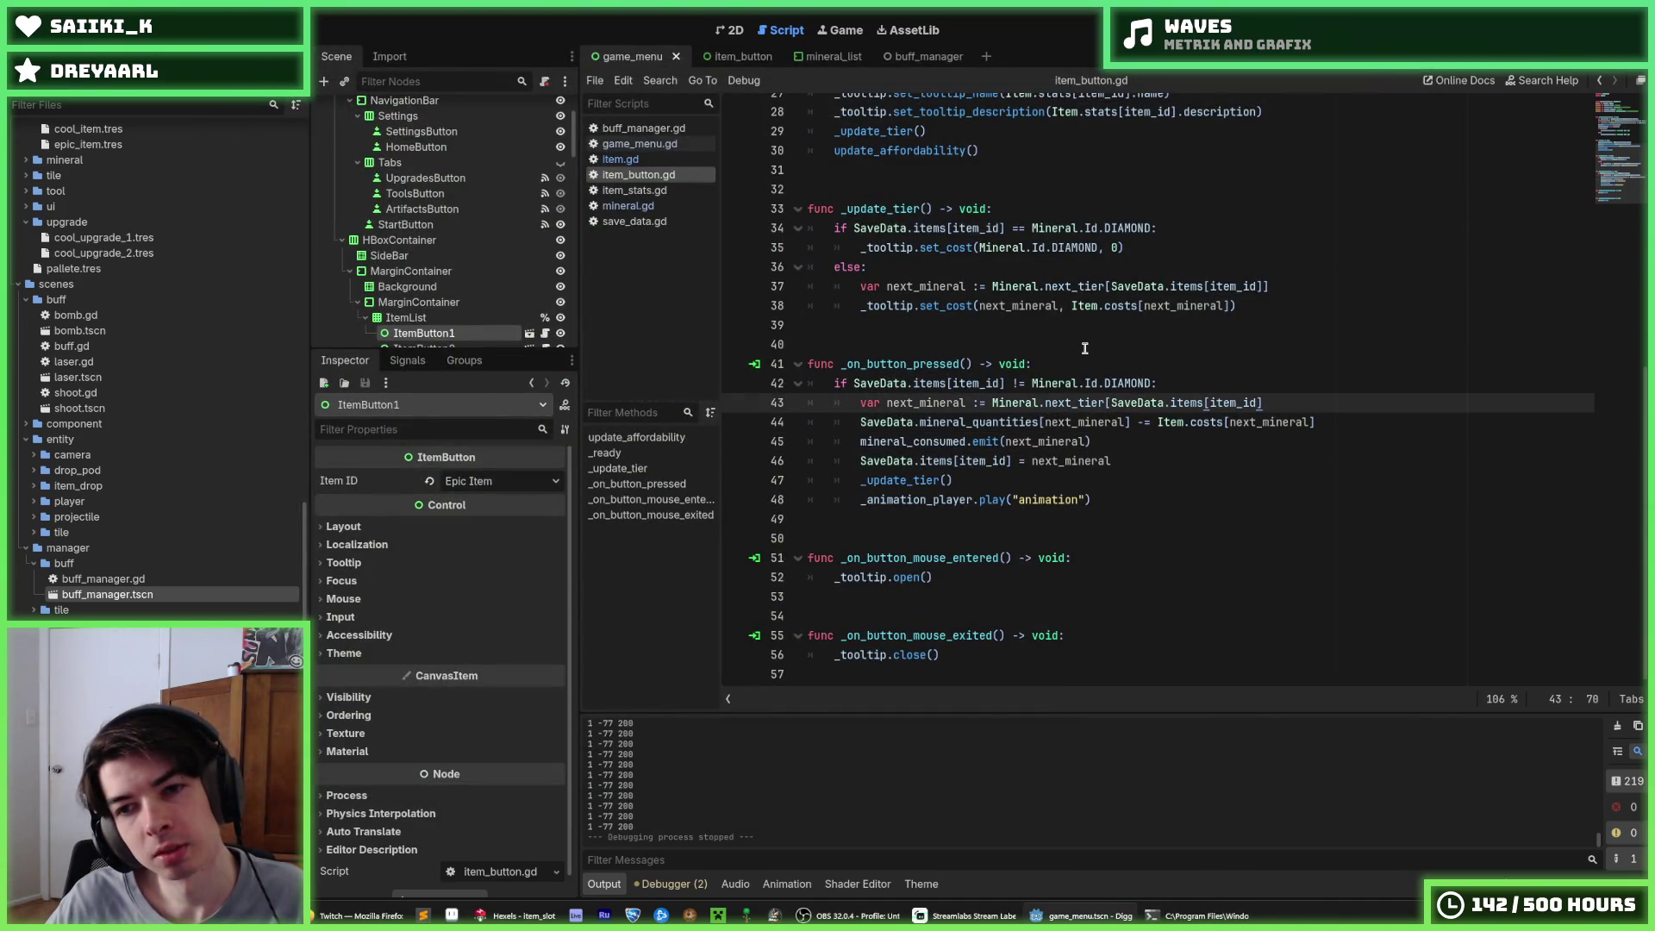
{"action": "key", "text": "ctrl+Left"}
{"action": "key", "text": "ctrl+Left"}
{"action": "key", "text": "ctrl+Left"}
{"action": "key", "text": "BackSpace"}
{"action": "type", "text": "["}
{"action": "key", "text": "End"}
{"action": "key", "text": "BackSpace"}
{"action": "type", "text": "]"}
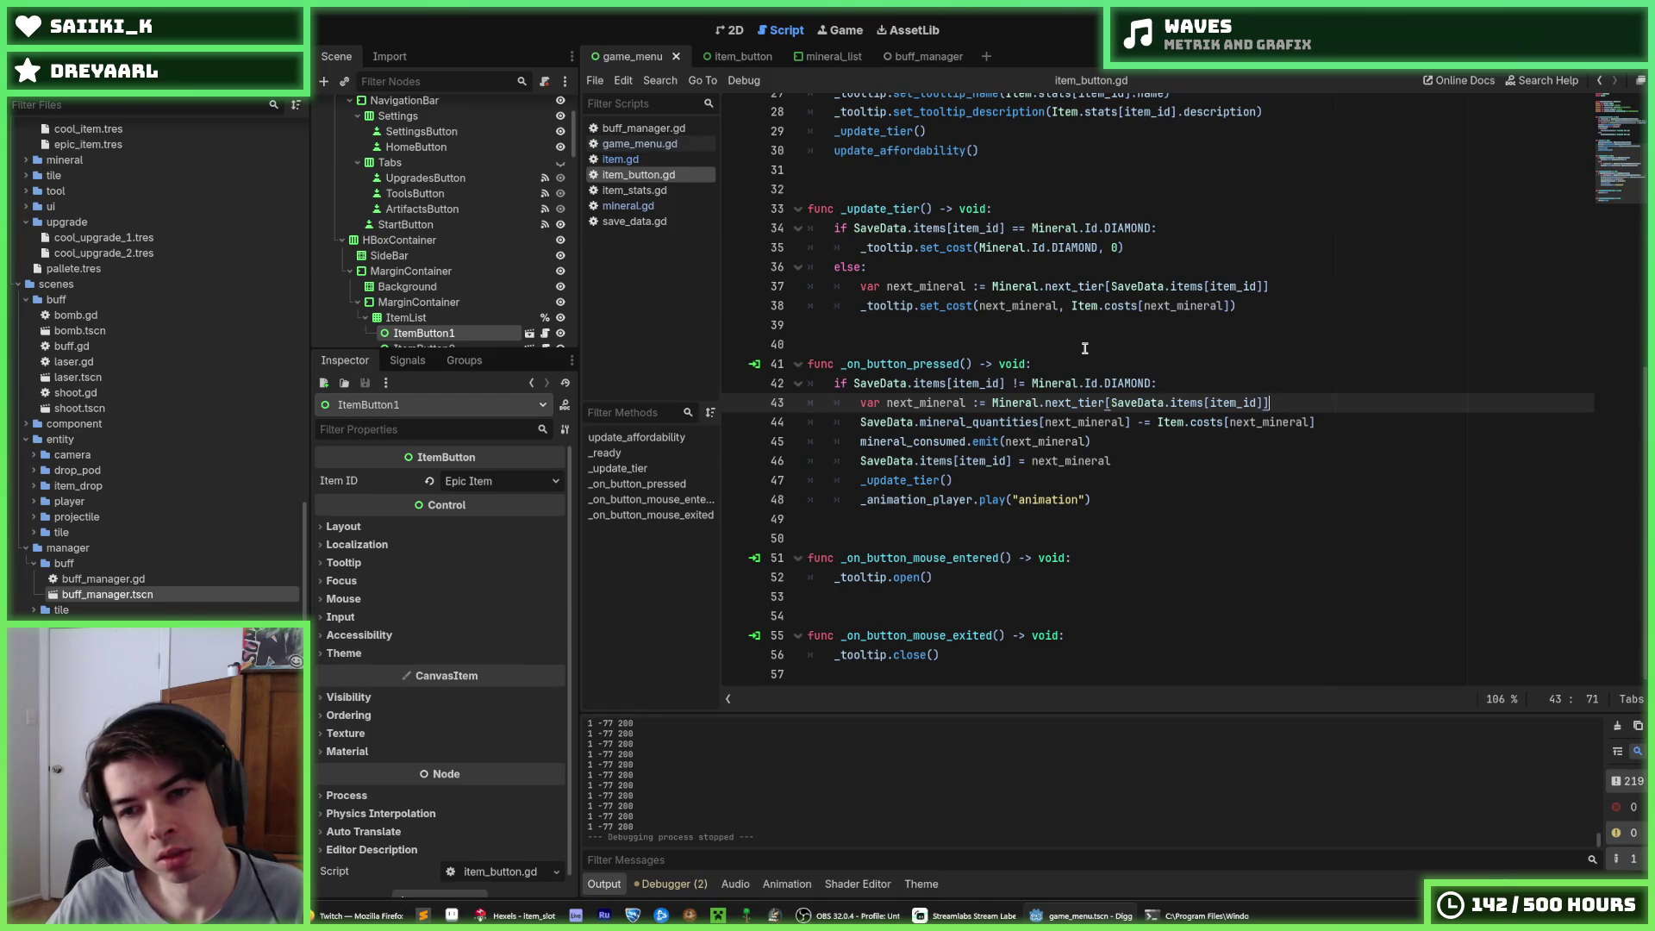
Move the emit below the tier save, then run and buy Cool Item, crystals 300 to 200
{"action": "key", "text": "Down"}
{"action": "key", "text": "Down"}
{"action": "key", "text": "alt+Down"}
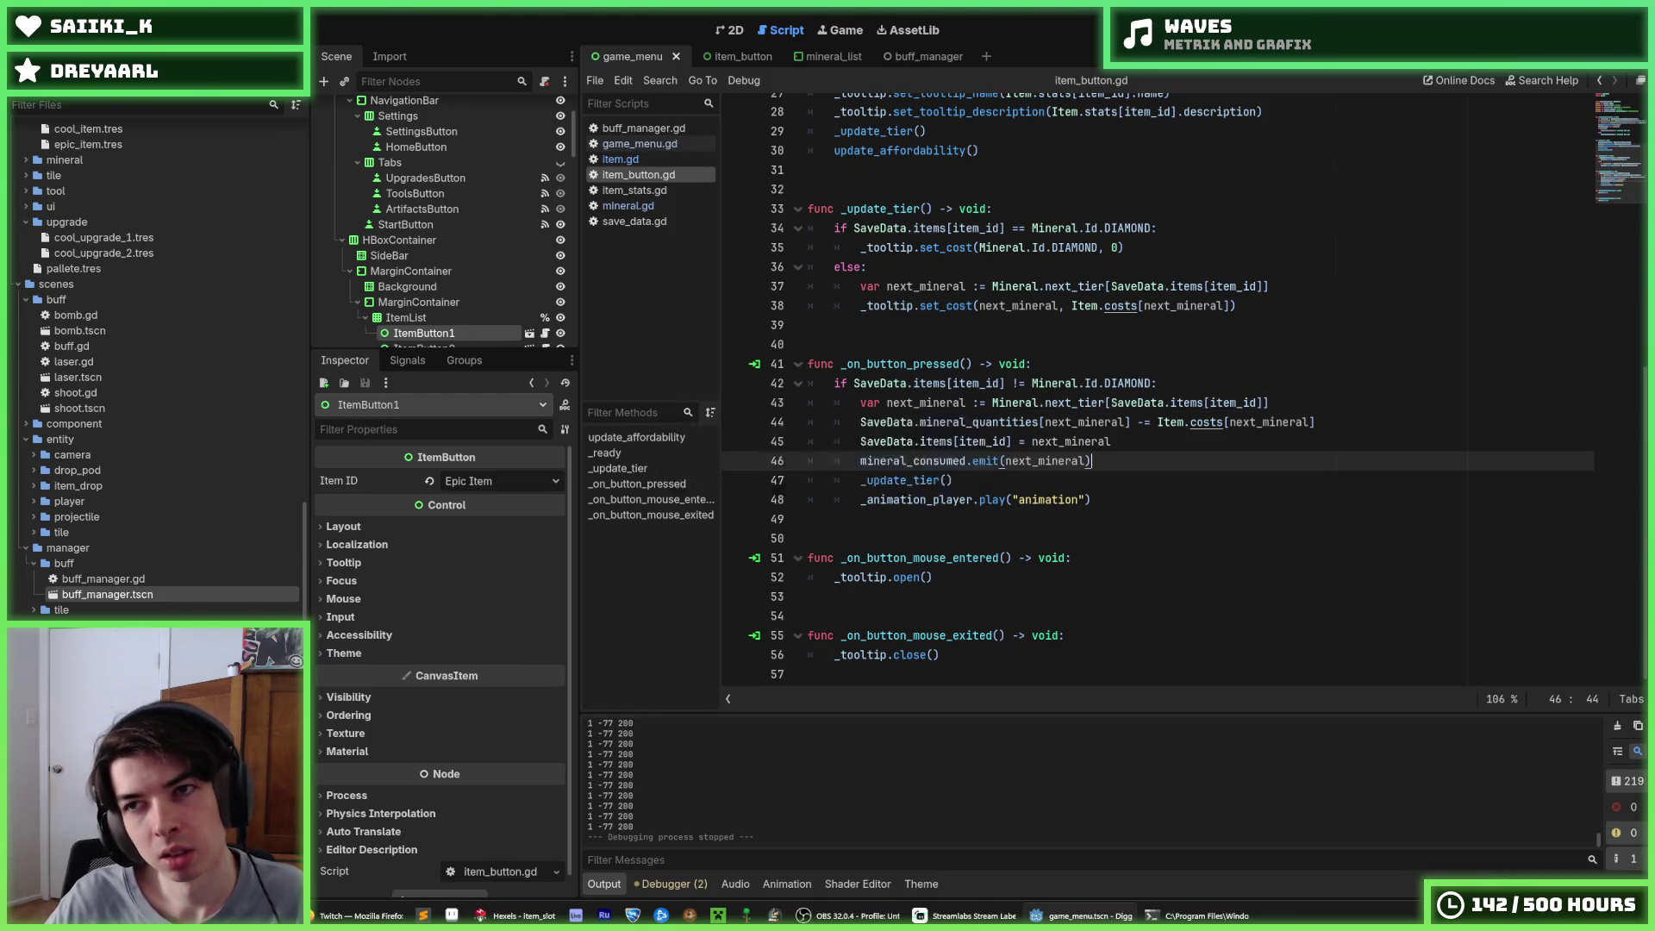
{"action": "key", "text": "F5"}
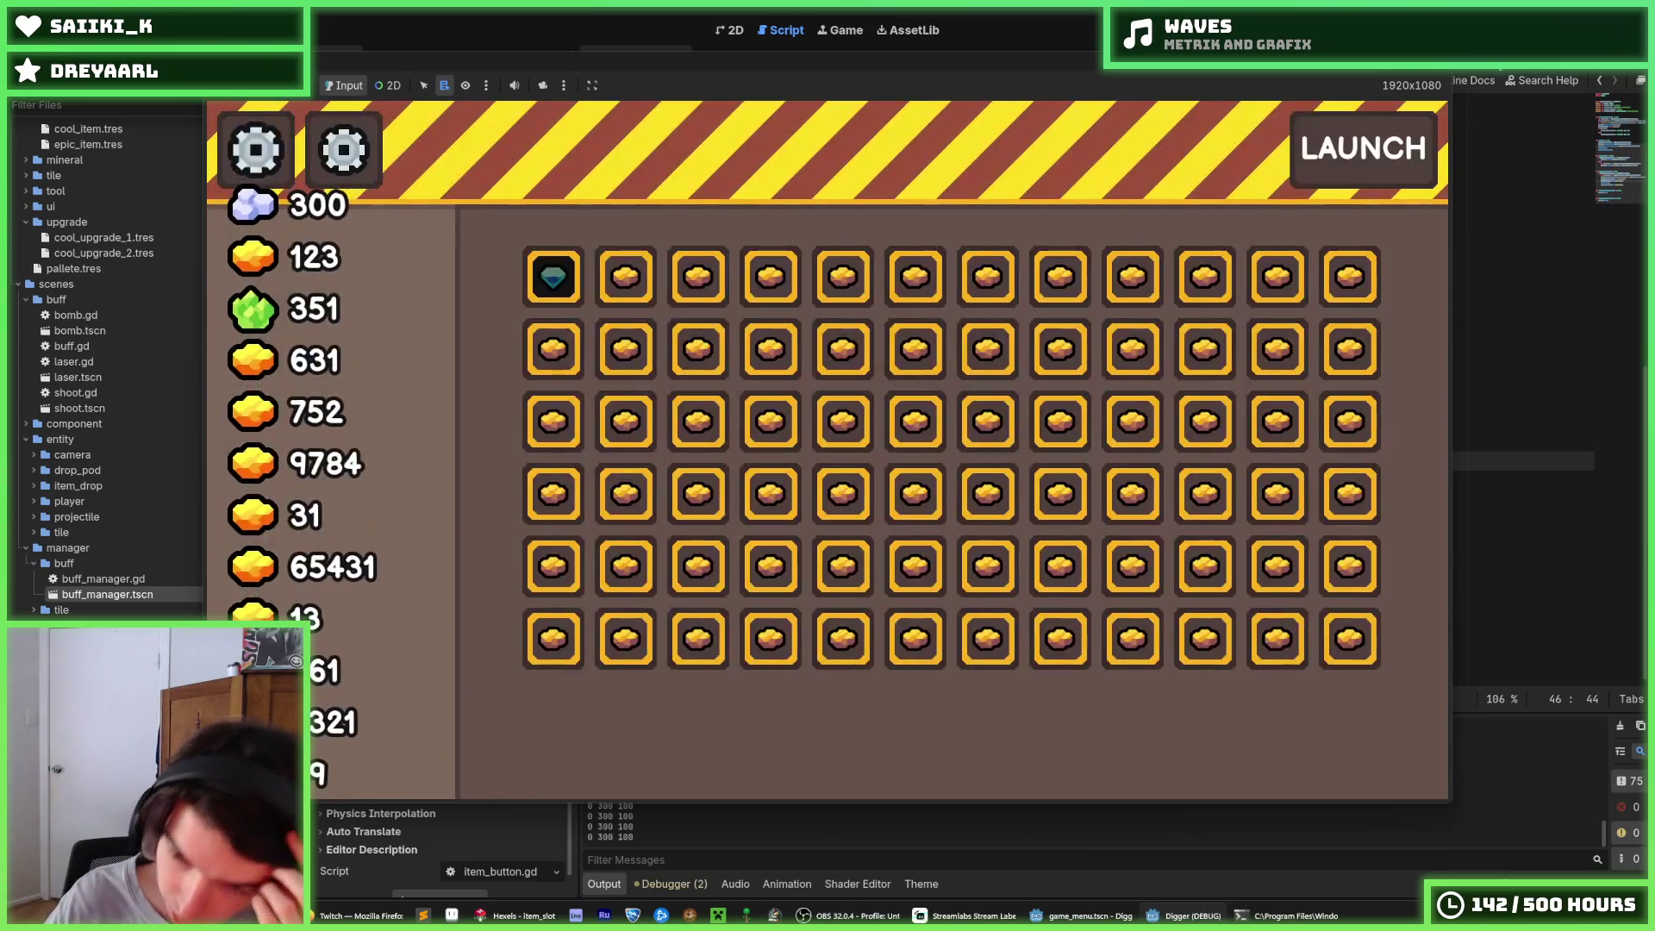
{"action": "mouse_move", "coordinate": [606, 293]}
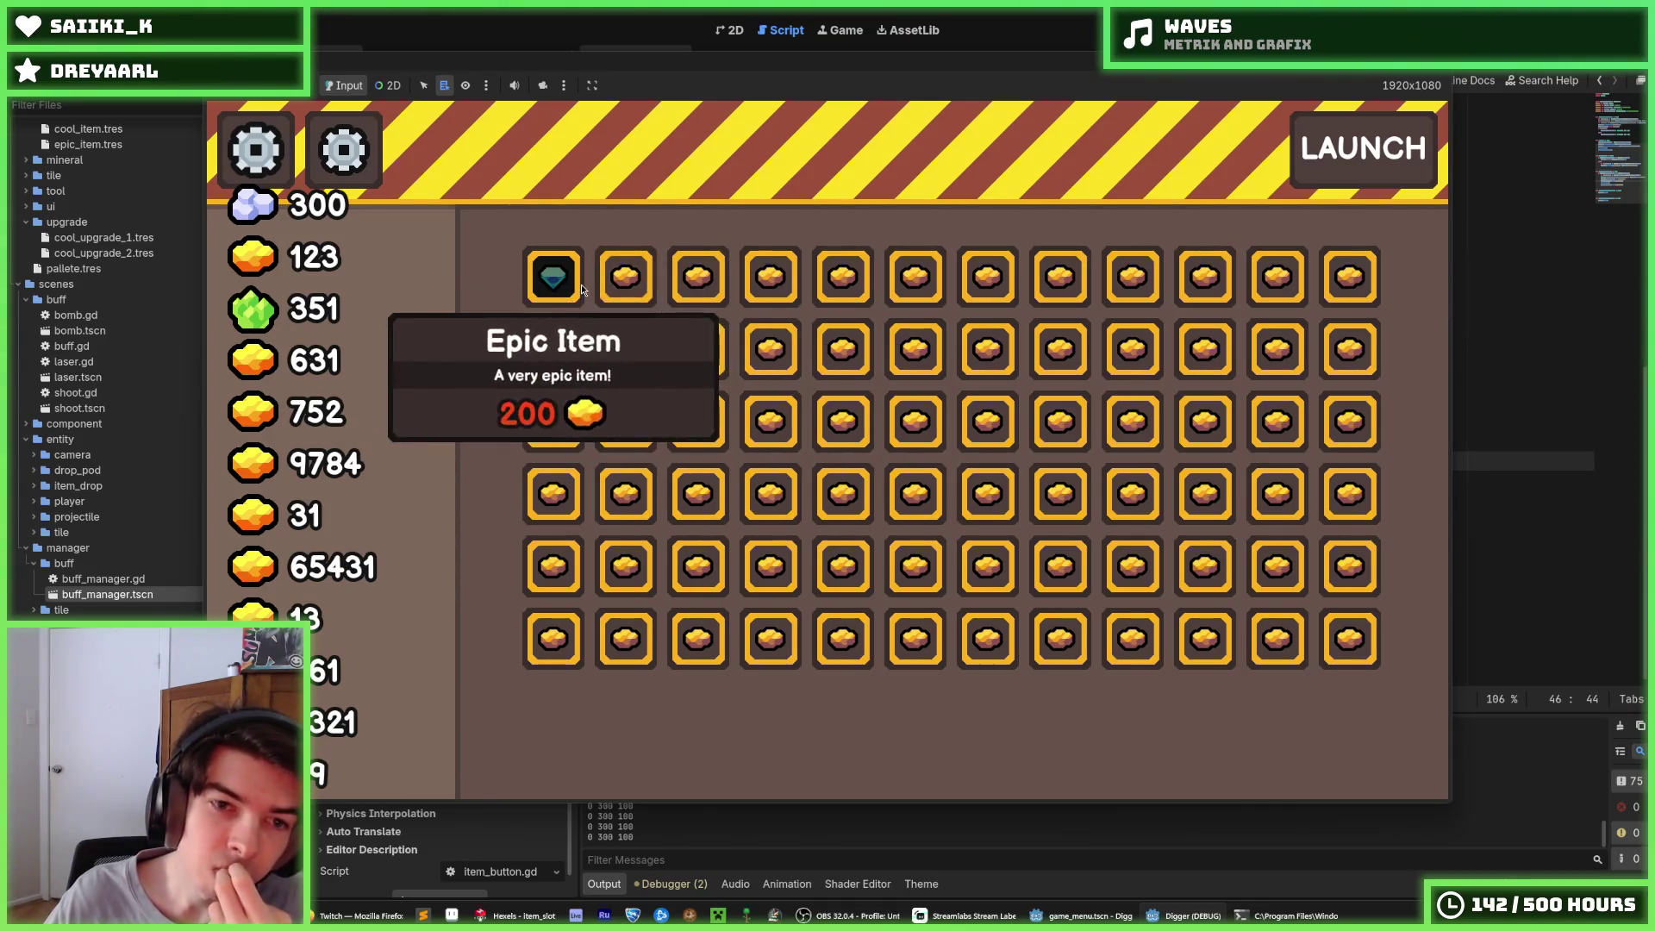
{"action": "left_click", "coordinate": [628, 279]}
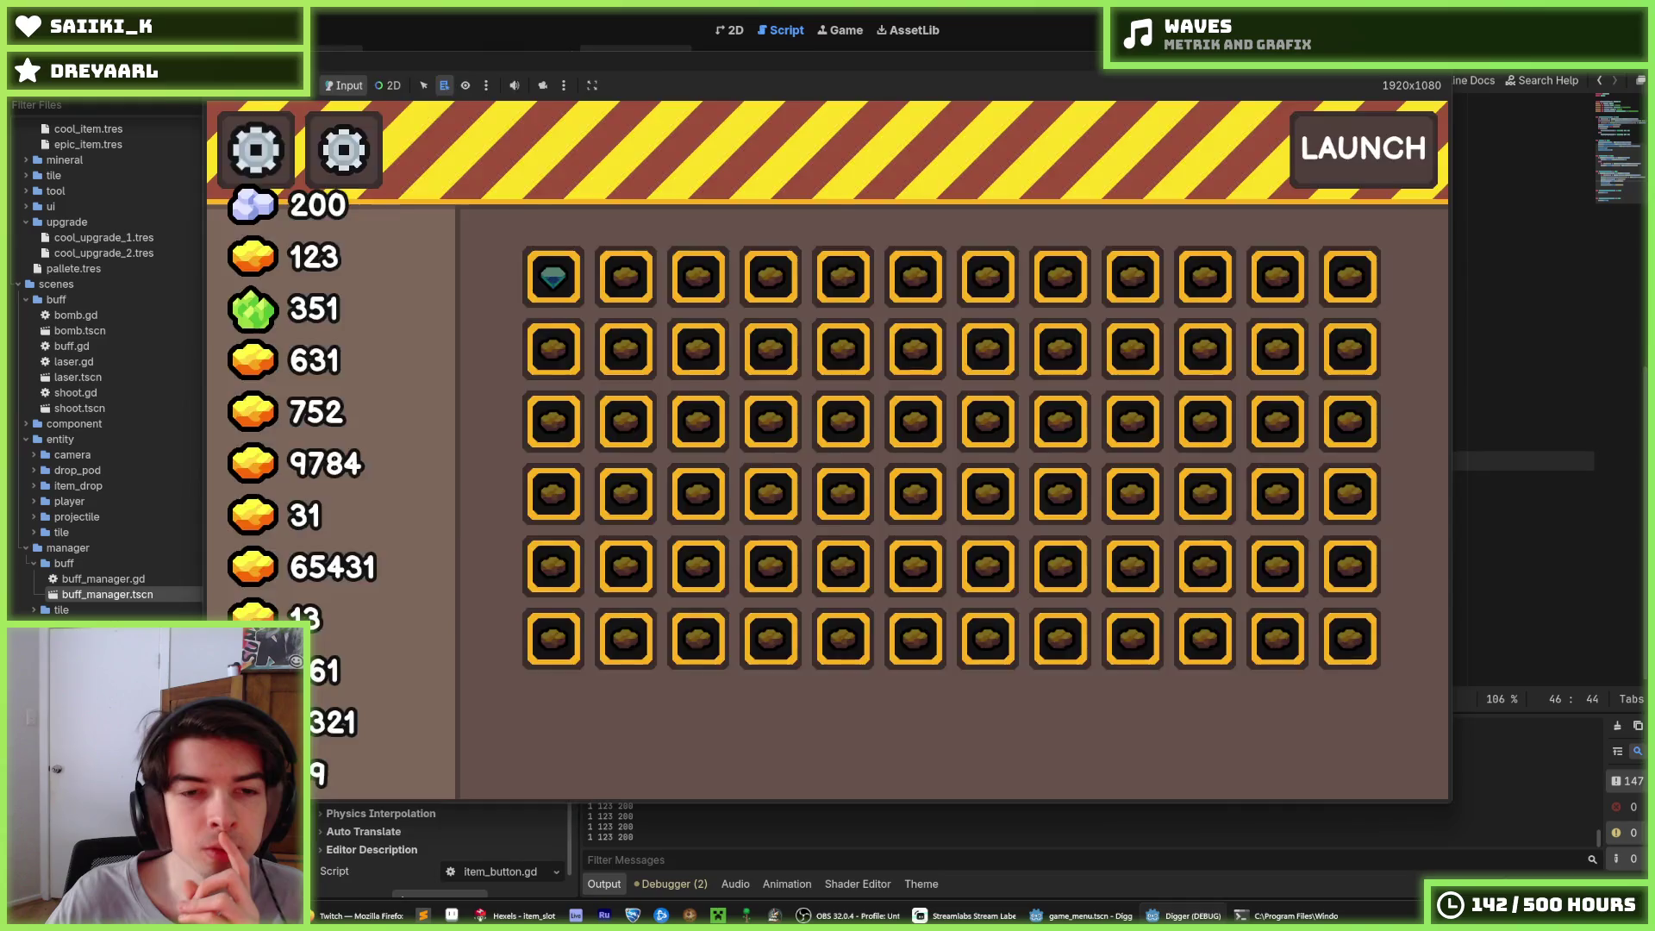
{"action": "key", "text": "F8"}
{"action": "left_click", "coordinate": [1144, 349]}
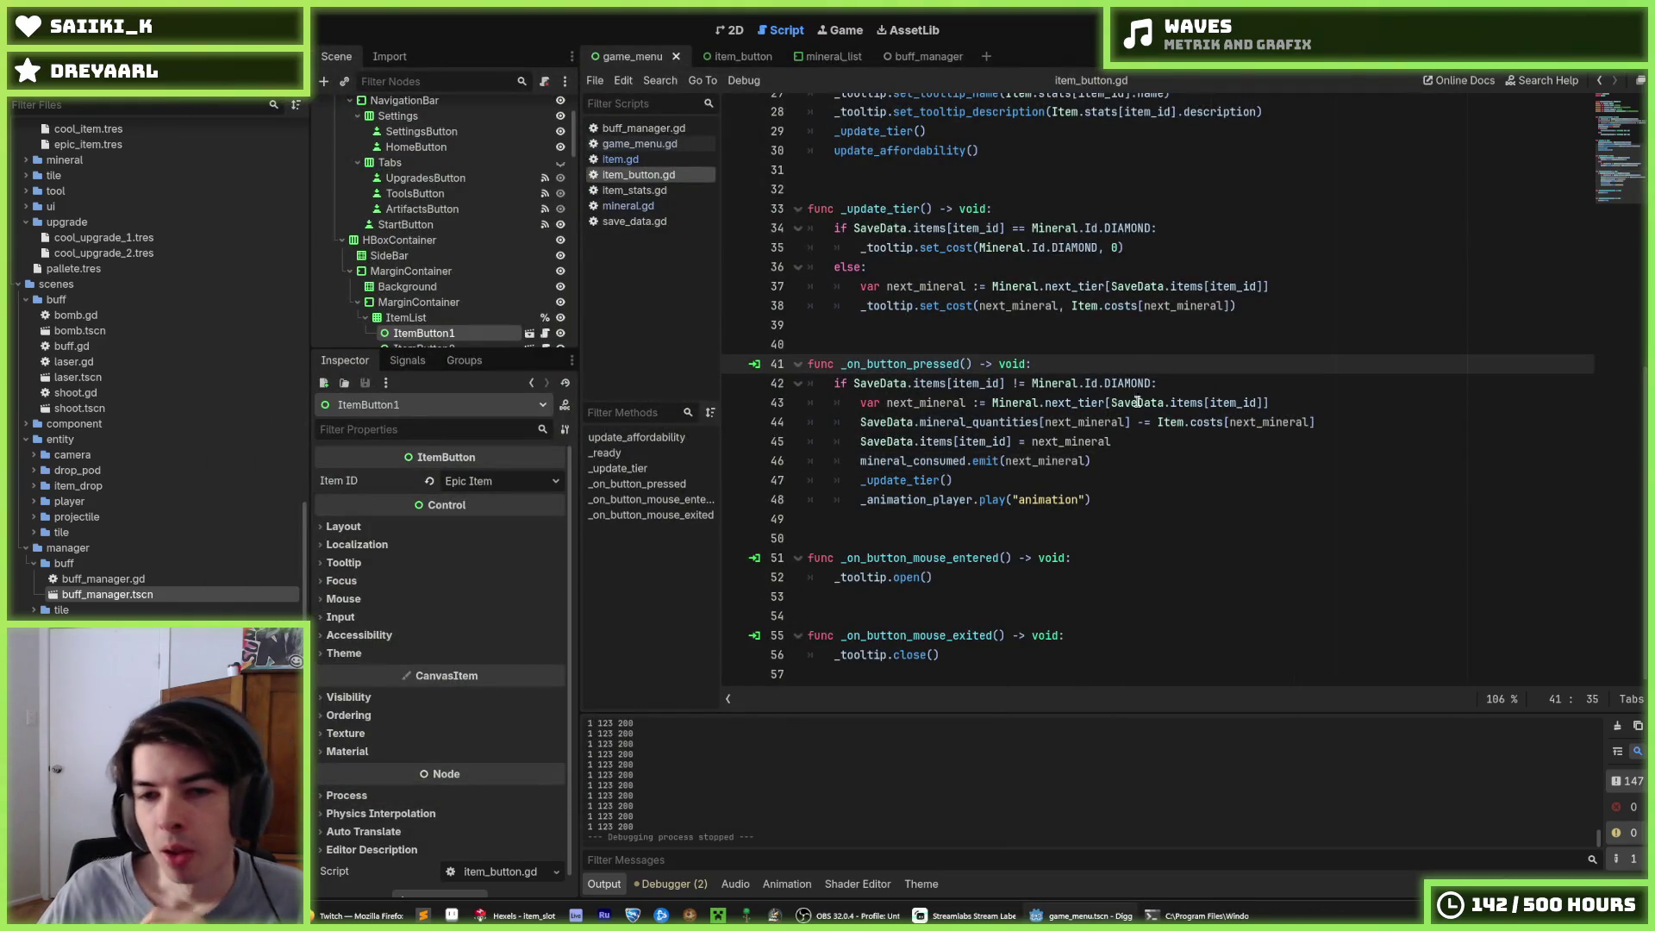
Compare lines 45 and 46 in _on_button_pressed and settle on the _update_tier() call
{"action": "left_click", "coordinate": [1143, 452]}
{"action": "left_click", "coordinate": [1137, 443]}
{"action": "left_click", "coordinate": [1133, 455]}
{"action": "left_click", "coordinate": [1130, 444]}
{"action": "left_click", "coordinate": [1129, 455]}
{"action": "left_click", "coordinate": [1129, 441]}
{"action": "left_click", "coordinate": [1129, 459]}
{"action": "left_click", "coordinate": [1124, 442]}
{"action": "left_click", "coordinate": [1124, 460]}
{"action": "left_click", "coordinate": [1125, 442]}
{"action": "left_click", "coordinate": [1125, 460]}
{"action": "left_click", "coordinate": [1125, 442]}
{"action": "left_click", "coordinate": [1126, 460]}
{"action": "left_click", "coordinate": [1127, 442]}
{"action": "left_click", "coordinate": [1128, 460]}
{"action": "left_click", "coordinate": [1125, 442]}
{"action": "left_click", "coordinate": [1123, 460]}
{"action": "left_click", "coordinate": [1121, 472]}
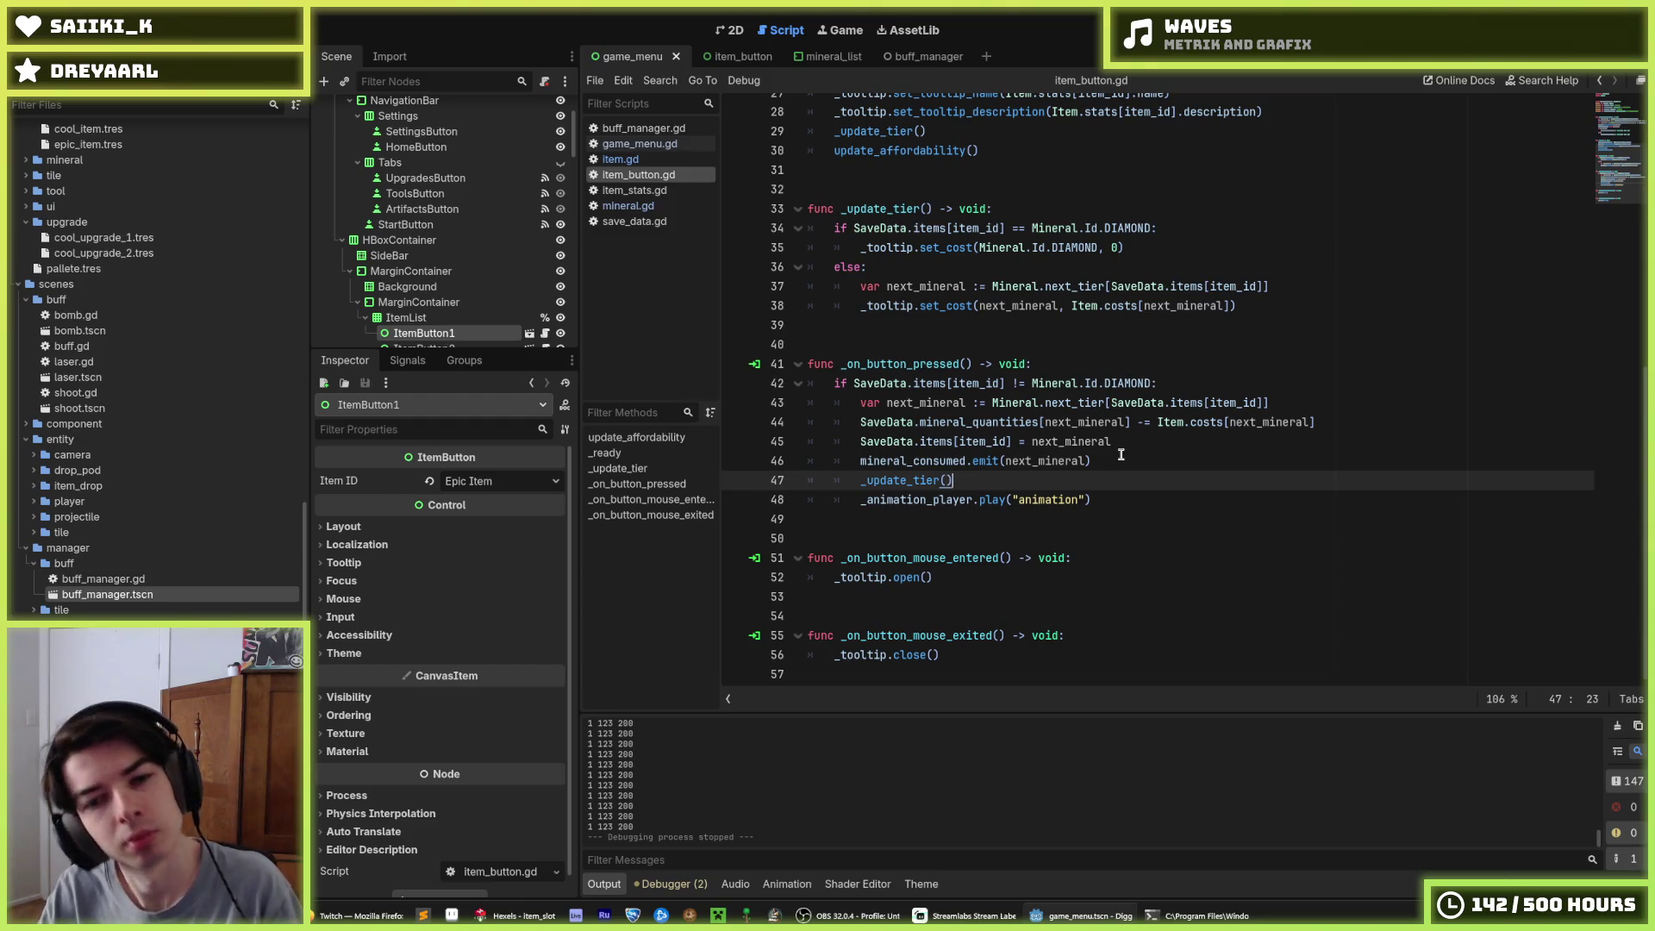
{"action": "left_click", "coordinate": [1121, 454]}
{"action": "left_click", "coordinate": [1095, 476]}
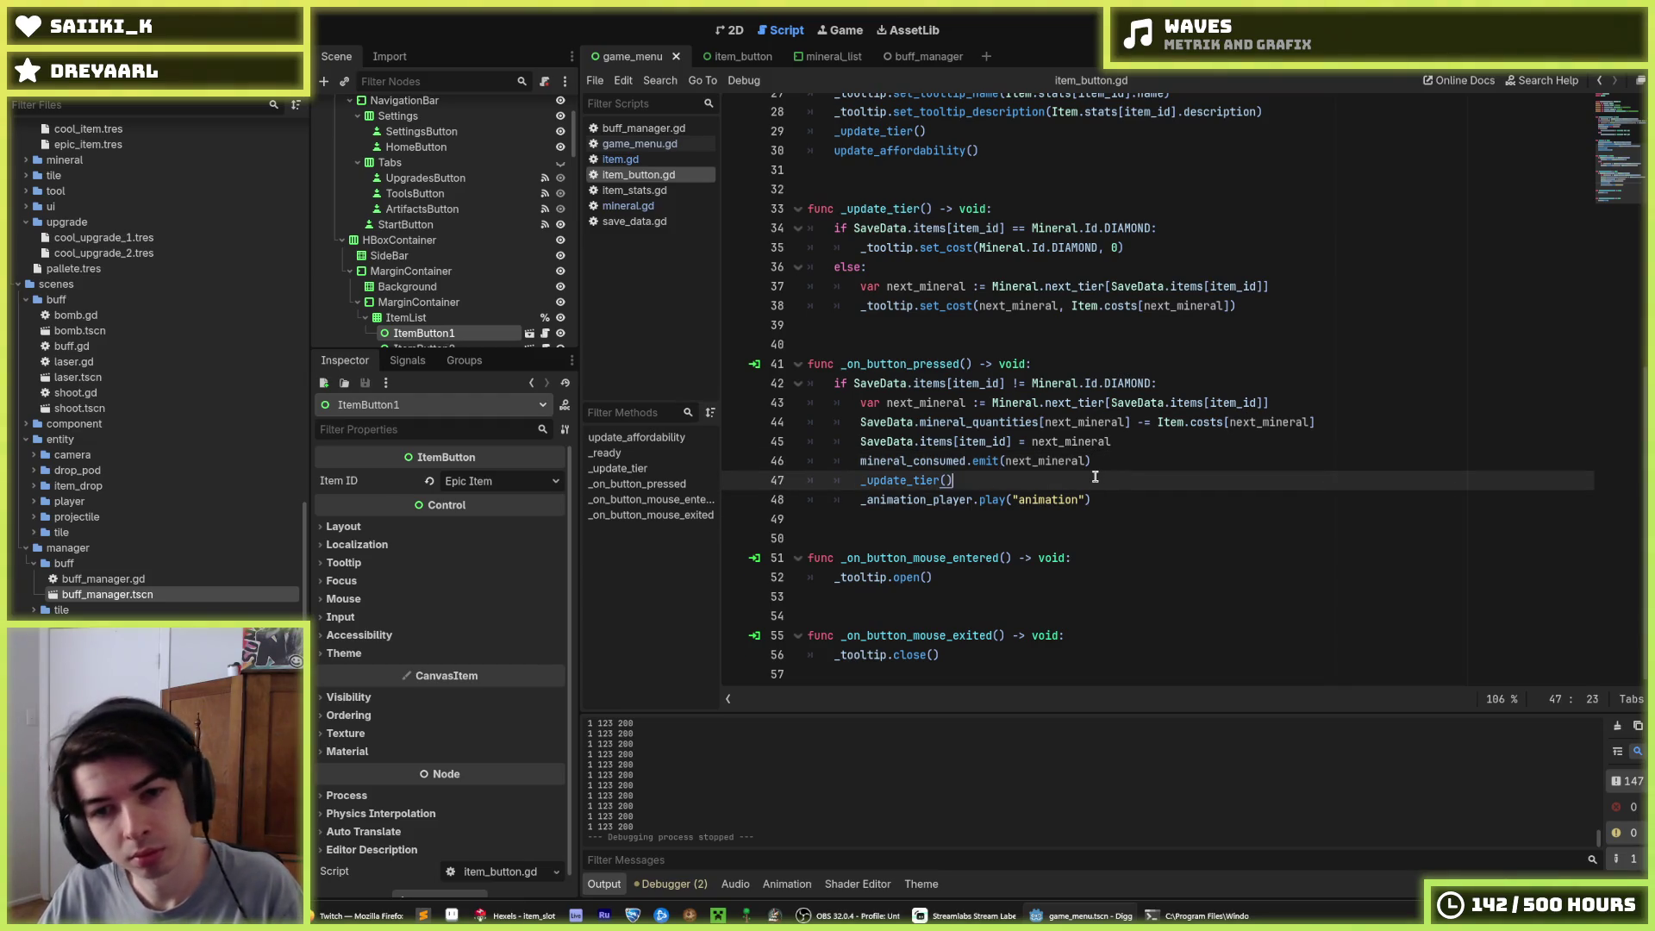
Move _update_tier() above mineral_consumed.emit and run the game
{"action": "key", "text": "alt+Up"}
{"action": "scroll", "coordinate": [1051, 452], "scroll_direction": "up", "scroll_amount": 2}
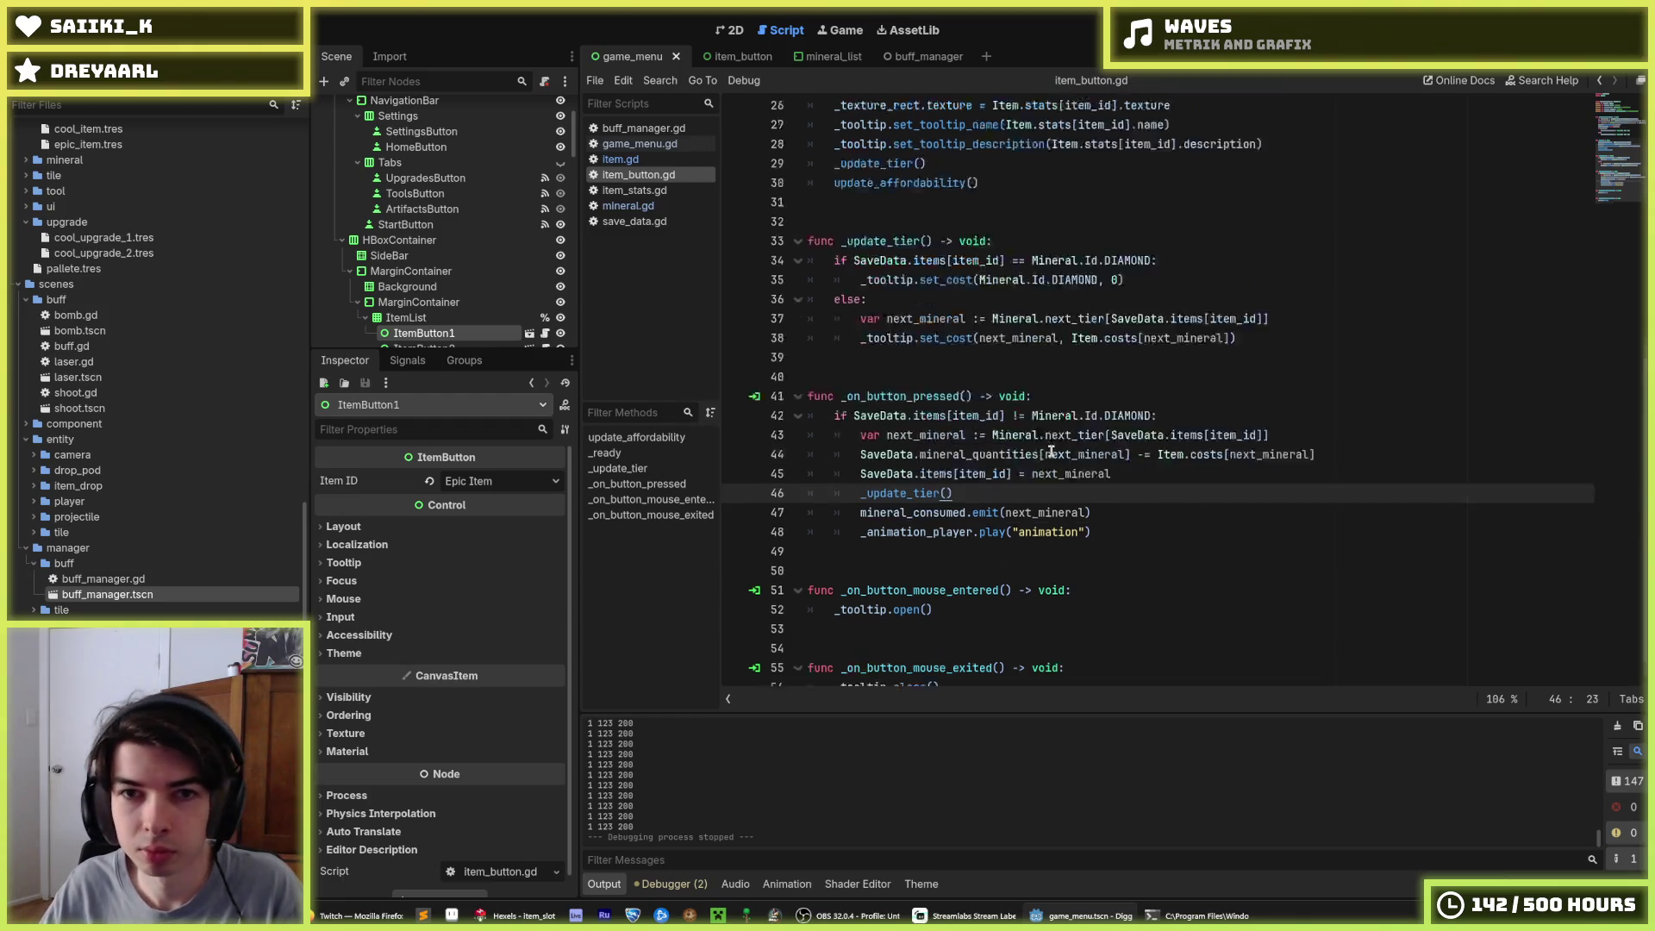
{"action": "scroll", "coordinate": [1051, 452], "scroll_direction": "up", "scroll_amount": 3}
{"action": "scroll", "coordinate": [1051, 434], "scroll_direction": "up", "scroll_amount": 1}
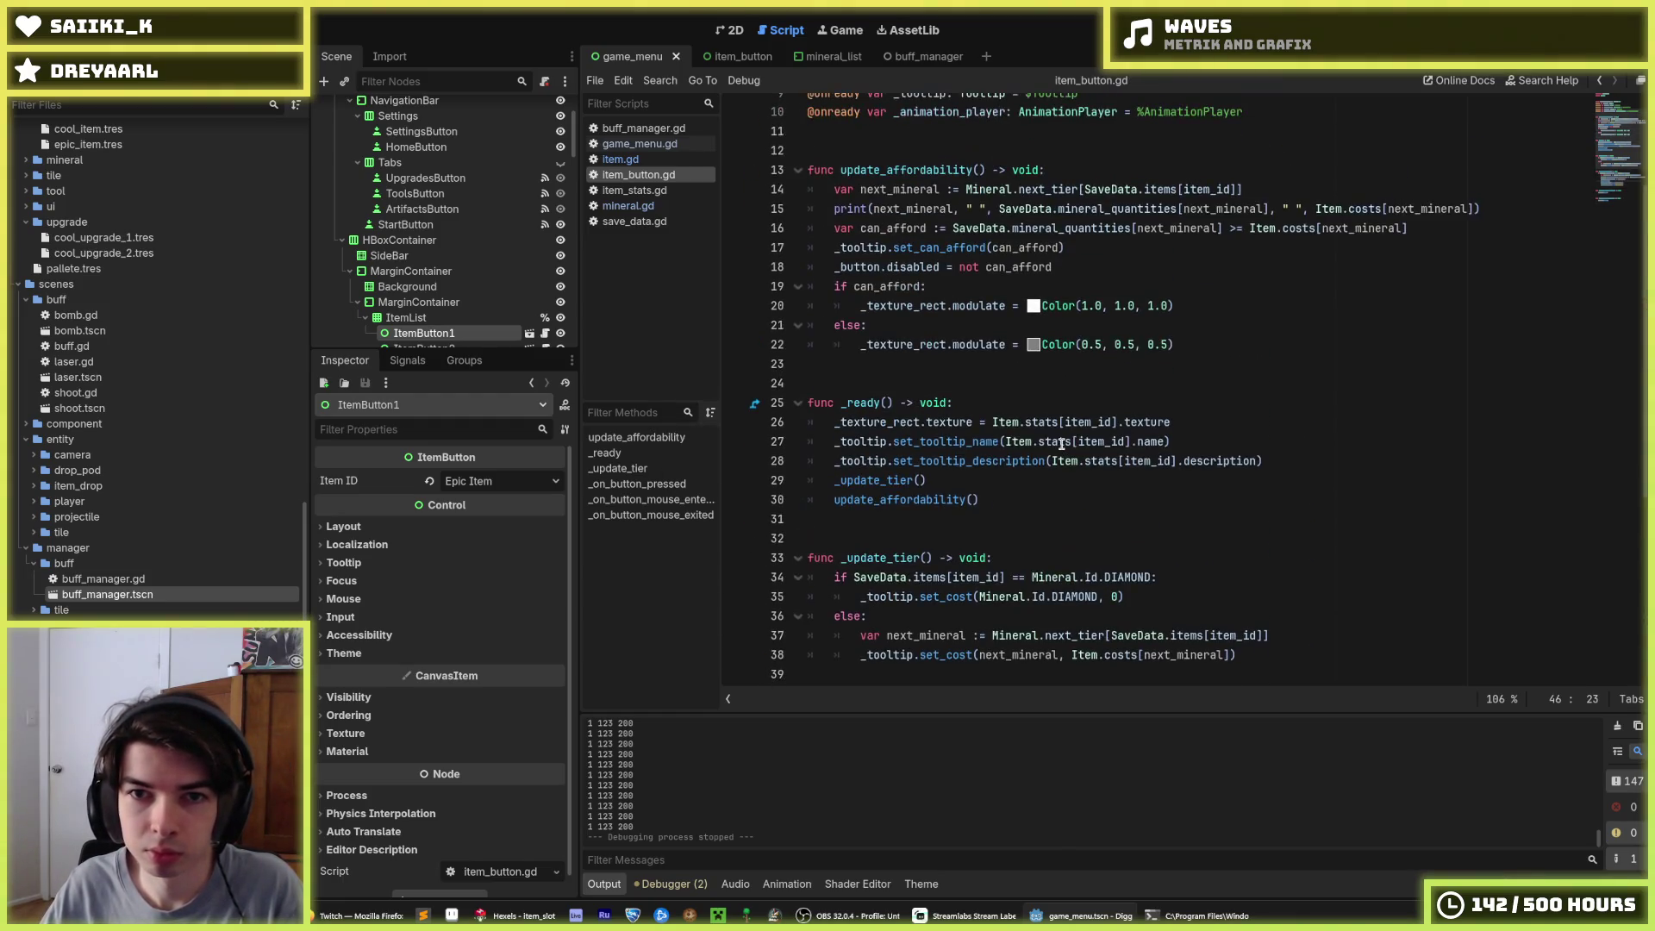
{"action": "scroll", "coordinate": [1056, 447], "scroll_direction": "down", "scroll_amount": 4}
{"action": "scroll", "coordinate": [1058, 451], "scroll_direction": "down", "scroll_amount": 2}
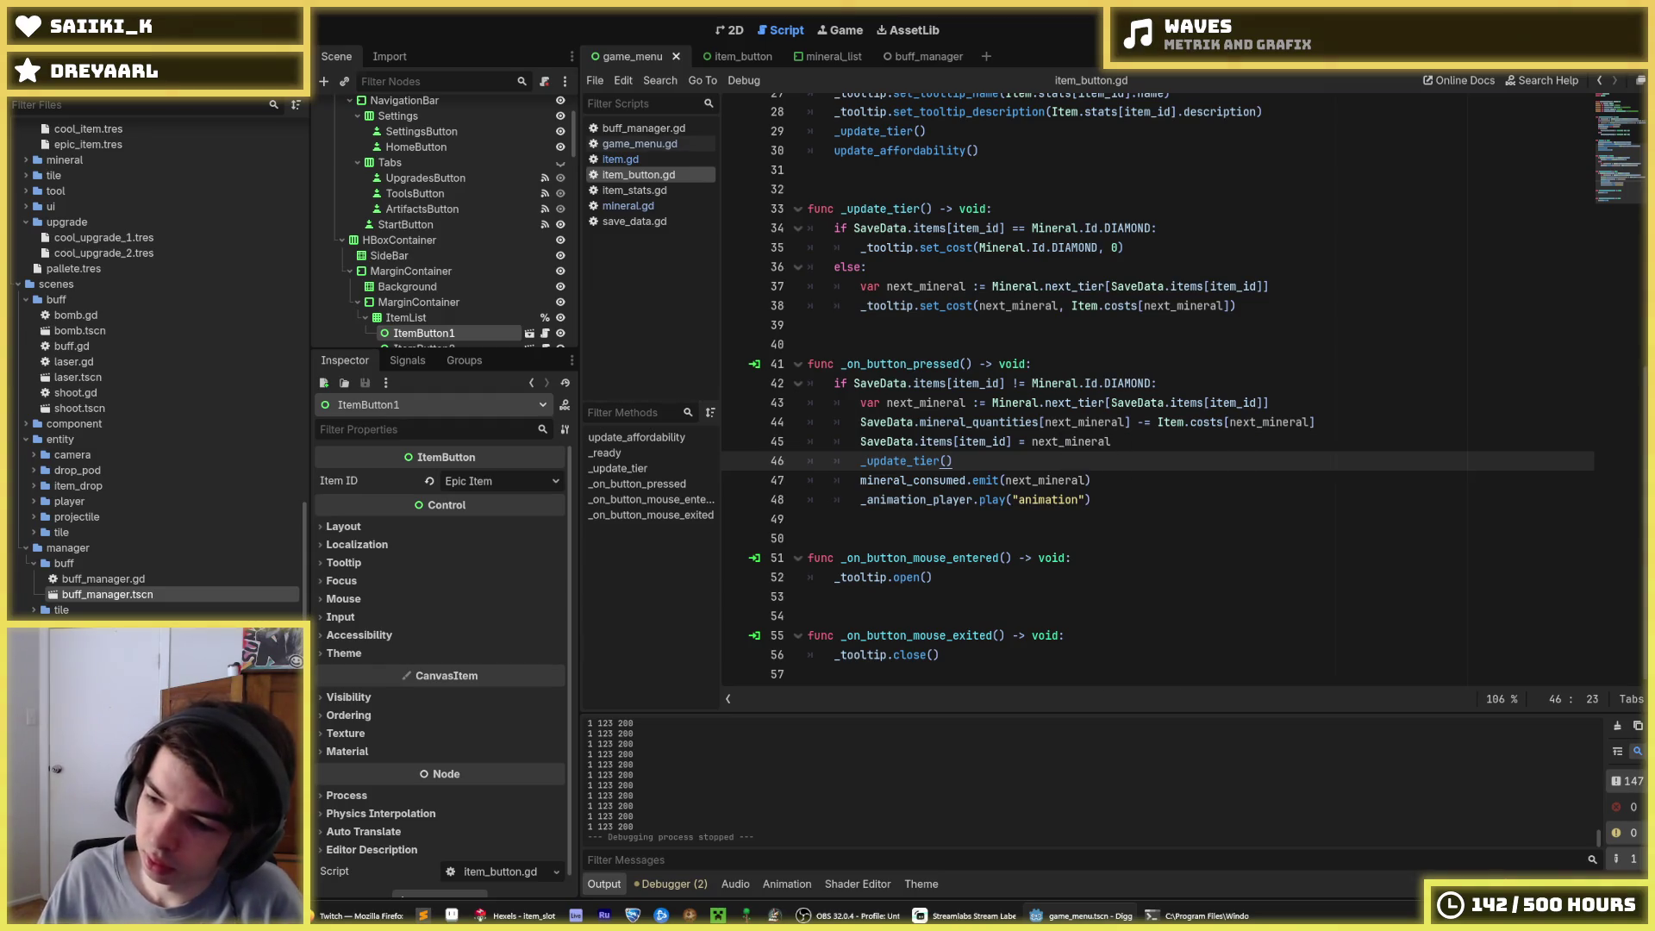
{"action": "left_click", "coordinate": [1320, 595]}
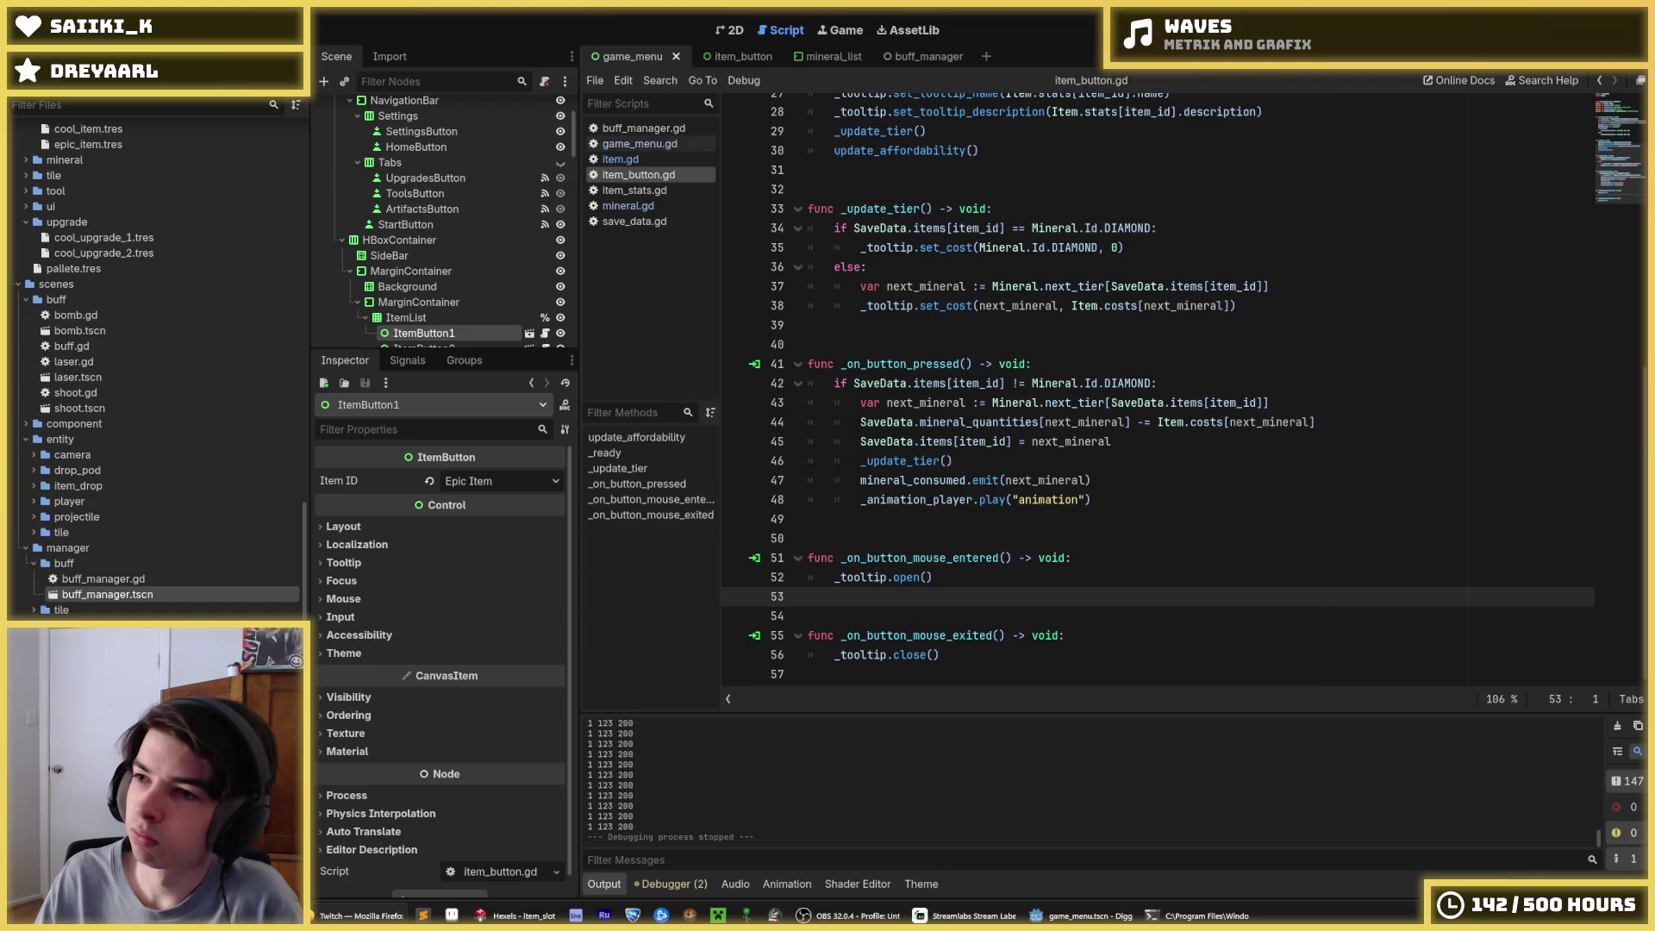
{"action": "left_click", "coordinate": [1211, 464]}
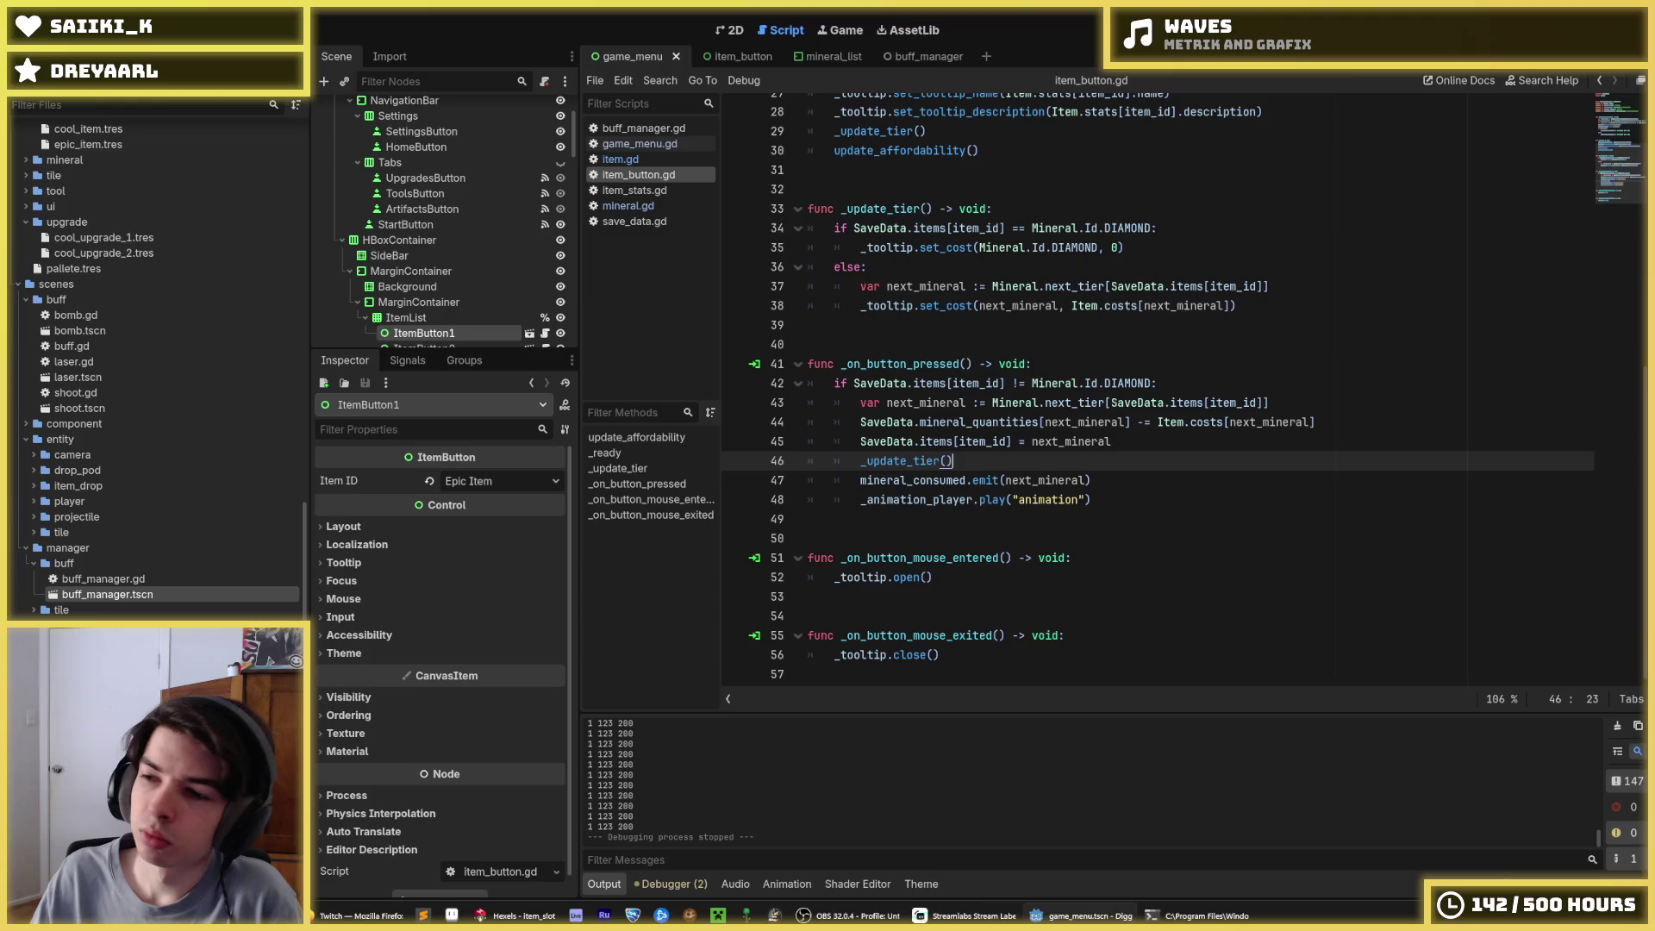
{"action": "key", "text": "F5"}
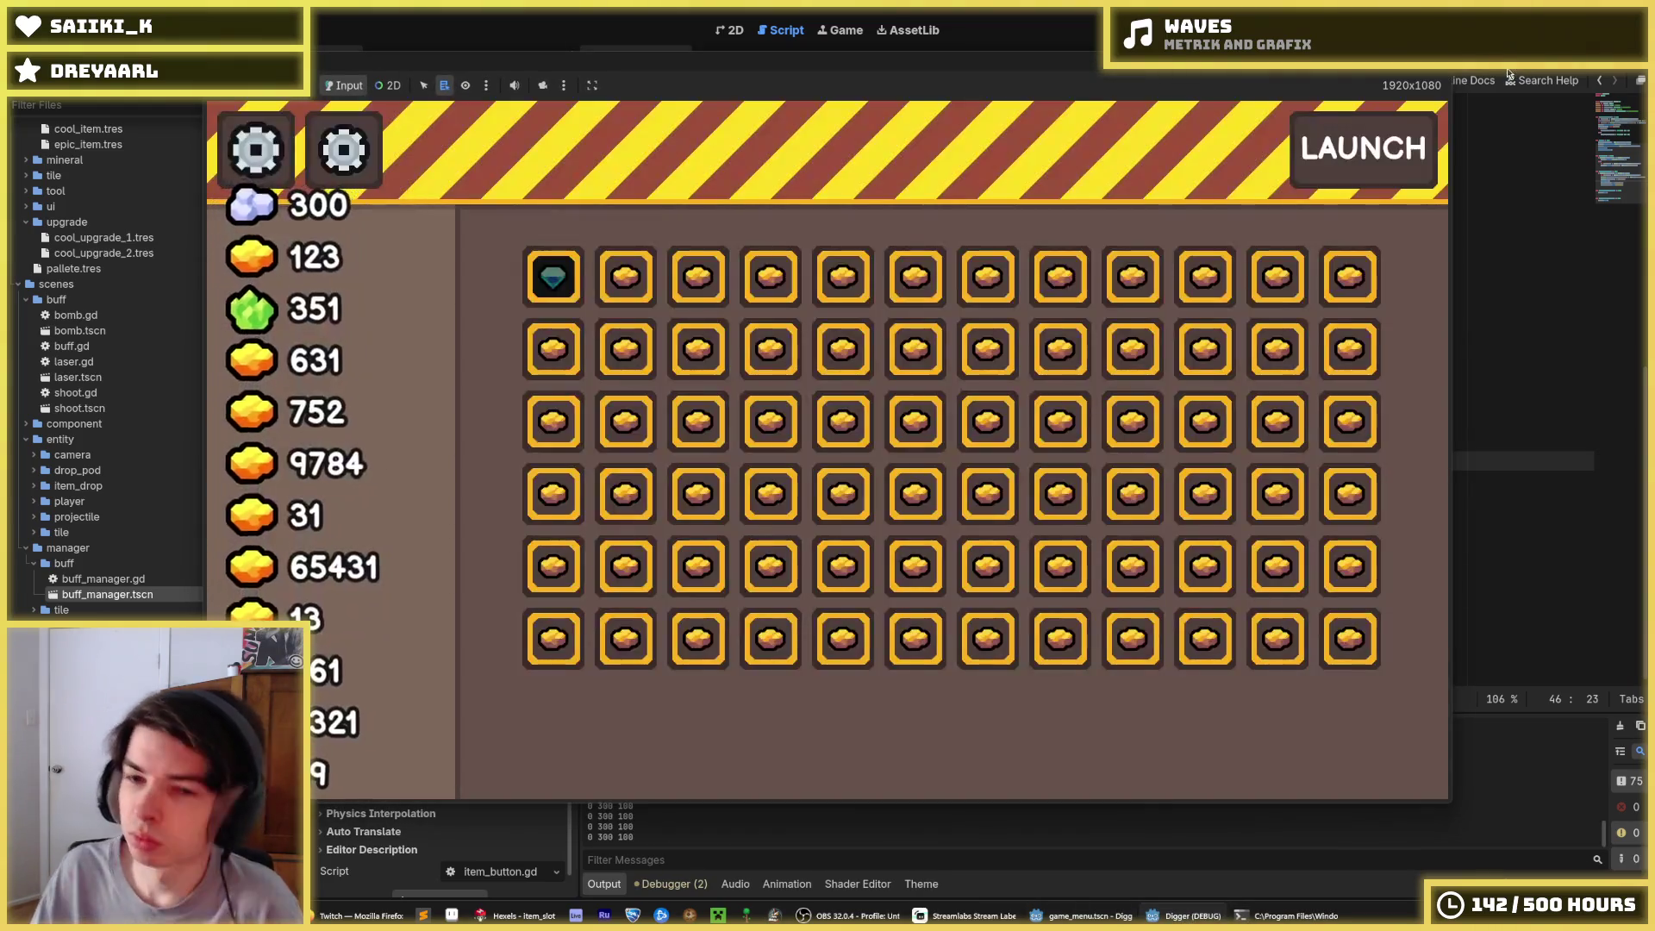
Buy an item to check the mineral deduction, then stop the game
{"action": "mouse_move", "coordinate": [542, 257]}
{"action": "left_click", "coordinate": [626, 275]}
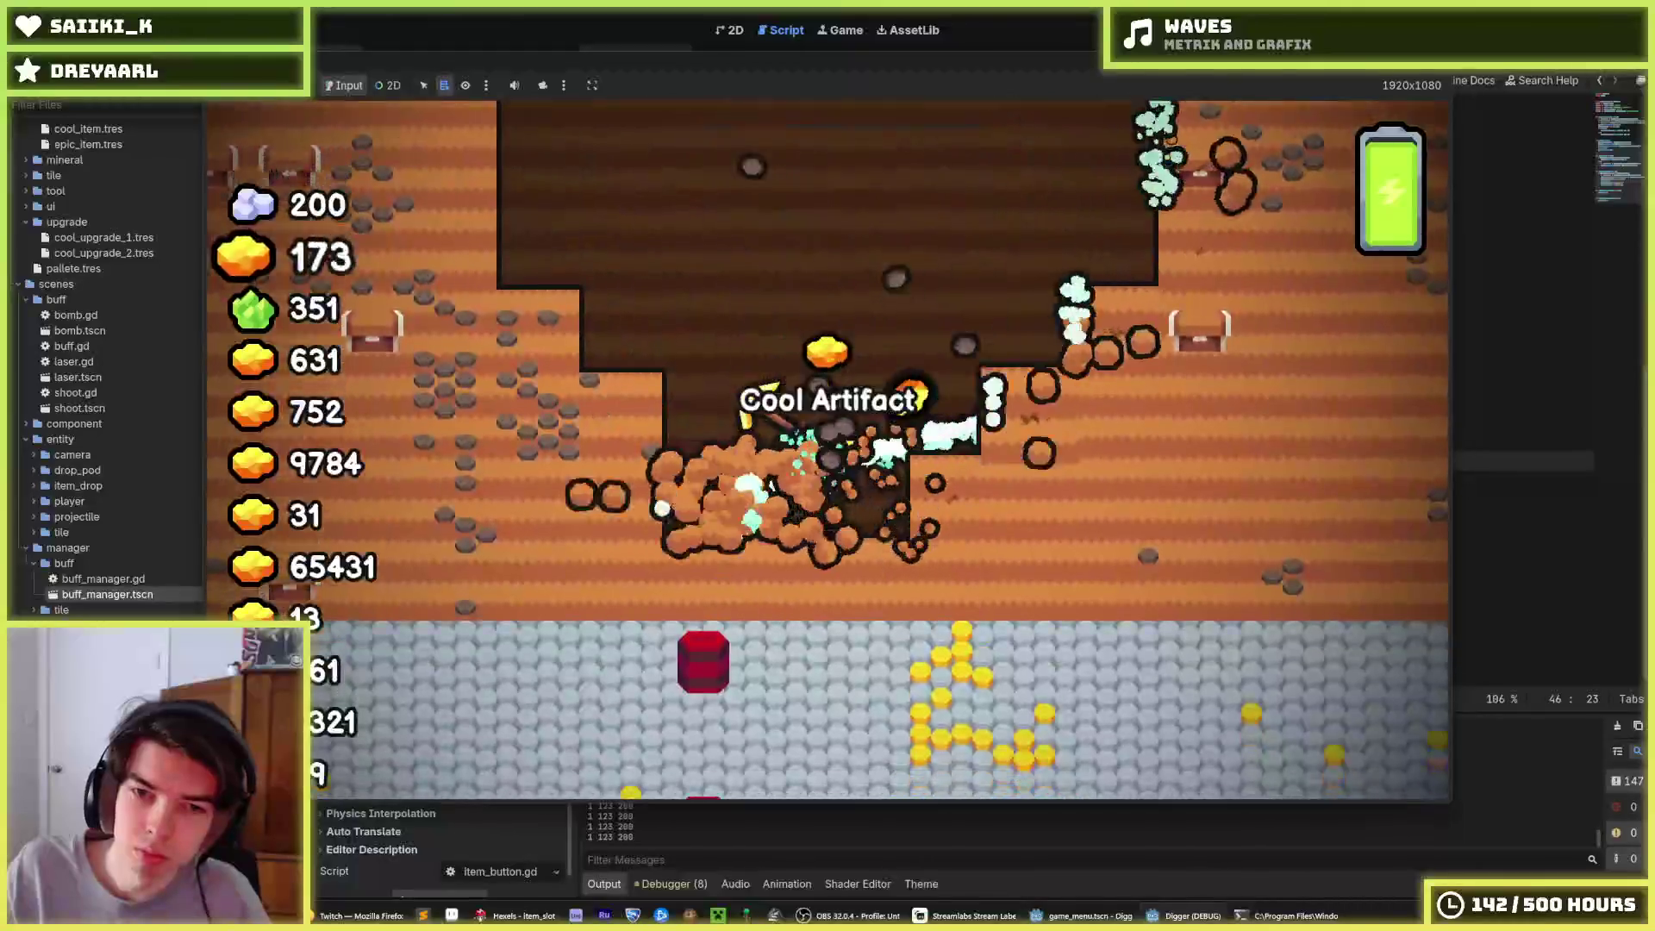
{"action": "key", "text": "F8"}
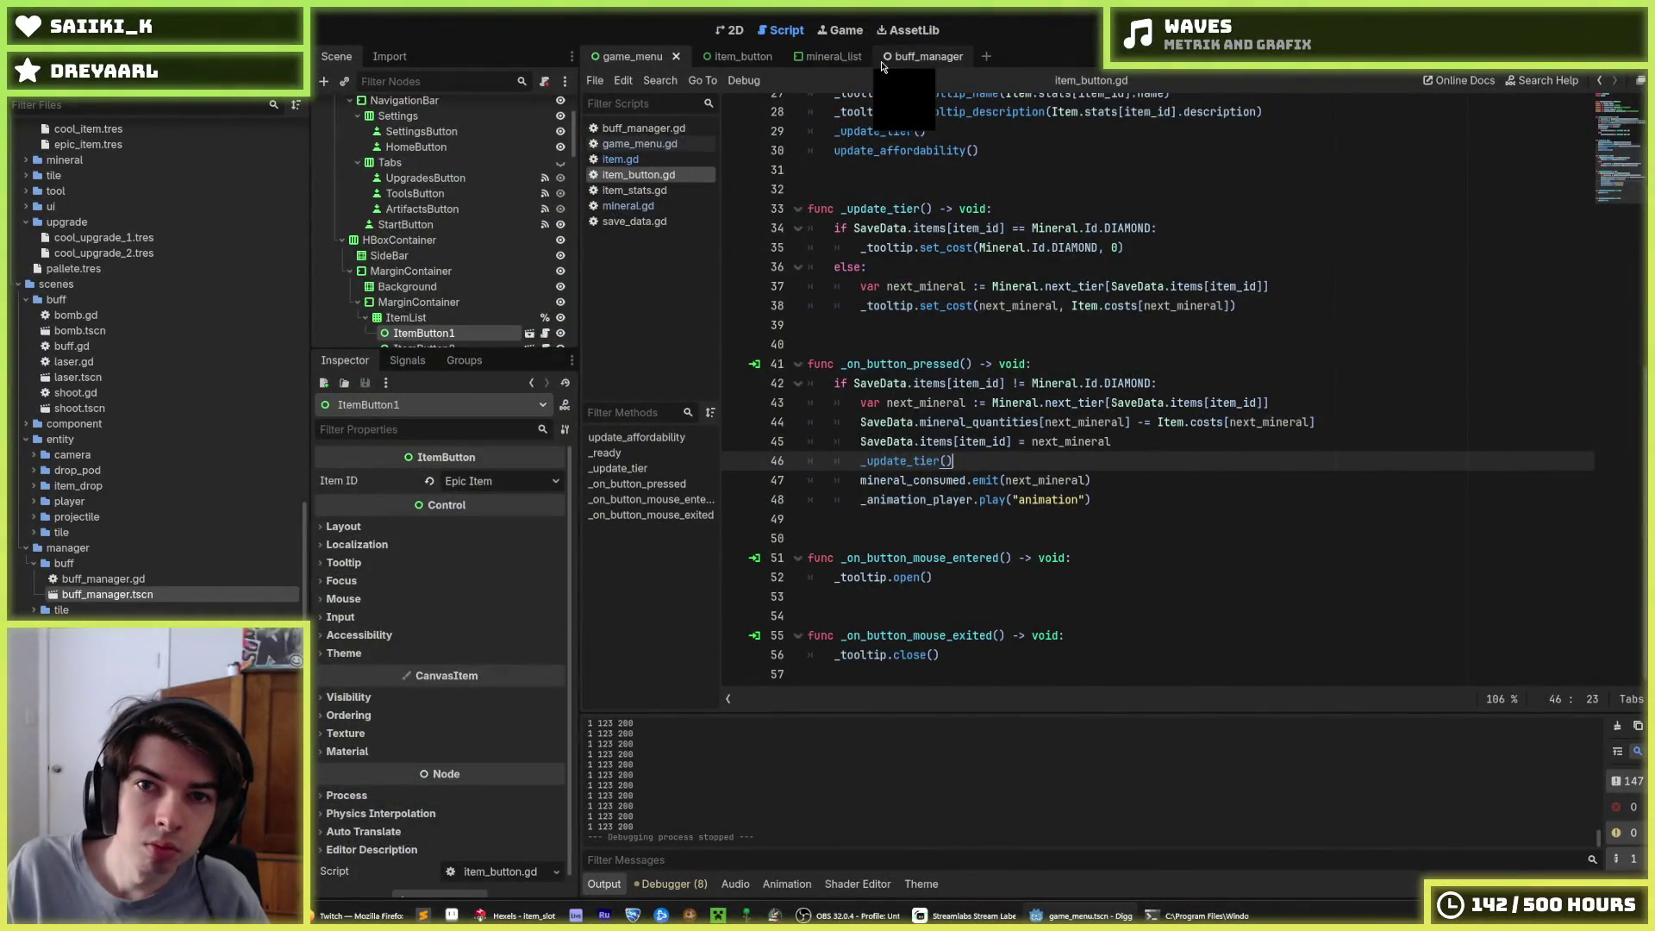
Delete the Laser node from buff_manager, save, and relaunch from the game_menu scene
{"action": "left_click", "coordinate": [419, 107]}
{"action": "left_click", "coordinate": [408, 125]}
{"action": "key", "text": "Delete"}
{"action": "key", "text": "Return"}
{"action": "key", "text": "ctrl+s"}
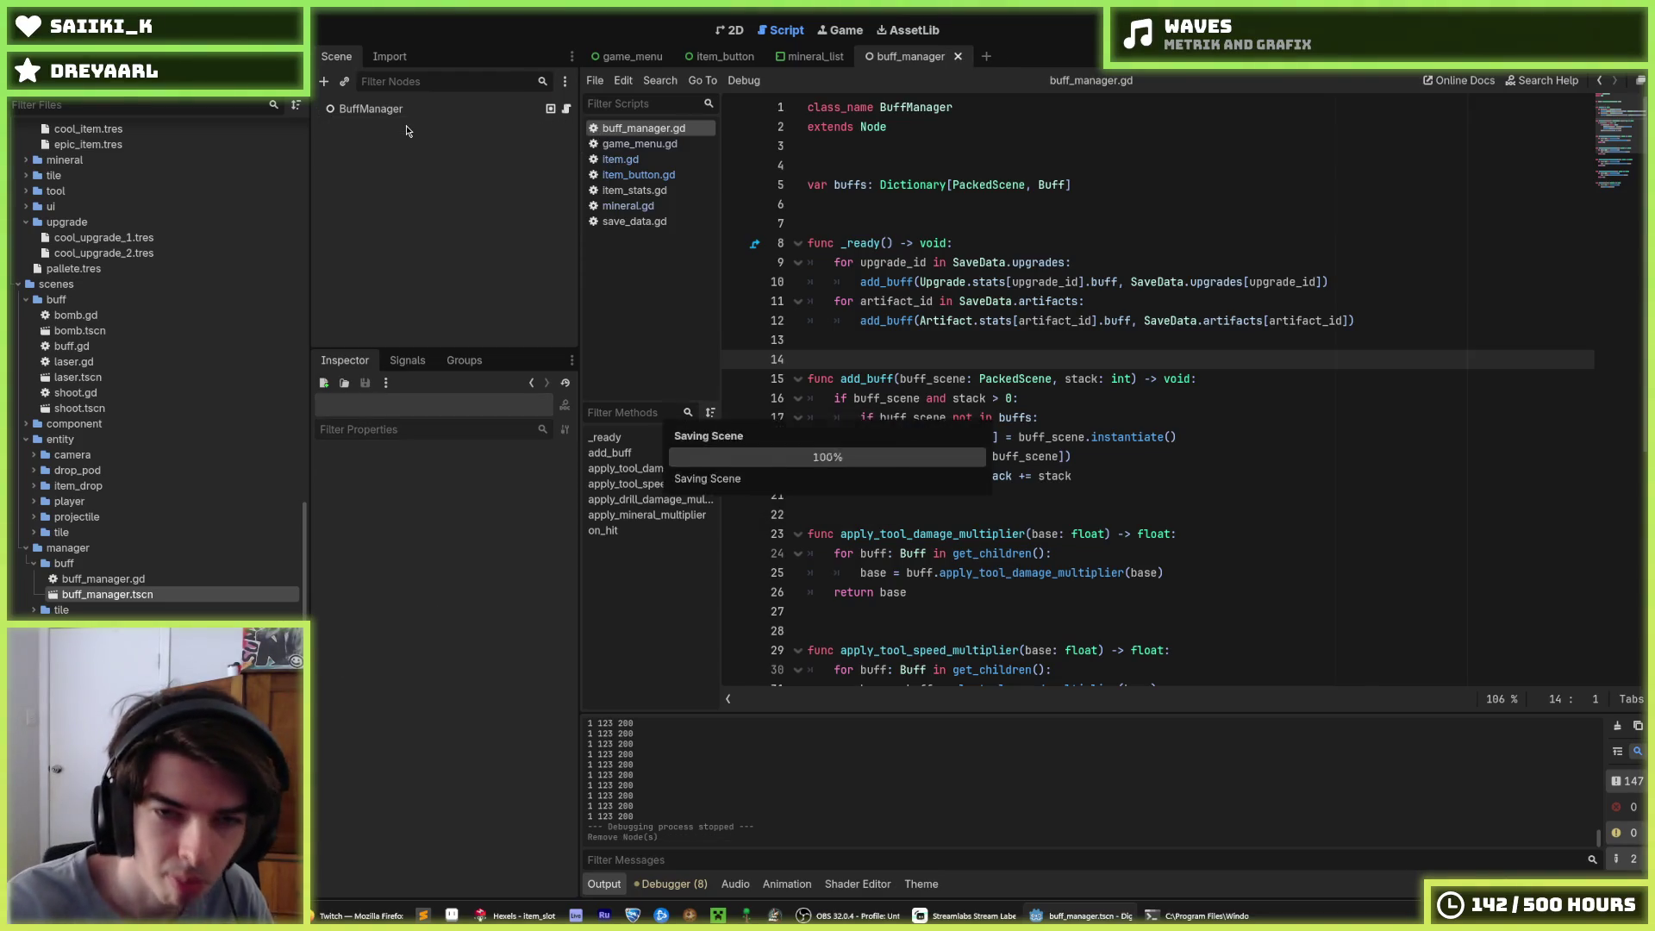
{"action": "left_click", "coordinate": [664, 57]}
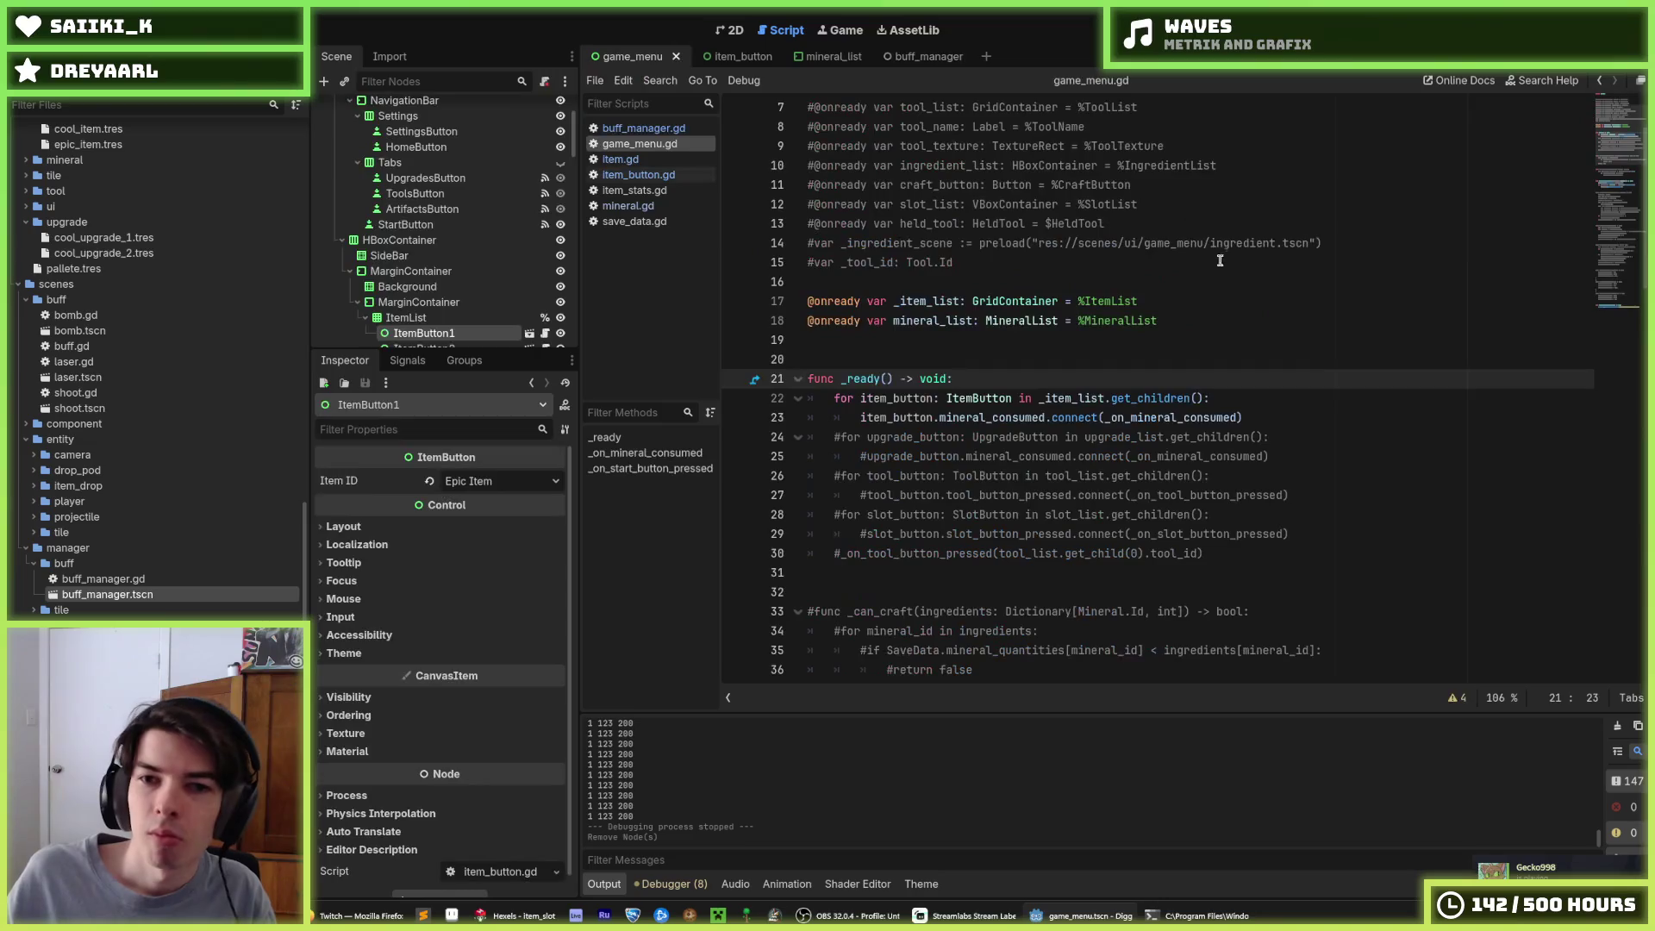
{"action": "key", "text": "F5"}
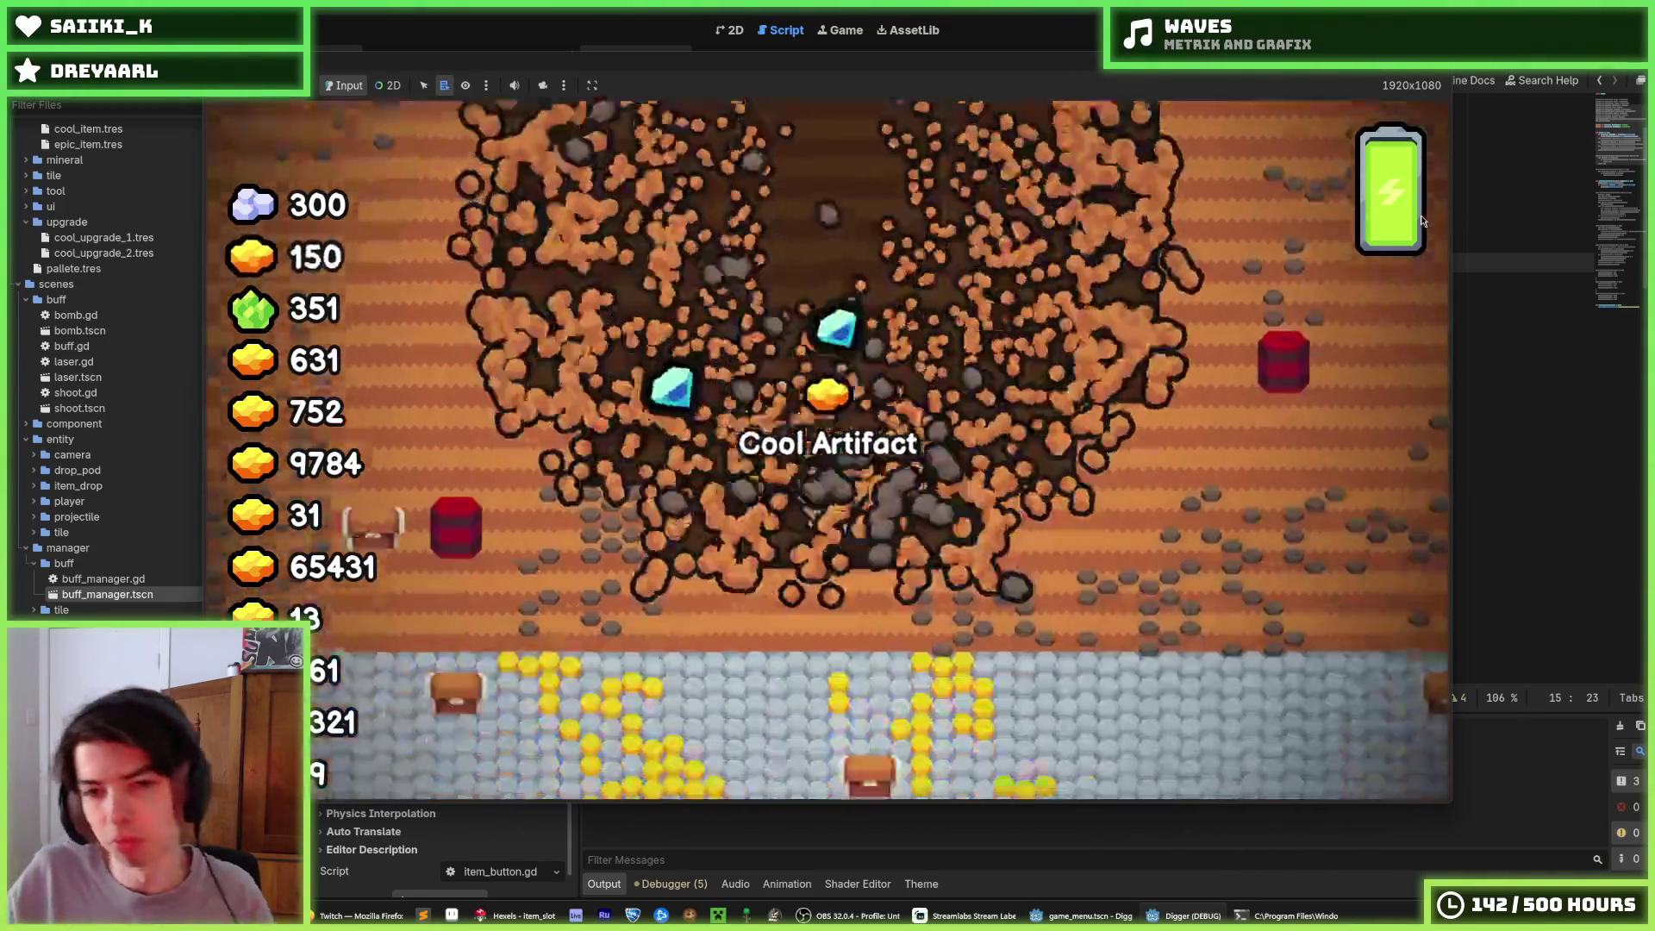
Dig the miner down through the dirt to the stone layer, collecting gold and the Epic Artifact
{"action": "key", "text": "w"}
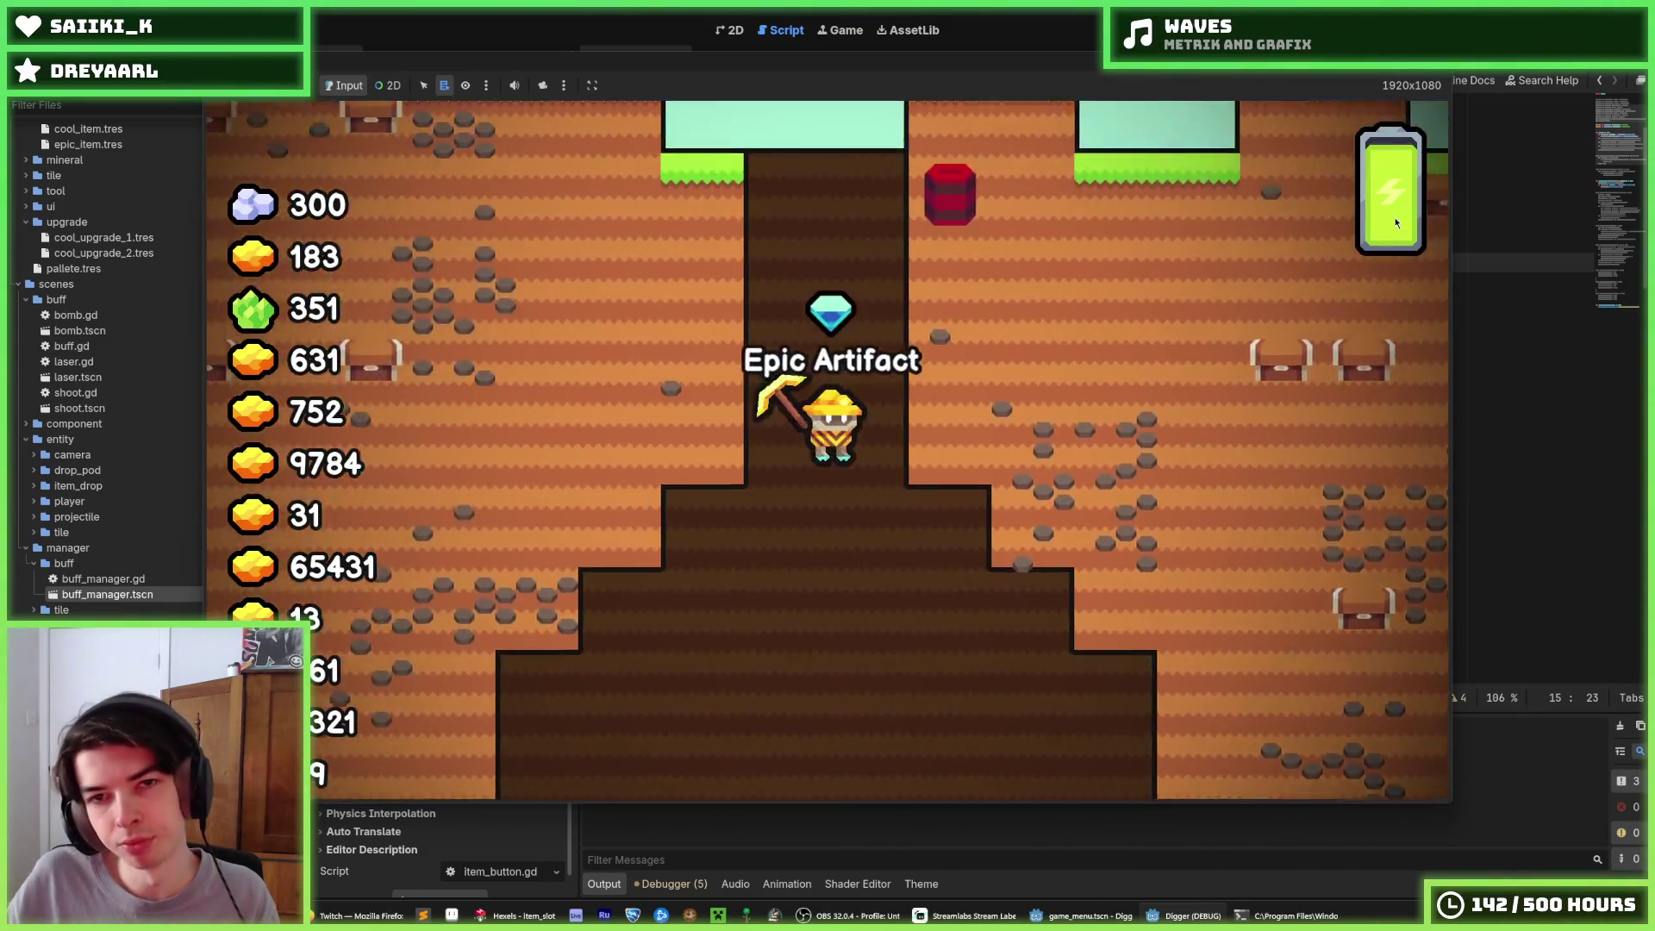
{"action": "key", "text": "s"}
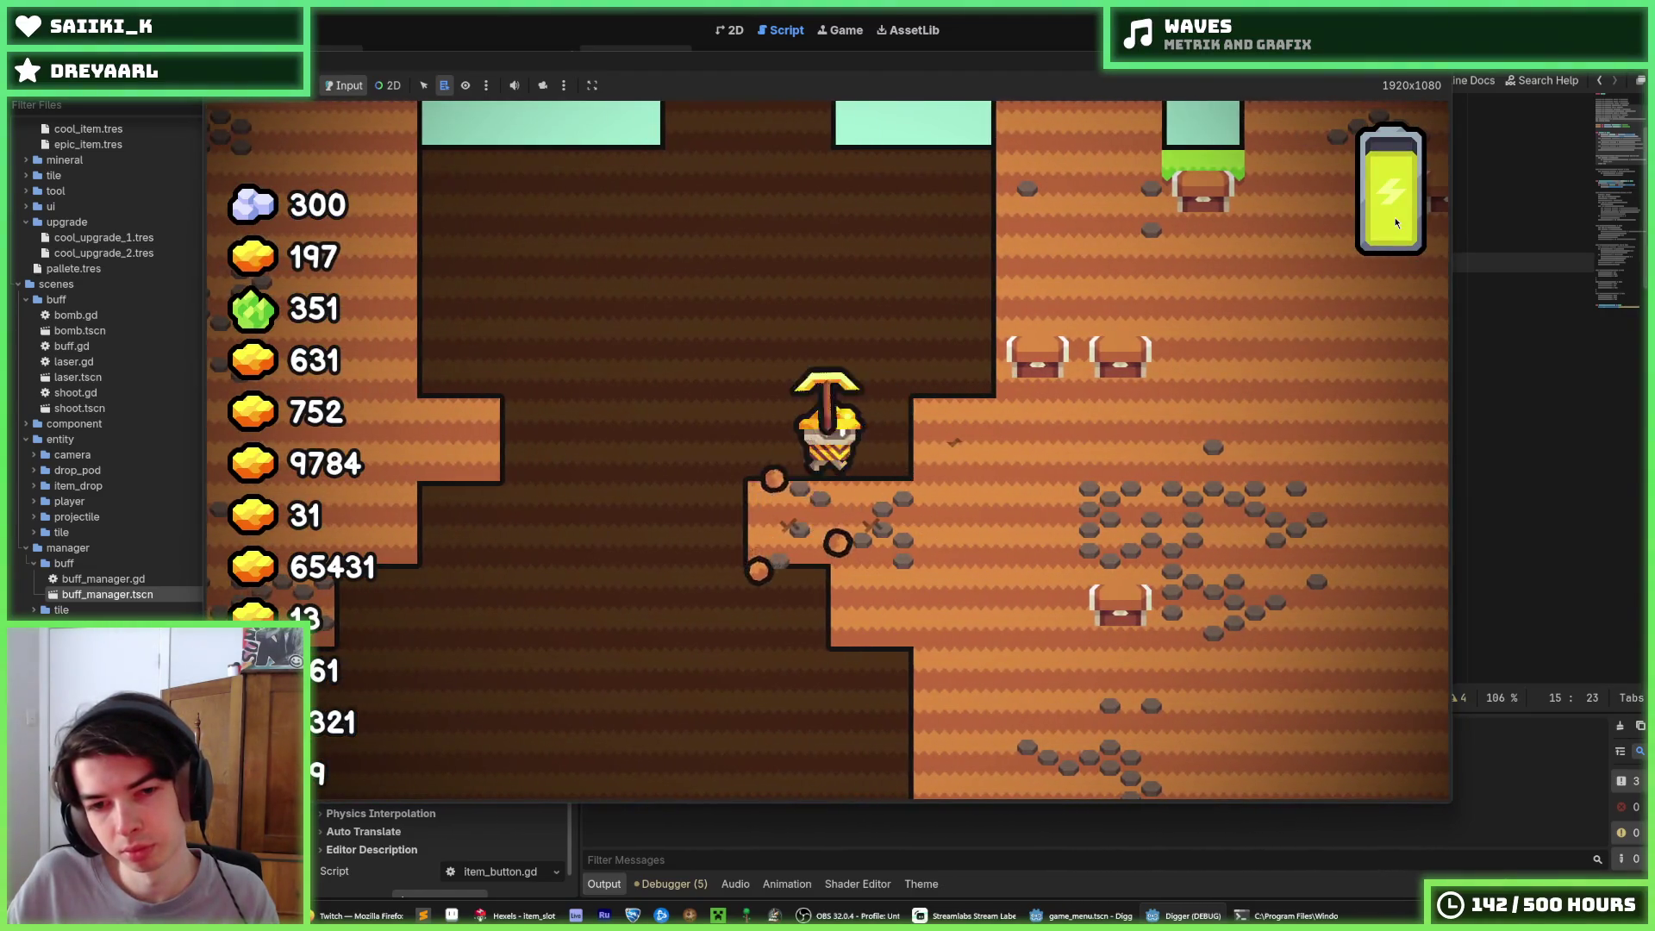
{"action": "key", "text": "d"}
{"action": "key", "text": "s"}
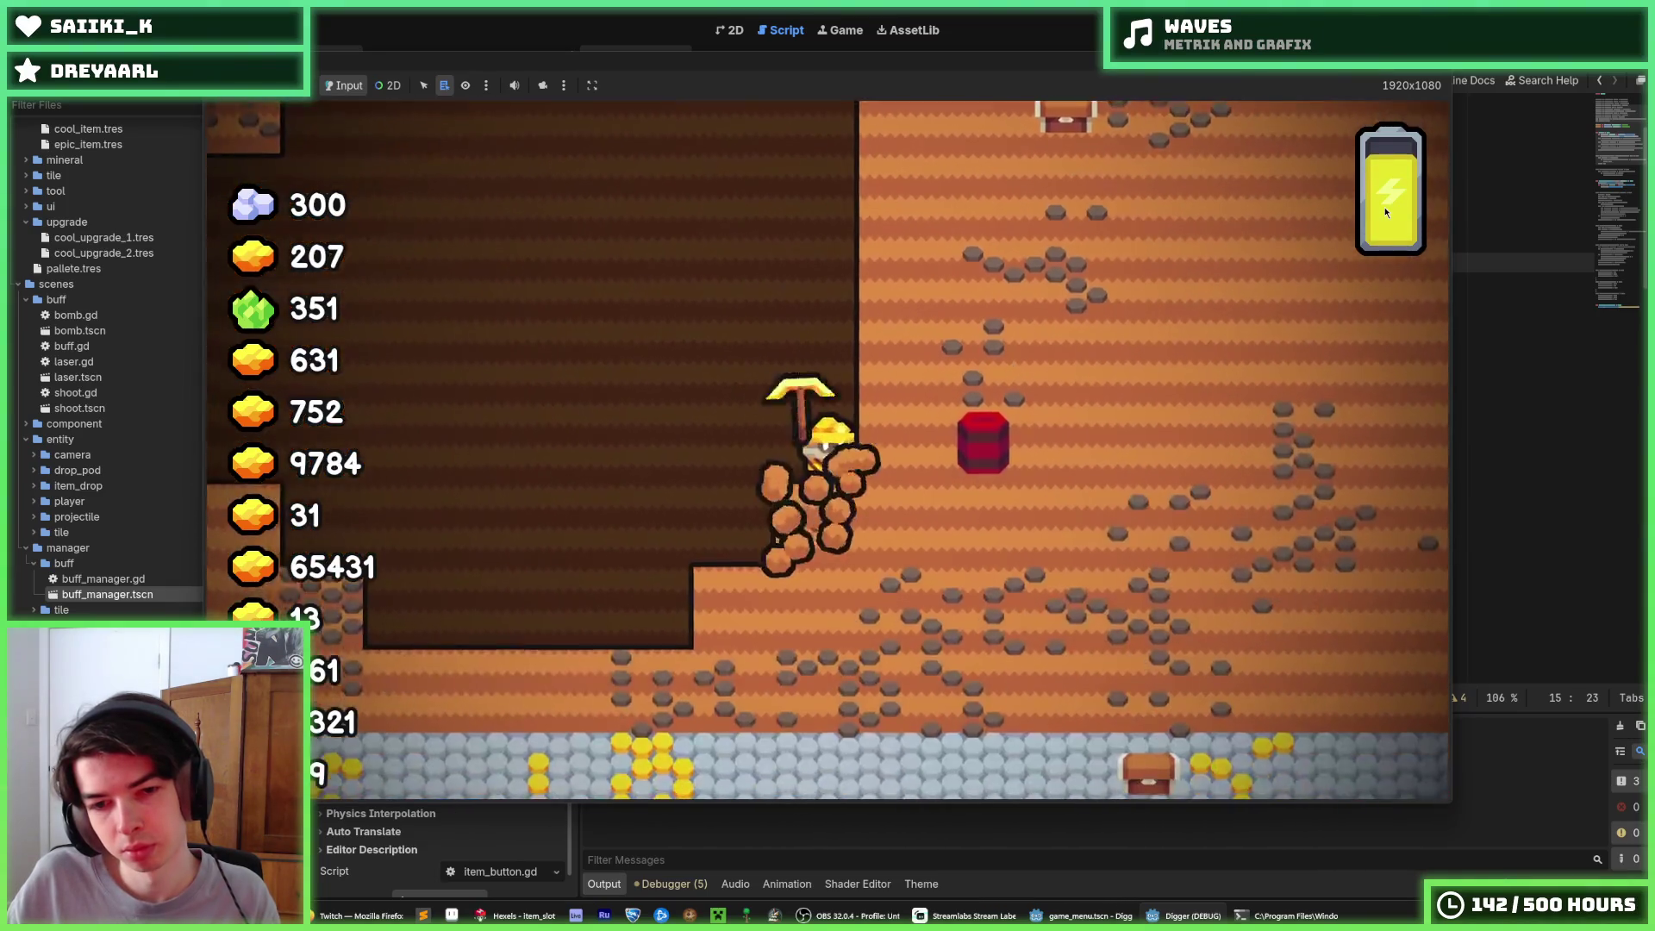
{"action": "key", "text": "d"}
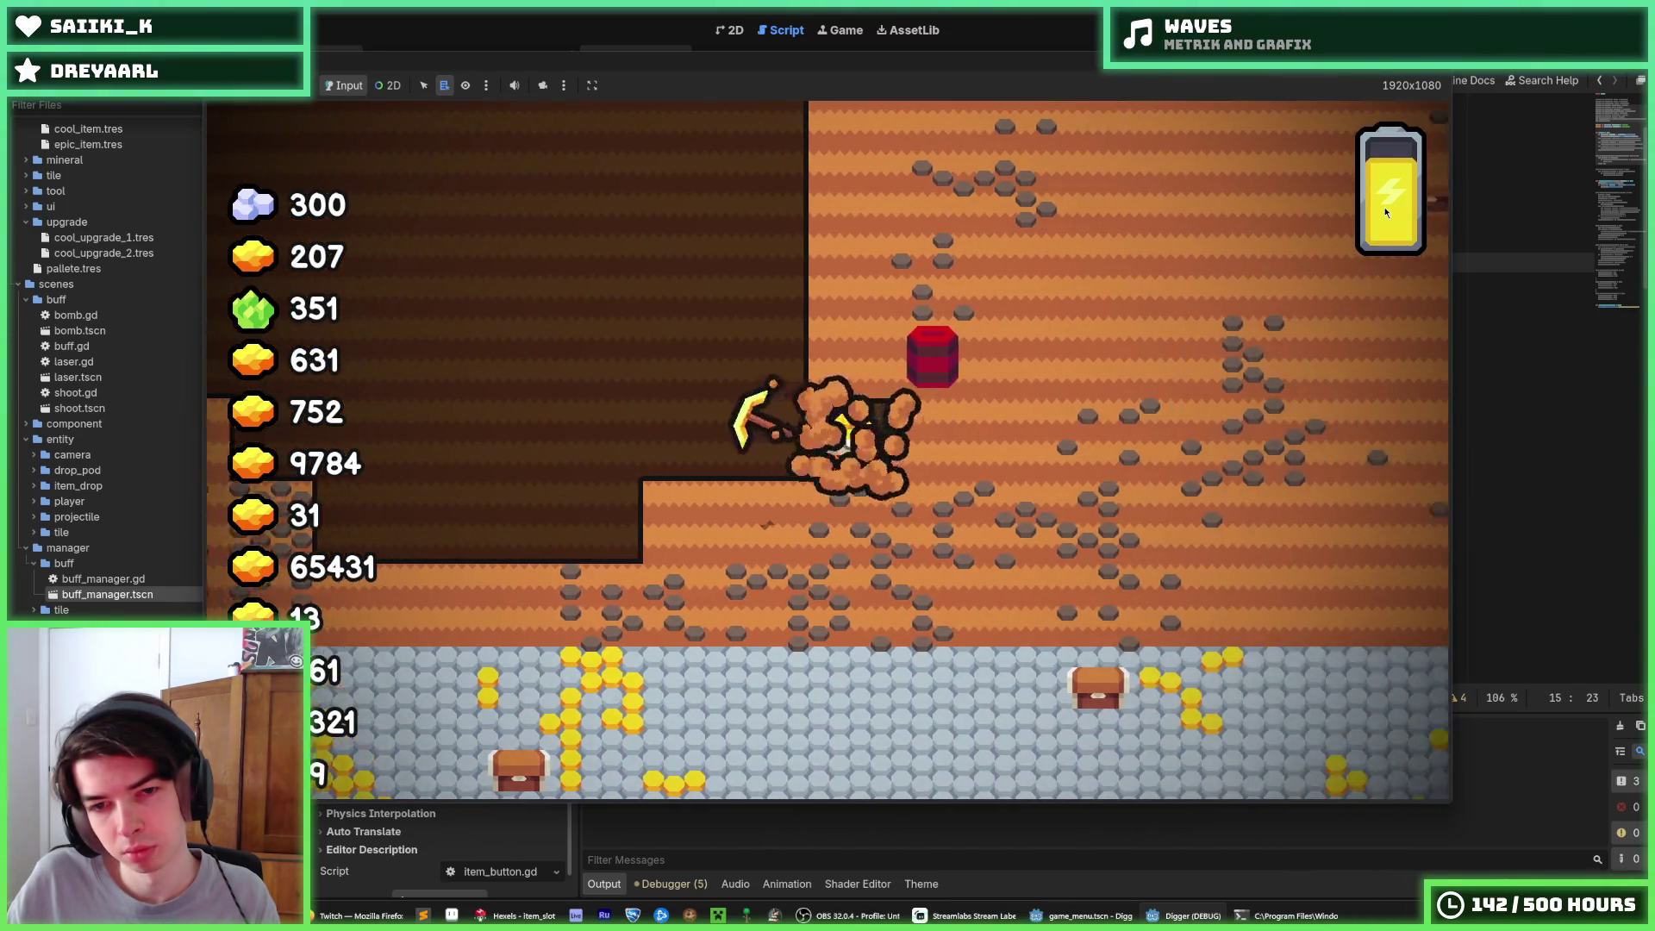
{"action": "key", "text": "w"}
{"action": "key", "text": "w"}
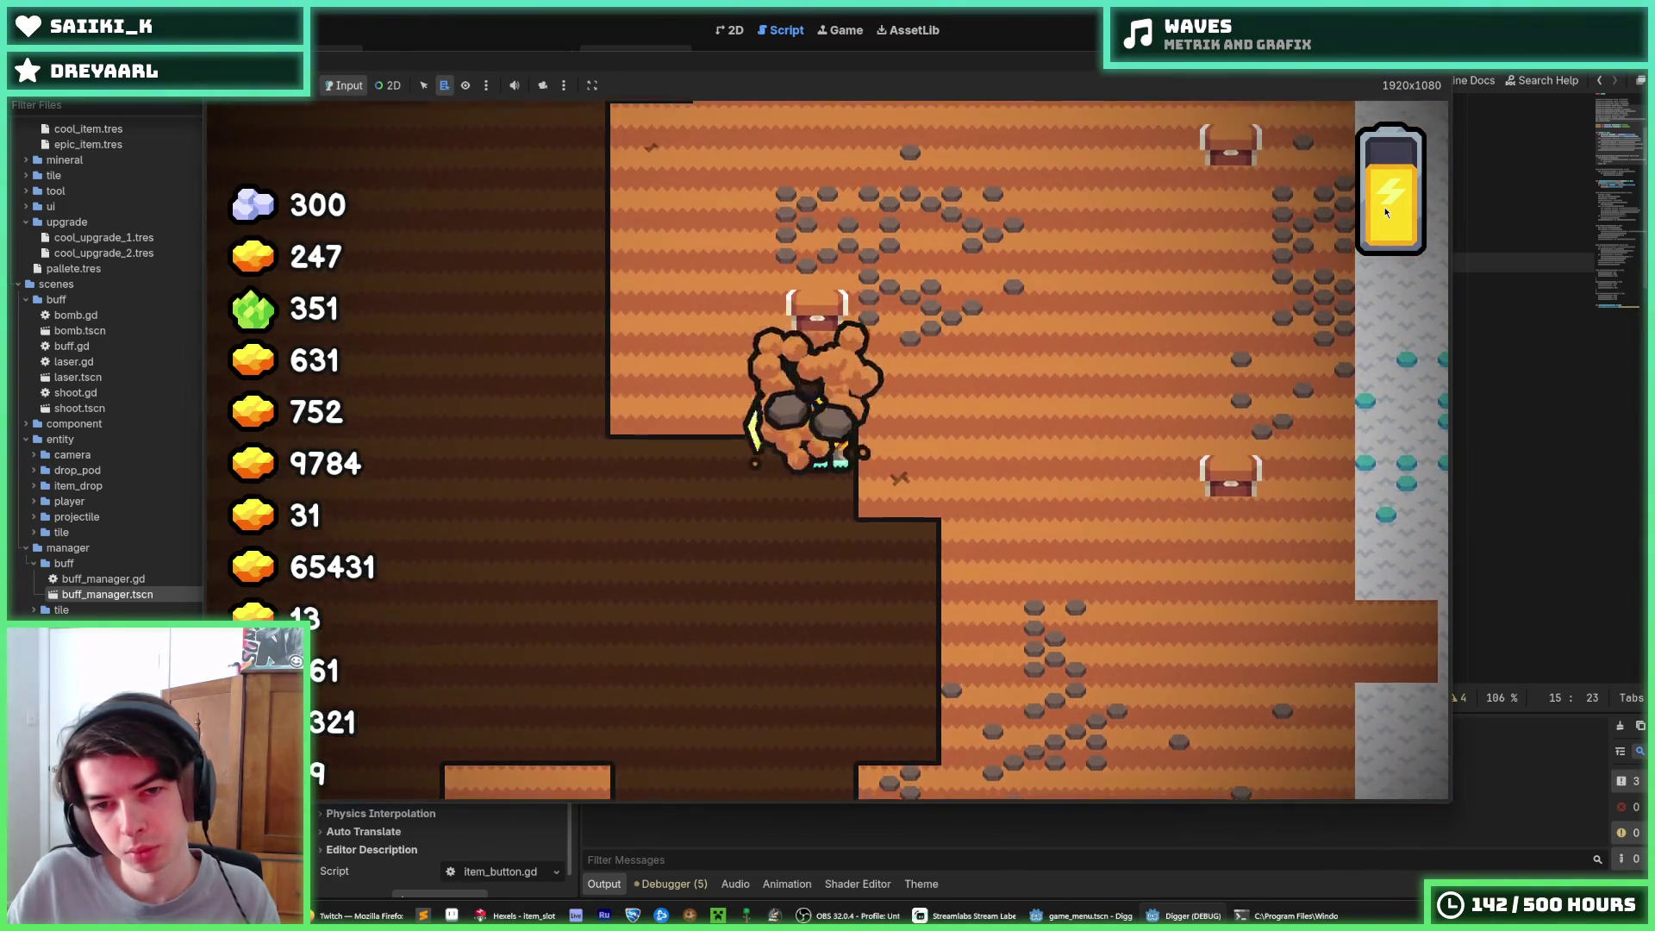
{"action": "key", "text": "s"}
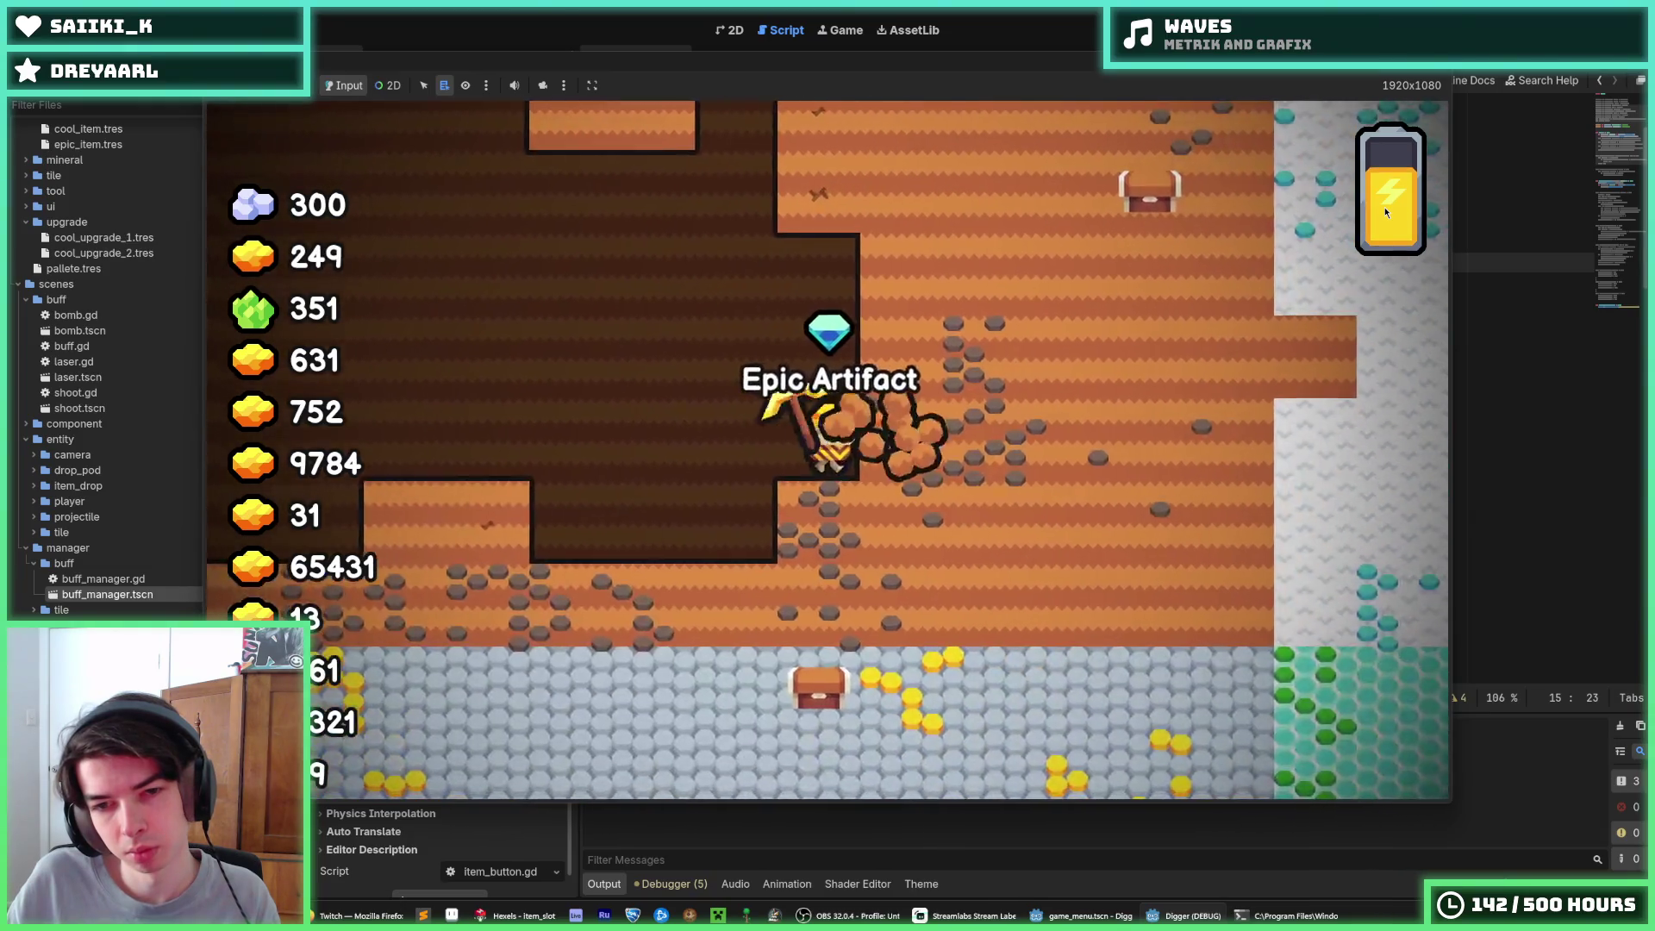
{"action": "key", "text": "s"}
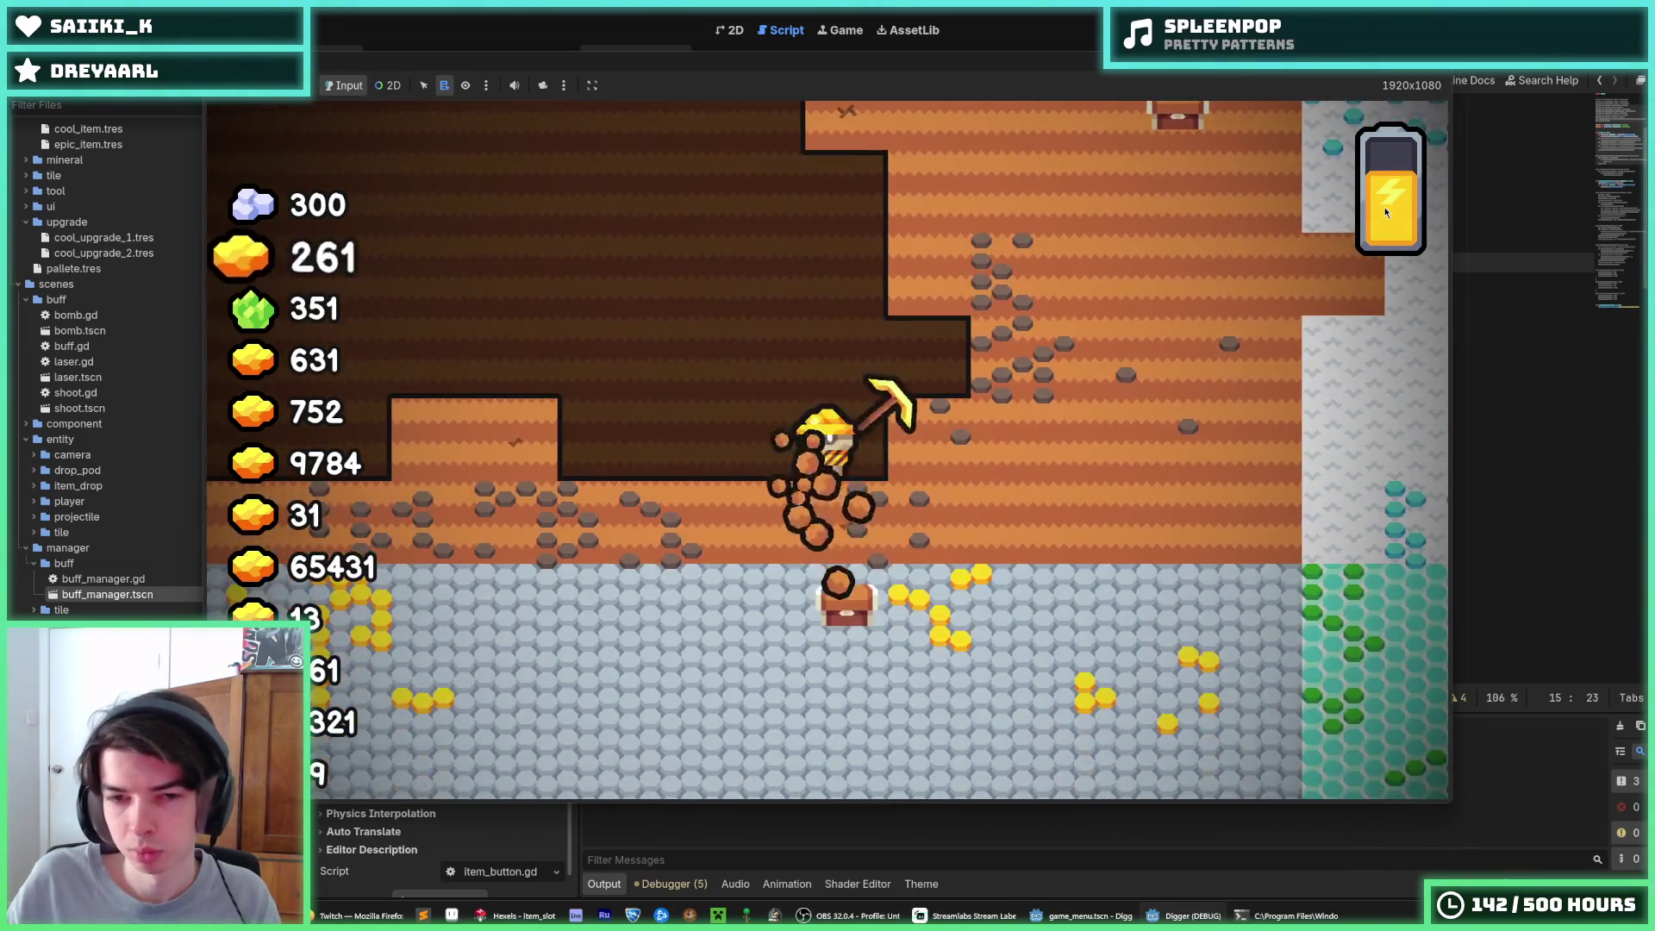
{"action": "key", "text": "s"}
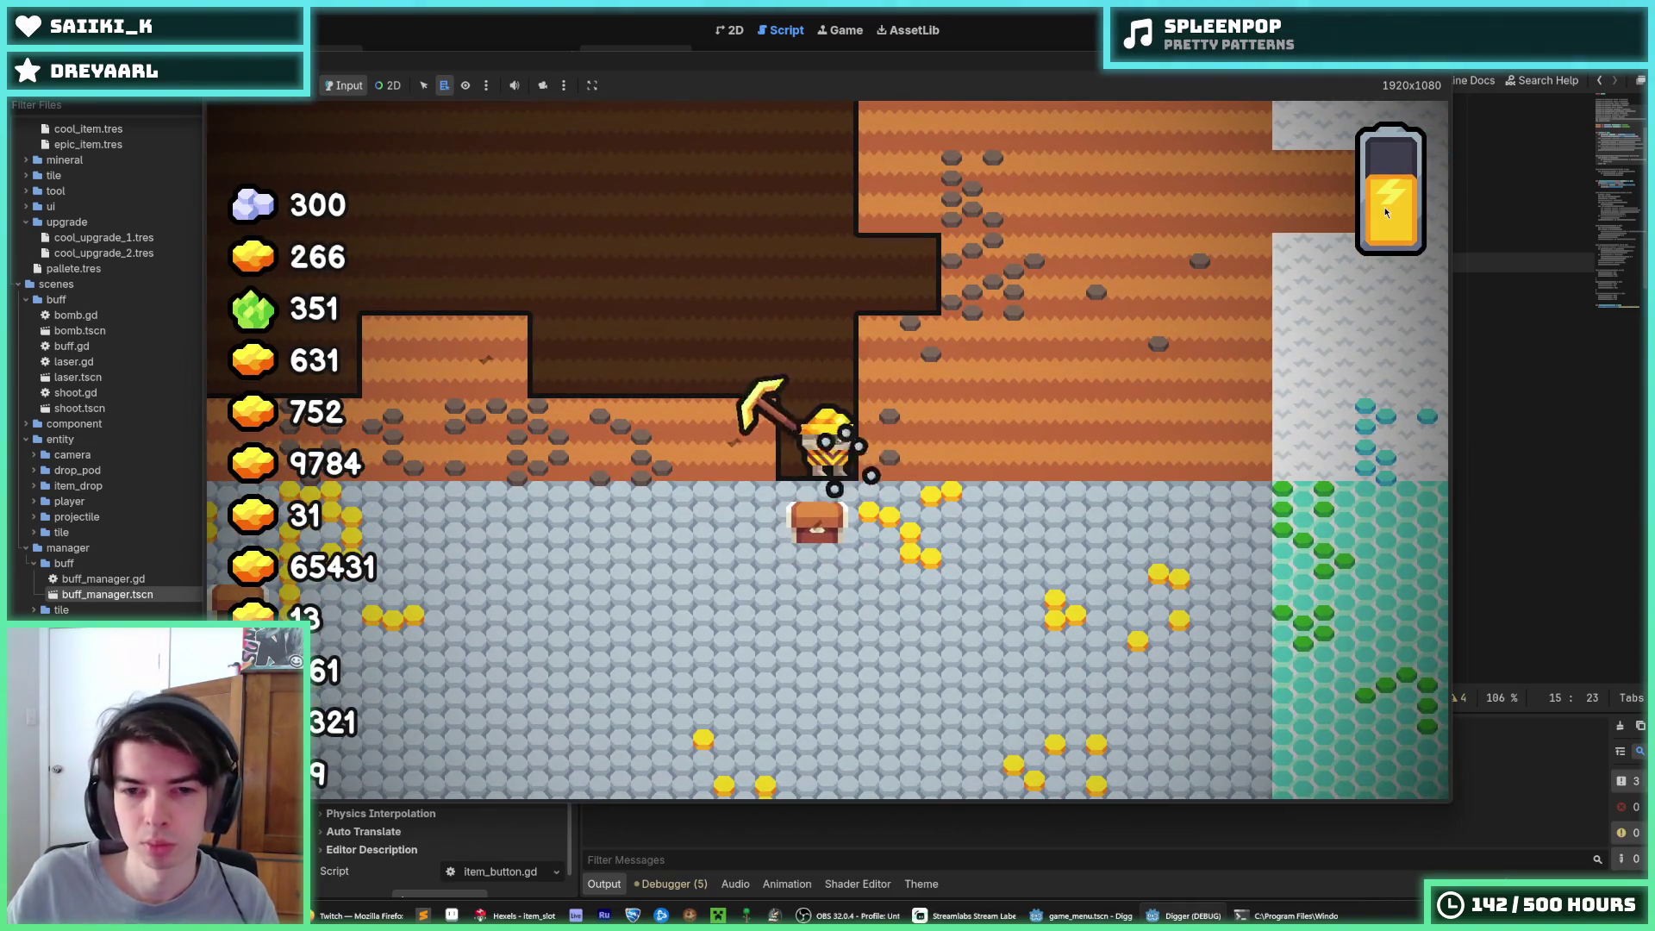
{"action": "key", "text": "d"}
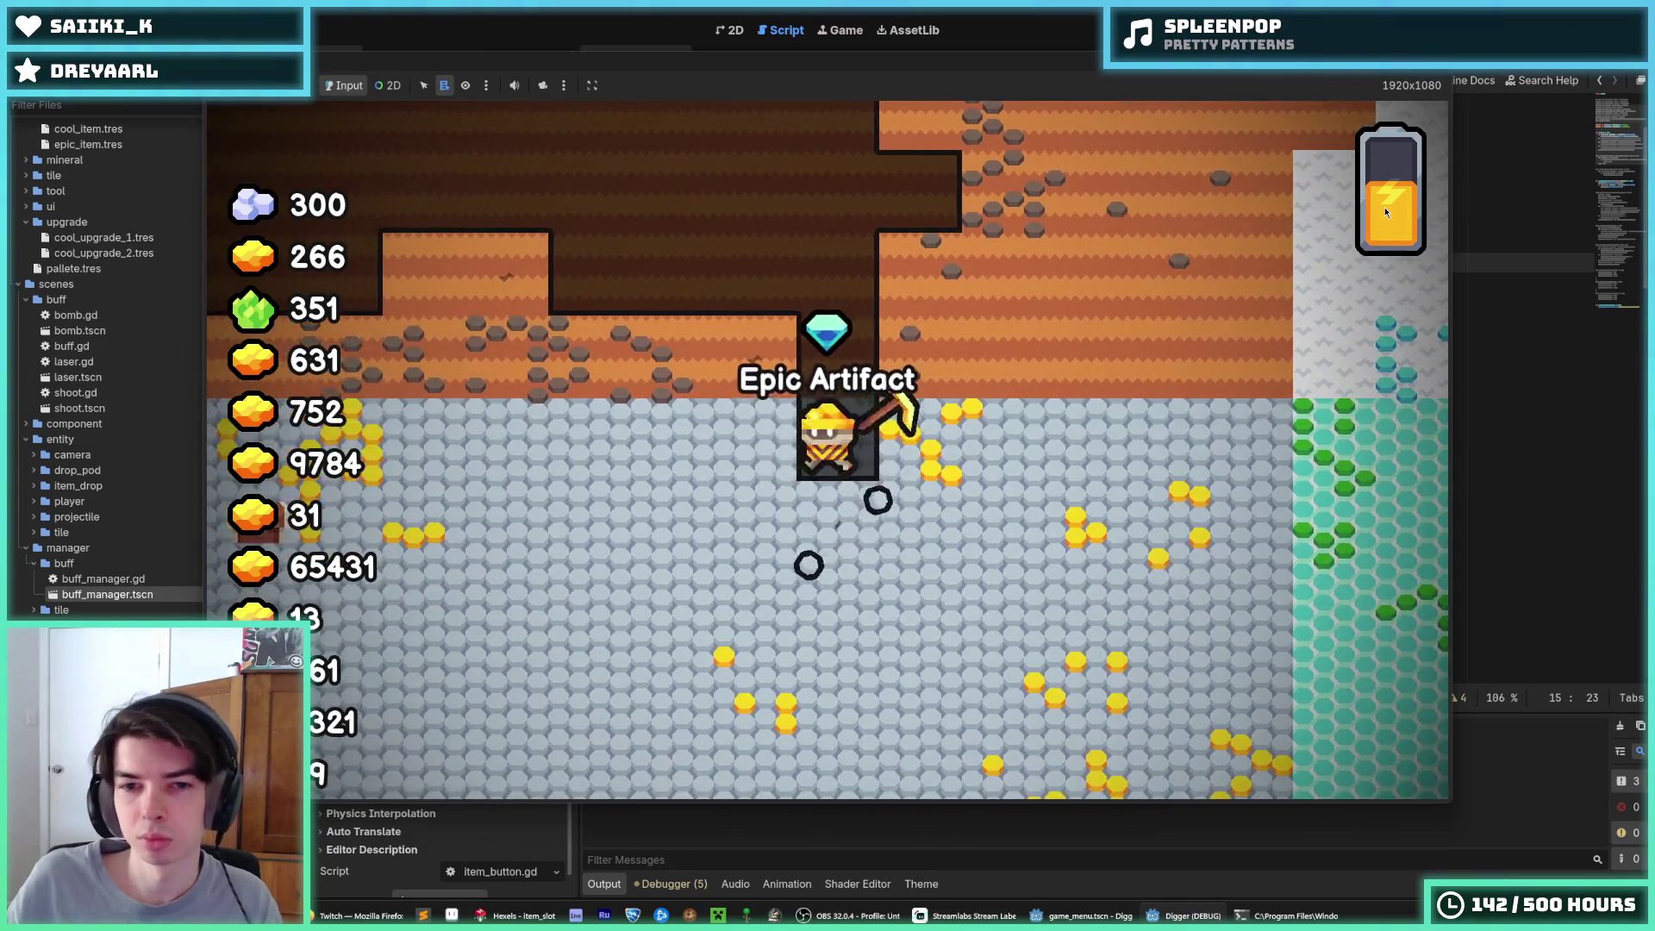
{"action": "key", "text": "w"}
Tunnel to a new cavern, blow up the red barrel for its artifact, then stop the game
{"action": "key", "text": "a"}
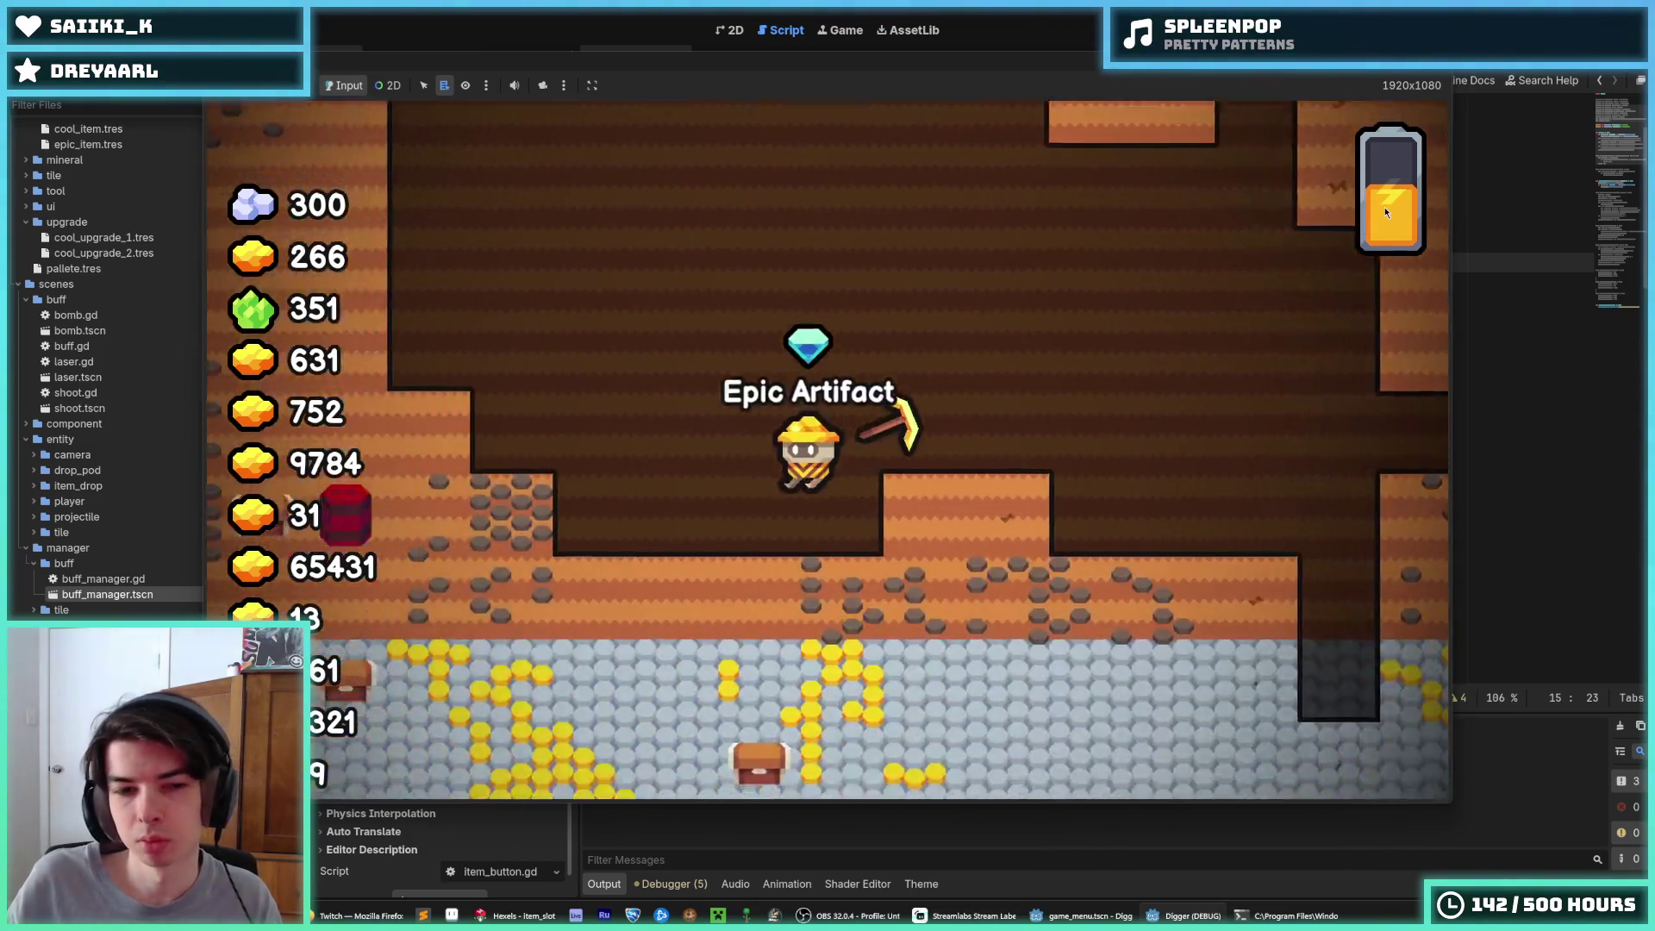
{"action": "key", "text": "s"}
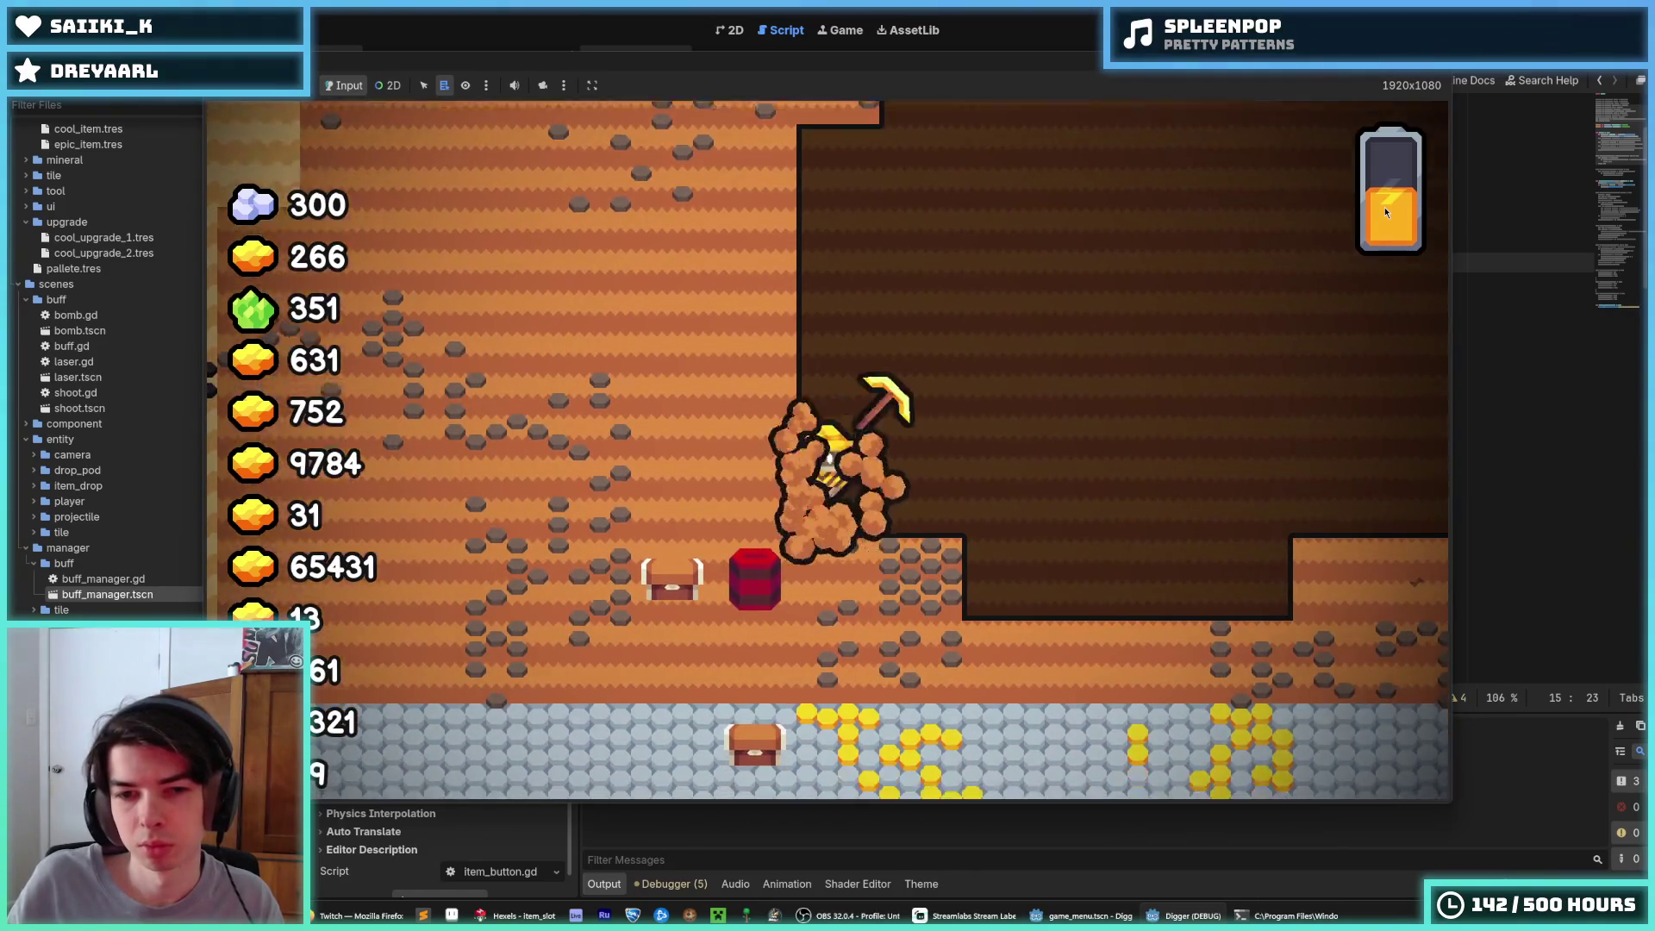
{"action": "key", "text": "a"}
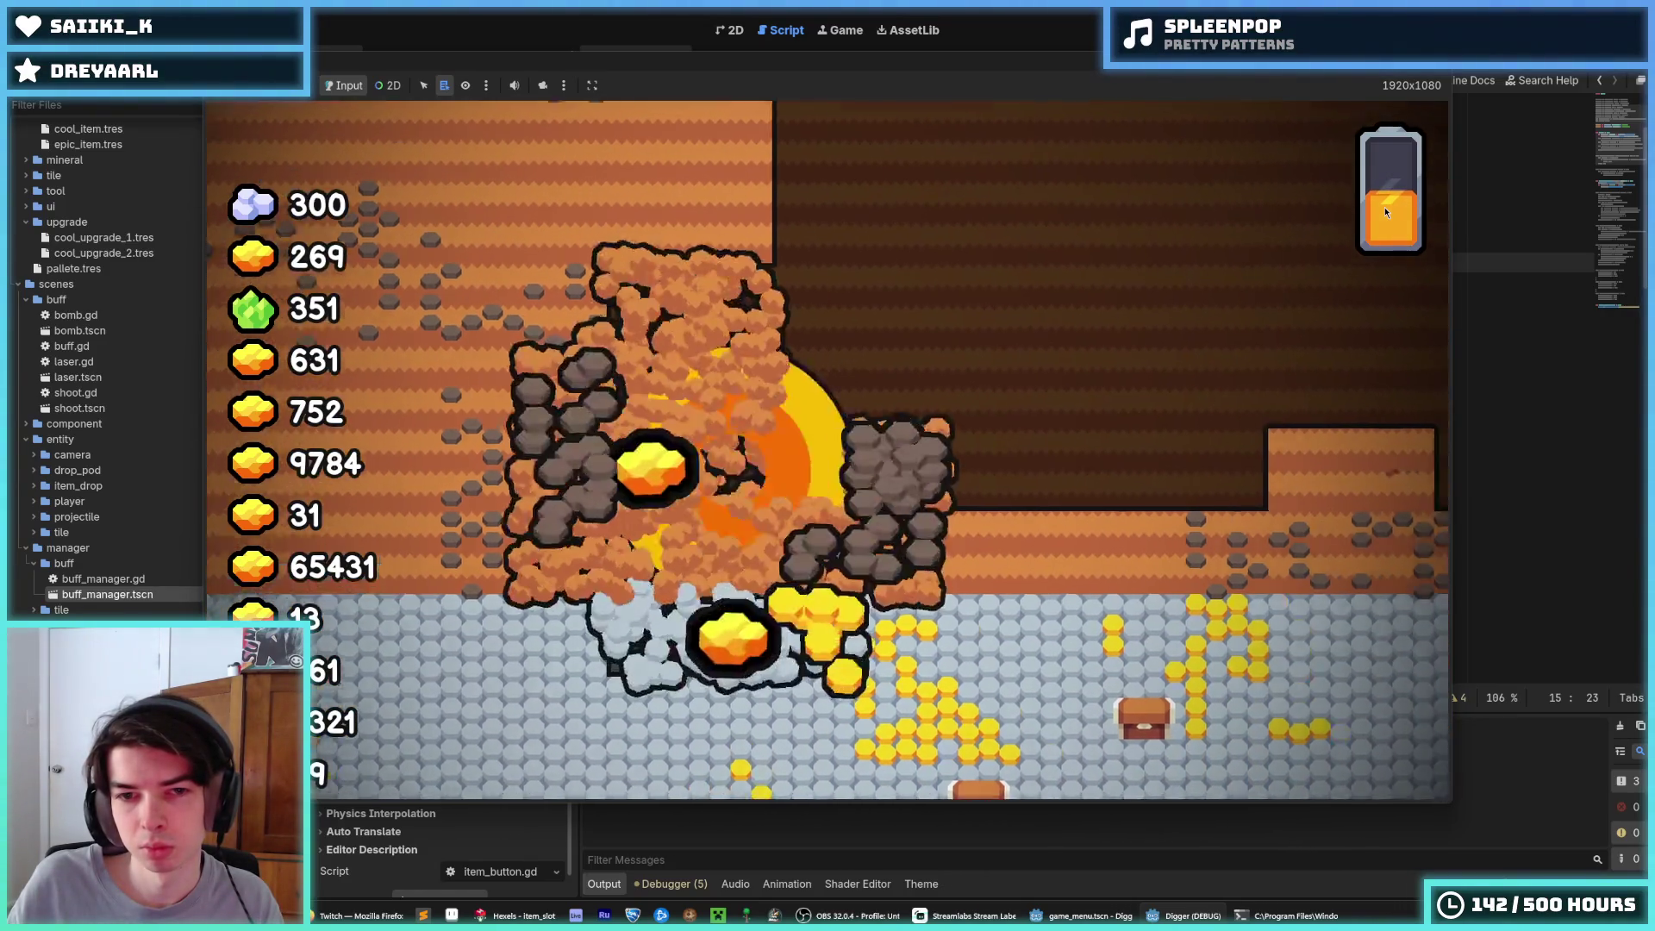
{"action": "key", "text": "d"}
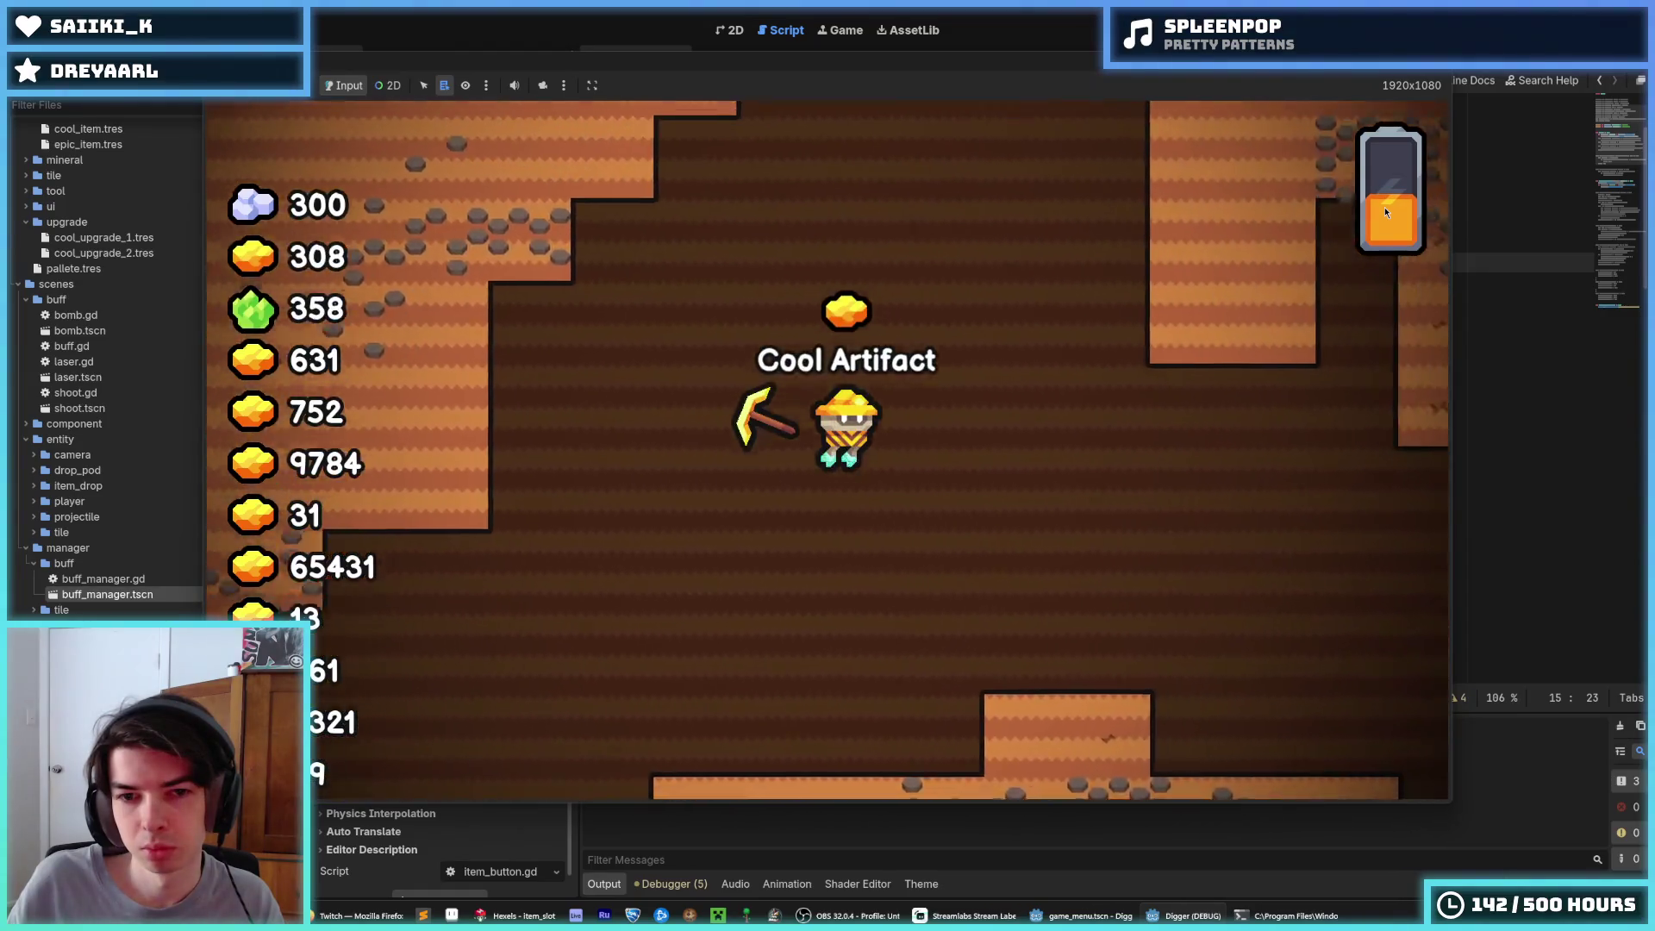
{"action": "key", "text": "a"}
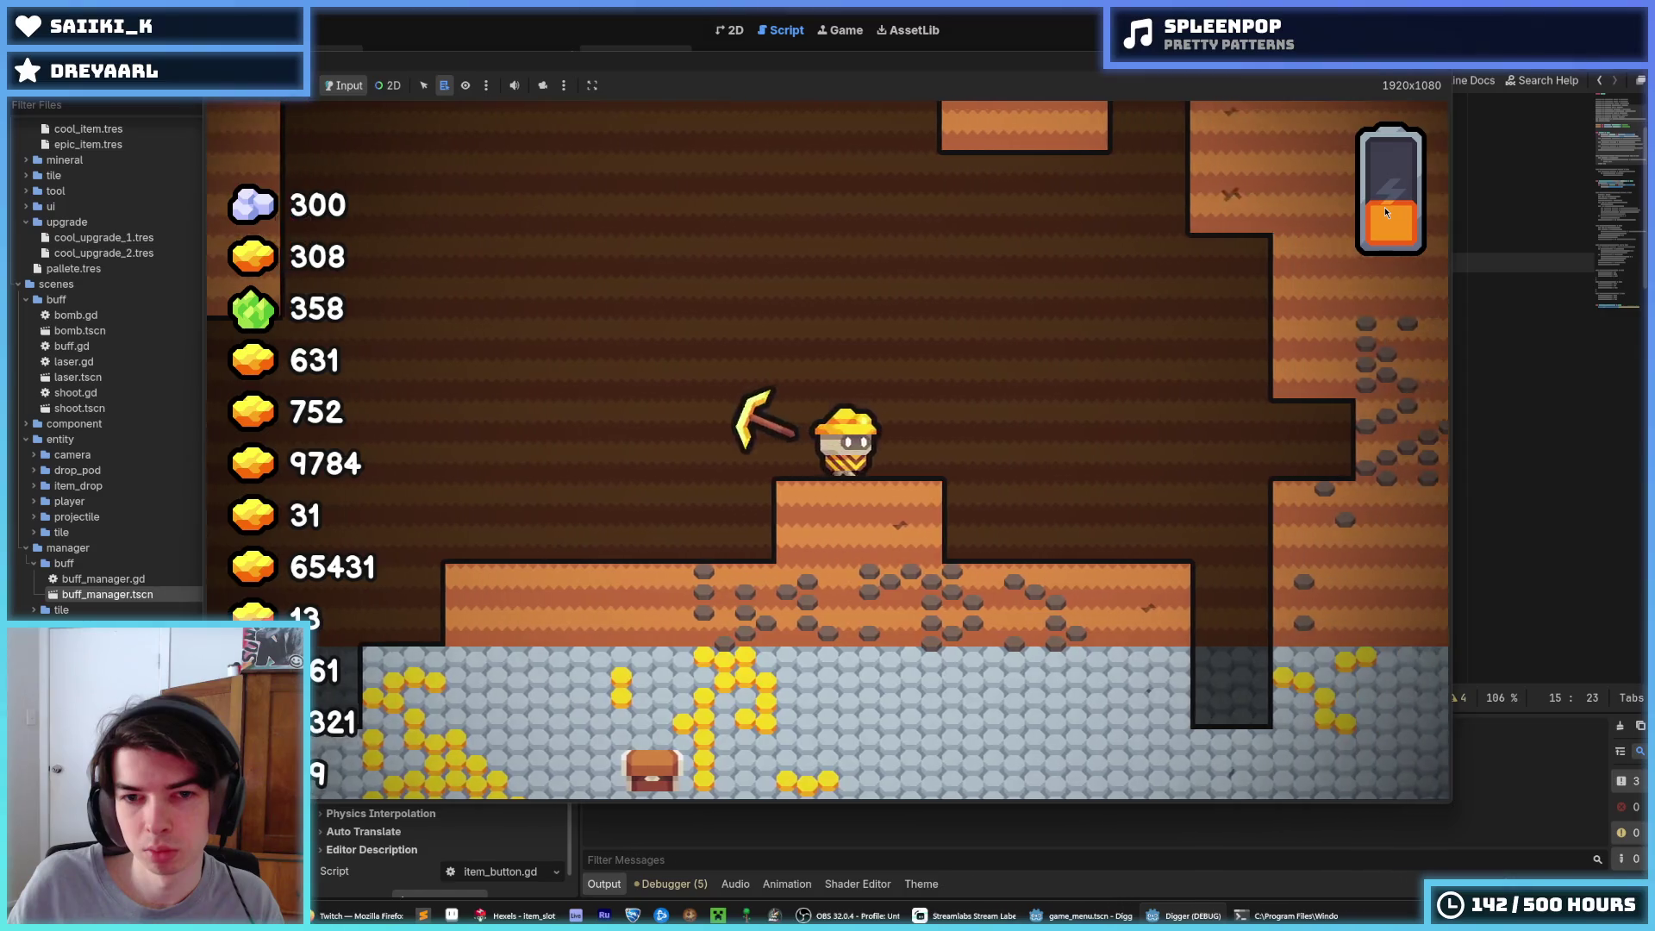
{"action": "key", "text": "d"}
{"action": "key", "text": "a"}
{"action": "key", "text": "d"}
{"action": "key", "text": "a"}
{"action": "key", "text": "d"}
{"action": "key", "text": "a"}
{"action": "key", "text": "d"}
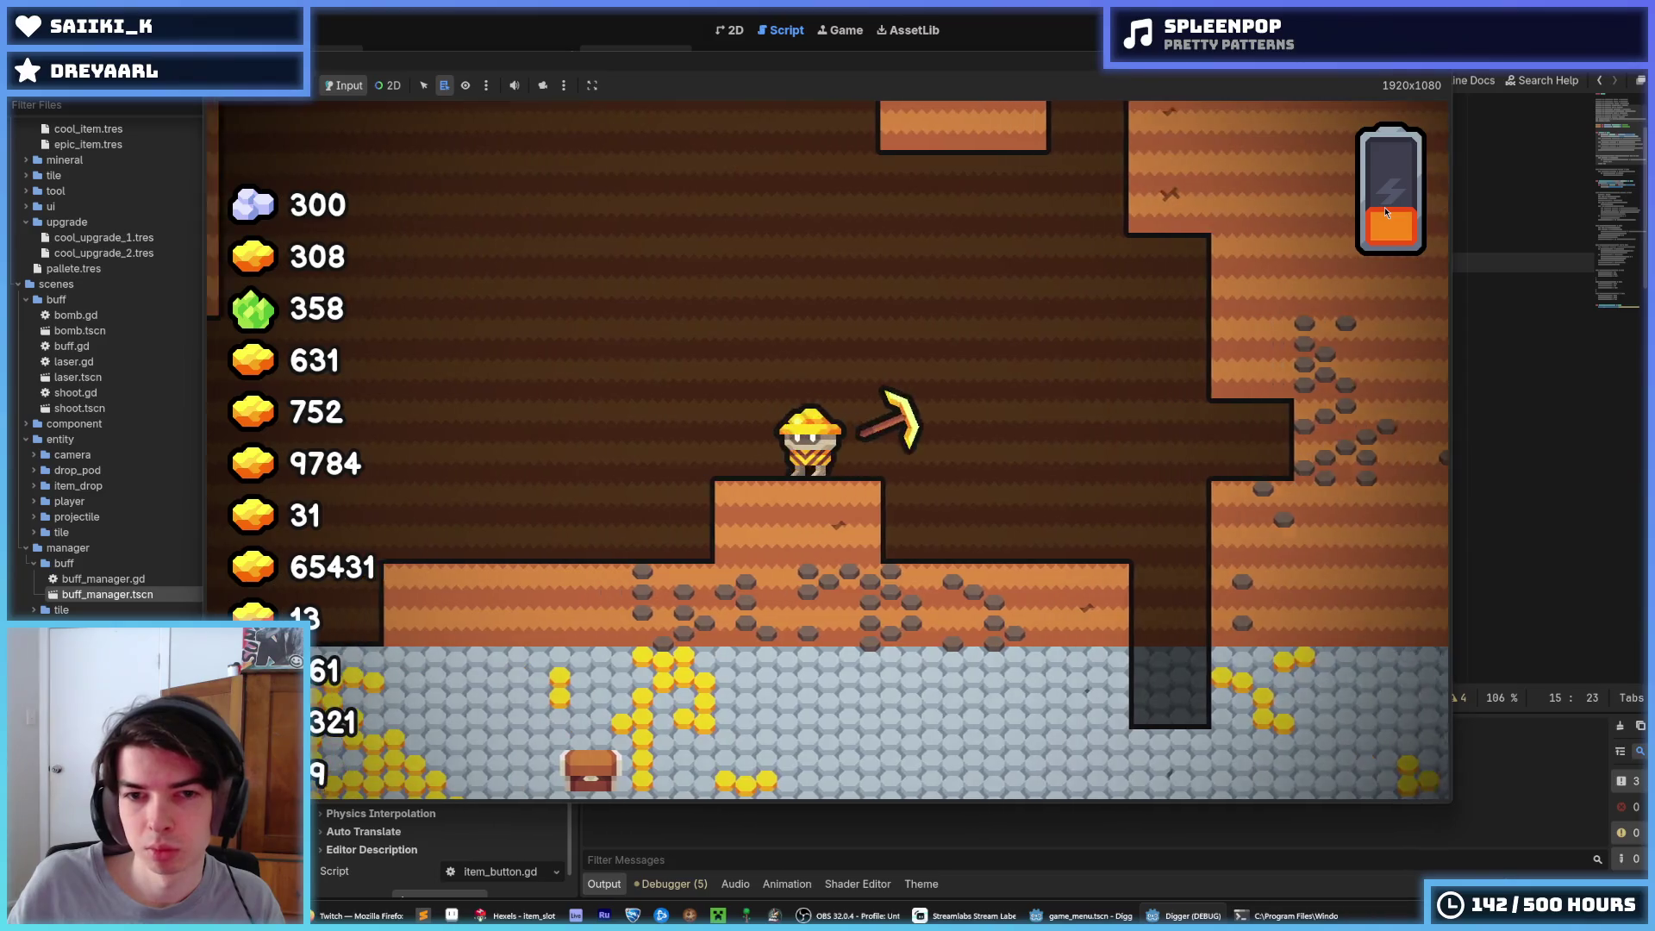
{"action": "key", "text": "F8"}
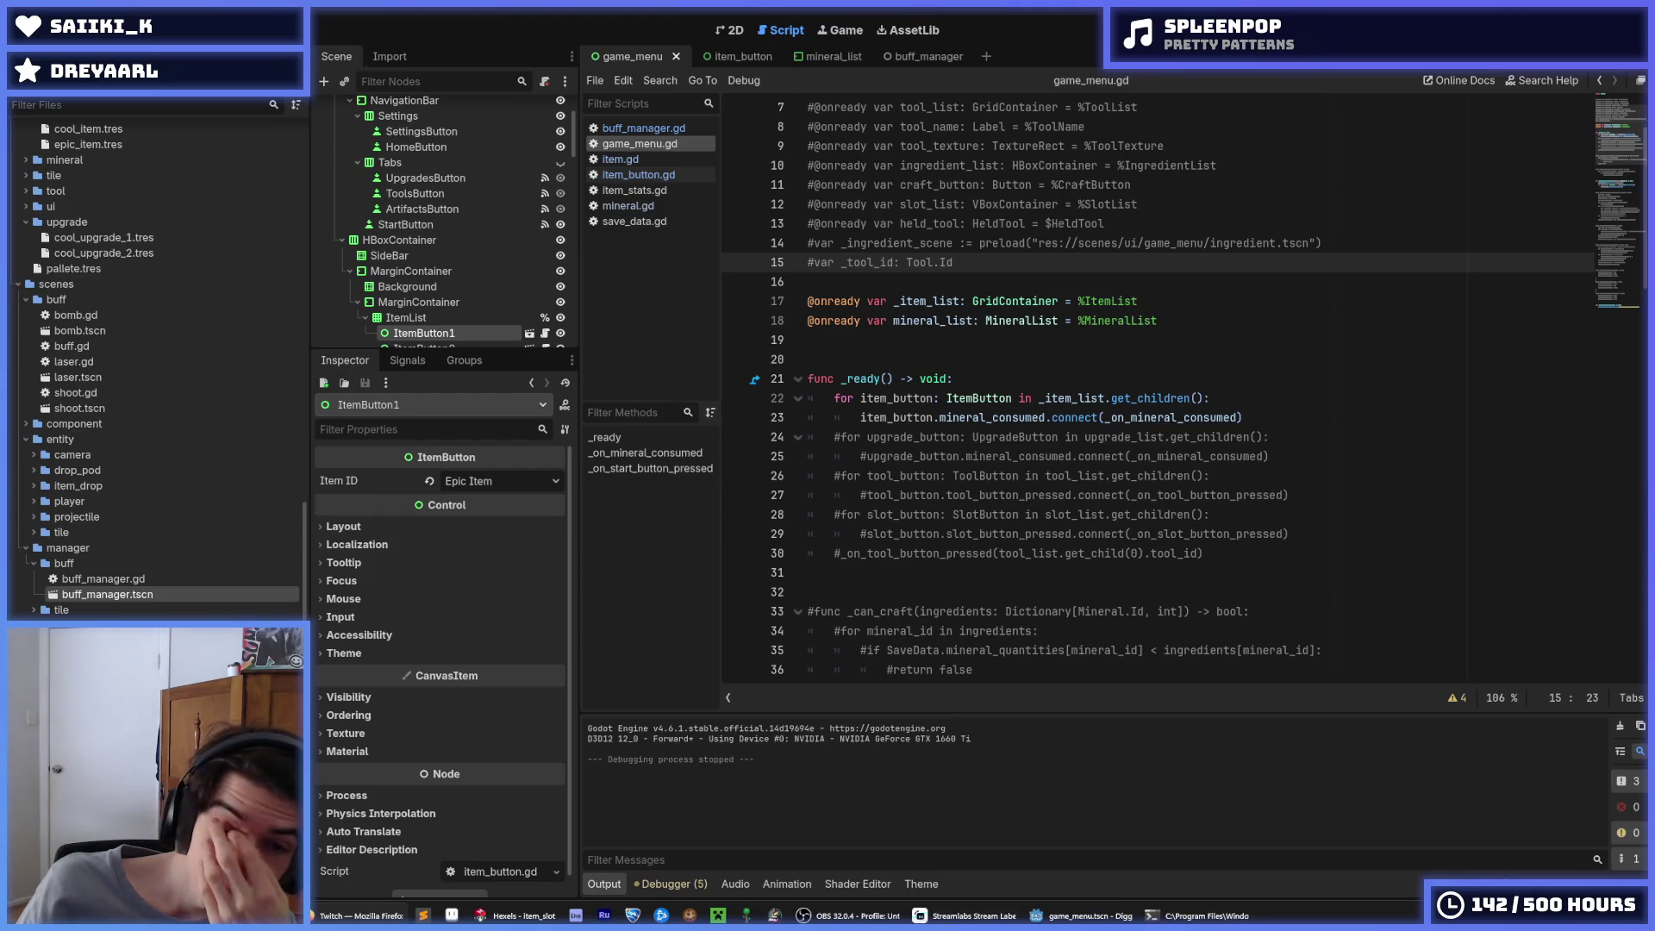
Look over the item_button scene in the 2D view, then return to the game_menu scene
{"action": "left_click", "coordinate": [1067, 339]}
{"action": "scroll", "coordinate": [1067, 345], "scroll_direction": "down", "scroll_amount": 2}
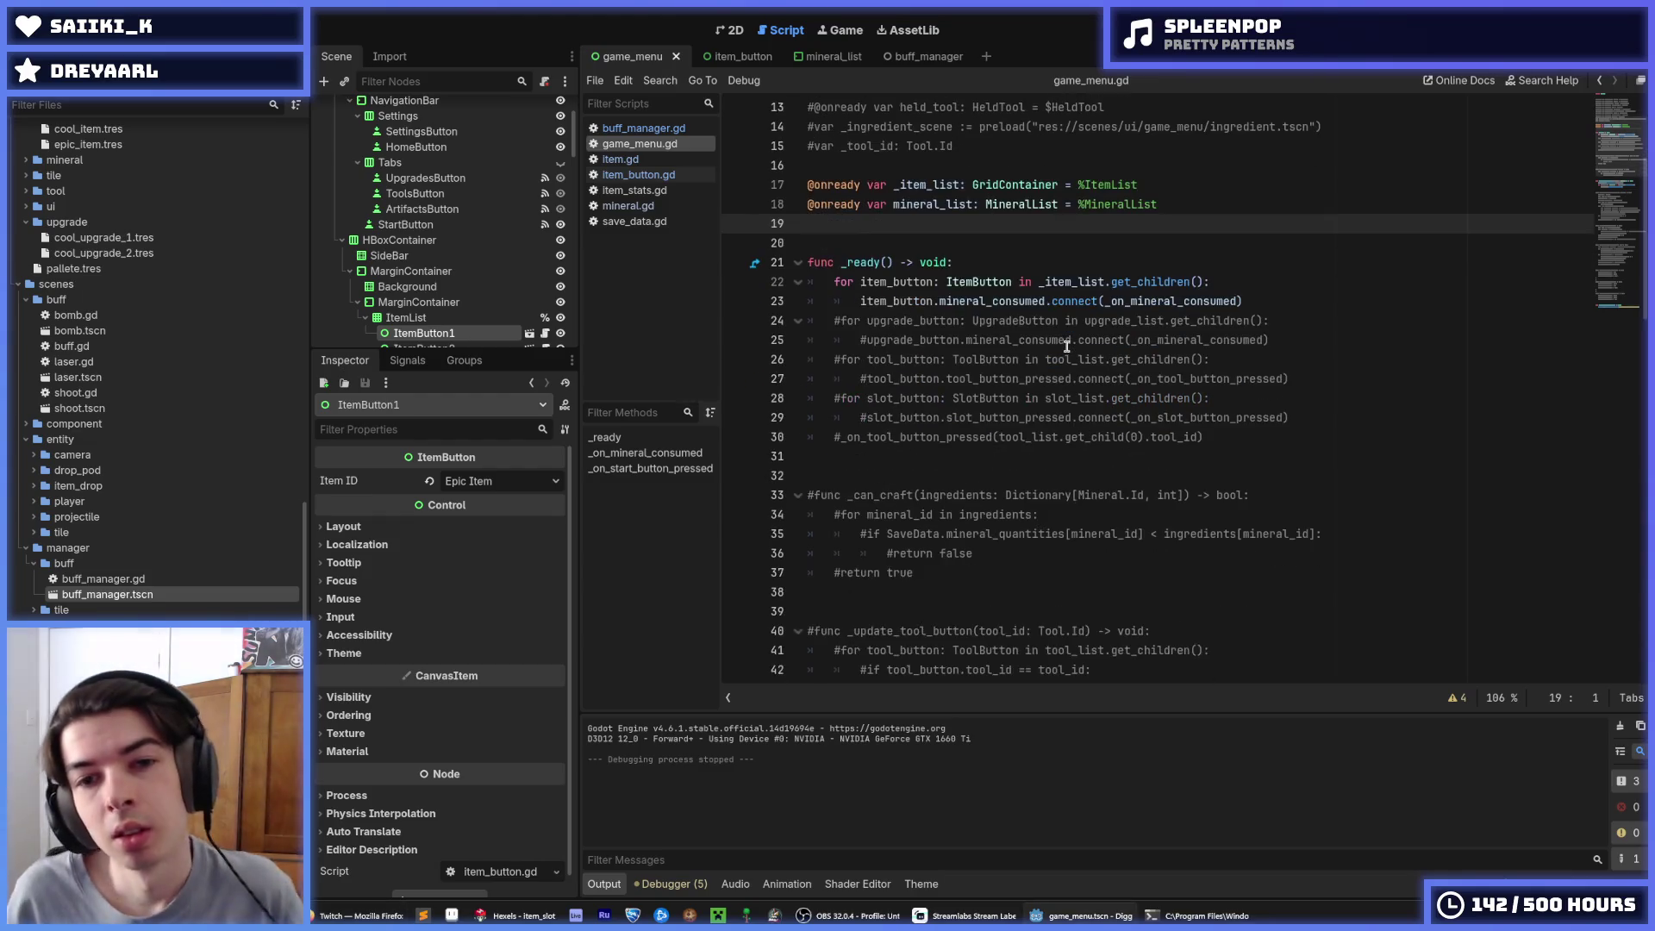
{"action": "left_click", "coordinate": [732, 56]}
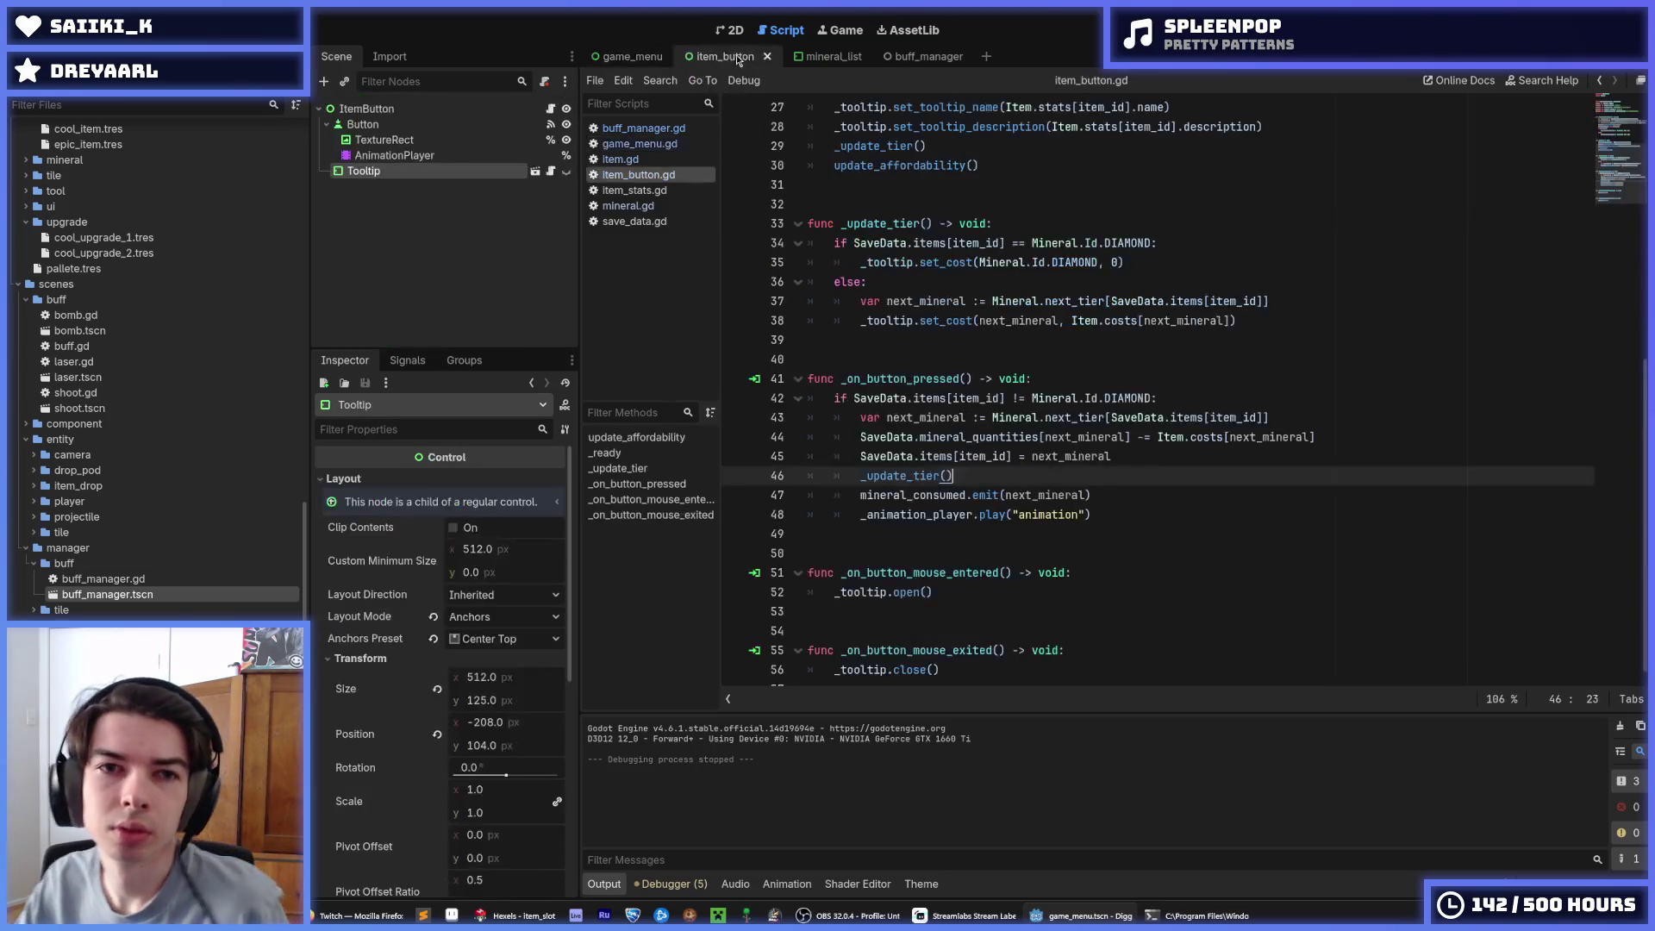
{"action": "left_click", "coordinate": [730, 30]}
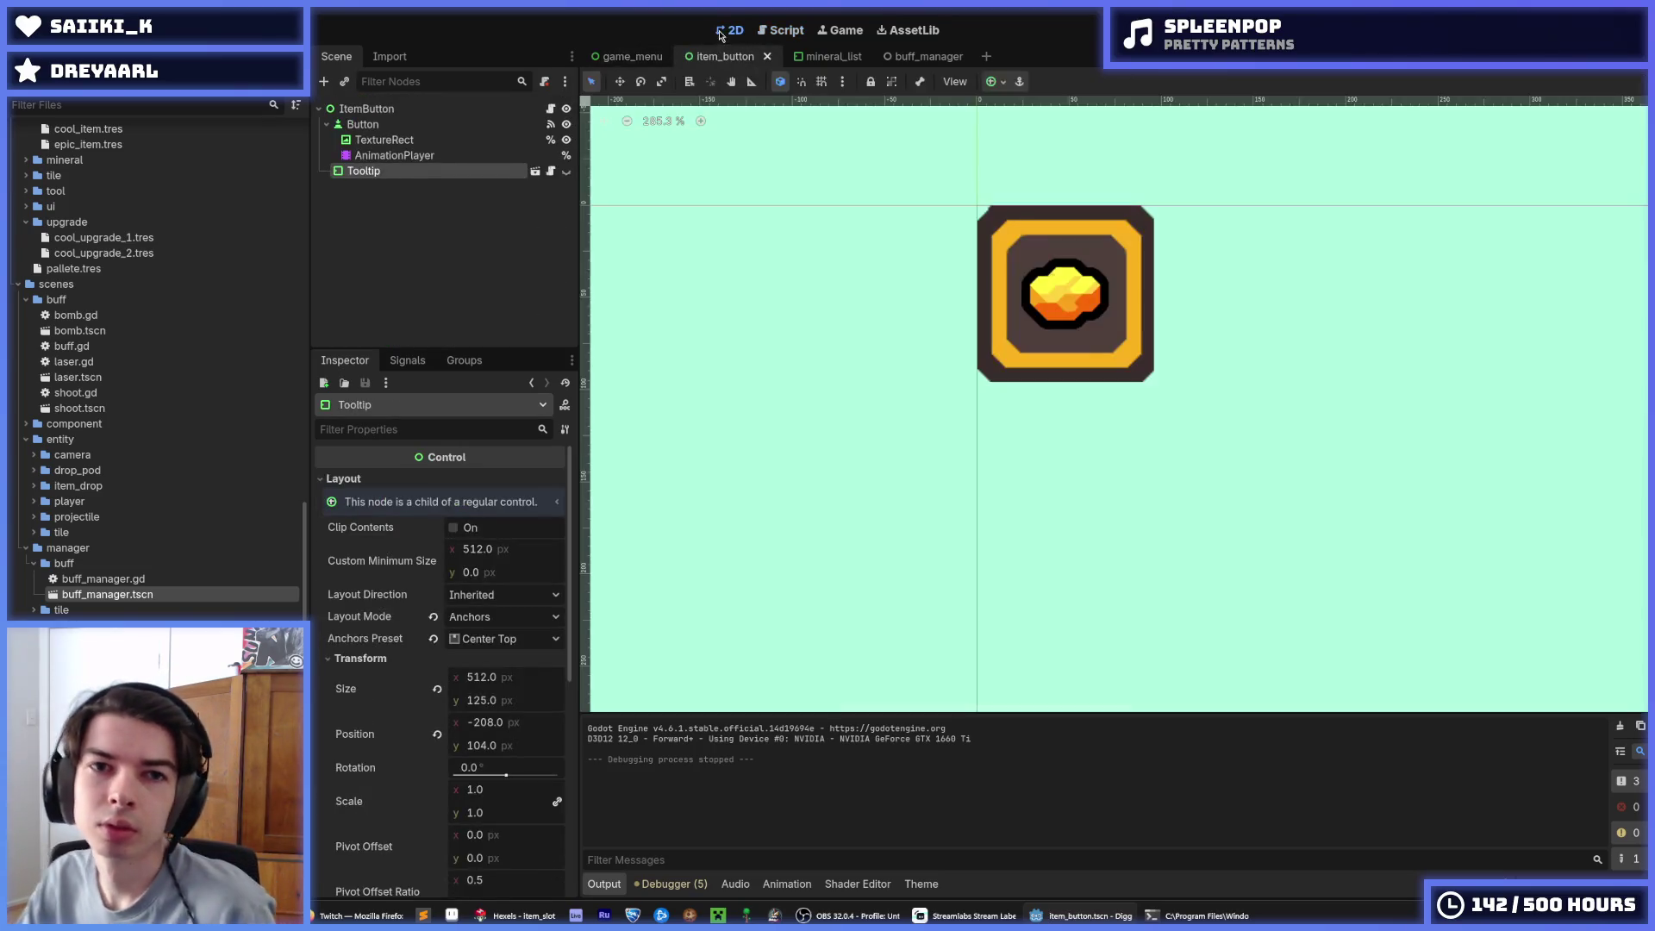
{"action": "left_click", "coordinate": [629, 56]}
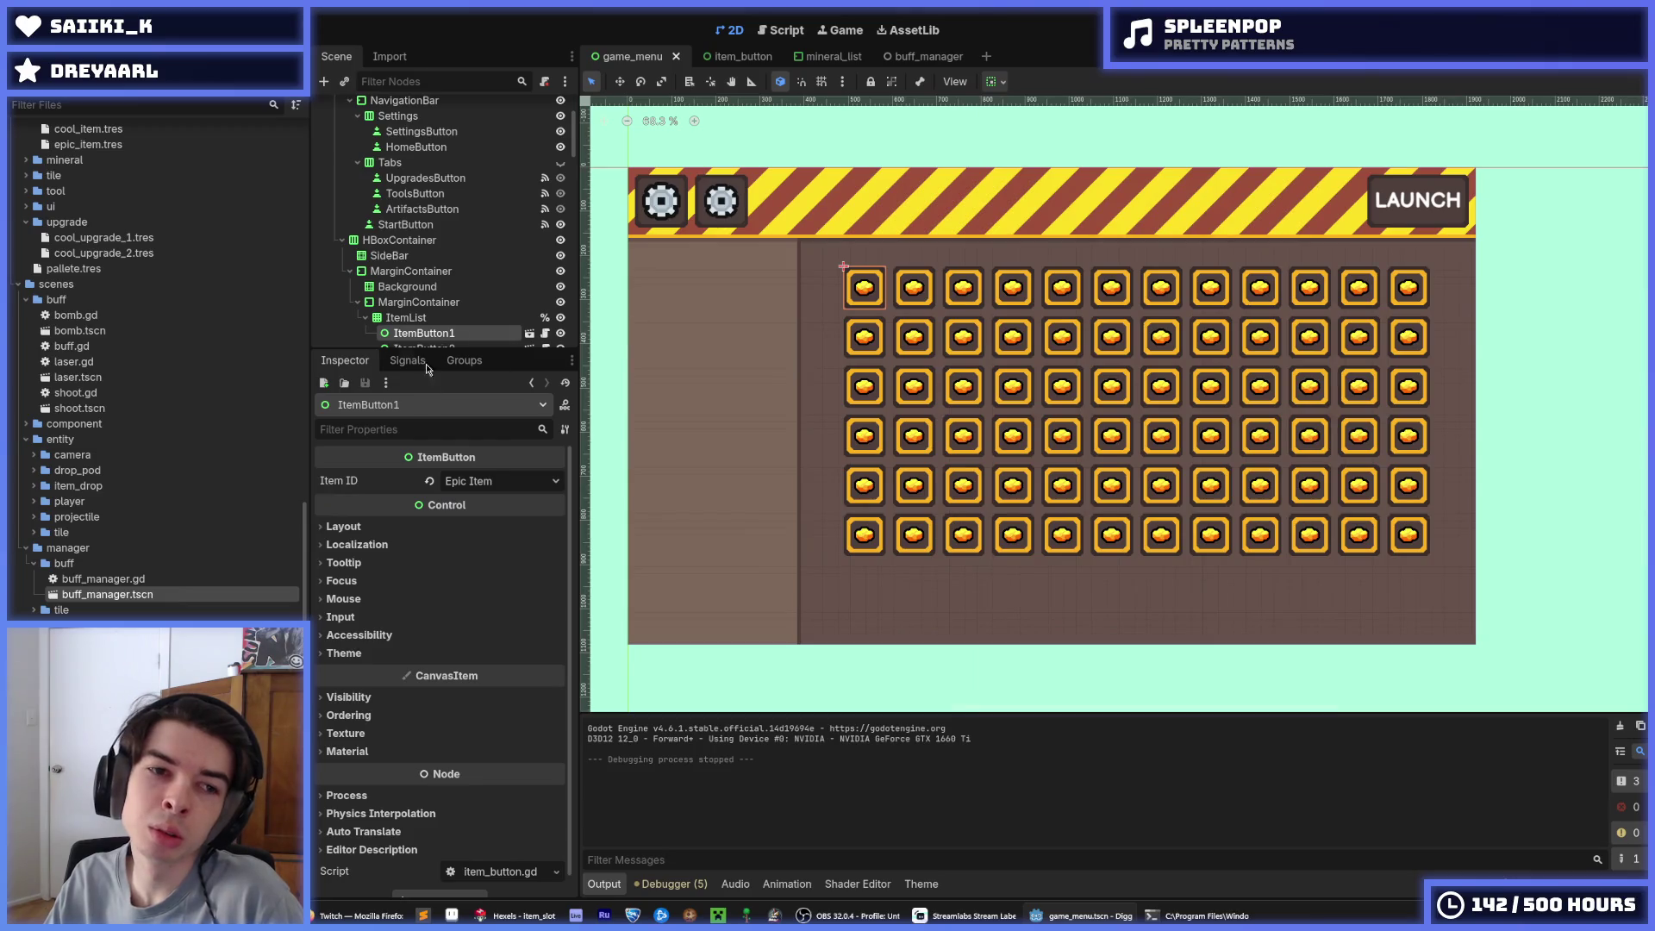
Select ItemButton3 through ItemButton72, then cancel the prompt to delete the 70 buttons
{"action": "scroll", "coordinate": [430, 284], "scroll_direction": "down", "scroll_amount": 3}
{"action": "left_click", "coordinate": [445, 275]}
{"action": "scroll", "coordinate": [444, 280], "scroll_direction": "down", "scroll_amount": 5}
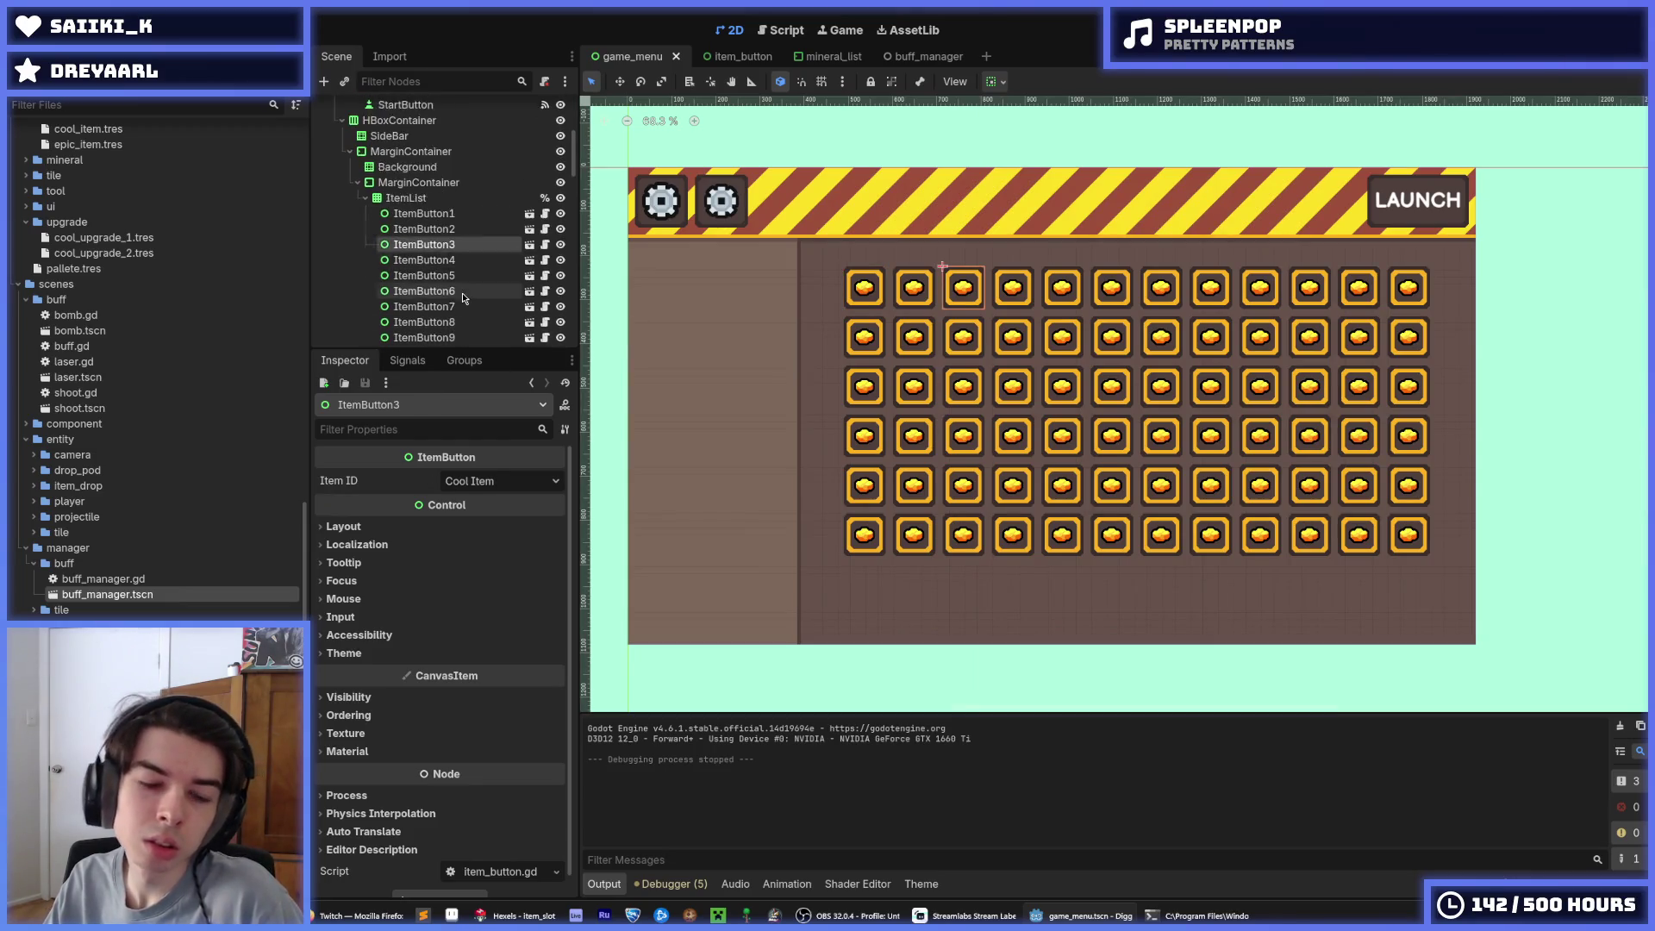
{"action": "scroll", "coordinate": [467, 308], "scroll_direction": "down", "scroll_amount": 15}
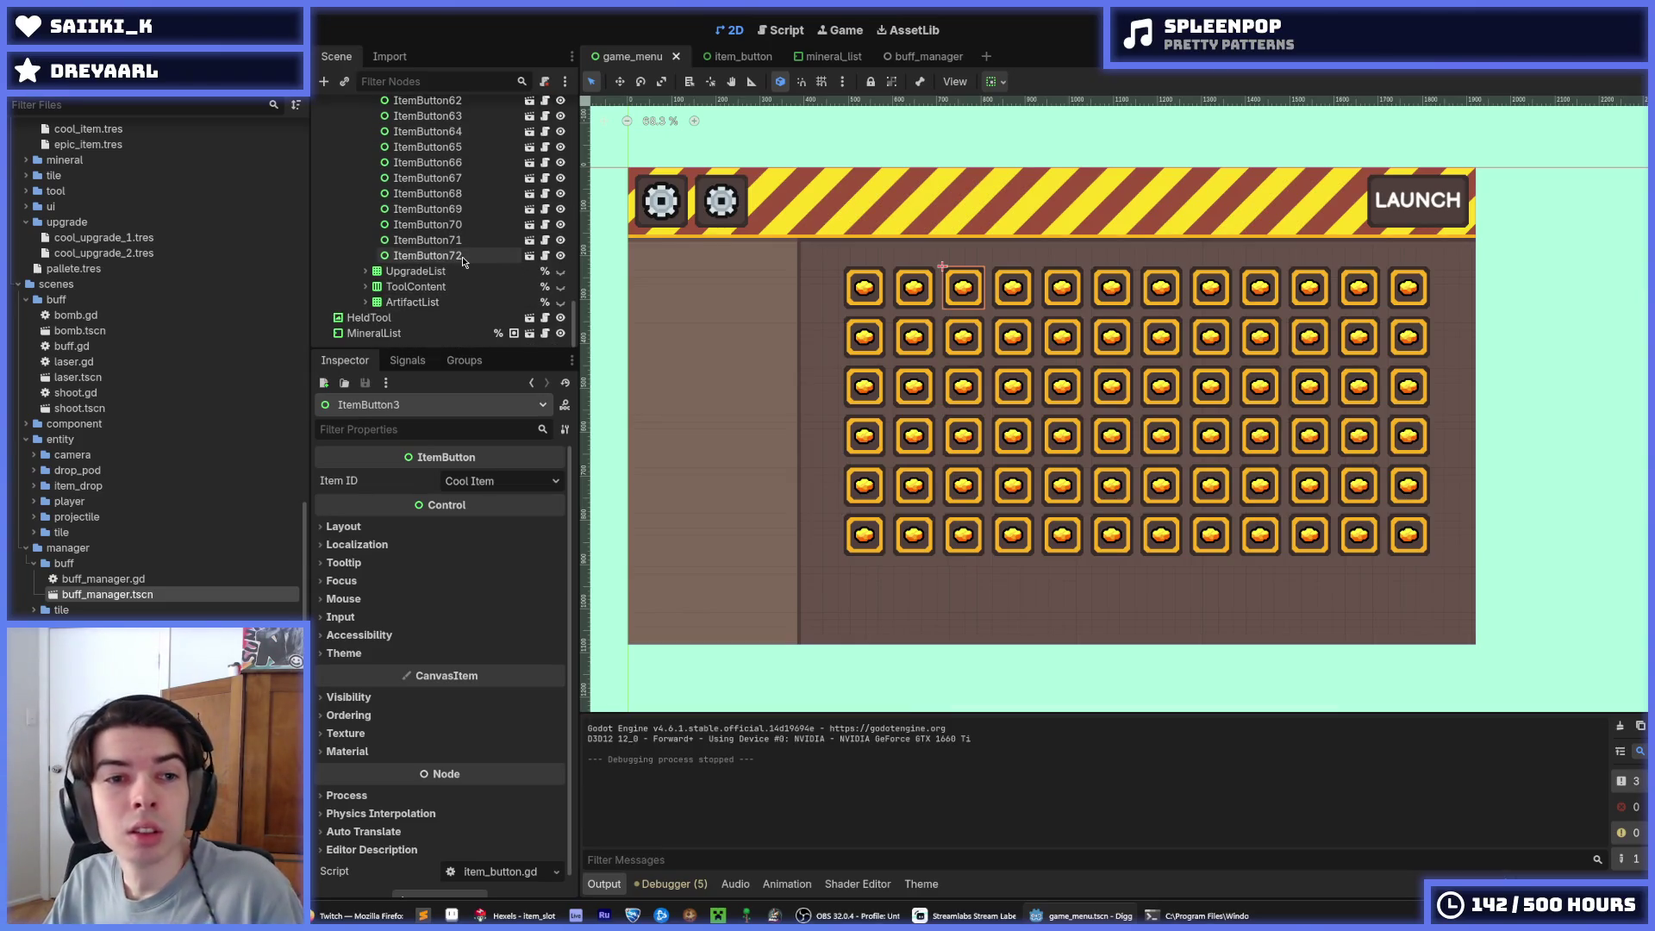
{"action": "left_click", "coordinate": [440, 255], "text": "shift"}
{"action": "key", "text": "Delete"}
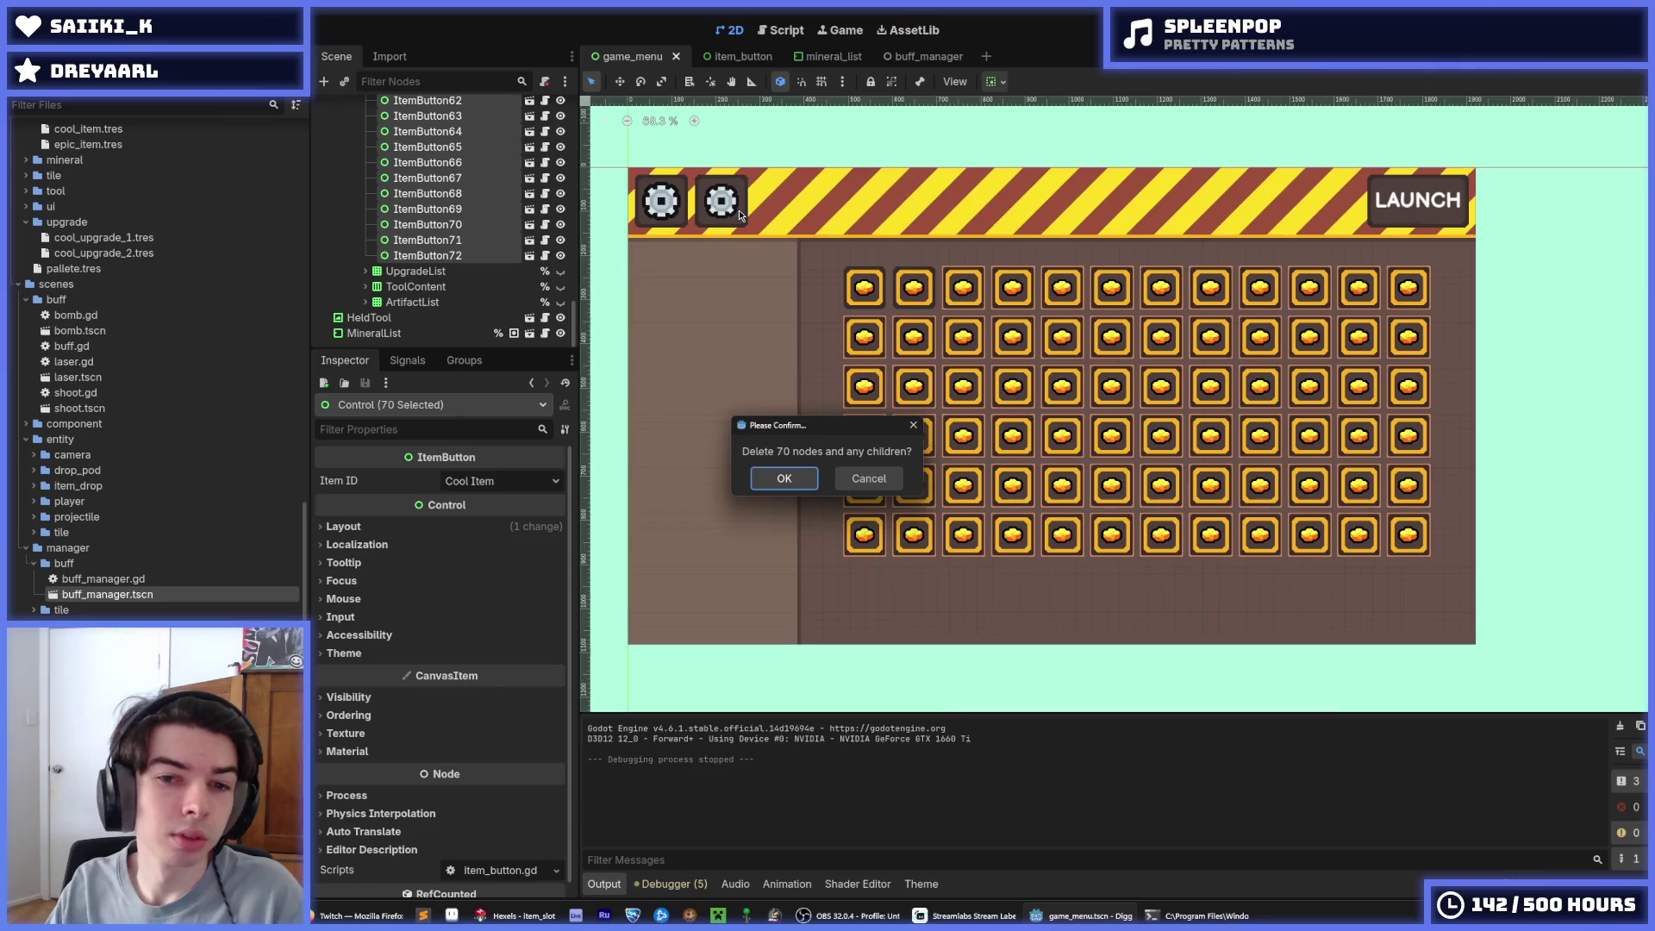
{"action": "left_click", "coordinate": [913, 425]}
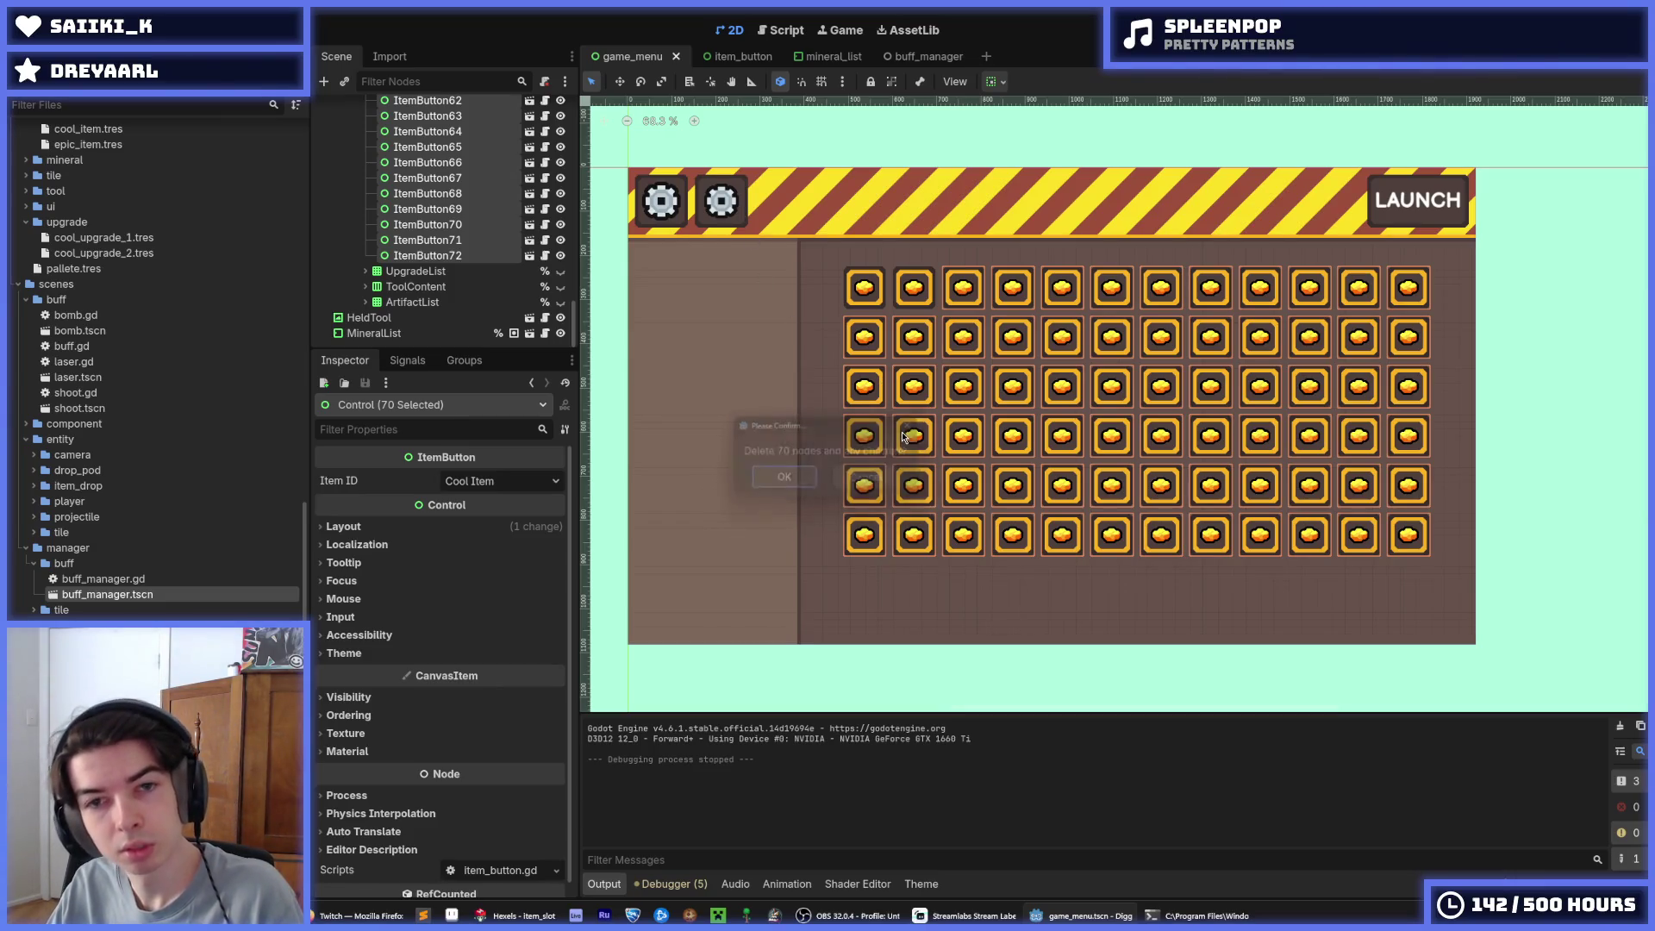
Save the game_menu scene and return to the game_menu.gd script
{"action": "key", "text": "ctrl+s"}
{"action": "left_click", "coordinate": [780, 30]}
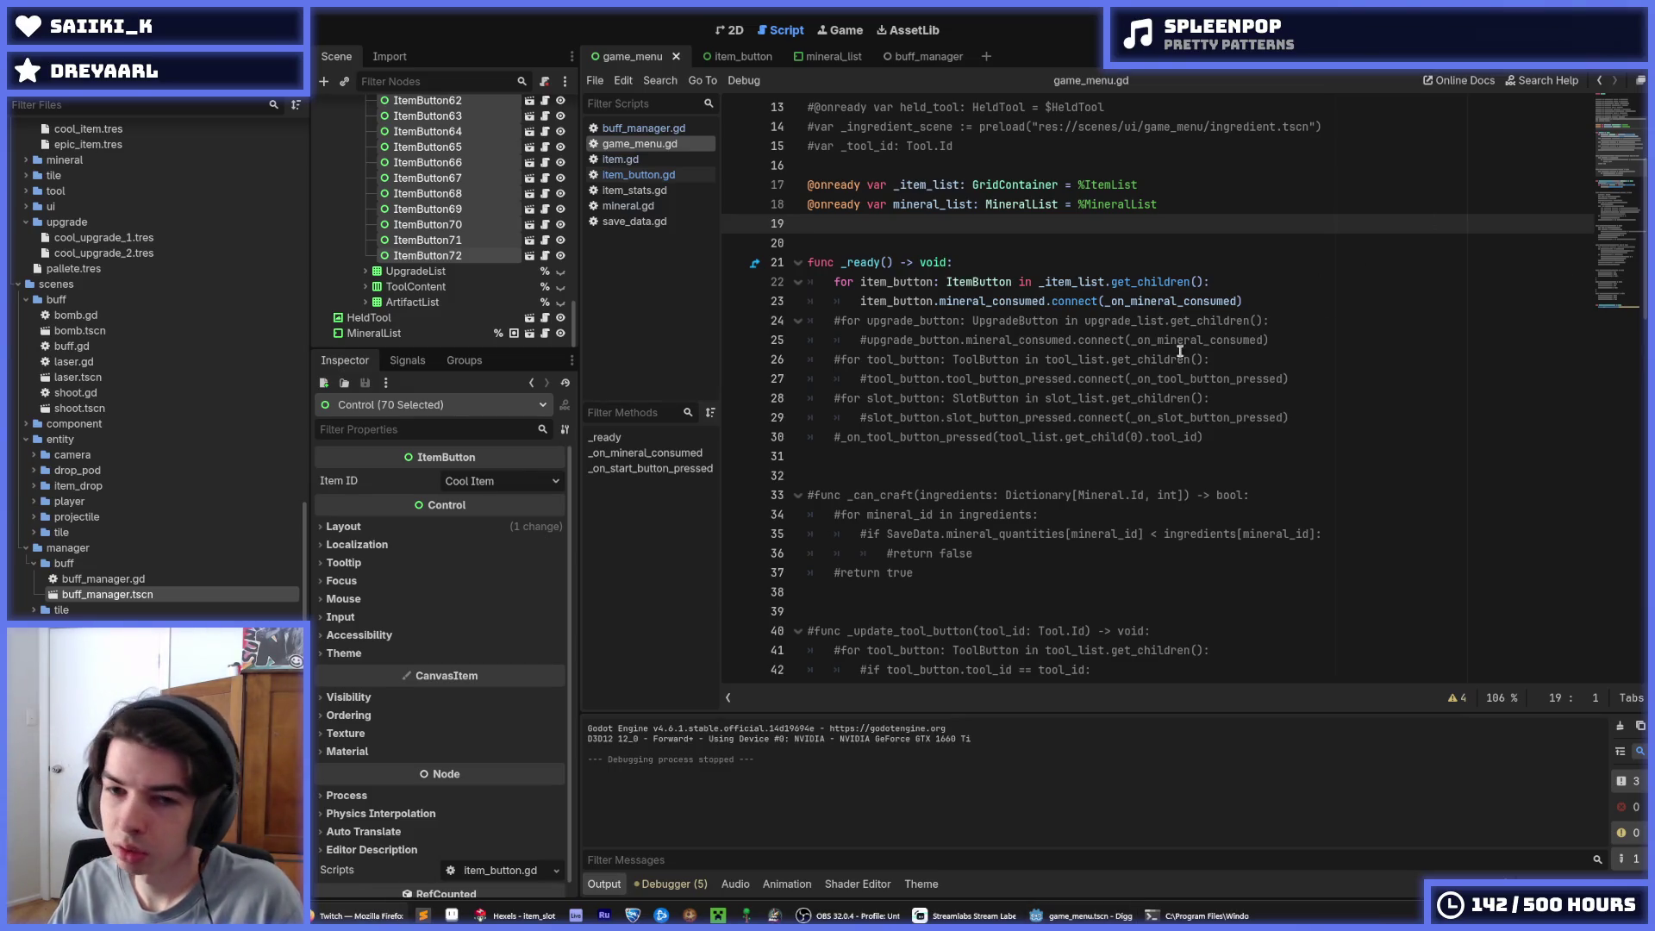
{"action": "left_click", "coordinate": [1292, 293]}
In save_data.gd, change the Epic Item's saved tier from Mineral.Id.IRON to NONE
{"action": "scroll", "coordinate": [1267, 362], "scroll_direction": "down", "scroll_amount": 15}
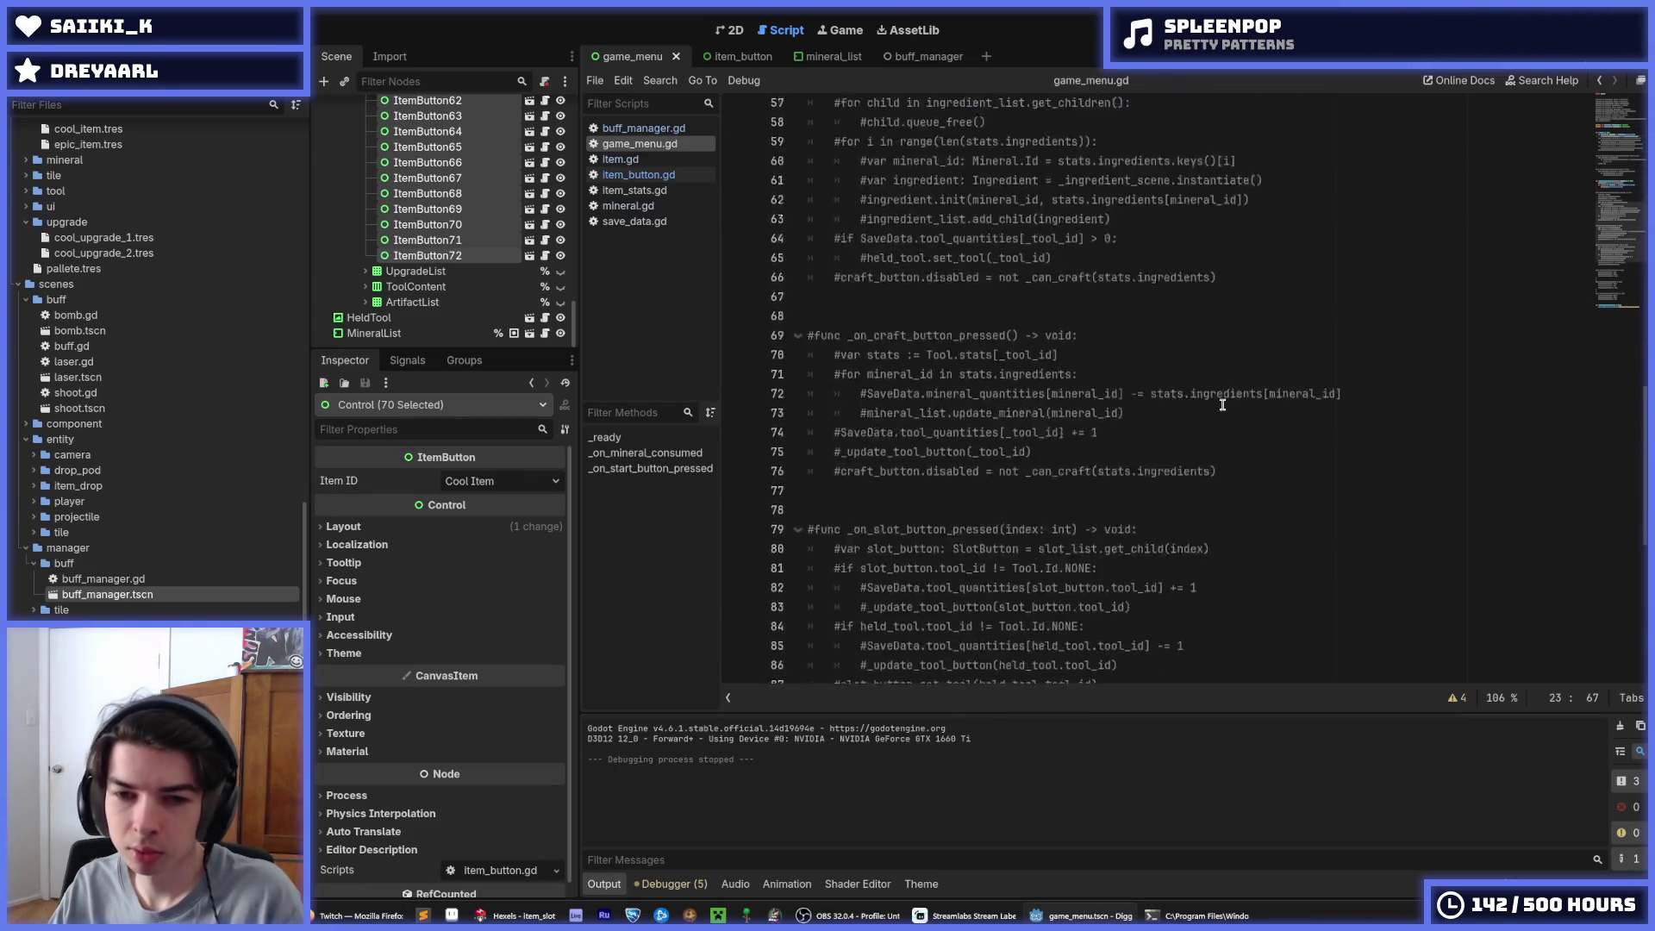
{"action": "left_click", "coordinate": [758, 57]}
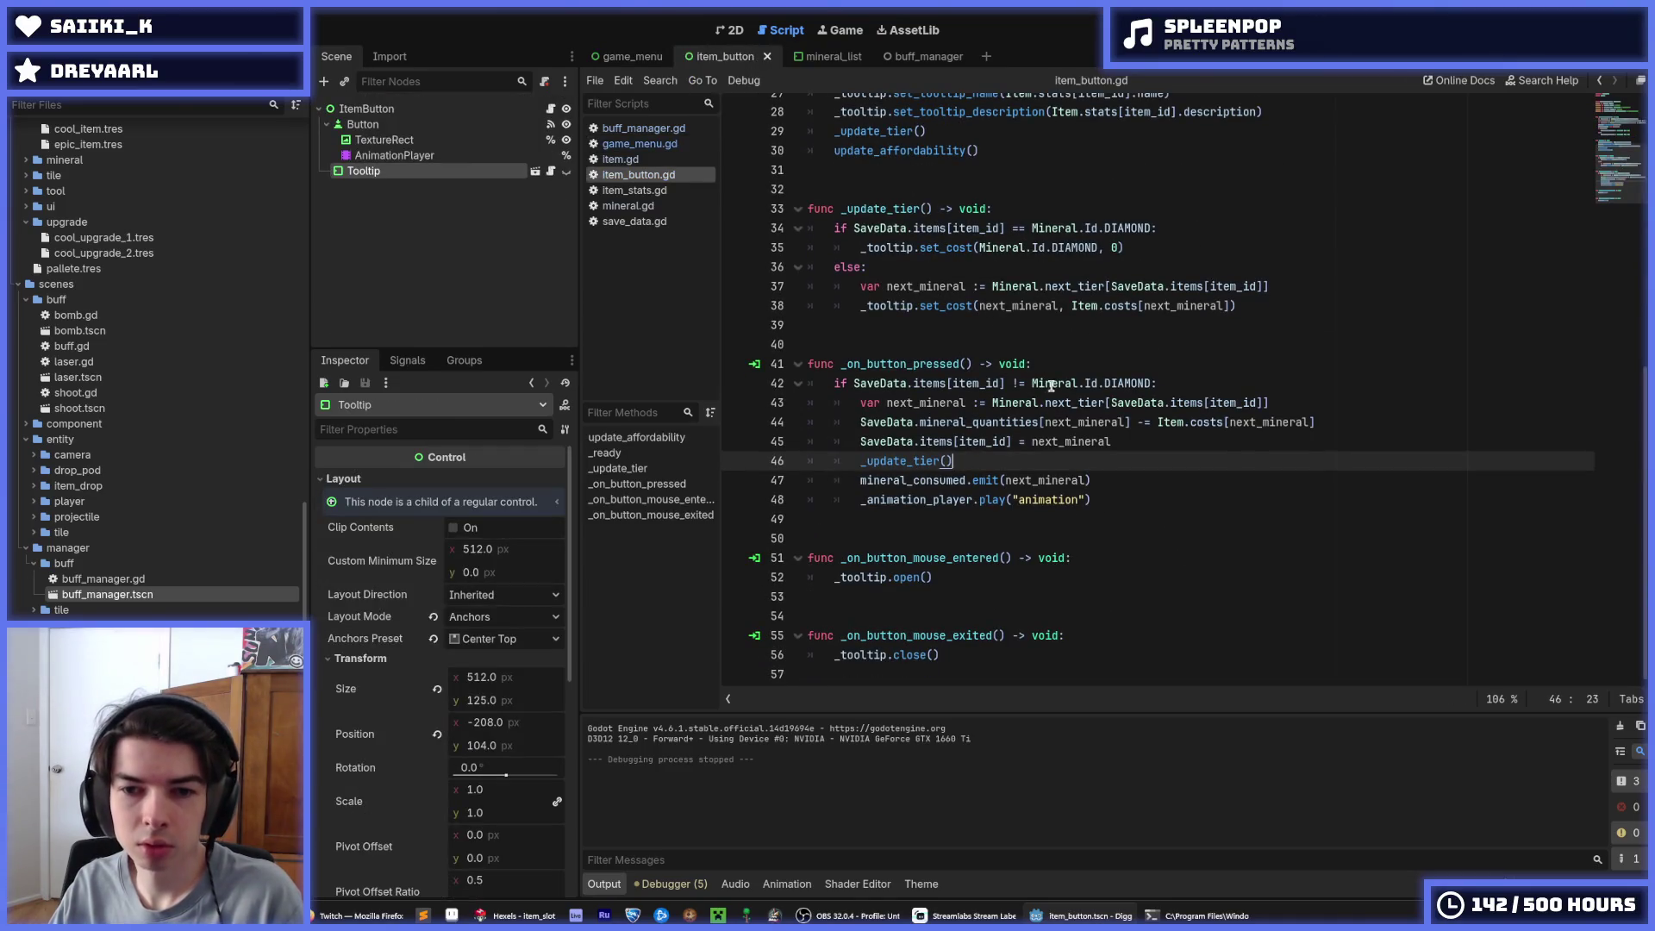
{"action": "left_click", "coordinate": [620, 159]}
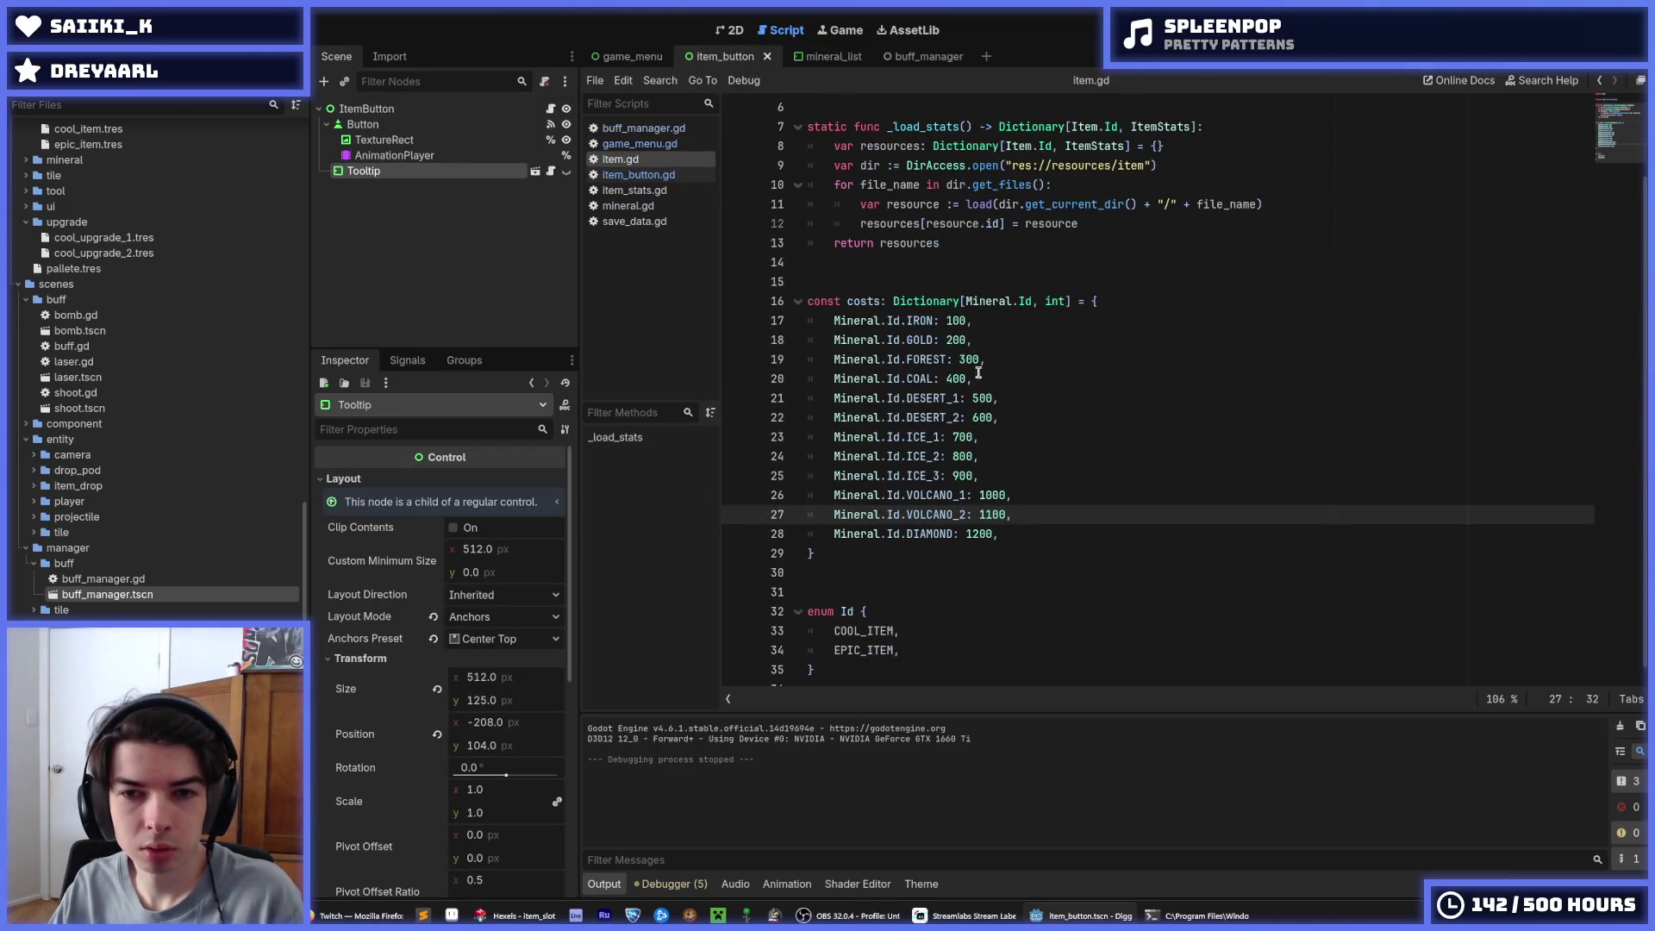
{"action": "left_click", "coordinate": [638, 175]}
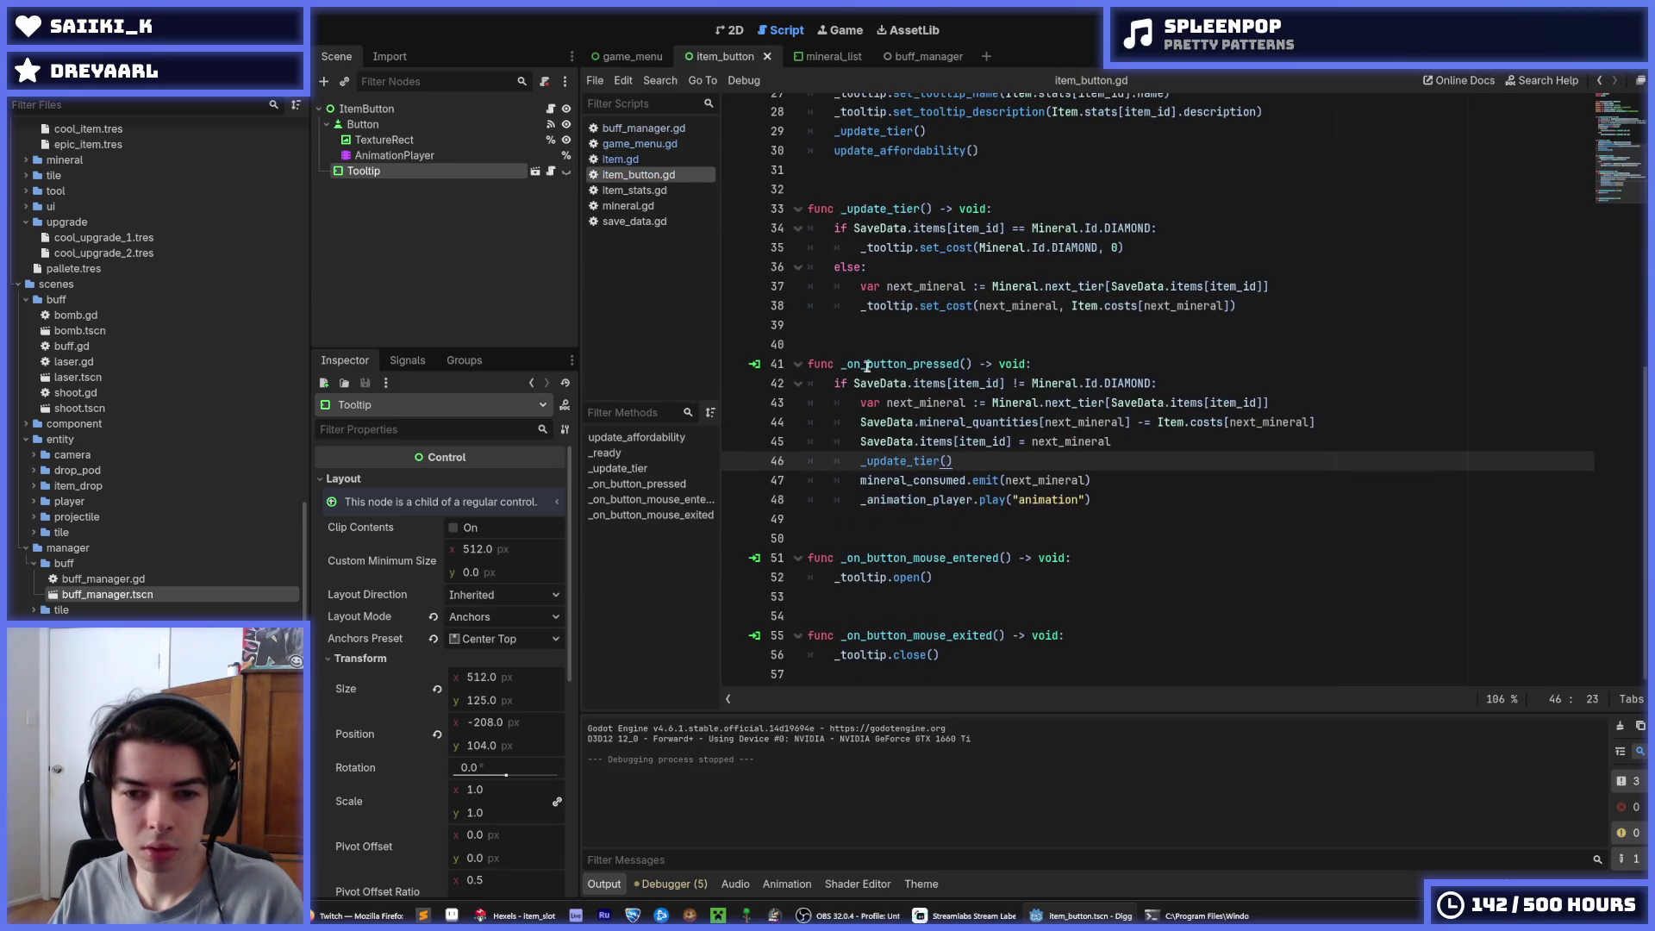
{"action": "left_click", "coordinate": [635, 222]}
{"action": "left_click", "coordinate": [1041, 633]}
{"action": "double_click", "coordinate": [1043, 633]}
{"action": "double_click", "coordinate": [1046, 652]}
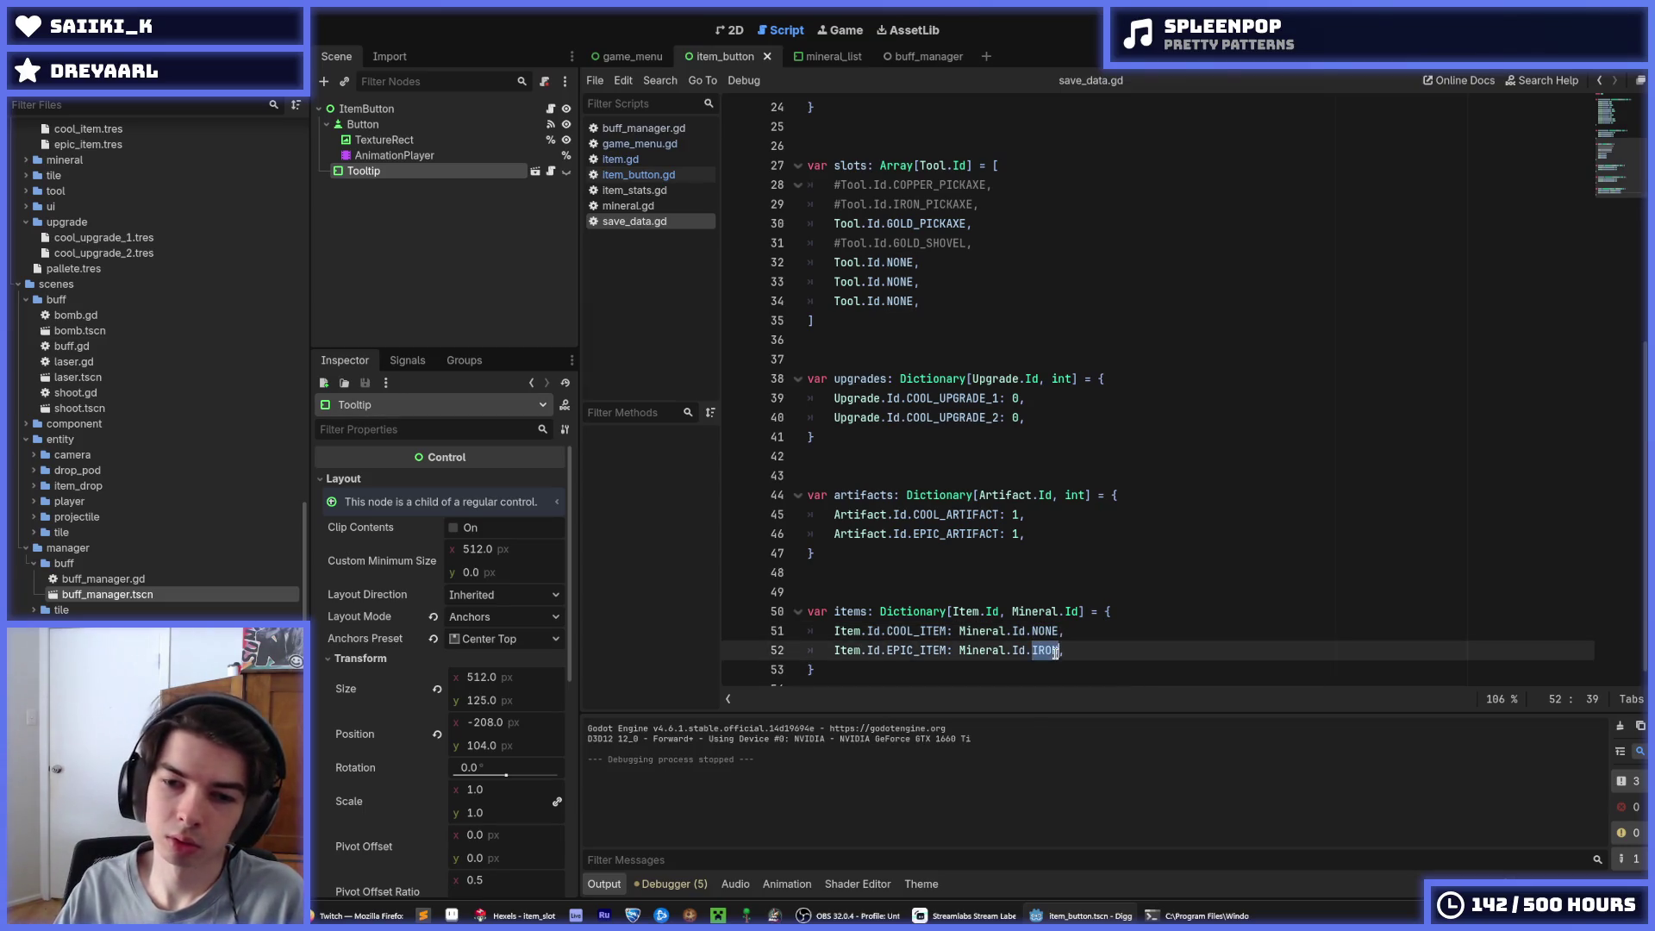
{"action": "type", "text": "NONE"}
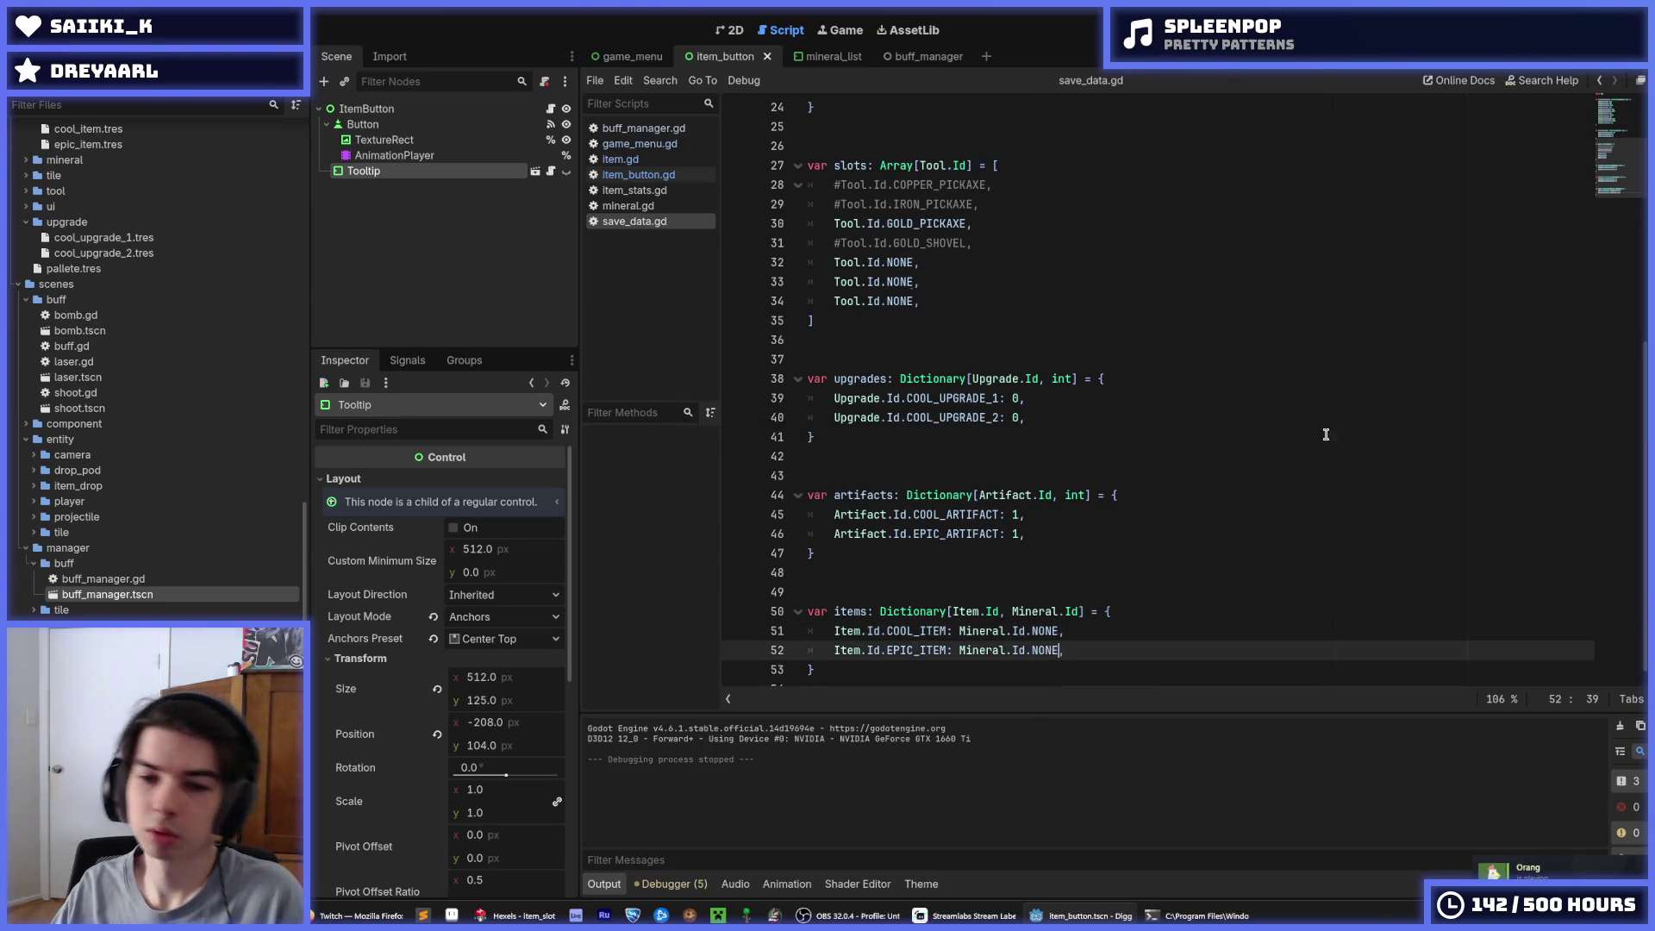
Run the game, buy items from the menu, and confirm the count drops to 100
{"action": "key", "text": "F5"}
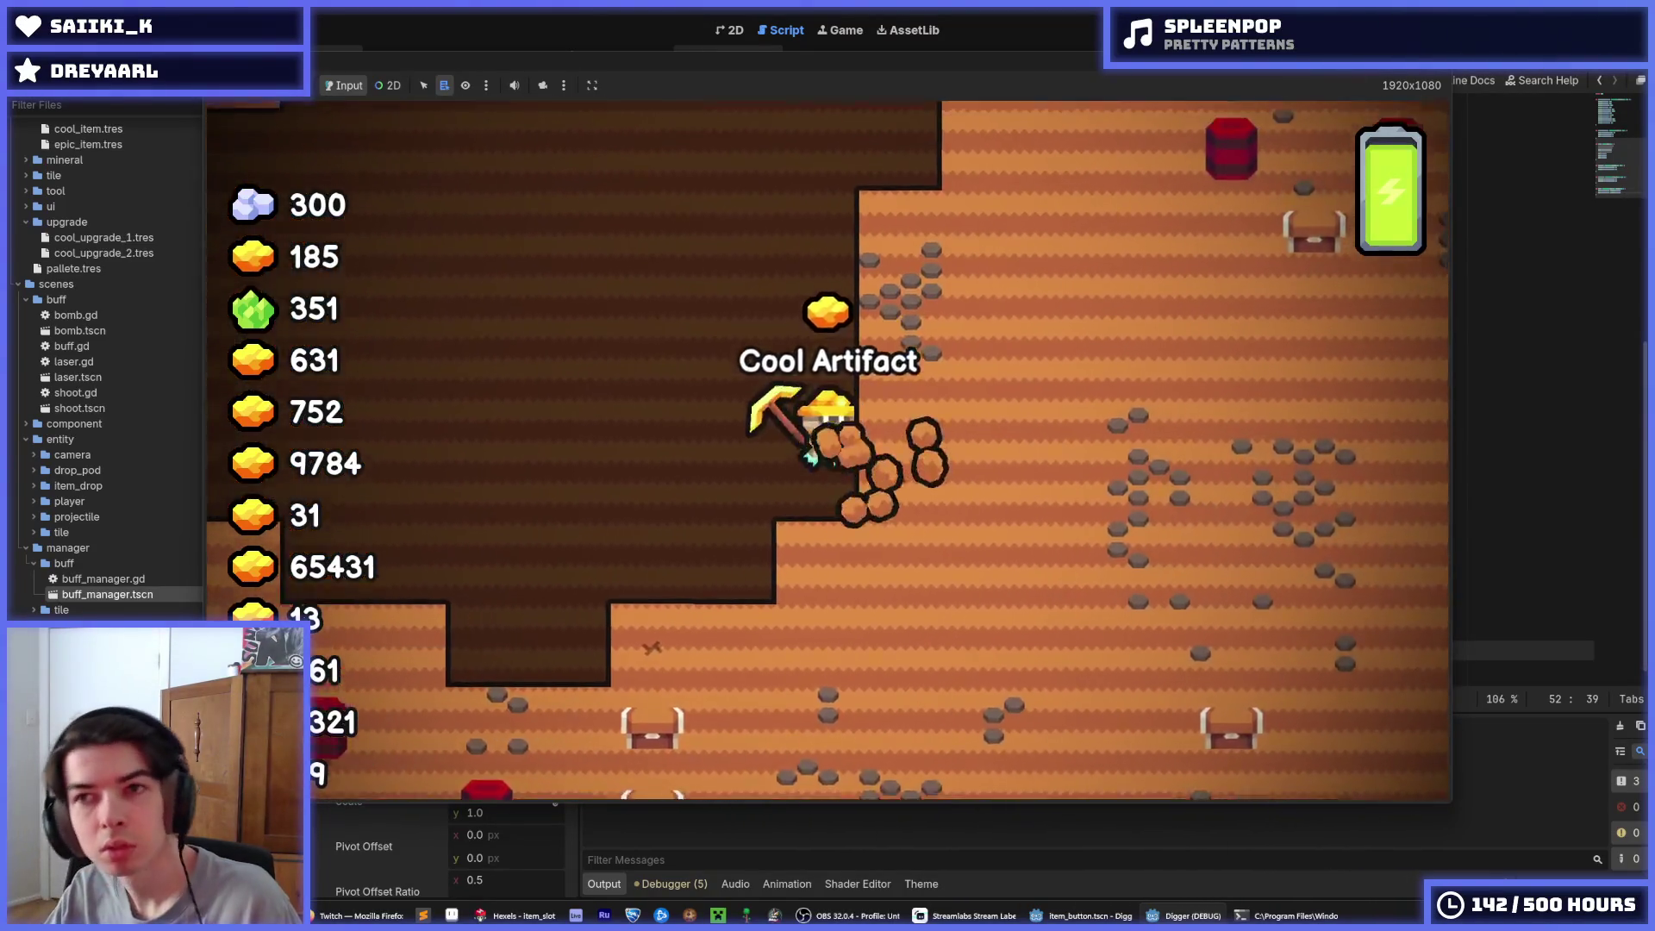
{"action": "key", "text": "F8"}
{"action": "key", "text": "F5"}
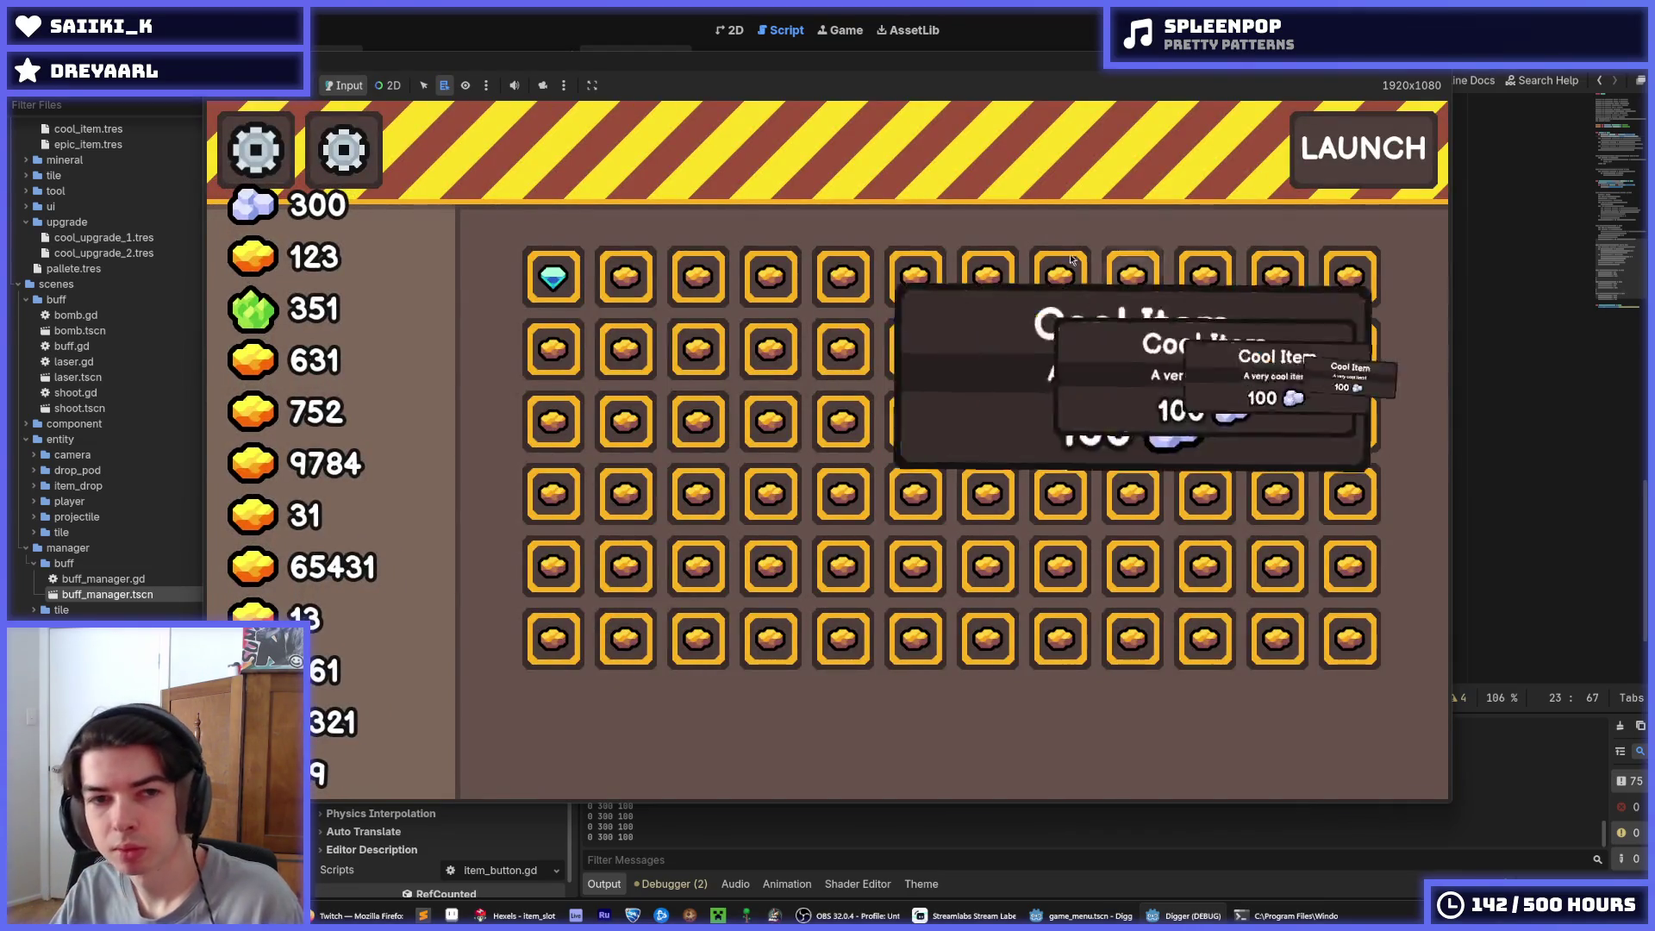
{"action": "left_click", "coordinate": [538, 274]}
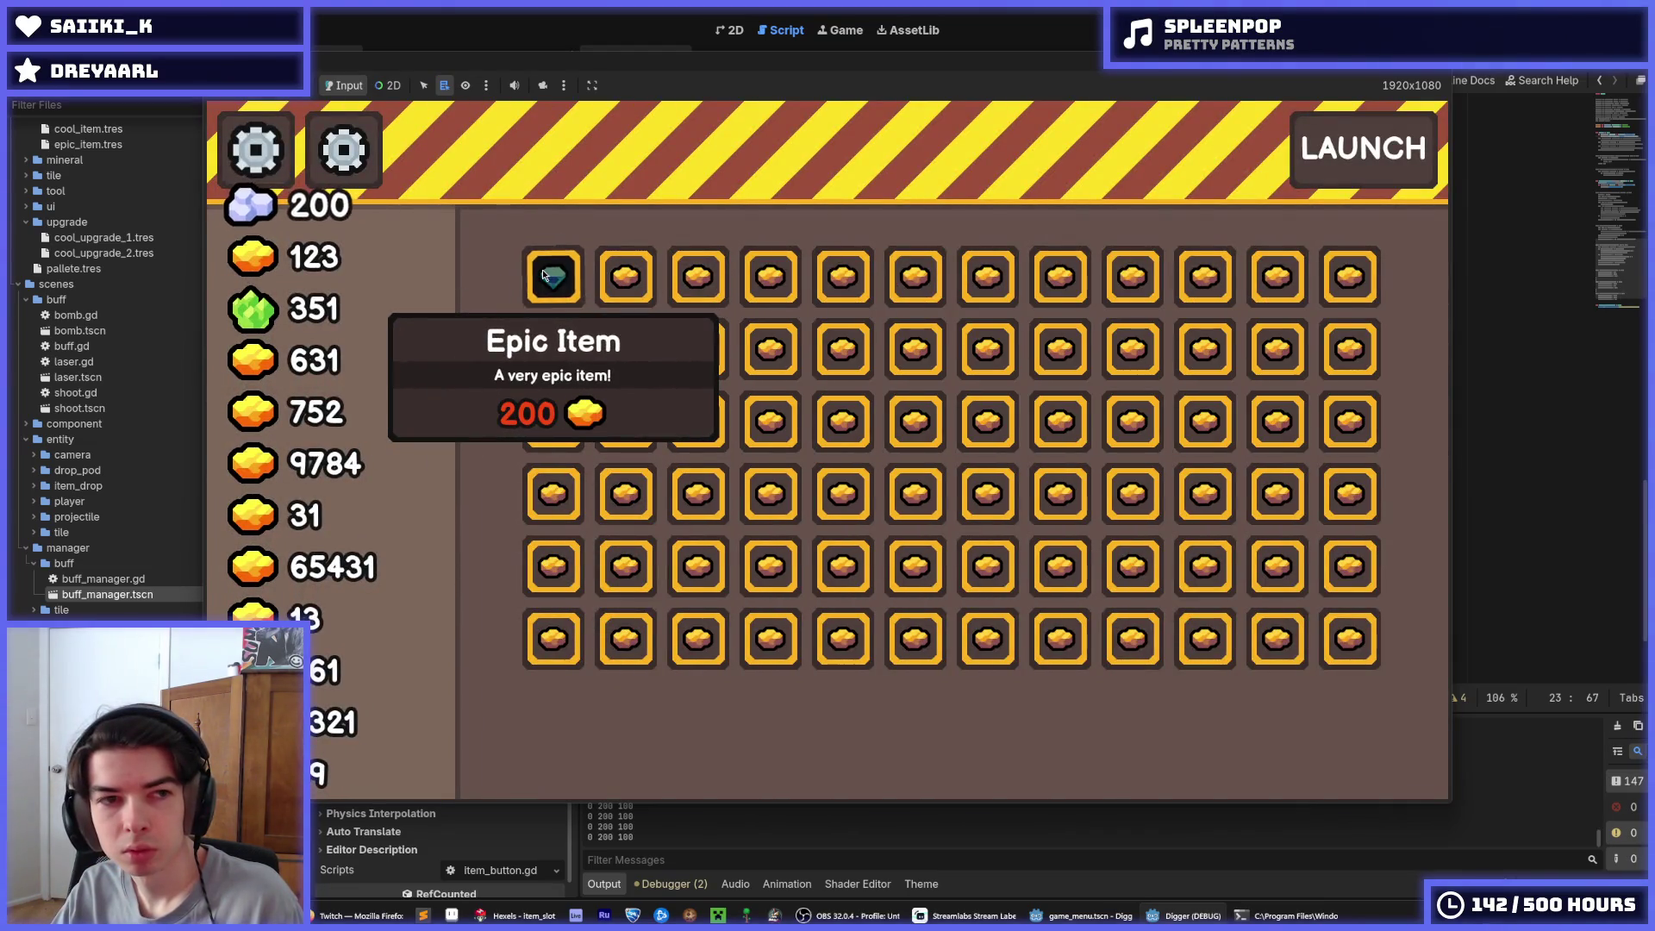
{"action": "left_click", "coordinate": [614, 283]}
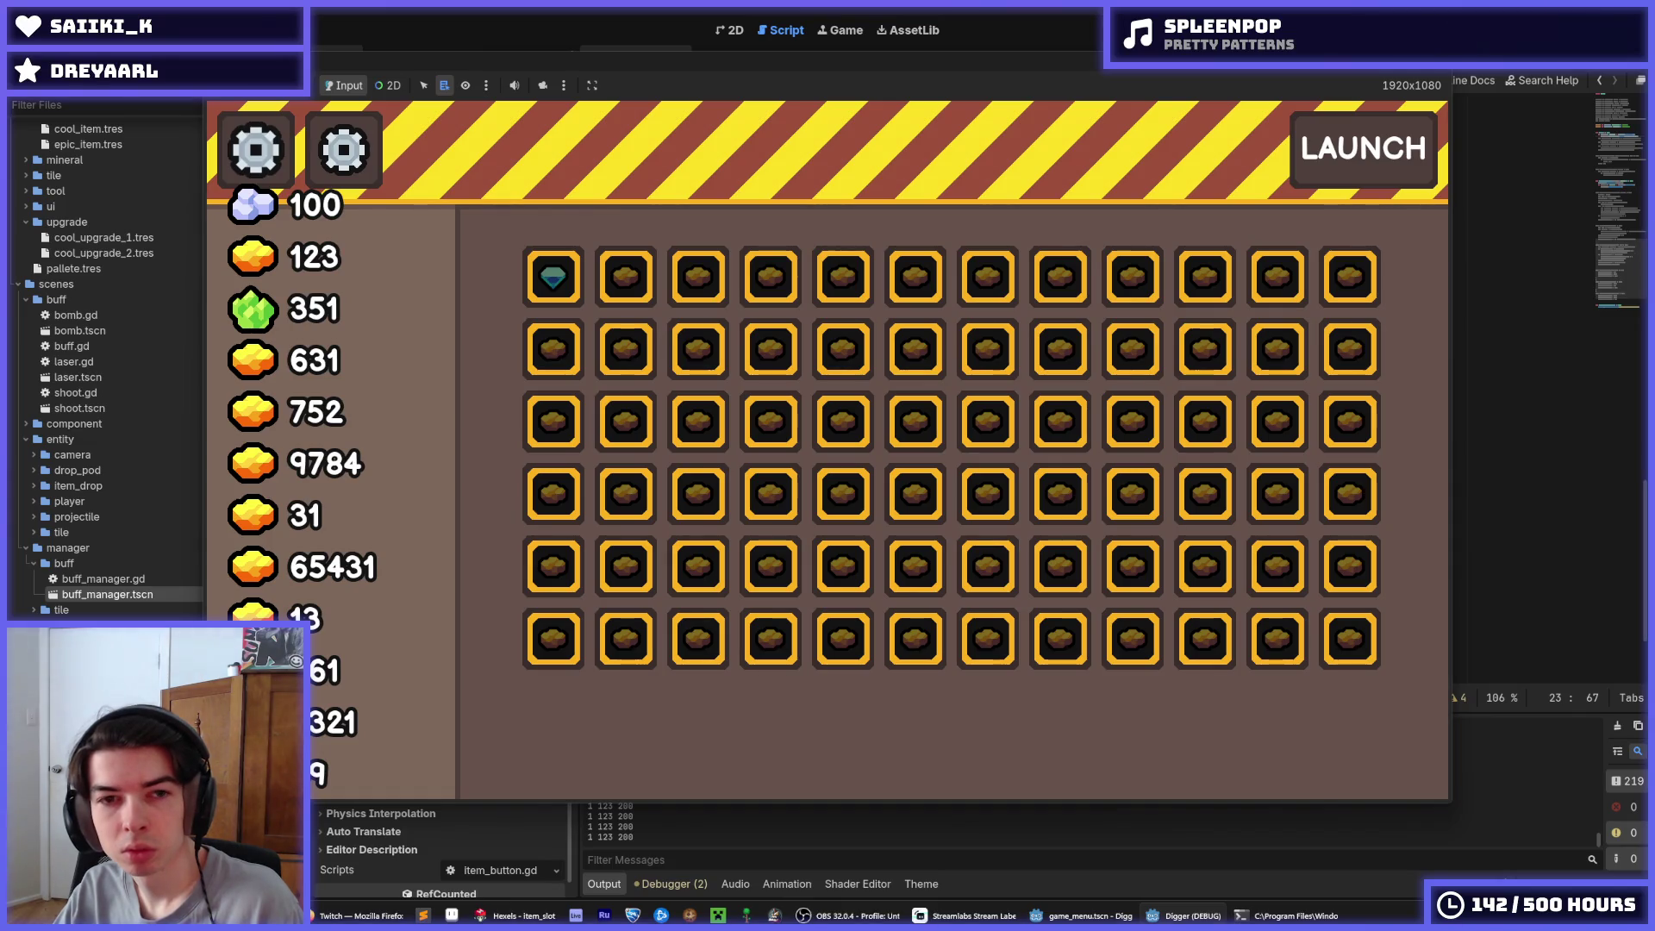
{"action": "key", "text": "alt+F4"}
{"action": "left_click", "coordinate": [1088, 262]}
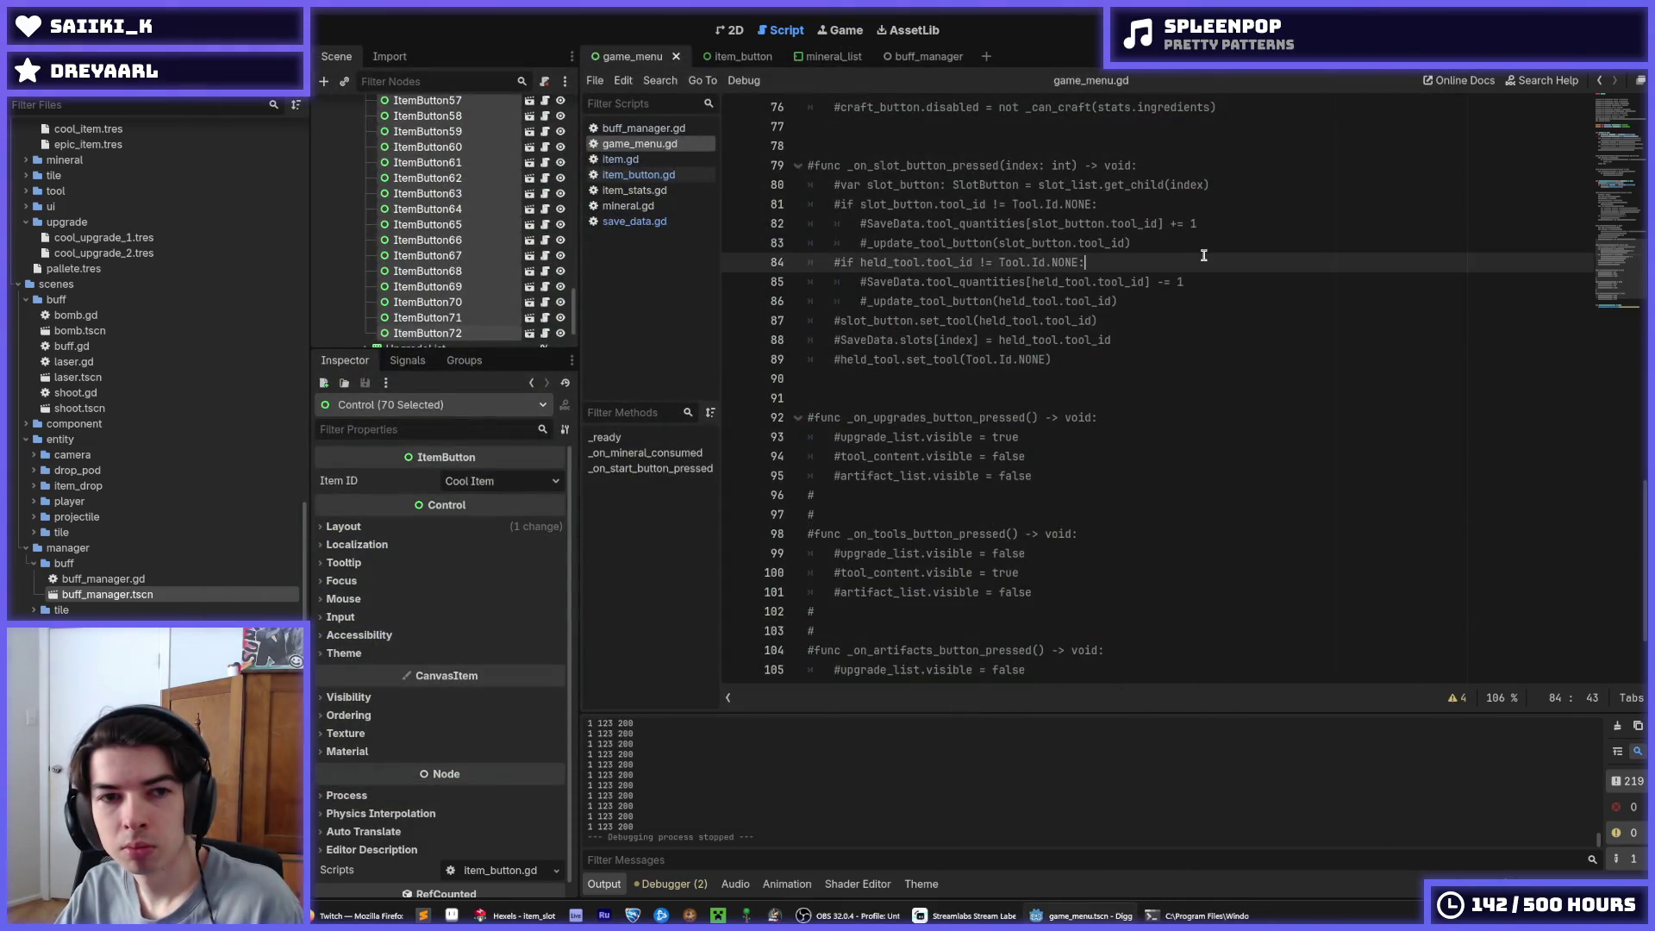
Change the starting Mineral.Id.IRON amount in save_data.gd from 300 to 150 and save
{"action": "left_click", "coordinate": [638, 174]}
{"action": "left_click", "coordinate": [620, 159]}
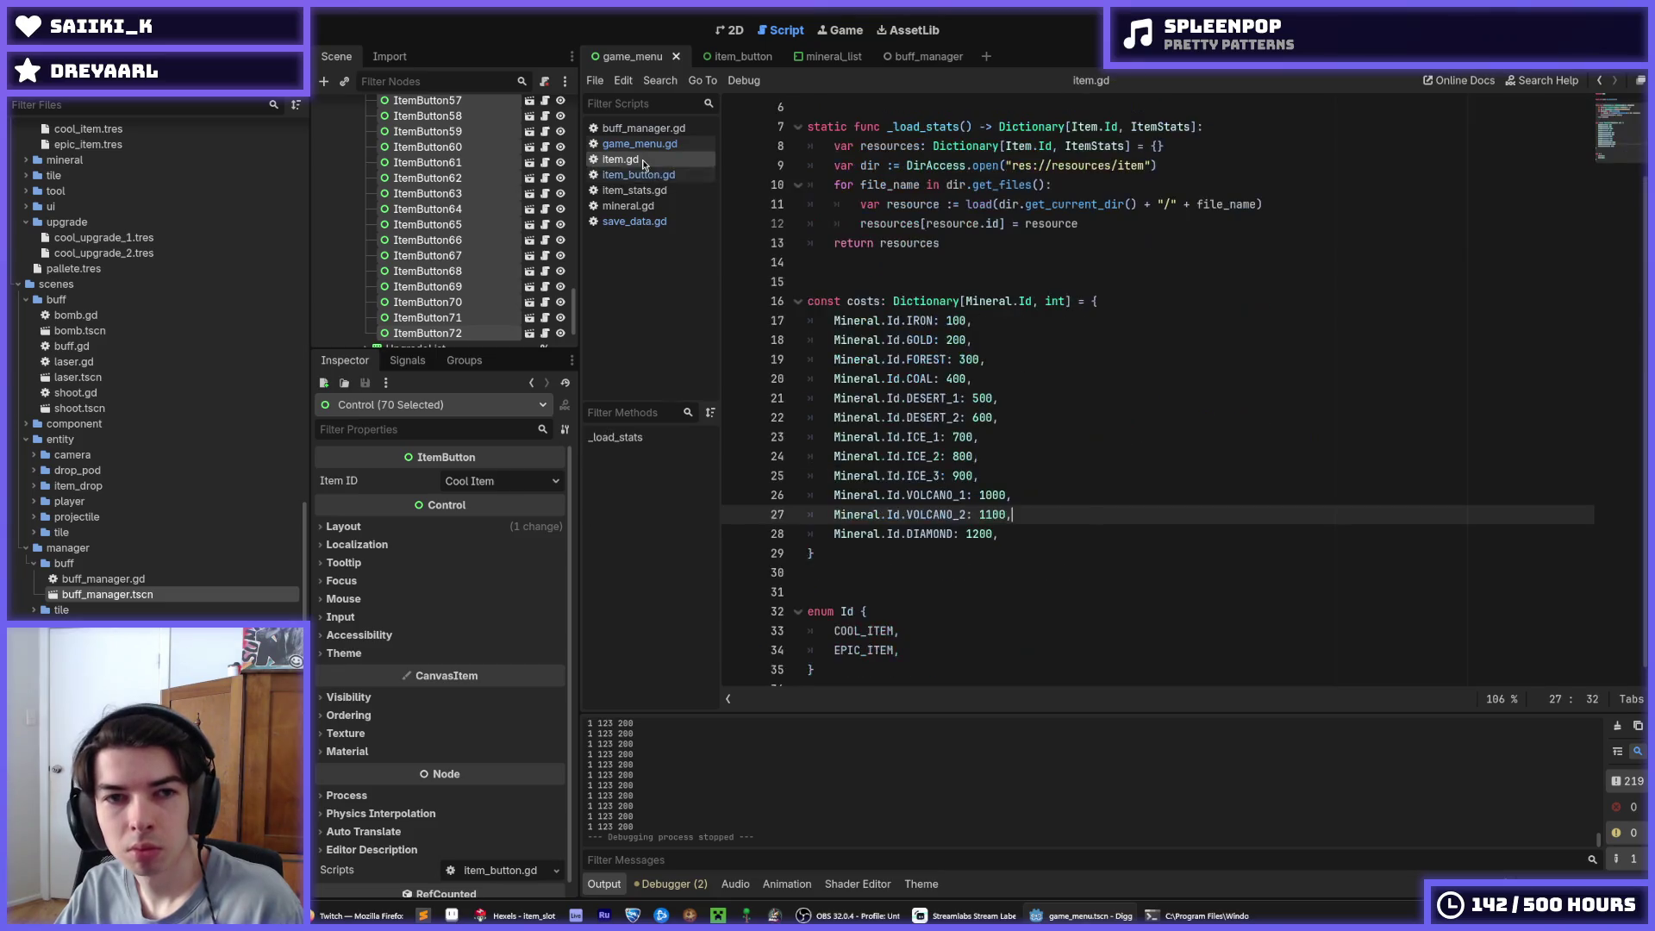
{"action": "left_click", "coordinate": [664, 222]}
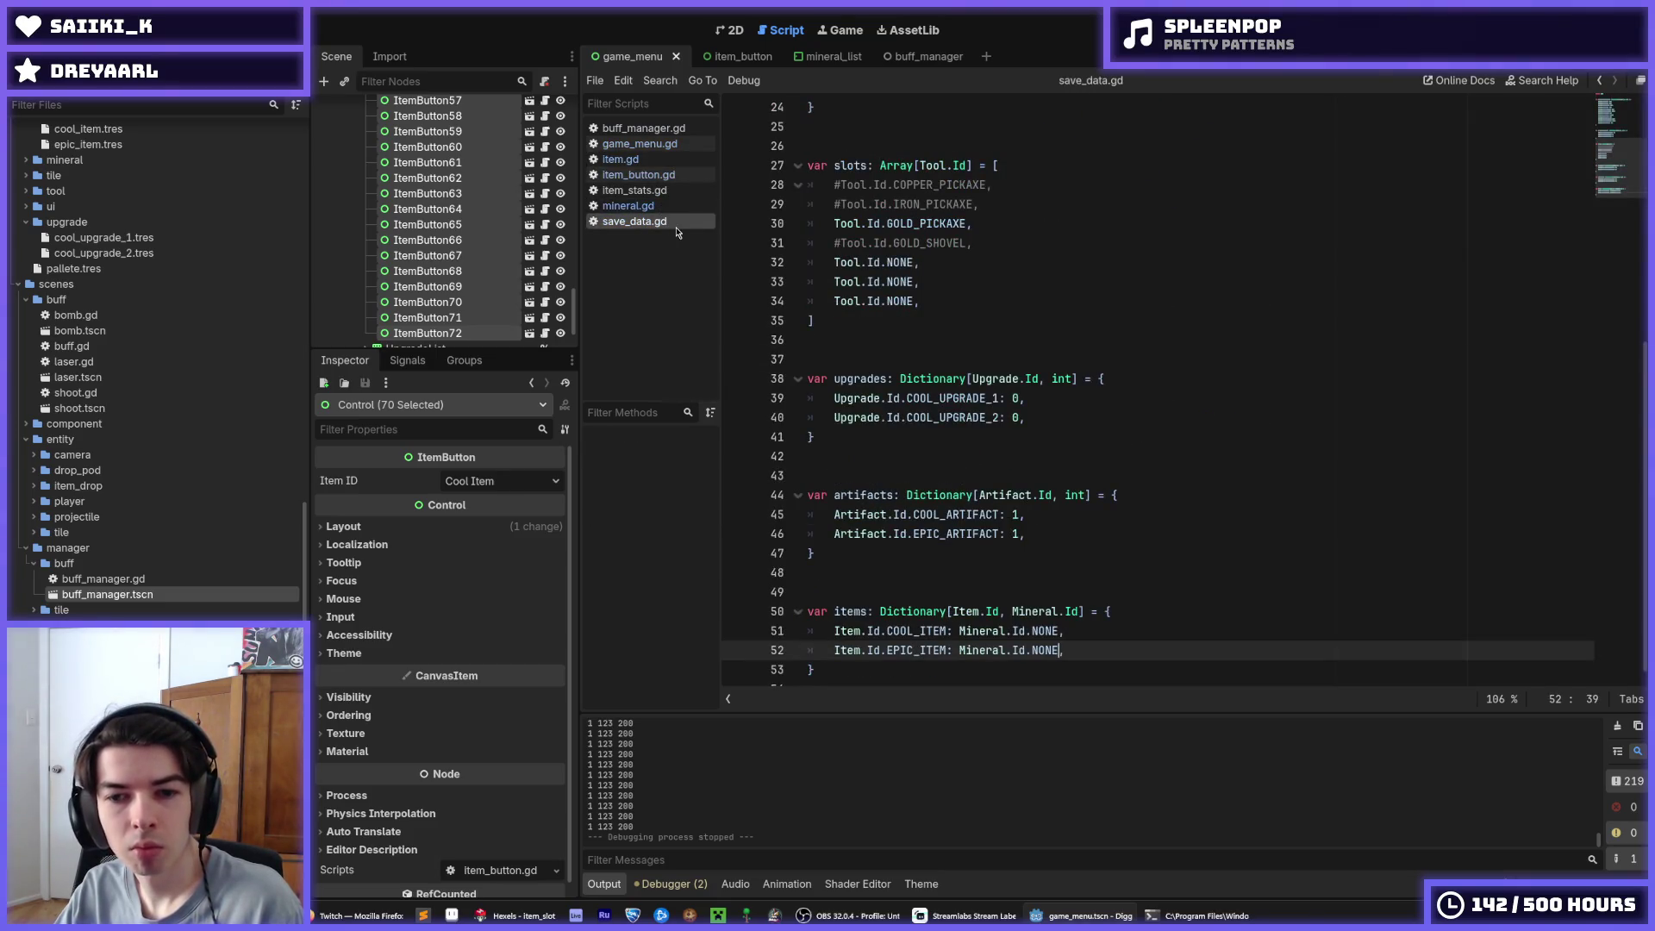
{"action": "scroll", "coordinate": [967, 429], "scroll_direction": "up", "scroll_amount": 8}
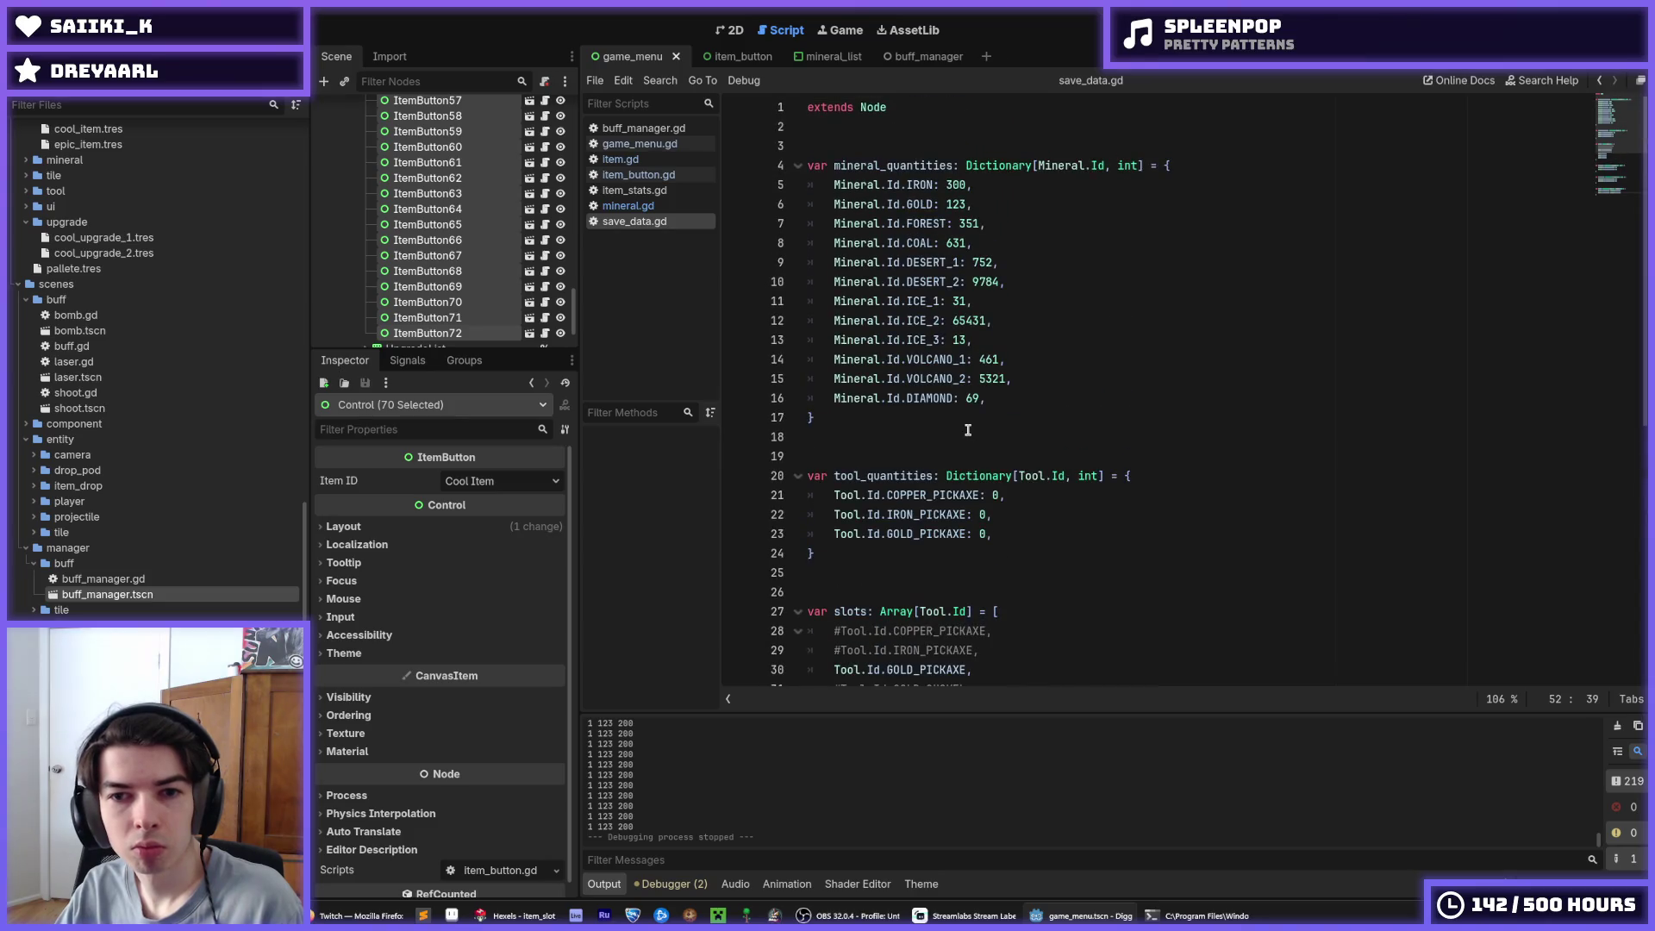
{"action": "left_click", "coordinate": [954, 184]}
{"action": "key", "text": "BackSpace"}
{"action": "type", "text": "15"}
{"action": "key", "text": "Delete"}
{"action": "key", "text": "ctrl+s"}
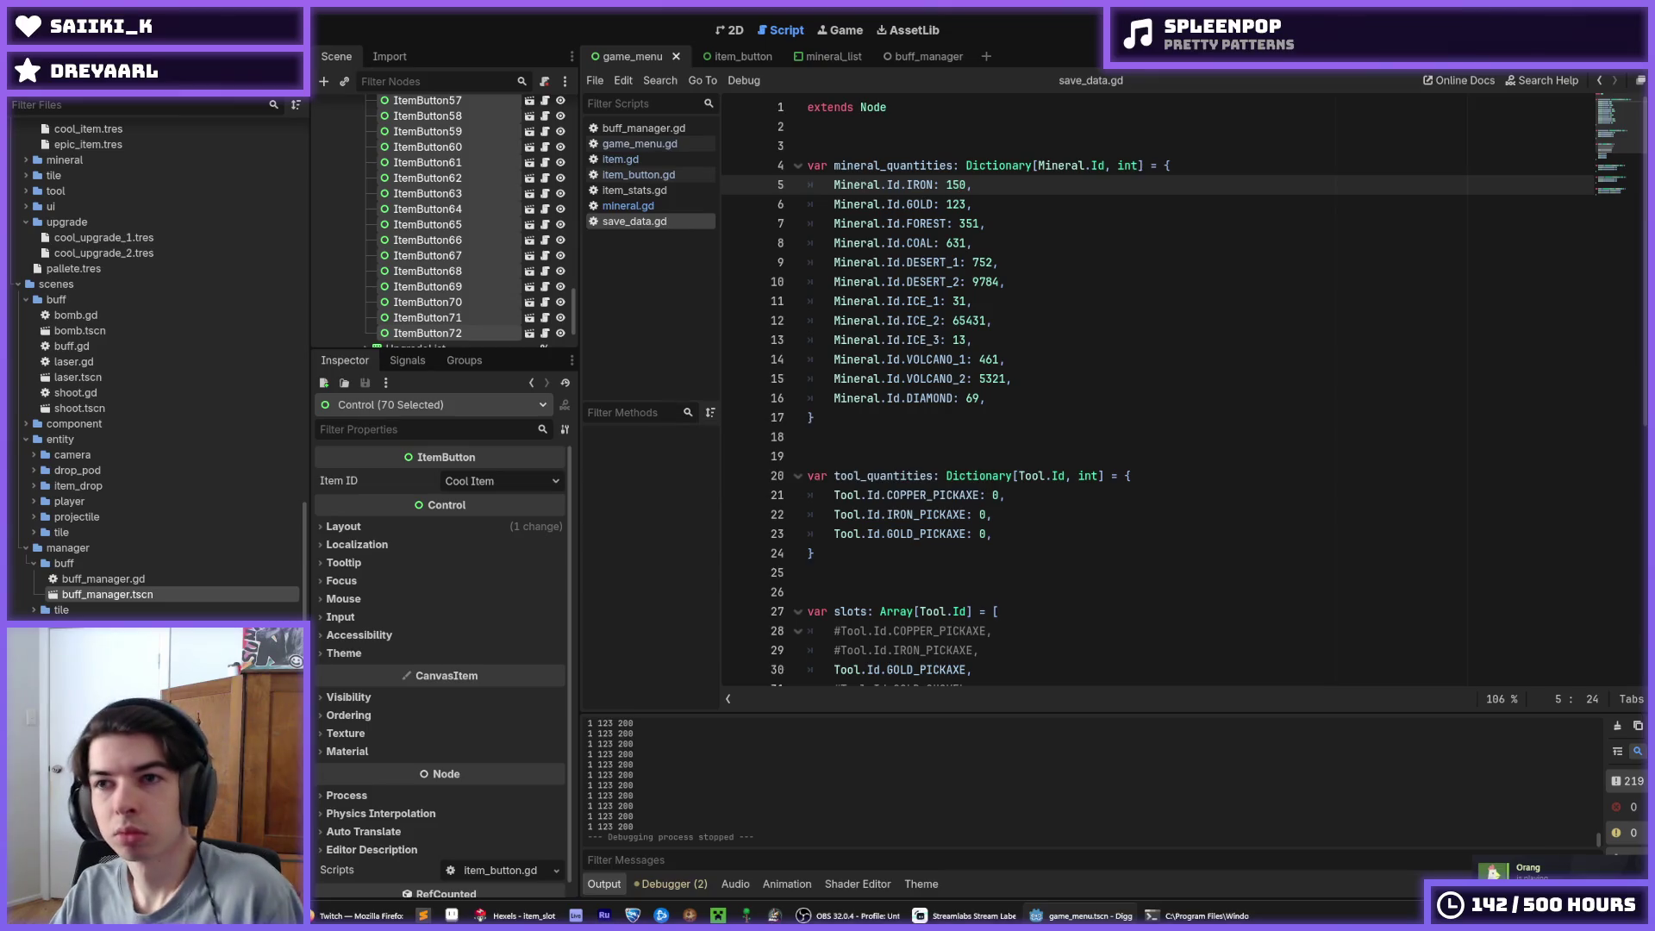
Run the game, buy a Cool Item, and confirm 50 remain before closing it
{"action": "key", "text": "F5"}
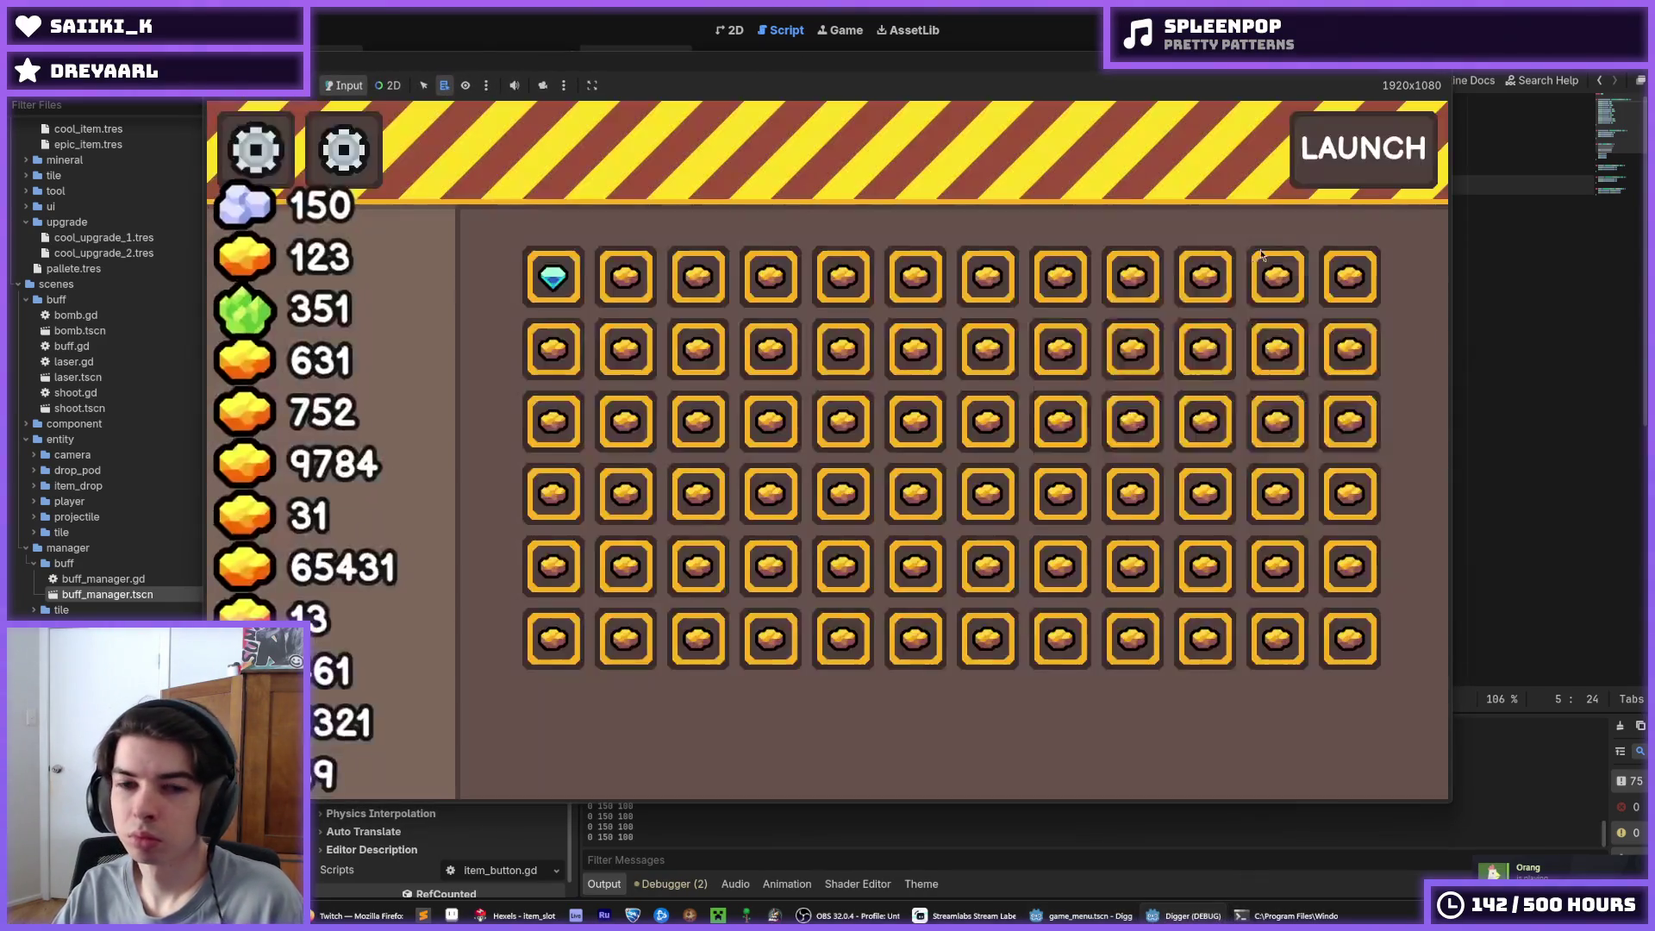
{"action": "left_click", "coordinate": [1267, 267]}
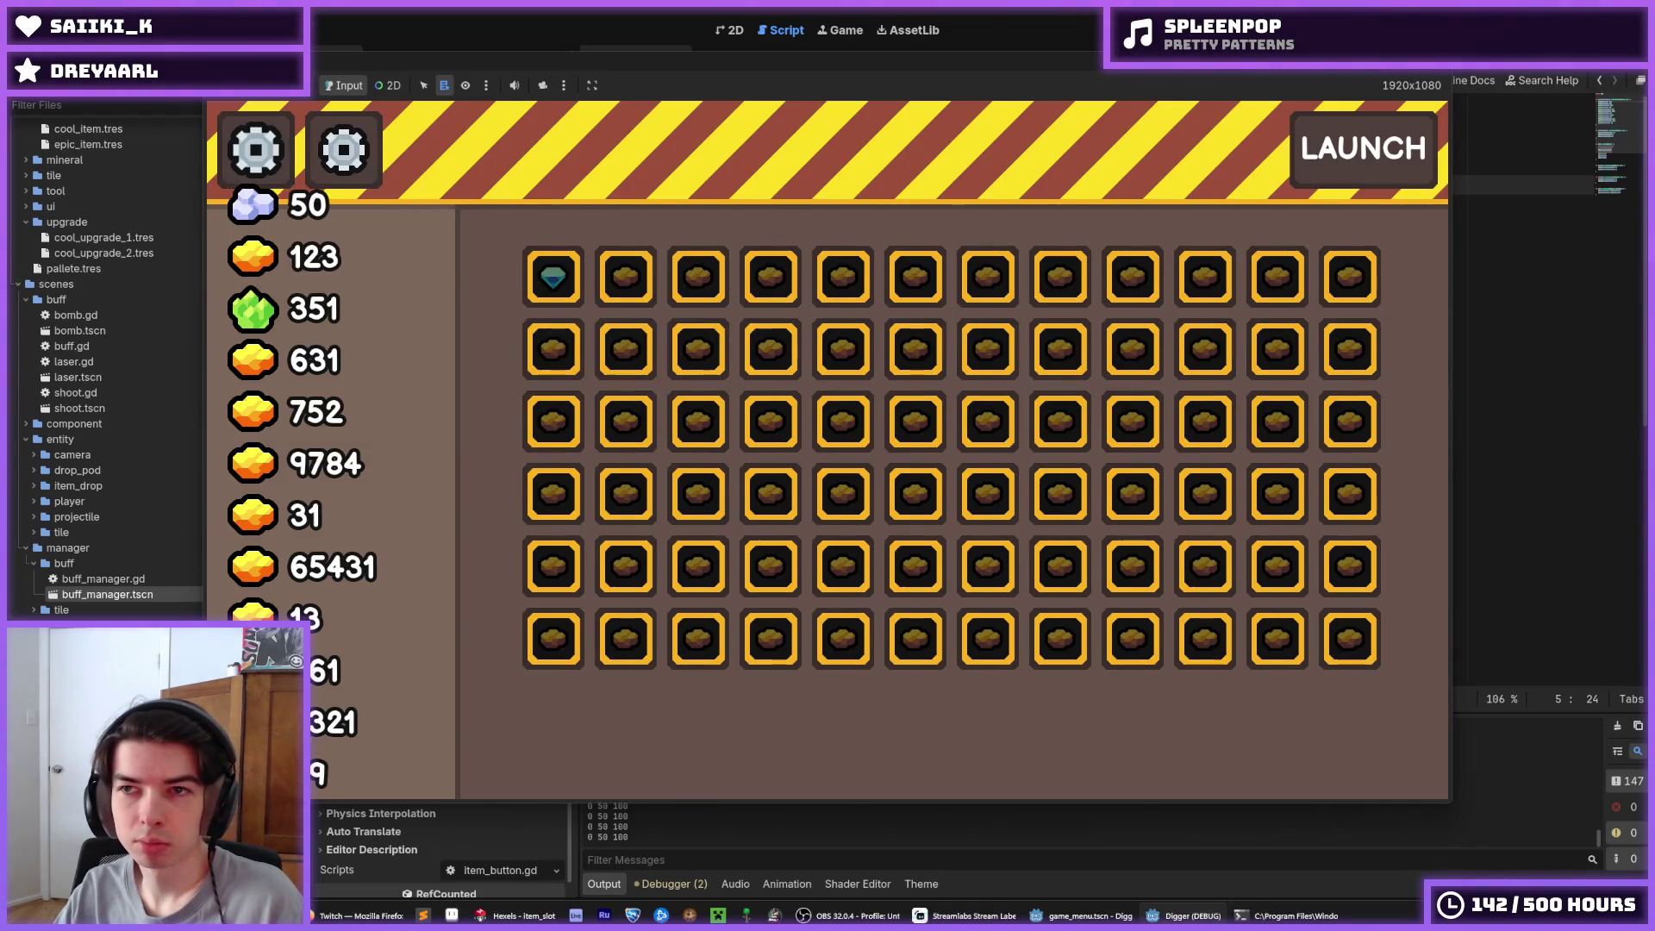
{"action": "left_click", "coordinate": [1372, 159]}
{"action": "left_click", "coordinate": [1204, 274]}
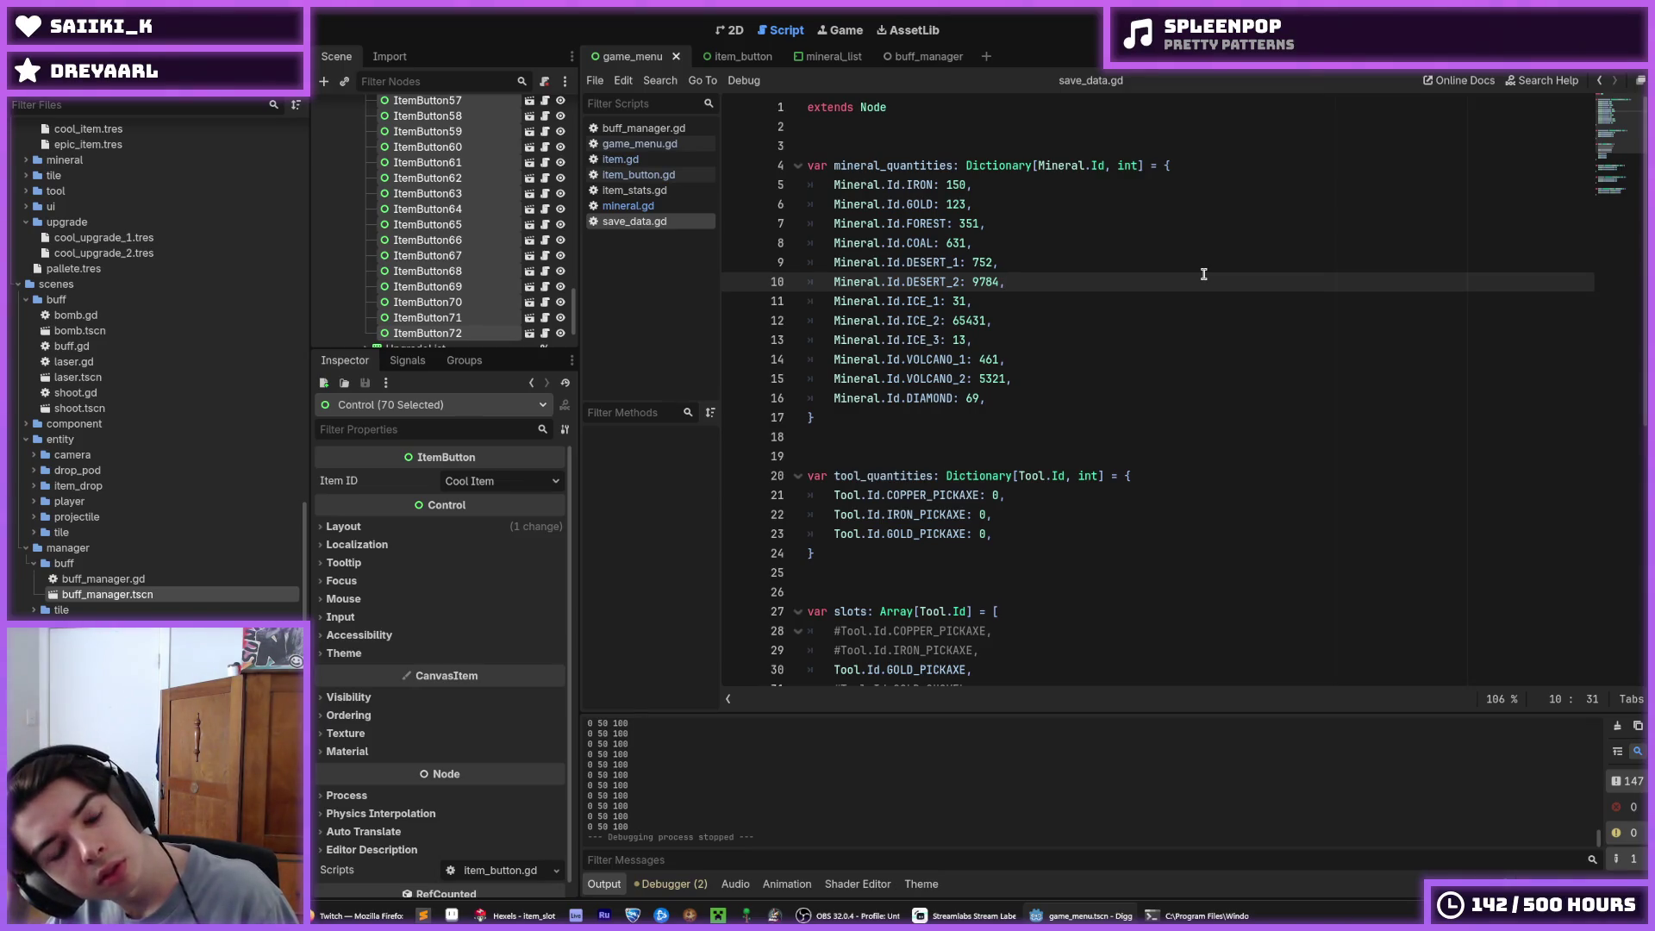
Save the work and select the ItemList node in the Scene dock
{"action": "key", "text": "ctrl+s"}
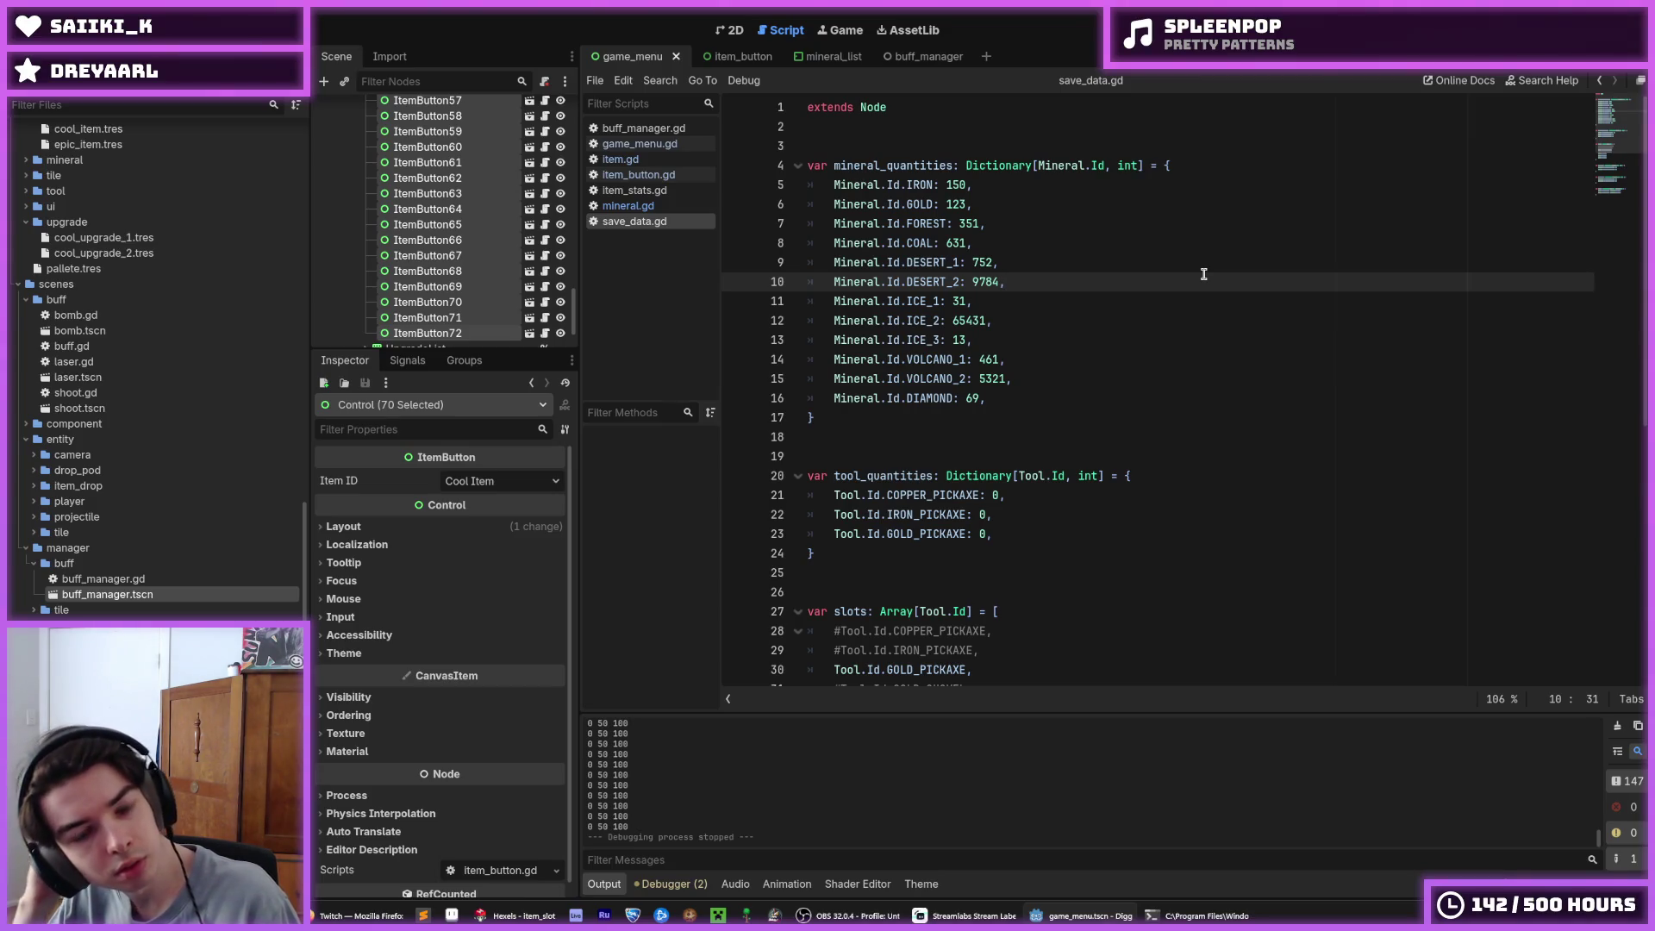
{"action": "key", "text": "ctrl+s"}
{"action": "key", "text": "ctrl+s"}
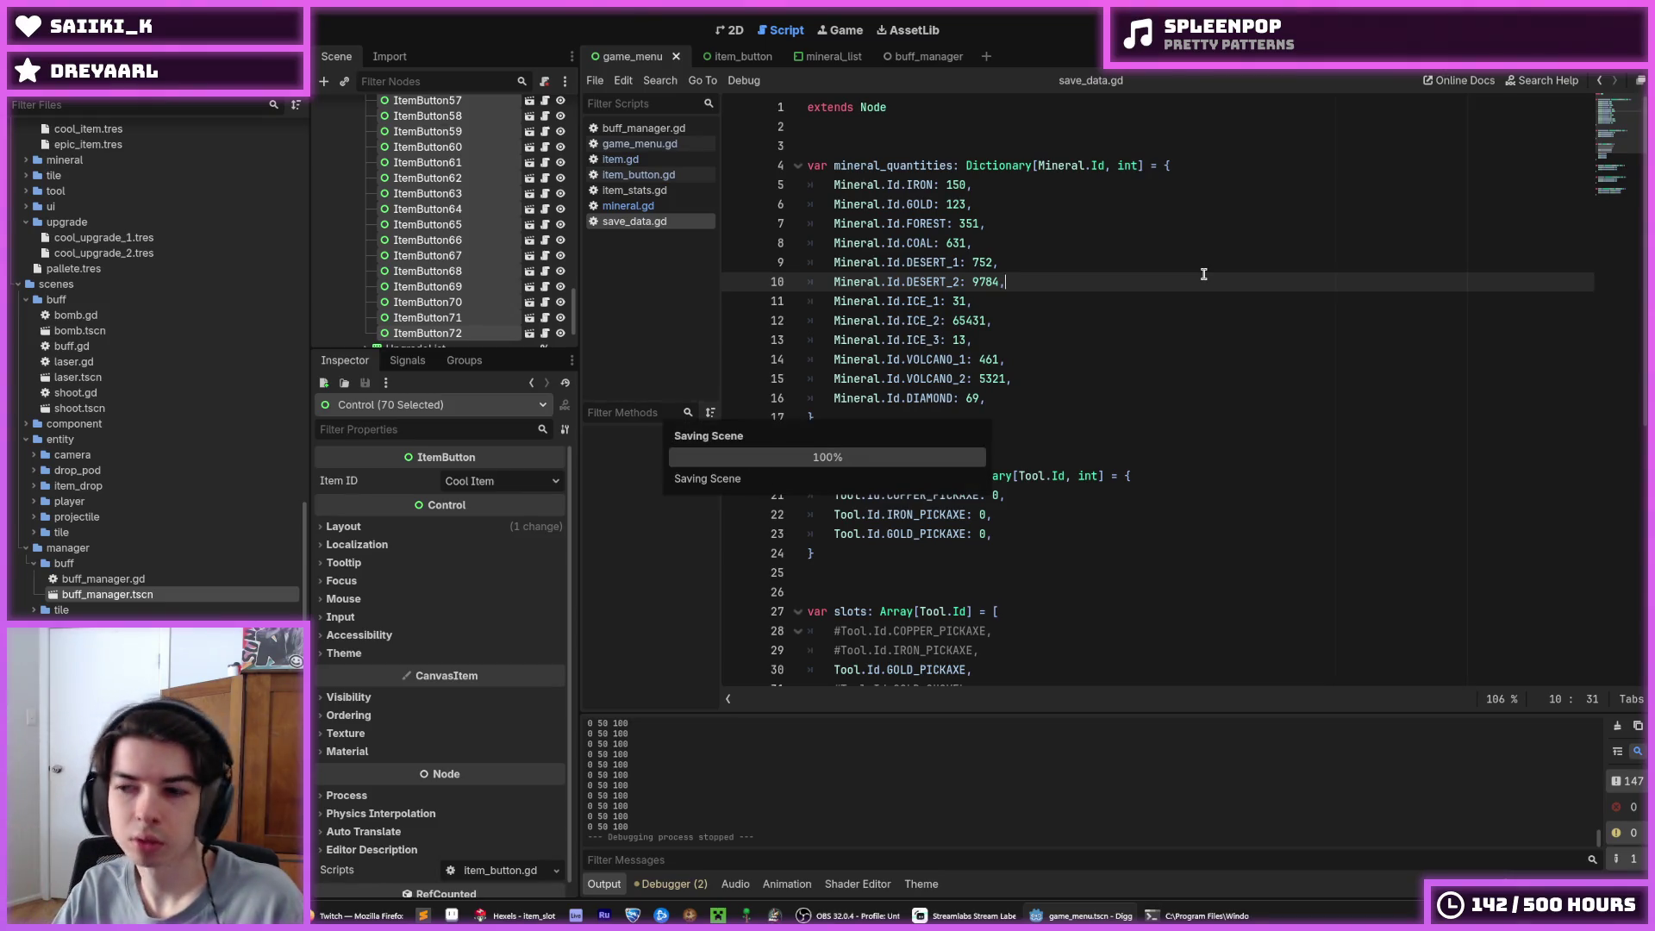
{"action": "left_click", "coordinate": [427, 193]}
{"action": "scroll", "coordinate": [427, 193], "scroll_direction": "up", "scroll_amount": 20}
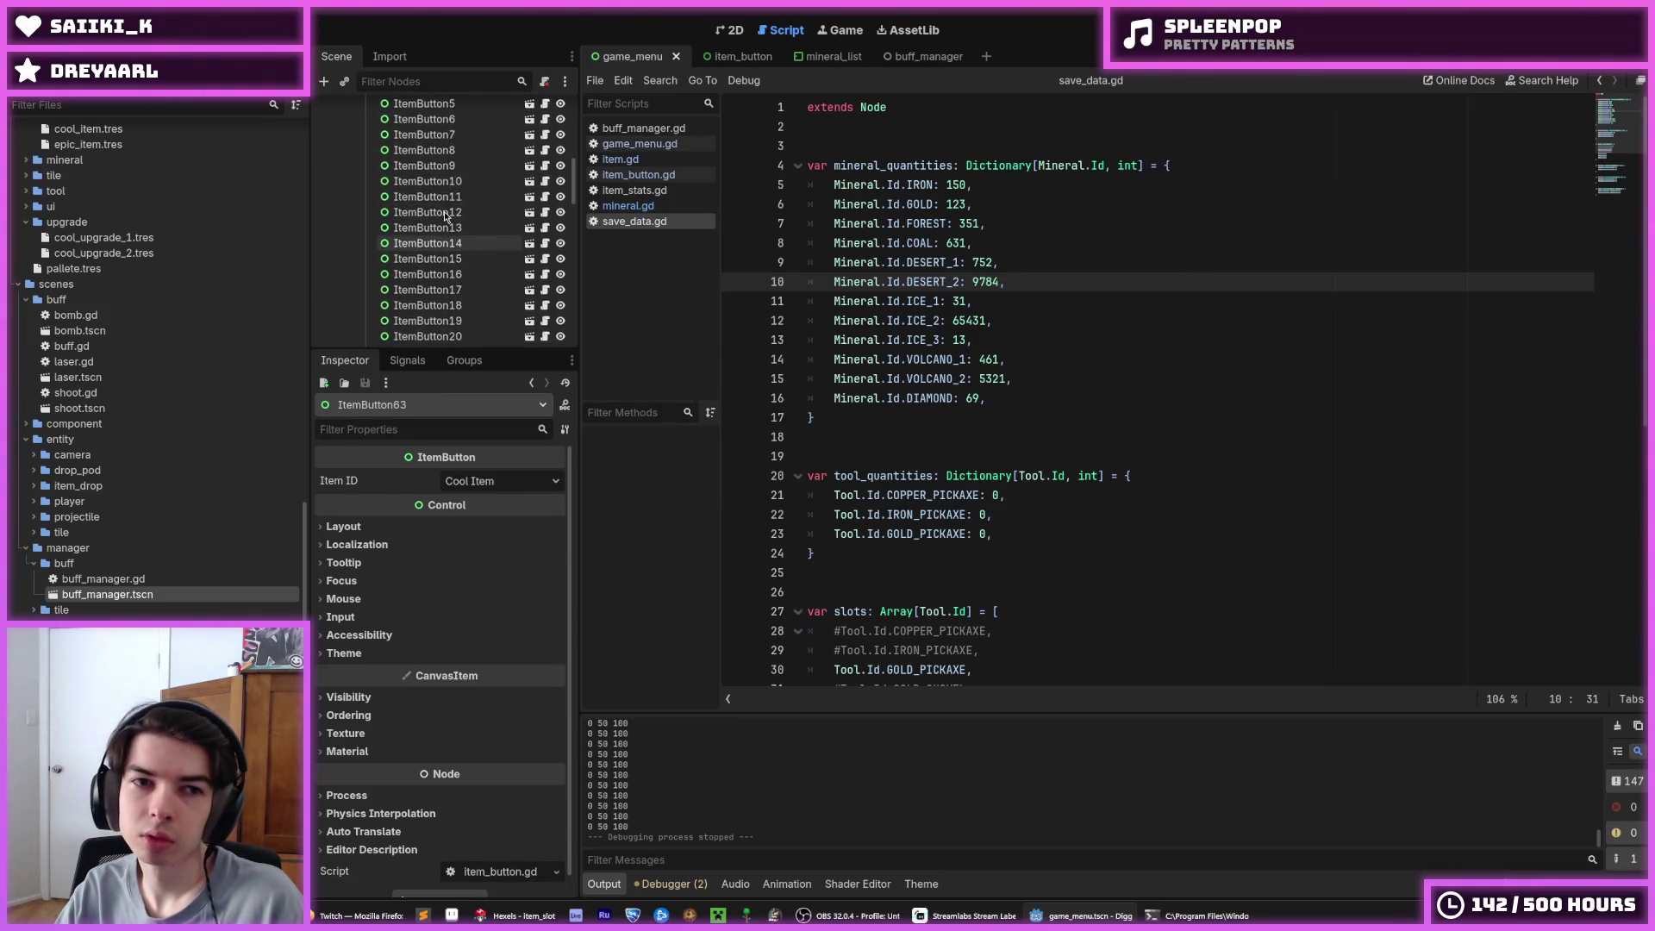
{"action": "left_click", "coordinate": [405, 205]}
{"action": "key", "text": "ctrl+s"}
Show the game_menu layout in the 2D editor and select ItemButton1, set to Epic Item
{"action": "left_click", "coordinate": [727, 31]}
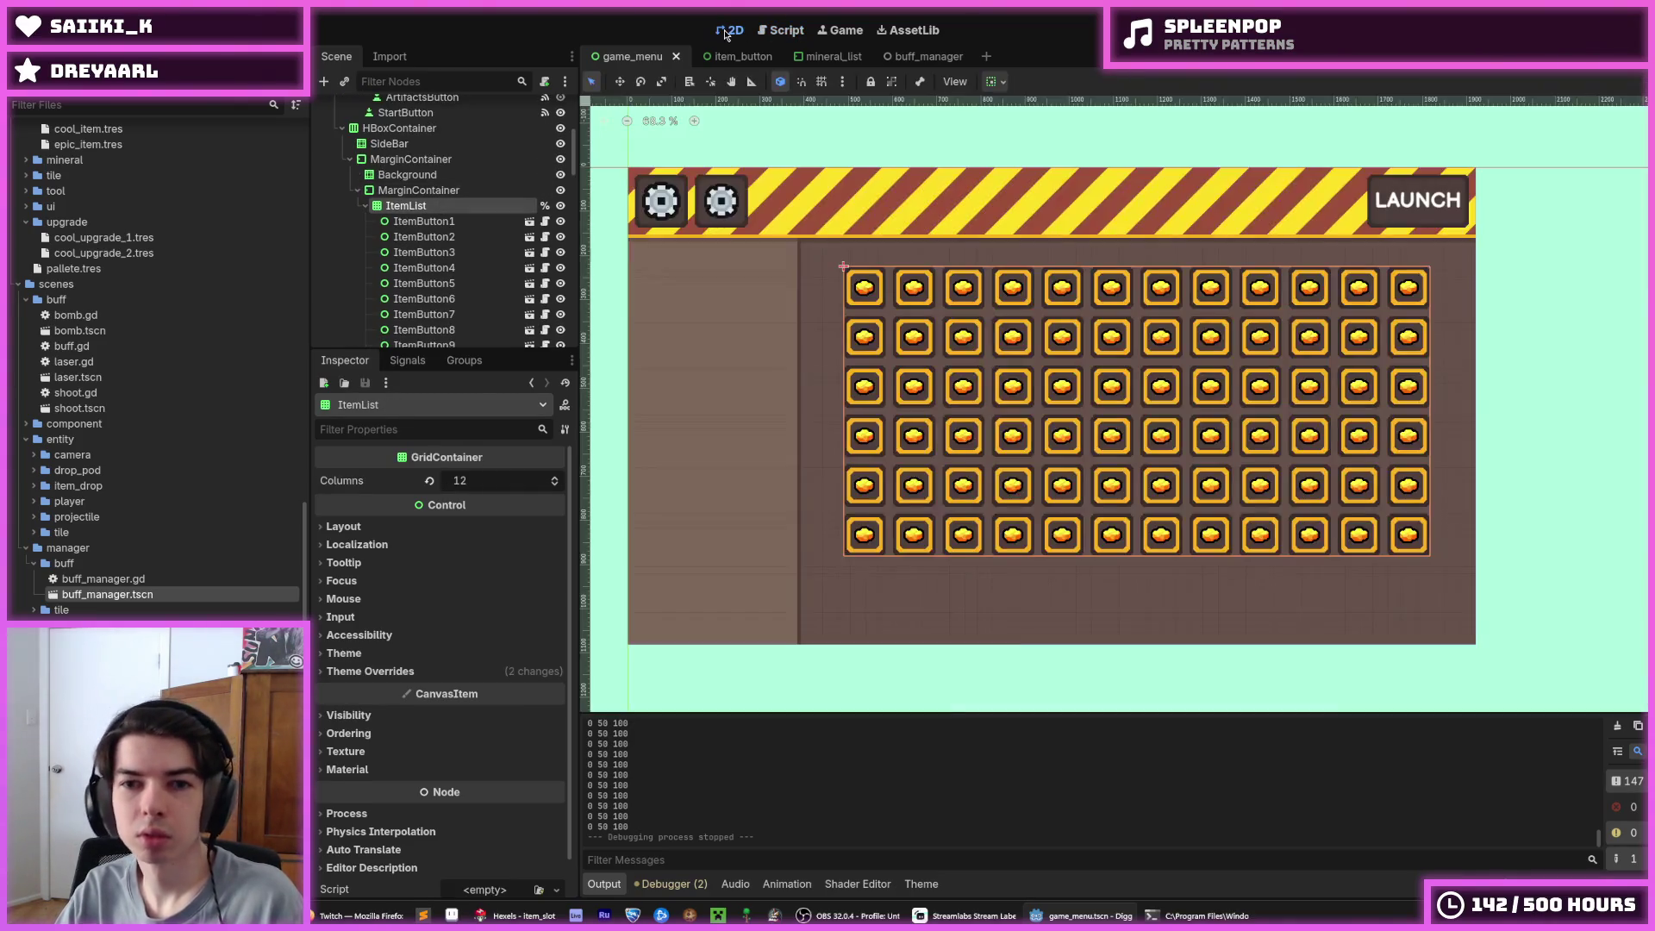
{"action": "left_click", "coordinate": [991, 132]}
{"action": "key", "text": "ctrl+s"}
{"action": "scroll", "coordinate": [1017, 134], "scroll_direction": "up", "scroll_amount": 1}
{"action": "key", "text": "ctrl+s"}
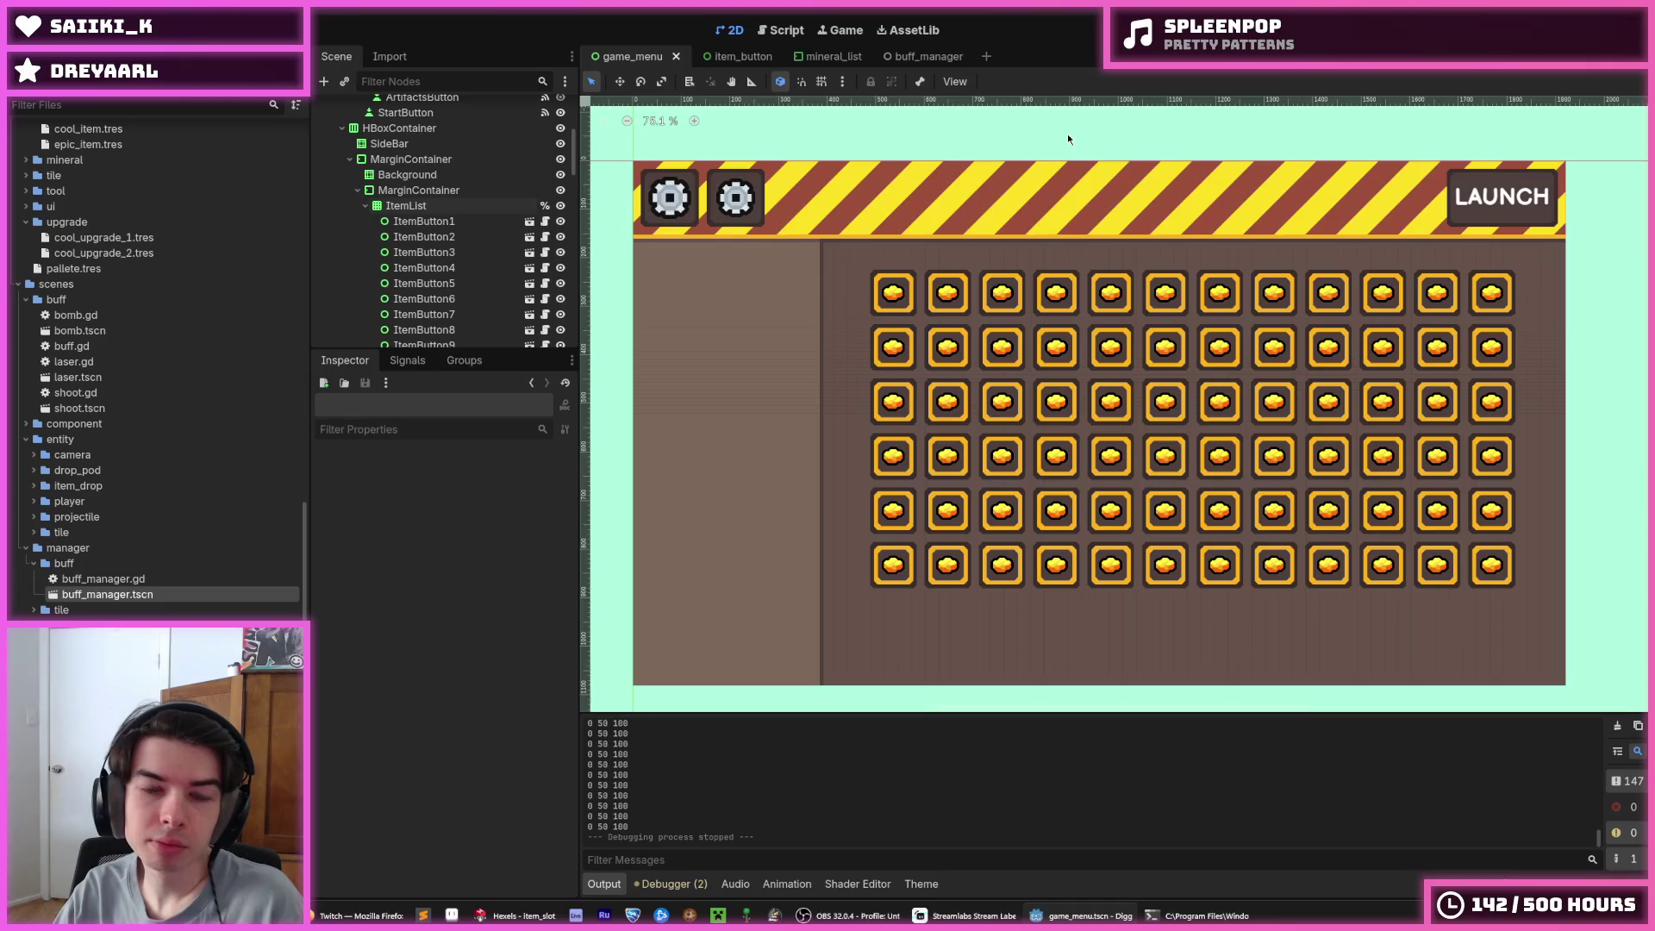
{"action": "left_click", "coordinate": [450, 223]}
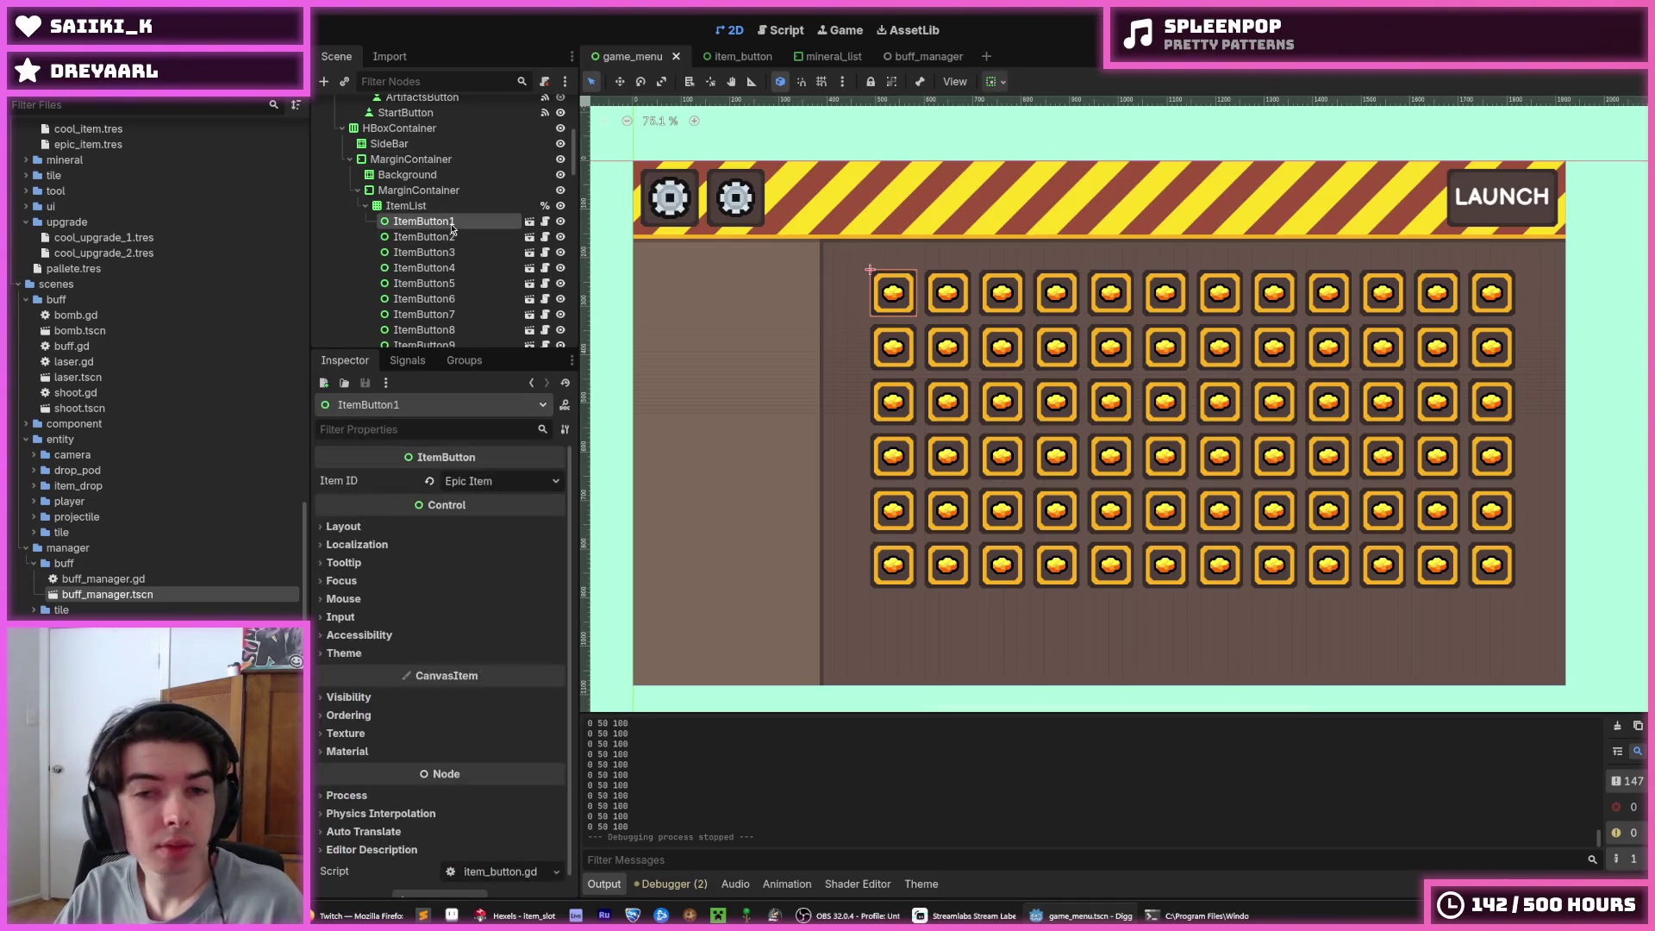
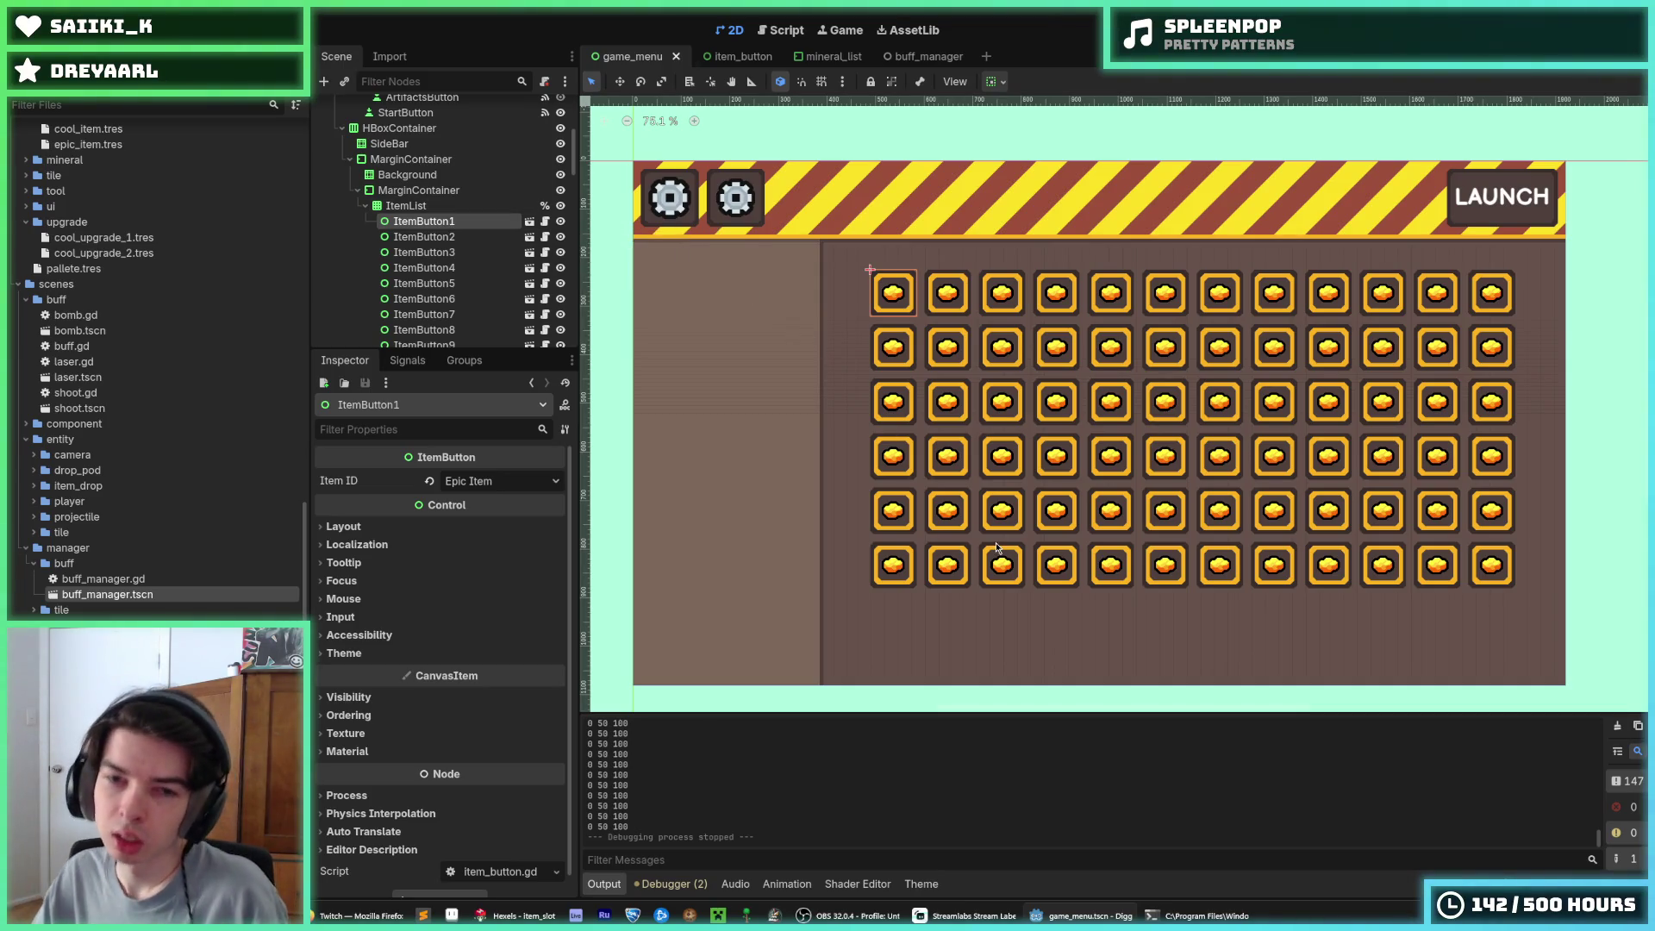
Look at the Hexels tile artwork, cancel opening a file, and return to Godot
{"action": "left_click", "coordinate": [954, 396]}
{"action": "scroll", "coordinate": [954, 395], "scroll_direction": "up", "scroll_amount": 4}
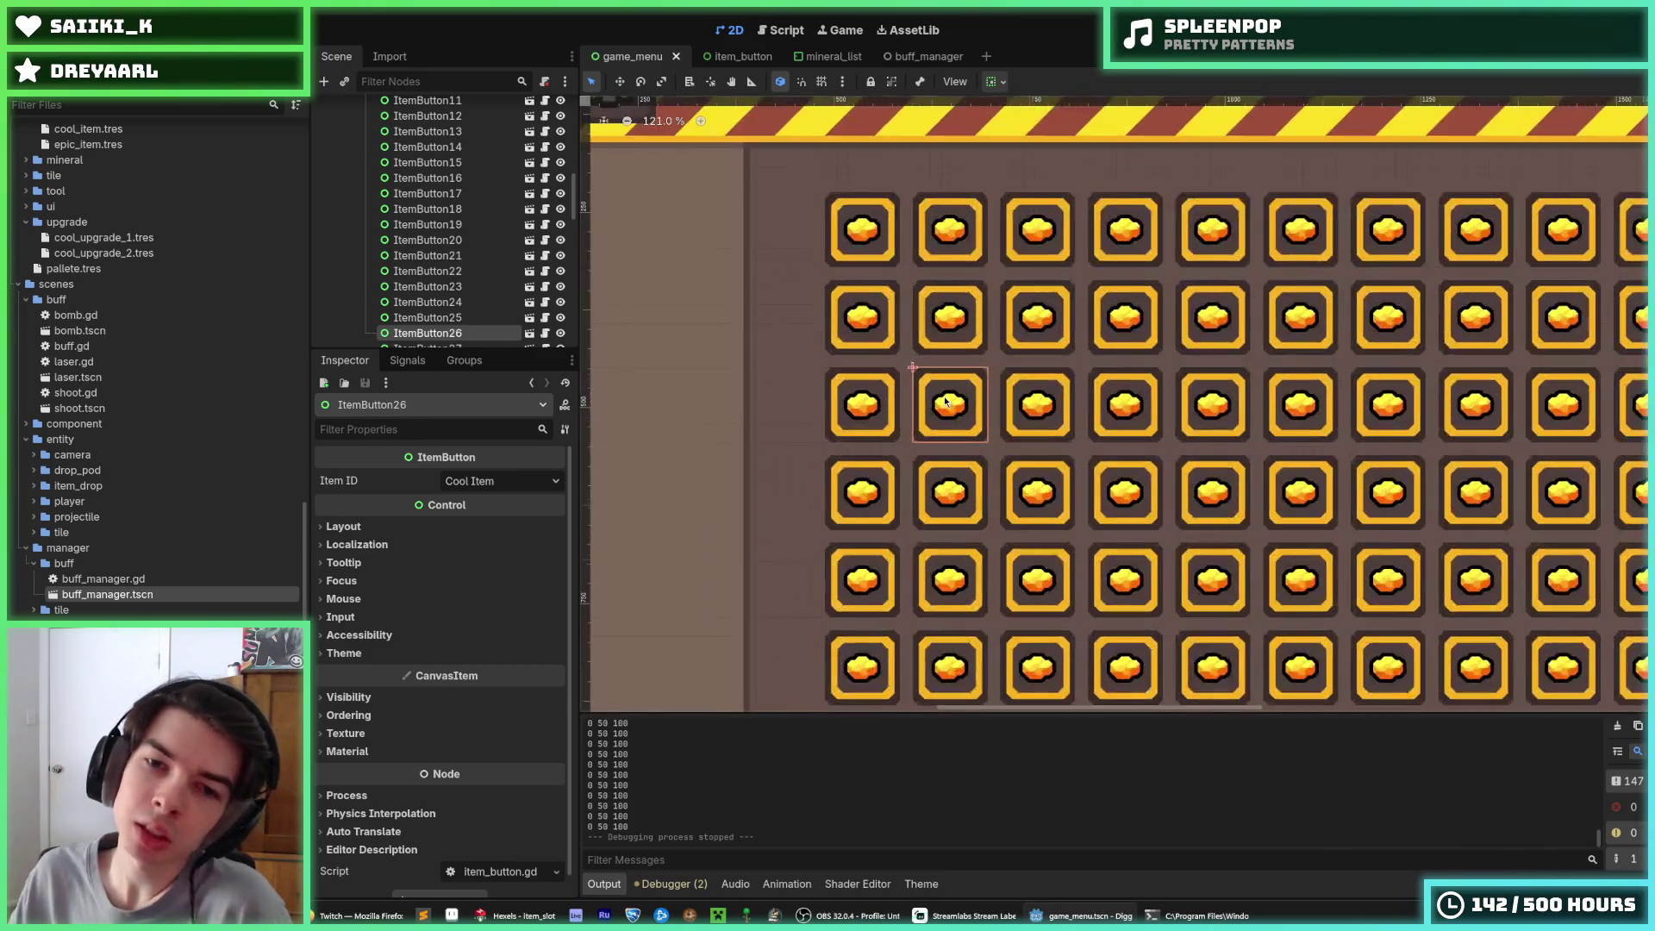
{"action": "key", "text": "alt+Tab"}
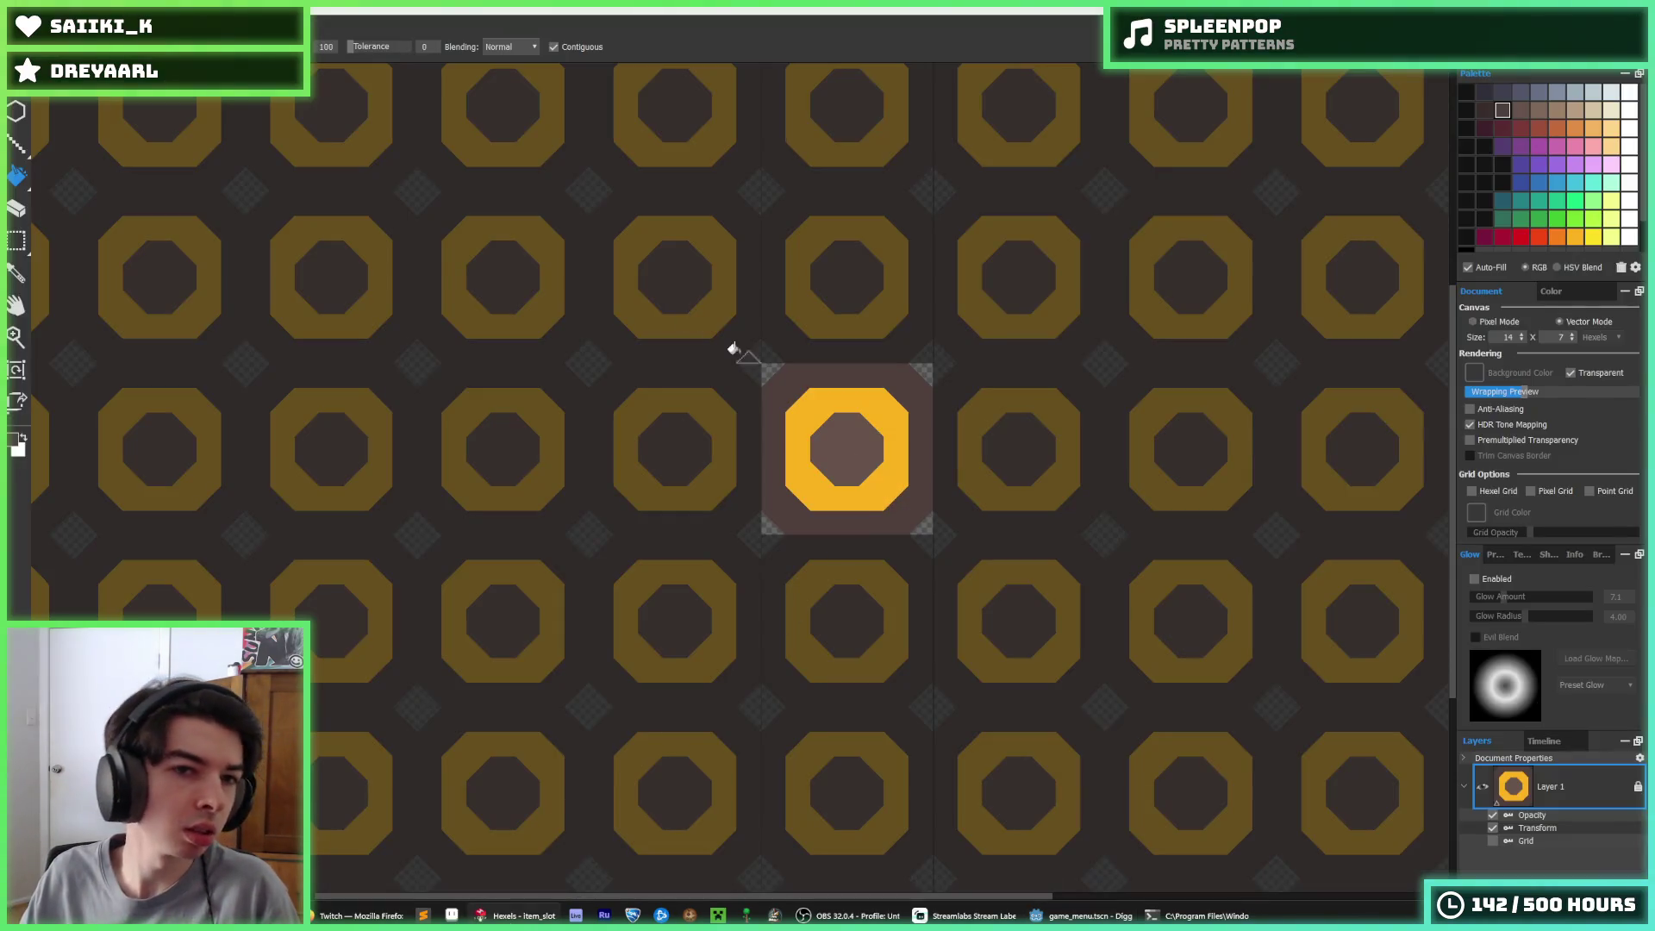
{"action": "left_click", "coordinate": [17, 82]}
{"action": "left_click", "coordinate": [21, 73]}
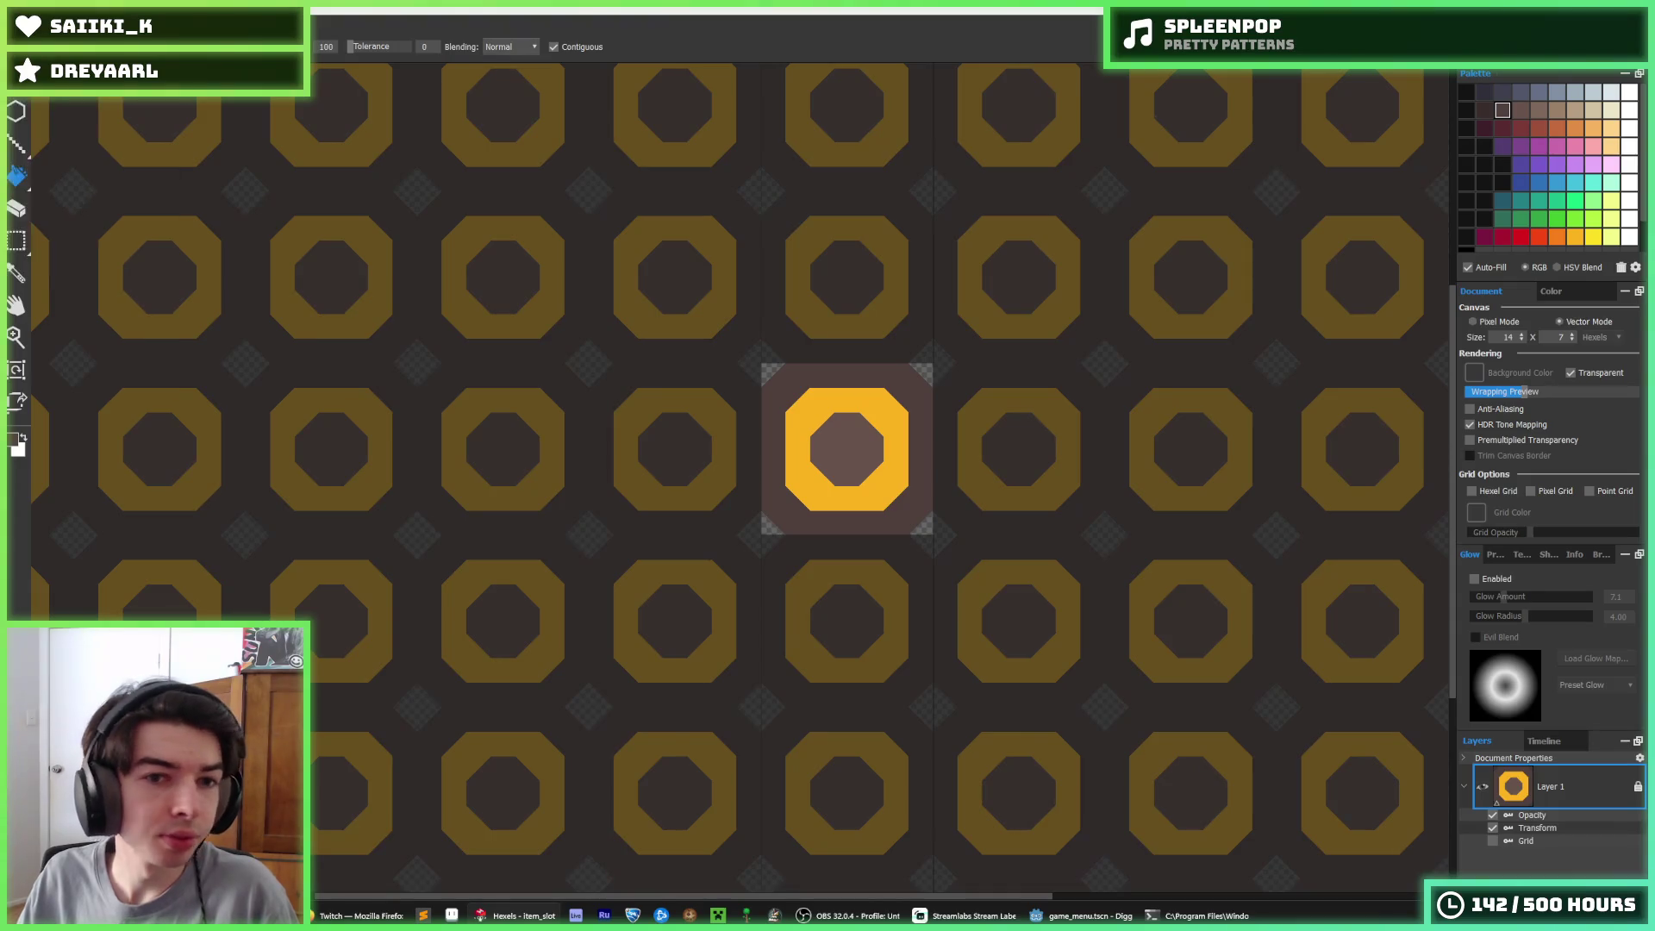
{"action": "left_click", "coordinate": [726, 452]}
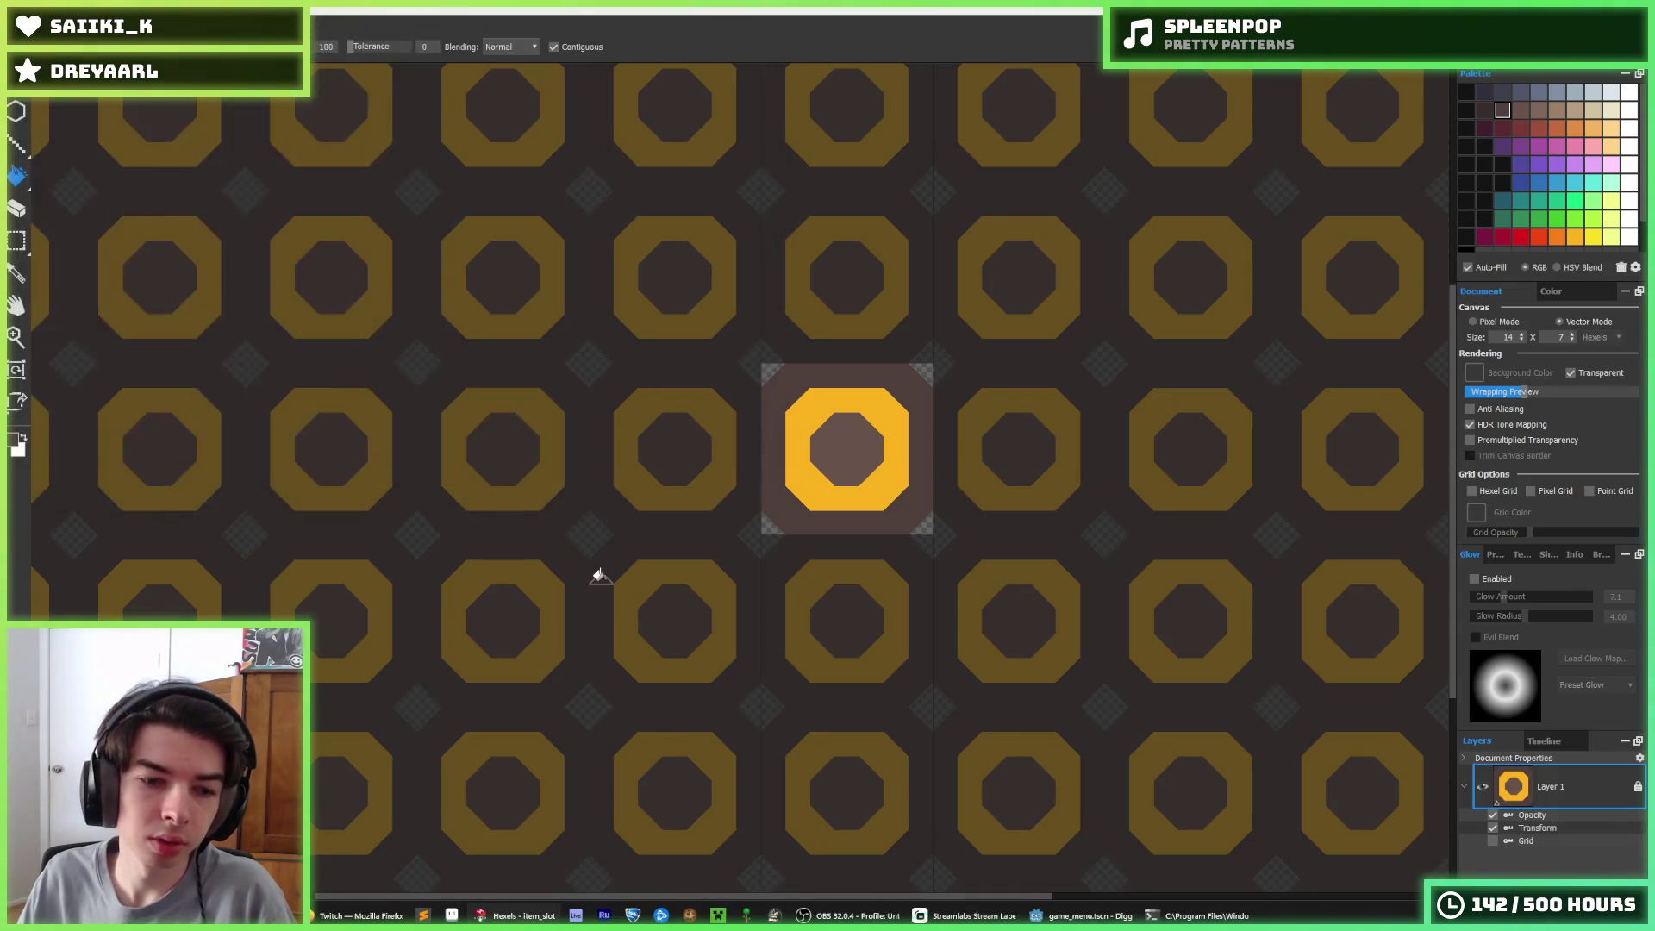
{"action": "left_click", "coordinate": [1084, 915]}
Select the last item button, ItemButton72, and duplicate it
{"action": "scroll", "coordinate": [924, 311], "scroll_direction": "down", "scroll_amount": 6}
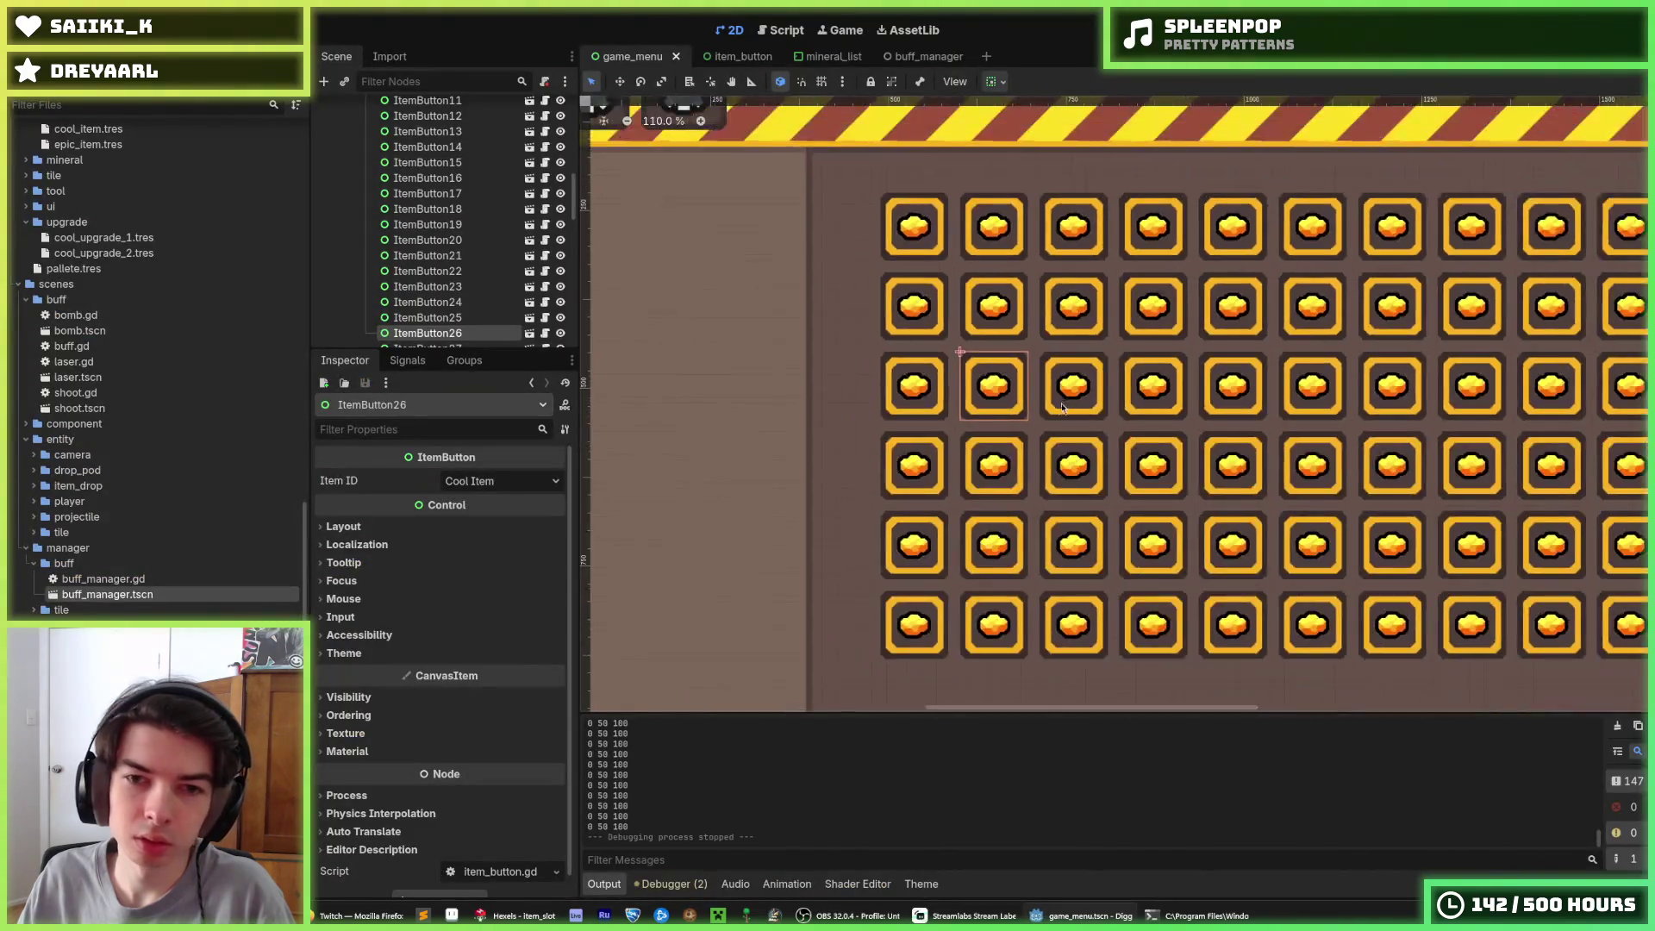
{"action": "scroll", "coordinate": [1125, 394], "scroll_direction": "up", "scroll_amount": 4}
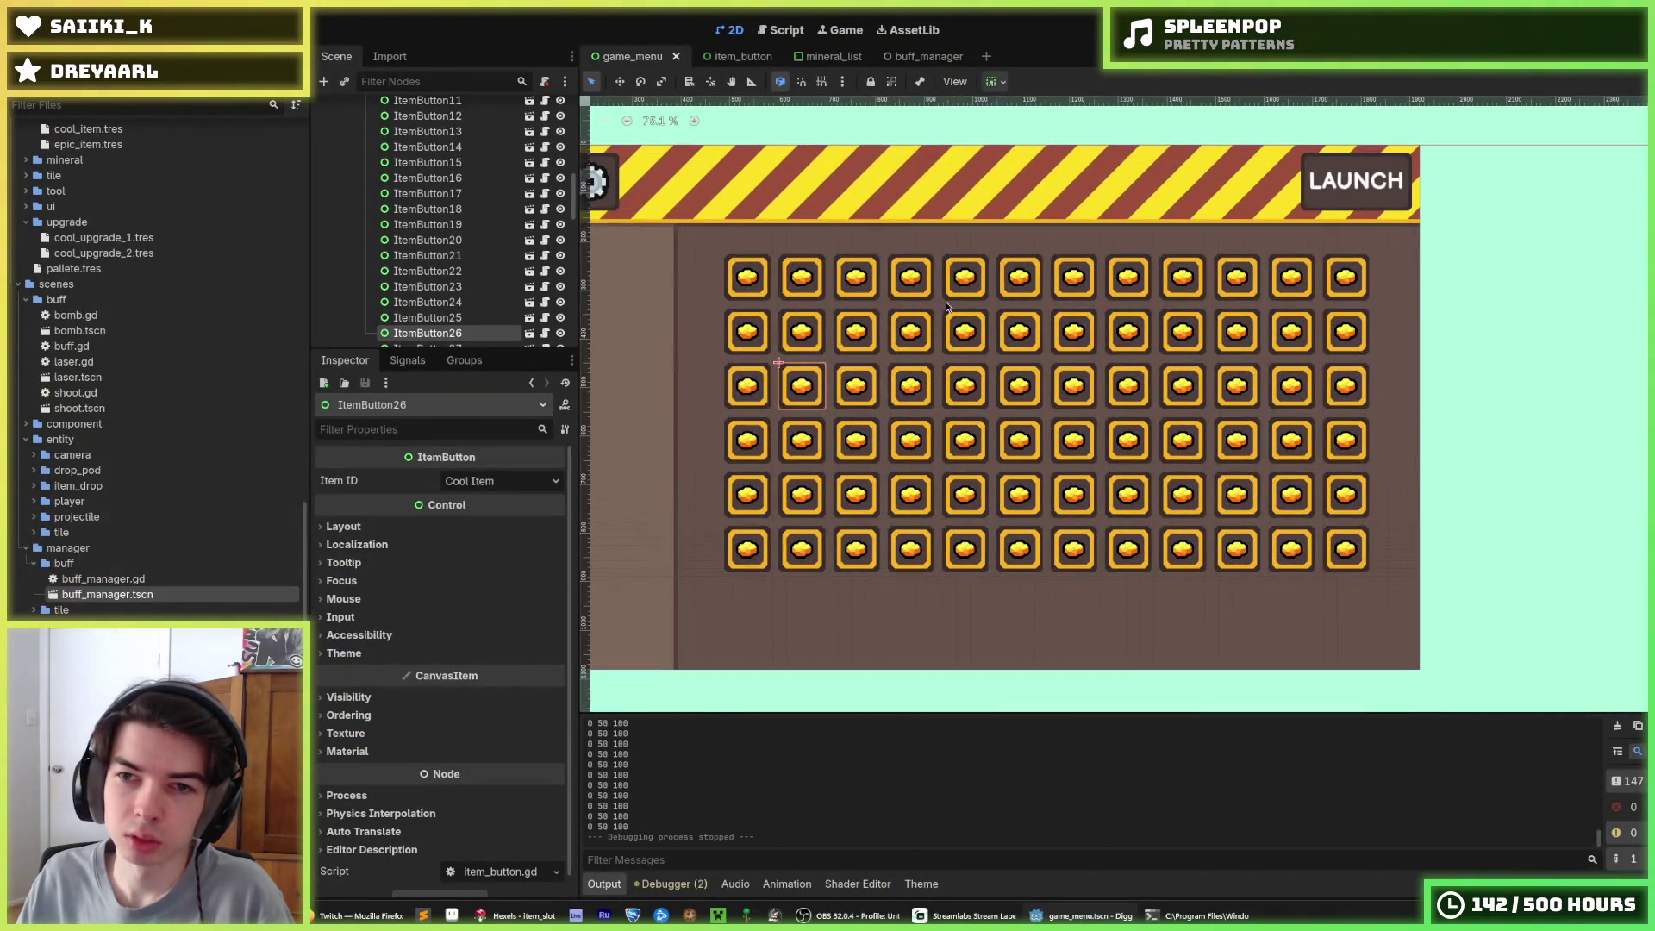
{"action": "left_click", "coordinate": [751, 281]}
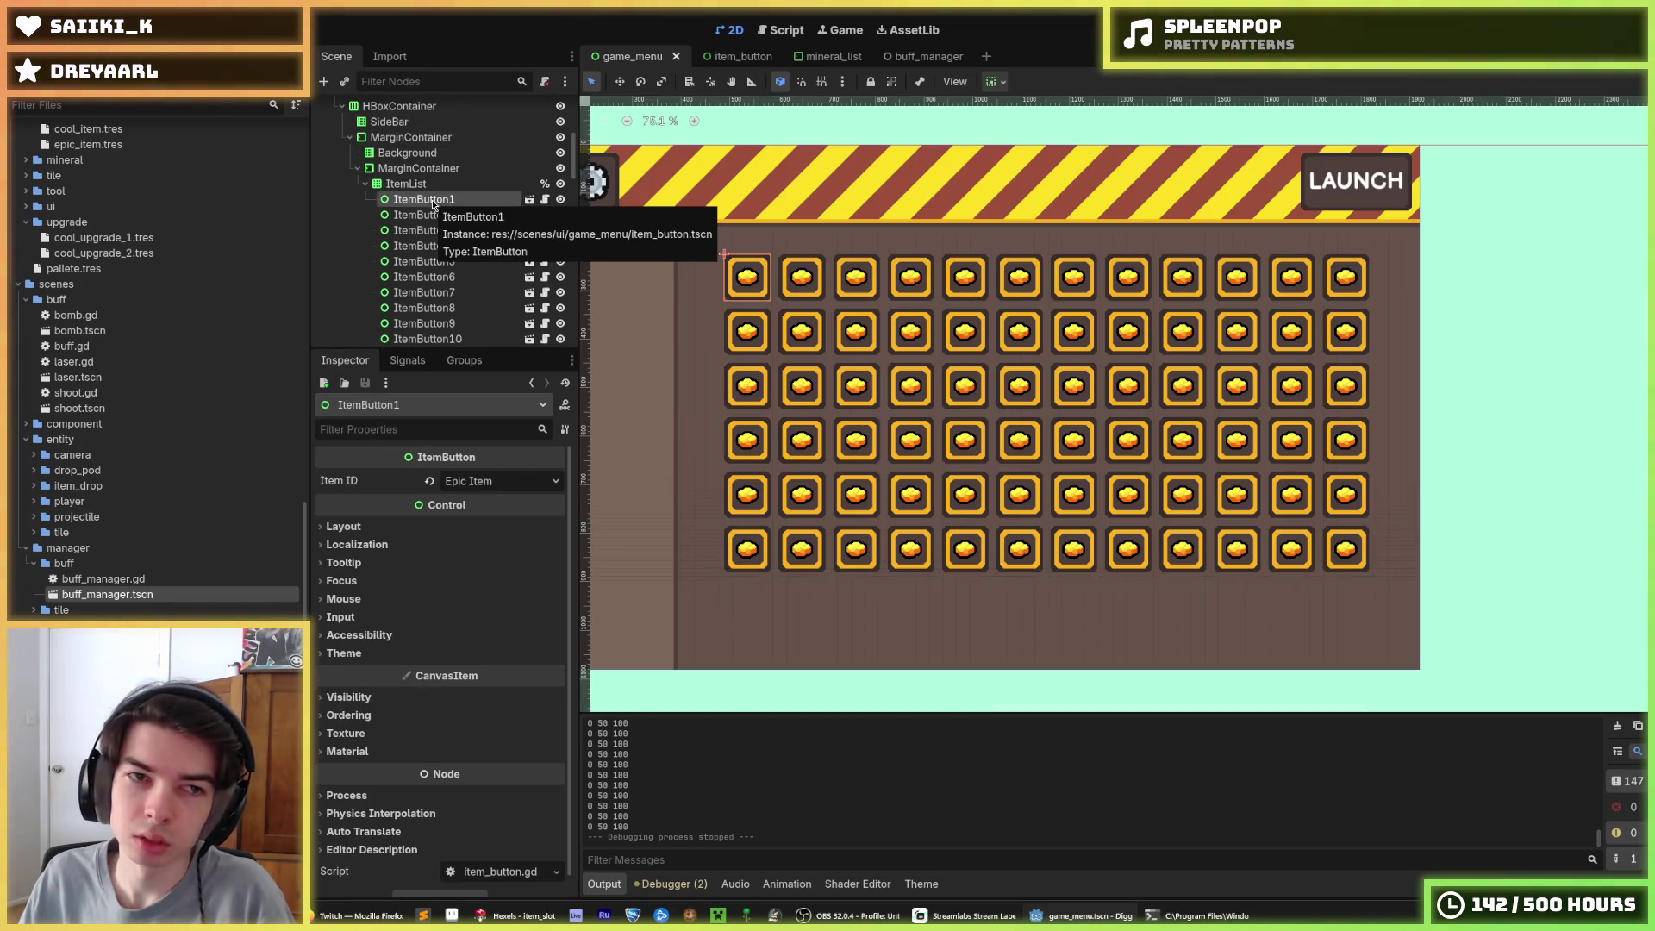
{"action": "left_click", "coordinate": [444, 186]}
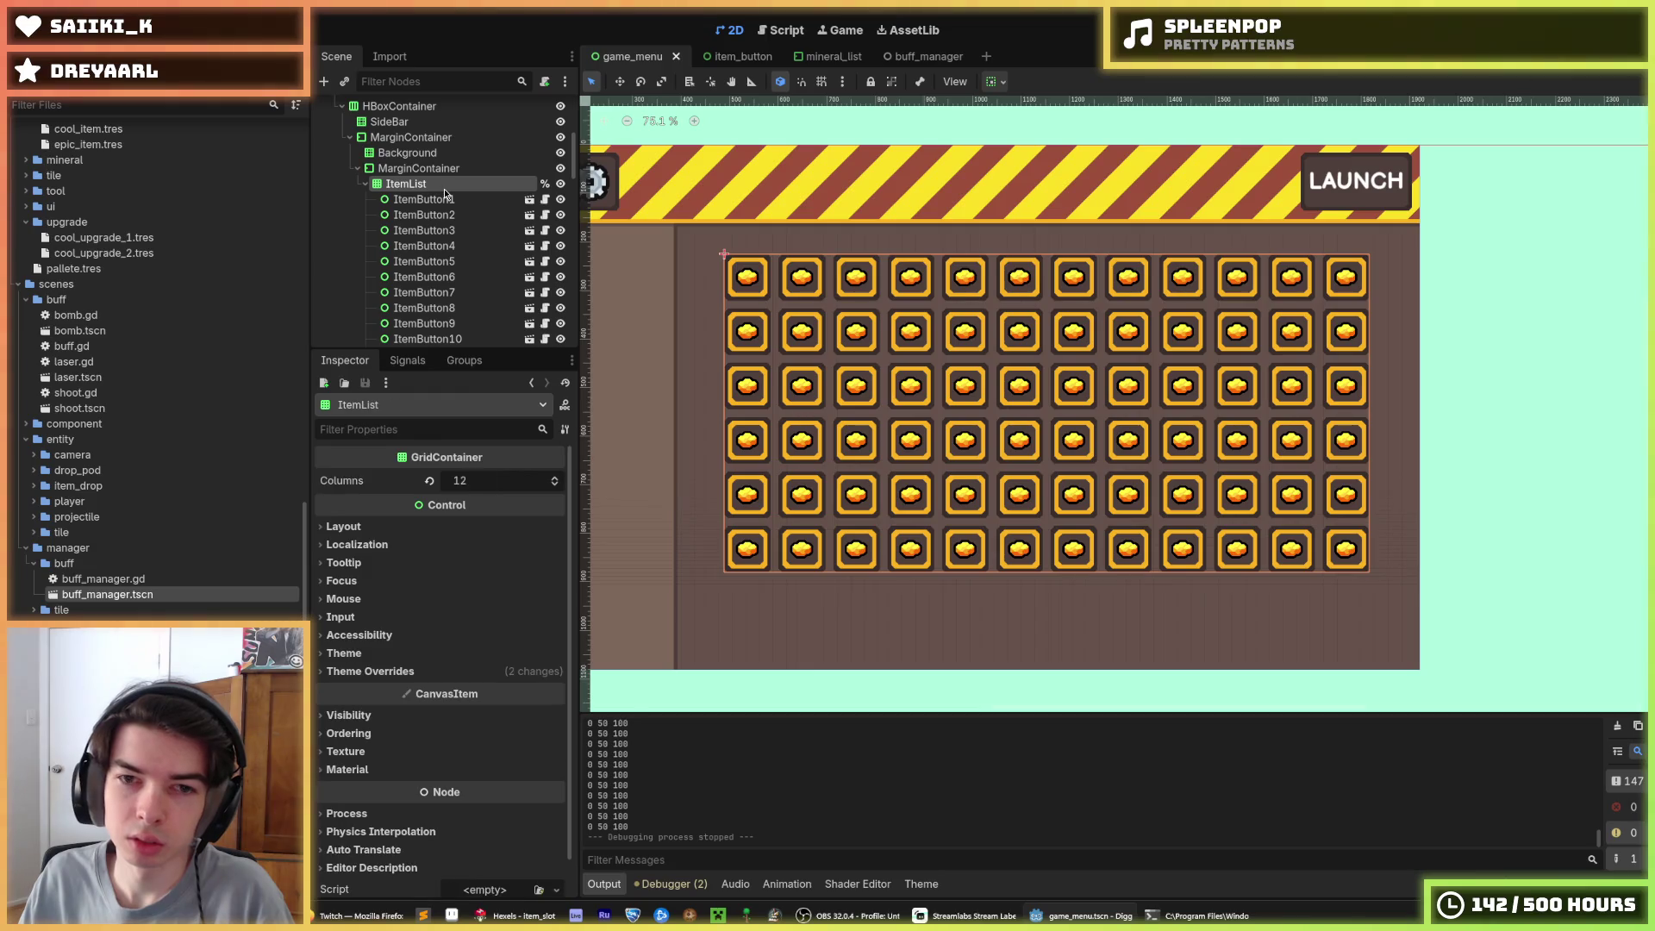
{"action": "left_click", "coordinate": [424, 199]}
{"action": "scroll", "coordinate": [440, 334], "scroll_direction": "down", "scroll_amount": 10}
{"action": "scroll", "coordinate": [439, 335], "scroll_direction": "down", "scroll_amount": 10}
{"action": "left_click", "coordinate": [435, 256]}
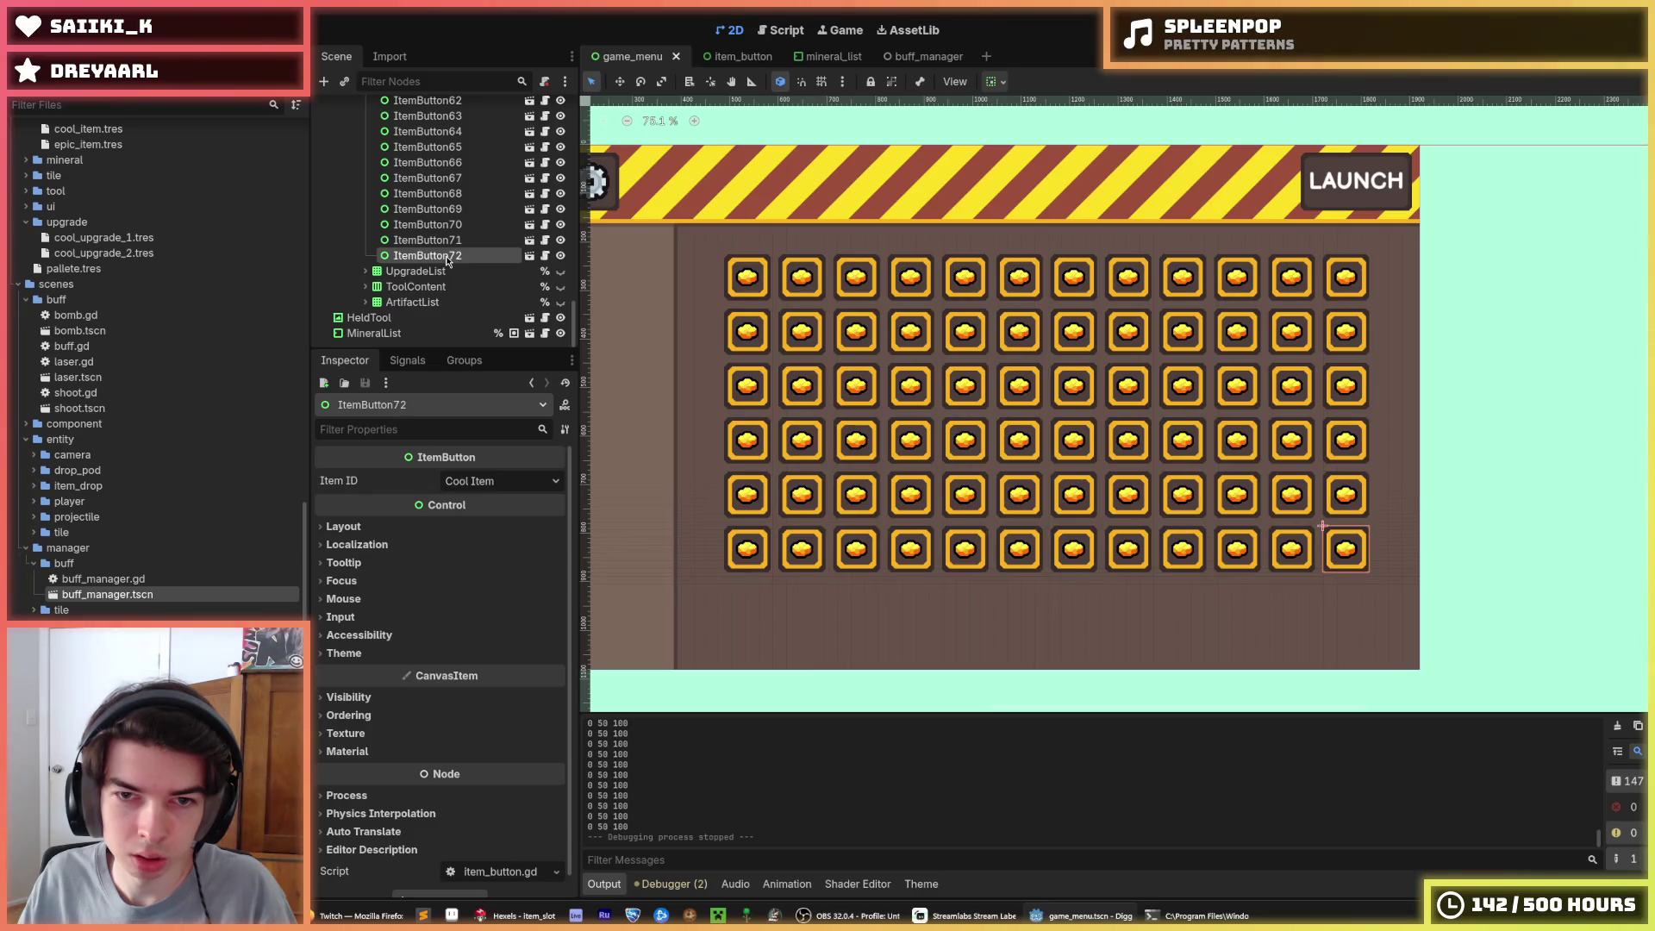
{"action": "key", "text": "ctrl+d"}
{"action": "key", "text": "ctrl+d"}
{"action": "key", "text": "ctrl+d"}
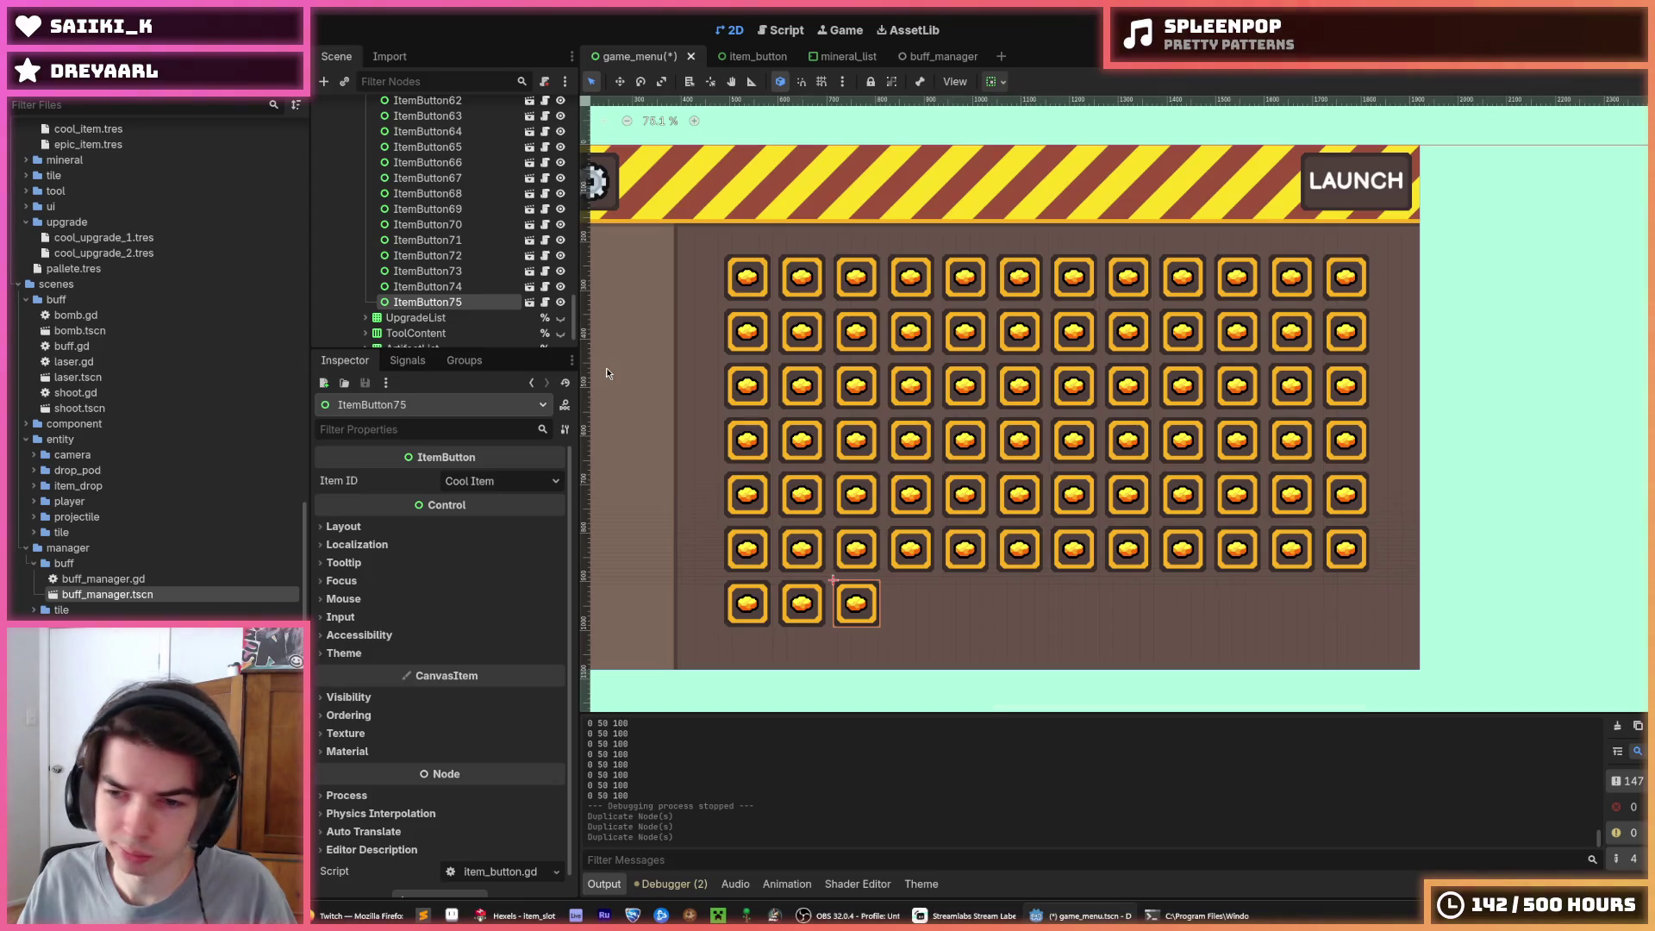
Undo the duplication so the grid keeps its 72 item buttons
{"action": "scroll", "coordinate": [752, 357], "scroll_direction": "down", "scroll_amount": 1}
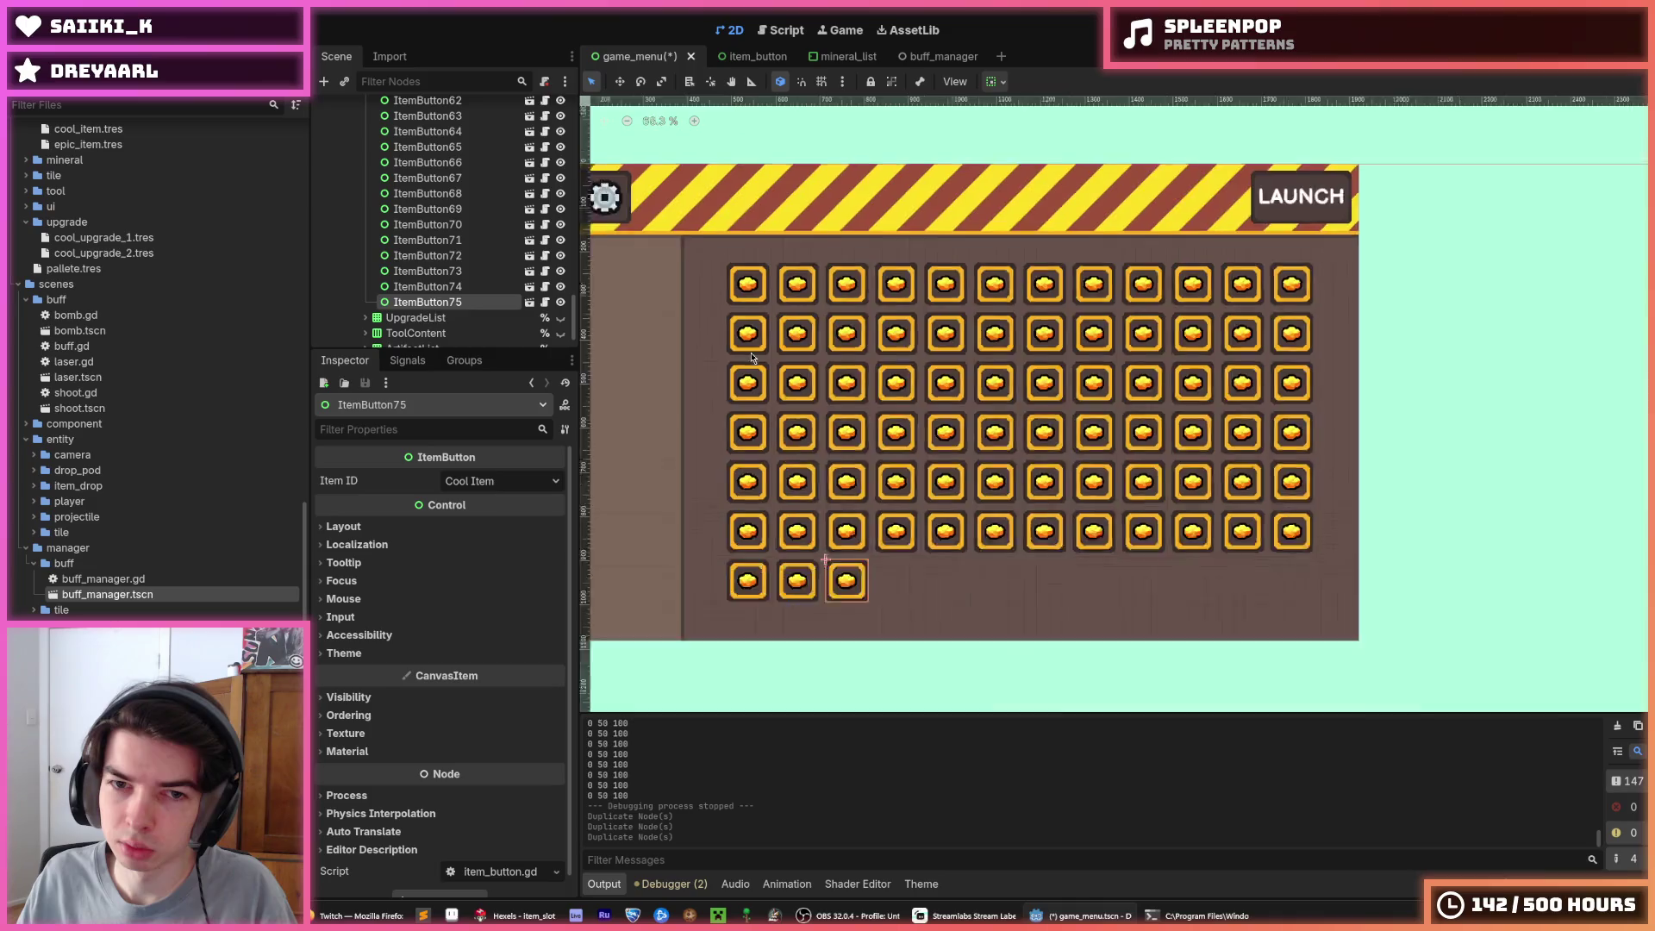
{"action": "scroll", "coordinate": [752, 358], "scroll_direction": "up", "scroll_amount": 3}
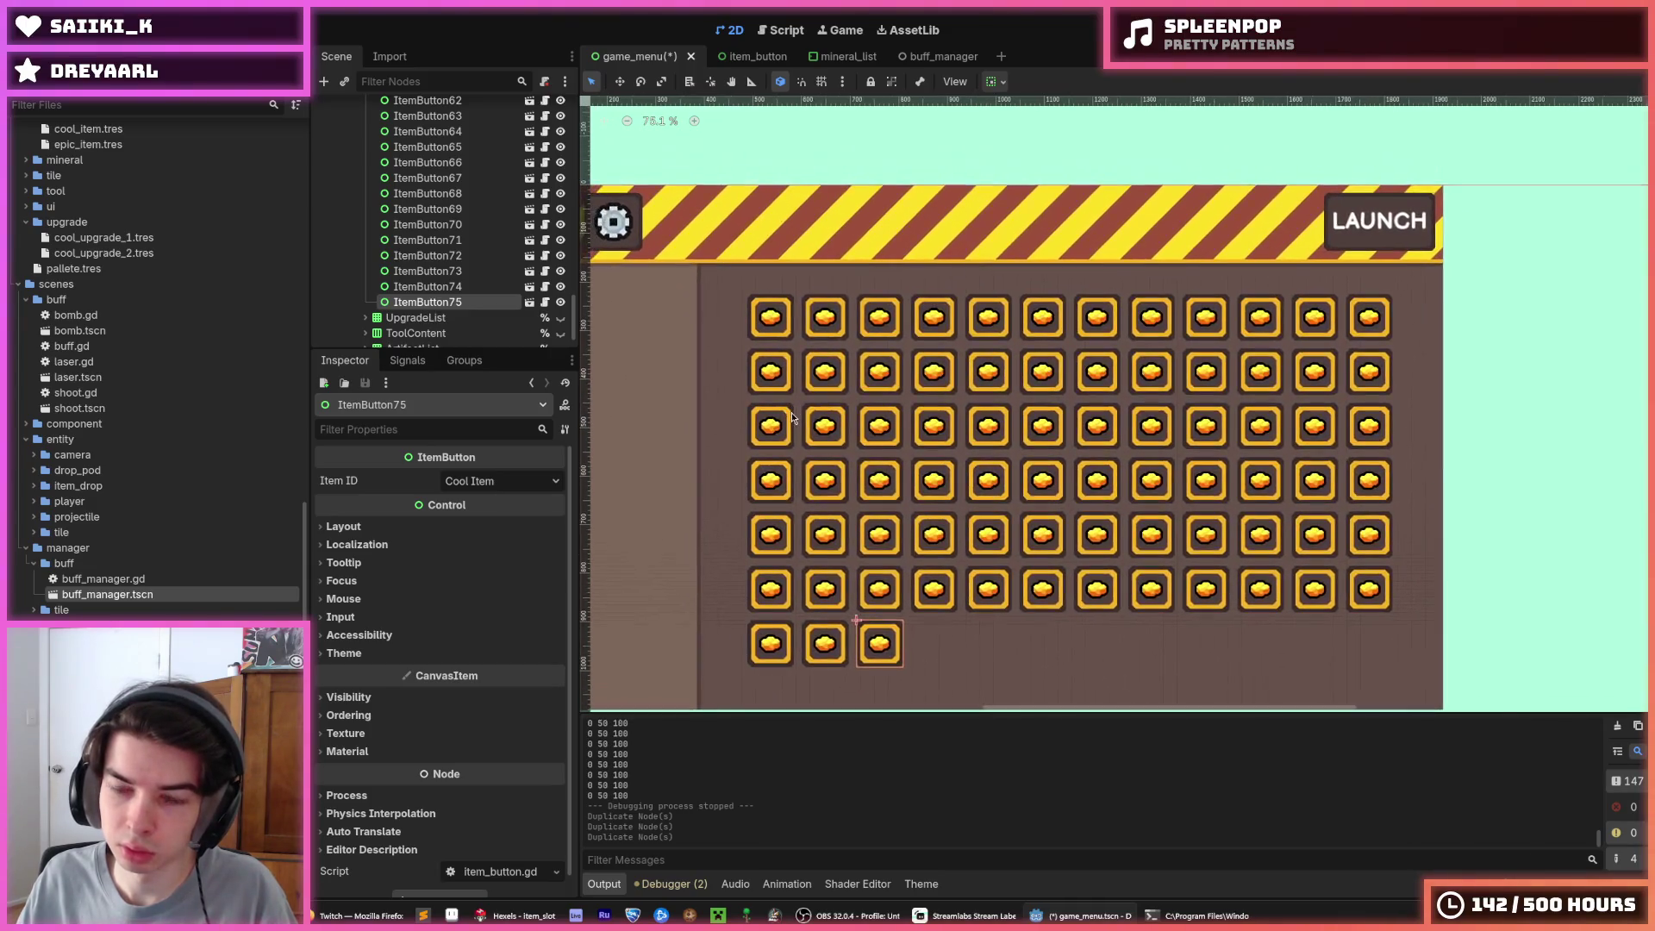
{"action": "scroll", "coordinate": [809, 400], "scroll_direction": "down", "scroll_amount": 1}
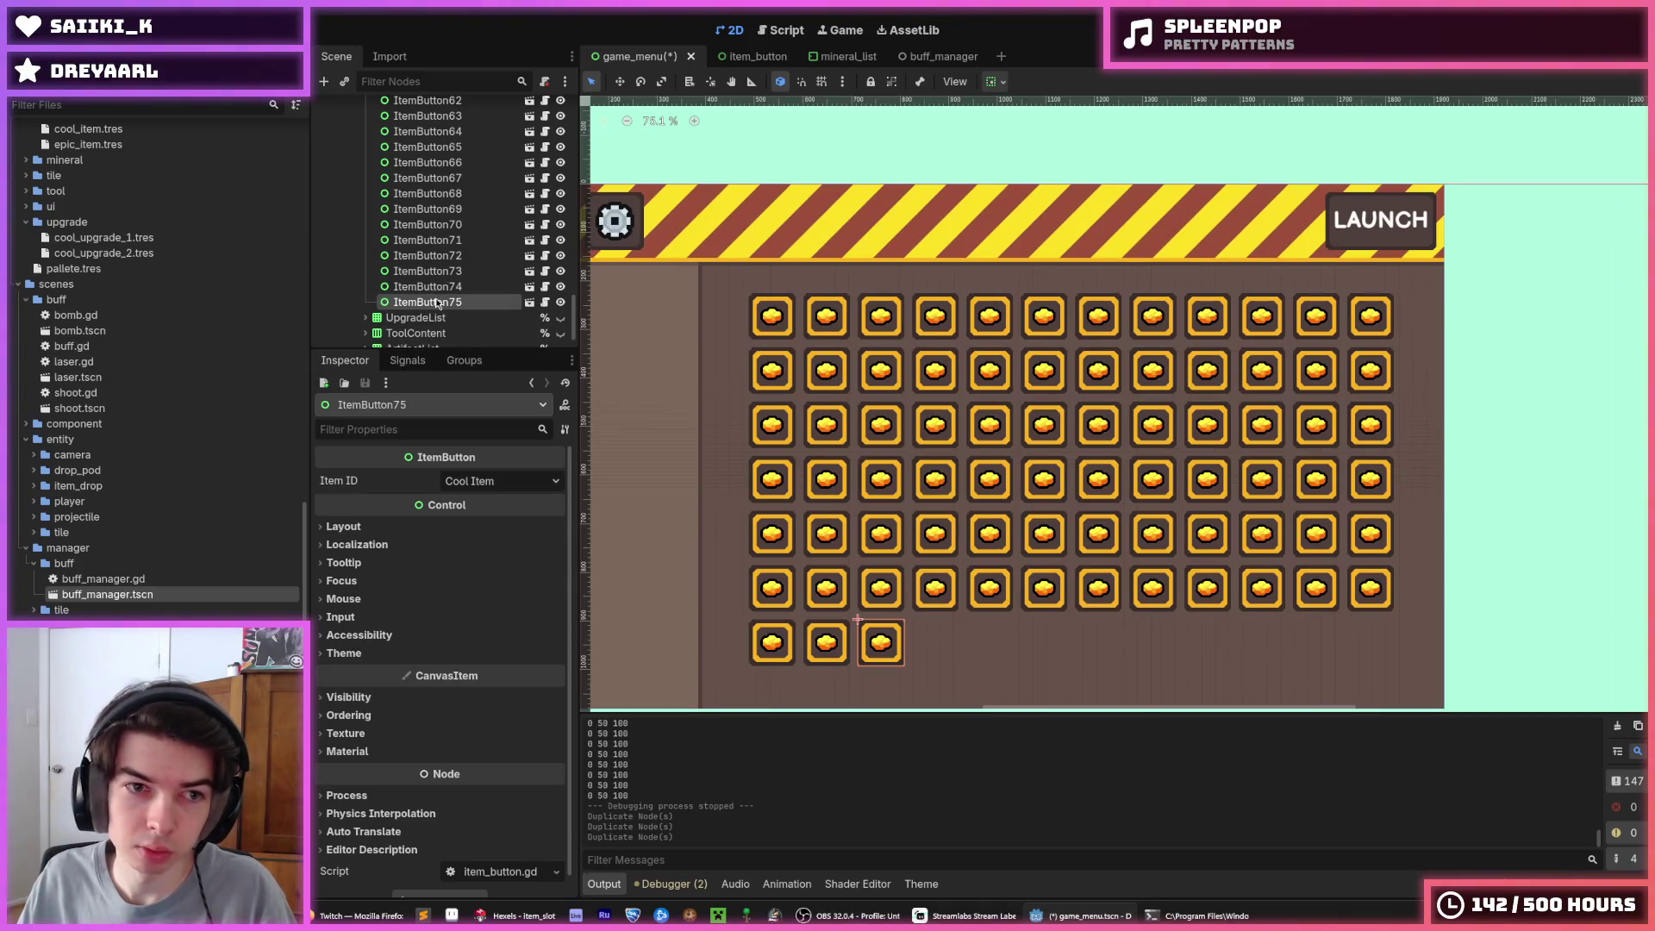
{"action": "key", "text": "ctrl+z"}
{"action": "key", "text": "ctrl+z"}
{"action": "key", "text": "ctrl+z"}
{"action": "scroll", "coordinate": [466, 274], "scroll_direction": "up", "scroll_amount": 10}
{"action": "scroll", "coordinate": [466, 274], "scroll_direction": "up", "scroll_amount": 5}
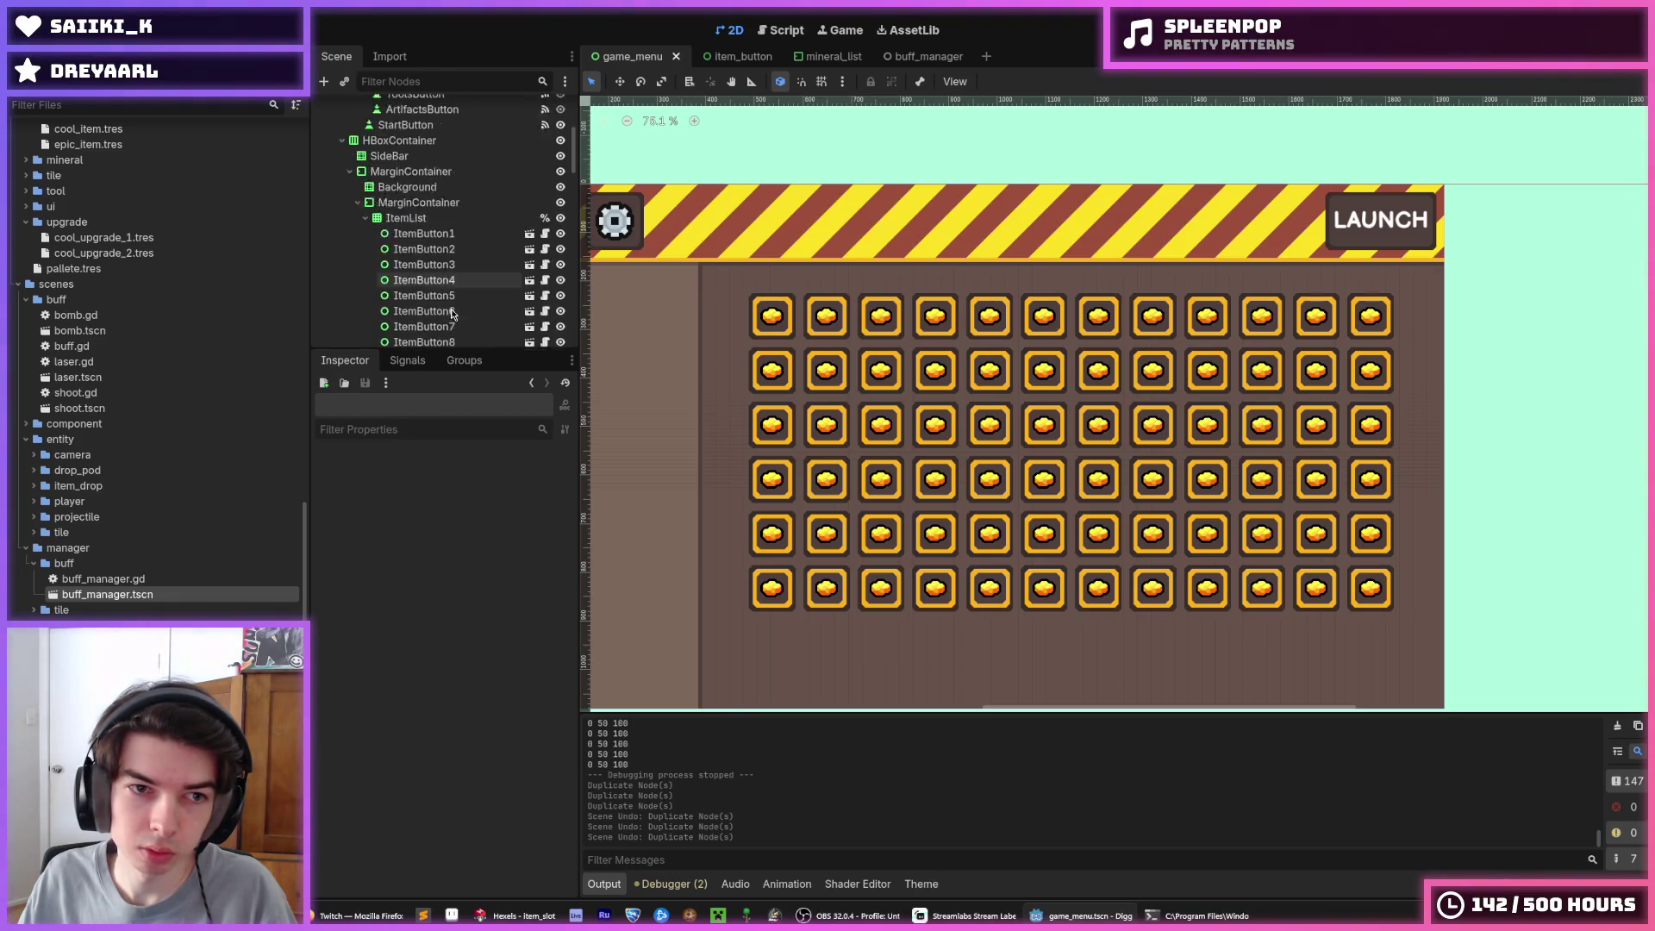
Check ItemList's Columns value of 12 and its Layout properties, then open its node options
{"action": "left_click", "coordinate": [425, 203]}
{"action": "right_click", "coordinate": [421, 190]}
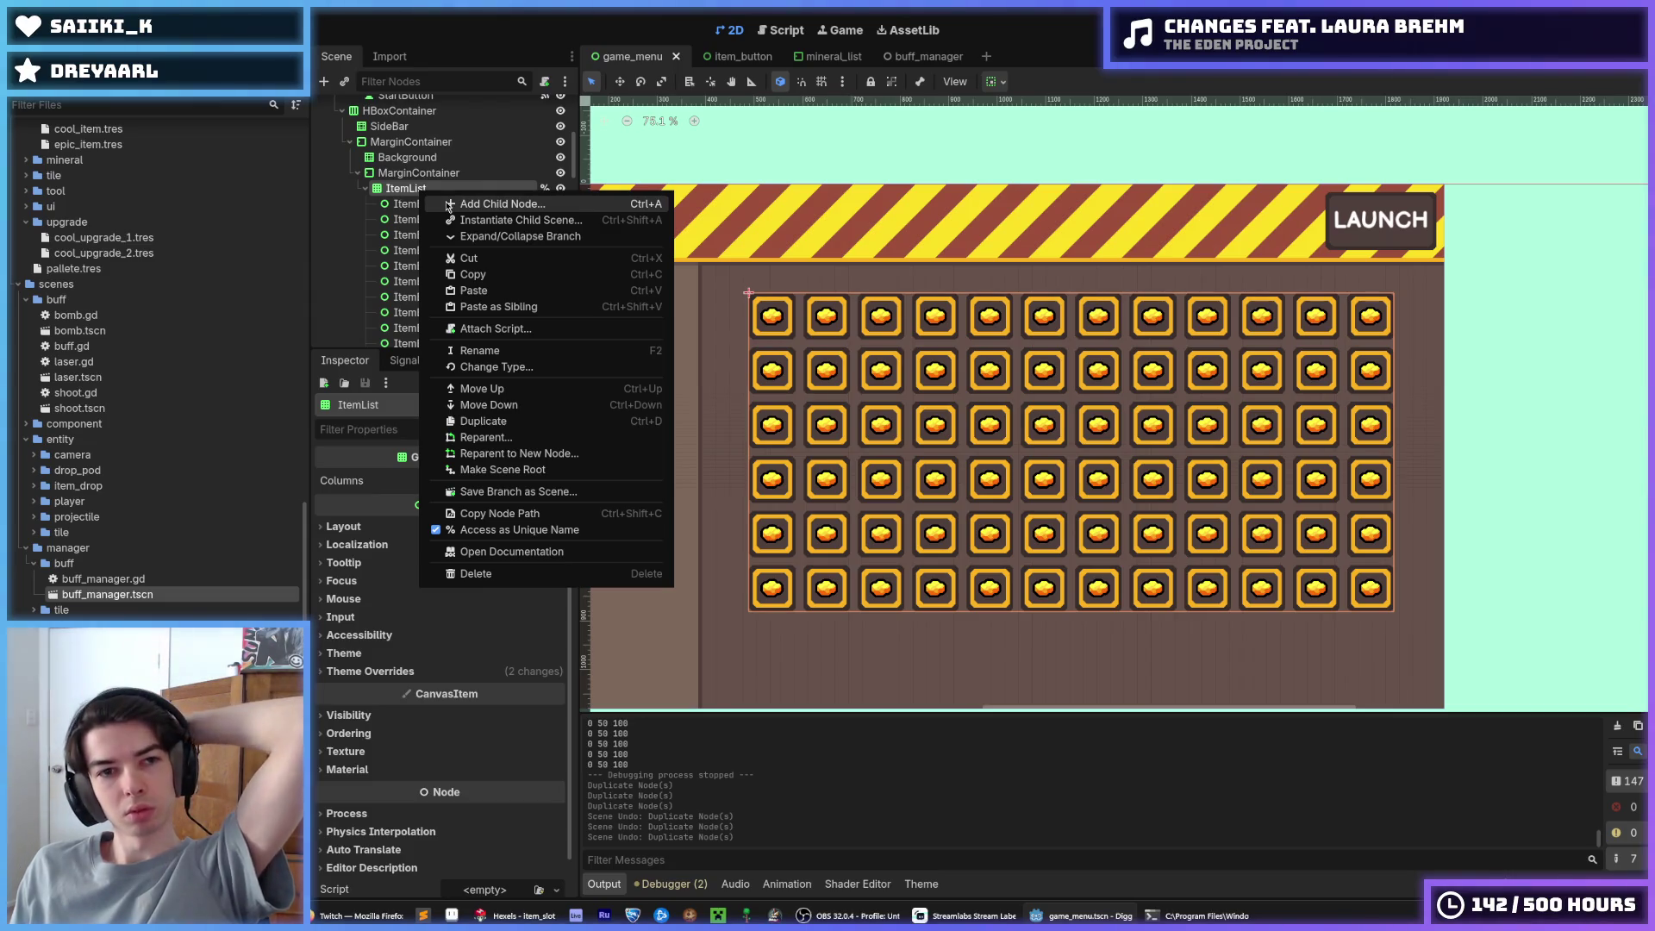
{"action": "left_click", "coordinate": [437, 174]}
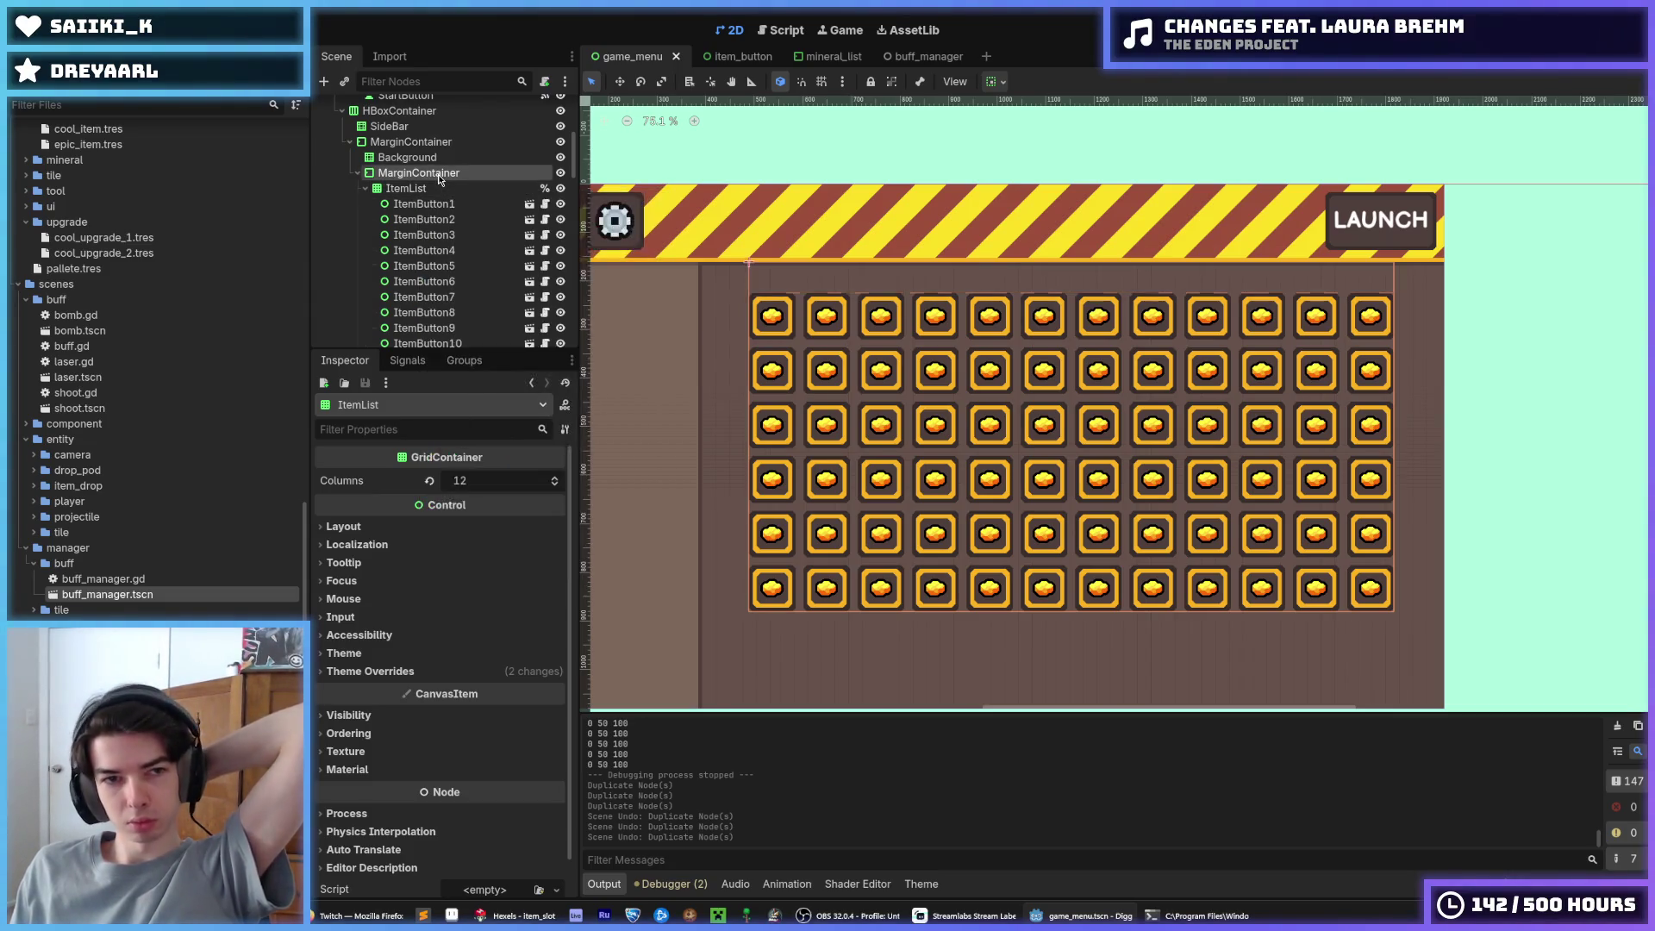
{"action": "left_click", "coordinate": [447, 194]}
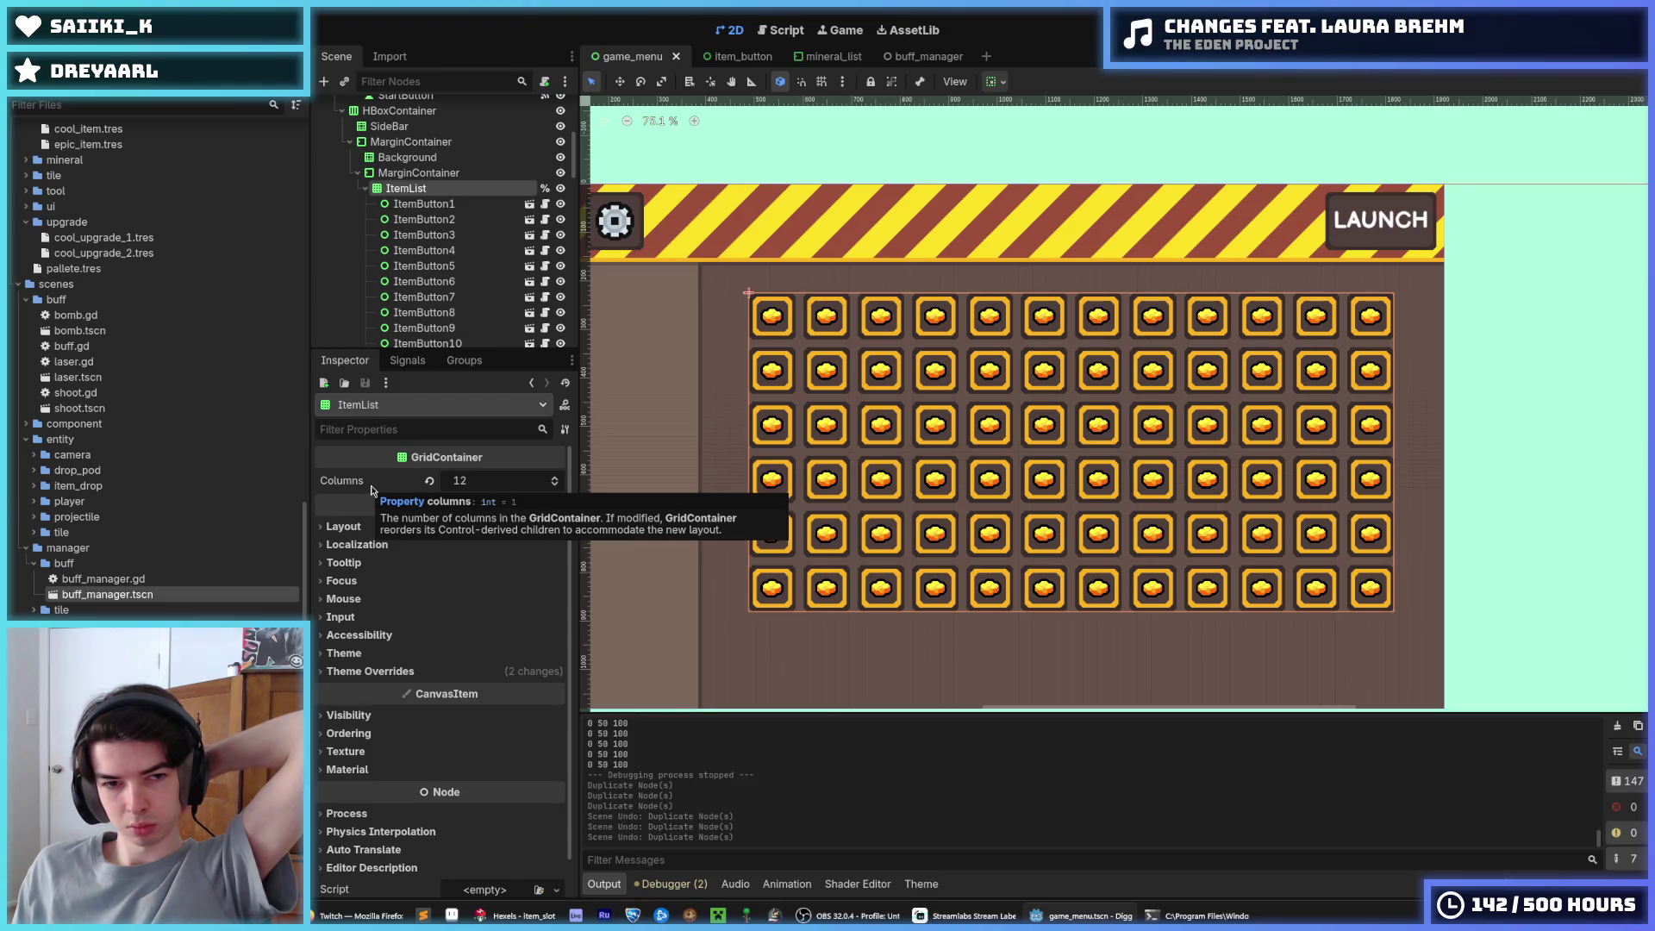
{"action": "left_click", "coordinate": [364, 527]}
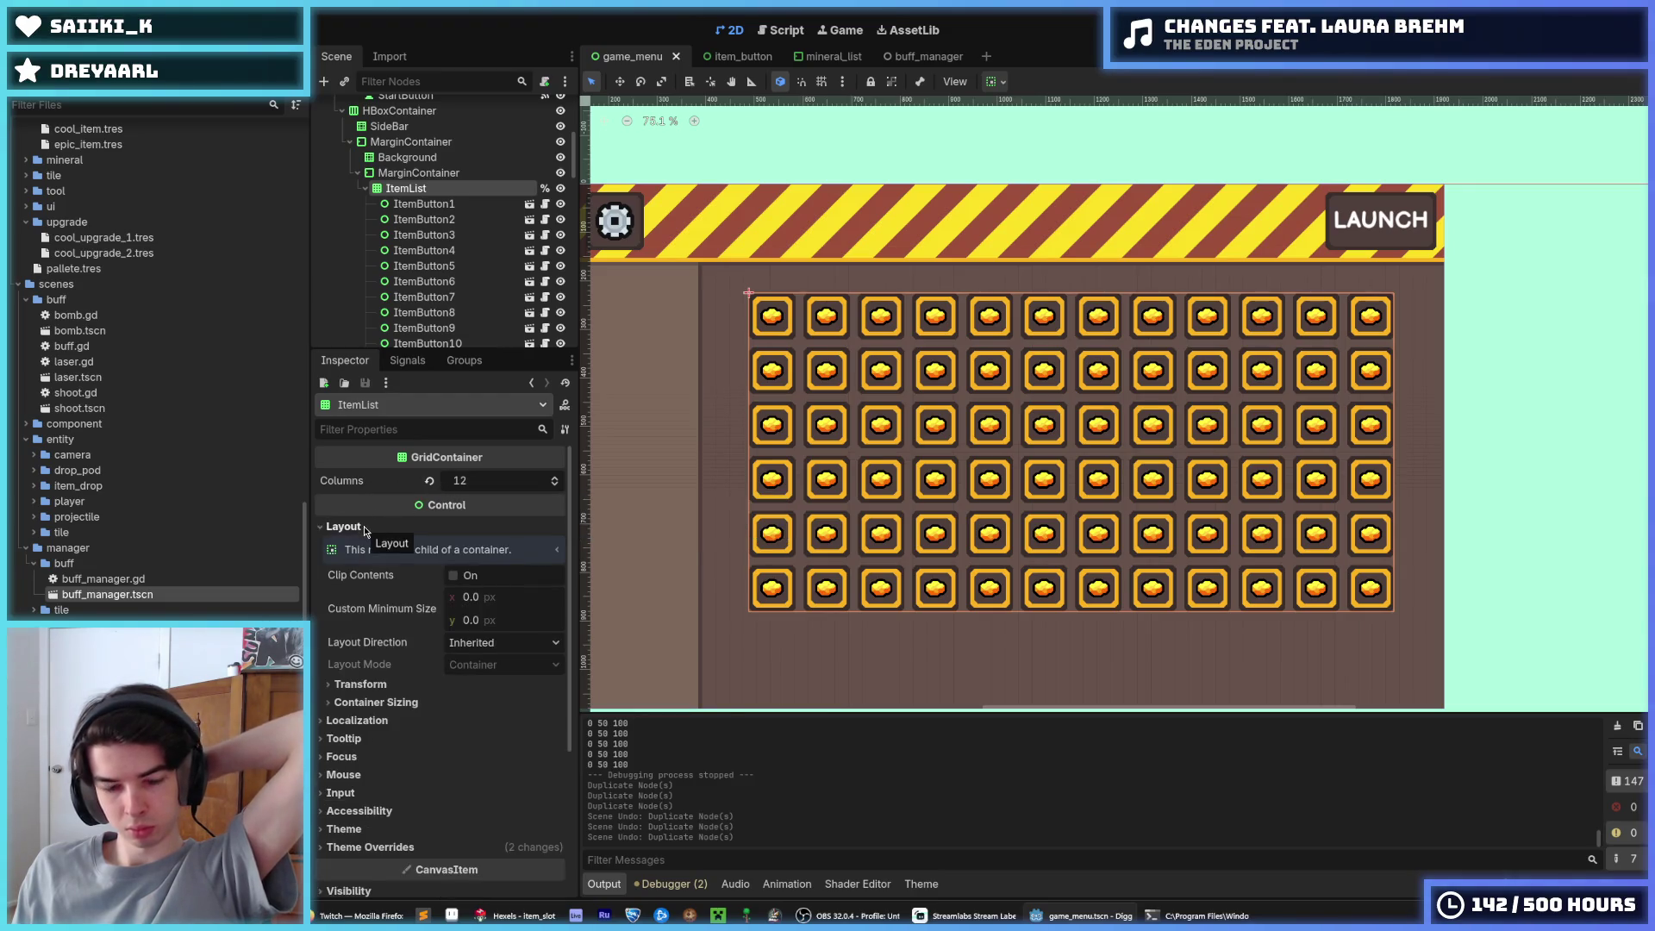
{"action": "left_click", "coordinate": [364, 525]}
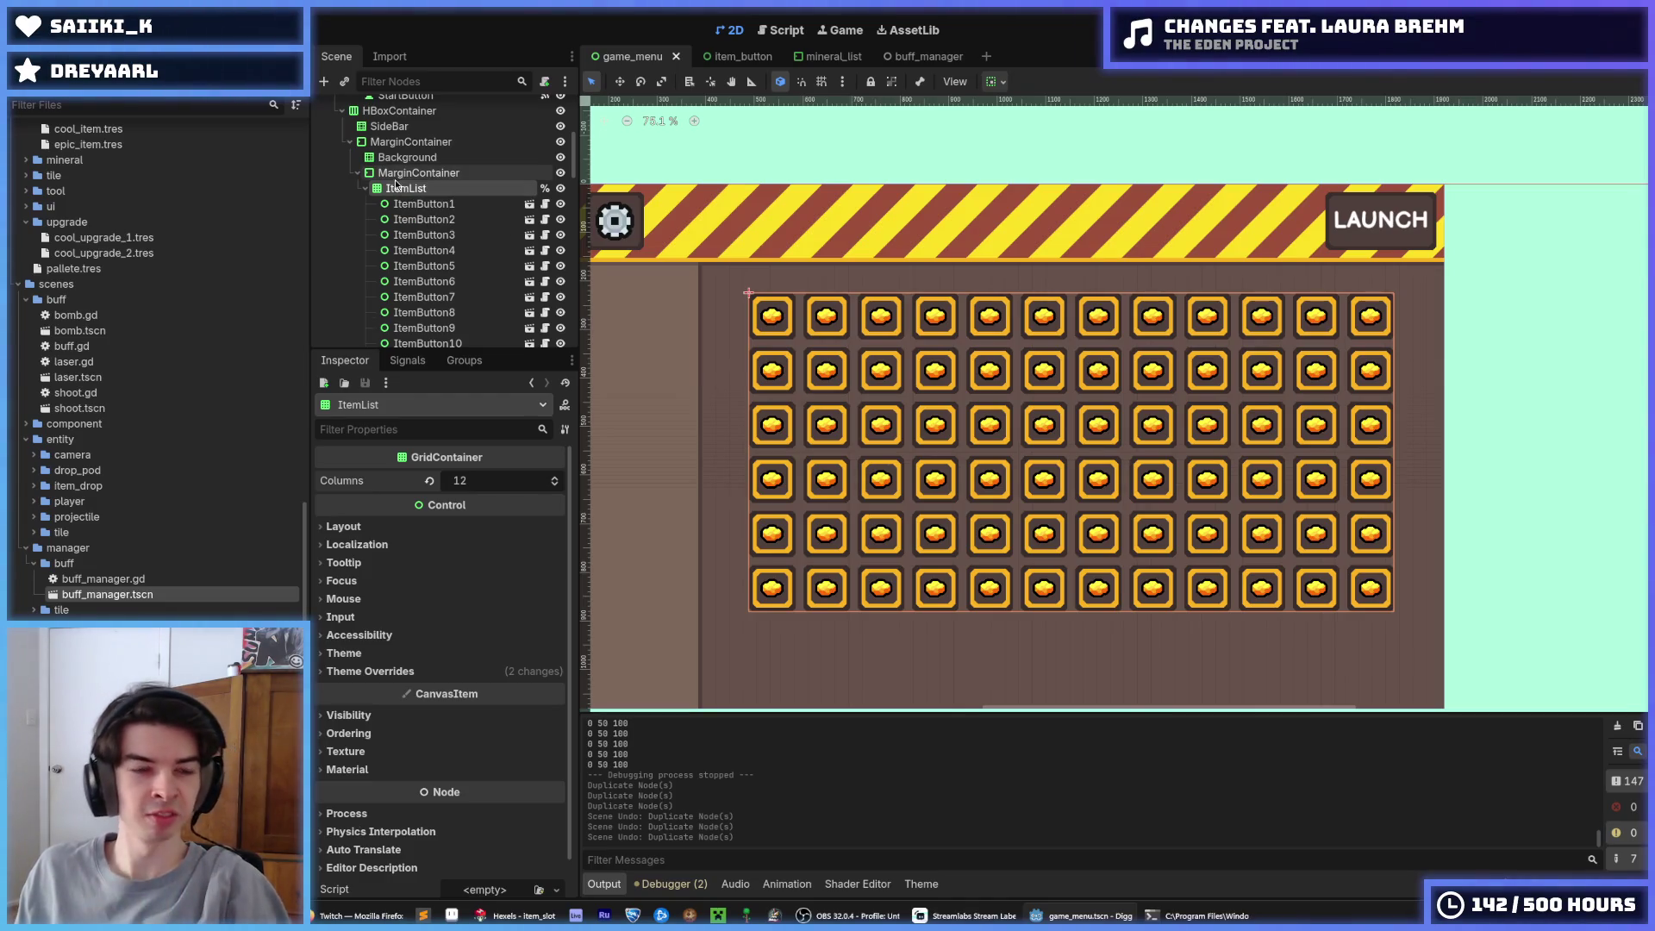
{"action": "right_click", "coordinate": [408, 192]}
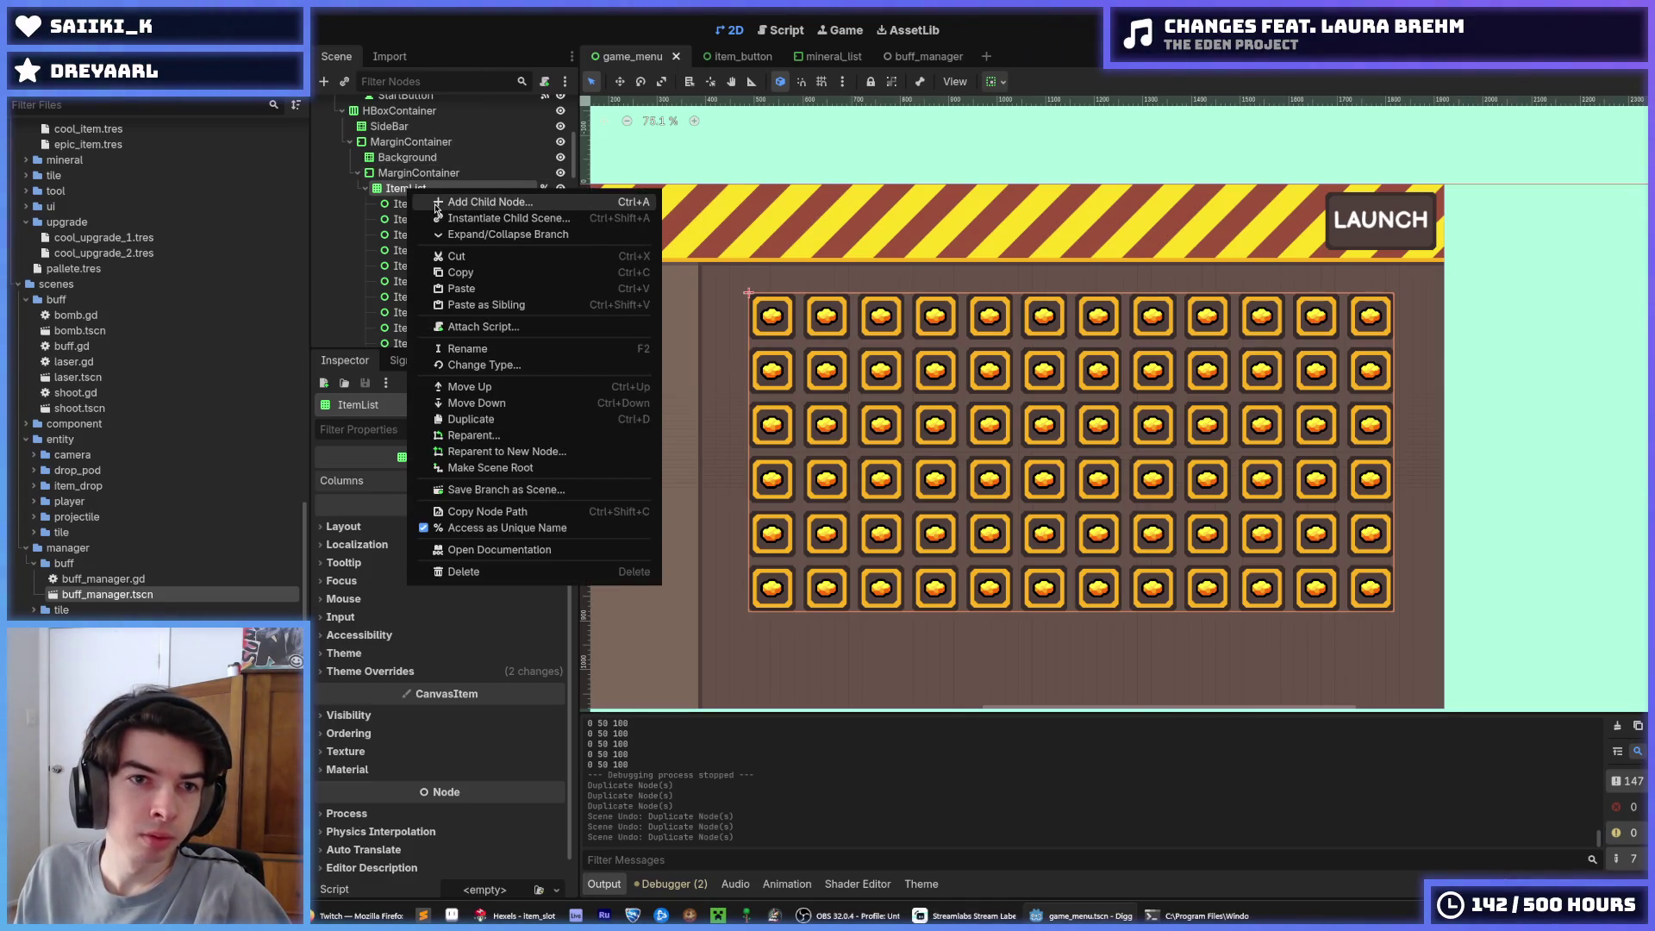
Add a VBoxContainer as a child of the MarginContainer and drag it into place in the tree
{"action": "left_click", "coordinate": [437, 204]}
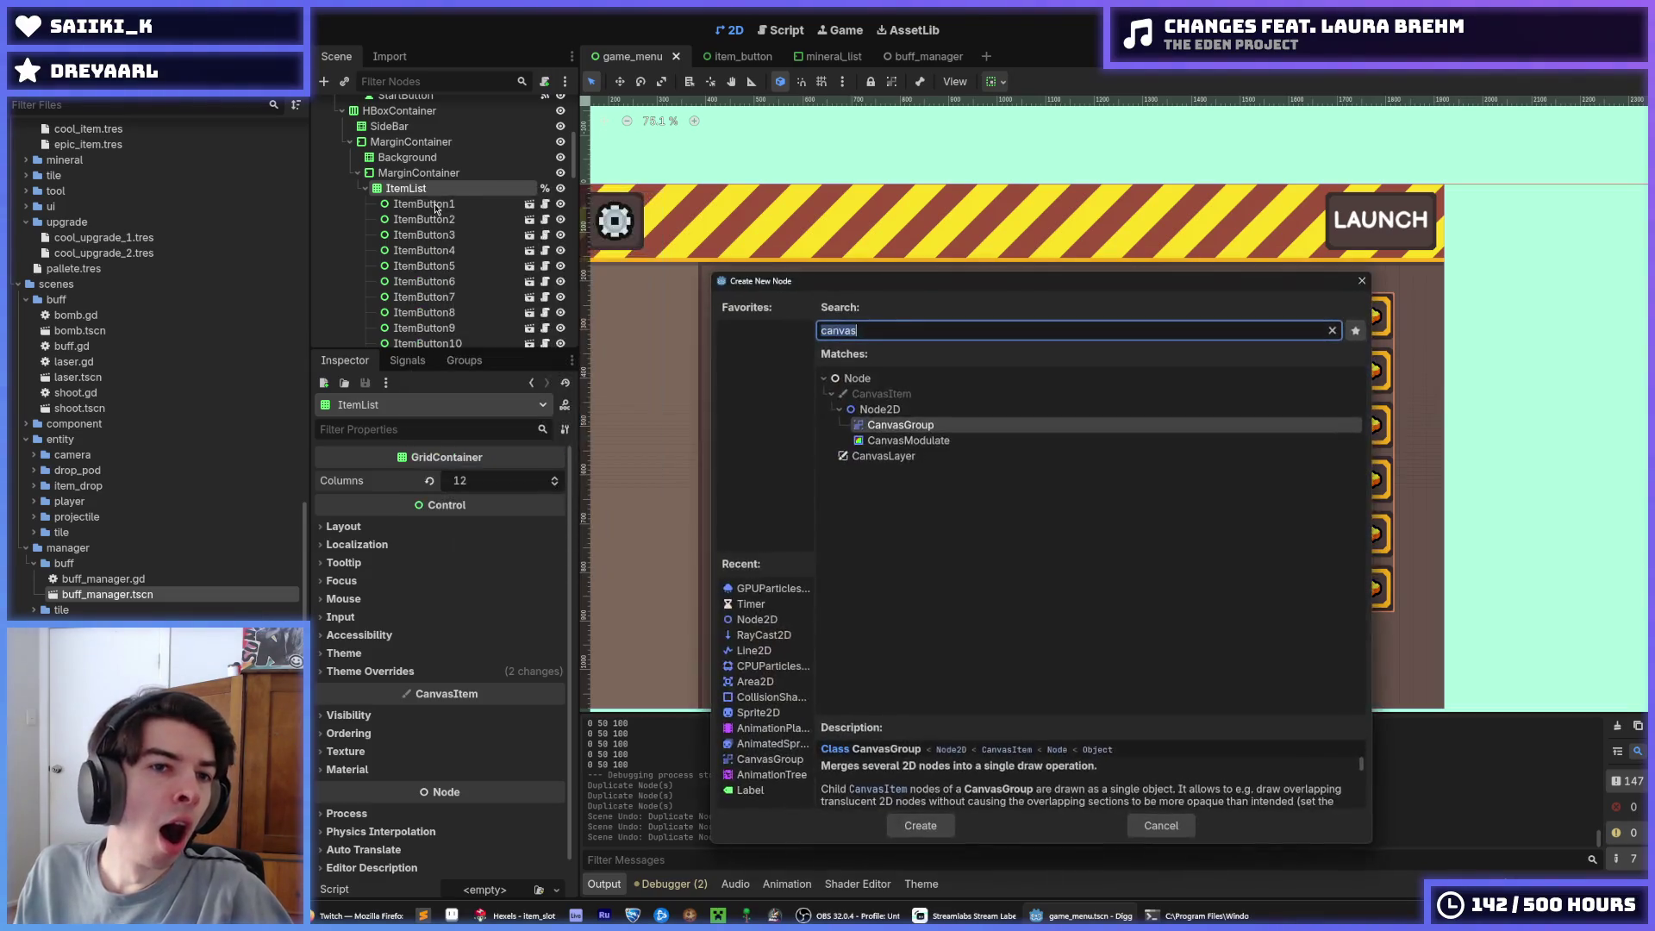
{"action": "left_click", "coordinate": [1361, 281]}
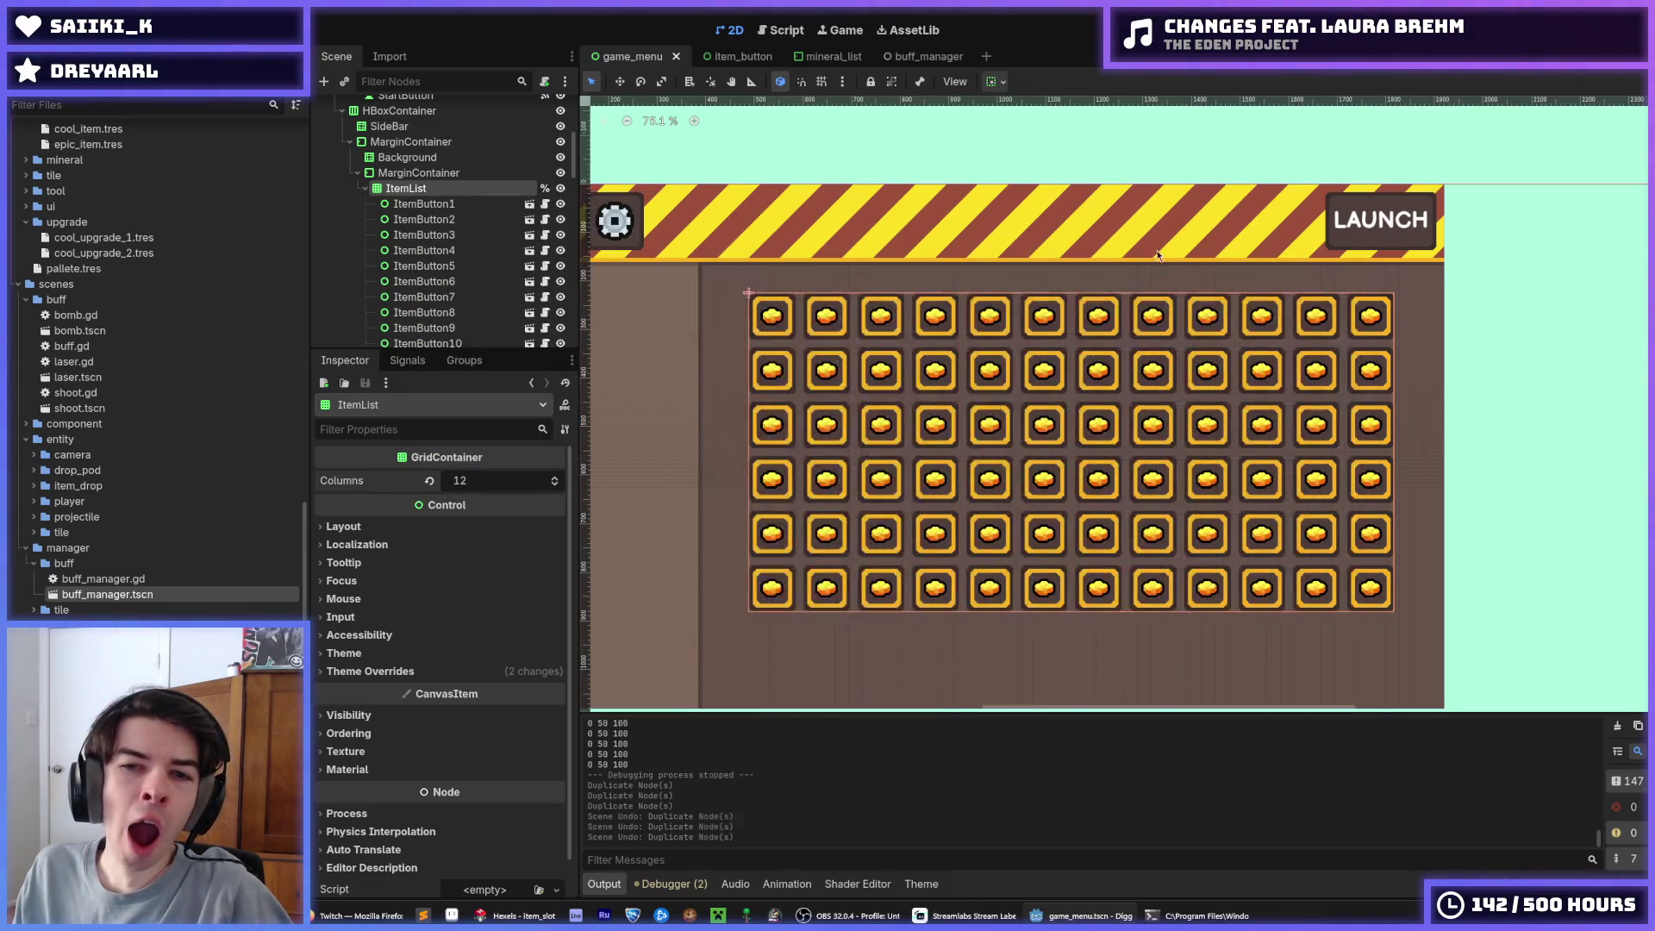
{"action": "left_click", "coordinate": [394, 177]}
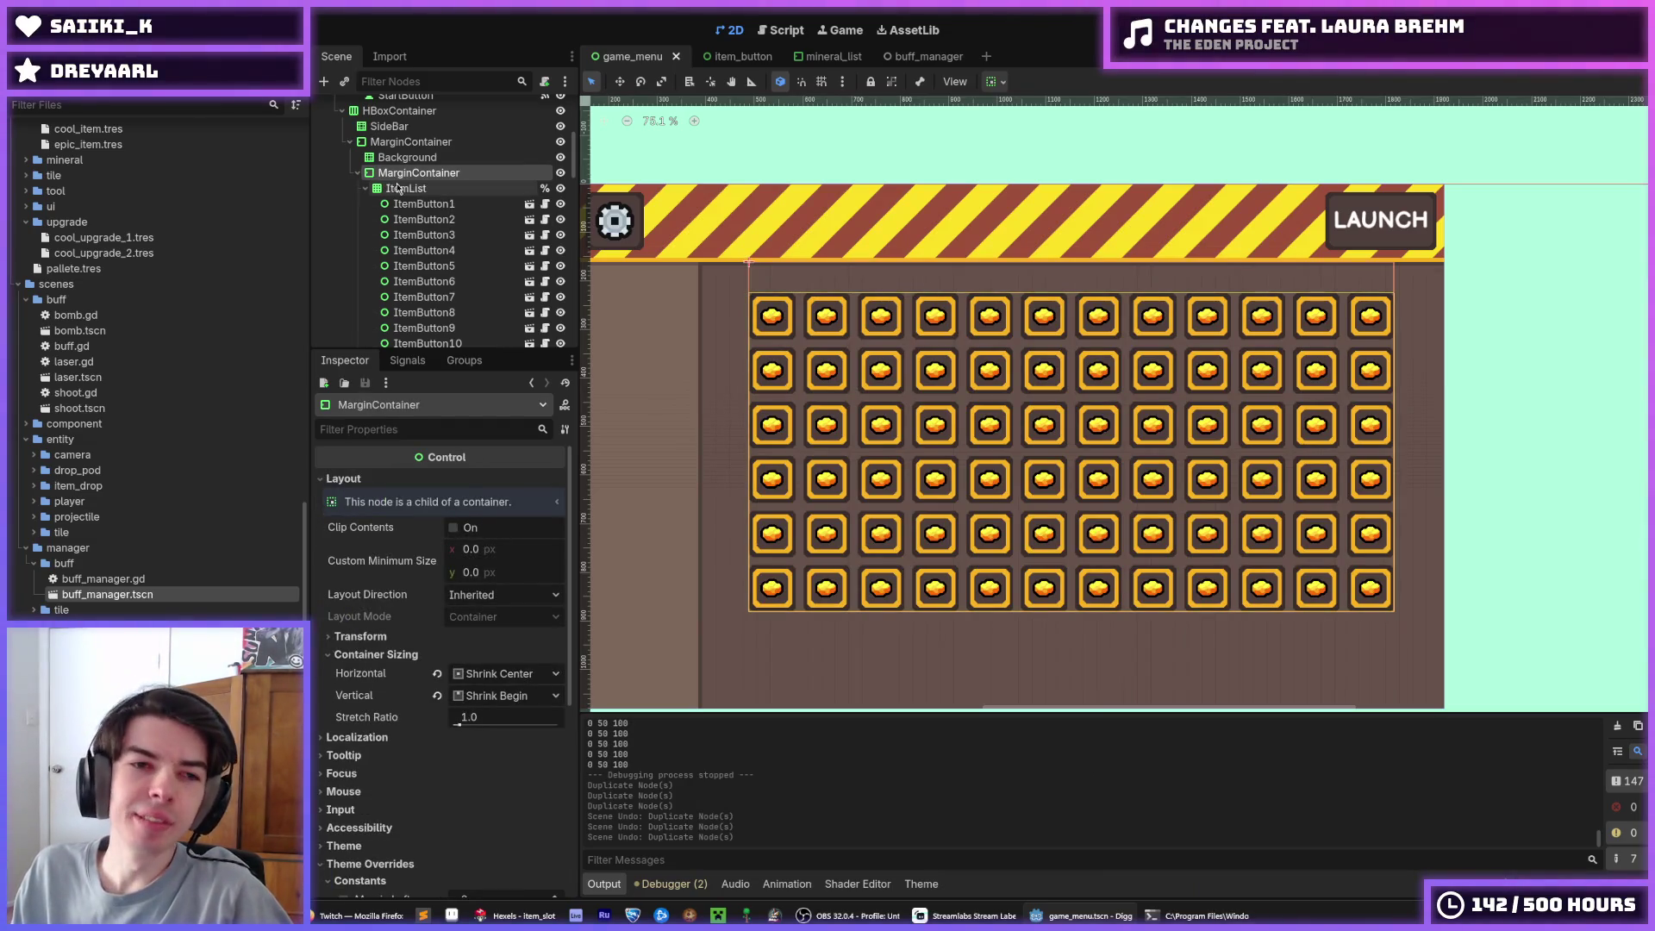
{"action": "right_click", "coordinate": [405, 177]}
{"action": "left_click", "coordinate": [429, 189]}
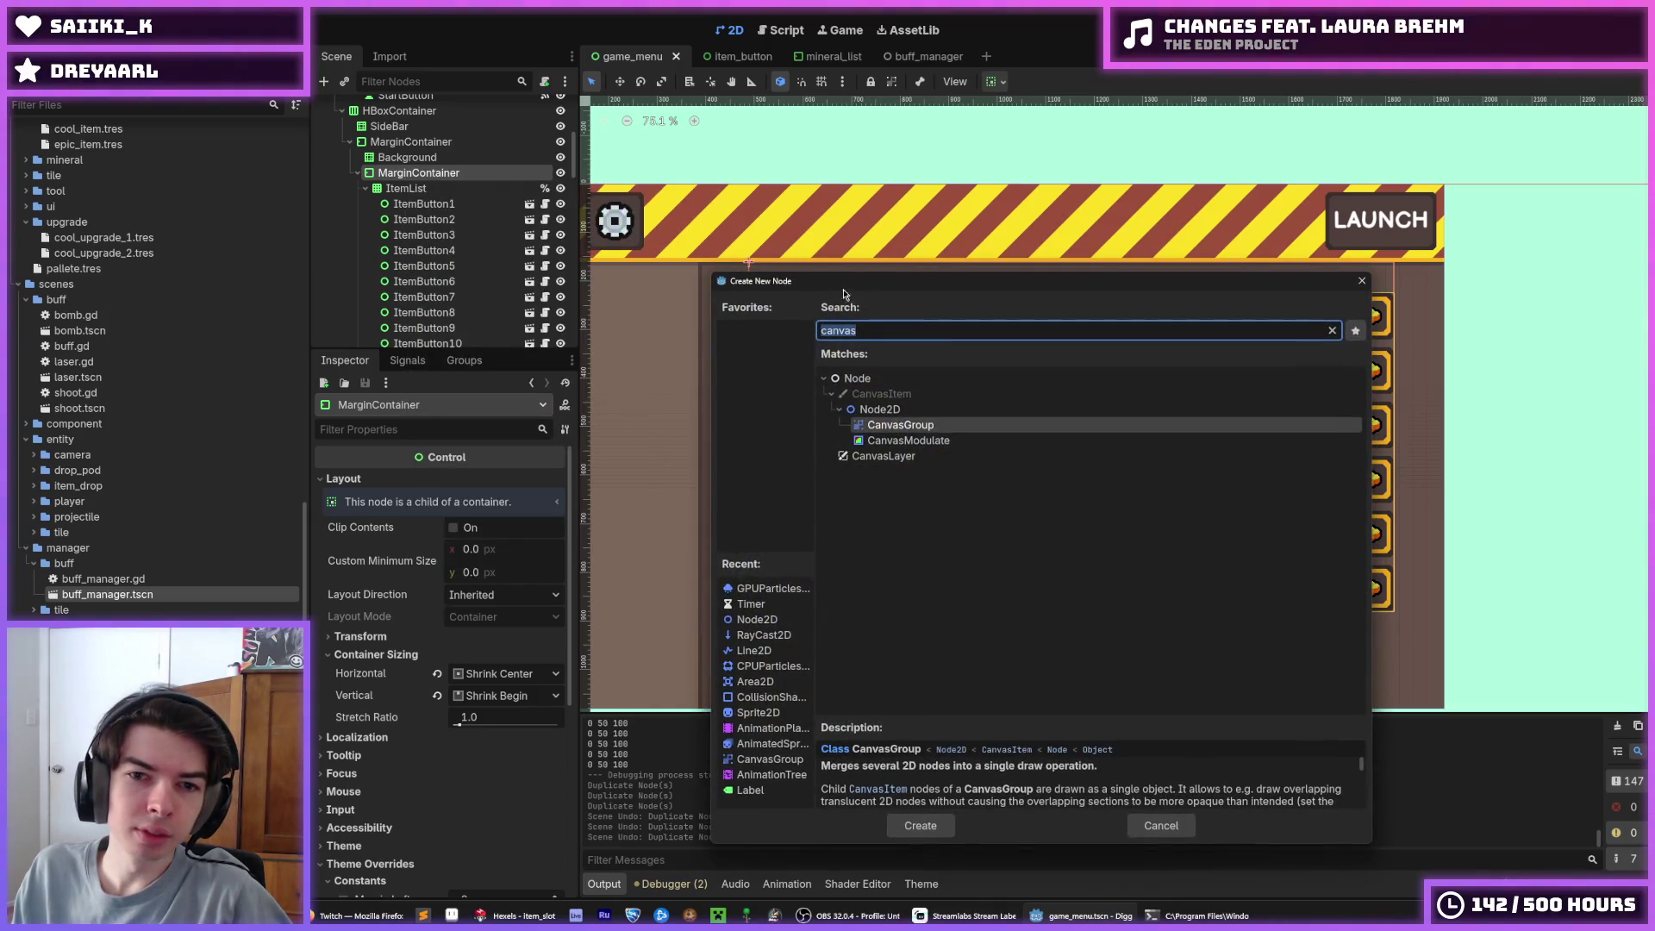
{"action": "type", "text": "vbo"}
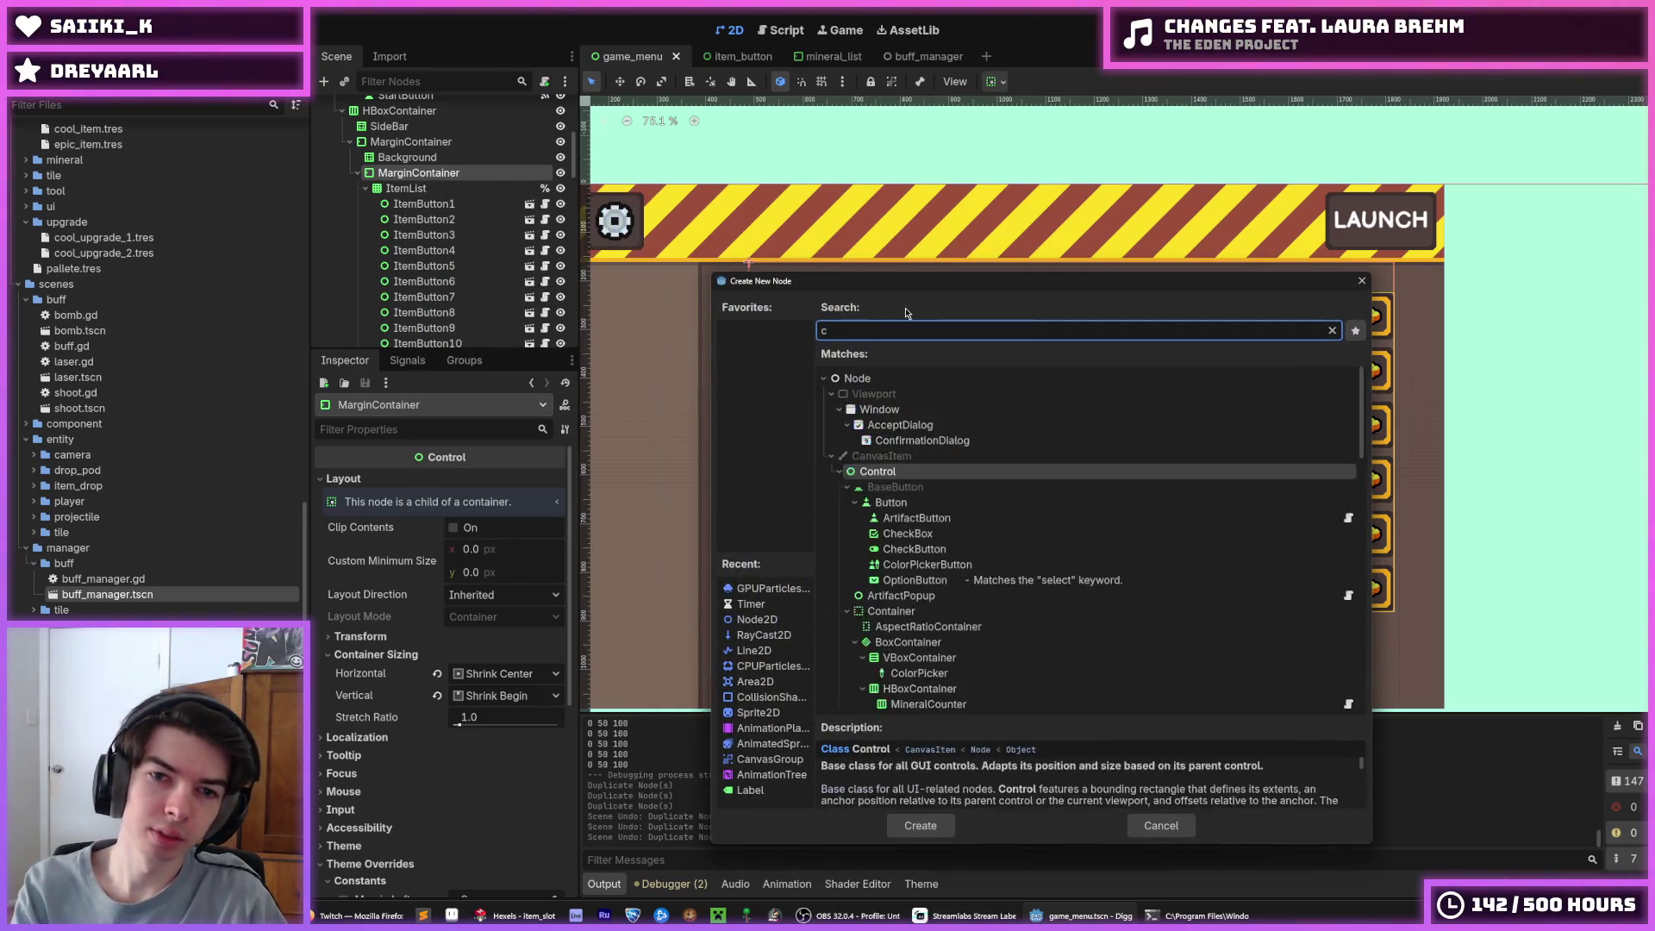
{"action": "type", "text": "x"}
{"action": "key", "text": "Return"}
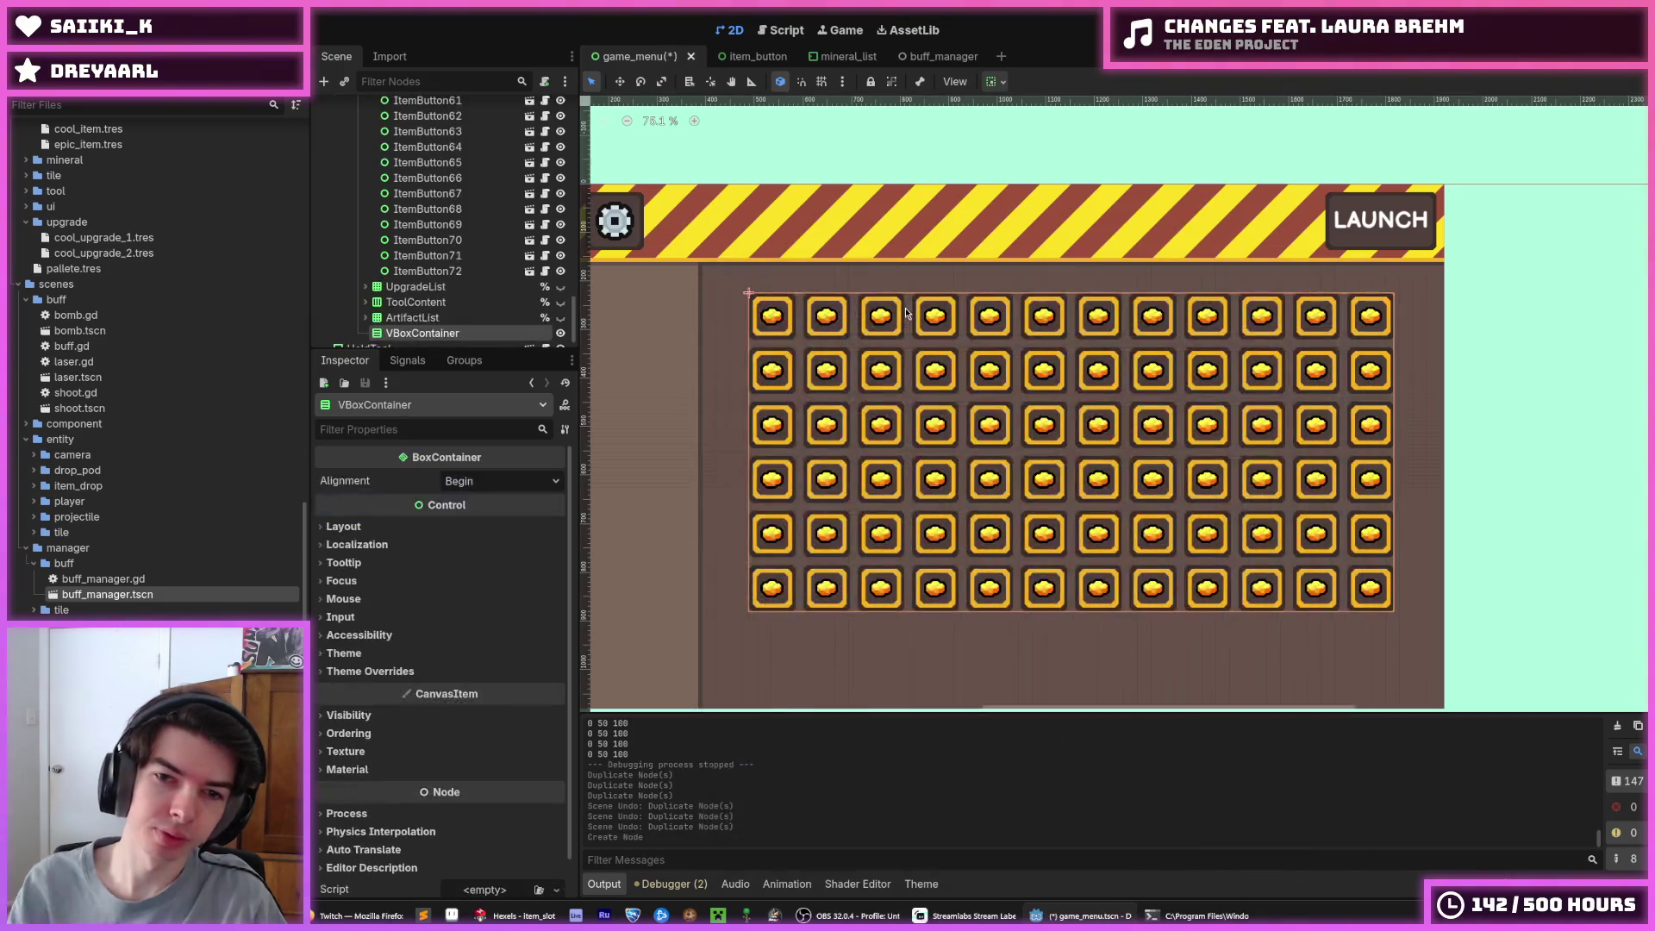
{"action": "mouse_move", "coordinate": [437, 341]}
{"action": "left_mouse_down"}
{"action": "mouse_move", "coordinate": [436, 108]}
{"action": "mouse_move", "coordinate": [423, 211]}
{"action": "mouse_move", "coordinate": [402, 170]}
{"action": "mouse_move", "coordinate": [408, 185]}
{"action": "mouse_move", "coordinate": [417, 171]}
{"action": "left_mouse_up"}
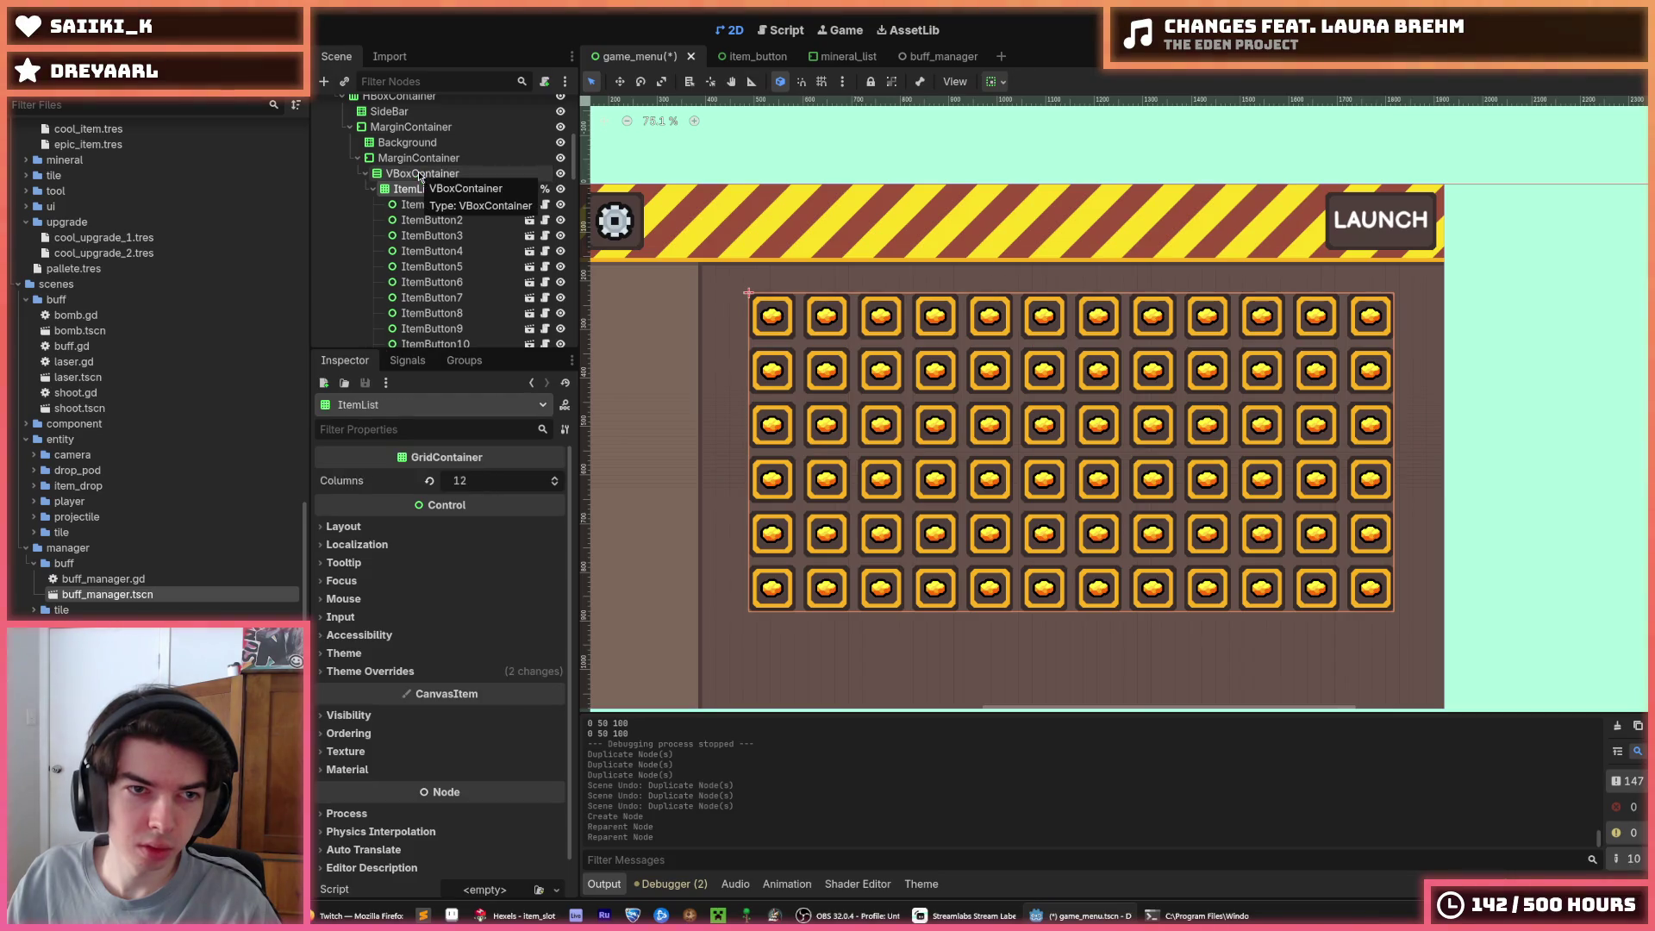
Try adding an HBoxContainer under the VBoxContainer, then cancel it
{"action": "right_click", "coordinate": [417, 170]}
{"action": "left_click", "coordinate": [437, 191]}
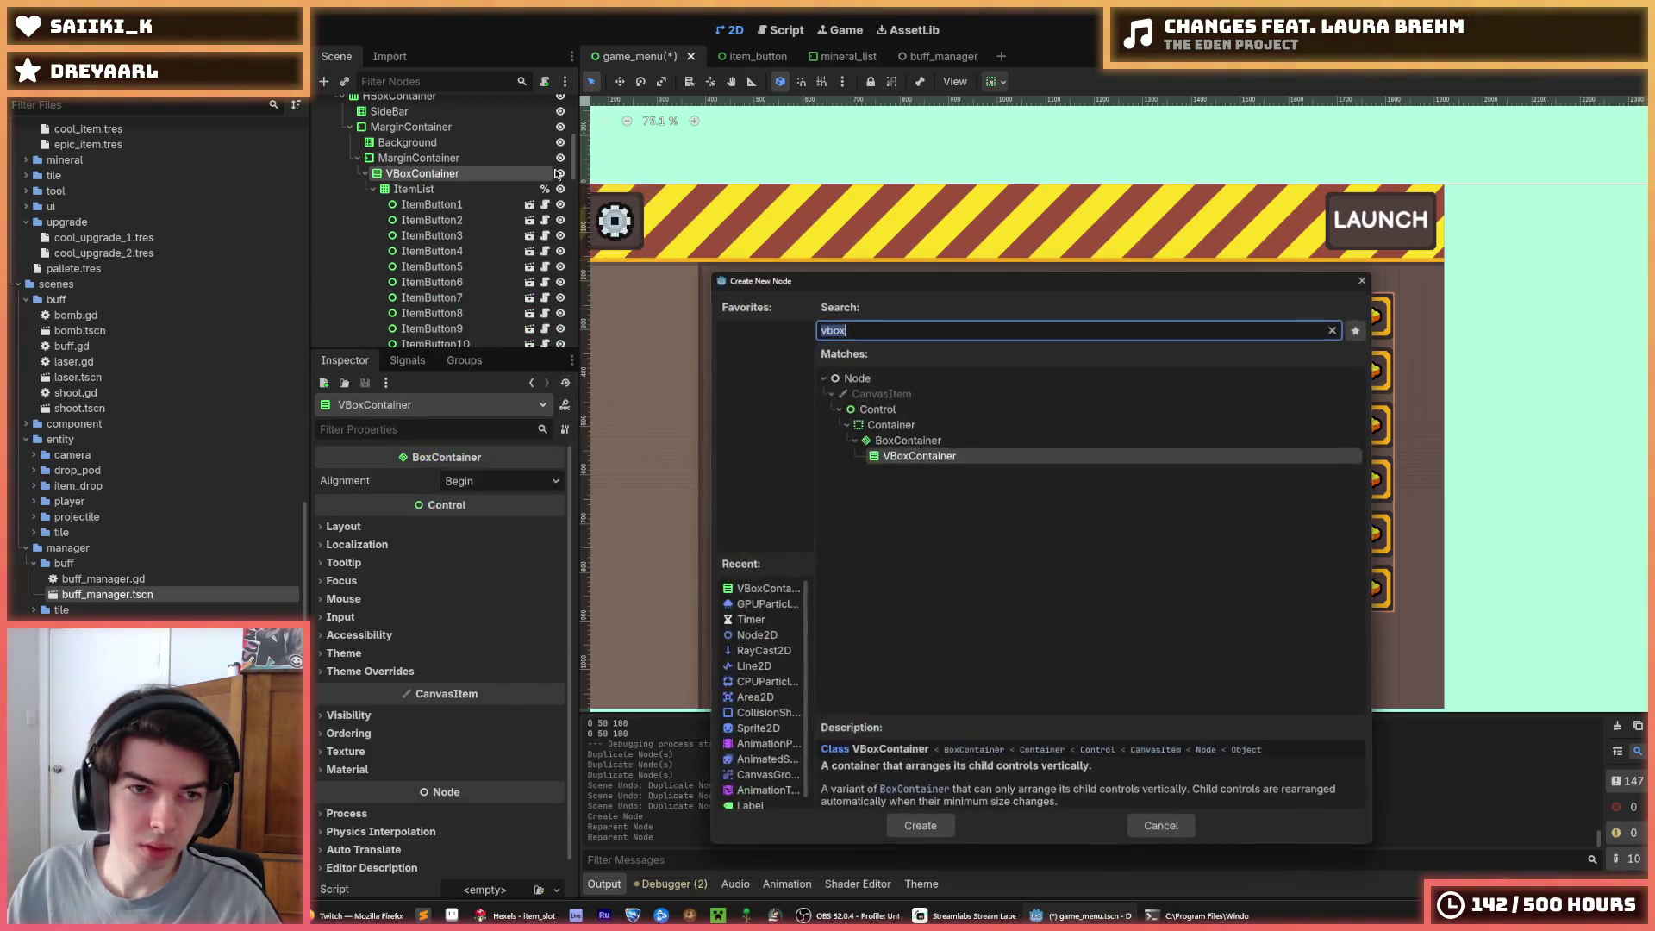
{"action": "type", "text": "hbox"}
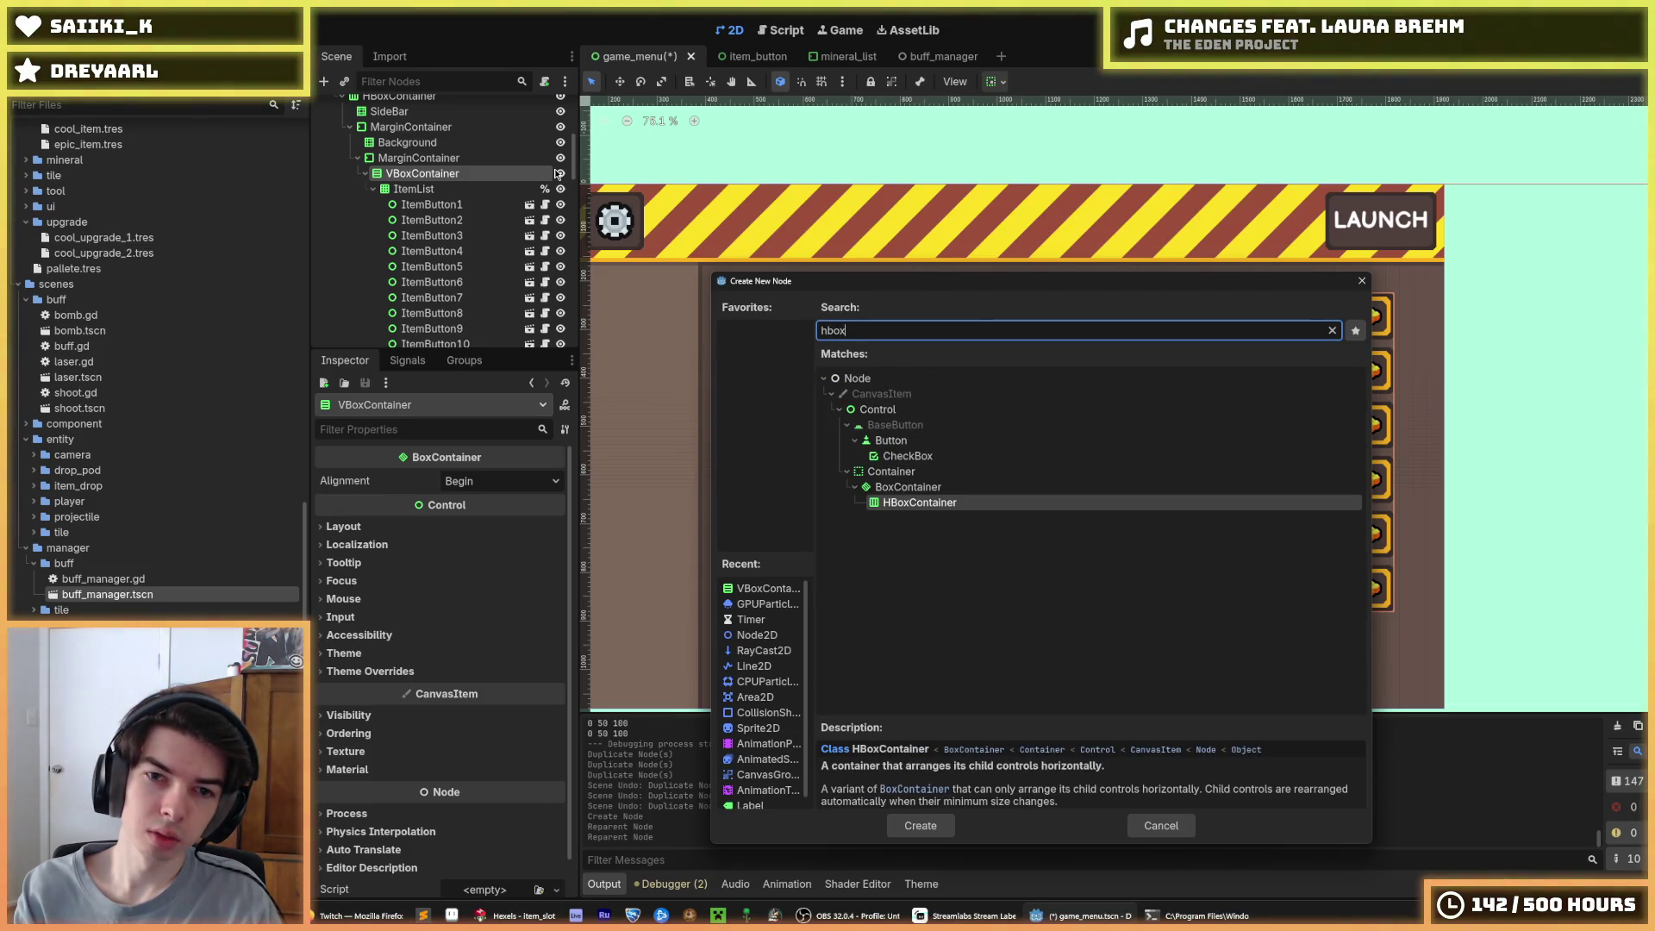
{"action": "key", "text": "Return"}
{"action": "right_click", "coordinate": [483, 175]}
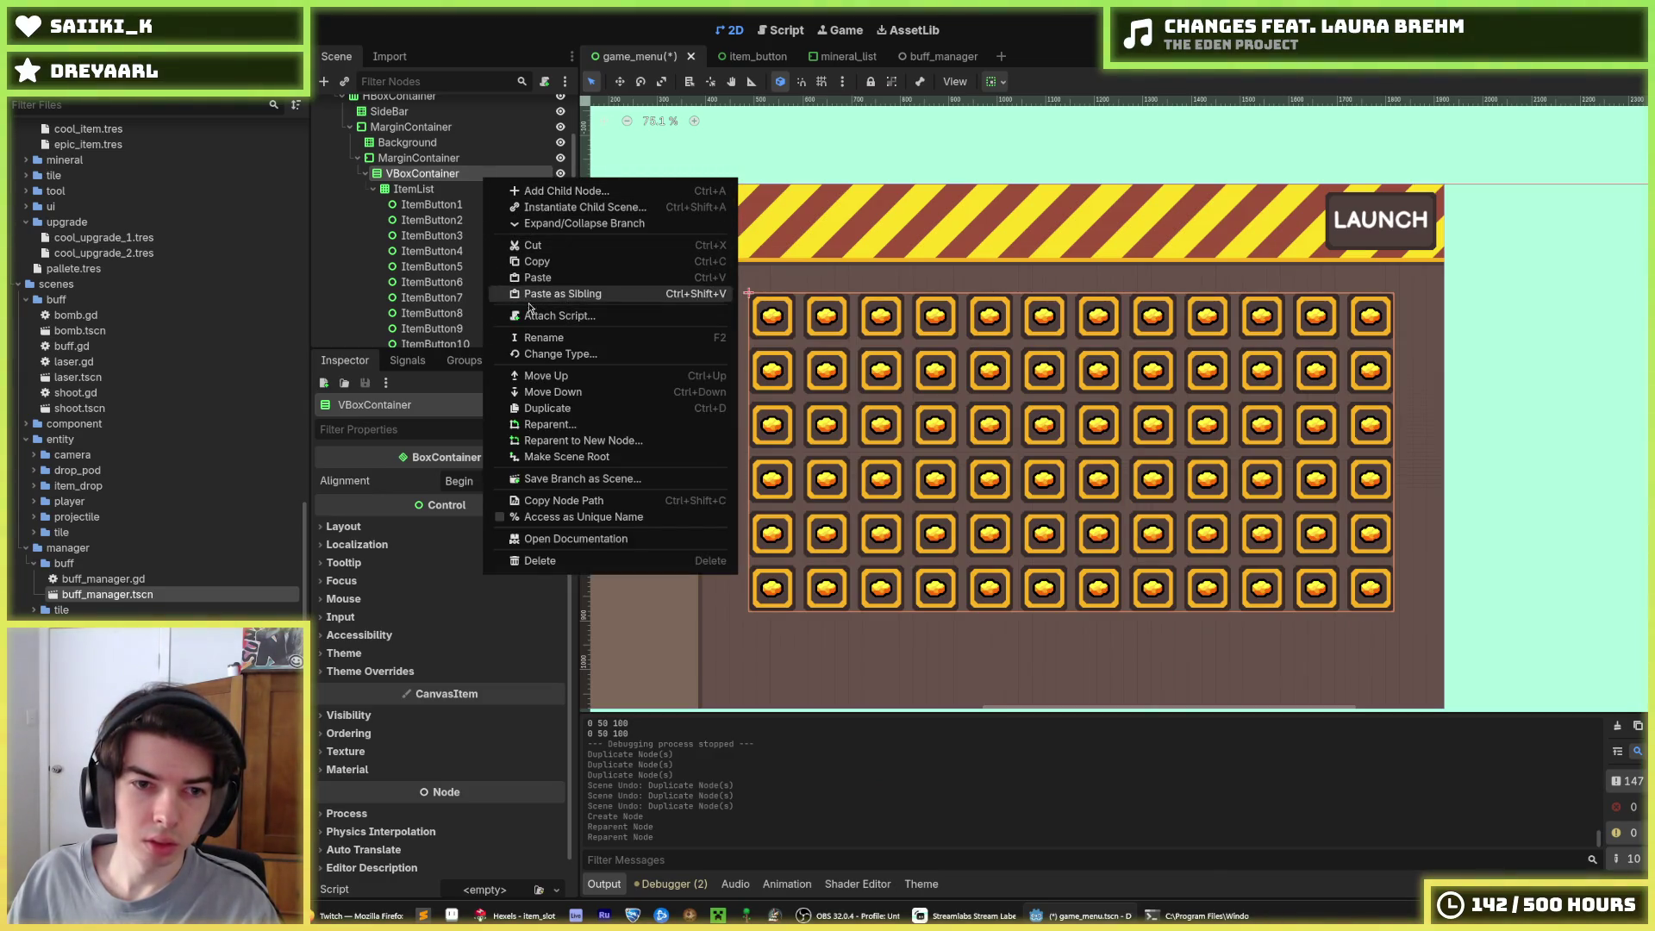
{"action": "left_click", "coordinate": [442, 194]}
Add an HBoxContainer to the inner MarginContainer and move it above the item grid
{"action": "left_click", "coordinate": [444, 159]}
{"action": "right_click", "coordinate": [444, 161]}
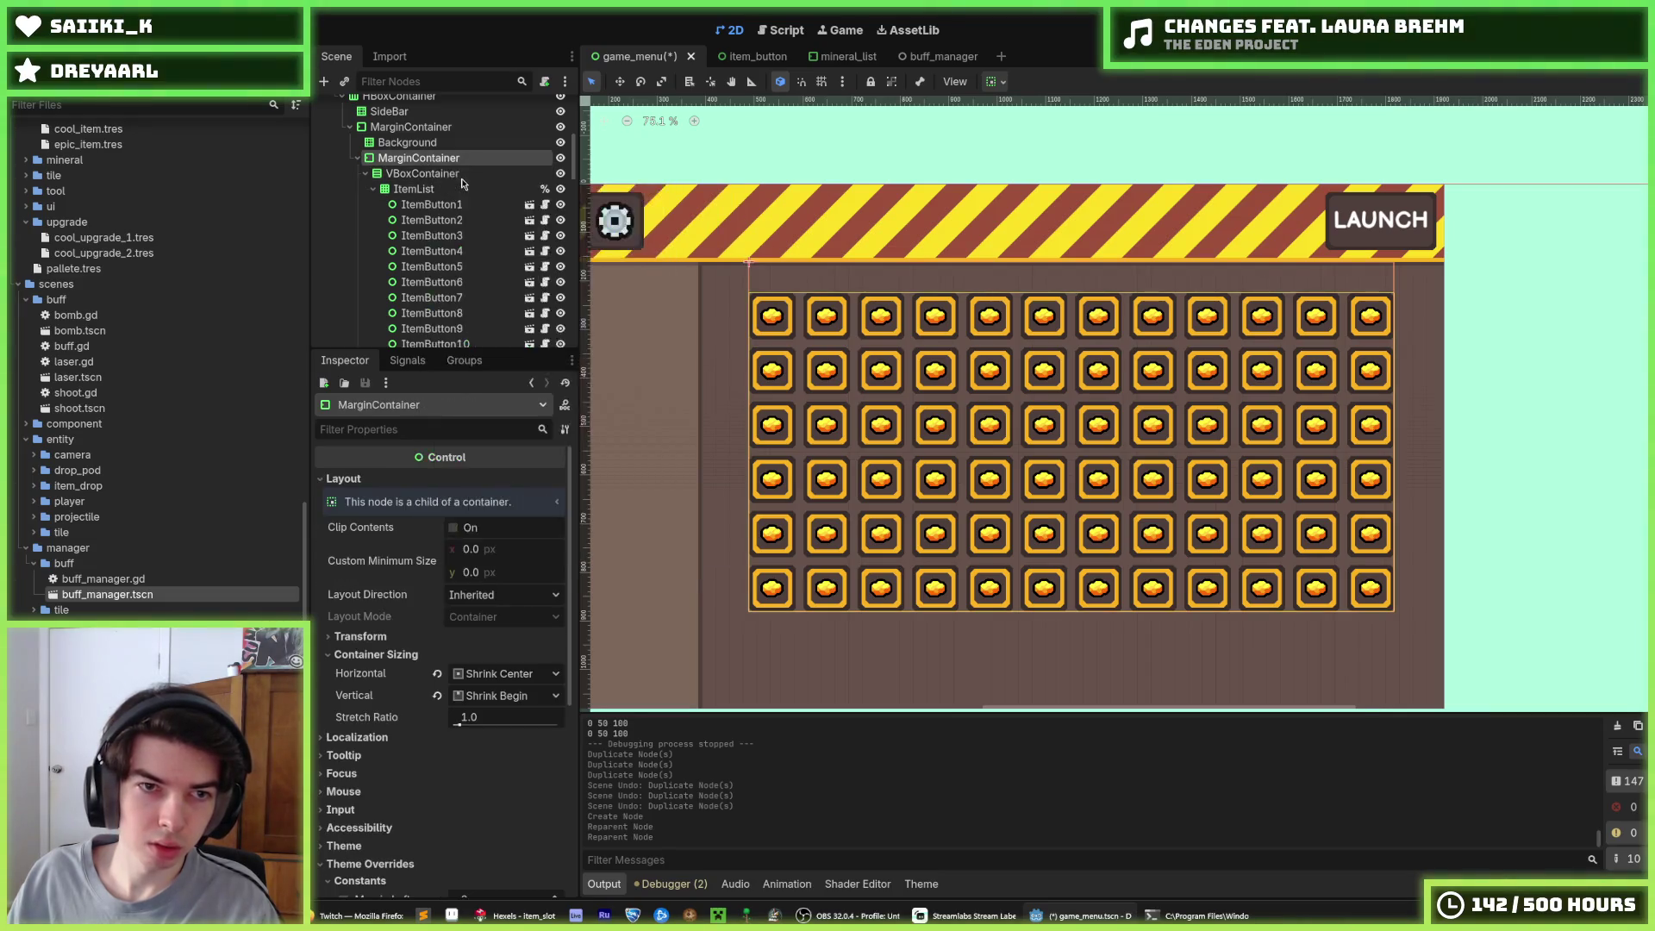
{"action": "left_click", "coordinate": [463, 177]}
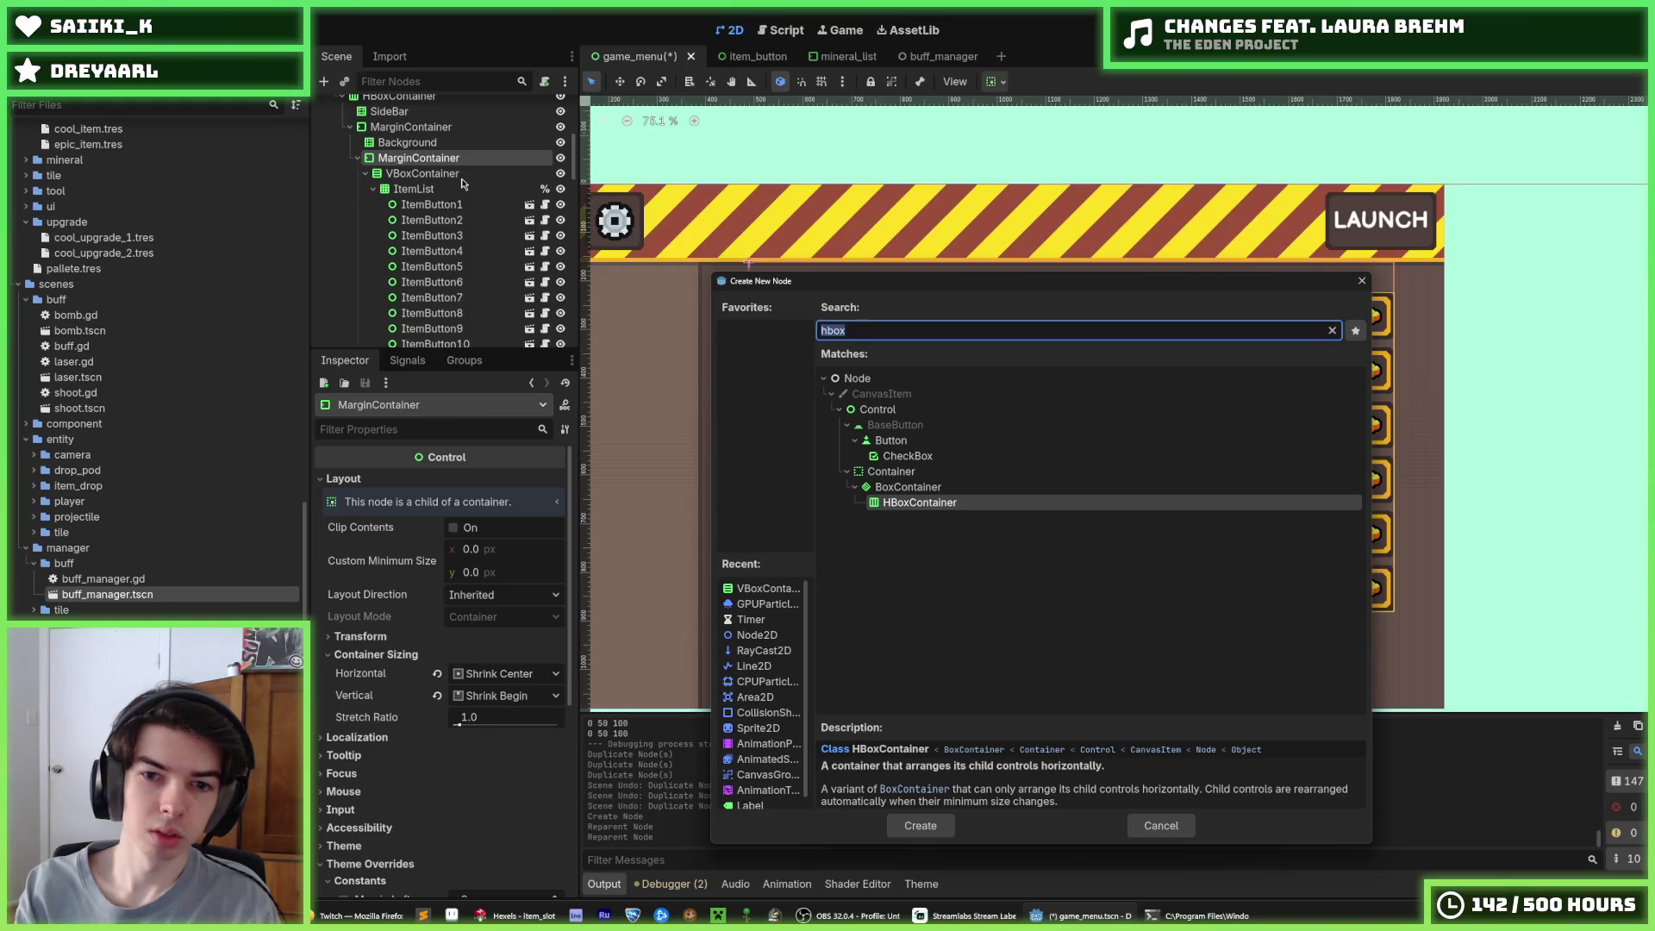
{"action": "key", "text": "Return"}
{"action": "mouse_move", "coordinate": [444, 326]}
{"action": "left_mouse_down"}
{"action": "mouse_move", "coordinate": [452, 96]}
{"action": "mouse_move", "coordinate": [440, 252]}
{"action": "left_mouse_up"}
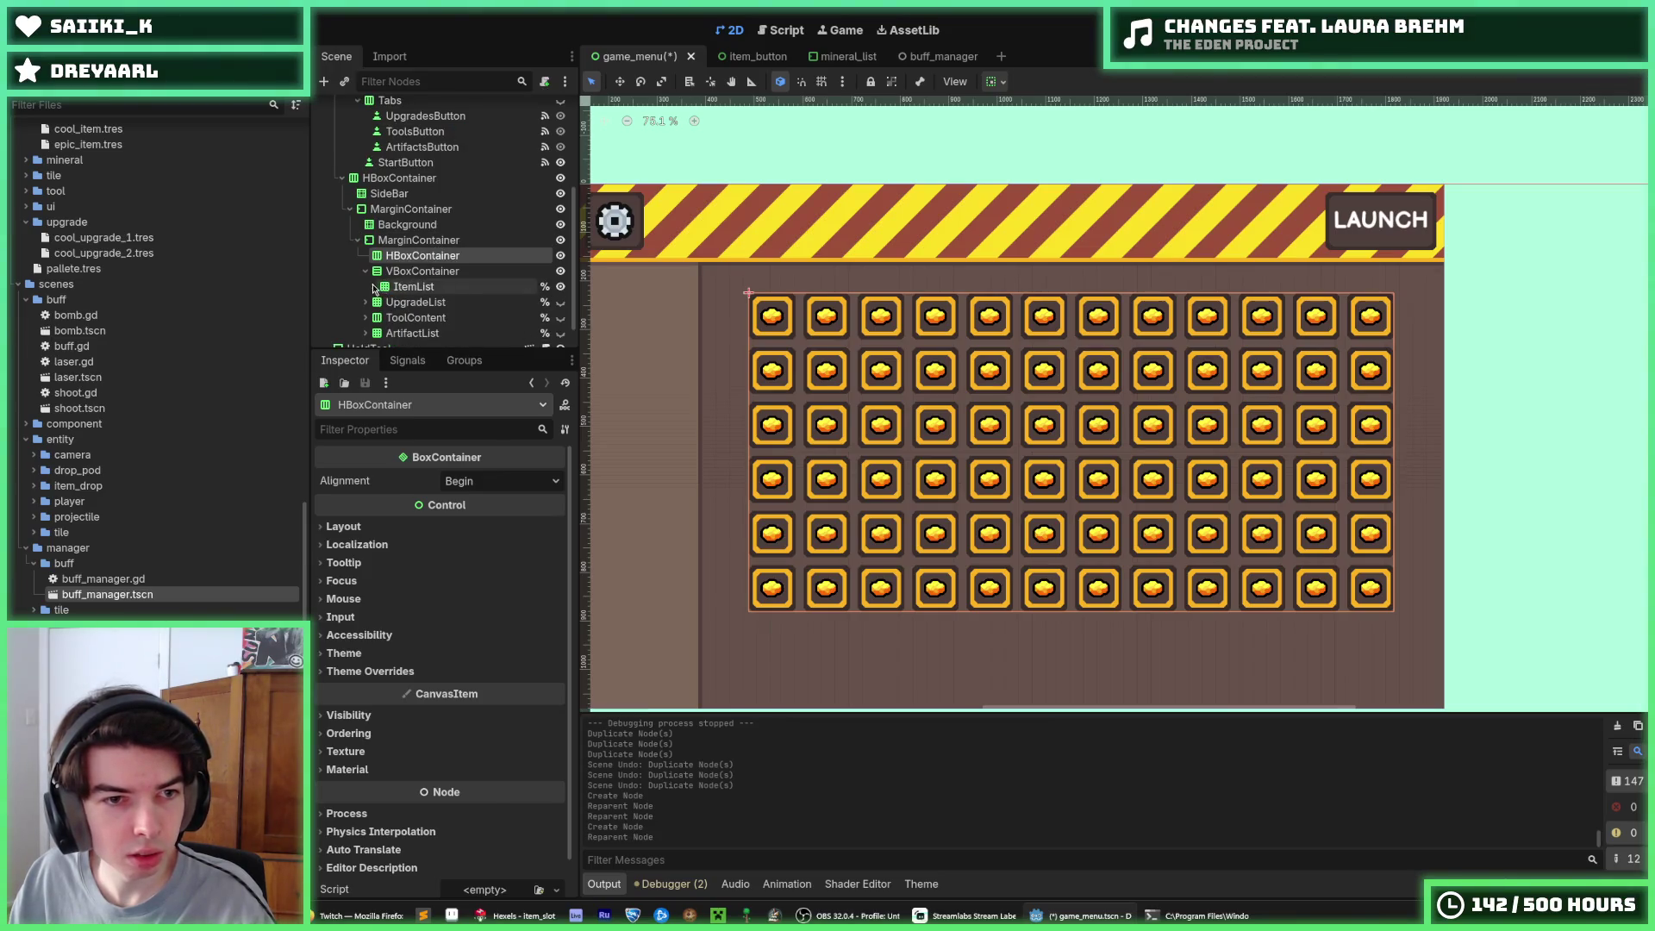
{"action": "key", "text": "Down"}
Move ItemList into the HBoxContainer and add three item_button.tscn instances to the VBoxContainer
{"action": "mouse_move", "coordinate": [412, 293]}
{"action": "left_mouse_down"}
{"action": "mouse_move", "coordinate": [427, 253]}
{"action": "mouse_move", "coordinate": [439, 265]}
{"action": "left_mouse_up"}
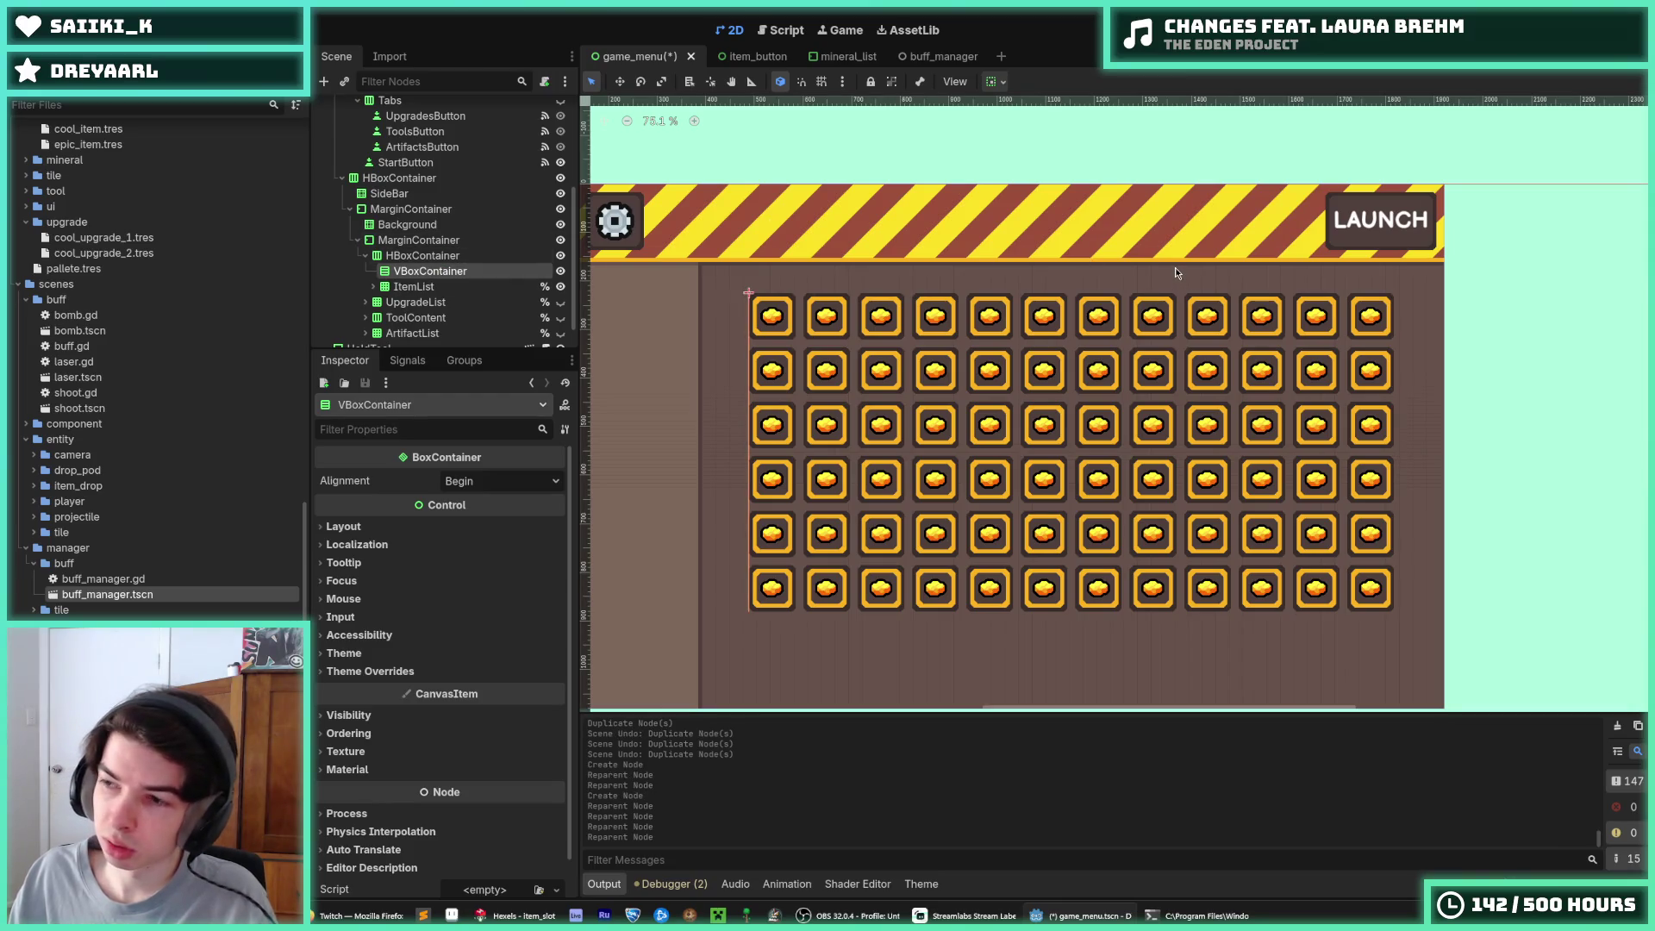
{"action": "right_click", "coordinate": [419, 280]}
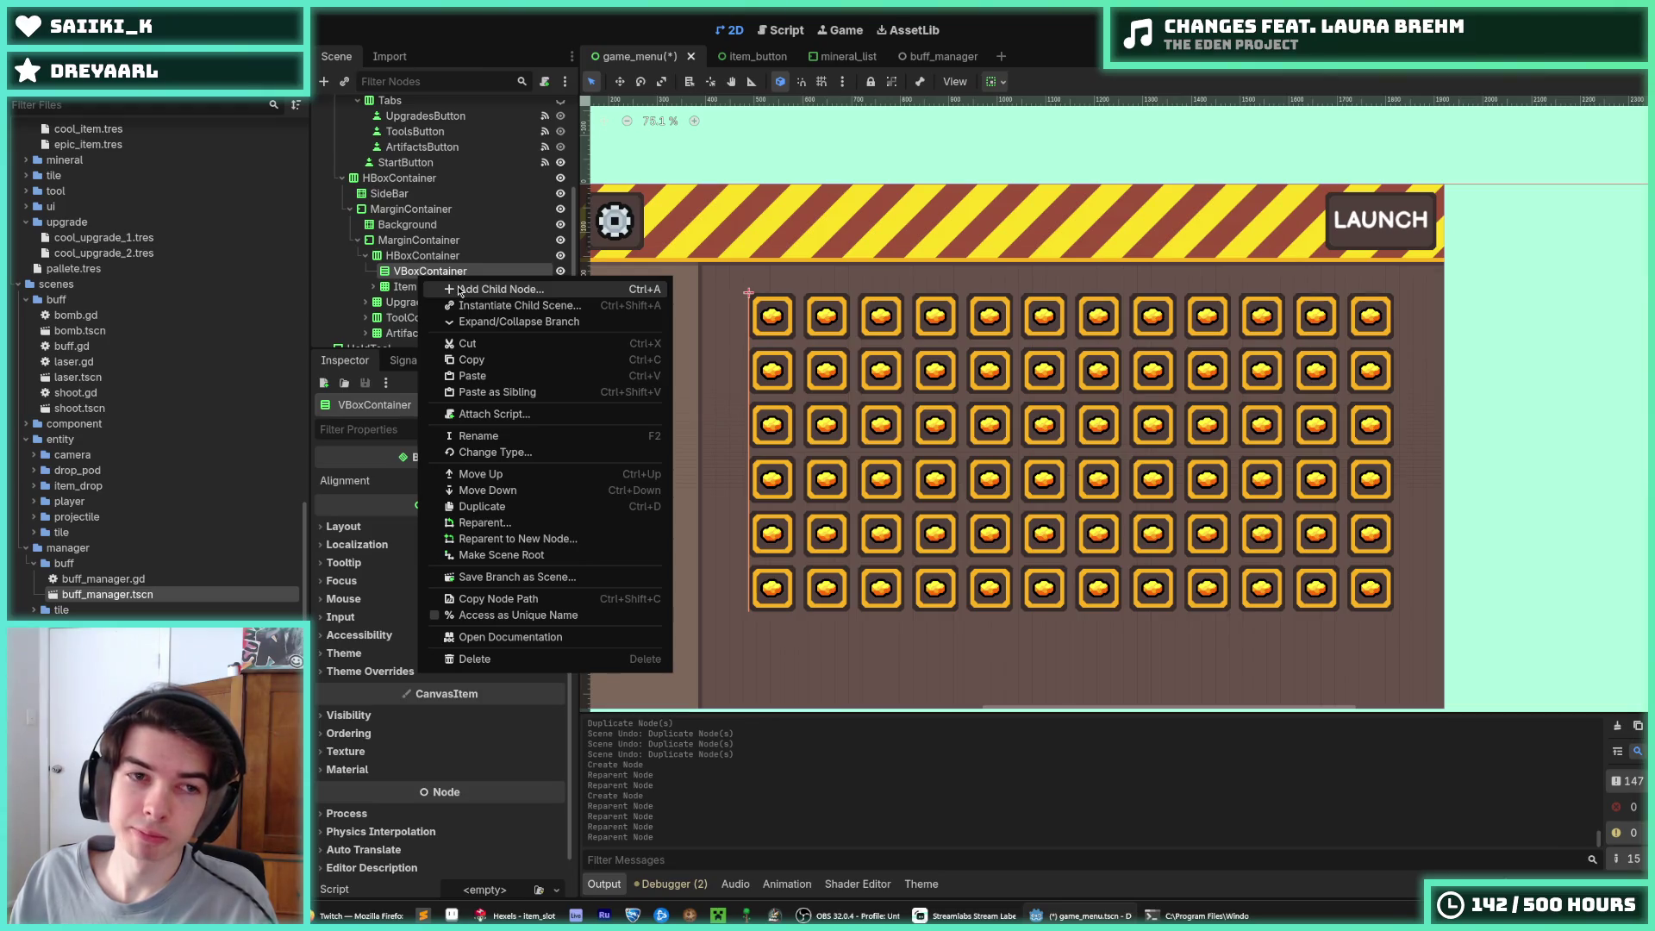
{"action": "left_click", "coordinate": [482, 305]}
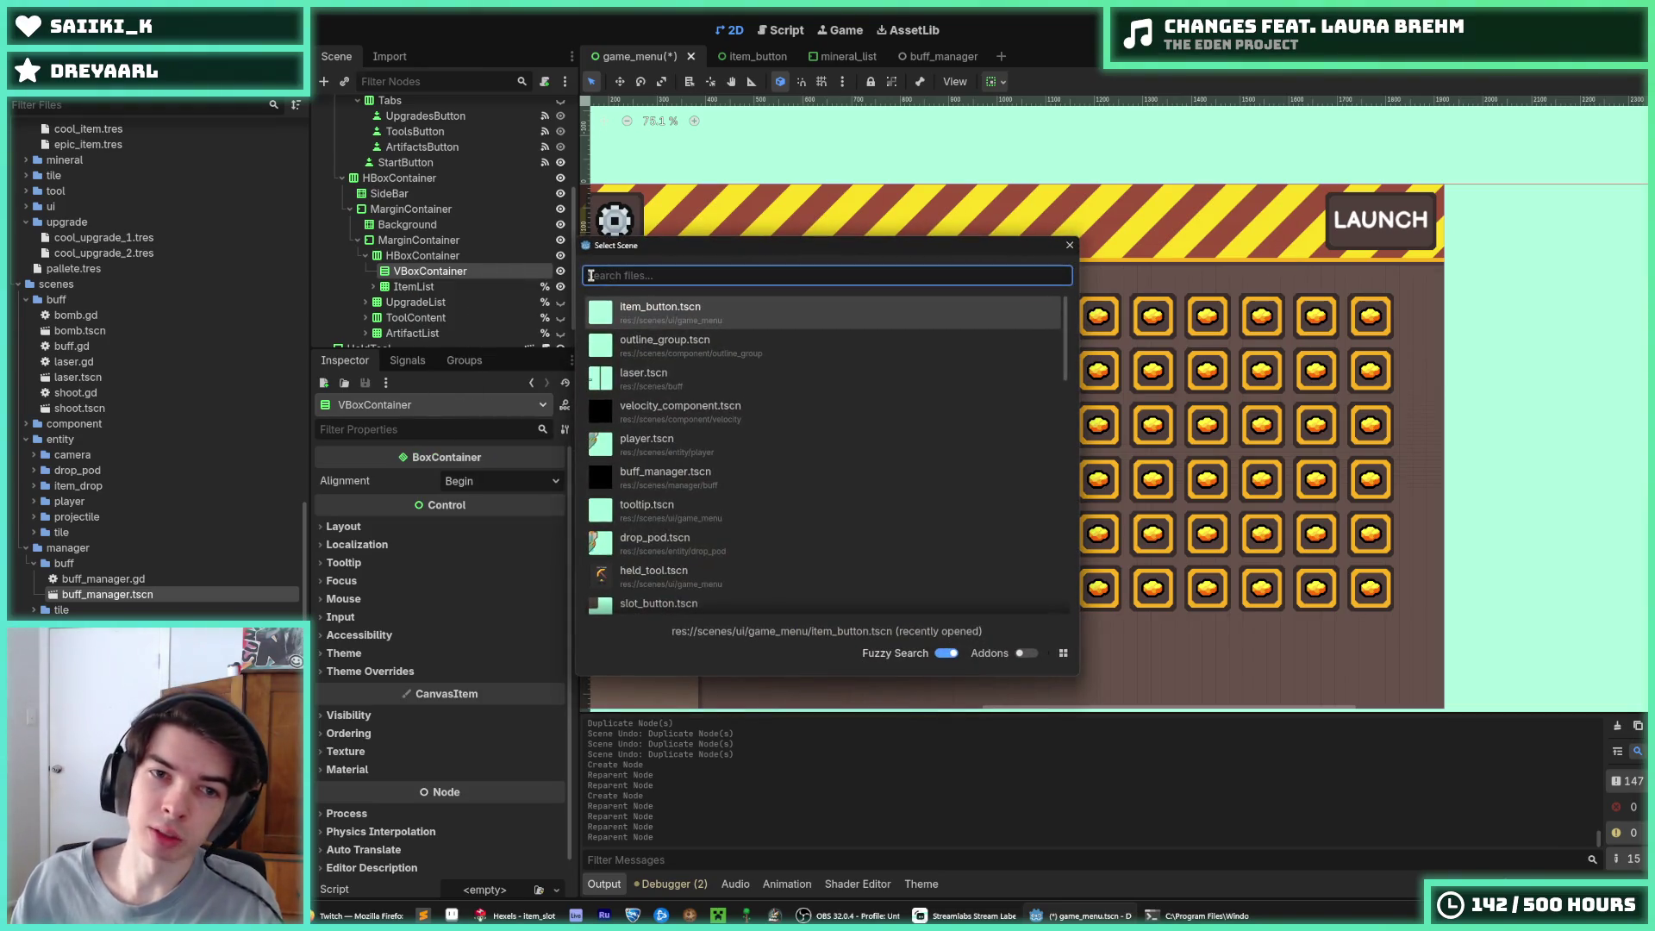
{"action": "double_click", "coordinate": [604, 302]}
{"action": "key", "text": "ctrl+d"}
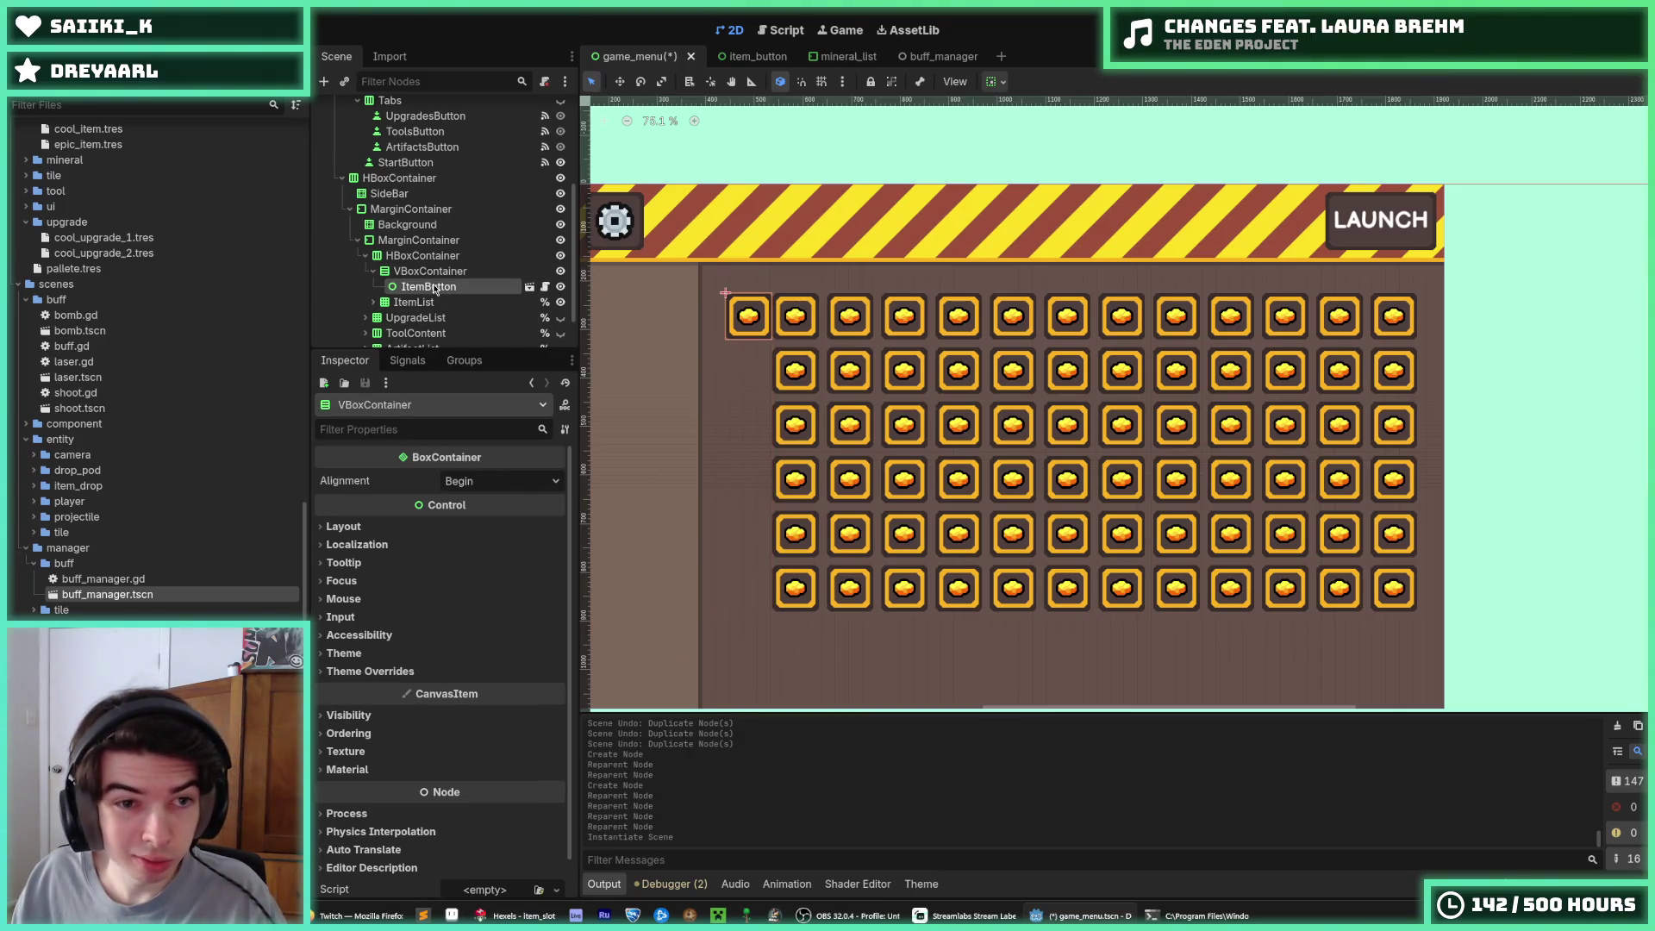
{"action": "key", "text": "ctrl+d"}
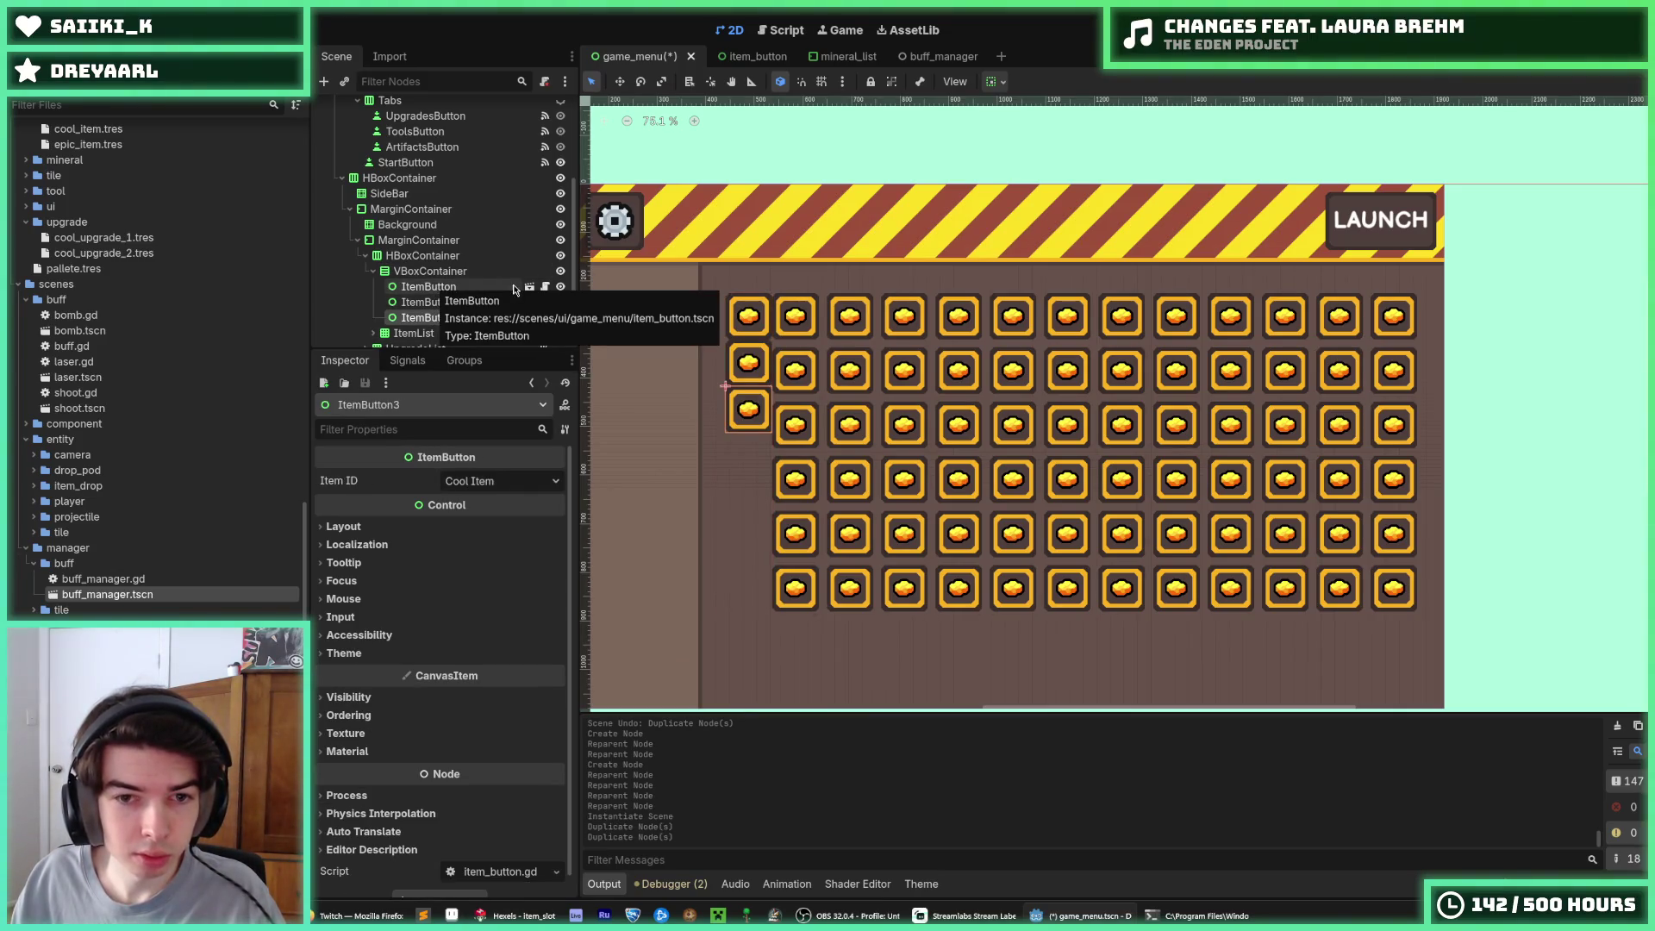
{"action": "left_click", "coordinate": [422, 255]}
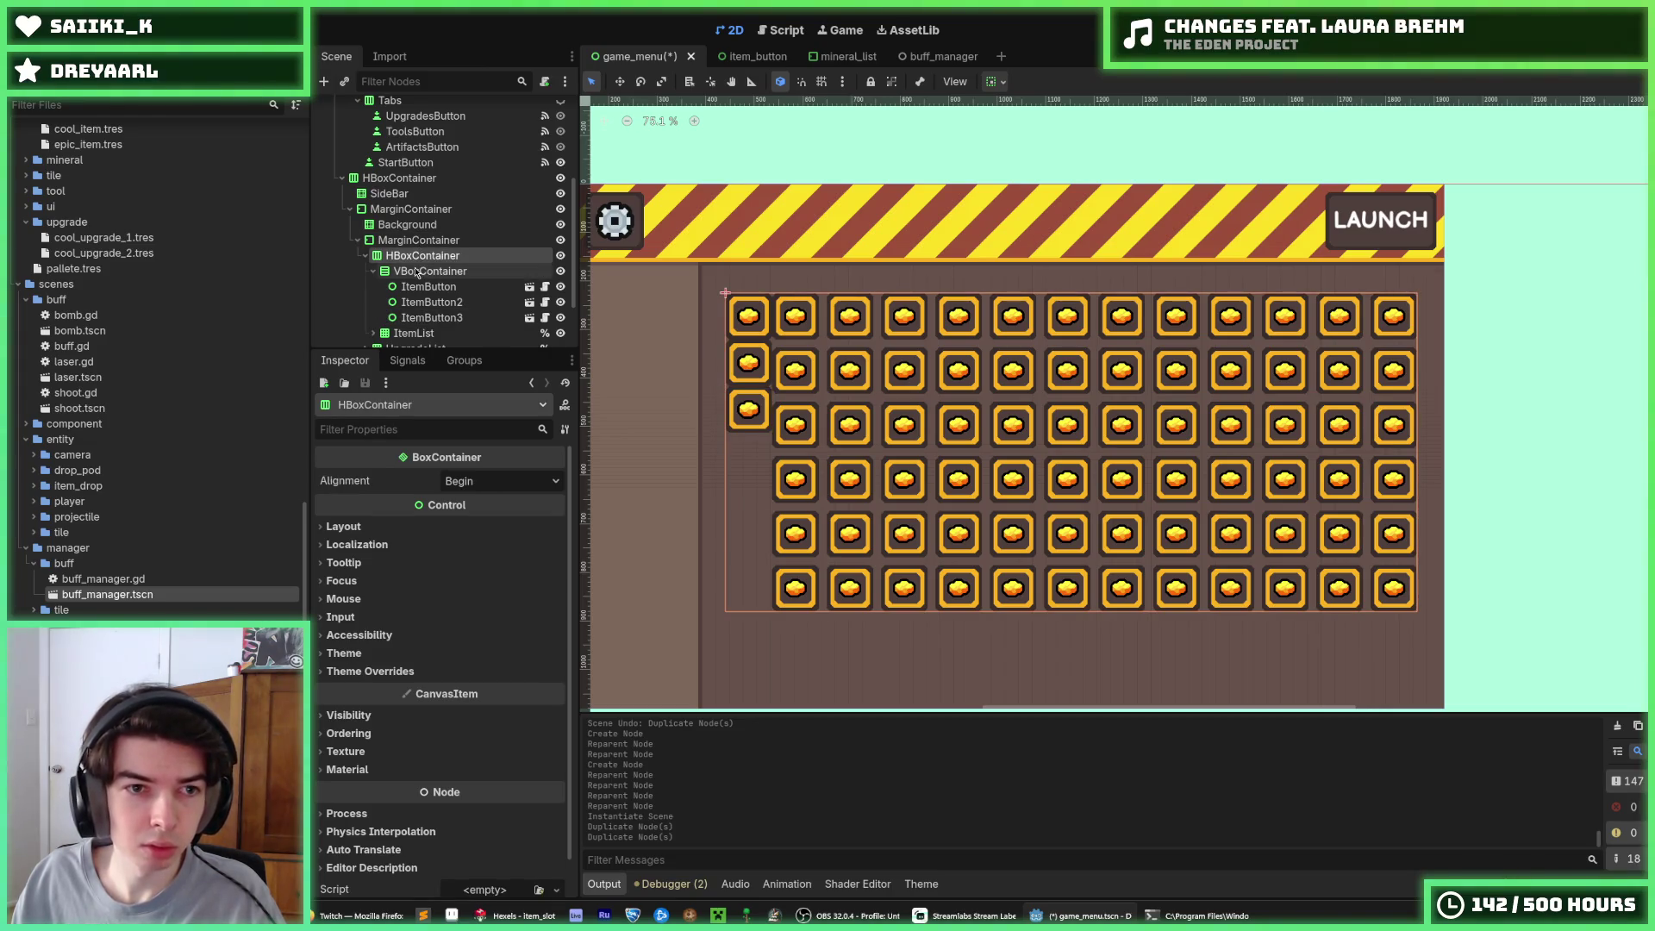
Inspect the ItemList grid's theme override separation constants
{"action": "left_click", "coordinate": [415, 243]}
{"action": "left_click", "coordinate": [414, 333]}
{"action": "scroll", "coordinate": [414, 319], "scroll_direction": "down", "scroll_amount": 1}
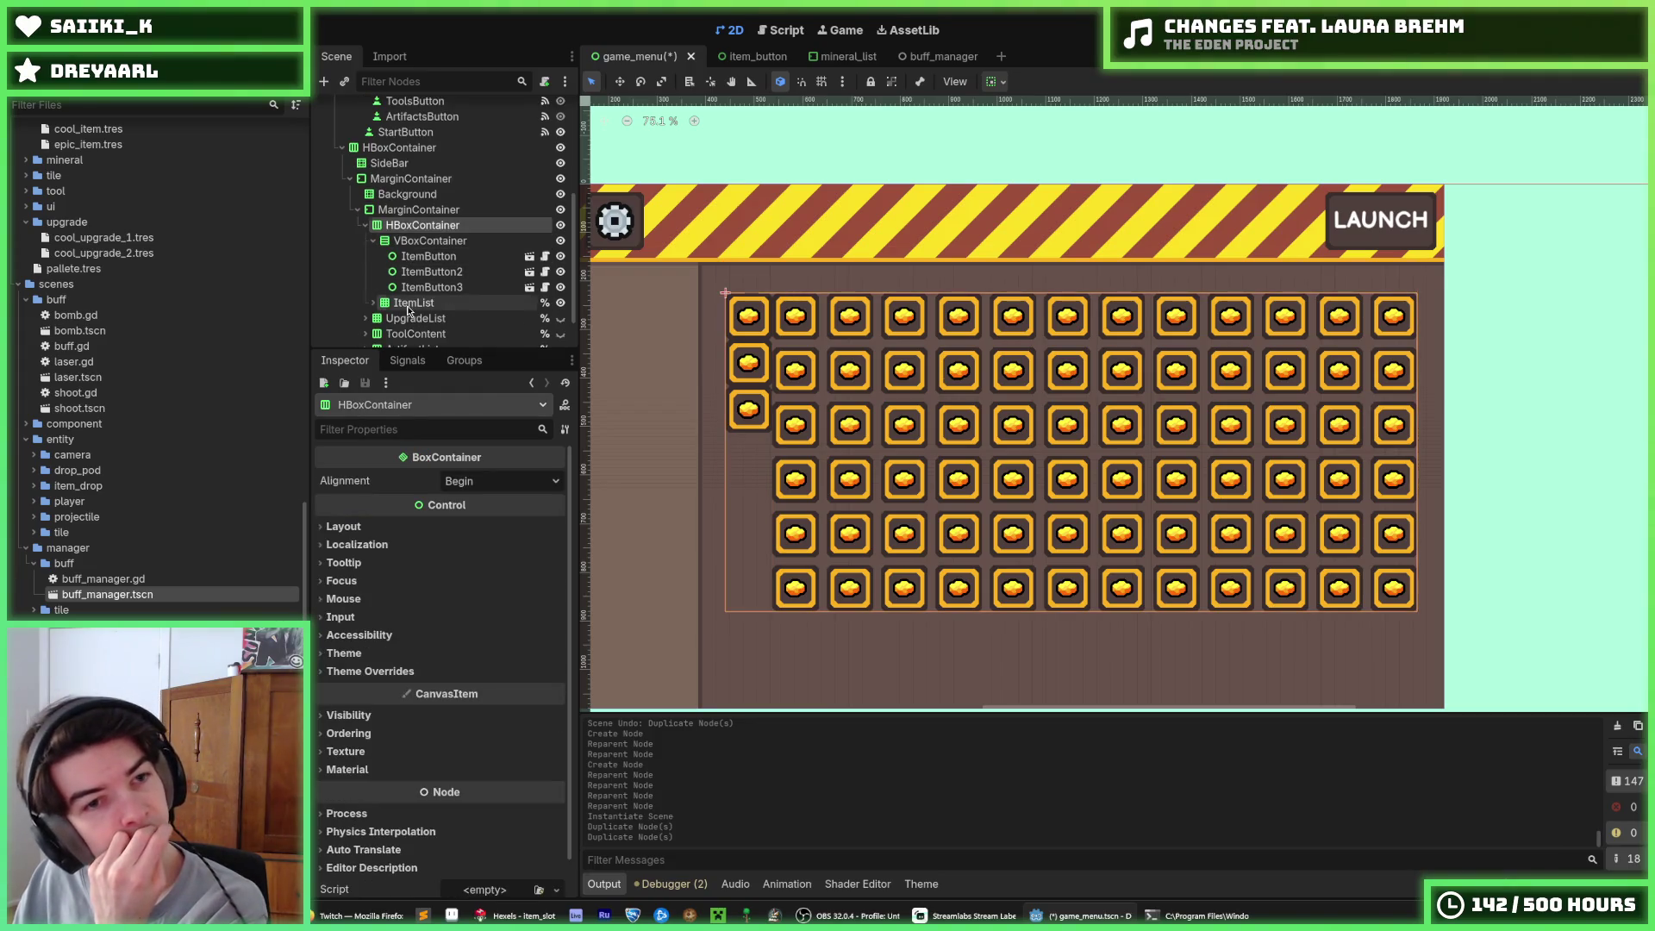
{"action": "left_click", "coordinate": [371, 671]}
{"action": "left_click", "coordinate": [359, 688]}
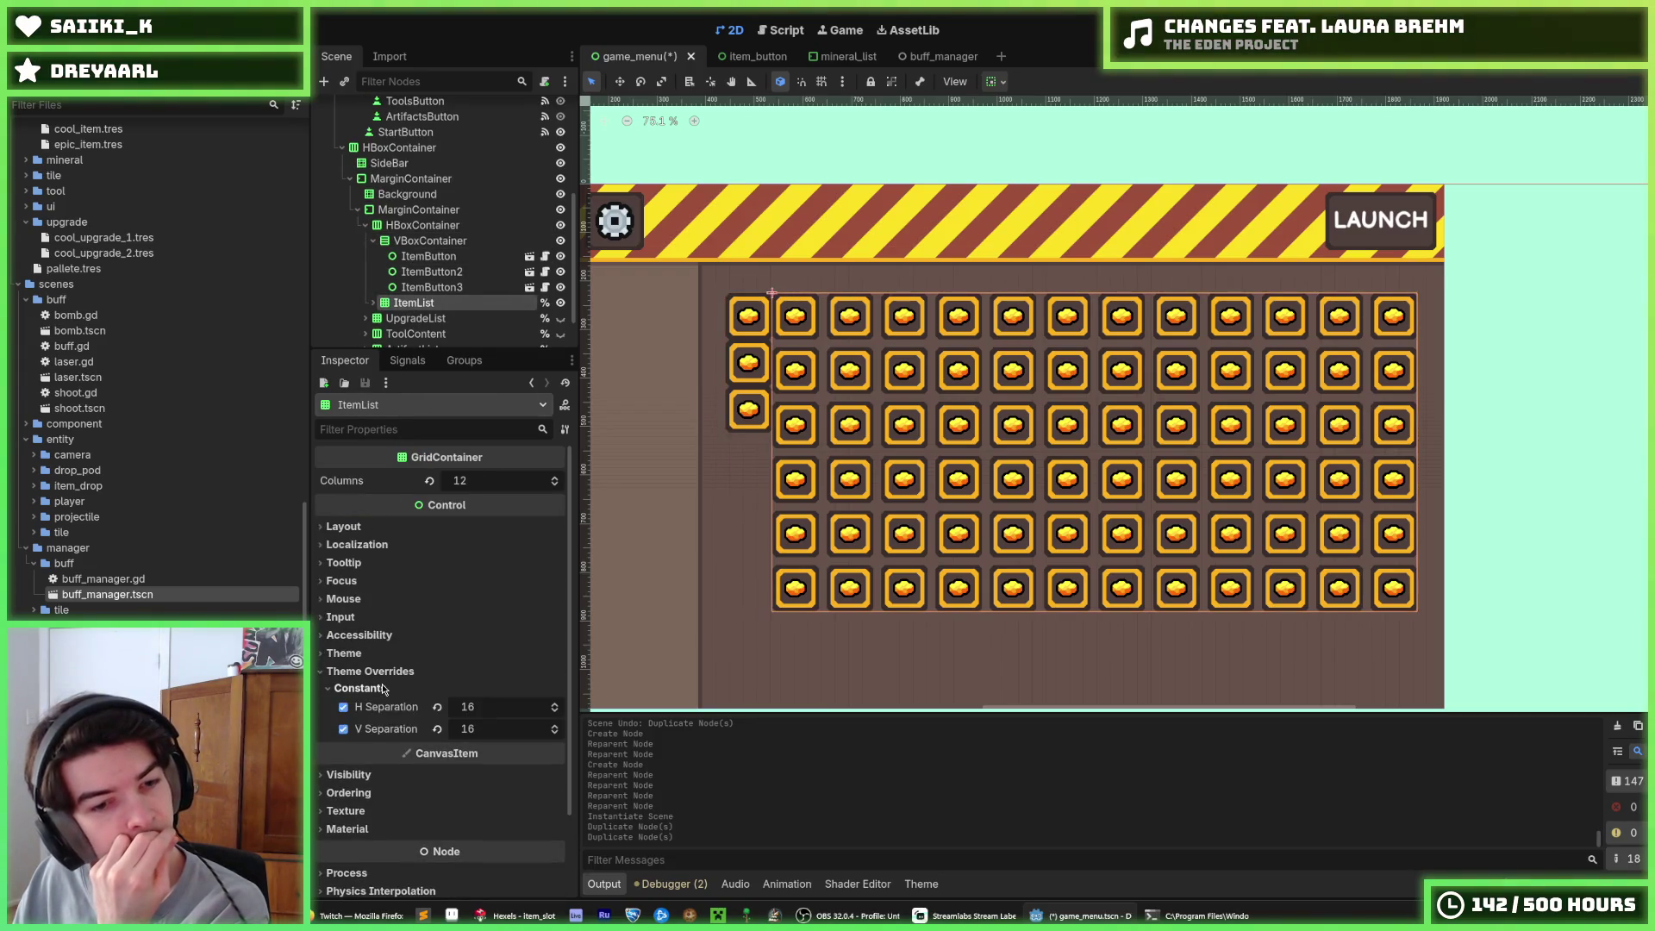
Set the VBoxContainer's separation override to 16 and save the scene
{"action": "left_click", "coordinate": [430, 240]}
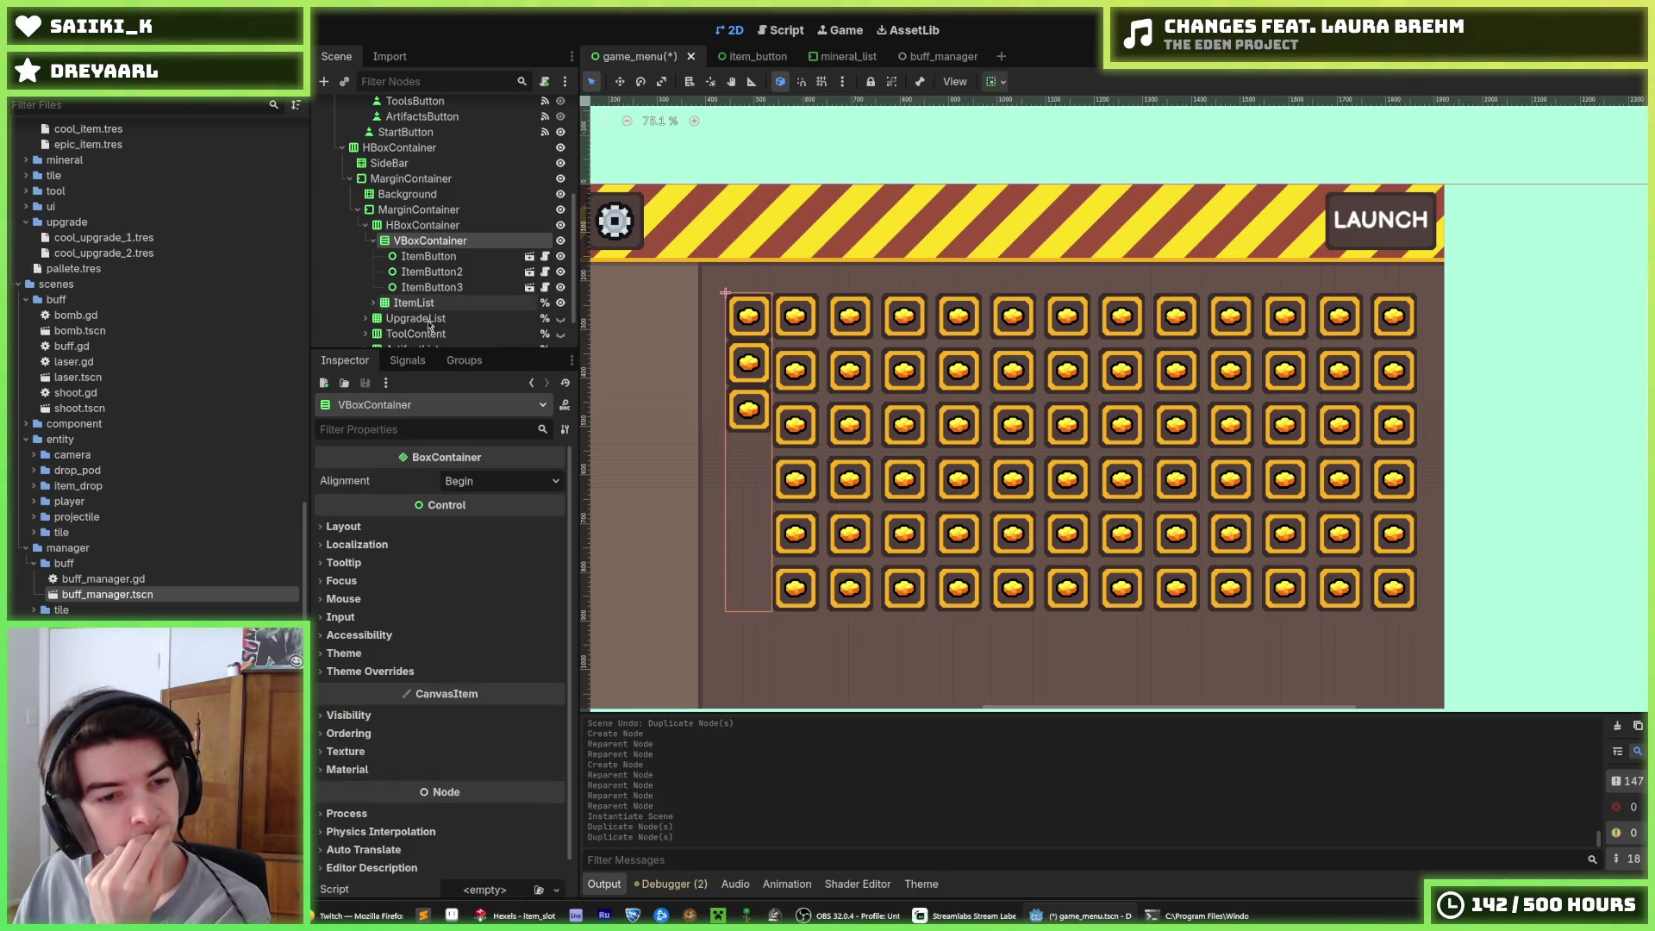
{"action": "left_click", "coordinate": [400, 672]}
{"action": "left_click", "coordinate": [410, 693]}
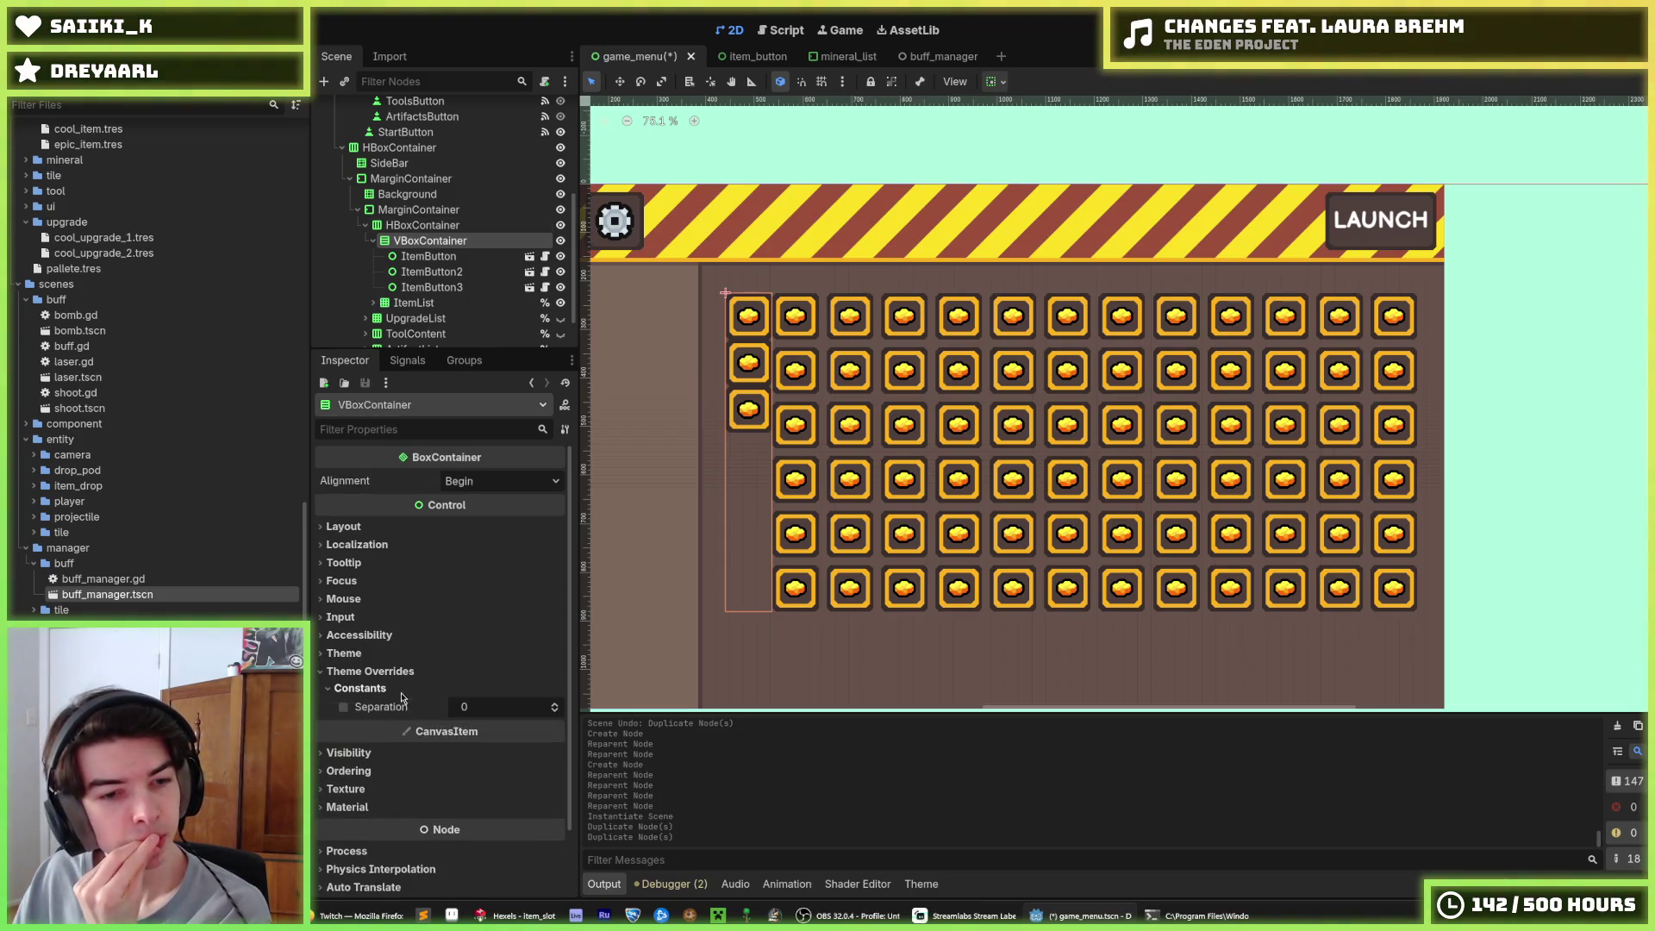
{"action": "left_click", "coordinate": [468, 710]}
{"action": "type", "text": "16"}
{"action": "key", "text": "Return"}
{"action": "key", "text": "ctrl+s"}
Set the HBoxContainer's separation override to 16
{"action": "left_click", "coordinate": [422, 225]}
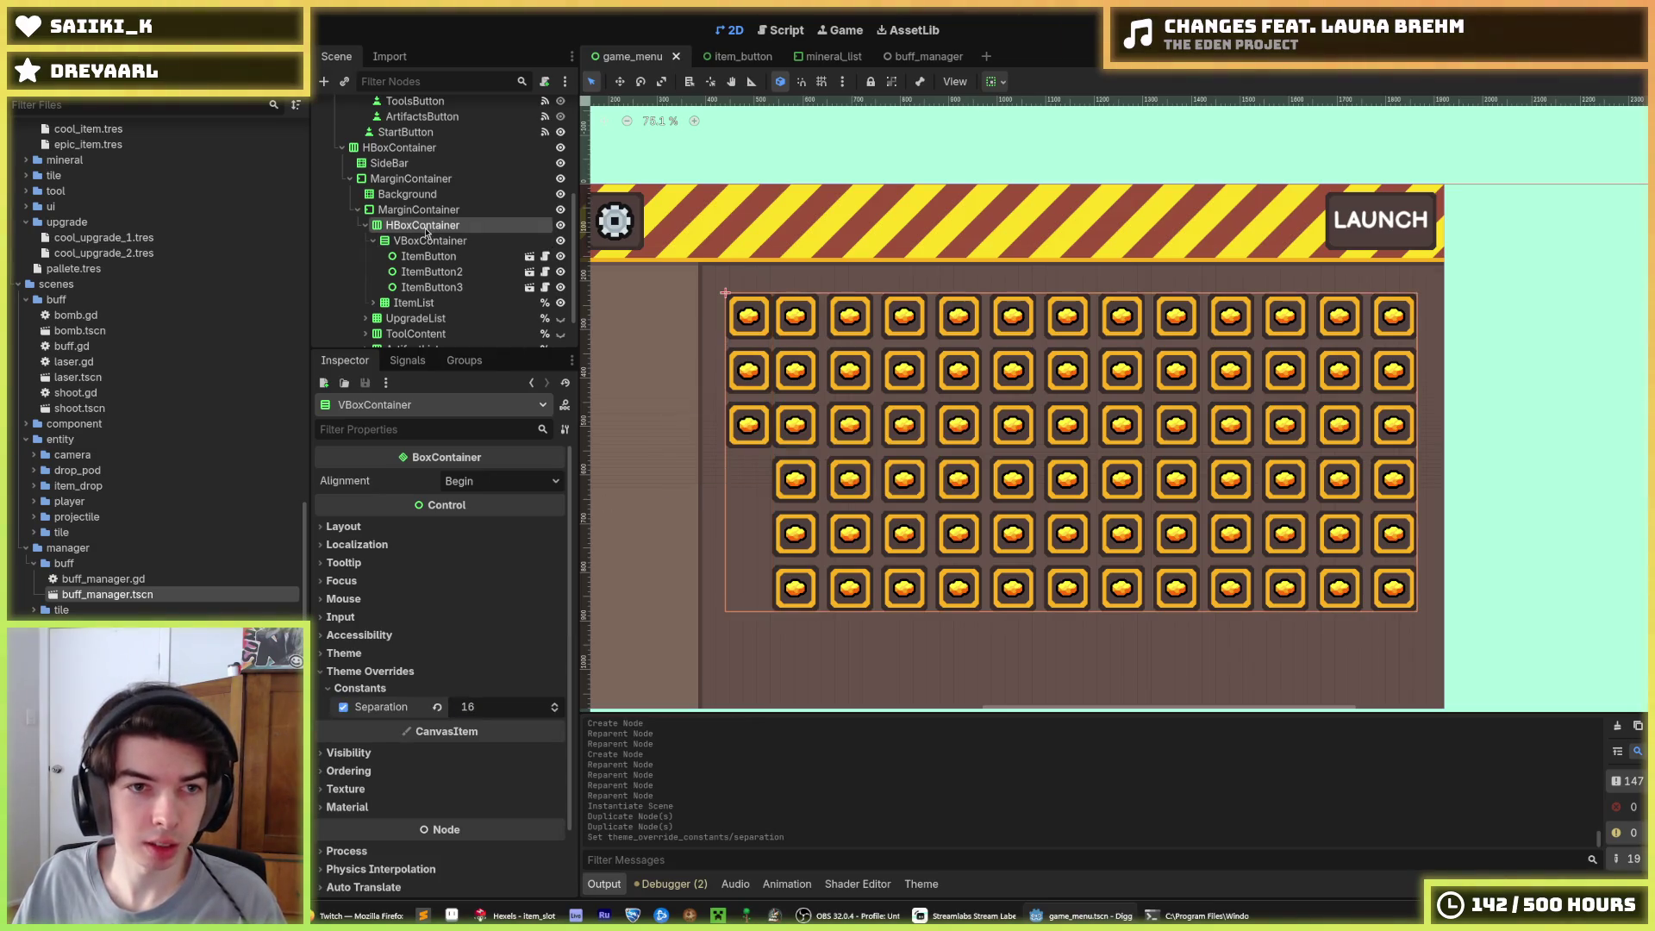
{"action": "left_click", "coordinate": [388, 672]}
{"action": "left_click", "coordinate": [437, 691]}
{"action": "left_click", "coordinate": [477, 707]}
{"action": "type", "text": "16"}
{"action": "key", "text": "Return"}
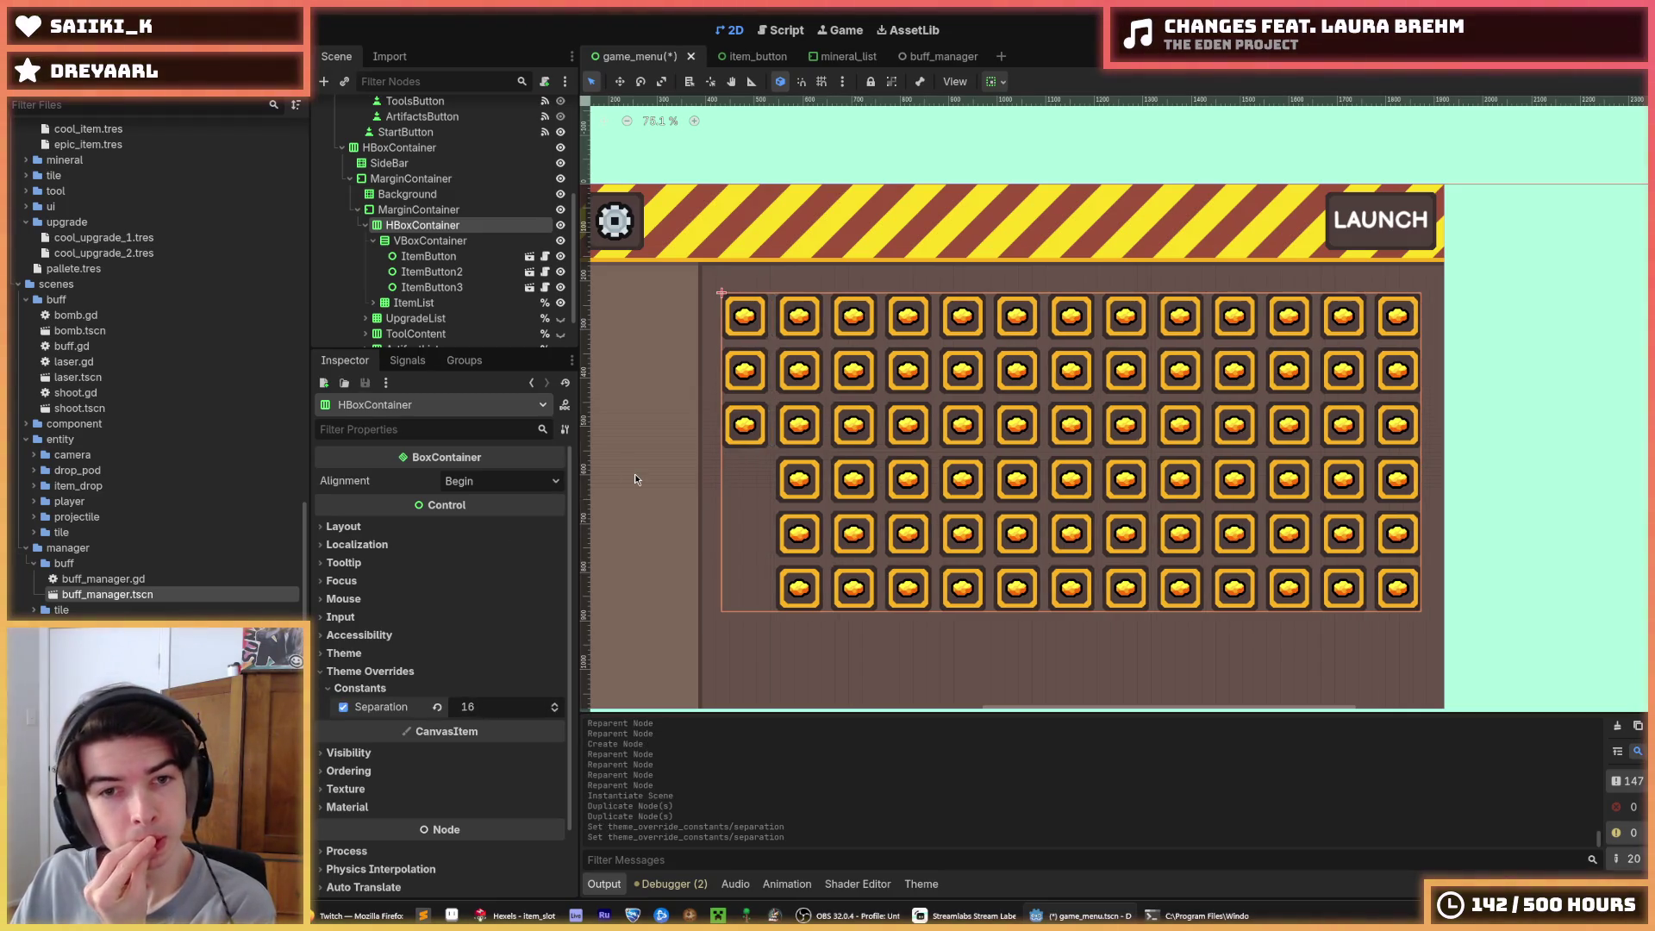
Set the VBoxContainer's alignment to Center
{"action": "left_click", "coordinate": [429, 257]}
{"action": "left_click", "coordinate": [429, 245]}
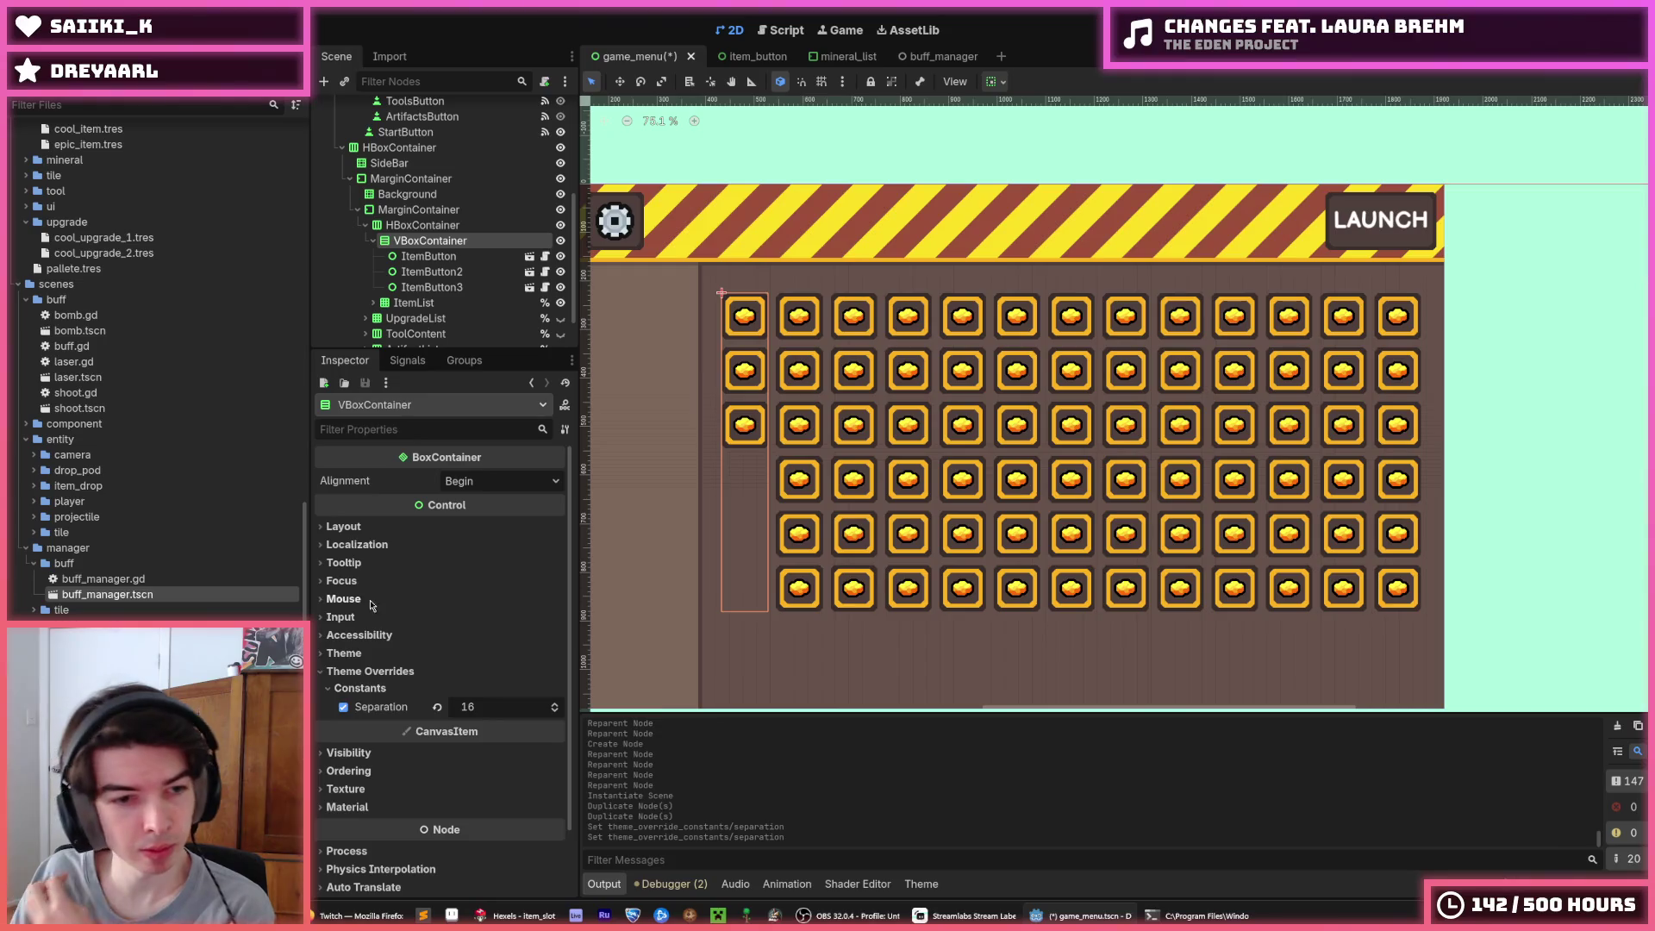
{"action": "left_click", "coordinate": [508, 480]}
{"action": "left_click", "coordinate": [509, 508]}
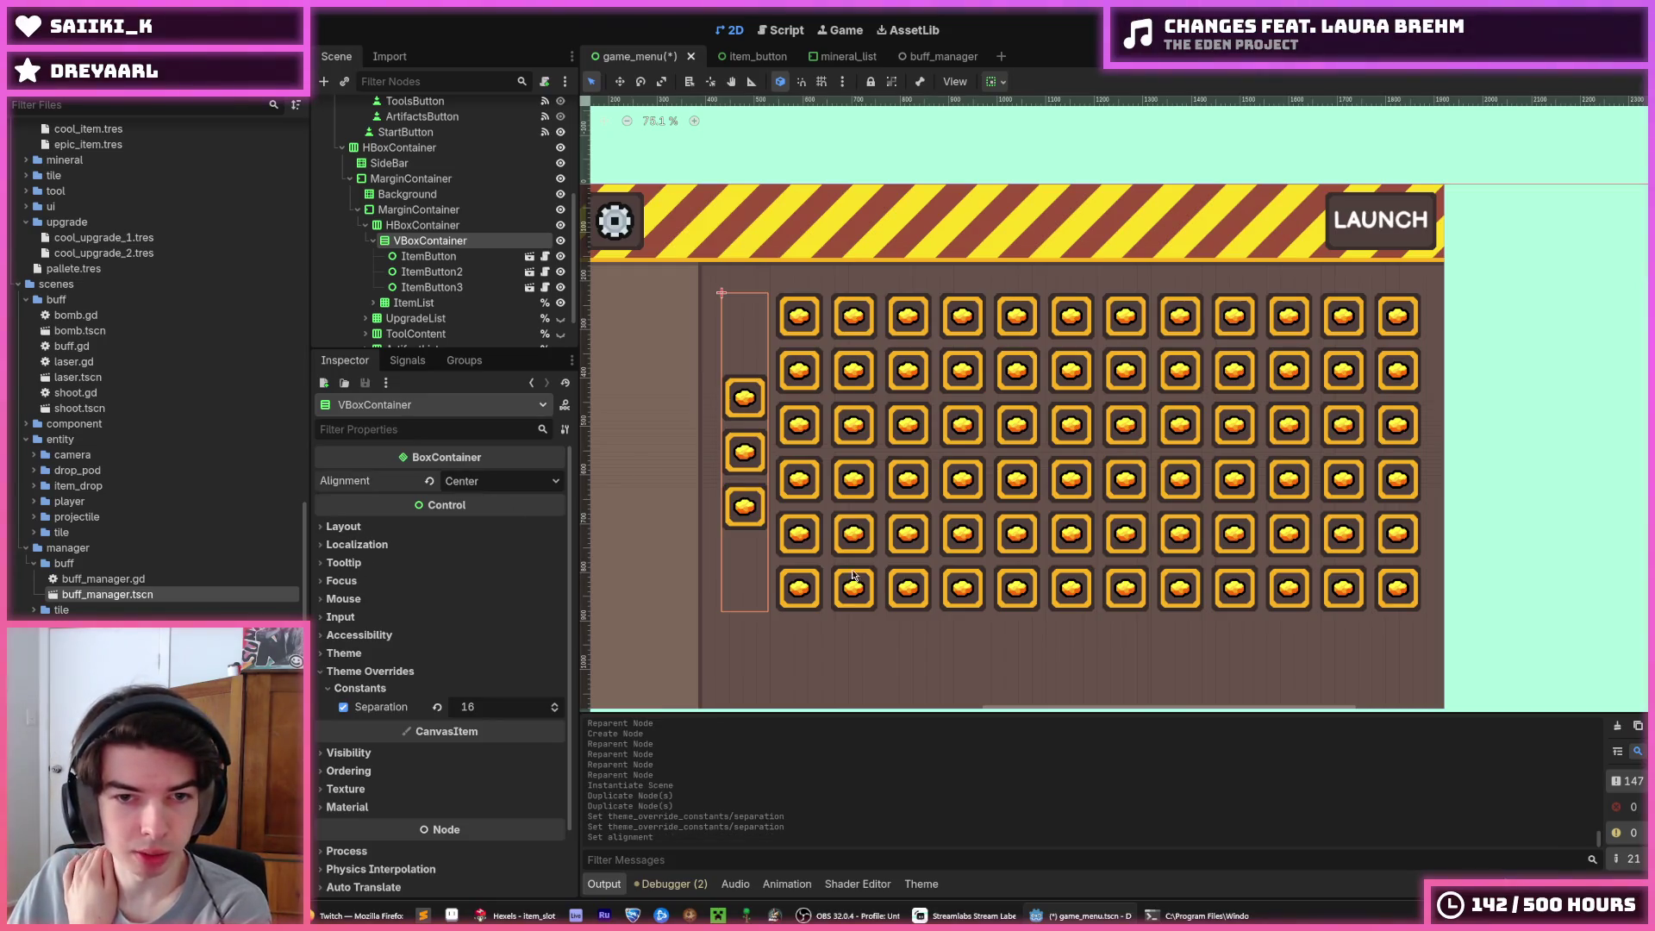
Deselect the column, save game_menu, and run the project to view the new column beside the grid
{"action": "left_click", "coordinate": [1637, 474]}
{"action": "scroll", "coordinate": [1455, 476], "scroll_direction": "down", "scroll_amount": 2}
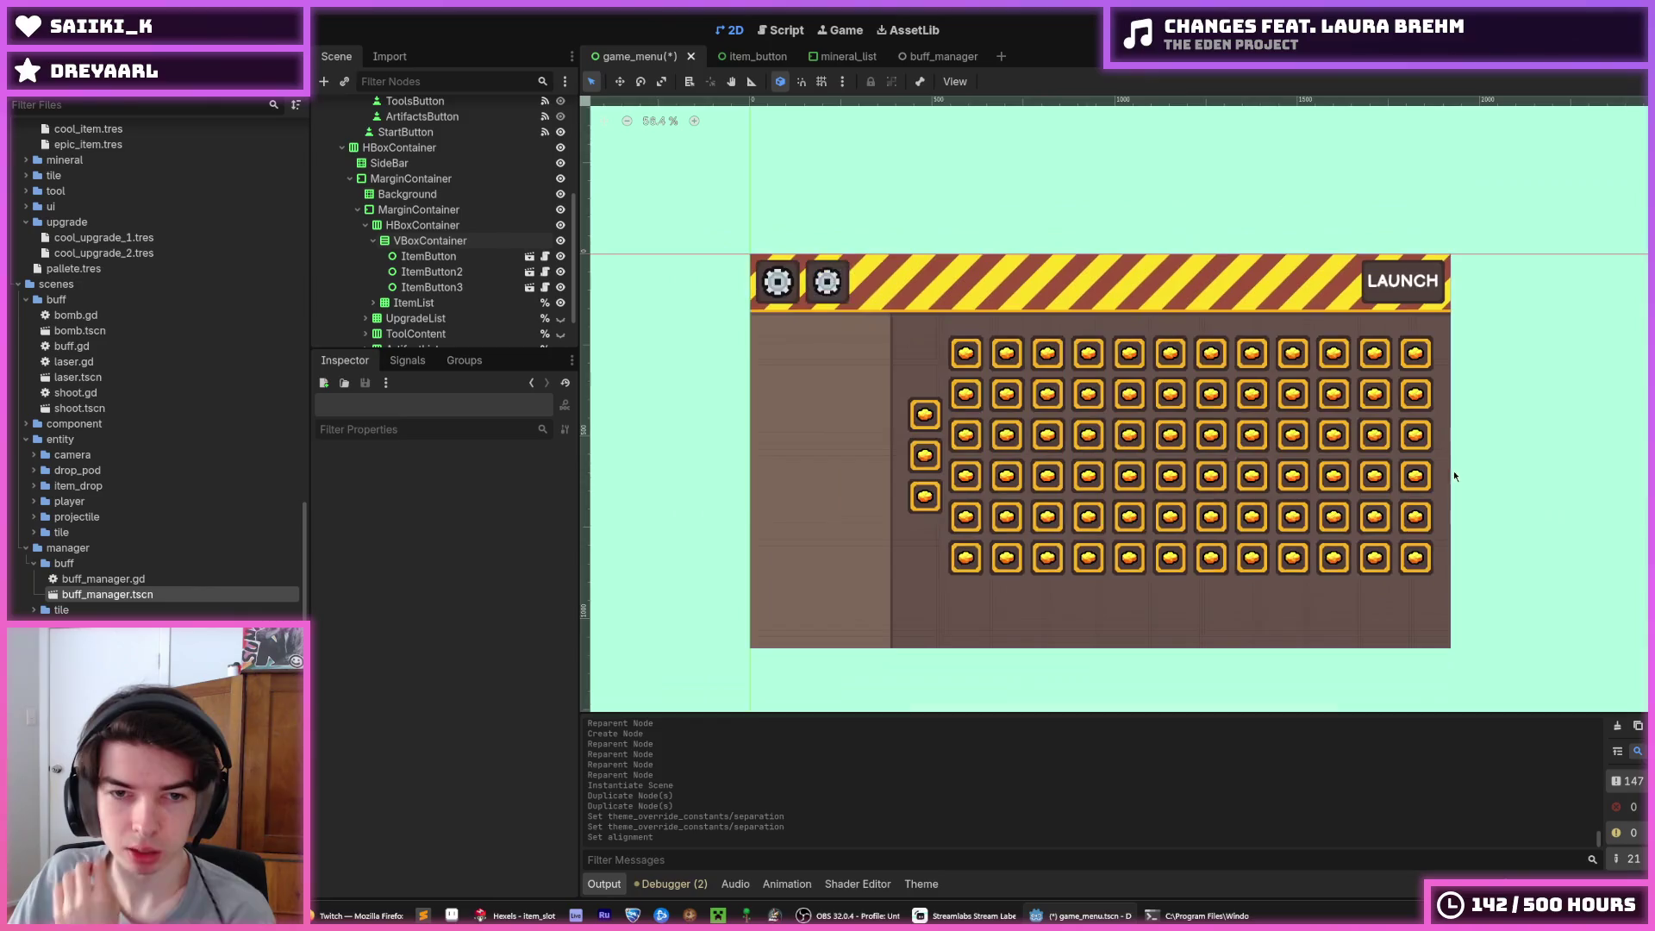
{"action": "scroll", "coordinate": [1250, 508], "scroll_direction": "down", "scroll_amount": 1}
{"action": "scroll", "coordinate": [1245, 511], "scroll_direction": "up", "scroll_amount": 3}
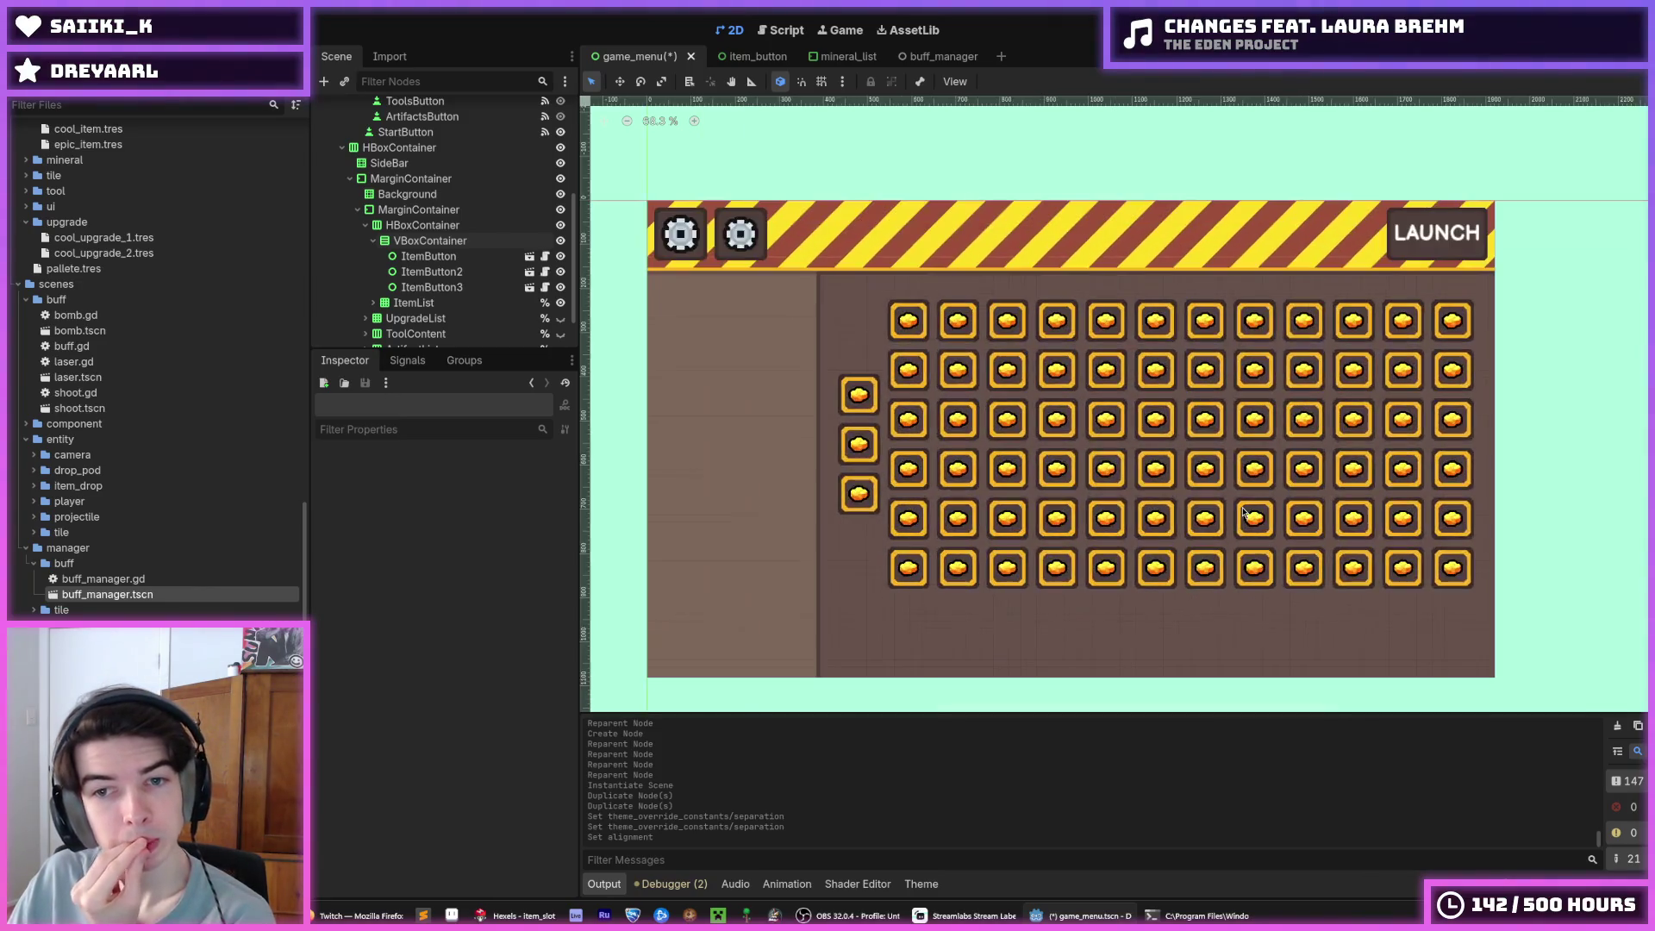
{"action": "key", "text": "ctrl+s"}
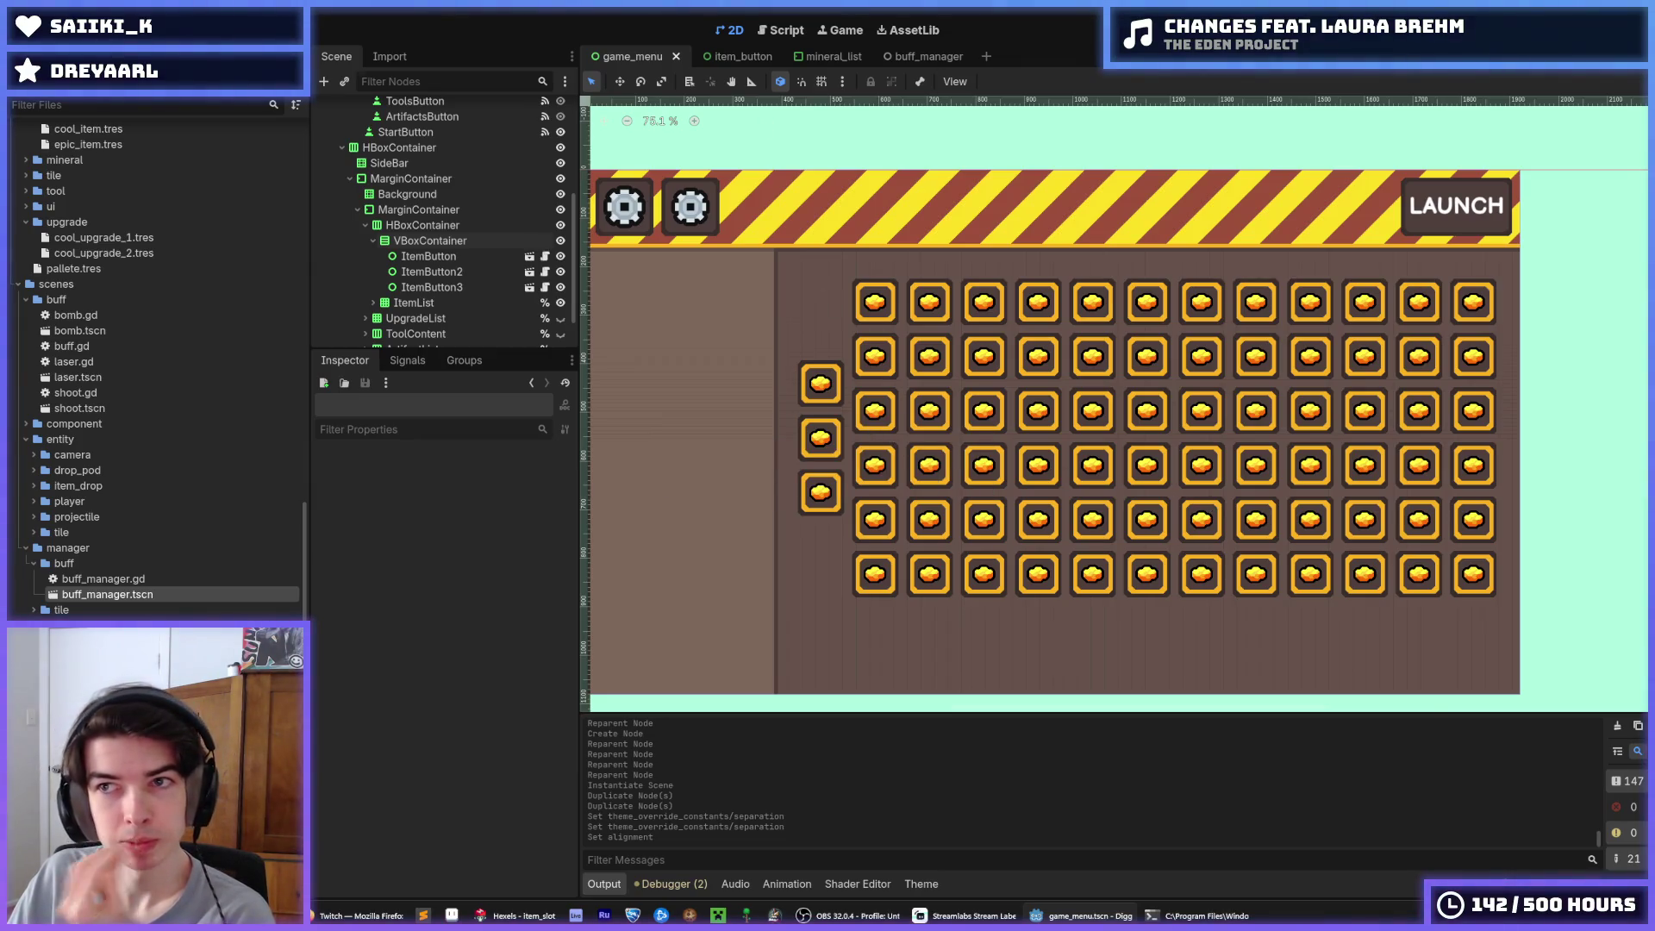
{"action": "key", "text": "F5"}
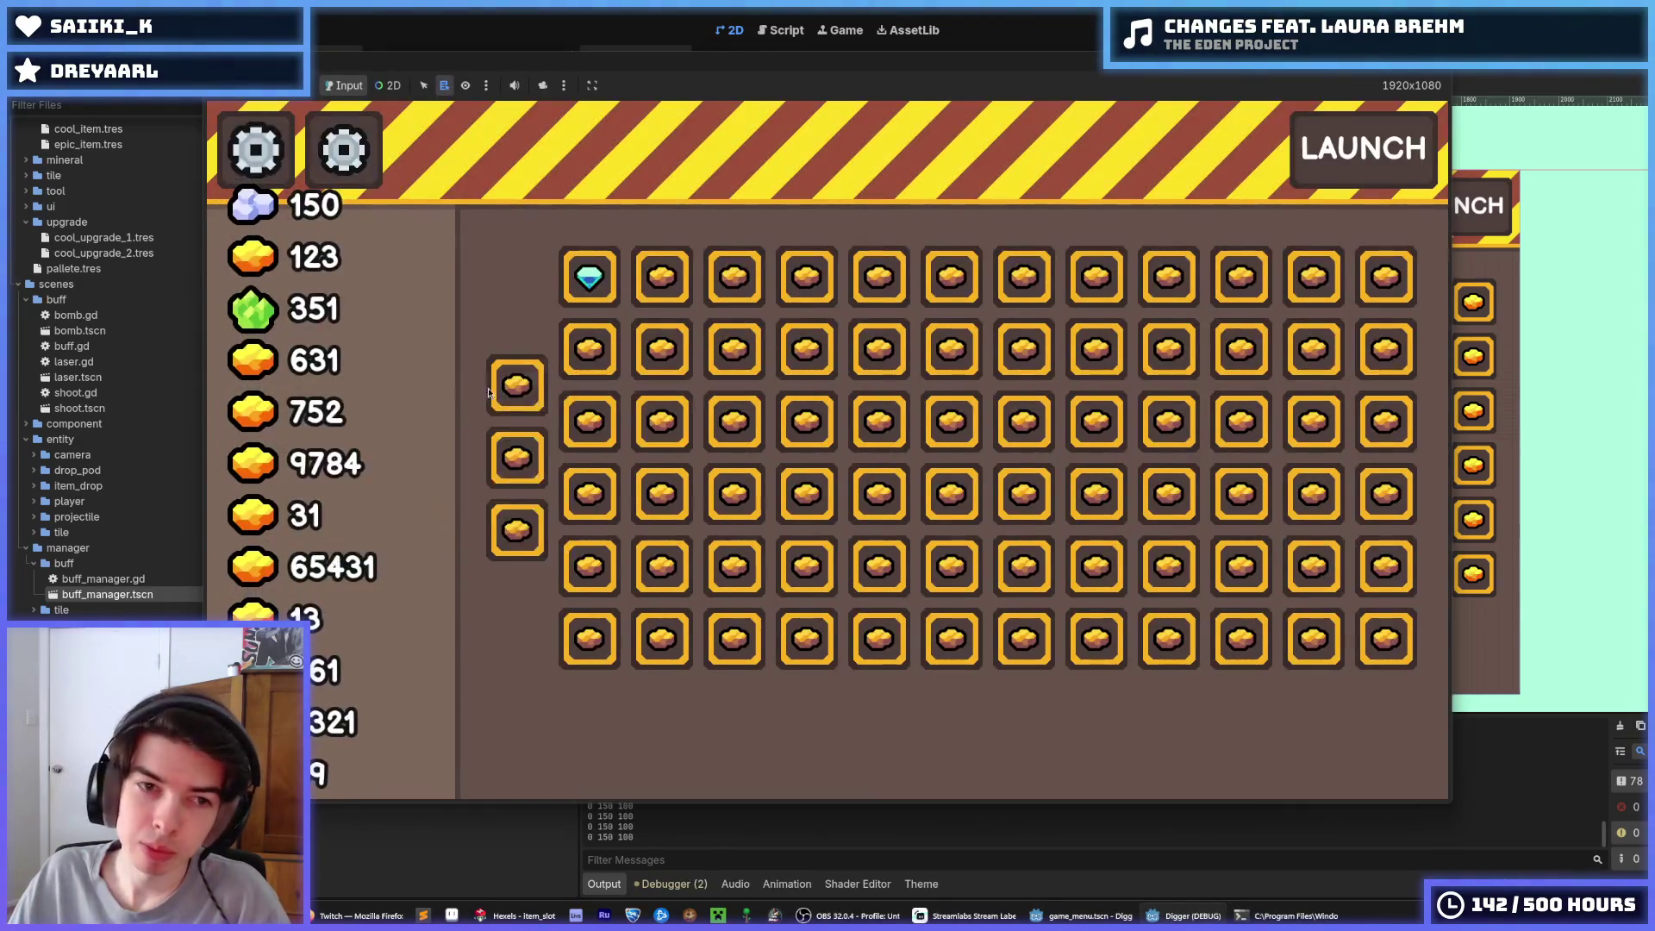
{"action": "mouse_move", "coordinate": [518, 552]}
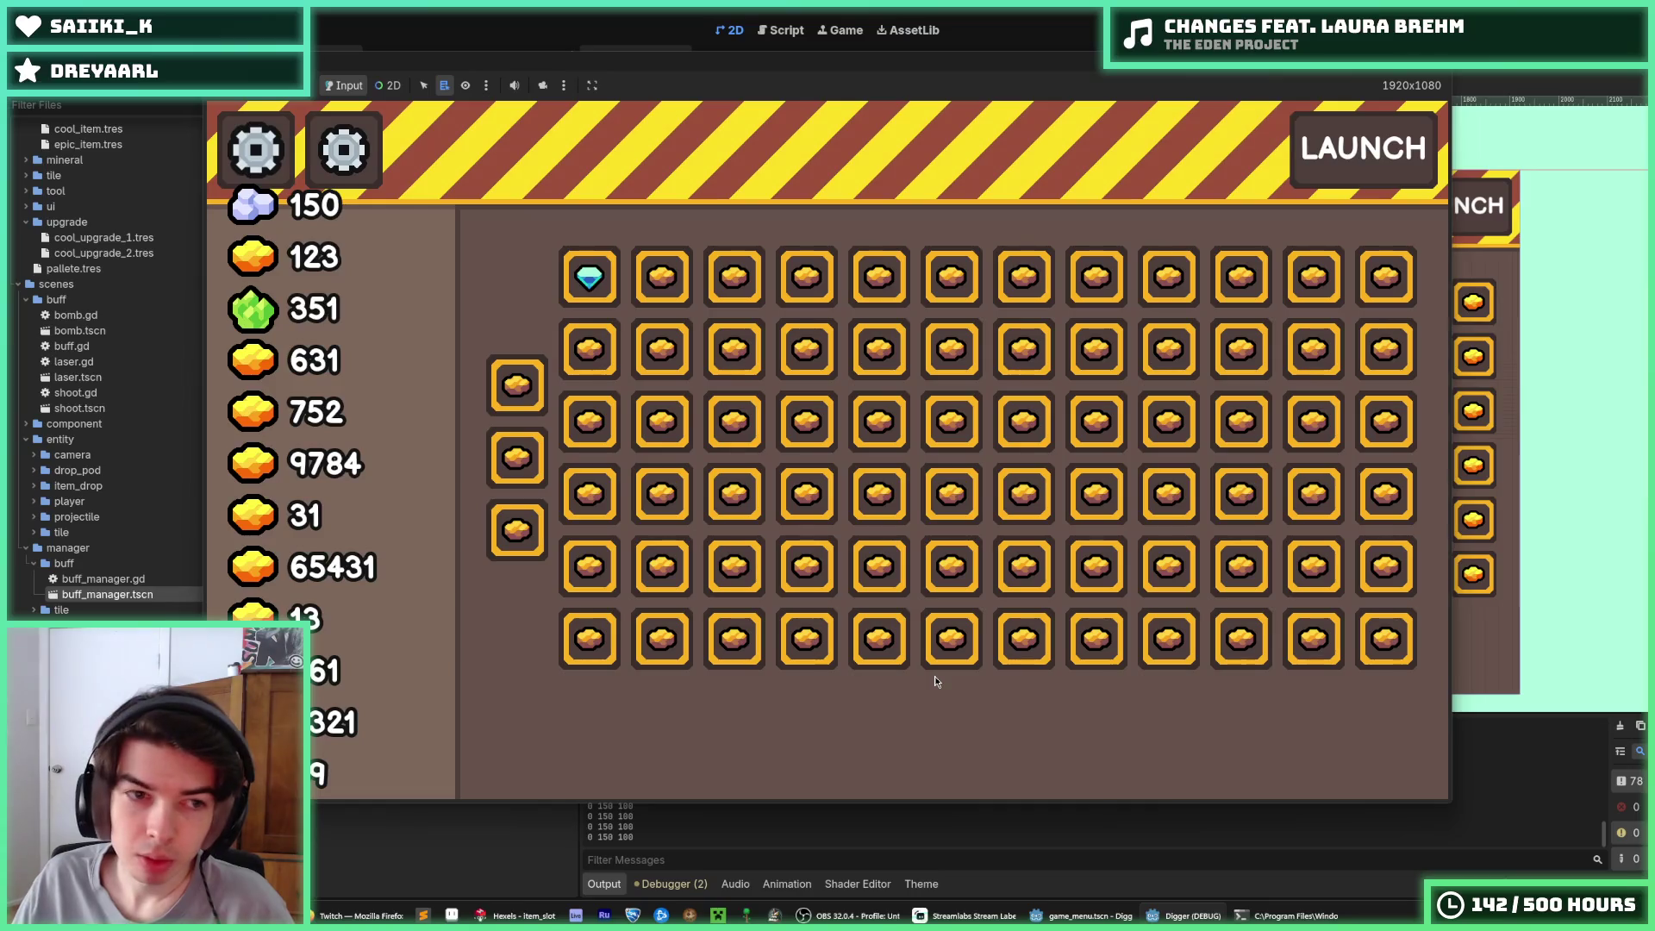
Buy the Cool Item twice from the left column, then stop the running game
{"action": "mouse_move", "coordinate": [522, 410]}
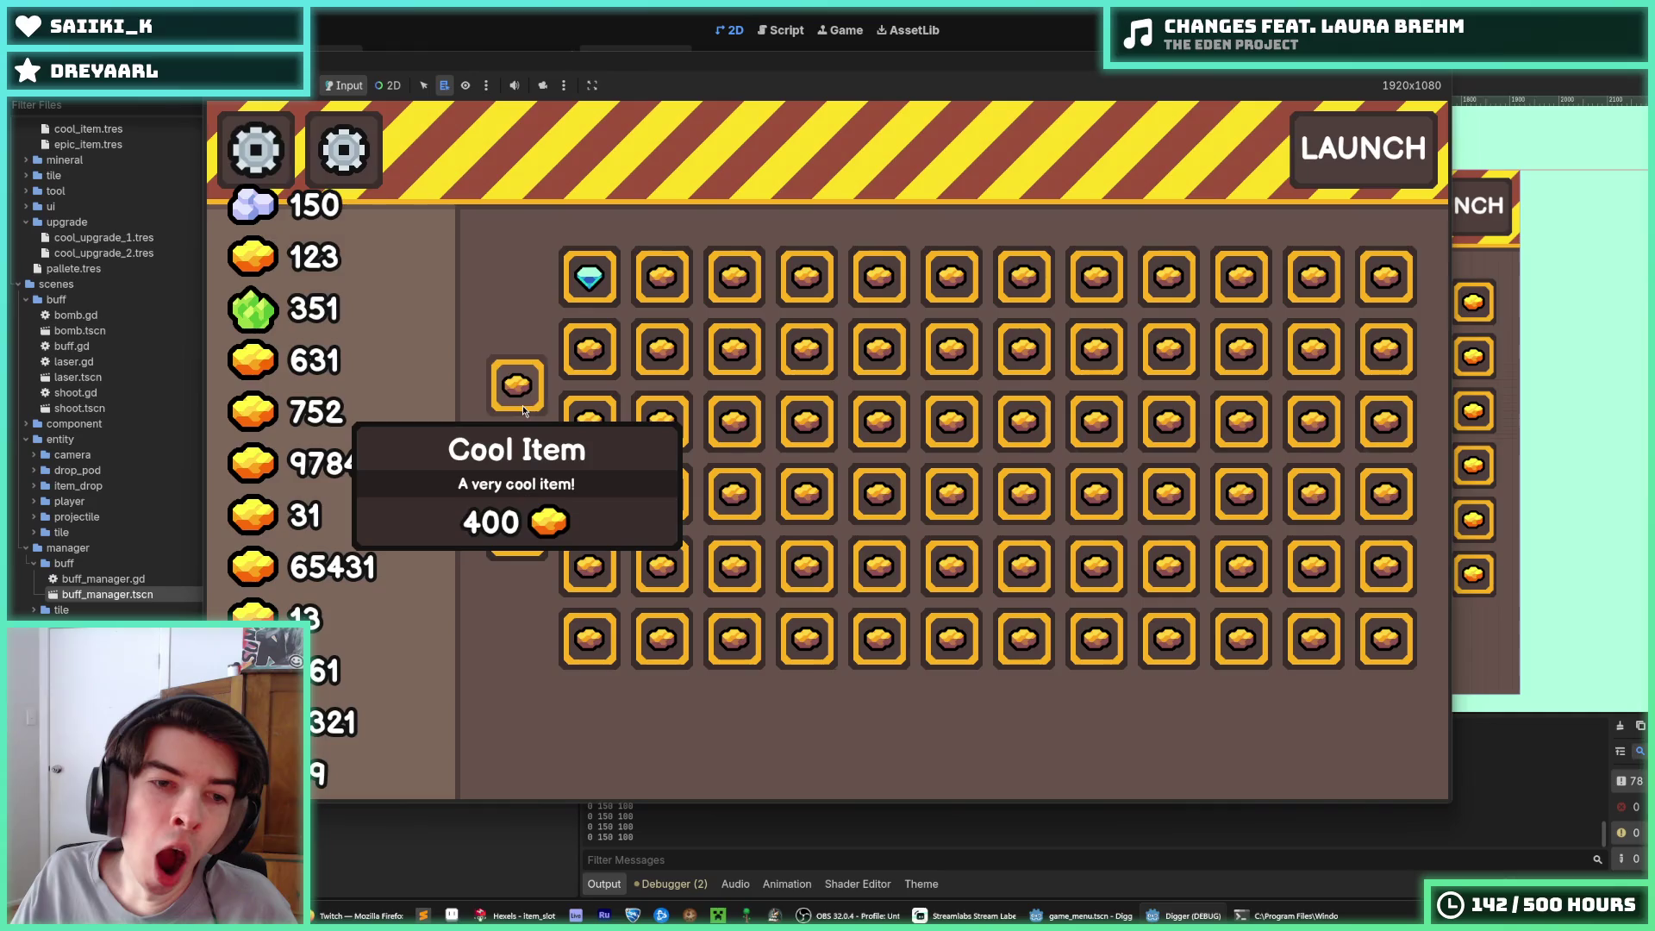
{"action": "left_click", "coordinate": [523, 405]}
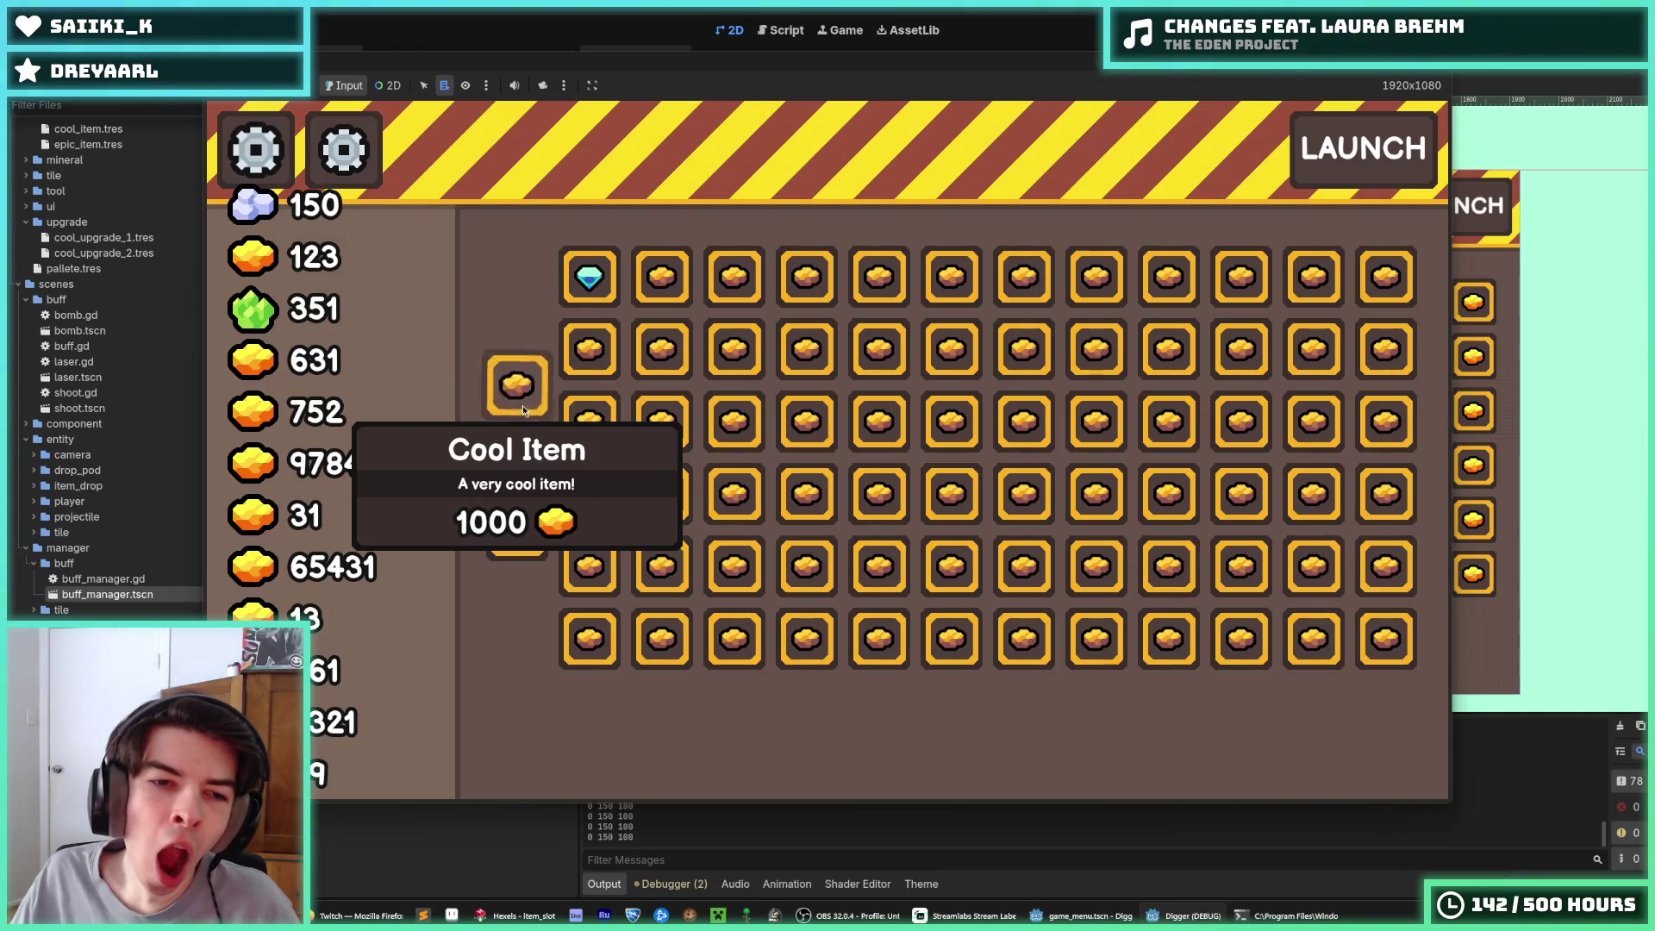
{"action": "left_click", "coordinate": [523, 405]}
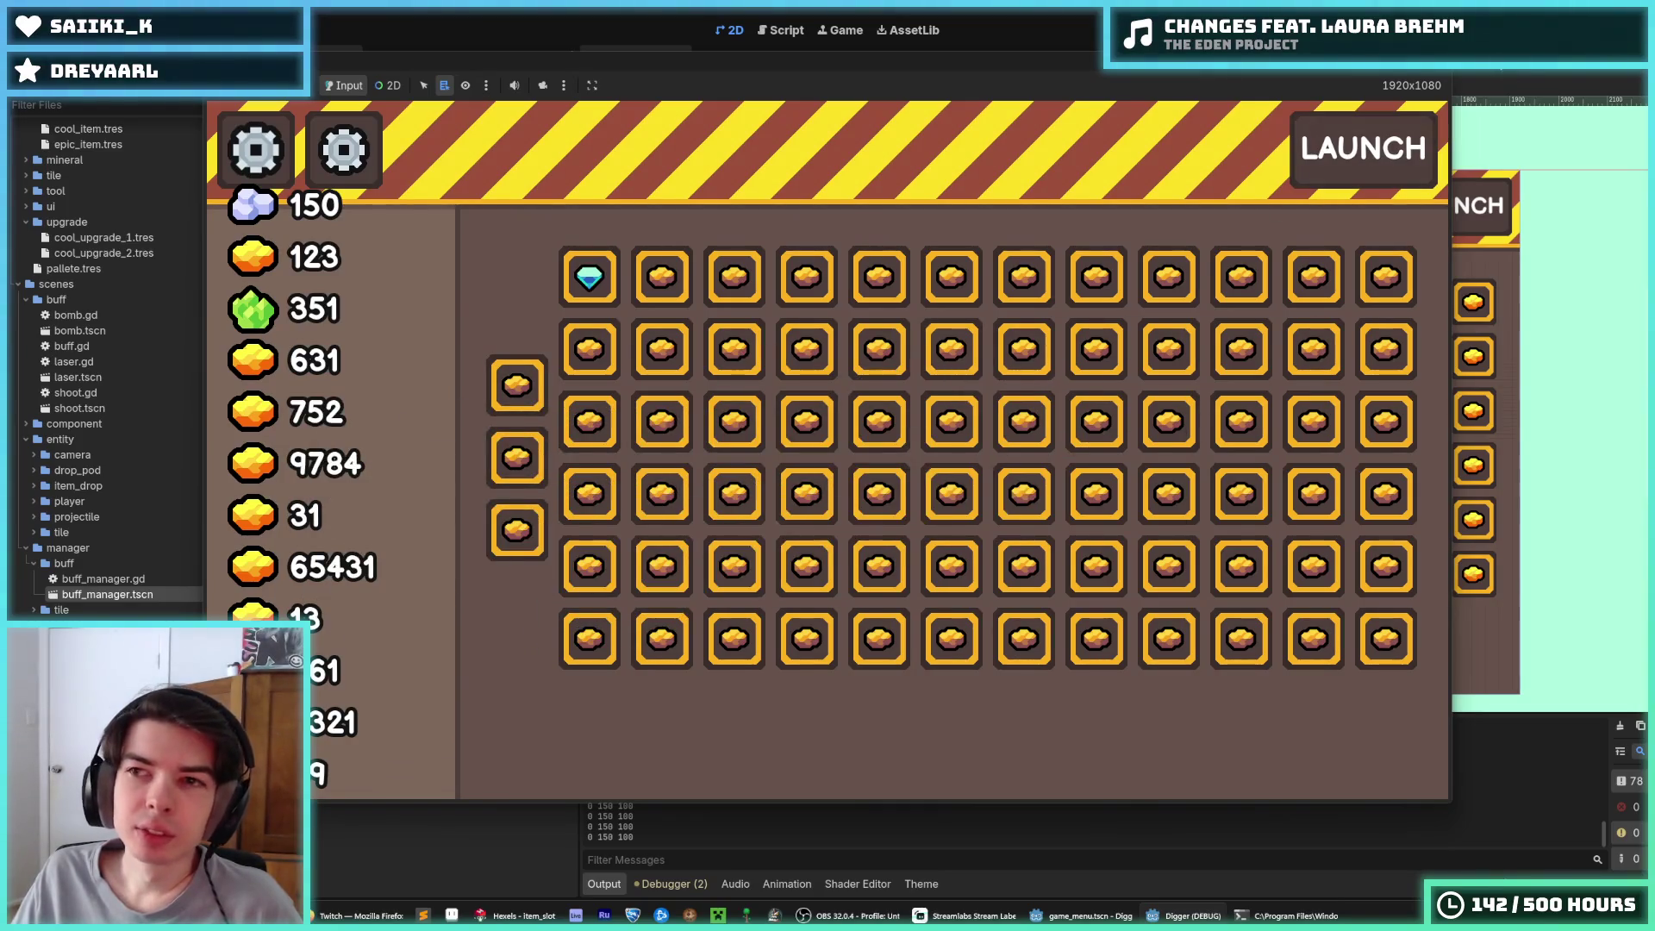
{"action": "key", "text": "F8"}
{"action": "scroll", "coordinate": [528, 173], "scroll_direction": "up", "scroll_amount": 5}
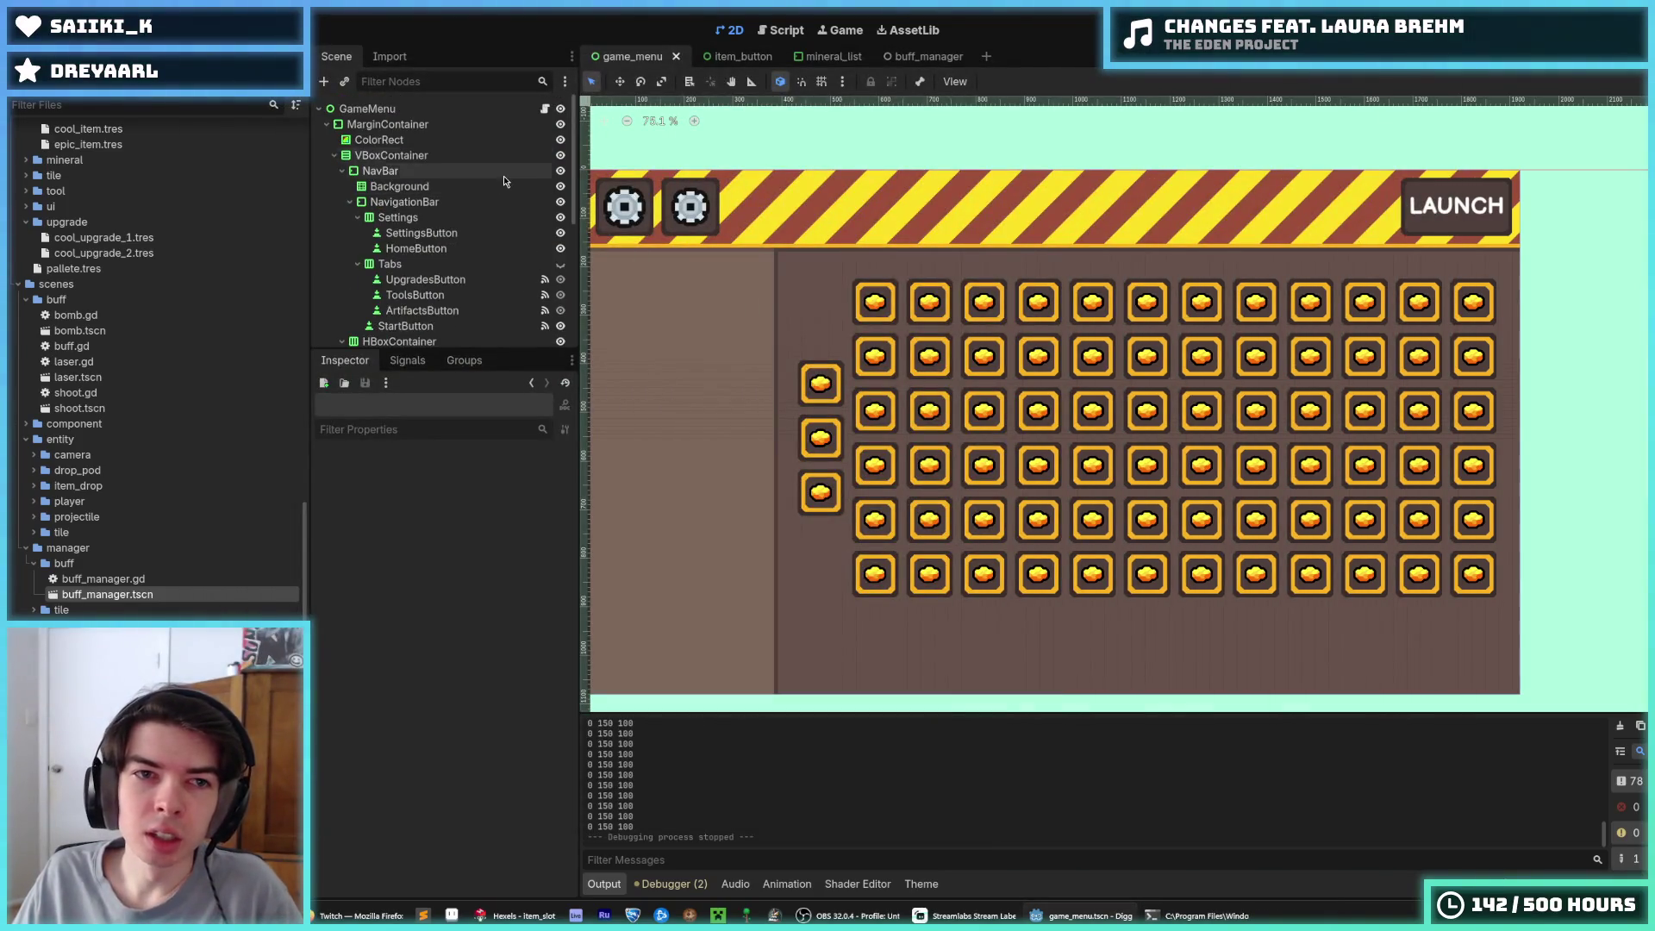
Open the game menu script and rename the VBoxContainer to StartingItemList
{"action": "left_click", "coordinate": [544, 110]}
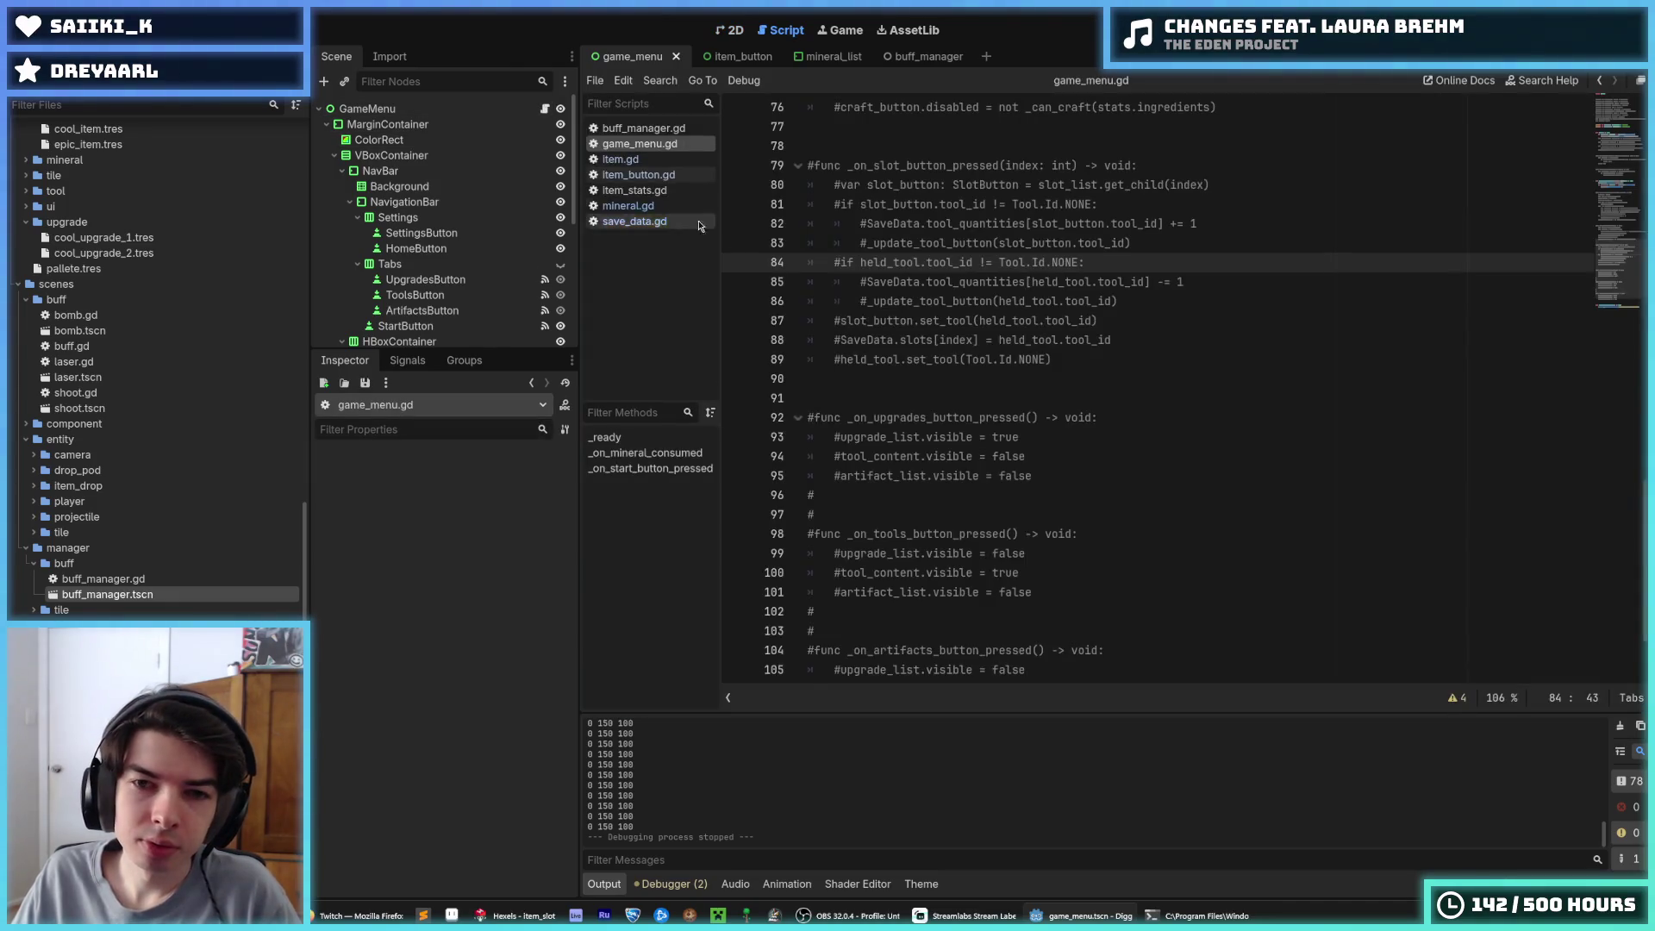
{"action": "scroll", "coordinate": [476, 294], "scroll_direction": "down", "scroll_amount": 5}
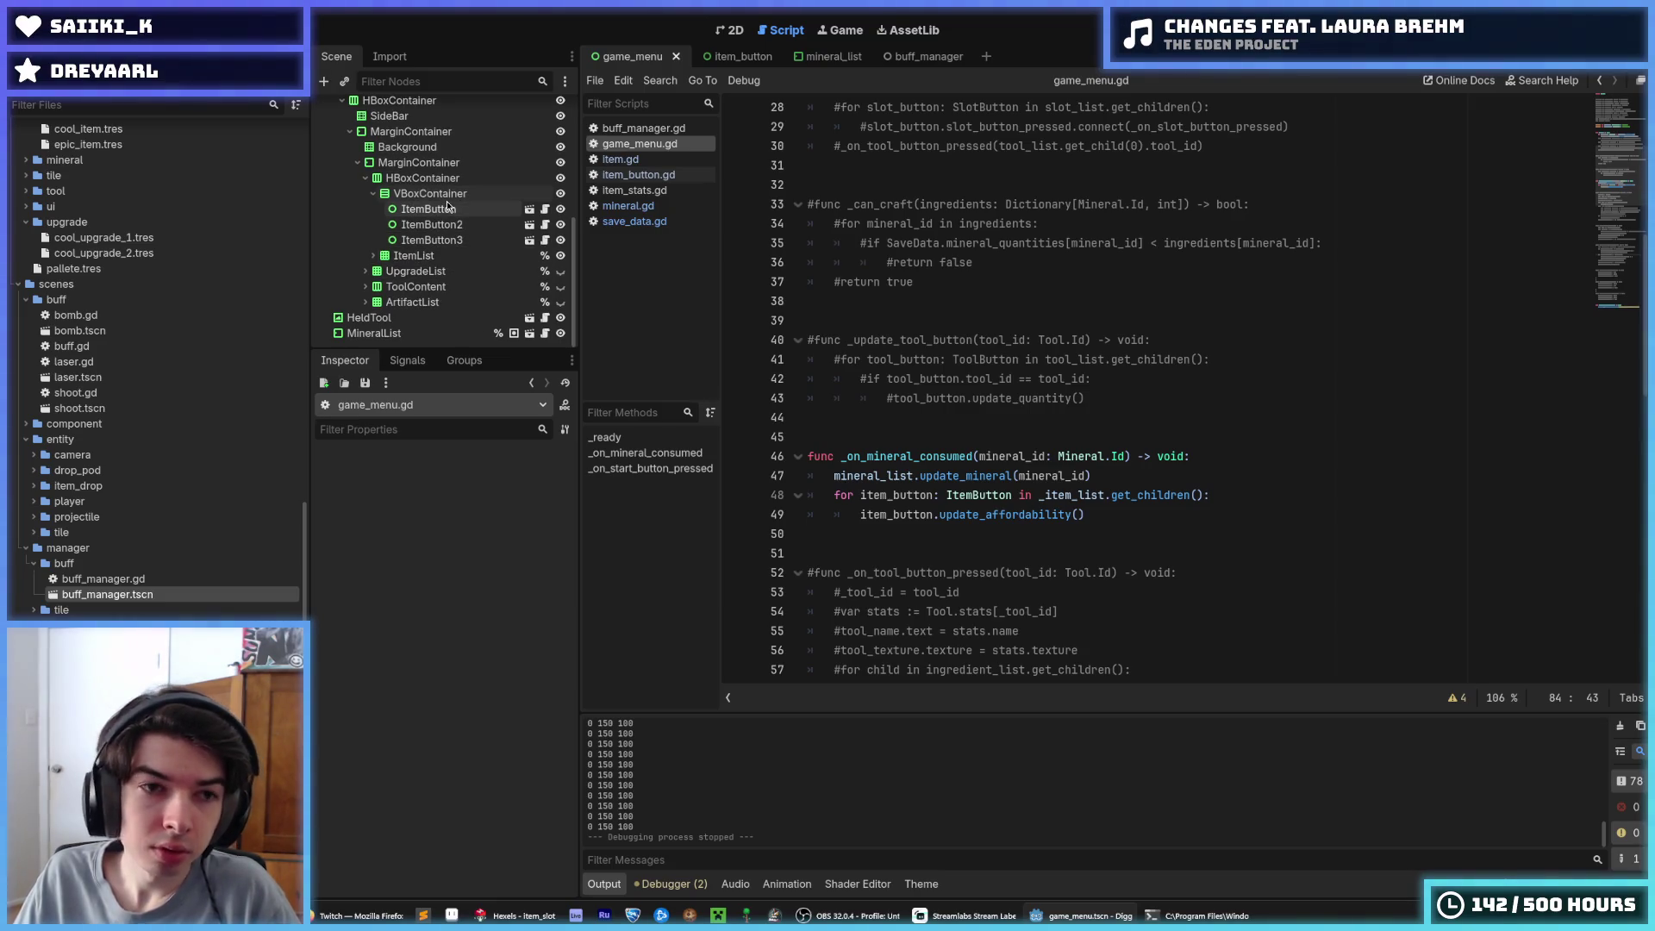
{"action": "left_click", "coordinate": [436, 197]}
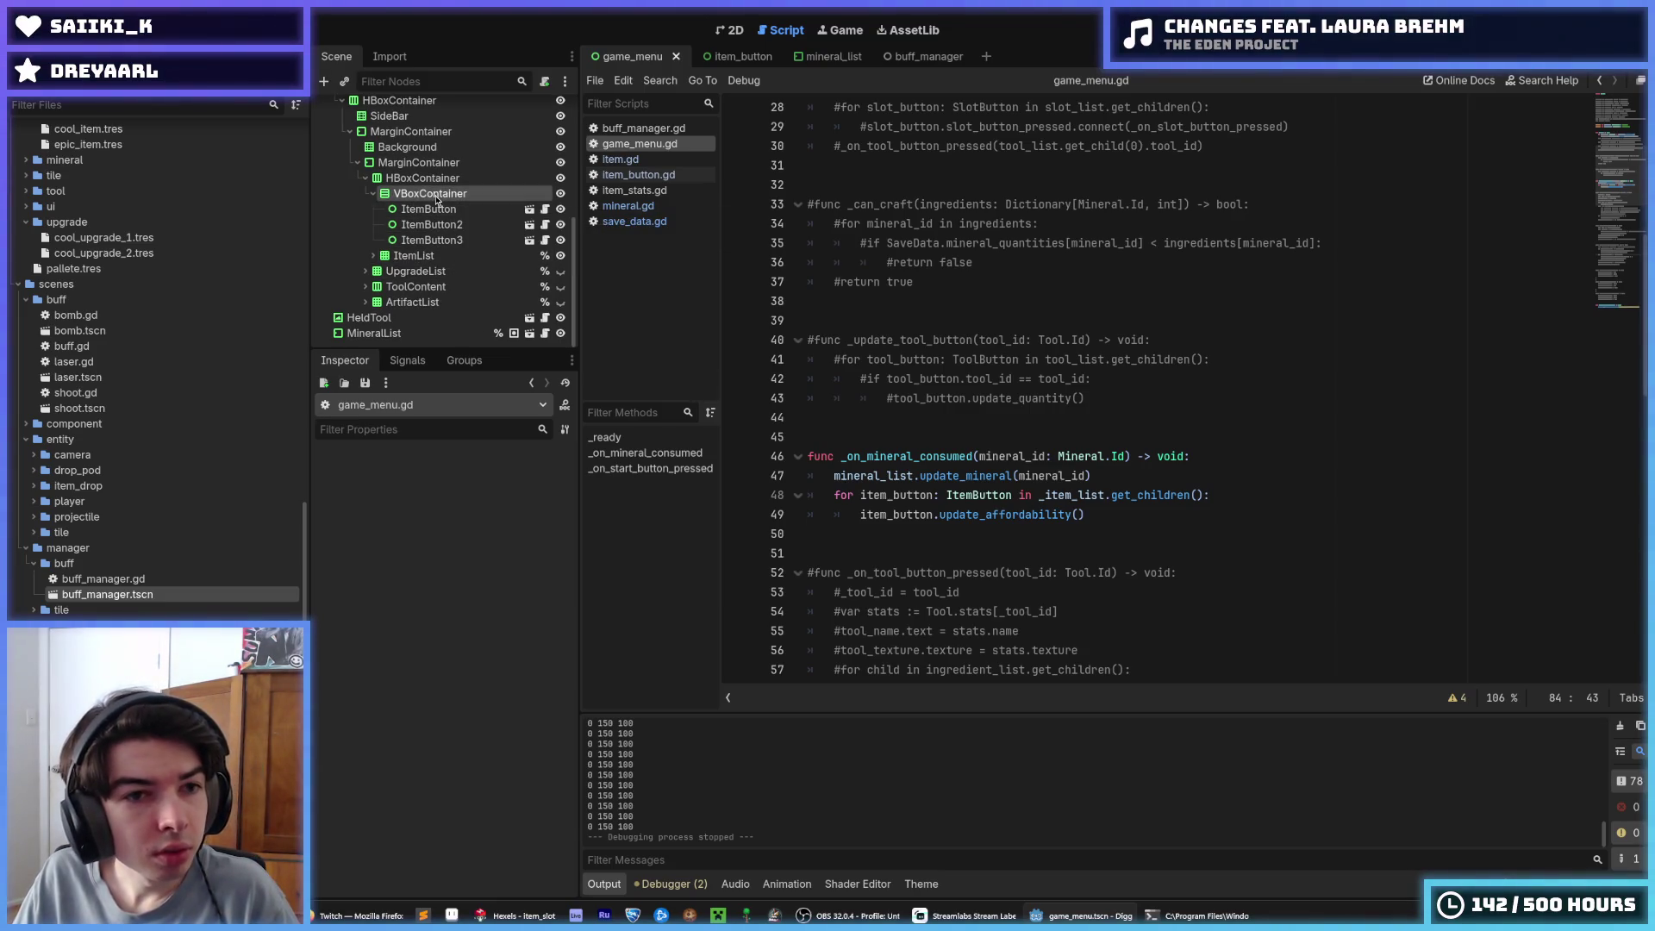
{"action": "left_click", "coordinate": [445, 251]}
{"action": "left_click", "coordinate": [437, 195]}
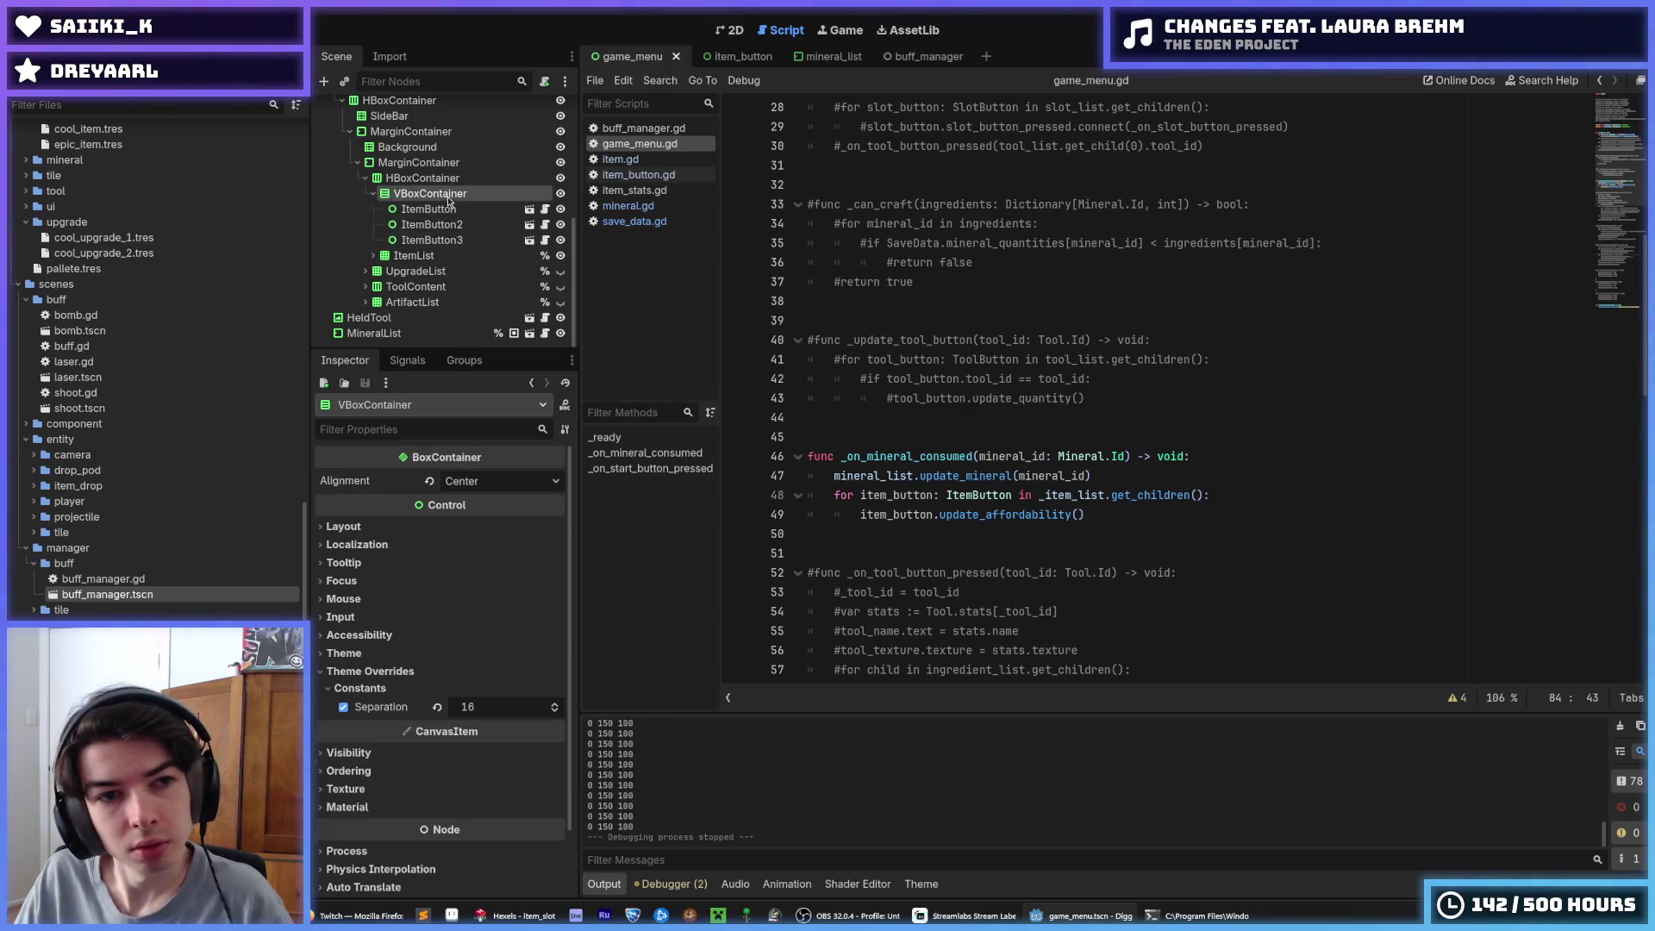
{"action": "left_click", "coordinate": [447, 197]}
{"action": "type", "text": "StartingItemList"}
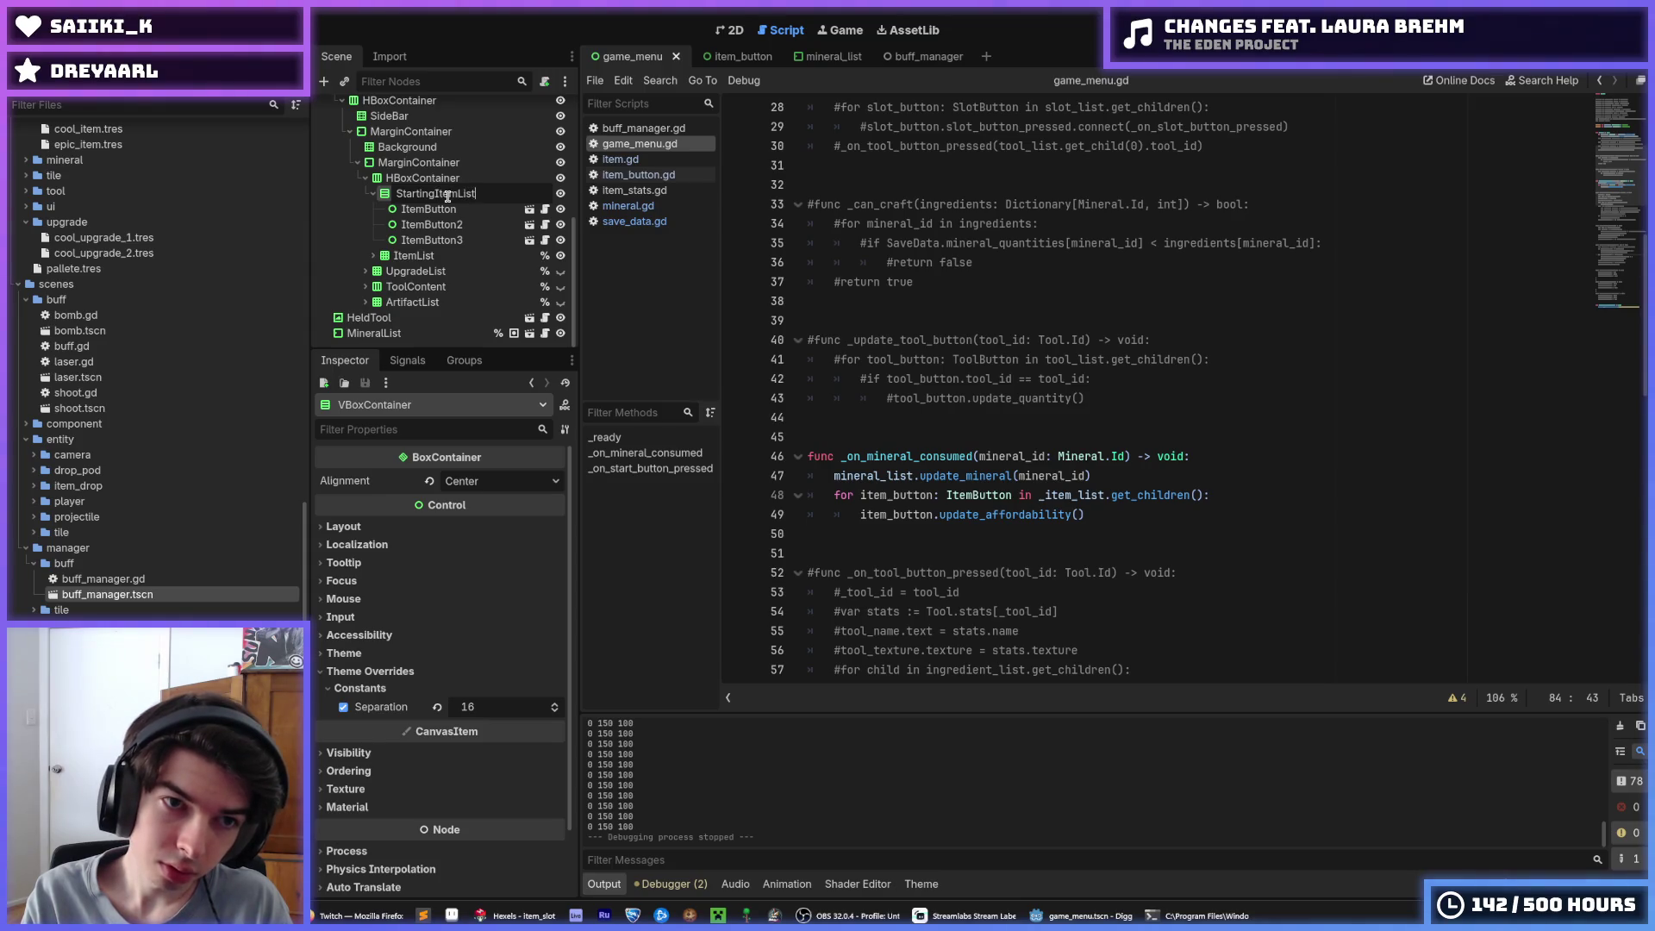
{"action": "key", "text": "Return"}
Rename the grid node to ItemList and jump to the _item_list declaration on line 17
{"action": "key", "text": "Down"}
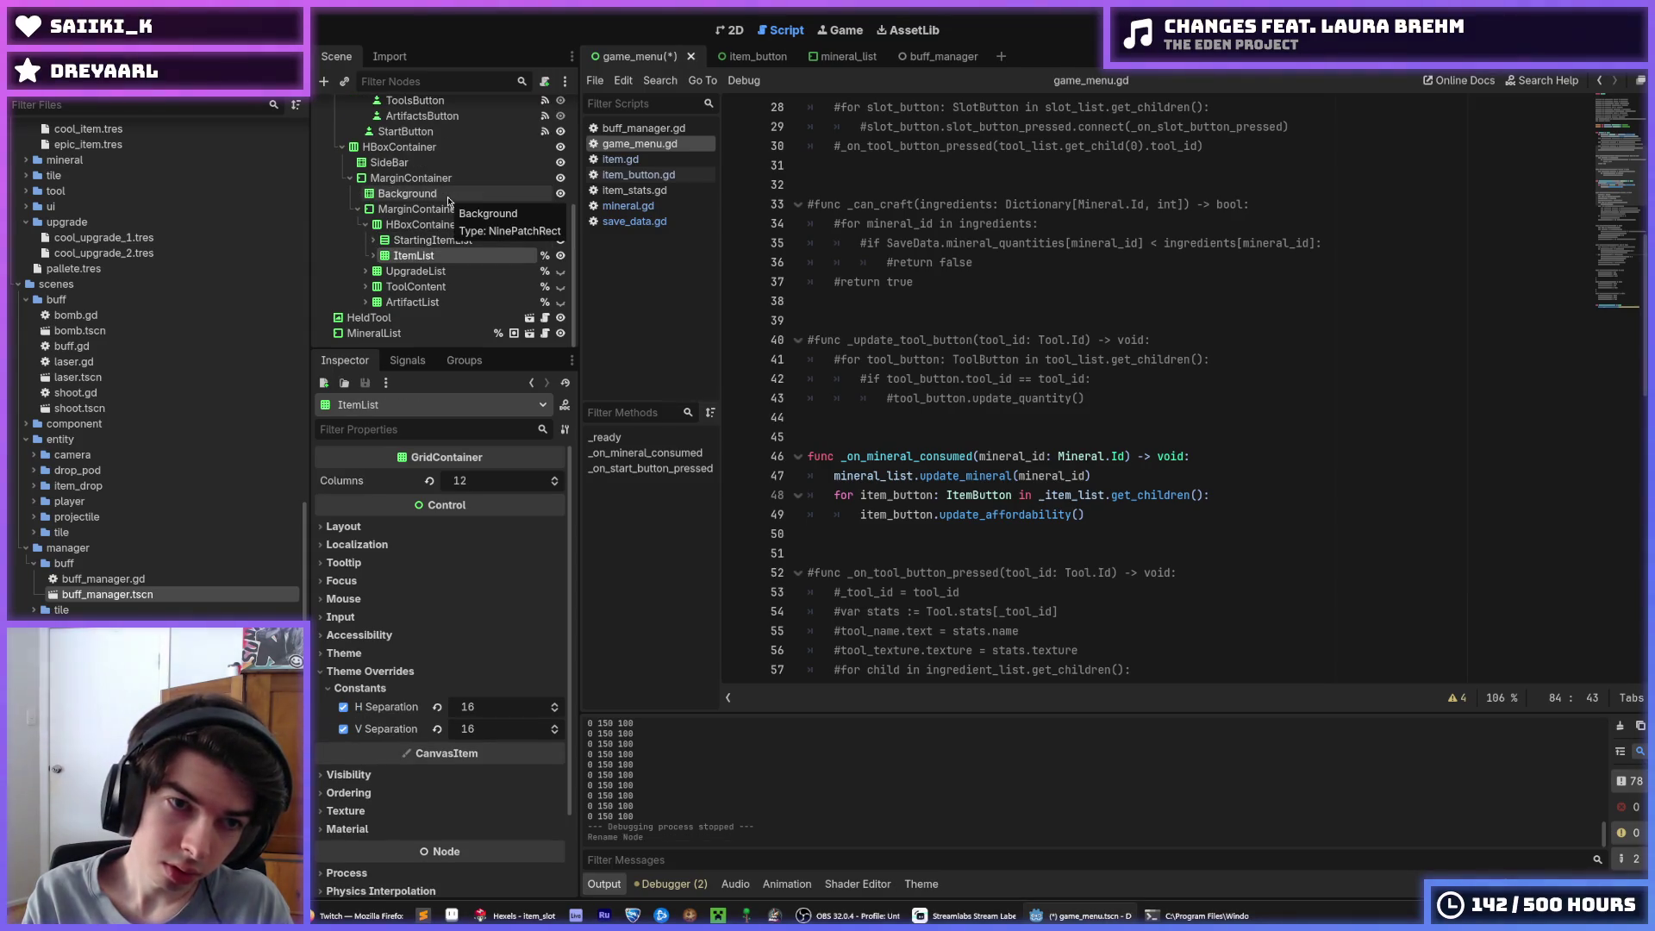
{"action": "key", "text": "F2"}
{"action": "key", "text": "BackSpace"}
{"action": "type", "text": "ItemList"}
{"action": "key", "text": "Return"}
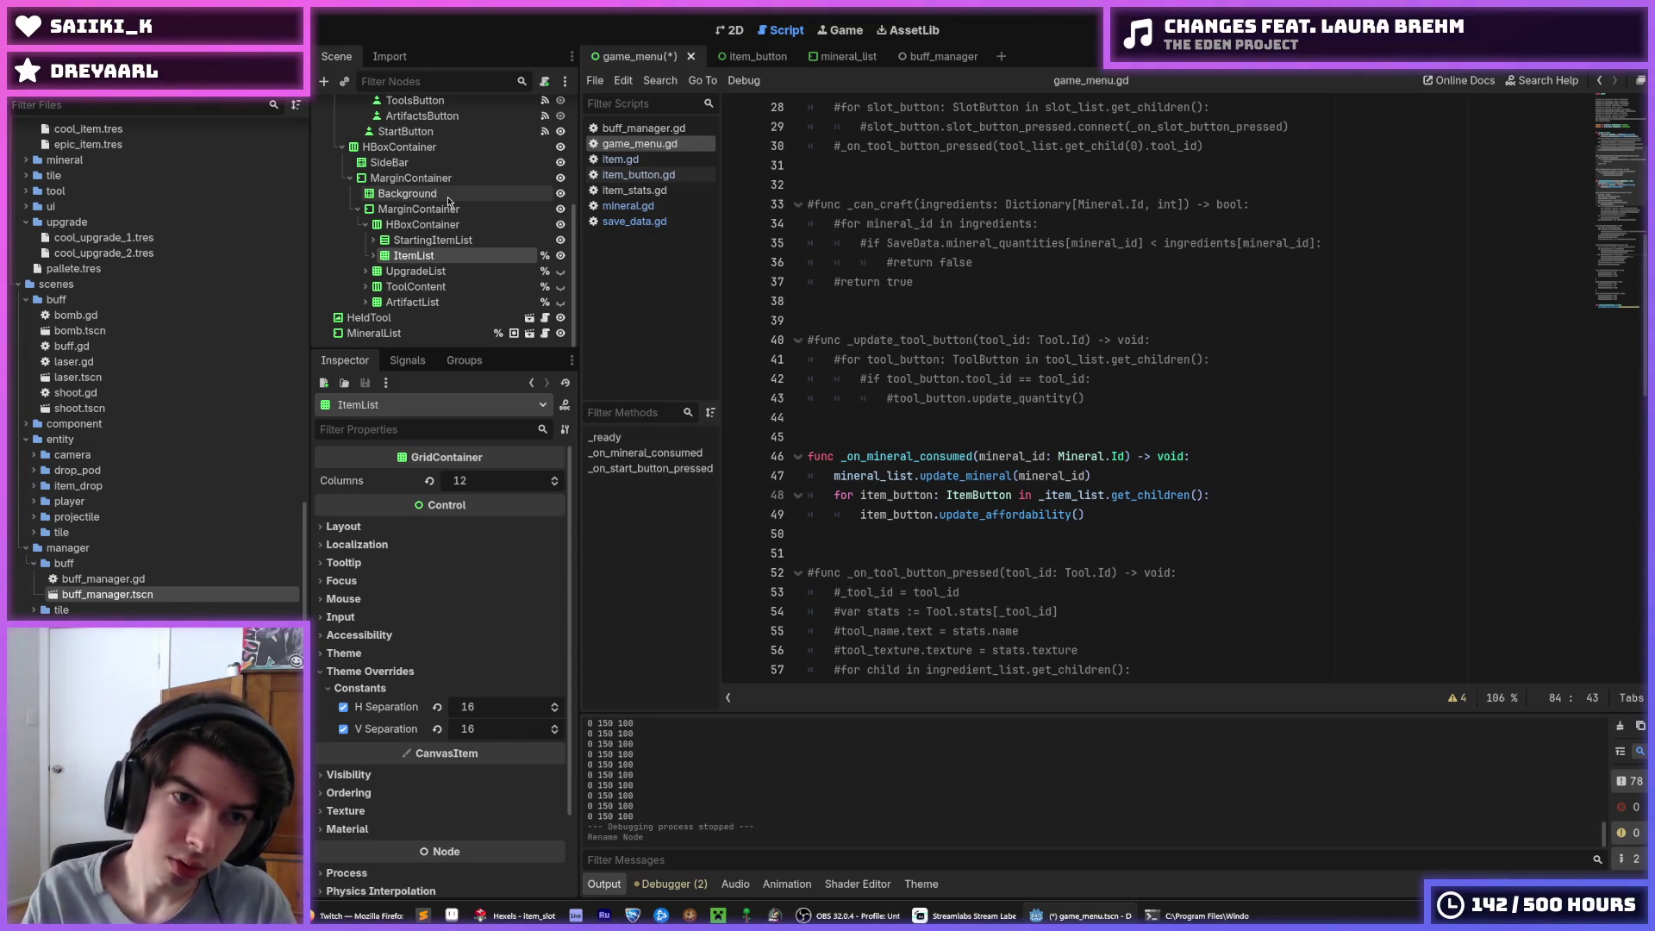
{"action": "scroll", "coordinate": [970, 308], "scroll_direction": "up", "scroll_amount": 9}
{"action": "left_click", "coordinate": [1008, 417]}
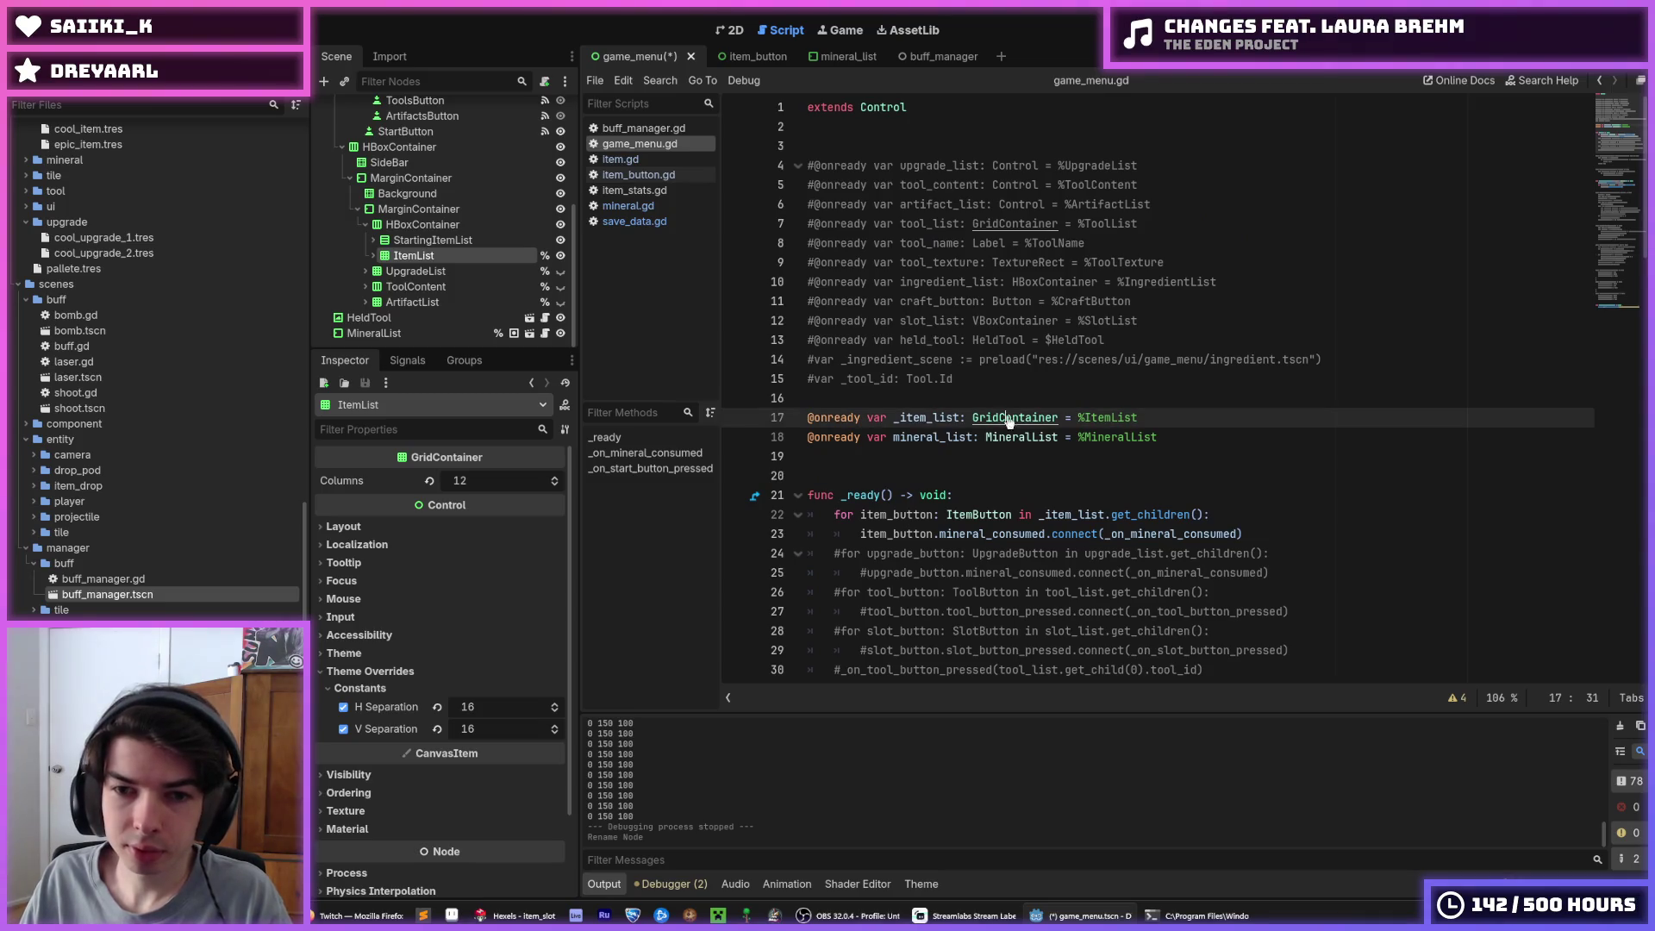
Duplicate the _item_list declaration and rename every mineral_list occurrence to _mineral_list
{"action": "key", "text": "ctrl+shift+d"}
{"action": "double_click", "coordinate": [931, 457]}
{"action": "key", "text": "ctrl+d"}
{"action": "key", "text": "ctrl+d"}
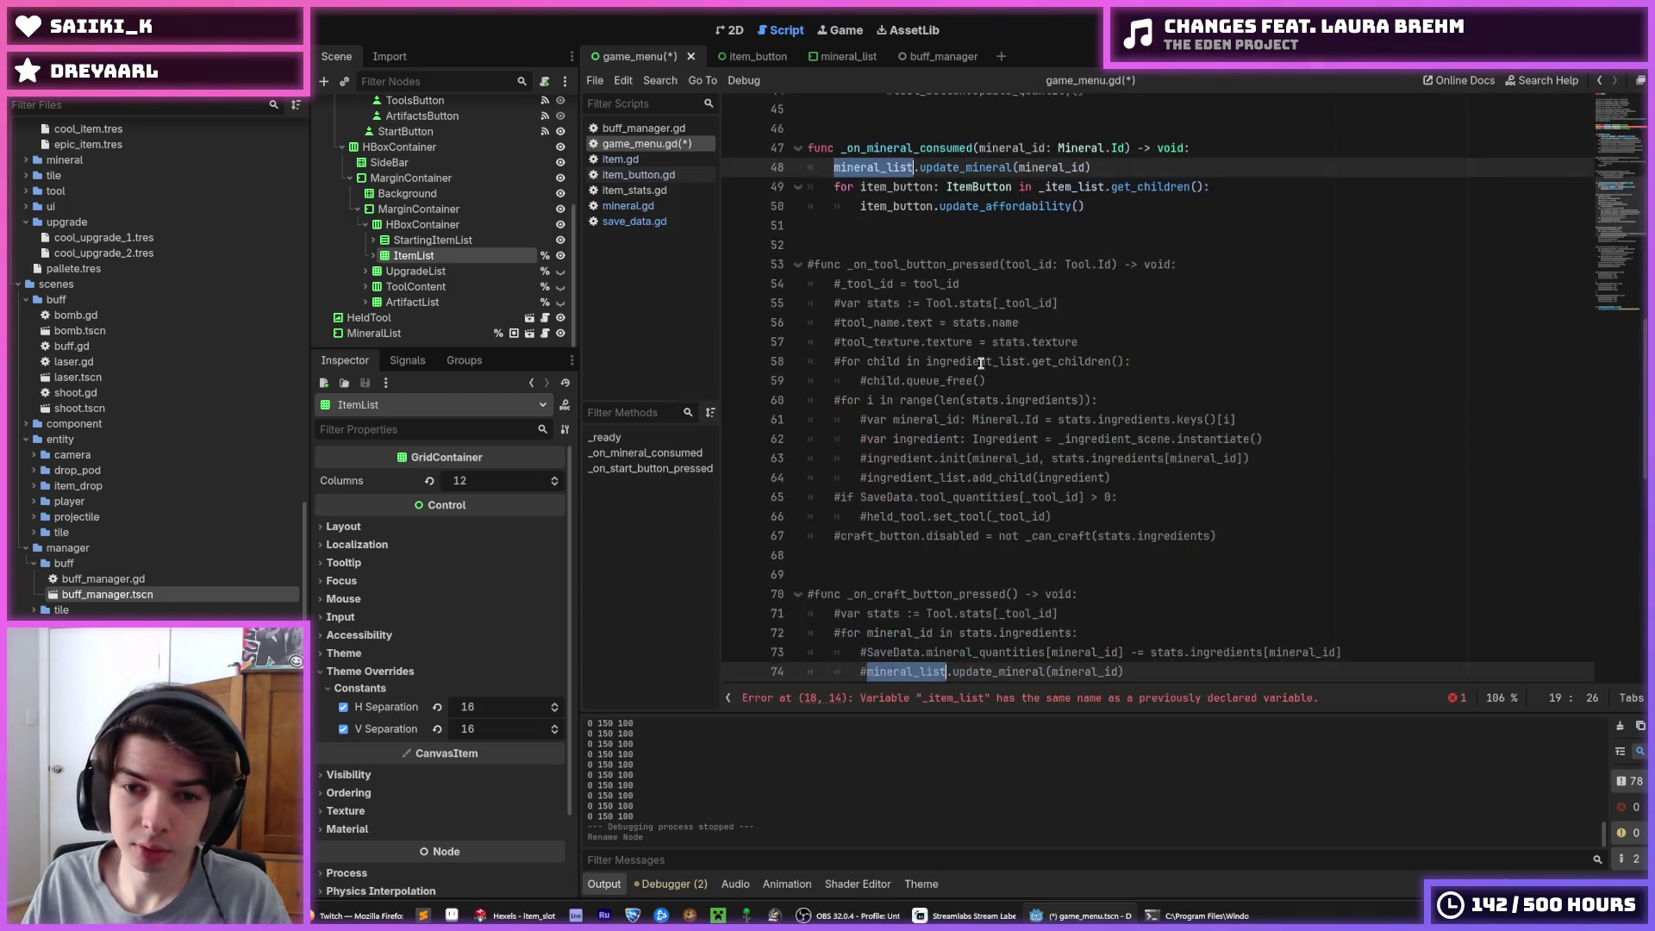
{"action": "key", "text": "Left"}
{"action": "type", "text": "_"}
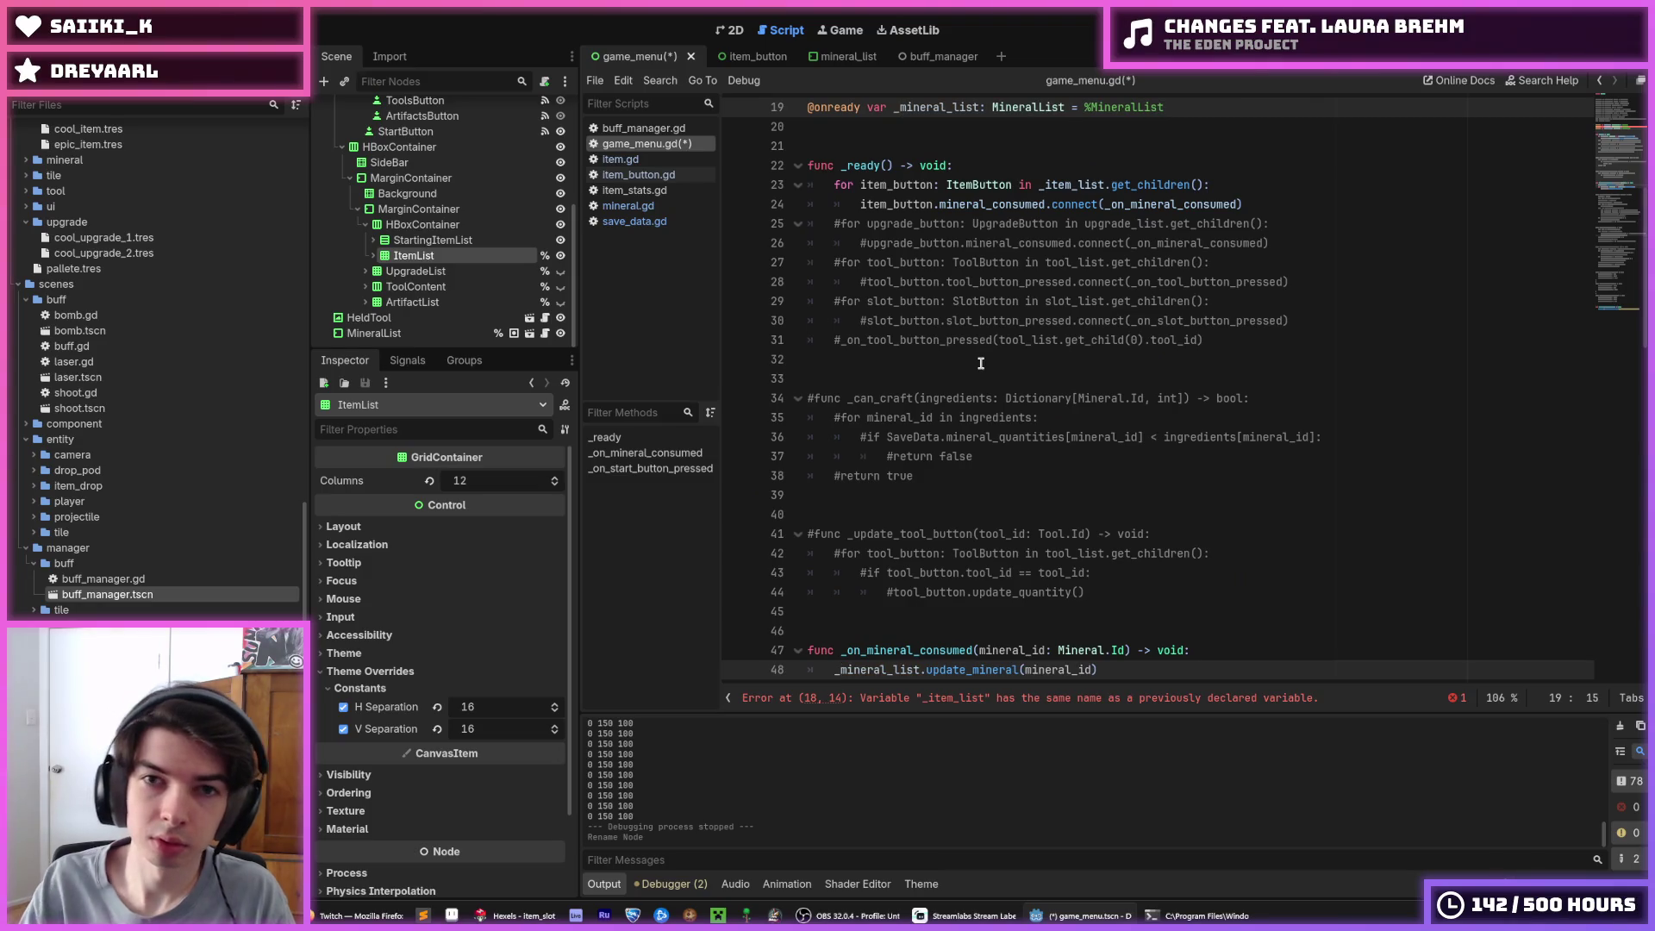
{"action": "scroll", "coordinate": [961, 340], "scroll_direction": "up", "scroll_amount": 6}
Turn the duplicate into _starting_item_list: VBoxContainer = %StartingItemList
{"action": "left_click", "coordinate": [928, 431]}
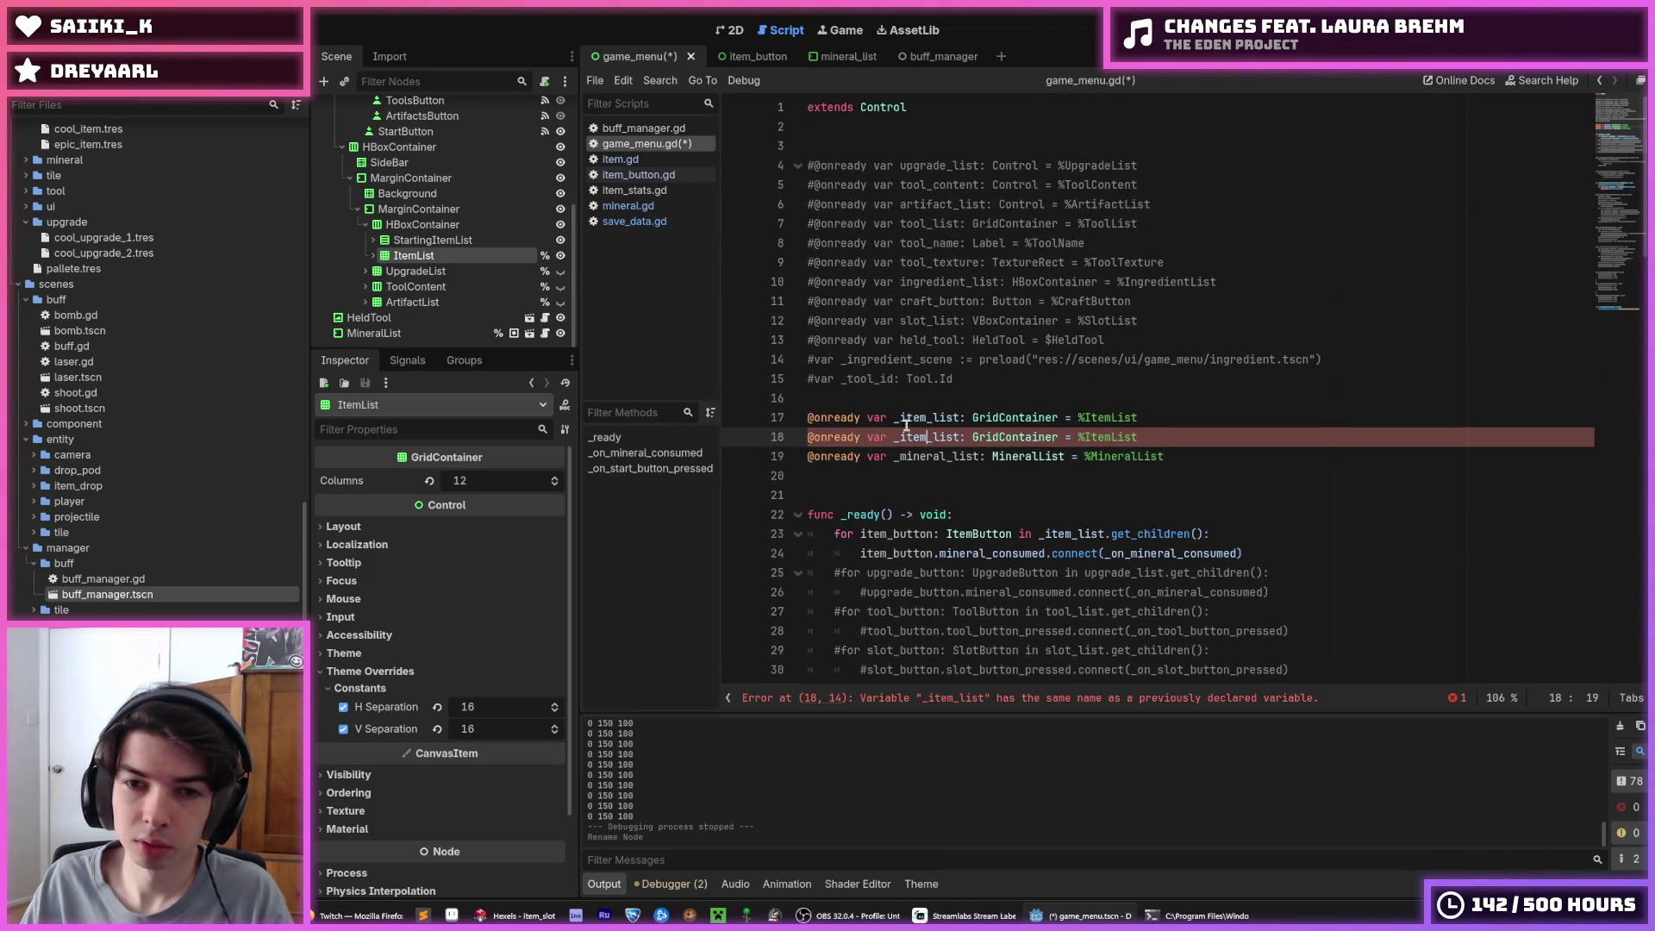
{"action": "left_click", "coordinate": [901, 417]}
{"action": "type", "text": "starting_"}
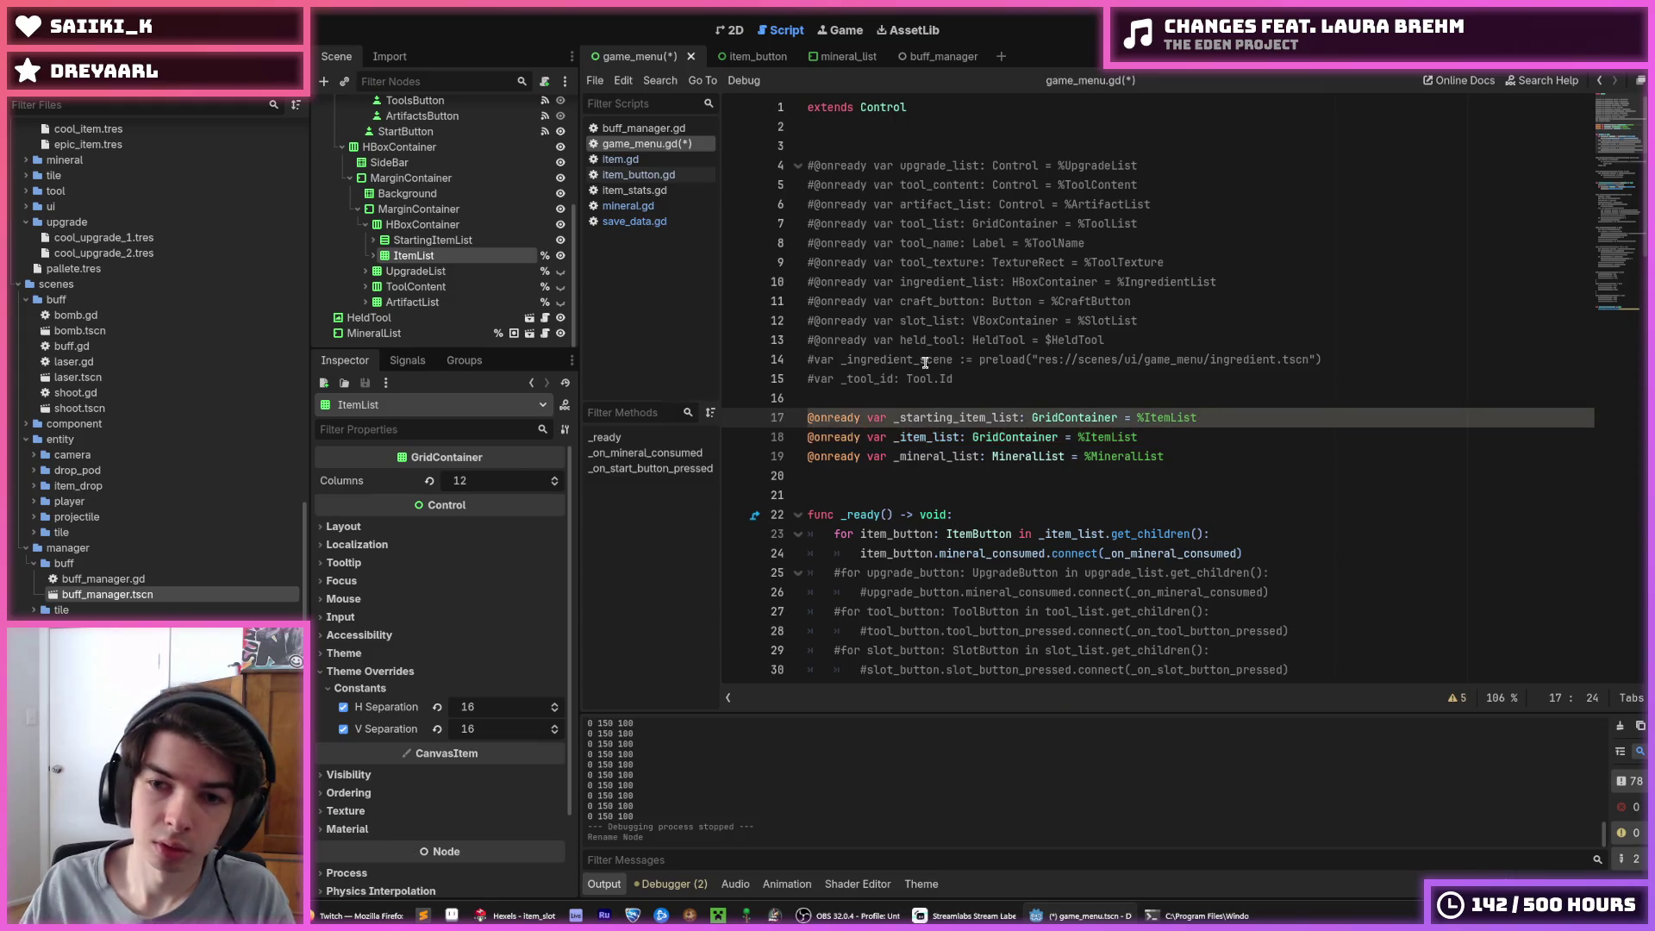
{"action": "left_click", "coordinate": [1140, 417]}
{"action": "type", "text": "Starting"}
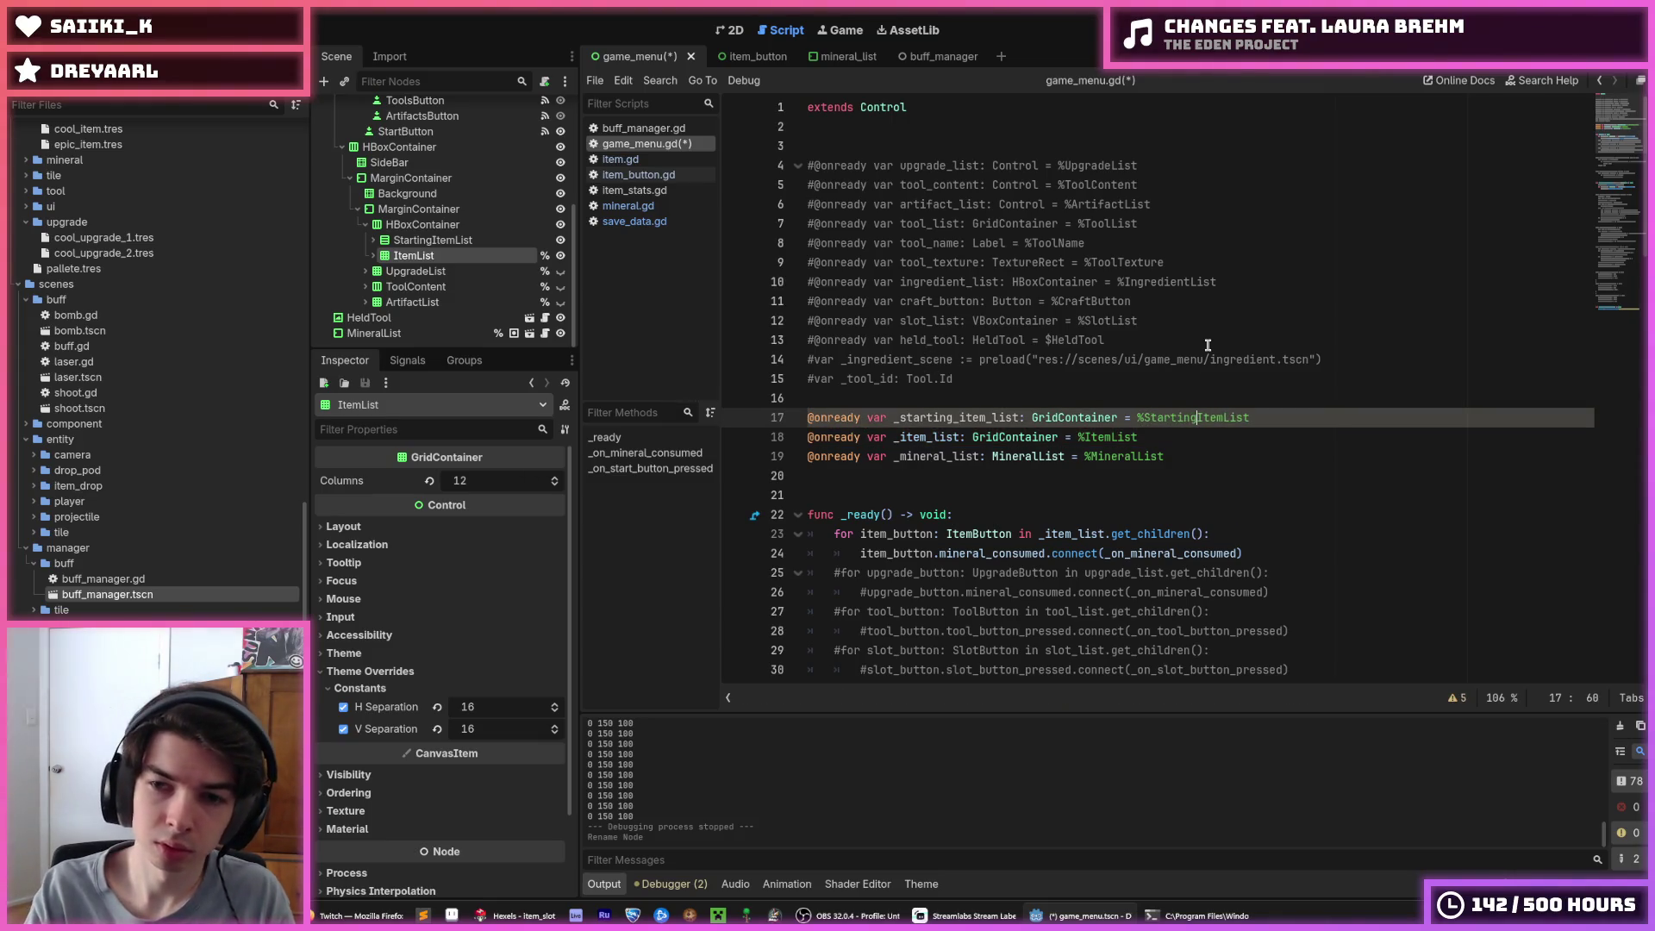
{"action": "double_click", "coordinate": [1043, 417]}
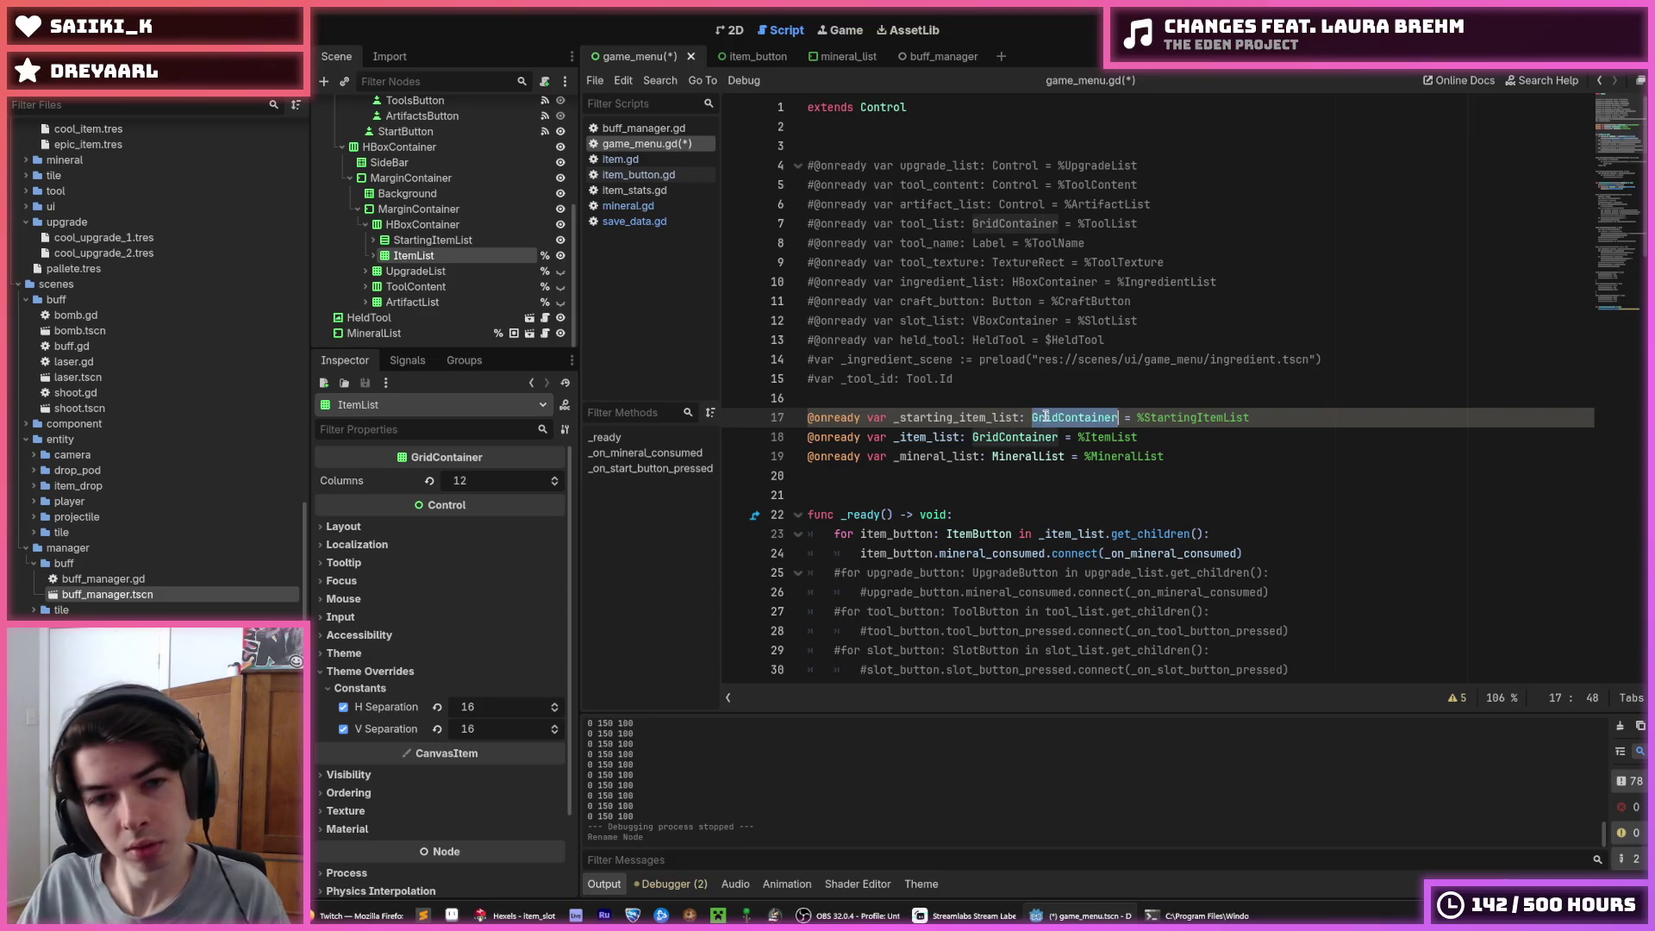
{"action": "type", "text": "VBoxCont"}
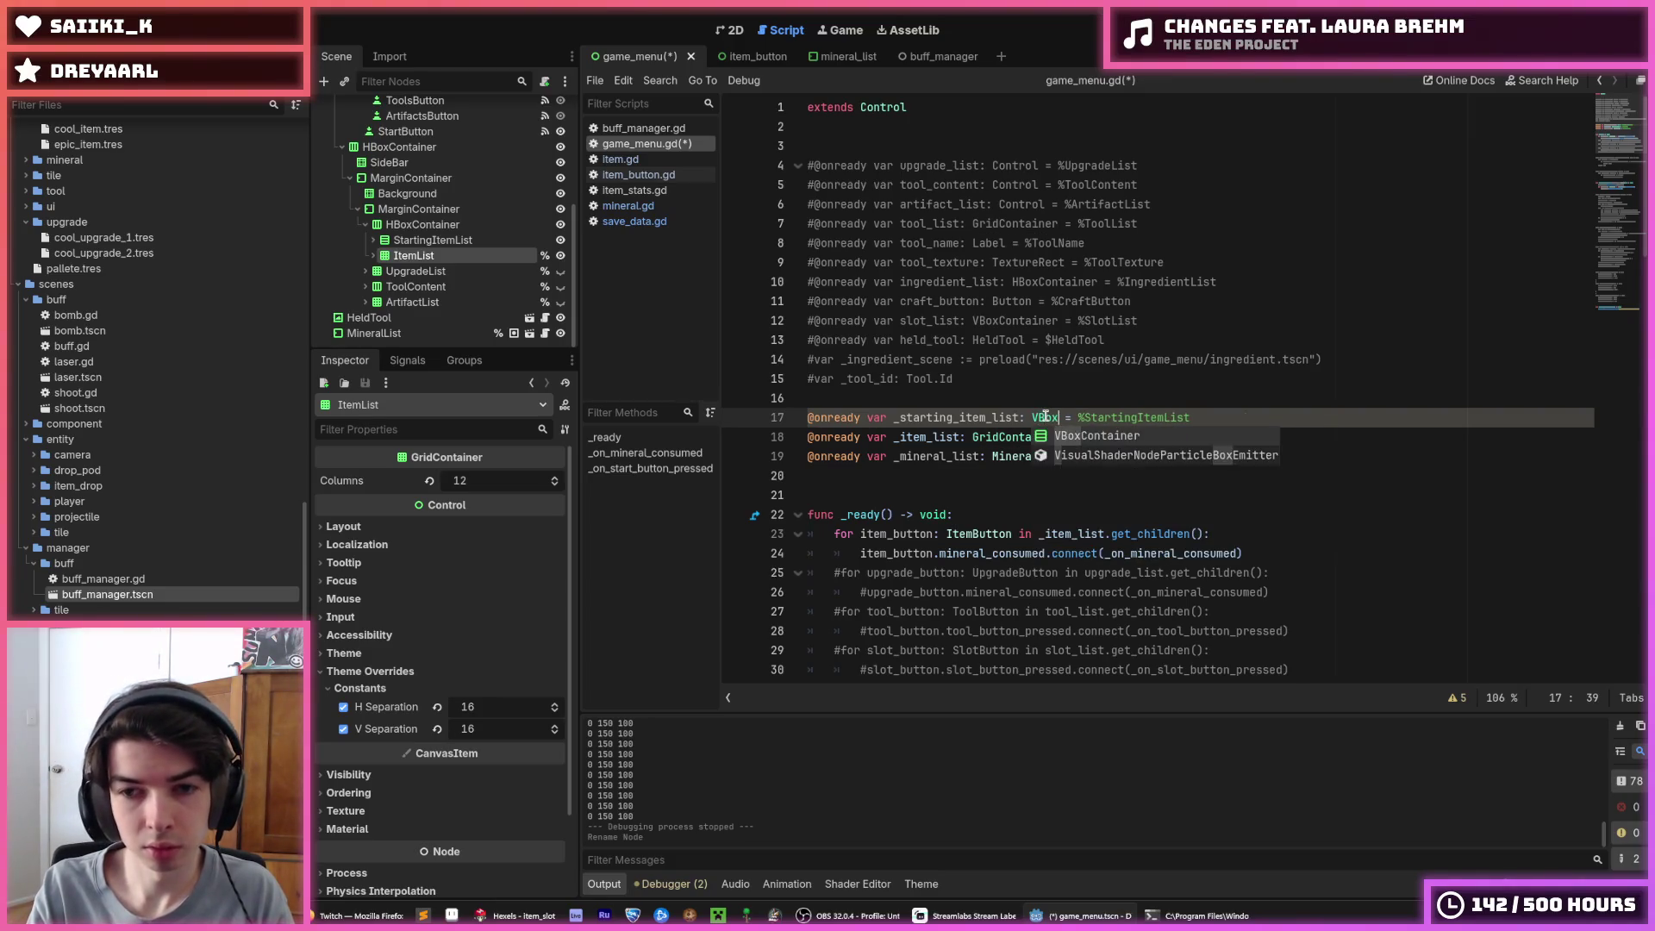
{"action": "type", "text": "ainer"}
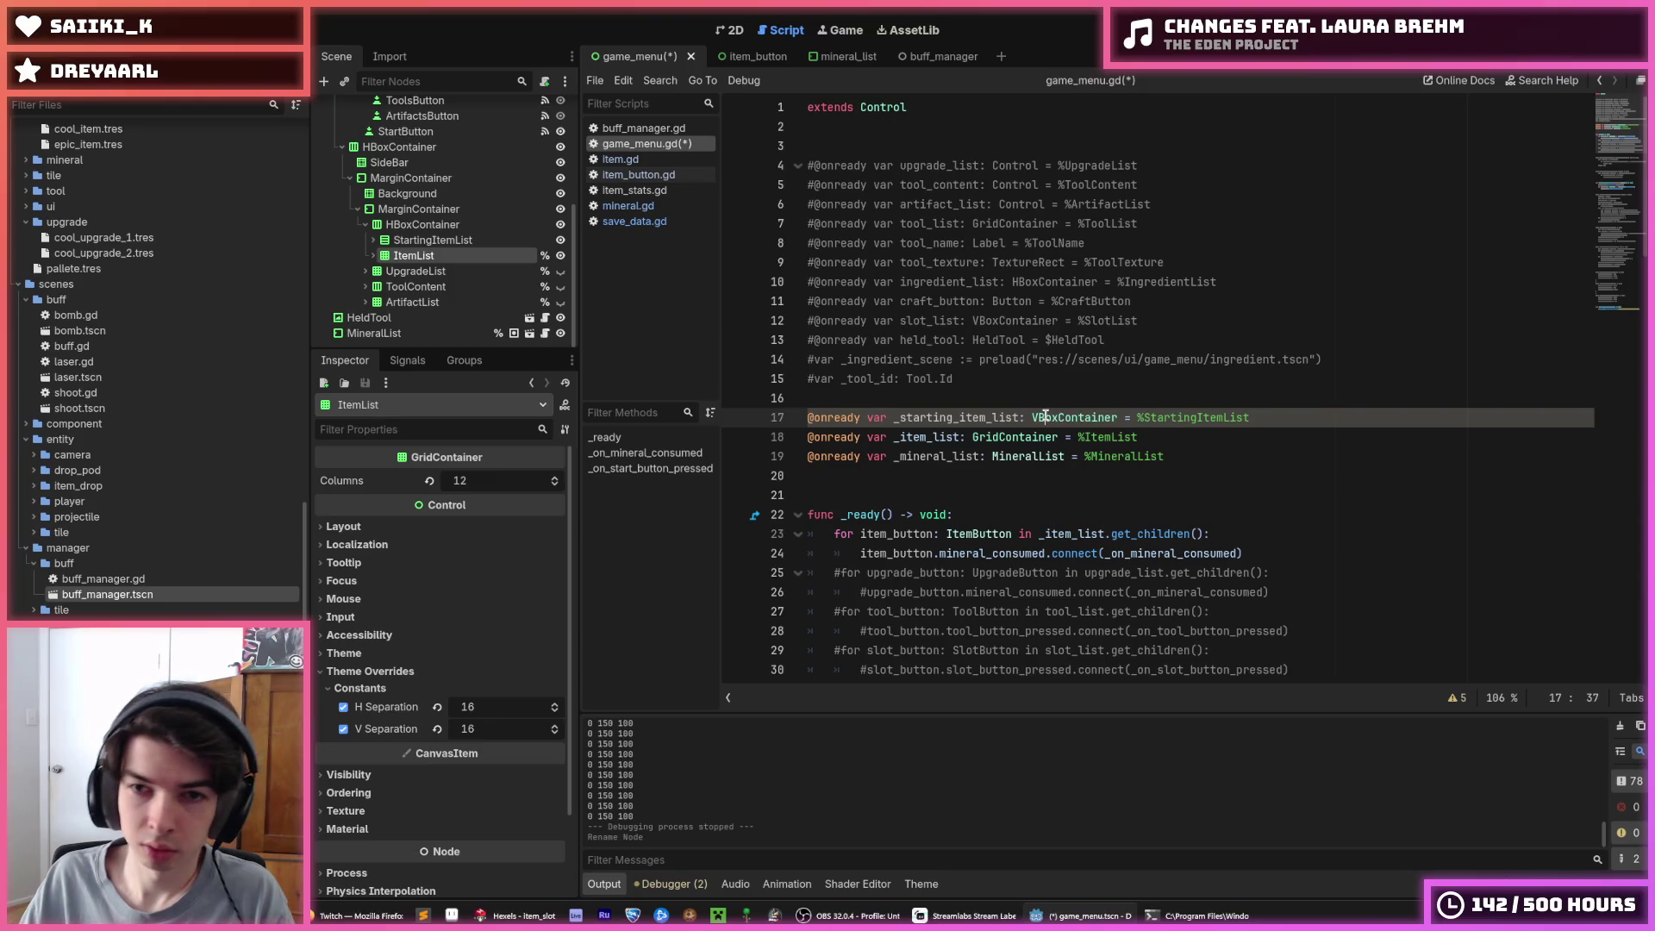
{"action": "double_click", "coordinate": [1045, 417]}
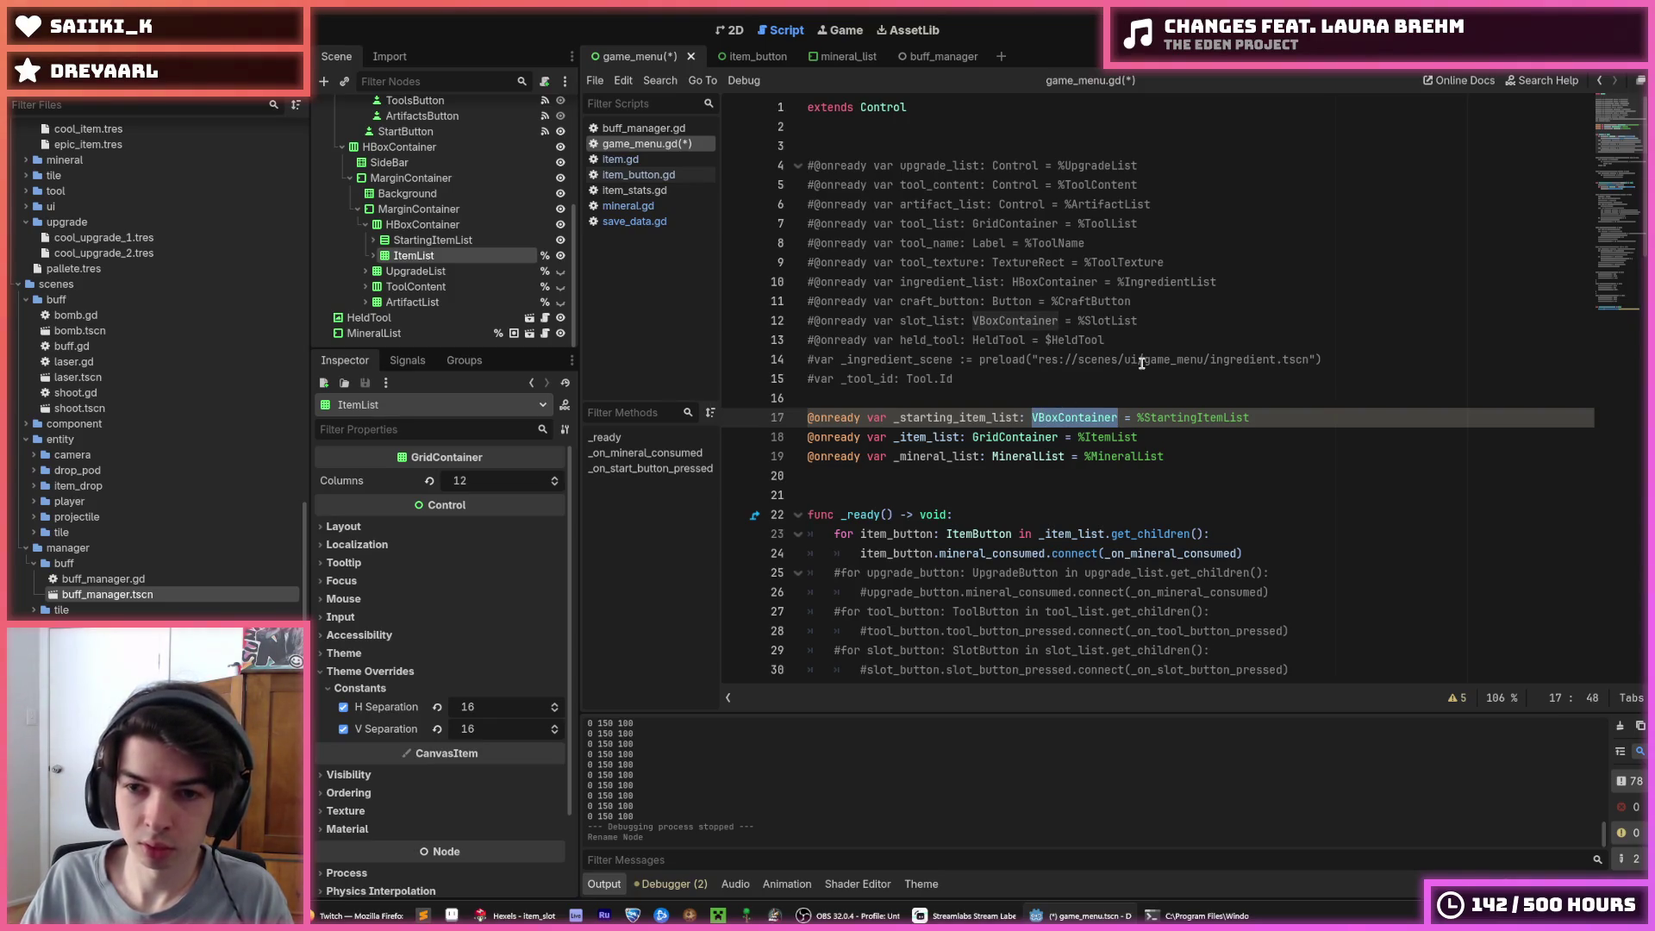
{"action": "left_click", "coordinate": [1019, 417]}
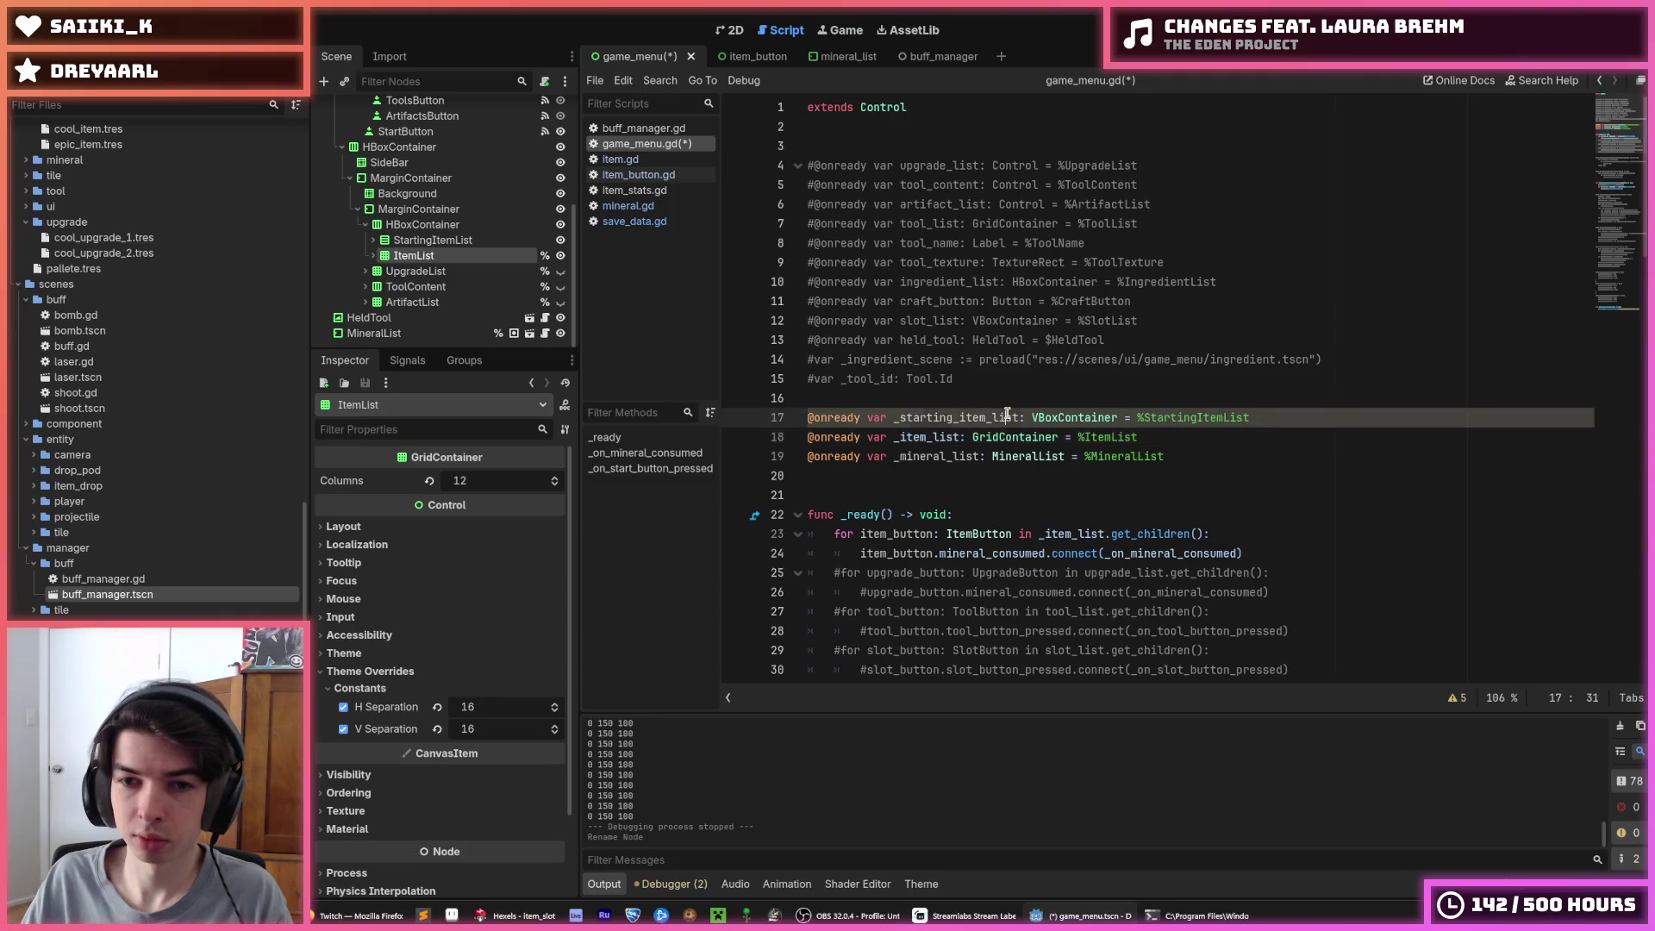
{"action": "double_click", "coordinate": [1017, 418]}
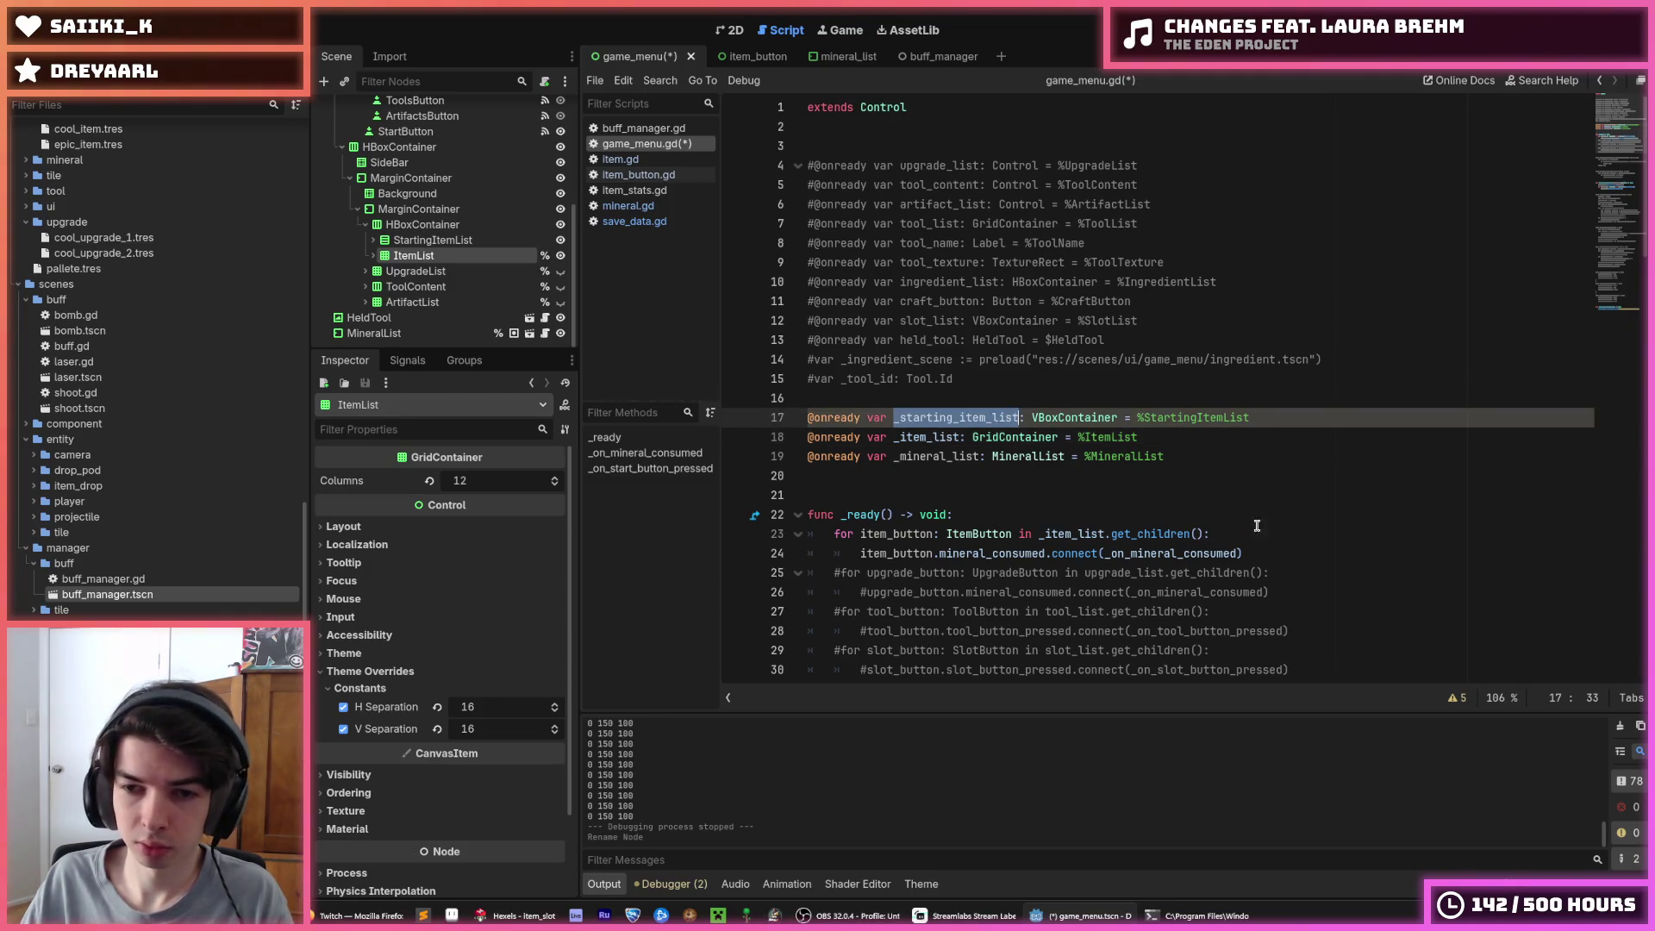
Make the _ready loop iterate _starting_item_list.get_children() + _item_list.get_children()
{"action": "left_click", "coordinate": [1285, 552]}
{"action": "left_click", "coordinate": [1203, 535]}
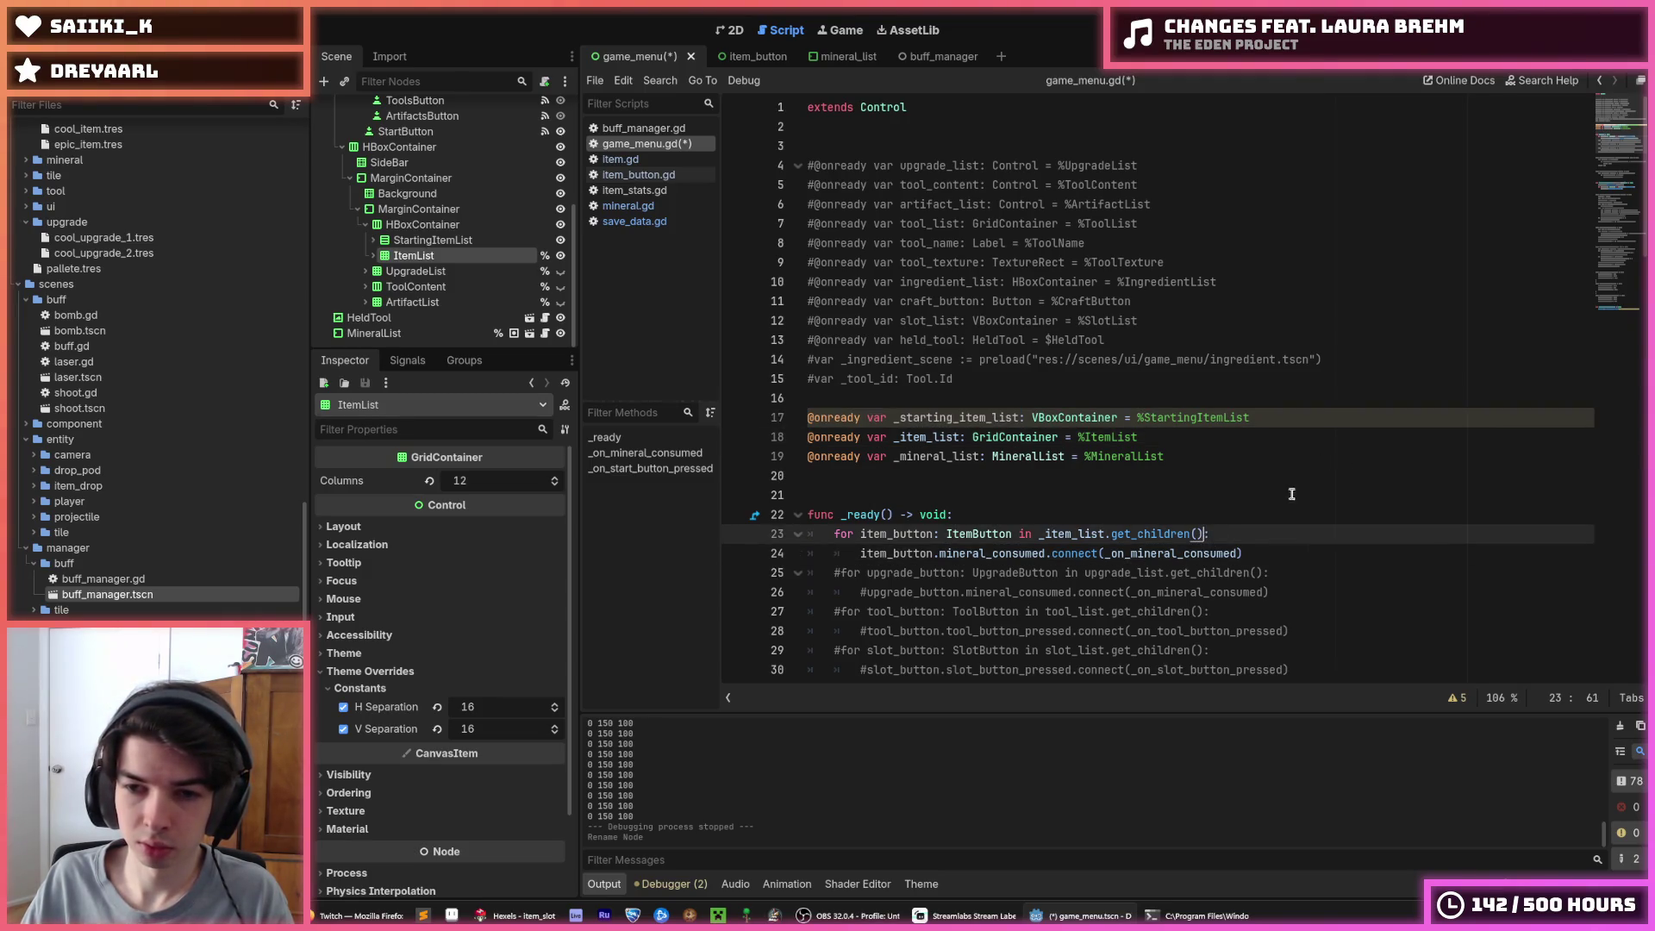
{"action": "type", "text": "+"}
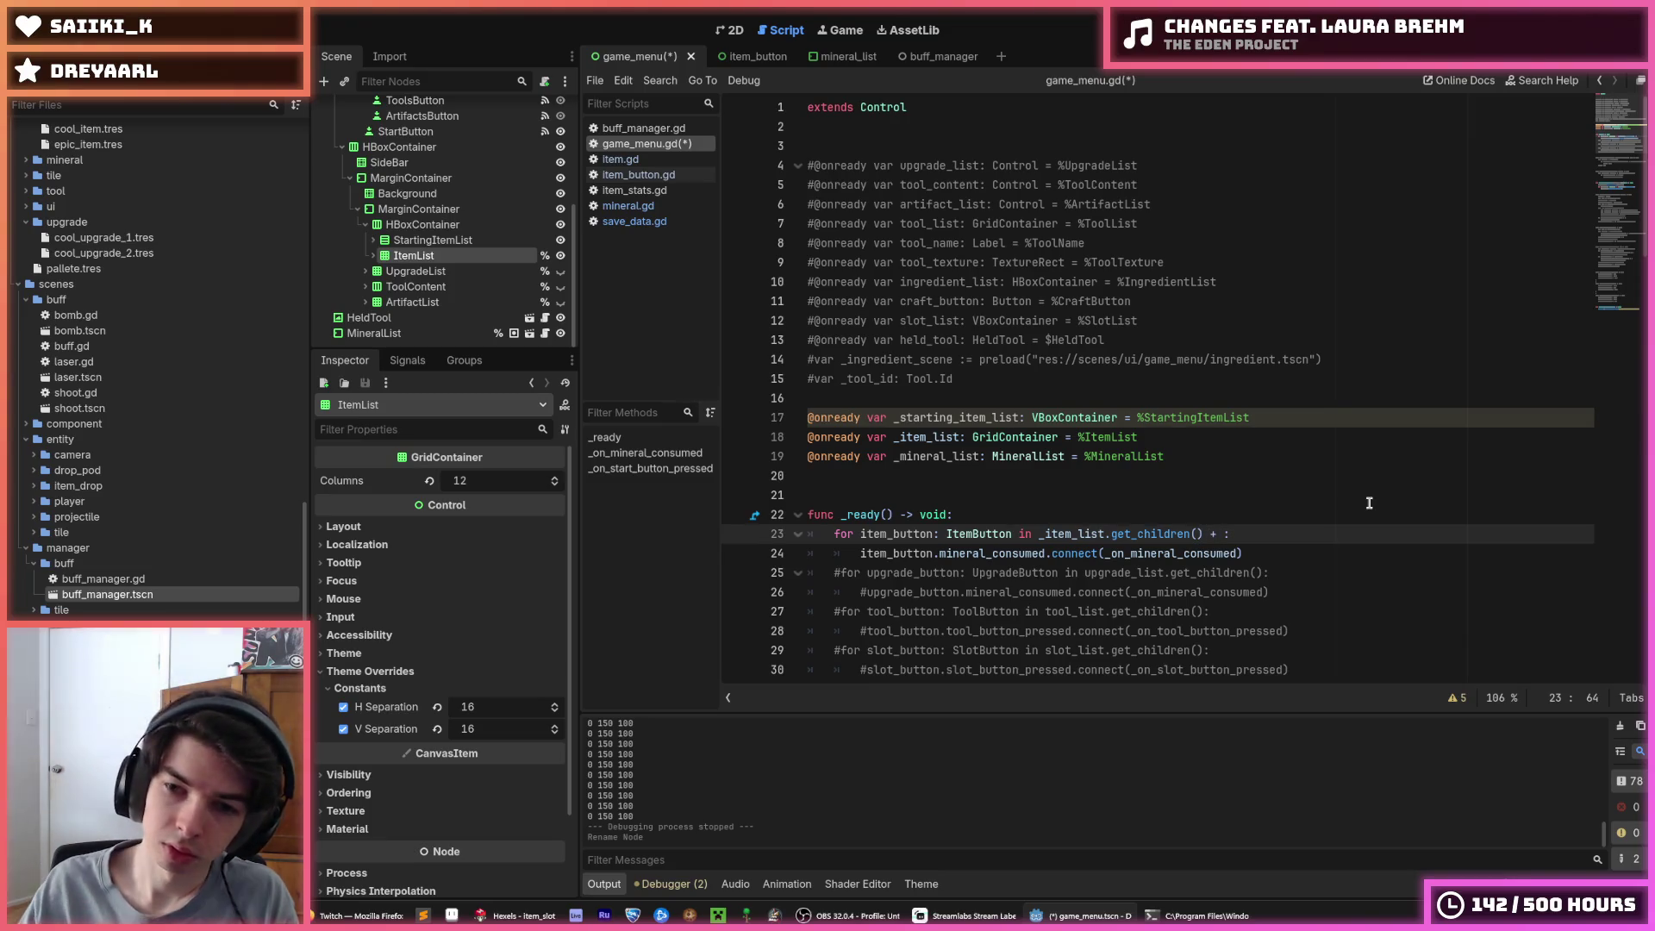
{"action": "left_click_drag", "start_coordinate": [1204, 533], "coordinate": [1039, 531]}
{"action": "key", "text": "ctrl+c"}
{"action": "key", "text": "End"}
{"action": "key", "text": "Left"}
{"action": "key", "text": "ctrl+v"}
{"action": "left_click", "coordinate": [1045, 532]}
{"action": "type", "text": "starting_"}
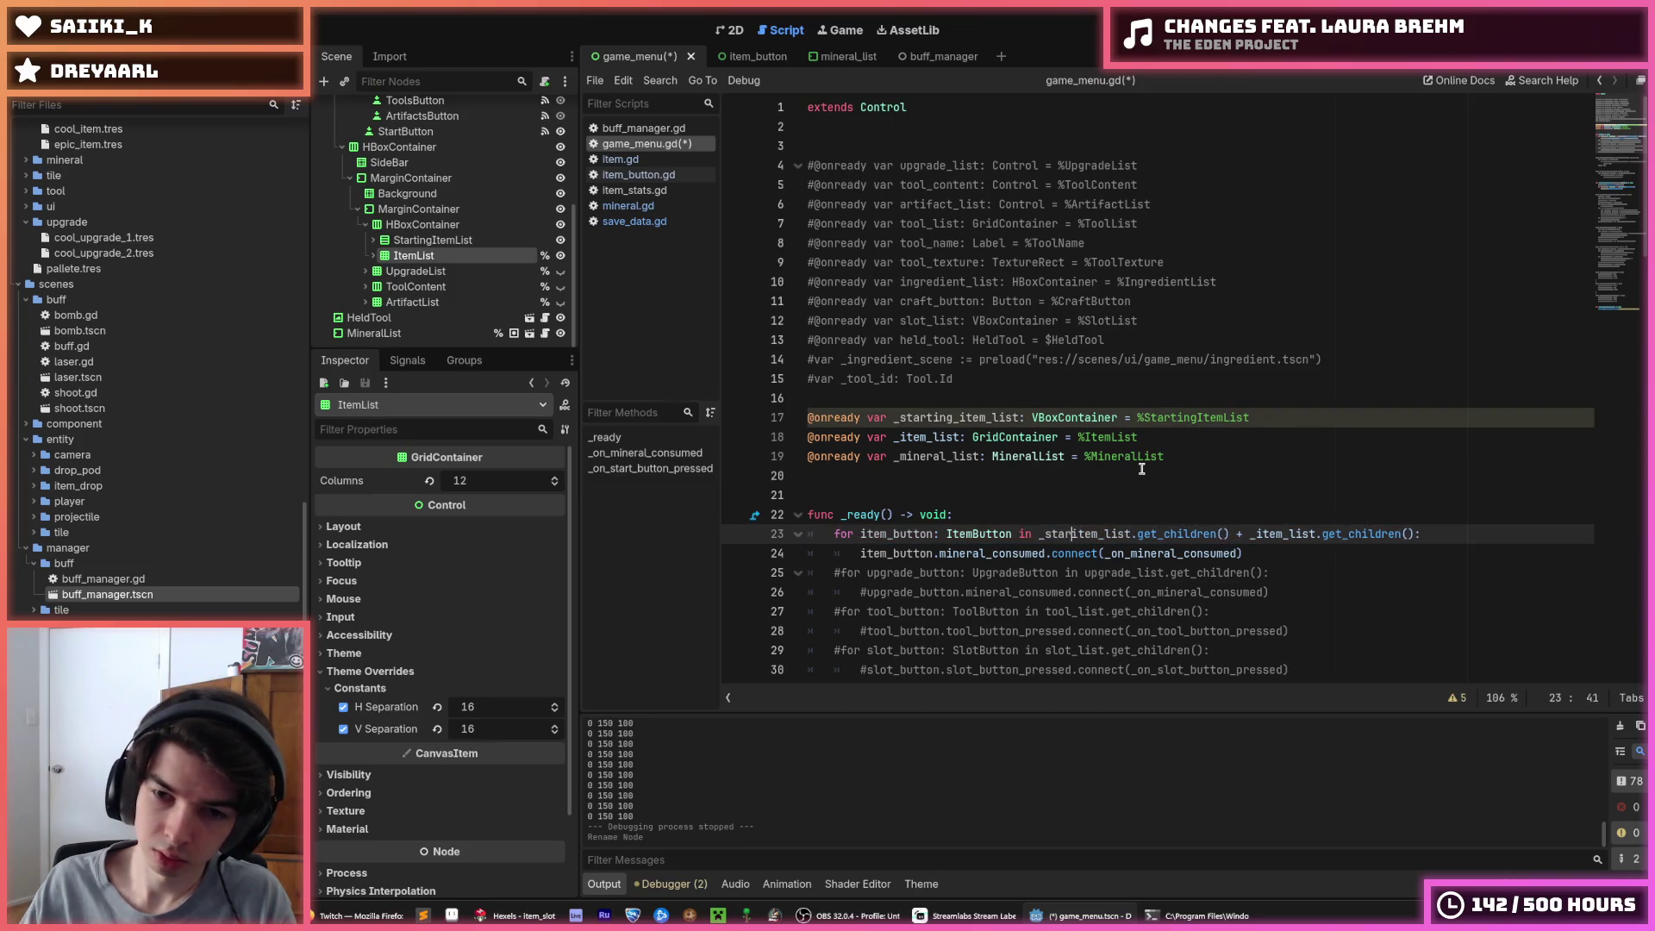
{"action": "type", "text": "_item"}
{"action": "key", "text": "Escape"}
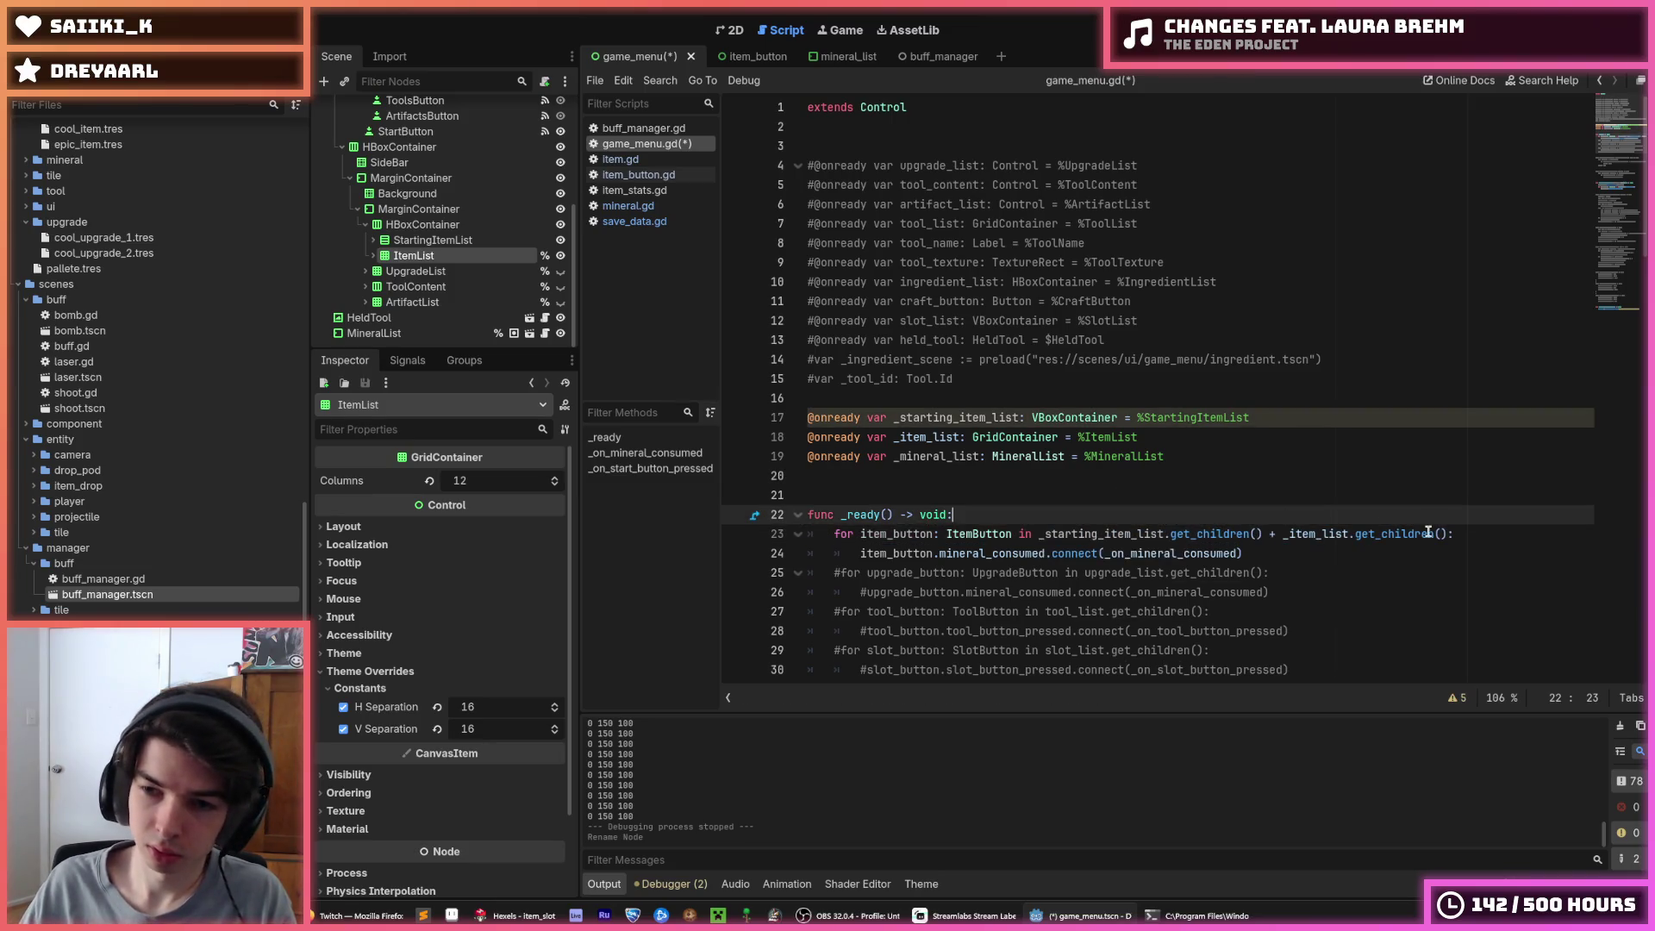
{"action": "key", "text": "End"}
{"action": "key", "text": "Left"}
{"action": "left_click", "coordinate": [1039, 532], "text": "shift"}
Use the same combined two-list expression in the mineral handler loop and save the script
{"action": "scroll", "coordinate": [1065, 504], "scroll_direction": "down", "scroll_amount": 12}
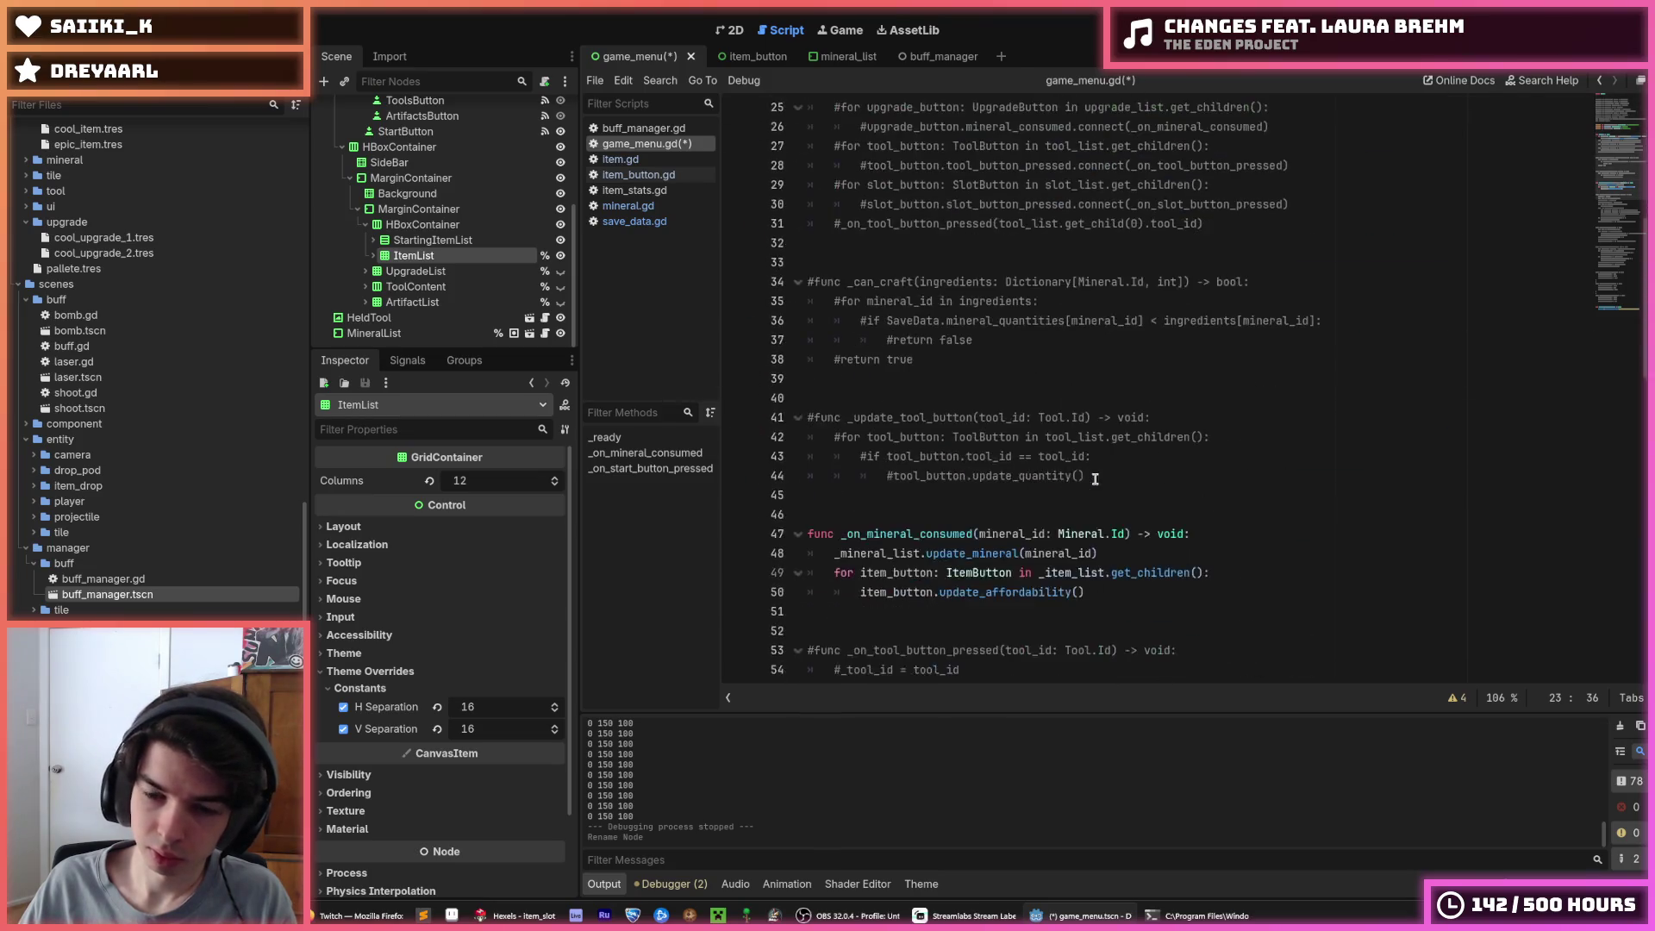
{"action": "left_click_drag", "start_coordinate": [1203, 341], "coordinate": [1039, 341]}
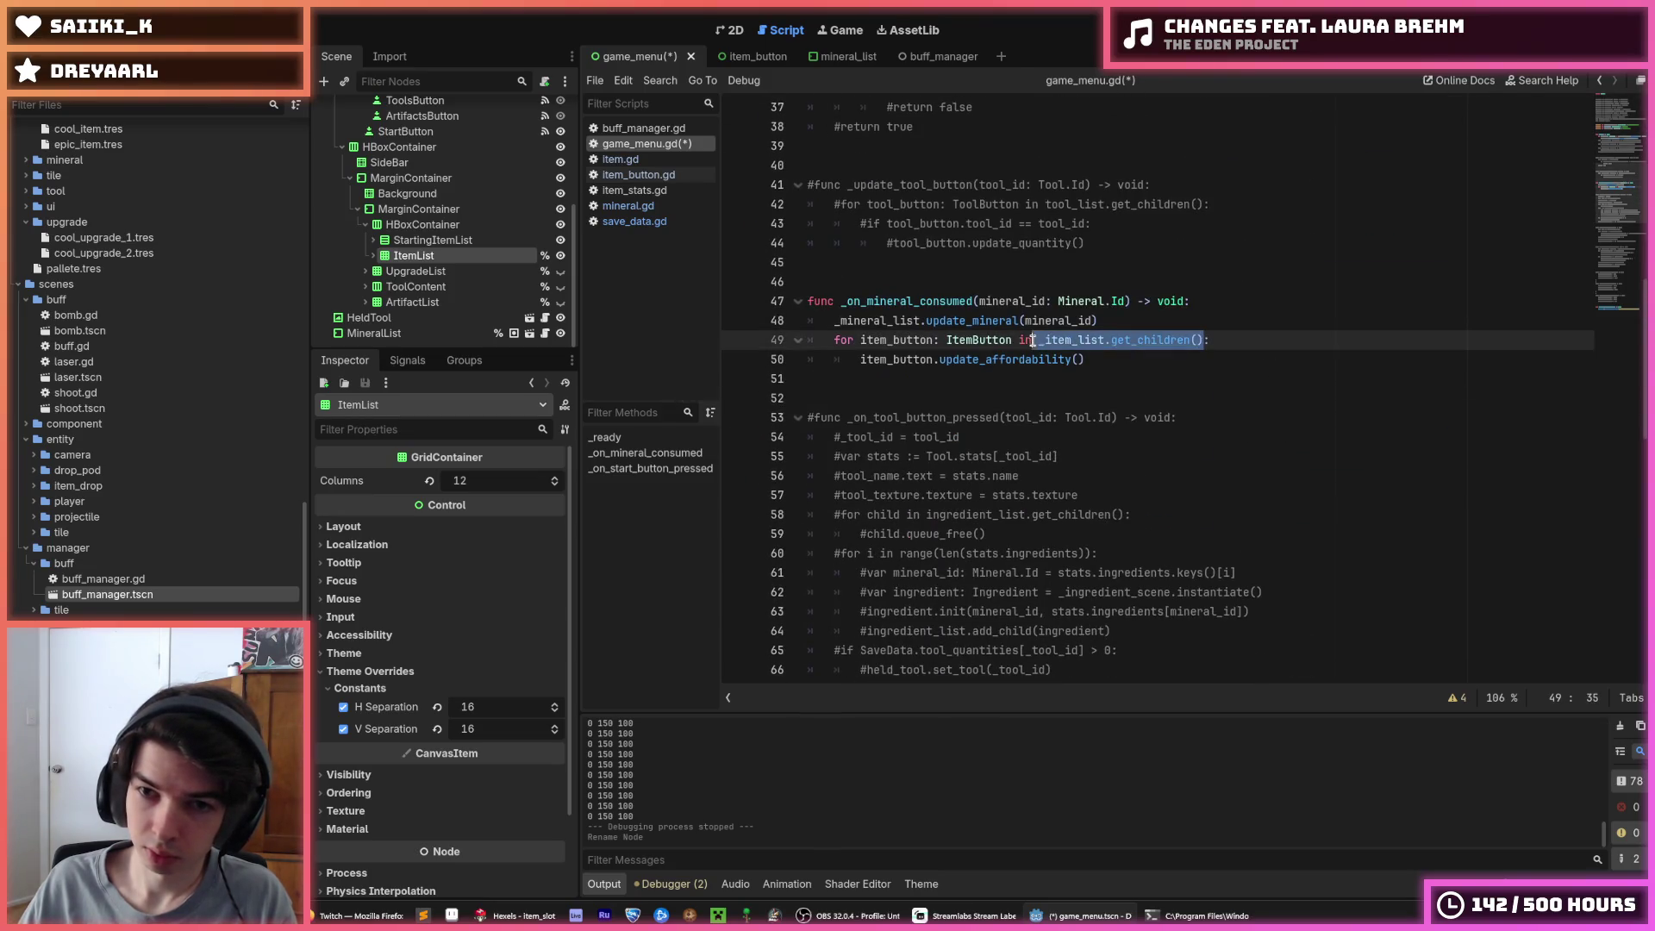
{"action": "key", "text": "ctrl+v"}
{"action": "key", "text": "Up"}
{"action": "key", "text": "ctrl+s"}
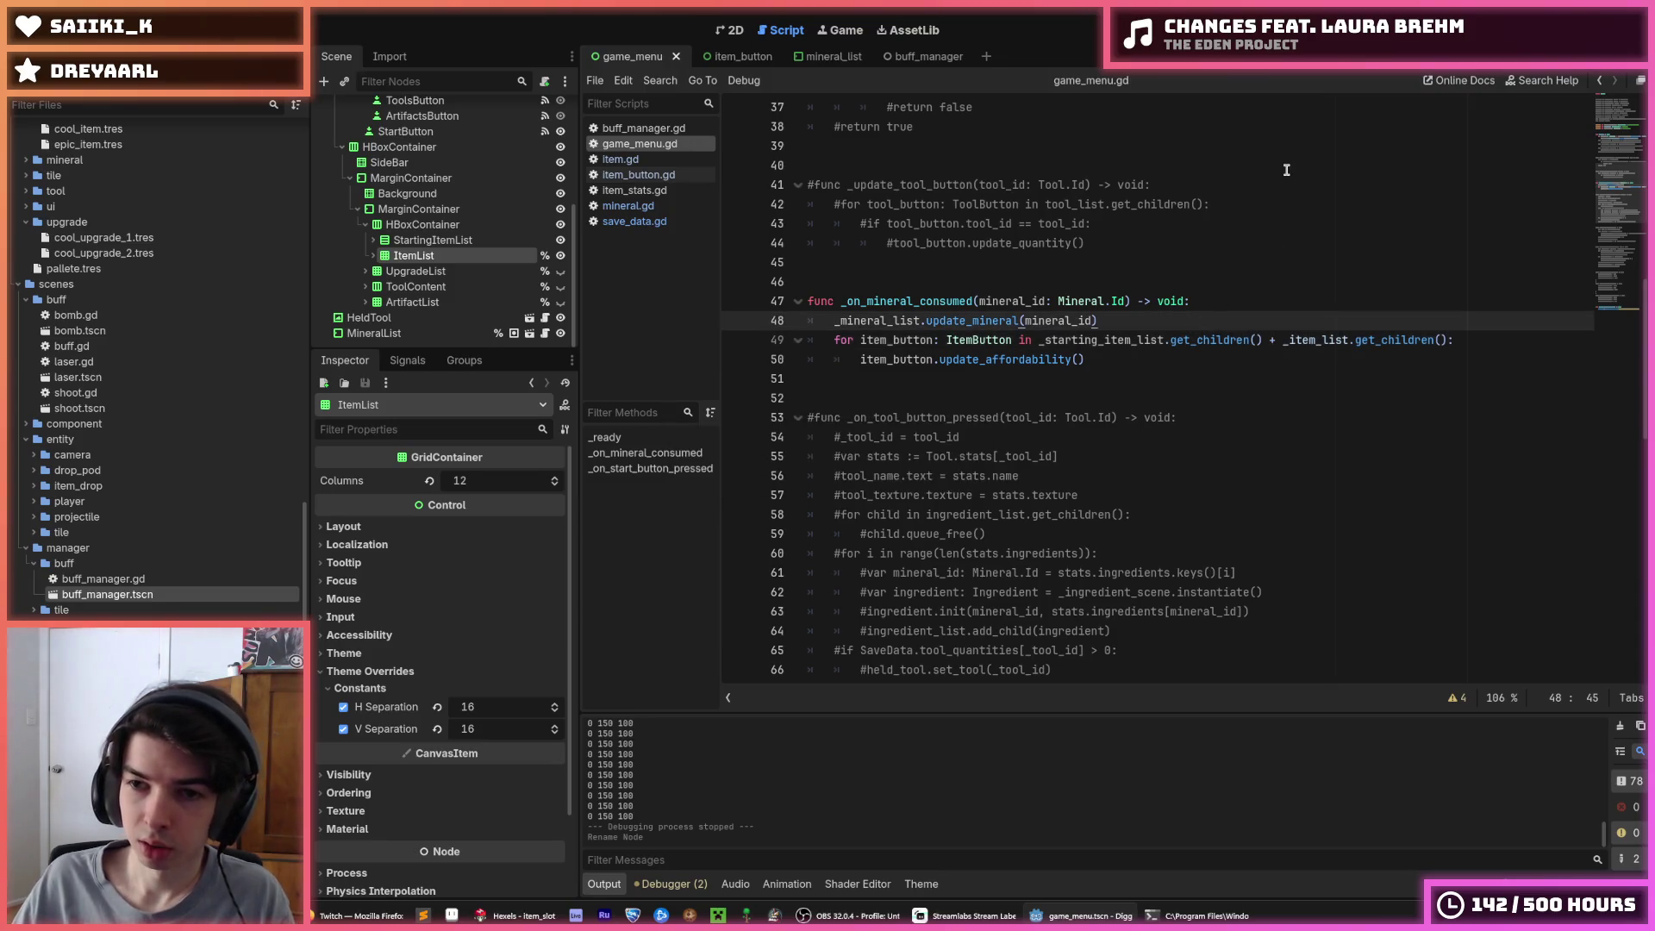
Save the scene and run the project with F5 to test the item lists
{"action": "left_click", "coordinate": [1215, 308]}
{"action": "key", "text": "Down"}
{"action": "key", "text": "ctrl+s"}
{"action": "key", "text": "Up"}
{"action": "key", "text": "Down"}
{"action": "key", "text": "Up"}
{"action": "key", "text": "Down"}
{"action": "key", "text": "ctrl+s"}
{"action": "key", "text": "Up"}
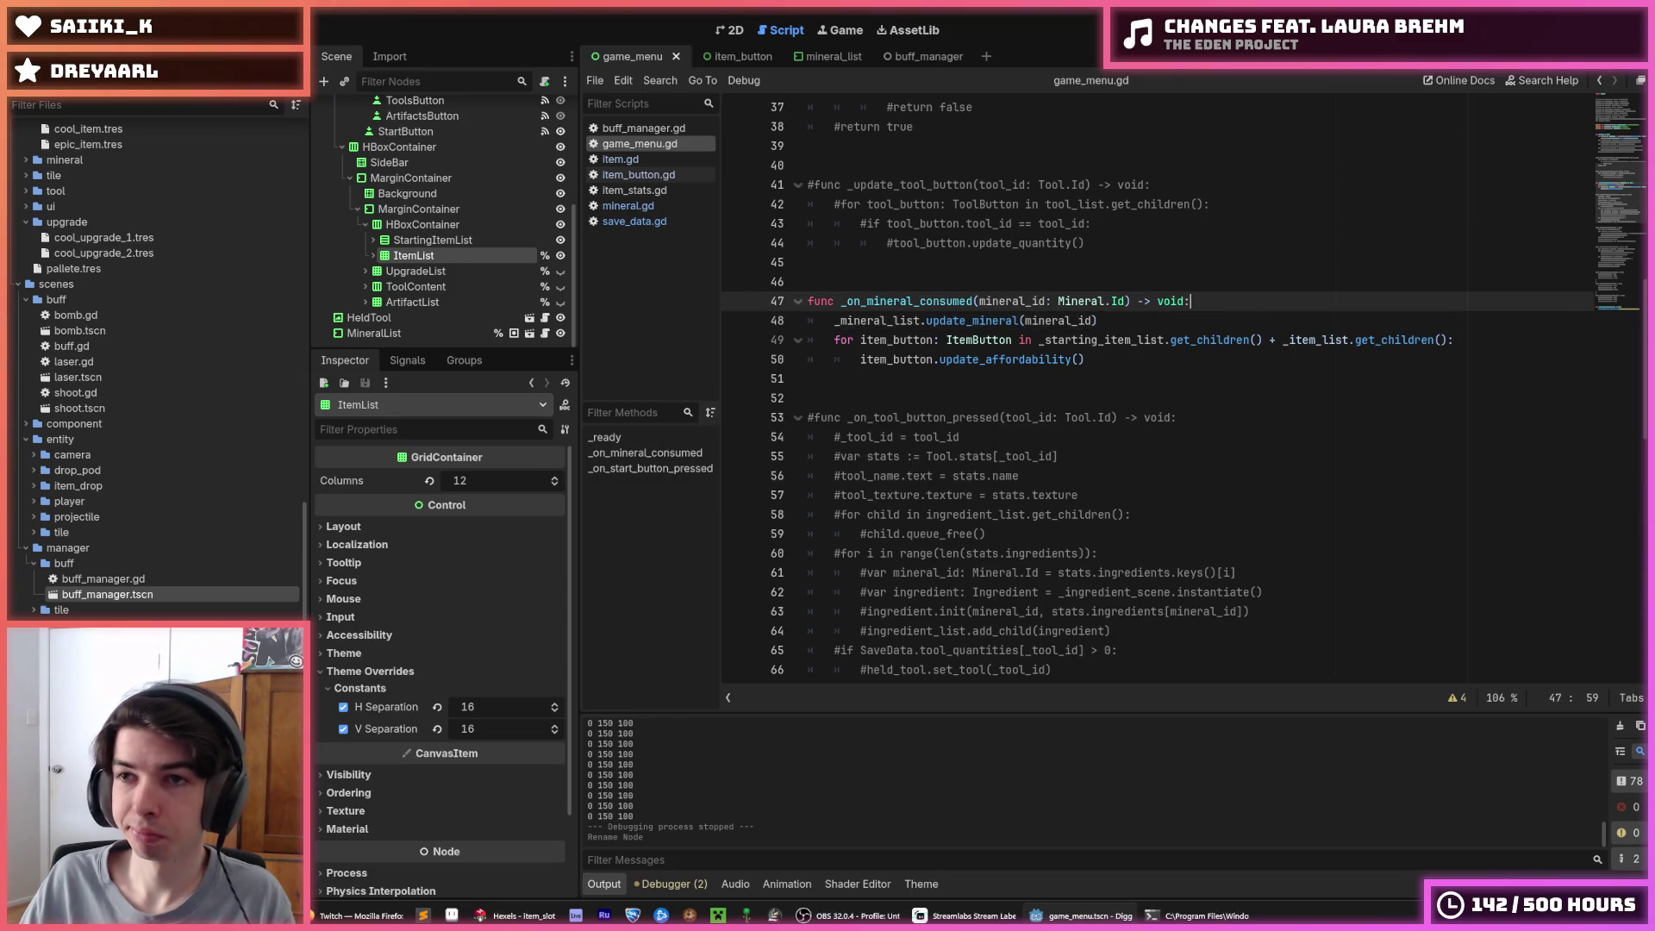
{"action": "key", "text": "F5"}
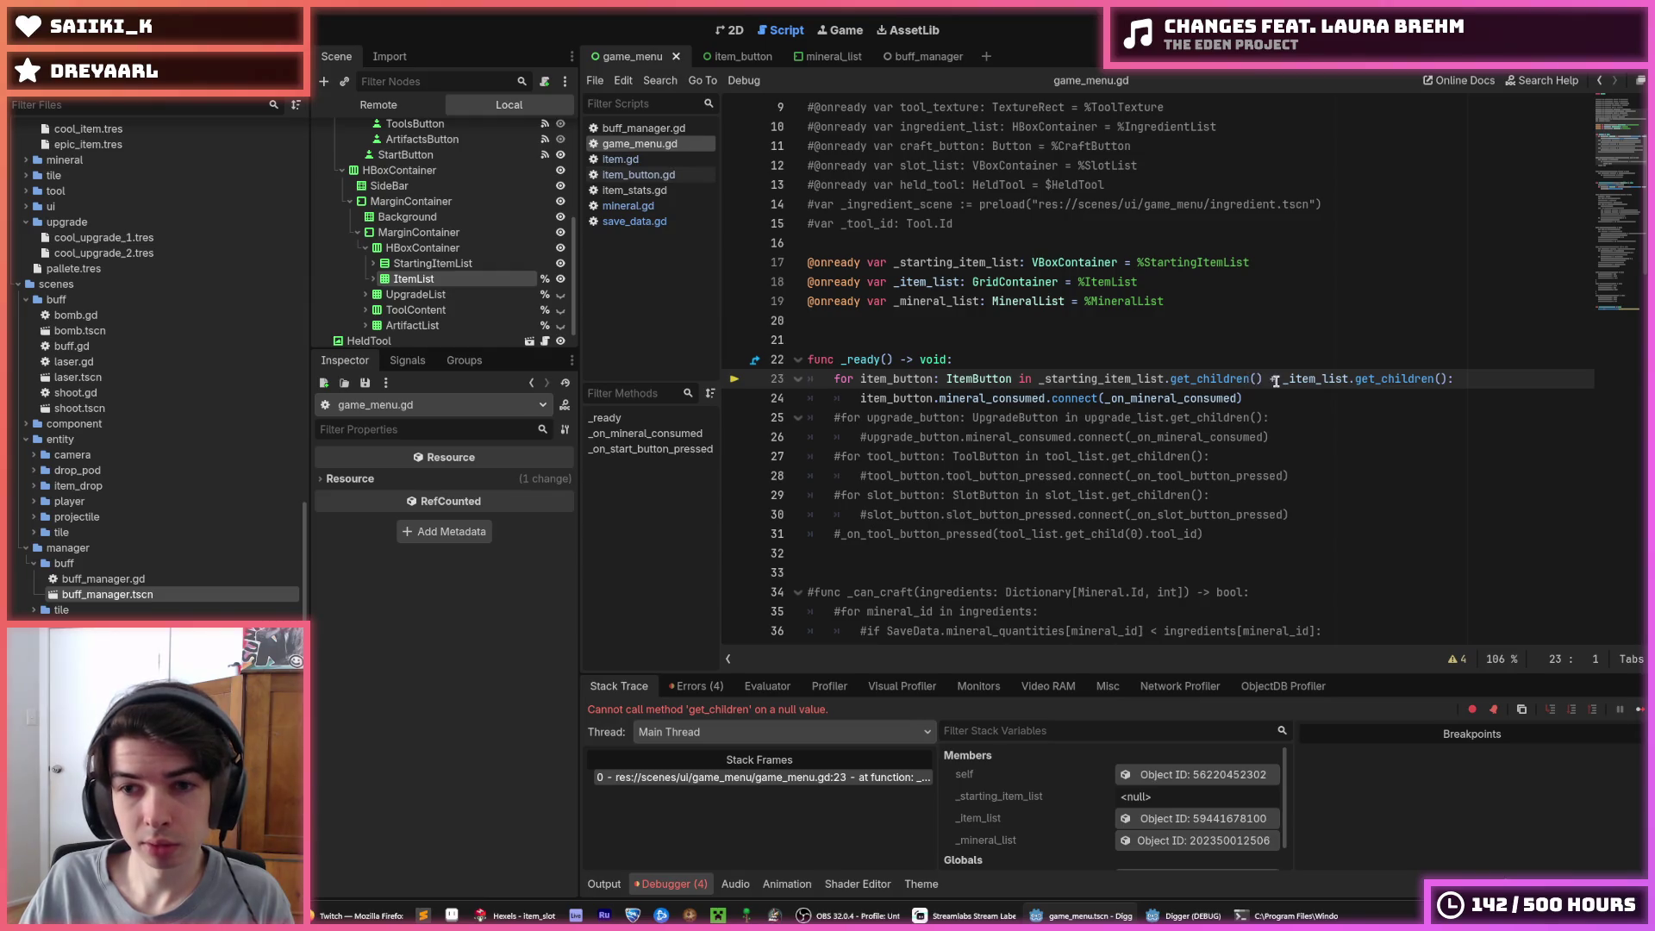
Set StartingItemList to Access as Unique Name in the Scene dock and relaunch the game
{"action": "scroll", "coordinate": [1261, 380], "scroll_direction": "up", "scroll_amount": 3}
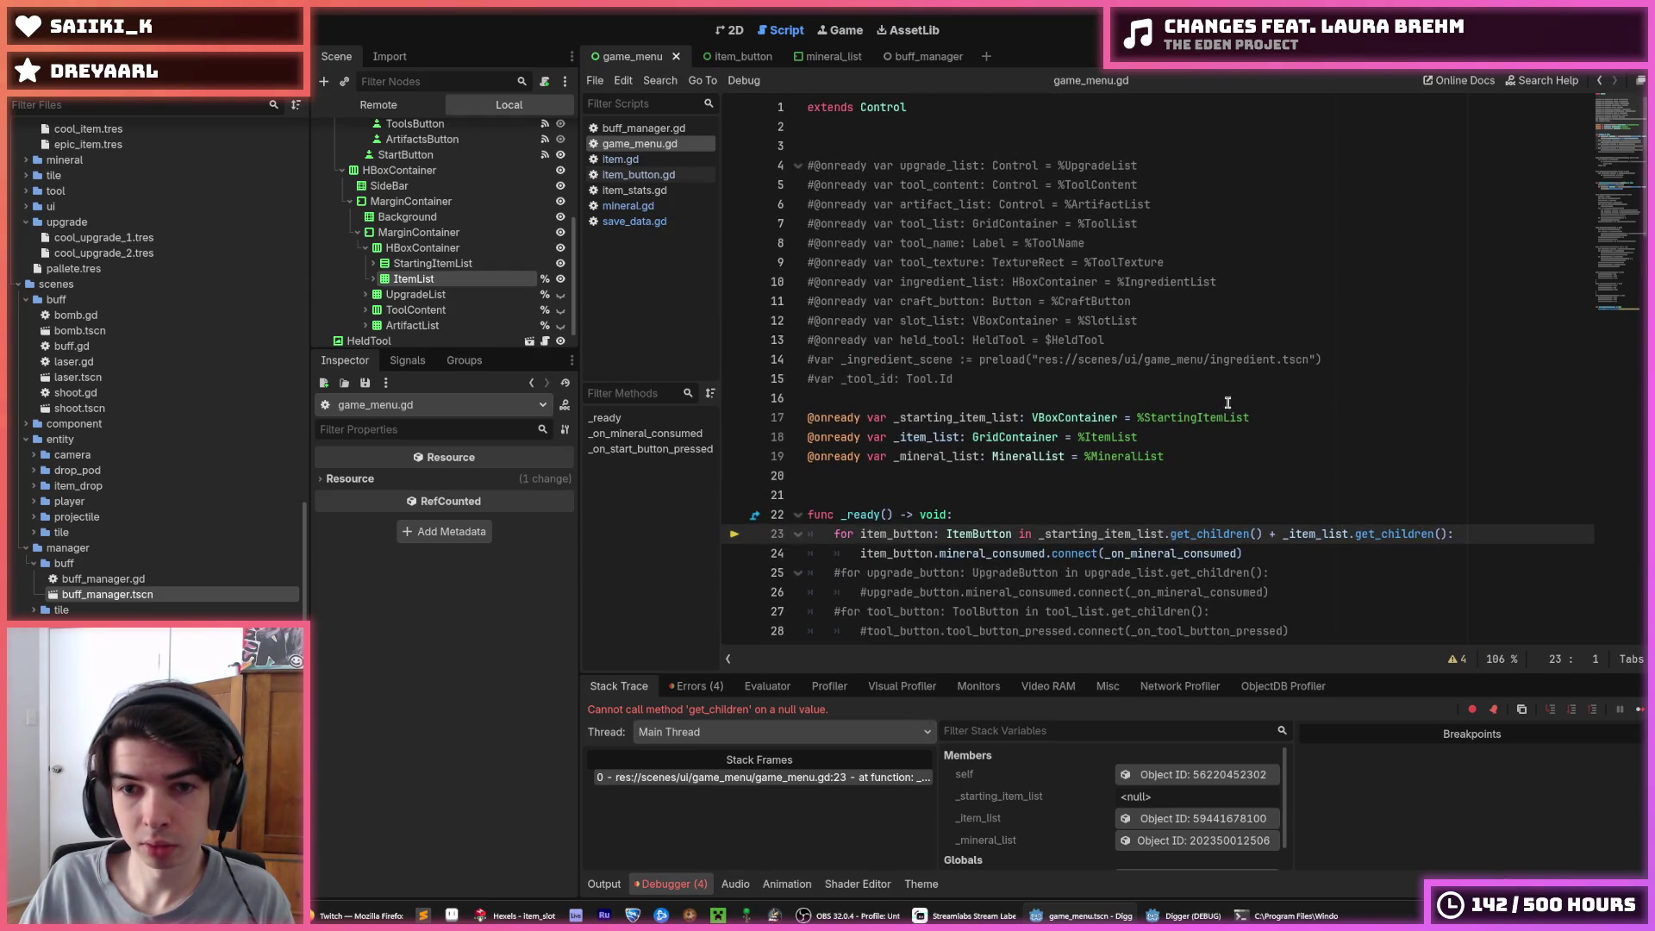
{"action": "left_click", "coordinate": [1253, 418]}
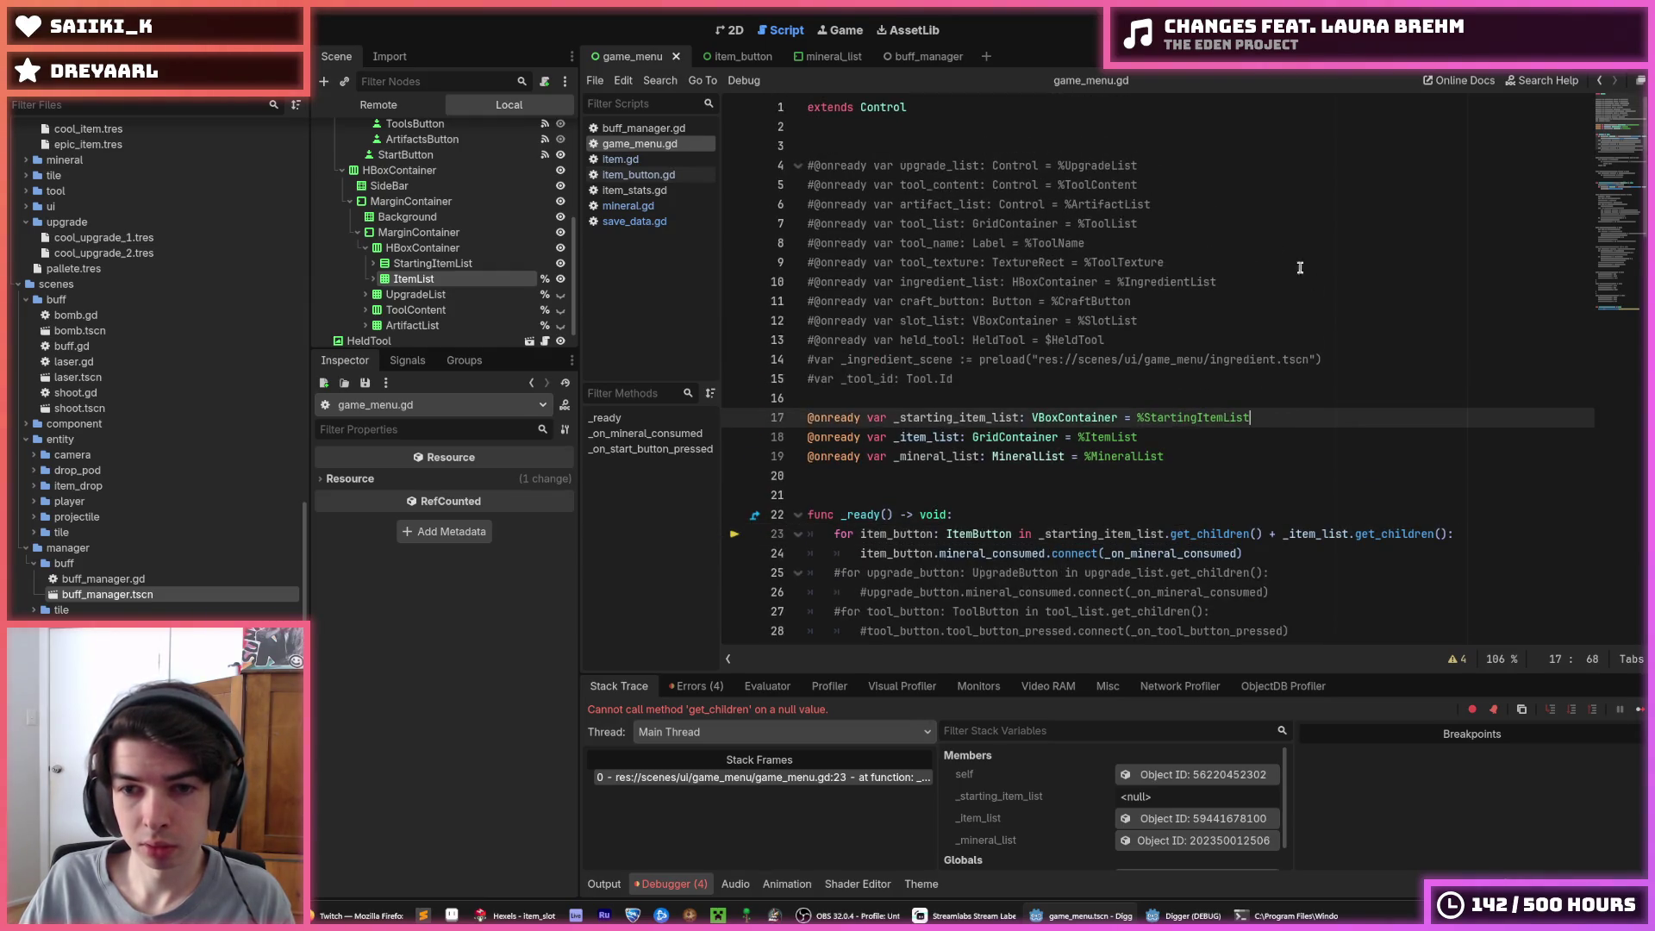
{"action": "right_click", "coordinate": [473, 266]}
{"action": "left_click", "coordinate": [569, 602]}
{"action": "left_click", "coordinate": [1077, 319]}
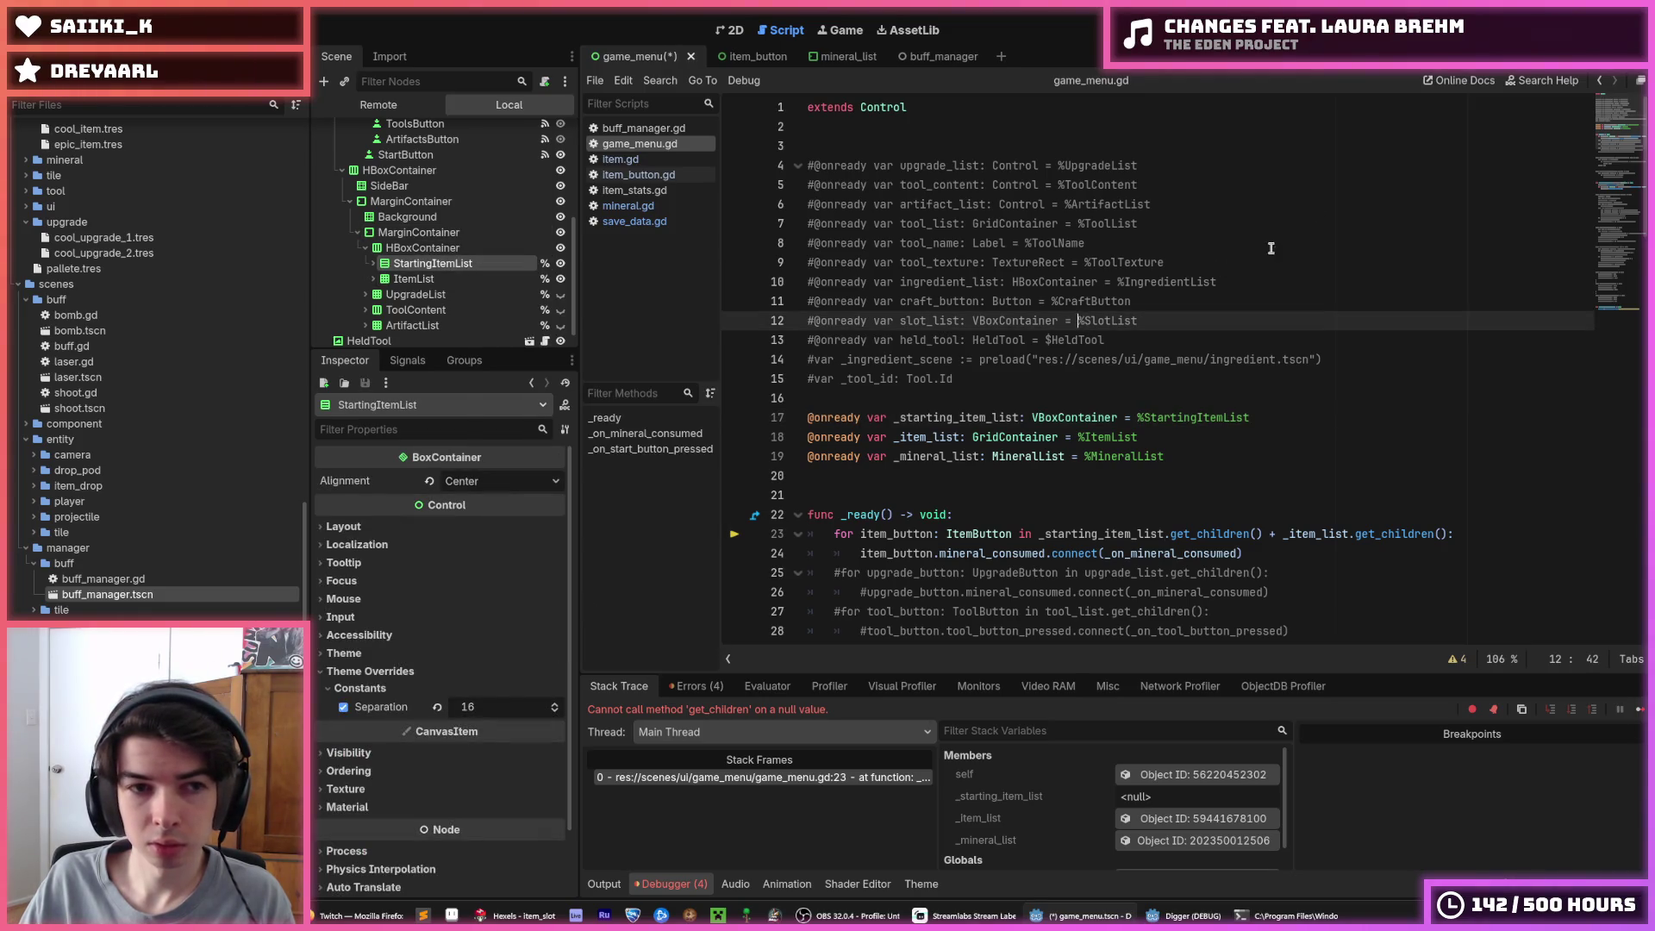
{"action": "key", "text": "F5"}
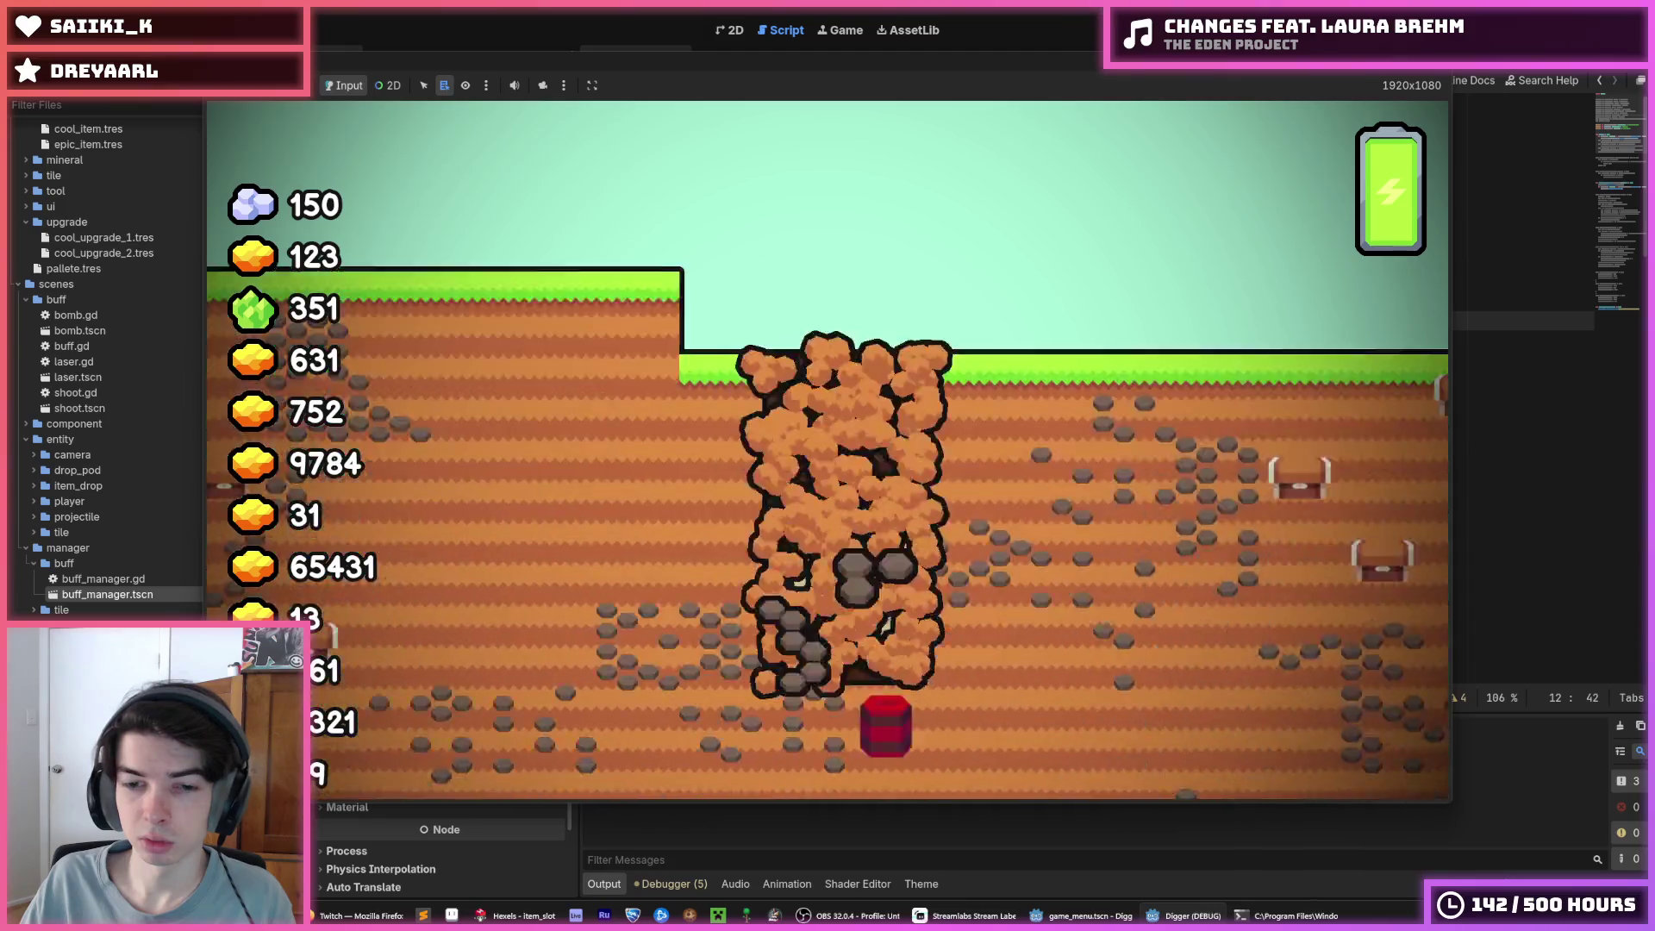
Restart the game, buy the first starting item, then stop it and switch to the 2D view
{"action": "key", "text": "F8"}
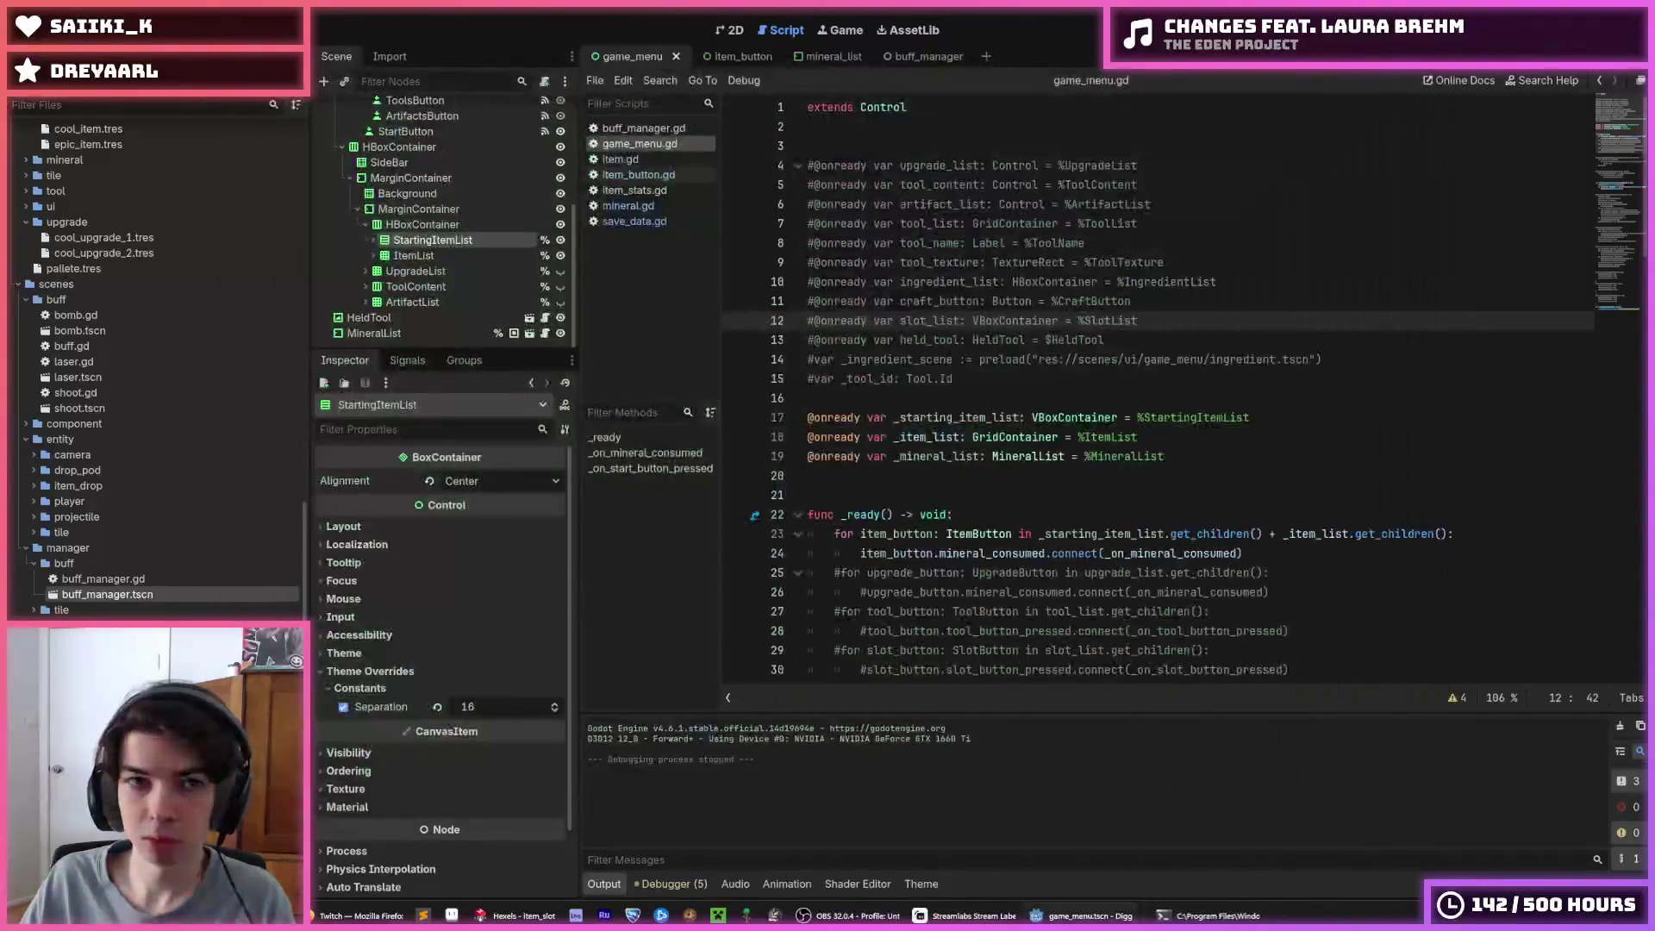
{"action": "key", "text": "F6"}
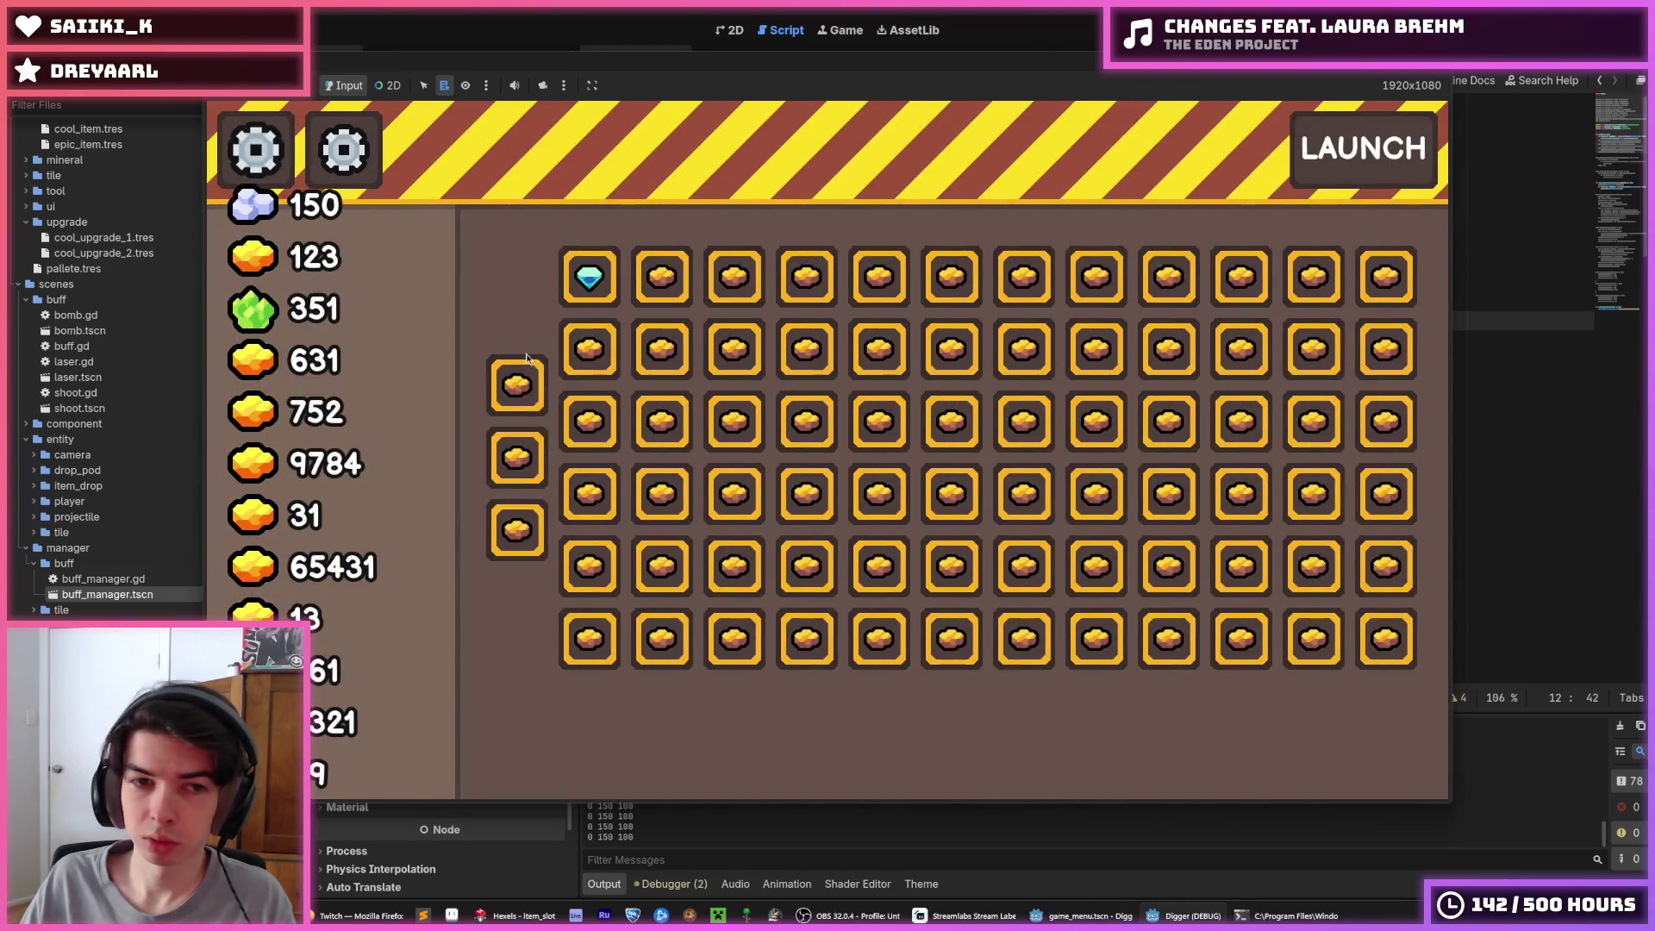
{"action": "left_click", "coordinate": [517, 385]}
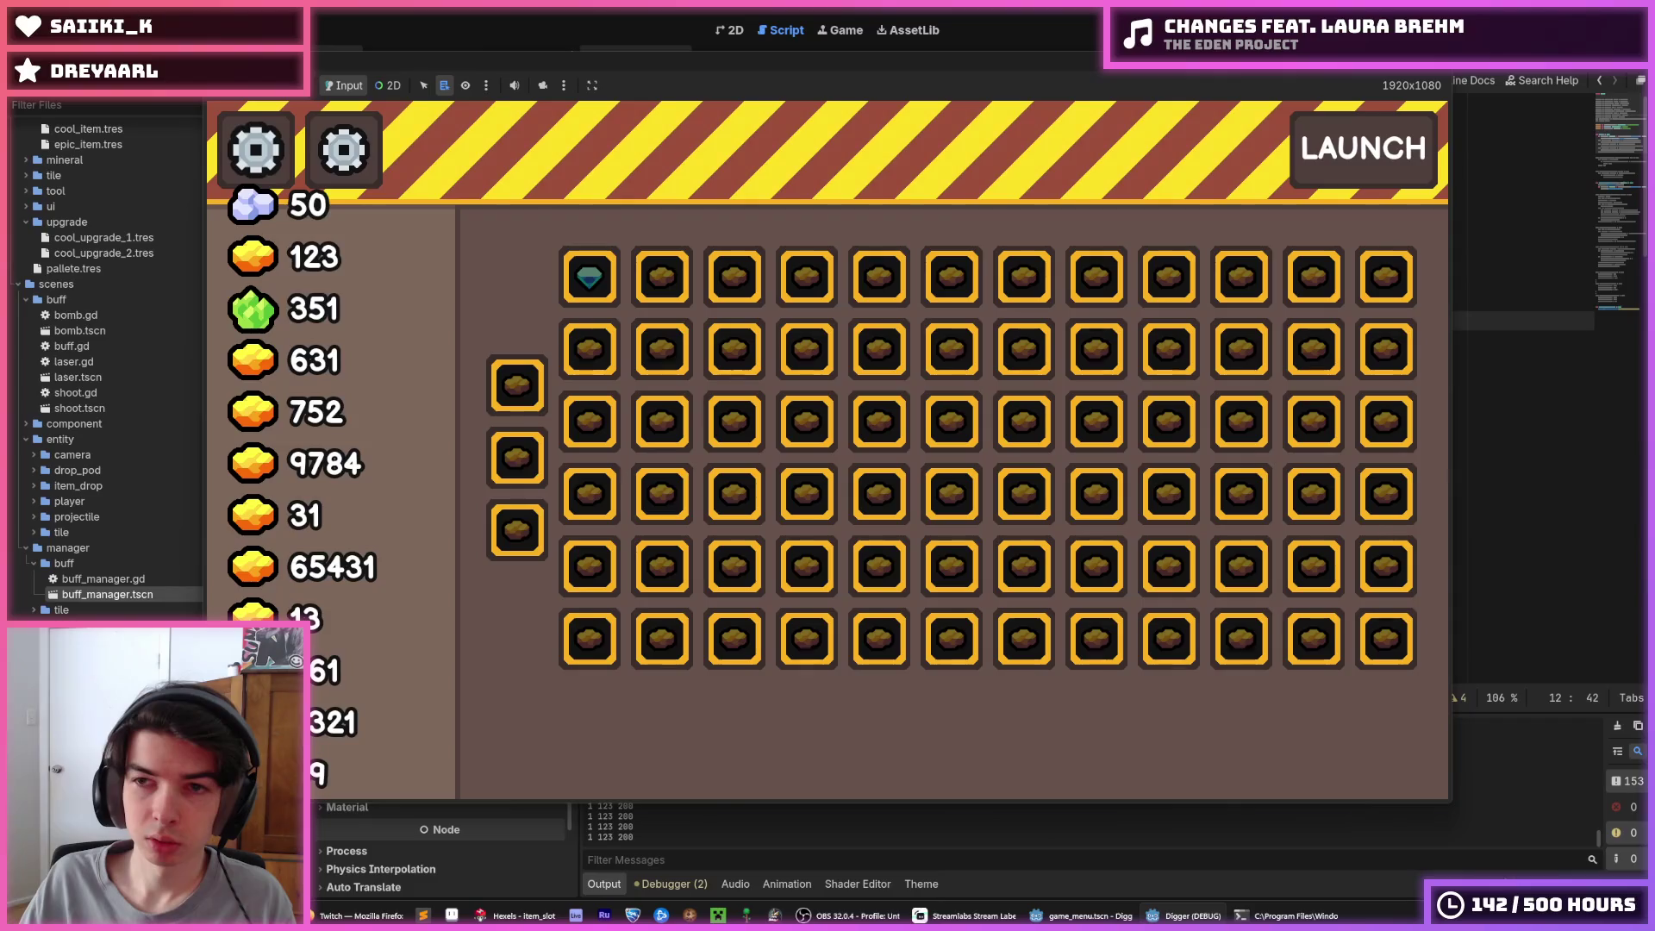
{"action": "key", "text": "F8"}
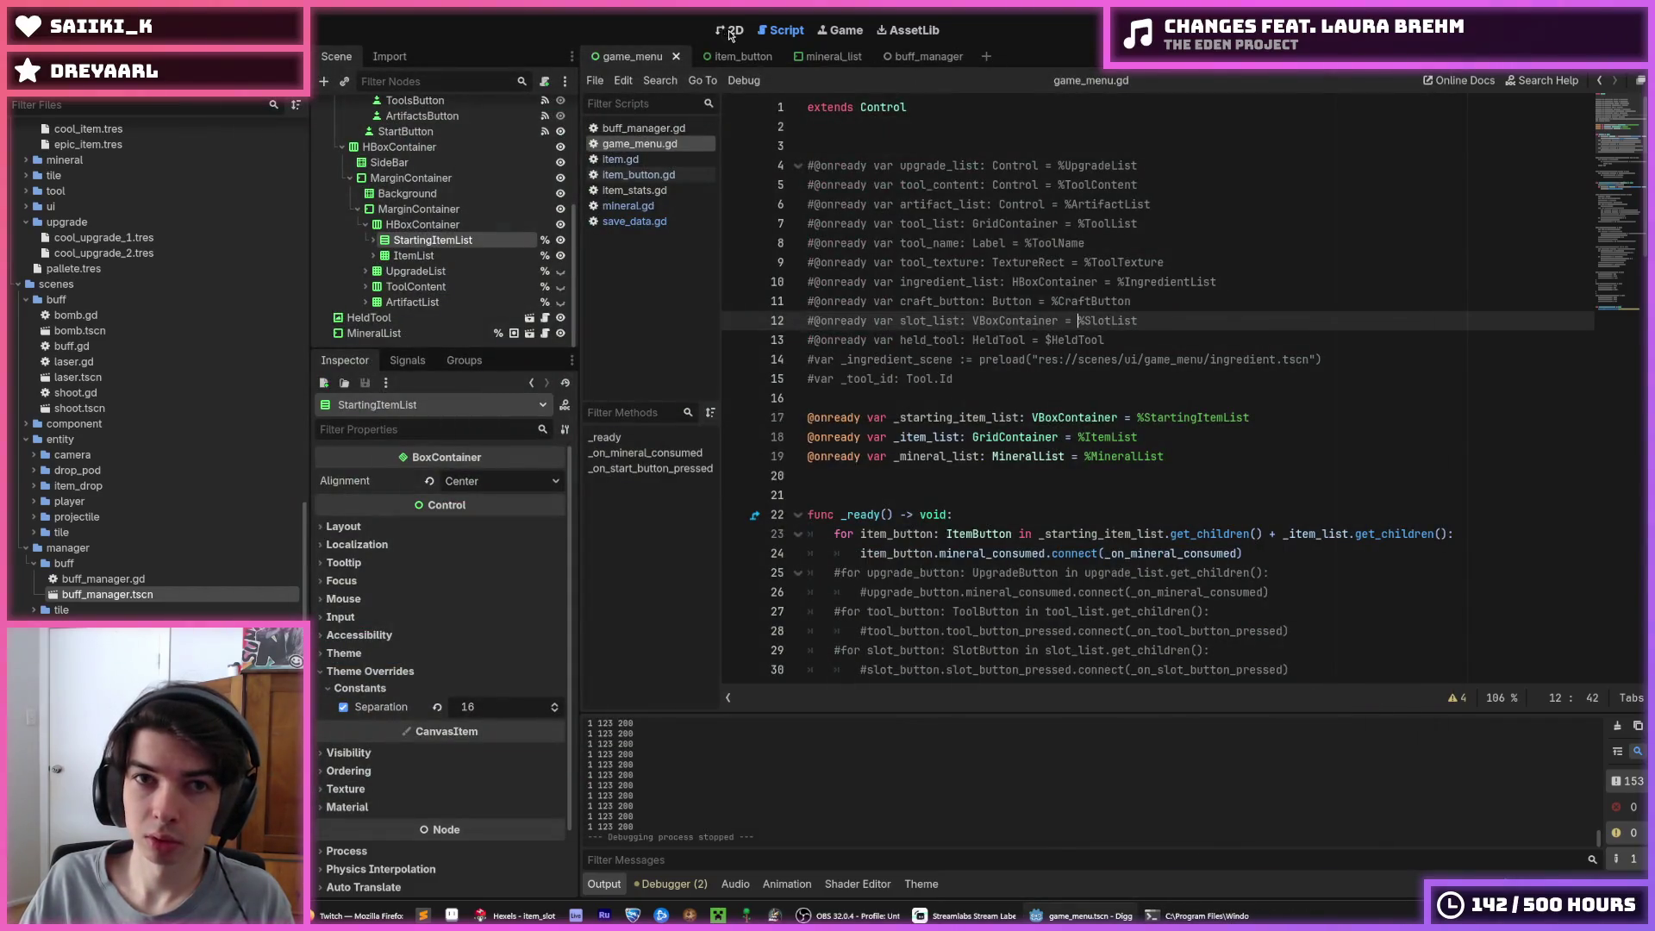
{"action": "left_click", "coordinate": [731, 31]}
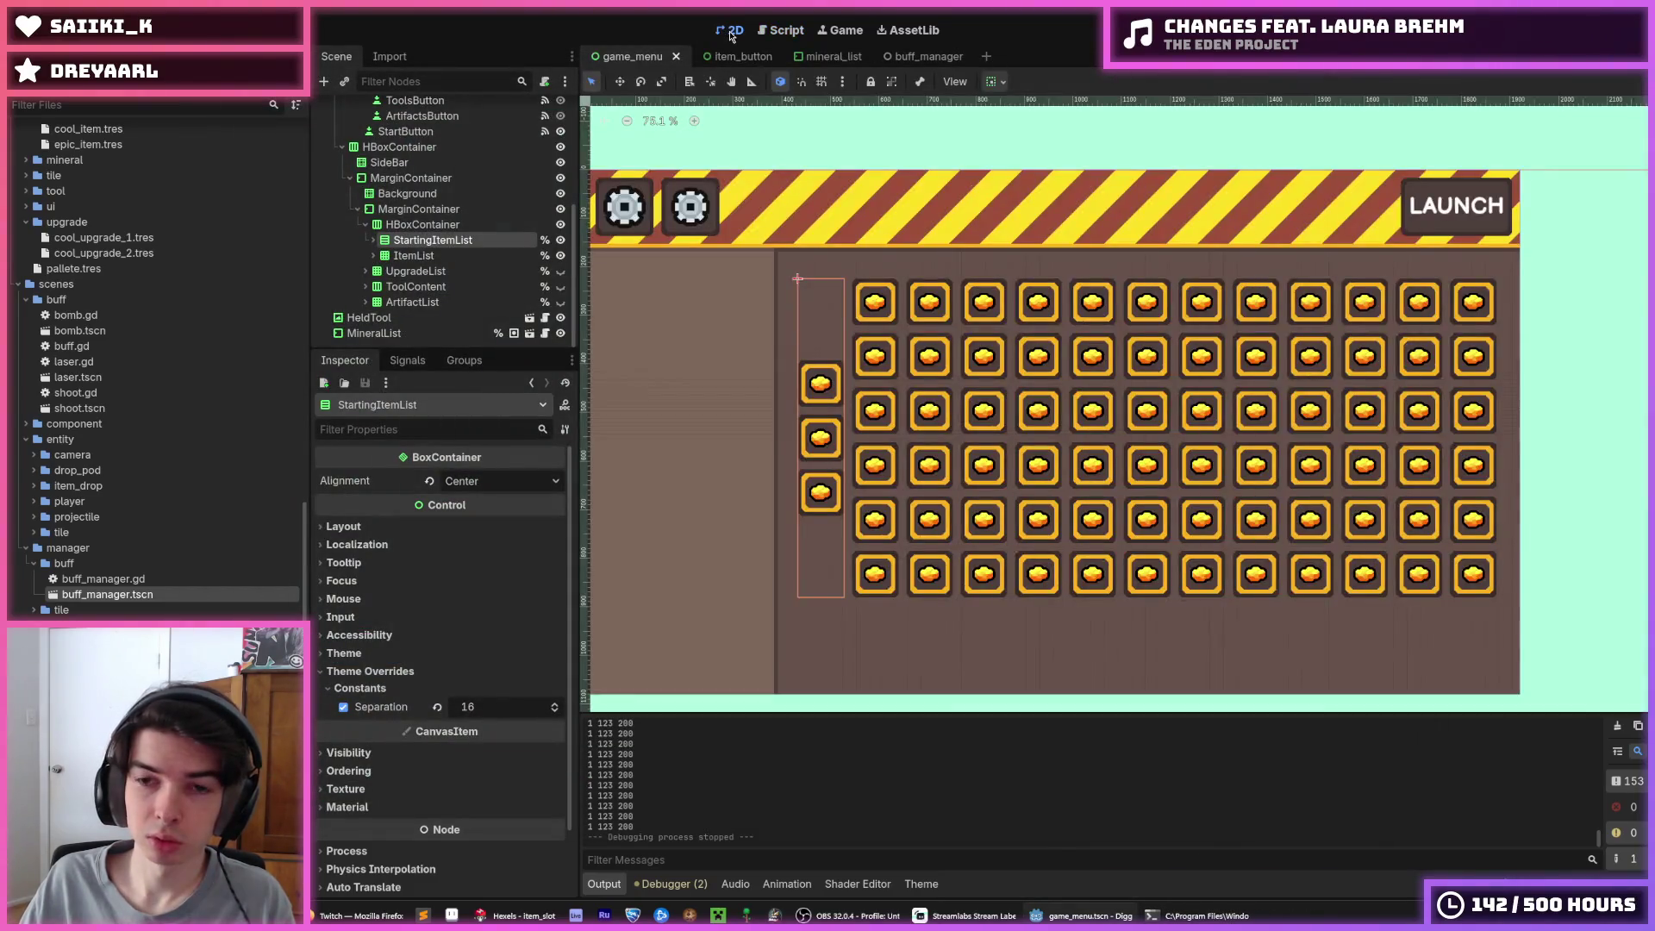
Pan the game menu layout and select StartingItemList to show its centre alignment and 16 px separation
{"action": "left_click", "coordinate": [1297, 162]}
{"action": "left_click_drag", "start_coordinate": [1160, 192], "coordinate": [1133, 244]}
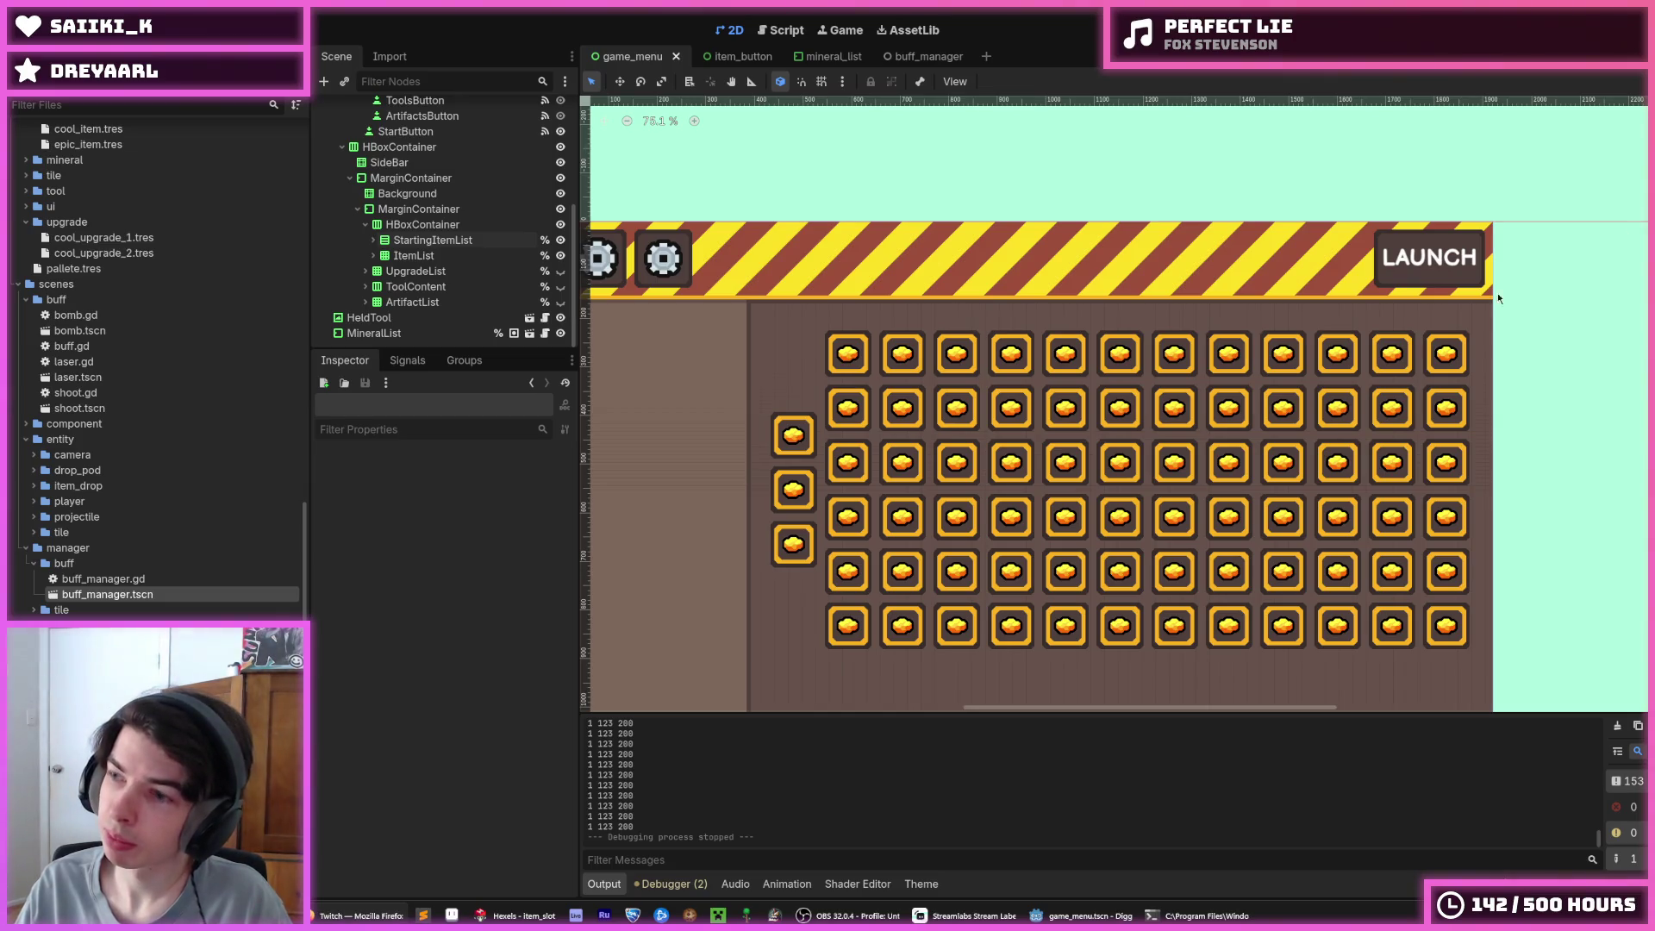
{"action": "left_click", "coordinate": [437, 243]}
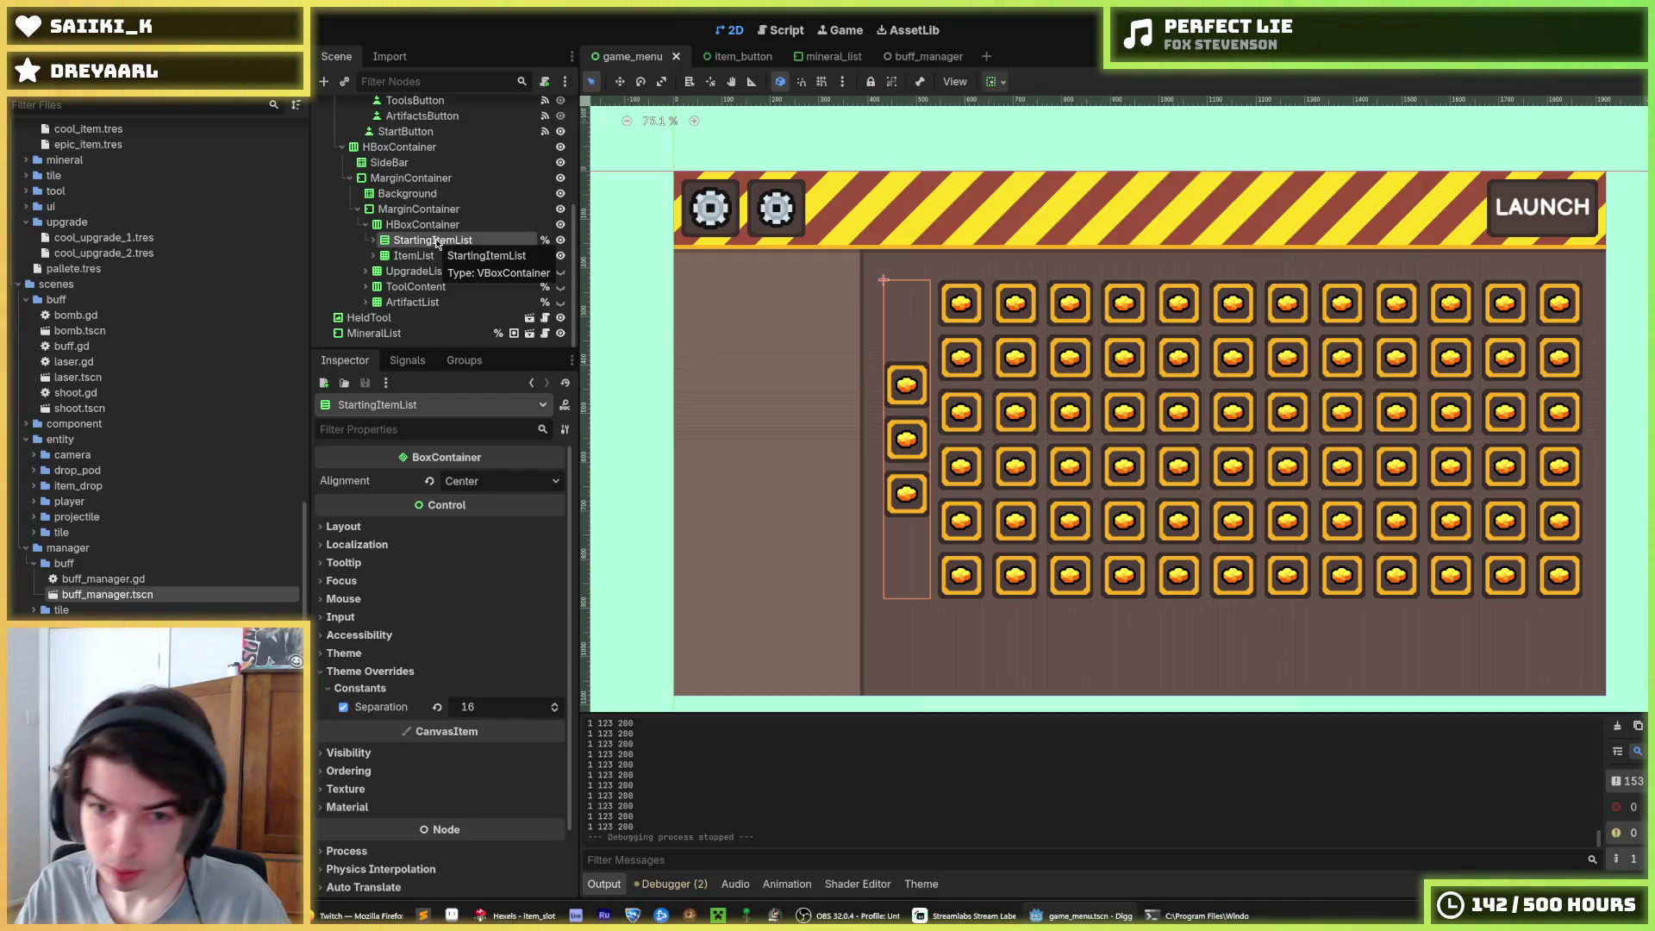
{"action": "key", "text": "Up"}
{"action": "key", "text": "Down"}
{"action": "key", "text": "Up"}
{"action": "left_click", "coordinate": [419, 242]}
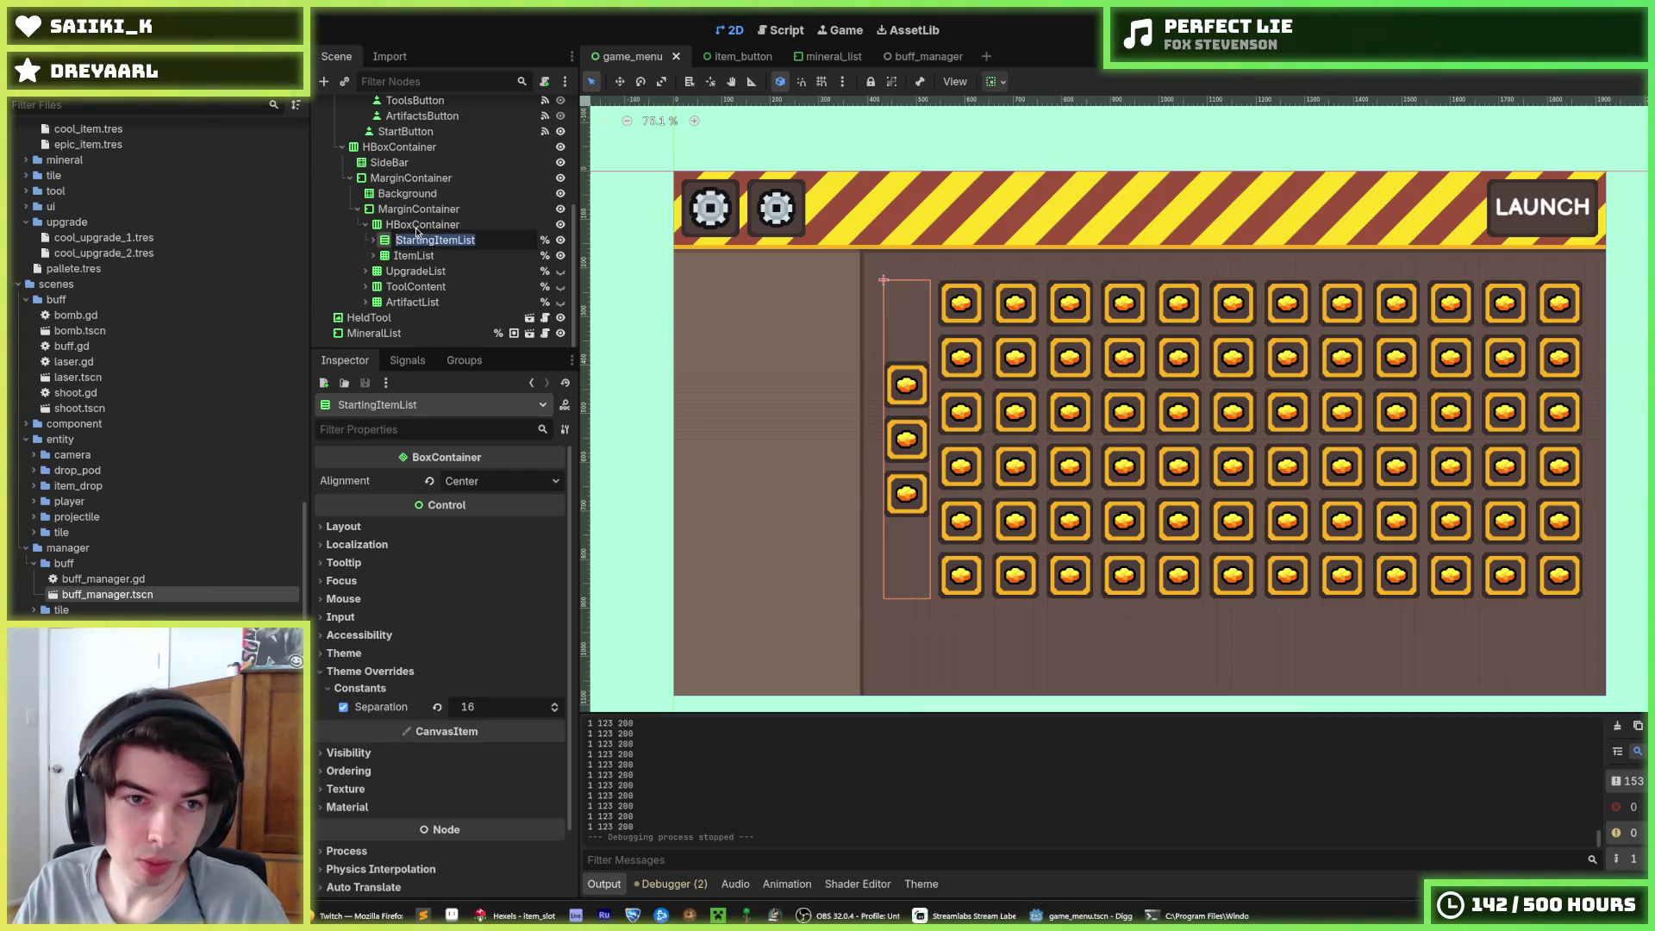
{"action": "left_click", "coordinate": [429, 259]}
{"action": "left_click", "coordinate": [373, 256]}
{"action": "scroll", "coordinate": [456, 321], "scroll_direction": "down", "scroll_amount": 10}
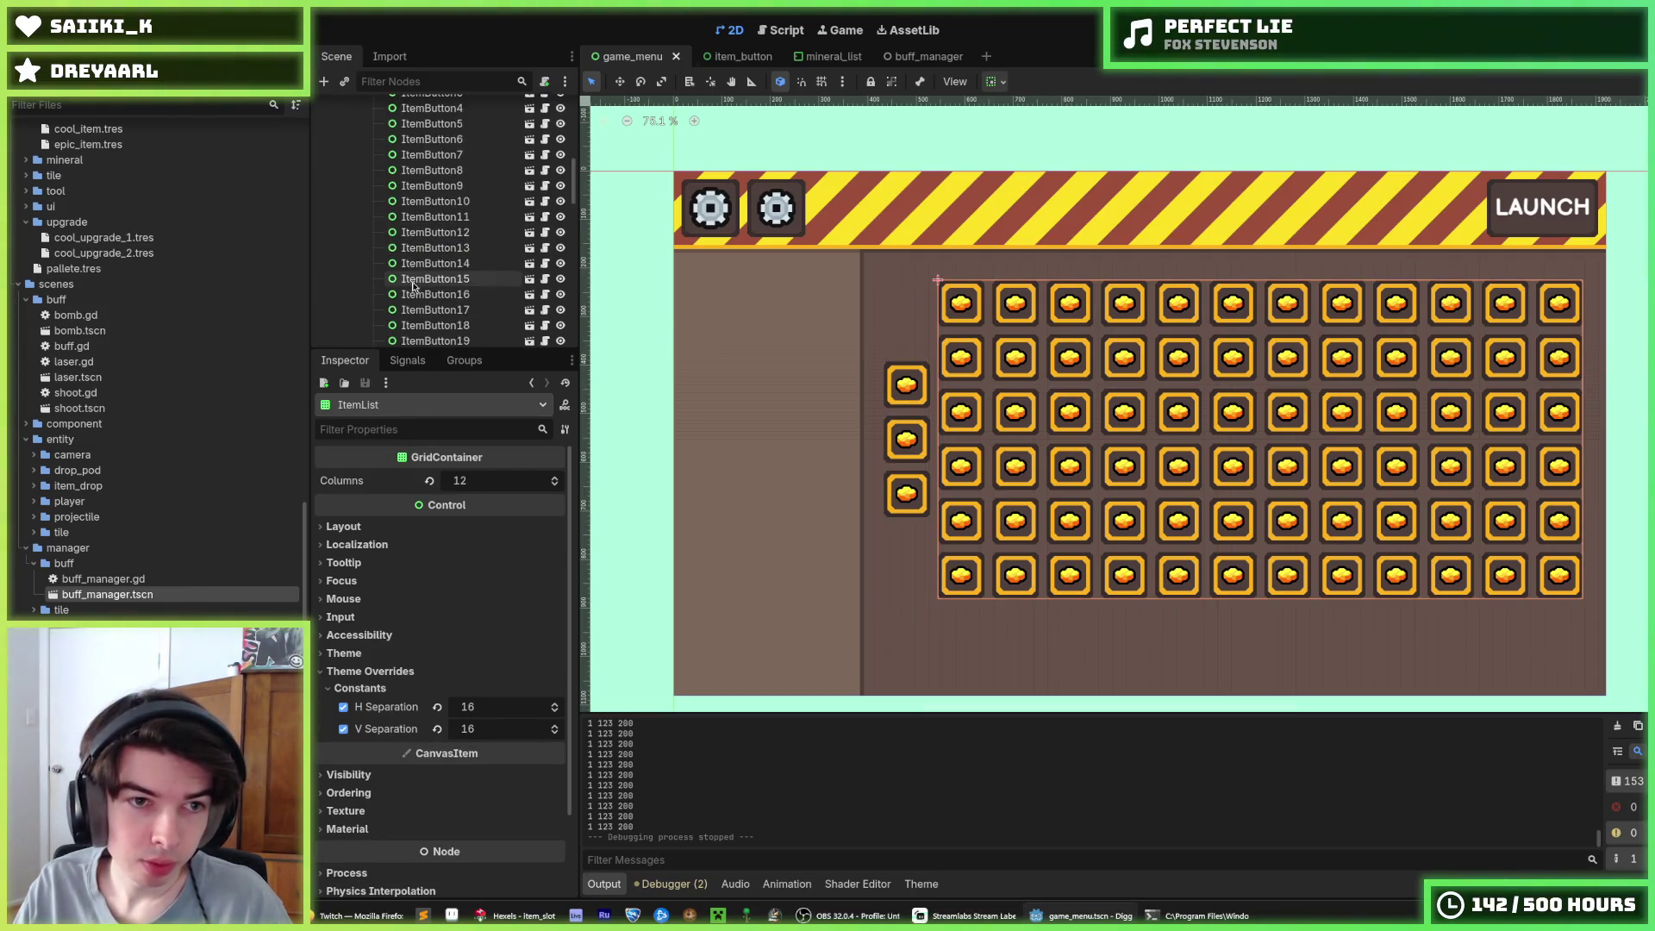
{"action": "scroll", "coordinate": [457, 321], "scroll_direction": "down", "scroll_amount": 10}
{"action": "left_click", "coordinate": [451, 256]}
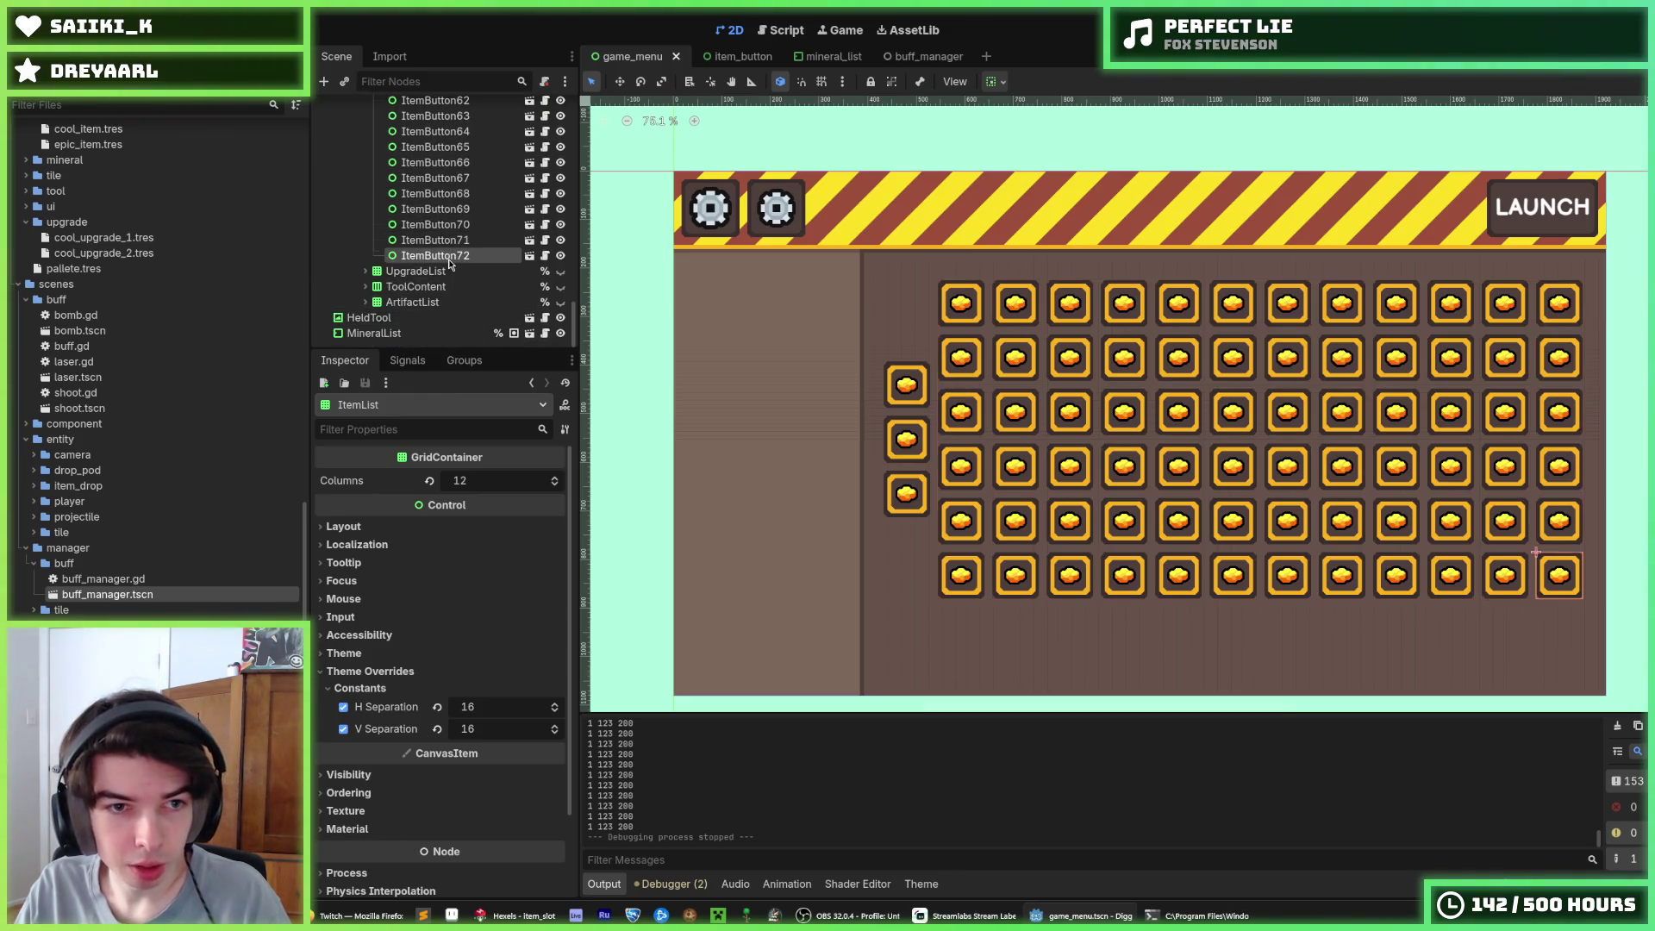
{"action": "key", "text": "ctrl+d"}
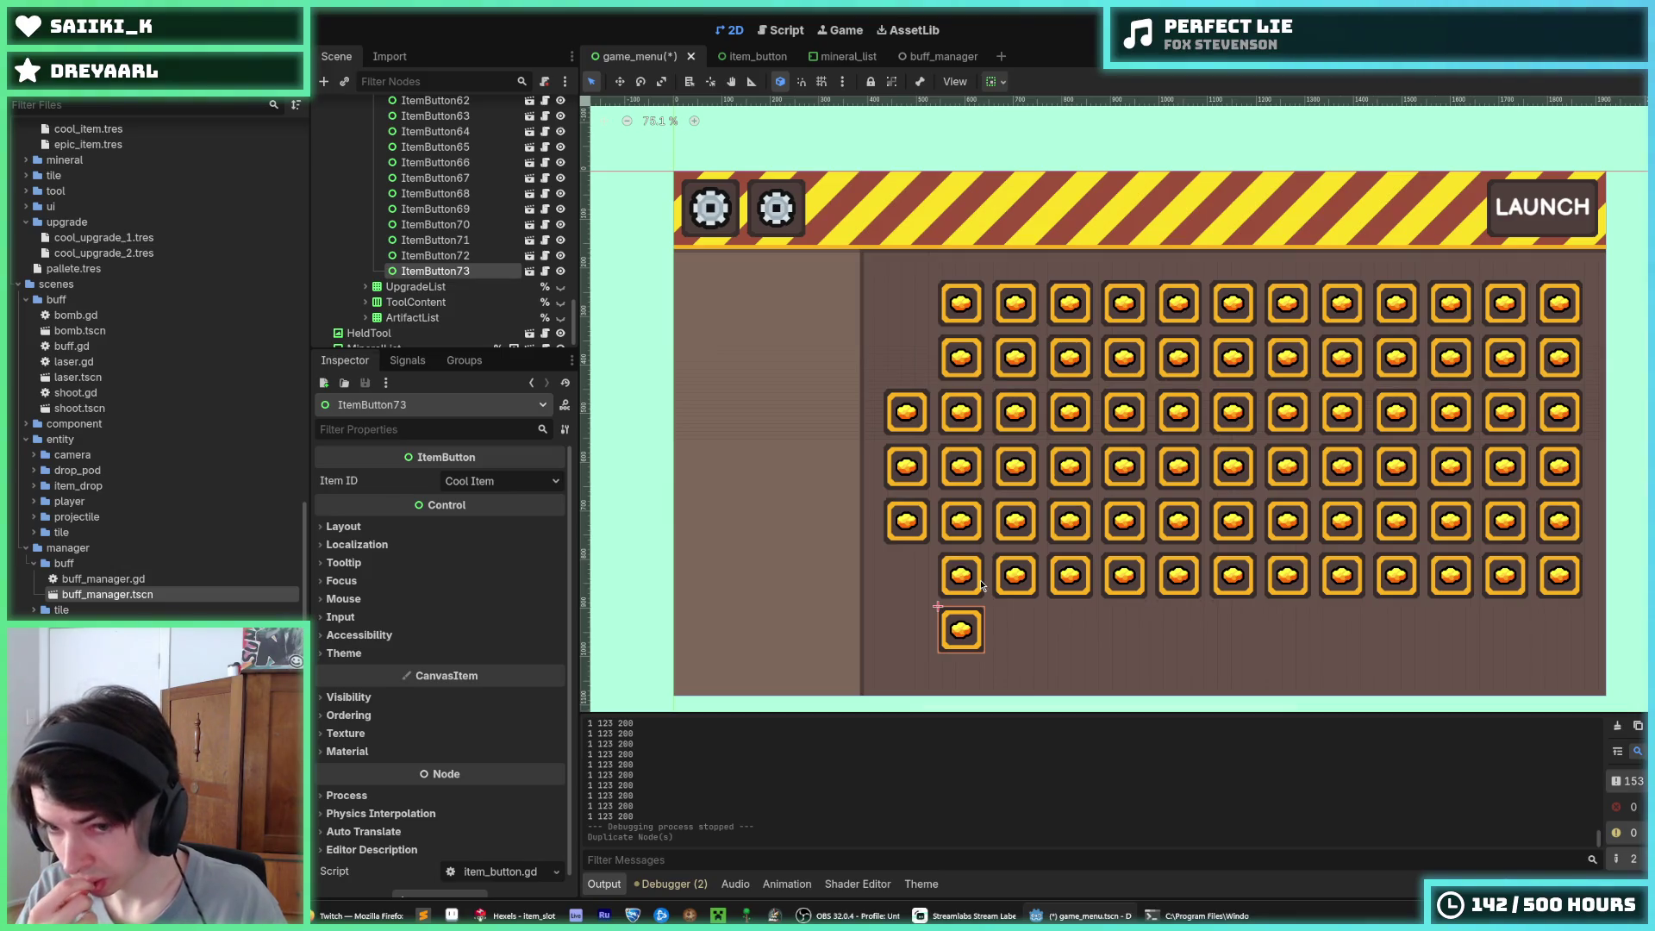
{"action": "key", "text": "ctrl+z"}
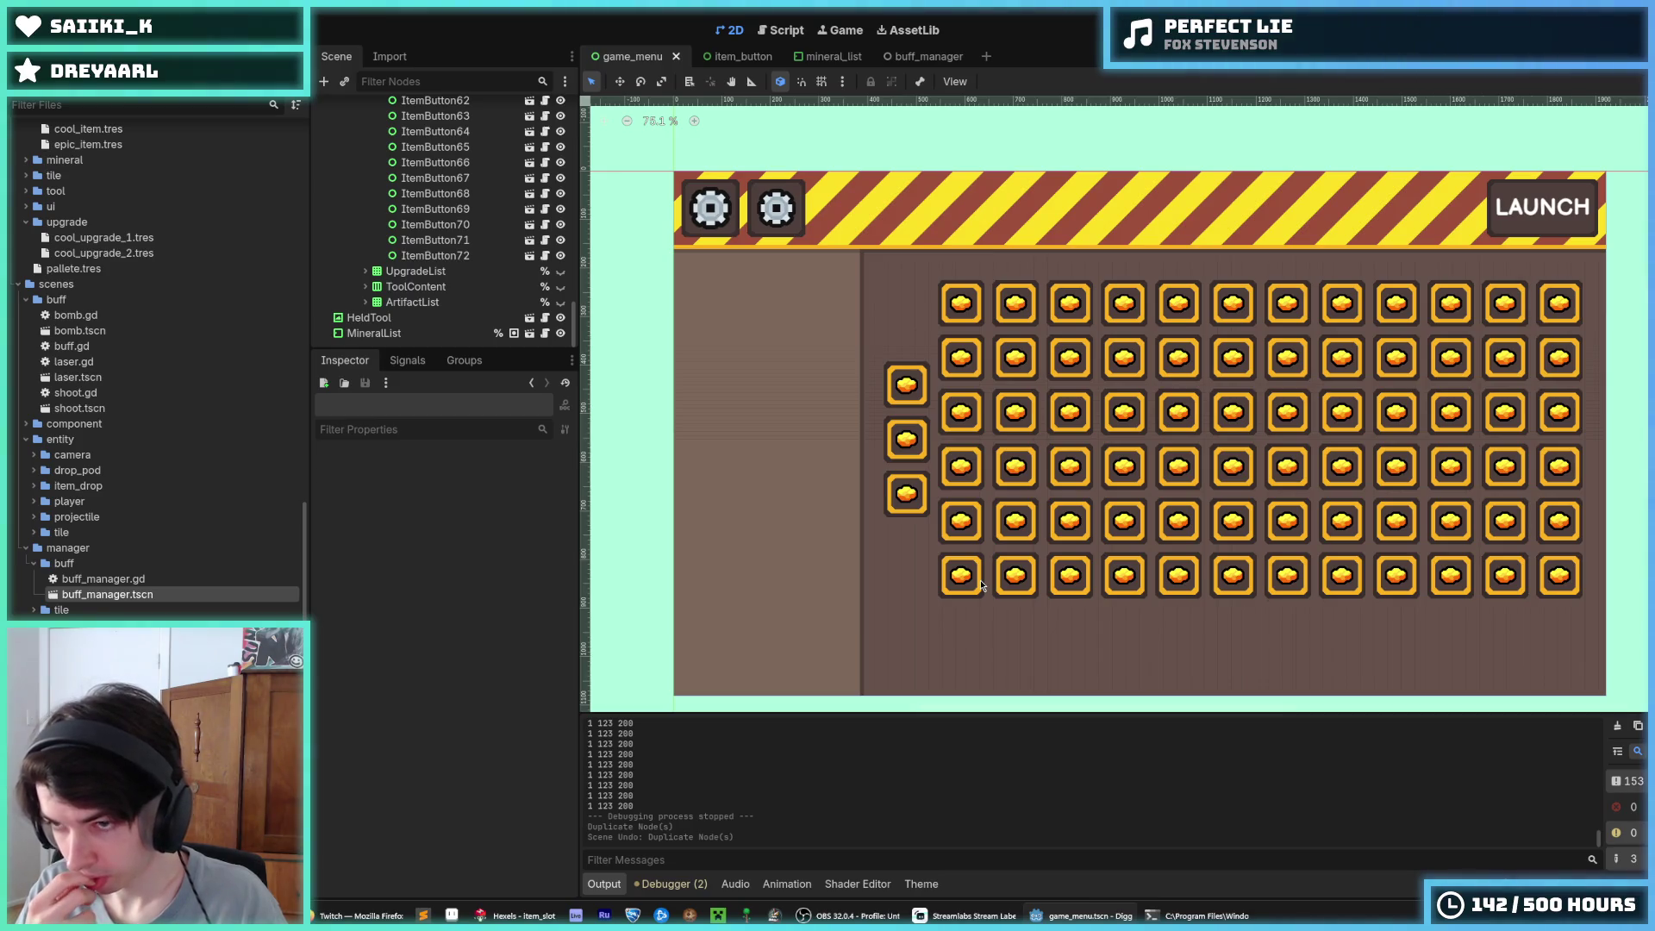
{"action": "key", "text": "ctrl+s"}
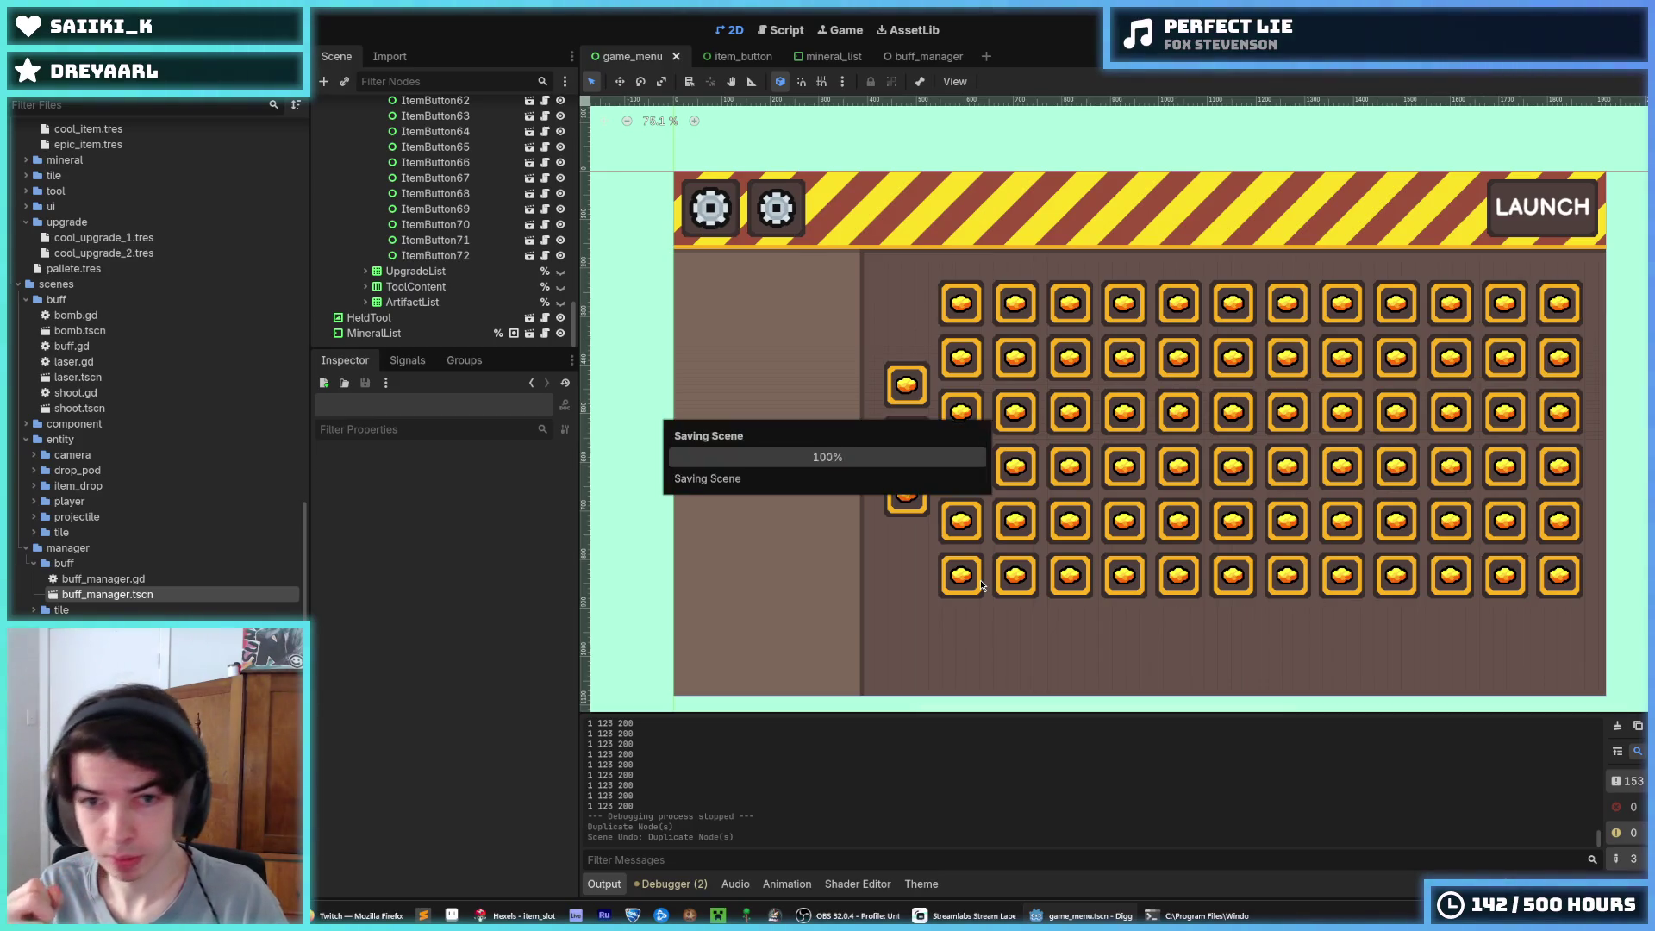
{"action": "scroll", "coordinate": [423, 294], "scroll_direction": "up", "scroll_amount": 15}
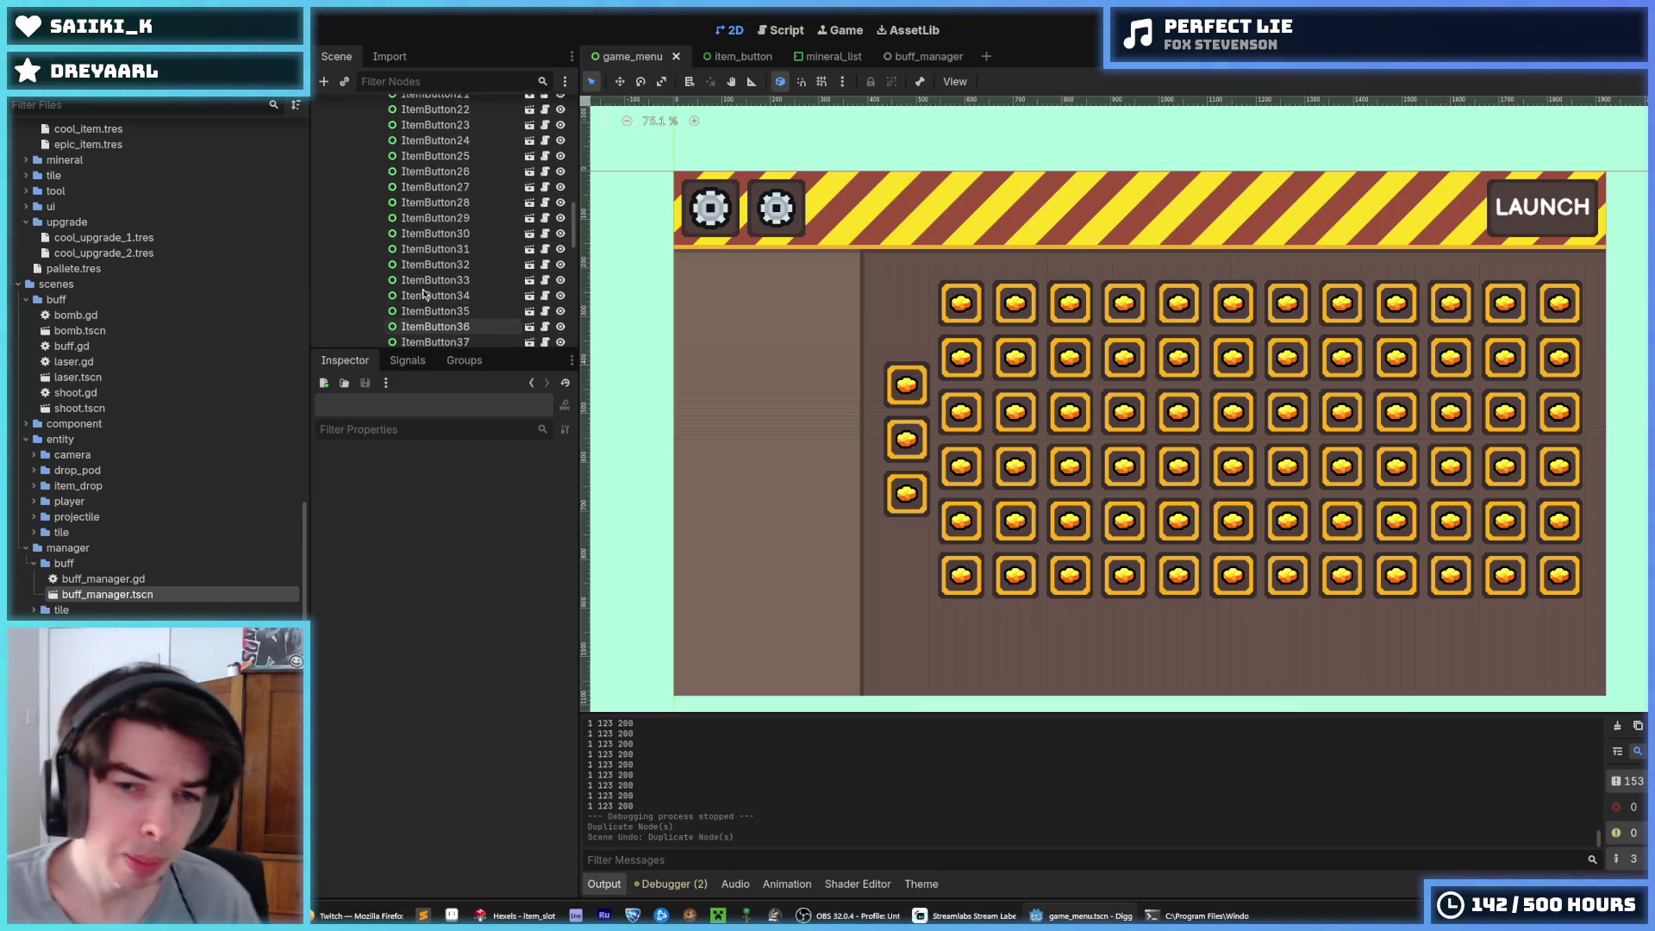
{"action": "scroll", "coordinate": [423, 294], "scroll_direction": "up", "scroll_amount": 5}
{"action": "left_click", "coordinate": [365, 307]}
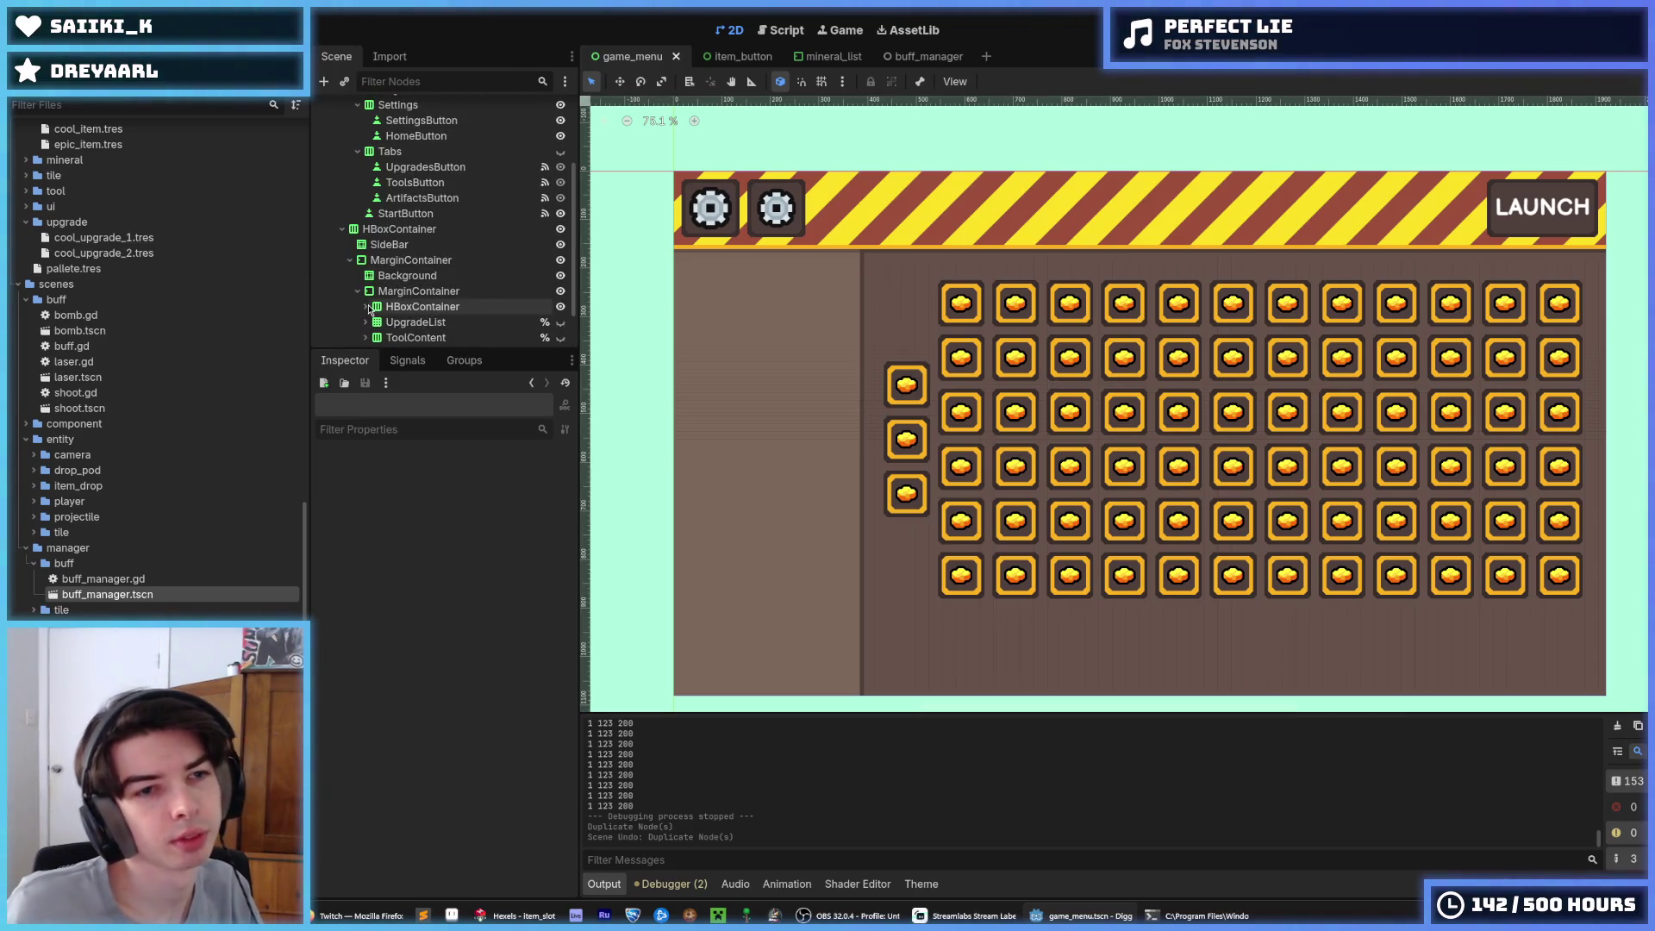
{"action": "scroll", "coordinate": [365, 307], "scroll_direction": "down", "scroll_amount": 3}
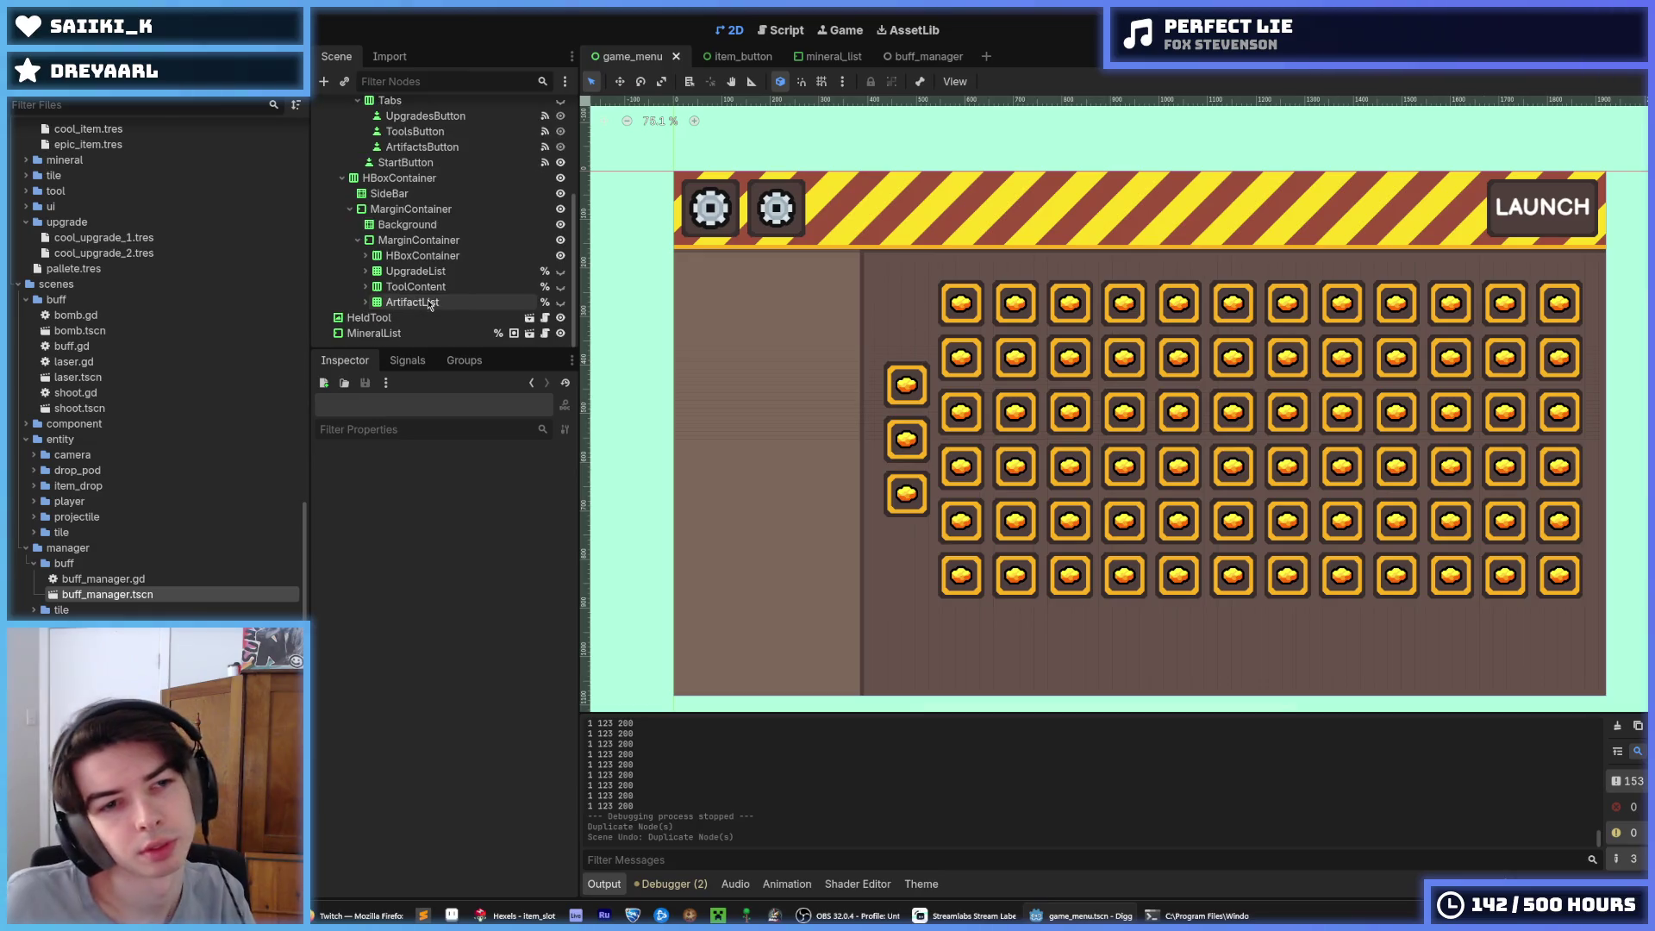
{"action": "left_click", "coordinate": [400, 259]}
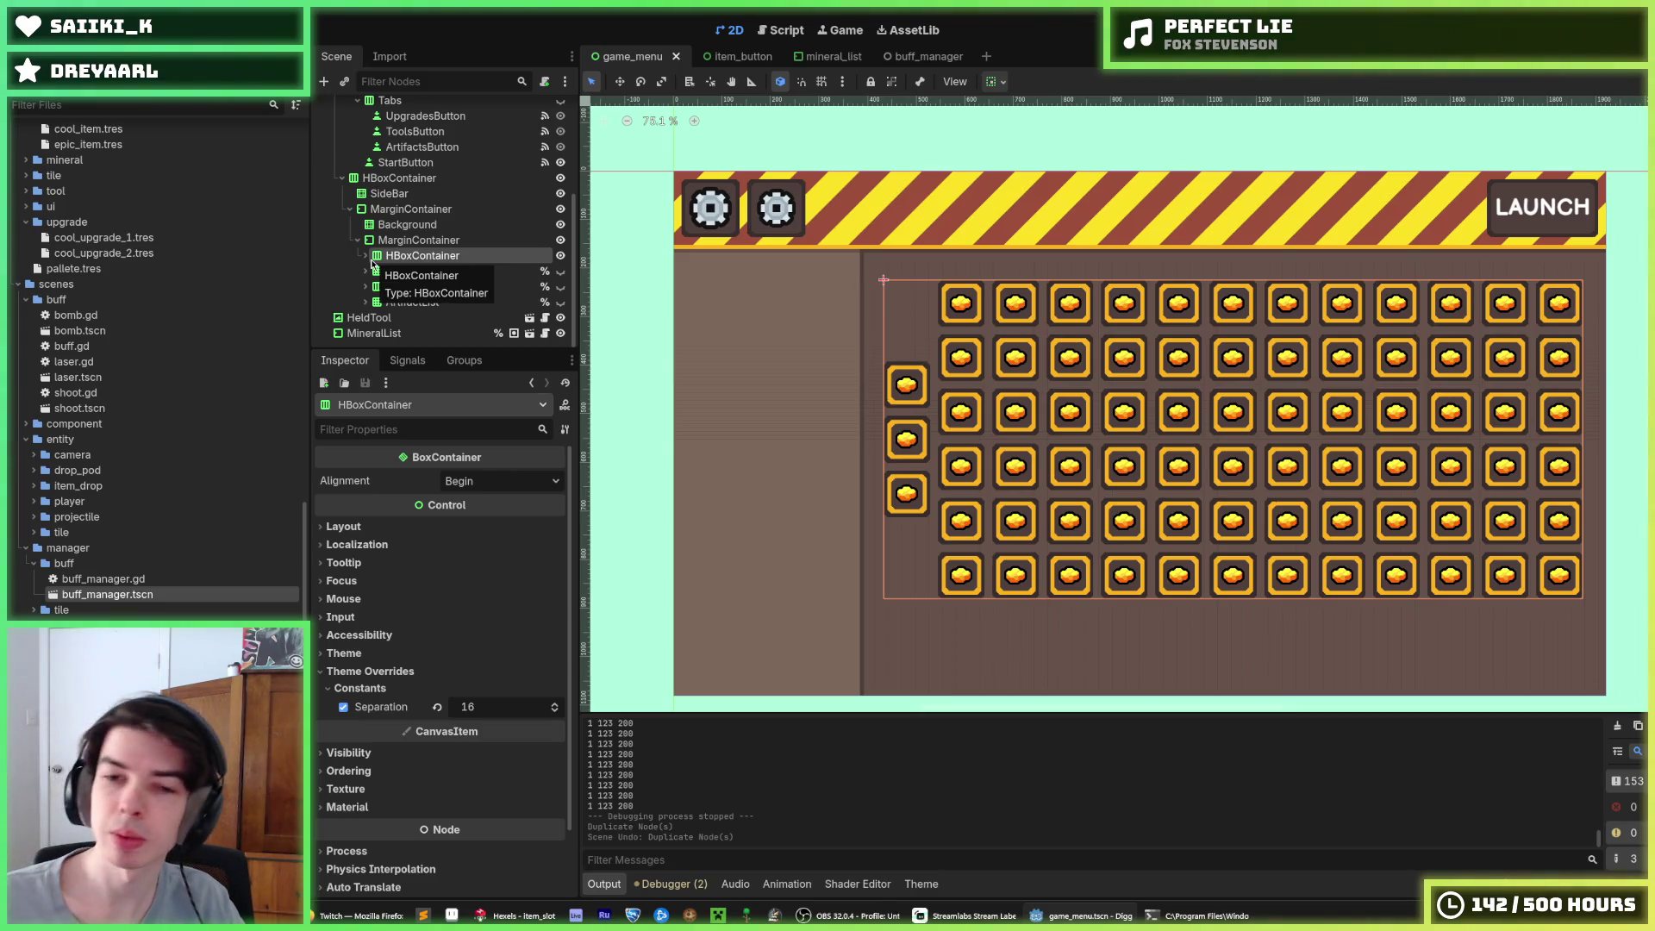
{"action": "key", "text": "ctrl+s"}
{"action": "left_click", "coordinate": [757, 32]}
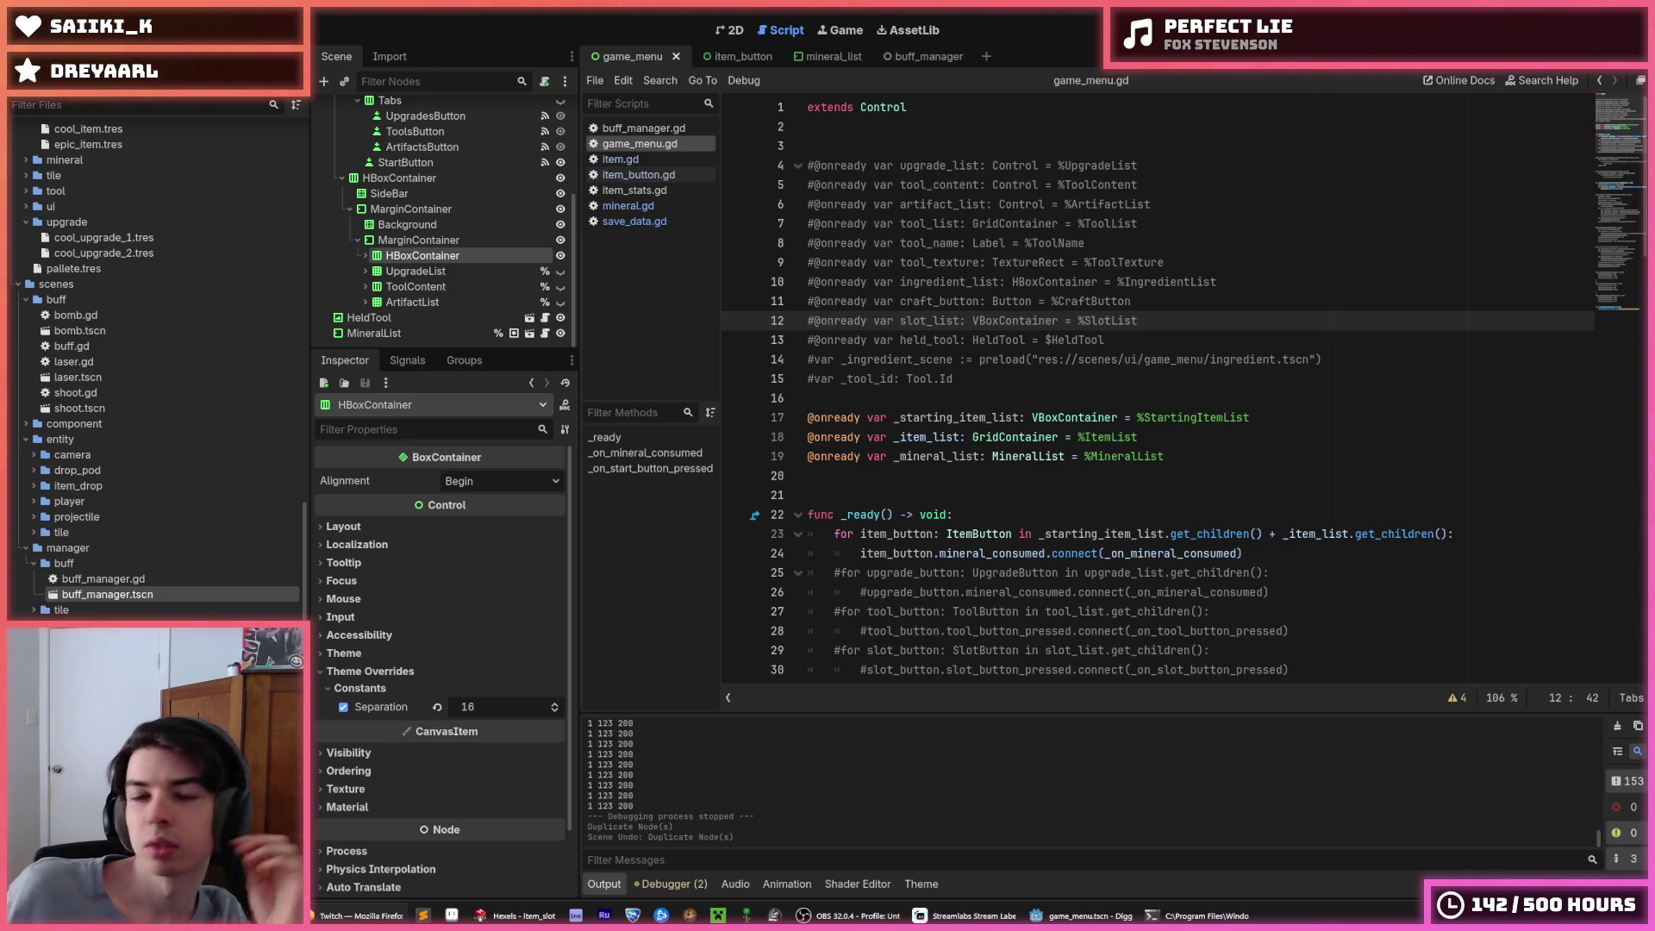
{"action": "left_click", "coordinate": [1235, 151]}
{"action": "left_click_drag", "start_coordinate": [1053, 379], "coordinate": [818, 148]}
{"action": "left_click", "coordinate": [978, 150]}
{"action": "left_click", "coordinate": [730, 33]}
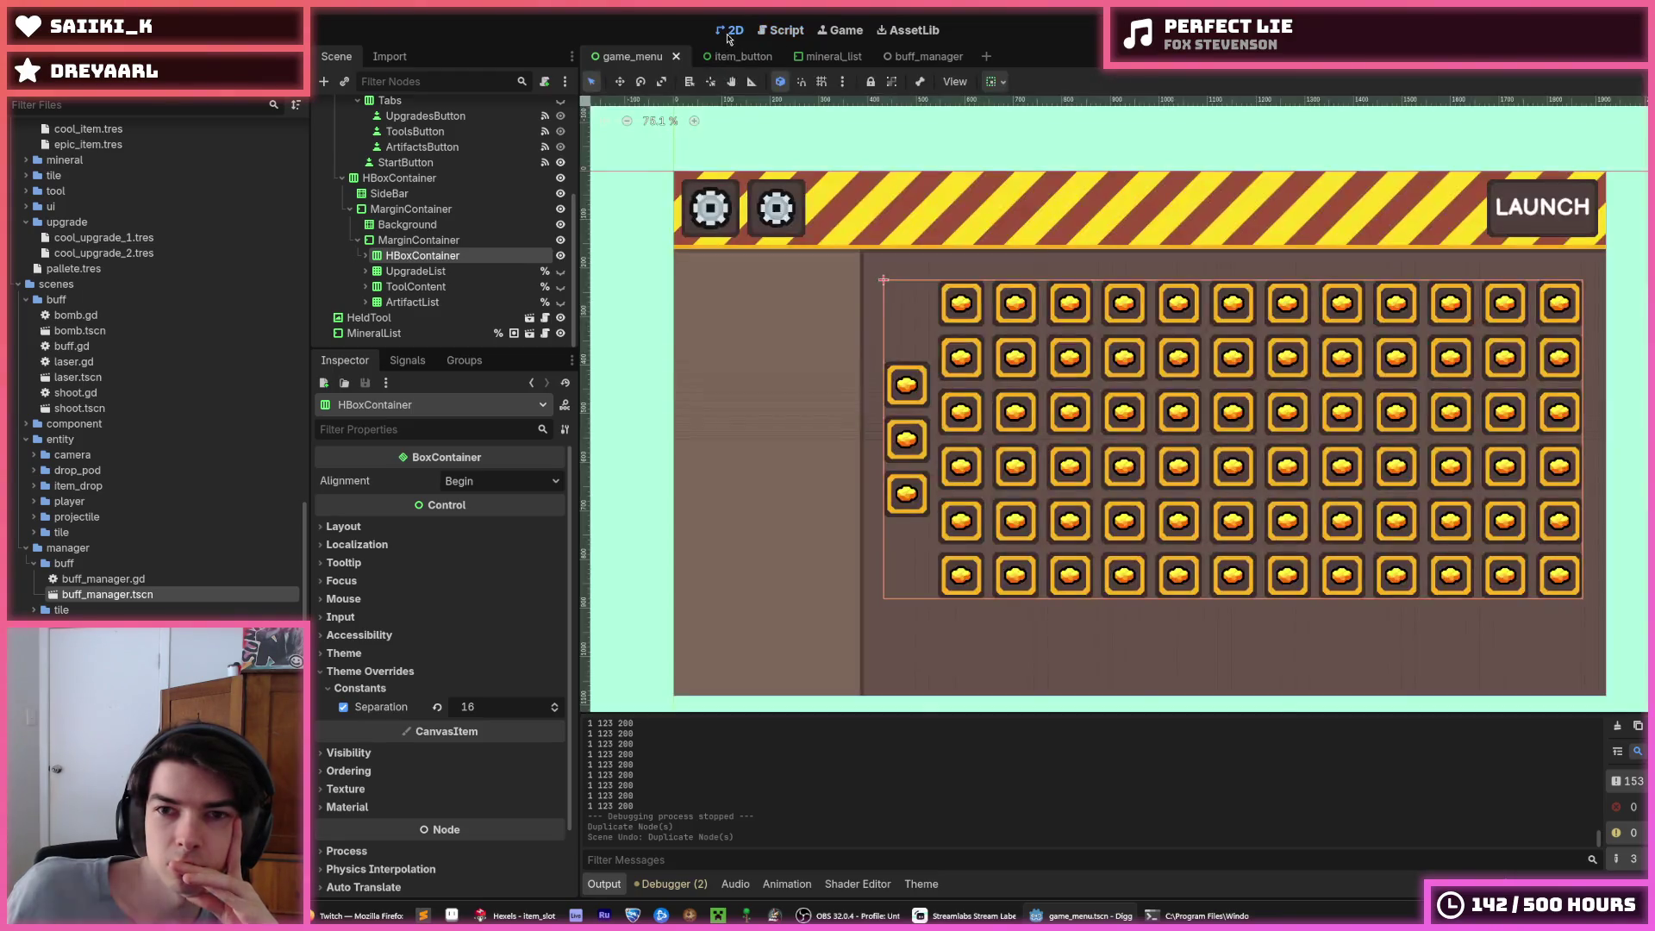
{"action": "scroll", "coordinate": [940, 125], "scroll_direction": "down", "scroll_amount": 5}
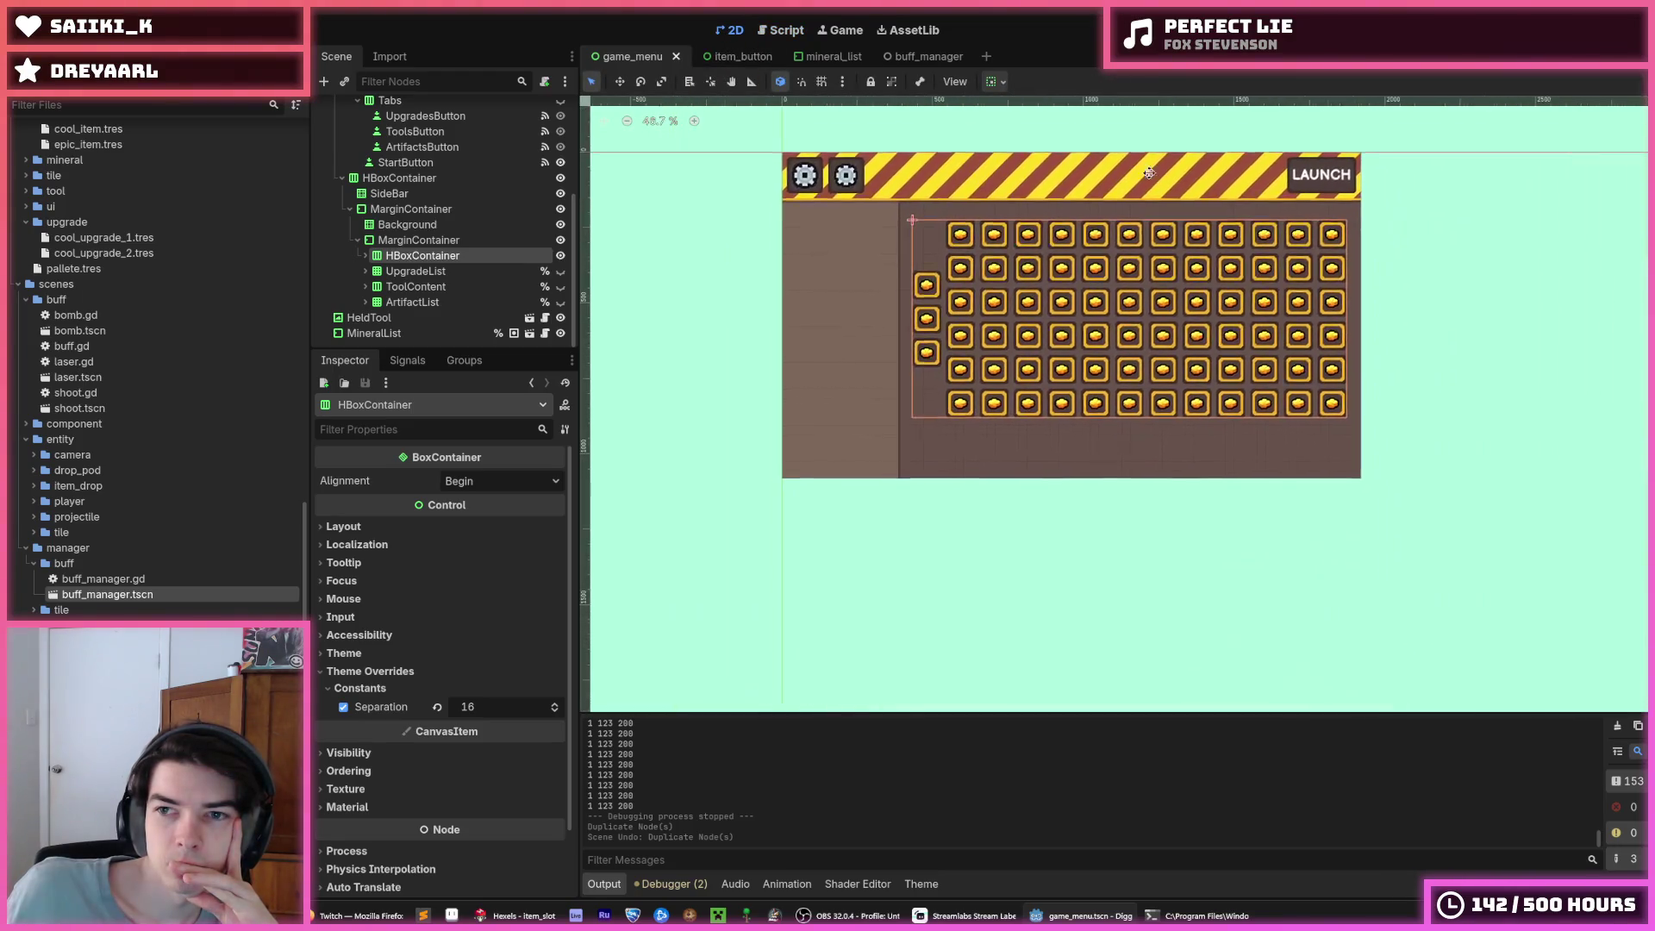
{"action": "left_click", "coordinate": [426, 238]}
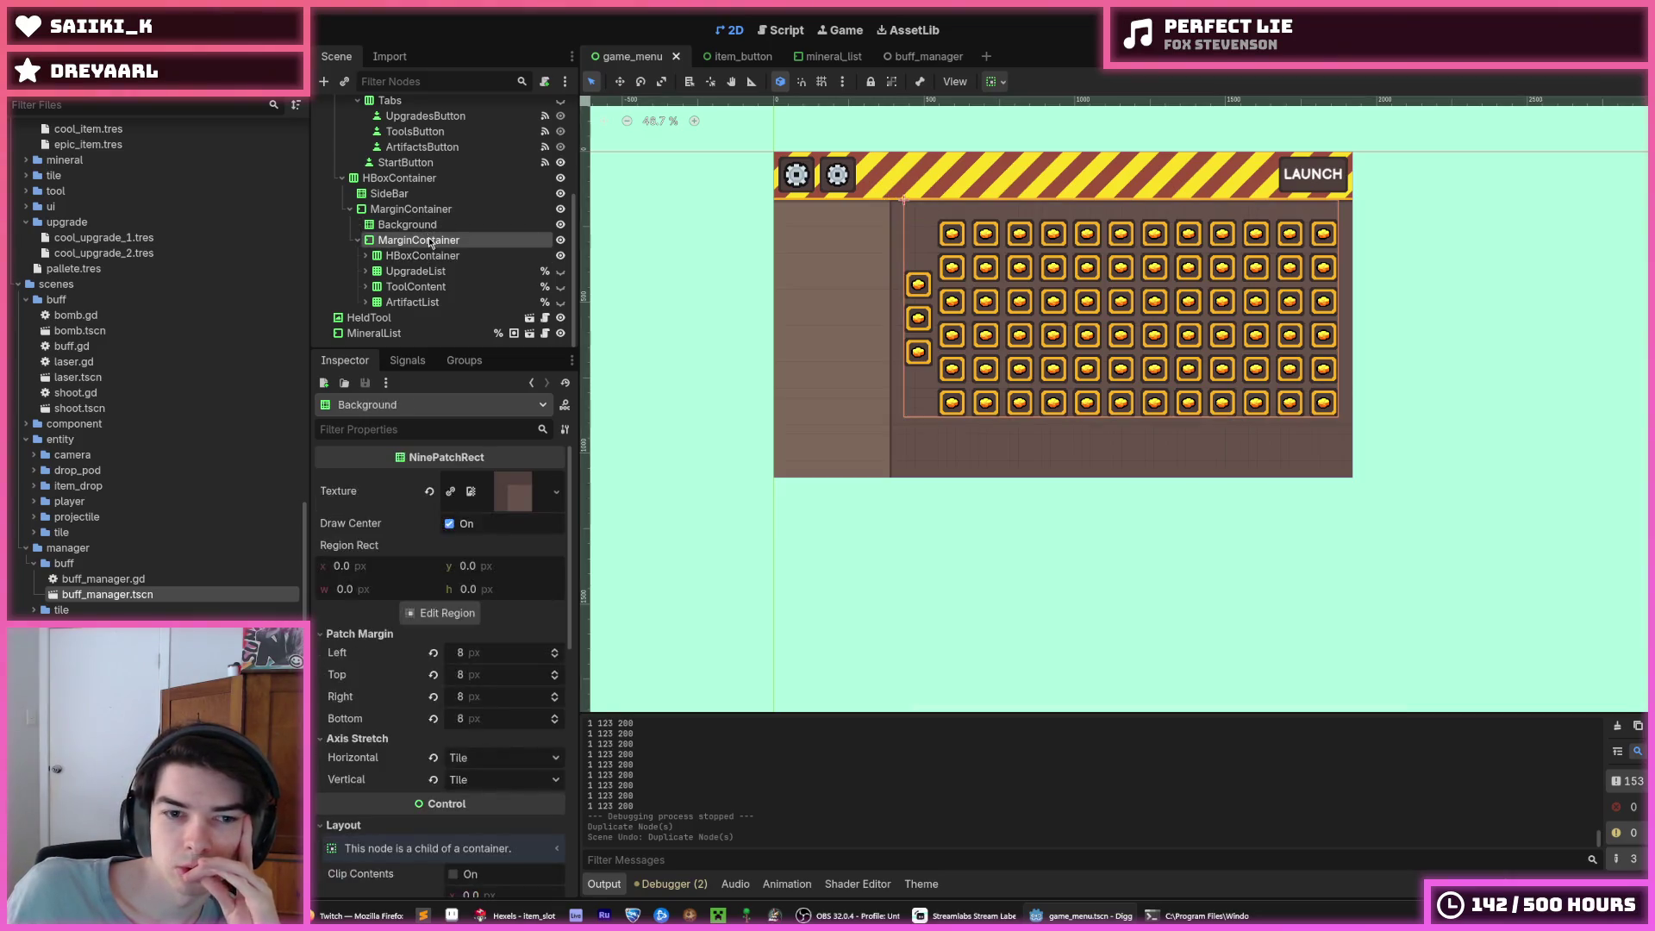
{"action": "left_click", "coordinate": [423, 225]}
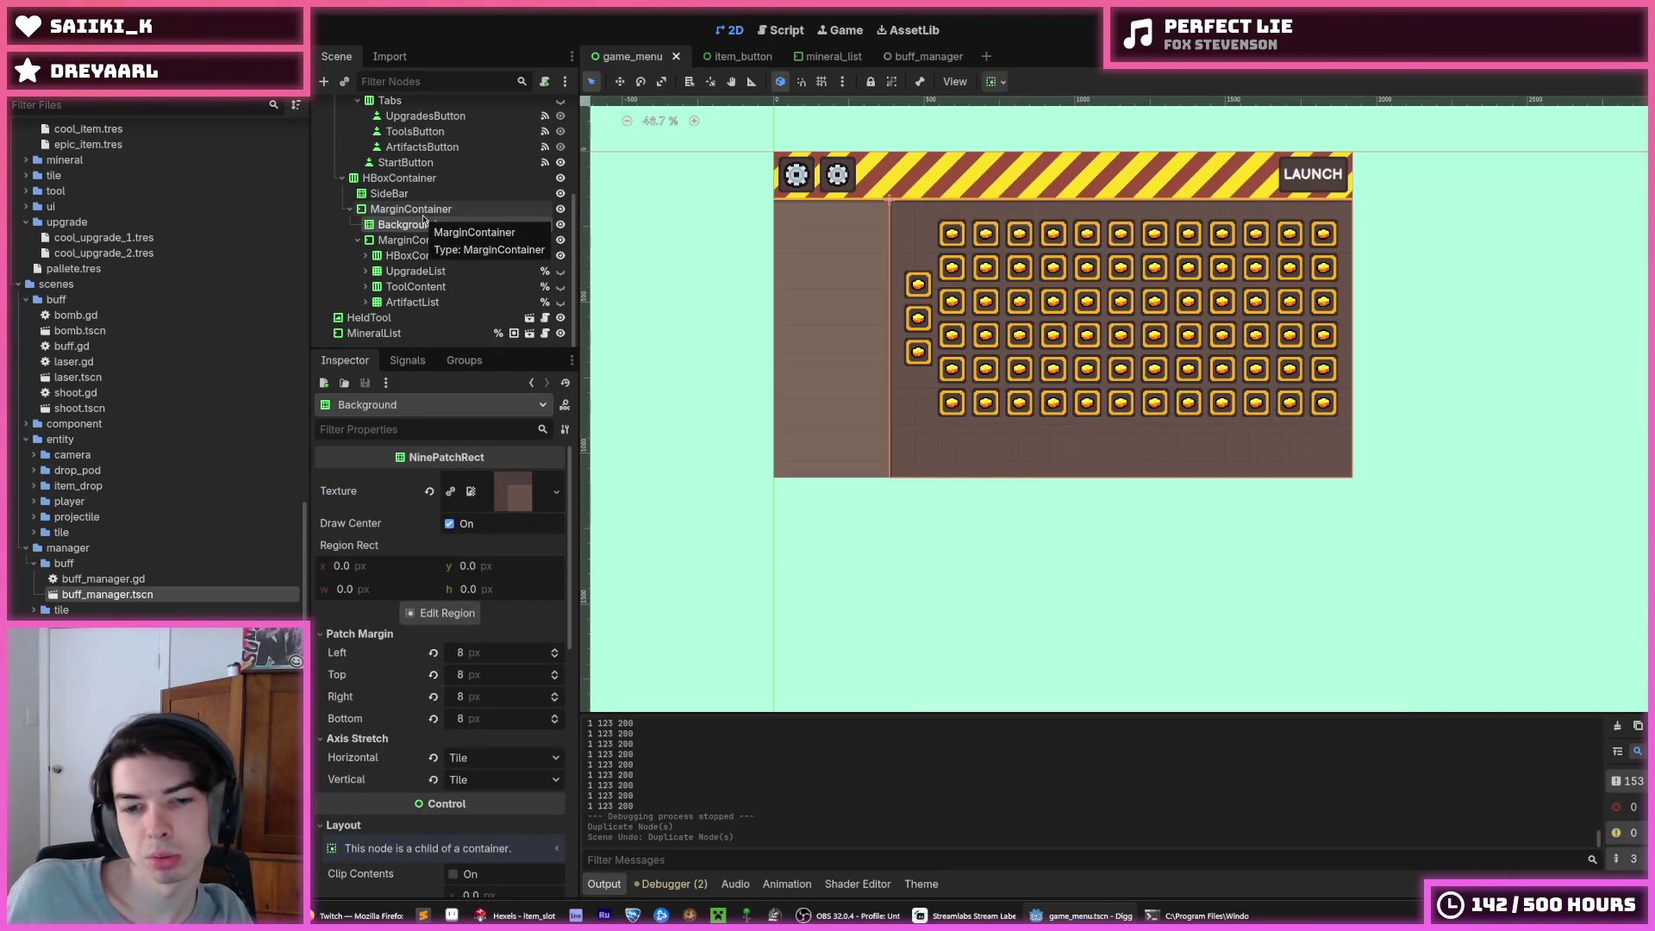
{"action": "key", "text": "F5"}
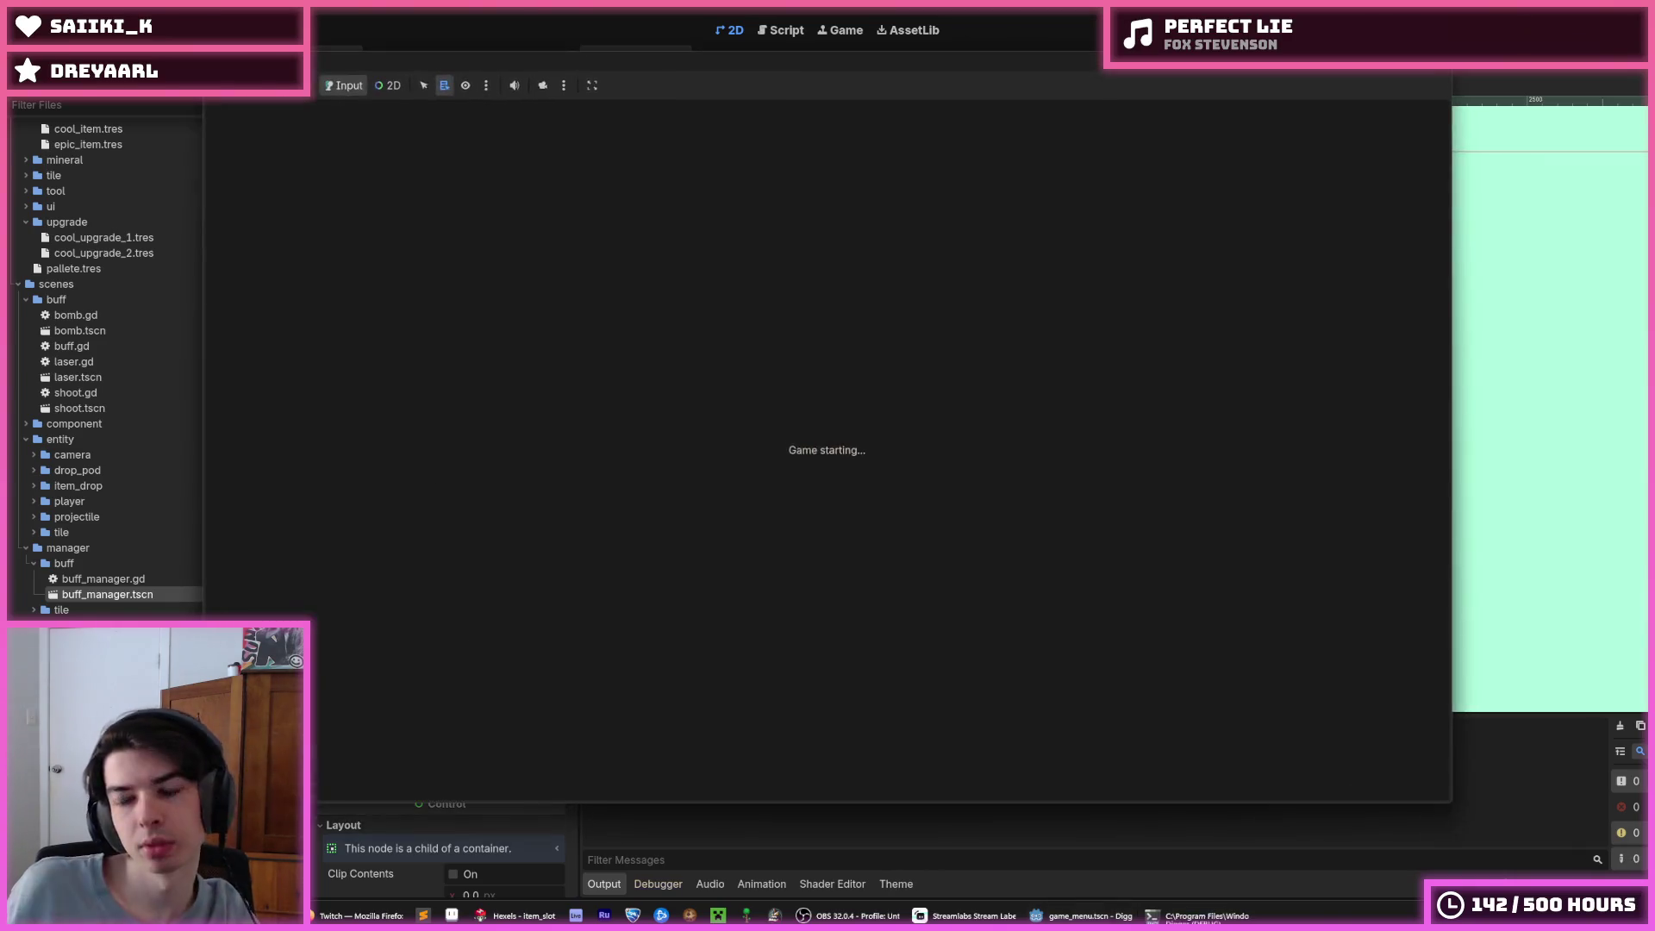
Check the item slots and Epic Item info card in the running game, then stop it and close Hexels
{"action": "mouse_move", "coordinate": [582, 270]}
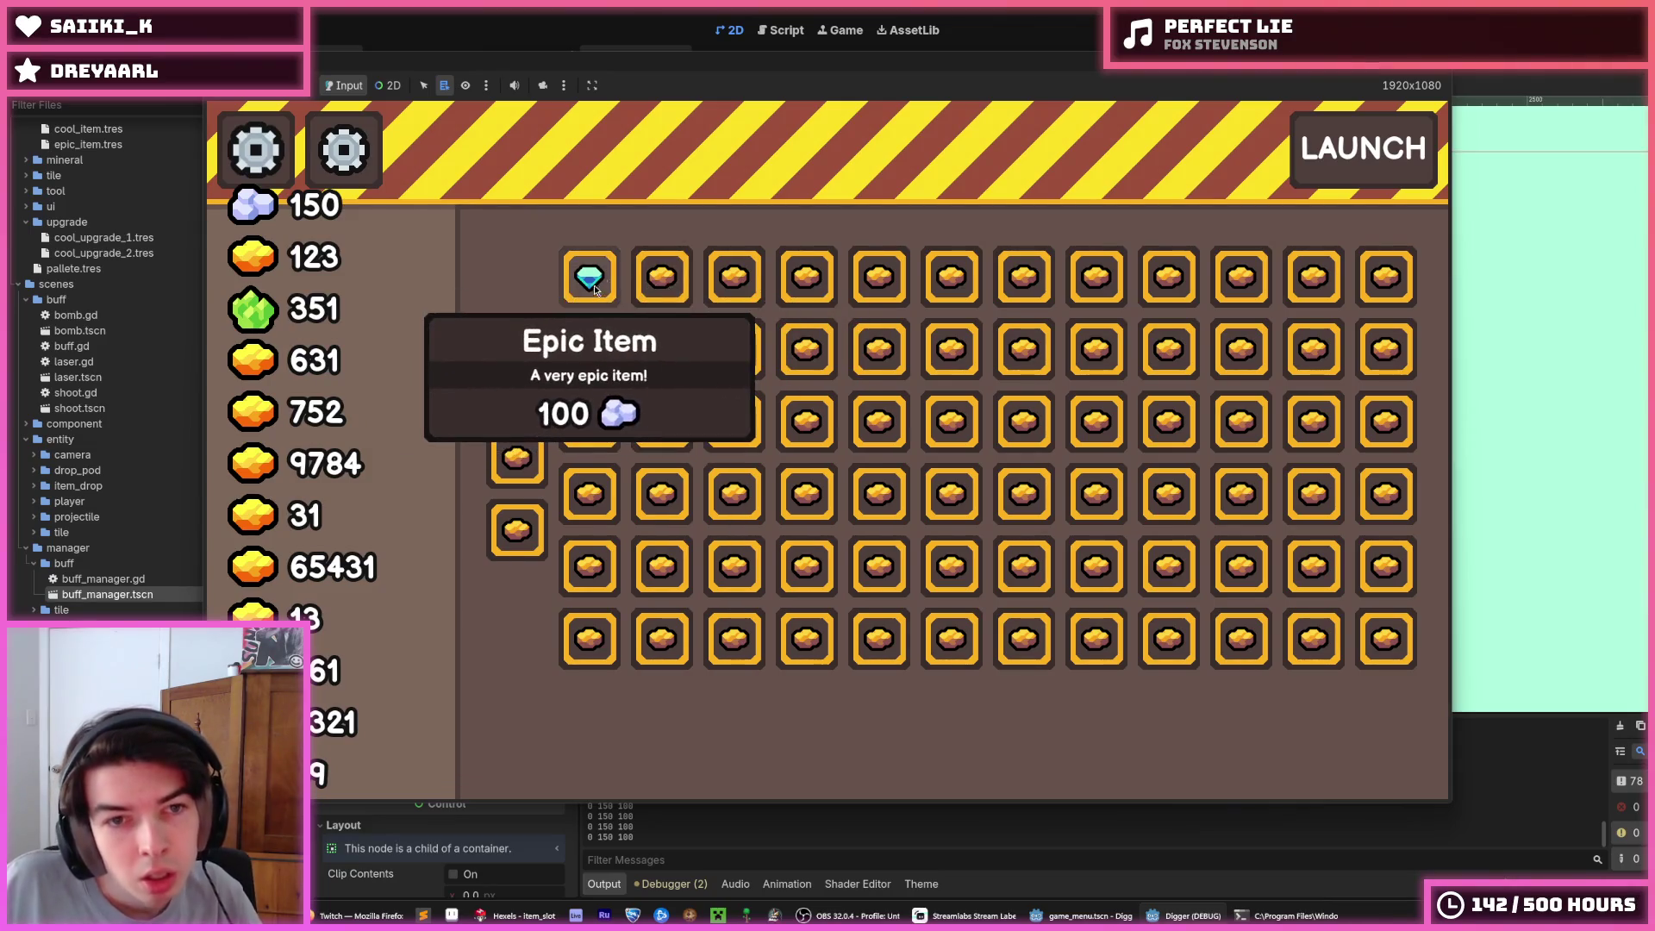
{"action": "key", "text": "F8"}
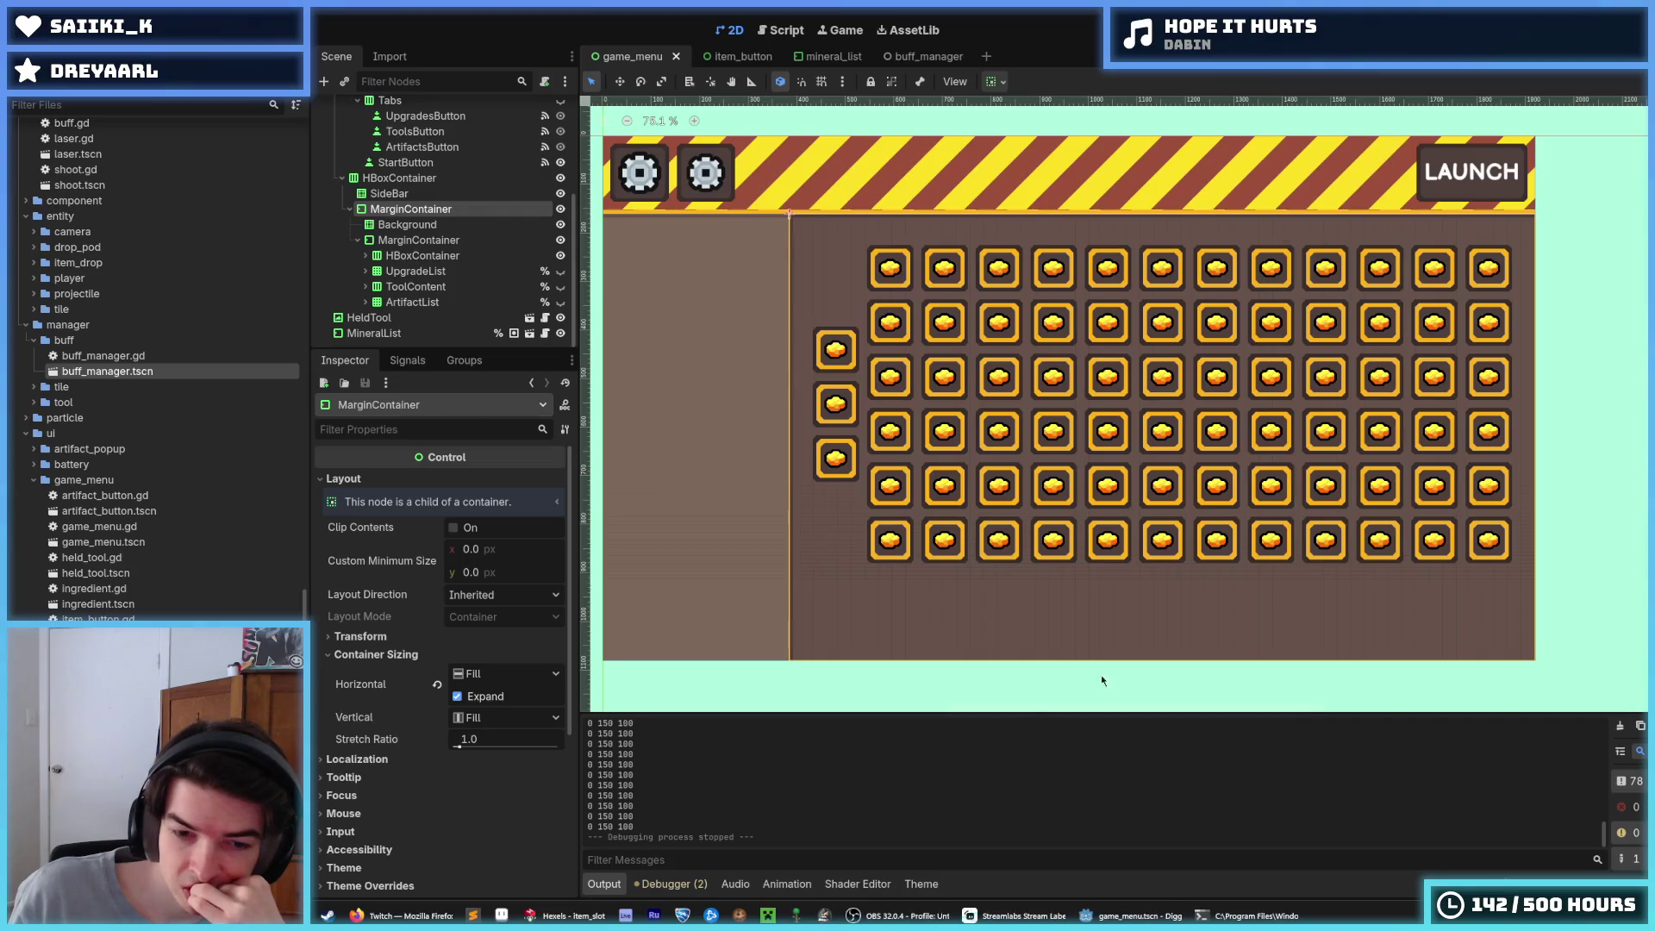
{"action": "left_click", "coordinate": [573, 915]}
{"action": "key", "text": "alt+F4"}
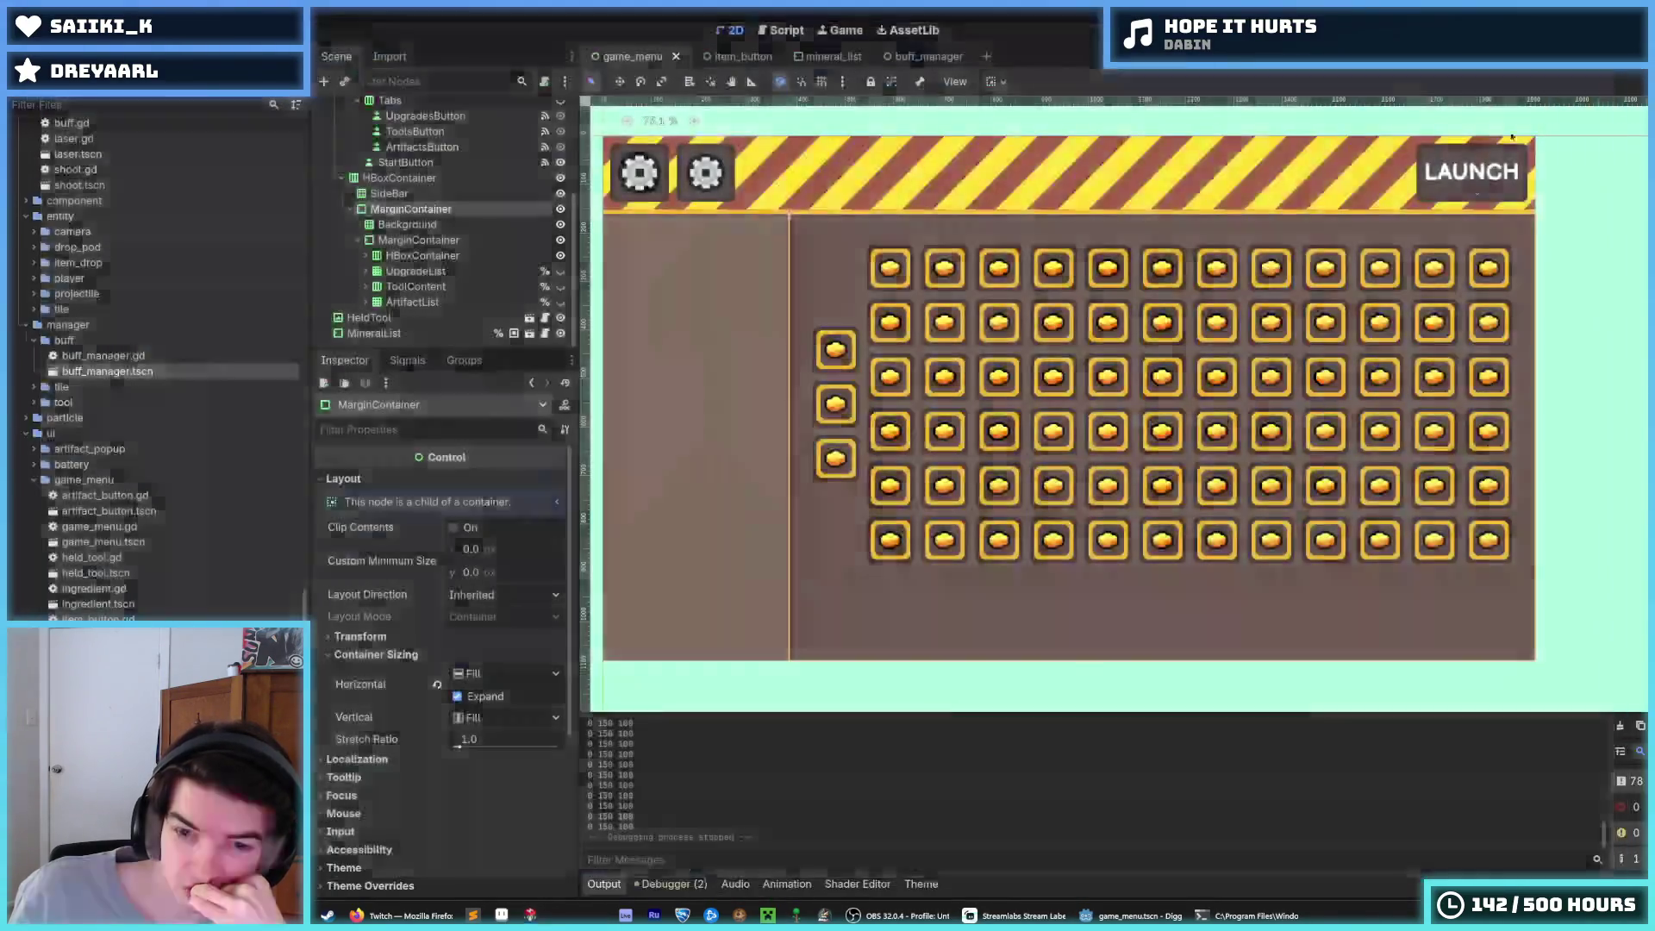
{"action": "mouse_move", "coordinate": [1185, 915]}
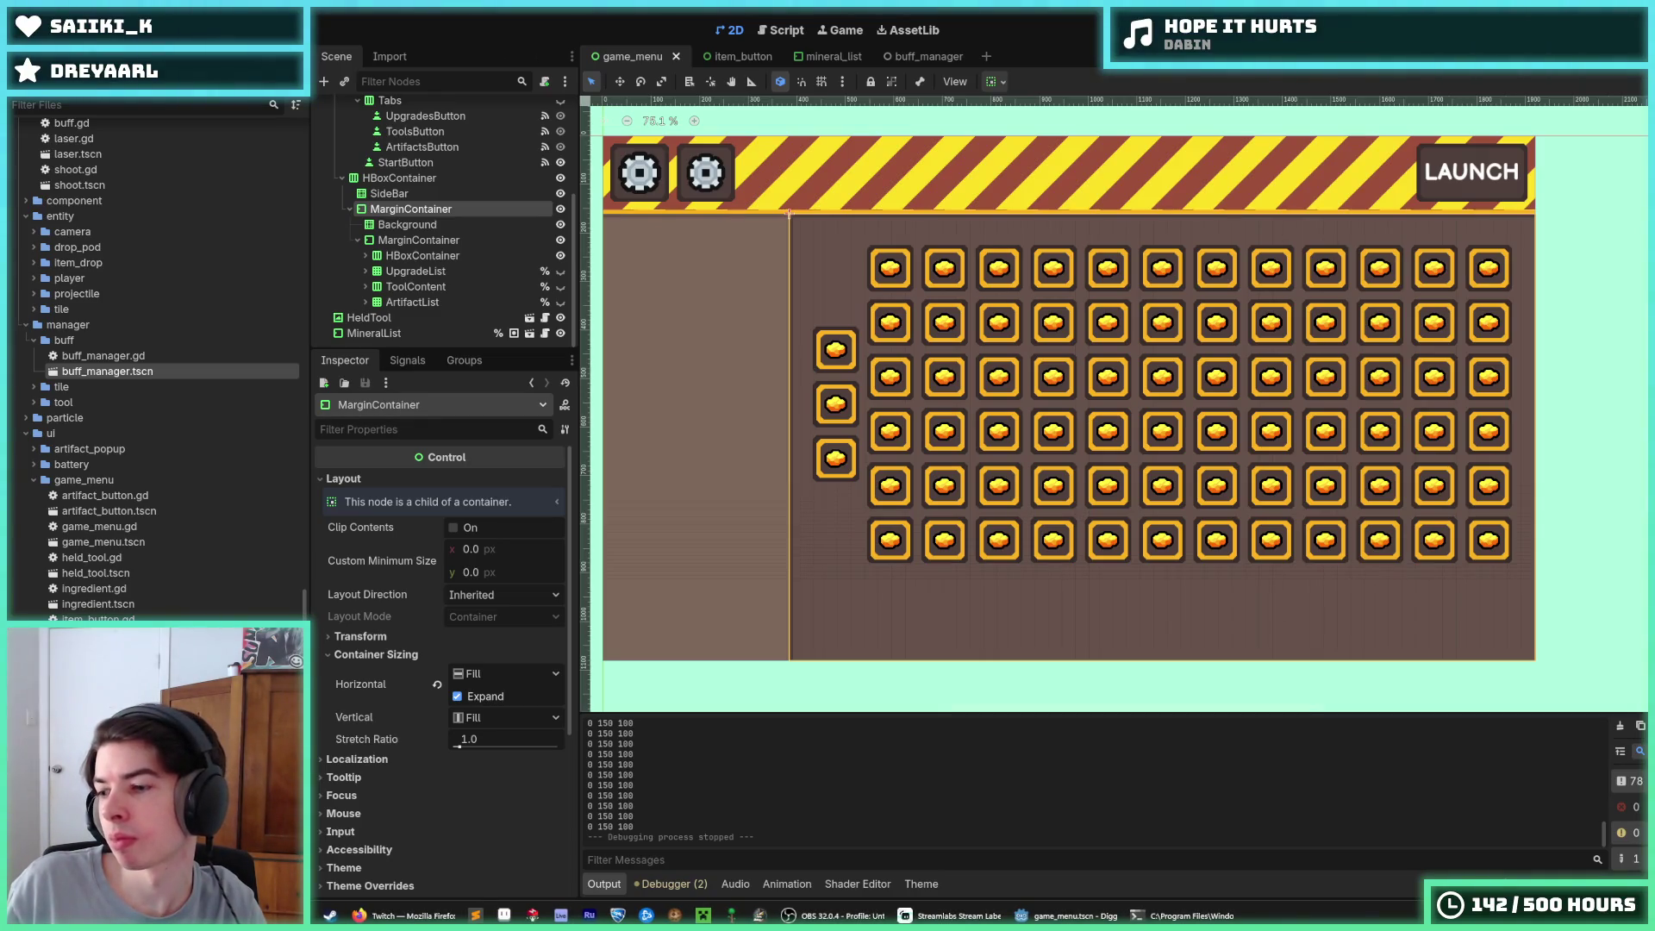
{"action": "key", "text": "super"}
In Command Prompt, go to the Digger project folder, check git status and stage all files
{"action": "type", "text": "cmd"}
{"action": "key", "text": "Return"}
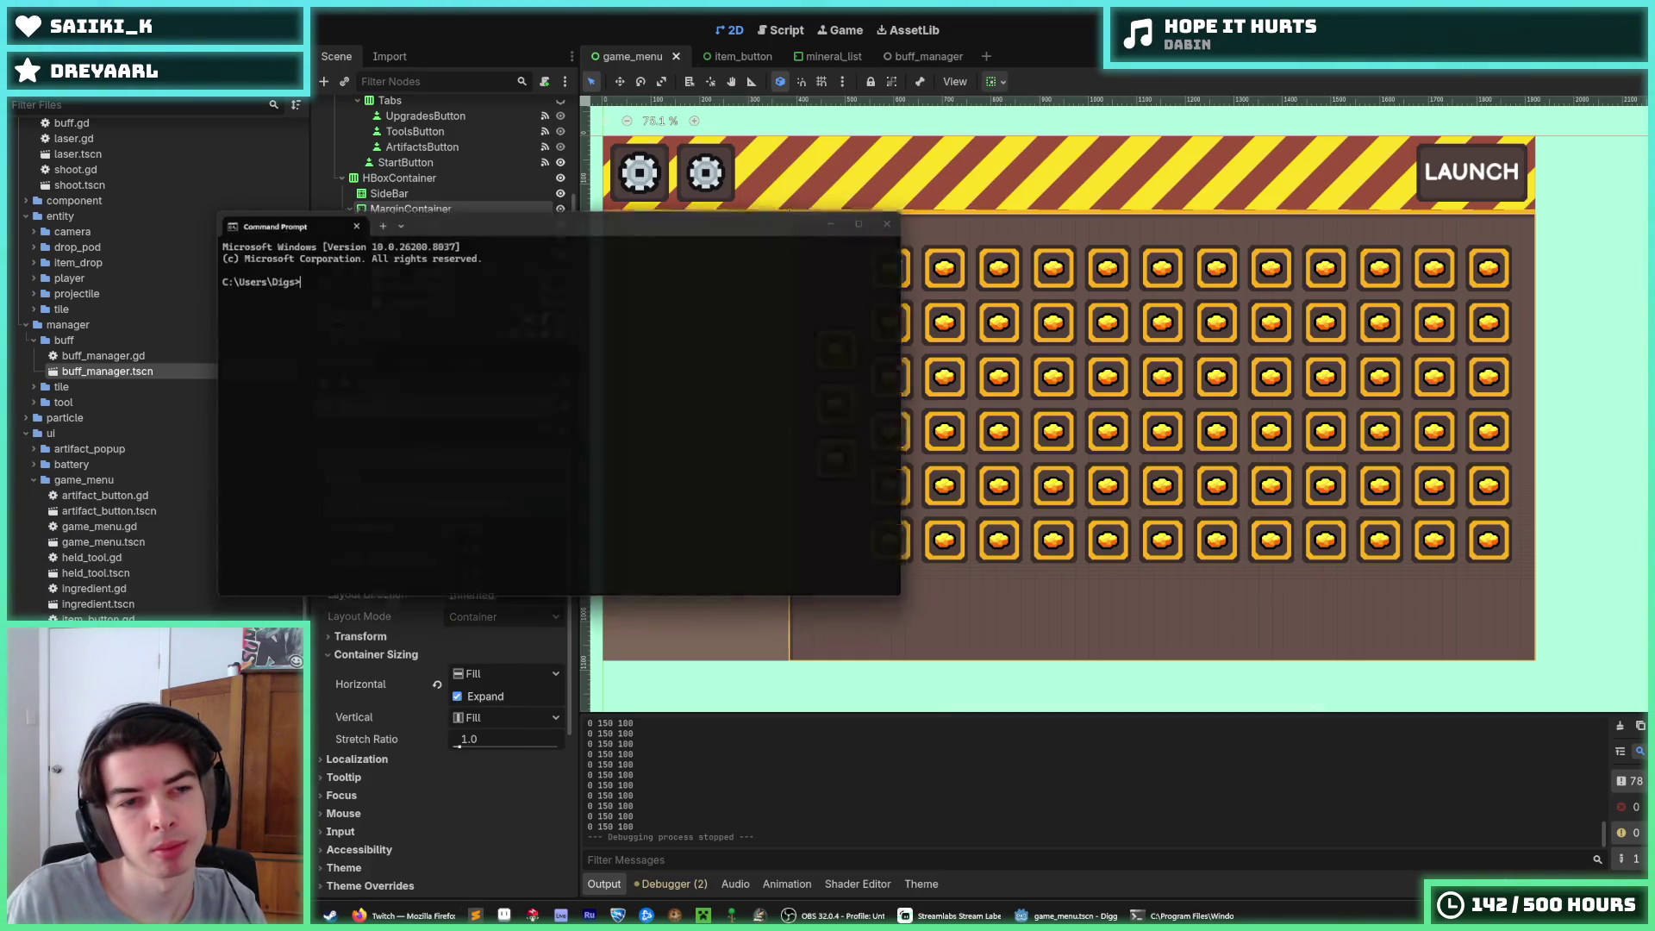
{"action": "type", "text": "cd C:\\Users\\Digs\\Documents\\Projects\\Godot\\Digger"}
{"action": "key", "text": "Return"}
{"action": "type", "text": "git statu"}
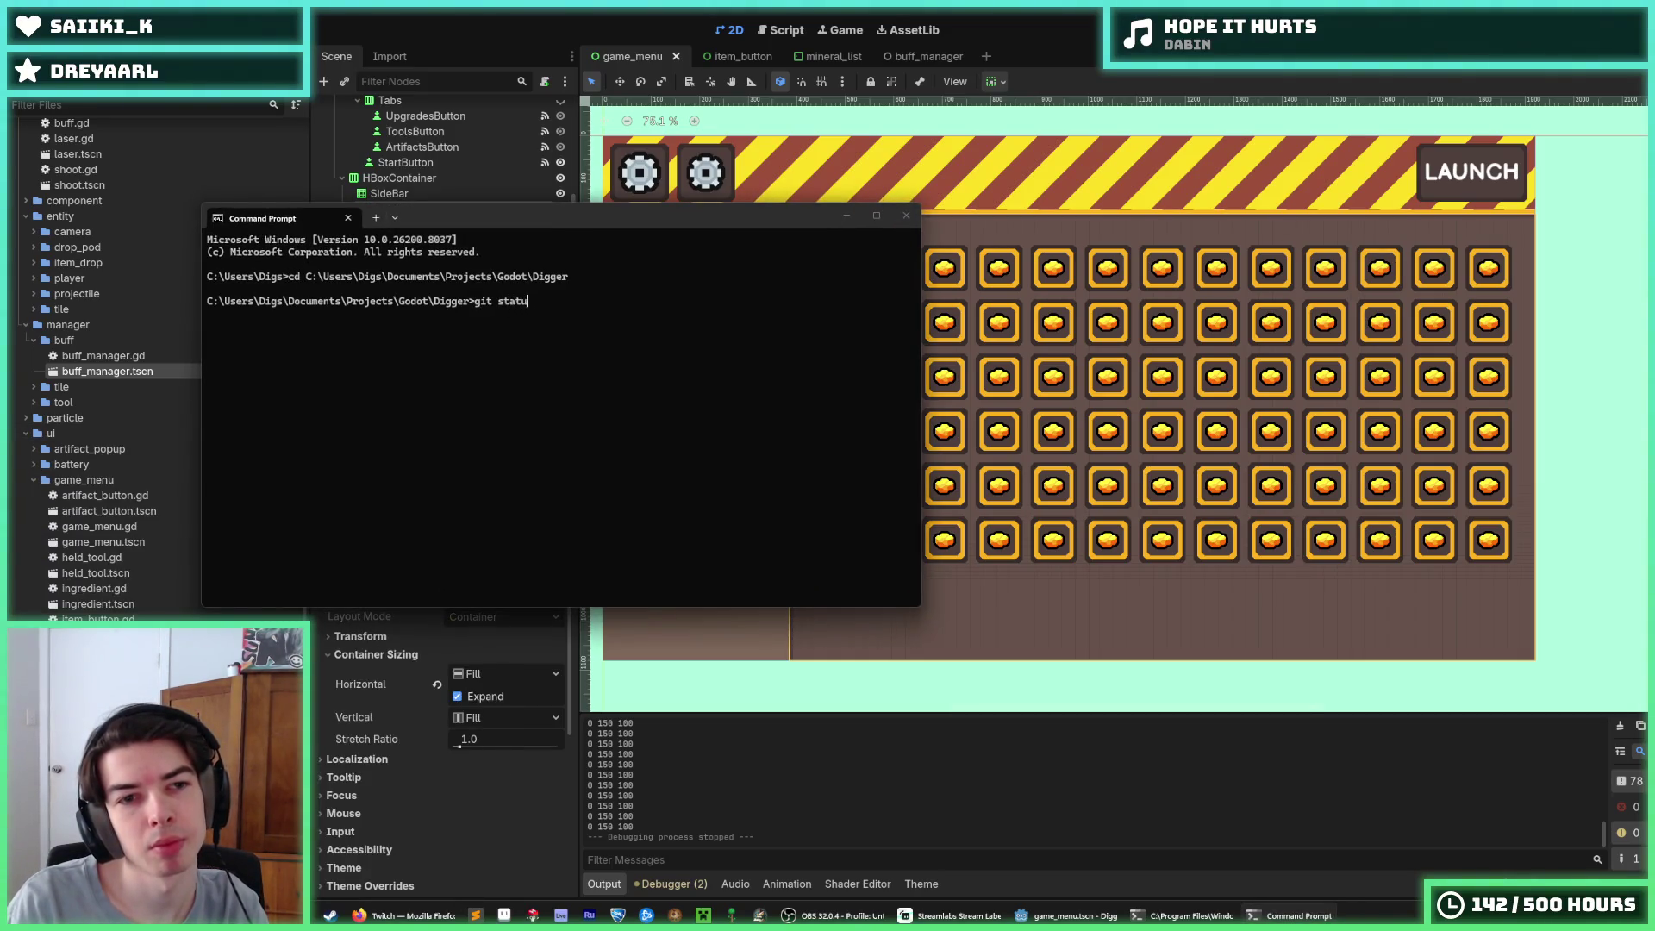
{"action": "type", "text": "s"}
{"action": "key", "text": "Return"}
{"action": "type", "text": "git add *"}
{"action": "key", "text": "Return"}
Commit with message "Added item progression system" and push to the remote
{"action": "type", "text": "git commit -m \"\"Added"}
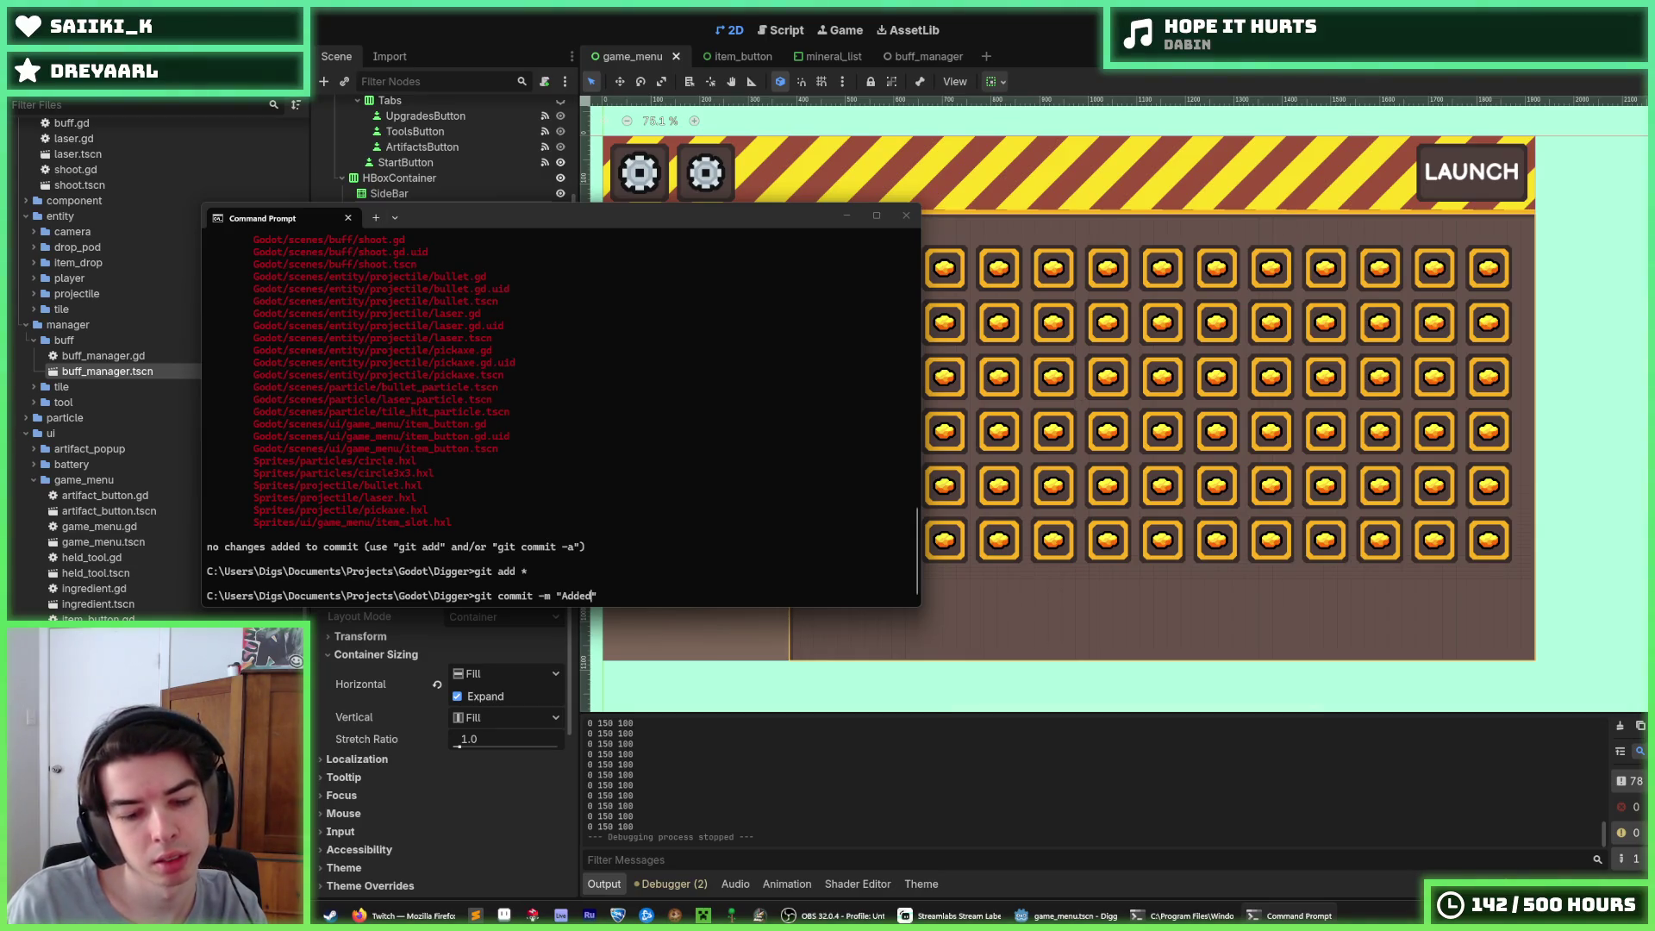
{"action": "key", "text": "BackSpace"}
{"action": "key", "text": "BackSpace"}
{"action": "key", "text": "BackSpace"}
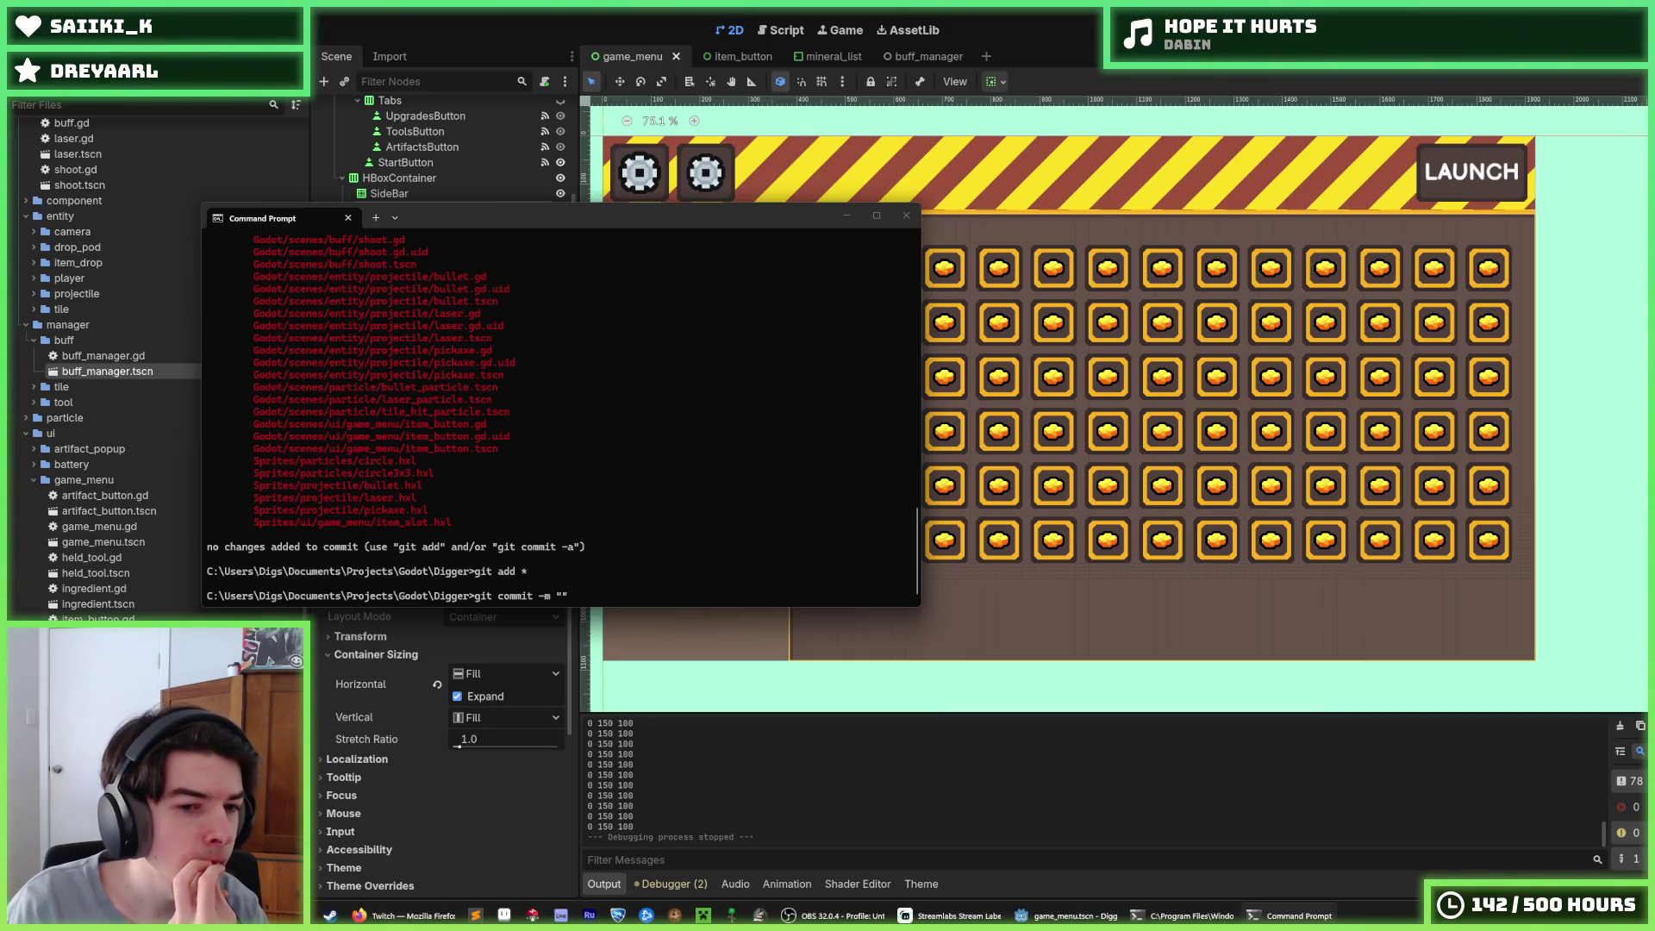
{"action": "type", "text": "Added item"}
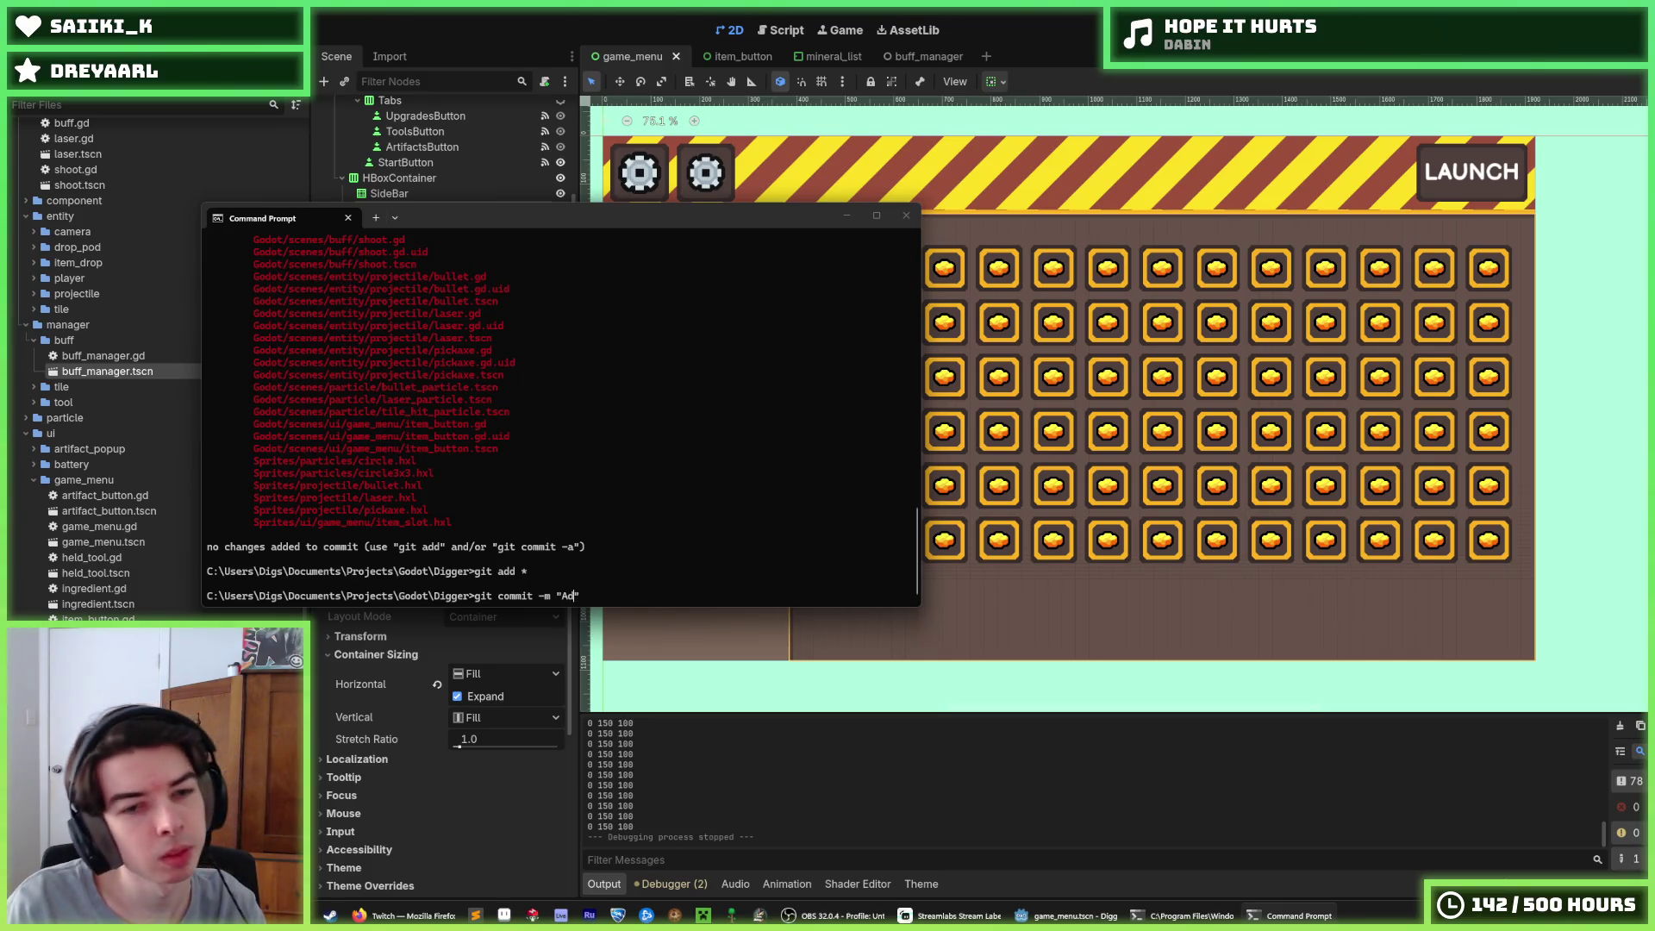
{"action": "type", "text": " t"}
{"action": "key", "text": "BackSpace"}
{"action": "type", "text": "progression "}
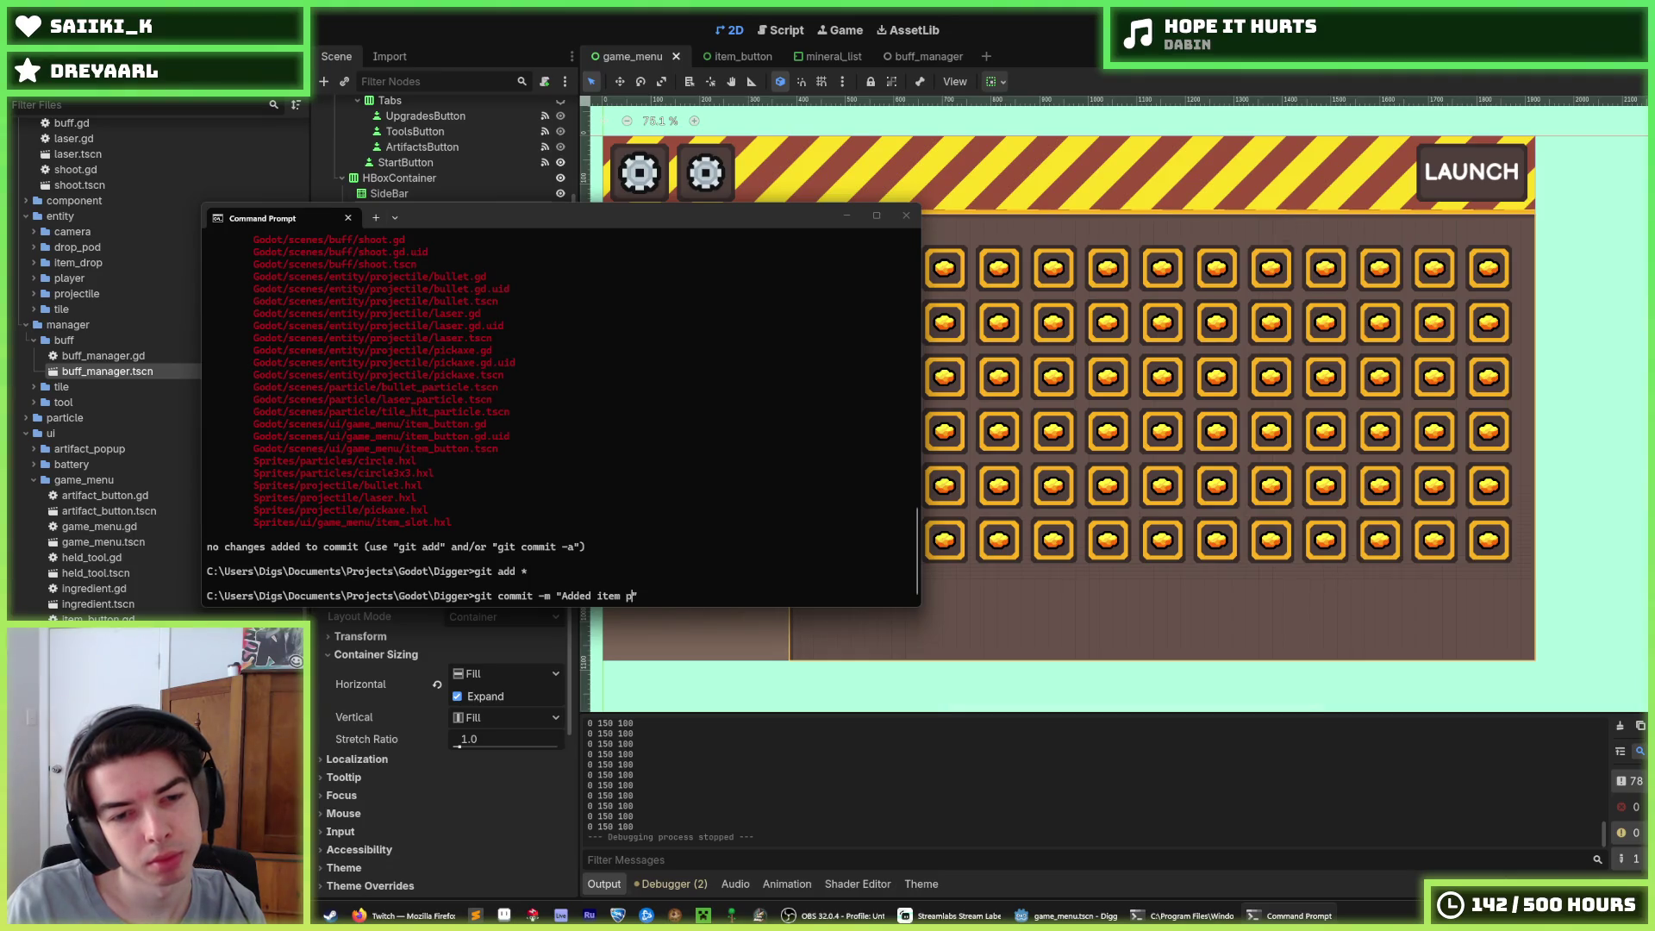
{"action": "type", "text": "system"}
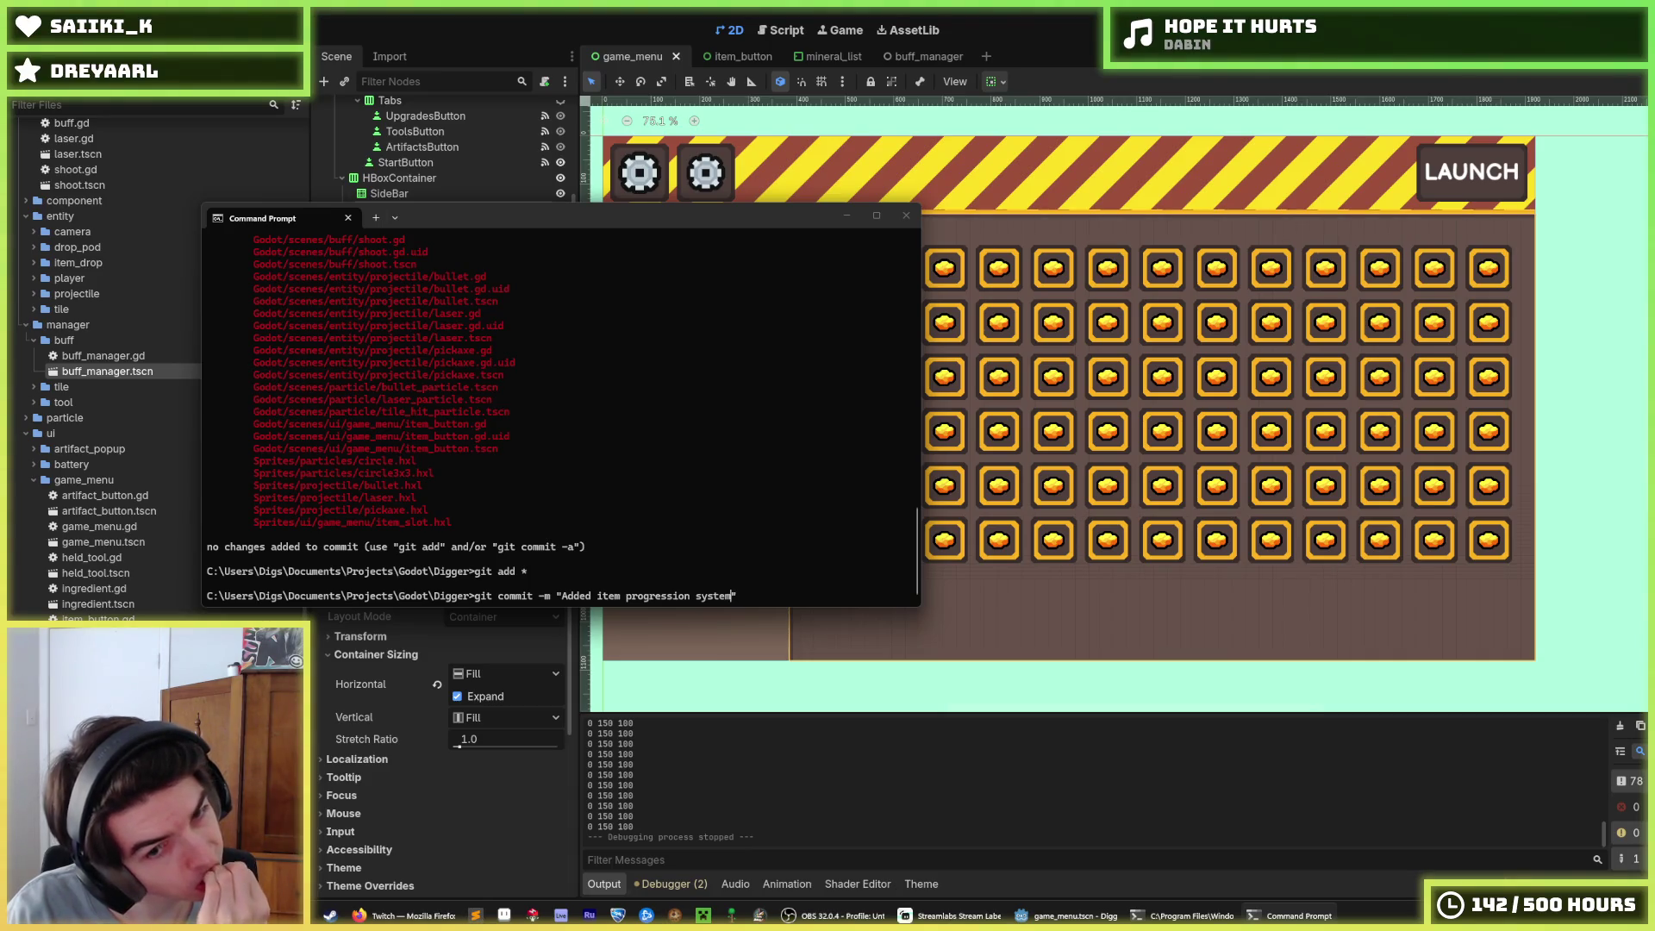
{"action": "key", "text": "Return"}
{"action": "type", "text": "git push"}
{"action": "key", "text": "Return"}
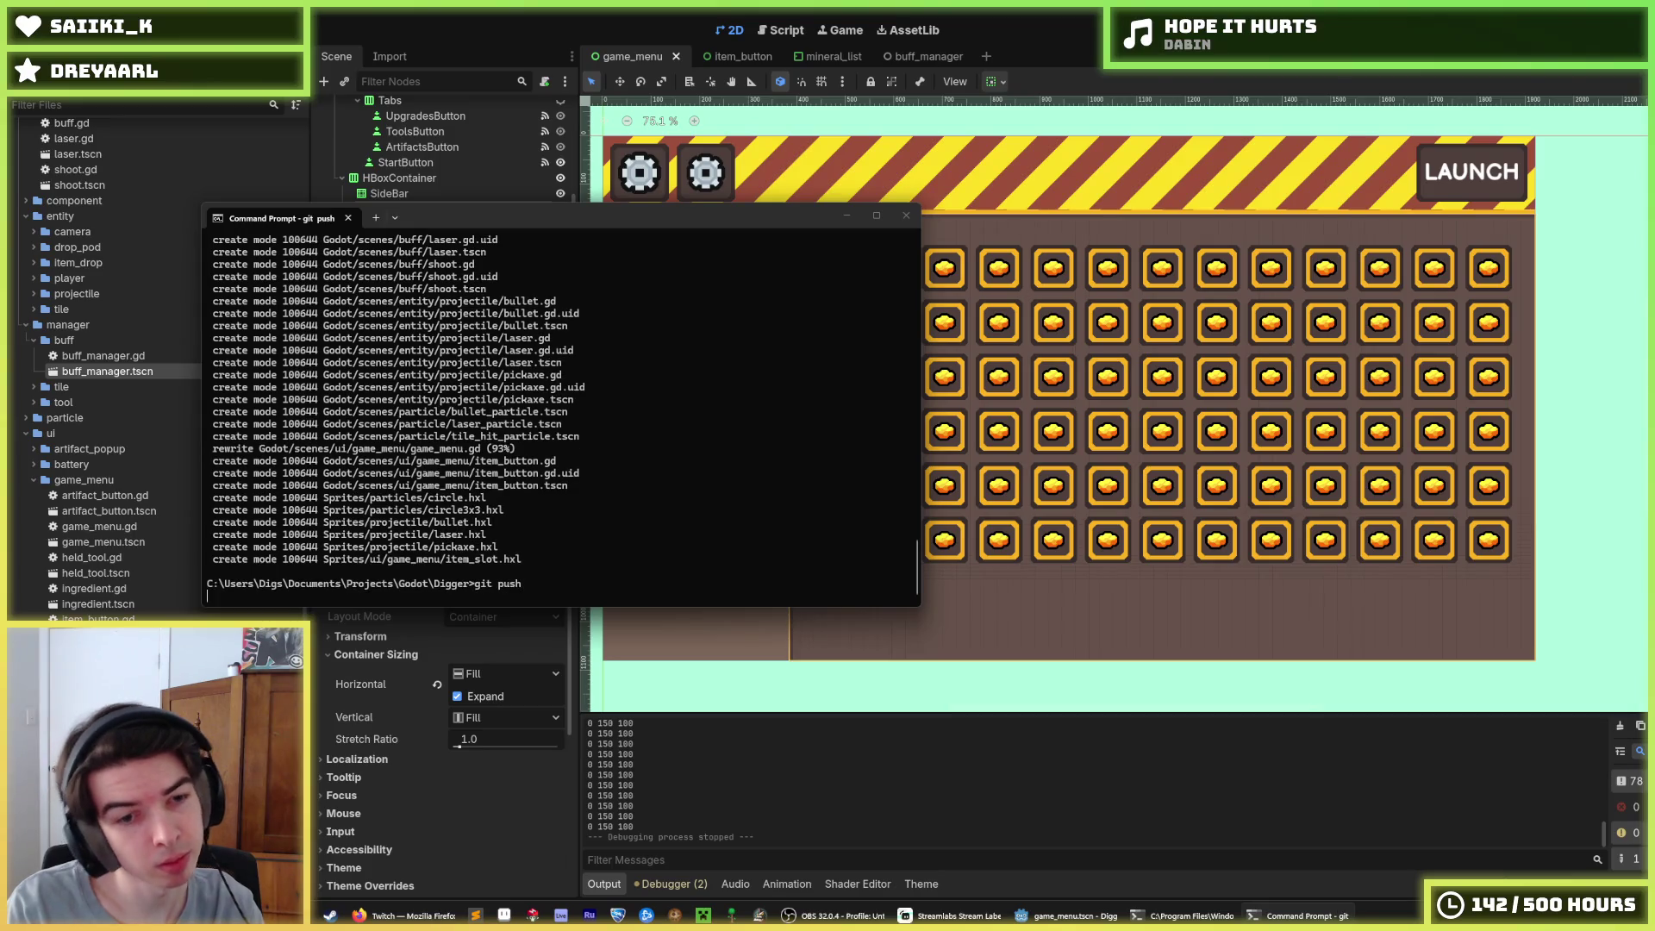
{"action": "key", "text": "alt+Tab"}
Browse the tool, upgrade, tile and mineral resource folders in the FileSystem dock
{"action": "left_click", "coordinate": [32, 403]}
{"action": "left_click", "coordinate": [33, 403]}
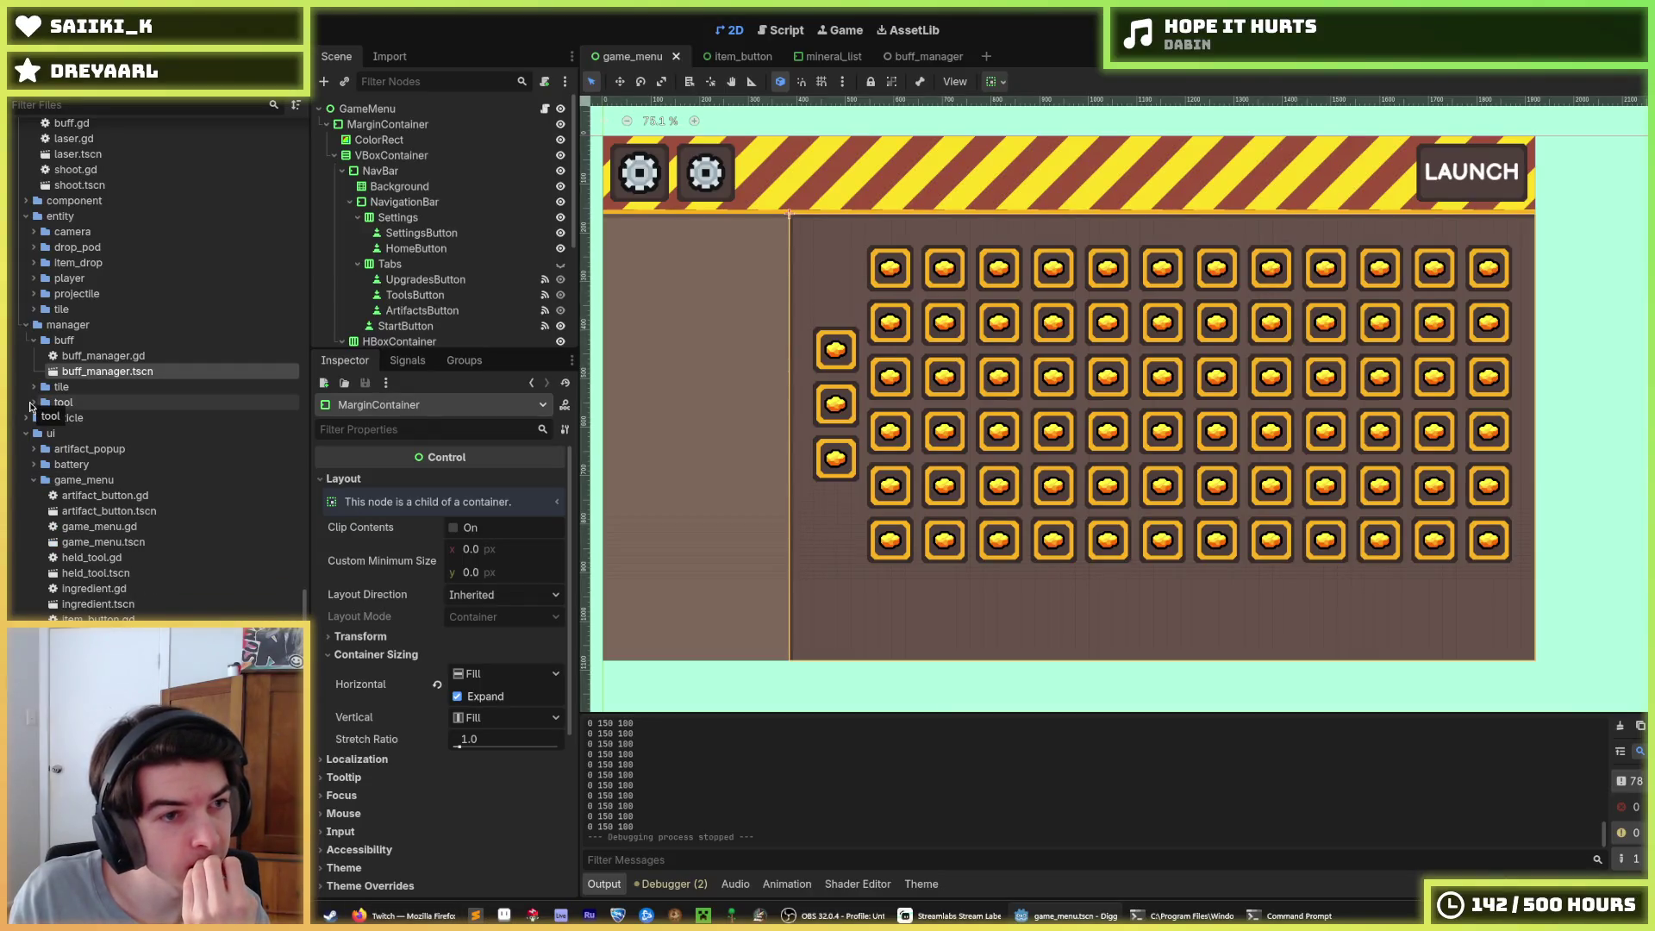
{"action": "scroll", "coordinate": [33, 408], "scroll_direction": "up", "scroll_amount": 5}
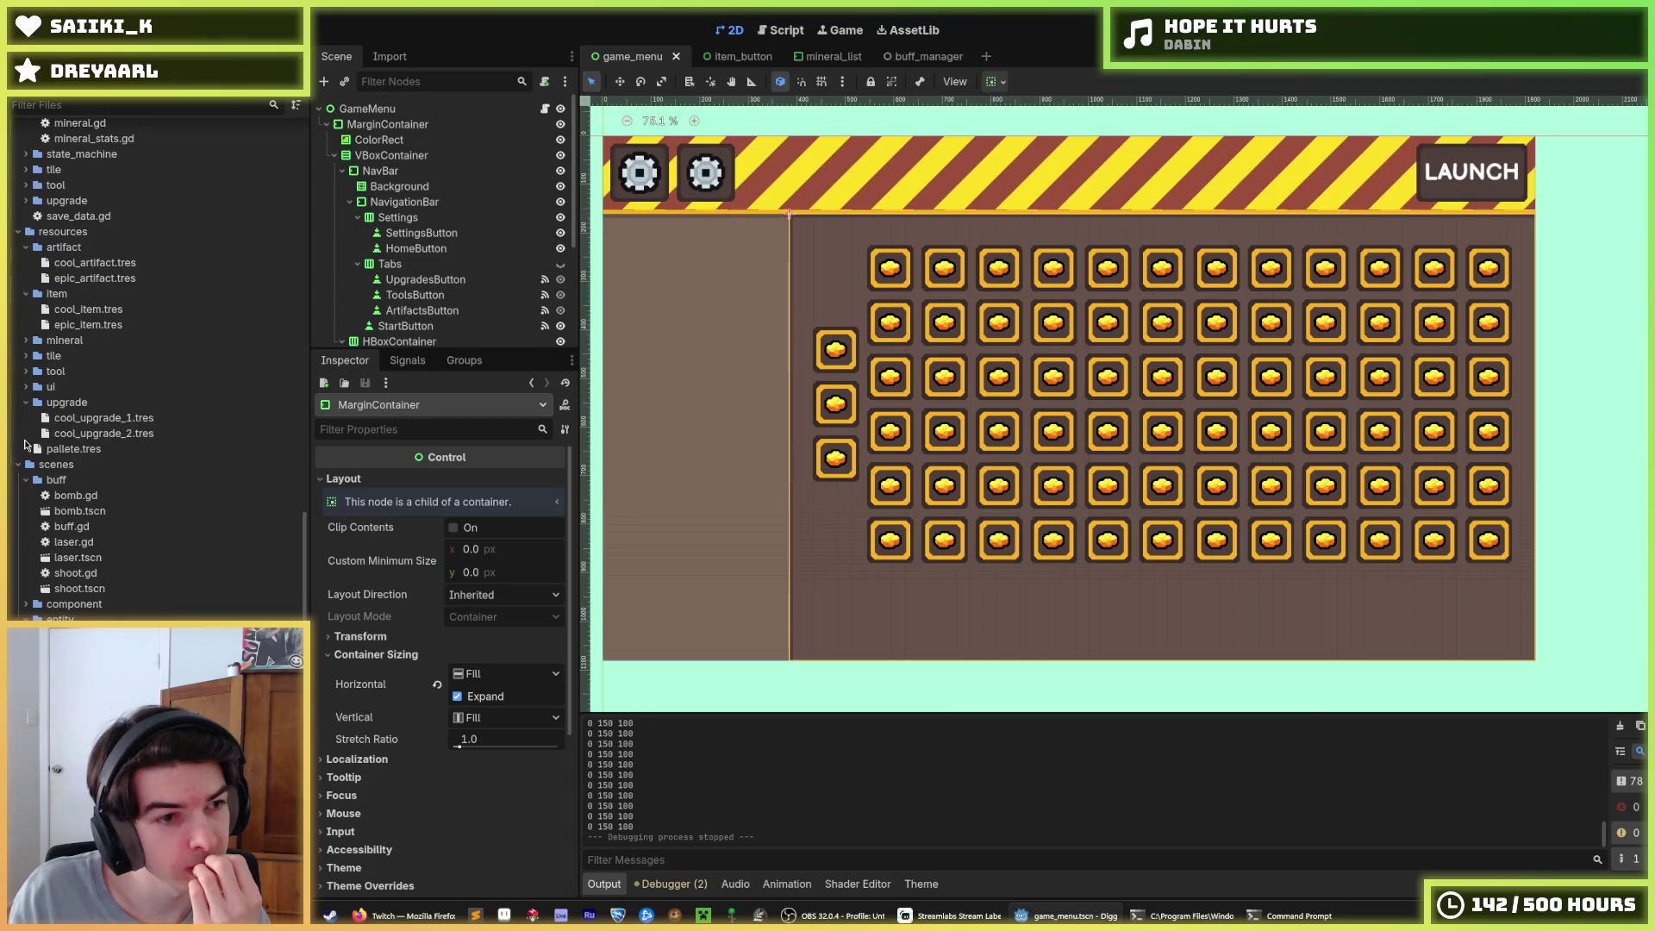
{"action": "left_click", "coordinate": [35, 405]}
{"action": "left_click", "coordinate": [25, 357]}
{"action": "left_click", "coordinate": [25, 357]}
{"action": "left_click", "coordinate": [27, 342]}
{"action": "scroll", "coordinate": [25, 344], "scroll_direction": "up", "scroll_amount": 3}
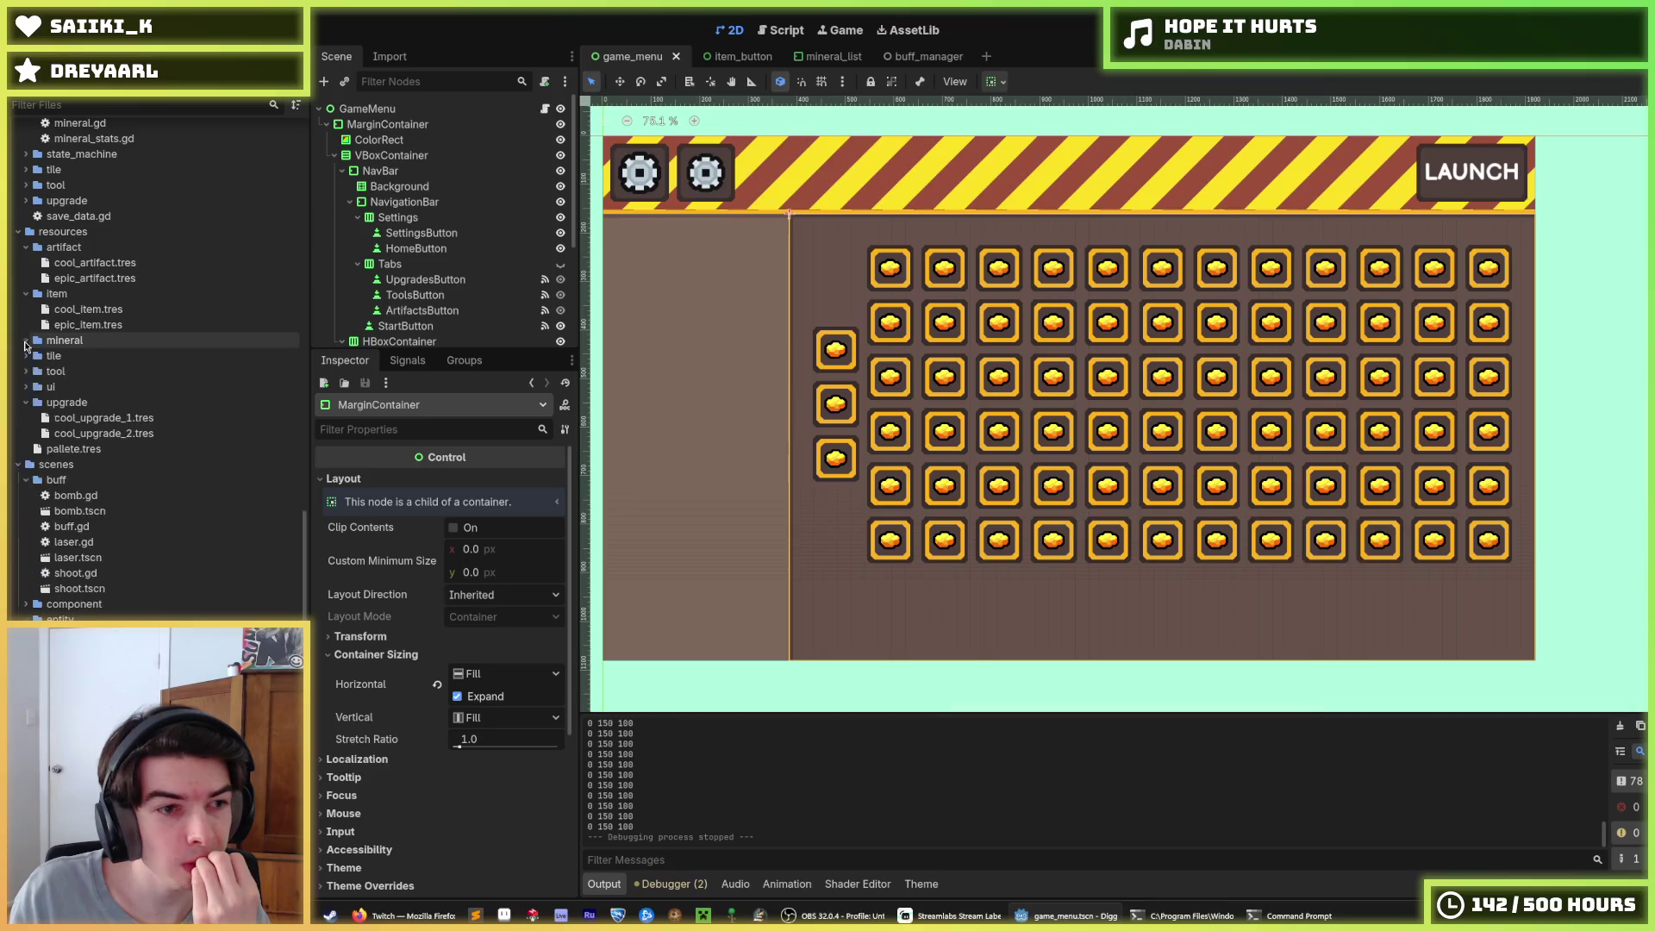
{"action": "left_click", "coordinate": [25, 482]}
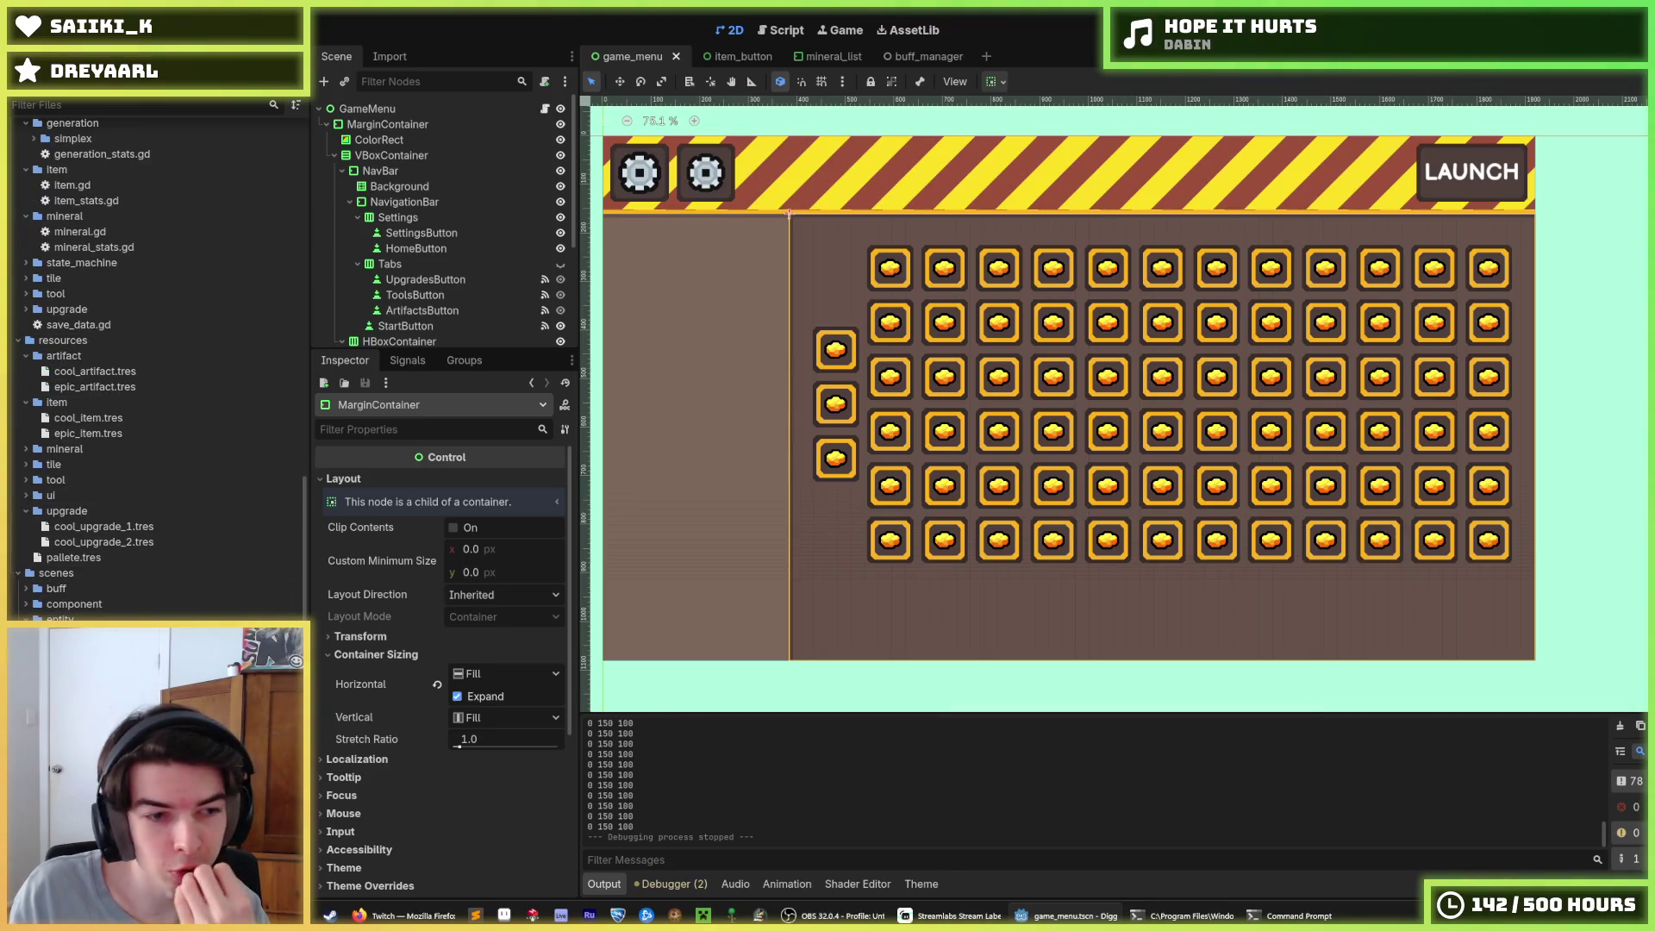
Rename the MineralDrop root node to ItemDrop
{"action": "key", "text": "ctrl+F3"}
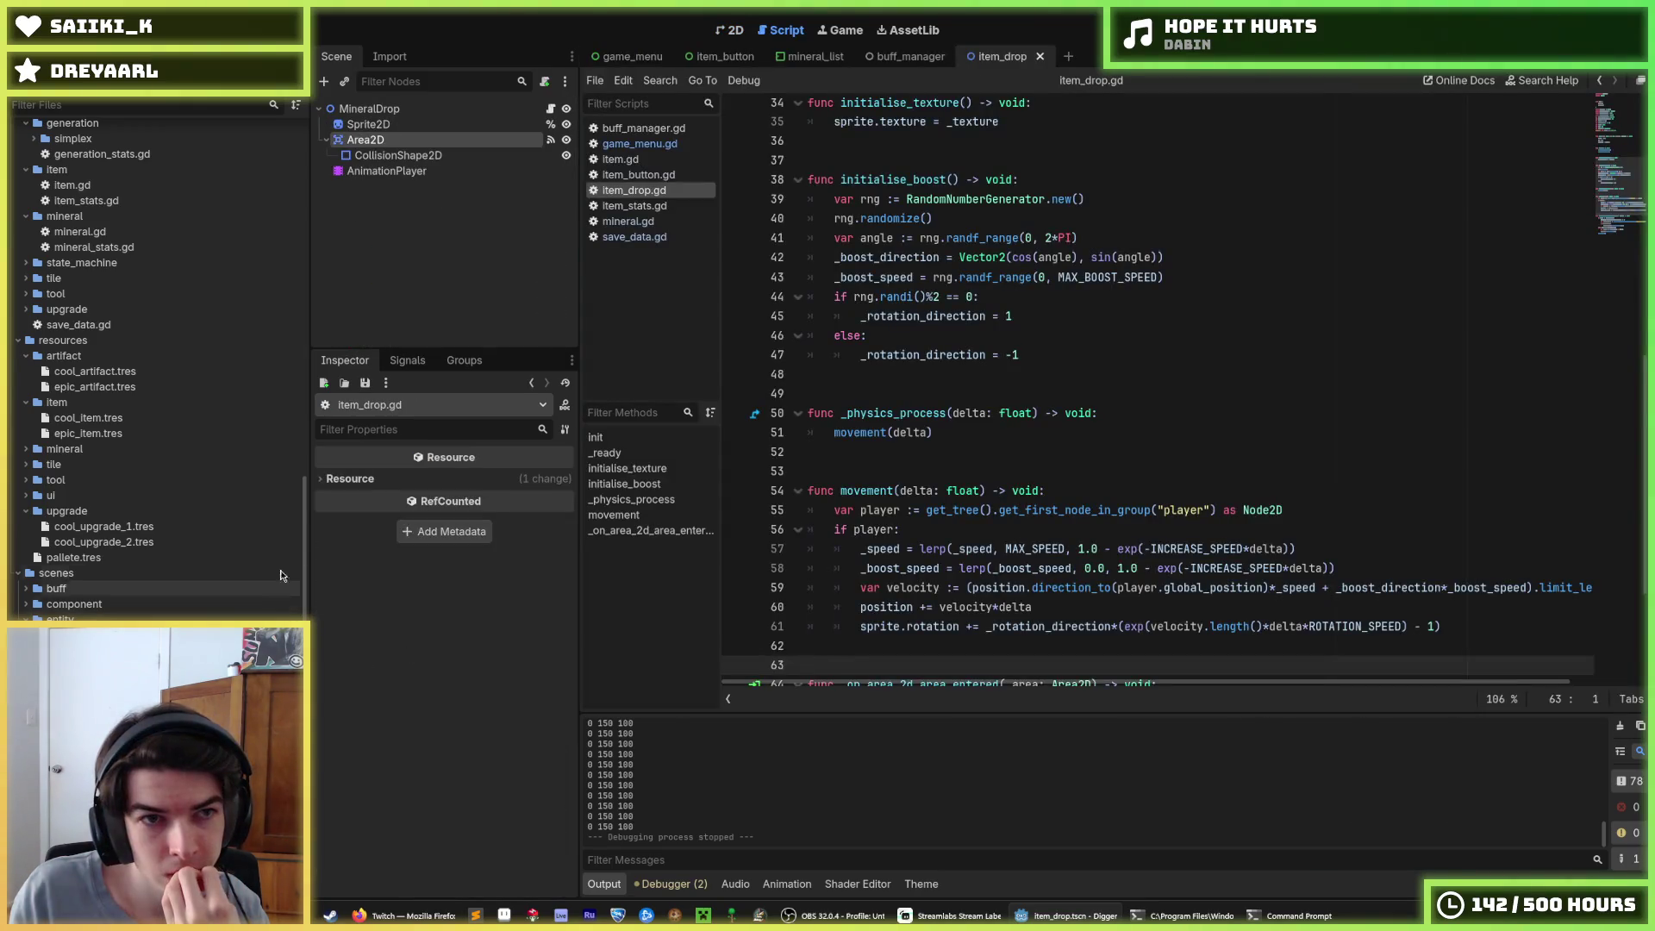
{"action": "left_click", "coordinate": [444, 110]}
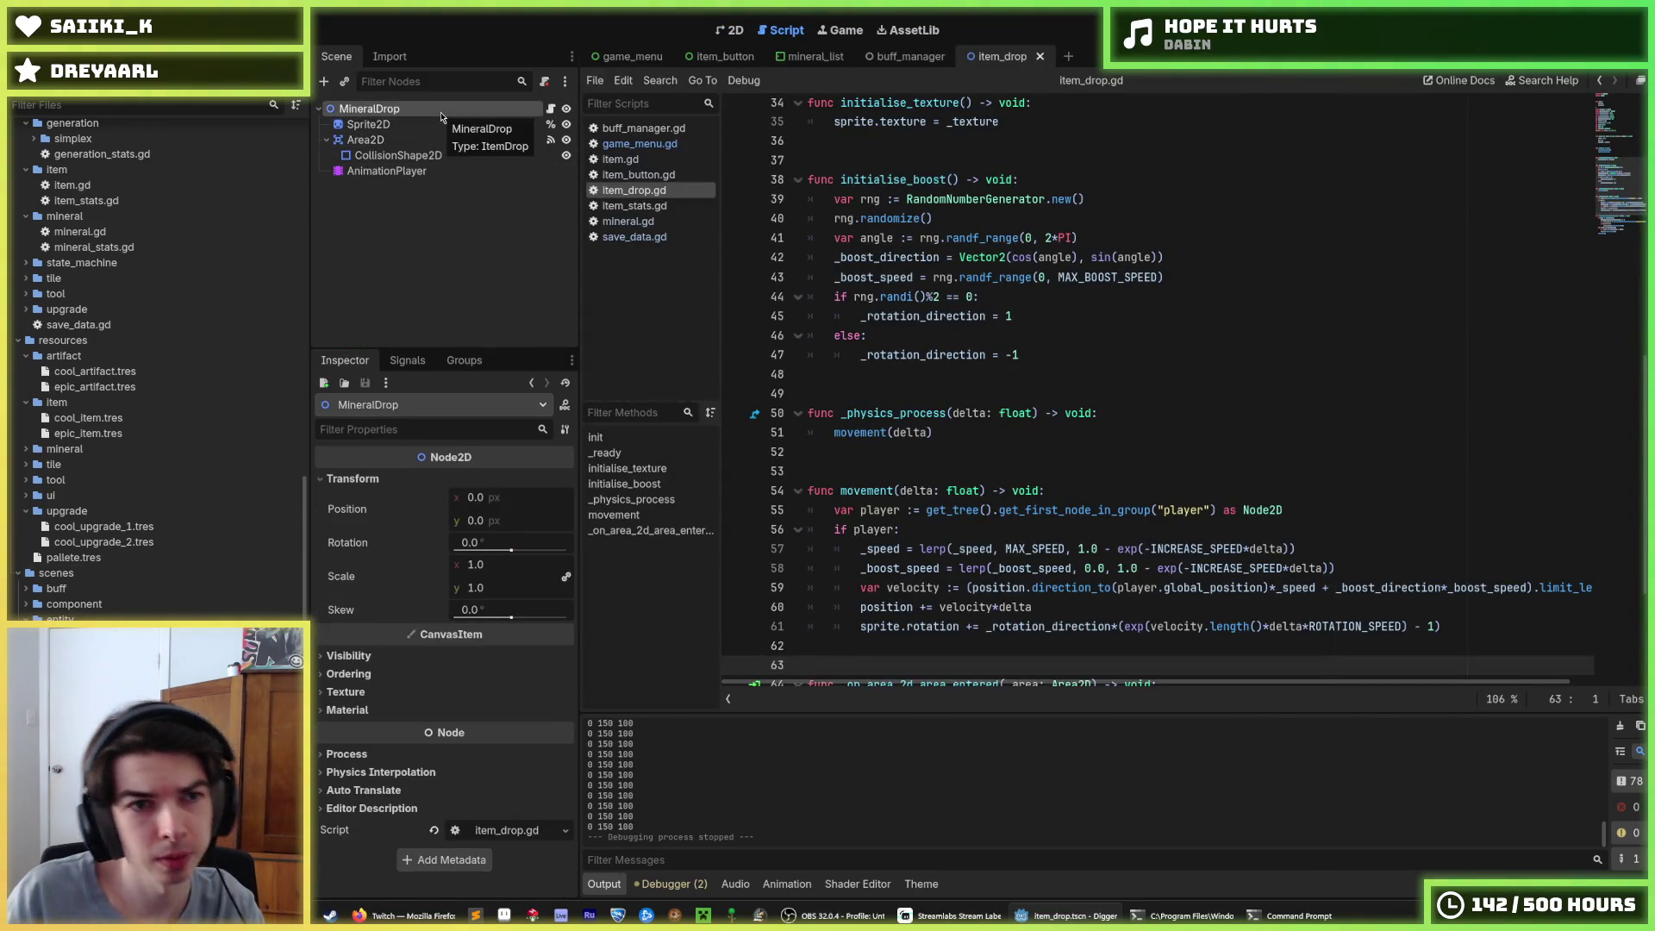
{"action": "left_click", "coordinate": [440, 110]}
{"action": "type", "text": "Item"}
{"action": "key", "text": "Return"}
Change ARTIFACT to ITEM in item_drop.gd's Type enum
{"action": "scroll", "coordinate": [1062, 222], "scroll_direction": "up", "scroll_amount": 7}
{"action": "scroll", "coordinate": [1062, 222], "scroll_direction": "up", "scroll_amount": 4}
{"action": "left_click", "coordinate": [1013, 260]}
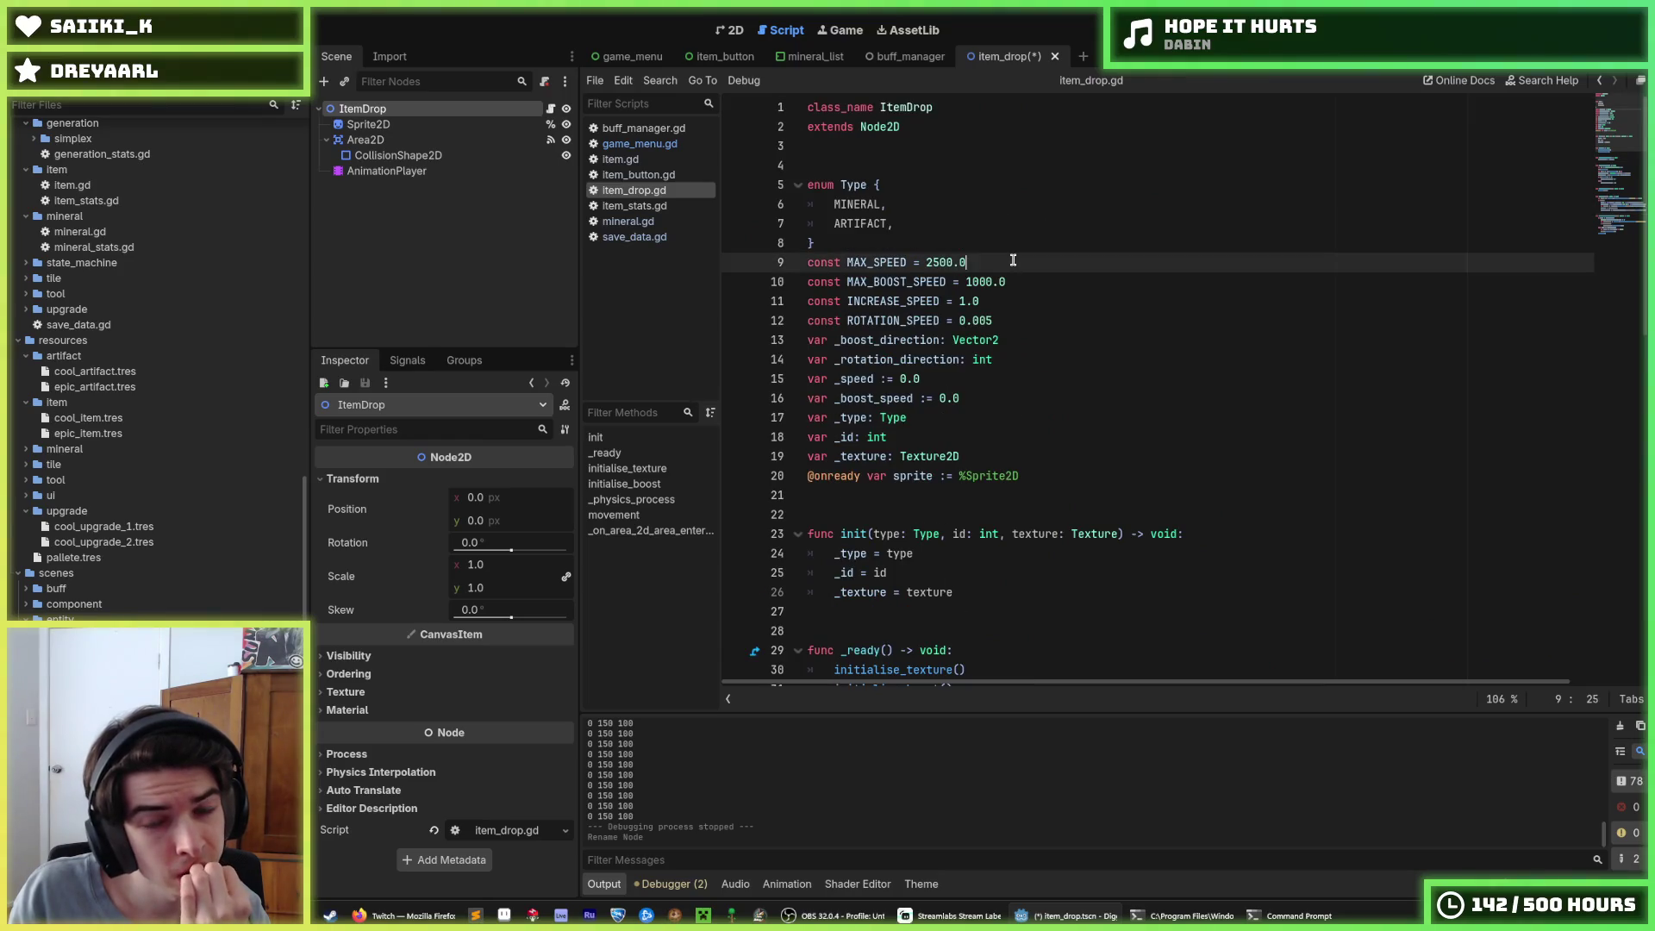
{"action": "double_click", "coordinate": [855, 223]}
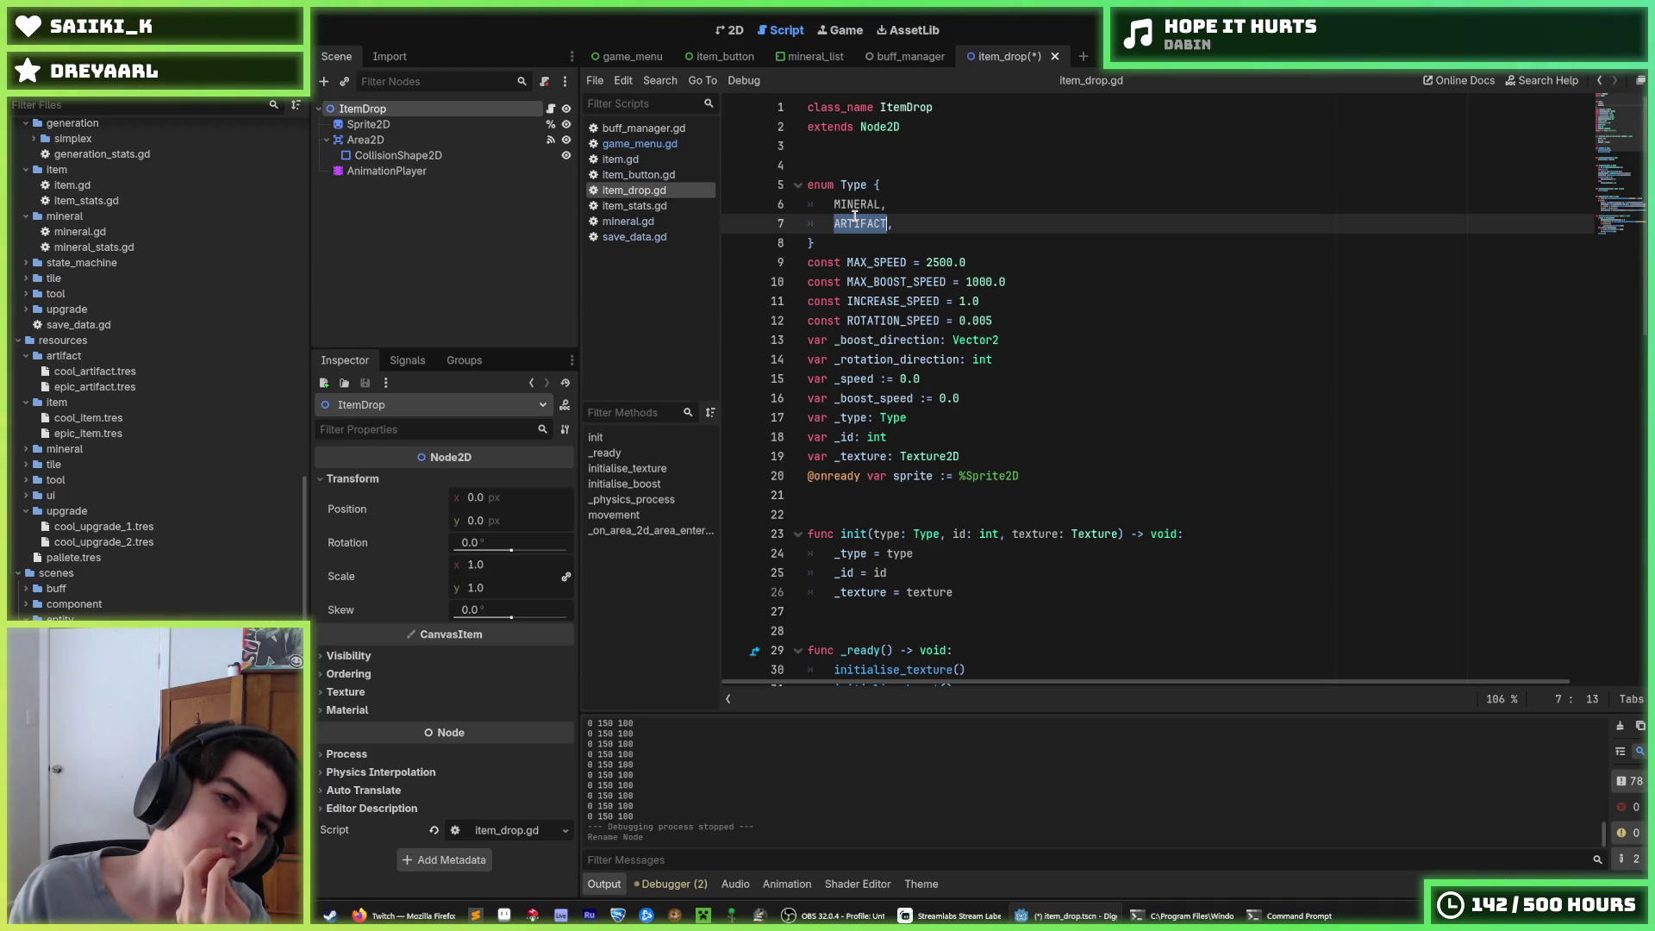
{"action": "scroll", "coordinate": [932, 237], "scroll_direction": "down", "scroll_amount": 1}
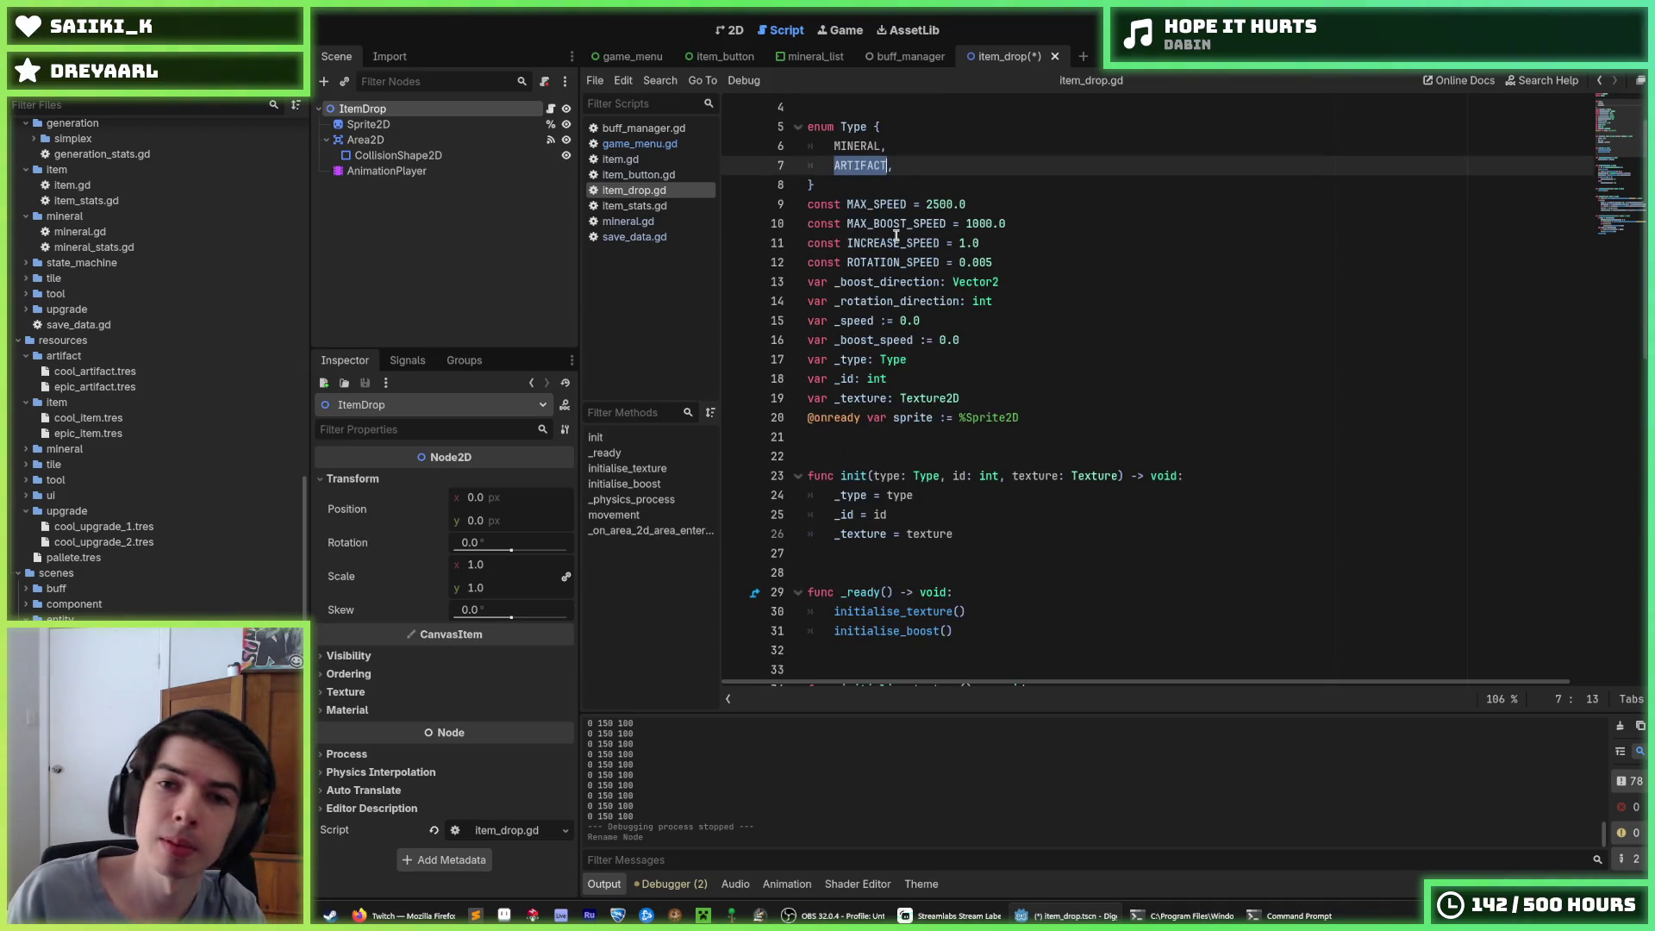
{"action": "type", "text": "Item"}
{"action": "key", "text": "ctrl+z"}
{"action": "type", "text": "ITEM,"}
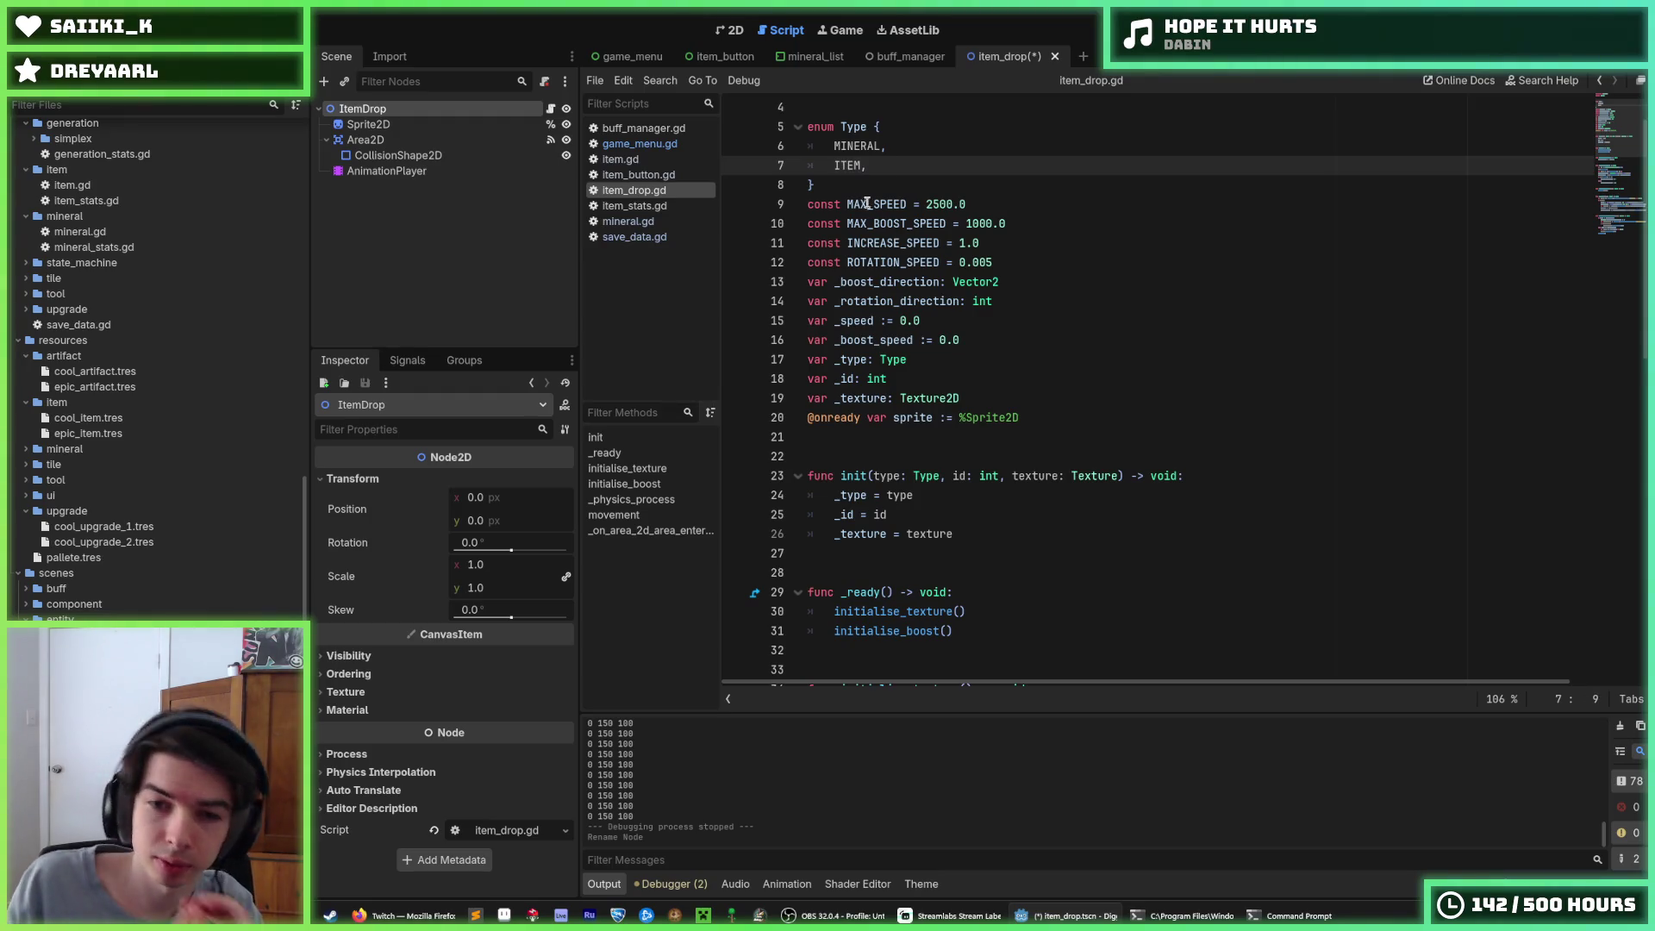
Update the pickup check to Type.ITEM and the call to add_item, then save item_drop.gd
{"action": "left_click", "coordinate": [1024, 367]}
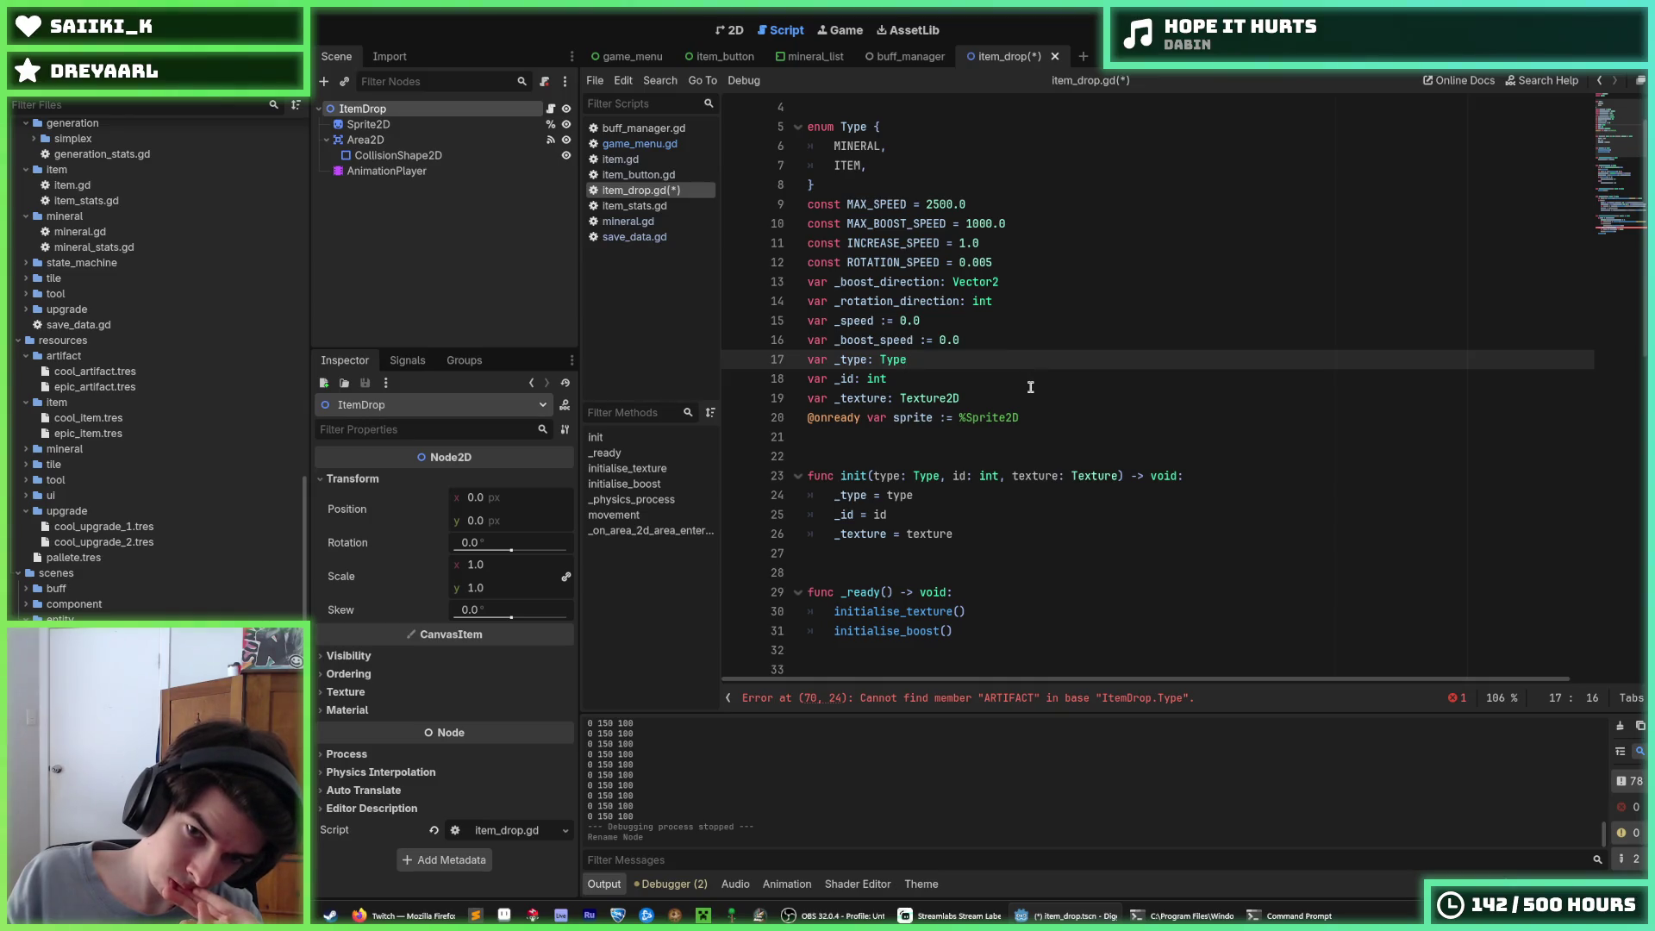
{"action": "left_click", "coordinate": [955, 492]}
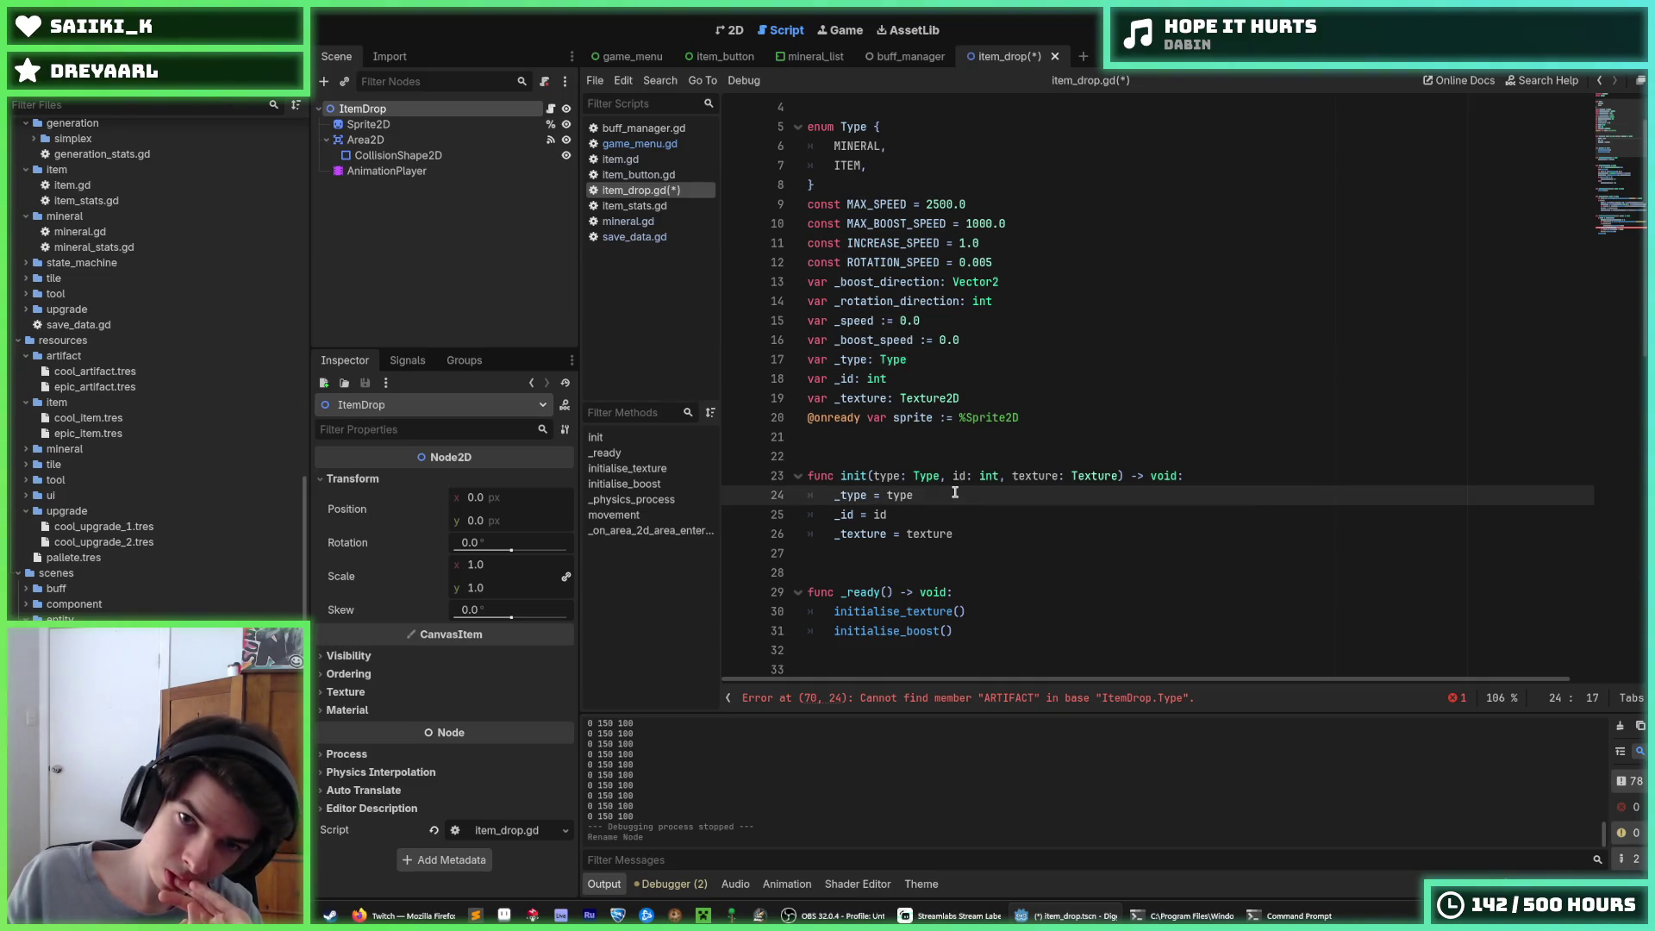
{"action": "scroll", "coordinate": [955, 492], "scroll_direction": "down", "scroll_amount": 12}
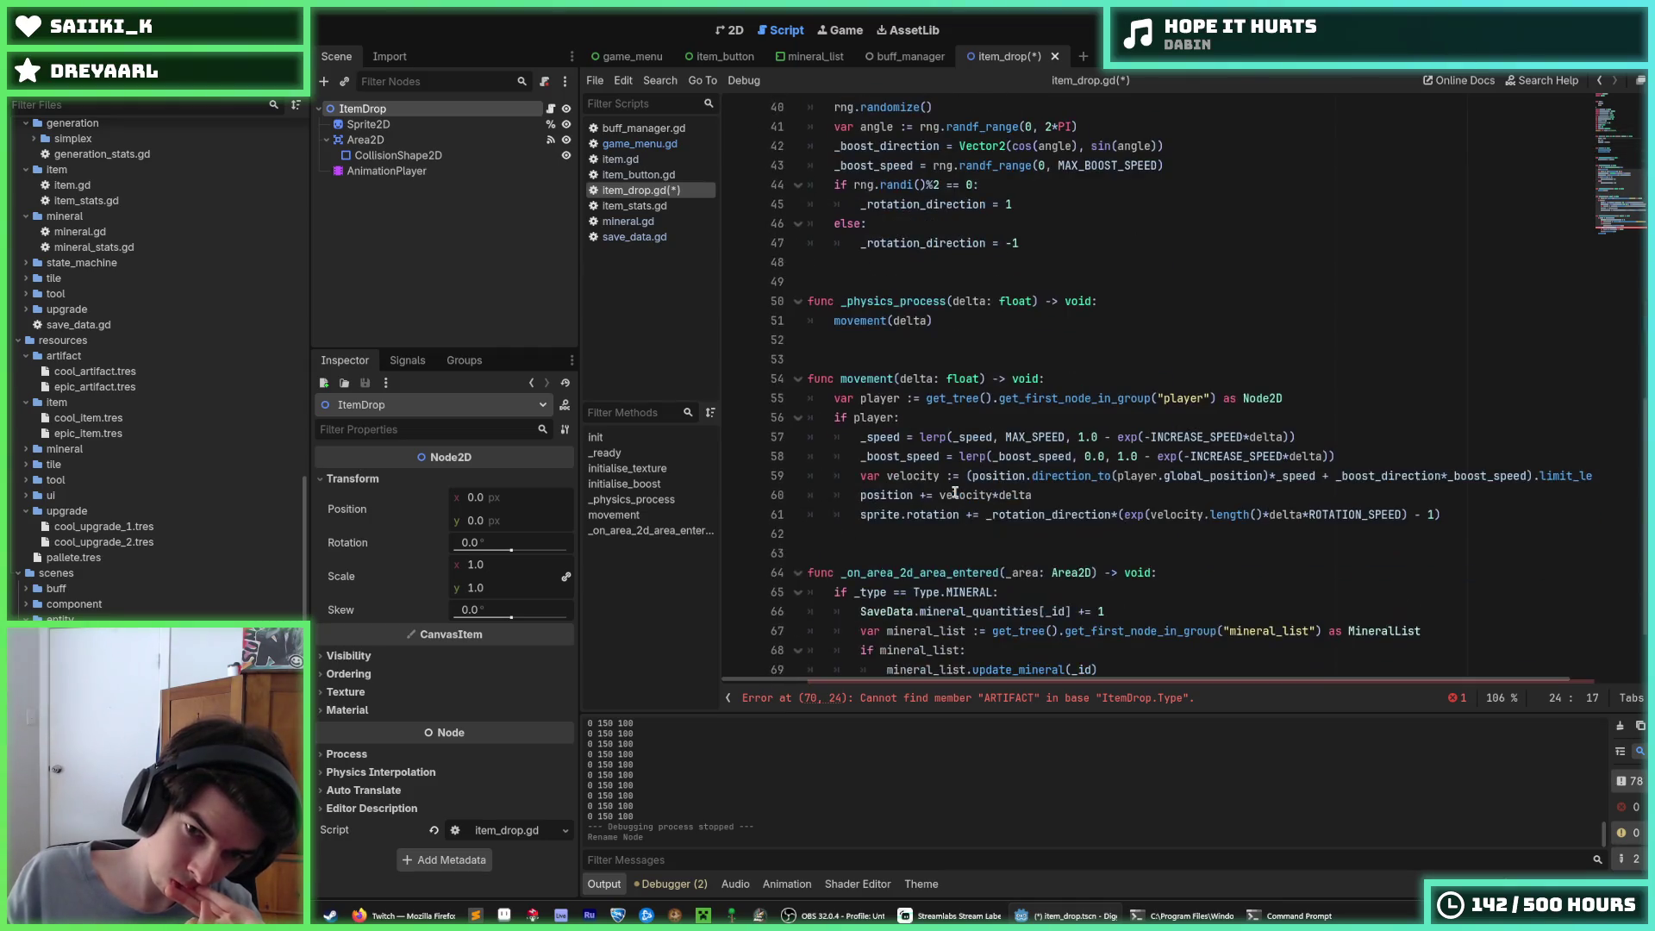
{"action": "scroll", "coordinate": [955, 492], "scroll_direction": "down", "scroll_amount": 2}
{"action": "triple_click", "coordinate": [989, 595]}
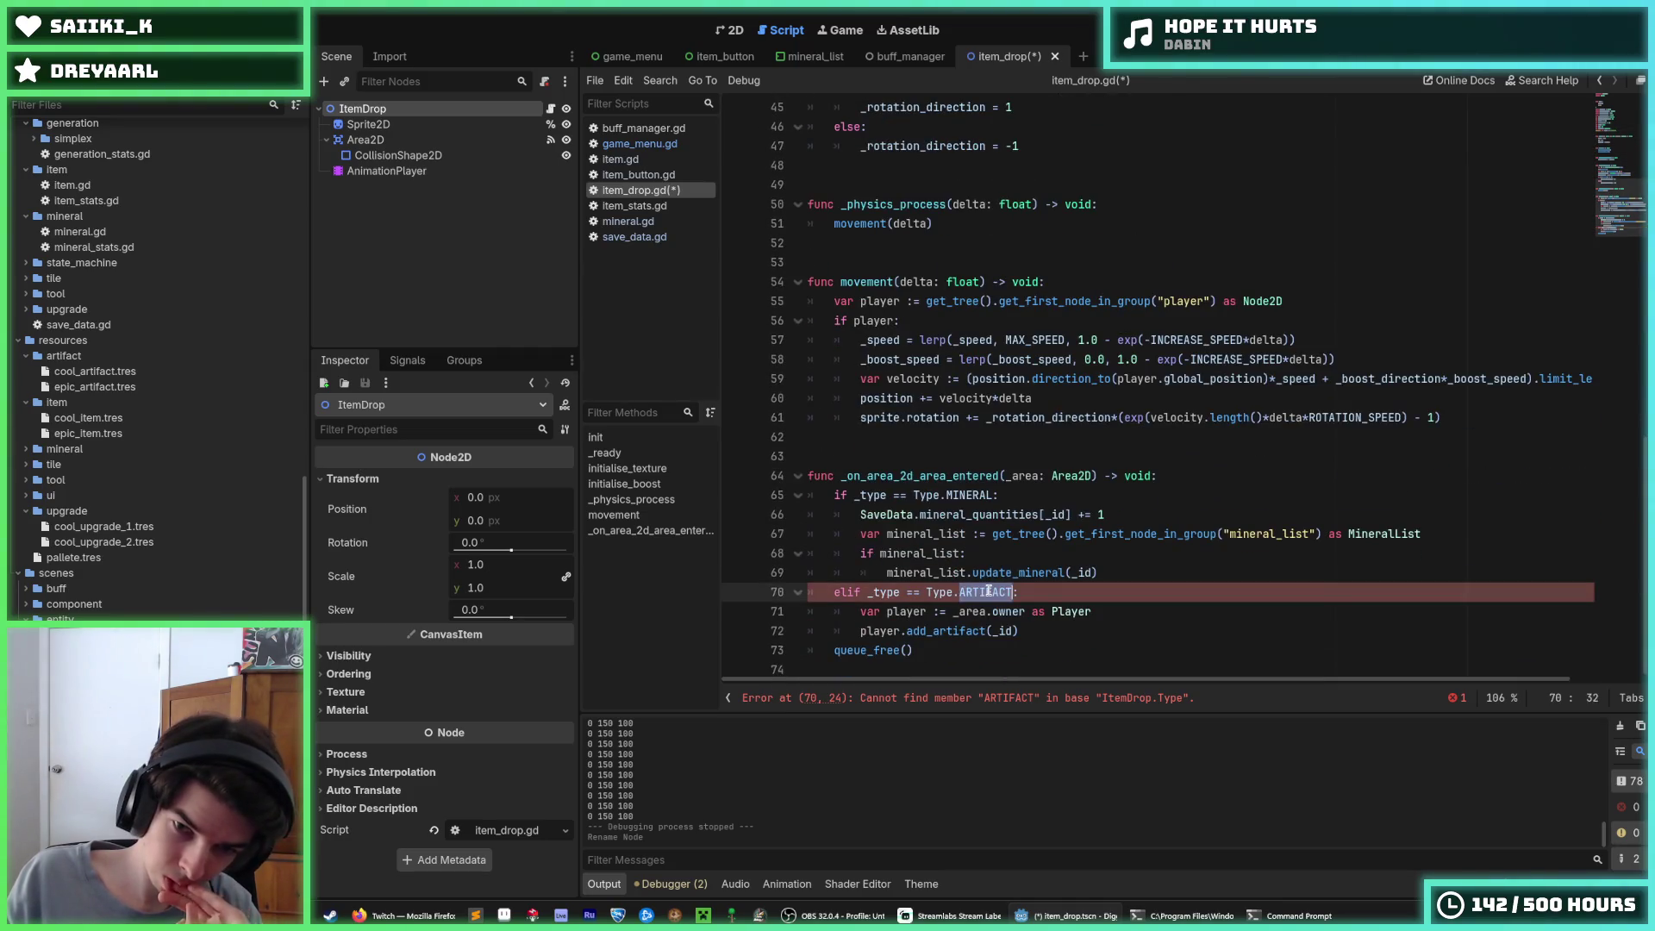
{"action": "left_click", "coordinate": [989, 592]}
{"action": "double_click", "coordinate": [985, 593]}
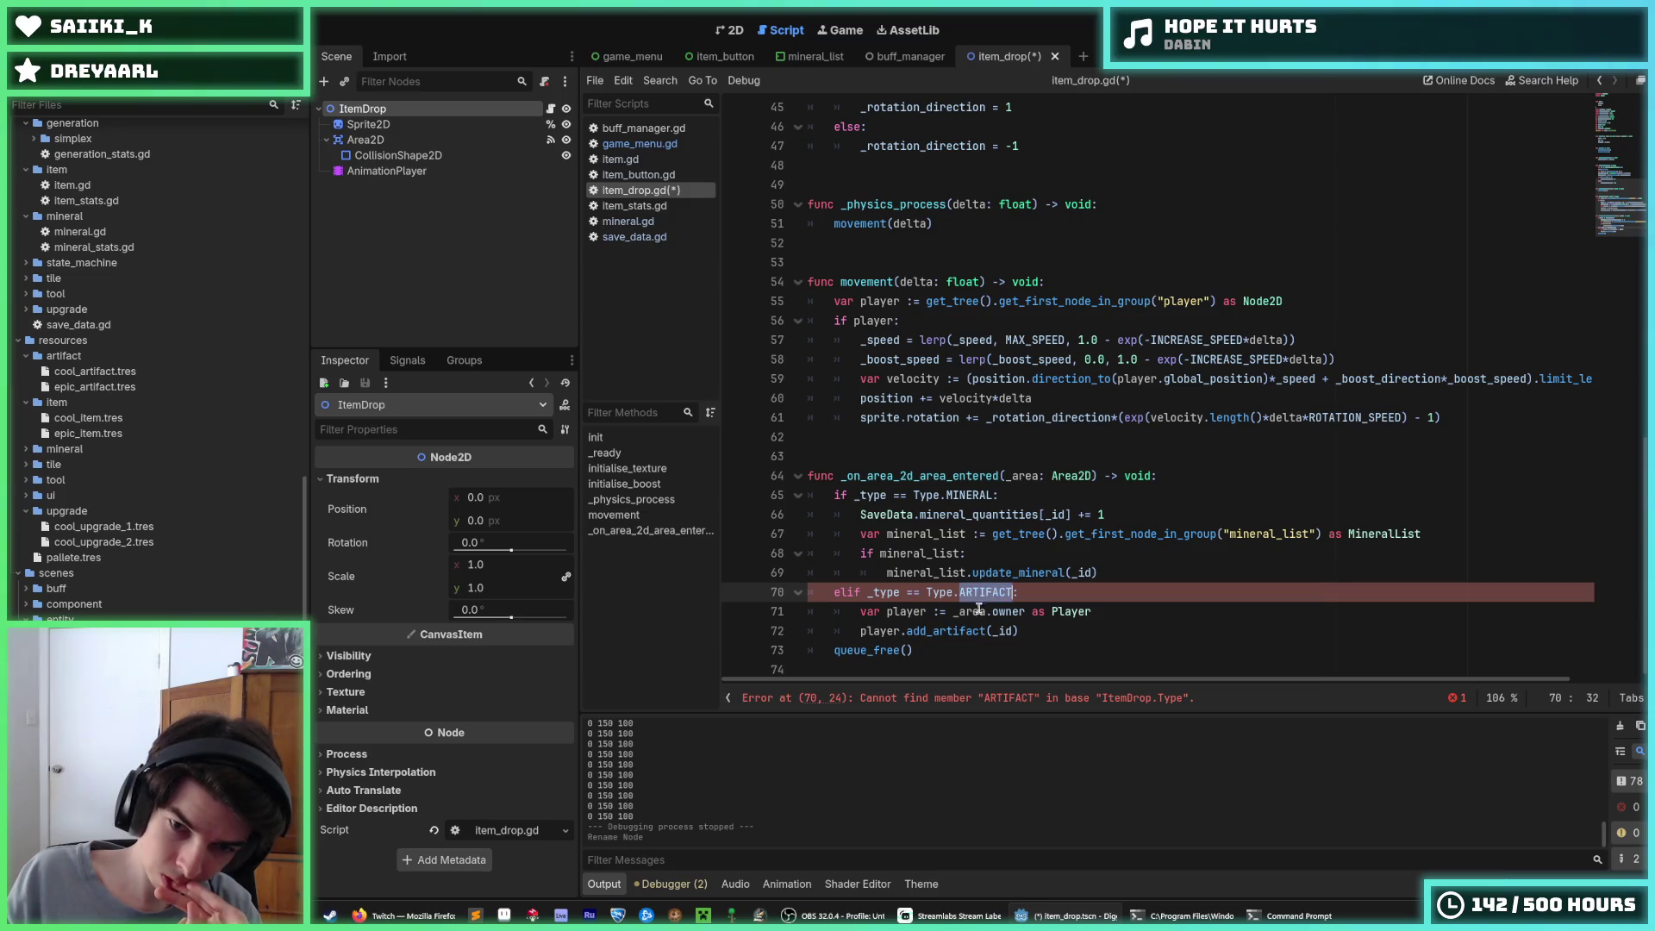
{"action": "left_click_drag", "start_coordinate": [934, 632], "coordinate": [989, 630]}
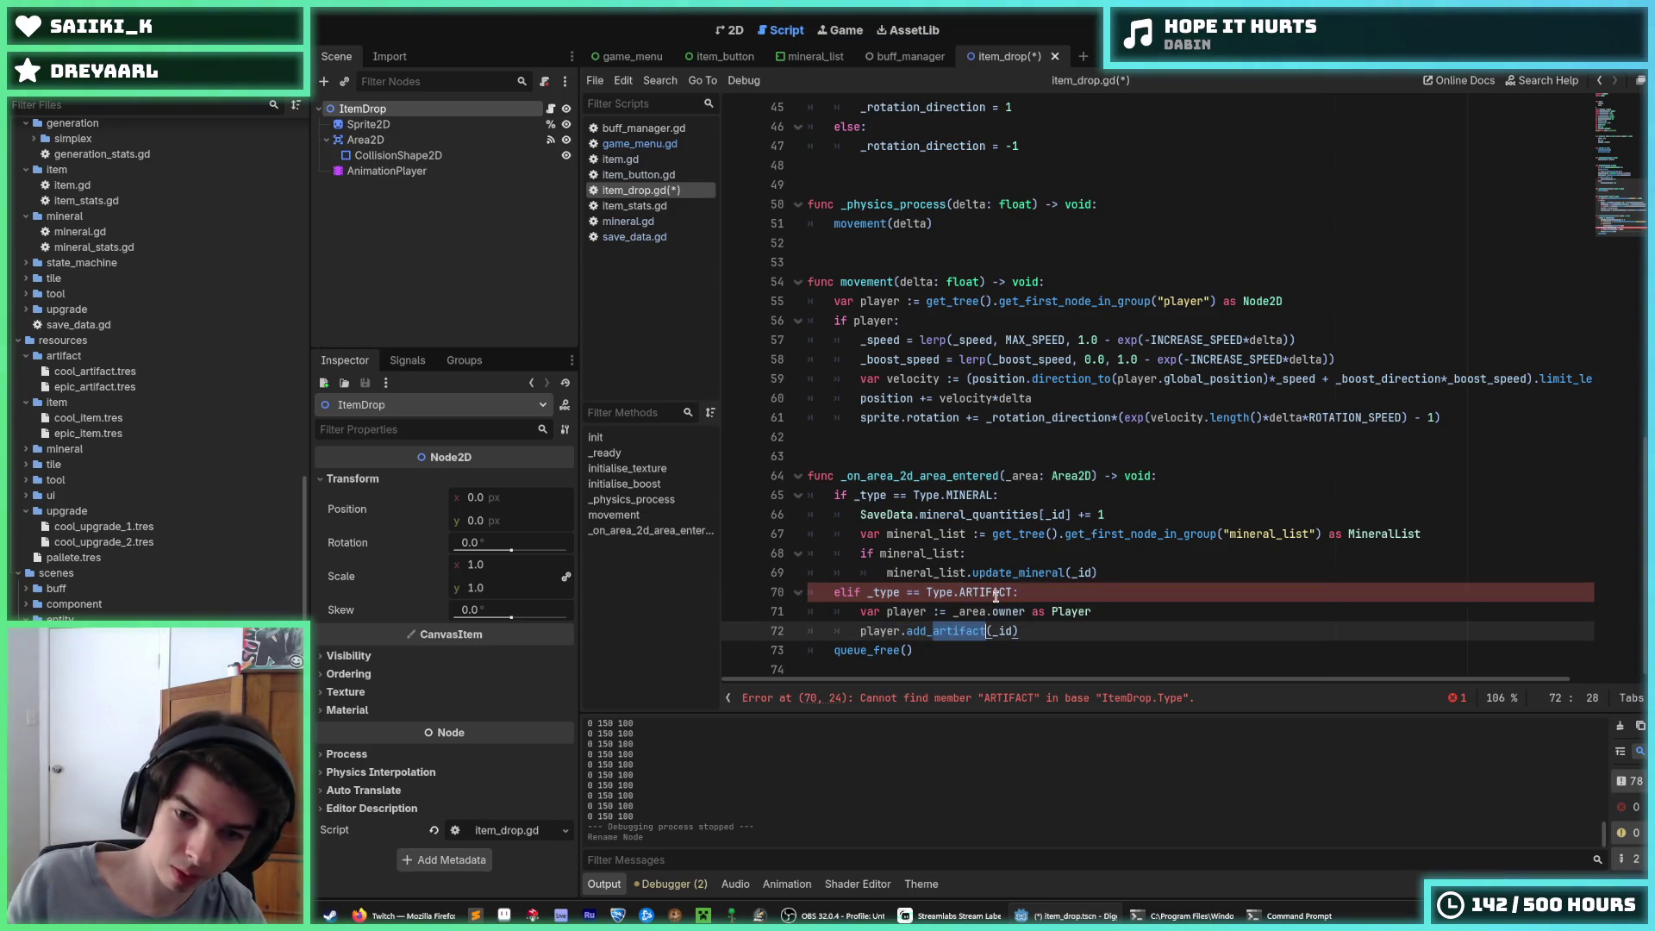
{"action": "type", "text": "item"}
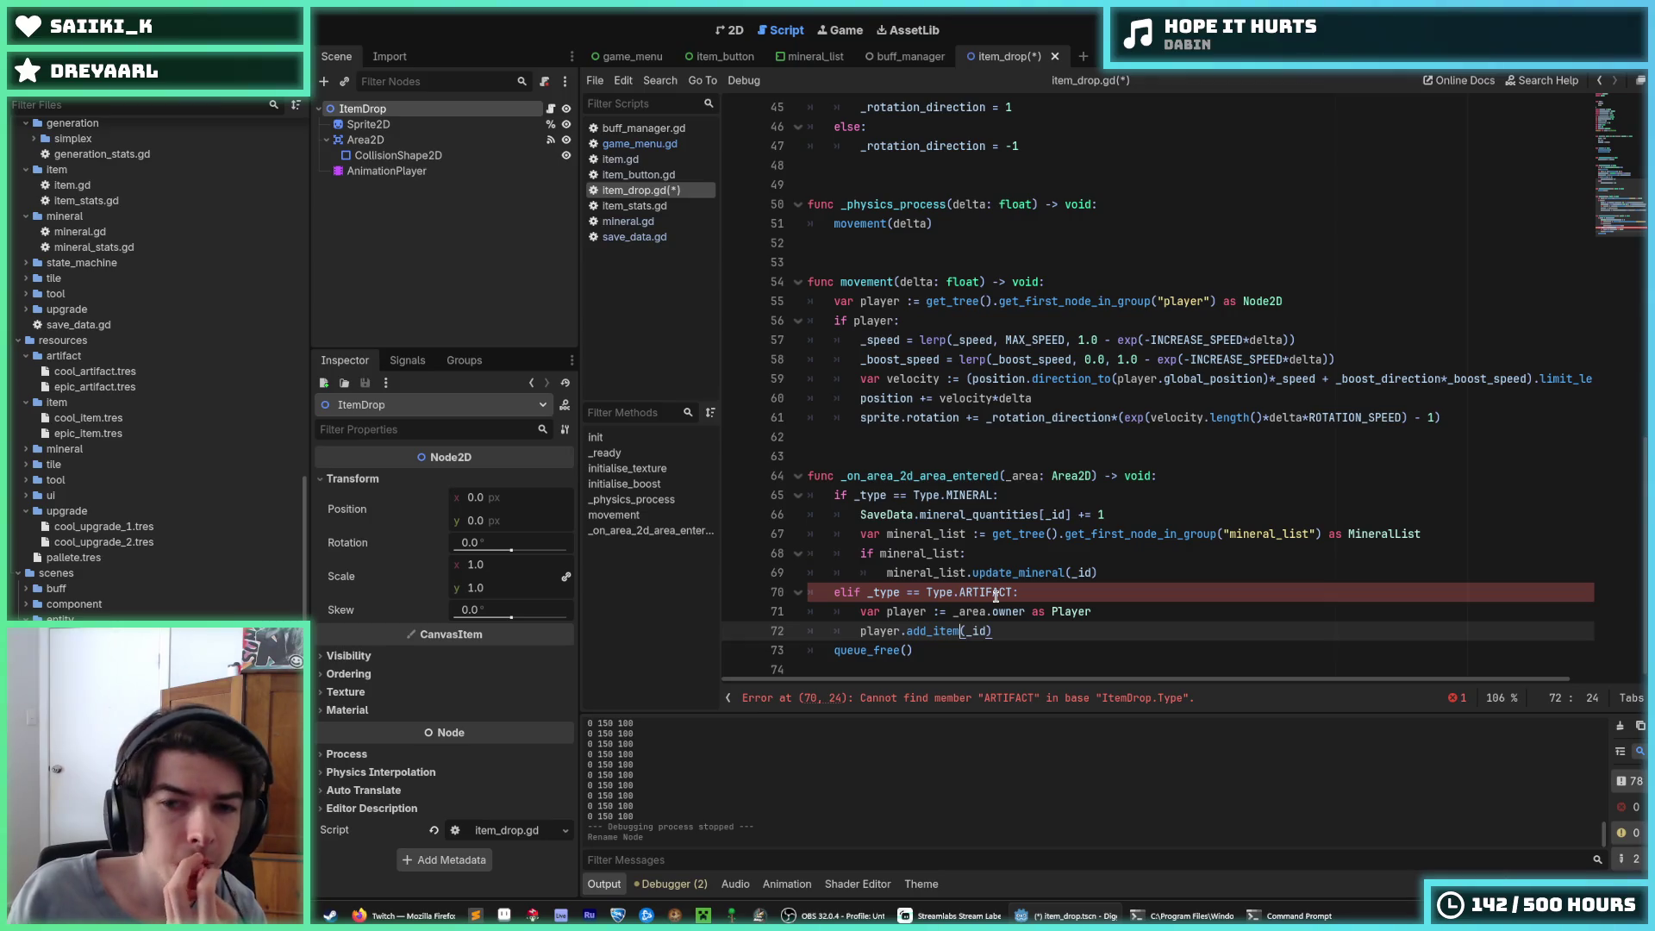
{"action": "left_click_drag", "start_coordinate": [1010, 595], "coordinate": [960, 595]}
{"action": "type", "text": "ITEM"}
{"action": "key", "text": "ctrl+s"}
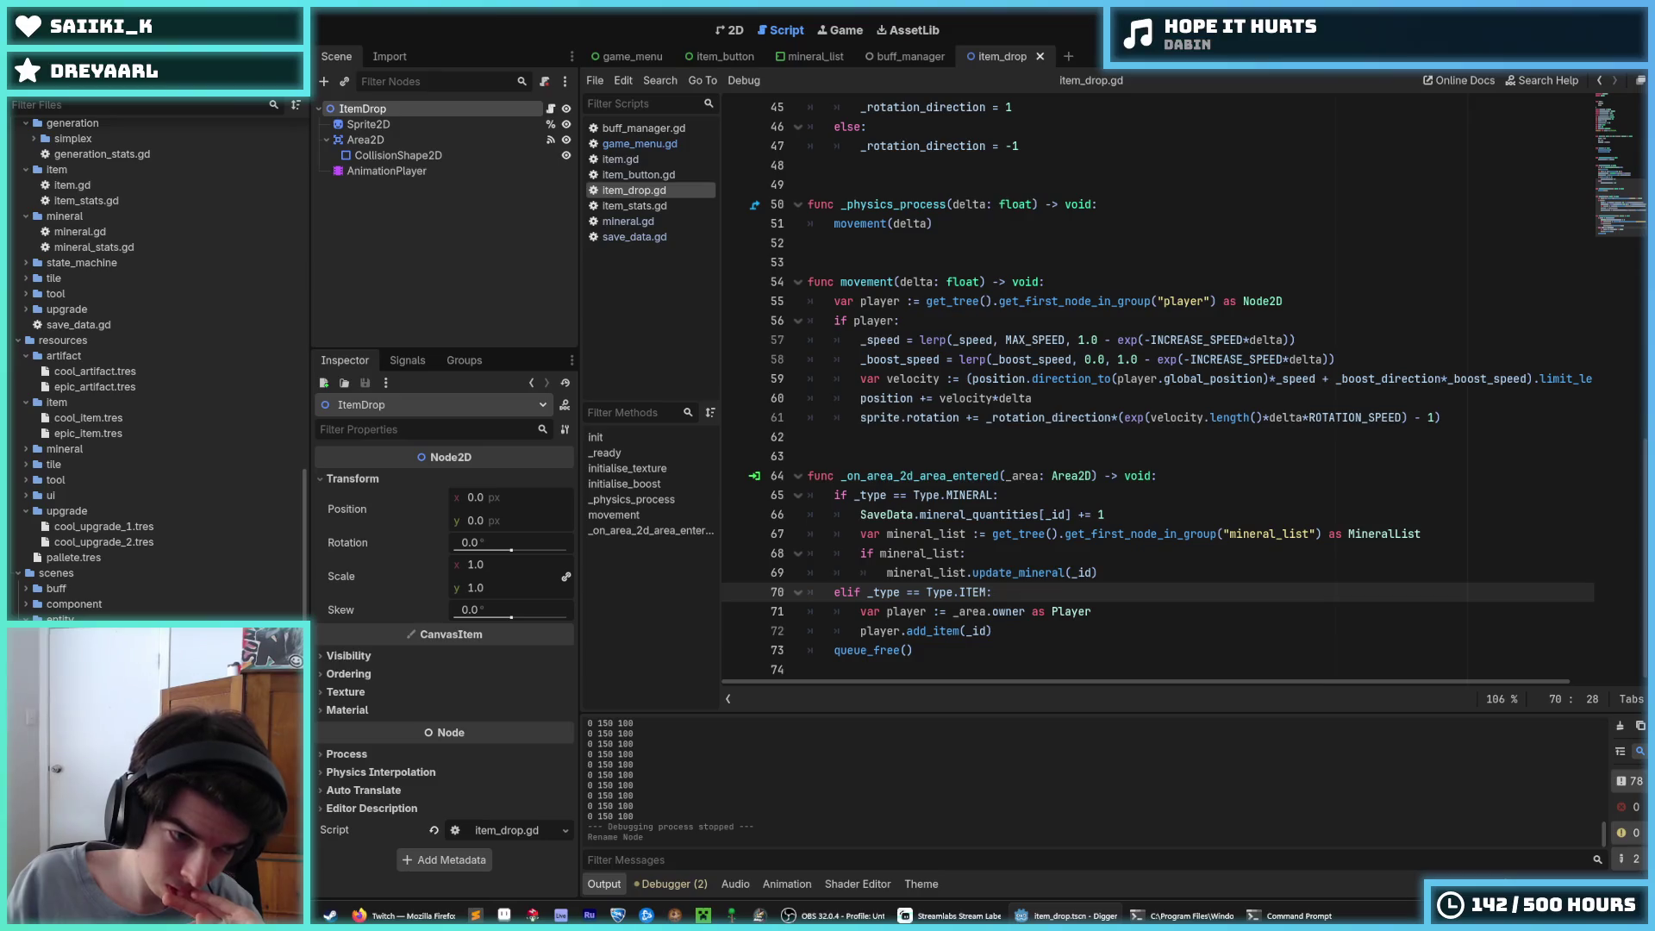
{"action": "left_click", "coordinate": [1065, 611], "text": "ctrl"}
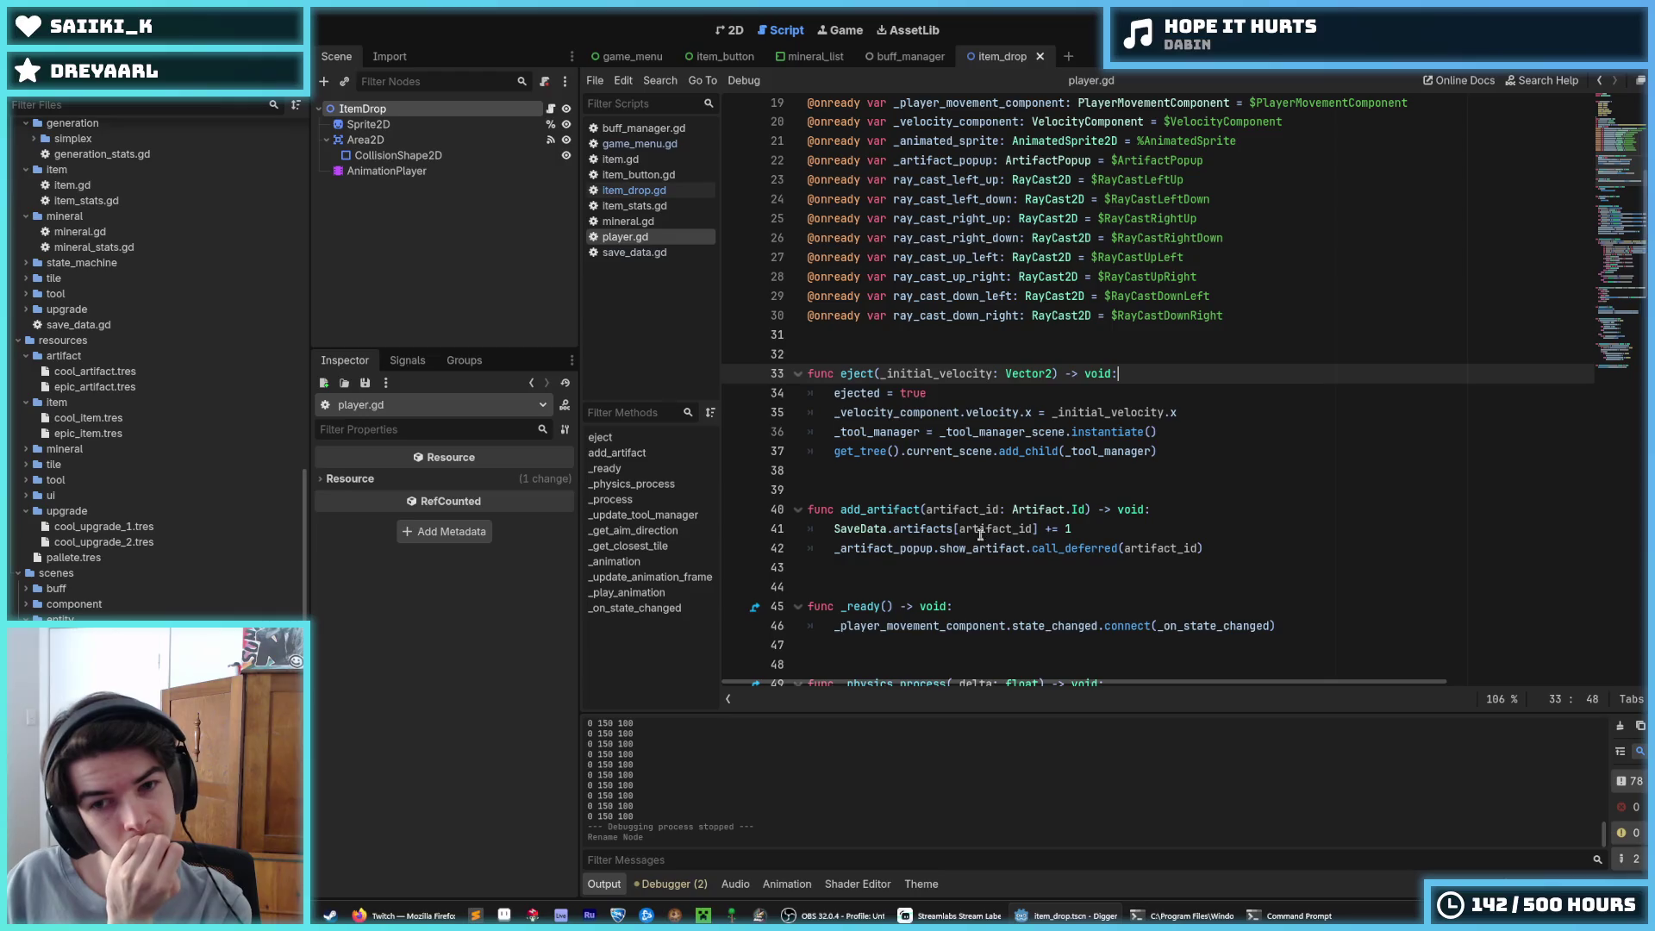
Rename add_artifact to add_item in player.gd, using SaveData.items, and save
{"action": "left_click_drag", "start_coordinate": [915, 510], "coordinate": [871, 510]}
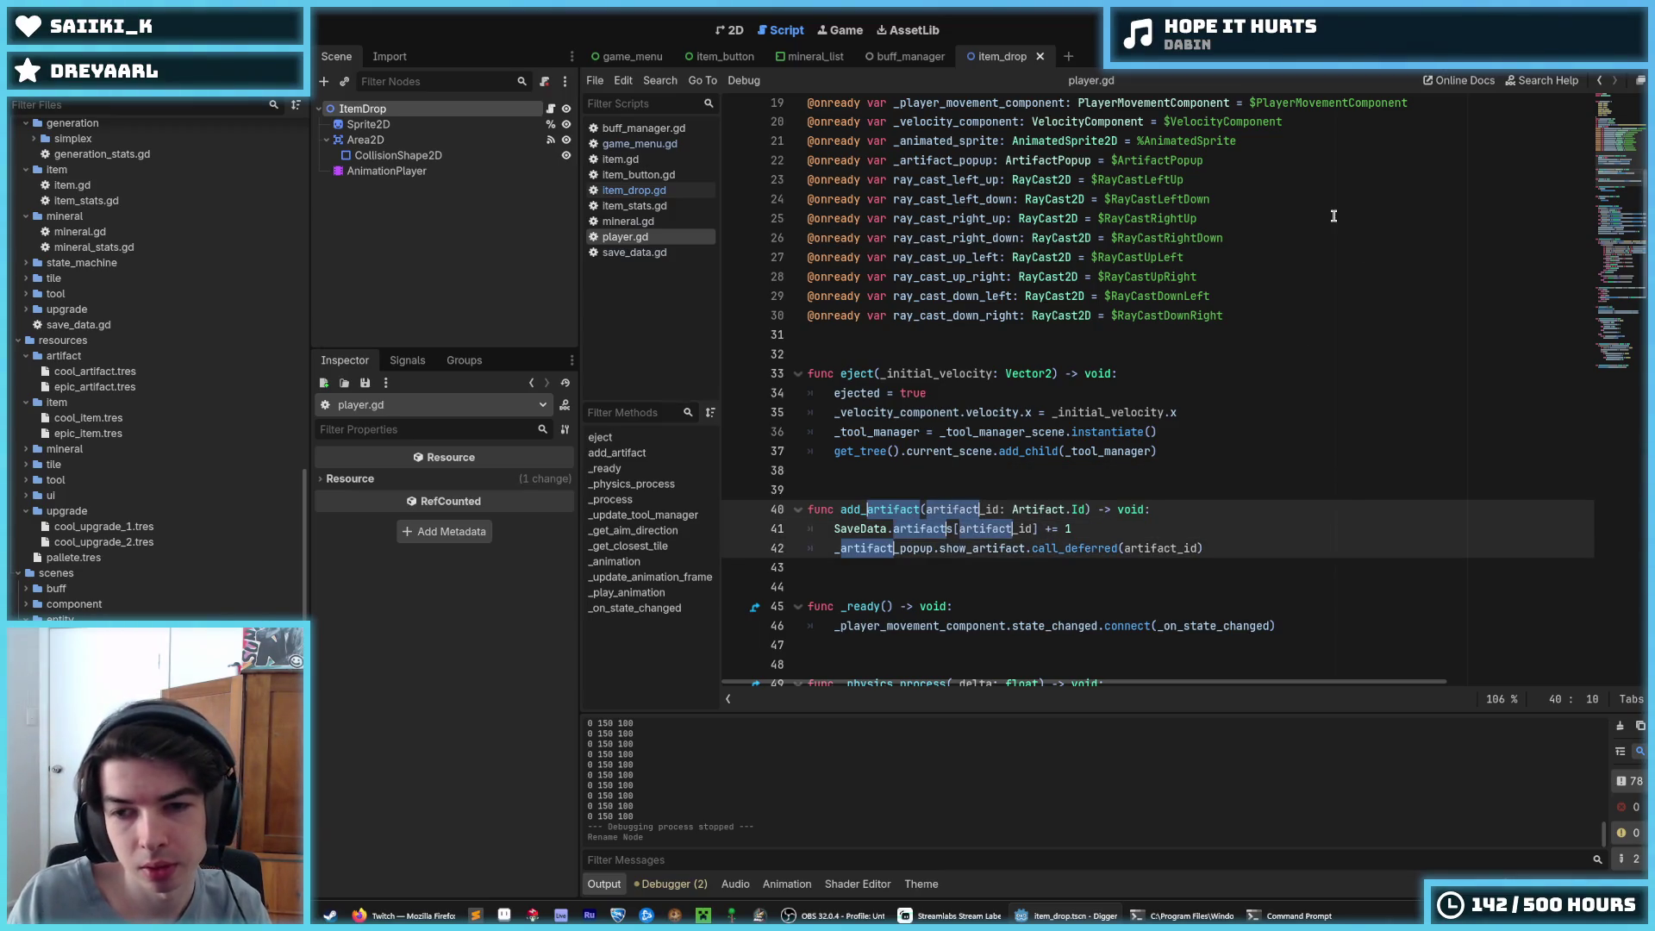
{"action": "key", "text": "ctrl+d"}
{"action": "key", "text": "ctrl+d"}
{"action": "type", "text": "item(item"}
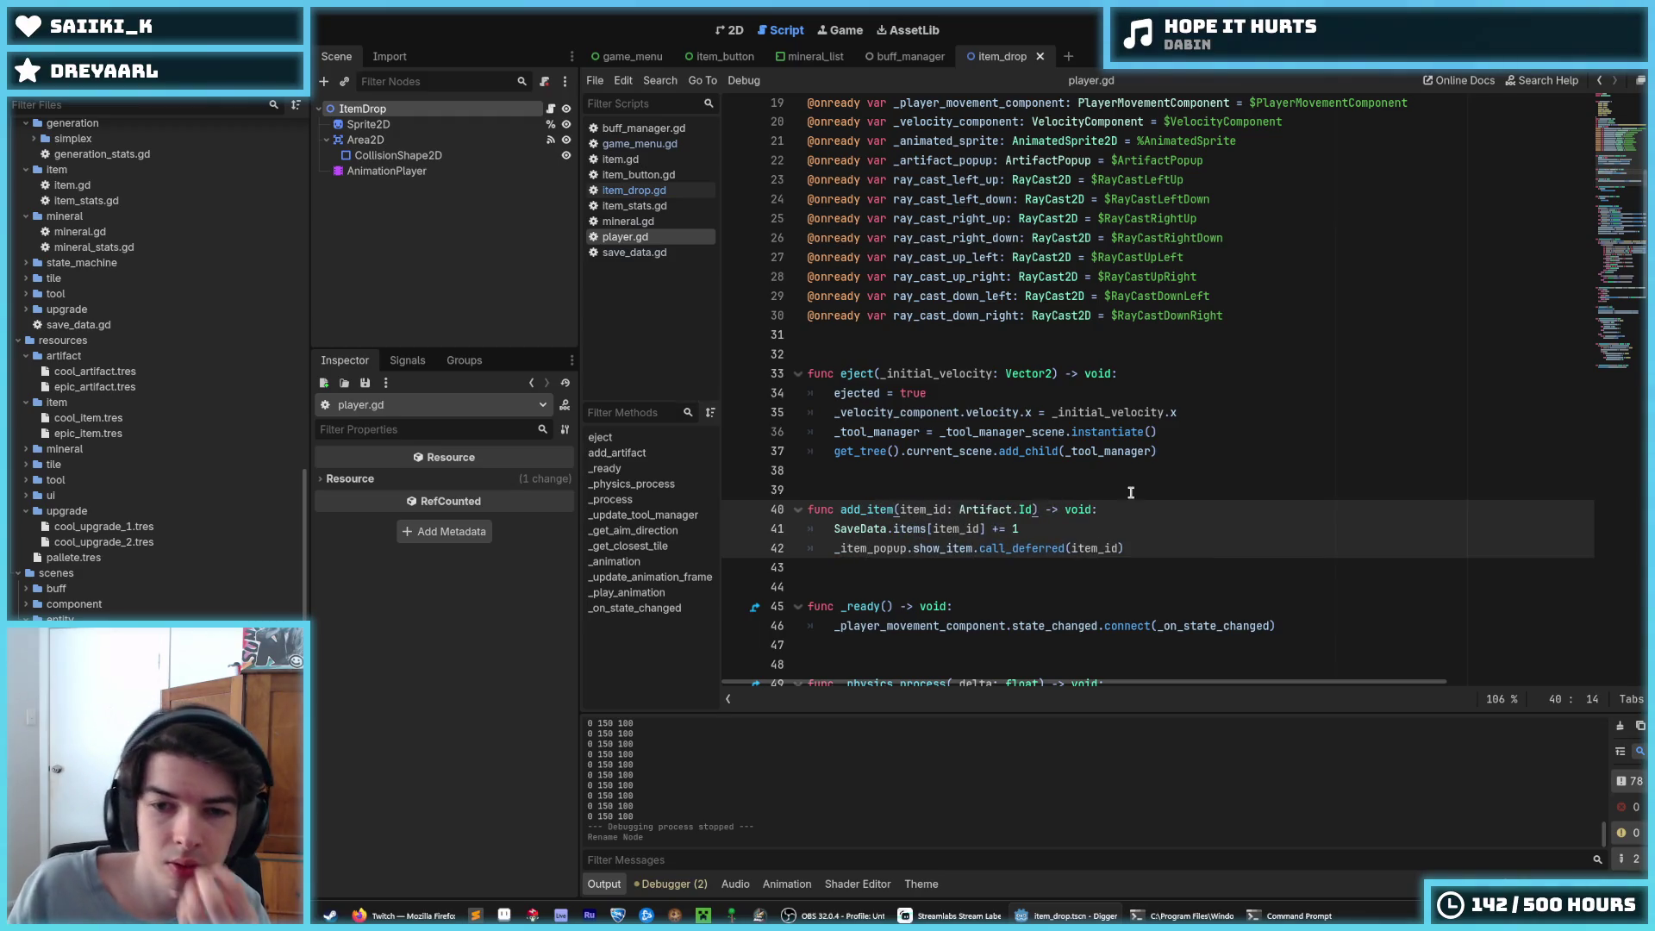
{"action": "left_click", "coordinate": [1088, 532]}
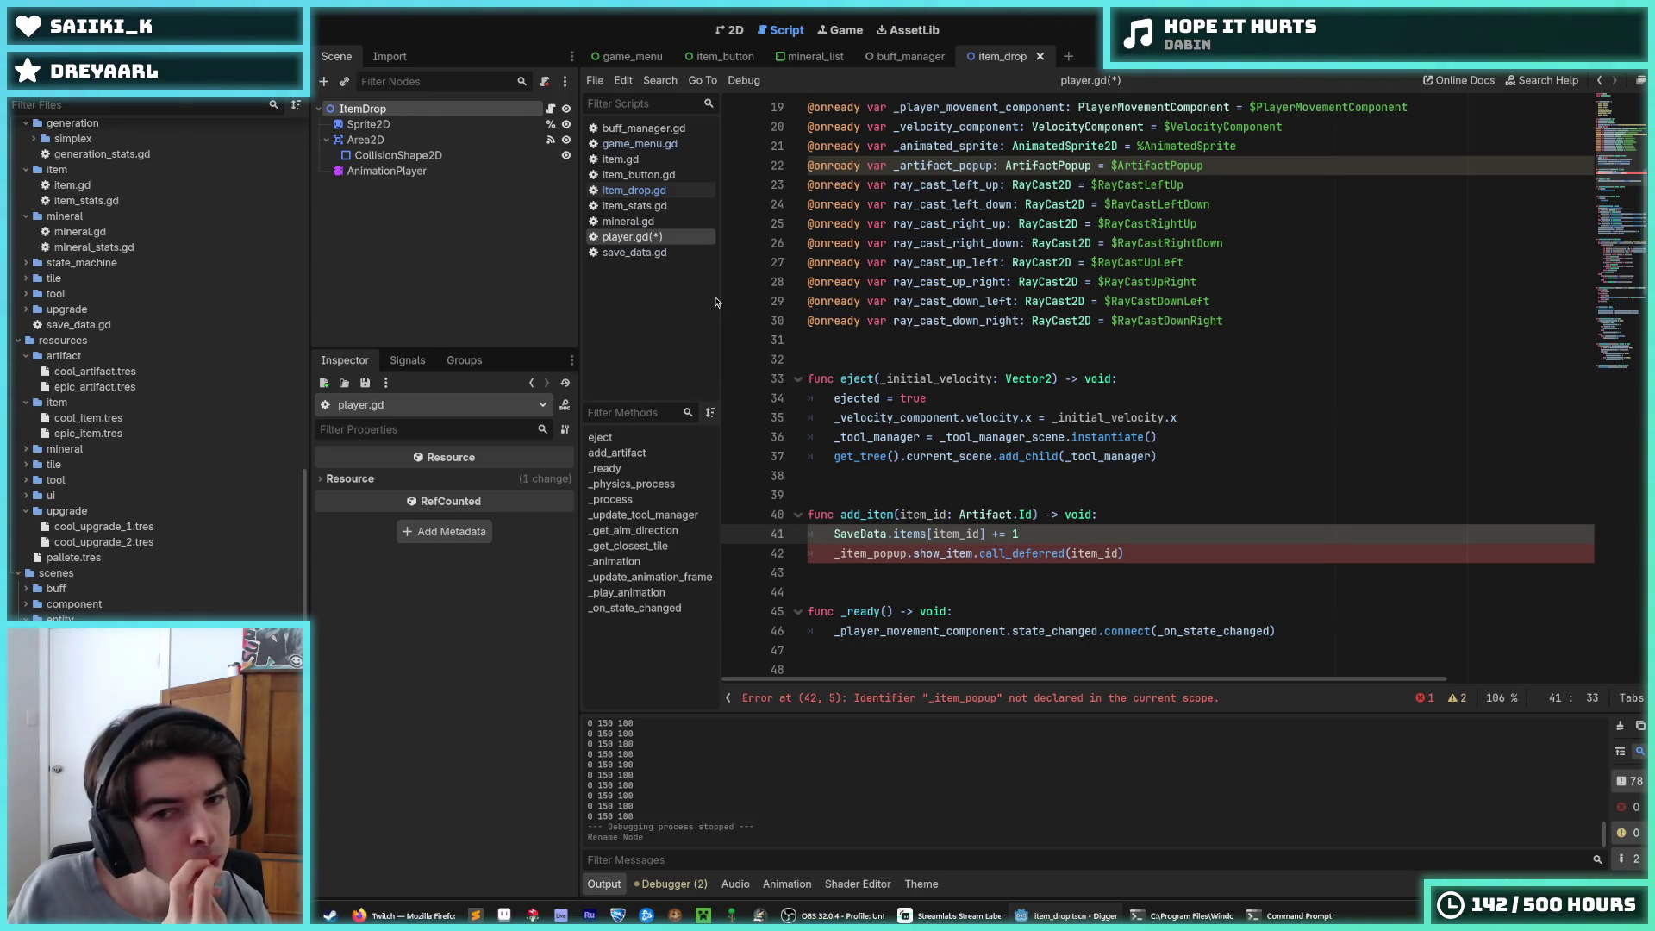
{"action": "key", "text": "ctrl+s"}
Rename the artifact_popup scene folder to item_popup
{"action": "scroll", "coordinate": [965, 452], "scroll_direction": "up", "scroll_amount": 5}
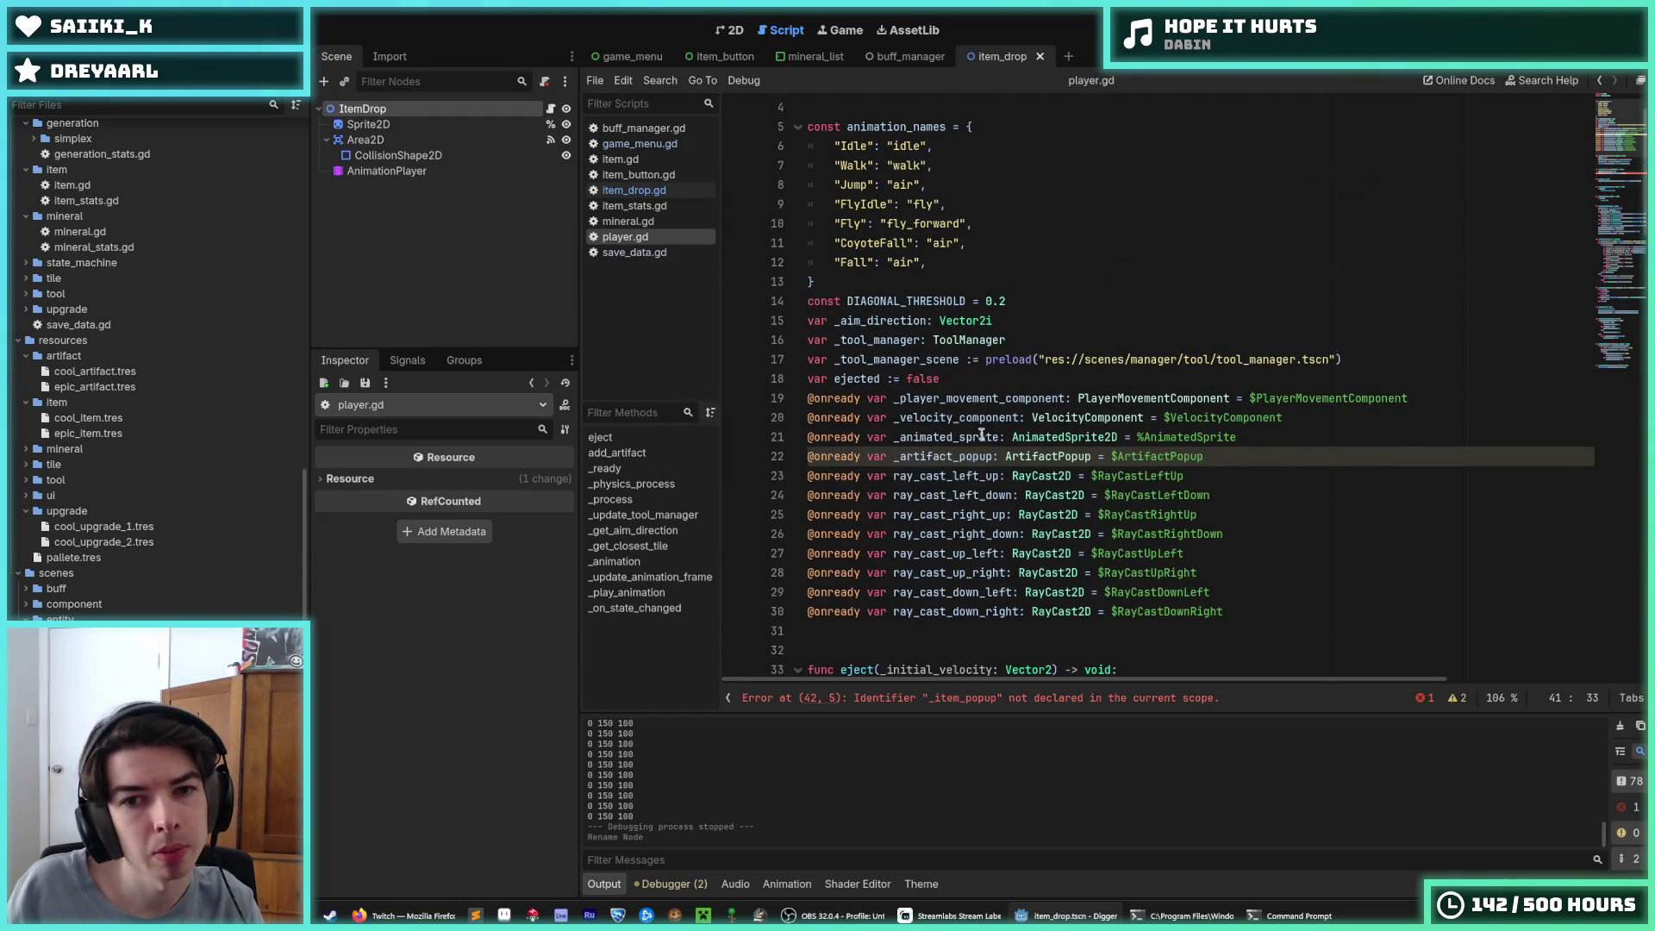
{"action": "scroll", "coordinate": [965, 453], "scroll_direction": "down", "scroll_amount": 4}
{"action": "scroll", "coordinate": [965, 453], "scroll_direction": "down", "scroll_amount": 2}
{"action": "scroll", "coordinate": [129, 483], "scroll_direction": "down", "scroll_amount": 2}
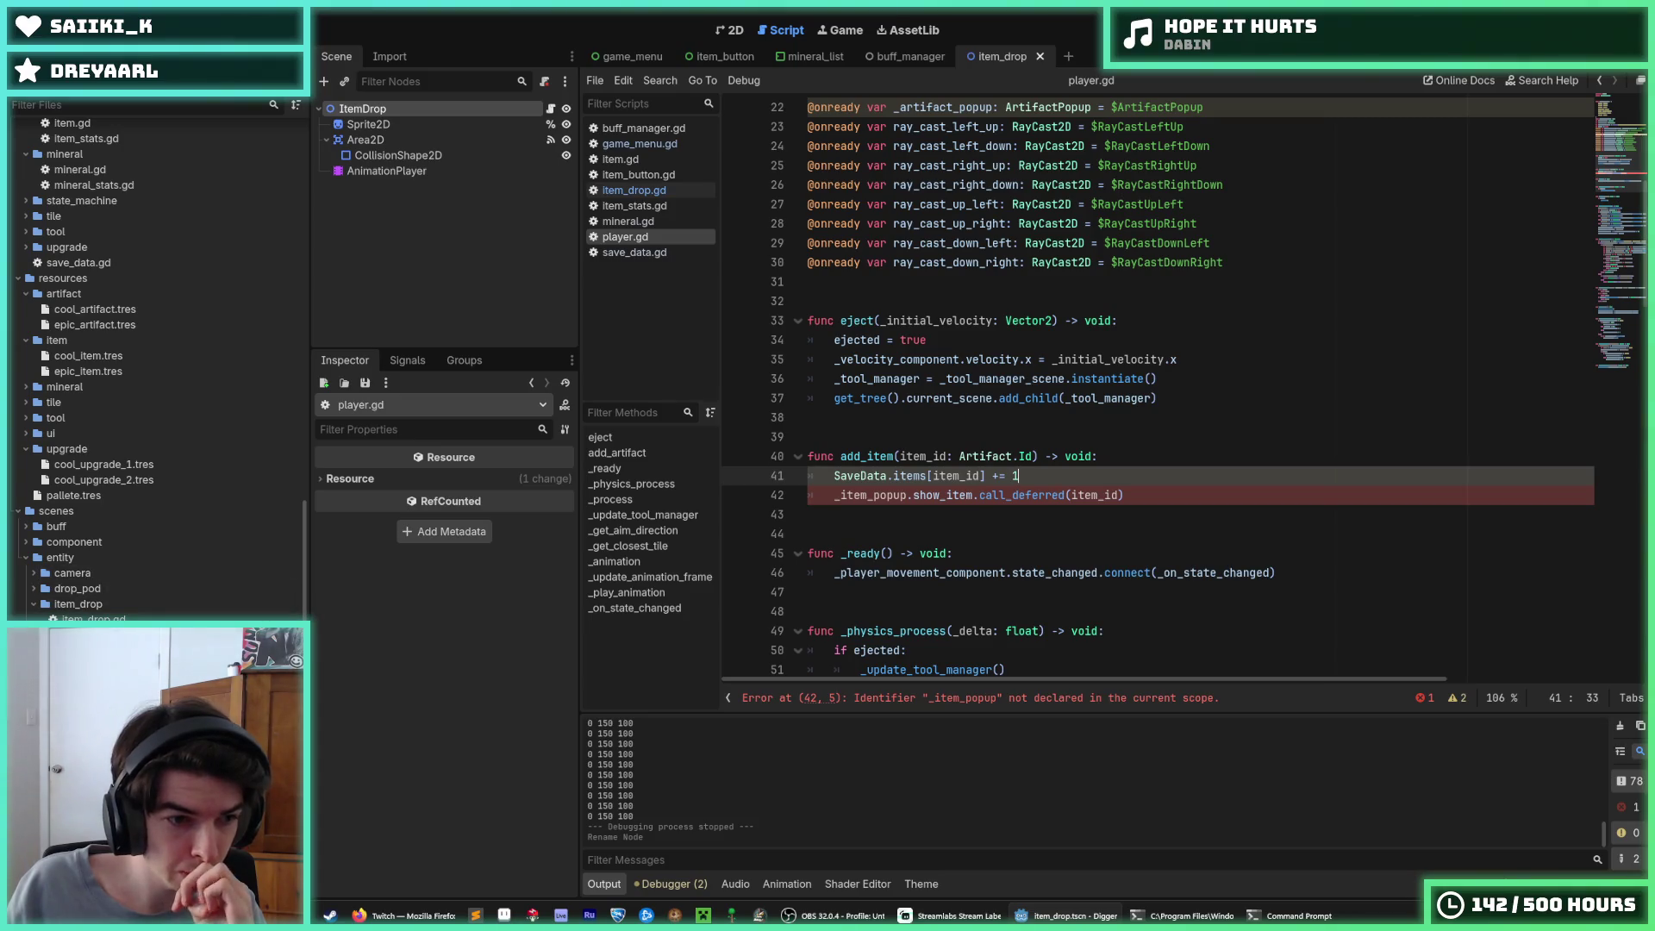
{"action": "scroll", "coordinate": [130, 431], "scroll_direction": "down", "scroll_amount": 10}
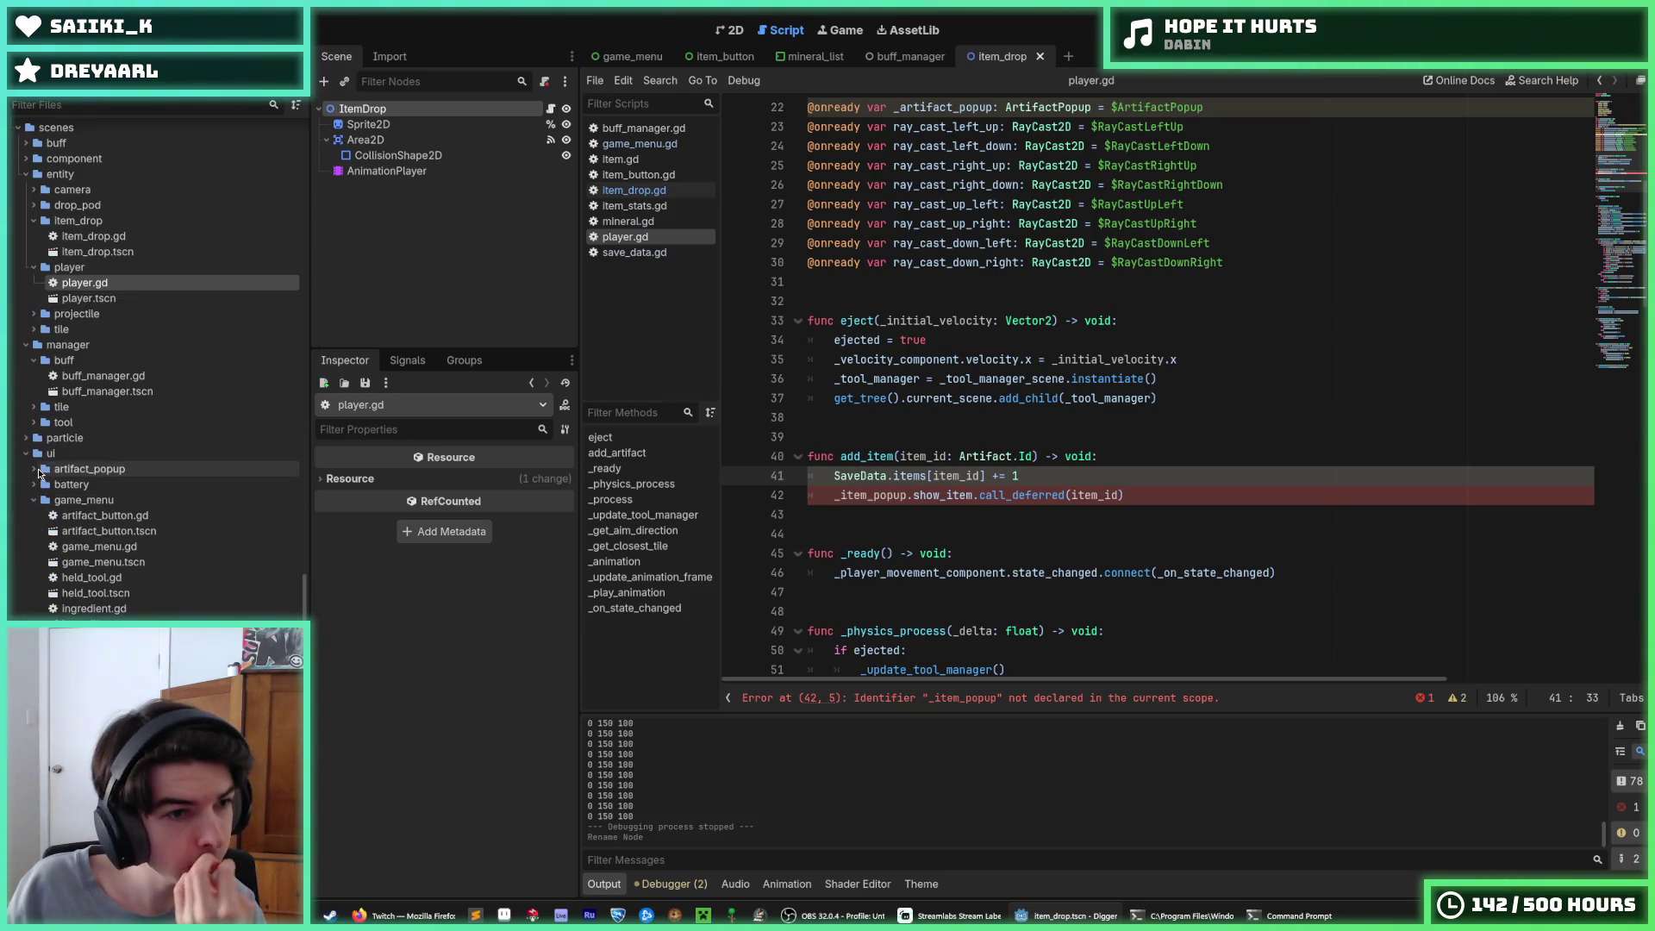
{"action": "left_click", "coordinate": [94, 471]}
{"action": "key", "text": "F2"}
{"action": "type", "text": "item_"}
{"action": "key", "text": "Return"}
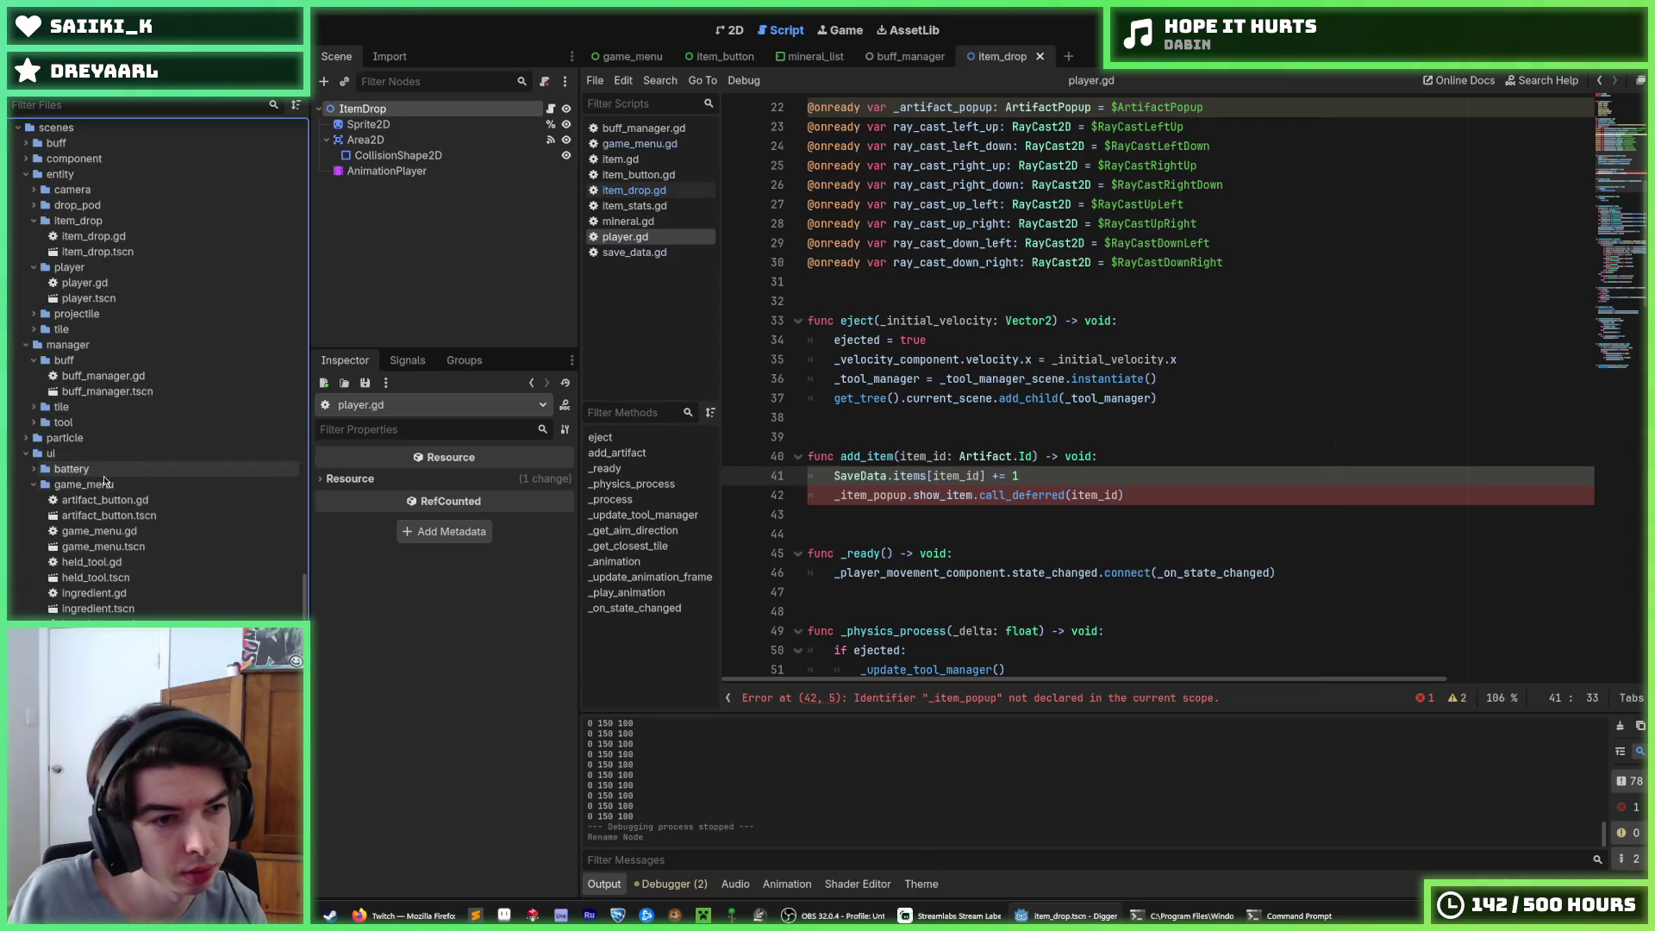
{"action": "scroll", "coordinate": [61, 551], "scroll_direction": "down", "scroll_amount": 1}
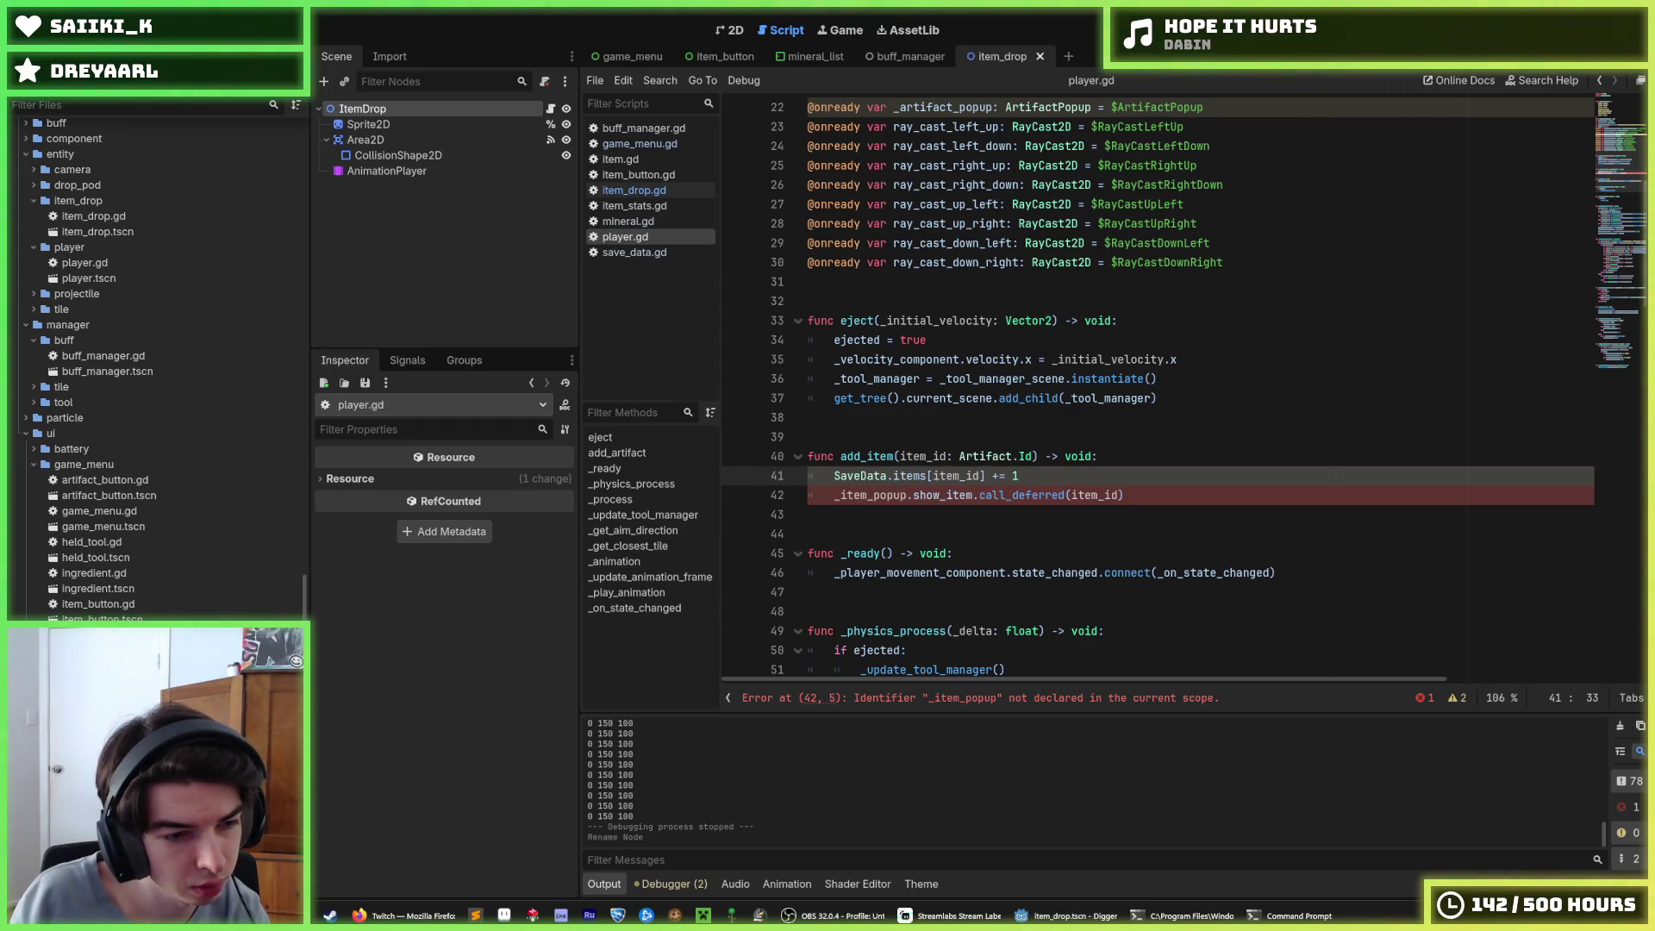
{"action": "key", "text": "alt+Tab"}
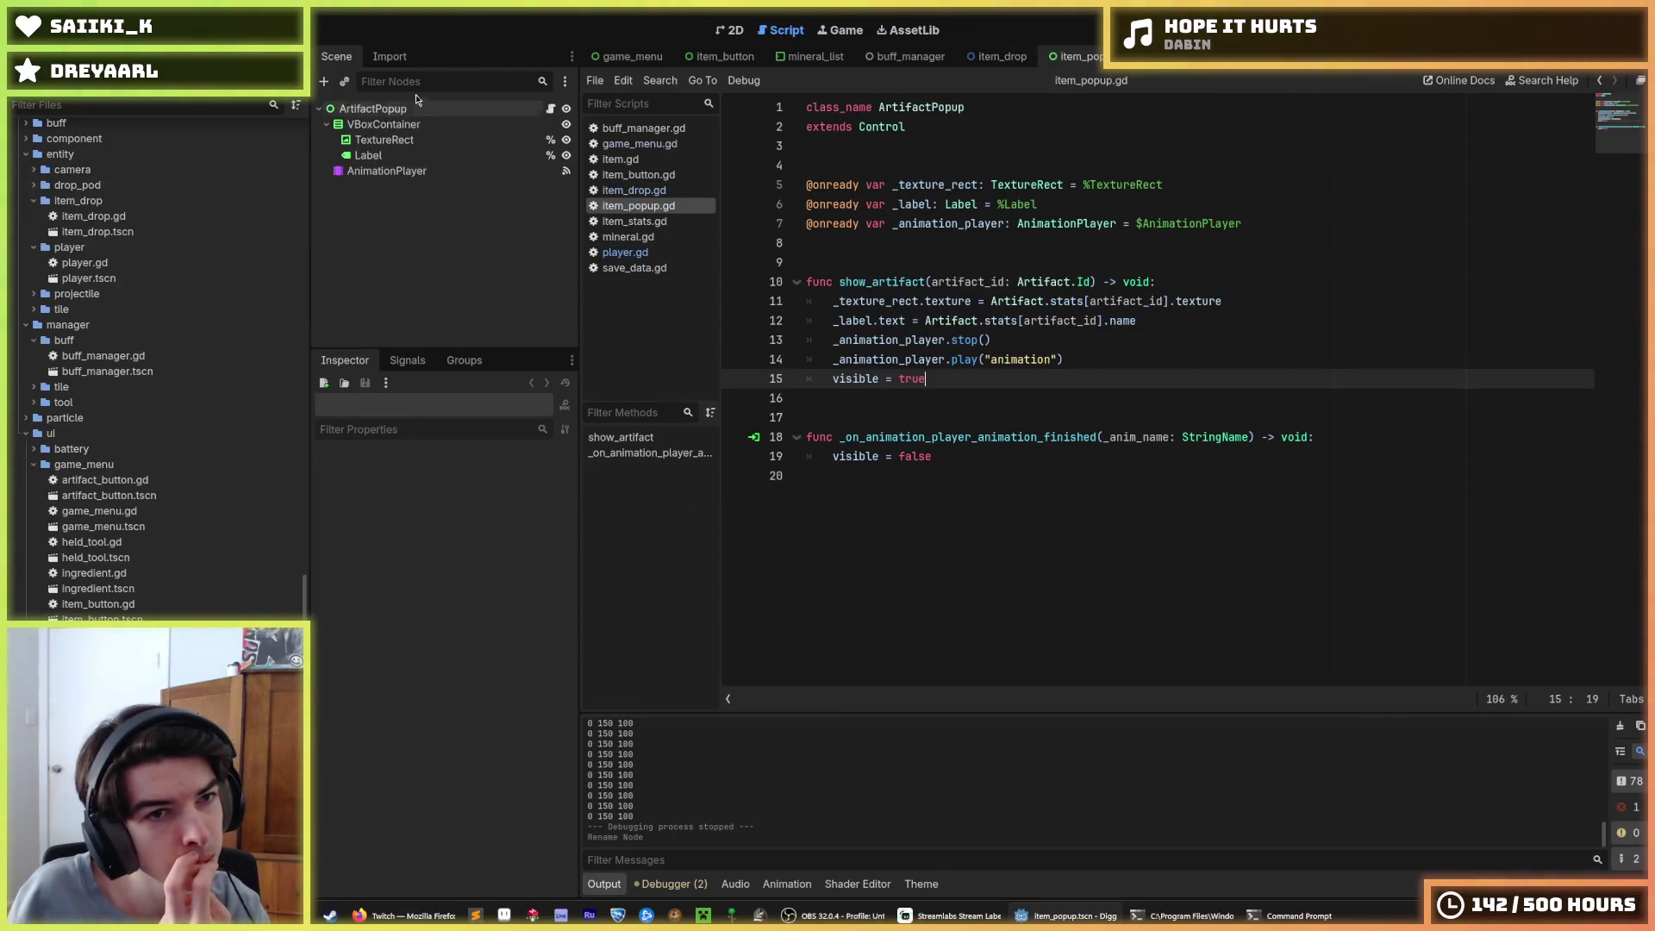
Rename the item_popup scene's root node from ArtifactPopup to ItemPopup
{"action": "left_click", "coordinate": [406, 110]}
{"action": "left_click", "coordinate": [405, 110]}
{"action": "key", "text": "shift+Right"}
{"action": "key", "text": "shift+Right"}
{"action": "key", "text": "shift+Right"}
{"action": "type", "text": "Item"}
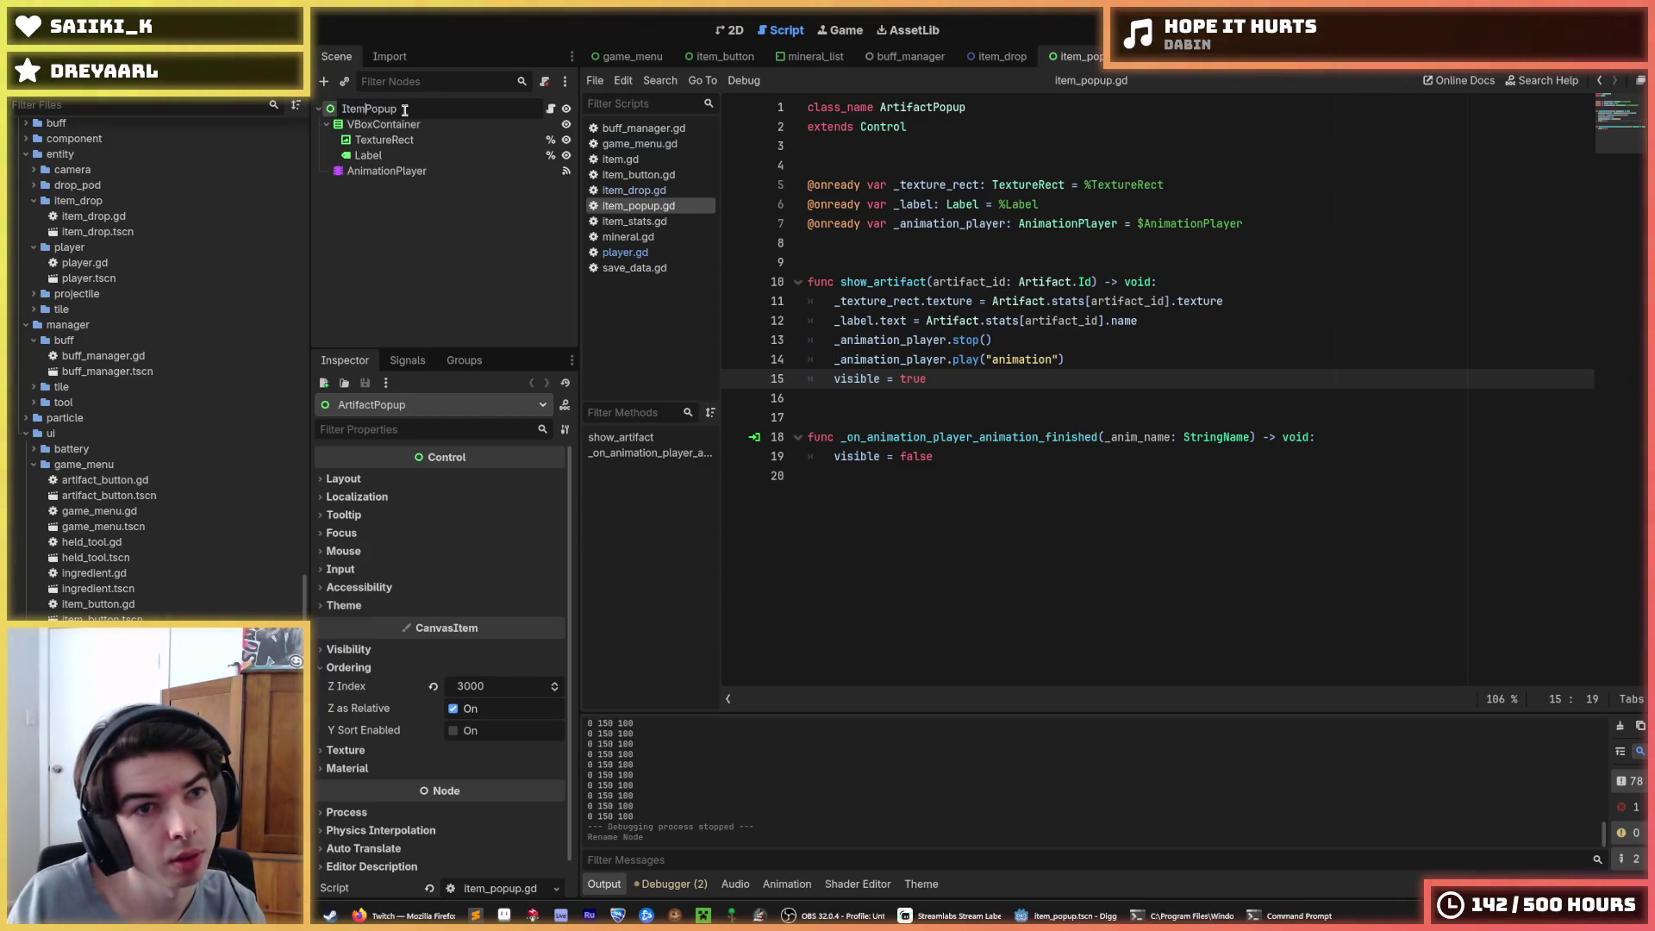
{"action": "key", "text": "Return"}
In item_popup.gd, rename show_artifact to show_item taking an Item parameter type, and save
{"action": "left_click", "coordinate": [552, 110]}
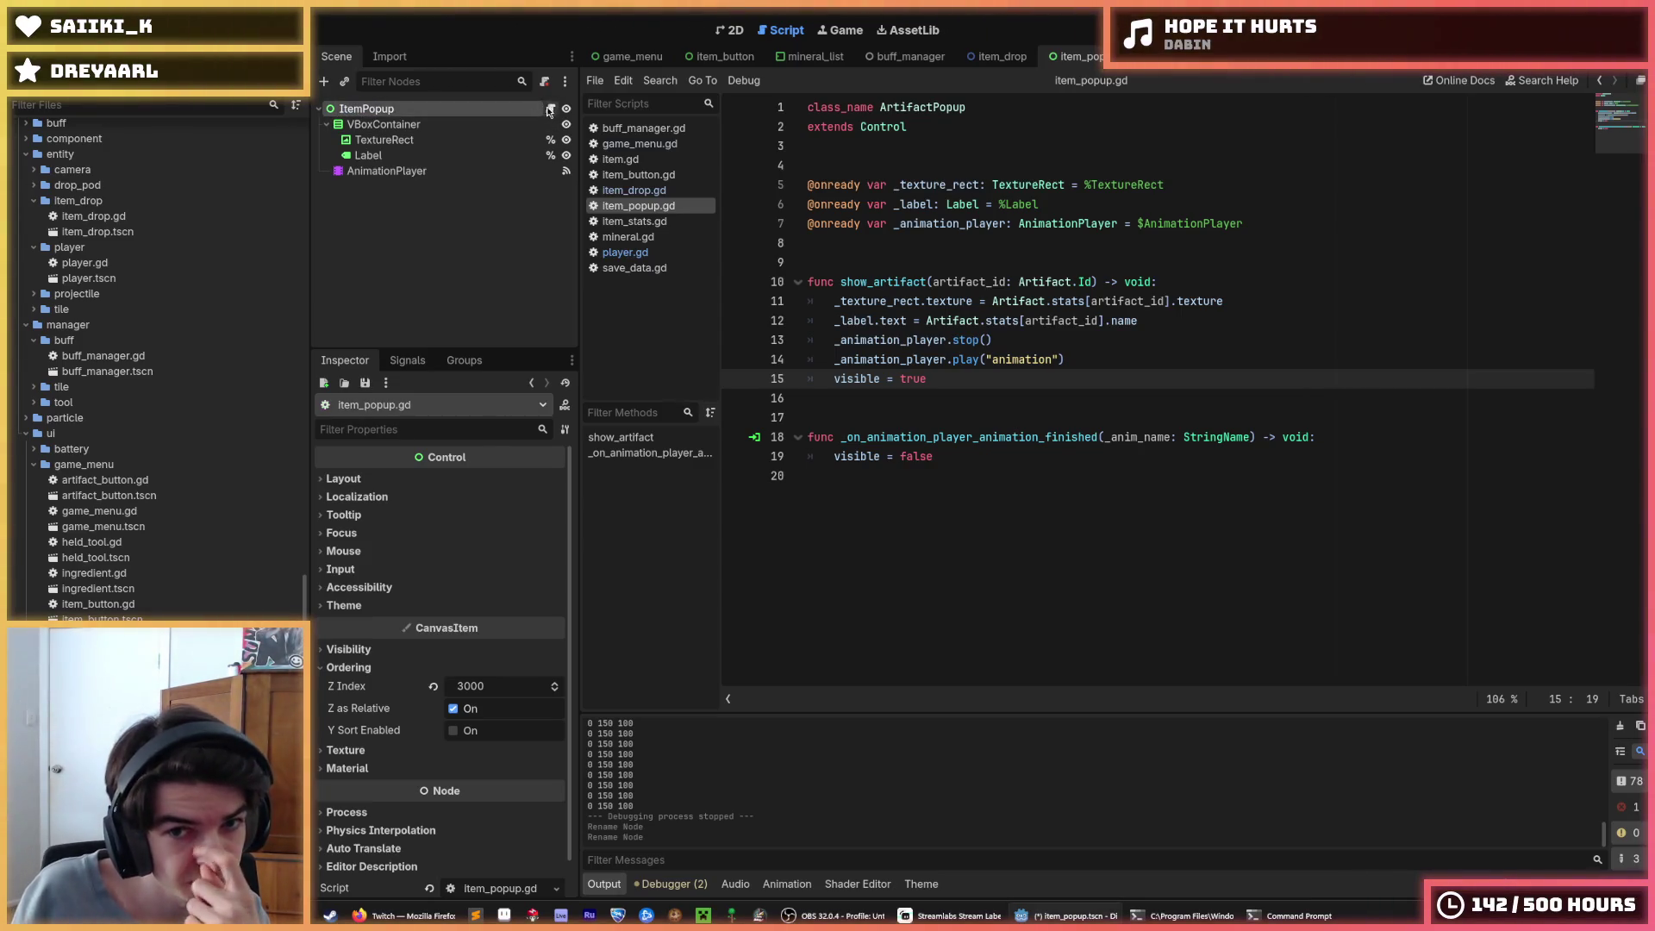
{"action": "double_click", "coordinate": [922, 282]}
{"action": "left_click_drag", "start_coordinate": [928, 282], "coordinate": [876, 286]}
{"action": "key", "text": "ctrl+d"}
{"action": "key", "text": "ctrl+d"}
{"action": "key", "text": "ctrl+d"}
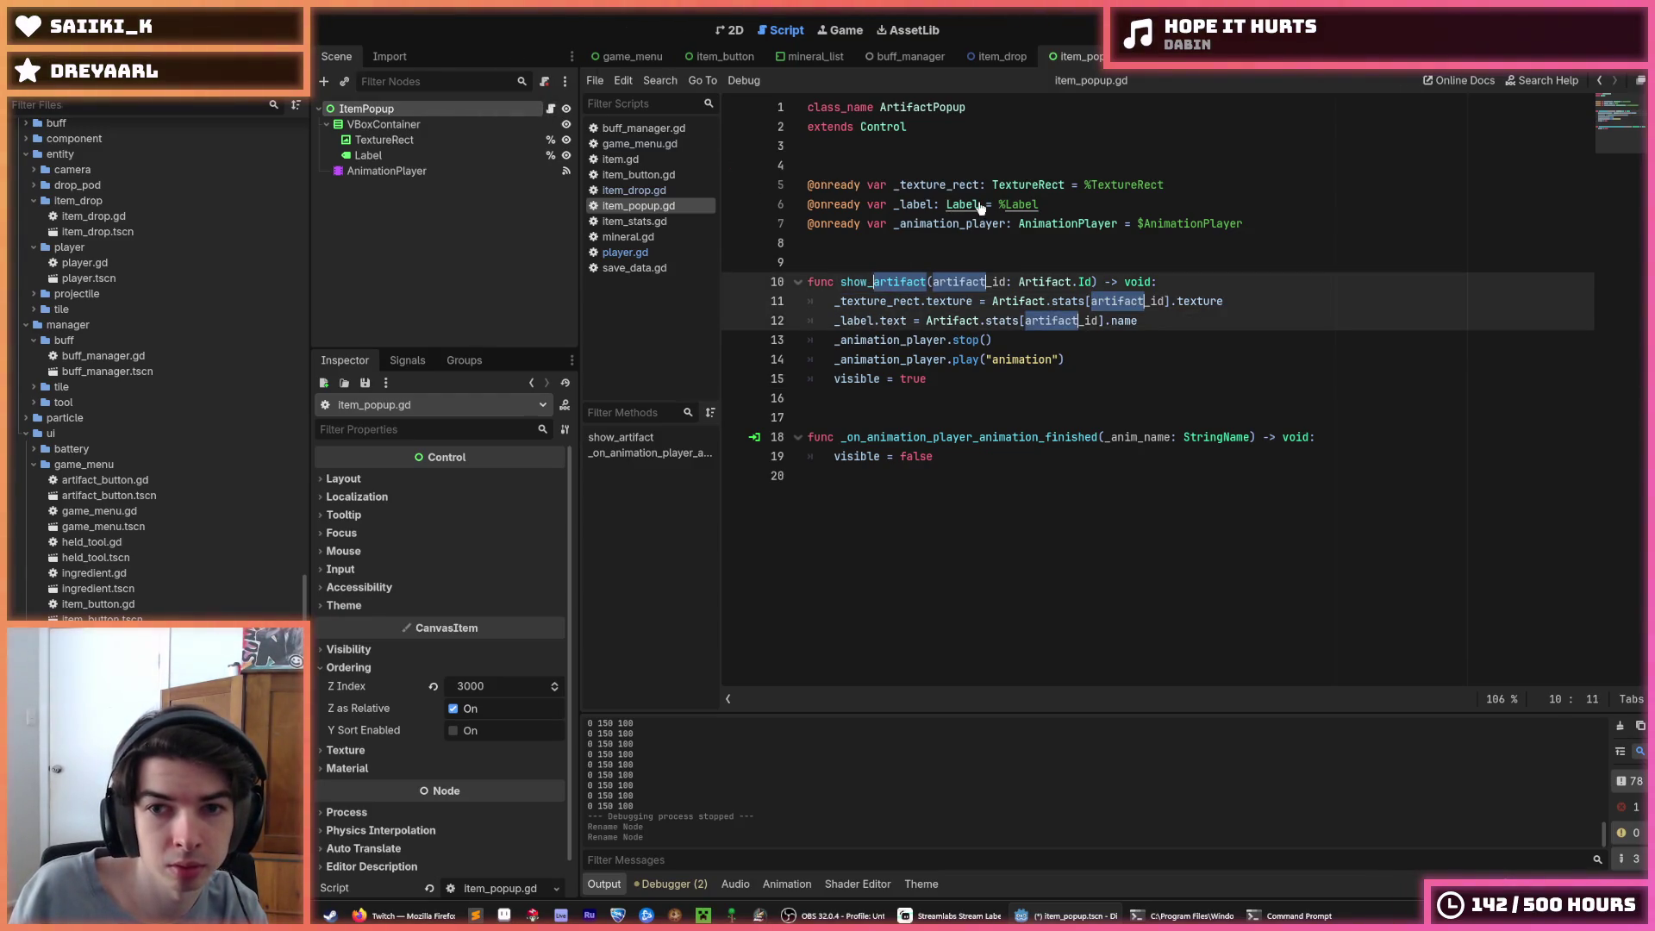
{"action": "type", "text": "item(item"}
{"action": "double_click", "coordinate": [992, 282]}
{"action": "key", "text": "ctrl+d"}
{"action": "key", "text": "ctrl+d"}
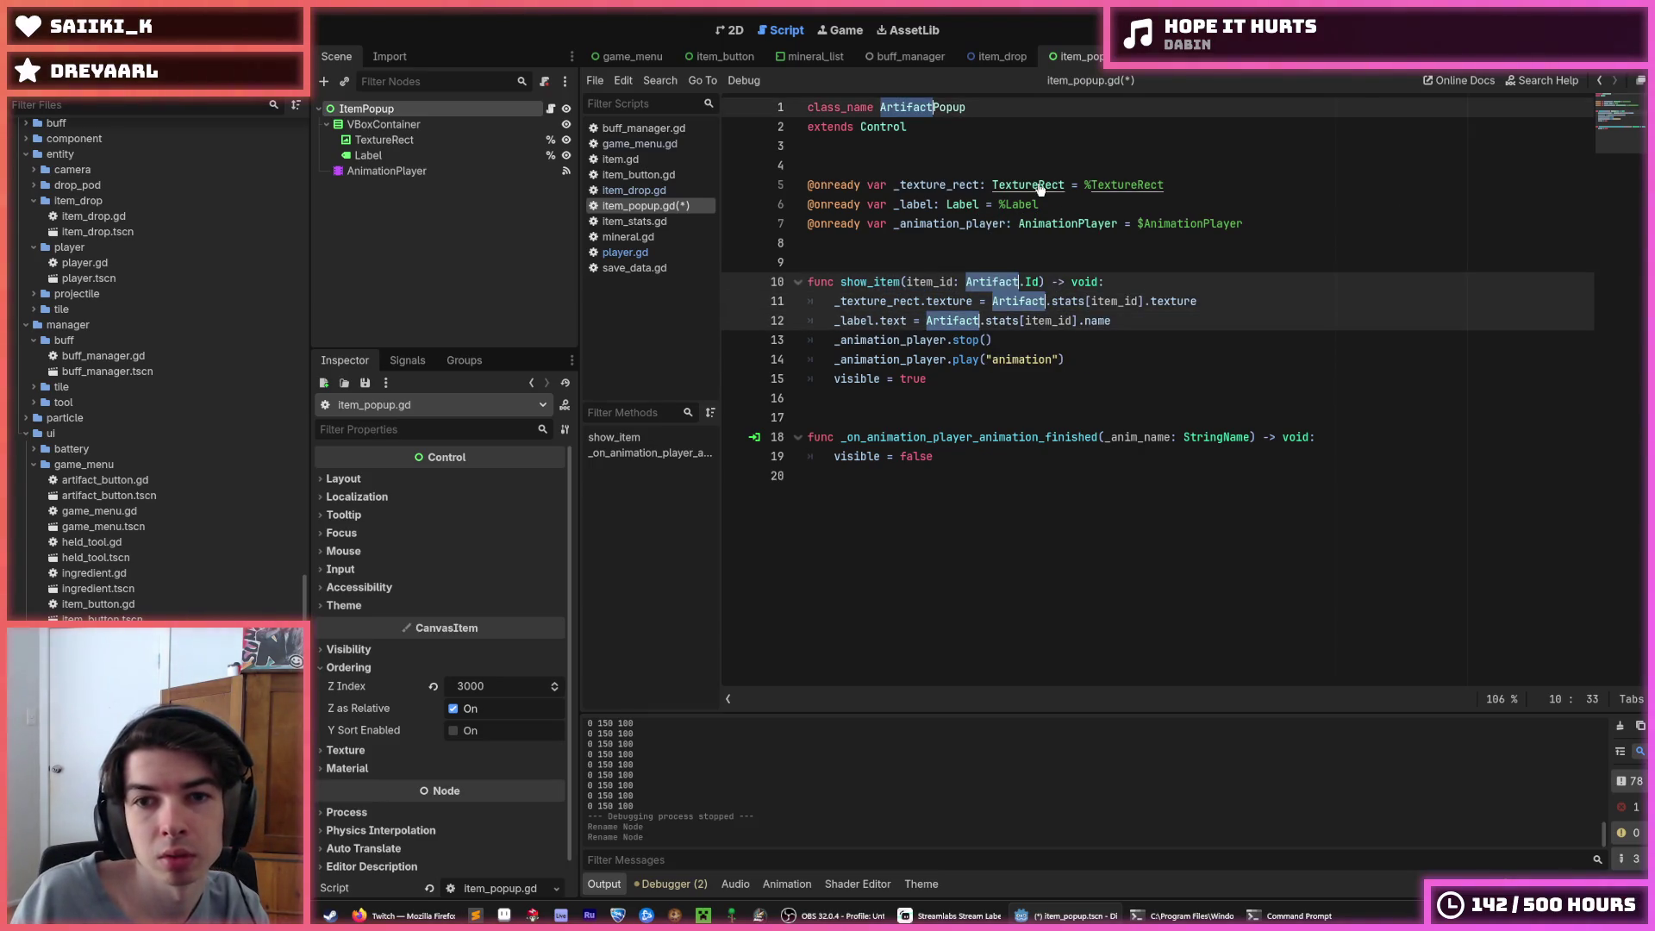
{"action": "type", "text": "Item"}
{"action": "left_click", "coordinate": [1040, 185]}
{"action": "key", "text": "ctrl+s"}
Save the item_popup scene and the item_drop scene
{"action": "left_click", "coordinate": [729, 31]}
{"action": "key", "text": "ctrl+s"}
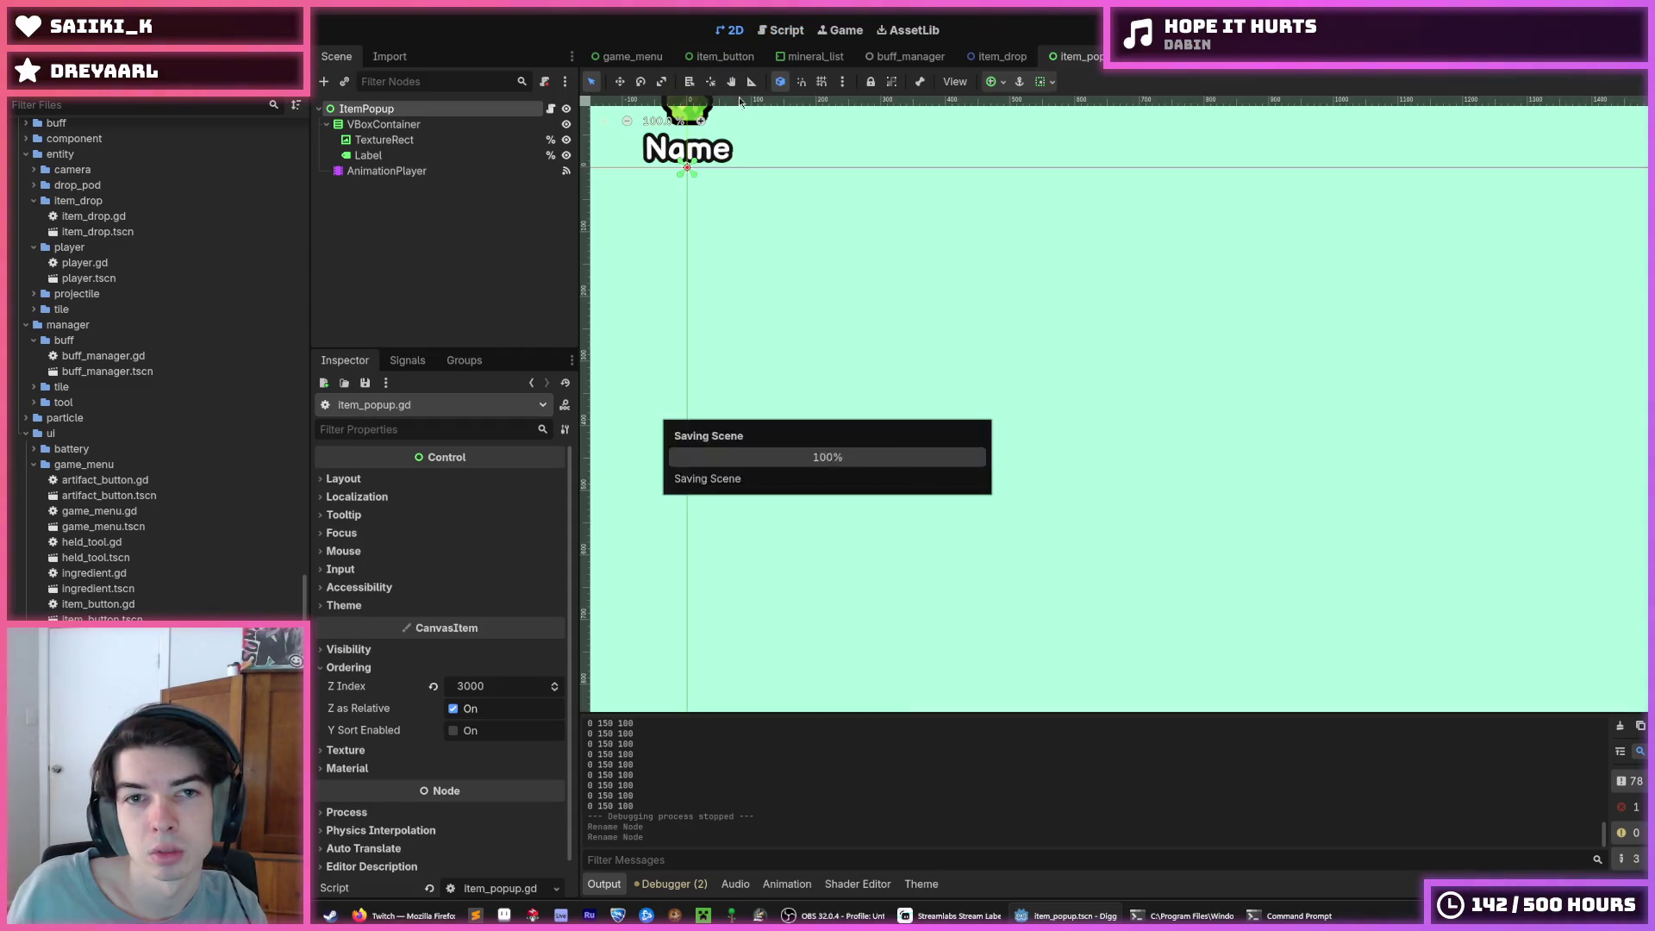
{"action": "left_click", "coordinate": [1000, 57]}
{"action": "key", "text": "ctrl+s"}
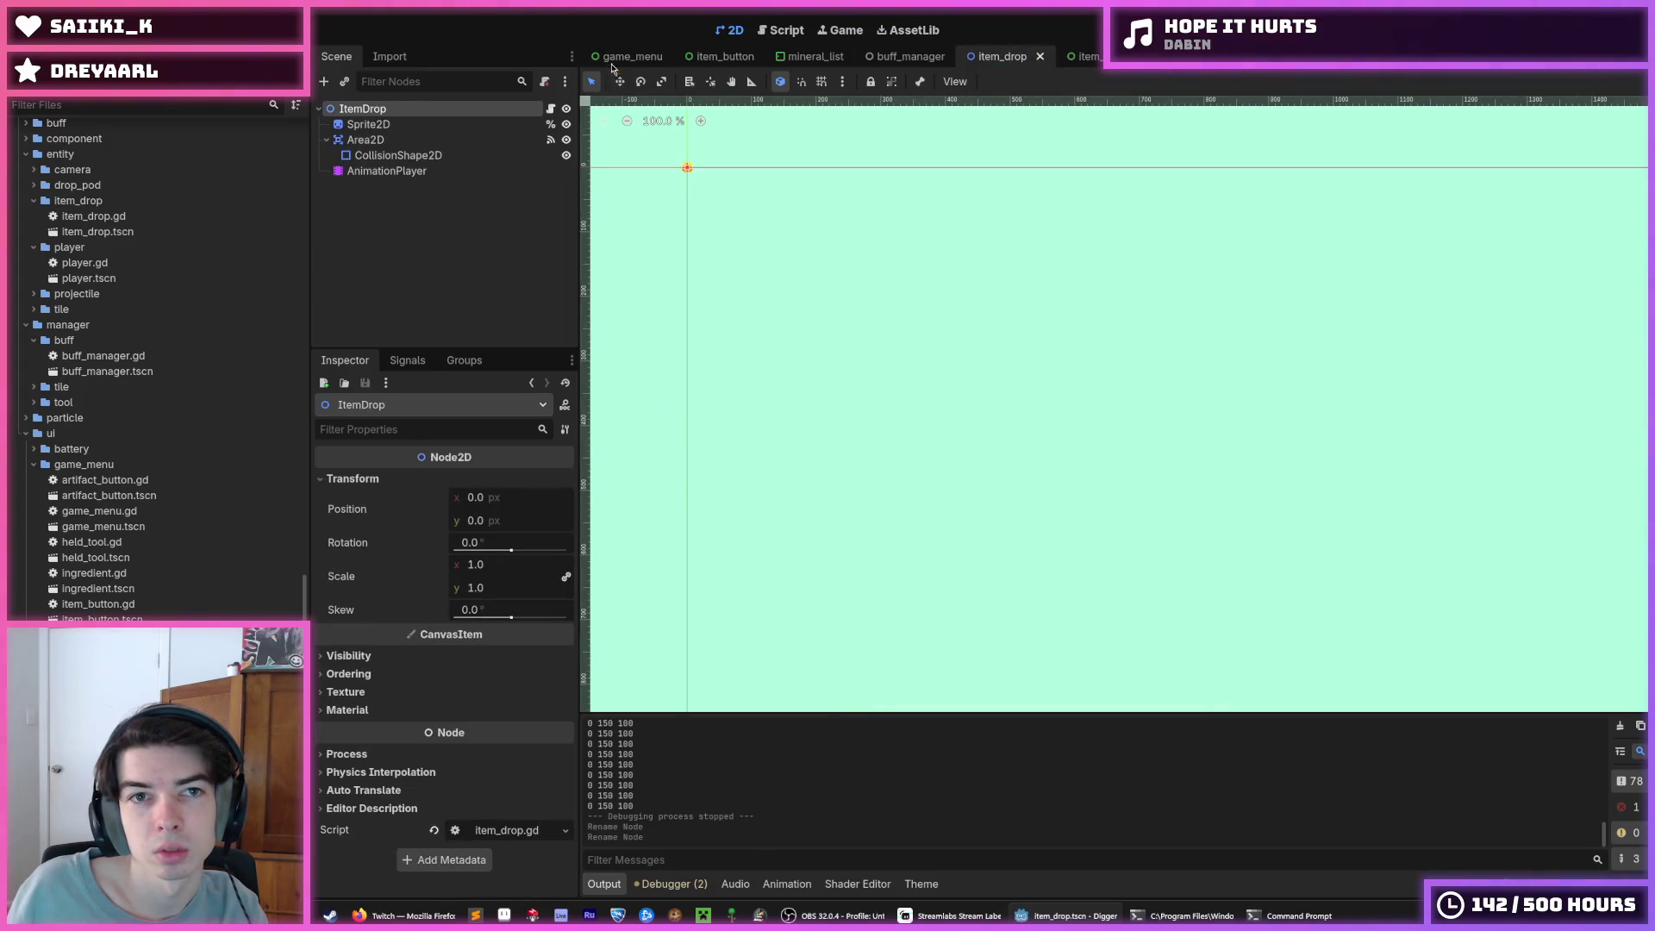
{"action": "left_click", "coordinate": [632, 56]}
Change player.gd line 22 to declare _item_popup: ItemPopup = $ItemPopup, then rerun the game
{"action": "left_click", "coordinate": [1547, 30]}
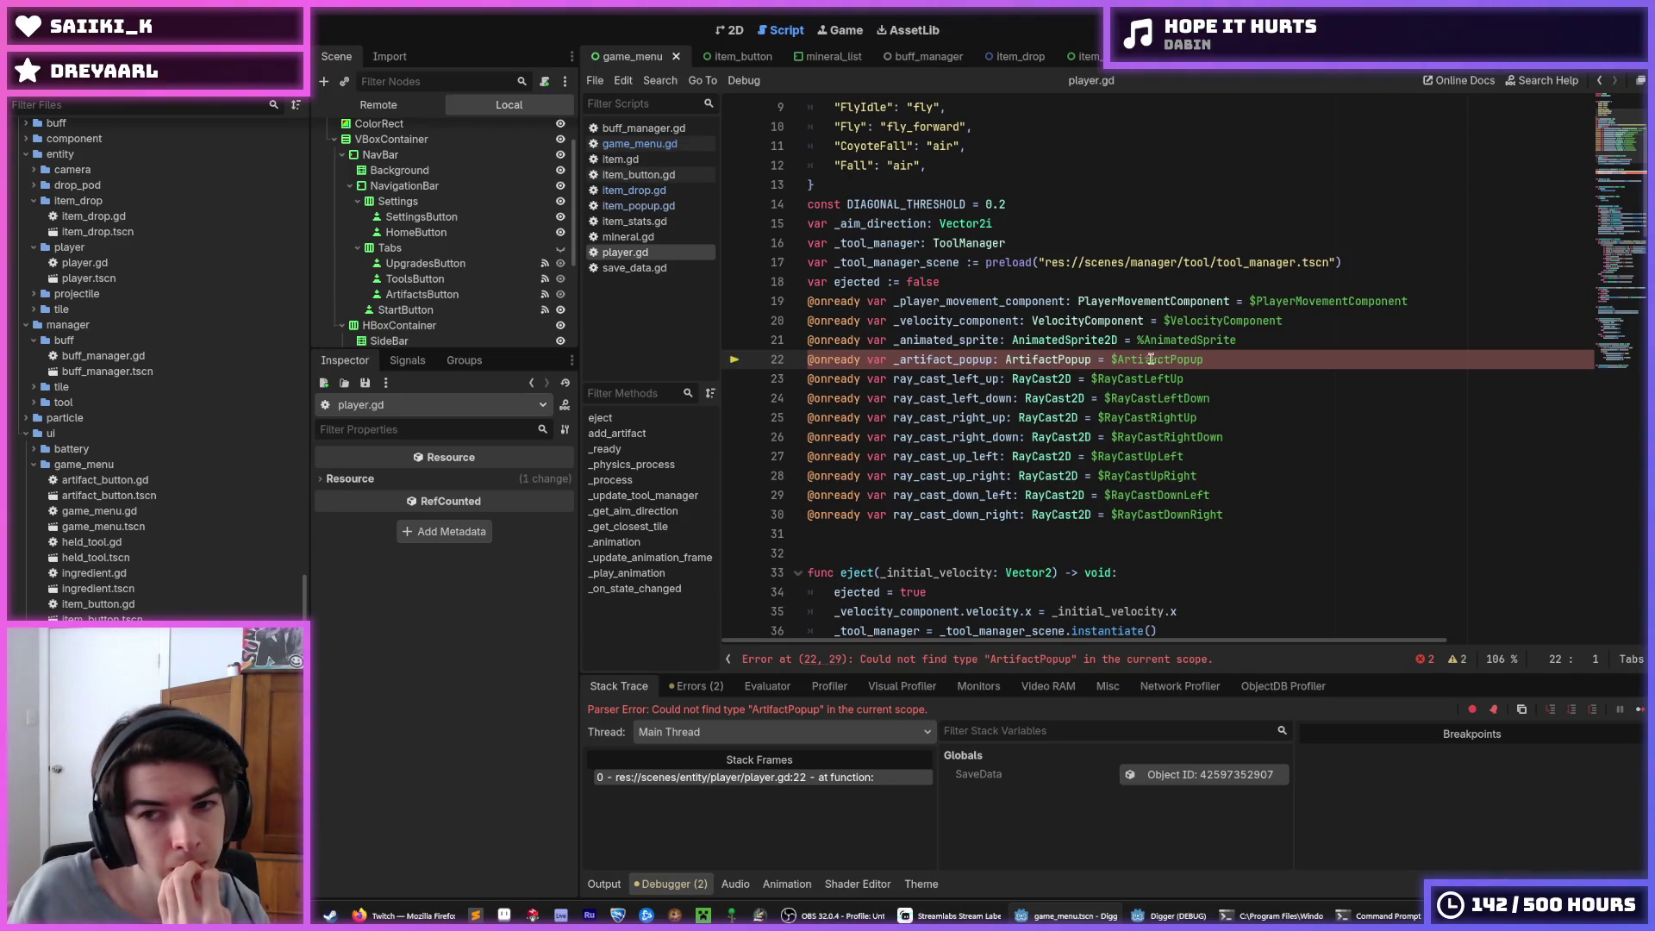
{"action": "double_click", "coordinate": [1058, 359]}
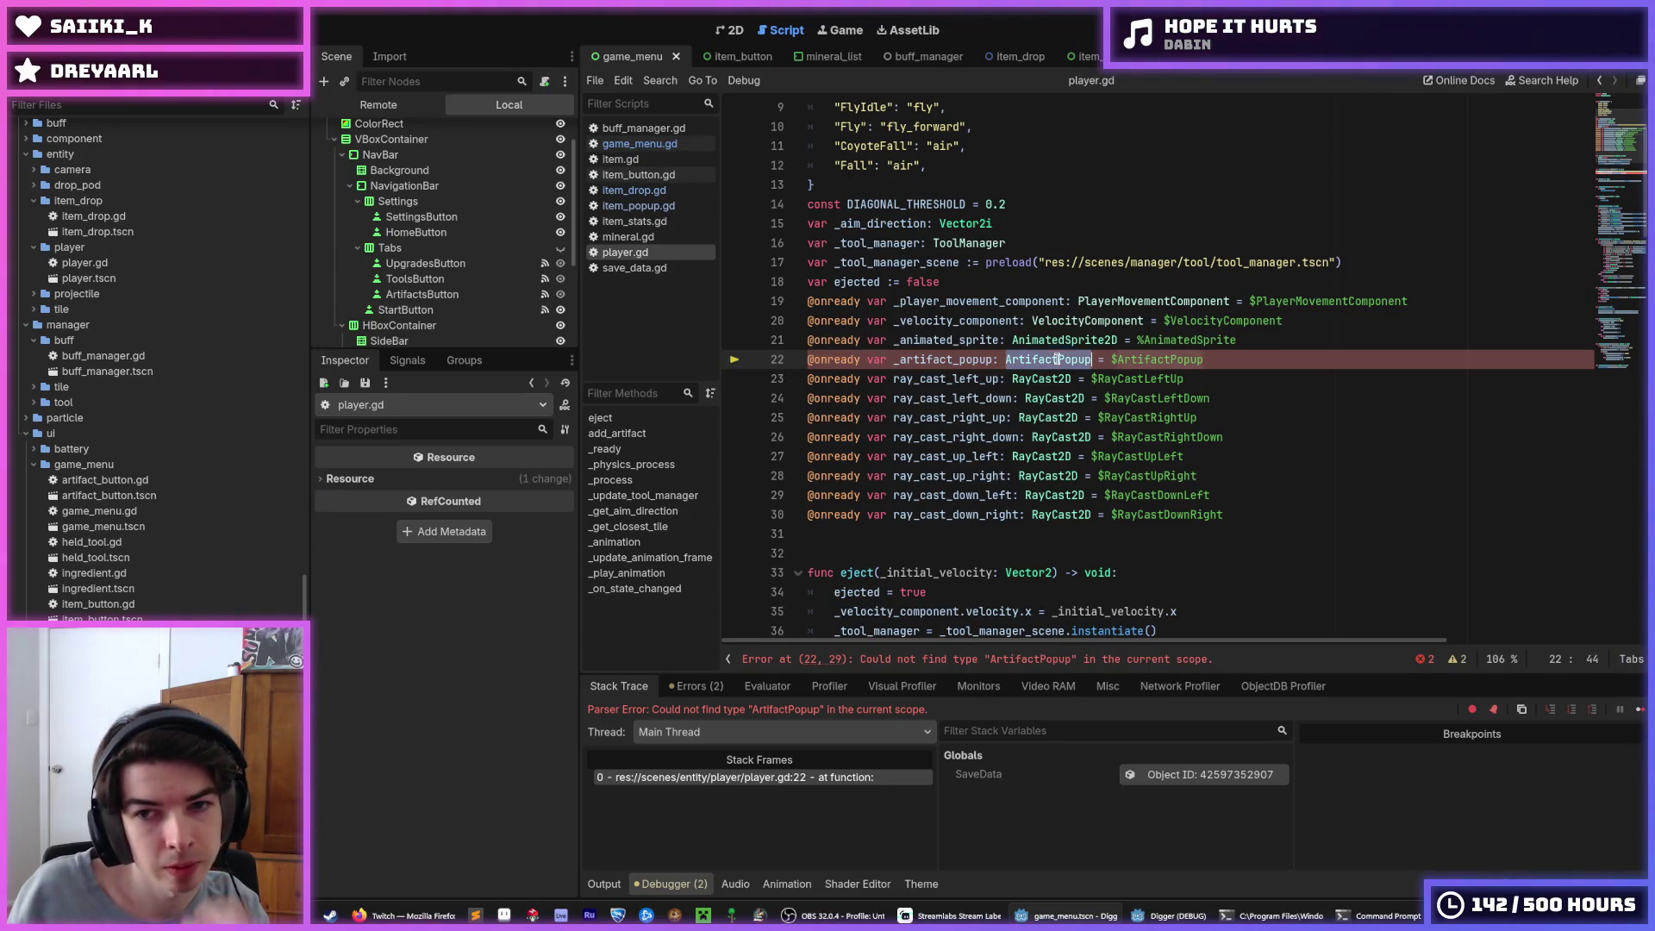
{"action": "left_click", "coordinate": [952, 360]}
{"action": "left_click_drag", "start_coordinate": [952, 359], "coordinate": [906, 359]}
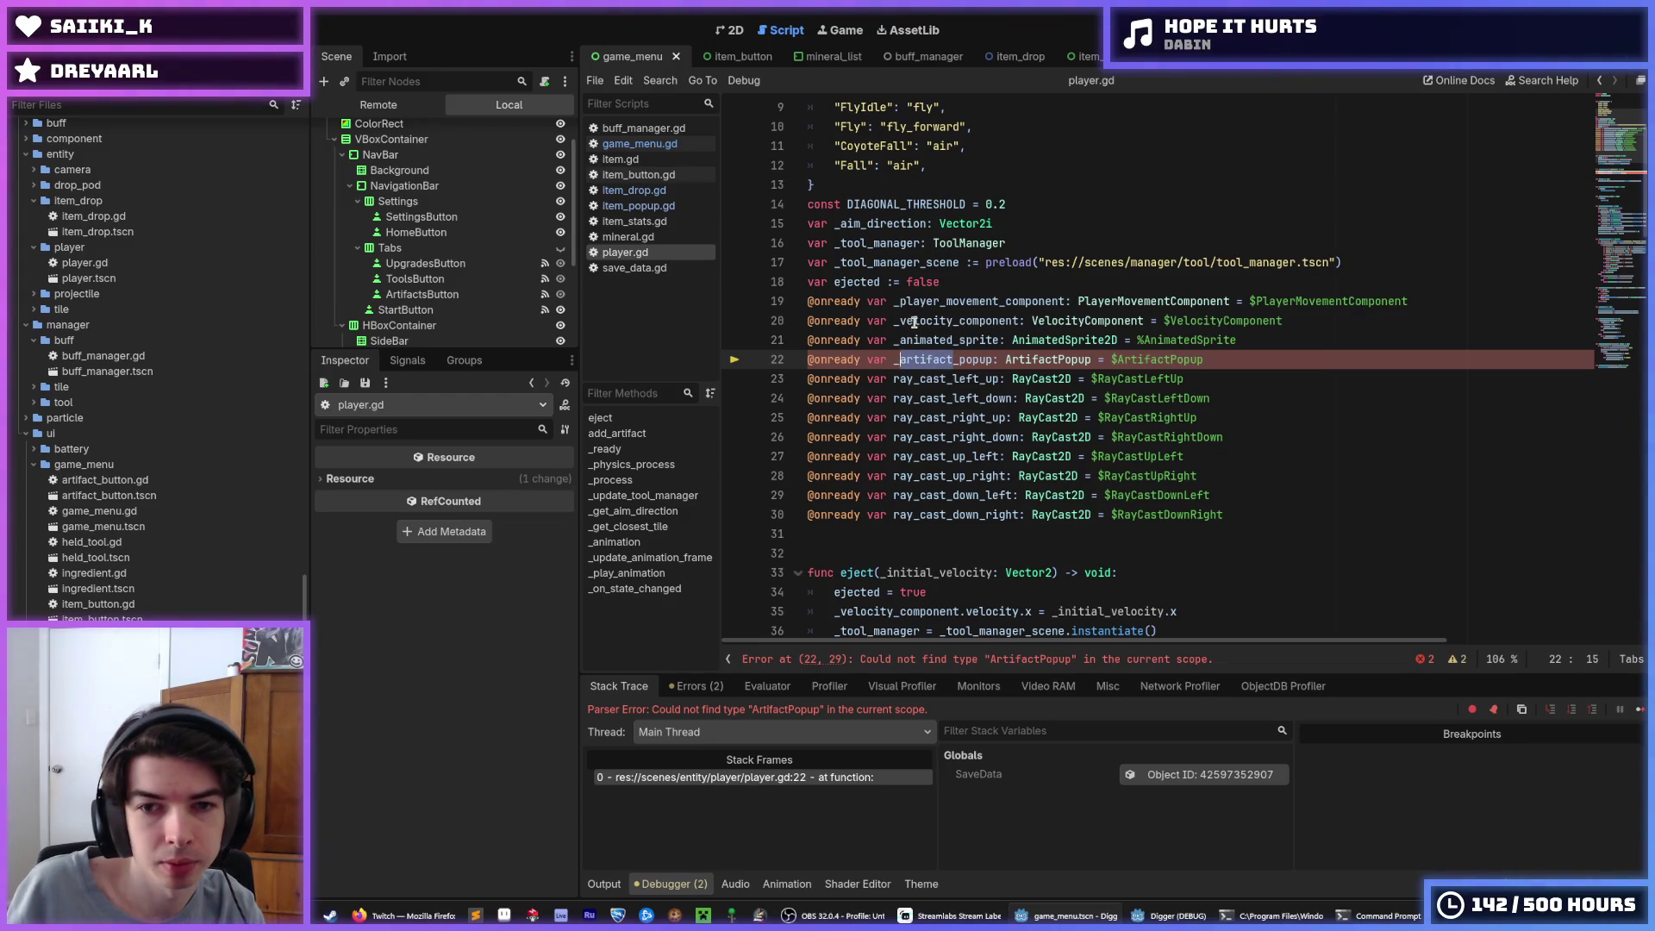
{"action": "type", "text": "item"}
{"action": "key", "text": "ctrl+shift+Left"}
{"action": "key", "text": "ctrl+d"}
{"action": "type", "text": "Item"}
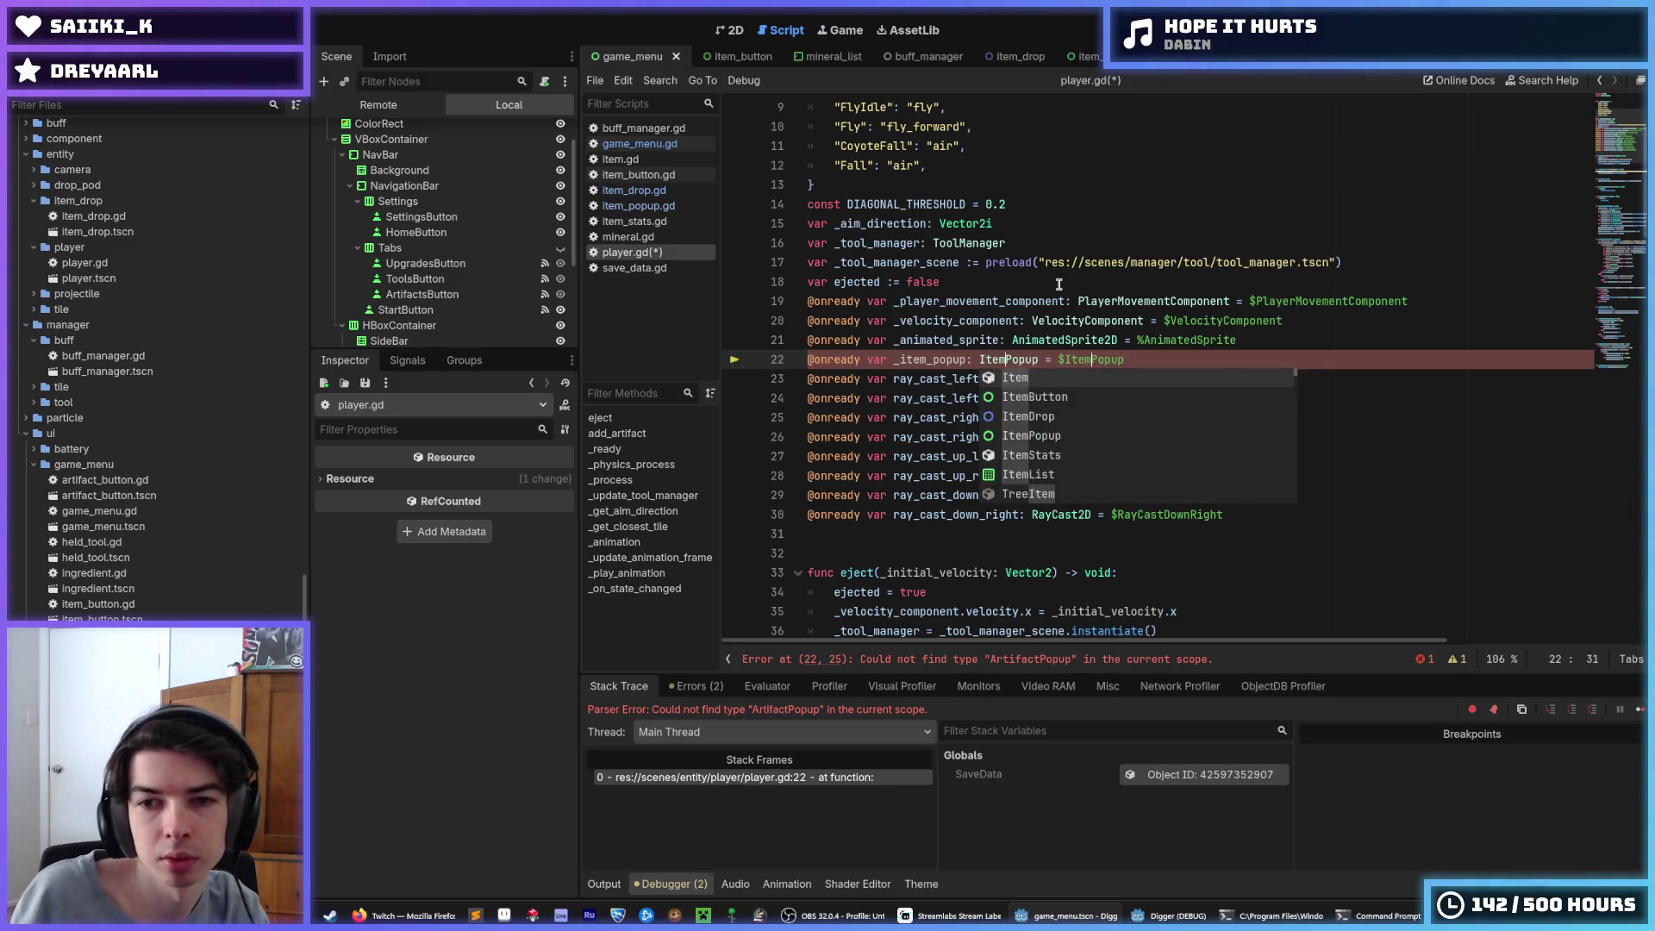
{"action": "left_click", "coordinate": [1058, 282]}
{"action": "key", "text": "F5"}
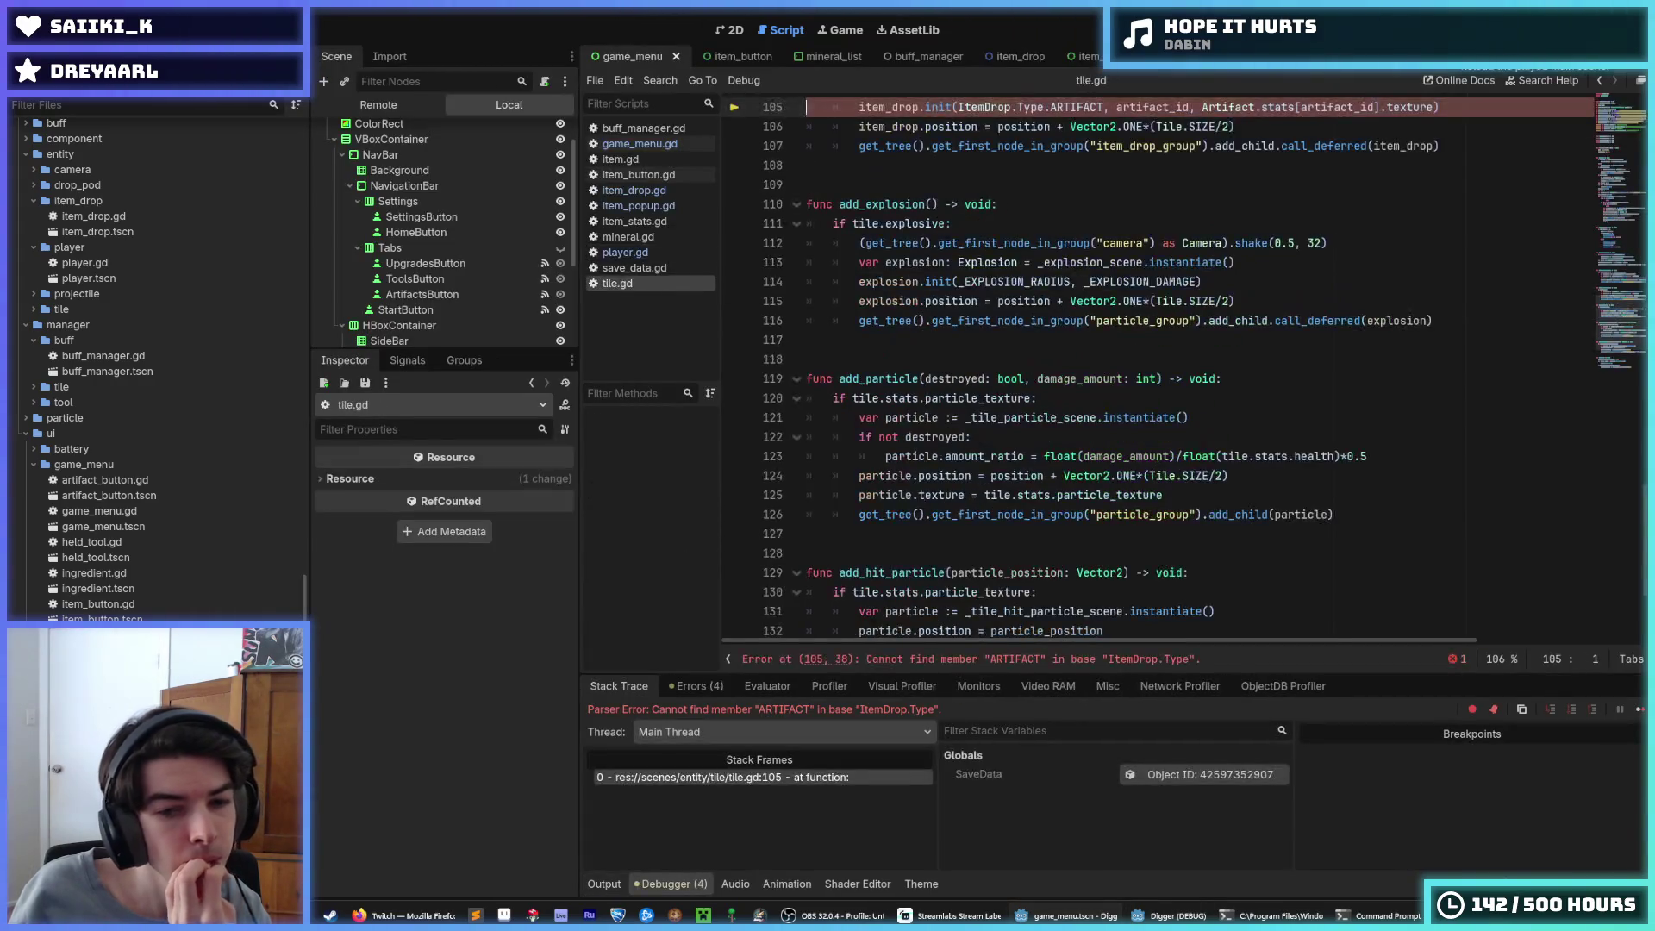
On tile.gd line 105, change the drop type to ItemDrop.Type.ITEM and use Item.stats
{"action": "scroll", "coordinate": [1153, 225], "scroll_direction": "up", "scroll_amount": 3}
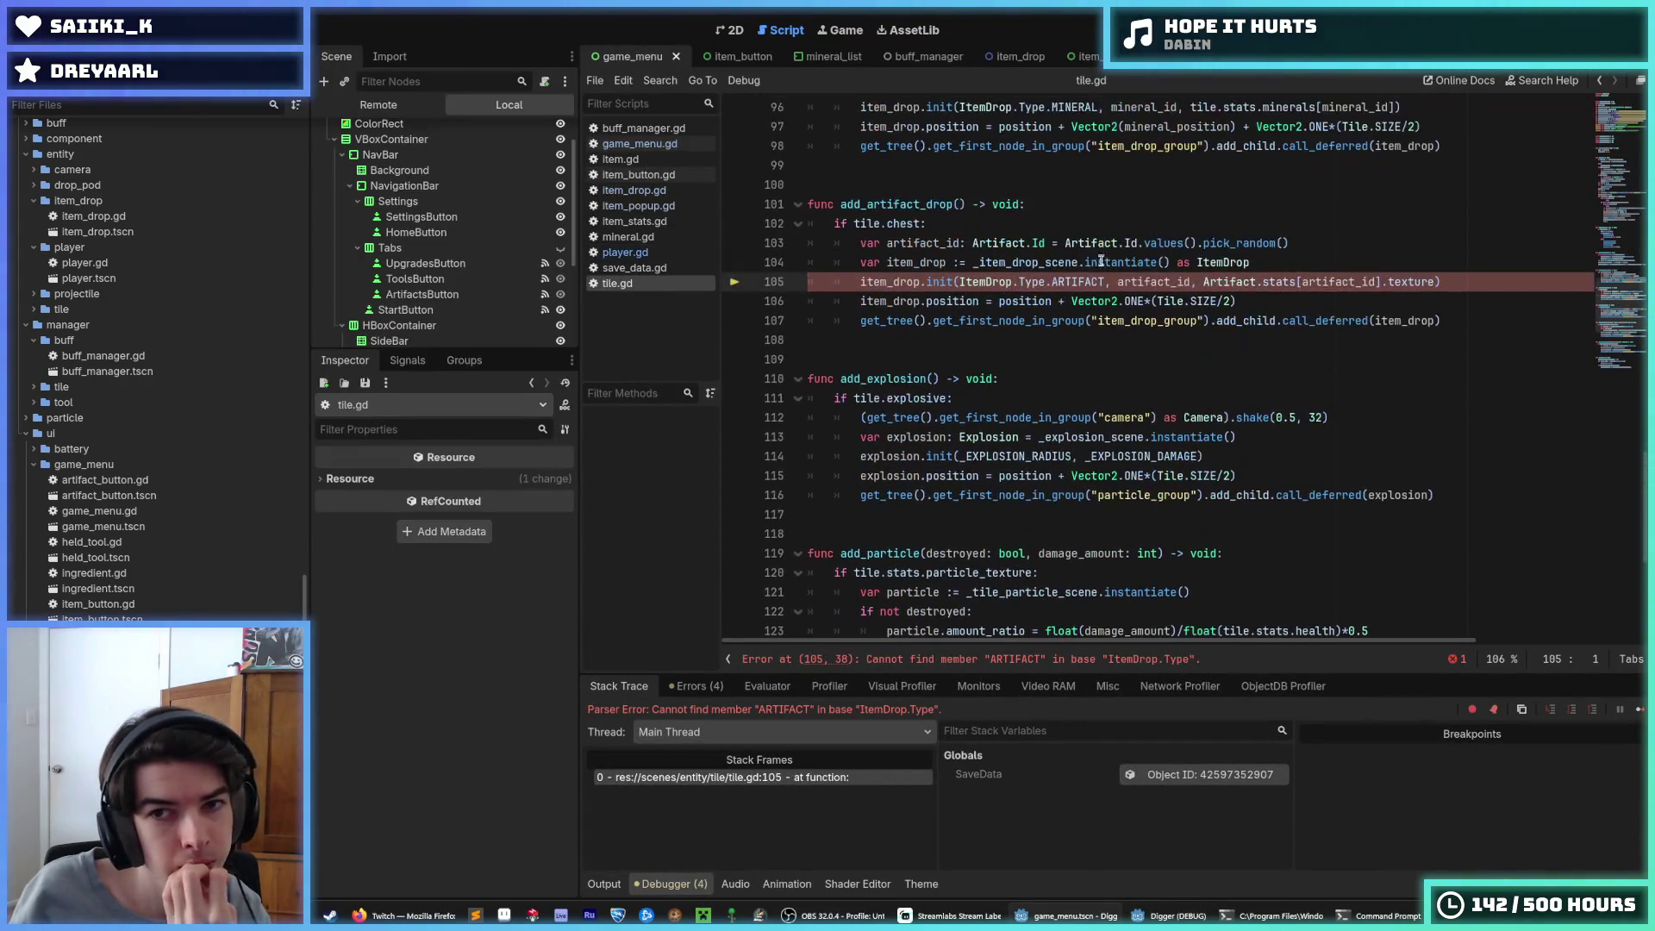
{"action": "double_click", "coordinate": [1097, 282]}
{"action": "type", "text": "ITEM"}
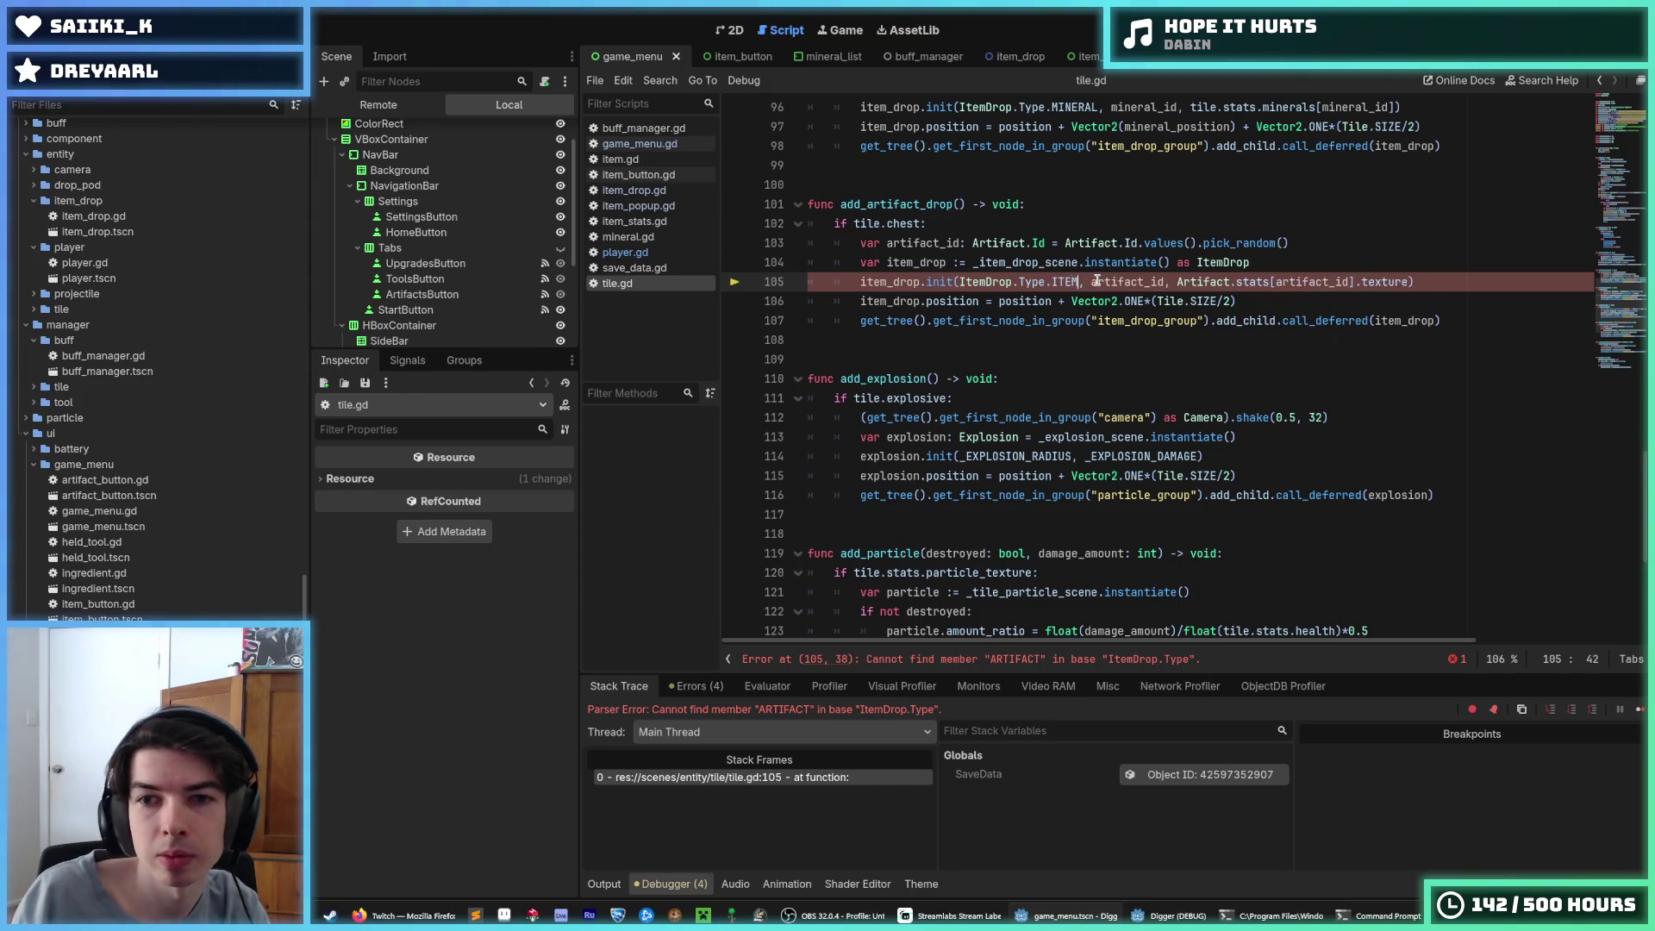
{"action": "double_click", "coordinate": [1202, 282]}
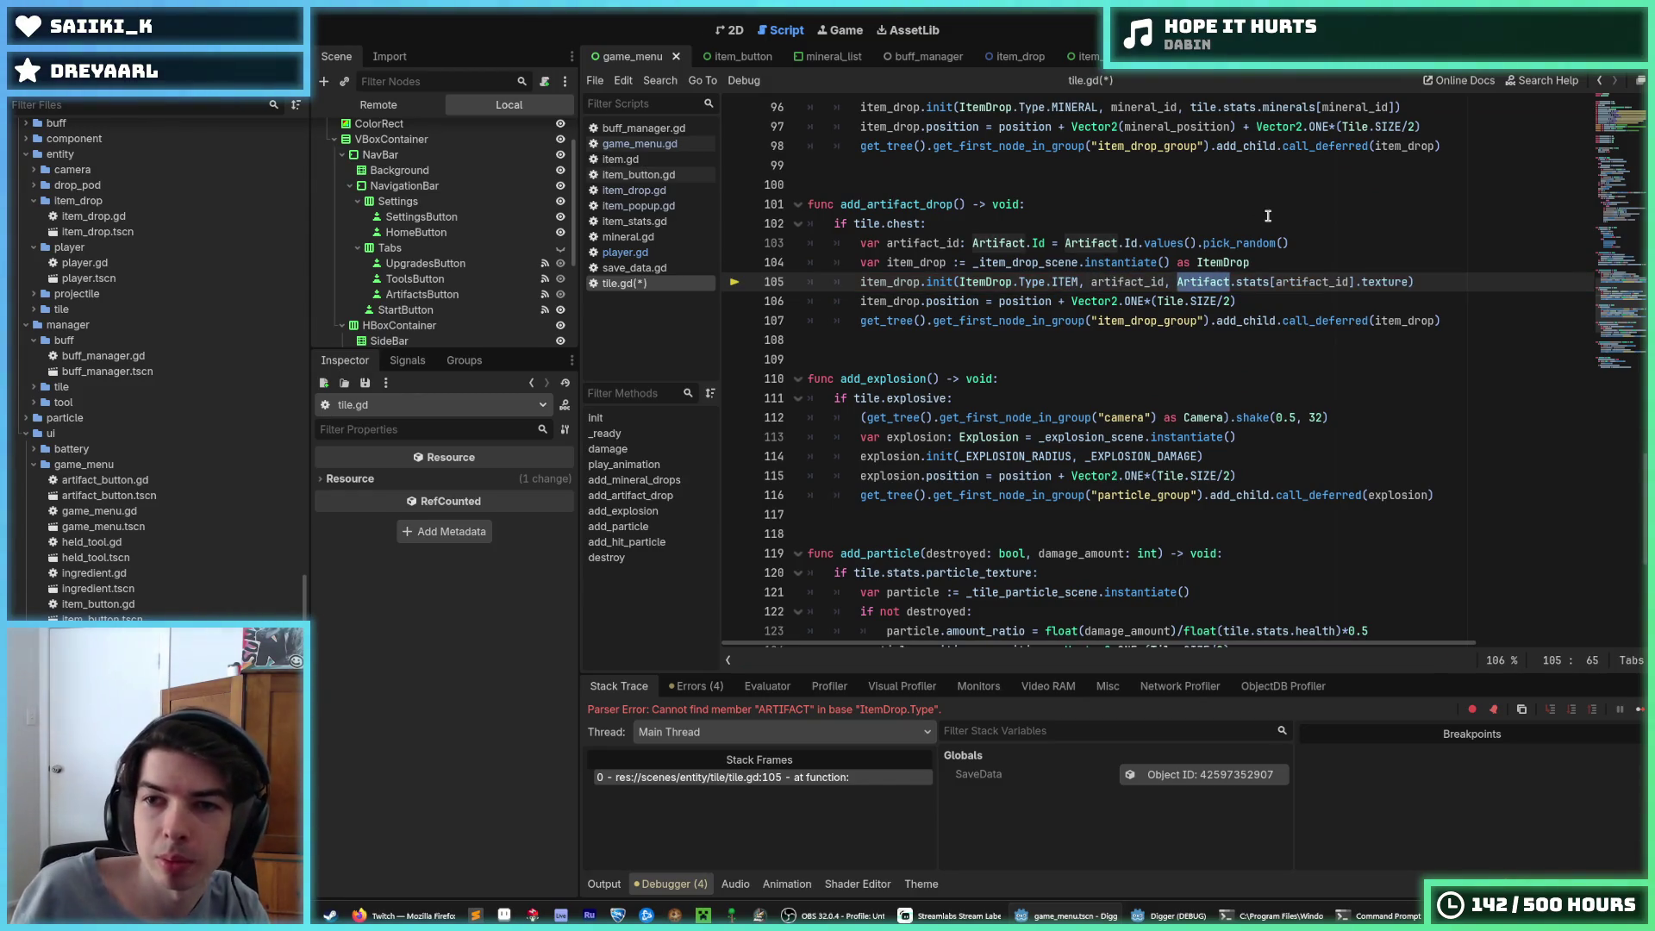
{"action": "type", "text": "Item"}
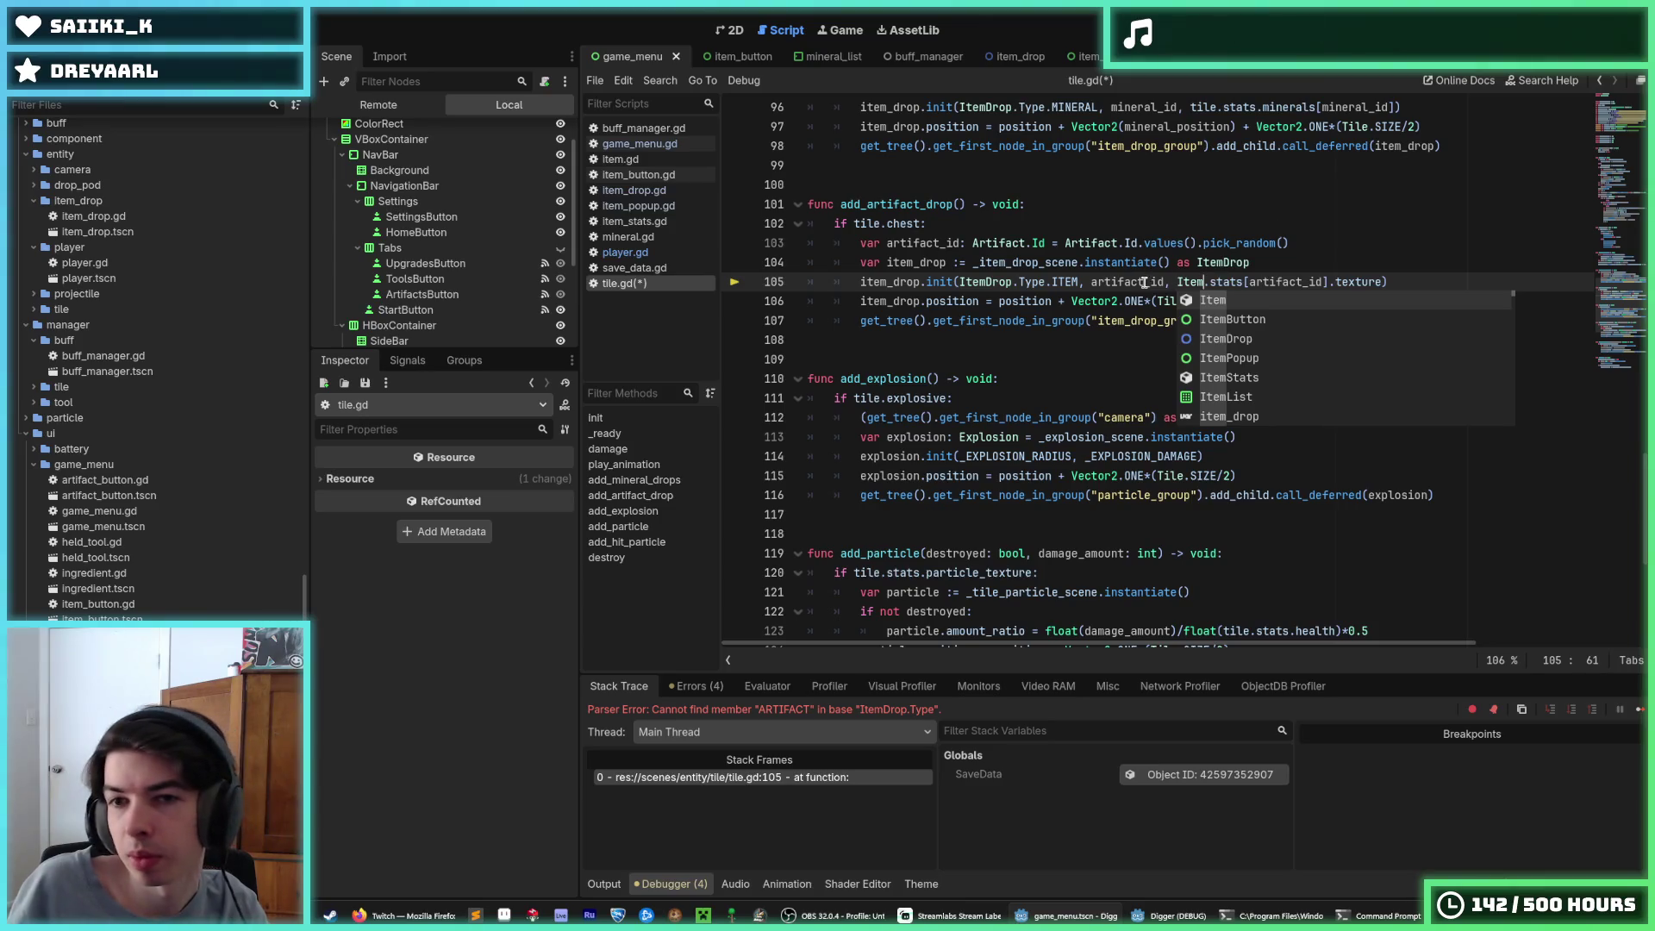
{"action": "left_click_drag", "start_coordinate": [1144, 282], "coordinate": [1092, 282]}
{"action": "left_click_drag", "start_coordinate": [938, 243], "coordinate": [887, 243]}
{"action": "scroll", "coordinate": [957, 298], "scroll_direction": "up", "scroll_amount": 6}
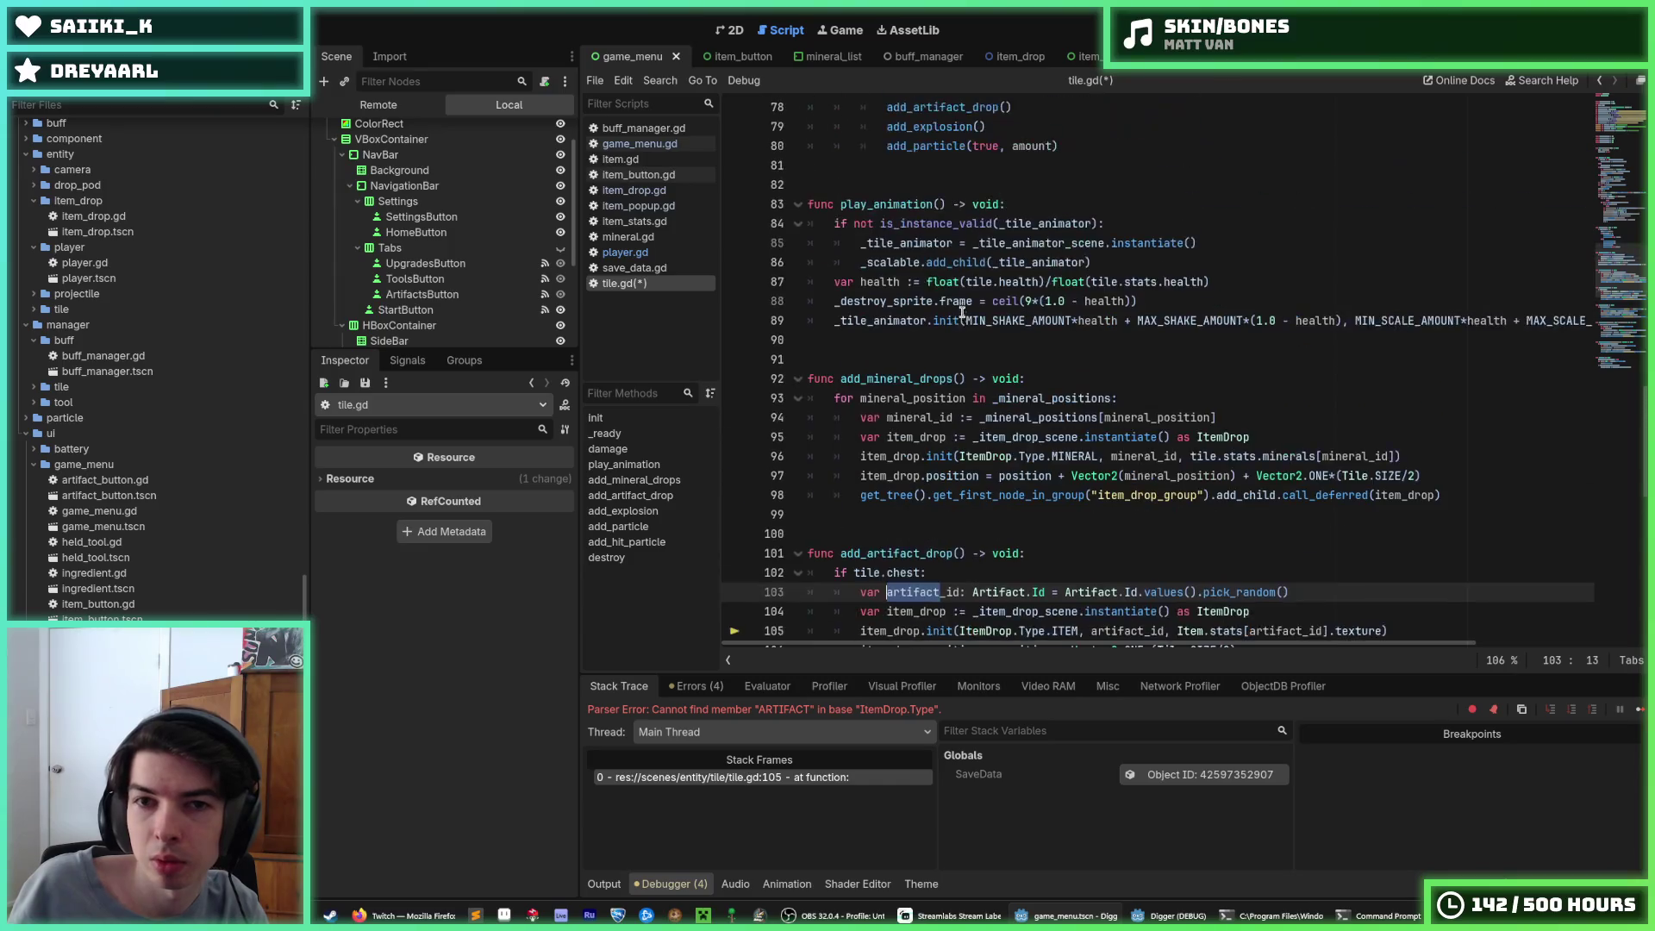
{"action": "scroll", "coordinate": [918, 414], "scroll_direction": "down", "scroll_amount": 2}
Rename add_artifact_drop to add_item_drop with Item types on line 103, save and run
{"action": "left_click", "coordinate": [917, 437]}
{"action": "left_click_drag", "start_coordinate": [917, 437], "coordinate": [866, 438]}
{"action": "left_click", "coordinate": [866, 440]}
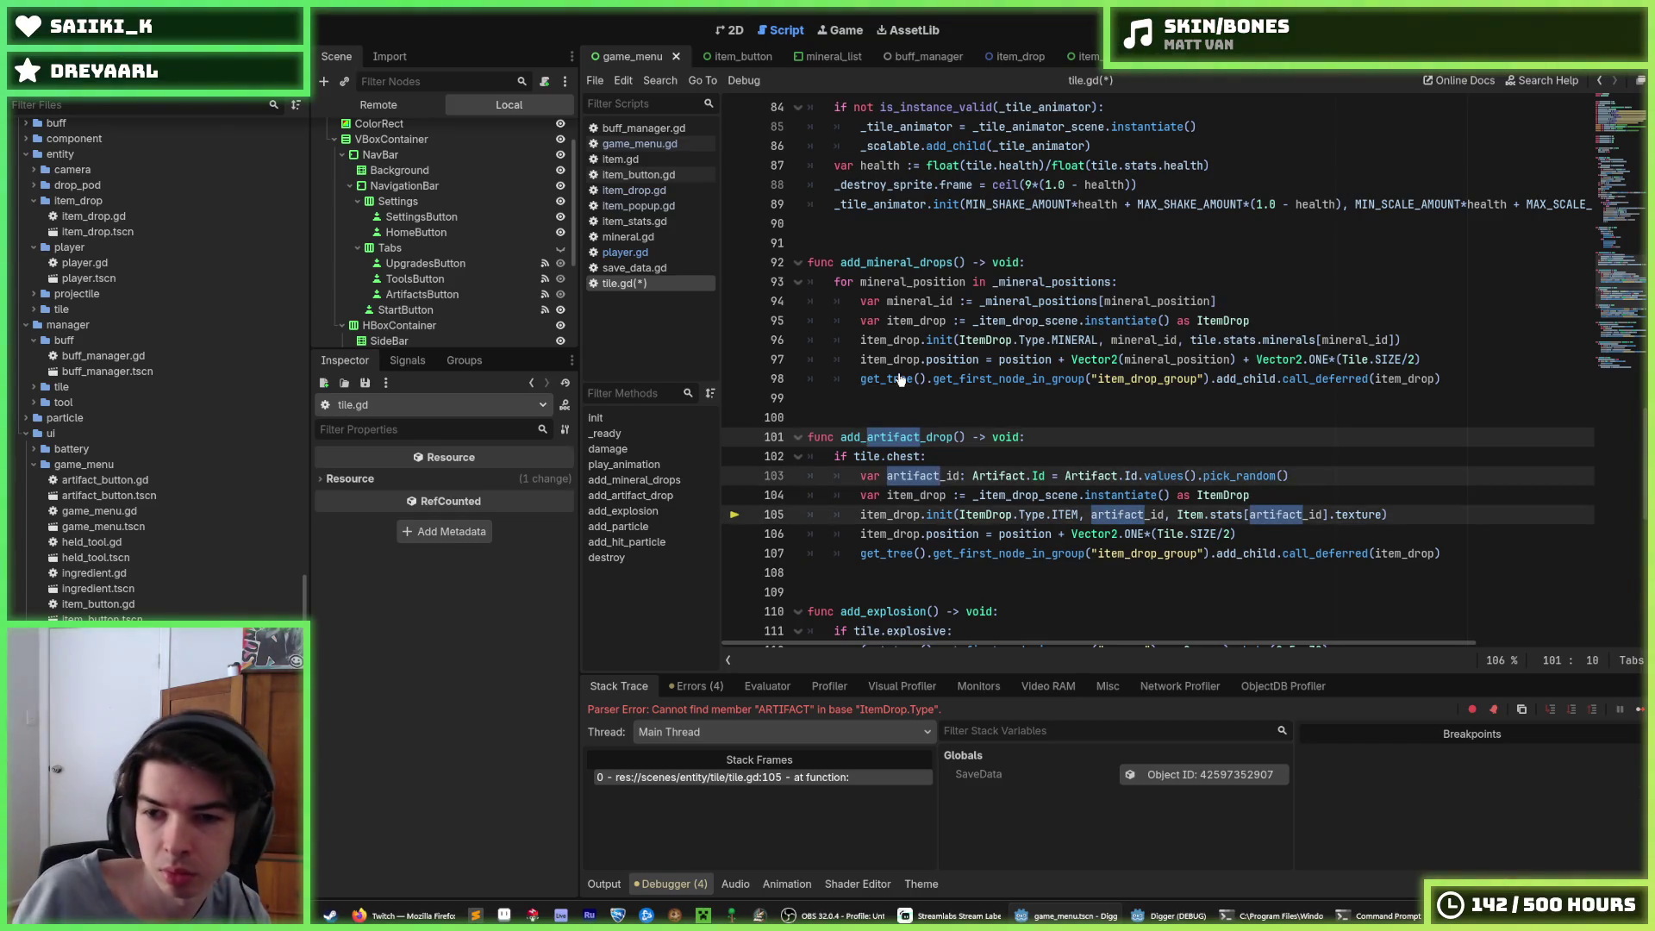
{"action": "type", "text": "item"}
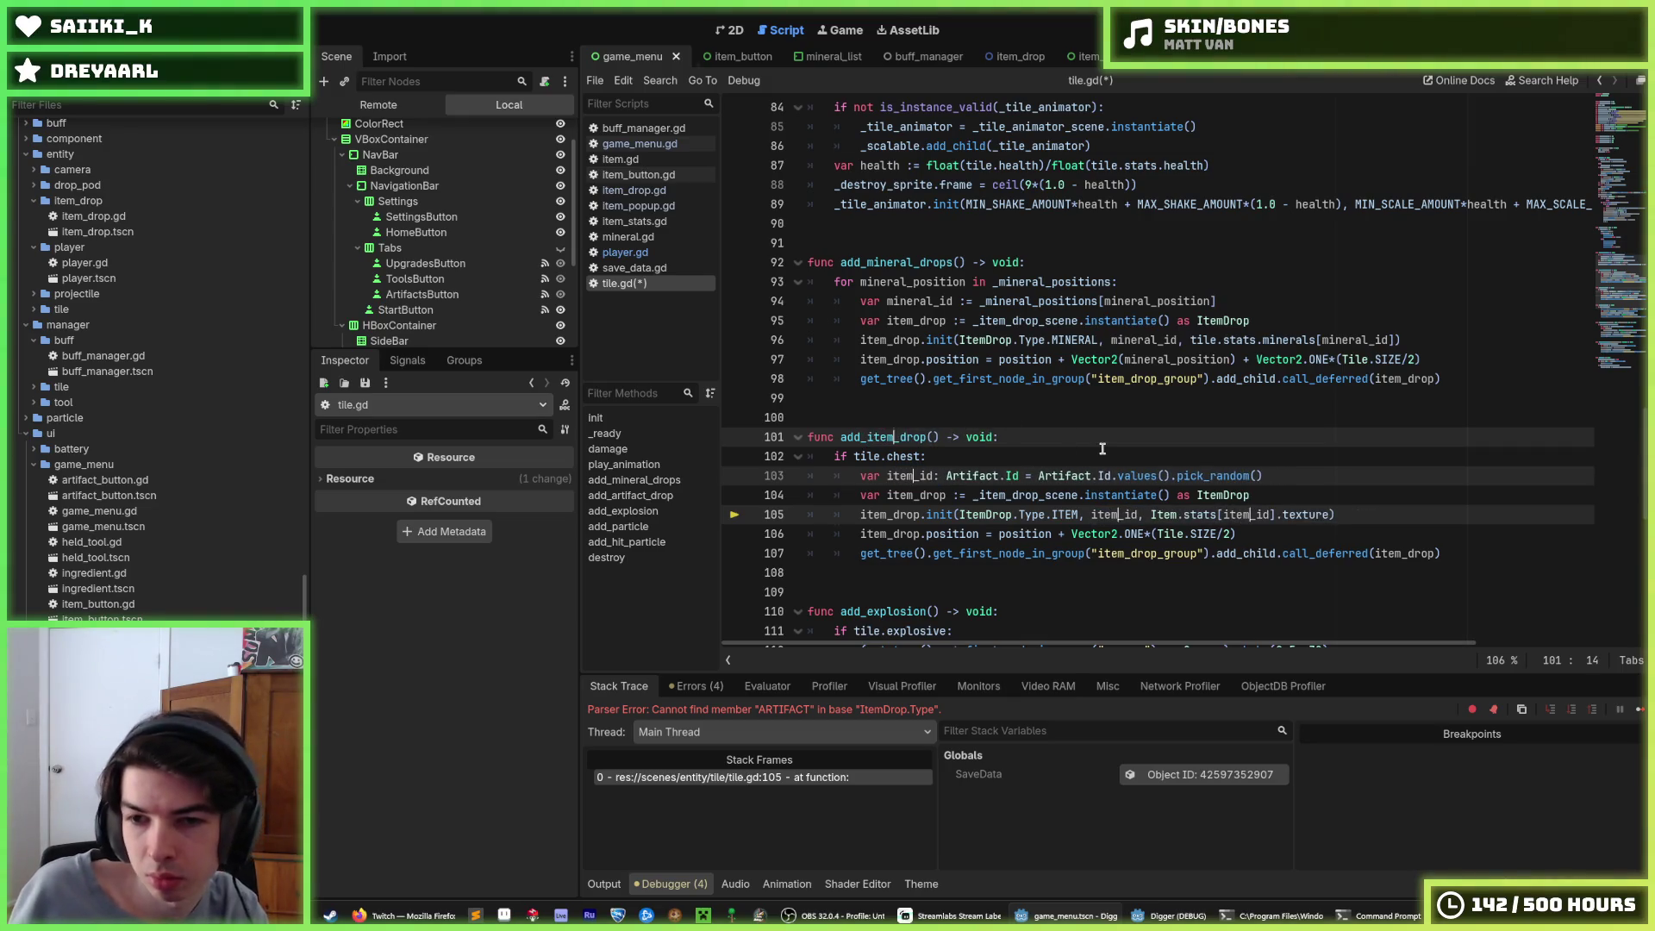
{"action": "double_click", "coordinate": [999, 476]}
{"action": "key", "text": "ctrl+d"}
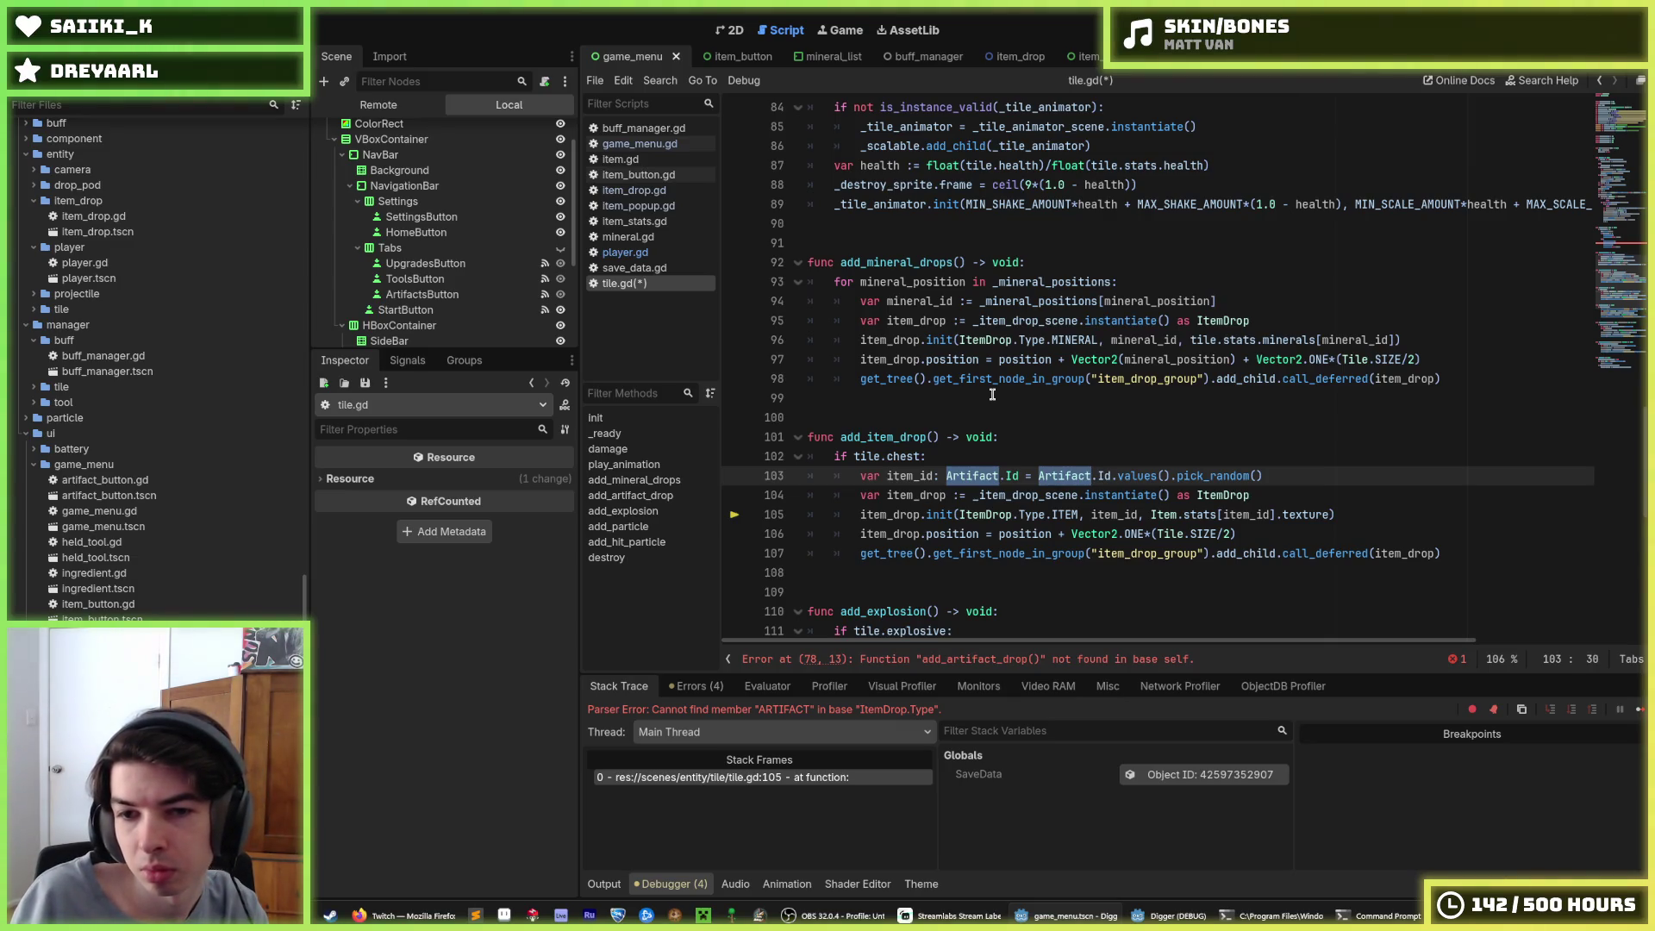
{"action": "type", "text": "Item"}
{"action": "left_click", "coordinate": [1177, 417]}
{"action": "left_click", "coordinate": [1216, 437]}
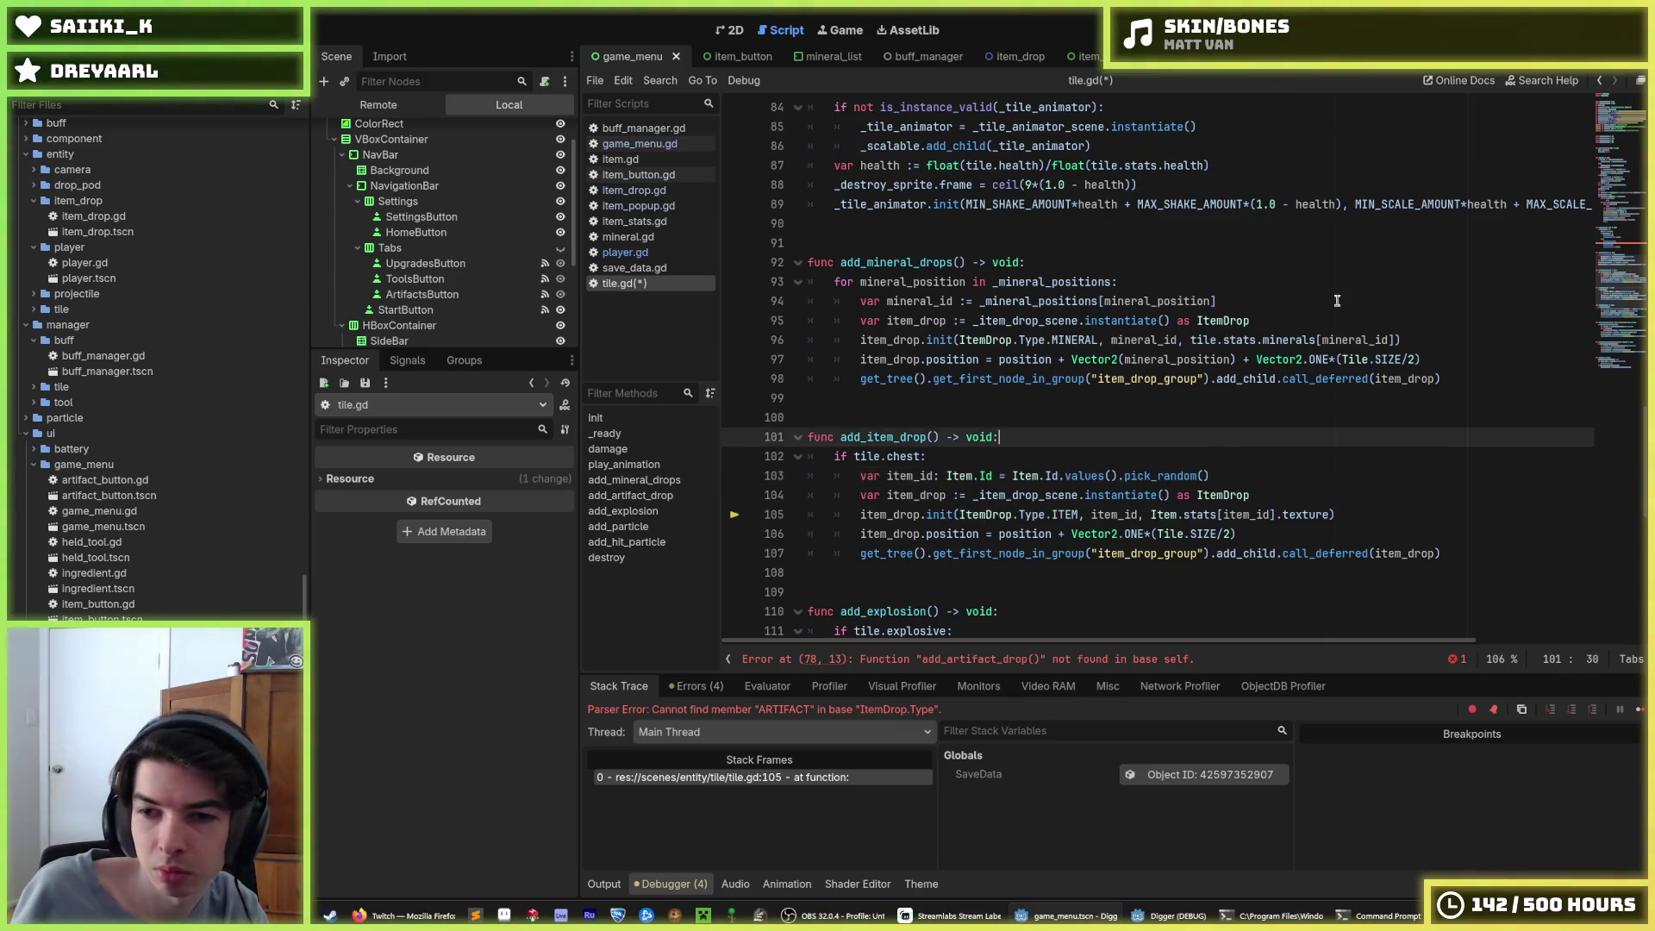
{"action": "key", "text": "ctrl+s"}
{"action": "key", "text": "F8"}
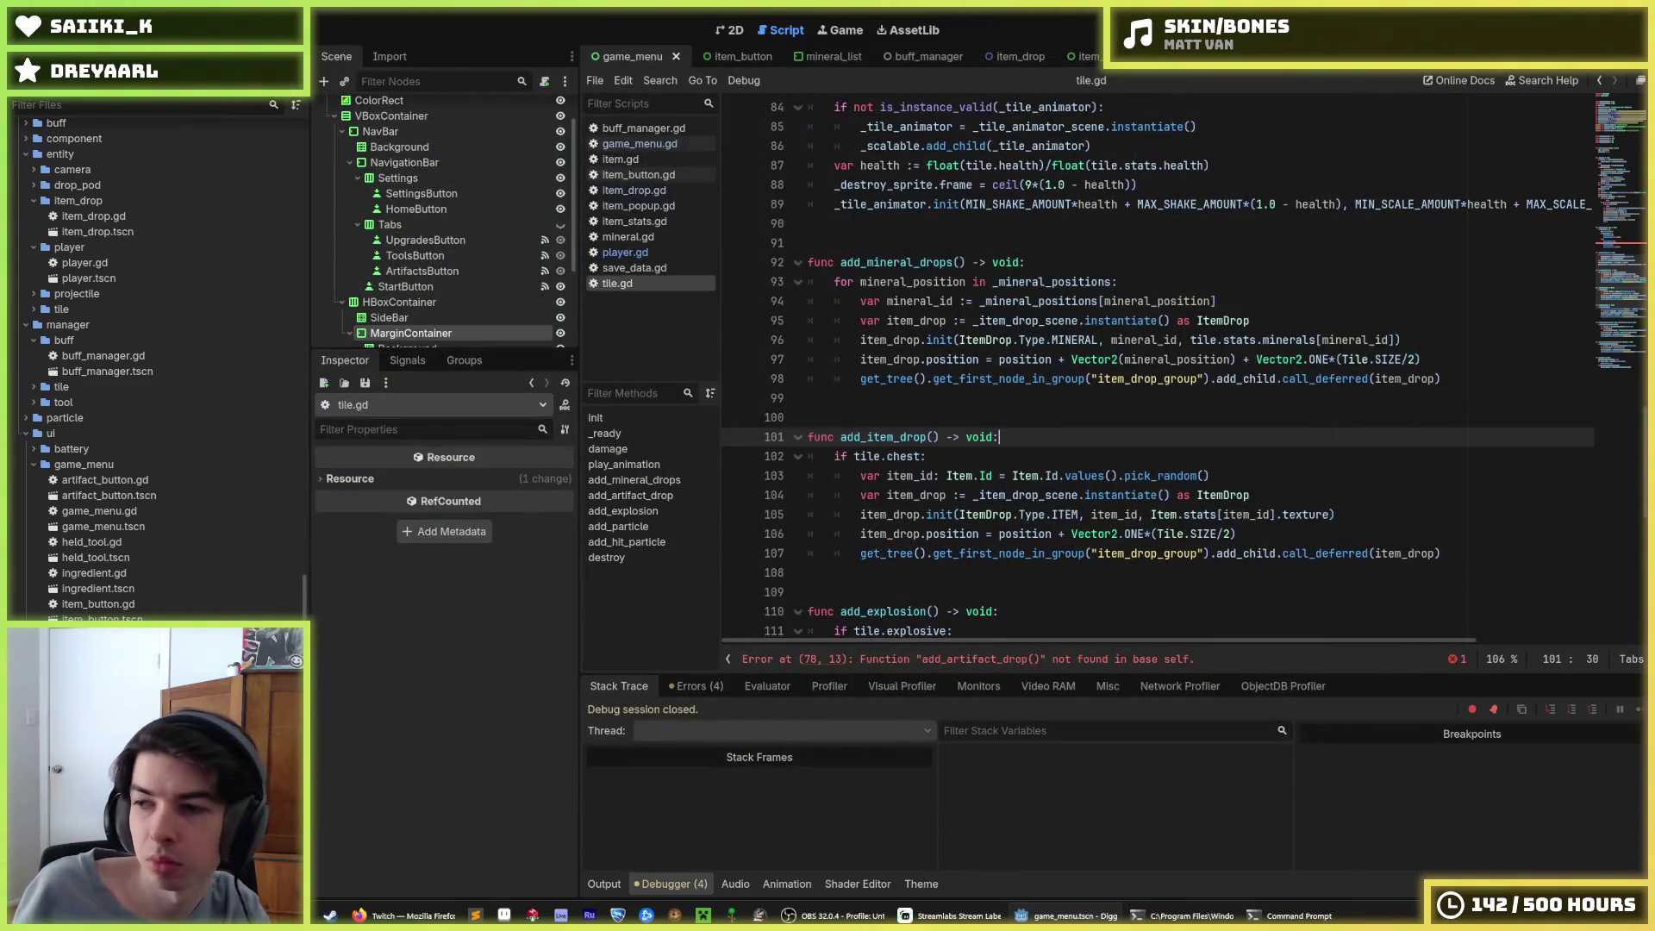
{"action": "key", "text": "F5"}
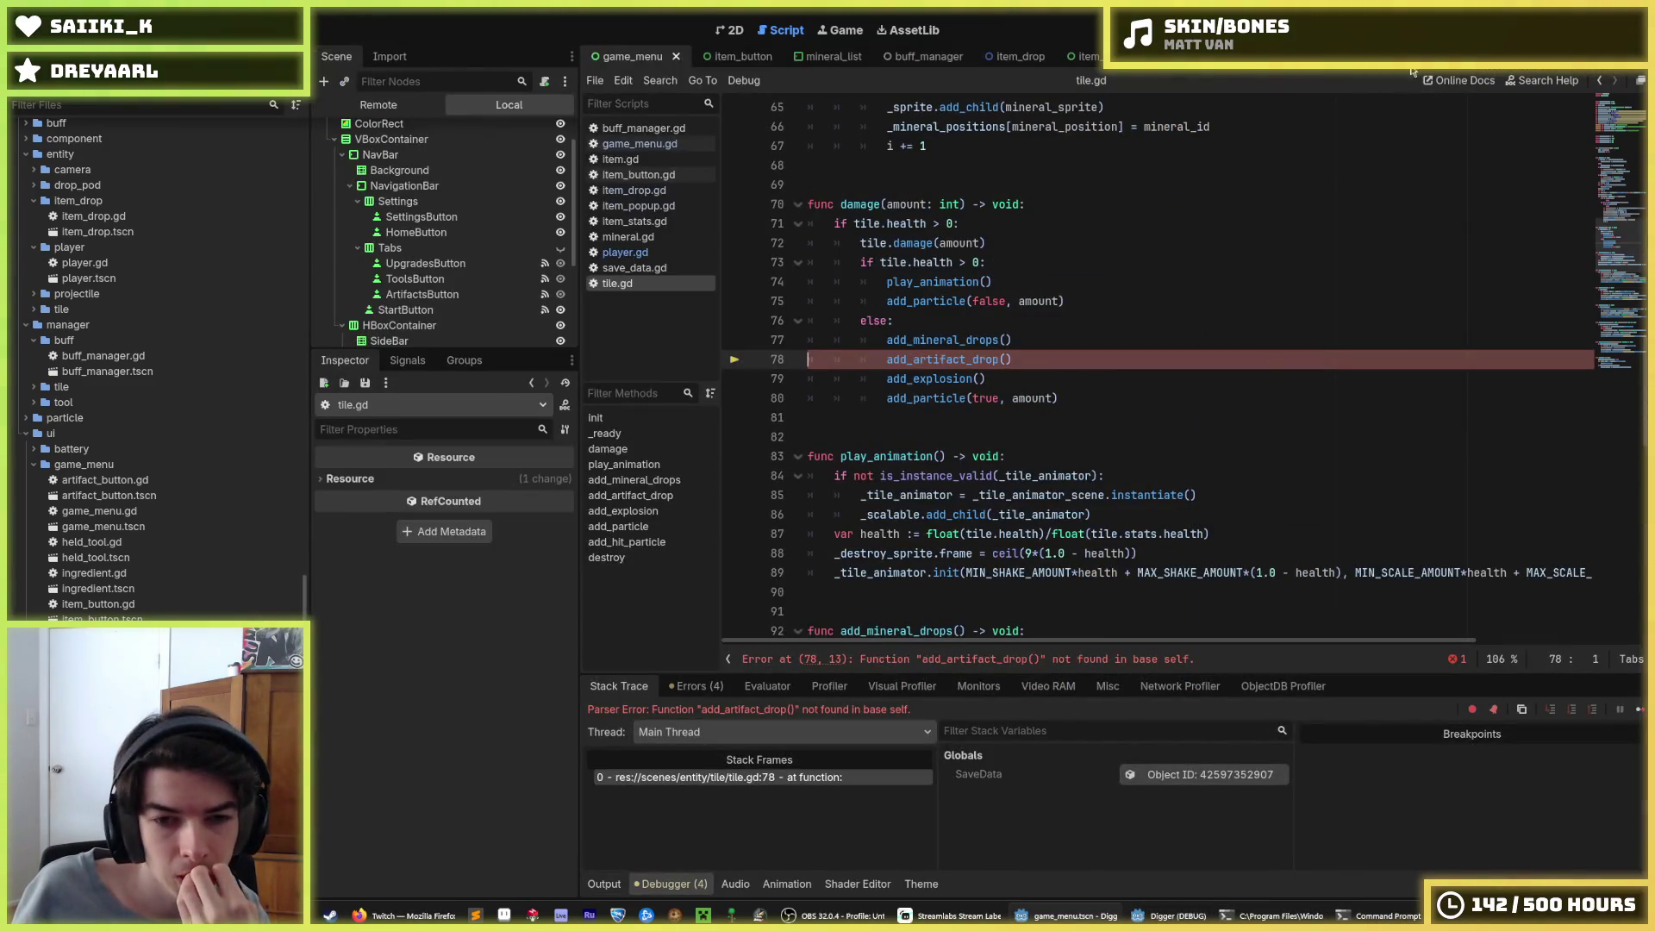
Update the call on line 78 to add_item_drop, then save and relaunch the game
{"action": "left_click_drag", "start_coordinate": [964, 360], "coordinate": [919, 362]}
{"action": "type", "text": "item"}
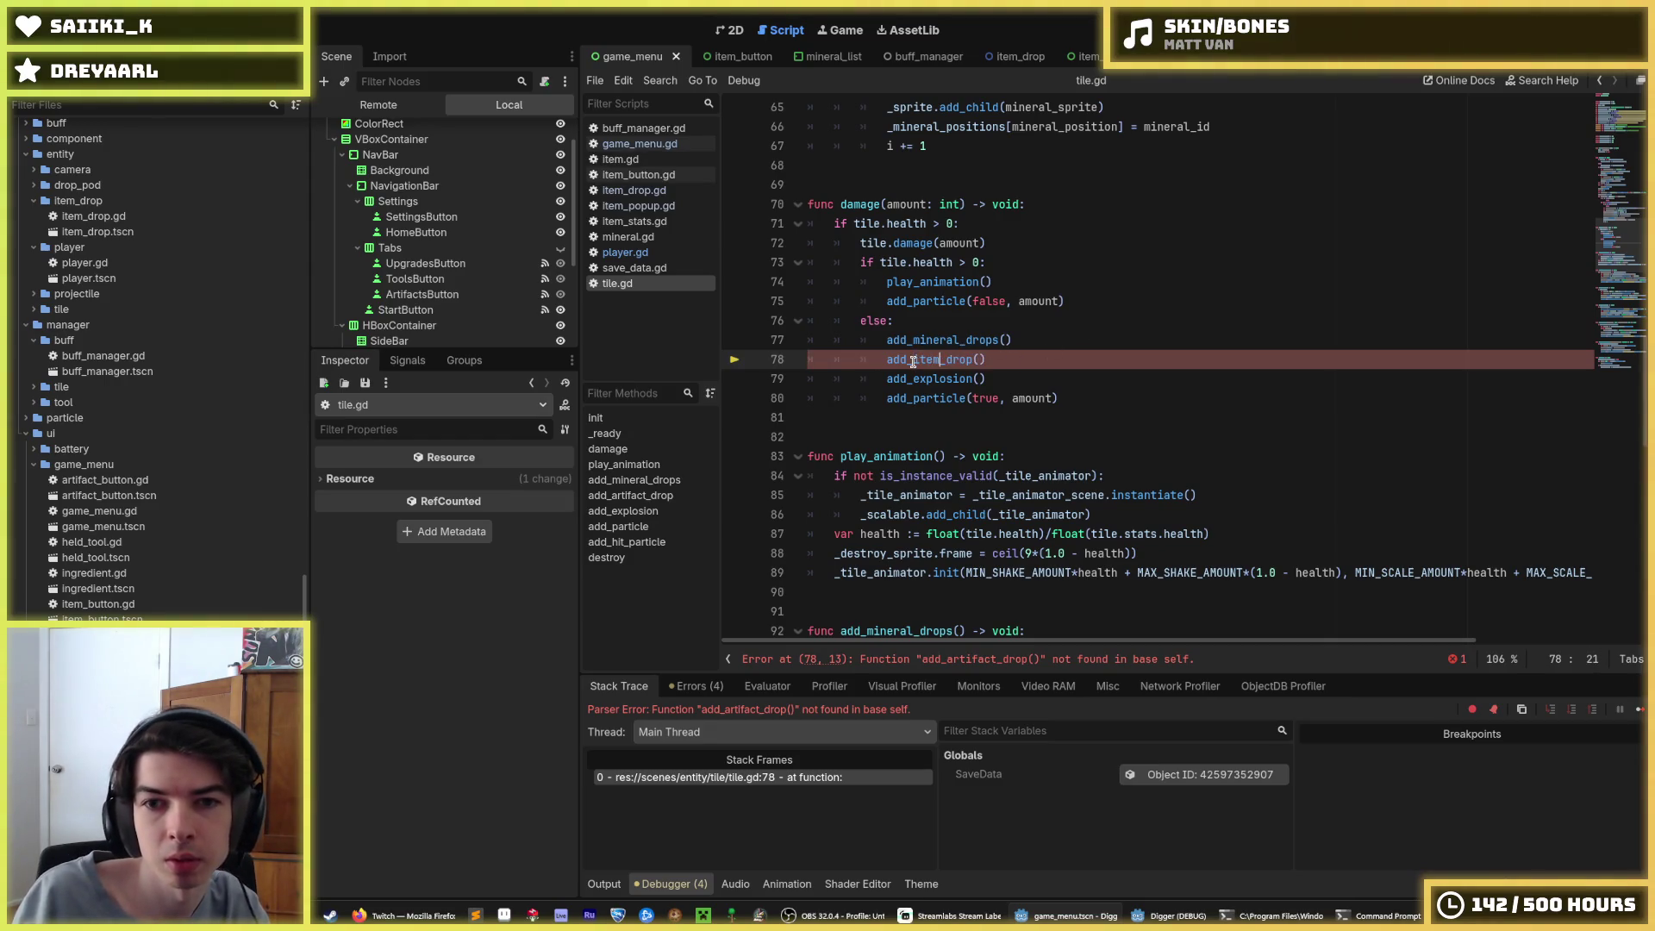
{"action": "left_click", "coordinate": [1062, 302]}
{"action": "key", "text": "F8"}
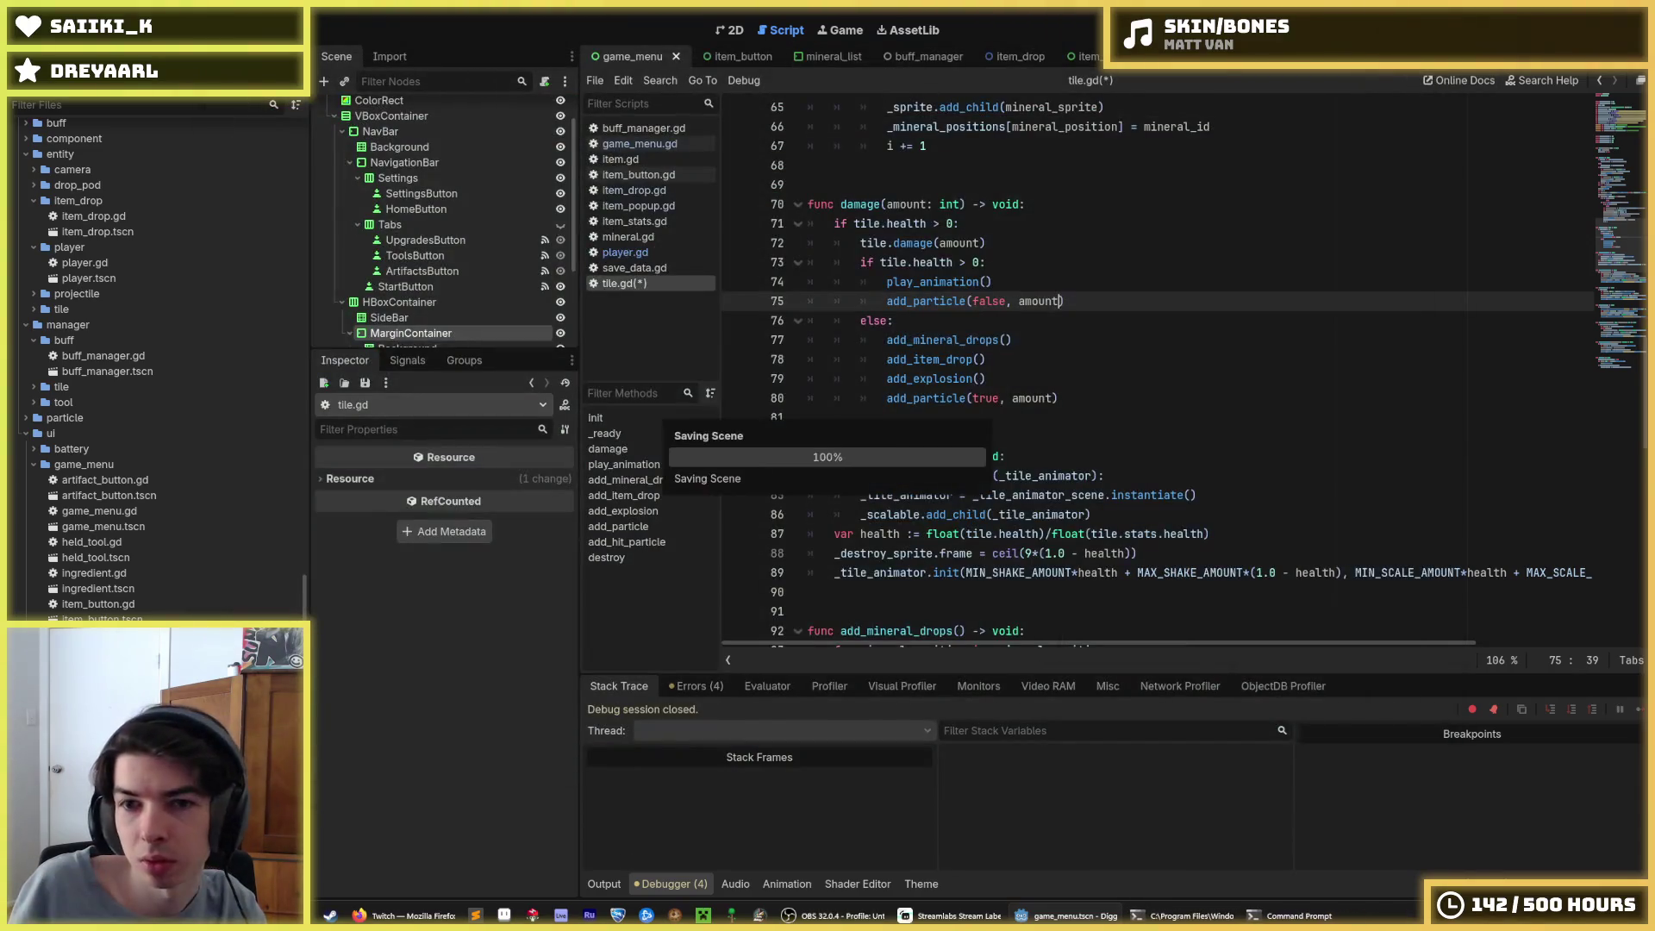
{"action": "key", "text": "F5"}
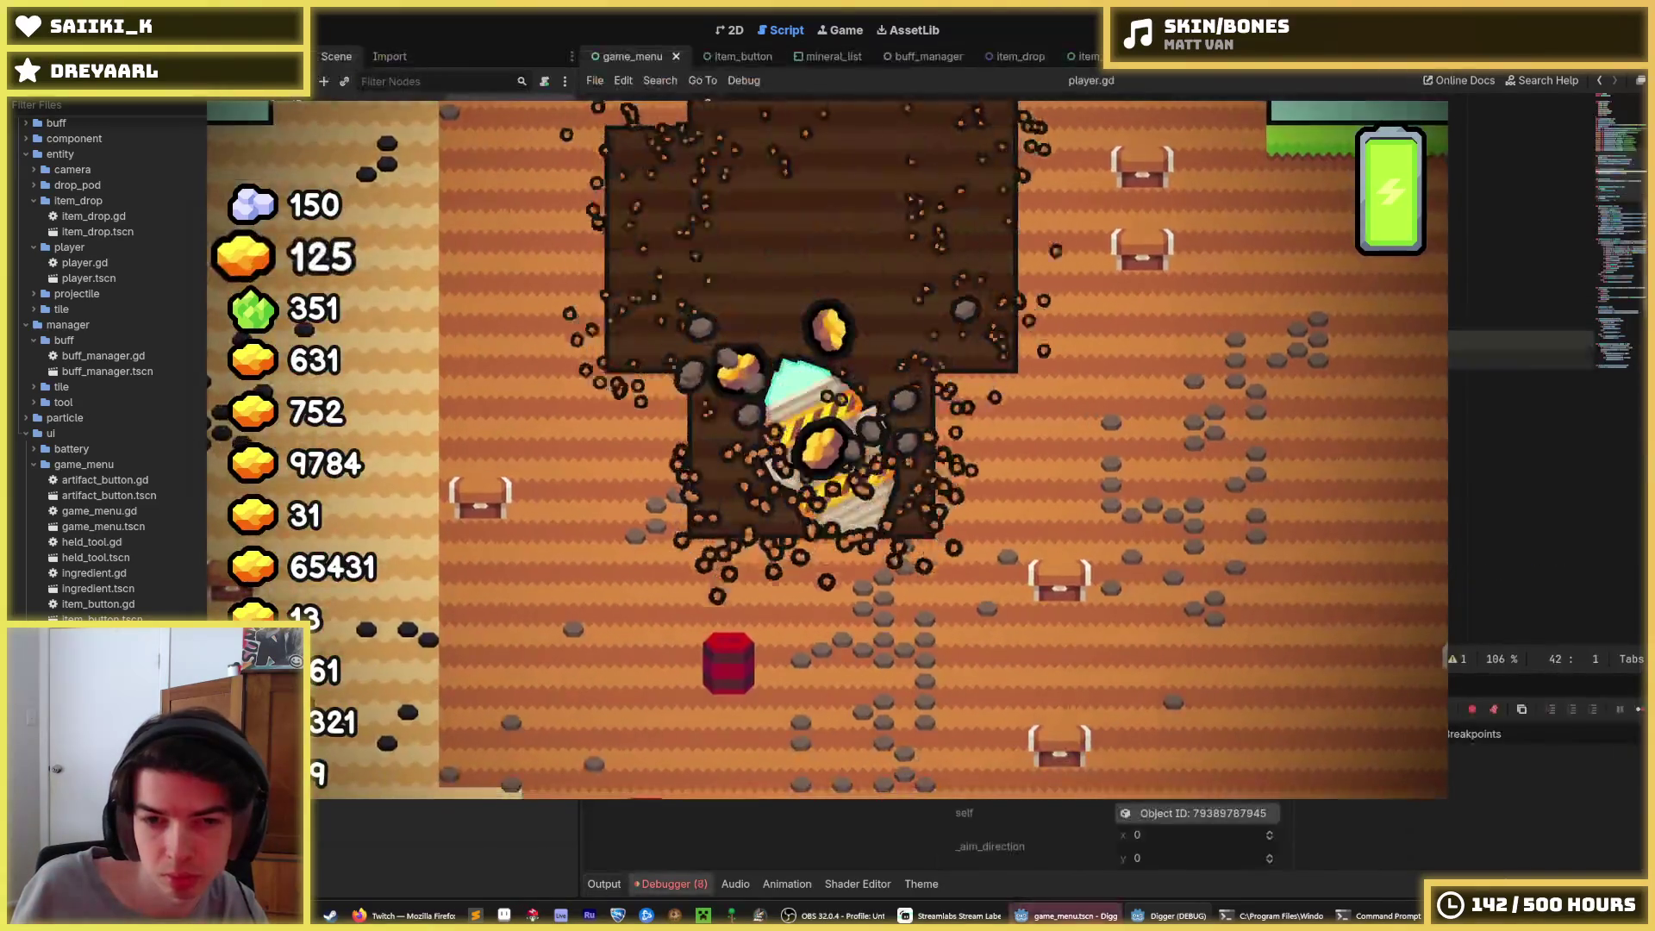
Stop the game and jump to the player.gd line 22 error from the debugger's Errors list
{"action": "key", "text": "F8"}
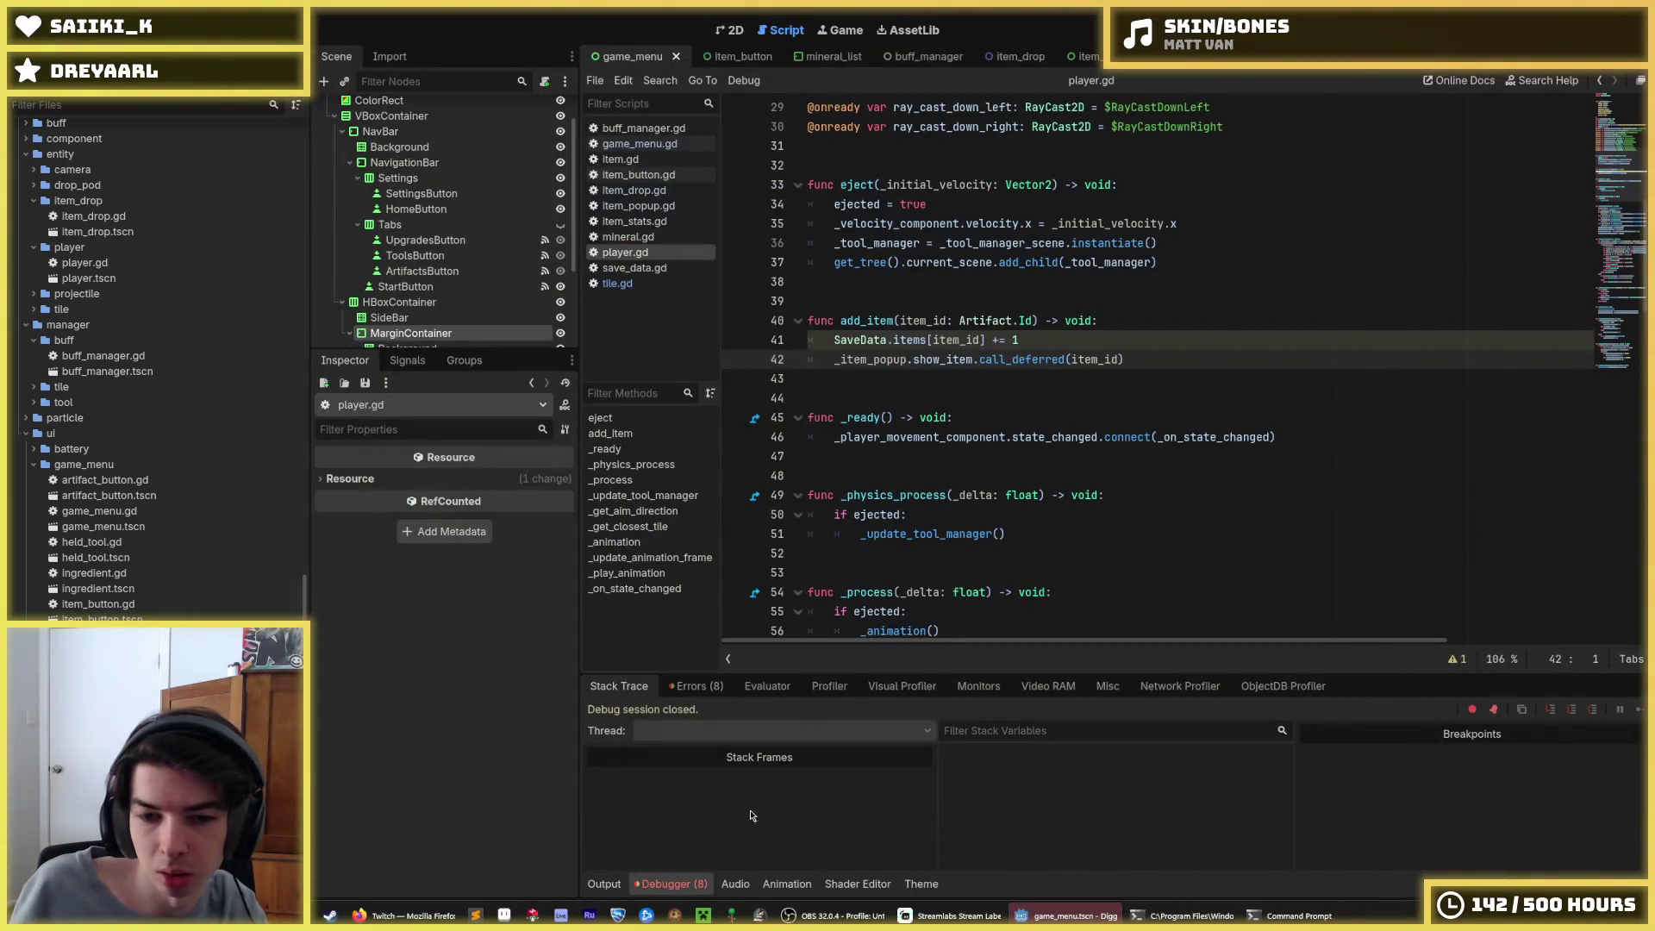
{"action": "left_click", "coordinate": [699, 882]}
{"action": "left_click", "coordinate": [699, 883]}
{"action": "left_click", "coordinate": [695, 686]}
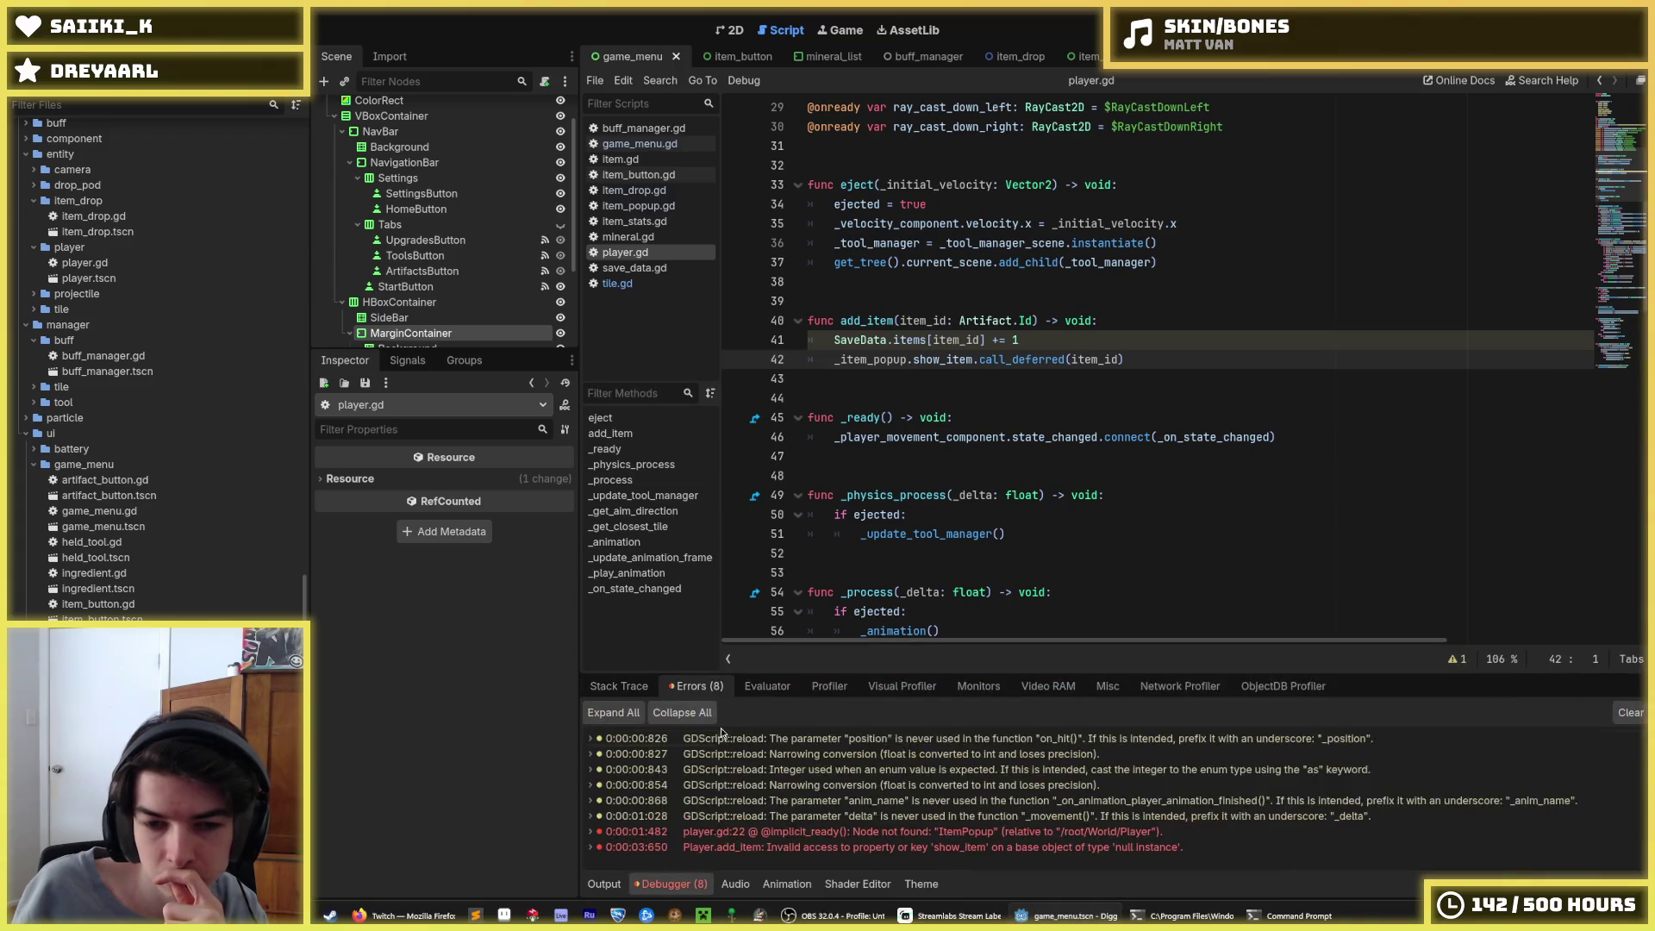
{"action": "double_click", "coordinate": [830, 833]}
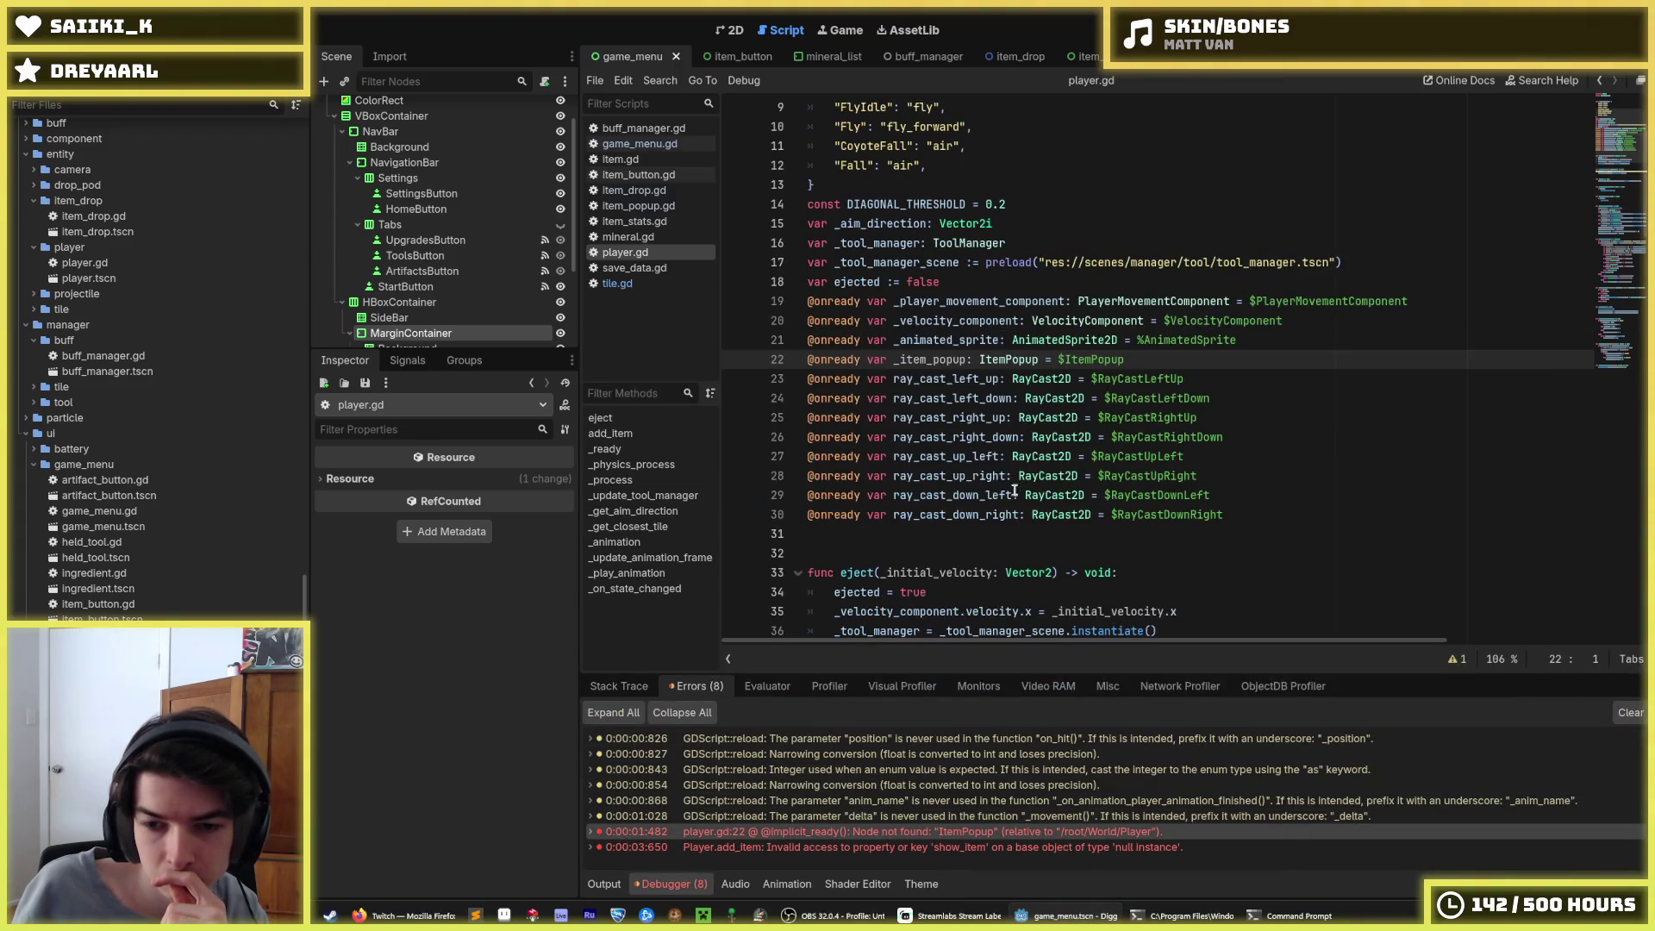
{"action": "scroll", "coordinate": [457, 228], "scroll_direction": "up", "scroll_amount": 2}
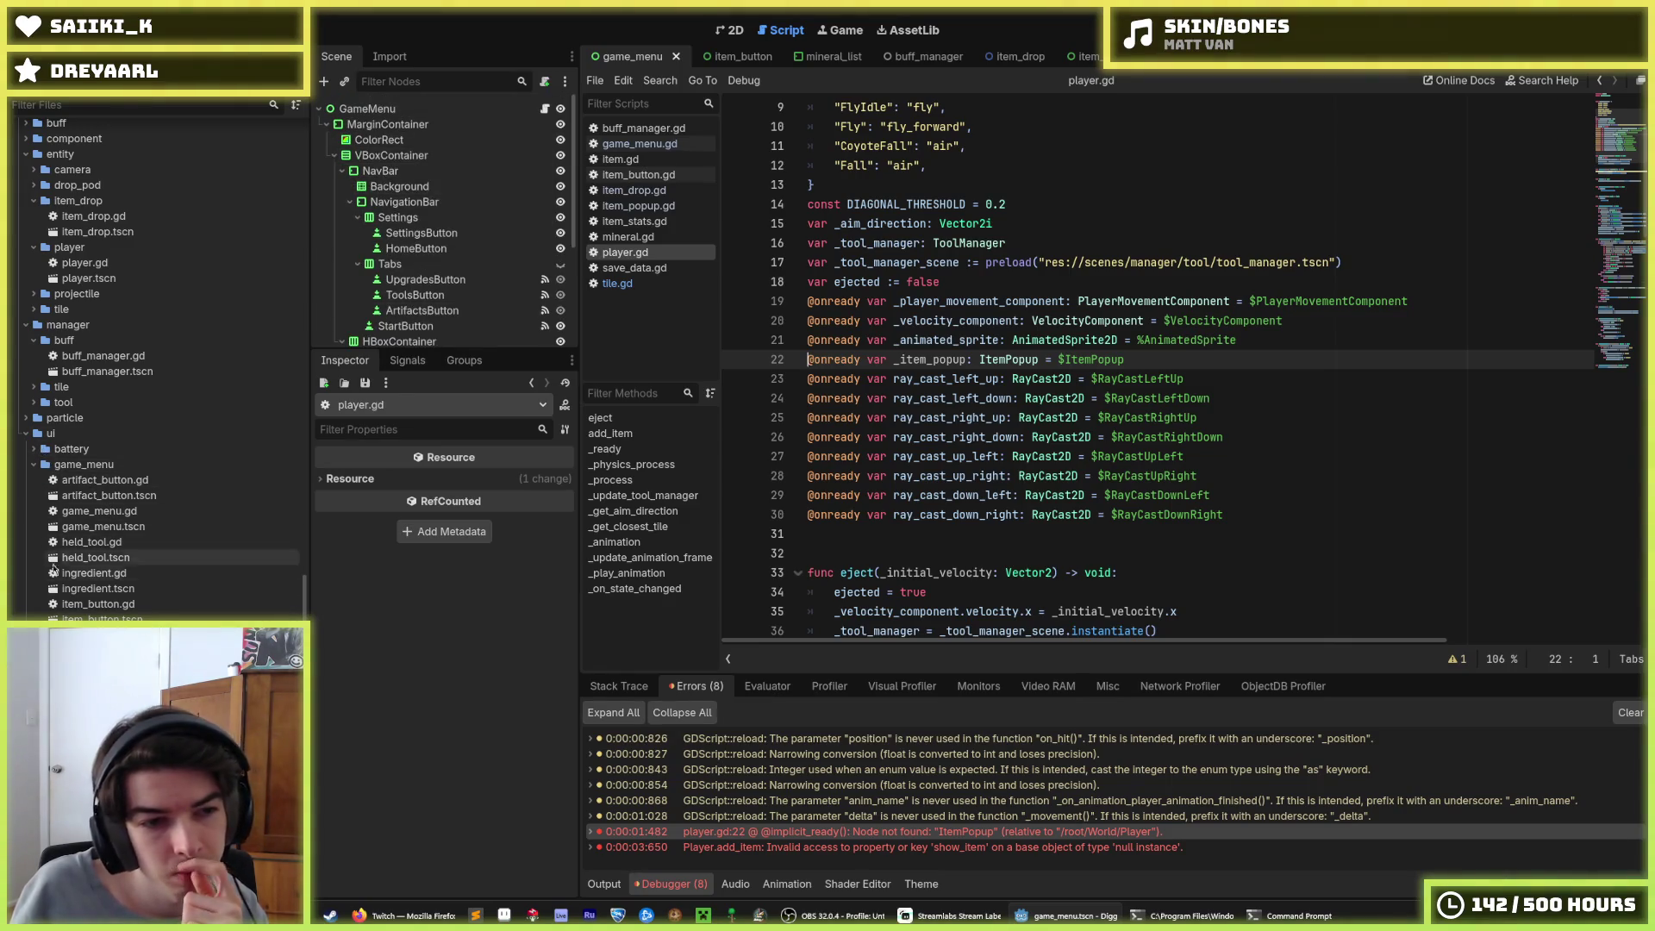
{"action": "scroll", "coordinate": [129, 465], "scroll_direction": "up", "scroll_amount": 5}
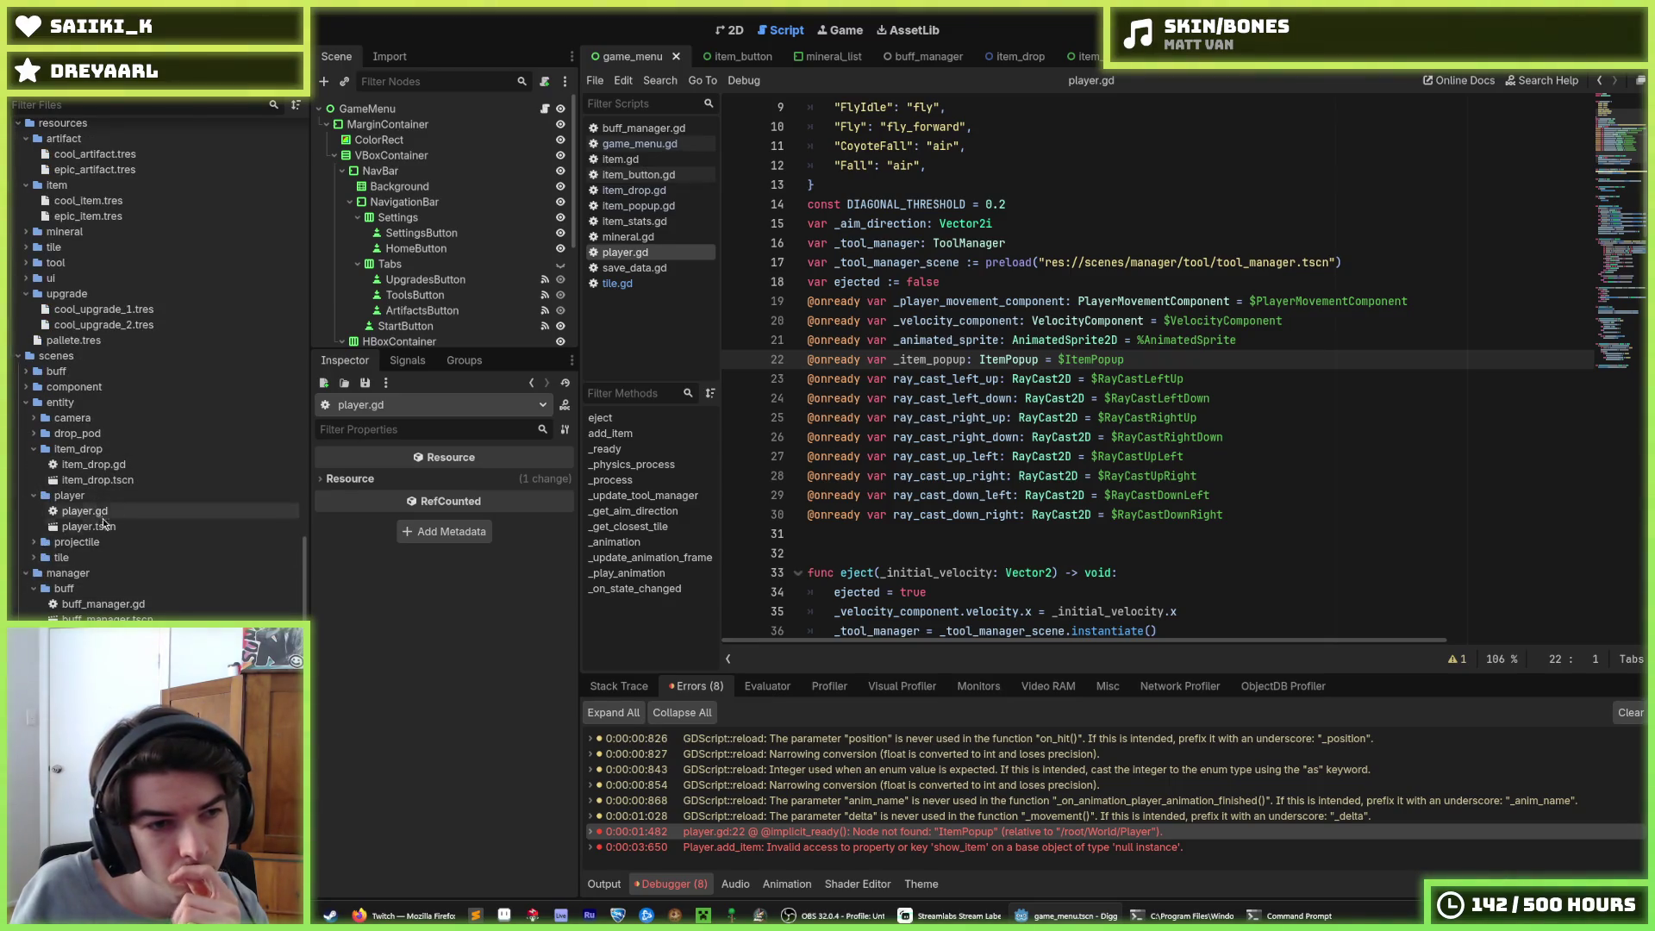
In player.tscn, rename the ArtifactPopup node to ItemPopup and run the game
{"action": "double_click", "coordinate": [89, 526]}
{"action": "scroll", "coordinate": [393, 293], "scroll_direction": "down", "scroll_amount": 1}
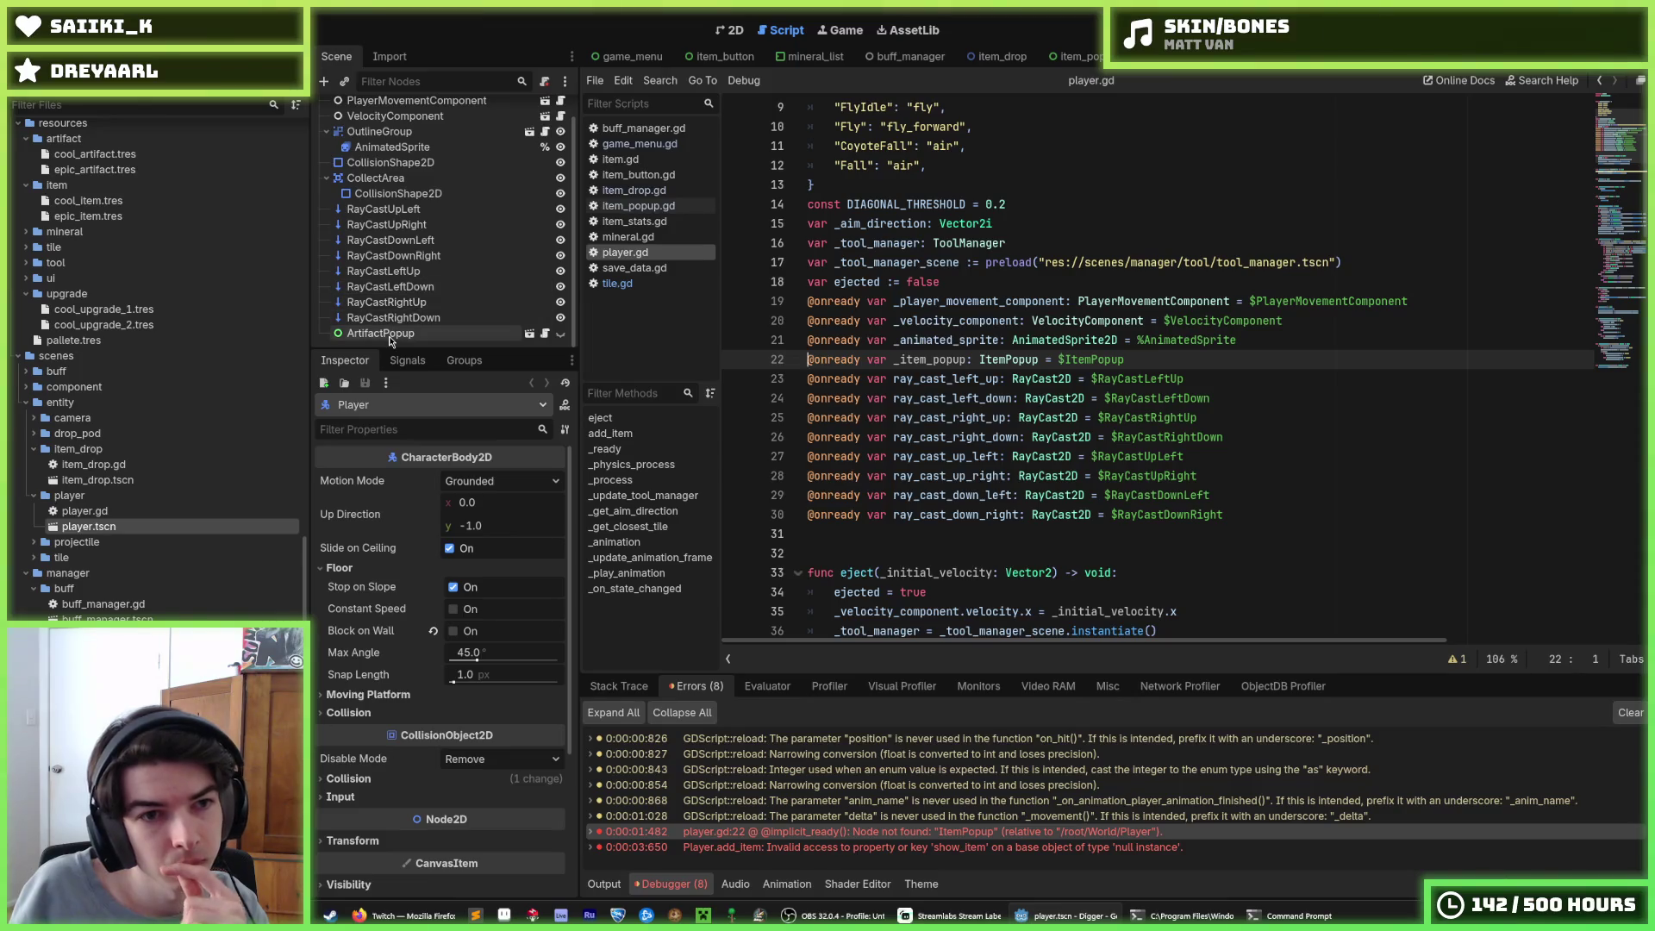
{"action": "left_click", "coordinate": [383, 334]}
{"action": "left_click", "coordinate": [386, 333]}
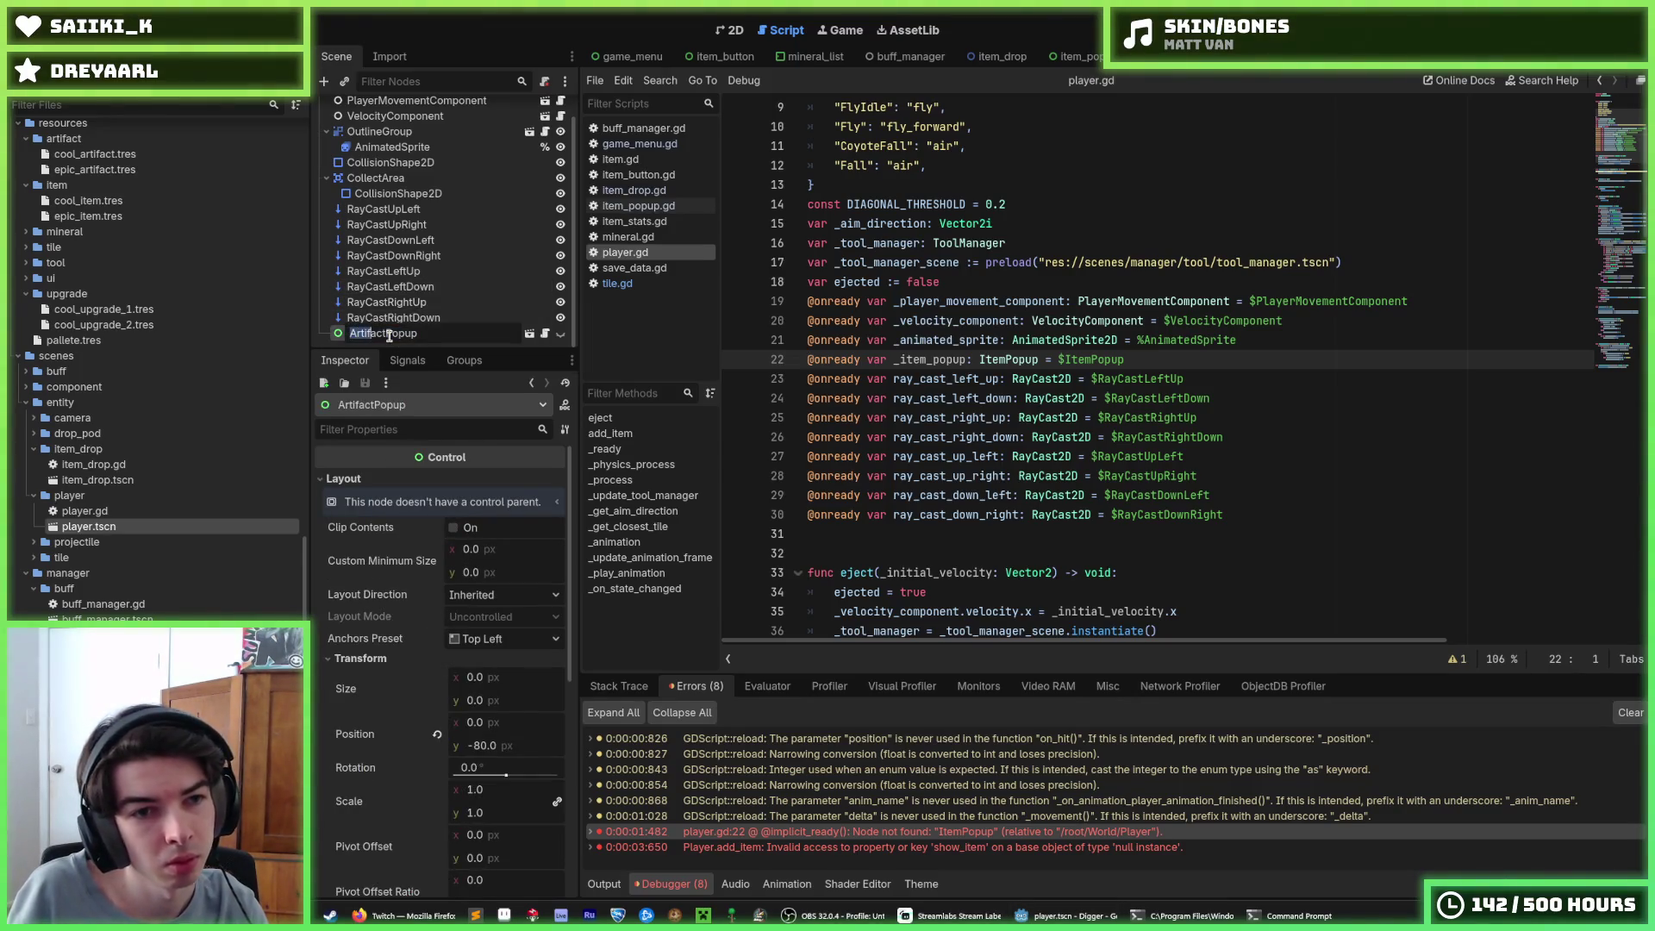
{"action": "type", "text": "Item"}
{"action": "key", "text": "Return"}
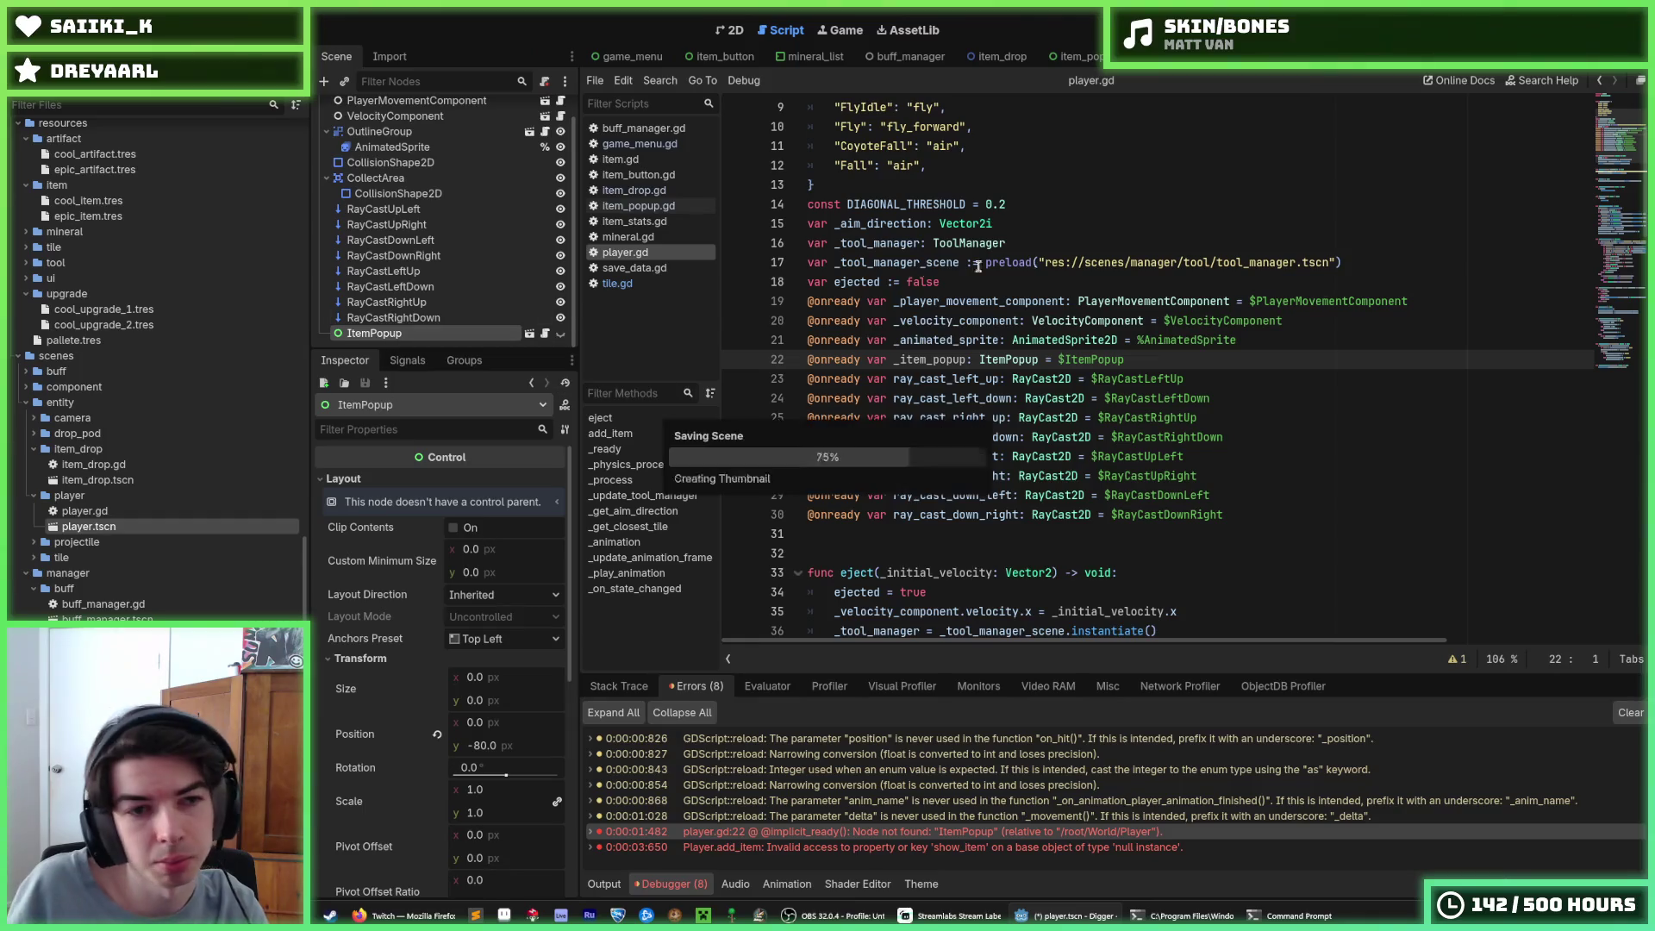
{"action": "key", "text": "F5"}
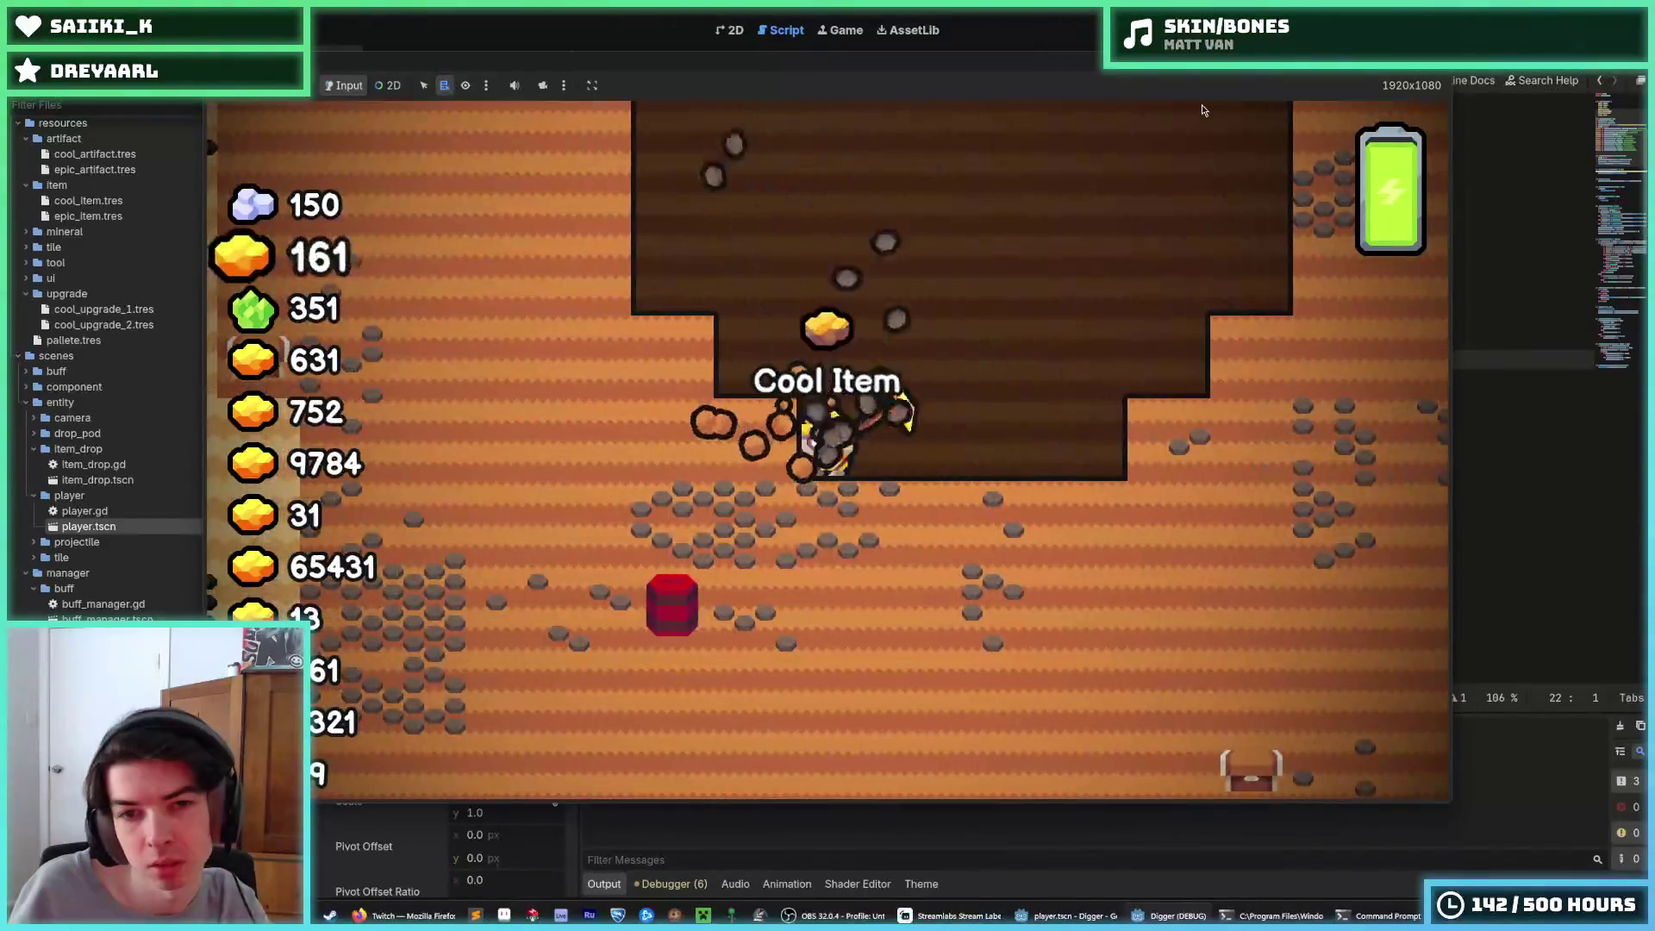
Dig left, down, right, up to the surface and down into stone, then stop the game
{"action": "key", "text": "a"}
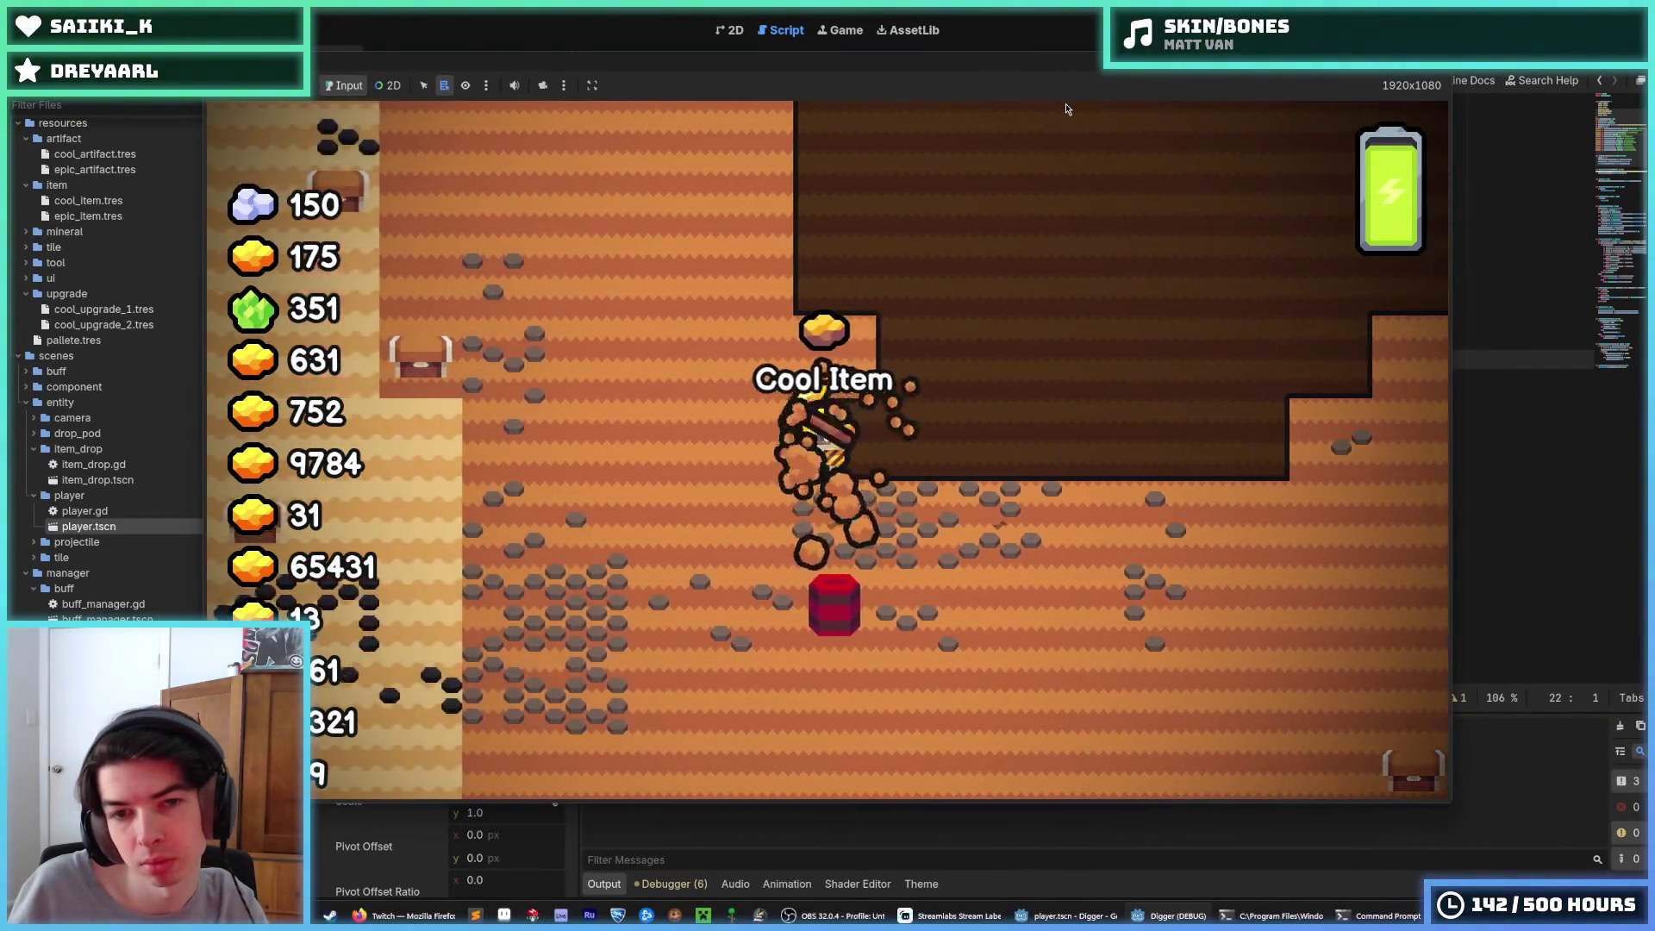
{"action": "key", "text": "s"}
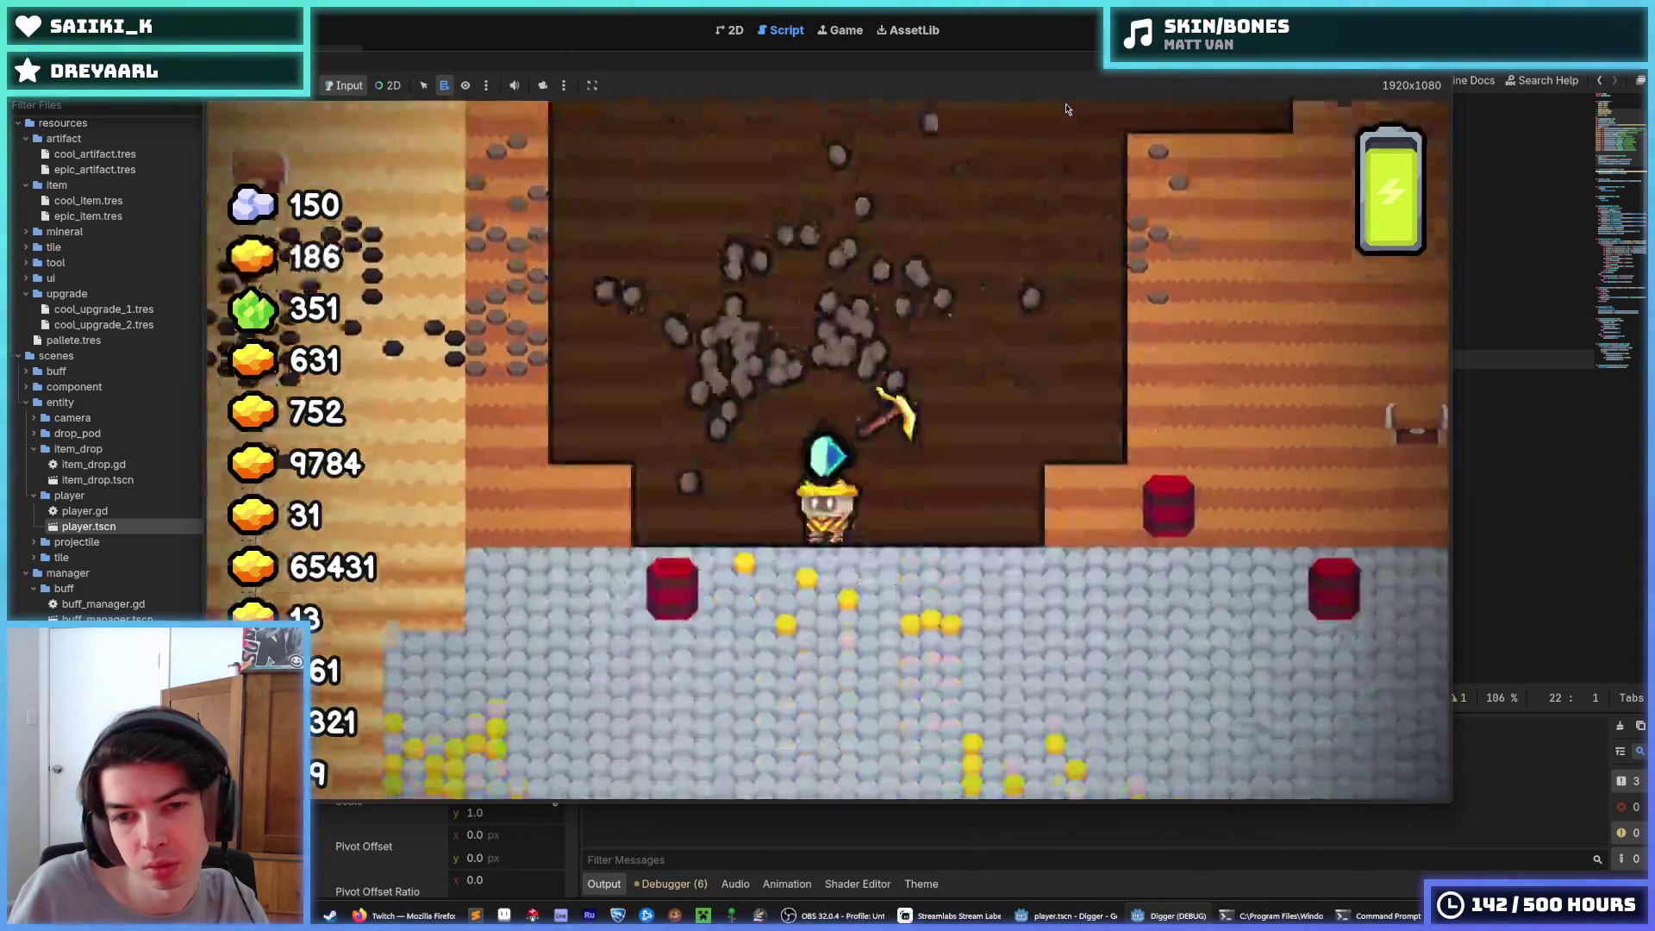
{"action": "key", "text": "d"}
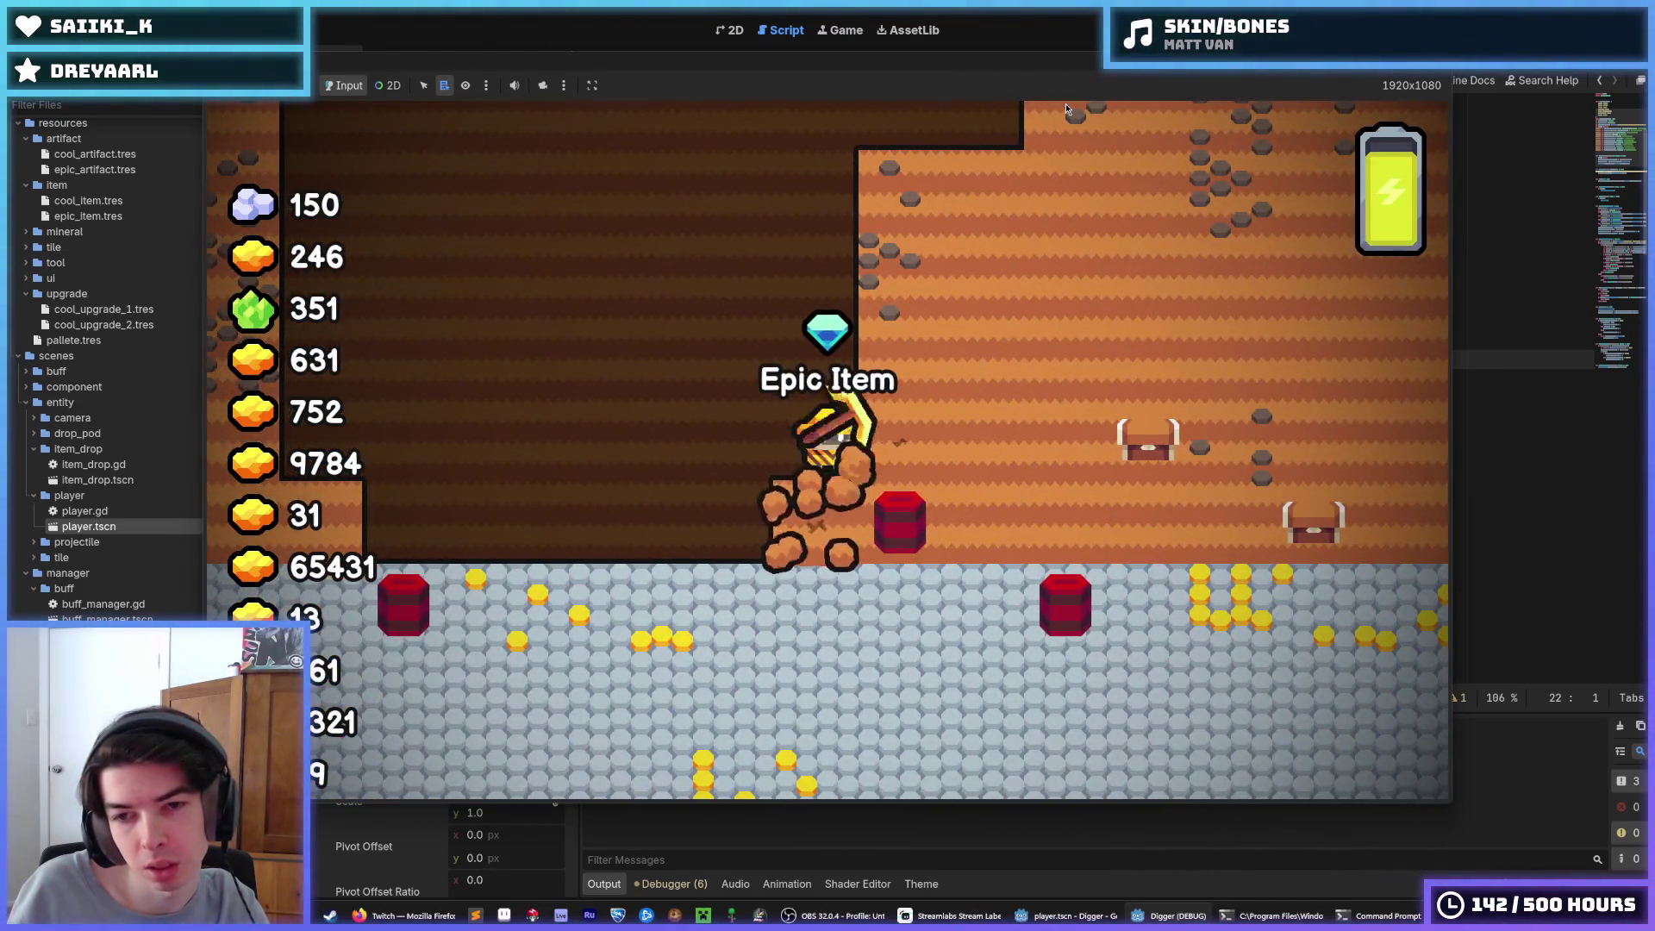
{"action": "key", "text": "d"}
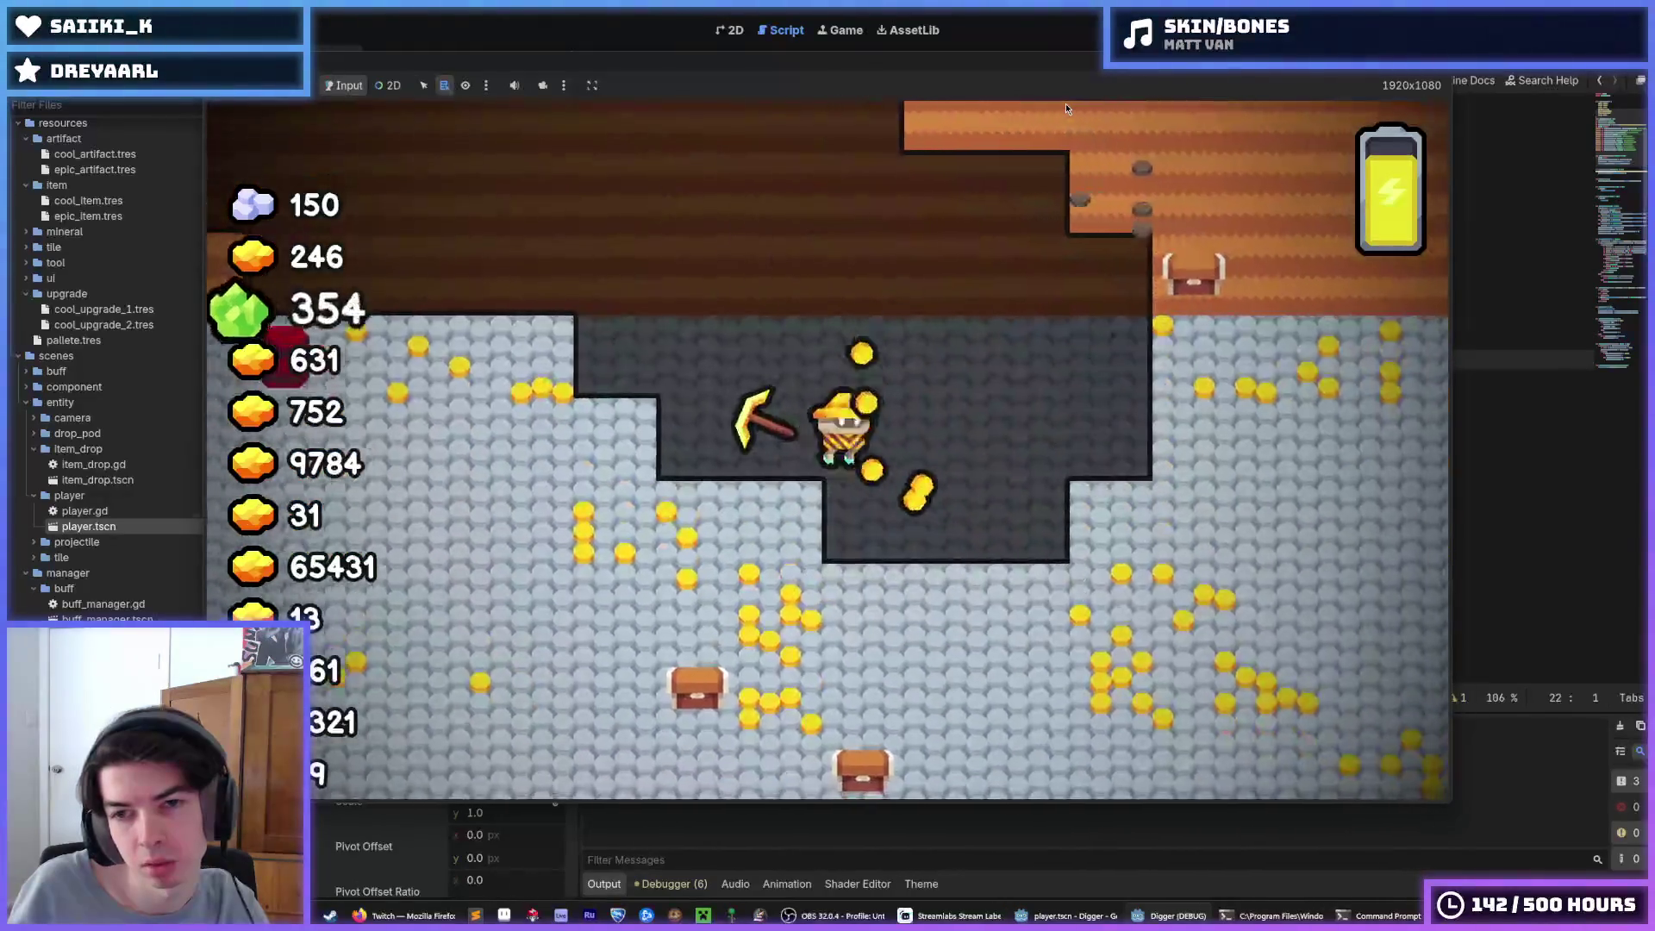
{"action": "key", "text": "d"}
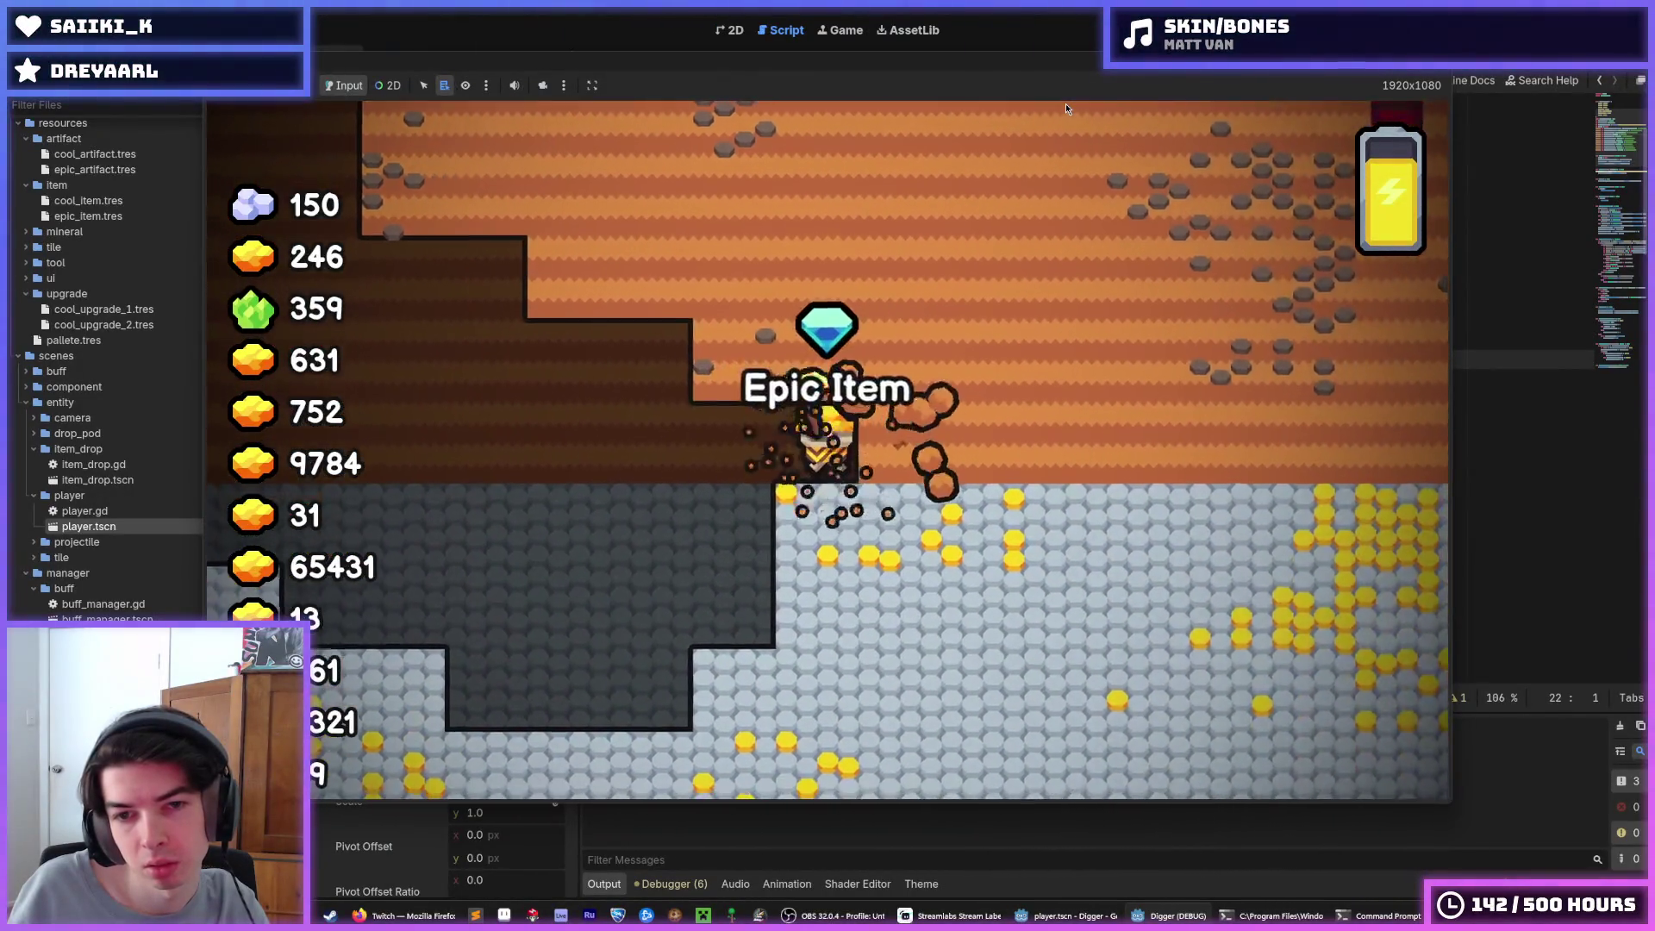
{"action": "key", "text": "w"}
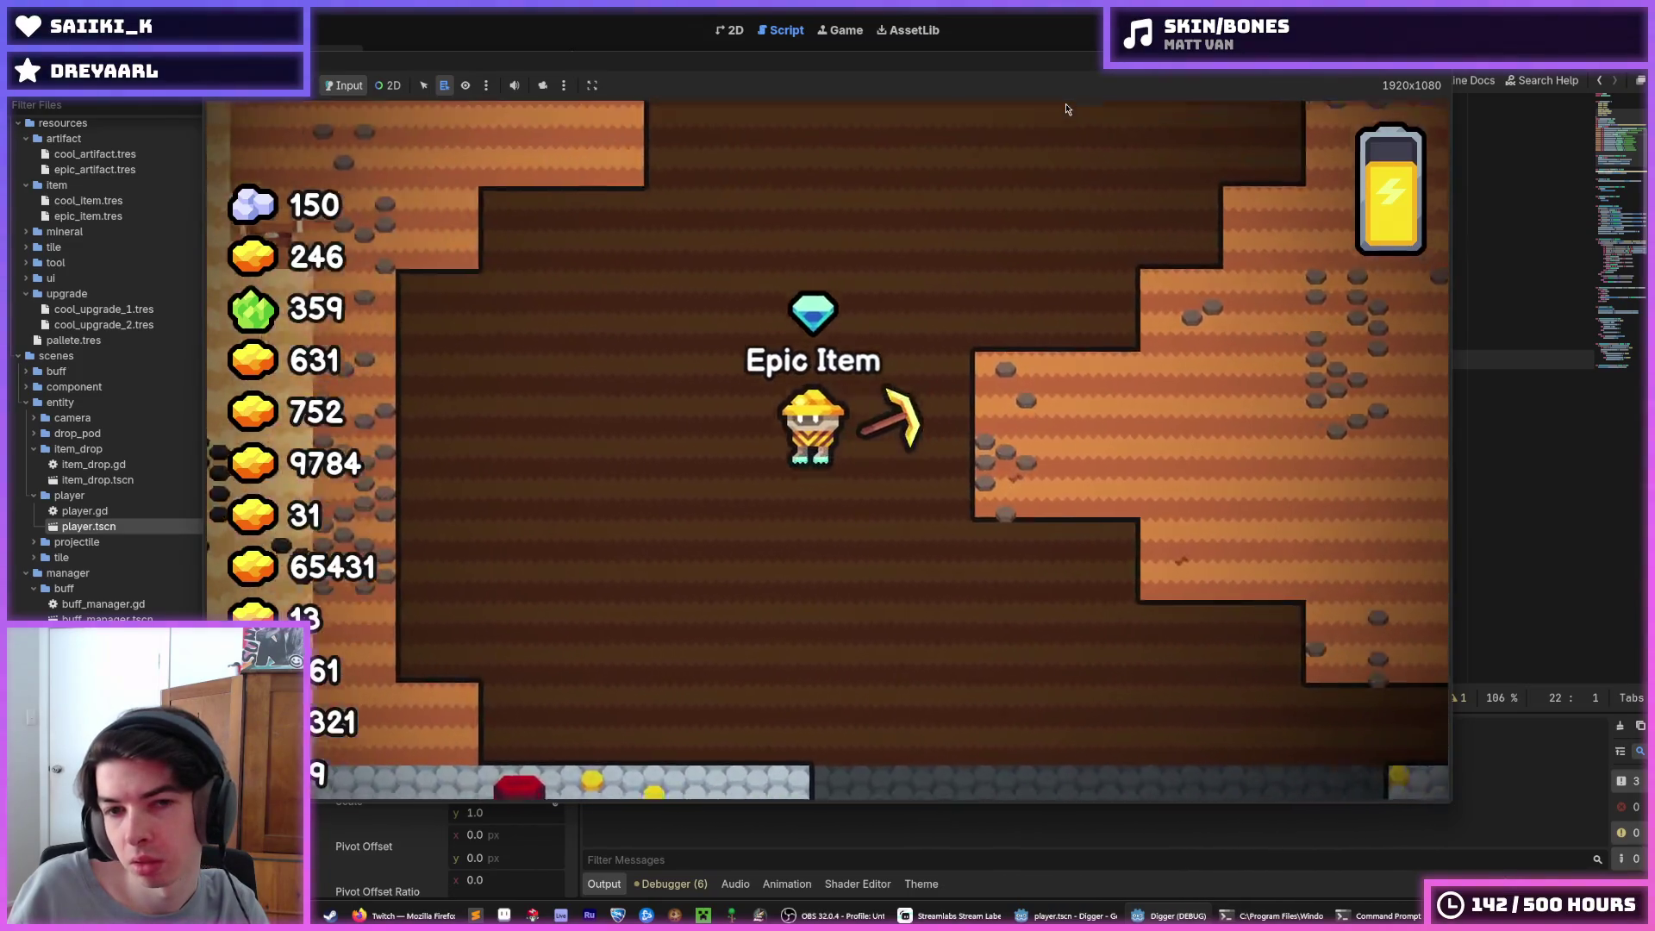
{"action": "key", "text": "a"}
{"action": "key", "text": "d"}
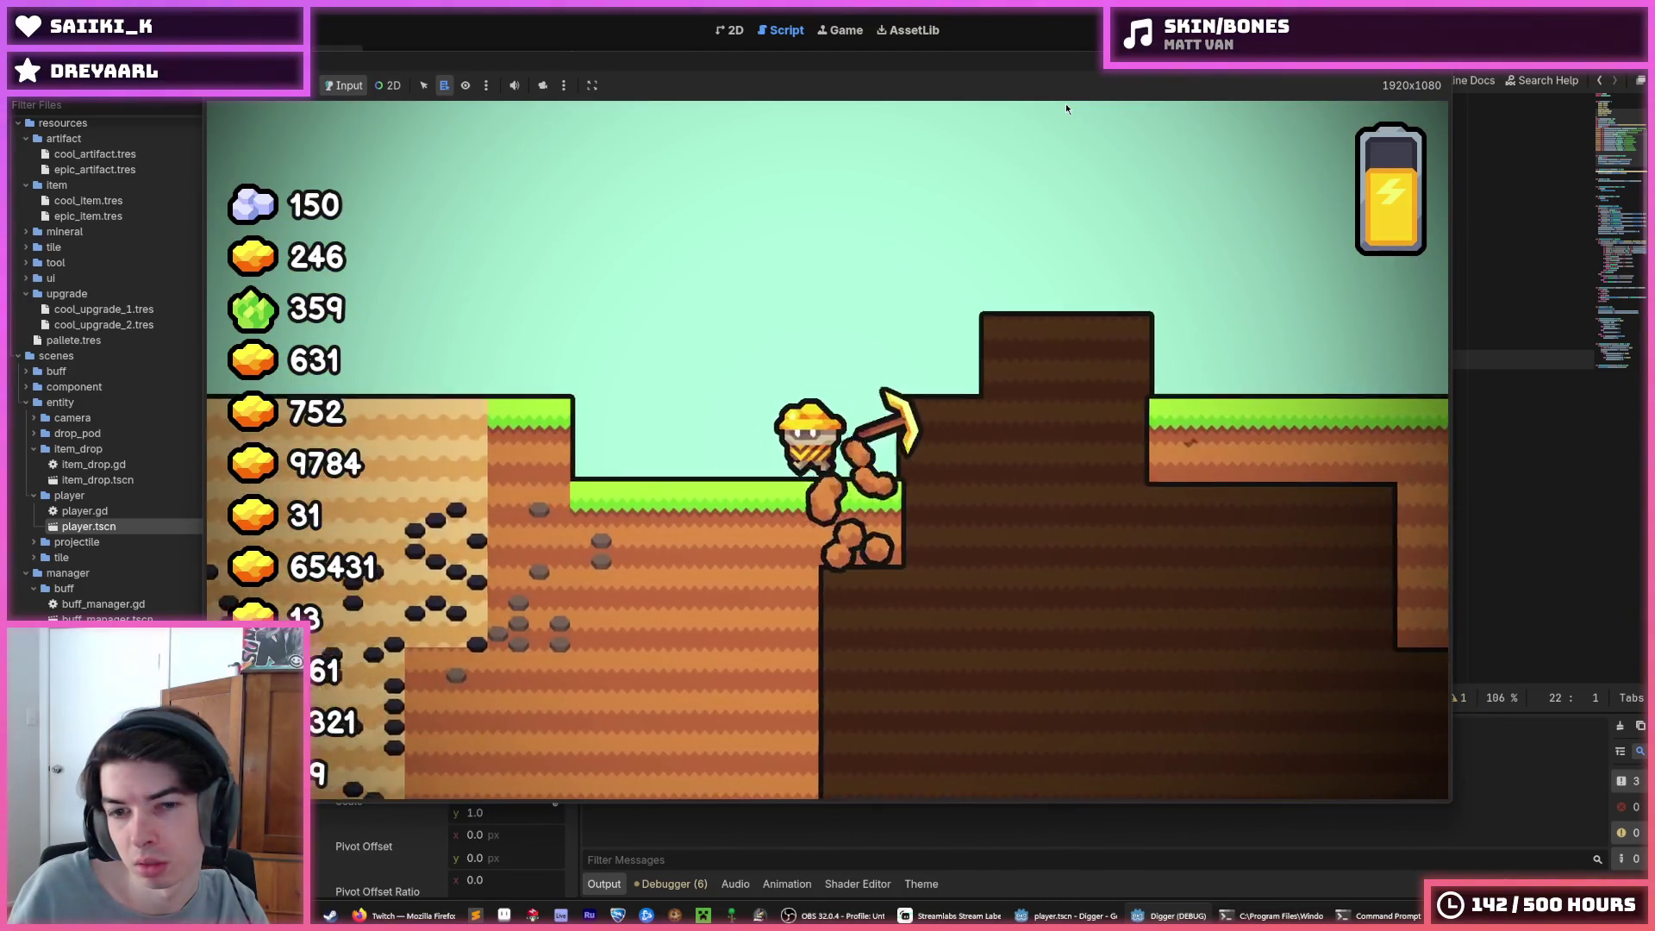
{"action": "key", "text": "s"}
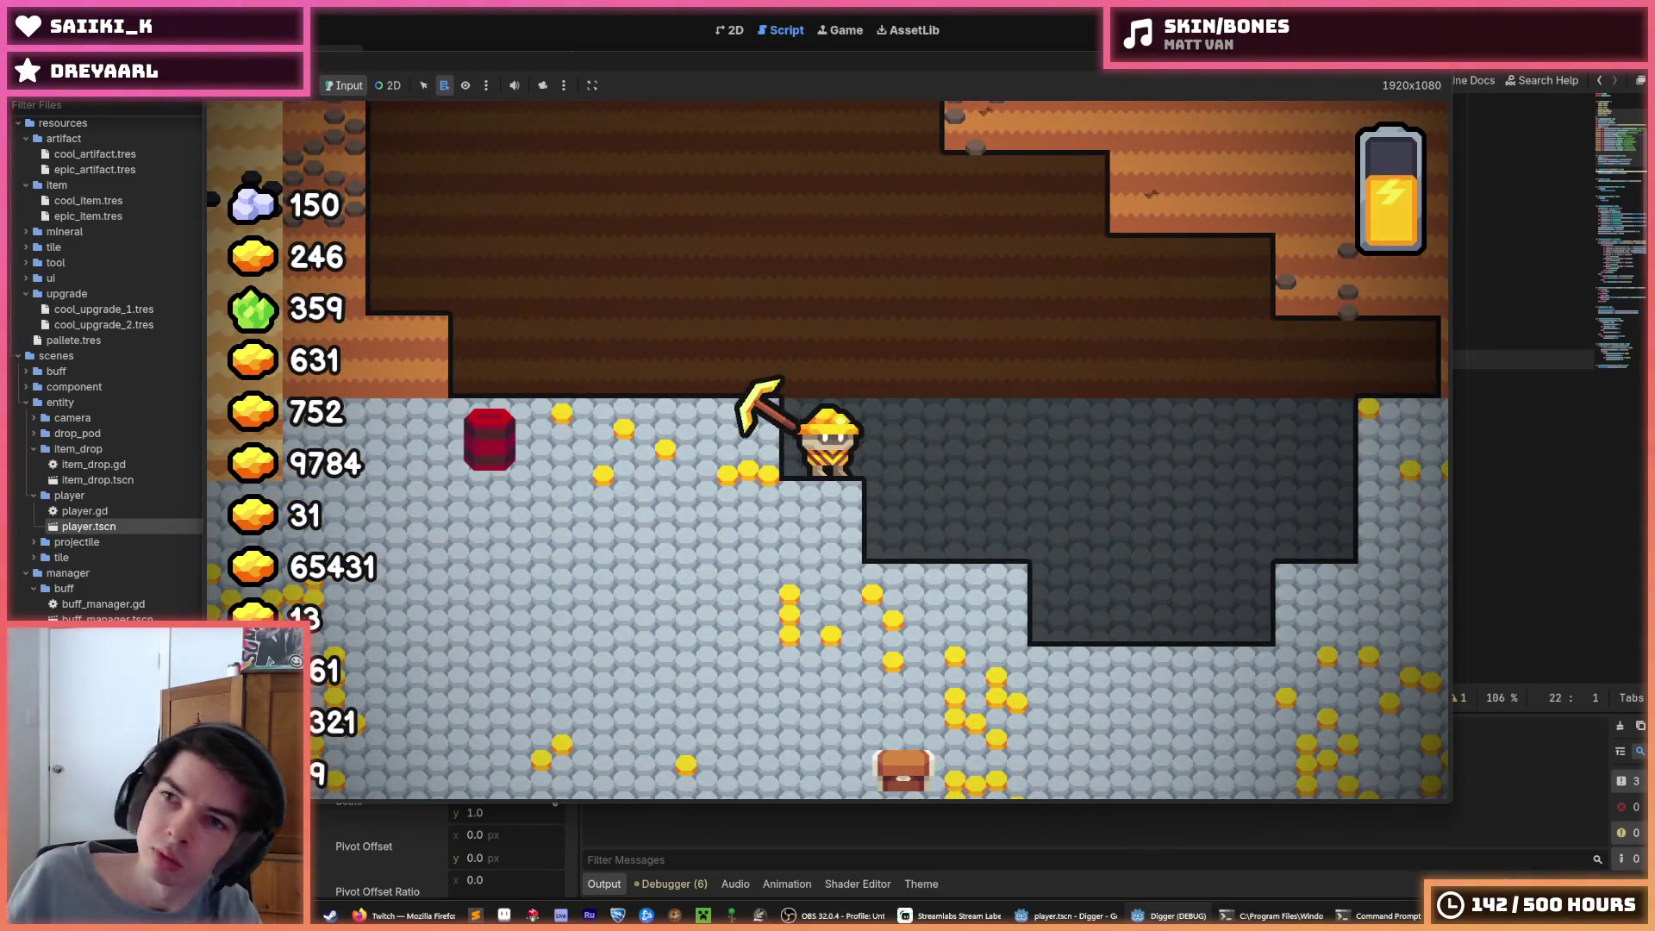
{"action": "key", "text": "F8"}
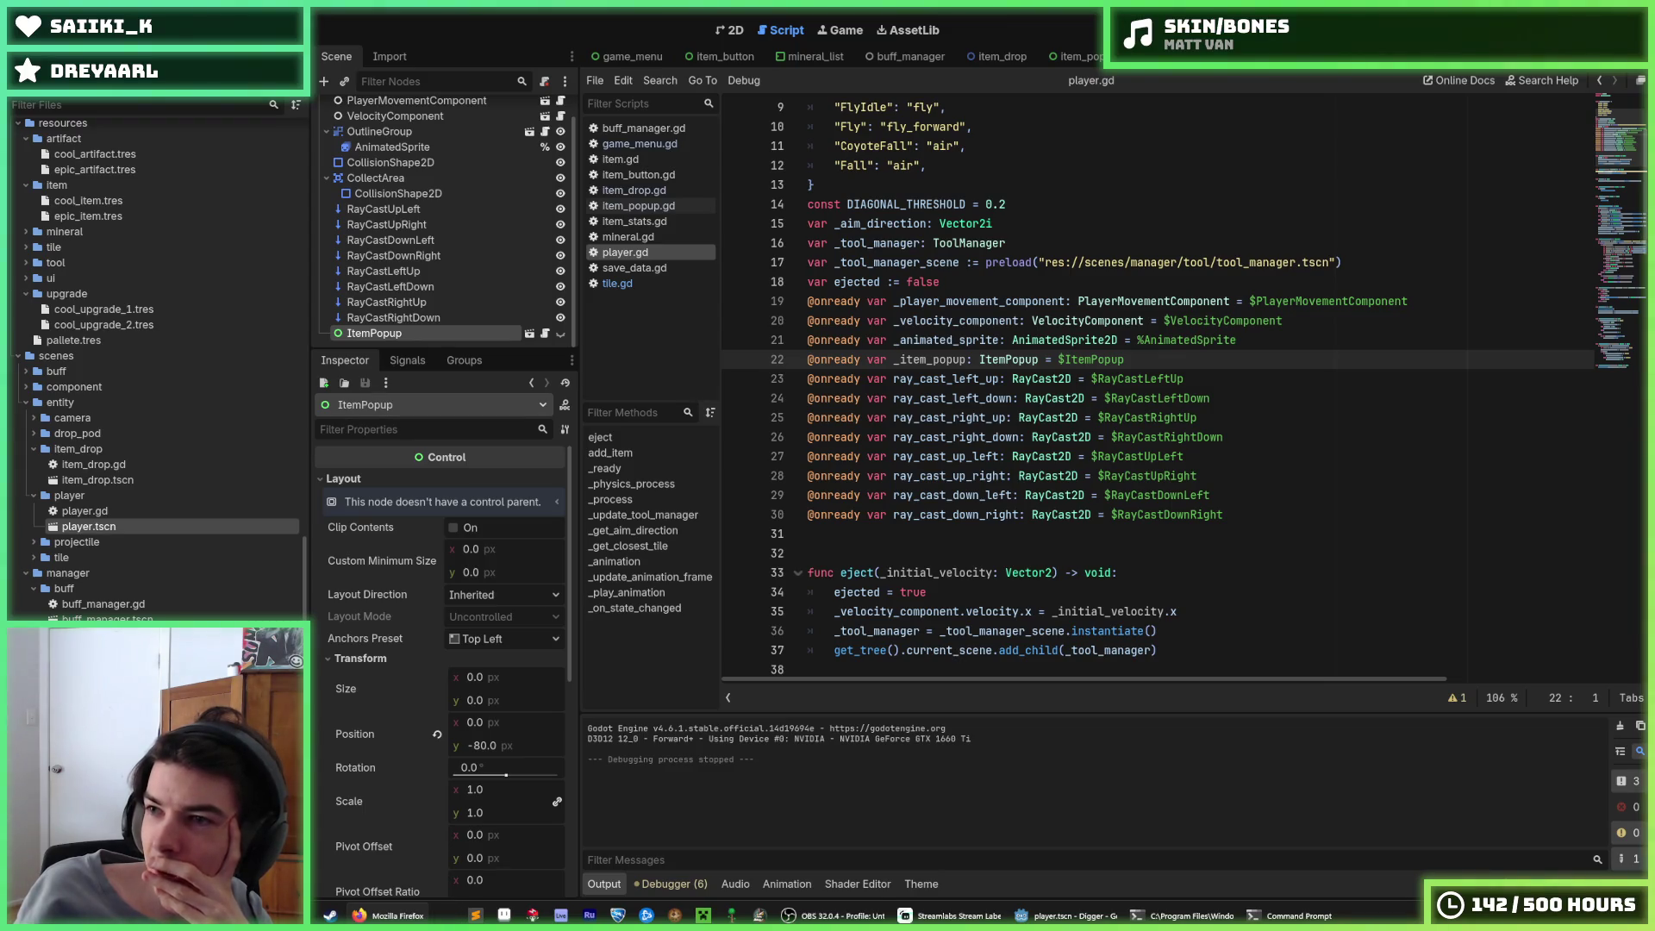
Run the game with F5, stop it, and relaunch with F6 to show the item grid menu
{"action": "left_click", "coordinate": [1116, 403]}
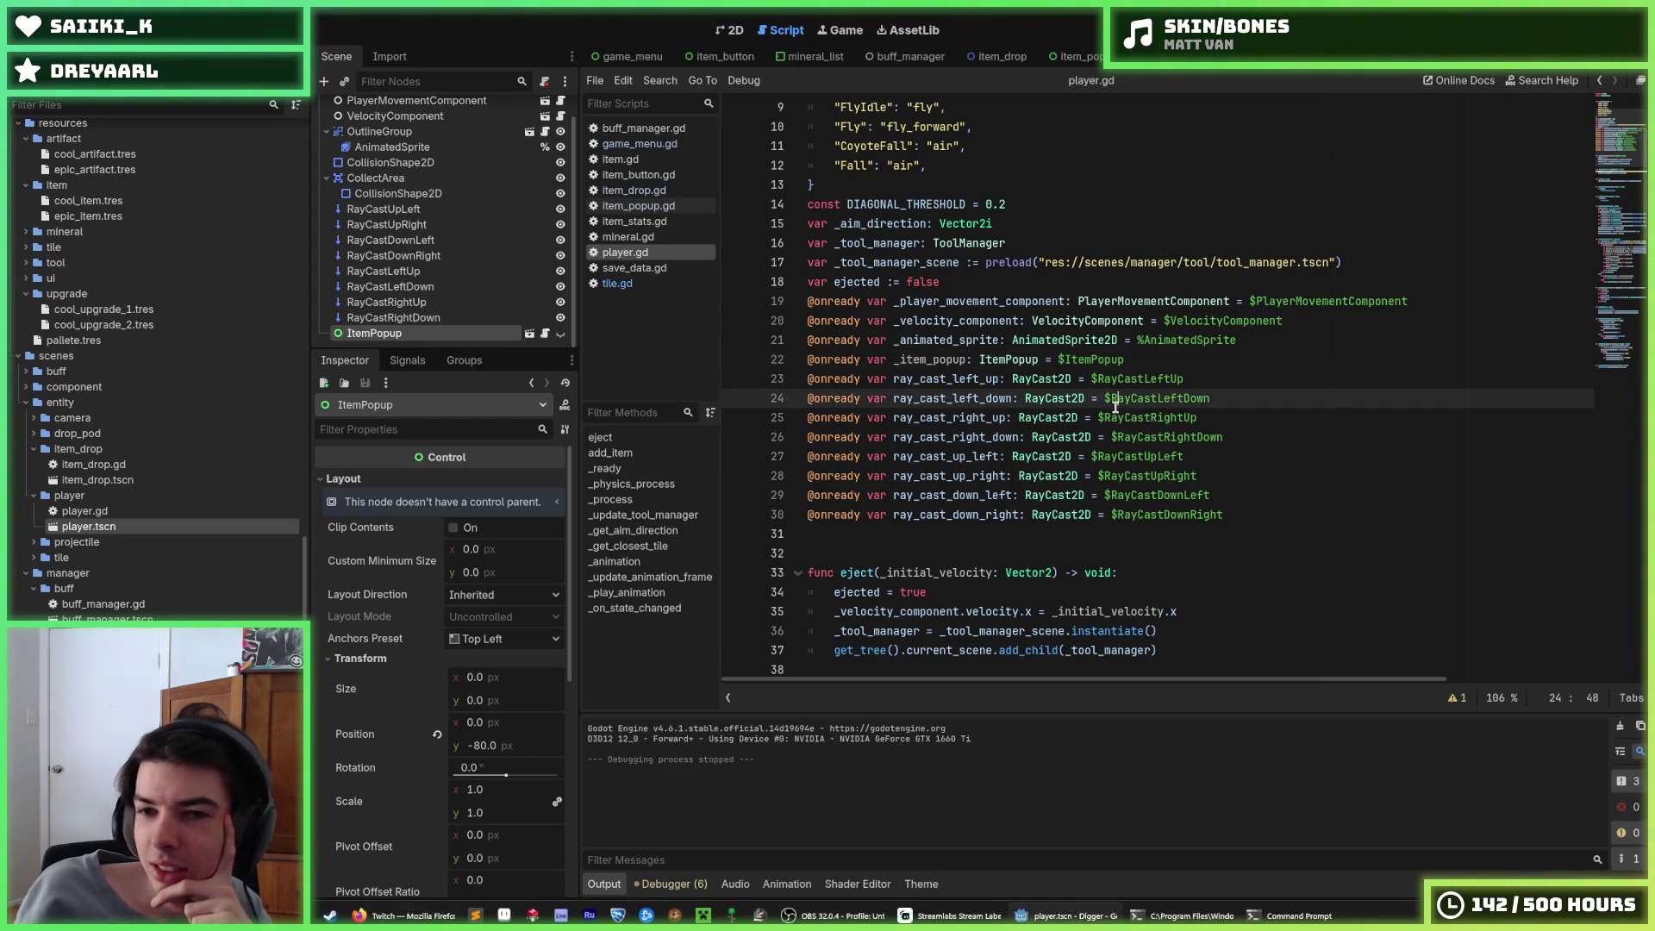
{"action": "left_click", "coordinate": [1271, 203]}
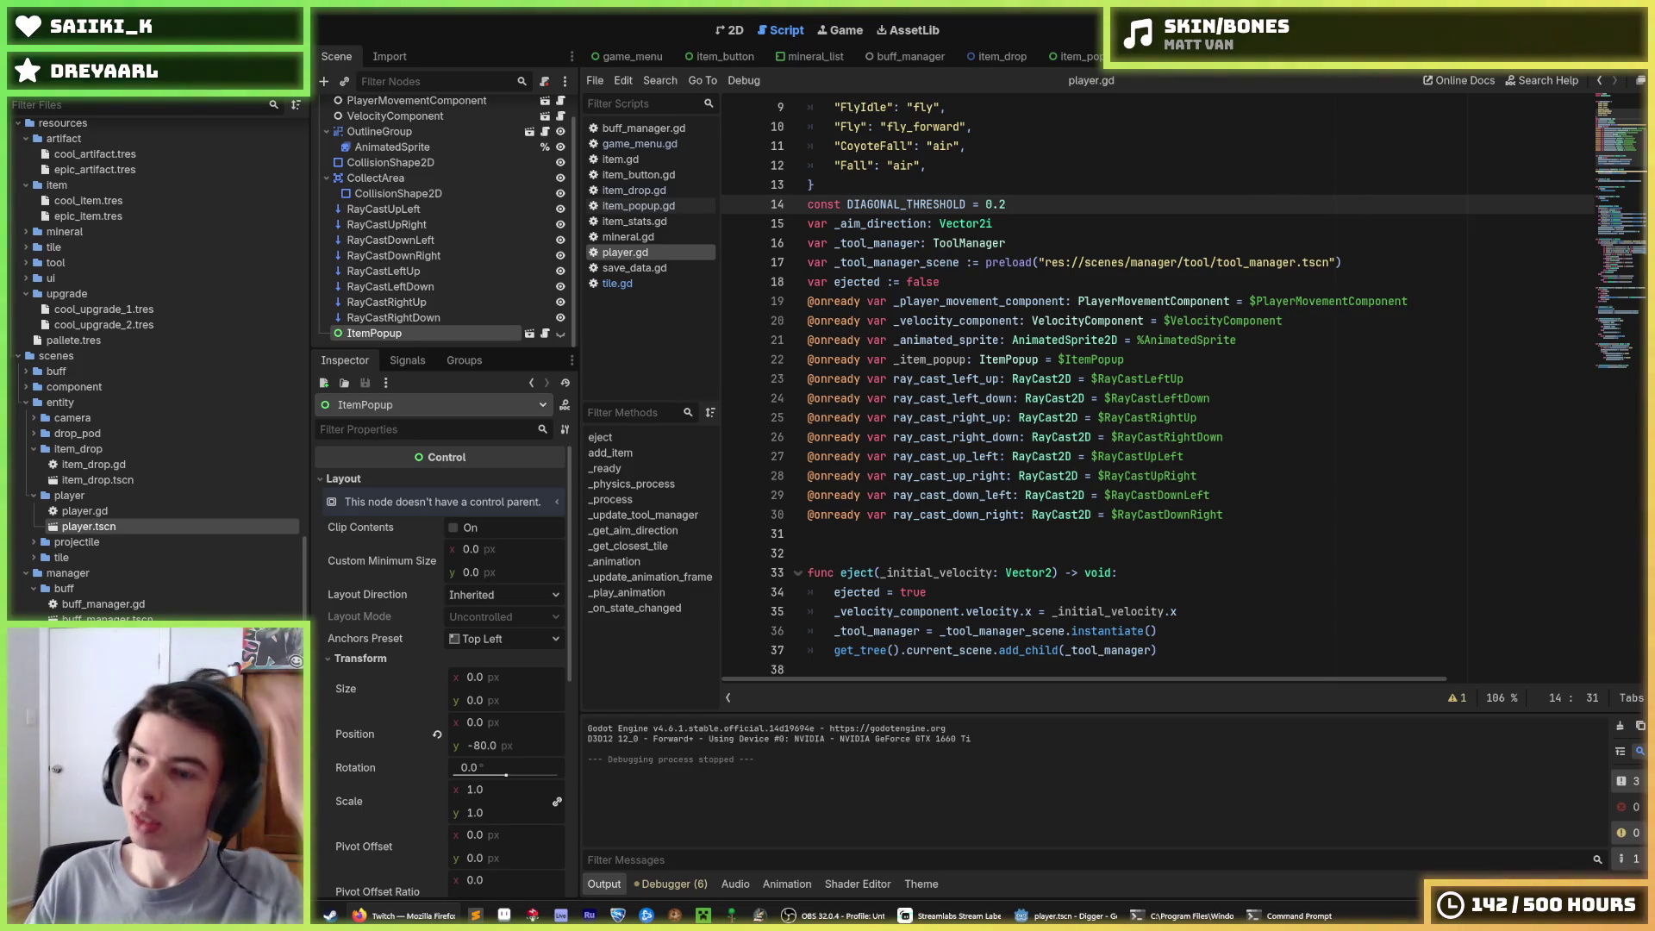
{"action": "key", "text": "F5"}
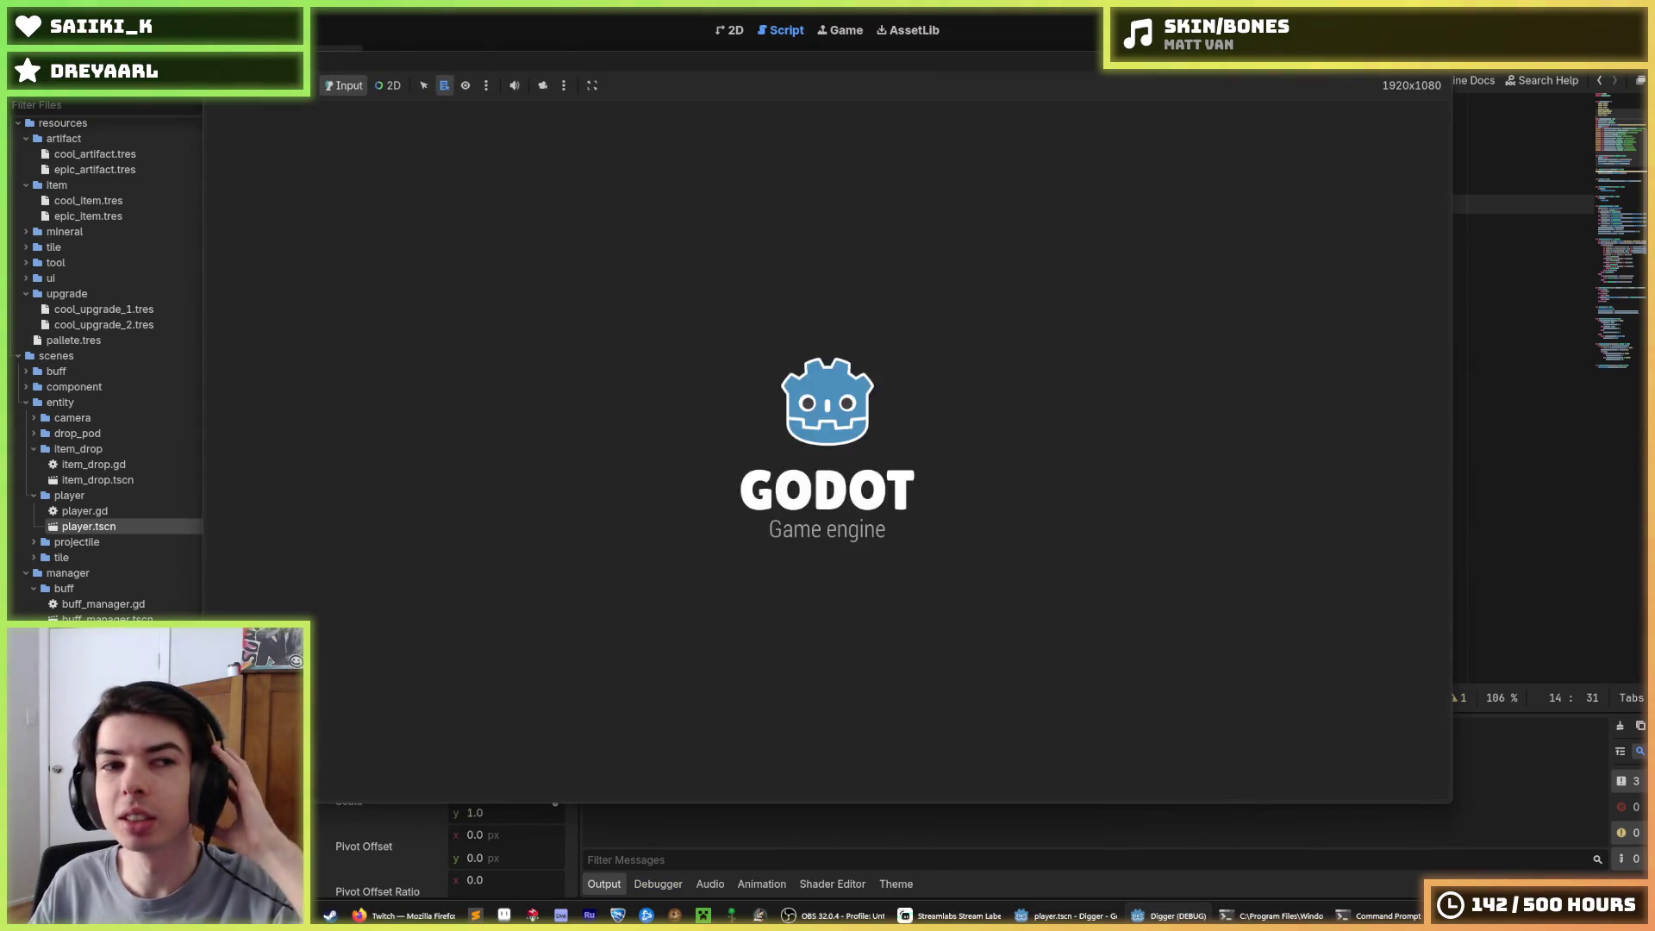
{"action": "key", "text": "F8"}
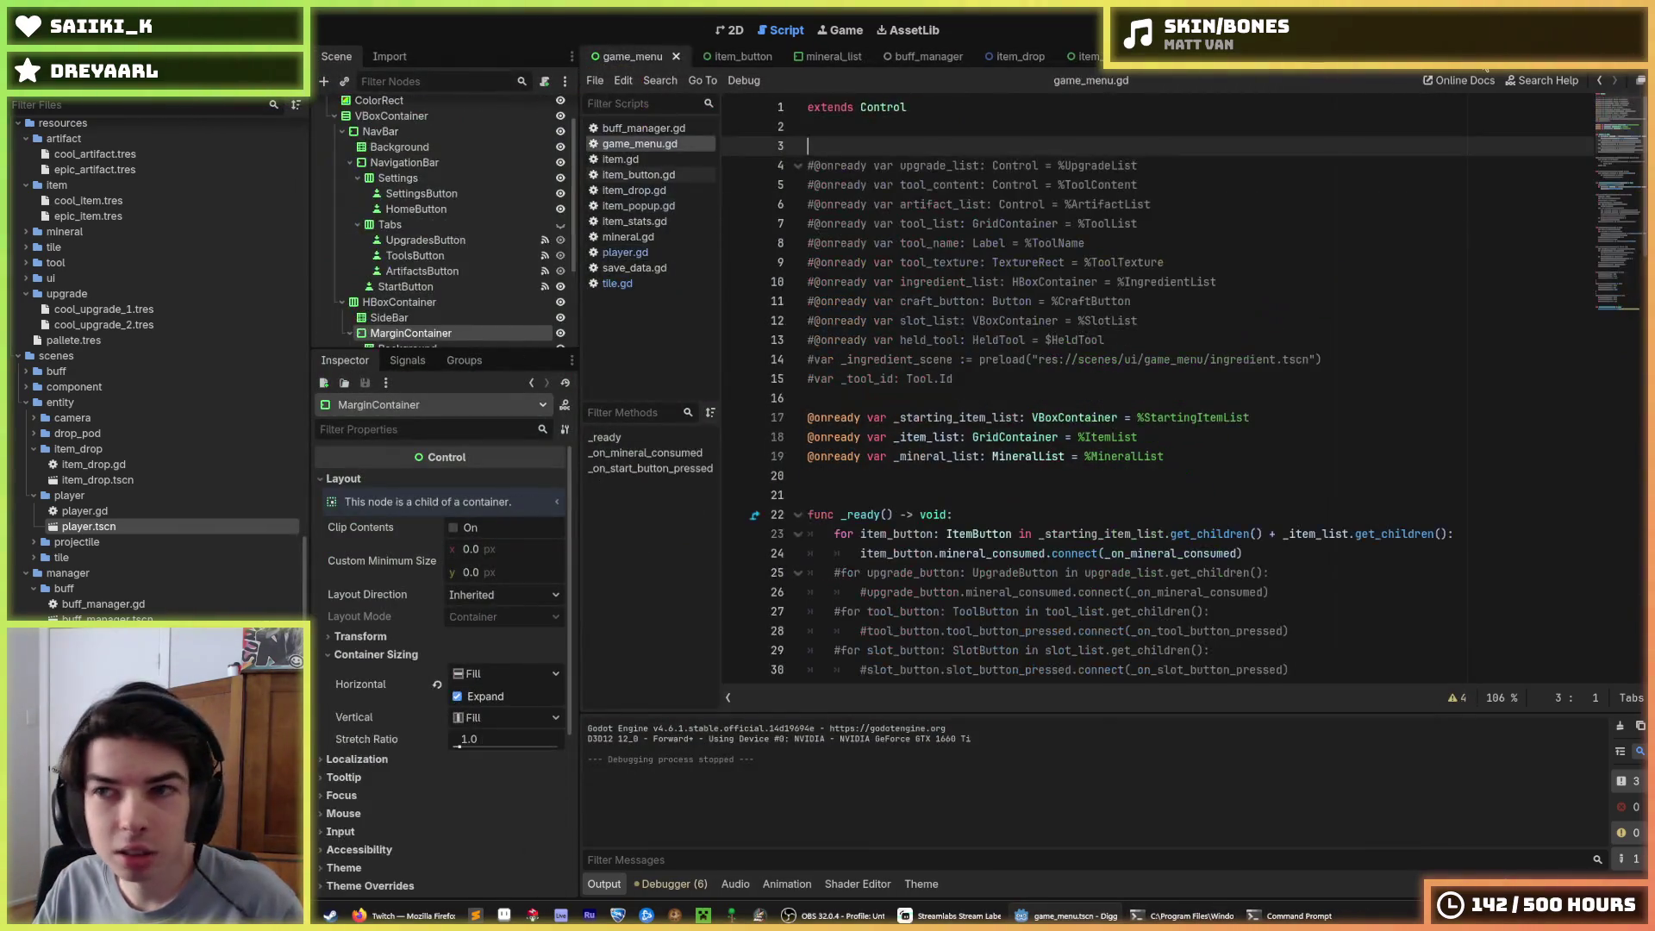
{"action": "key", "text": "F6"}
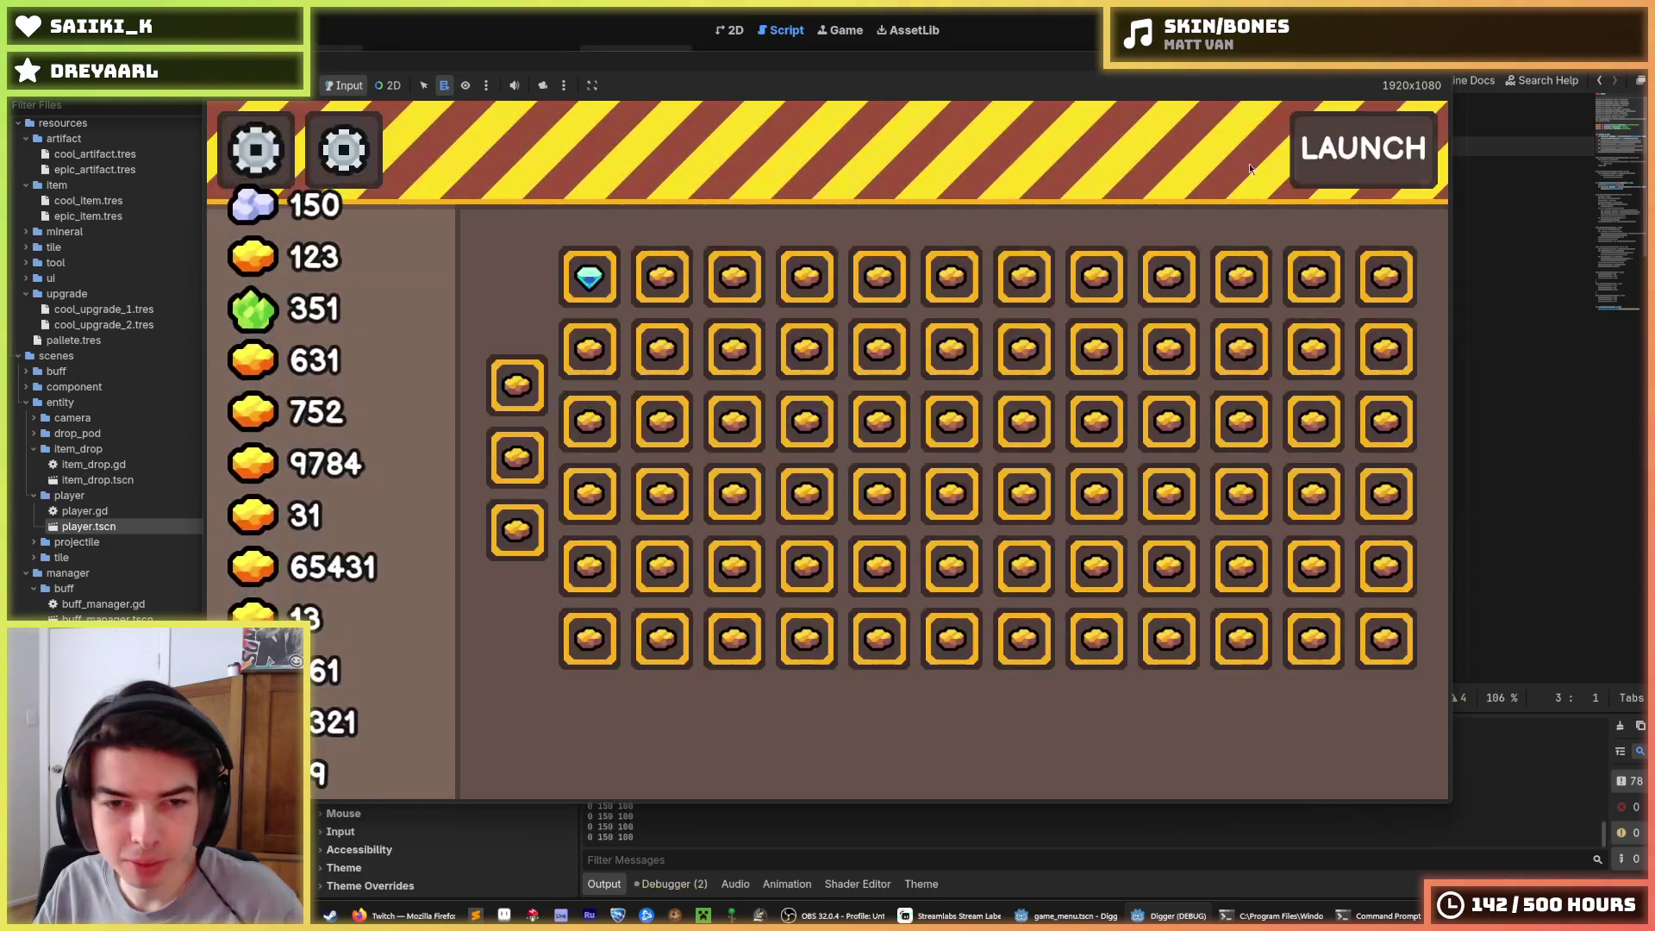
{"action": "mouse_move", "coordinate": [675, 338]}
{"action": "mouse_move", "coordinate": [578, 285]}
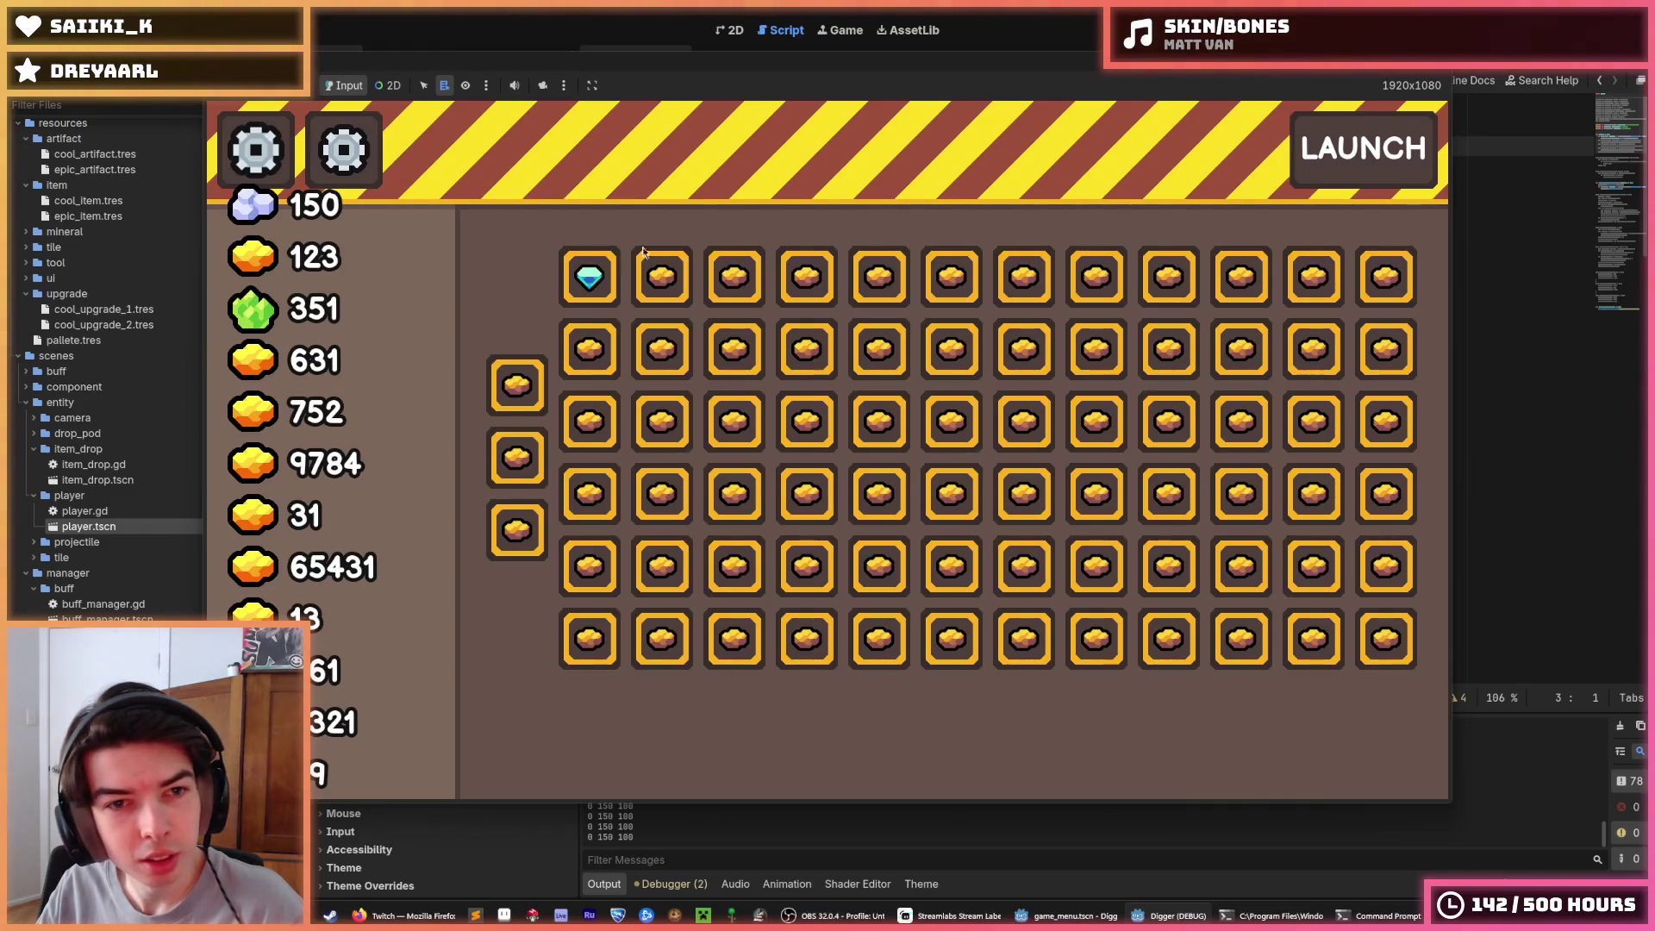
Buy an item for 100 crystals, stop, save, rerun and buy it again, then stop
{"action": "mouse_move", "coordinate": [812, 276]}
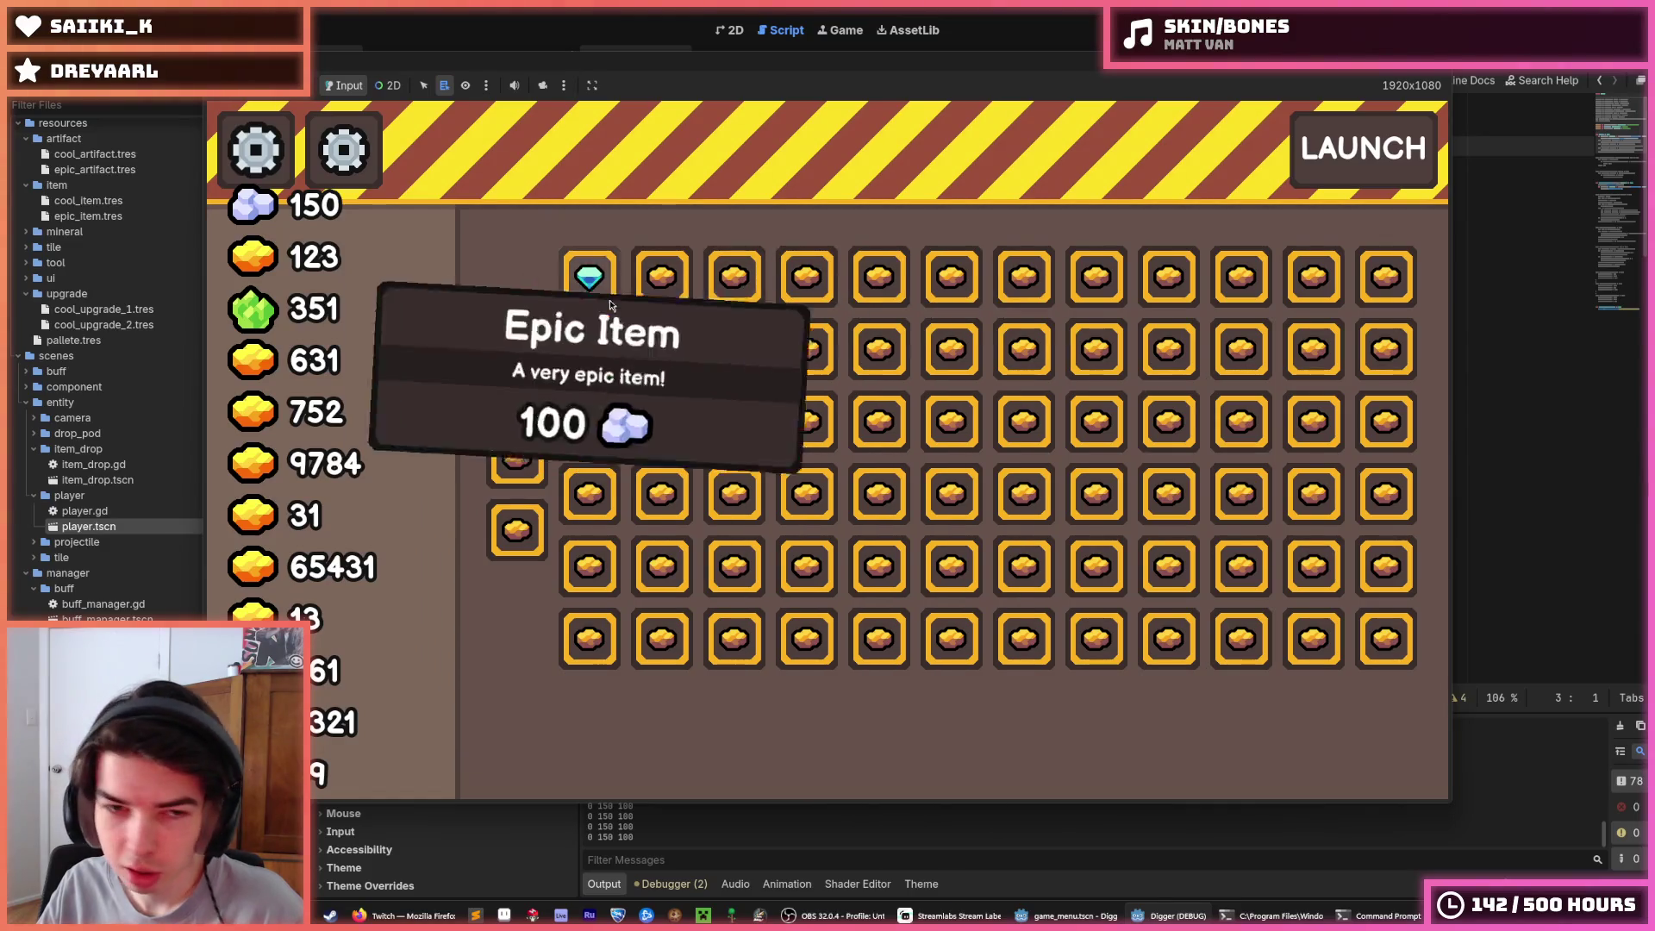
{"action": "left_click", "coordinate": [662, 284]}
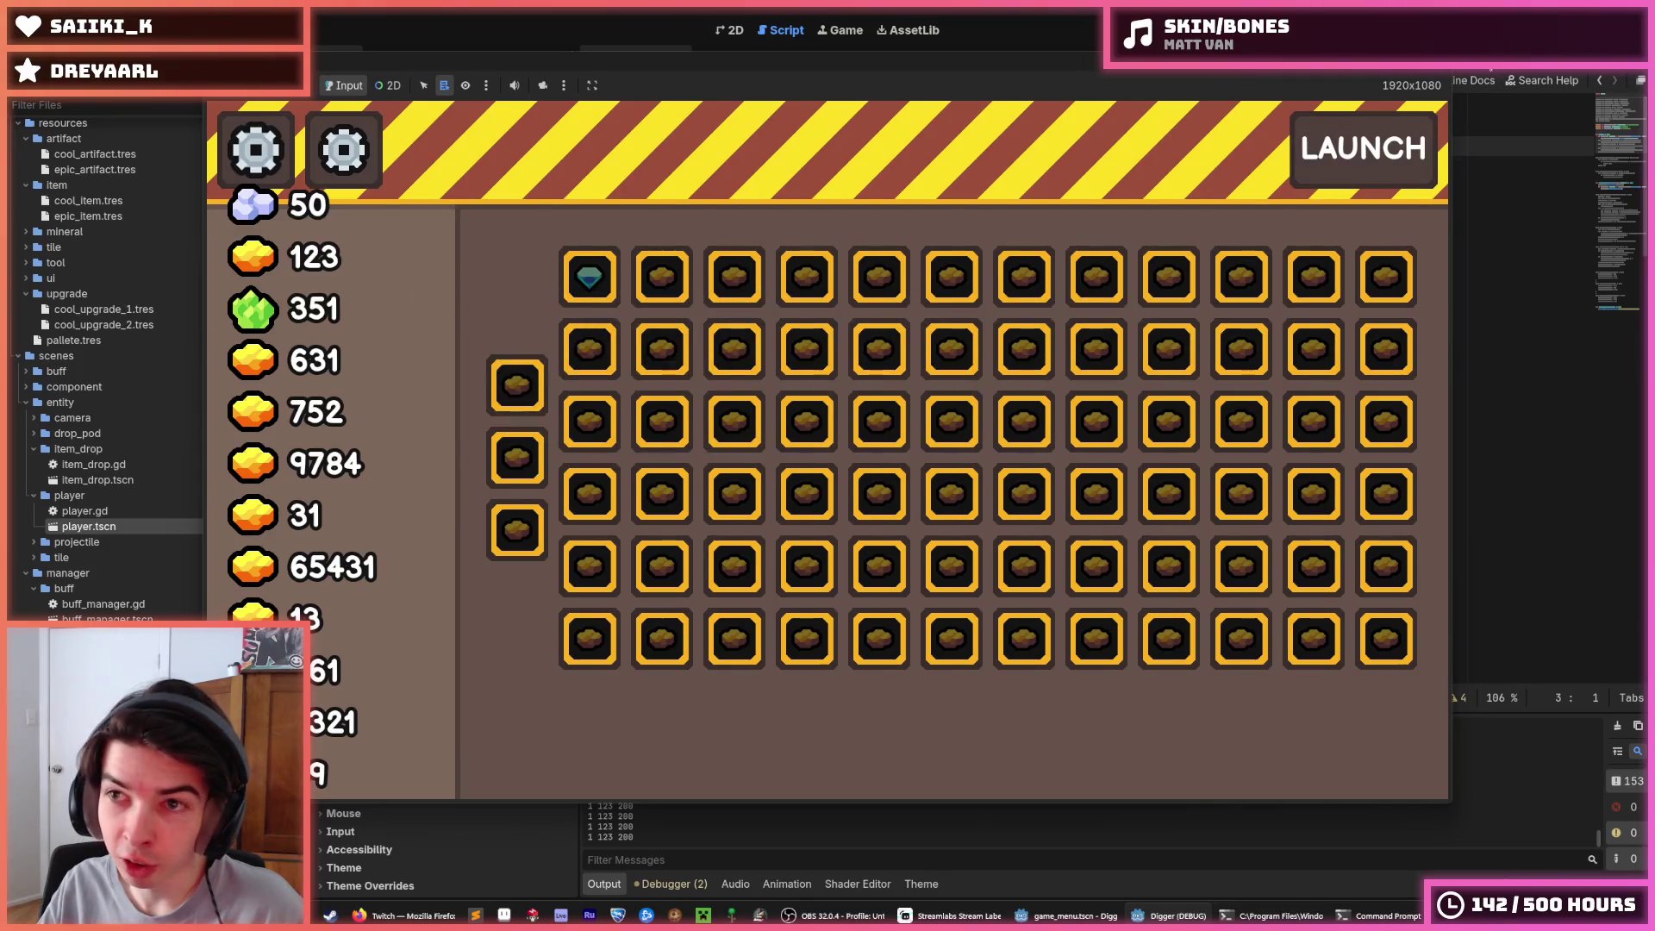
{"action": "key", "text": "F8"}
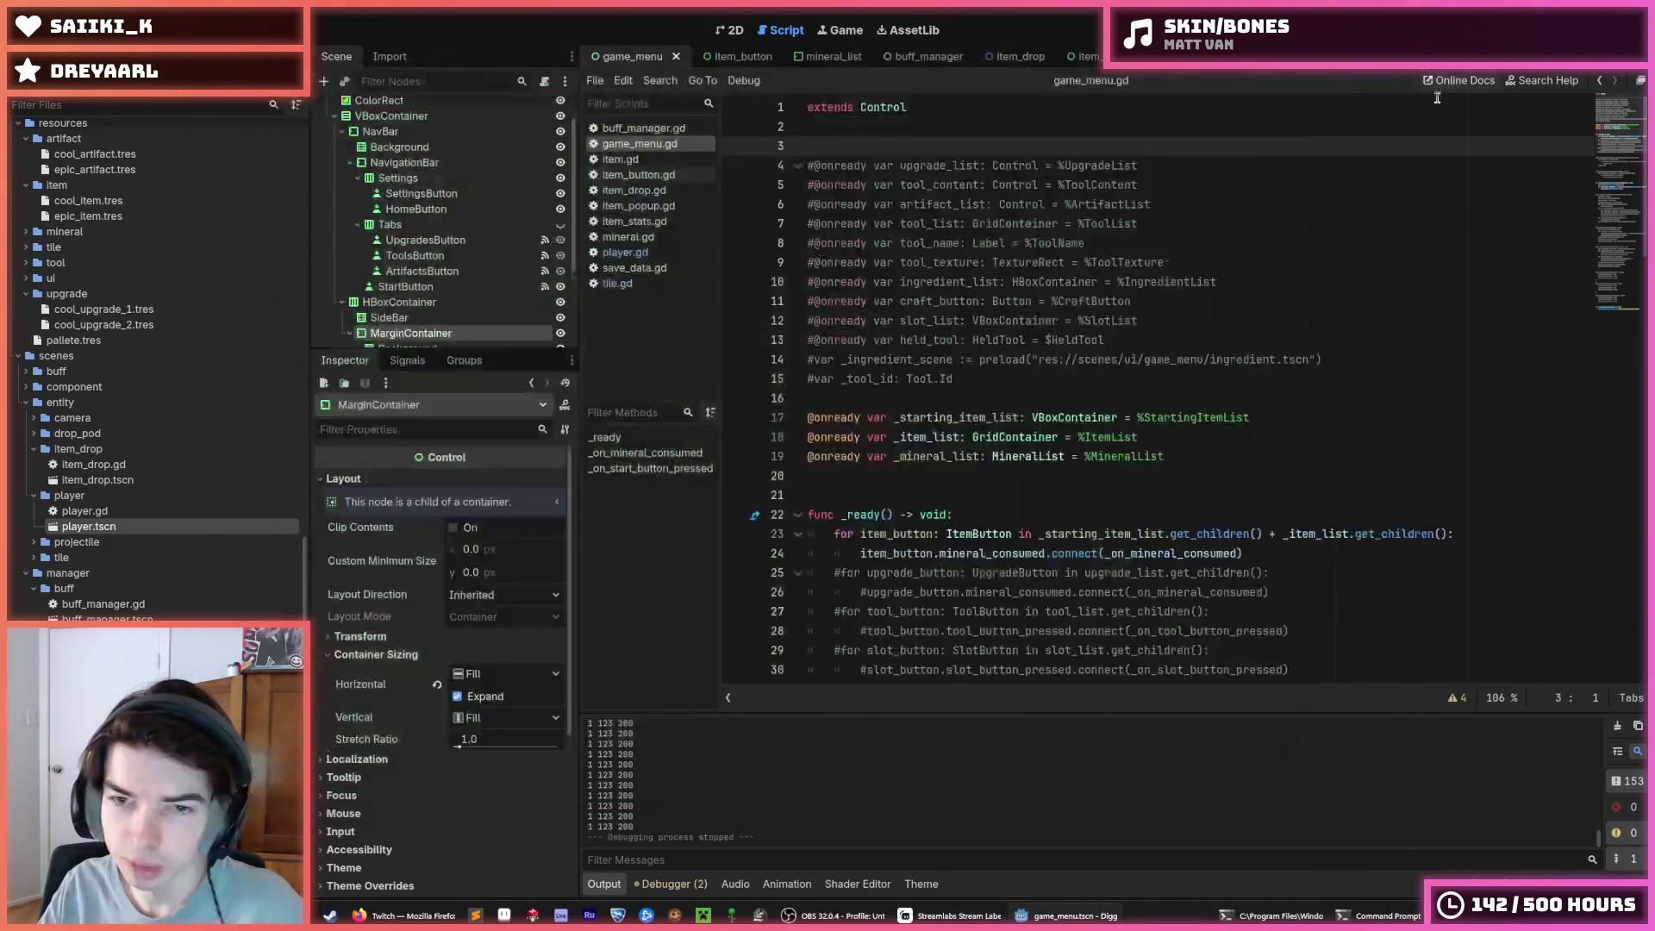
{"action": "left_click", "coordinate": [1248, 277]}
{"action": "key", "text": "ctrl+s"}
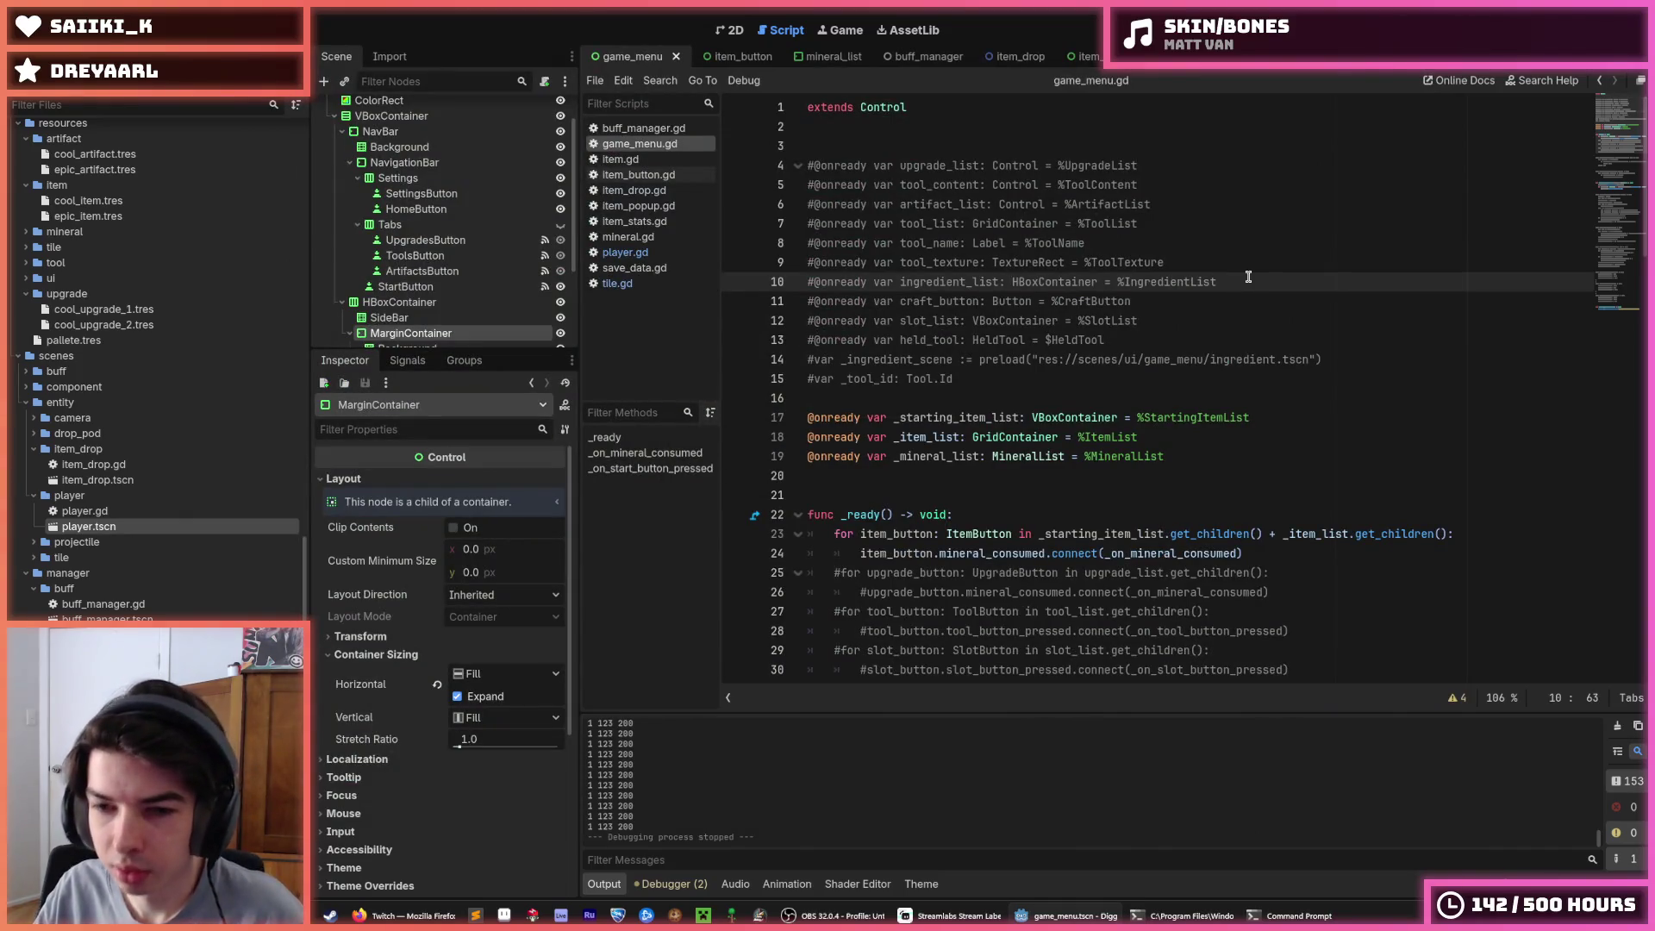
{"action": "key", "text": "F5"}
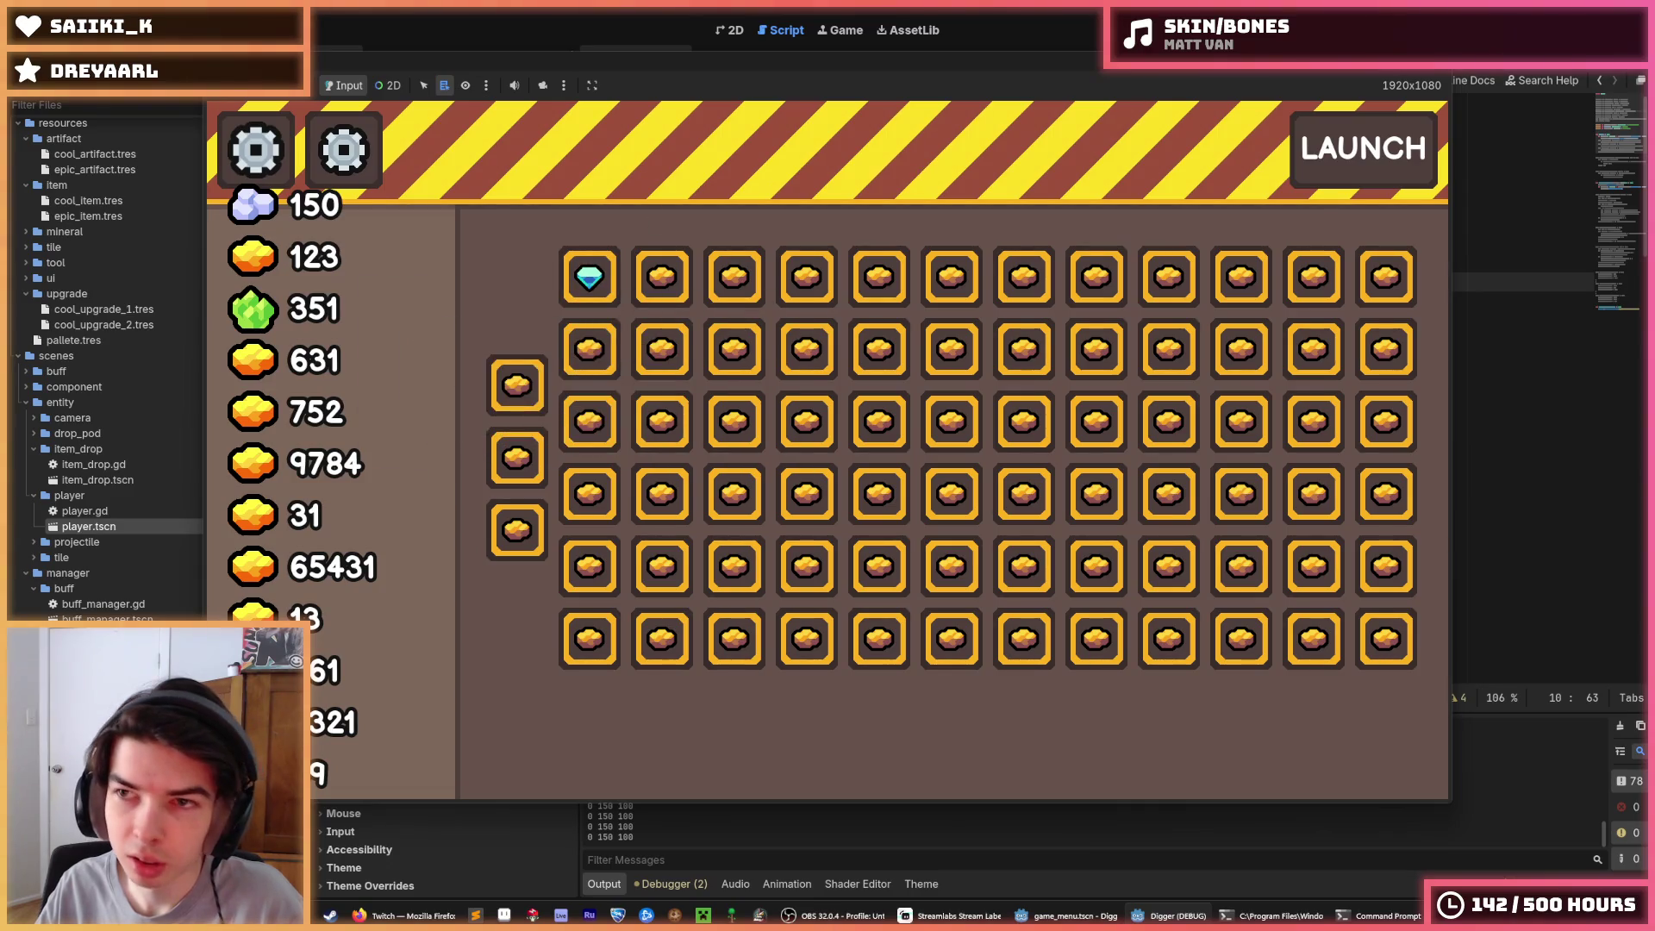
{"action": "left_click", "coordinate": [662, 278]}
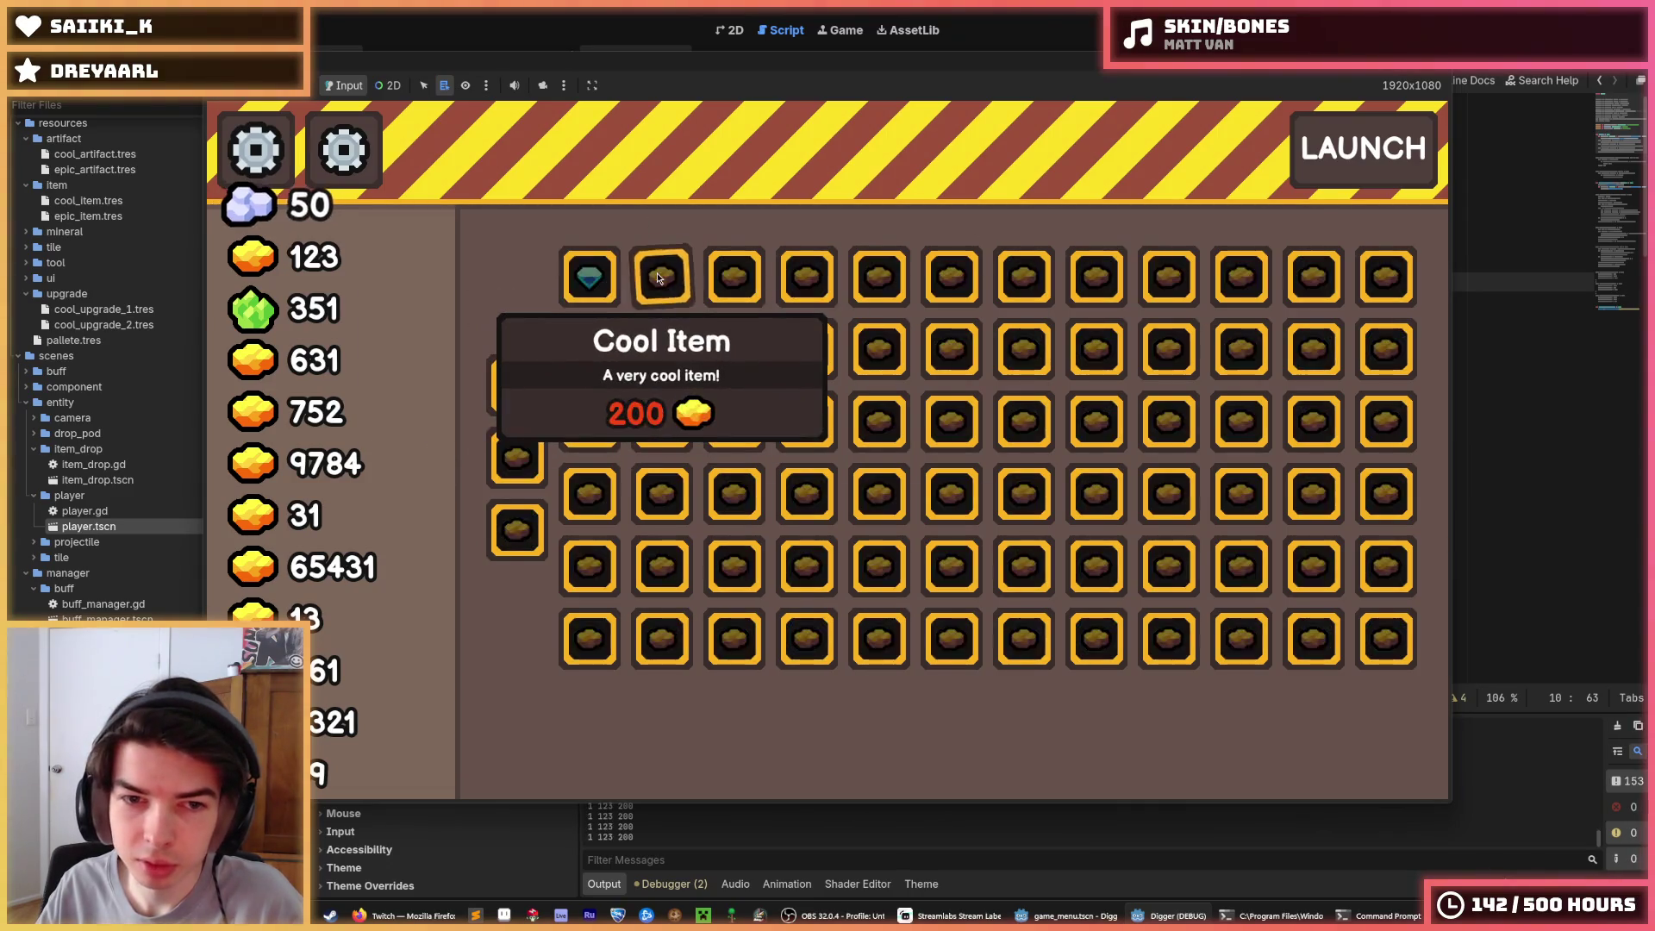
{"action": "key", "text": "F8"}
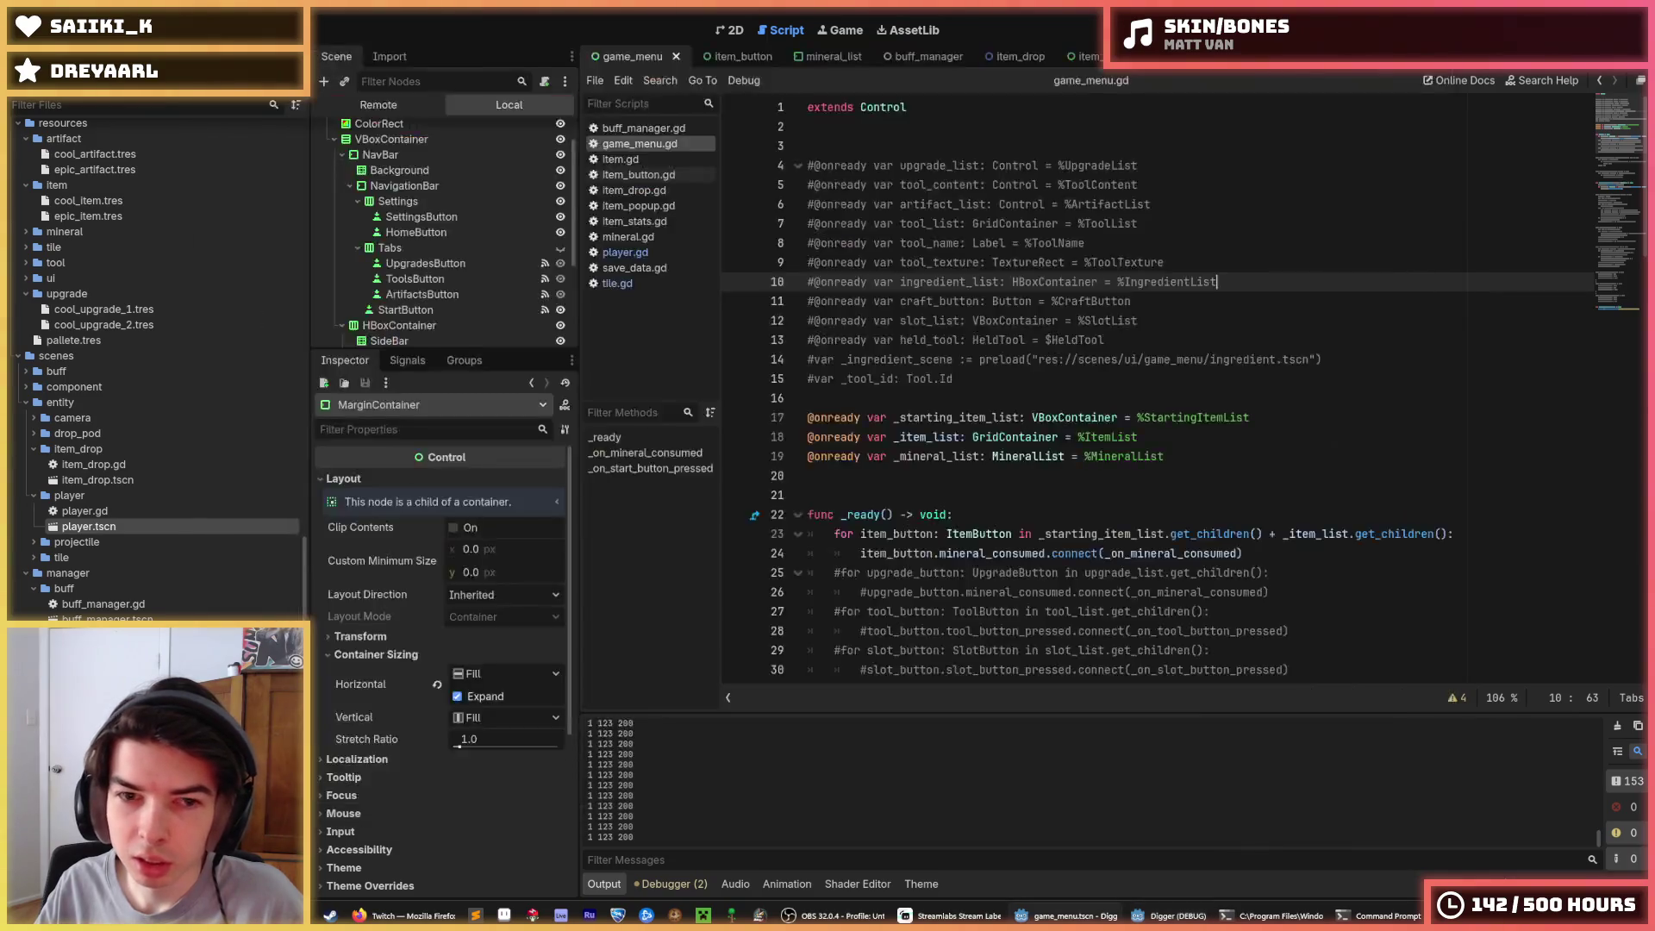
{"action": "left_click", "coordinate": [1108, 339]}
{"action": "left_click", "coordinate": [1048, 379]}
{"action": "key", "text": "ctrl+s"}
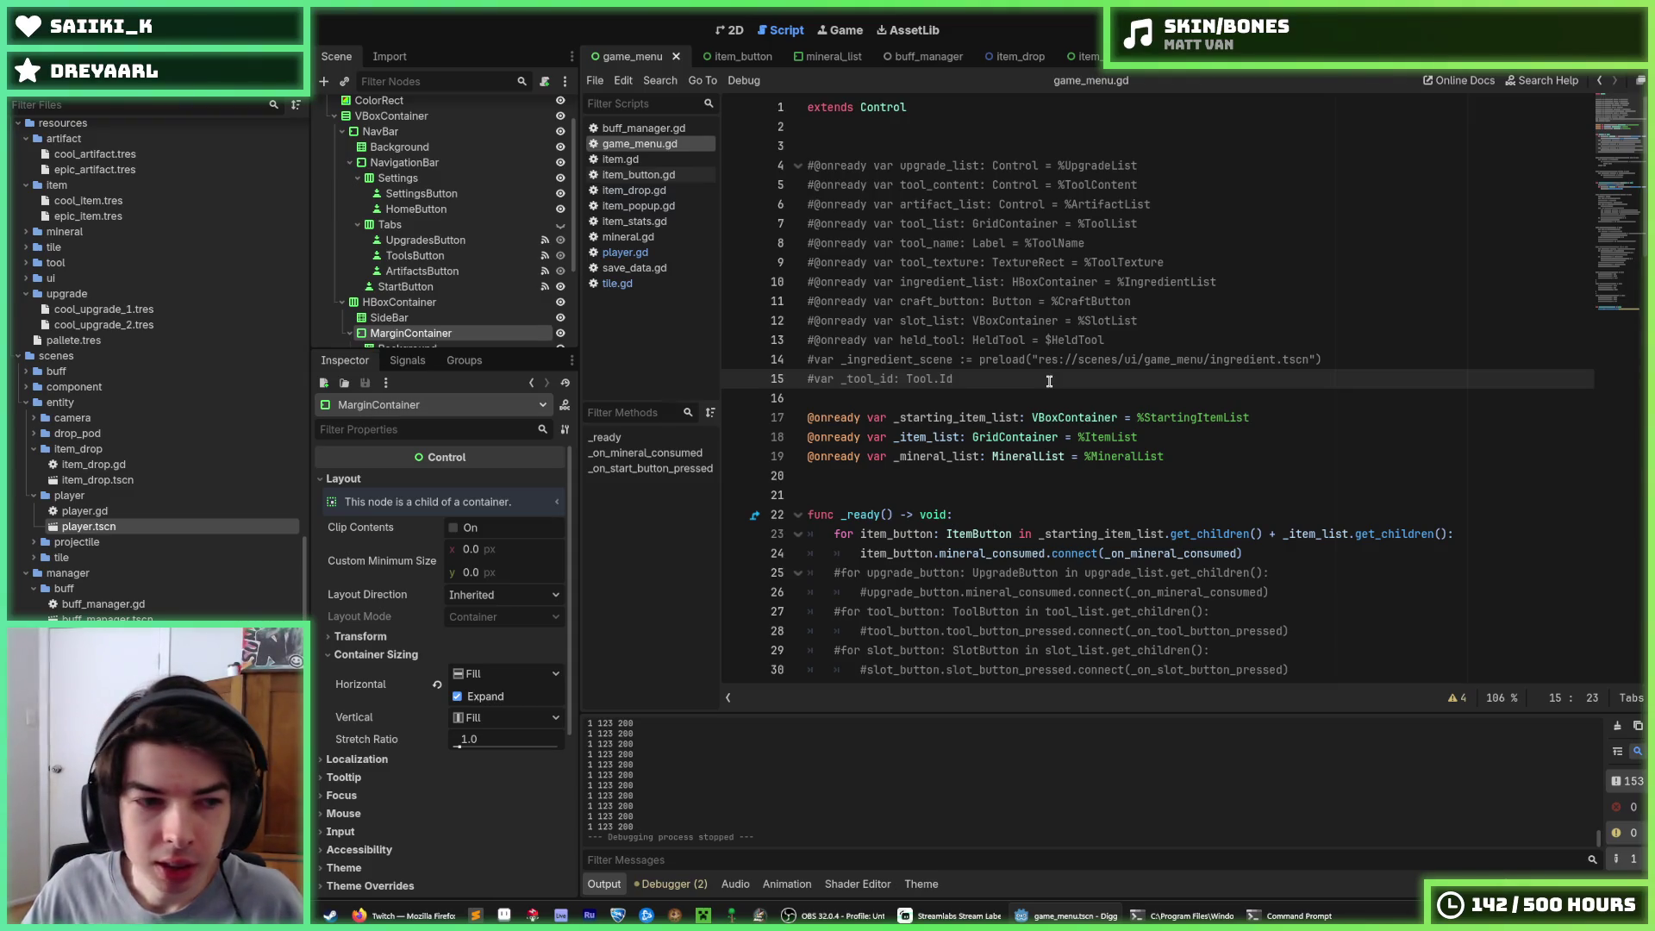
{"action": "scroll", "coordinate": [157, 548], "scroll_direction": "up", "scroll_amount": 5}
{"action": "left_click", "coordinate": [112, 610]}
{"action": "scroll", "coordinate": [164, 556], "scroll_direction": "down", "scroll_amount": 3}
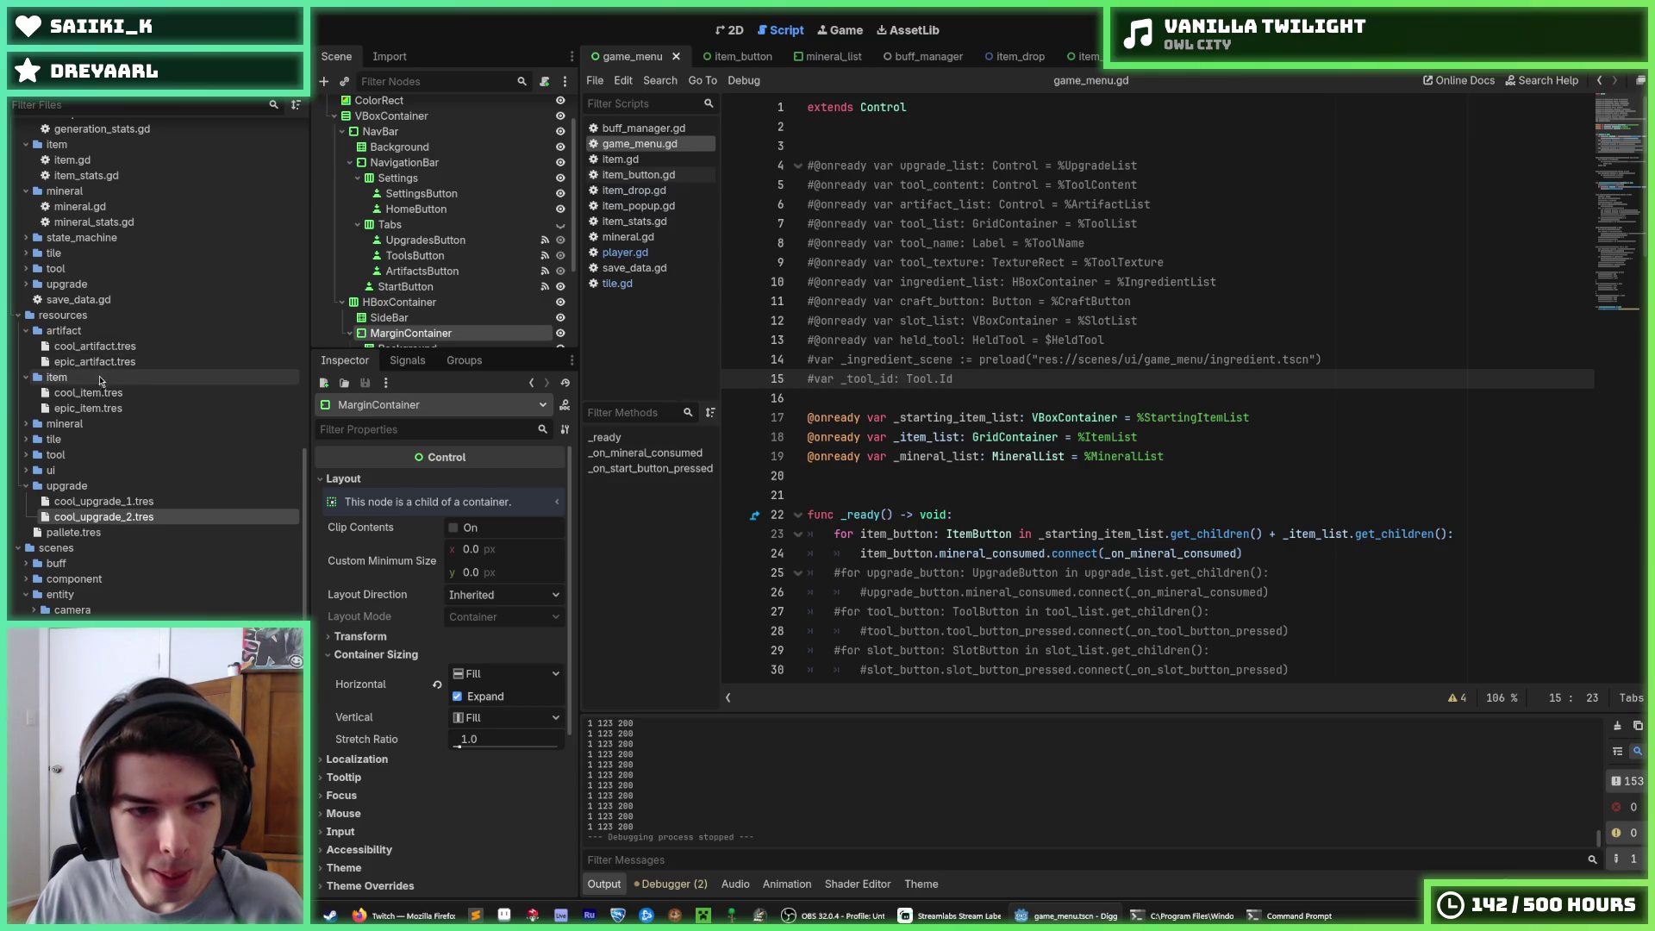
Duplicate cool_item.tres as pickaxe.tres in resources/item and inspect its stats
{"action": "left_click", "coordinate": [26, 332]}
{"action": "left_click", "coordinate": [82, 362]}
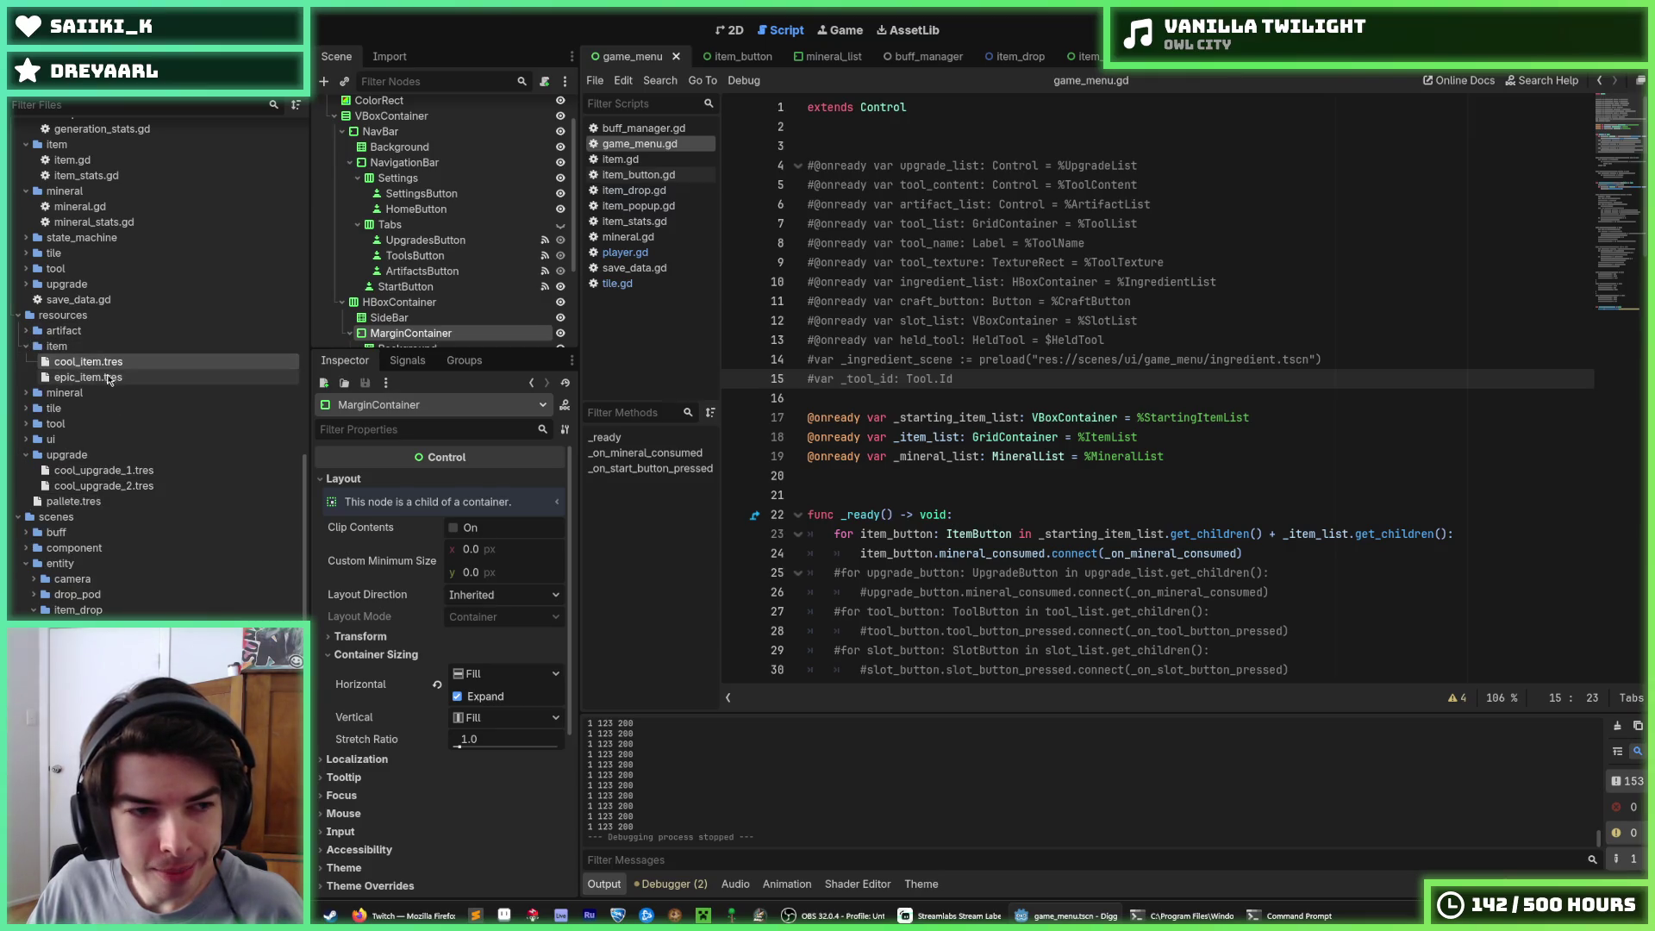
{"action": "key", "text": "ctrl+d"}
{"action": "type", "text": "pickaxe"}
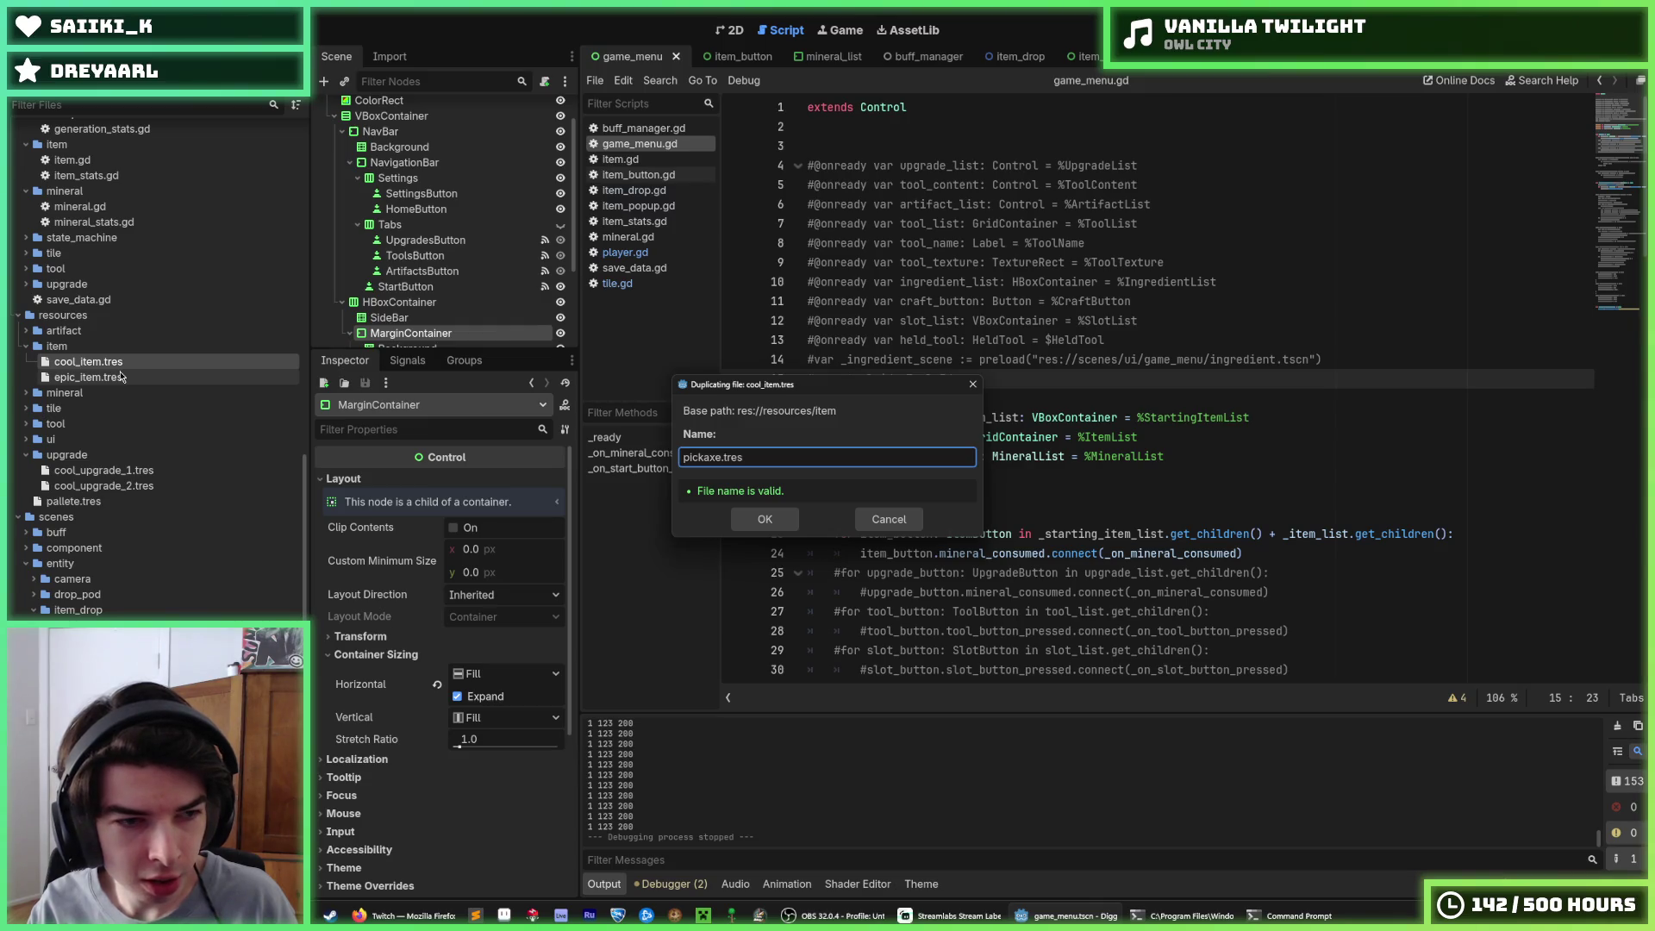
{"action": "key", "text": "Return"}
{"action": "left_click", "coordinate": [86, 392]}
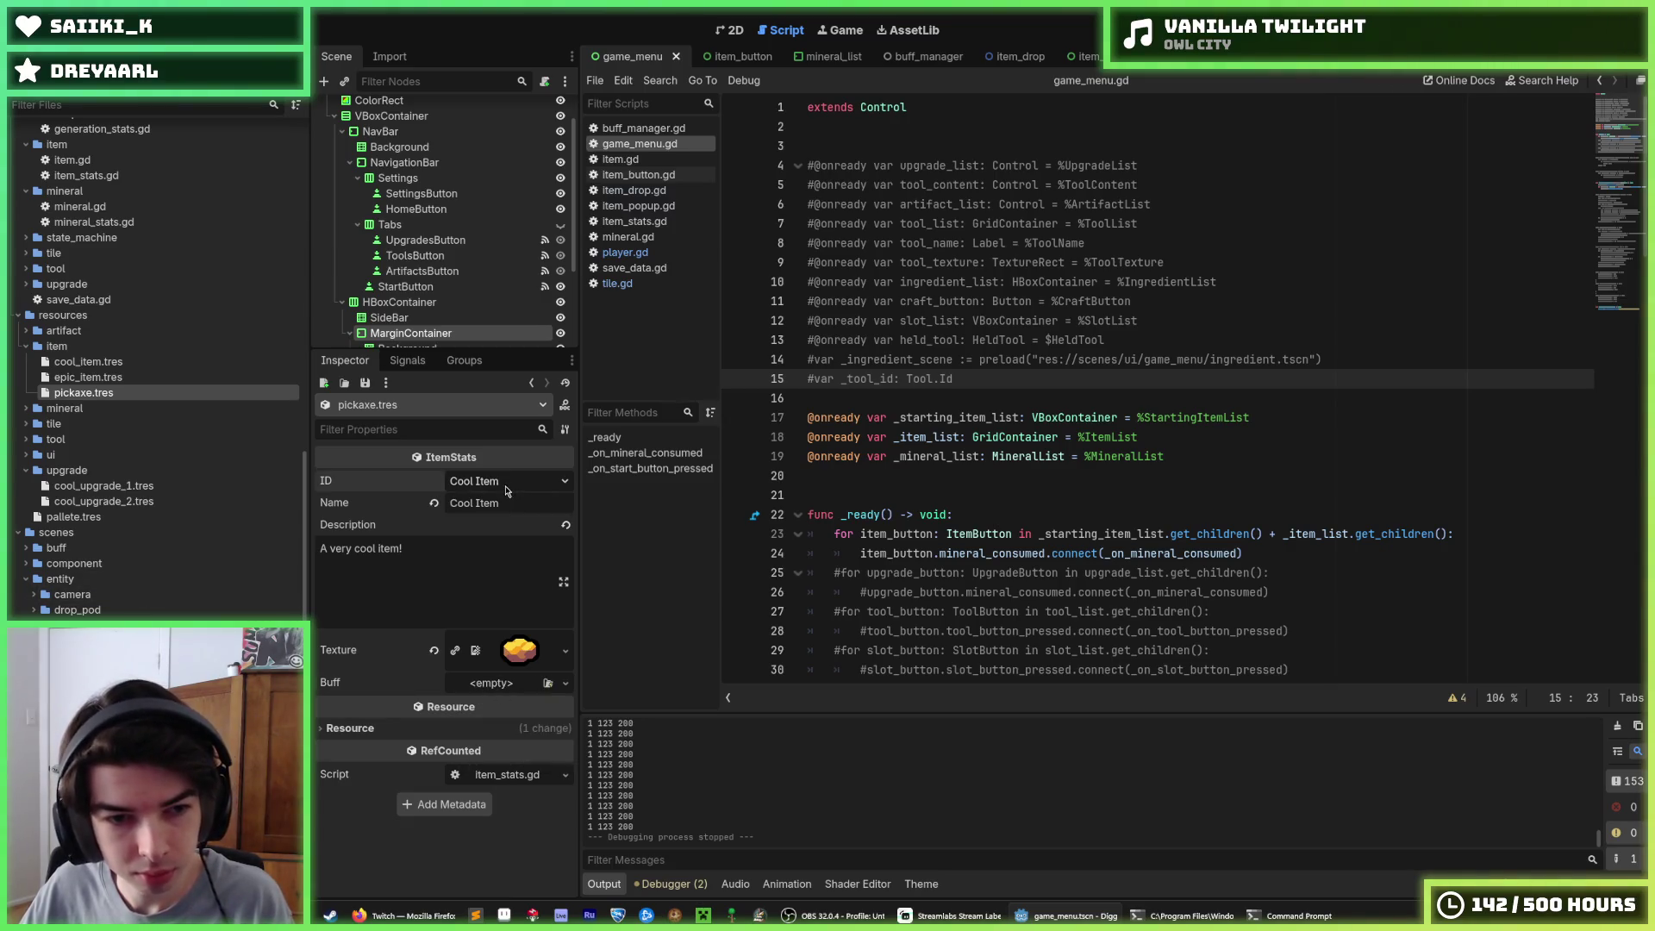
{"action": "left_click", "coordinate": [625, 283]}
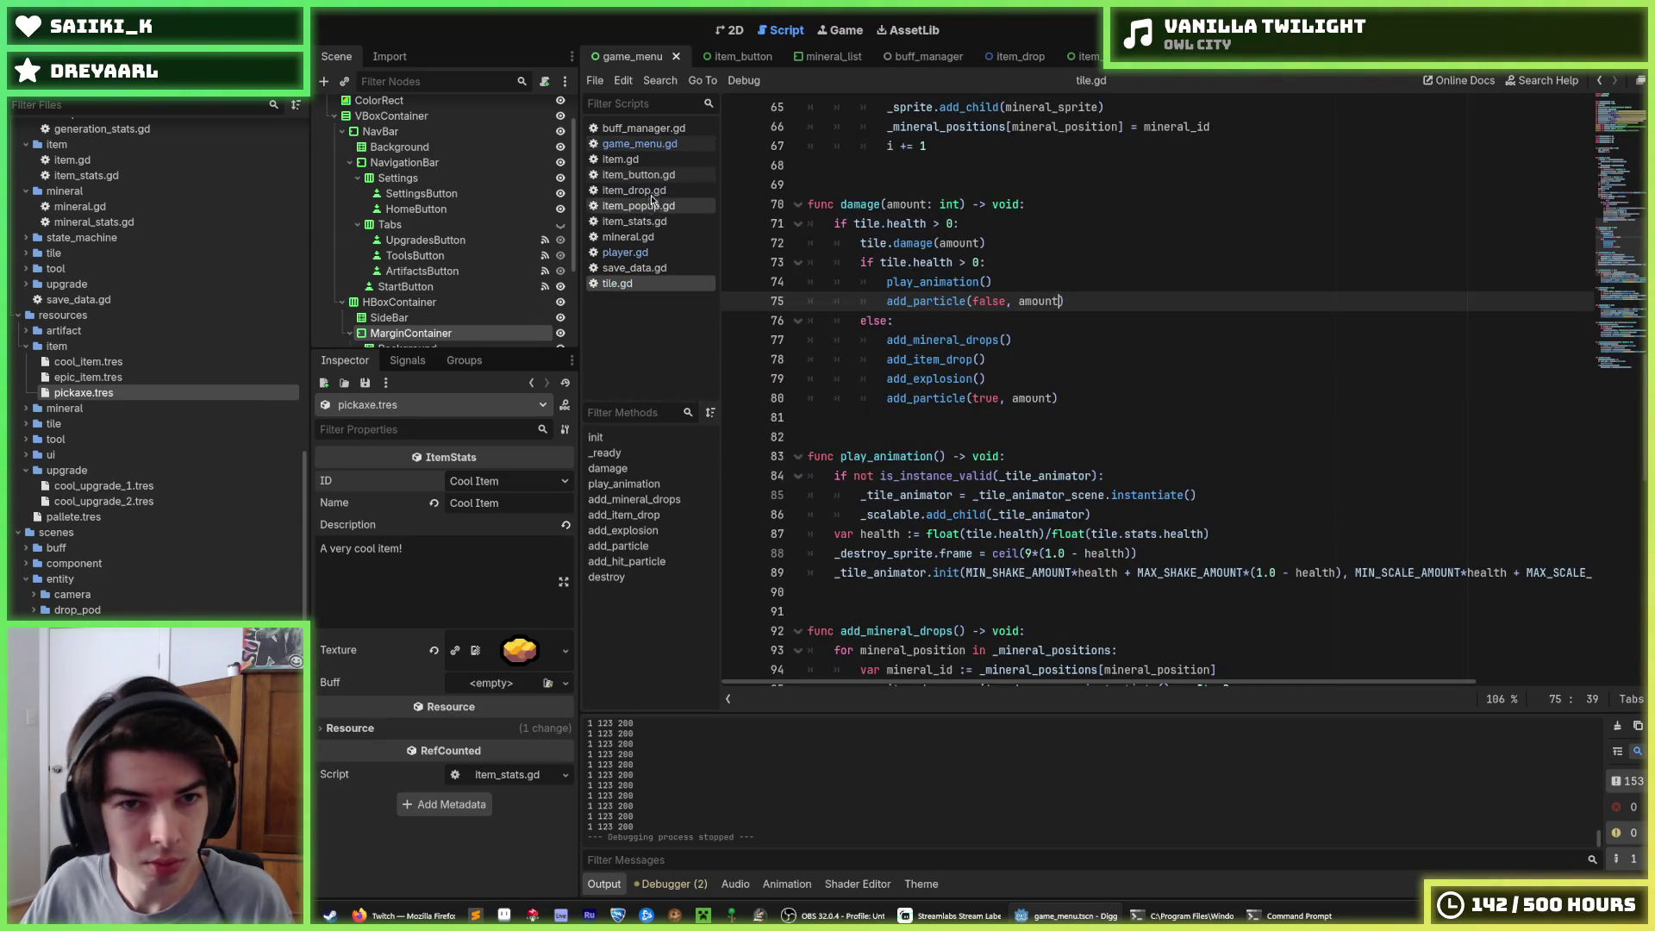
Add PICKAXE and DRILL entries to the Id enum in item.gd and save
{"action": "left_click", "coordinate": [620, 159]}
{"action": "left_click", "coordinate": [940, 615]}
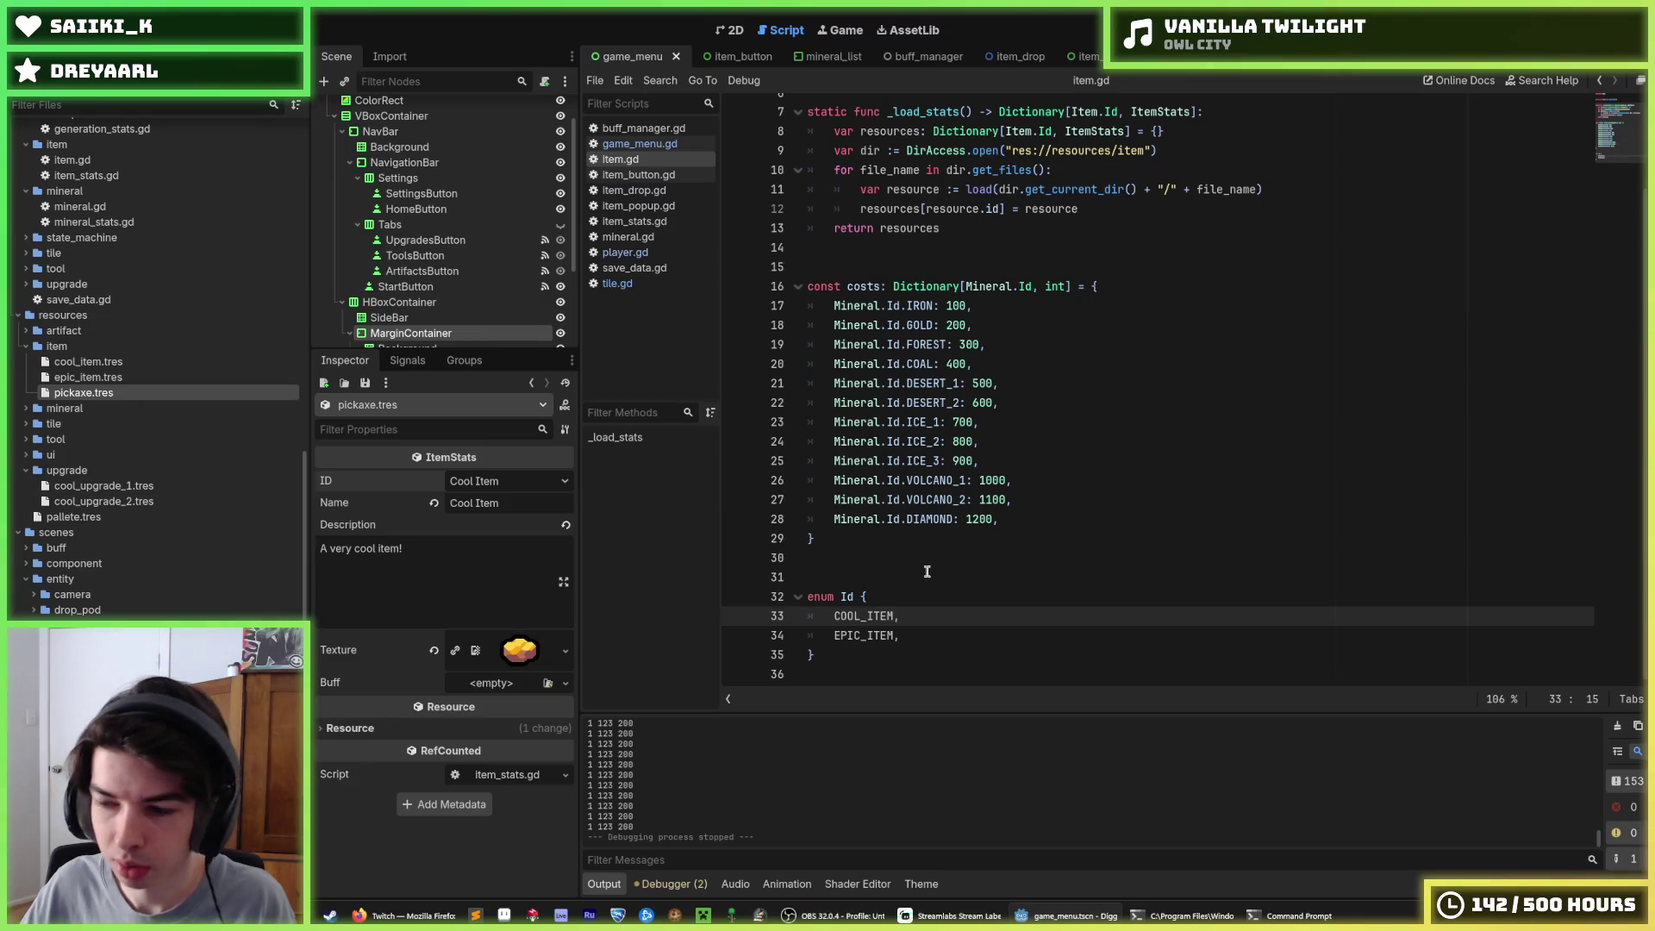
{"action": "key", "text": "ctrl+shift+d"}
{"action": "double_click", "coordinate": [862, 615]}
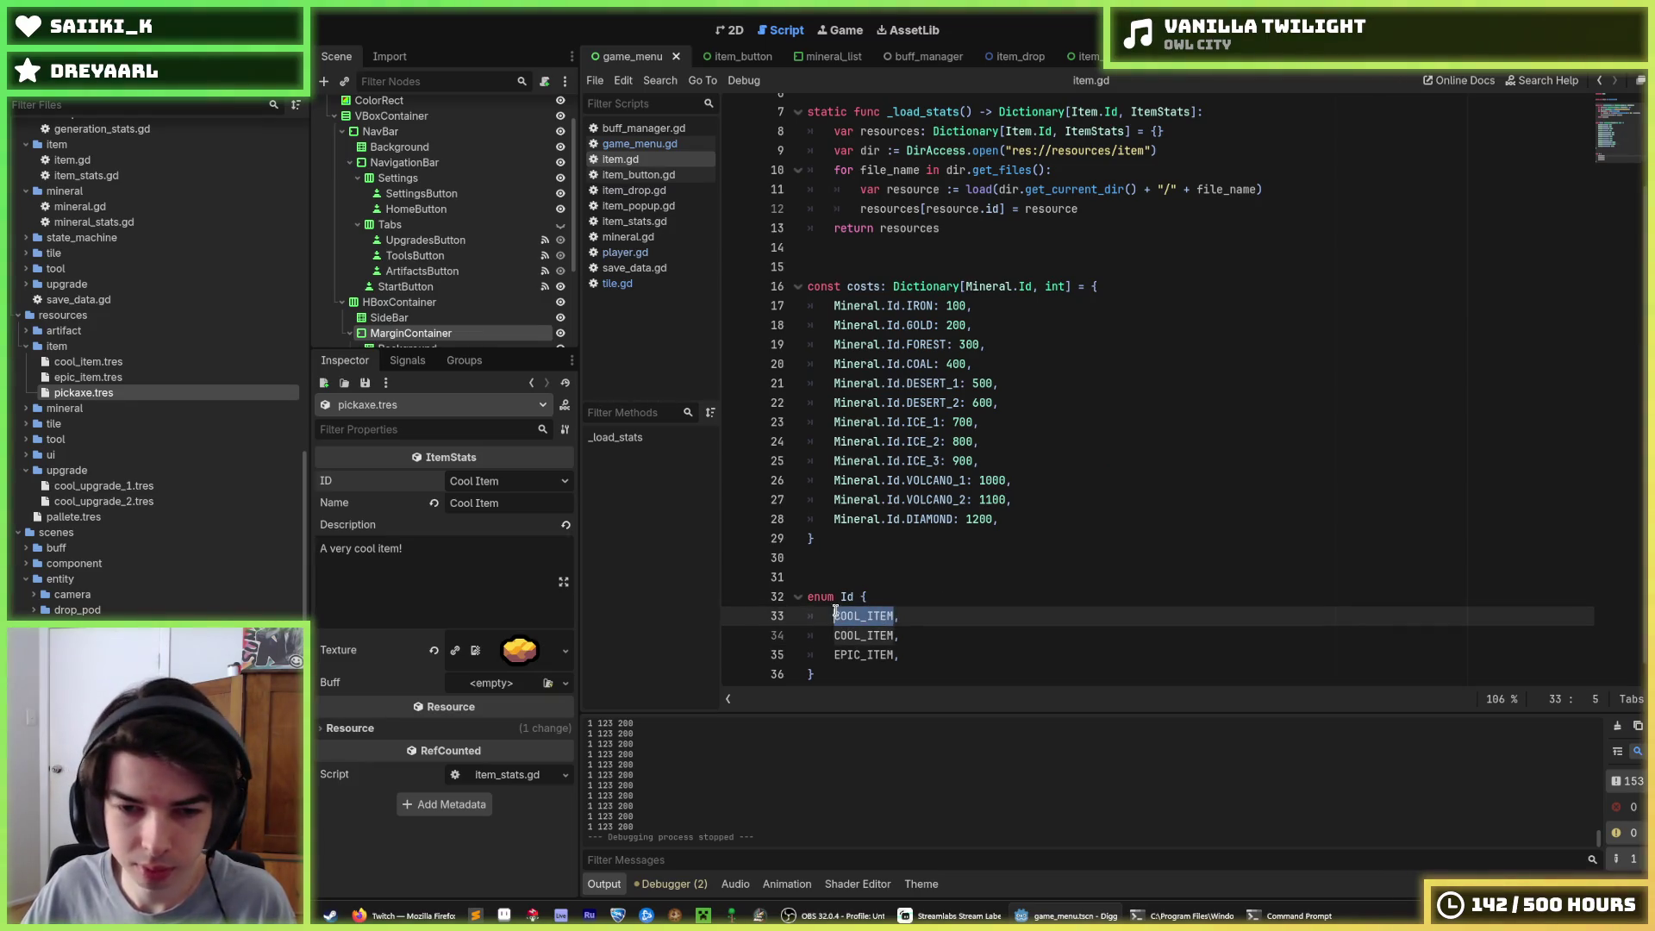
{"action": "type", "text": "PICKAXE,"}
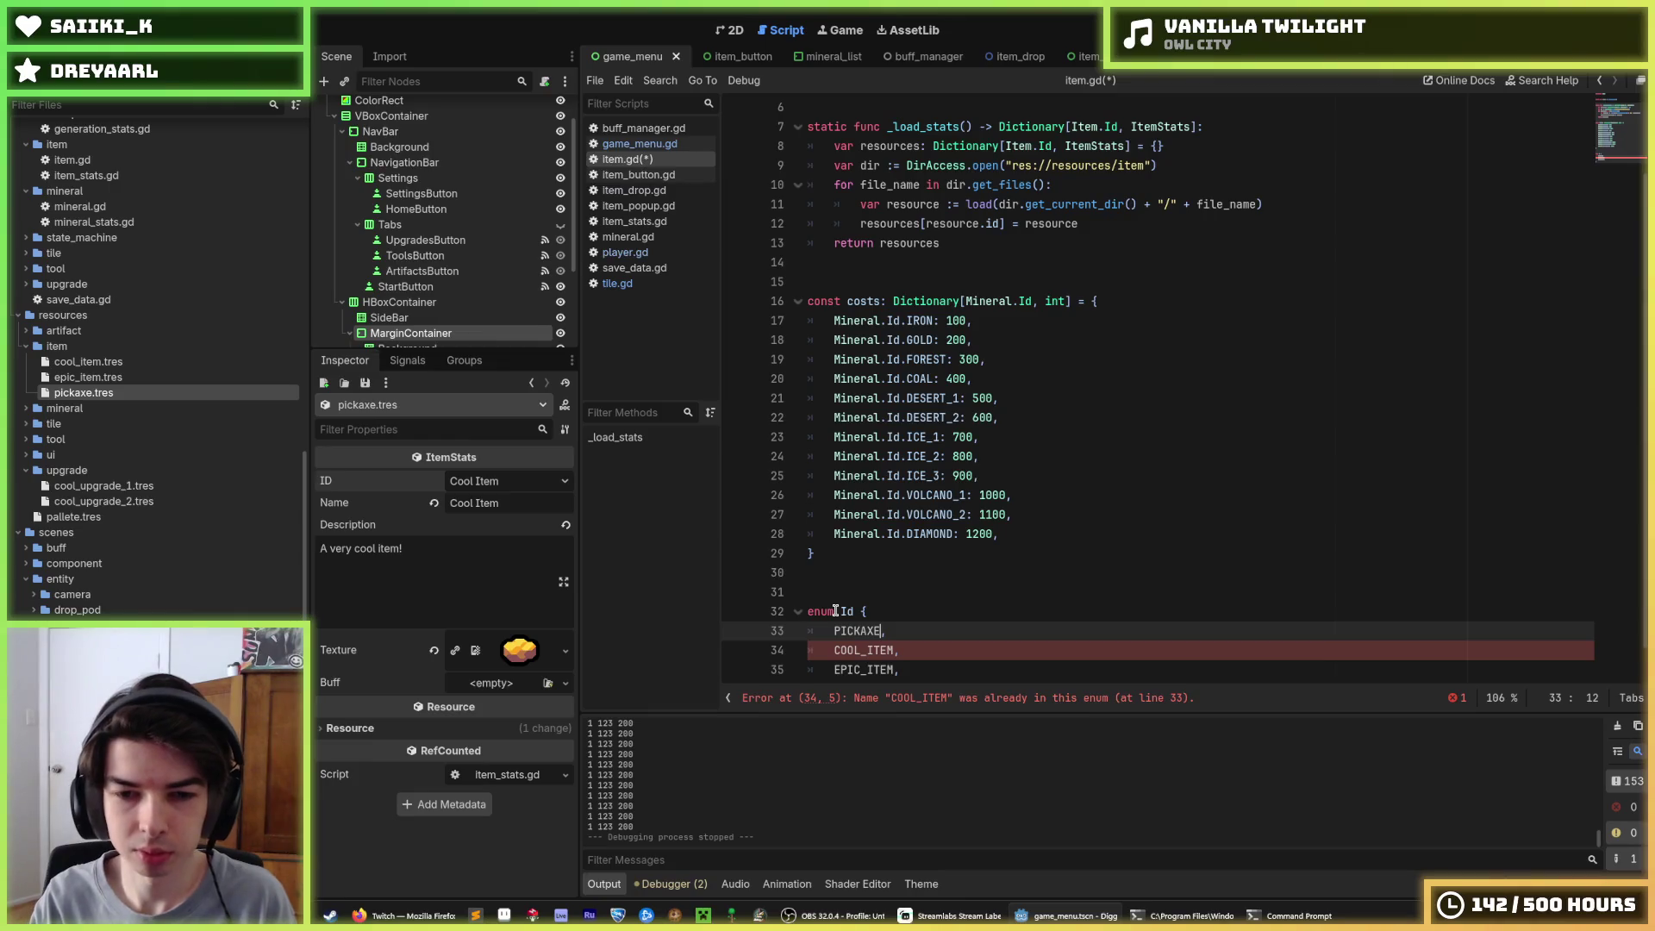
{"action": "key", "text": "ctrl+shift+d"}
{"action": "key", "text": "BackSpace"}
{"action": "key", "text": "BackSpace"}
{"action": "key", "text": "BackSpace"}
{"action": "key", "text": "BackSpace"}
{"action": "key", "text": "BackSpace"}
{"action": "type", "text": "DRILL,"}
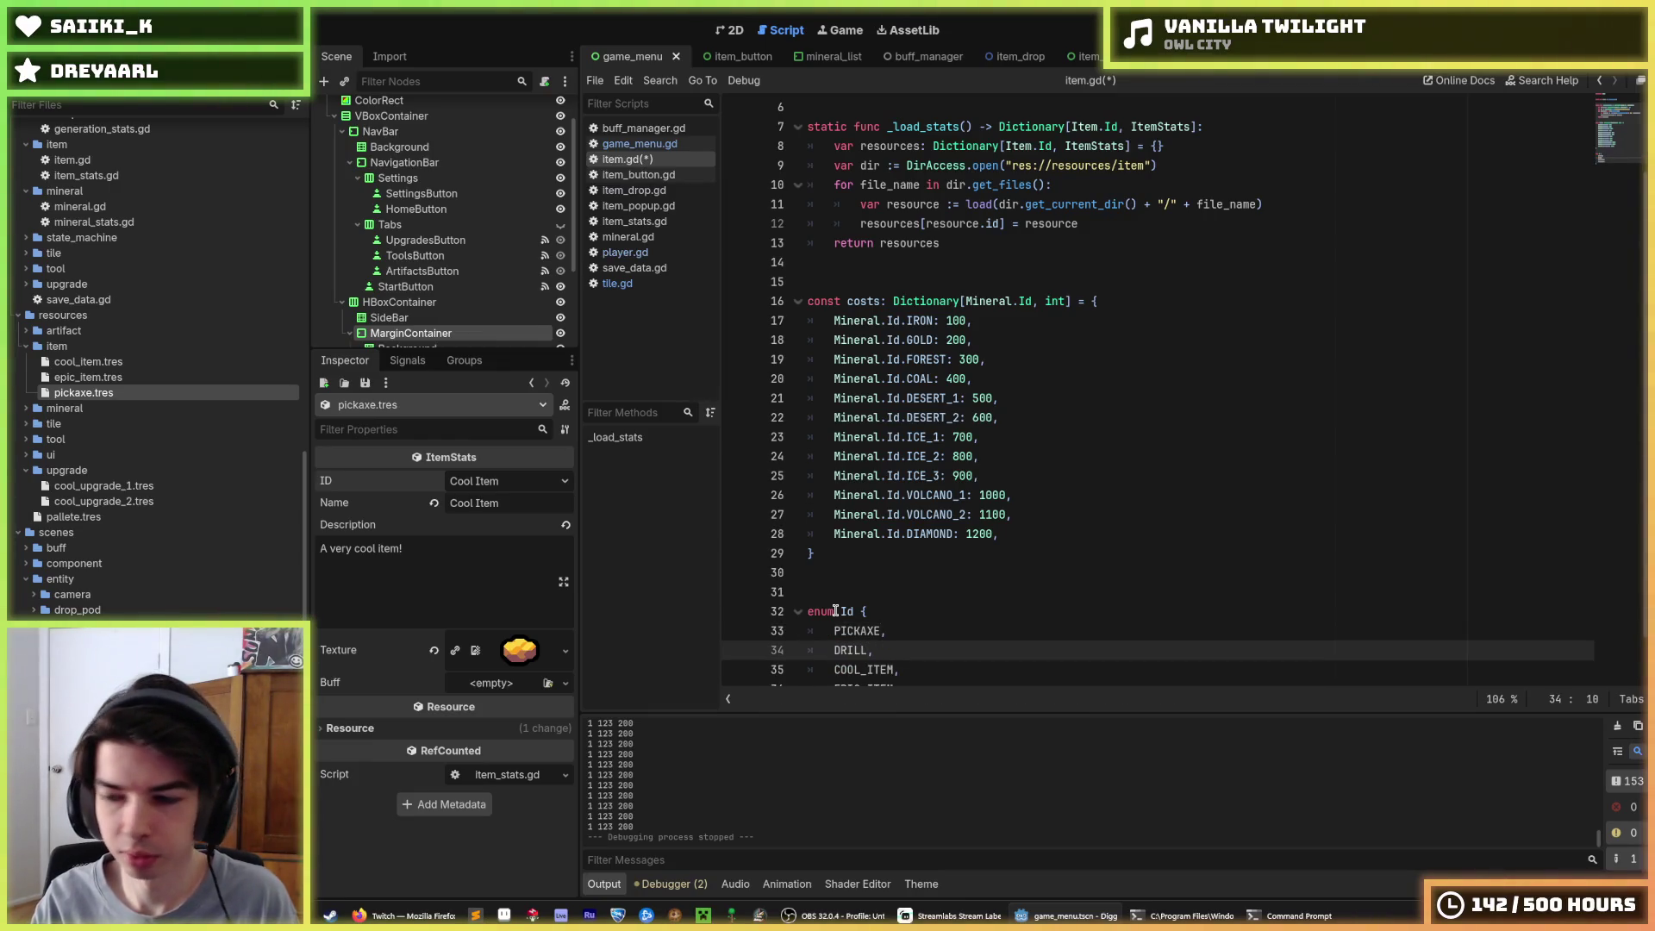
{"action": "key", "text": "ctrl+s"}
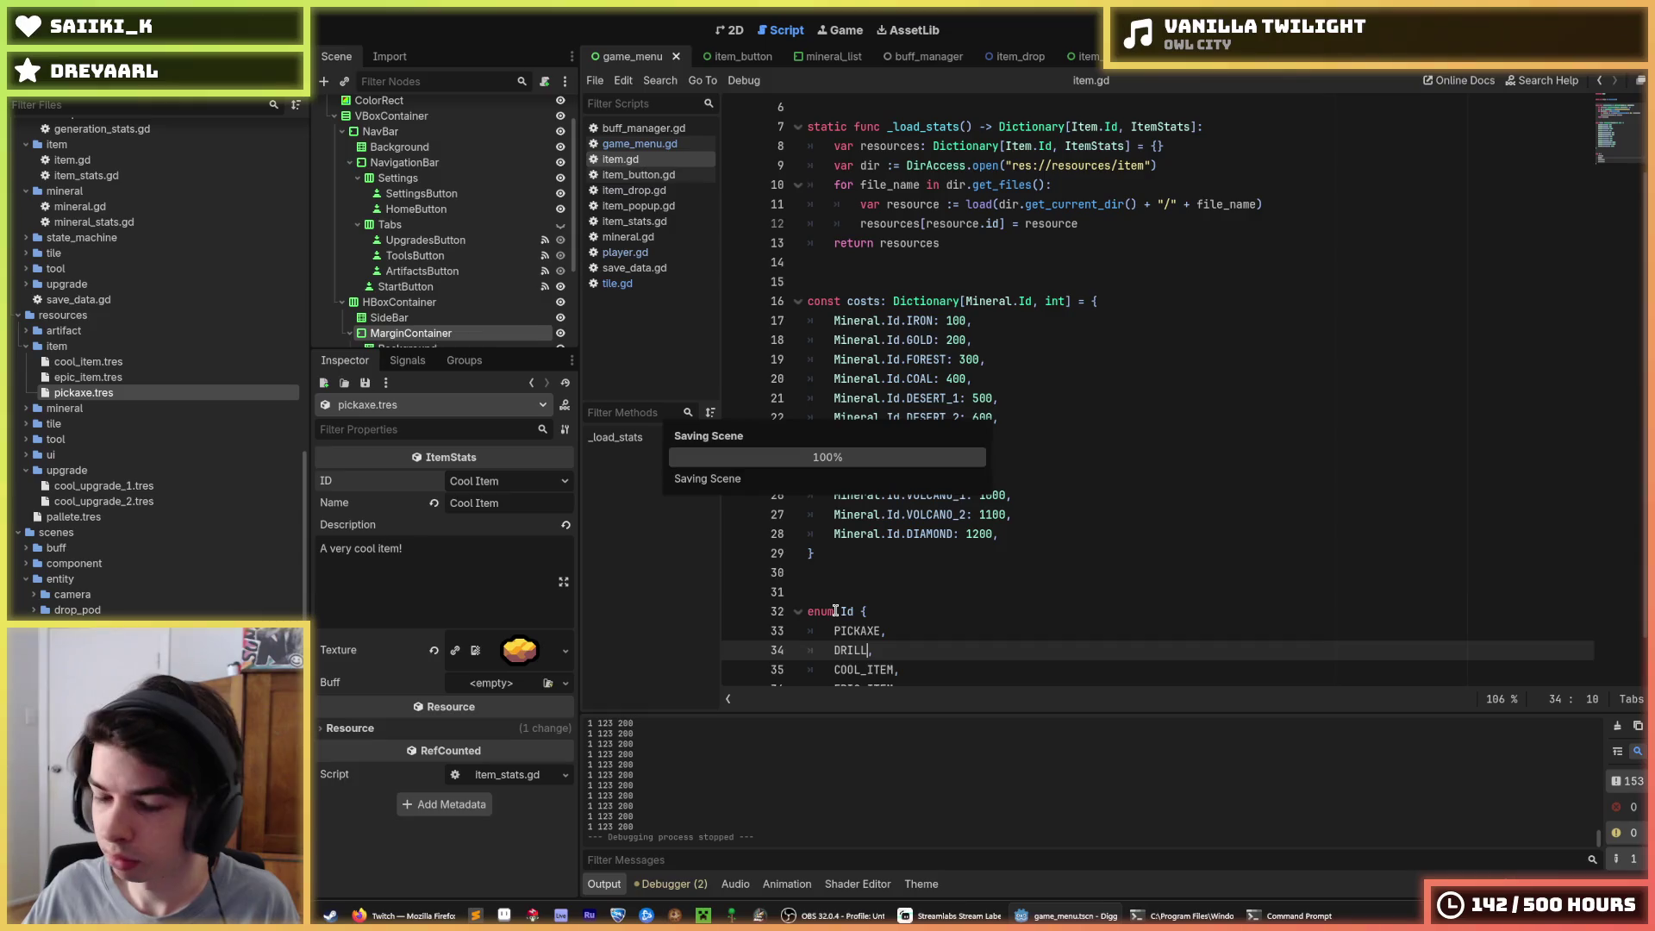
{"action": "type", "text": ","}
Review the DRILL, PICKAXE, COOL_ITEM and EPIC_ITEM entries and save, leaving the resource's ID unchanged
{"action": "scroll", "coordinate": [836, 610], "scroll_direction": "down", "scroll_amount": 1}
{"action": "left_click", "coordinate": [881, 595]}
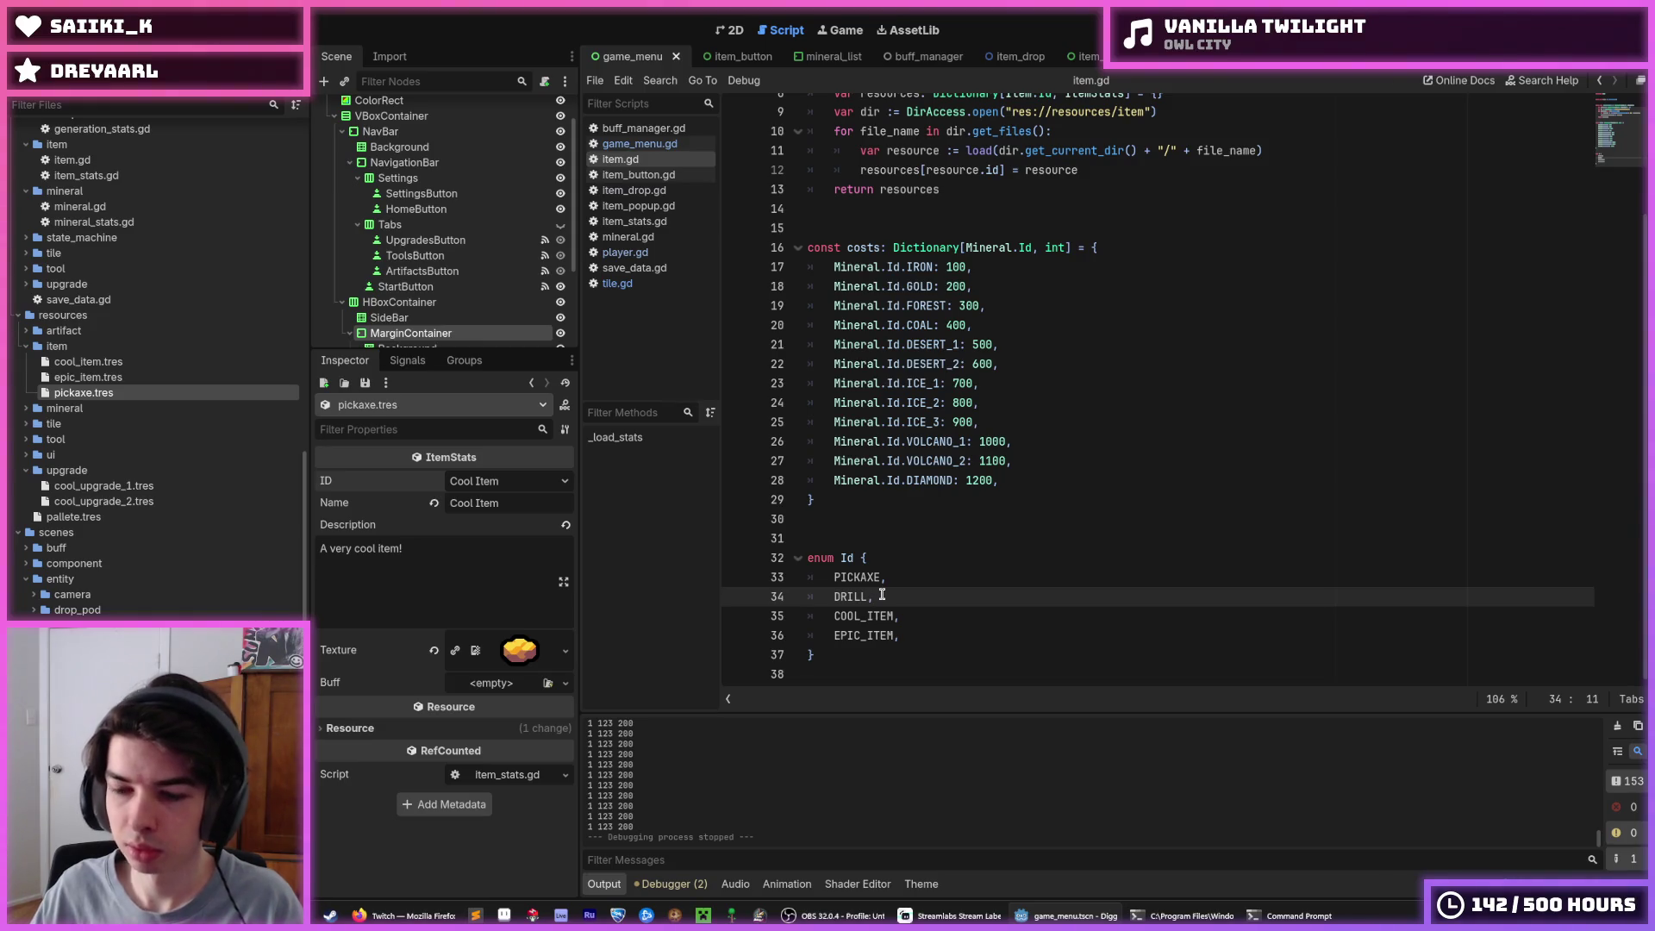
{"action": "key", "text": "ctrl+s"}
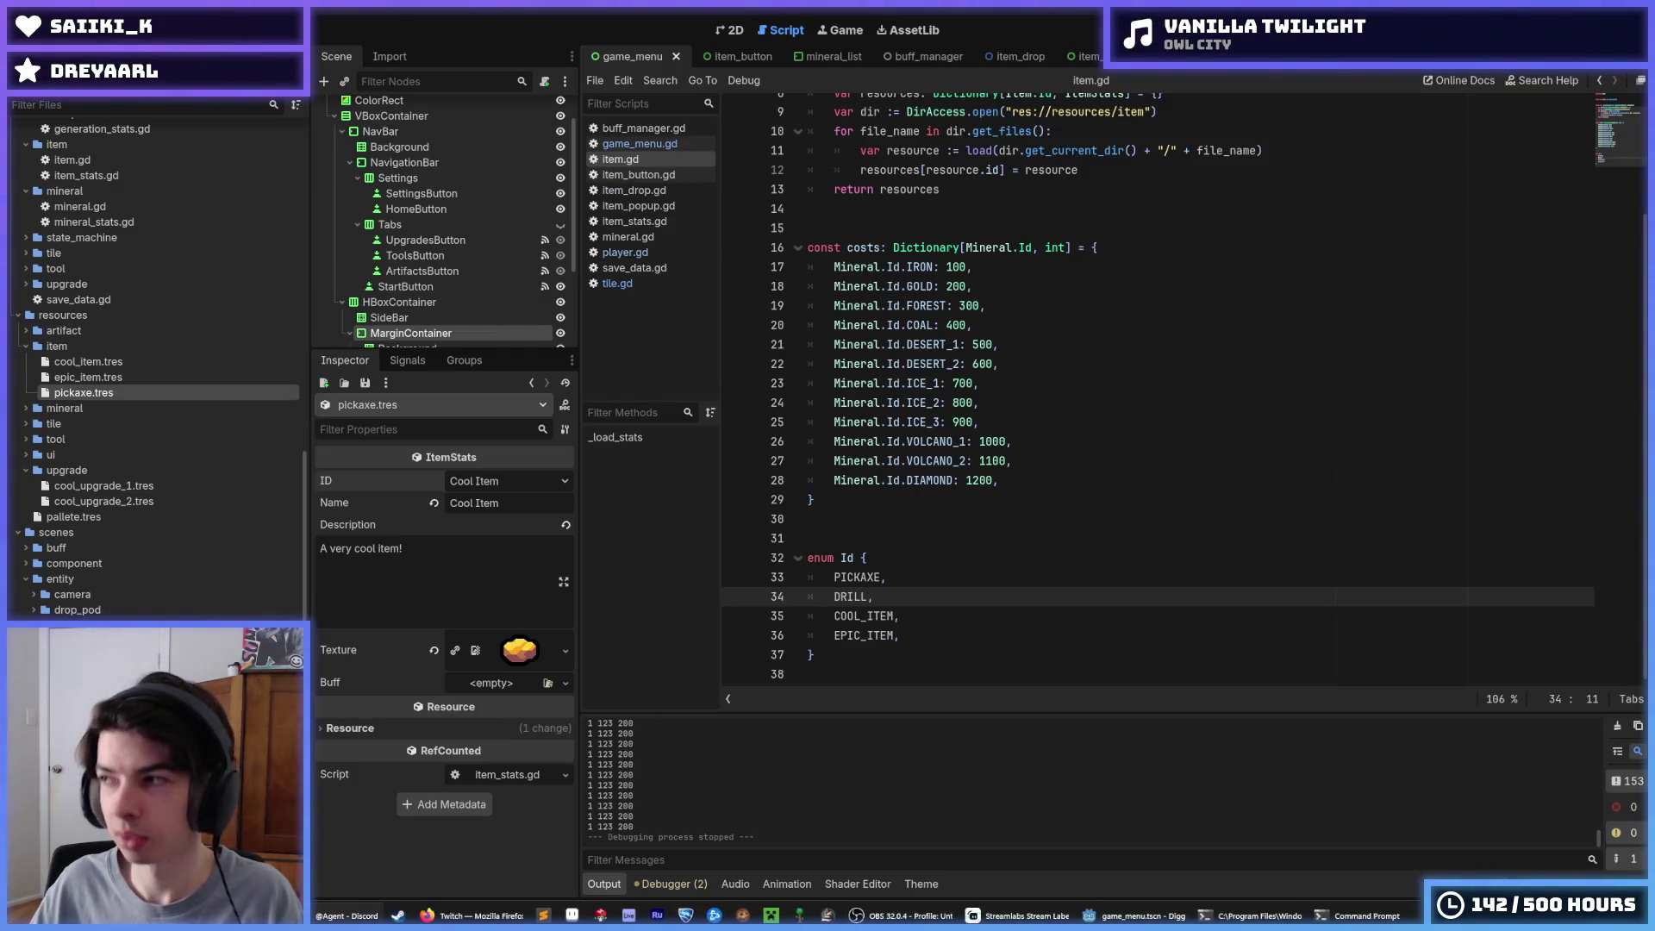
{"action": "left_click", "coordinate": [1021, 576]}
{"action": "key", "text": "ctrl+s"}
{"action": "left_click", "coordinate": [920, 636]}
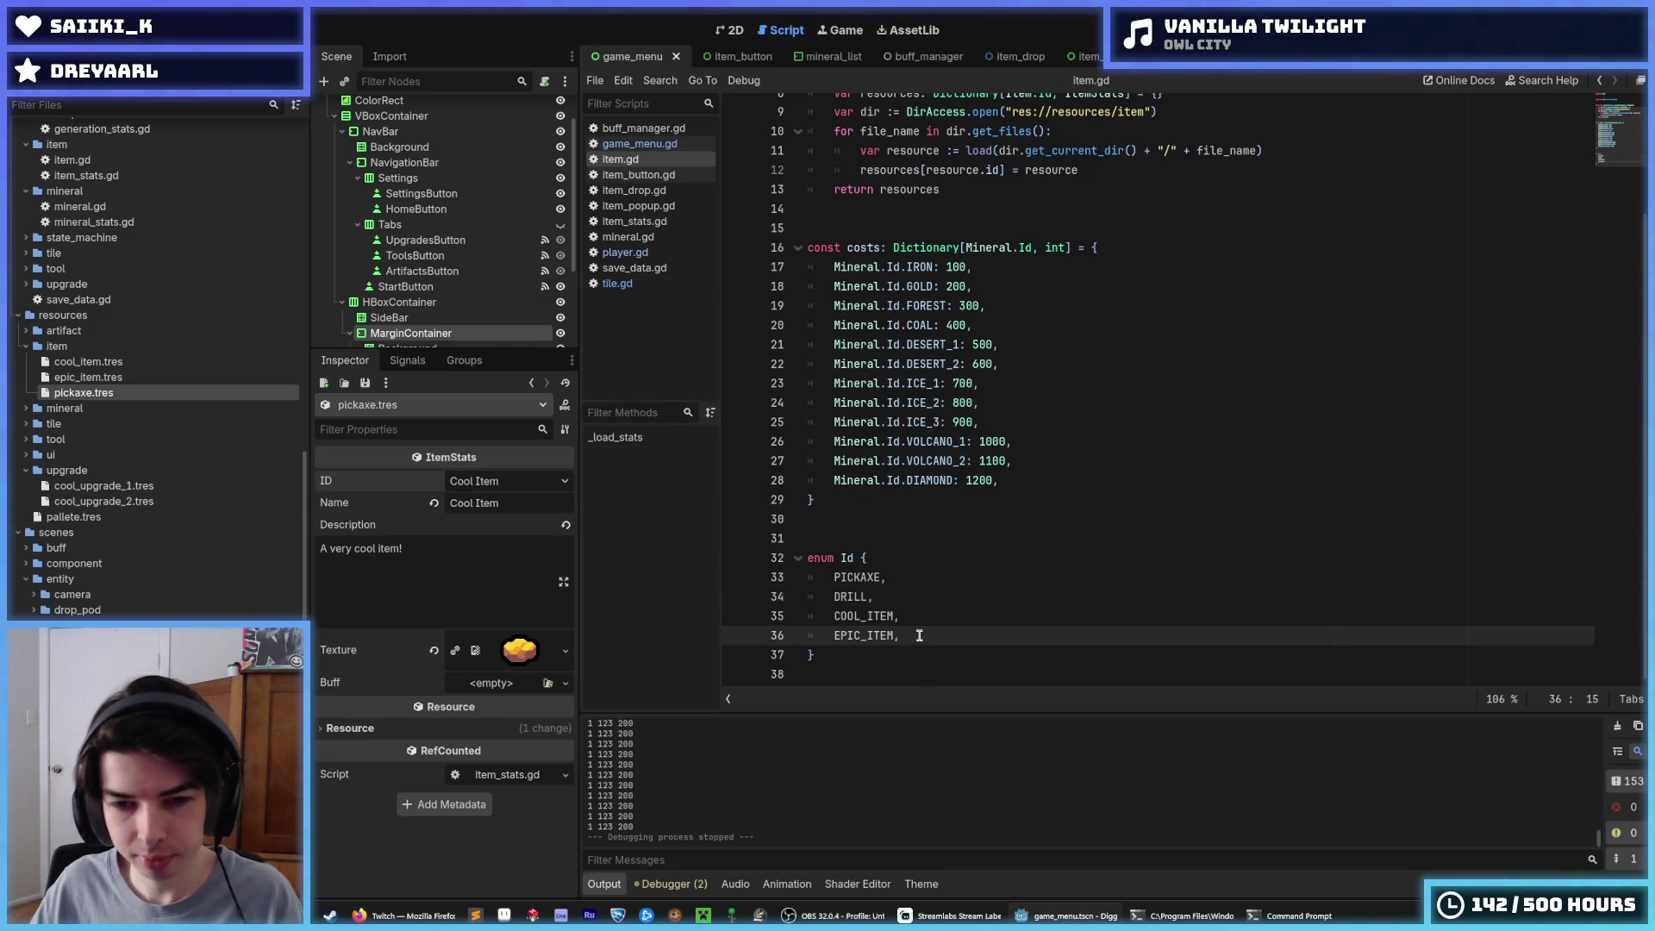
{"action": "left_click", "coordinate": [924, 617]}
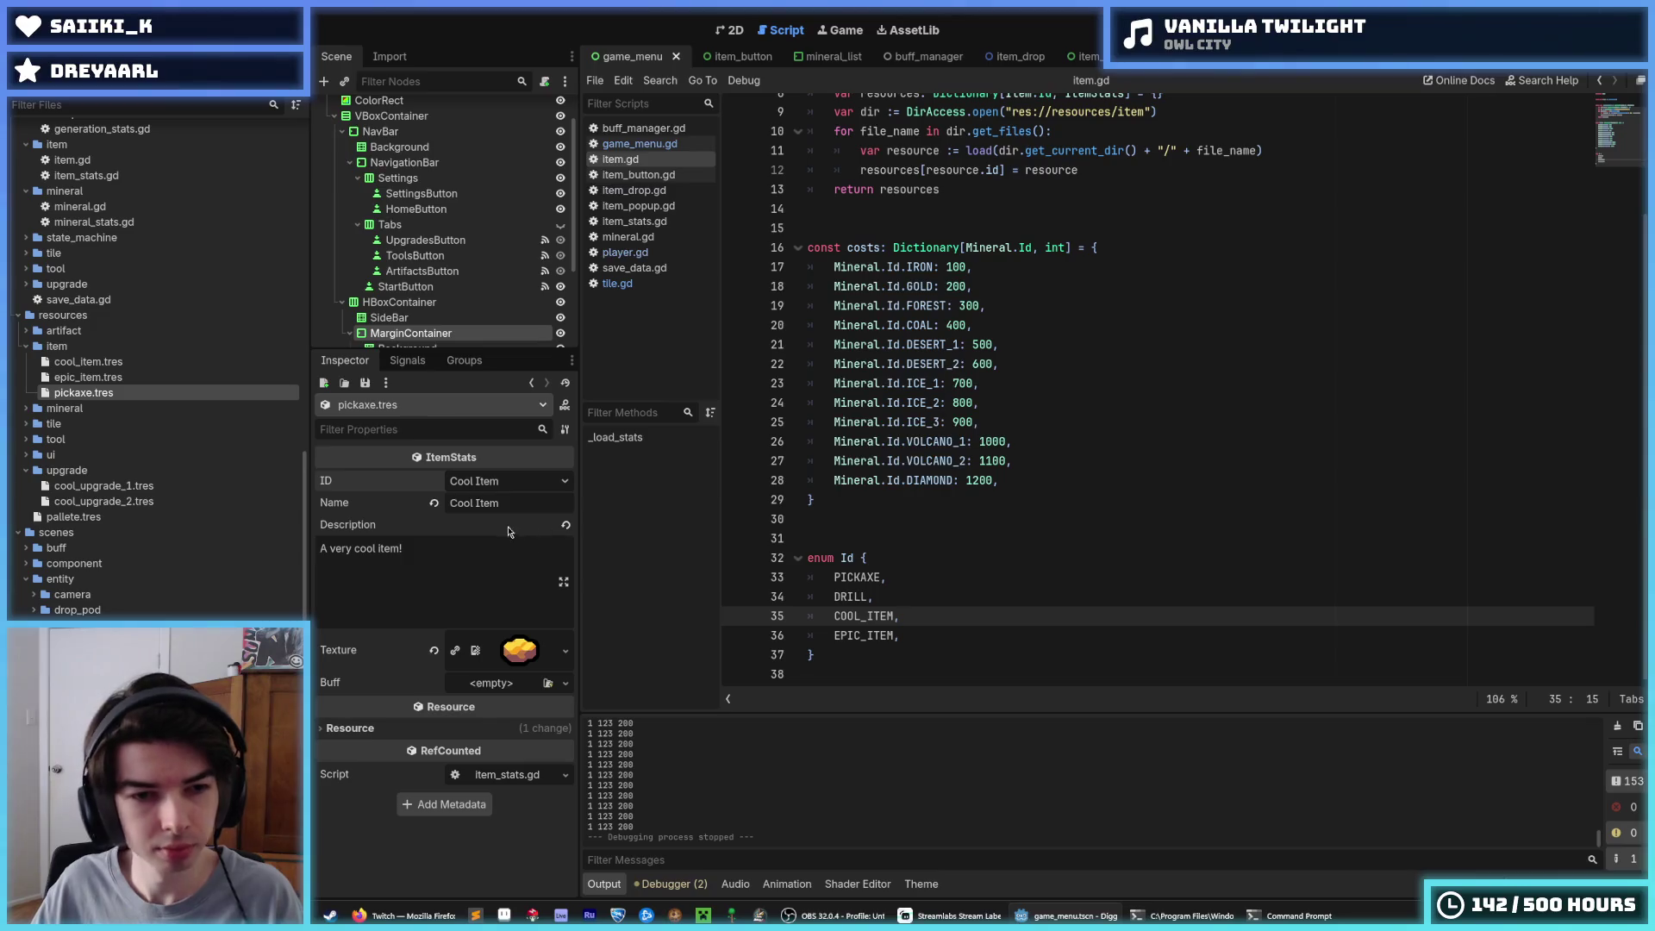
{"action": "left_click", "coordinate": [506, 480]}
{"action": "left_click", "coordinate": [479, 500]}
{"action": "scroll", "coordinate": [102, 529], "scroll_direction": "up", "scroll_amount": 15}
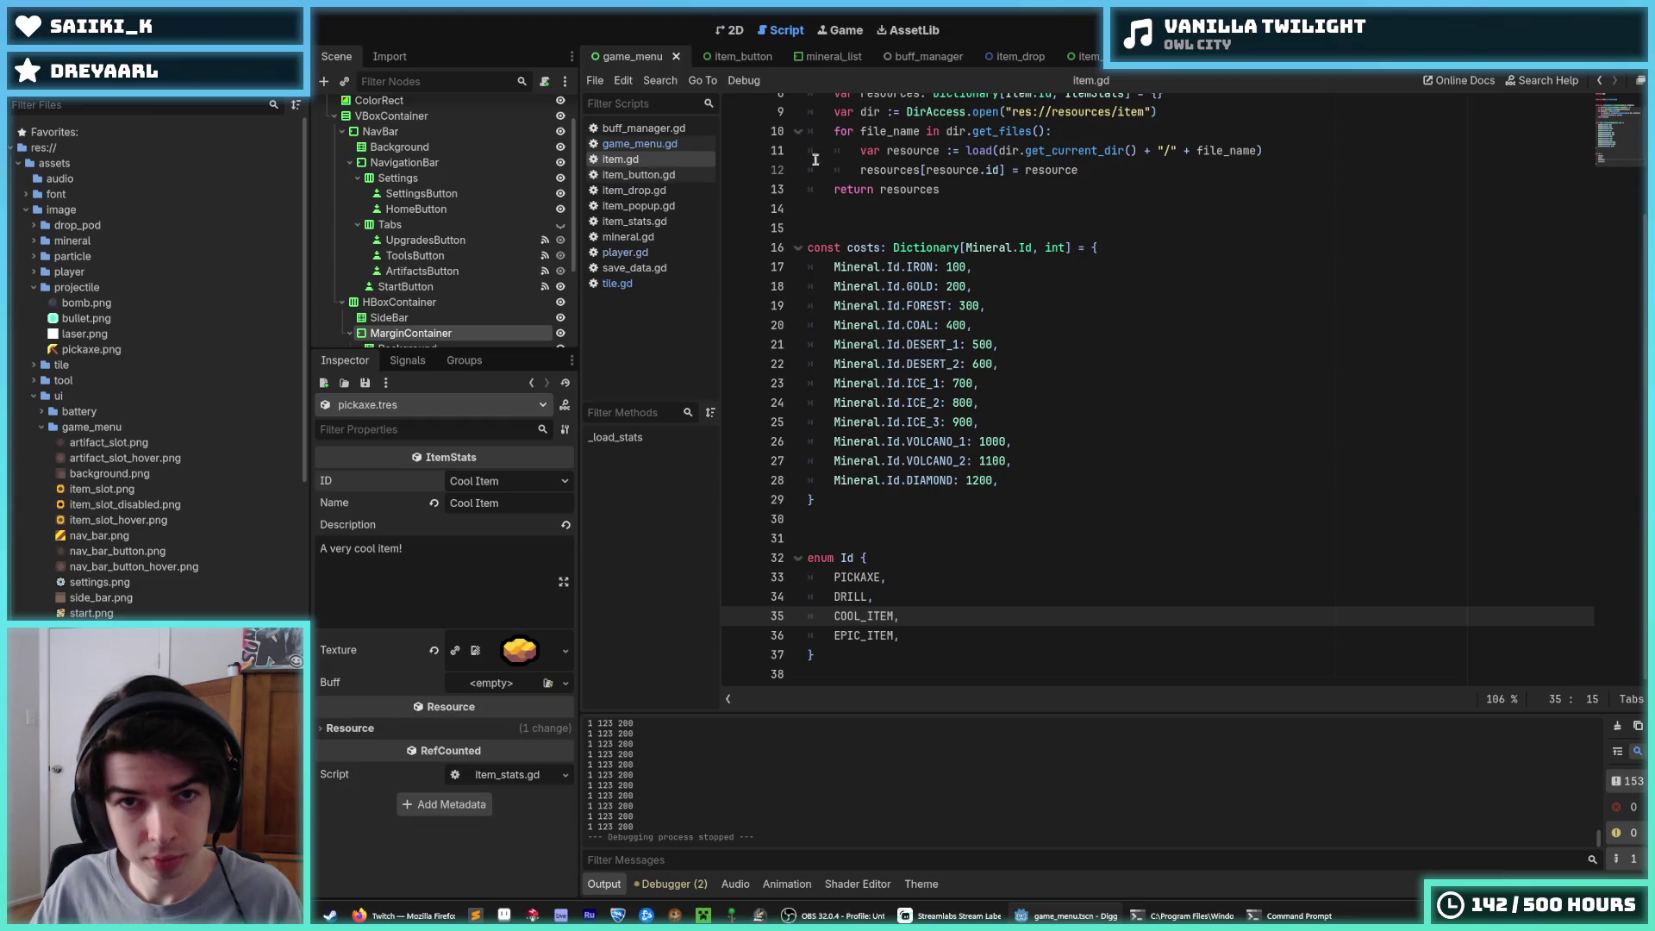
Save the game menu scene and look over its slot layout in the 2D view
{"action": "left_click", "coordinate": [730, 30]}
{"action": "key", "text": "ctrl+s"}
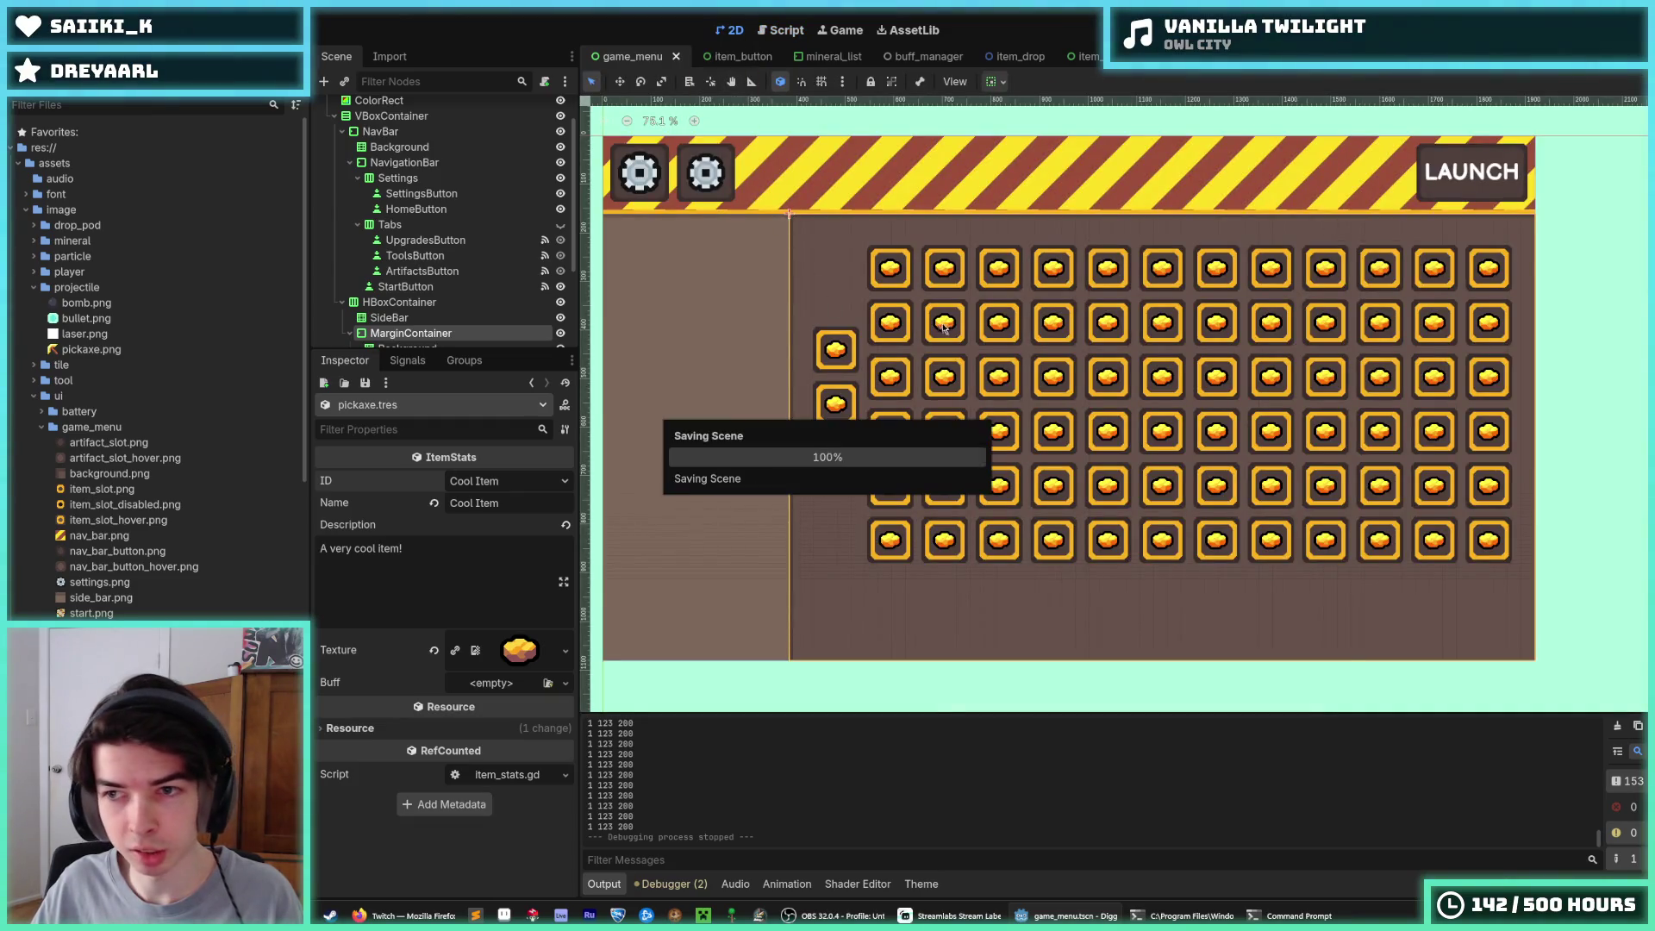
{"action": "scroll", "coordinate": [880, 275], "scroll_direction": "up", "scroll_amount": 4}
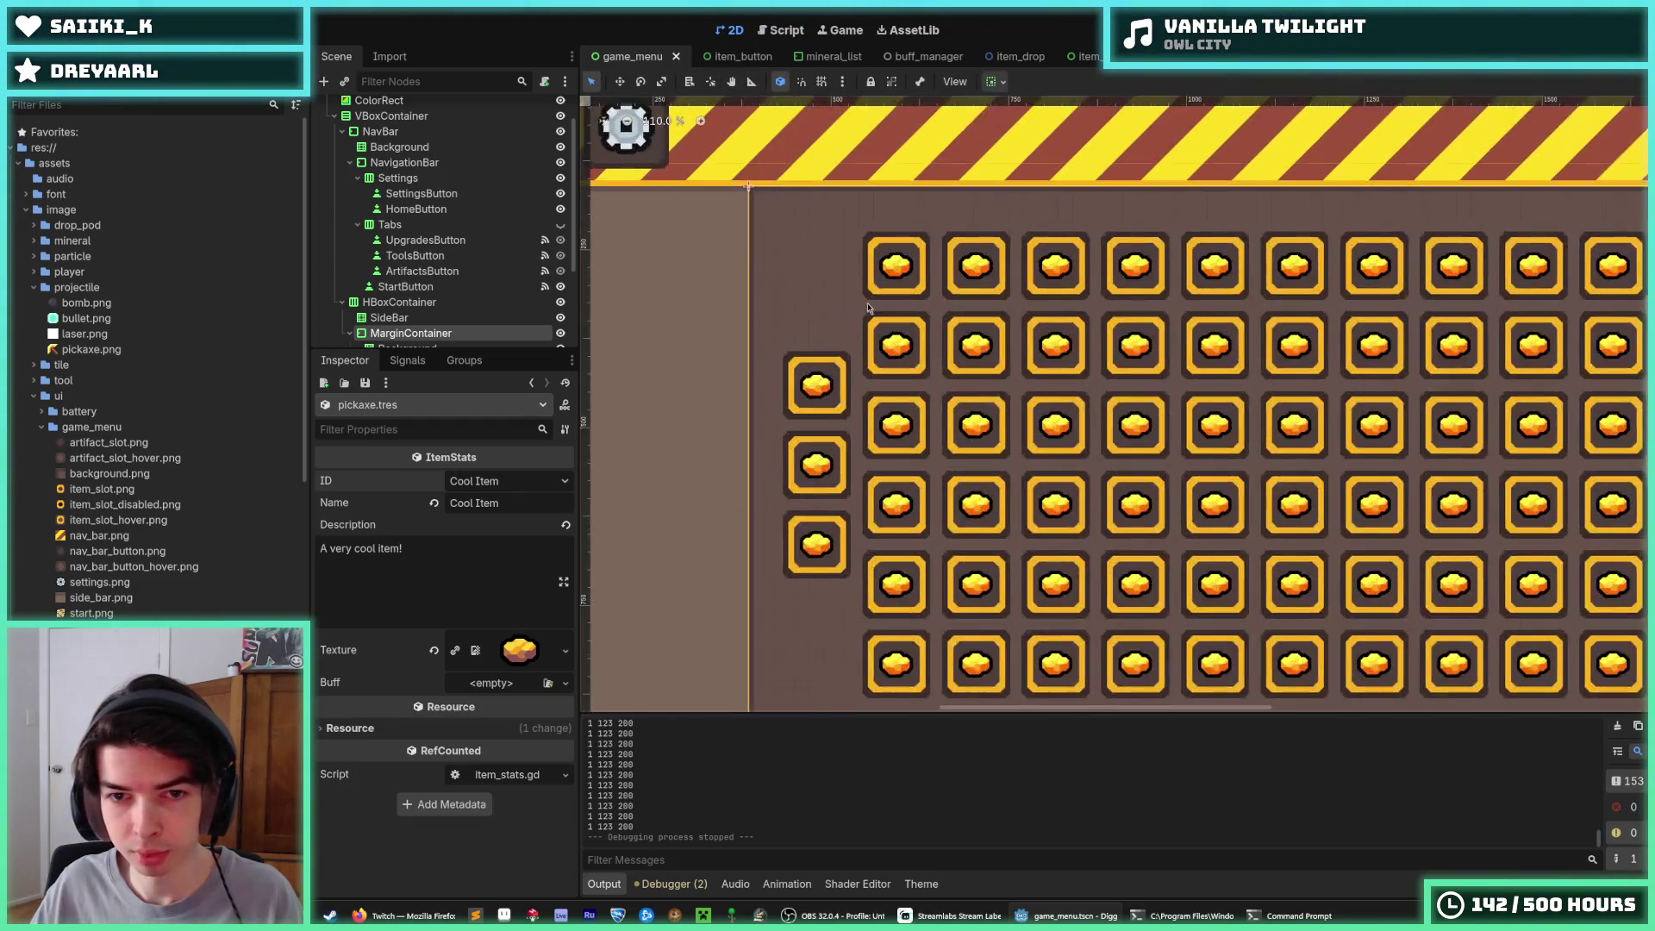
{"action": "scroll", "coordinate": [862, 387], "scroll_direction": "down", "scroll_amount": 8}
{"action": "scroll", "coordinate": [860, 398], "scroll_direction": "up", "scroll_amount": 6}
{"action": "scroll", "coordinate": [859, 398], "scroll_direction": "down", "scroll_amount": 2}
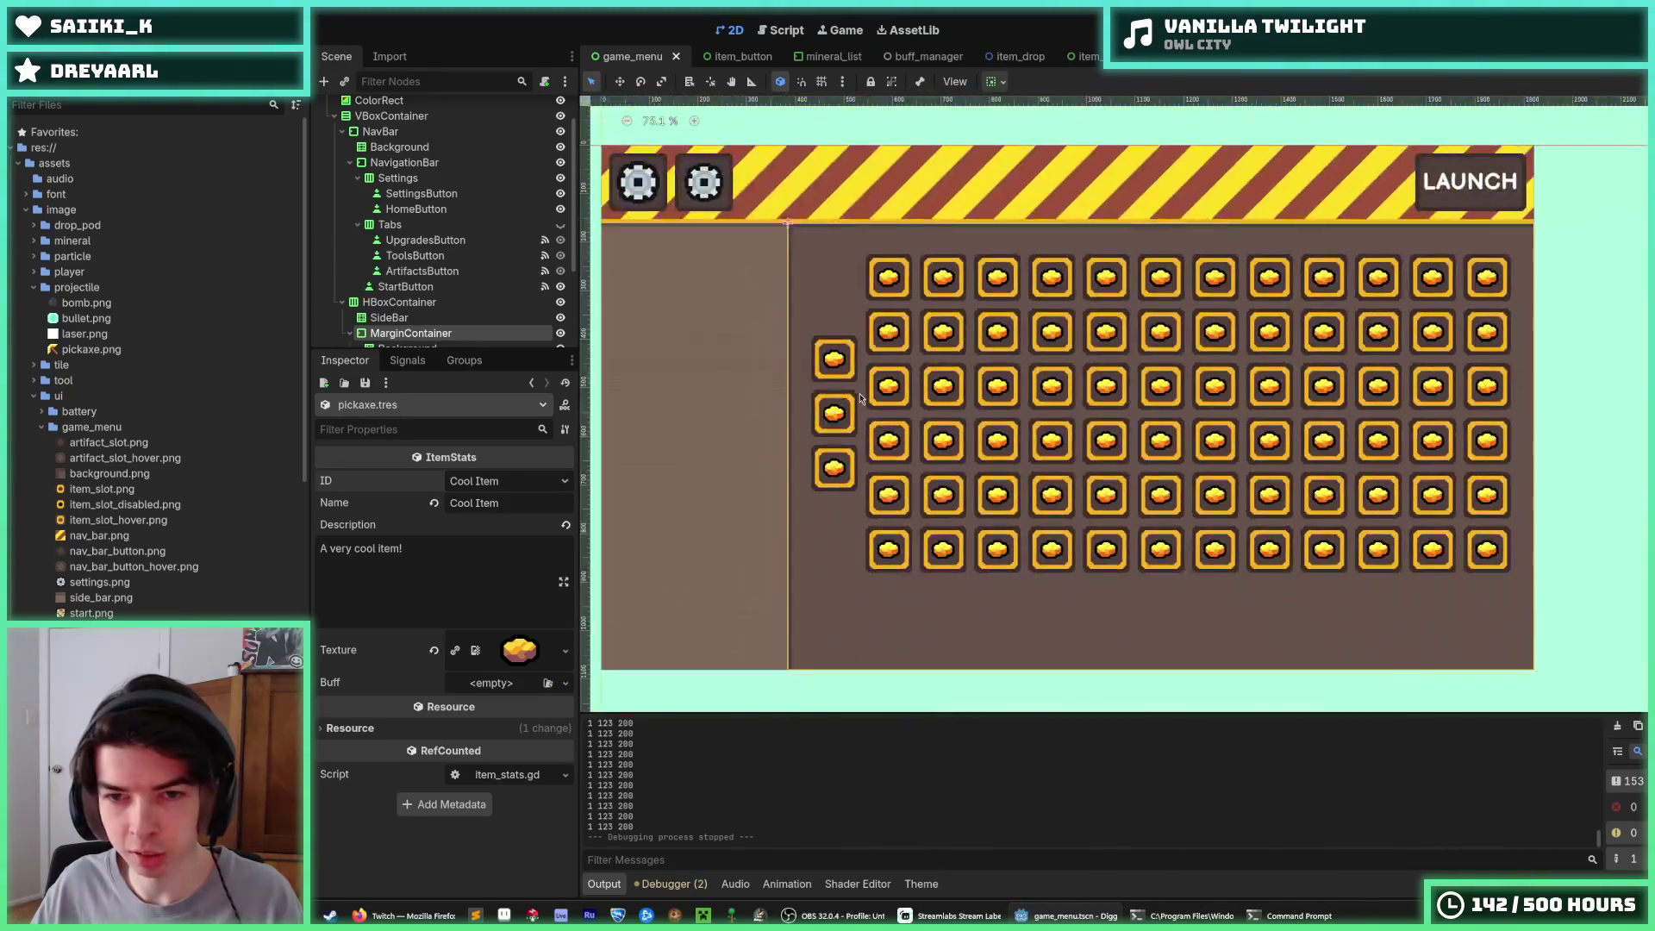
{"action": "scroll", "coordinate": [870, 395], "scroll_direction": "up", "scroll_amount": 4}
{"action": "scroll", "coordinate": [887, 390], "scroll_direction": "down", "scroll_amount": 5}
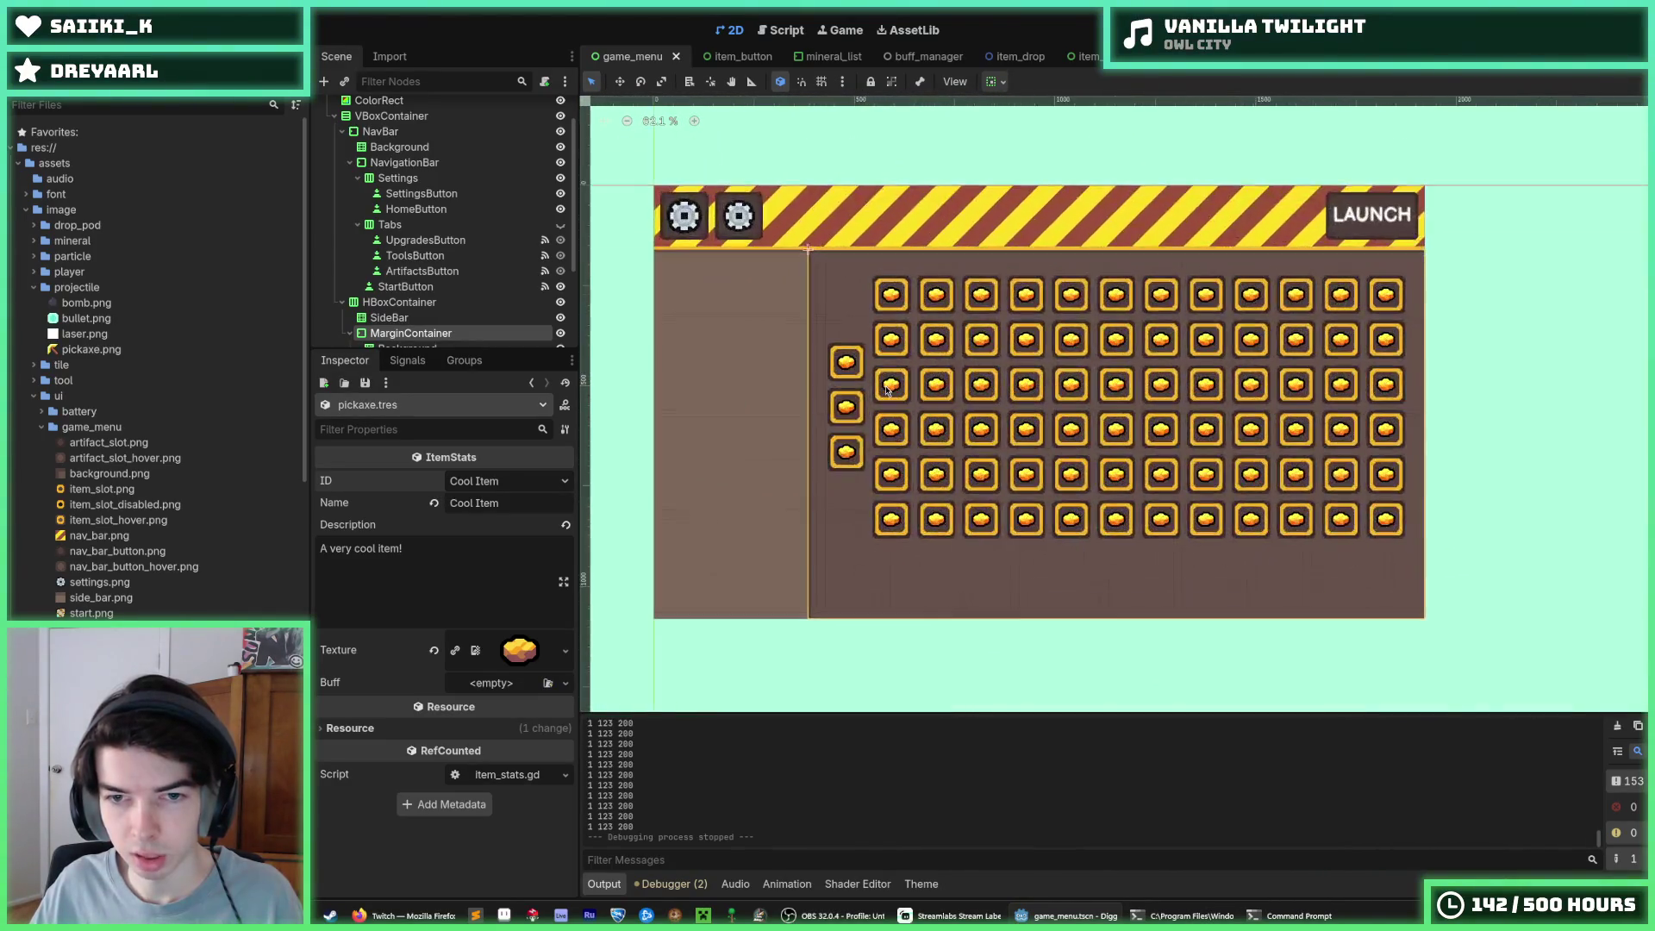
{"action": "scroll", "coordinate": [887, 391], "scroll_direction": "up", "scroll_amount": 6}
{"action": "scroll", "coordinate": [948, 394], "scroll_direction": "down", "scroll_amount": 5}
{"action": "scroll", "coordinate": [1018, 400], "scroll_direction": "up", "scroll_amount": 6}
{"action": "scroll", "coordinate": [1019, 400], "scroll_direction": "down", "scroll_amount": 7}
{"action": "scroll", "coordinate": [992, 345], "scroll_direction": "up", "scroll_amount": 4}
{"action": "mouse_move", "coordinate": [991, 344]}
{"action": "left_mouse_down"}
{"action": "mouse_move", "coordinate": [853, 348]}
{"action": "mouse_move", "coordinate": [1002, 397]}
{"action": "left_mouse_up"}
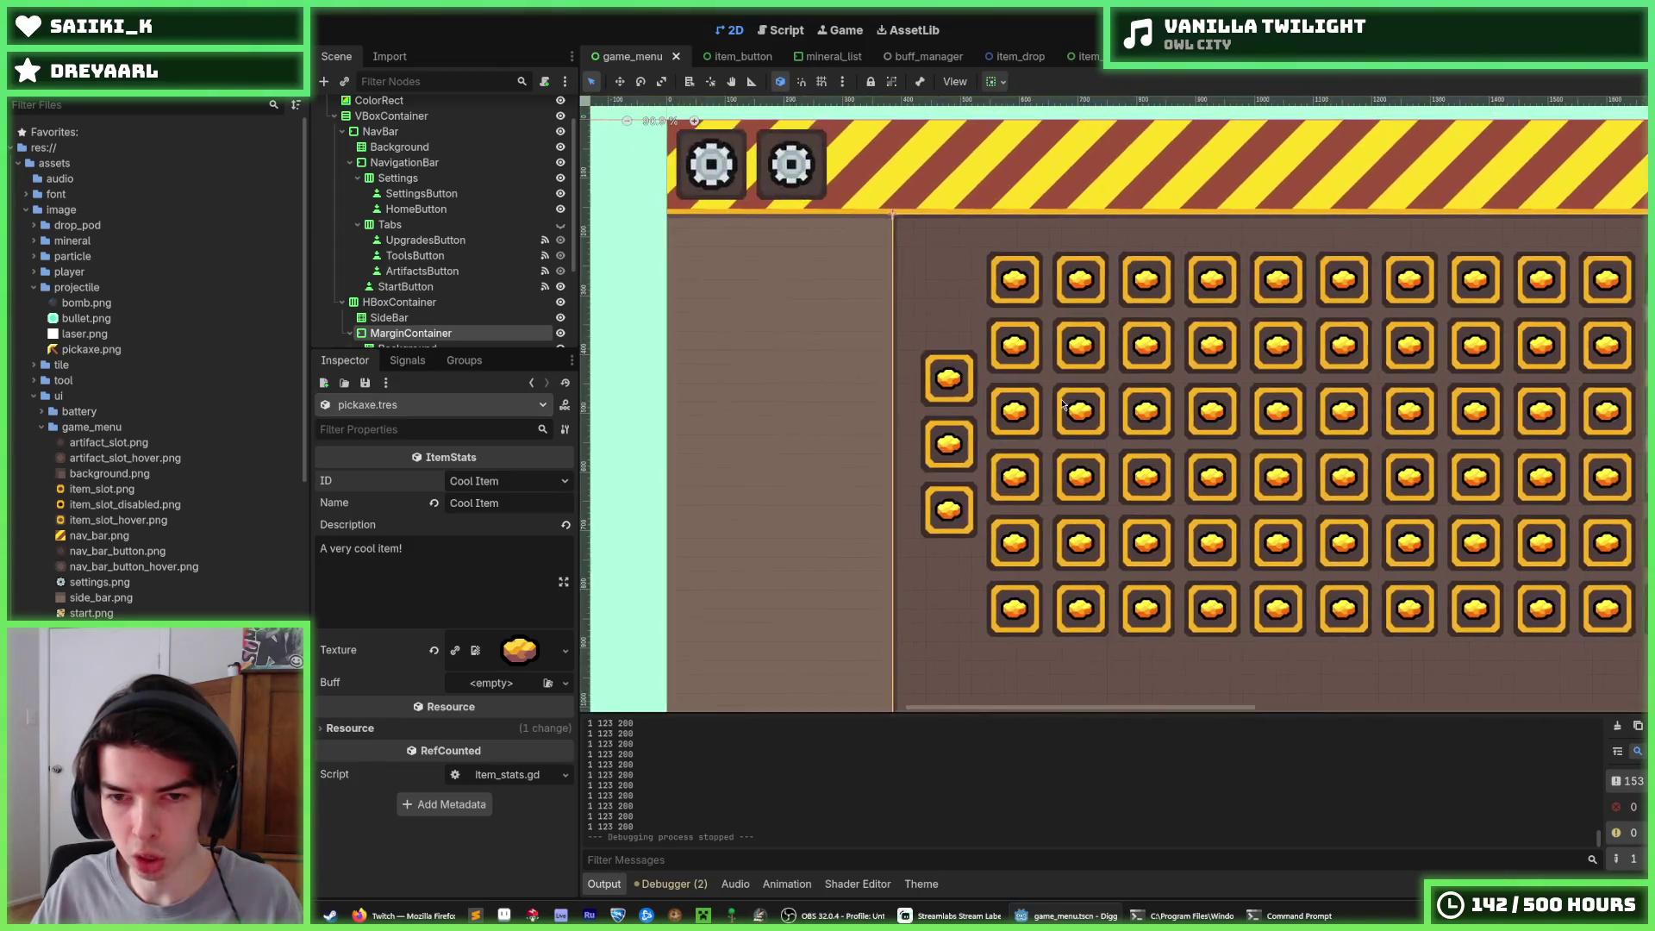
{"action": "scroll", "coordinate": [1002, 397], "scroll_direction": "down", "scroll_amount": 2}
{"action": "scroll", "coordinate": [934, 399], "scroll_direction": "up", "scroll_amount": 3}
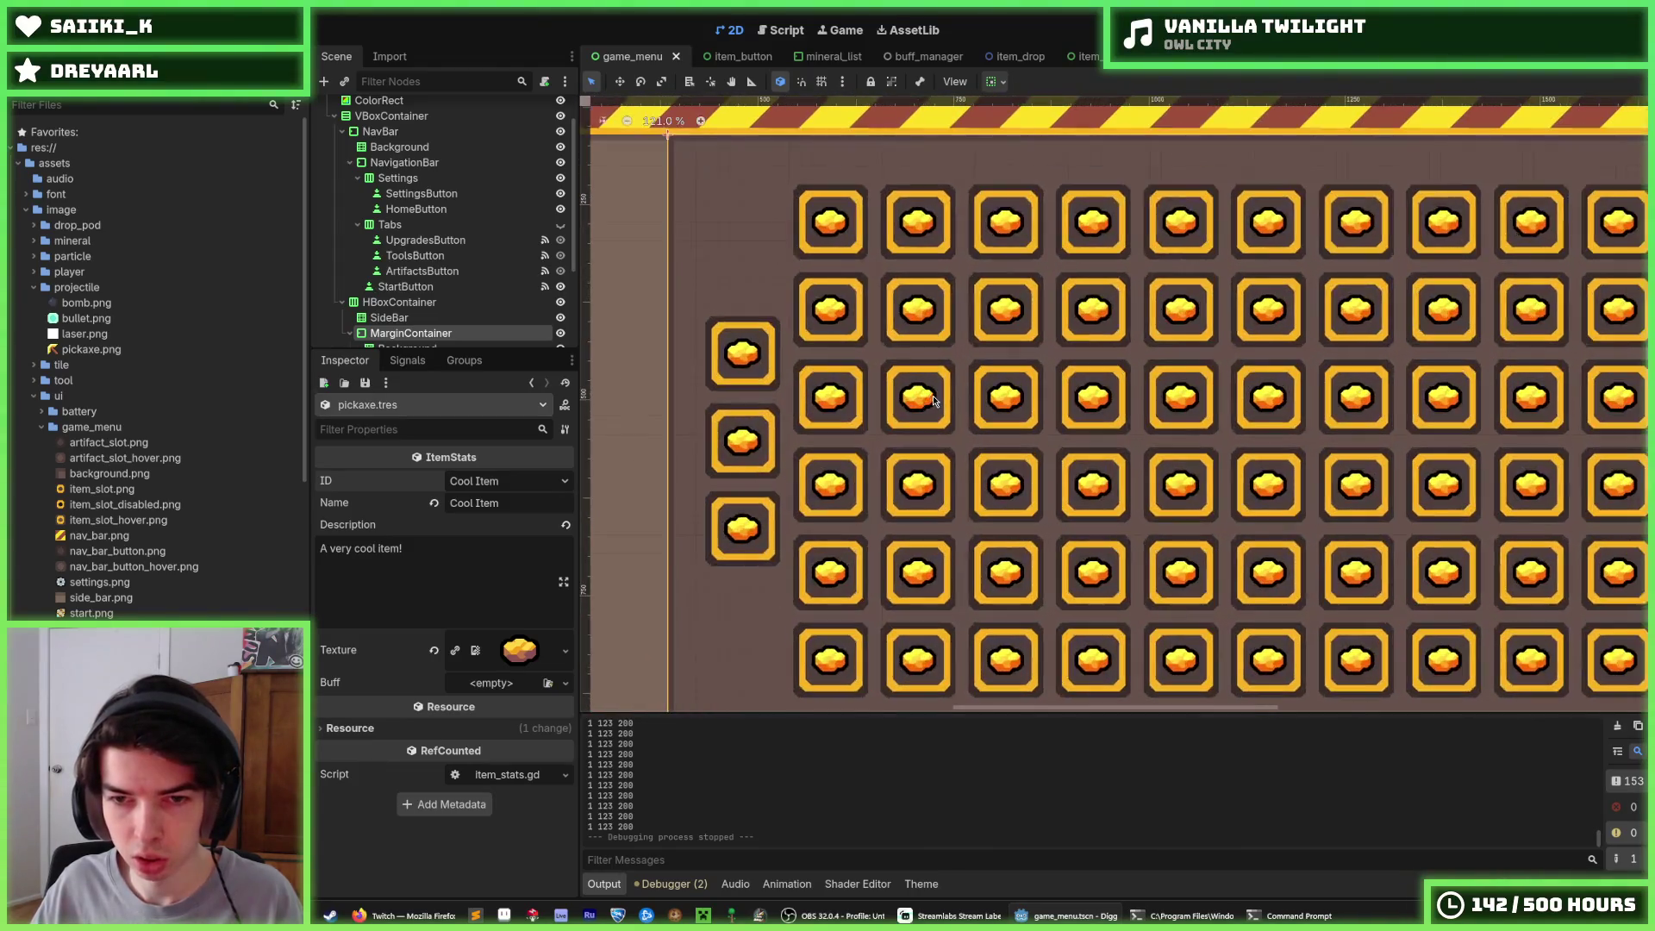
{"action": "scroll", "coordinate": [472, 345], "scroll_direction": "down", "scroll_amount": 3}
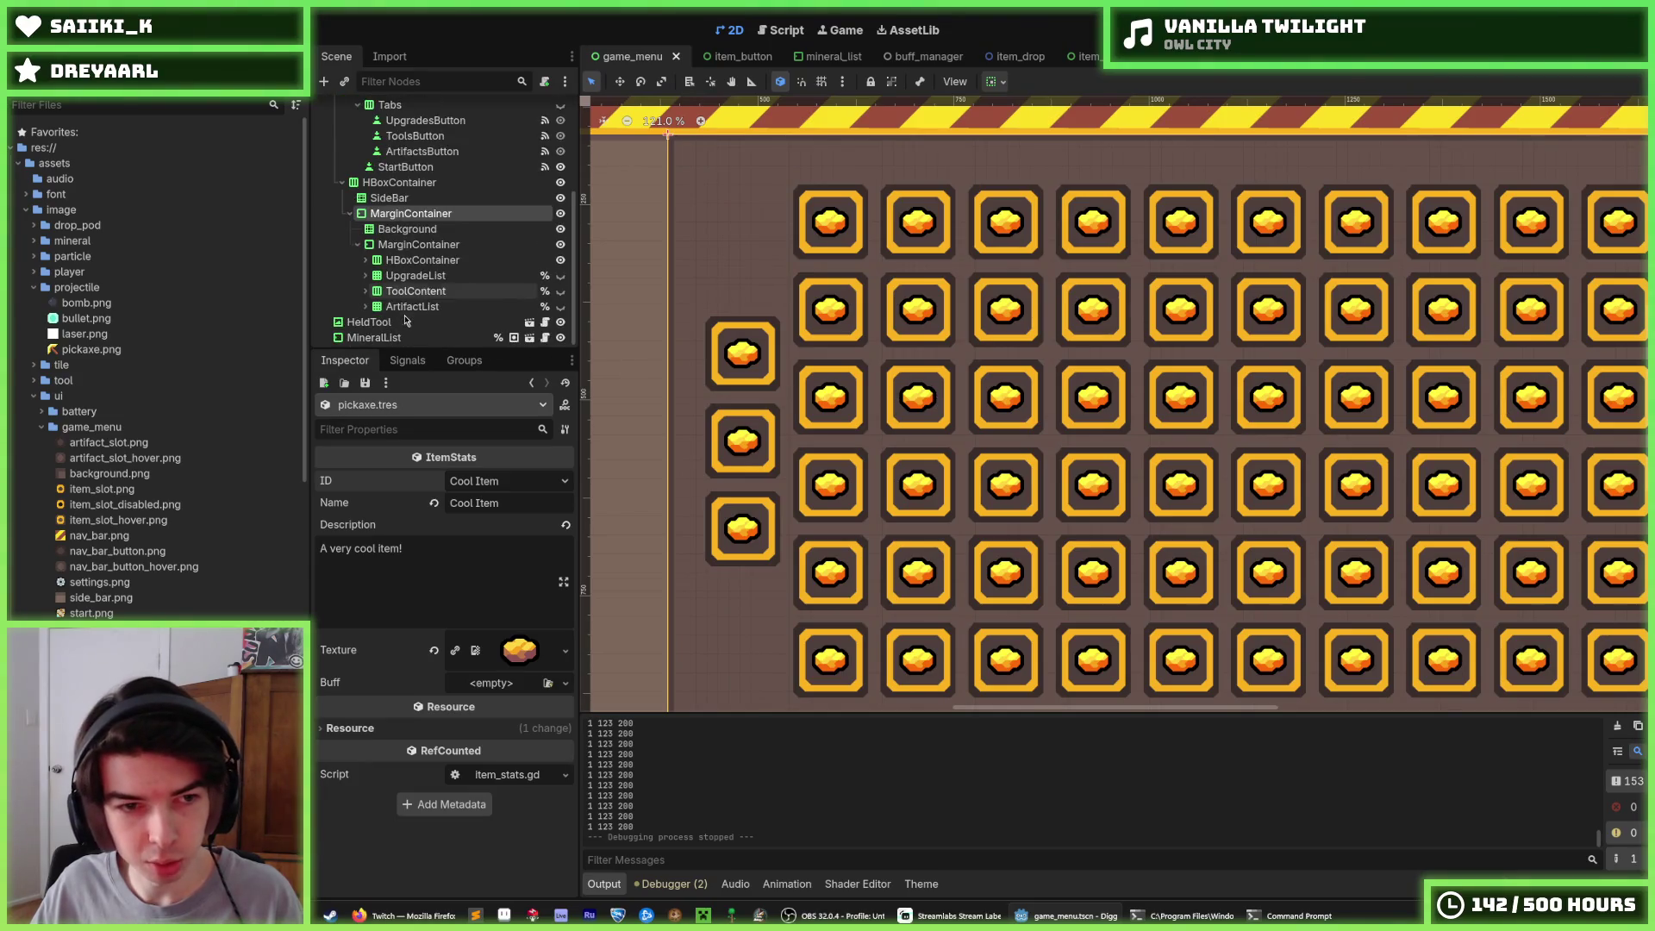
Set the ItemList grid's horizontal and vertical separation to 8
{"action": "left_click", "coordinate": [429, 292]}
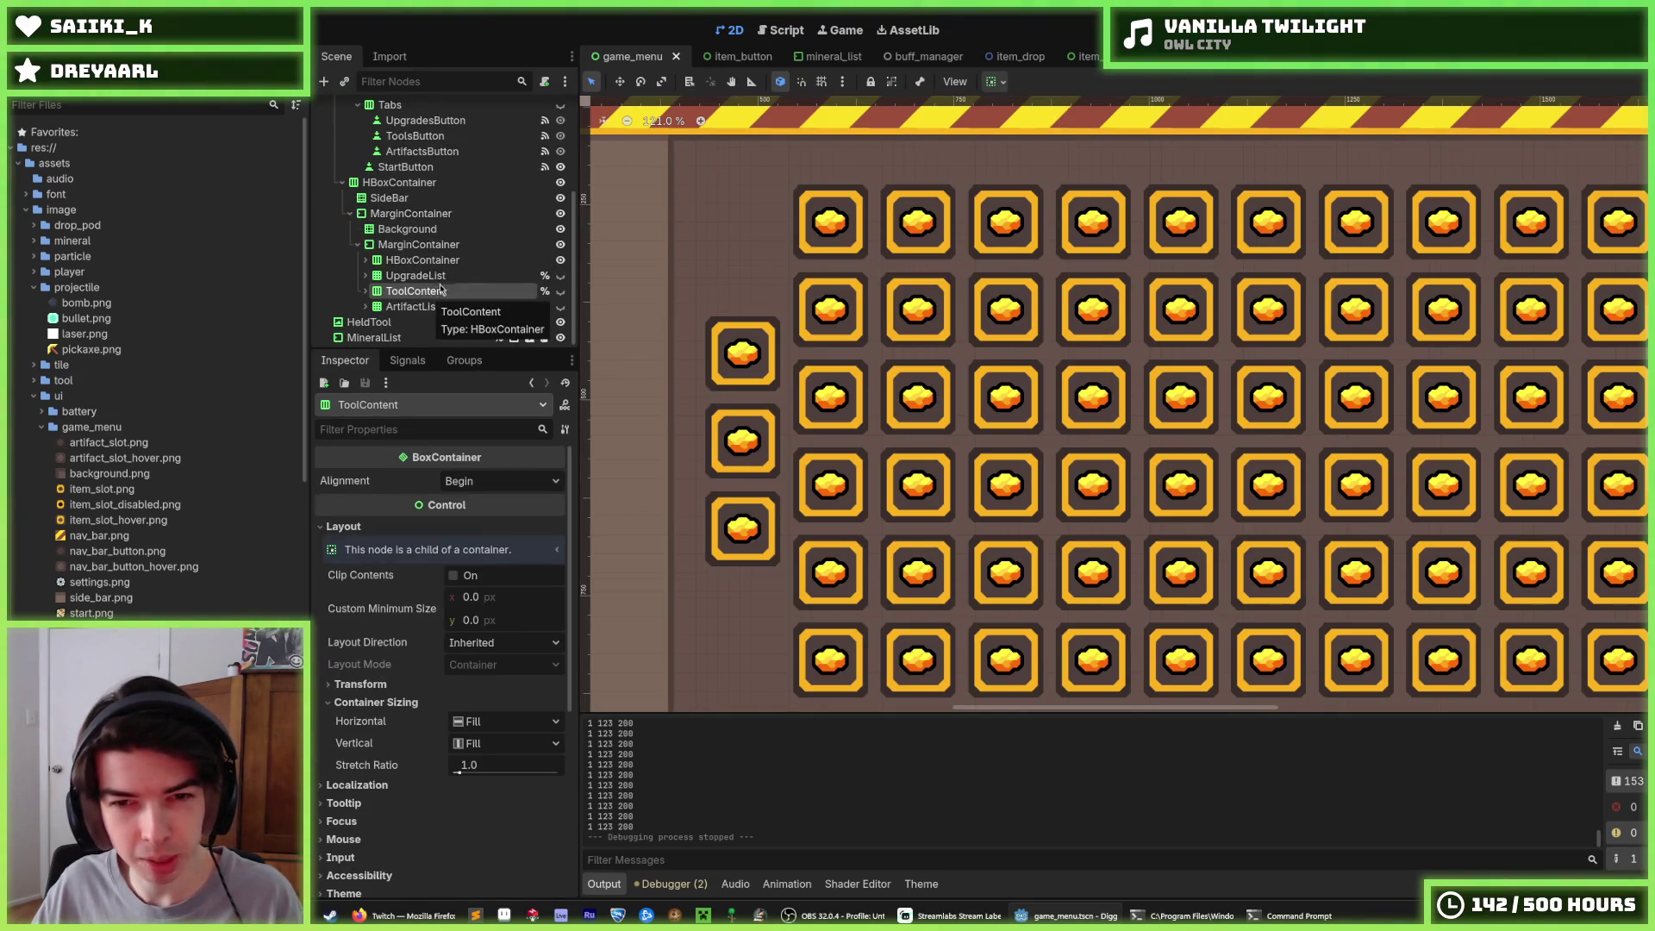
{"action": "left_click", "coordinate": [426, 275]}
{"action": "left_click", "coordinate": [422, 261]}
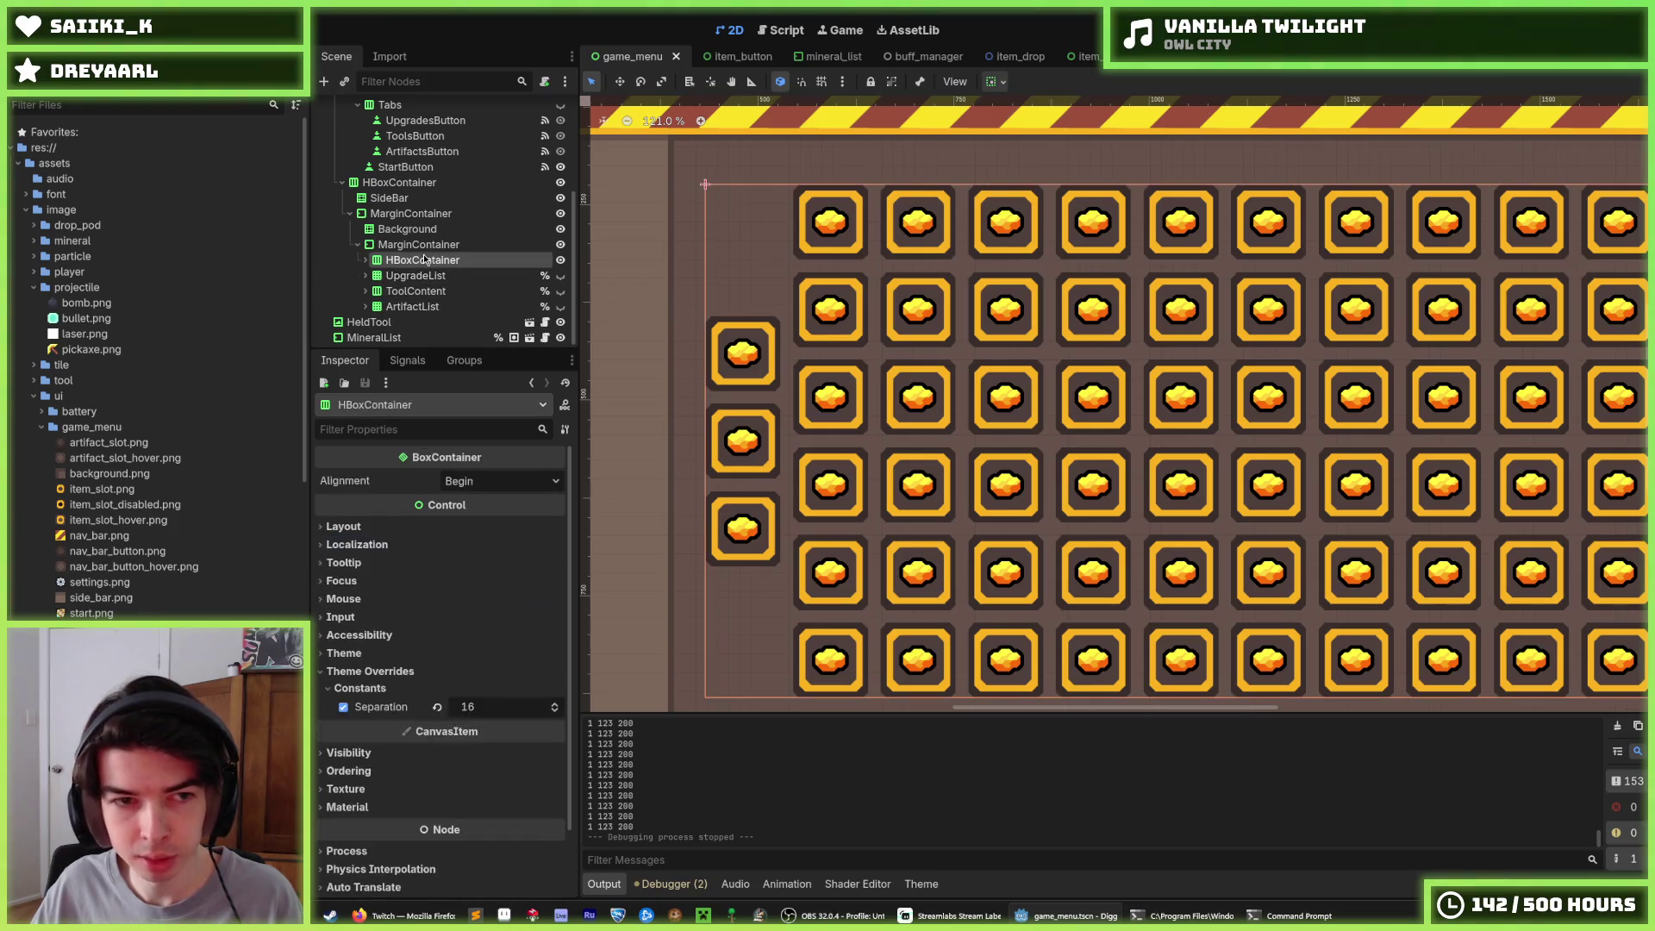
{"action": "left_click", "coordinate": [365, 260]}
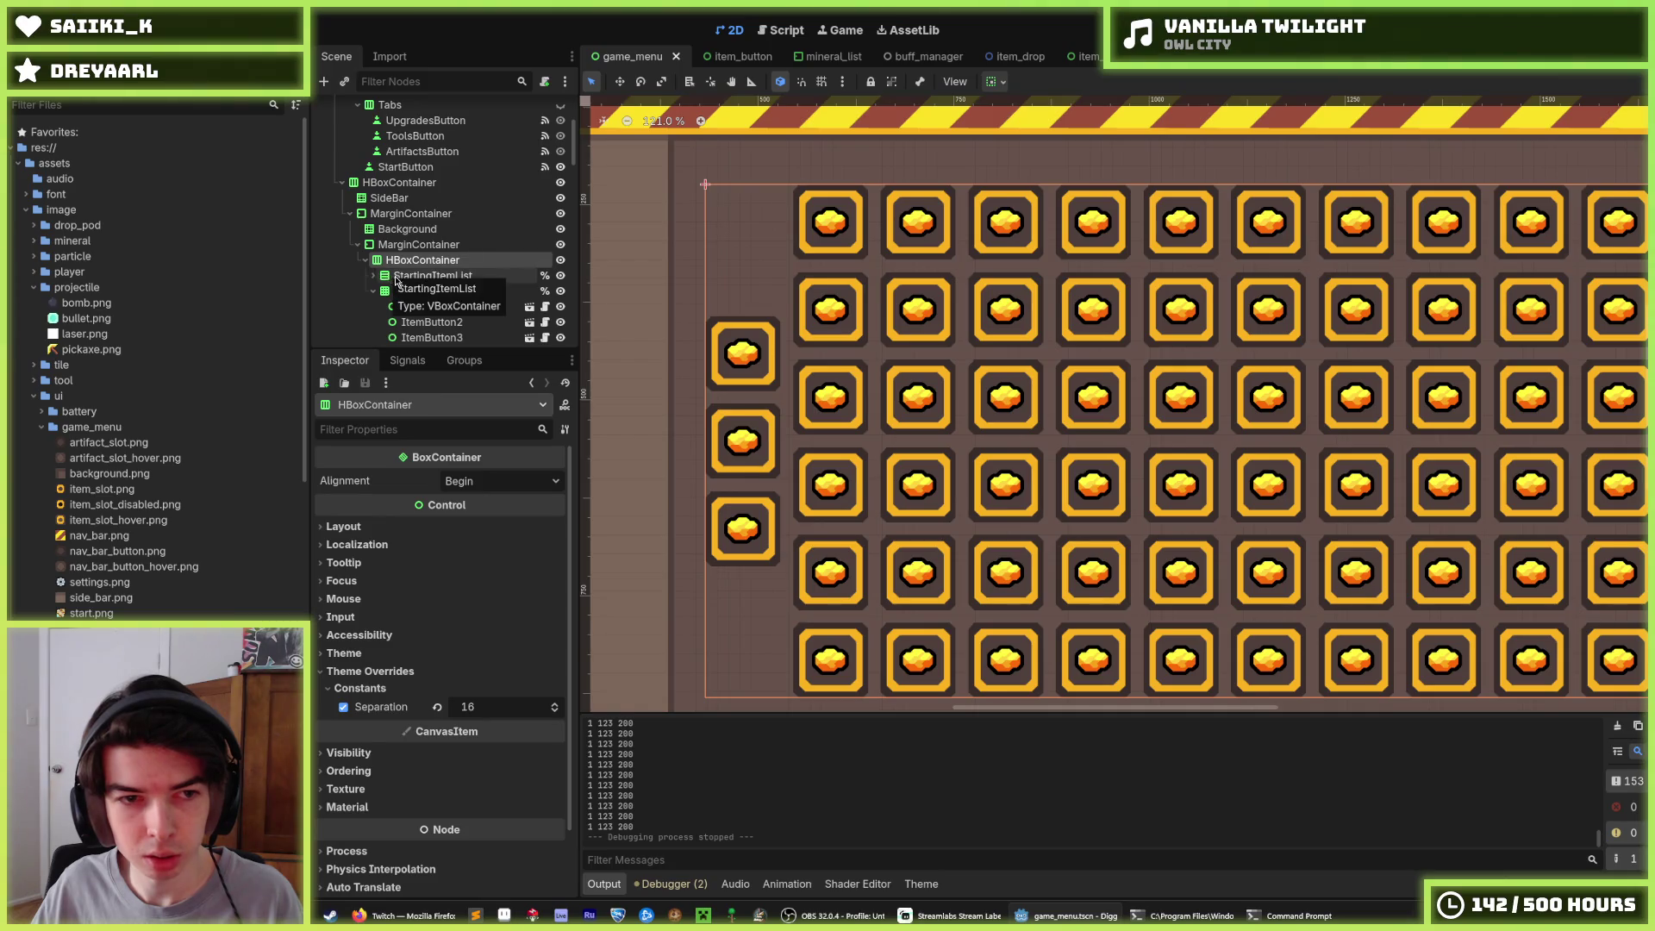
{"action": "left_click", "coordinate": [404, 276]}
{"action": "left_click", "coordinate": [415, 291]}
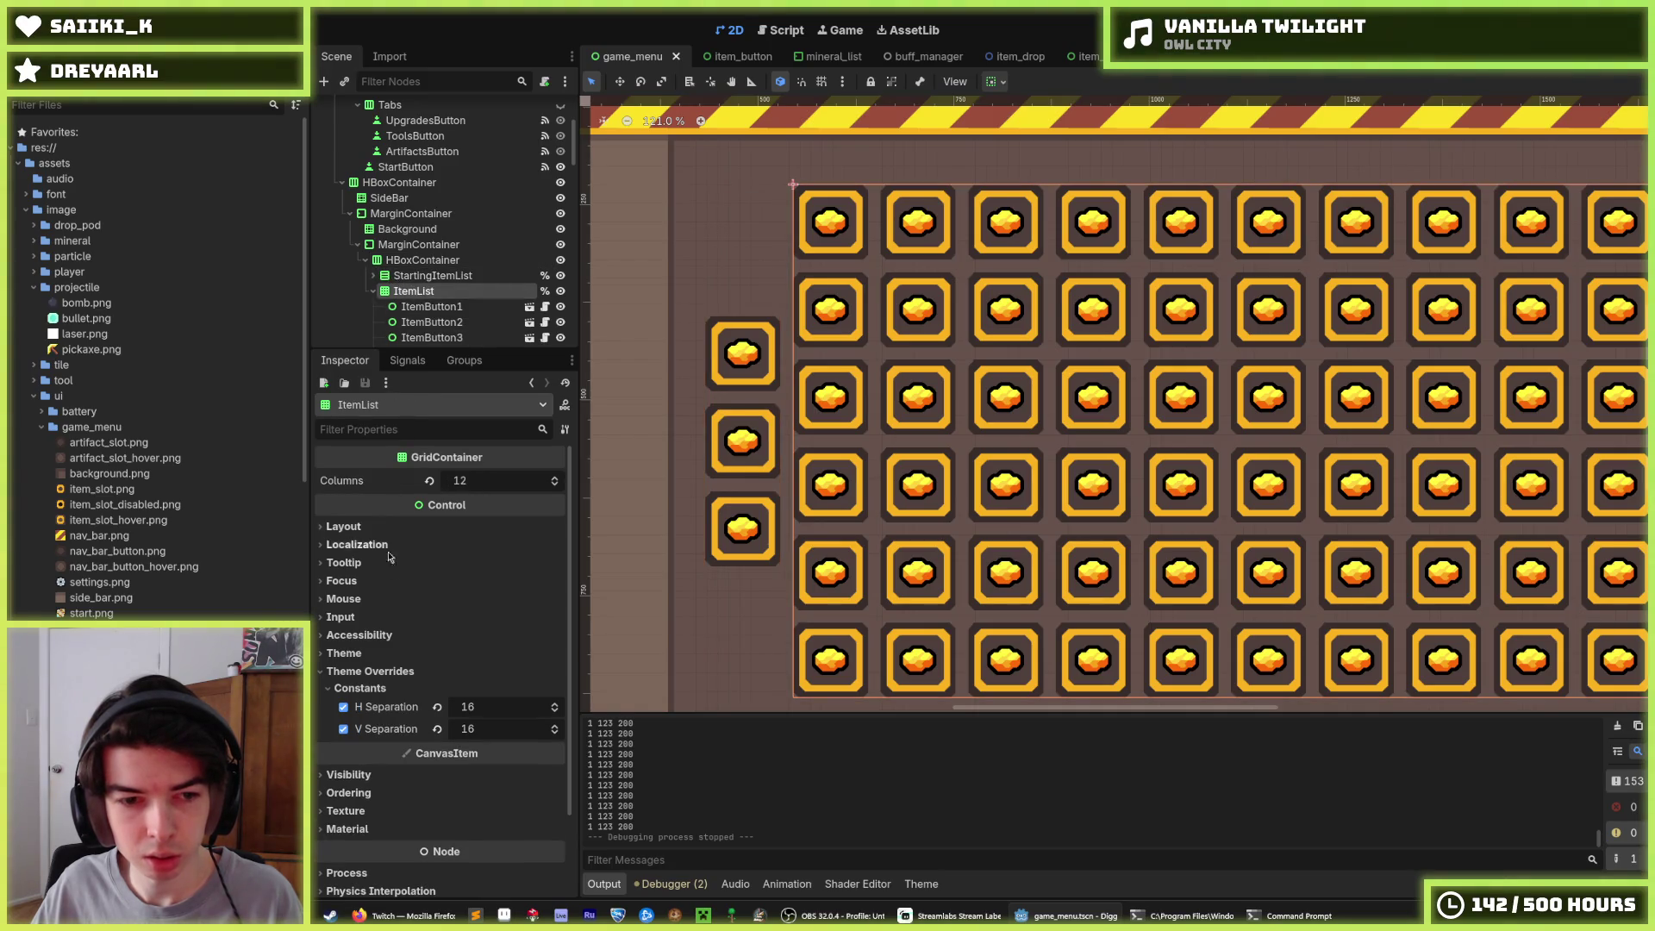
{"action": "left_click", "coordinate": [495, 704]}
{"action": "type", "text": "8"}
{"action": "key", "text": "Tab"}
{"action": "type", "text": "8"}
{"action": "key", "text": "Return"}
{"action": "scroll", "coordinate": [1502, 411], "scroll_direction": "down", "scroll_amount": 5}
{"action": "left_click", "coordinate": [1502, 411]}
{"action": "scroll", "coordinate": [1448, 431], "scroll_direction": "up", "scroll_amount": 3}
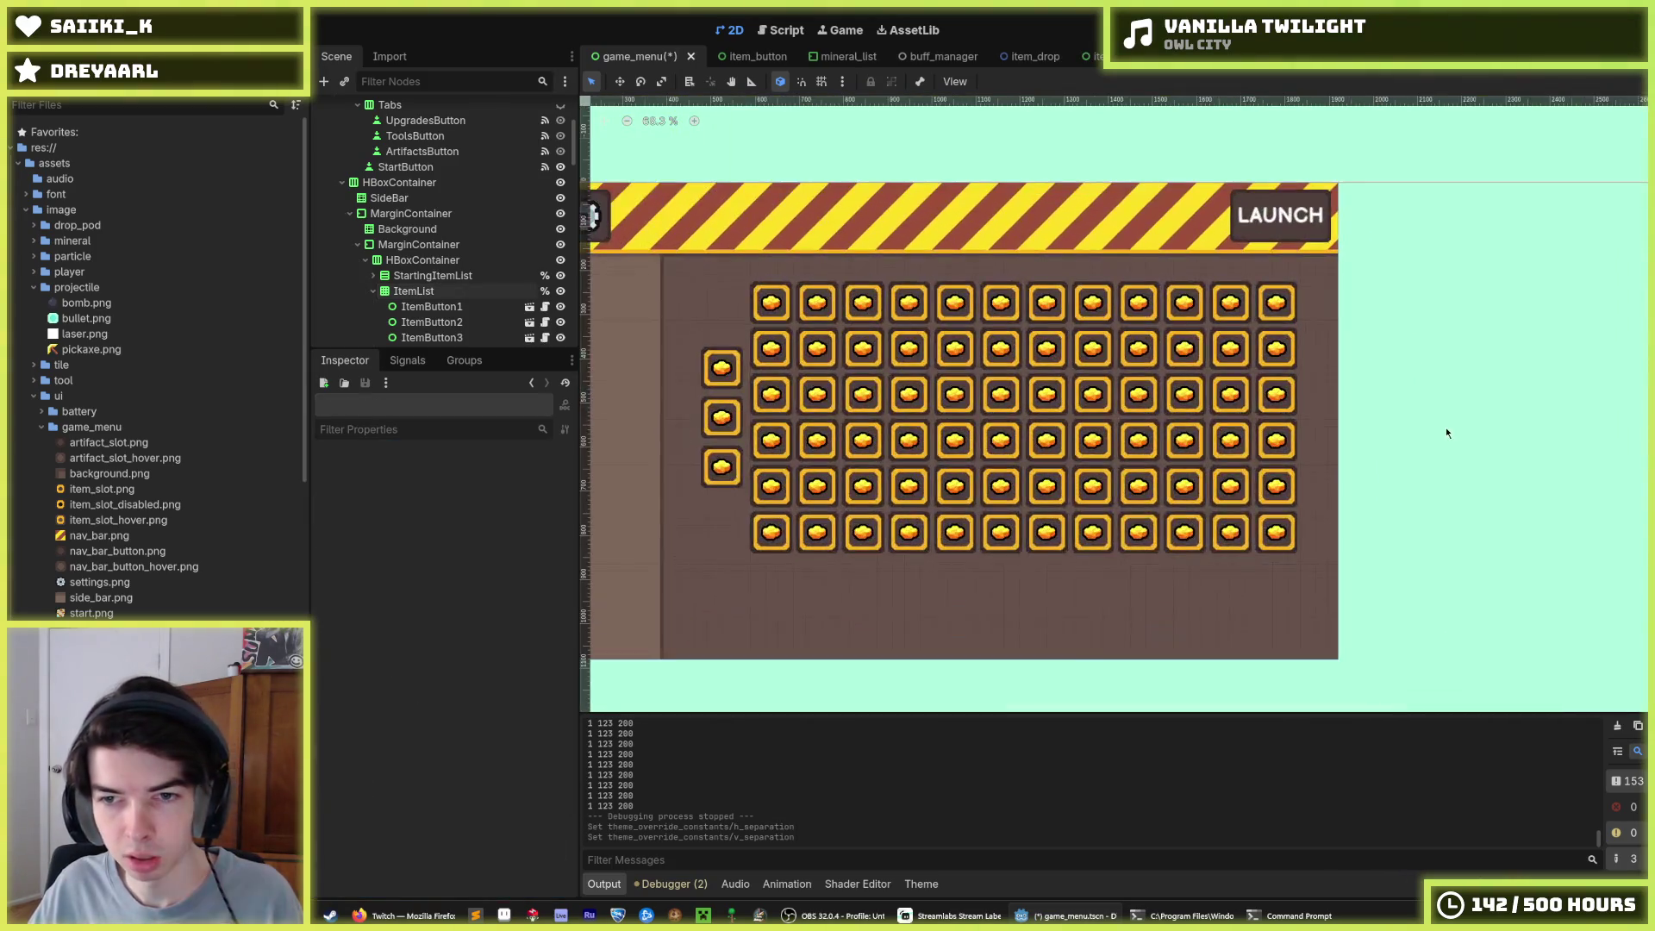
{"action": "key", "text": "ctrl+z"}
{"action": "key", "text": "ctrl+z"}
{"action": "key", "text": "ctrl+shift+z"}
{"action": "key", "text": "ctrl+shift+z"}
{"action": "scroll", "coordinate": [1250, 418], "scroll_direction": "down", "scroll_amount": 3}
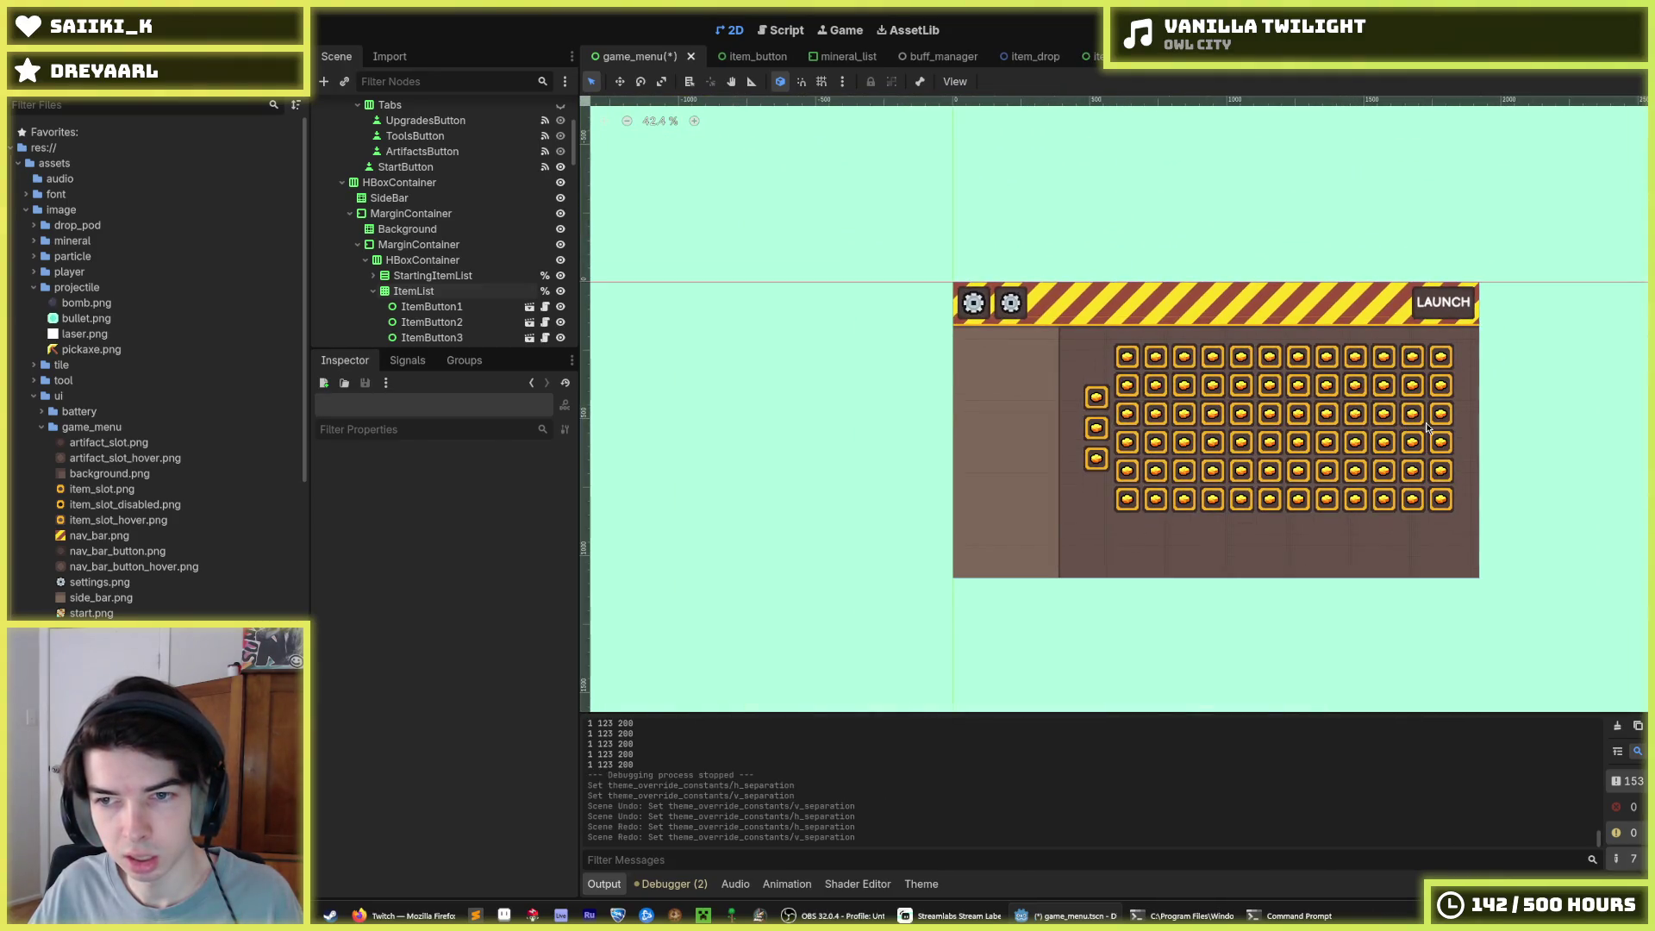
{"action": "scroll", "coordinate": [1427, 426], "scroll_direction": "up", "scroll_amount": 4}
{"action": "scroll", "coordinate": [1308, 414], "scroll_direction": "down", "scroll_amount": 2}
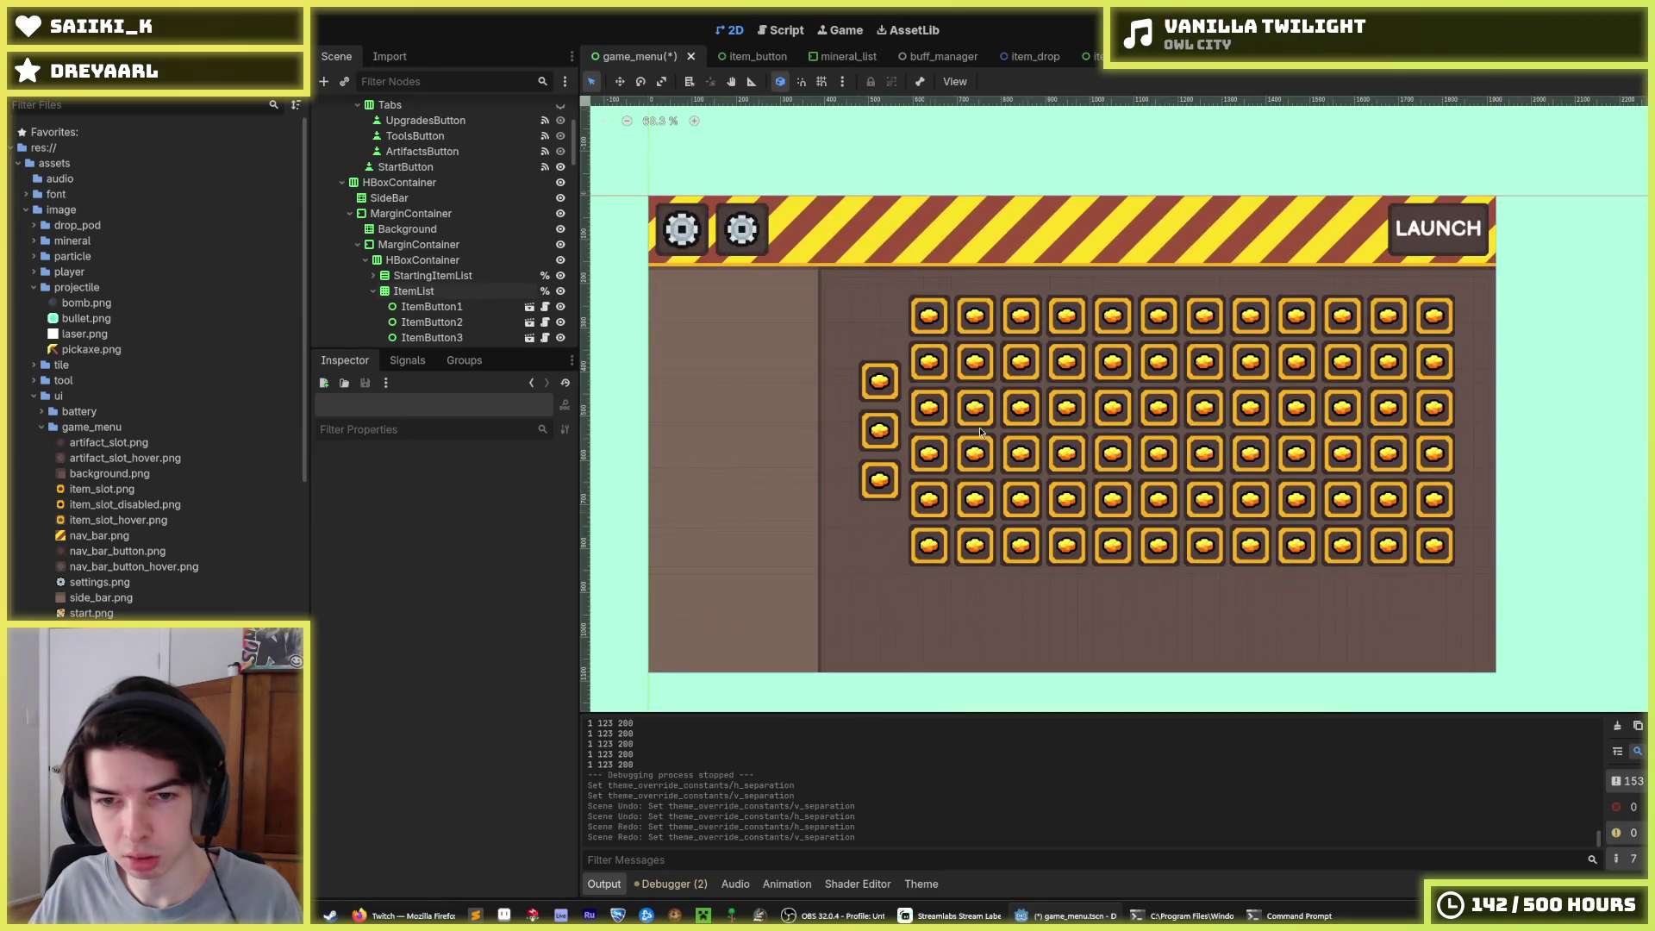
{"action": "scroll", "coordinate": [986, 433], "scroll_direction": "up", "scroll_amount": 2}
Set the separation of StartingItemList and its HBoxContainer to 8
{"action": "left_click", "coordinate": [432, 275]}
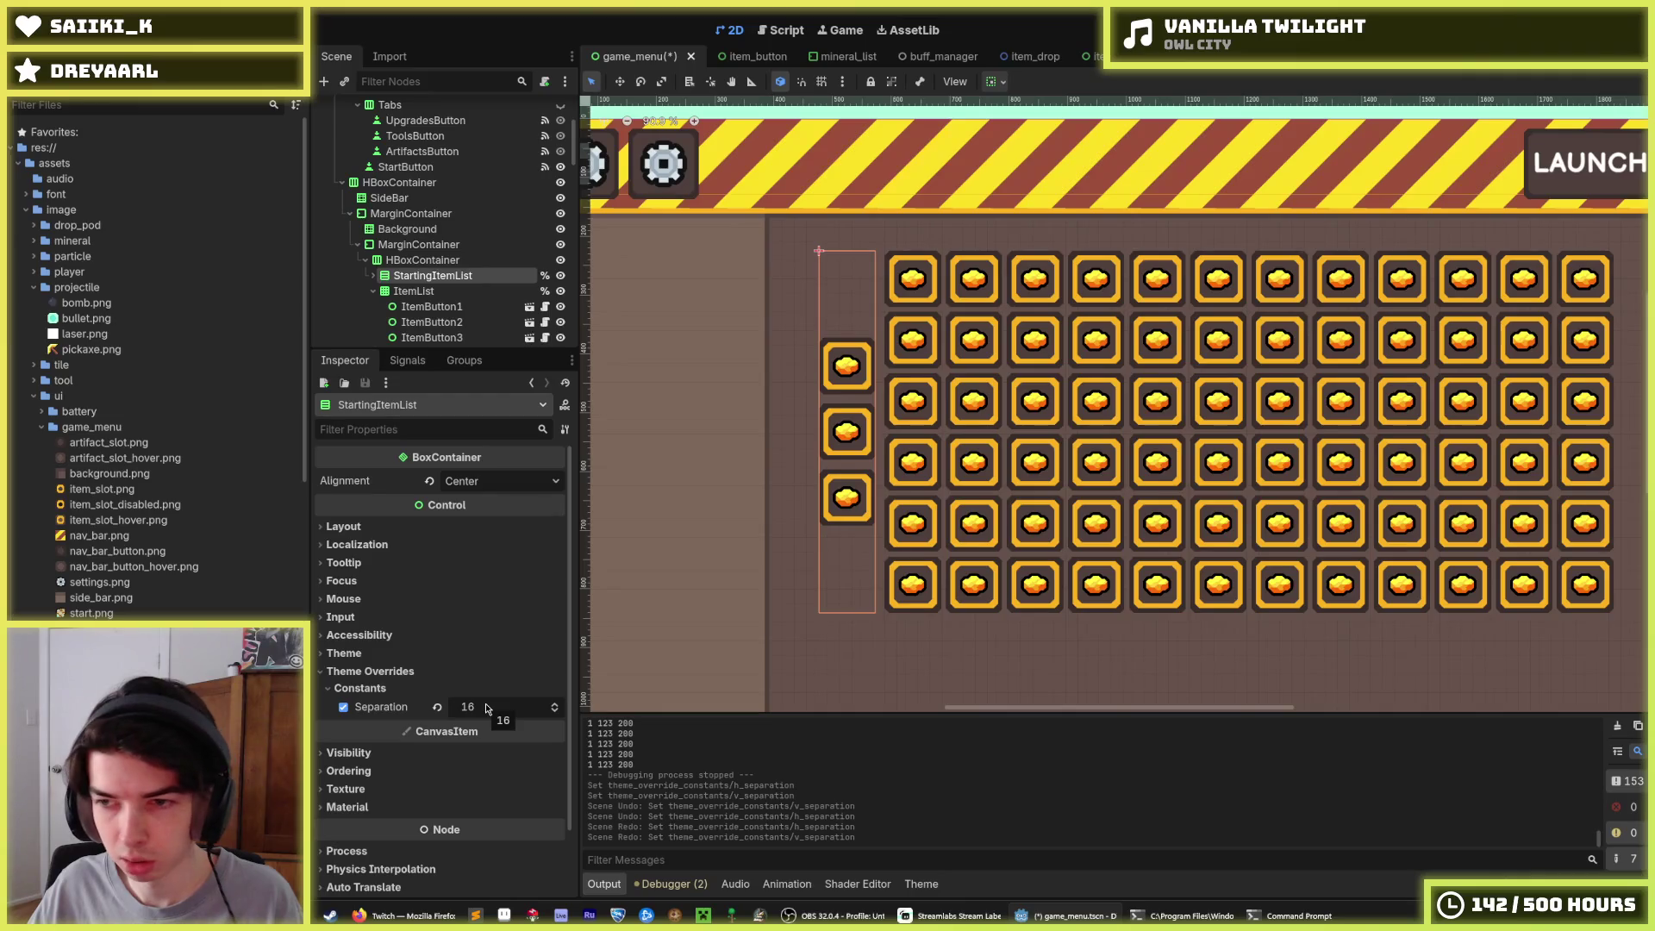
{"action": "scroll", "coordinate": [779, 510], "scroll_direction": "down", "scroll_amount": 3}
{"action": "scroll", "coordinate": [779, 510], "scroll_direction": "up", "scroll_amount": 3}
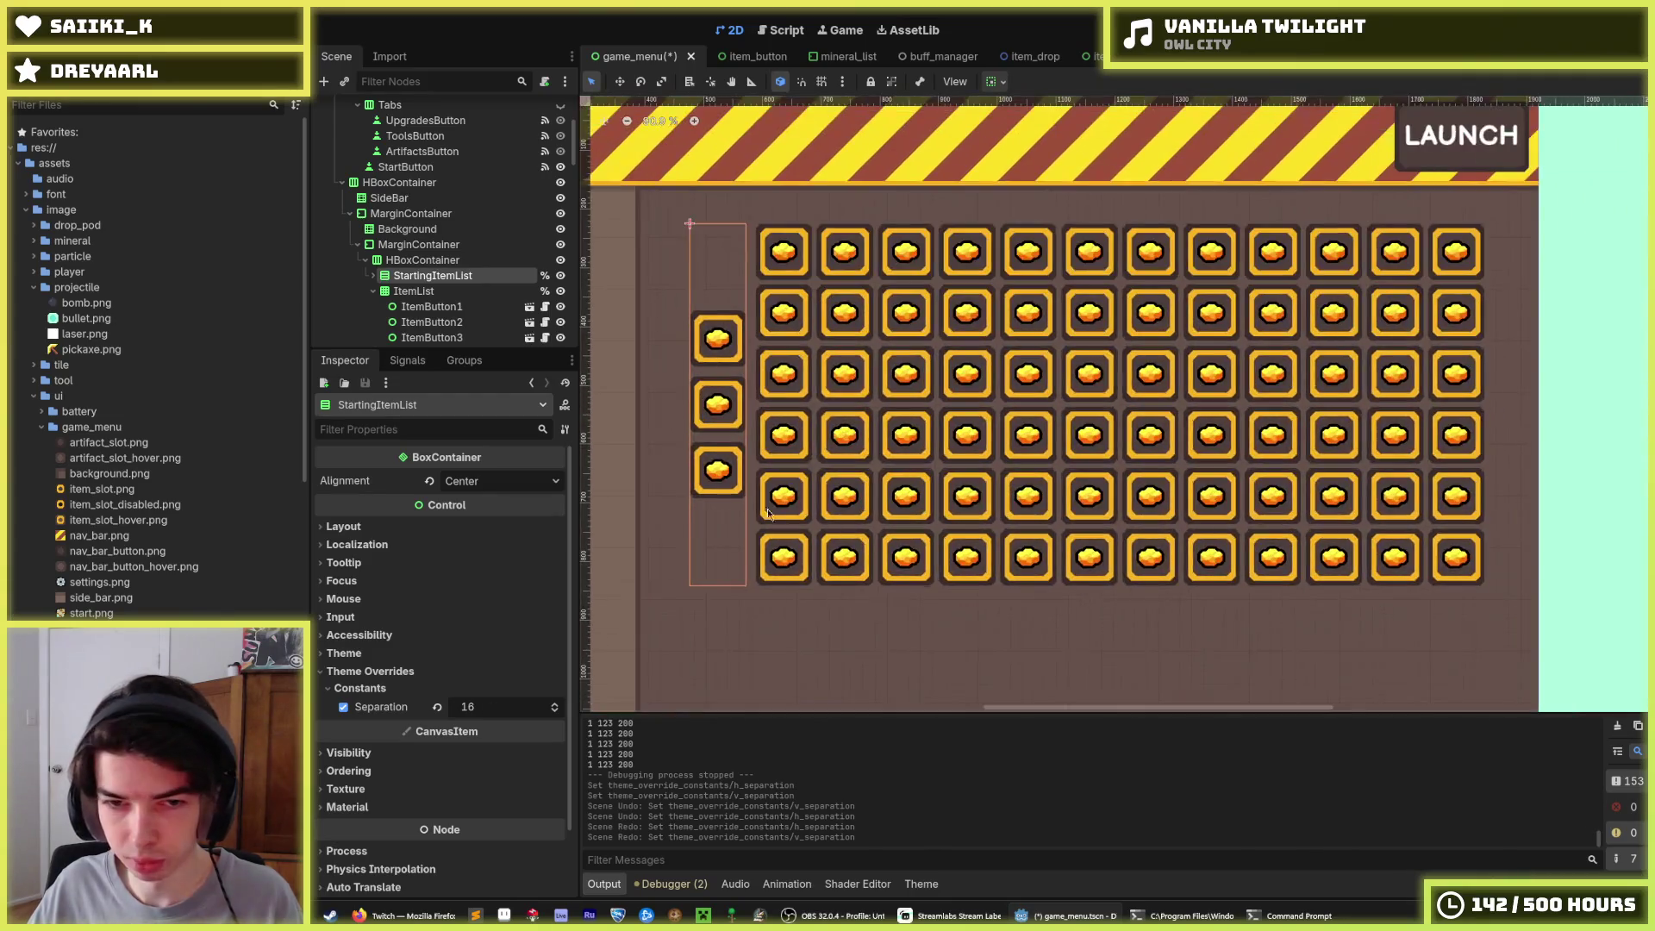
{"action": "left_click", "coordinate": [478, 708]}
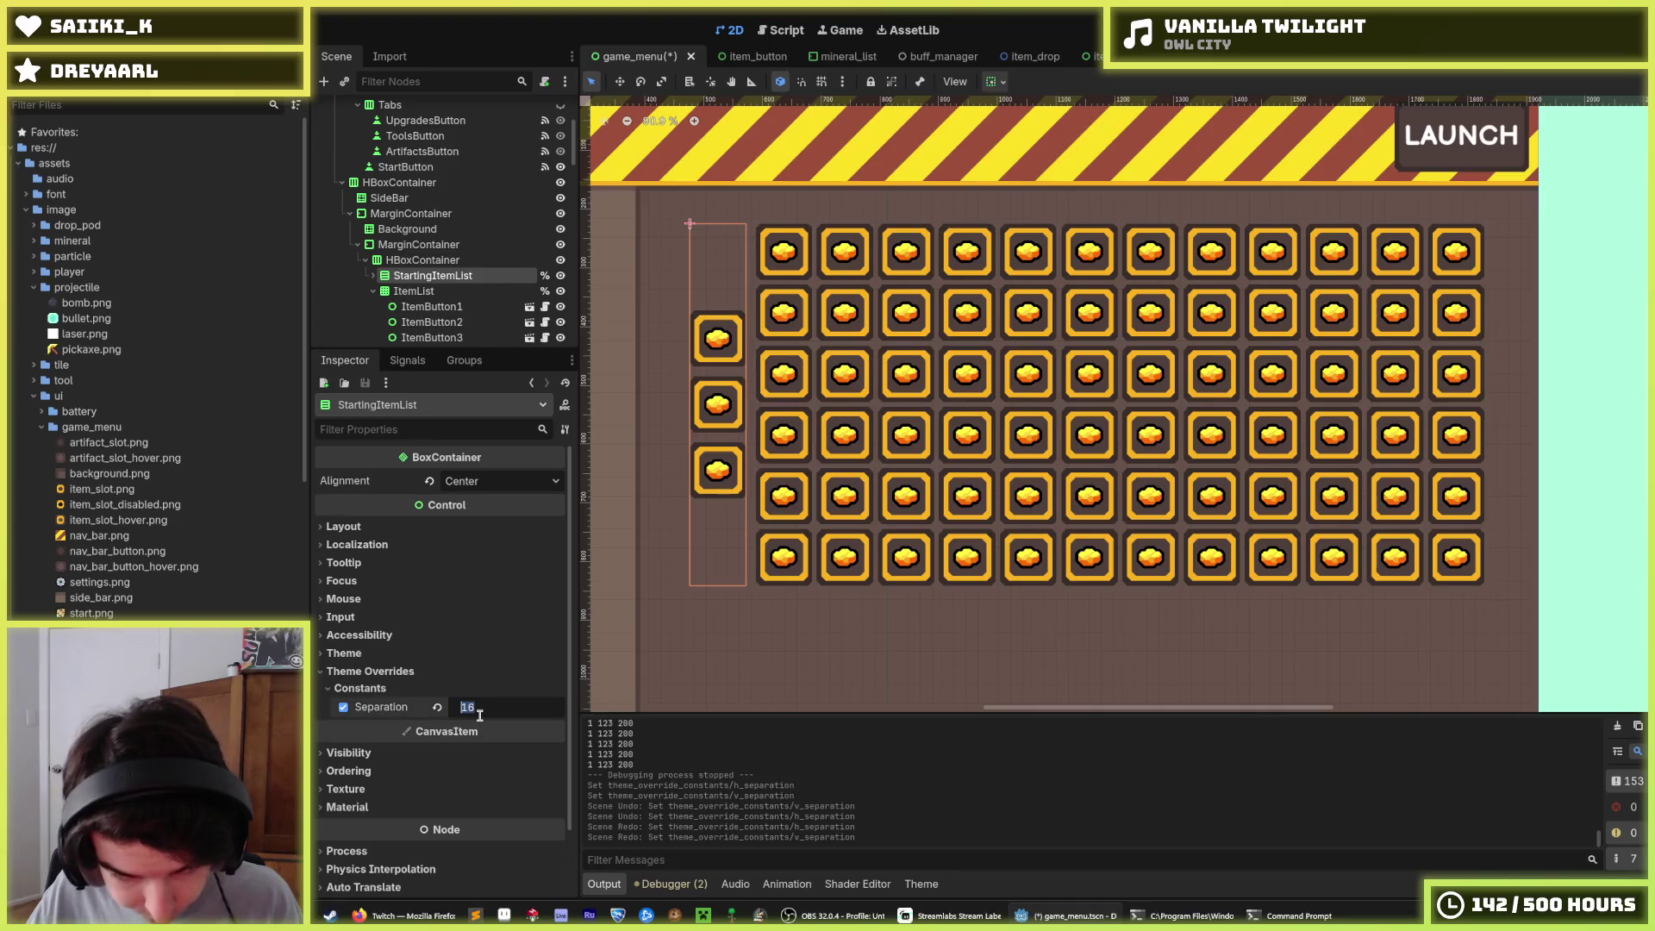
{"action": "type", "text": "8"}
{"action": "key", "text": "Return"}
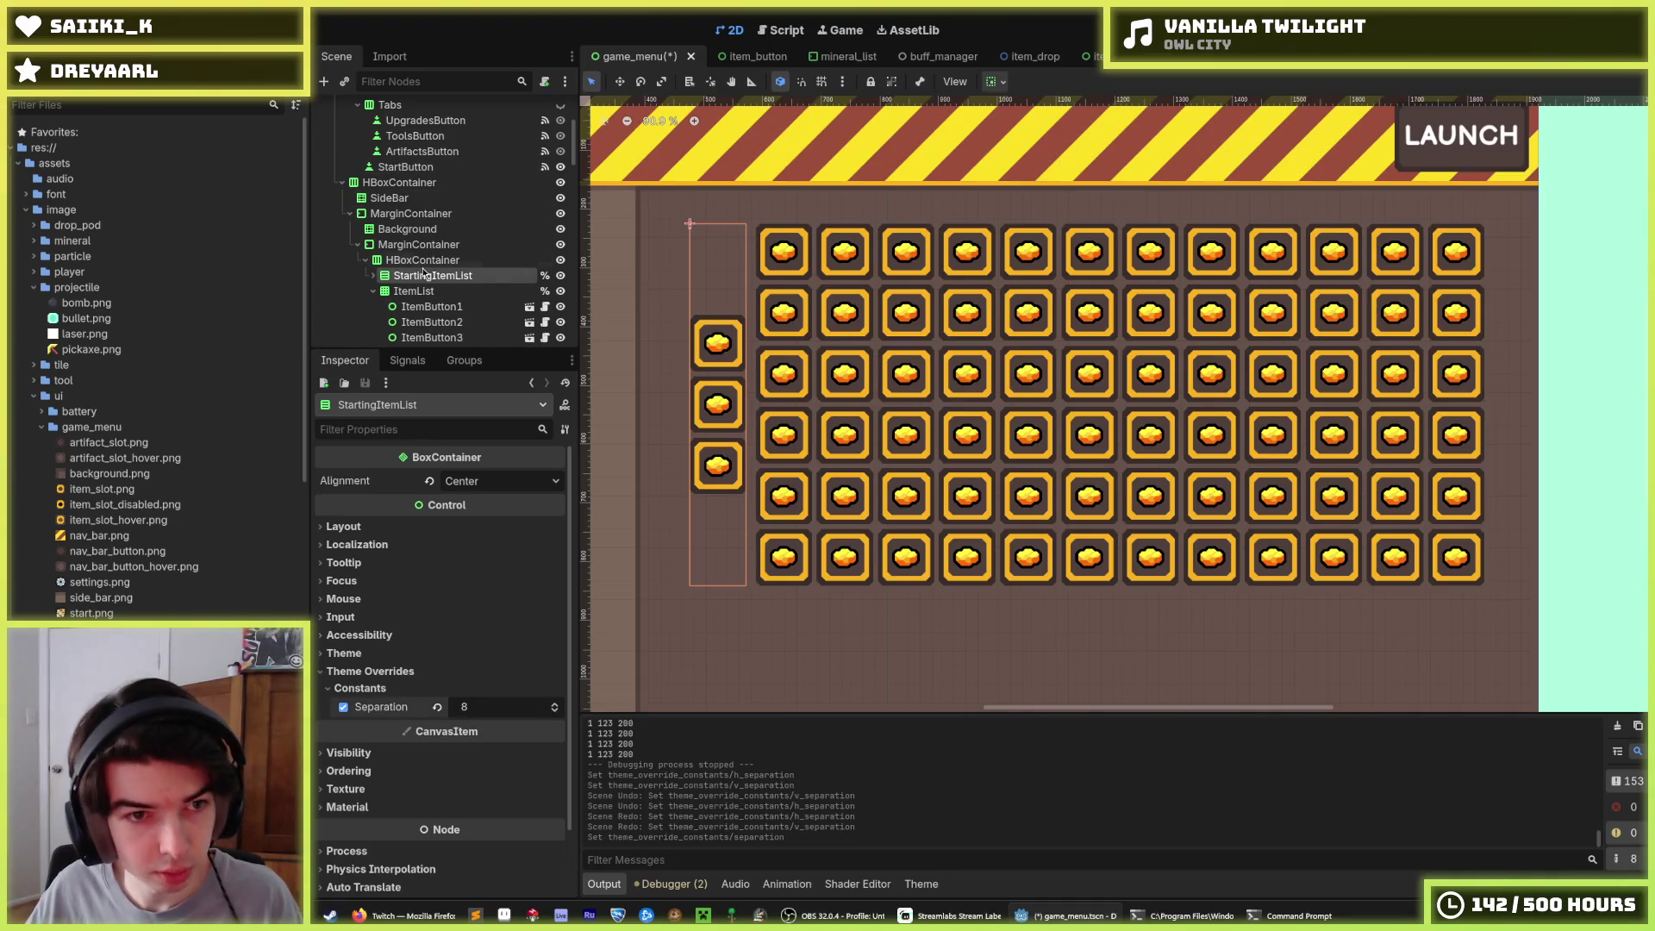
{"action": "left_click", "coordinate": [422, 260]}
{"action": "left_click", "coordinate": [481, 707]}
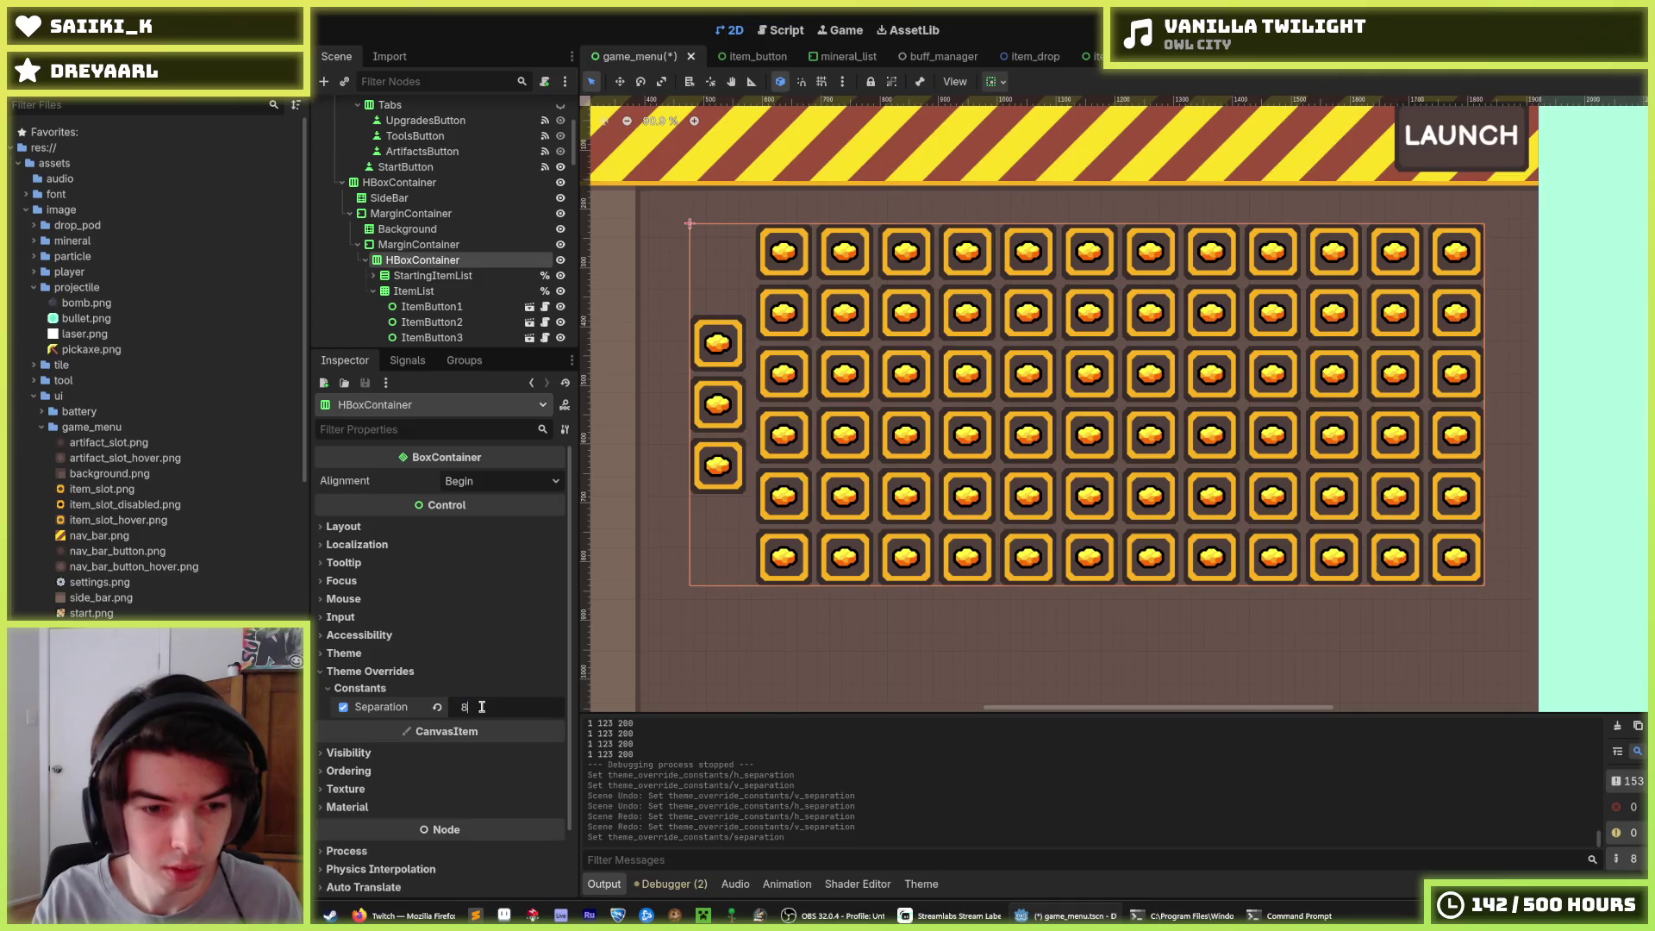
{"action": "key", "text": "Return"}
Save the game menu scene with the new 8-pixel spacing
{"action": "left_click", "coordinate": [1594, 385]}
{"action": "scroll", "coordinate": [1595, 384], "scroll_direction": "down", "scroll_amount": 4}
{"action": "scroll", "coordinate": [1185, 391], "scroll_direction": "up", "scroll_amount": 2}
{"action": "key", "text": "ctrl+s"}
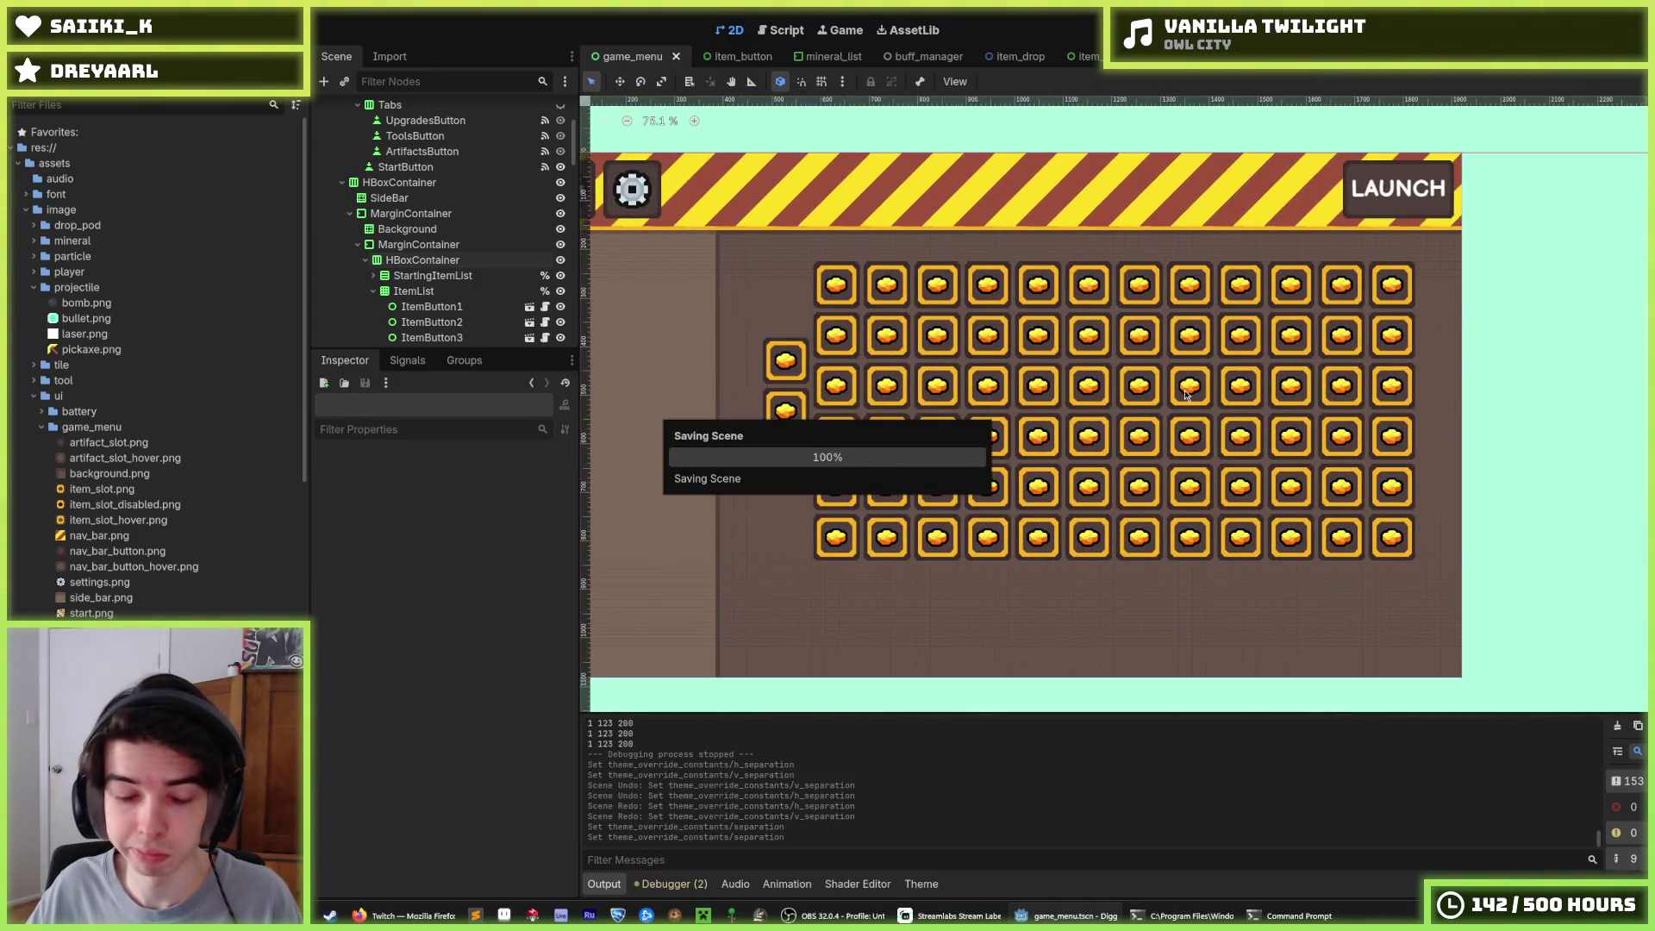
{"action": "scroll", "coordinate": [1185, 391], "scroll_direction": "up", "scroll_amount": 2}
{"action": "scroll", "coordinate": [1184, 389], "scroll_direction": "down", "scroll_amount": 1}
{"action": "key", "text": "ctrl+s"}
{"action": "left_click", "coordinate": [435, 275]}
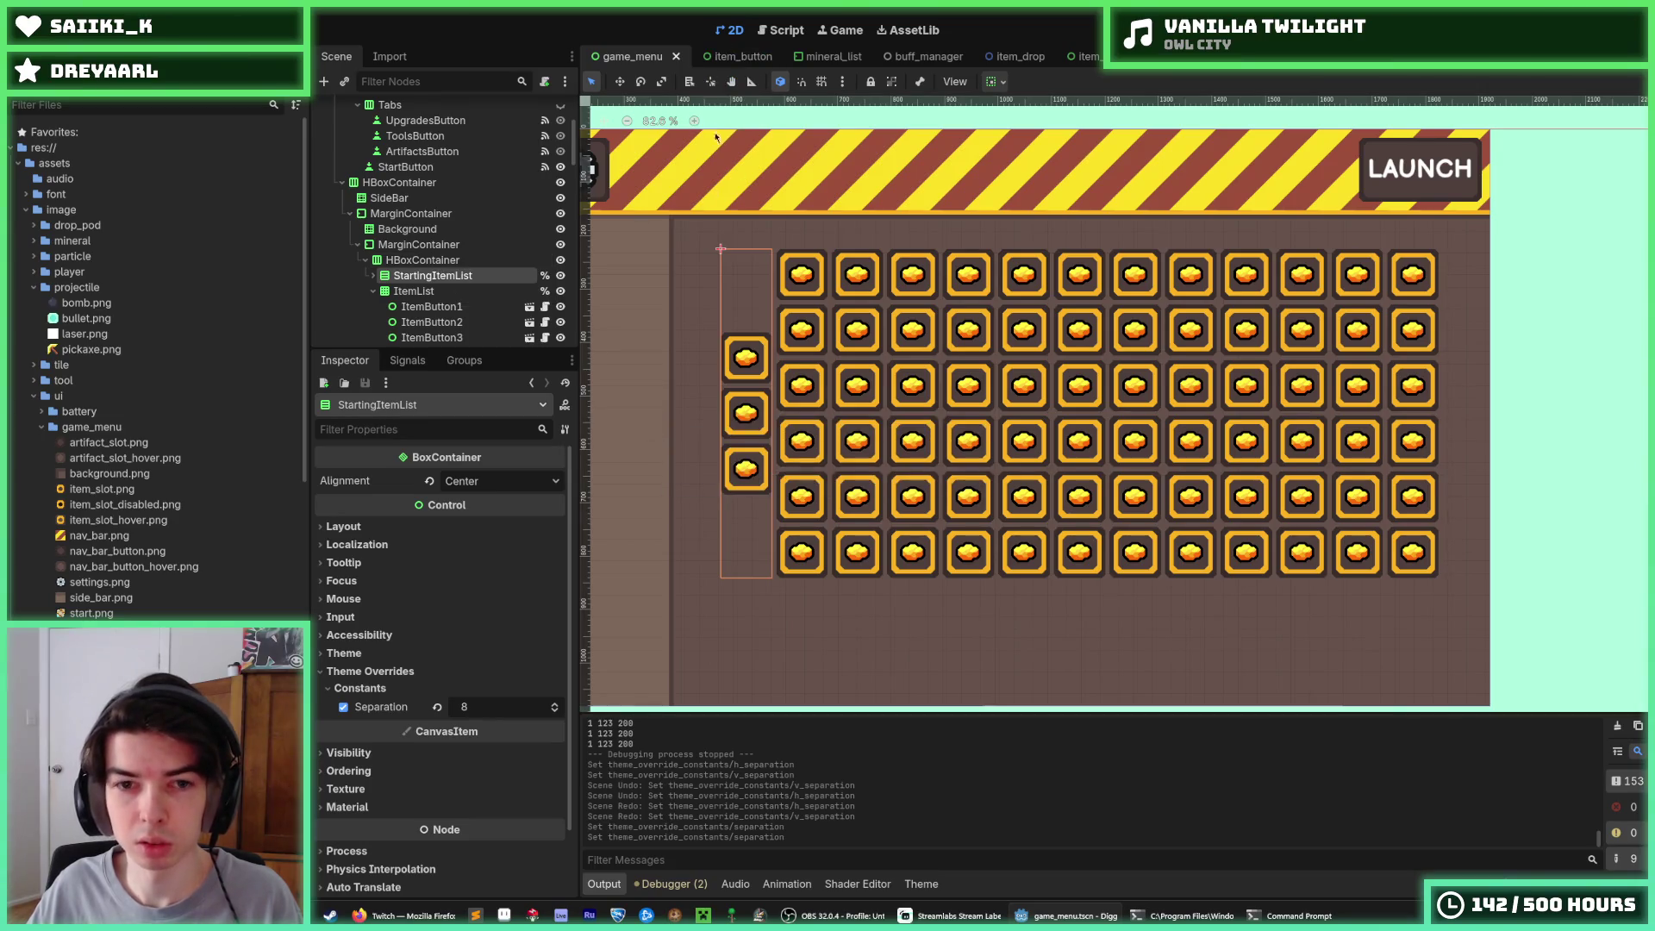
{"action": "scroll", "coordinate": [872, 296], "scroll_direction": "up", "scroll_amount": 1}
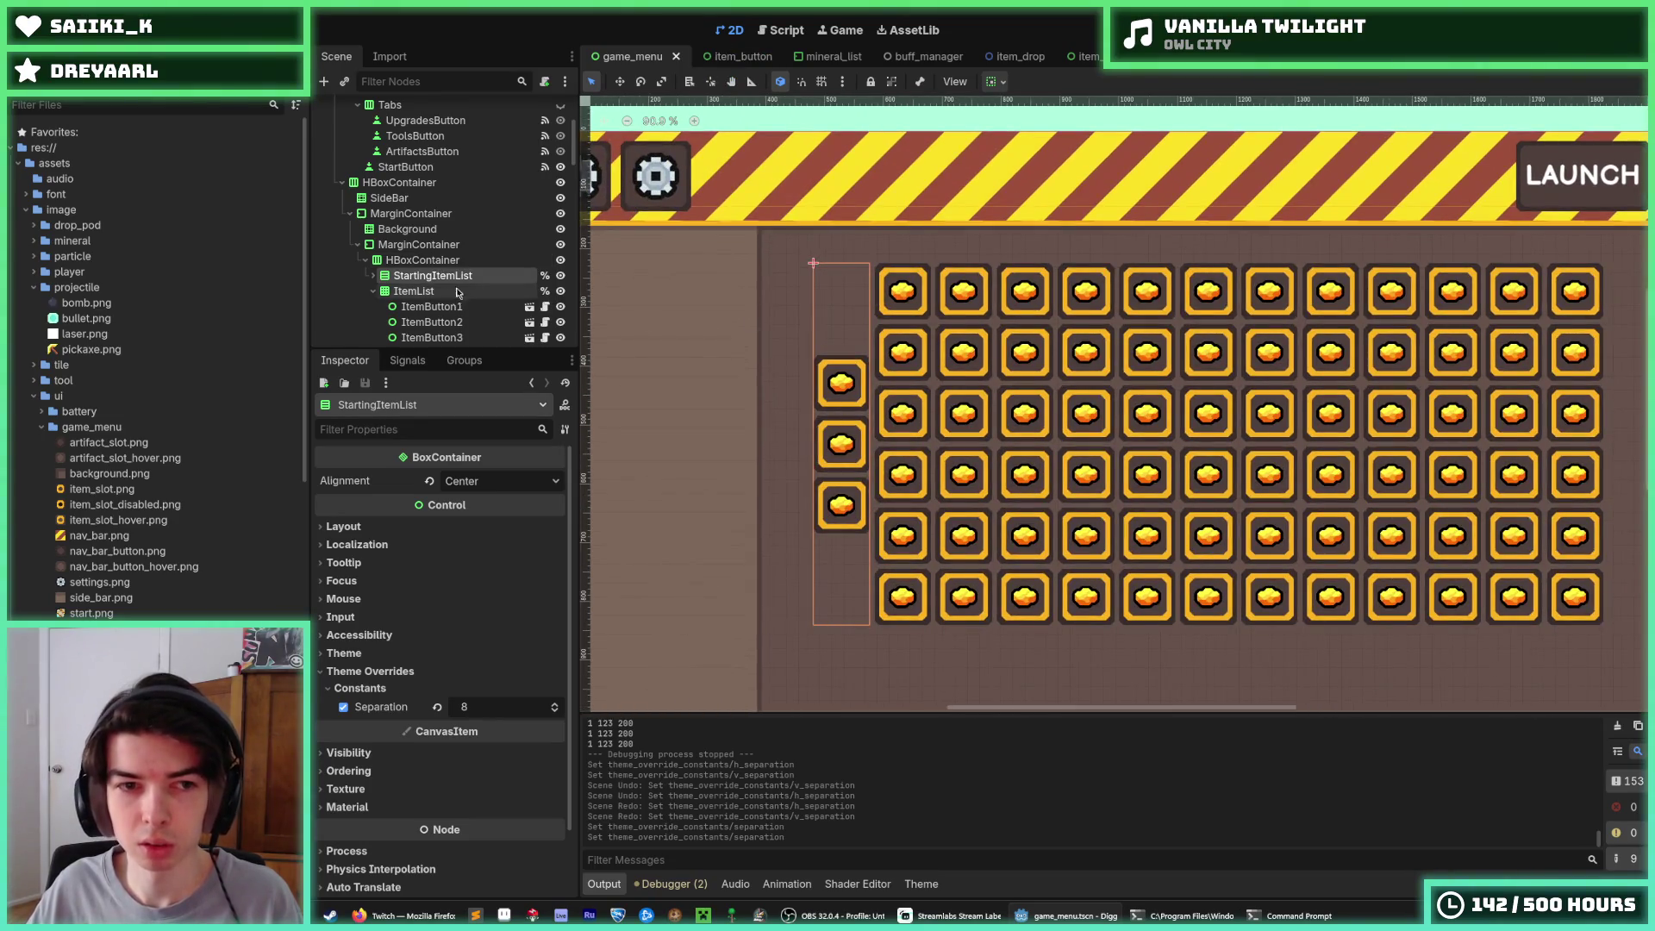
{"action": "left_click", "coordinate": [775, 36]}
{"action": "left_click", "coordinate": [731, 30]}
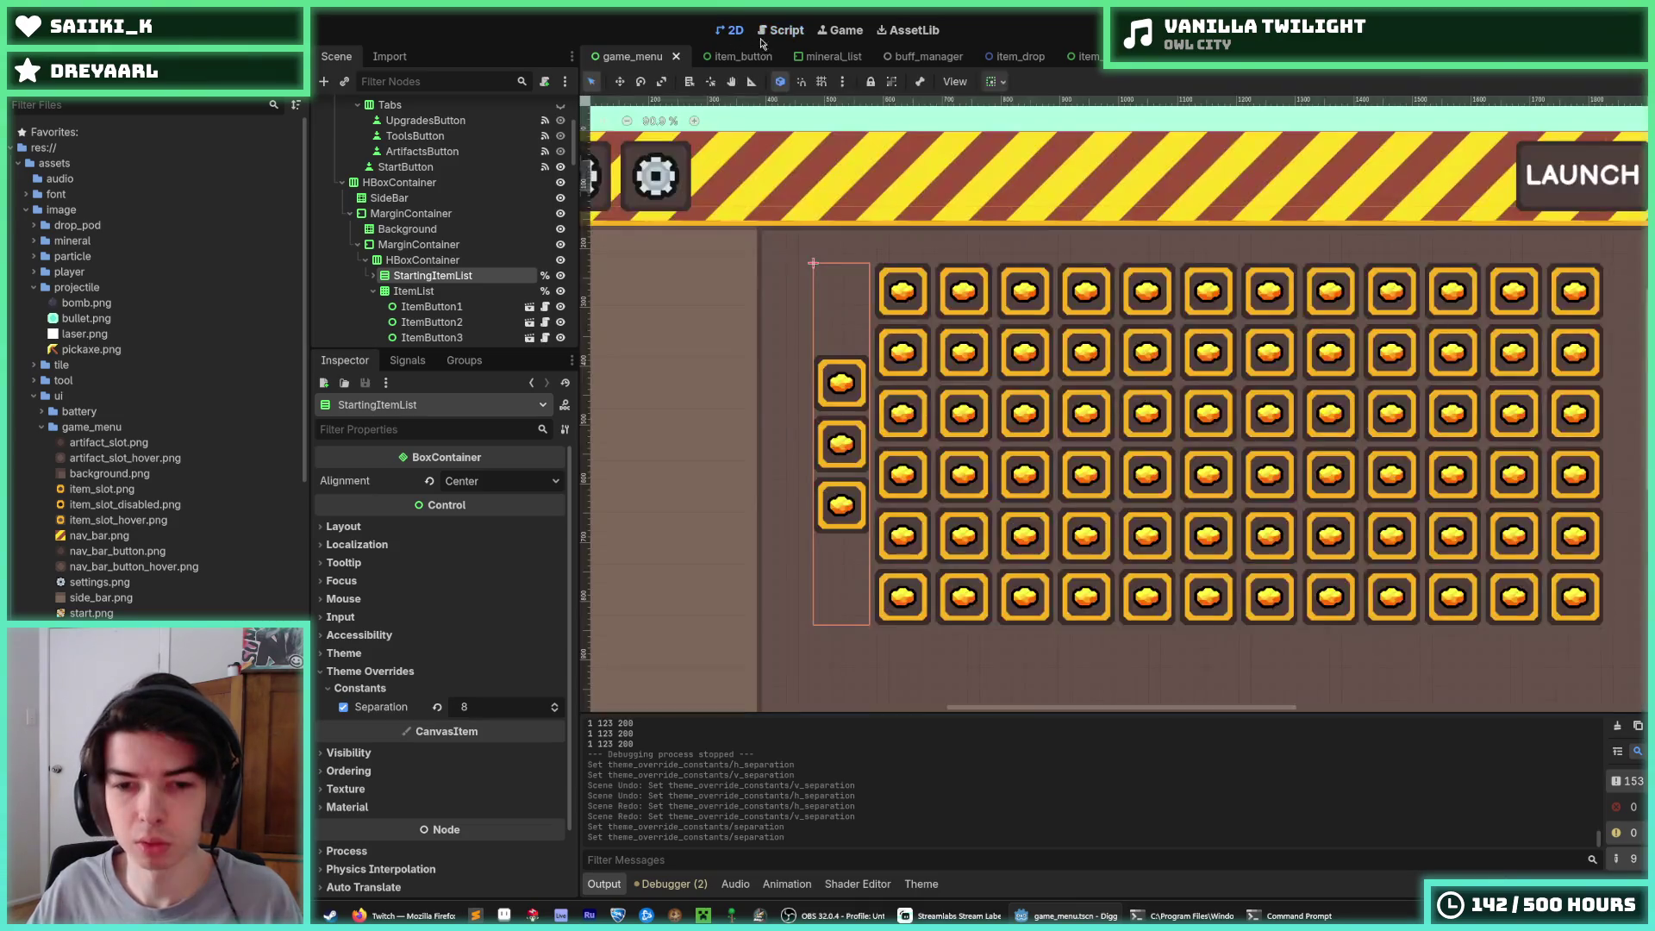
Test-run the game, stop it, and inspect the Id enum in item.gd
{"action": "key", "text": "F5"}
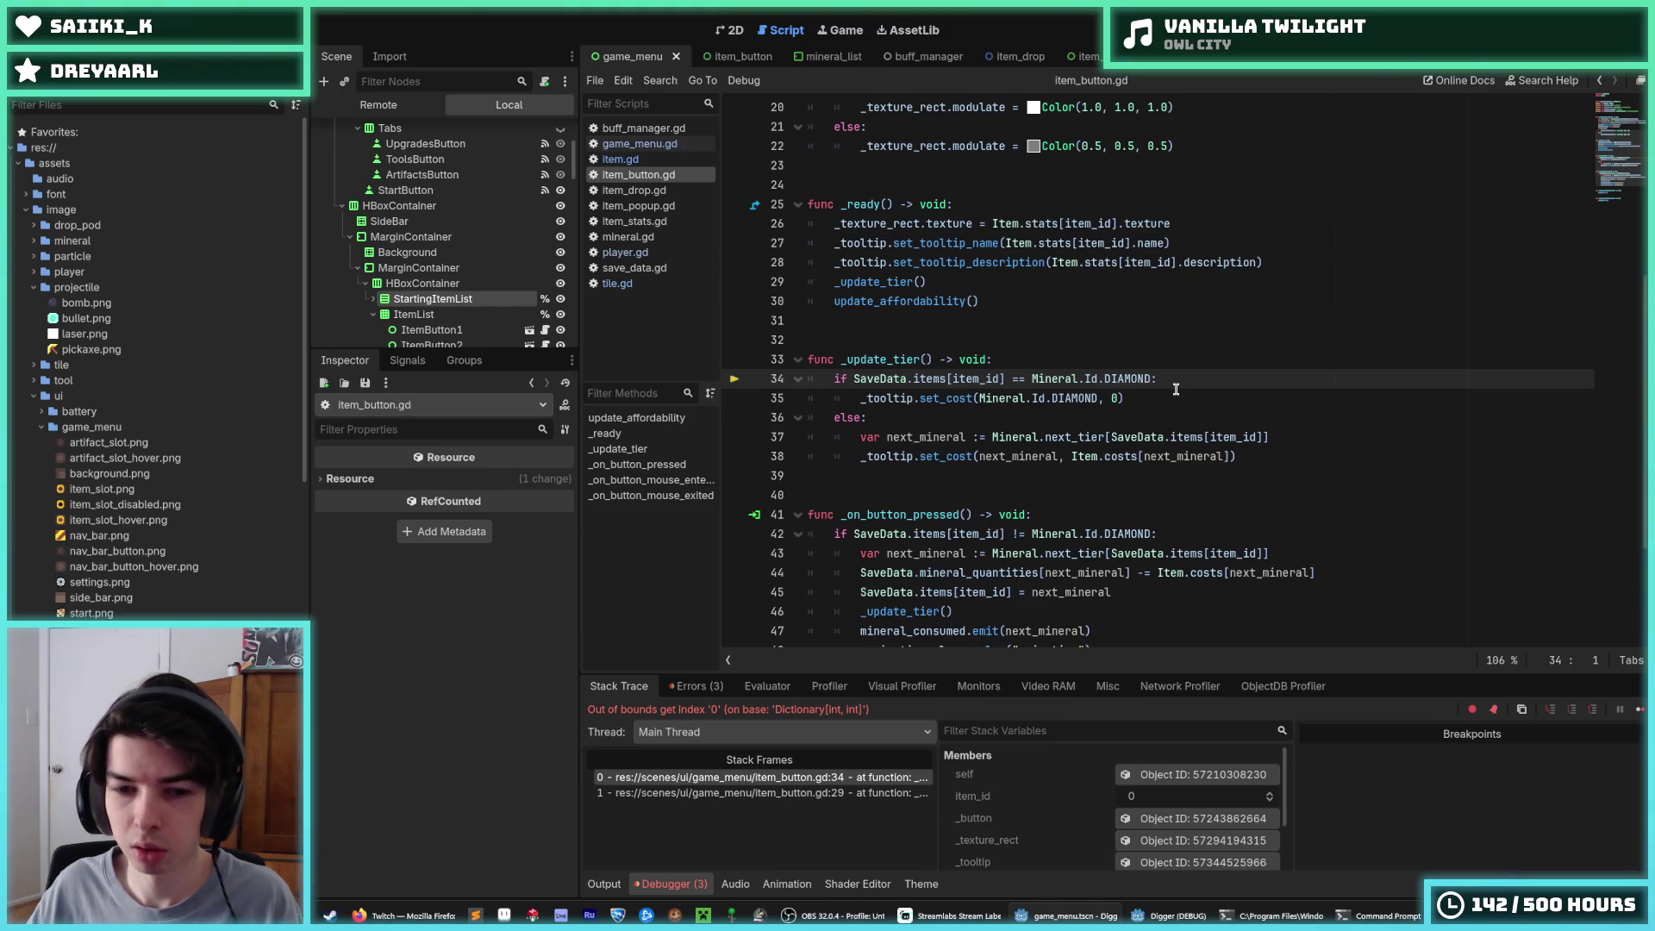
{"action": "left_click", "coordinate": [1176, 381]}
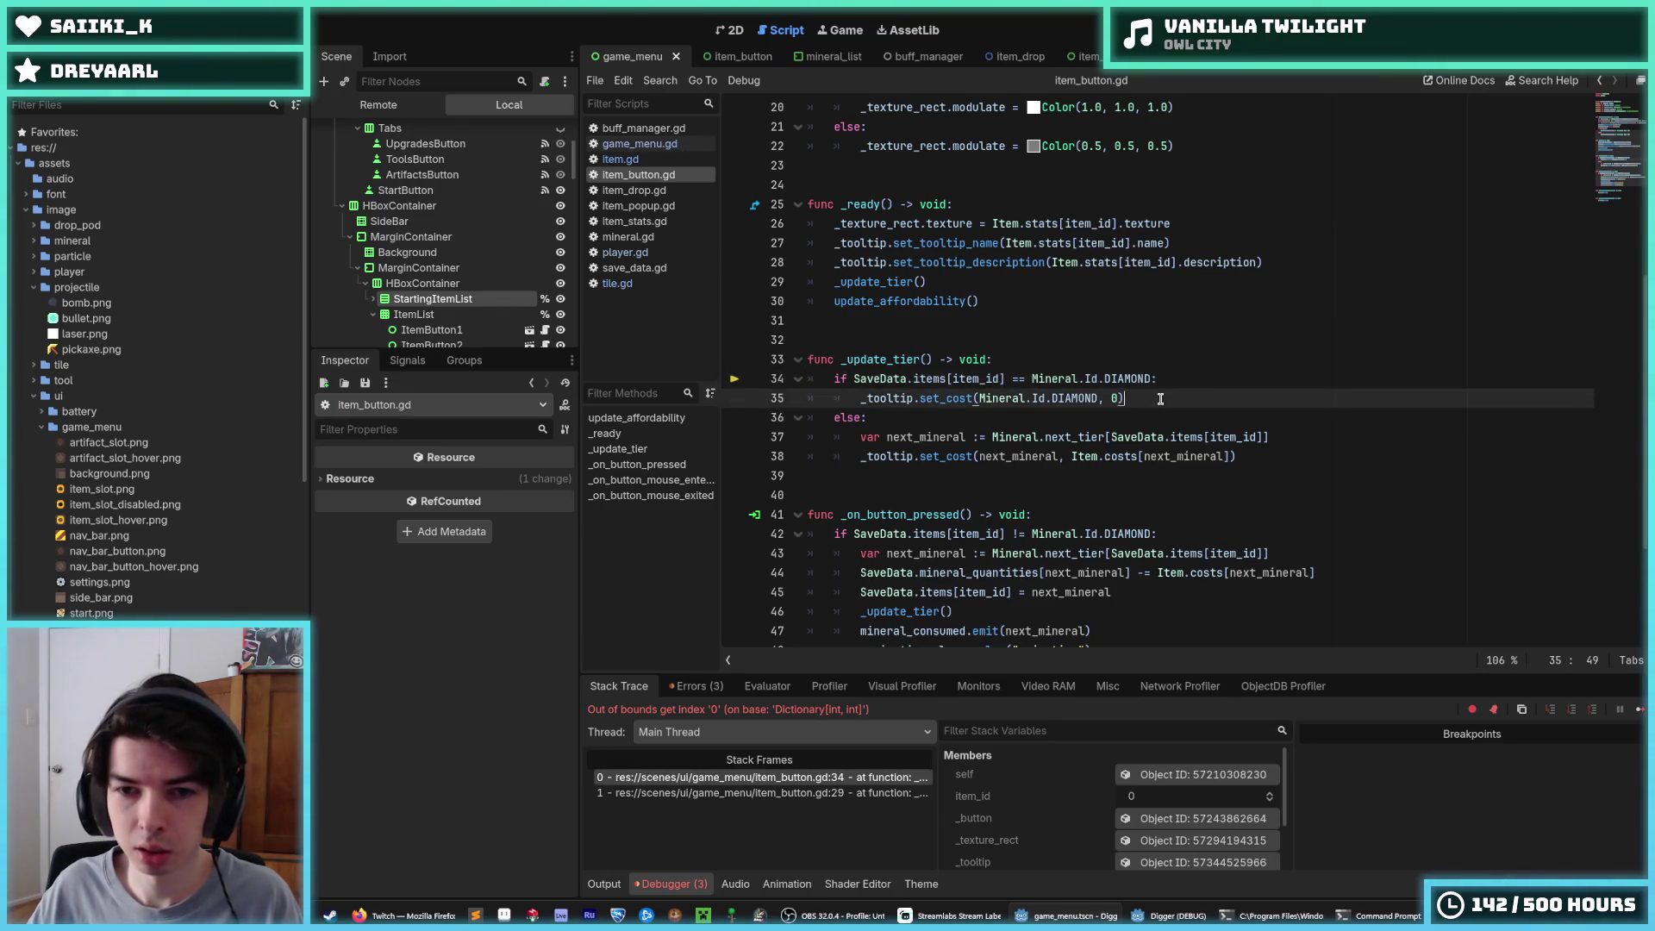
{"action": "left_click", "coordinate": [1207, 389]}
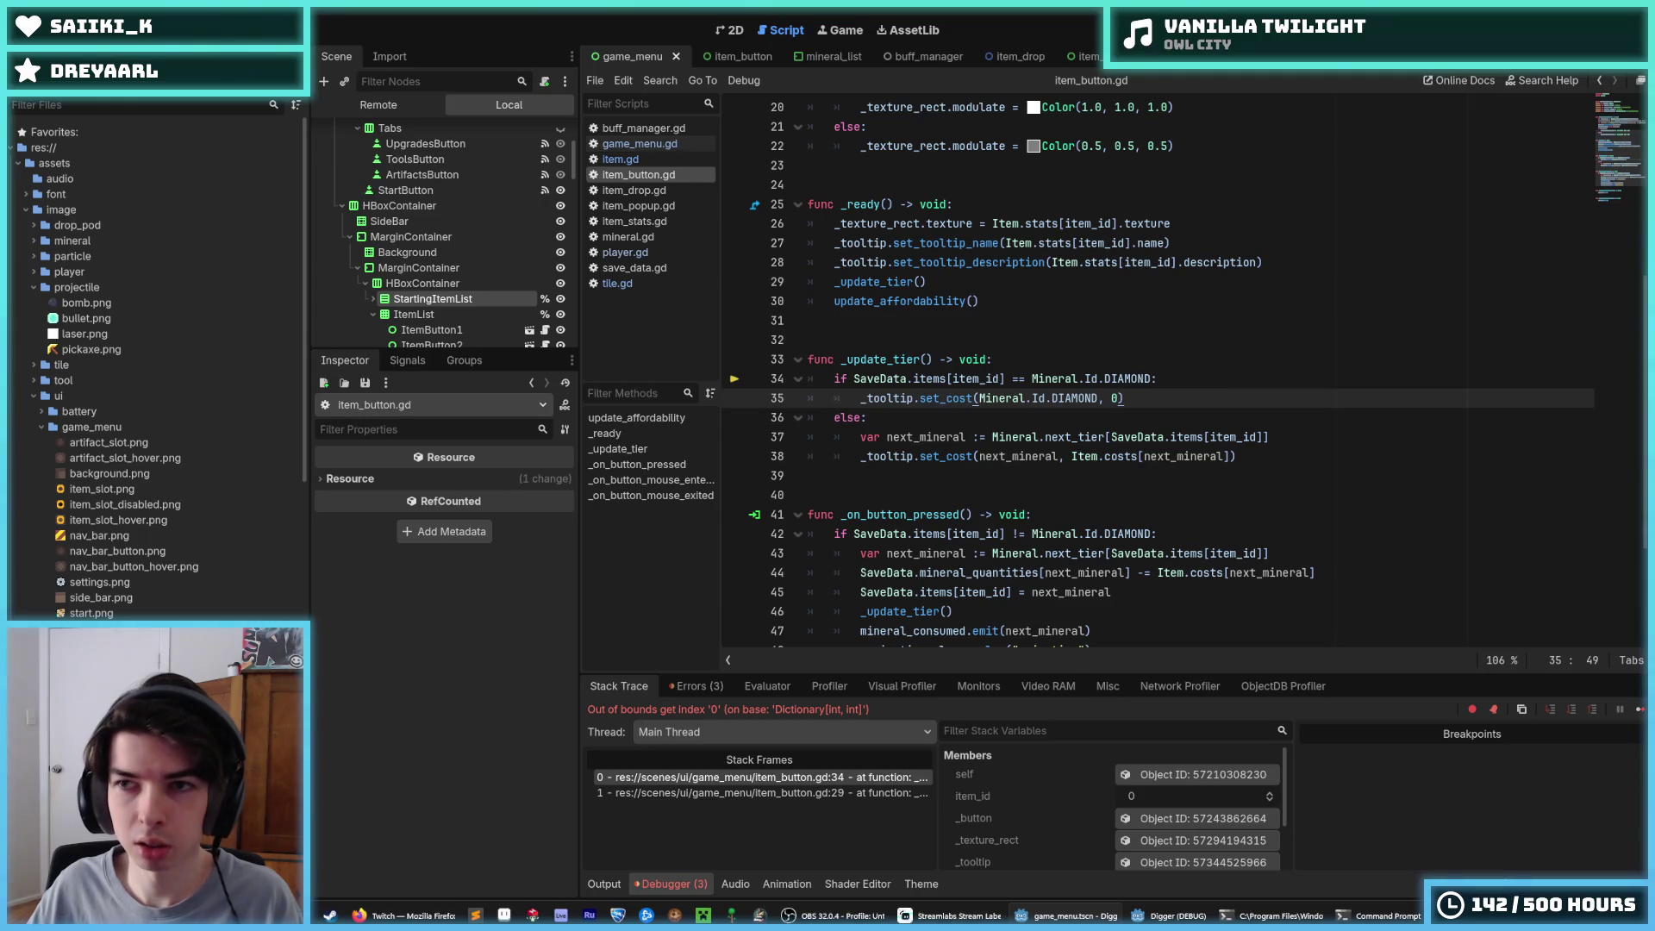
{"action": "key", "text": "F8"}
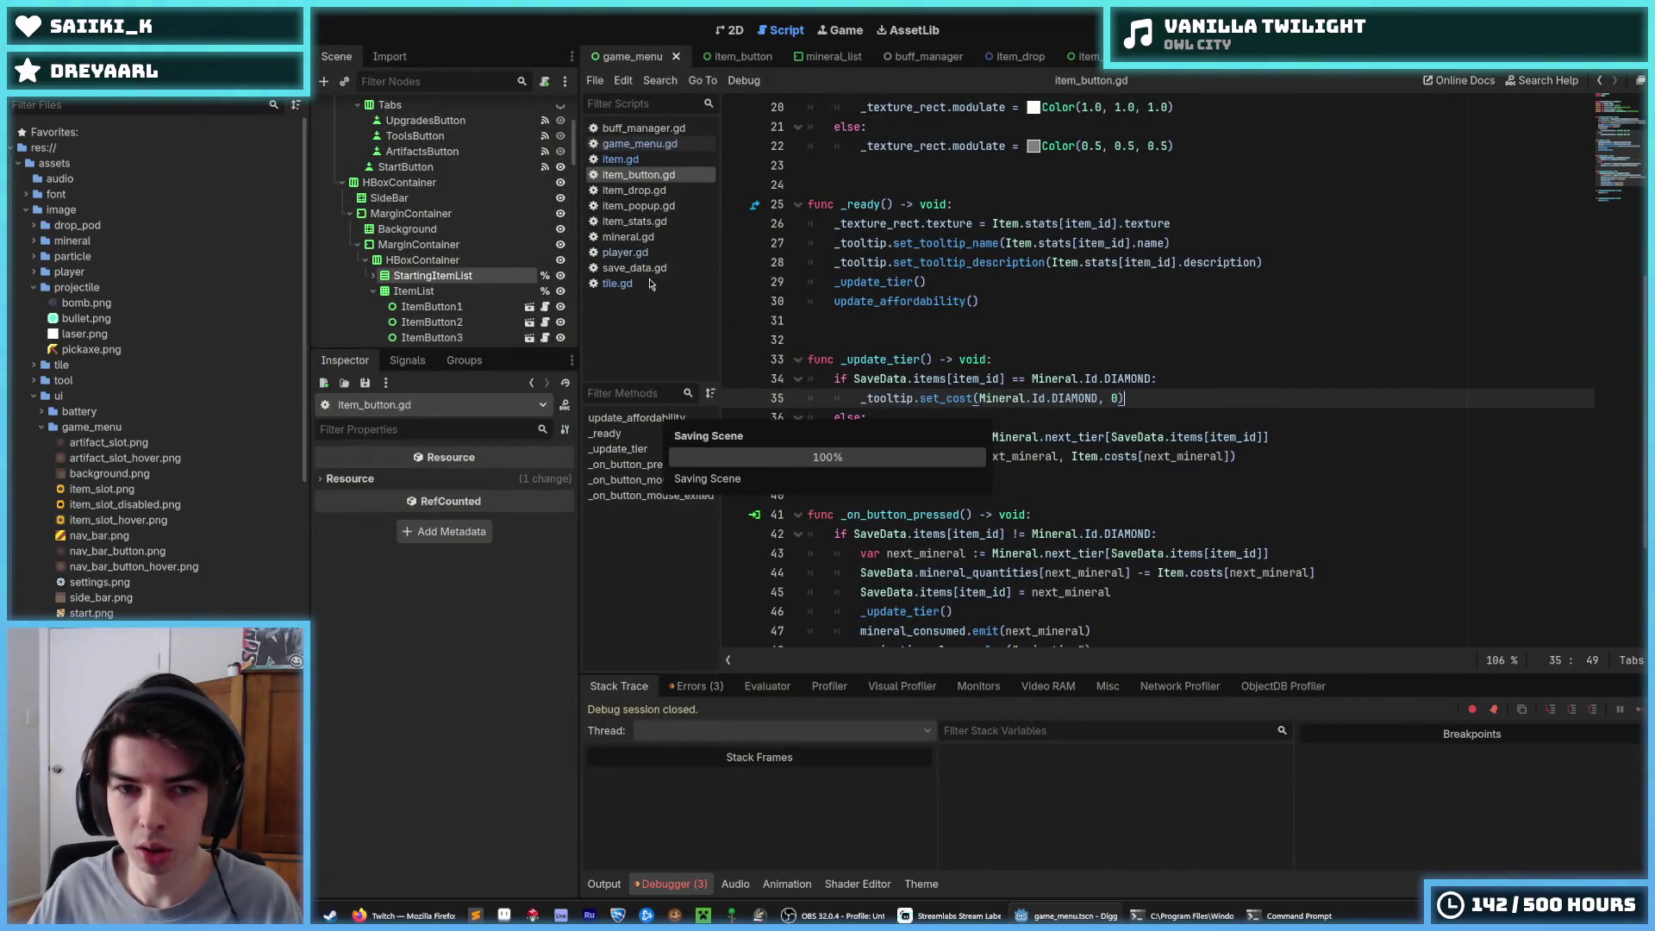
{"action": "left_click", "coordinate": [623, 159]}
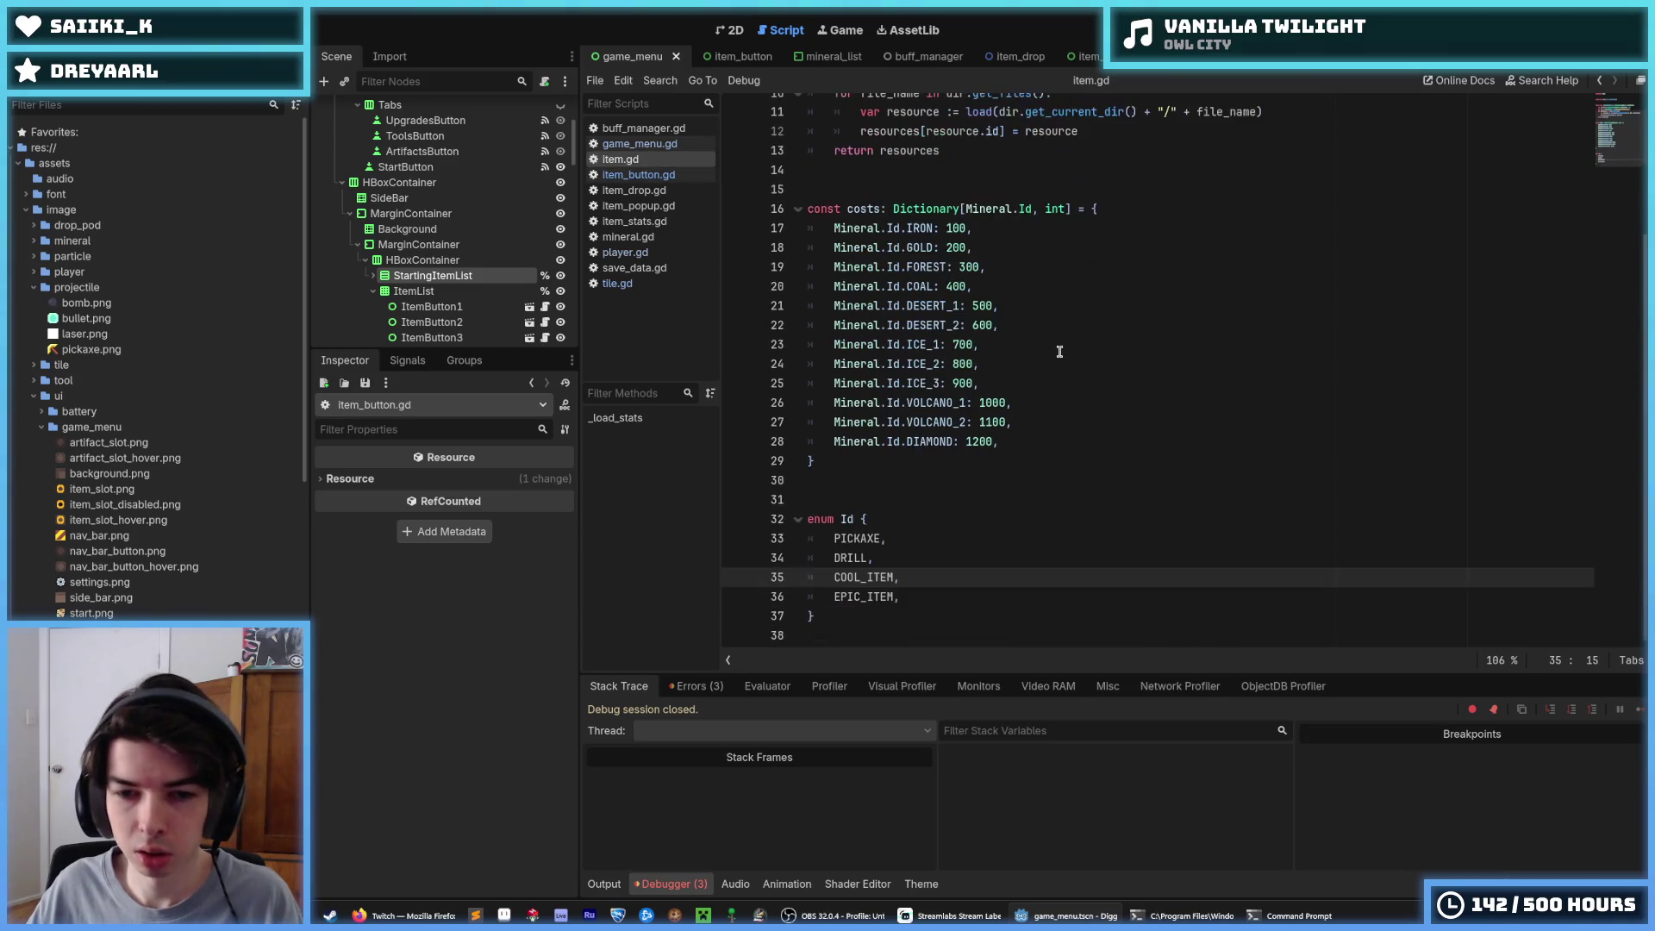
{"action": "left_click", "coordinate": [864, 461]}
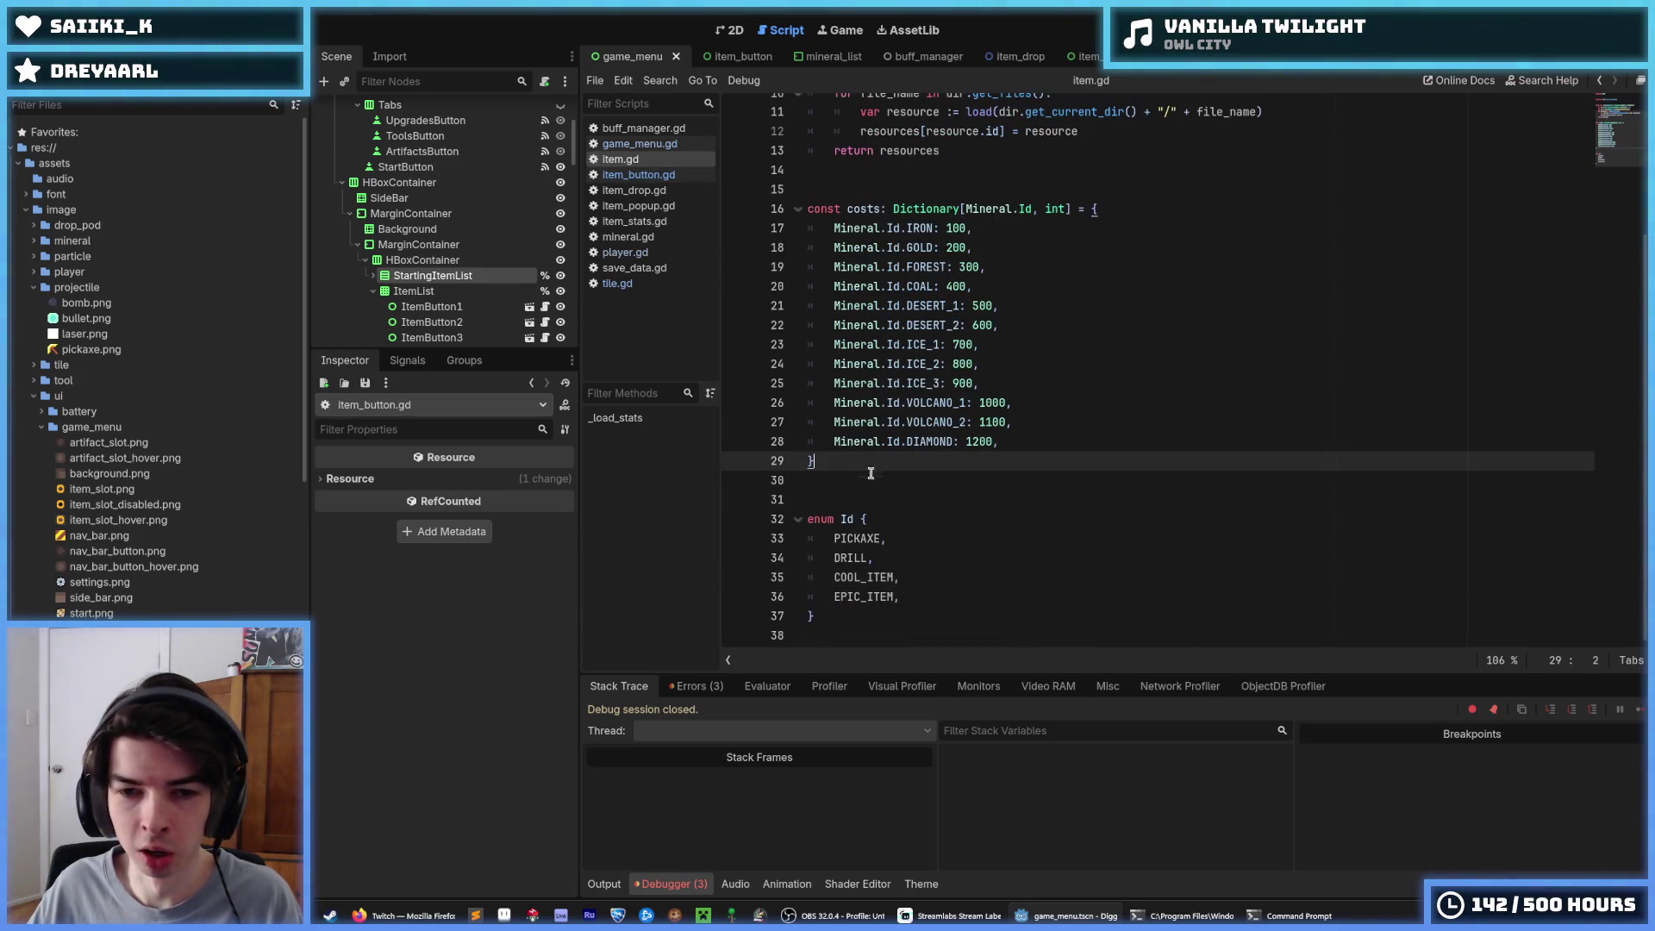
{"action": "left_click", "coordinate": [911, 538]}
{"action": "scroll", "coordinate": [926, 524], "scroll_direction": "up", "scroll_amount": 2}
{"action": "scroll", "coordinate": [930, 509], "scroll_direction": "down", "scroll_amount": 1}
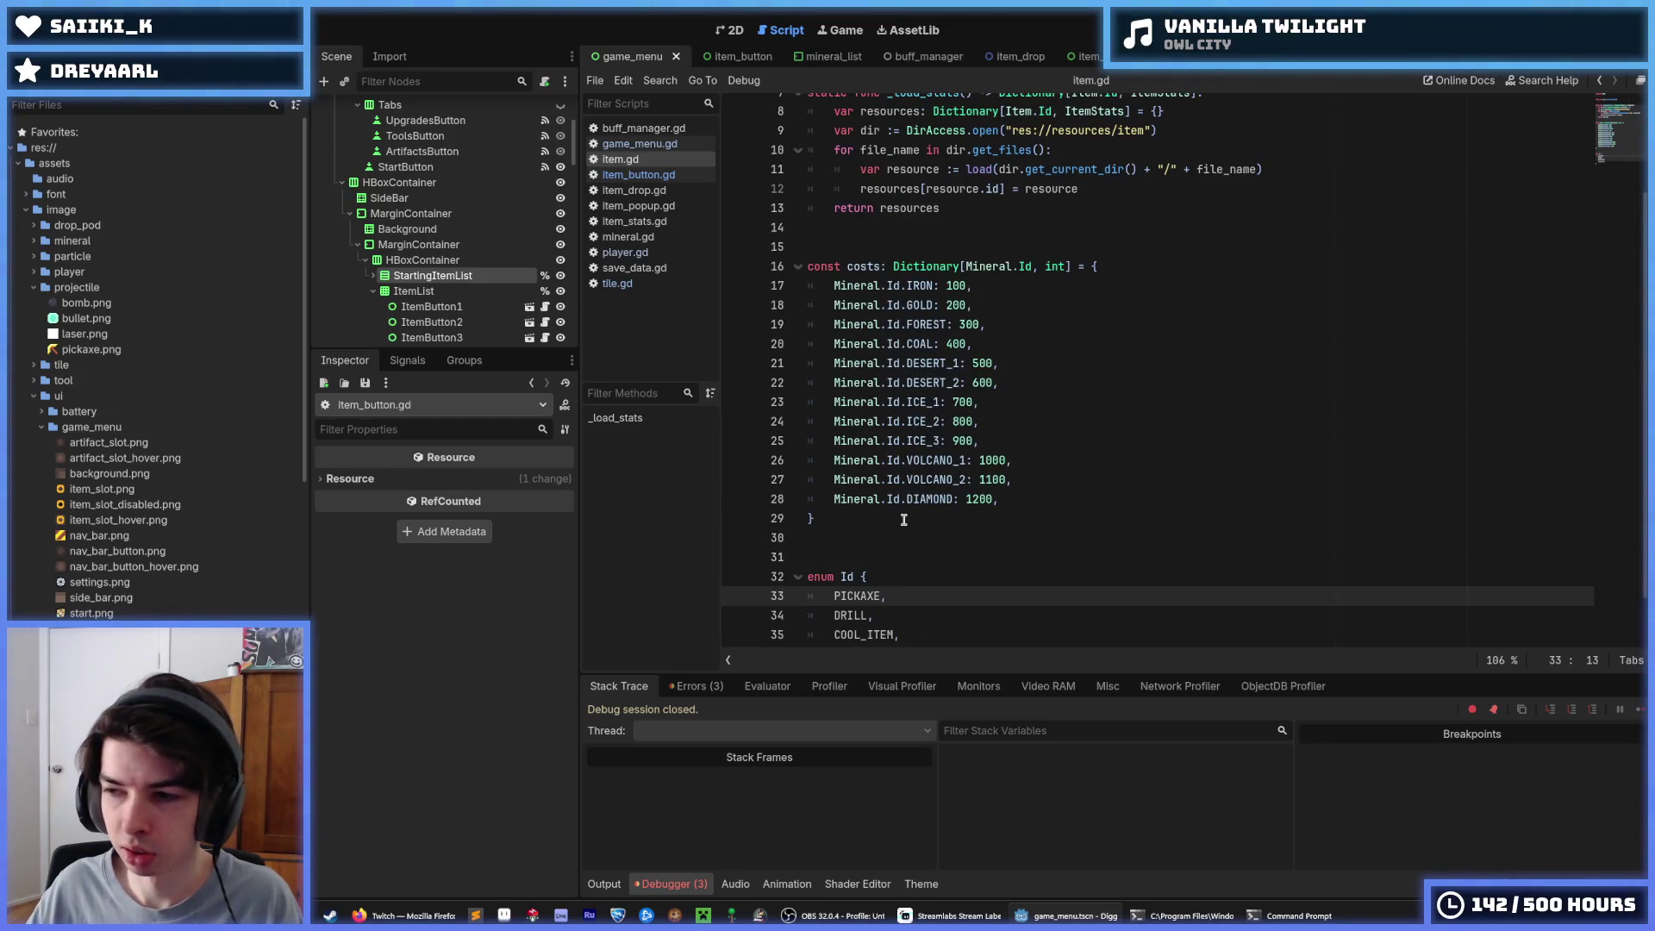
{"action": "scroll", "coordinate": [903, 520], "scroll_direction": "down", "scroll_amount": 1}
{"action": "left_click", "coordinate": [903, 519]}
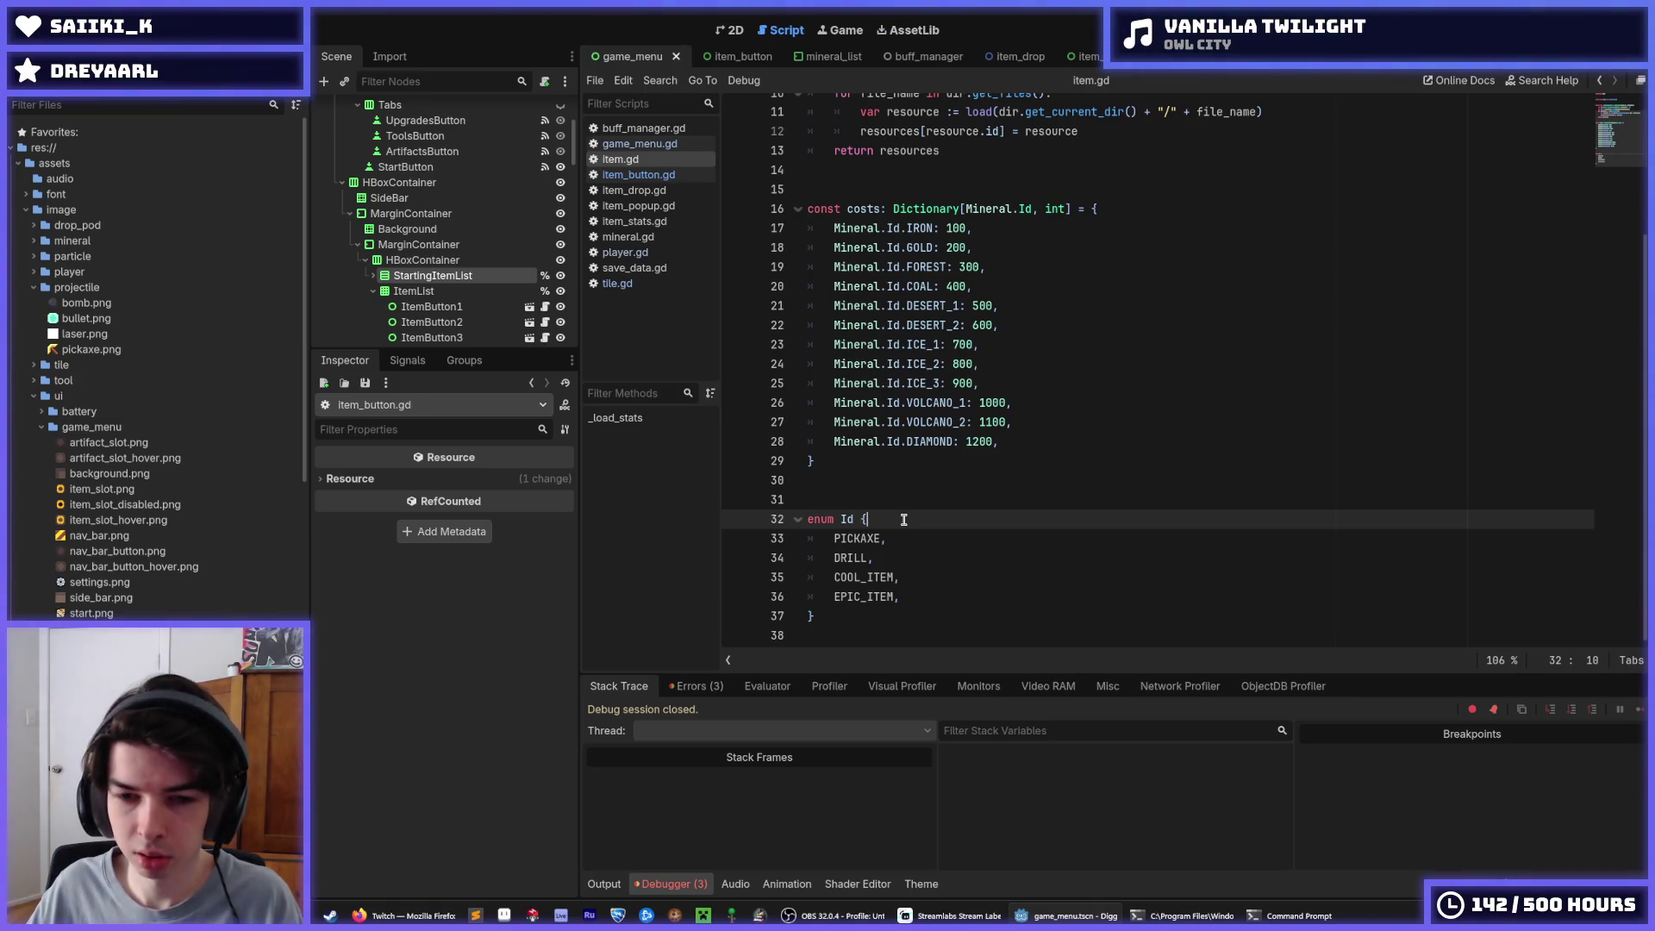
{"action": "scroll", "coordinate": [904, 520], "scroll_direction": "up", "scroll_amount": 3}
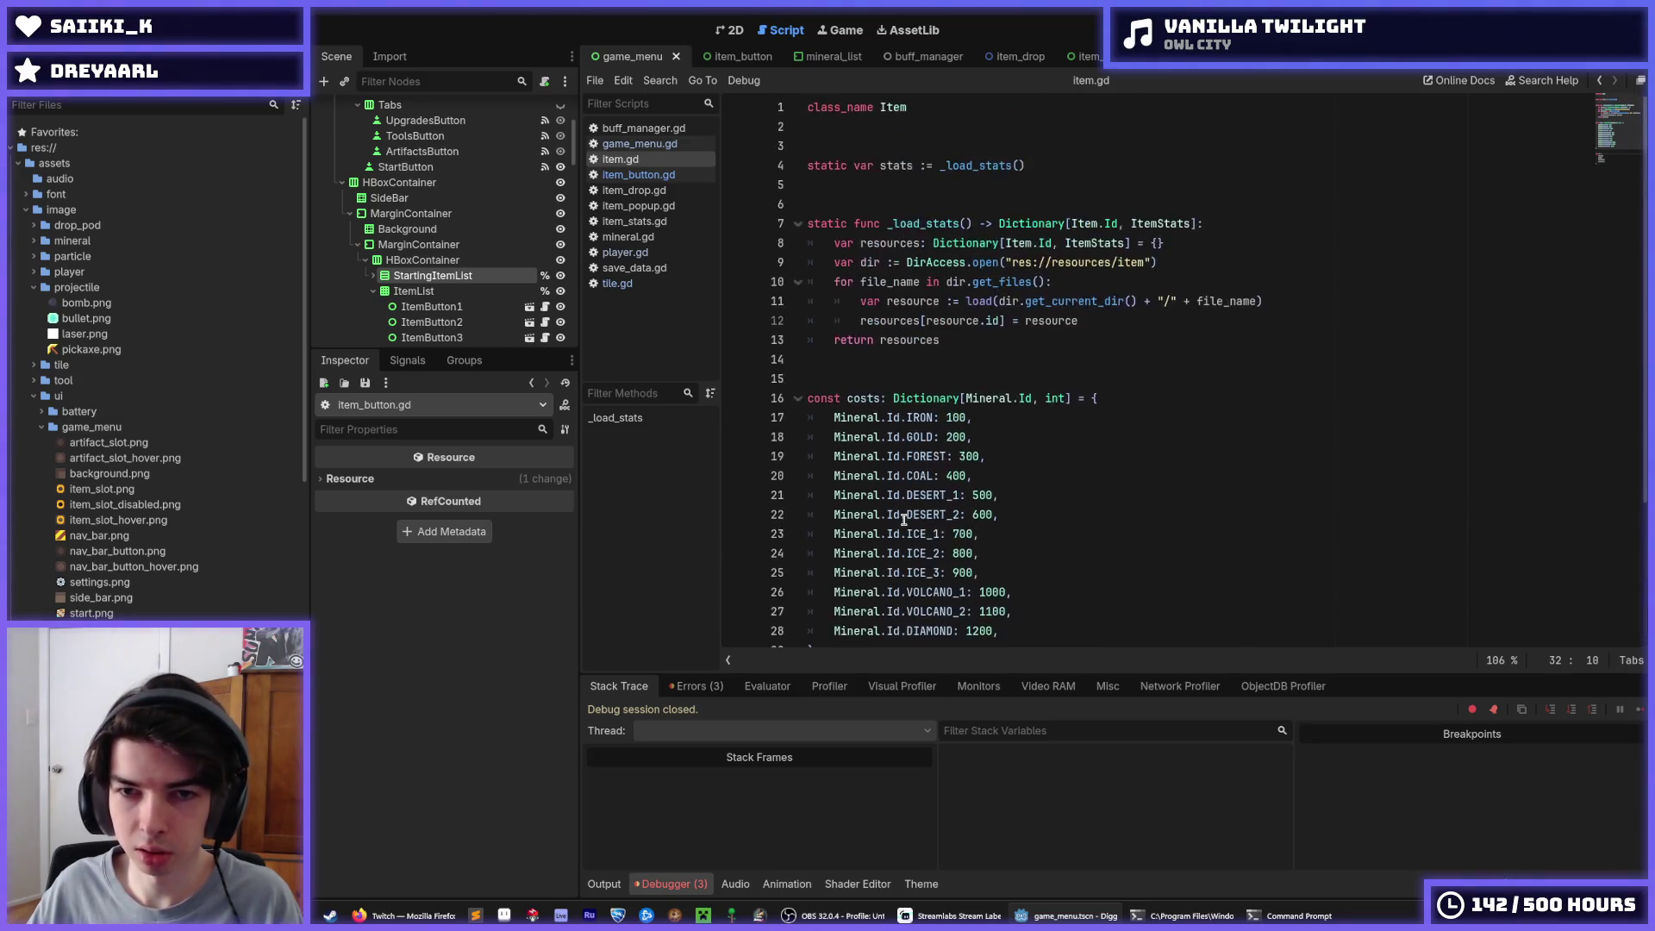
{"action": "scroll", "coordinate": [905, 509], "scroll_direction": "down", "scroll_amount": 3}
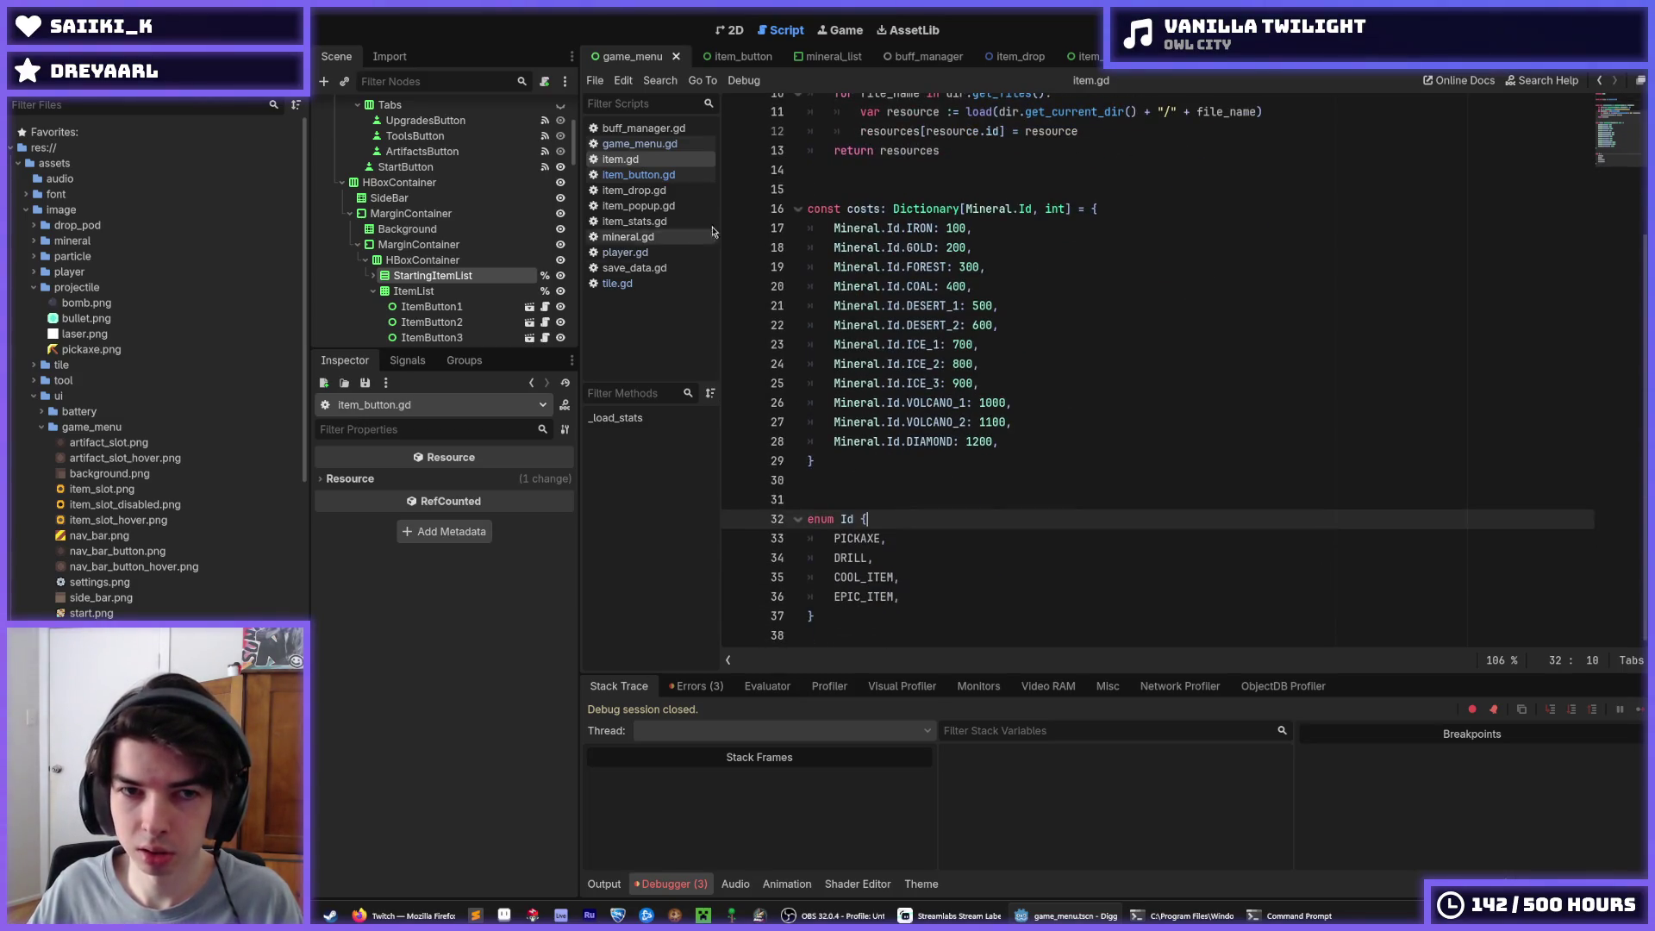
Look through item_button.gd, item_stats.gd and item_popup.gd, returning to item.gd's enum Id
{"action": "left_click", "coordinate": [649, 176]}
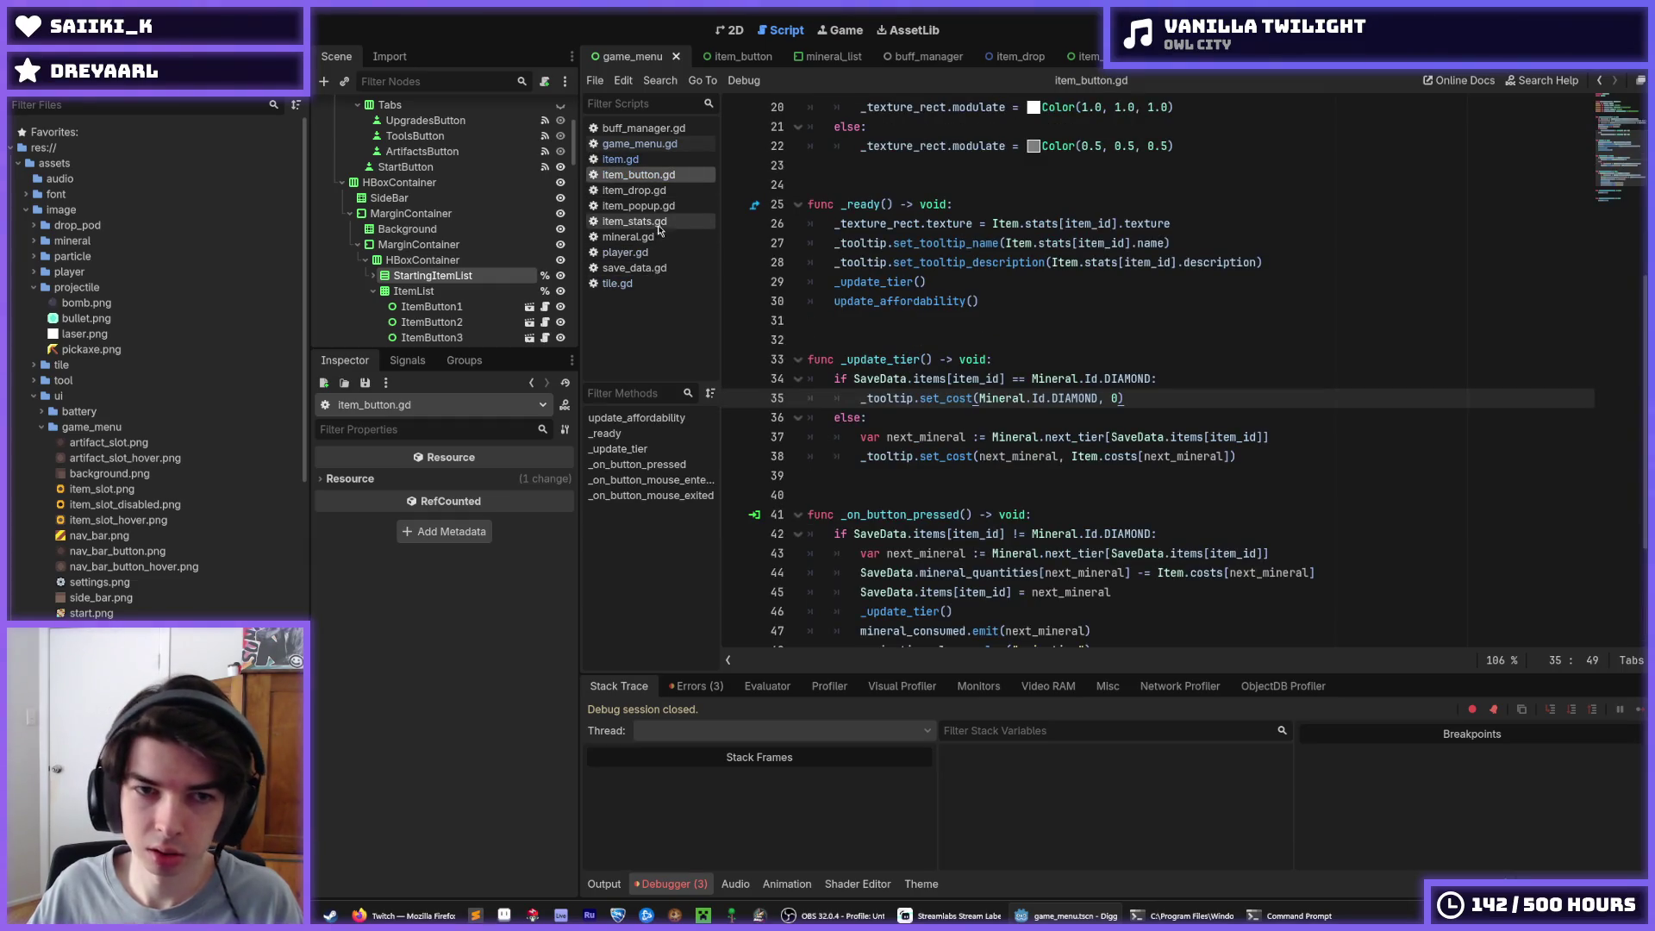
{"action": "left_click", "coordinate": [664, 207]}
{"action": "left_click", "coordinate": [668, 220]}
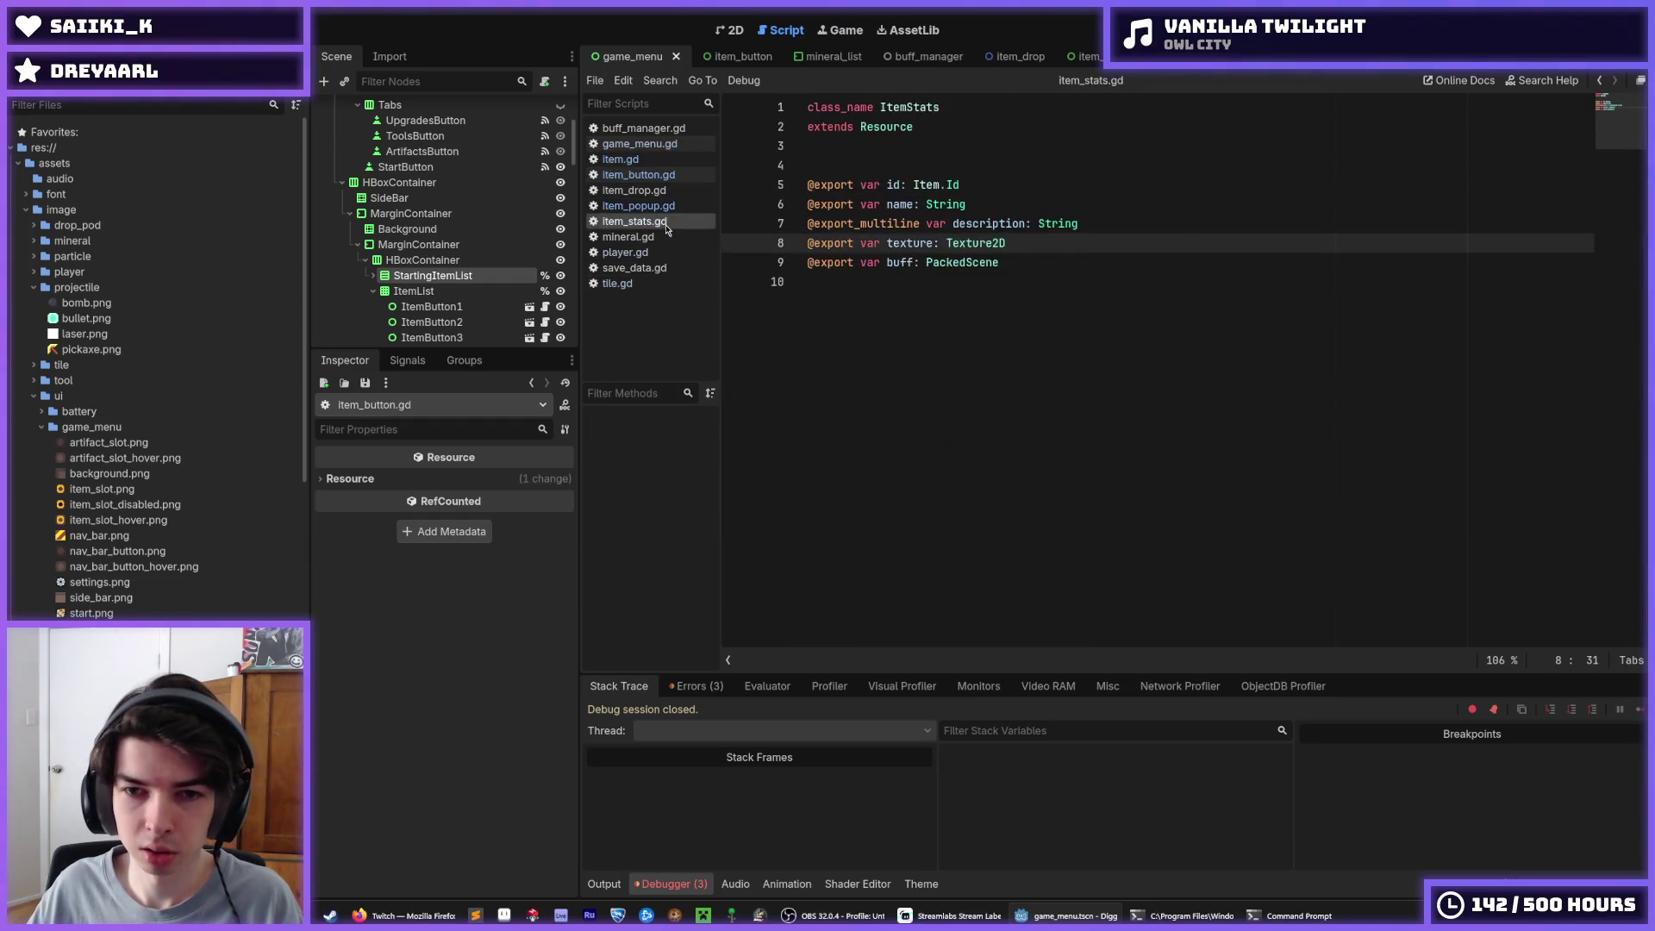
{"action": "left_click", "coordinate": [669, 208]}
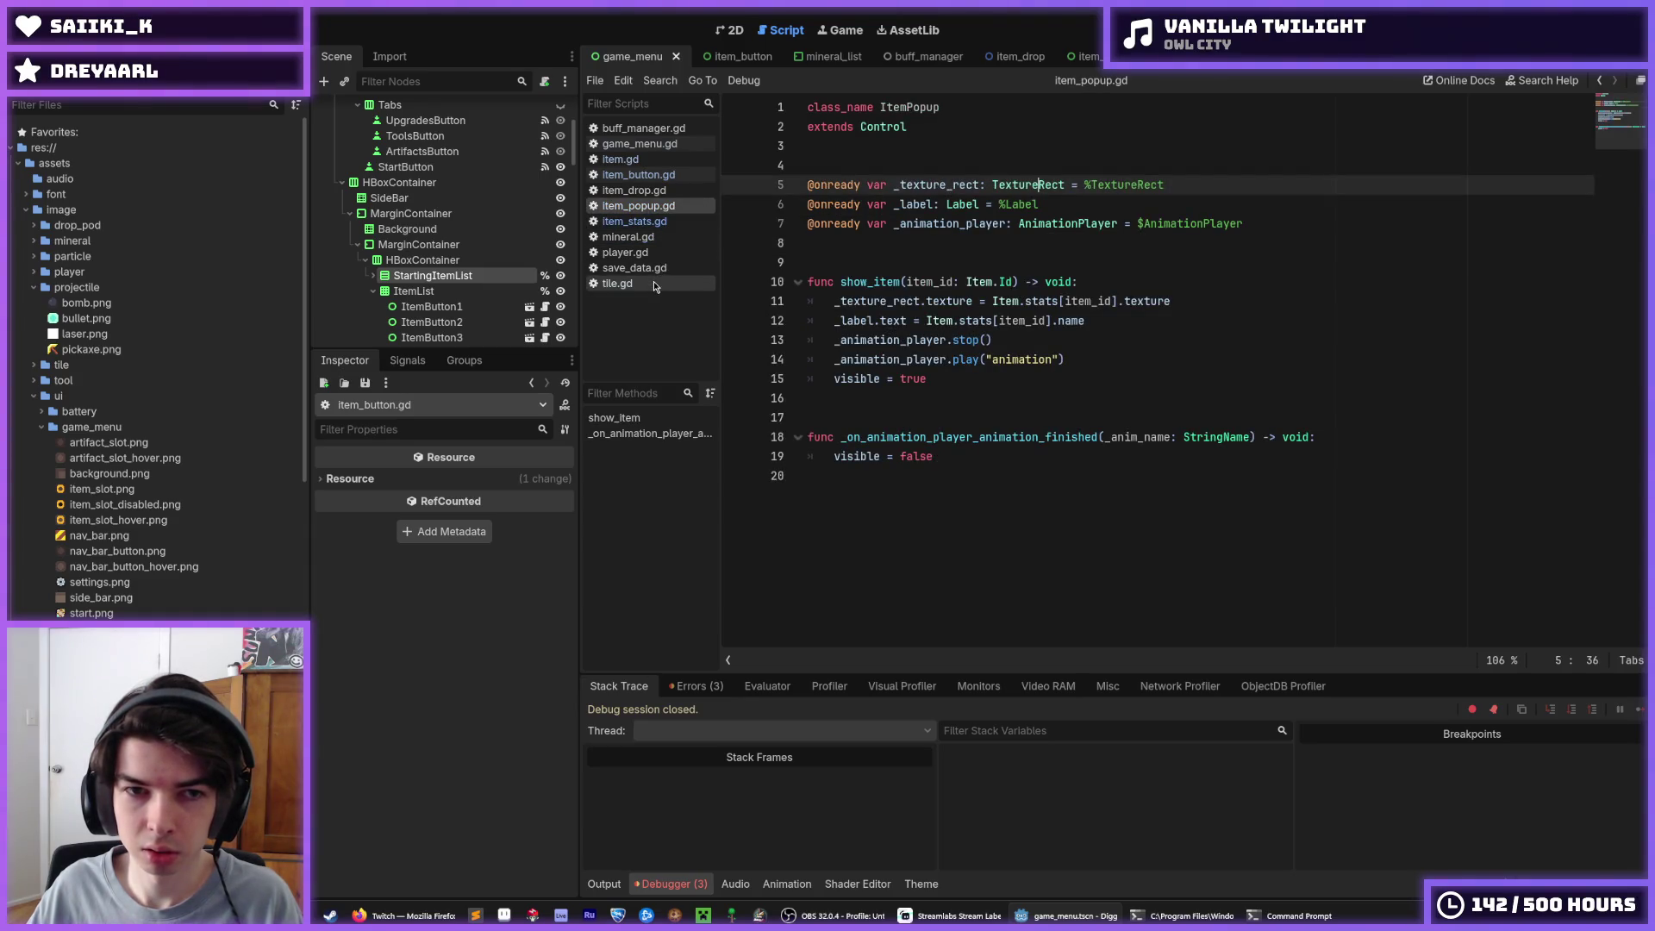
{"action": "left_click", "coordinate": [620, 159]}
{"action": "scroll", "coordinate": [140, 431], "scroll_direction": "down", "scroll_amount": 10}
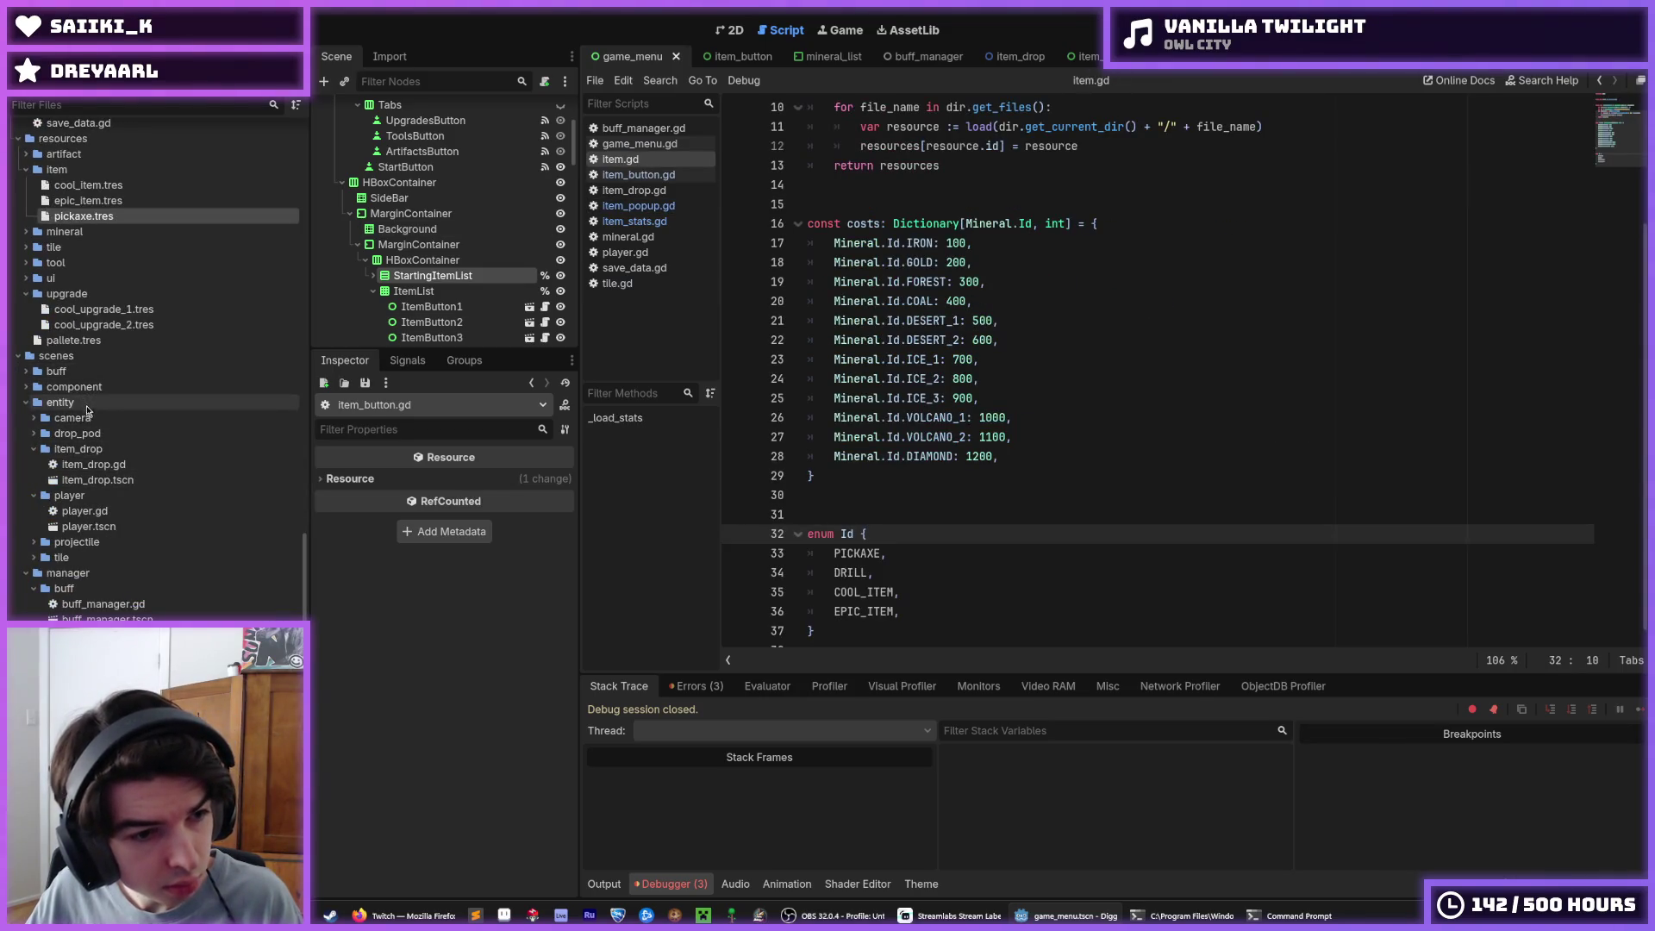
Duplicate pickaxe.tres as drill.tres in the resources/item folder
{"action": "scroll", "coordinate": [86, 417], "scroll_direction": "up", "scroll_amount": 5}
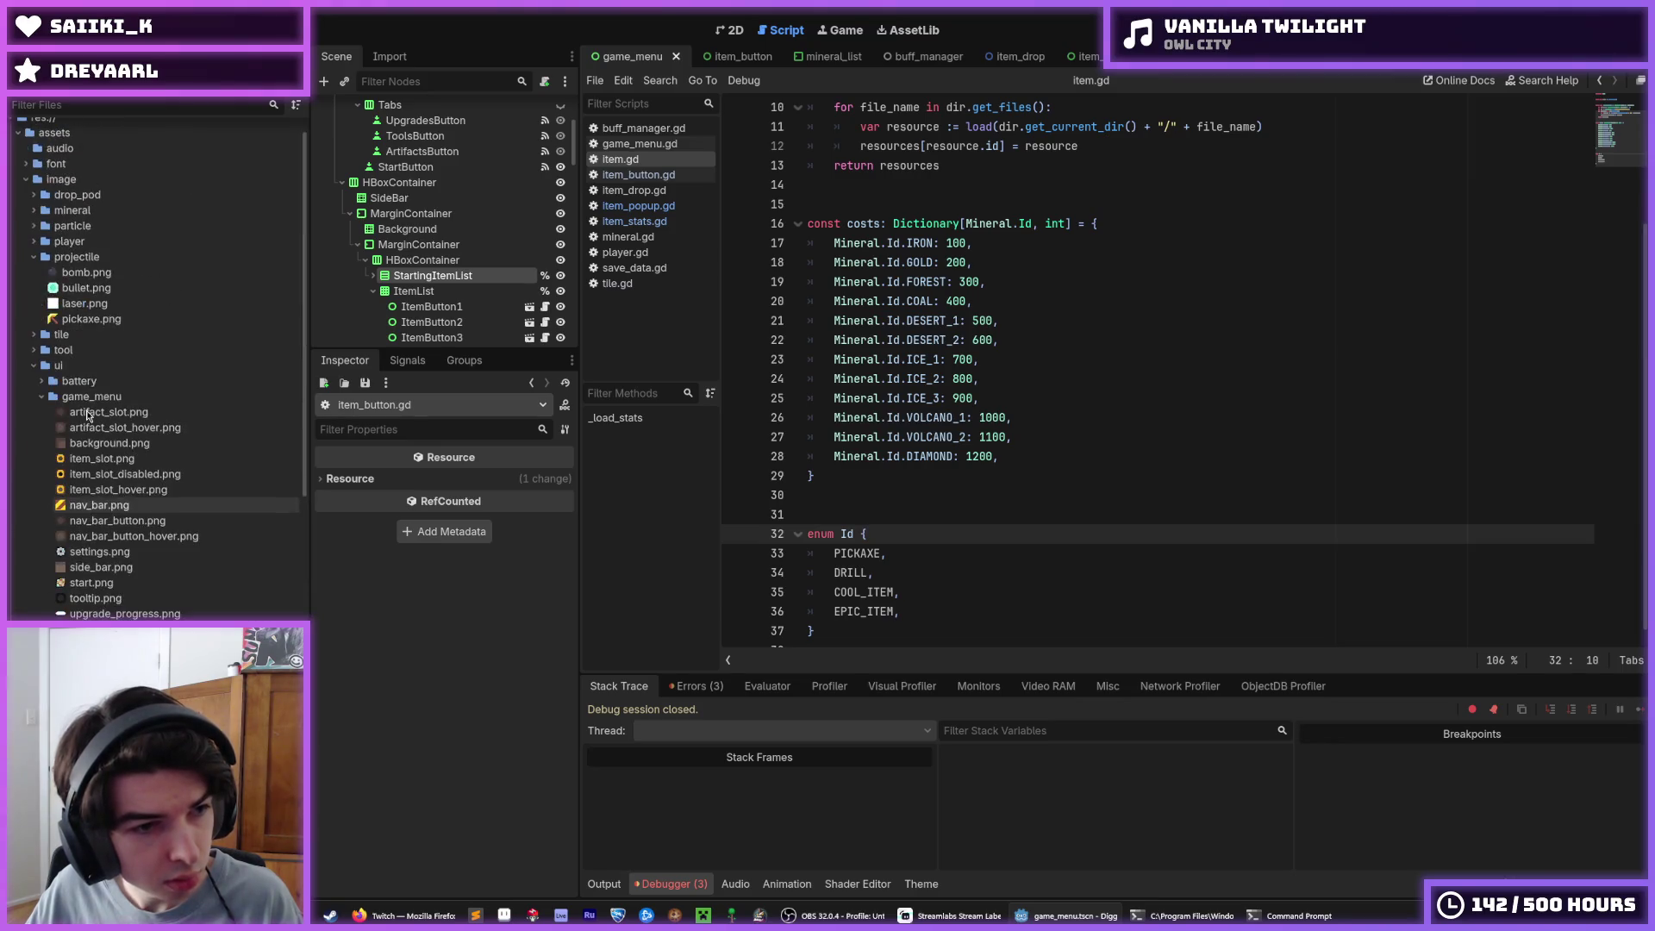
{"action": "scroll", "coordinate": [35, 379], "scroll_direction": "down", "scroll_amount": 3}
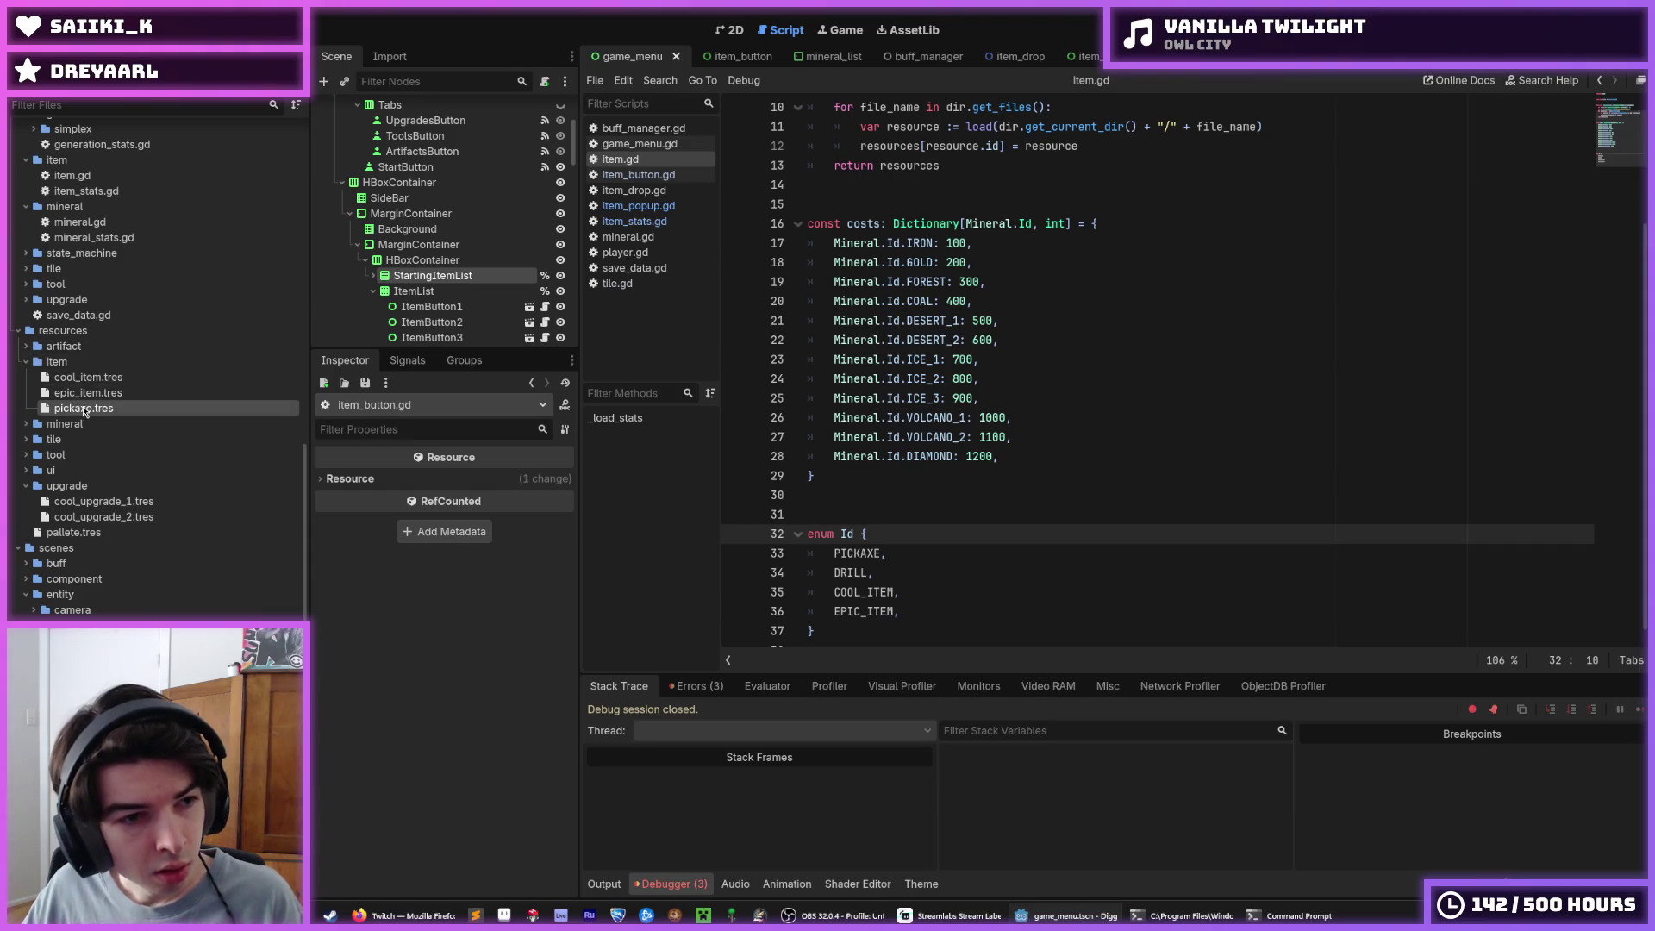
{"action": "key", "text": "ctrl+d"}
{"action": "type", "text": "drill.tres"}
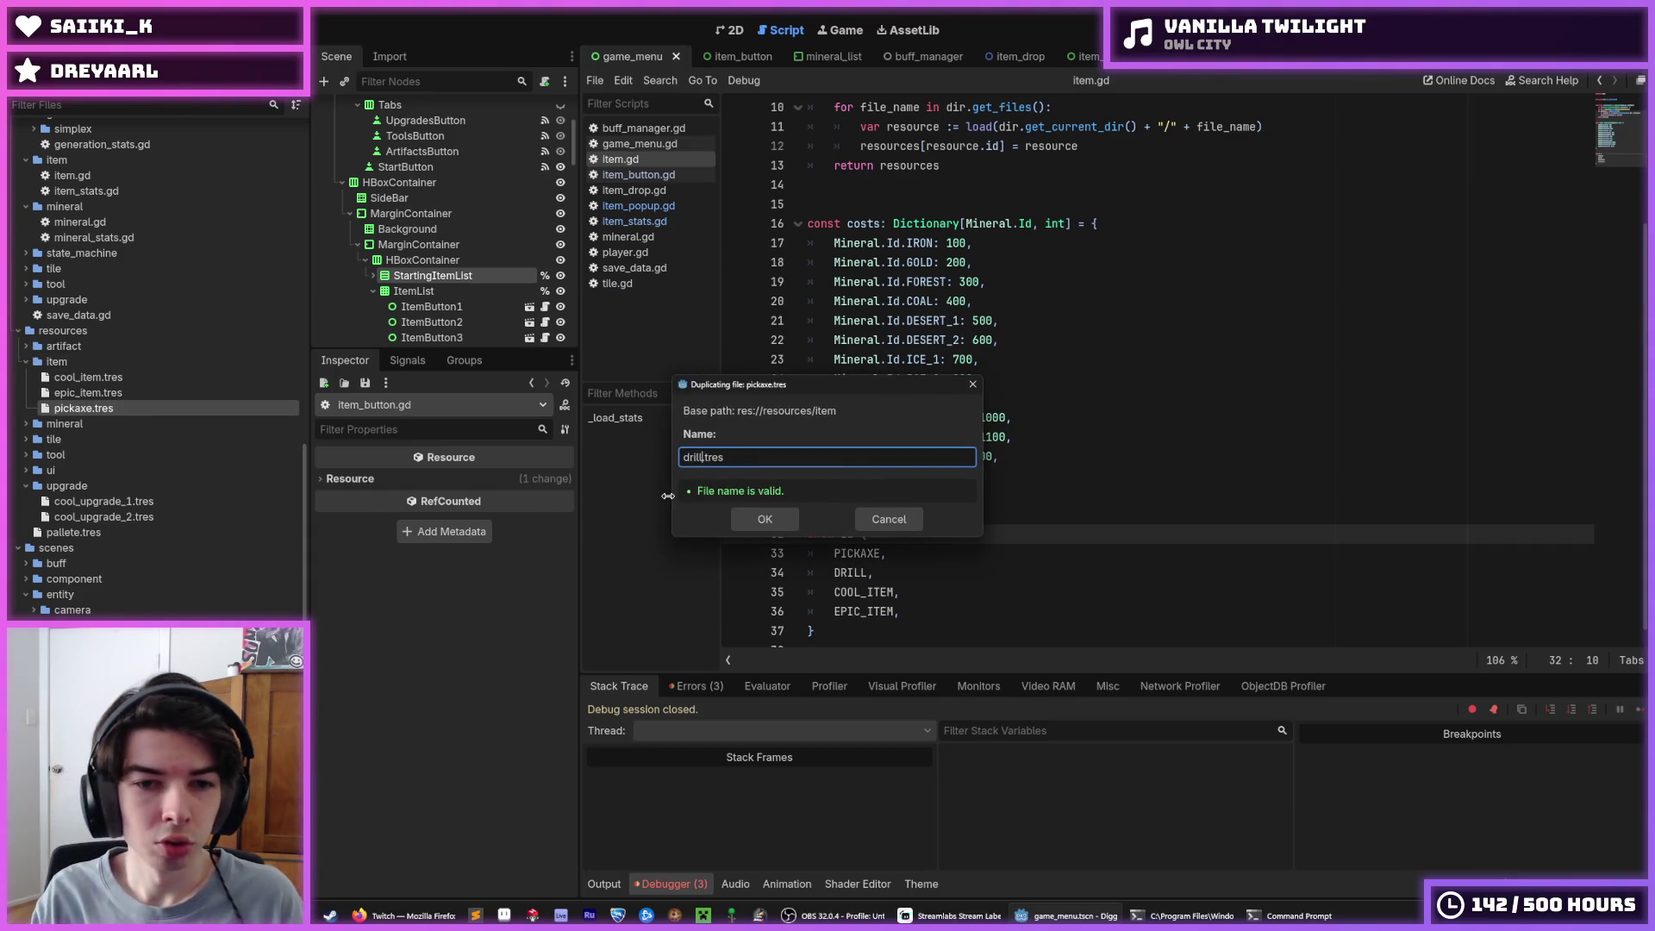
{"action": "key", "text": "Return"}
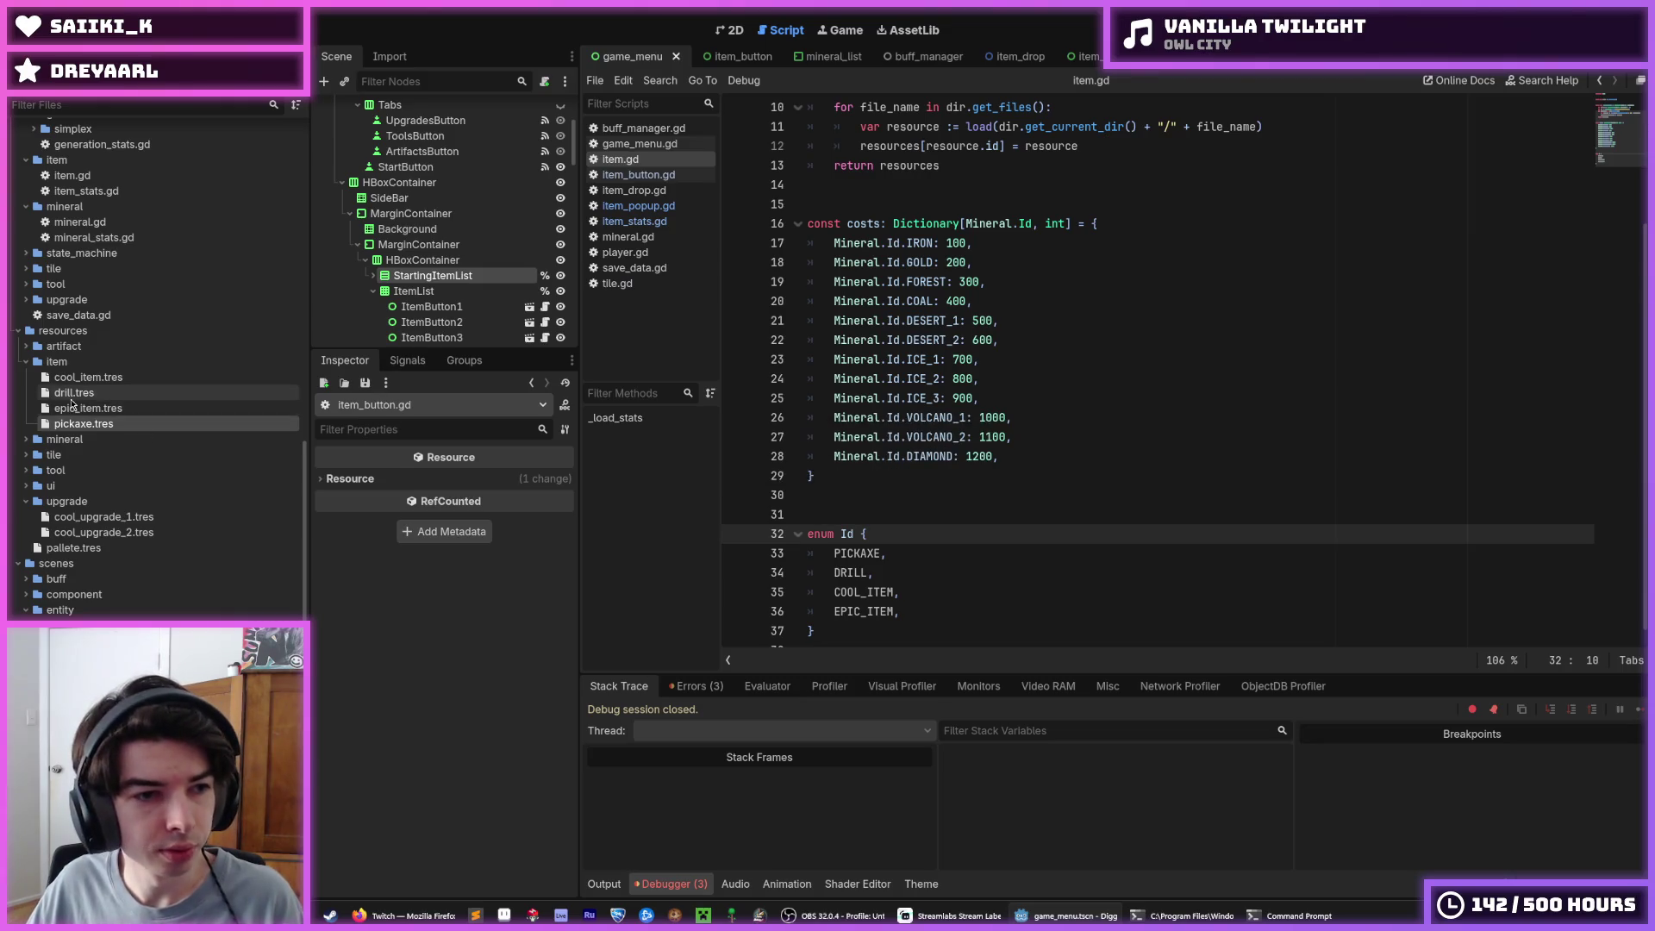
{"action": "left_click", "coordinate": [494, 482]}
{"action": "left_click", "coordinate": [495, 505]}
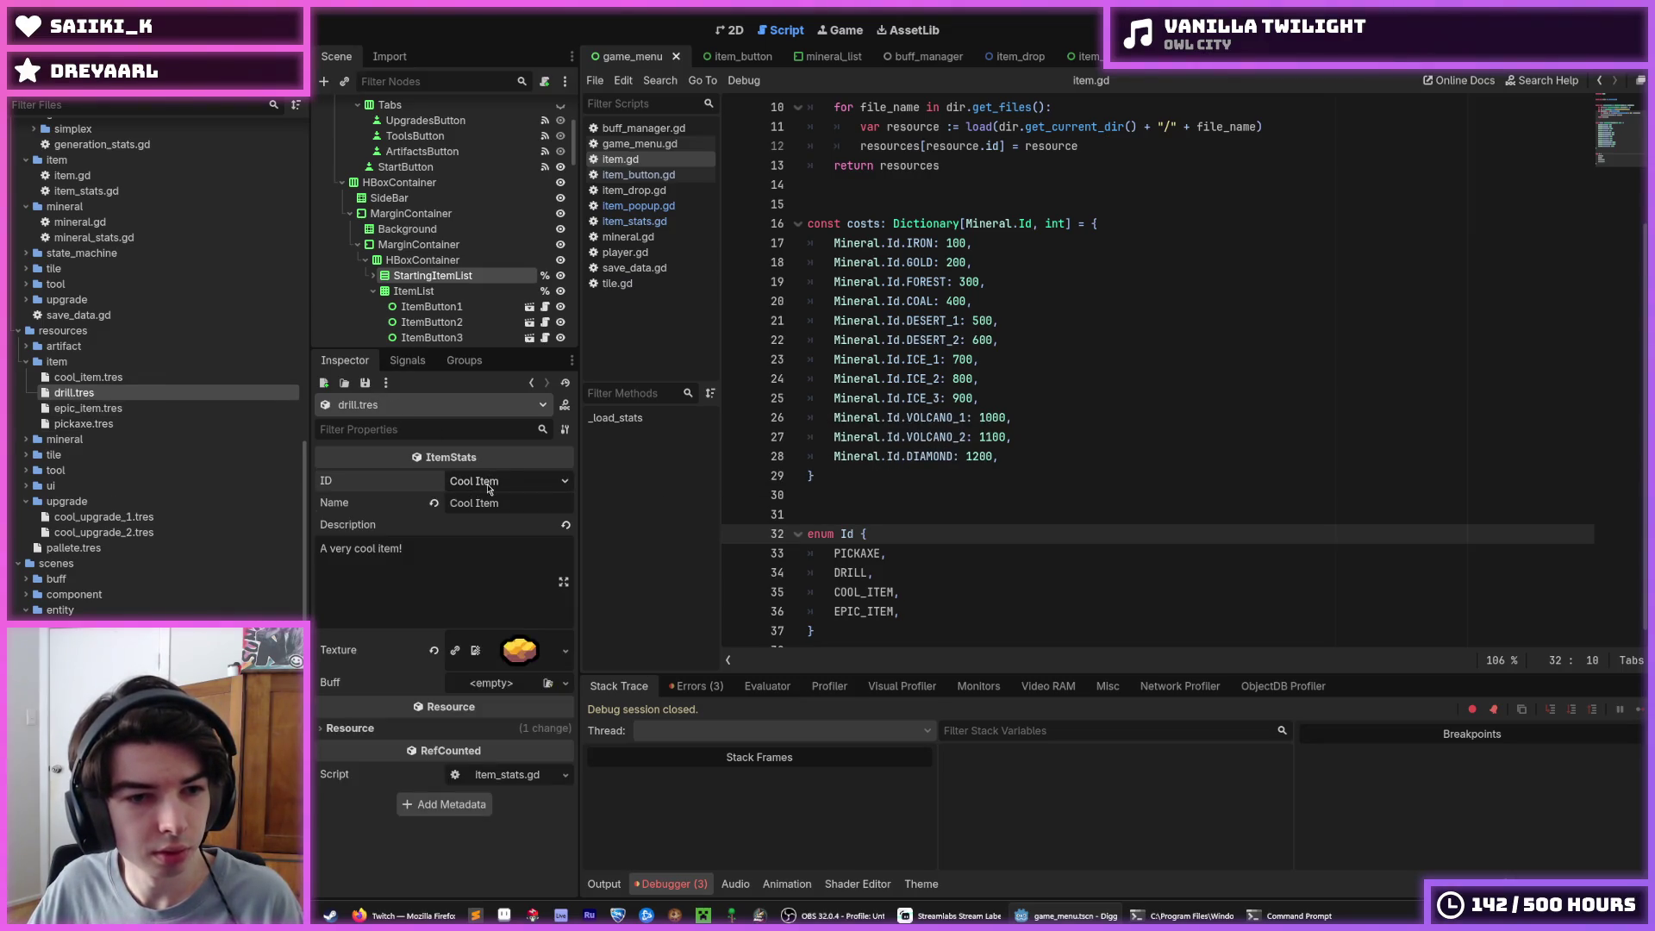
{"action": "left_click", "coordinate": [65, 29]}
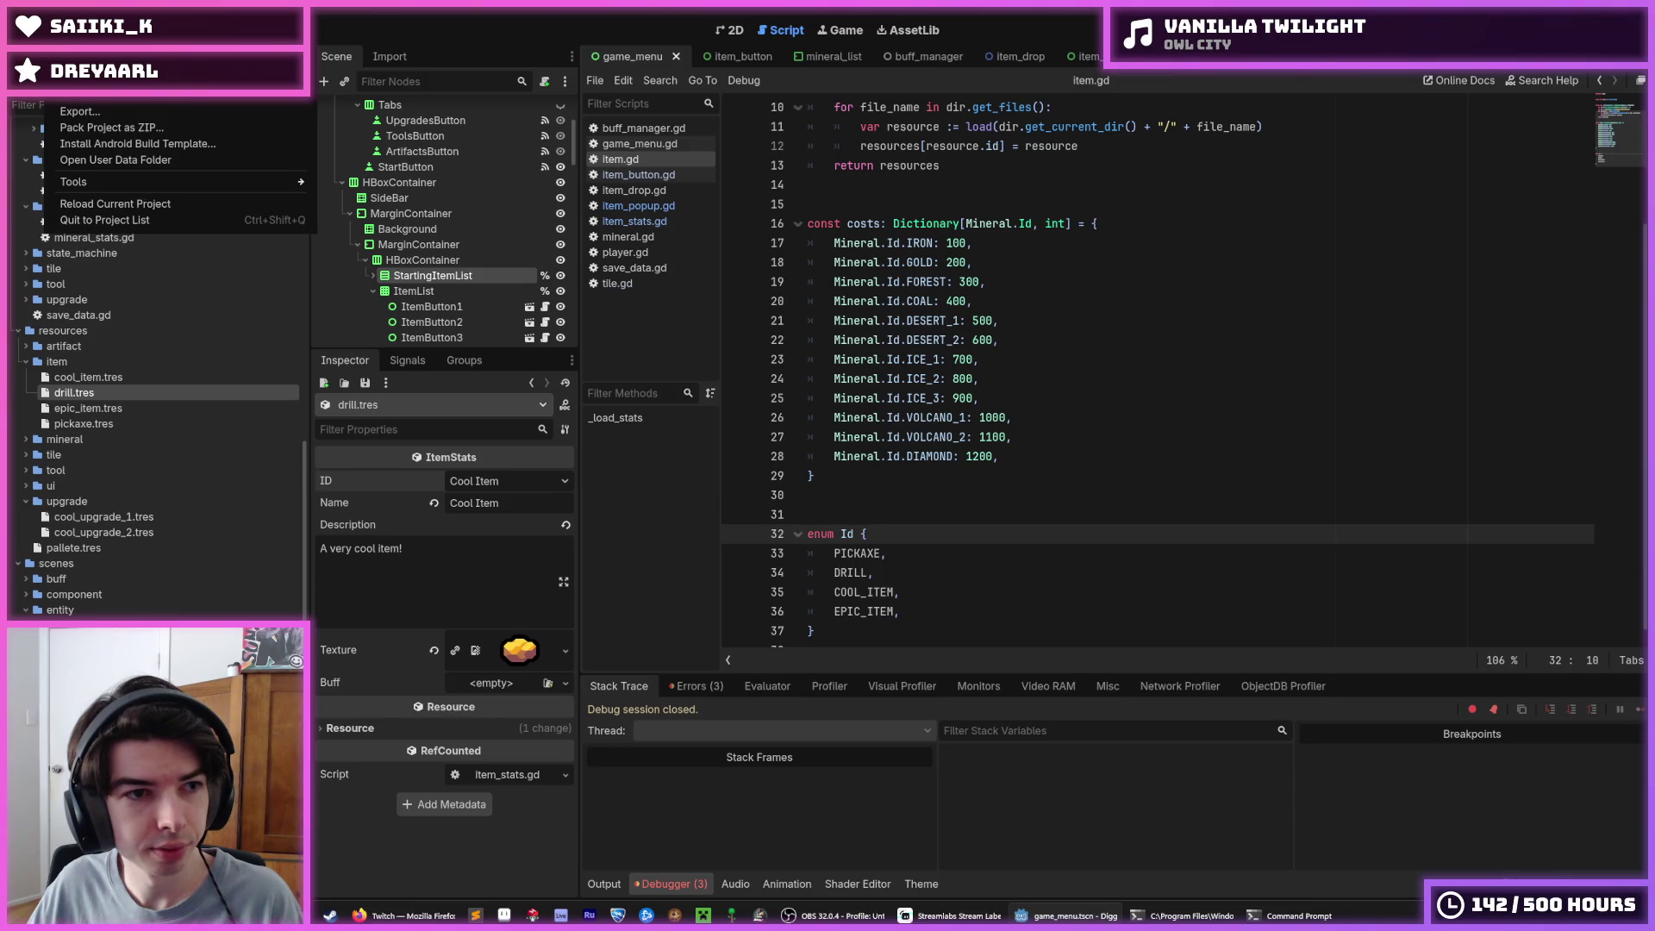
Reload the current project and collapse the ui folder to bring resources/item into view
{"action": "left_click", "coordinate": [158, 209]}
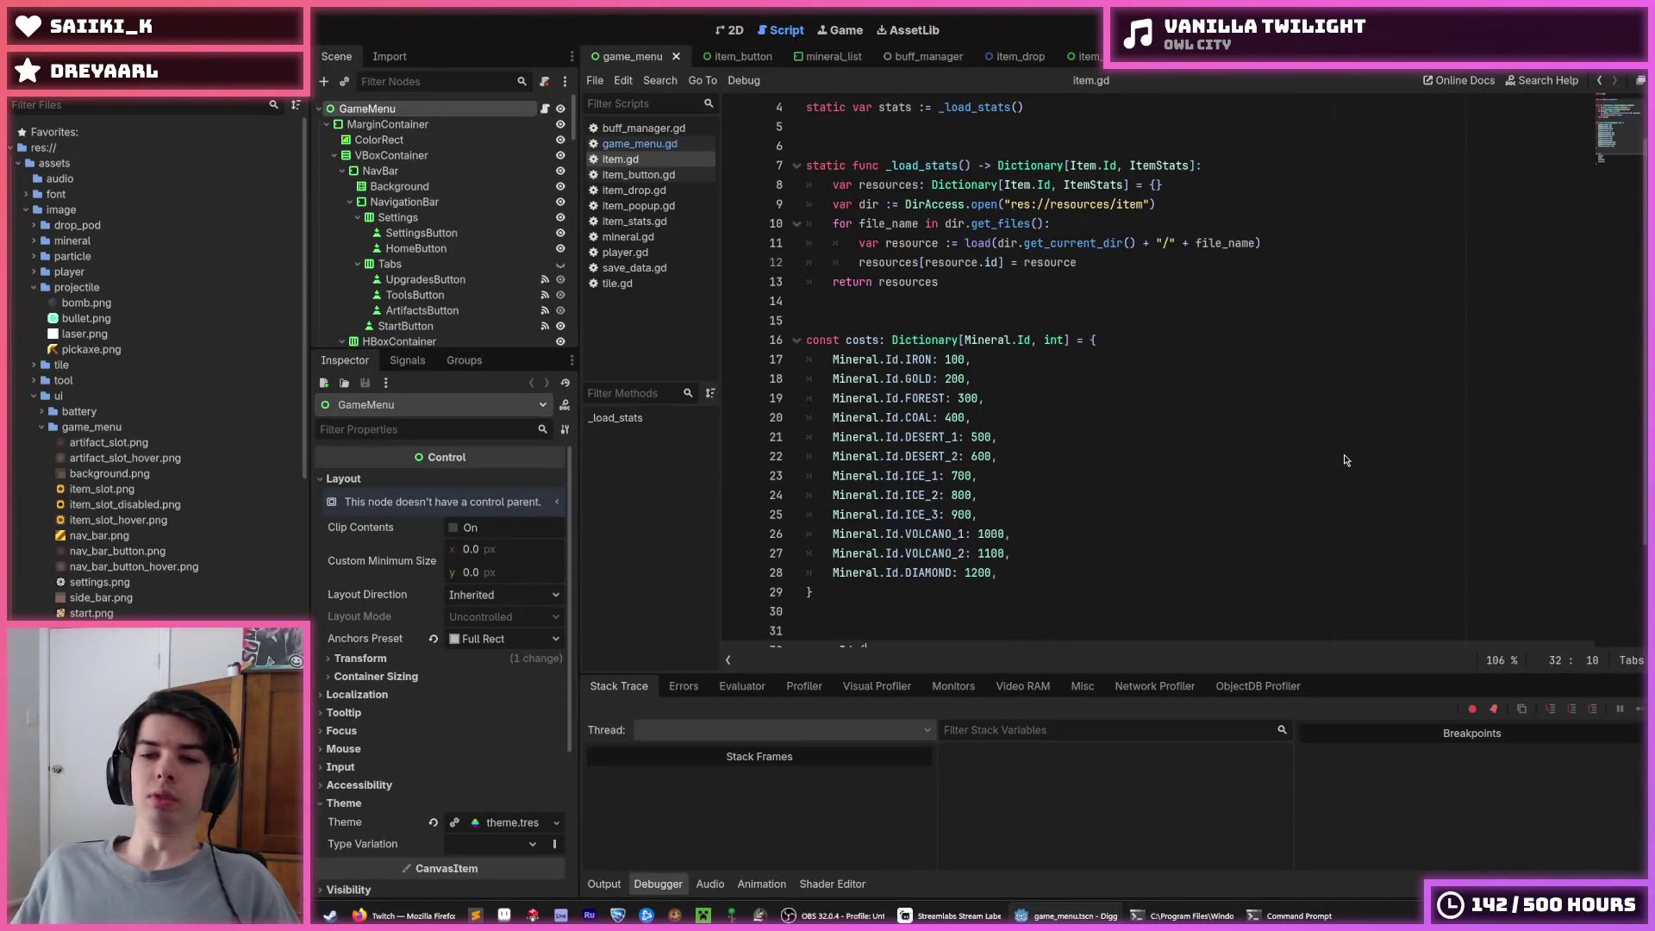
{"action": "scroll", "coordinate": [1241, 476], "scroll_direction": "down", "scroll_amount": 2}
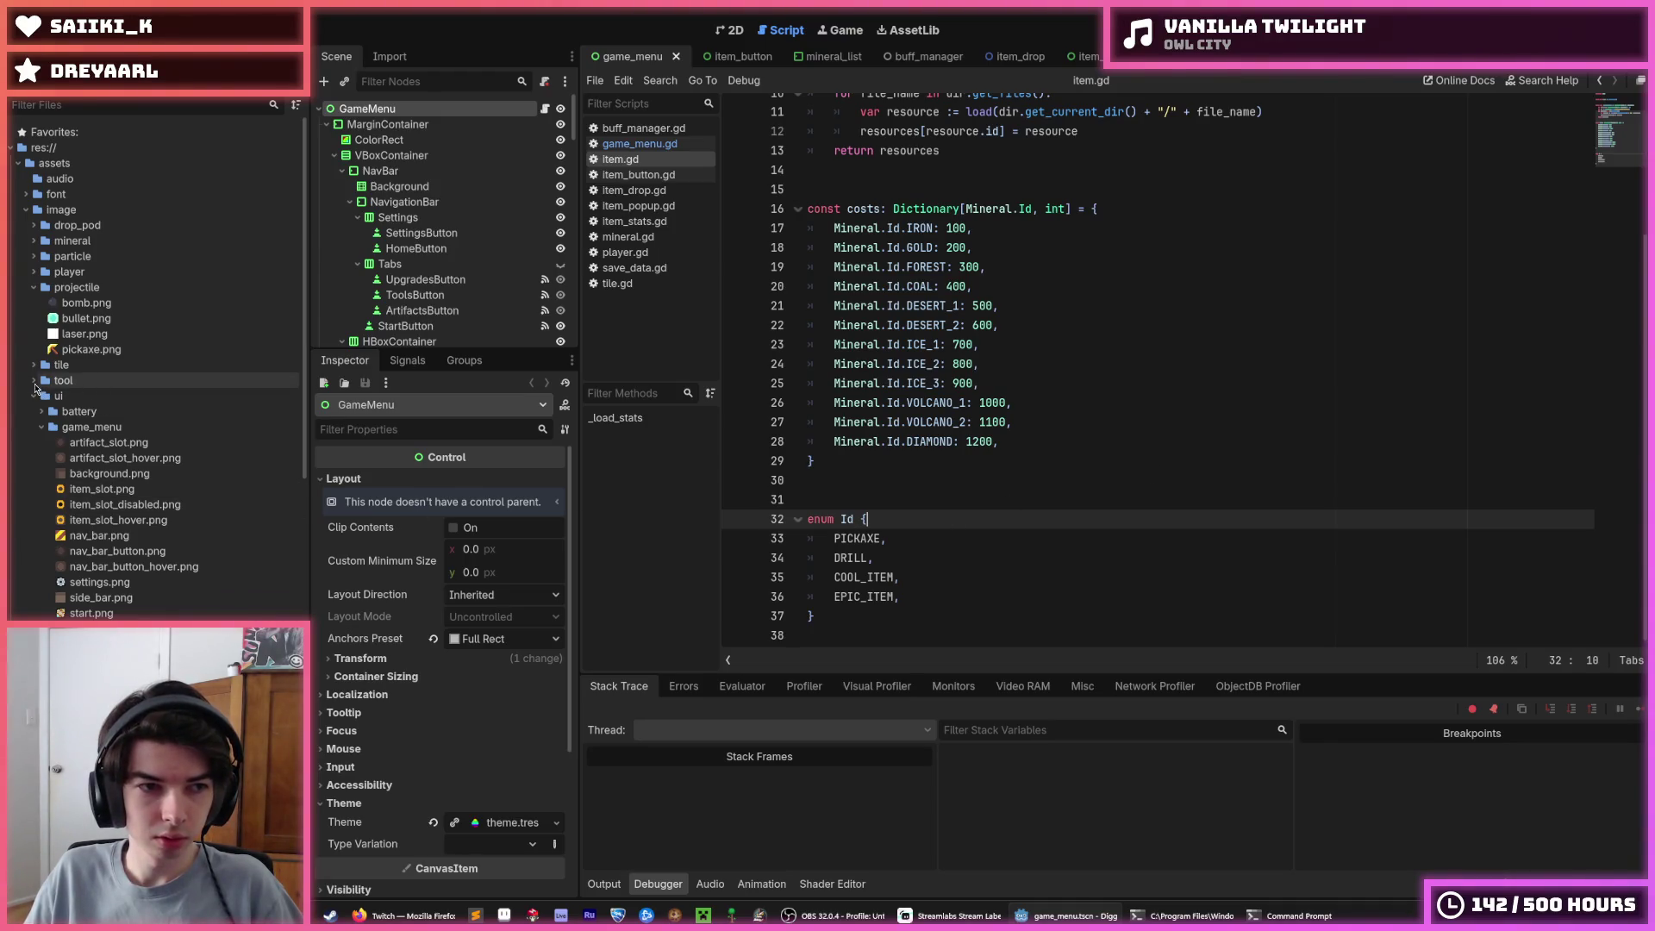
{"action": "left_click", "coordinate": [90, 427]}
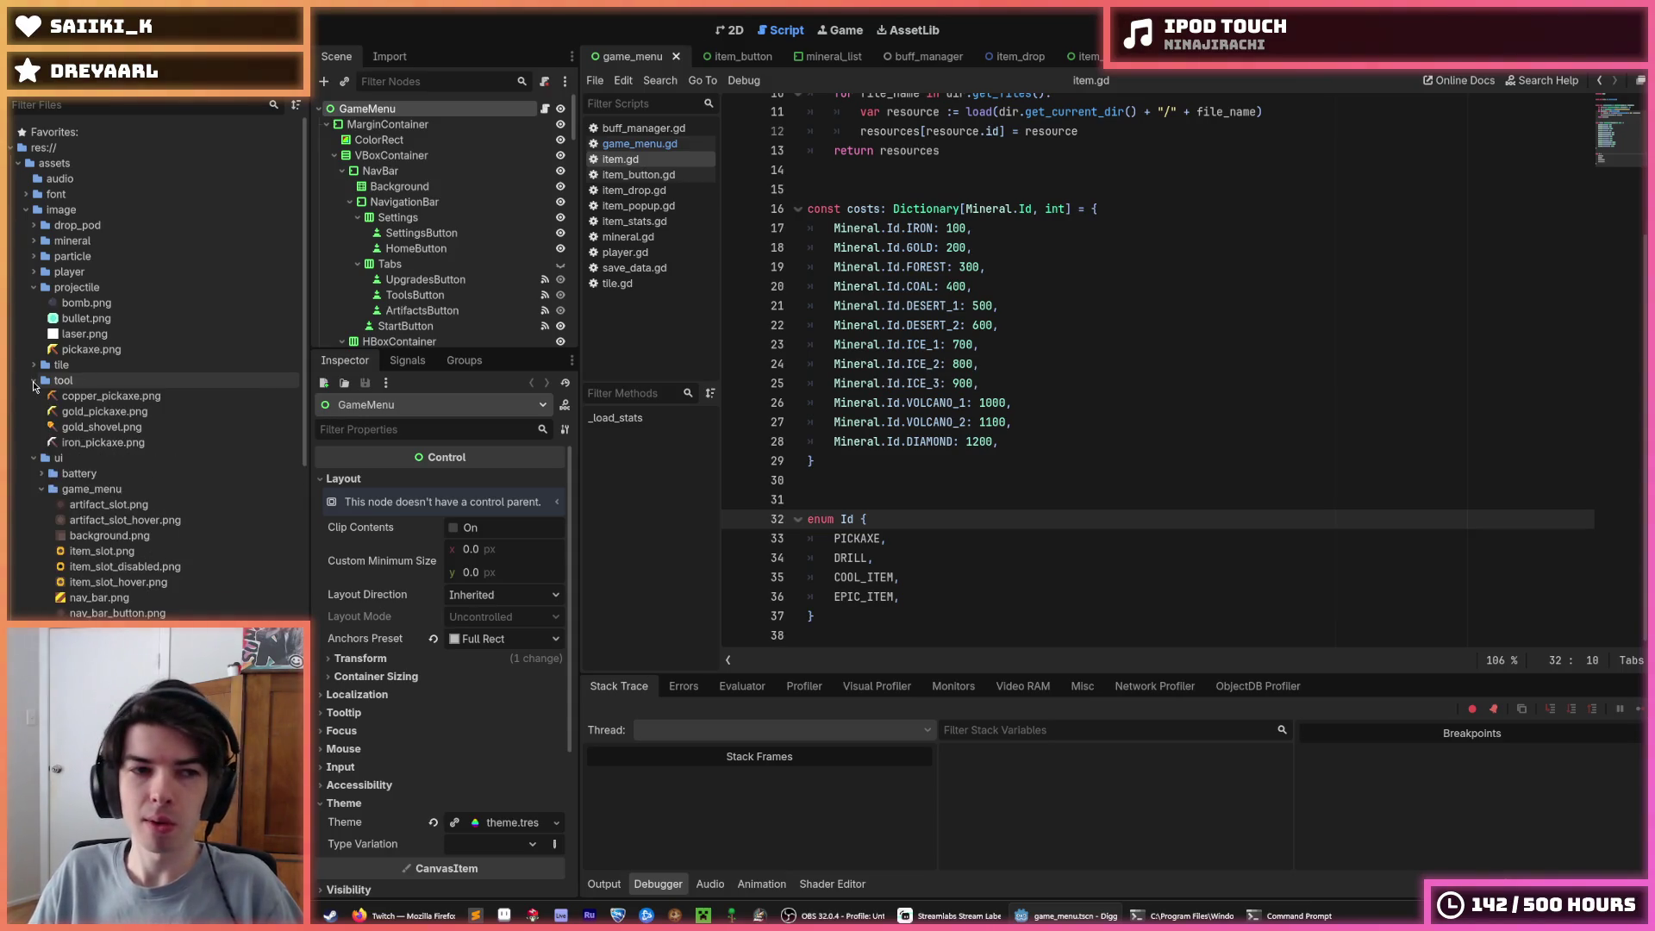
{"action": "left_click", "coordinate": [34, 399]}
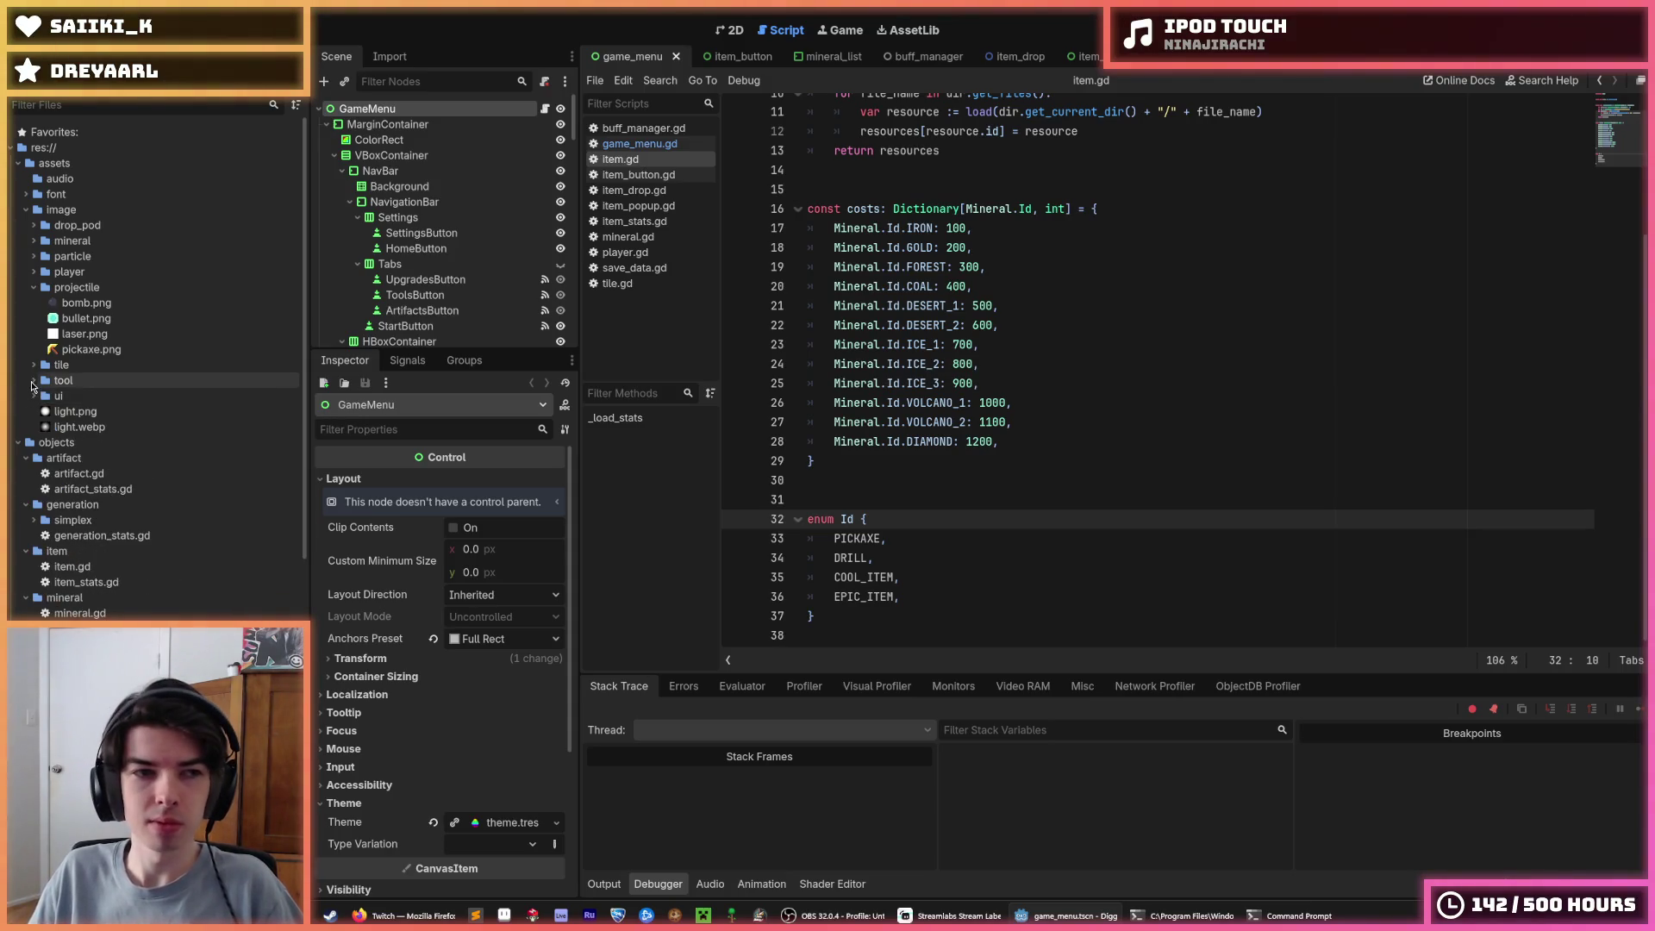
{"action": "scroll", "coordinate": [34, 388], "scroll_direction": "down", "scroll_amount": 5}
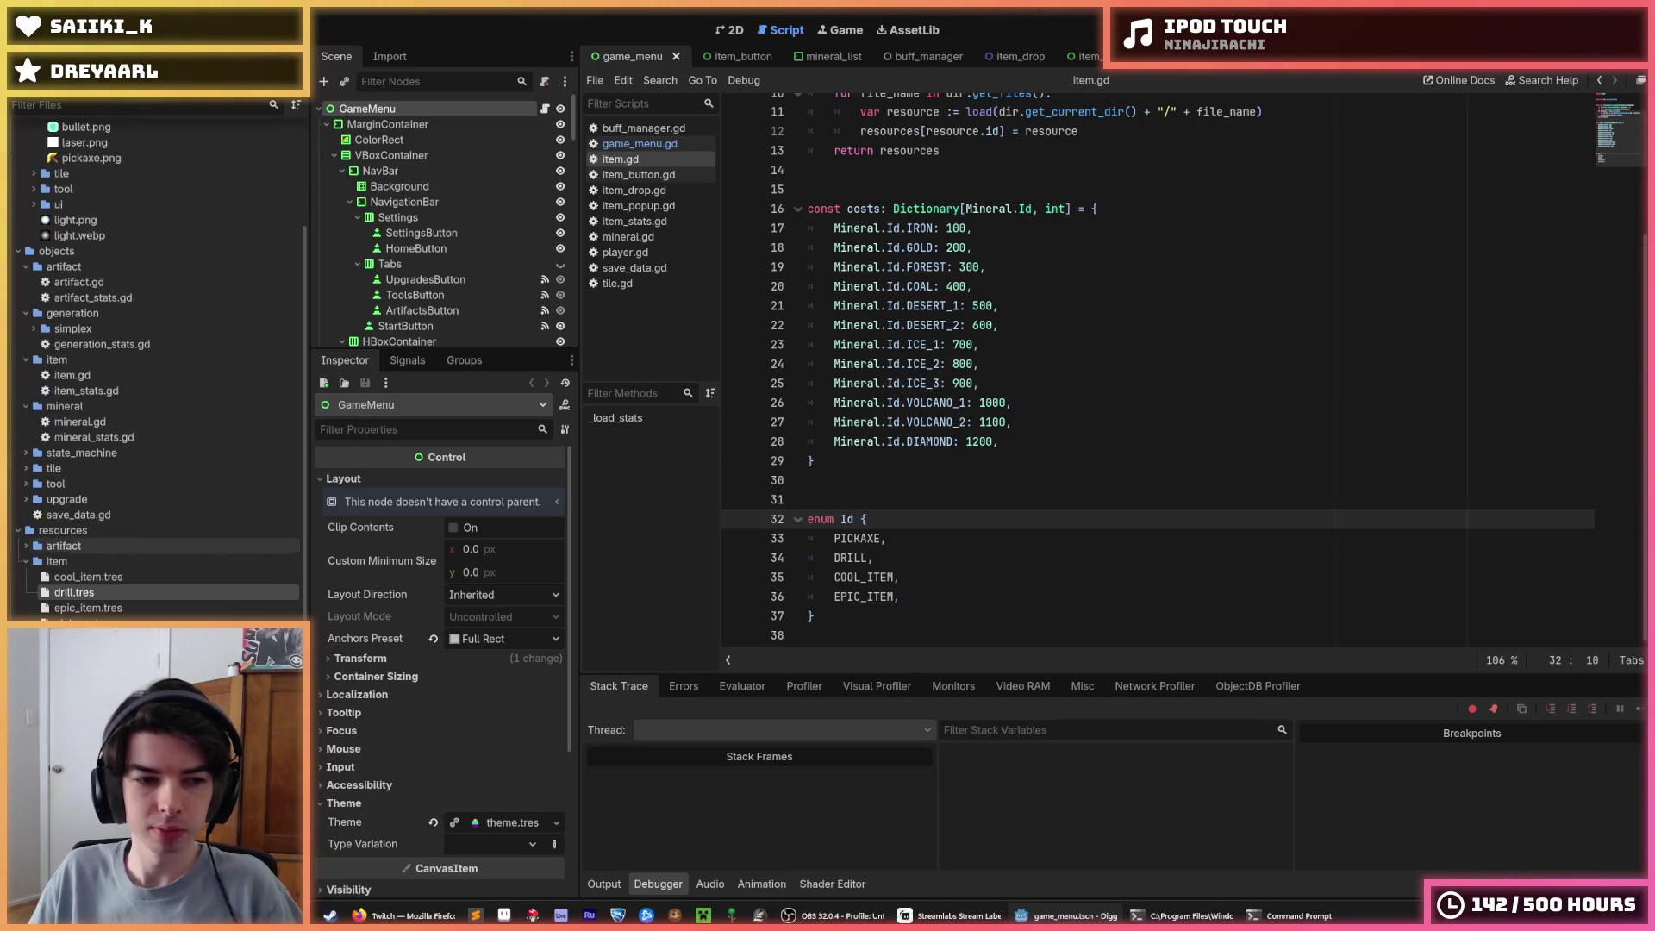
Set IDs to Drill, Epic Item and Cool Item on drill, epic_item and cool_item.tres, saving each
{"action": "left_click", "coordinate": [74, 592]}
{"action": "left_click", "coordinate": [509, 480]}
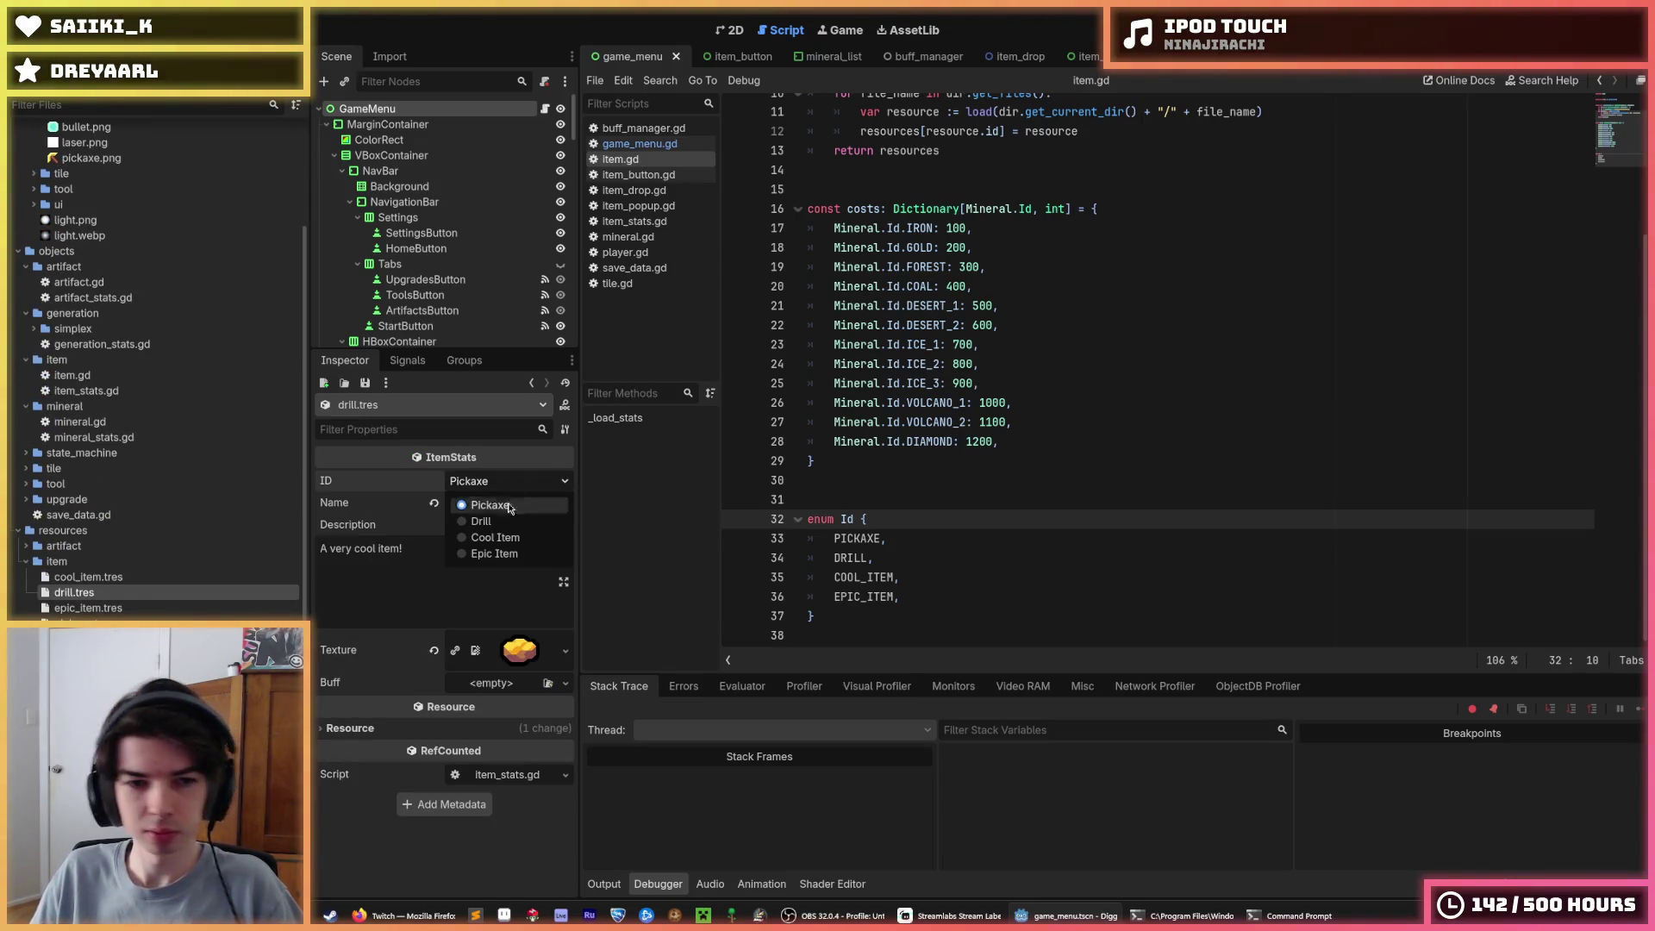
{"action": "left_click", "coordinate": [469, 515]}
{"action": "key", "text": "ctrl+s"}
{"action": "left_click", "coordinate": [123, 571]}
{"action": "left_click", "coordinate": [148, 607]}
{"action": "left_click", "coordinate": [509, 480]}
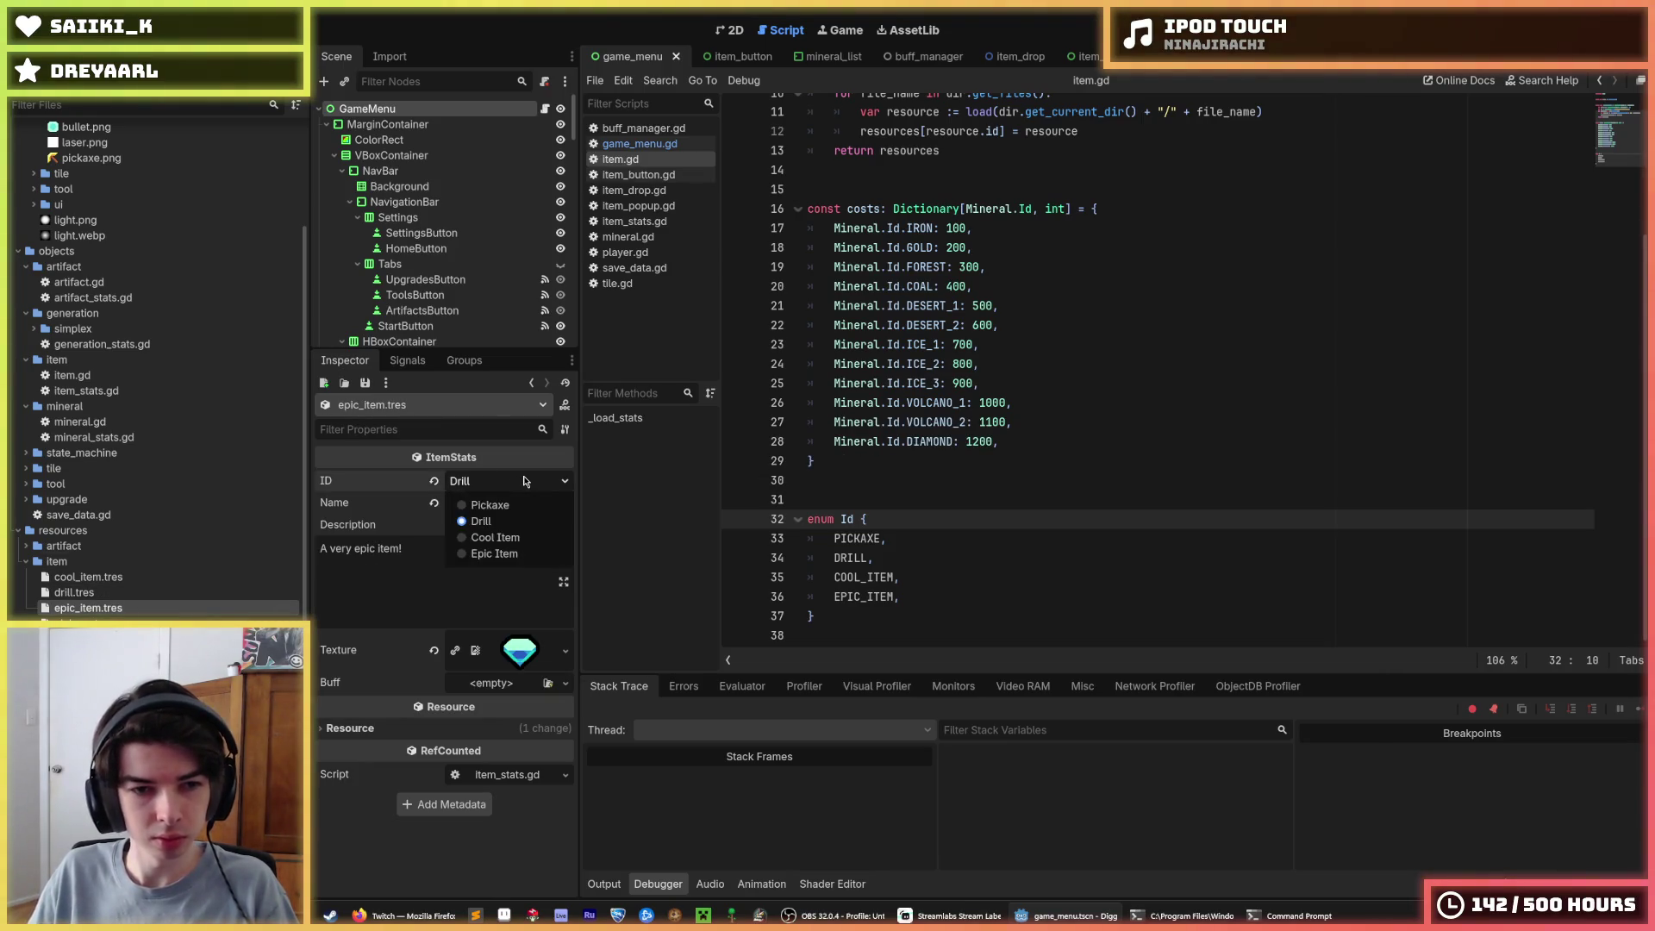
{"action": "left_click", "coordinate": [474, 546]}
{"action": "key", "text": "ctrl+s"}
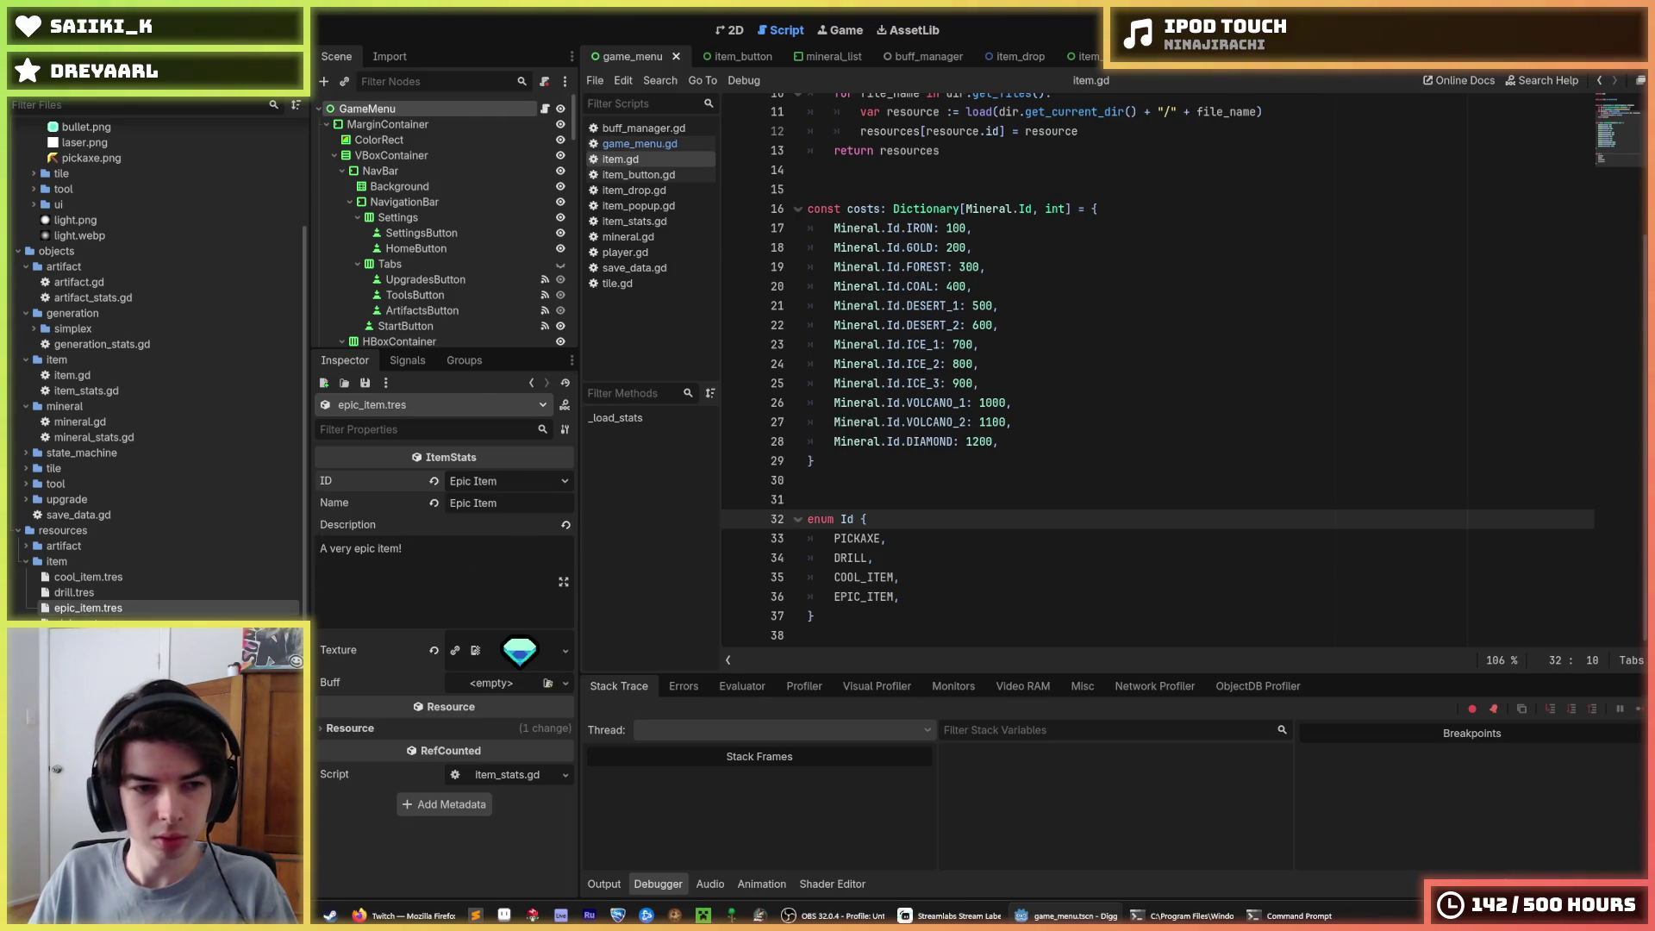
{"action": "left_click", "coordinate": [129, 592]}
{"action": "left_click", "coordinate": [88, 576]}
{"action": "left_click", "coordinate": [509, 481]}
{"action": "left_click", "coordinate": [474, 530]}
{"action": "key", "text": "ctrl+s"}
Name pickaxe.tres 'Pickaxe' and begin replacing its description with new text
{"action": "left_click", "coordinate": [86, 624]}
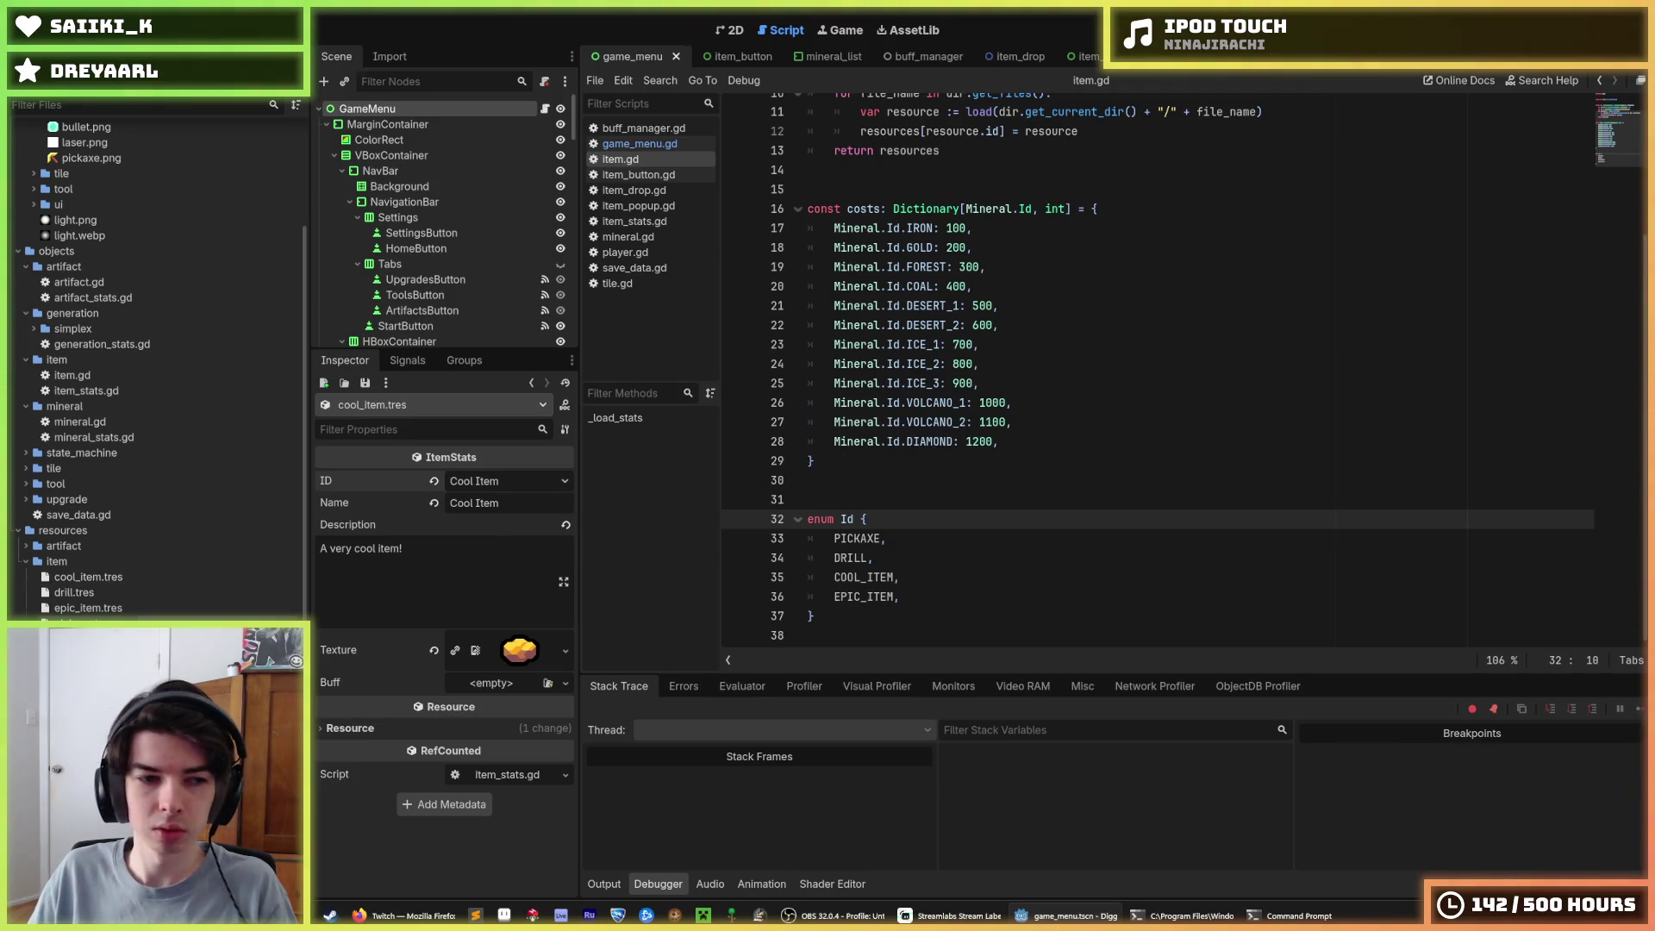
{"action": "key", "text": "ctrl+s"}
{"action": "left_click", "coordinate": [528, 499]}
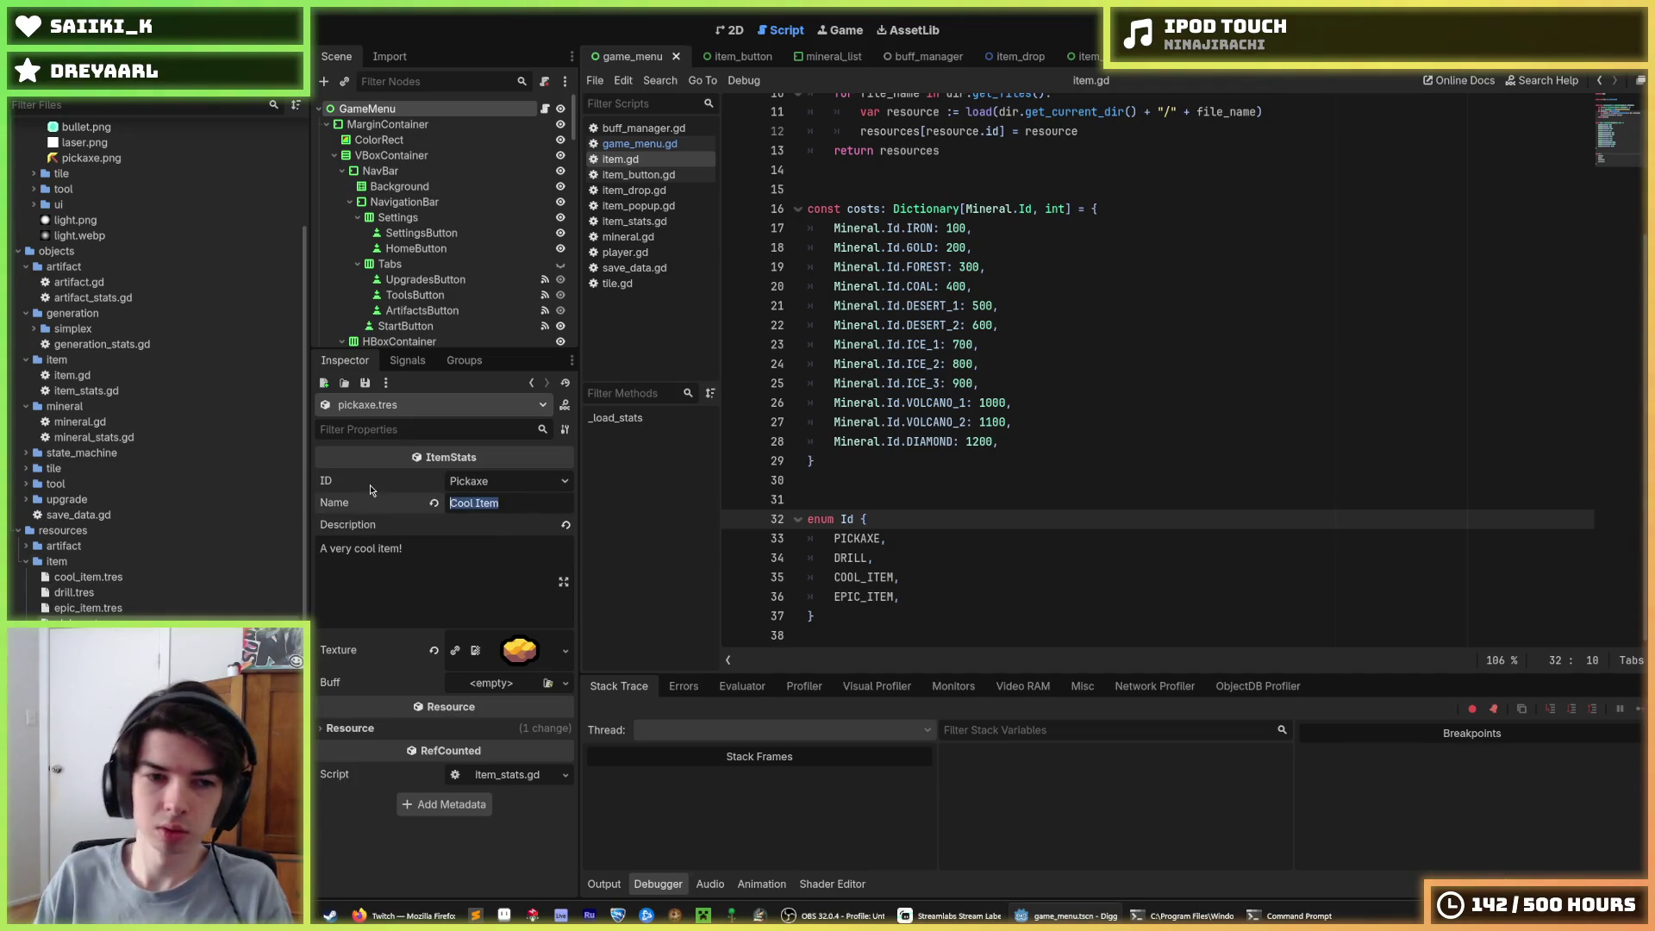
{"action": "type", "text": "Pickaxe"}
{"action": "key", "text": "Tab"}
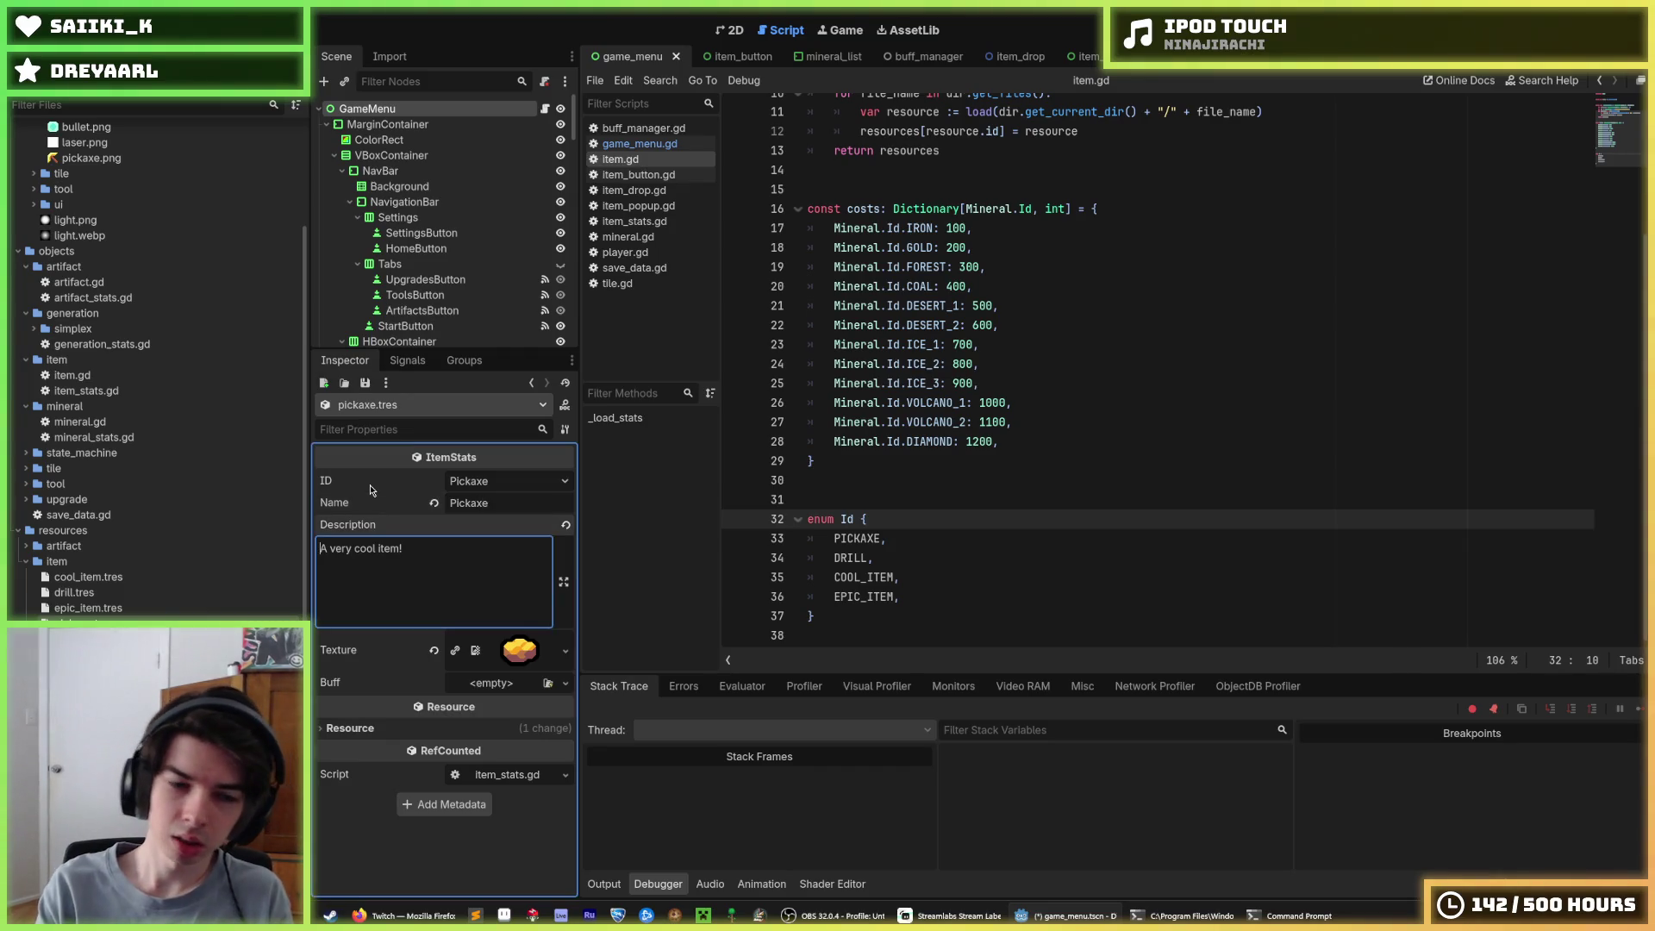
{"action": "key", "text": "ctrl+a"}
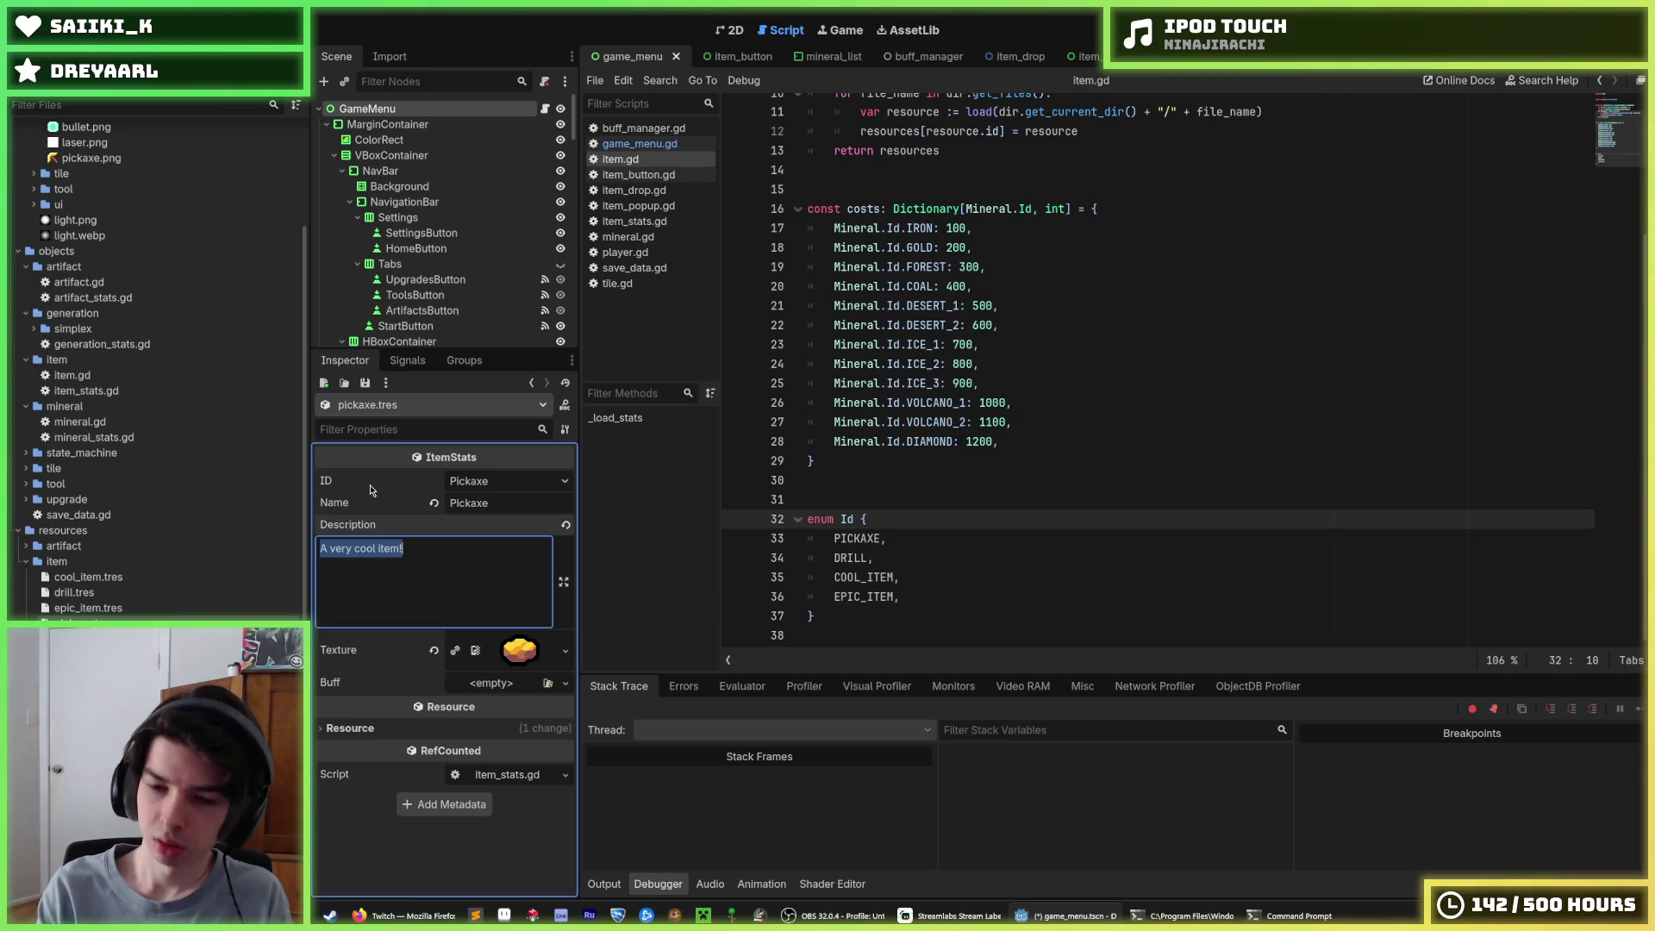
{"action": "type", "text": "Increases pickaxe damage!"}
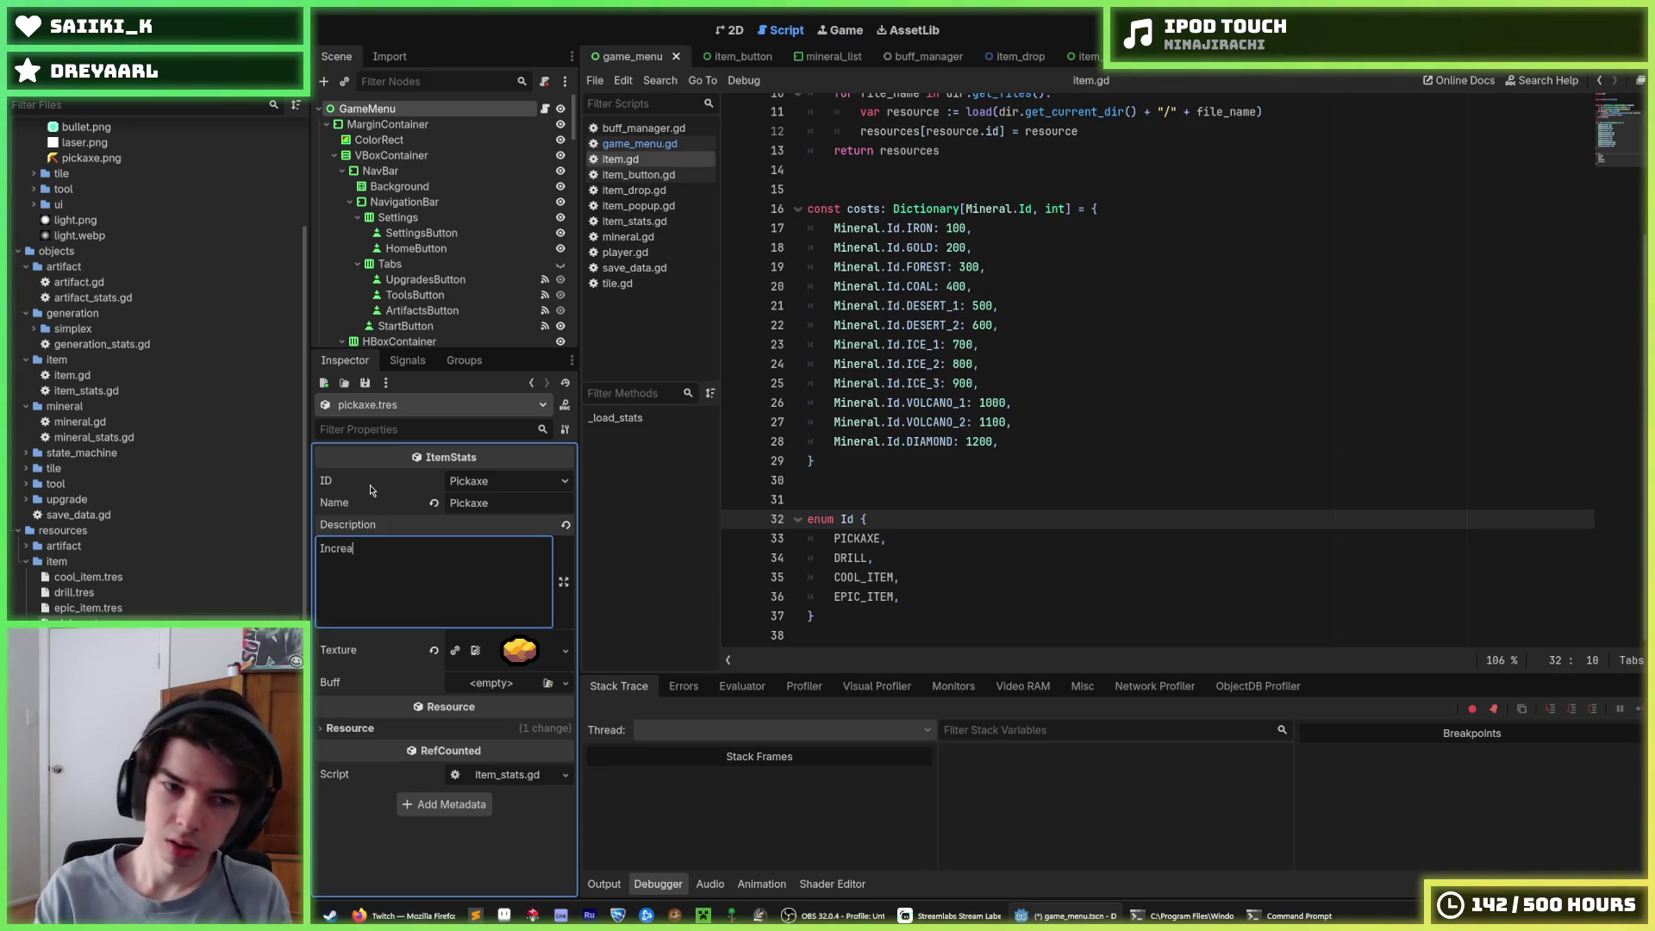
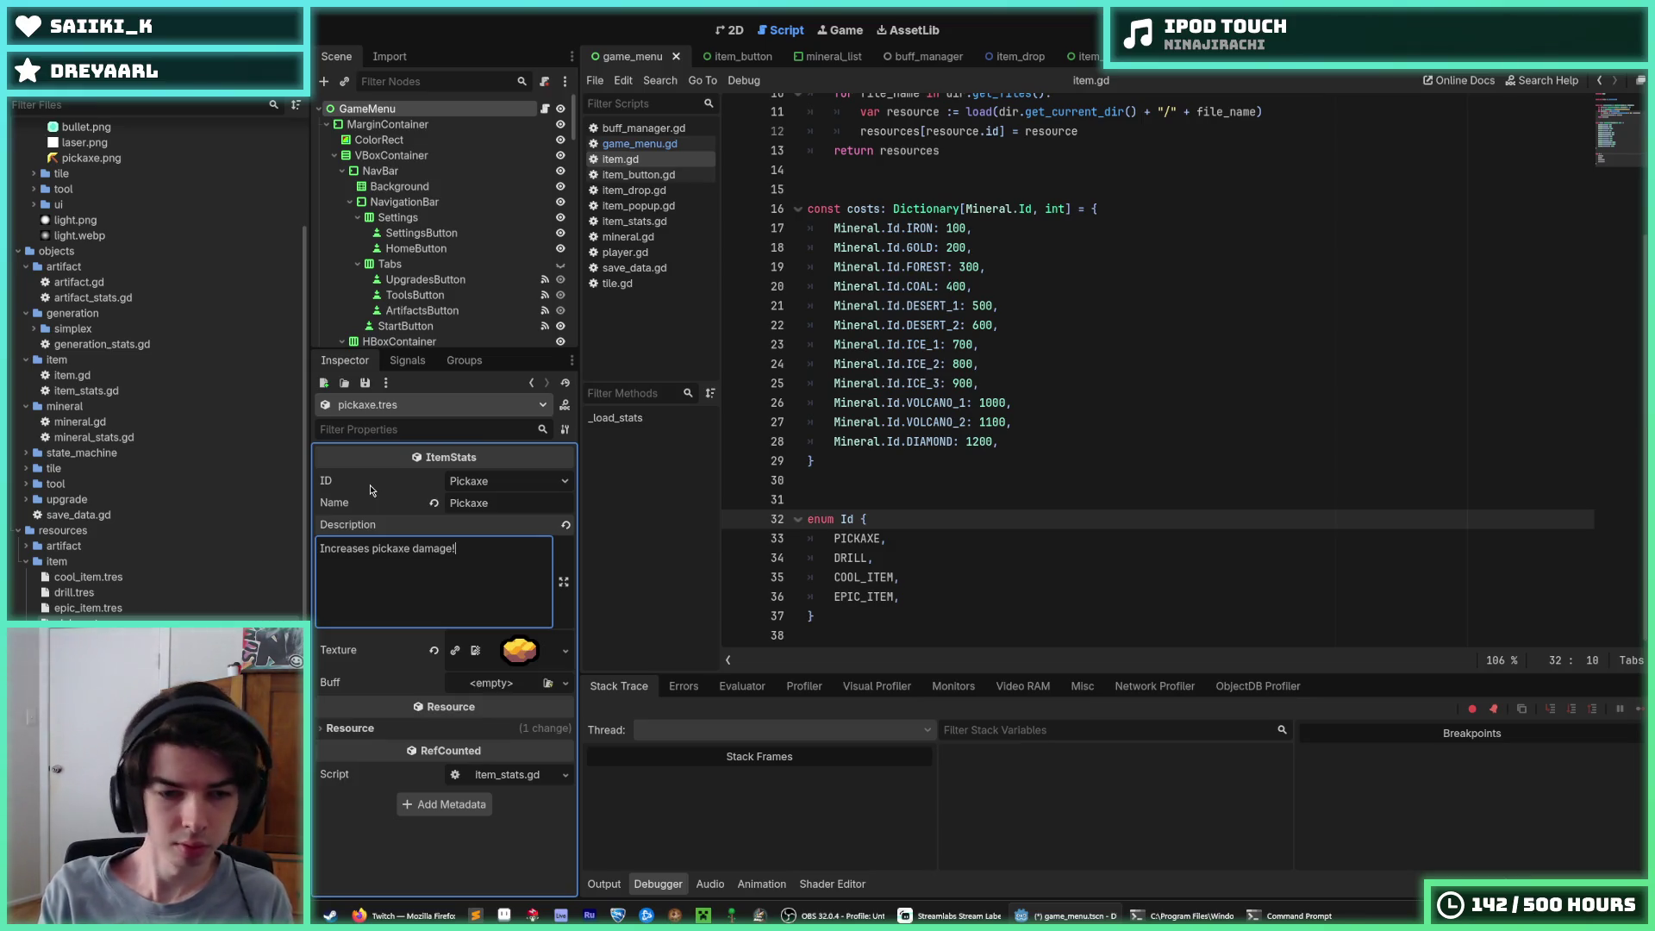
Give drill.tres the description 'Increases drill damage' and save
{"action": "key", "text": "ctrl+s"}
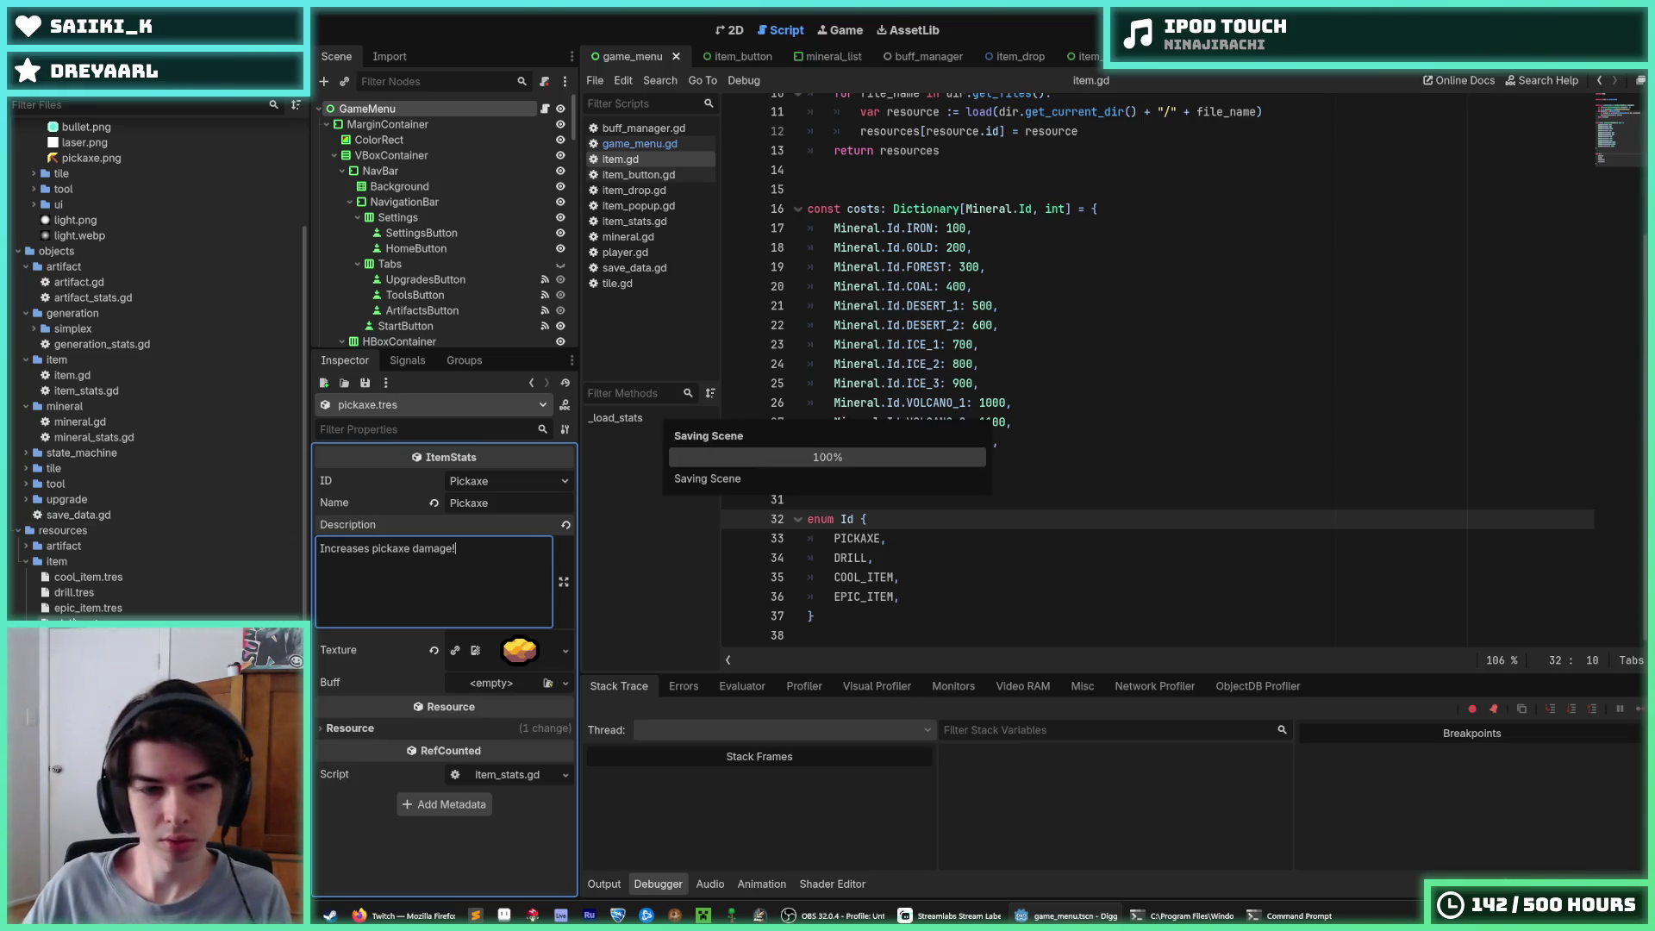
{"action": "left_click", "coordinate": [86, 591]}
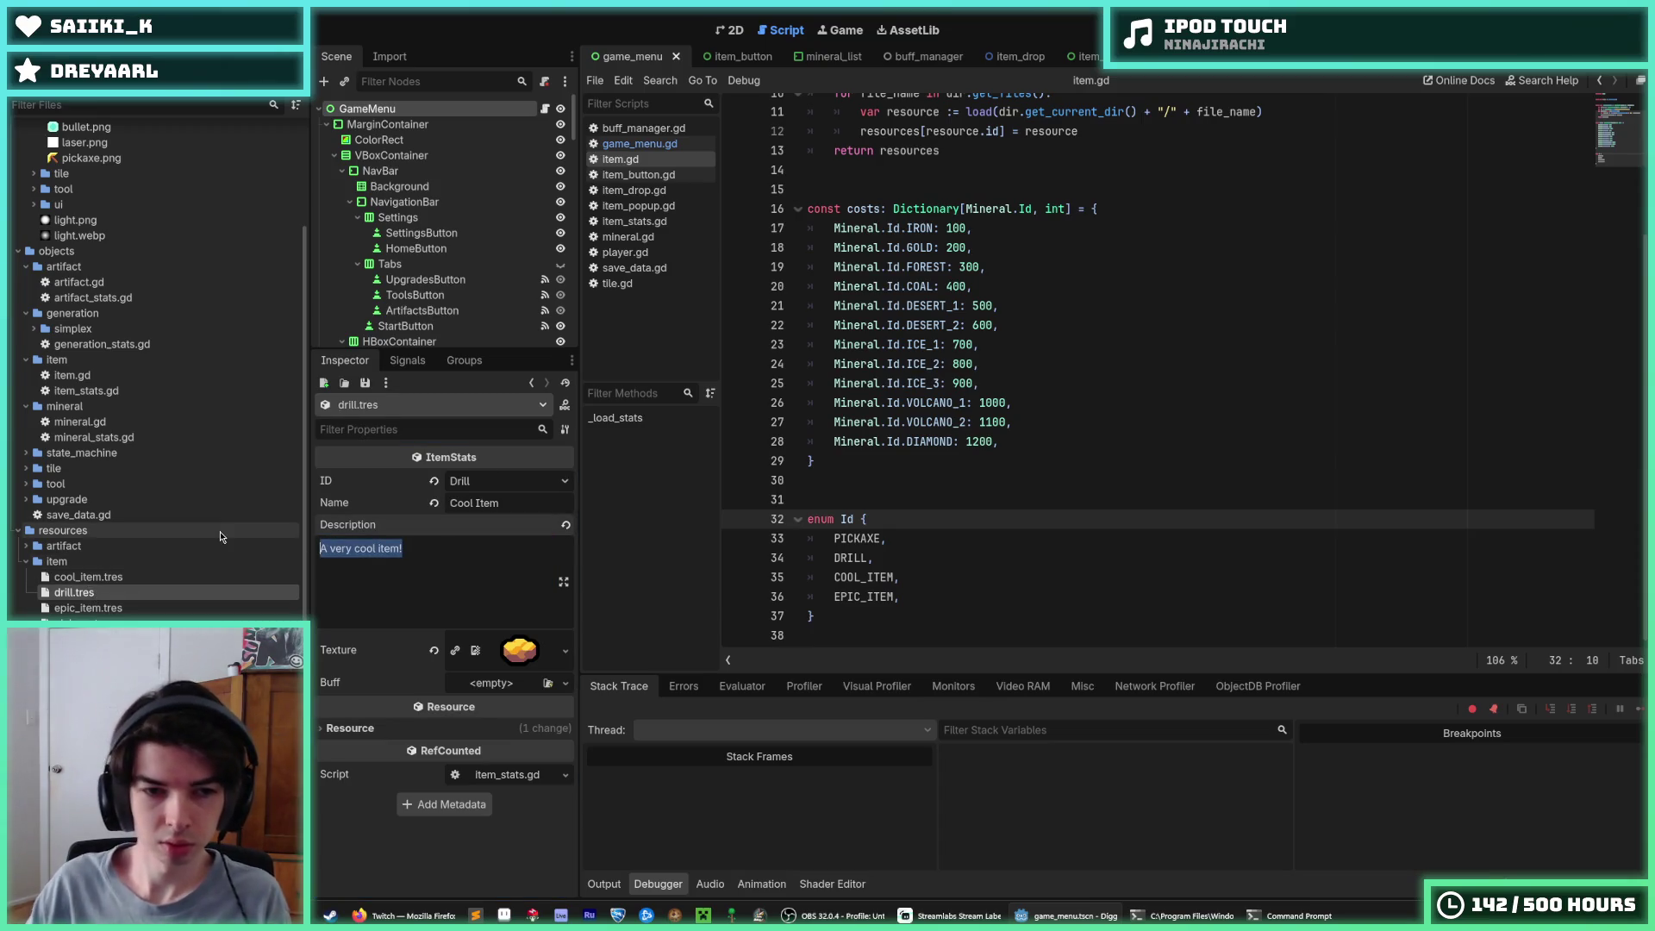
{"action": "type", "text": "Increases dr"}
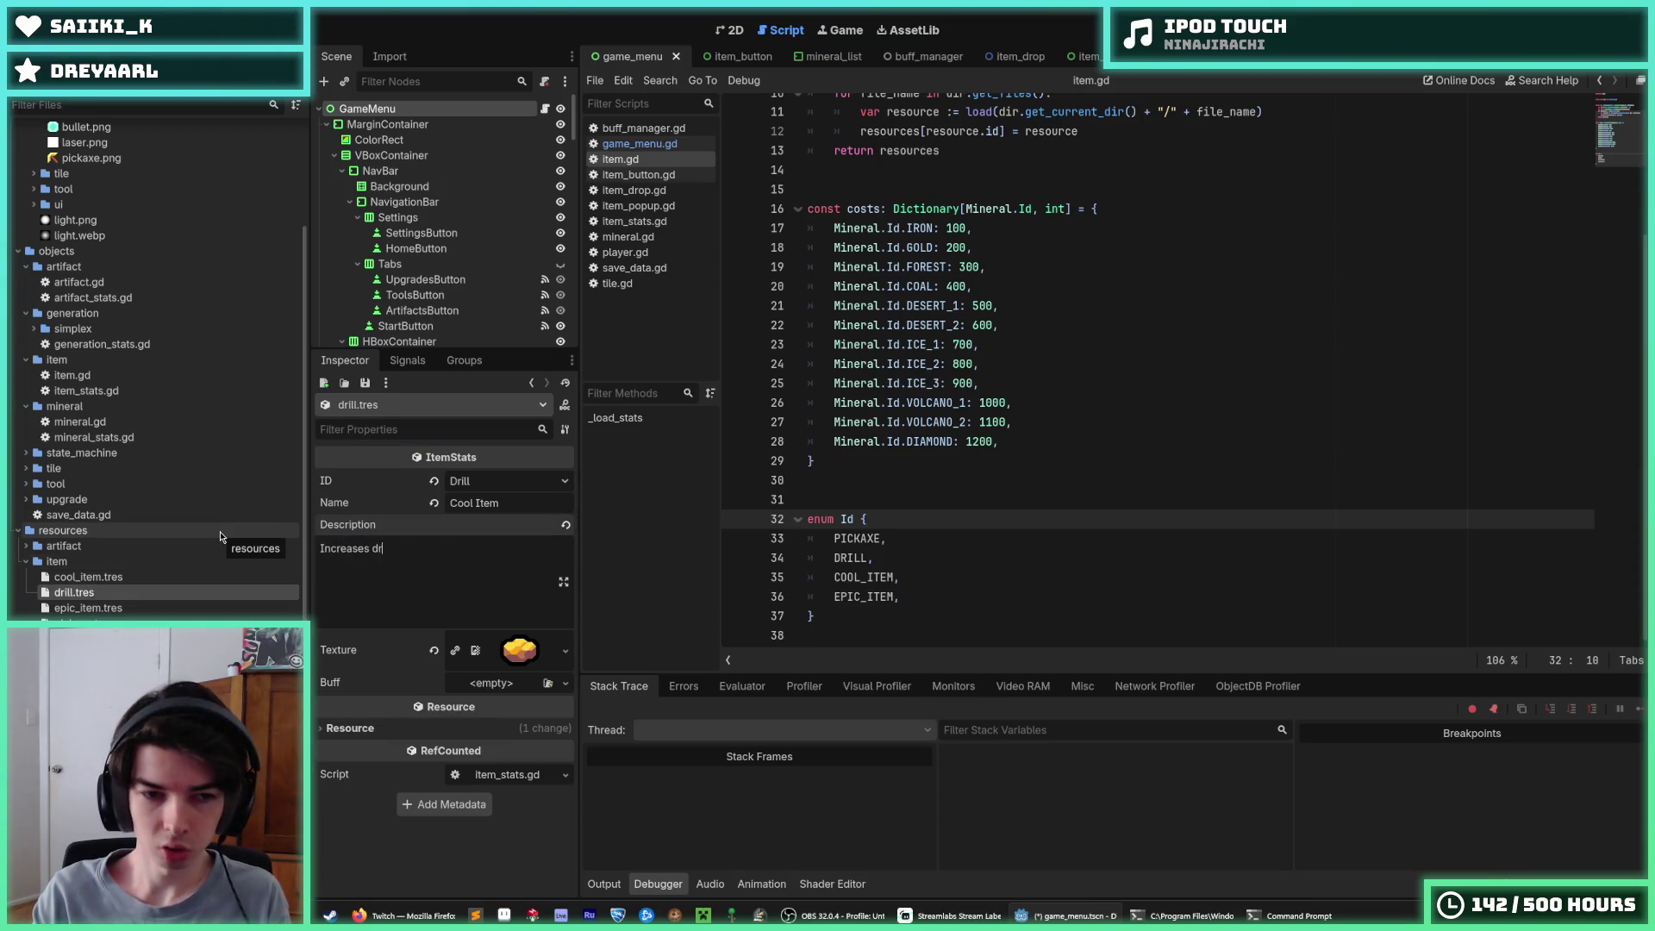
{"action": "type", "text": "ill daam"}
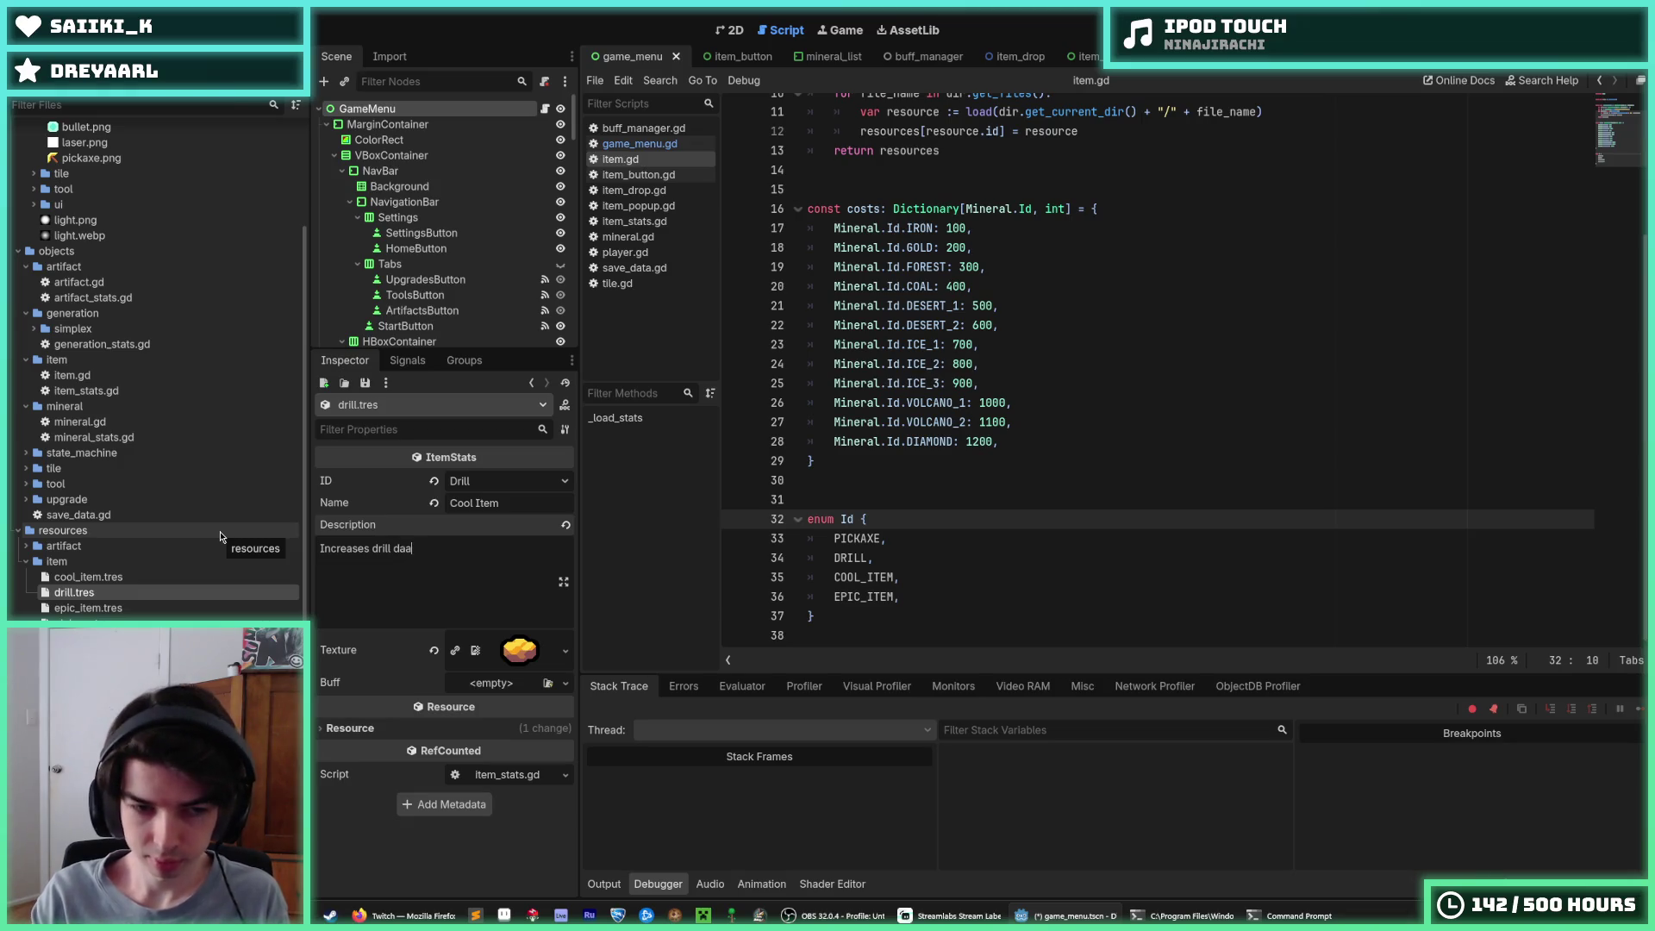
{"action": "key", "text": "BackSpace"}
{"action": "key", "text": "BackSpace"}
{"action": "type", "text": "mage"}
{"action": "key", "text": "ctrl+s"}
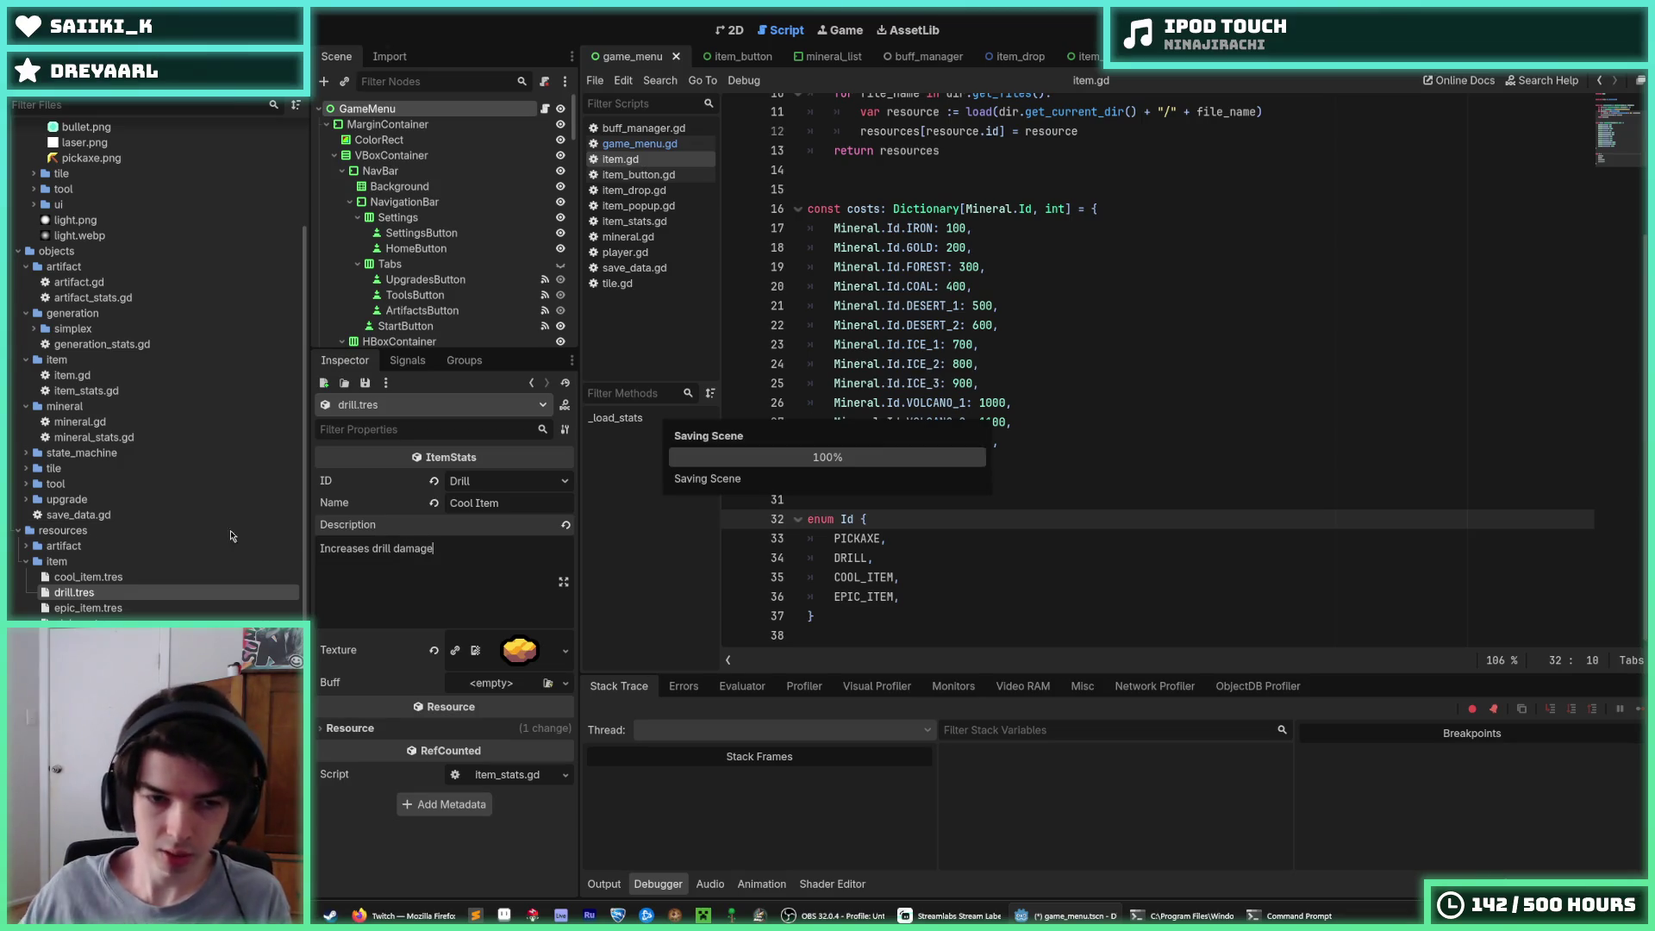
Change the drill item's name from Cool Item to 'Drill' and save the scene
{"action": "triple_click", "coordinate": [513, 508]}
{"action": "type", "text": "Drill"}
{"action": "key", "text": "Return"}
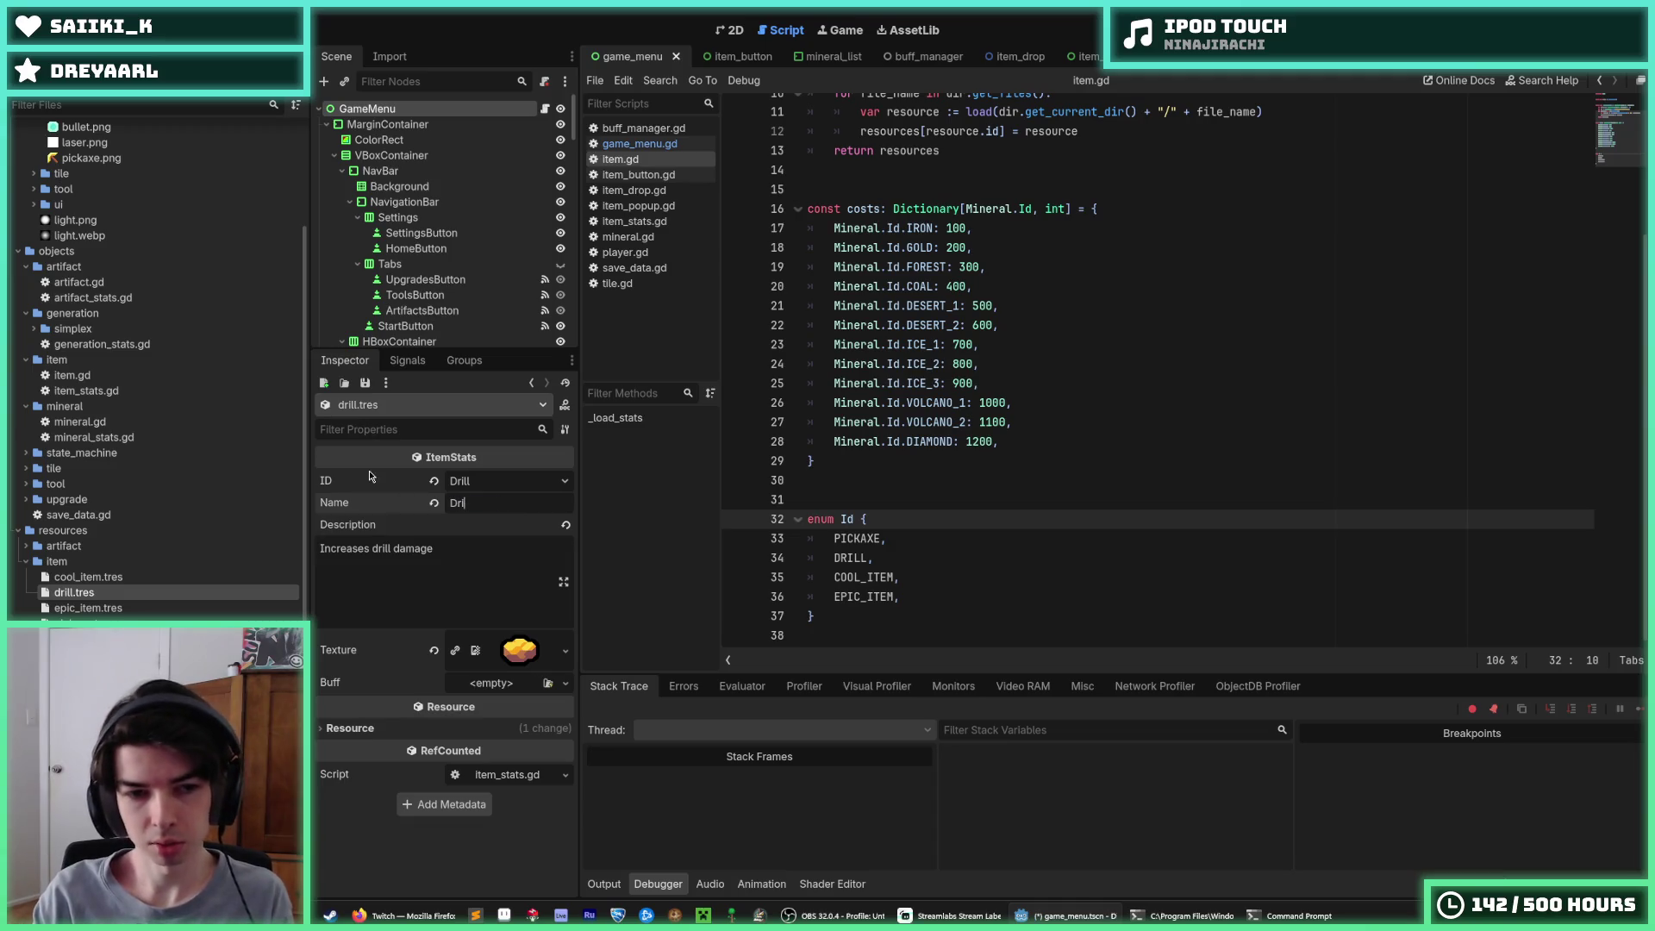
{"action": "key", "text": "ctrl+s"}
{"action": "left_click", "coordinate": [404, 636]}
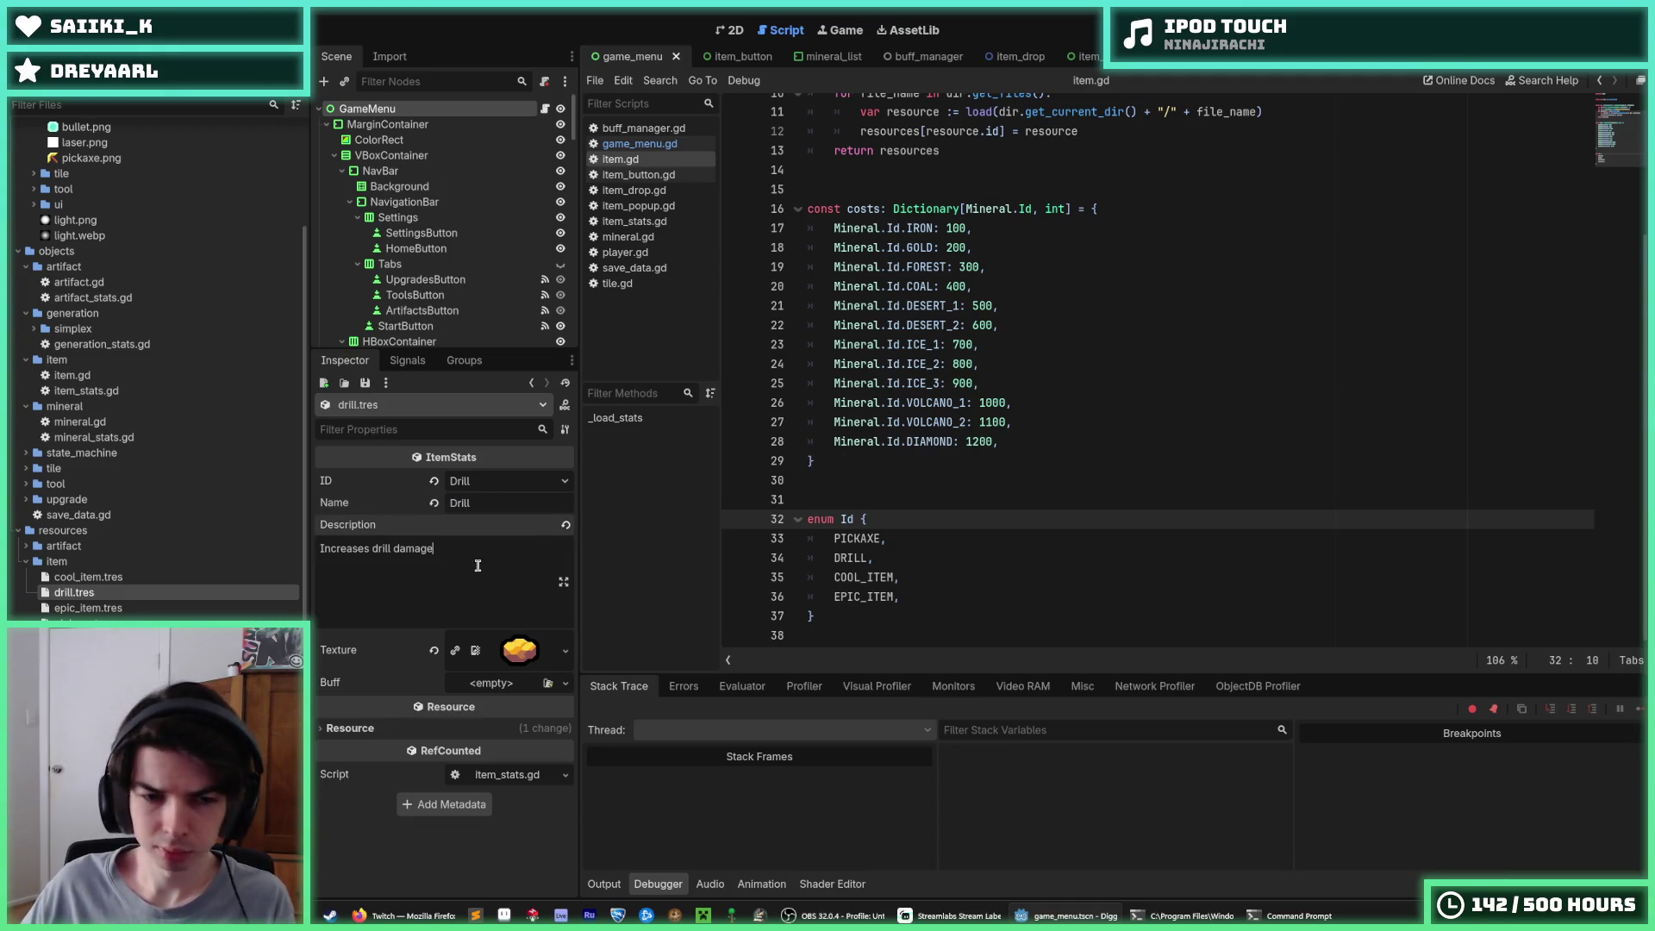
{"action": "key", "text": "ctrl+s"}
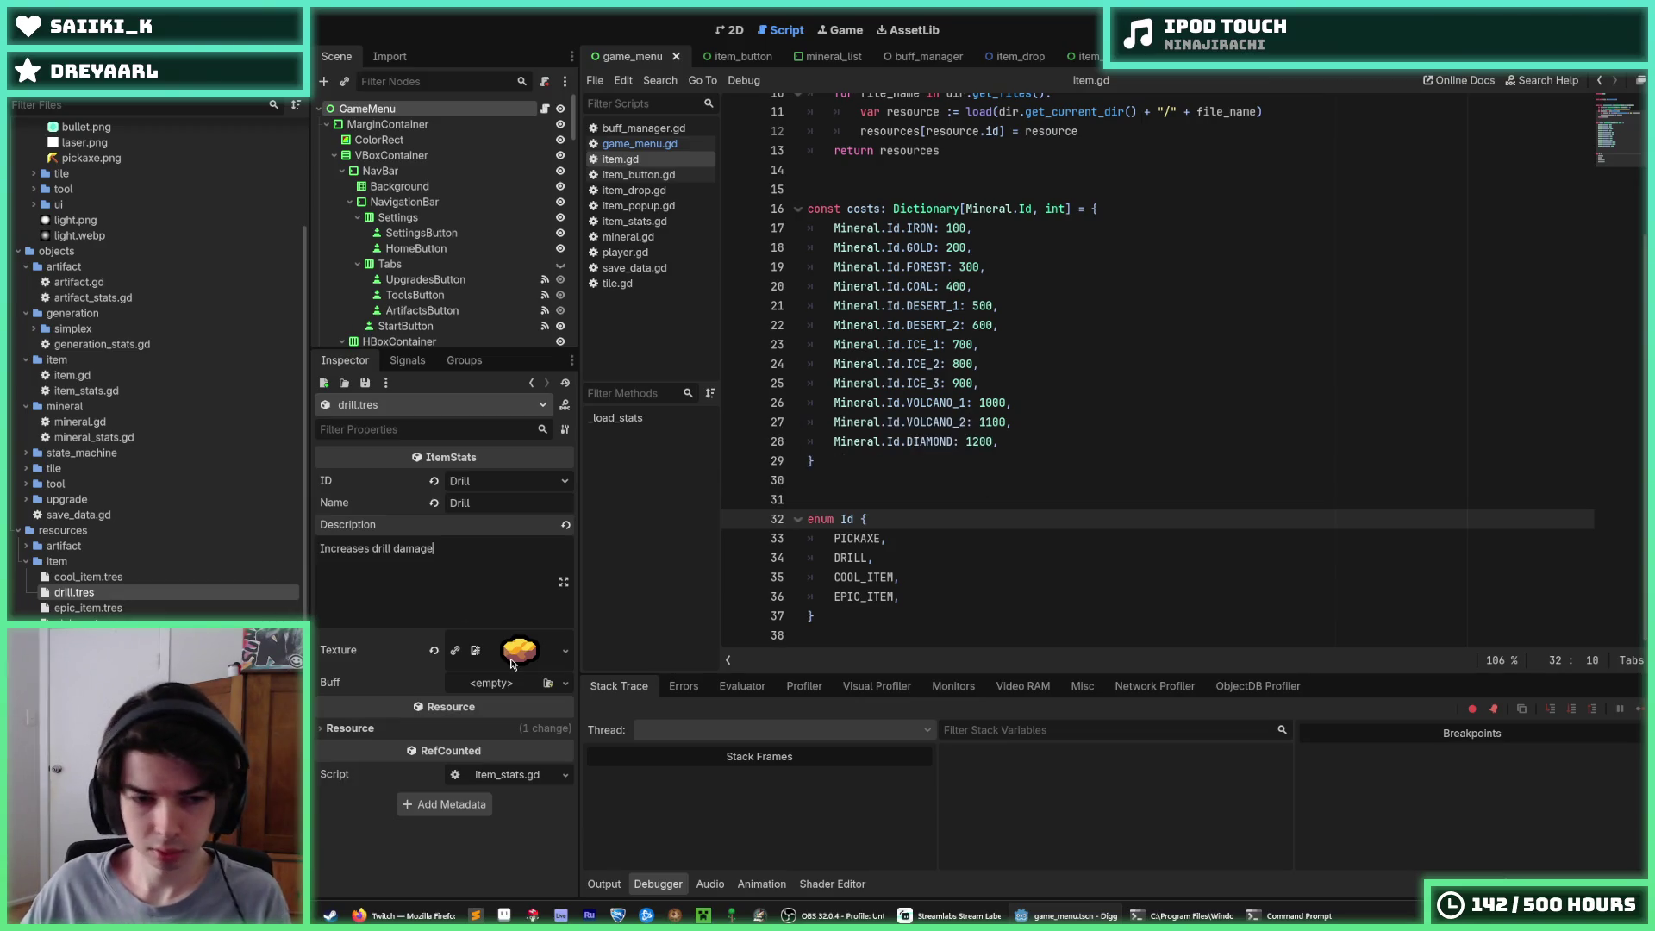
{"action": "left_click", "coordinate": [512, 659]}
Assign start.png from the ui/game_menu image folder as the drill's texture
{"action": "scroll", "coordinate": [130, 487], "scroll_direction": "up", "scroll_amount": 5}
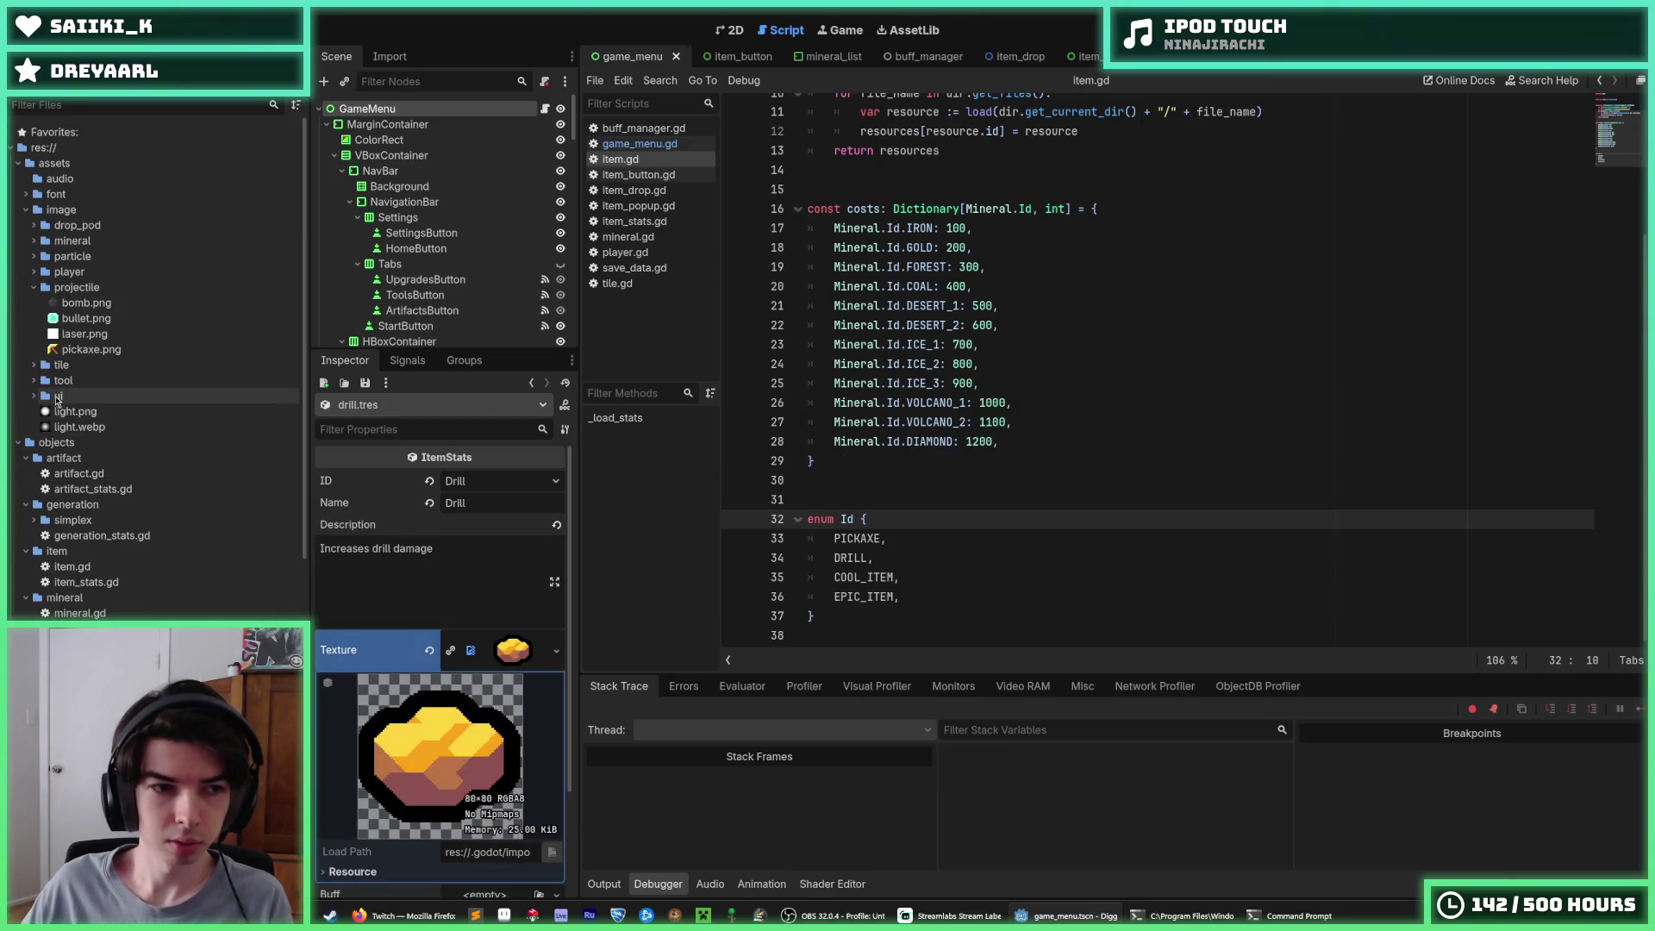
{"action": "left_click", "coordinate": [34, 395]}
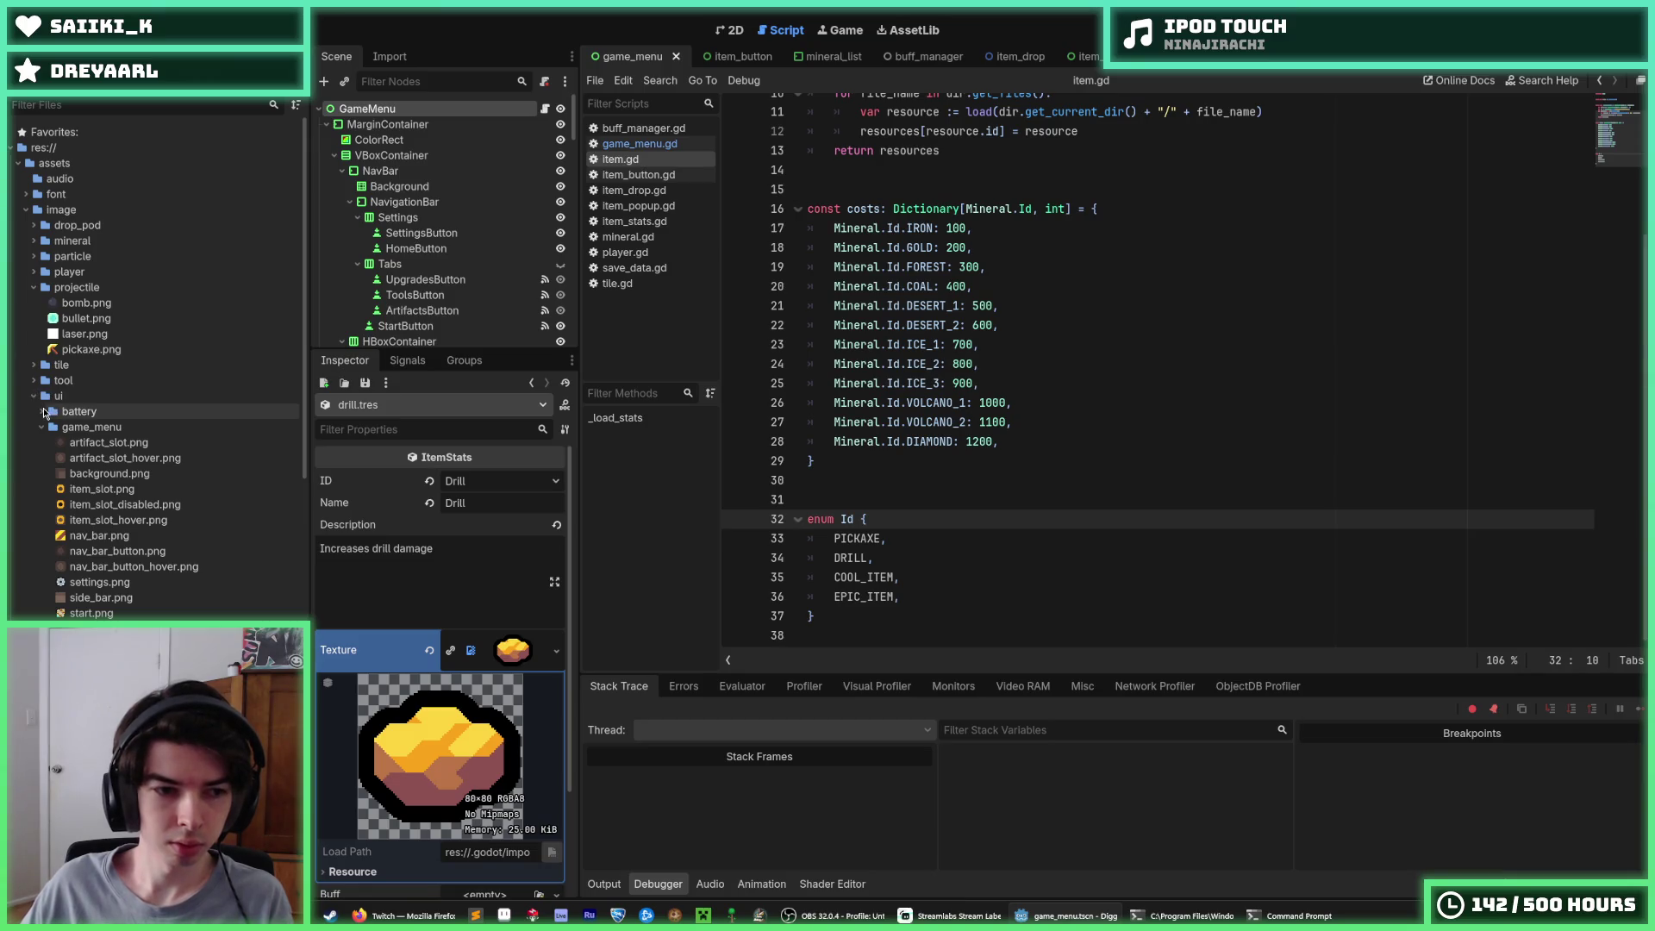
{"action": "left_click_drag", "start_coordinate": [91, 613], "coordinate": [517, 657]}
Check the DRILL entry in item.gd's Id enum
{"action": "scroll", "coordinate": [106, 603], "scroll_direction": "down", "scroll_amount": 10}
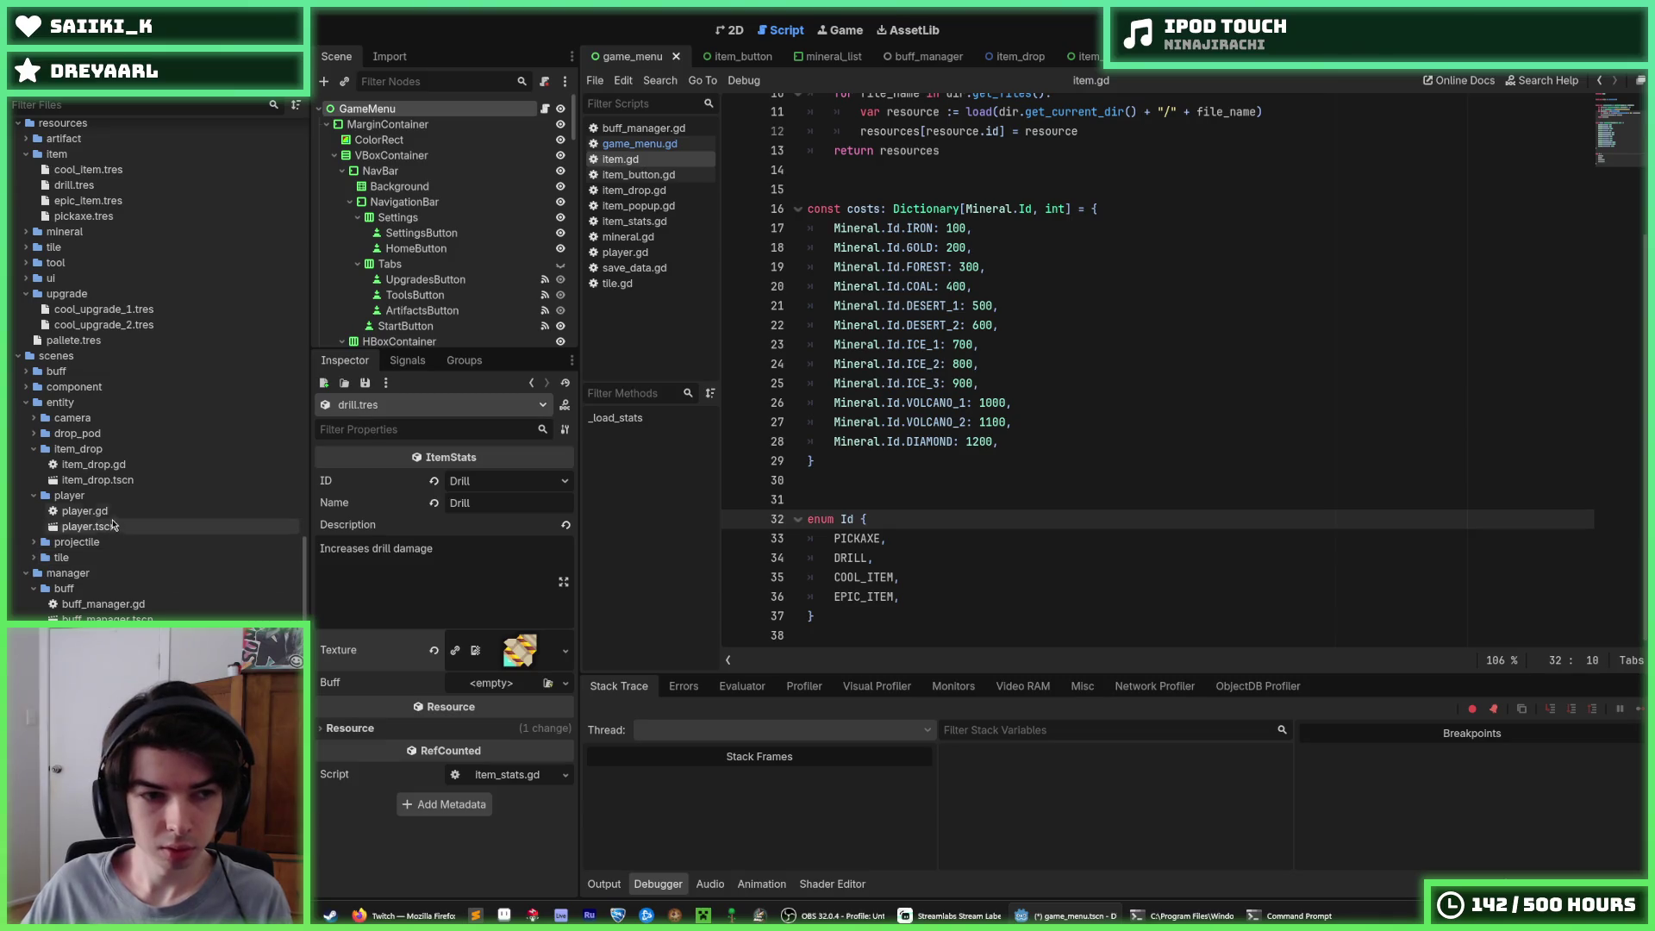
{"action": "scroll", "coordinate": [114, 535], "scroll_direction": "up", "scroll_amount": 5}
{"action": "scroll", "coordinate": [114, 535], "scroll_direction": "down", "scroll_amount": 5}
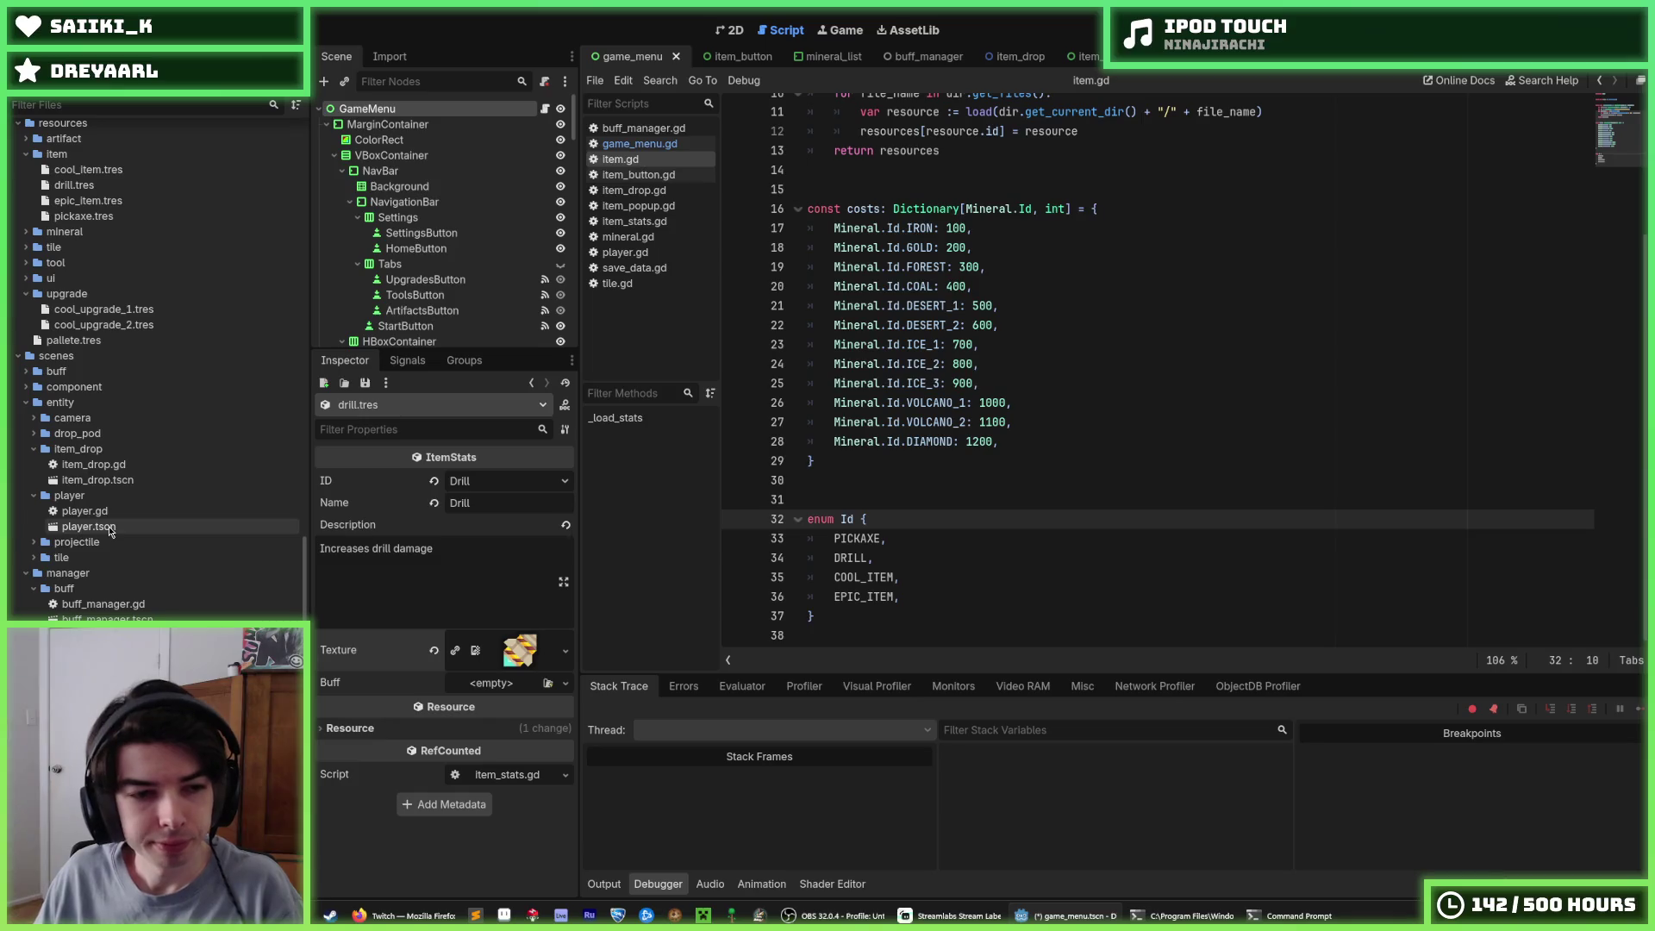
{"action": "scroll", "coordinate": [110, 532], "scroll_direction": "up", "scroll_amount": 5}
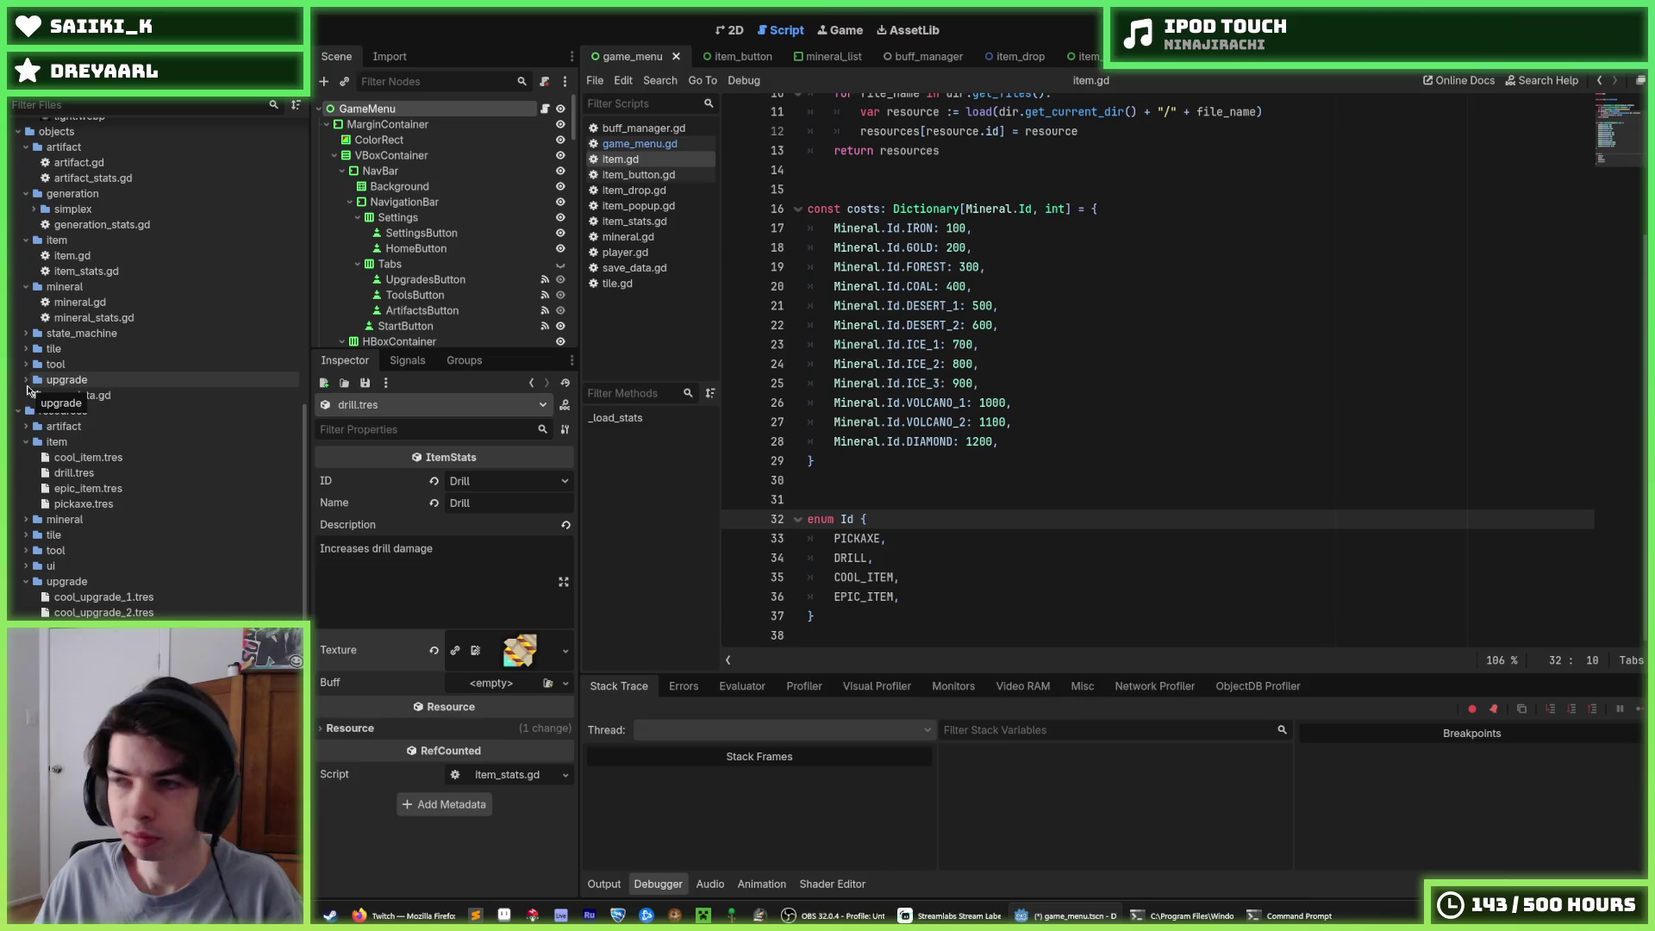
{"action": "scroll", "coordinate": [28, 392], "scroll_direction": "up", "scroll_amount": 15}
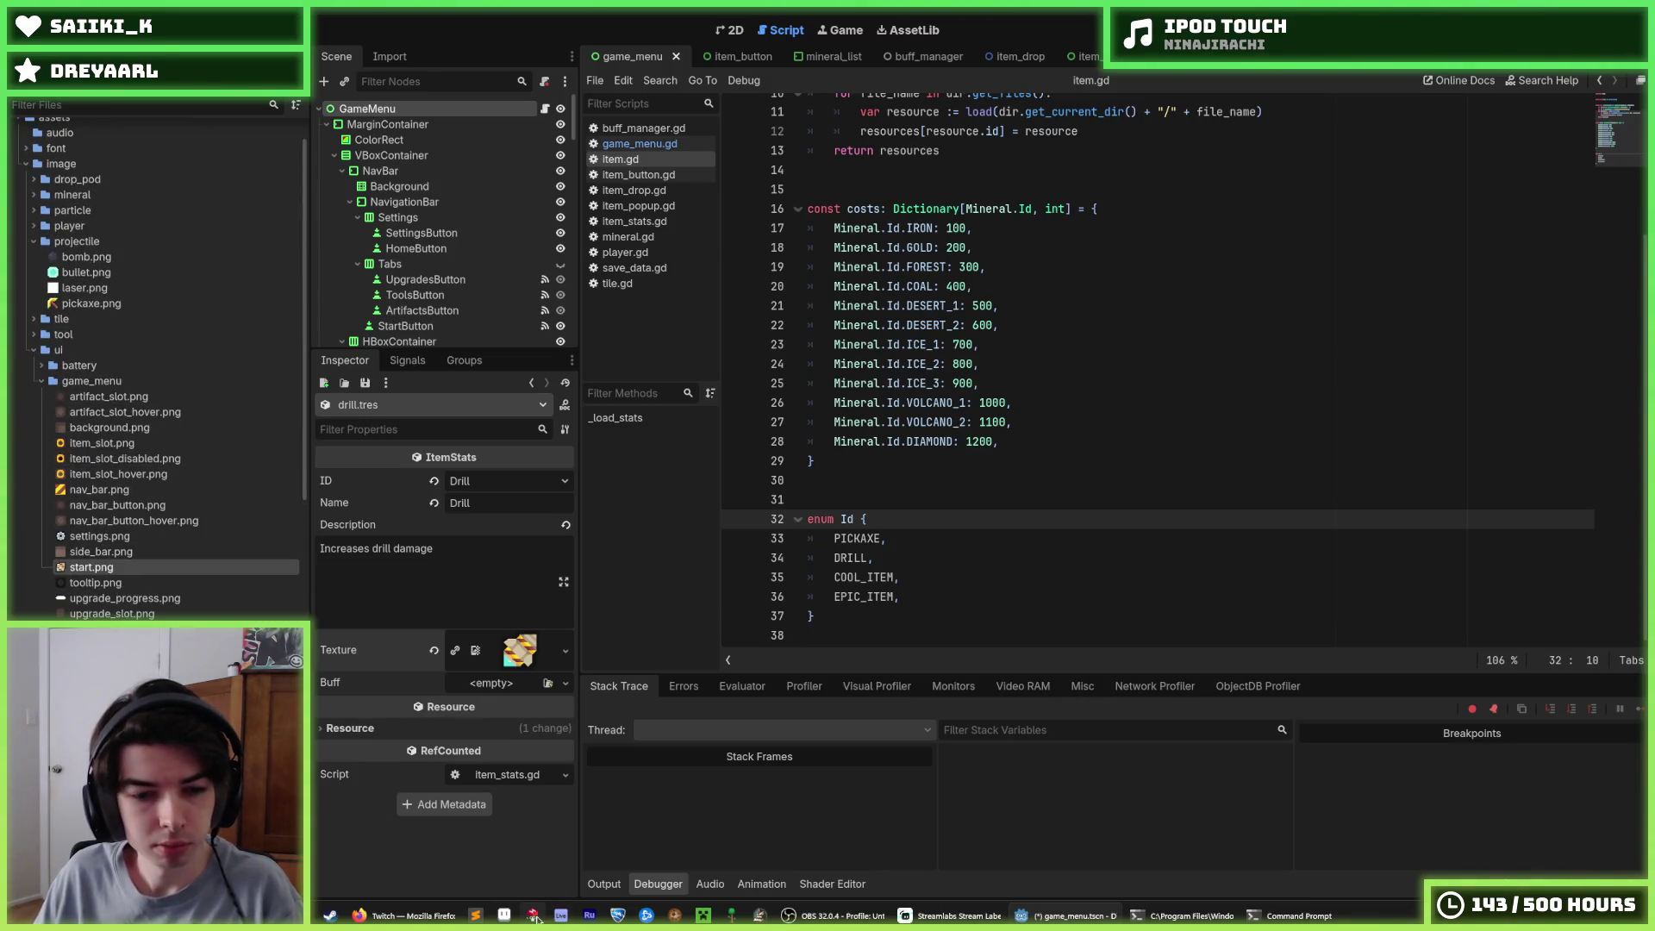
{"action": "left_click", "coordinate": [1032, 564]}
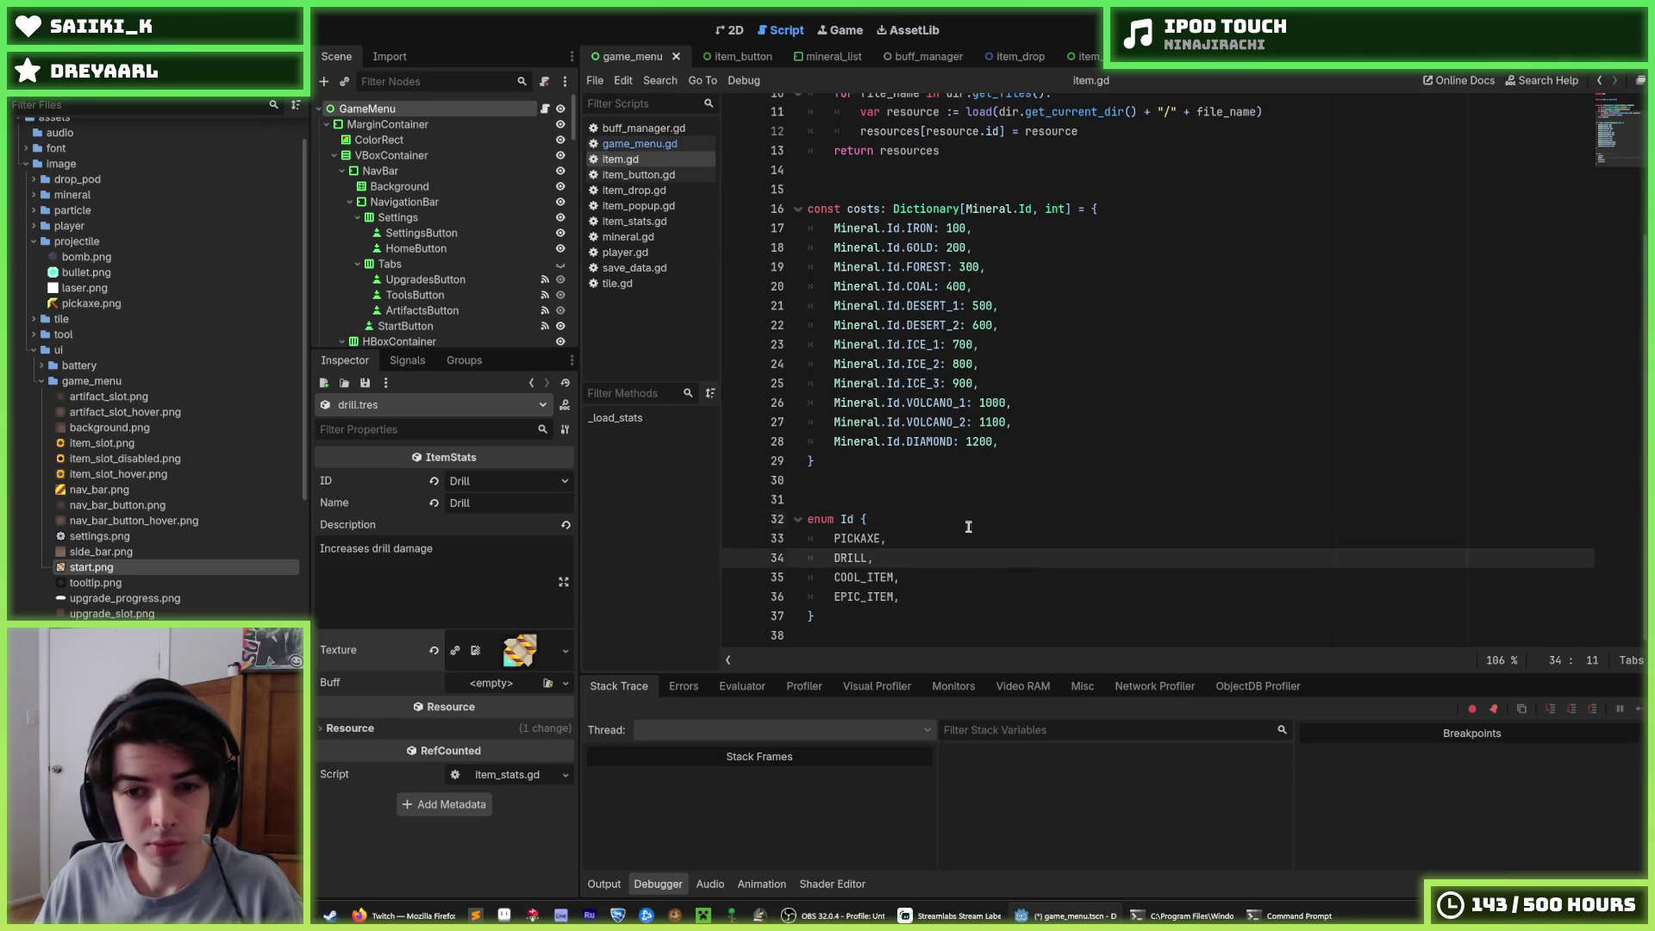
{"action": "left_click", "coordinate": [965, 500]}
Keep ItemButton1 as Pickaxe, and set ItemButton2 to Drill and ItemButton3 to Cool Item
{"action": "left_click", "coordinate": [732, 31]}
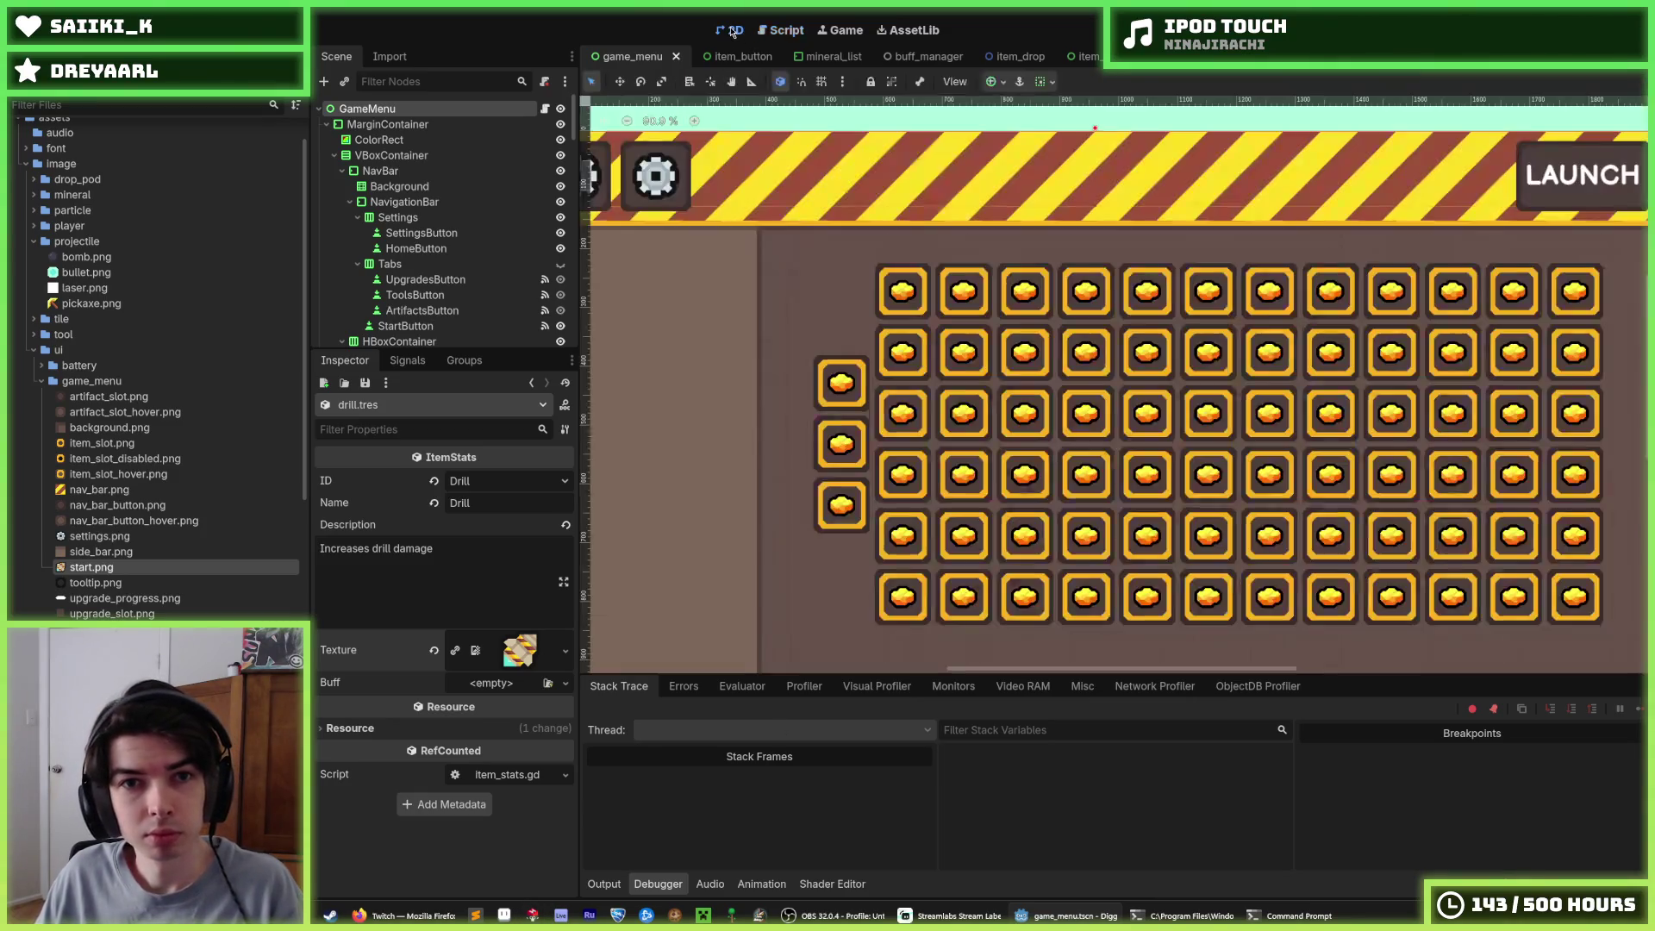
{"action": "left_click", "coordinate": [840, 384]}
{"action": "scroll", "coordinate": [450, 316], "scroll_direction": "down", "scroll_amount": 1}
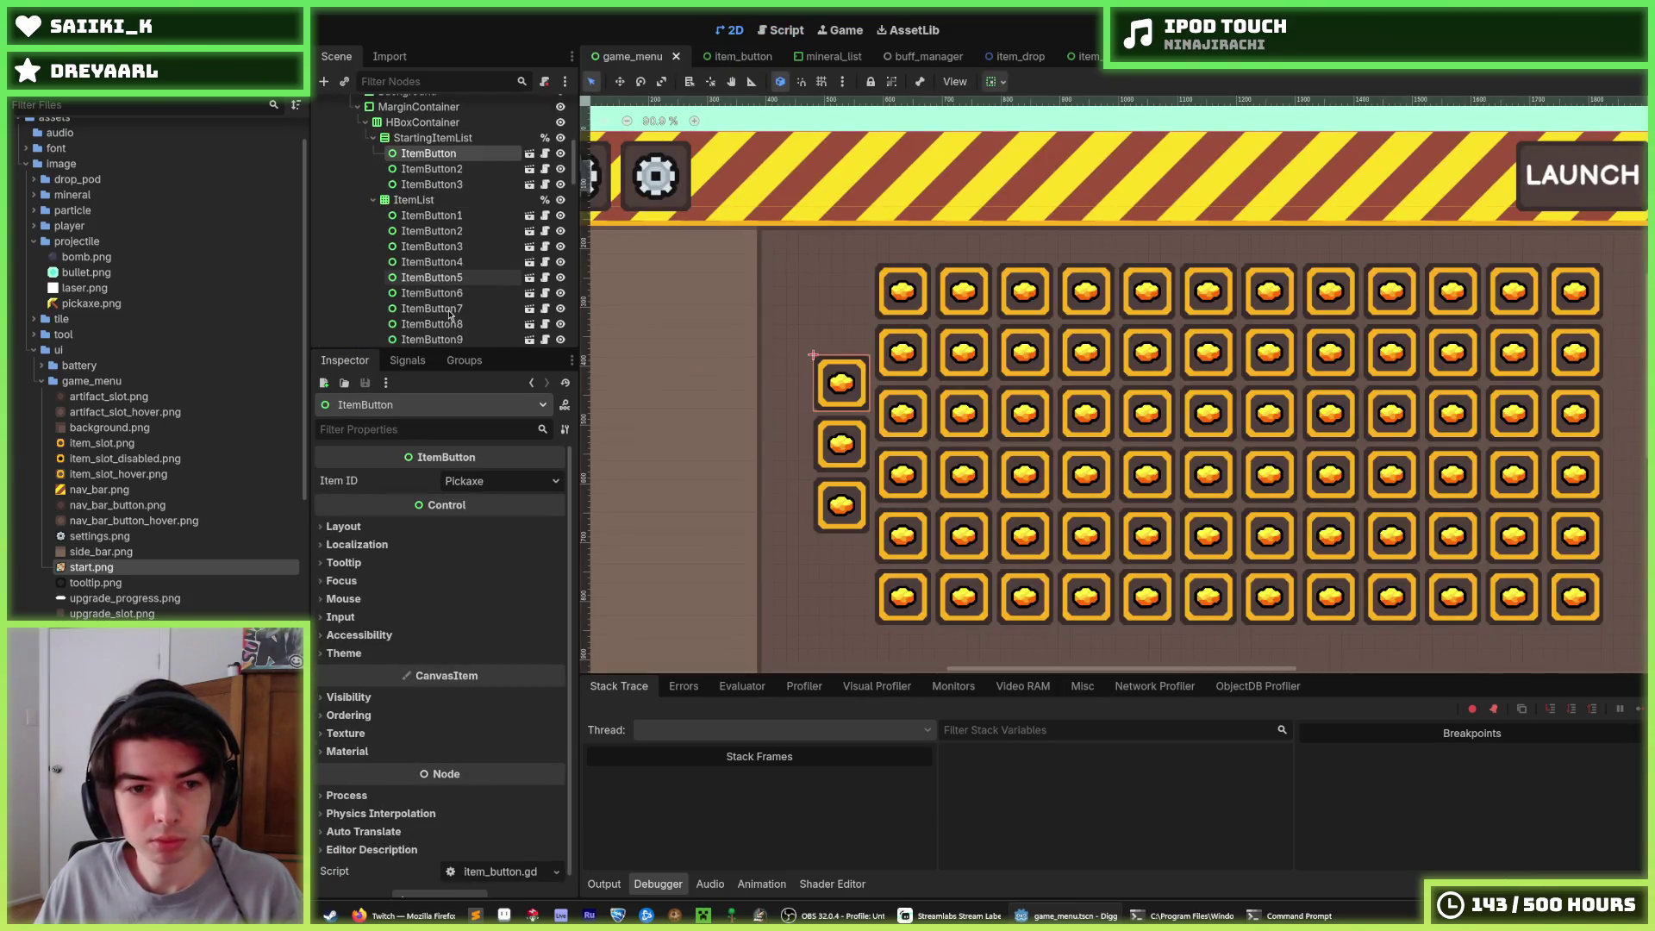
{"action": "double_click", "coordinate": [441, 170]}
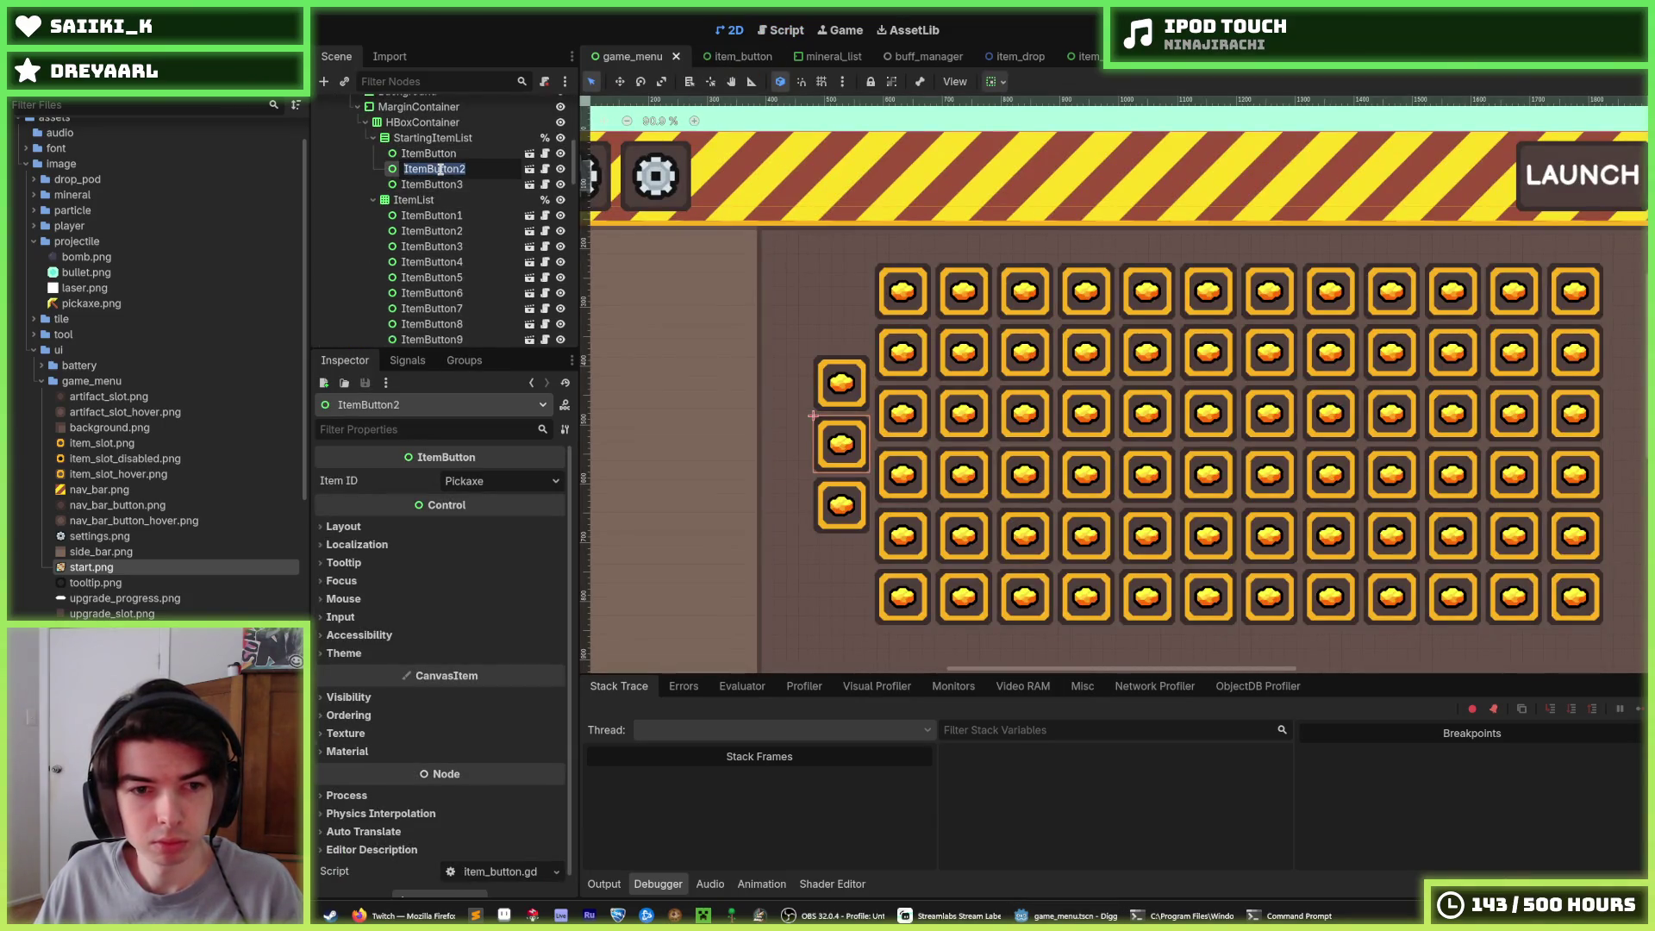
{"action": "left_click", "coordinate": [453, 157]}
{"action": "left_click", "coordinate": [476, 484]}
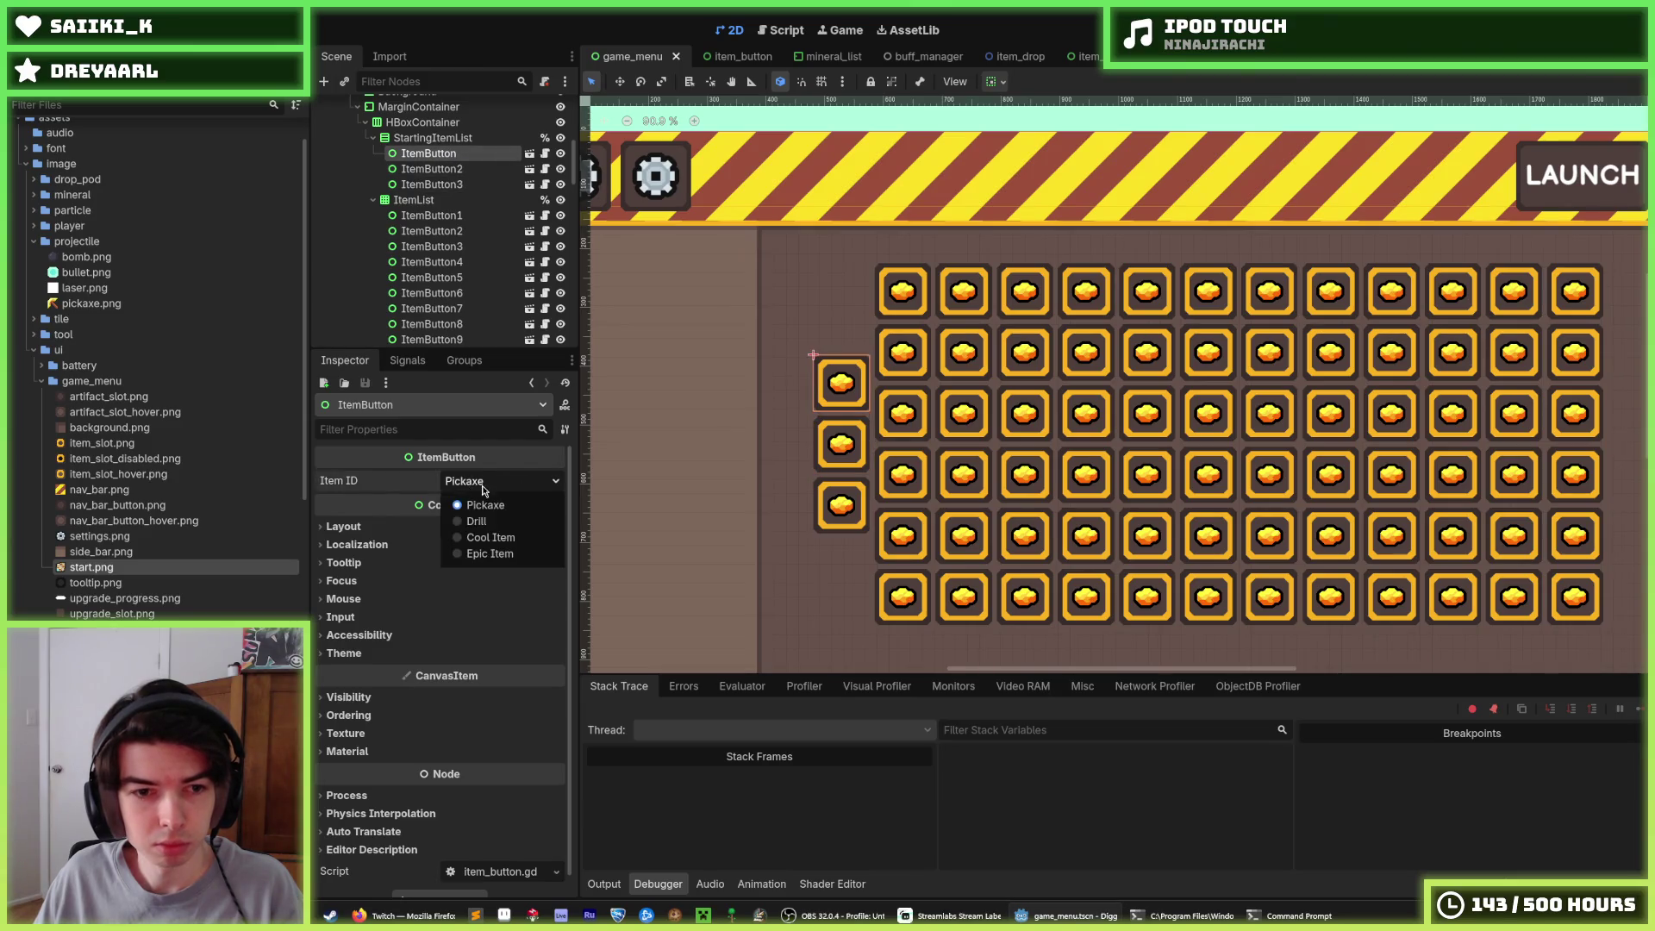
{"action": "left_click", "coordinate": [431, 169]}
{"action": "left_click", "coordinate": [495, 485]}
{"action": "left_click", "coordinate": [498, 523]}
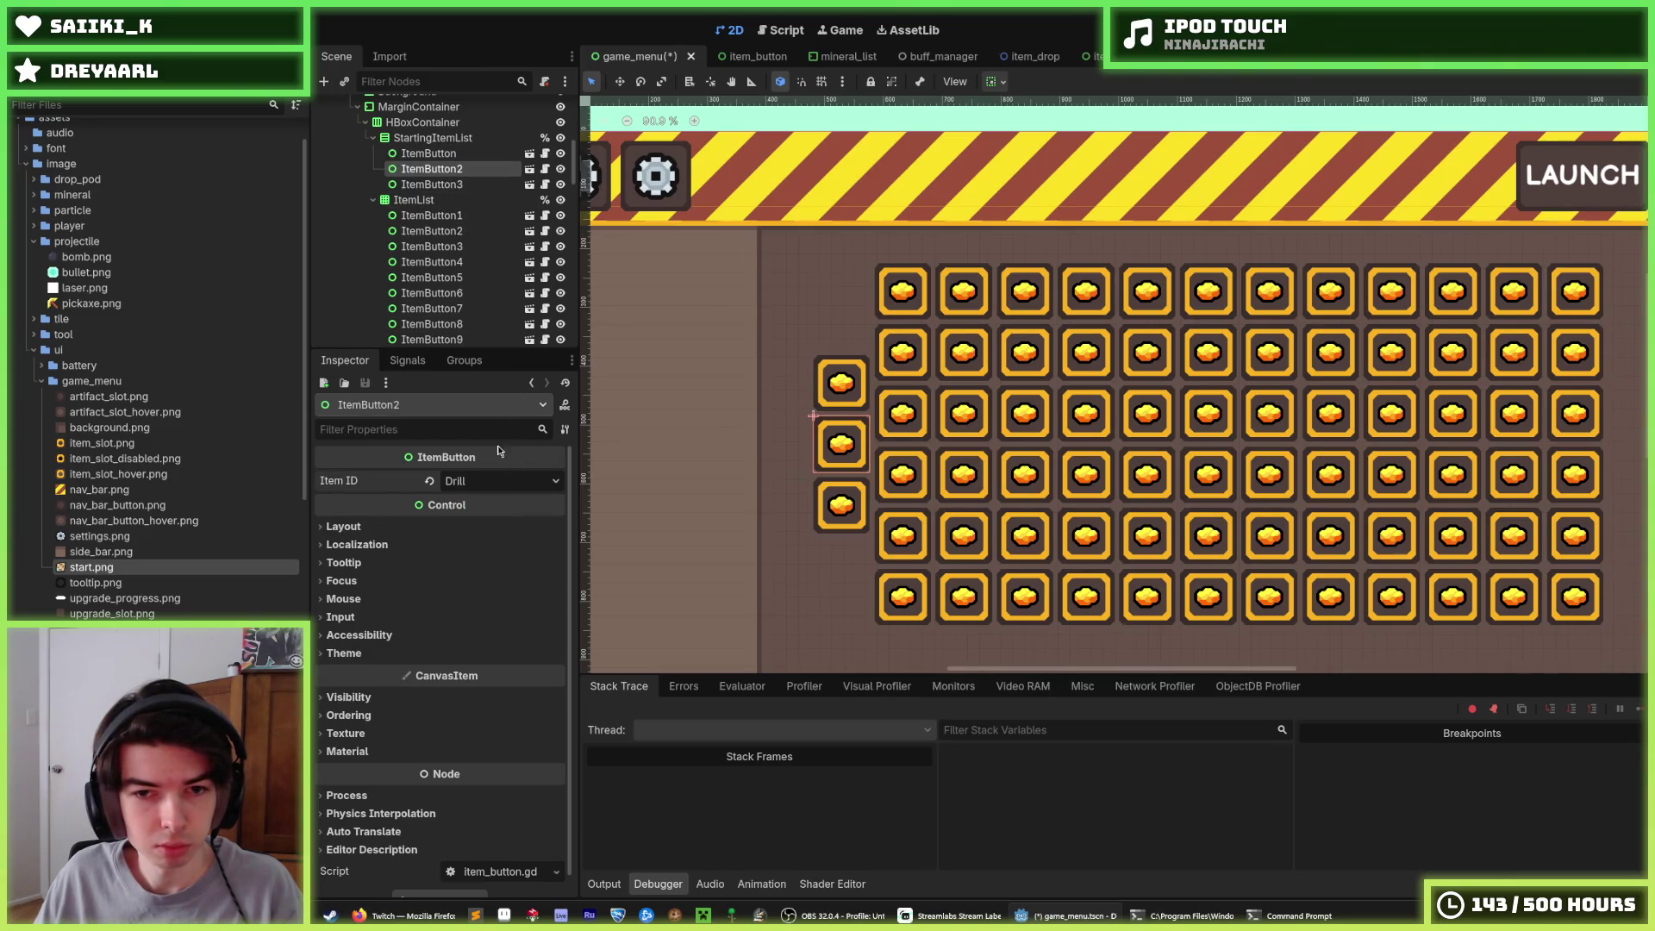
{"action": "left_click", "coordinate": [431, 185]}
{"action": "left_click", "coordinate": [495, 484]}
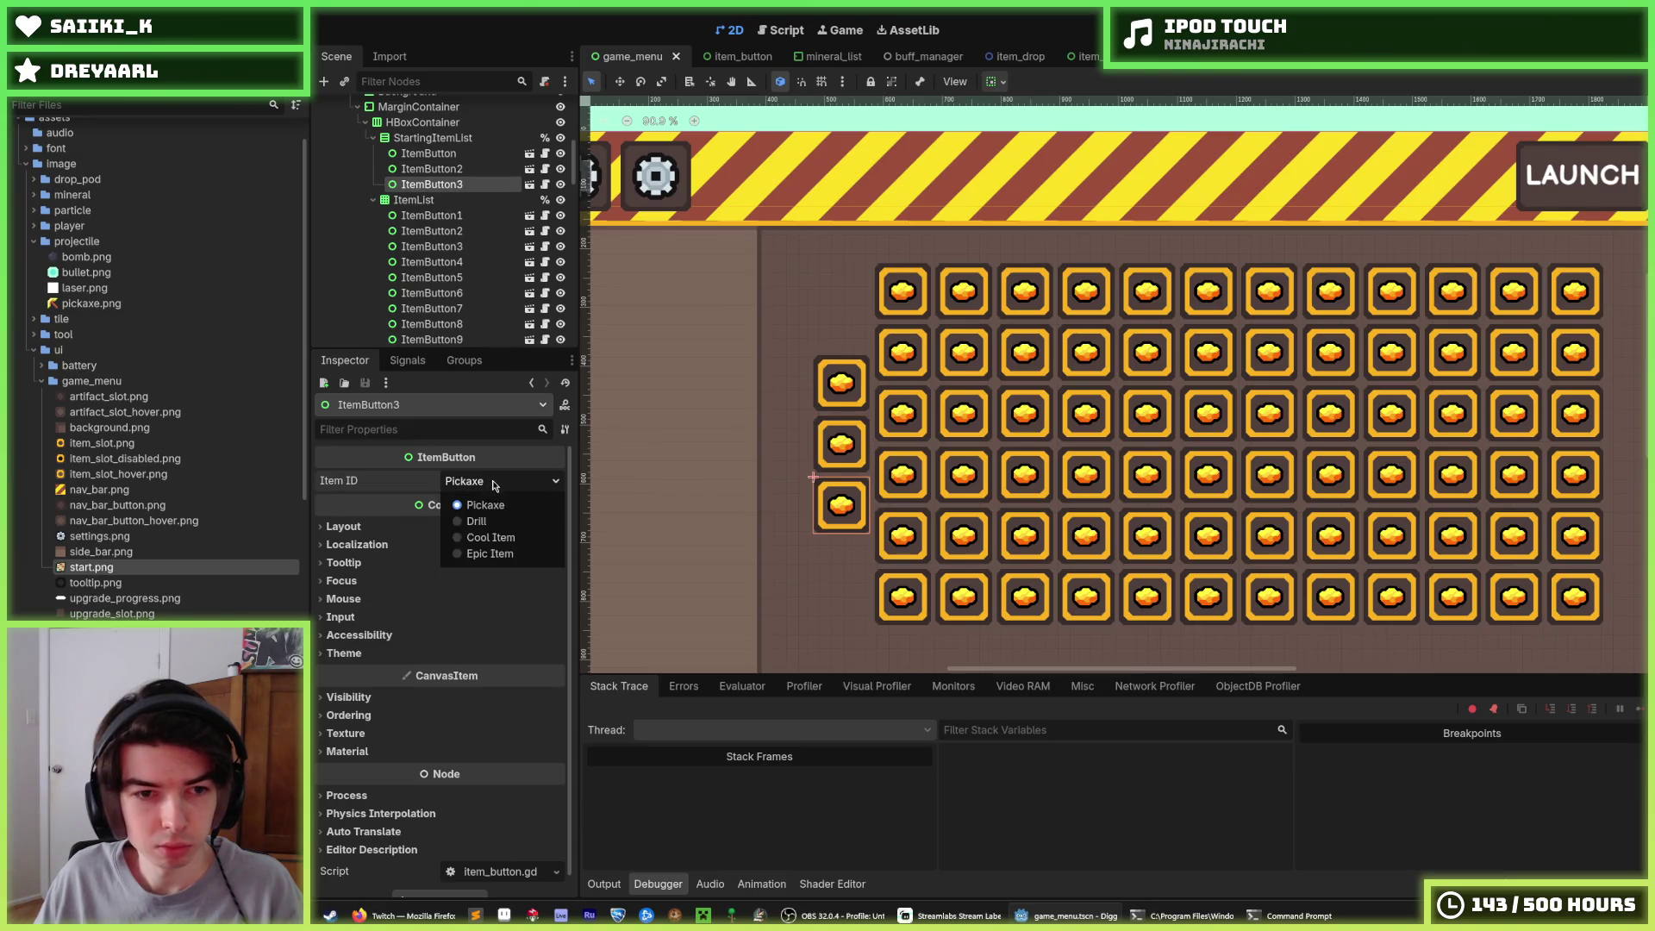
{"action": "left_click", "coordinate": [490, 537]}
Set the Item ID of all 72 grid buttons to Epic Item and save the scene
{"action": "right_click", "coordinate": [857, 301]}
{"action": "left_click", "coordinate": [903, 290]}
{"action": "scroll", "coordinate": [469, 334], "scroll_direction": "down", "scroll_amount": 5}
{"action": "scroll", "coordinate": [470, 335], "scroll_direction": "down", "scroll_amount": 15}
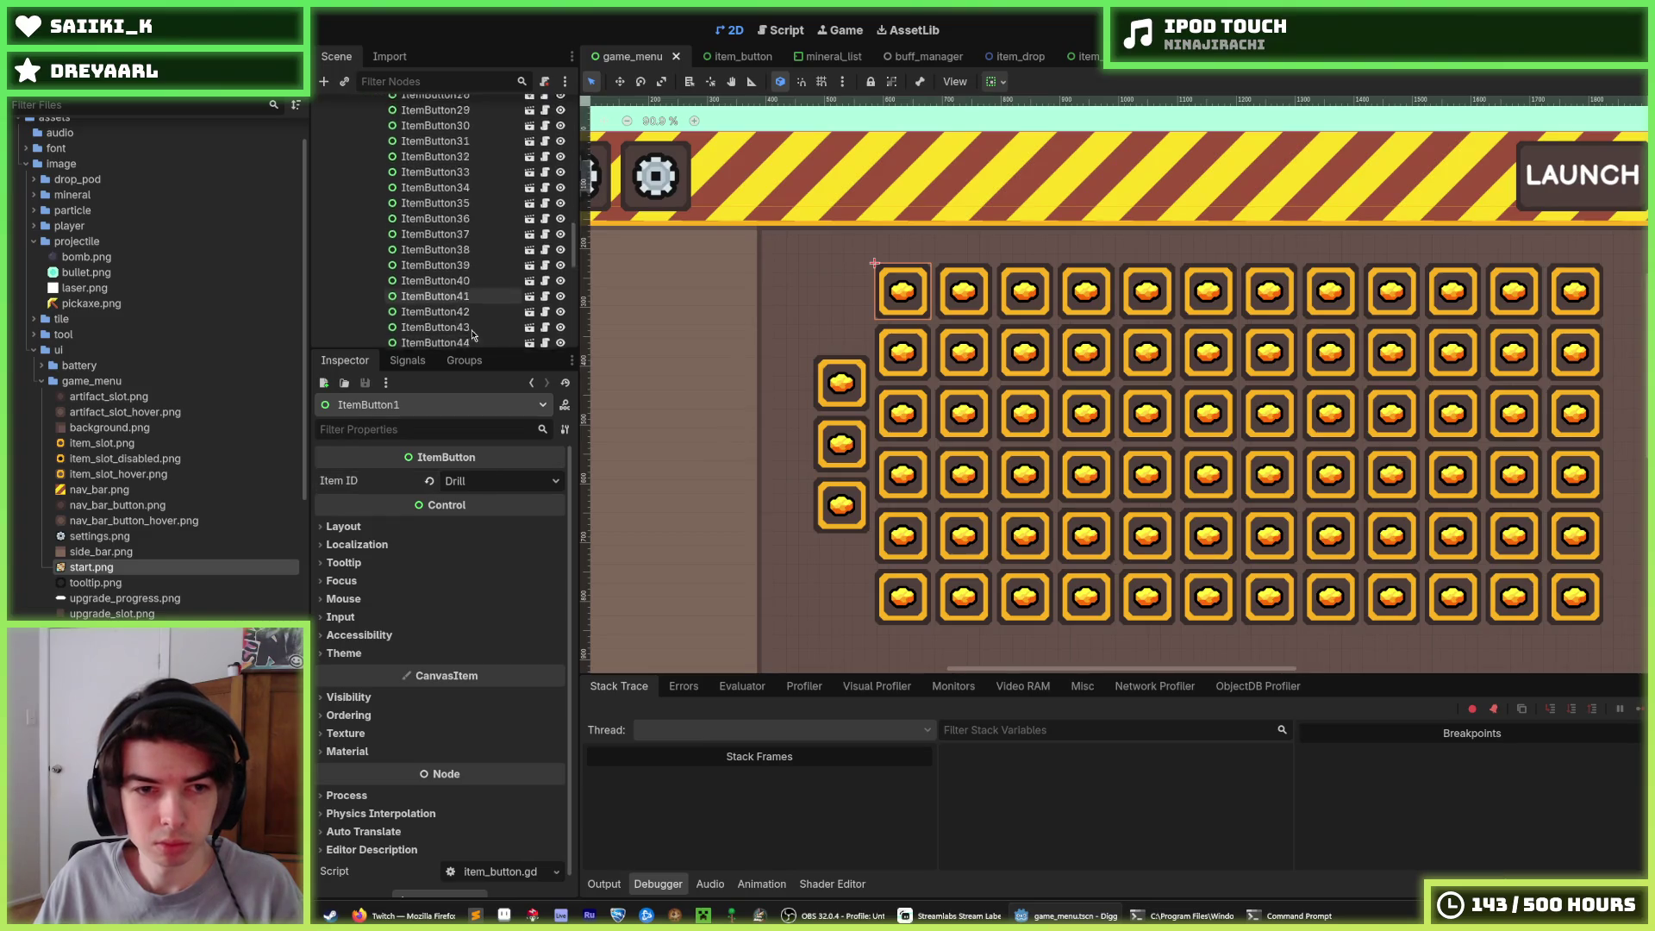
{"action": "left_click", "coordinate": [444, 256], "text": "shift"}
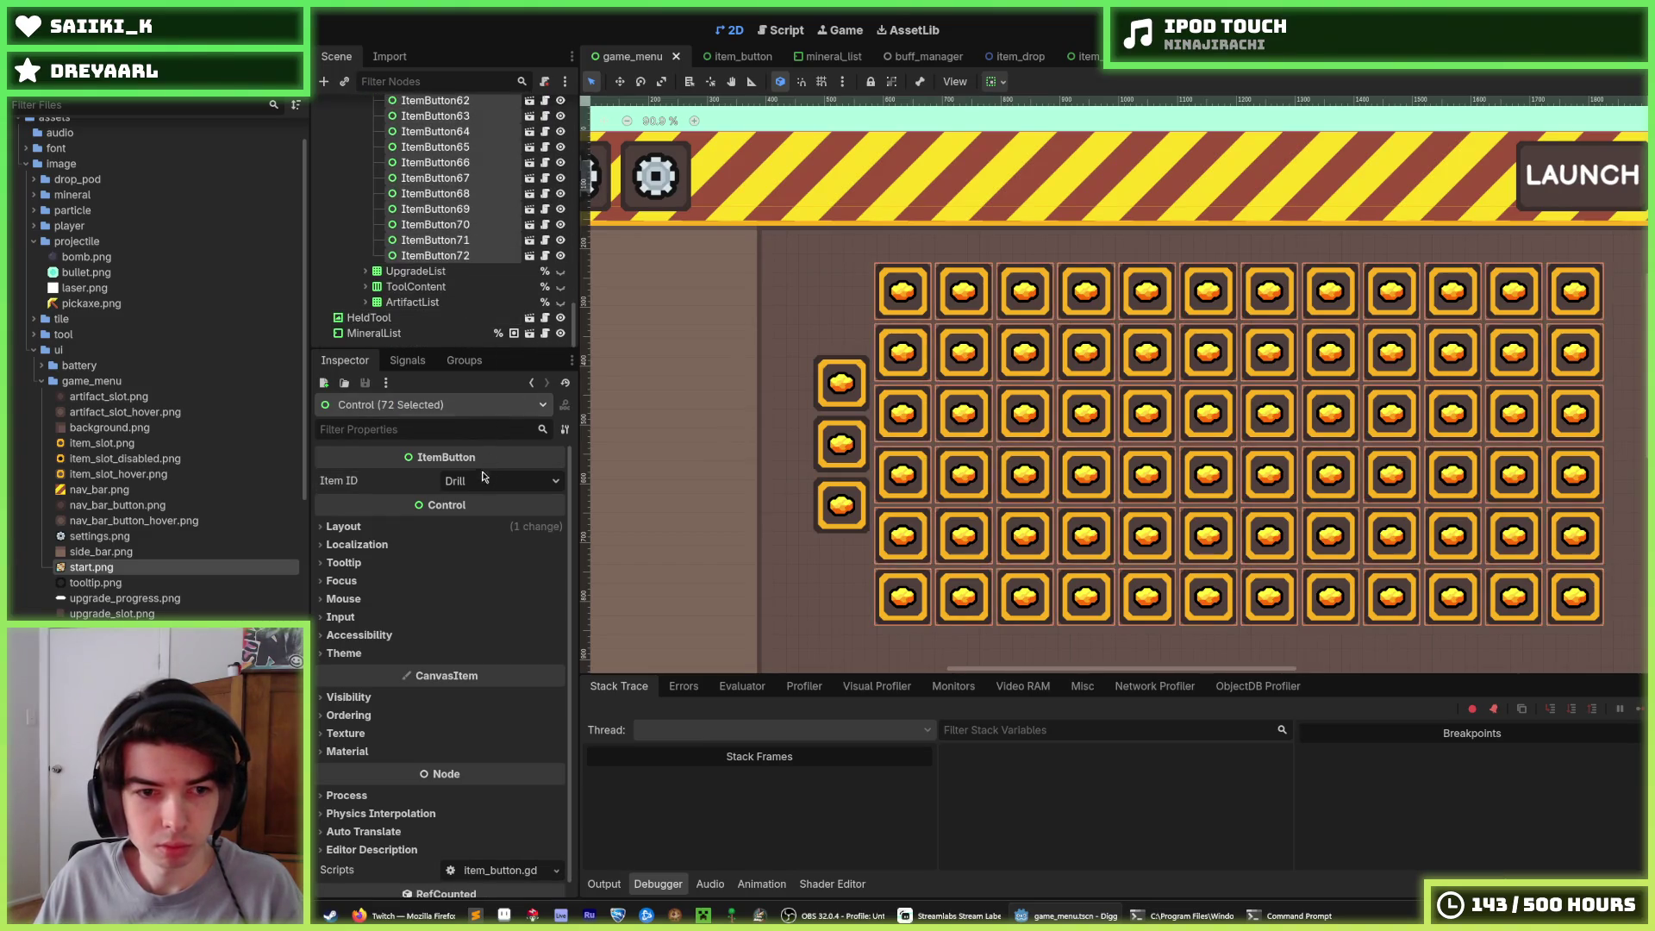
{"action": "left_click", "coordinate": [487, 481]}
{"action": "left_click", "coordinate": [488, 552]}
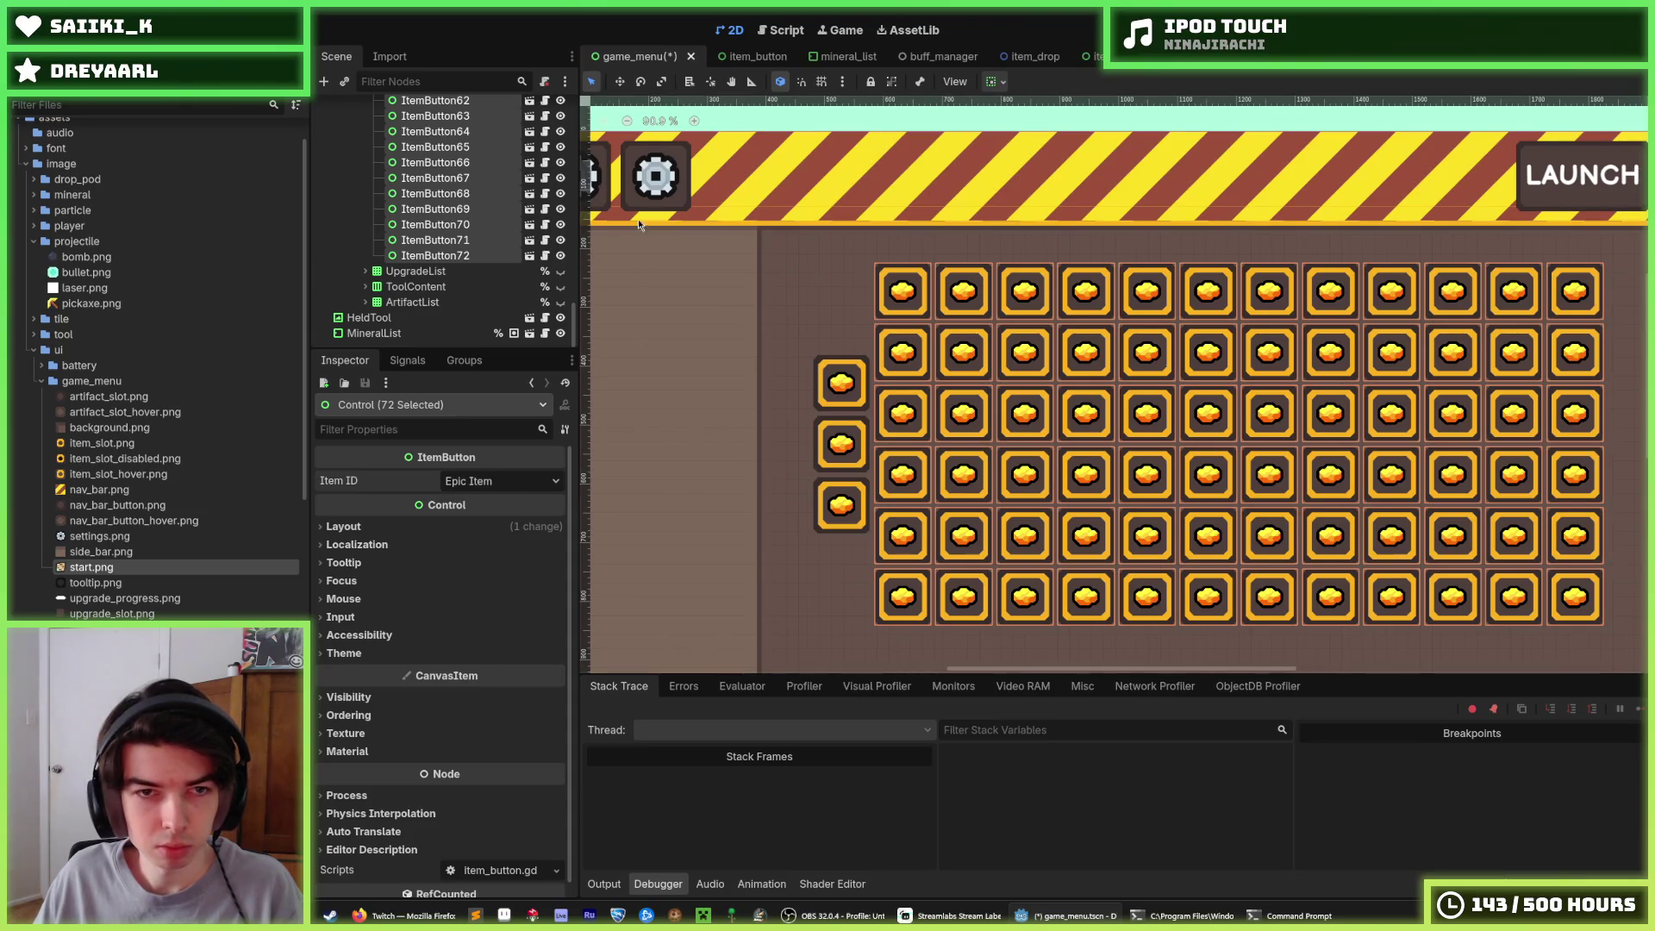
{"action": "key", "text": "ctrl+s"}
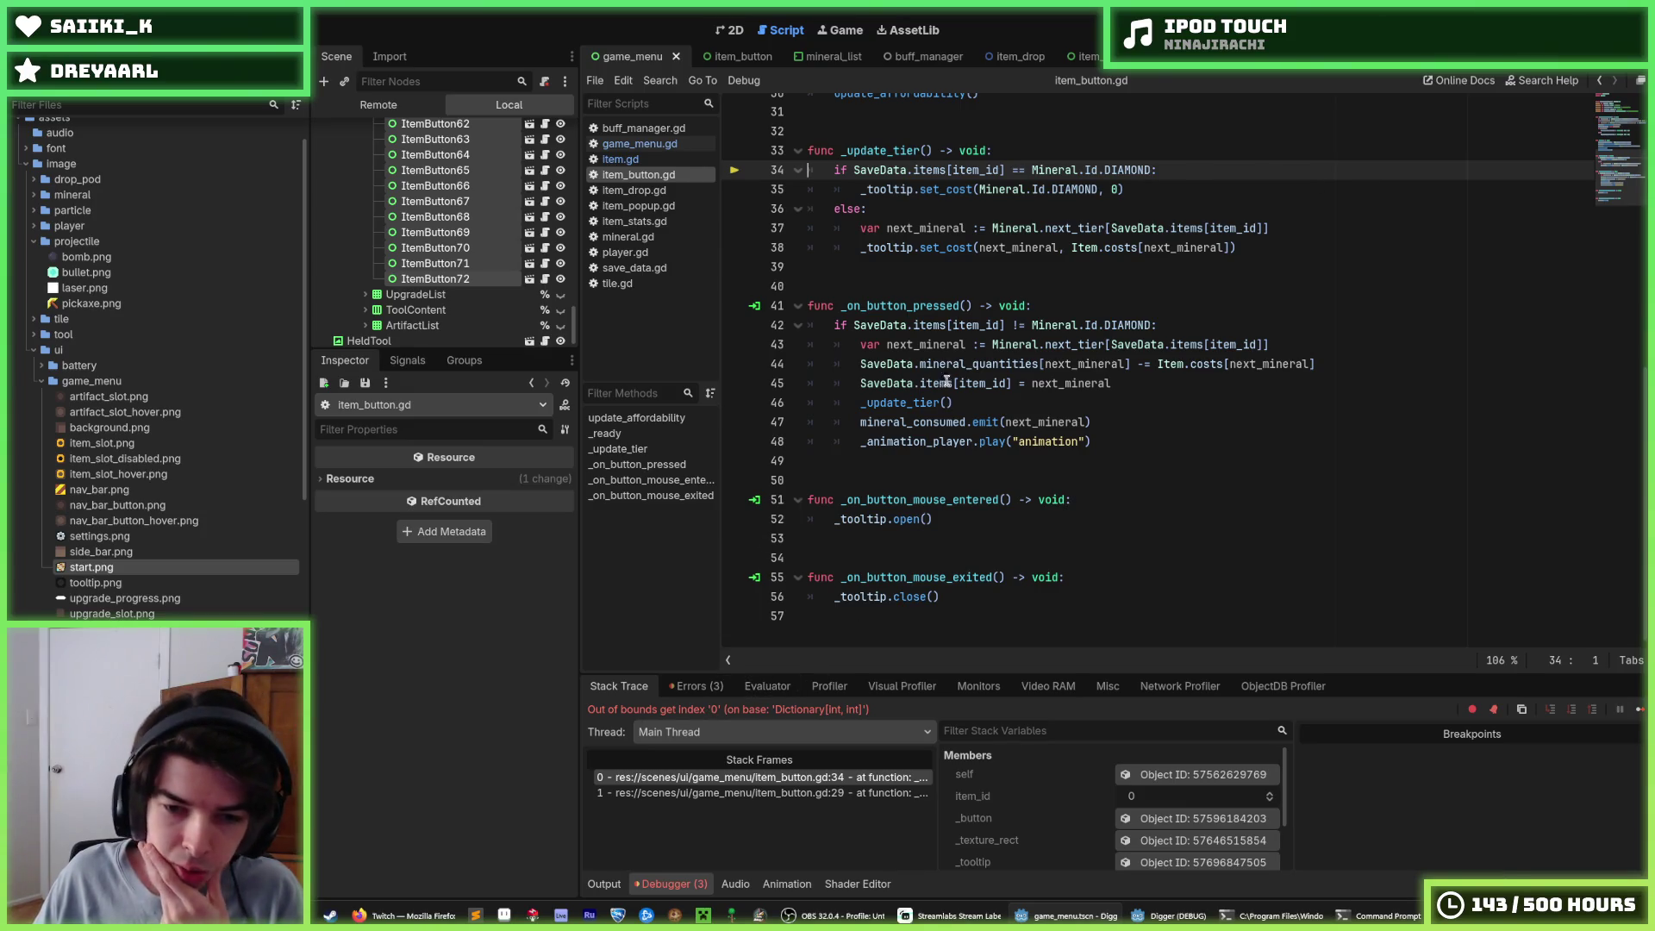
Copy the SaveData.items expression from line 34 of item_button.gd
{"action": "left_click_drag", "start_coordinate": [946, 165], "coordinate": [855, 172]}
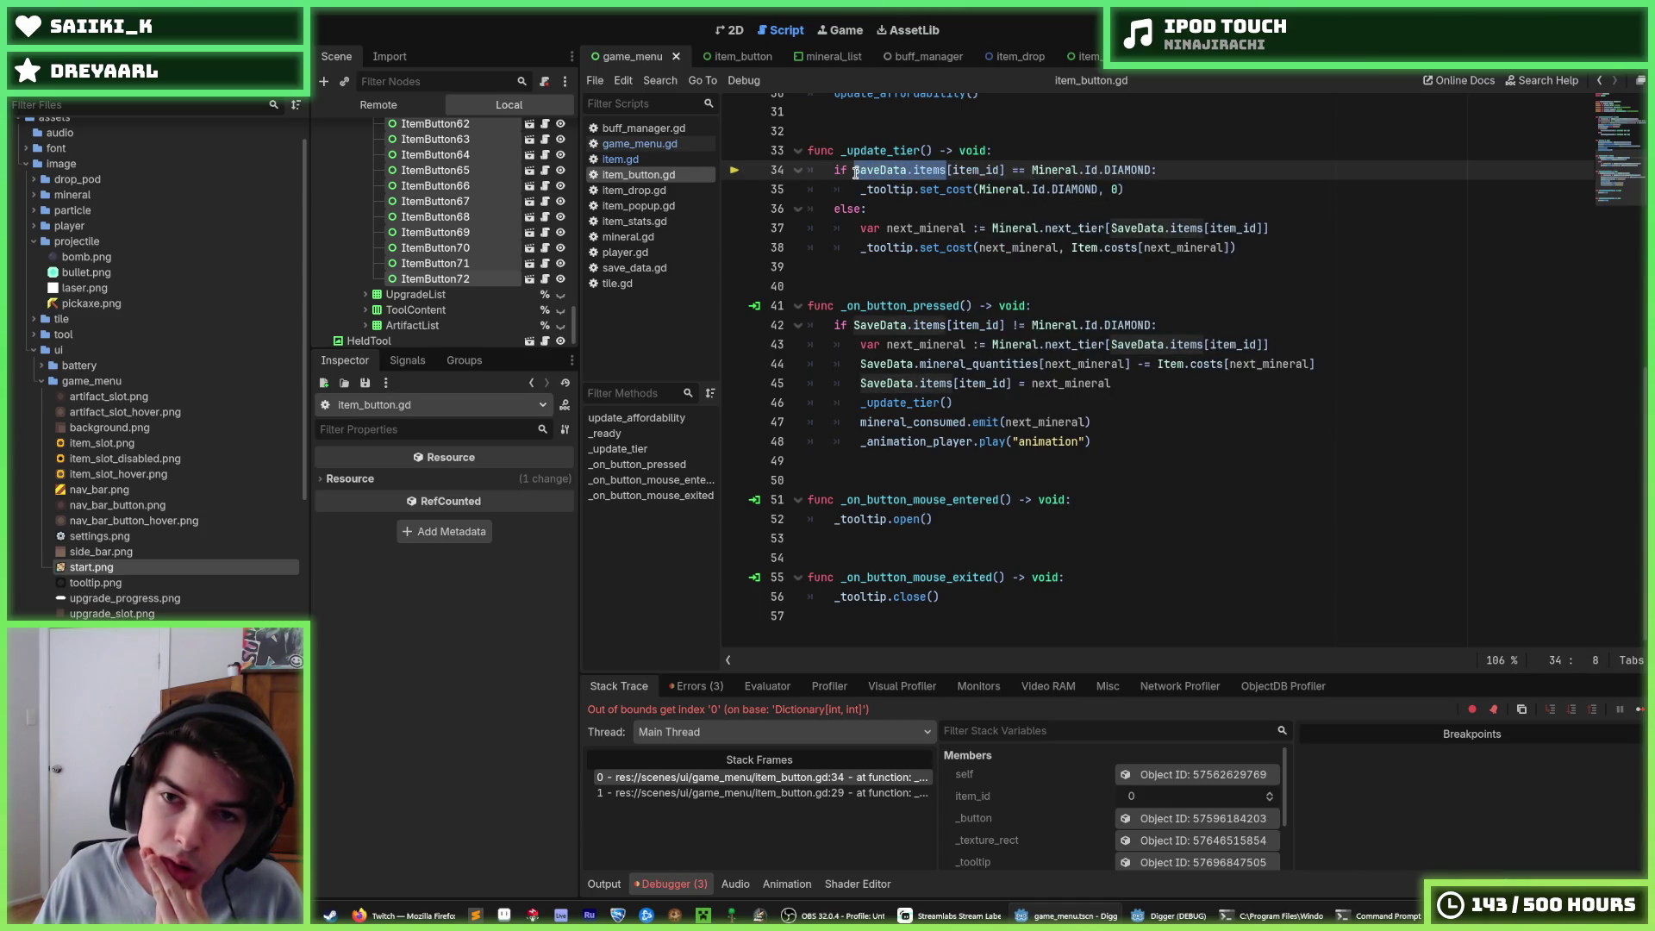
{"action": "mouse_move", "coordinate": [953, 169]}
{"action": "left_mouse_down"}
{"action": "mouse_move", "coordinate": [855, 170]}
{"action": "mouse_move", "coordinate": [946, 170]}
{"action": "left_mouse_up"}
{"action": "left_click", "coordinate": [851, 172]}
{"action": "right_click", "coordinate": [944, 170]}
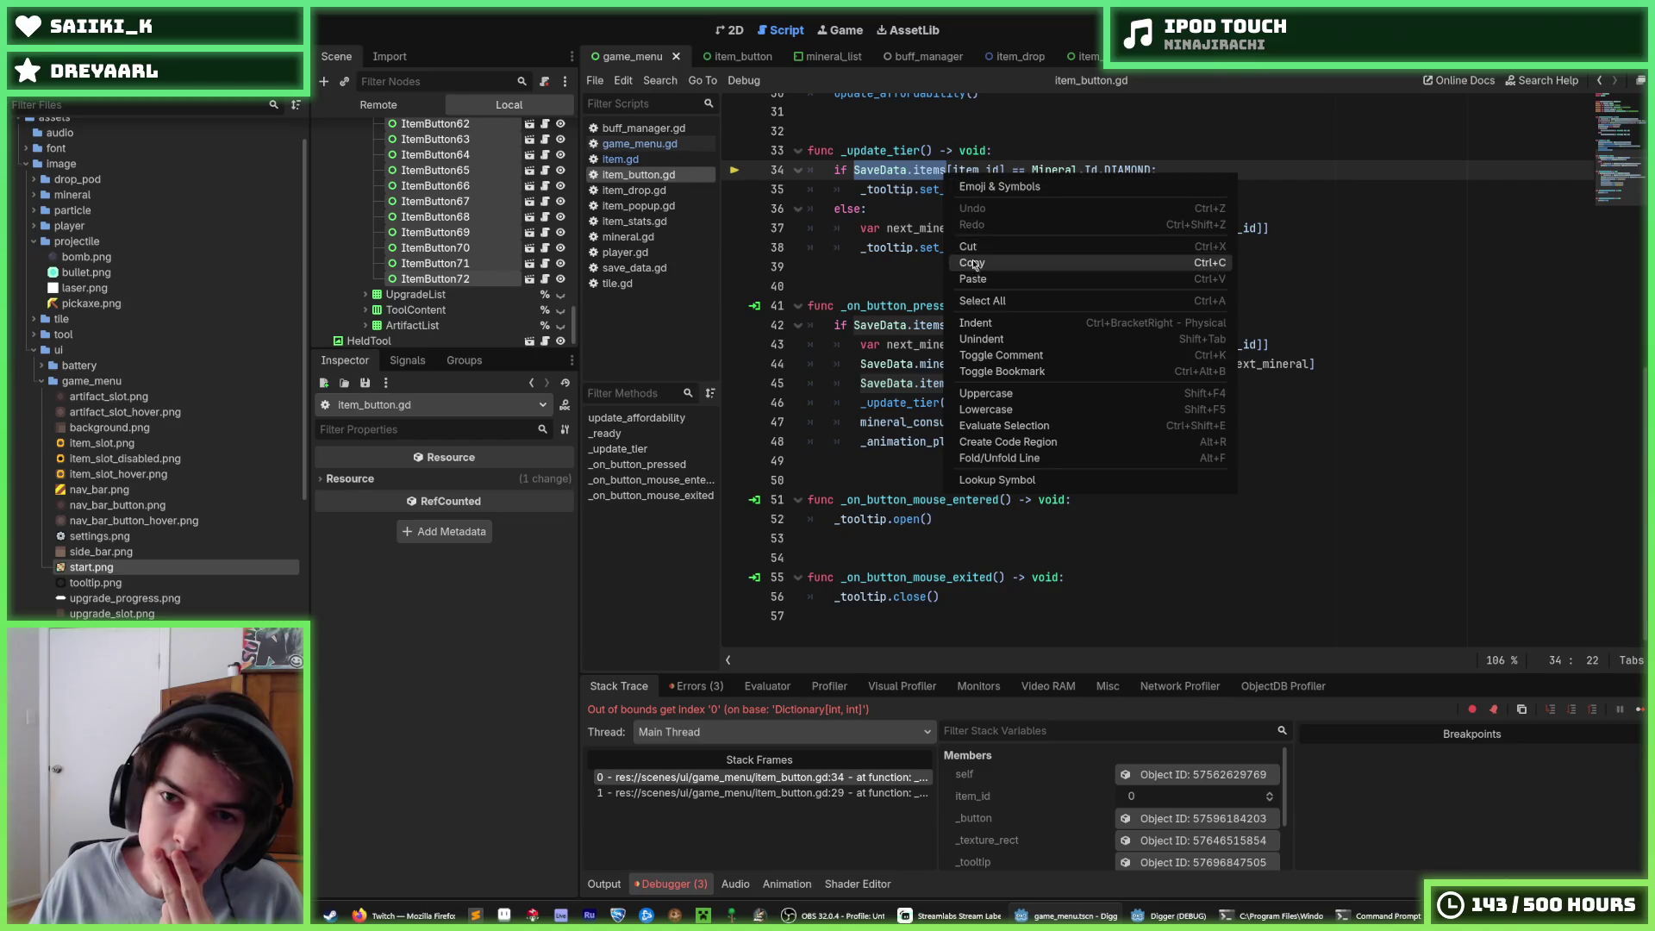
{"action": "left_click", "coordinate": [969, 252]}
{"action": "left_click", "coordinate": [945, 171]}
{"action": "scroll", "coordinate": [959, 177], "scroll_direction": "up", "scroll_amount": 3}
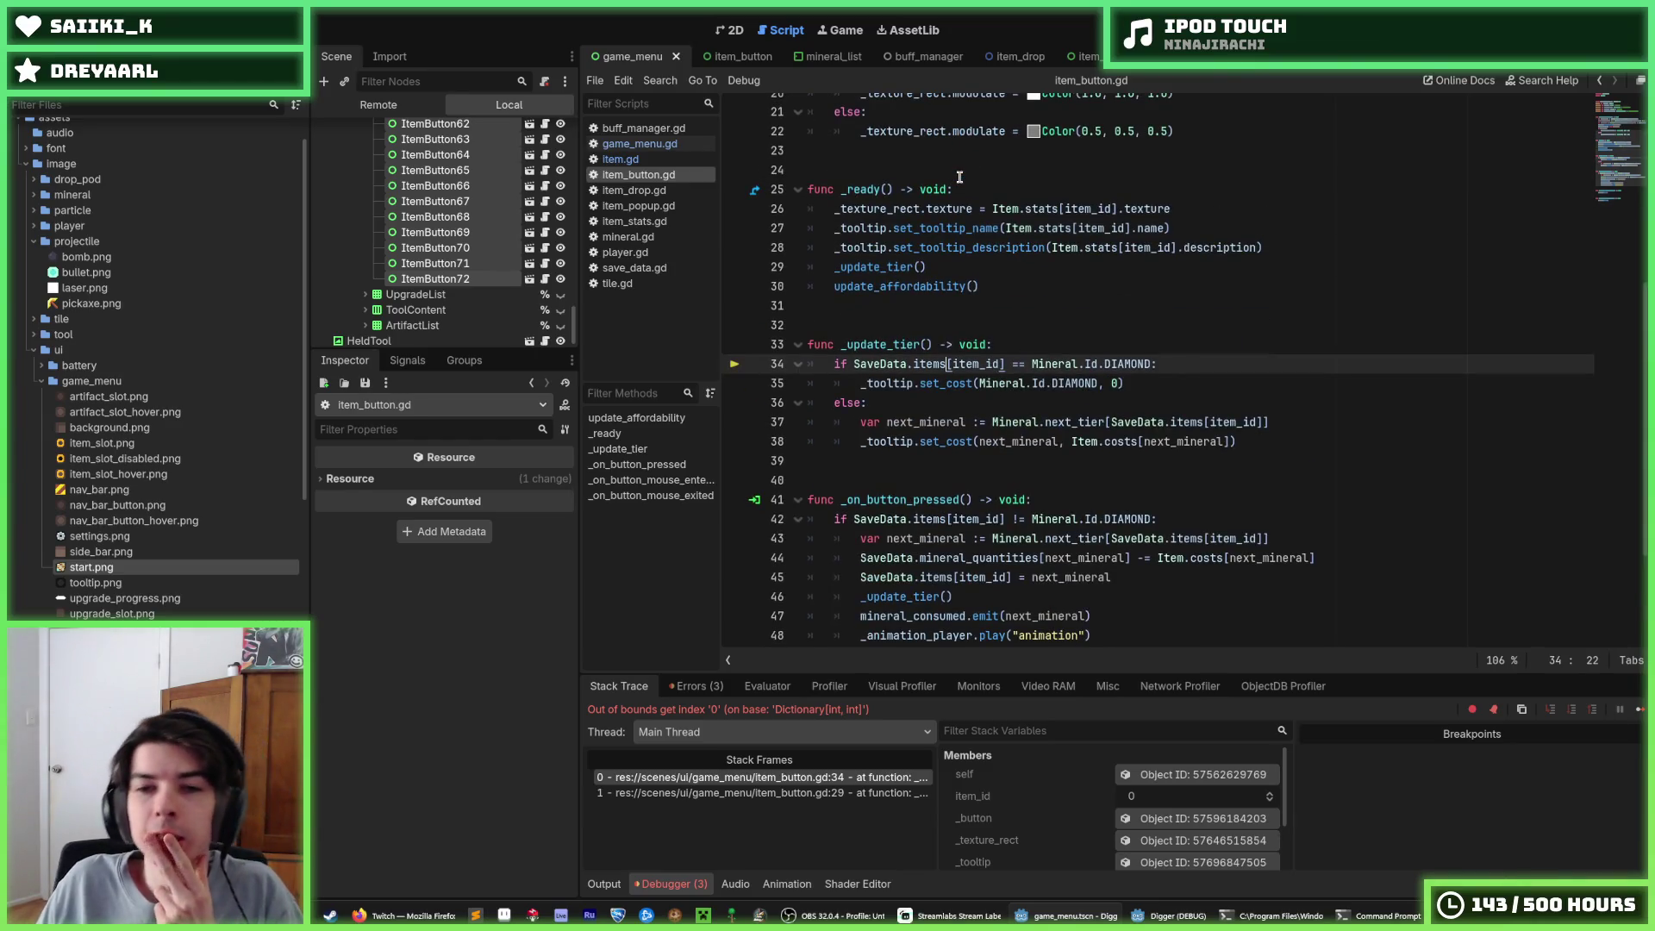
{"action": "scroll", "coordinate": [959, 177], "scroll_direction": "down", "scroll_amount": 1}
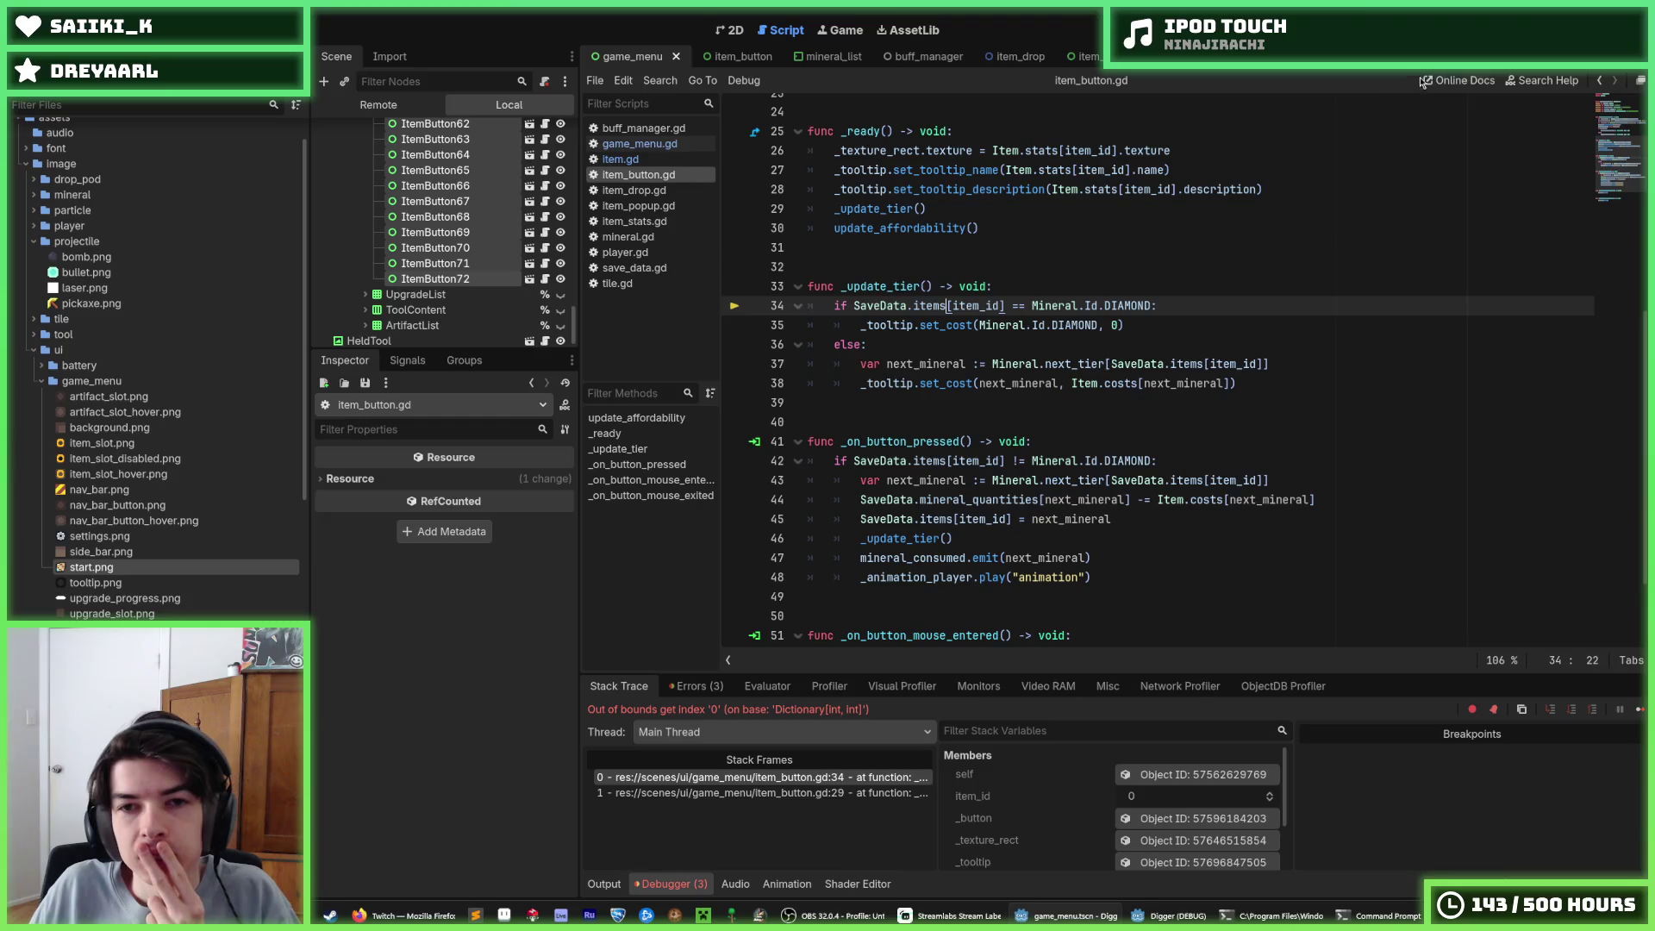
Stop the debug session, save, and bring up save_data.gd's items dictionary
{"action": "key", "text": "F8"}
{"action": "left_click", "coordinate": [1282, 150]}
{"action": "key", "text": "ctrl+s"}
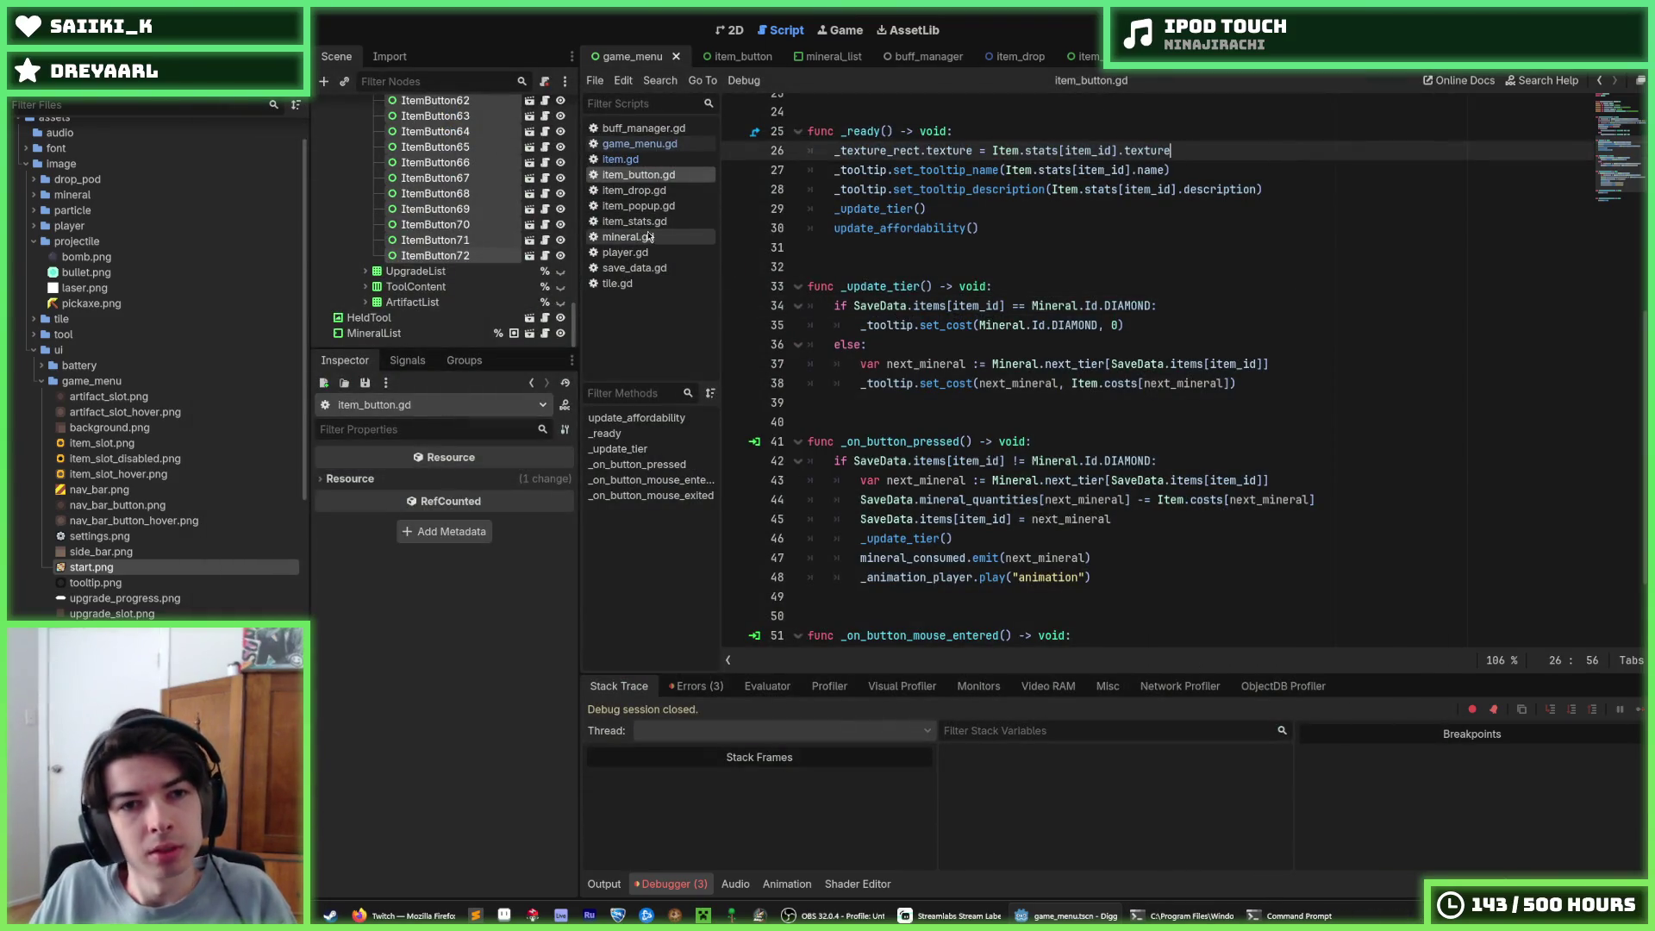
{"action": "left_click", "coordinate": [648, 160]}
{"action": "scroll", "coordinate": [789, 319], "scroll_direction": "down", "scroll_amount": 1}
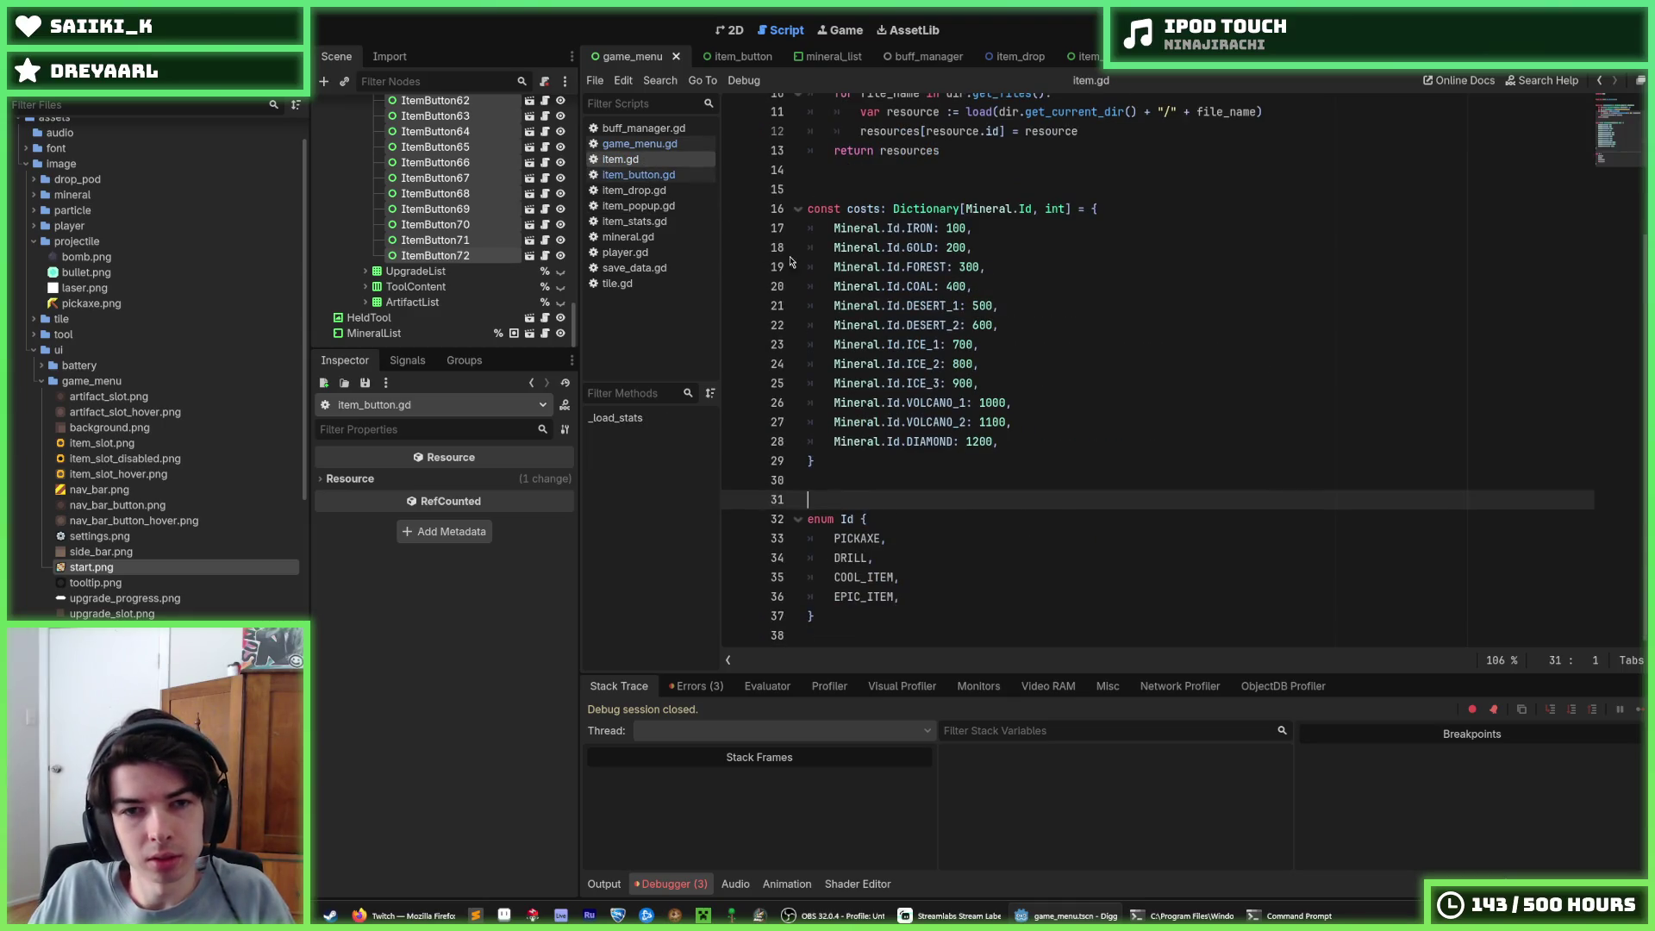
{"action": "left_click", "coordinate": [630, 273]}
{"action": "scroll", "coordinate": [1058, 537], "scroll_direction": "down", "scroll_amount": 9}
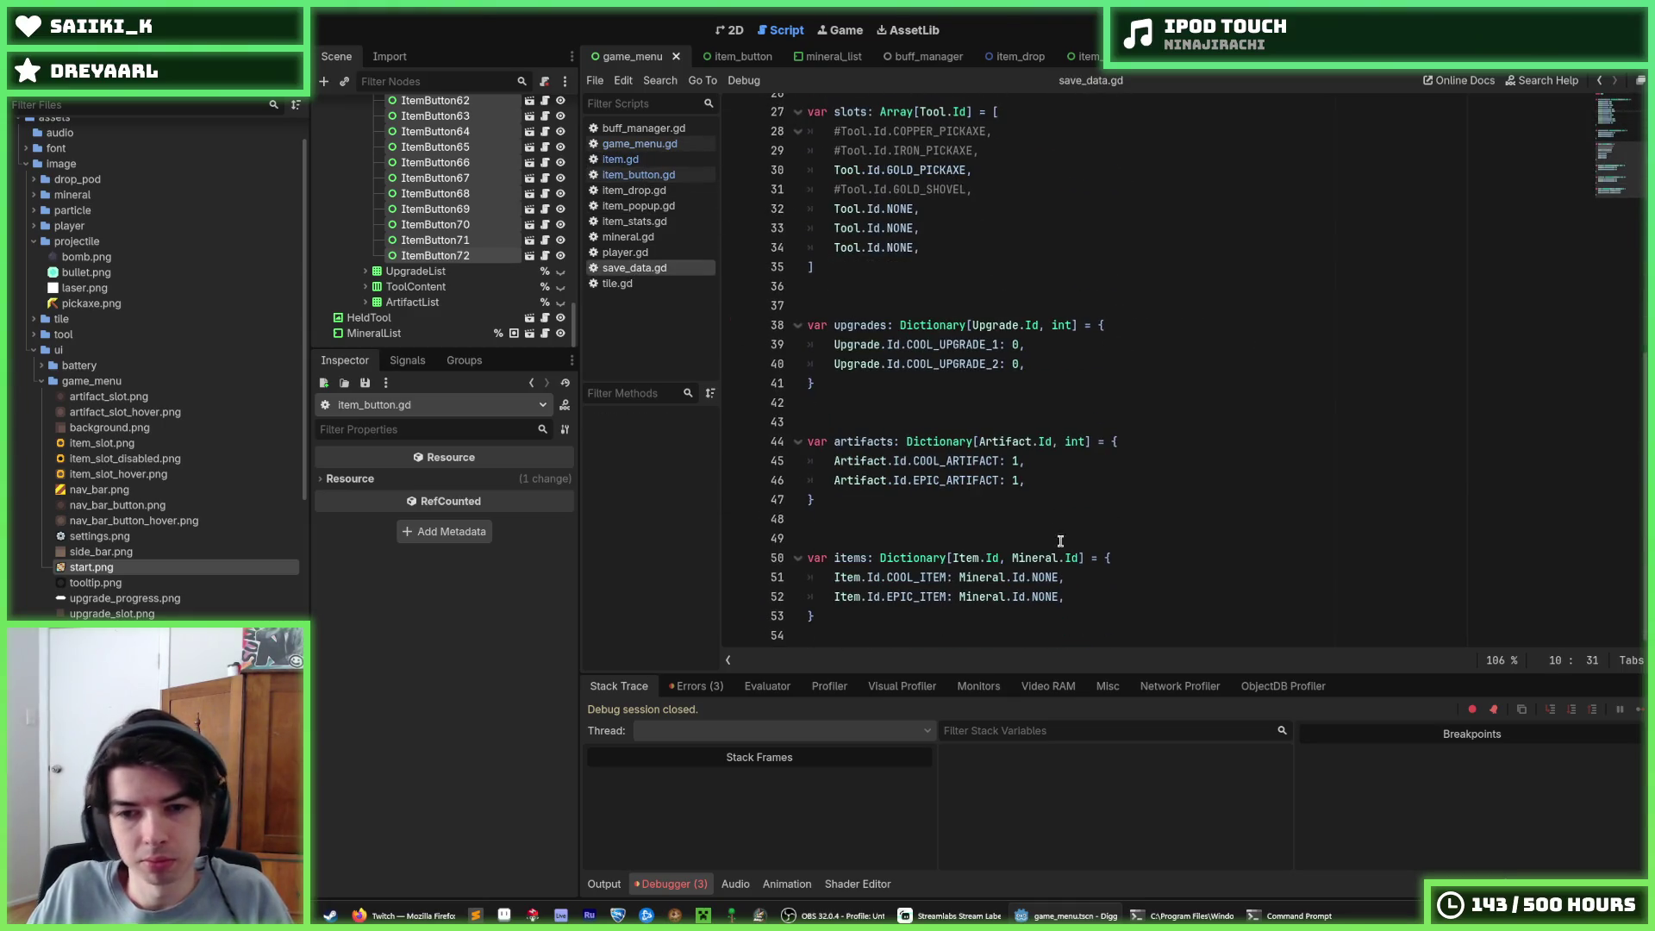
Duplicate the COOL_ITEM and EPIC_ITEM entries as PICKAXE and DRILL, save, and run the game
{"action": "mouse_move", "coordinate": [1085, 598]}
{"action": "left_mouse_down"}
{"action": "mouse_move", "coordinate": [1127, 543]}
{"action": "mouse_move", "coordinate": [1147, 554]}
{"action": "left_mouse_up"}
{"action": "key", "text": "ctrl+shift+d"}
{"action": "scroll", "coordinate": [1060, 554], "scroll_direction": "down", "scroll_amount": 1}
{"action": "double_click", "coordinate": [937, 540]}
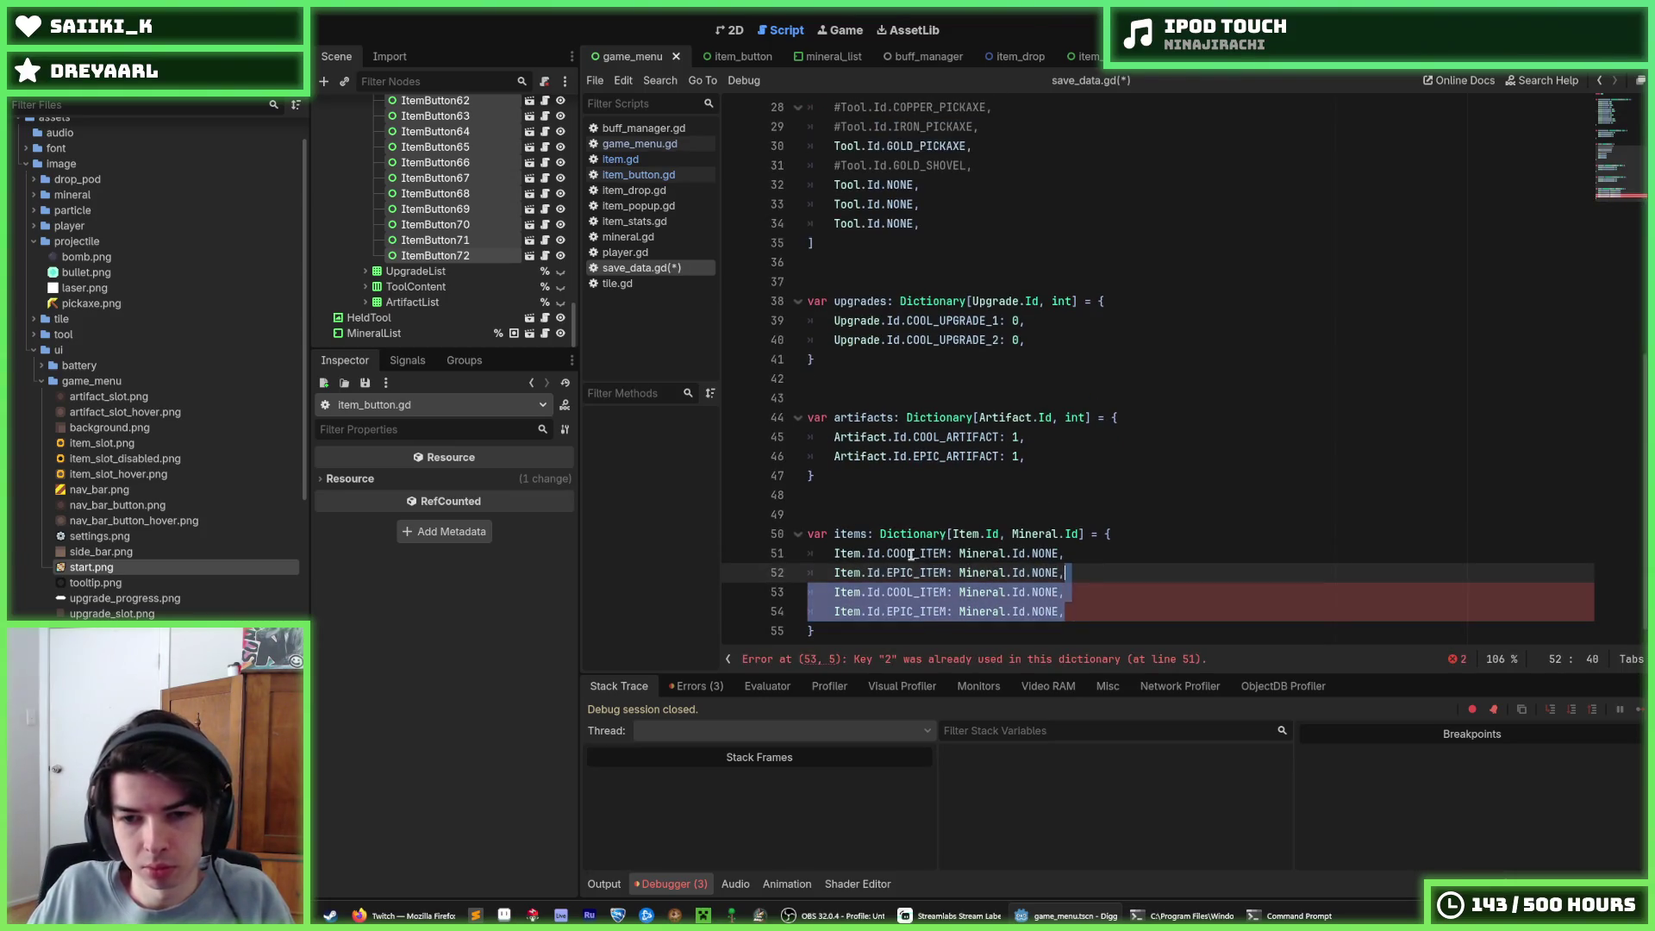
{"action": "type", "text": "PICKAXE"}
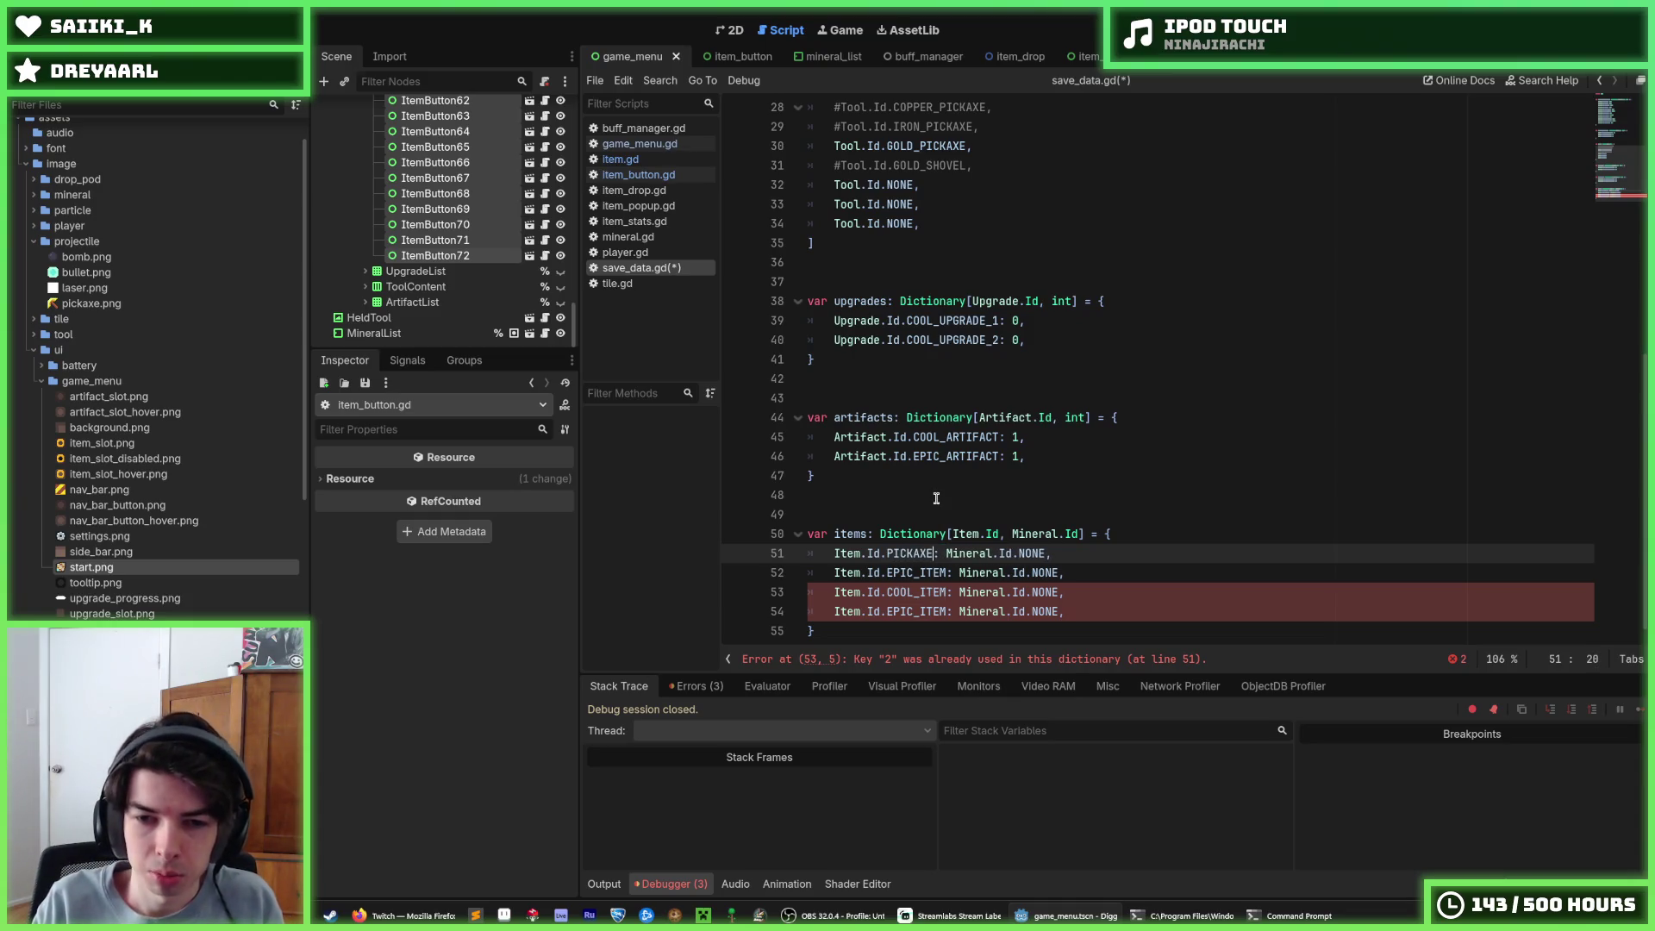
{"action": "double_click", "coordinate": [926, 573]}
{"action": "type", "text": "DRILL"}
{"action": "key", "text": "ctrl+s"}
{"action": "key", "text": "F5"}
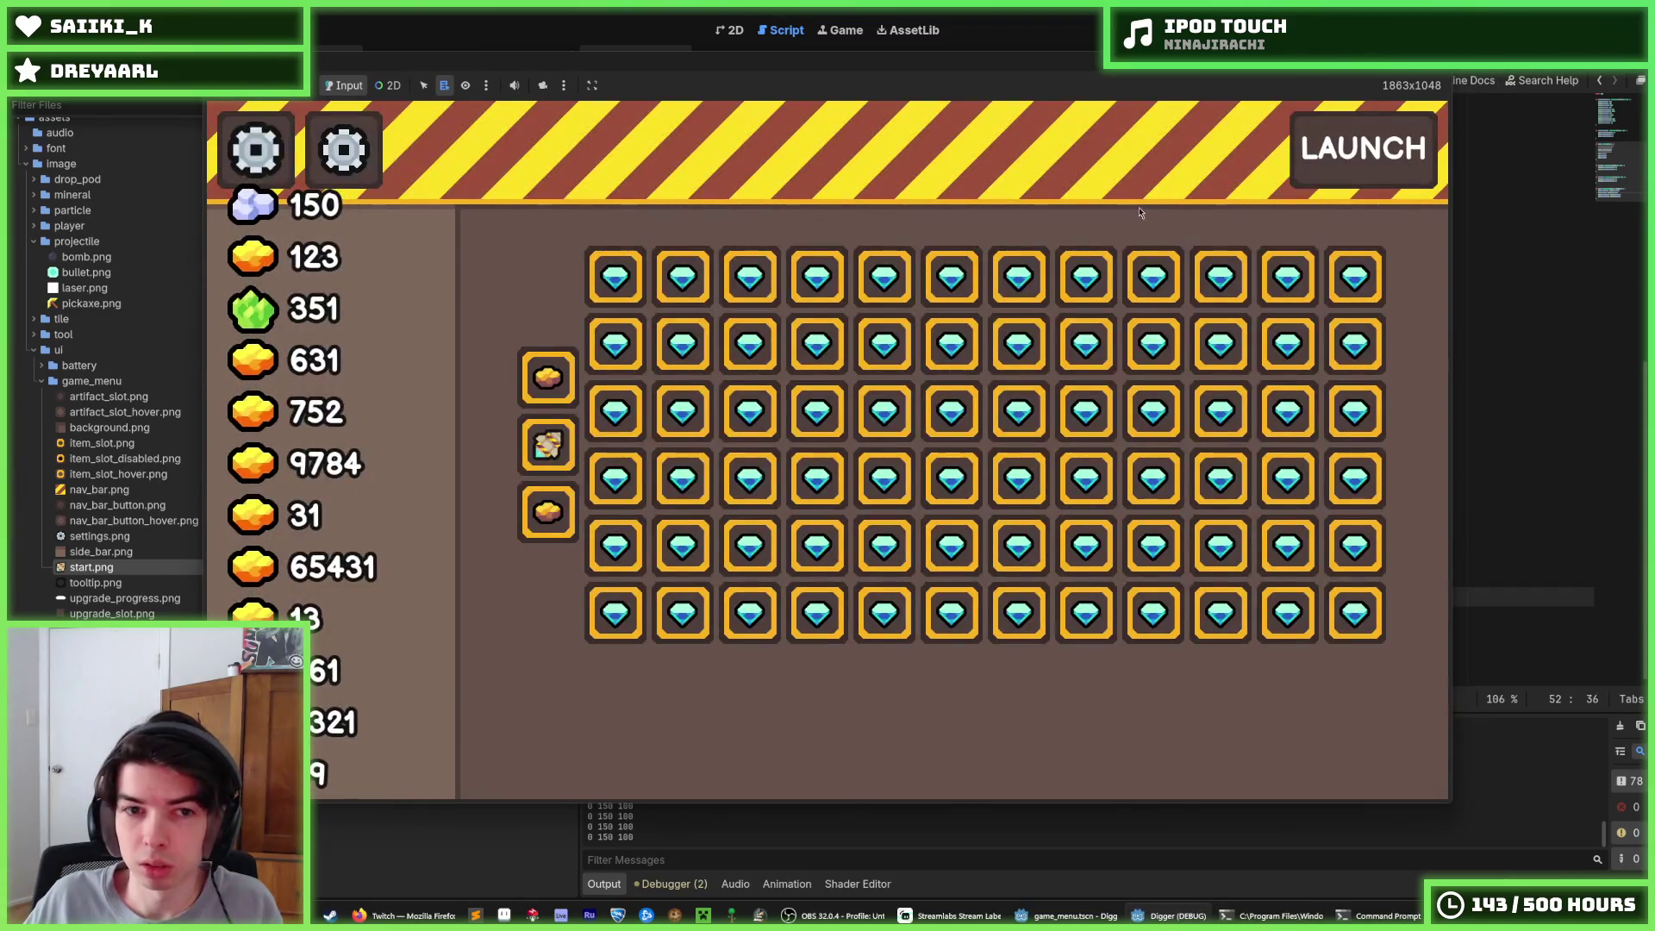
Check the item slot tooltips and buy the Pickaxe upgrade, dropping 150 to 50
{"action": "mouse_move", "coordinate": [535, 498]}
{"action": "mouse_move", "coordinate": [760, 299]}
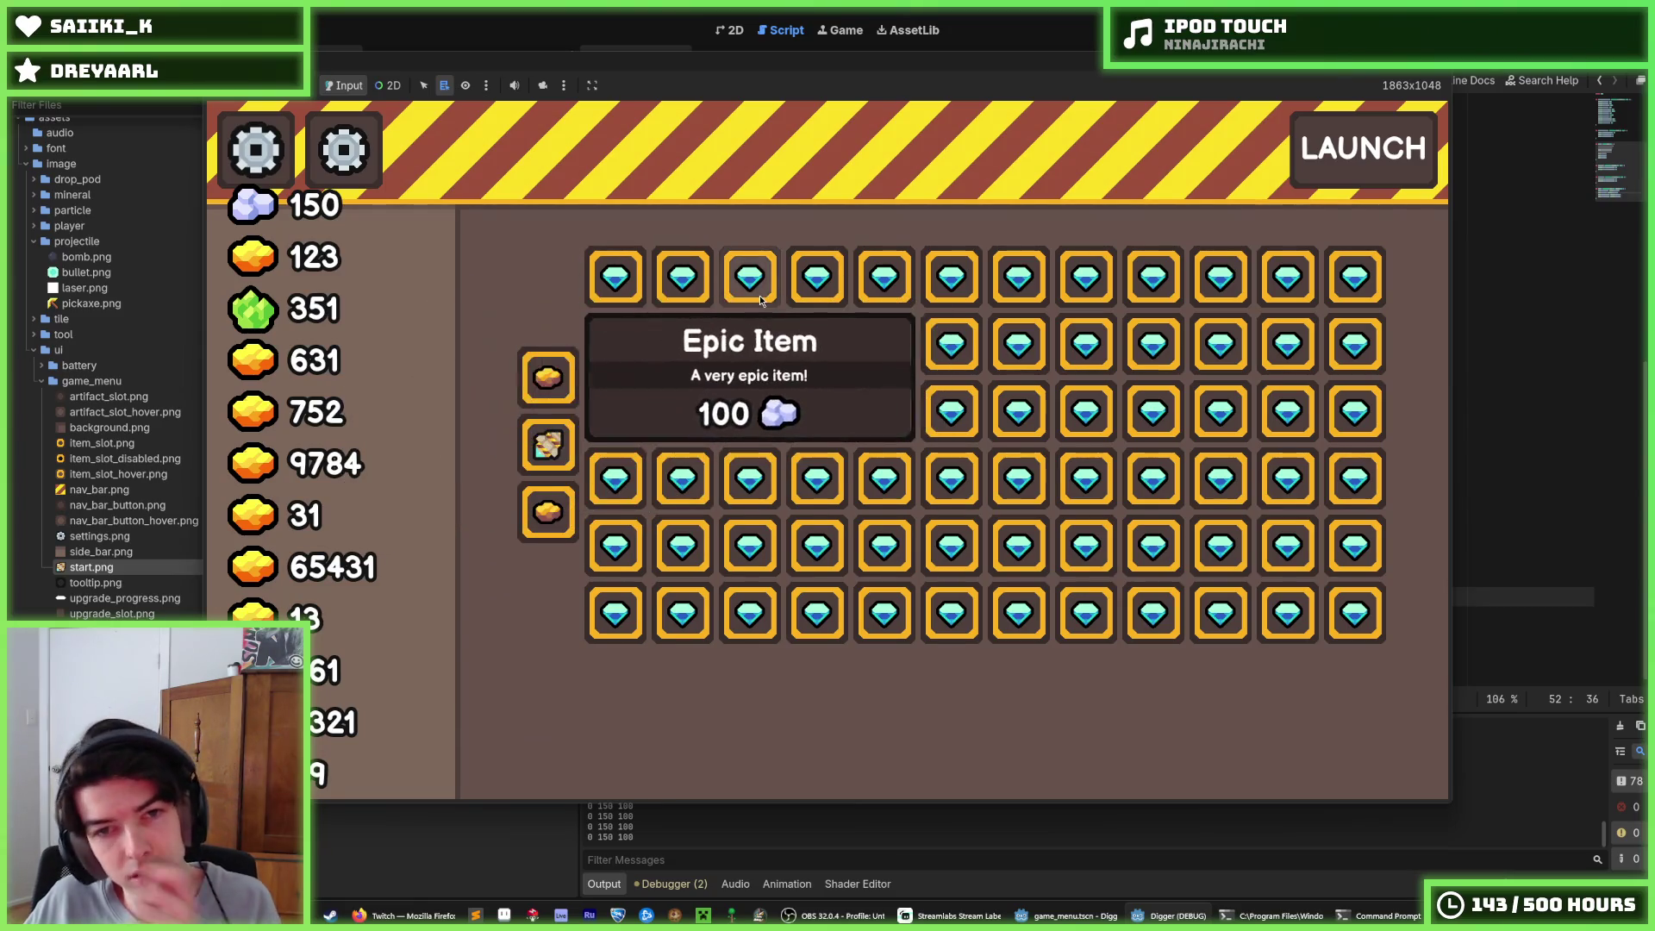
{"action": "mouse_move", "coordinate": [587, 390]}
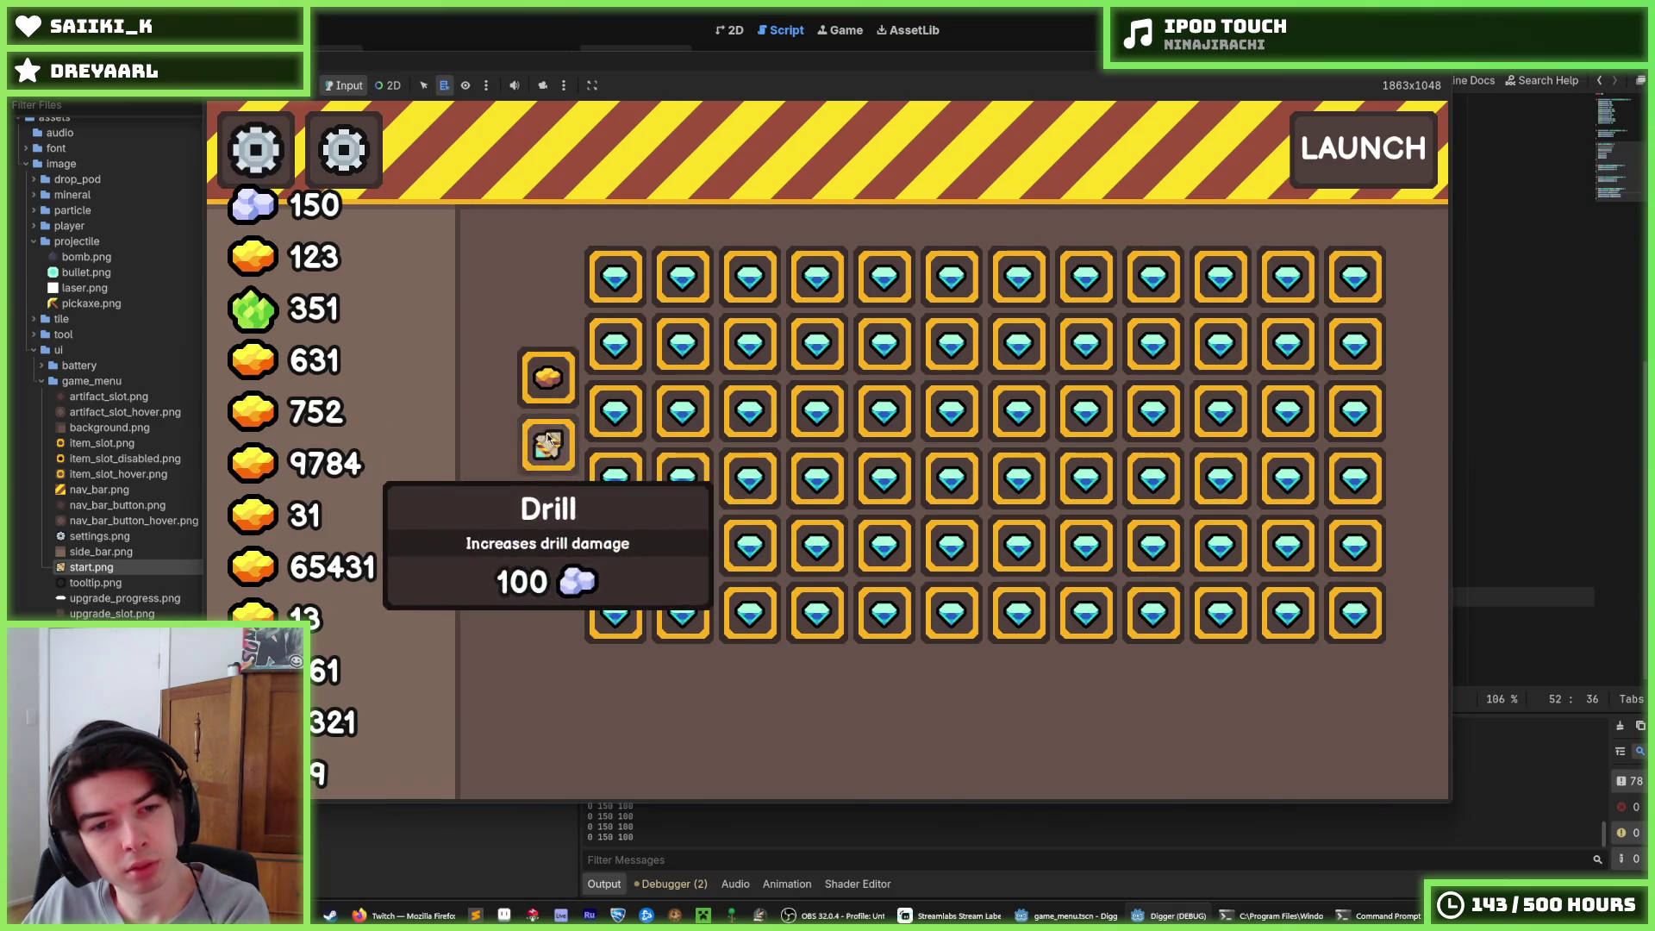
{"action": "left_click", "coordinate": [536, 379]}
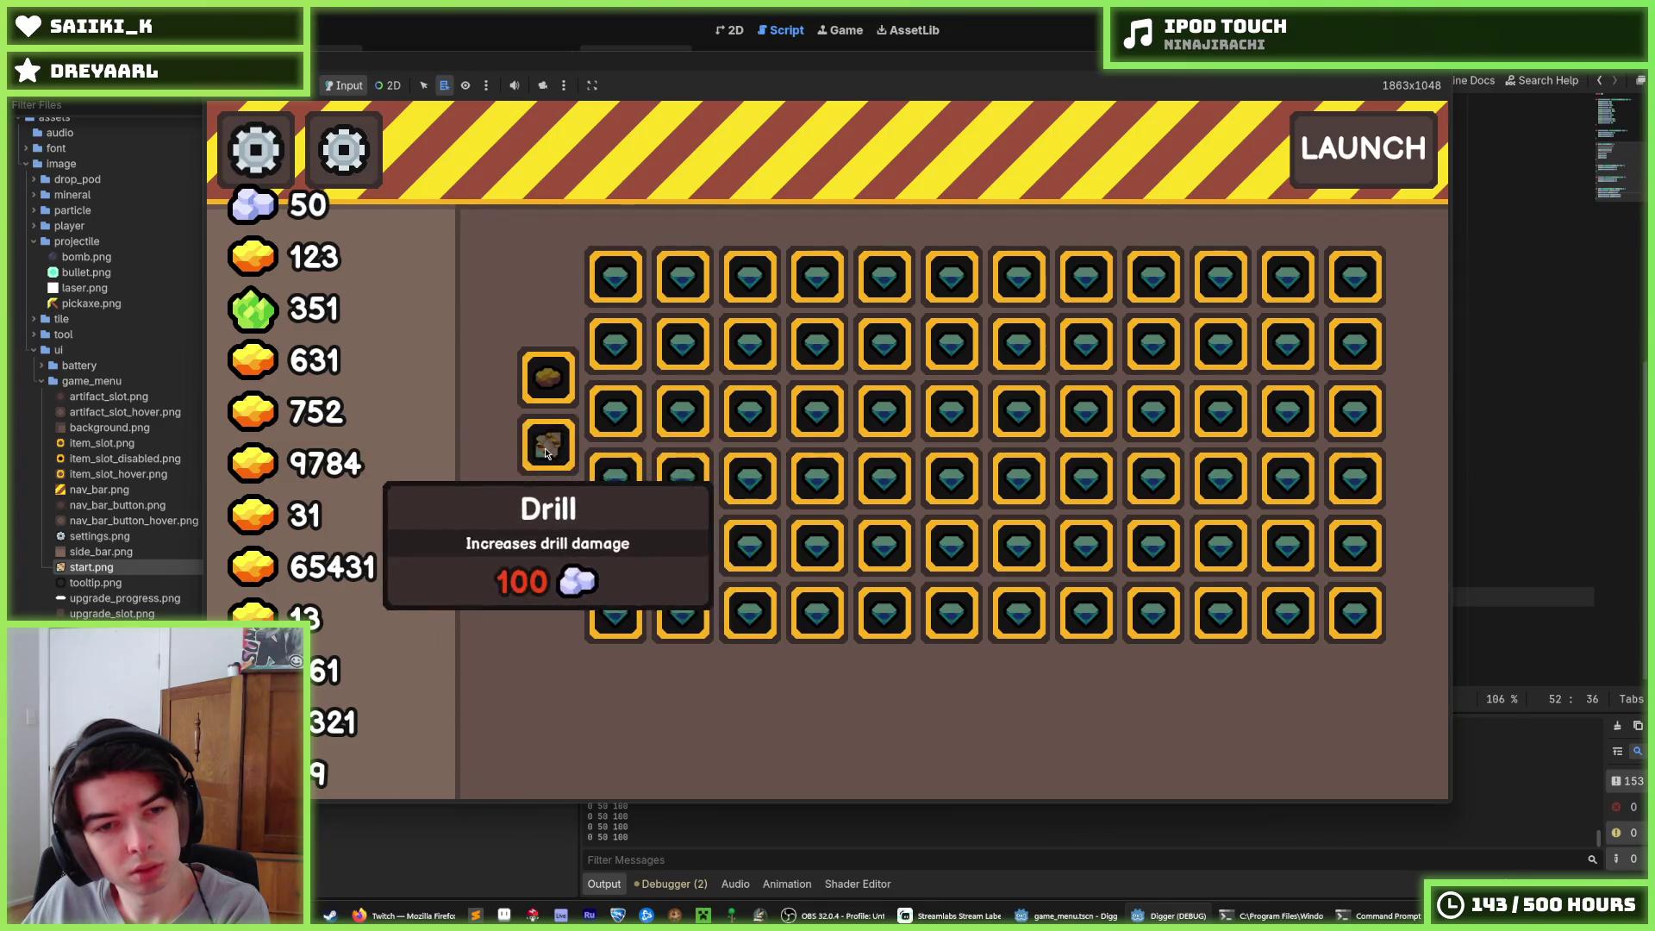
Try buying the Drill upgrade, then stop the running game with F8
{"action": "mouse_move", "coordinate": [838, 321]}
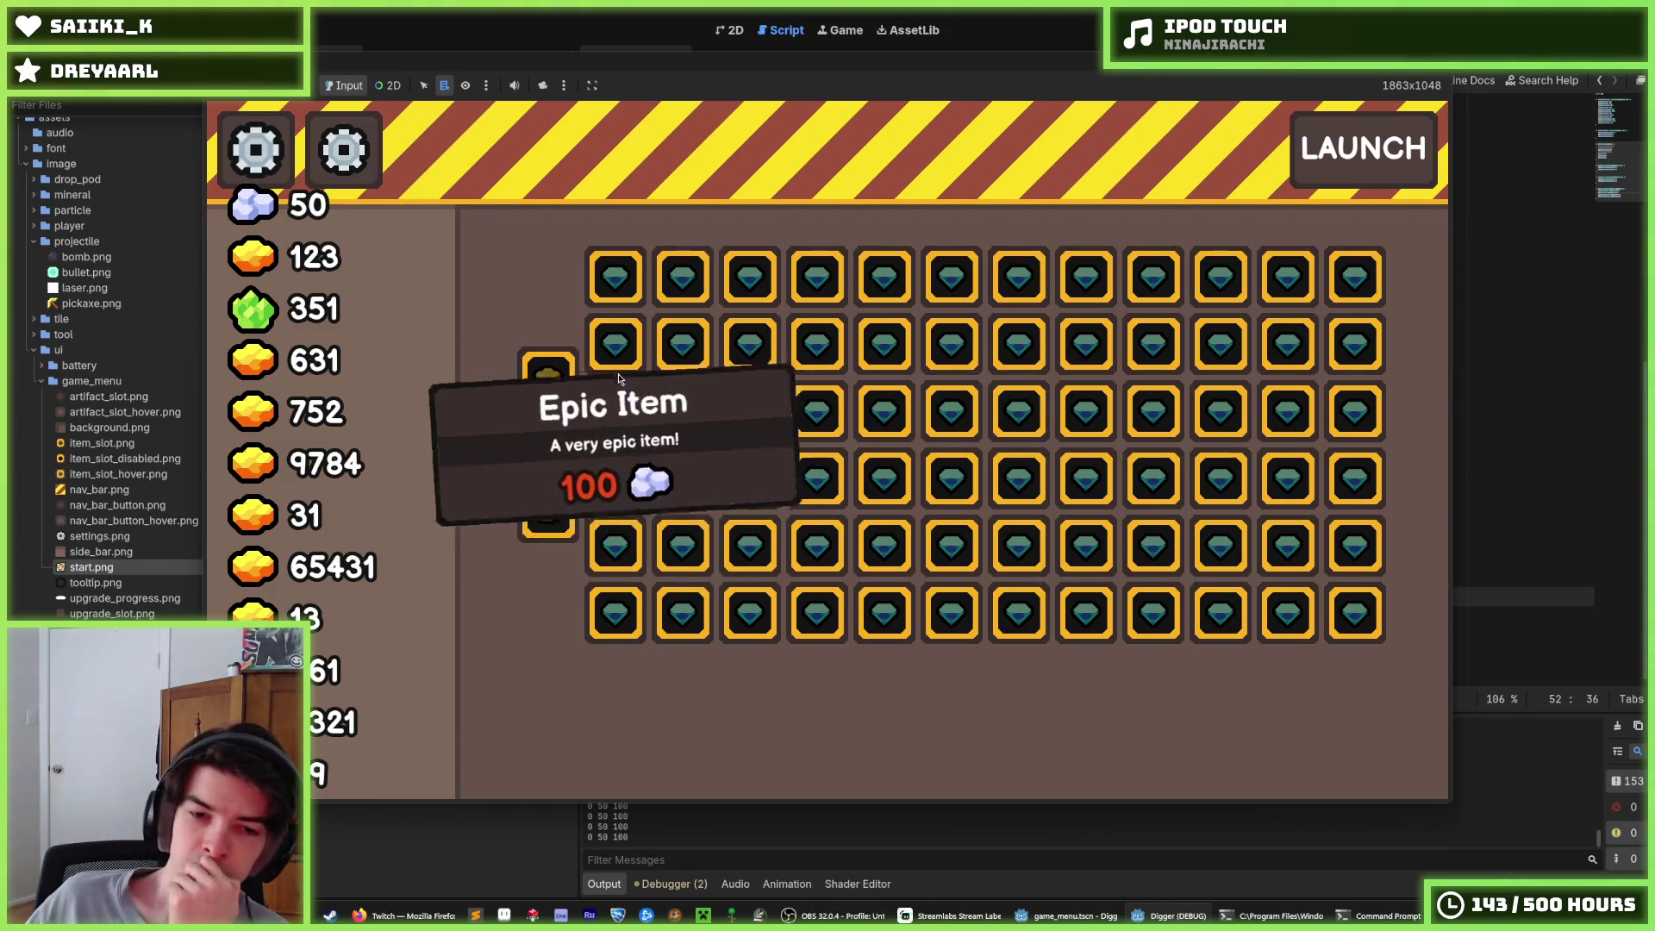
{"action": "mouse_move", "coordinate": [548, 436]}
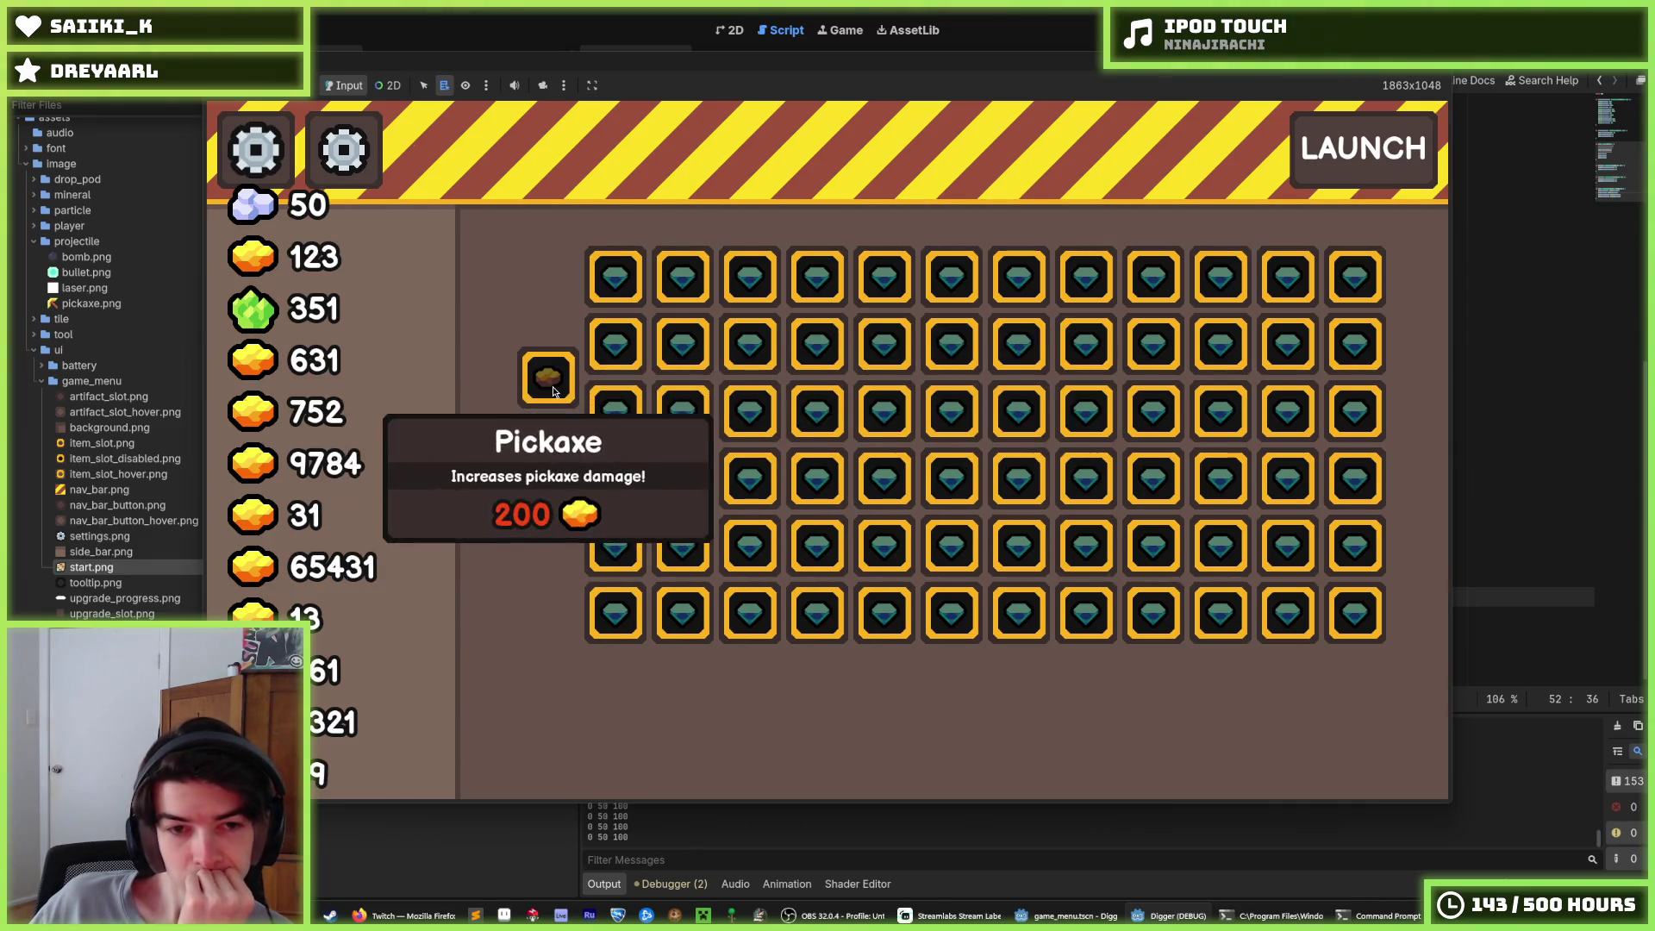
{"action": "left_click", "coordinate": [566, 468]}
{"action": "mouse_move", "coordinate": [607, 396]}
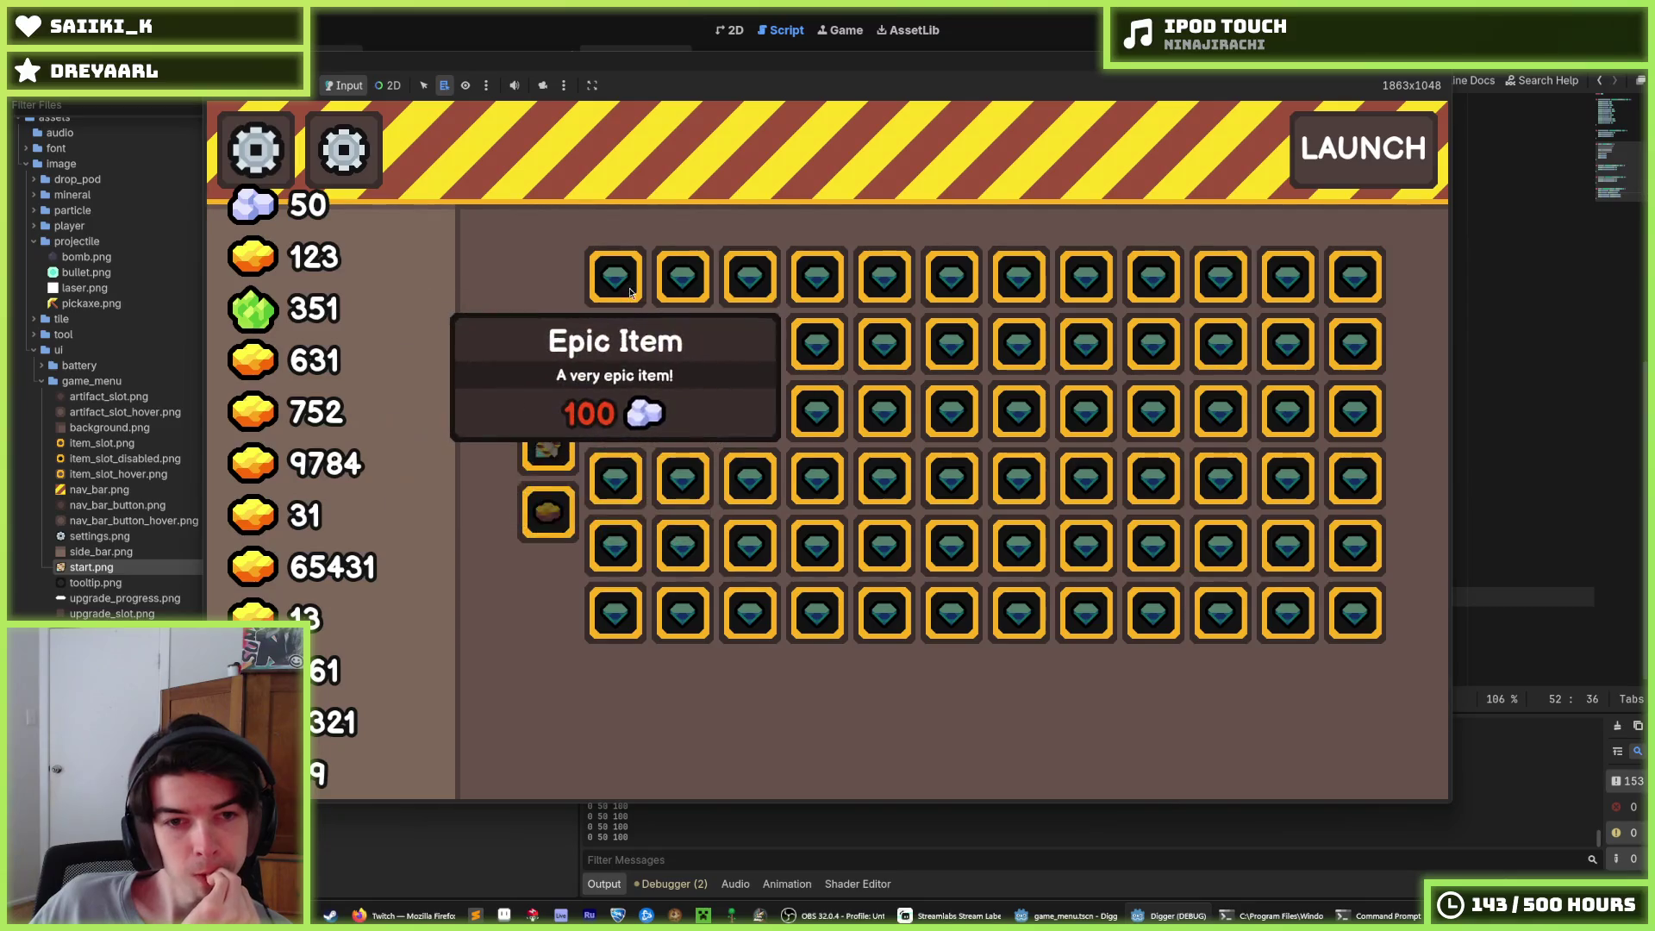
{"action": "left_click", "coordinate": [548, 377]}
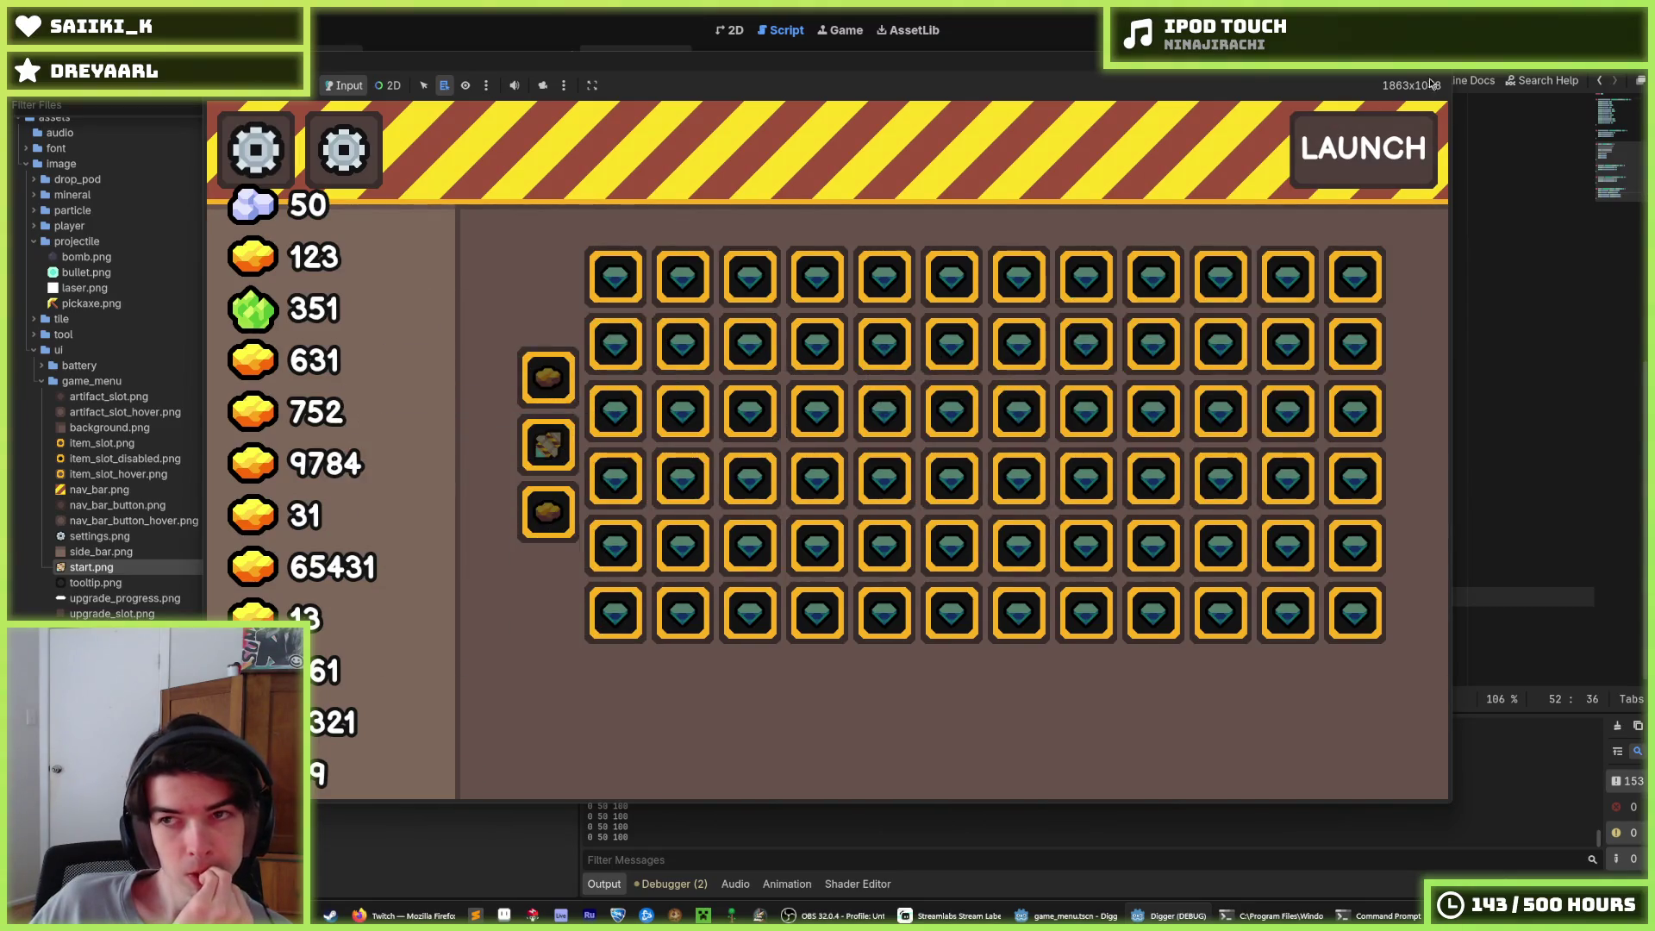
{"action": "key", "text": "F8"}
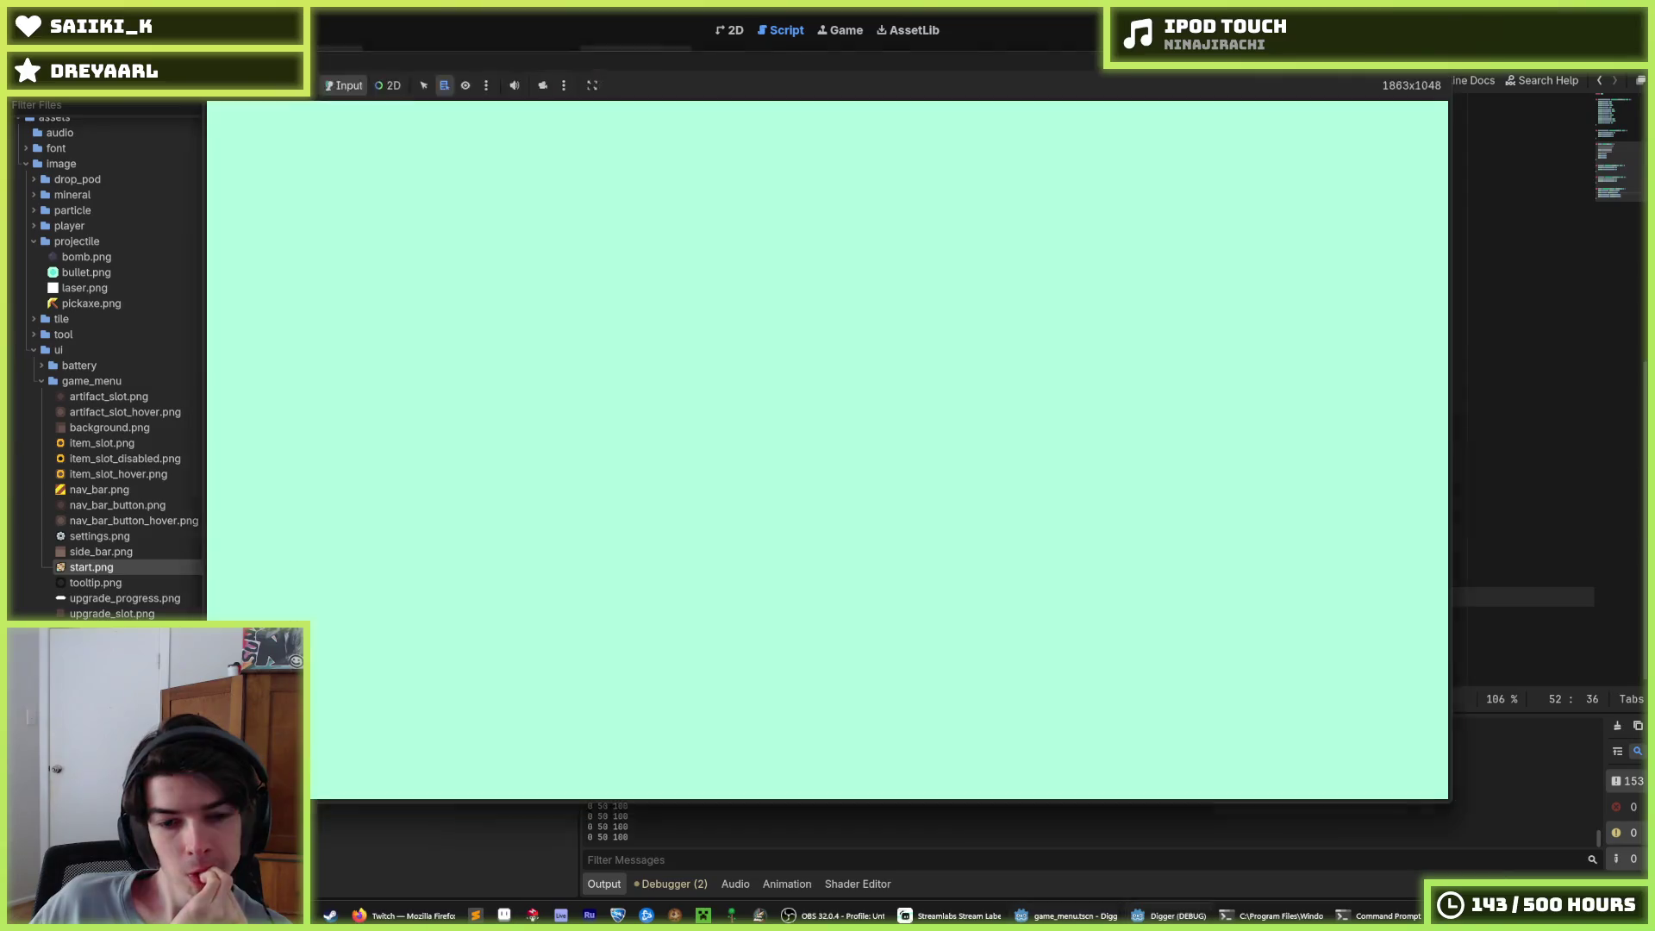
{"action": "mouse_move", "coordinate": [401, 916]}
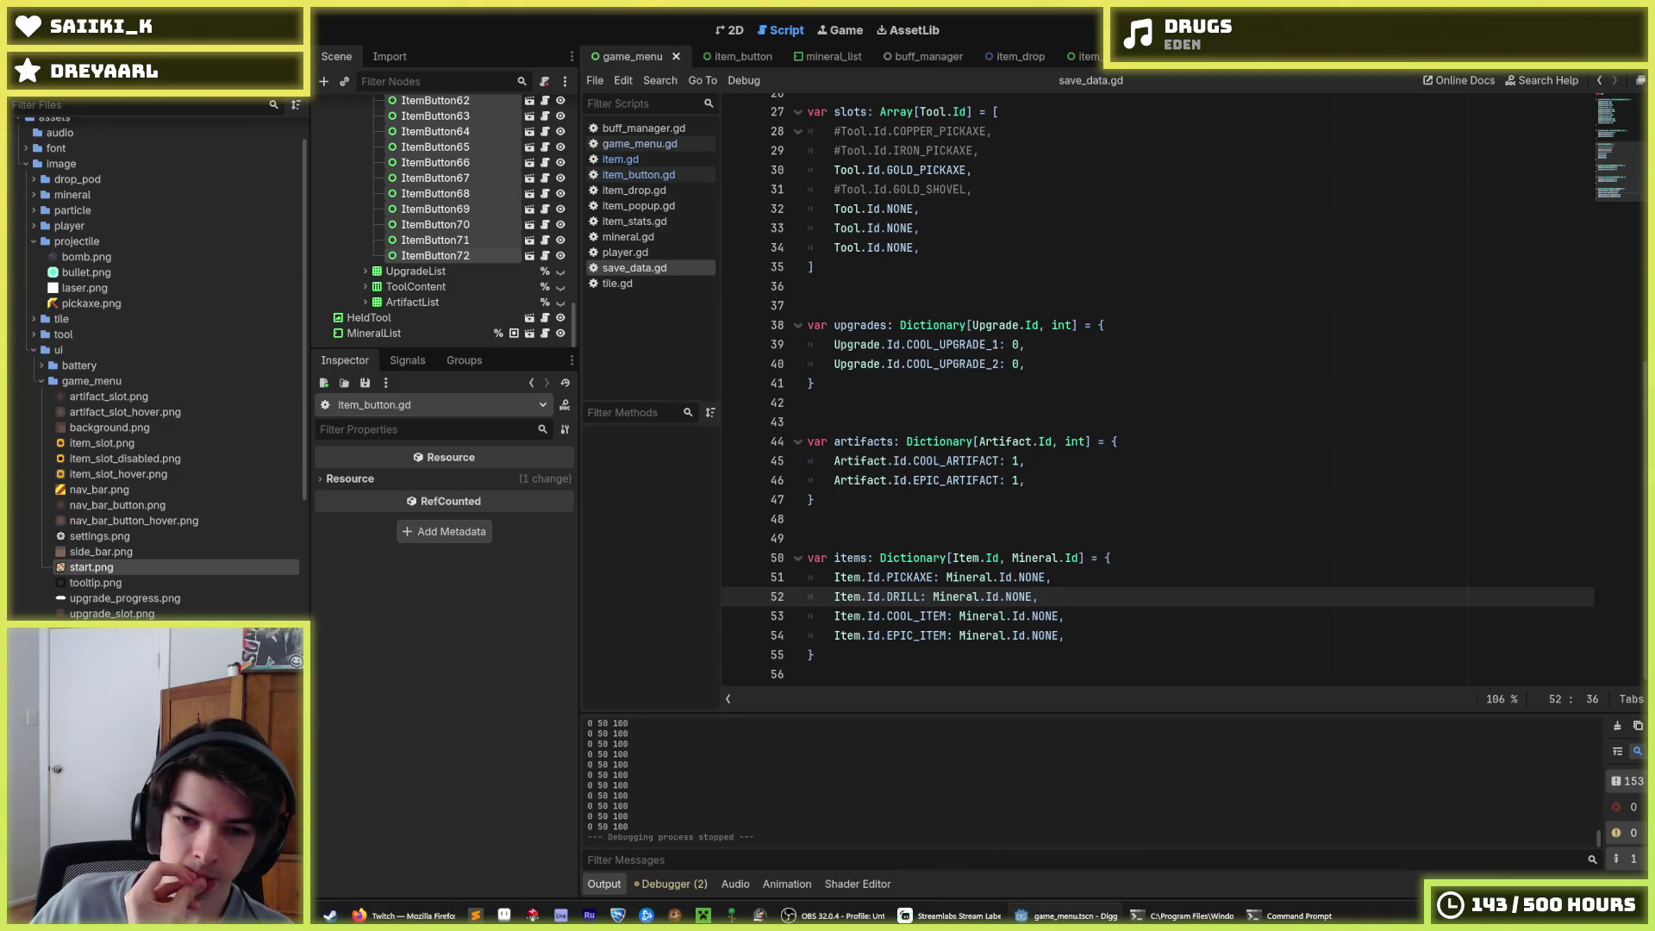
{"action": "left_click", "coordinate": [1083, 630]}
{"action": "left_click_drag", "start_coordinate": [1084, 634], "coordinate": [790, 579]}
{"action": "left_click", "coordinate": [1065, 609]}
{"action": "left_click_drag", "start_coordinate": [1069, 636], "coordinate": [739, 573]}
{"action": "left_click", "coordinate": [1070, 578]}
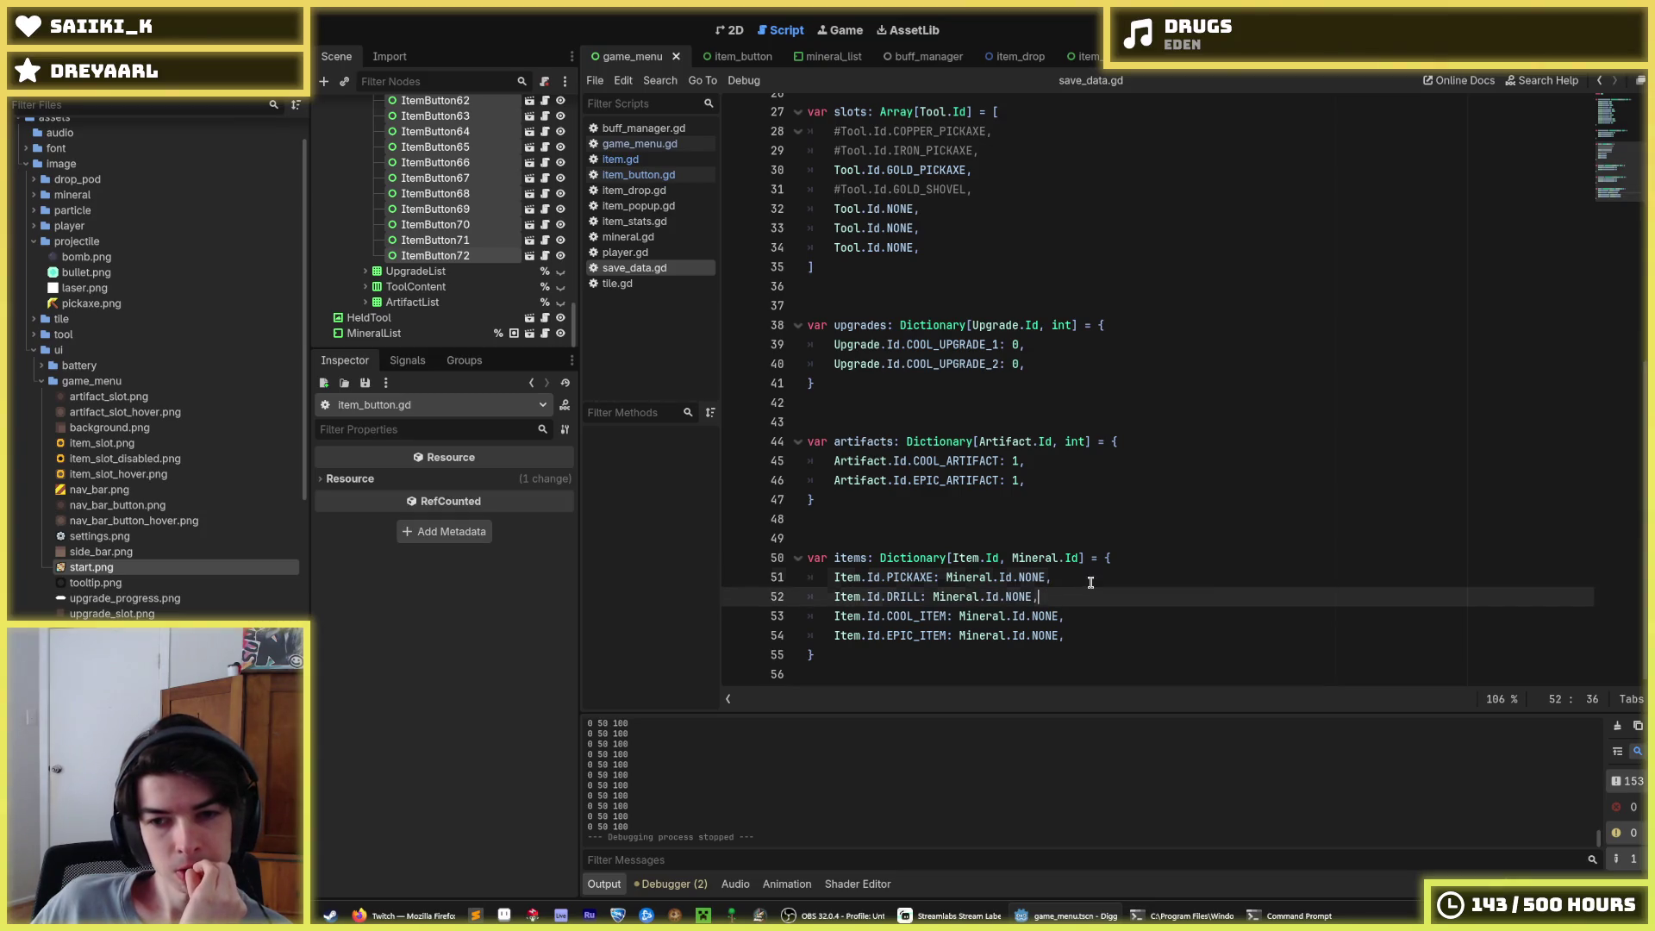
{"action": "left_click_drag", "start_coordinate": [1088, 591], "coordinate": [783, 579]}
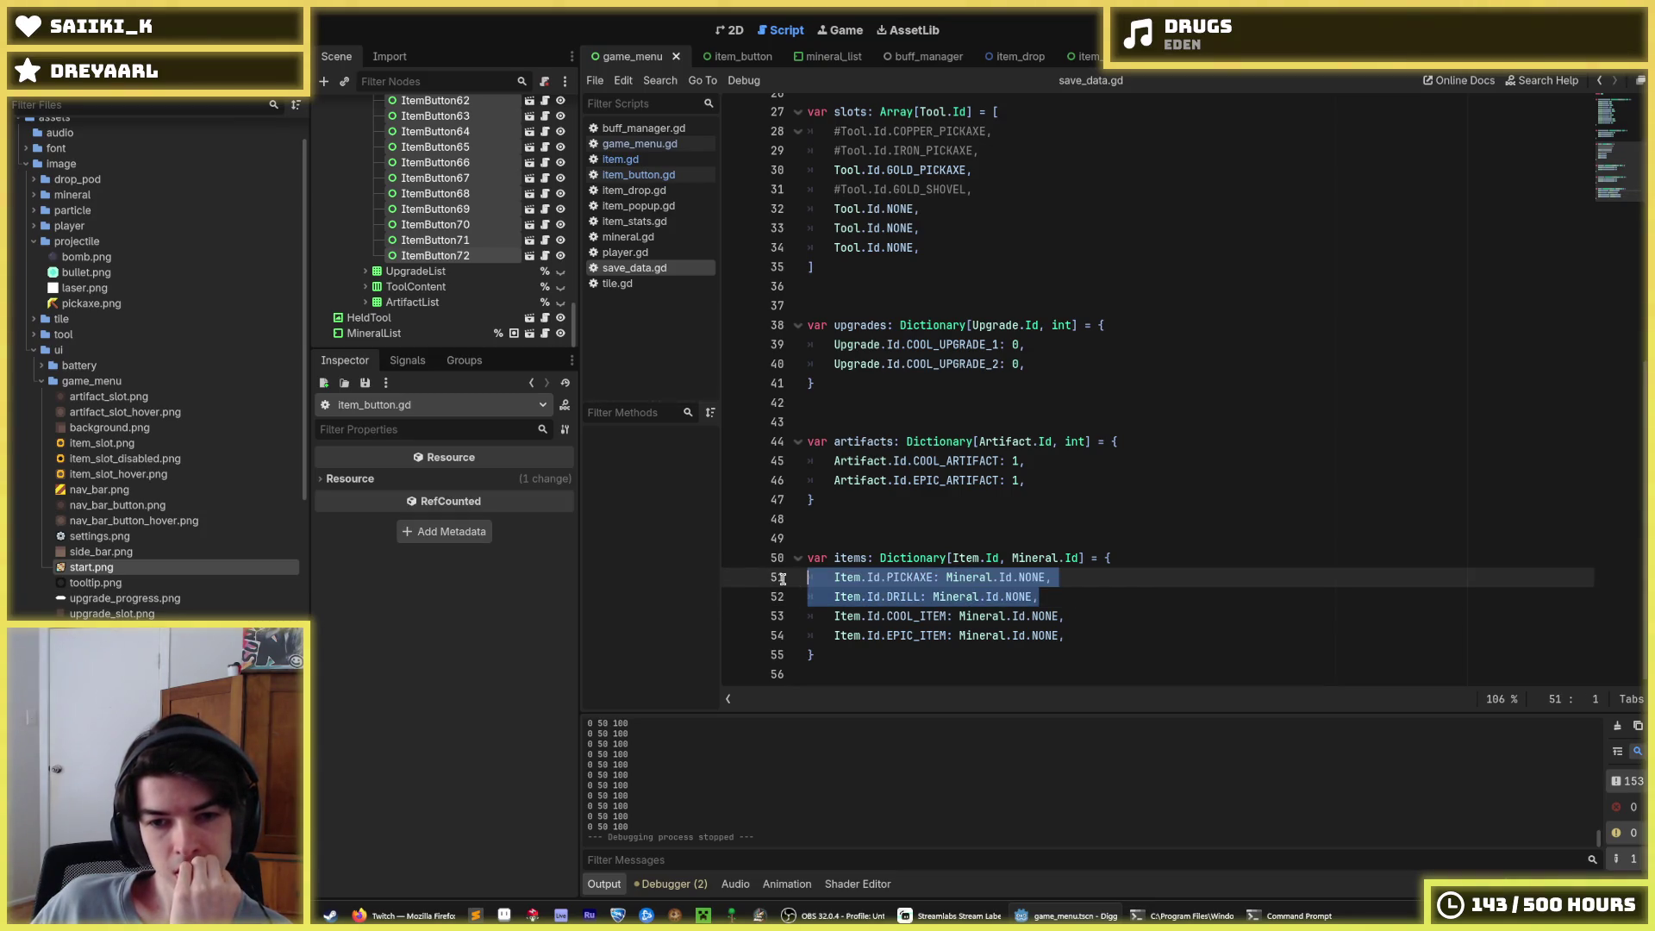
{"action": "left_click", "coordinate": [1070, 577]}
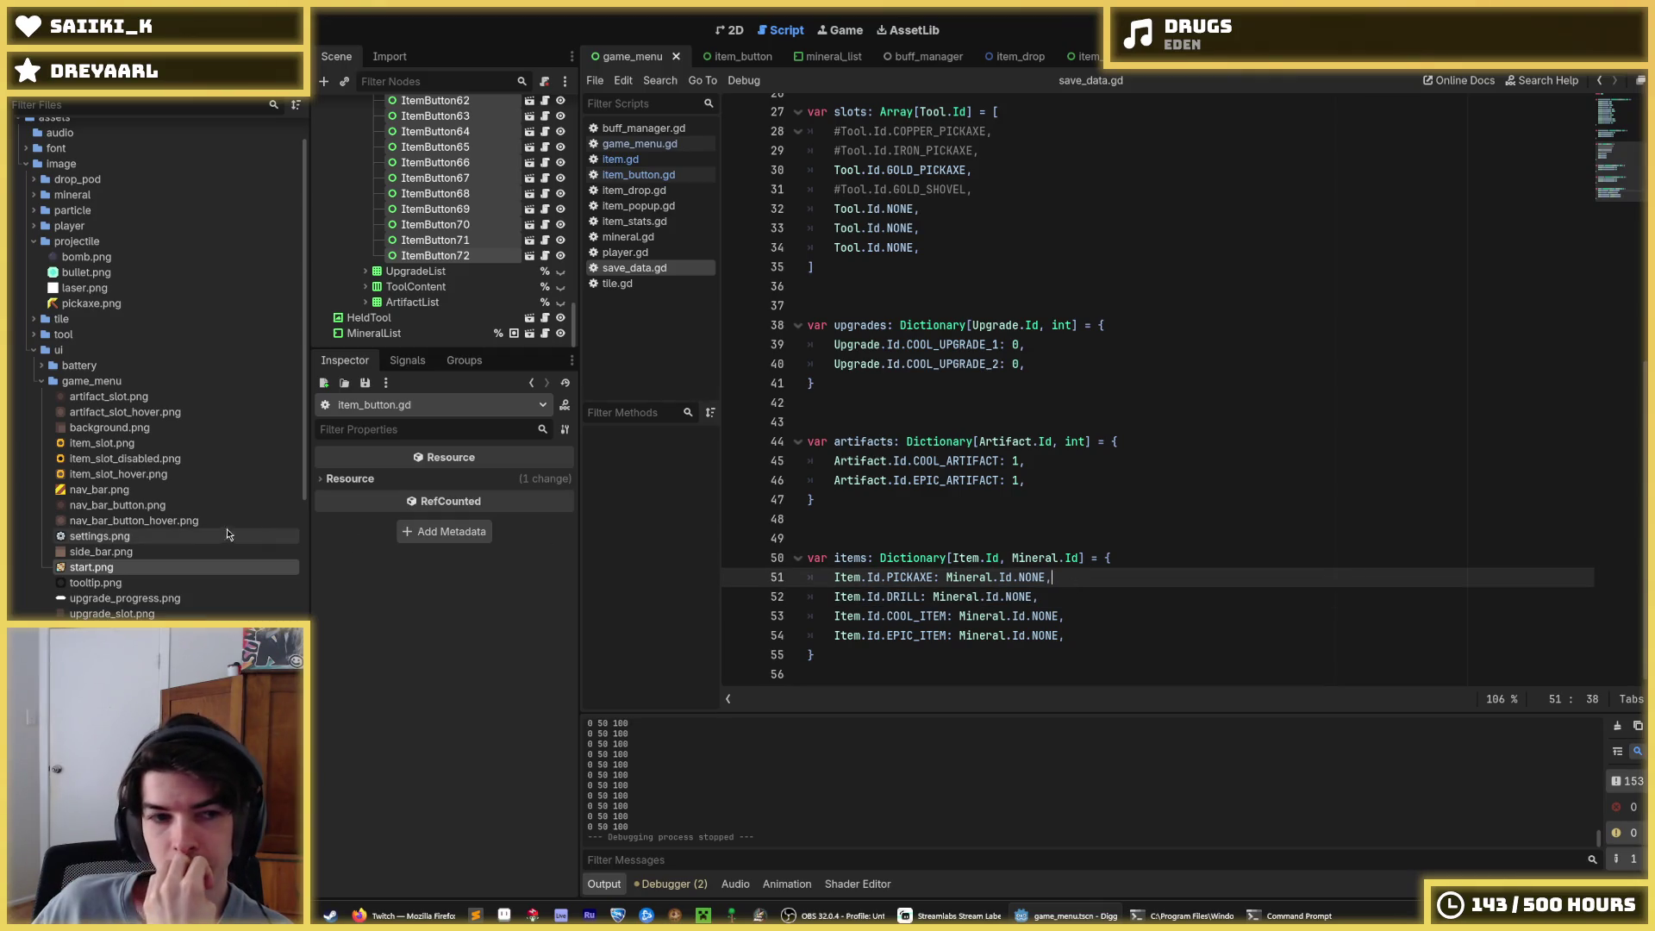
Zoom around the game_menu canvas in the 2D view
{"action": "left_click", "coordinate": [729, 30]}
{"action": "scroll", "coordinate": [930, 166], "scroll_direction": "down", "scroll_amount": 4}
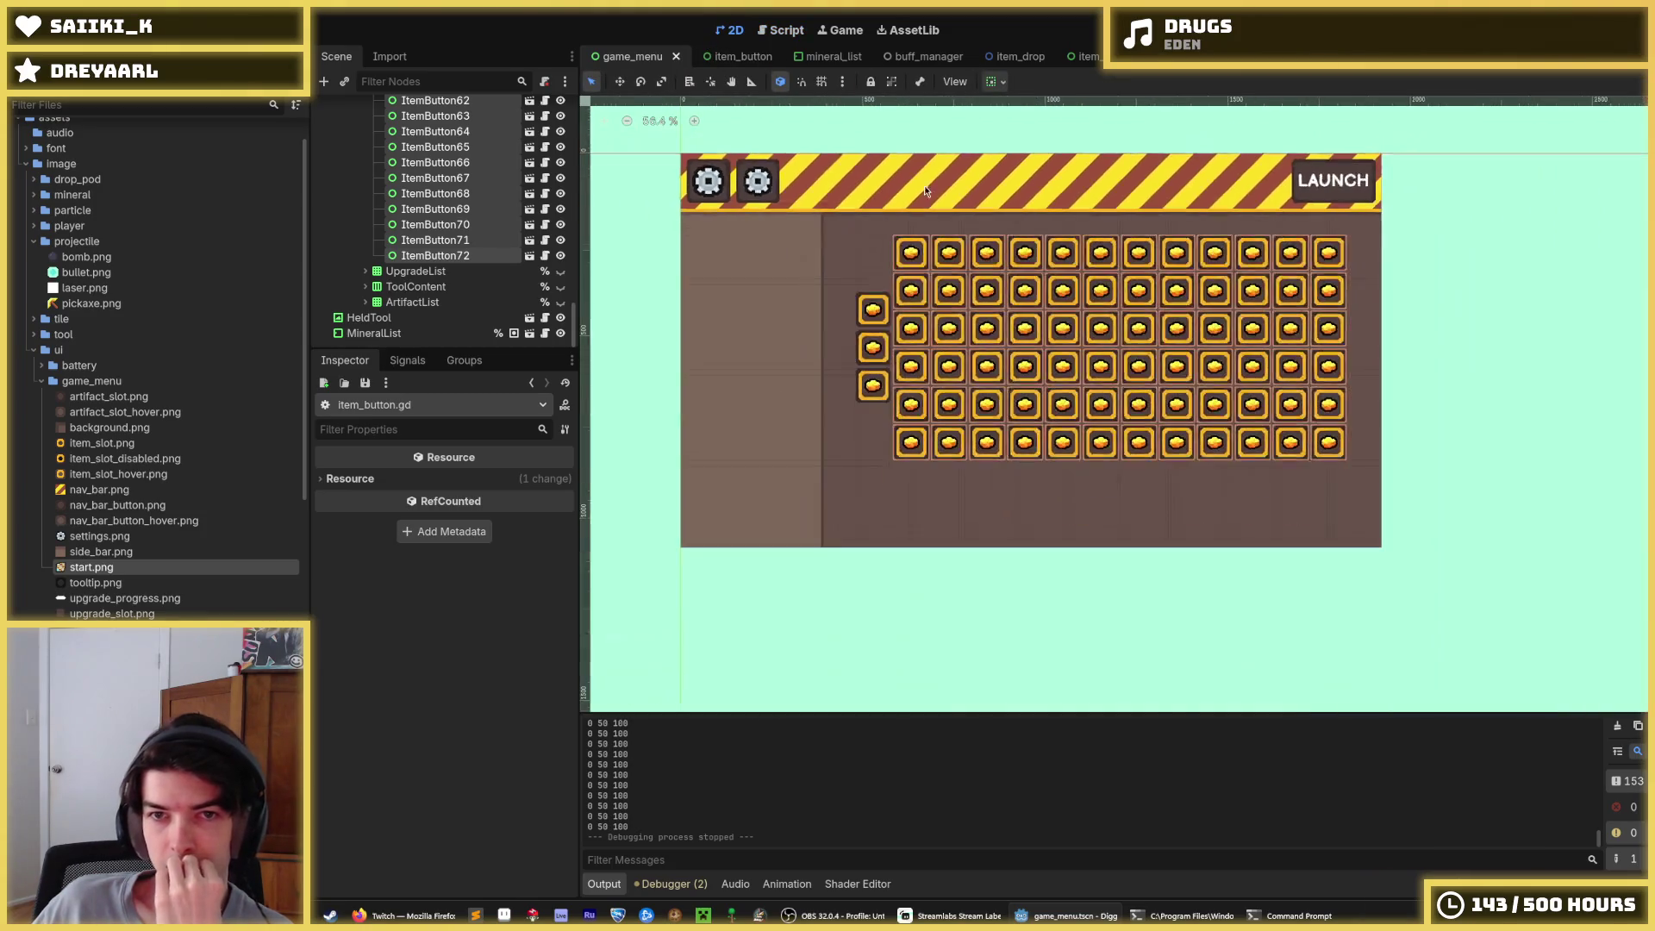
{"action": "scroll", "coordinate": [747, 345], "scroll_direction": "up", "scroll_amount": 7}
{"action": "scroll", "coordinate": [747, 345], "scroll_direction": "down", "scroll_amount": 5}
{"action": "scroll", "coordinate": [787, 317], "scroll_direction": "up", "scroll_amount": 7}
{"action": "scroll", "coordinate": [792, 331], "scroll_direction": "up", "scroll_amount": 6}
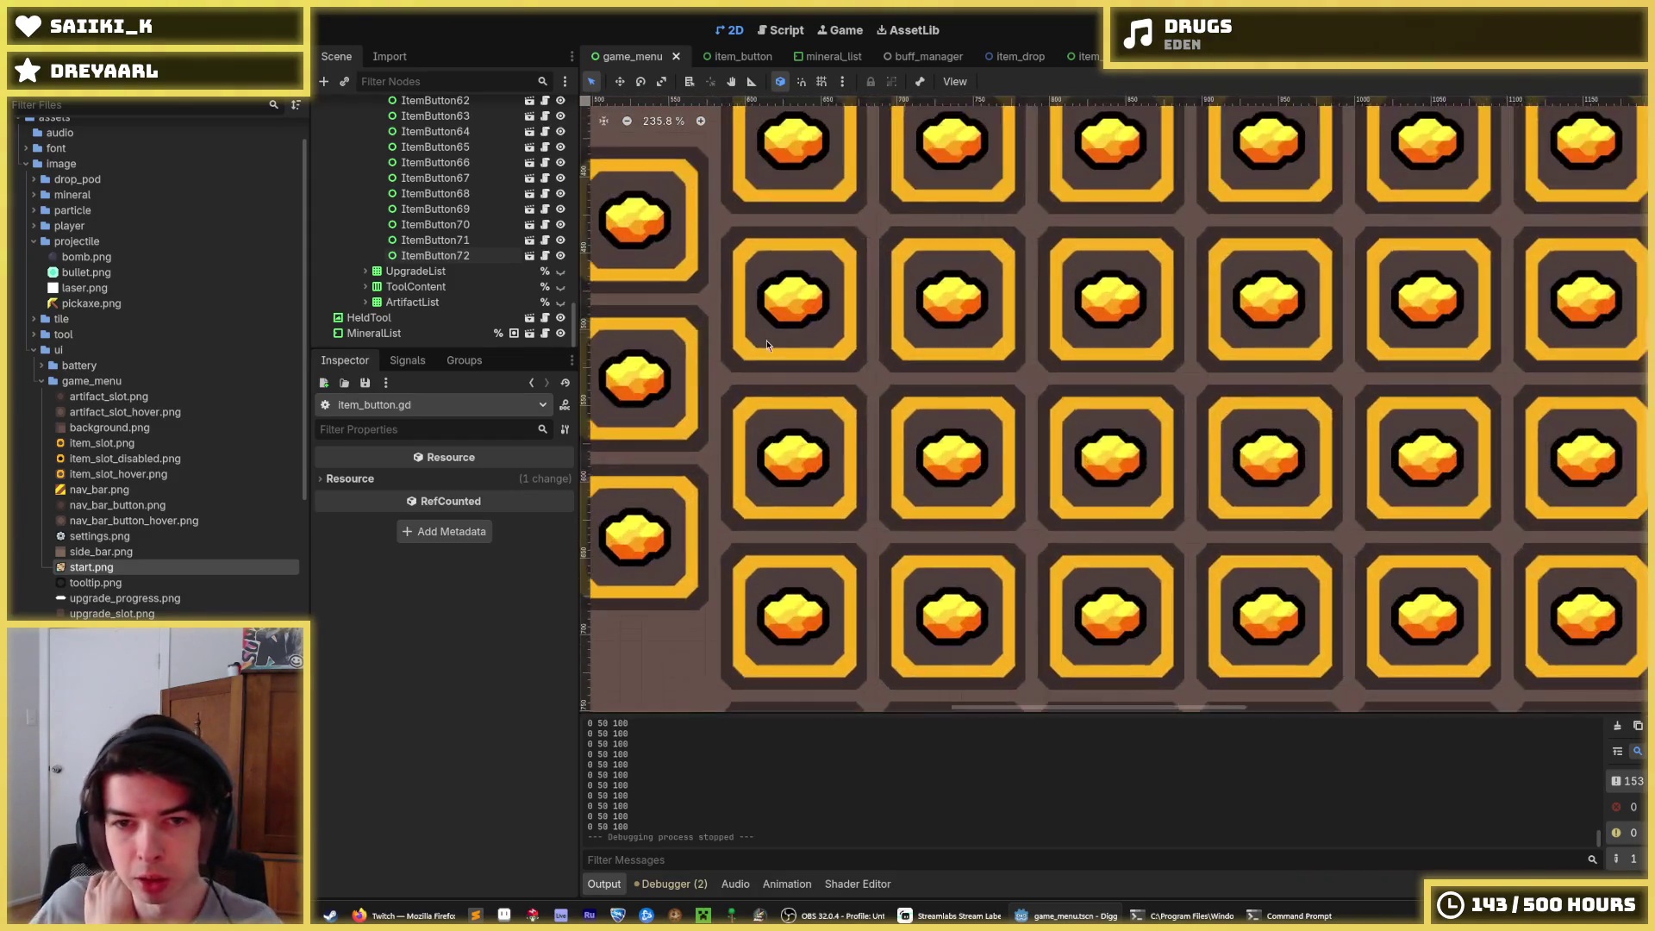
{"action": "scroll", "coordinate": [767, 345], "scroll_direction": "down", "scroll_amount": 9}
{"action": "scroll", "coordinate": [765, 336], "scroll_direction": "down", "scroll_amount": 1}
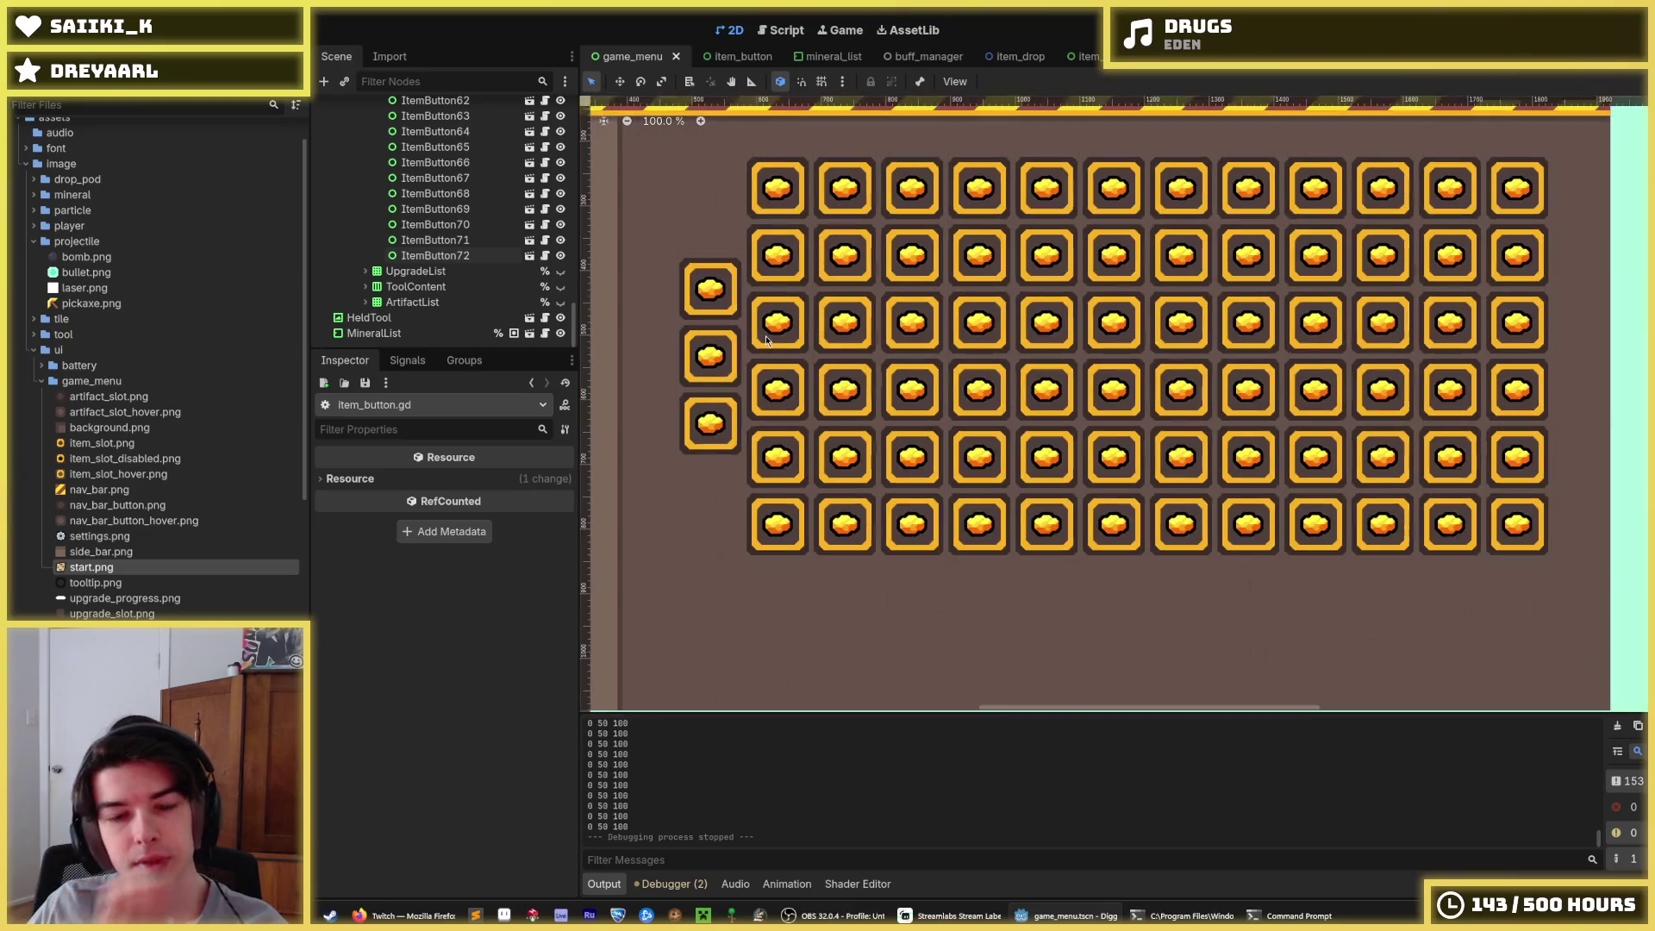
Inspect the Pickaxe button up close in the item_button scene, then dismiss Hexels' templates window
{"action": "left_click", "coordinate": [726, 56]}
{"action": "scroll", "coordinate": [1144, 270], "scroll_direction": "up", "scroll_amount": 6}
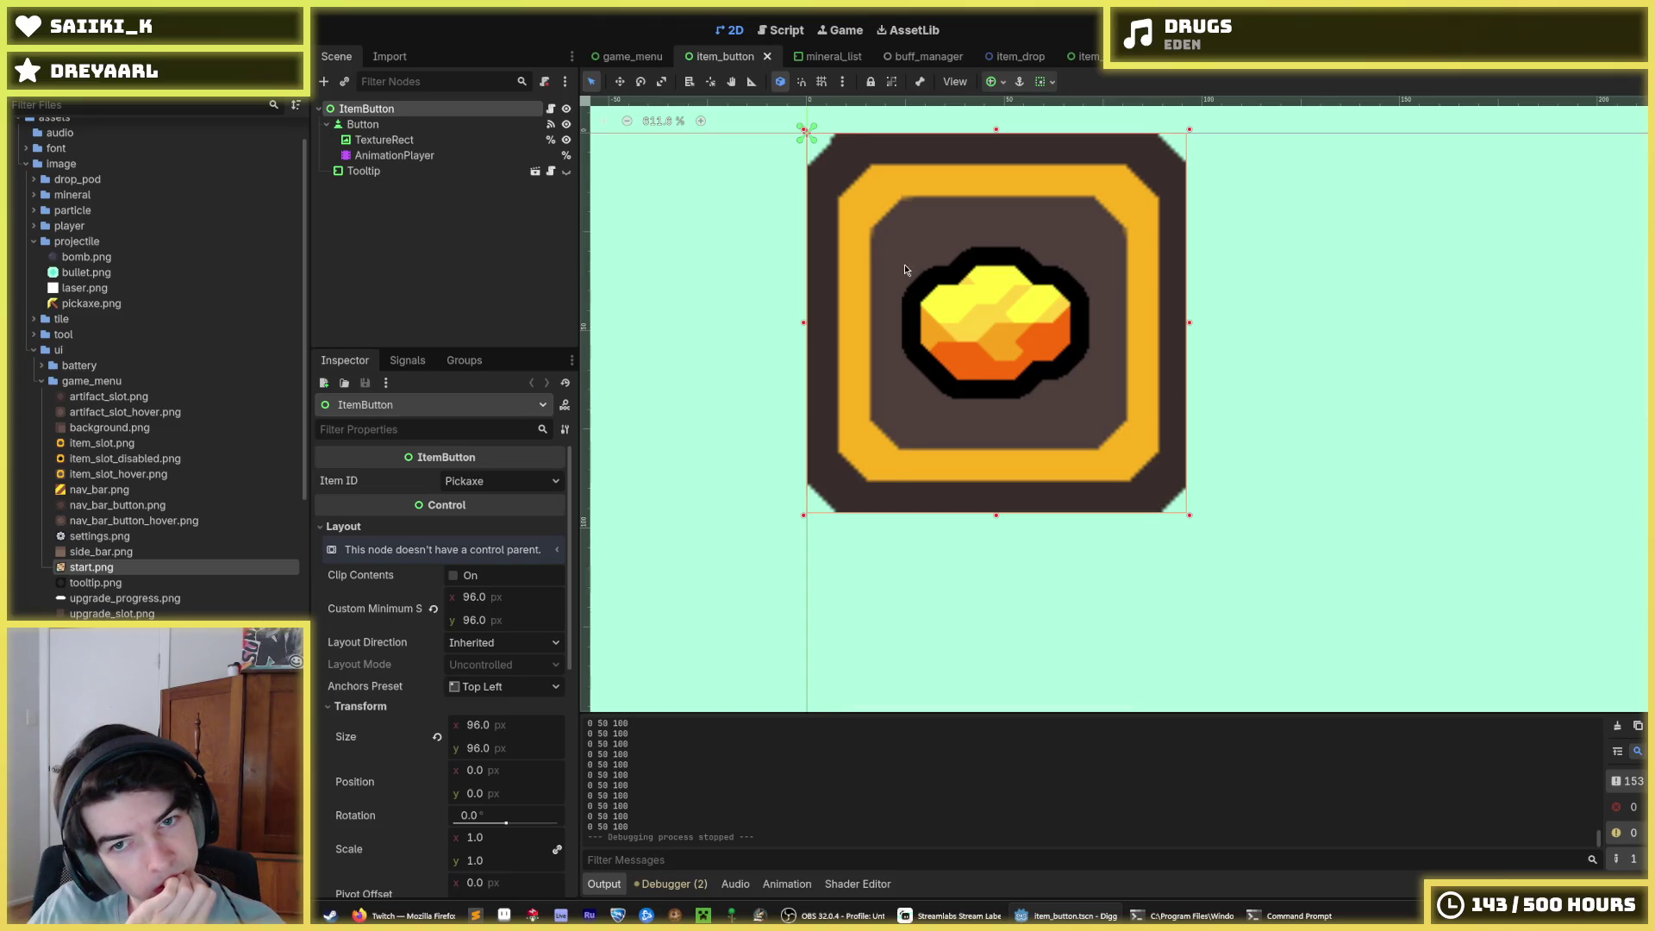
{"action": "scroll", "coordinate": [902, 270], "scroll_direction": "down", "scroll_amount": 2}
{"action": "scroll", "coordinate": [902, 272], "scroll_direction": "down", "scroll_amount": 3}
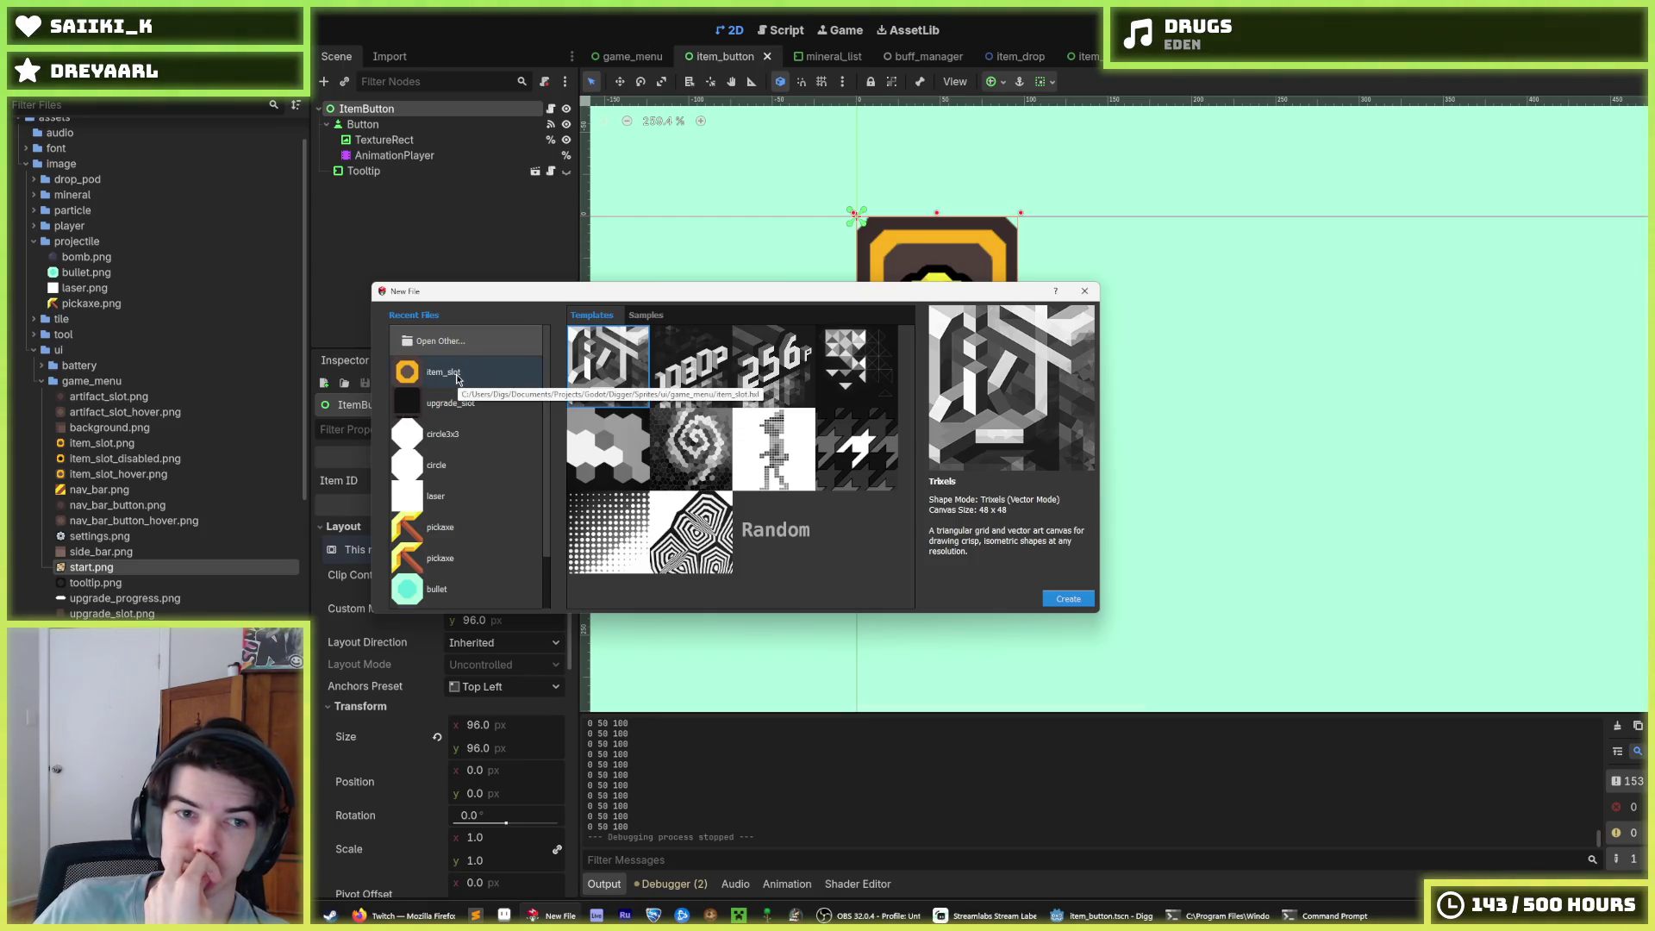
{"action": "left_click", "coordinate": [1085, 291]}
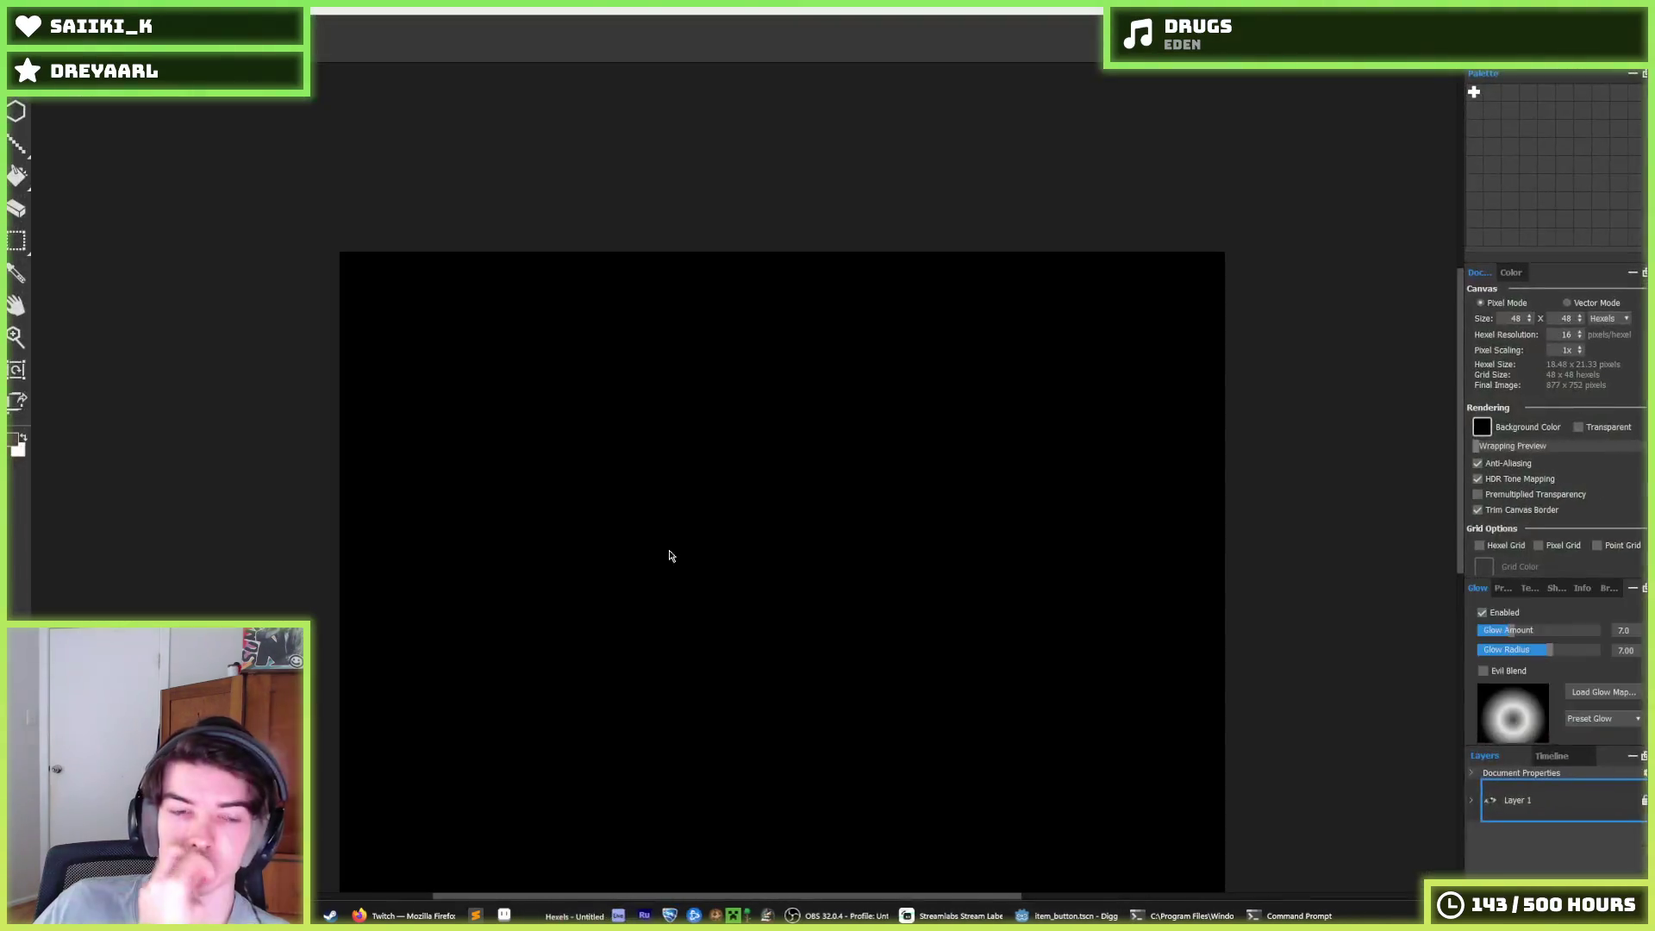
Quit Hexels with Alt+F4, back to Godot's item_button scene
{"action": "scroll", "coordinate": [735, 492], "scroll_direction": "down", "scroll_amount": 5}
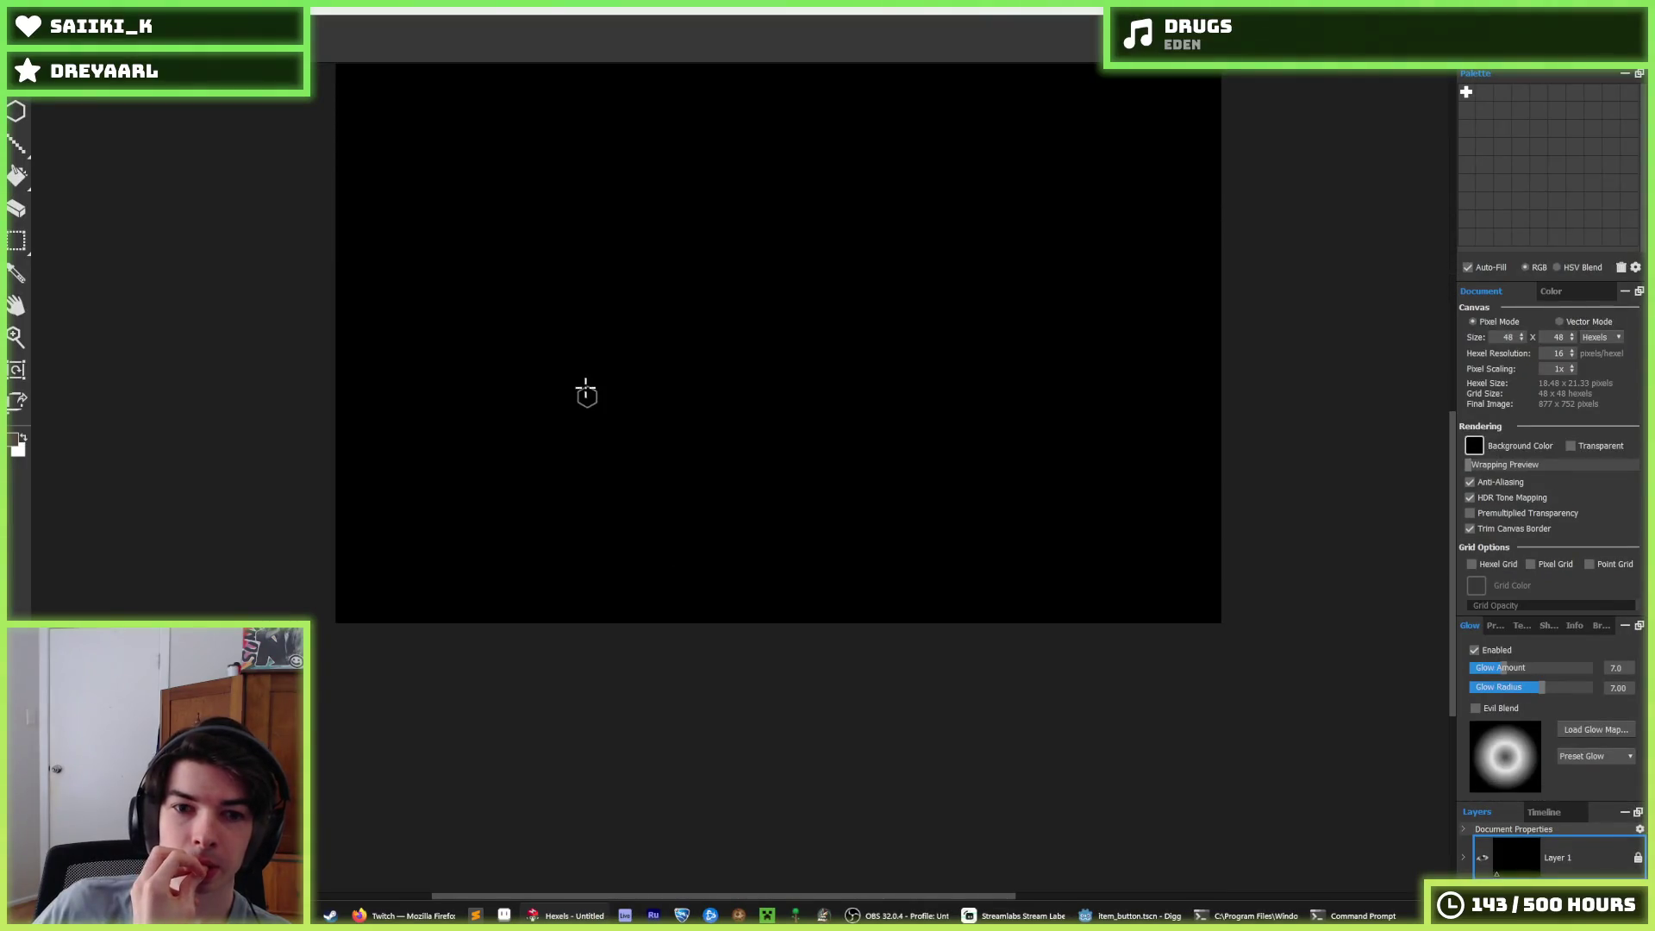
{"action": "scroll", "coordinate": [583, 388], "scroll_direction": "up", "scroll_amount": 4}
{"action": "key", "text": "alt+F4"}
{"action": "scroll", "coordinate": [867, 419], "scroll_direction": "up", "scroll_amount": 4}
{"action": "scroll", "coordinate": [857, 376], "scroll_direction": "up", "scroll_amount": 3}
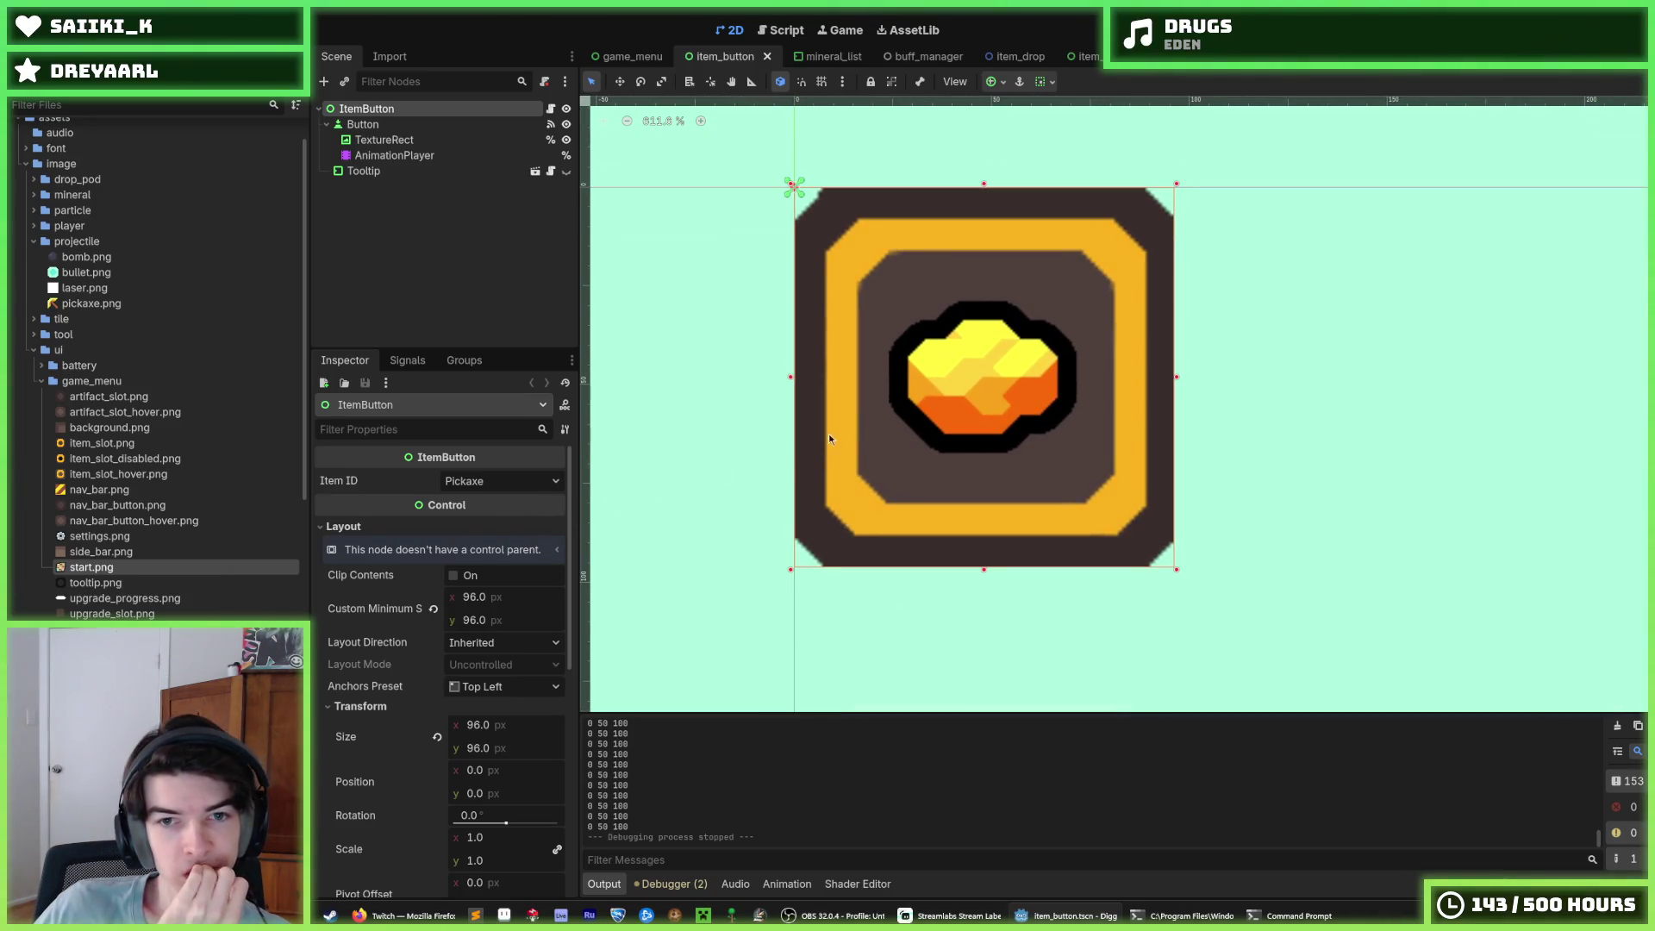
Screen-capture the deselected item button region at 100% zoom
{"action": "scroll", "coordinate": [819, 403], "scroll_direction": "down", "scroll_amount": 6}
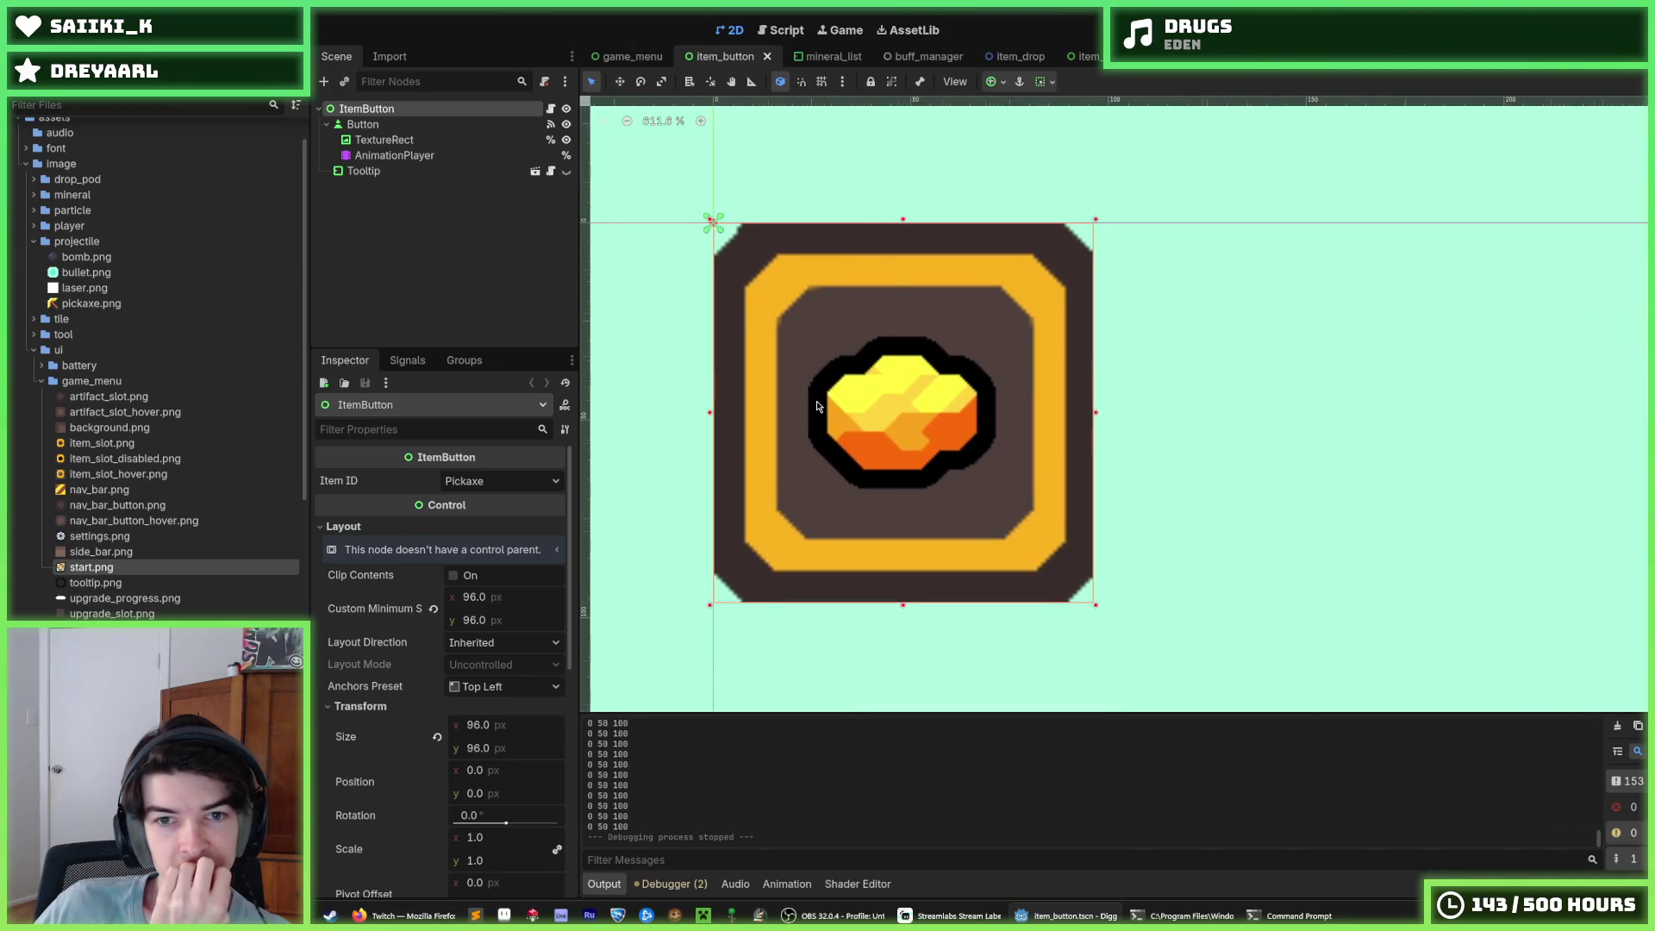
{"action": "scroll", "coordinate": [819, 407], "scroll_direction": "down", "scroll_amount": 5}
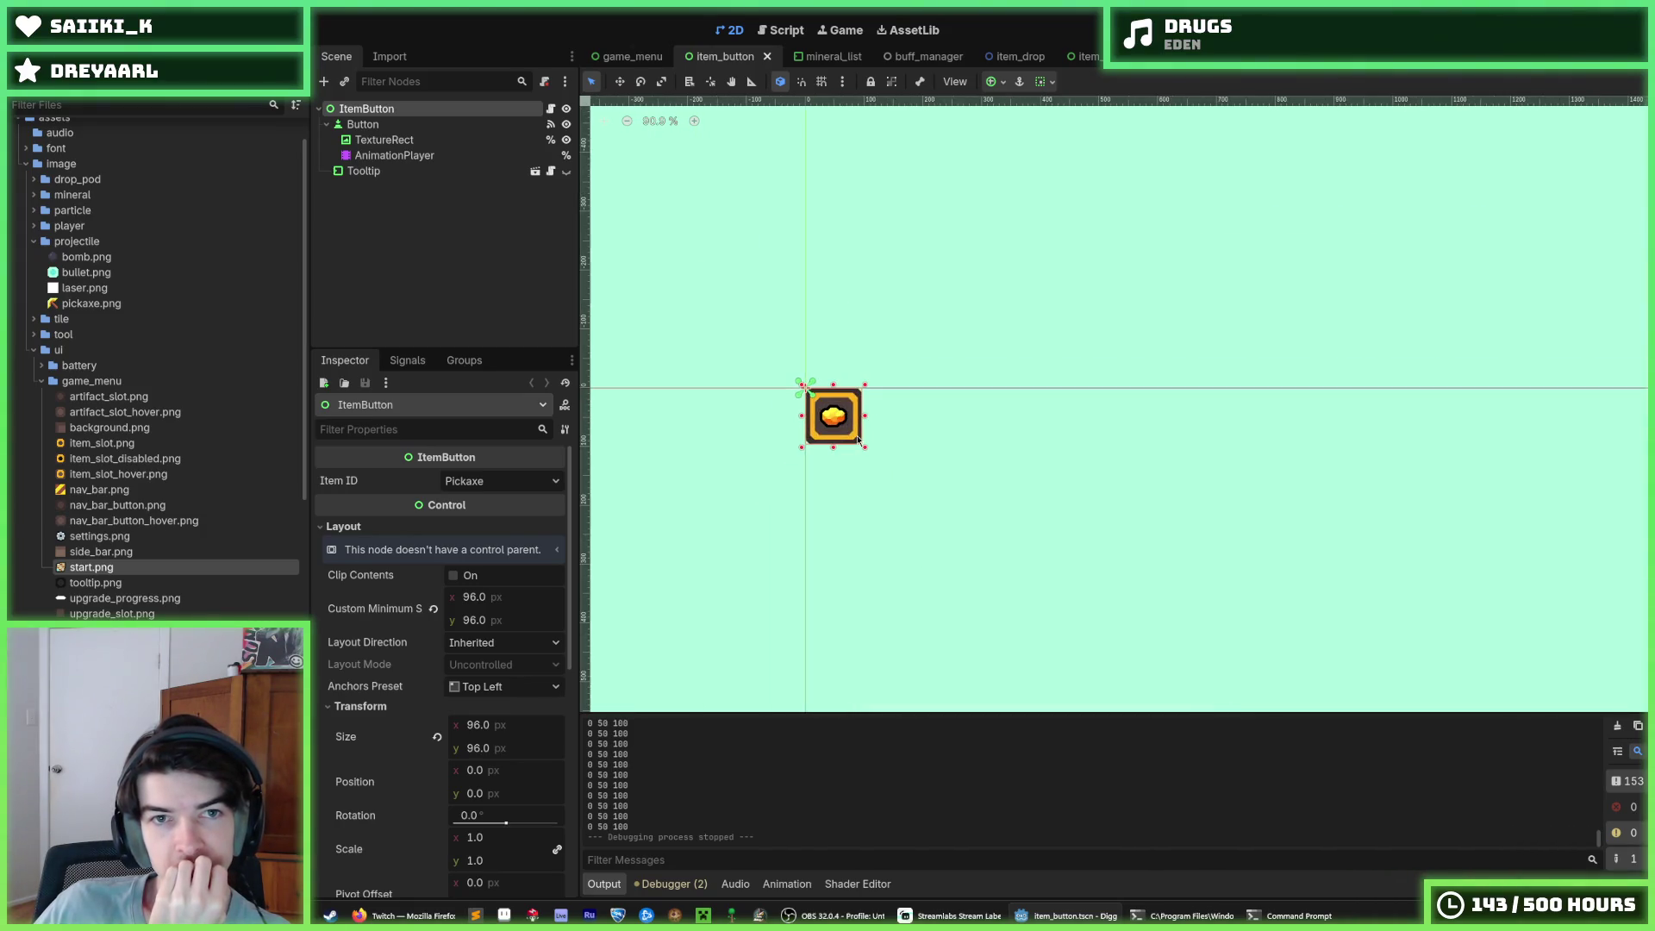
{"action": "scroll", "coordinate": [986, 410], "scroll_direction": "left", "scroll_amount": 3}
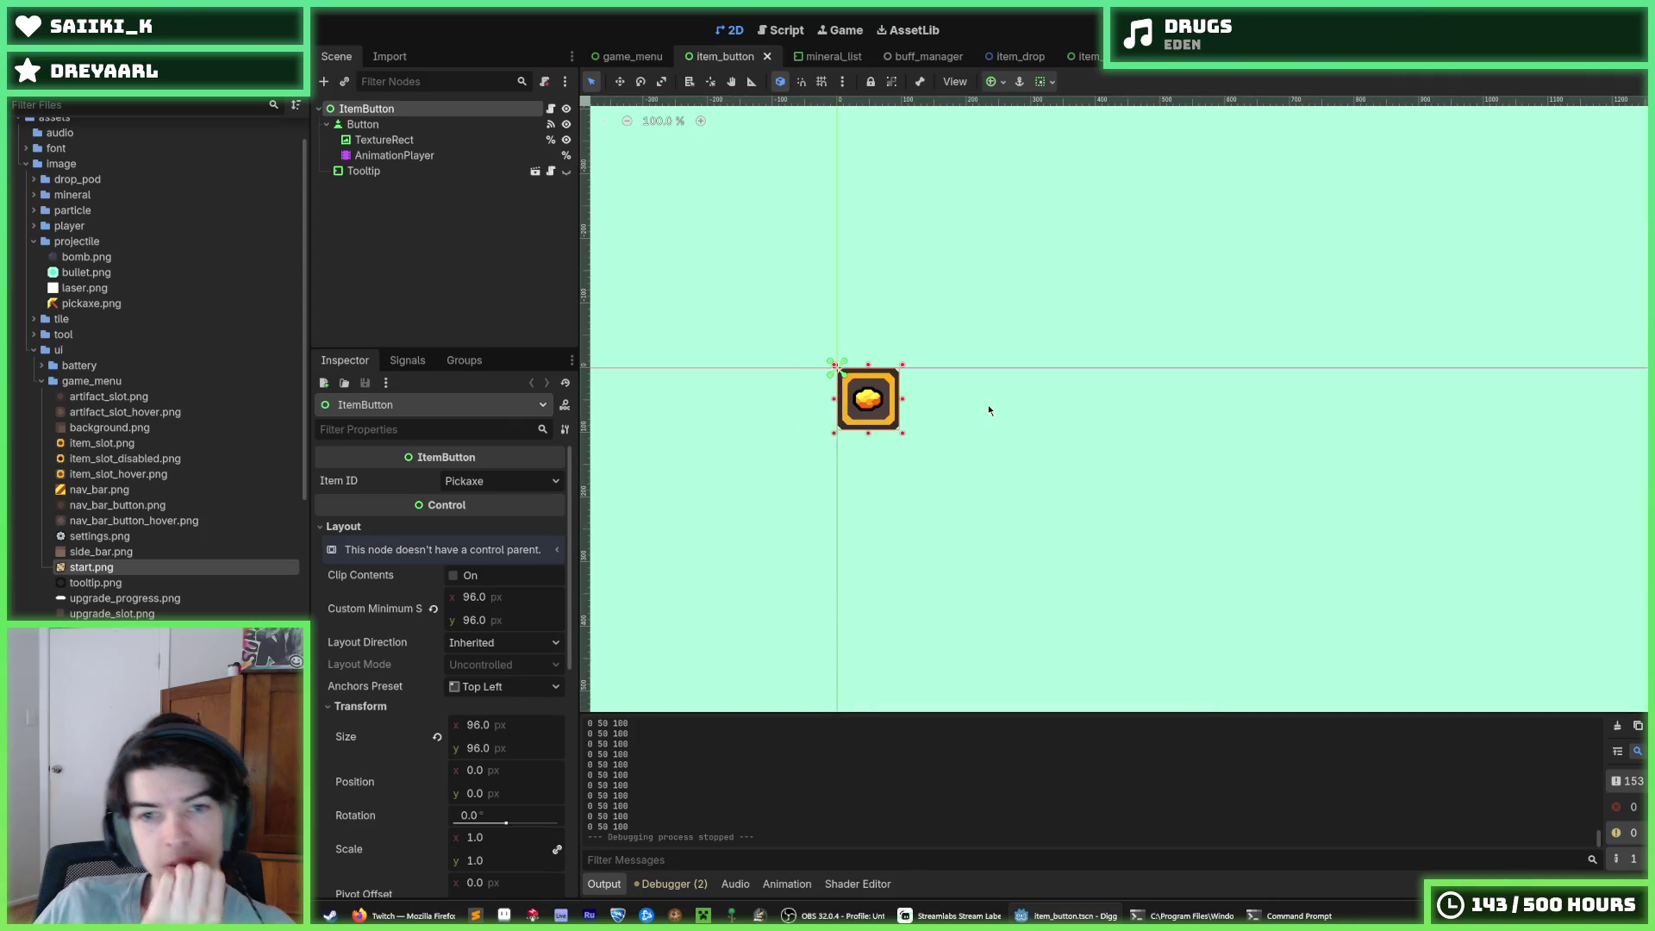
{"action": "left_click", "coordinate": [1032, 438]}
{"action": "key", "text": "super+shift+s"}
{"action": "mouse_move", "coordinate": [811, 348]}
{"action": "left_mouse_down"}
{"action": "mouse_move", "coordinate": [972, 469]}
{"action": "mouse_move", "coordinate": [933, 466]}
{"action": "left_mouse_up"}
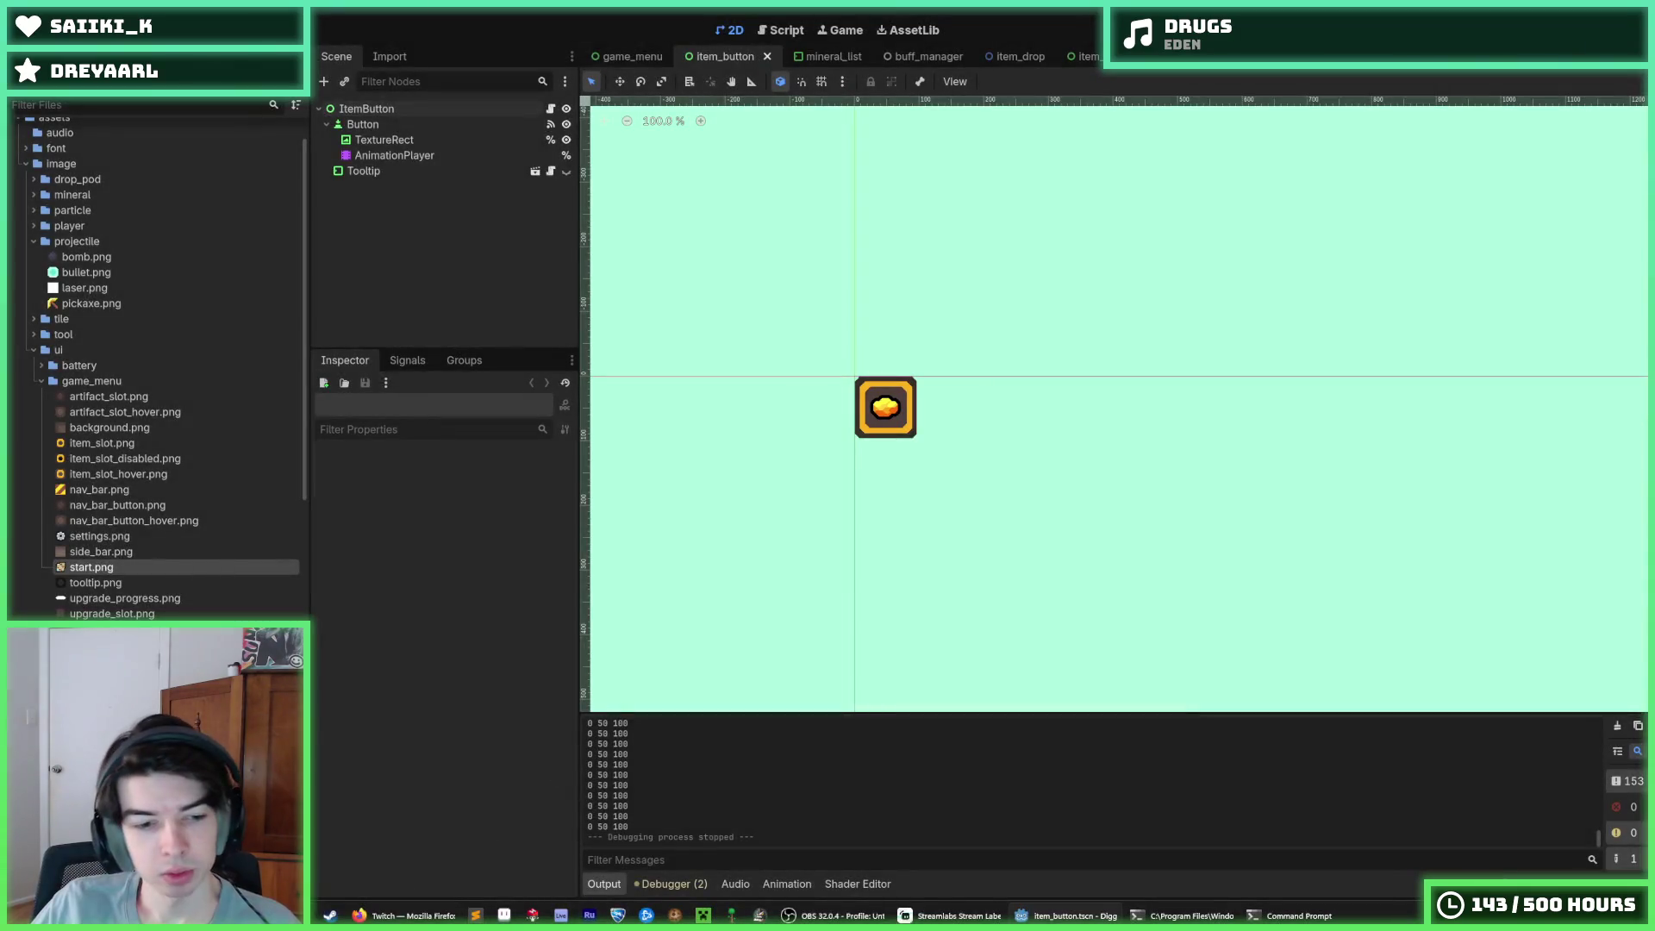
Launch Aseprite and paste the captured button image as a new sprite
{"action": "key", "text": "super"}
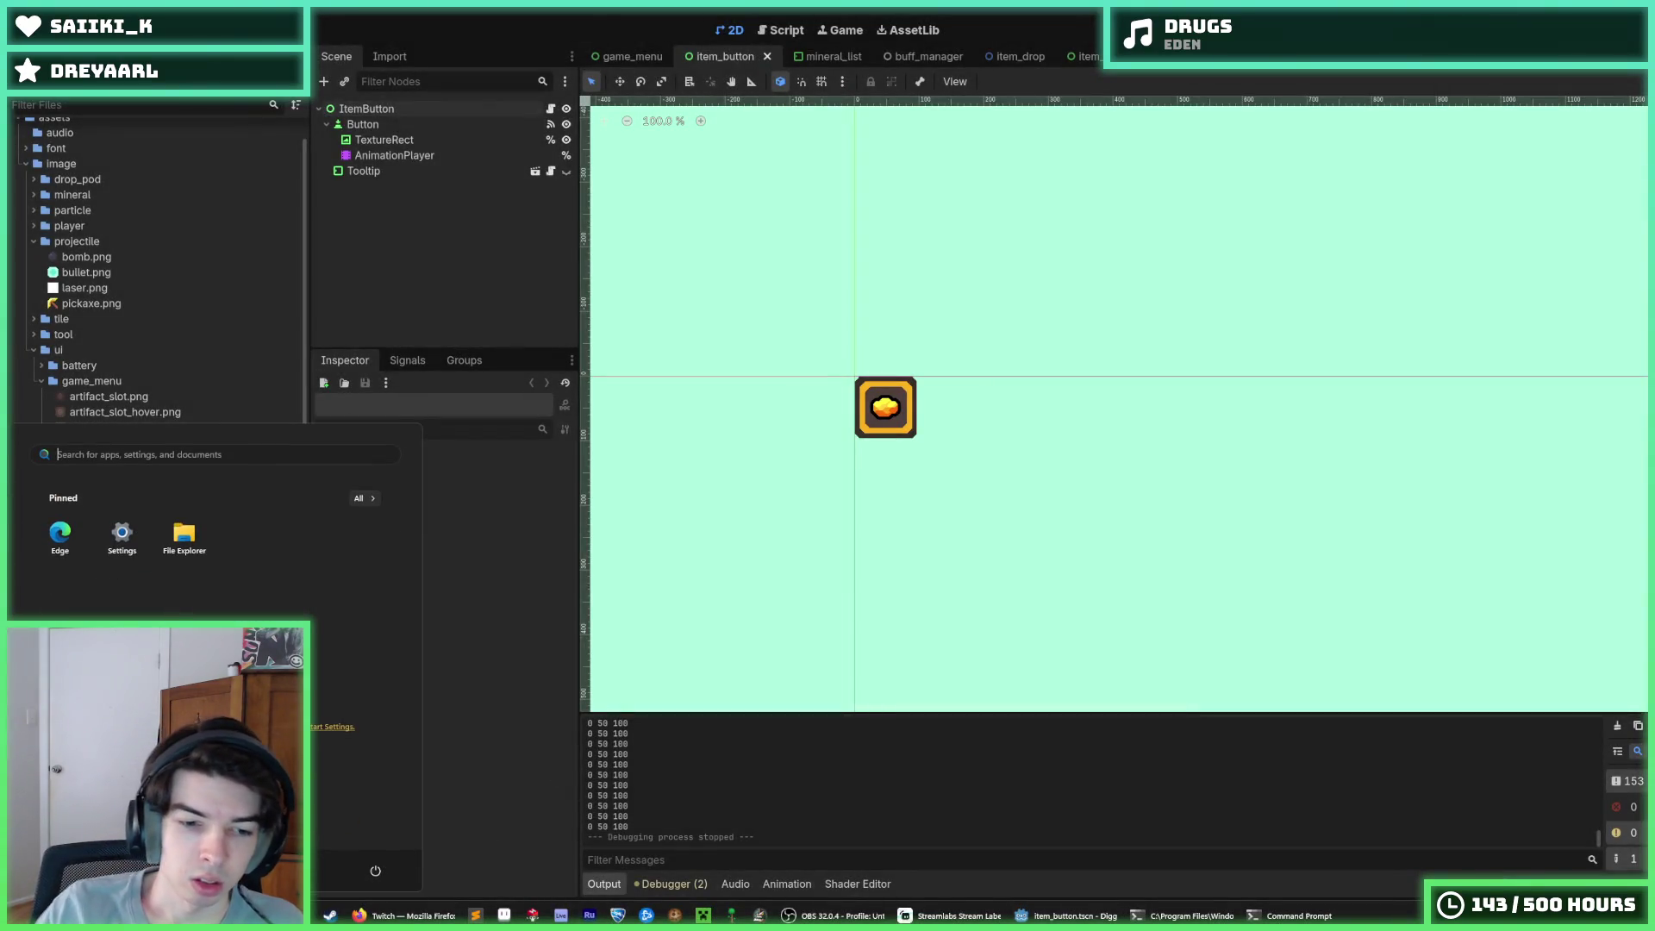
{"action": "left_click", "coordinate": [502, 915]}
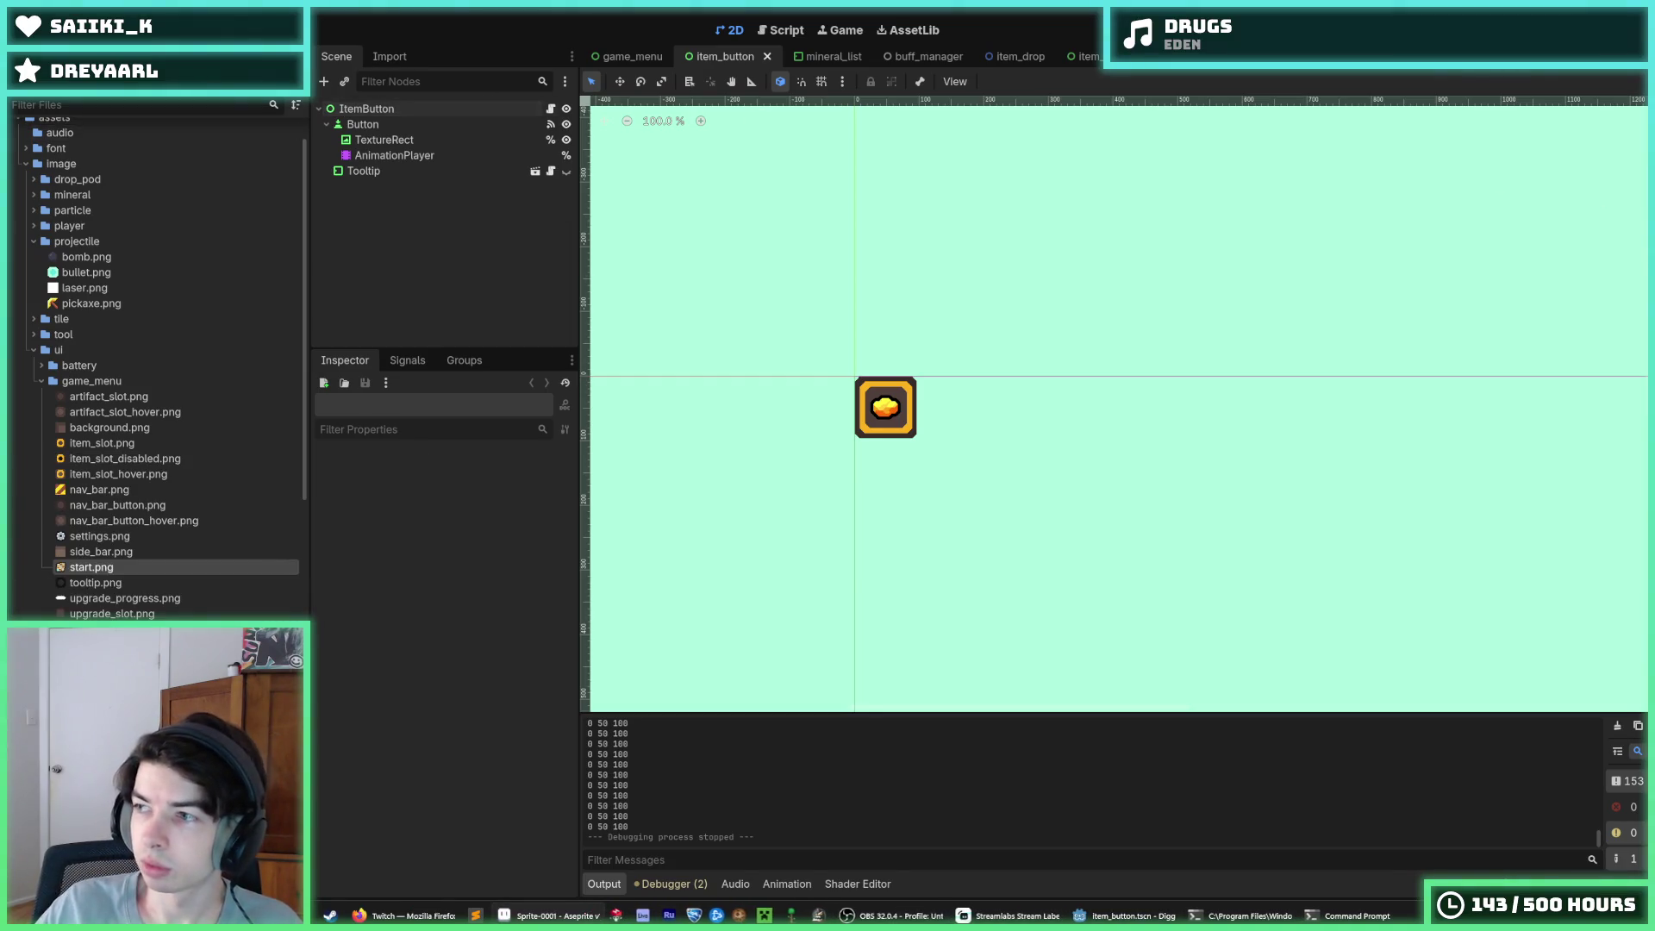
{"action": "key", "text": "ctrl+v"}
Place the pasted screenshot on the canvas and crop the sprite to the framed icon
{"action": "left_click", "coordinate": [121, 25]}
{"action": "left_click", "coordinate": [251, 247]}
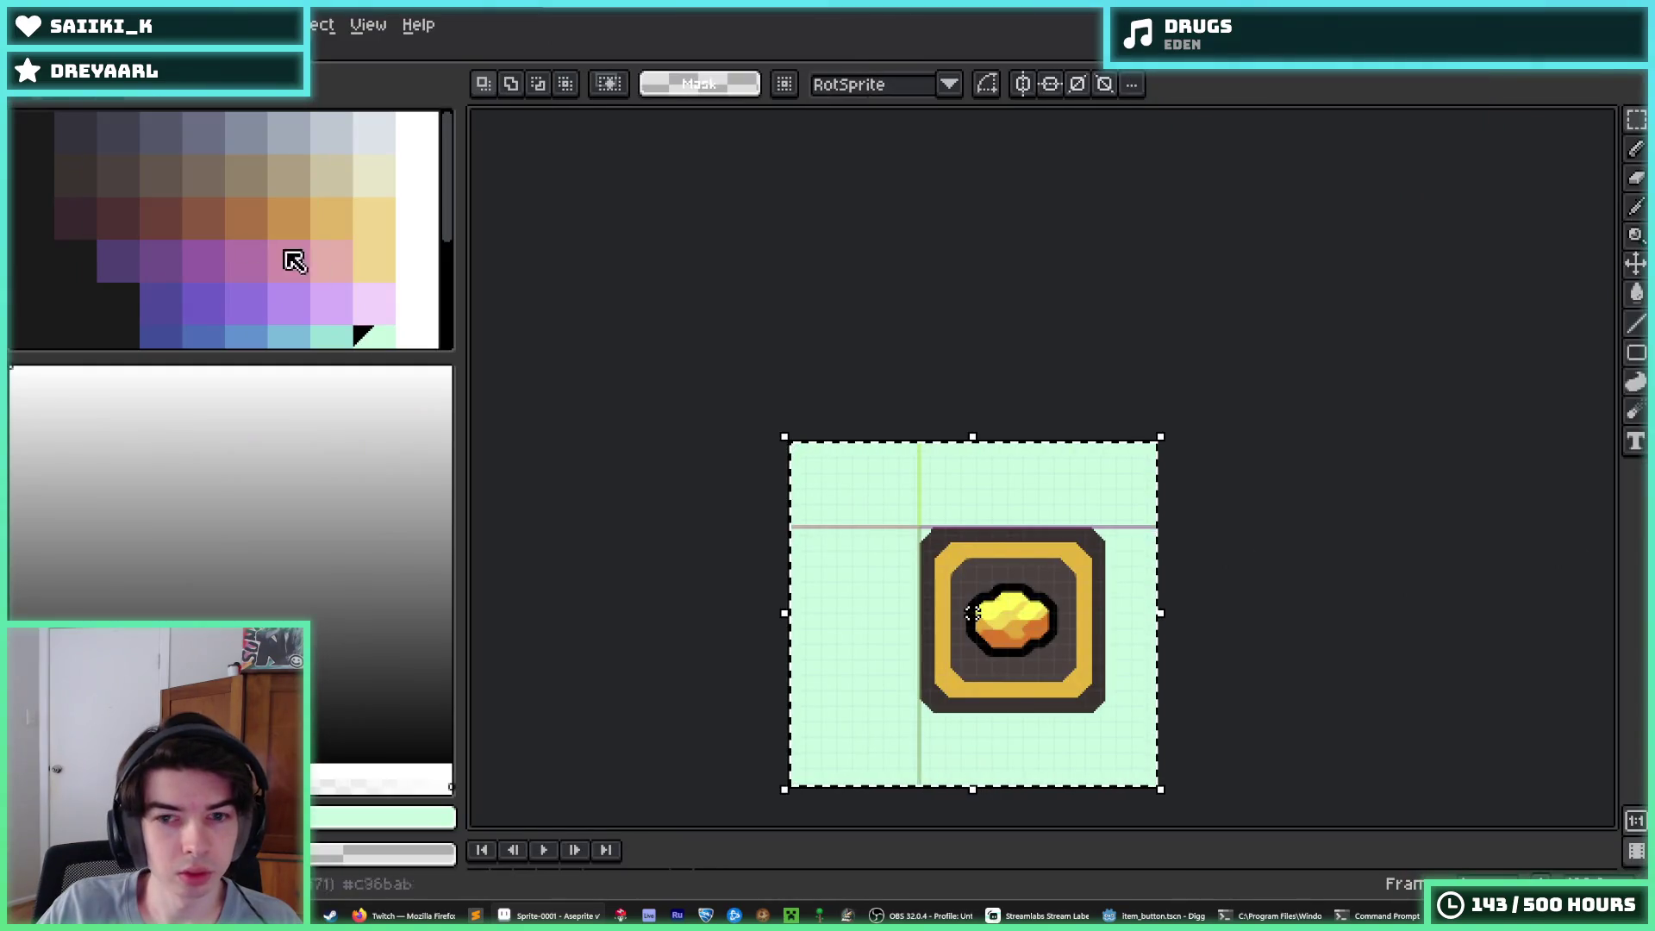
{"action": "scroll", "coordinate": [822, 480], "scroll_direction": "up", "scroll_amount": 4}
{"action": "scroll", "coordinate": [821, 480], "scroll_direction": "down", "scroll_amount": 2}
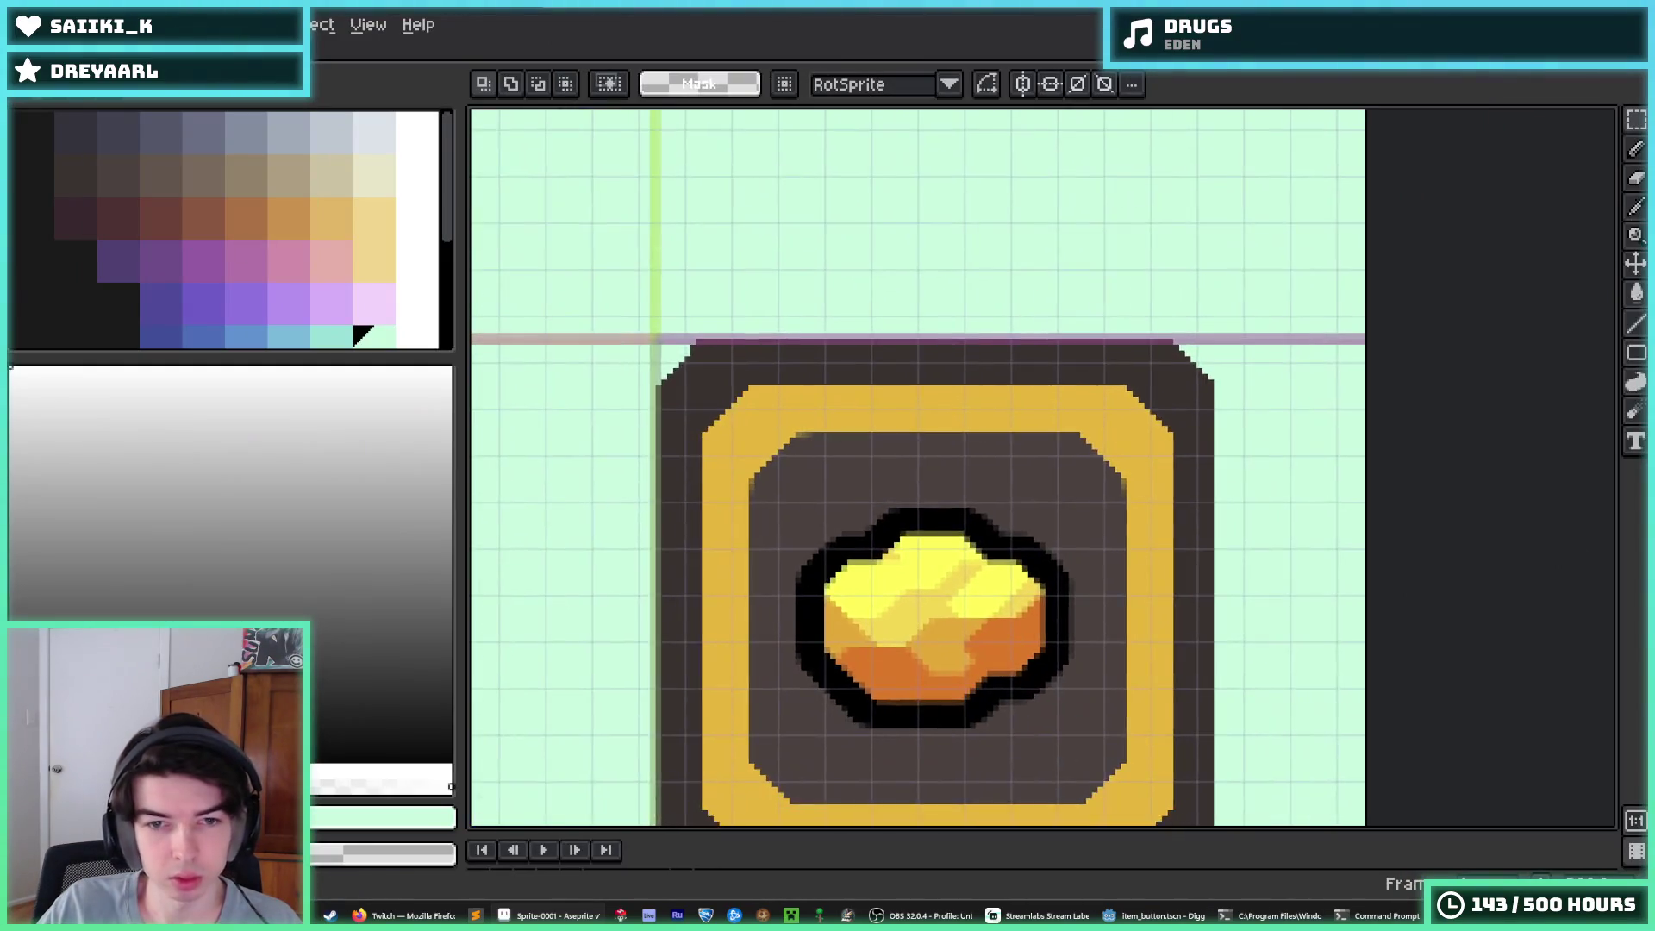
{"action": "mouse_move", "coordinate": [690, 284]}
{"action": "left_mouse_down"}
{"action": "mouse_move", "coordinate": [1071, 713]}
{"action": "mouse_move", "coordinate": [1252, 727]}
{"action": "left_mouse_up"}
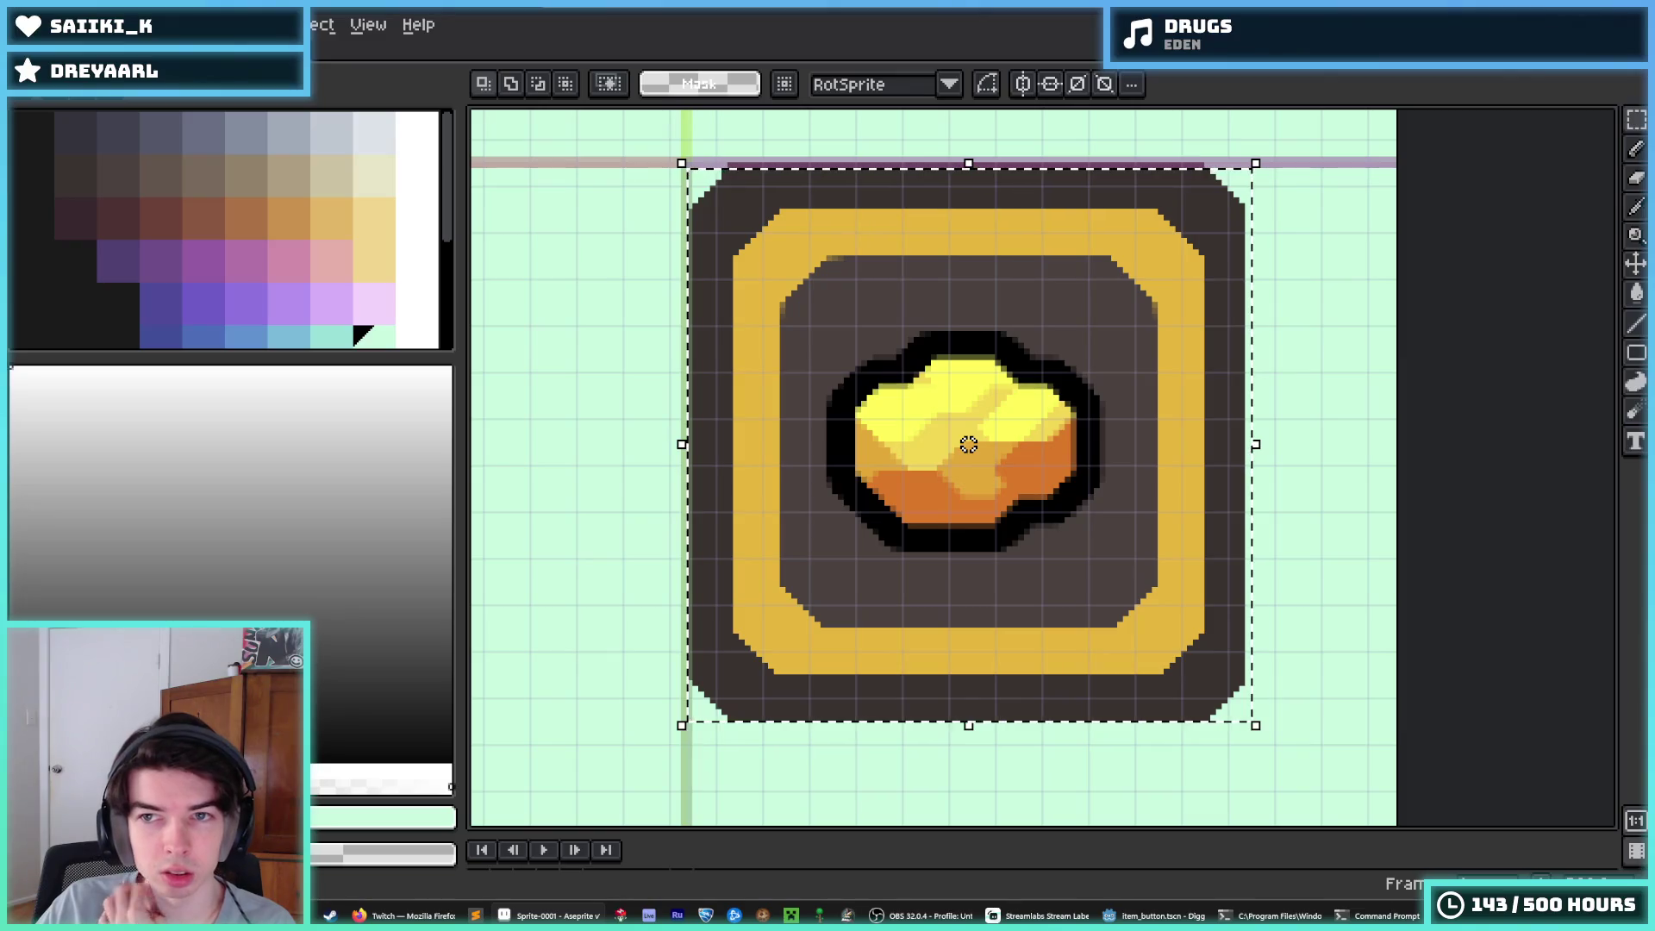
{"action": "left_click", "coordinate": [120, 24]}
{"action": "left_click", "coordinate": [142, 205]}
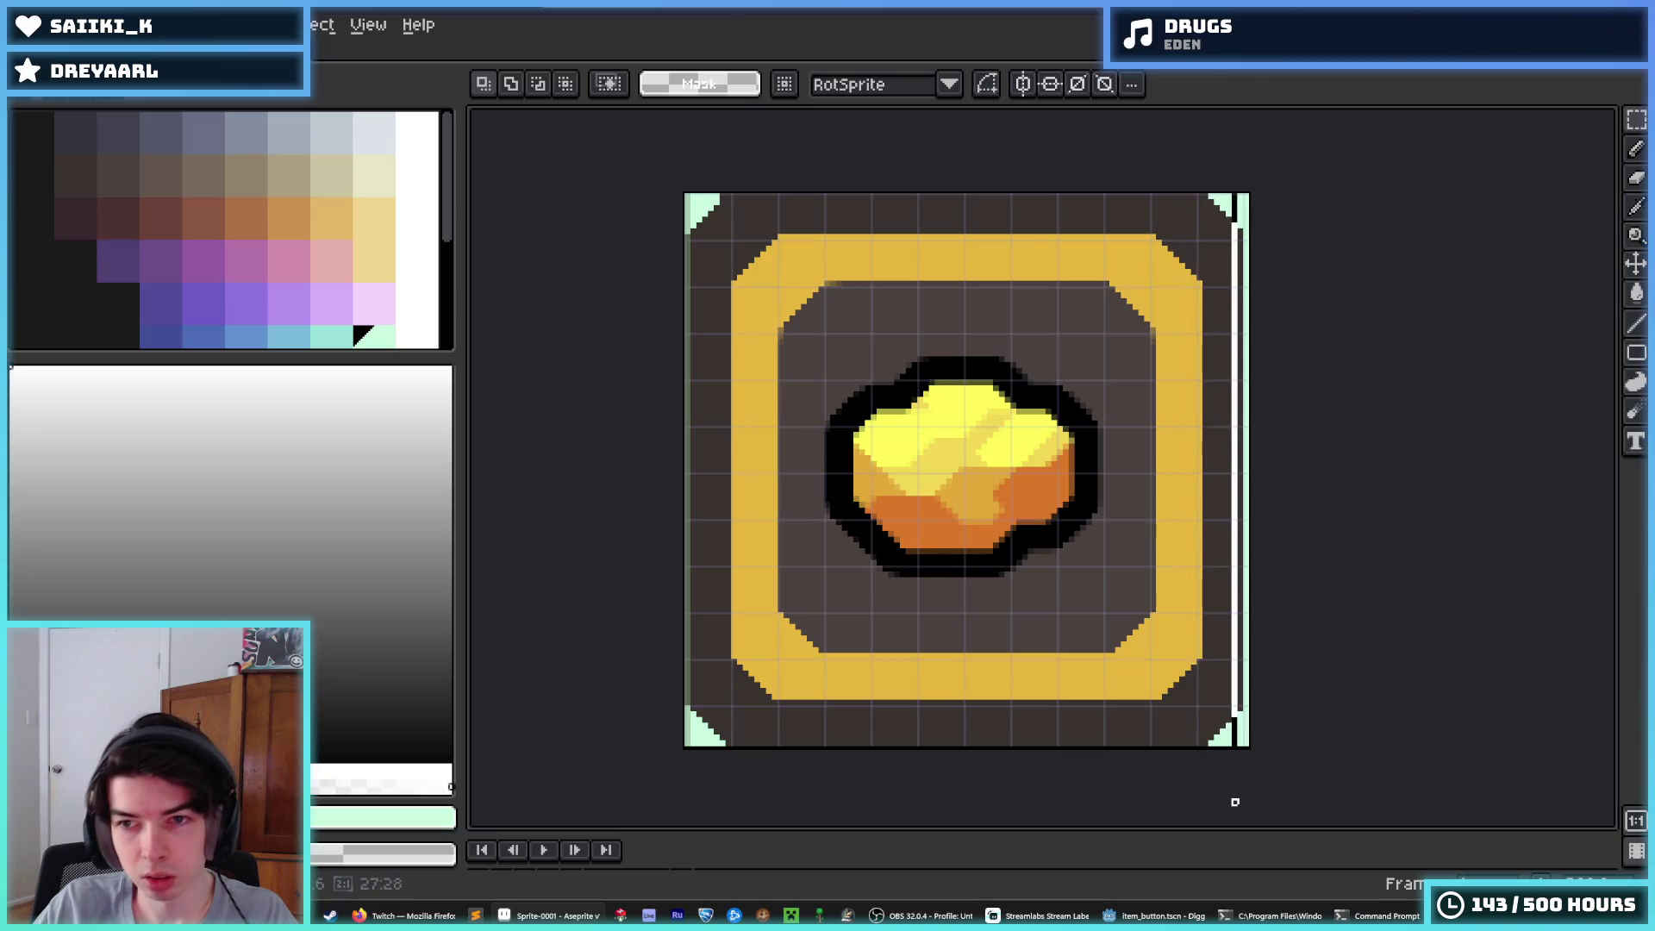
Clear the selection, marquee the gold nugget inside the frame, and switch back to Godot
{"action": "left_click", "coordinate": [121, 24]}
{"action": "left_click", "coordinate": [142, 199]}
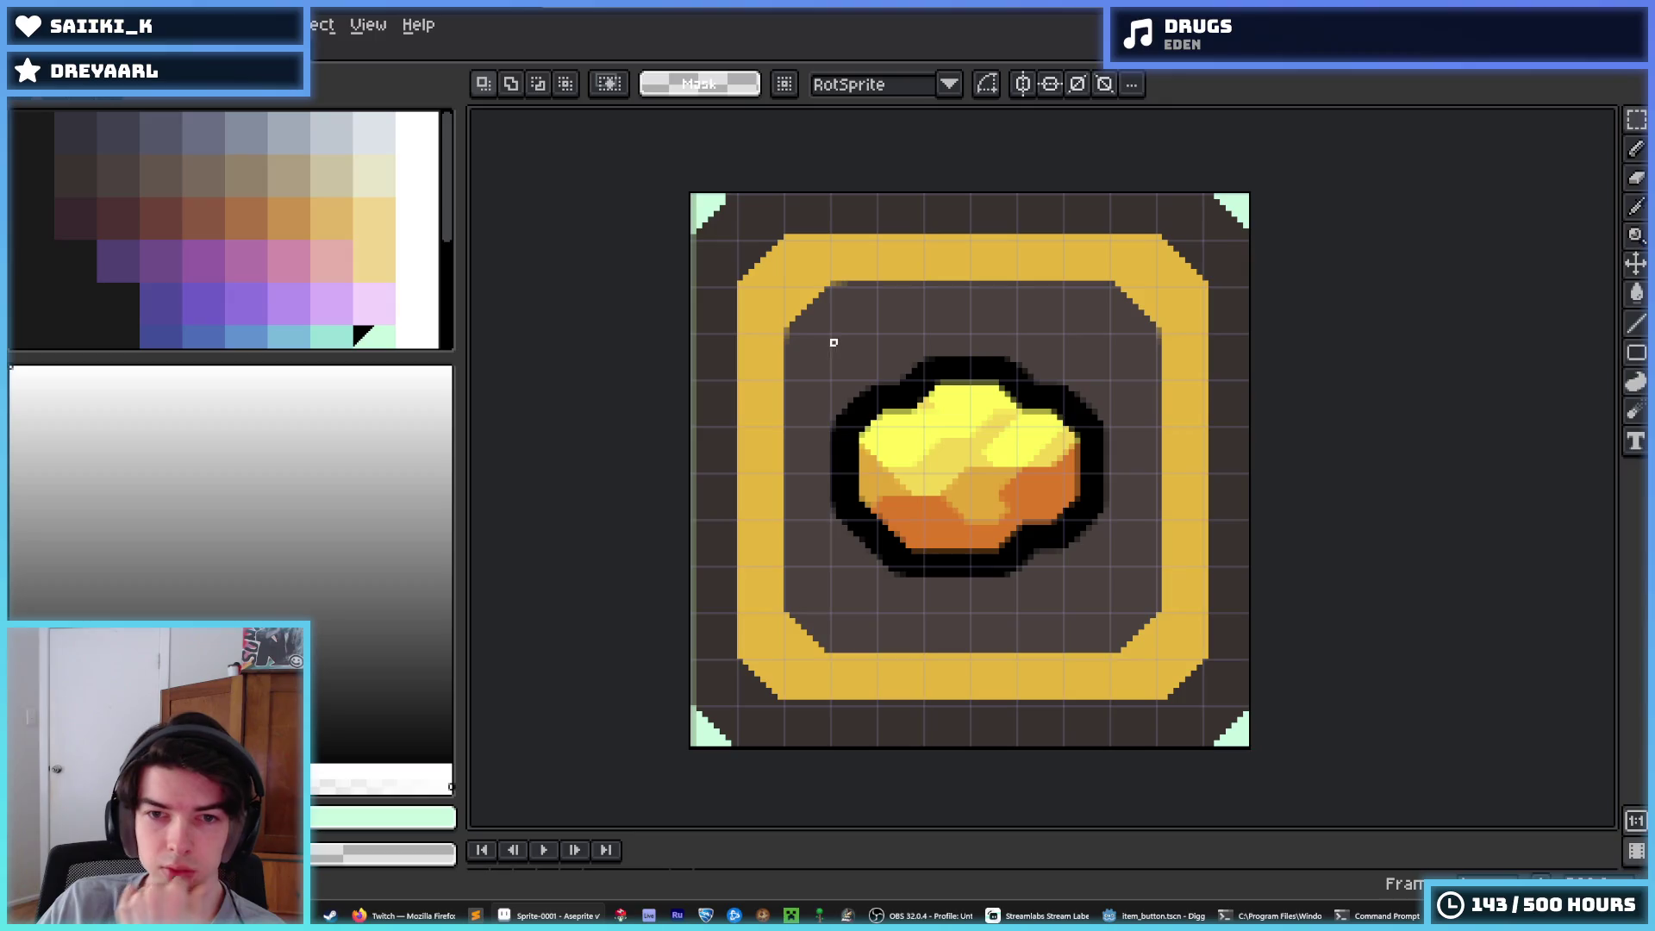
{"action": "left_click_drag", "start_coordinate": [831, 332], "coordinate": [1112, 615]}
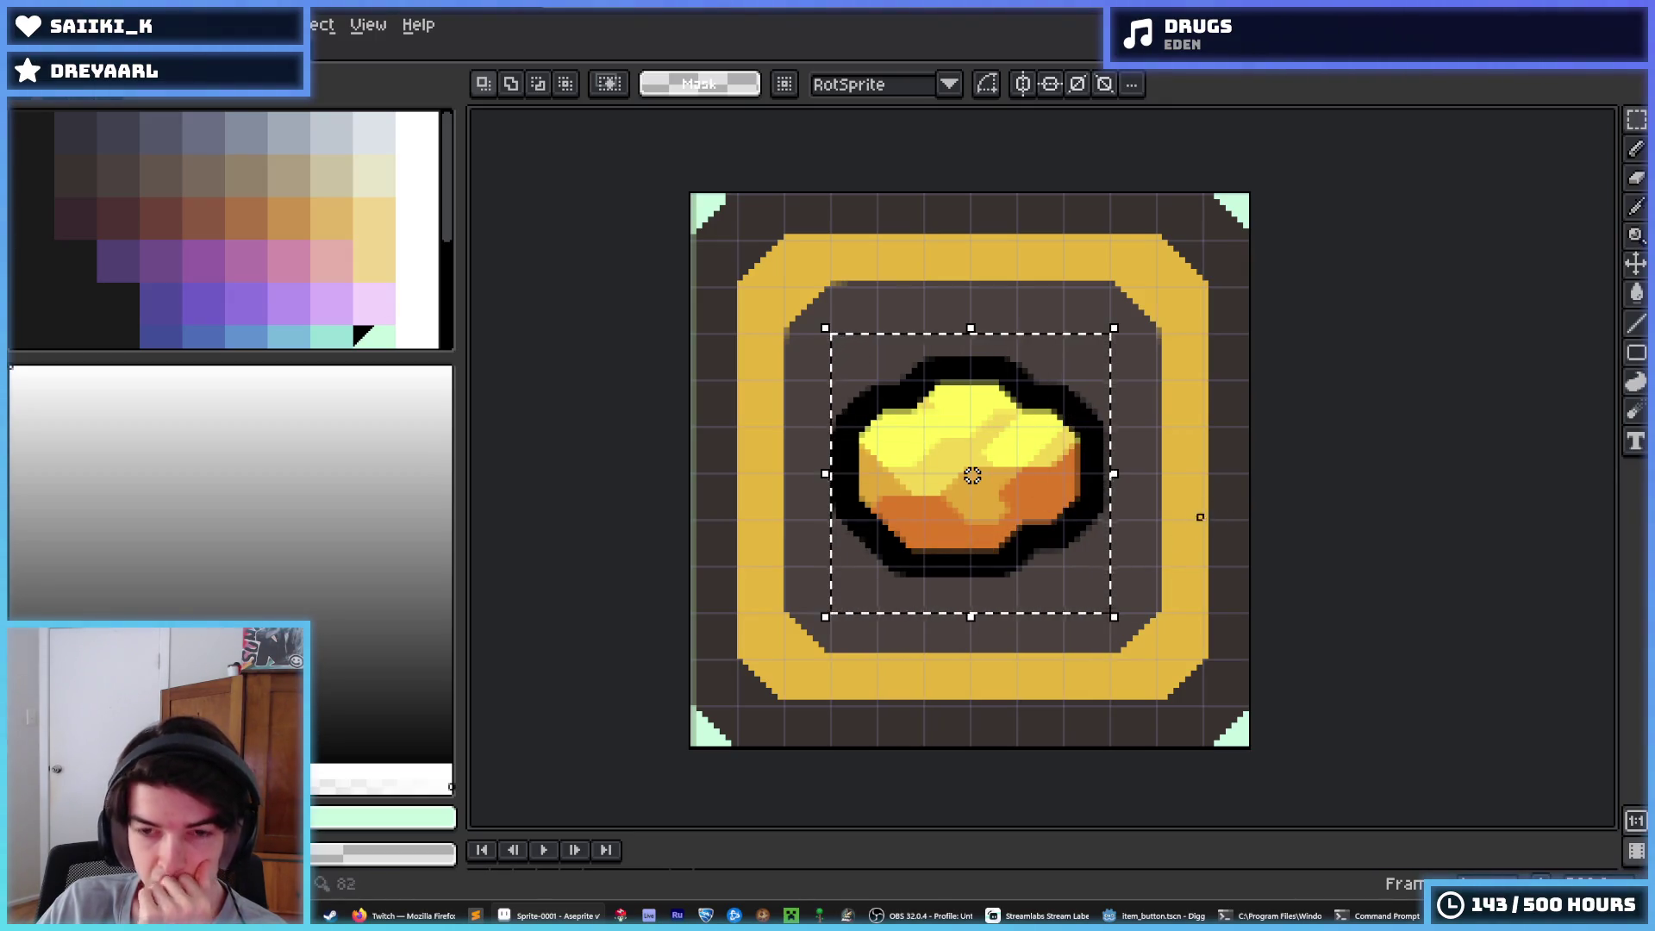
{"action": "scroll", "coordinate": [949, 475], "scroll_direction": "up", "scroll_amount": 1}
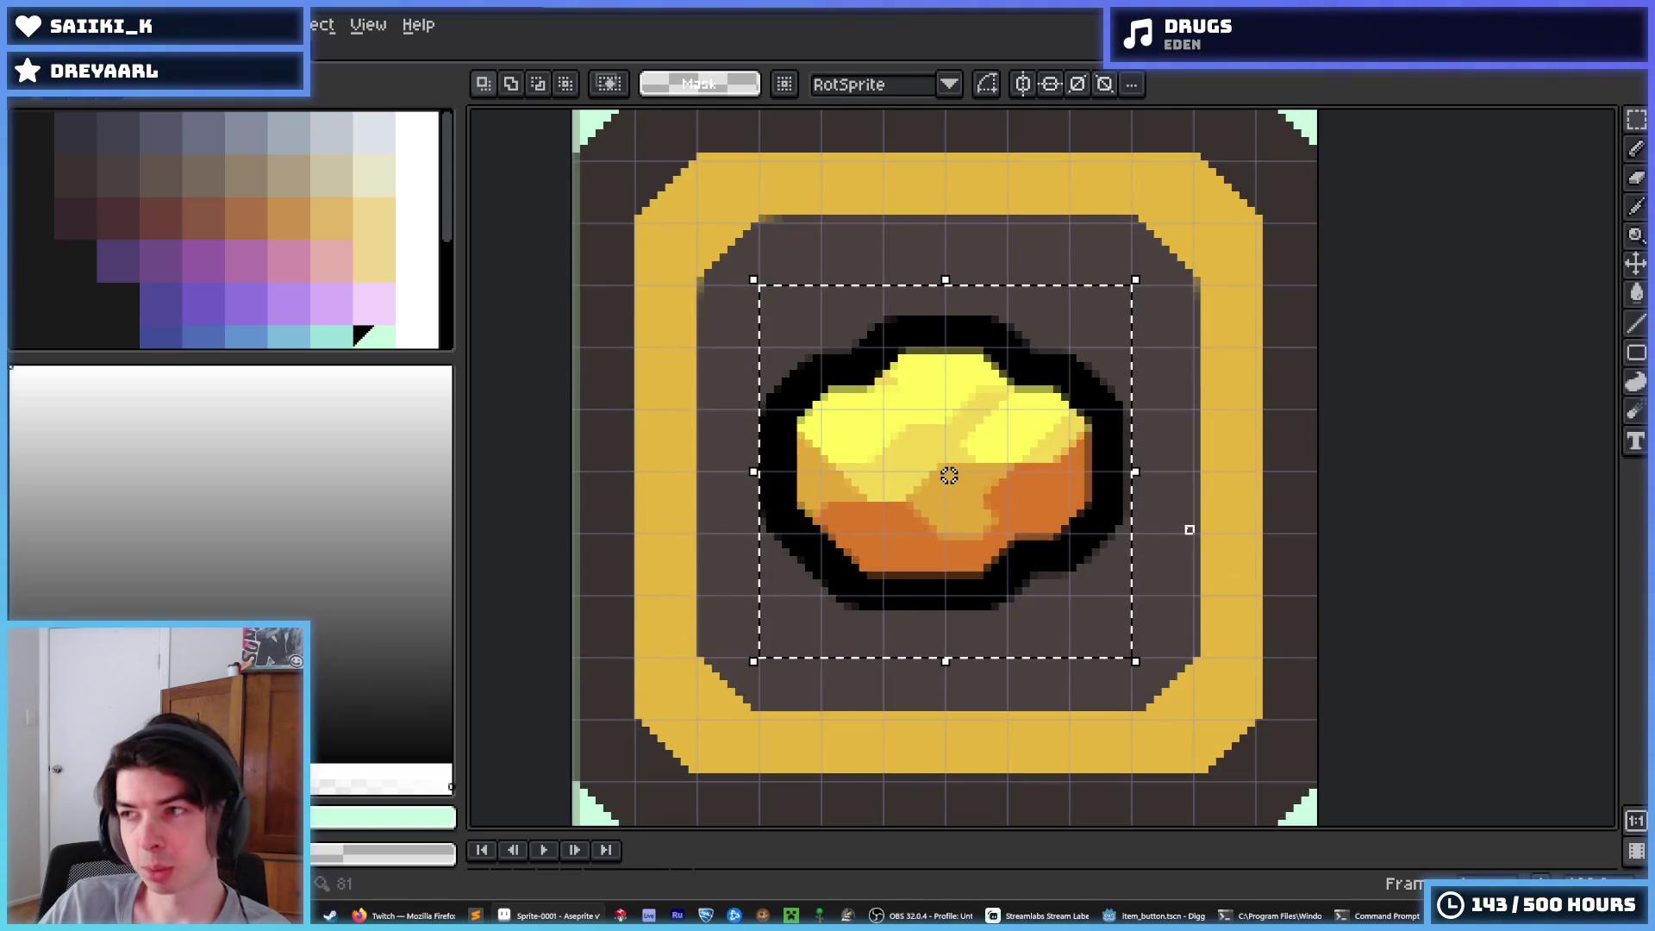
{"action": "scroll", "coordinate": [1190, 529], "scroll_direction": "down", "scroll_amount": 5}
{"action": "scroll", "coordinate": [1131, 412], "scroll_direction": "up", "scroll_amount": 5}
{"action": "scroll", "coordinate": [1129, 413], "scroll_direction": "down", "scroll_amount": 2}
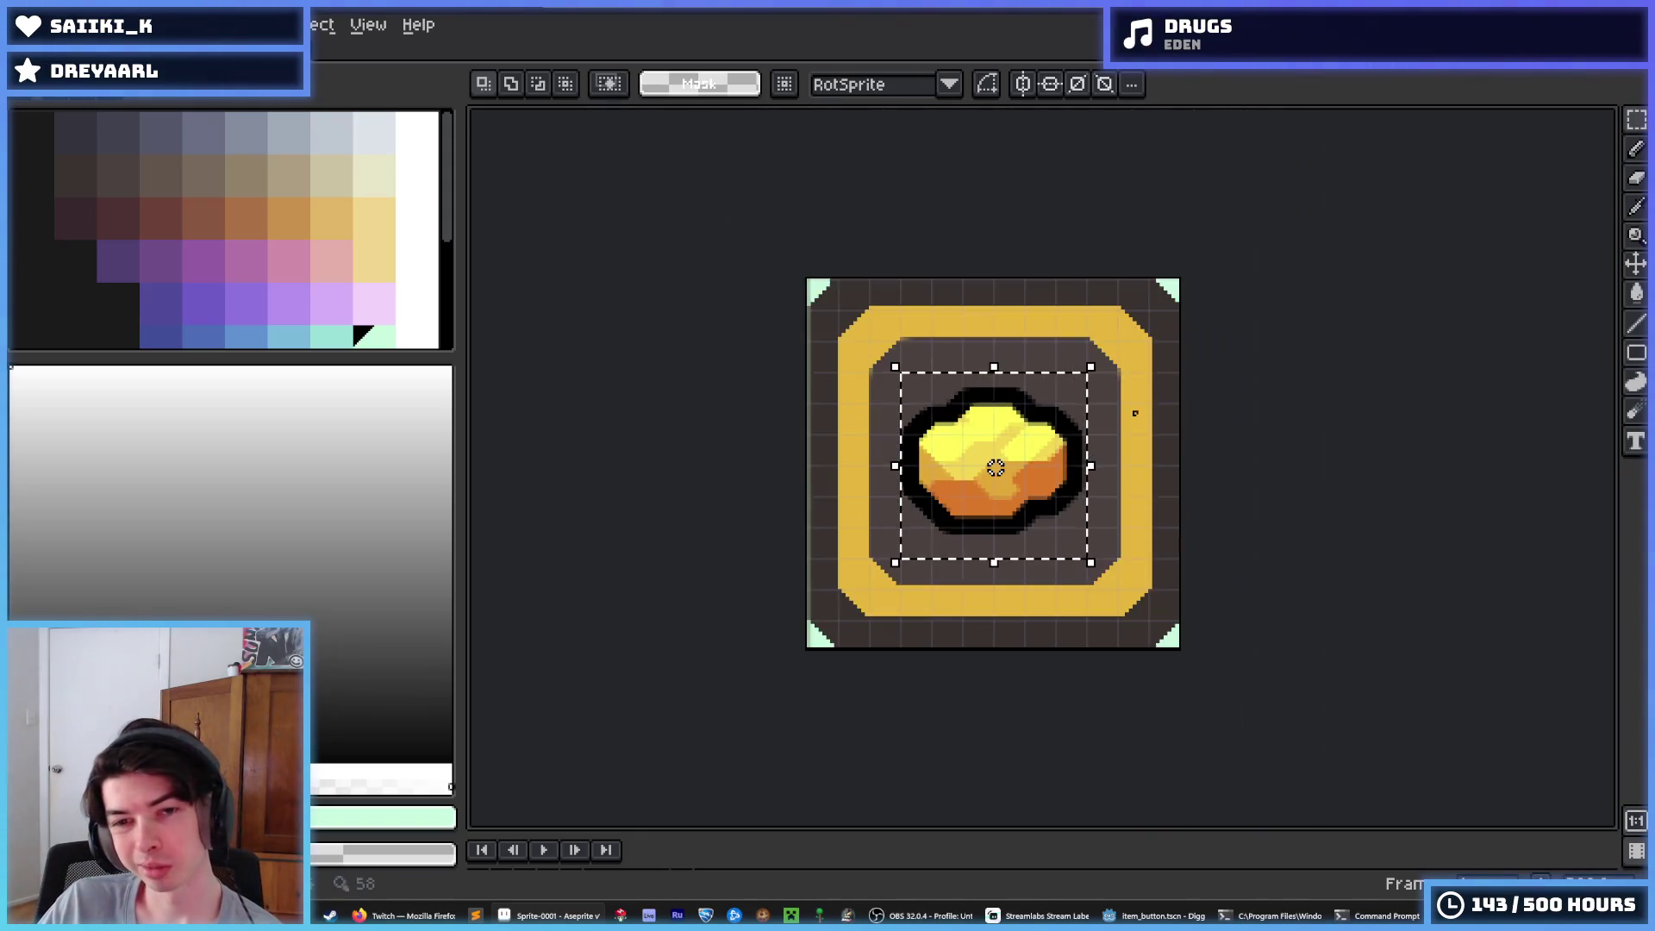
{"action": "scroll", "coordinate": [1198, 445], "scroll_direction": "up", "scroll_amount": 2}
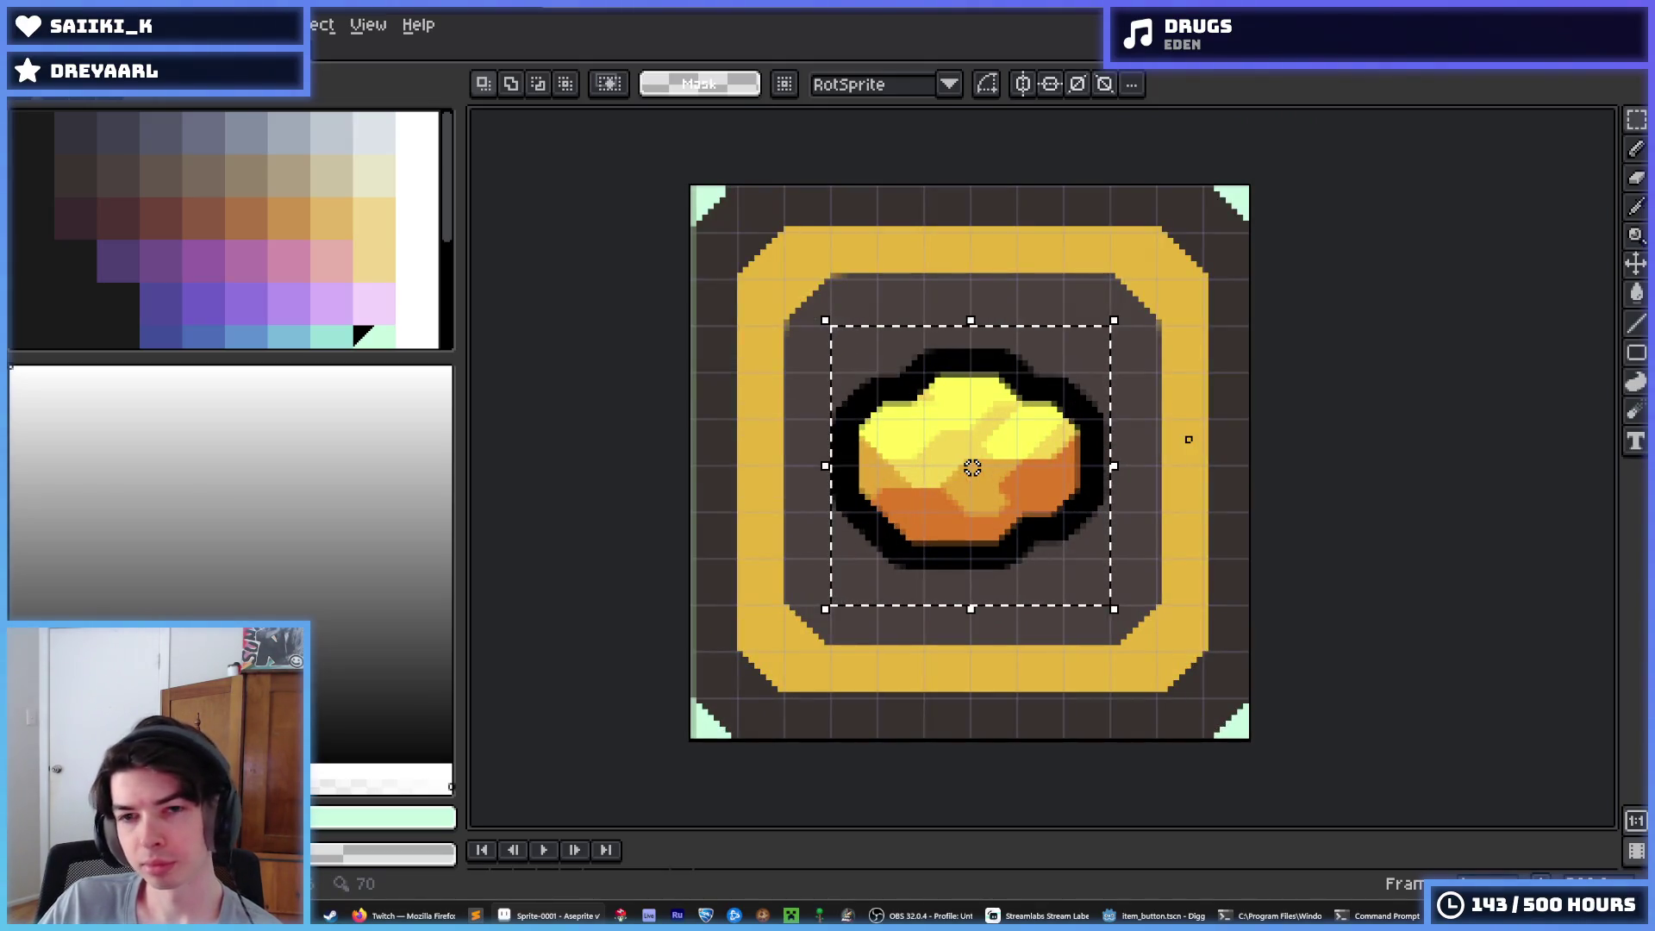
{"action": "scroll", "coordinate": [1077, 483], "scroll_direction": "down", "scroll_amount": 3}
{"action": "scroll", "coordinate": [960, 536], "scroll_direction": "up", "scroll_amount": 2}
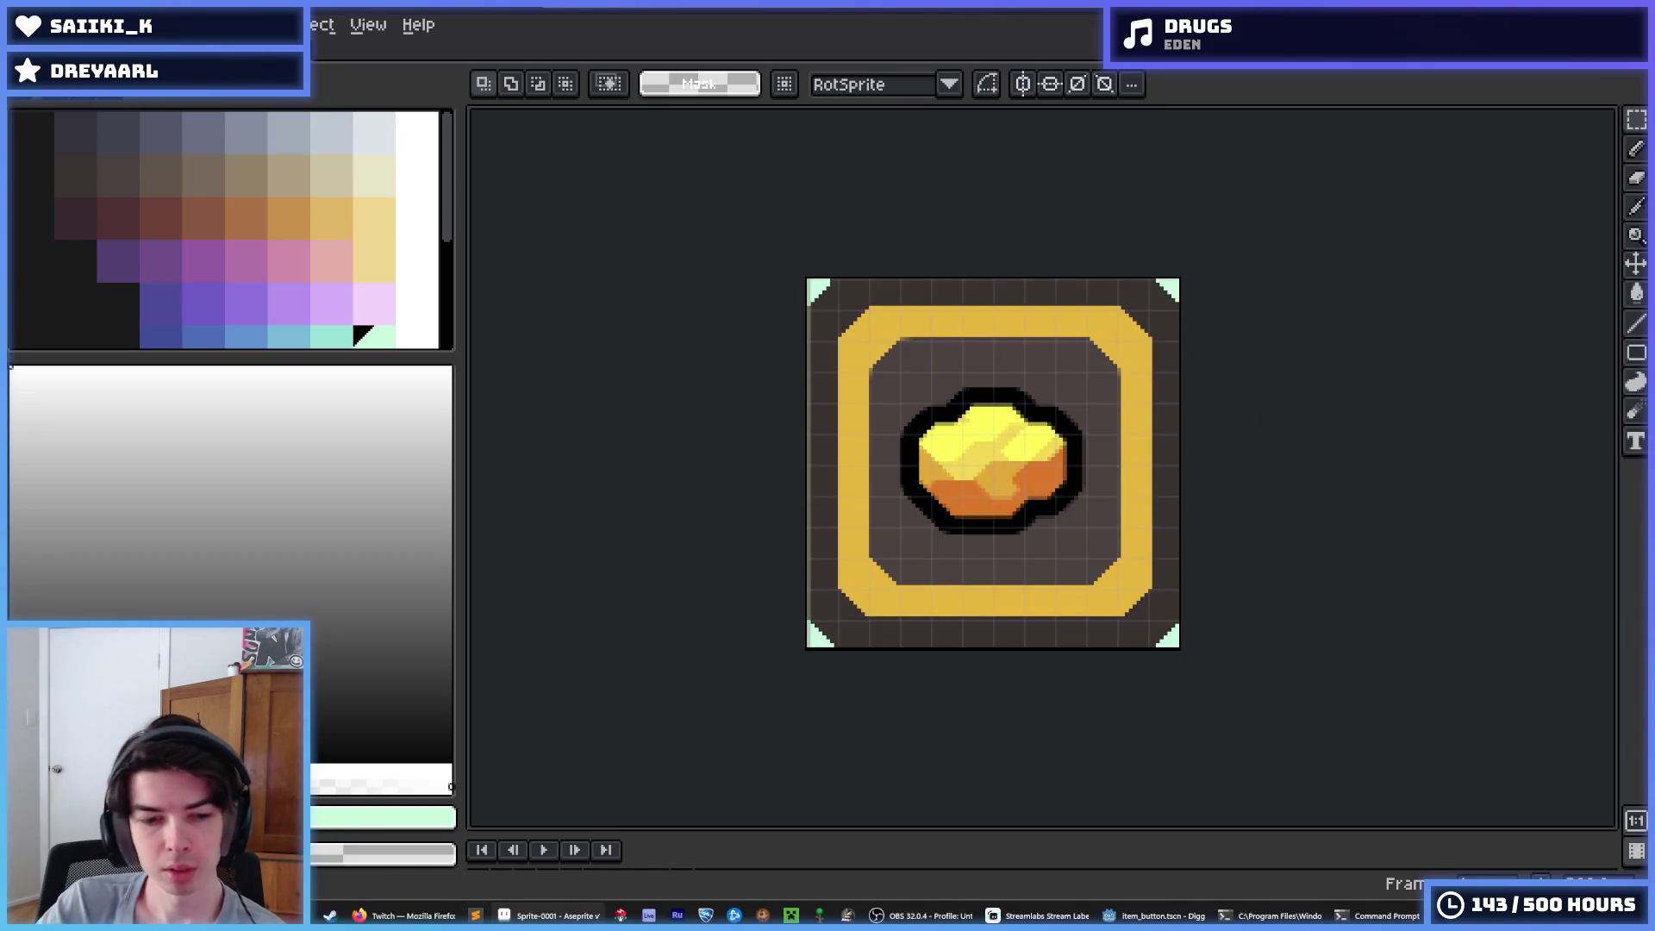
{"action": "left_click", "coordinate": [1150, 915]}
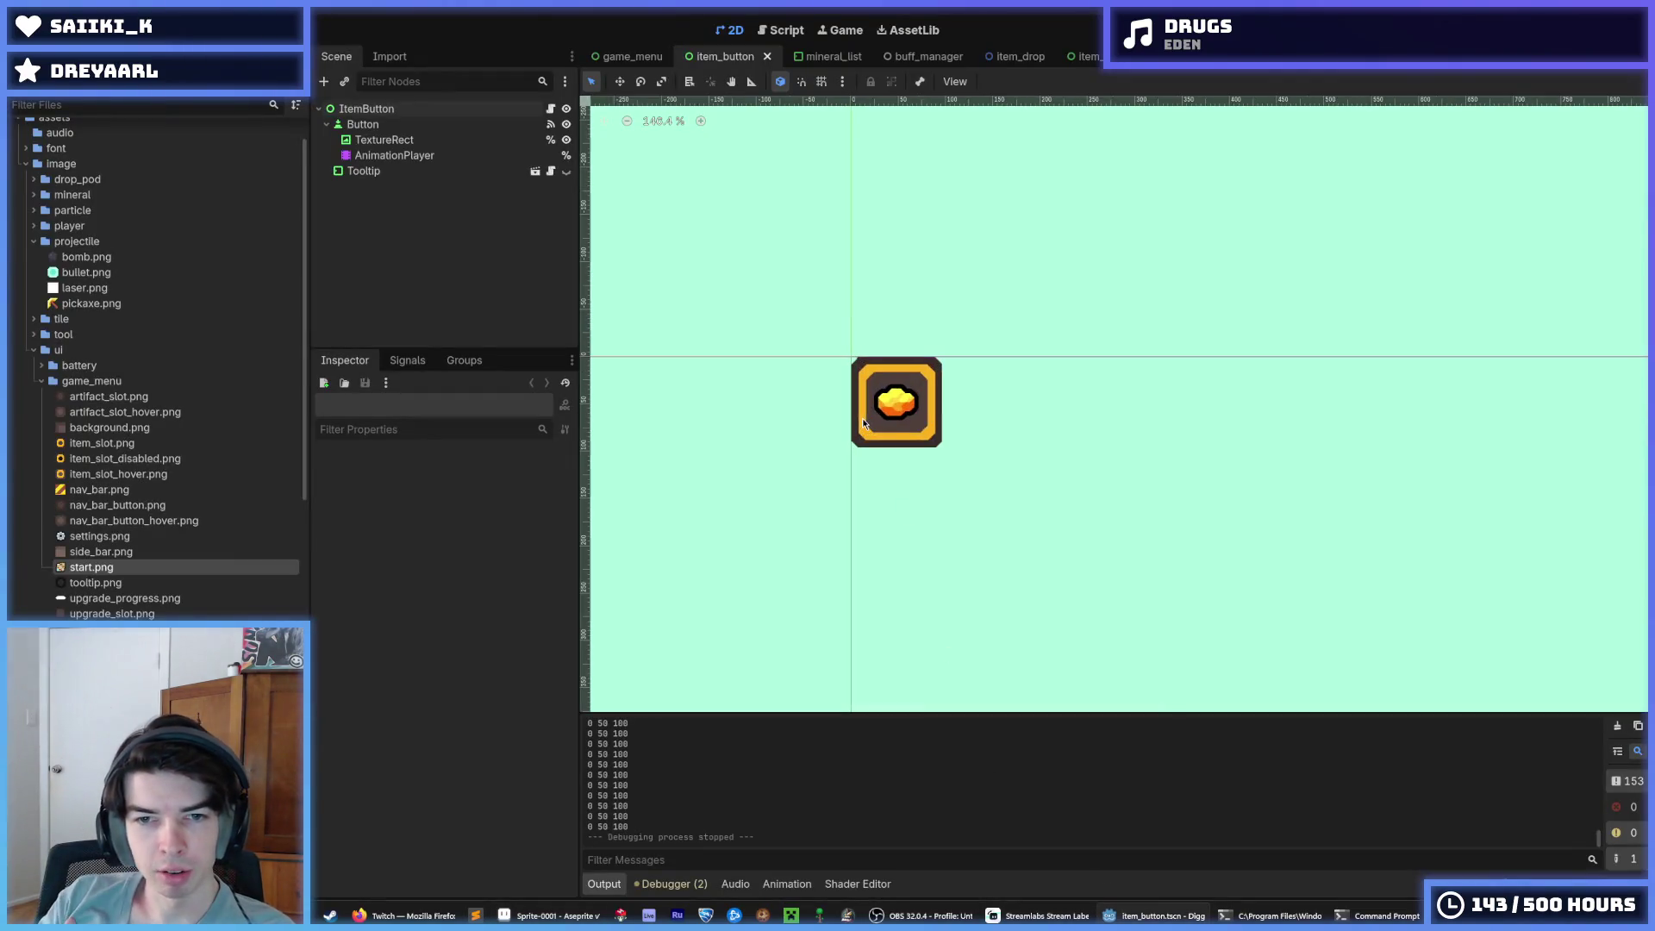
Set the icon TextureRect's Custom Minimum Size to 64 x 64 pixels
{"action": "left_click", "coordinate": [885, 407]}
{"action": "scroll", "coordinate": [876, 410], "scroll_direction": "up", "scroll_amount": 4}
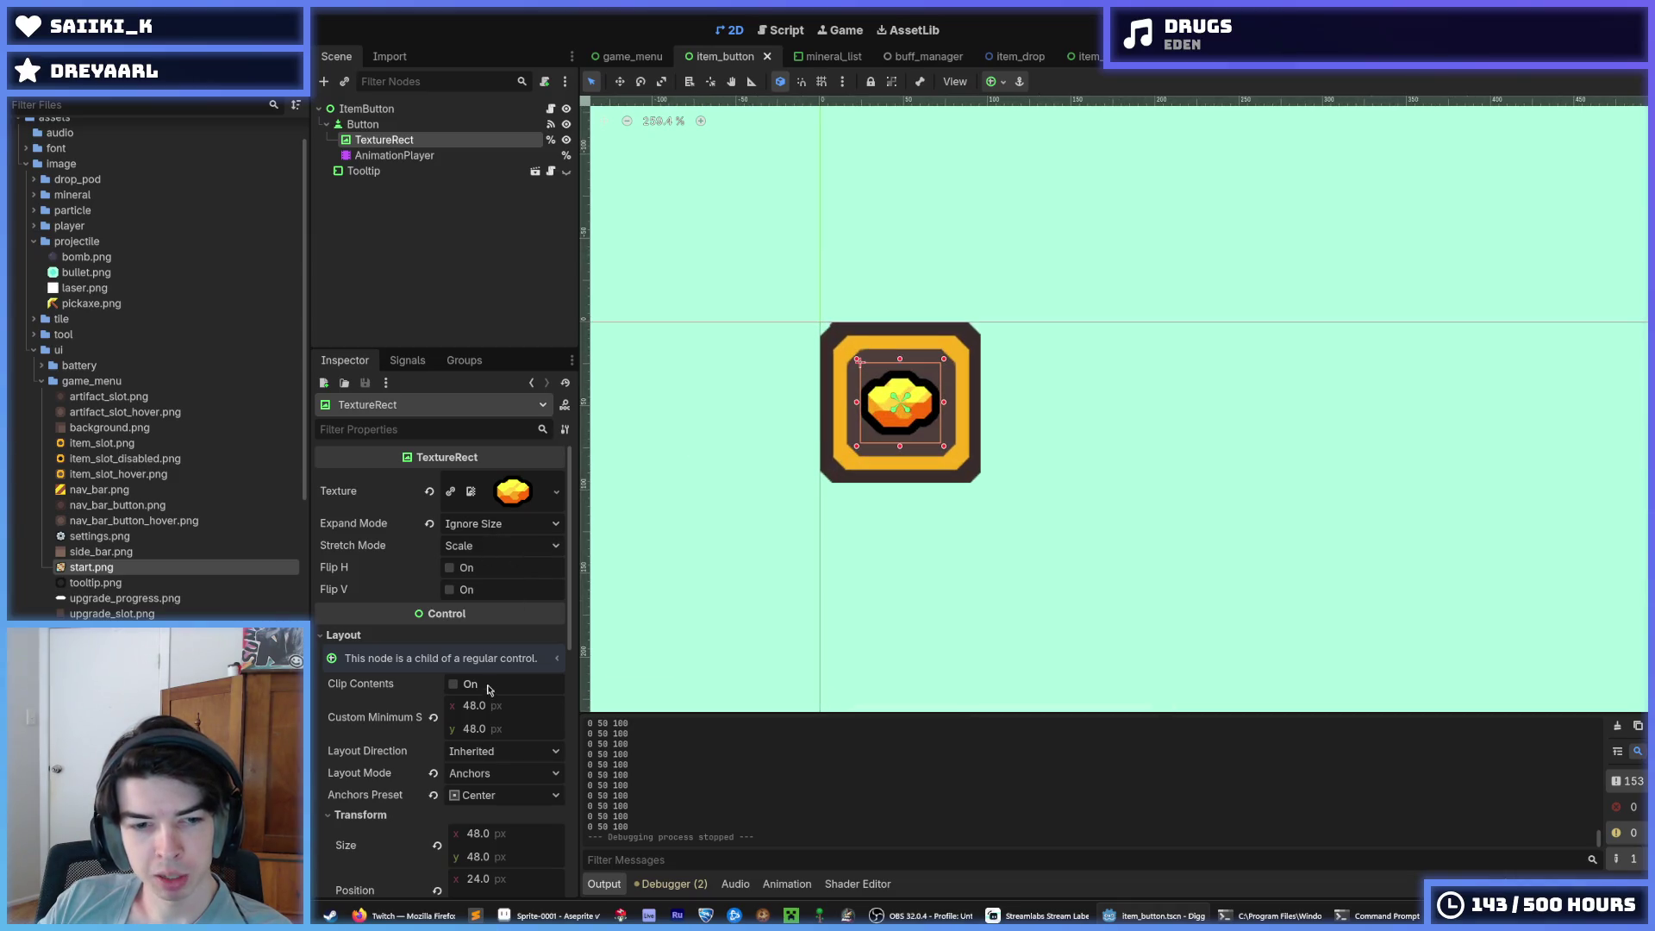
{"action": "left_click", "coordinate": [508, 707]}
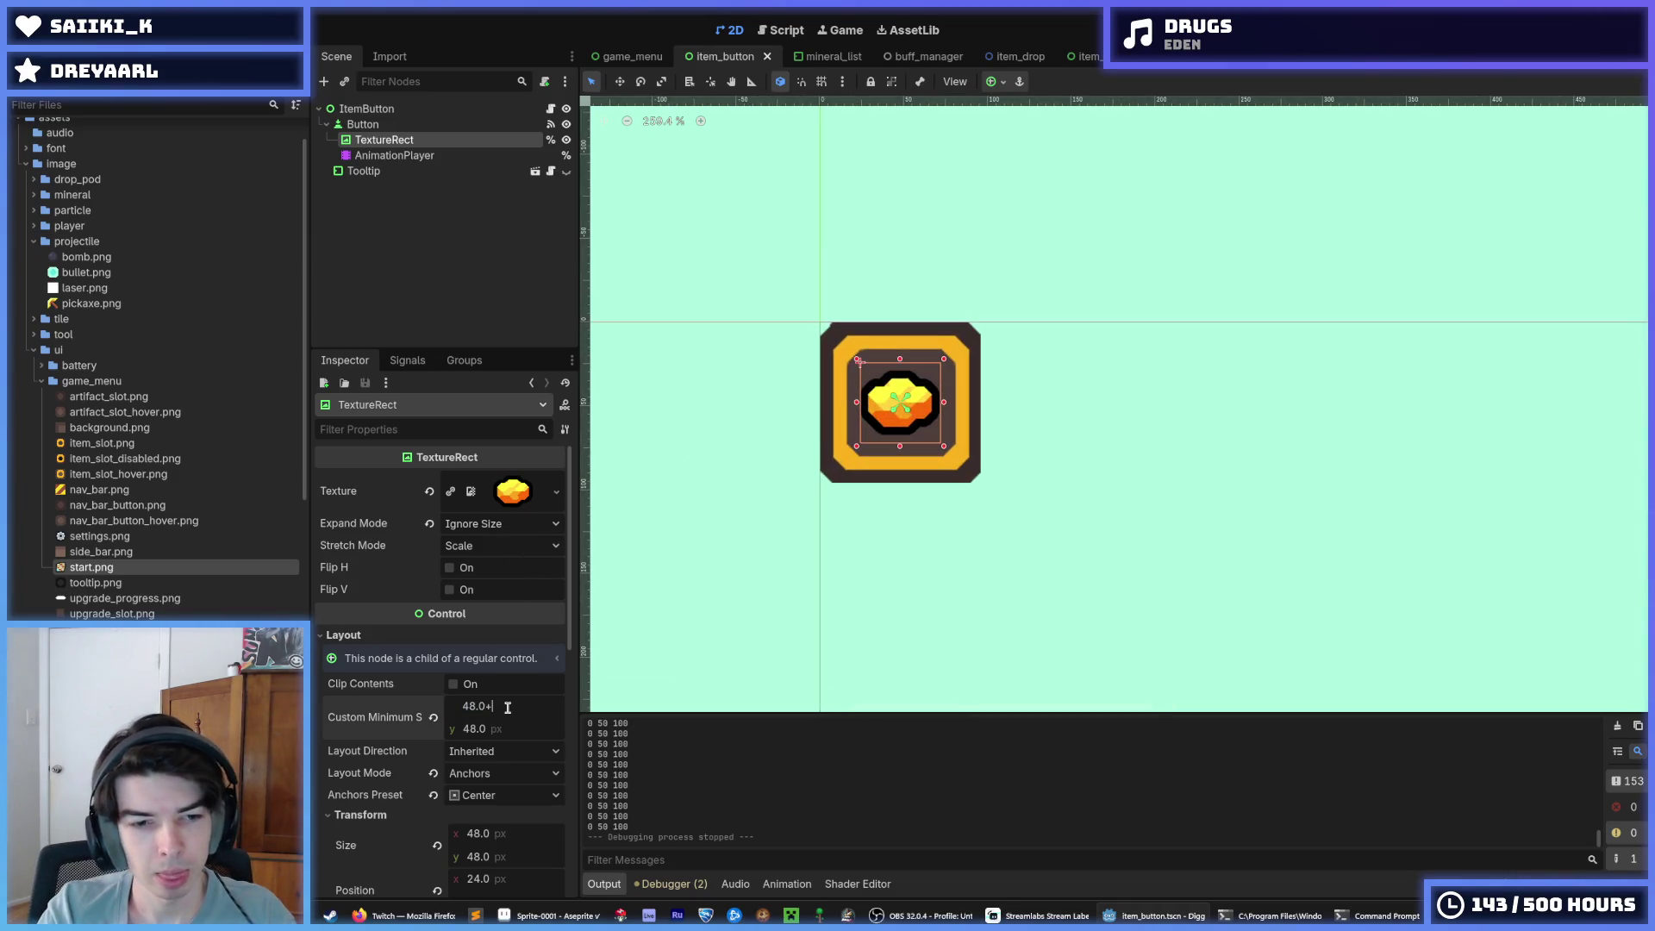
{"action": "type", "text": "16"}
{"action": "key", "text": "Tab"}
{"action": "key", "text": "Return"}
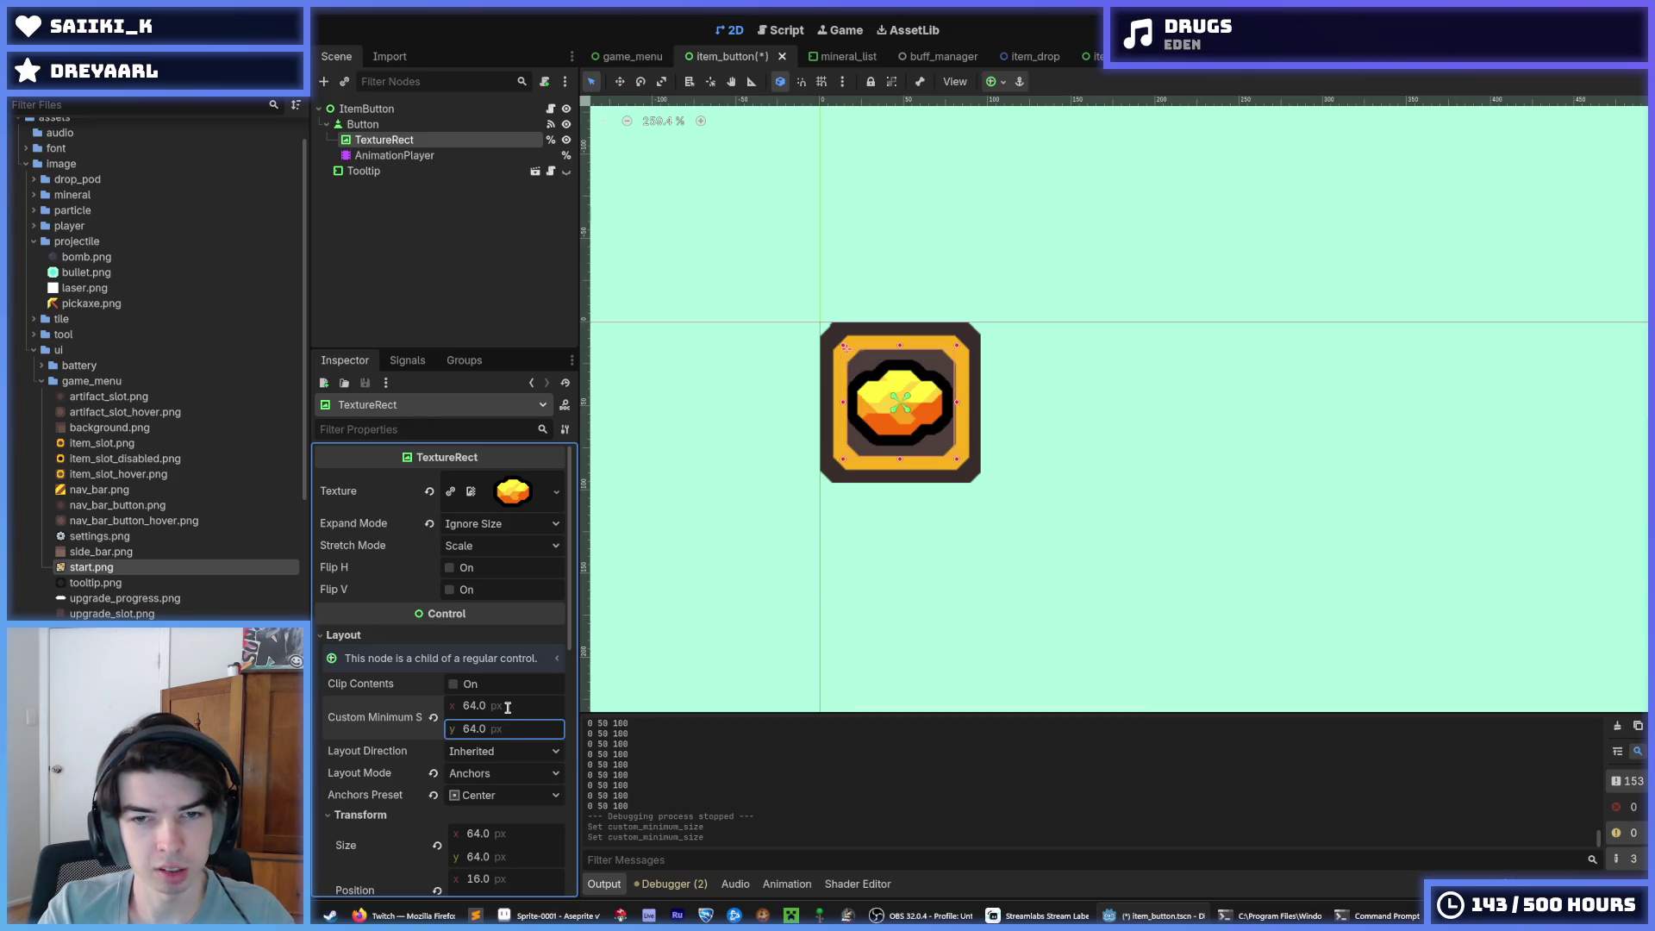
{"action": "left_click", "coordinate": [1255, 584]}
{"action": "scroll", "coordinate": [1254, 585], "scroll_direction": "down", "scroll_amount": 4}
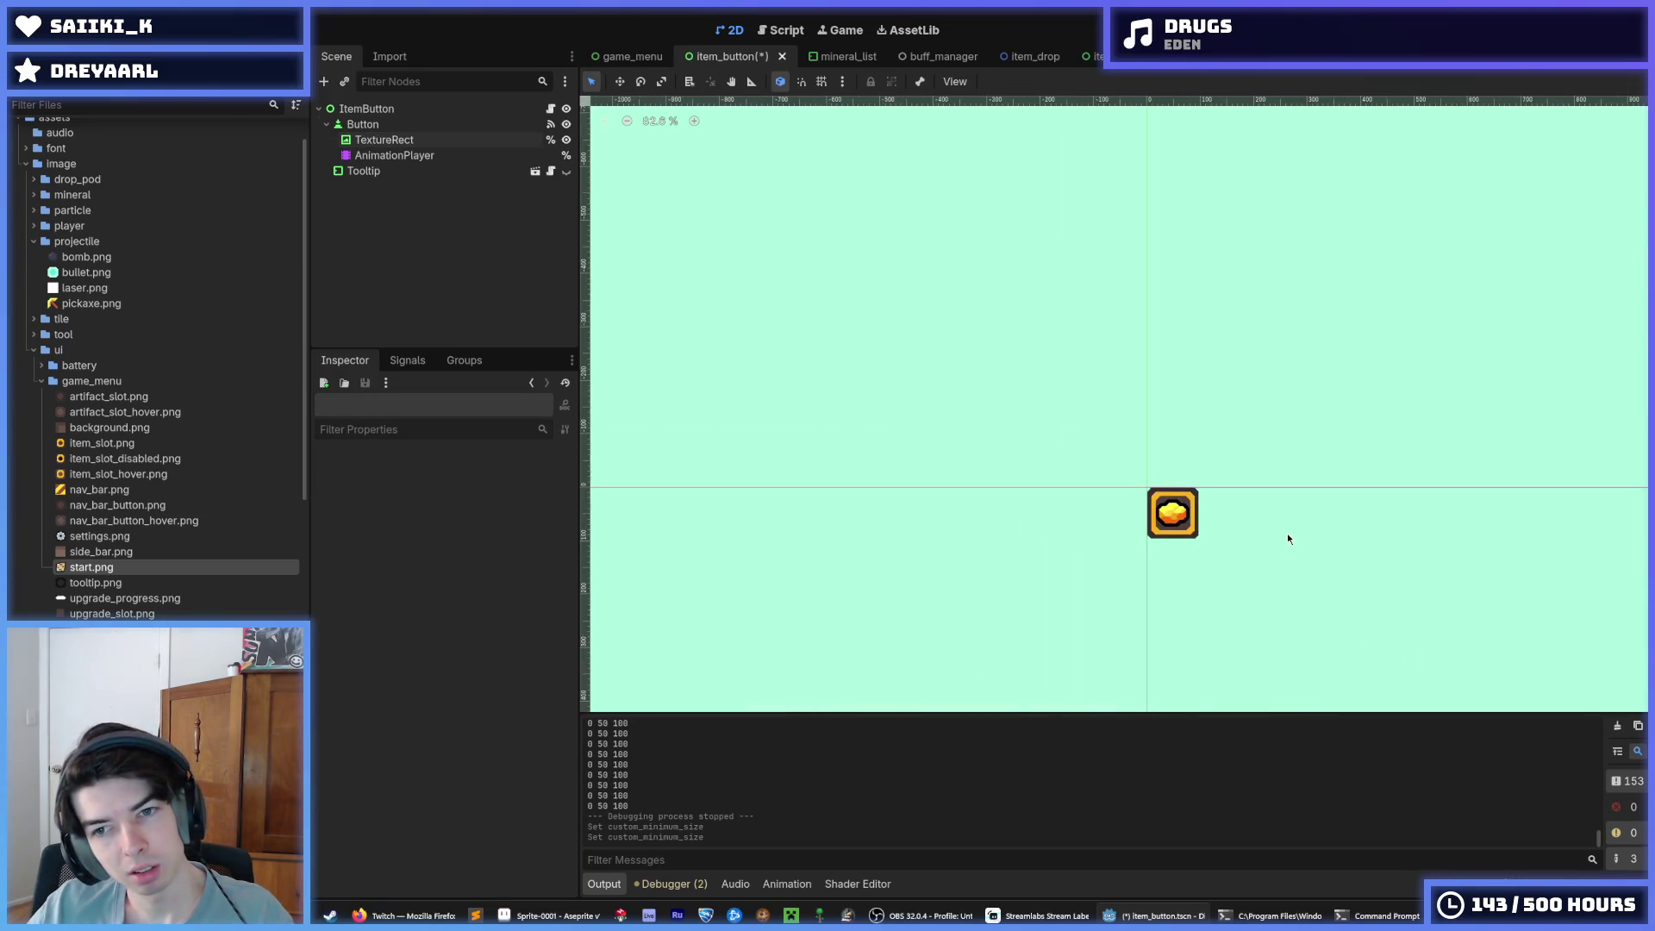
Run the game_menu scene with F6 to check the enlarged icons, then close the game
{"action": "left_click", "coordinate": [595, 59]}
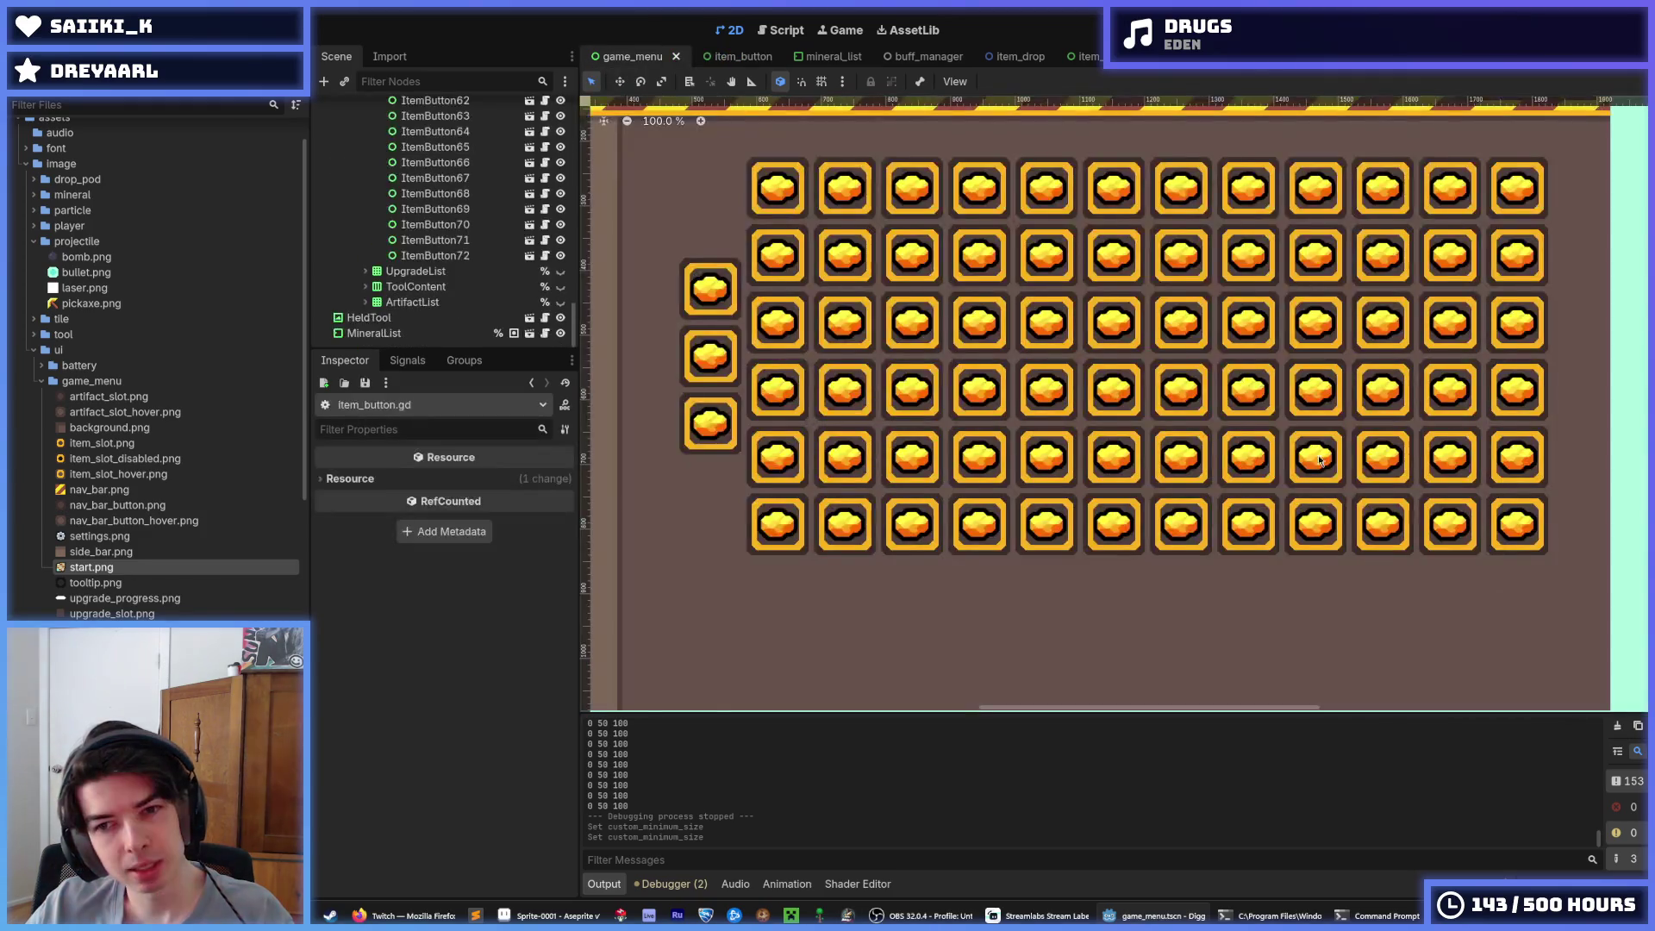
{"action": "scroll", "coordinate": [1134, 466], "scroll_direction": "down", "scroll_amount": 2}
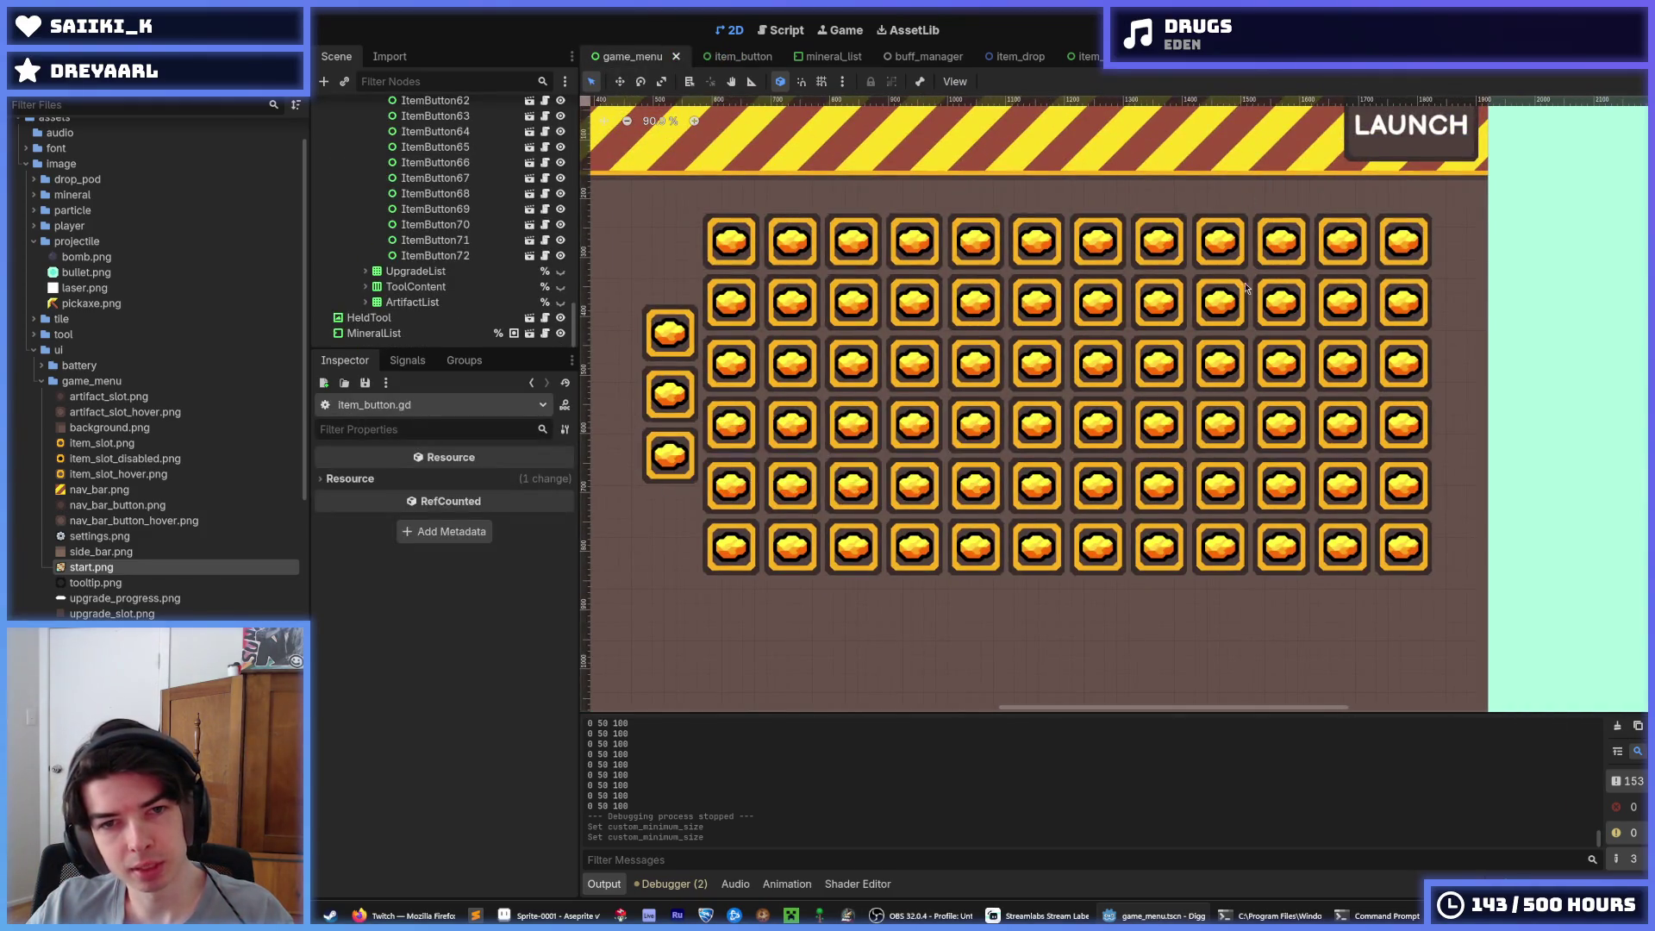
{"action": "key", "text": "F6"}
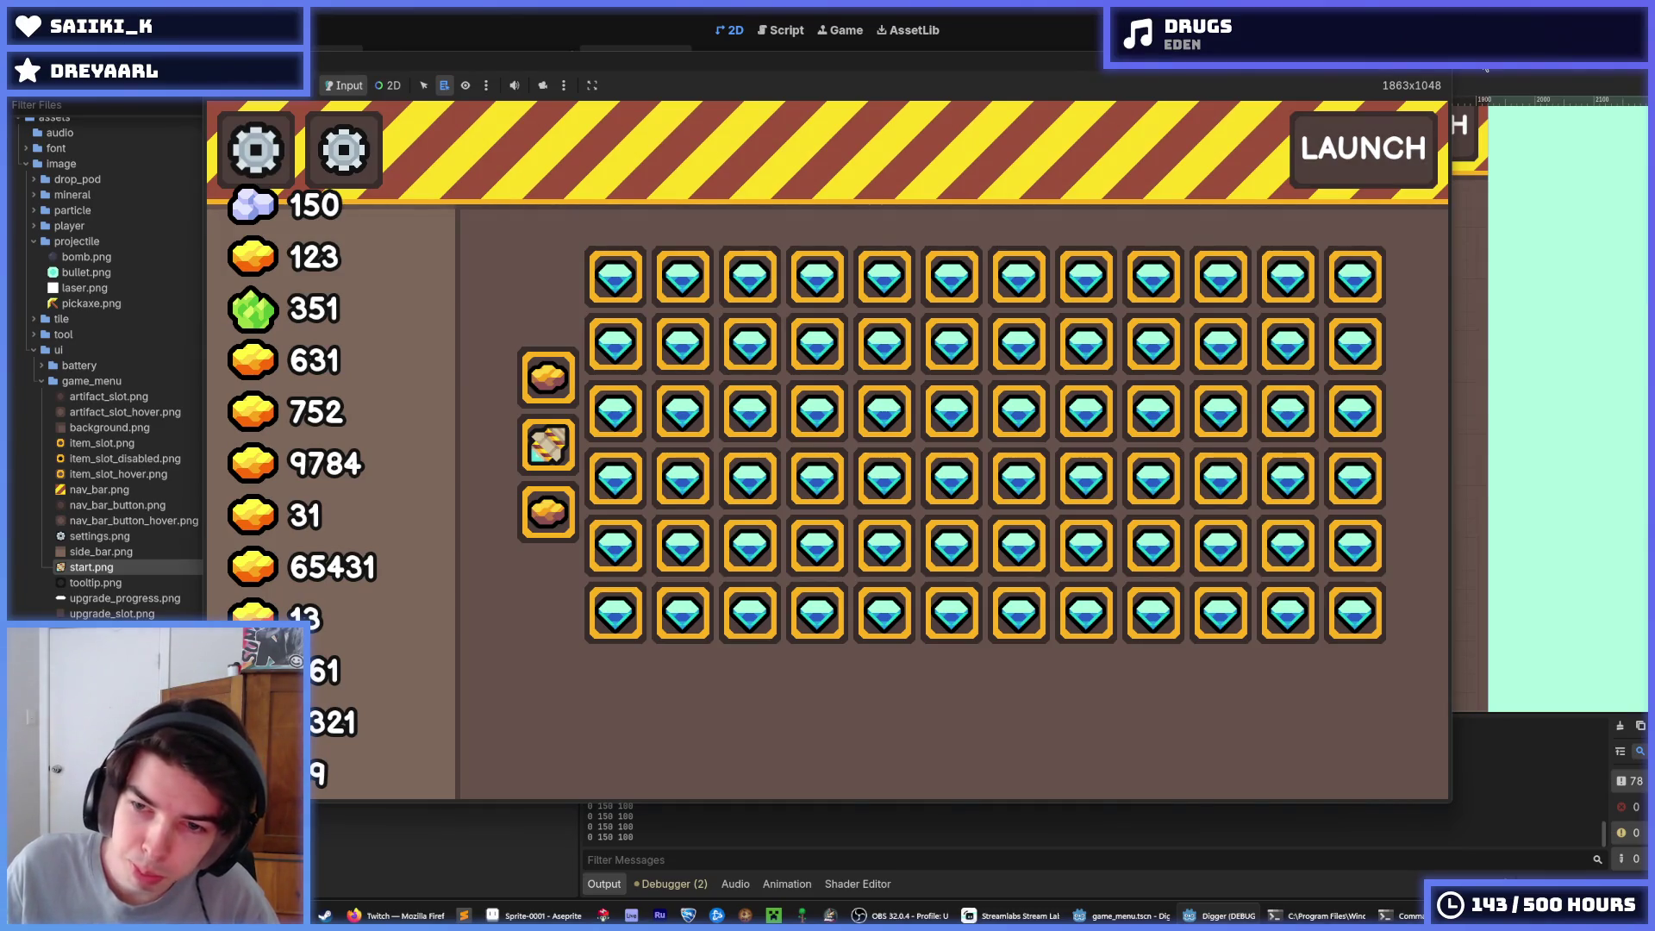
{"action": "key", "text": "alt+F4"}
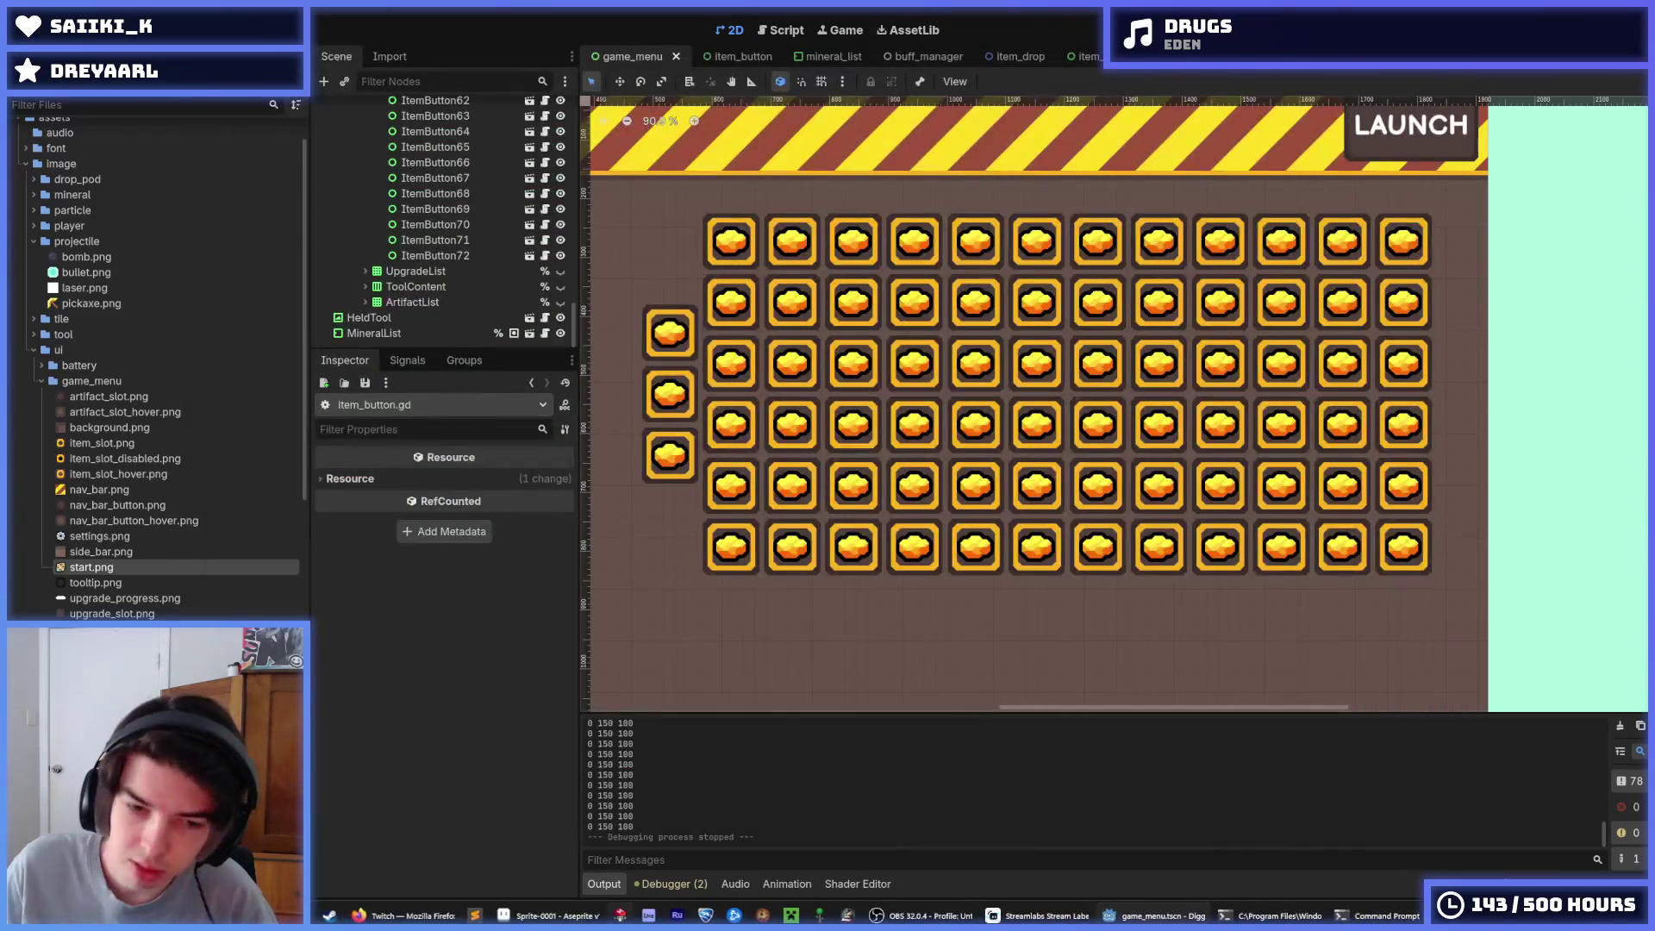
Return to the gold-nugget icon sprite in Aseprite
{"action": "left_click", "coordinate": [543, 916]}
{"action": "scroll", "coordinate": [1119, 776], "scroll_direction": "up", "scroll_amount": 1}
{"action": "scroll", "coordinate": [1045, 490], "scroll_direction": "down", "scroll_amount": 1}
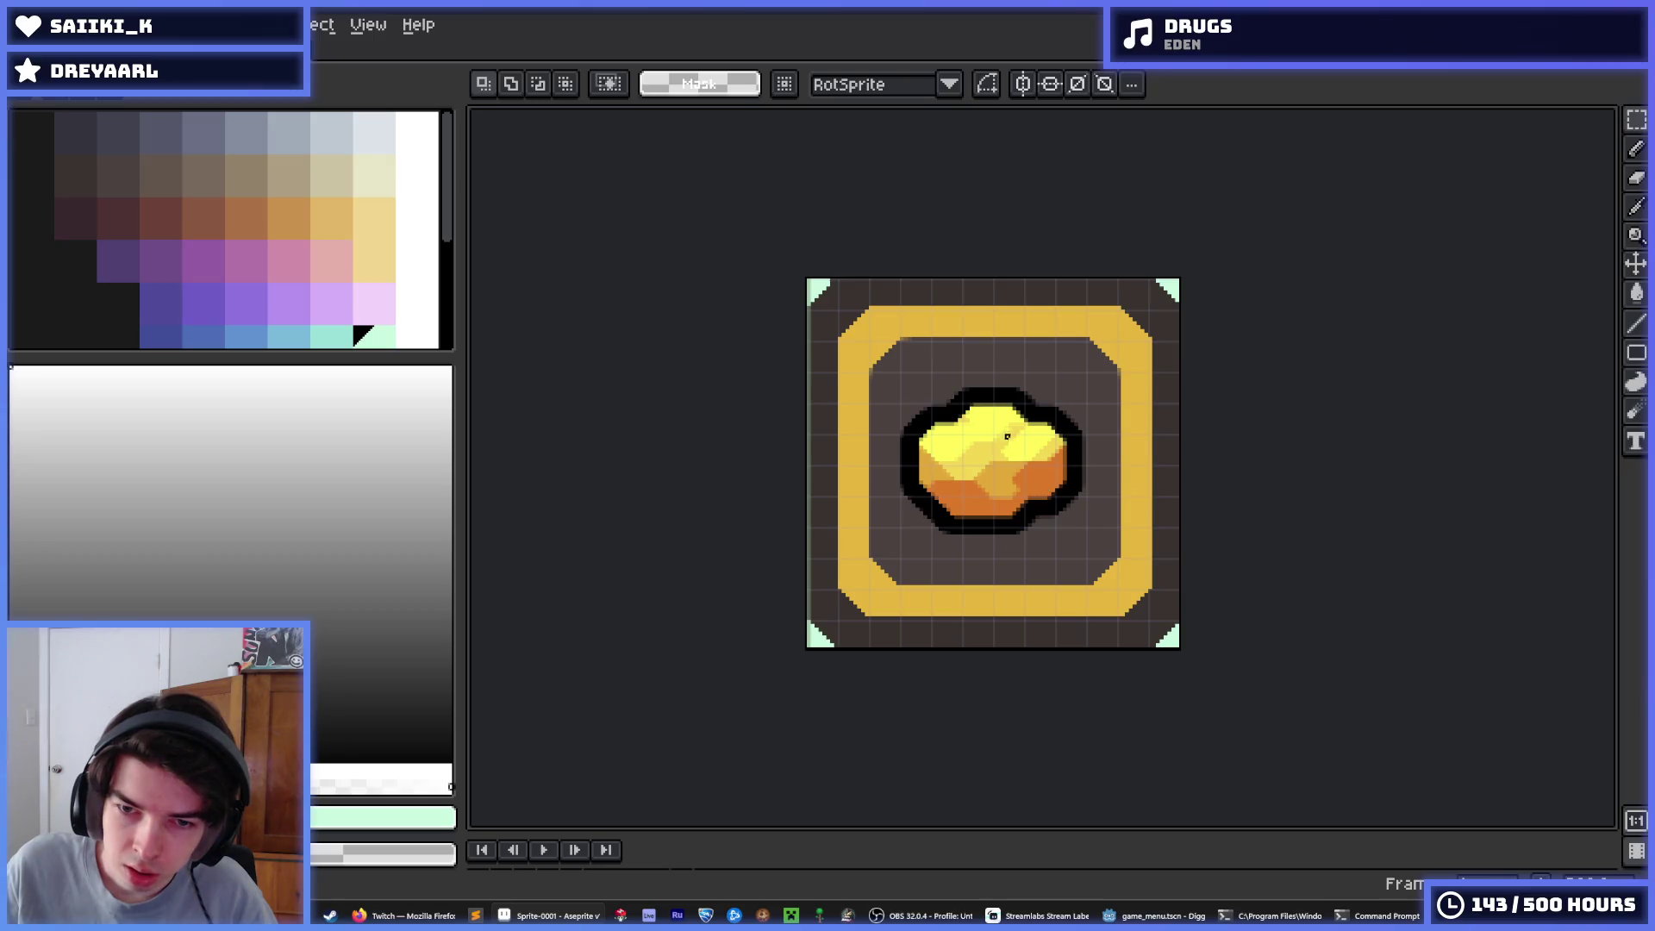
Zoom into the framed icon and marquee-select the gold nugget inside it
{"action": "scroll", "coordinate": [1007, 440], "scroll_direction": "up", "scroll_amount": 1}
{"action": "mouse_move", "coordinate": [1146, 915]}
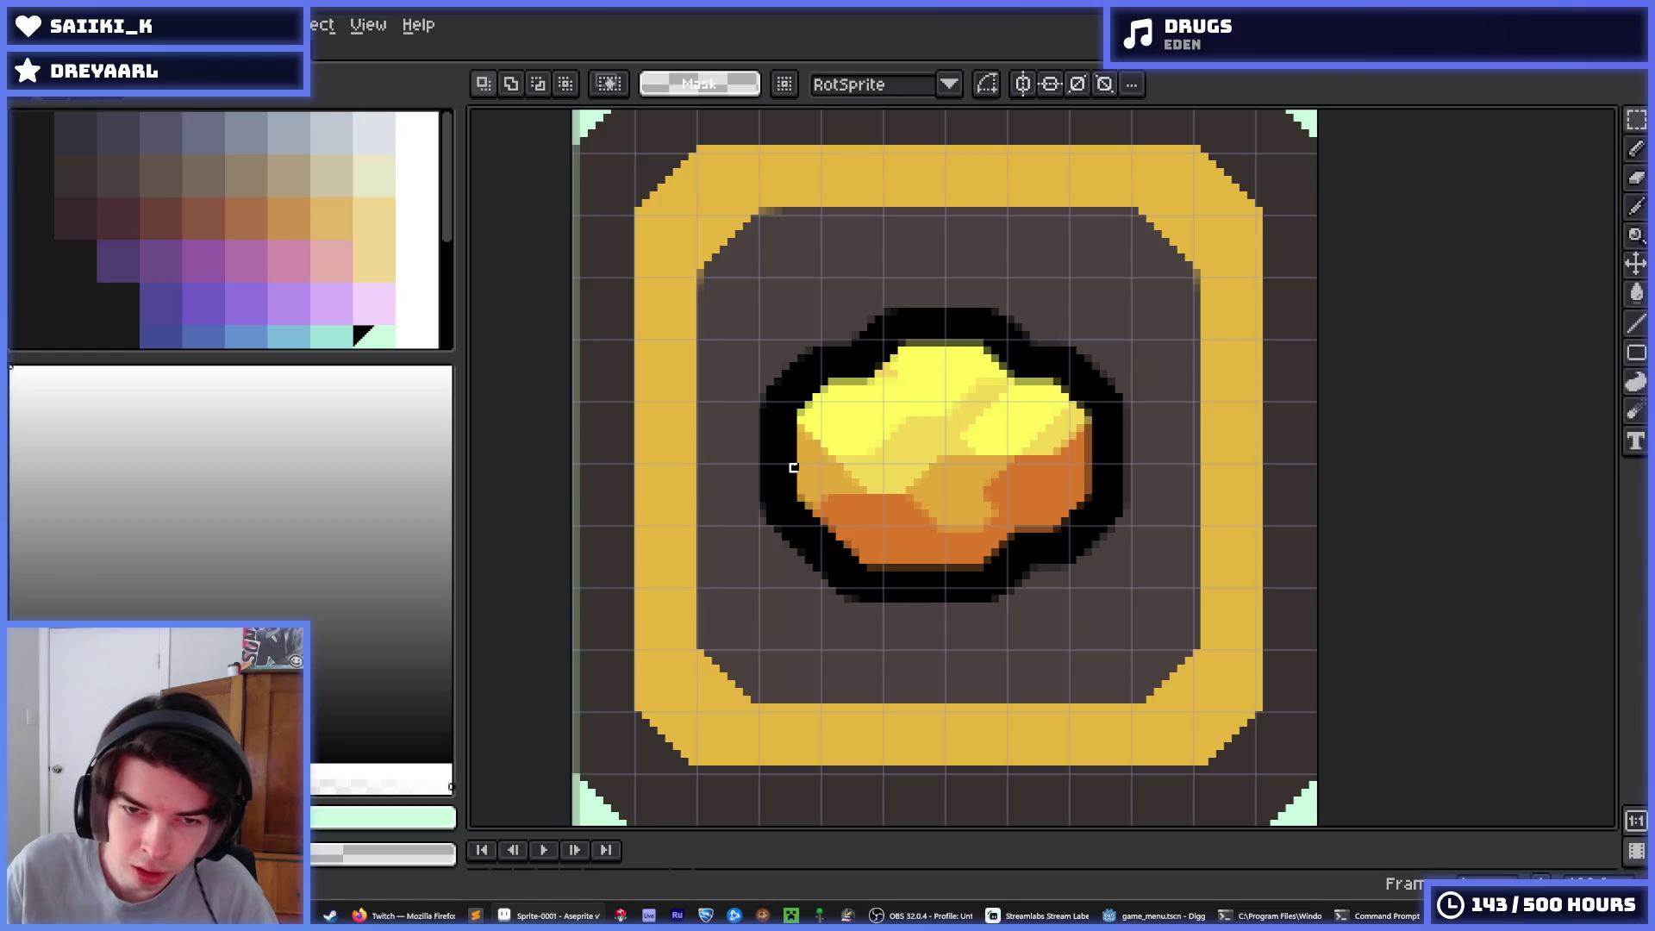
{"action": "scroll", "coordinate": [786, 373], "scroll_direction": "right", "scroll_amount": 1}
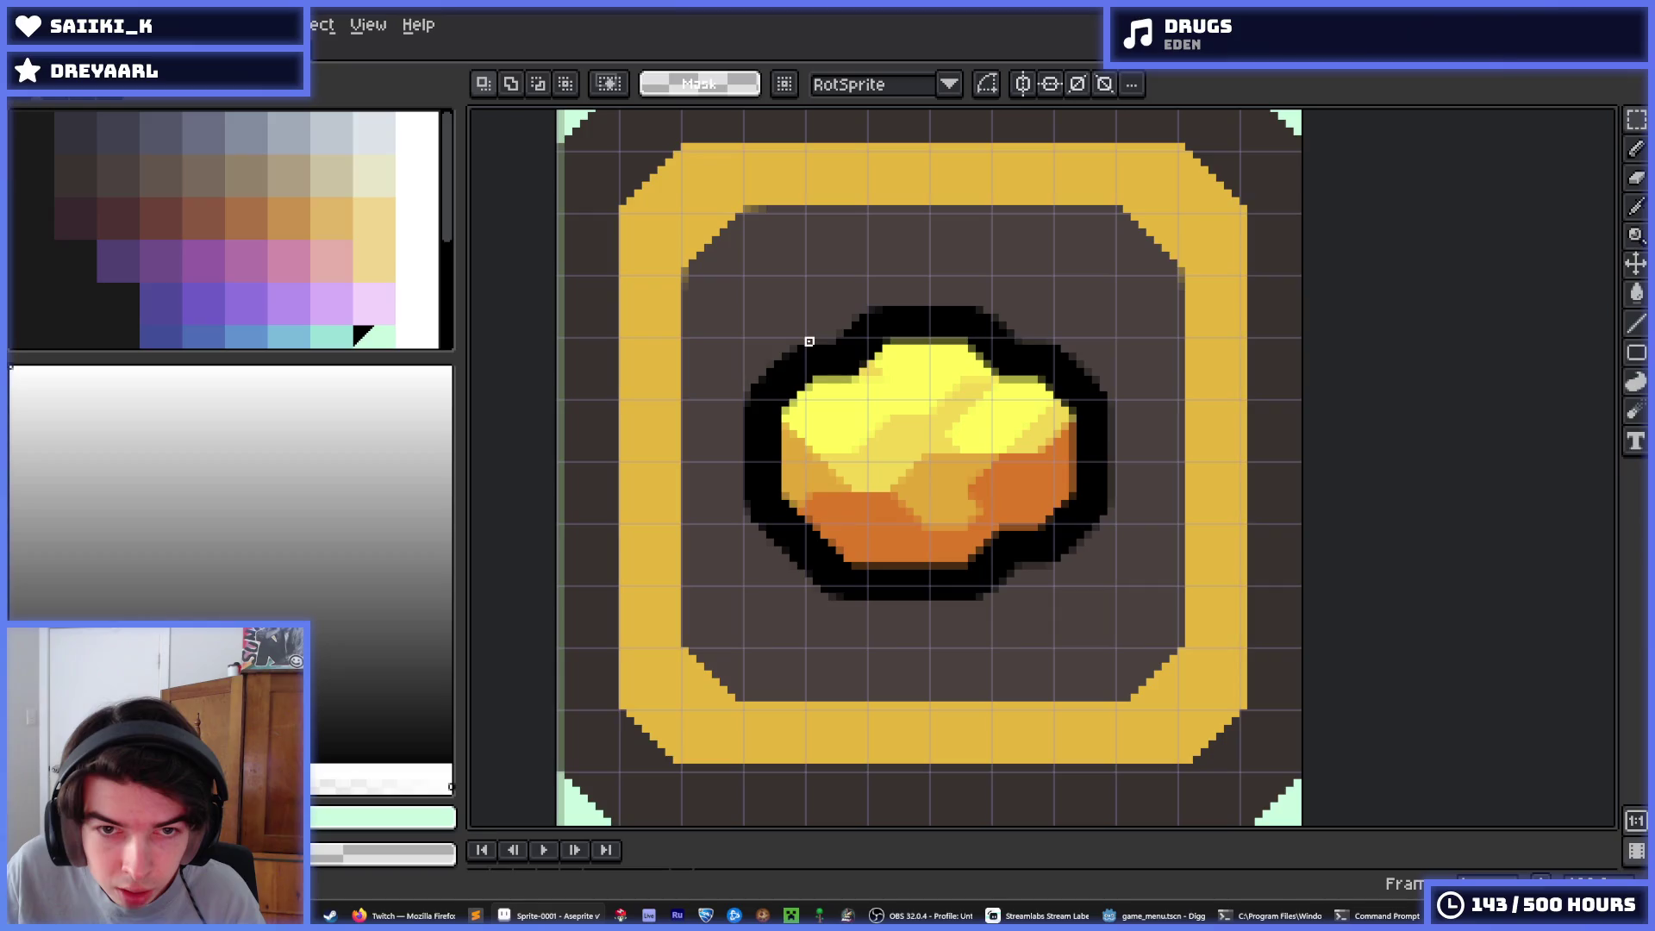
{"action": "left_click_drag", "start_coordinate": [809, 341], "coordinate": [1062, 595]}
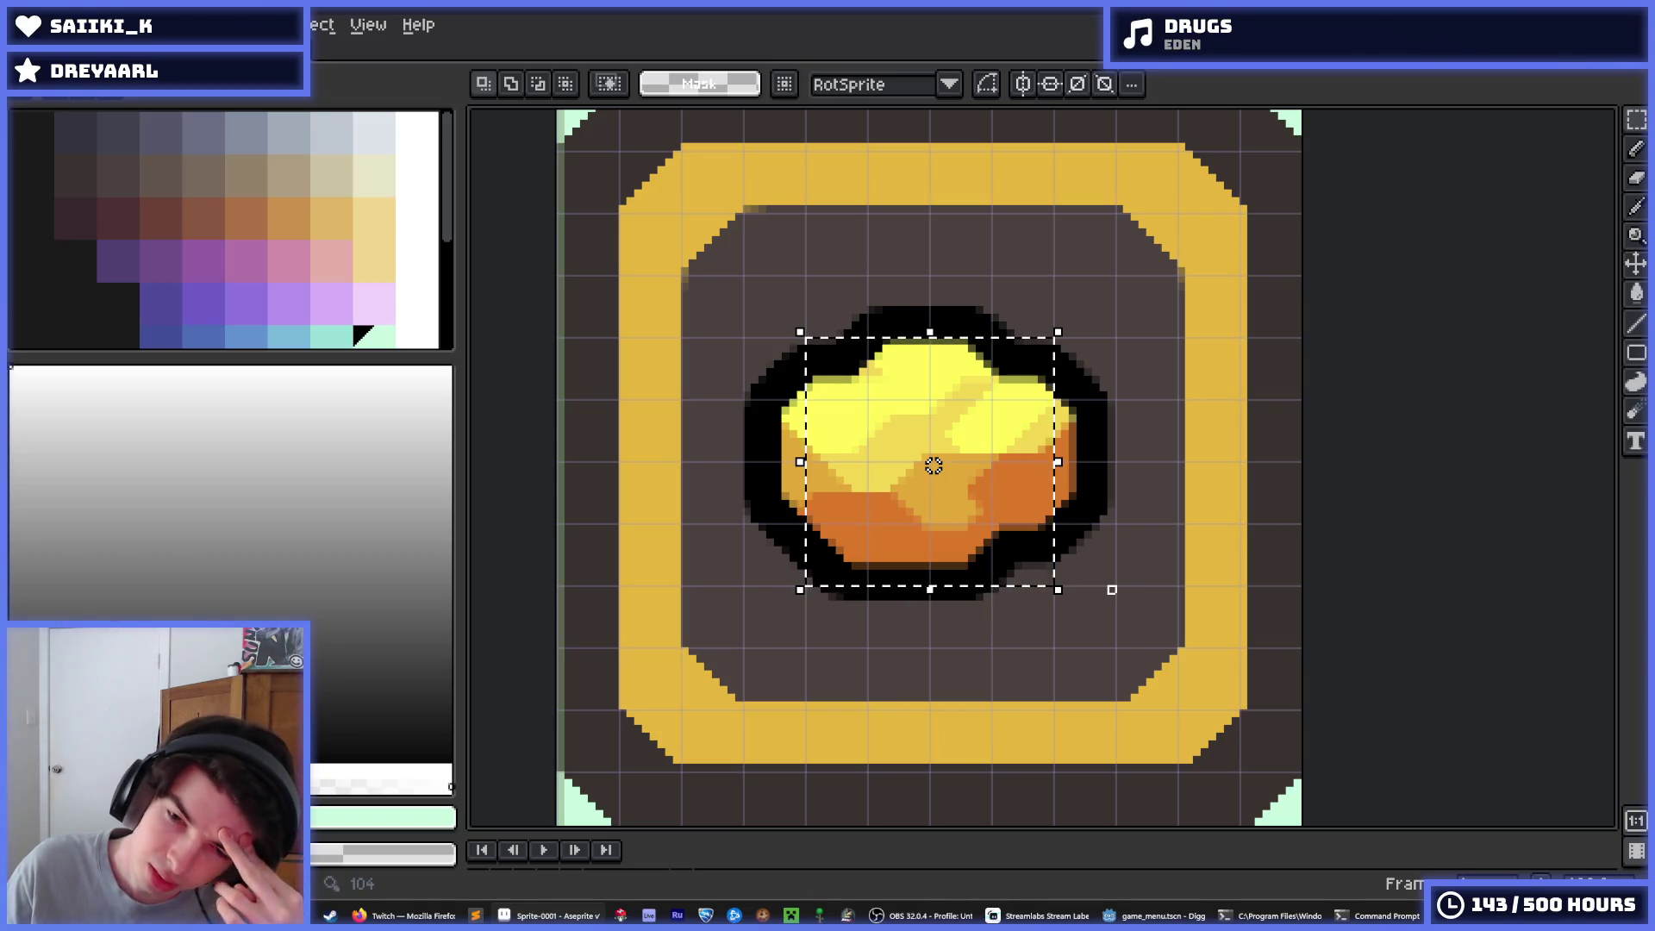
Switch back to the game_menu scene in Godot
{"action": "left_click", "coordinate": [1110, 915]}
{"action": "scroll", "coordinate": [923, 569], "scroll_direction": "down", "scroll_amount": 3}
{"action": "scroll", "coordinate": [922, 568], "scroll_direction": "up", "scroll_amount": 3}
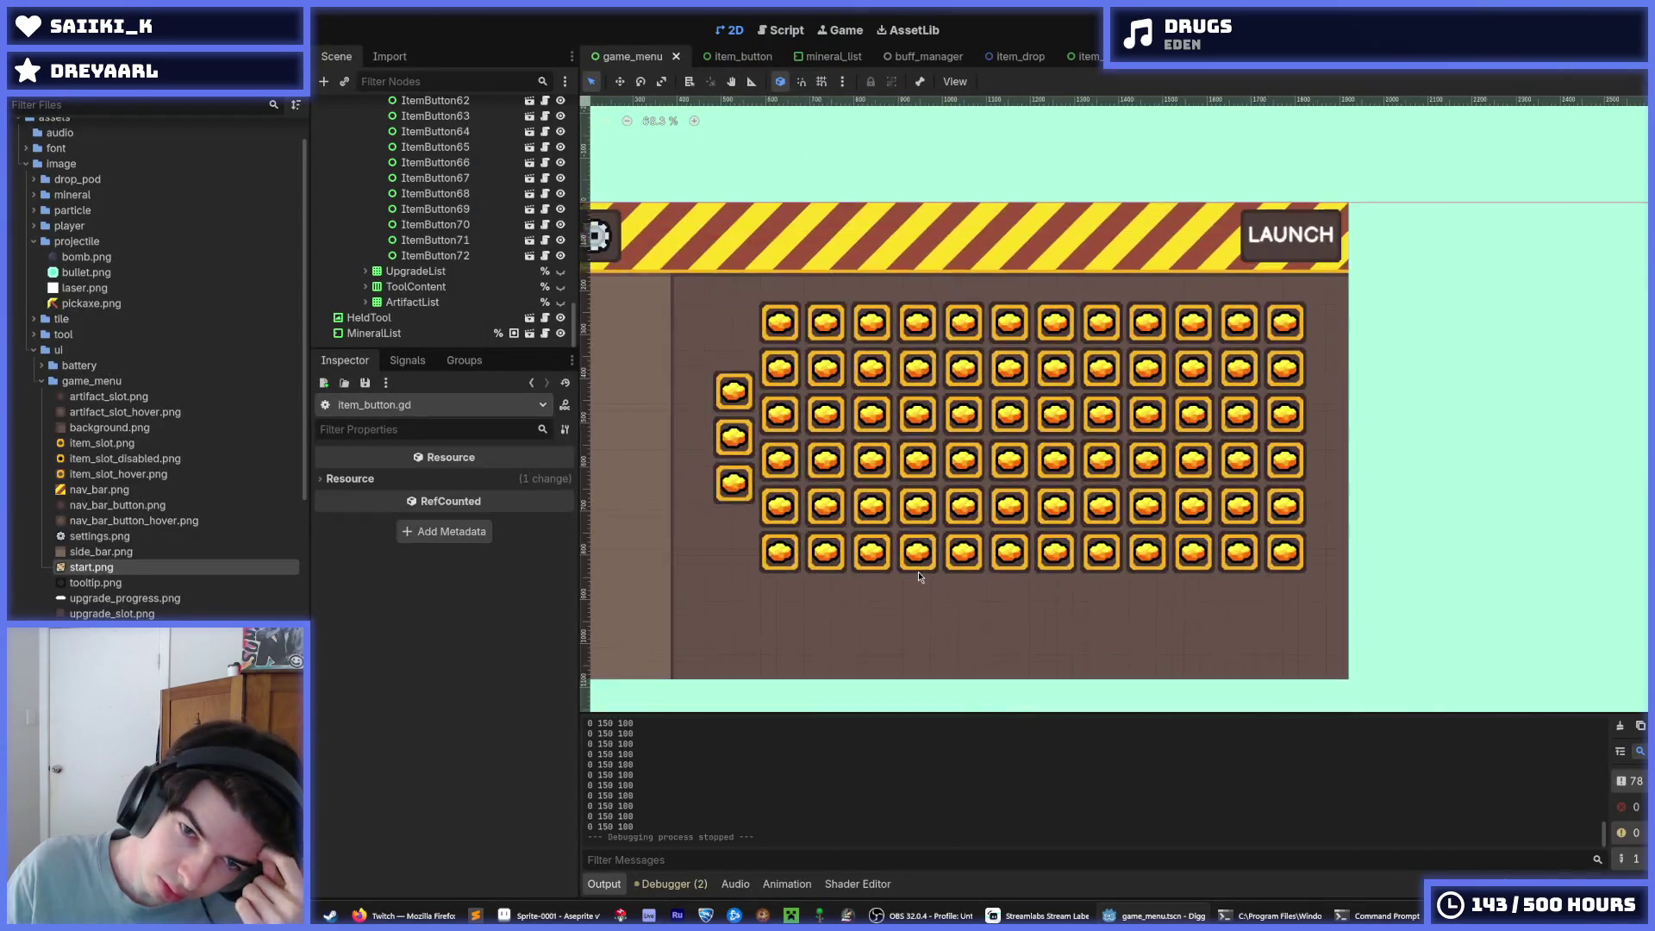
Zoom the 2D view in and out around the grid of gold-nugget item buttons
{"action": "scroll", "coordinate": [918, 576], "scroll_direction": "up", "scroll_amount": 2}
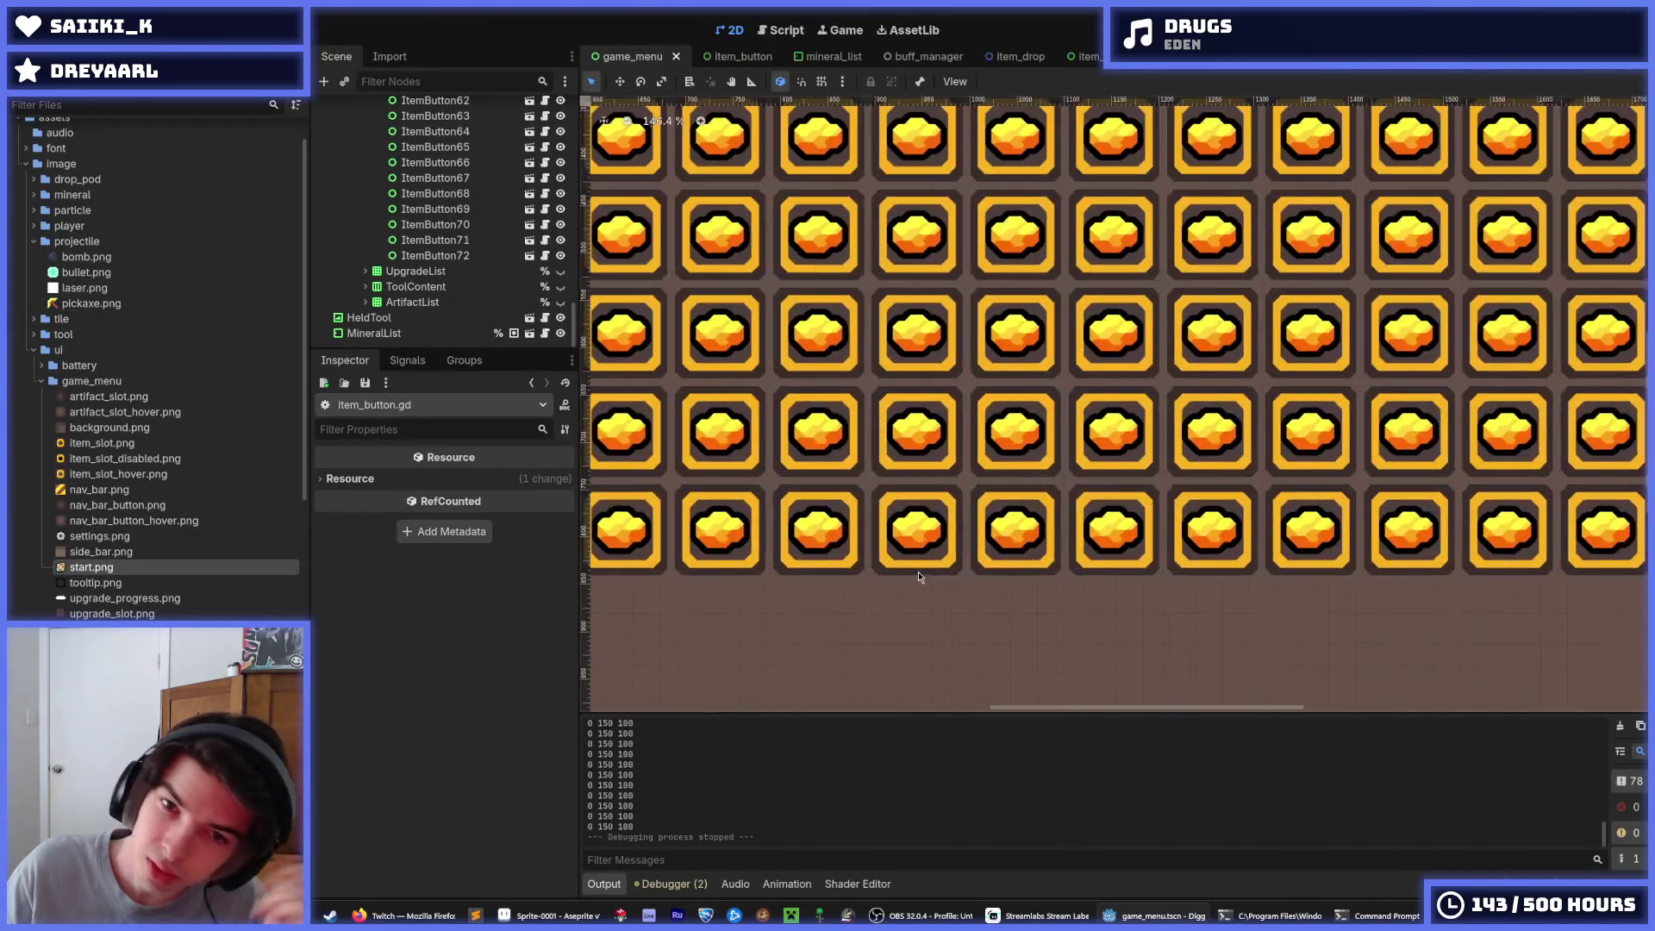
{"action": "scroll", "coordinate": [918, 576], "scroll_direction": "down", "scroll_amount": 4}
{"action": "scroll", "coordinate": [918, 572], "scroll_direction": "down", "scroll_amount": 3}
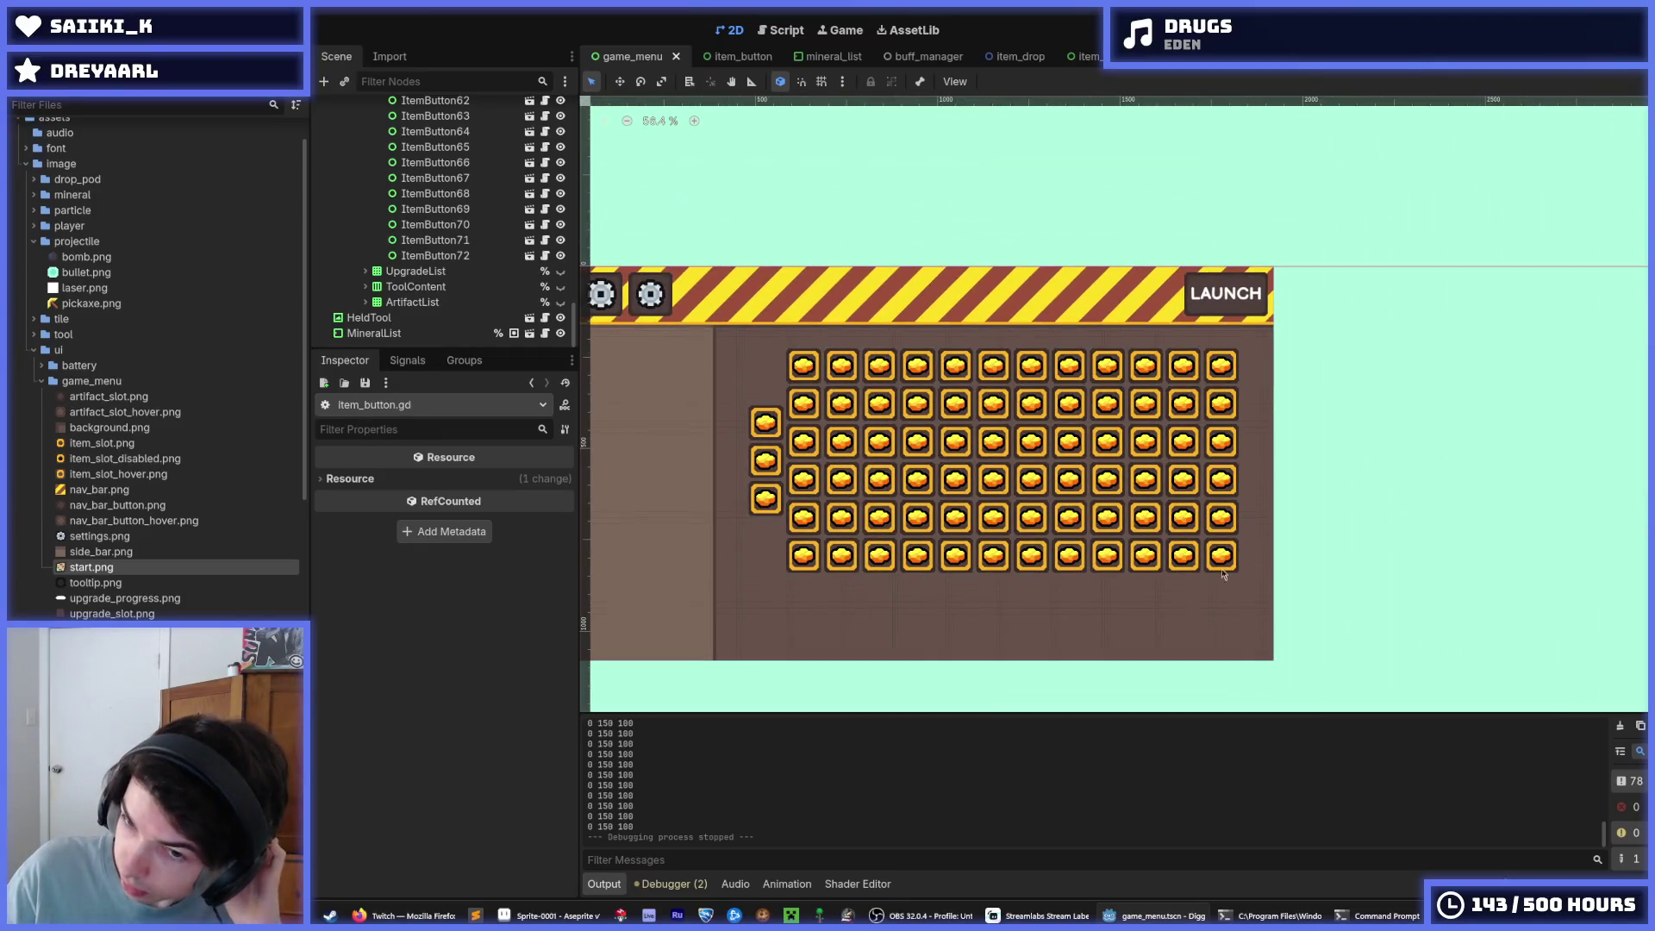
{"action": "scroll", "coordinate": [876, 494], "scroll_direction": "up", "scroll_amount": 2}
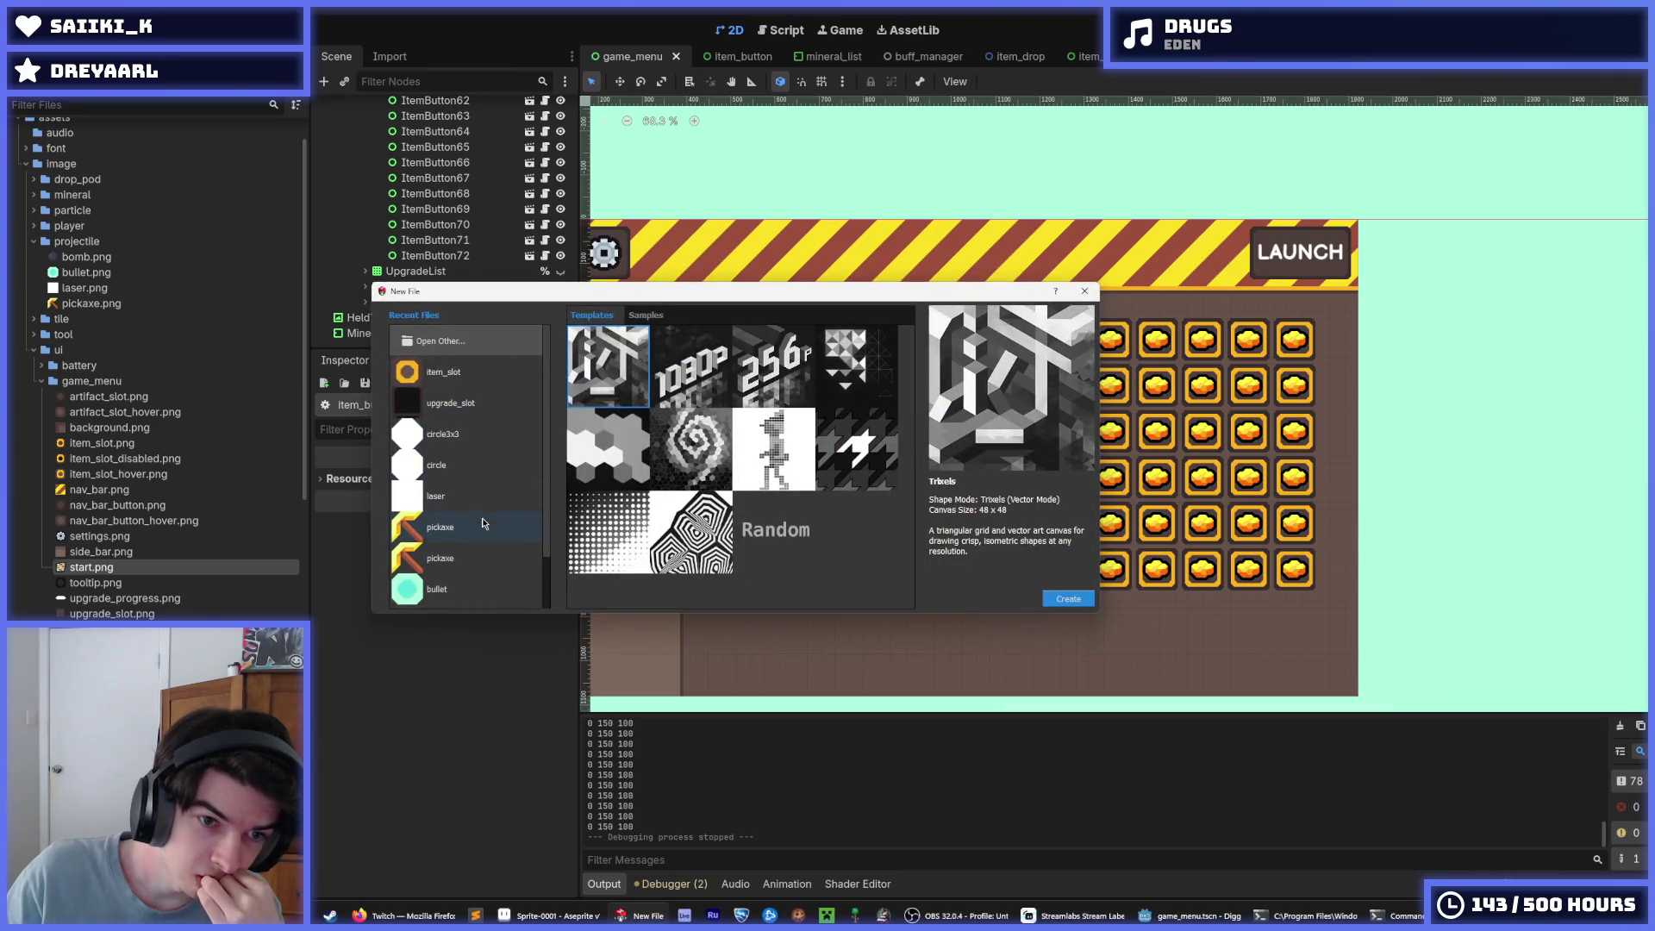
Open the recent pickaxe file from Hexels' New File dialog
{"action": "double_click", "coordinate": [488, 533]}
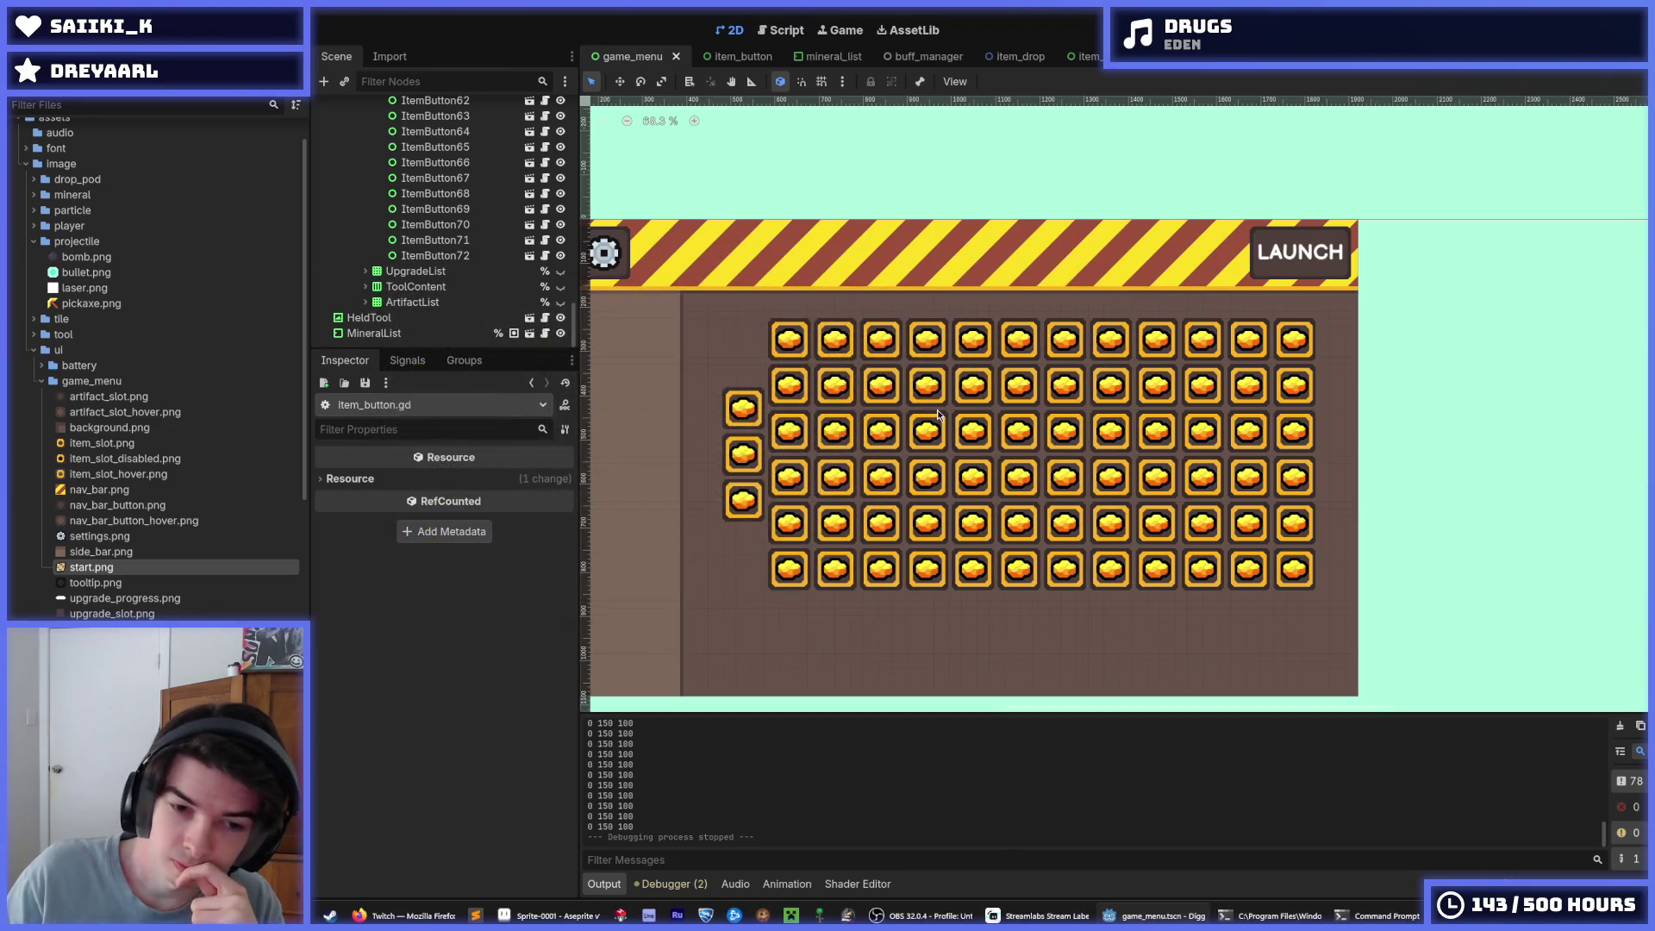
{"action": "scroll", "coordinate": [1026, 370], "scroll_direction": "up", "scroll_amount": 2}
{"action": "scroll", "coordinate": [1030, 373], "scroll_direction": "down", "scroll_amount": 1}
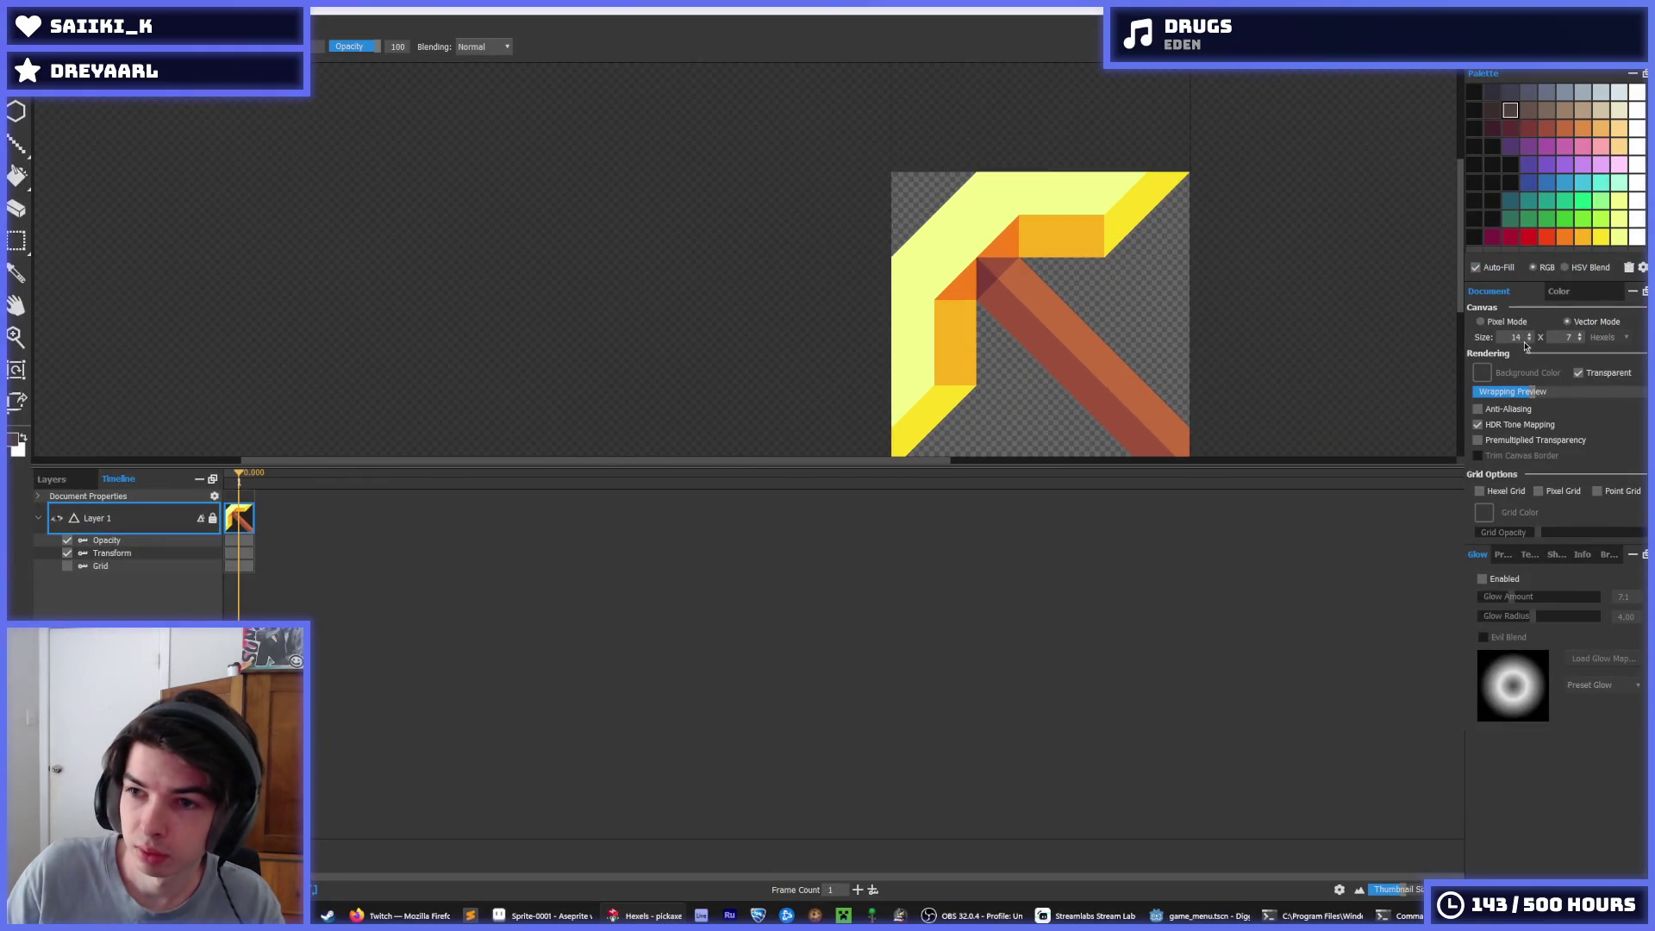